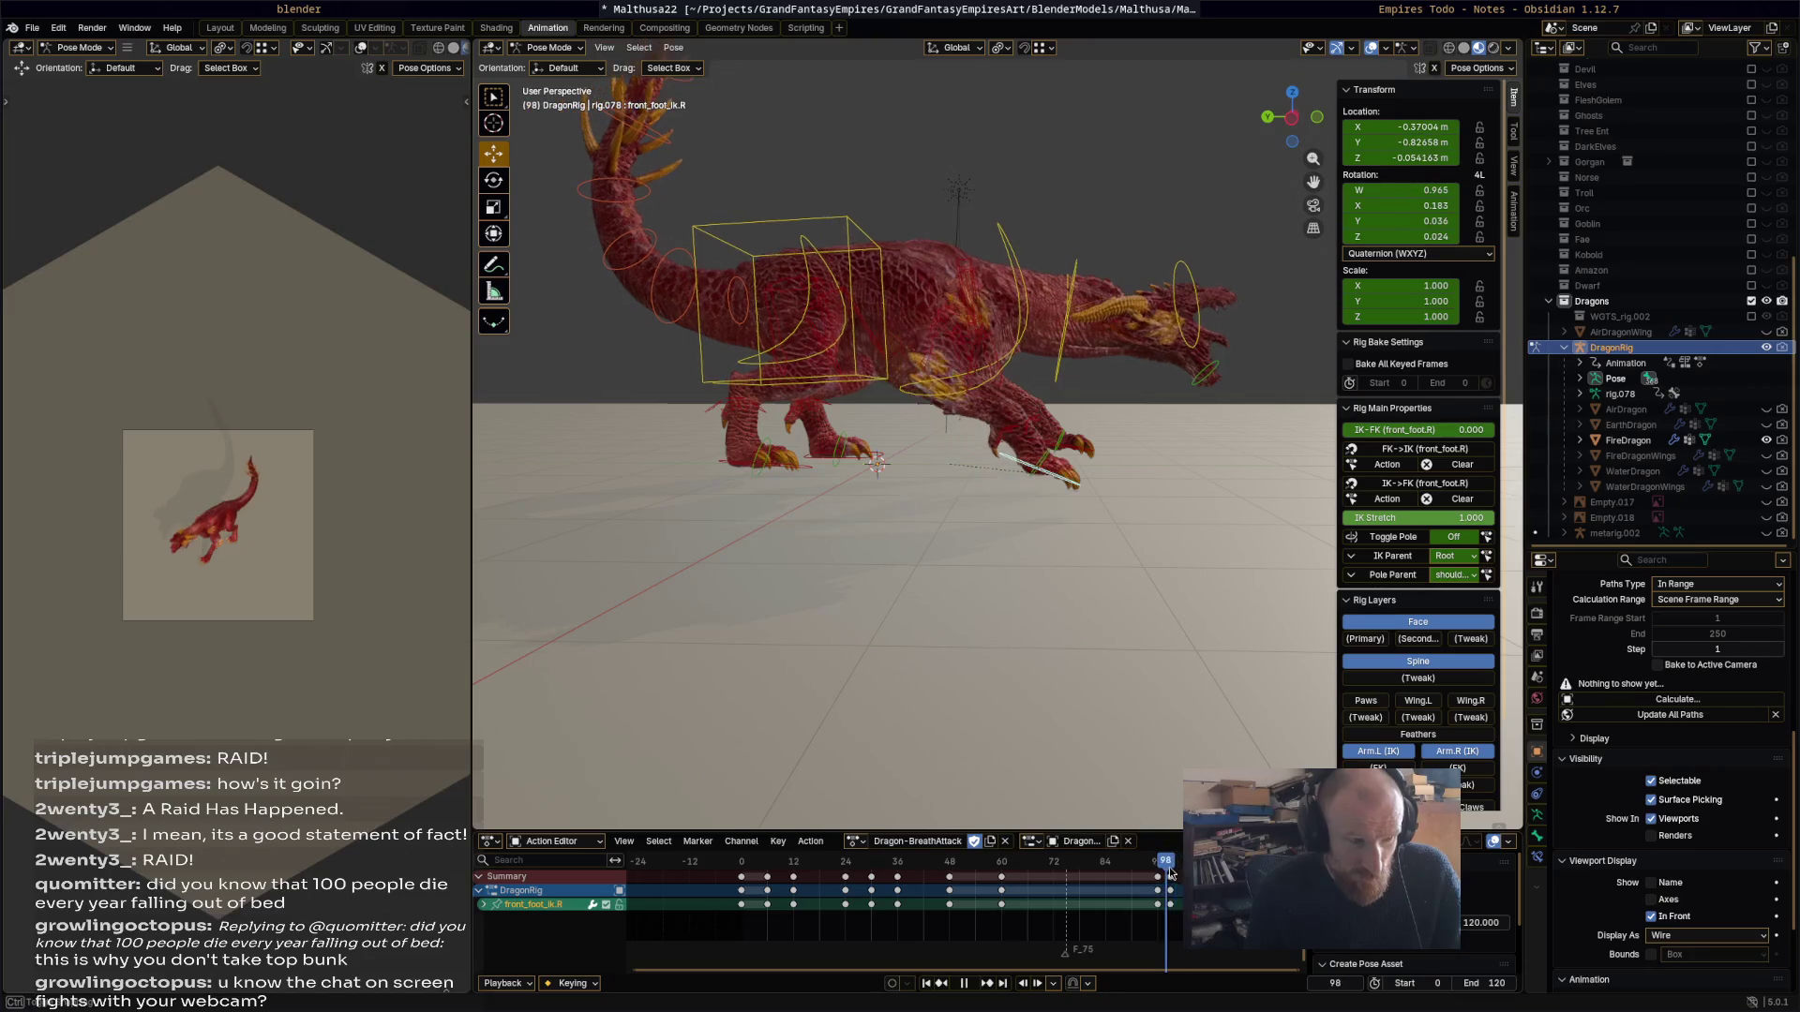
Step: Shift the front foot's keyframes later, scrub back to frame 83 and preview the playback
{"action": "key", "text": "g"}
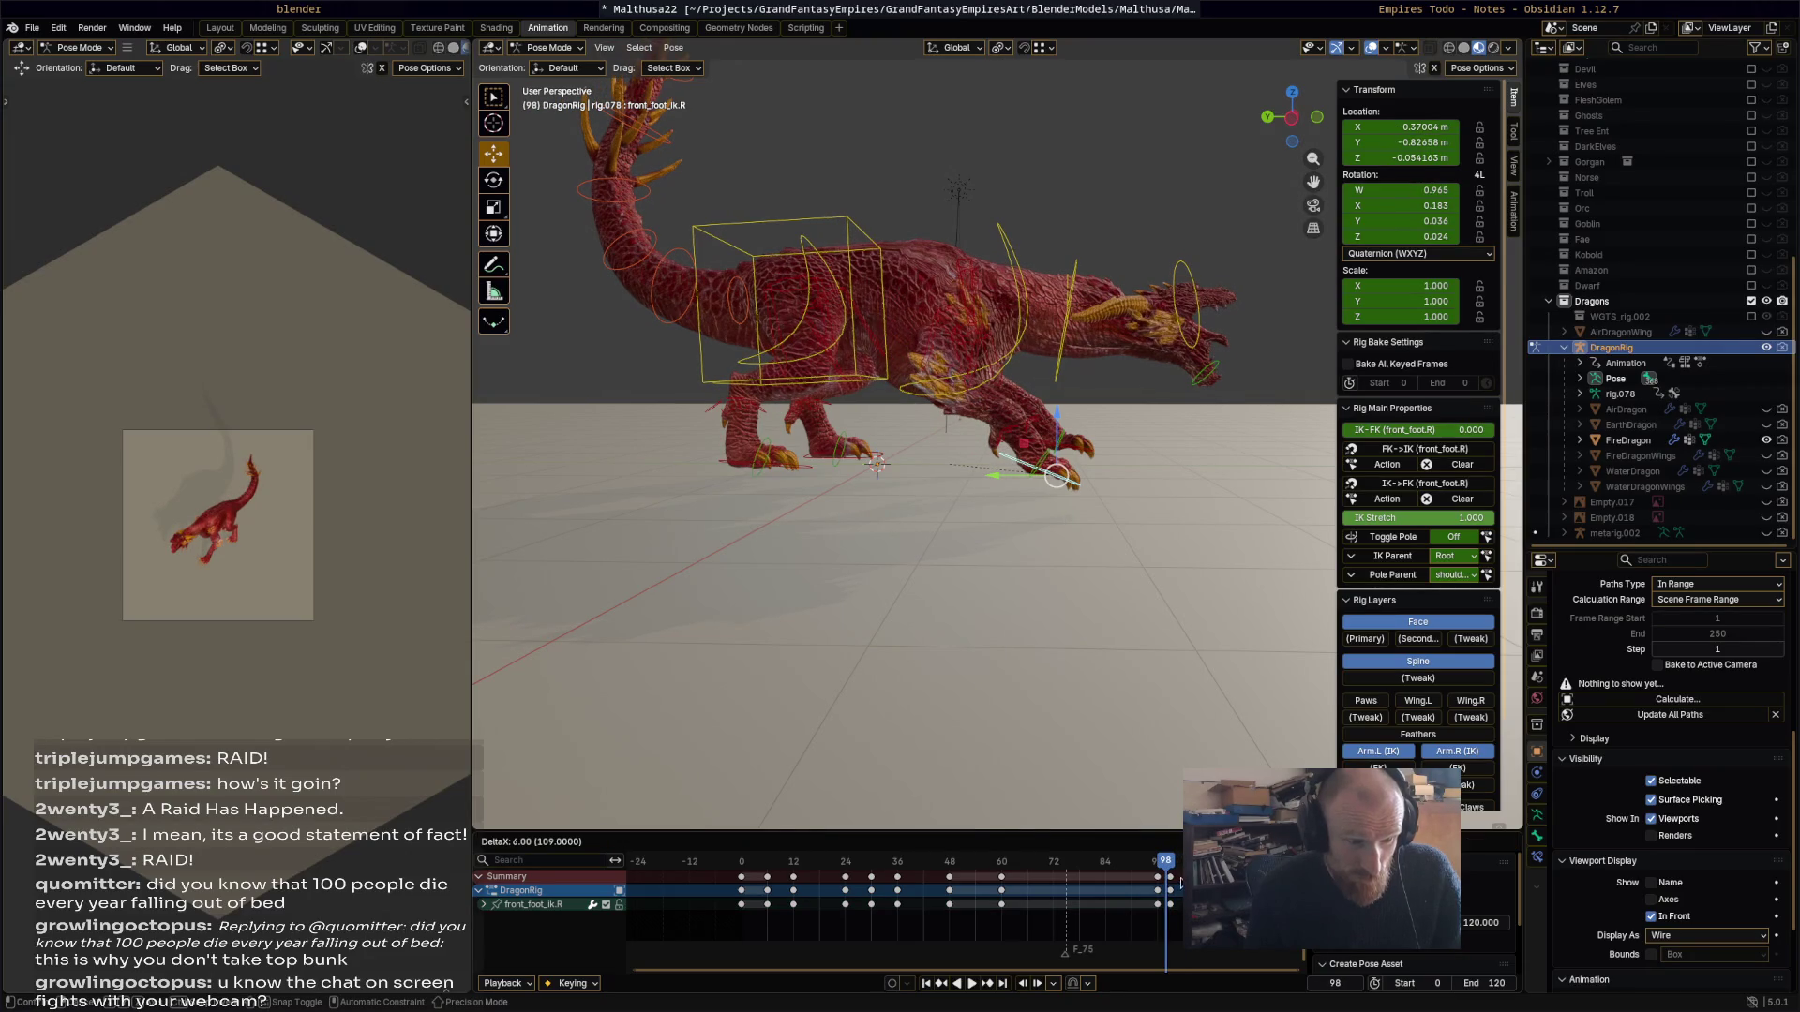
{"action": "left_click", "coordinate": [1151, 864]}
{"action": "left_click_drag", "start_coordinate": [1151, 864], "coordinate": [1101, 861]}
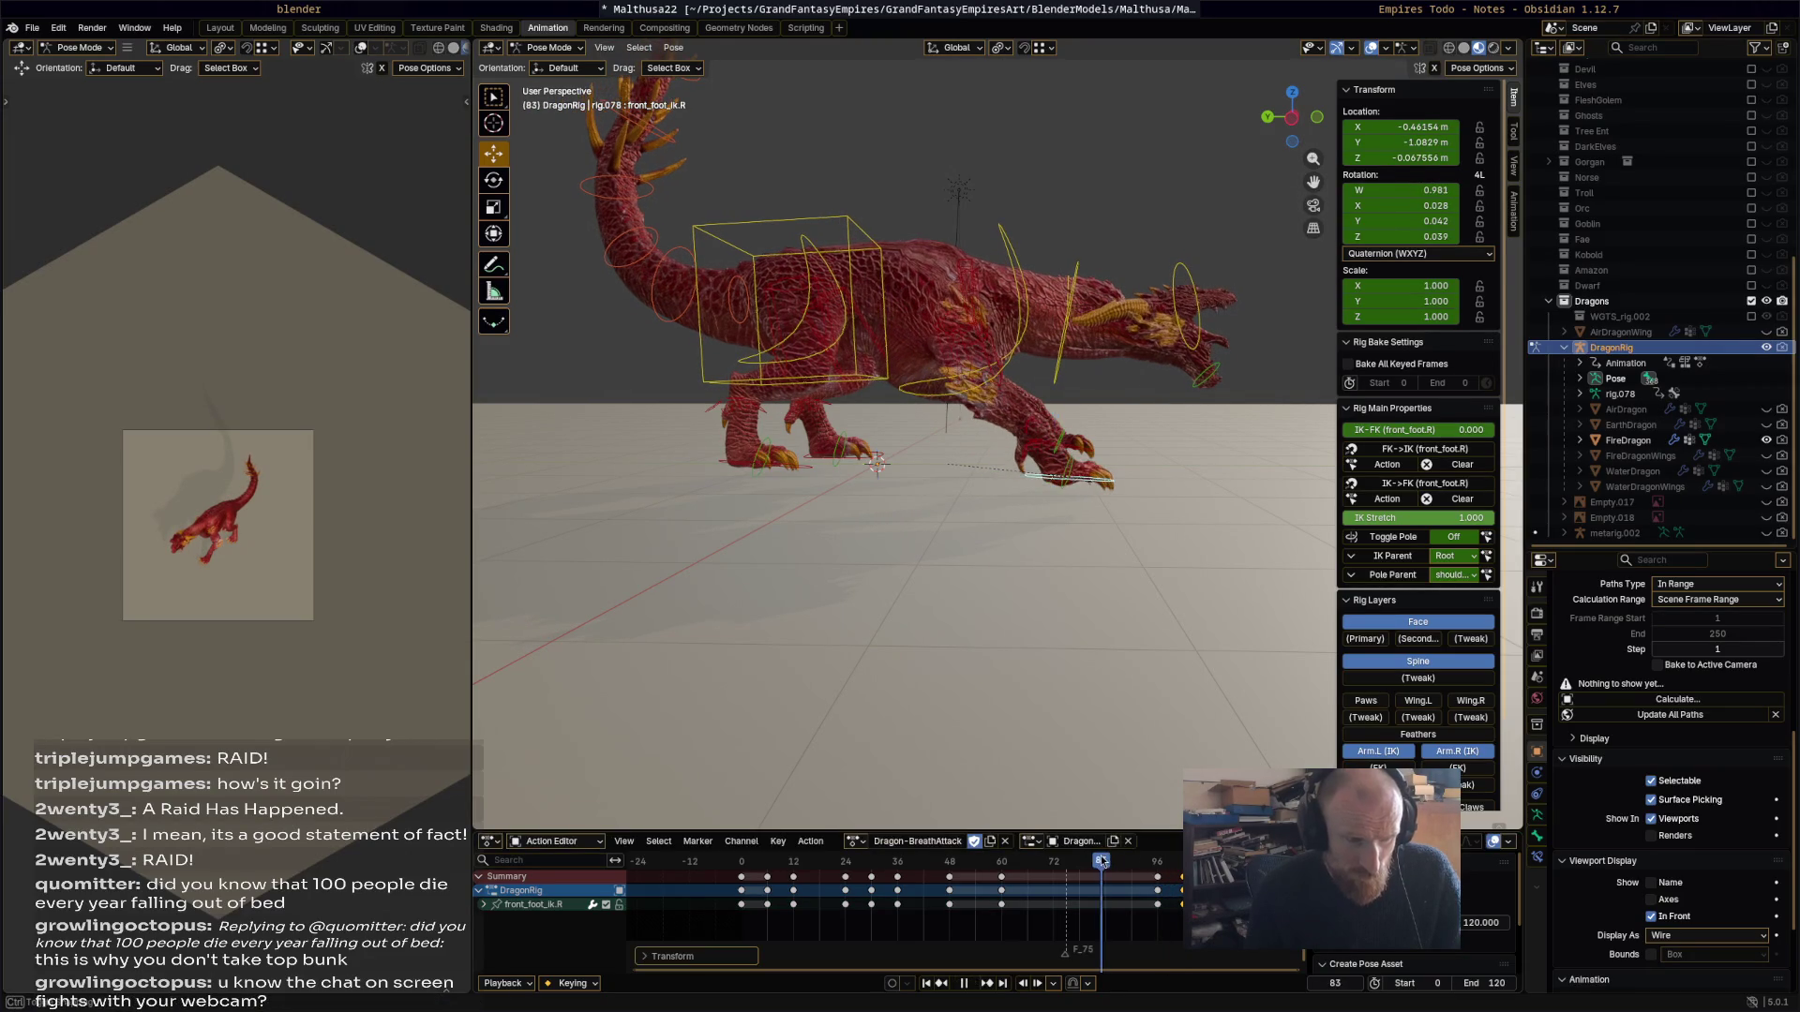
{"action": "key", "text": "space"}
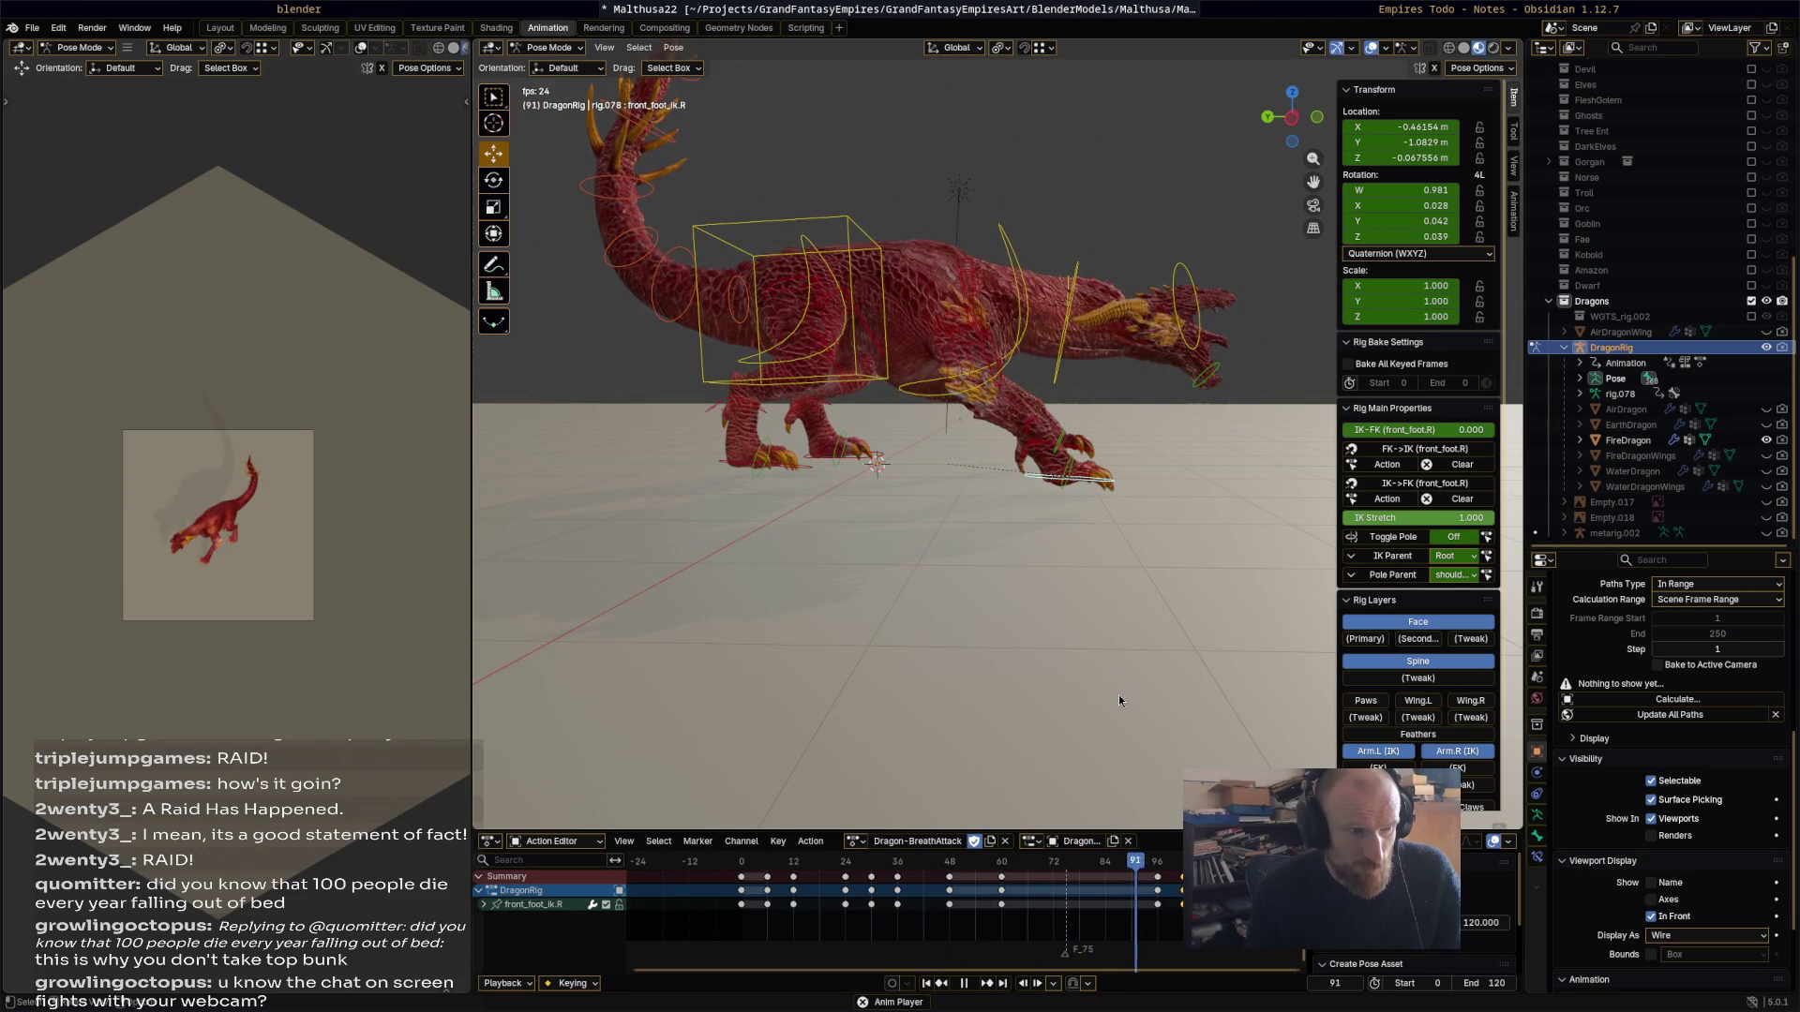
{"action": "key", "text": "space"}
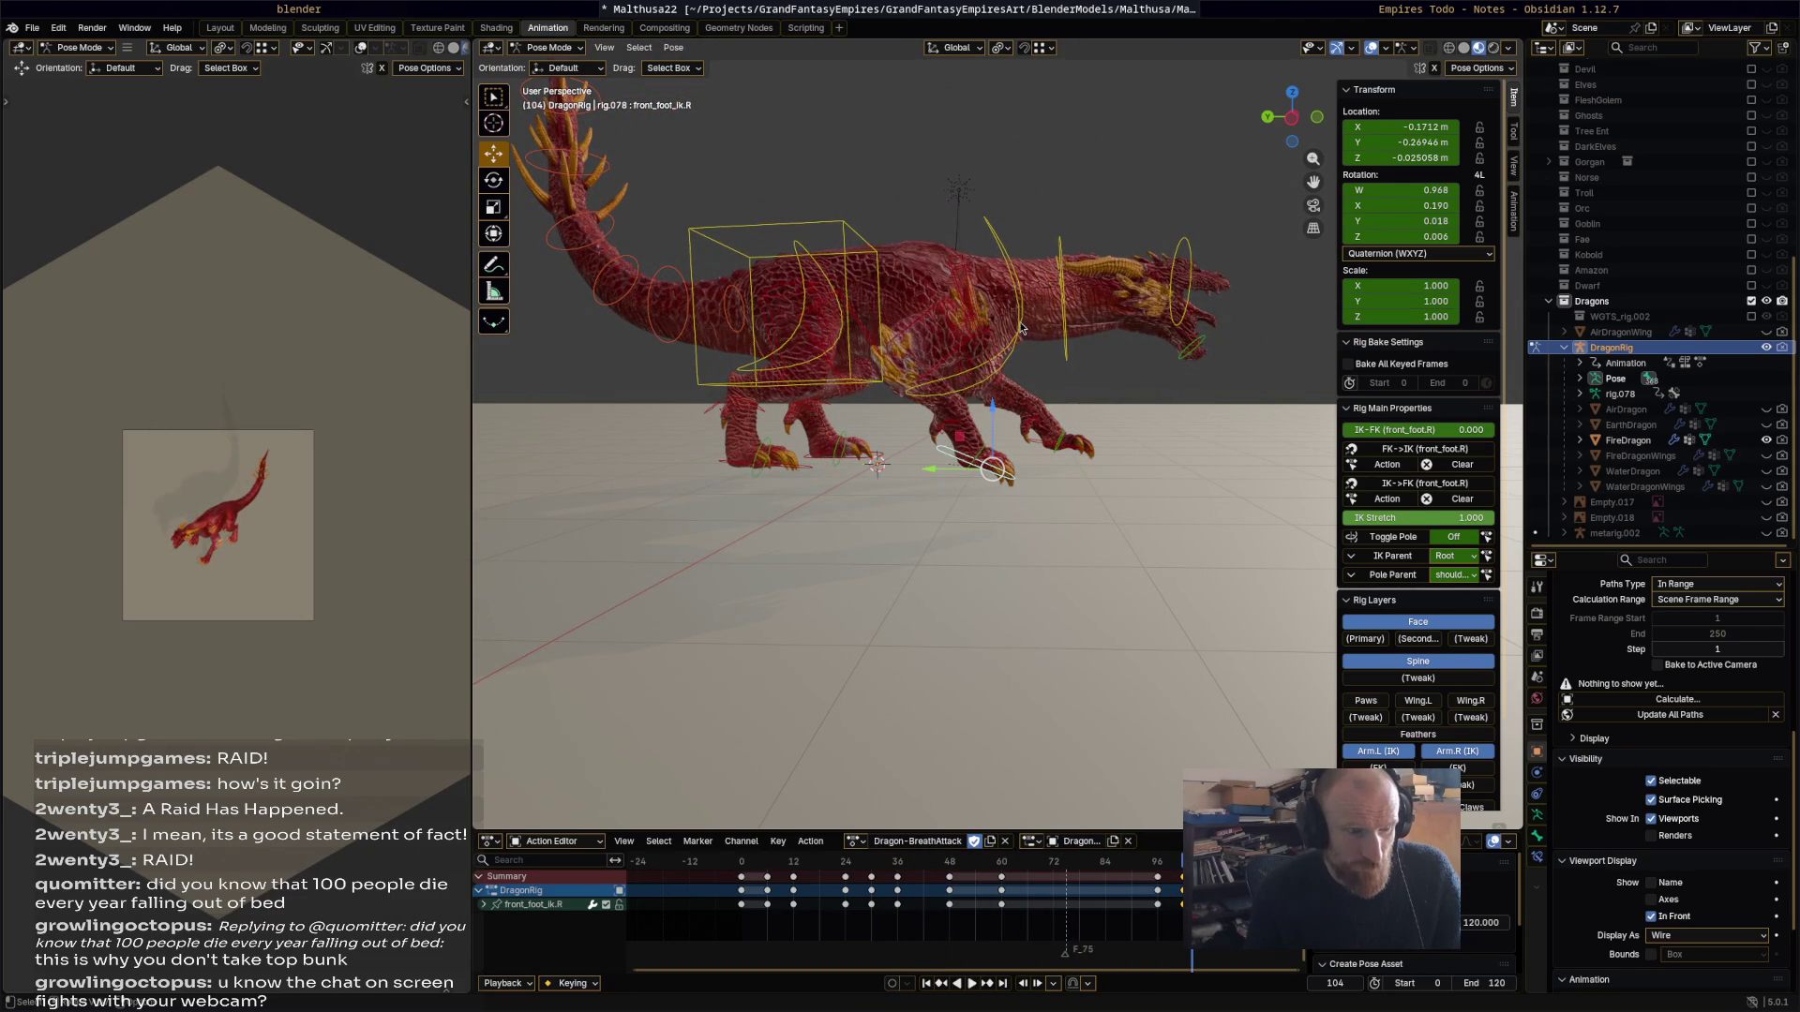
Step: Rotate the chest bone upward and turn the neck to -52.3° to raise the head
{"action": "left_click", "coordinate": [1021, 328]}
{"action": "key", "text": "r"}
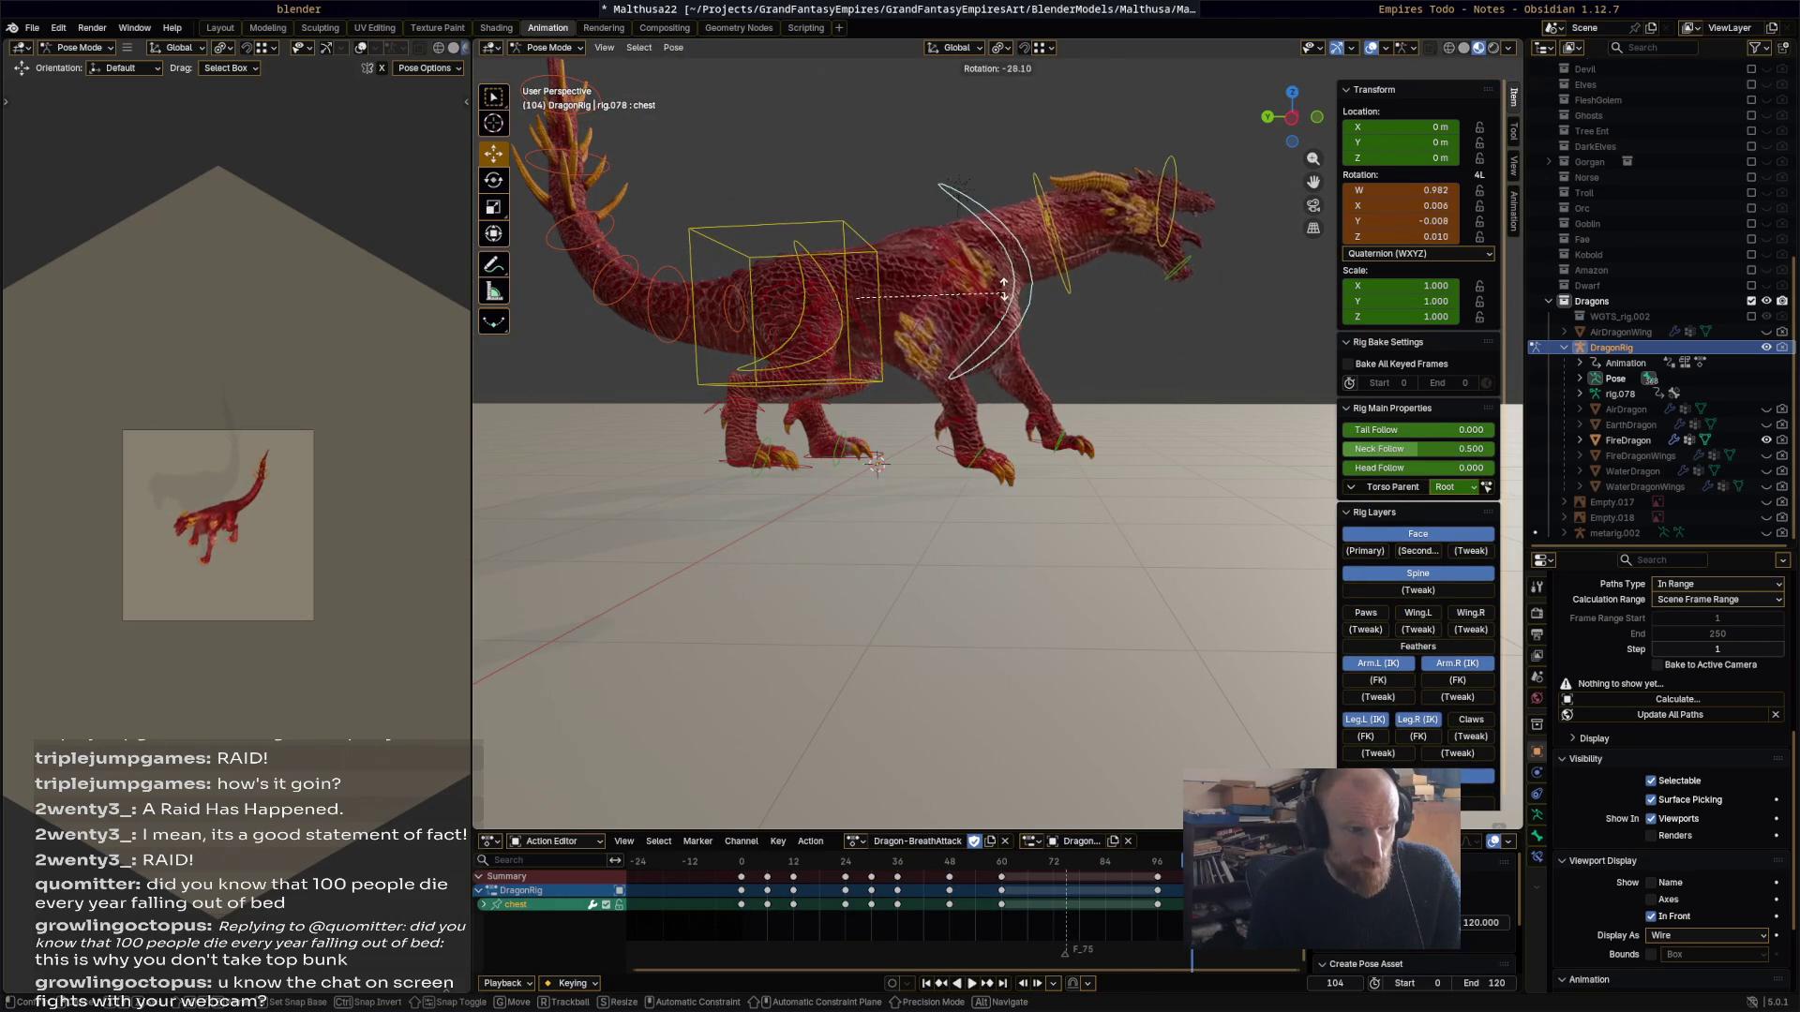
{"action": "left_click", "coordinate": [1107, 287]}
{"action": "left_click", "coordinate": [1176, 225]}
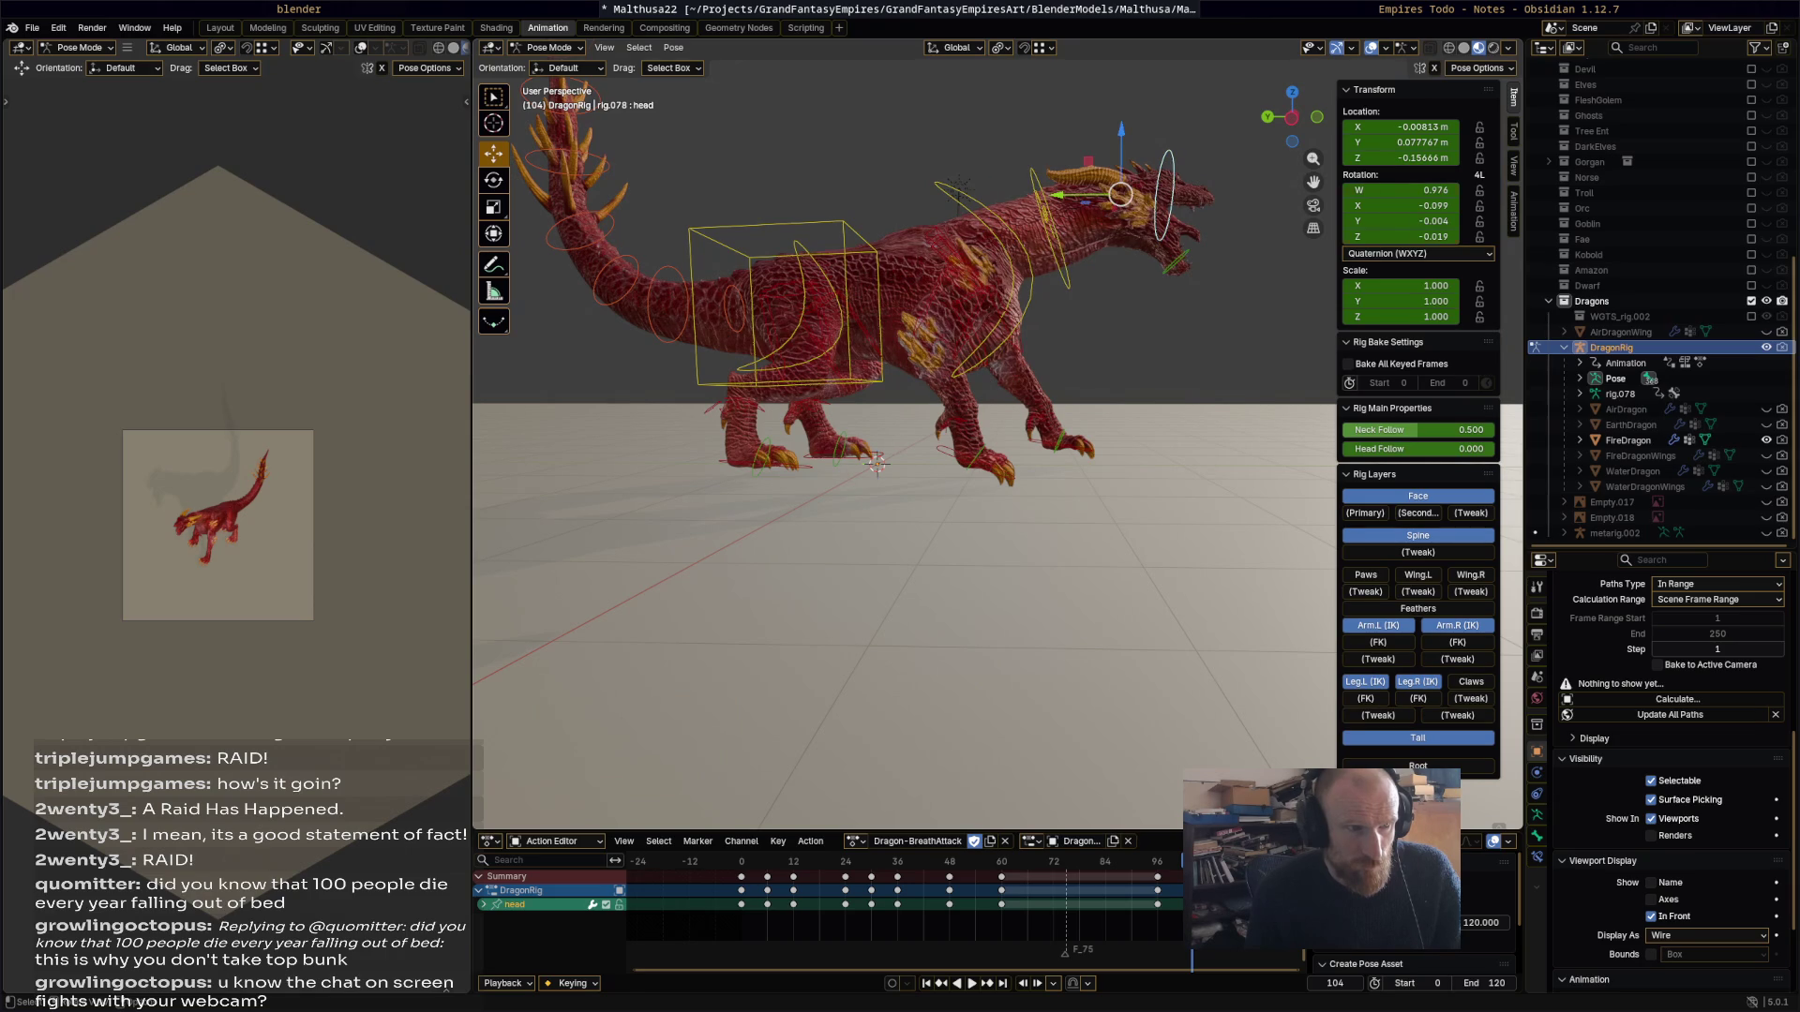
{"action": "left_click", "coordinate": [1056, 238]}
{"action": "key", "text": "r"}
{"action": "left_click", "coordinate": [1090, 138]}
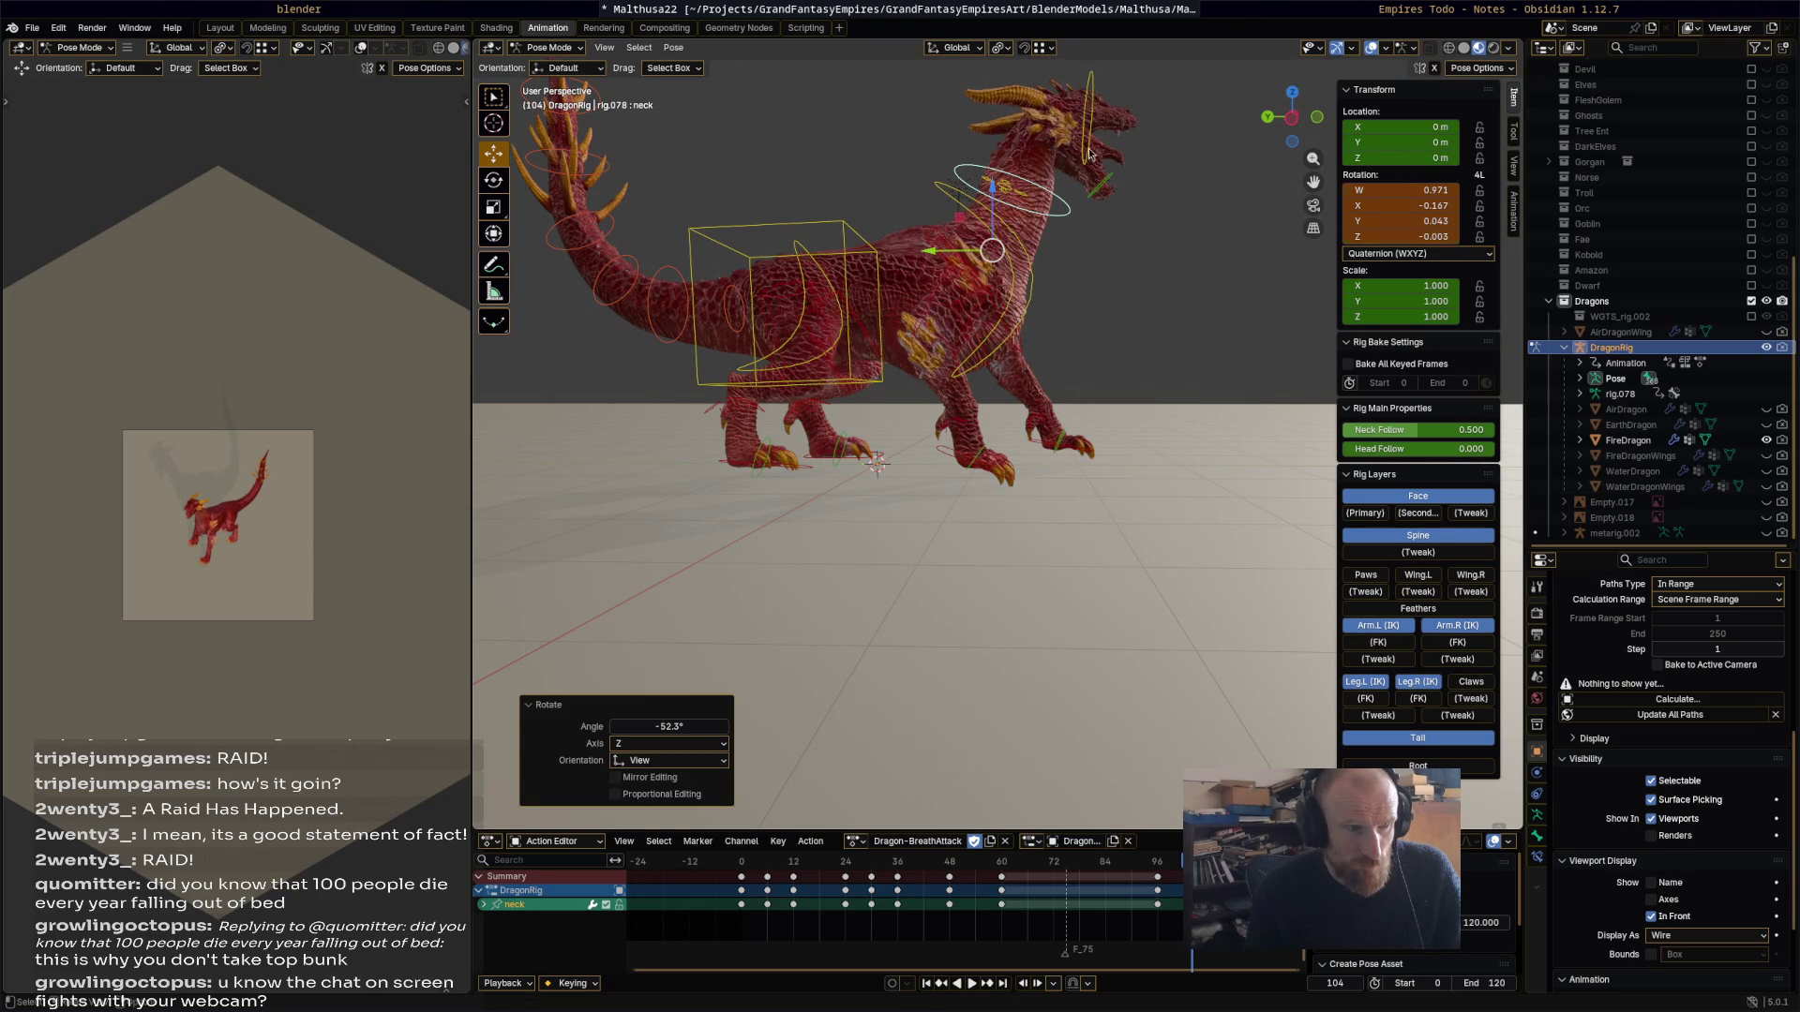
Step: Rotate the head bone, then tilt the neck further
{"action": "left_click", "coordinate": [1090, 146]}
{"action": "key", "text": "r"}
{"action": "left_click", "coordinate": [1067, 208]}
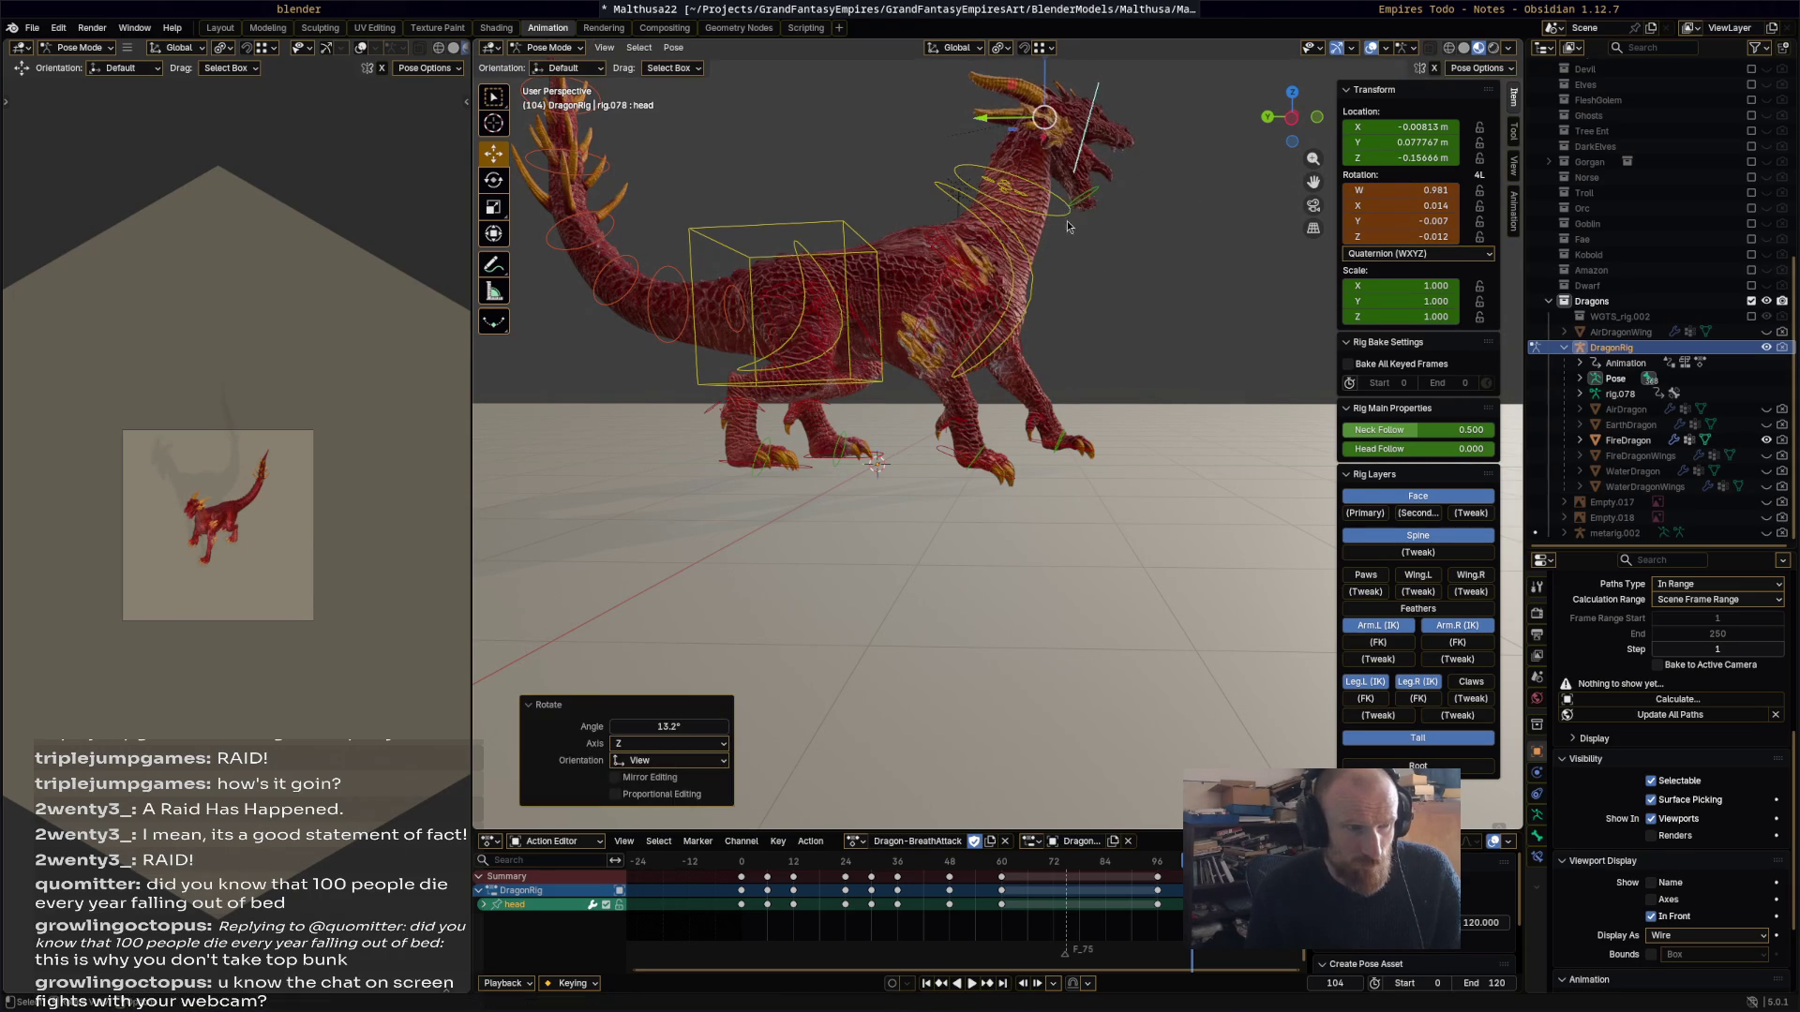
{"action": "left_click", "coordinate": [1071, 213]}
{"action": "key", "text": "r"}
{"action": "left_click", "coordinate": [1118, 241]}
Step: Select the head, neck and Bone bones together so their pose can be cleared
{"action": "left_click", "coordinate": [1149, 198]}
{"action": "left_click_drag", "start_coordinate": [1040, 285], "coordinate": [1241, 122]}
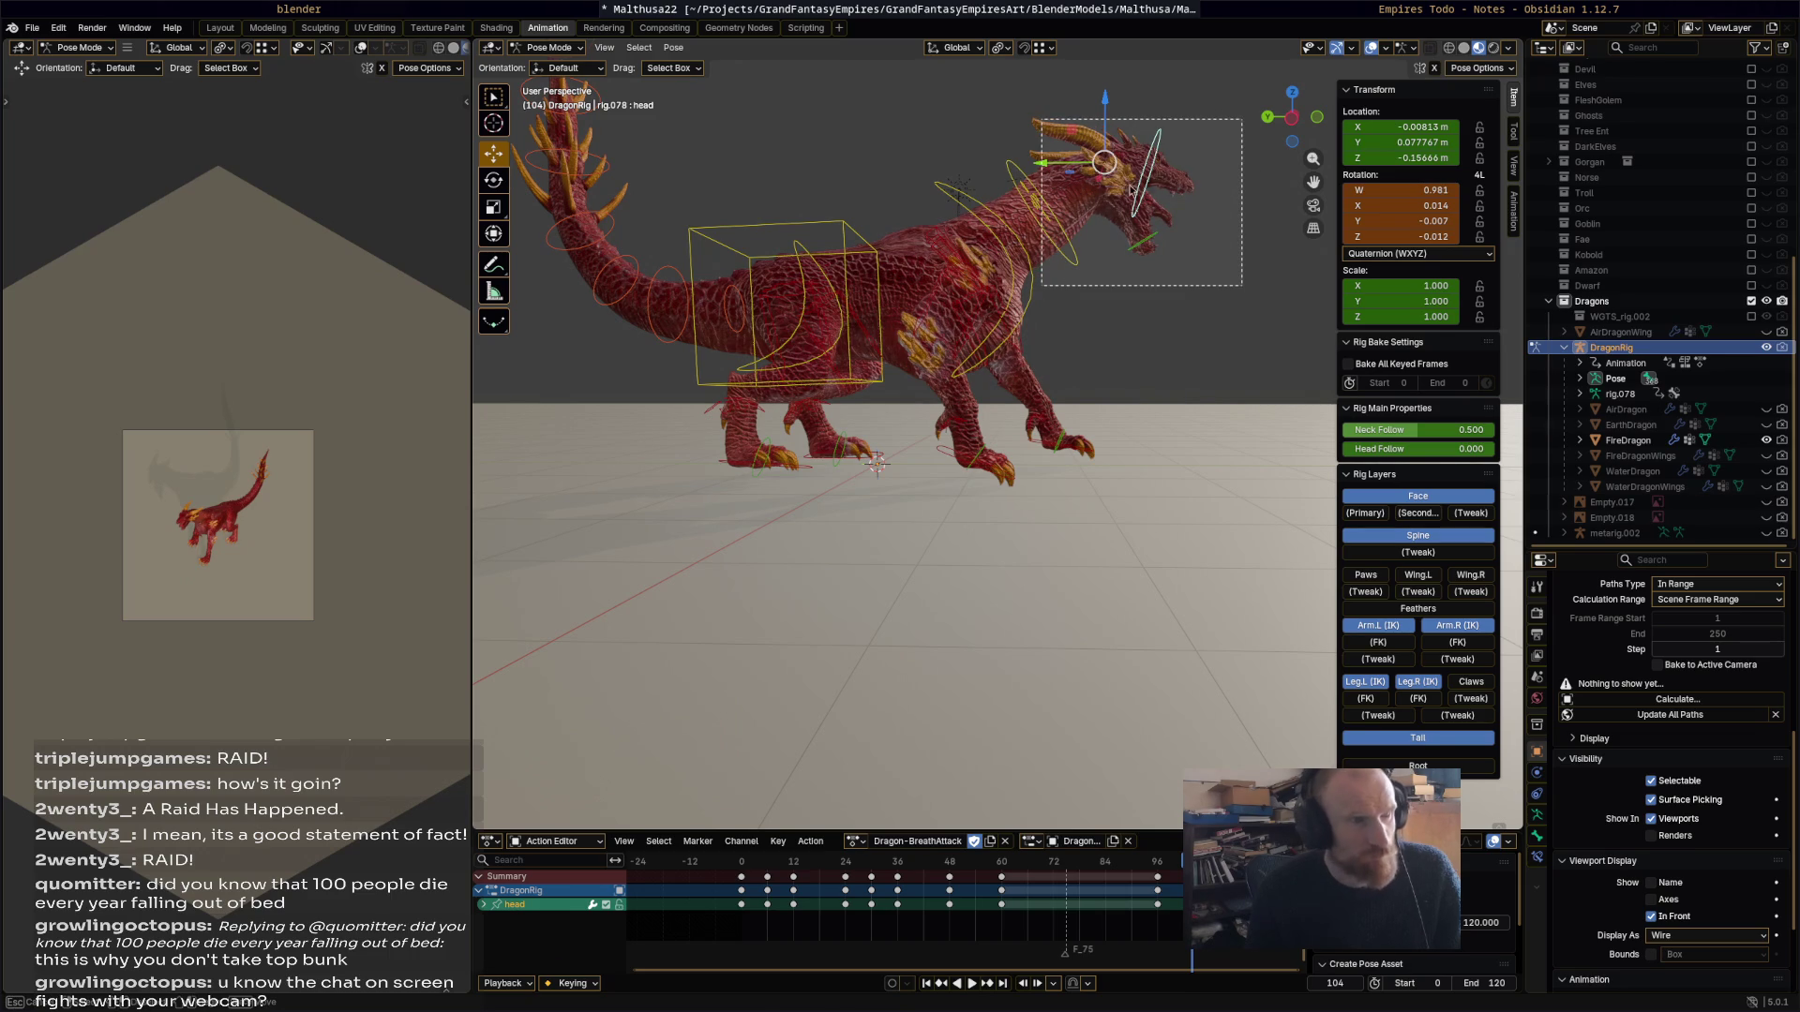
{"action": "left_click_drag", "start_coordinate": [1132, 188], "coordinate": [1241, 120]}
{"action": "left_click", "coordinate": [668, 52]}
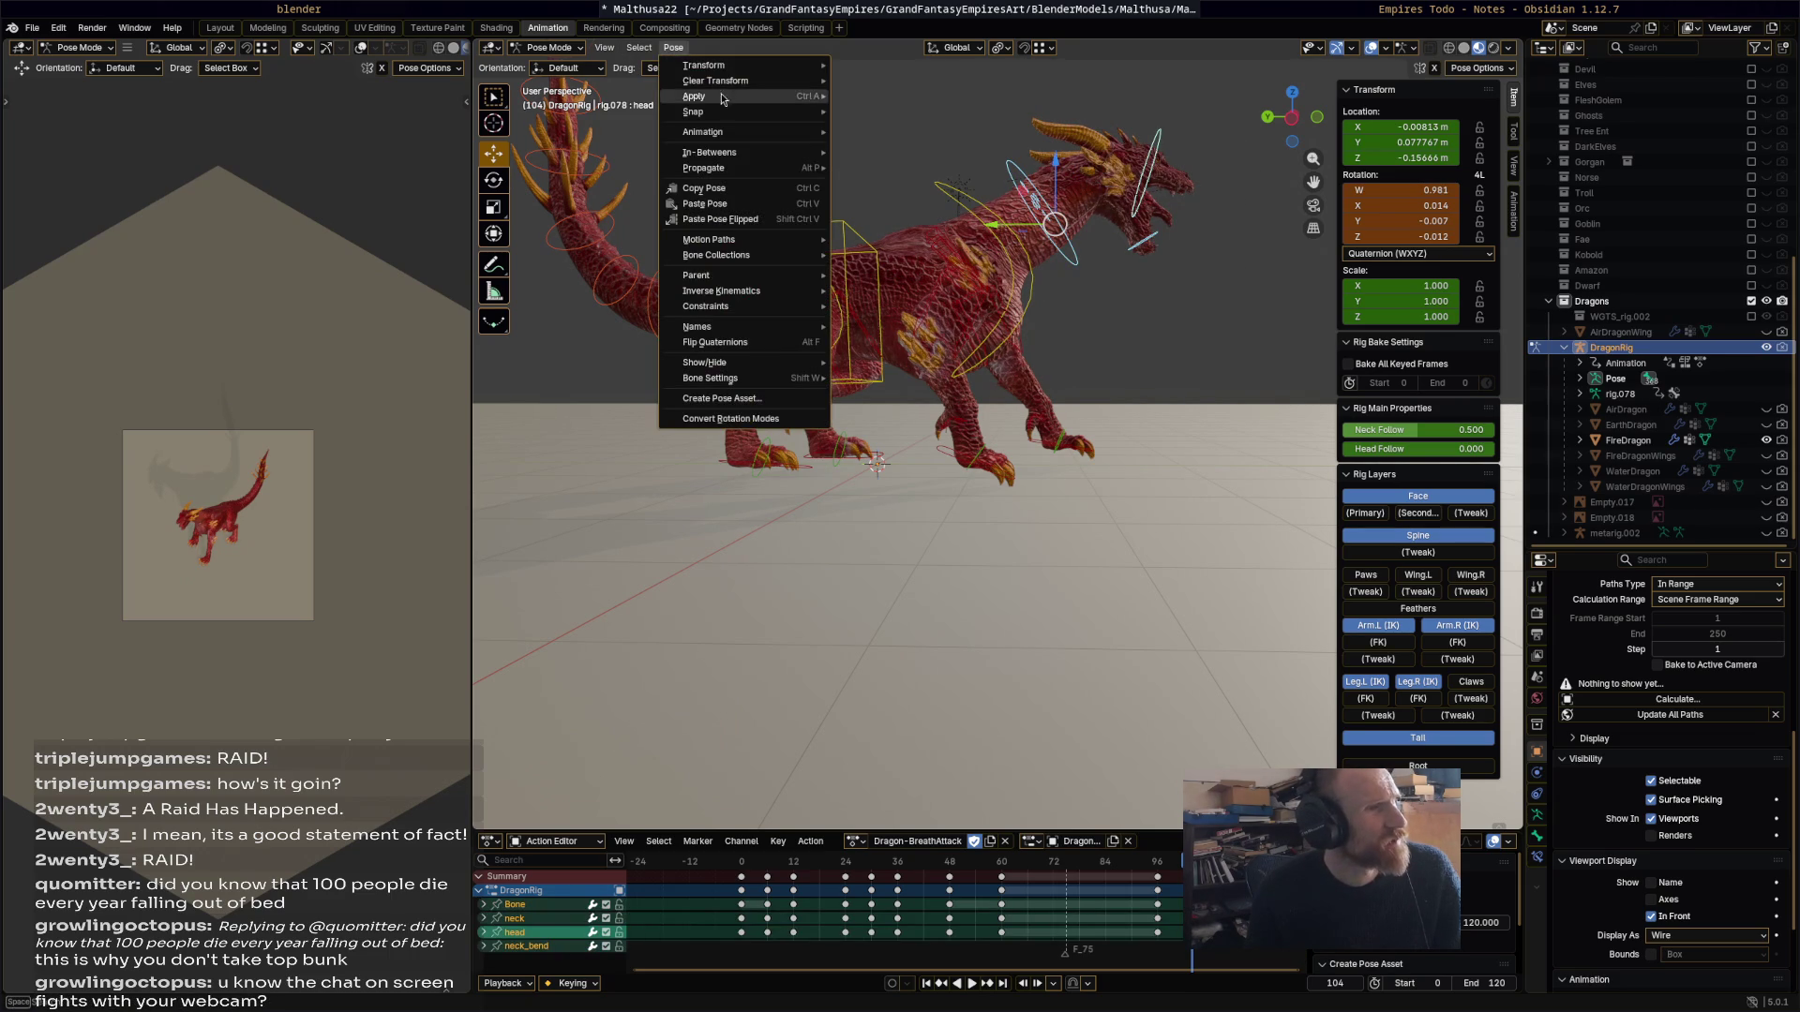
Step: Clear all transforms on the selected bones, then re-rotate the neck, head and Bone (-11.5°)
{"action": "mouse_move", "coordinate": [750, 80]}
{"action": "key", "text": "Return"}
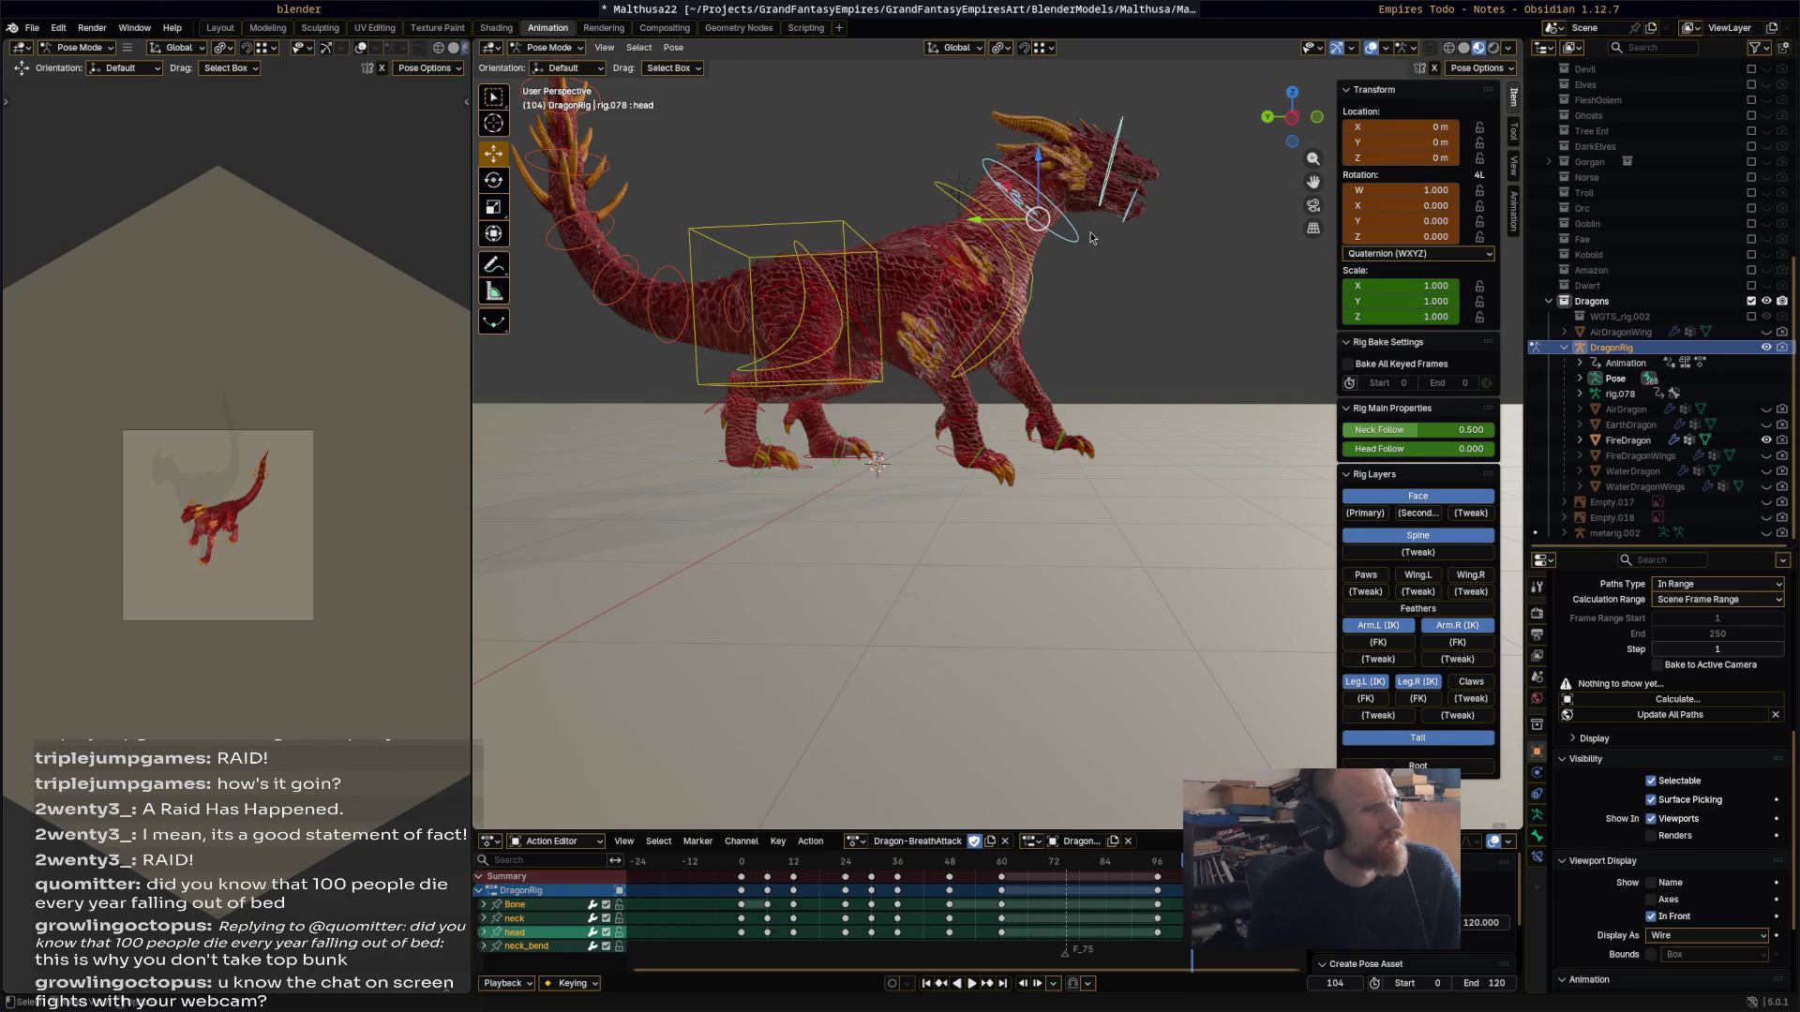
{"action": "left_click", "coordinate": [1079, 236]}
{"action": "key", "text": "r"}
{"action": "left_click", "coordinate": [1039, 137]}
{"action": "left_click", "coordinate": [1041, 141]}
{"action": "key", "text": "r"}
{"action": "left_click", "coordinate": [1029, 192]}
{"action": "left_click", "coordinate": [1035, 186]}
{"action": "key", "text": "r"}
{"action": "left_click", "coordinate": [1043, 183]}
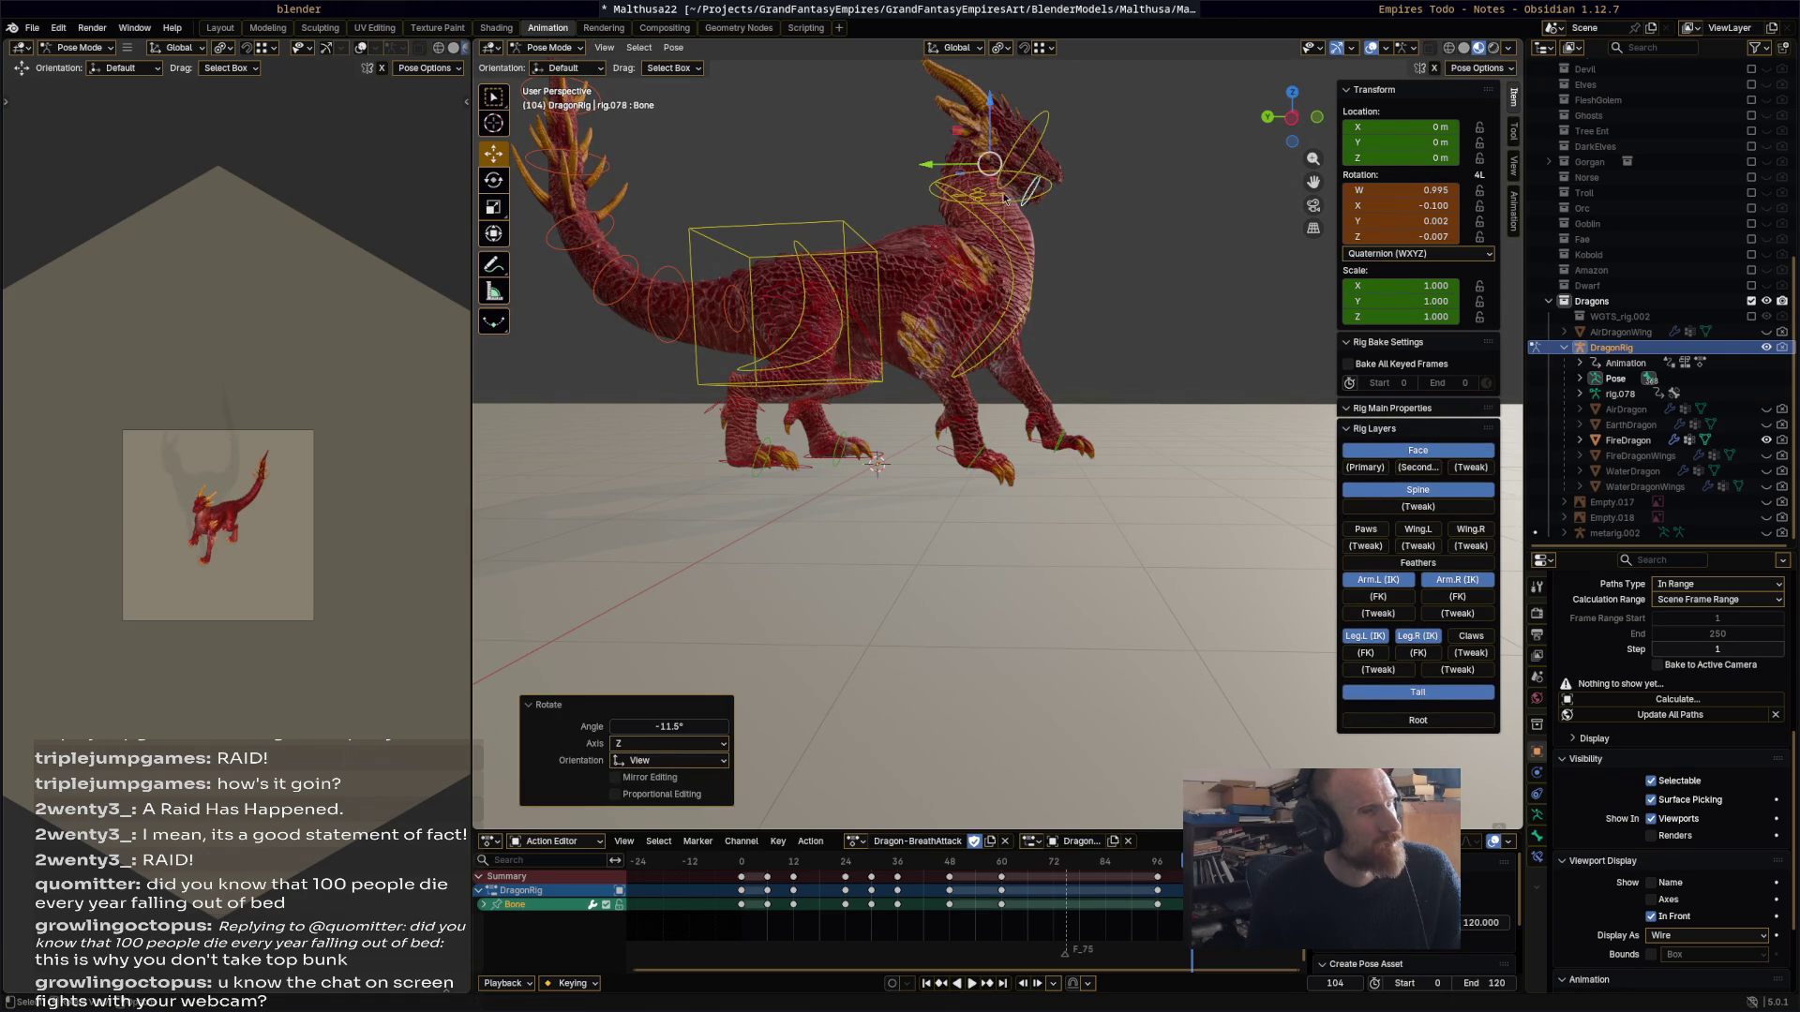
Step: Select the head and neck bones and keyframe them at frame 104
{"action": "left_click_drag", "start_coordinate": [1152, 134], "coordinate": [982, 157]}
{"action": "left_click", "coordinate": [1089, 231]}
{"action": "mouse_move", "coordinate": [1089, 231]}
{"action": "left_mouse_down"}
{"action": "mouse_move", "coordinate": [986, 91]}
{"action": "mouse_move", "coordinate": [1052, 147]}
{"action": "left_mouse_up"}
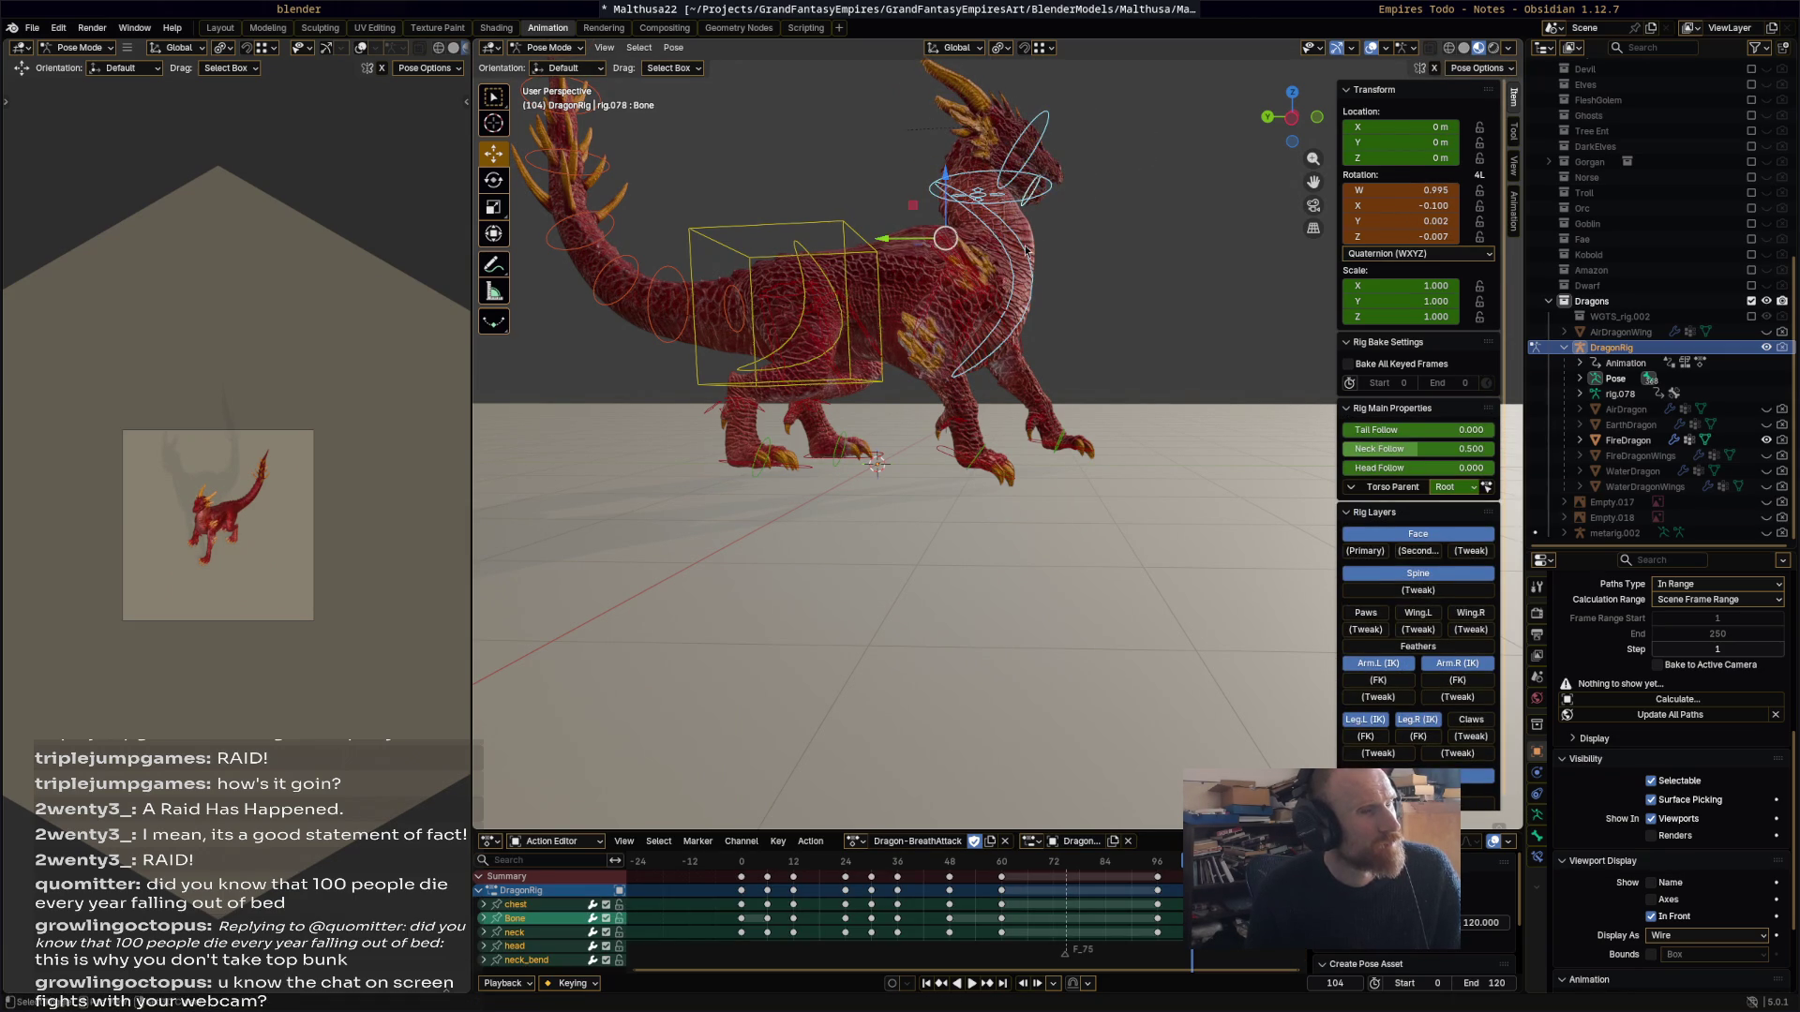
{"action": "left_click_drag", "start_coordinate": [1117, 272], "coordinate": [954, 83]}
{"action": "left_click_drag", "start_coordinate": [1115, 190], "coordinate": [1105, 217]}
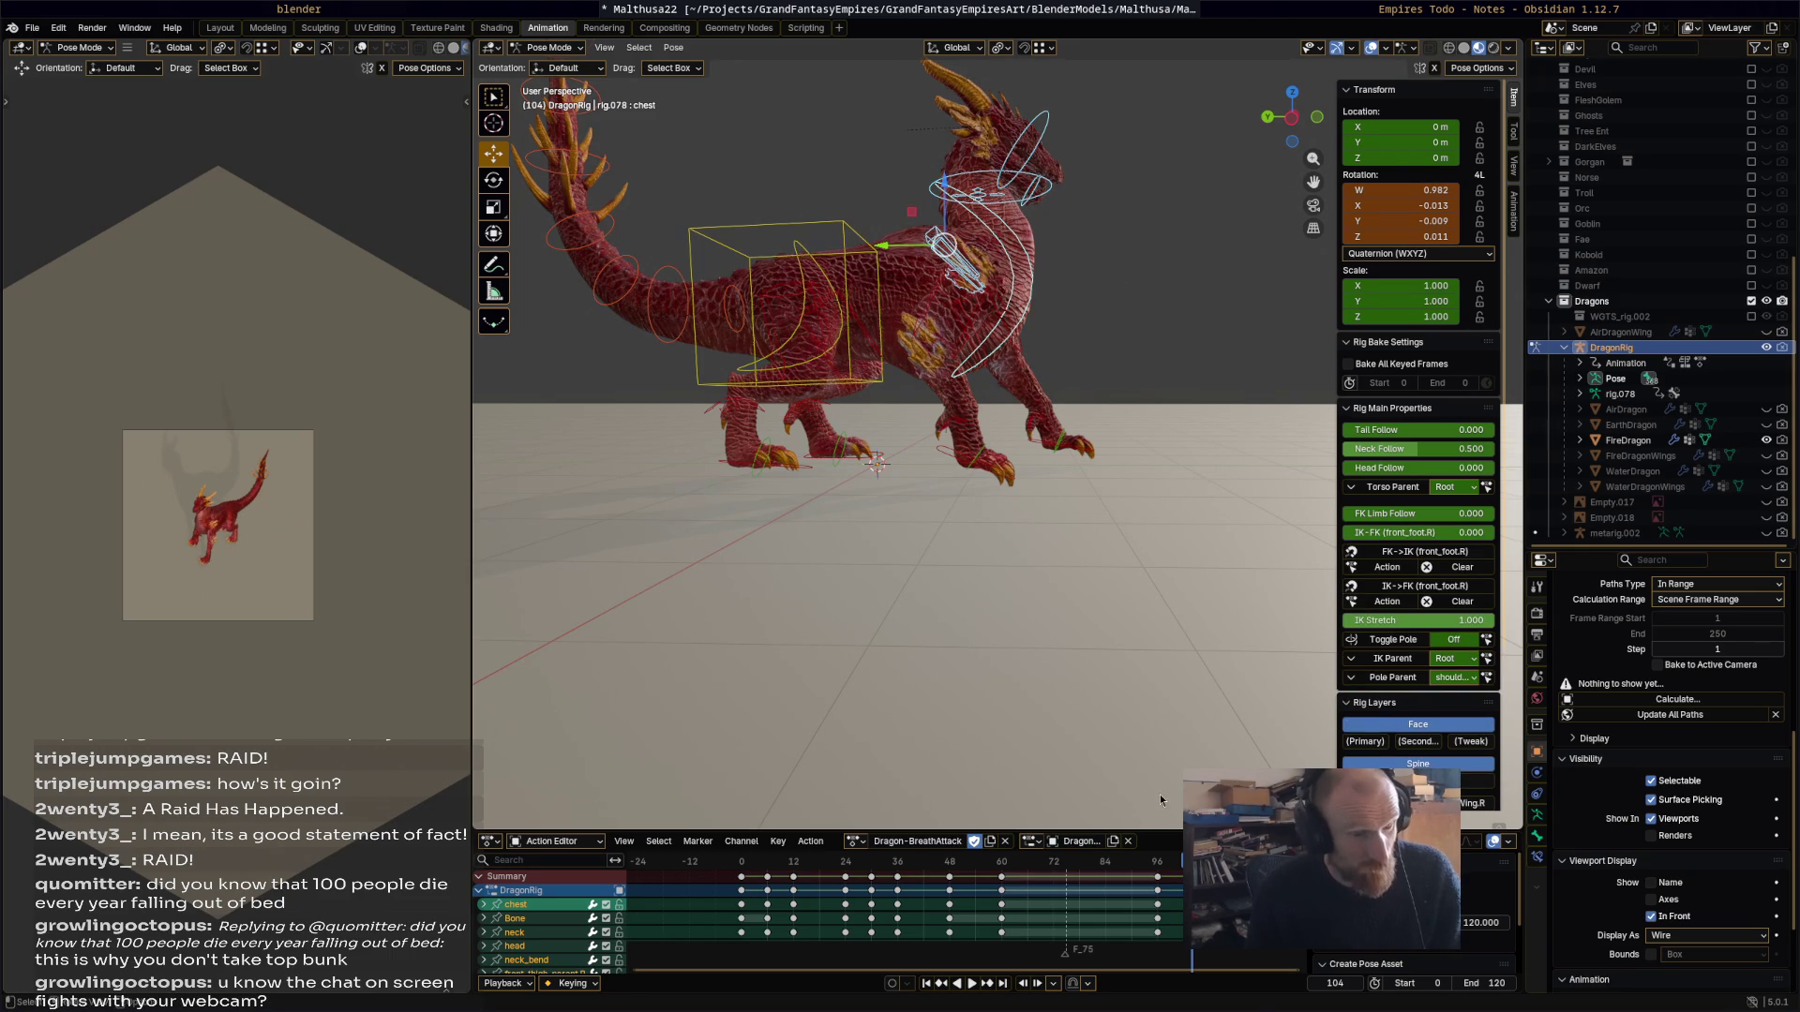
{"action": "key", "text": "i"}
Step: Move the new keys 5 frames later and preview the action forward and in reverse
{"action": "key", "text": "g"}
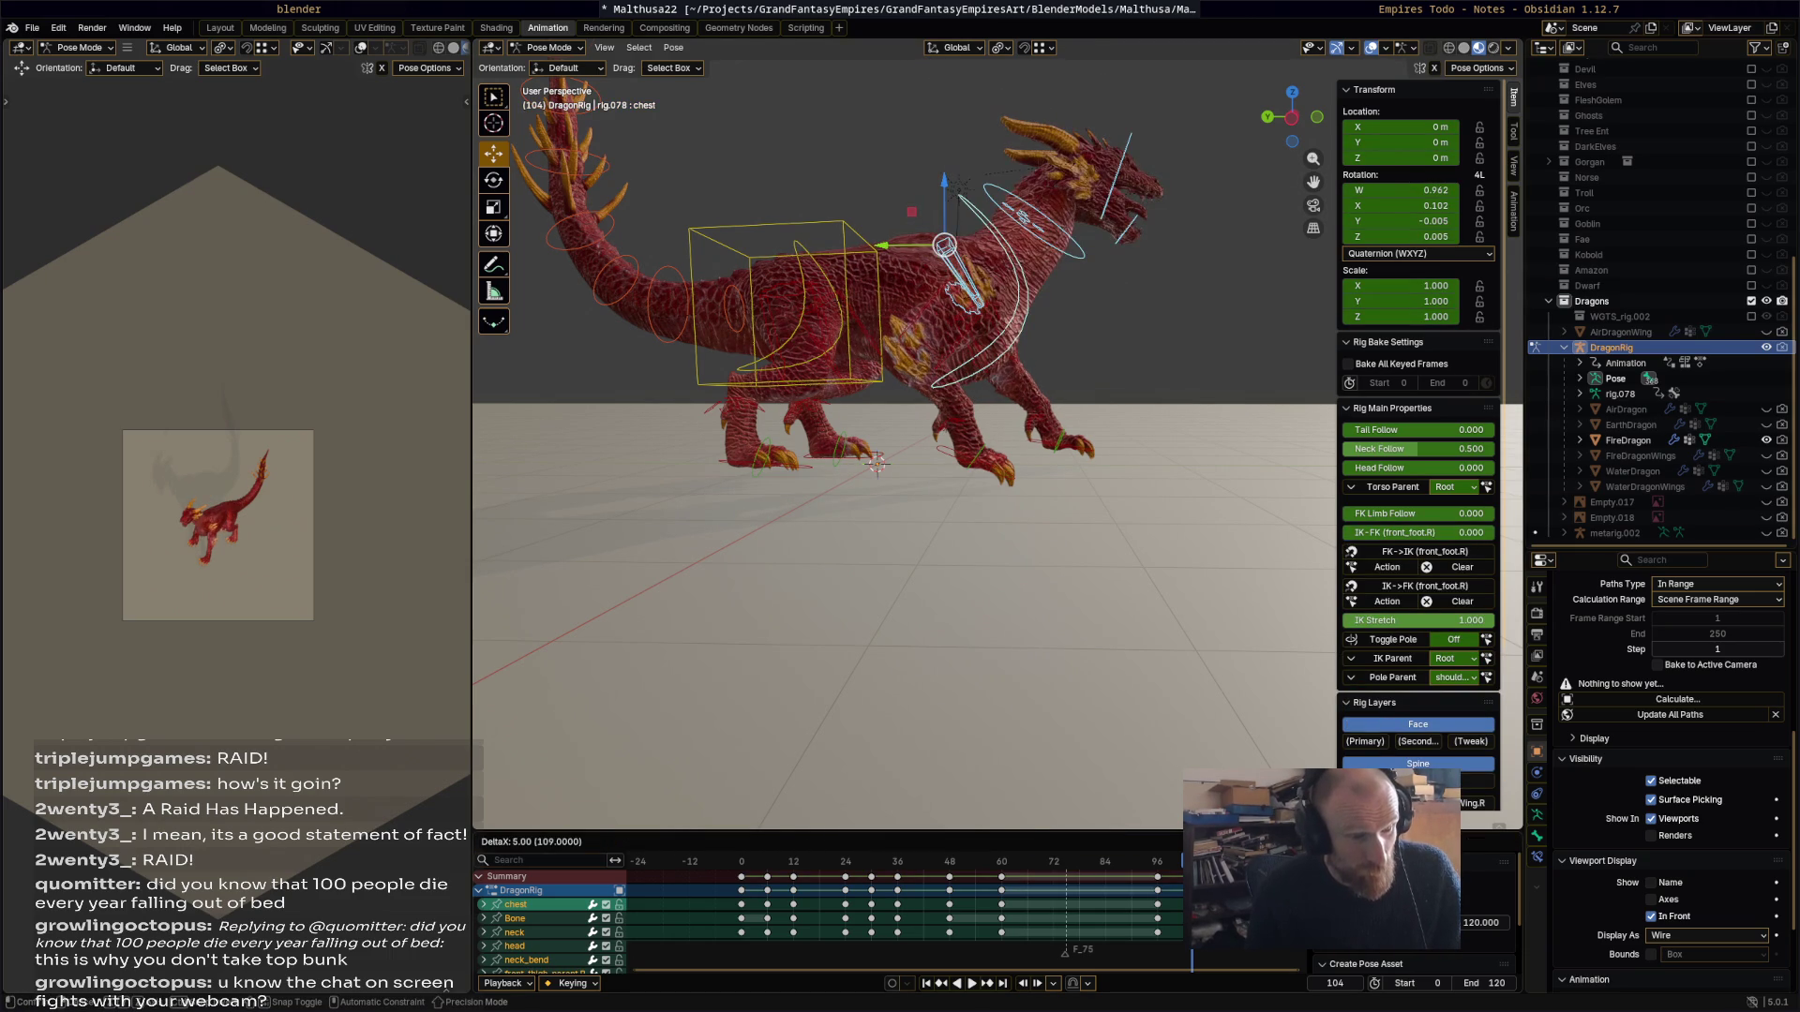
{"action": "left_click", "coordinate": [982, 847]}
{"action": "key", "text": "space"}
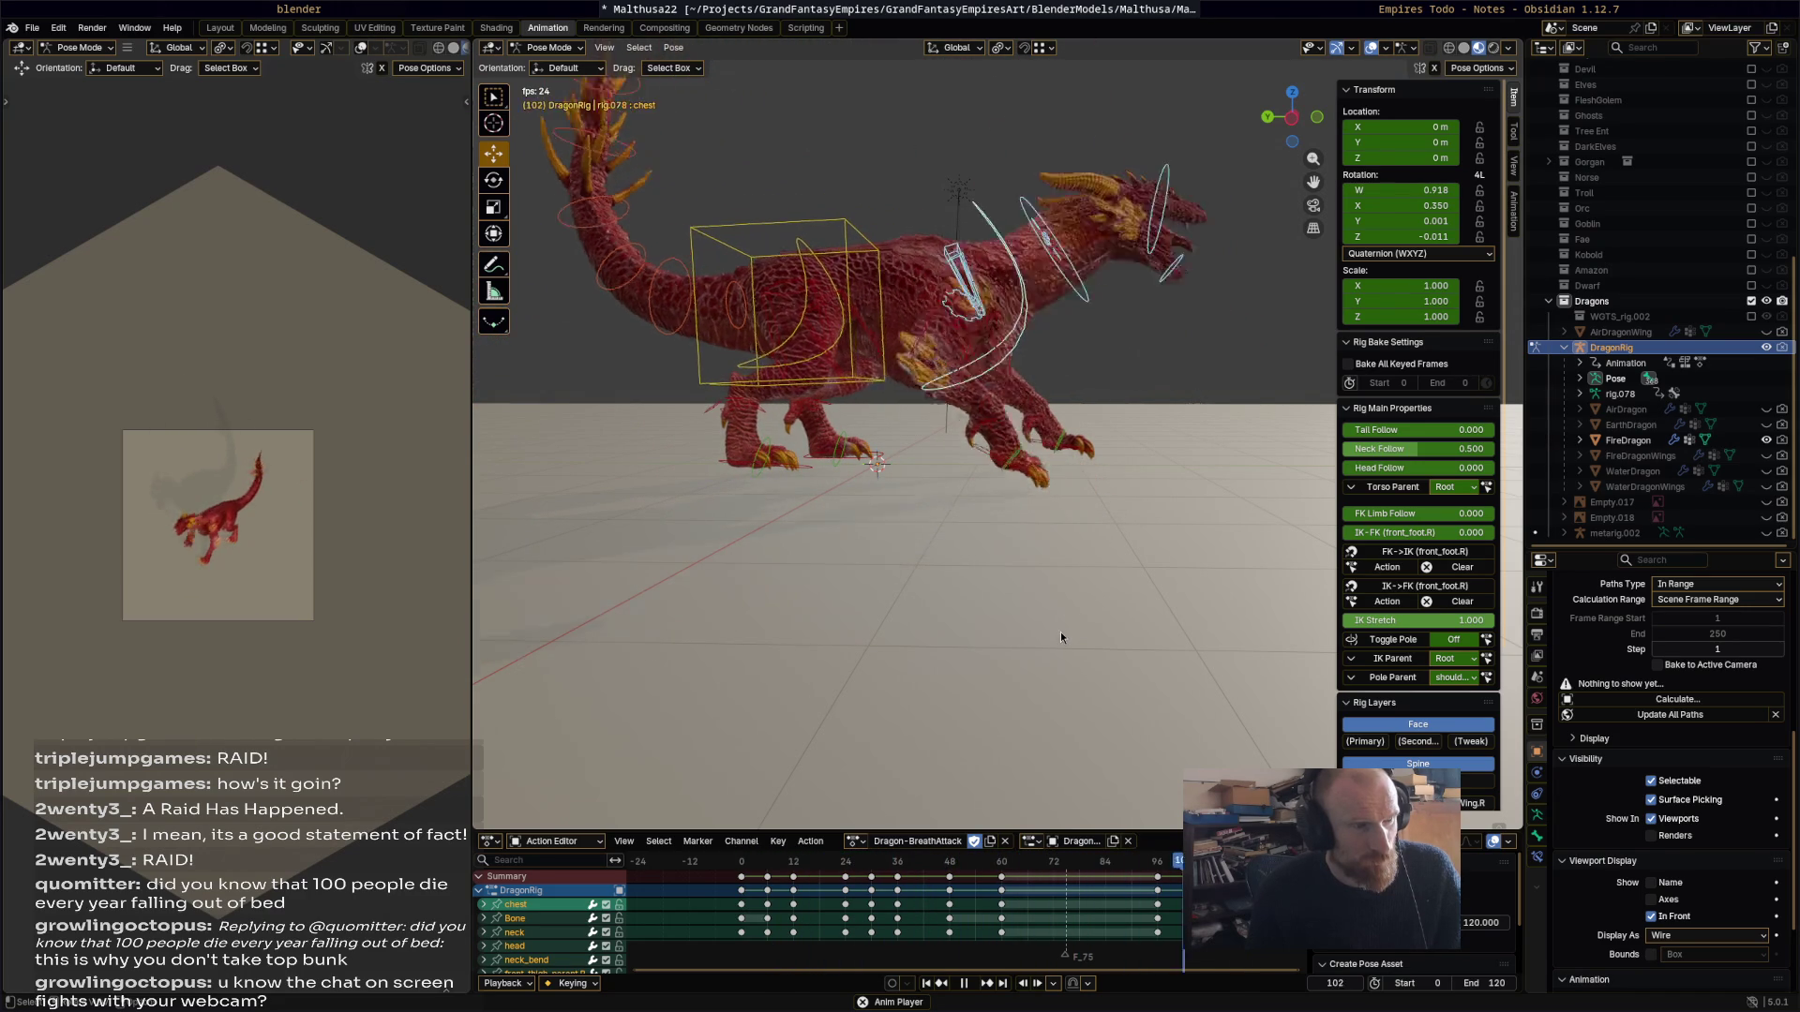
{"action": "key", "text": "space"}
{"action": "key", "text": "ctrl+shift+space"}
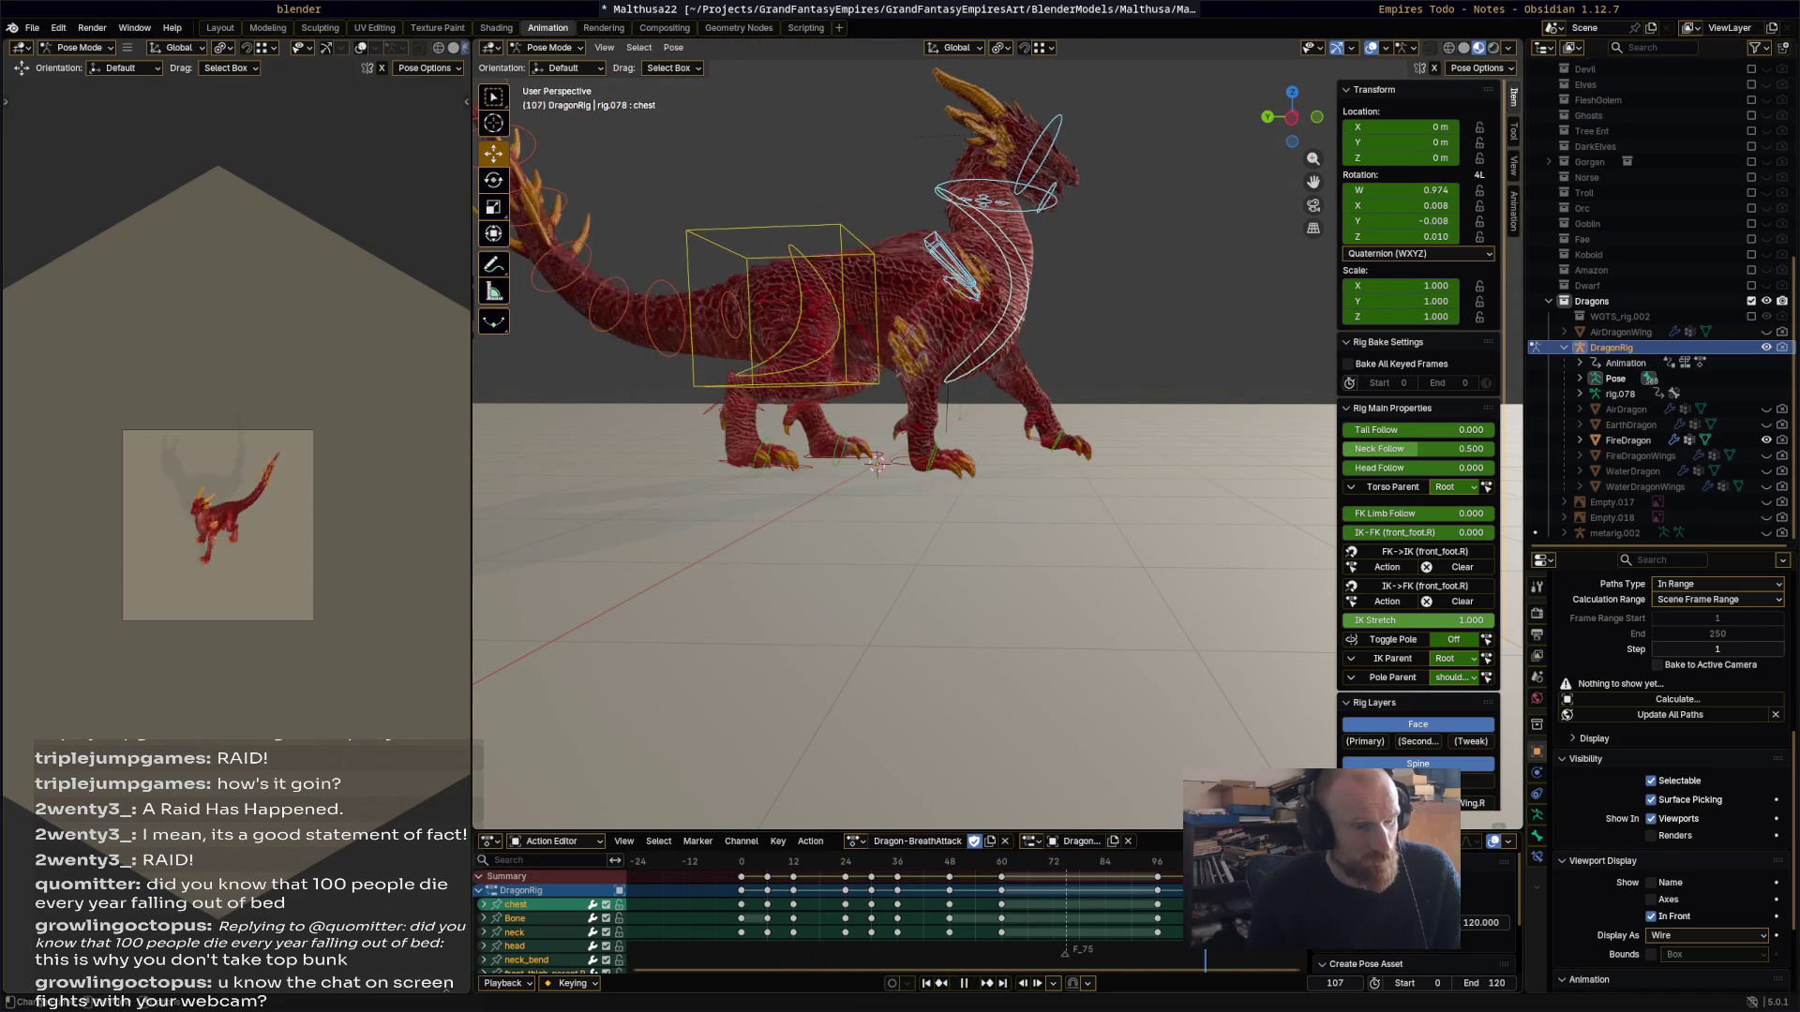
{"action": "left_click", "coordinate": [798, 267]}
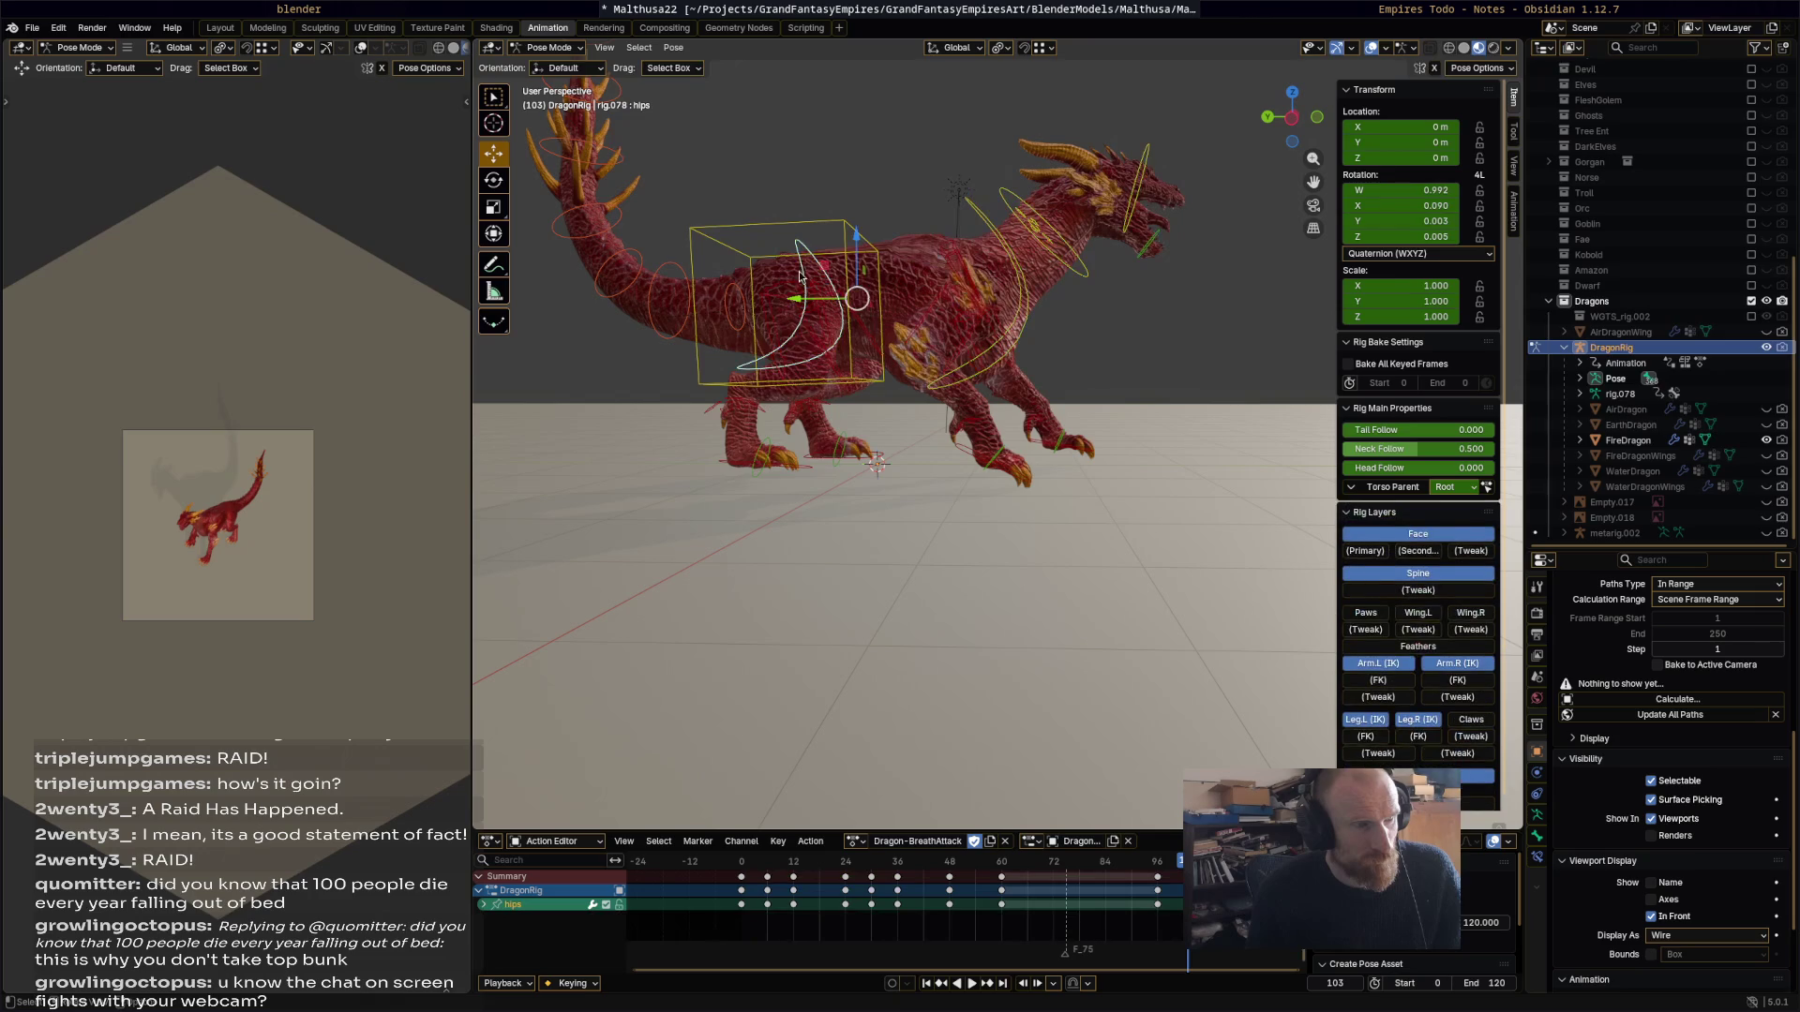
Step: Rotate the hips to -23.3° and preview the animation
{"action": "key", "text": "r"}
{"action": "left_click", "coordinate": [1092, 524]}
{"action": "key", "text": "space"}
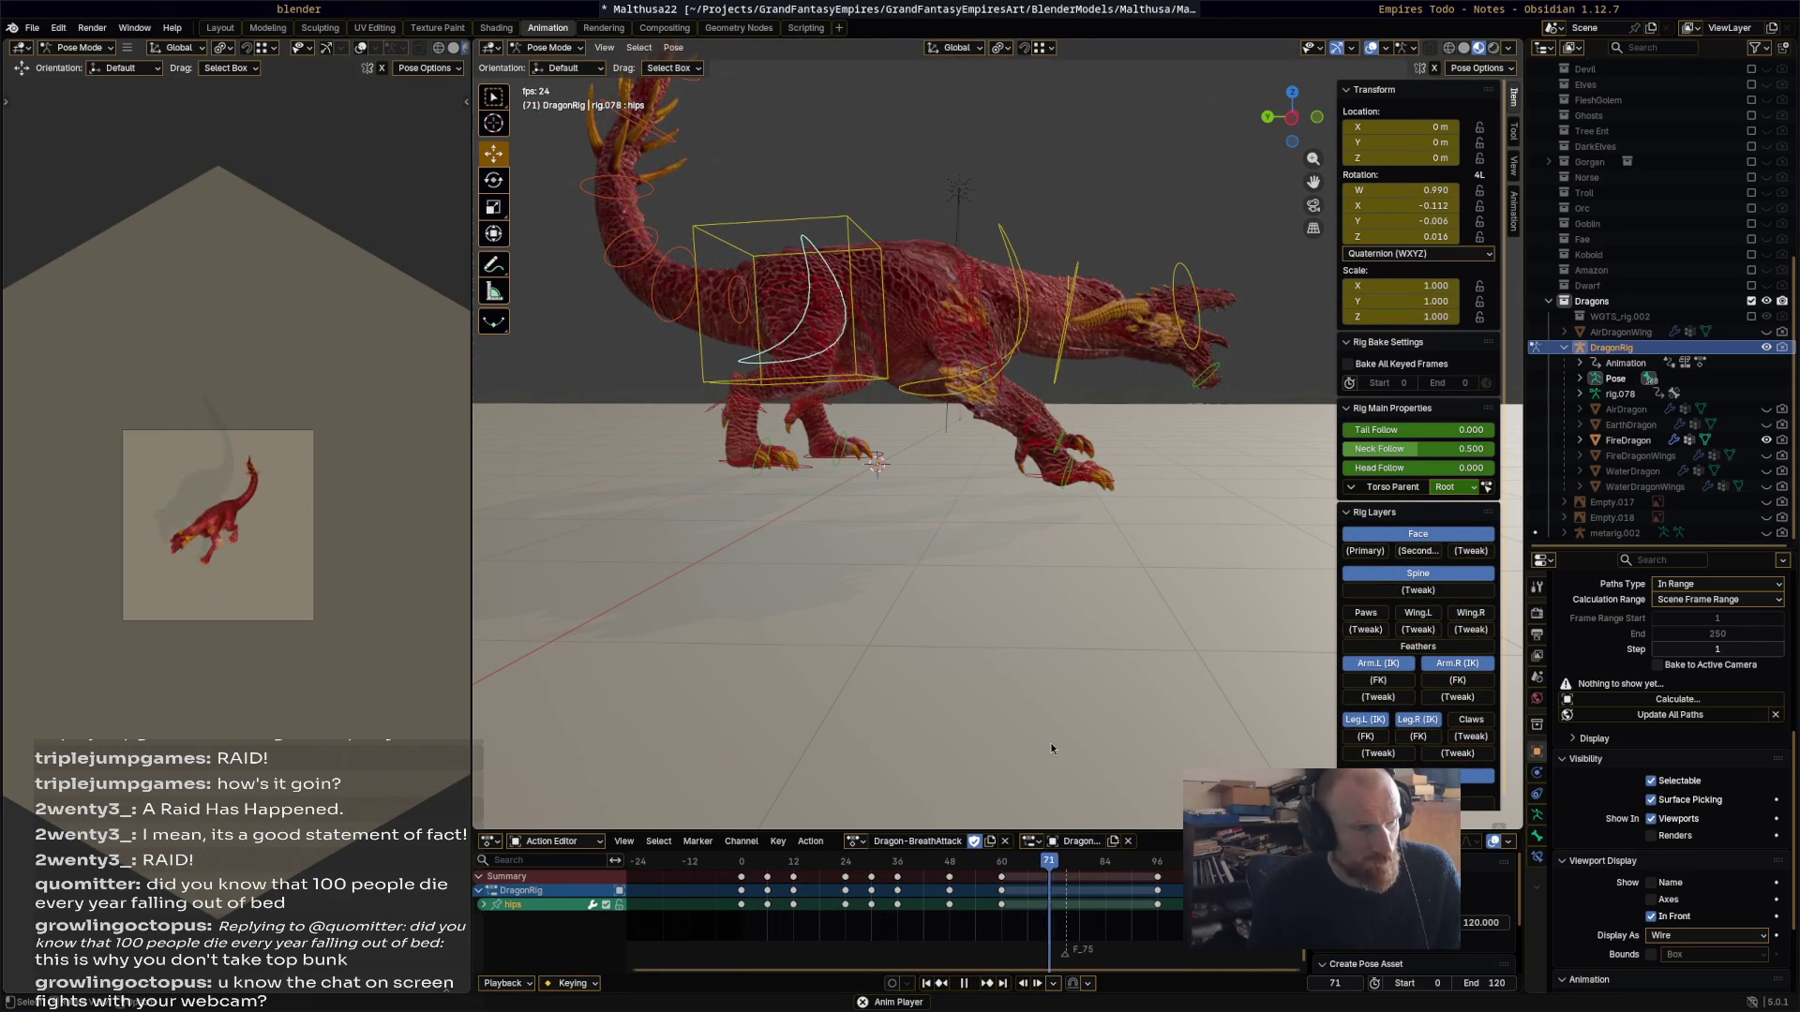
{"action": "key", "text": "space"}
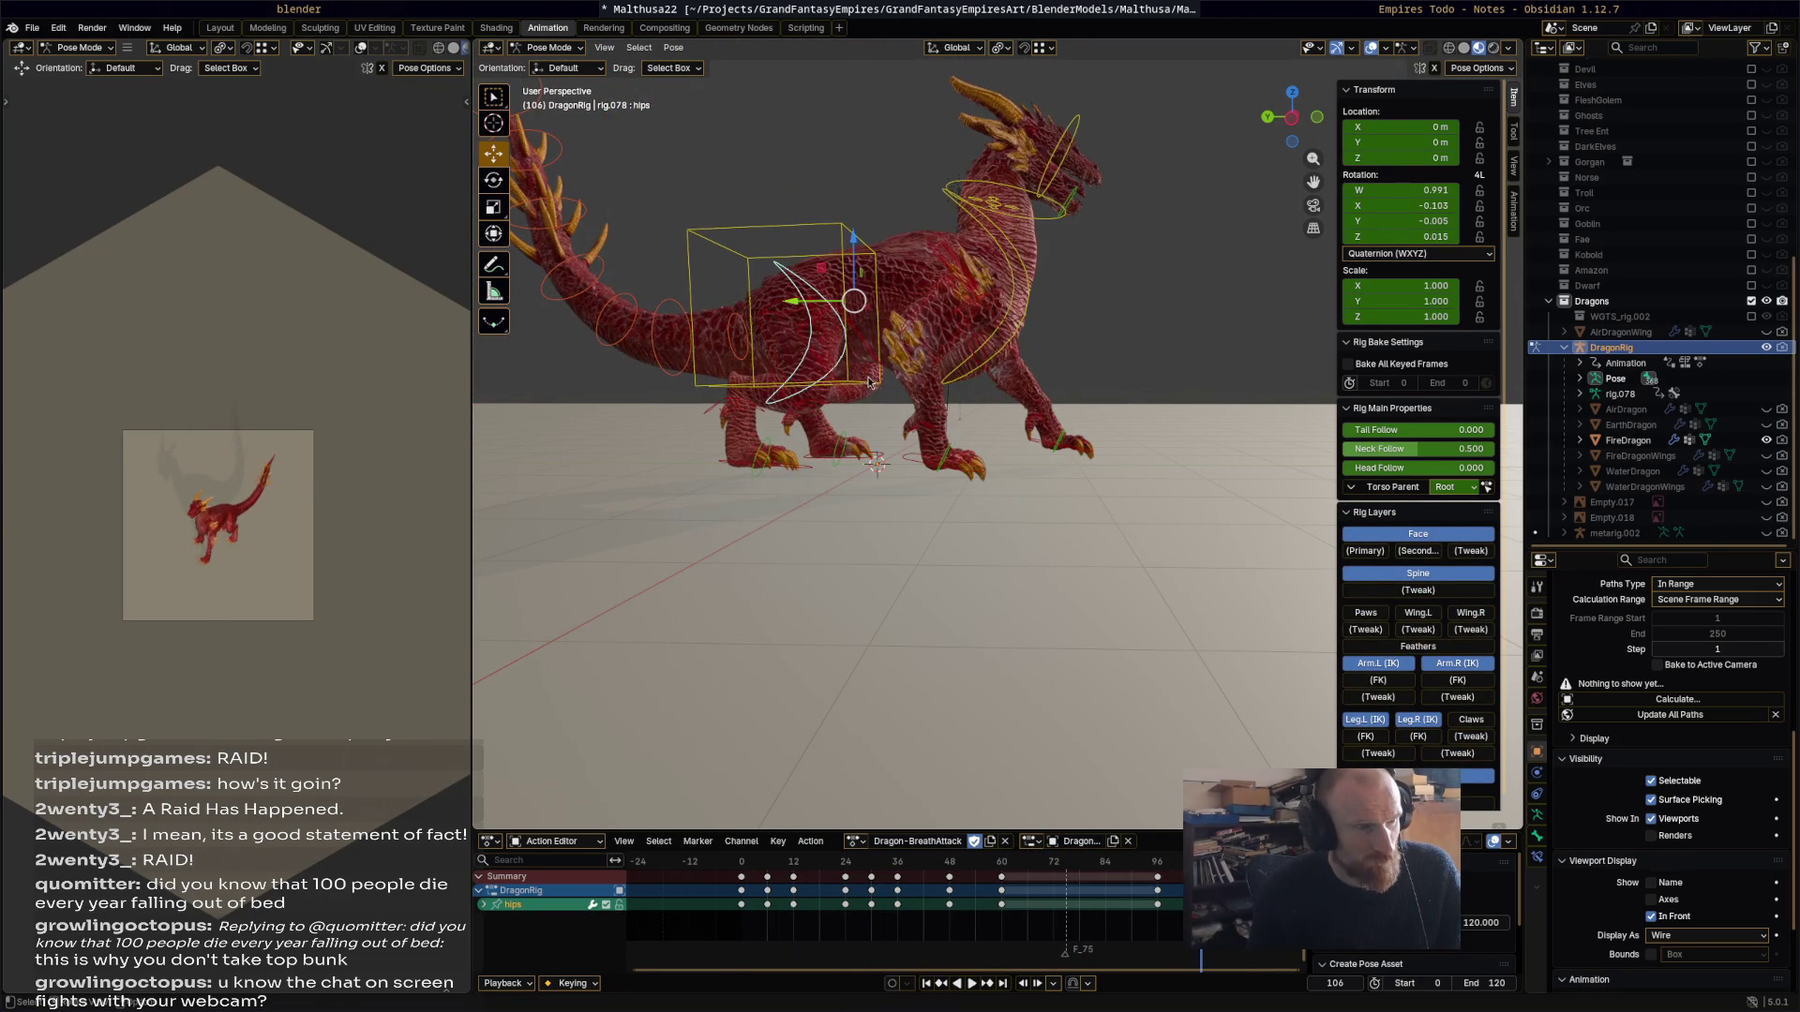
Step: Move the torso control up toward the tail, keyframe it, then reposition it at another frame
{"action": "left_click", "coordinate": [852, 392]}
{"action": "left_click_drag", "start_coordinate": [792, 316], "coordinate": [764, 304]}
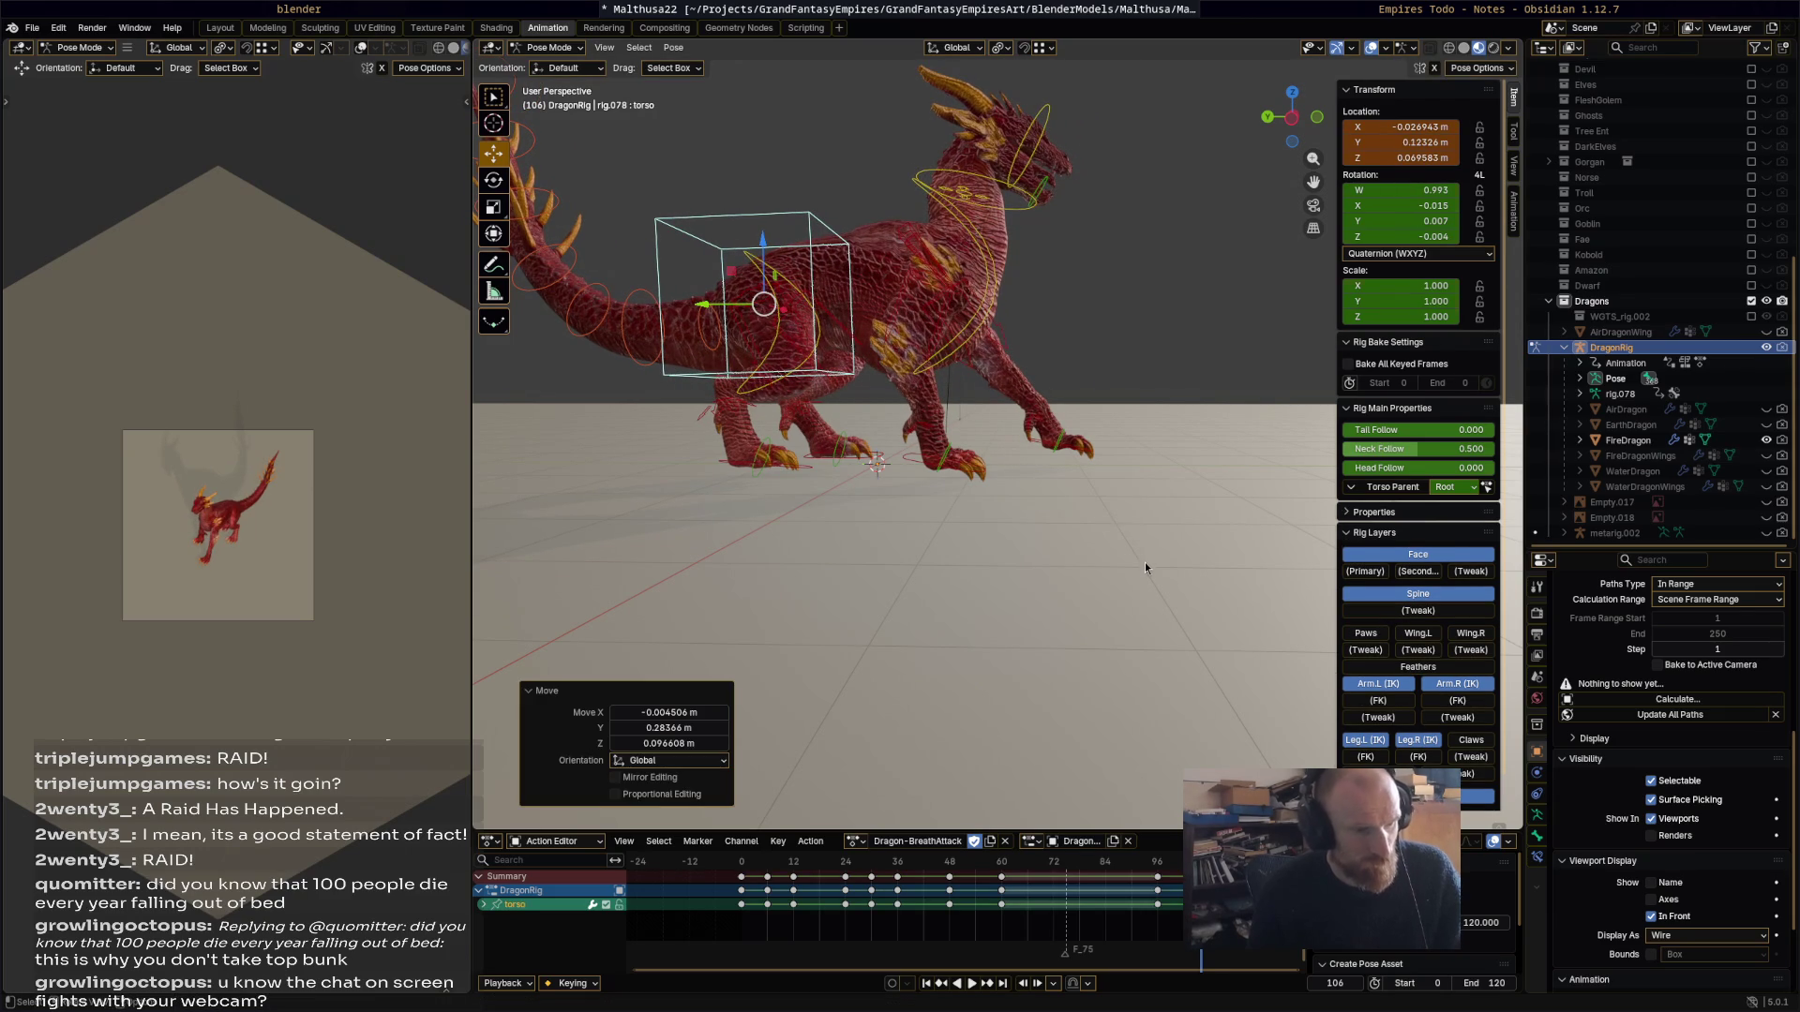
{"action": "key", "text": "i"}
{"action": "key", "text": "space"}
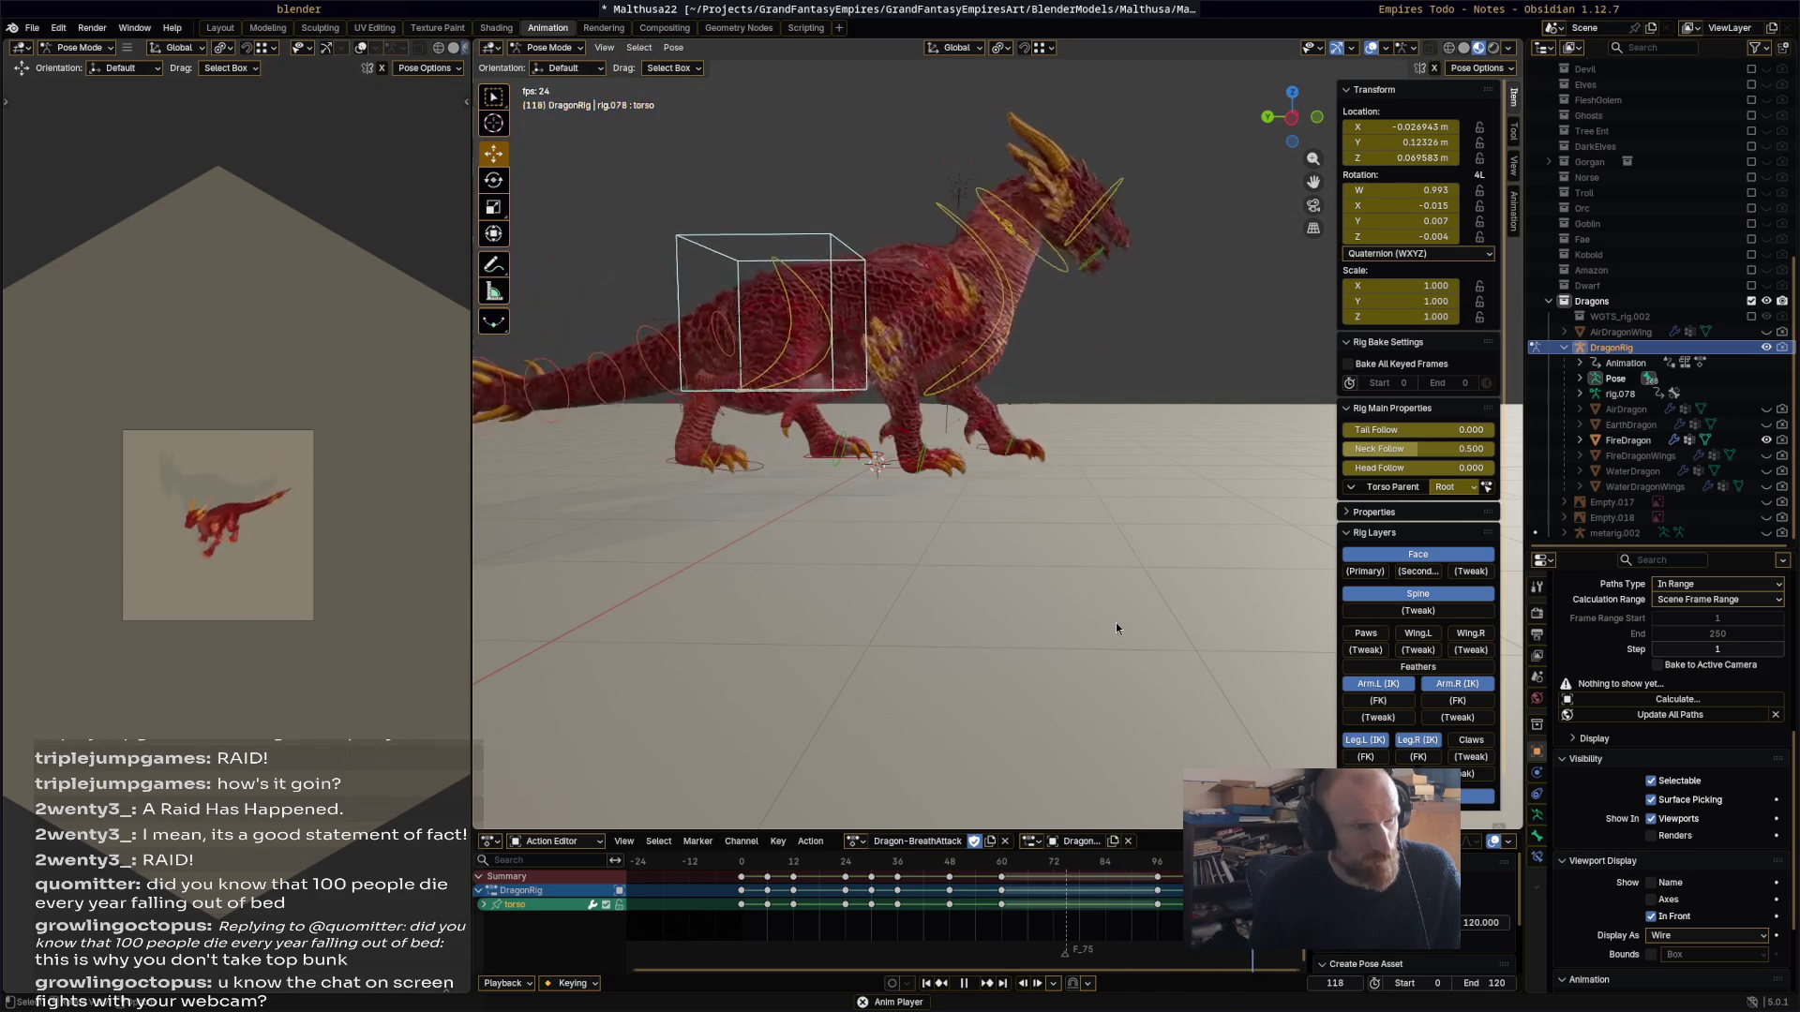
{"action": "key", "text": "space"}
{"action": "left_click_drag", "start_coordinate": [1050, 876], "coordinate": [1076, 876]}
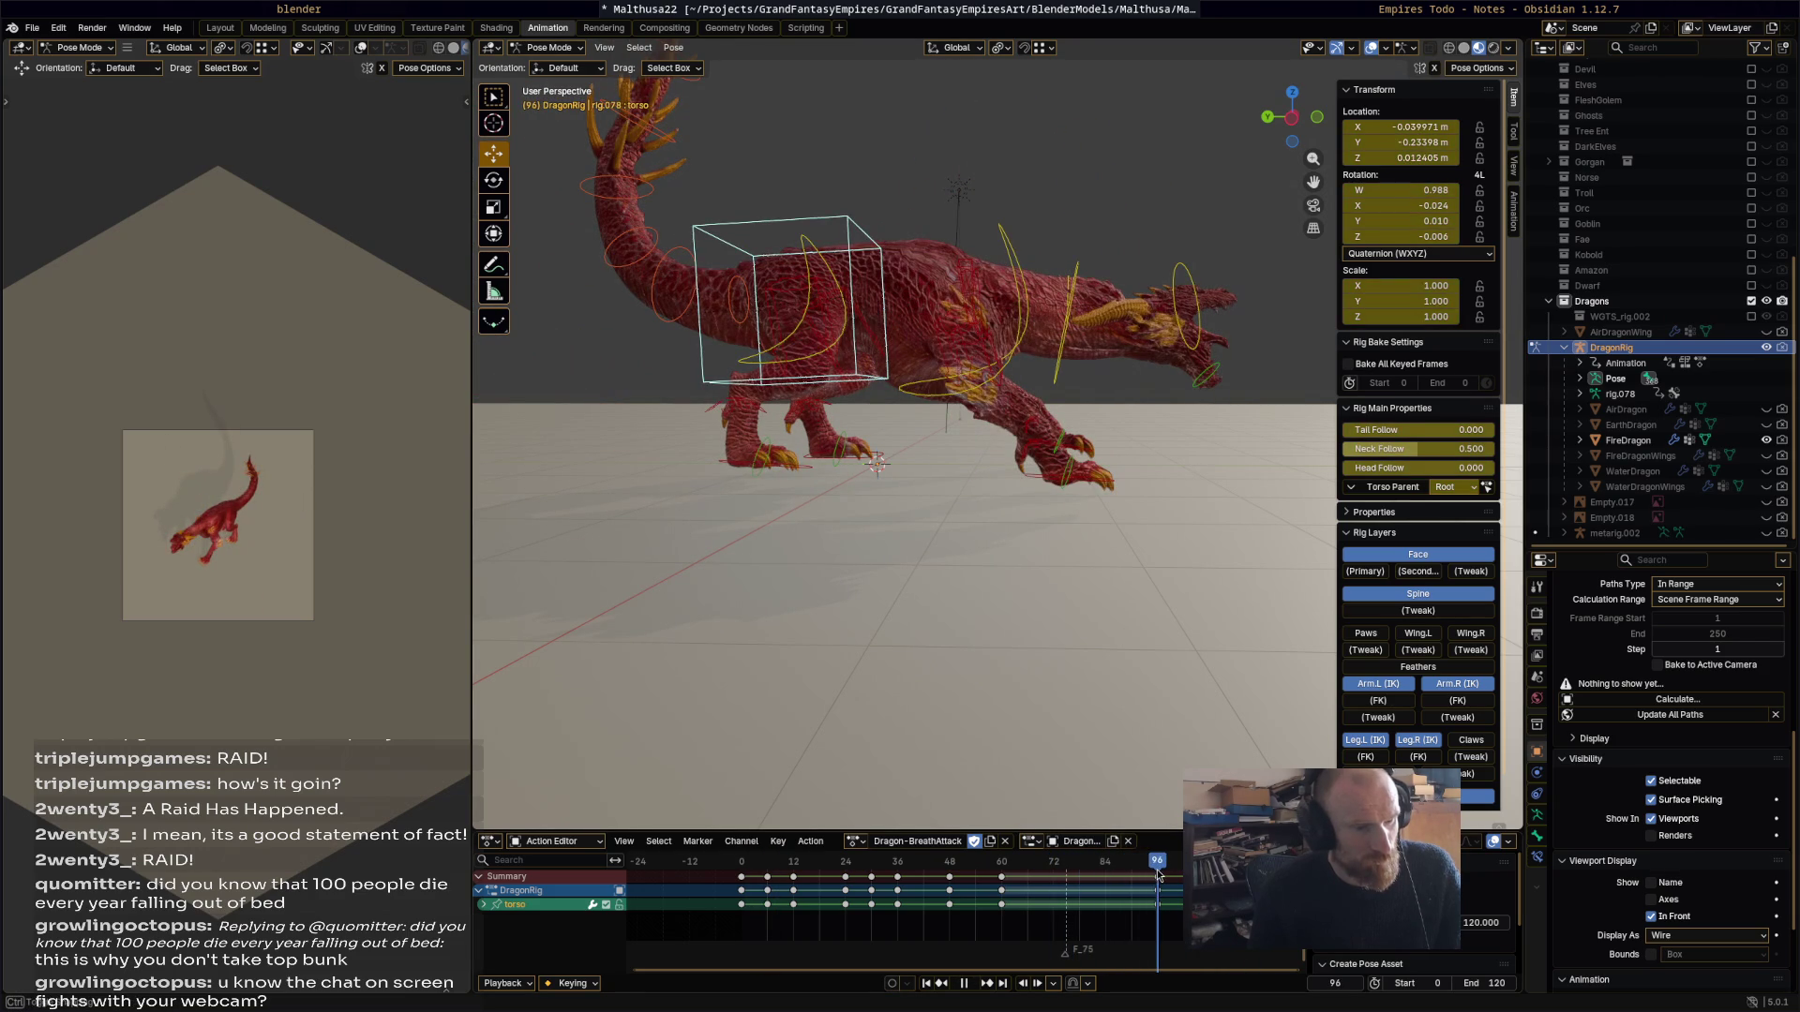
{"action": "key", "text": "g"}
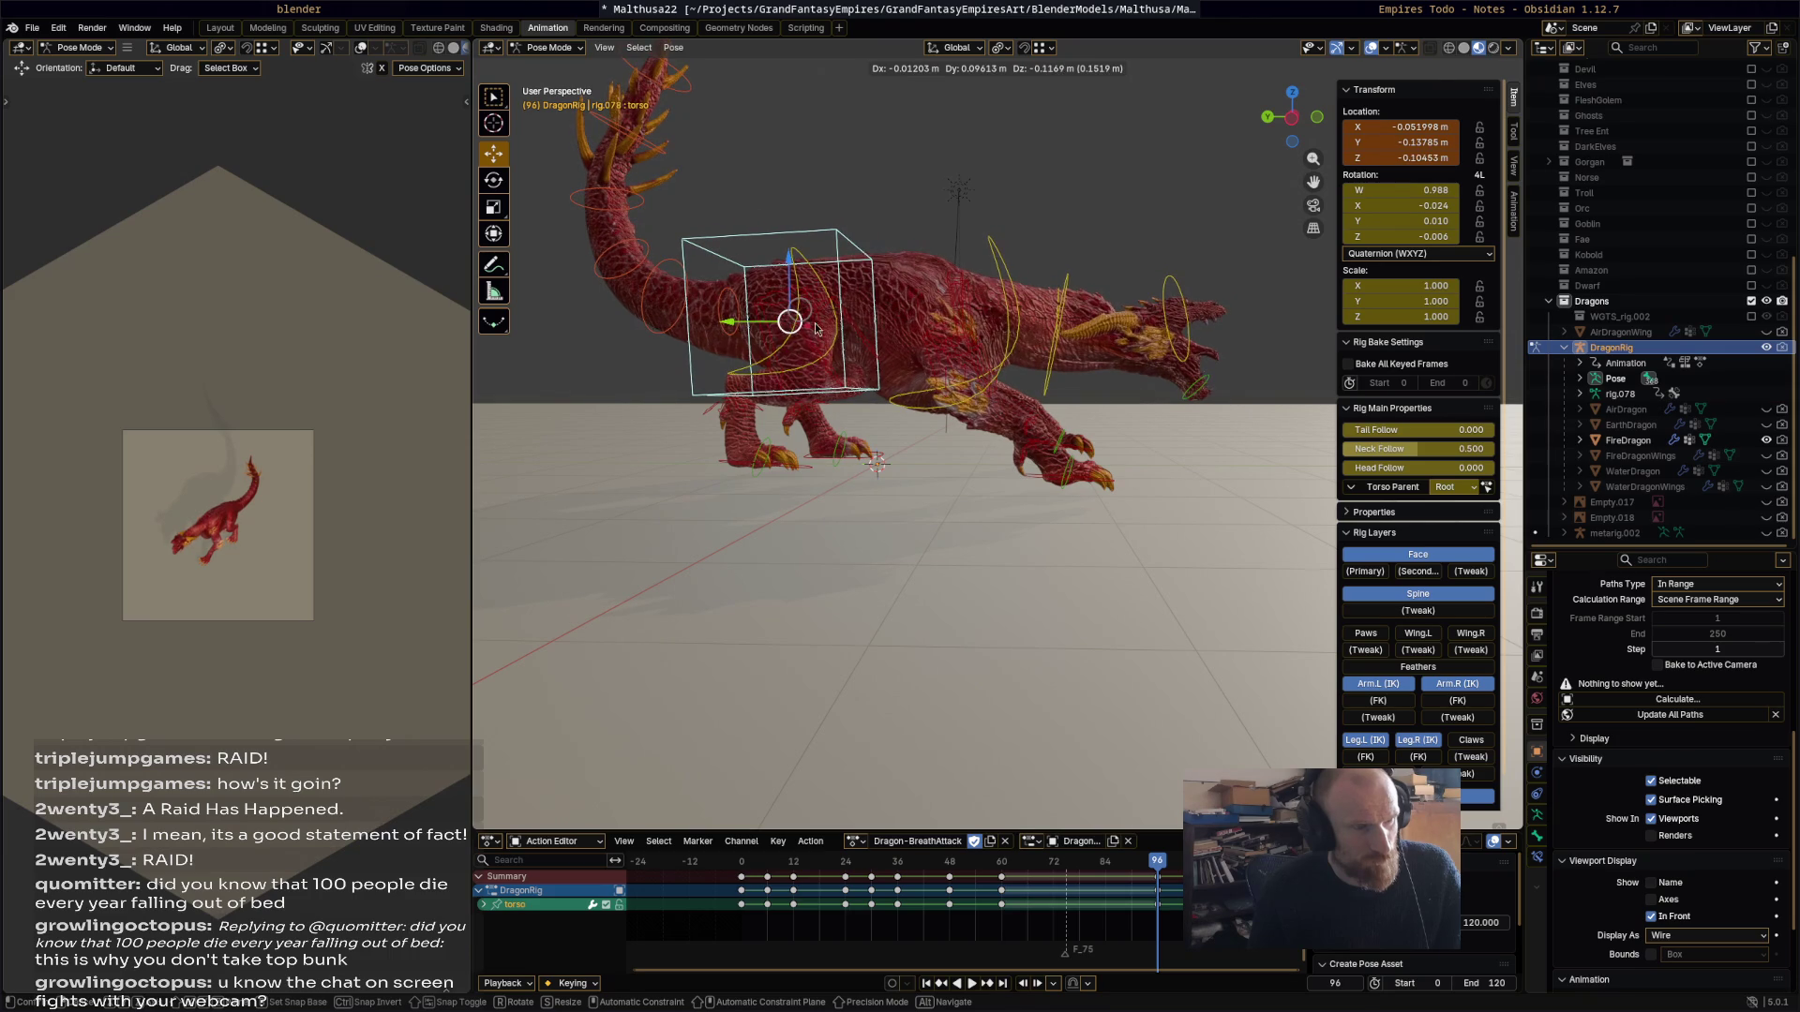
{"action": "left_click", "coordinate": [797, 329]}
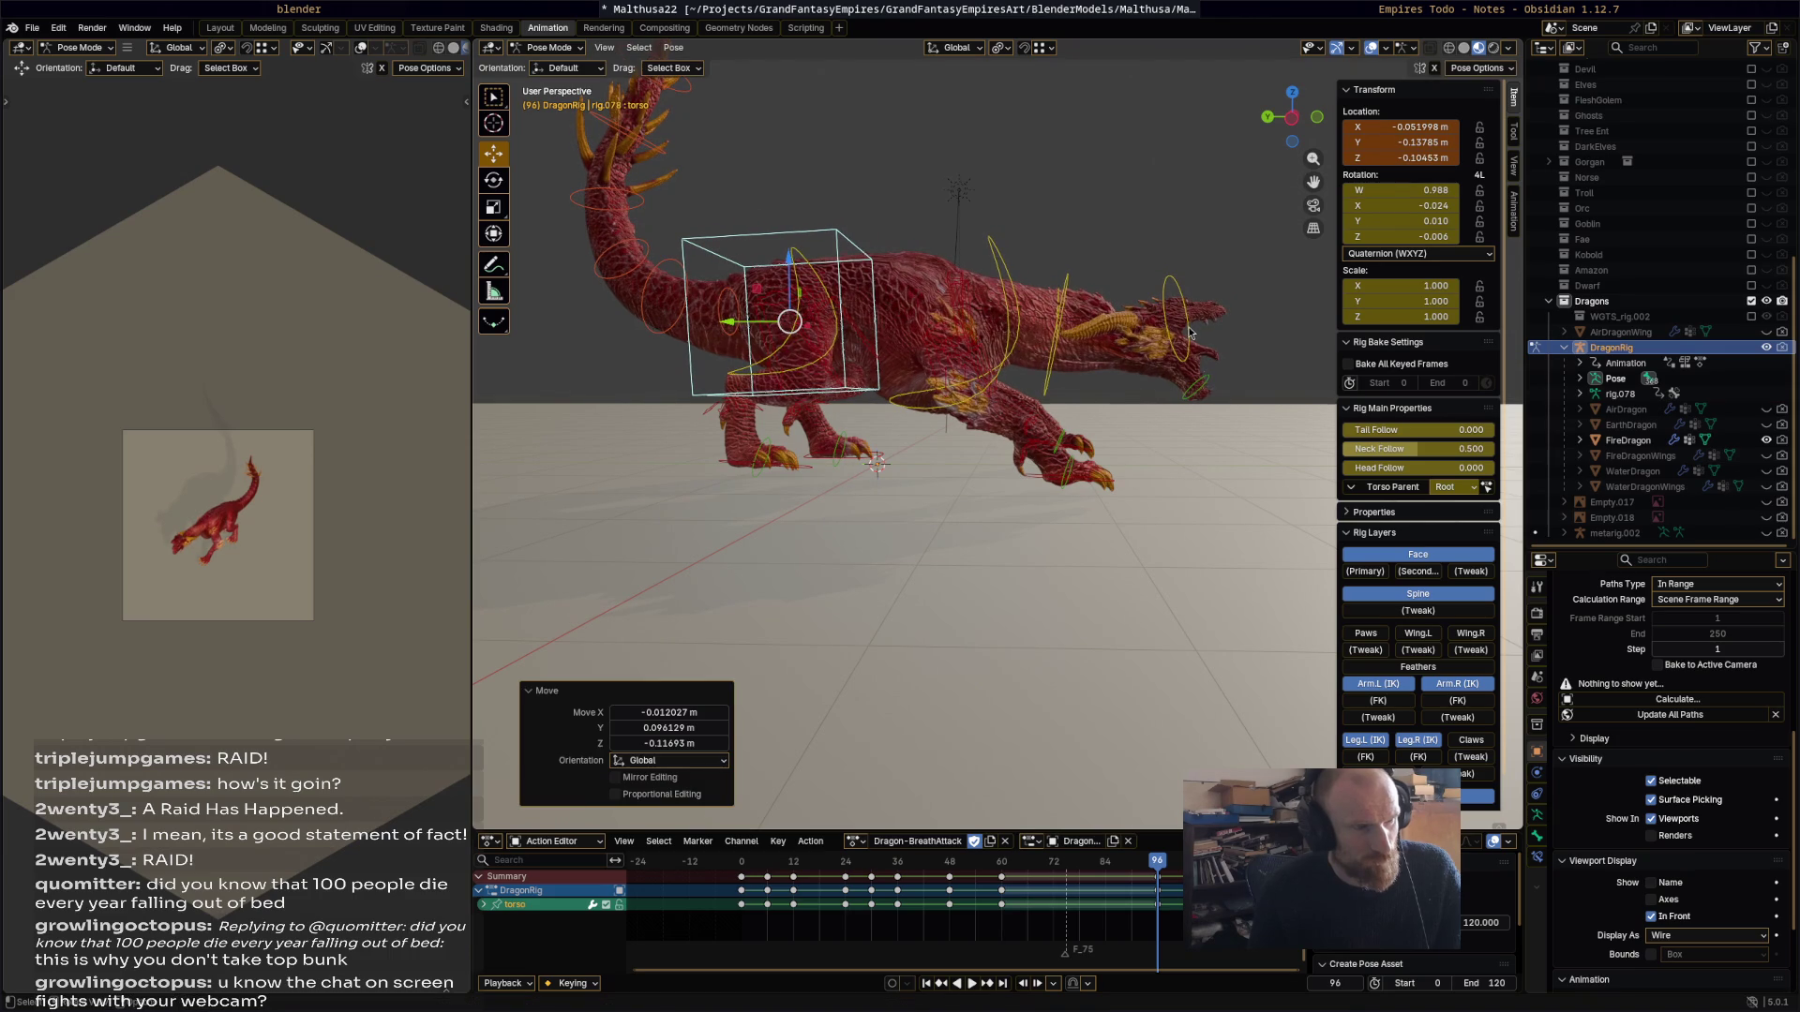
Step: Rotate the chest bone to -14.9° for a stronger upward tilt
{"action": "left_click", "coordinate": [1024, 311]}
{"action": "key", "text": "r"}
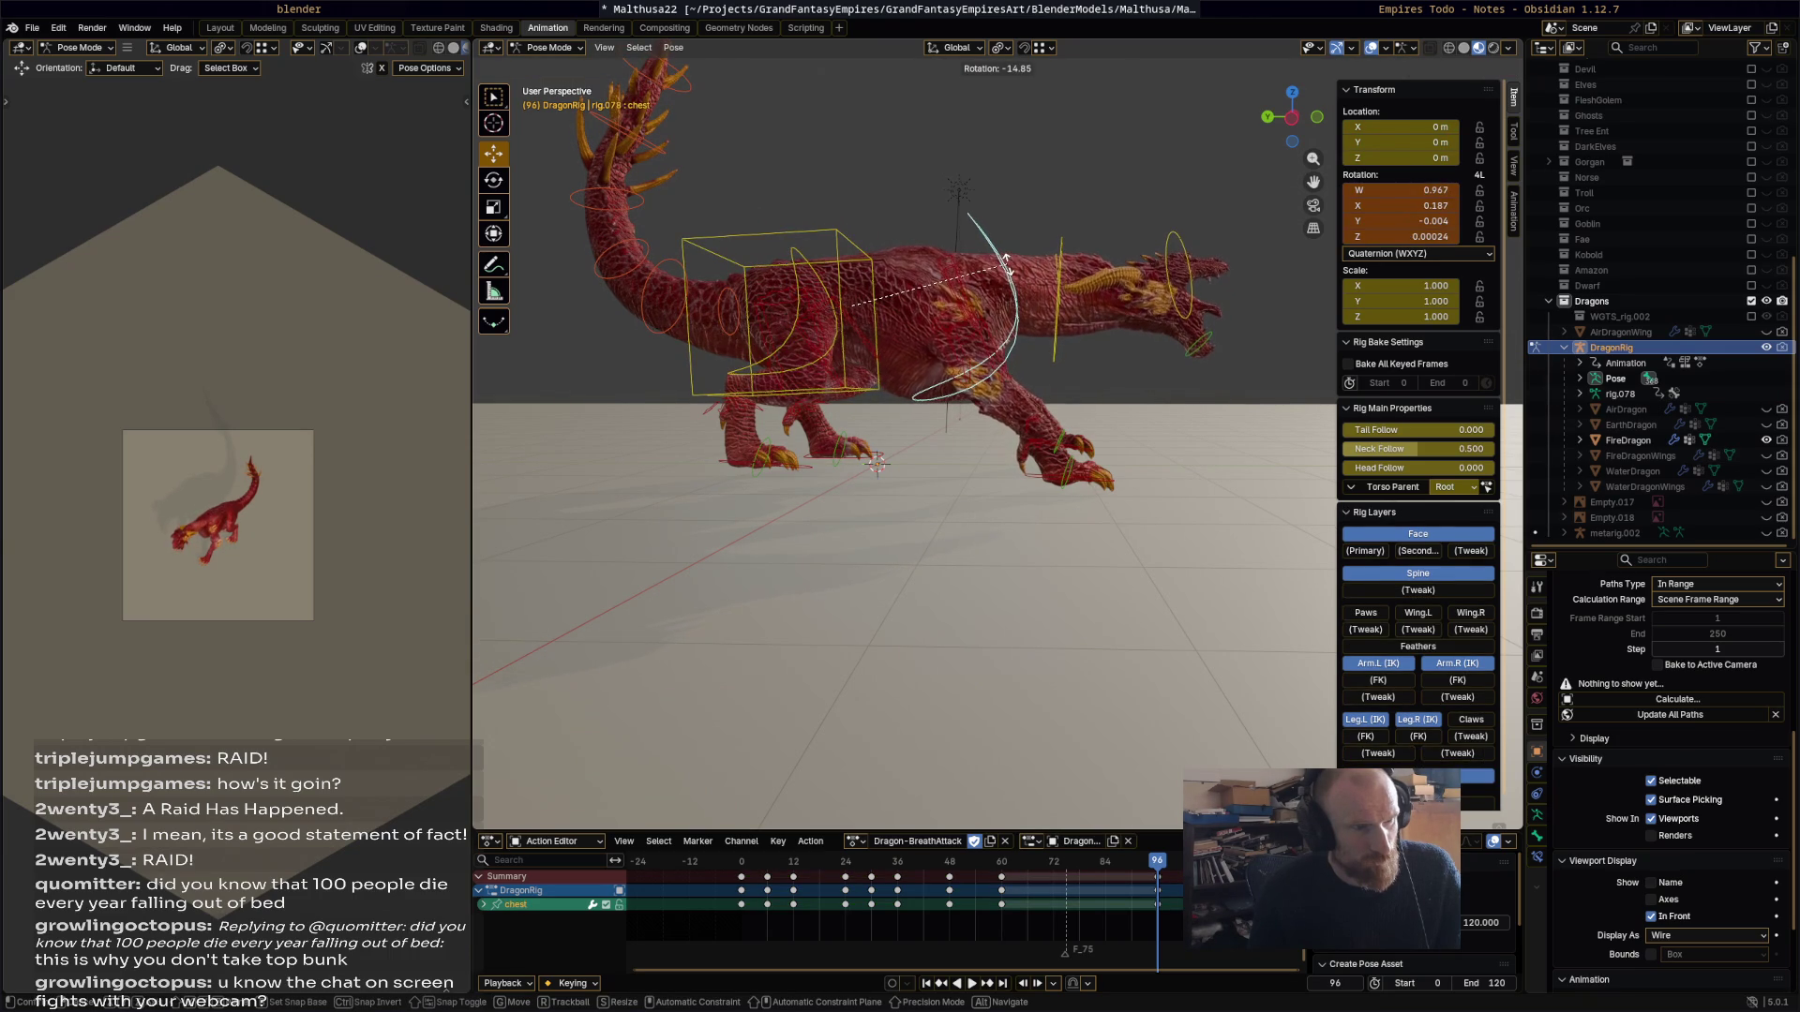
{"action": "left_click", "coordinate": [1005, 267]}
{"action": "left_click", "coordinate": [1105, 485]}
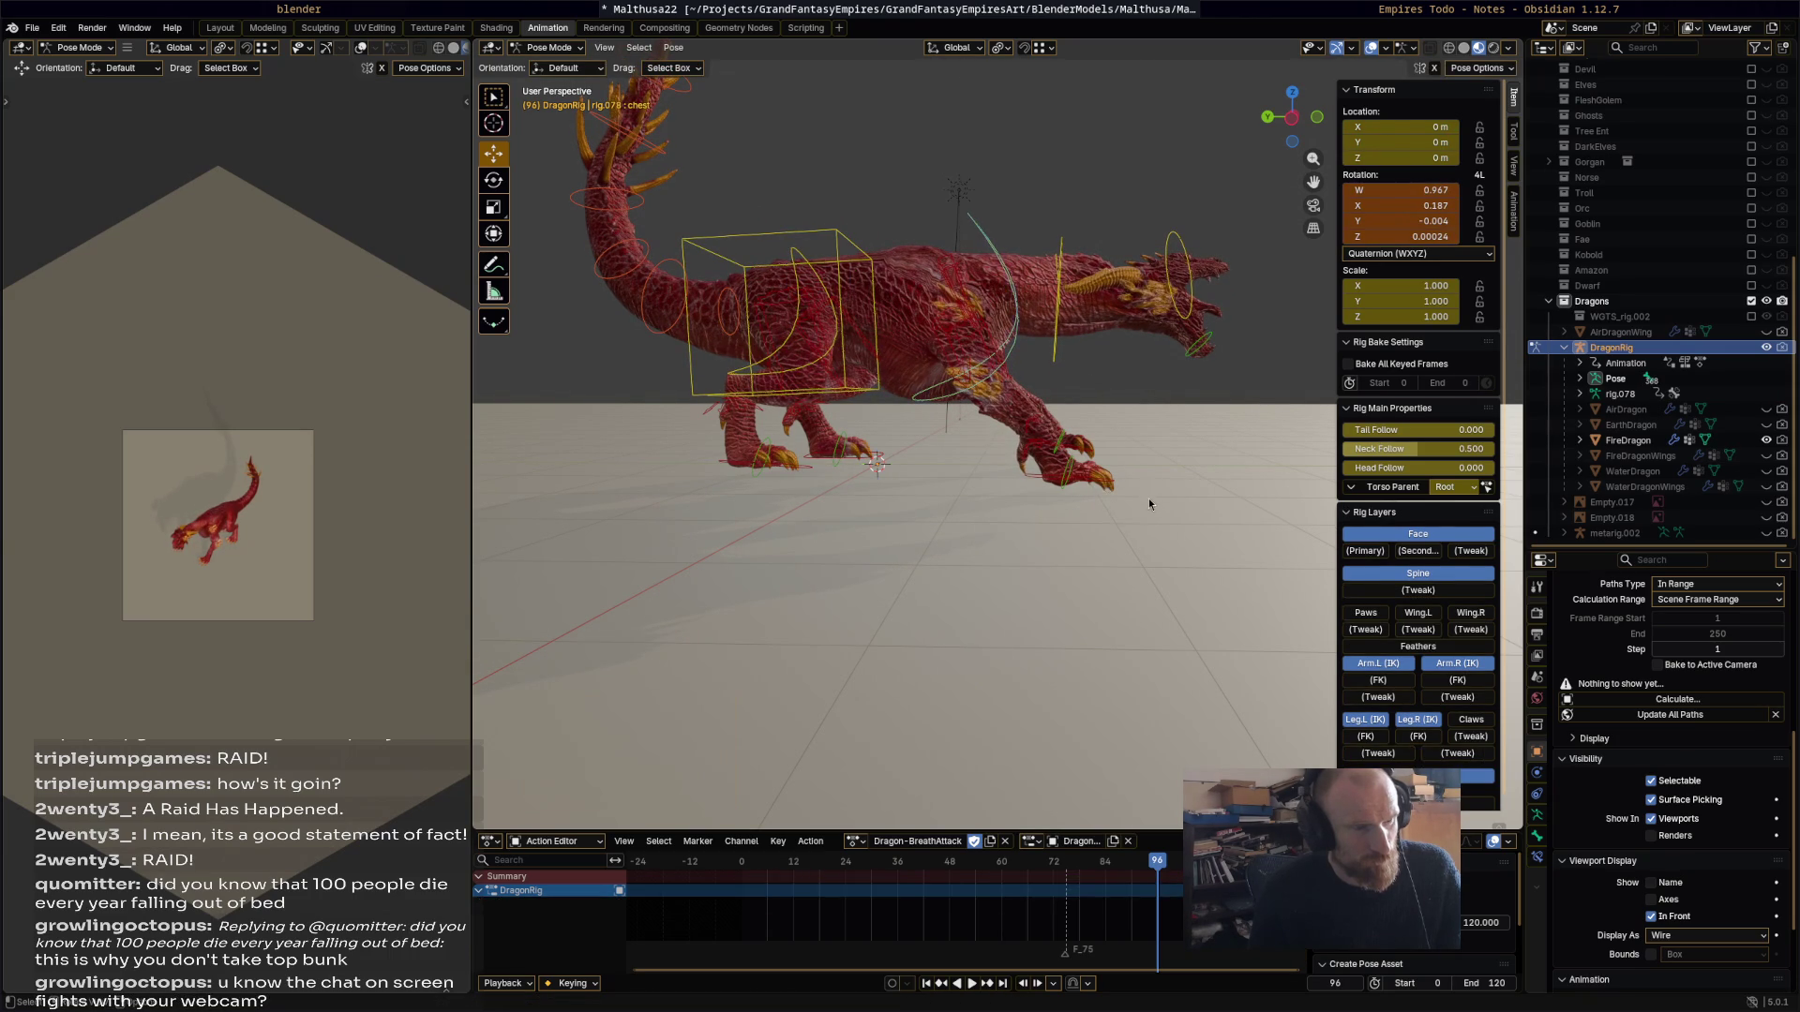
Step: Rotate the right front foot and turn the neck to 18.4°
{"action": "key", "text": "r"}
{"action": "left_click", "coordinate": [1077, 353]}
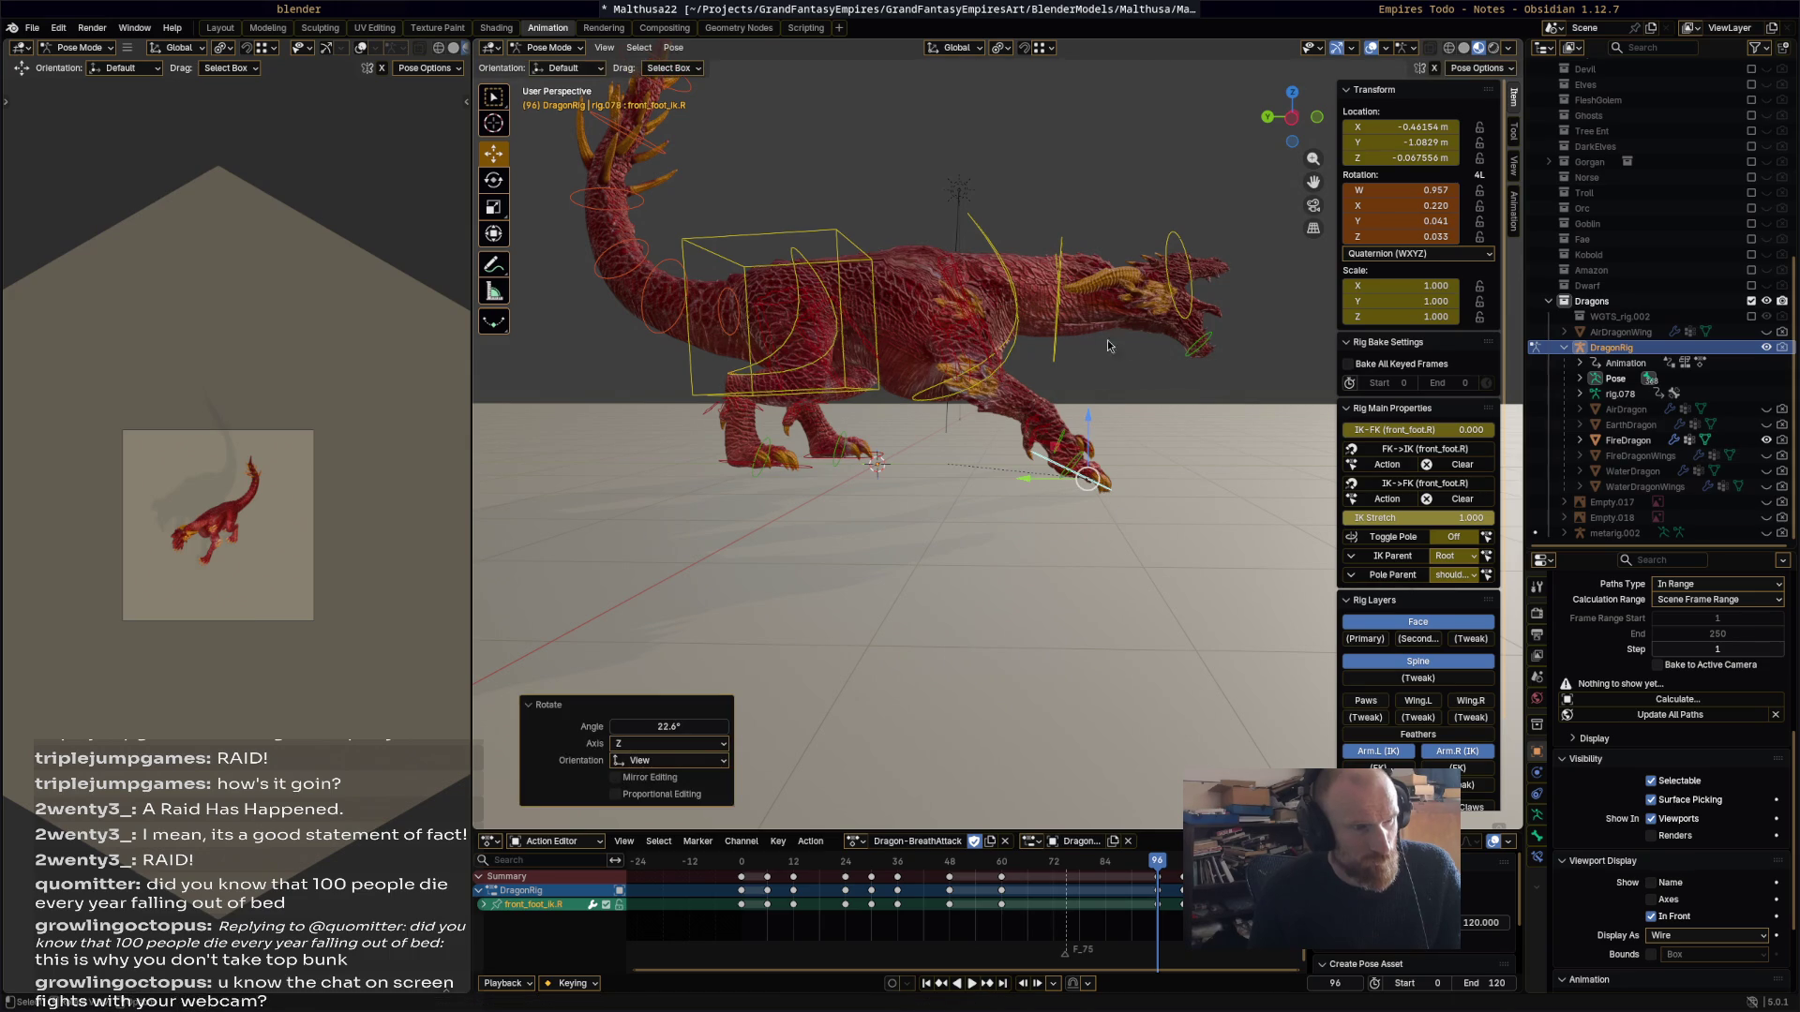
{"action": "left_click", "coordinate": [1060, 336]}
{"action": "key", "text": "r"}
{"action": "left_click", "coordinate": [1185, 441]}
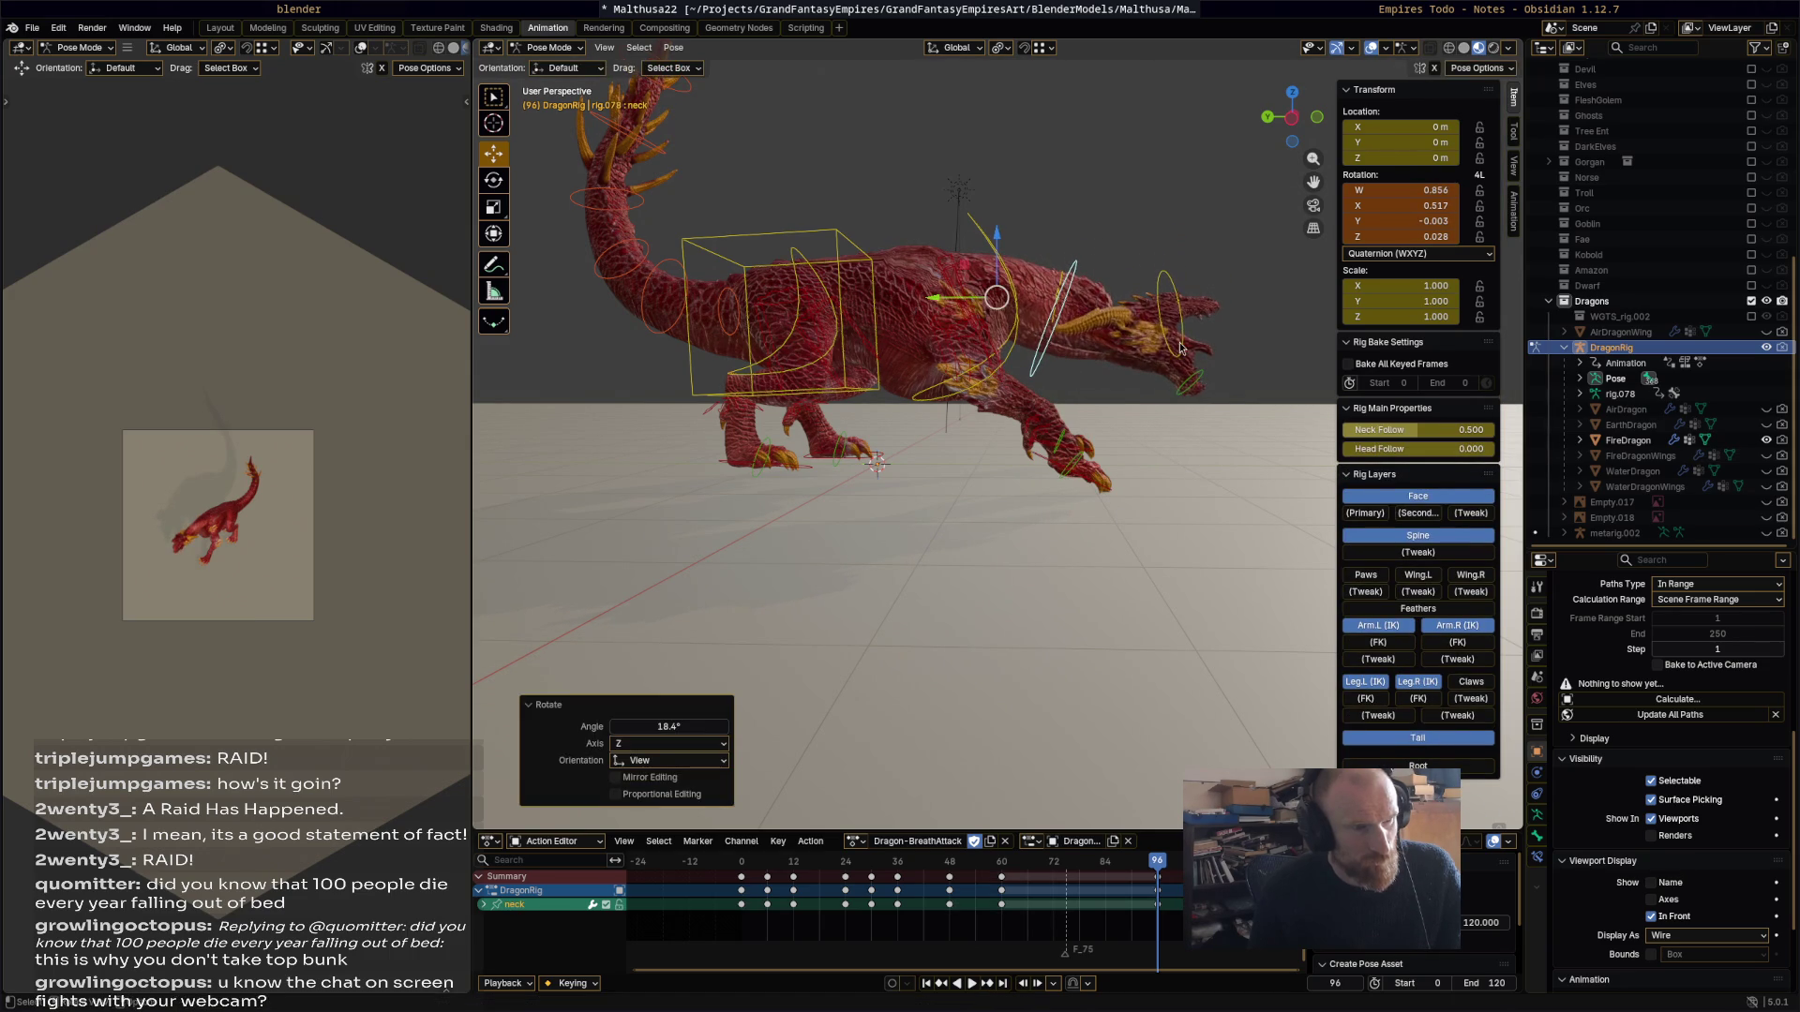
Step: Adjust the head and neck rotations to refine the attack pose
{"action": "left_click", "coordinate": [1181, 357]}
{"action": "key", "text": "r"}
{"action": "left_click", "coordinate": [1170, 375]}
{"action": "left_click", "coordinate": [1074, 279]}
{"action": "key", "text": "r"}
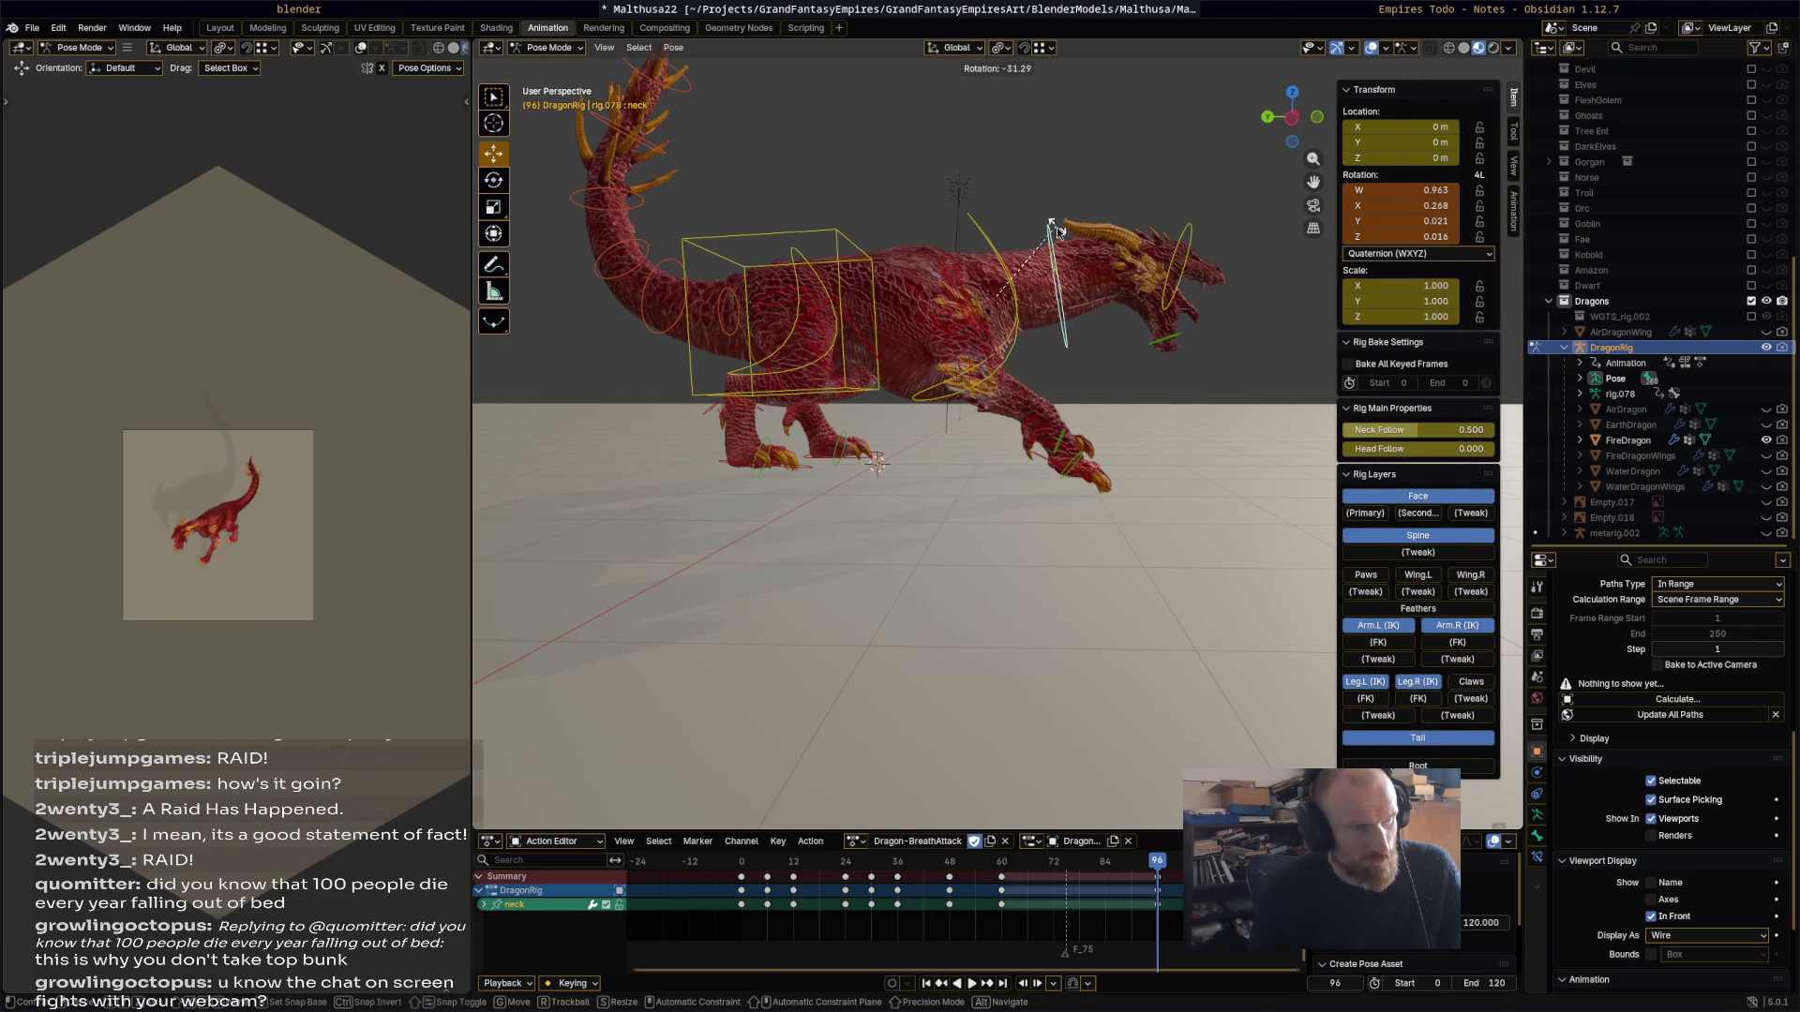
{"action": "left_click", "coordinate": [1056, 229]}
{"action": "left_click", "coordinate": [1178, 300]}
{"action": "key", "text": "r"}
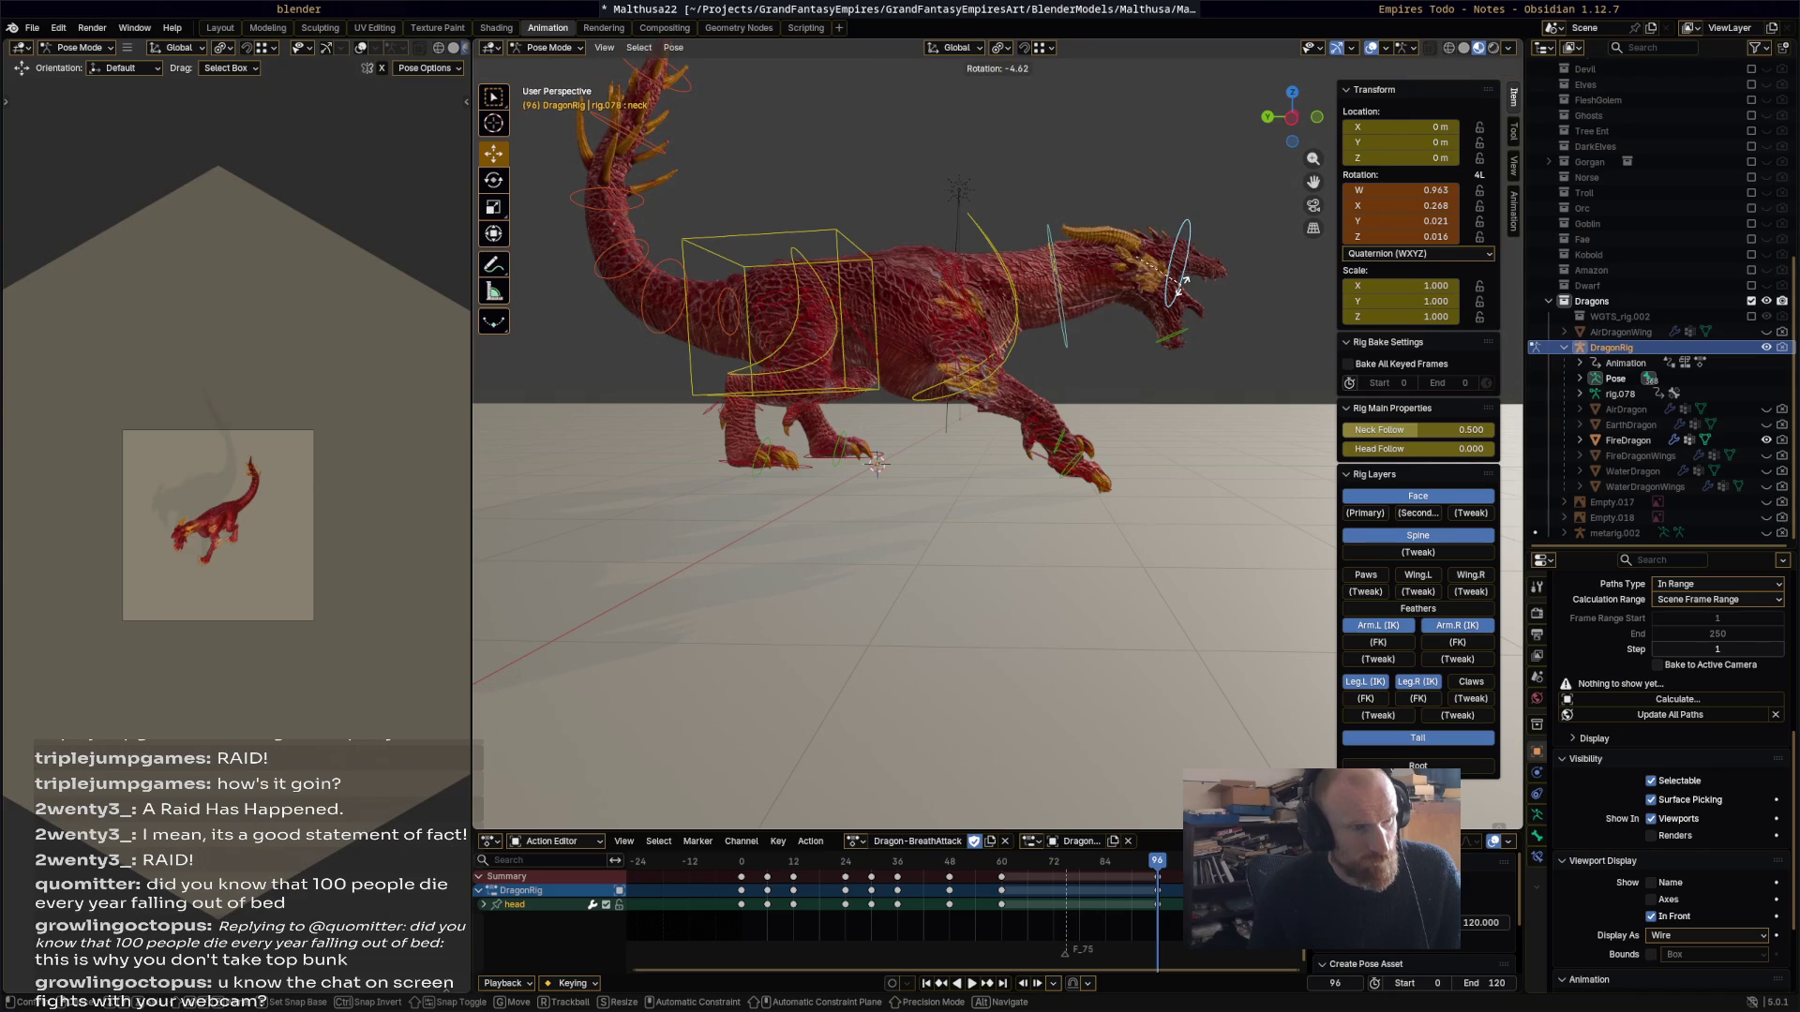
{"action": "left_click", "coordinate": [1179, 321]}
Step: Open the jaw and tilt the head down to -24.7°
{"action": "left_click", "coordinate": [1172, 334]}
{"action": "key", "text": "r"}
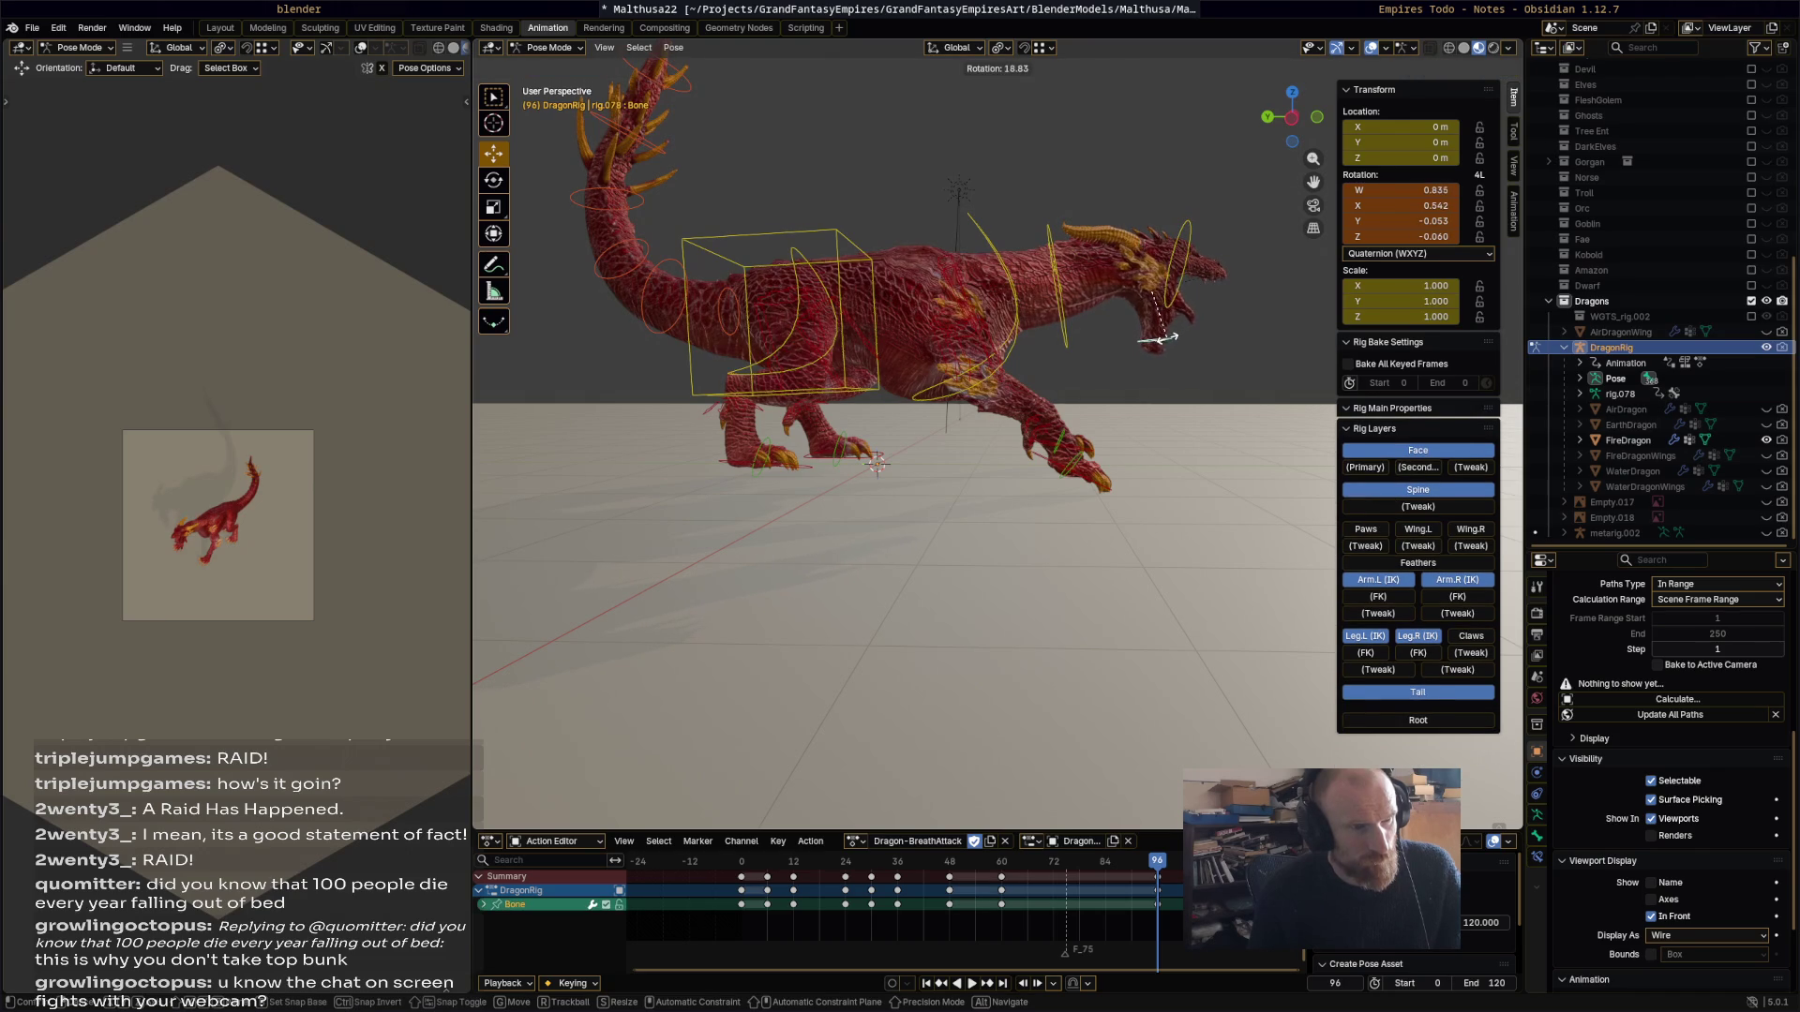
{"action": "left_click", "coordinate": [1160, 354]}
{"action": "left_click", "coordinate": [1187, 259]}
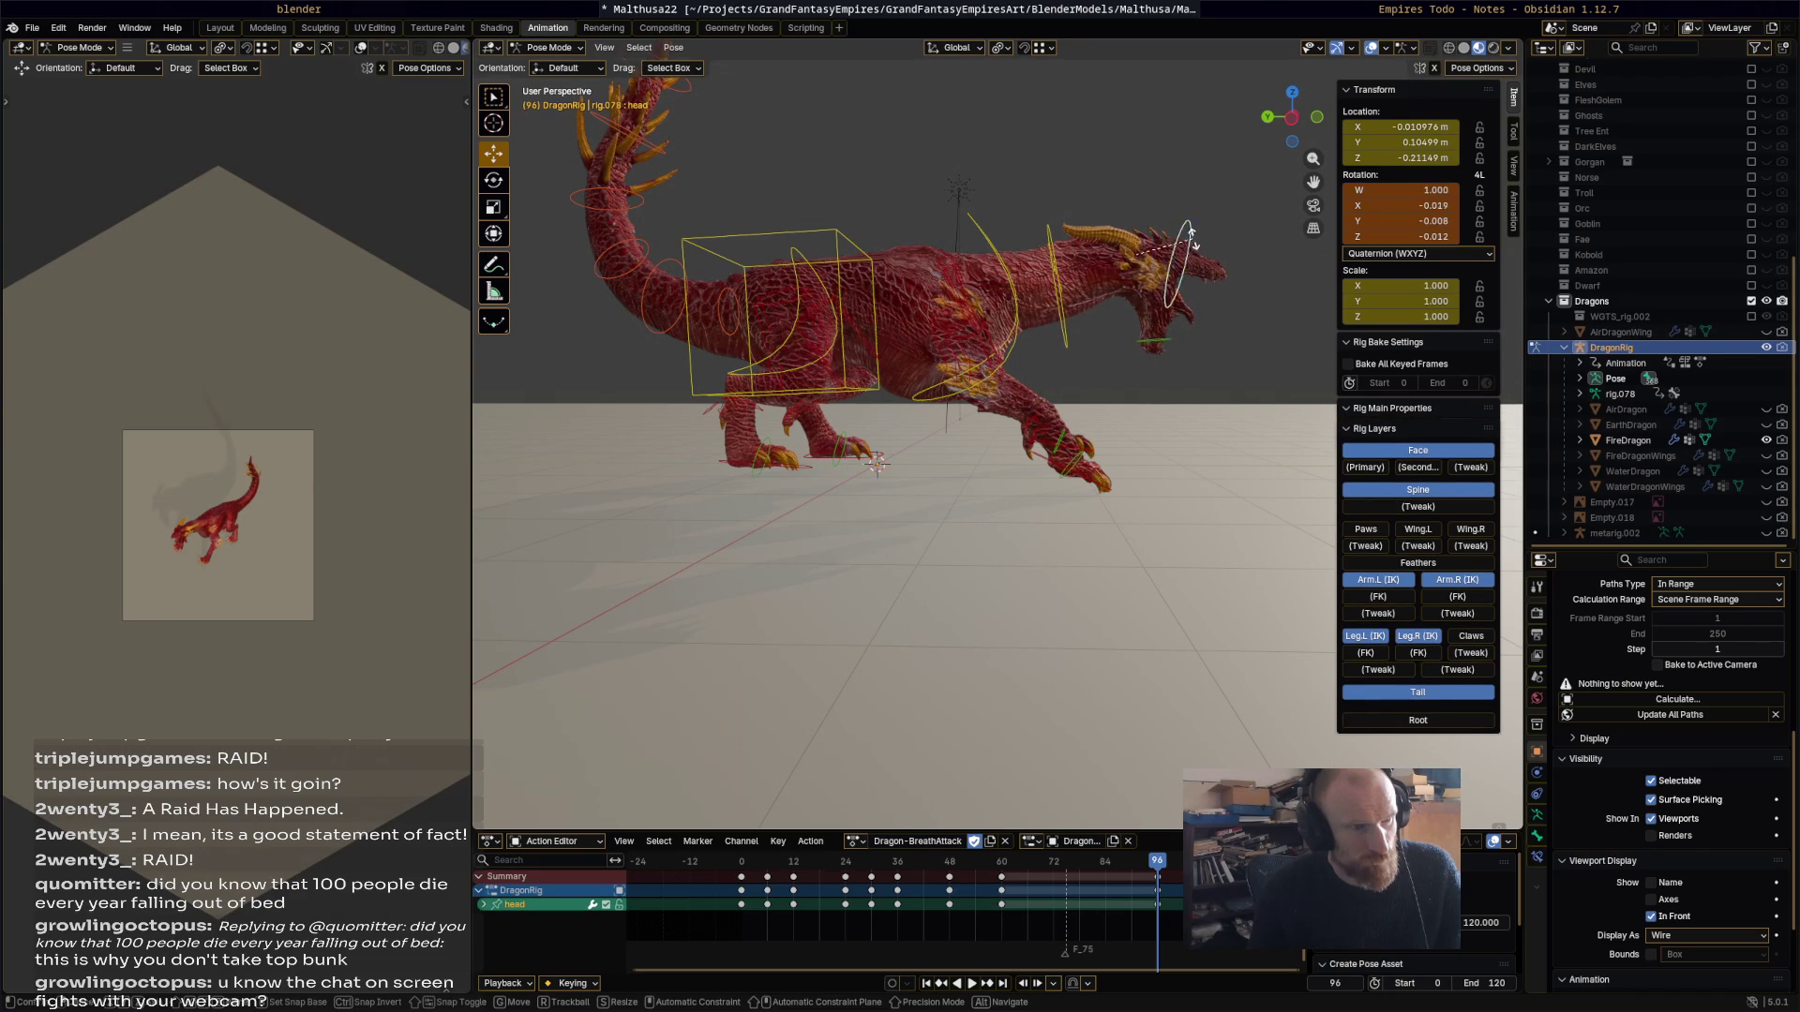
{"action": "key", "text": "r"}
{"action": "left_click", "coordinate": [1151, 298]}
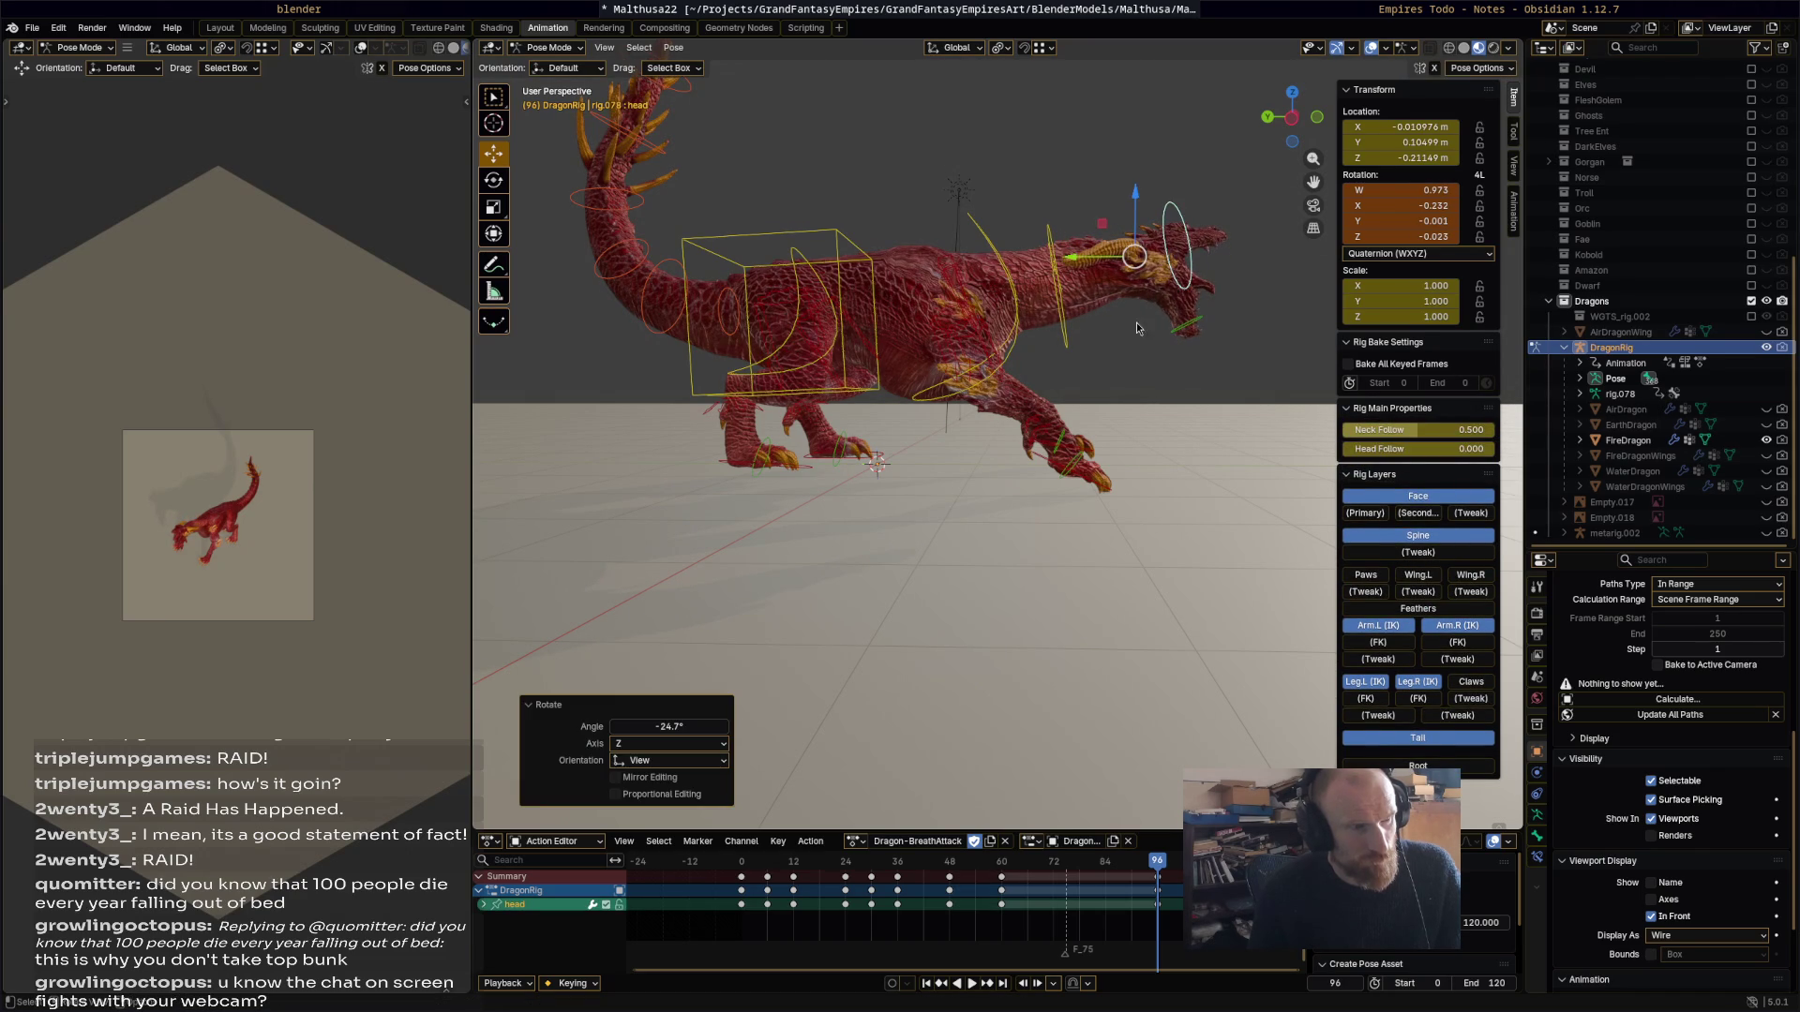
Step: Nudge the torso slightly left, keyframe every rig bone at frame 96 and play it back
{"action": "left_click", "coordinate": [803, 255]}
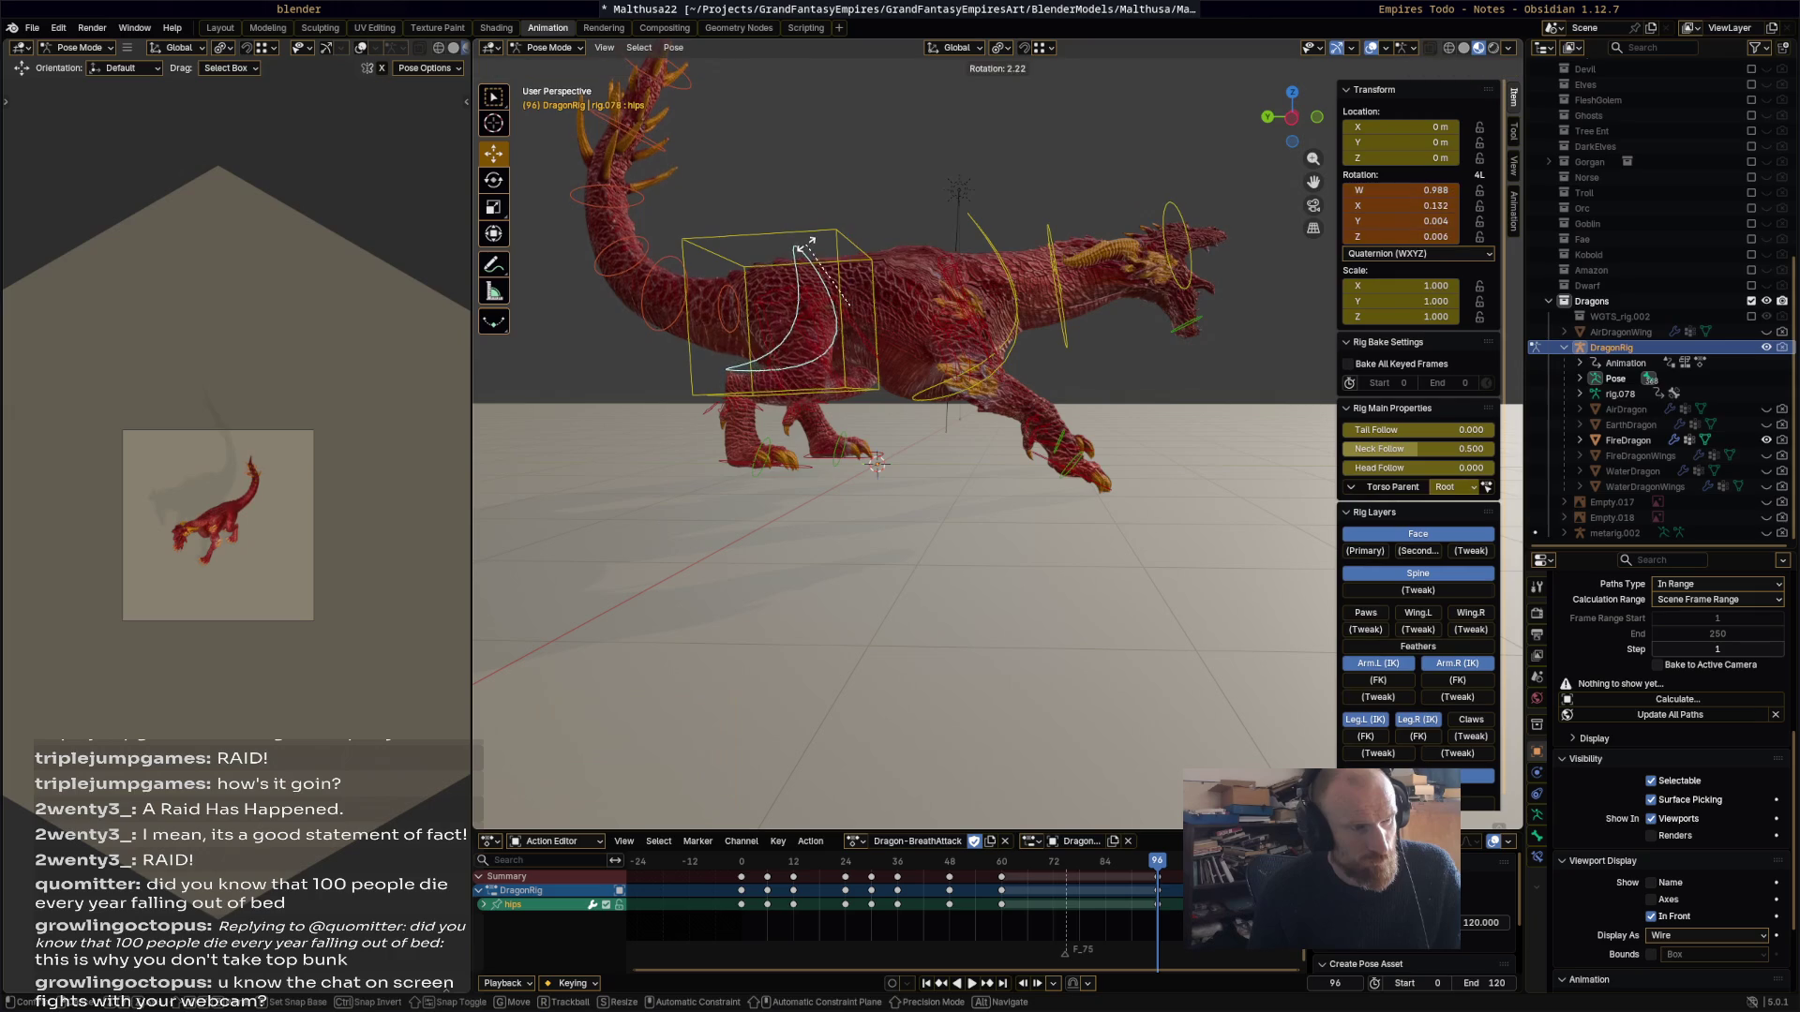
{"action": "left_click_drag", "start_coordinate": [789, 322], "coordinate": [780, 326]}
{"action": "left_click", "coordinate": [1091, 452]}
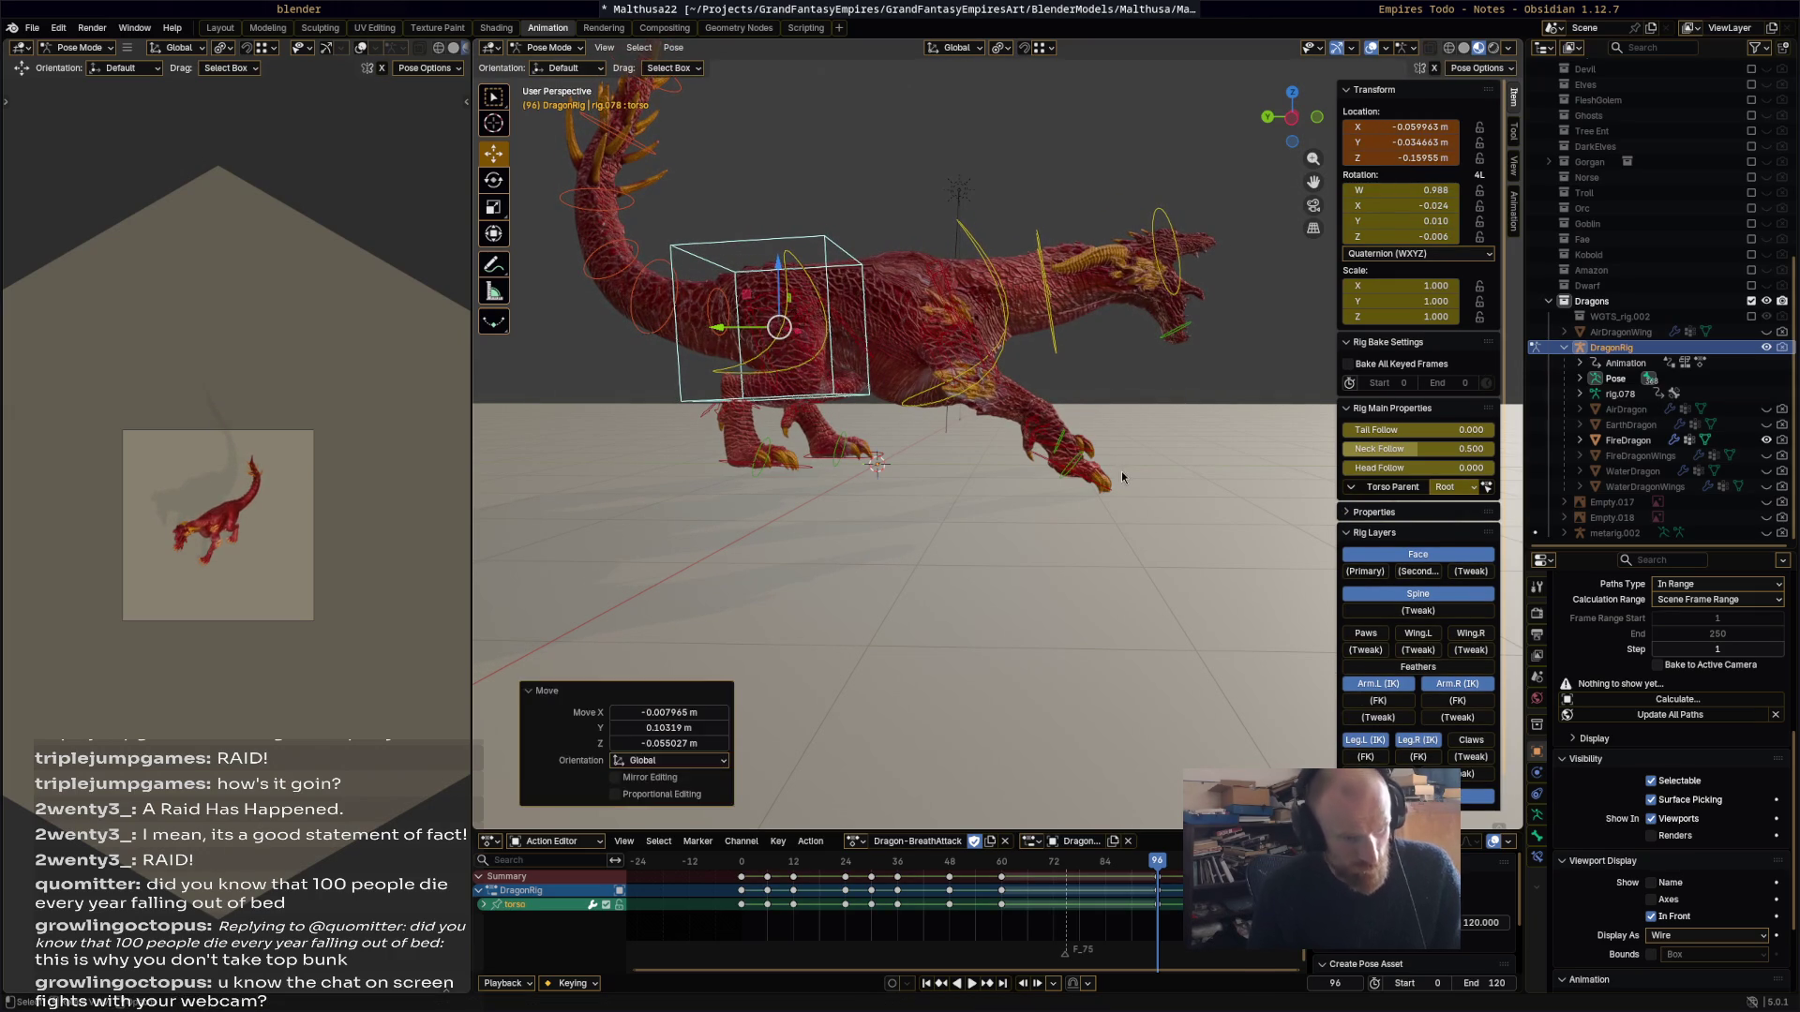
{"action": "key", "text": "a"}
{"action": "key", "text": "i"}
{"action": "key", "text": "space"}
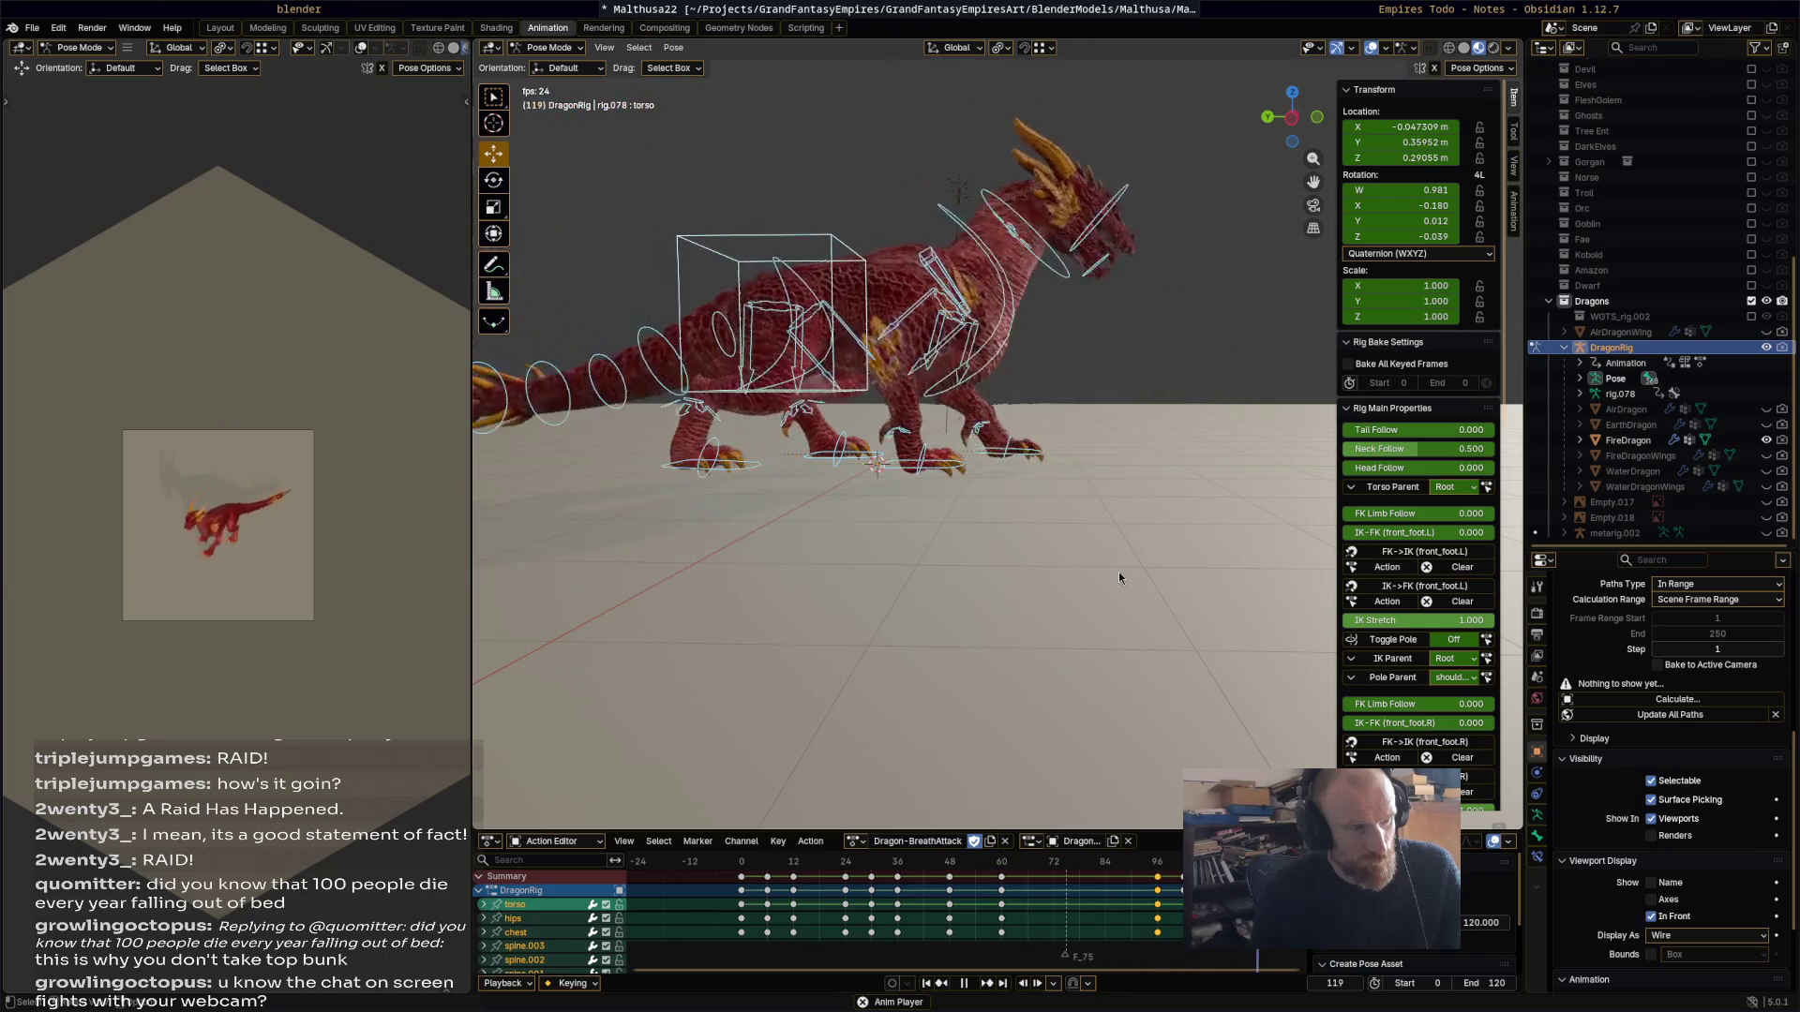
Step: Select foot_ik.R and rotate it 39.7° on Z at frame 30
{"action": "key", "text": "space"}
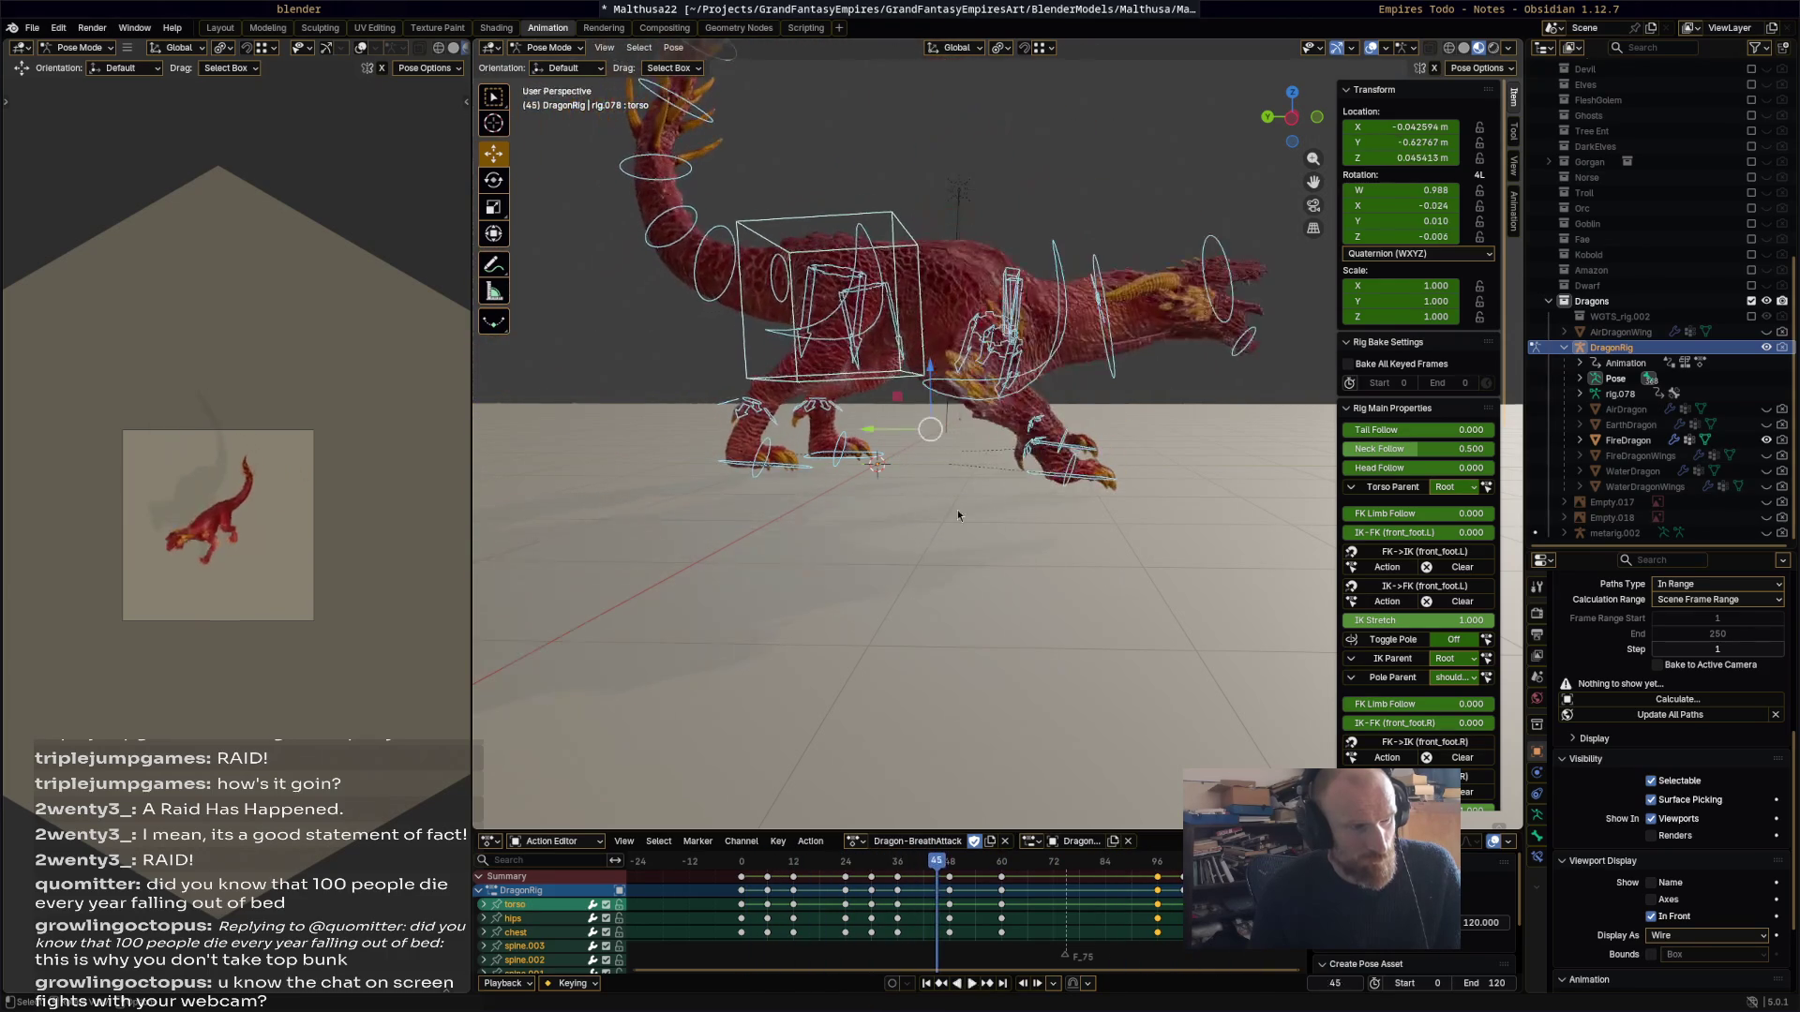
{"action": "left_click", "coordinate": [802, 464]}
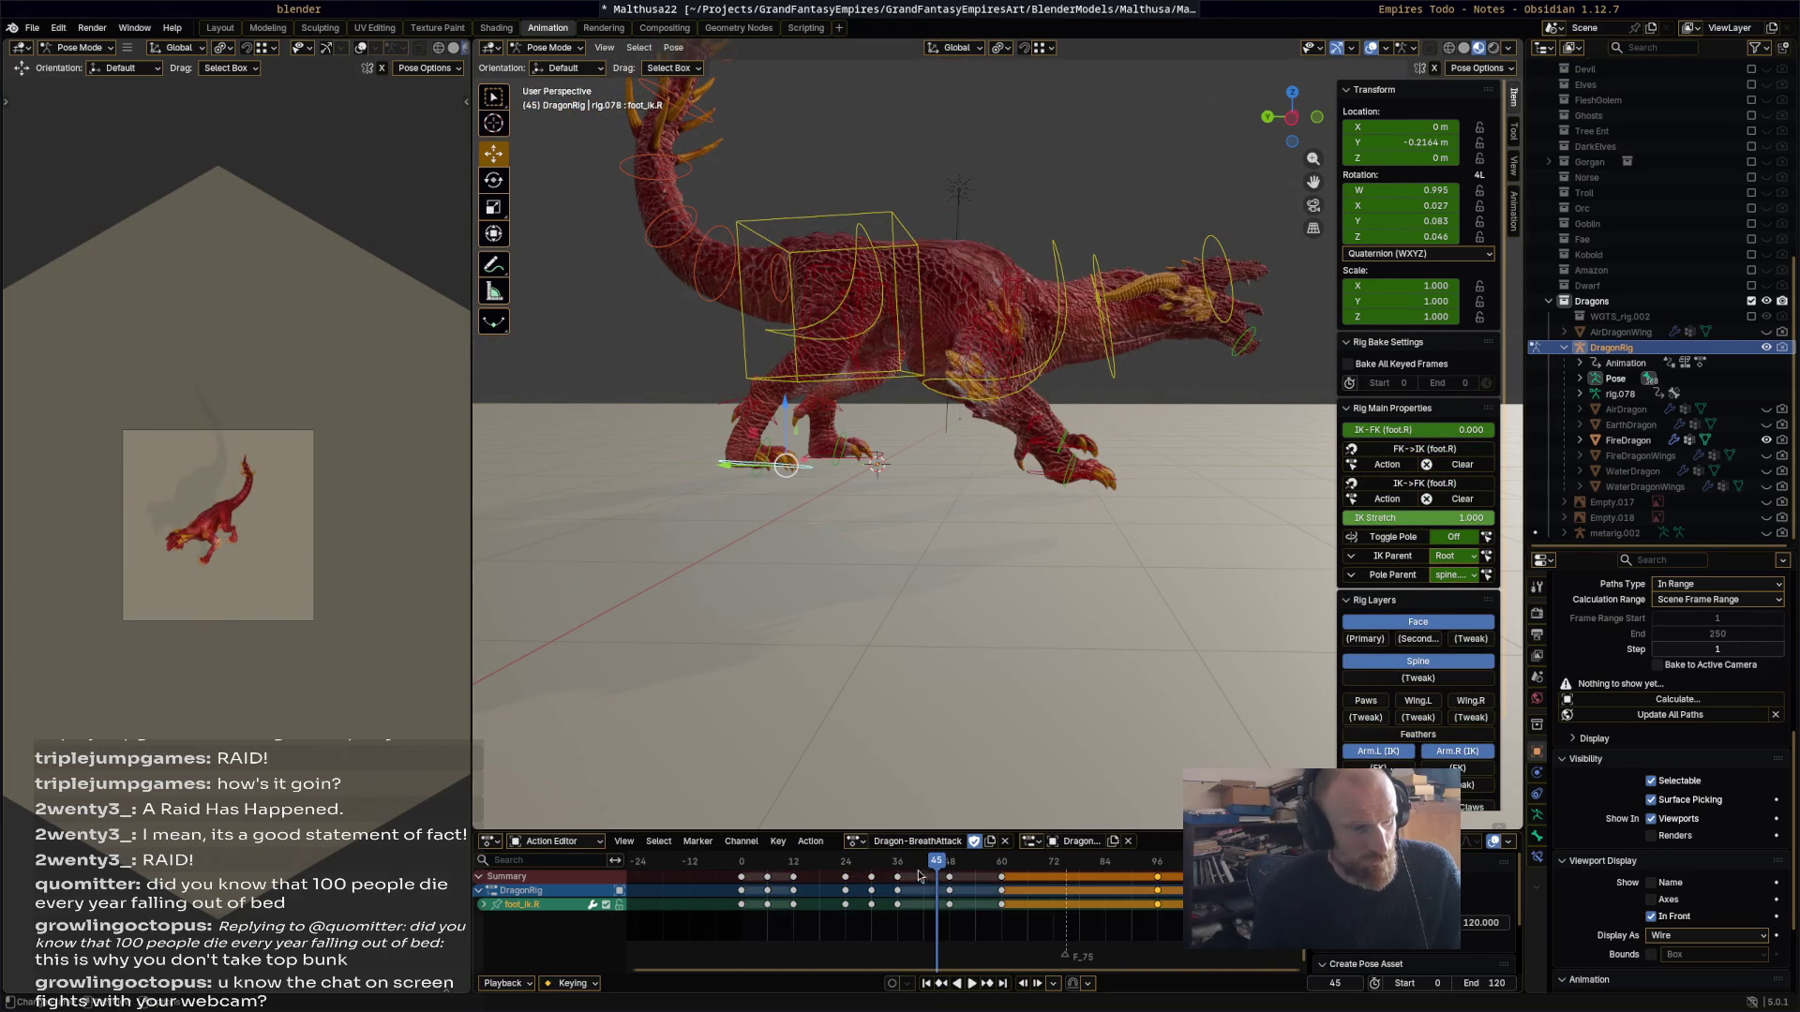
{"action": "key", "text": "space"}
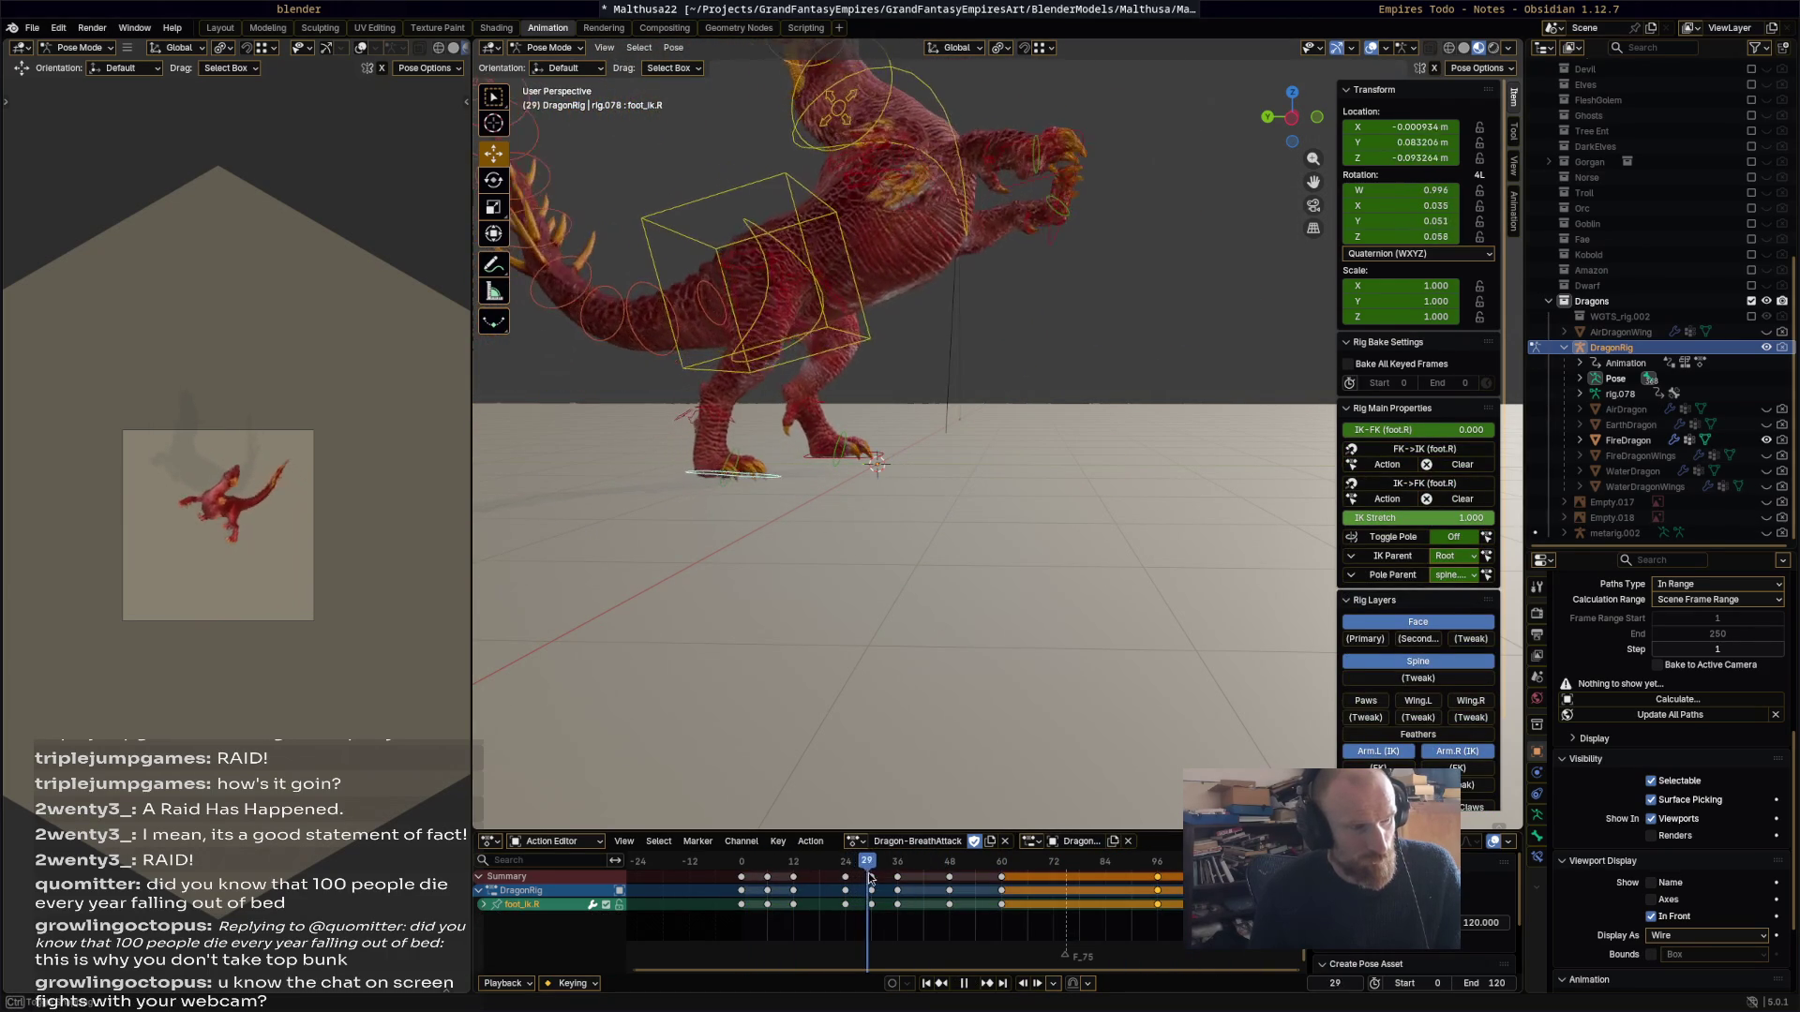
{"action": "key", "text": "space"}
{"action": "scroll", "coordinate": [928, 486], "scroll_direction": "up", "scroll_amount": 1}
{"action": "key", "text": "r"}
{"action": "left_click", "coordinate": [828, 576]}
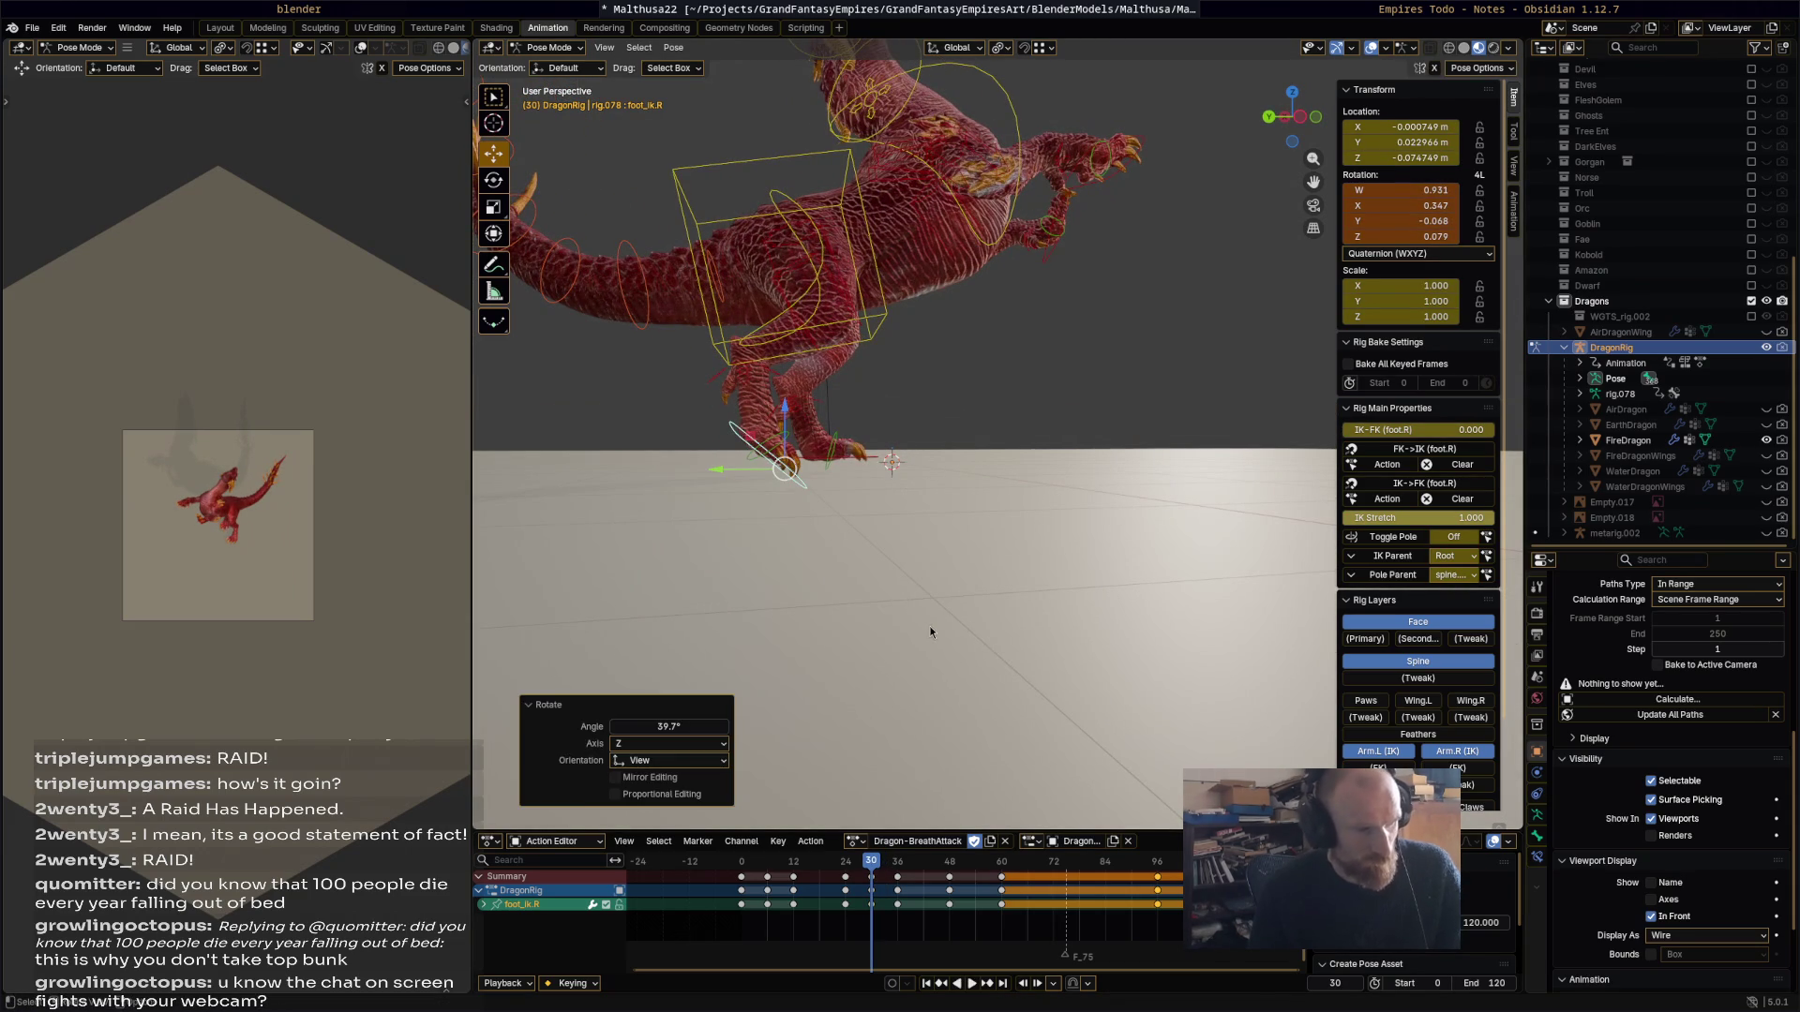
Step: Review the foot twist in playback, frame the whole dragon and select spine_master.003
{"action": "key", "text": "space"}
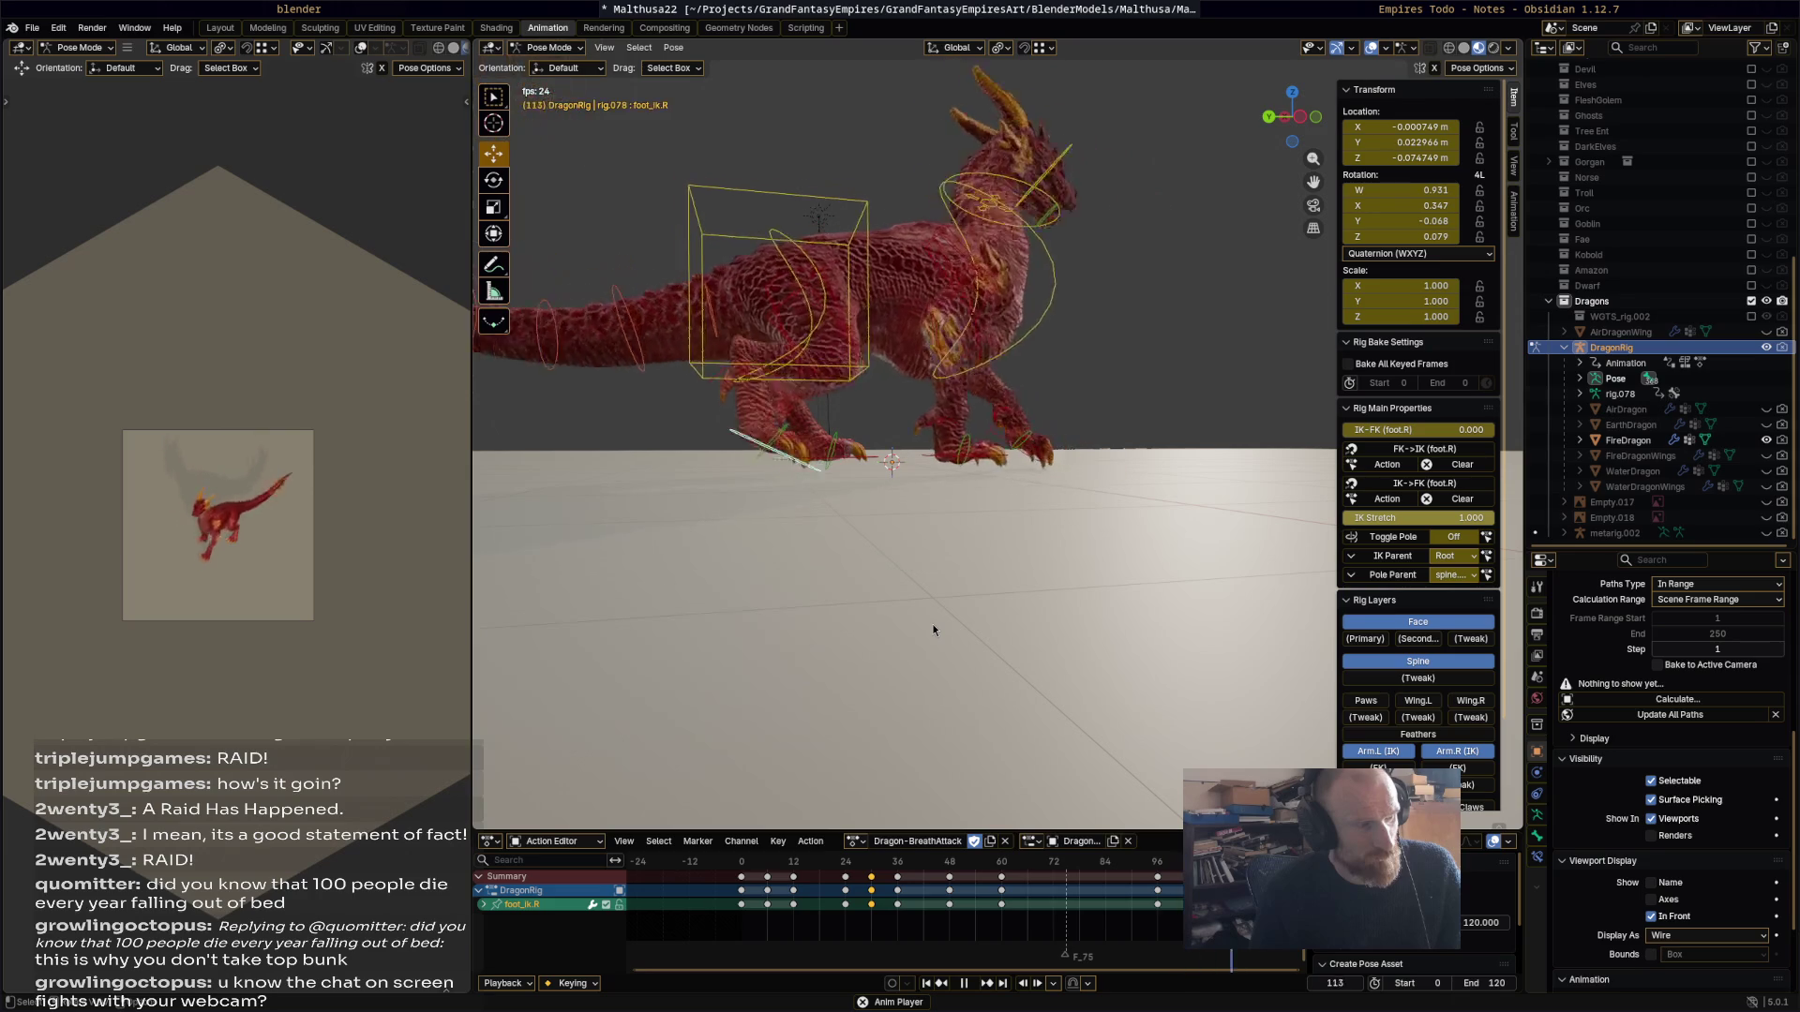
{"action": "key", "text": "space"}
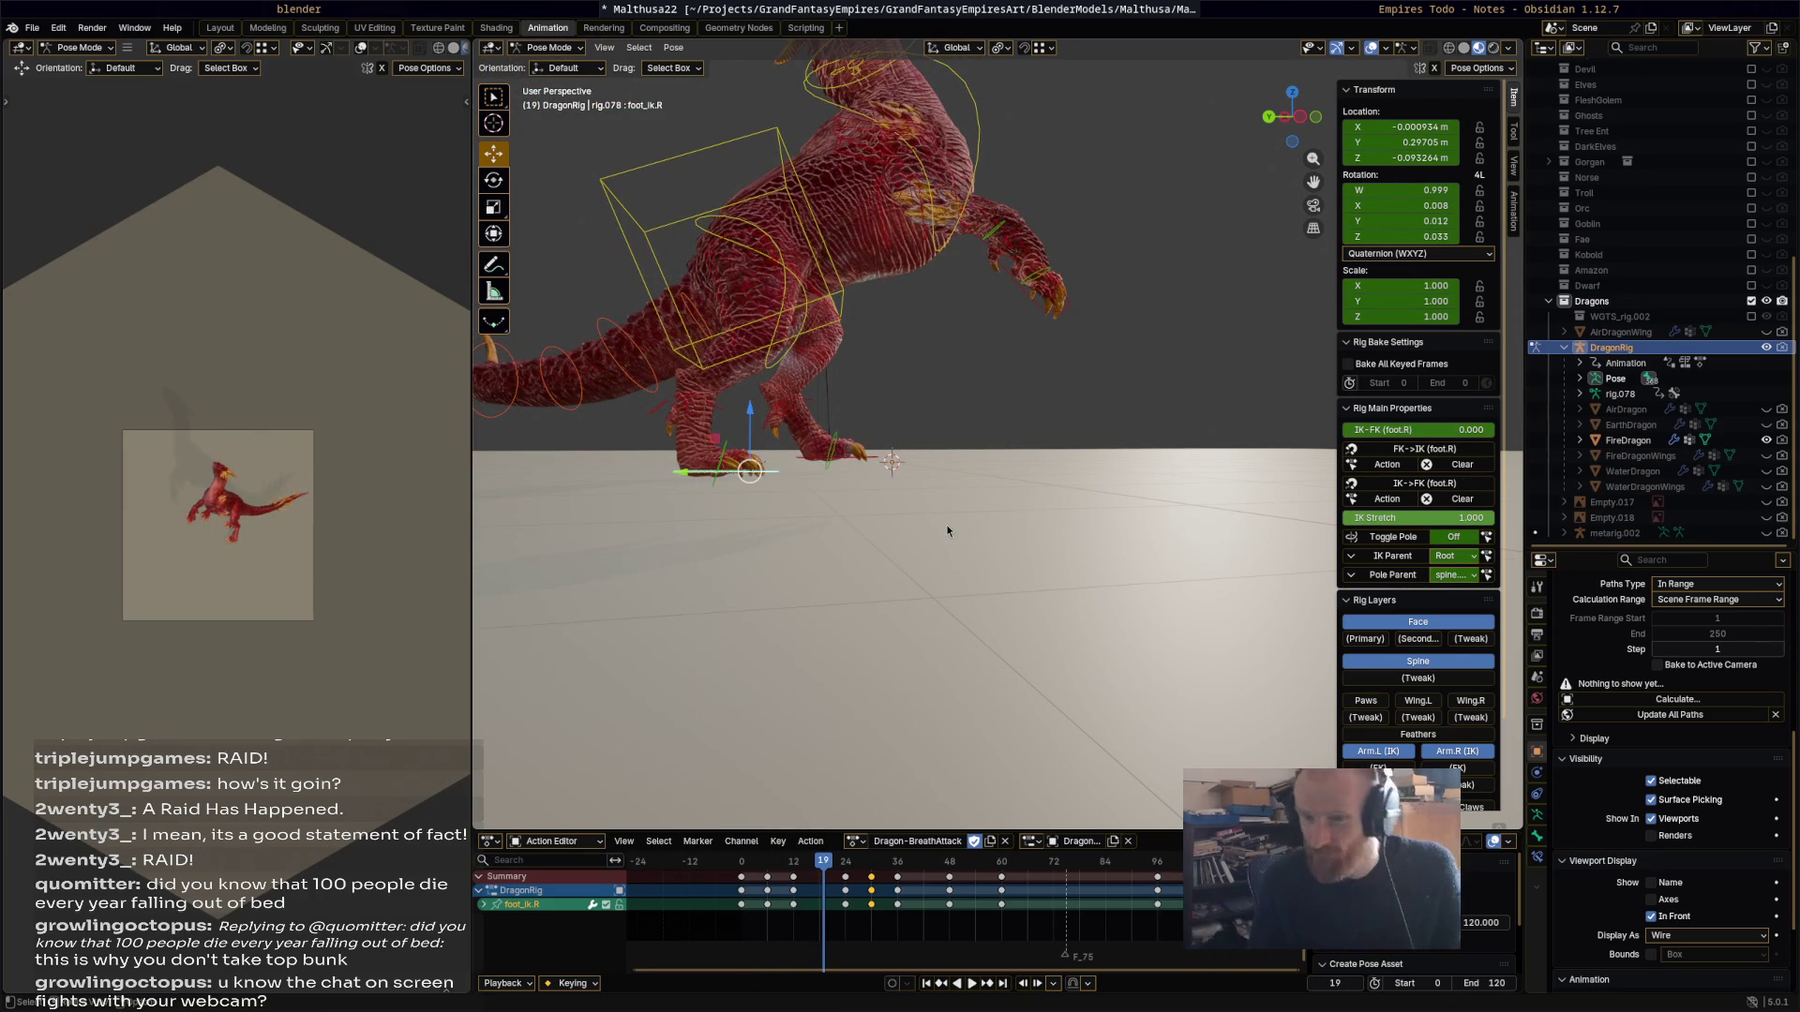
{"action": "middle_click_drag", "start_coordinate": [893, 200], "coordinate": [916, 435], "text": "ctrl"}
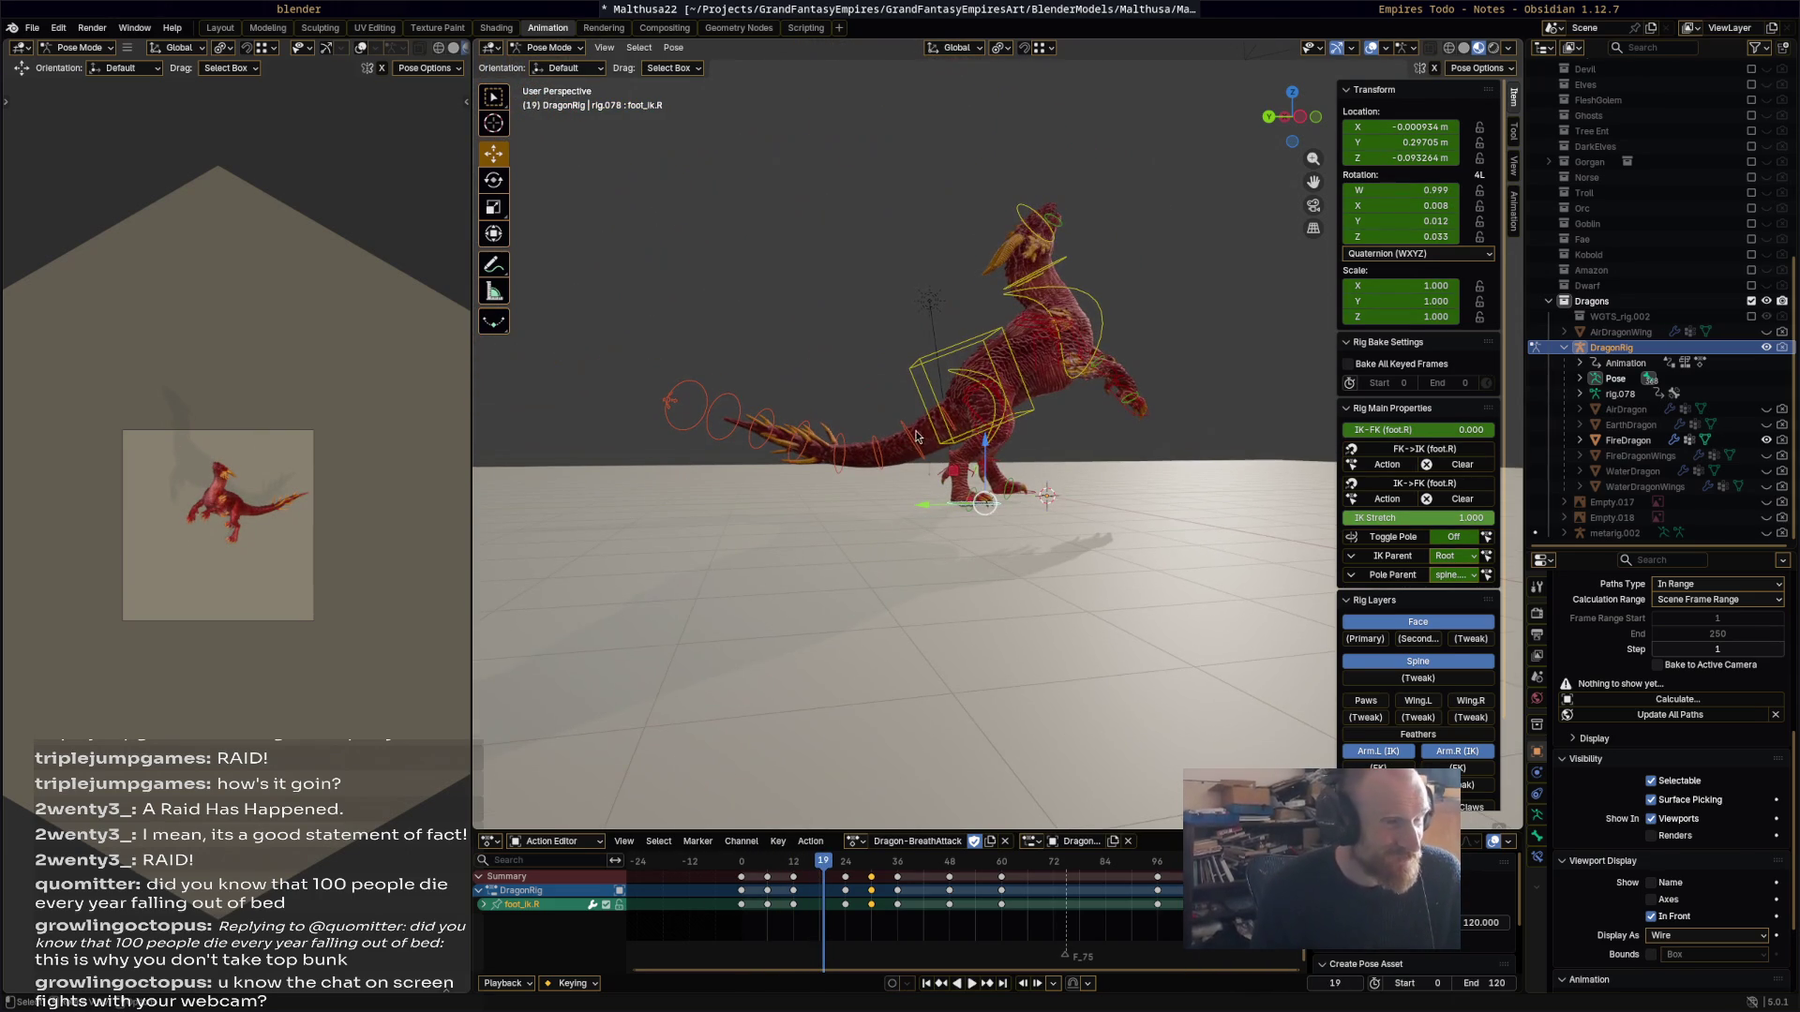
{"action": "left_click", "coordinate": [671, 407]}
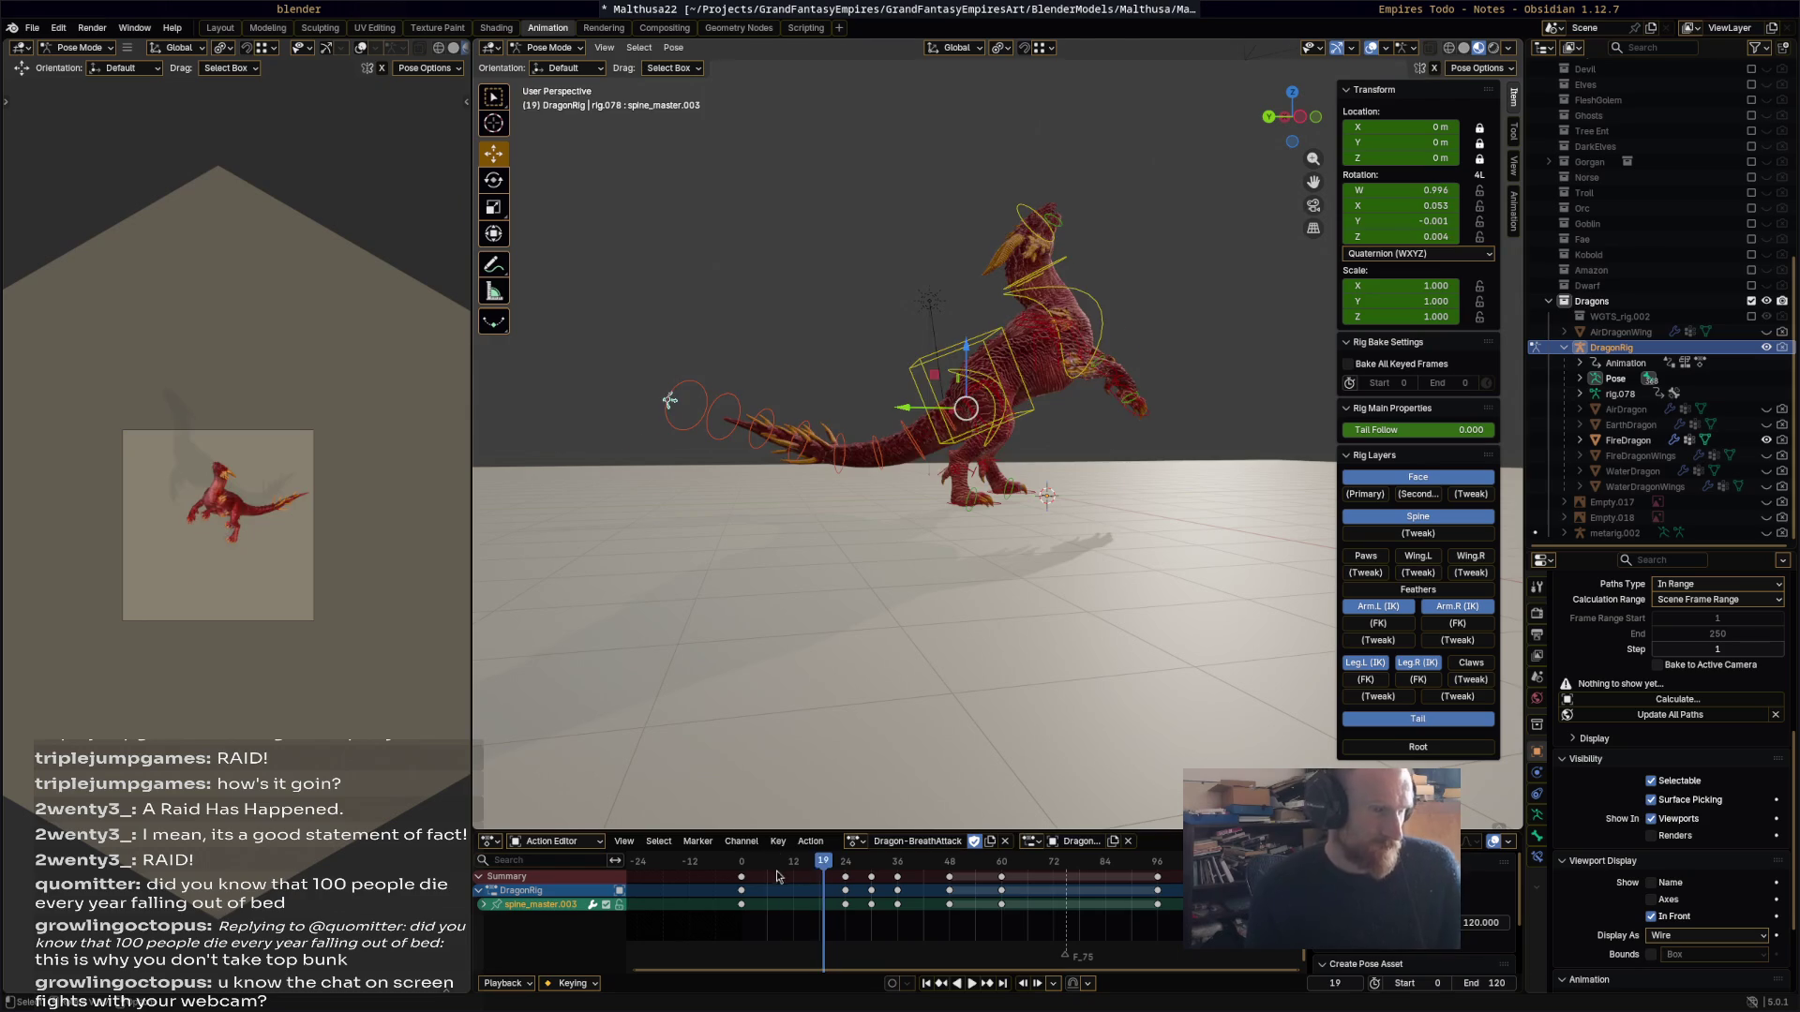
Step: Hide the Leg.L (IK) and Spine rig layers and review the tail motion
{"action": "key", "text": "space"}
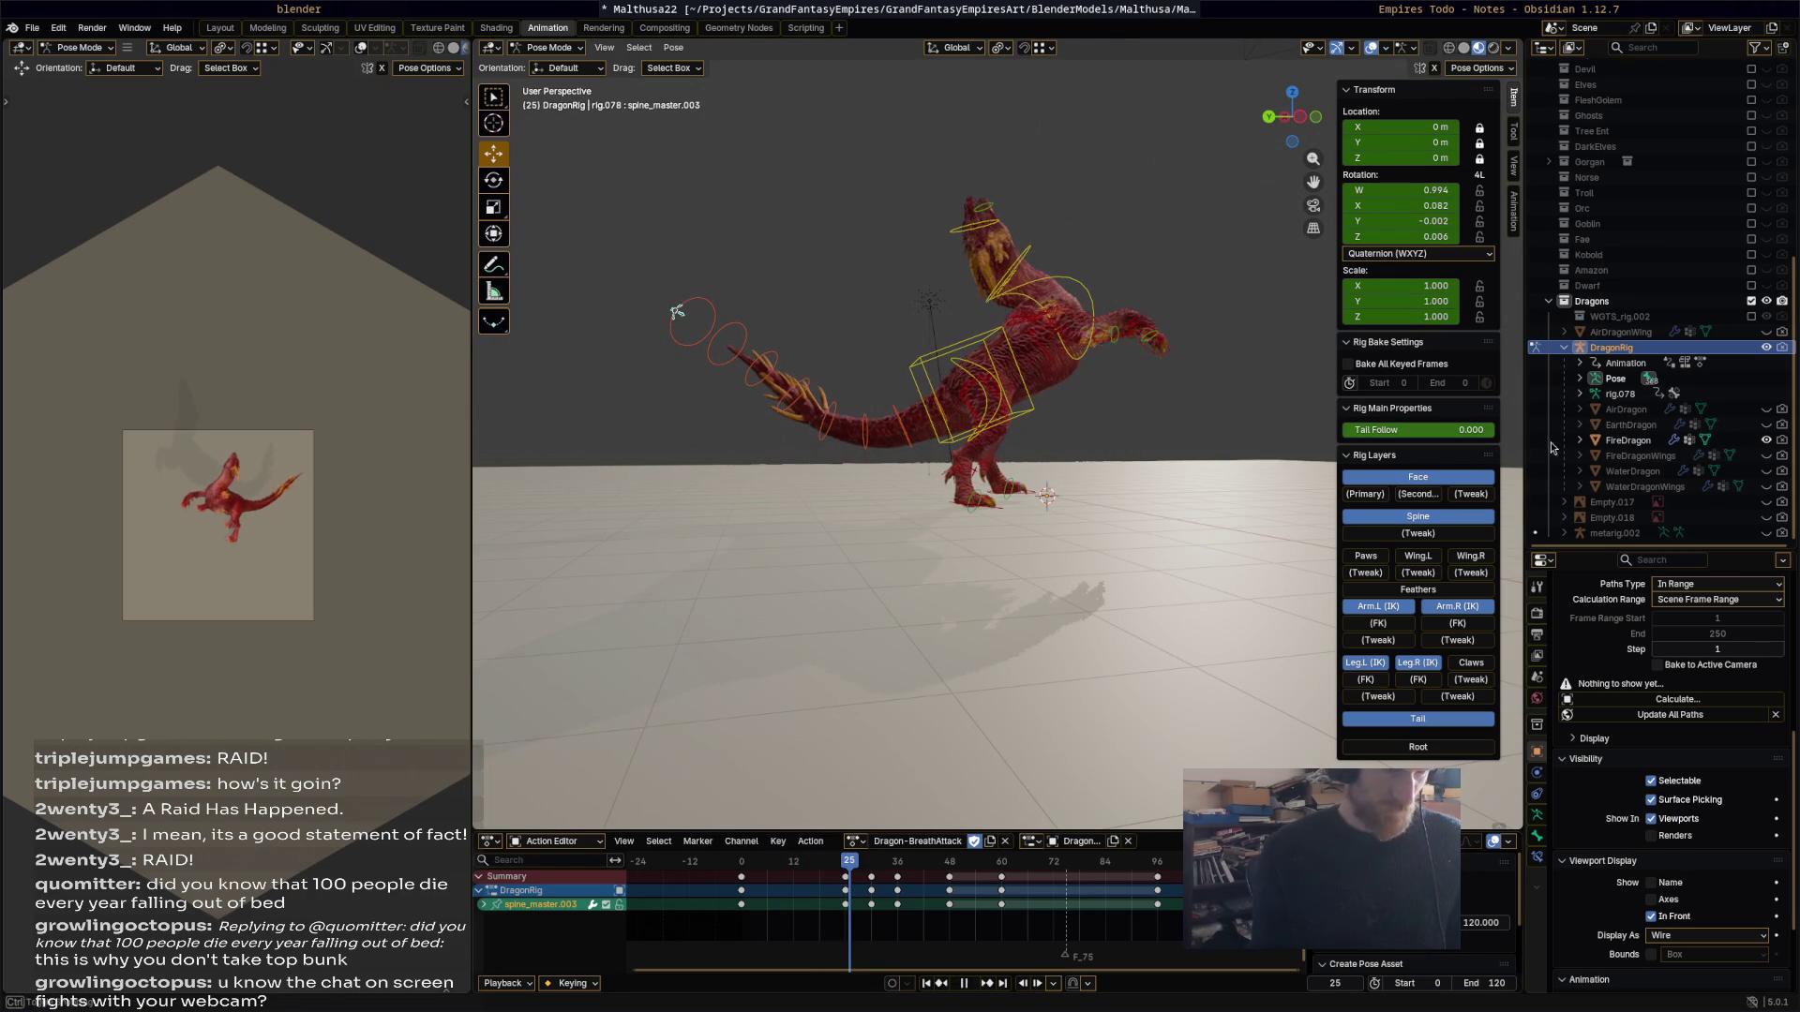
{"action": "left_click", "coordinate": [1365, 665]}
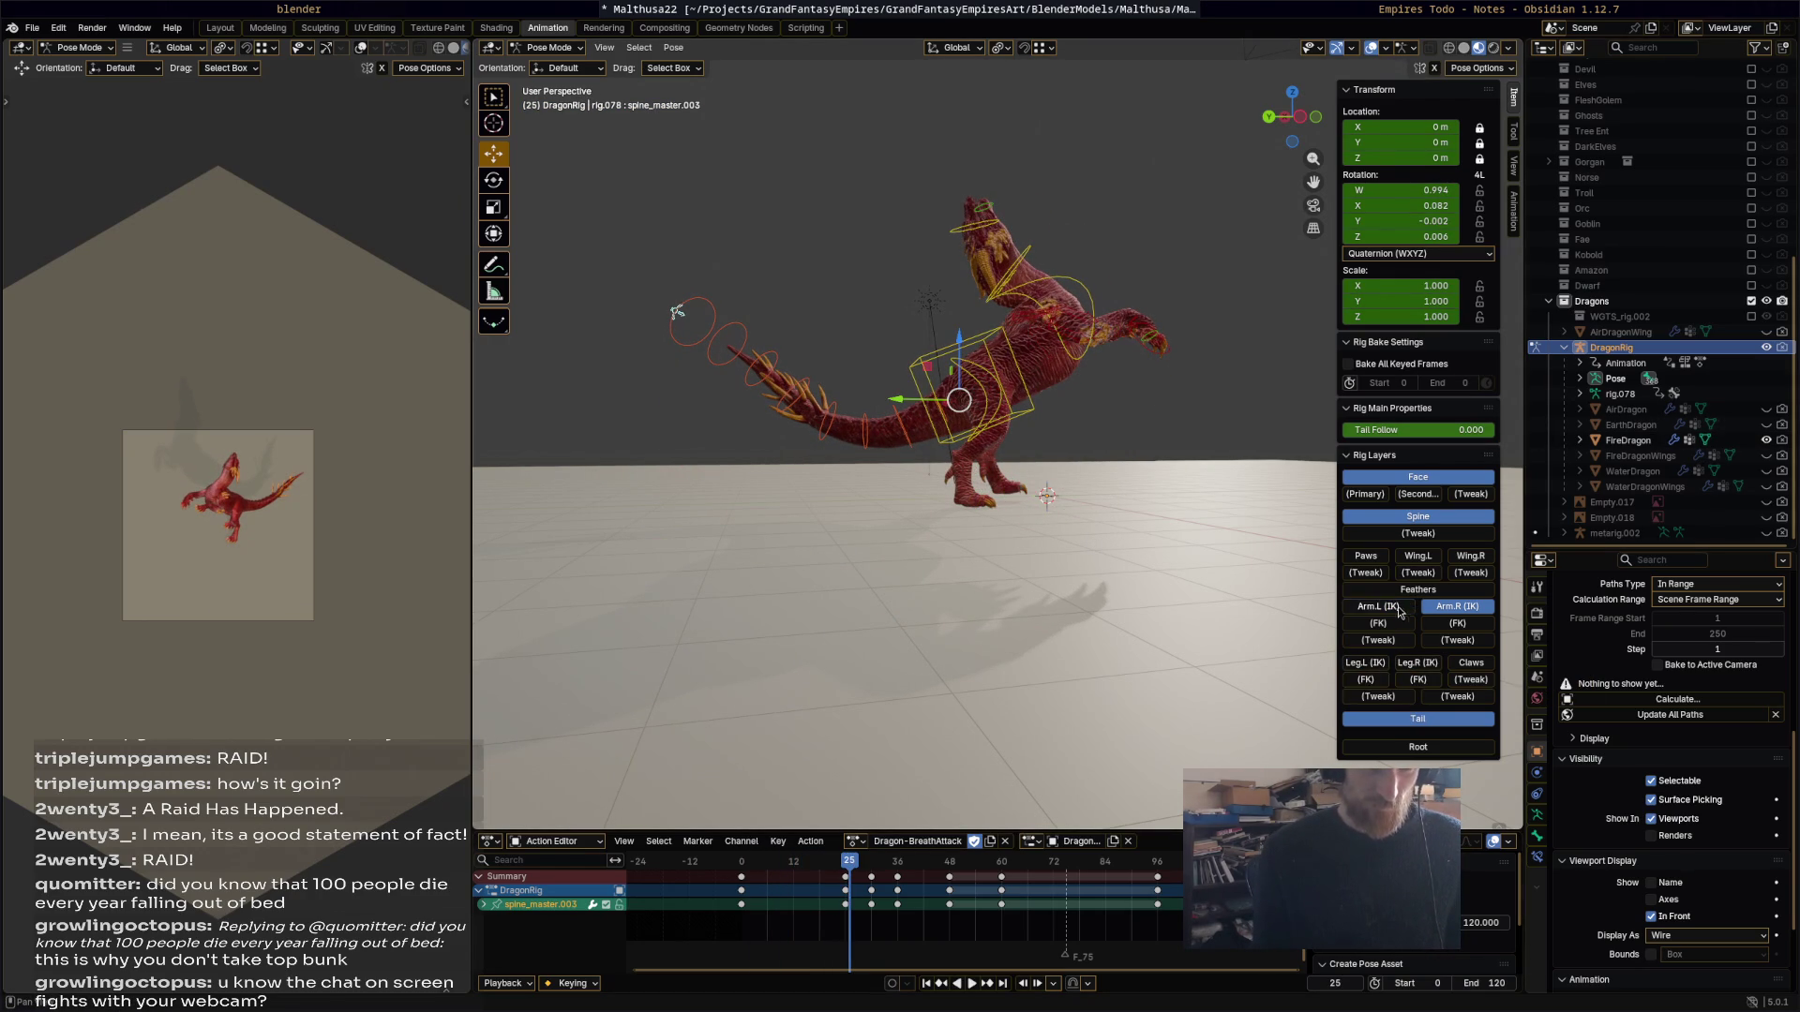
{"action": "left_click", "coordinate": [1441, 518]}
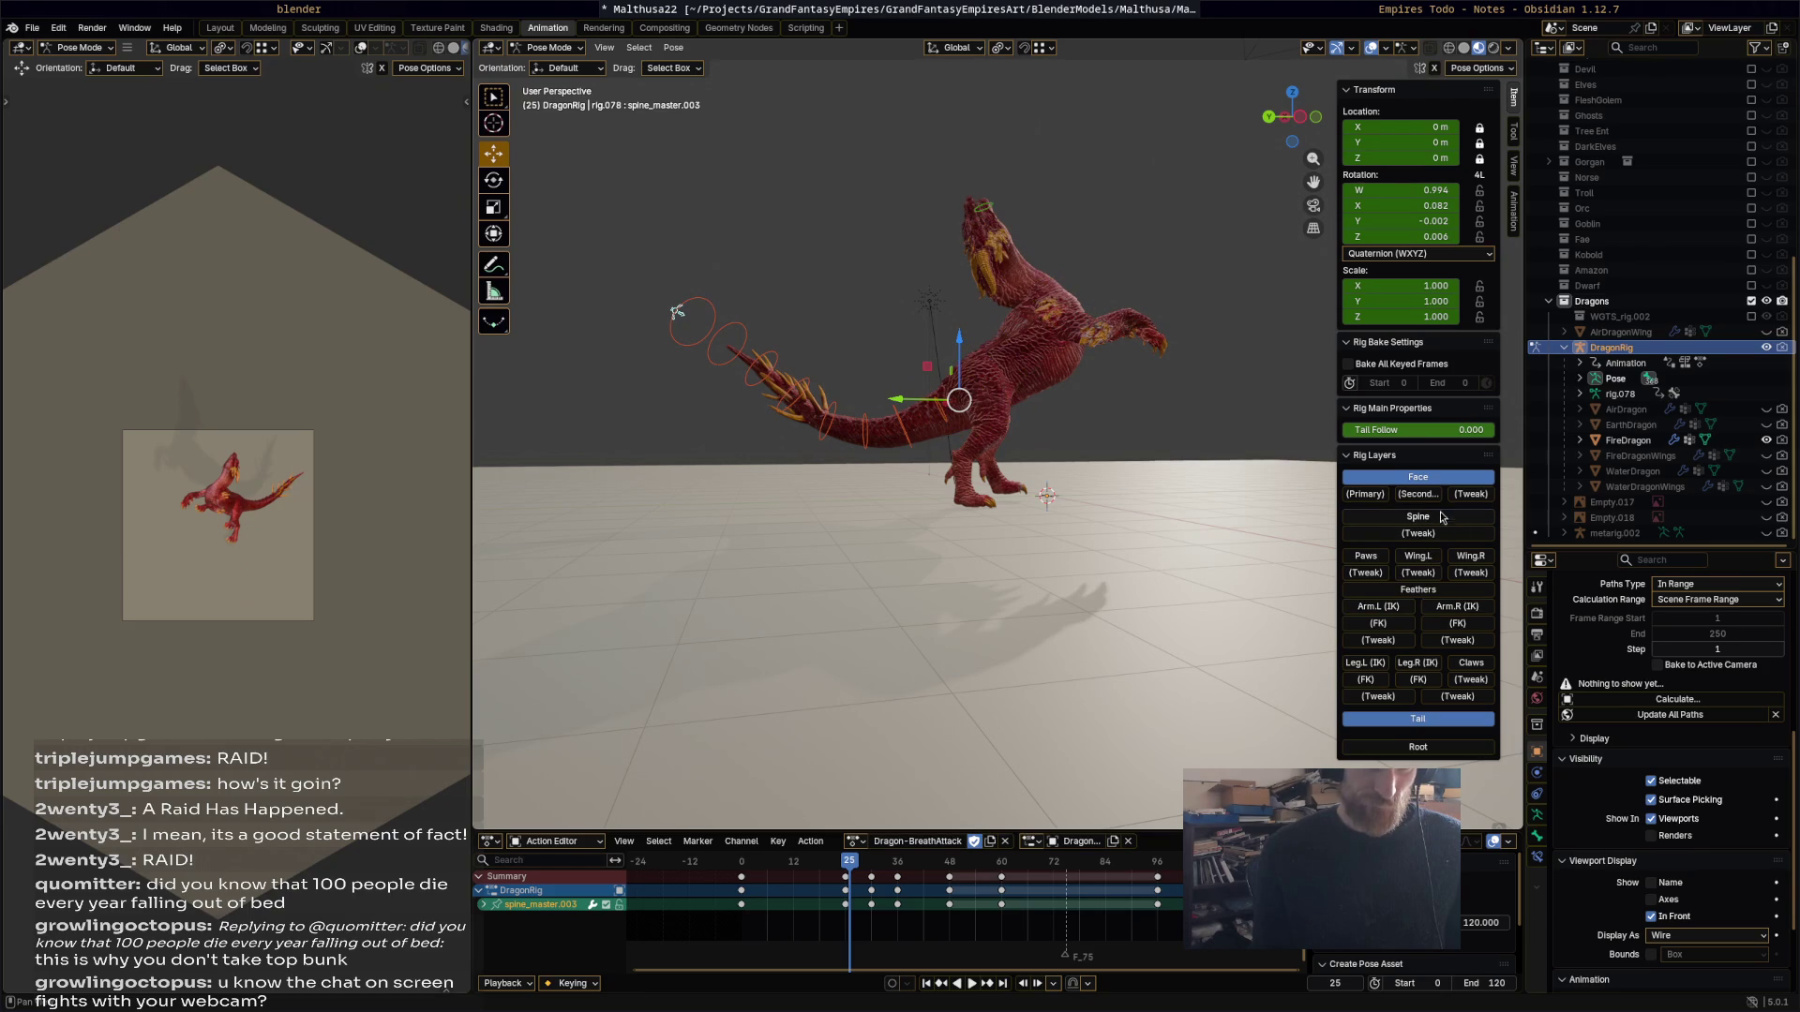
{"action": "mouse_move", "coordinate": [1240, 502]}
{"action": "middle_mouse_down"}
{"action": "mouse_move", "coordinate": [1073, 510]}
{"action": "mouse_move", "coordinate": [1100, 583]}
{"action": "middle_mouse_up"}
{"action": "mouse_move", "coordinate": [847, 869]}
{"action": "left_mouse_down"}
{"action": "mouse_move", "coordinate": [743, 860]}
{"action": "mouse_move", "coordinate": [1008, 864]}
{"action": "left_mouse_up"}
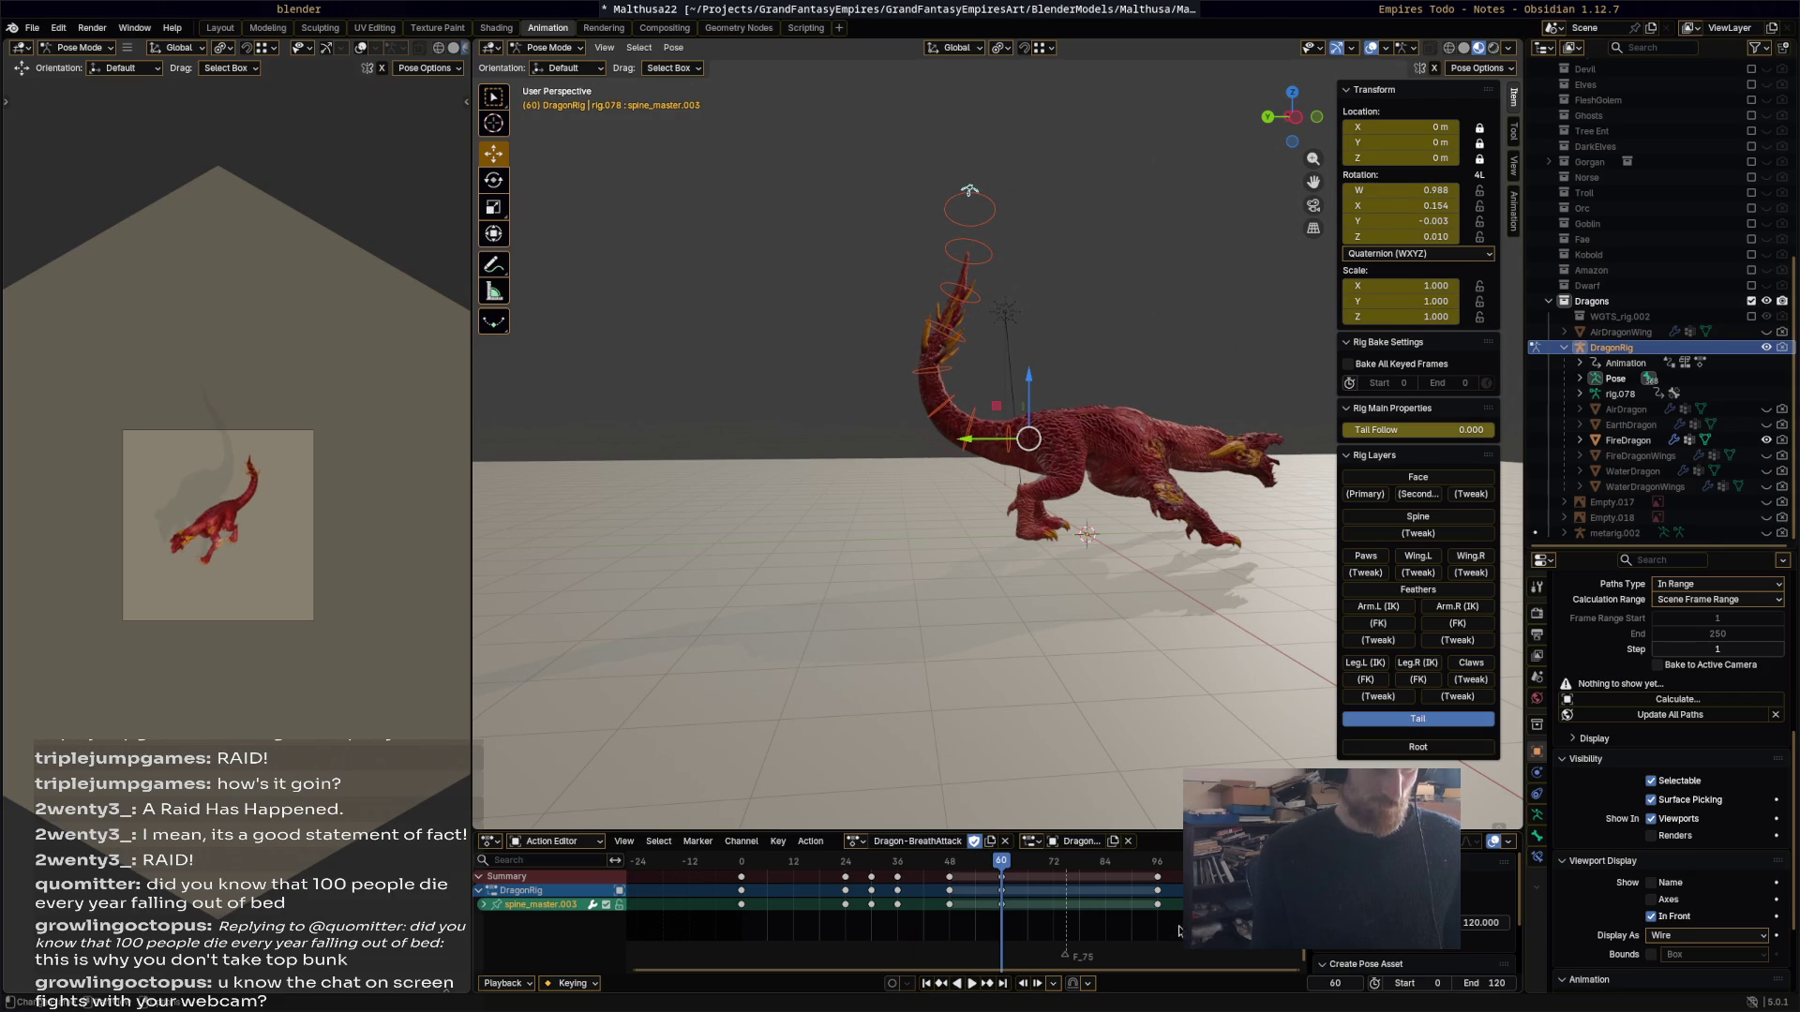
Step: Delete all the tail's keyframes, including the remaining boxed ones, and replay from the first frame
{"action": "key", "text": "a"}
{"action": "key", "text": "x"}
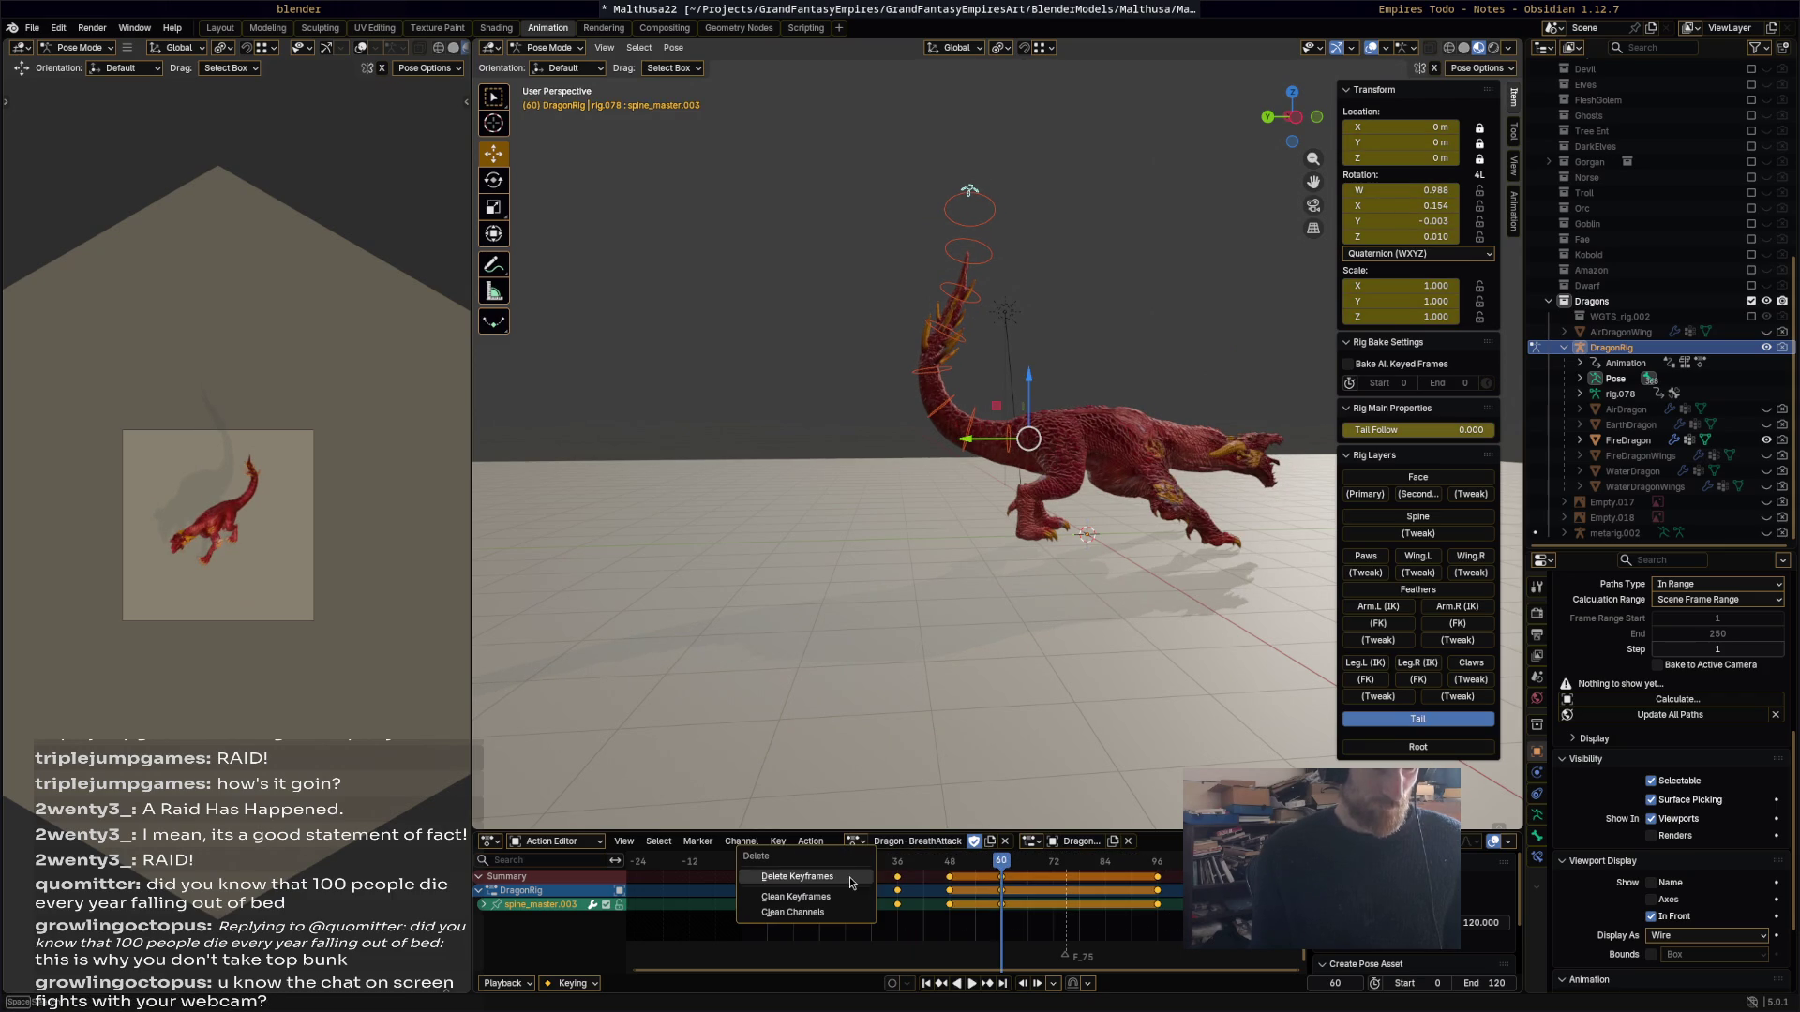
{"action": "key", "text": "Return"}
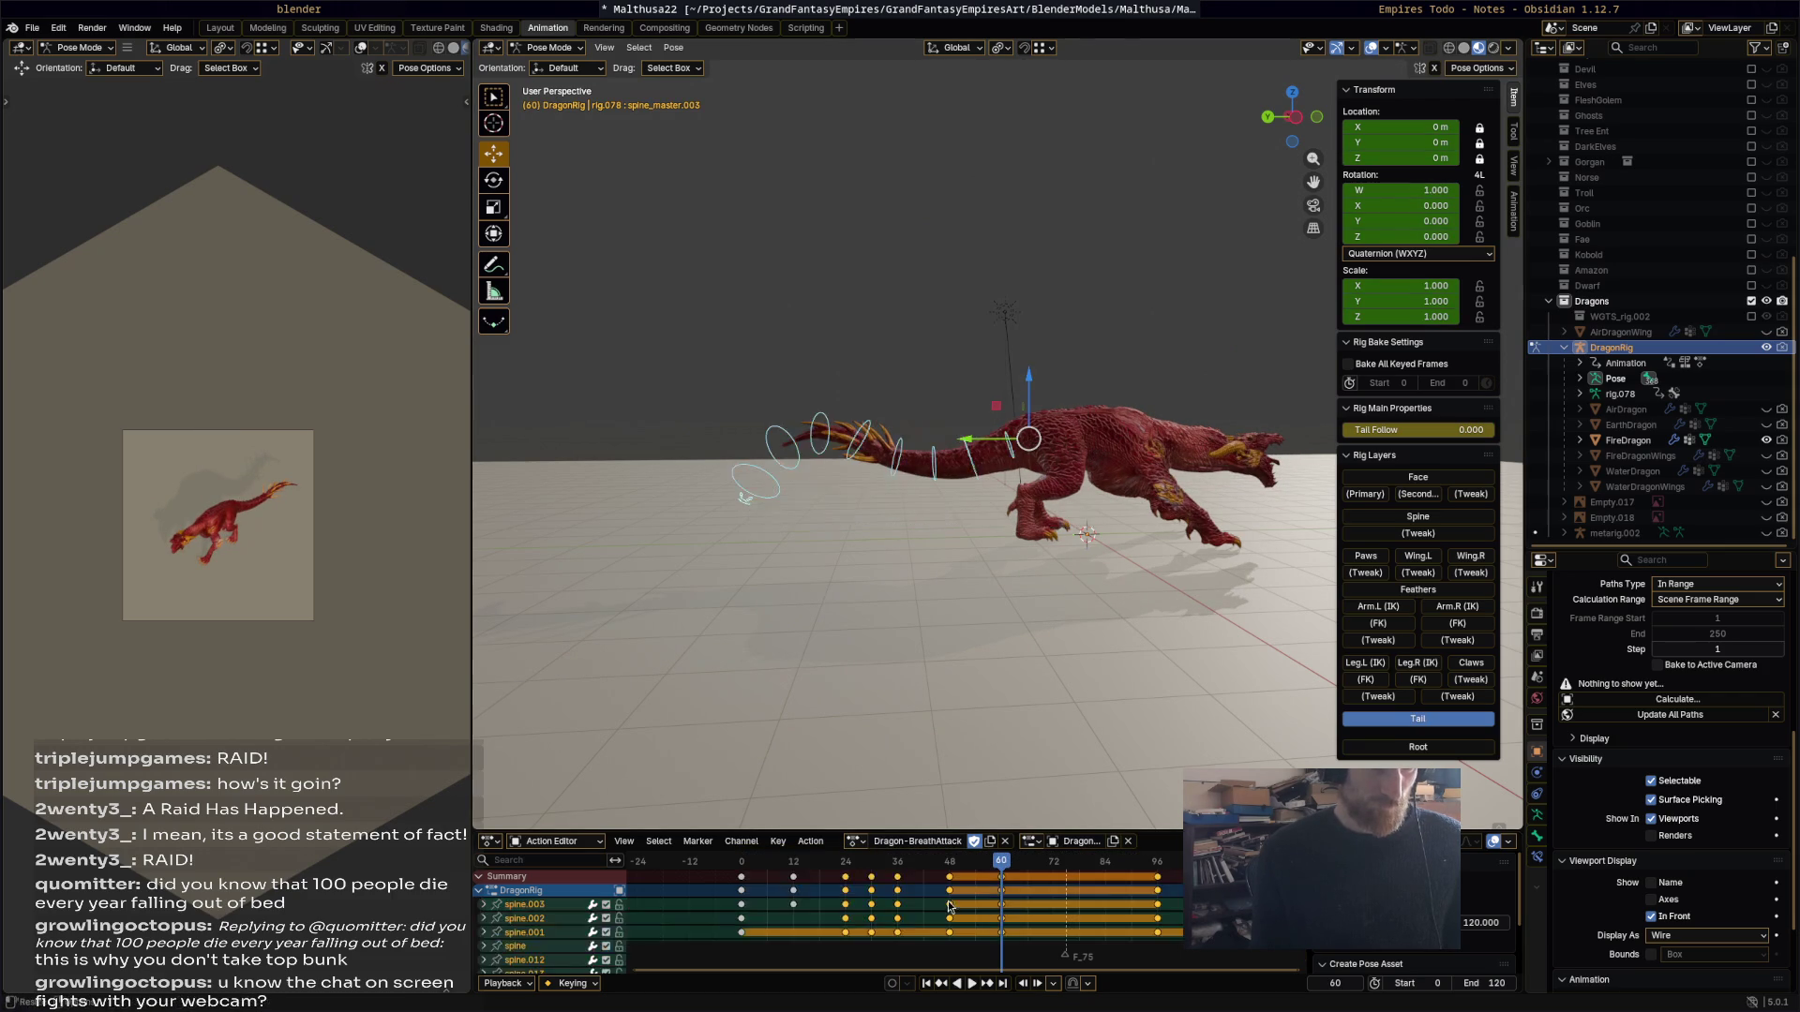
{"action": "left_click_drag", "start_coordinate": [856, 874], "coordinate": [777, 869]}
{"action": "key", "text": "x"}
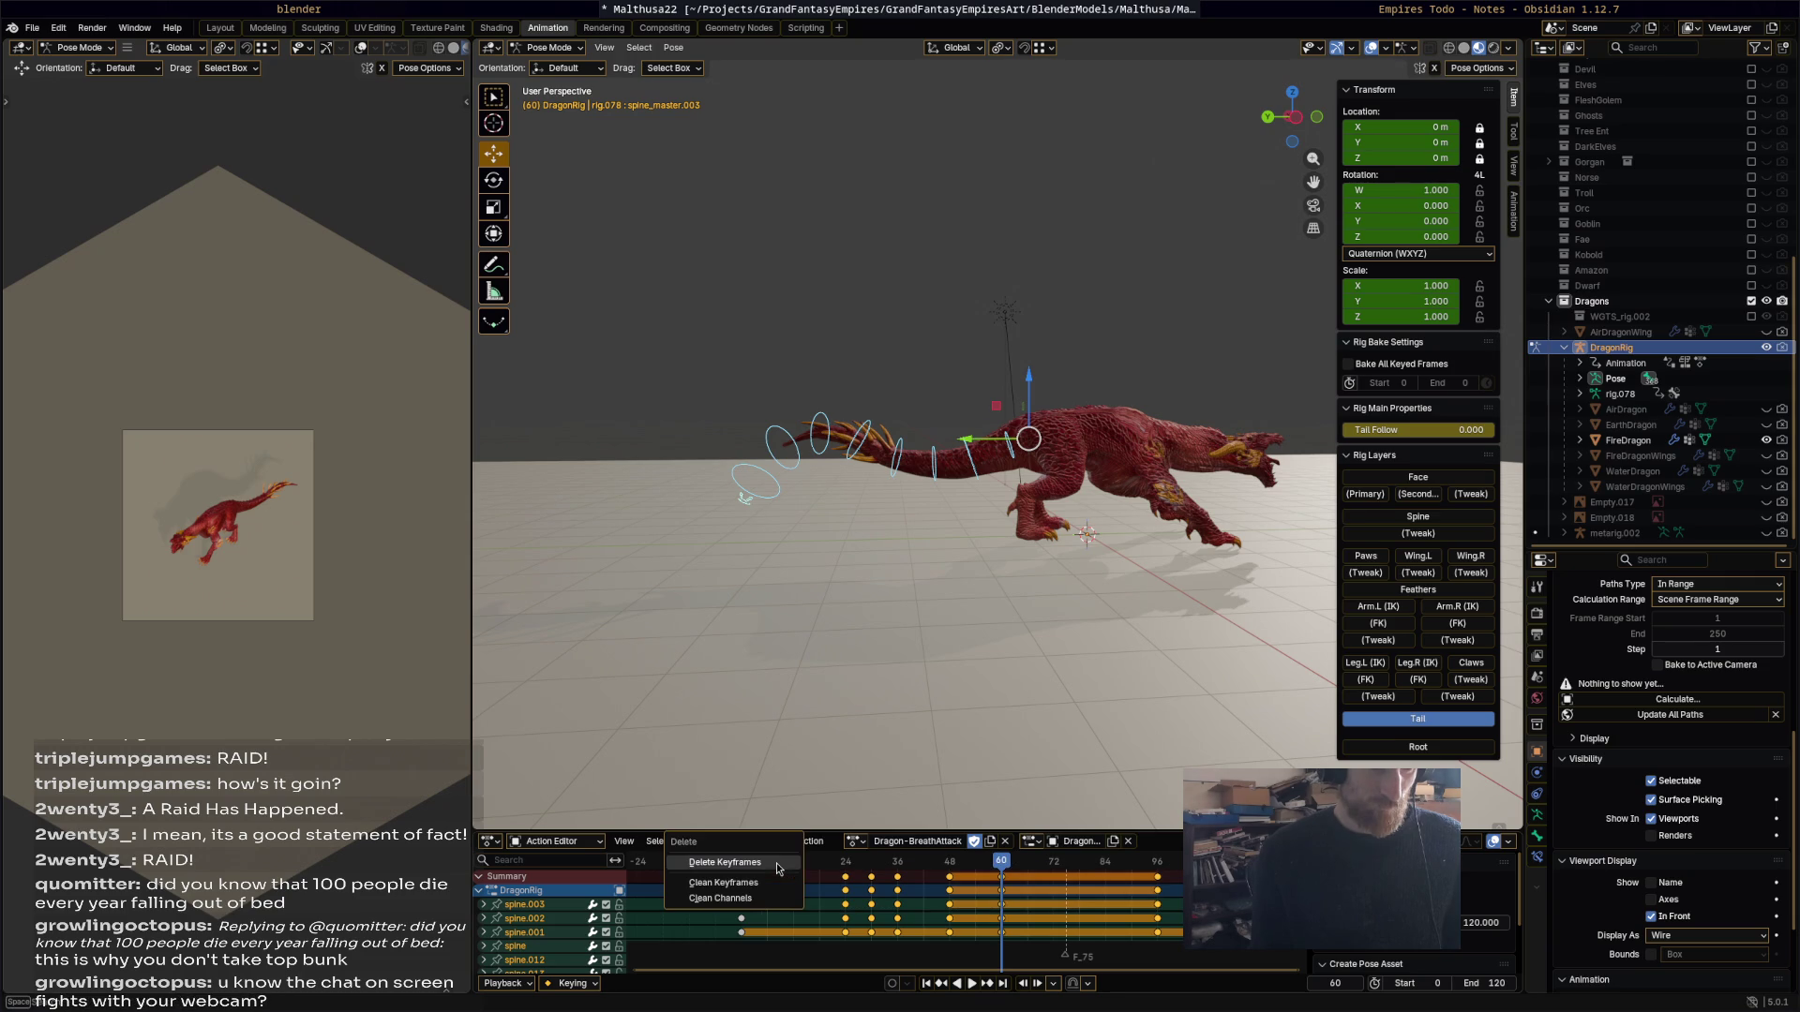
{"action": "left_click", "coordinate": [777, 869]}
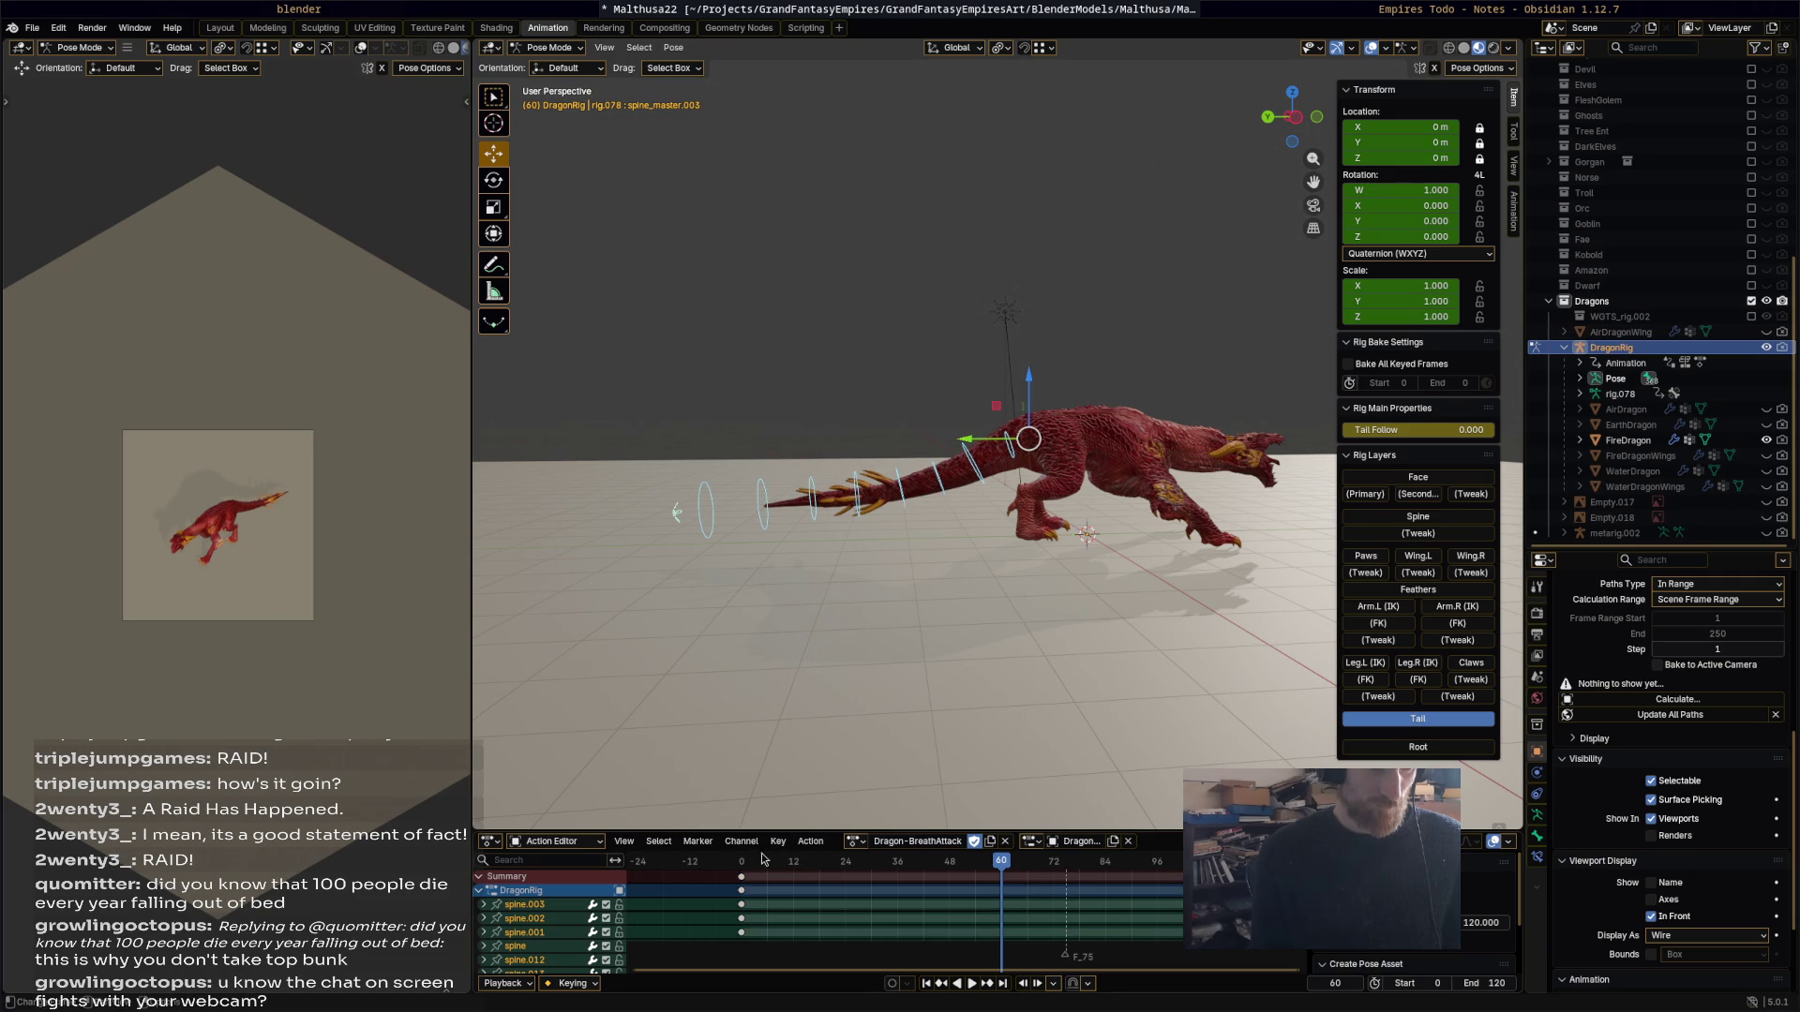
{"action": "key", "text": "shift+Left"}
{"action": "key", "text": "space"}
Step: Swing spine_master.003 upward and keyframe the raised tail at frame 24
{"action": "mouse_move", "coordinate": [860, 877]}
{"action": "left_mouse_down"}
{"action": "mouse_move", "coordinate": [819, 868]}
{"action": "mouse_move", "coordinate": [866, 874]}
{"action": "mouse_move", "coordinate": [851, 864]}
{"action": "left_mouse_up"}
{"action": "left_click", "coordinate": [694, 623]}
{"action": "key", "text": "r"}
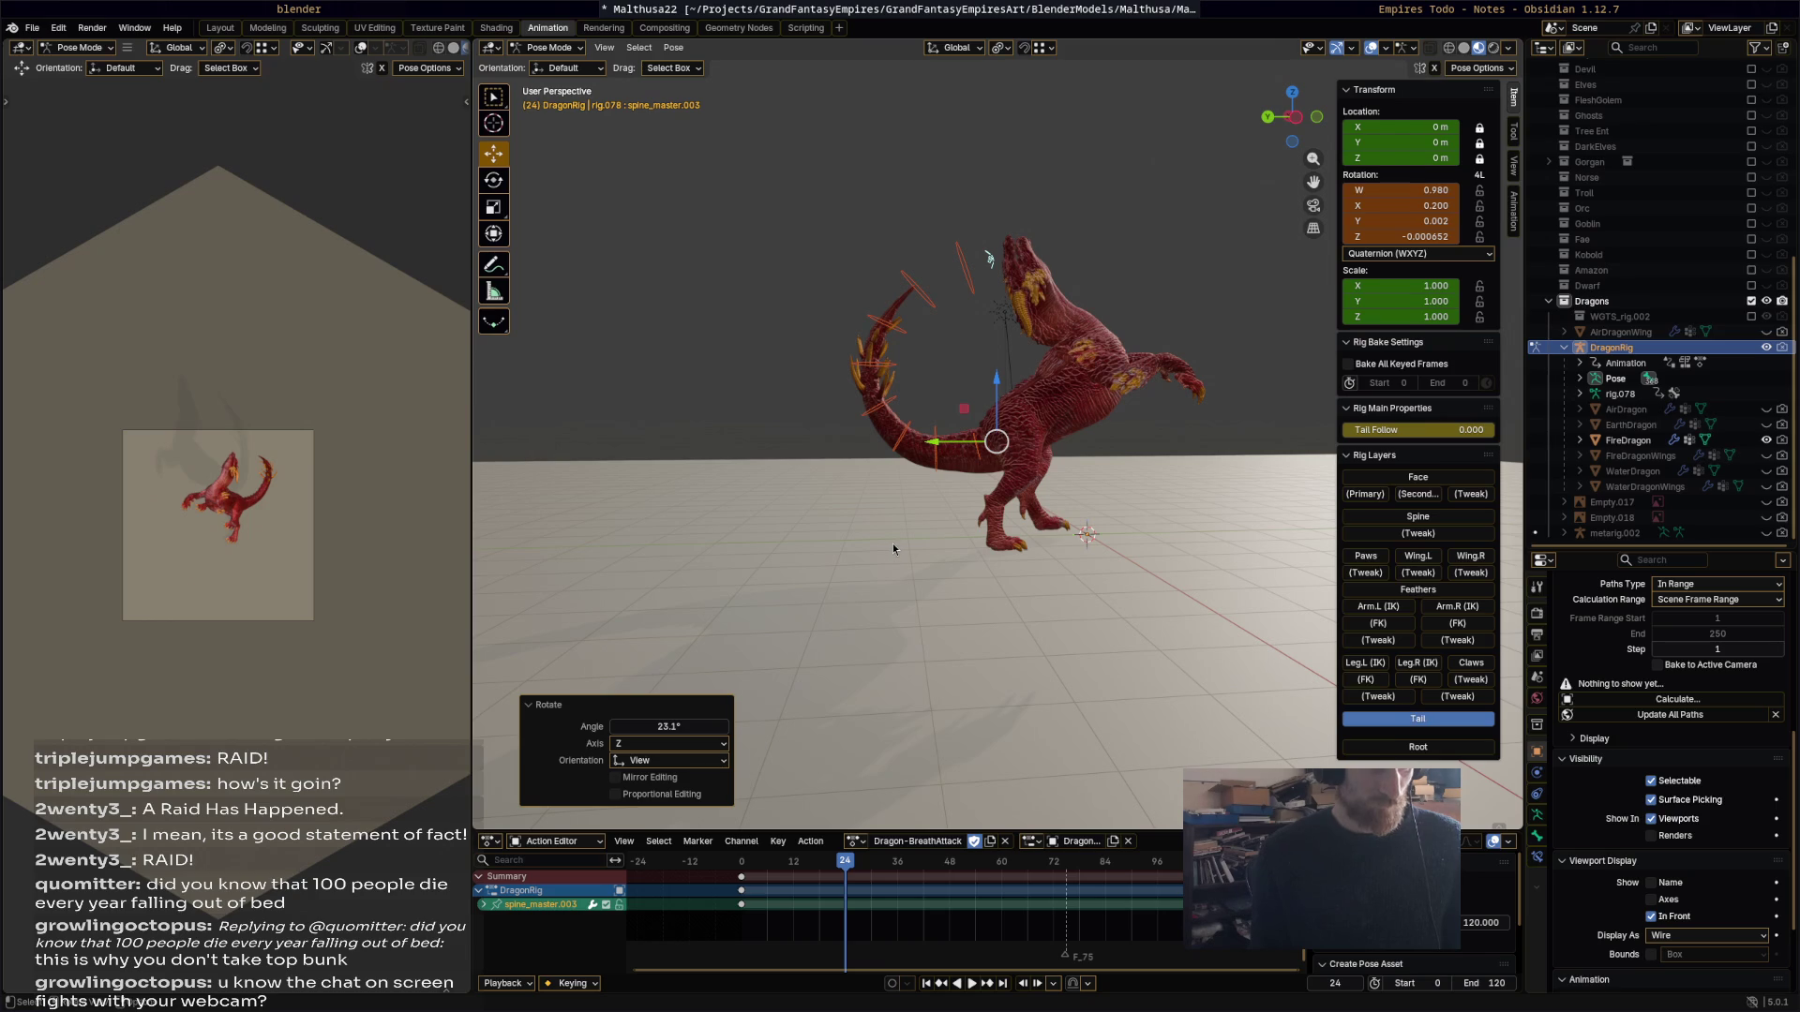
{"action": "key", "text": "i"}
{"action": "key", "text": "space"}
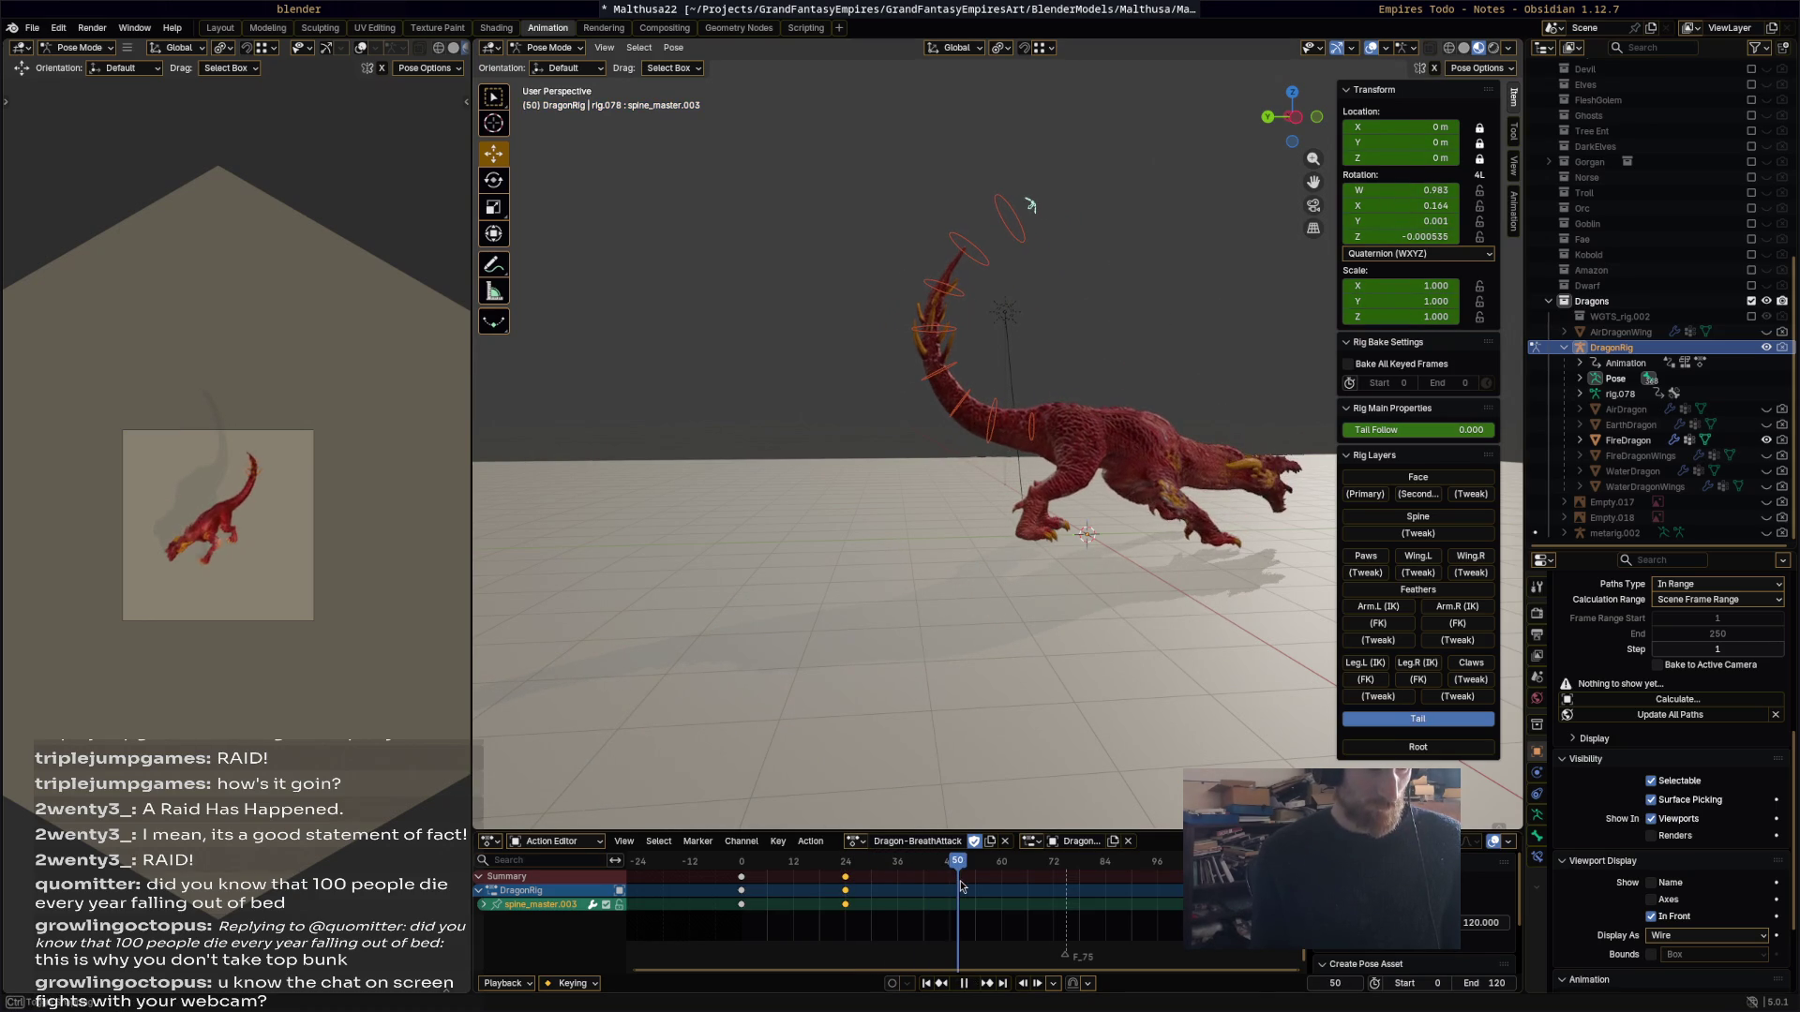
{"action": "key", "text": "space"}
Step: Swing the tail downward and keyframe it at frame 50
{"action": "key", "text": "r"}
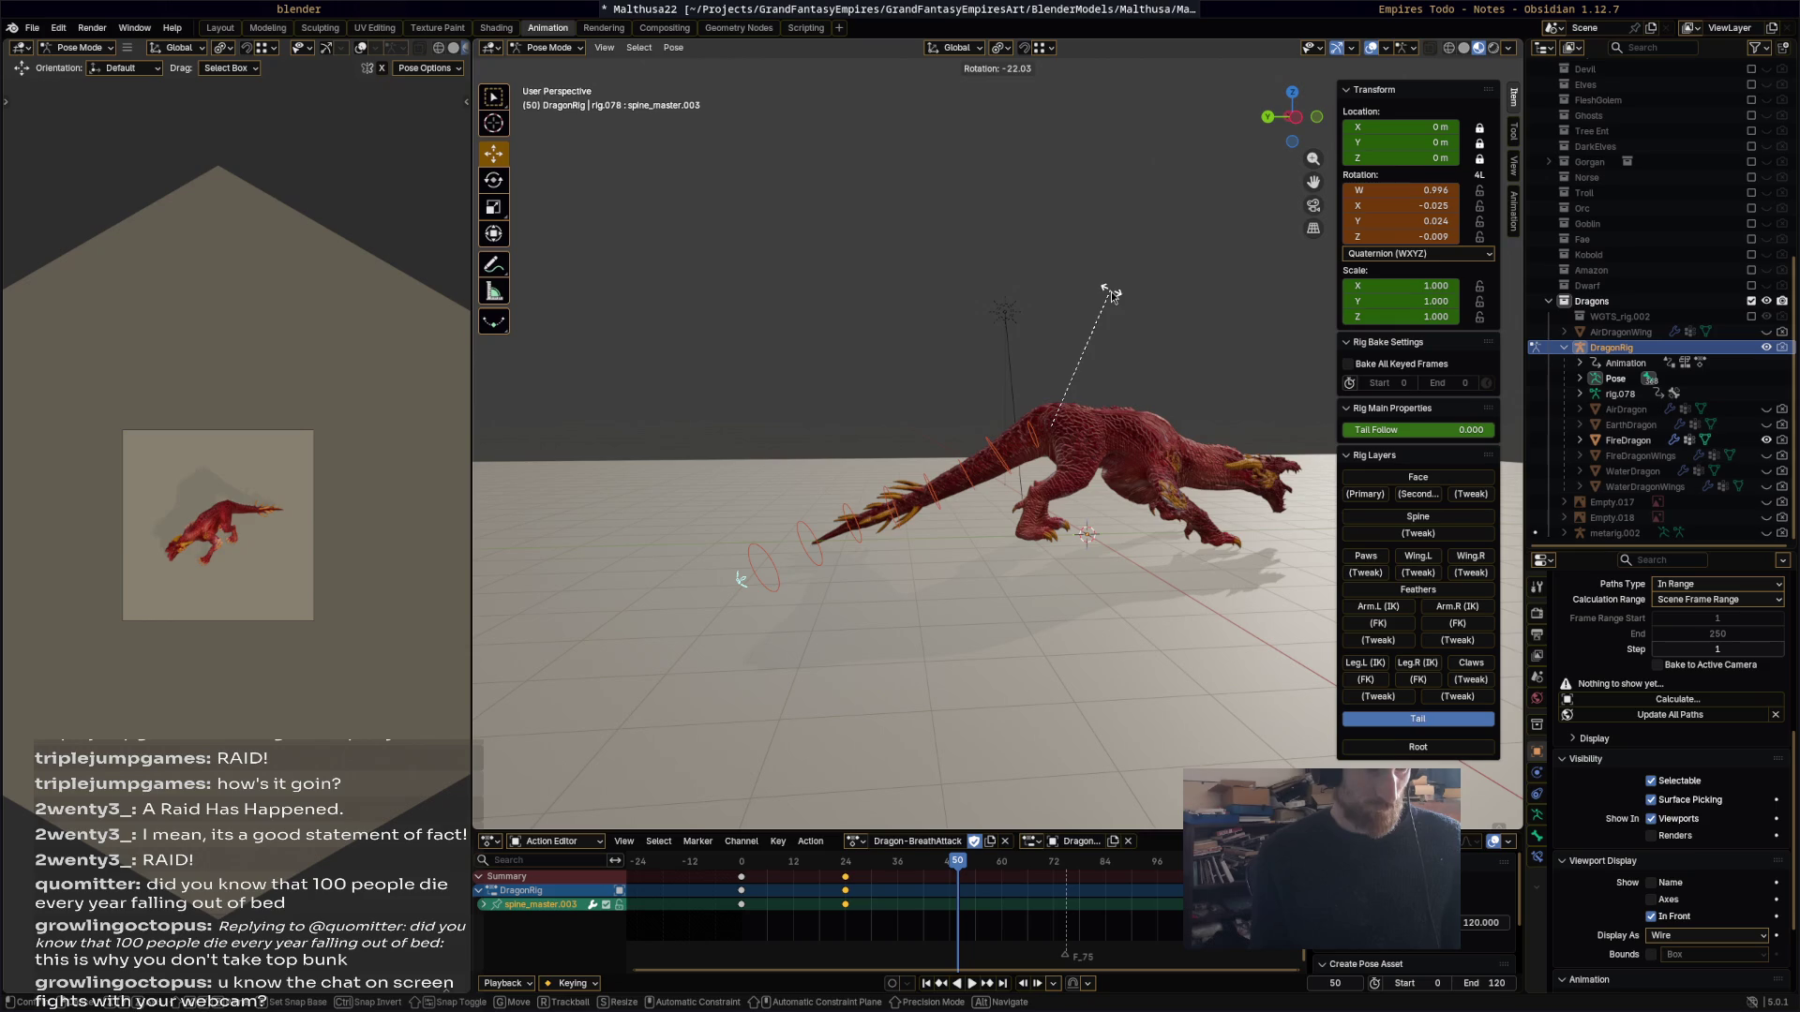
{"action": "left_click", "coordinate": [1111, 291]}
{"action": "key", "text": "i"}
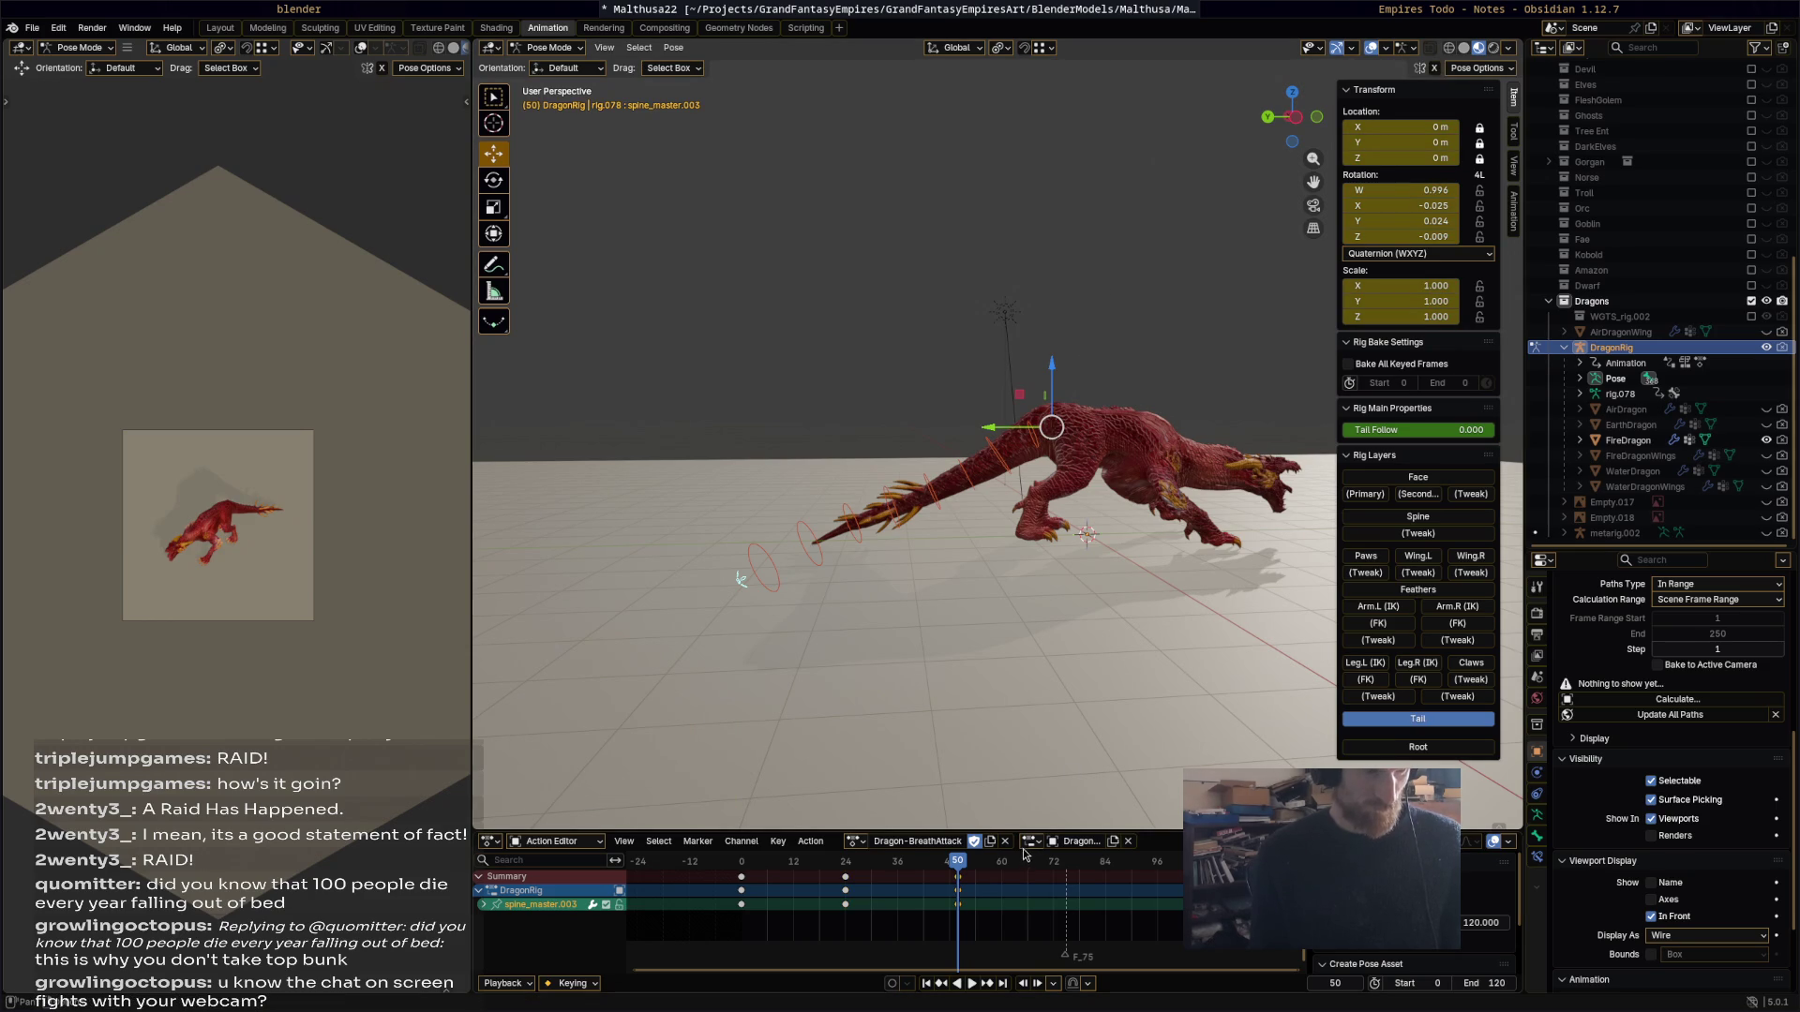
{"action": "key", "text": "space"}
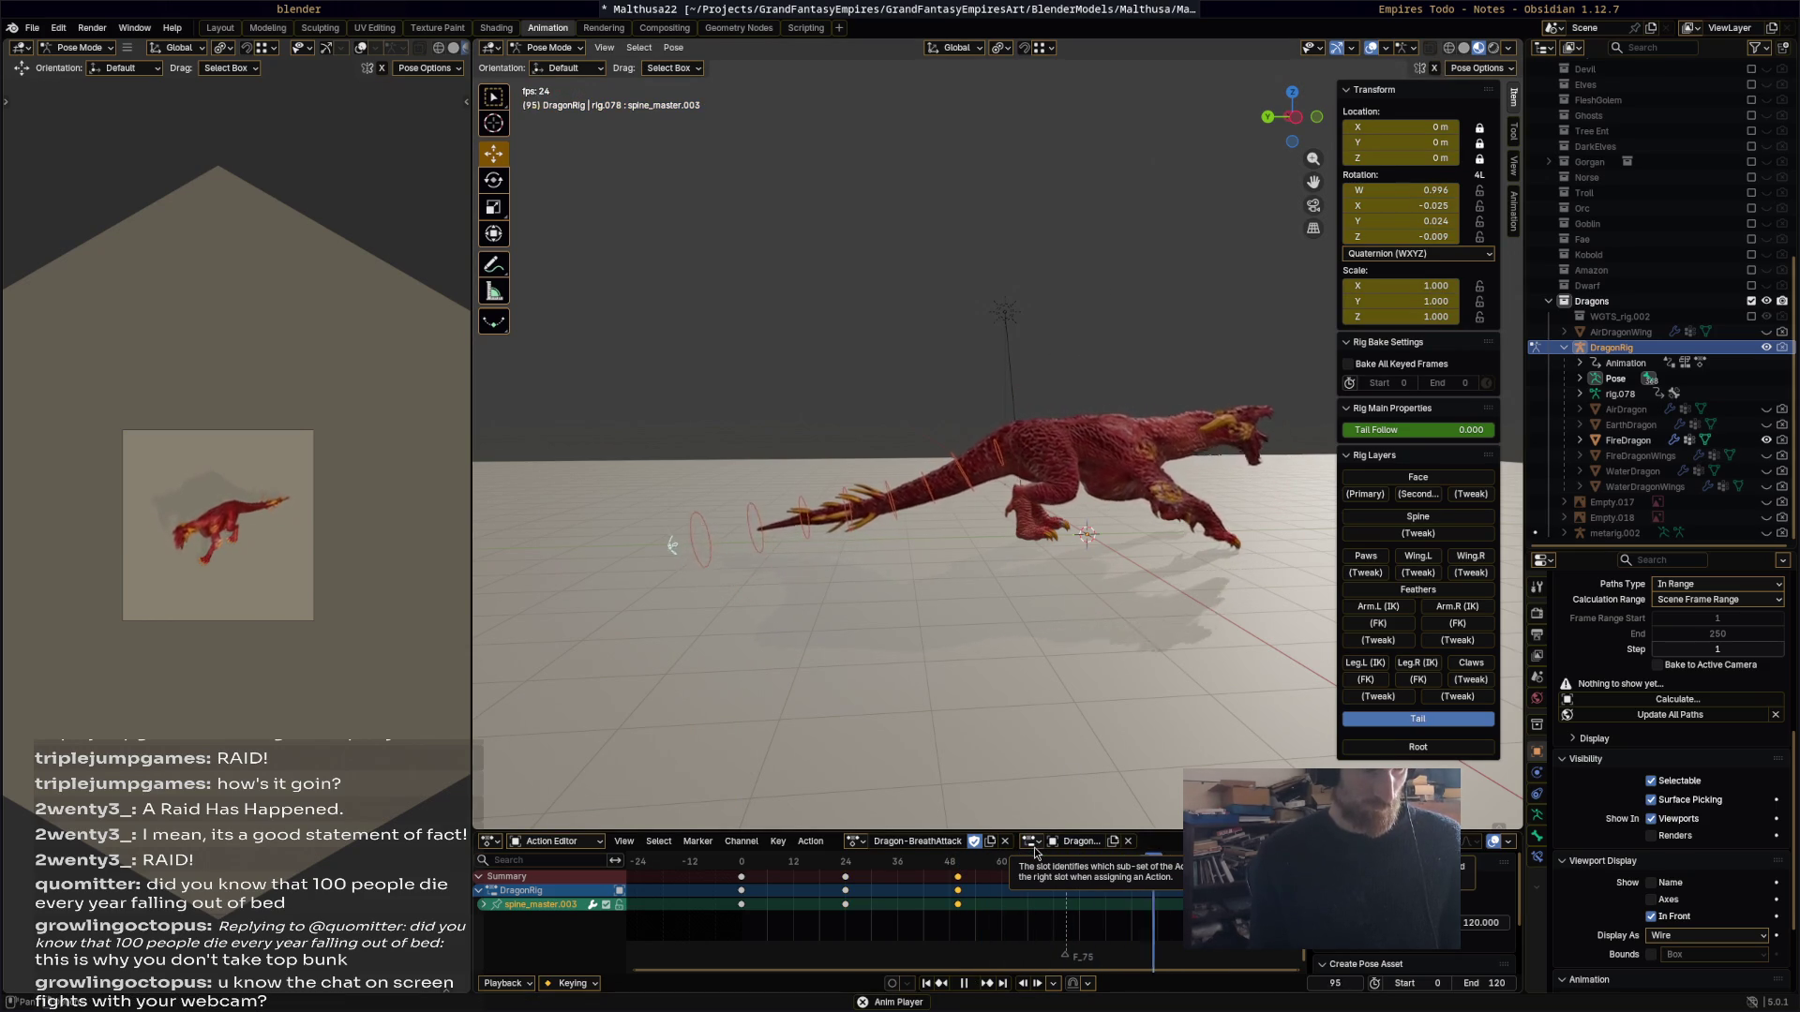
{"action": "key", "text": "space"}
{"action": "key", "text": "space"}
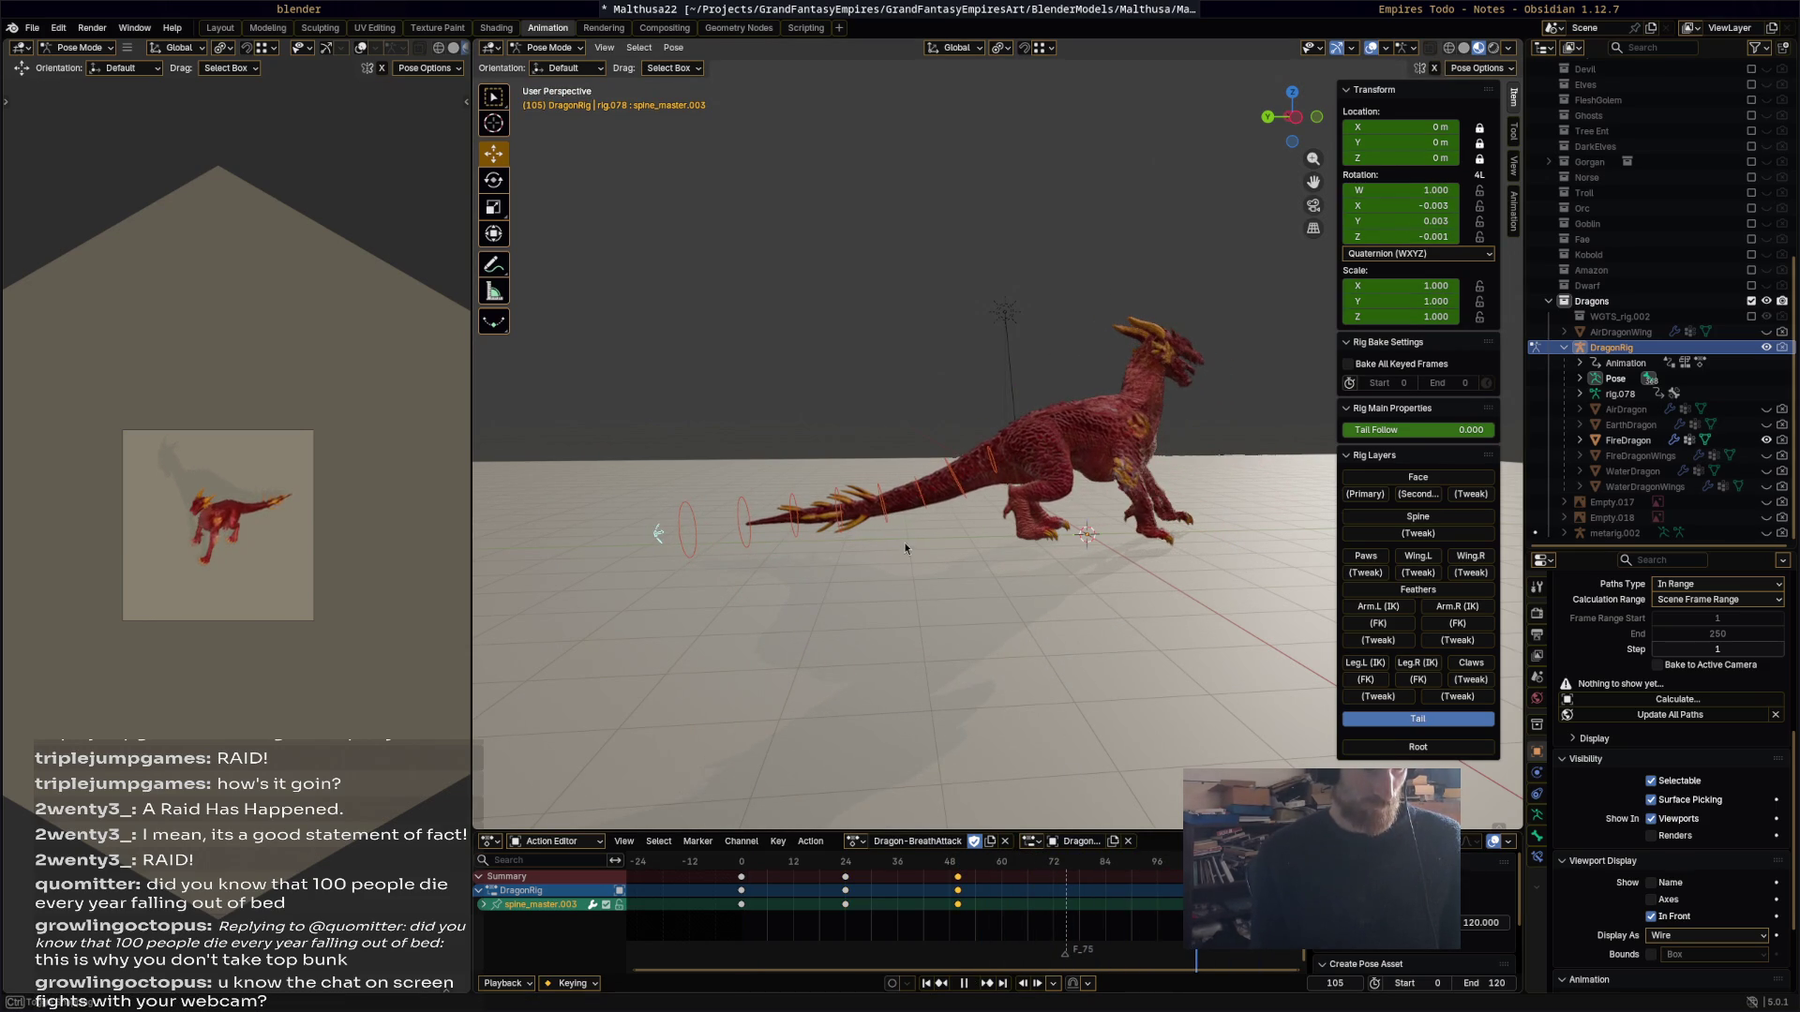
Step: Lift the tail slightly with another spine_master.003 keyframe and review the tail motion
{"action": "key", "text": "space"}
{"action": "key", "text": "r"}
{"action": "left_click", "coordinate": [952, 618]}
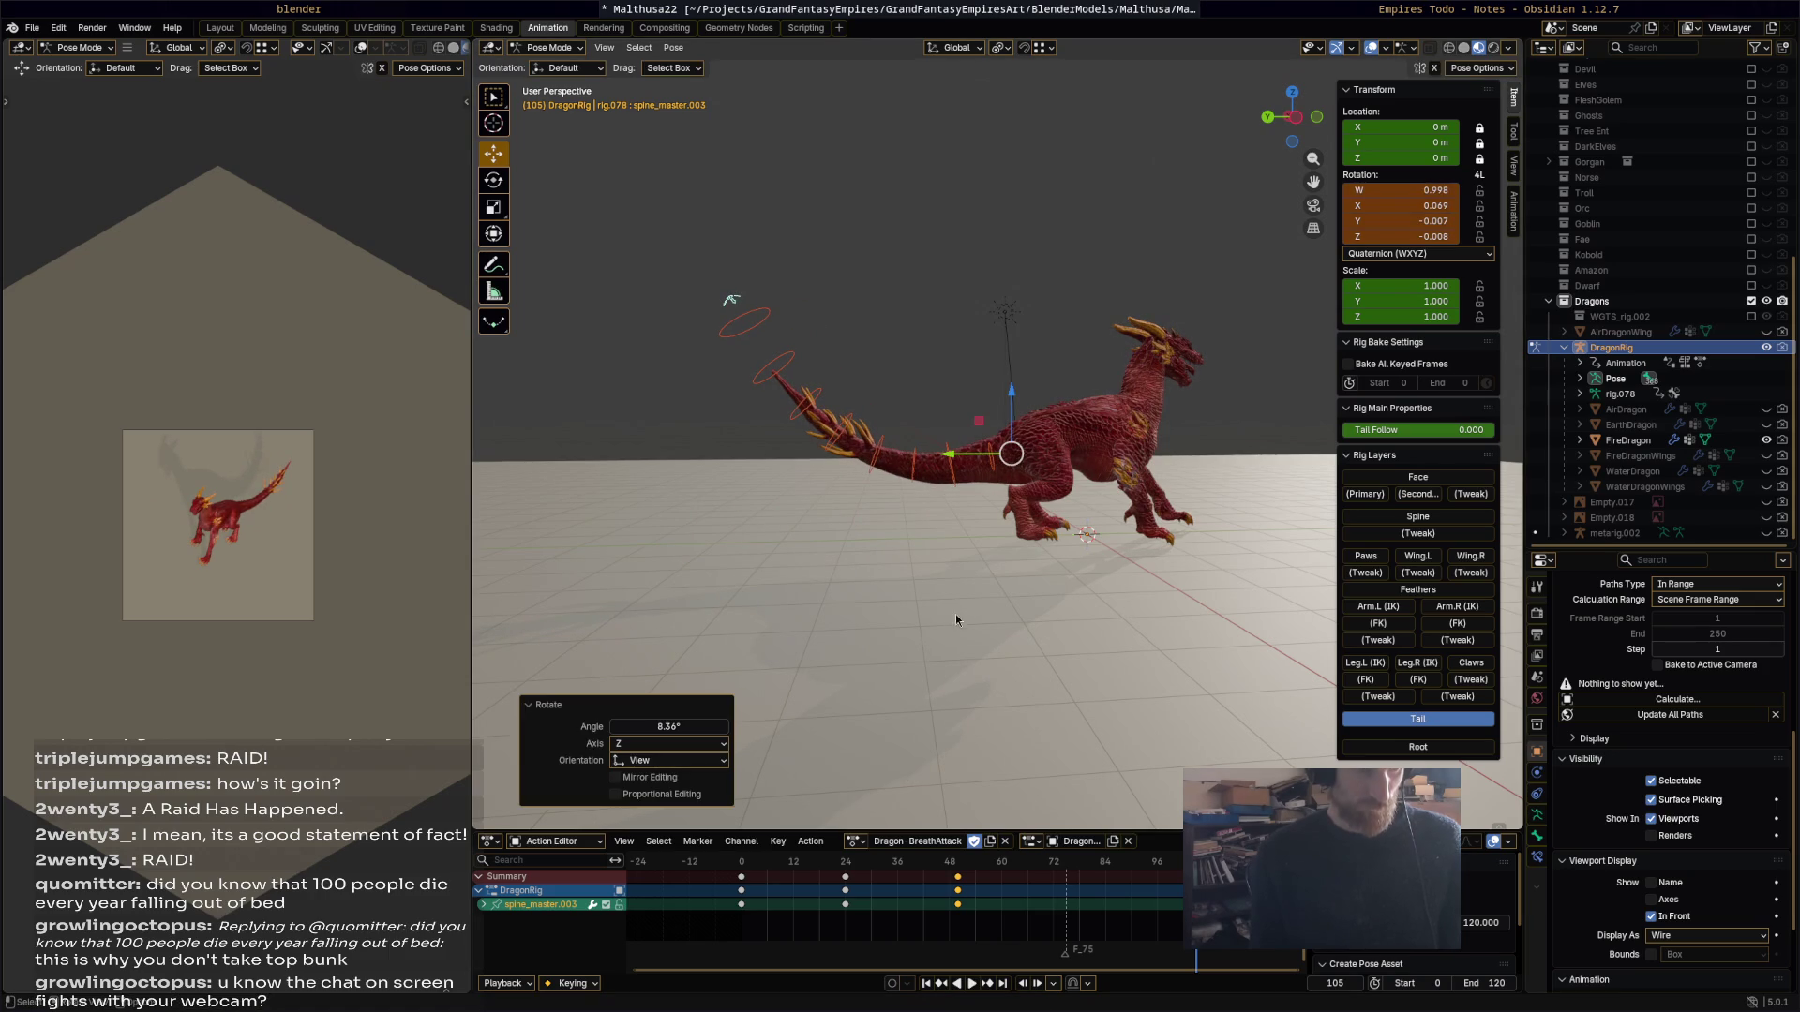
{"action": "key", "text": "i"}
{"action": "key", "text": "space"}
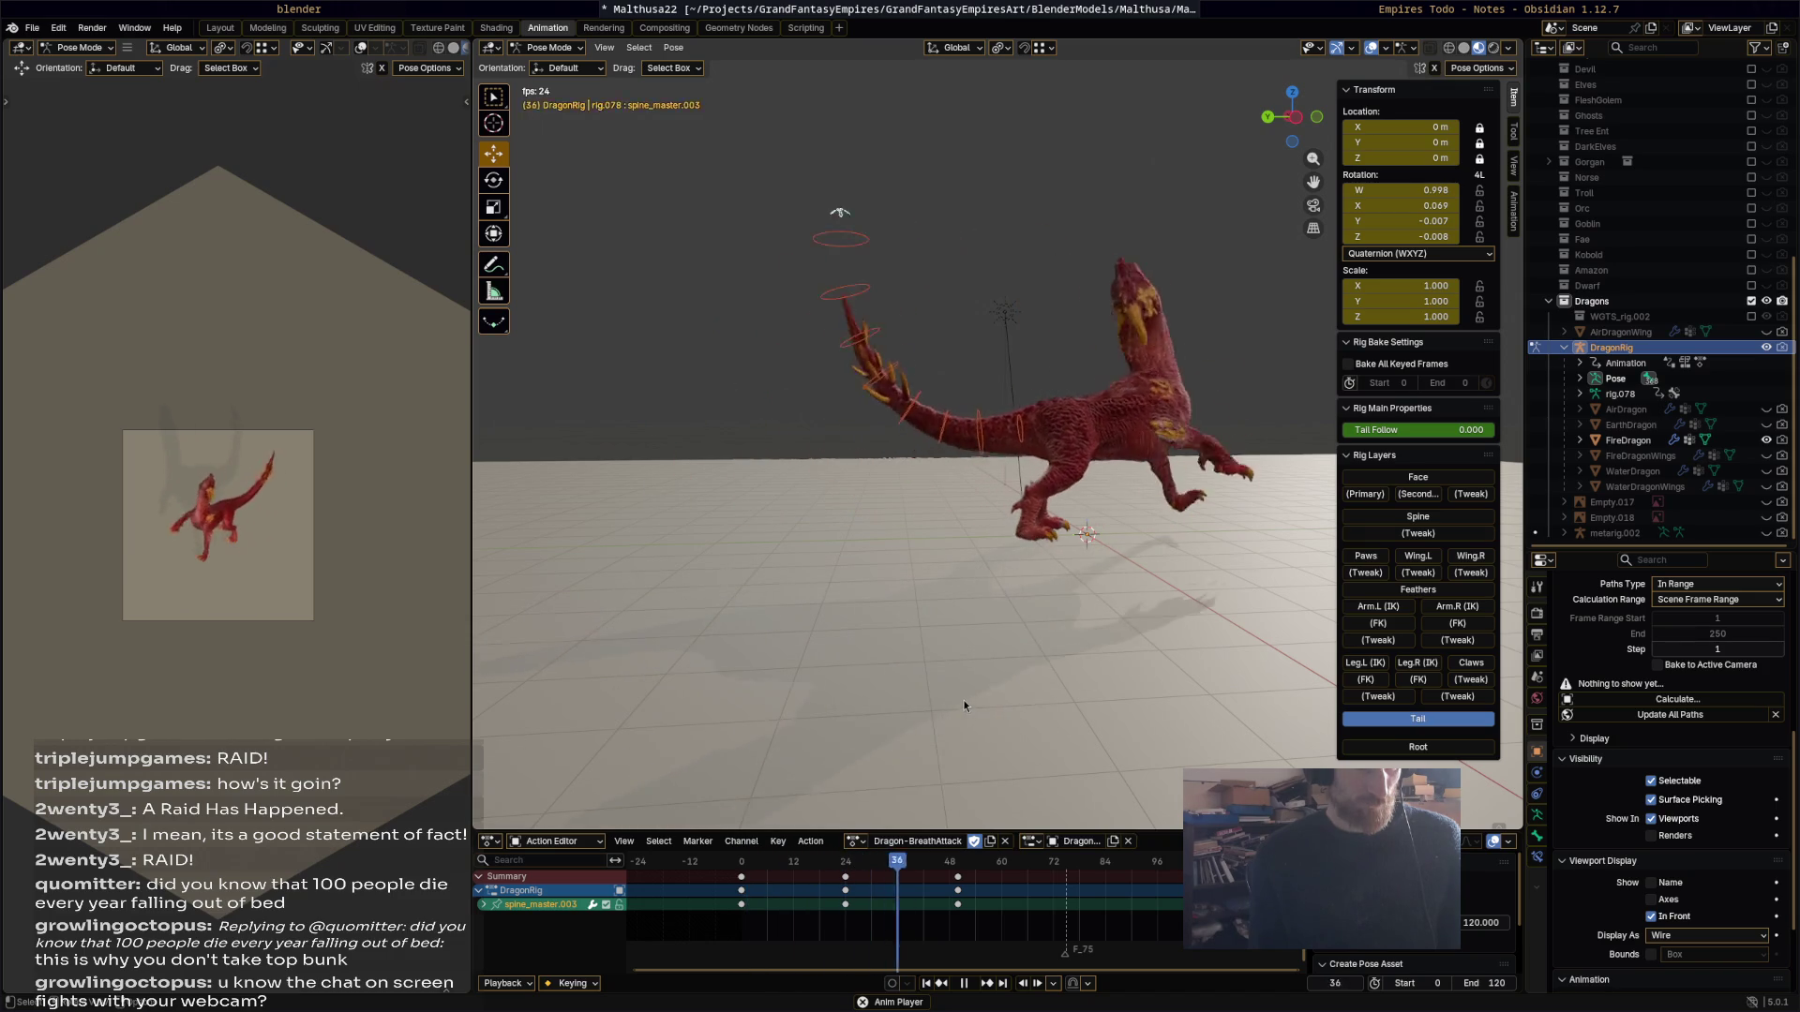
{"action": "key", "text": "space"}
{"action": "left_click_drag", "start_coordinate": [975, 879], "coordinate": [804, 866]}
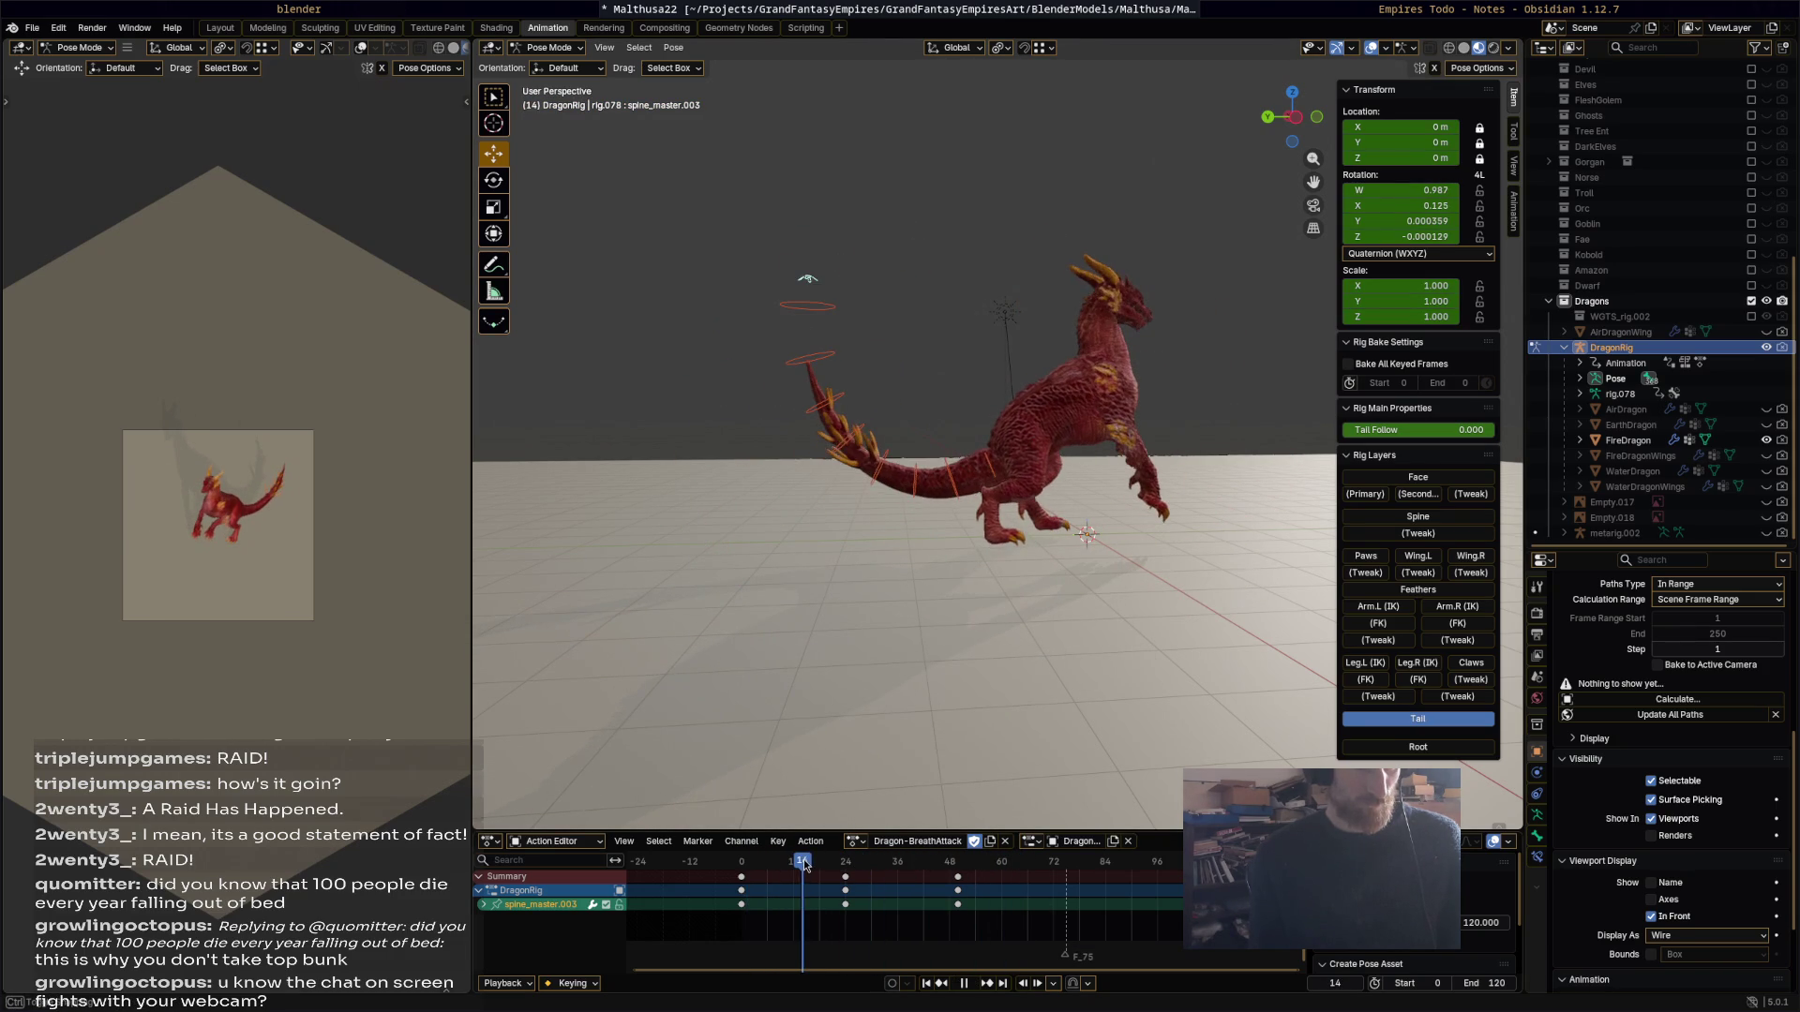
Step: Select the tail-tip bone spine.013 and key rotations at frames 14 and 32
{"action": "left_click", "coordinate": [845, 395]}
{"action": "key", "text": "r"}
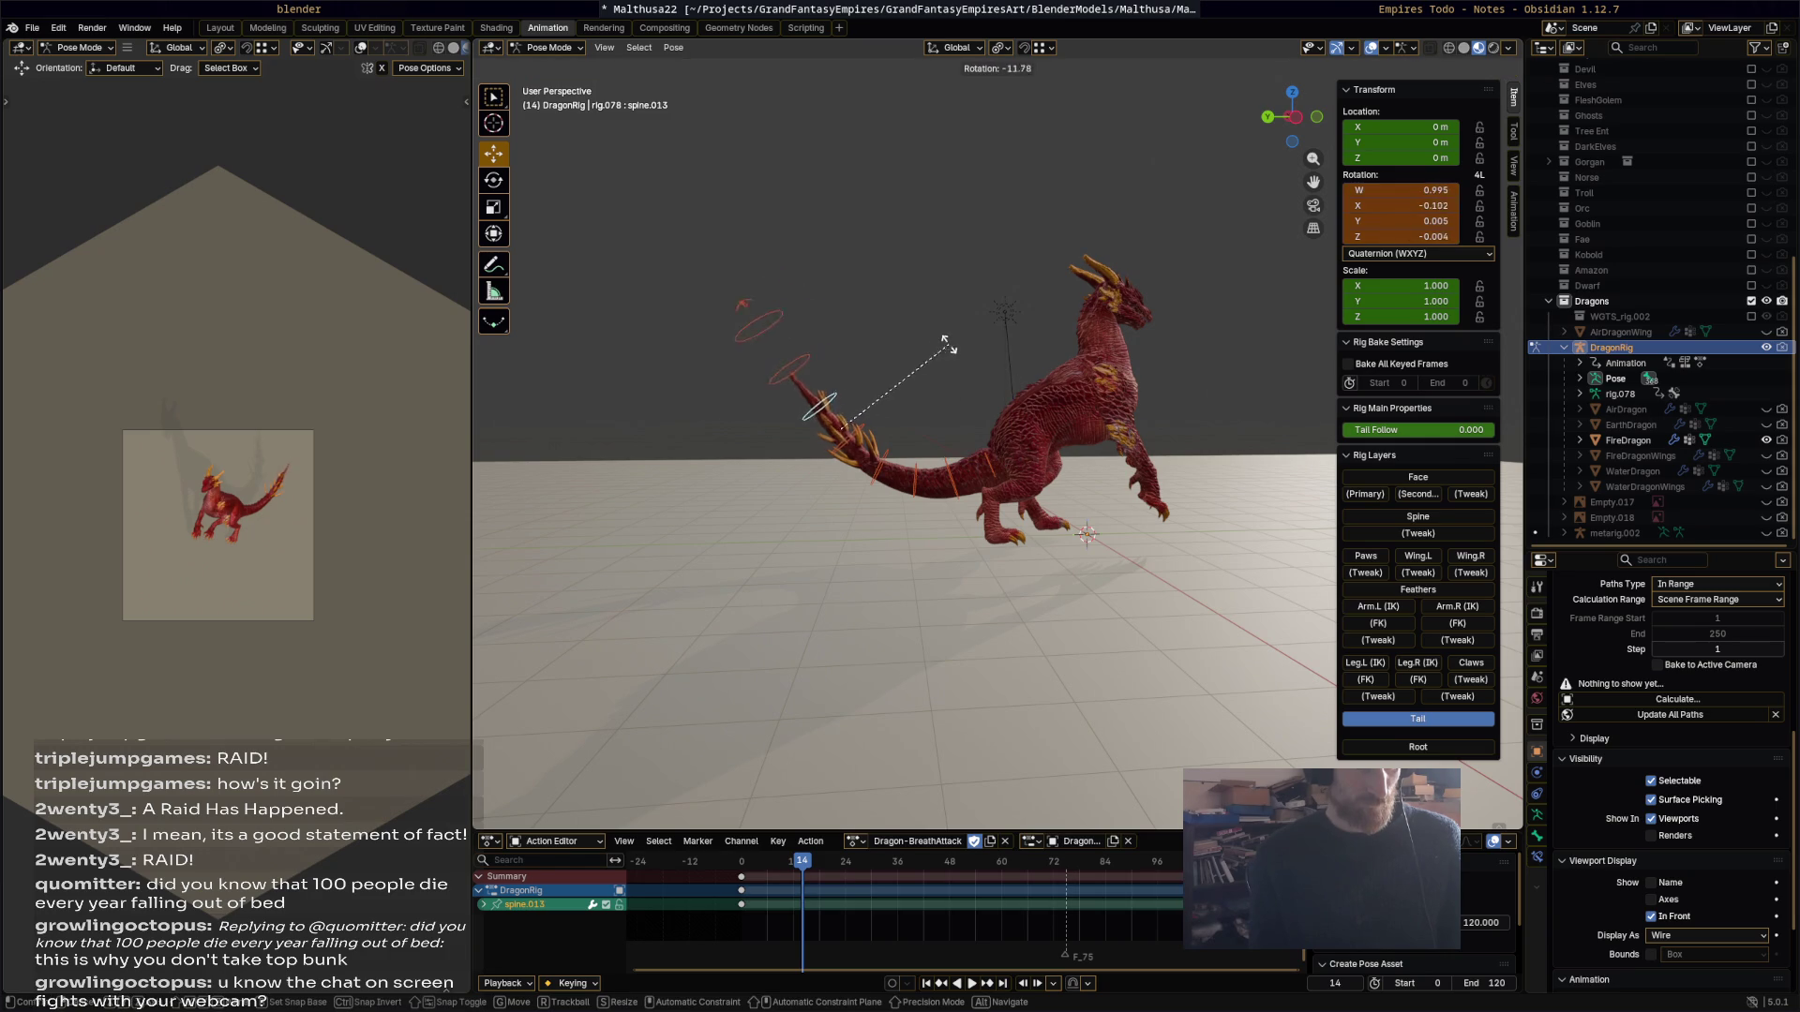
{"action": "left_click", "coordinate": [905, 363]}
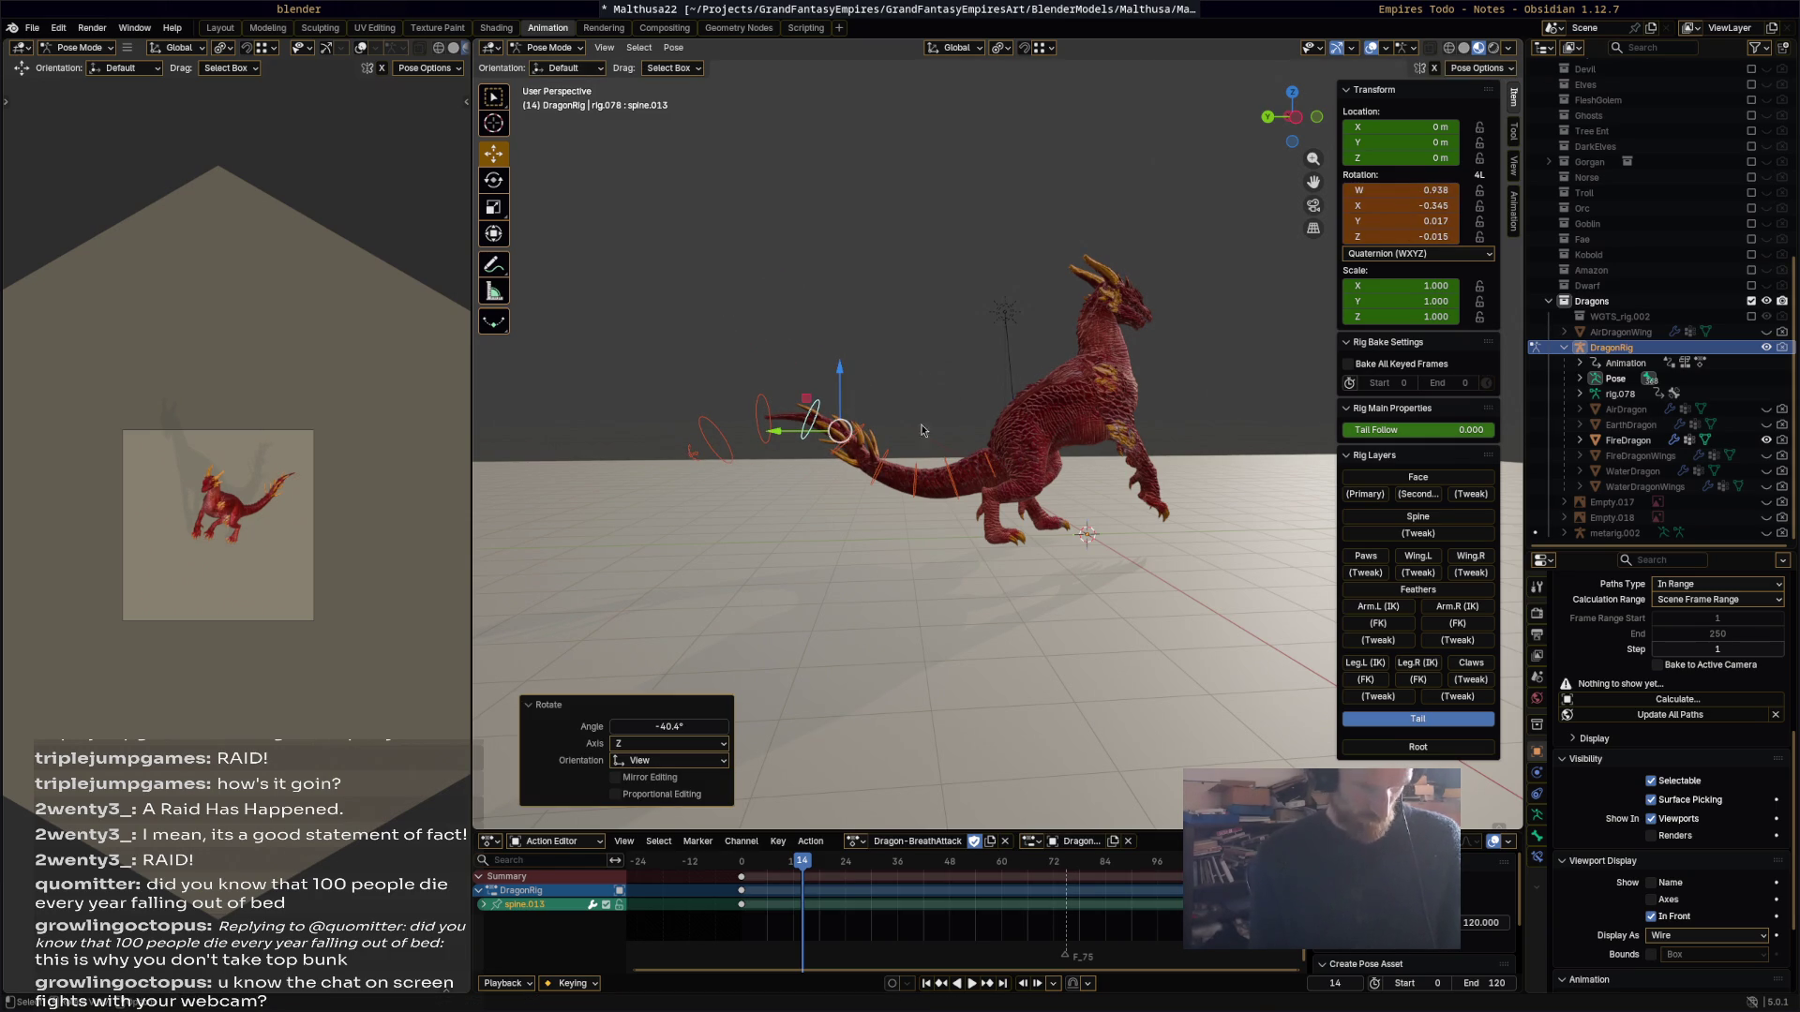
{"action": "key", "text": "i"}
{"action": "key", "text": "space"}
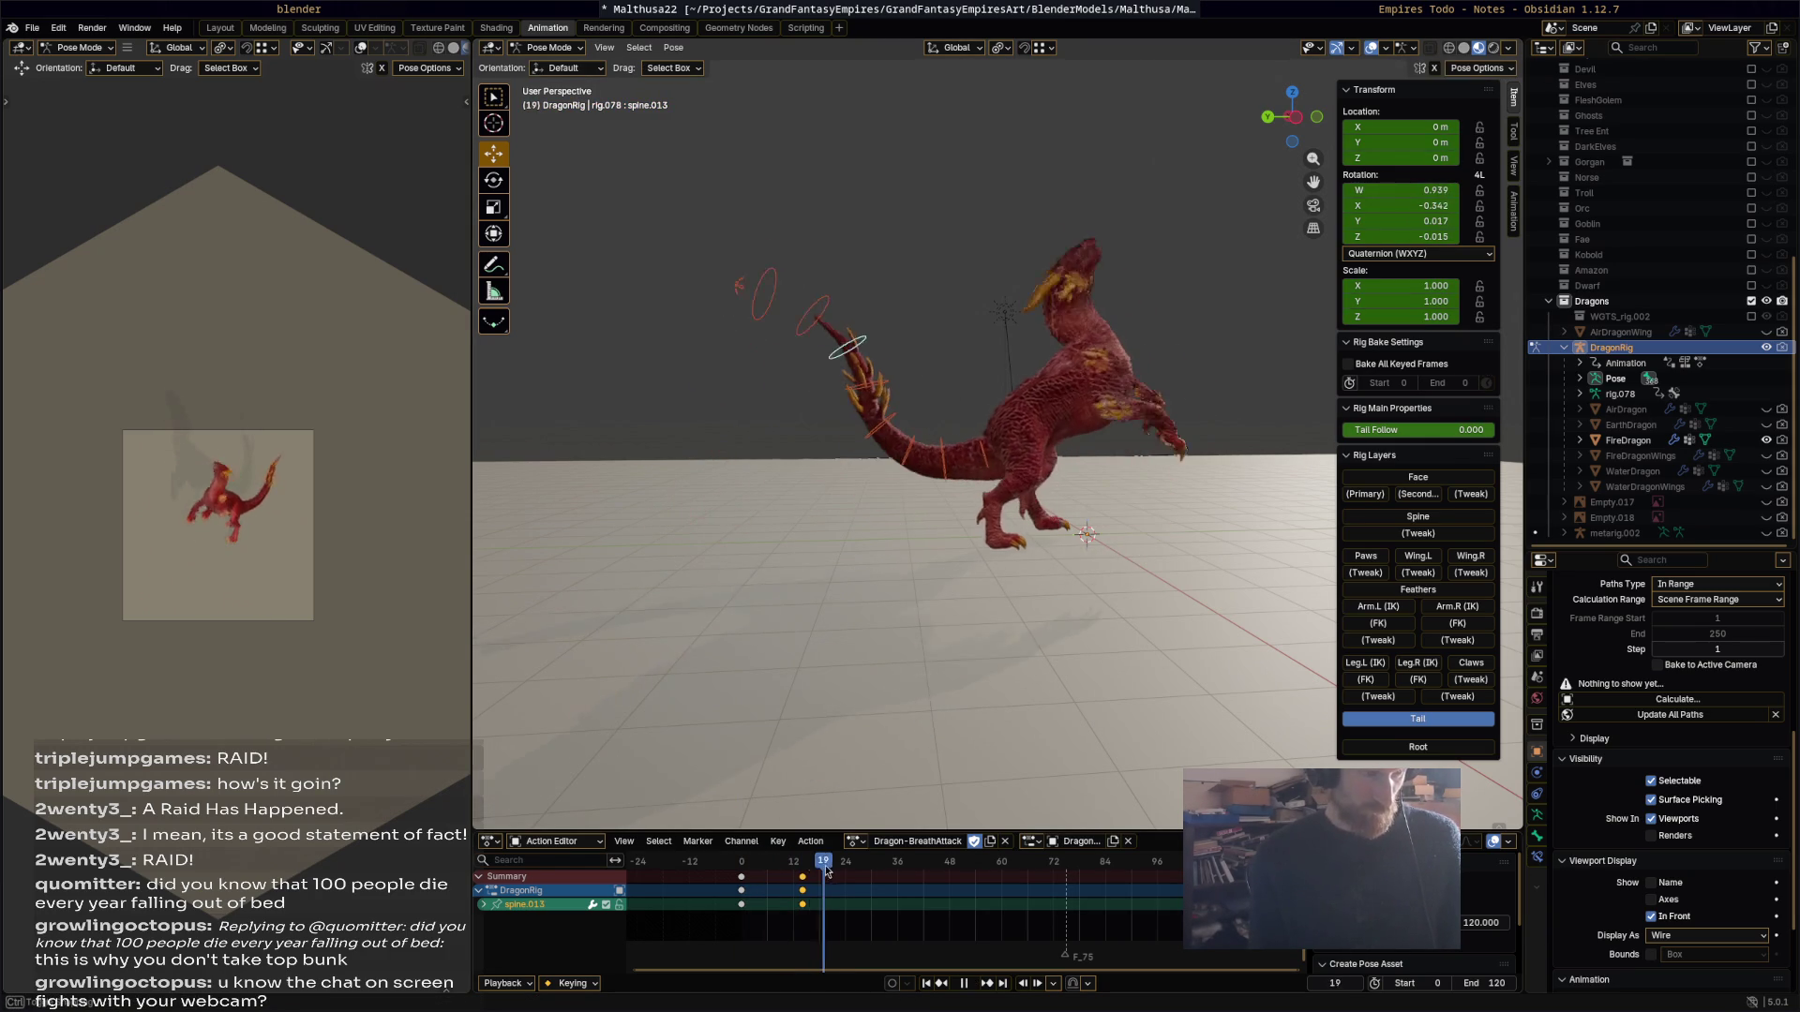
{"action": "left_click_drag", "start_coordinate": [842, 870], "coordinate": [882, 873]}
{"action": "key", "text": "r"}
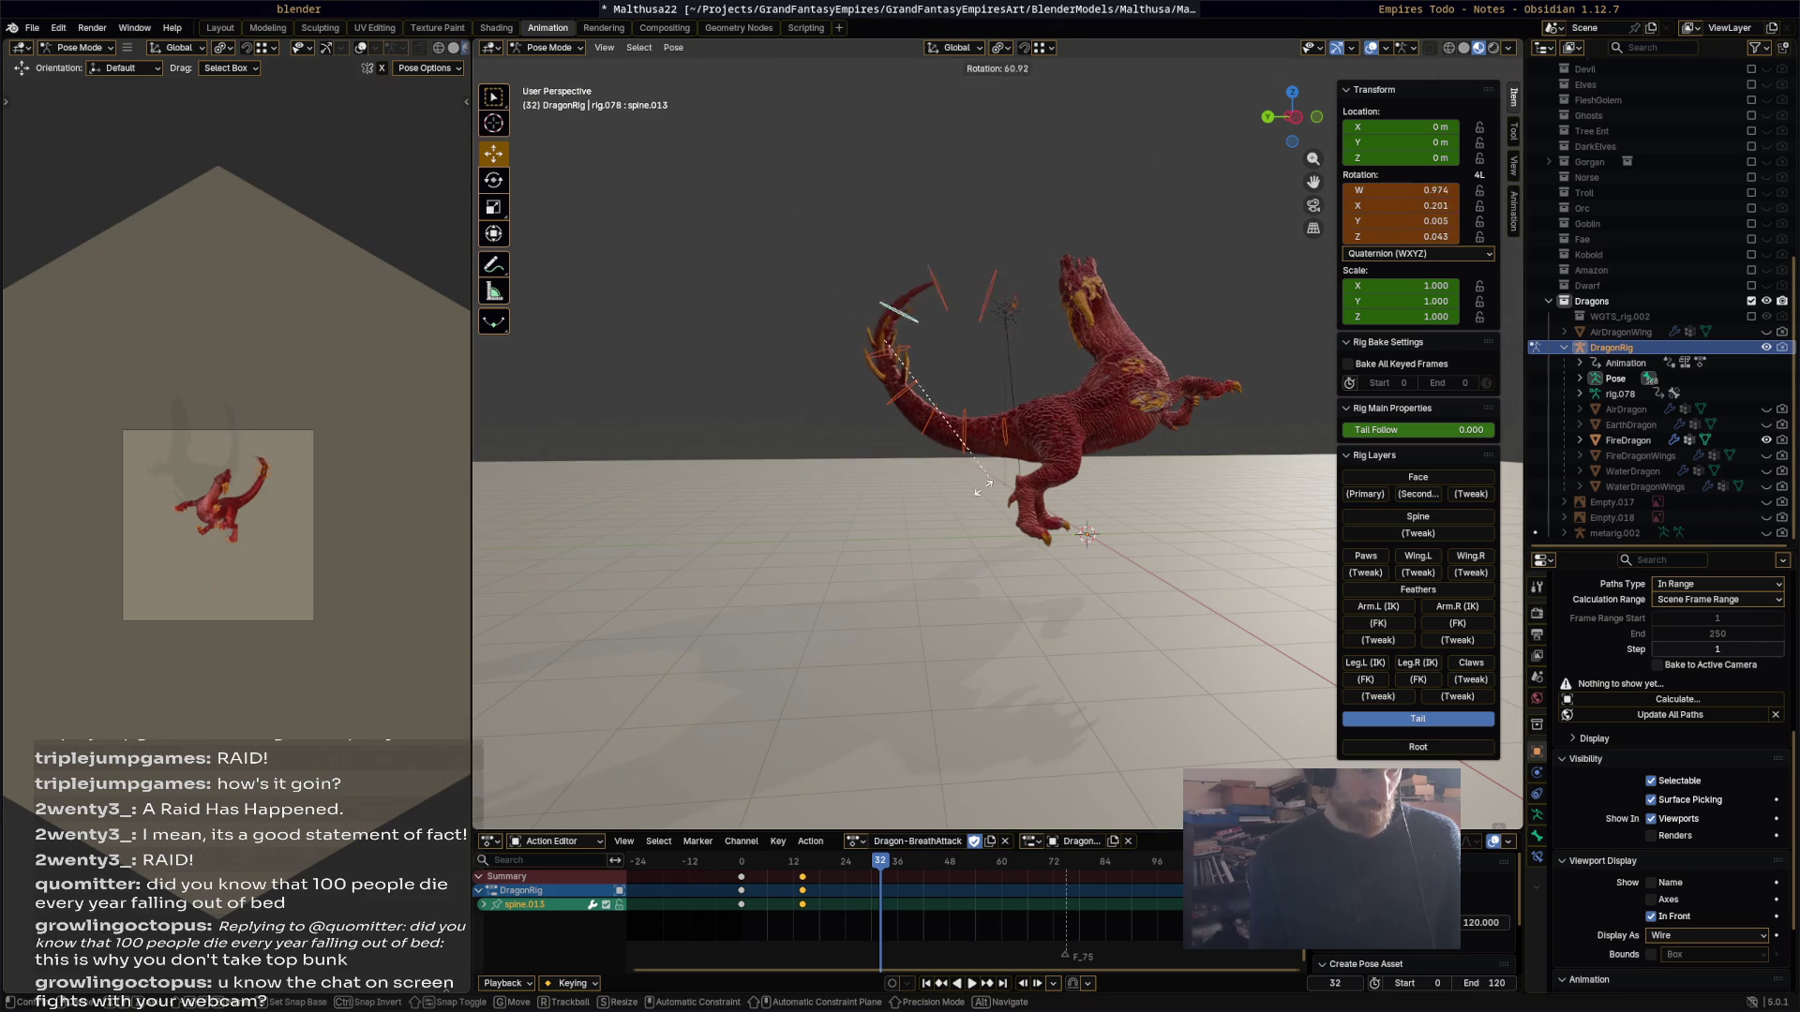
{"action": "left_click", "coordinate": [967, 571]}
{"action": "key", "text": "i"}
{"action": "key", "text": "space"}
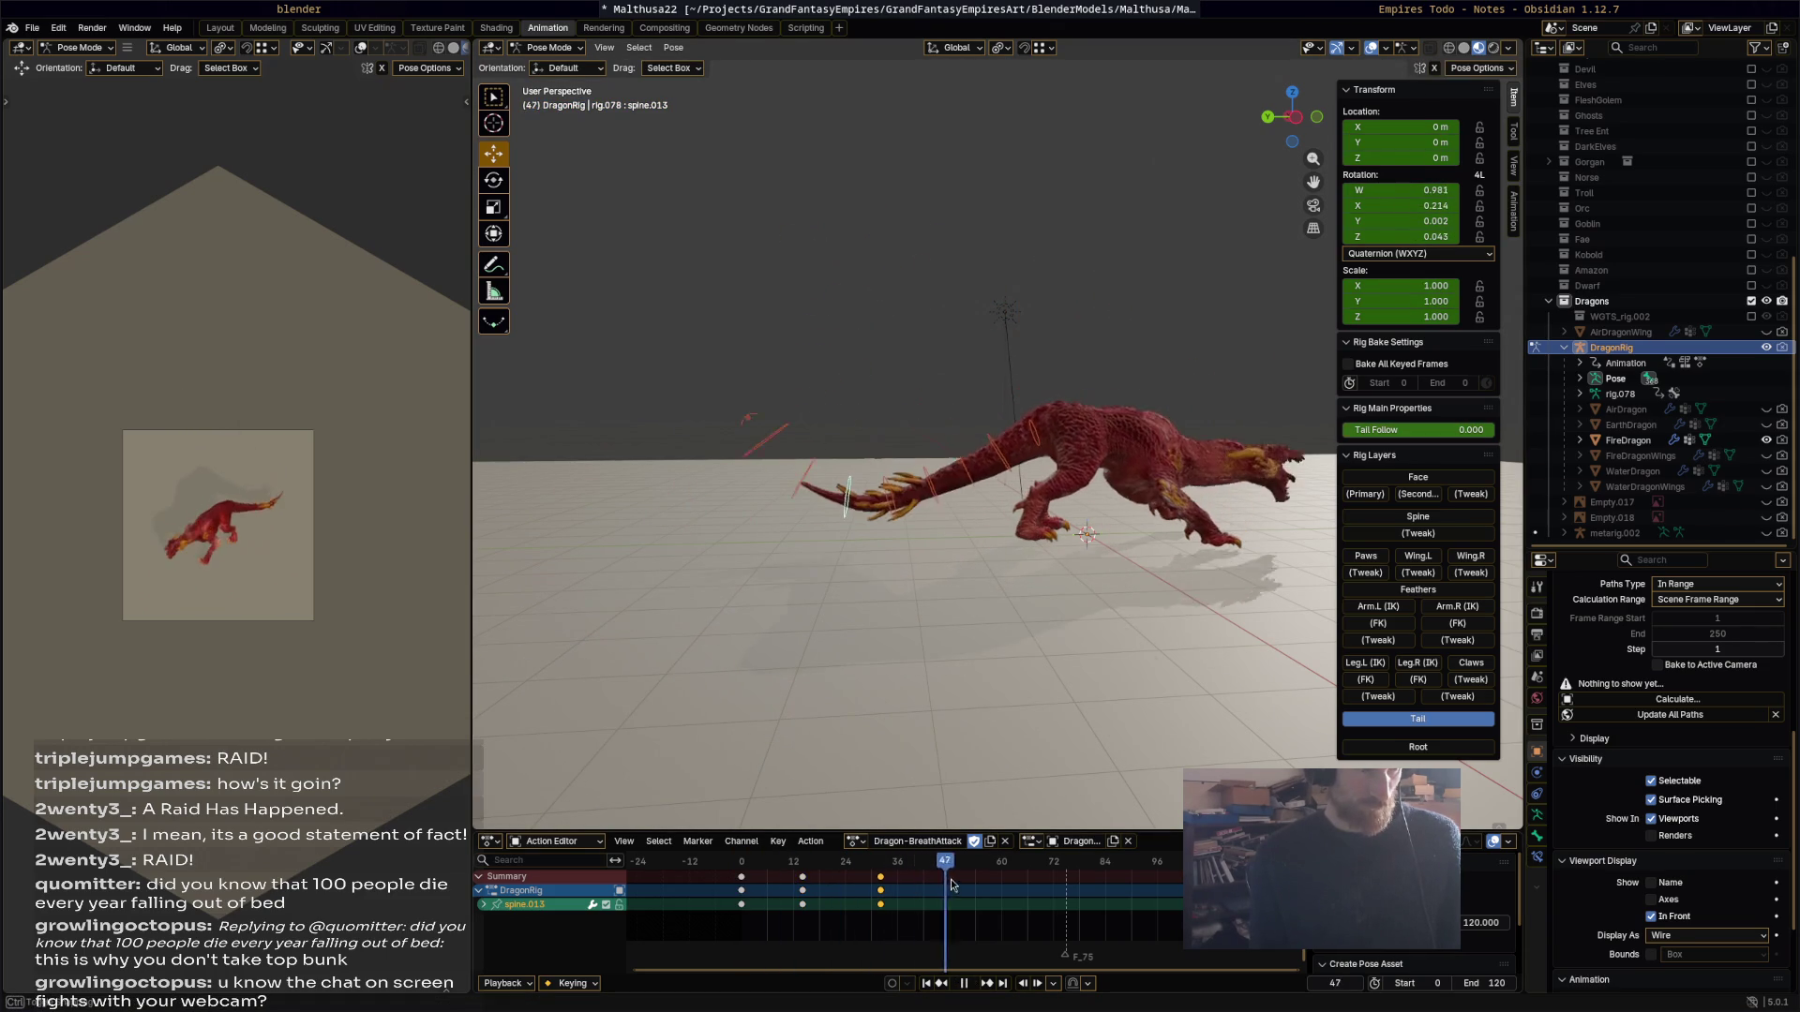
Step: Key further tail-tip rotations at frames 55, 78 and 105 (-24.3°)
{"action": "key", "text": "space"}
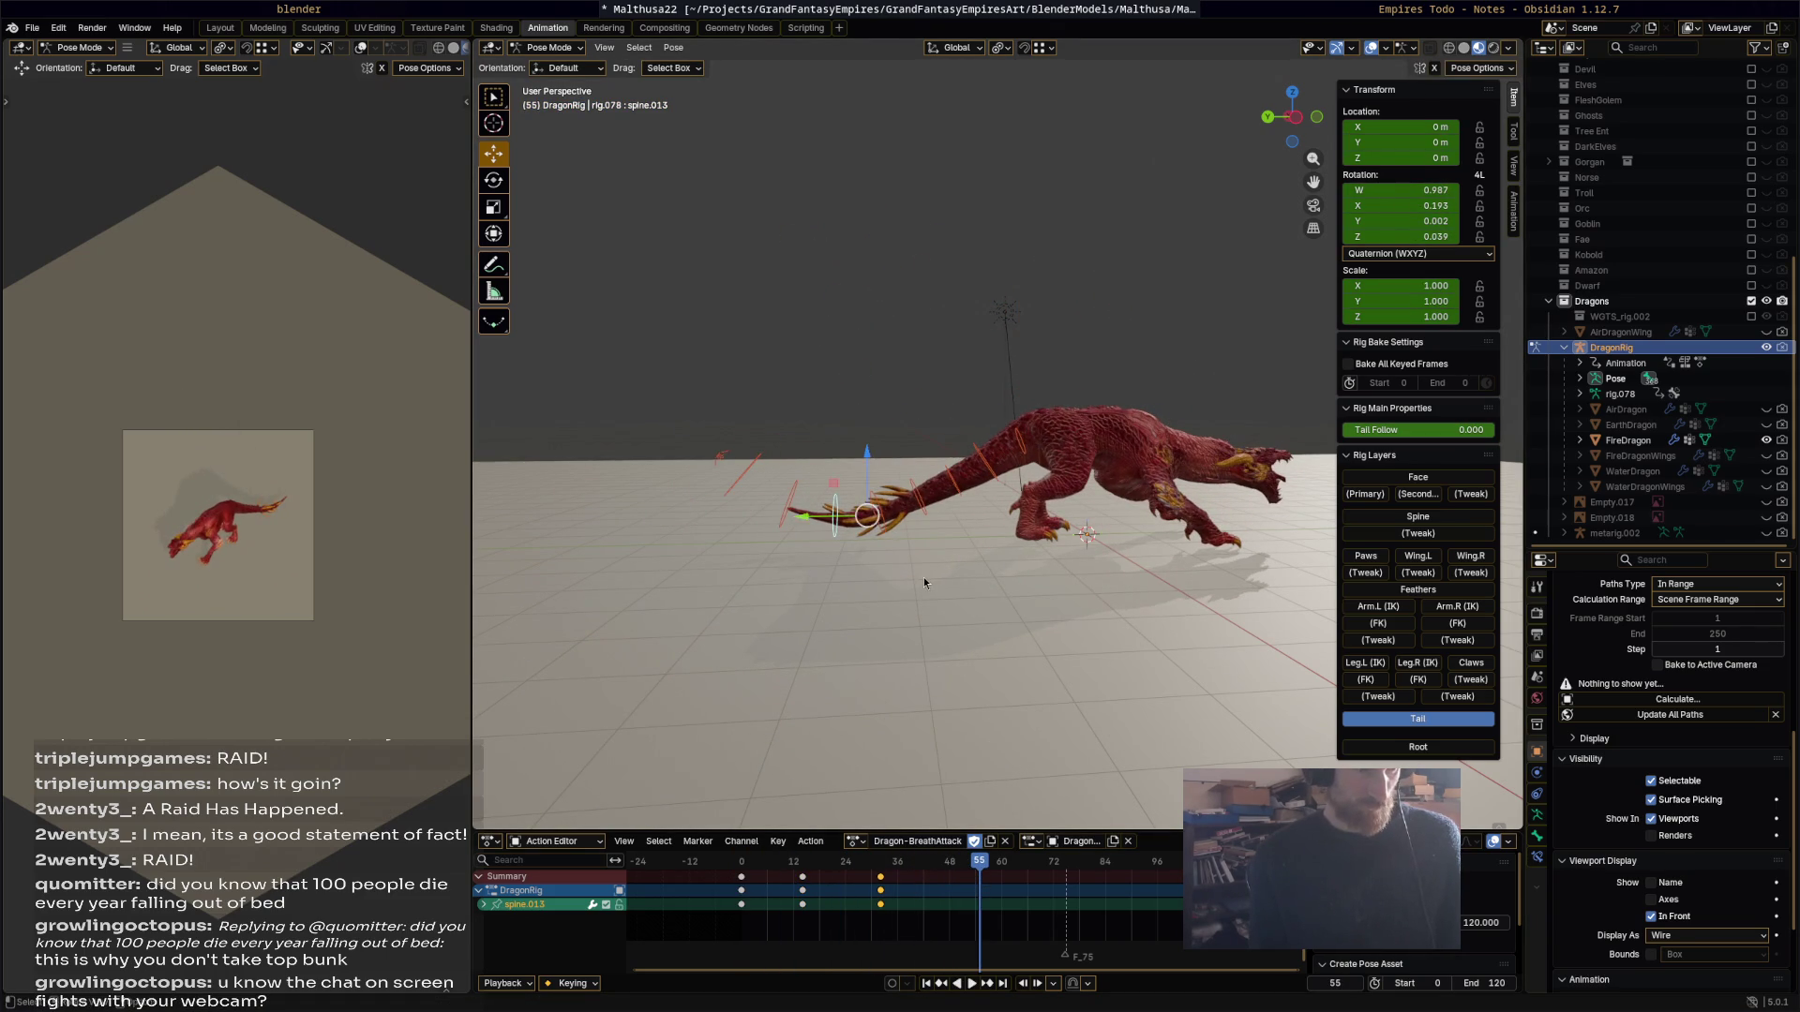
{"action": "key", "text": "r"}
{"action": "left_click", "coordinate": [932, 537]}
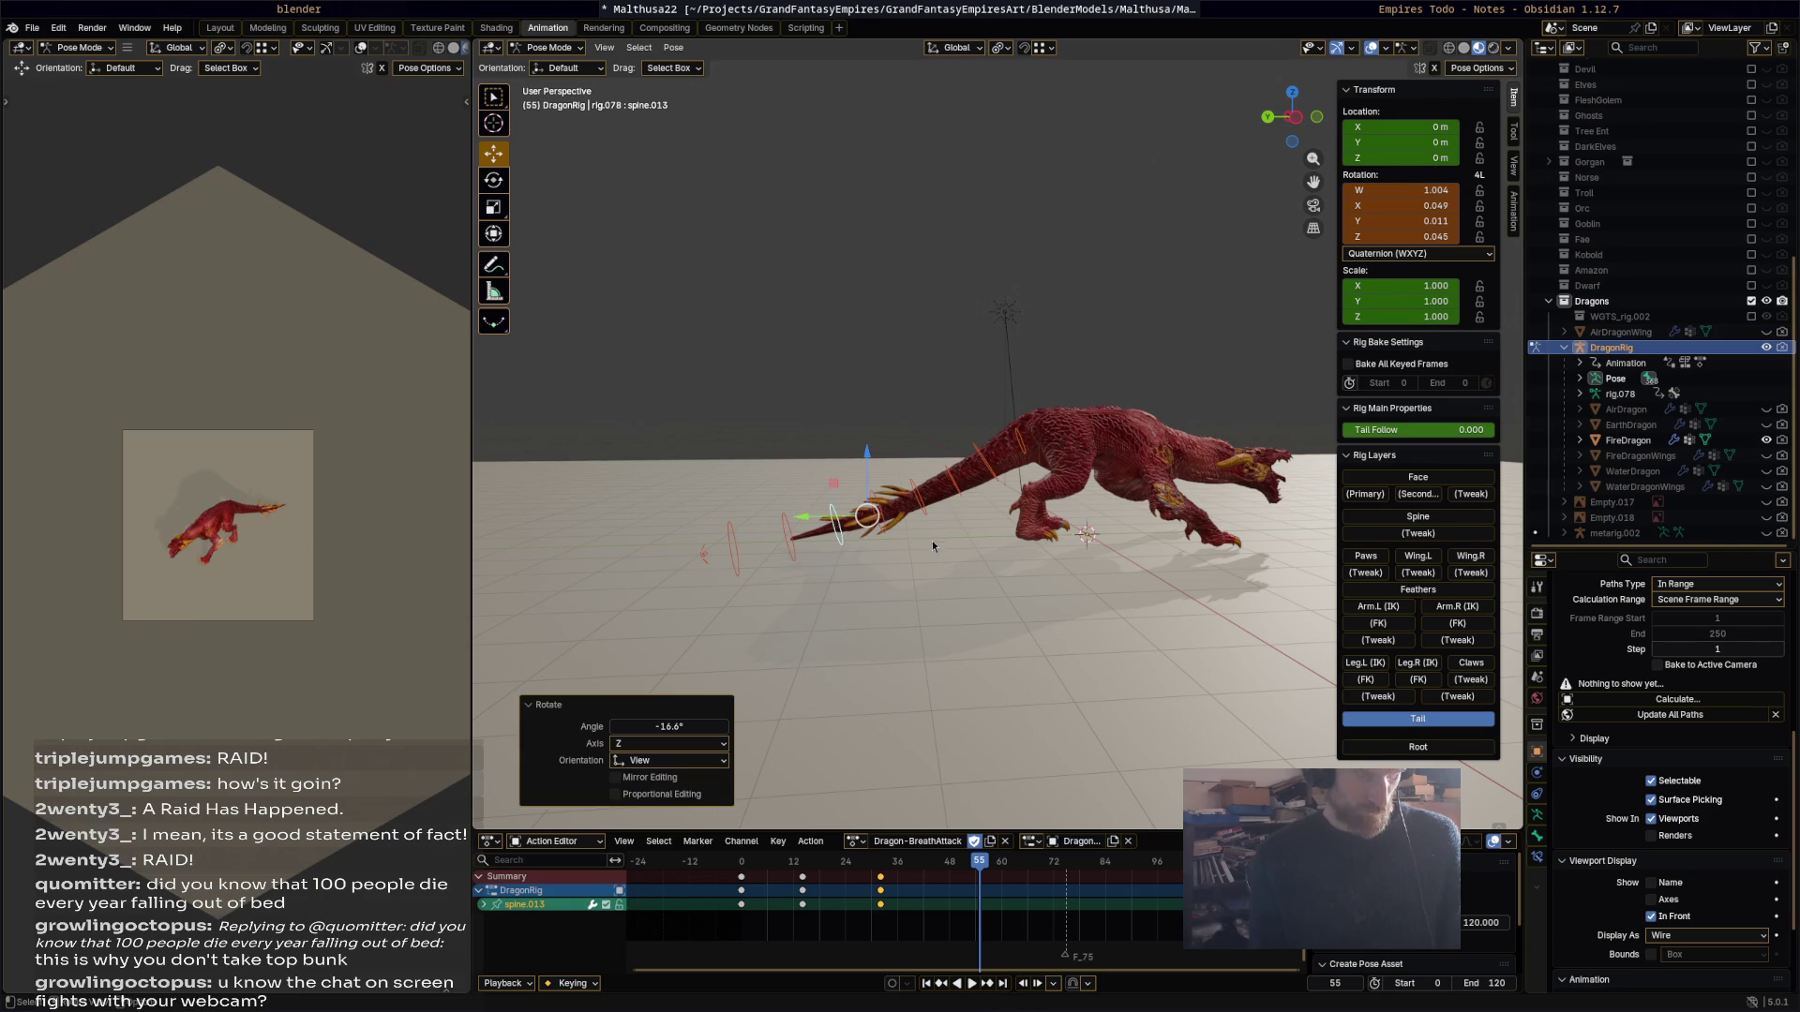
{"action": "key", "text": "i"}
{"action": "key", "text": "space"}
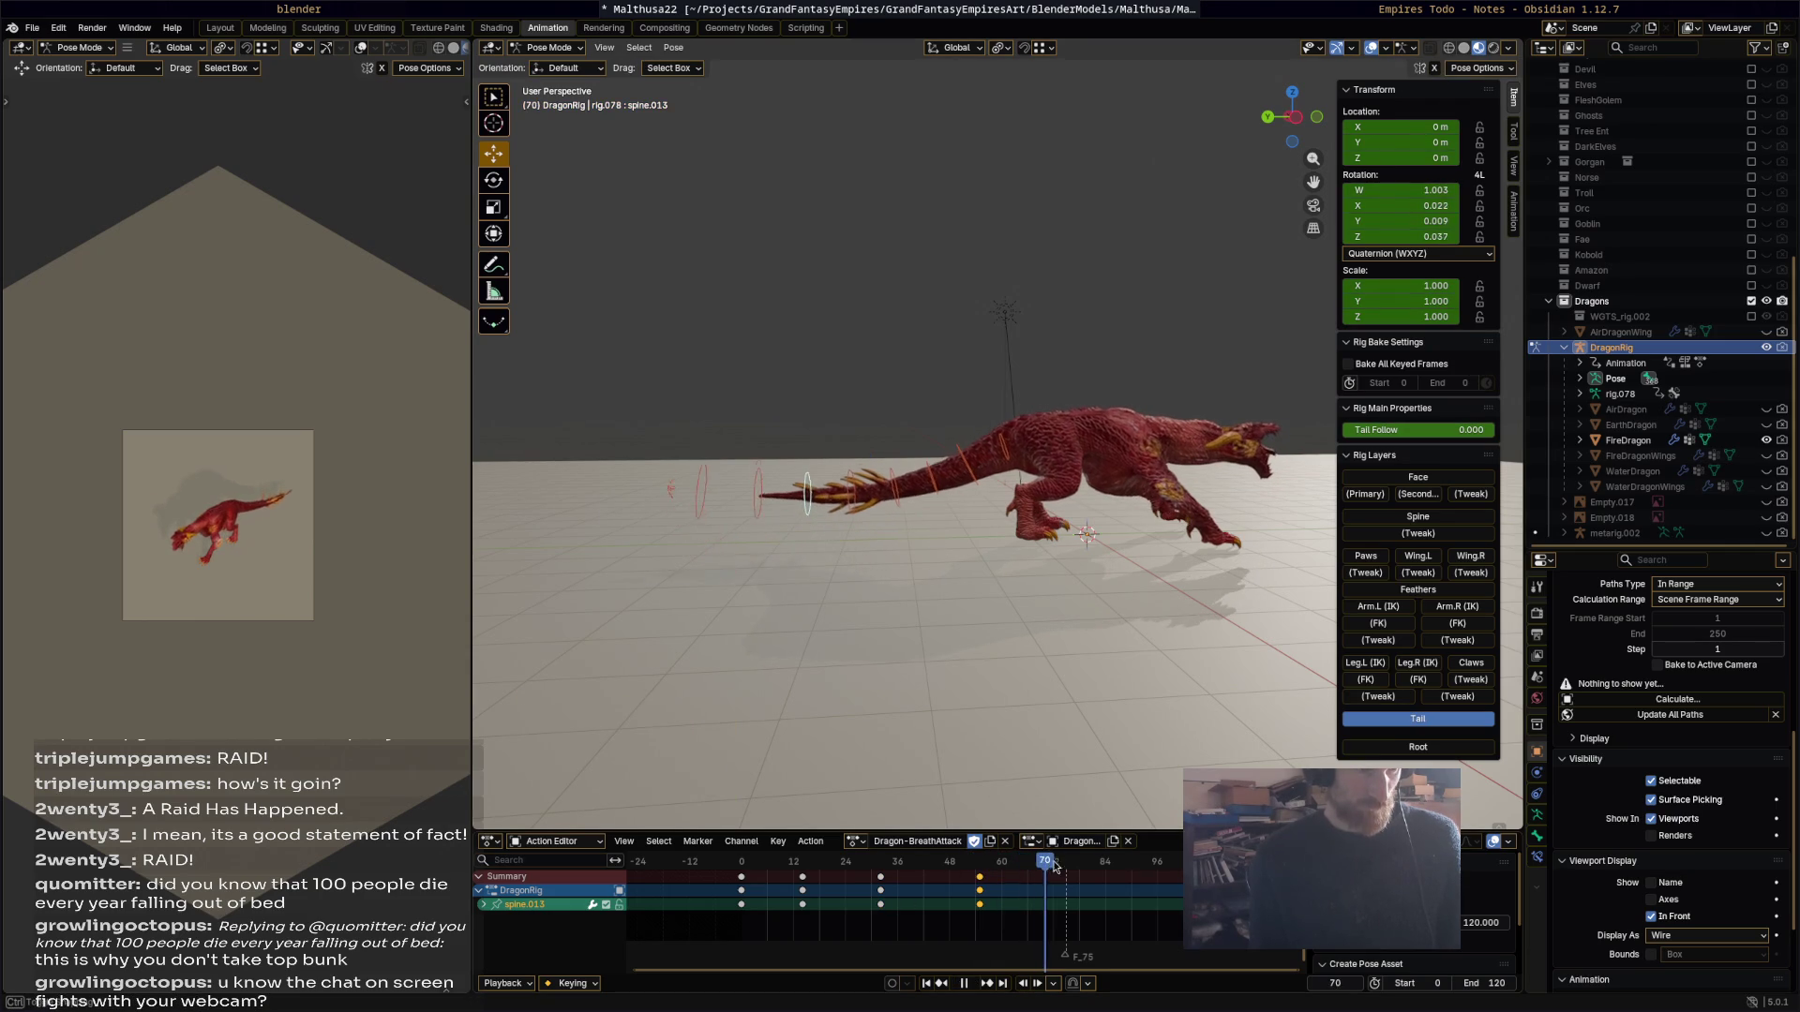
{"action": "key", "text": "space"}
{"action": "key", "text": "r"}
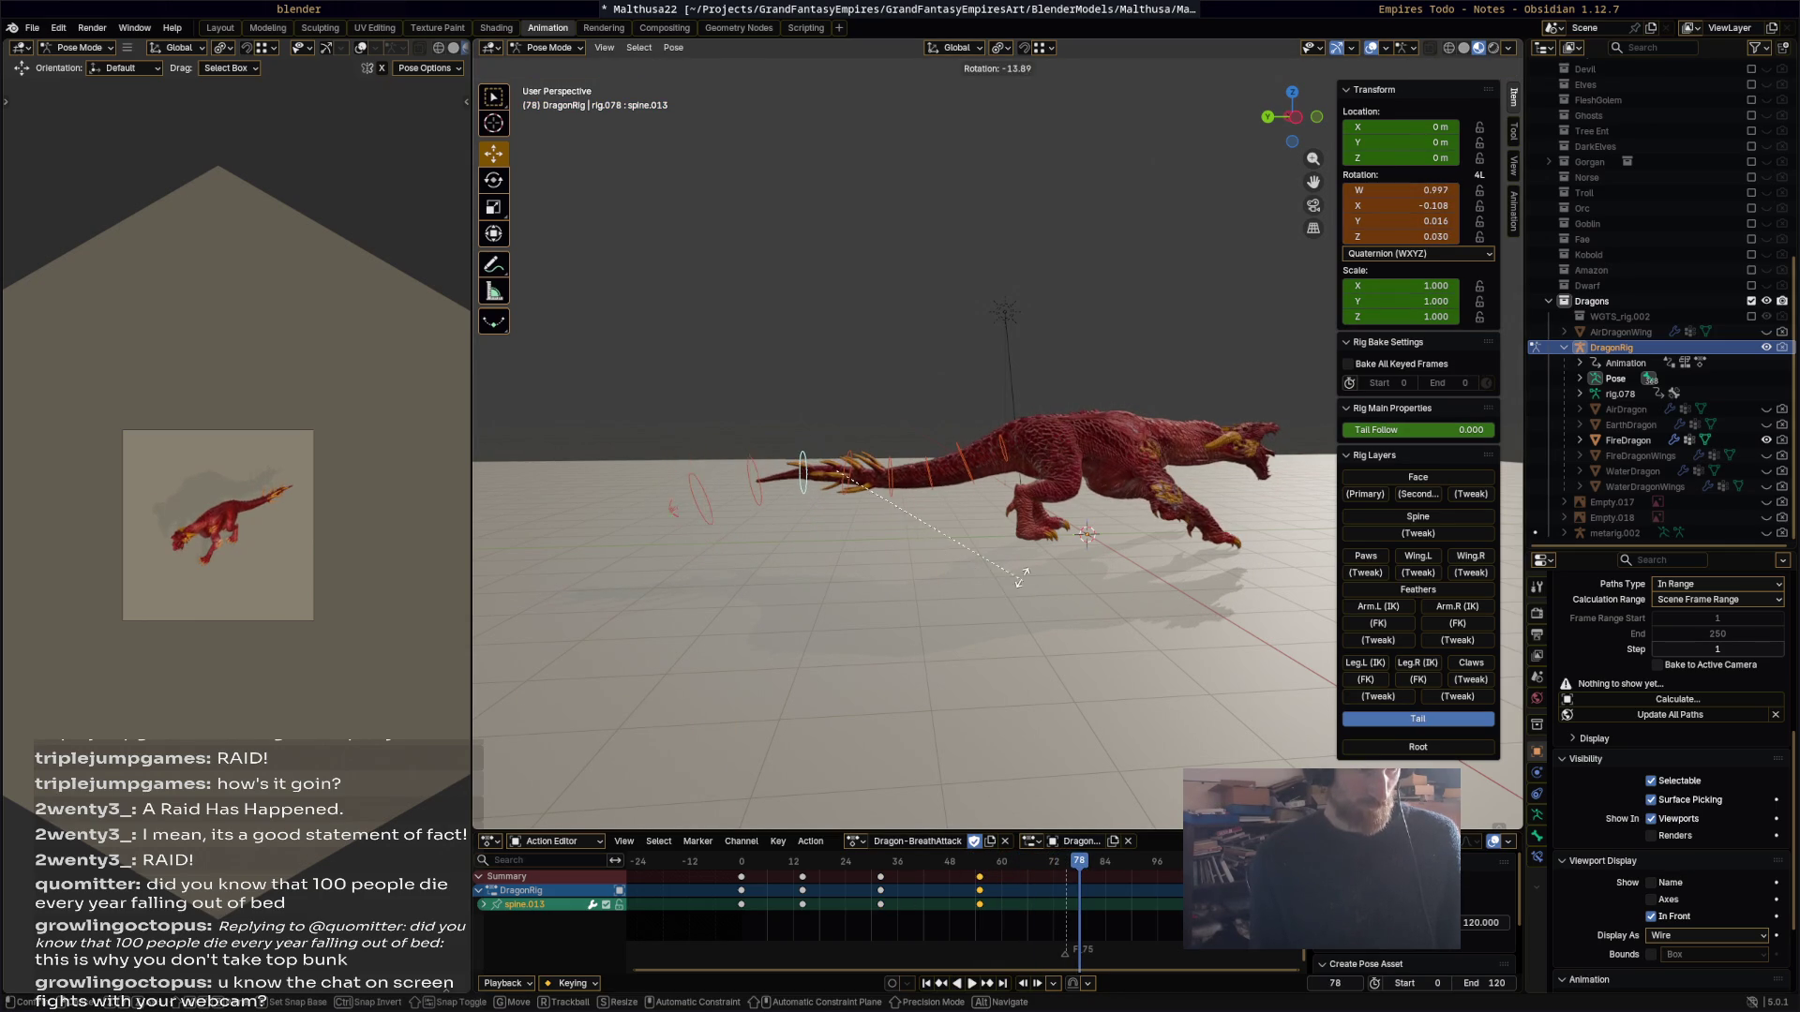
{"action": "left_click", "coordinate": [1020, 577]}
{"action": "key", "text": "i"}
{"action": "key", "text": "space"}
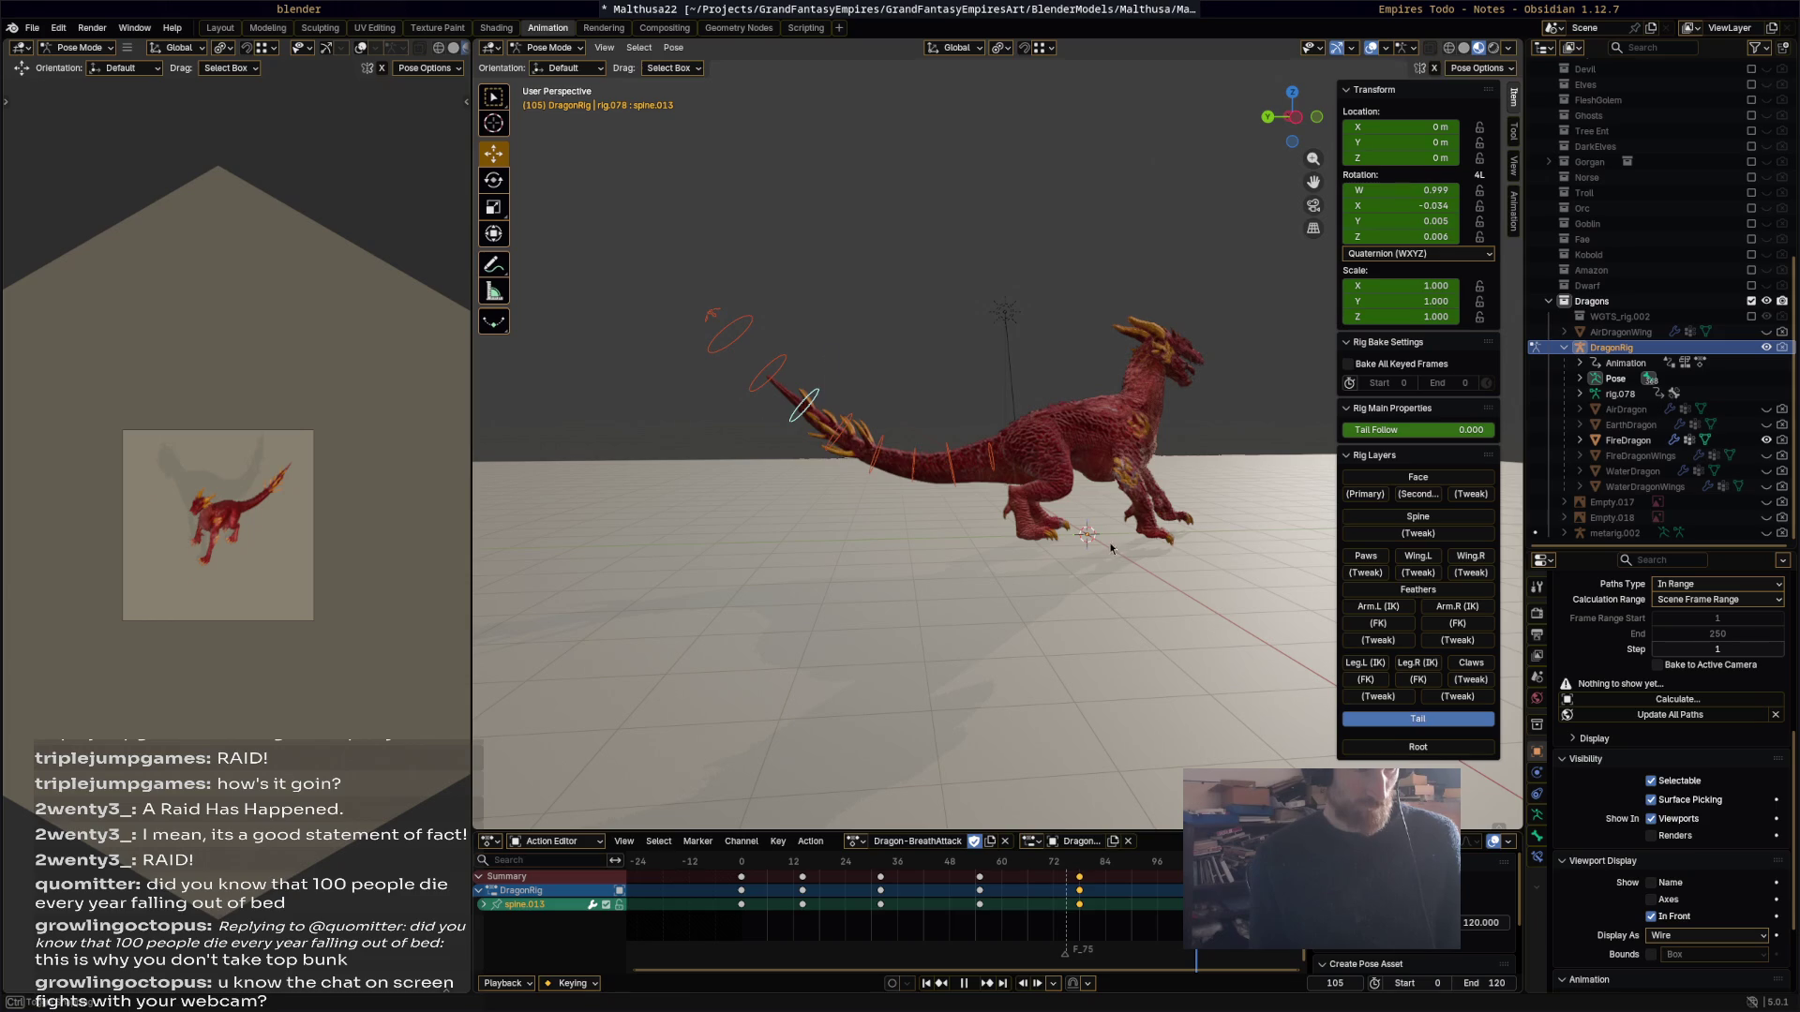
{"action": "key", "text": "space"}
{"action": "key", "text": "r"}
{"action": "left_click", "coordinate": [1060, 437]}
{"action": "key", "text": "i"}
{"action": "key", "text": "space"}
Step: Play back the animation to check the tail-tip whip
{"action": "left_click", "coordinate": [1148, 863]}
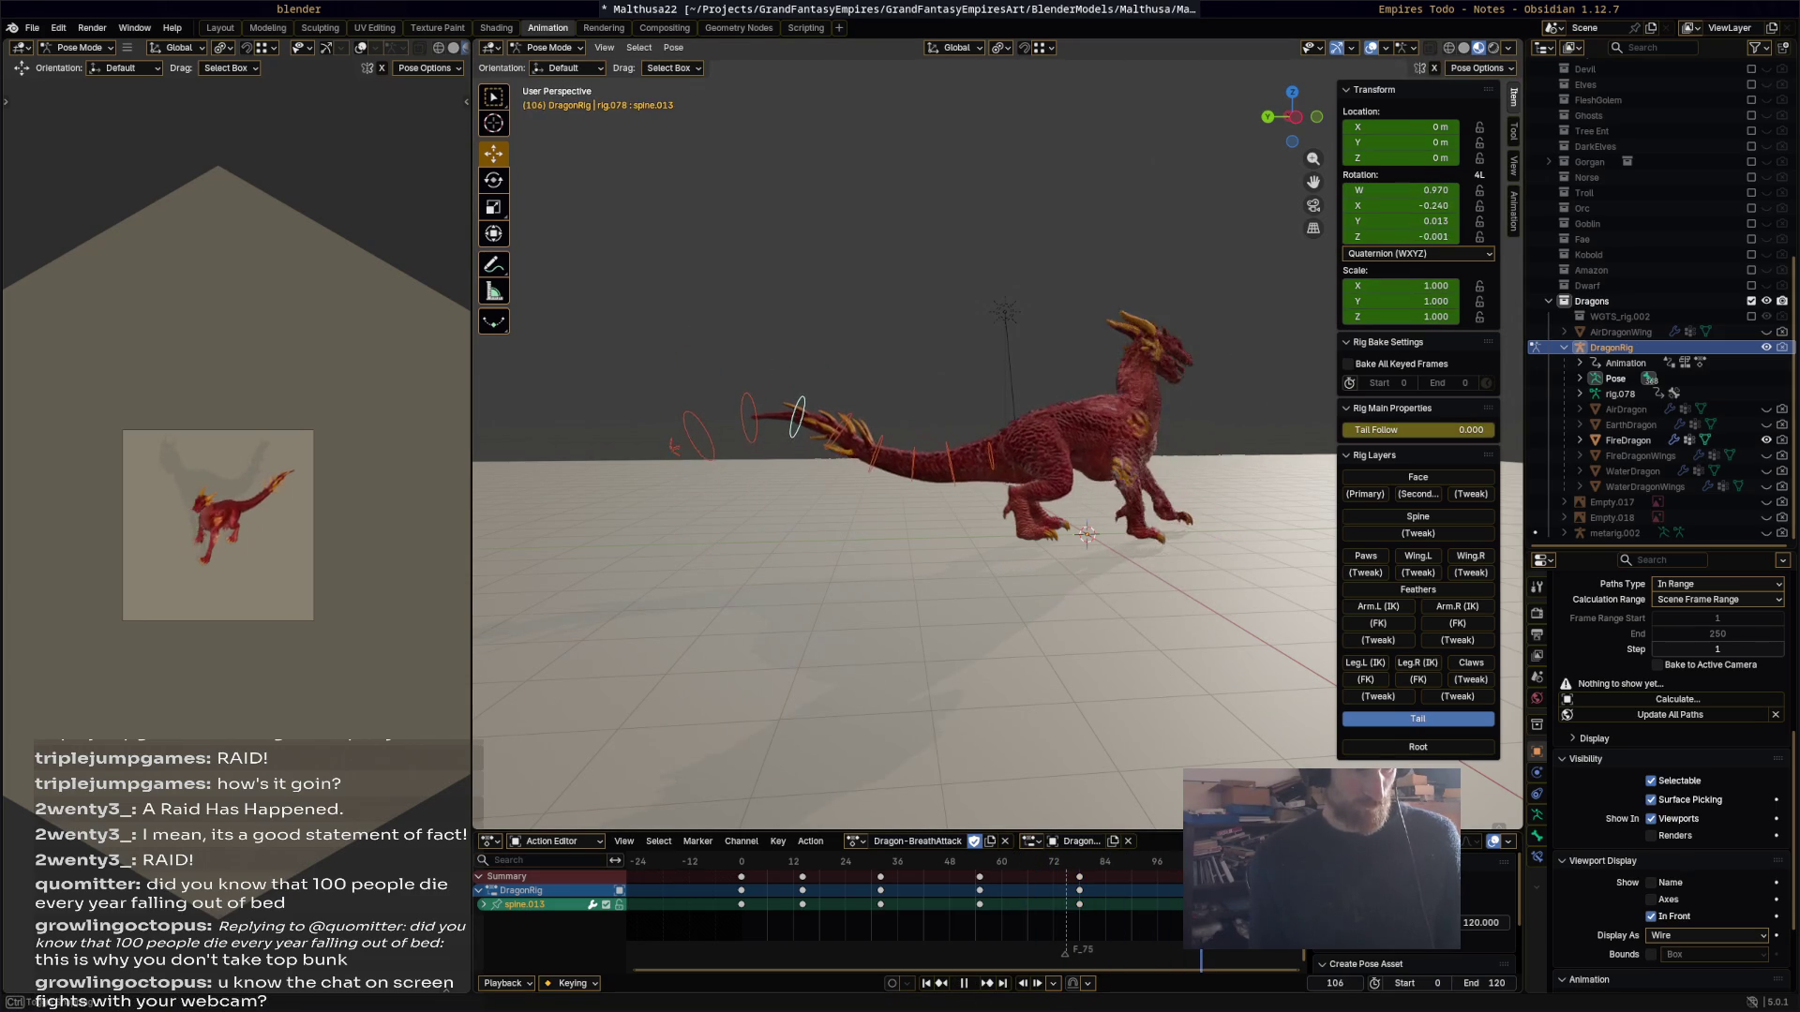
{"action": "key", "text": "space"}
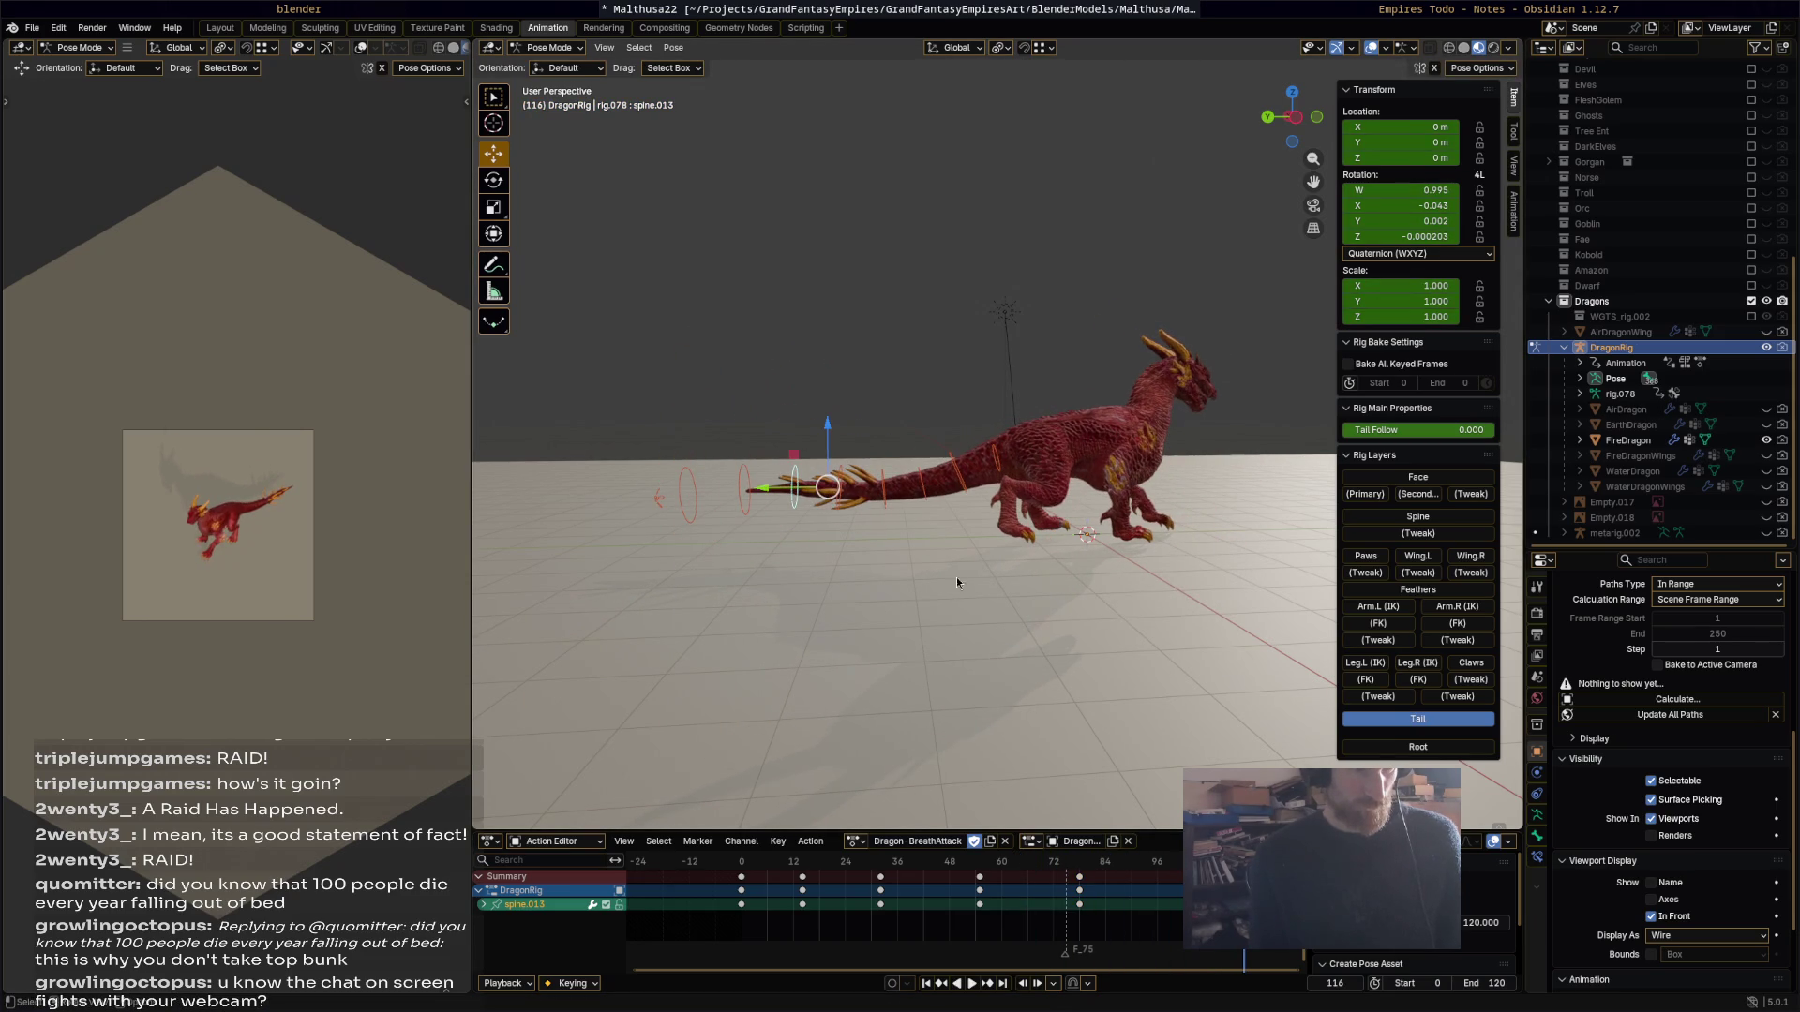
{"action": "key", "text": "space"}
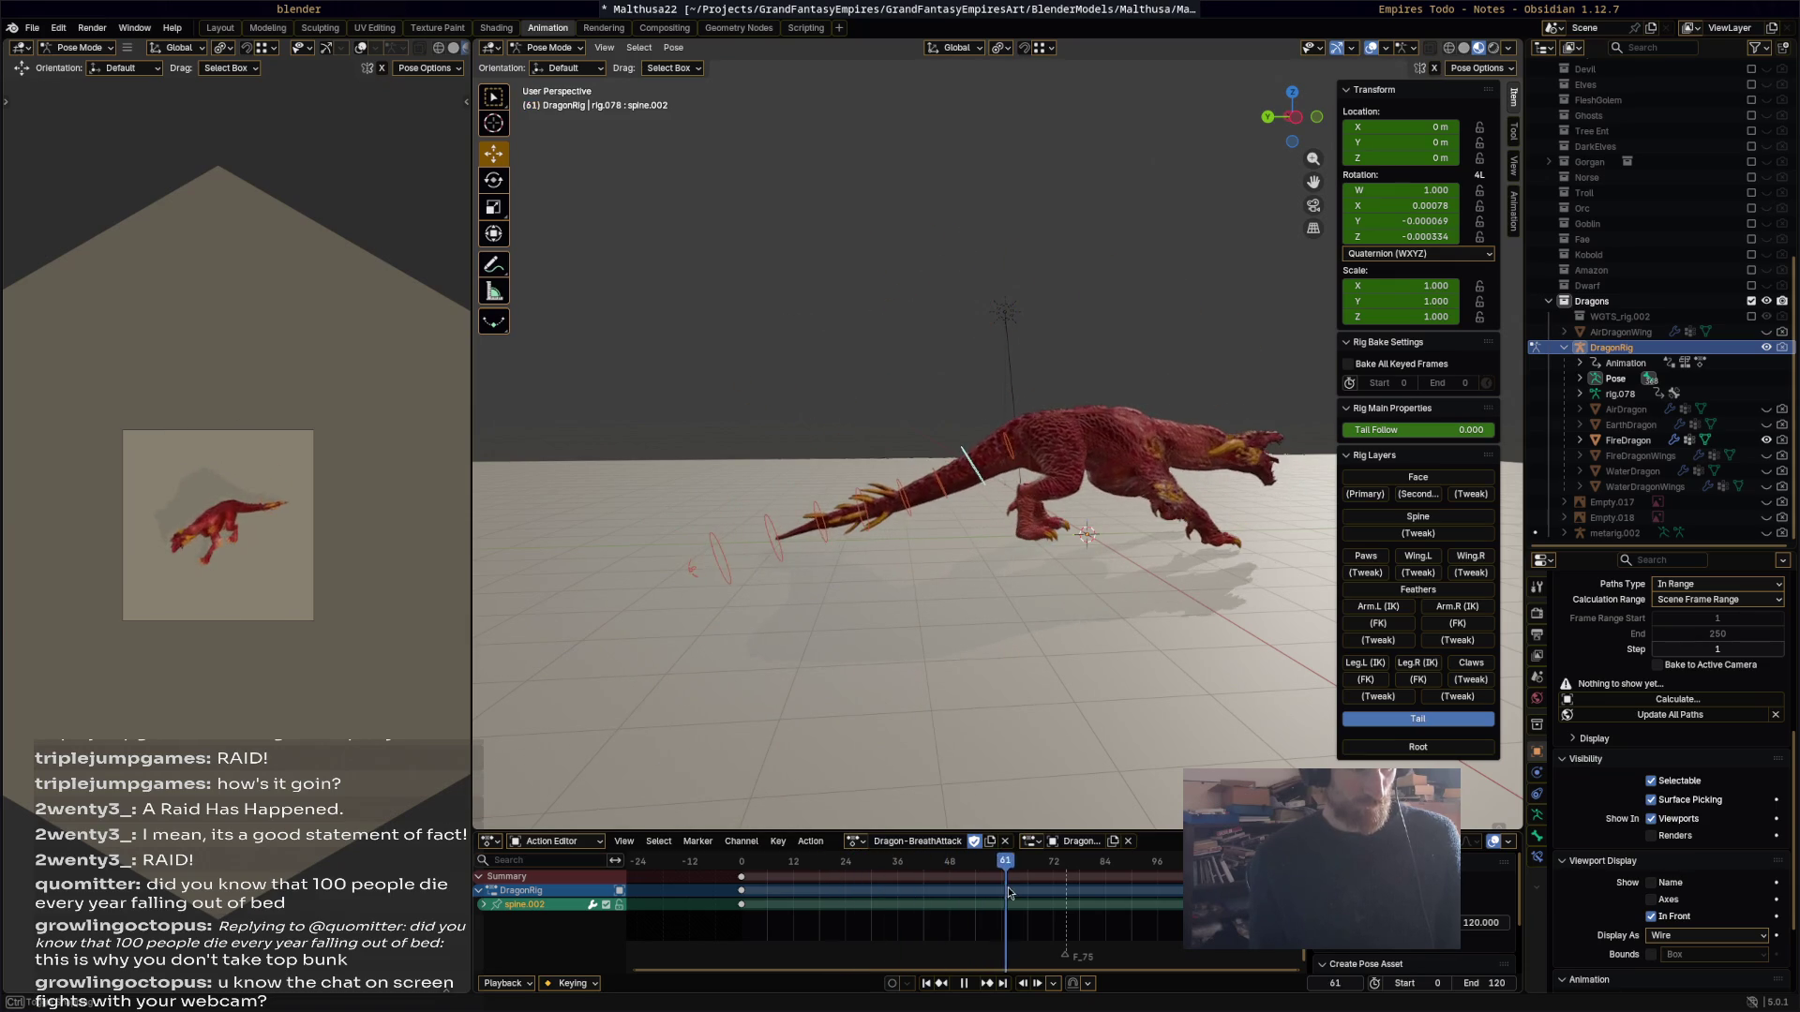
Step: Key the base spine bone at 14° on frame 62 and -17.7° on frame 88
{"action": "key", "text": "space"}
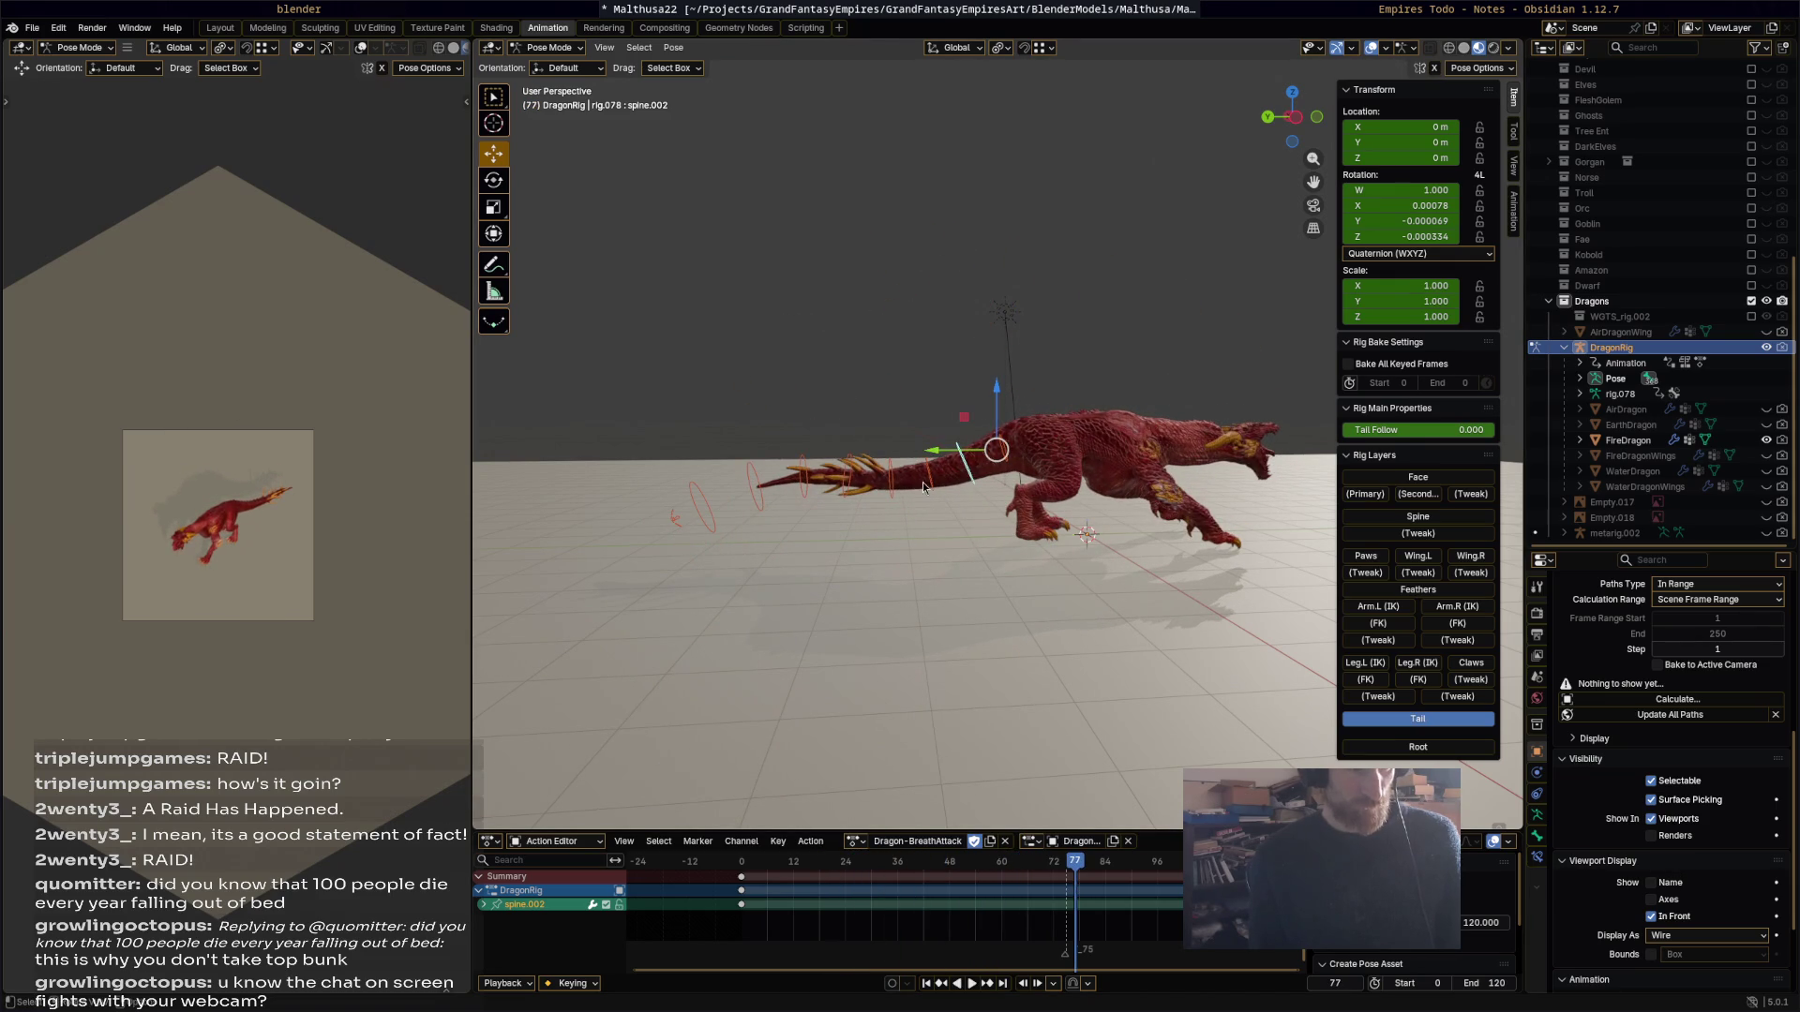
{"action": "left_click", "coordinate": [889, 480]}
{"action": "mouse_move", "coordinate": [853, 863]}
{"action": "left_mouse_down"}
{"action": "mouse_move", "coordinate": [824, 867]}
{"action": "mouse_move", "coordinate": [1010, 873]}
{"action": "left_mouse_up"}
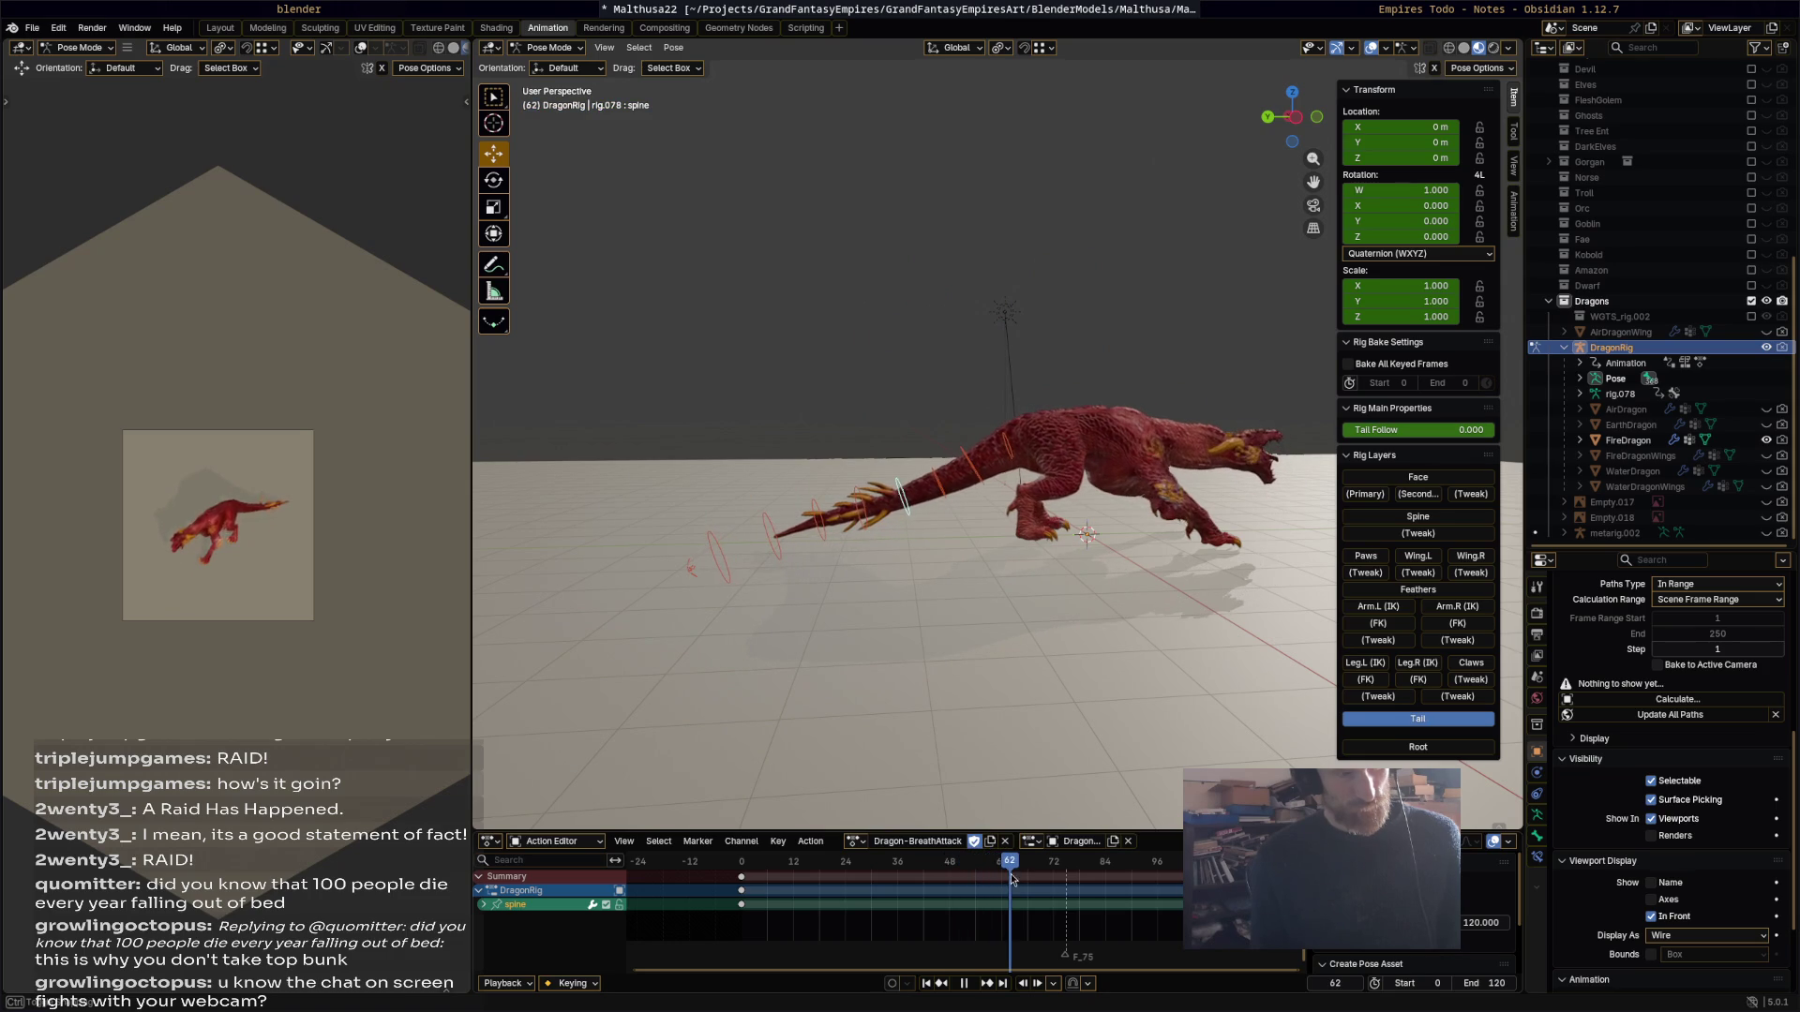
{"action": "key", "text": "r"}
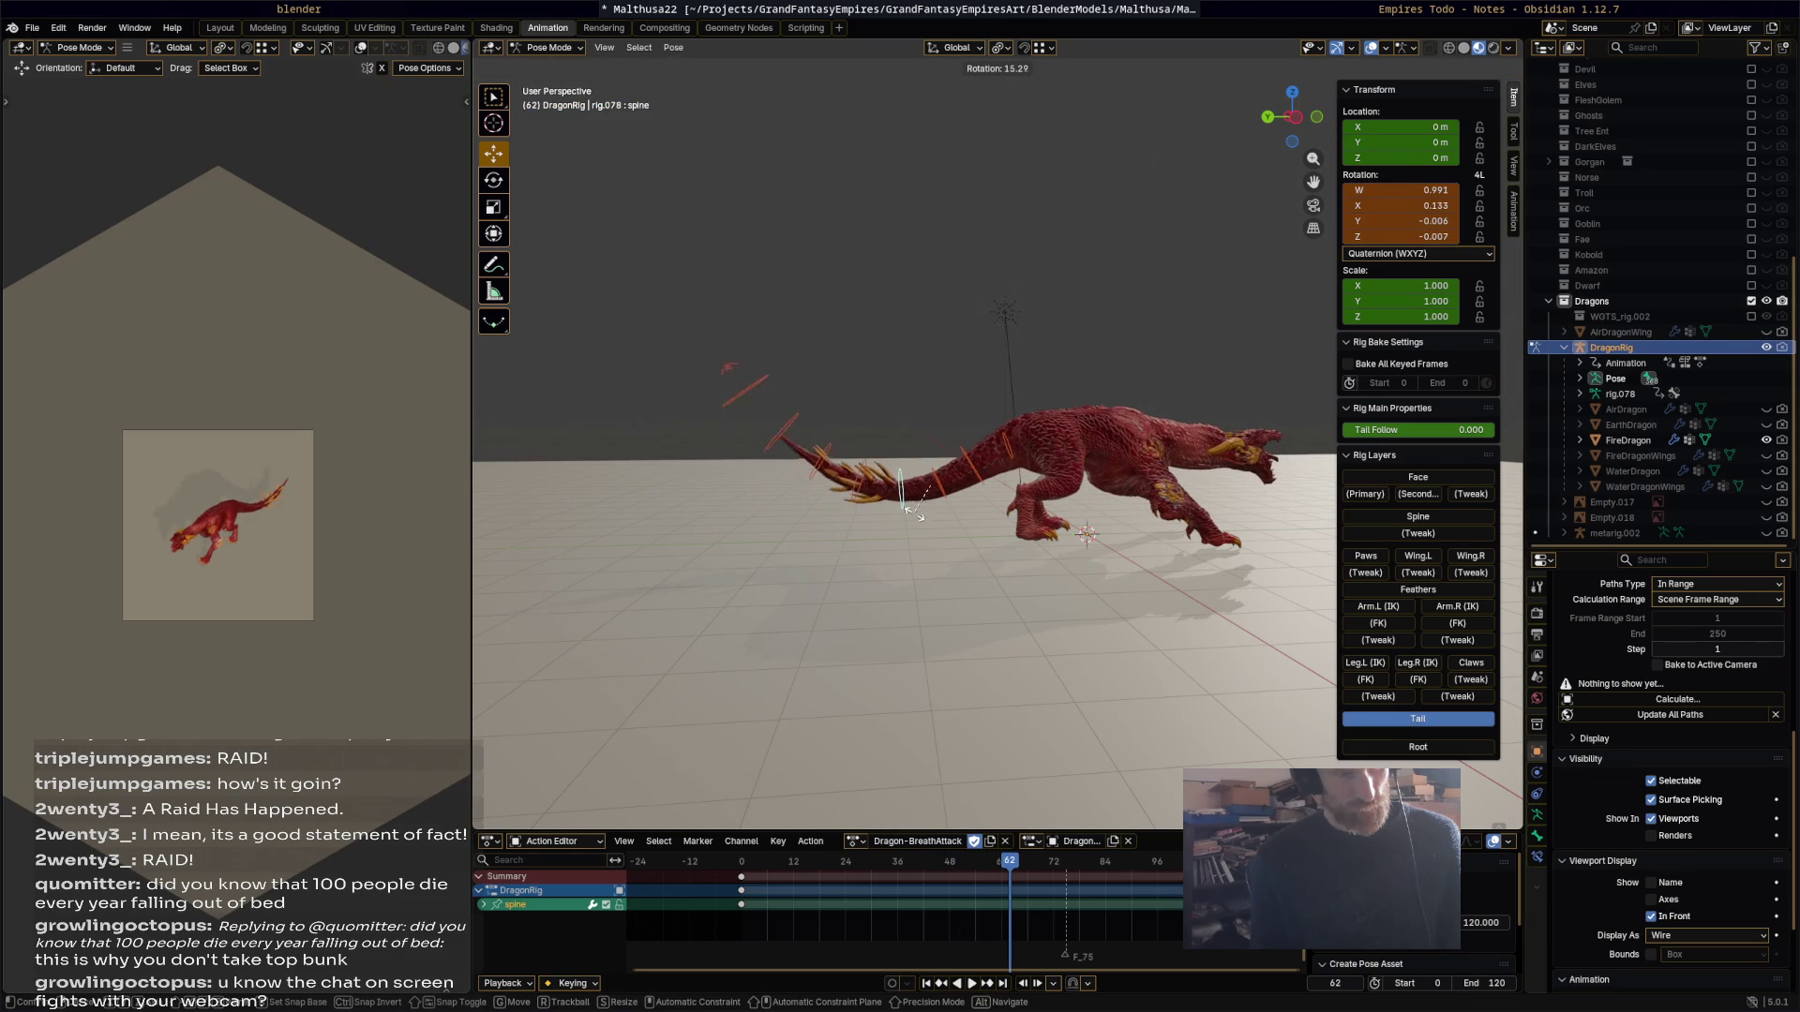
{"action": "left_click", "coordinate": [895, 515]}
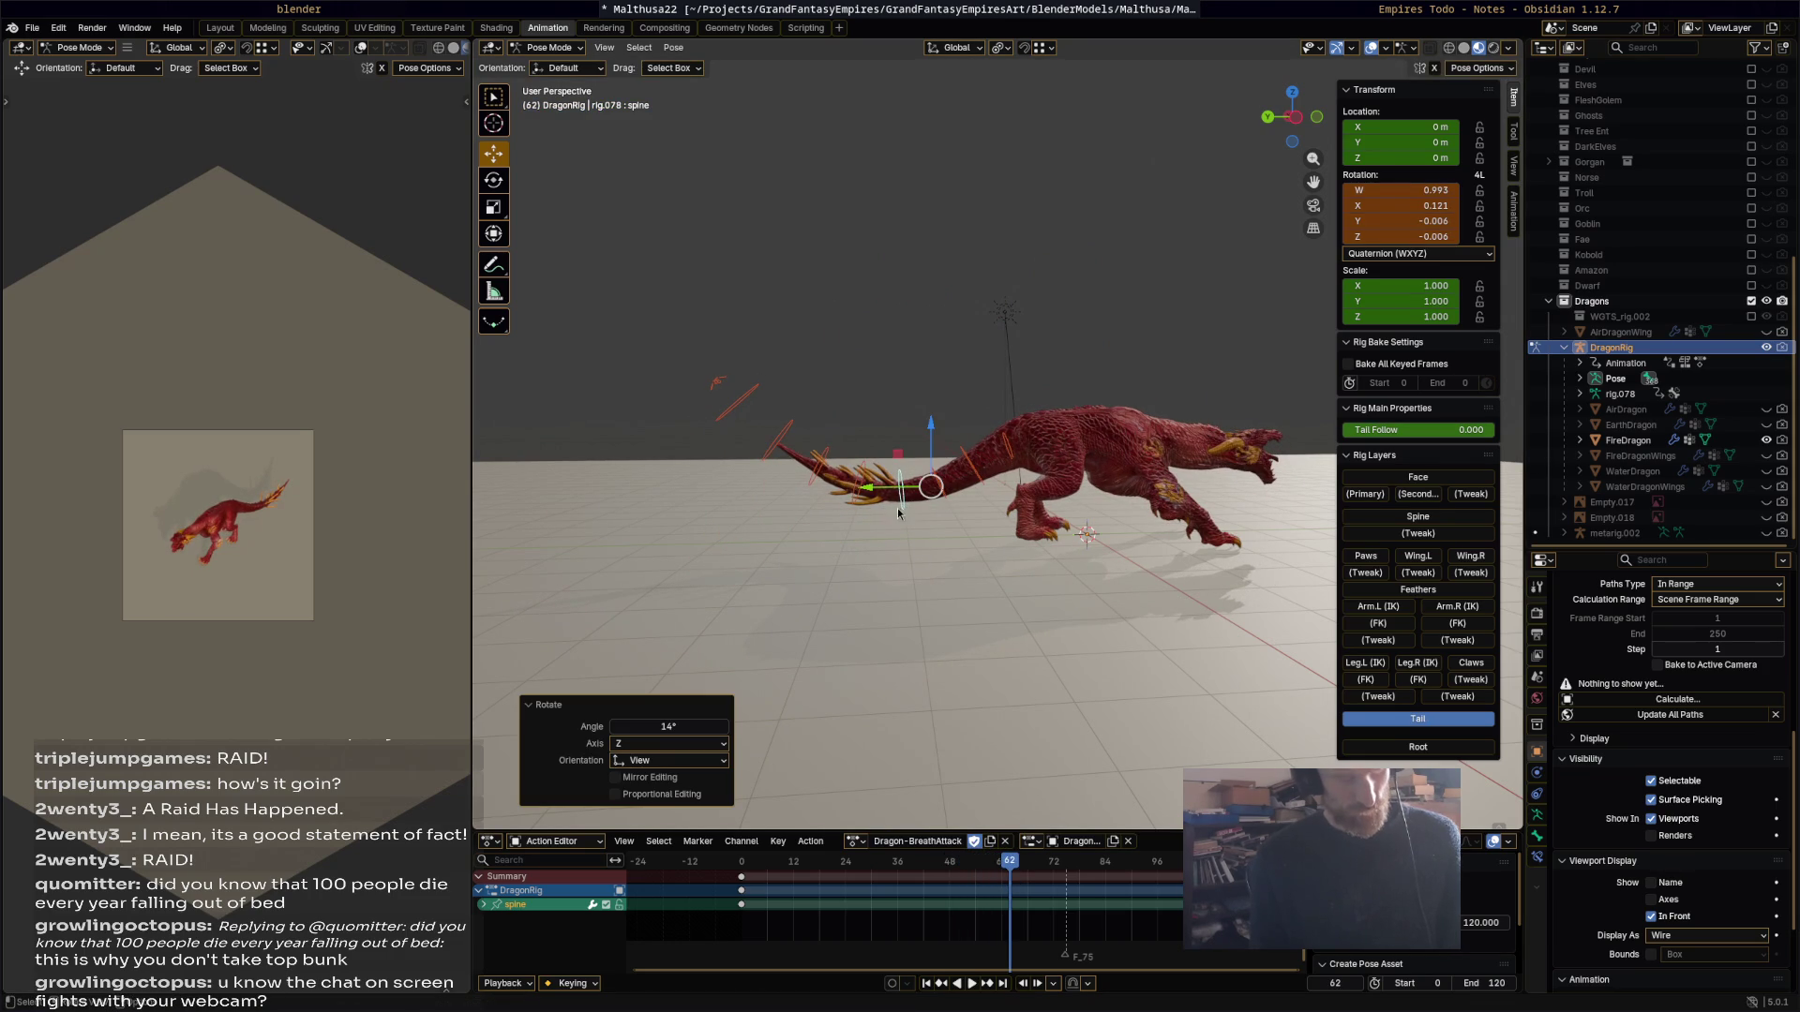
{"action": "key", "text": "i"}
{"action": "key", "text": "space"}
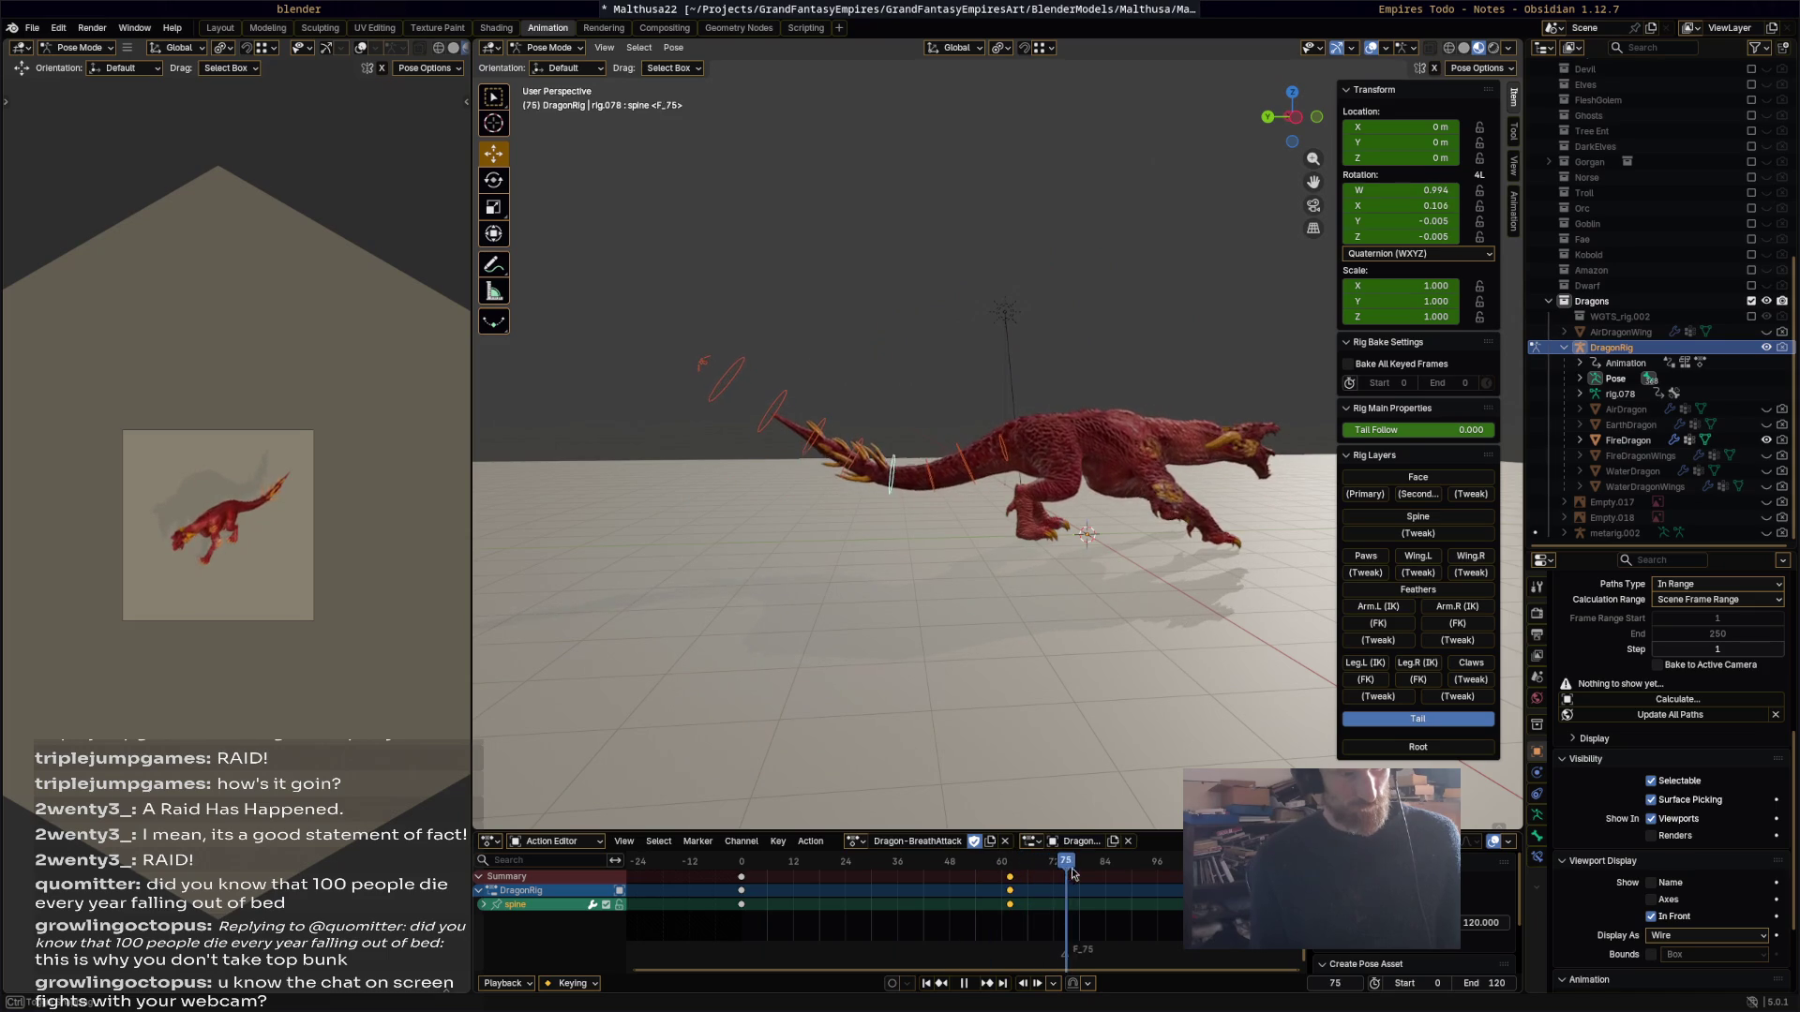
{"action": "key", "text": "space"}
{"action": "key", "text": "r"}
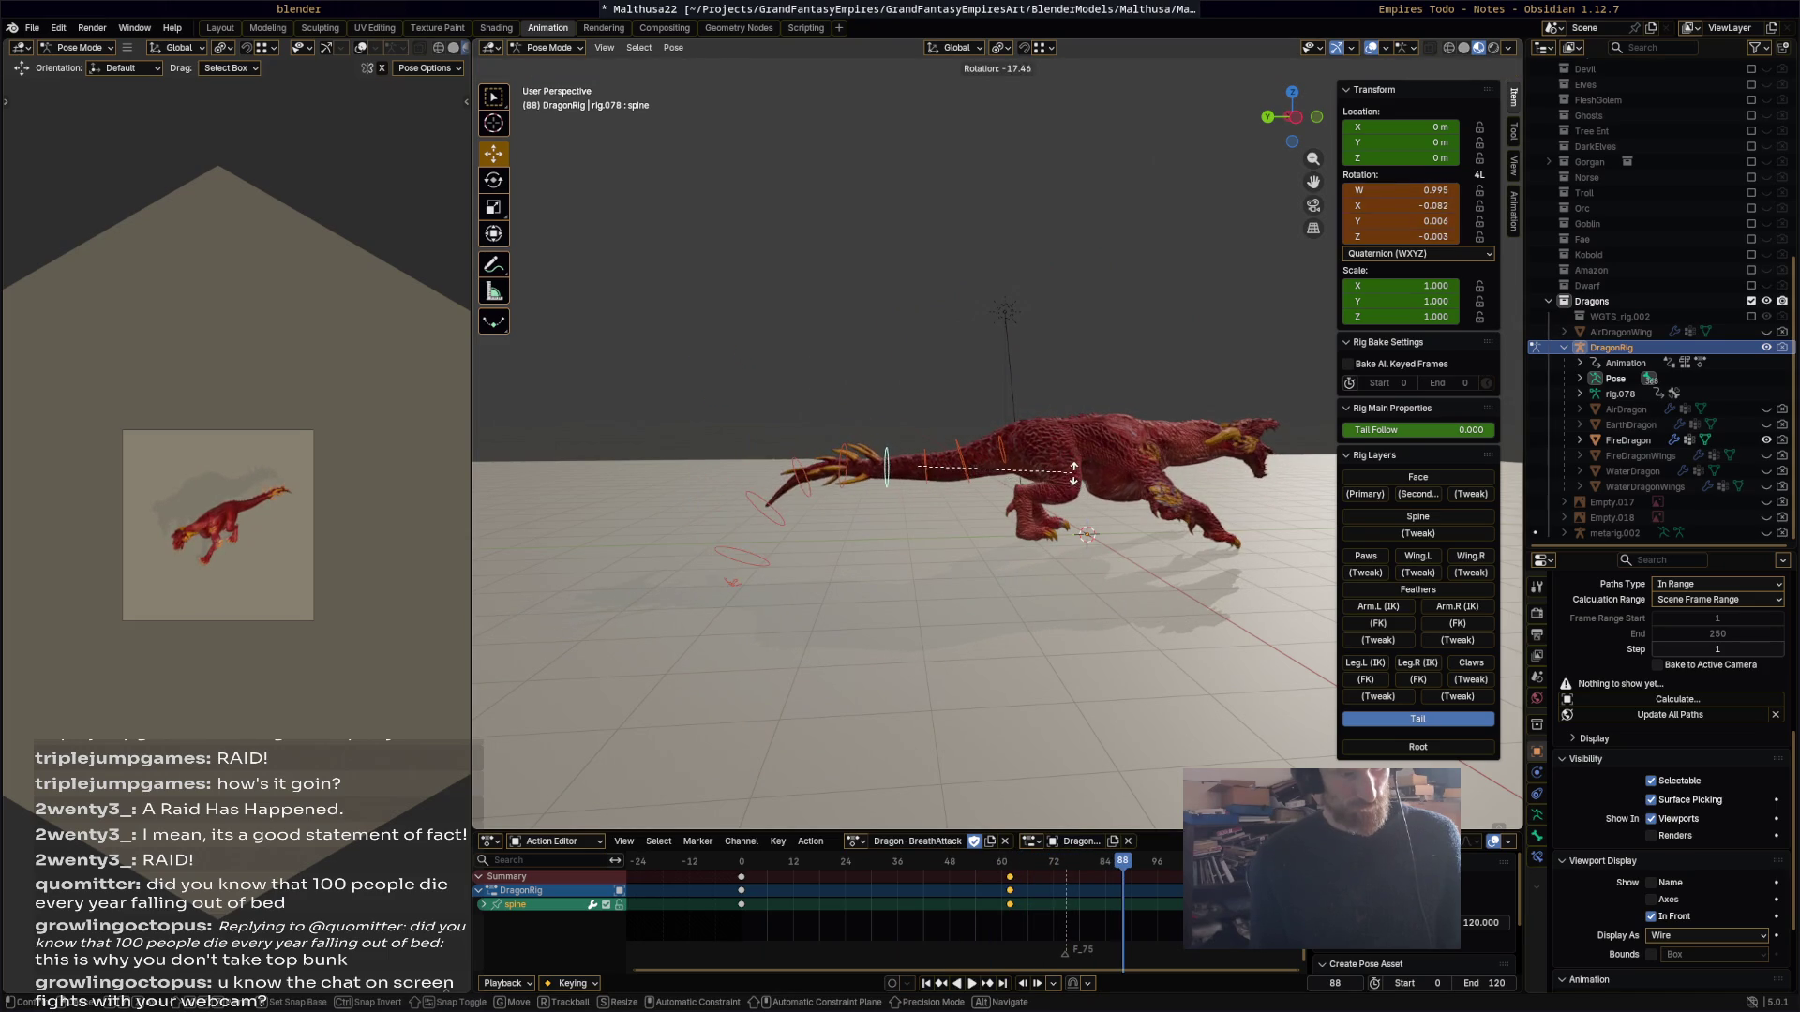
{"action": "left_click", "coordinate": [1073, 478]}
{"action": "key", "text": "i"}
{"action": "key", "text": "space"}
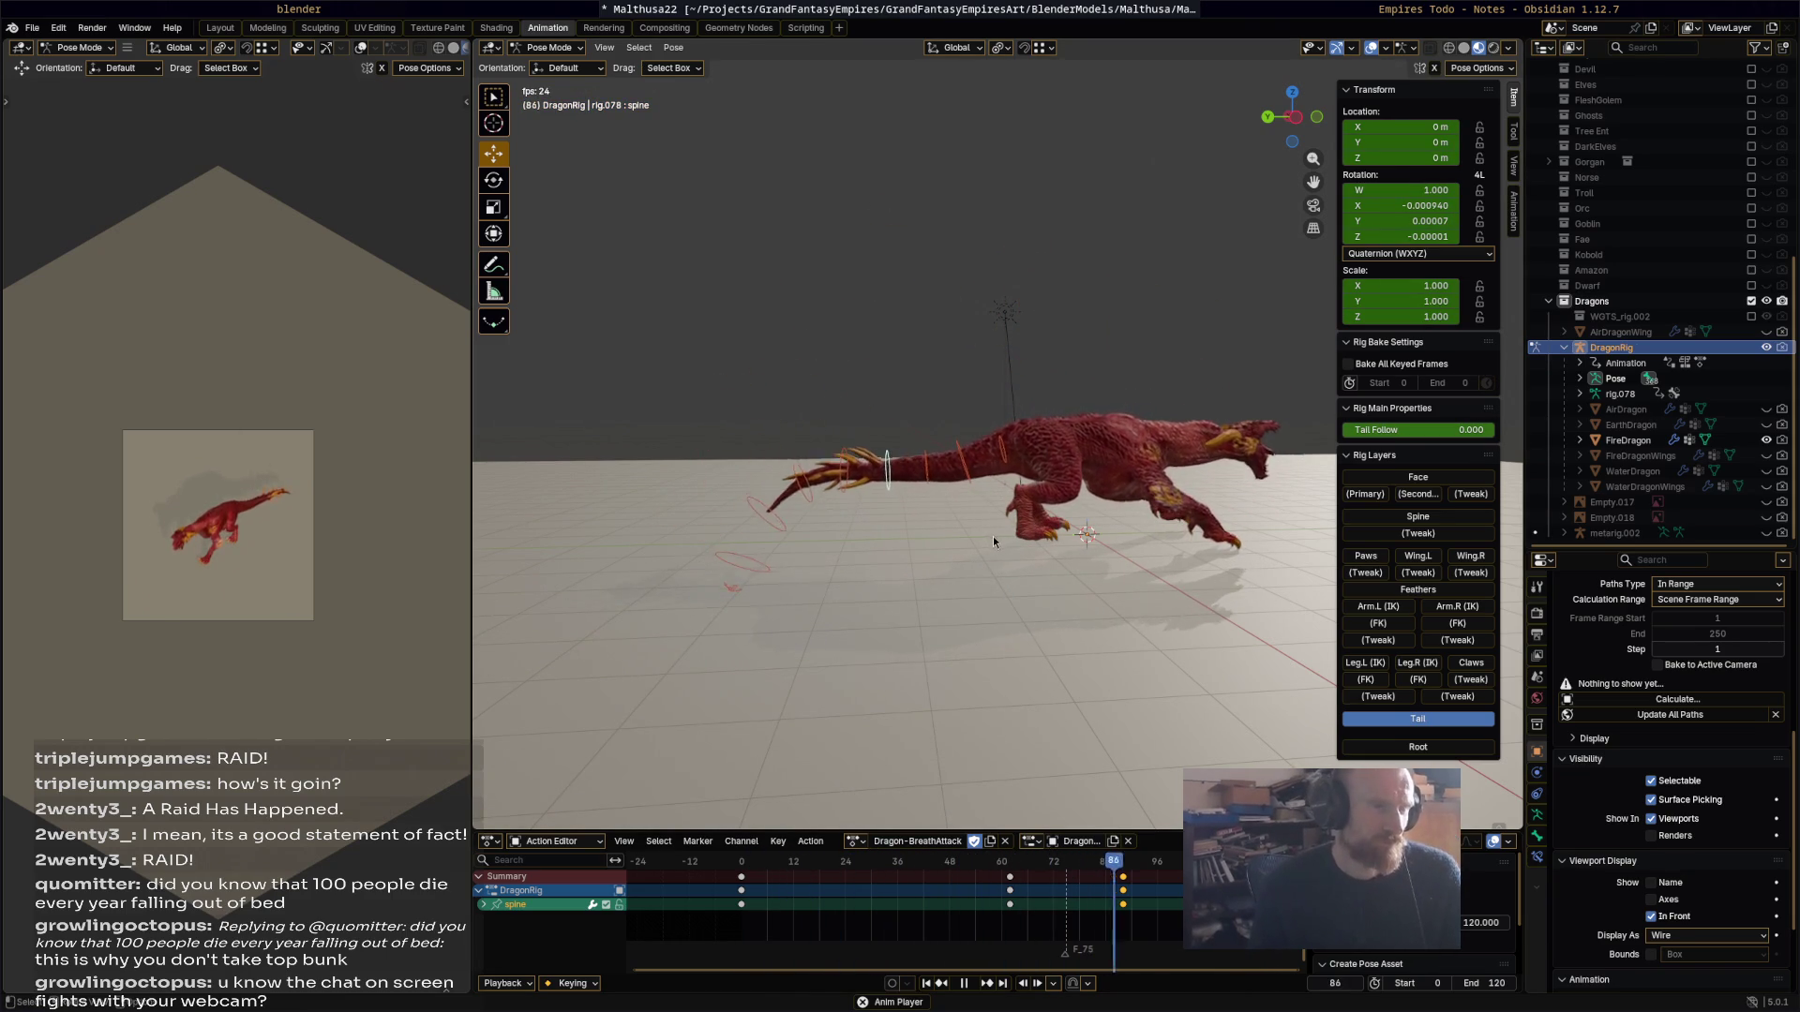
Step: From a top view, select tail-base bone spine.003 and key its rotation at frame 30
{"action": "key", "text": "space"}
{"action": "mouse_move", "coordinate": [980, 508]}
{"action": "middle_mouse_down"}
{"action": "mouse_move", "coordinate": [1199, 589]}
{"action": "mouse_move", "coordinate": [1158, 649]}
{"action": "mouse_move", "coordinate": [1037, 613]}
{"action": "middle_mouse_up"}
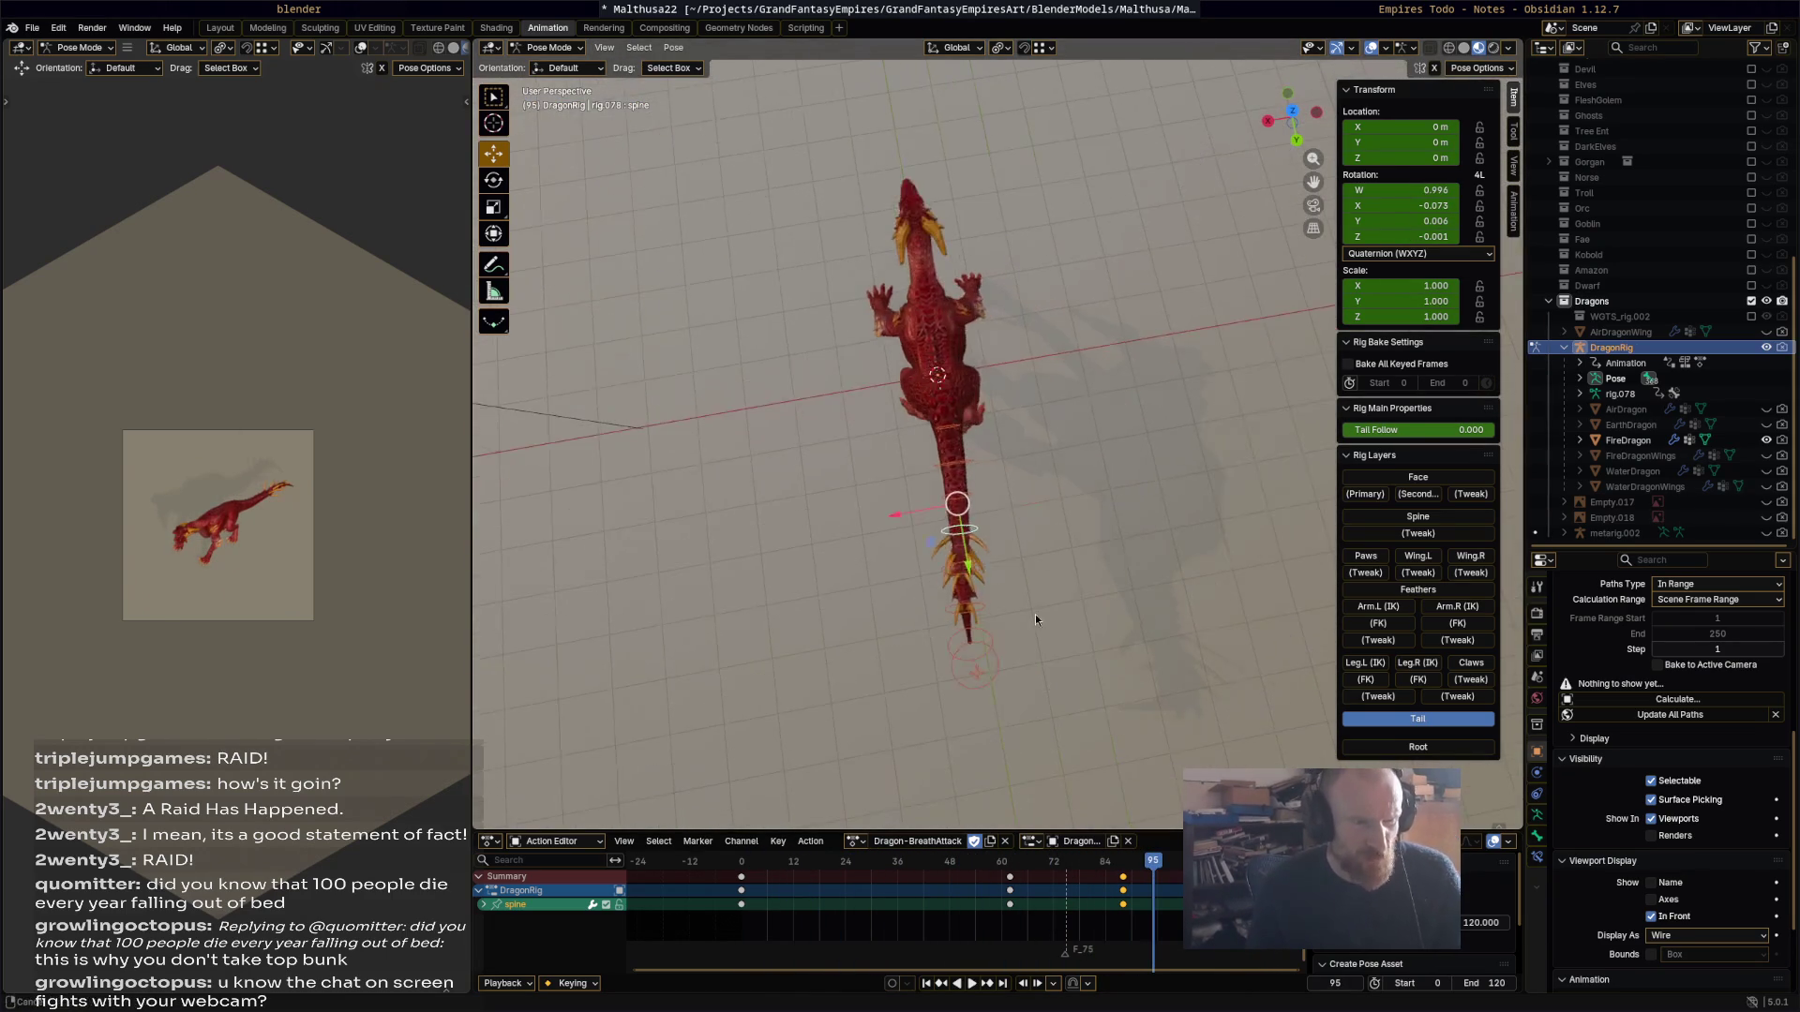
{"action": "scroll", "coordinate": [1009, 499], "scroll_direction": "up", "scroll_amount": 5}
{"action": "left_click", "coordinate": [925, 421]}
{"action": "left_click_drag", "start_coordinate": [947, 862], "coordinate": [871, 862]}
{"action": "key", "text": "r"}
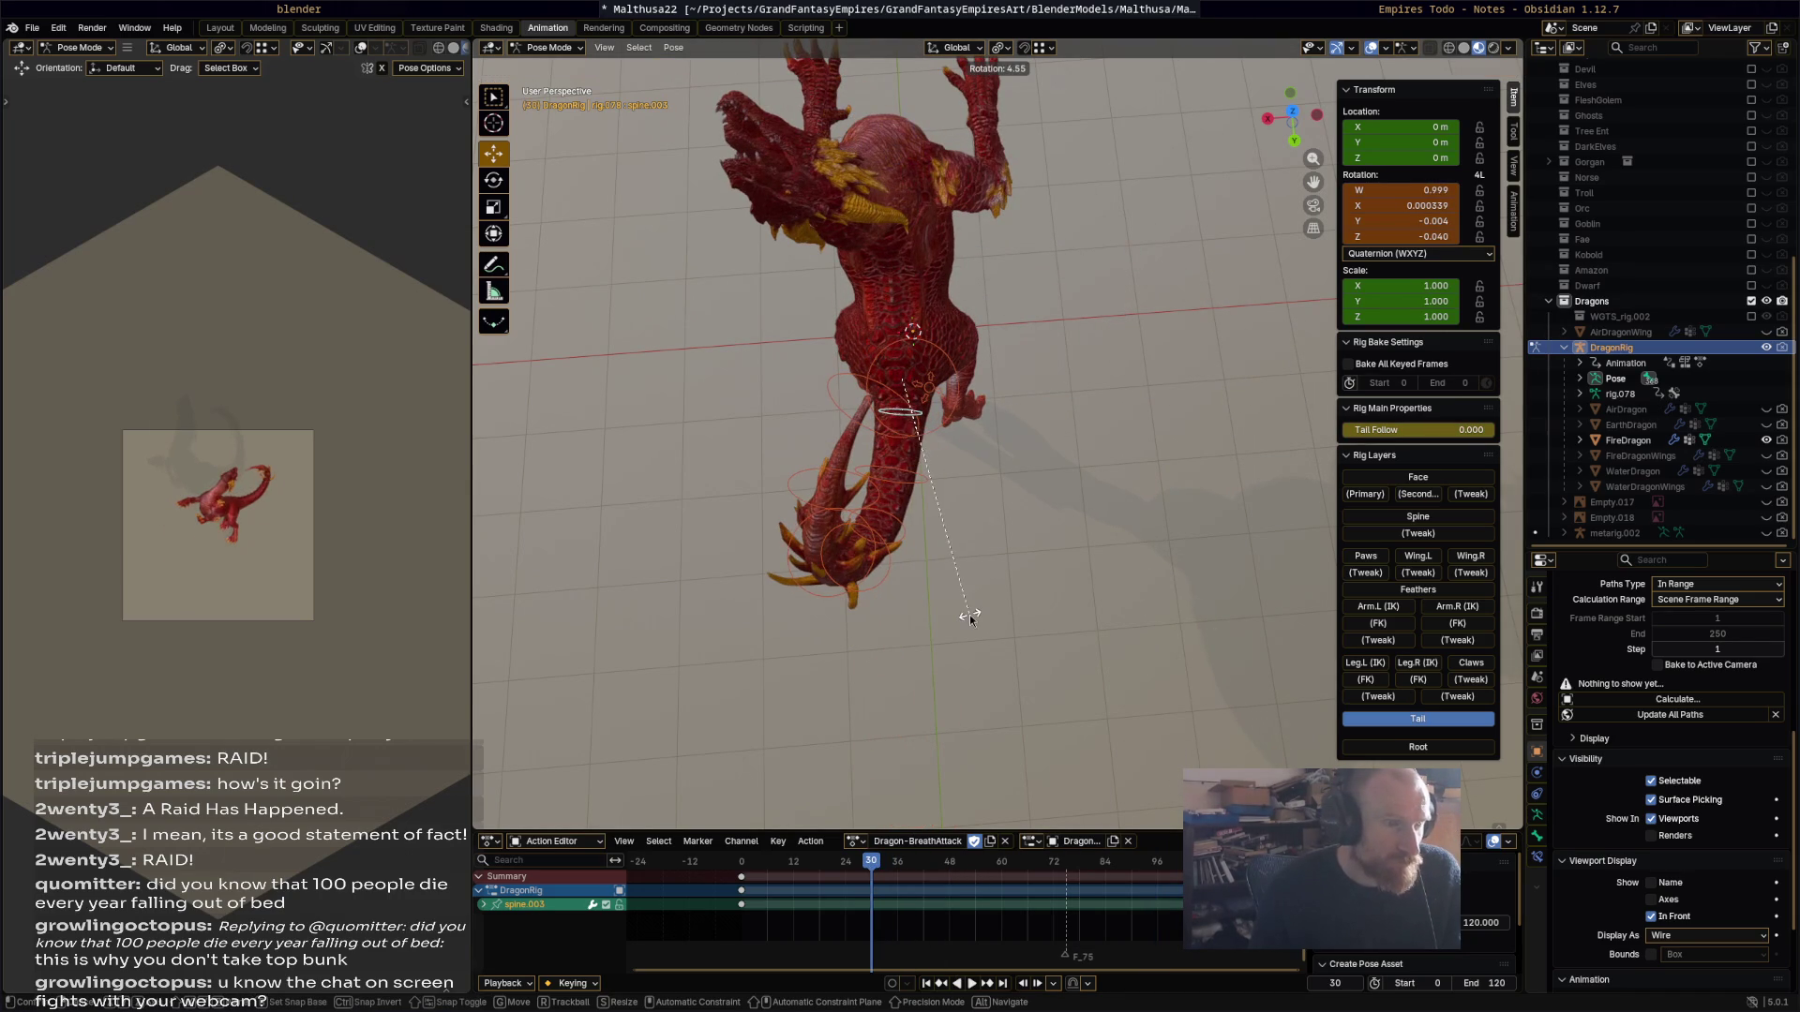
{"action": "left_click", "coordinate": [970, 618]}
{"action": "key", "text": "i"}
Step: Key a second tail-base rotation at frame 79 and play back to review
{"action": "left_click", "coordinate": [1084, 859]}
{"action": "key", "text": "space"}
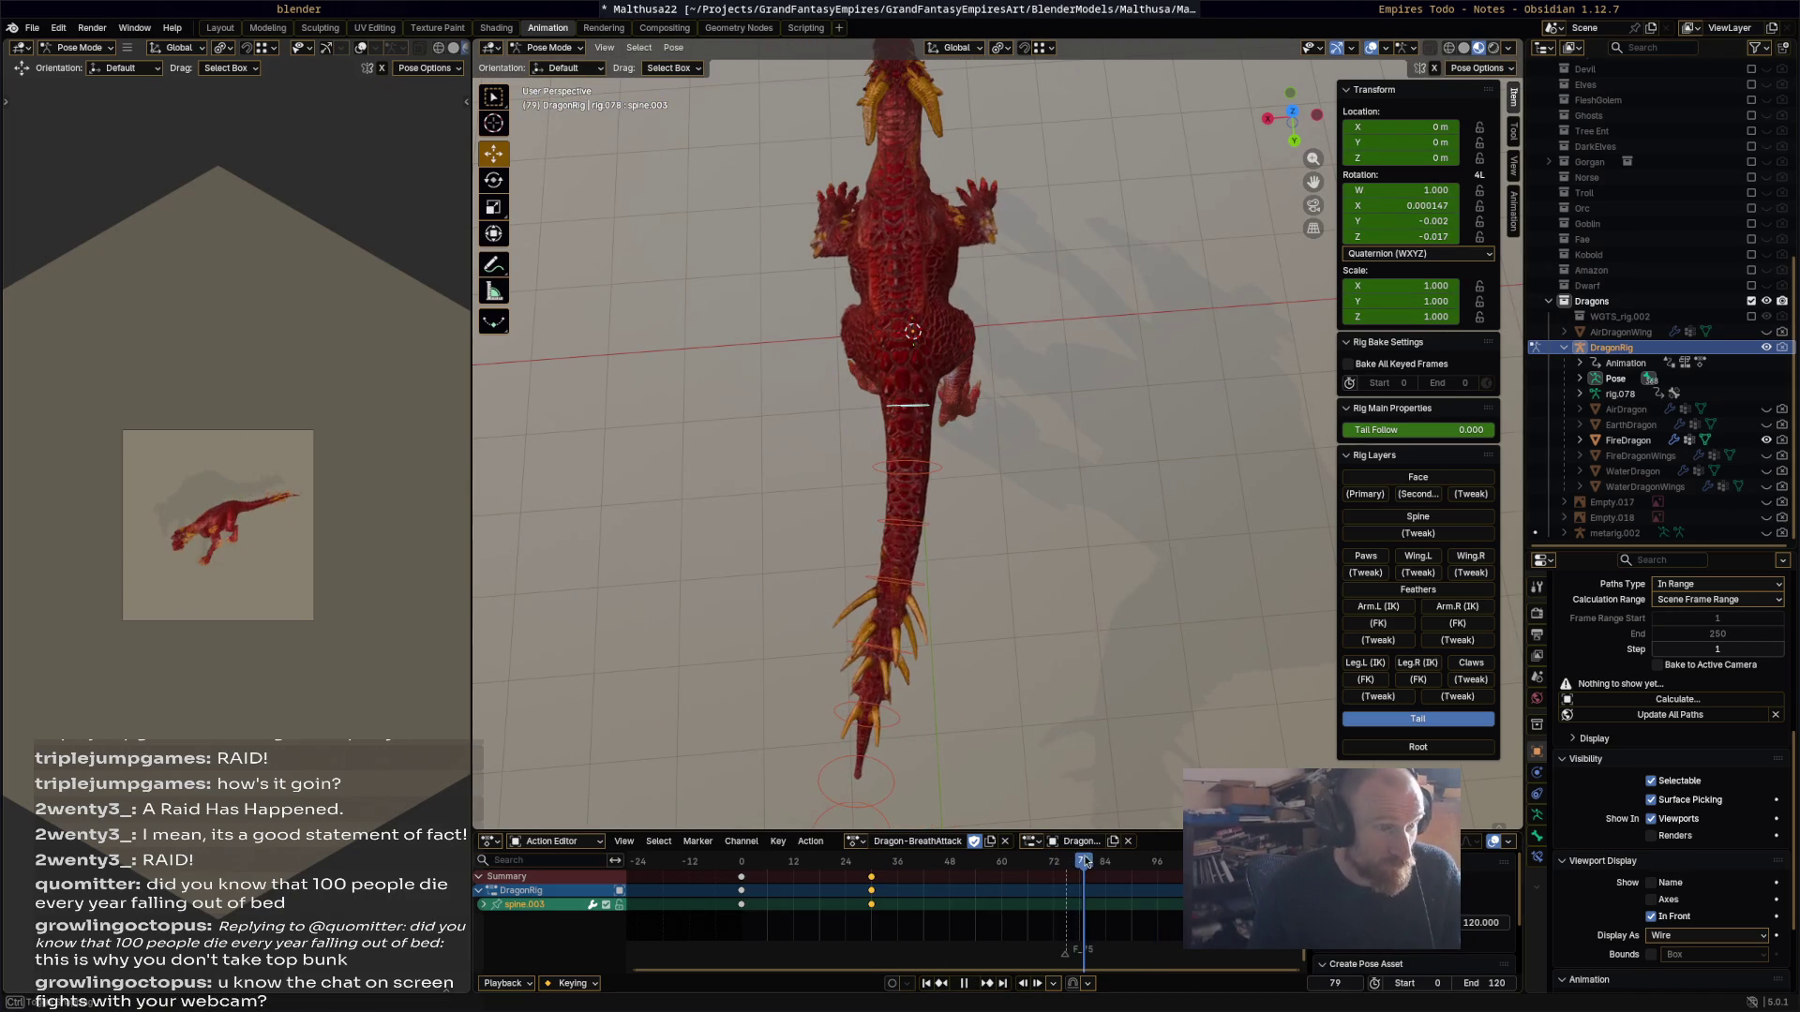
{"action": "key", "text": "space"}
{"action": "key", "text": "r"}
{"action": "left_click", "coordinate": [1134, 494]}
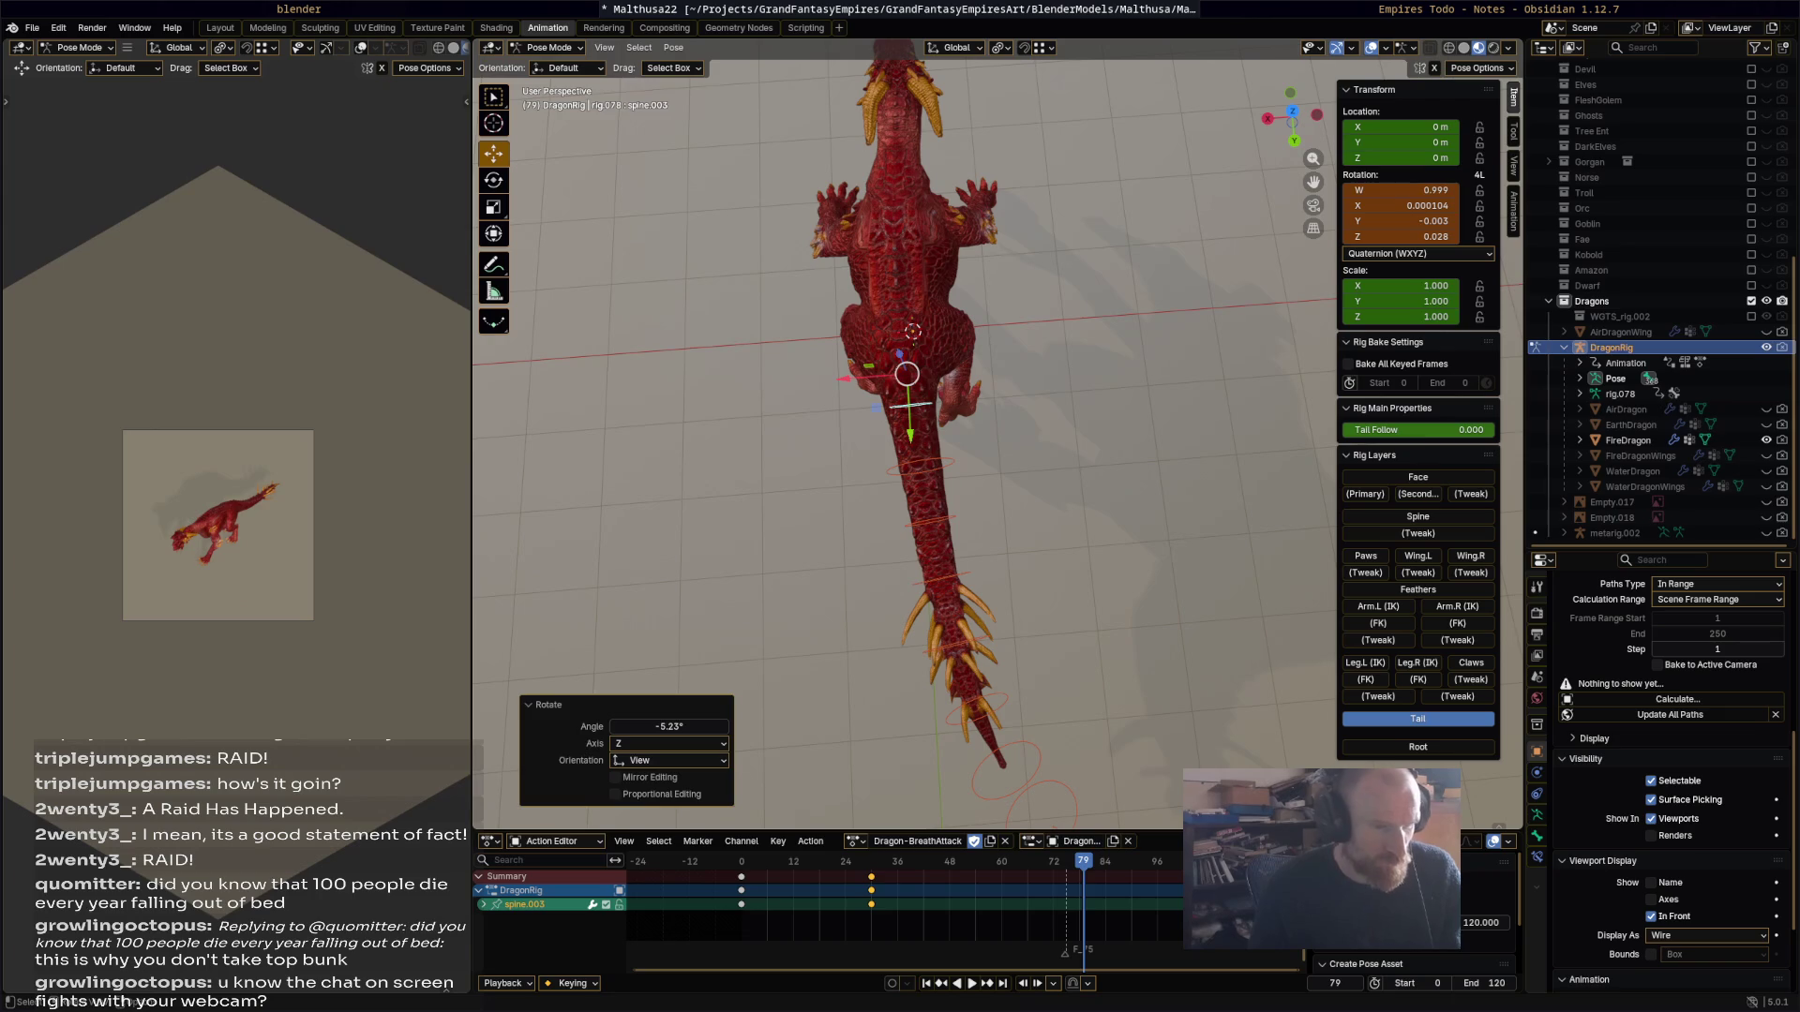
{"action": "key", "text": "i"}
{"action": "key", "text": "space"}
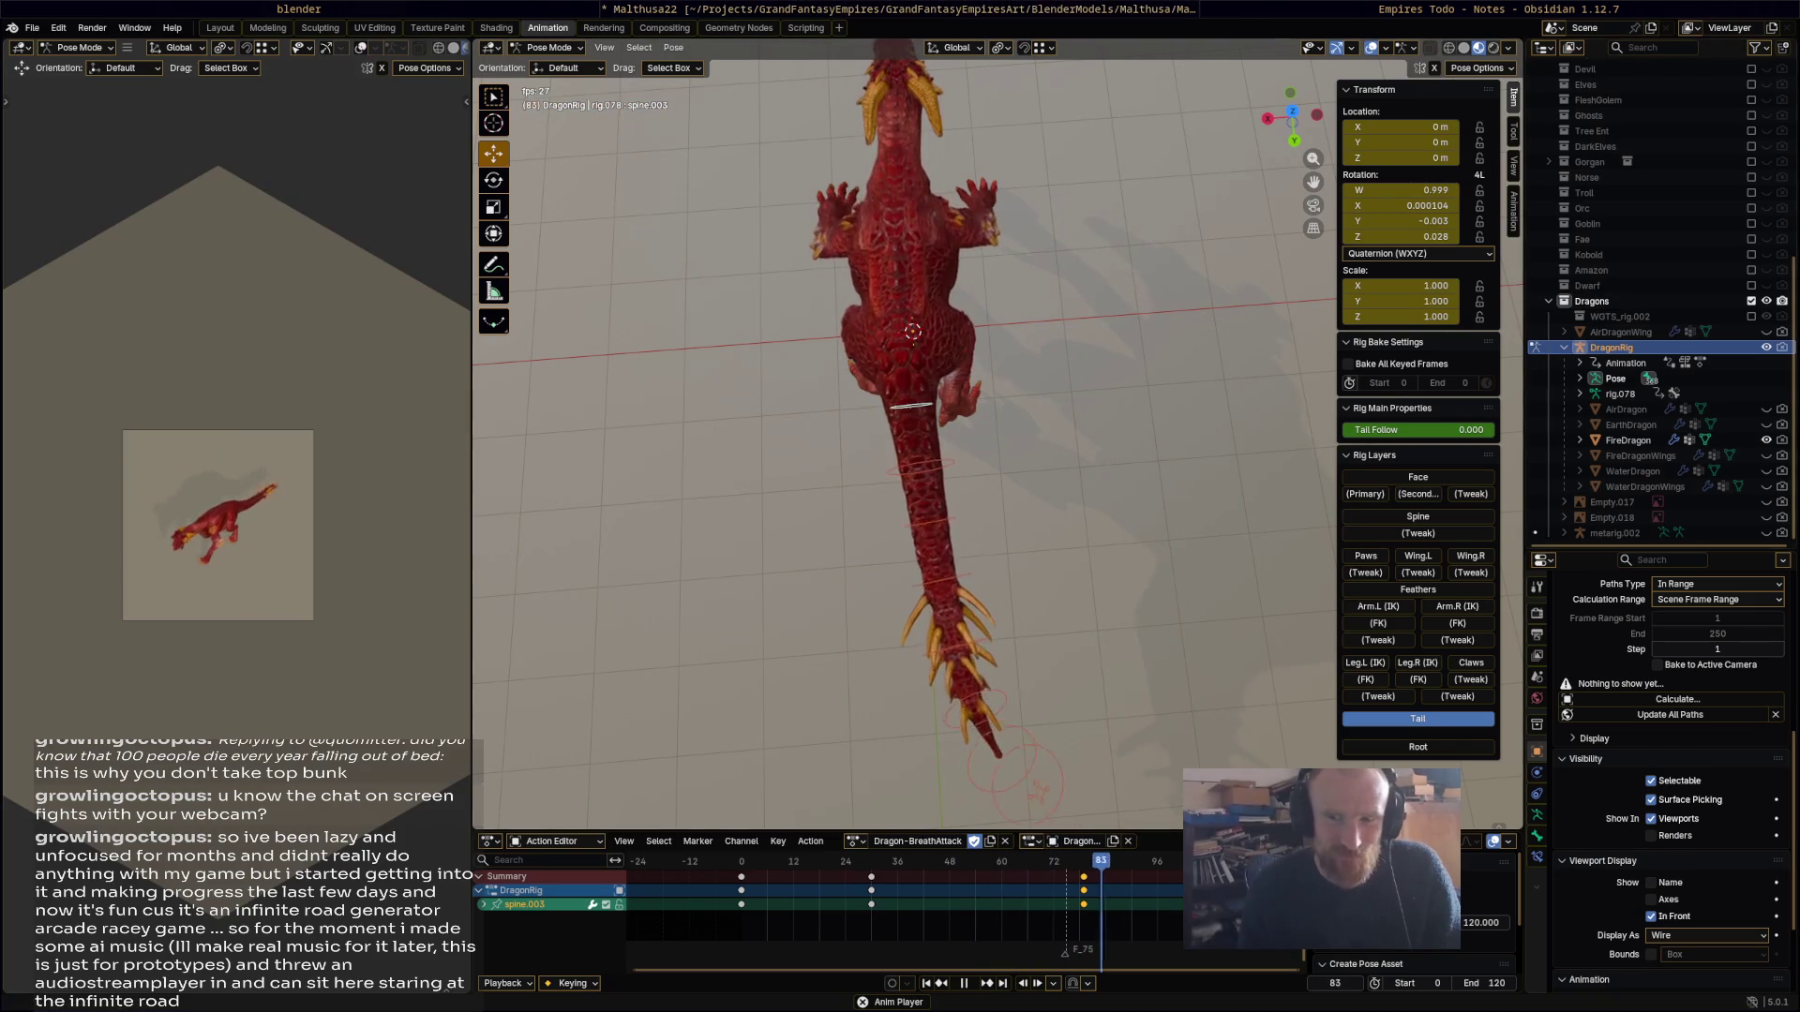
{"action": "left_click", "coordinate": [963, 983]}
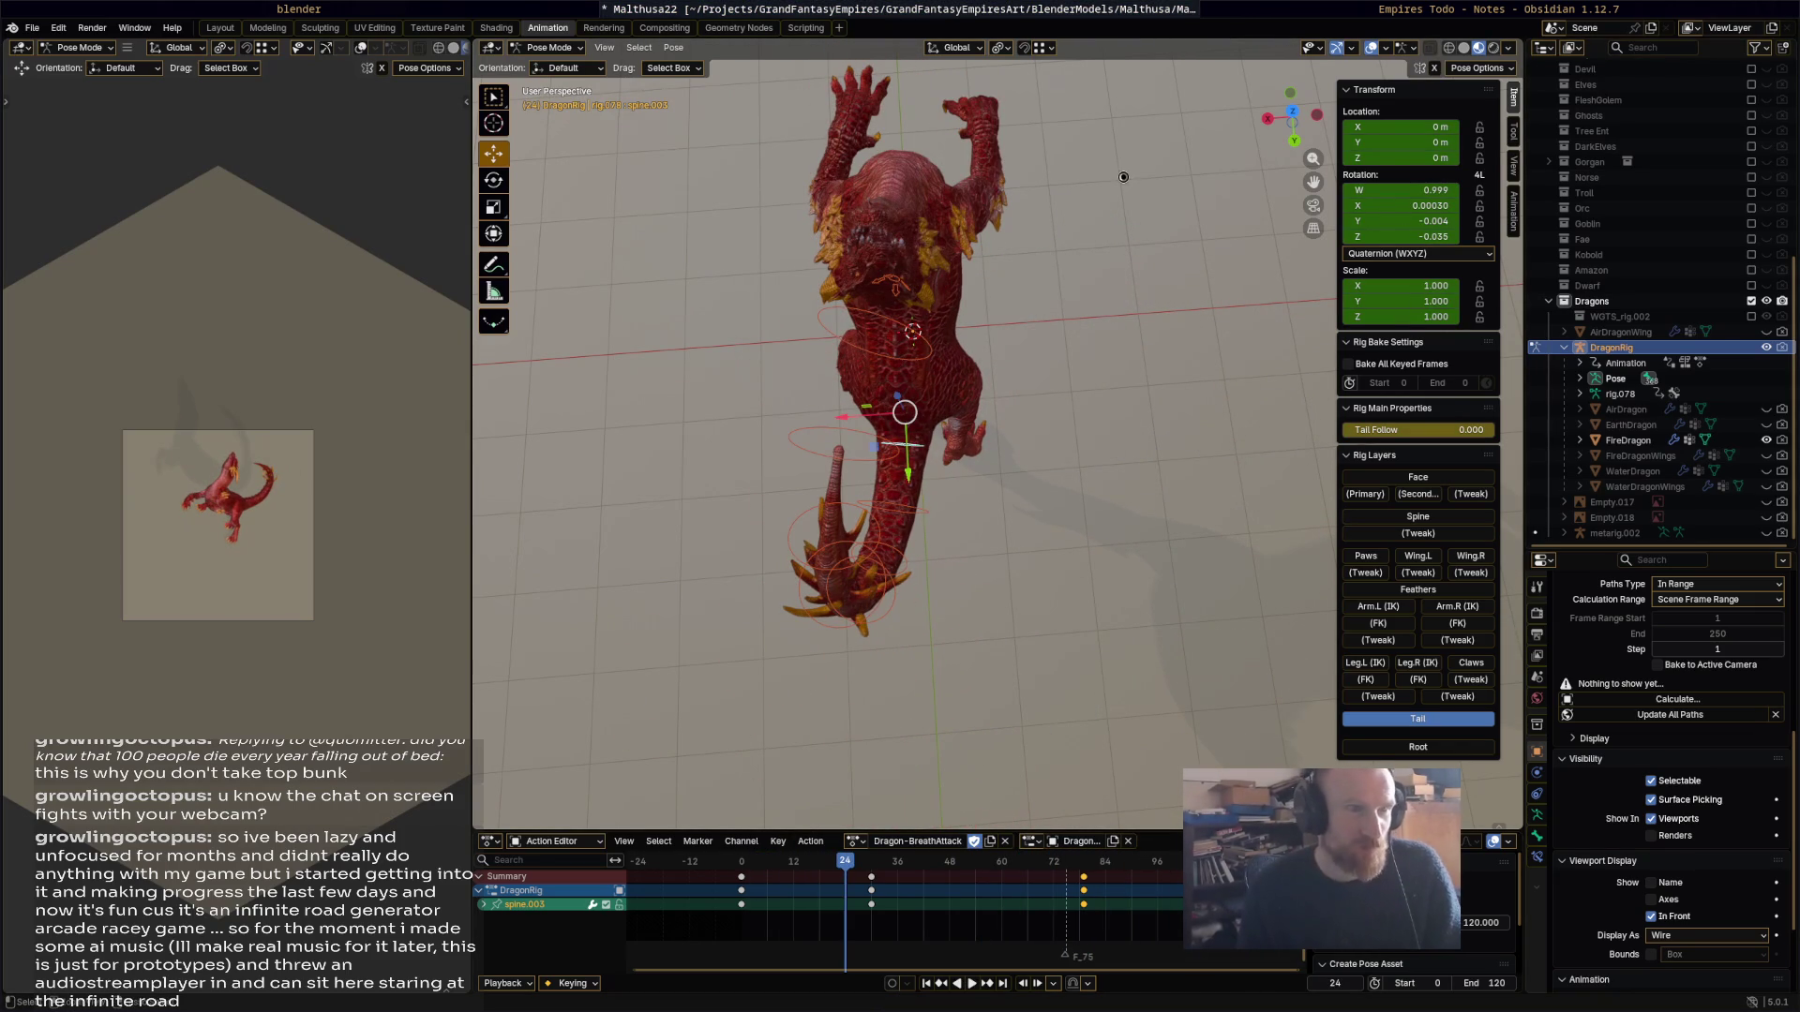
Step: Save Malthusa22.blend and switch to the Chosic Dragon Castle download page
{"action": "key", "text": "ctrl+s"}
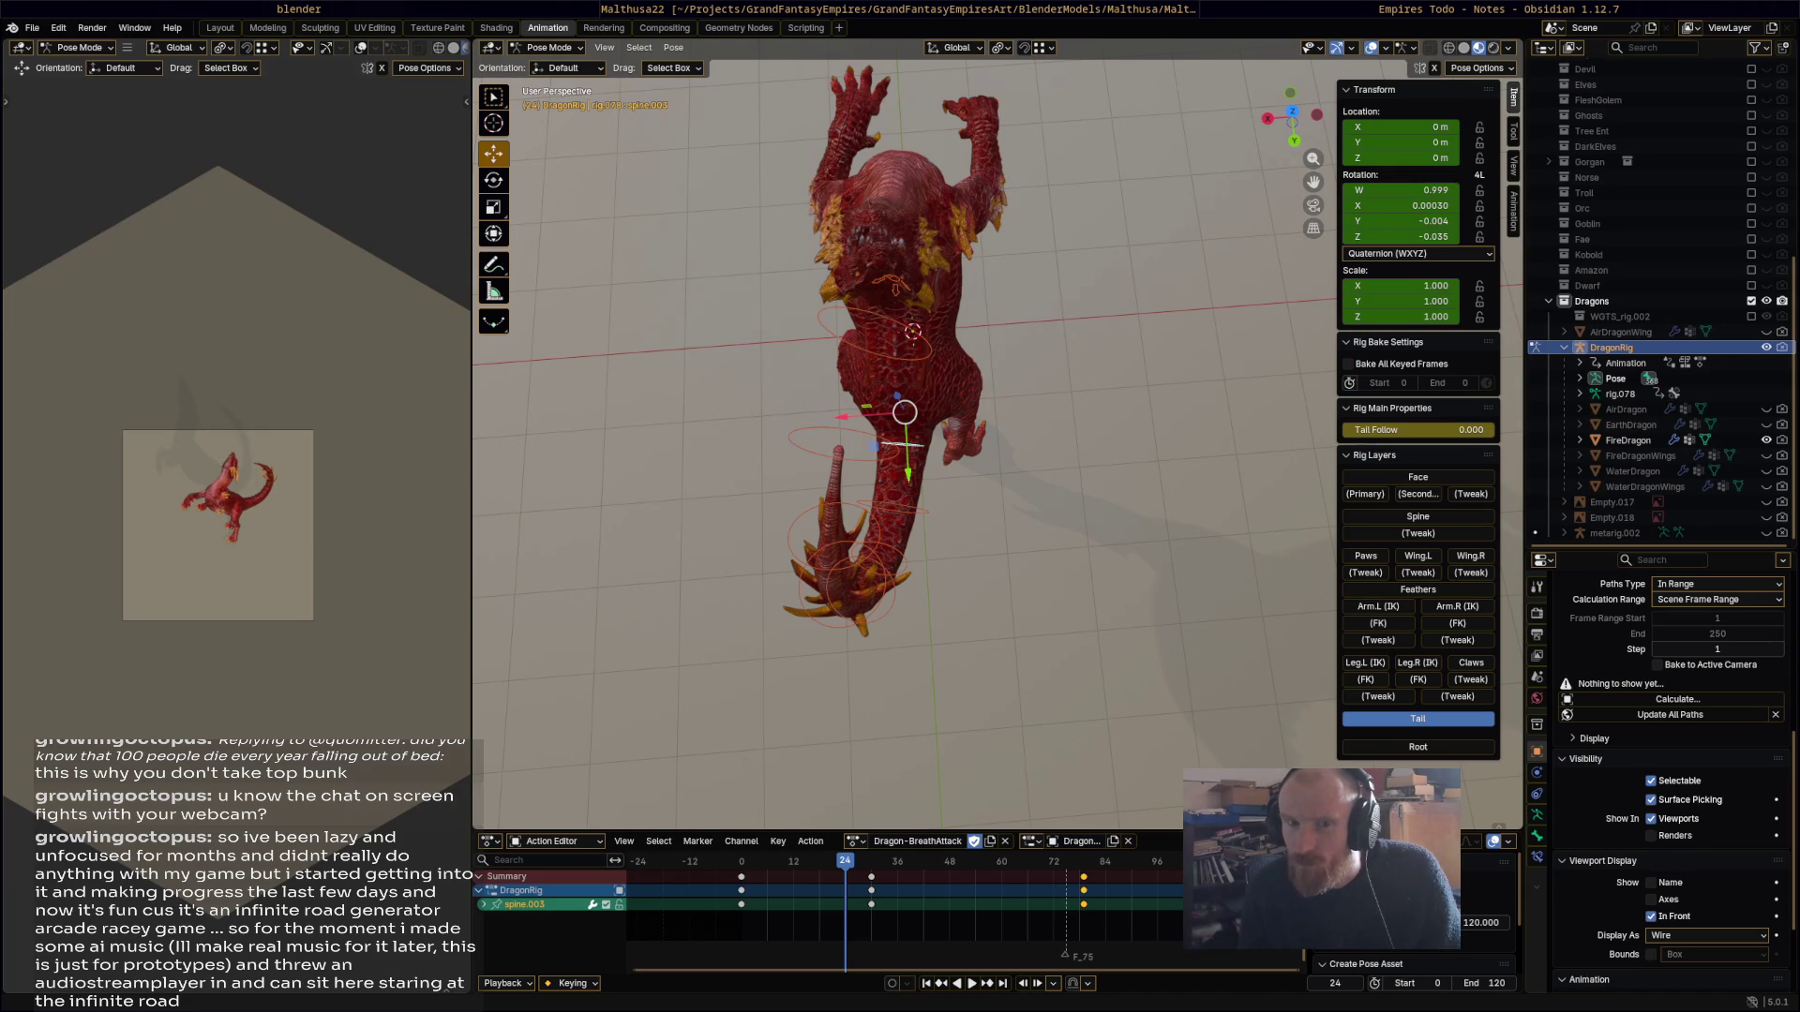
{"action": "key", "text": "super+2"}
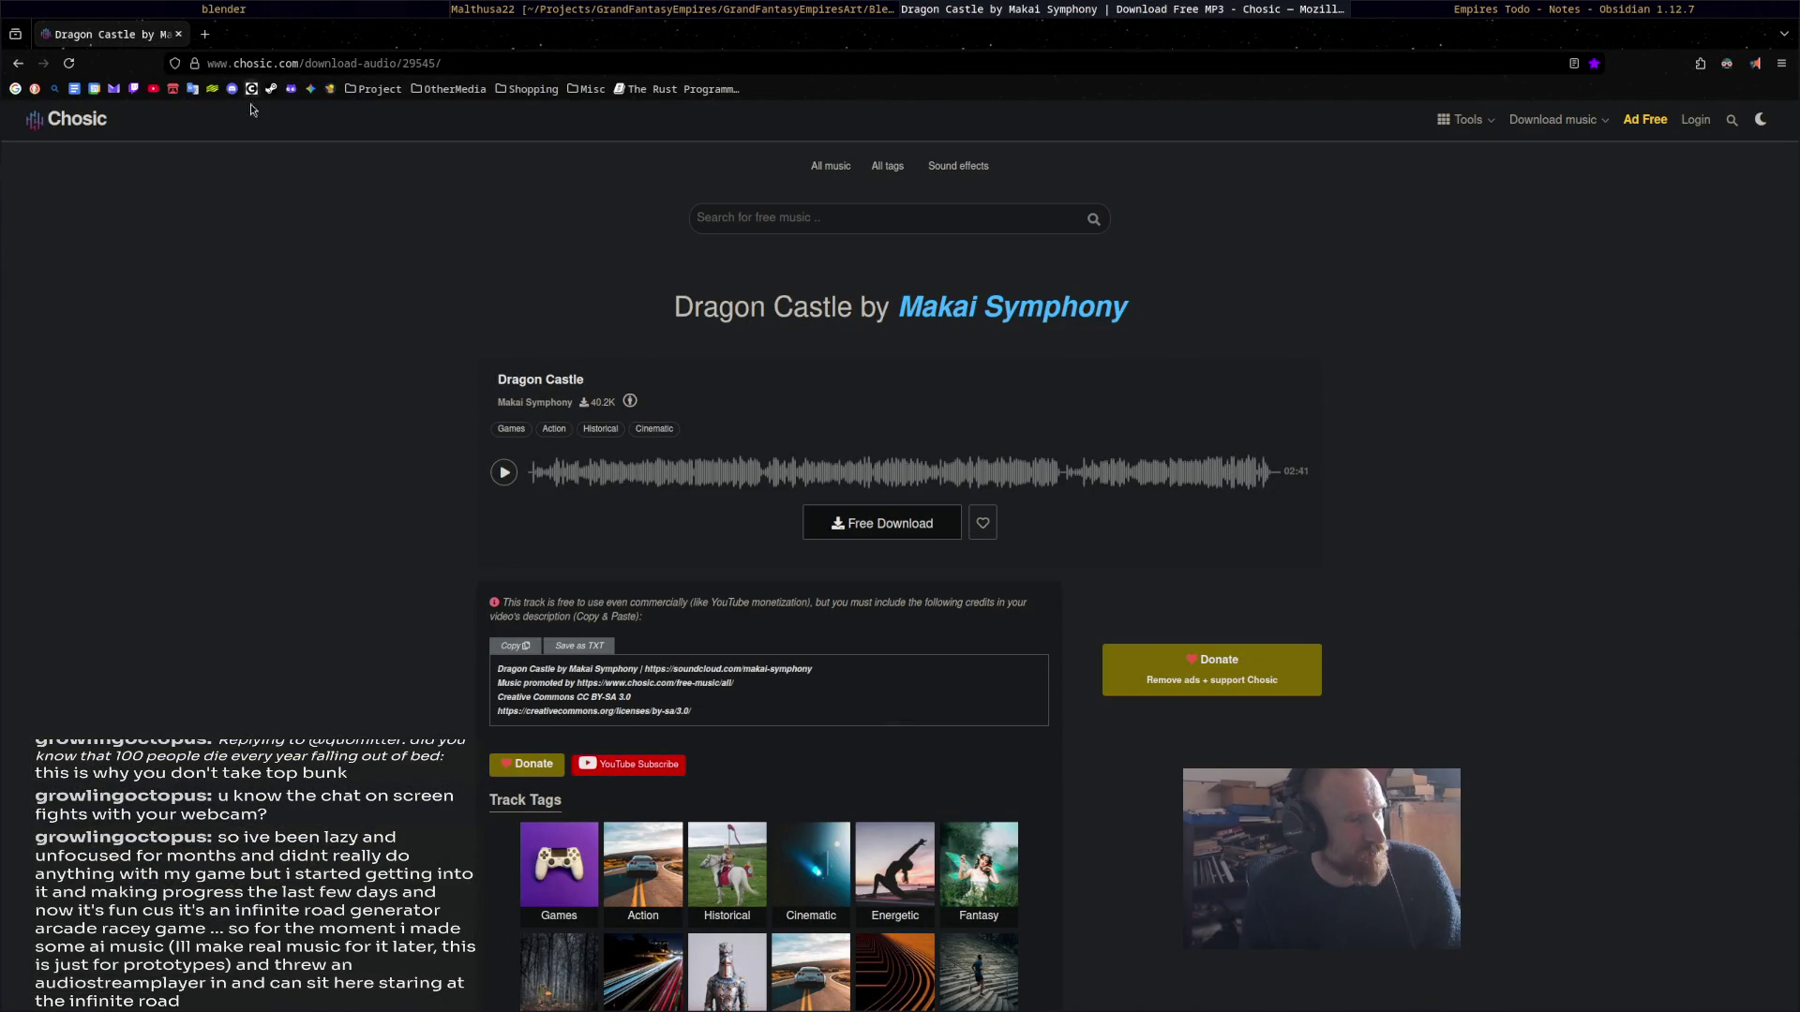
Step: Open the Makai Symphony artist page, select its address, then return to Blender
{"action": "scroll", "coordinate": [278, 505], "scroll_direction": "down", "scroll_amount": 3}
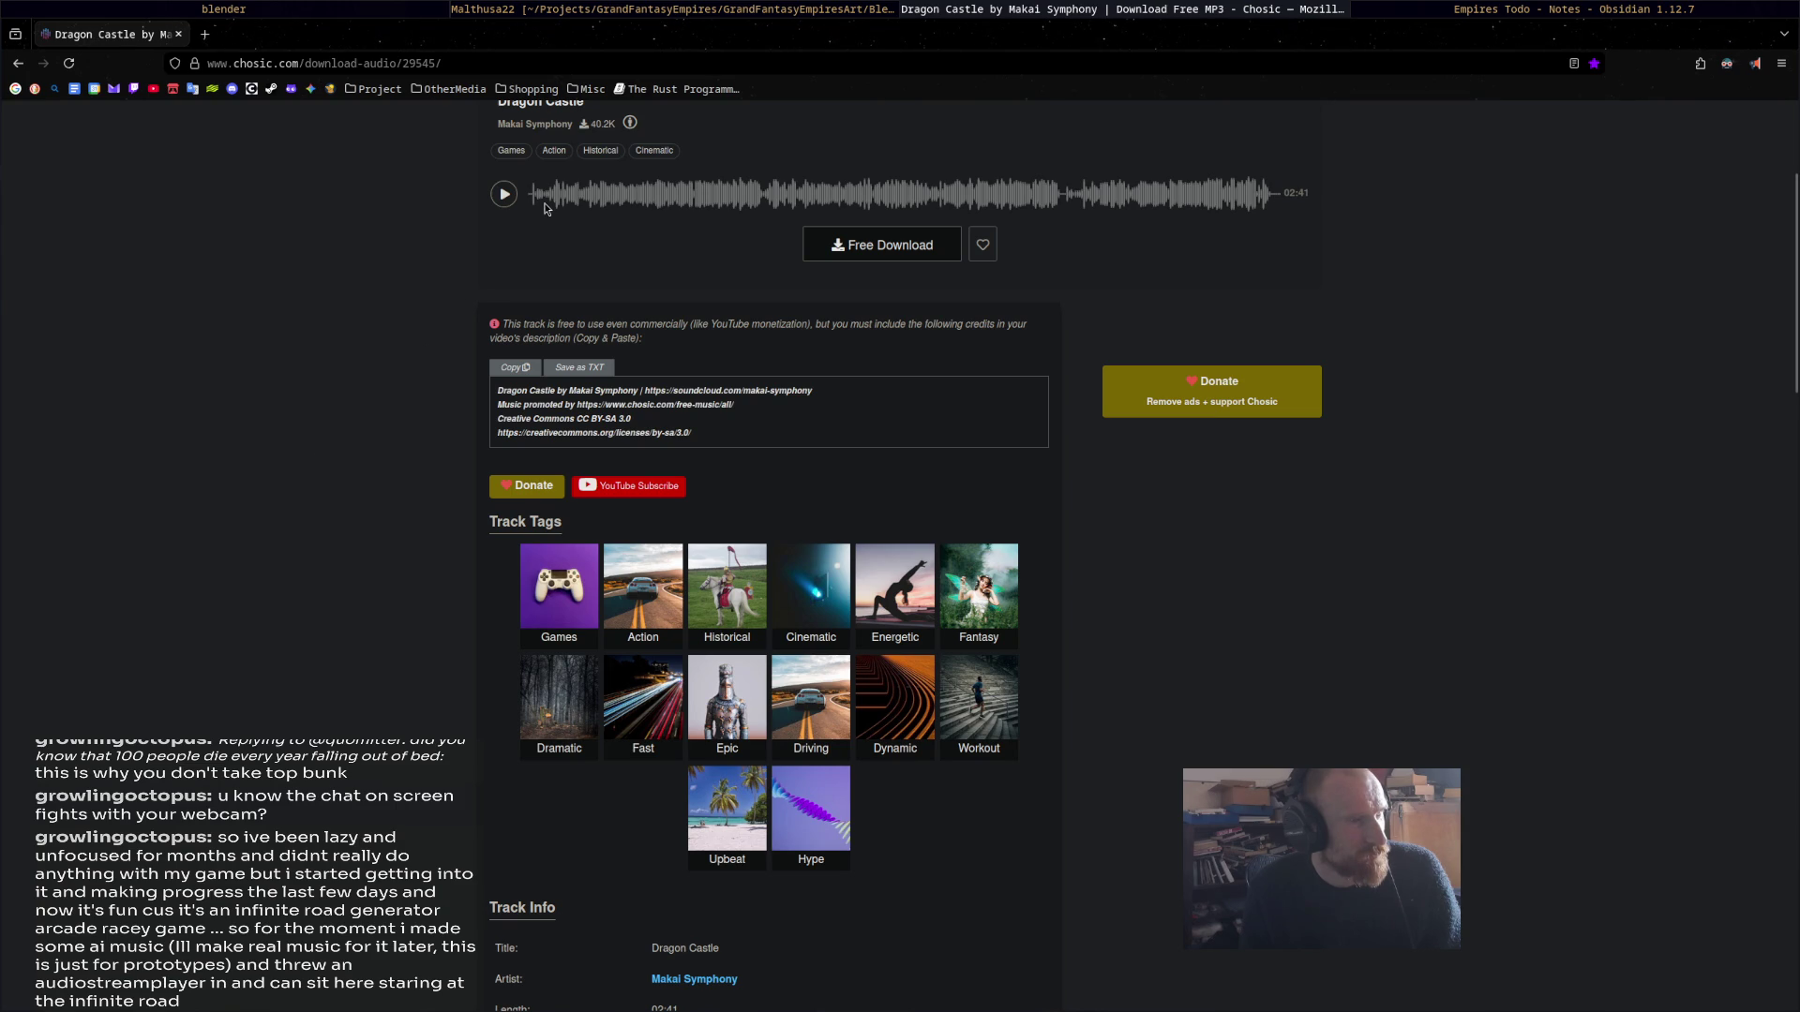
{"action": "scroll", "coordinate": [537, 267], "scroll_direction": "up", "scroll_amount": 2}
{"action": "left_click", "coordinate": [538, 311]}
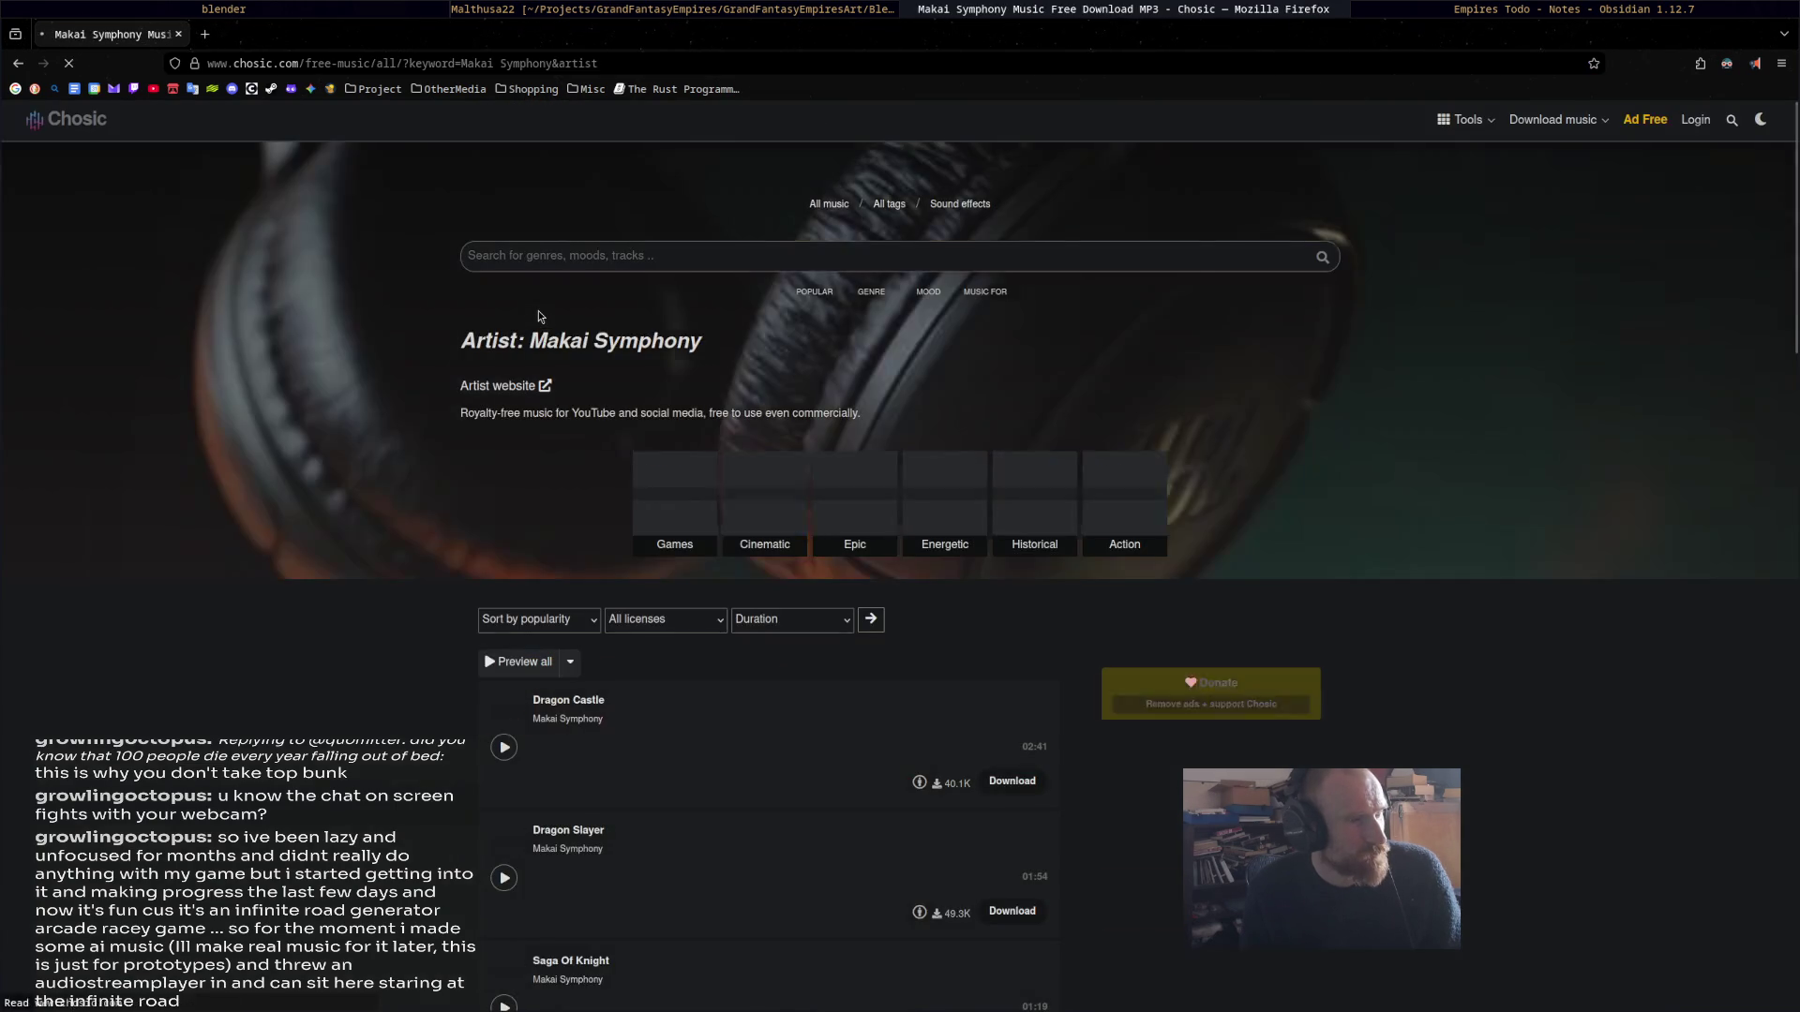
{"action": "scroll", "coordinate": [317, 510], "scroll_direction": "down", "scroll_amount": 5}
{"action": "scroll", "coordinate": [528, 192], "scroll_direction": "up", "scroll_amount": 5}
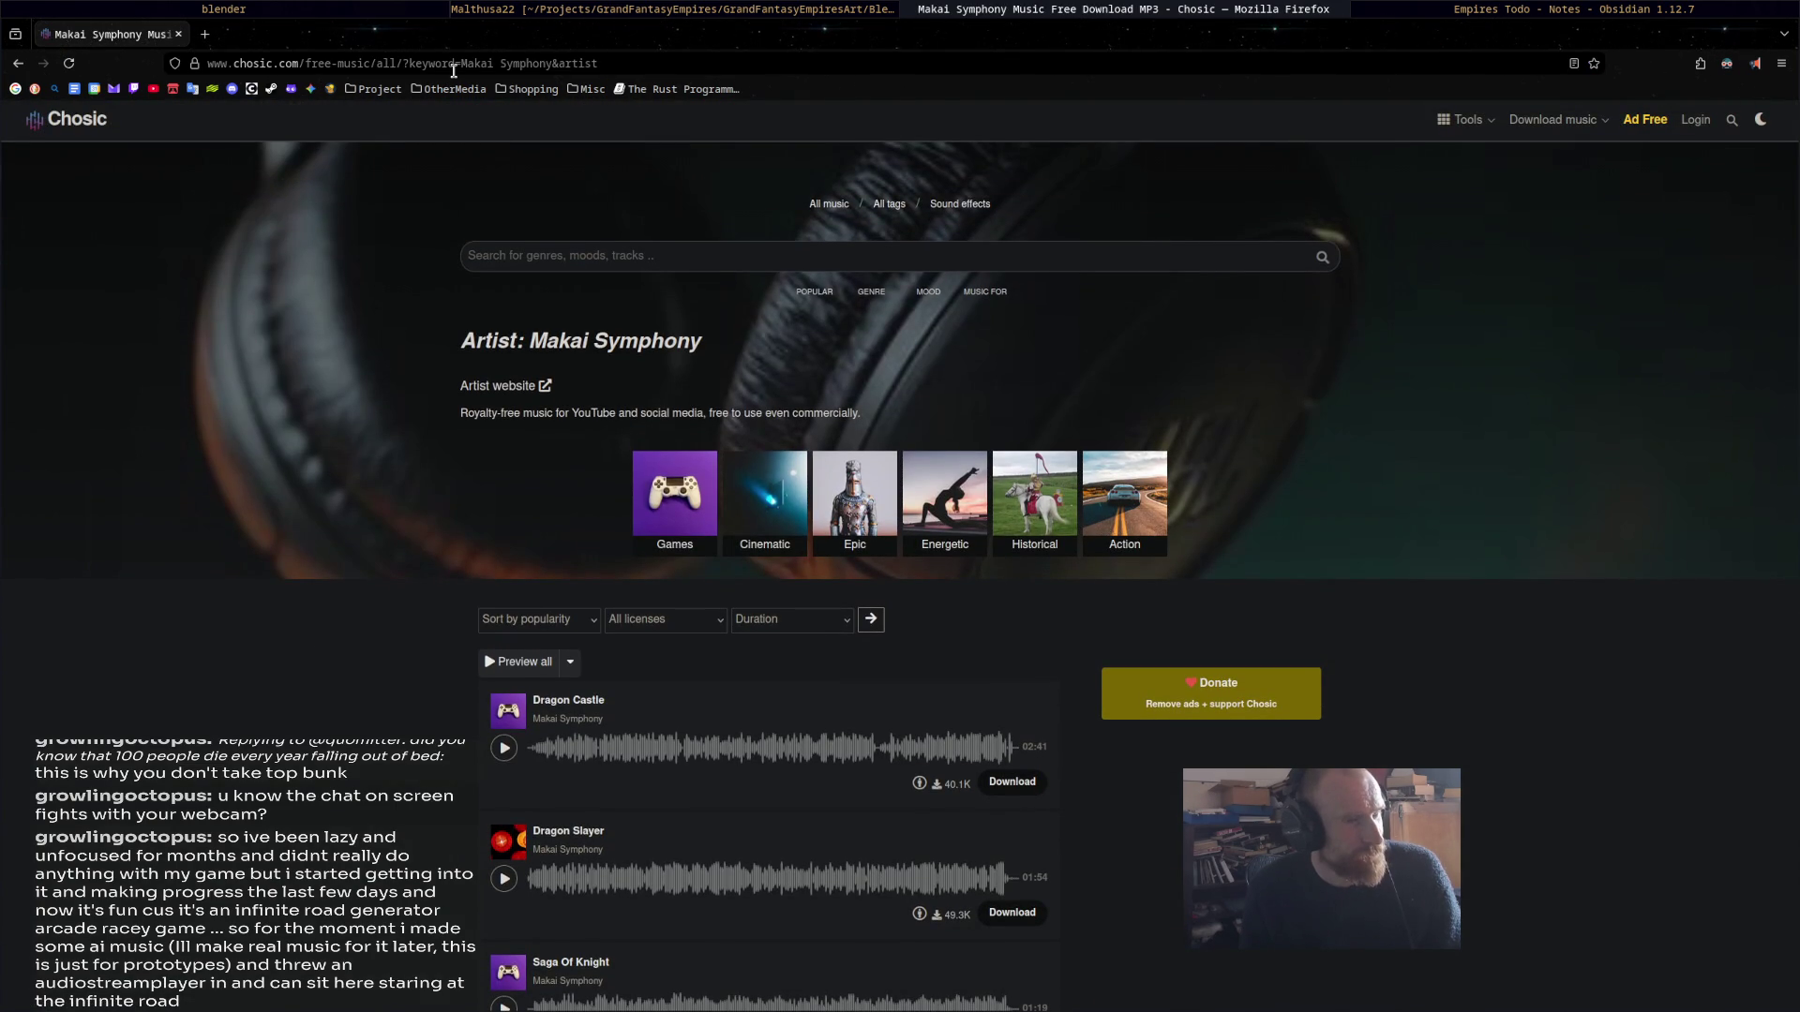
{"action": "scroll", "coordinate": [358, 295], "scroll_direction": "down", "scroll_amount": 5}
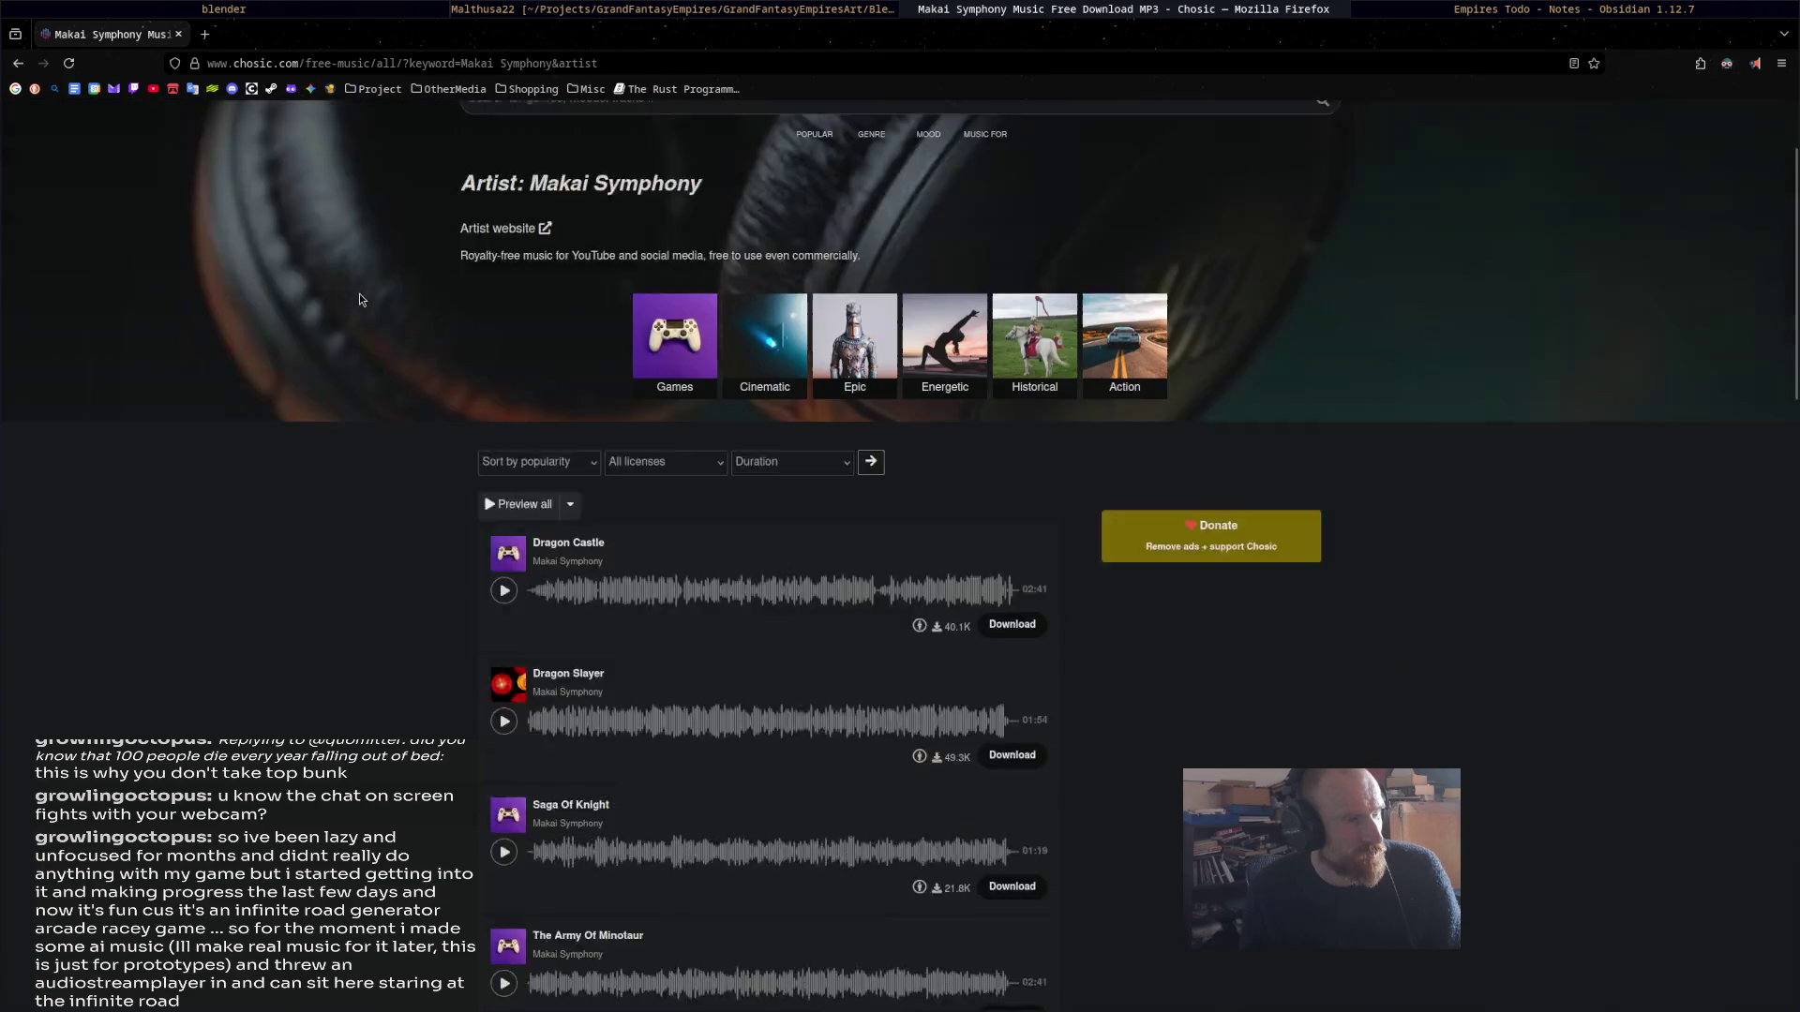
{"action": "scroll", "coordinate": [525, 167], "scroll_direction": "up", "scroll_amount": 5}
{"action": "left_click", "coordinate": [587, 64]}
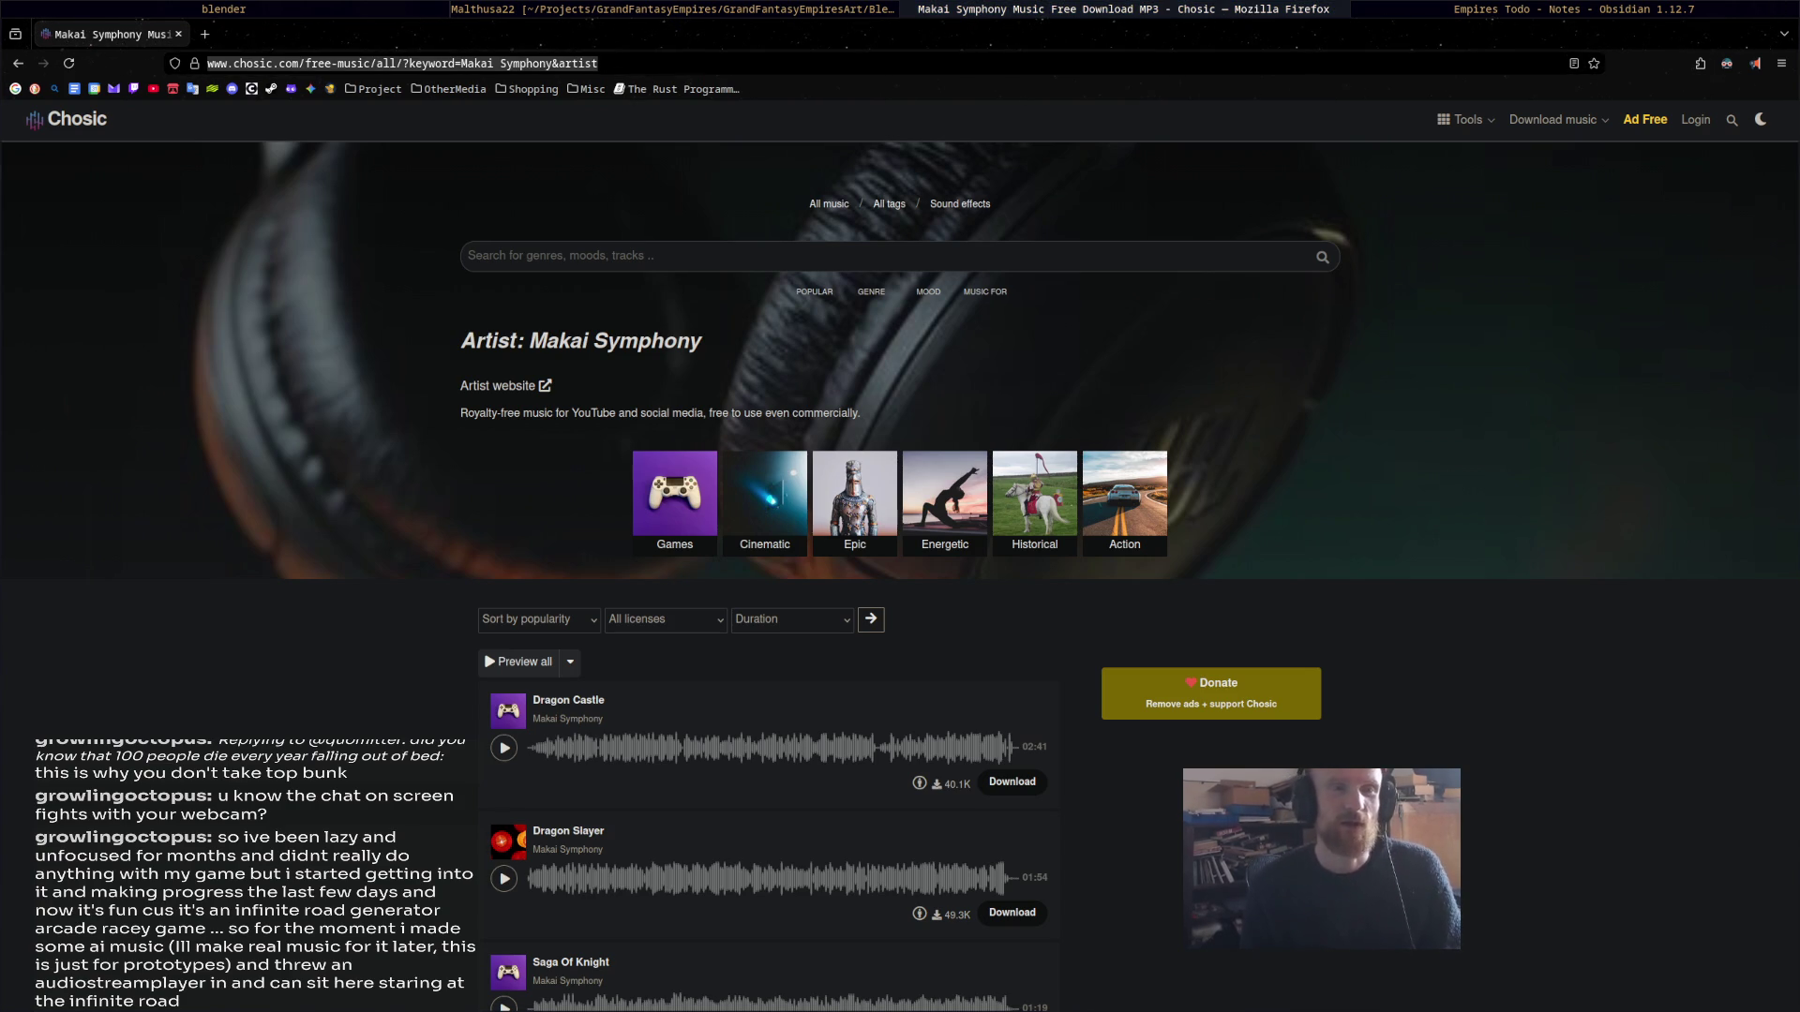
{"action": "key", "text": "super+1"}
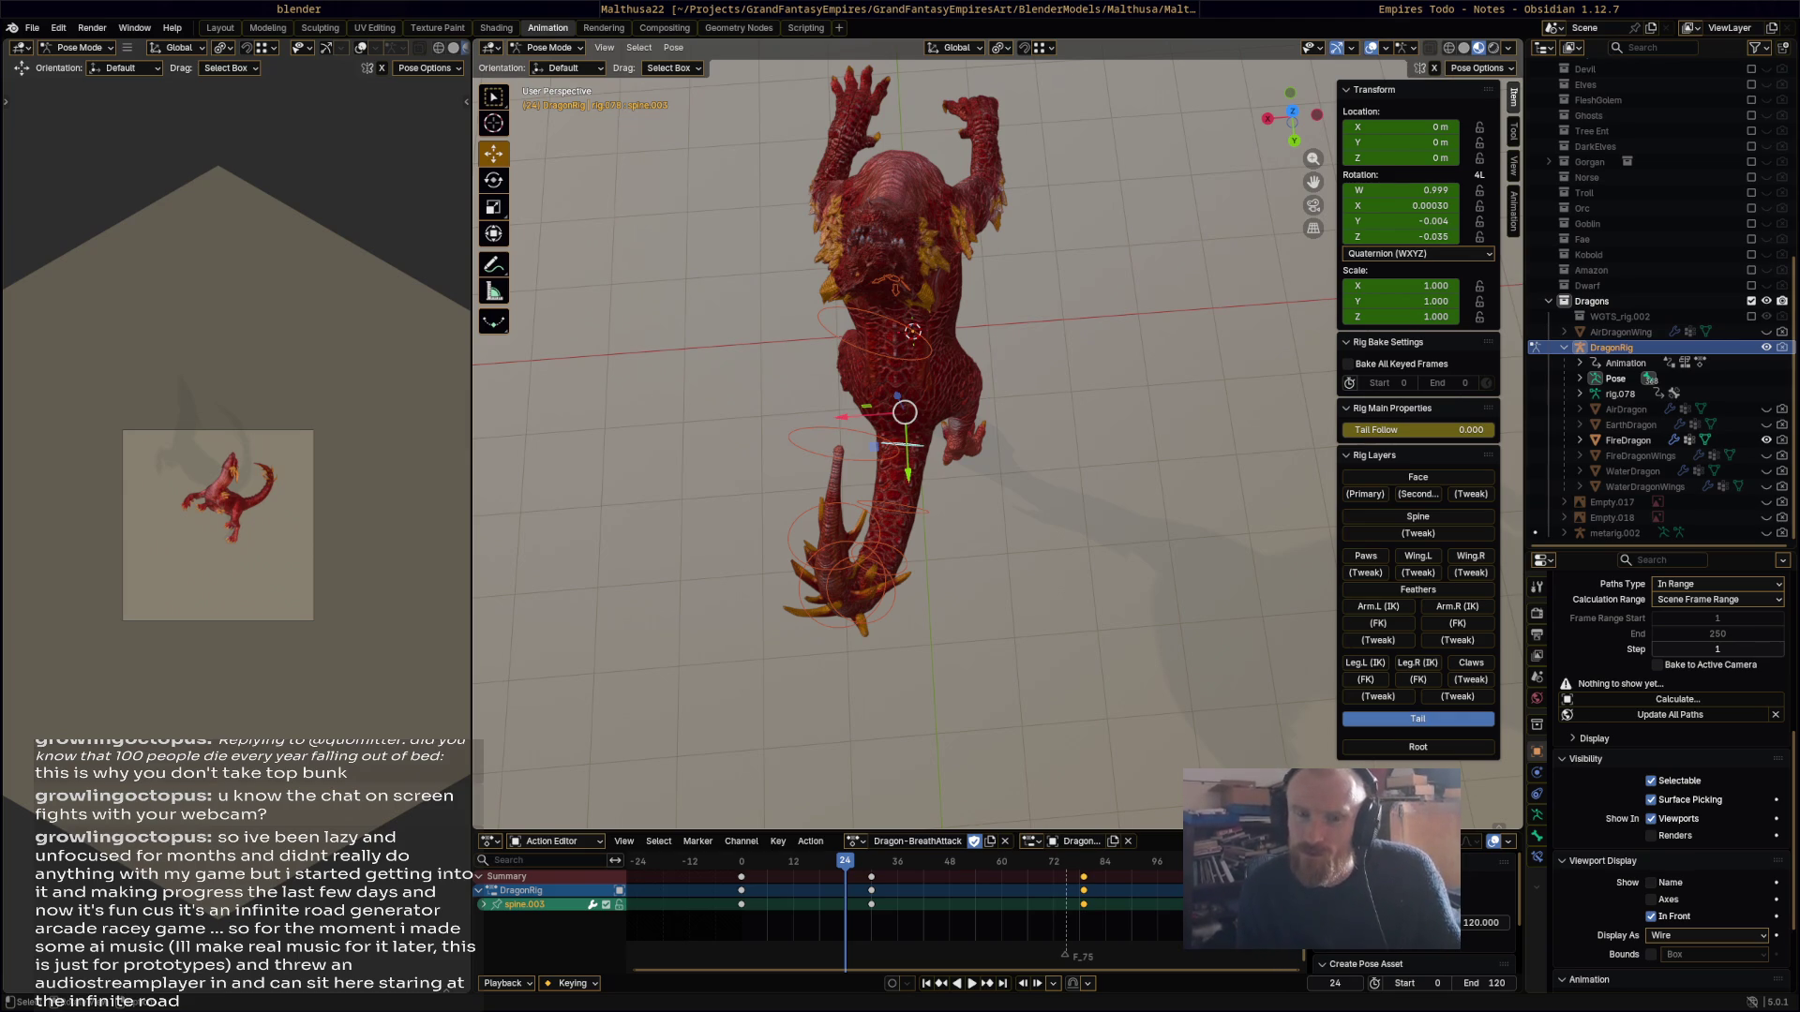
Step: Scroll through the White Bat albums on Bandcamp, then close that browser tab
{"action": "key", "text": "alt+Tab"}
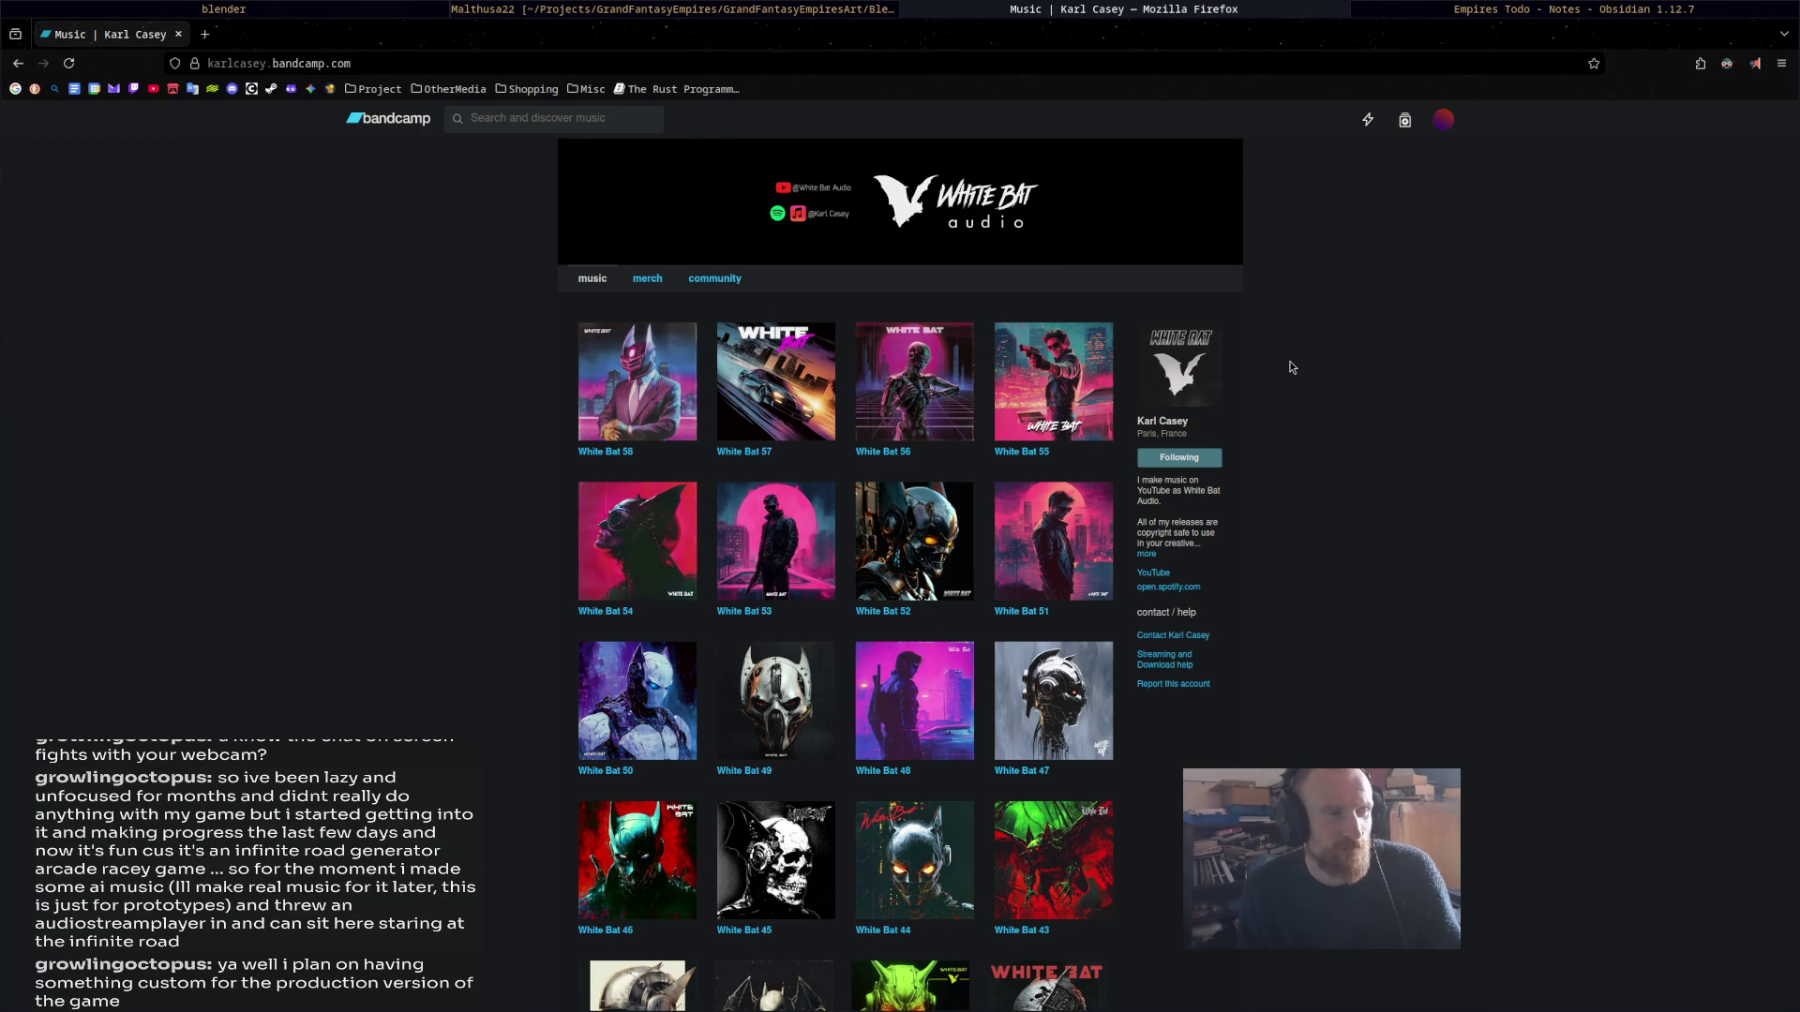
{"action": "scroll", "coordinate": [1384, 759], "scroll_direction": "down", "scroll_amount": 7}
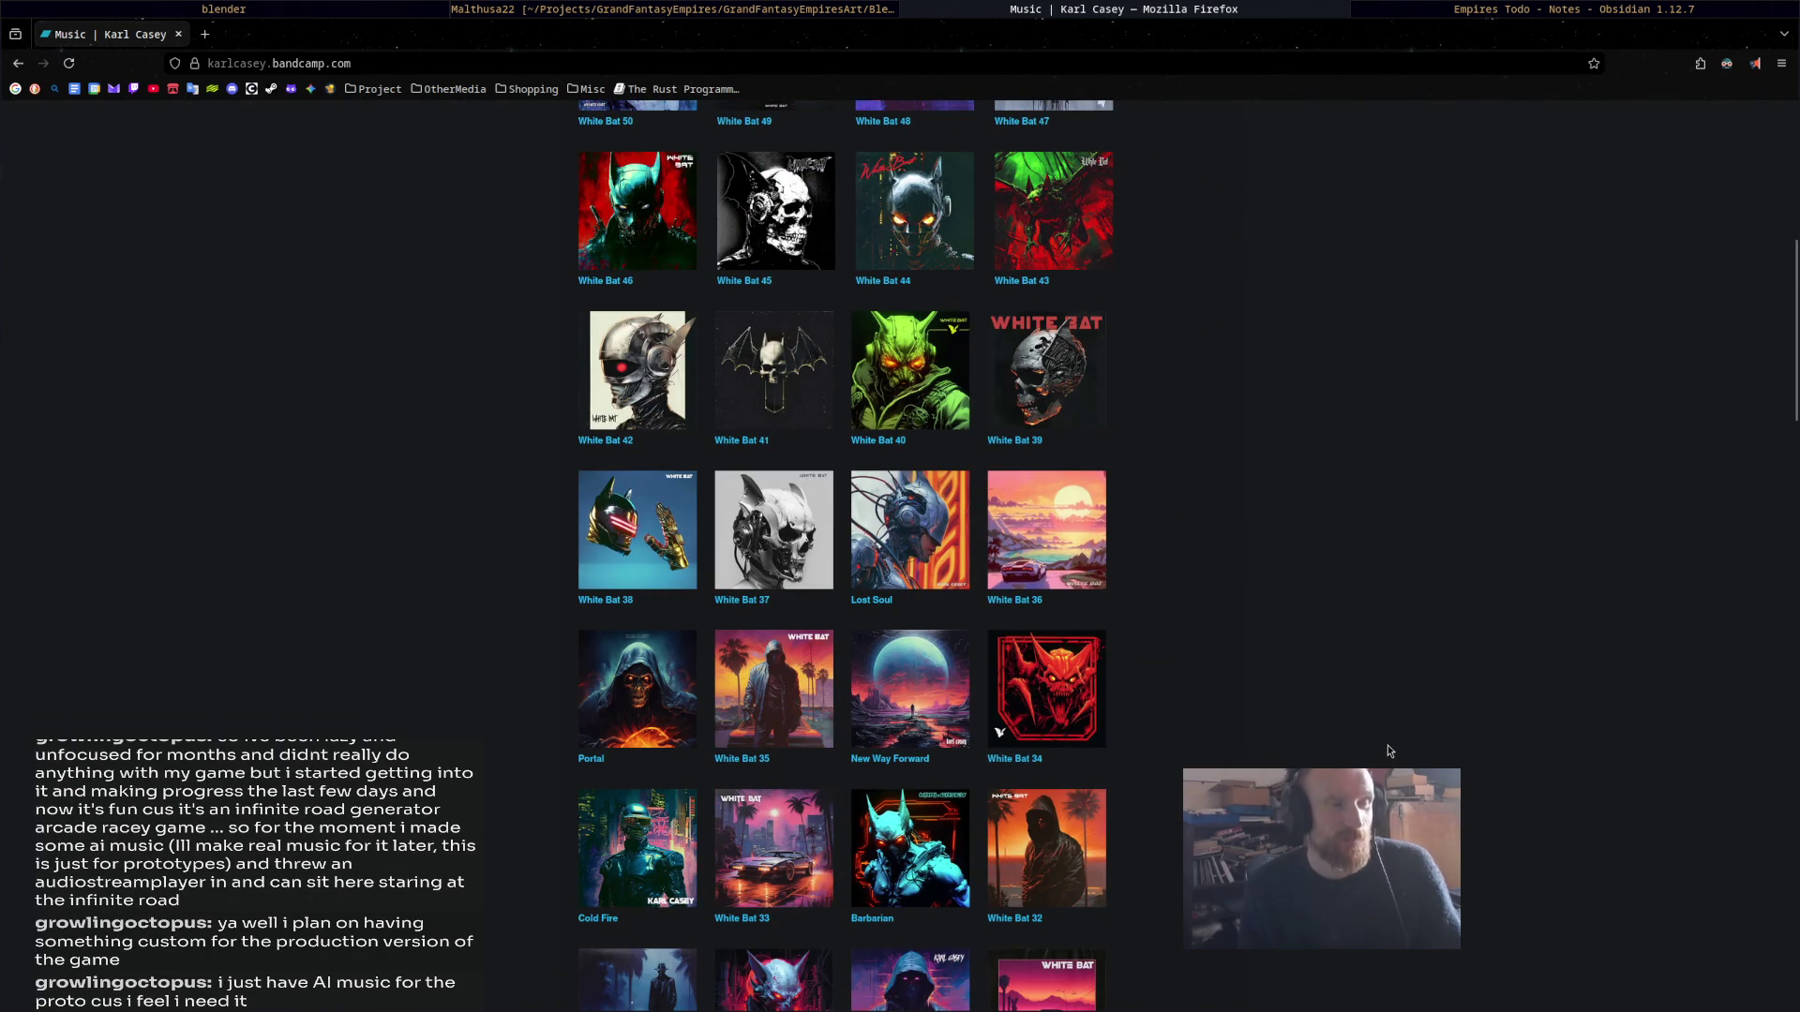
{"action": "middle_click", "coordinate": [1220, 5]}
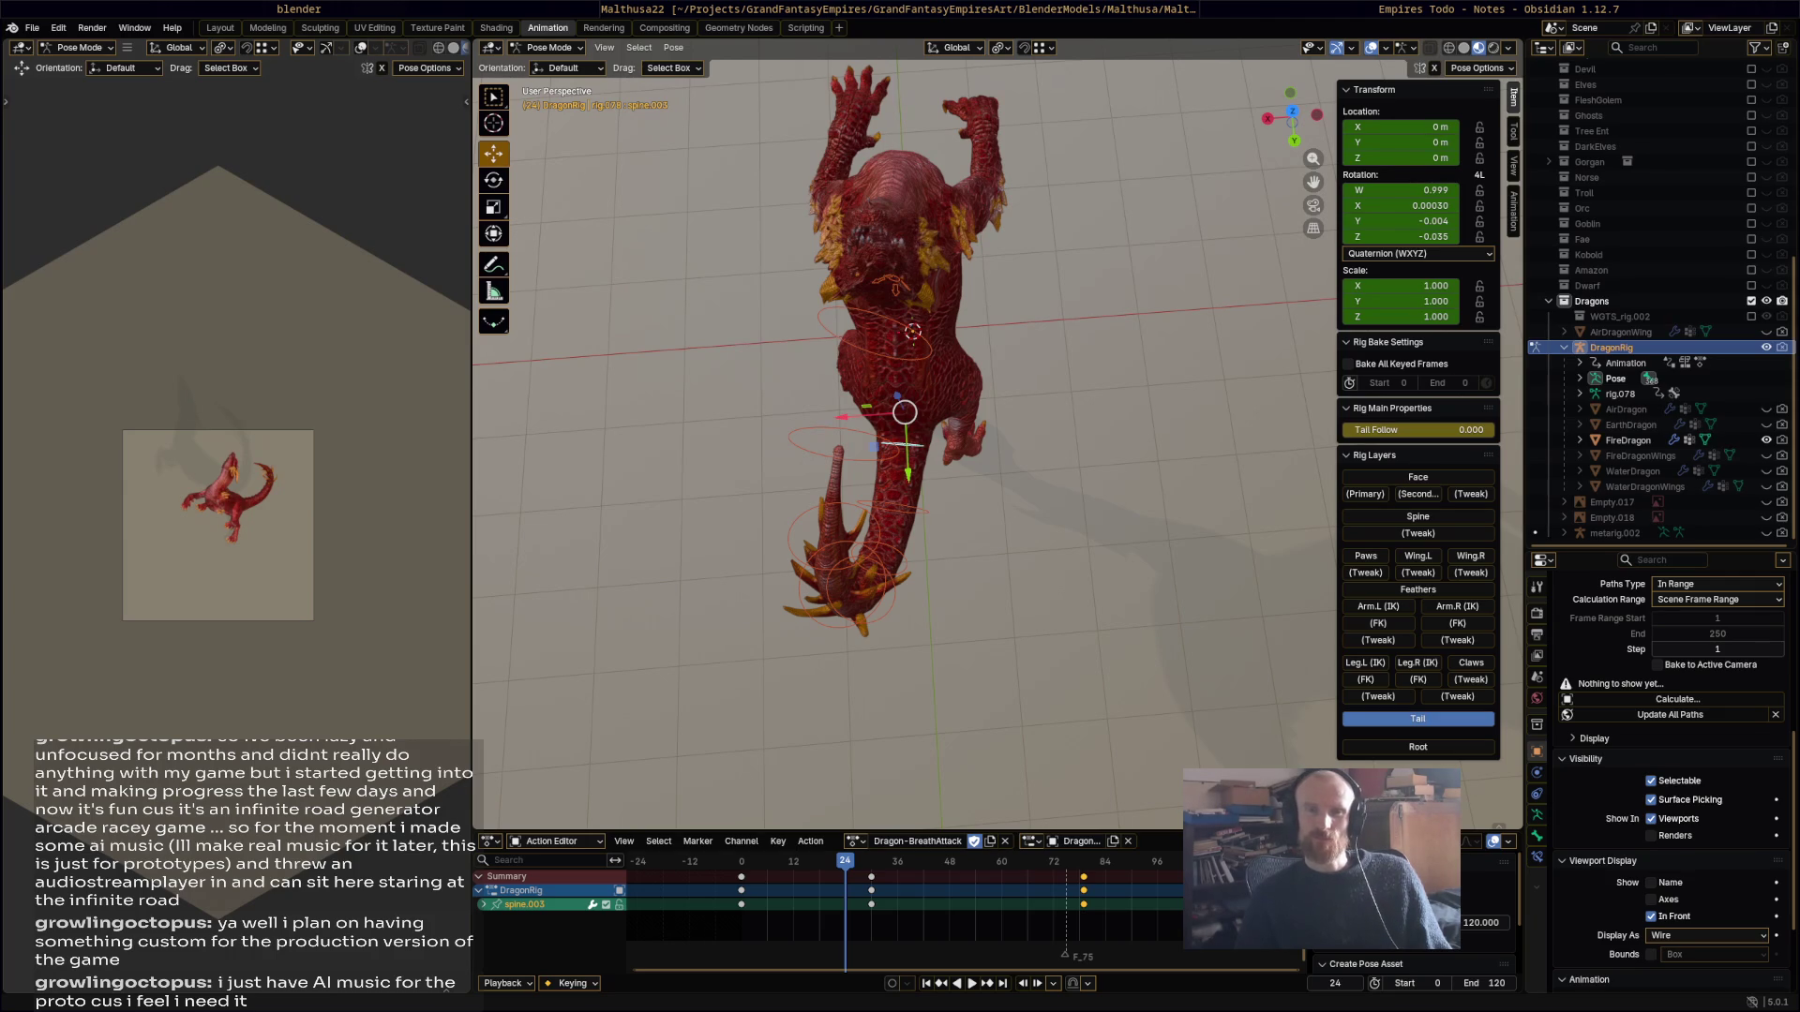
Step: Save the dragon file and play through the Dragon-BreathAttack animation
{"action": "middle_click_drag", "start_coordinate": [1072, 476], "coordinate": [1074, 446]}
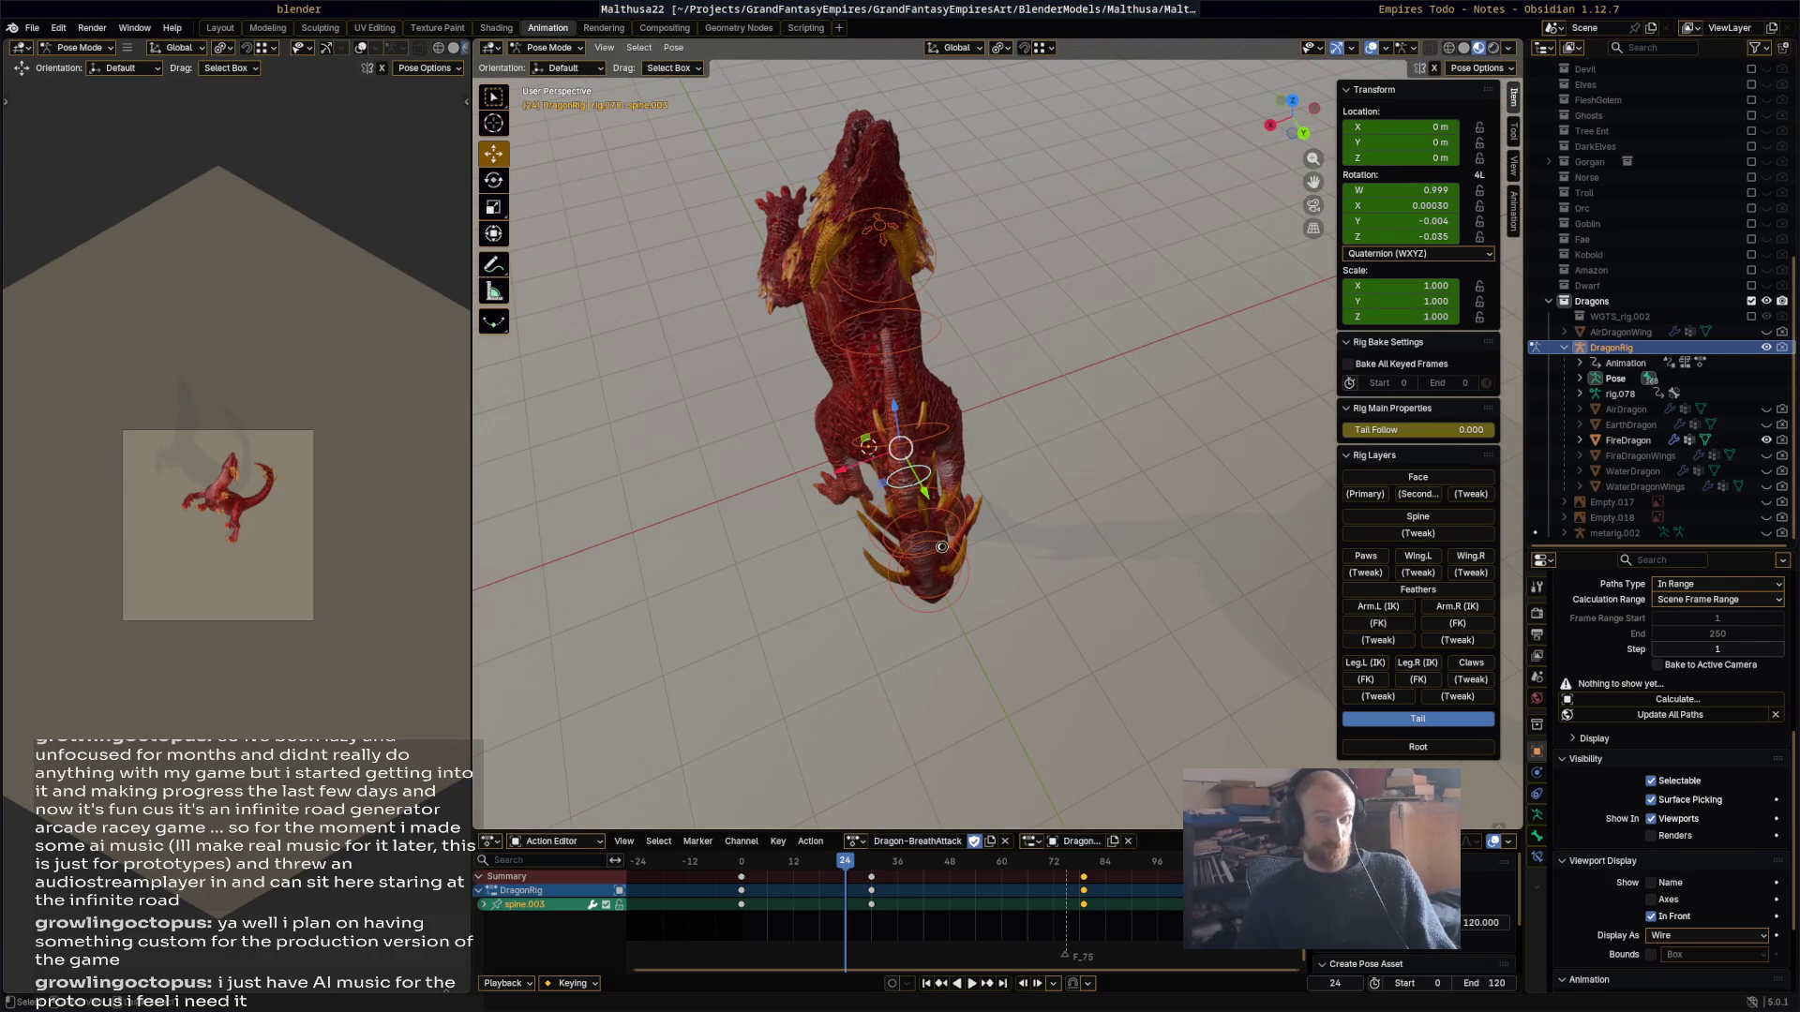
{"action": "key", "text": "ctrl+s"}
{"action": "middle_click_drag", "start_coordinate": [994, 525], "coordinate": [903, 823]}
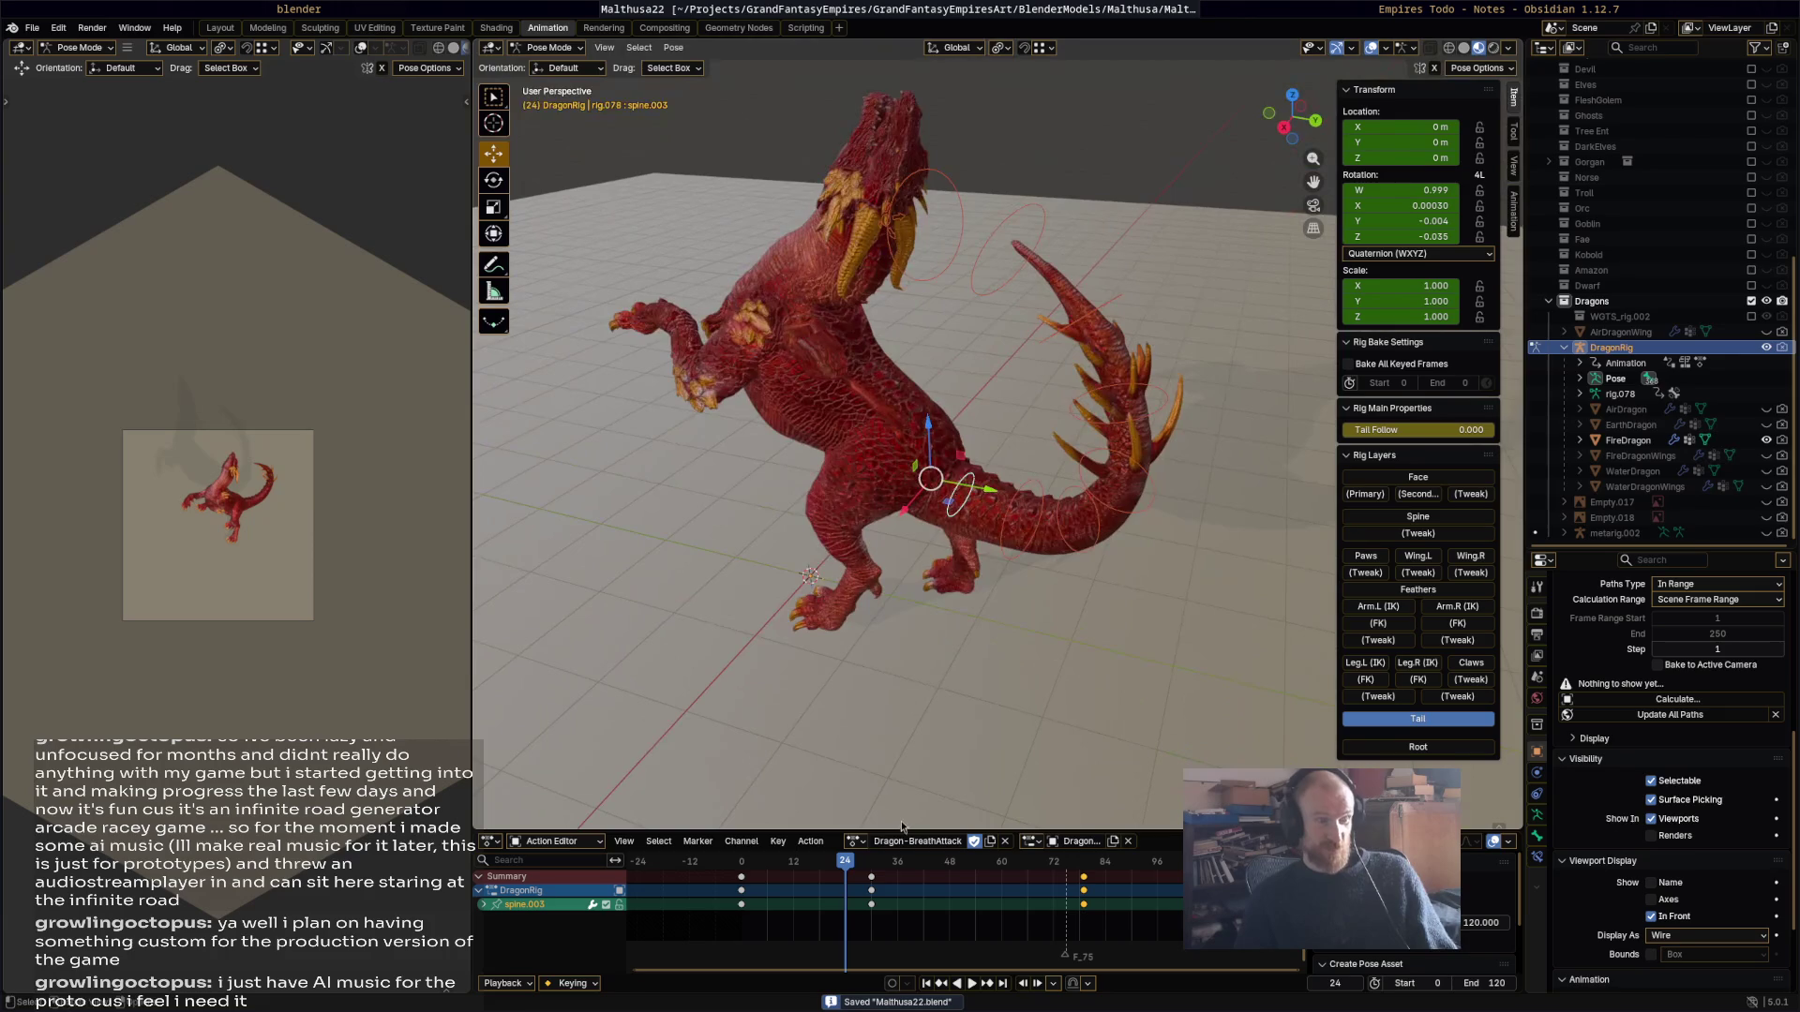
{"action": "key", "text": "space"}
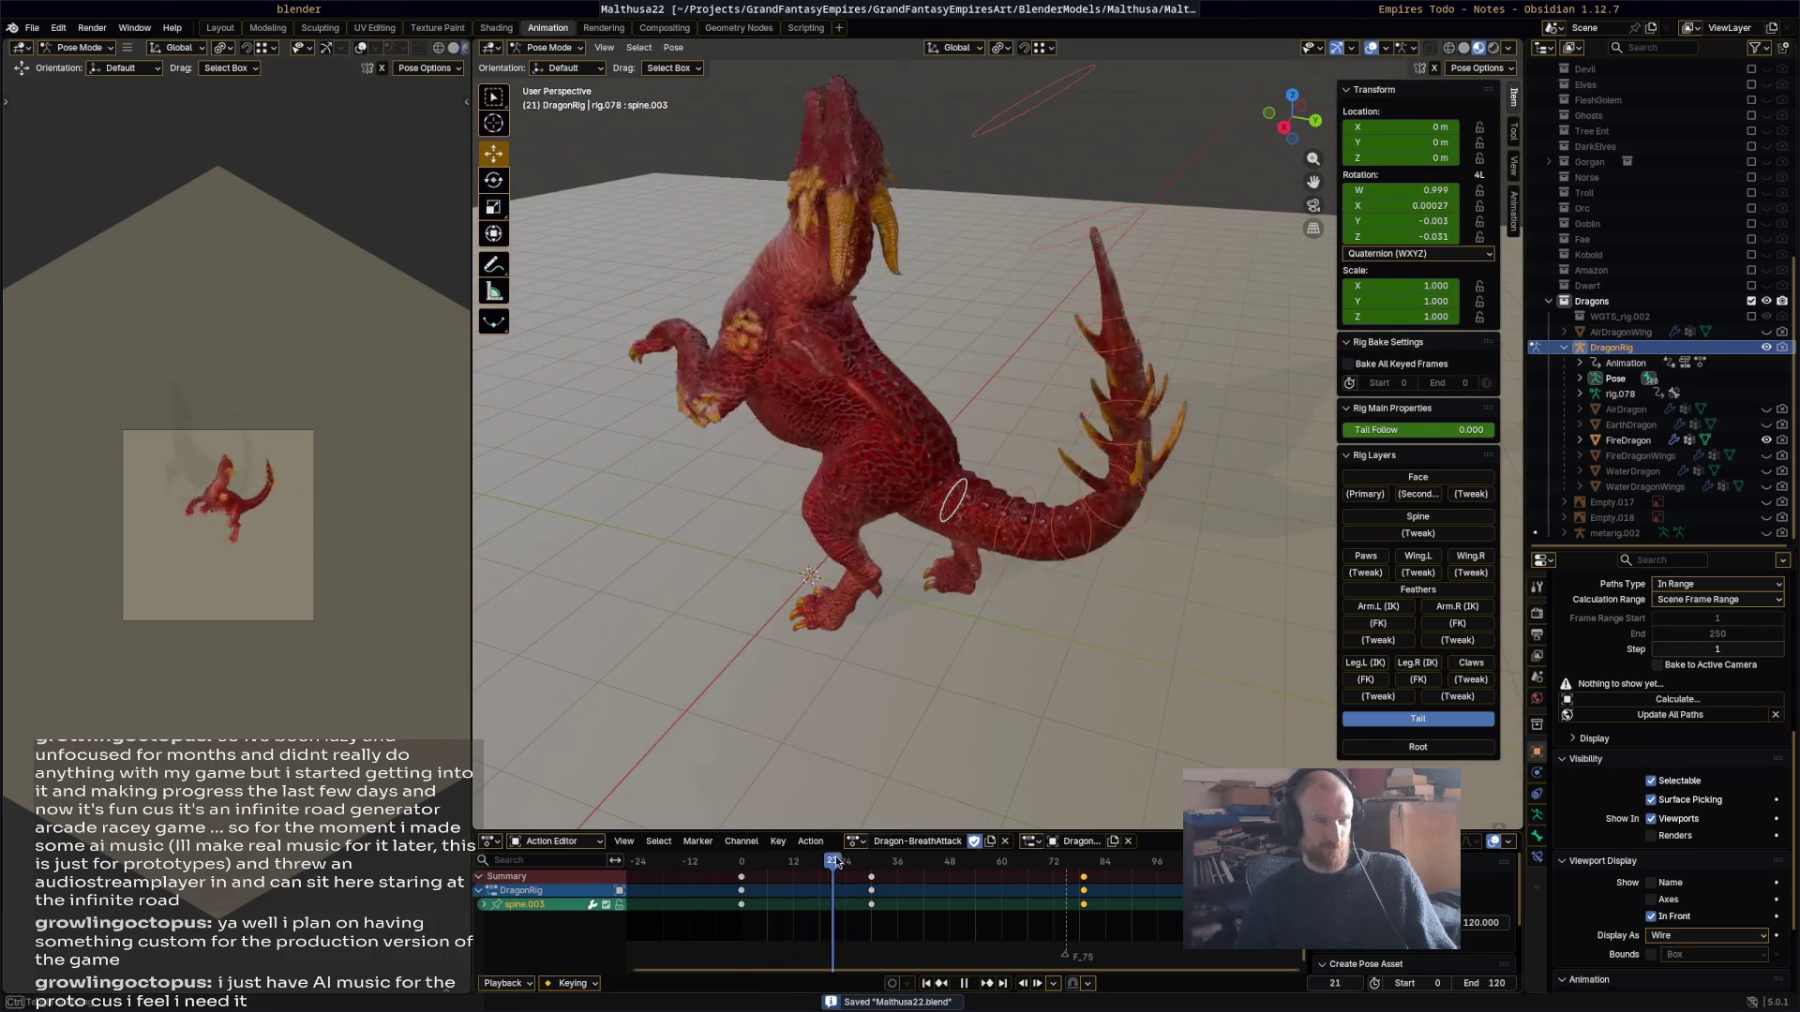
{"action": "left_click_drag", "start_coordinate": [906, 853], "coordinate": [1132, 853]}
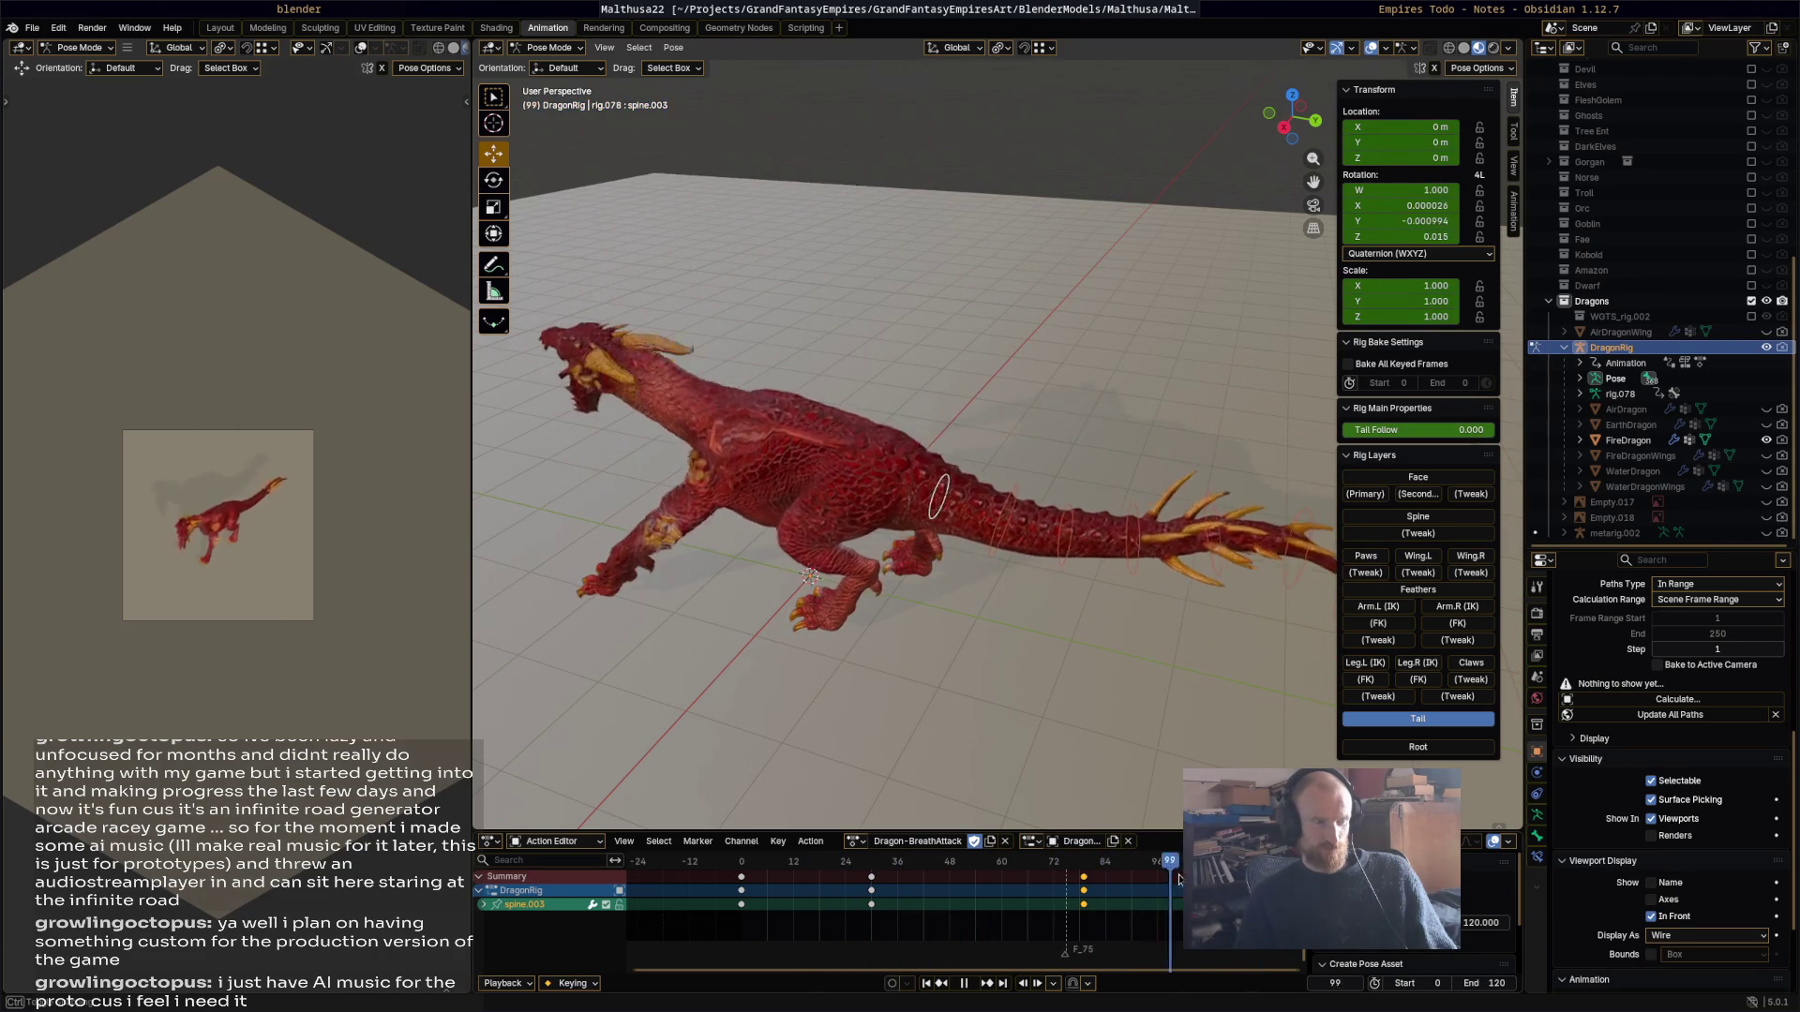
{"action": "key", "text": "space"}
{"action": "key", "text": "ctrl+s"}
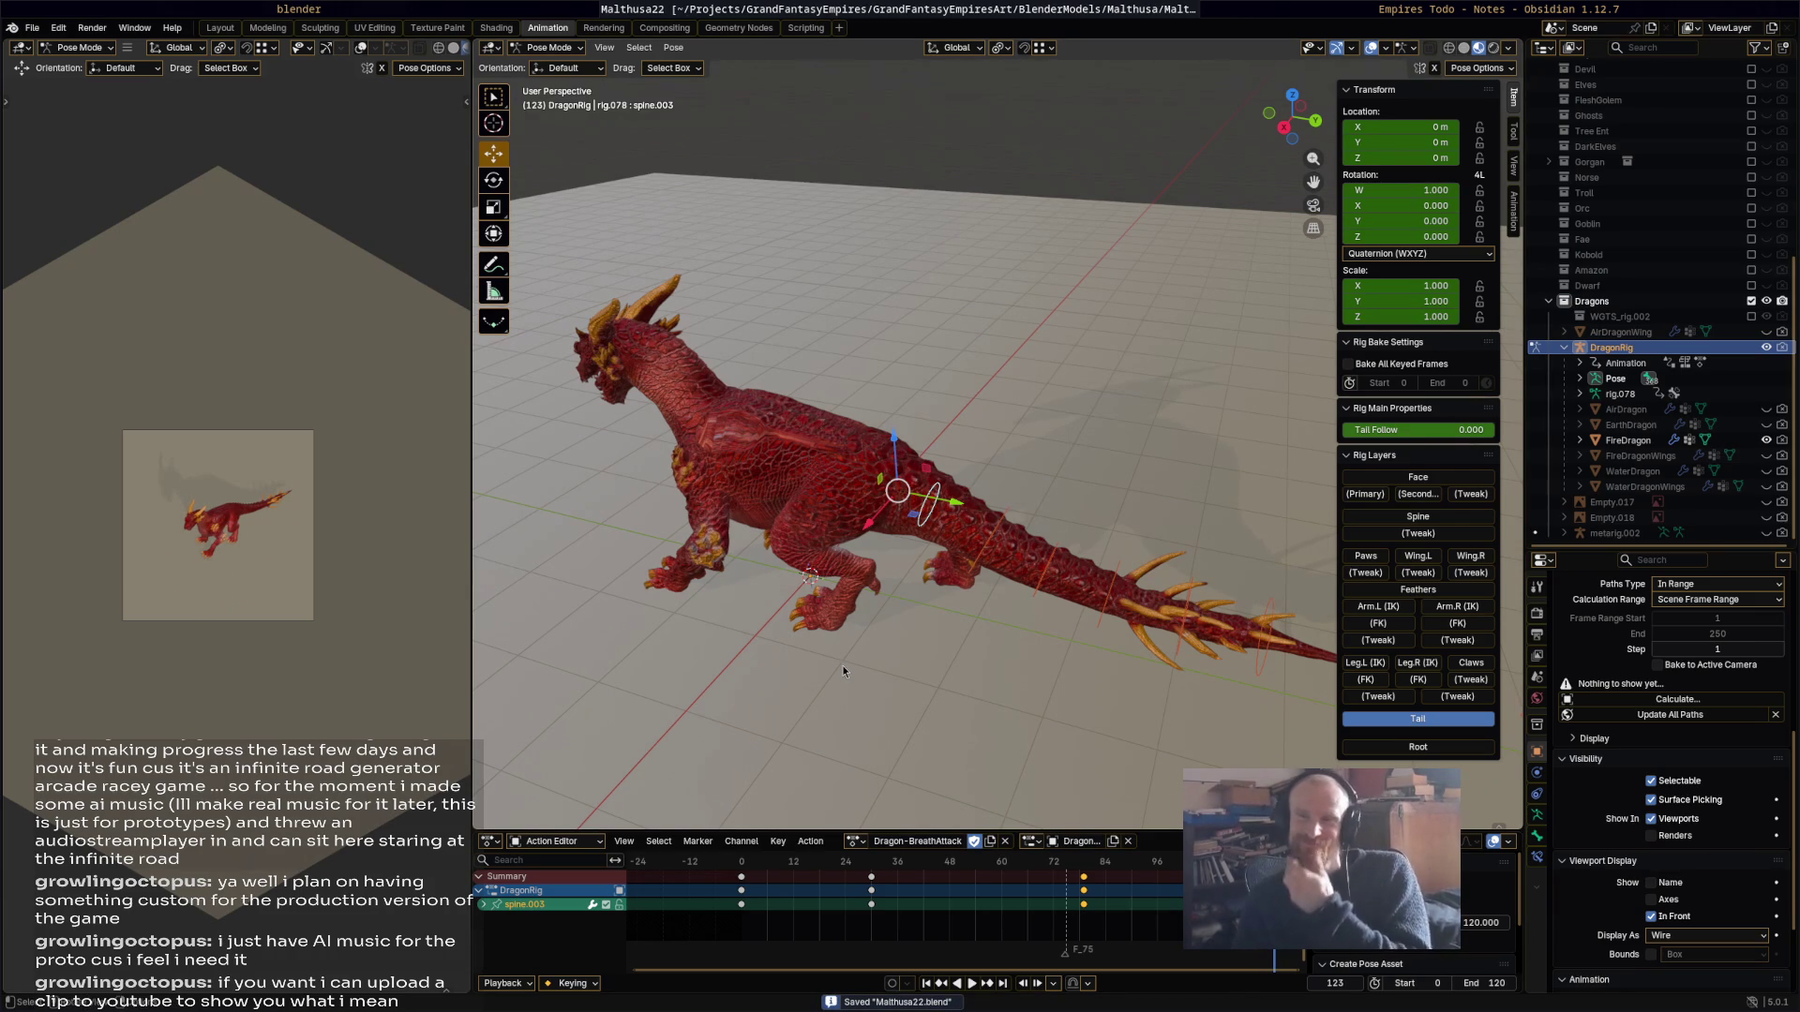
Step: Stop at frame 73 and make the FireDragonWings mesh visible
{"action": "key", "text": "space"}
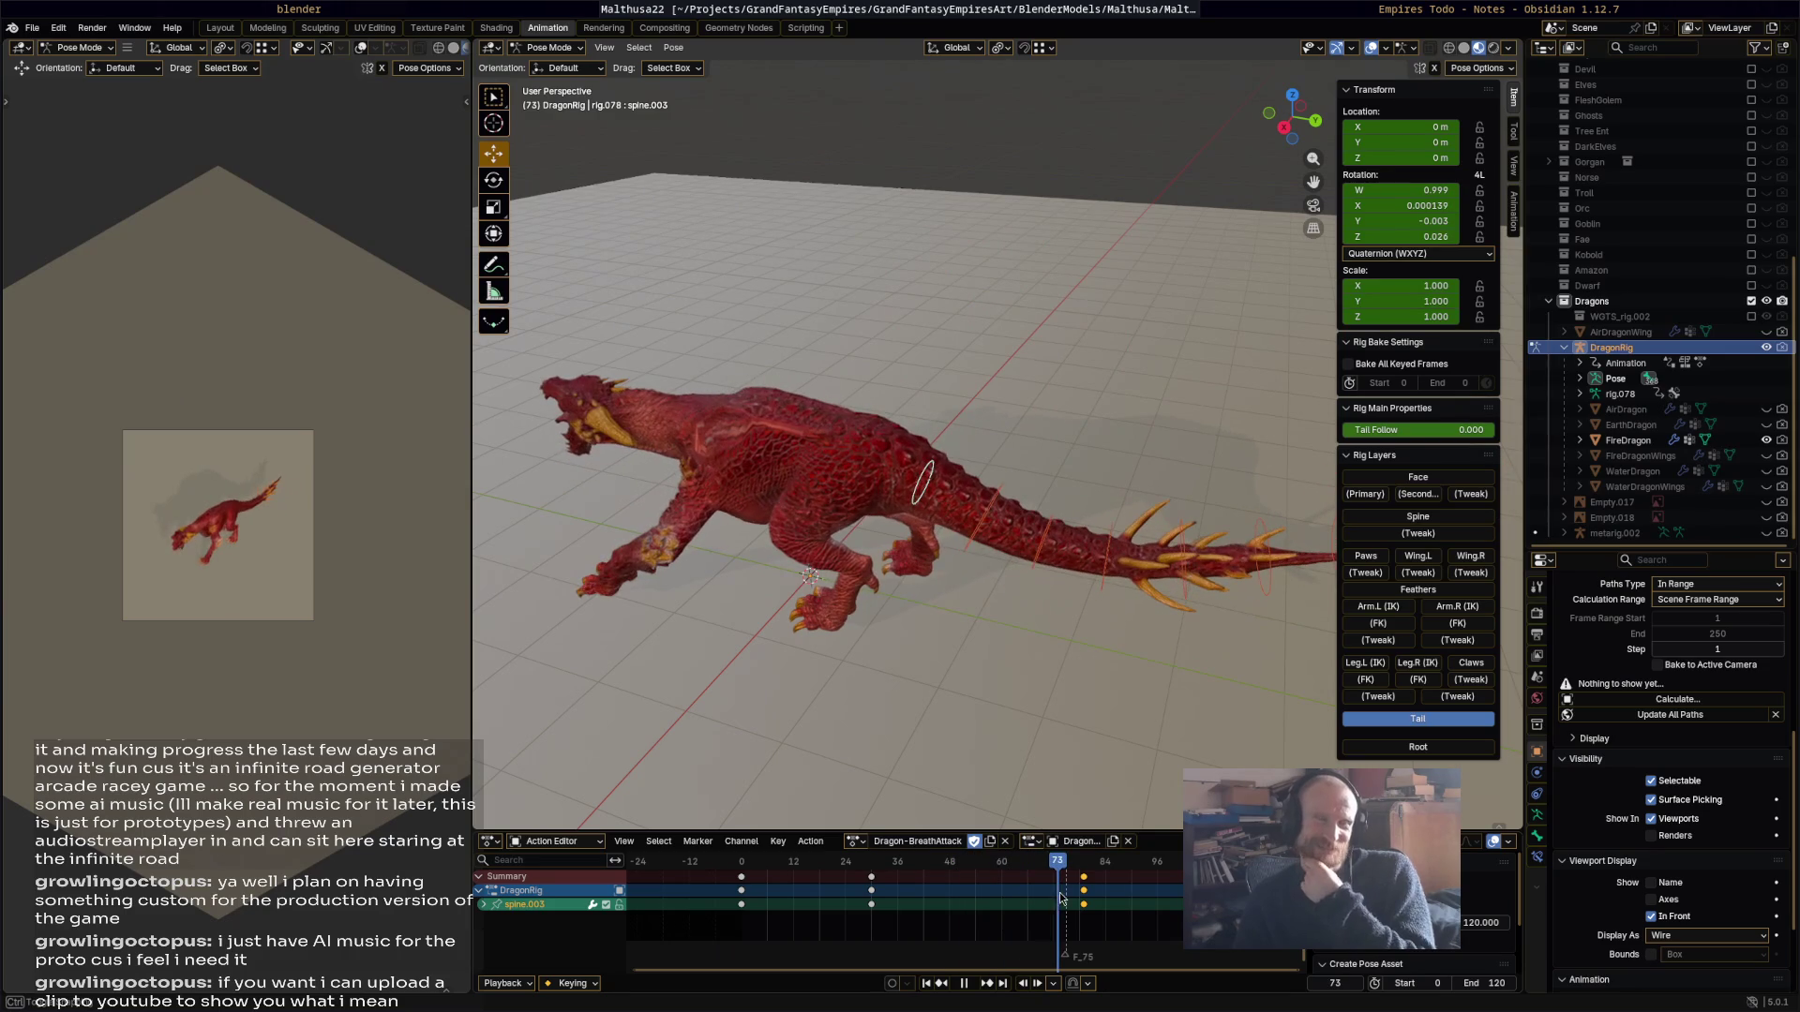
{"action": "key", "text": "space"}
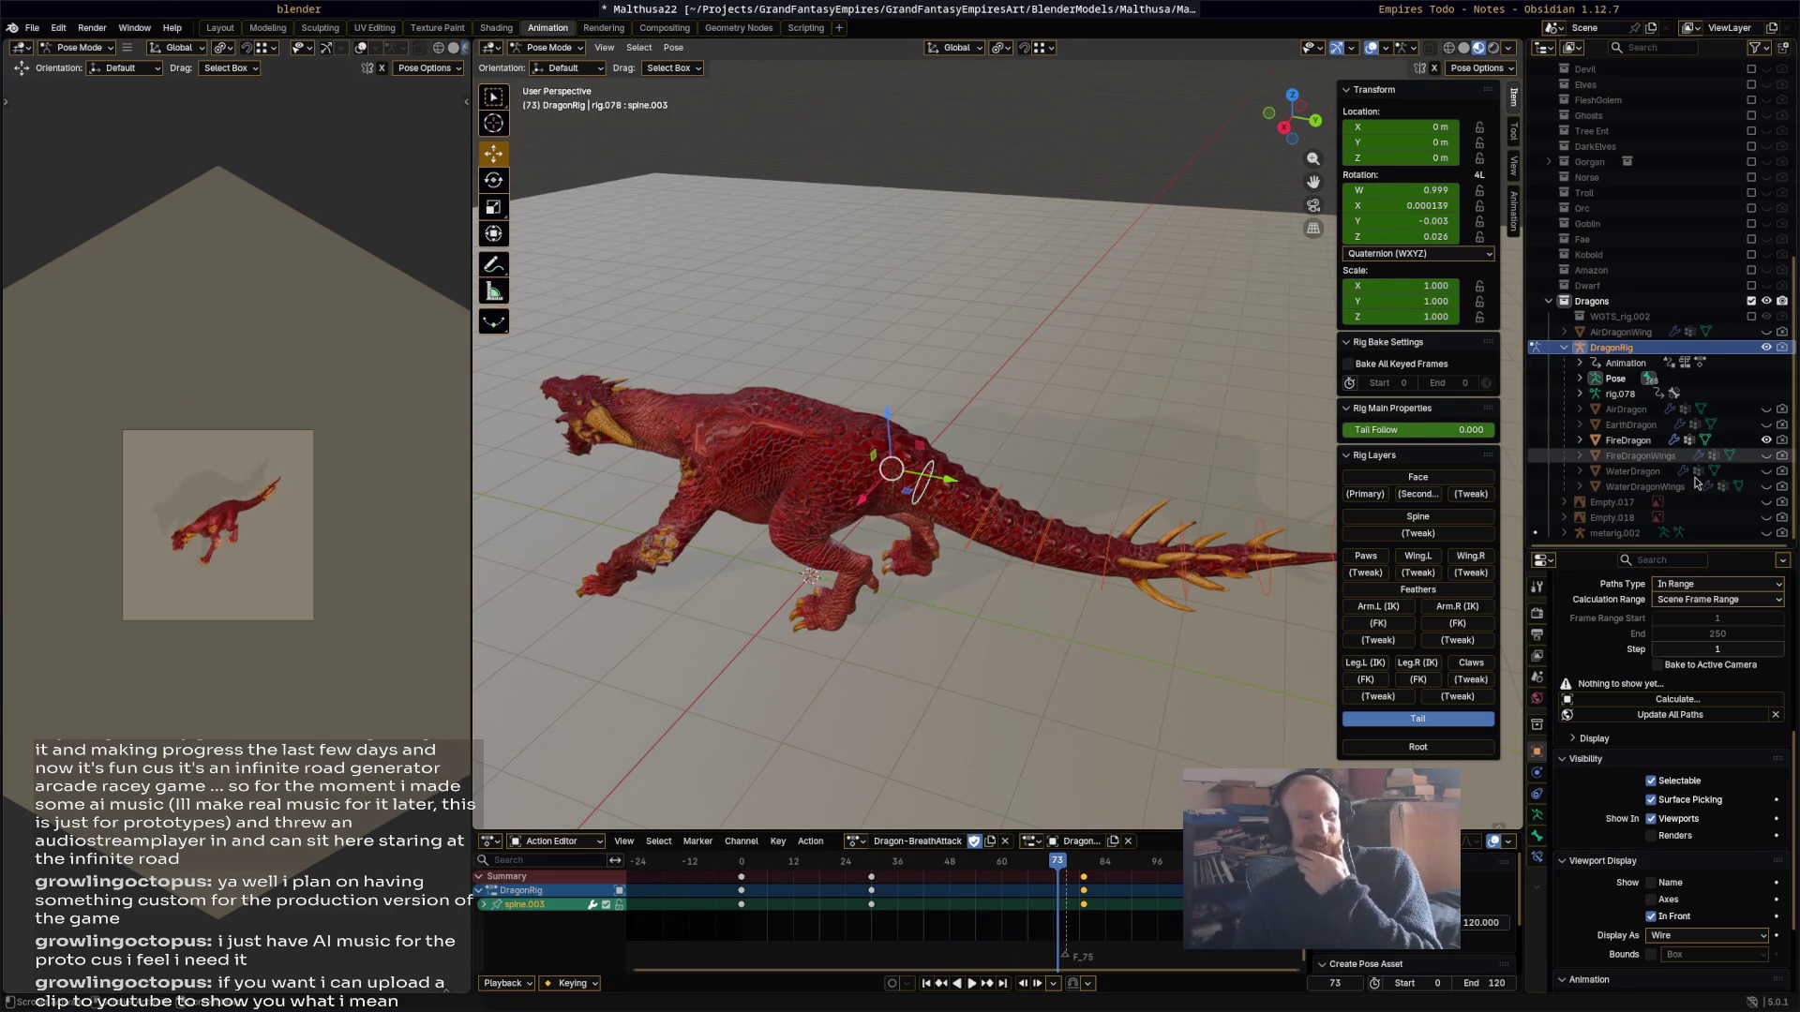
{"action": "left_click", "coordinate": [1766, 456]}
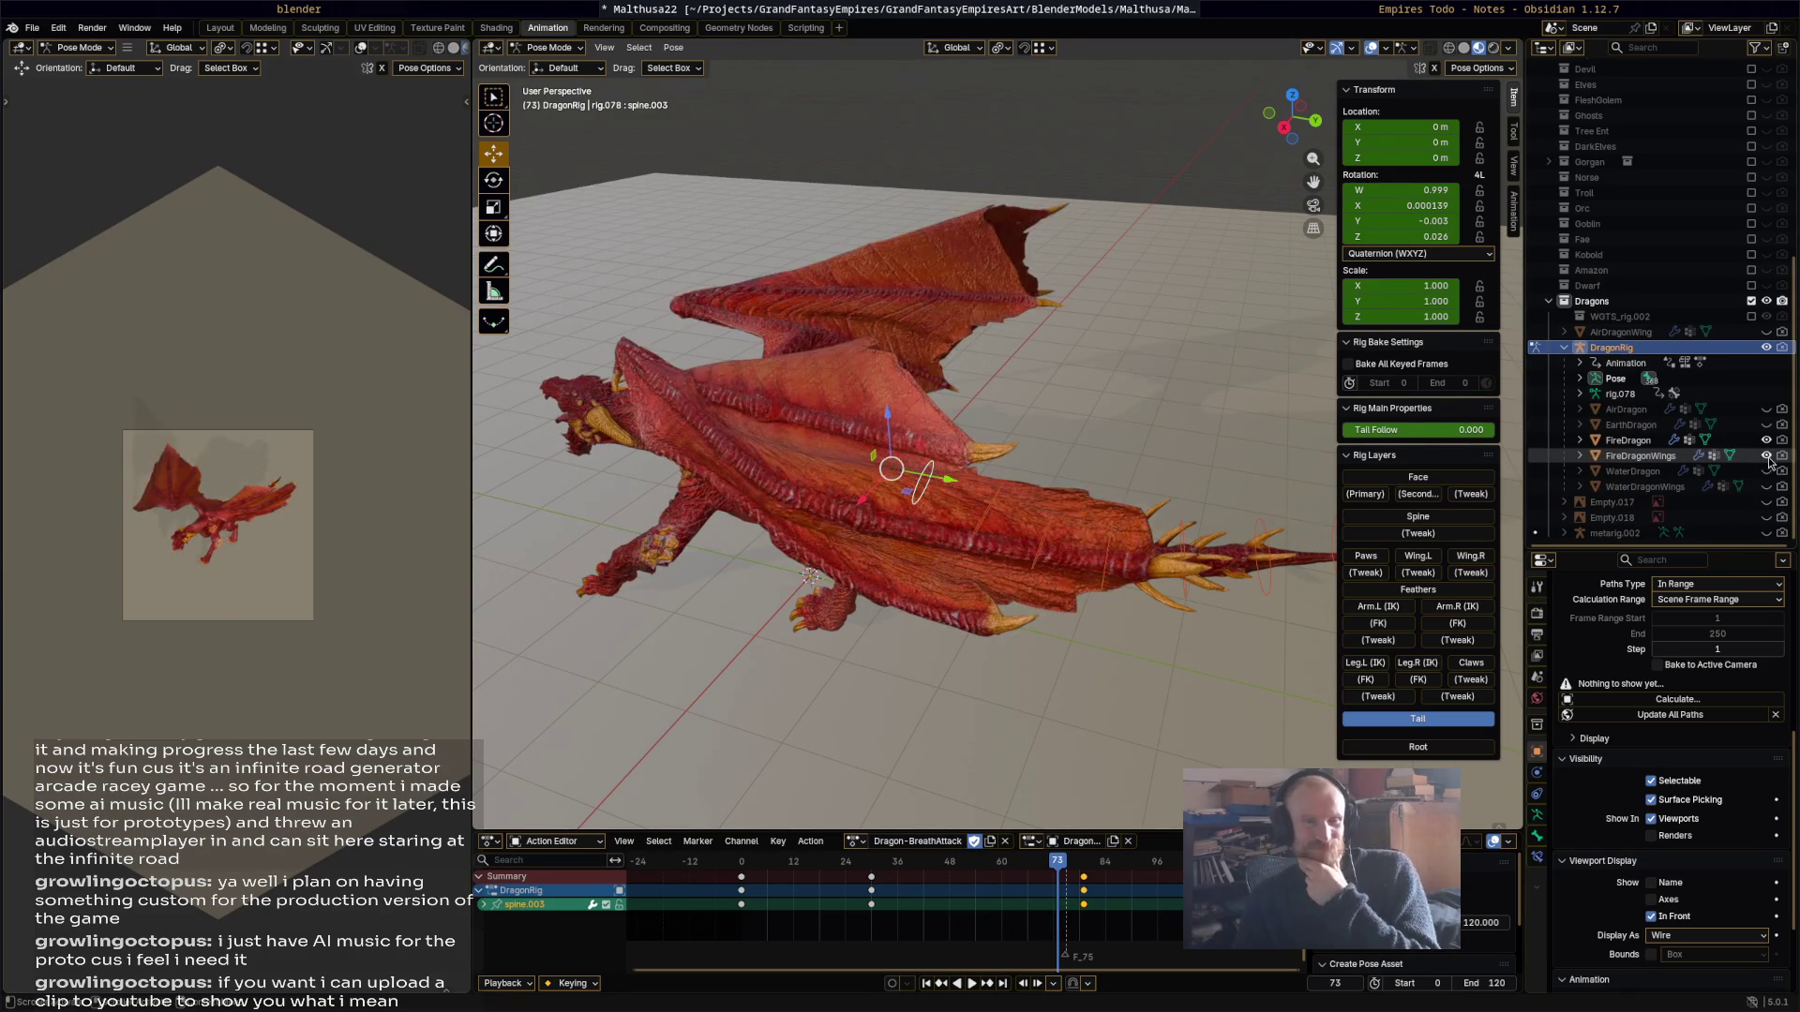
Step: Turn on the Feathers rig layer and box-select the left wing feather bones
{"action": "mouse_move", "coordinate": [956, 536]}
{"action": "middle_mouse_down"}
{"action": "mouse_move", "coordinate": [1027, 497]}
{"action": "mouse_move", "coordinate": [1129, 498]}
{"action": "mouse_move", "coordinate": [1168, 589]}
{"action": "middle_mouse_up"}
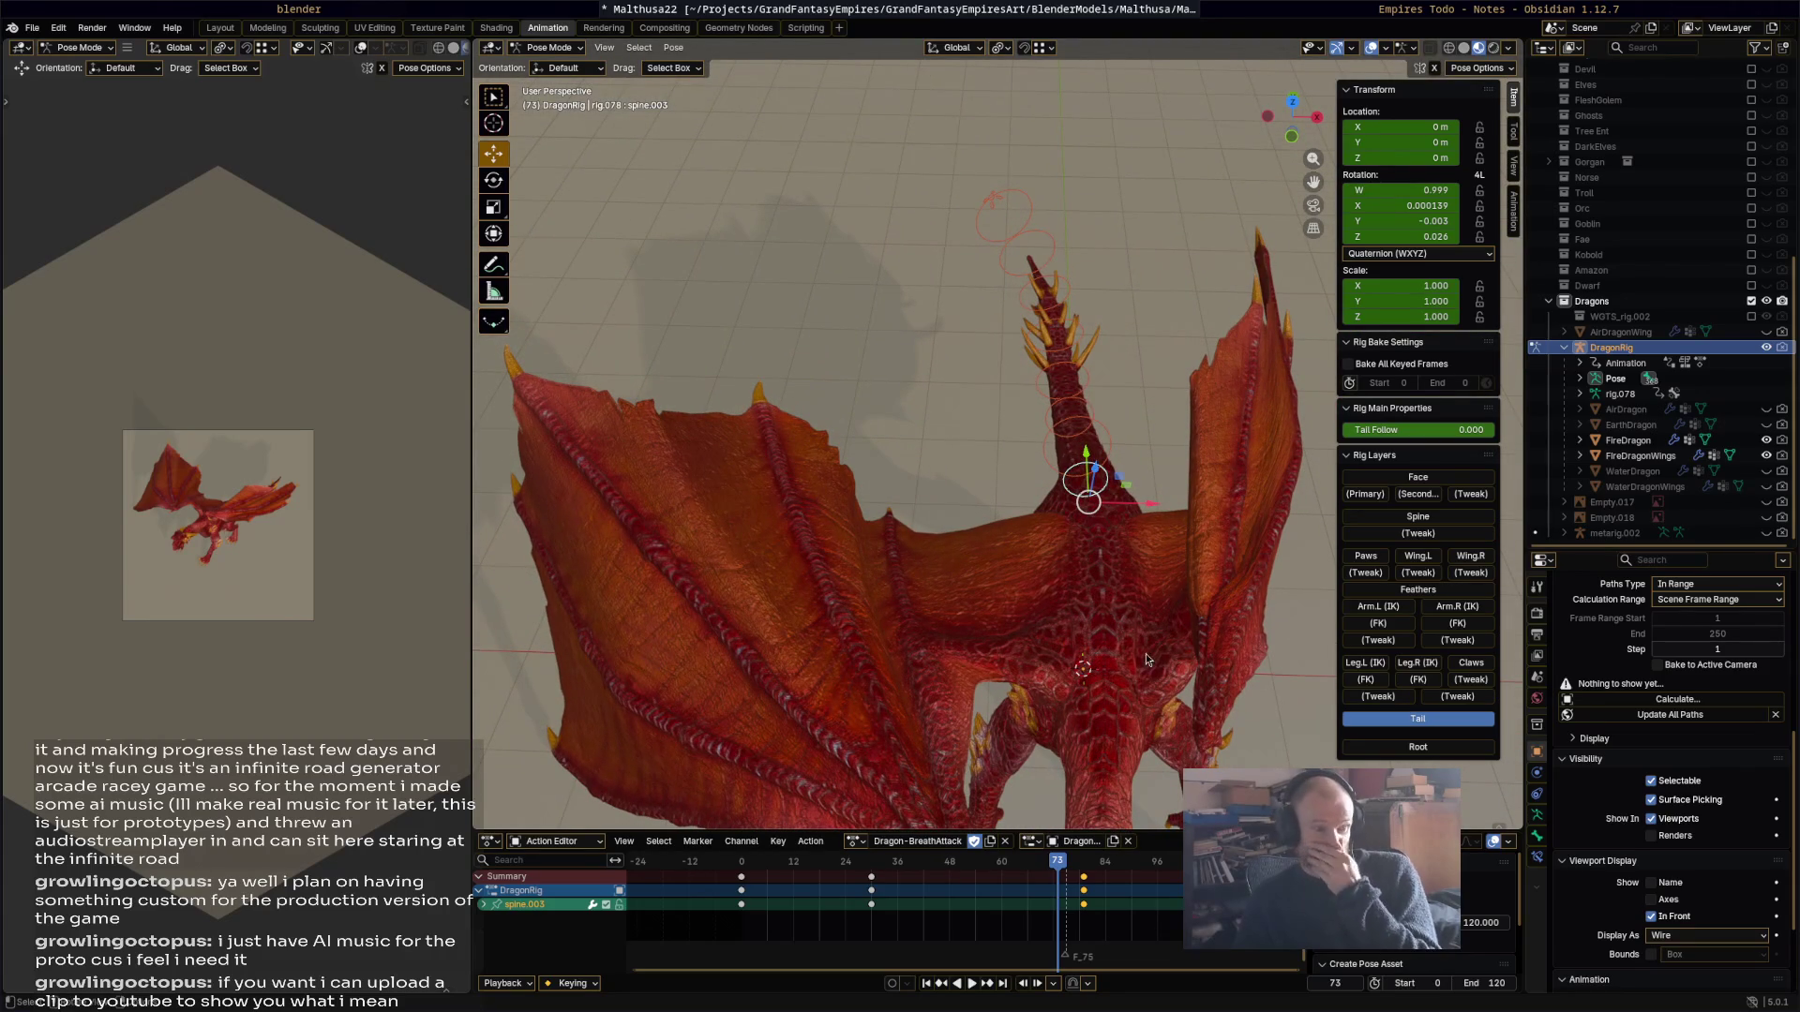
{"action": "key", "text": "shift+Left"}
{"action": "key", "text": "space"}
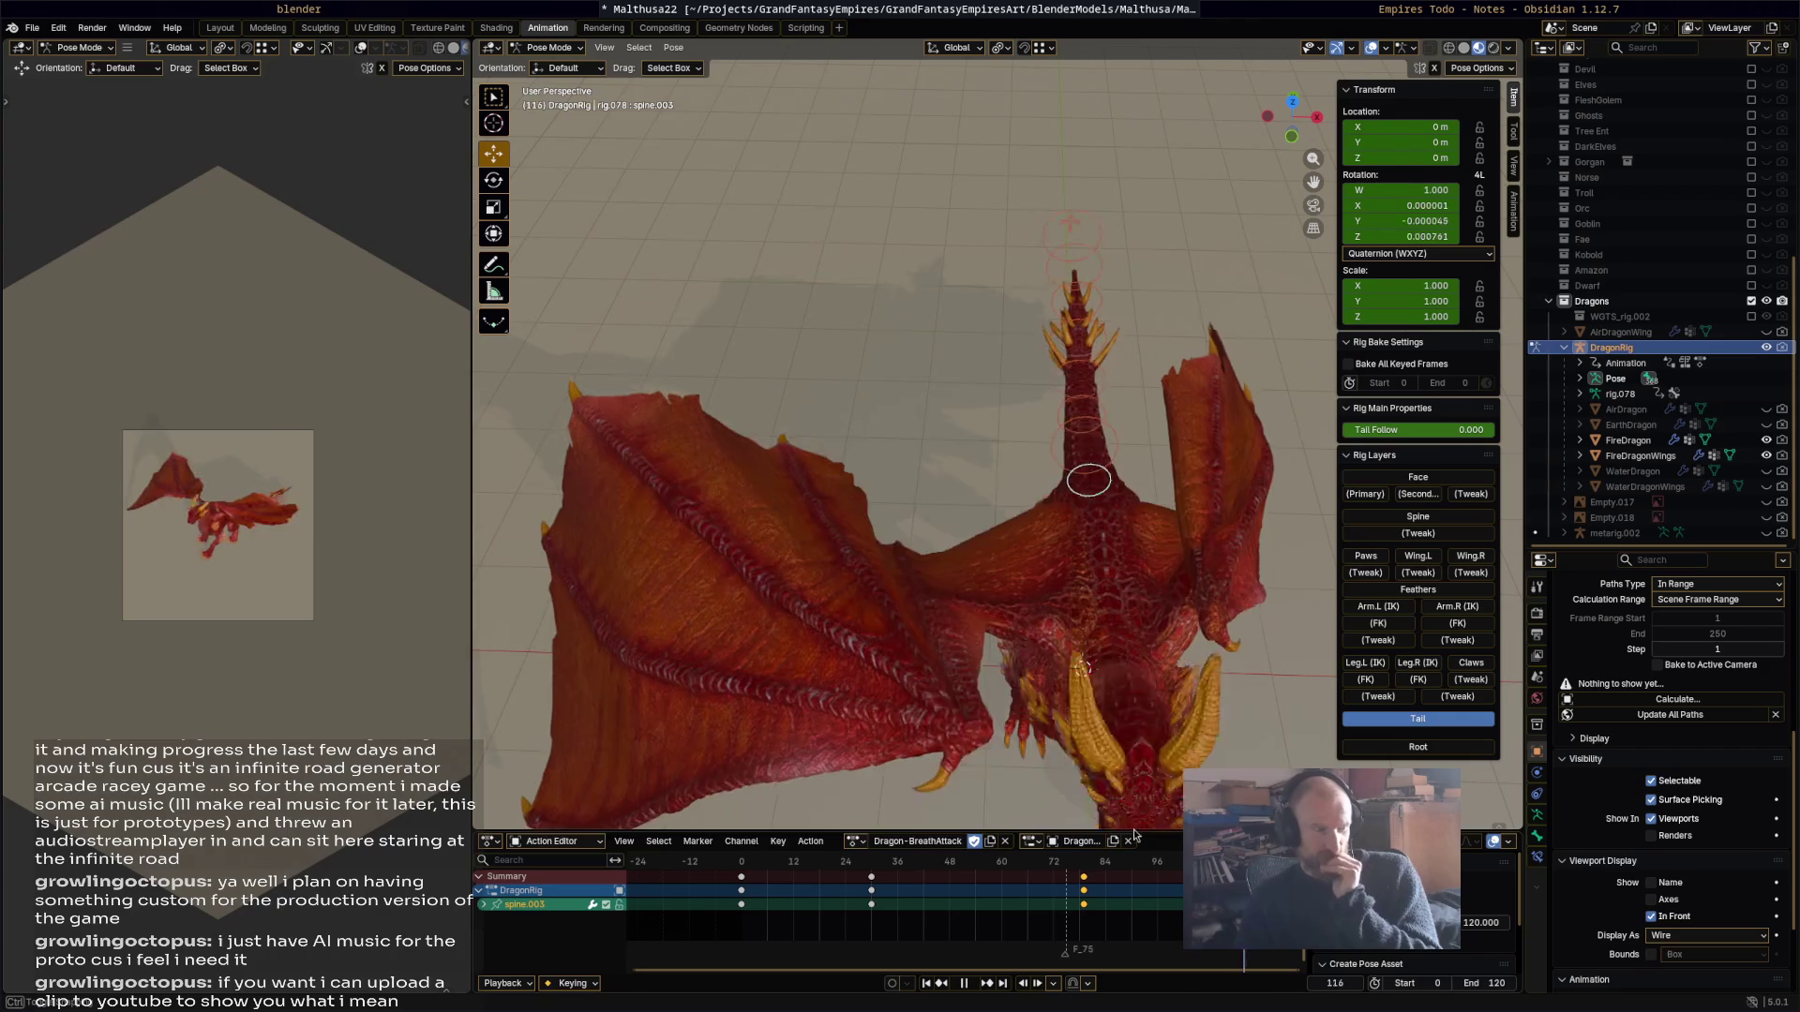
{"action": "left_click", "coordinate": [1417, 591]}
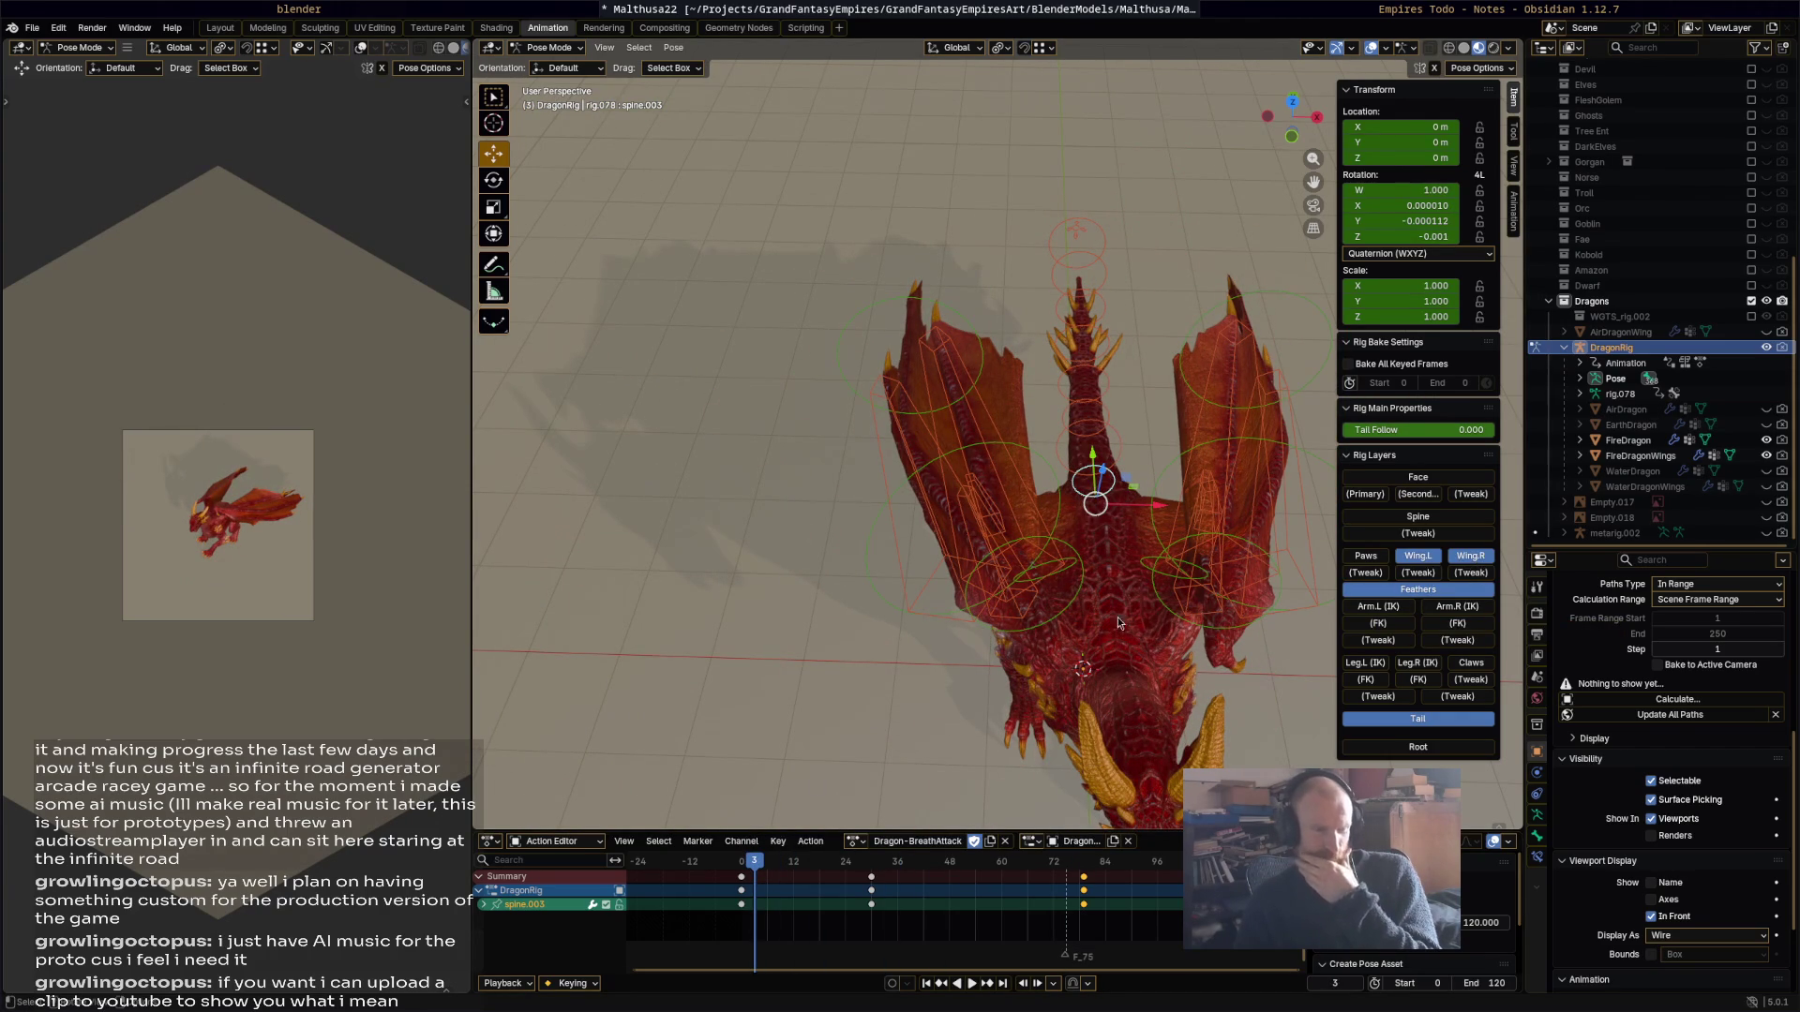
{"action": "left_click_drag", "start_coordinate": [908, 633], "coordinate": [1056, 384]}
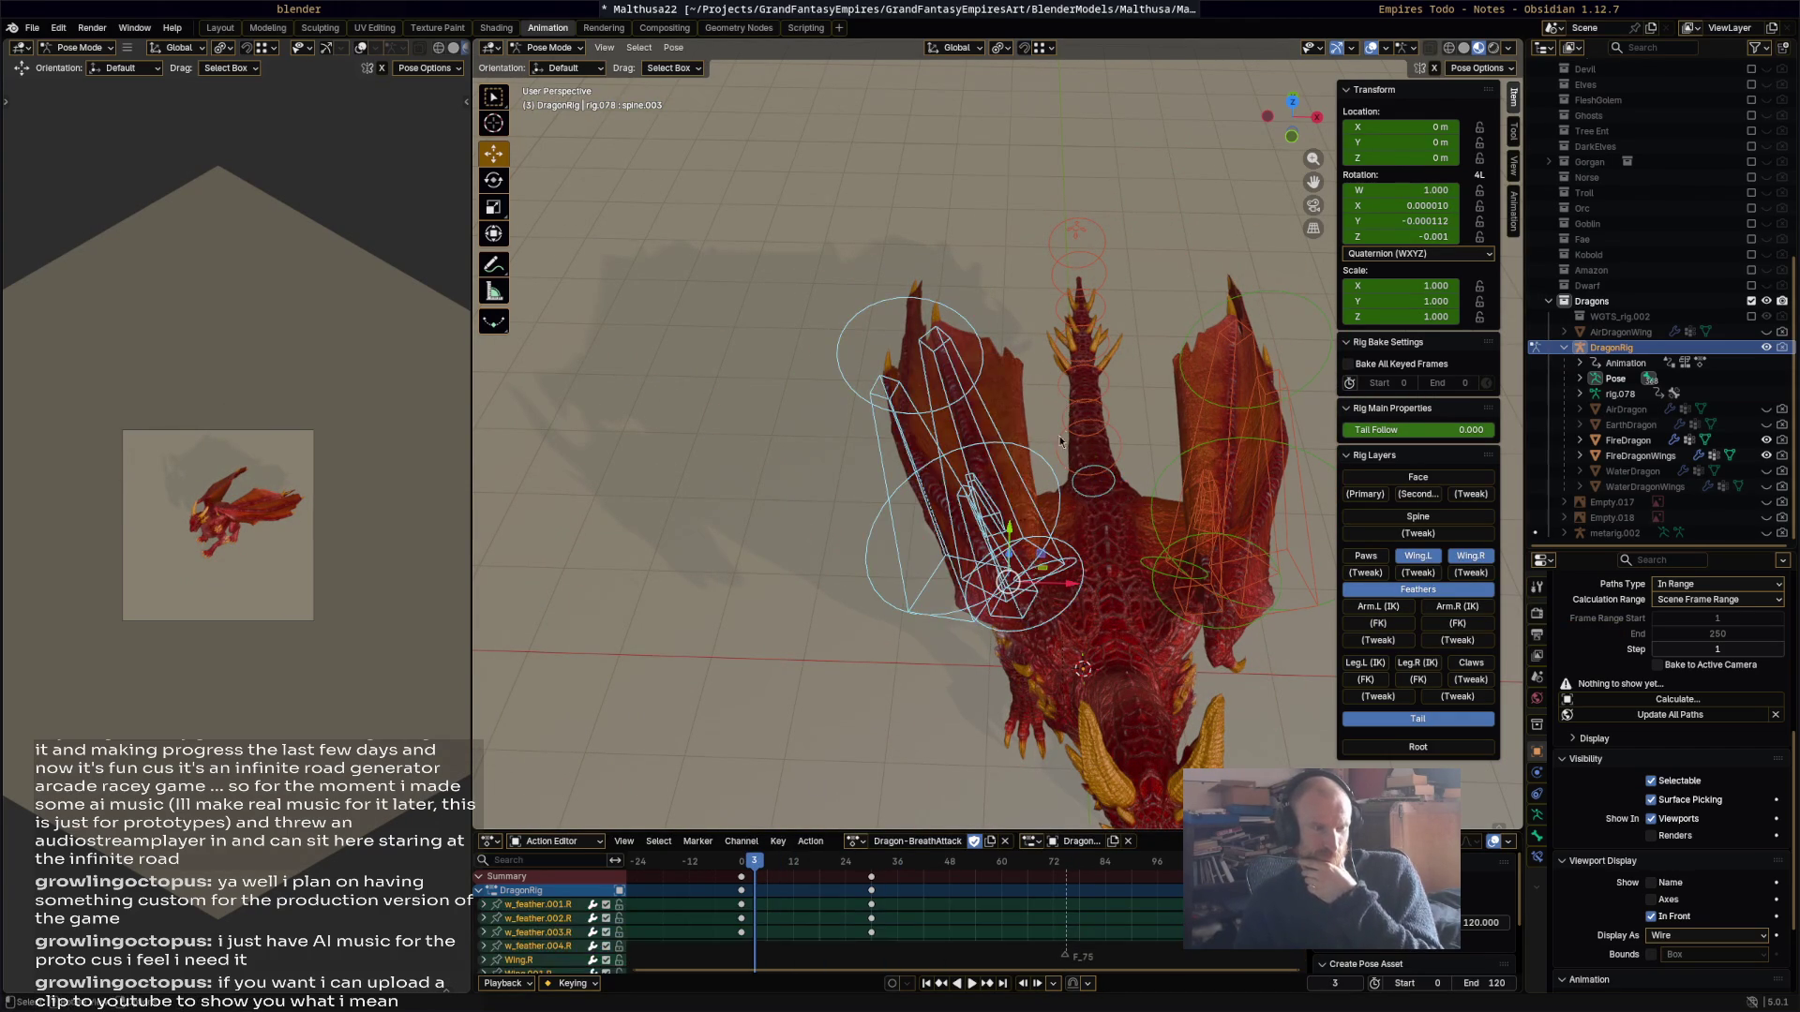
Step: Rotate the left wing feather bones and keyframe that pose at frame 86
{"action": "key", "text": "space"}
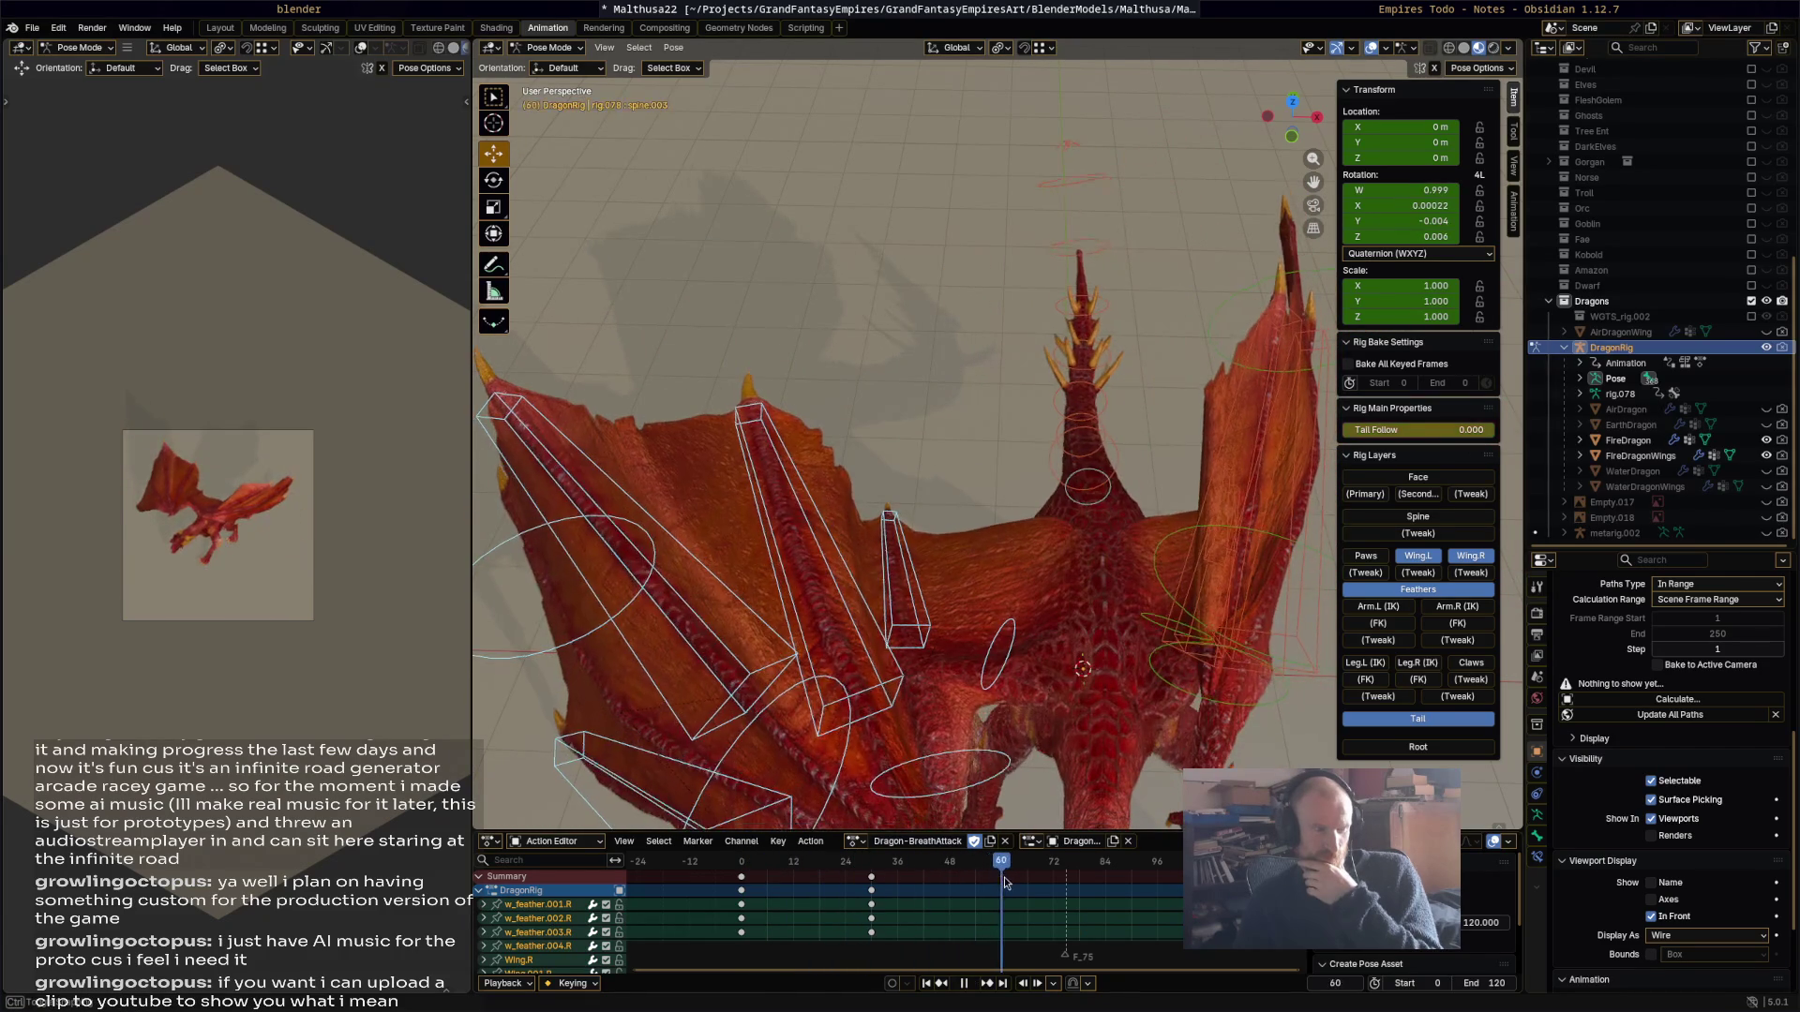
{"action": "left_click_drag", "start_coordinate": [1110, 878], "coordinate": [1116, 876]}
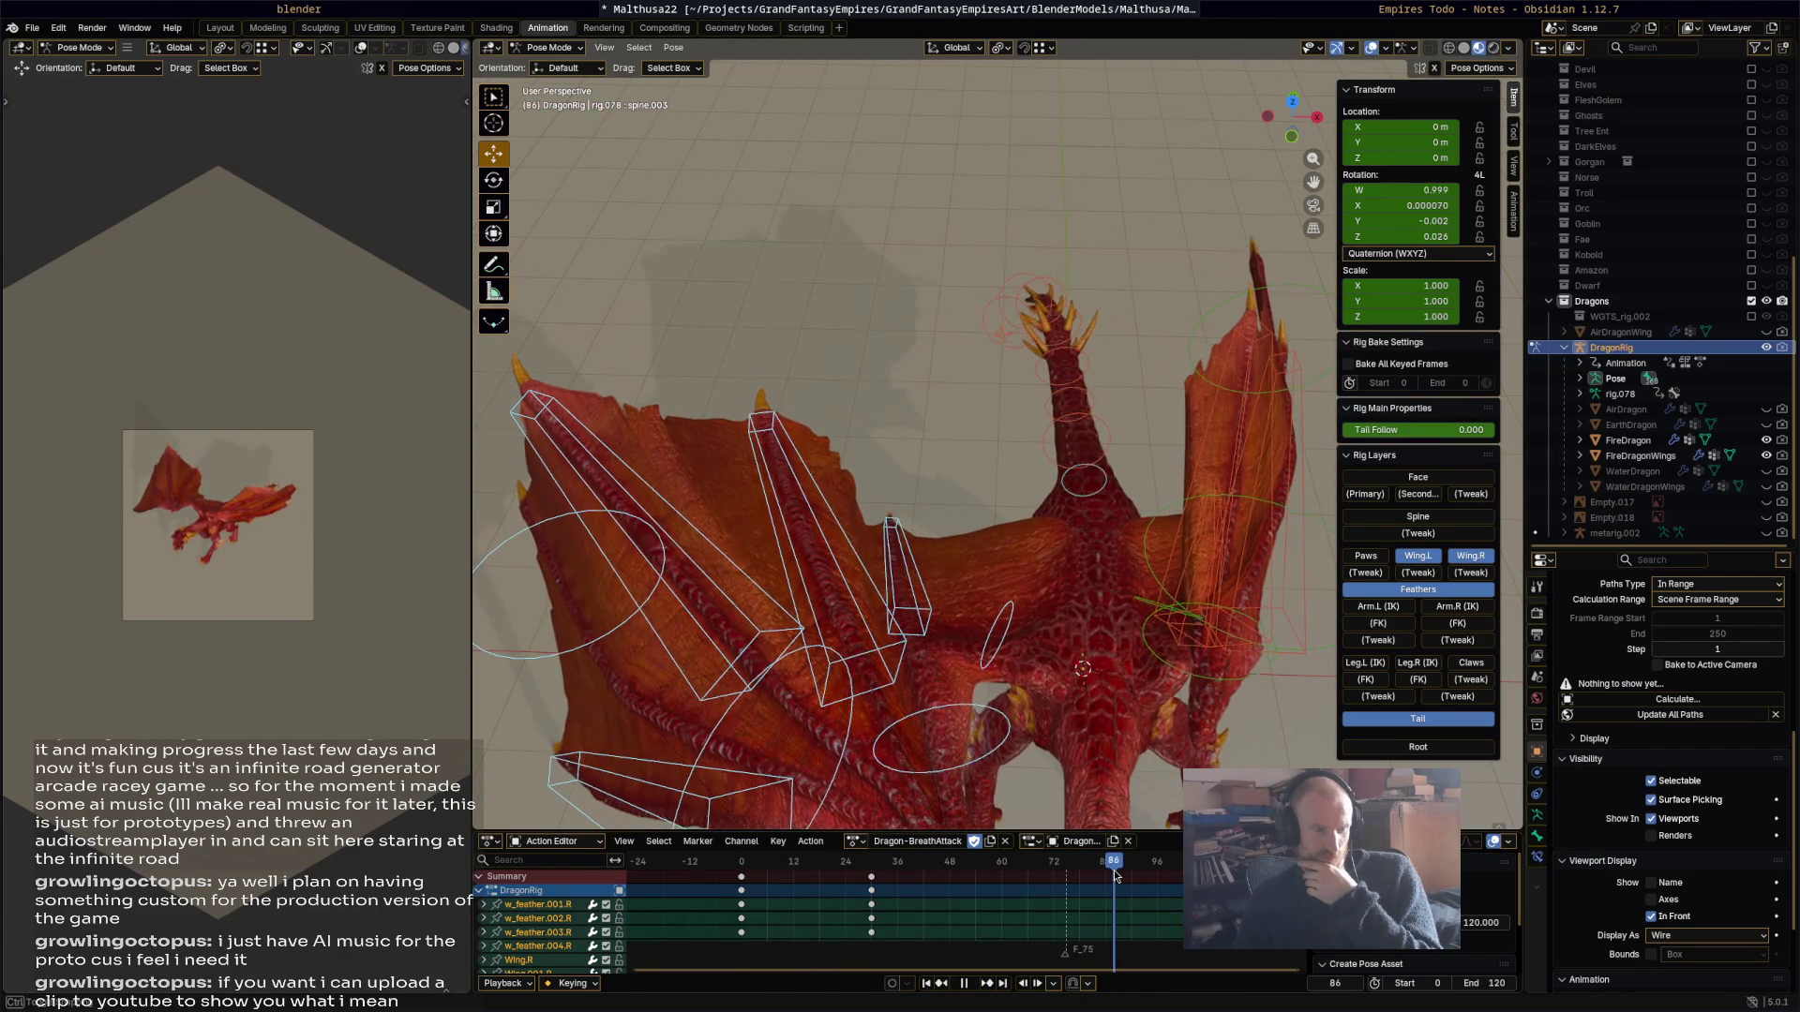
{"action": "key", "text": "space"}
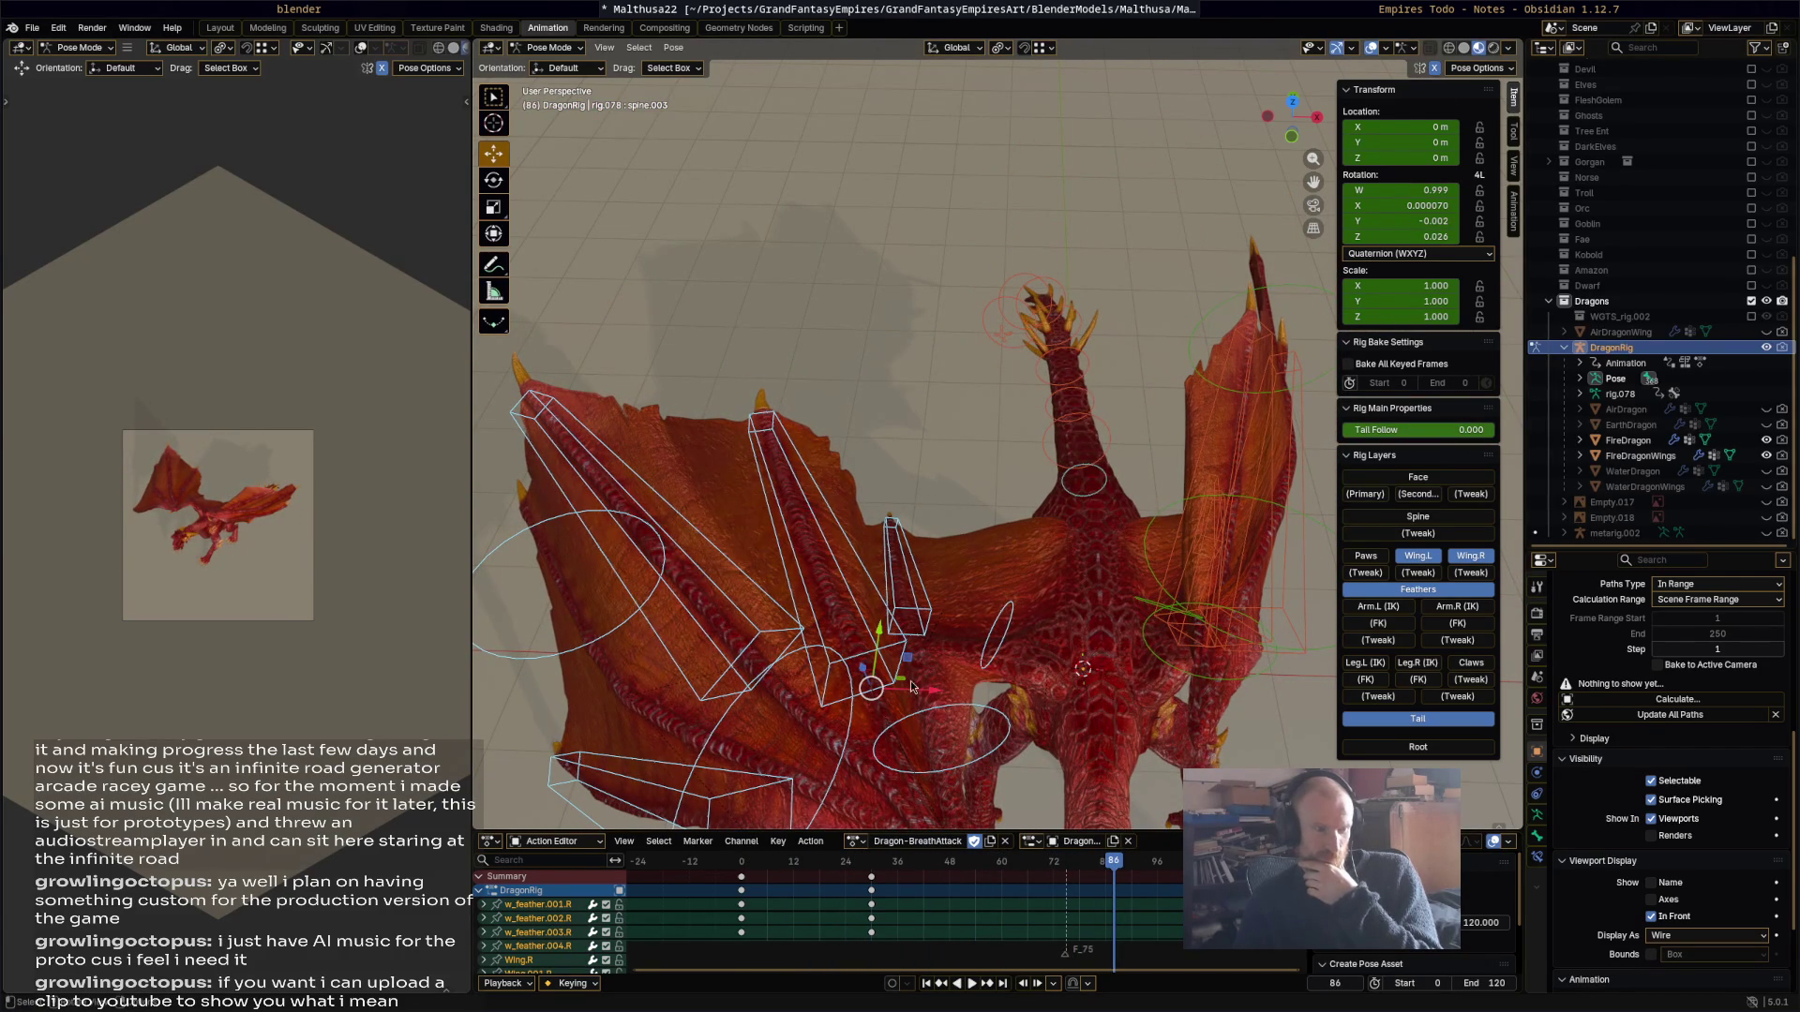
{"action": "key", "text": "r"}
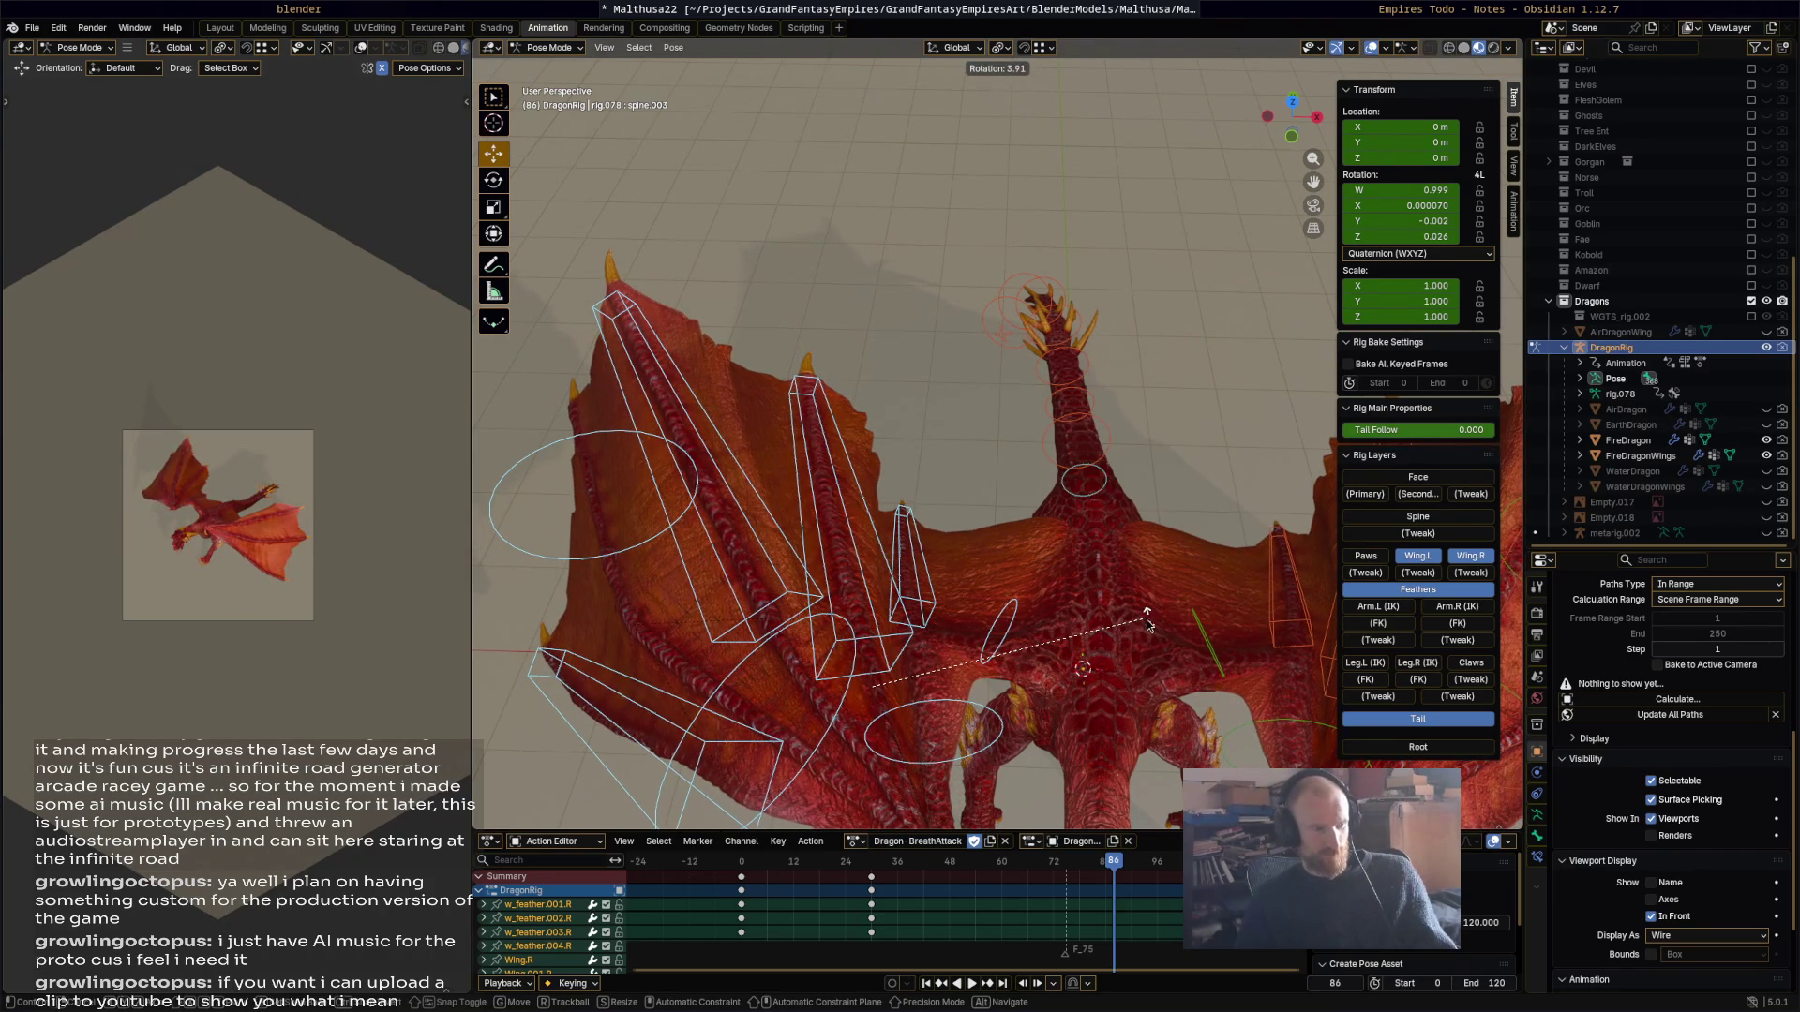
{"action": "left_click", "coordinate": [1129, 618]}
{"action": "key", "text": "i"}
Step: Review the wing pose in playback, then box-select the right wing bones
{"action": "left_click_drag", "start_coordinate": [1114, 863], "coordinate": [727, 864]}
{"action": "key", "text": "space"}
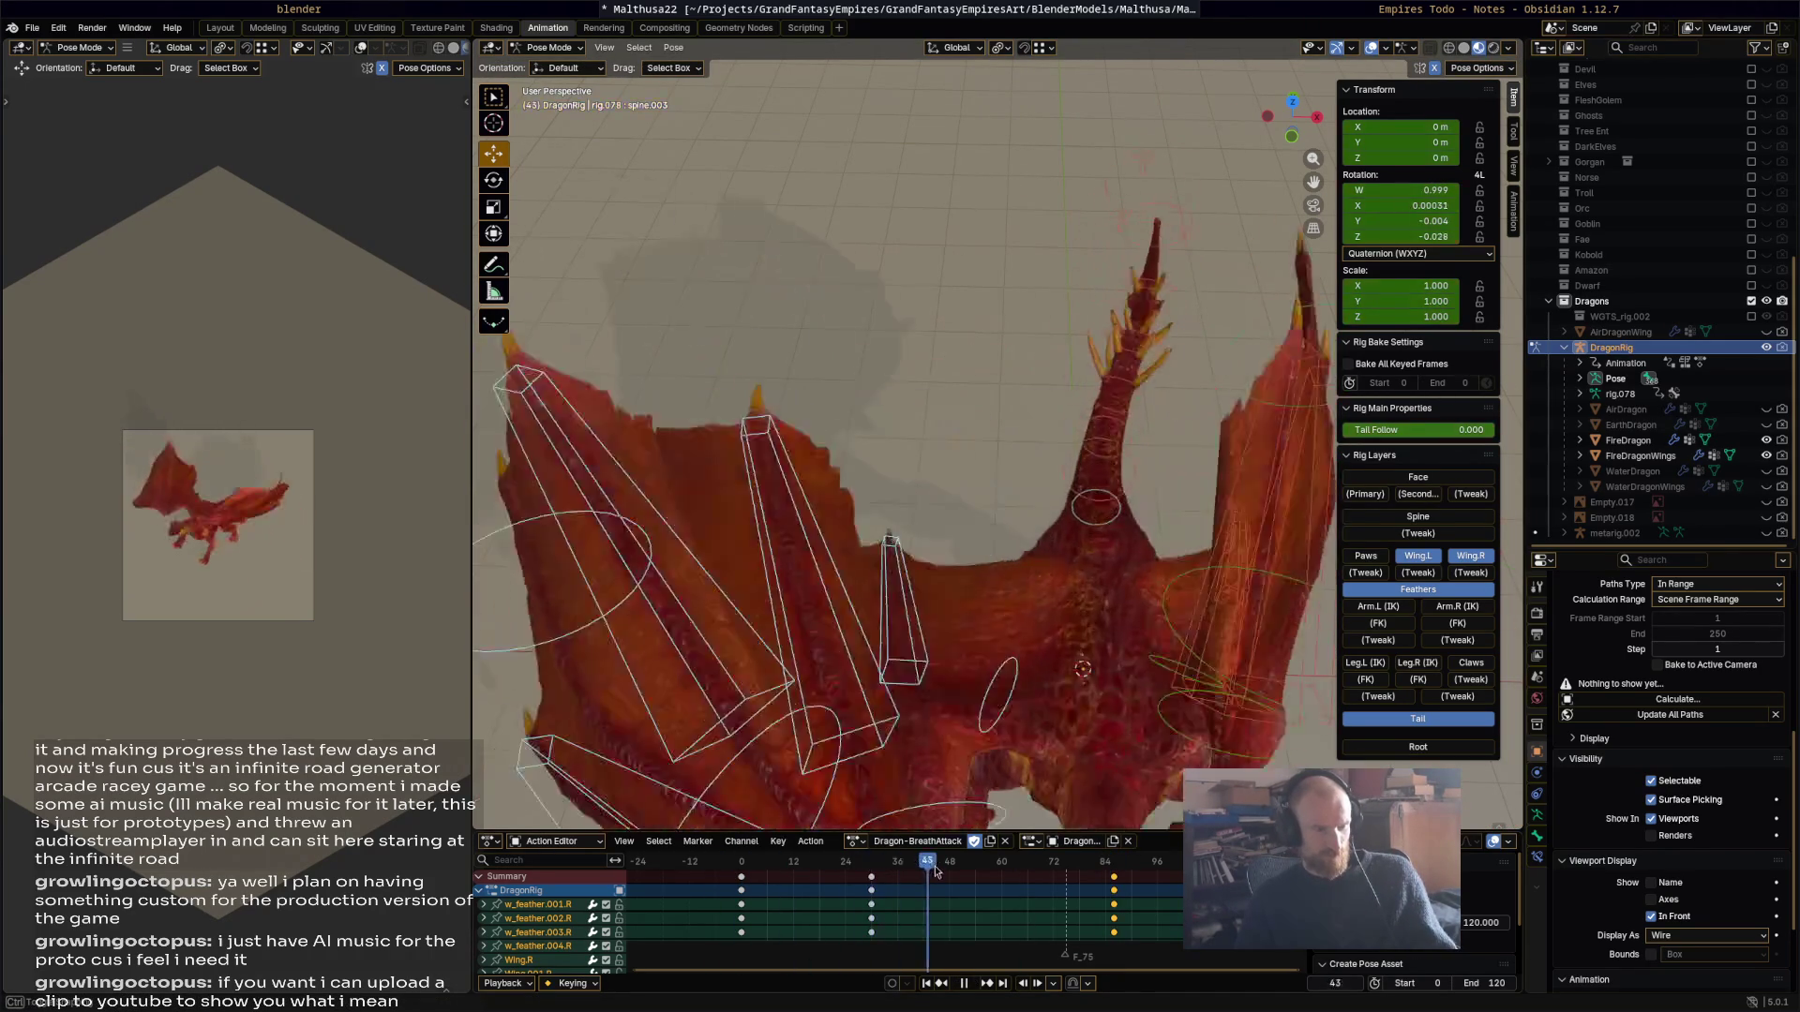
{"action": "key", "text": "space"}
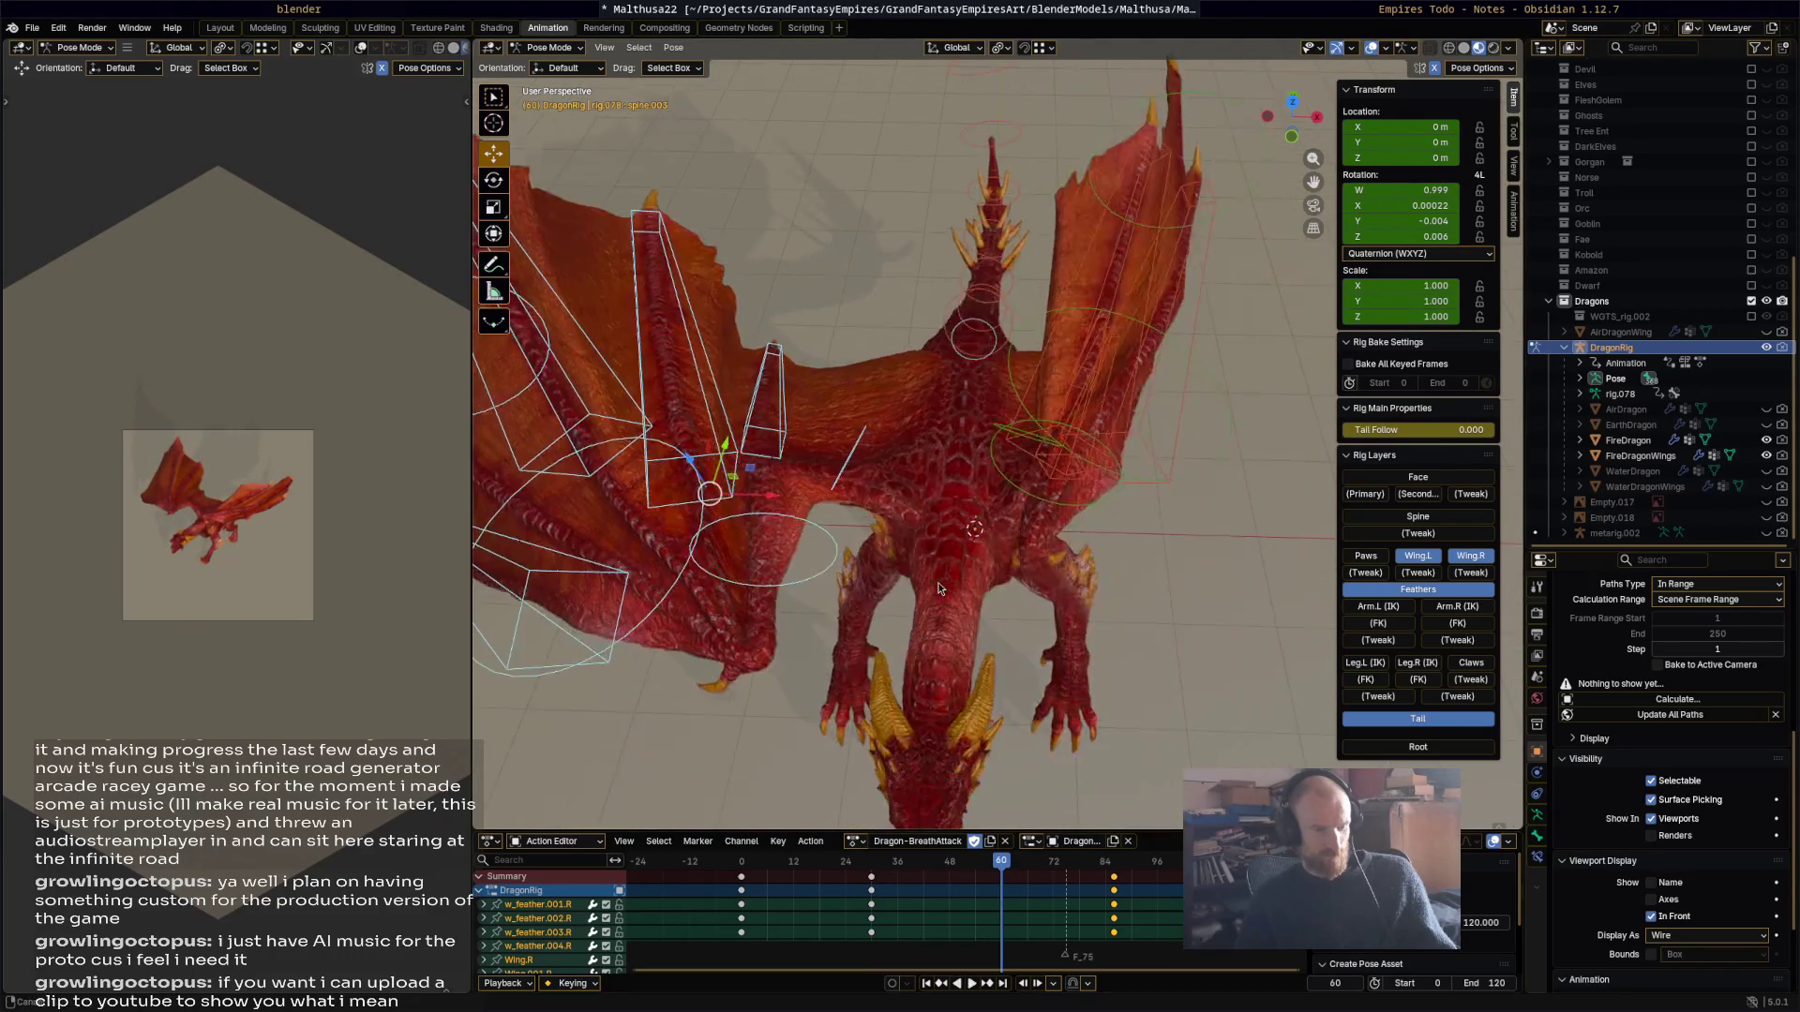
{"action": "left_click_drag", "start_coordinate": [992, 866], "coordinate": [1113, 864]}
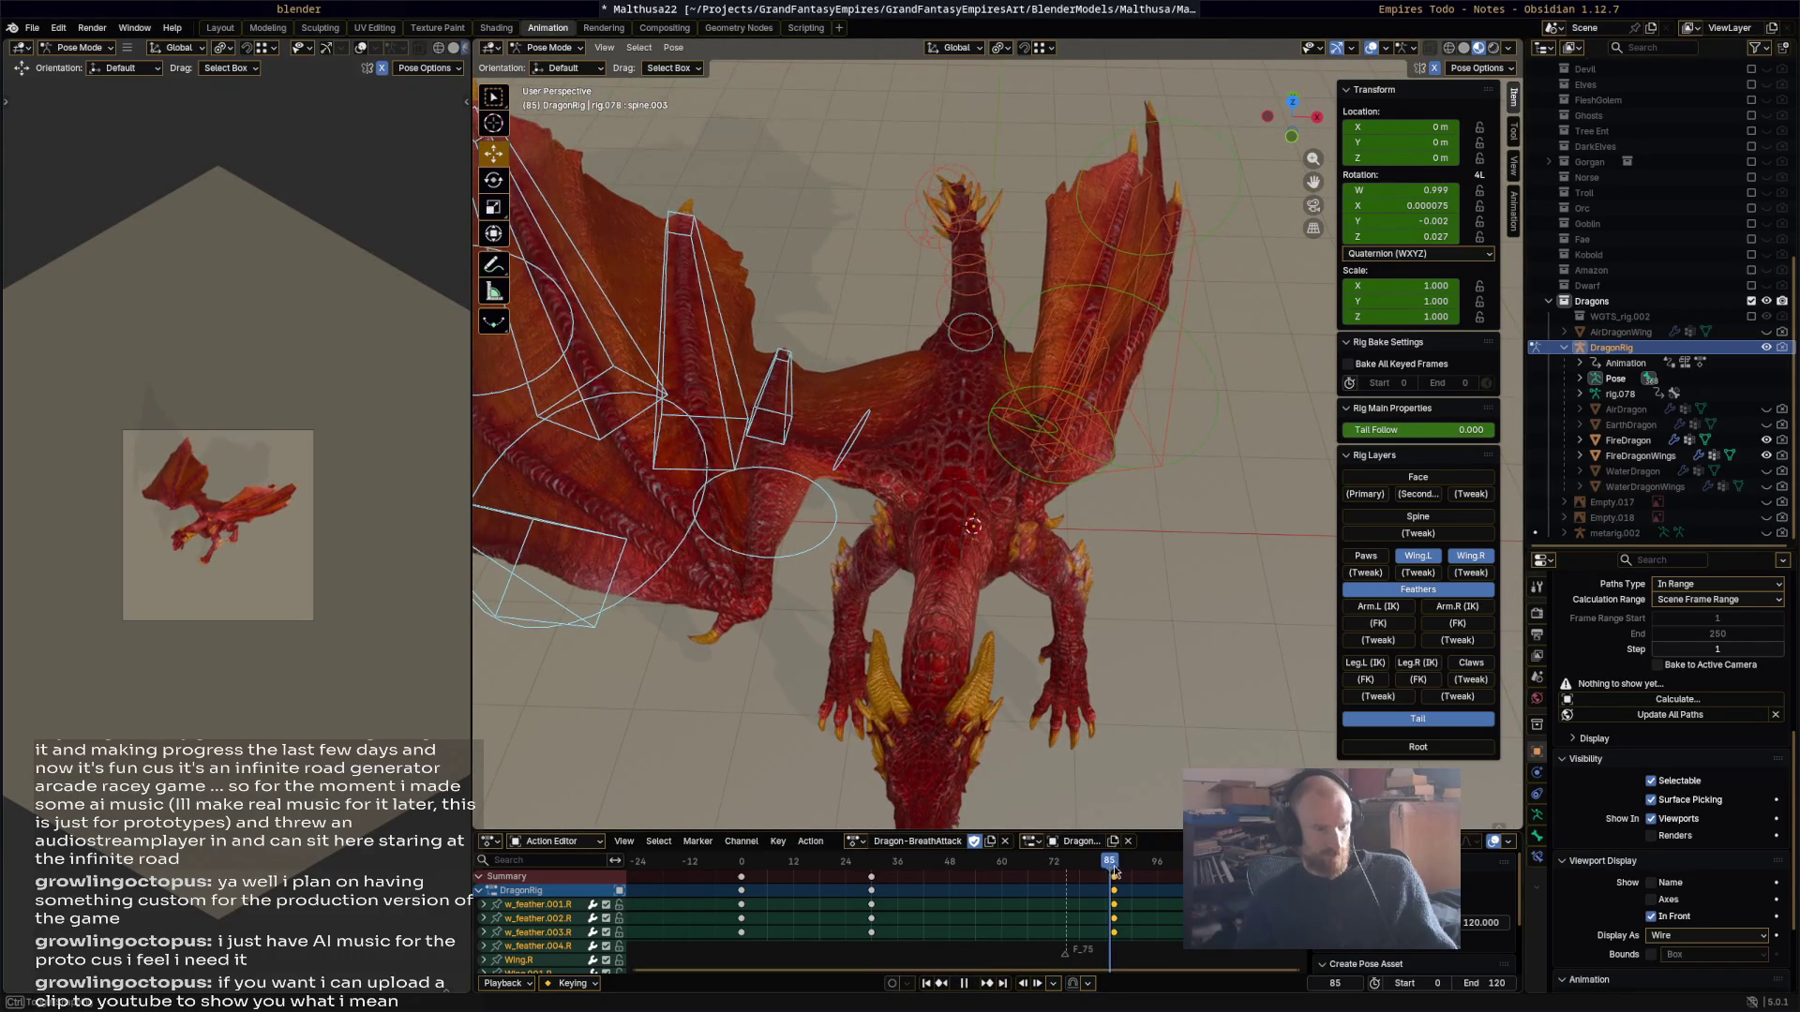
{"action": "middle_click_drag", "start_coordinate": [1106, 532], "coordinate": [1172, 424]}
{"action": "left_click_drag", "start_coordinate": [1022, 527], "coordinate": [1263, 263]}
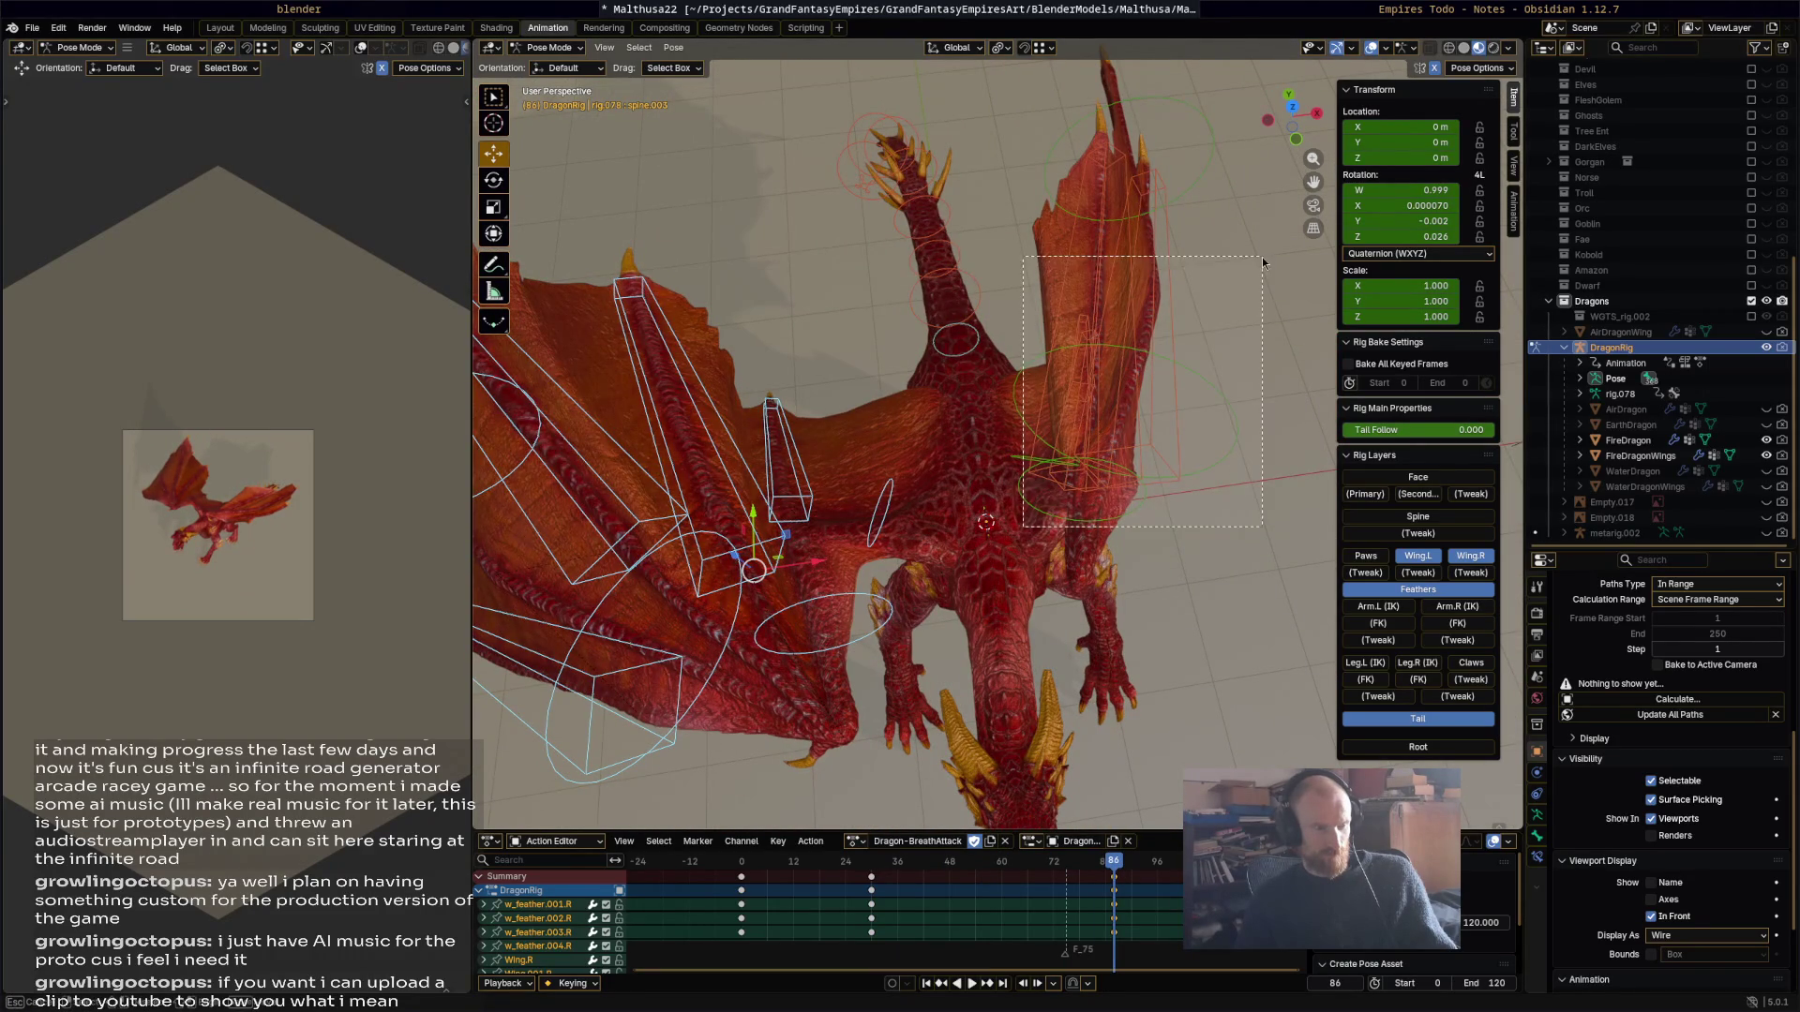
{"action": "left_click_drag", "start_coordinate": [1233, 330], "coordinate": [1234, 330]}
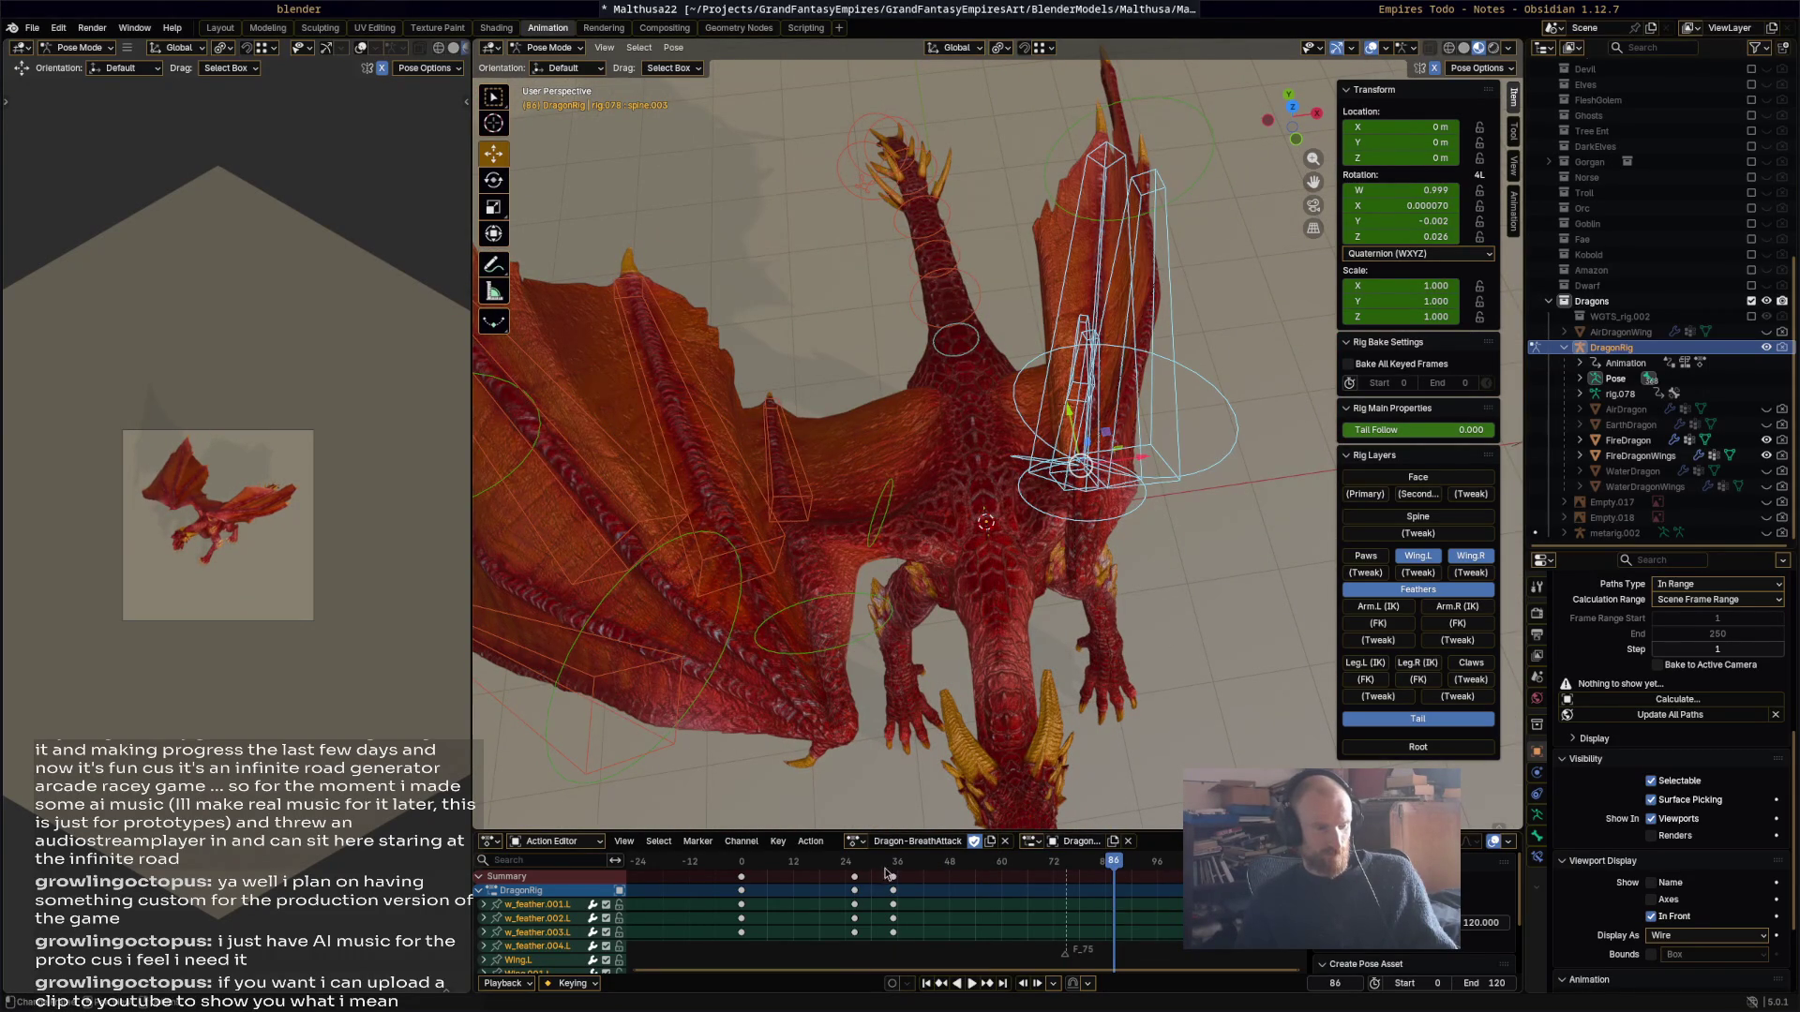
{"action": "key", "text": "space"}
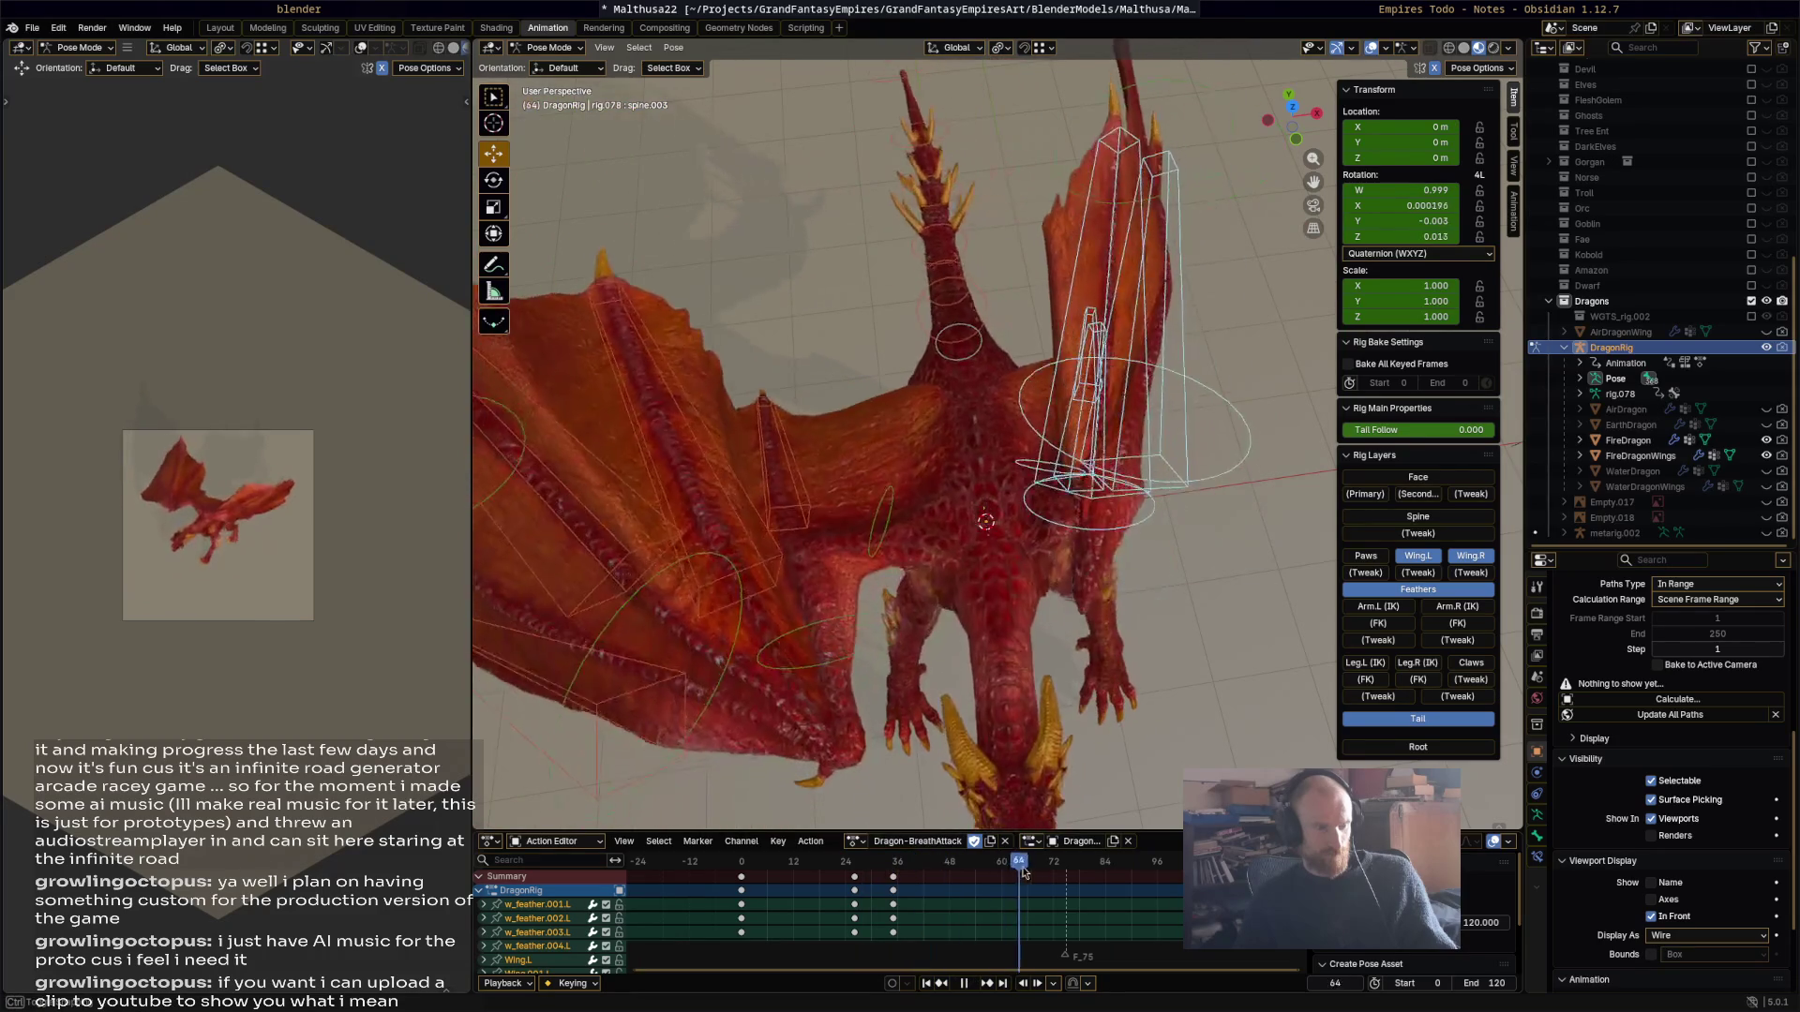
{"action": "key", "text": "space"}
{"action": "mouse_move", "coordinate": [657, 600]}
{"action": "middle_mouse_down"}
{"action": "mouse_move", "coordinate": [940, 531]}
{"action": "mouse_move", "coordinate": [538, 542]}
{"action": "middle_mouse_up"}
{"action": "left_click_drag", "start_coordinate": [545, 564], "coordinate": [1001, 122]}
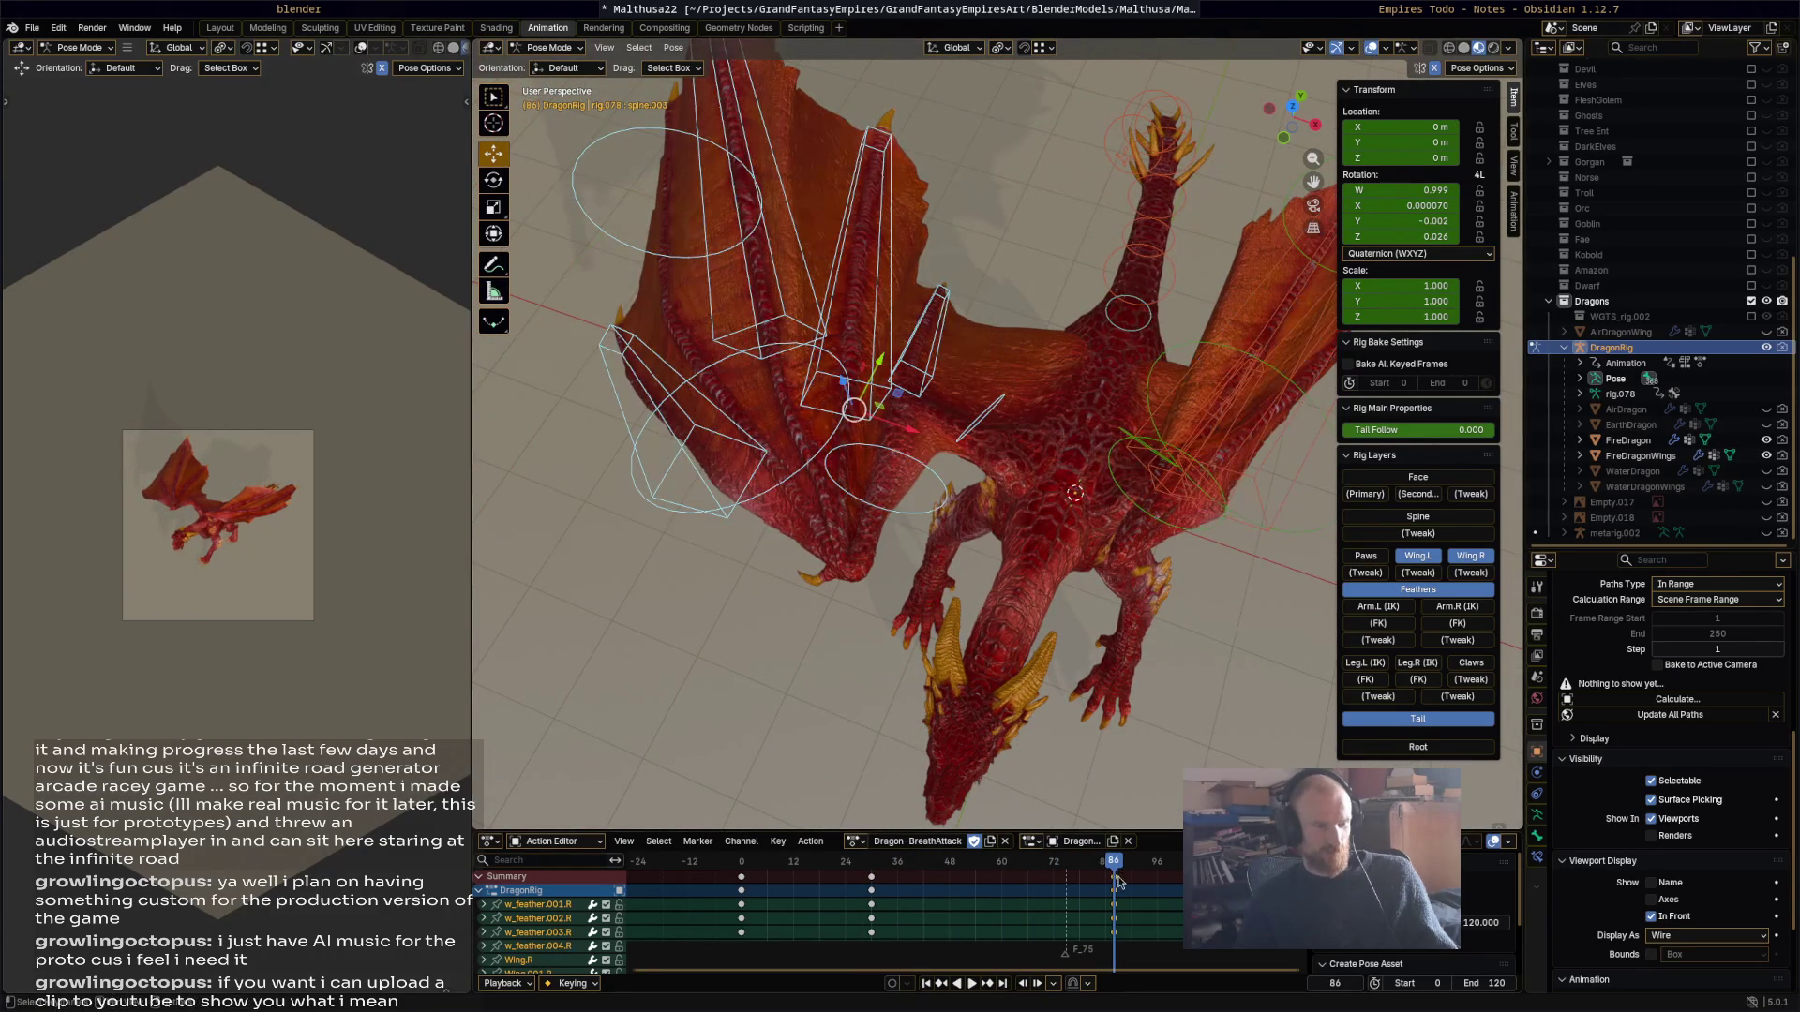
{"action": "key", "text": "space"}
{"action": "key", "text": "r"}
{"action": "left_click", "coordinate": [1070, 473]}
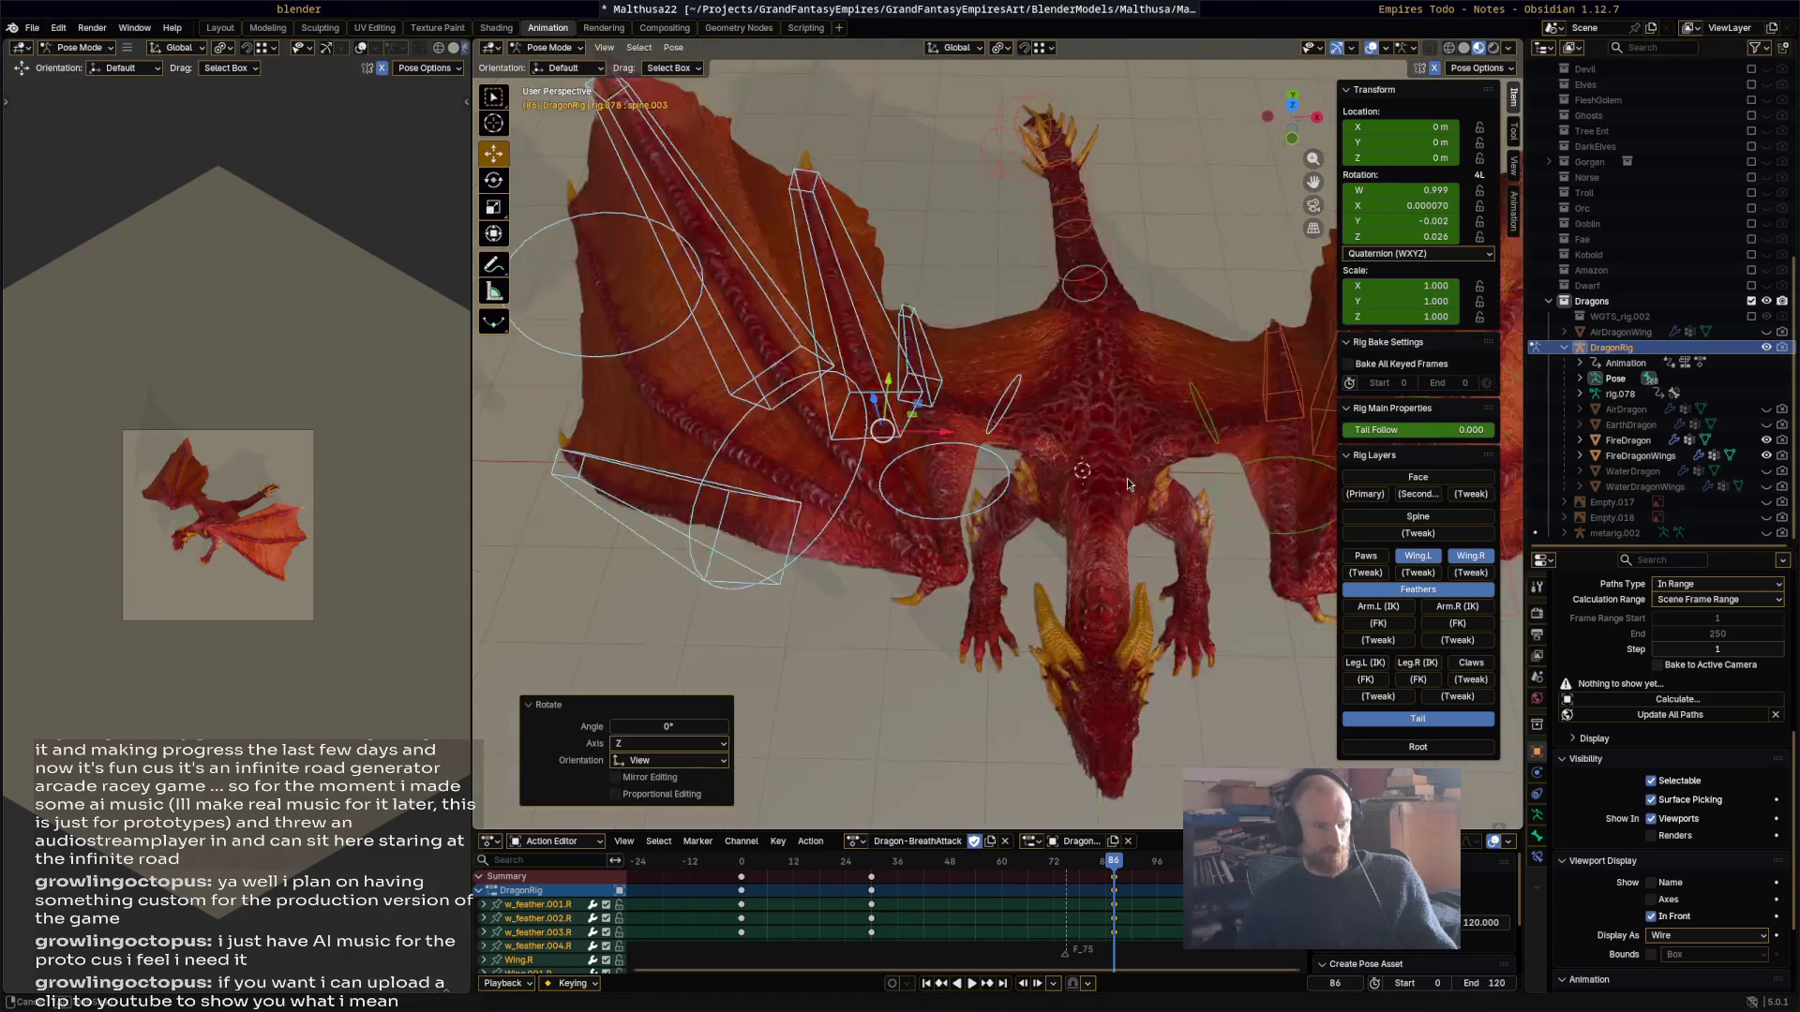
{"action": "mouse_move", "coordinate": [897, 495]}
{"action": "left_mouse_down"}
{"action": "mouse_move", "coordinate": [1215, 222]}
{"action": "mouse_move", "coordinate": [1243, 154]}
{"action": "left_mouse_up"}
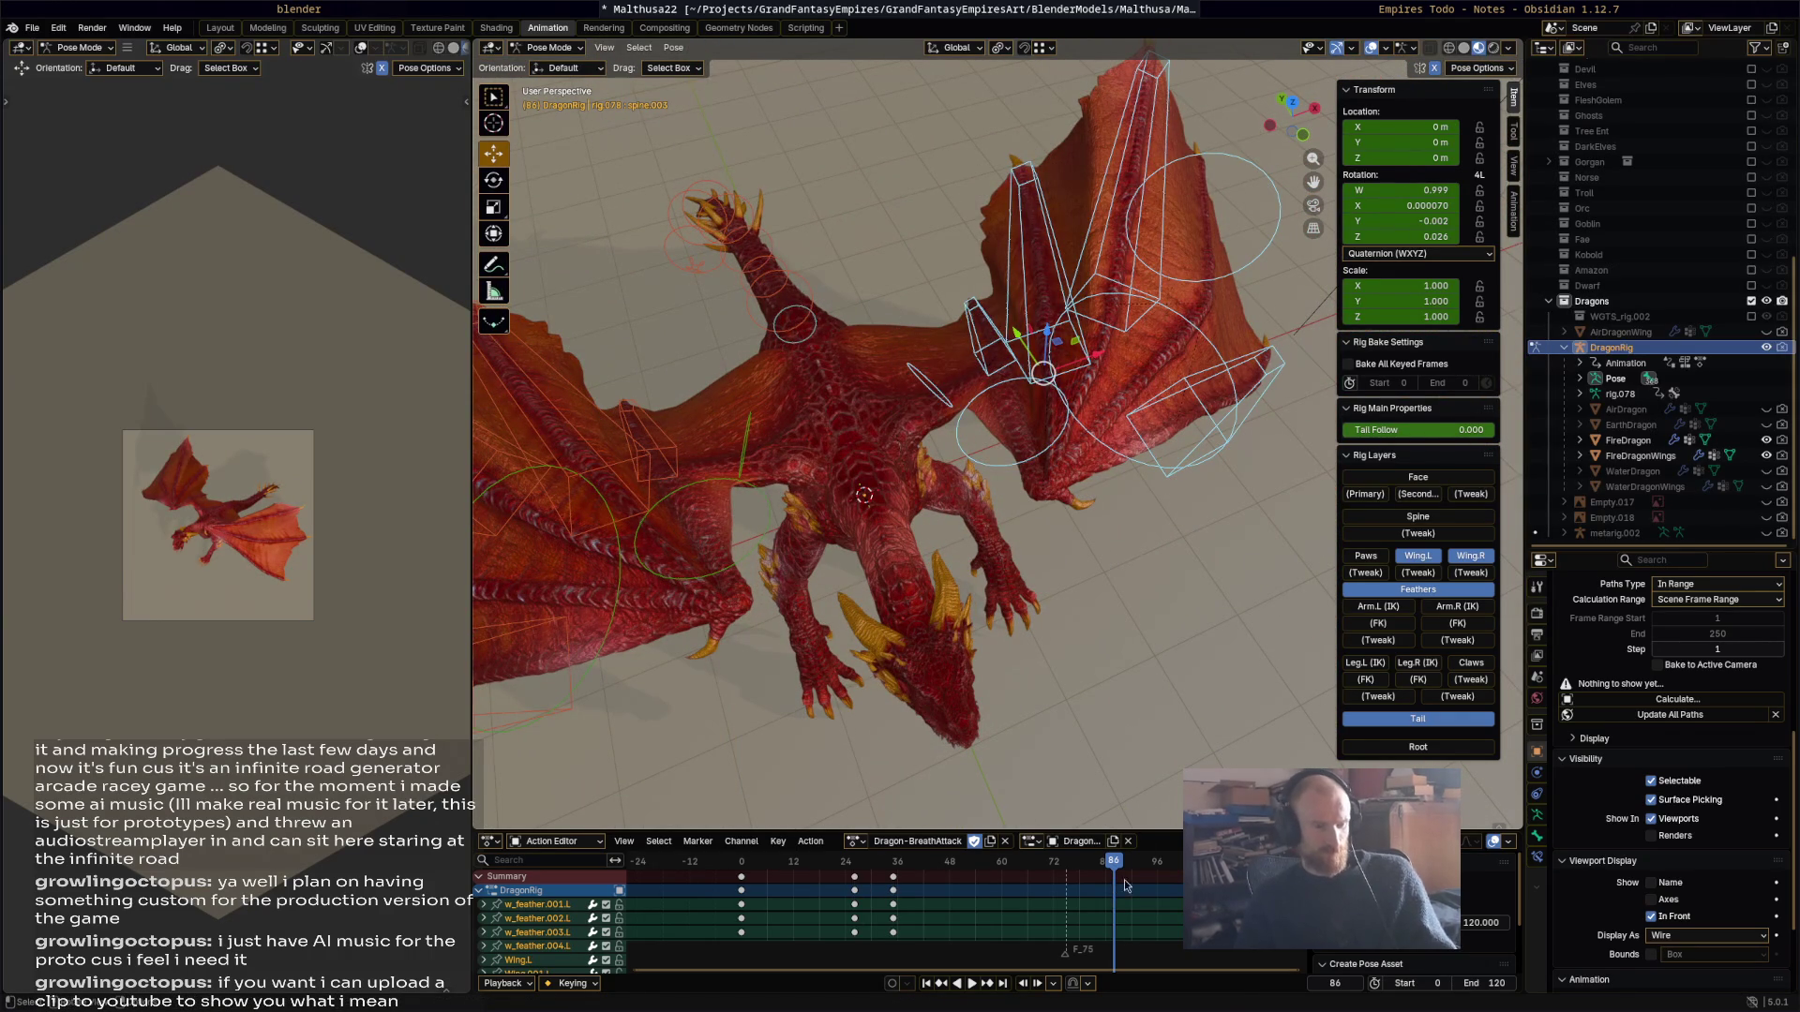
{"action": "mouse_move", "coordinate": [1120, 874]}
{"action": "left_mouse_down"}
{"action": "mouse_move", "coordinate": [783, 863]}
{"action": "mouse_move", "coordinate": [994, 863]}
{"action": "mouse_move", "coordinate": [864, 864]}
{"action": "mouse_move", "coordinate": [905, 834]}
{"action": "mouse_move", "coordinate": [895, 860]}
{"action": "mouse_move", "coordinate": [742, 865]}
{"action": "left_mouse_up"}
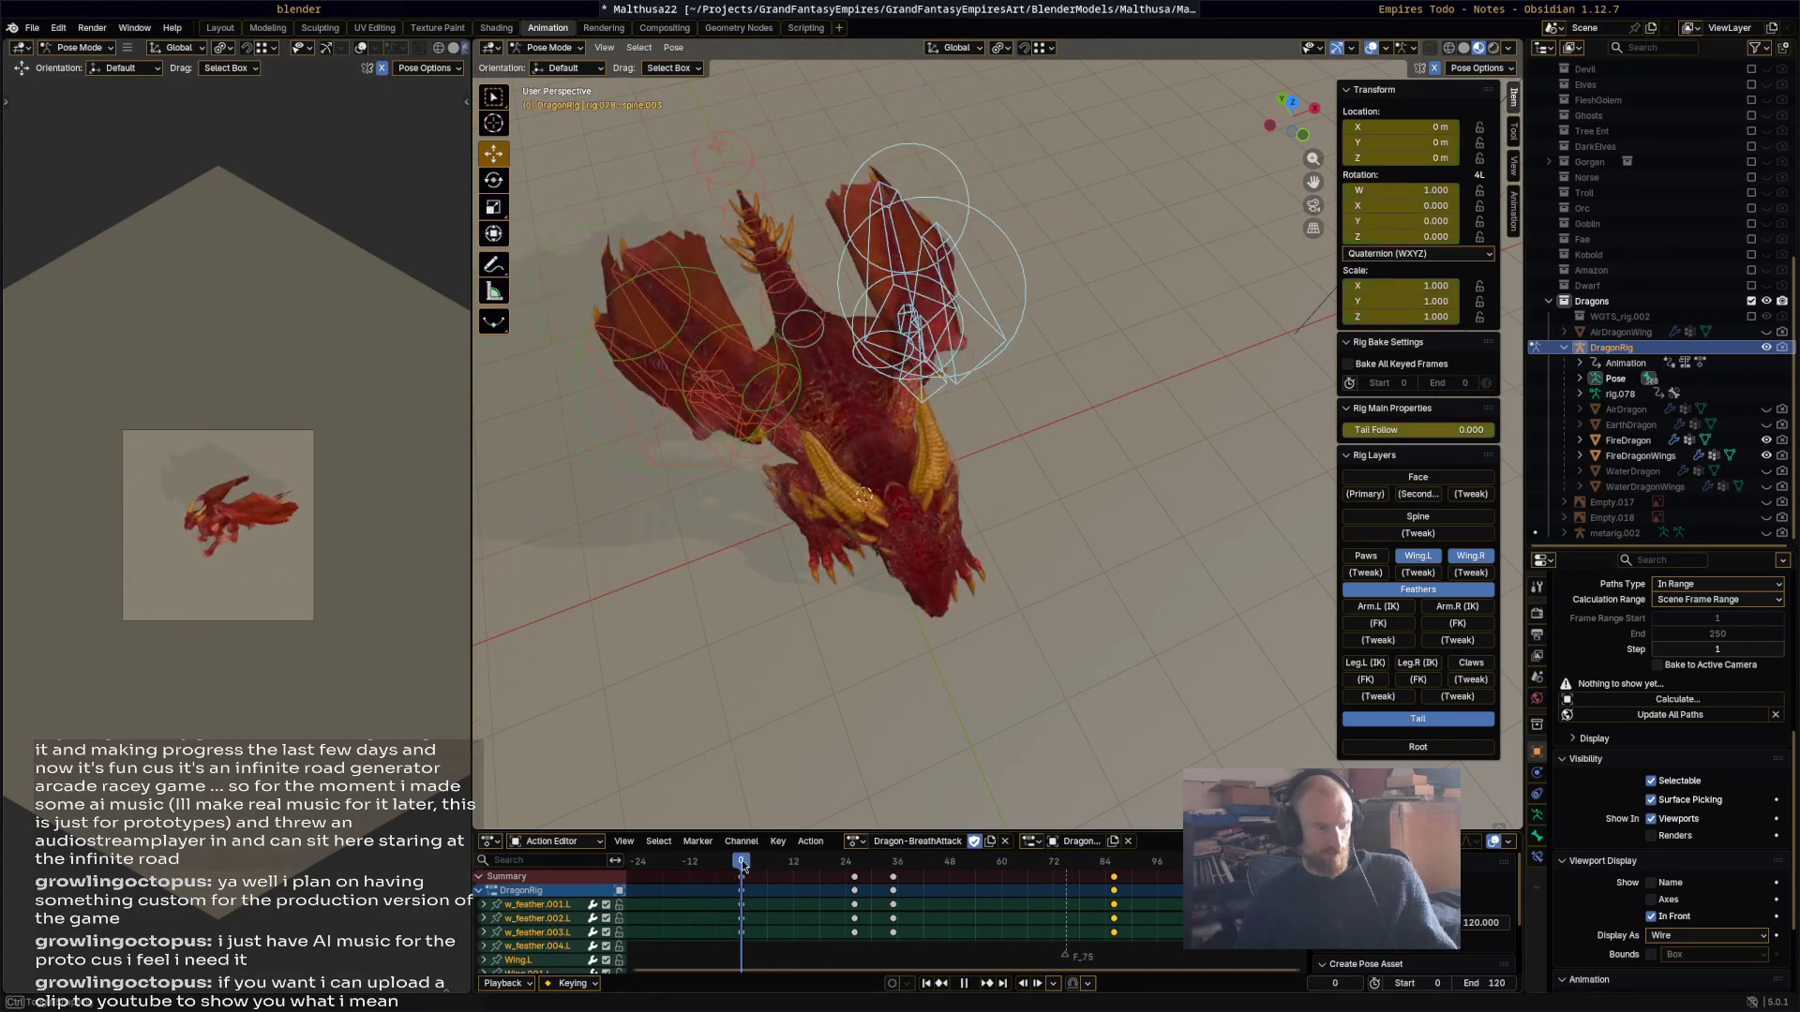
{"action": "left_click", "coordinate": [747, 883]}
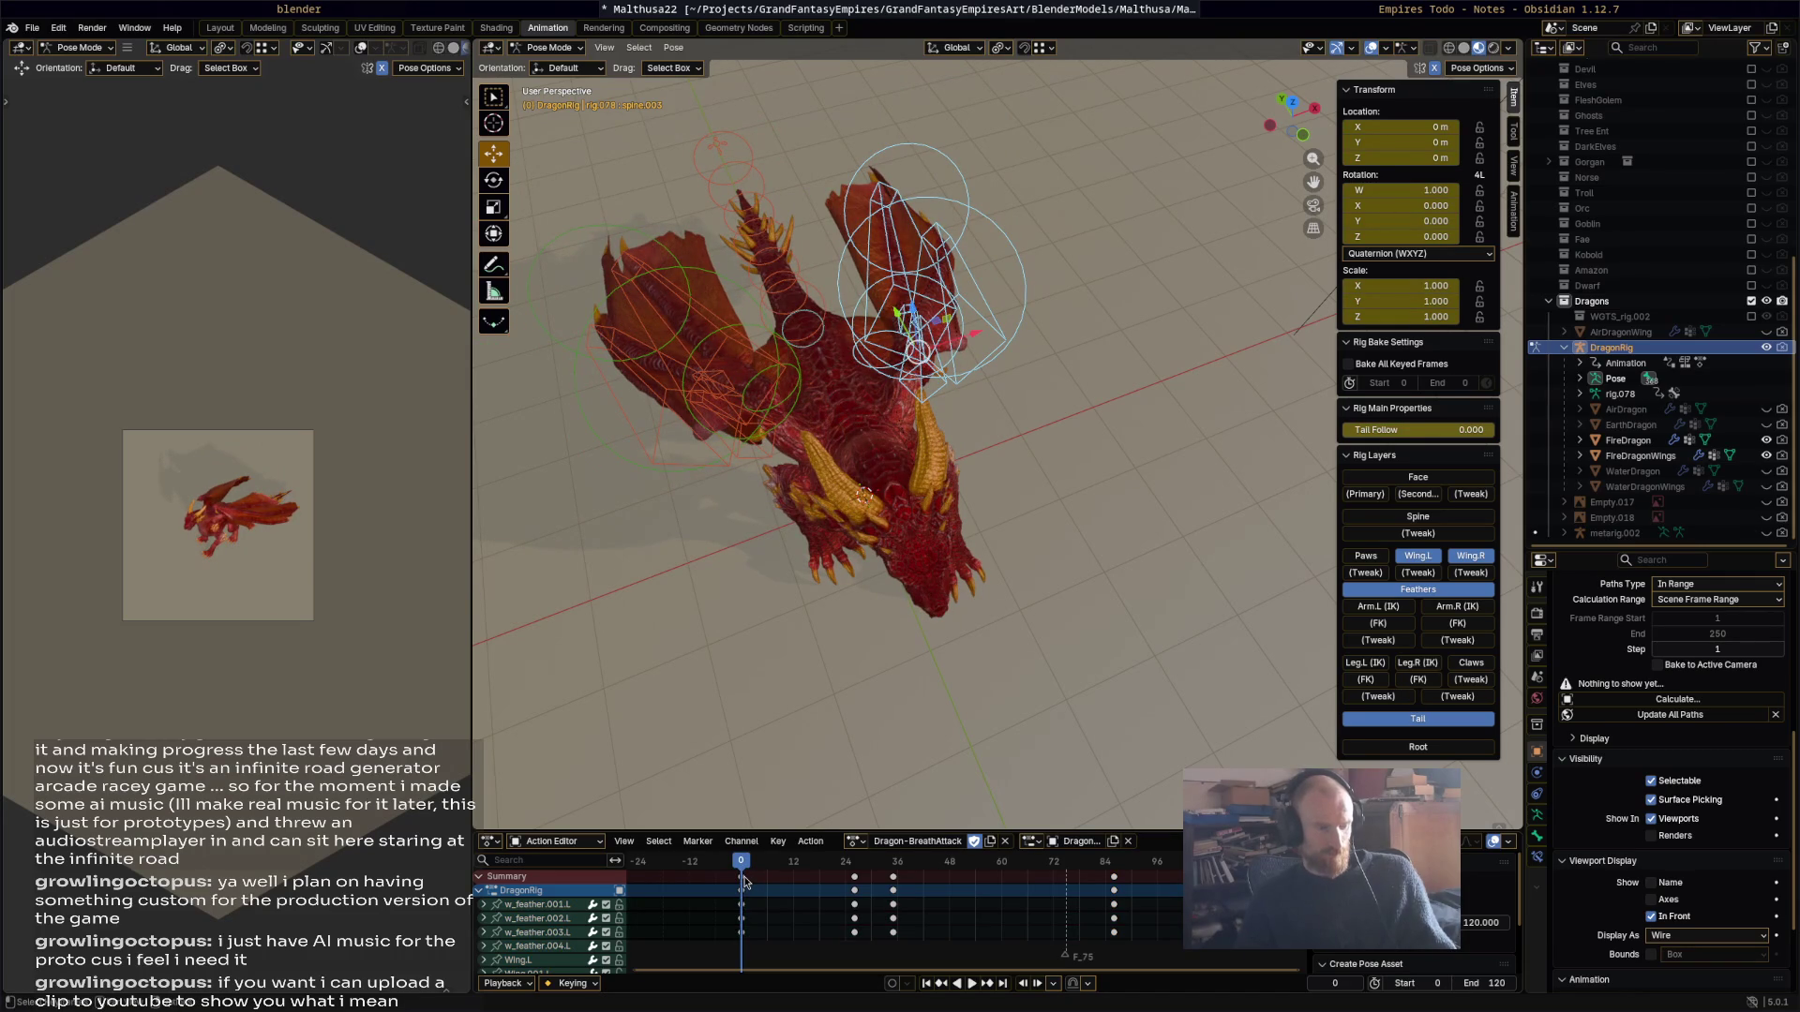
{"action": "mouse_move", "coordinate": [732, 609]}
{"action": "middle_mouse_down"}
{"action": "mouse_move", "coordinate": [677, 471]}
{"action": "mouse_move", "coordinate": [842, 249]}
{"action": "middle_mouse_up"}
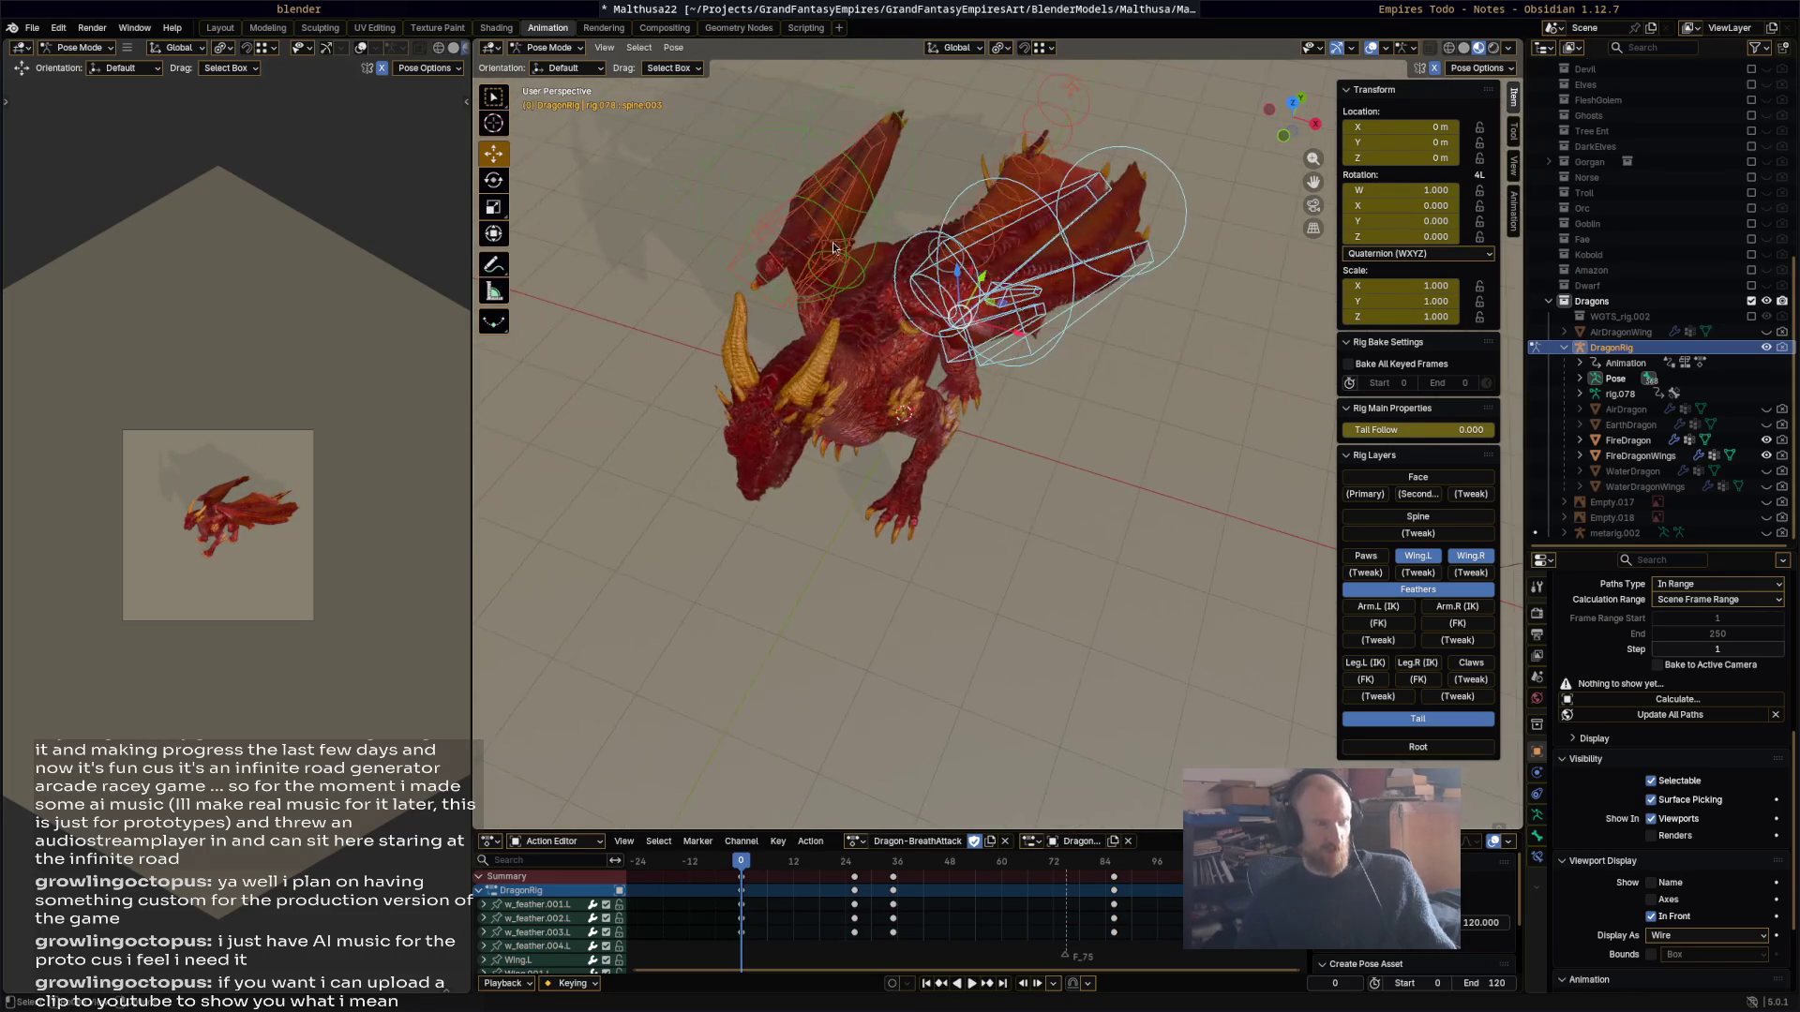
{"action": "key", "text": "space"}
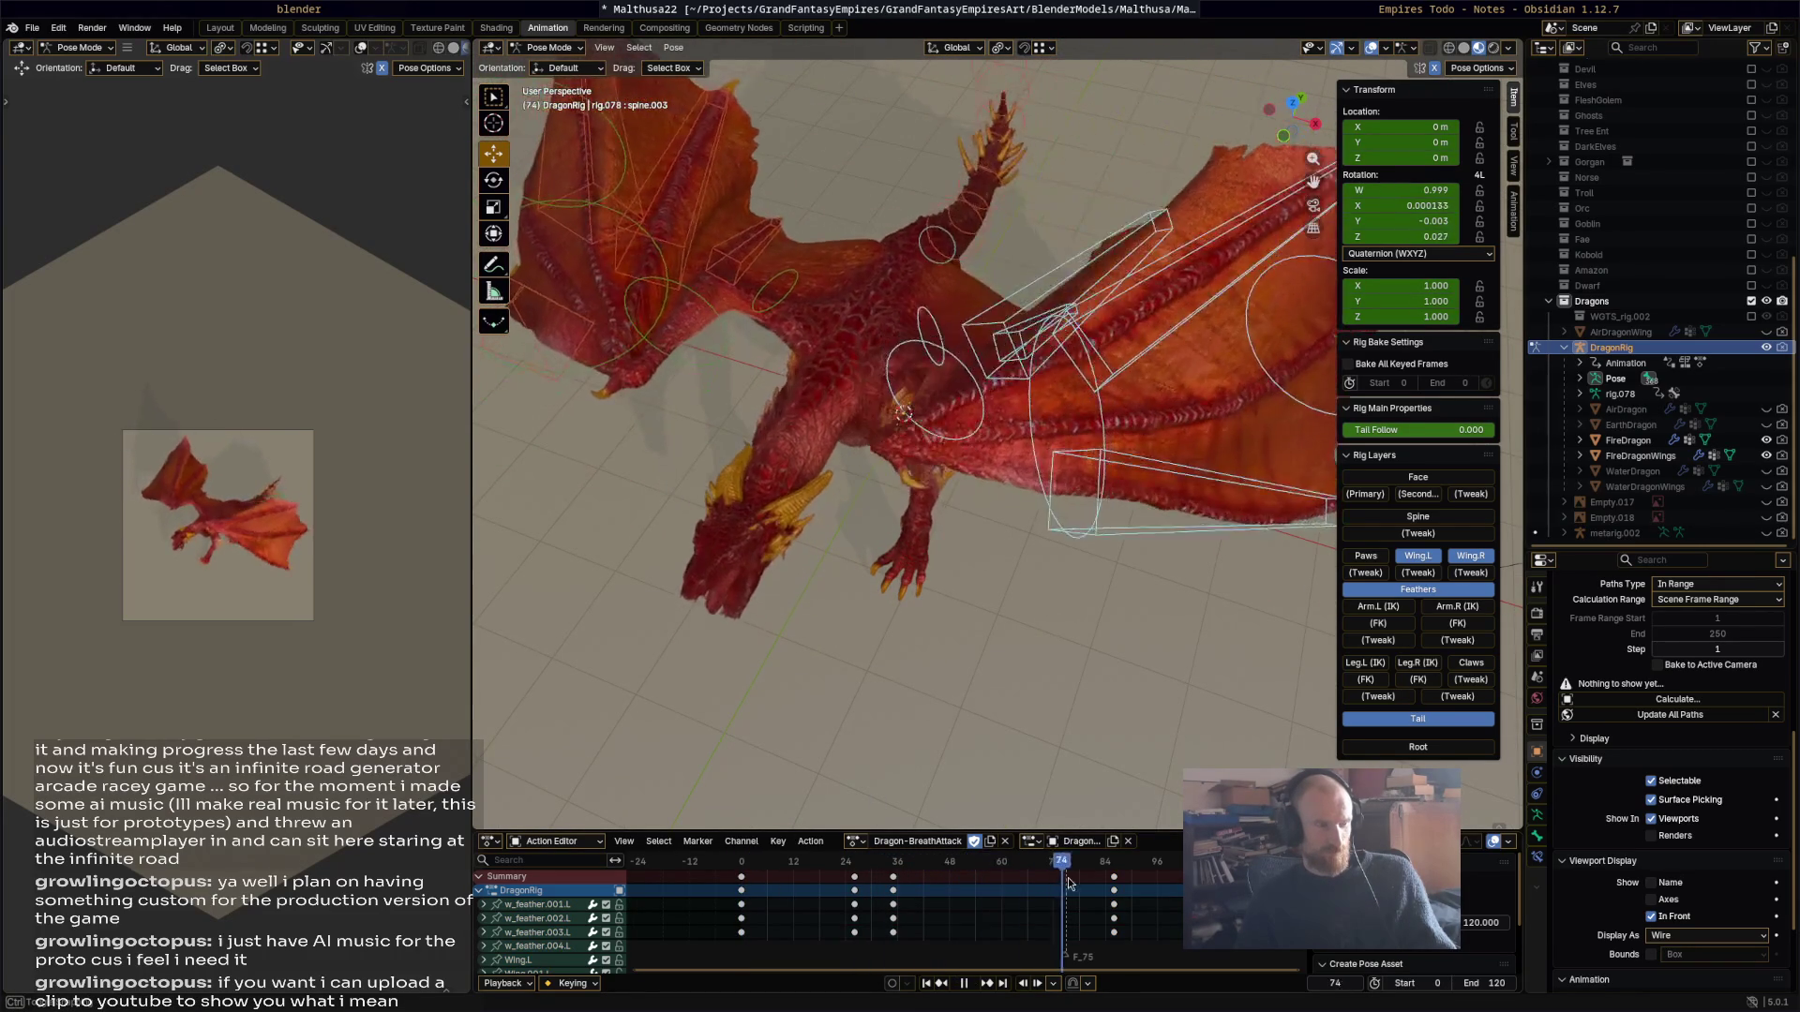
{"action": "mouse_move", "coordinate": [1105, 879]}
{"action": "left_mouse_down"}
{"action": "mouse_move", "coordinate": [703, 864]}
{"action": "mouse_move", "coordinate": [892, 877]}
{"action": "left_mouse_up"}
{"action": "mouse_move", "coordinate": [855, 569]}
{"action": "middle_mouse_down"}
{"action": "mouse_move", "coordinate": [779, 607]}
{"action": "mouse_move", "coordinate": [964, 387]}
{"action": "mouse_move", "coordinate": [845, 545]}
{"action": "middle_mouse_up"}
{"action": "left_click", "coordinate": [956, 471]}
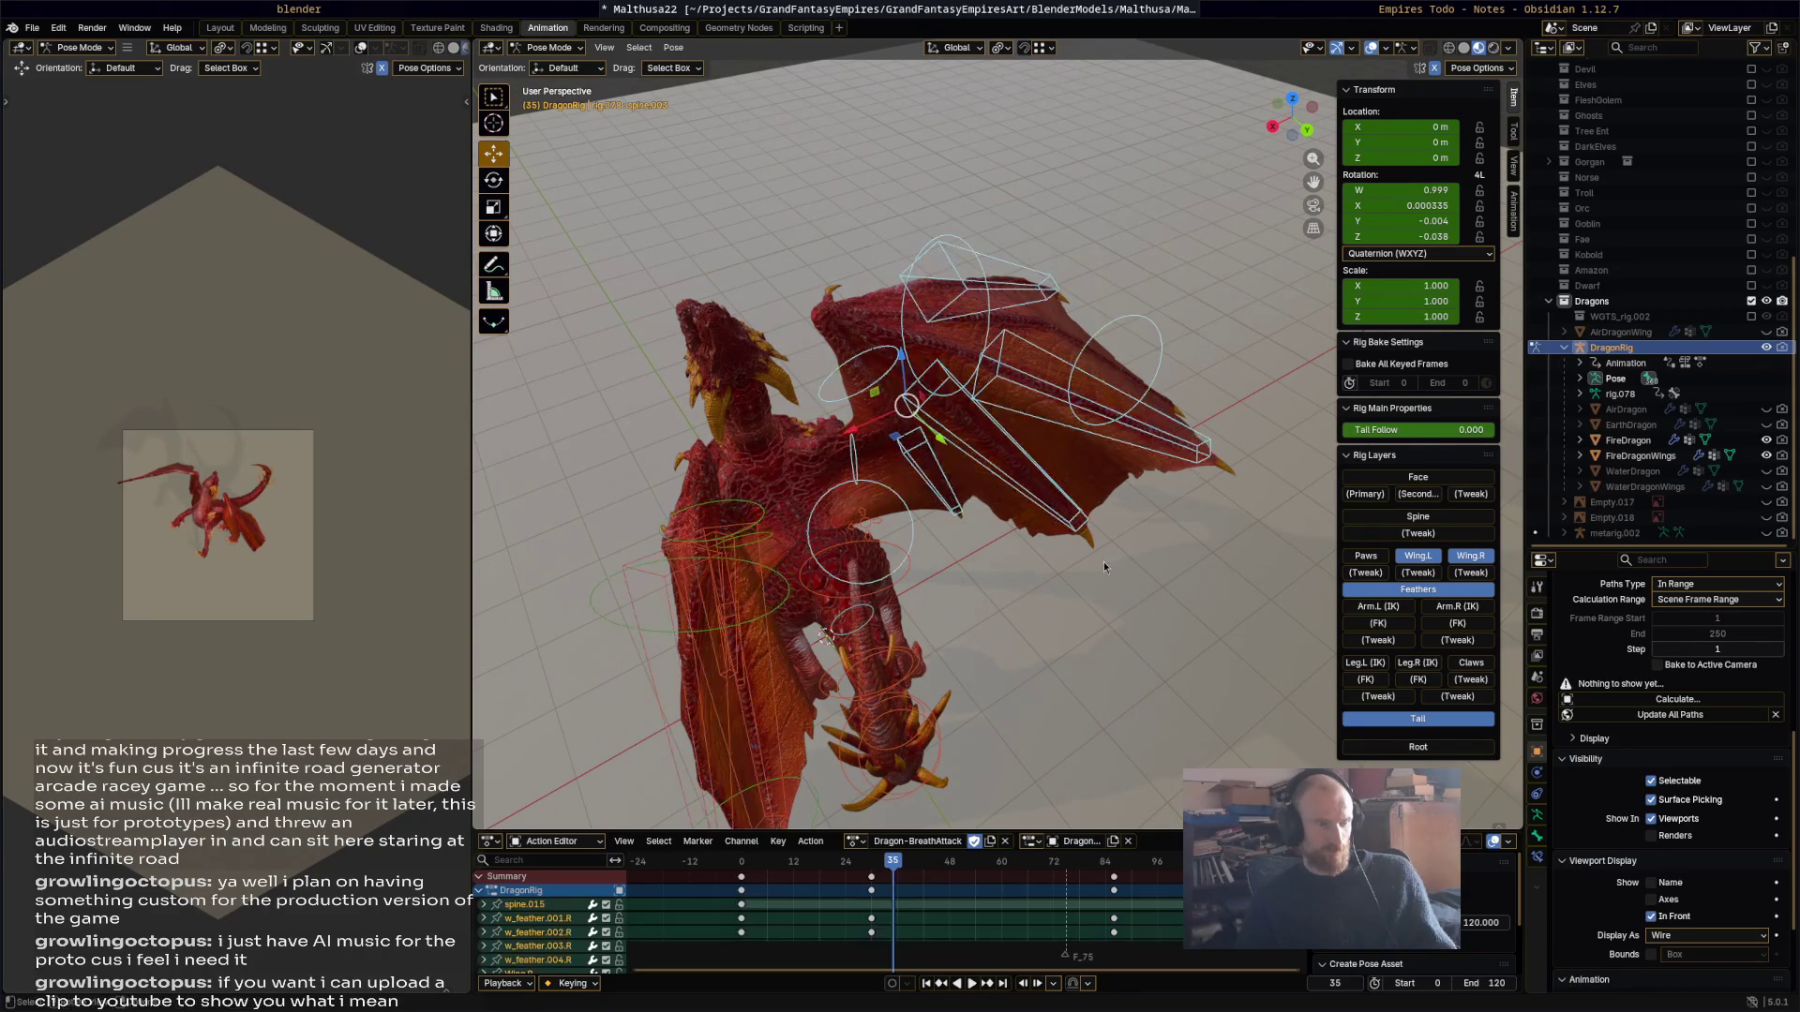
Step: Select all the right-wing feather and wing bones, undoing a trial move of Wing.R
{"action": "mouse_move", "coordinate": [1034, 691]}
{"action": "middle_mouse_down"}
{"action": "mouse_move", "coordinate": [1027, 570]}
{"action": "mouse_move", "coordinate": [954, 515]}
{"action": "mouse_move", "coordinate": [879, 555]}
{"action": "middle_mouse_up"}
{"action": "left_click", "coordinate": [879, 555]}
{"action": "key", "text": "g"}
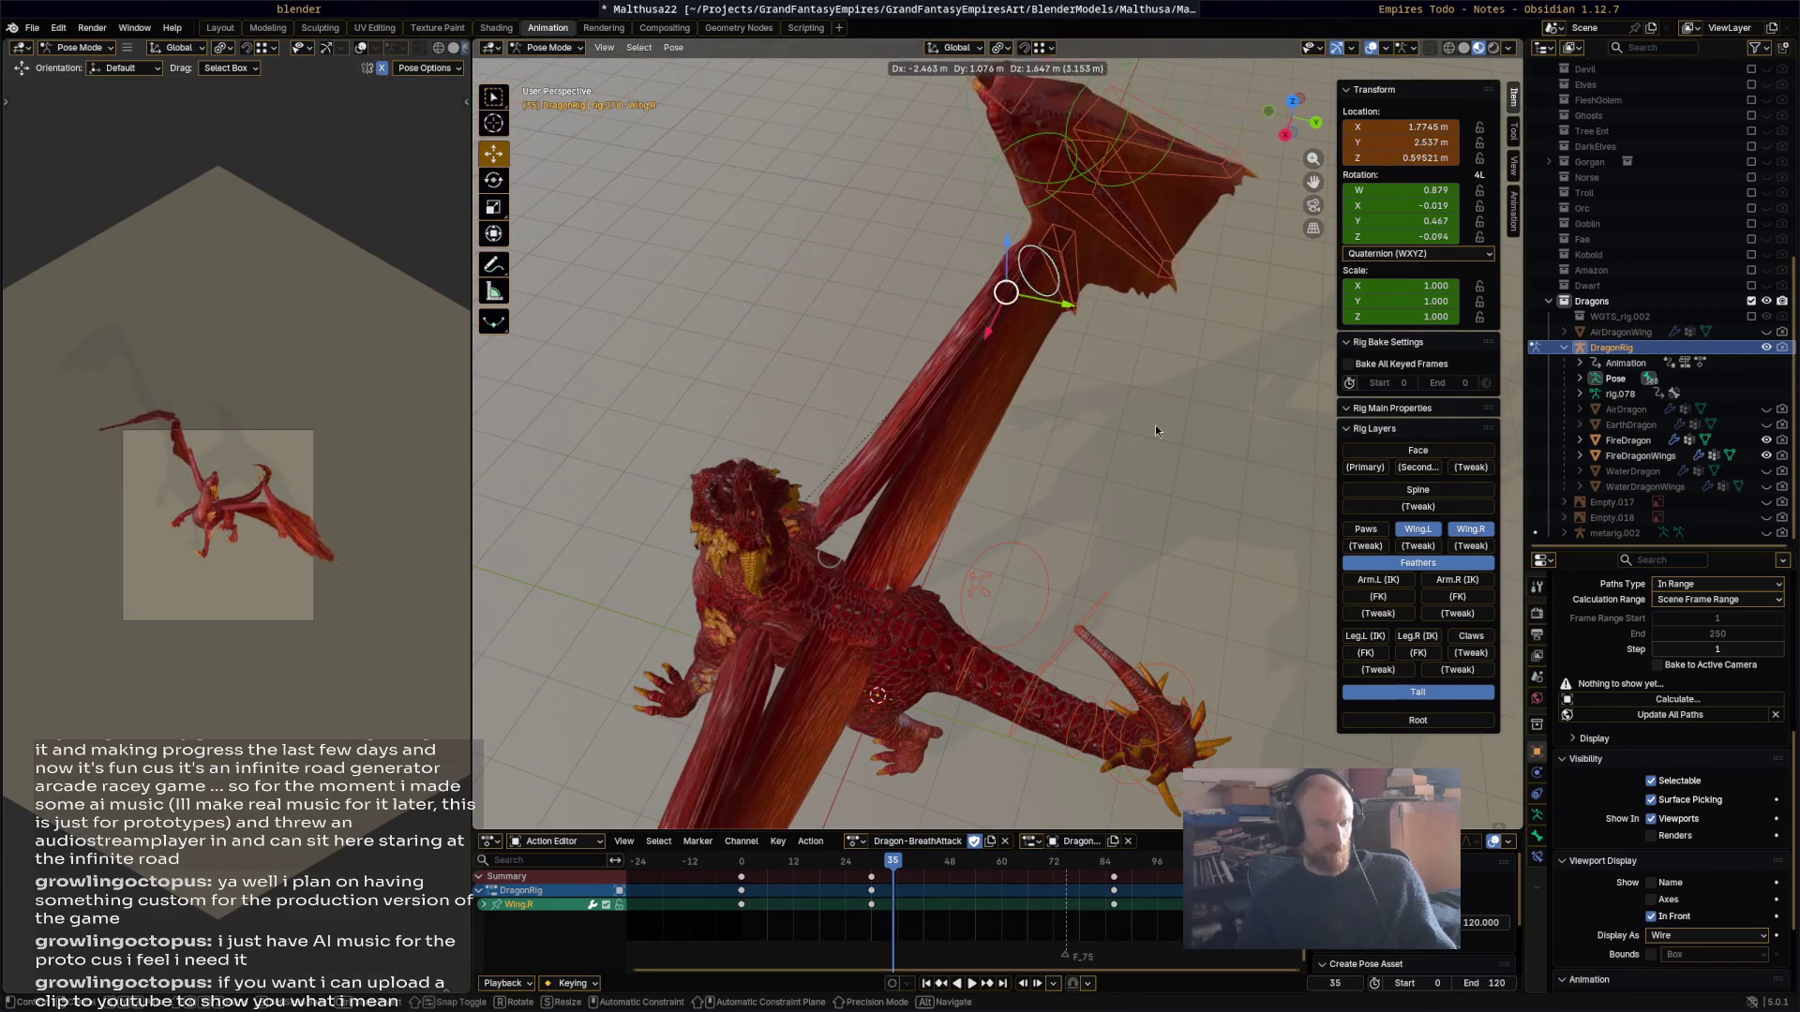
{"action": "left_click", "coordinate": [1142, 419]}
{"action": "key", "text": "ctrl+z"}
{"action": "middle_click_drag", "start_coordinate": [1141, 413], "coordinate": [1088, 426]}
{"action": "left_click_drag", "start_coordinate": [1038, 373], "coordinate": [1240, 221]}
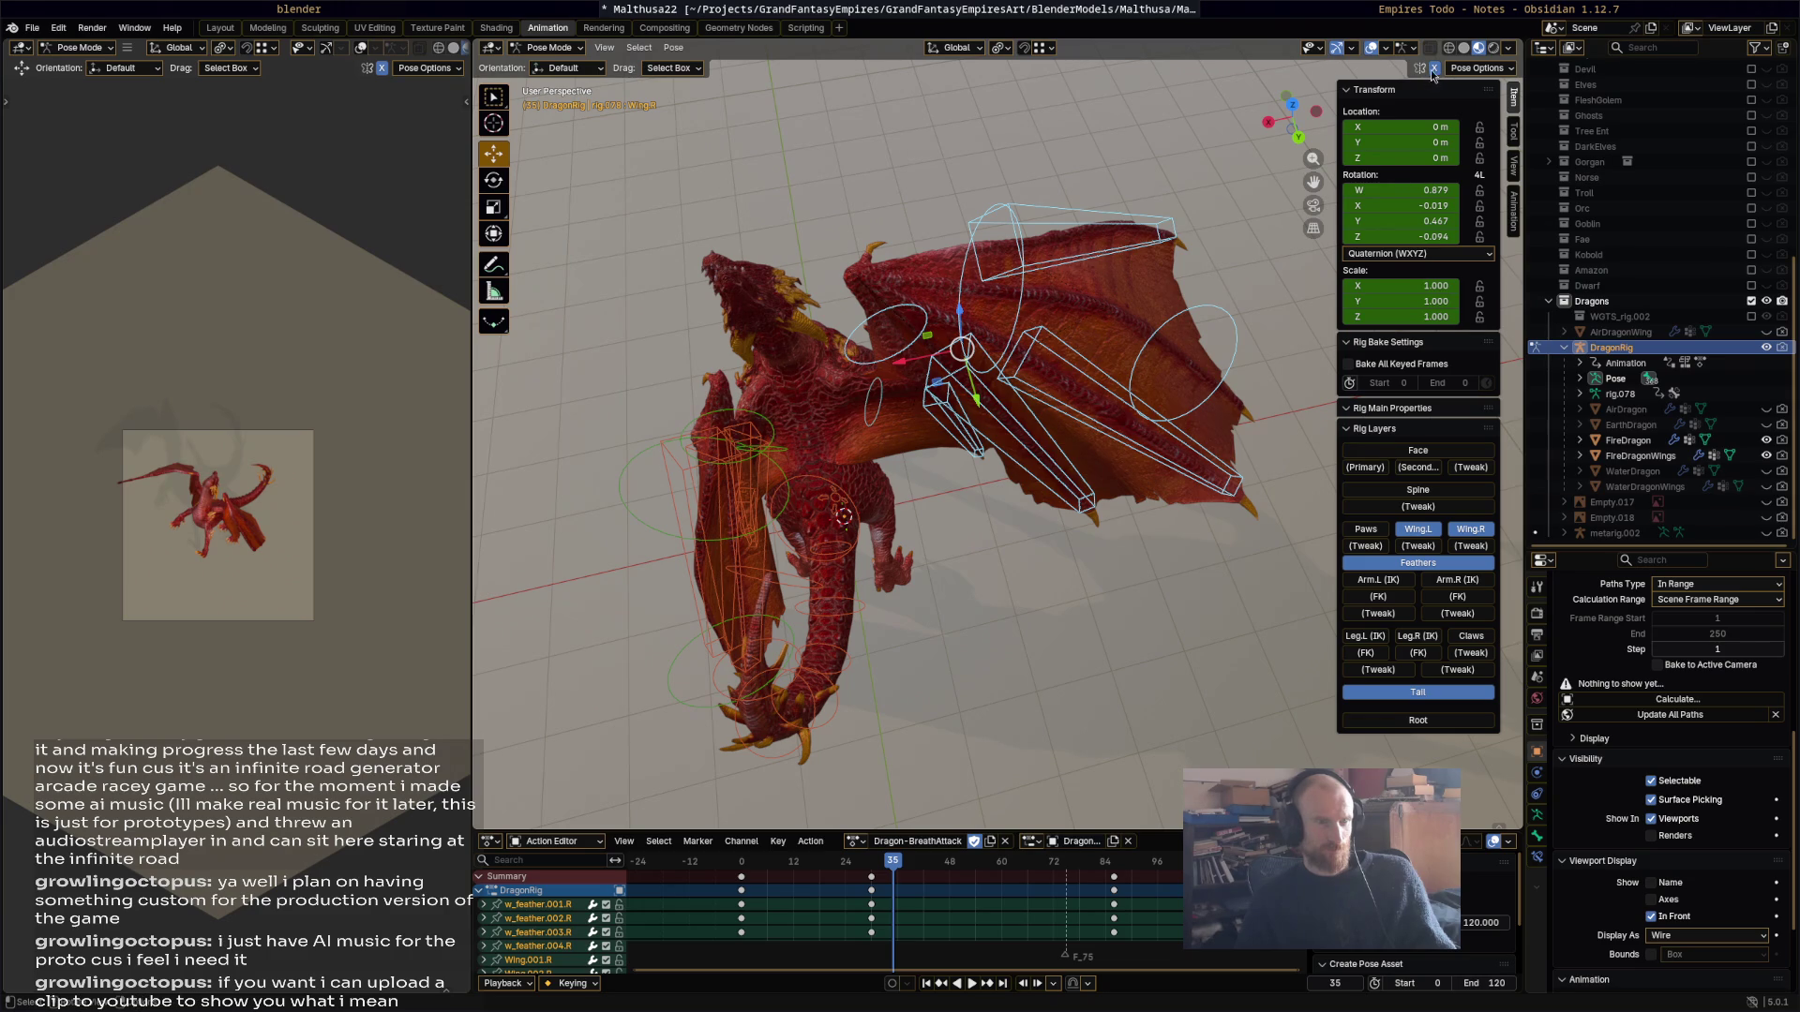
Step: Copy the right wing's frame-1 keys and paste them at frame 46
{"action": "left_click", "coordinate": [747, 862]}
{"action": "key", "text": "space"}
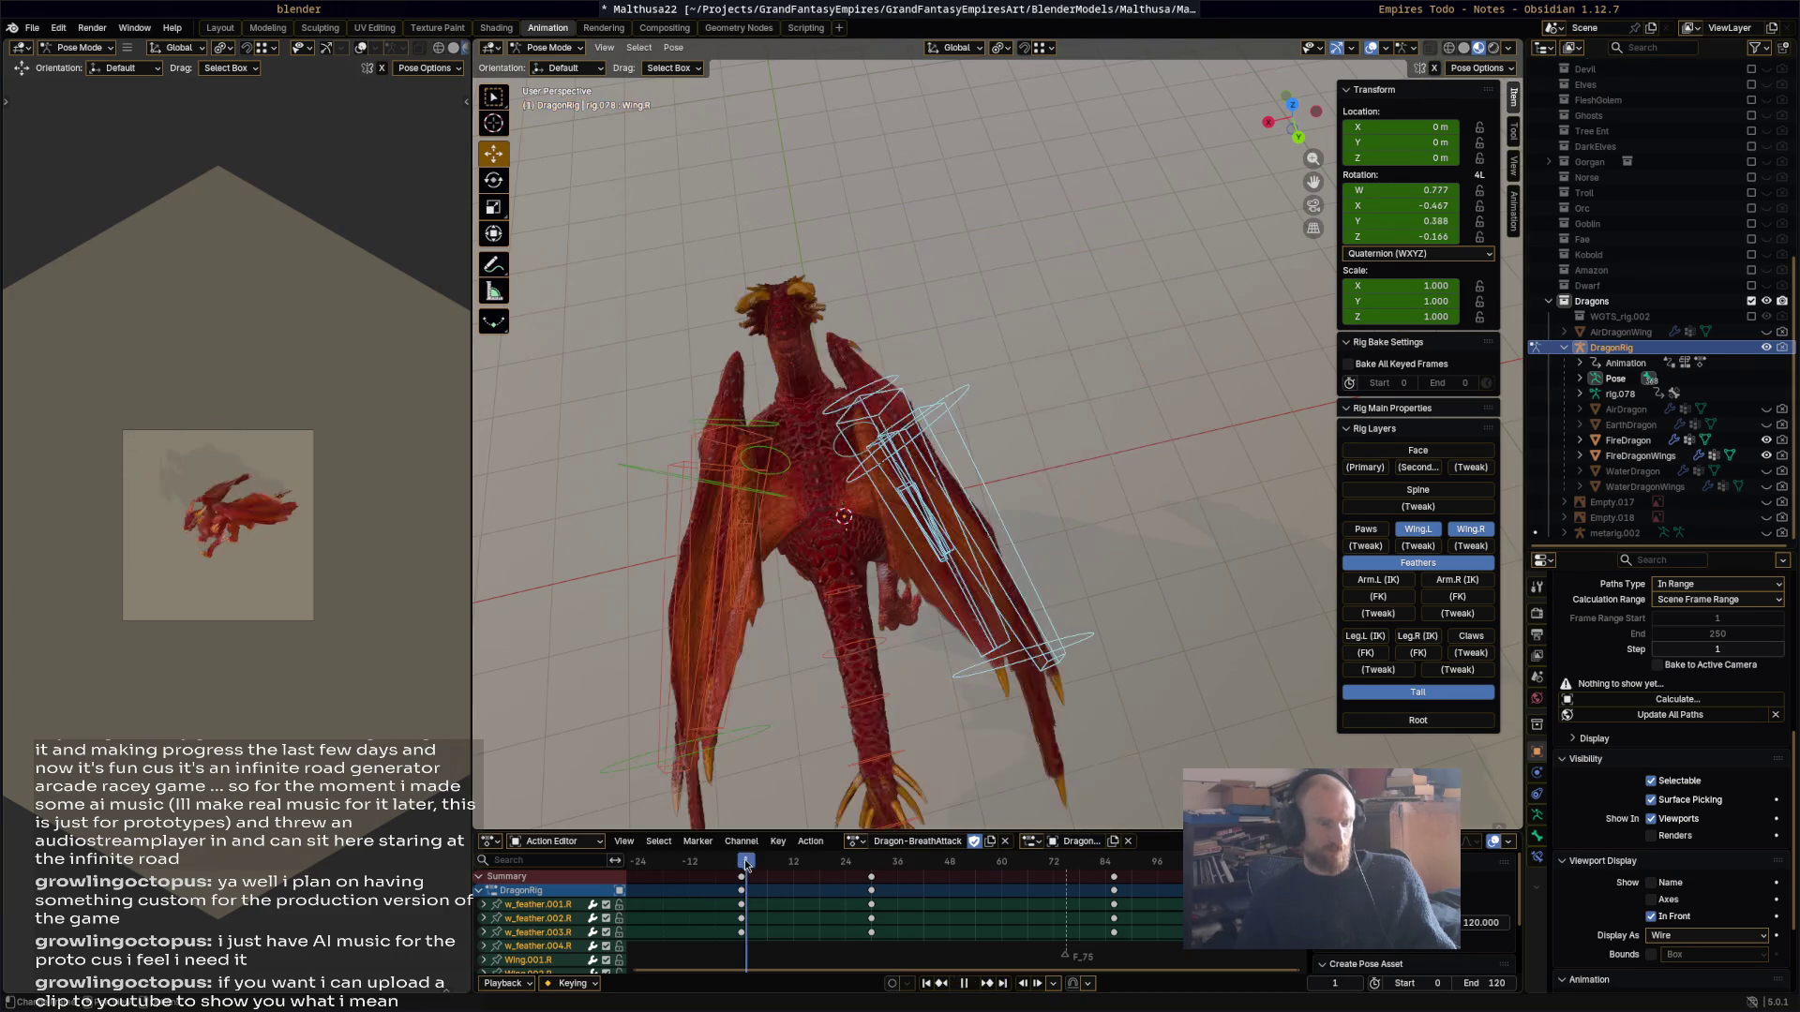
{"action": "left_click", "coordinate": [741, 876]}
{"action": "left_click", "coordinate": [942, 864]}
{"action": "key", "text": "space"}
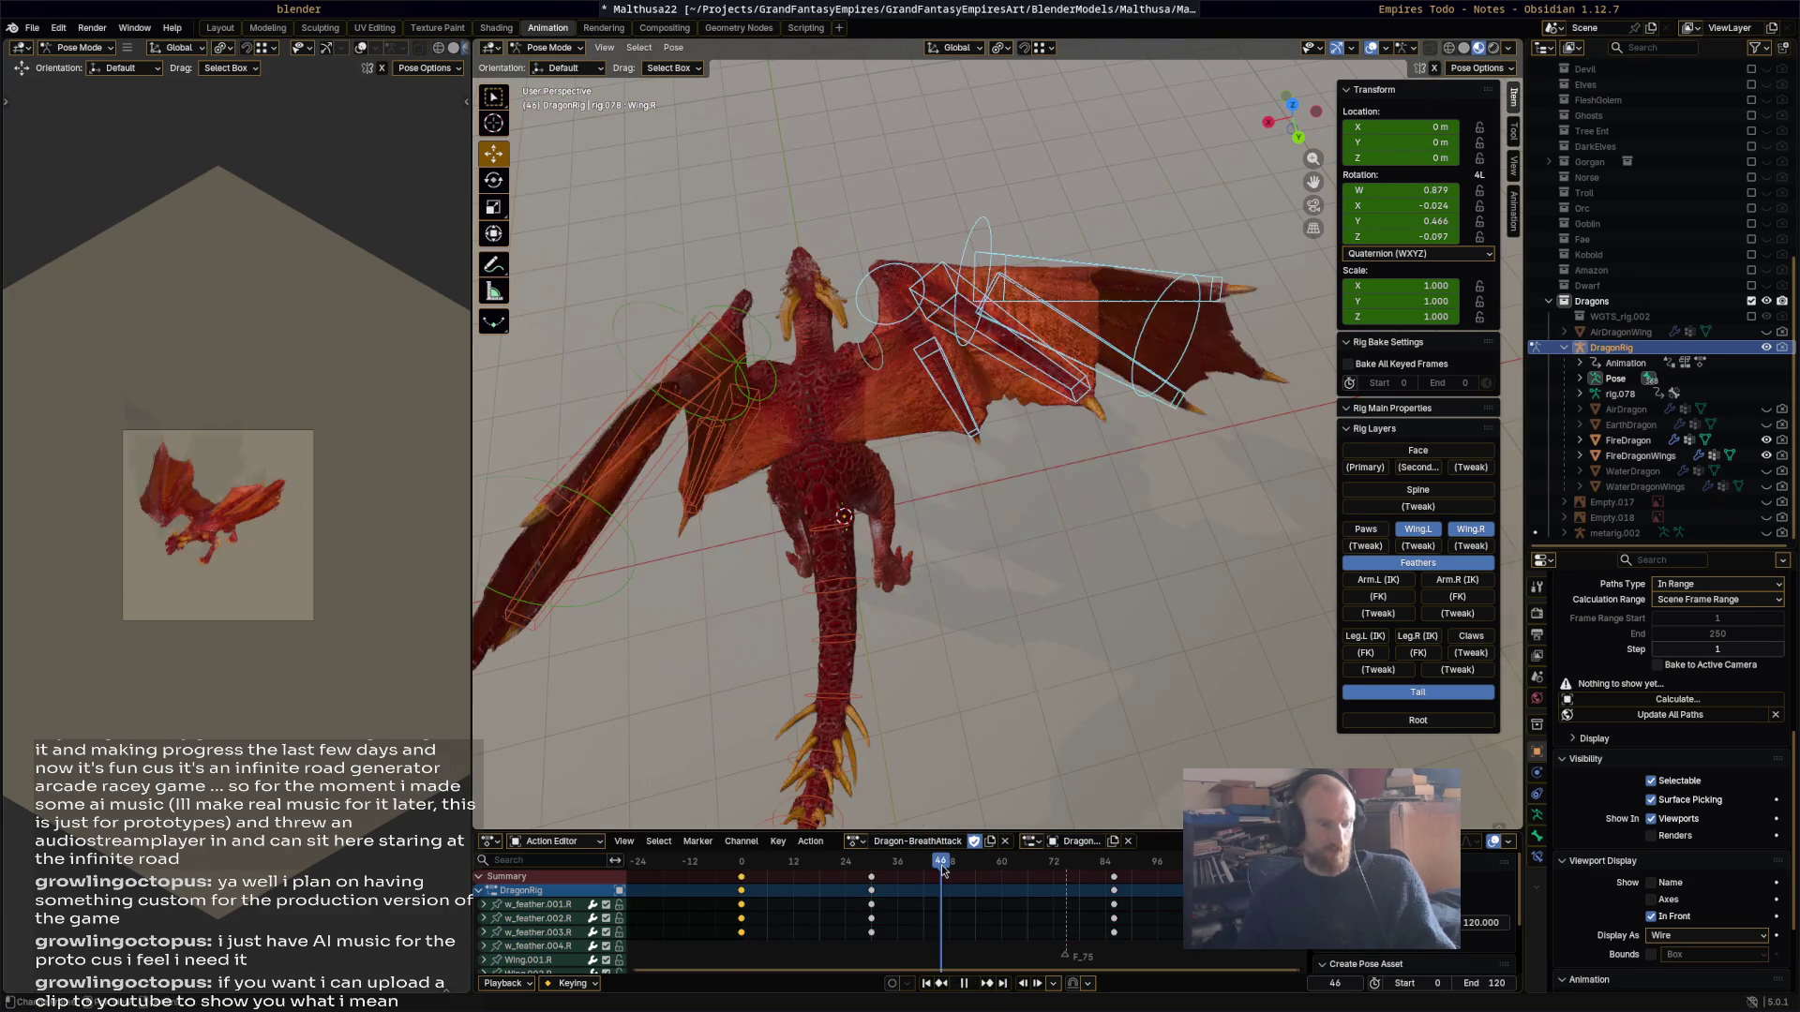
{"action": "key", "text": "ctrl+v"}
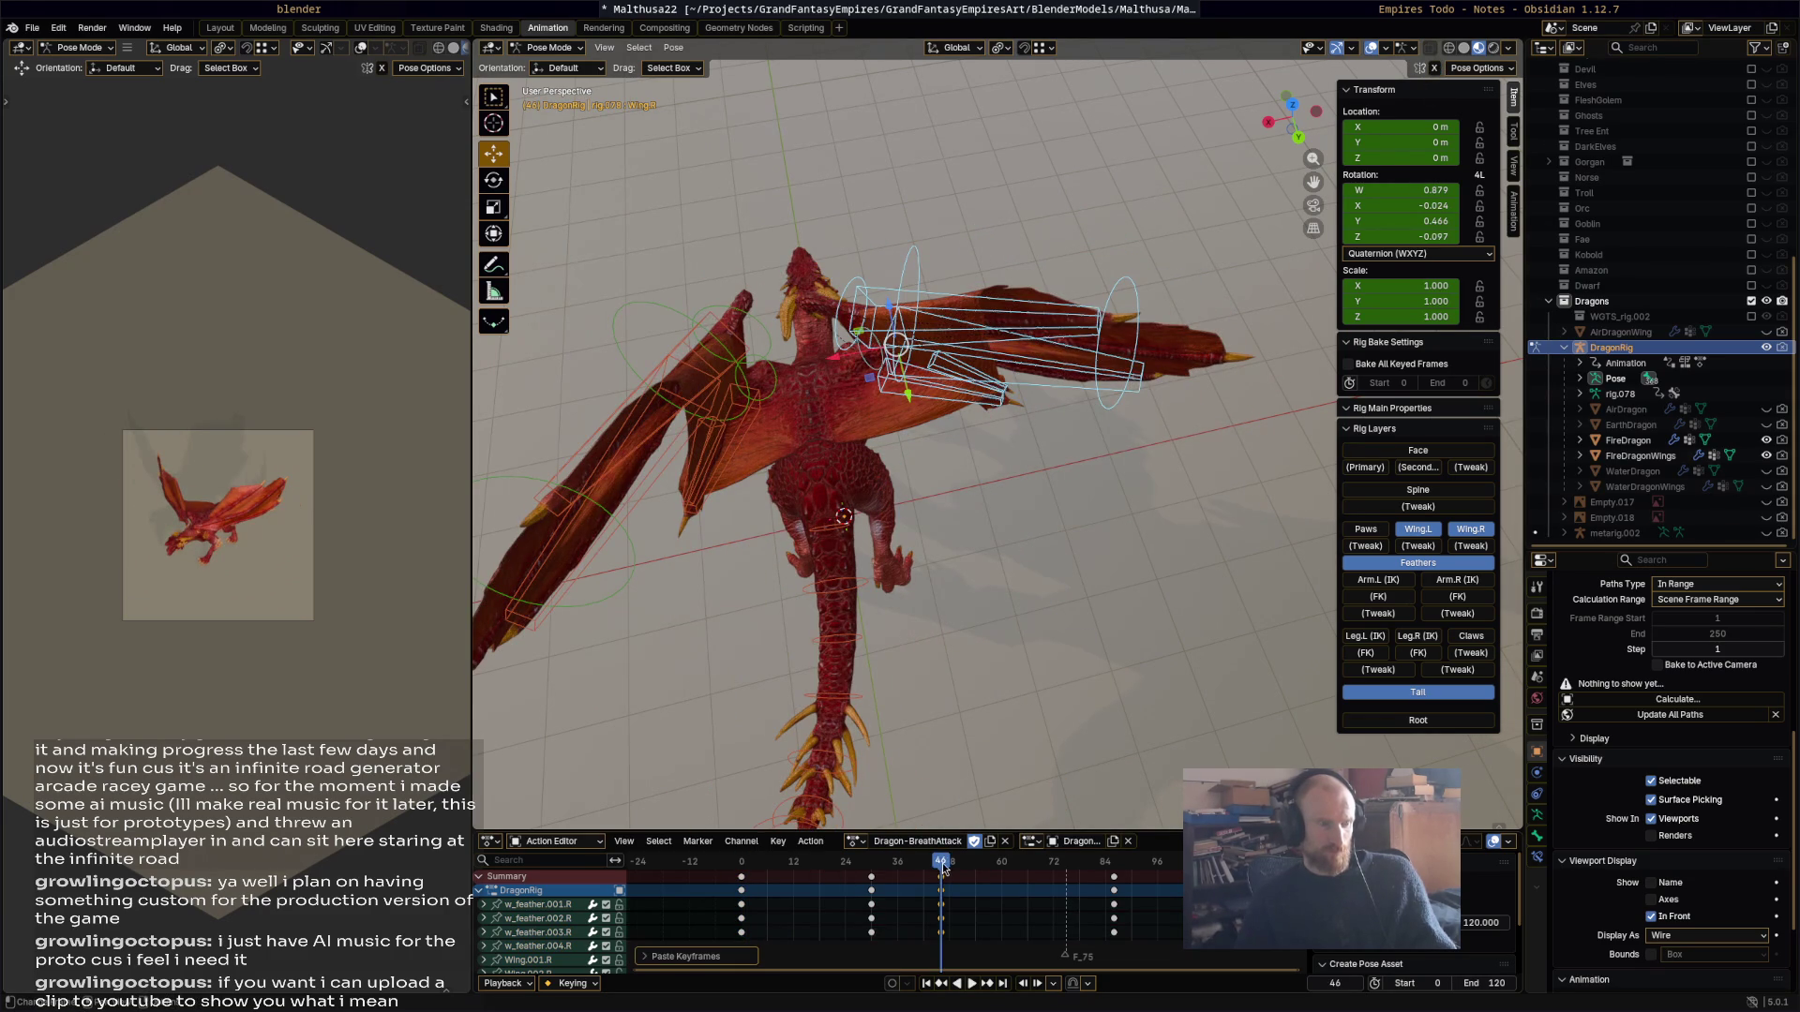
{"action": "key", "text": "space"}
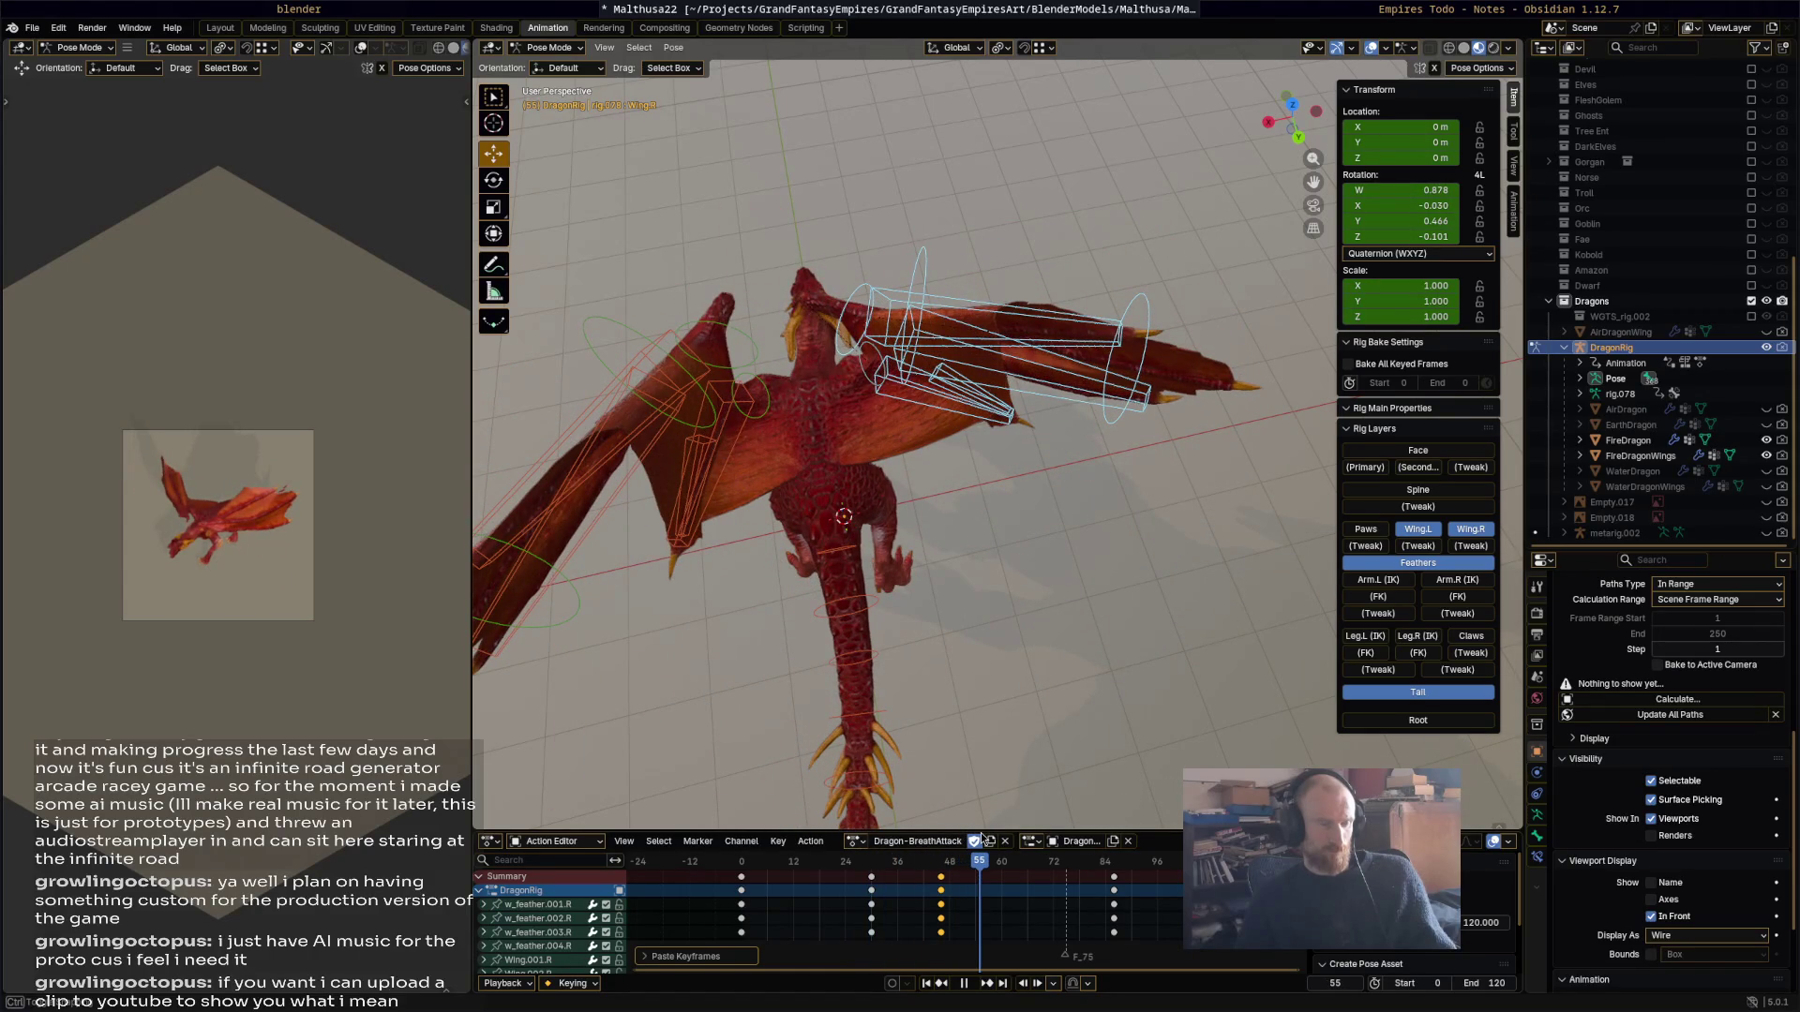
{"action": "key", "text": "space"}
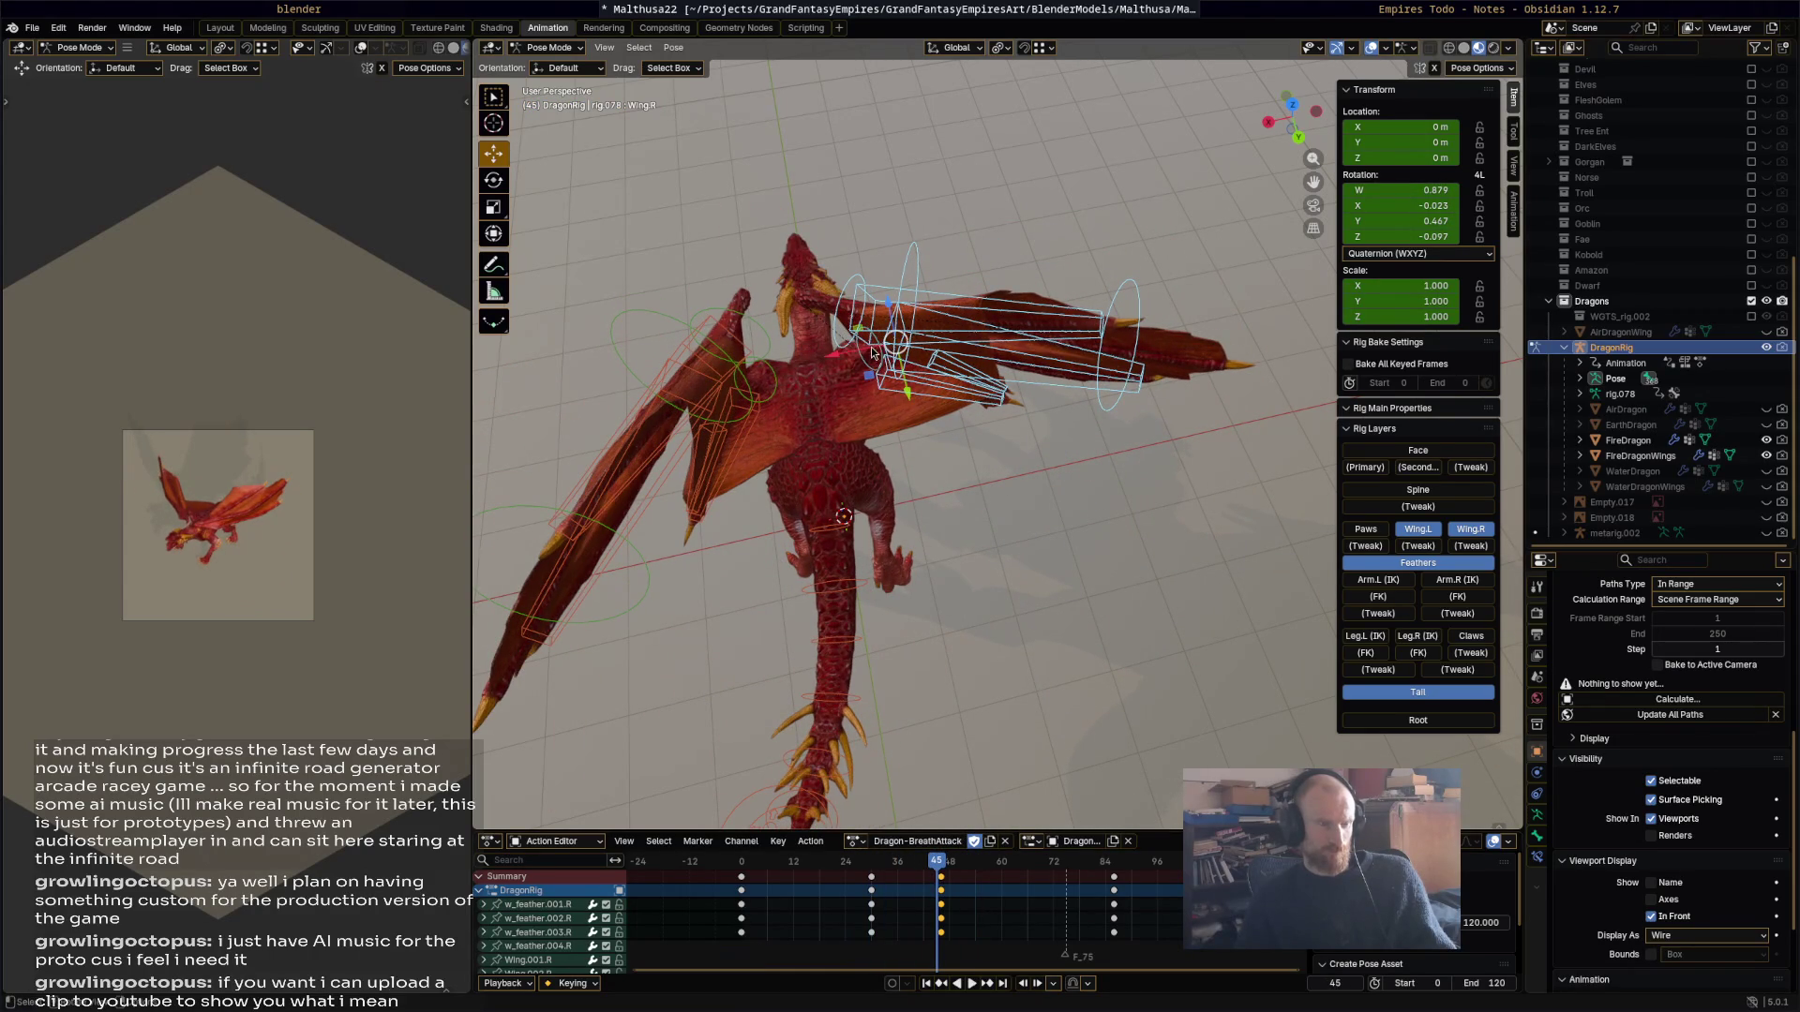
Step: Copy Wing.R's frame-0 keys and paste them at frame 42, then review playback
{"action": "left_click", "coordinate": [867, 367]}
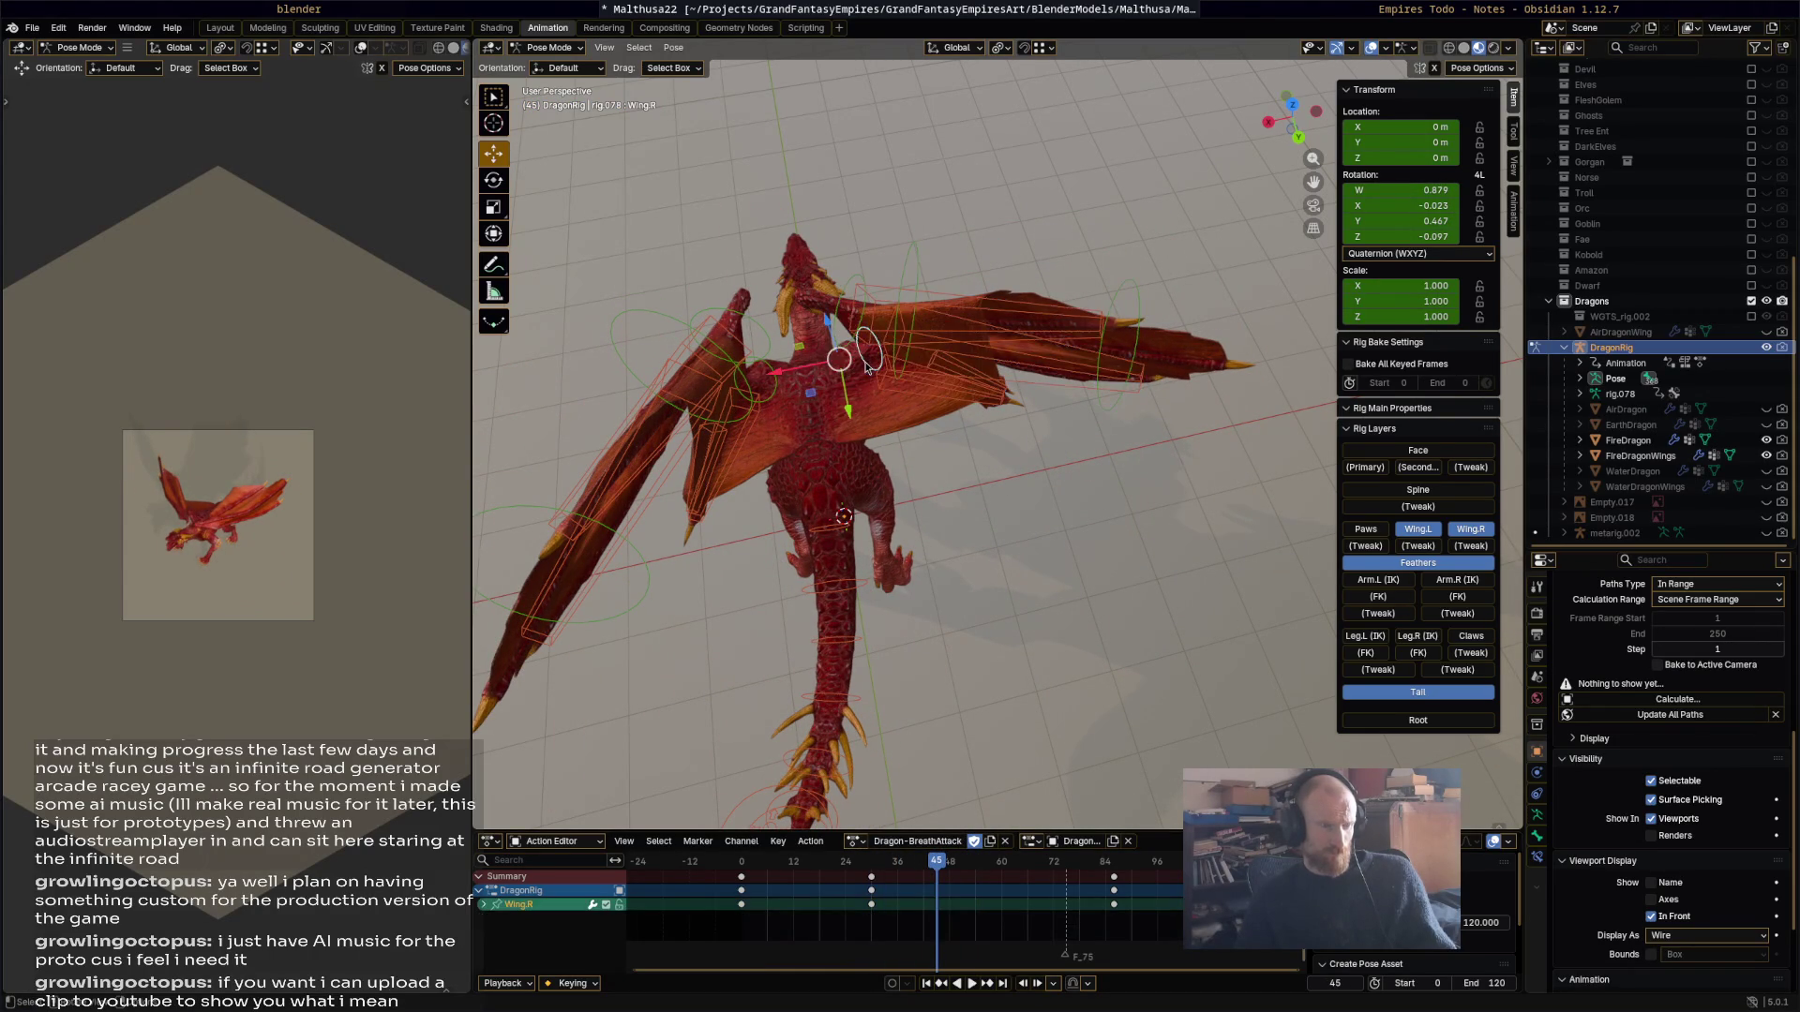
{"action": "left_click", "coordinate": [747, 885]}
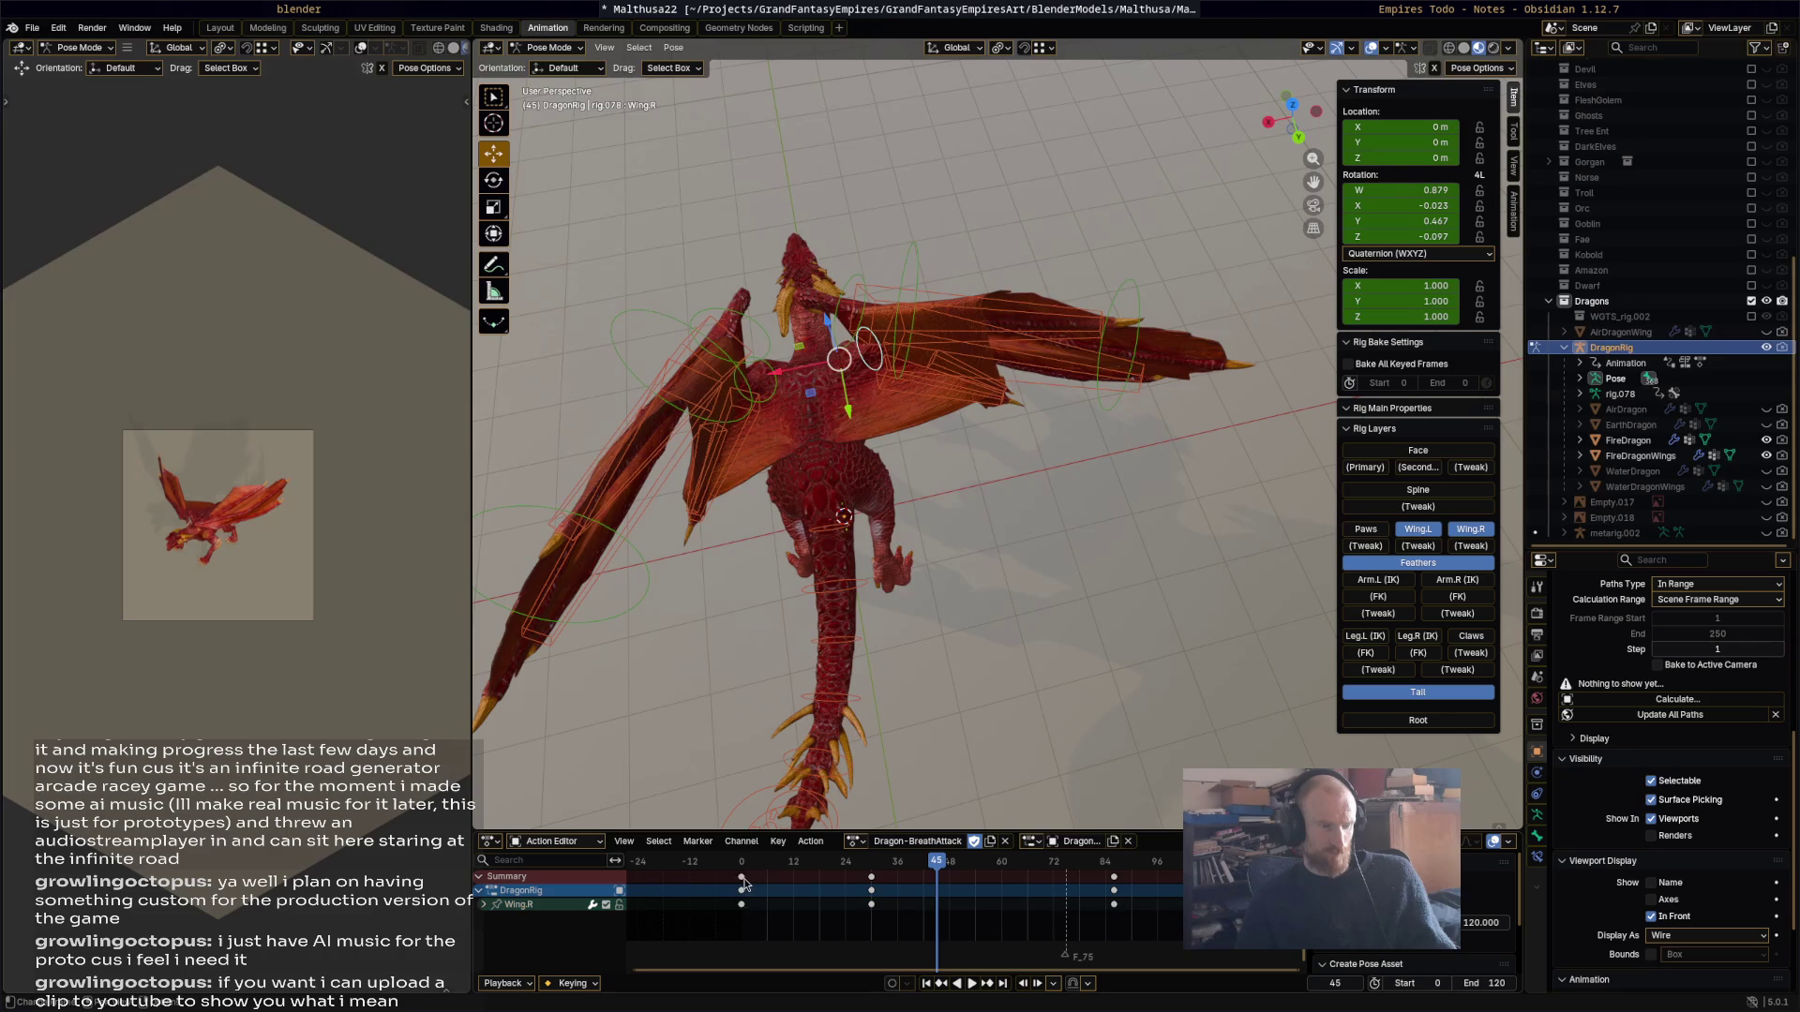
{"action": "left_click", "coordinate": [744, 867]}
{"action": "key", "text": "space"}
{"action": "key", "text": "space"}
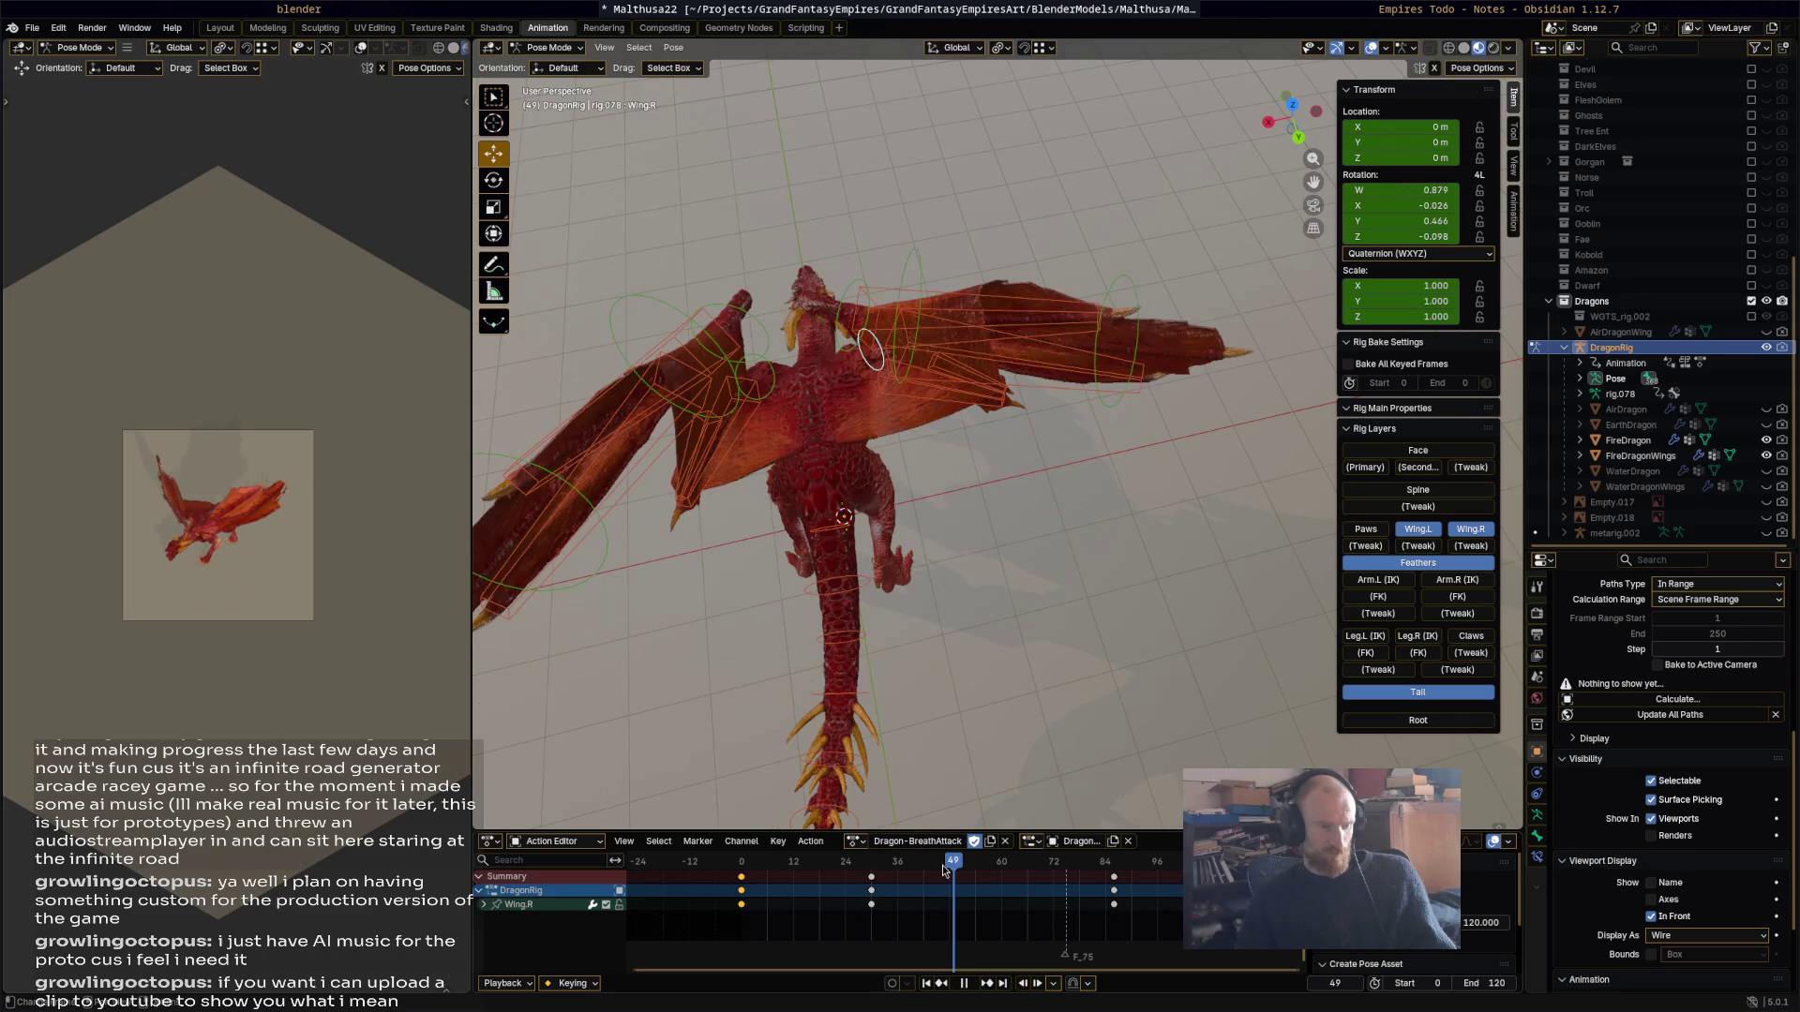
{"action": "key", "text": "space"}
{"action": "left_click", "coordinate": [926, 870]}
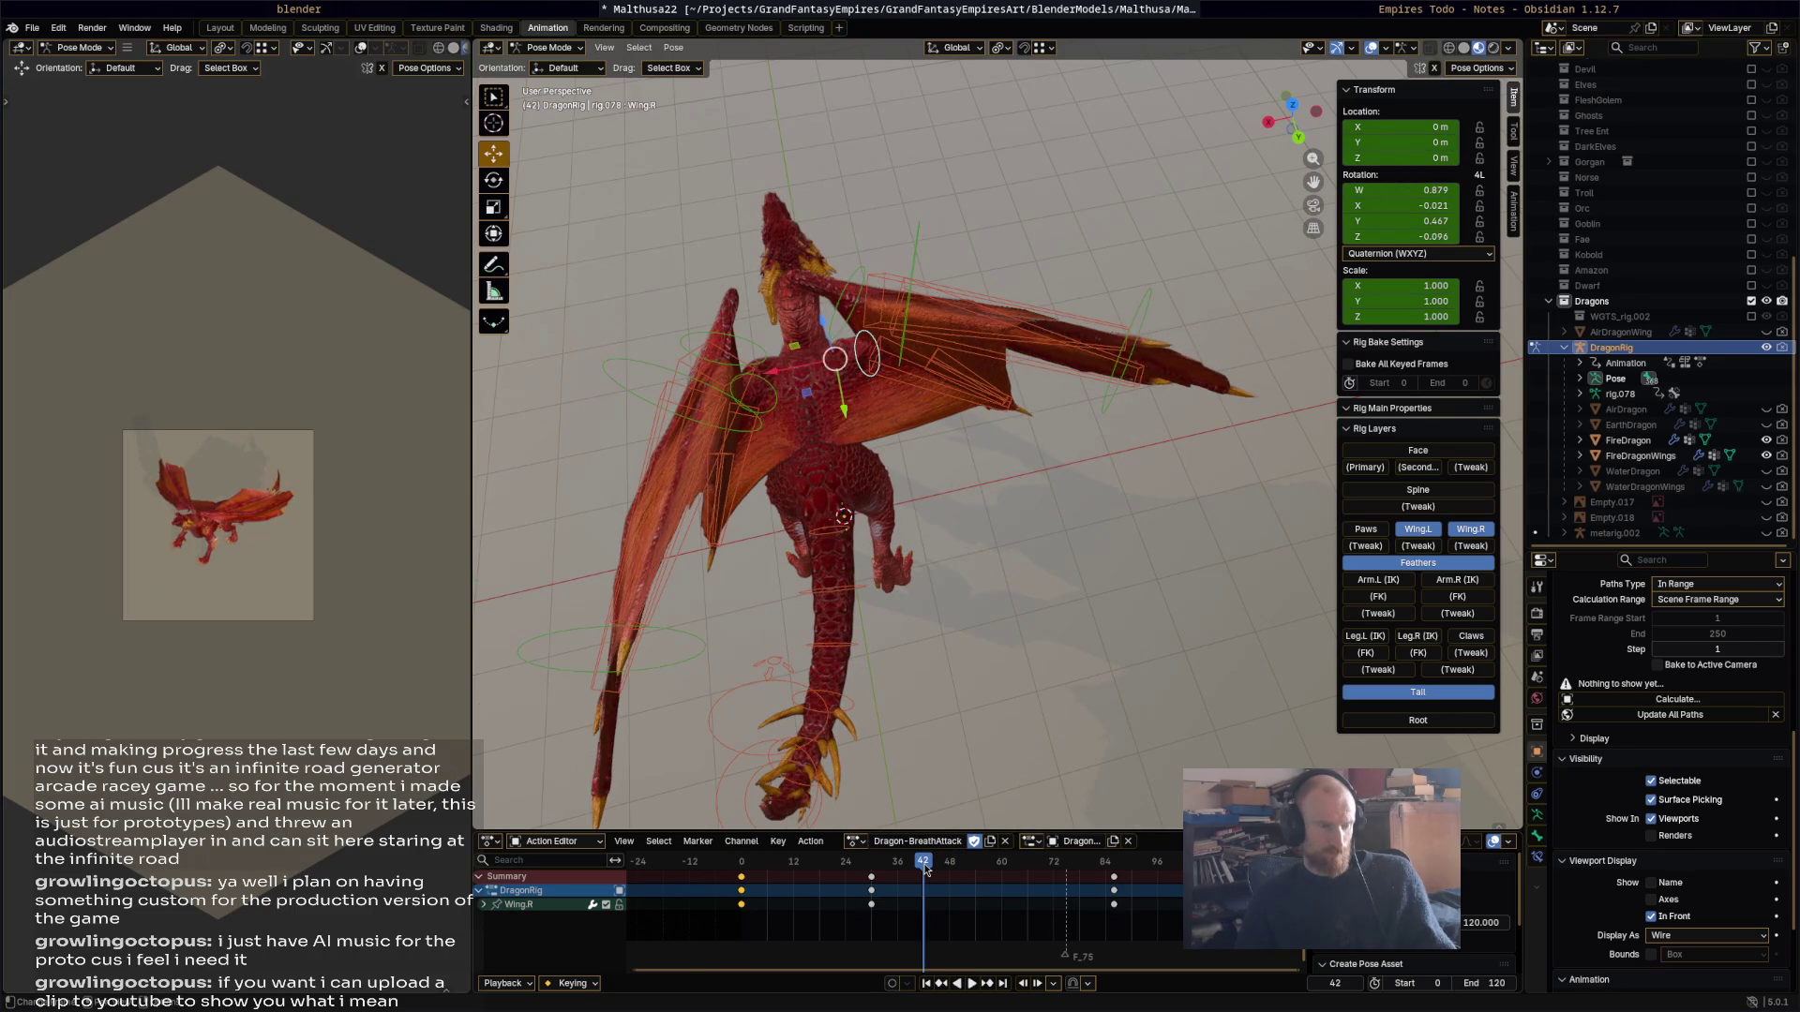
{"action": "key", "text": "ctrl+v"}
{"action": "key", "text": "space"}
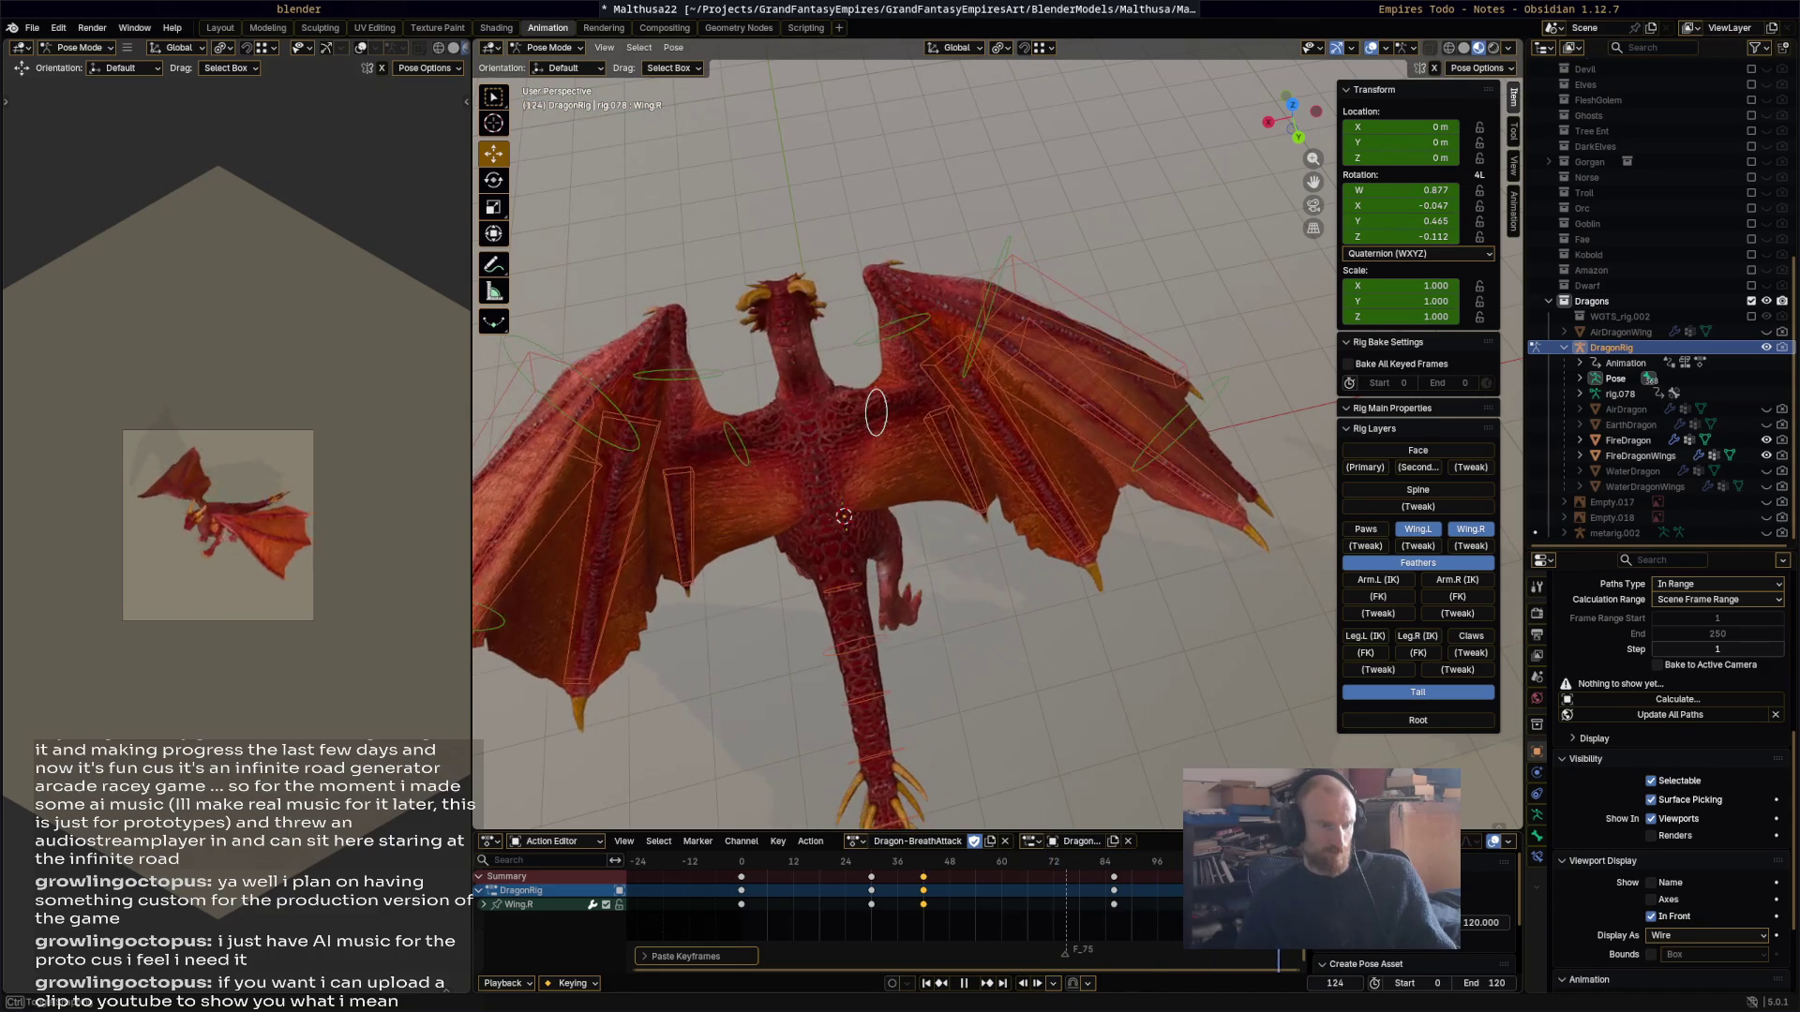
{"action": "key", "text": "space"}
Step: Select all bones, paste their frame-0 keys at frame 120, and scrub back to the start
{"action": "key", "text": "a"}
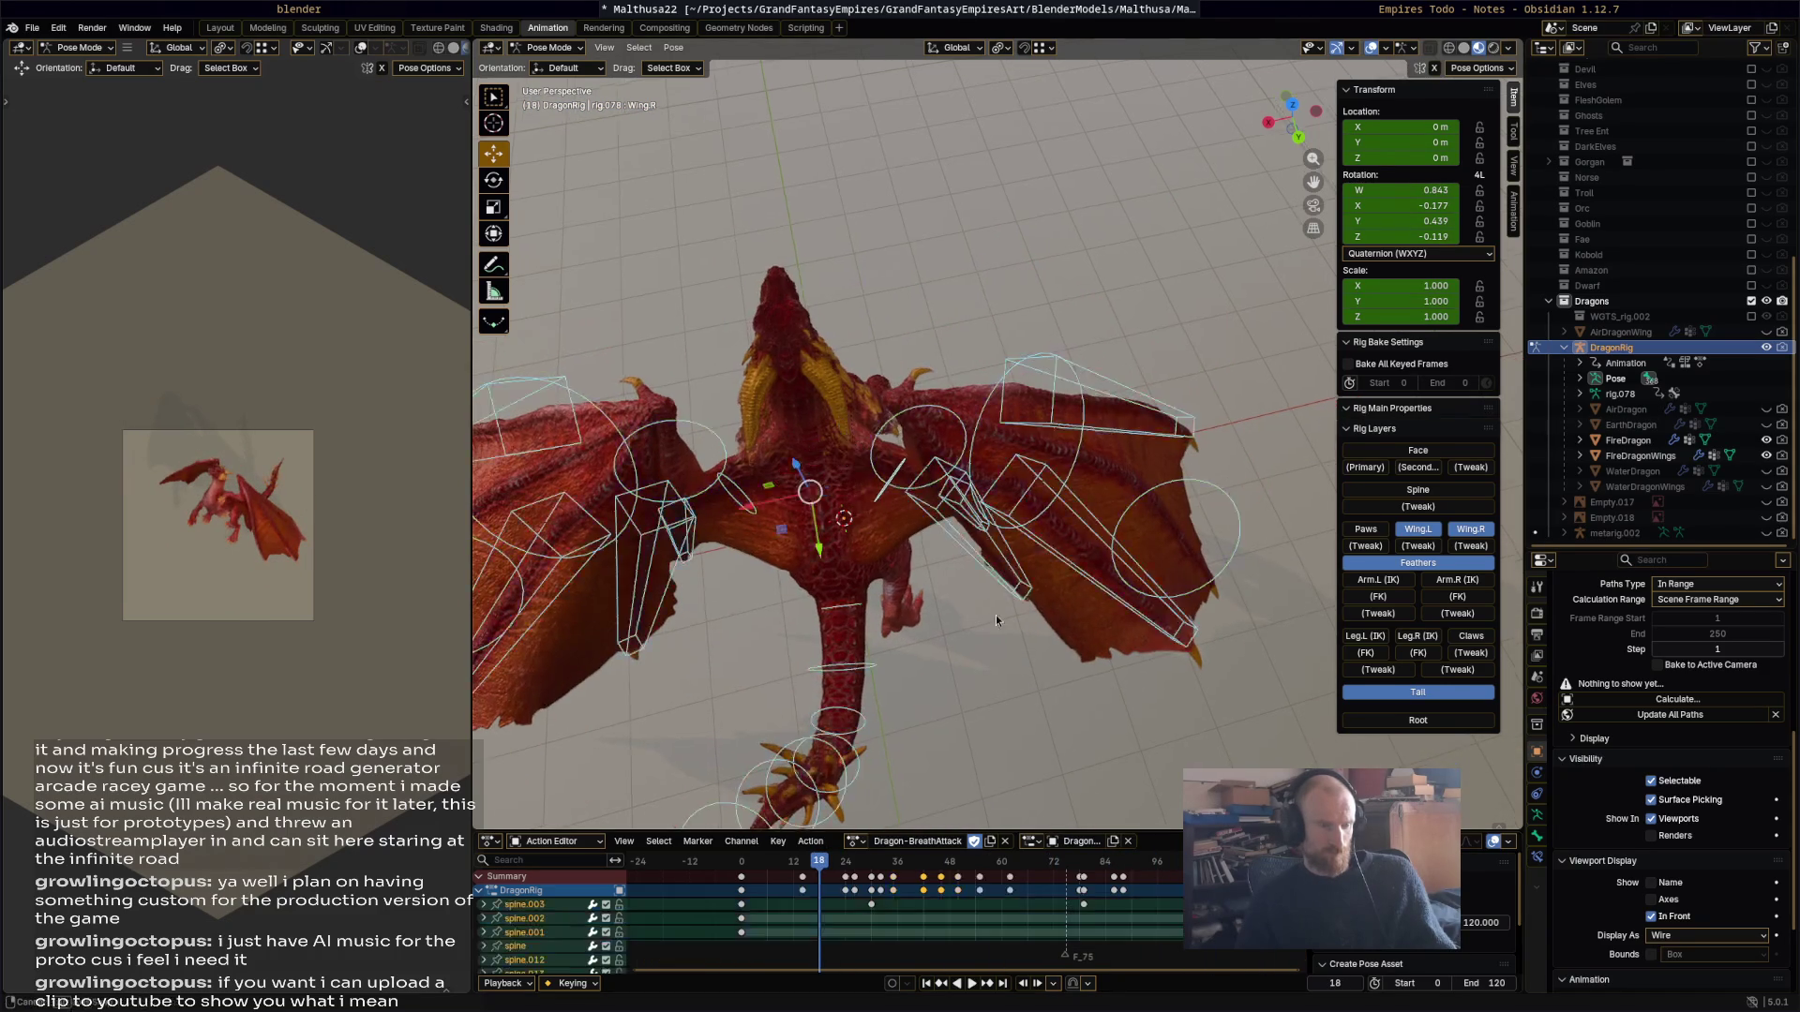
{"action": "key", "text": "space"}
{"action": "left_click", "coordinate": [743, 876]}
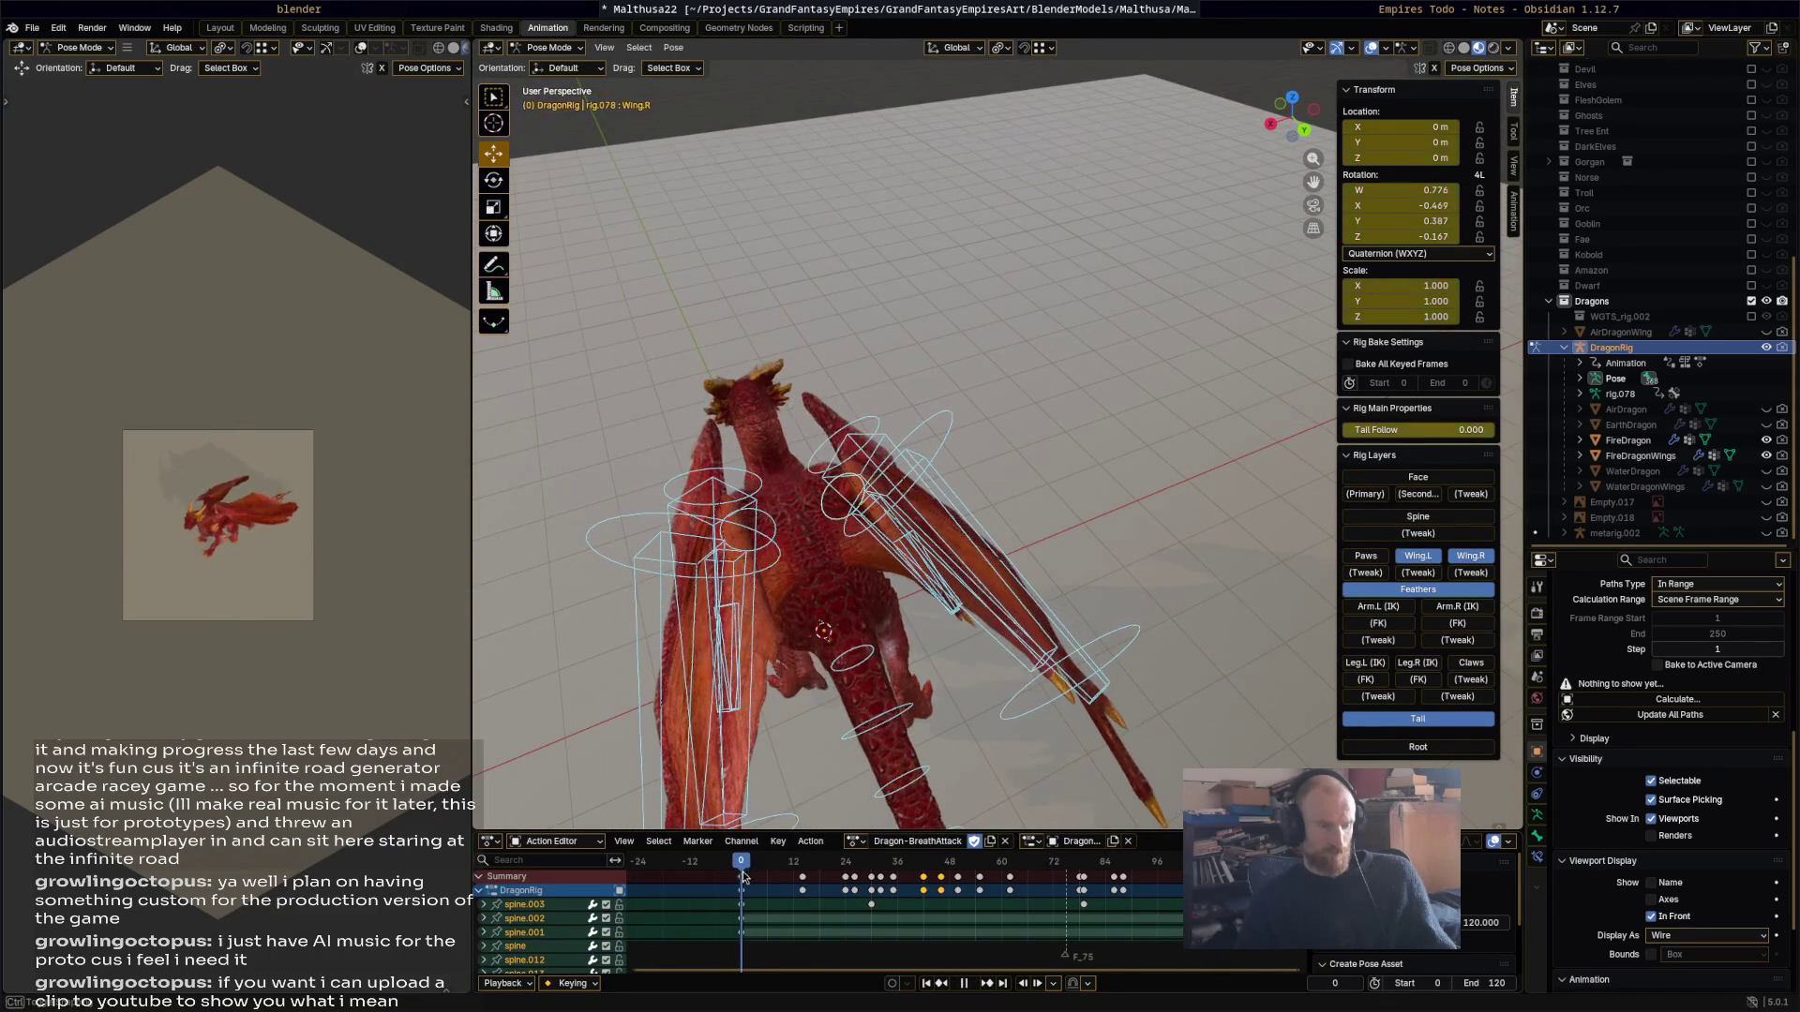
{"action": "left_click", "coordinate": [744, 879]}
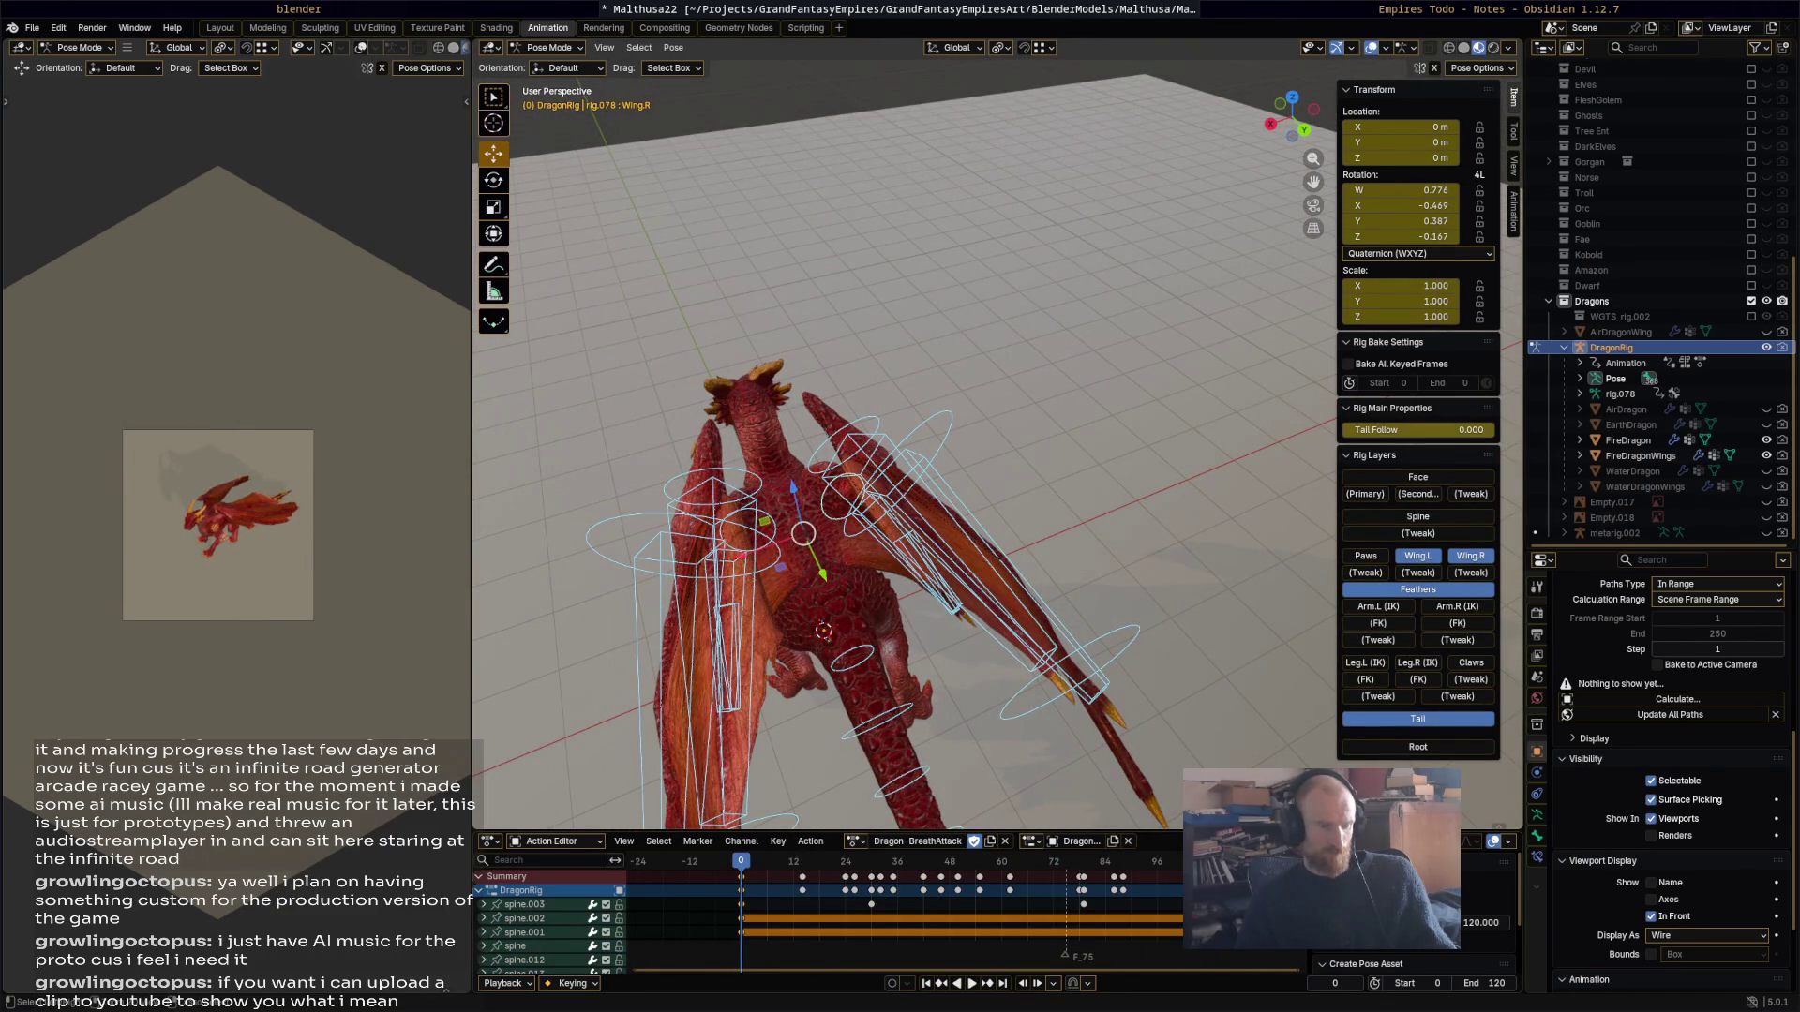
{"action": "key", "text": "space"}
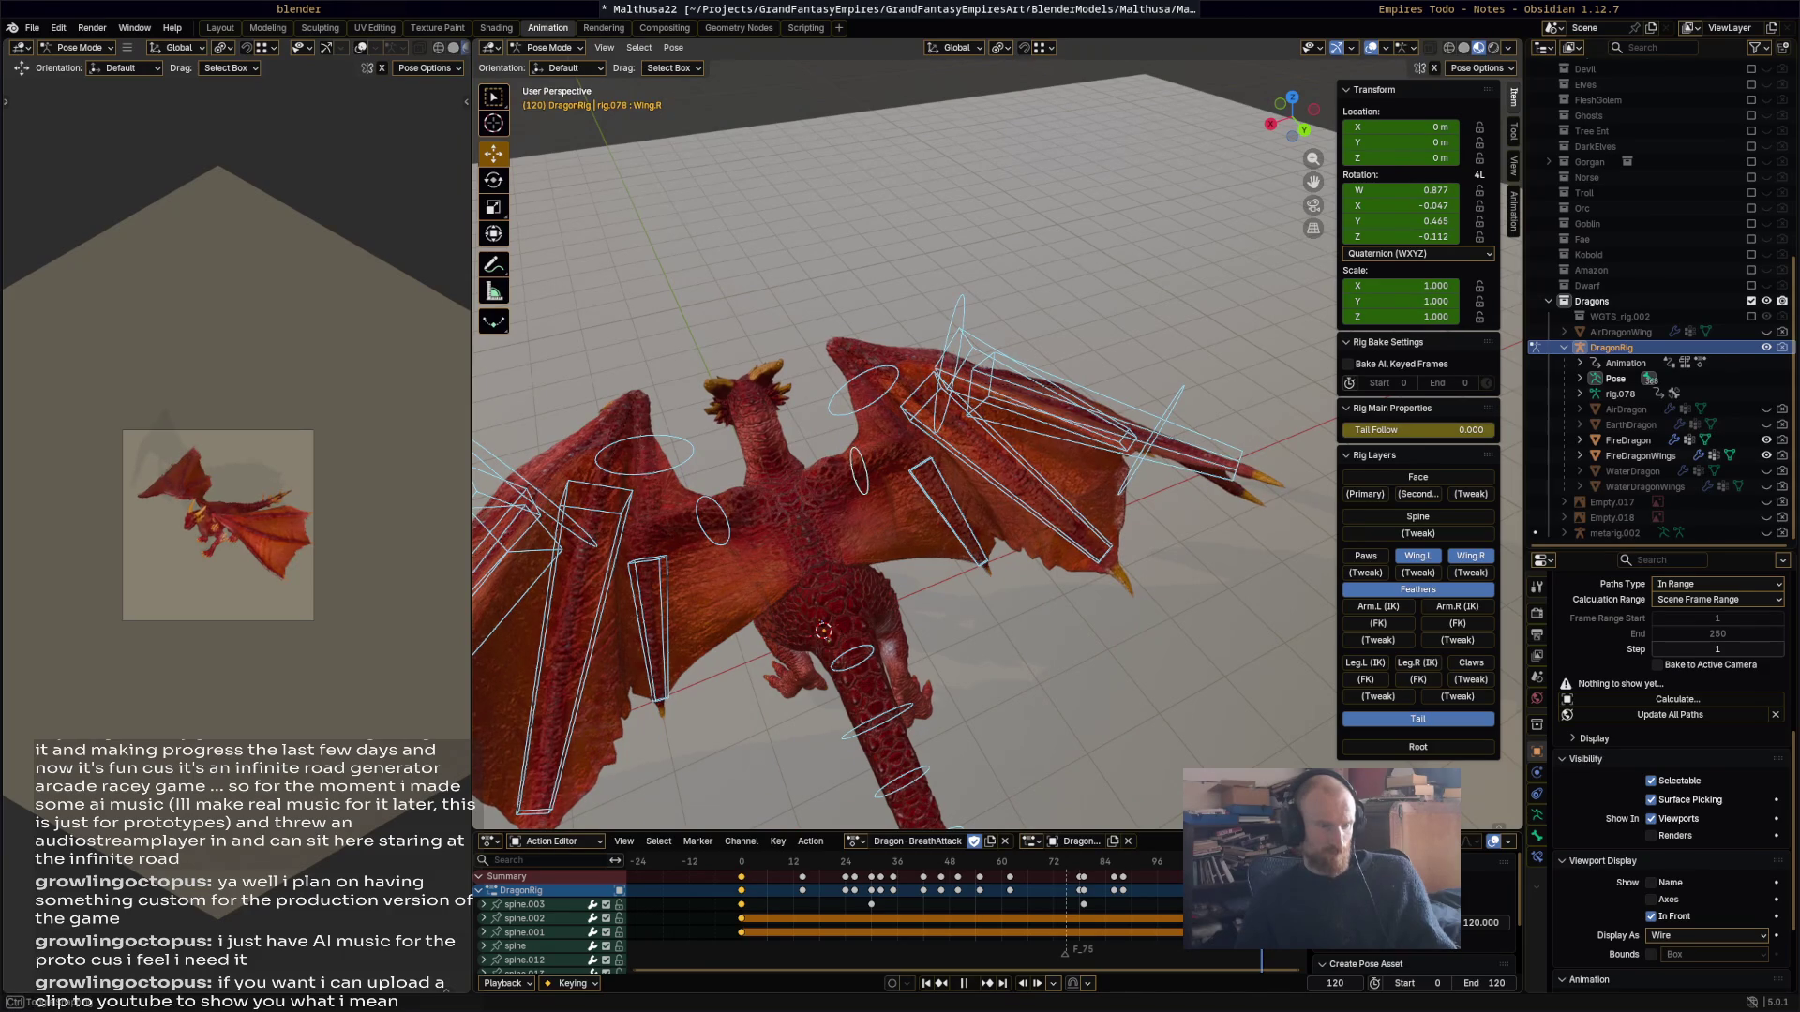
{"action": "key", "text": "ctrl+v"}
{"action": "left_click_drag", "start_coordinate": [1008, 861], "coordinate": [700, 858]}
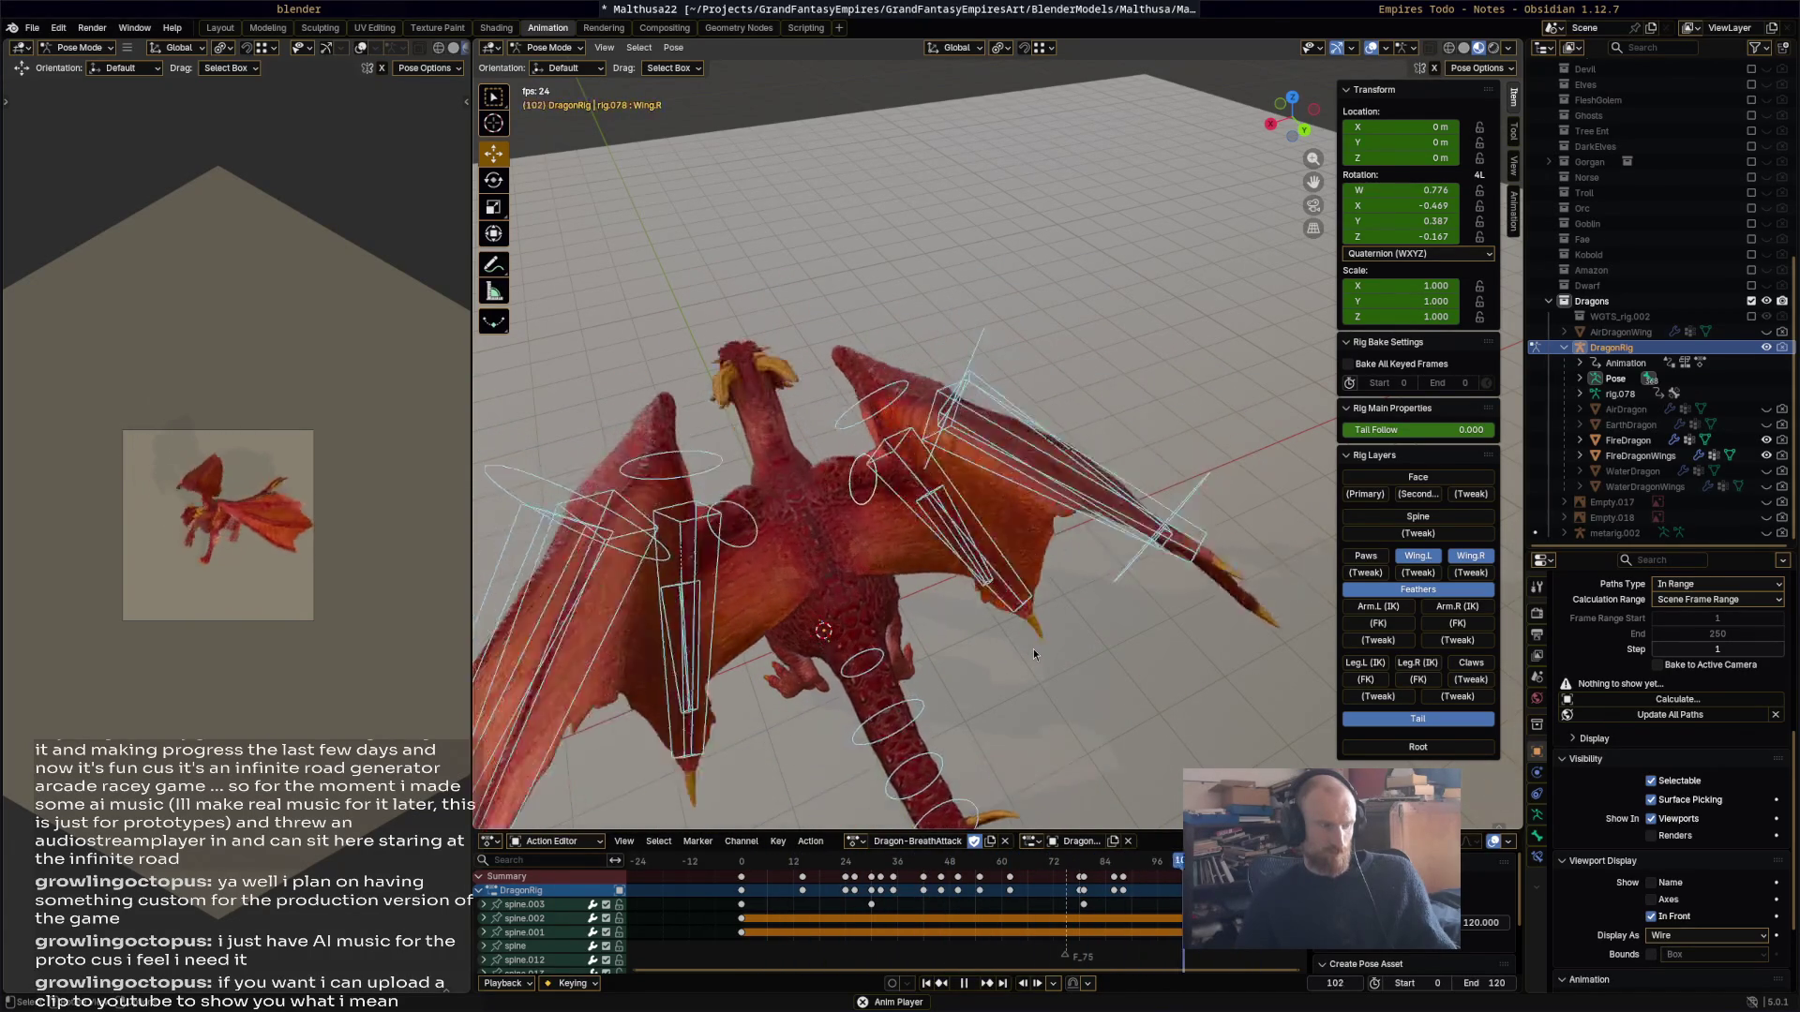
{"action": "mouse_move", "coordinate": [1033, 648]}
{"action": "middle_mouse_down"}
{"action": "mouse_move", "coordinate": [1286, 582]}
{"action": "mouse_move", "coordinate": [1269, 628]}
{"action": "mouse_move", "coordinate": [1196, 643]}
{"action": "mouse_move", "coordinate": [1074, 626]}
{"action": "middle_mouse_up"}
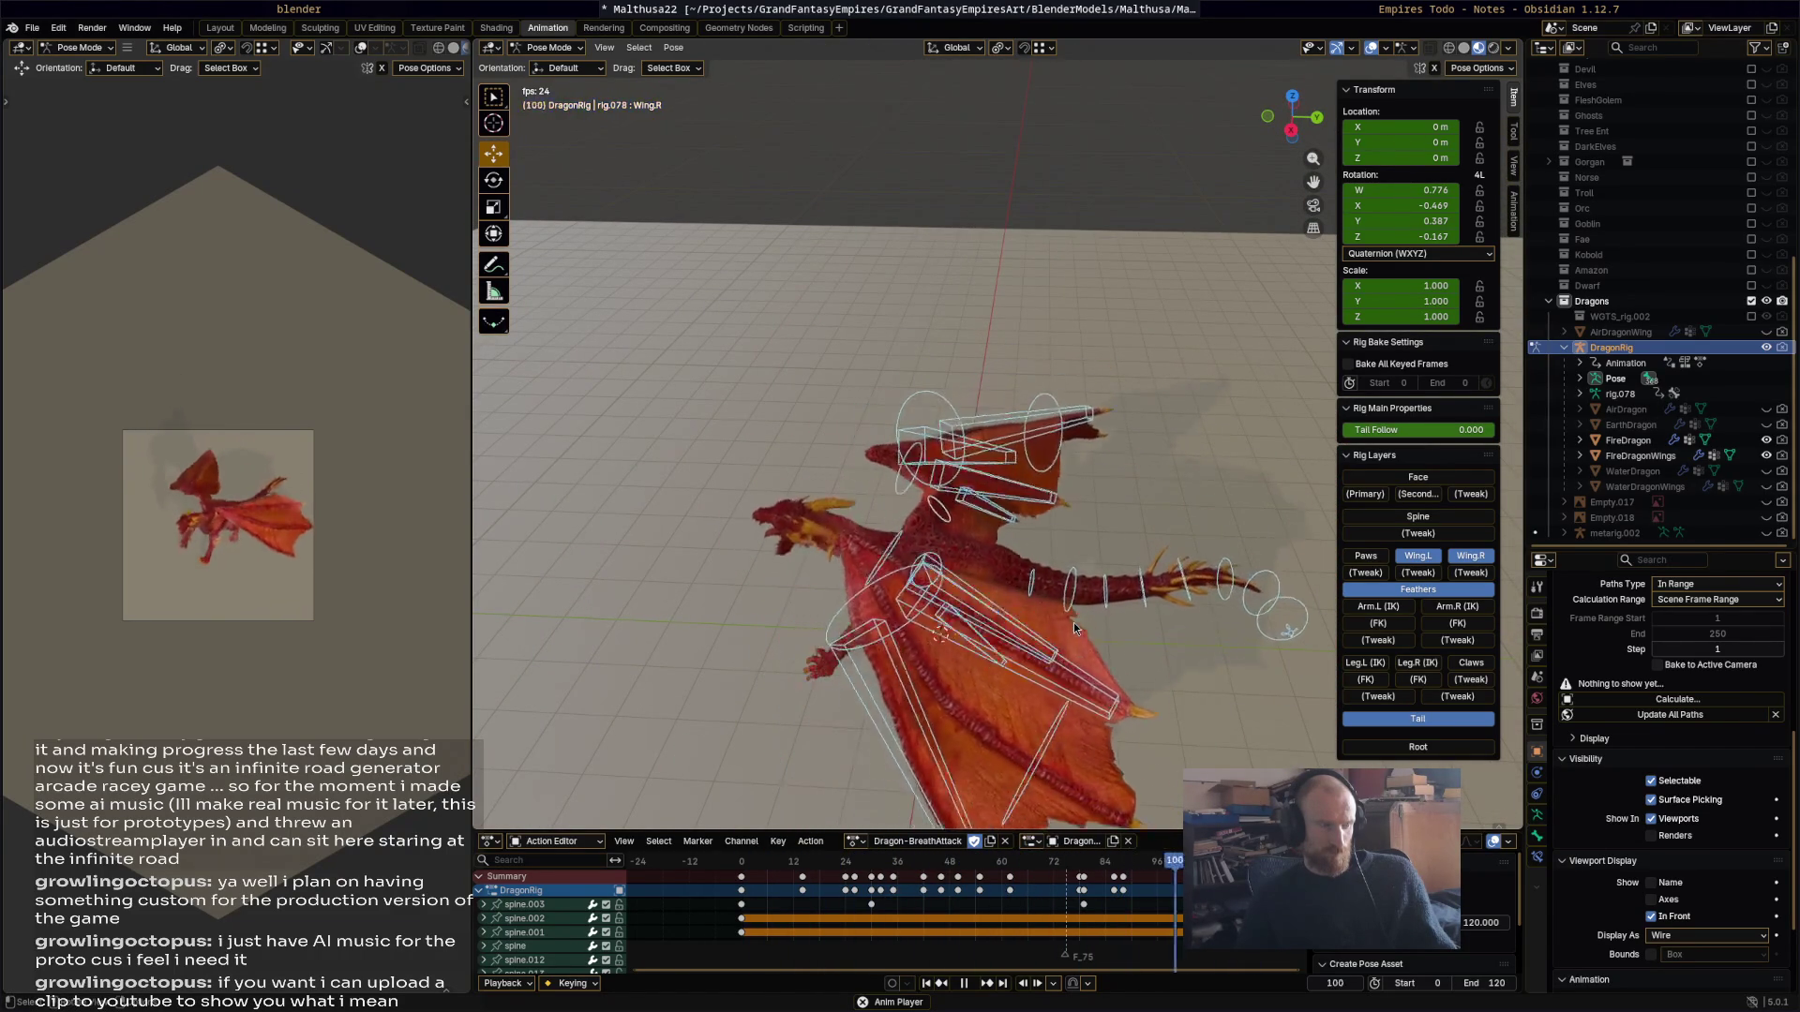
{"action": "key", "text": "space"}
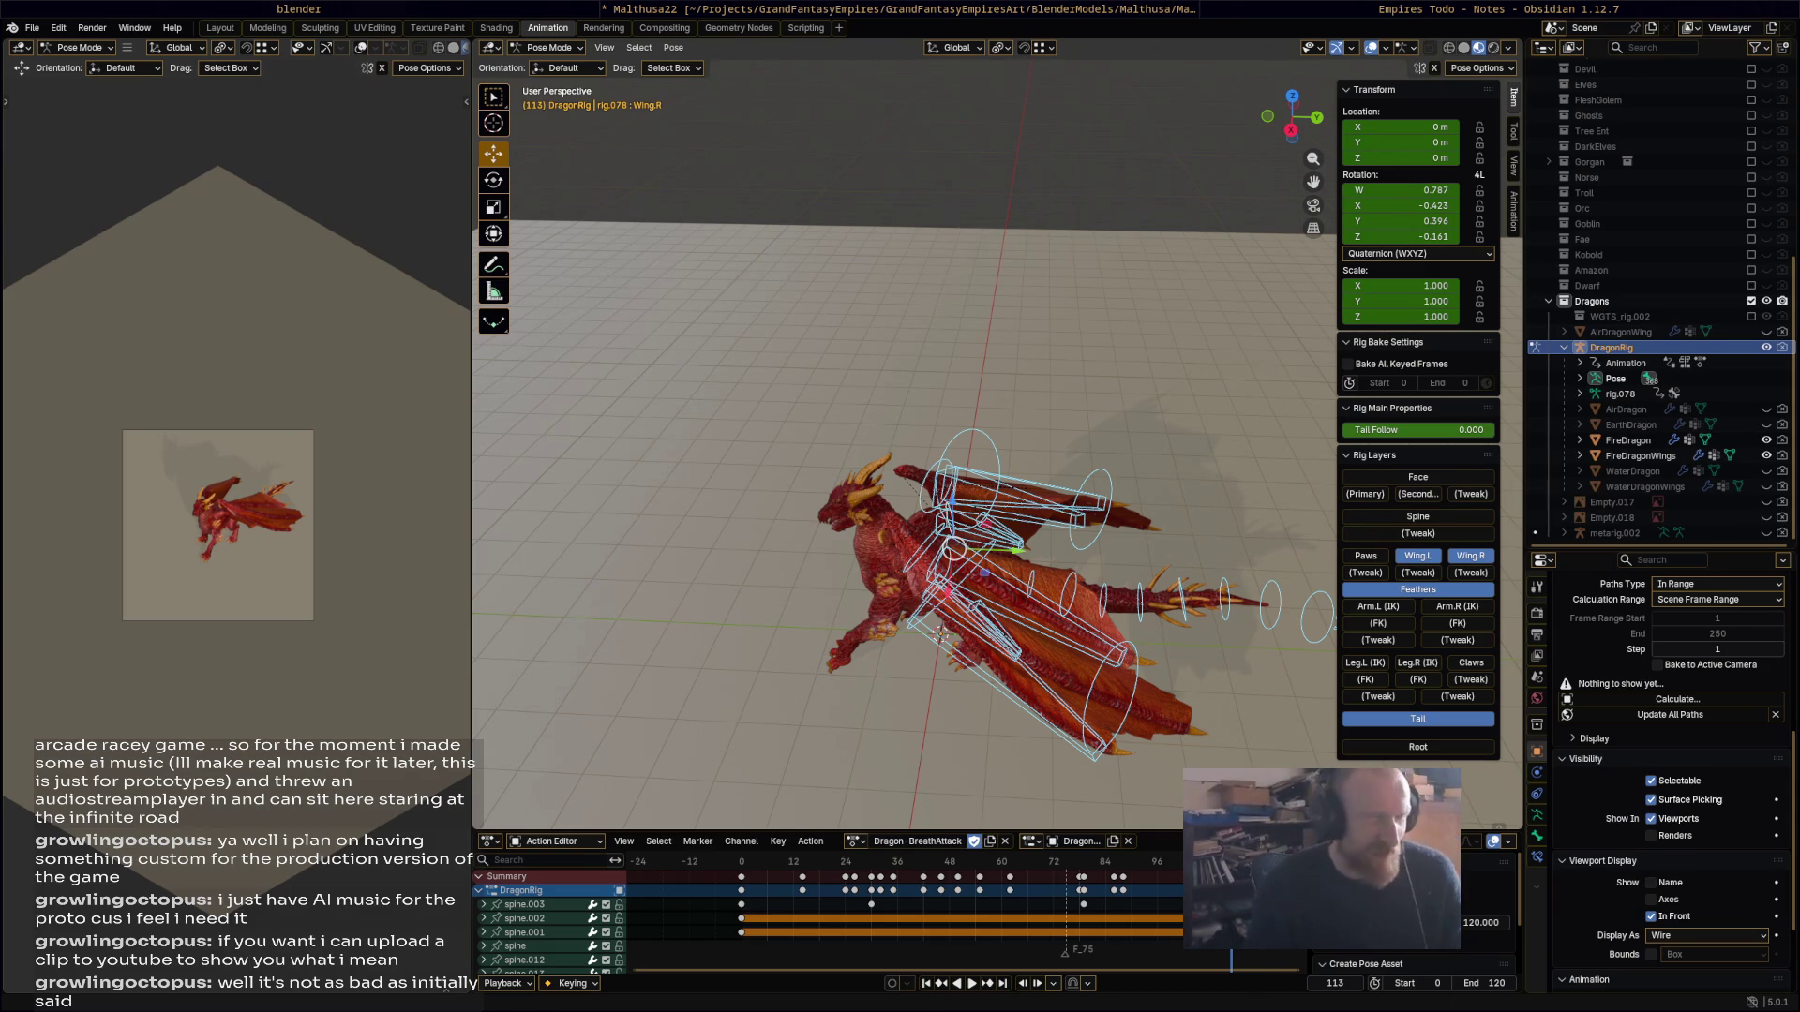
{"action": "mouse_move", "coordinate": [844, 600]}
{"action": "middle_mouse_down"}
{"action": "mouse_move", "coordinate": [1184, 612]}
{"action": "mouse_move", "coordinate": [876, 572]}
{"action": "mouse_move", "coordinate": [979, 547]}
{"action": "mouse_move", "coordinate": [925, 503]}
{"action": "mouse_move", "coordinate": [915, 525]}
{"action": "mouse_move", "coordinate": [785, 536]}
{"action": "mouse_move", "coordinate": [977, 548]}
{"action": "mouse_move", "coordinate": [1076, 521]}
{"action": "mouse_move", "coordinate": [959, 514]}
{"action": "mouse_move", "coordinate": [924, 605]}
{"action": "mouse_move", "coordinate": [979, 538]}
{"action": "mouse_move", "coordinate": [926, 583]}
{"action": "middle_mouse_up"}
{"action": "left_click", "coordinate": [947, 541]}
{"action": "scroll", "coordinate": [975, 546], "scroll_direction": "up", "scroll_amount": 5}
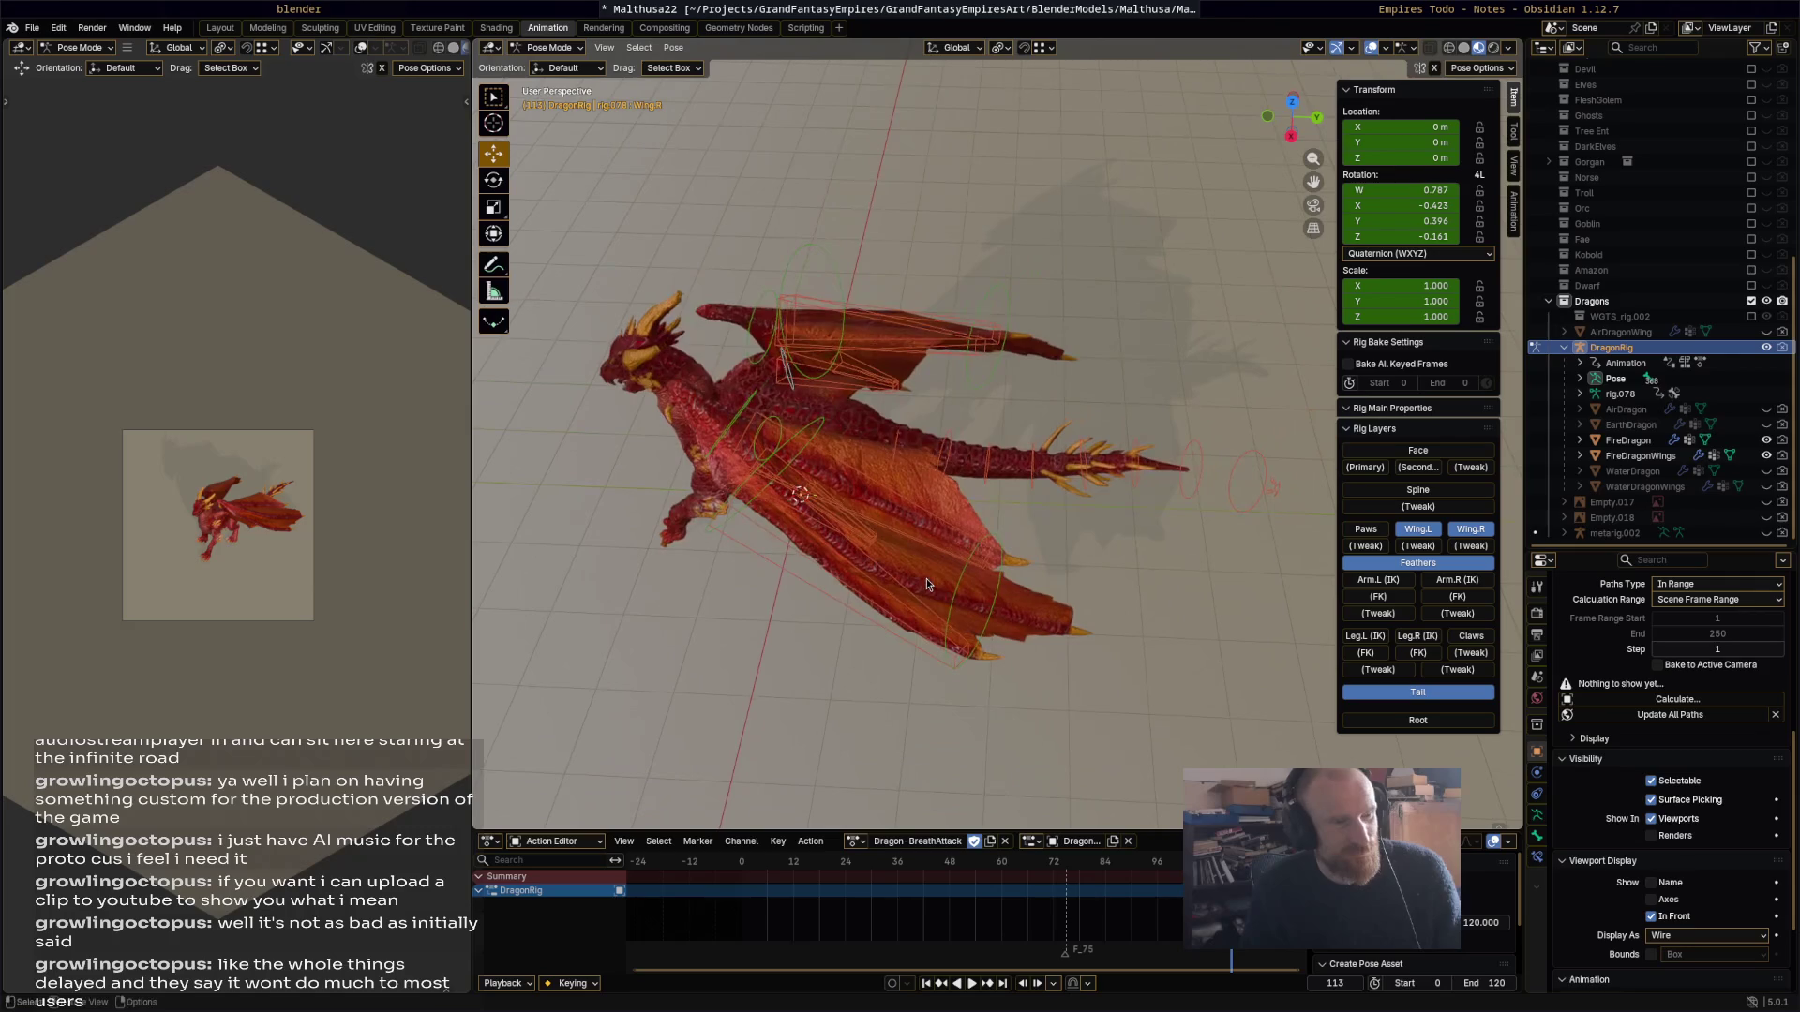
{"action": "key", "text": "a"}
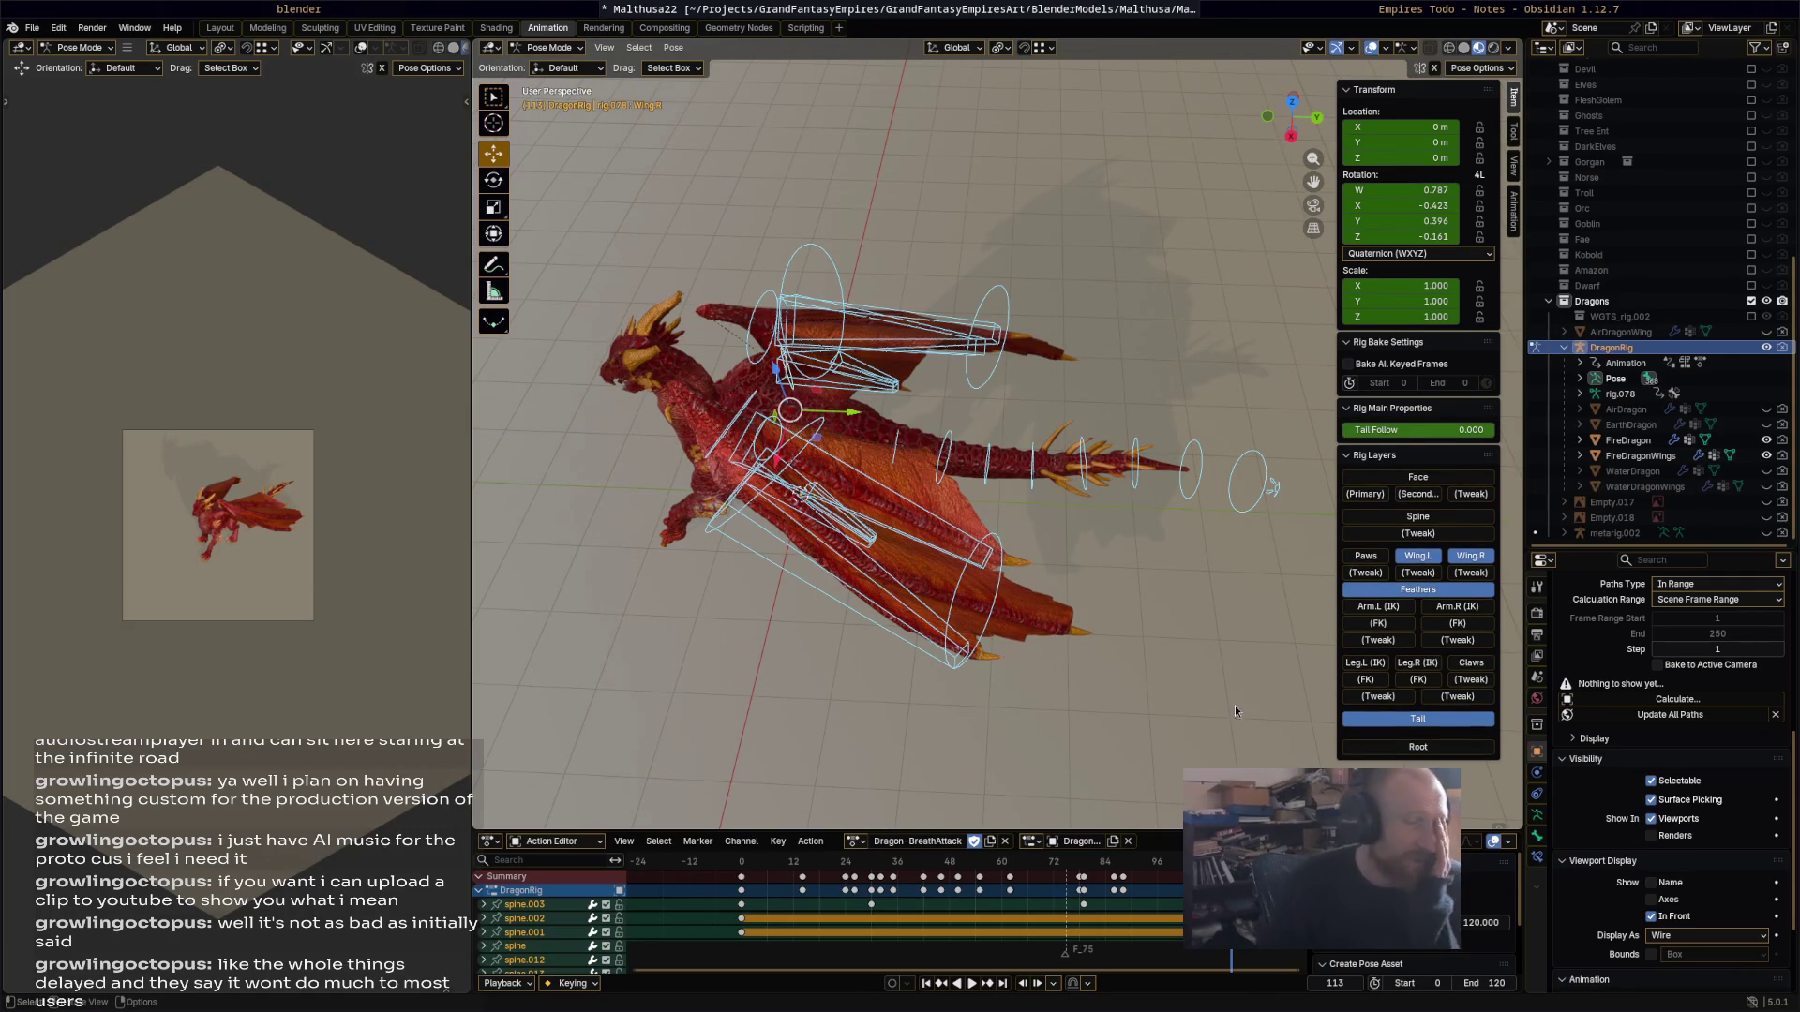
{"action": "key", "text": "space"}
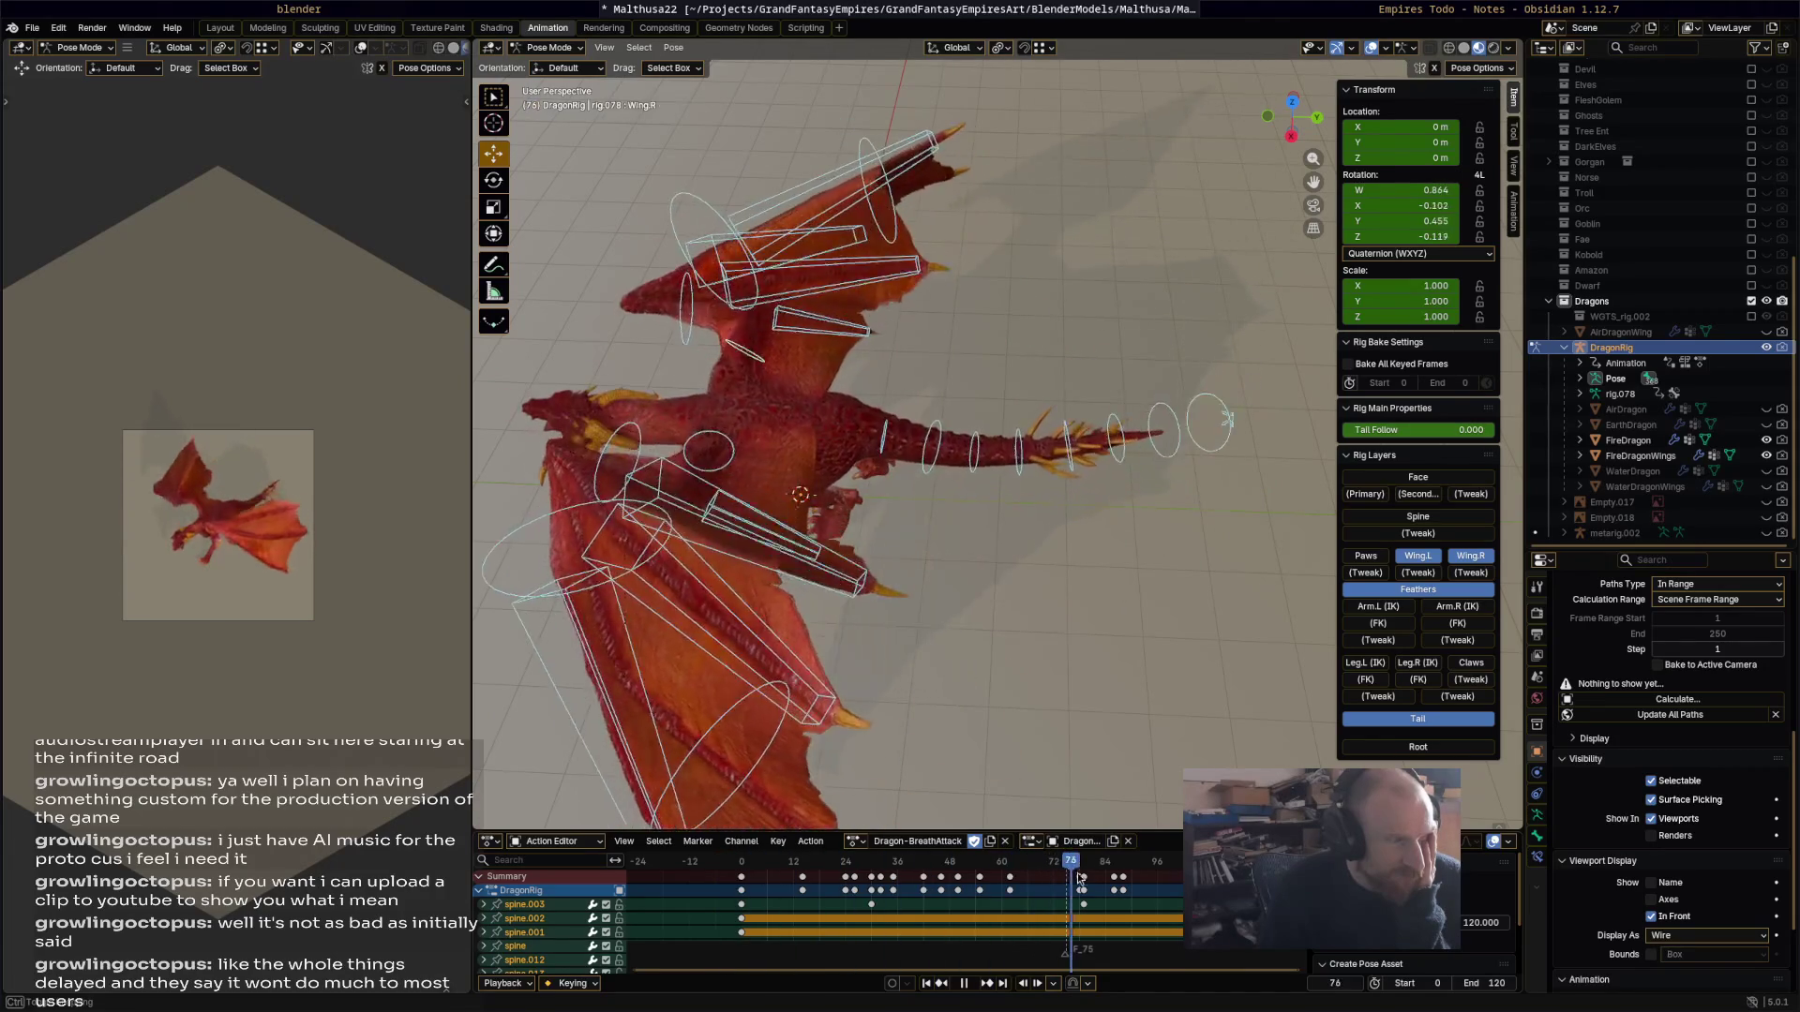
{"action": "key", "text": "space"}
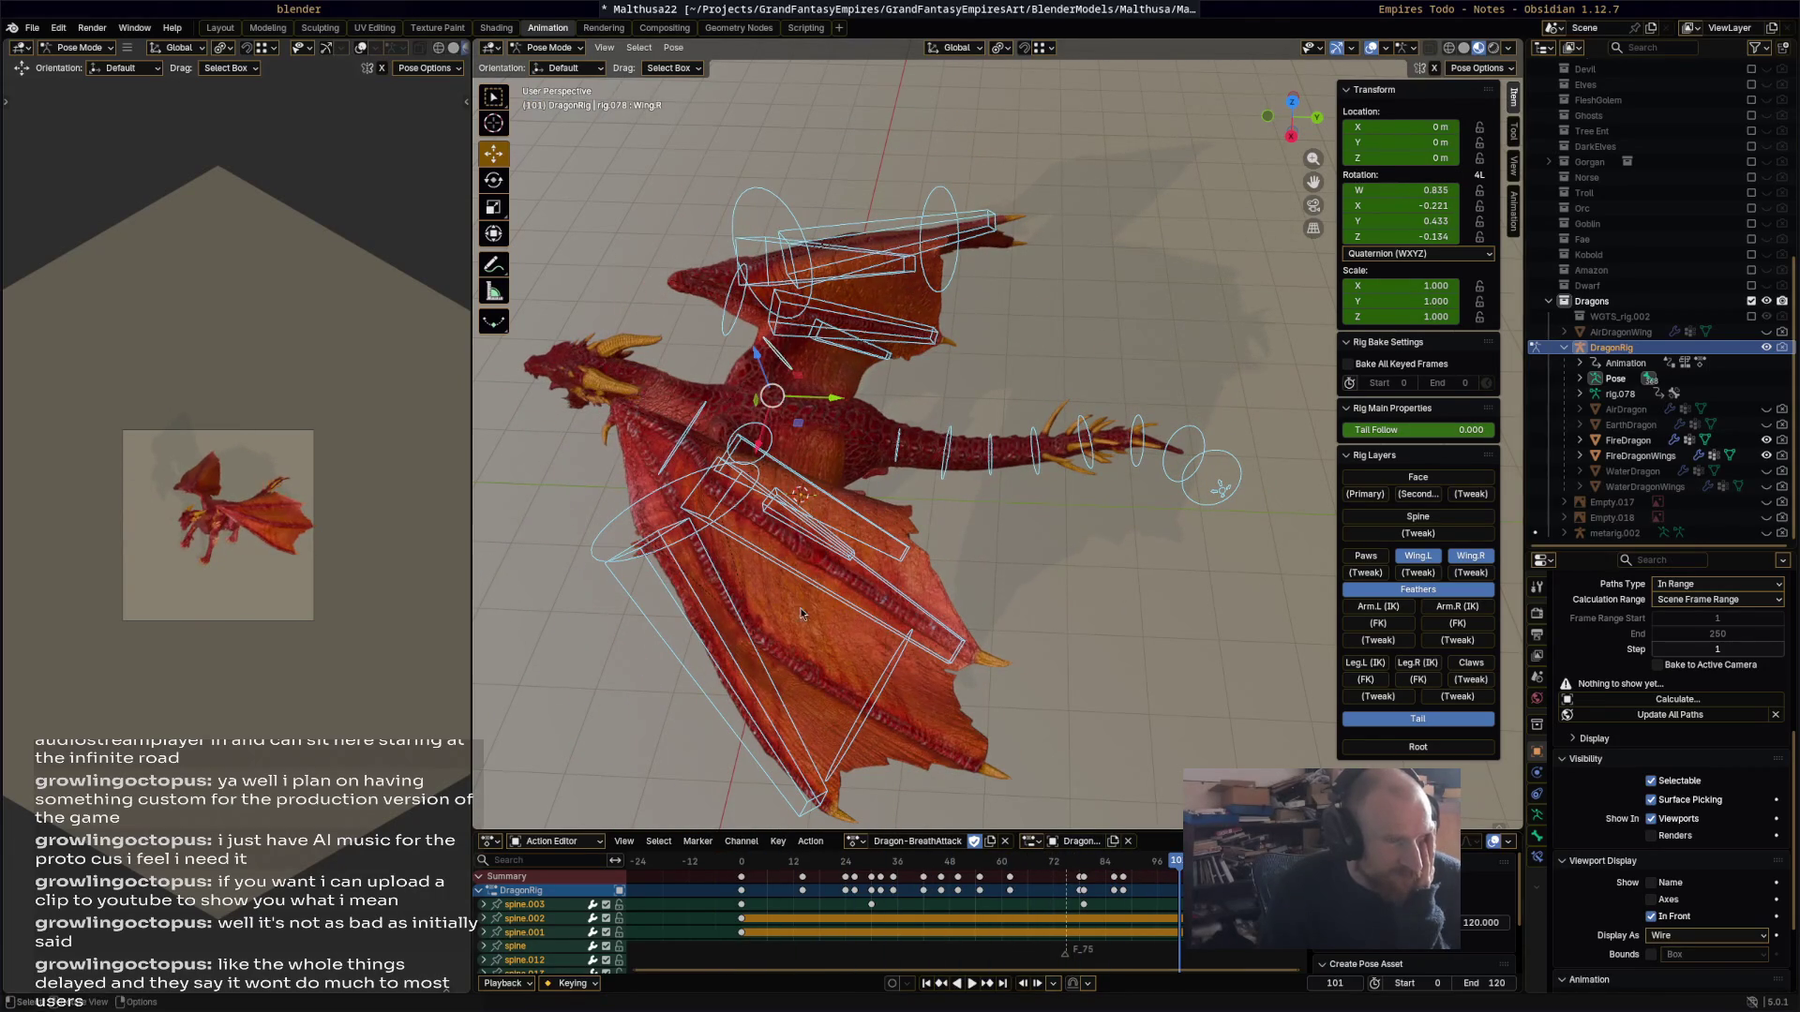
{"action": "key", "text": "space"}
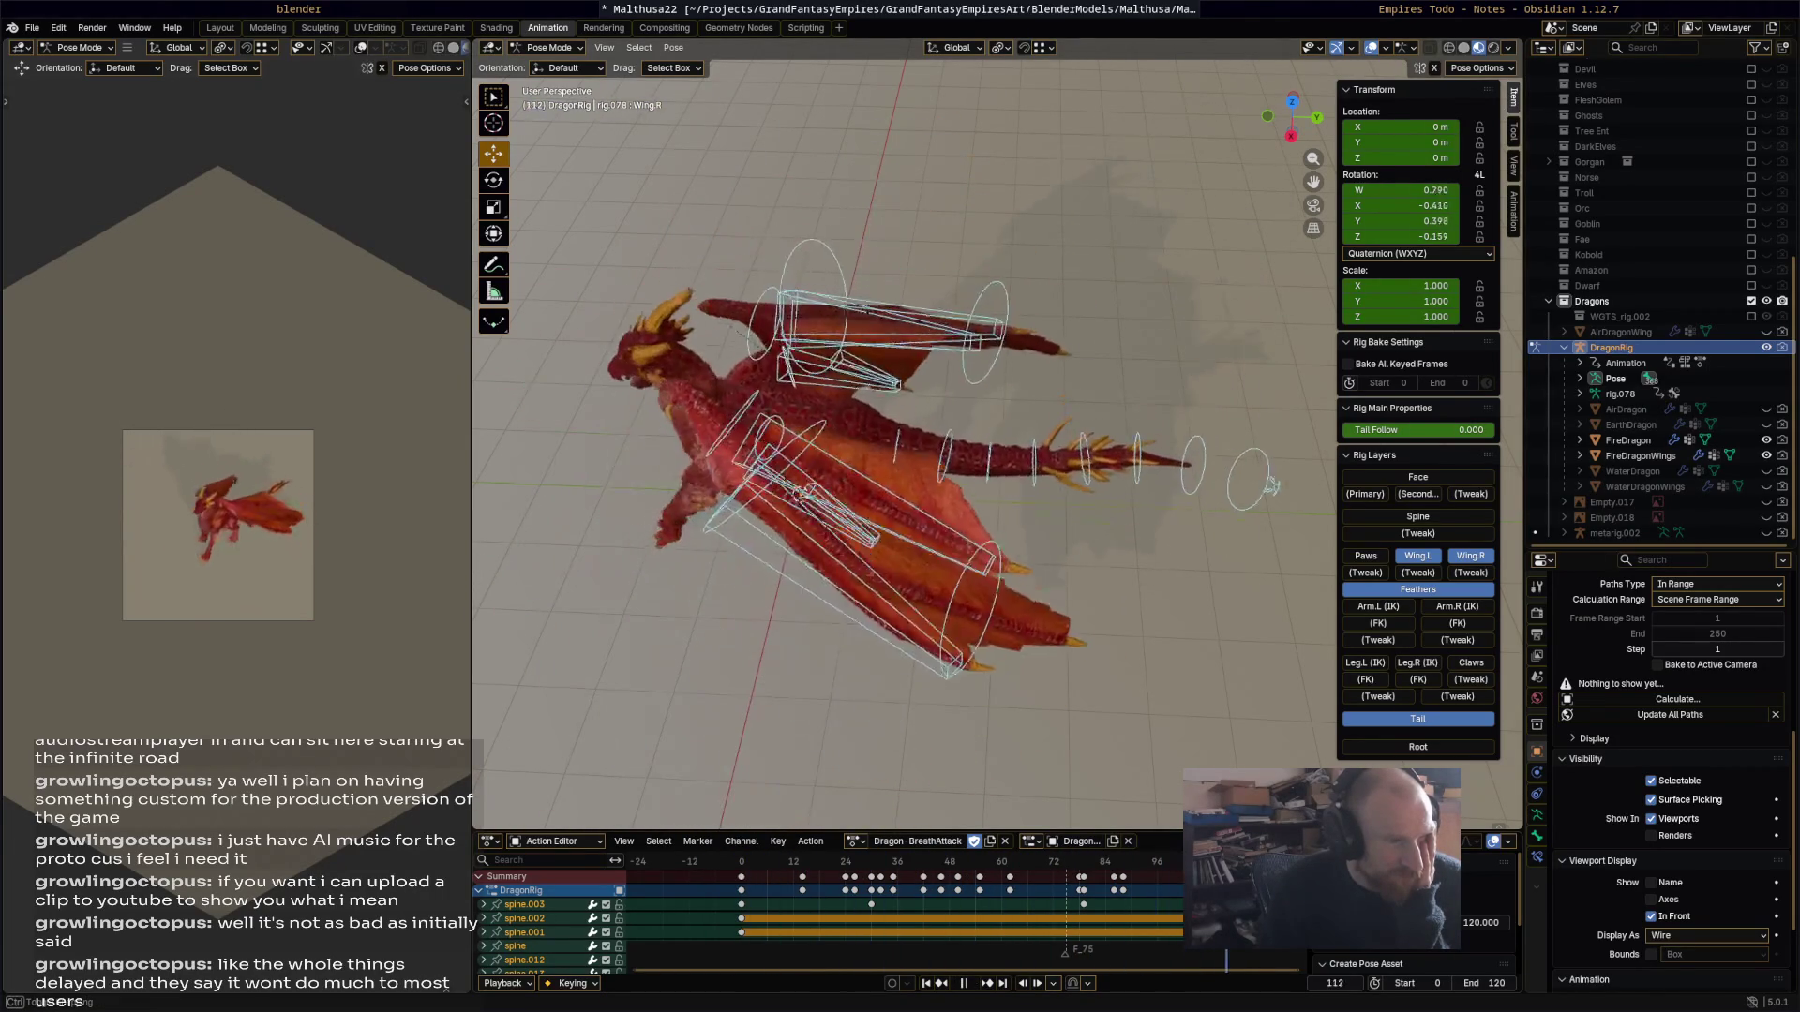
{"action": "mouse_move", "coordinate": [805, 861]}
{"action": "left_mouse_down"}
{"action": "mouse_move", "coordinate": [746, 893]}
{"action": "mouse_move", "coordinate": [1136, 889]}
{"action": "mouse_move", "coordinate": [774, 903]}
{"action": "mouse_move", "coordinate": [1022, 902]}
{"action": "left_mouse_up"}
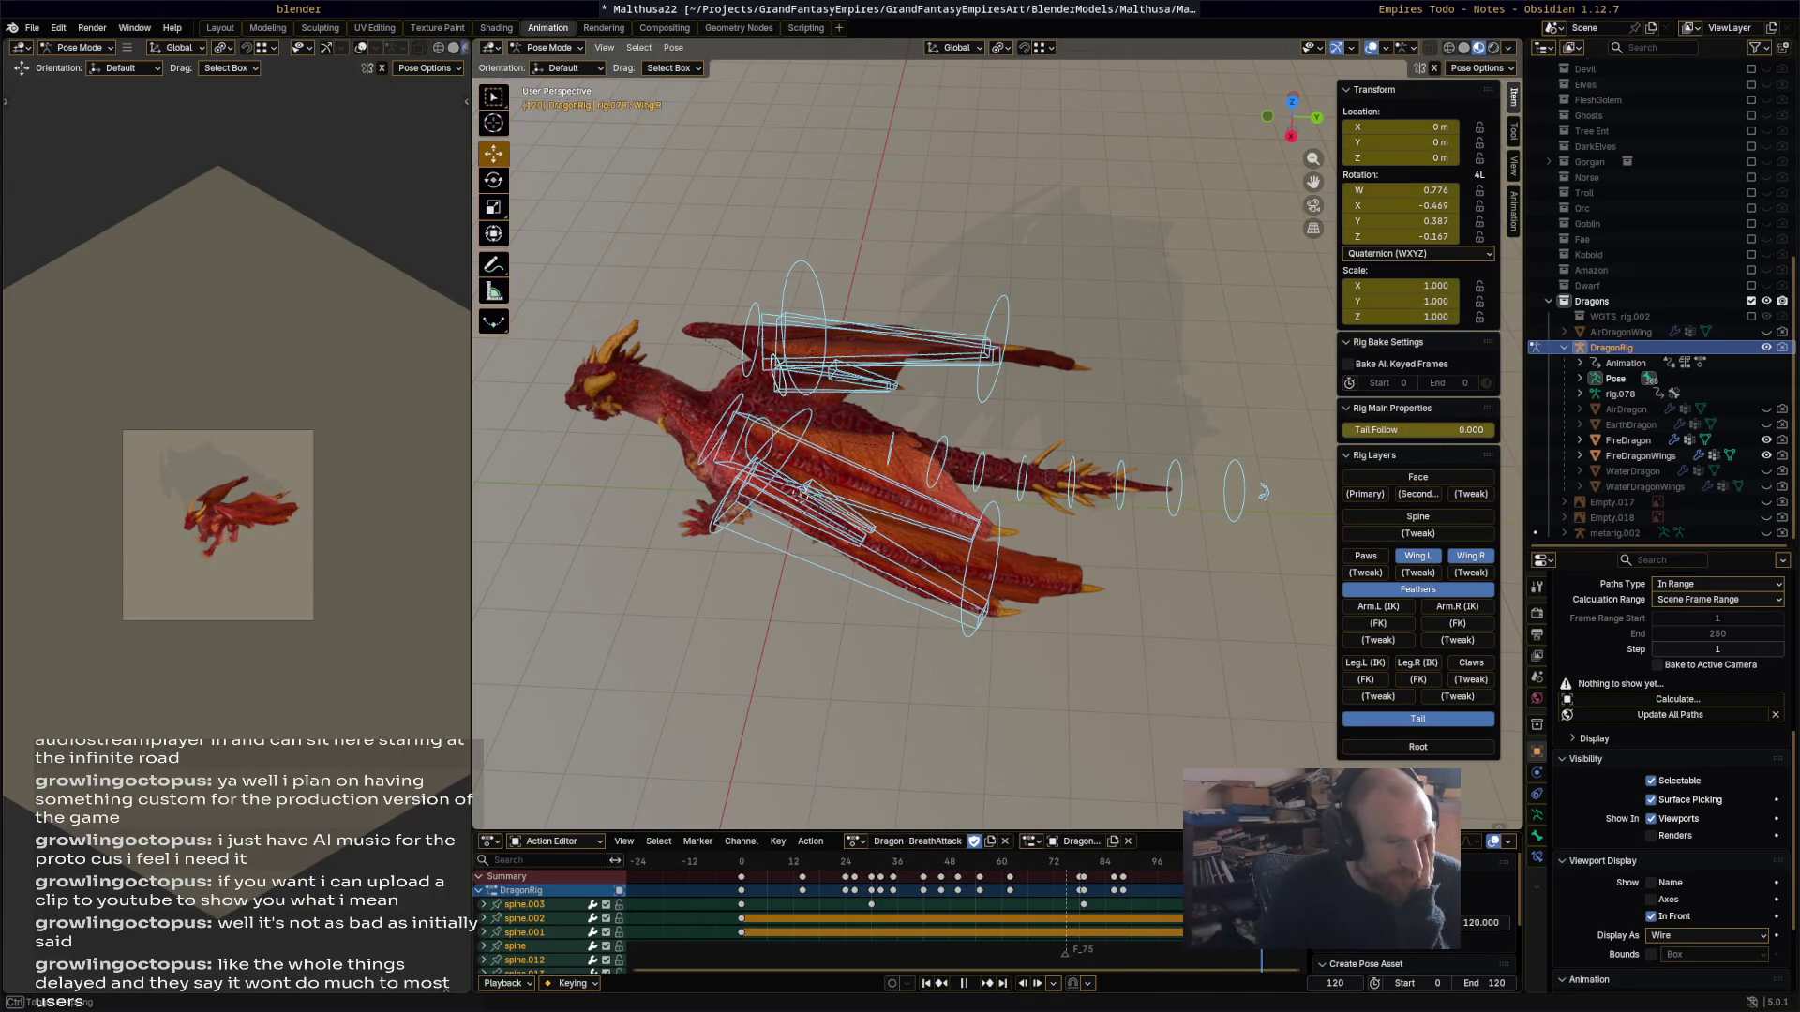
{"action": "key", "text": "space"}
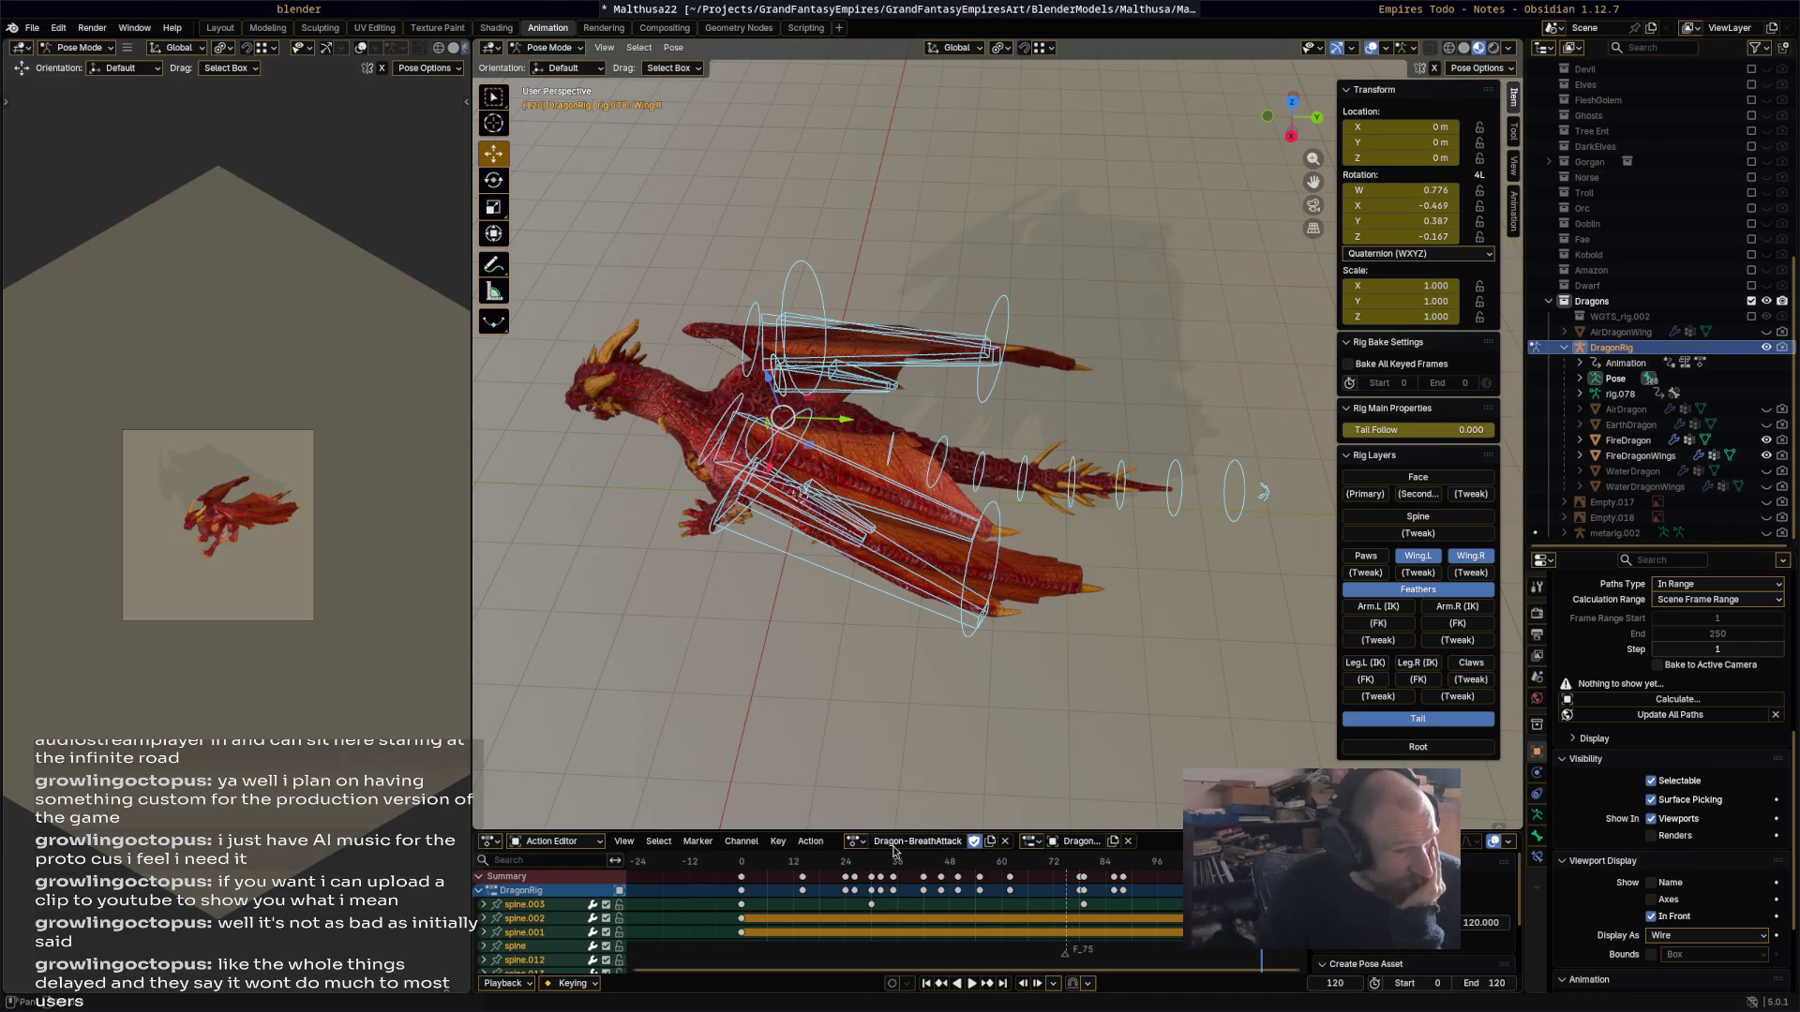
{"action": "left_click", "coordinate": [856, 841]}
{"action": "left_click", "coordinate": [858, 845]}
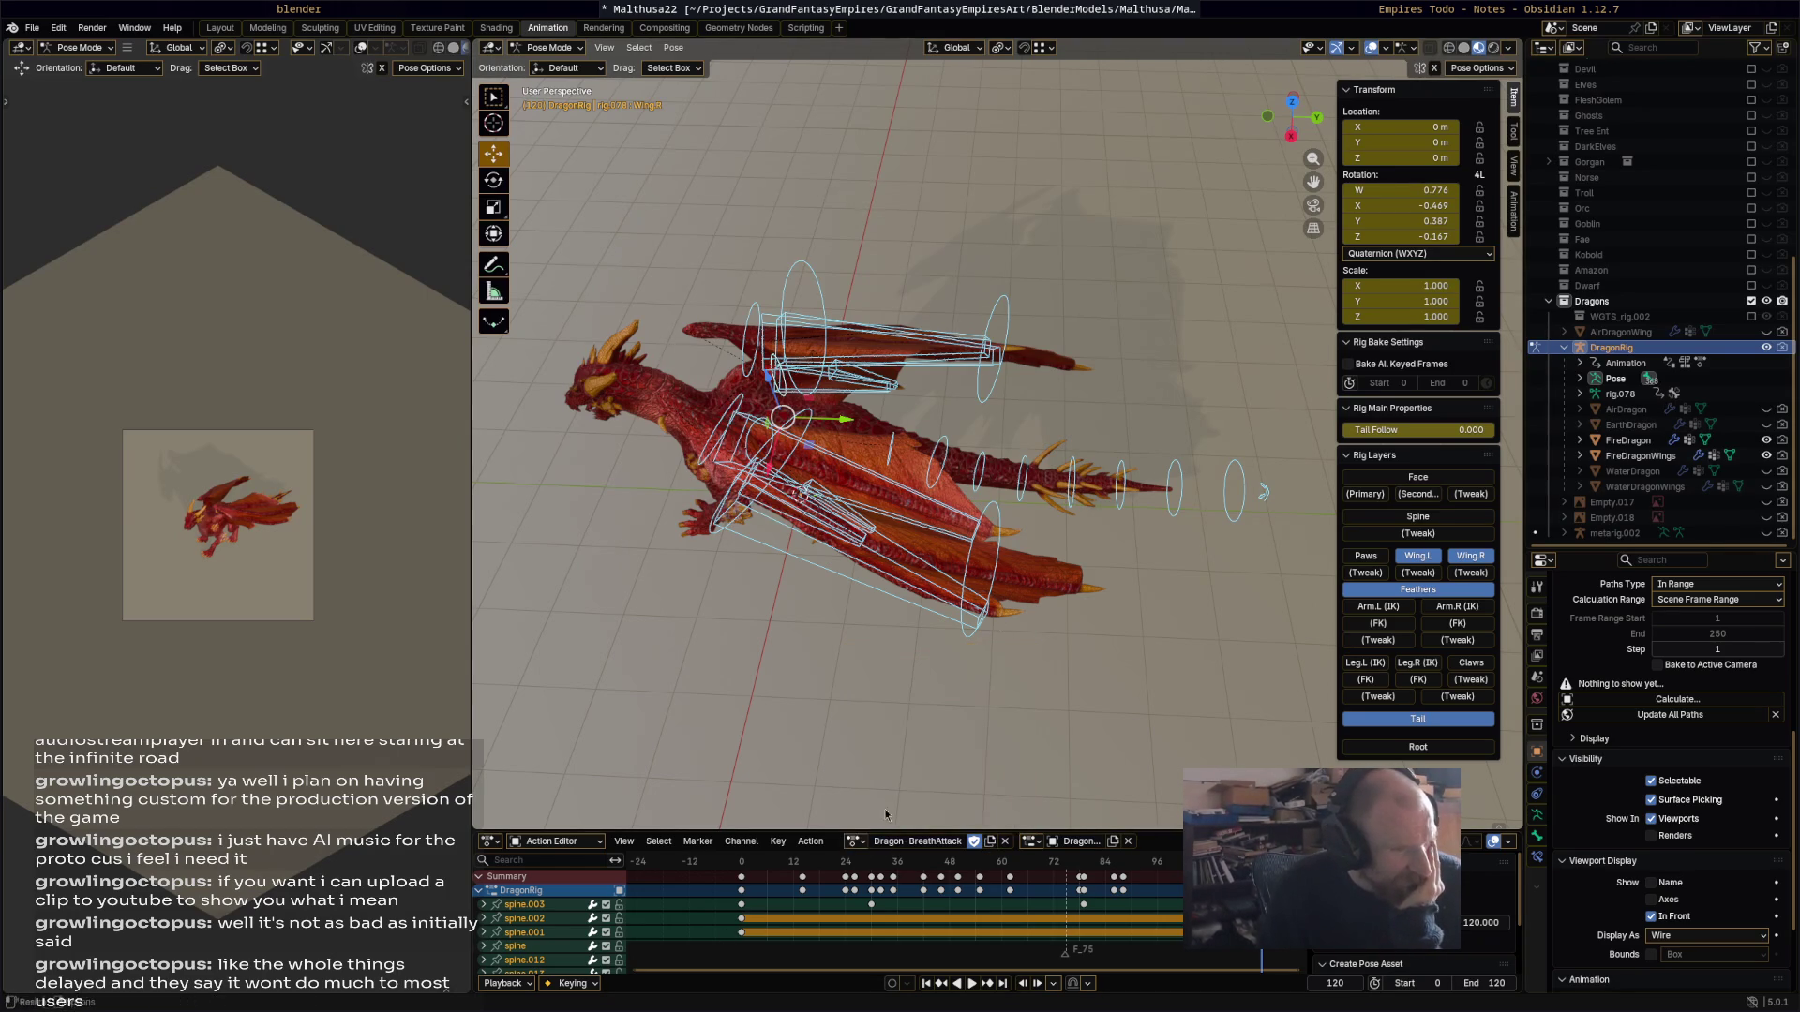
{"action": "left_click", "coordinate": [1462, 8]}
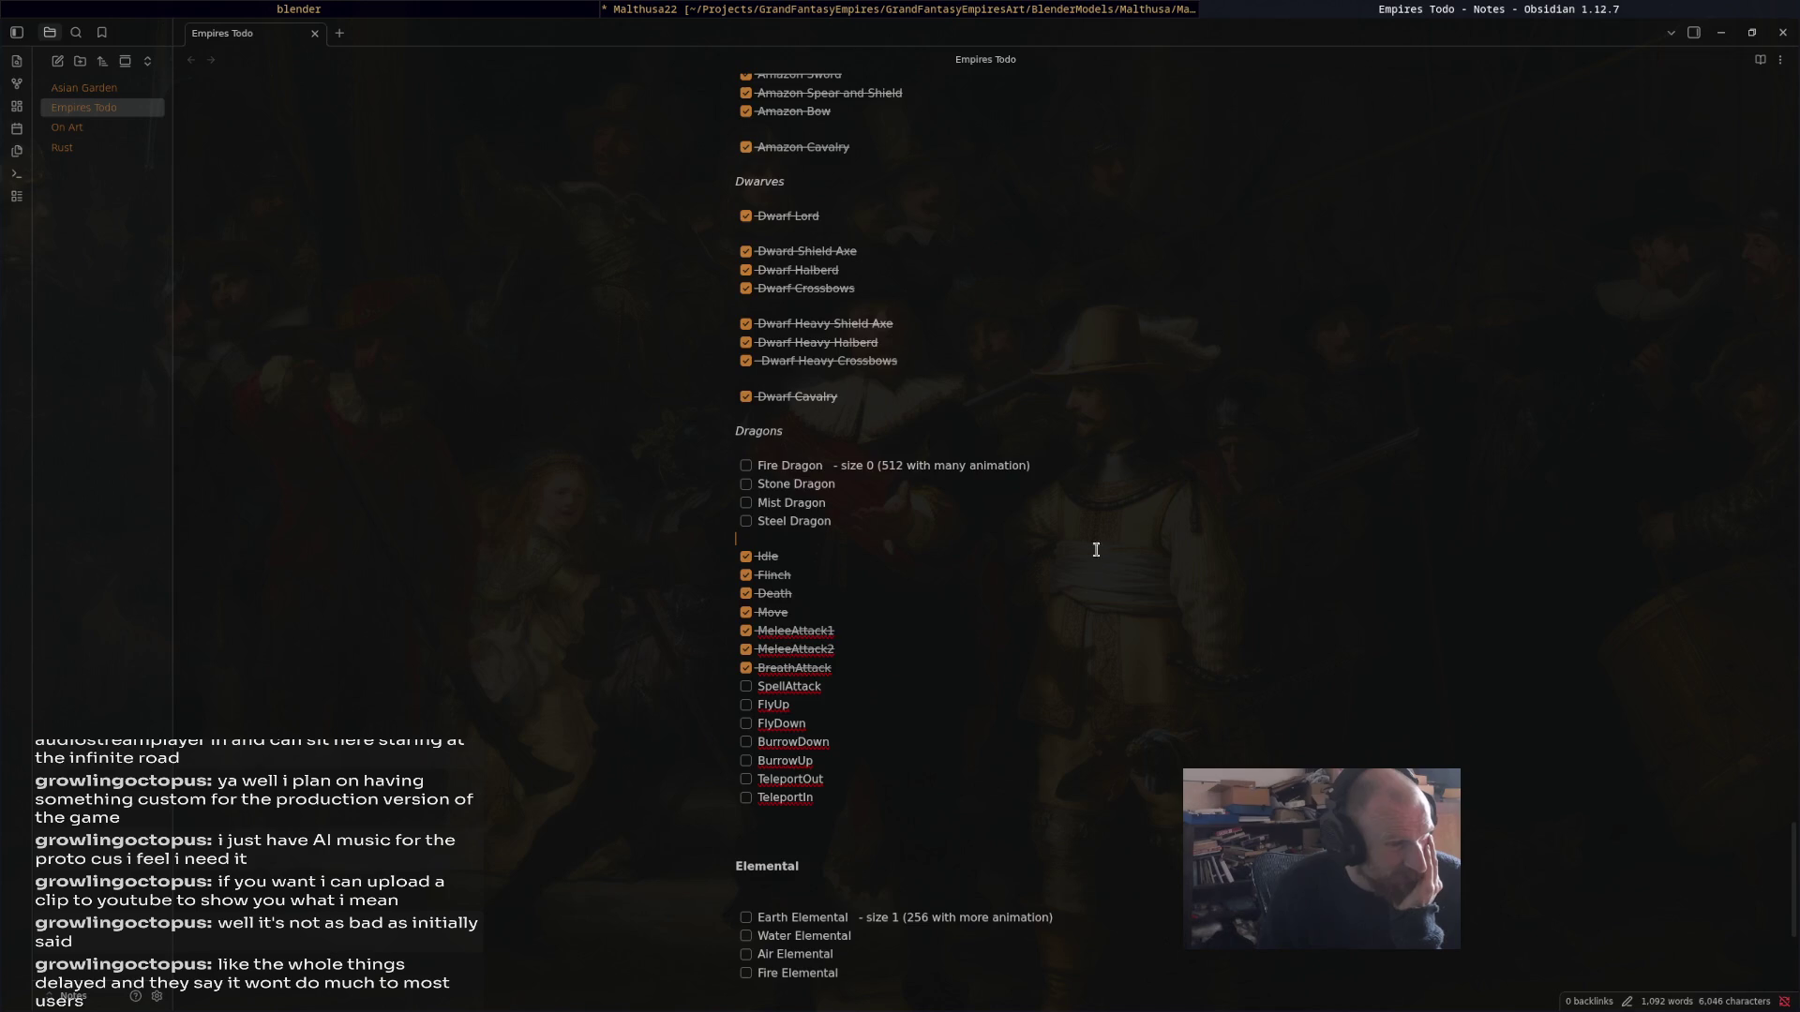
{"action": "left_click", "coordinate": [1159, 7]}
{"action": "middle_click_drag", "start_coordinate": [764, 690], "coordinate": [770, 645]}
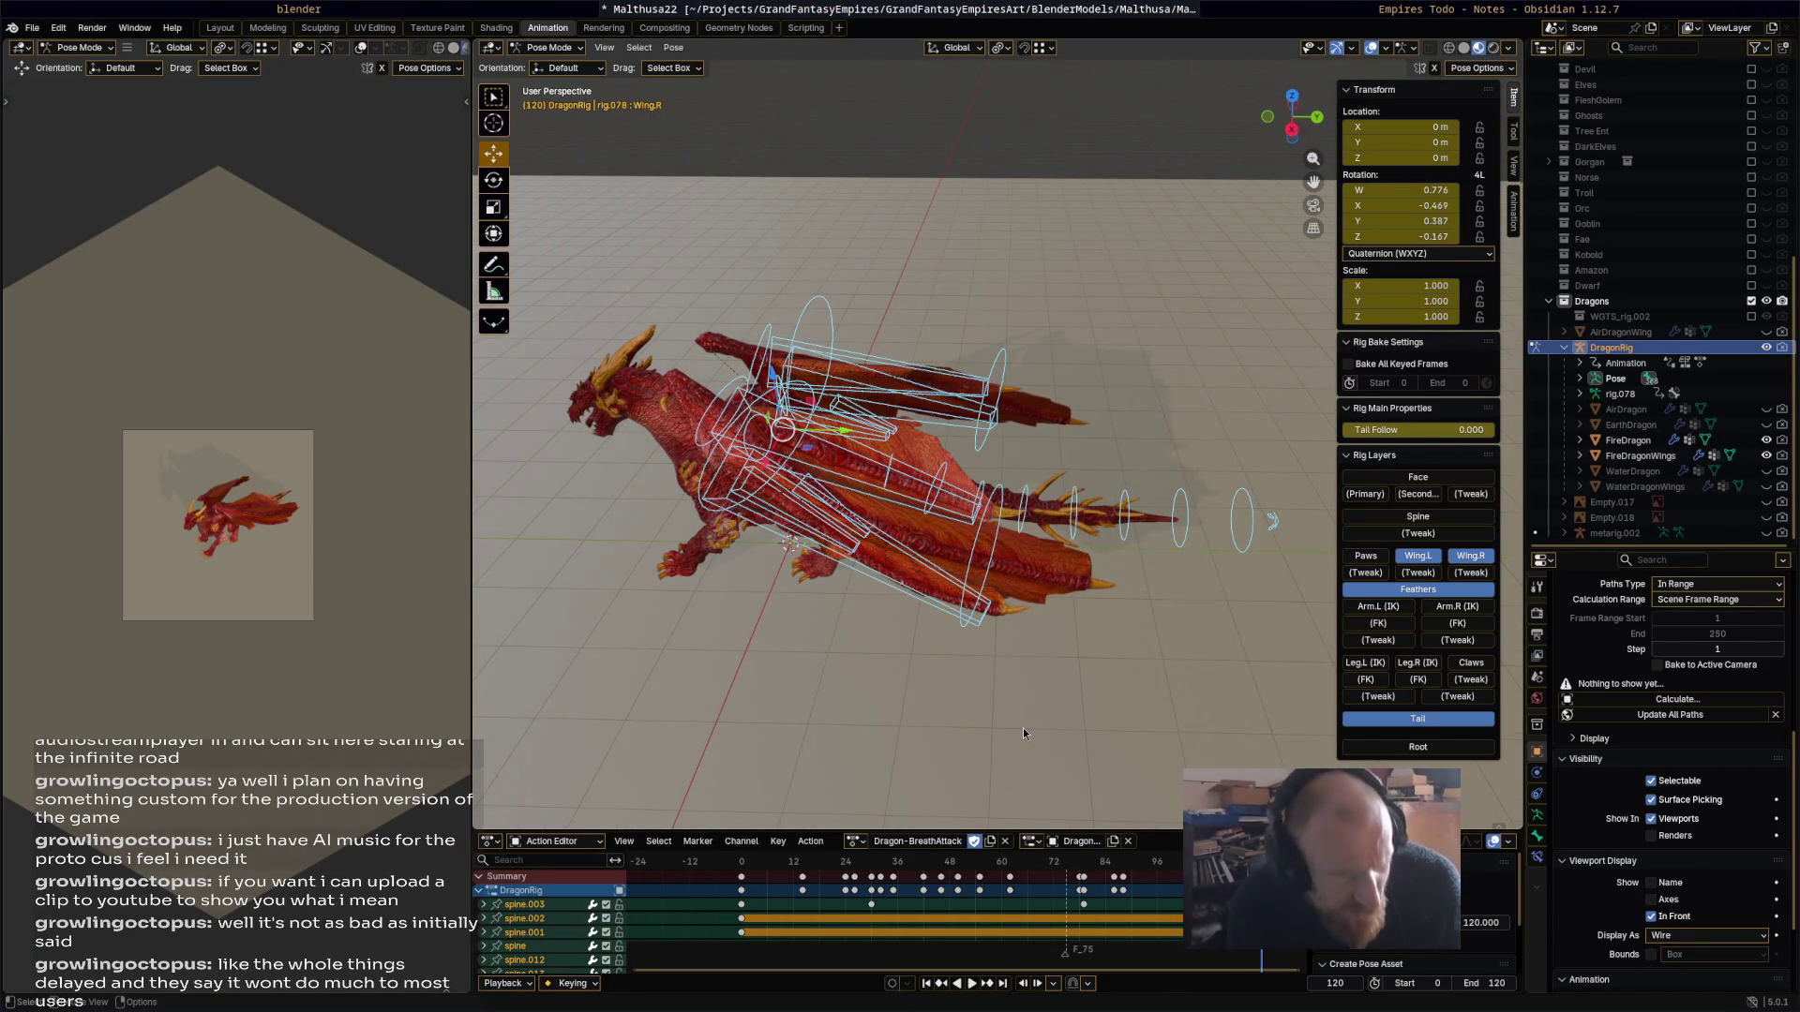
Step: Lower the view to see the dragon side-on, then switch to the Discord channel in Firefox
{"action": "mouse_move", "coordinate": [1024, 733]}
{"action": "middle_mouse_down"}
{"action": "mouse_move", "coordinate": [1112, 666]}
{"action": "mouse_move", "coordinate": [1048, 582]}
{"action": "mouse_move", "coordinate": [1074, 592]}
{"action": "middle_mouse_up"}
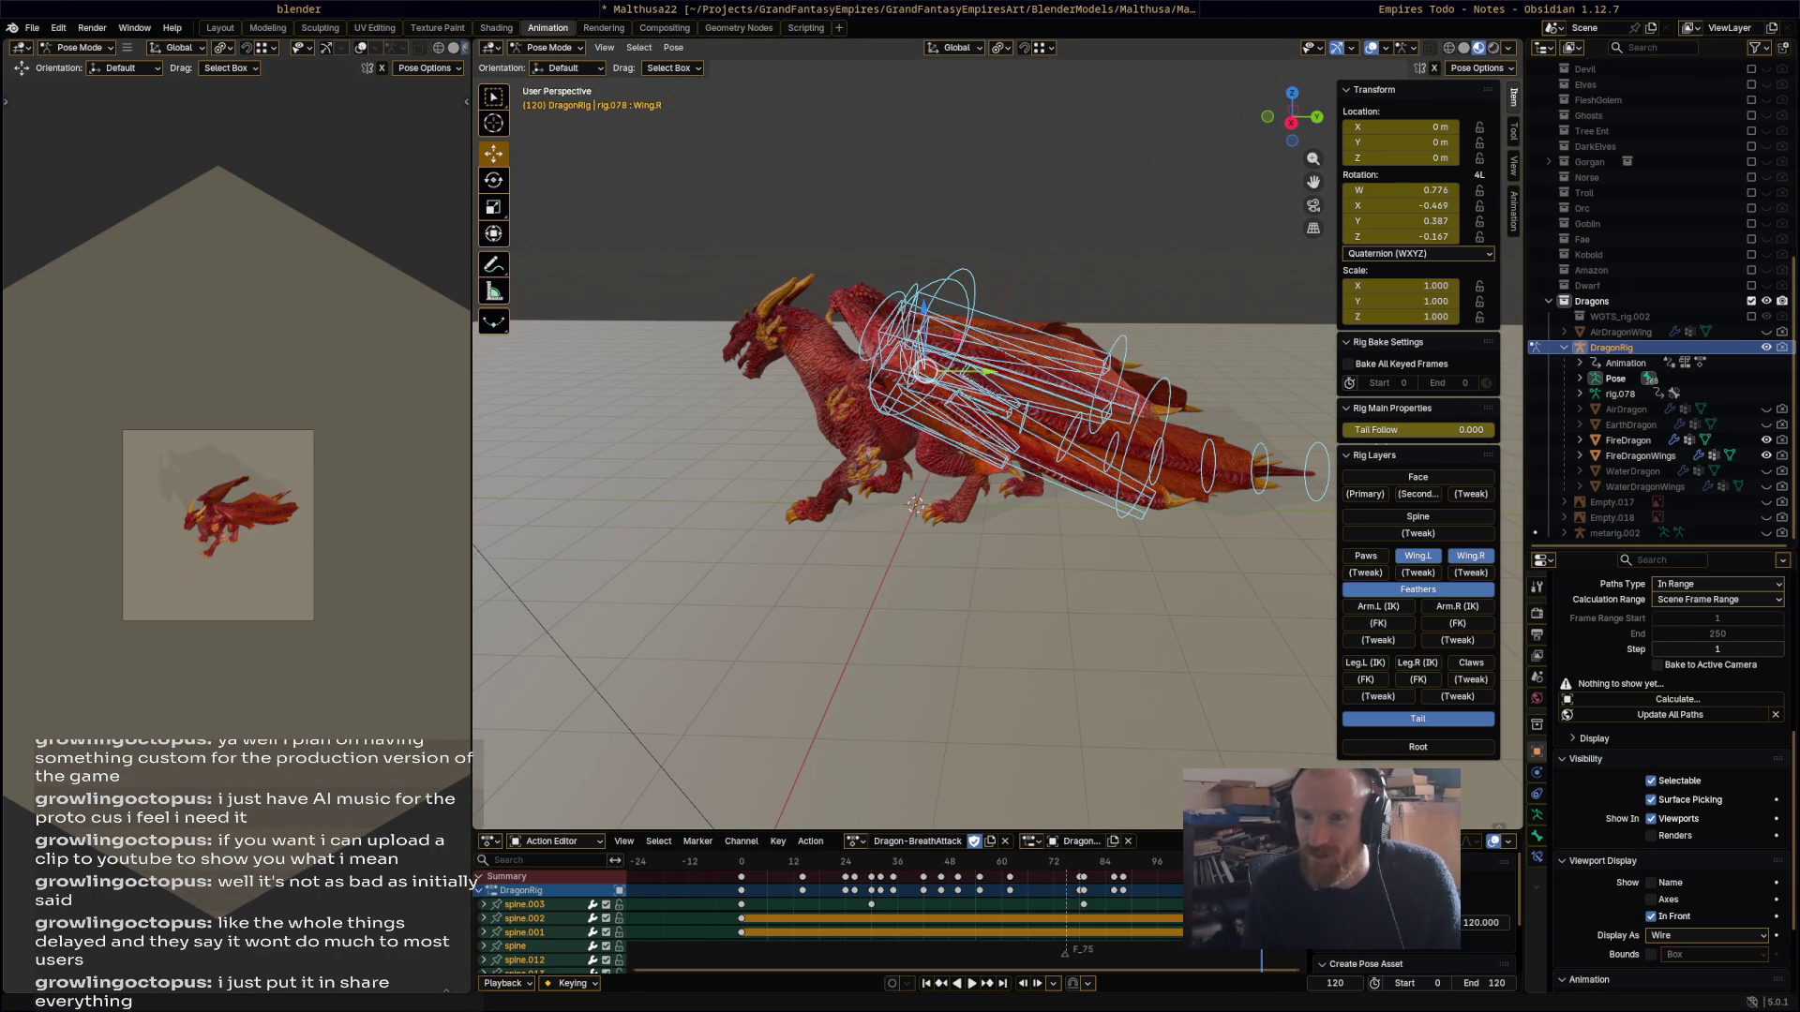
{"action": "key", "text": "alt+Tab"}
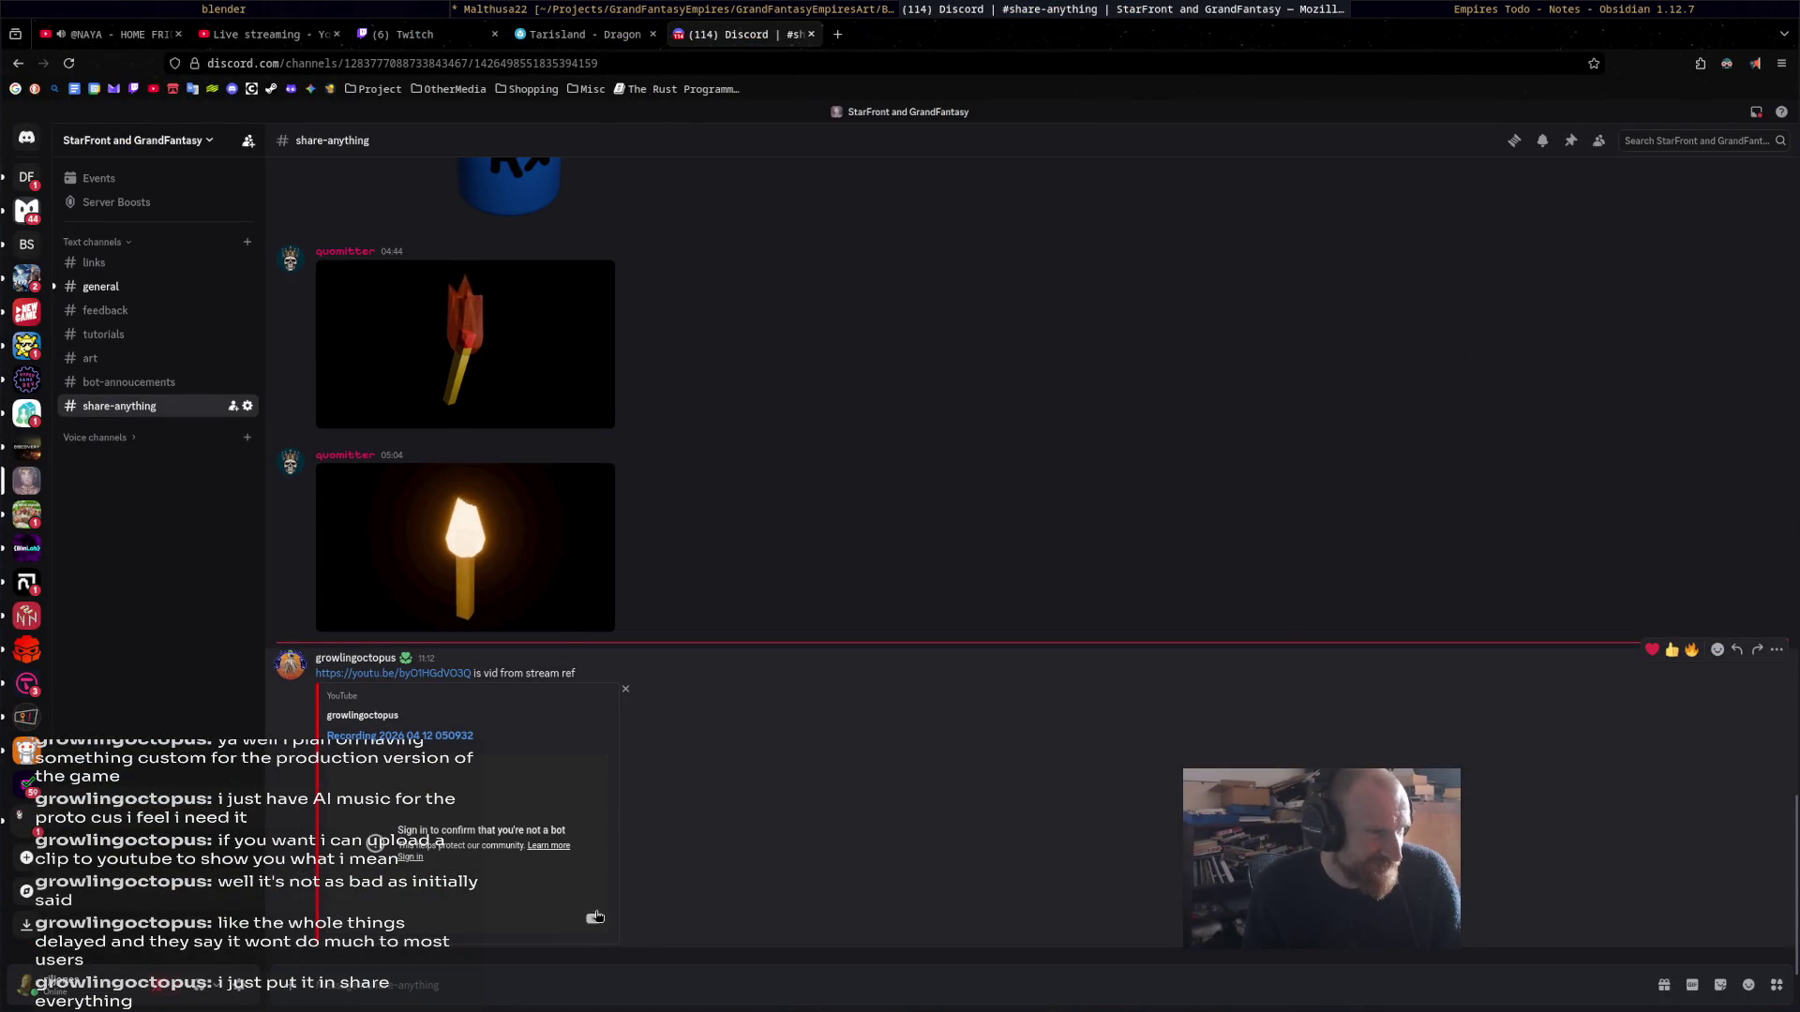
Step: Open the shared youtu.be clip from the Discord message on YouTube, closing the extra tab
{"action": "left_click", "coordinate": [593, 917]}
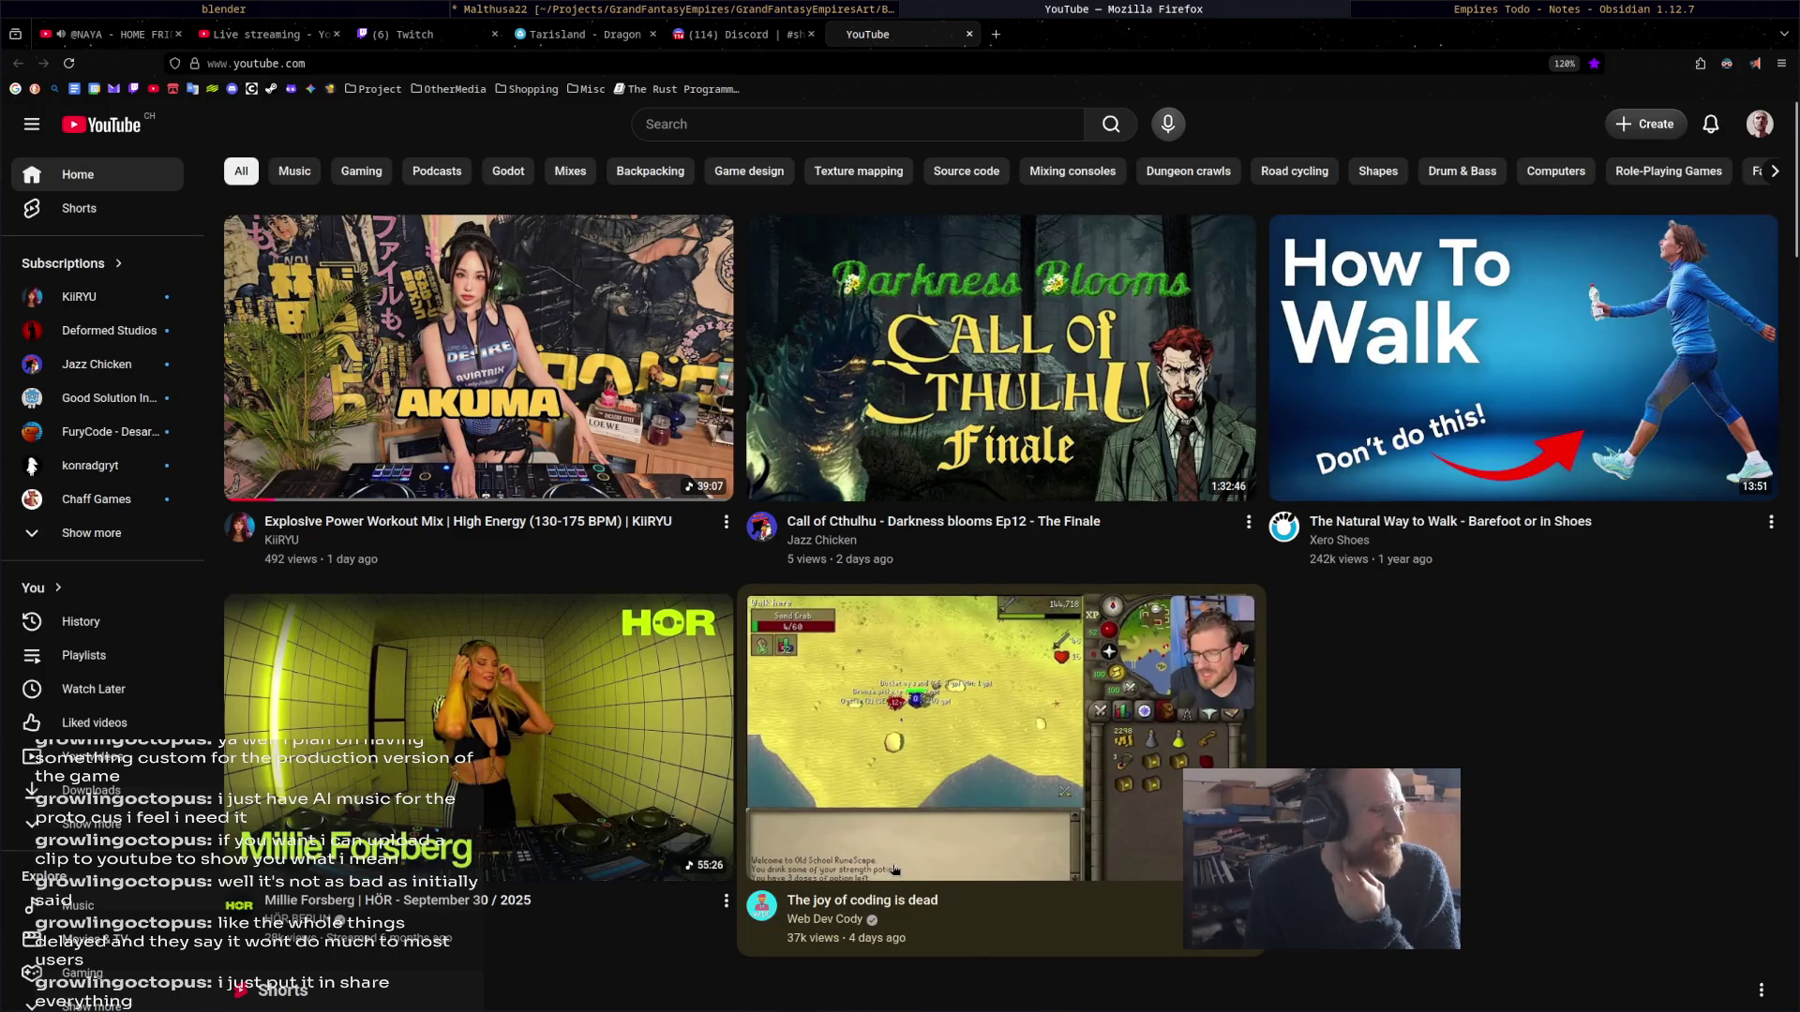
{"action": "left_click", "coordinate": [773, 41]}
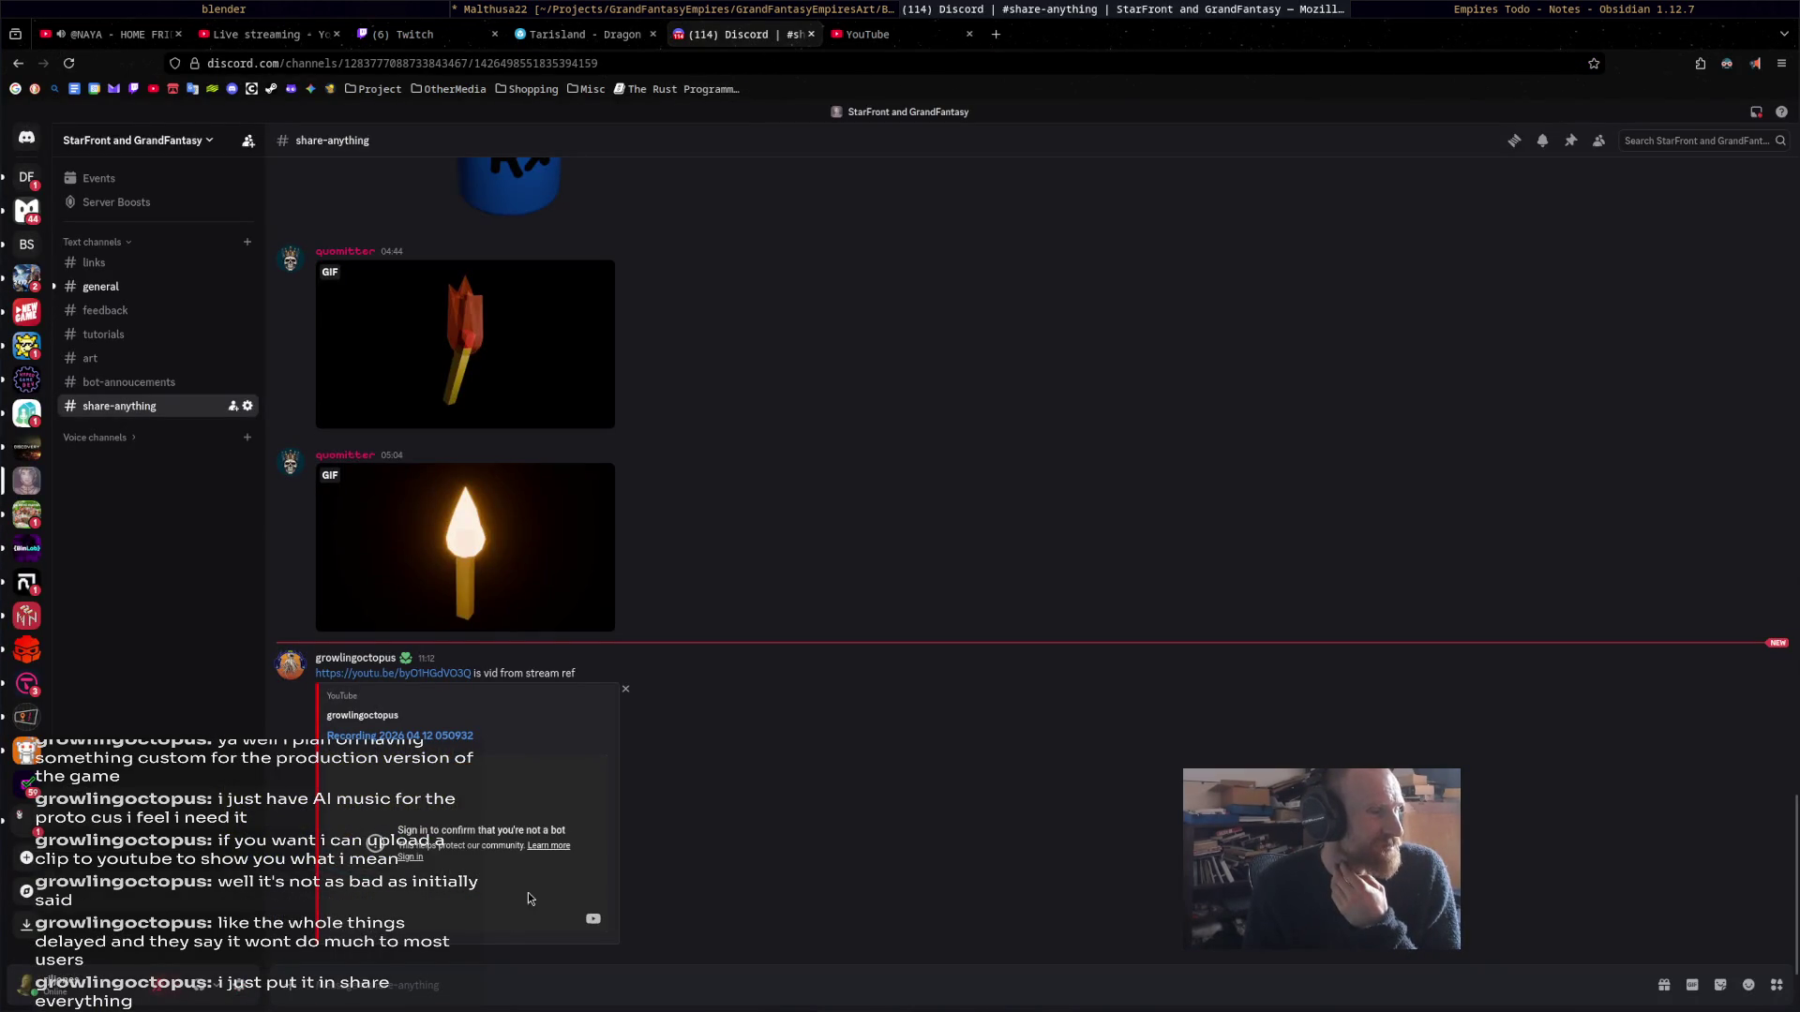
{"action": "left_click", "coordinate": [394, 673]}
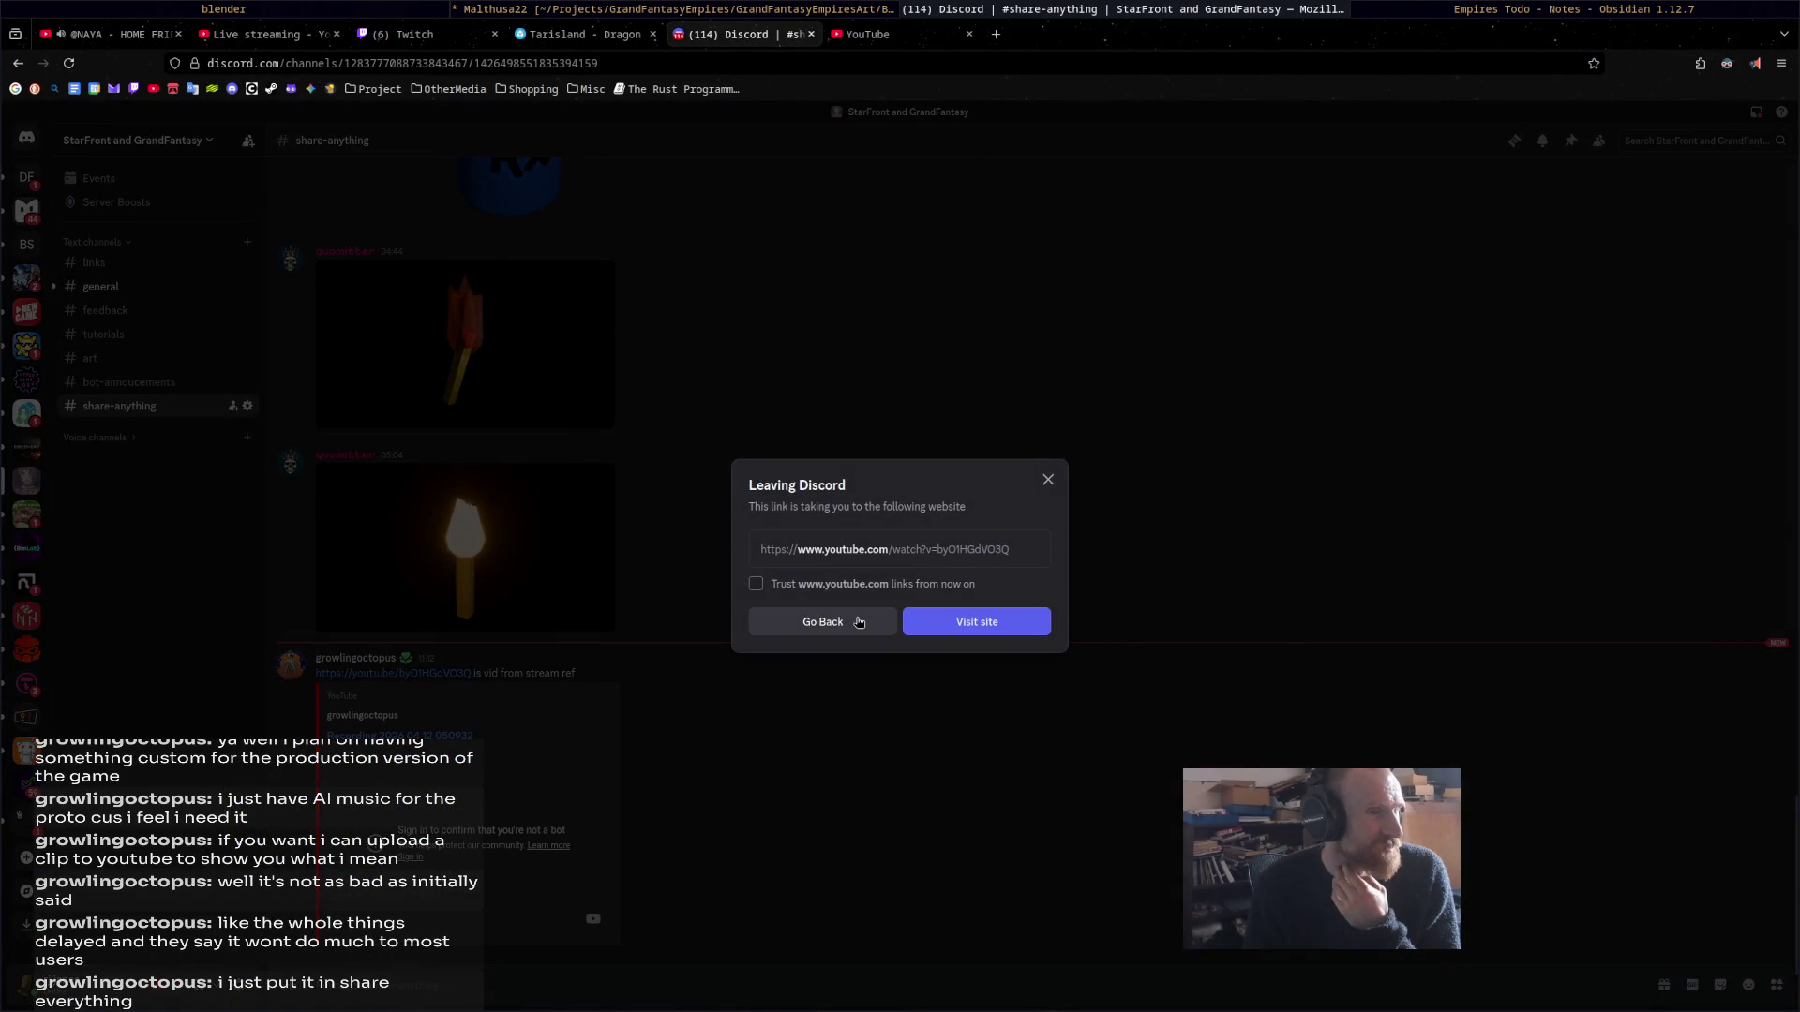
{"action": "left_click", "coordinate": [996, 621]}
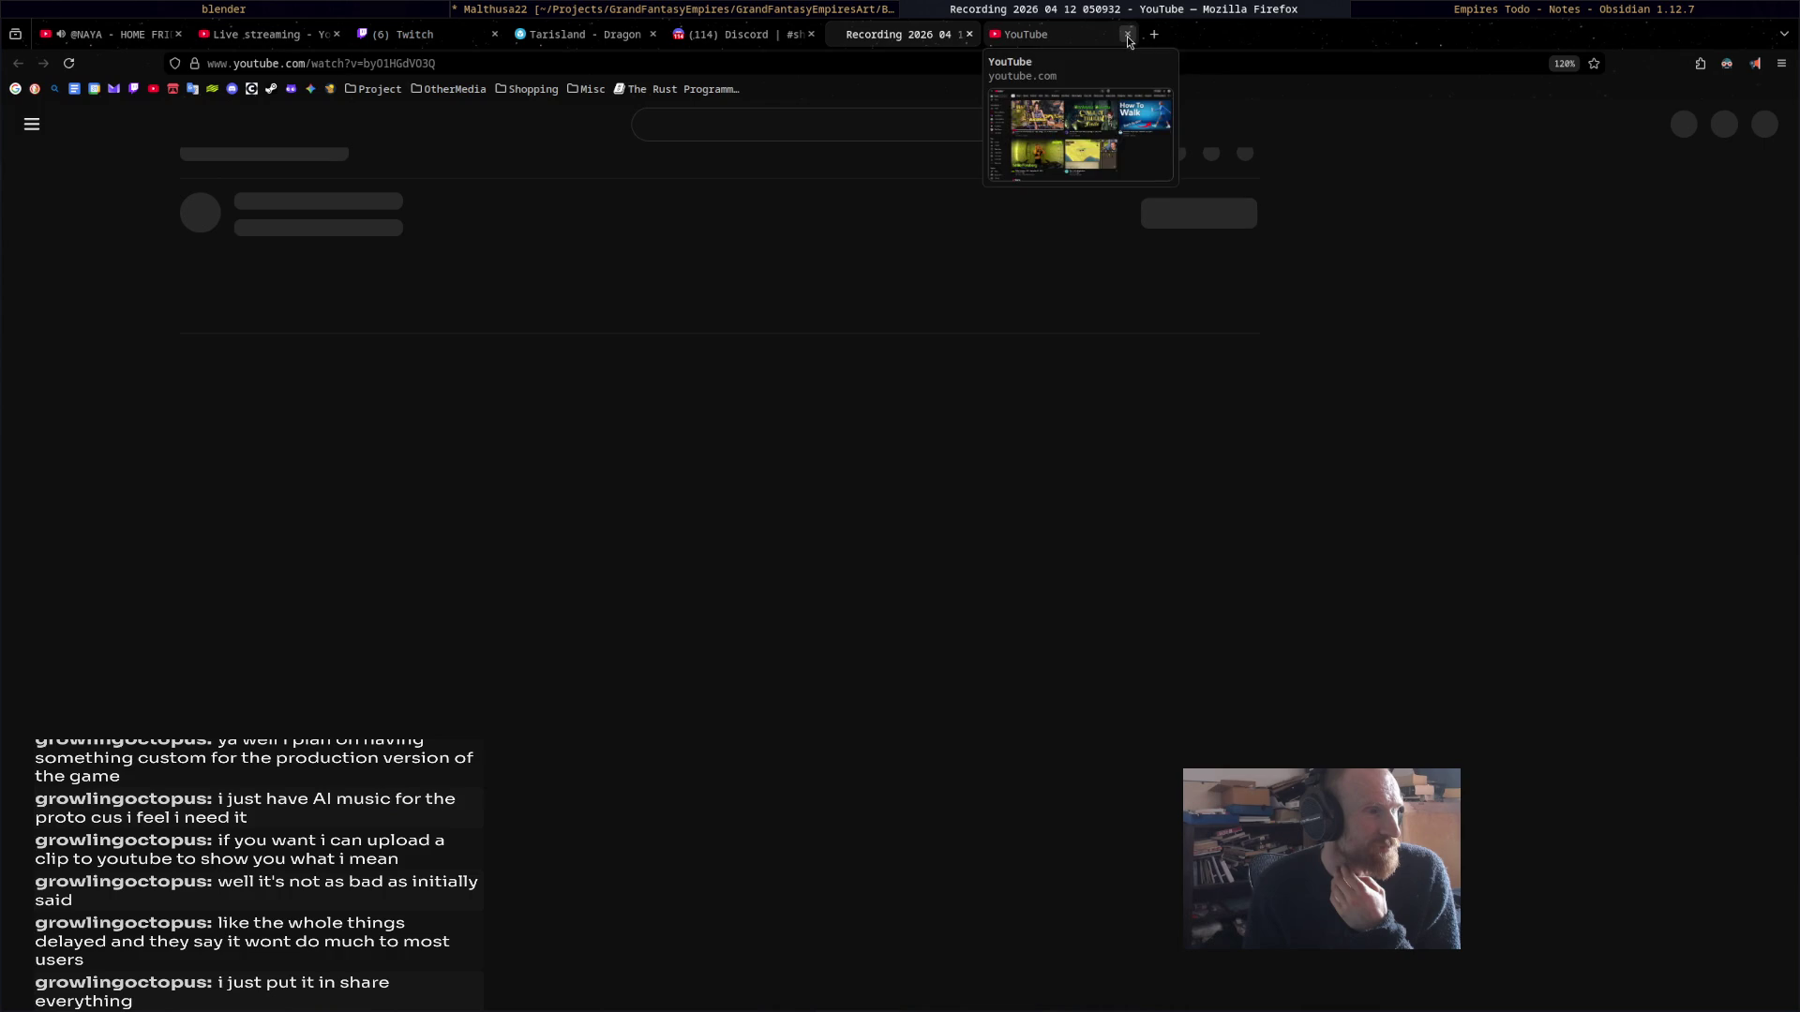
{"action": "left_click", "coordinate": [1128, 34]}
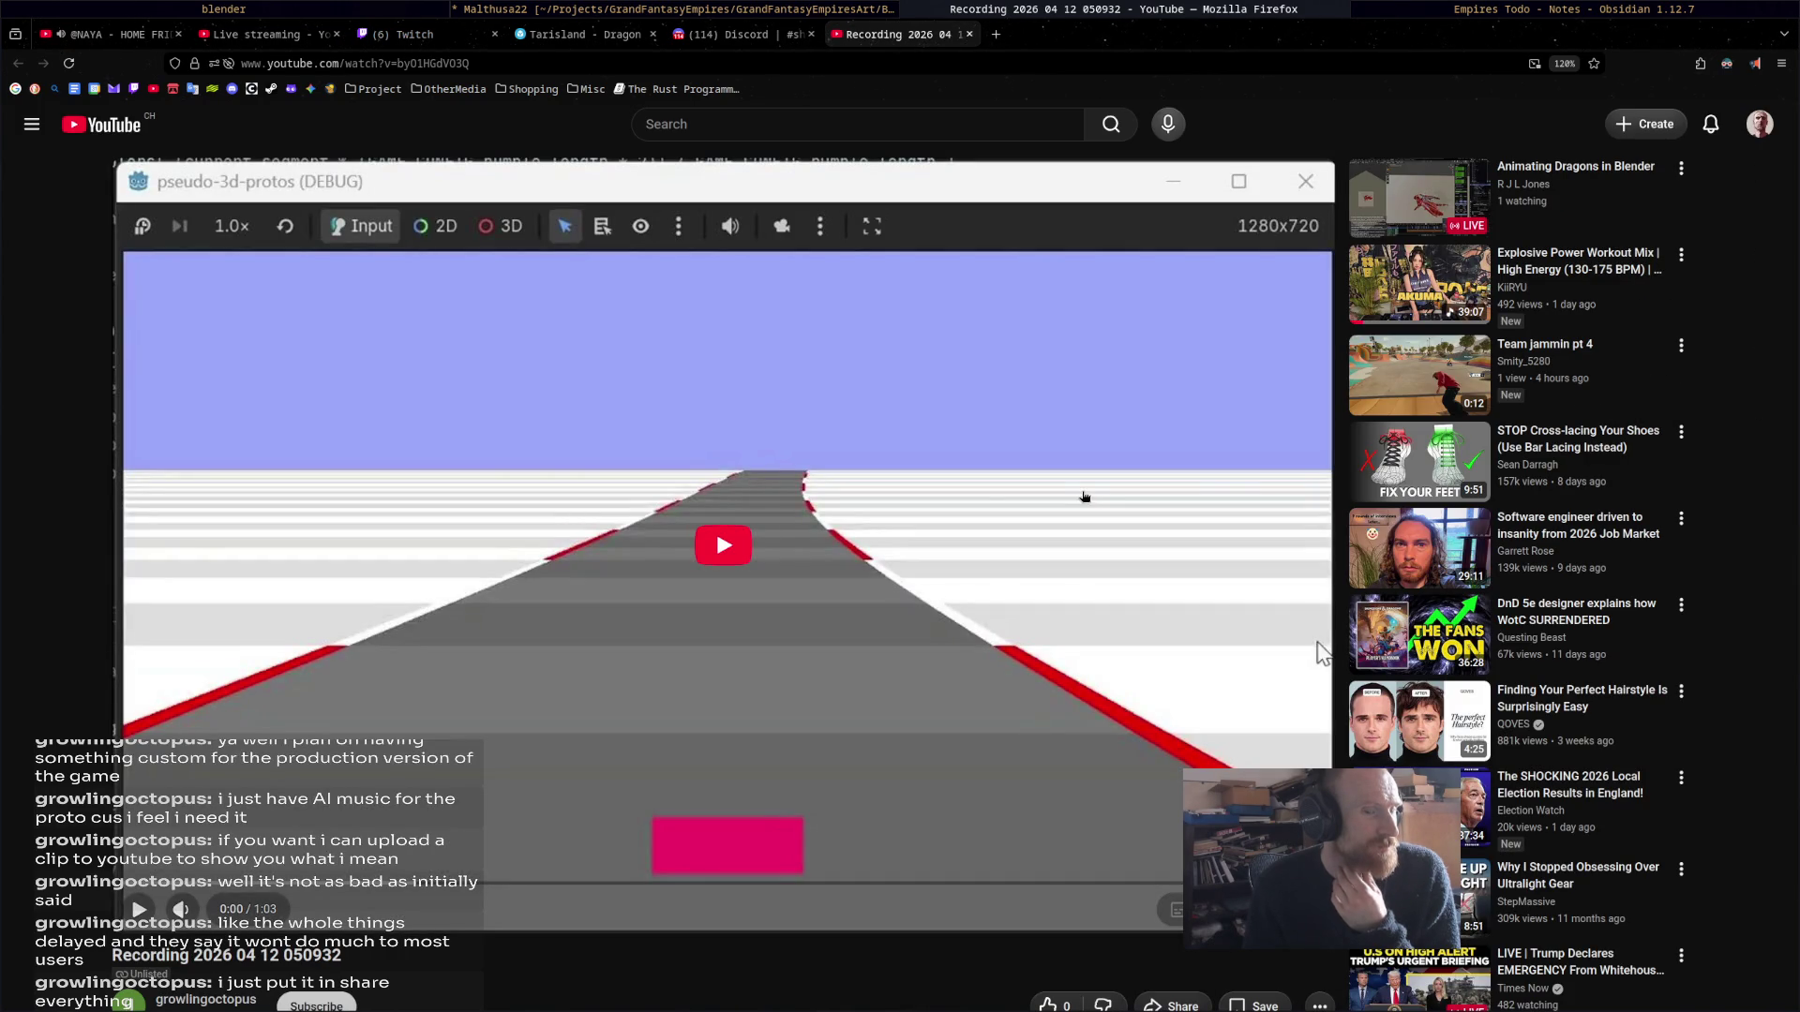
Step: Play the road-prototype clip for about 20 seconds, pause it, and close the browser window
{"action": "left_click", "coordinate": [1021, 495]}
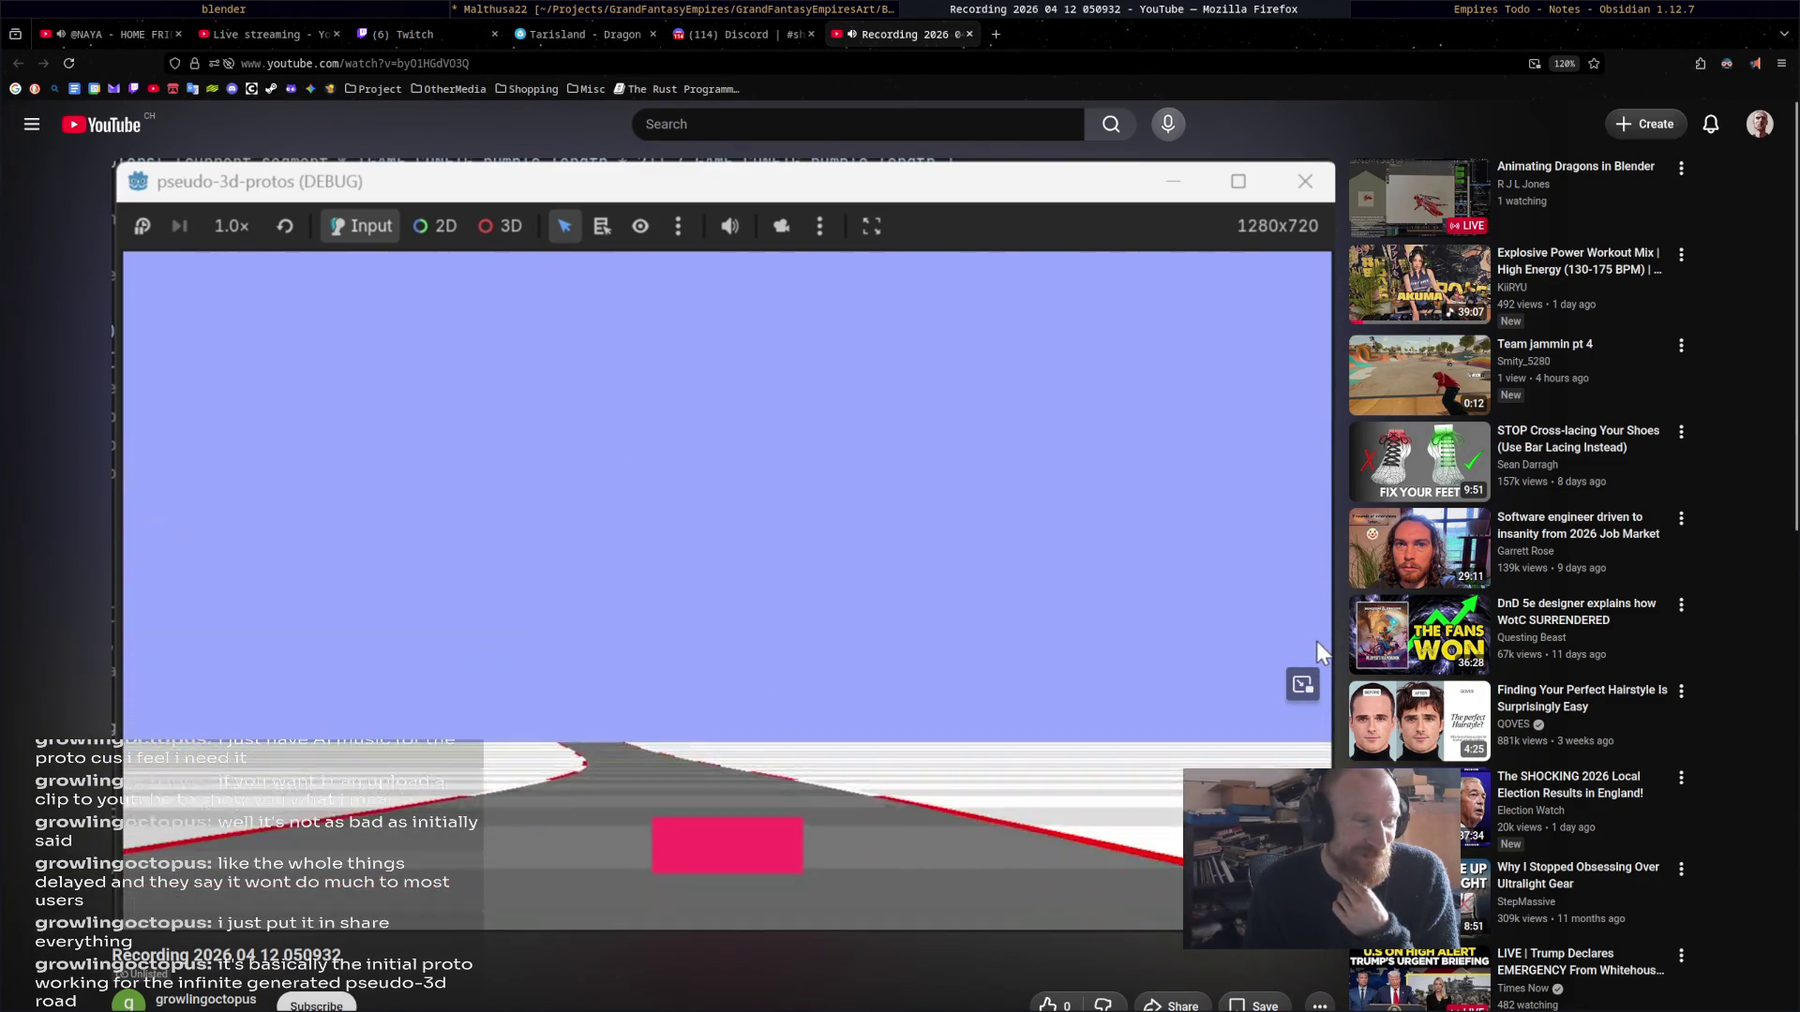
{"action": "left_click", "coordinate": [1316, 641]}
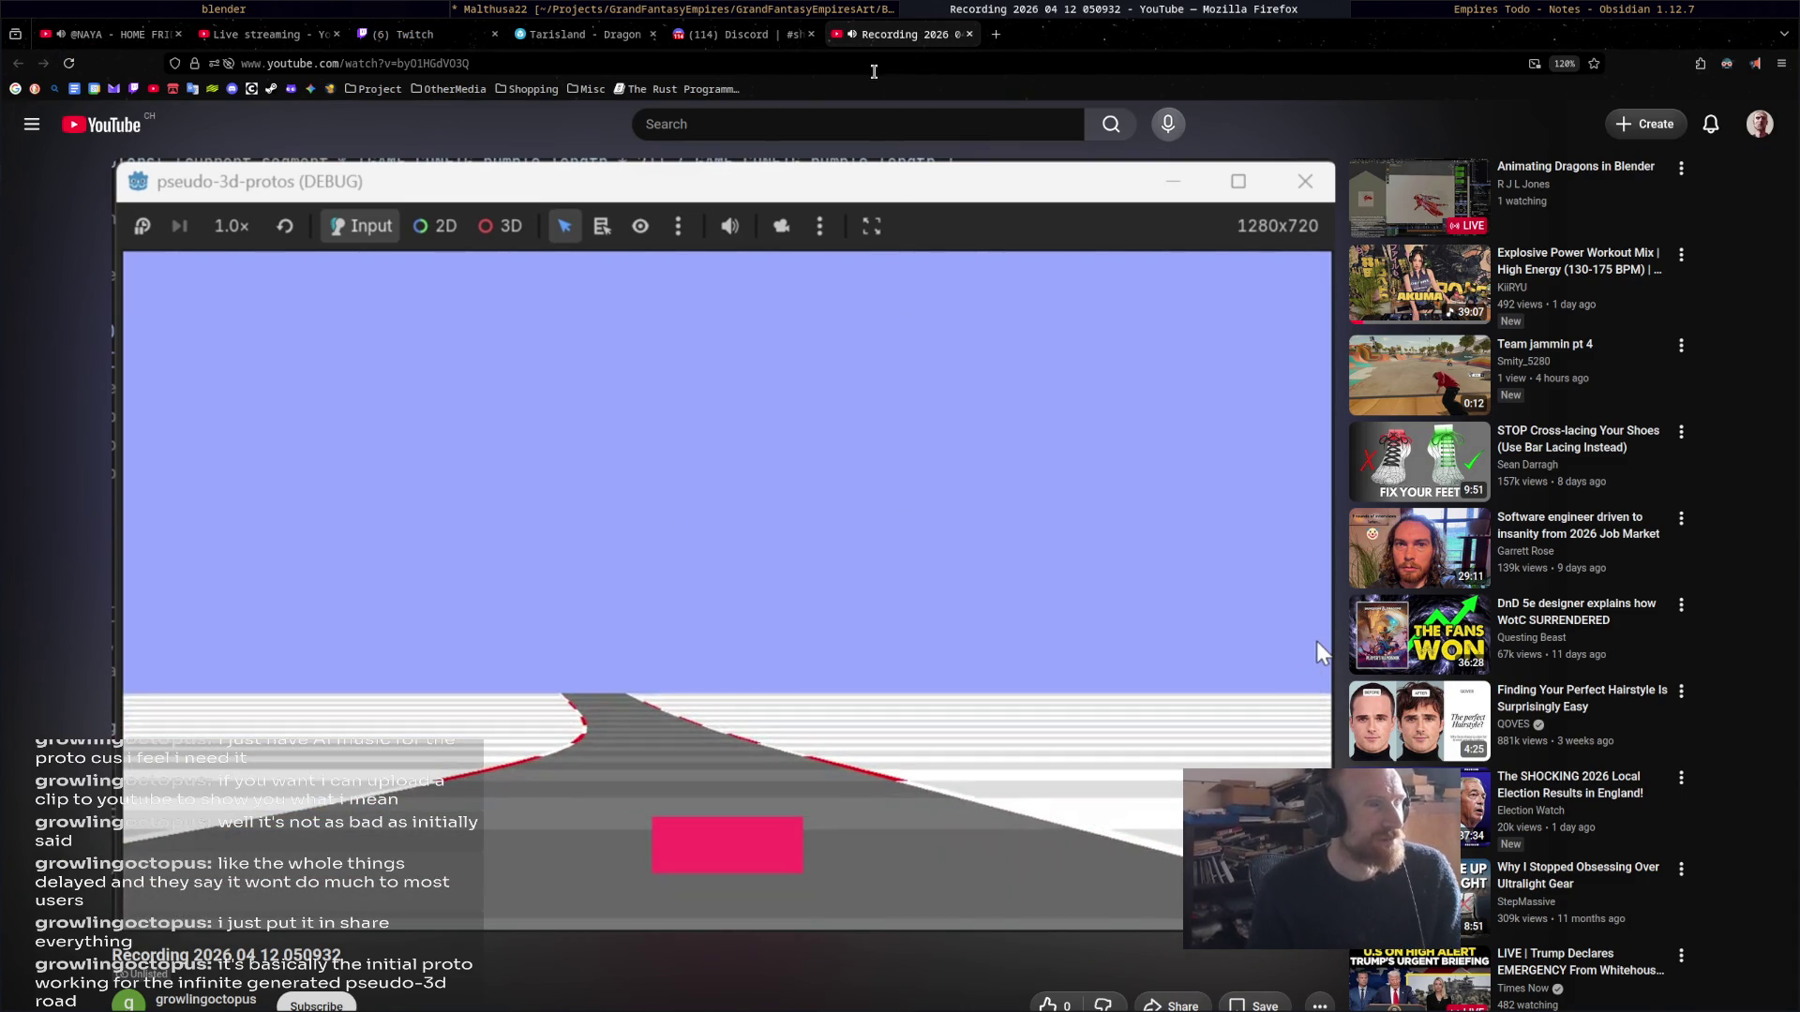
{"action": "middle_click", "coordinate": [1065, 7]}
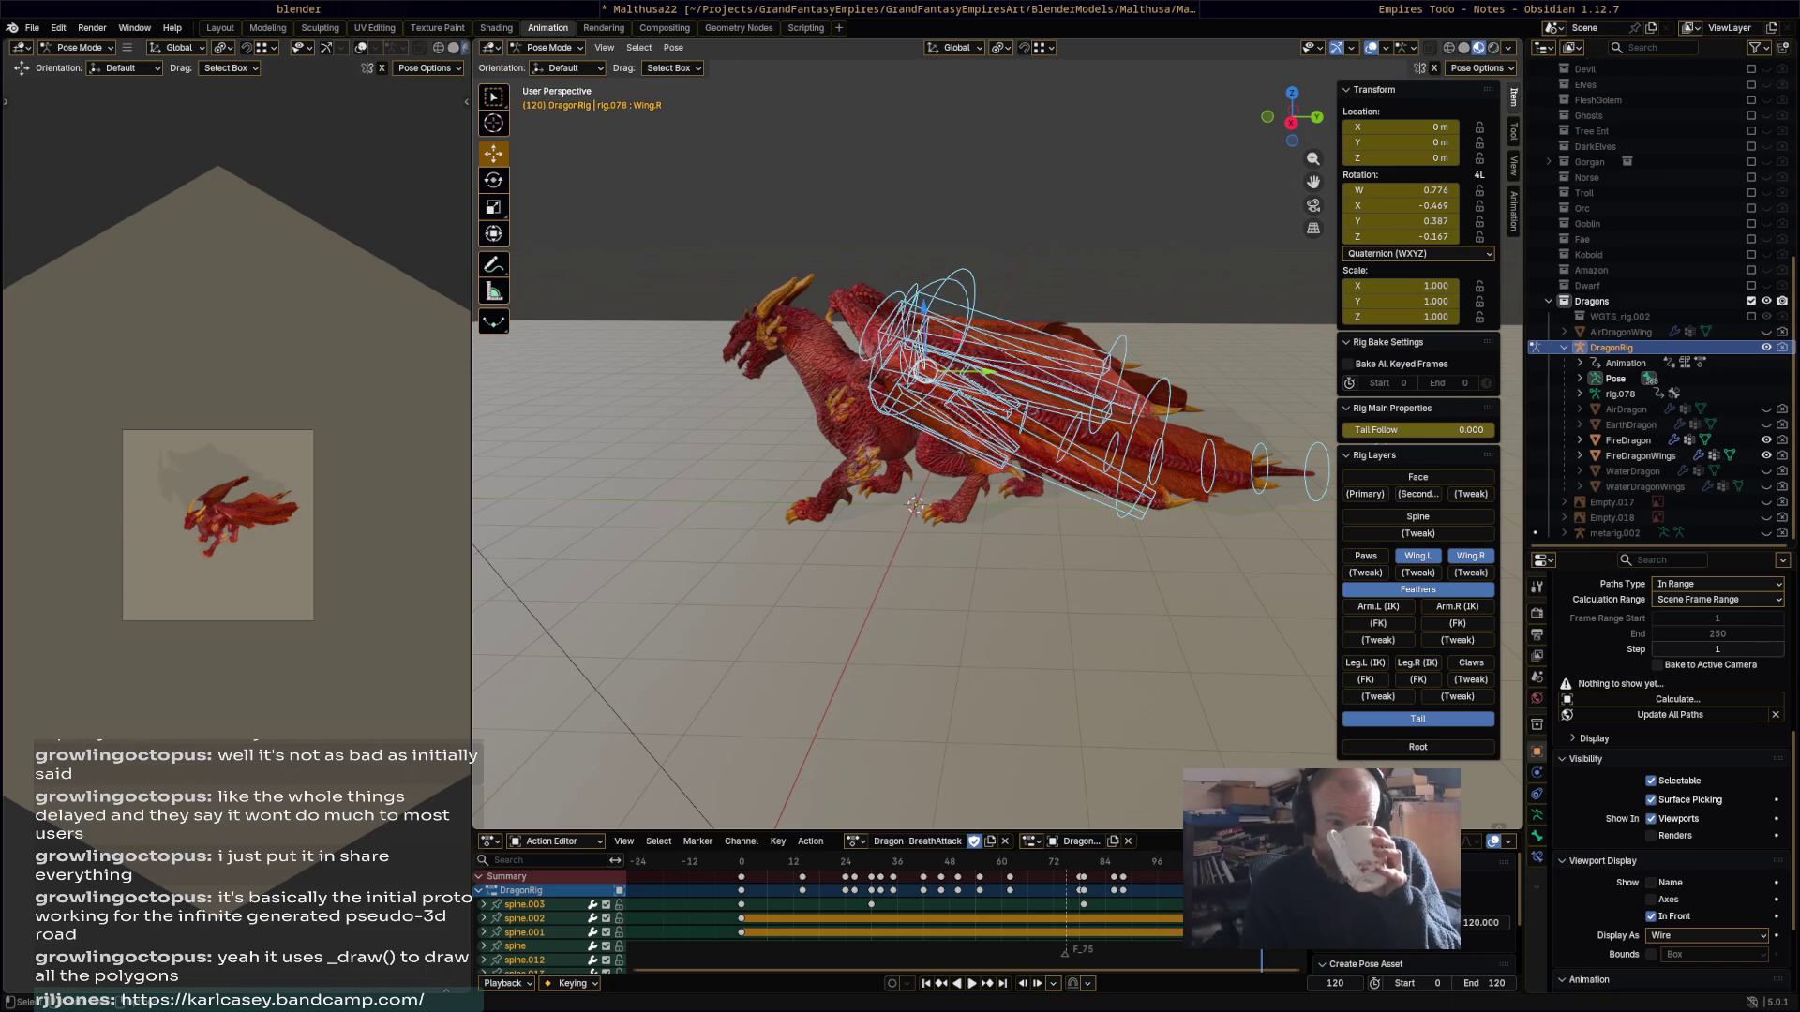
Step: Deselect all bones, scrub BreathAttack back to frame 11, and glance at the Empires Todo notes
{"action": "left_click", "coordinate": [1066, 633]}
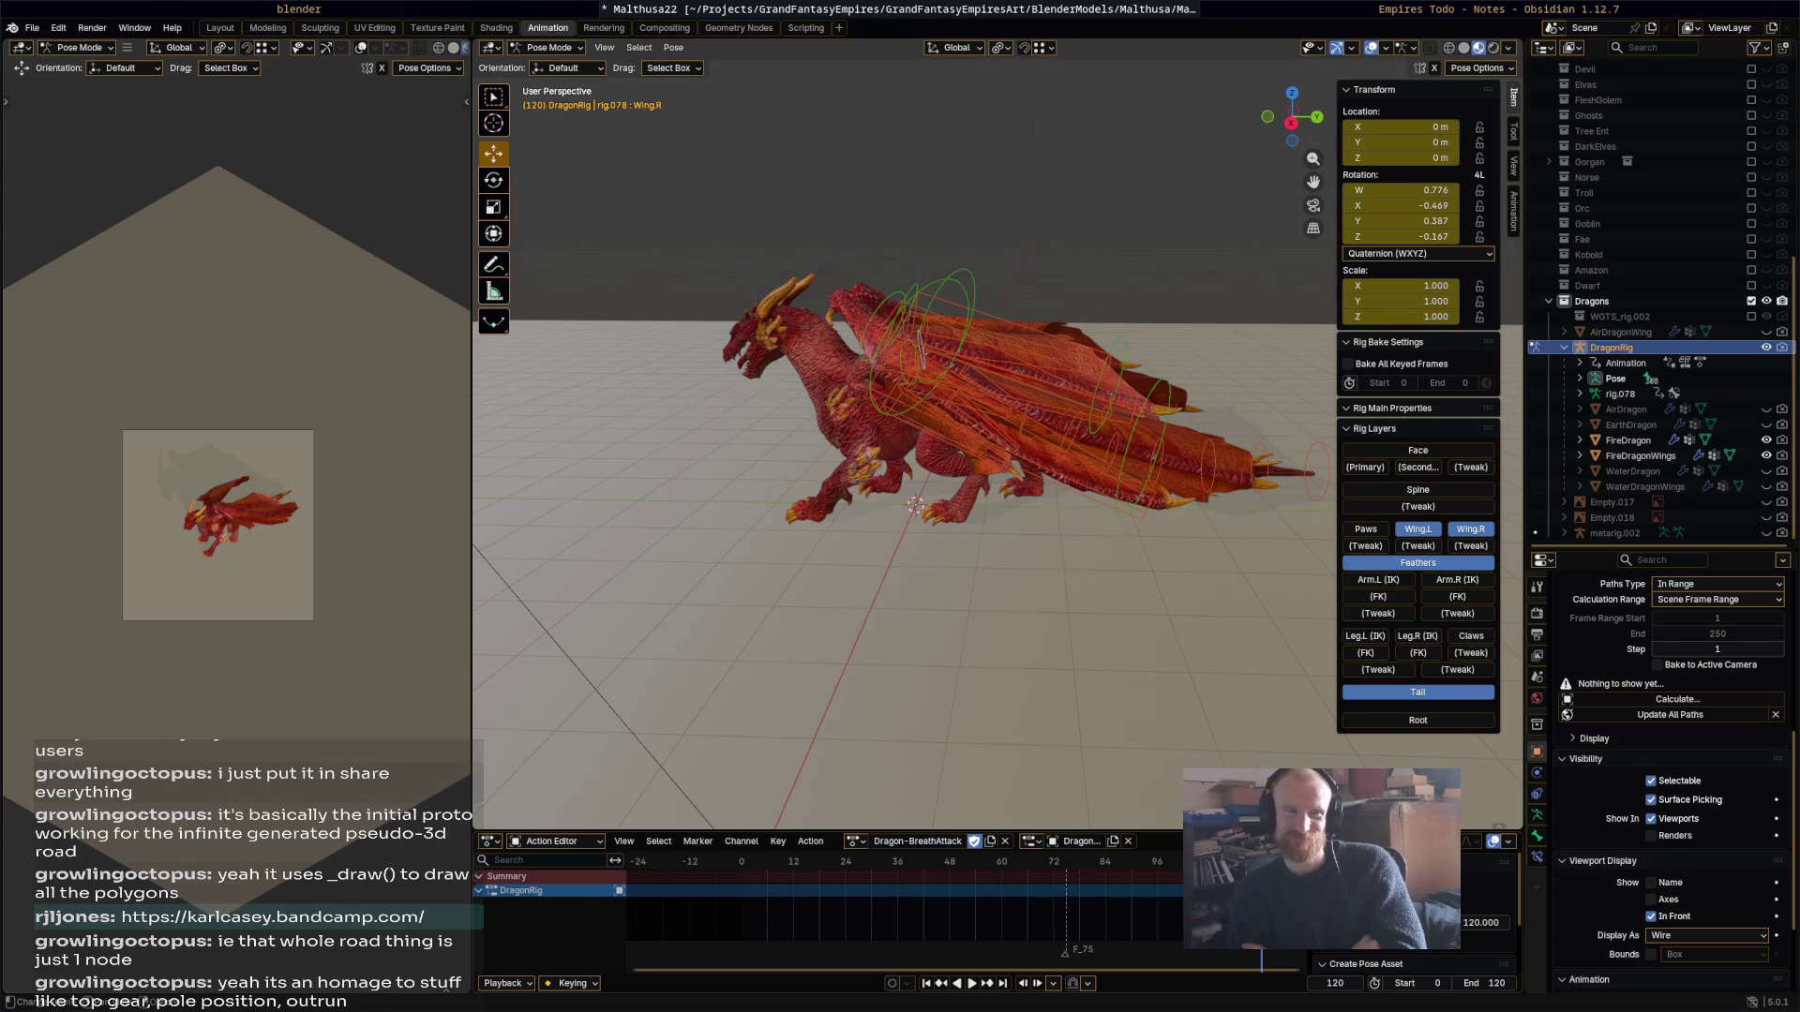
{"action": "mouse_move", "coordinate": [920, 867]}
{"action": "left_mouse_down"}
{"action": "mouse_move", "coordinate": [792, 870]}
{"action": "mouse_move", "coordinate": [965, 907]}
{"action": "mouse_move", "coordinate": [802, 893]}
{"action": "mouse_move", "coordinate": [915, 896]}
{"action": "mouse_move", "coordinate": [891, 890]}
{"action": "left_mouse_up"}
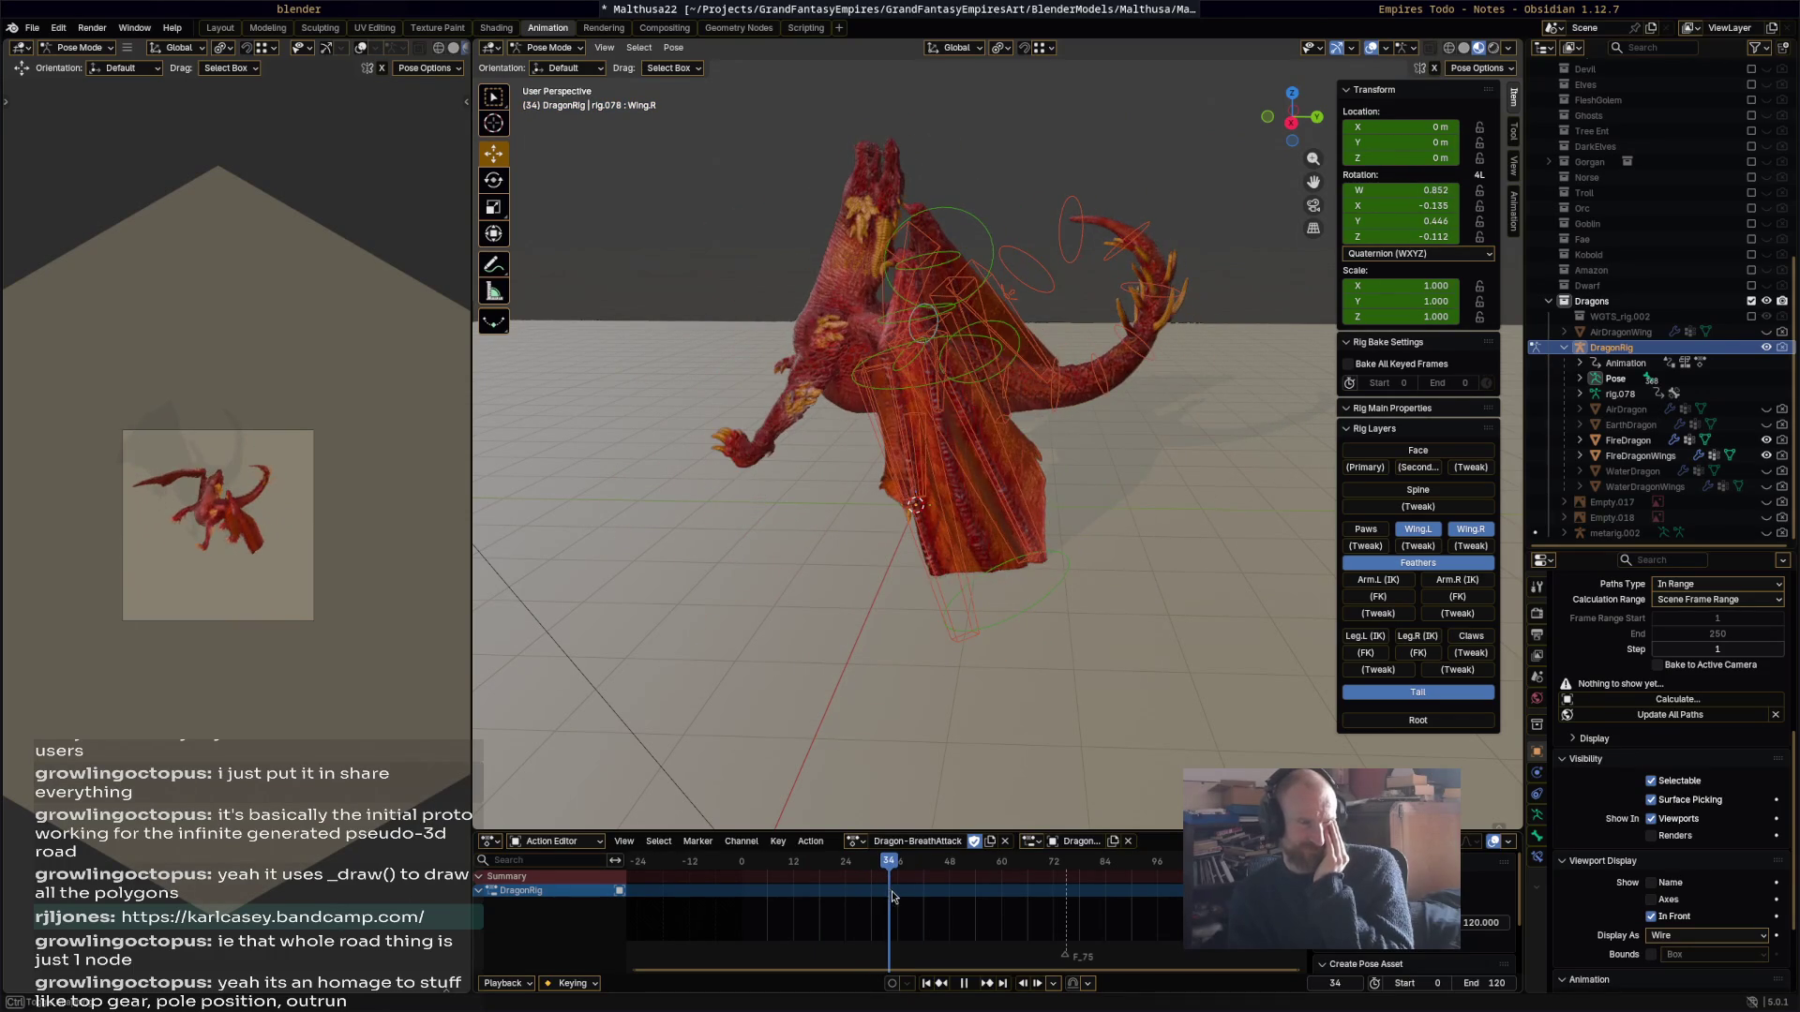
{"action": "key", "text": "alt+Tab"}
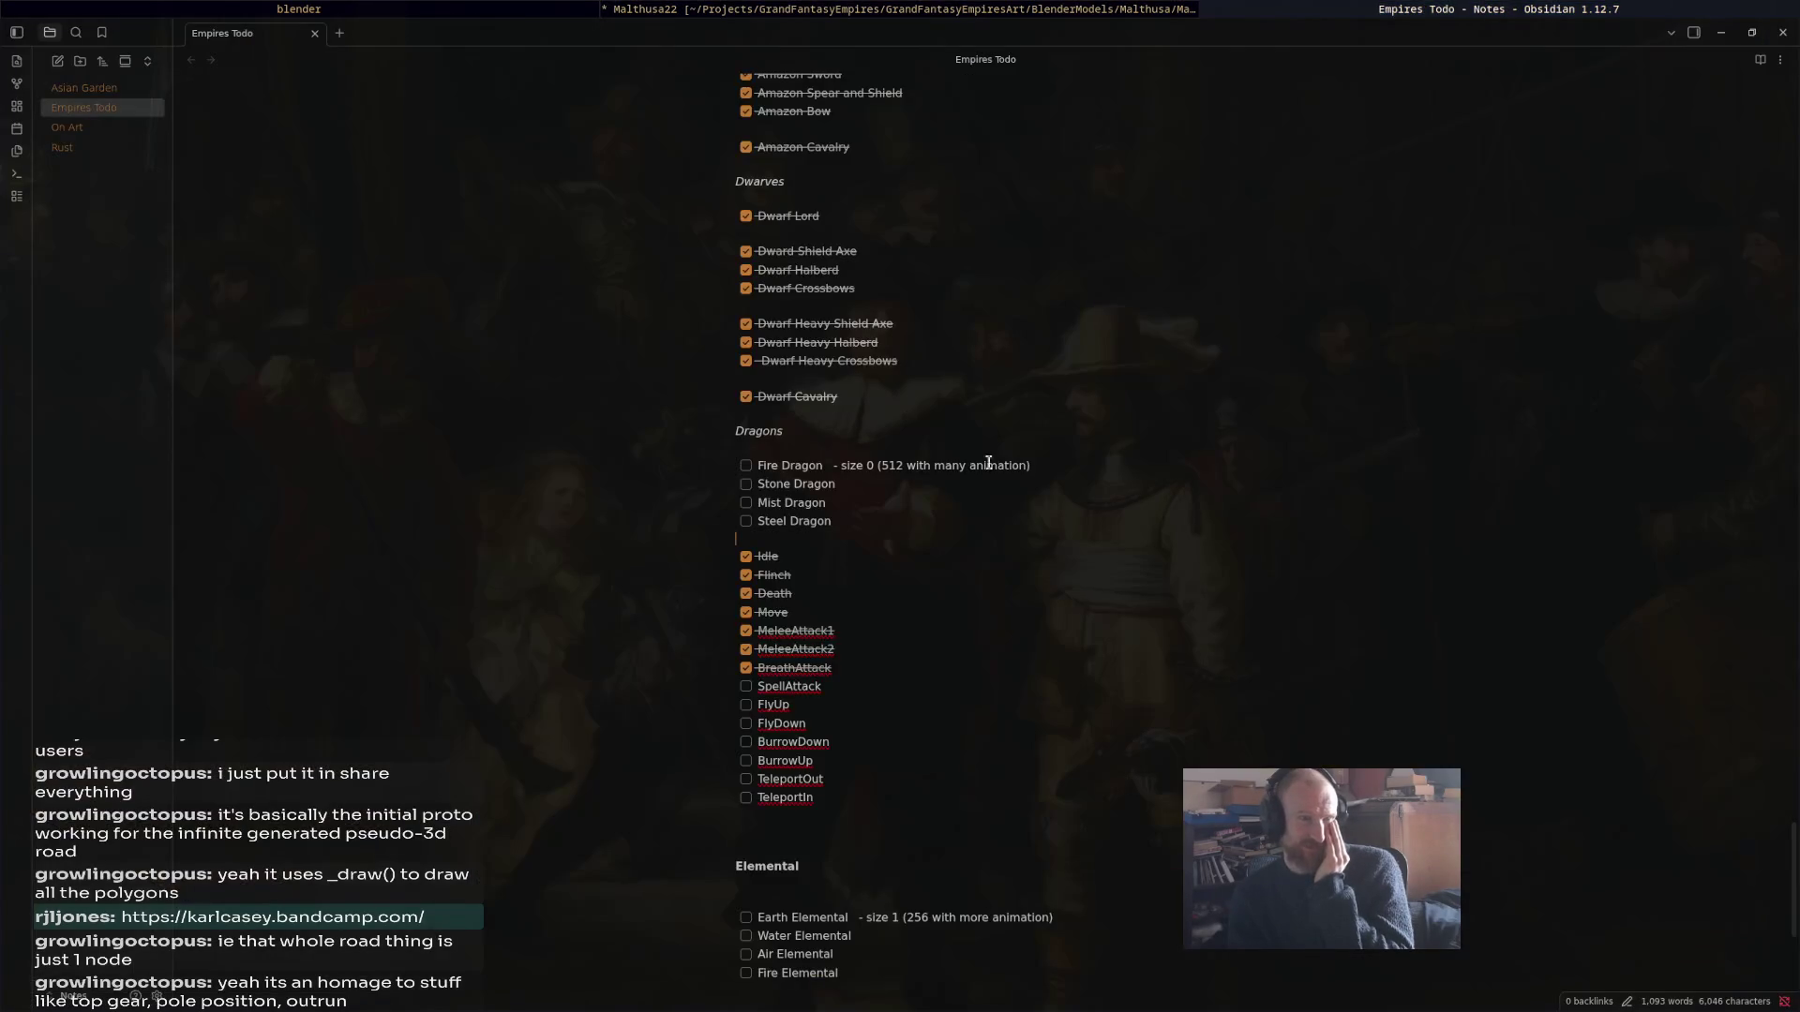
{"action": "left_click", "coordinate": [1146, 9]}
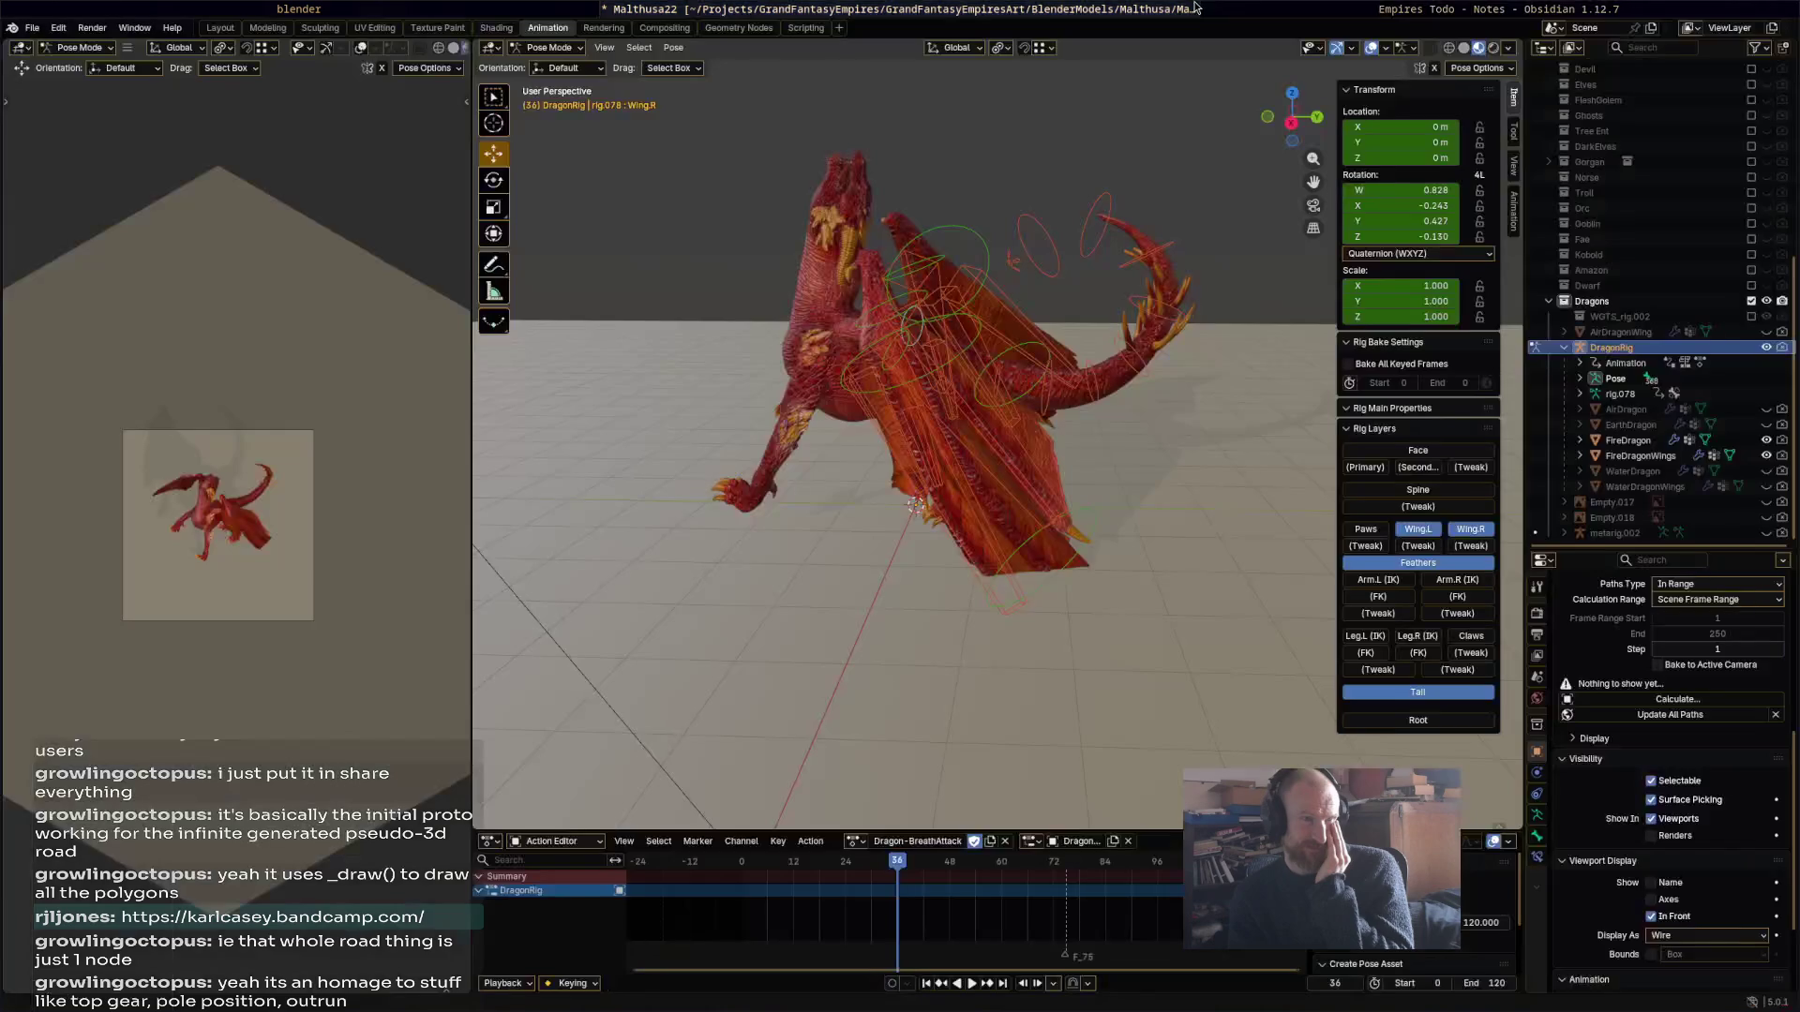
{"action": "left_click", "coordinate": [856, 841]}
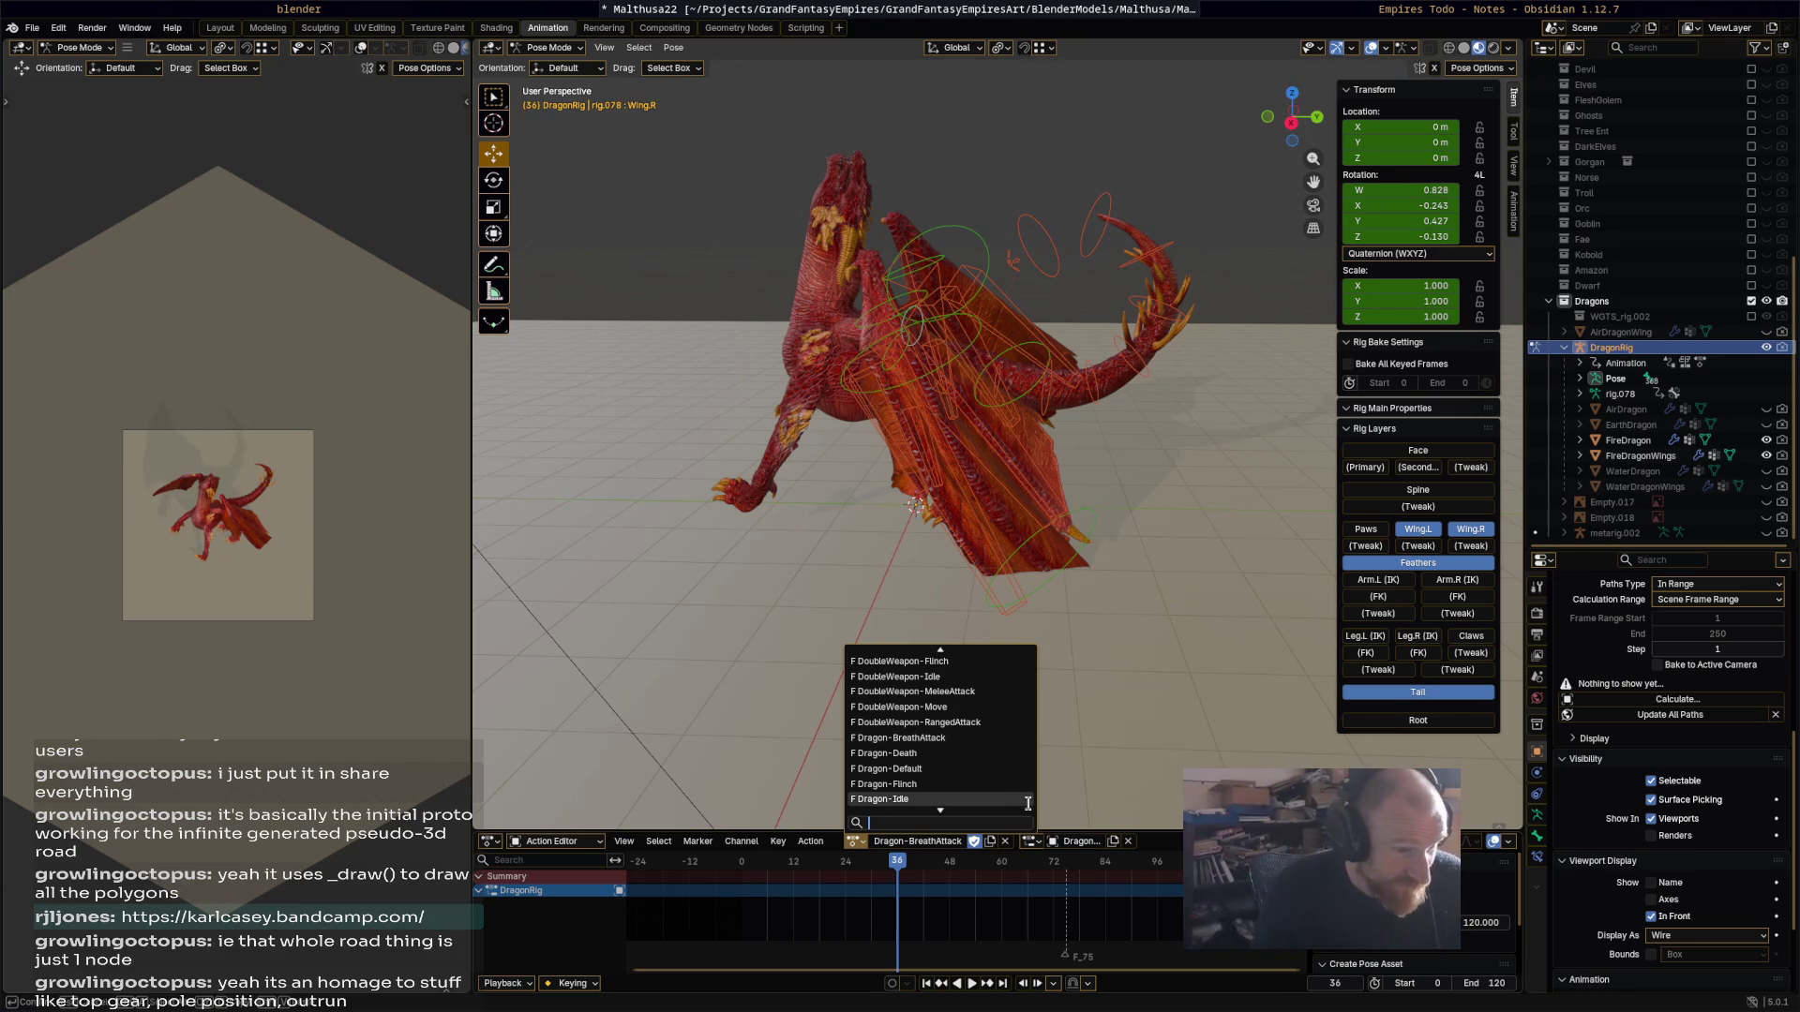
Step: Switch the rig's action to Dragon-Idle, creating the Dragon-Idle.001 copy
{"action": "left_click", "coordinate": [886, 799]}
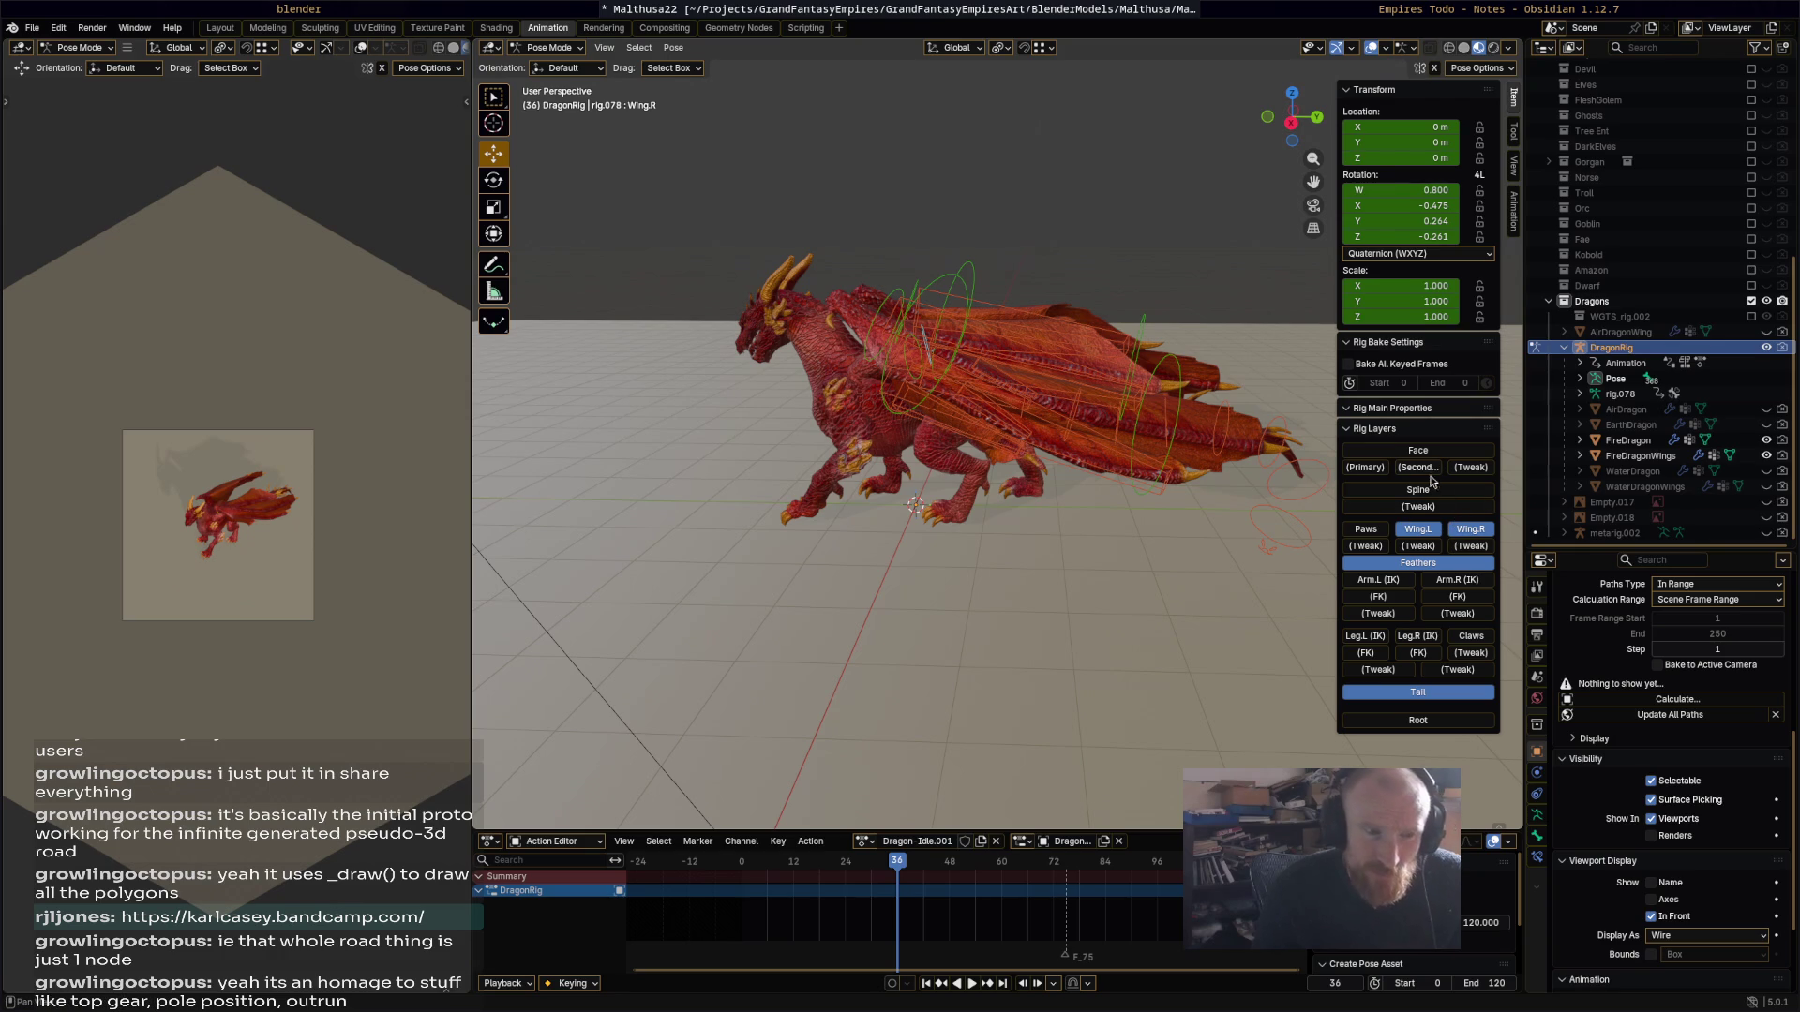
Step: Hide the FireDragonWings mesh and wing, feather and tail bones, then play through the Idle animation
{"action": "left_click", "coordinate": [1766, 457]}
{"action": "left_click", "coordinate": [1437, 533]}
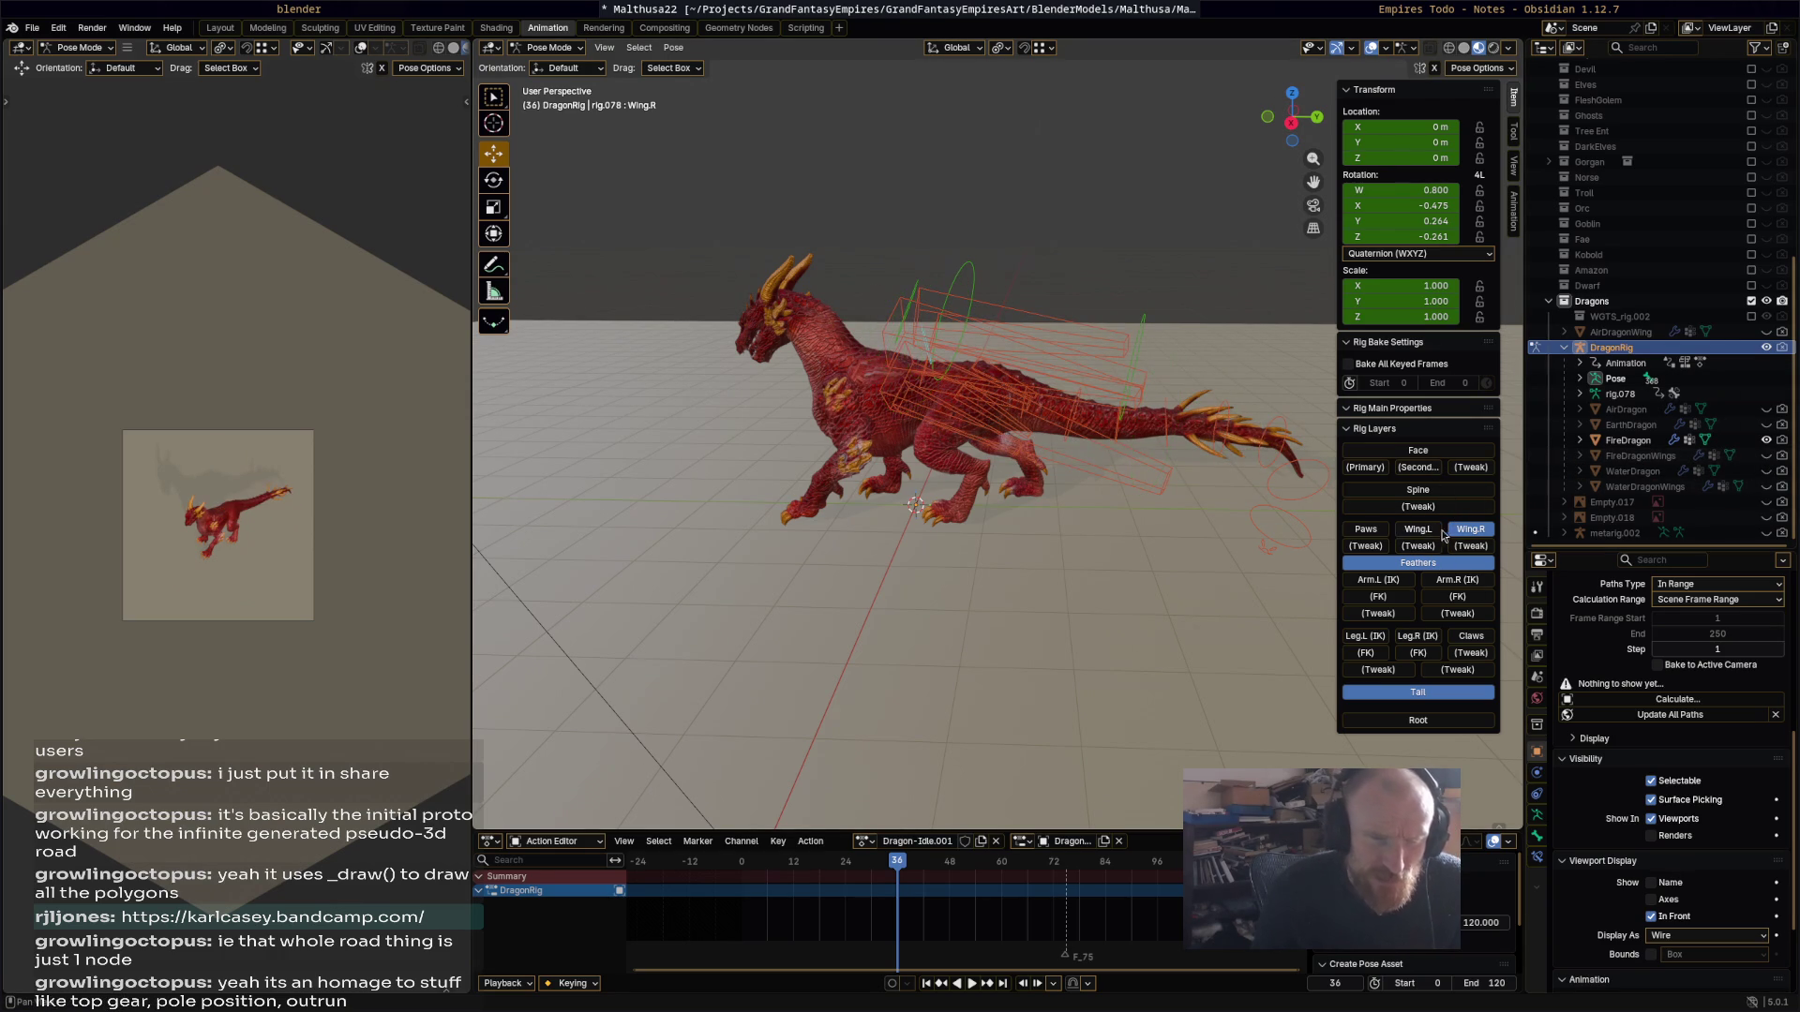
{"action": "left_click", "coordinate": [1469, 532]}
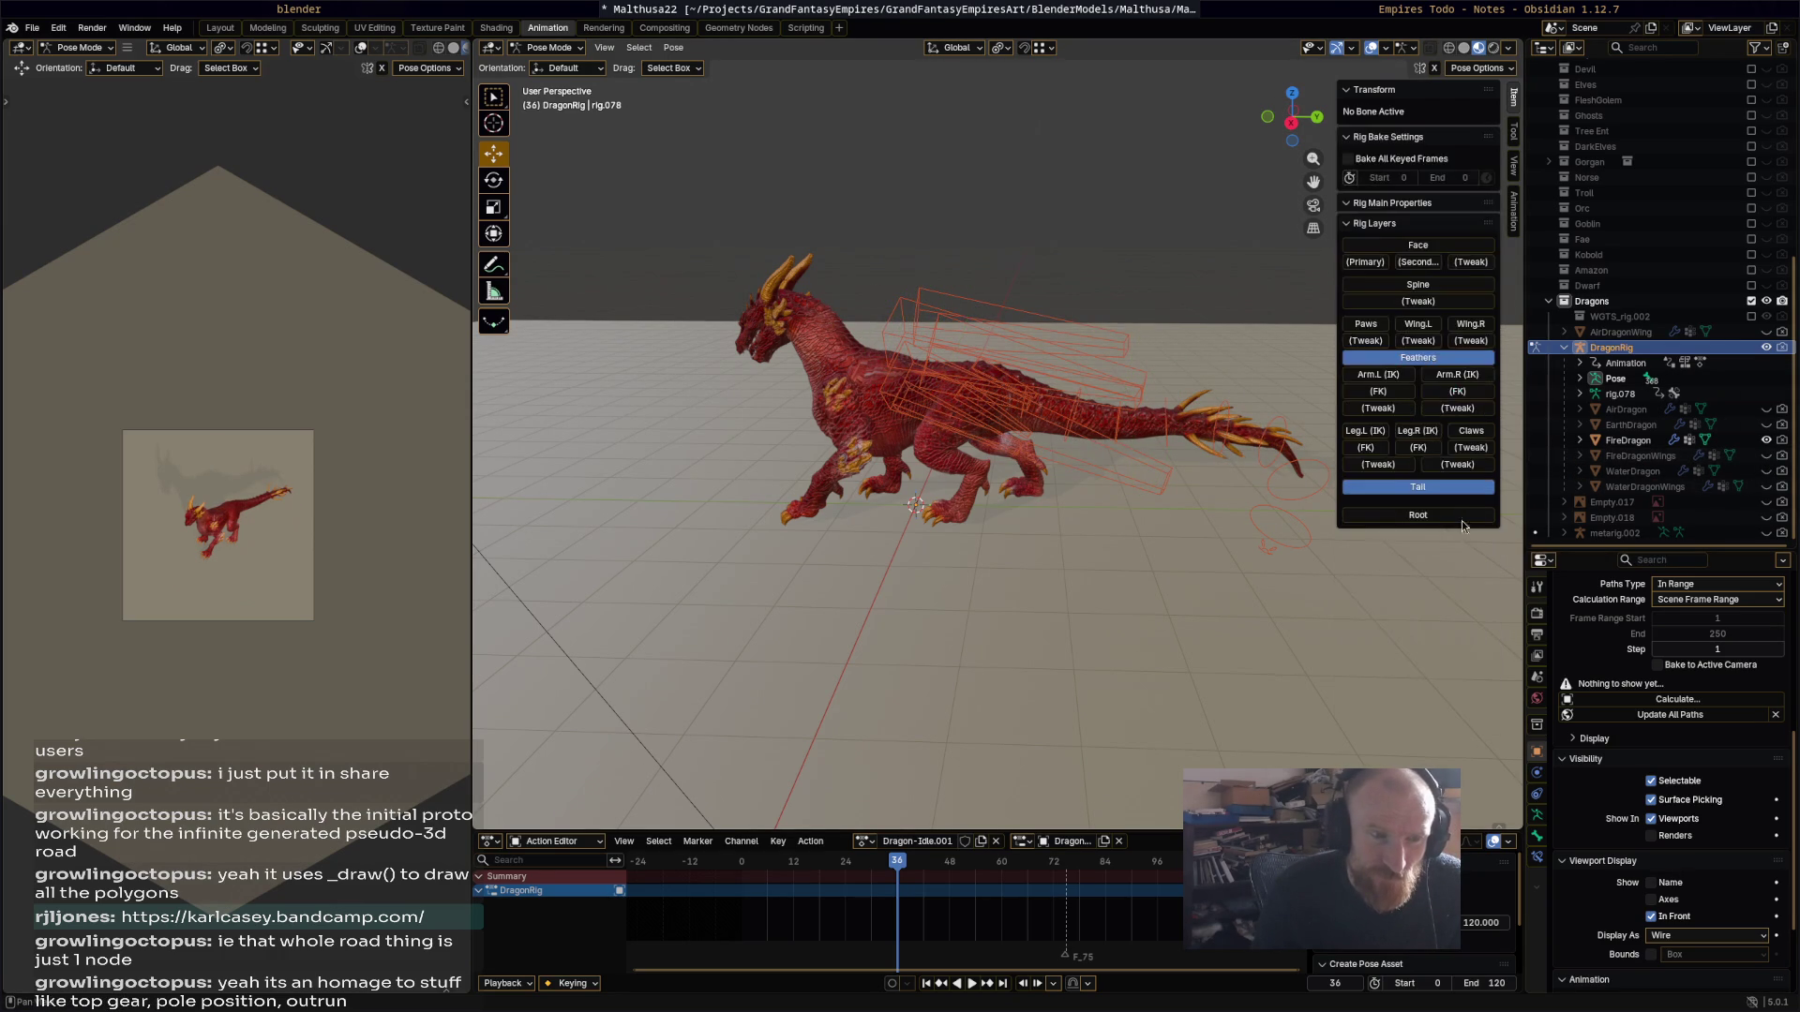
{"action": "left_click", "coordinate": [1441, 364]}
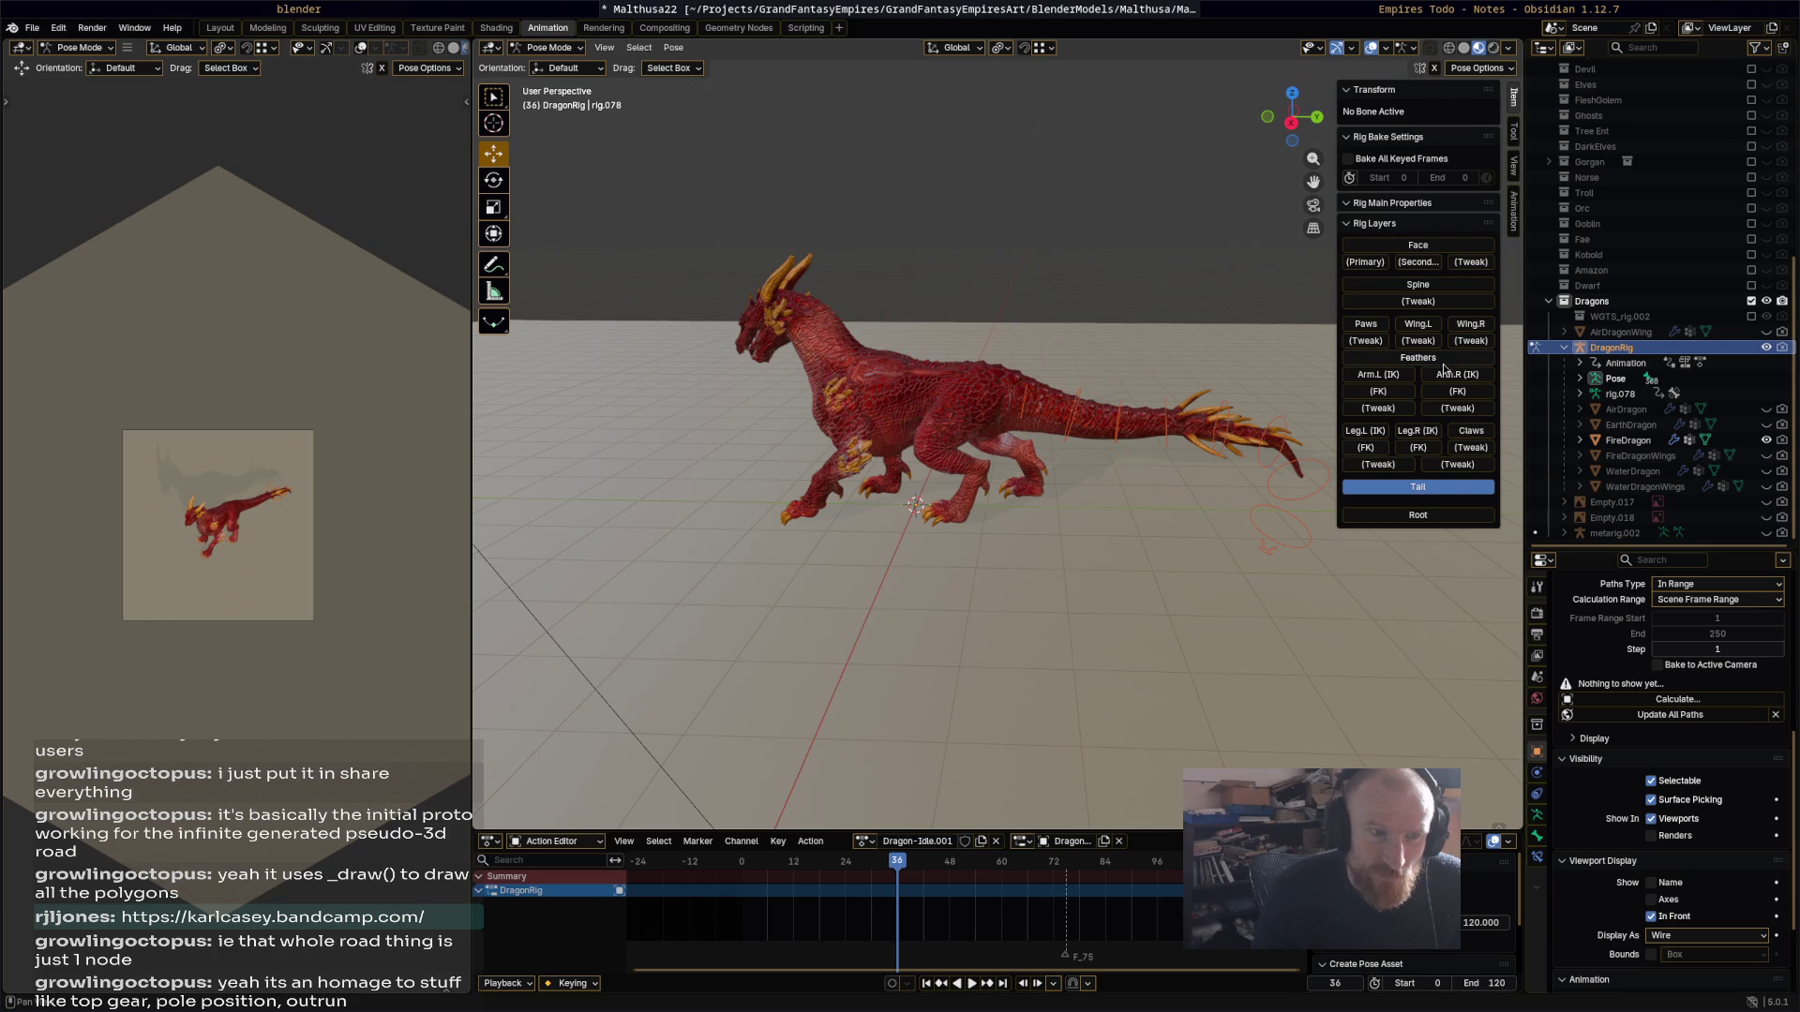
{"action": "left_click", "coordinate": [1415, 489]}
{"action": "mouse_move", "coordinate": [1202, 549]}
{"action": "middle_mouse_down"}
{"action": "mouse_move", "coordinate": [1156, 565]}
{"action": "mouse_move", "coordinate": [1199, 533]}
{"action": "middle_mouse_up"}
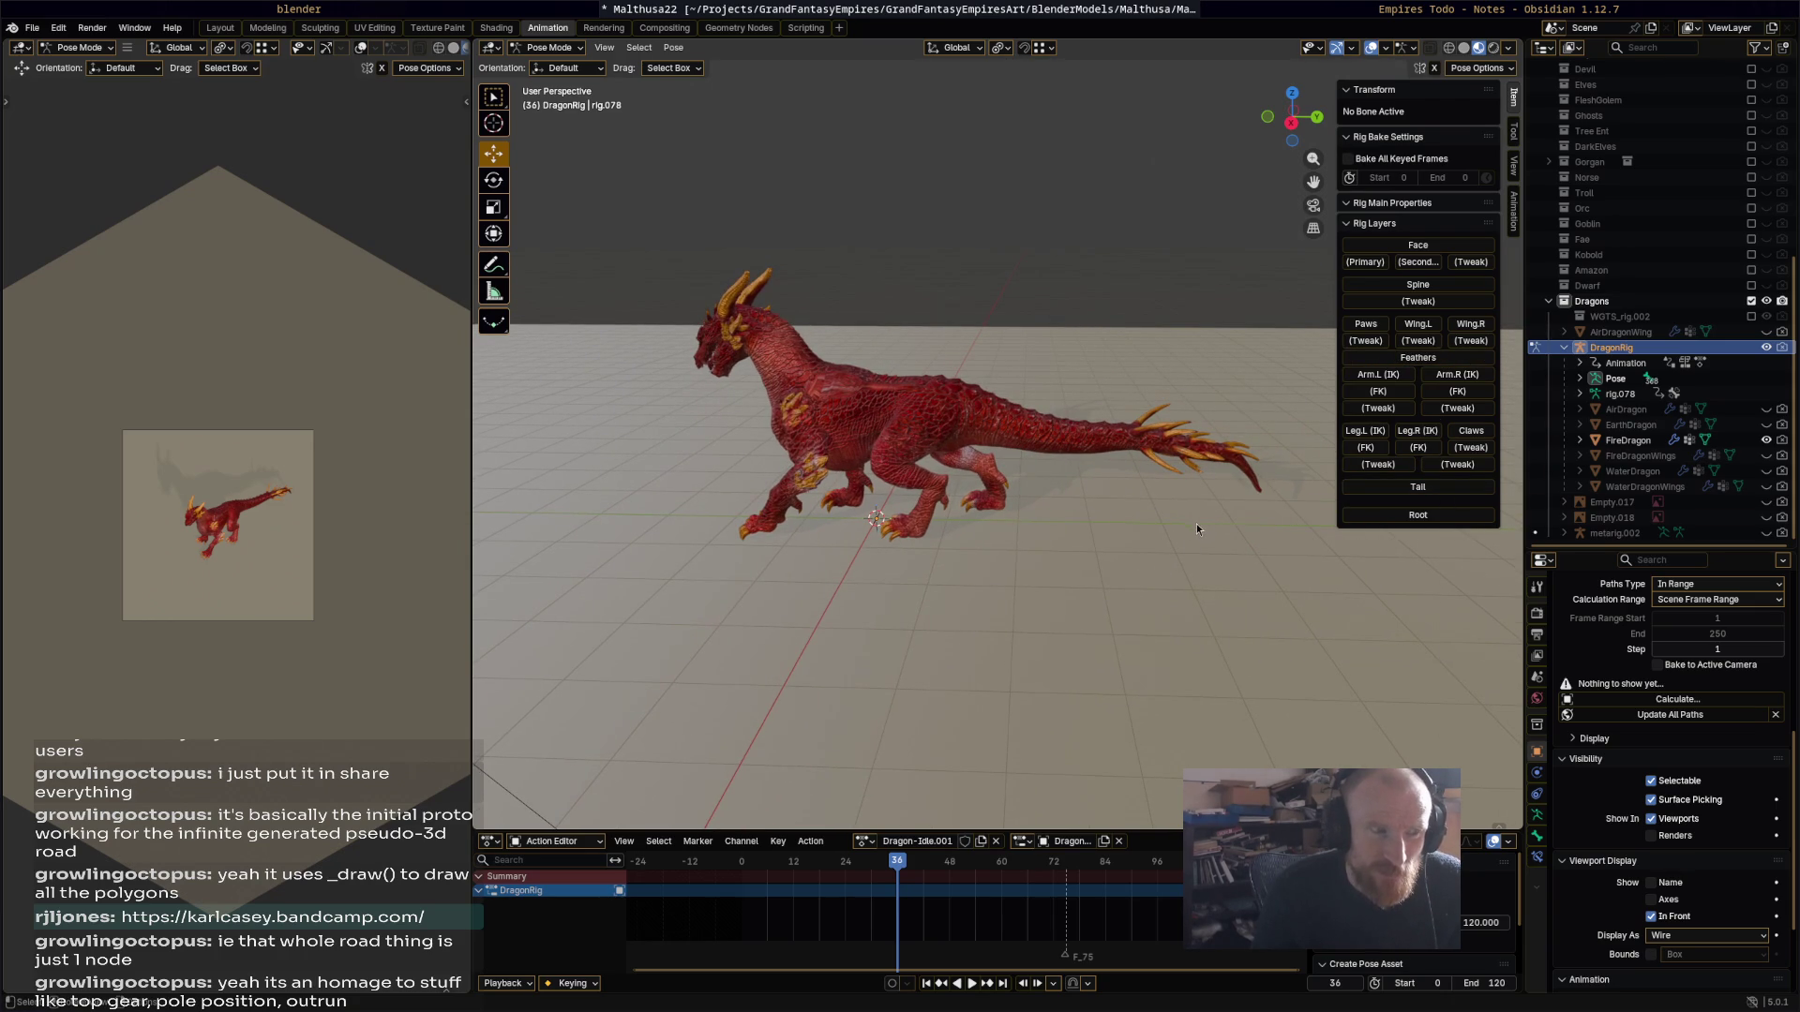
{"action": "key", "text": "space"}
{"action": "mouse_move", "coordinate": [898, 863]}
{"action": "left_mouse_down"}
{"action": "mouse_move", "coordinate": [741, 863]}
{"action": "mouse_move", "coordinate": [1051, 863]}
{"action": "mouse_move", "coordinate": [824, 863]}
{"action": "mouse_move", "coordinate": [844, 861]}
{"action": "left_mouse_up"}
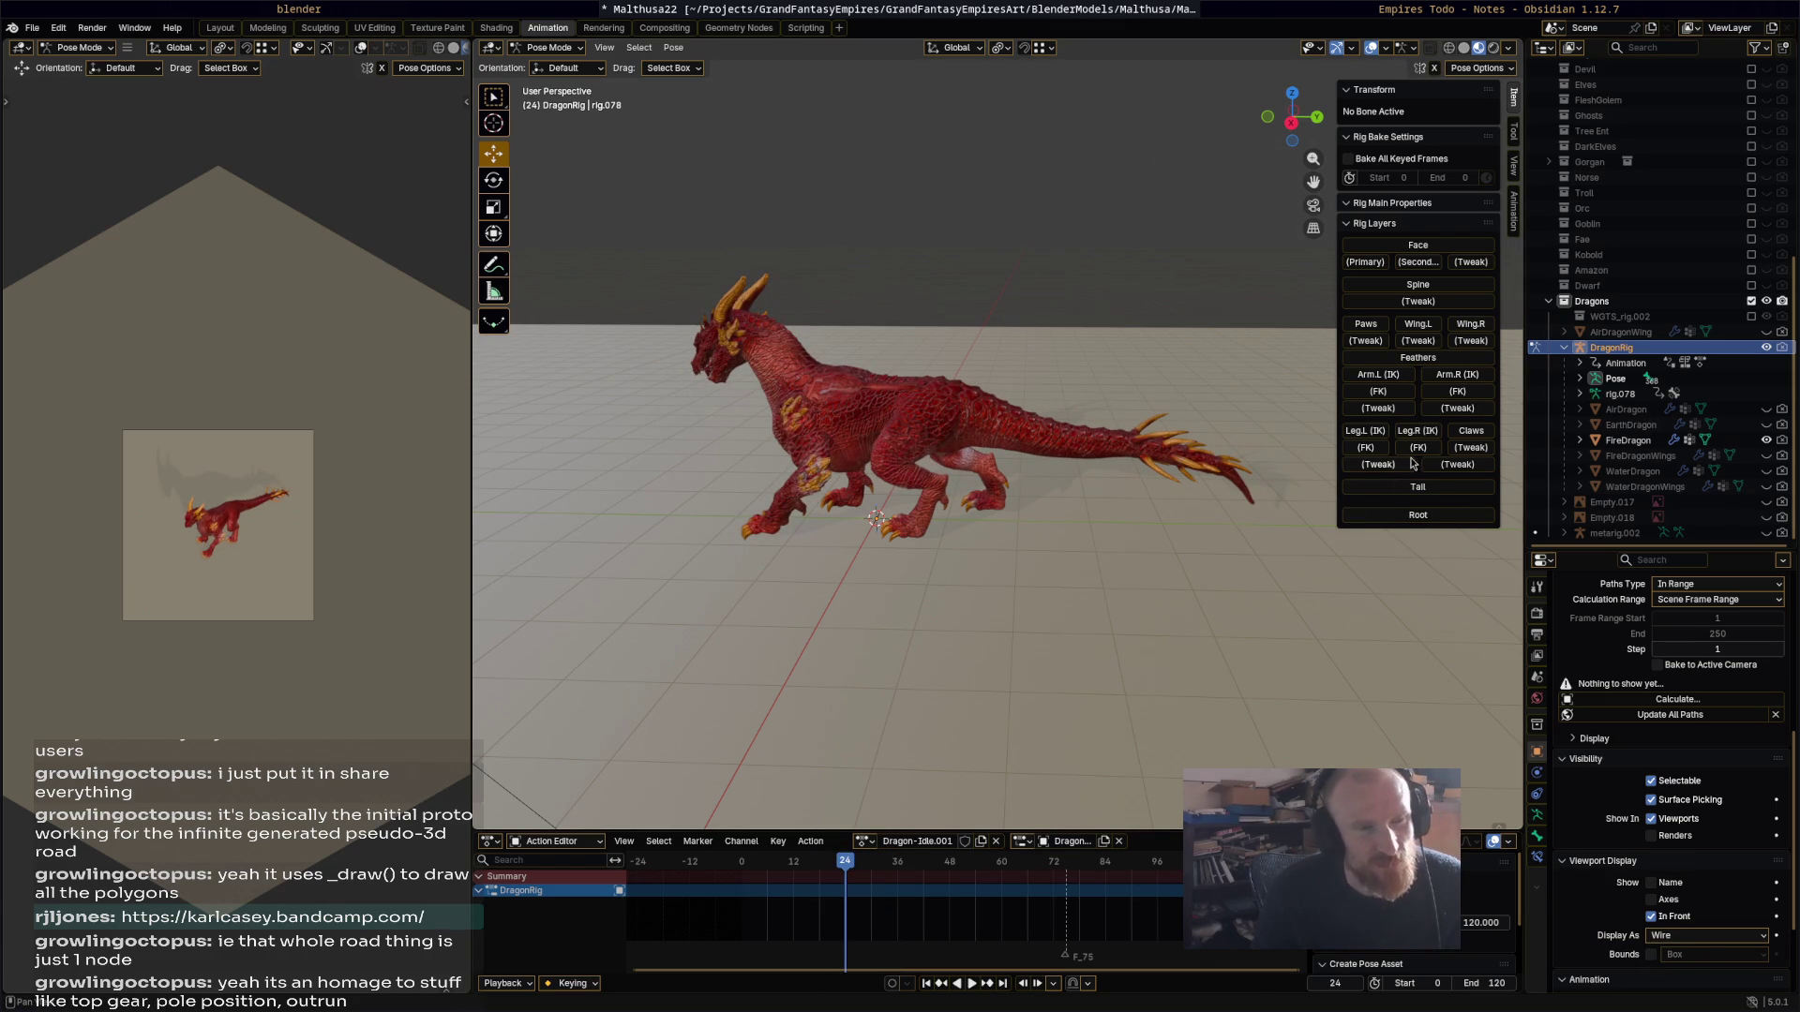
Step: Show the Spine, Face, both Wing, Feathers, arm/leg IK, Tail and Root layers, then select all bones
{"action": "left_click", "coordinate": [1429, 288]}
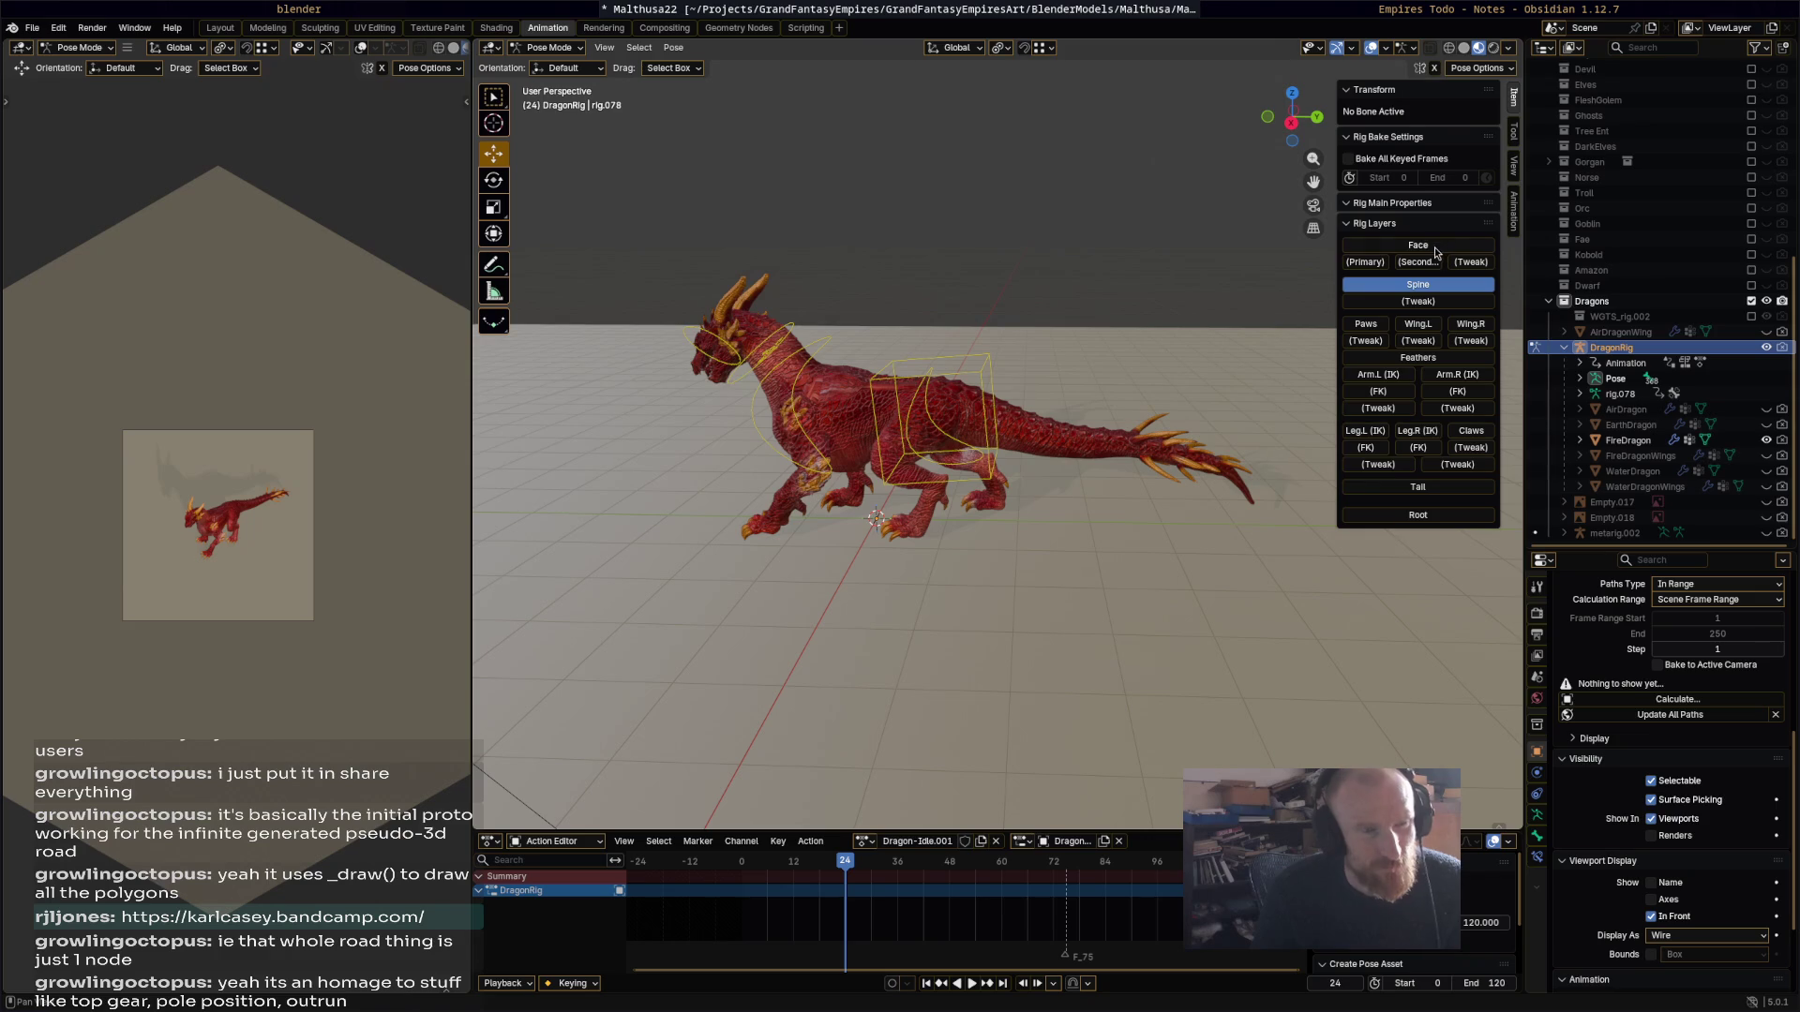
{"action": "left_click", "coordinate": [1434, 246]}
{"action": "left_click", "coordinate": [1417, 324]}
{"action": "left_click", "coordinate": [1465, 326]}
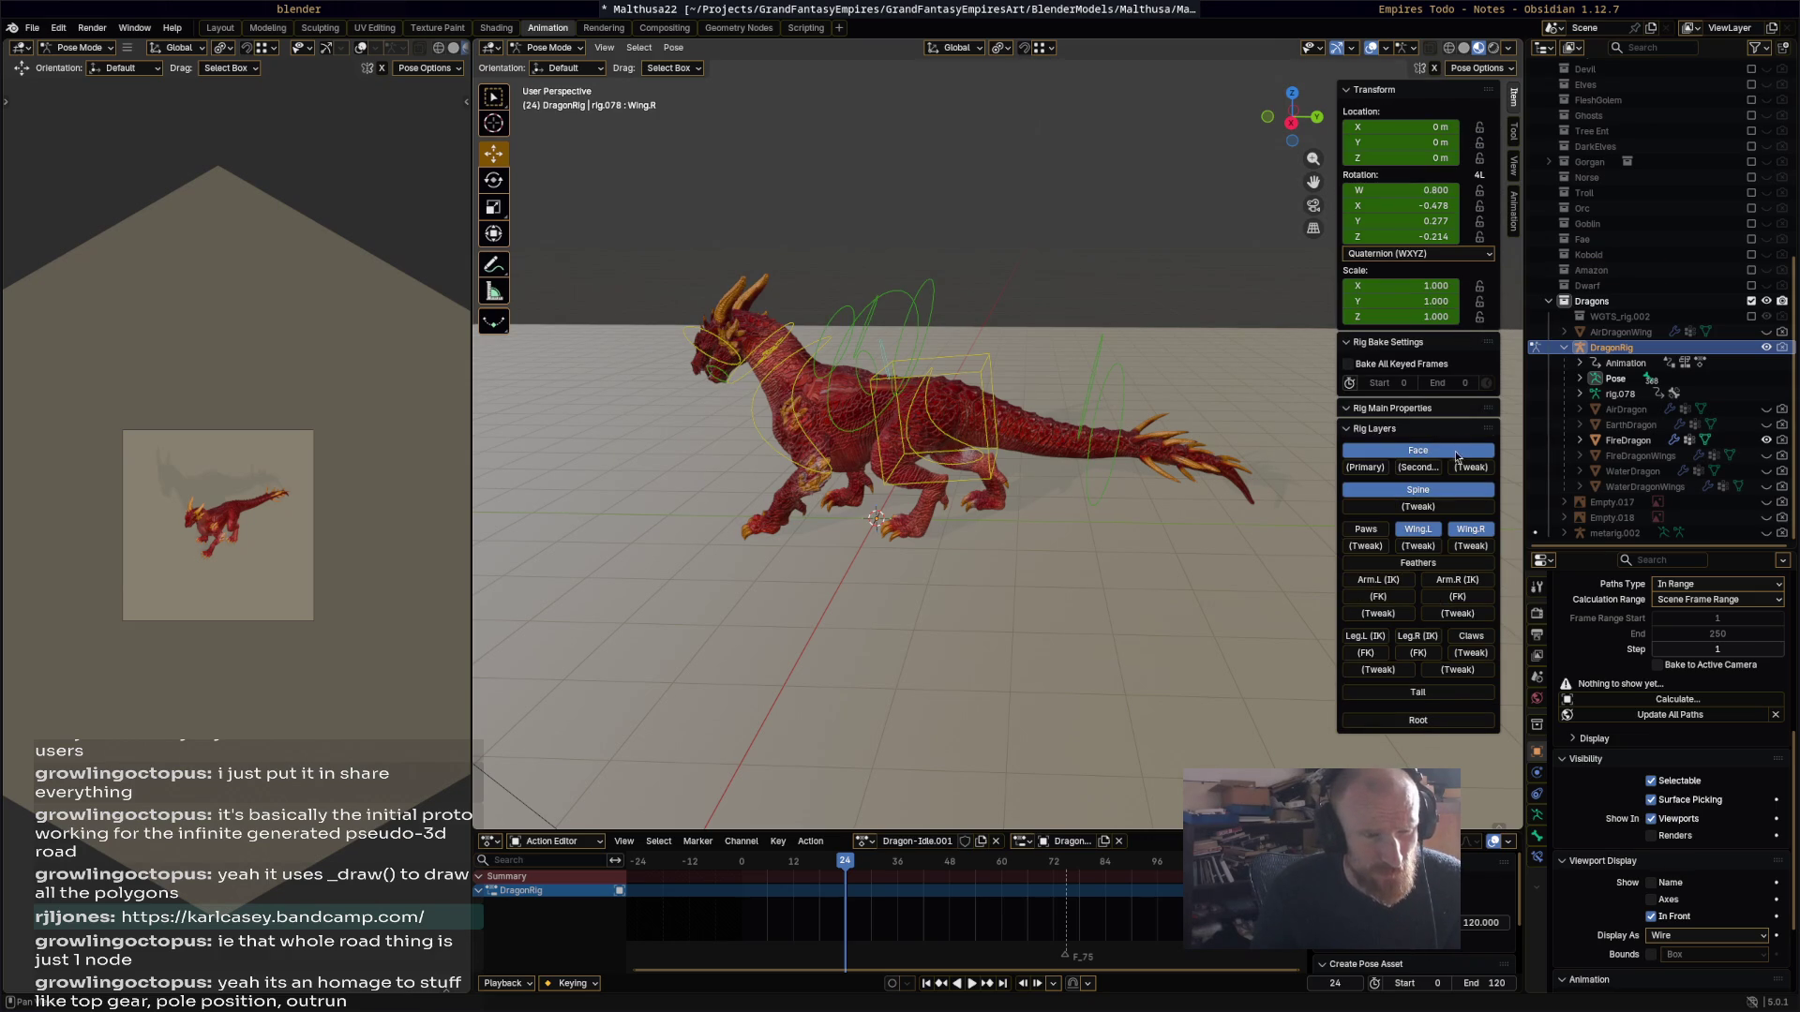
{"action": "left_click", "coordinate": [1385, 565]}
{"action": "left_click", "coordinate": [1393, 580]}
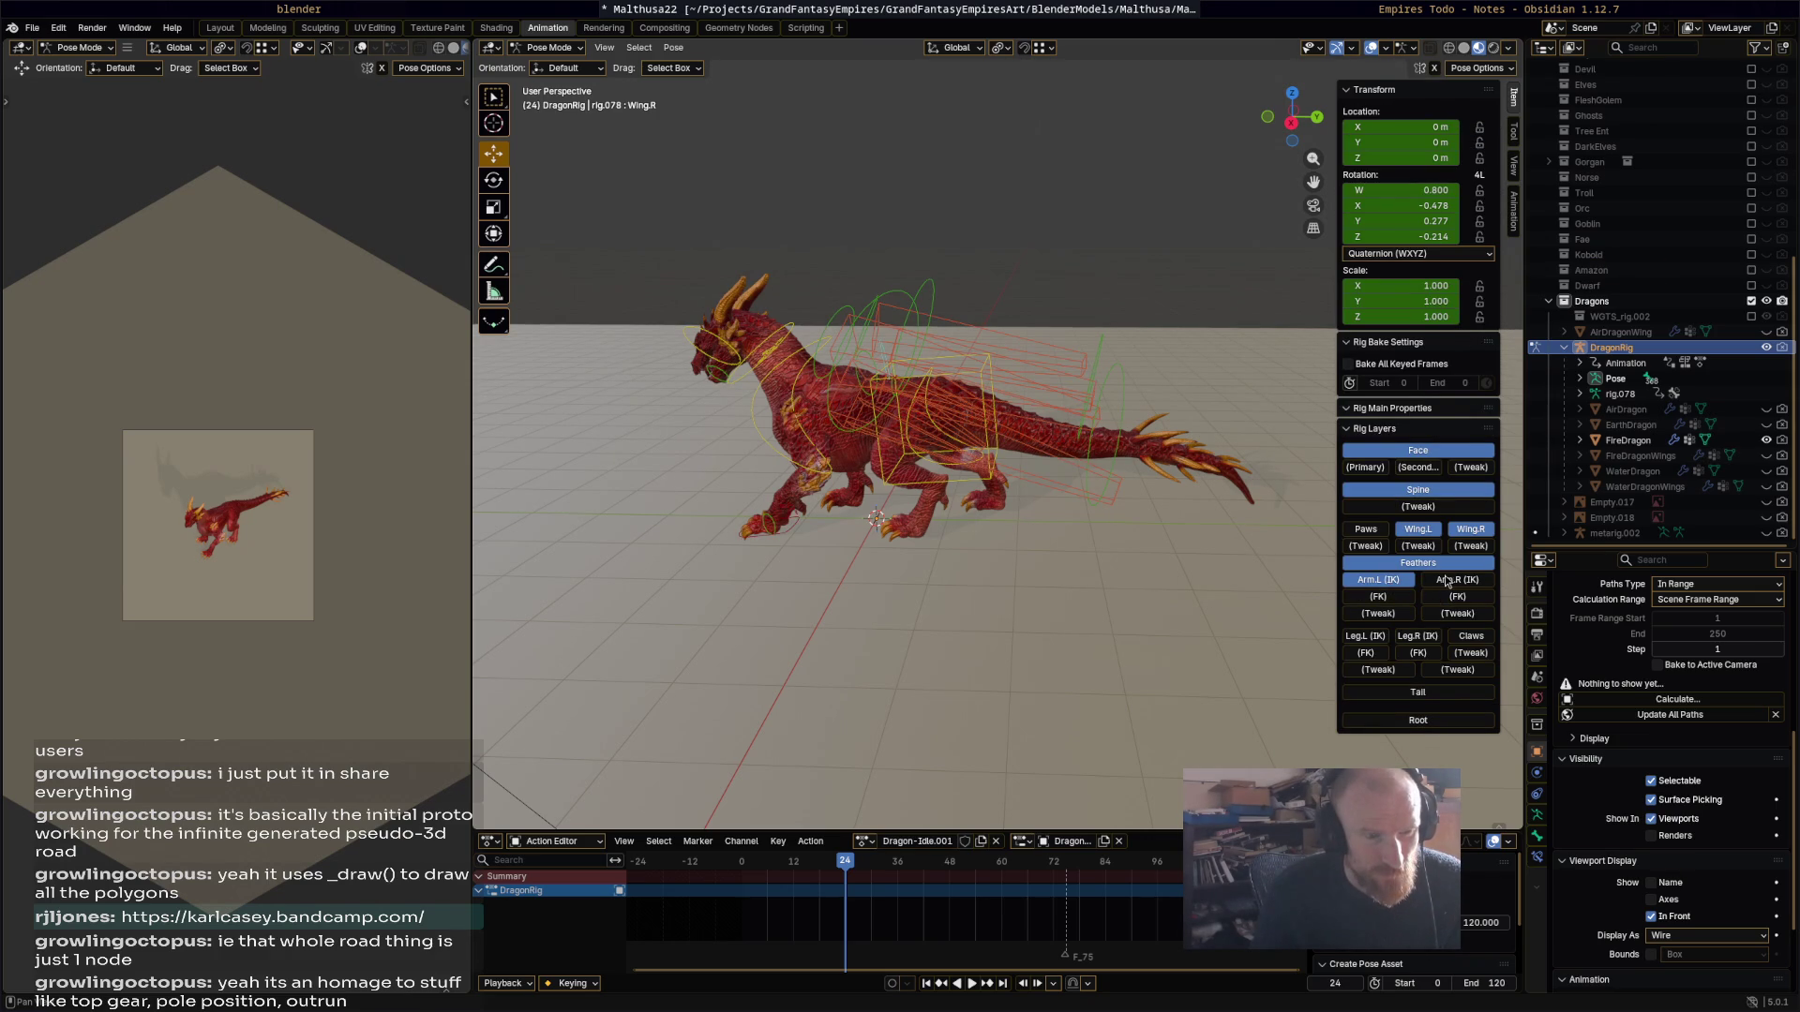
{"action": "left_click", "coordinate": [1443, 581]}
{"action": "left_click", "coordinate": [1376, 637]}
{"action": "left_click", "coordinate": [1408, 640]}
{"action": "left_click", "coordinate": [1425, 695]}
{"action": "left_click", "coordinate": [1419, 721]}
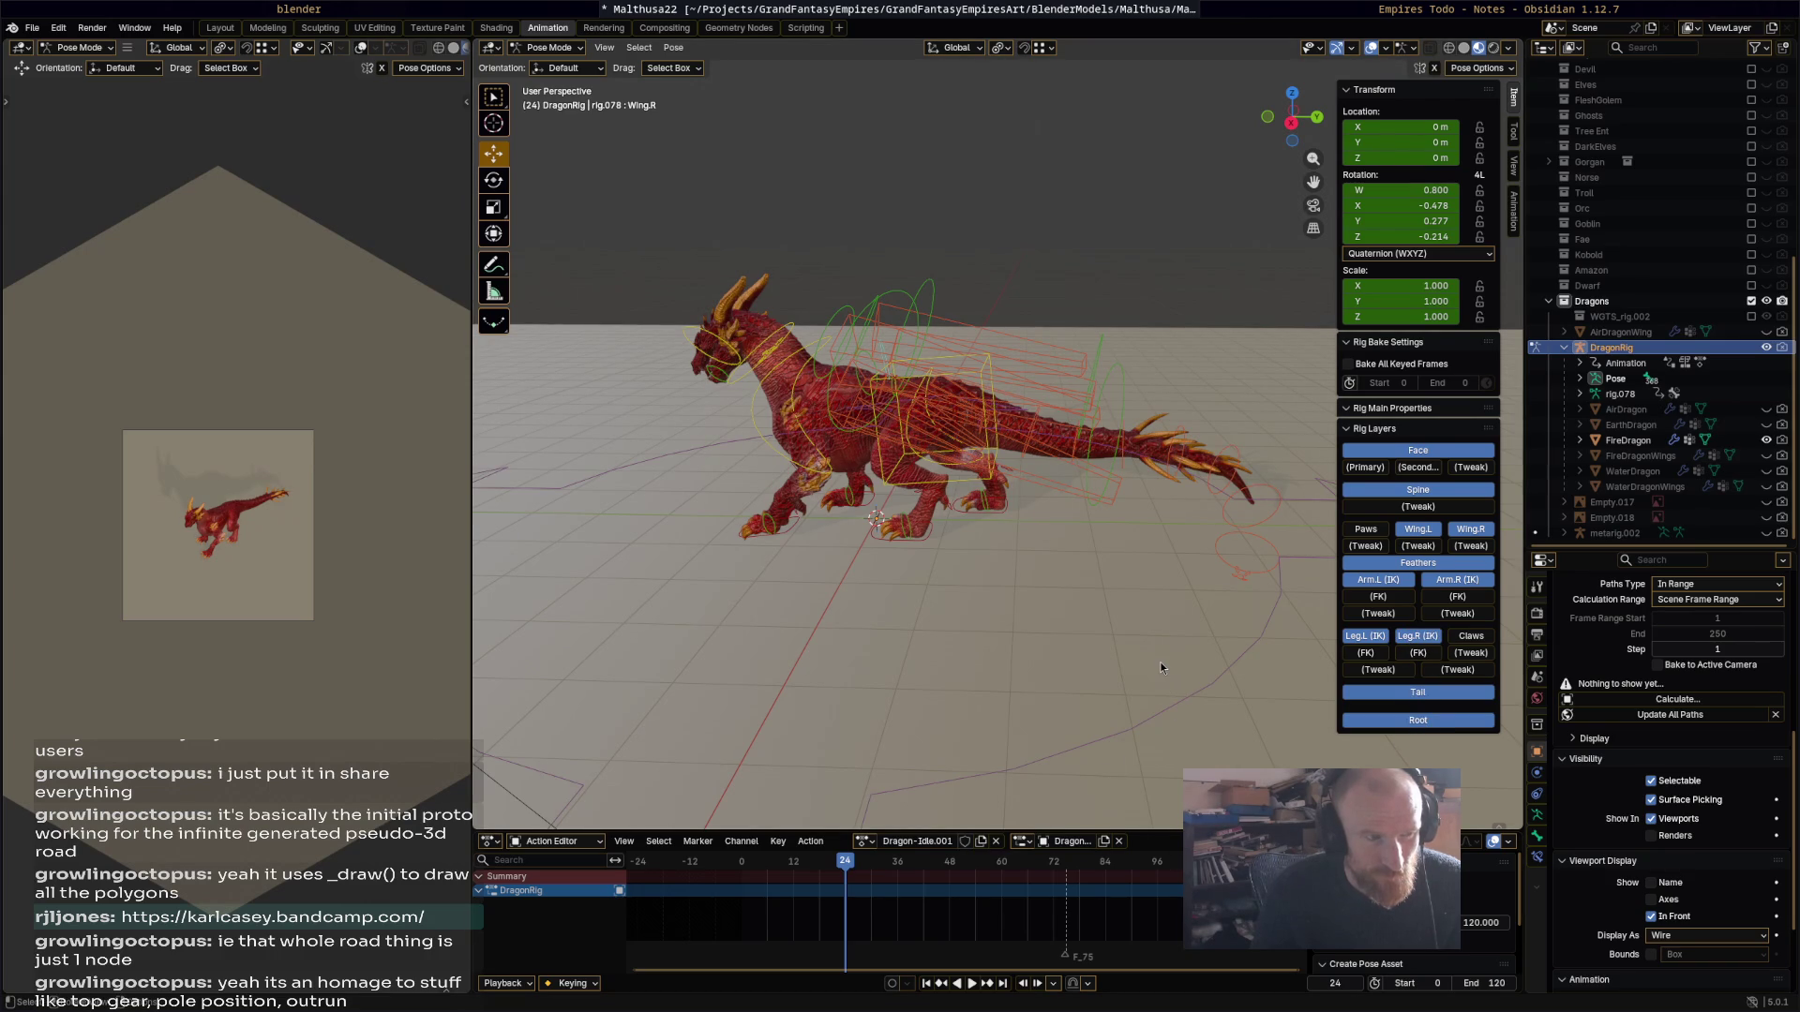
{"action": "key", "text": "a"}
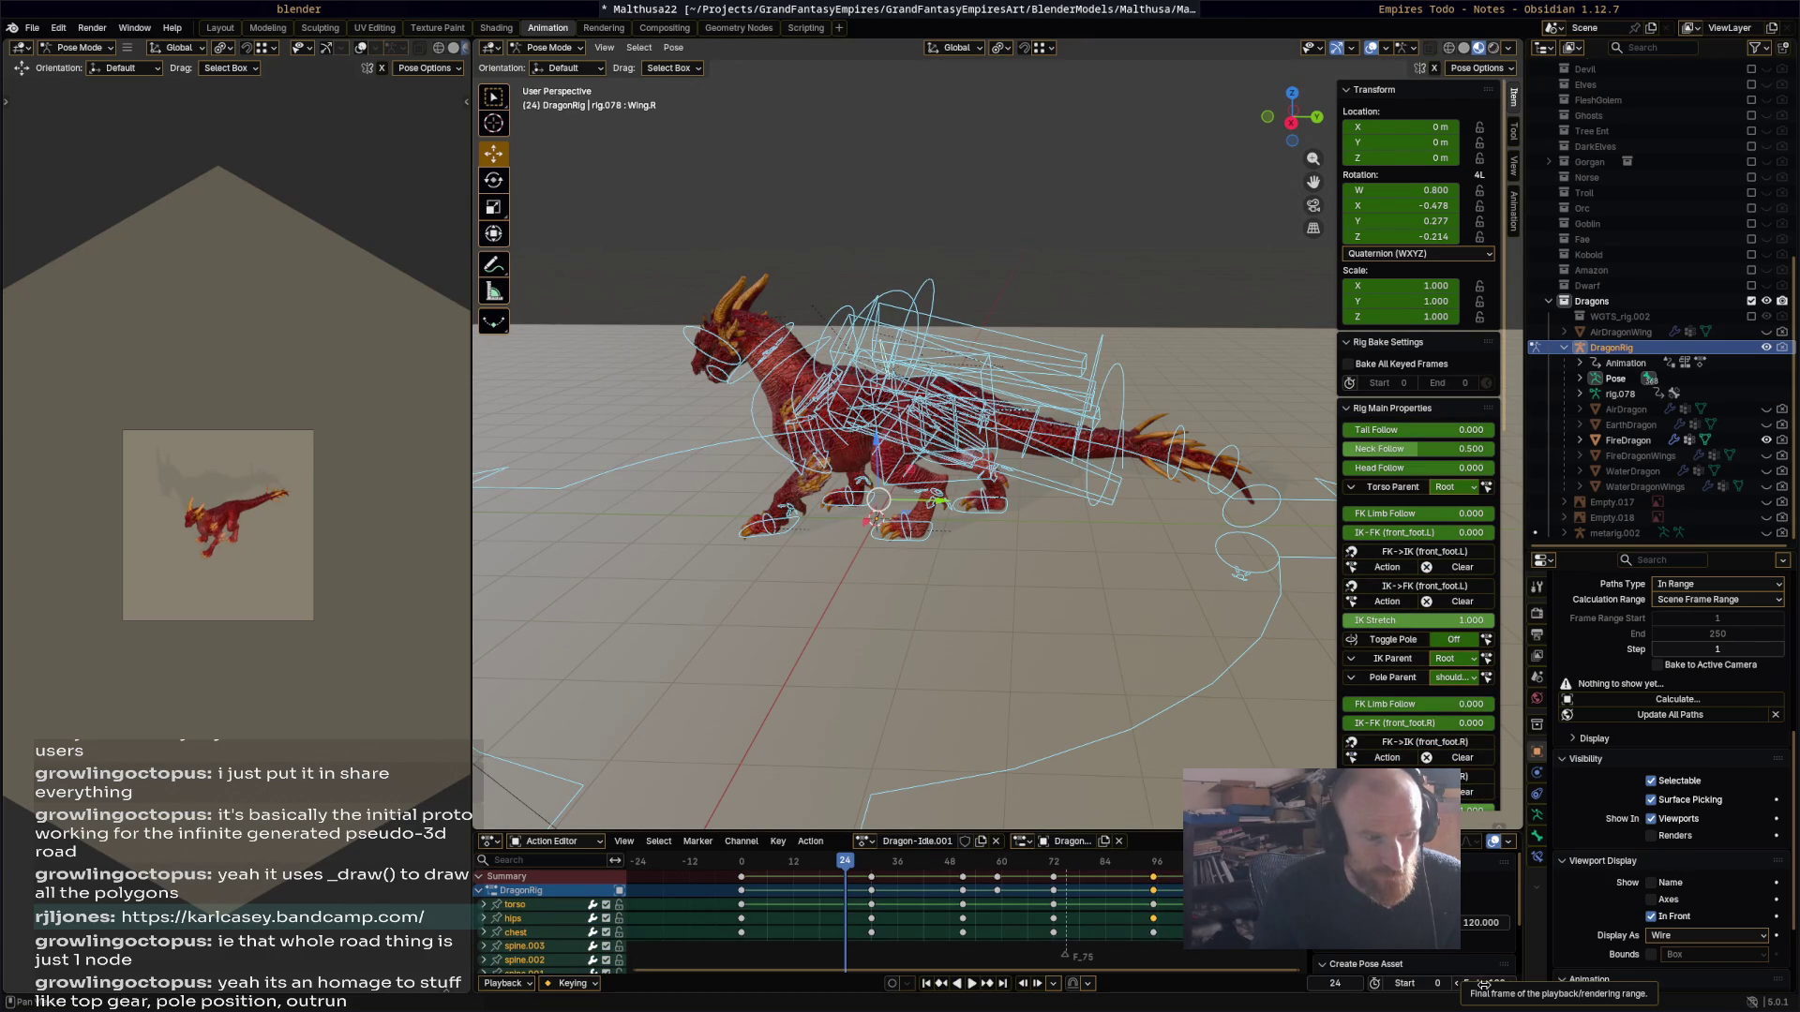
Step: Delete the keyframes from frame 72 to 120 in the Action Editor
{"action": "scroll", "coordinate": [1143, 908], "scroll_direction": "down", "scroll_amount": 4}
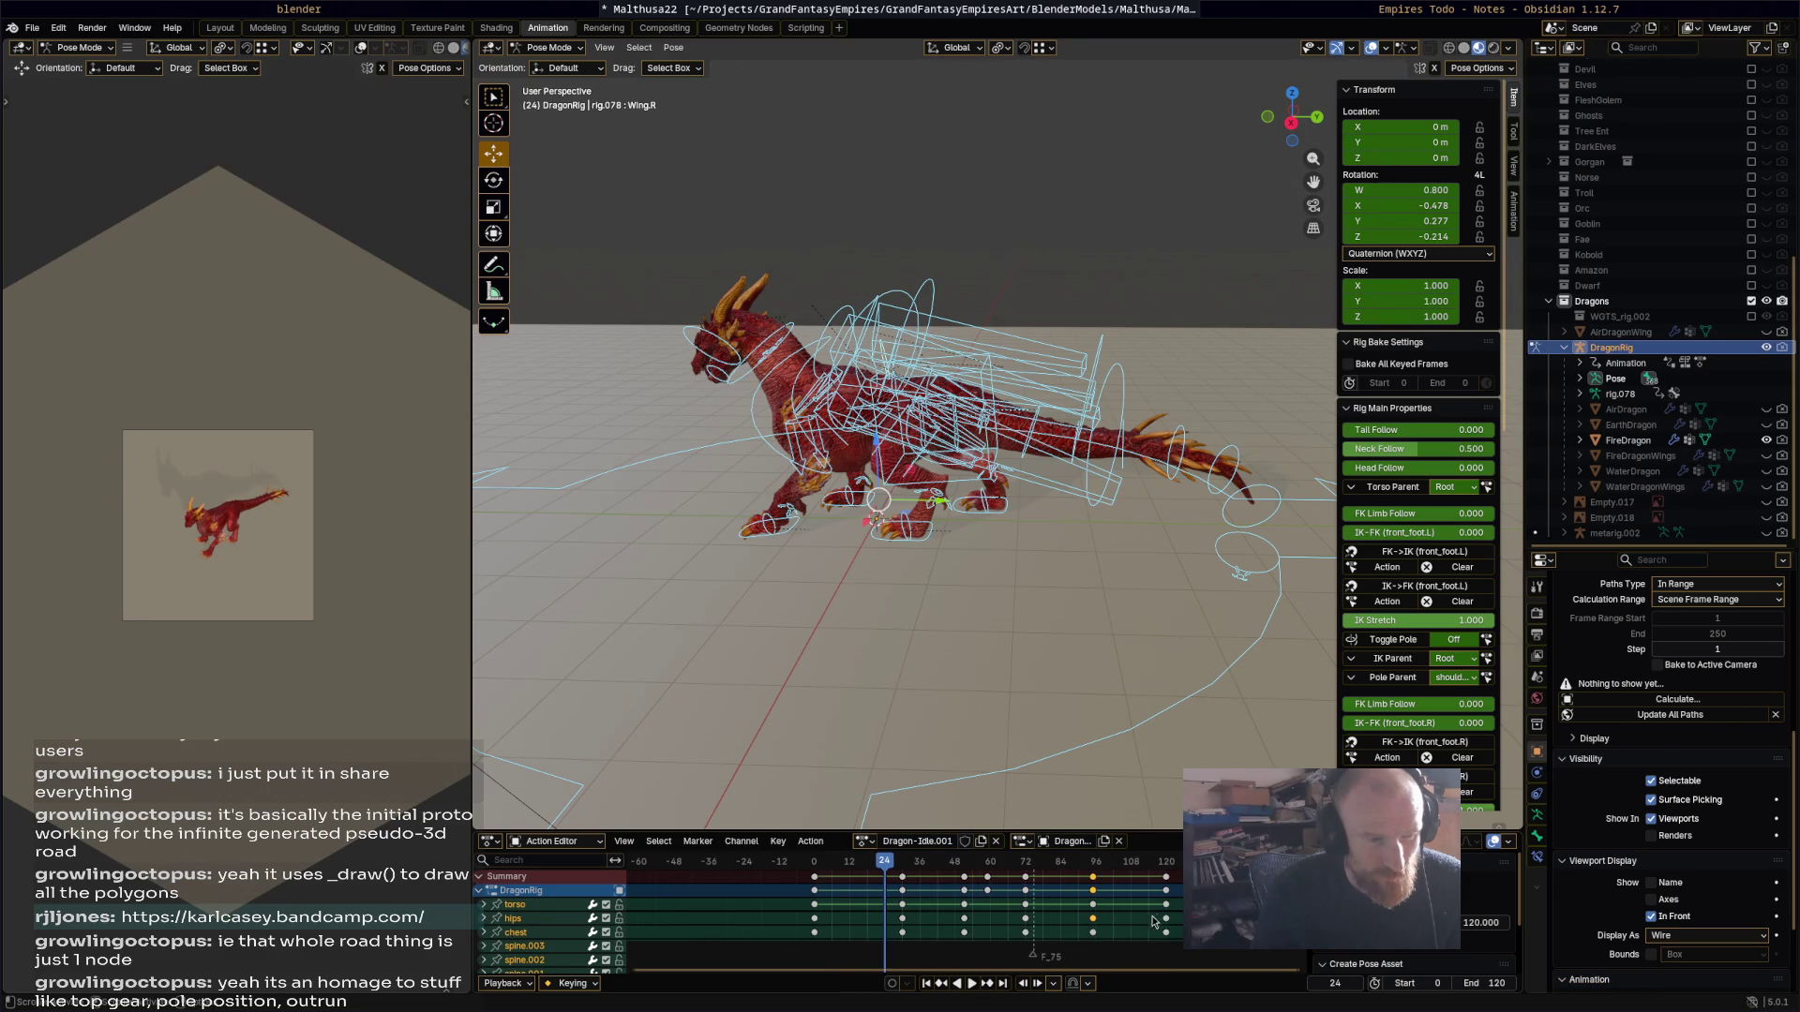
{"action": "left_click_drag", "start_coordinate": [1183, 892], "coordinate": [1015, 876]}
{"action": "key", "text": "x"}
{"action": "left_click", "coordinate": [963, 875]}
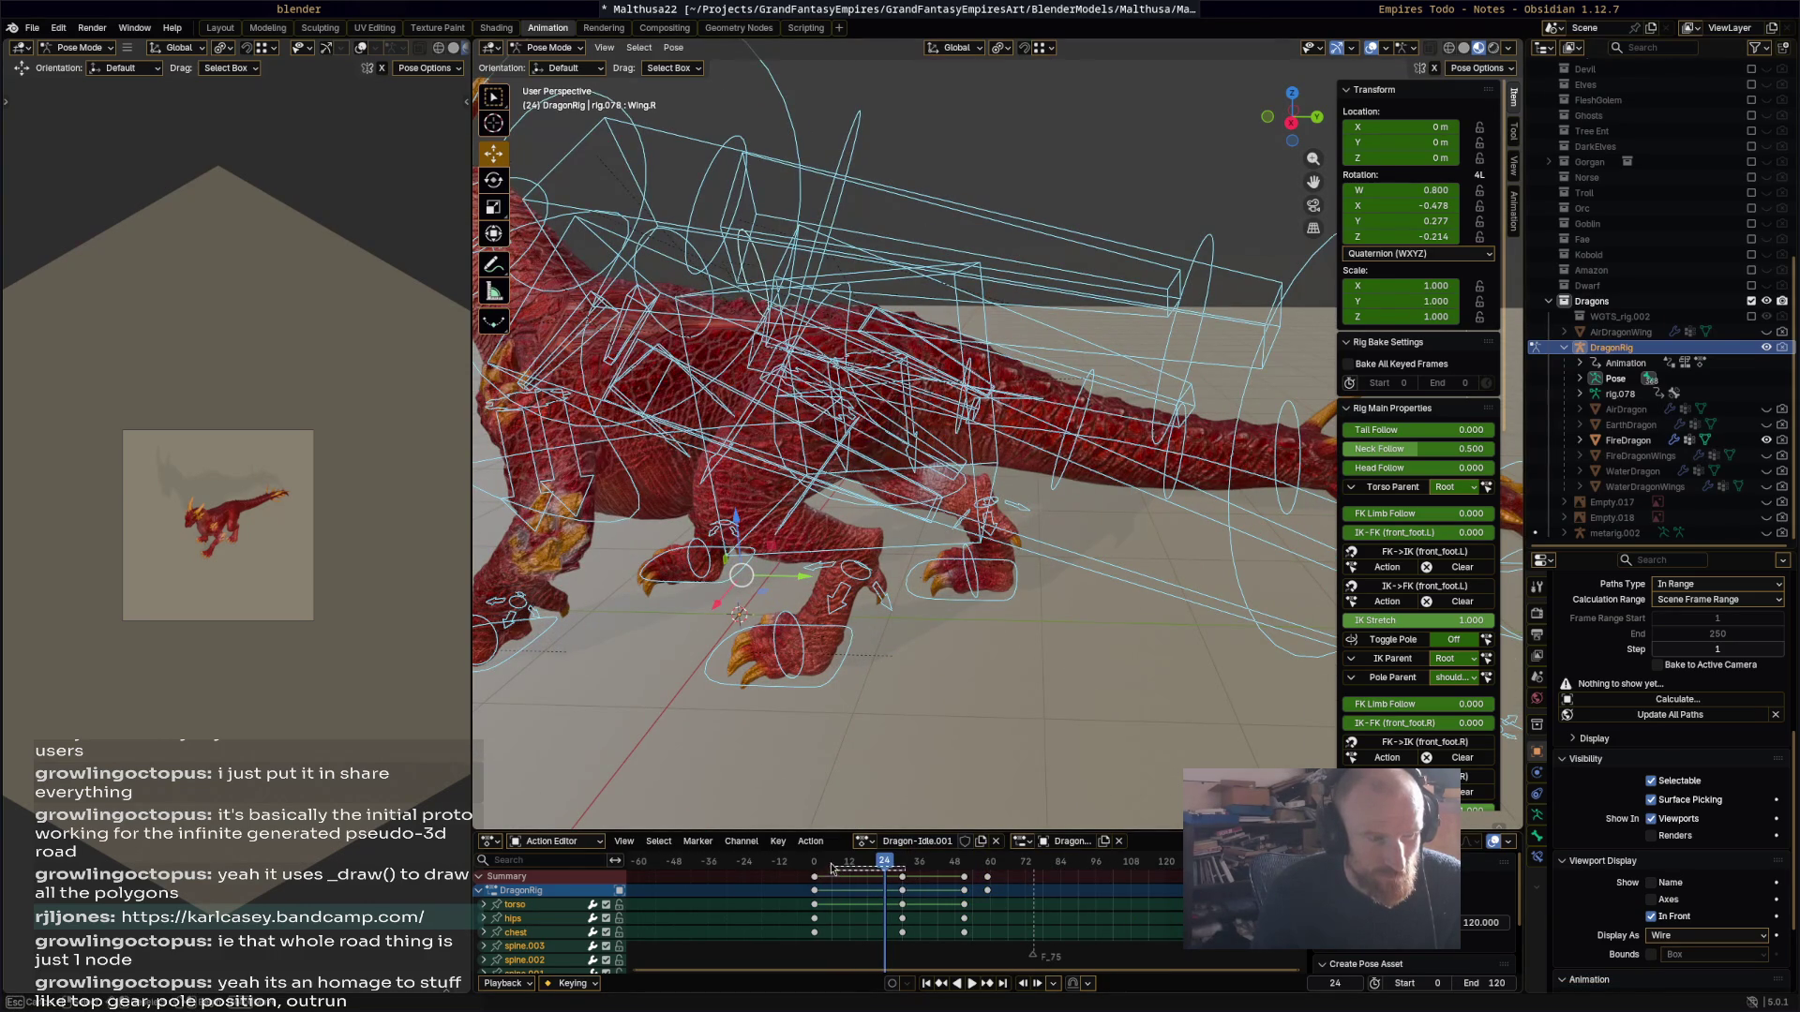
Step: Set the scene end frame to 60 and rename the action Dragon-SpellAttack
{"action": "key", "text": "space"}
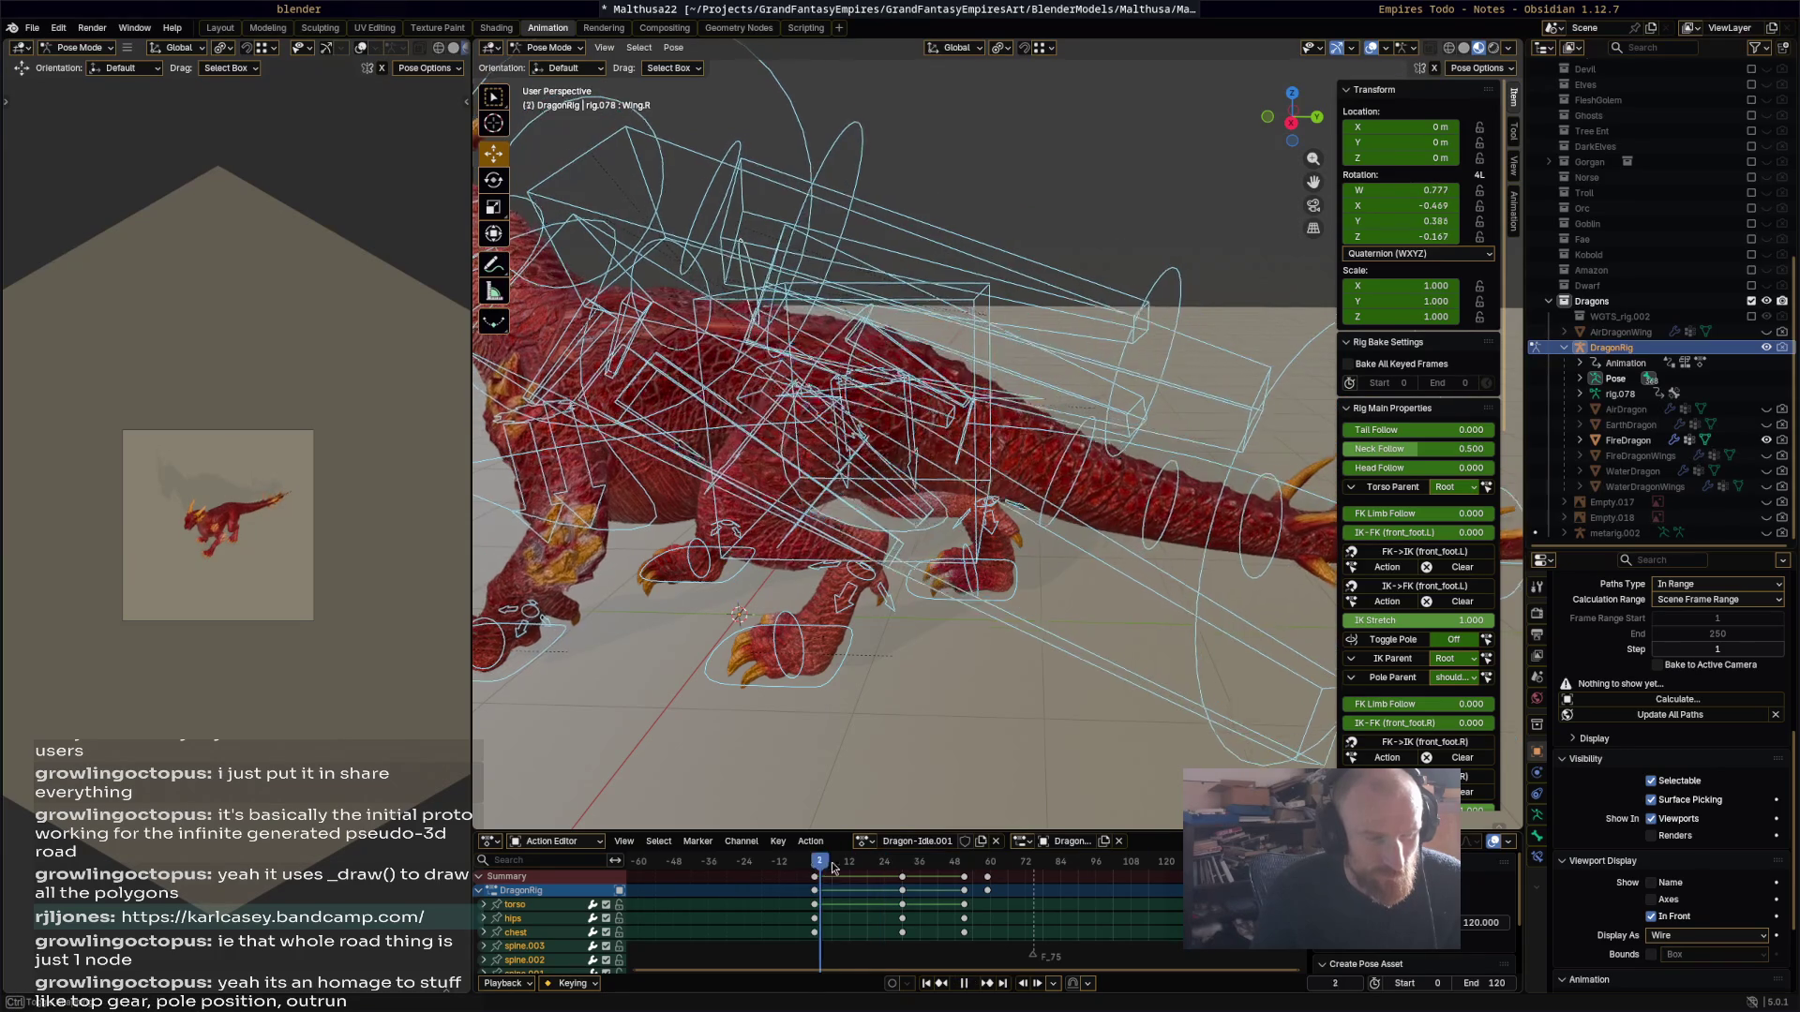
{"action": "left_click", "coordinate": [989, 861]}
{"action": "key", "text": "space"}
{"action": "left_click", "coordinate": [1496, 984]}
{"action": "type", "text": "60"}
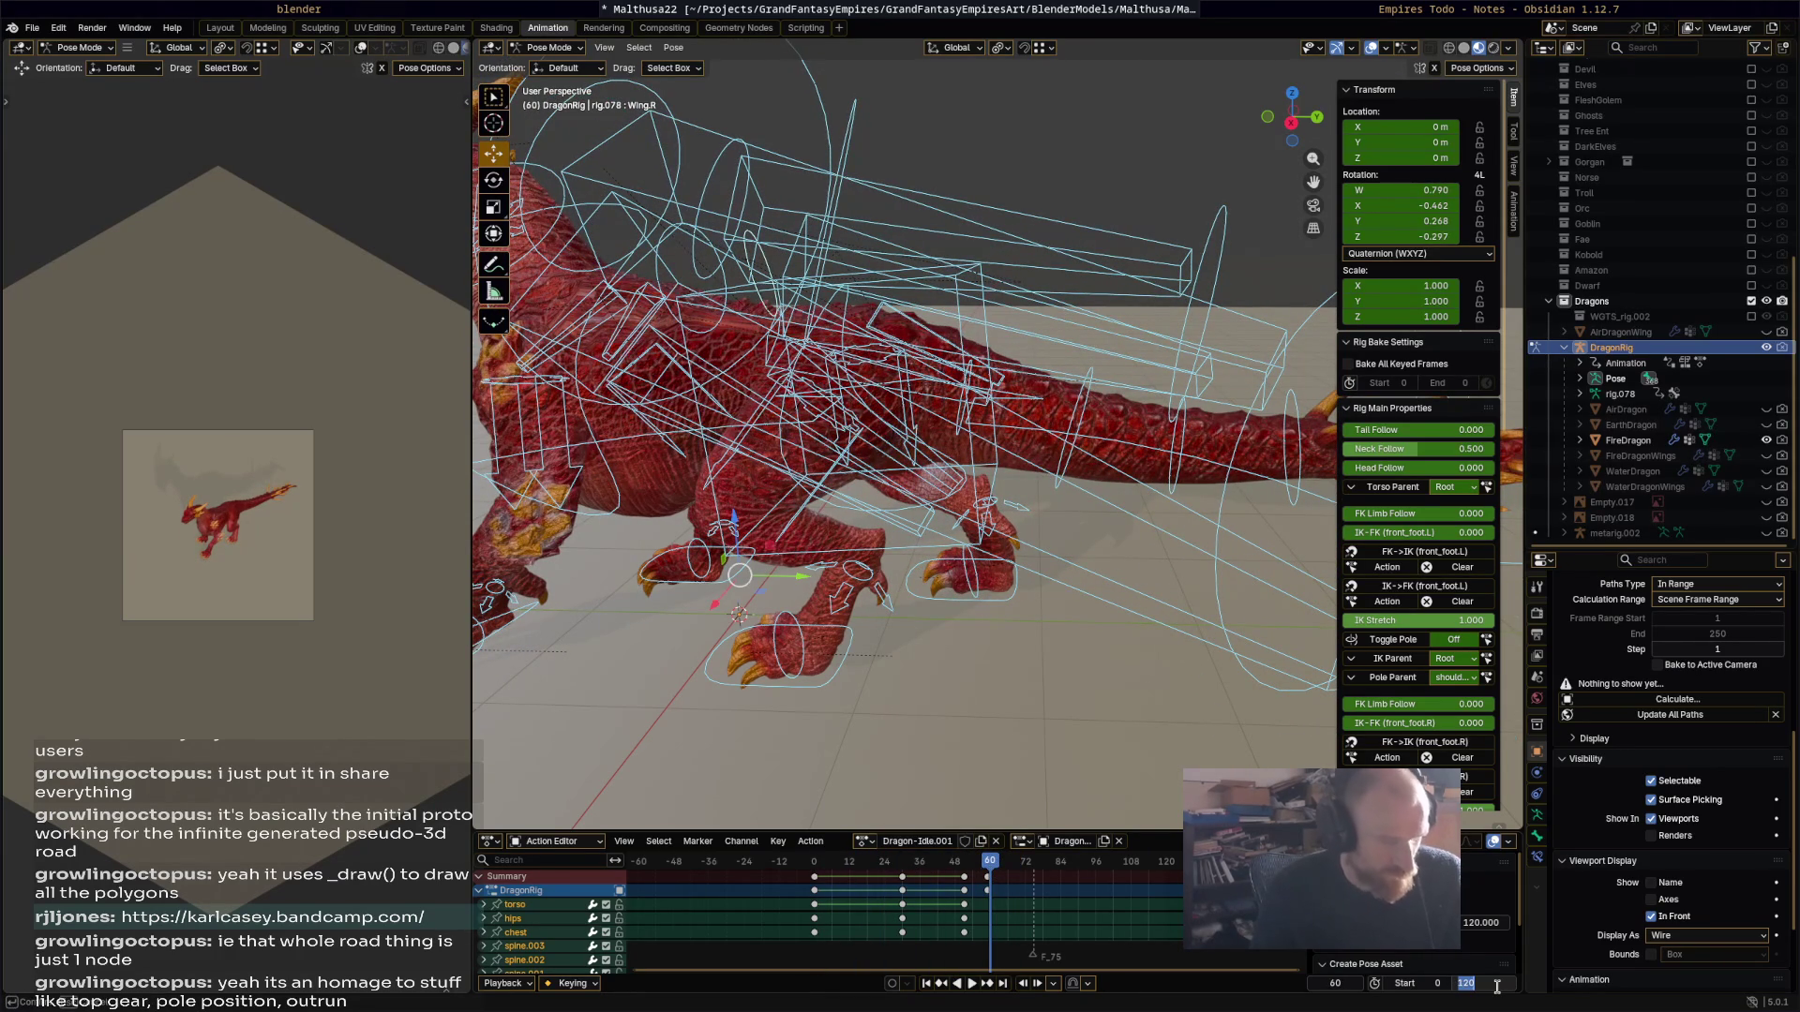
{"action": "key", "text": "Return"}
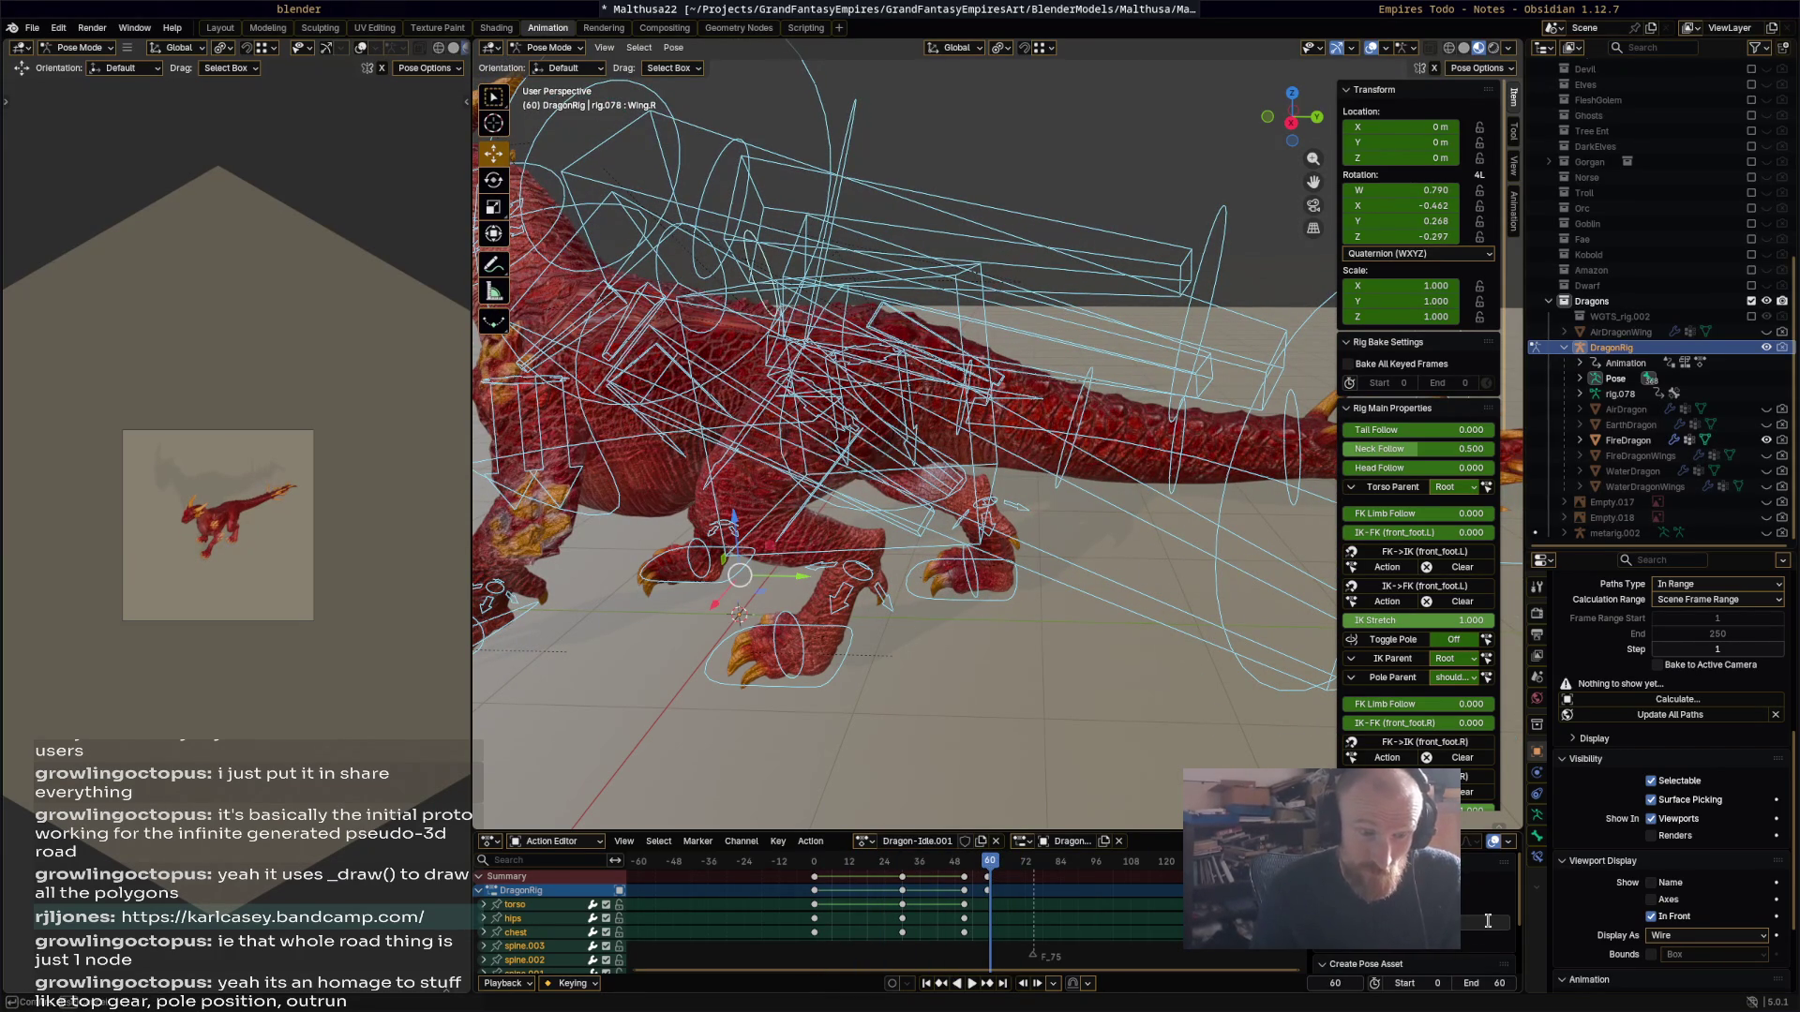
{"action": "double_click", "coordinate": [916, 841]}
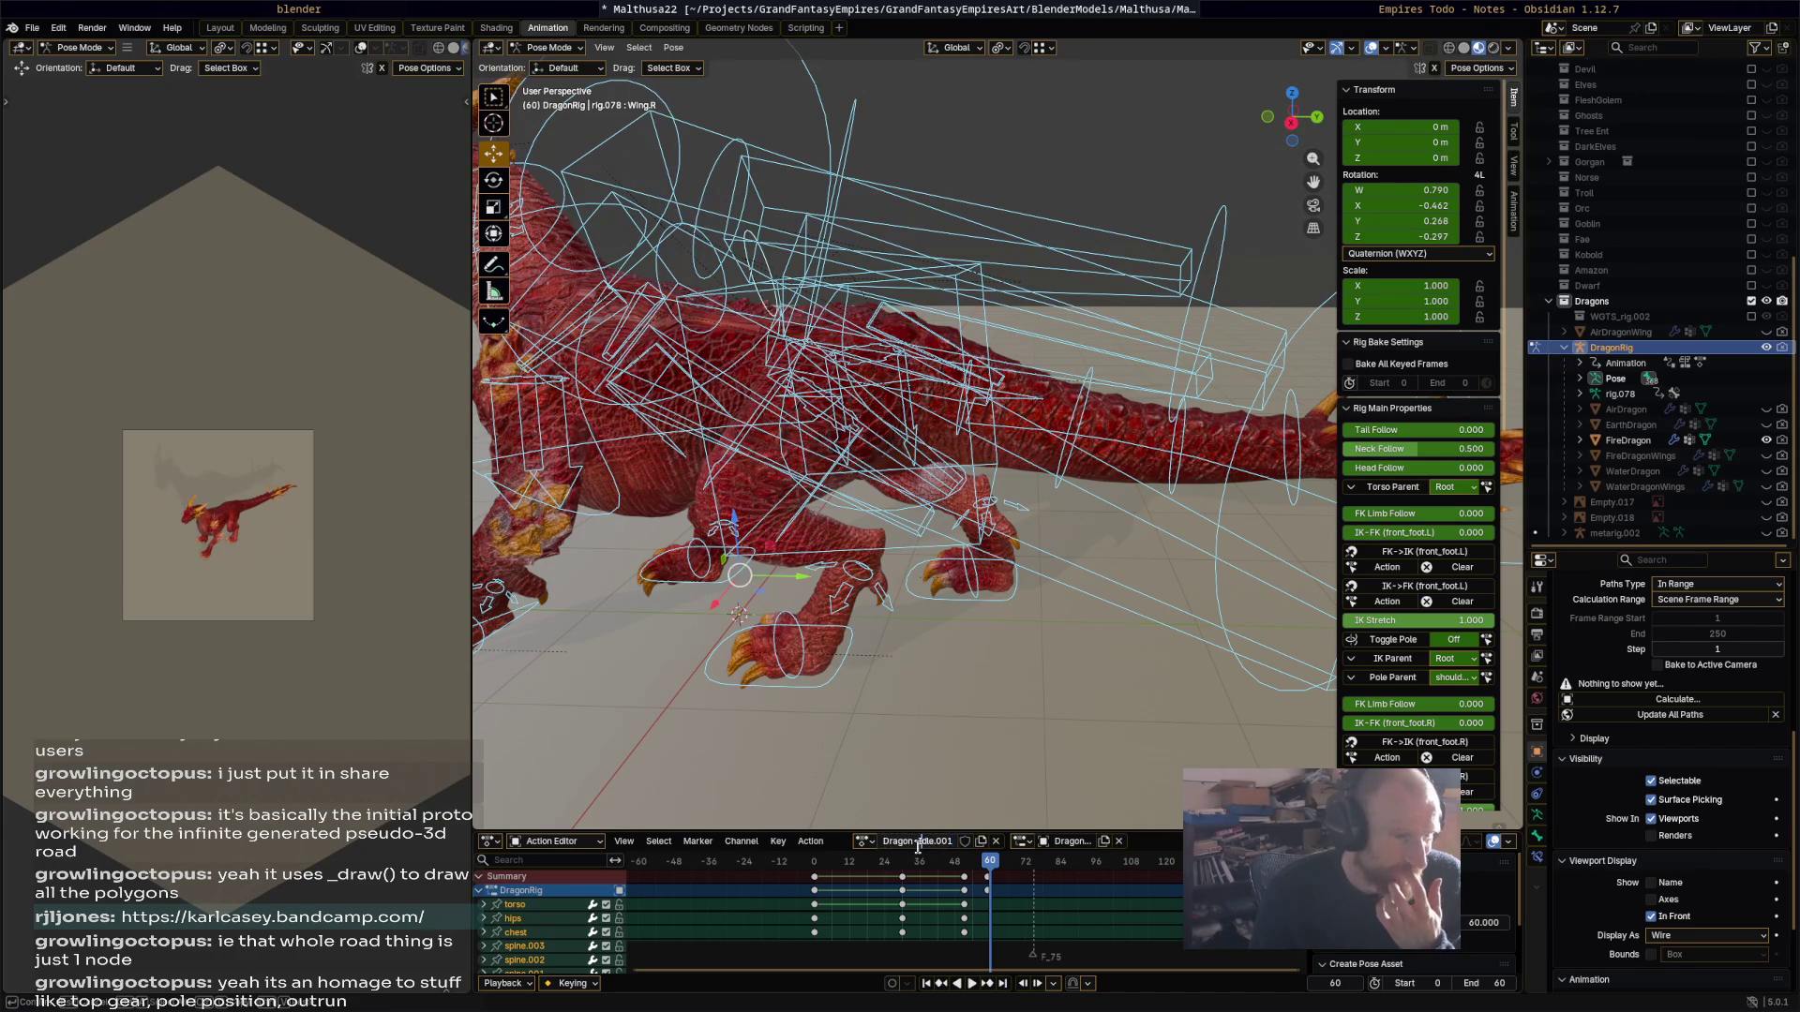
{"action": "type", "text": "S"}
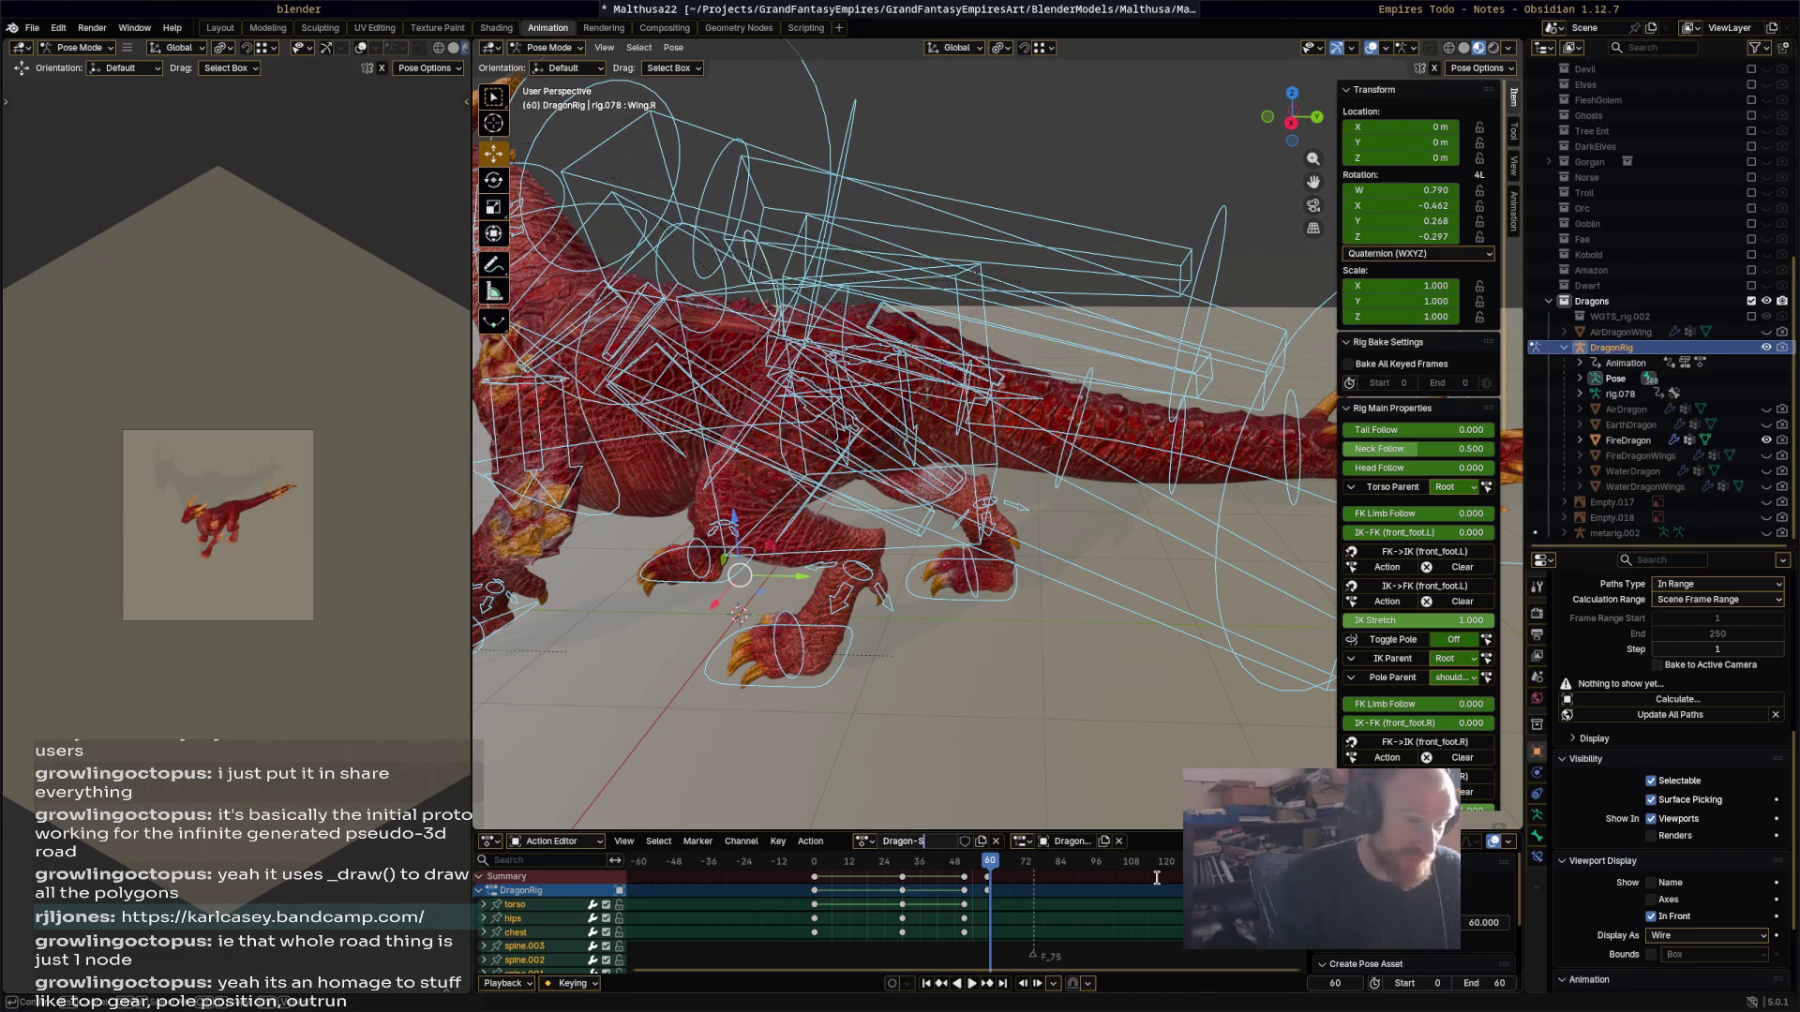
{"action": "type", "text": "pellAttack"}
{"action": "key", "text": "Return"}
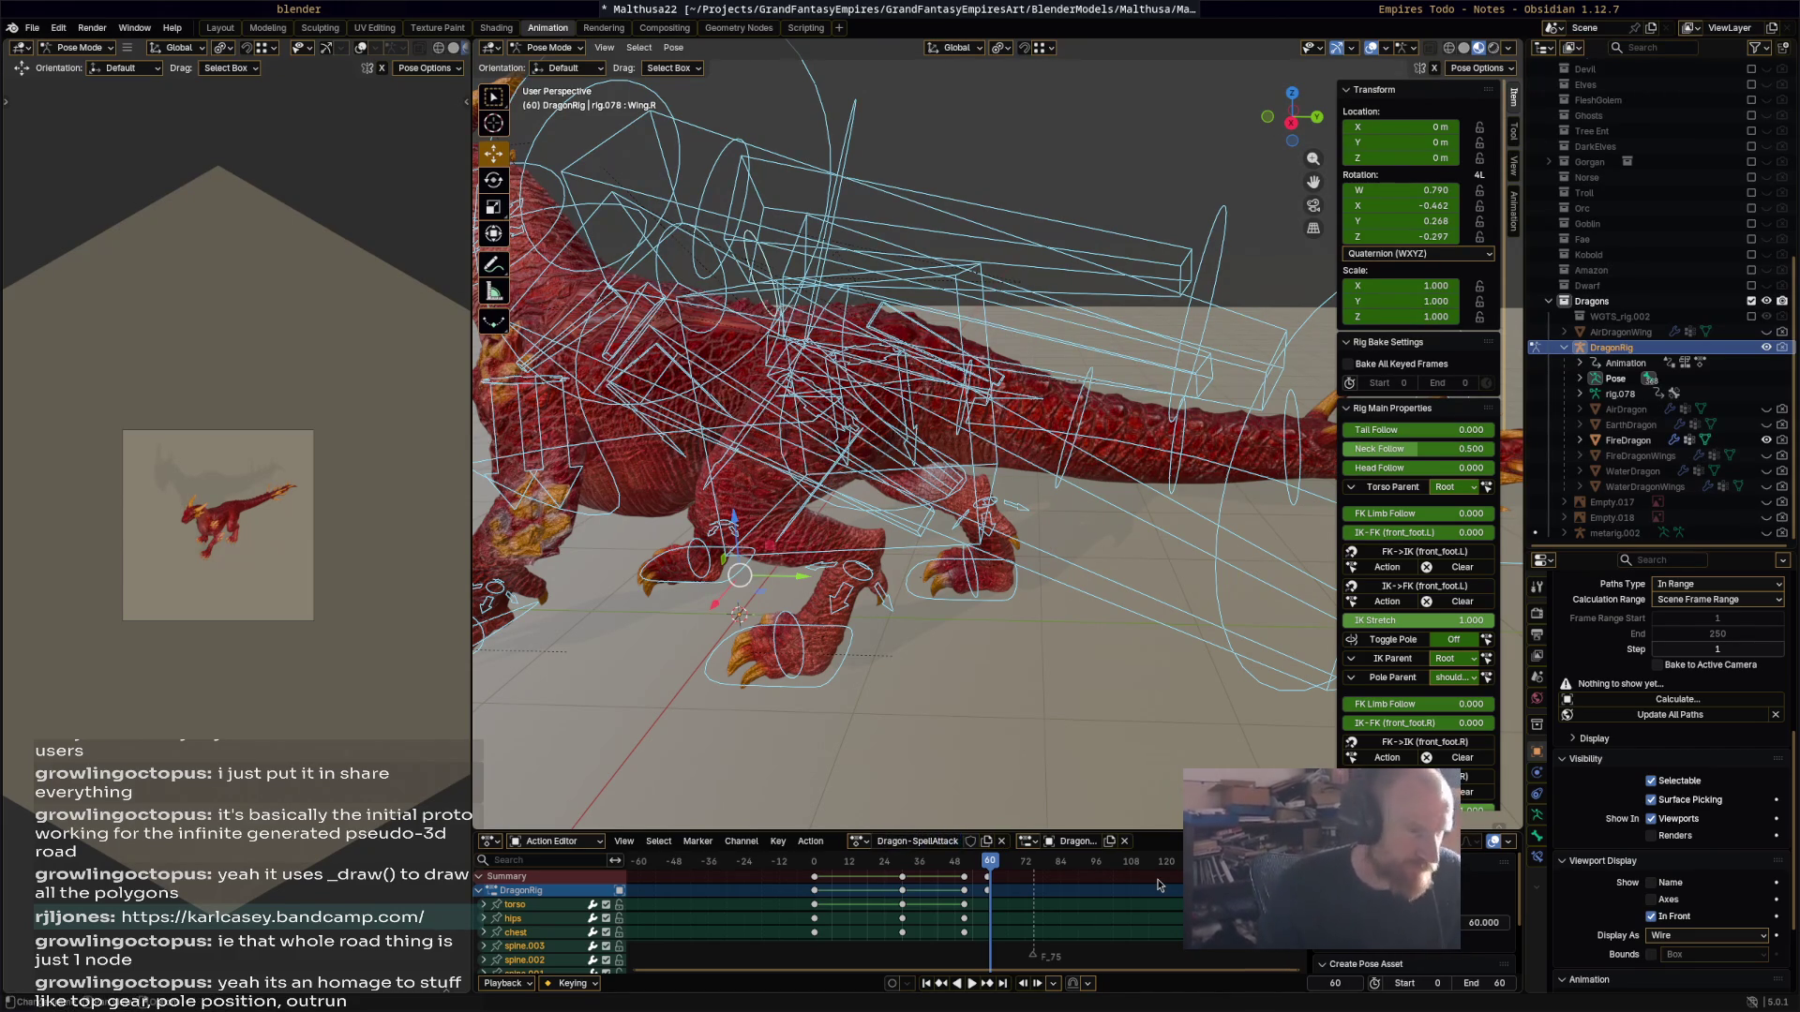
Step: Delete the later SpellAttack keyframes, leaving the starting pose, and replay the shortened action
{"action": "mouse_move", "coordinate": [1049, 441]}
{"action": "middle_mouse_down"}
{"action": "mouse_move", "coordinate": [994, 377]}
{"action": "mouse_move", "coordinate": [933, 375]}
{"action": "middle_mouse_up"}
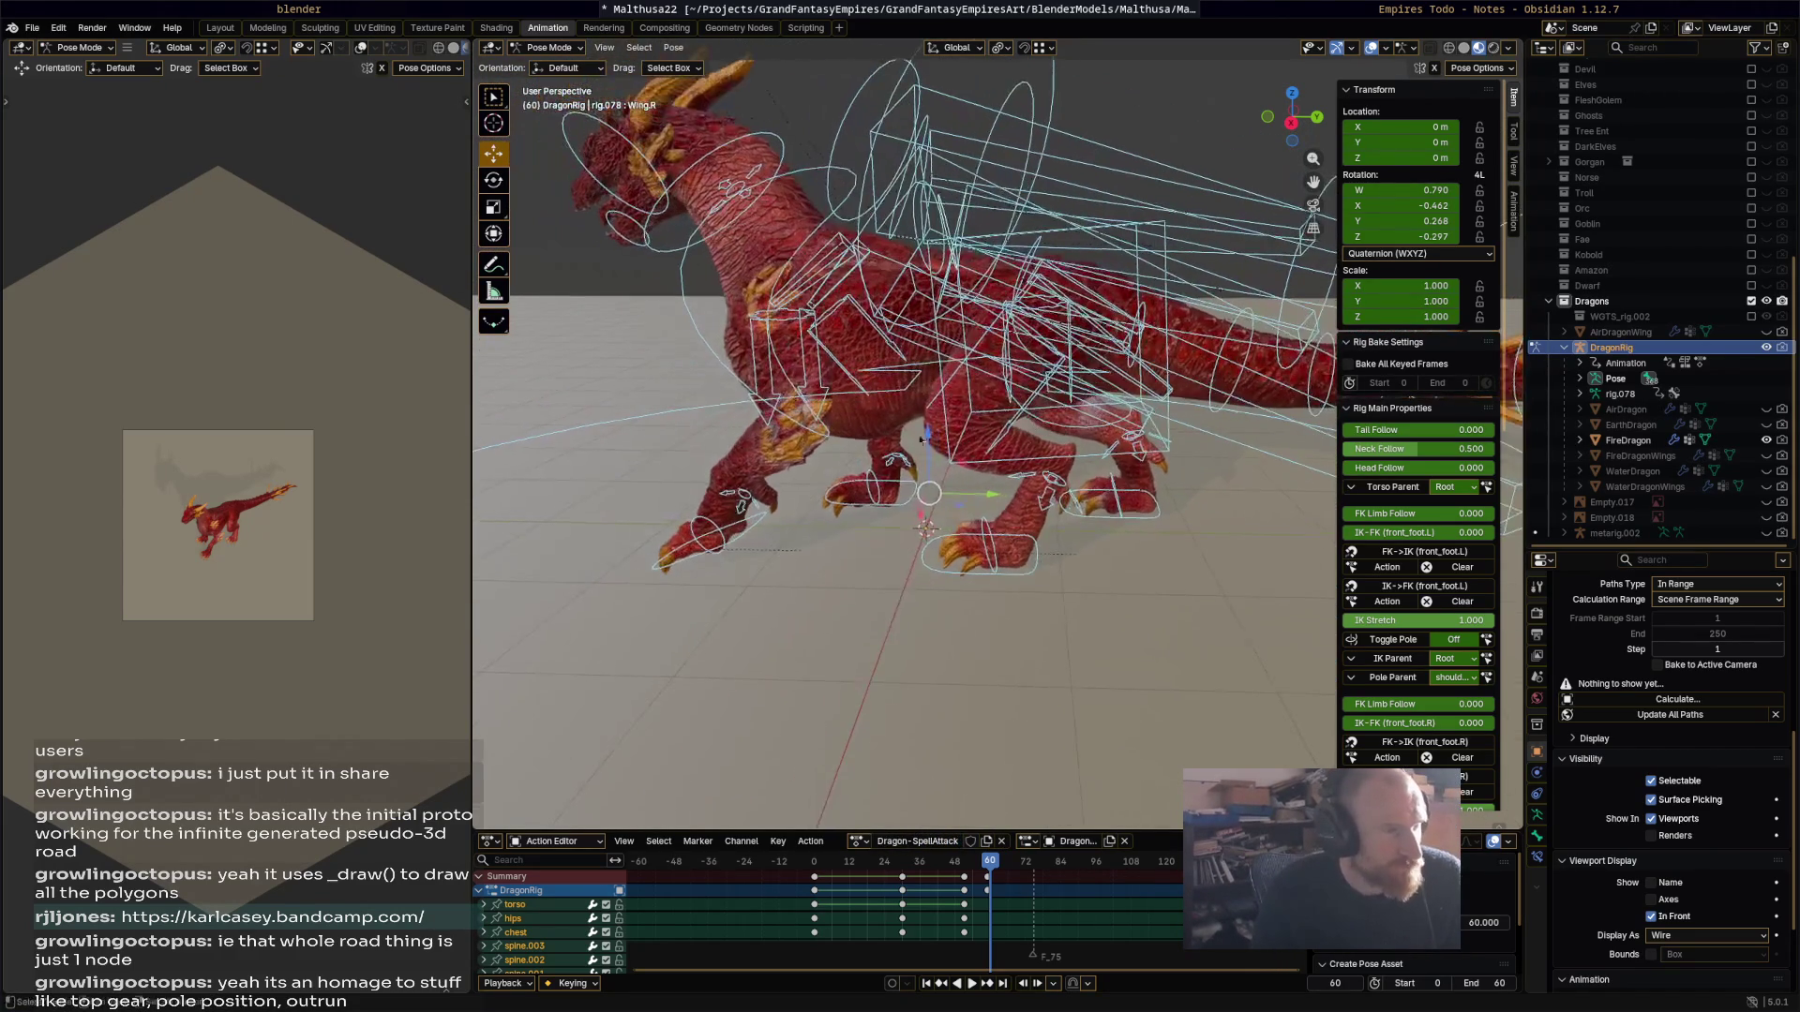
{"action": "left_click_drag", "start_coordinate": [933, 875], "coordinate": [872, 897]}
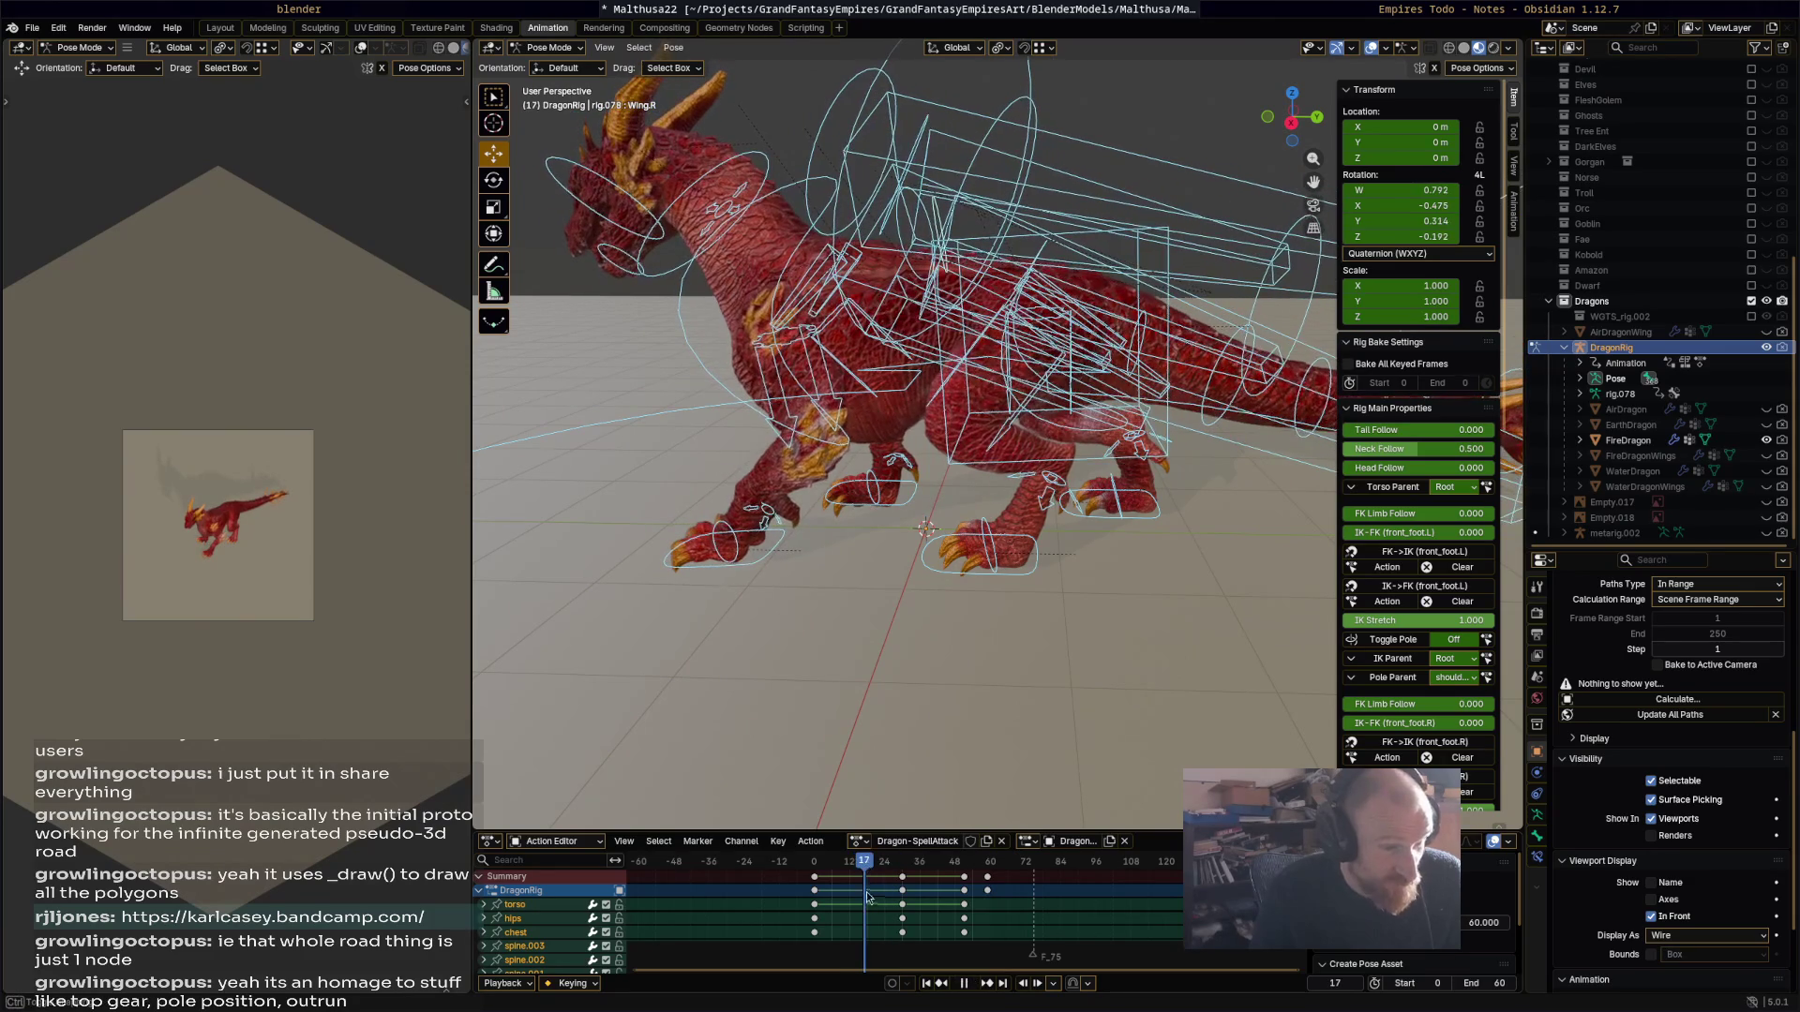
{"action": "mouse_move", "coordinate": [1031, 863]}
{"action": "left_mouse_down"}
{"action": "mouse_move", "coordinate": [872, 891]}
{"action": "mouse_move", "coordinate": [944, 871]}
{"action": "mouse_move", "coordinate": [887, 872]}
{"action": "left_mouse_up"}
{"action": "key", "text": "x"}
{"action": "left_click", "coordinate": [974, 863]}
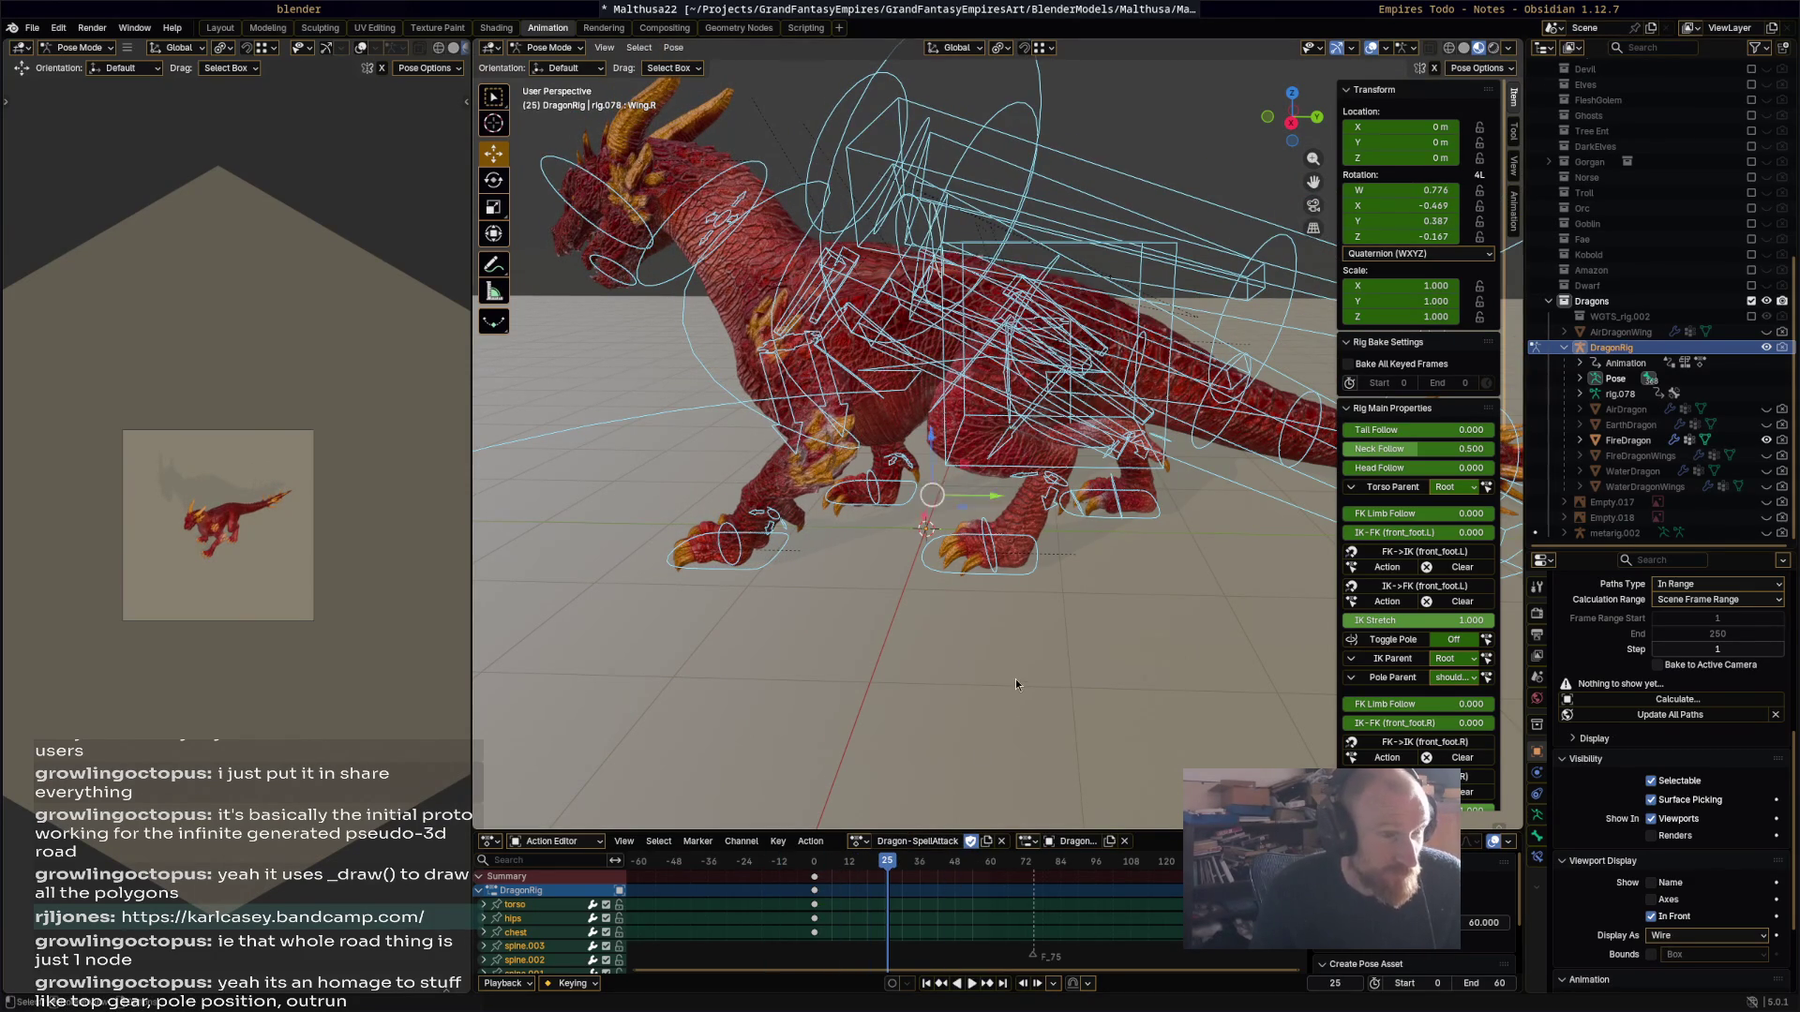
{"action": "scroll", "coordinate": [1014, 677], "scroll_direction": "down", "scroll_amount": 2}
{"action": "mouse_move", "coordinate": [1043, 694]}
{"action": "middle_mouse_down"}
{"action": "mouse_move", "coordinate": [965, 576]}
{"action": "mouse_move", "coordinate": [900, 599]}
{"action": "middle_mouse_up"}
{"action": "key", "text": "space"}
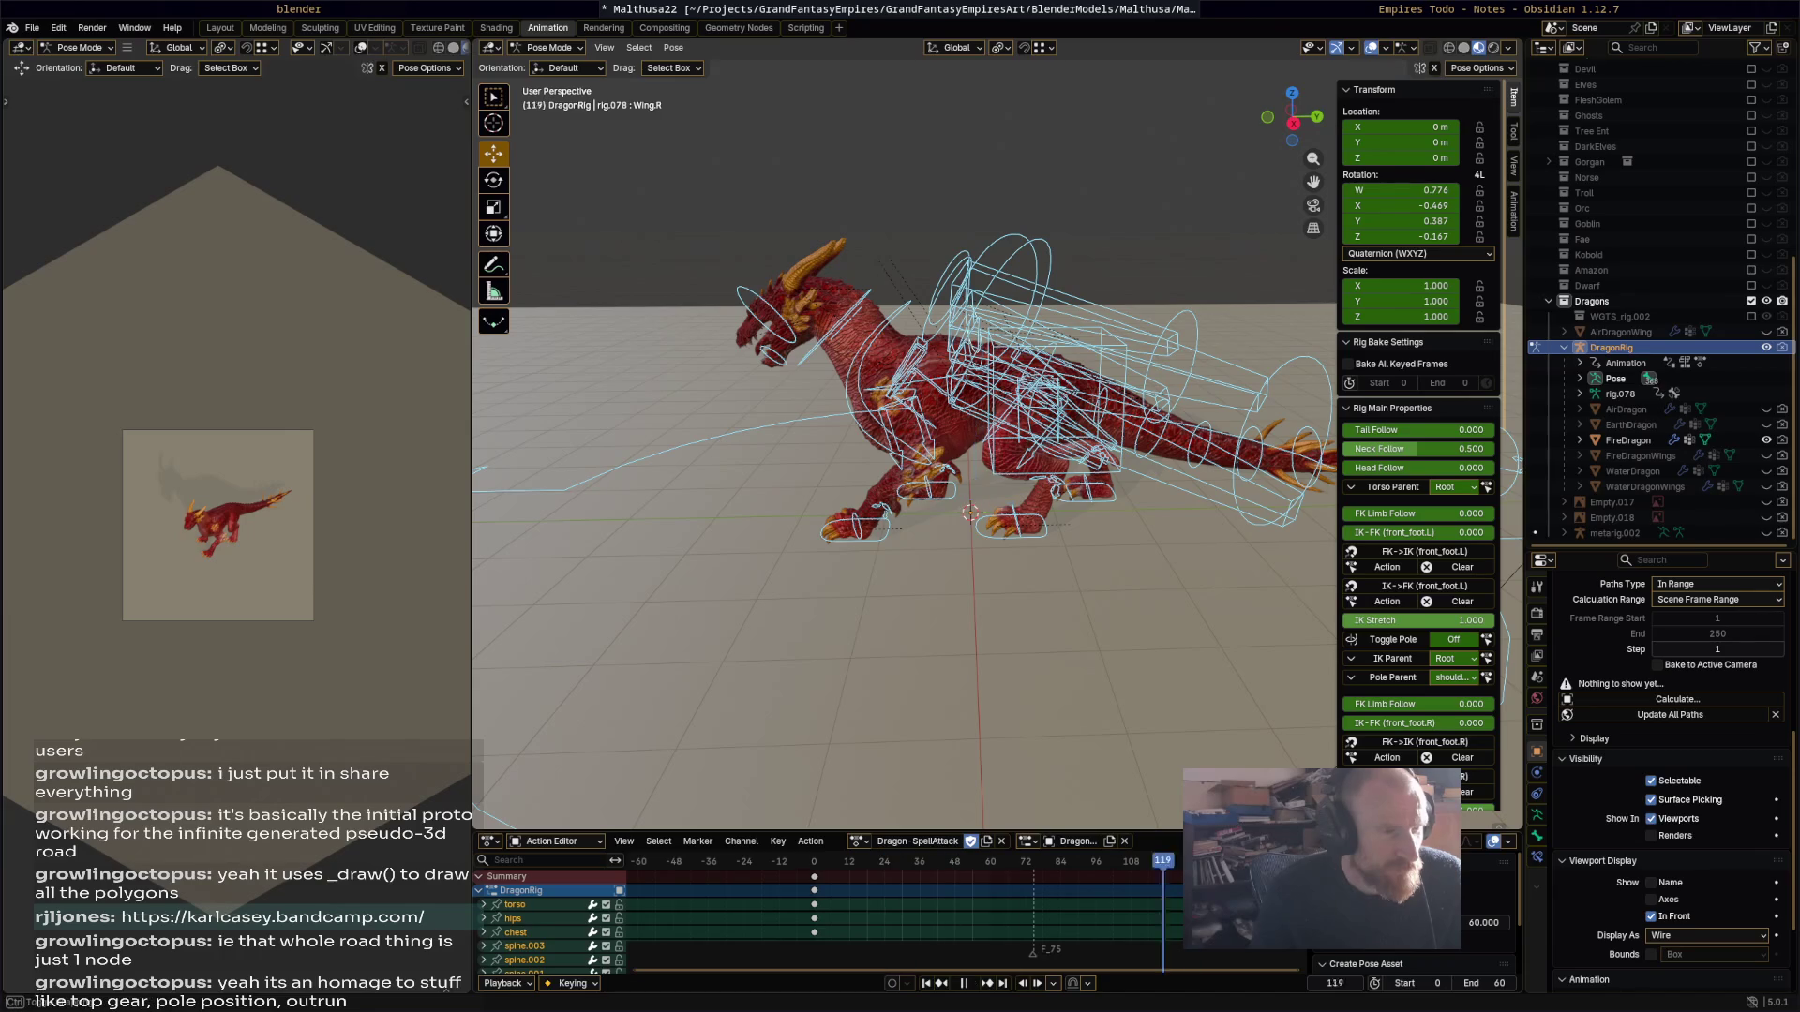
{"action": "mouse_move", "coordinate": [1096, 867]}
{"action": "left_mouse_down"}
{"action": "mouse_move", "coordinate": [815, 873]}
{"action": "mouse_move", "coordinate": [845, 874]}
{"action": "left_mouse_up"}
{"action": "left_click", "coordinate": [1027, 497]}
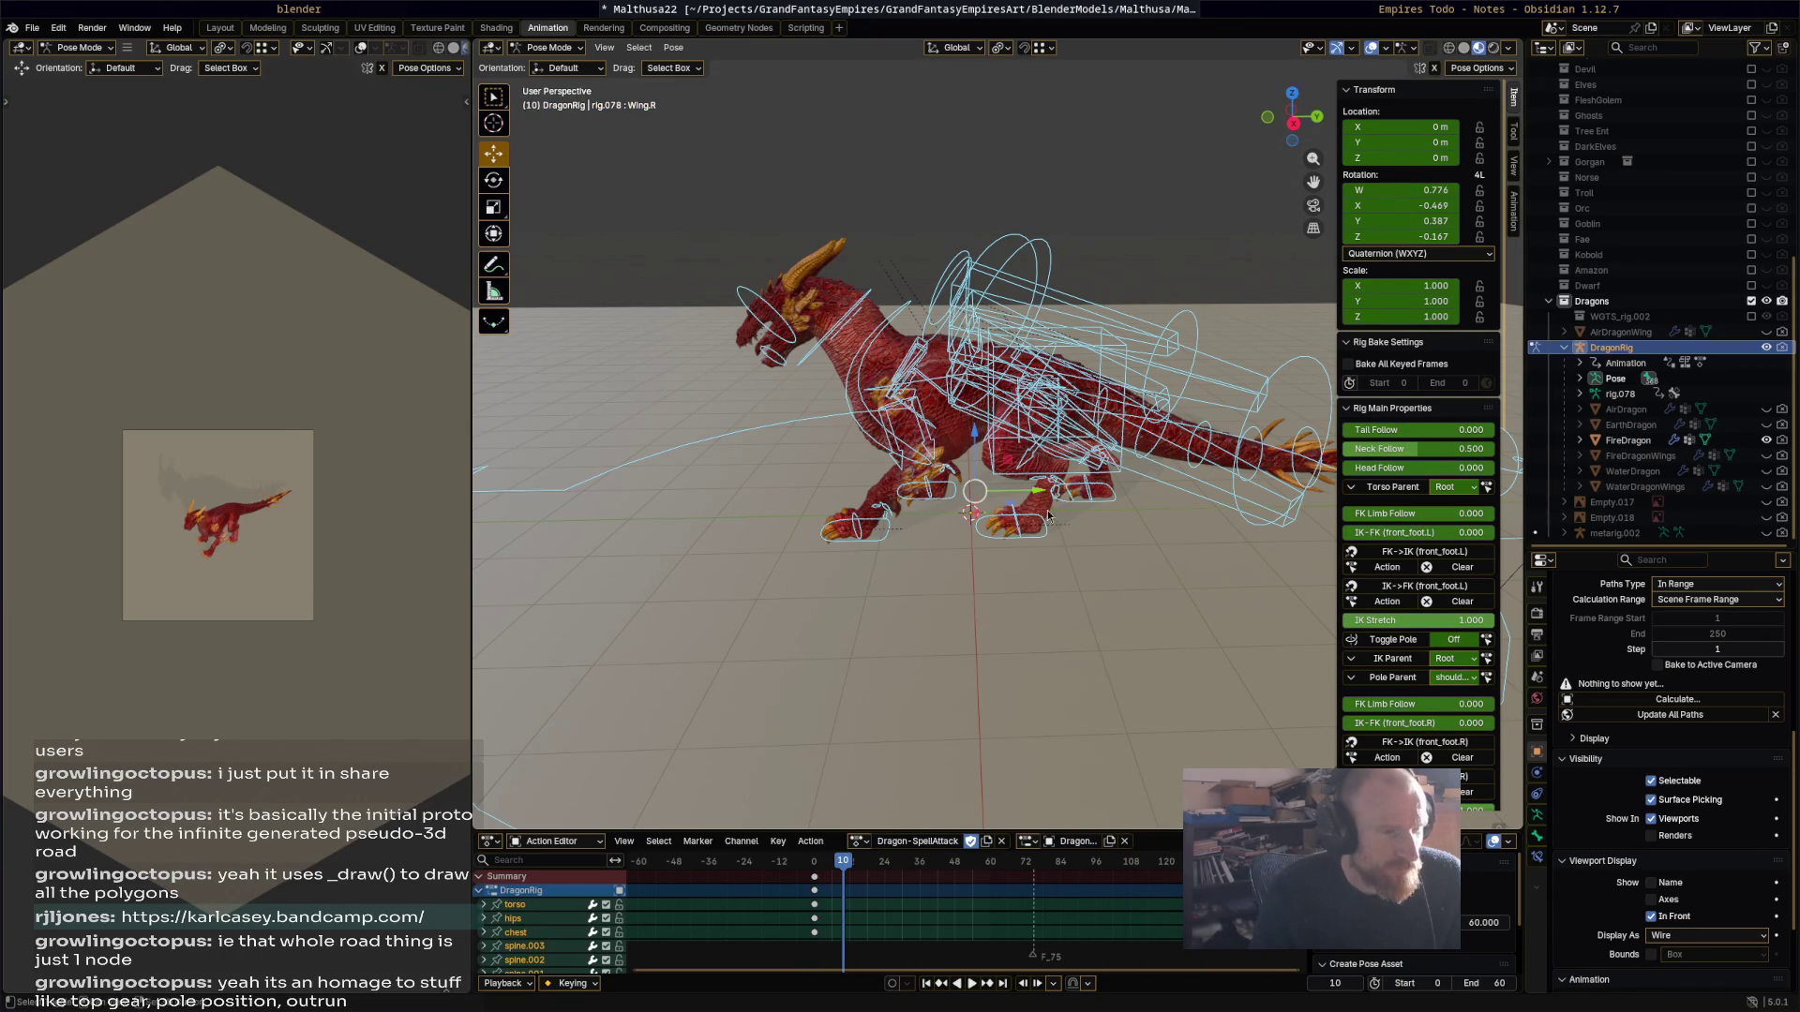
{"action": "key", "text": "space"}
Step: Hide the Feathers, Wing.R and Wing.L controls, reselect all bones, and set the frame to 12
{"action": "middle_click_drag", "start_coordinate": [1081, 525], "coordinate": [1076, 501]}
{"action": "scroll", "coordinate": [1415, 640], "scroll_direction": "down", "scroll_amount": 5}
{"action": "scroll", "coordinate": [1415, 640], "scroll_direction": "down", "scroll_amount": 10}
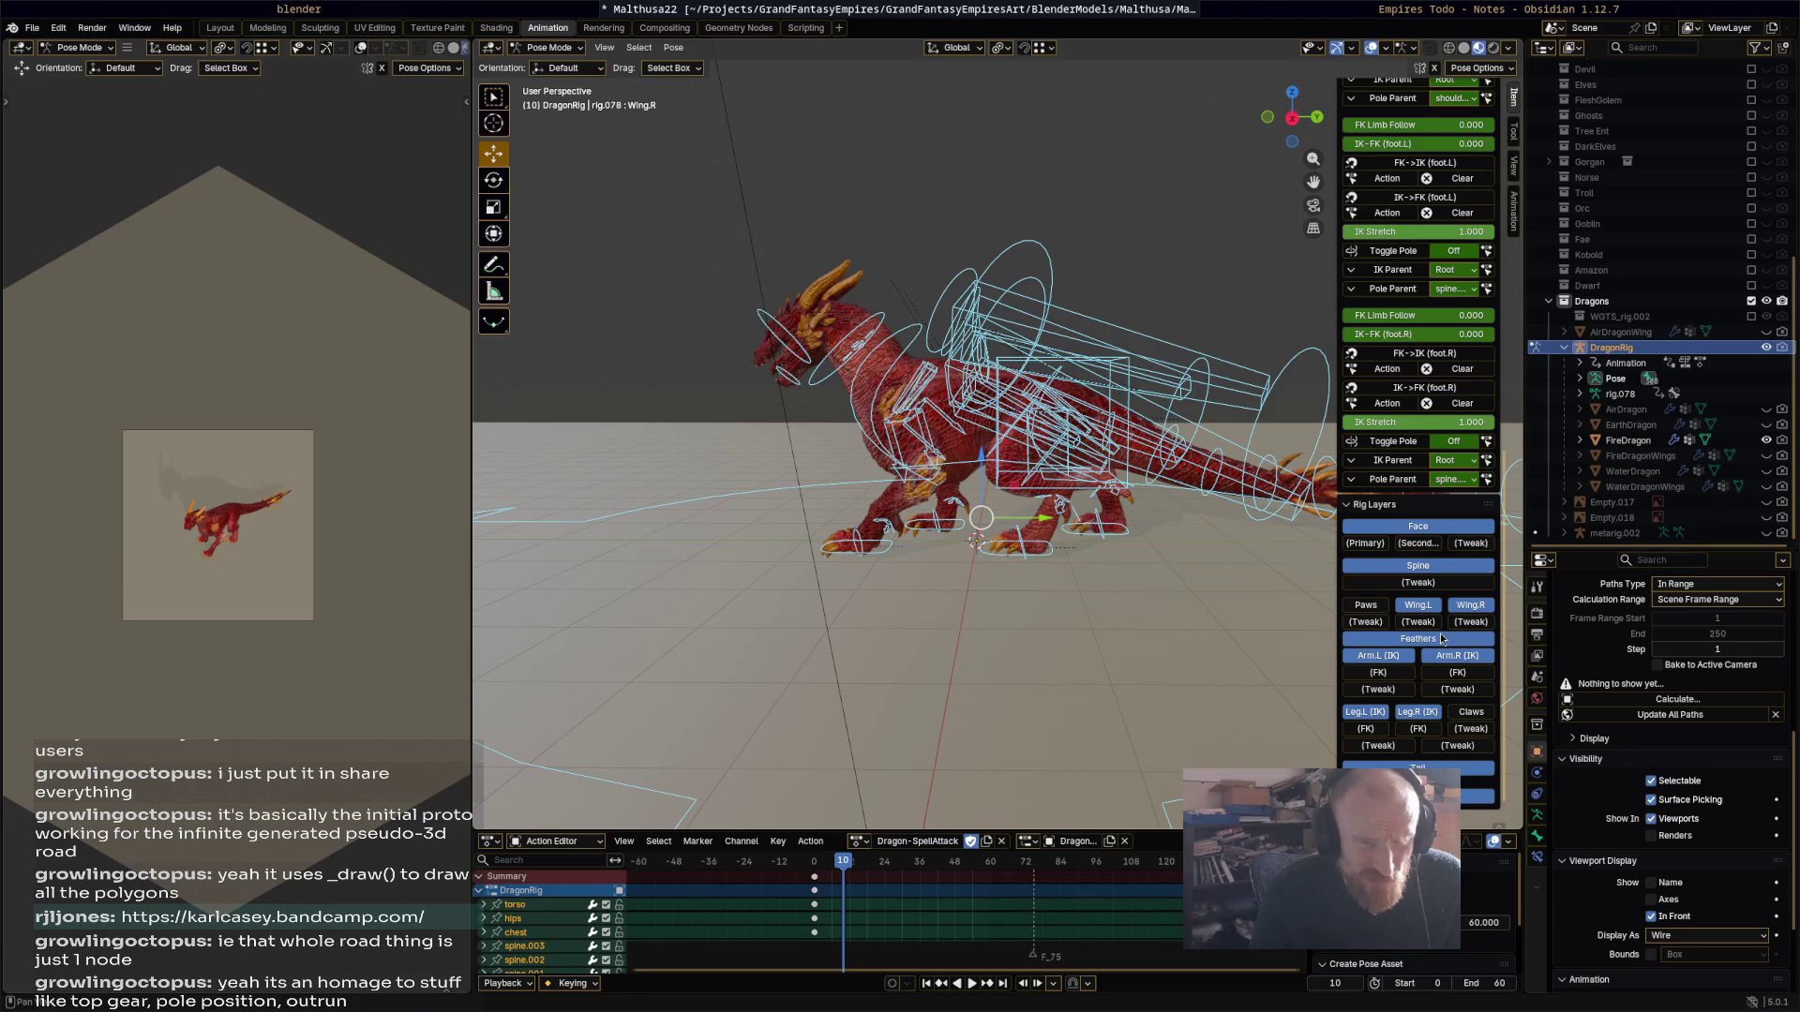
{"action": "left_click", "coordinate": [1439, 643]}
{"action": "left_click", "coordinate": [1468, 604]}
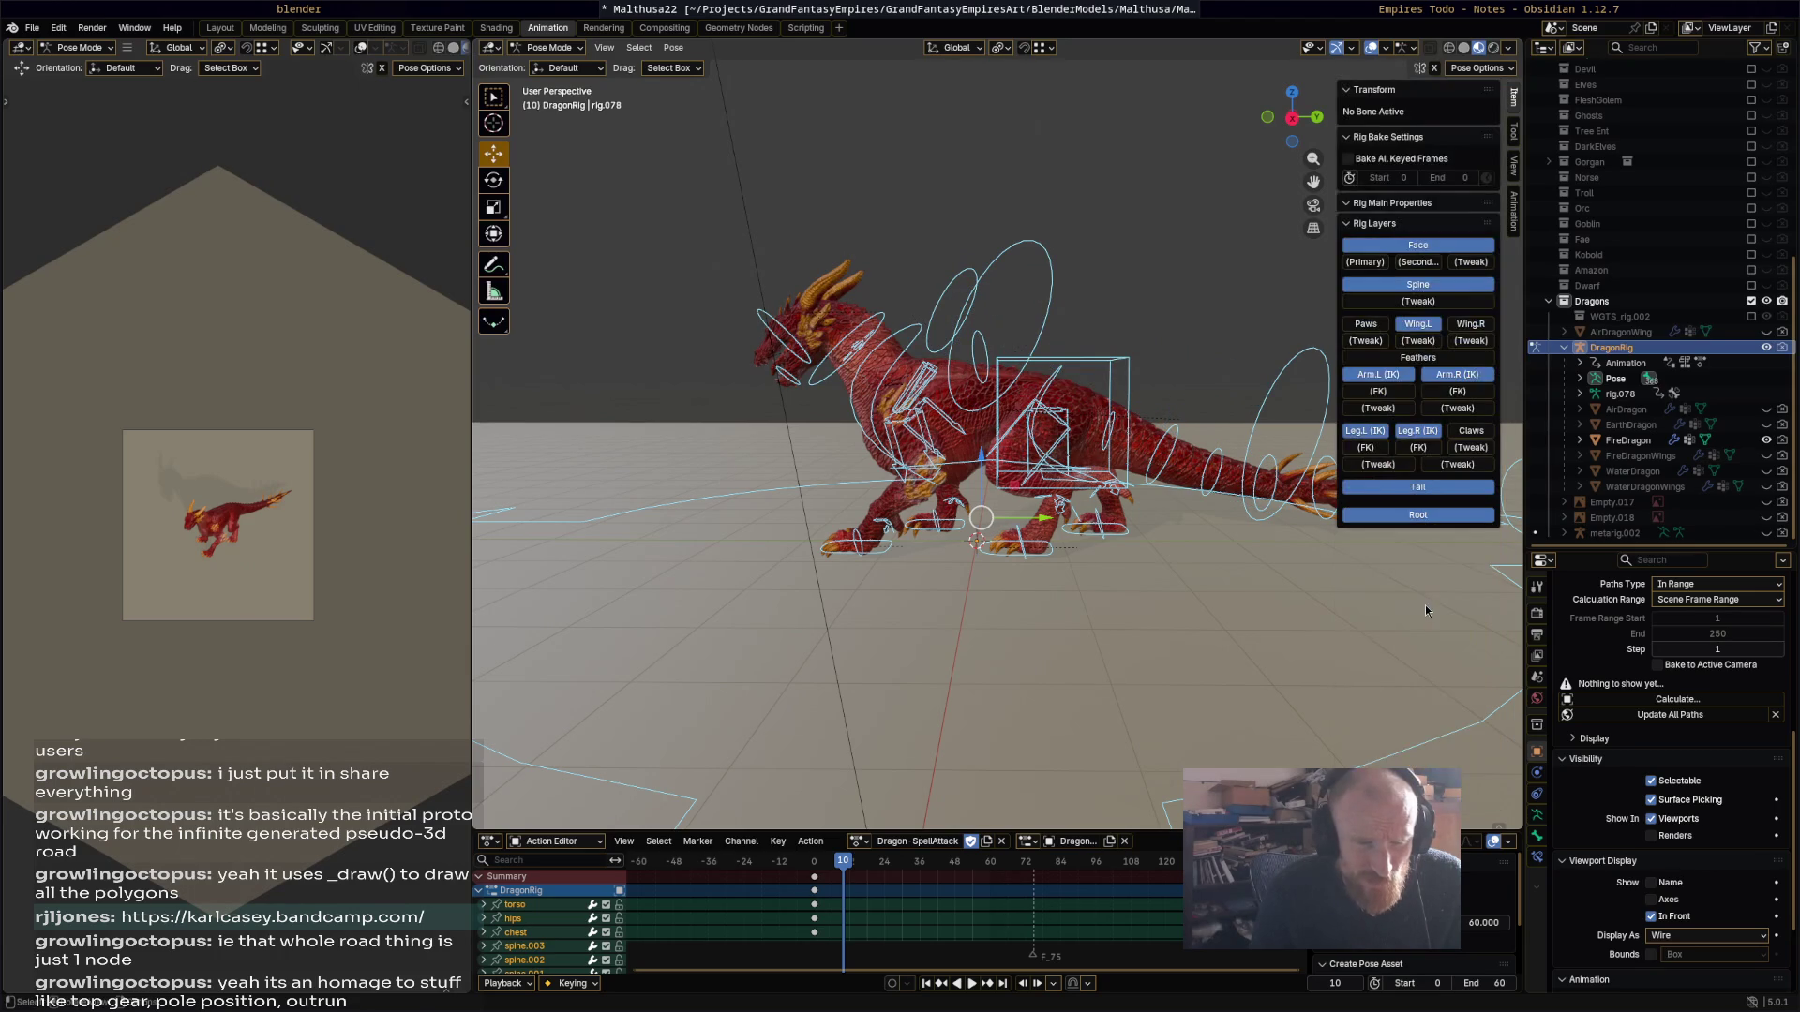
{"action": "key", "text": "alt+a"}
{"action": "left_click", "coordinate": [1425, 328]}
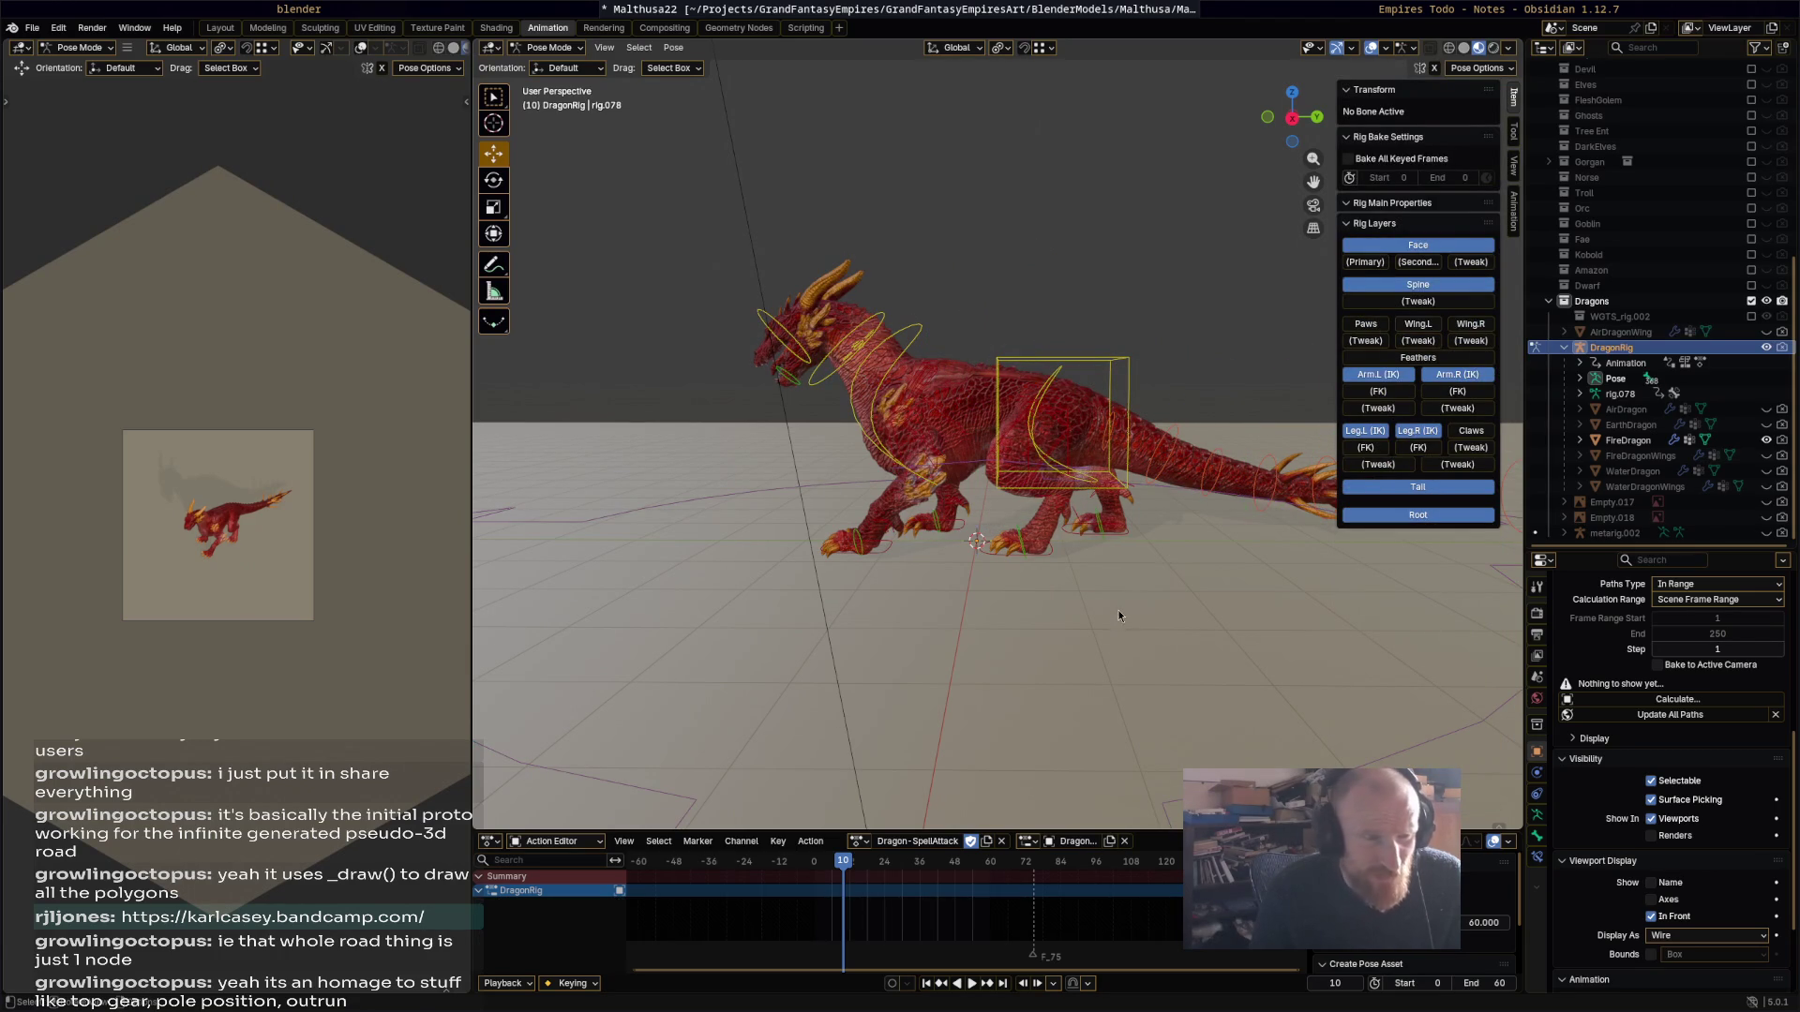
{"action": "key", "text": "space"}
{"action": "left_click", "coordinate": [821, 867]}
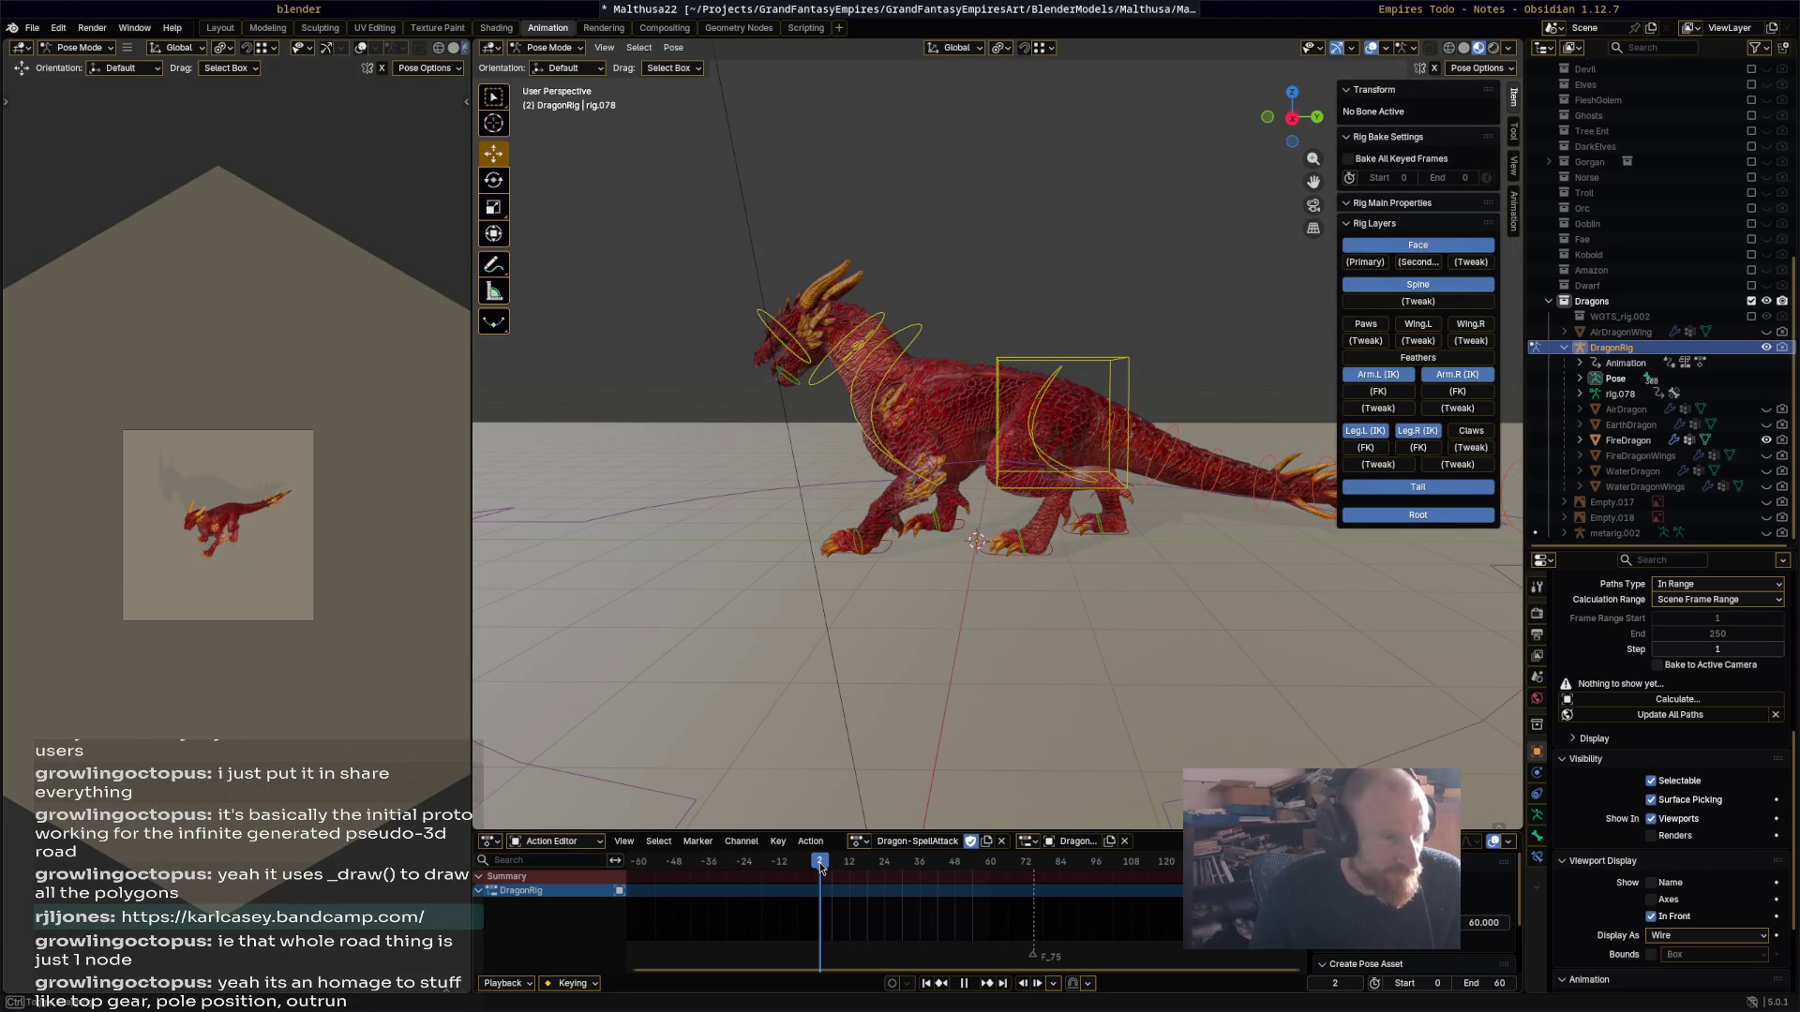
{"action": "key", "text": "a"}
{"action": "left_click", "coordinate": [808, 864]}
{"action": "left_click_drag", "start_coordinate": [806, 864], "coordinate": [851, 868]}
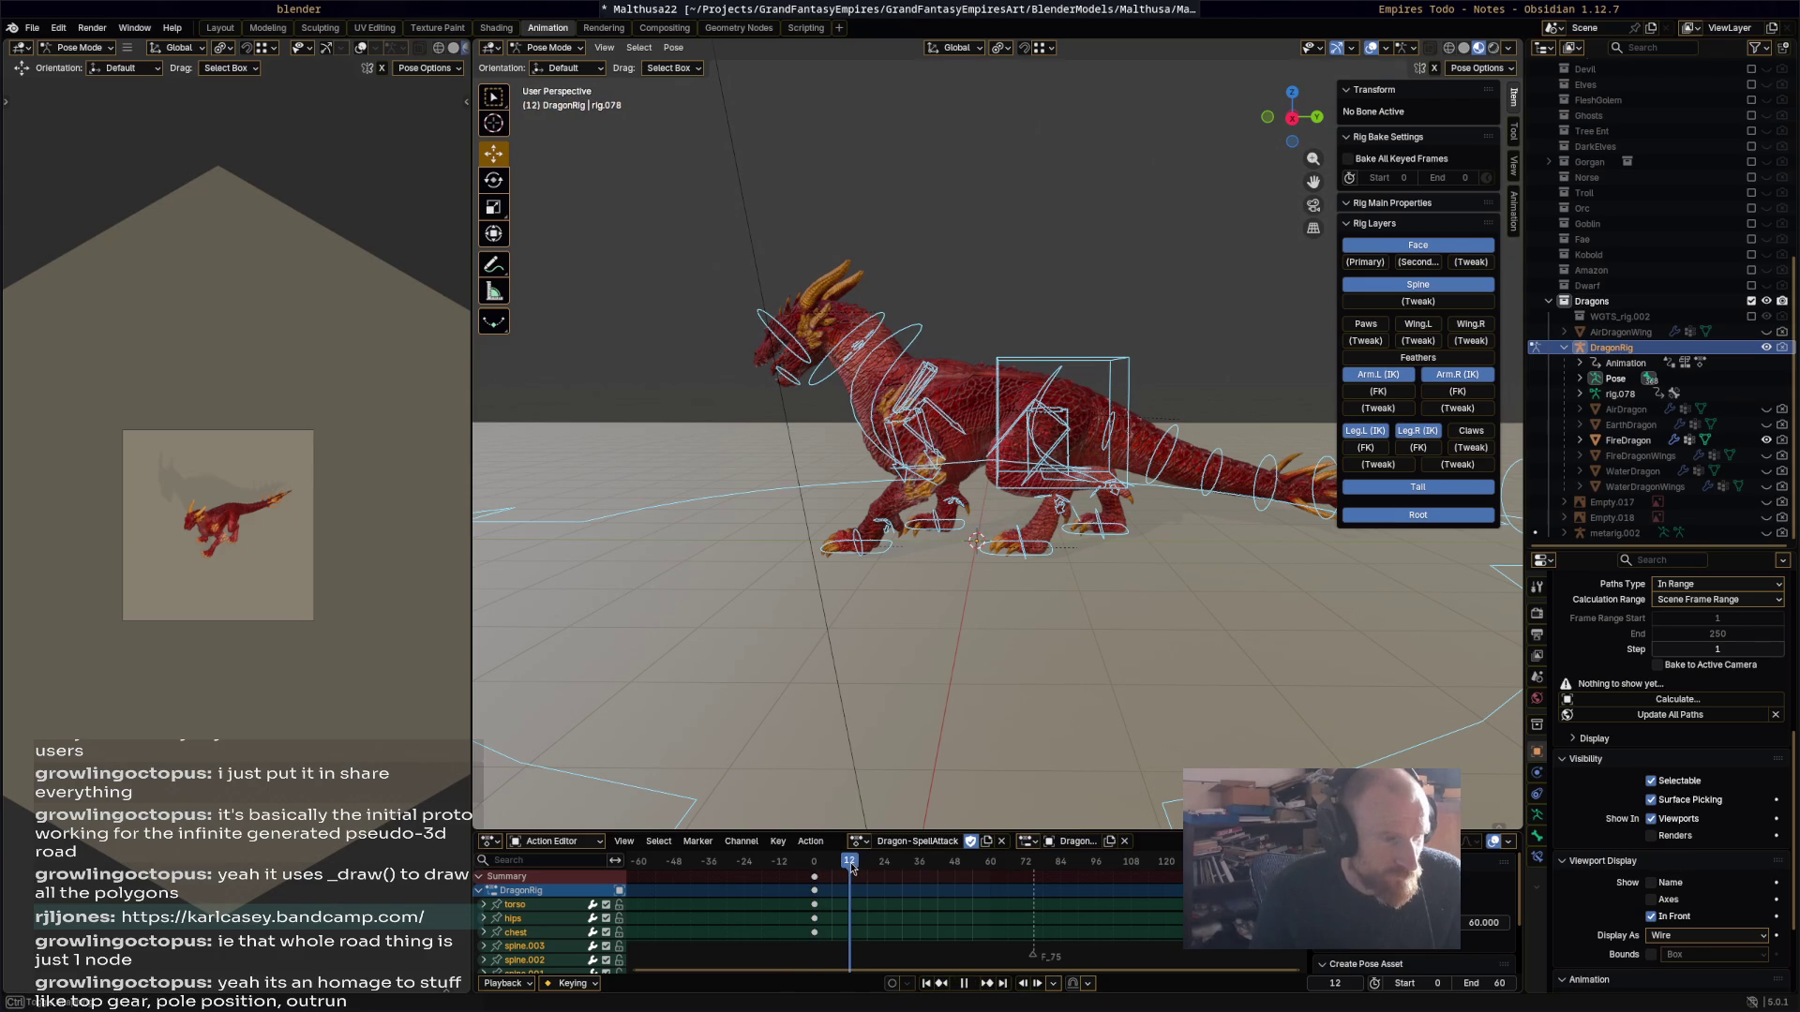
Step: Shift the torso, rotate the hips about -16.5°, turn the chest and tilt the neck -20.8°
{"action": "left_click", "coordinate": [1114, 369]}
{"action": "key", "text": "g"}
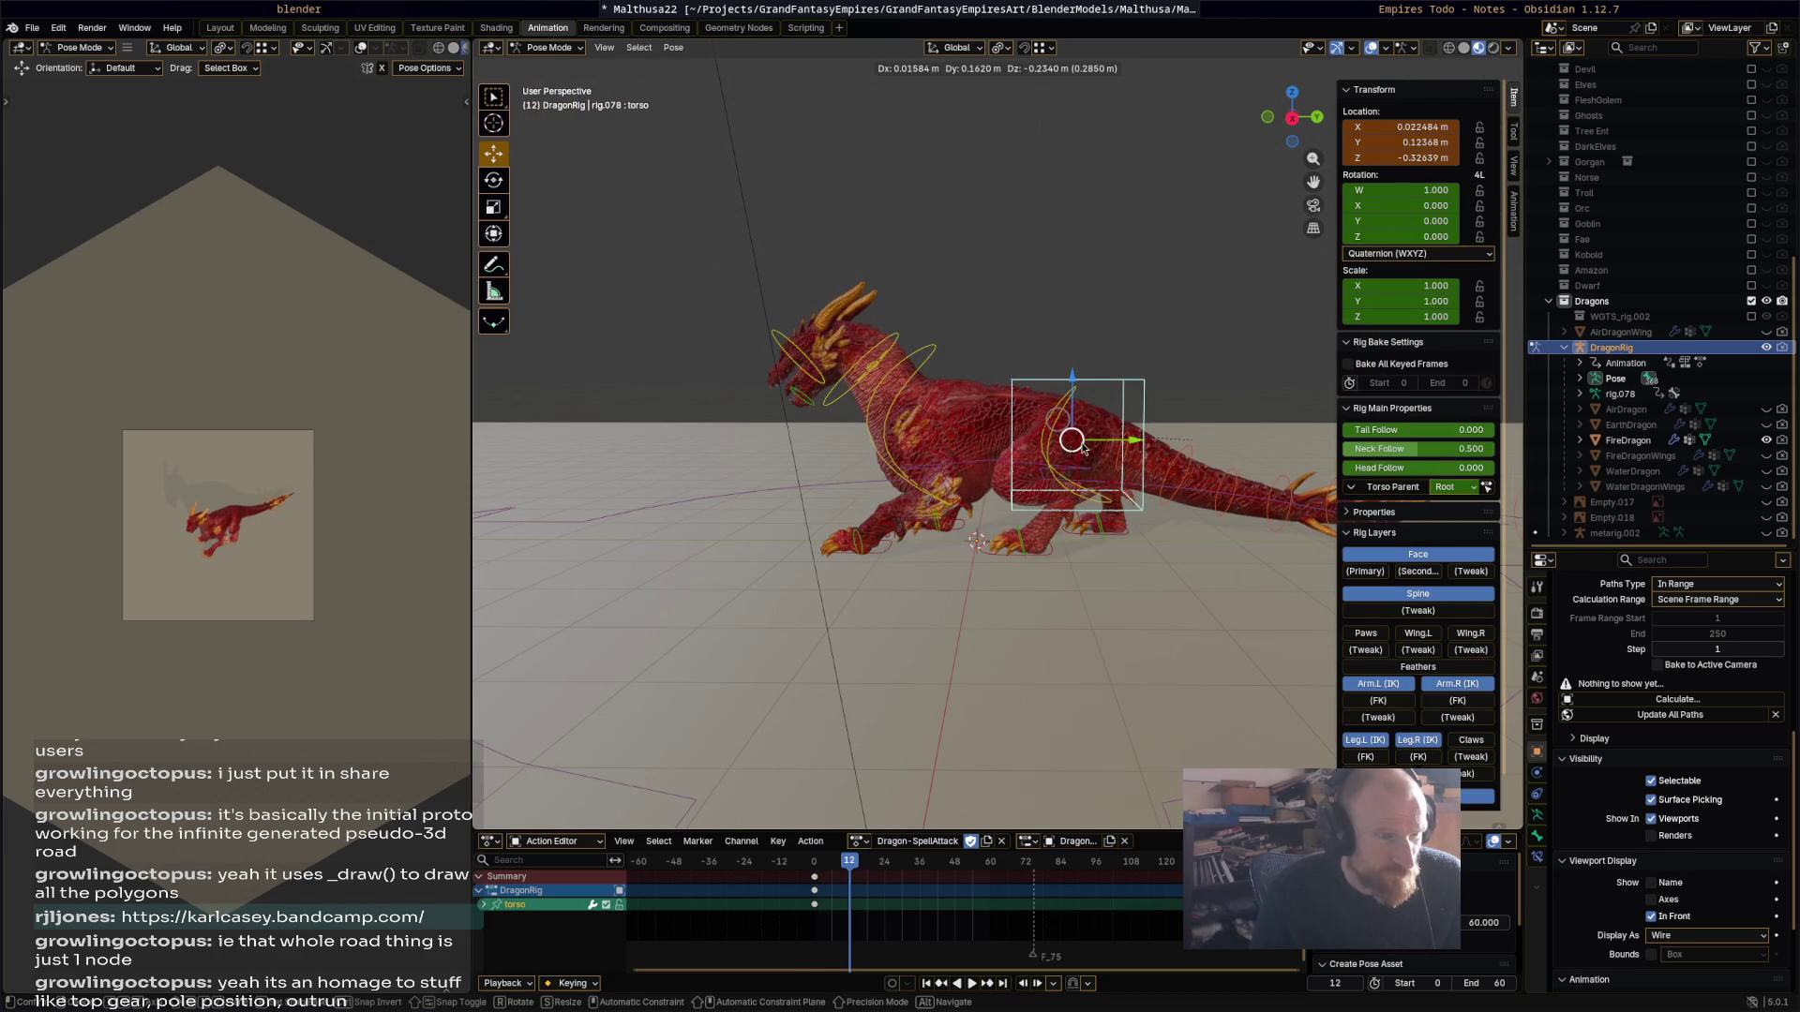
{"action": "left_click", "coordinate": [1125, 412]}
{"action": "left_click", "coordinate": [1117, 398]}
{"action": "key", "text": "r"}
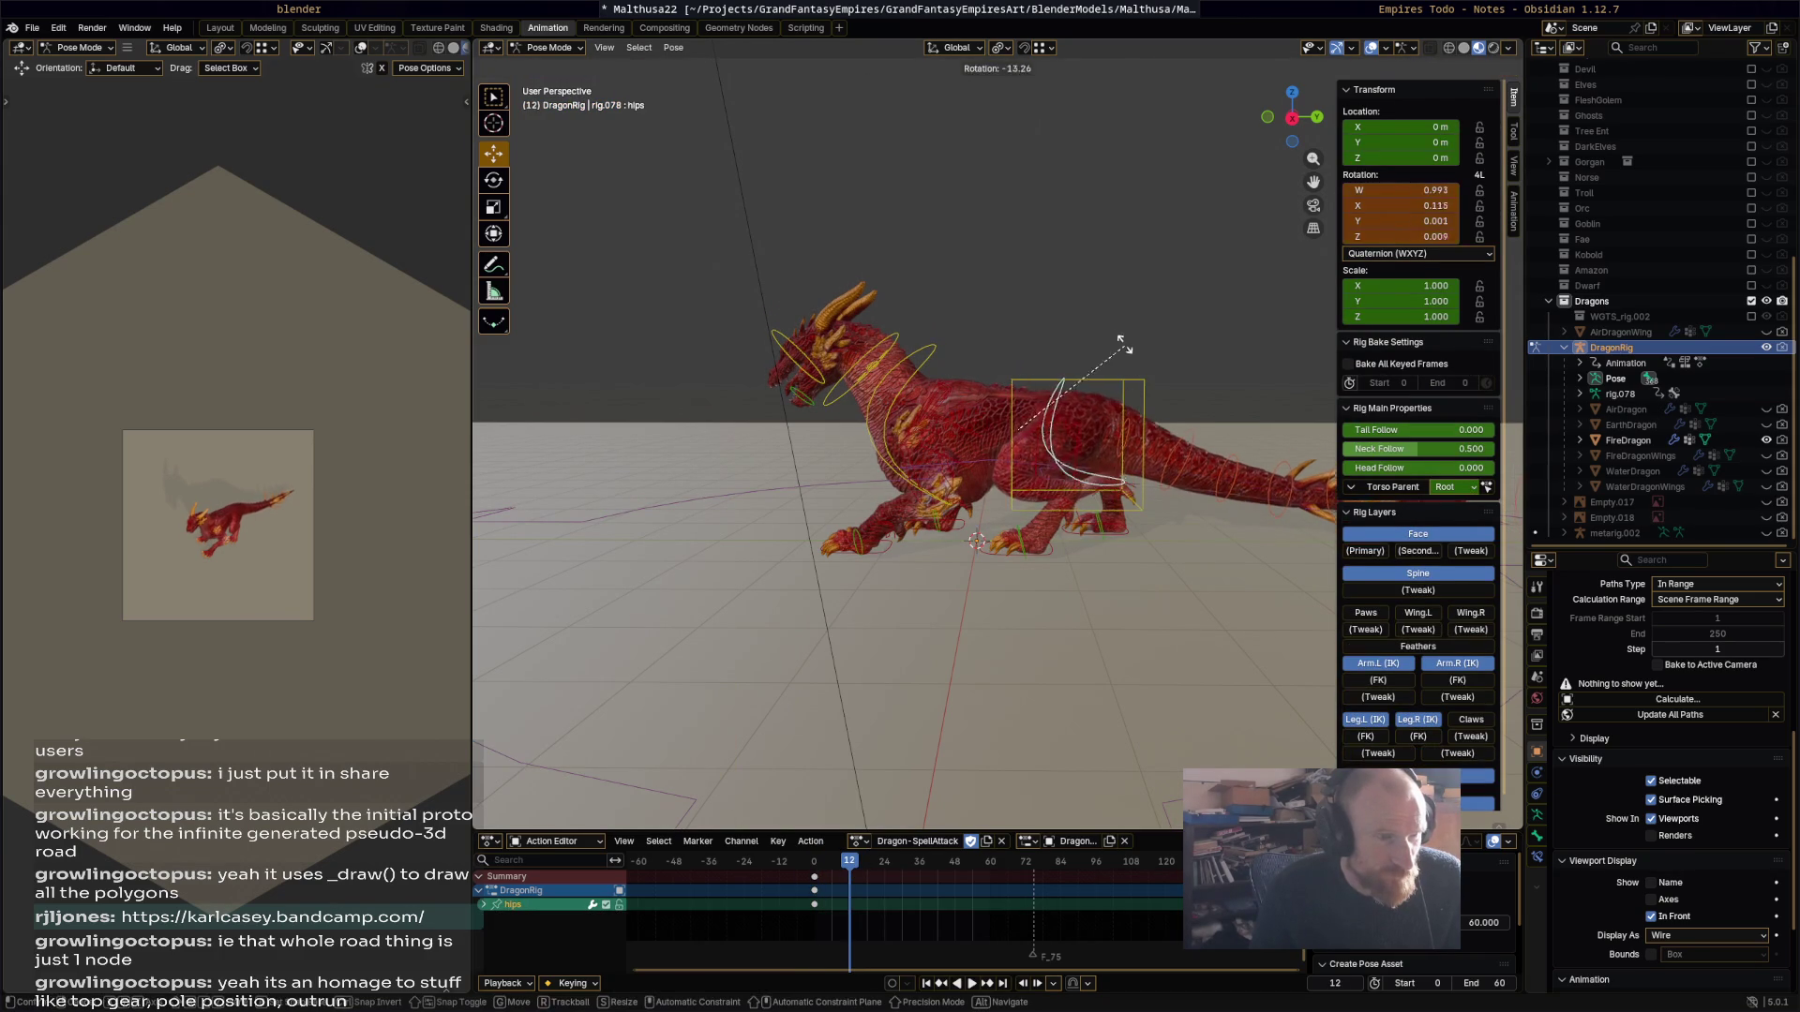
{"action": "left_click", "coordinate": [930, 353]}
{"action": "left_click", "coordinate": [923, 361]}
{"action": "key", "text": "r"}
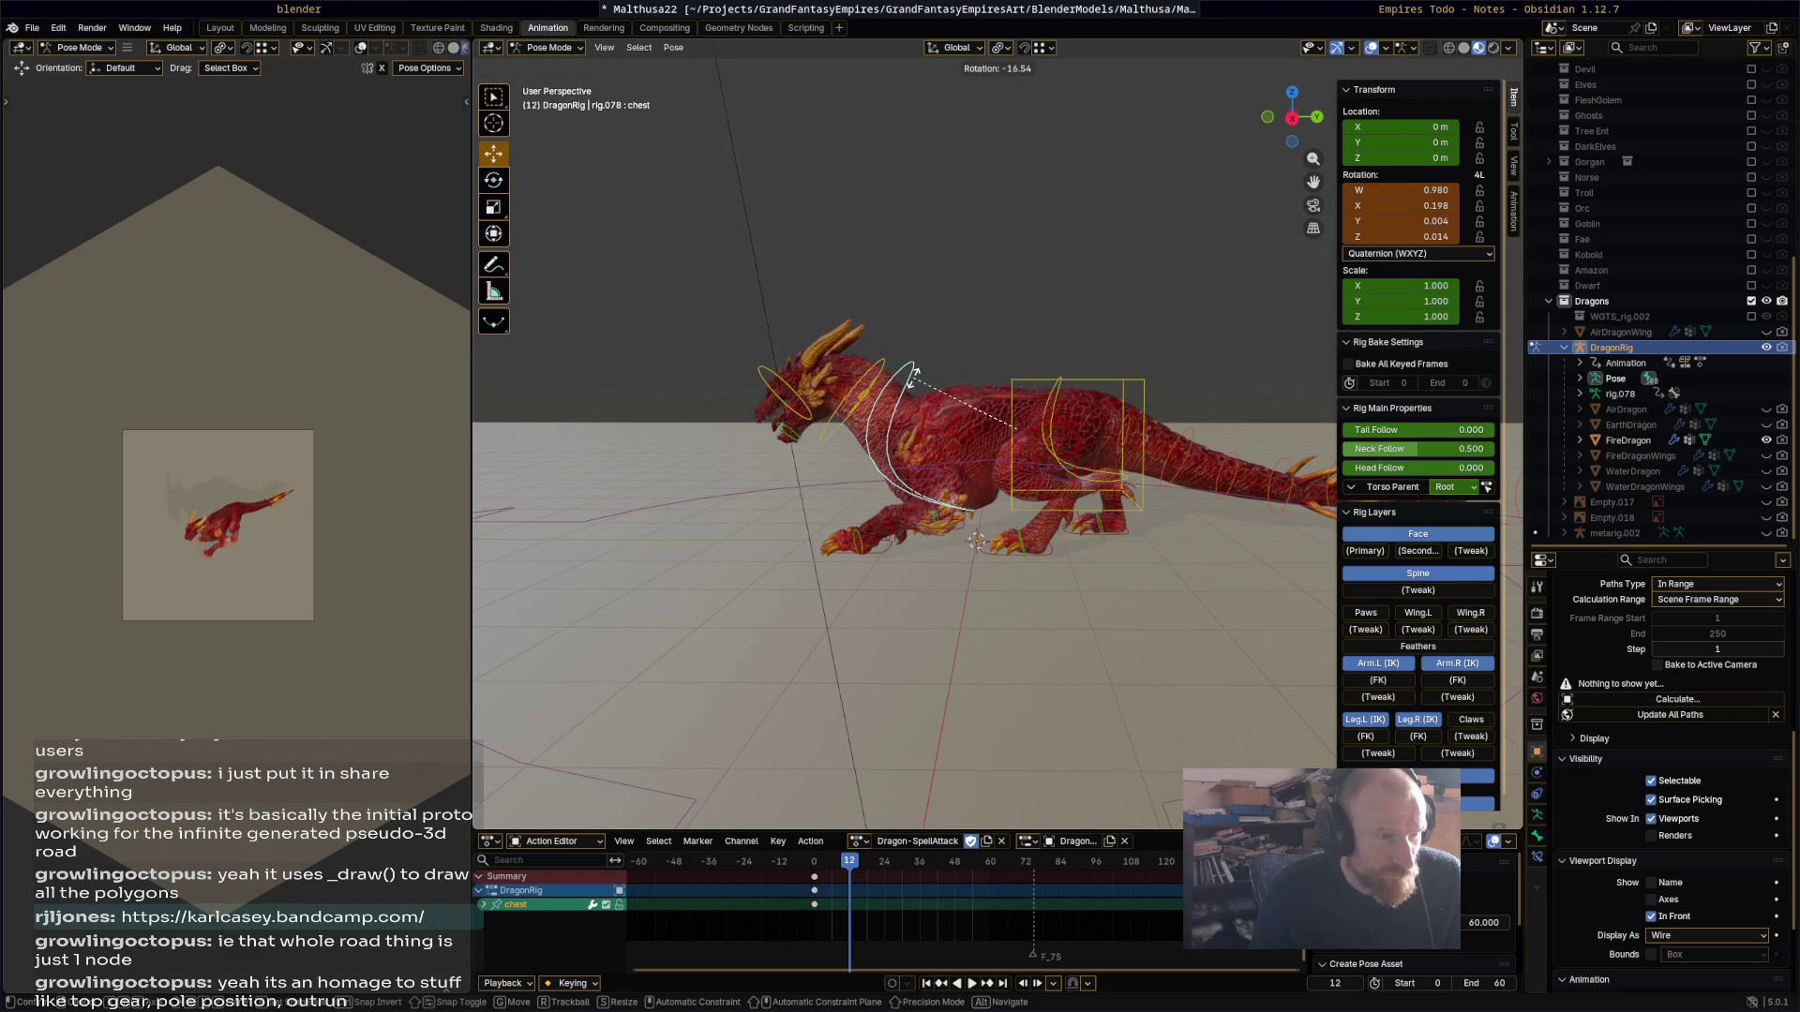
{"action": "left_click", "coordinate": [879, 372]}
{"action": "left_click", "coordinate": [883, 373]}
{"action": "key", "text": "r"}
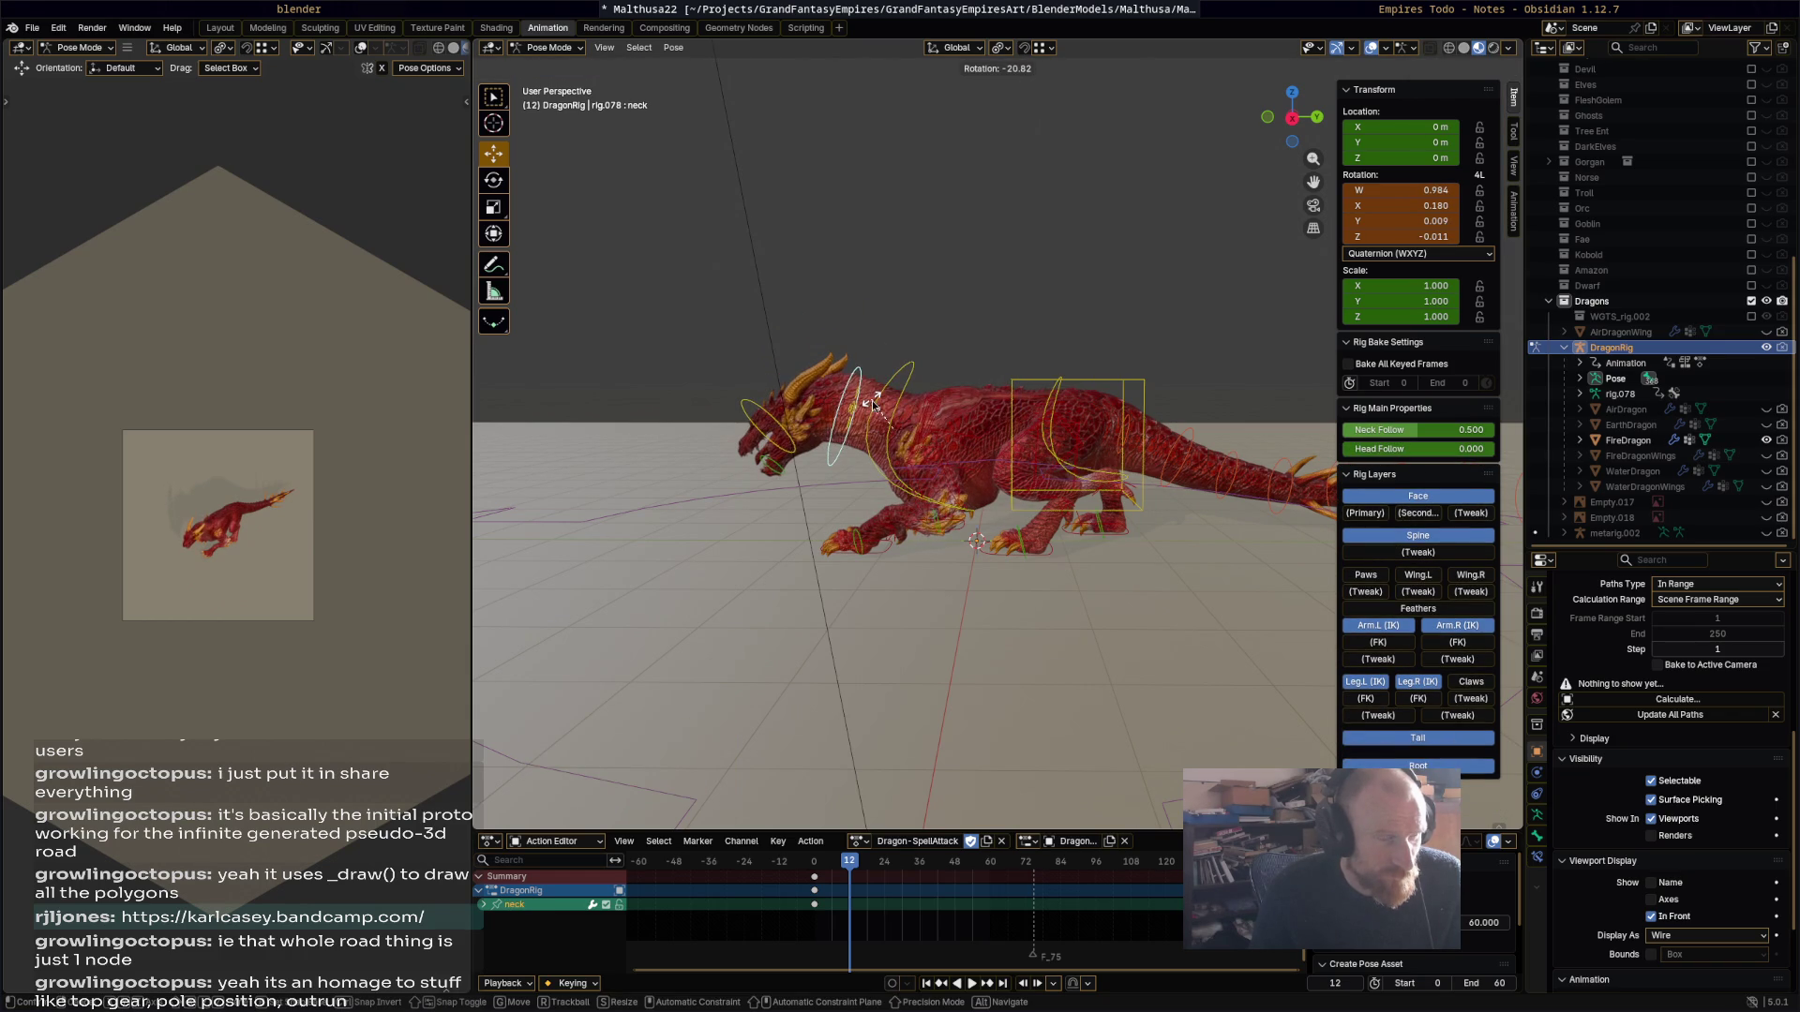
{"action": "left_click", "coordinate": [929, 428]}
Step: Rotate the chest further from the front and keyframe the whole pose at frame 12
{"action": "middle_click_drag", "start_coordinate": [928, 428], "coordinate": [1098, 416]}
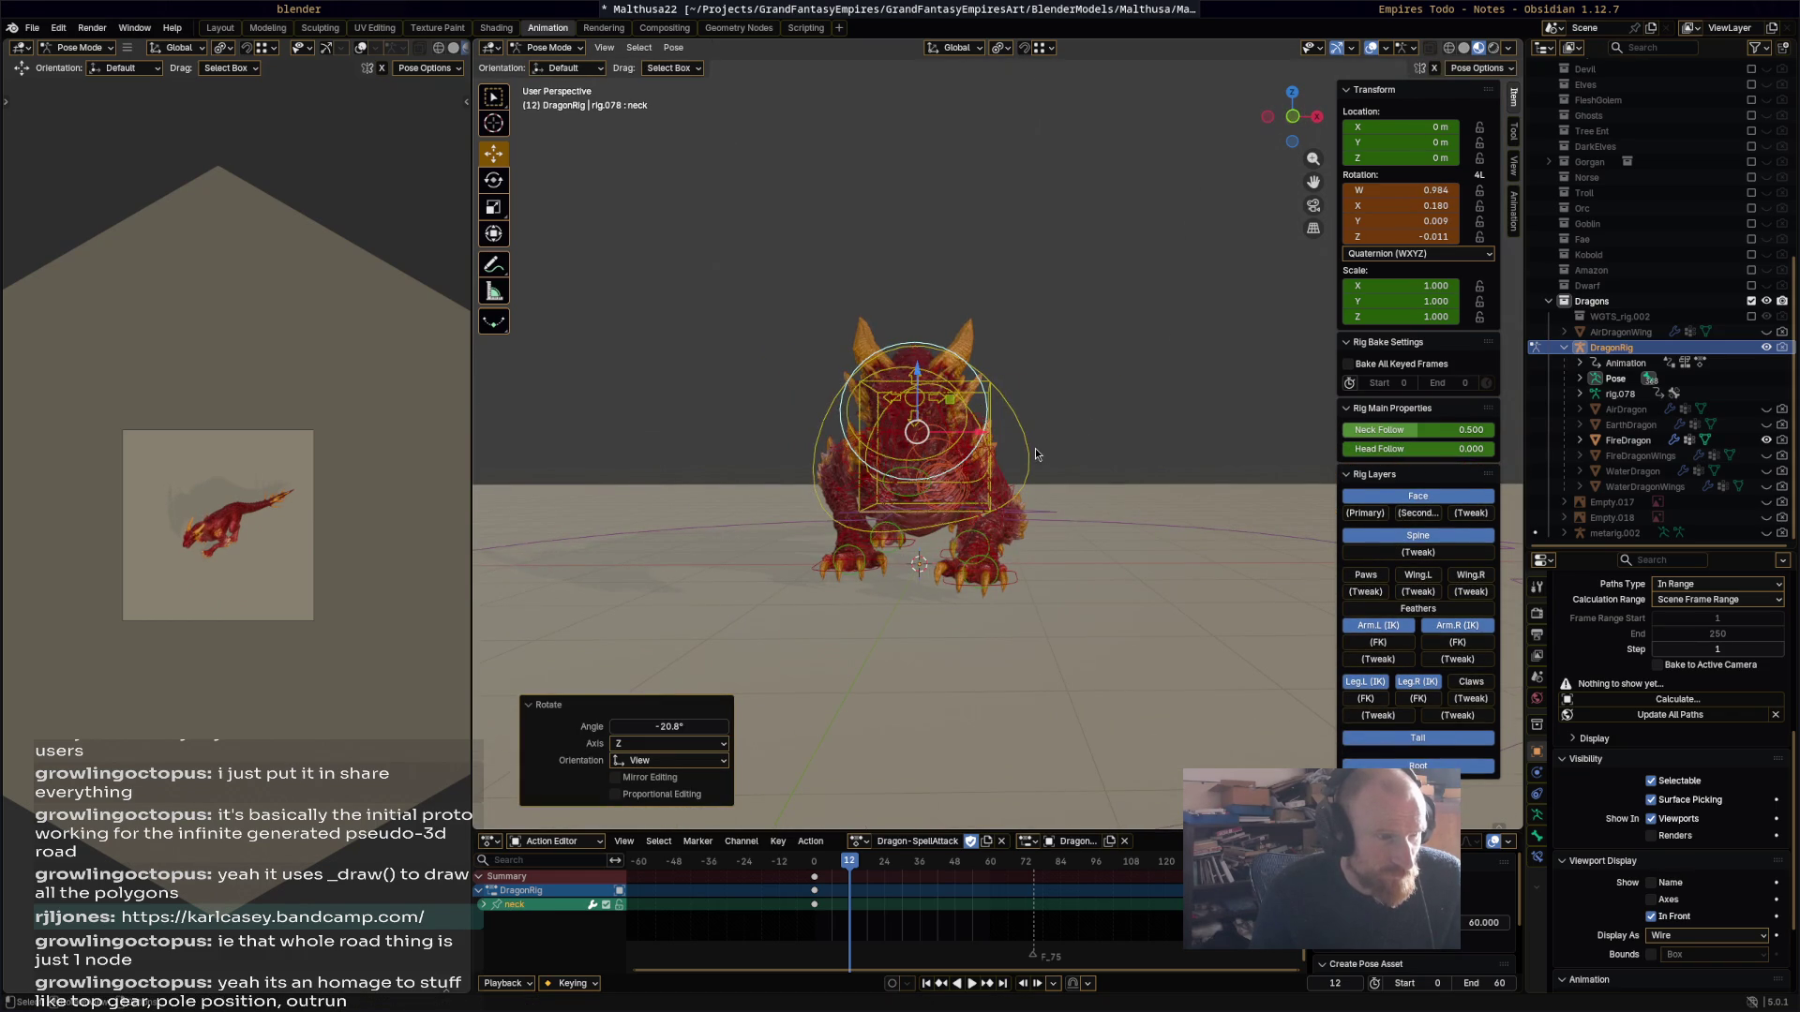
{"action": "left_click", "coordinate": [1029, 455]}
{"action": "key", "text": "r"}
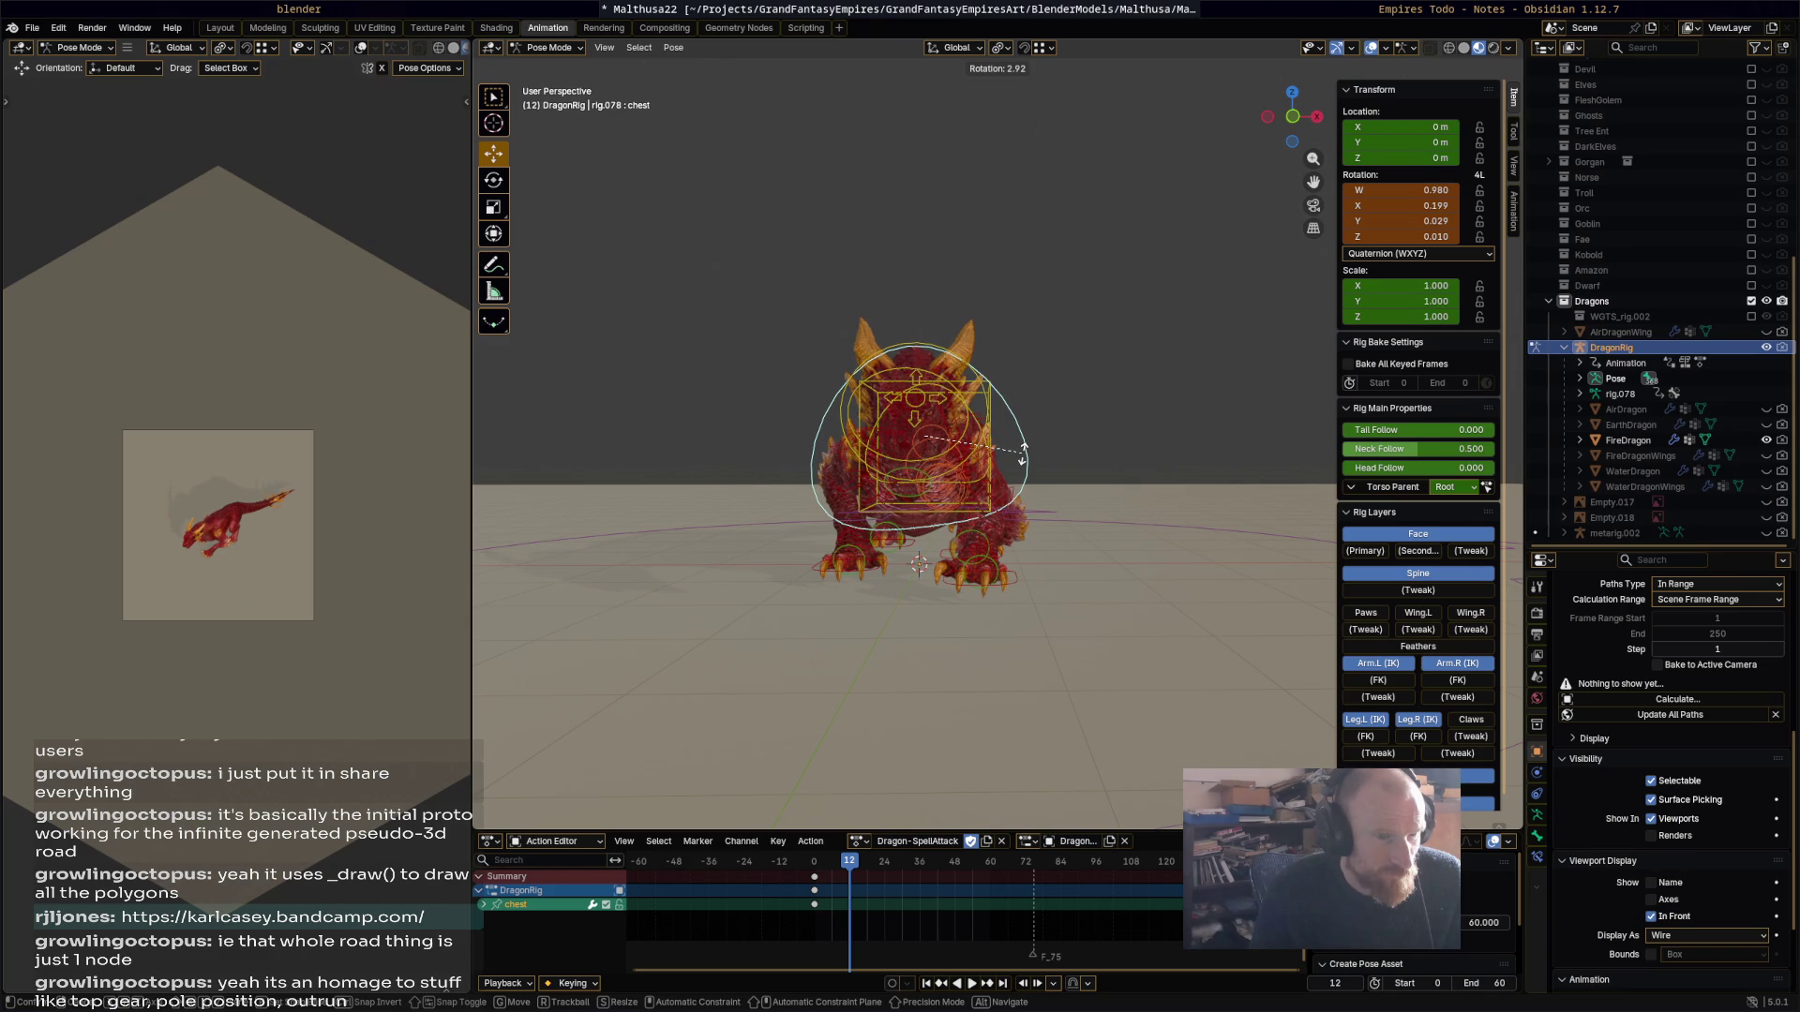
{"action": "left_click", "coordinate": [1024, 456]}
{"action": "key", "text": "a"}
{"action": "key", "text": "i"}
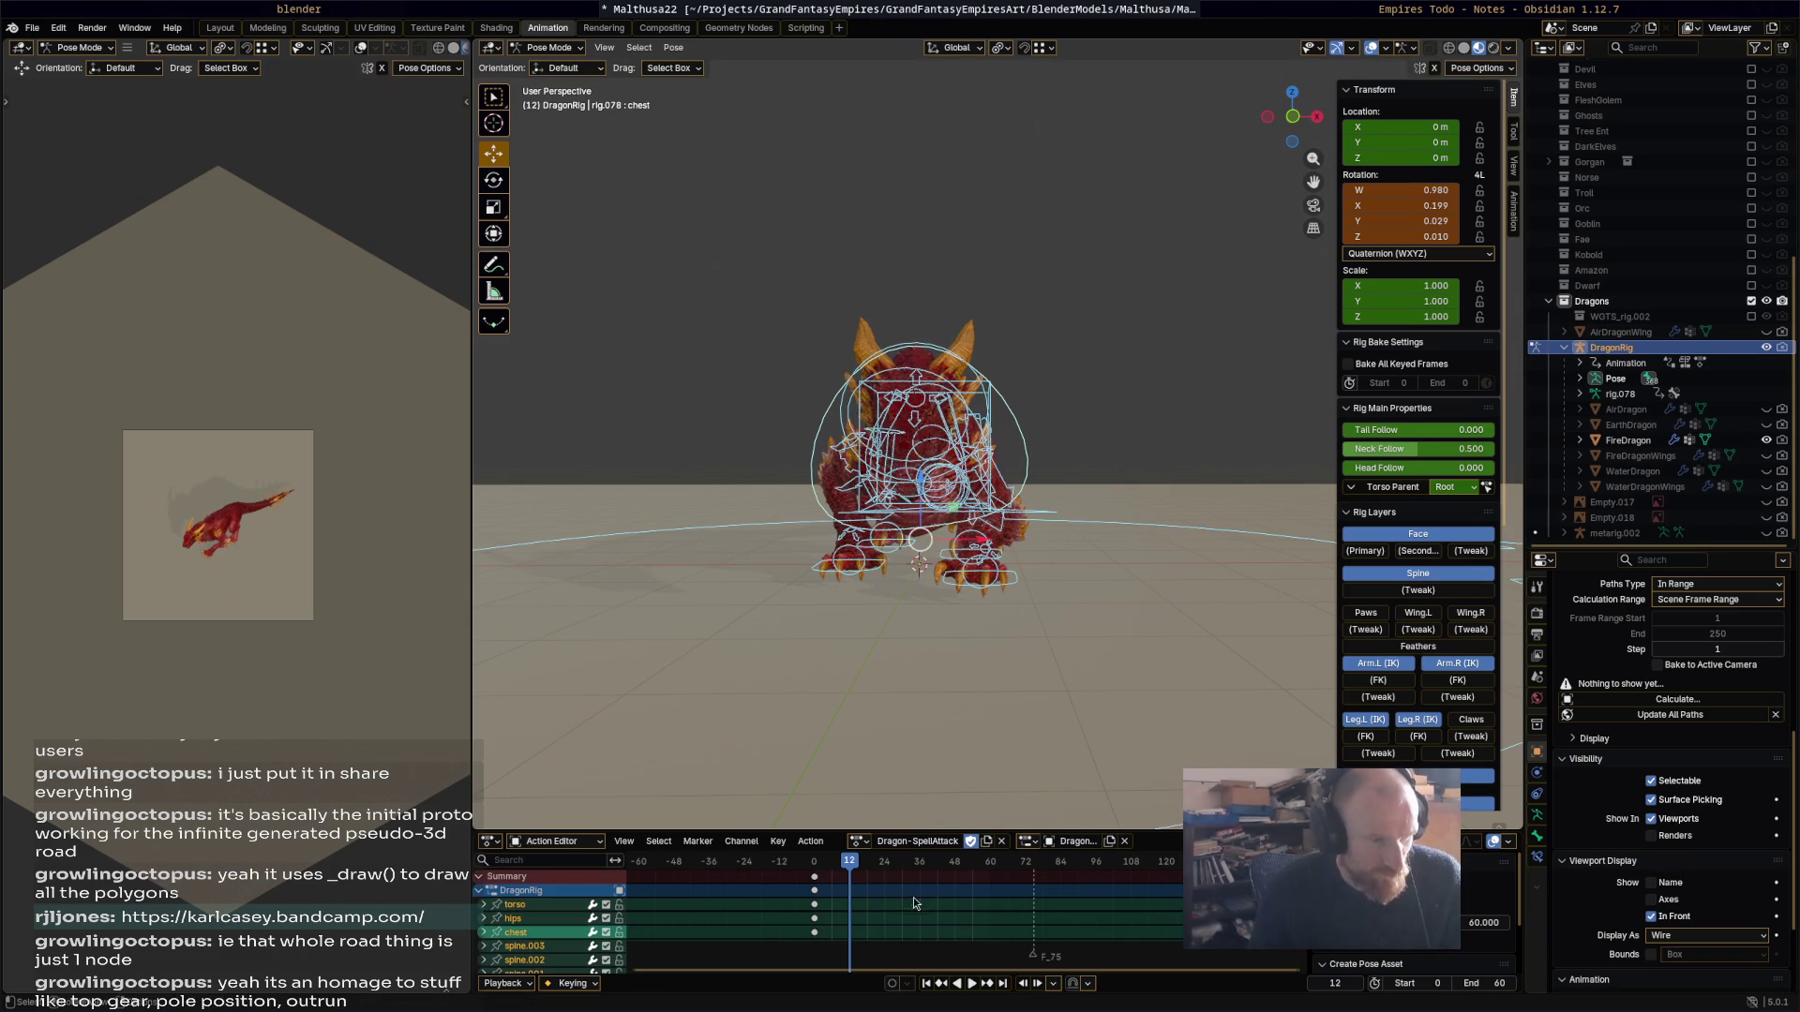
Step: Rotate the torso and adjust the chest rotation twice for the rearing pose
{"action": "mouse_move", "coordinate": [936, 656]}
{"action": "middle_mouse_down"}
{"action": "mouse_move", "coordinate": [733, 661]}
{"action": "mouse_move", "coordinate": [1090, 438]}
{"action": "middle_mouse_up"}
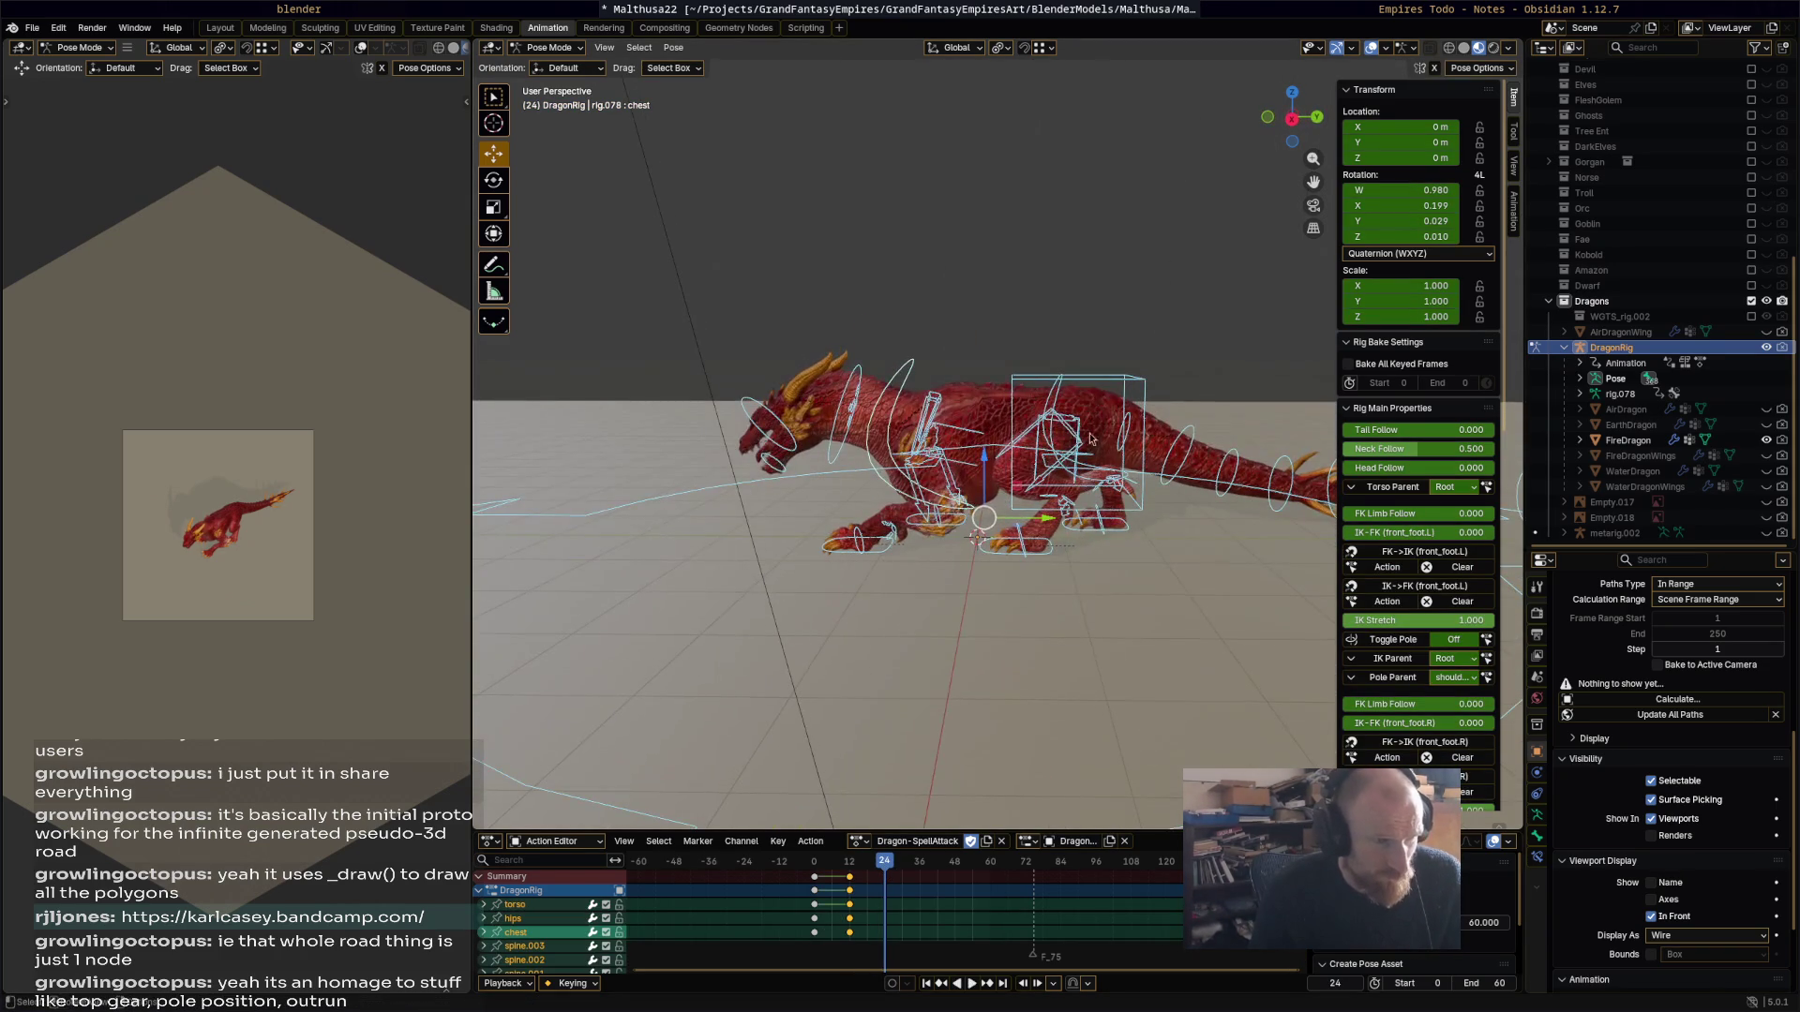
{"action": "left_click", "coordinate": [1127, 401]}
{"action": "key", "text": "r"}
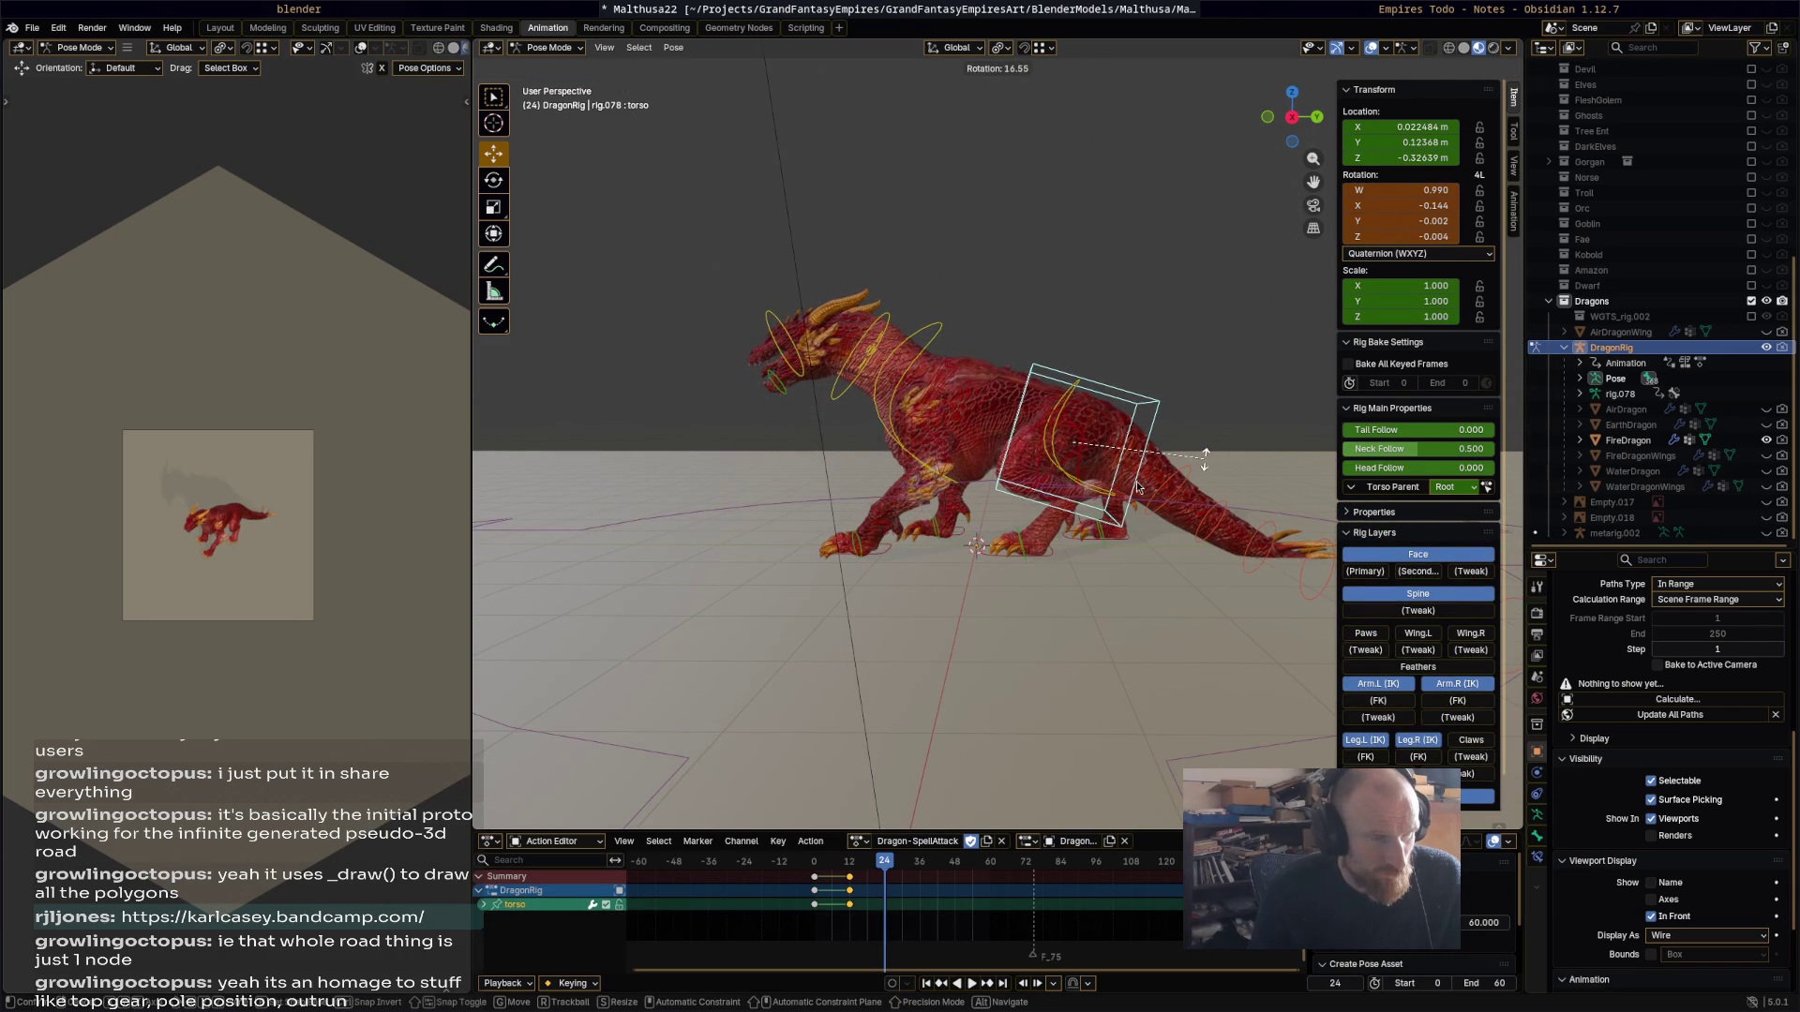
{"action": "left_click", "coordinate": [1139, 484]}
{"action": "mouse_move", "coordinate": [973, 574]}
{"action": "middle_mouse_down"}
{"action": "mouse_move", "coordinate": [767, 446]}
{"action": "mouse_move", "coordinate": [1148, 373]}
{"action": "middle_mouse_up"}
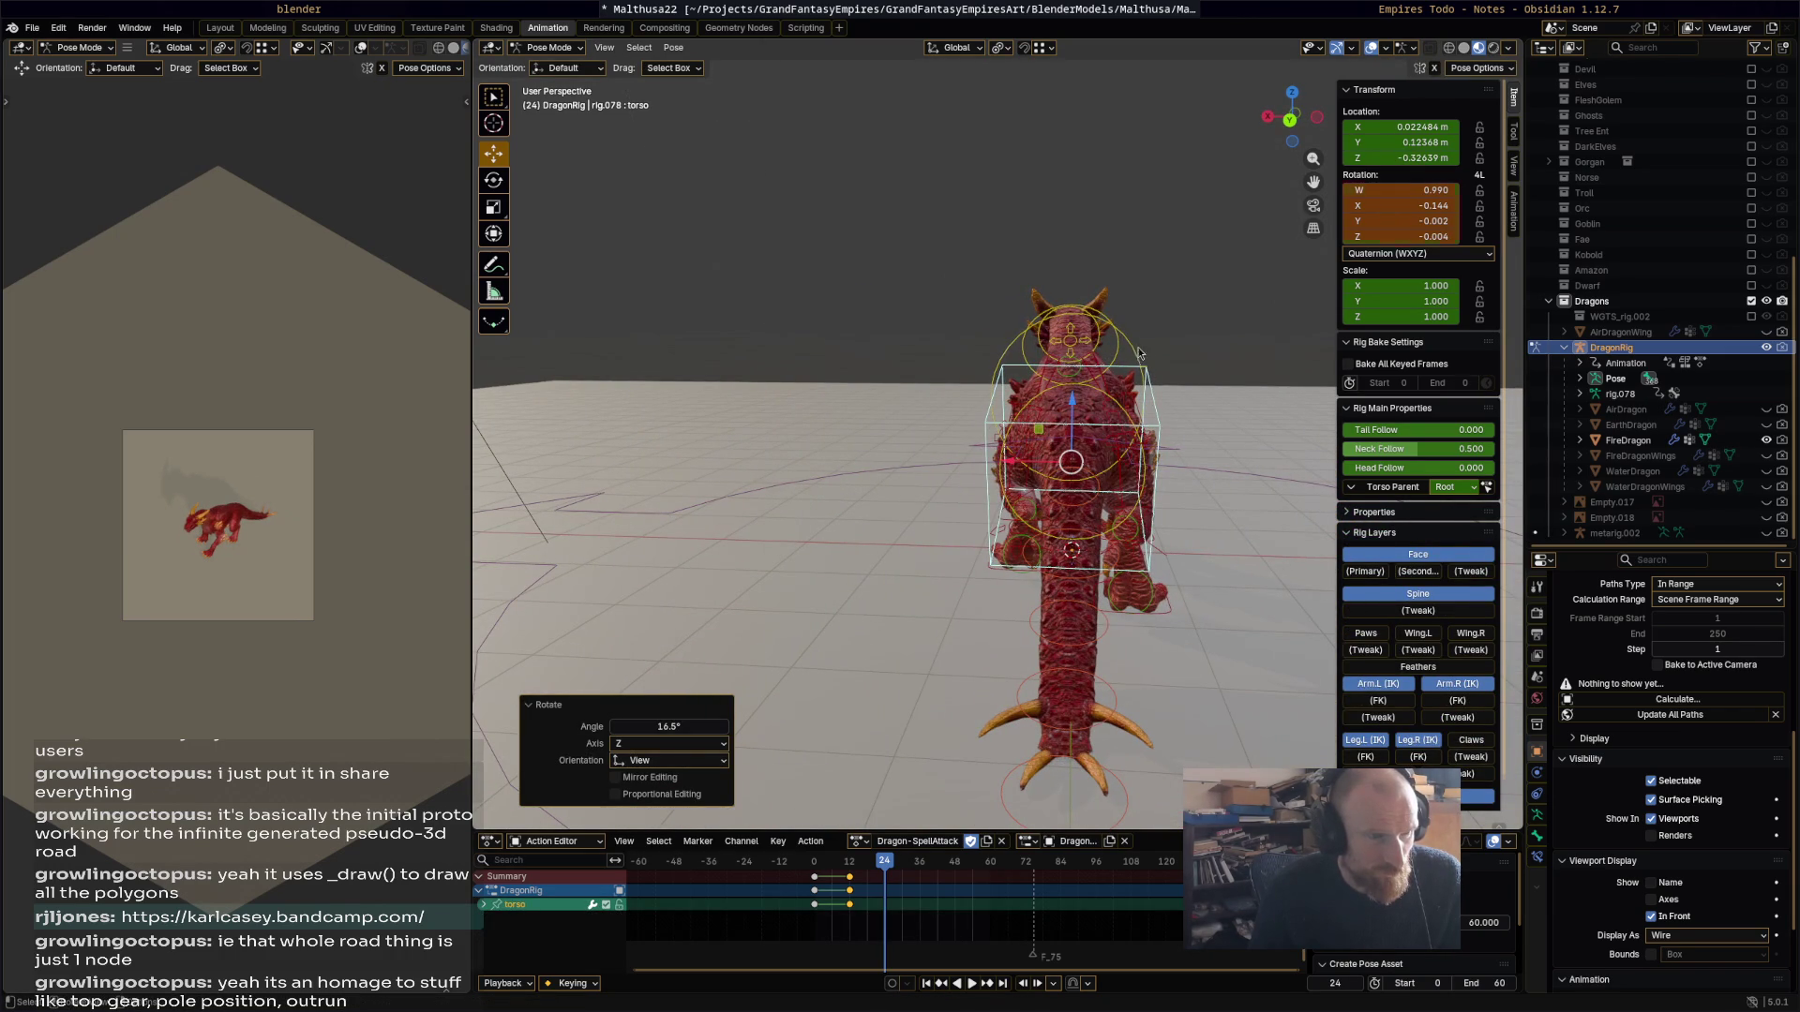
{"action": "left_click", "coordinate": [1140, 355]}
{"action": "key", "text": "r"}
{"action": "left_click", "coordinate": [1115, 325]}
{"action": "middle_click_drag", "start_coordinate": [1115, 326], "coordinate": [1163, 292]}
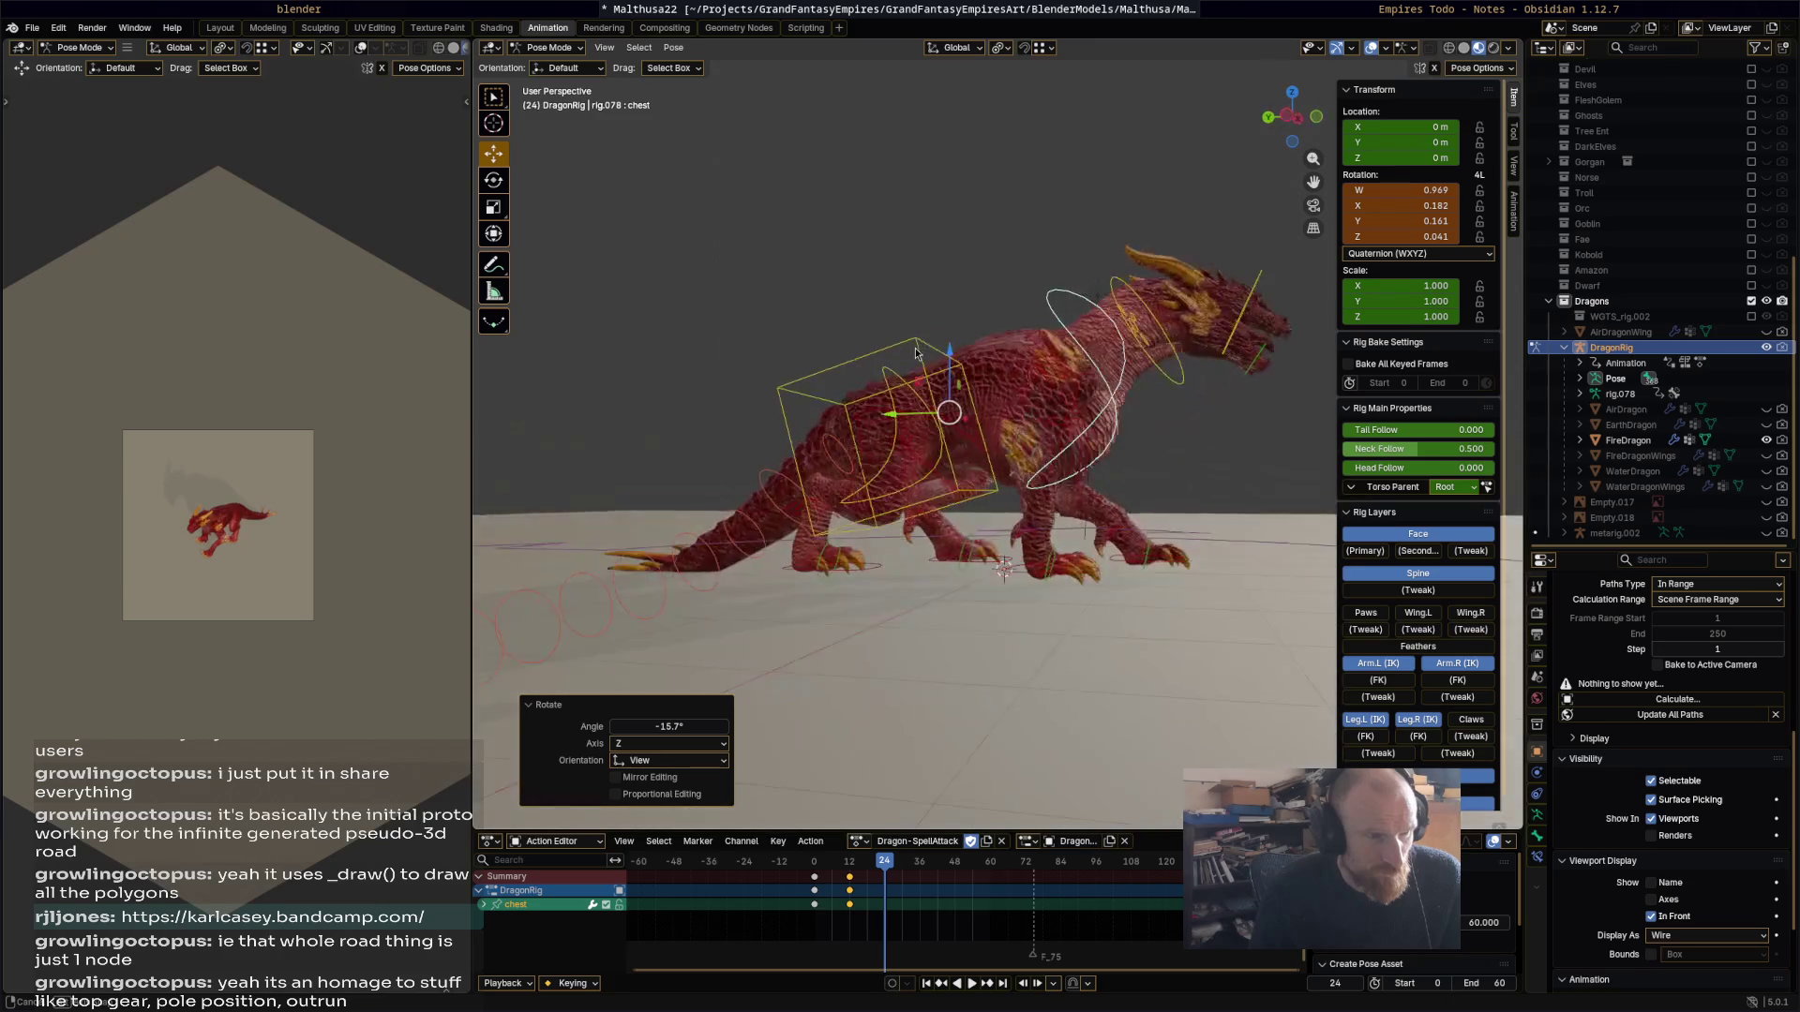
{"action": "key", "text": "r"}
{"action": "left_click", "coordinate": [1045, 618]}
Step: Rotate the head control about 31.3°, then select all bones and play the animation preview
{"action": "left_click", "coordinate": [1036, 586]}
{"action": "mouse_move", "coordinate": [1041, 603]}
{"action": "middle_mouse_down"}
{"action": "mouse_move", "coordinate": [947, 603]}
{"action": "mouse_move", "coordinate": [1064, 620]}
{"action": "middle_mouse_up"}
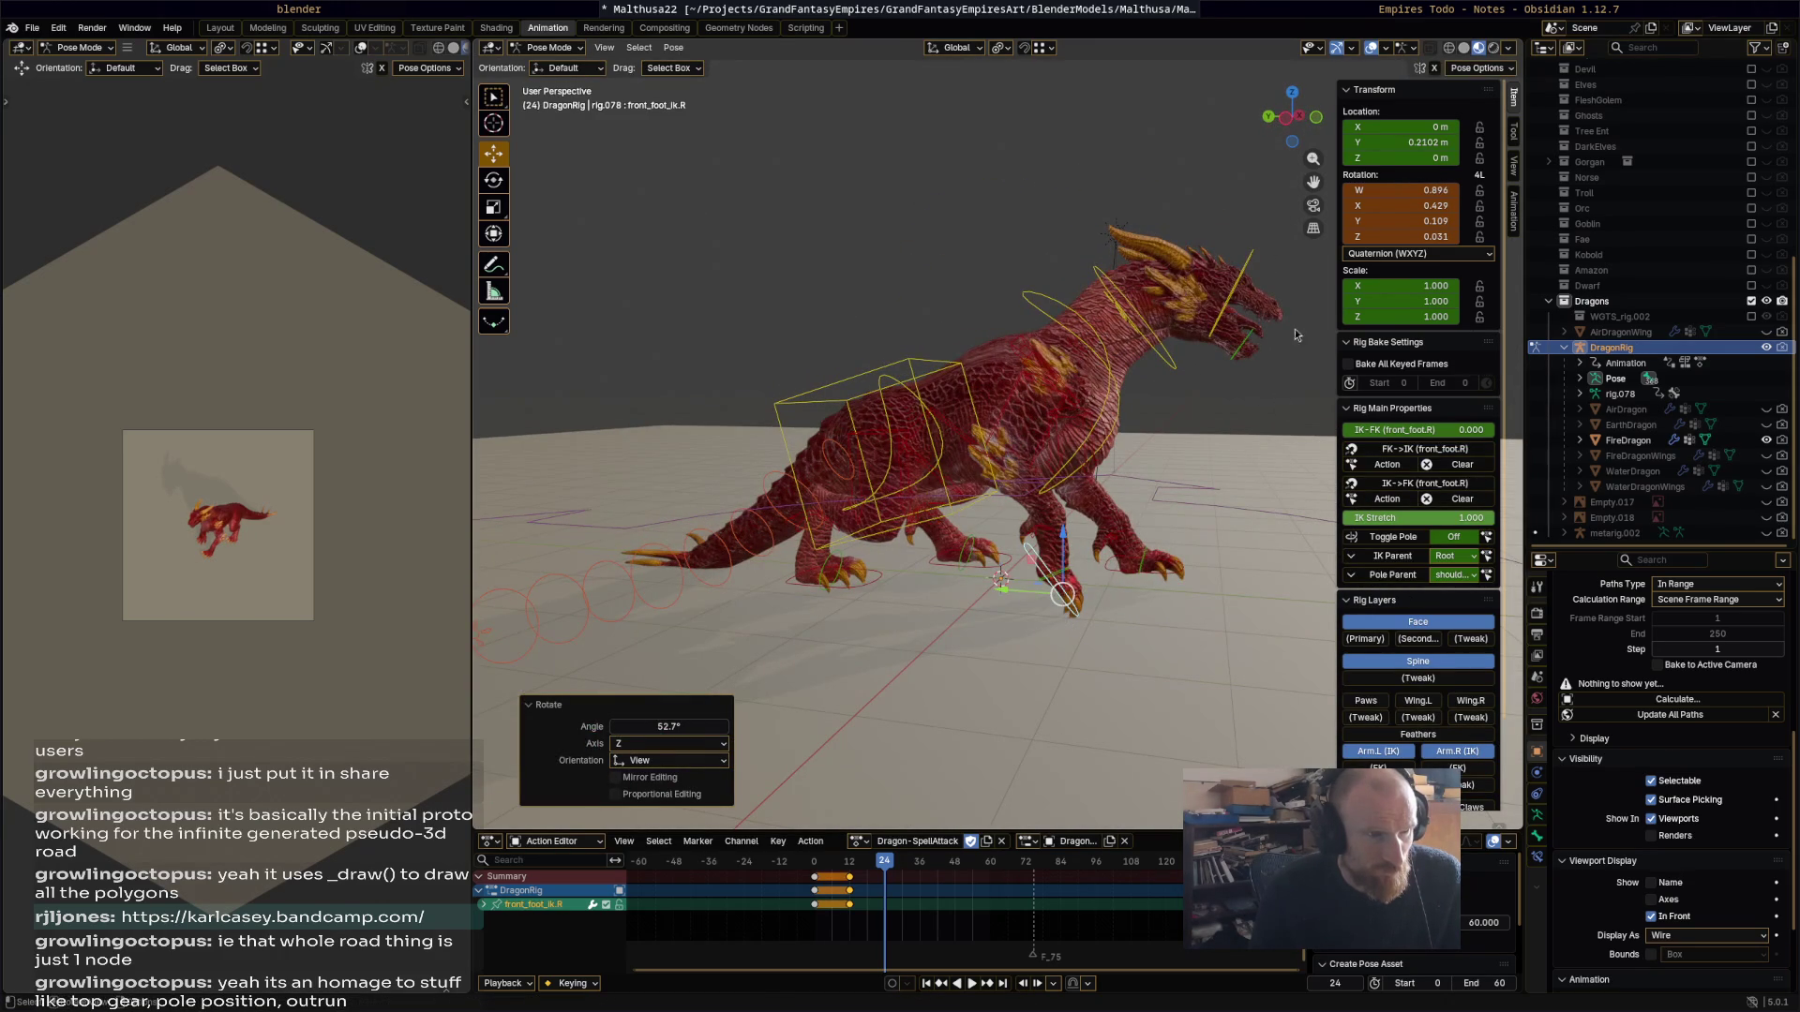
{"action": "left_click", "coordinate": [1254, 322]}
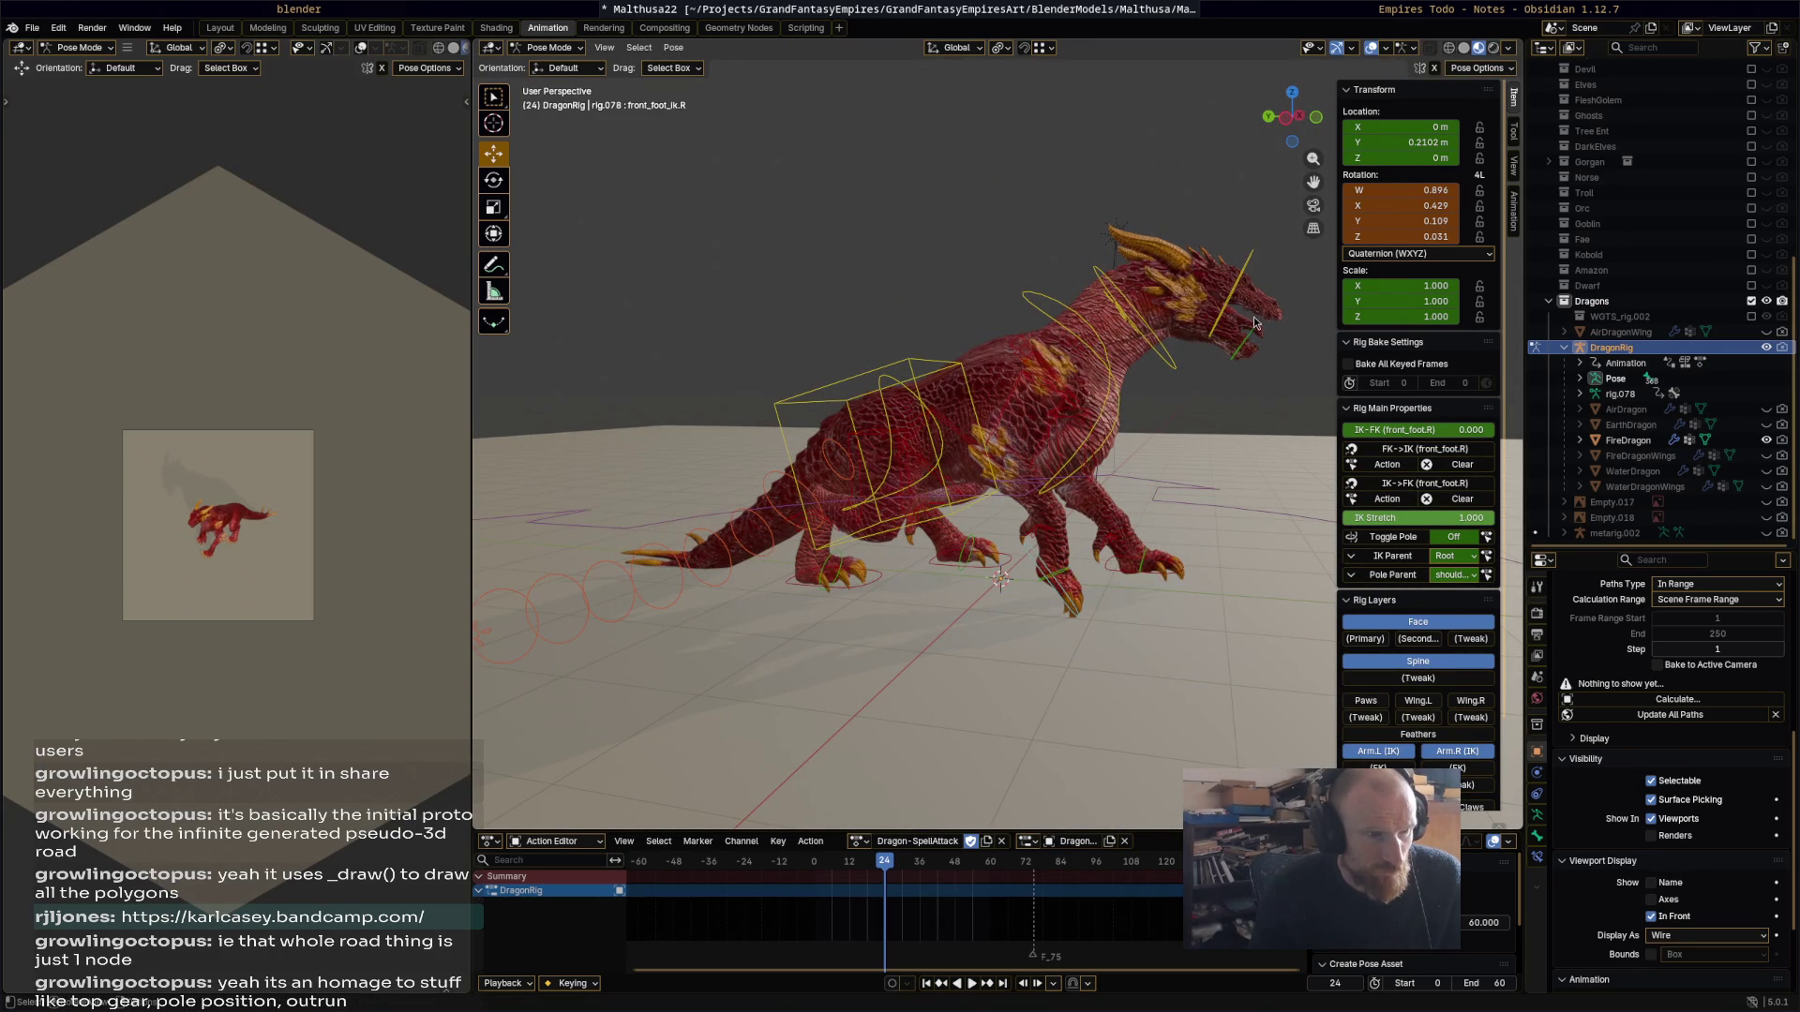
{"action": "left_click", "coordinate": [1248, 263]}
{"action": "key", "text": "r"}
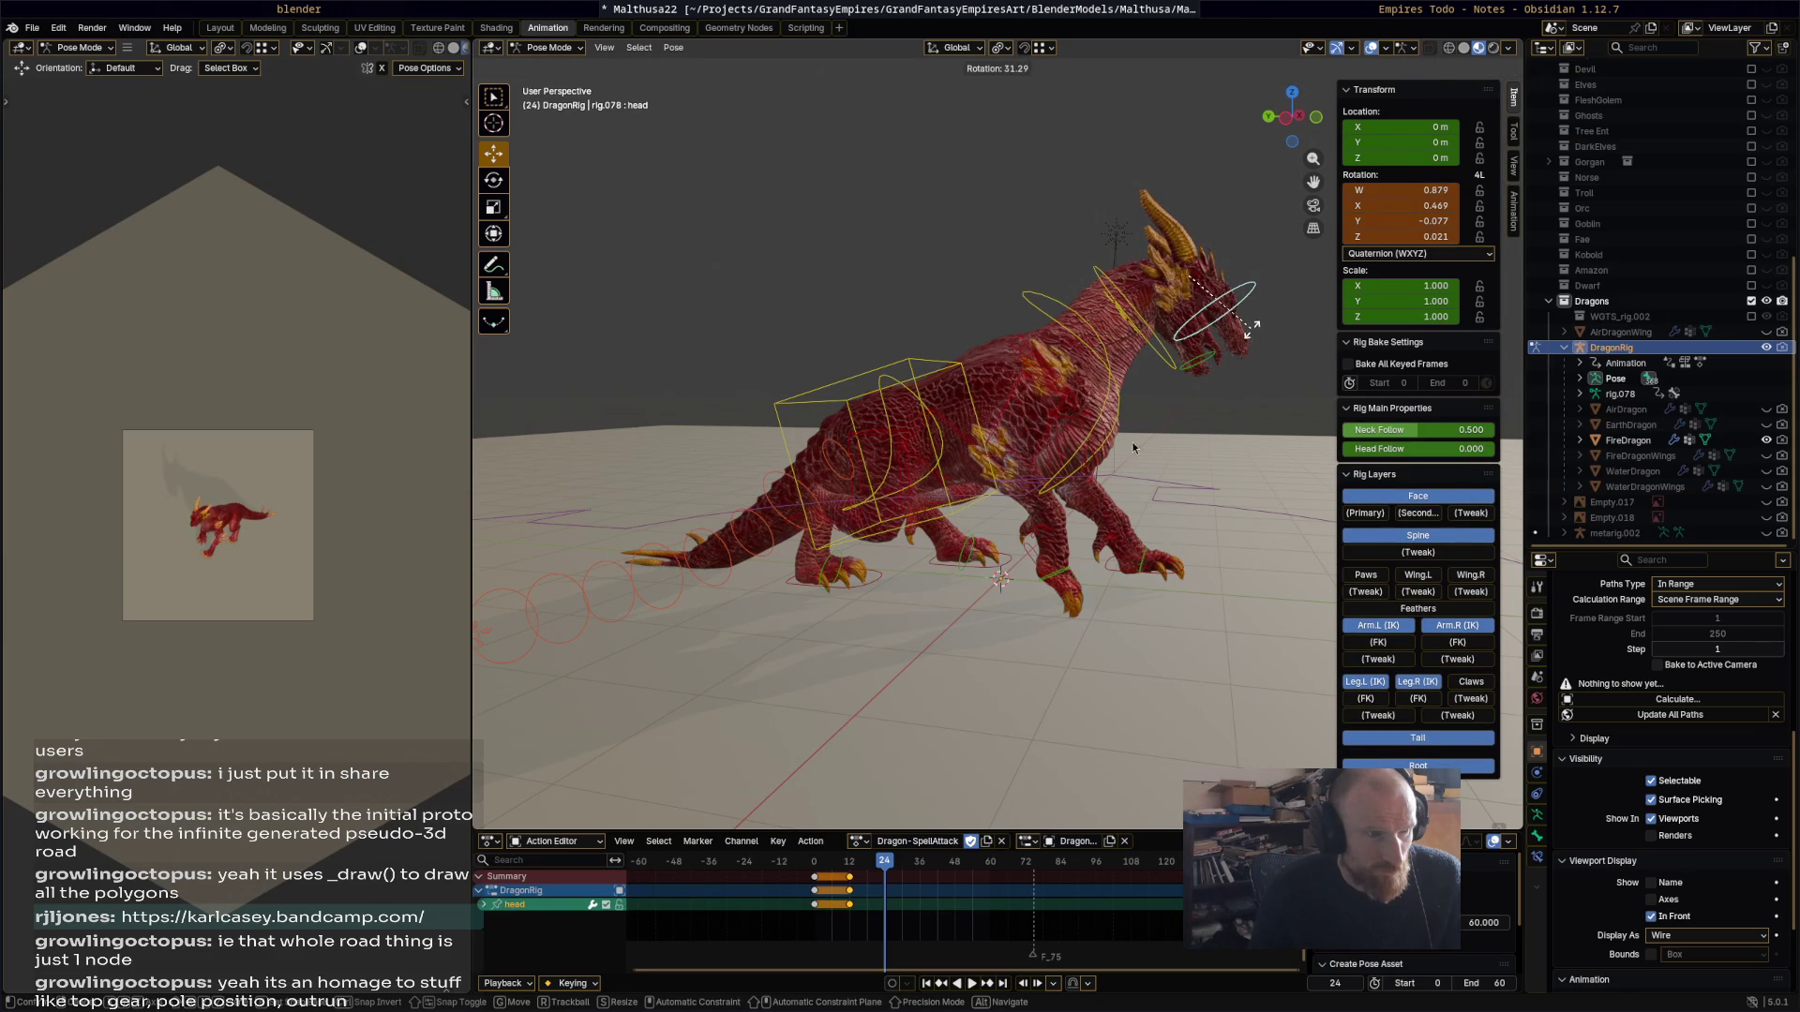
{"action": "left_click", "coordinate": [1140, 443]}
{"action": "middle_click_drag", "start_coordinate": [1083, 502], "coordinate": [1114, 487]}
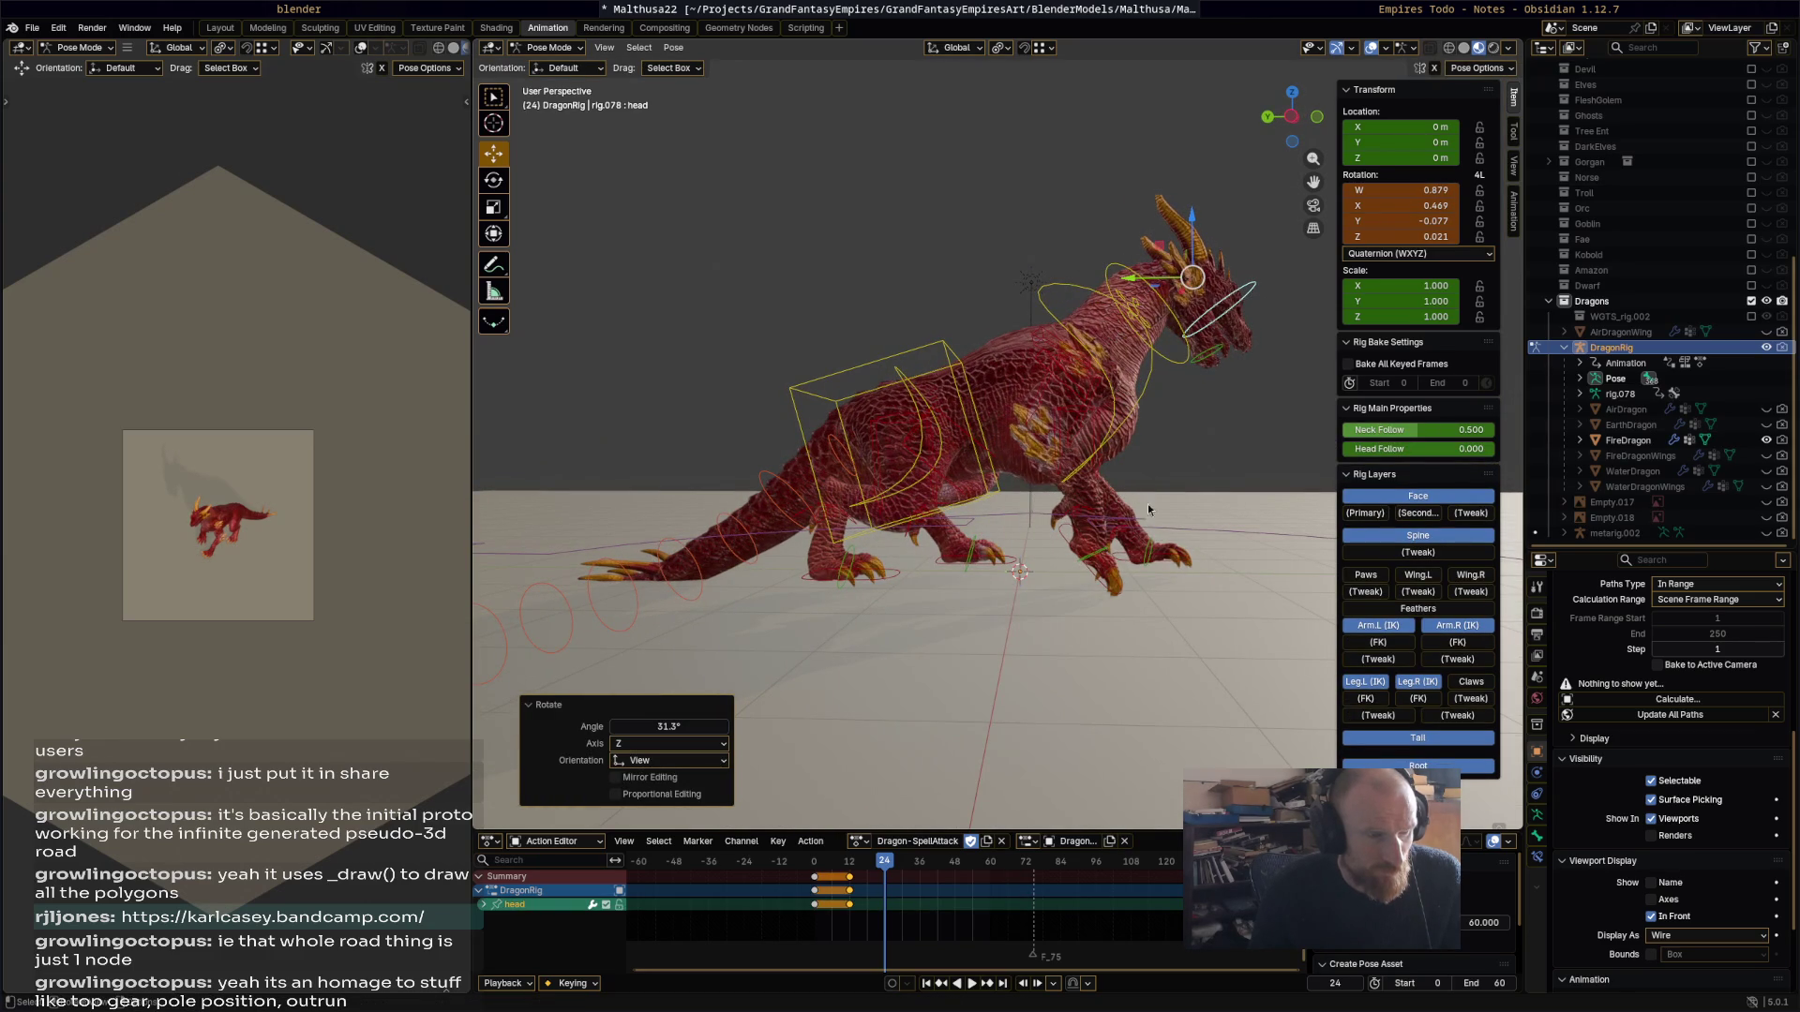
{"action": "key", "text": "a"}
{"action": "key", "text": "space"}
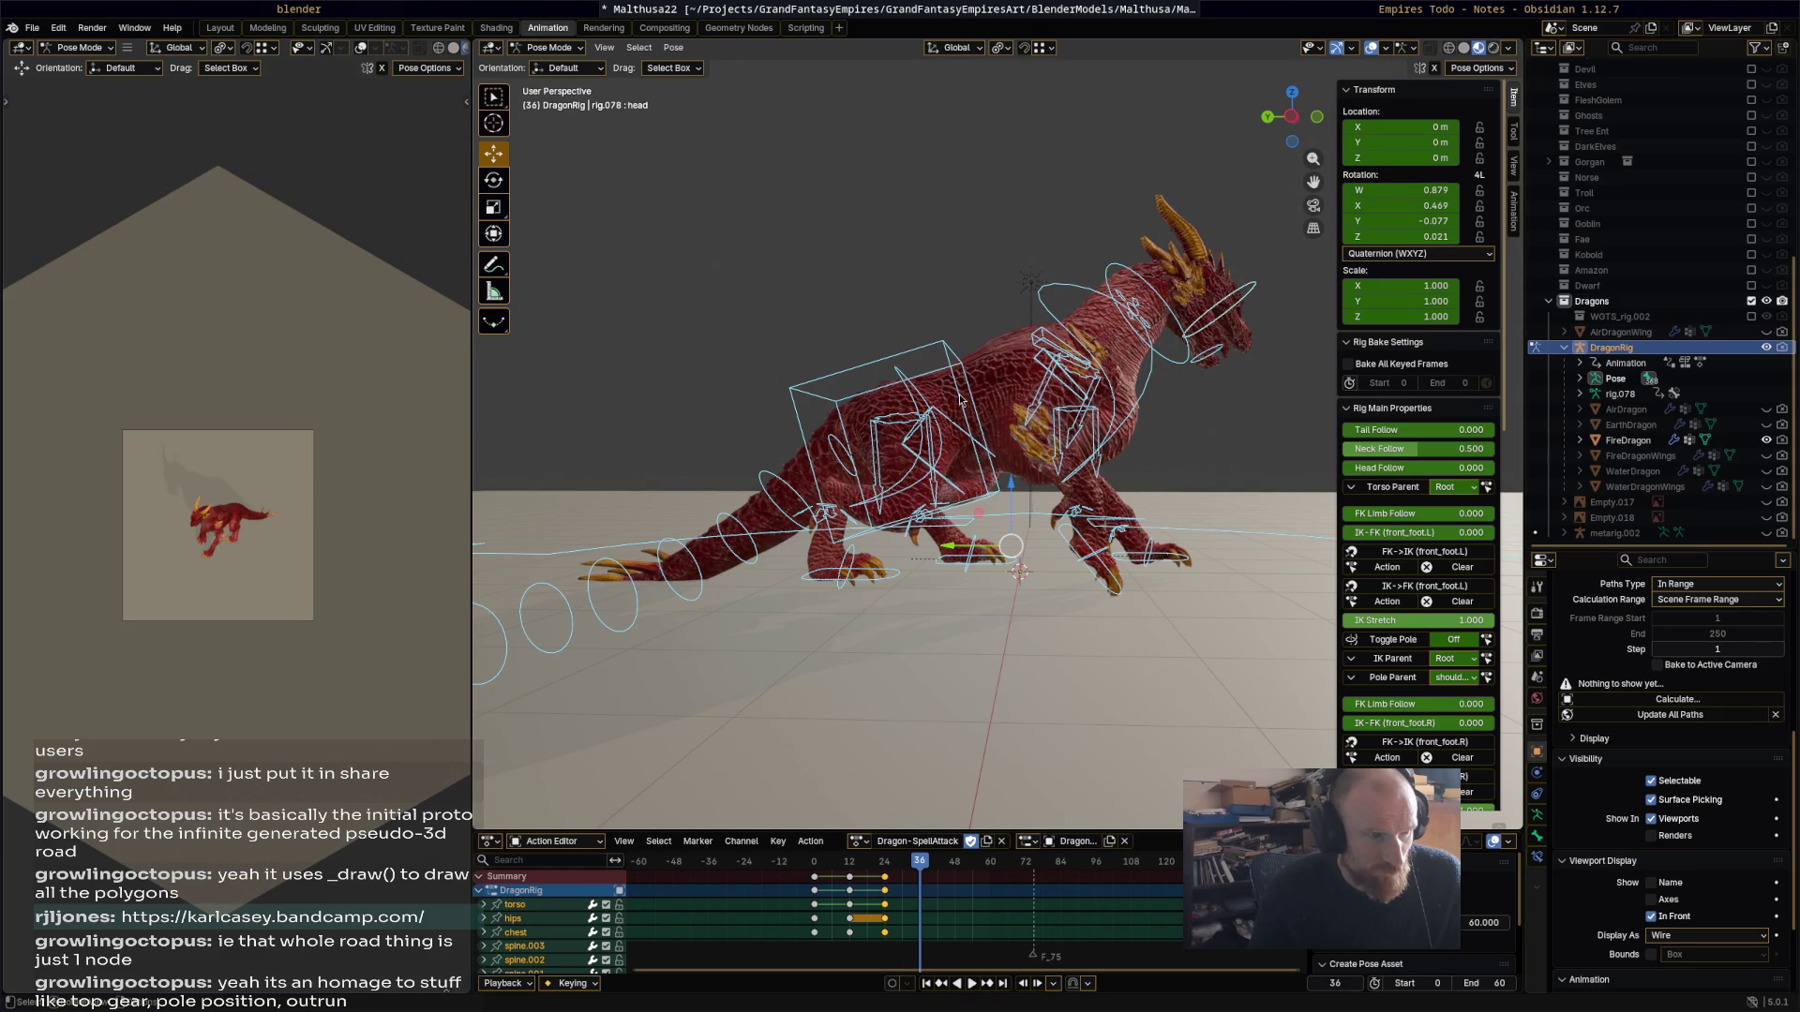
Step: Move the torso, rotate the right thigh, and turn the hips 21.9°
{"action": "left_click", "coordinate": [956, 440]}
{"action": "key", "text": "g"}
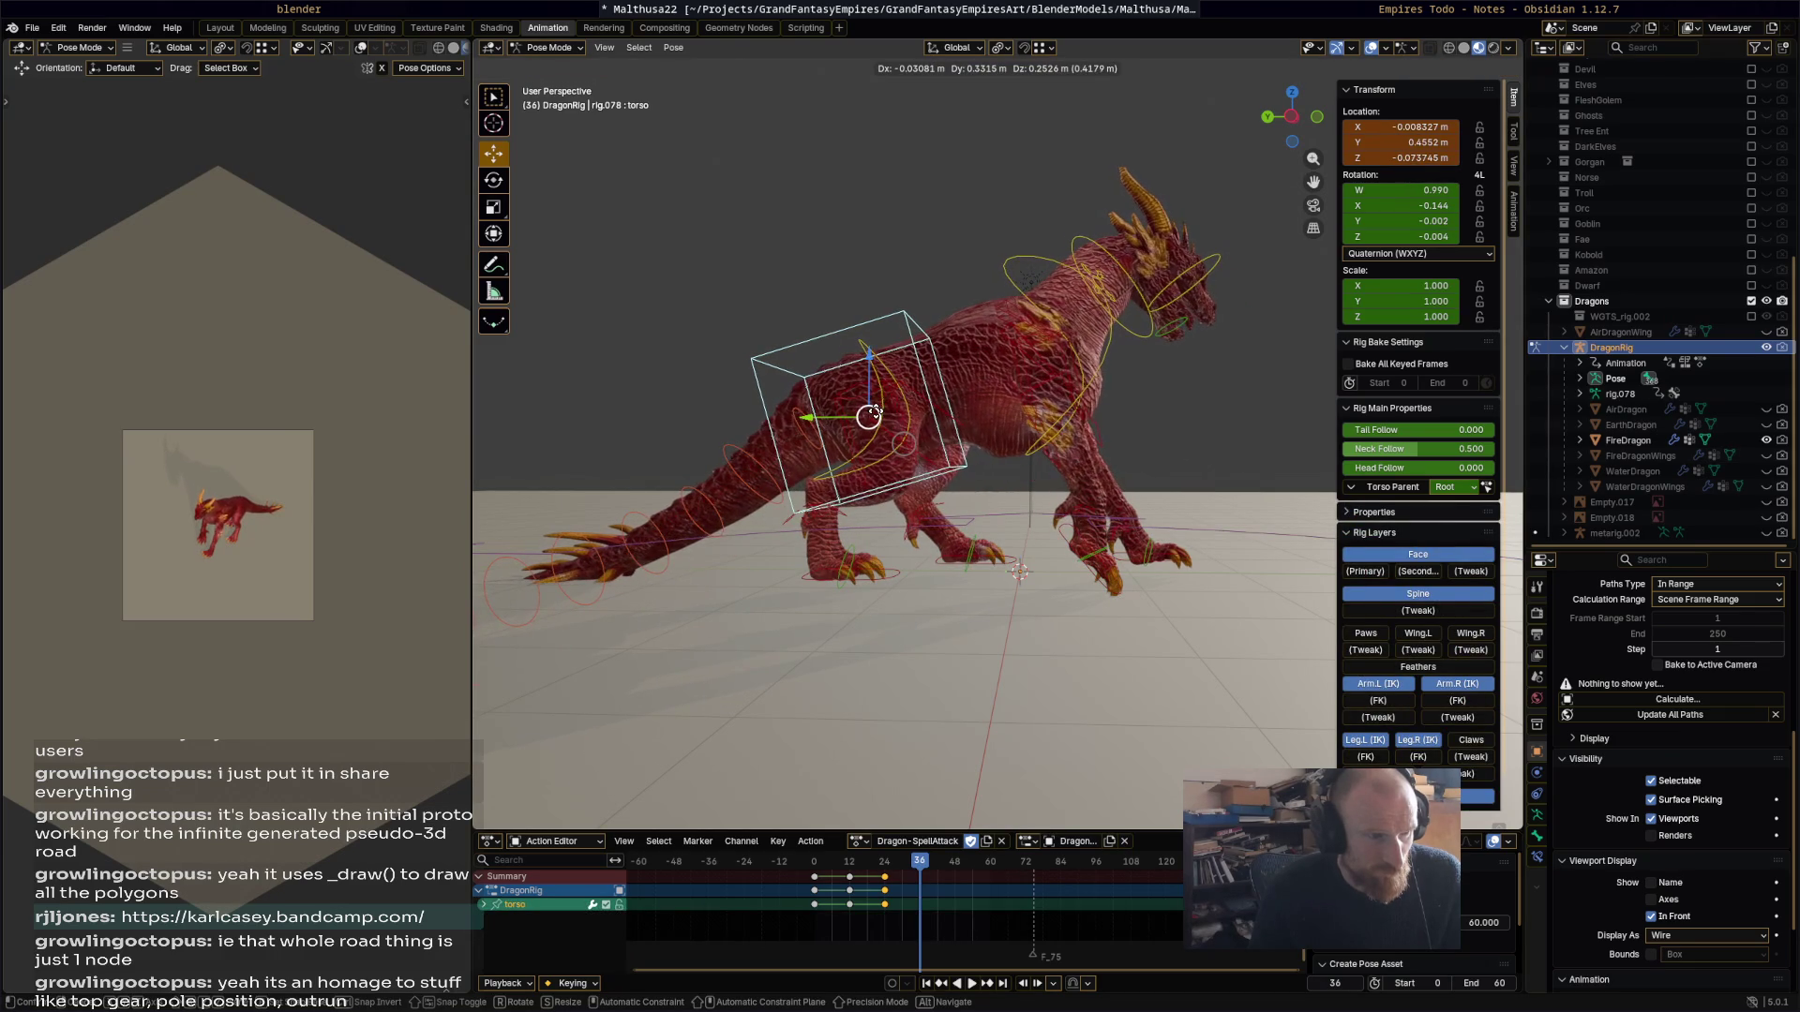
{"action": "left_click", "coordinate": [877, 418]}
{"action": "left_click", "coordinate": [879, 389]}
{"action": "key", "text": "r"}
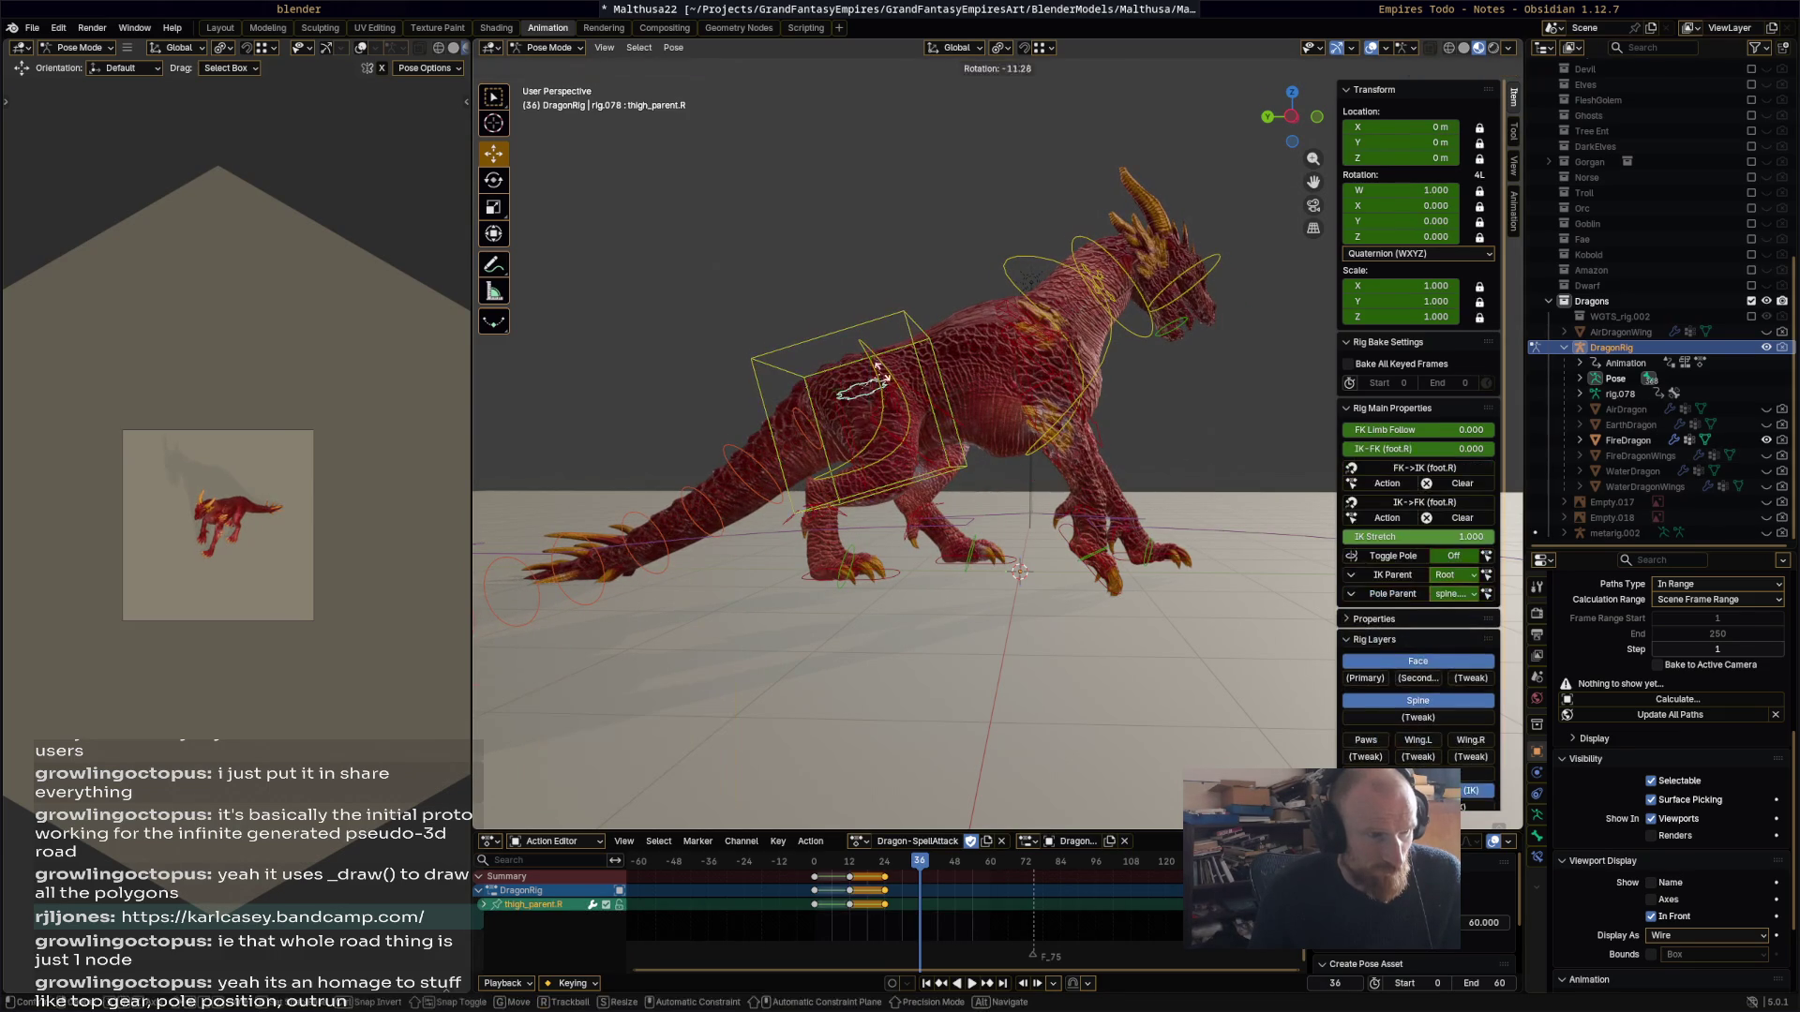
{"action": "left_click", "coordinate": [872, 367]}
{"action": "left_click", "coordinate": [873, 366]}
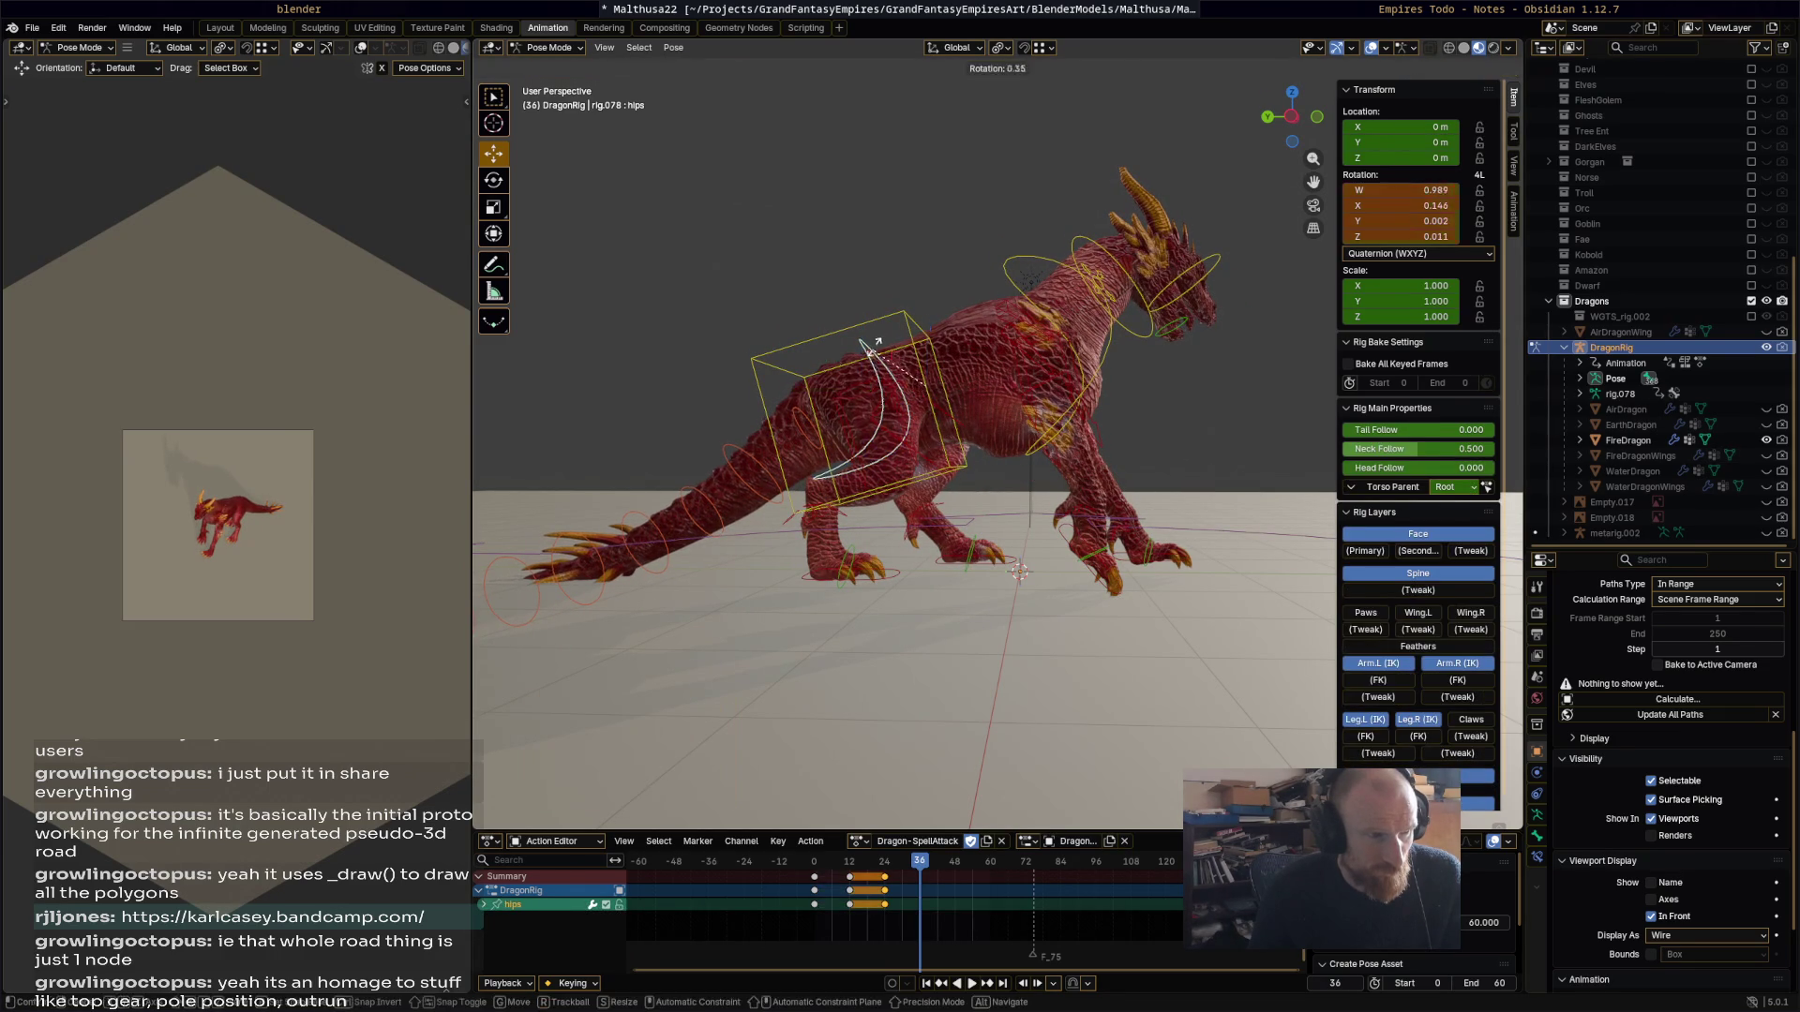
{"action": "key", "text": "r"}
{"action": "left_click", "coordinate": [1062, 359]}
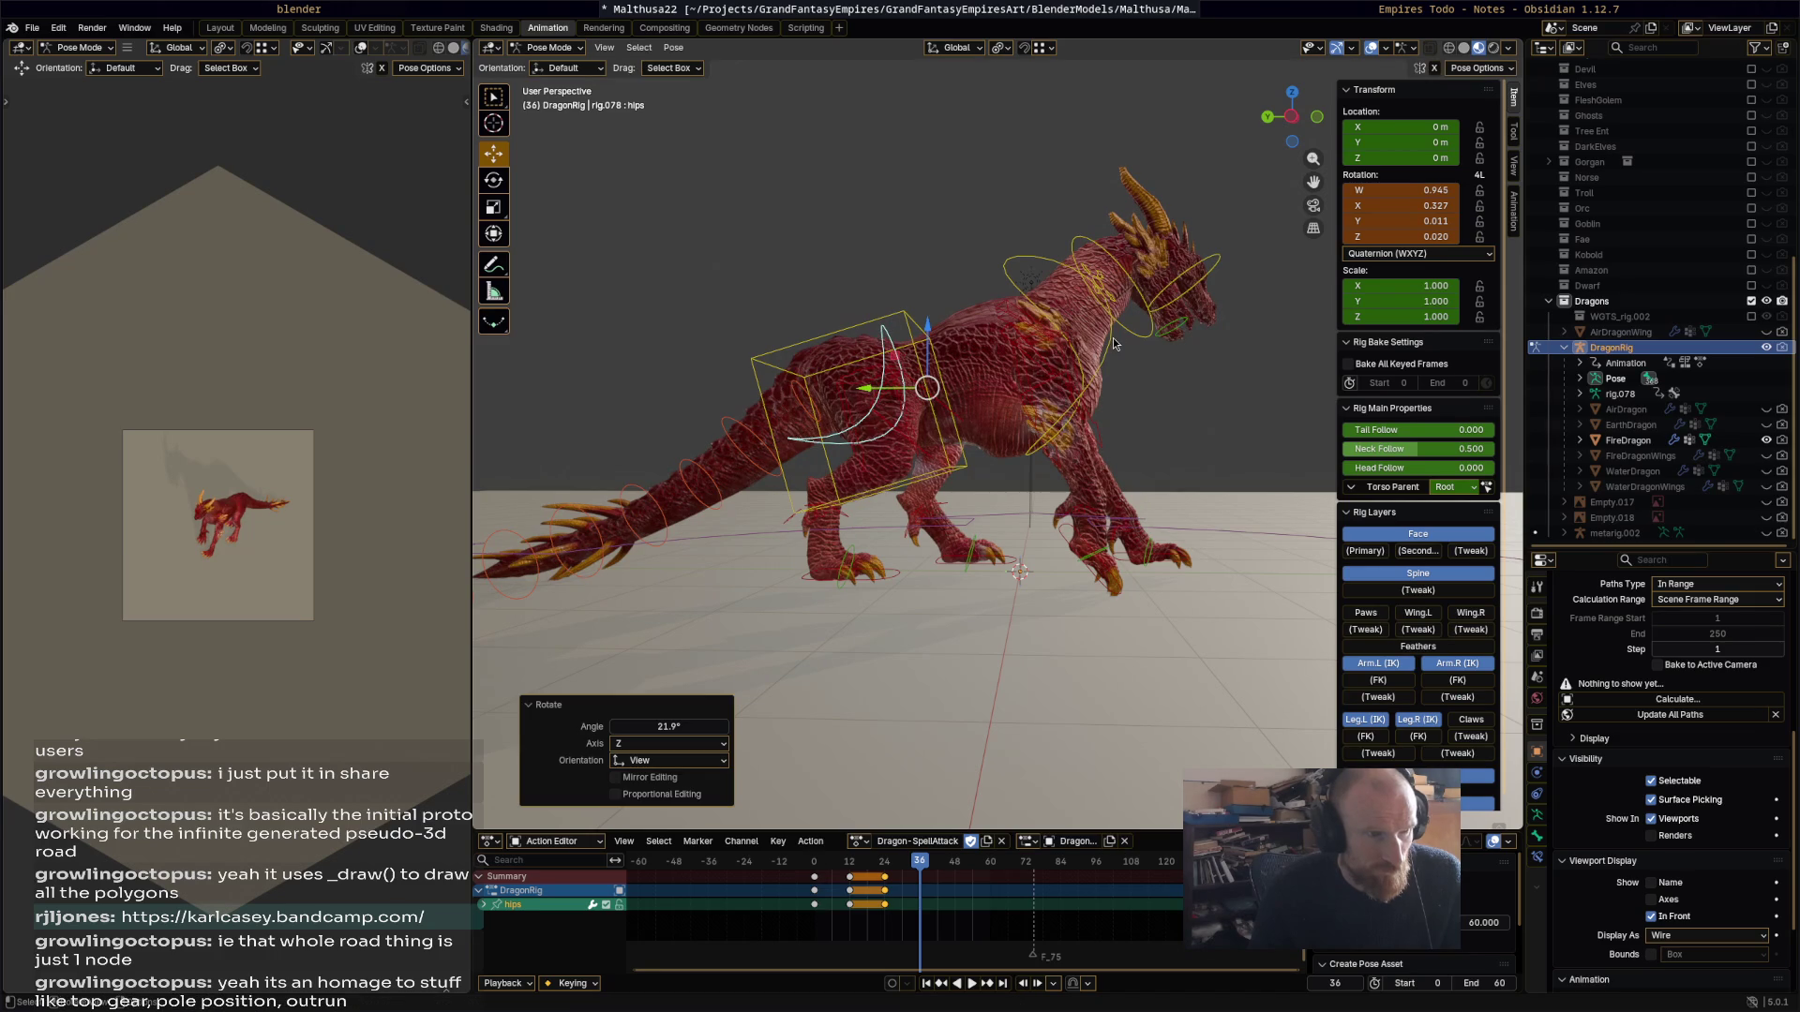
Step: Rotate the chest in several passes, ending with a 15.4° turn
{"action": "left_click", "coordinate": [1114, 343]}
{"action": "key", "text": "r"}
{"action": "left_click", "coordinate": [1029, 403]}
{"action": "mouse_move", "coordinate": [1030, 403]}
{"action": "middle_mouse_down"}
{"action": "mouse_move", "coordinate": [992, 388]}
{"action": "mouse_move", "coordinate": [1138, 418]}
{"action": "mouse_move", "coordinate": [1205, 559]}
{"action": "mouse_move", "coordinate": [1275, 510]}
{"action": "mouse_move", "coordinate": [991, 330]}
{"action": "mouse_move", "coordinate": [1125, 276]}
{"action": "middle_mouse_up"}
{"action": "key", "text": "r"}
{"action": "left_click", "coordinate": [989, 361]}
{"action": "key", "text": "r"}
{"action": "left_click", "coordinate": [1189, 509]}
Step: Turn the neck and the head controls
{"action": "left_click", "coordinate": [1125, 276]}
{"action": "key", "text": "r"}
{"action": "left_click", "coordinate": [1201, 249]}
{"action": "left_click", "coordinate": [1193, 245]}
{"action": "key", "text": "r"}
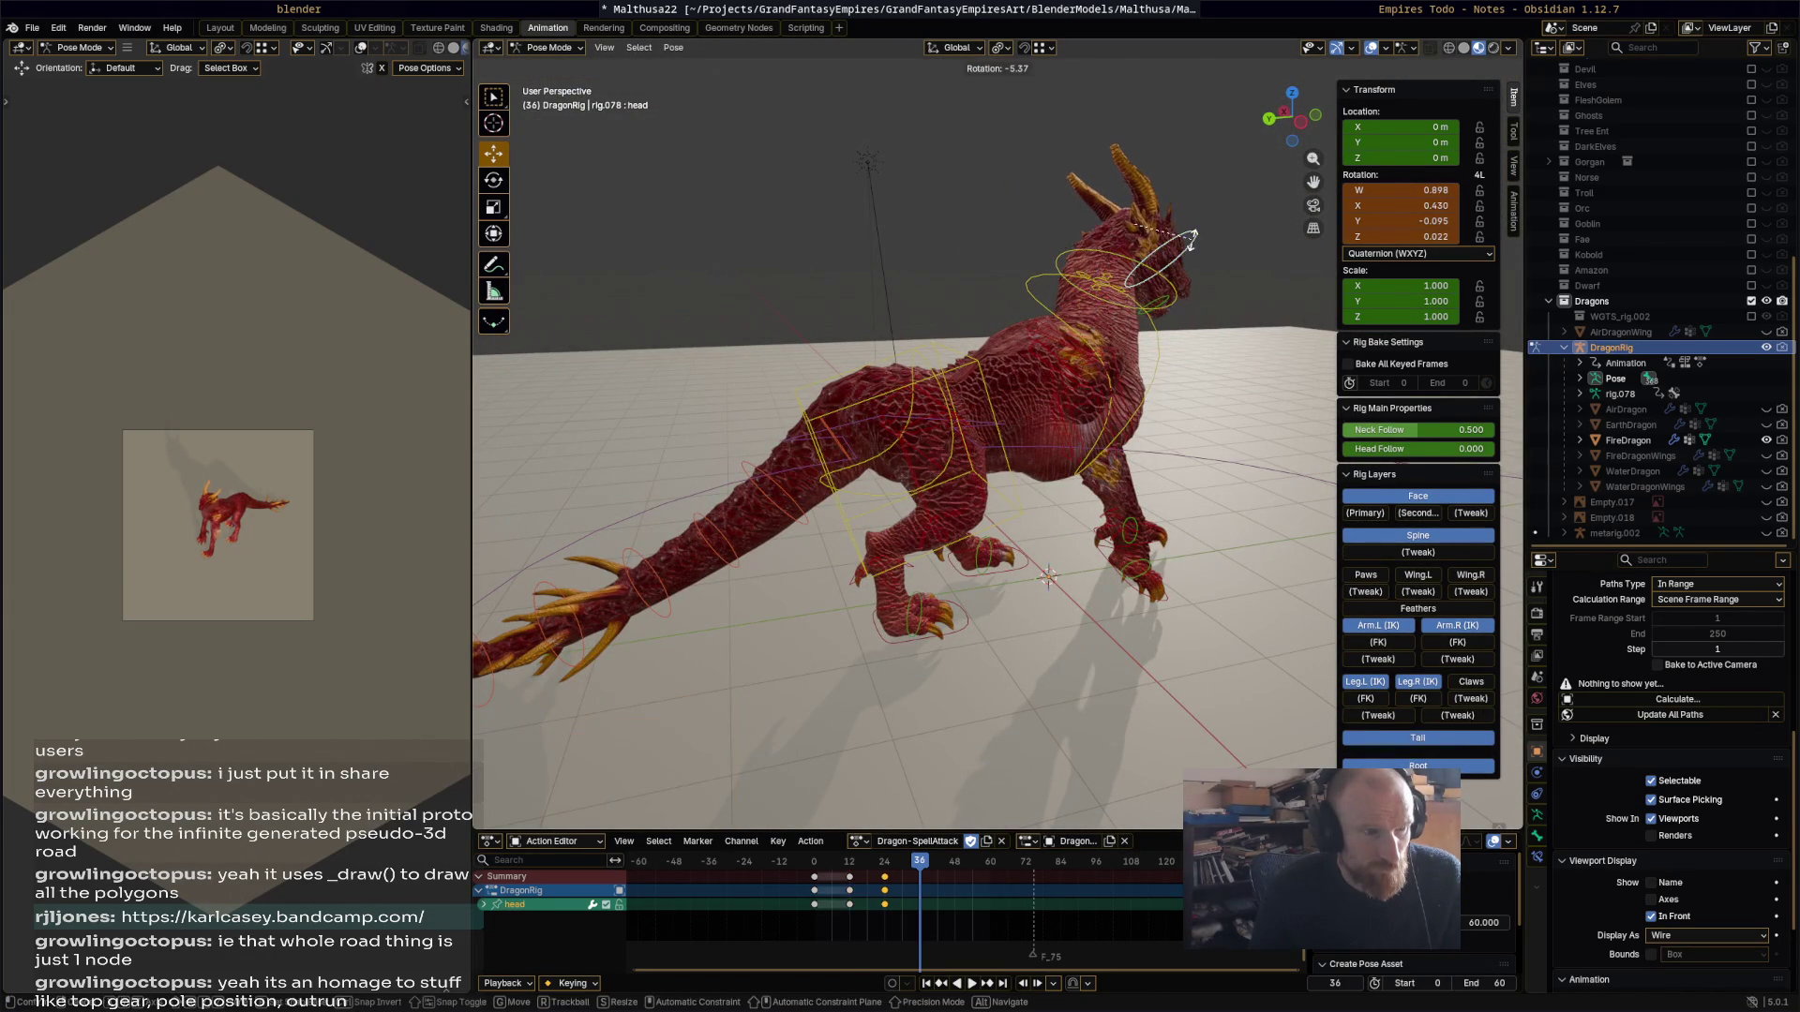
{"action": "left_click", "coordinate": [1234, 446]}
Step: Raise the right front foot IK control about 0.9 m and rotate it
{"action": "middle_click_drag", "start_coordinate": [1162, 595], "coordinate": [1110, 579]}
{"action": "left_click", "coordinate": [1111, 579]}
{"action": "key", "text": "g"}
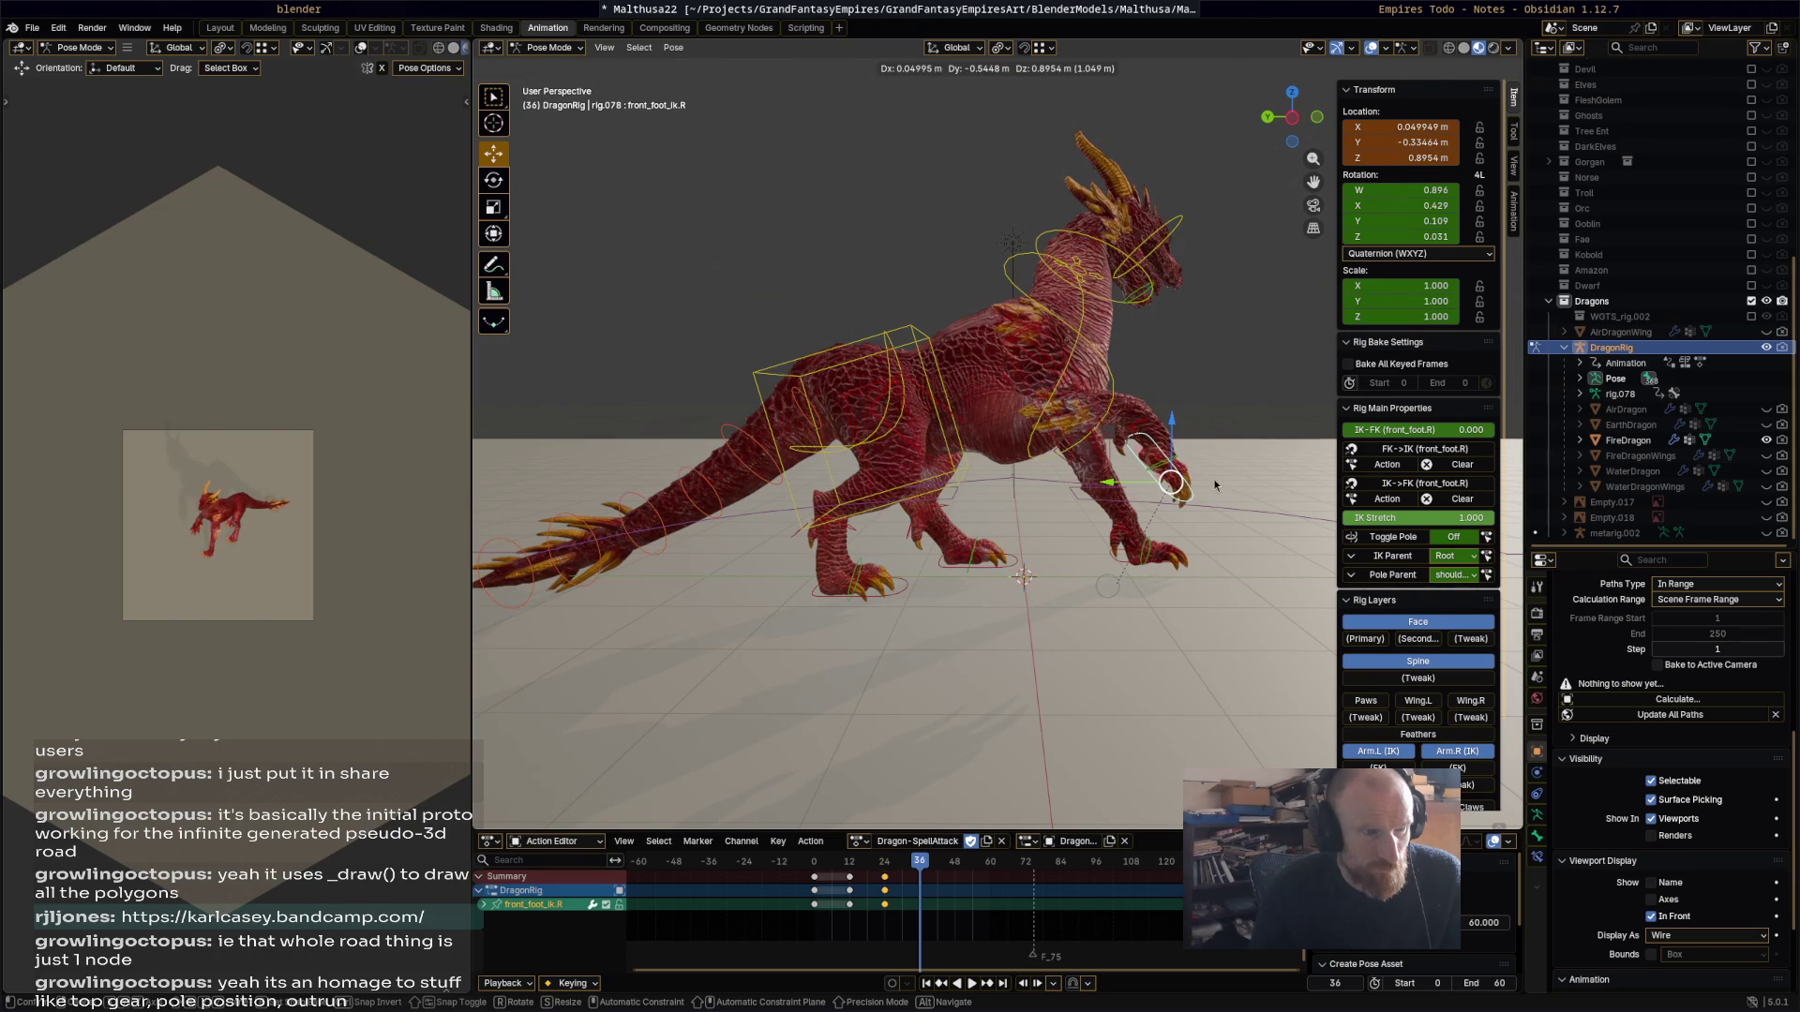
{"action": "left_click", "coordinate": [1213, 480]}
{"action": "key", "text": "r"}
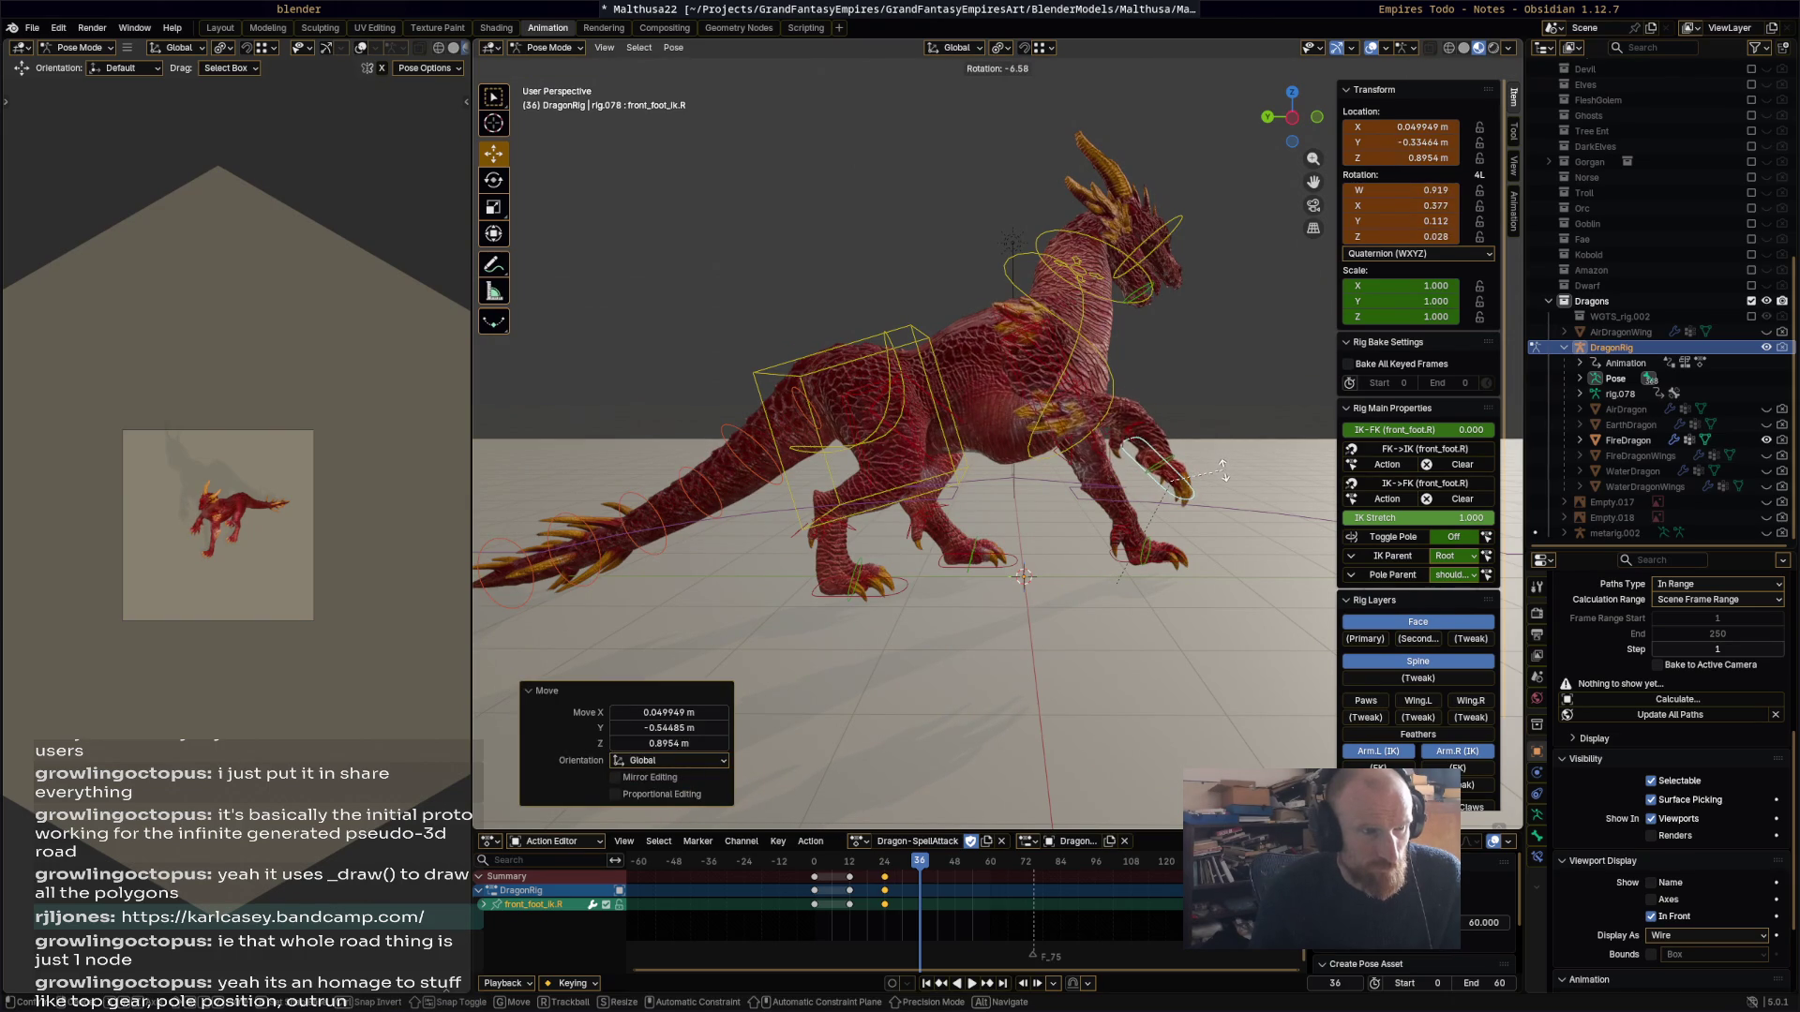
{"action": "left_click", "coordinate": [1220, 476]}
{"action": "middle_click_drag", "start_coordinate": [1221, 476], "coordinate": [1202, 638]}
Step: Rotate and key the hips at frame 38, then rotate them 3.92° at frame 50
{"action": "left_click", "coordinate": [1202, 638]}
{"action": "key", "text": "Right"}
{"action": "key", "text": "Right"}
{"action": "key", "text": "r"}
{"action": "left_click", "coordinate": [1194, 649]}
{"action": "key", "text": "i"}
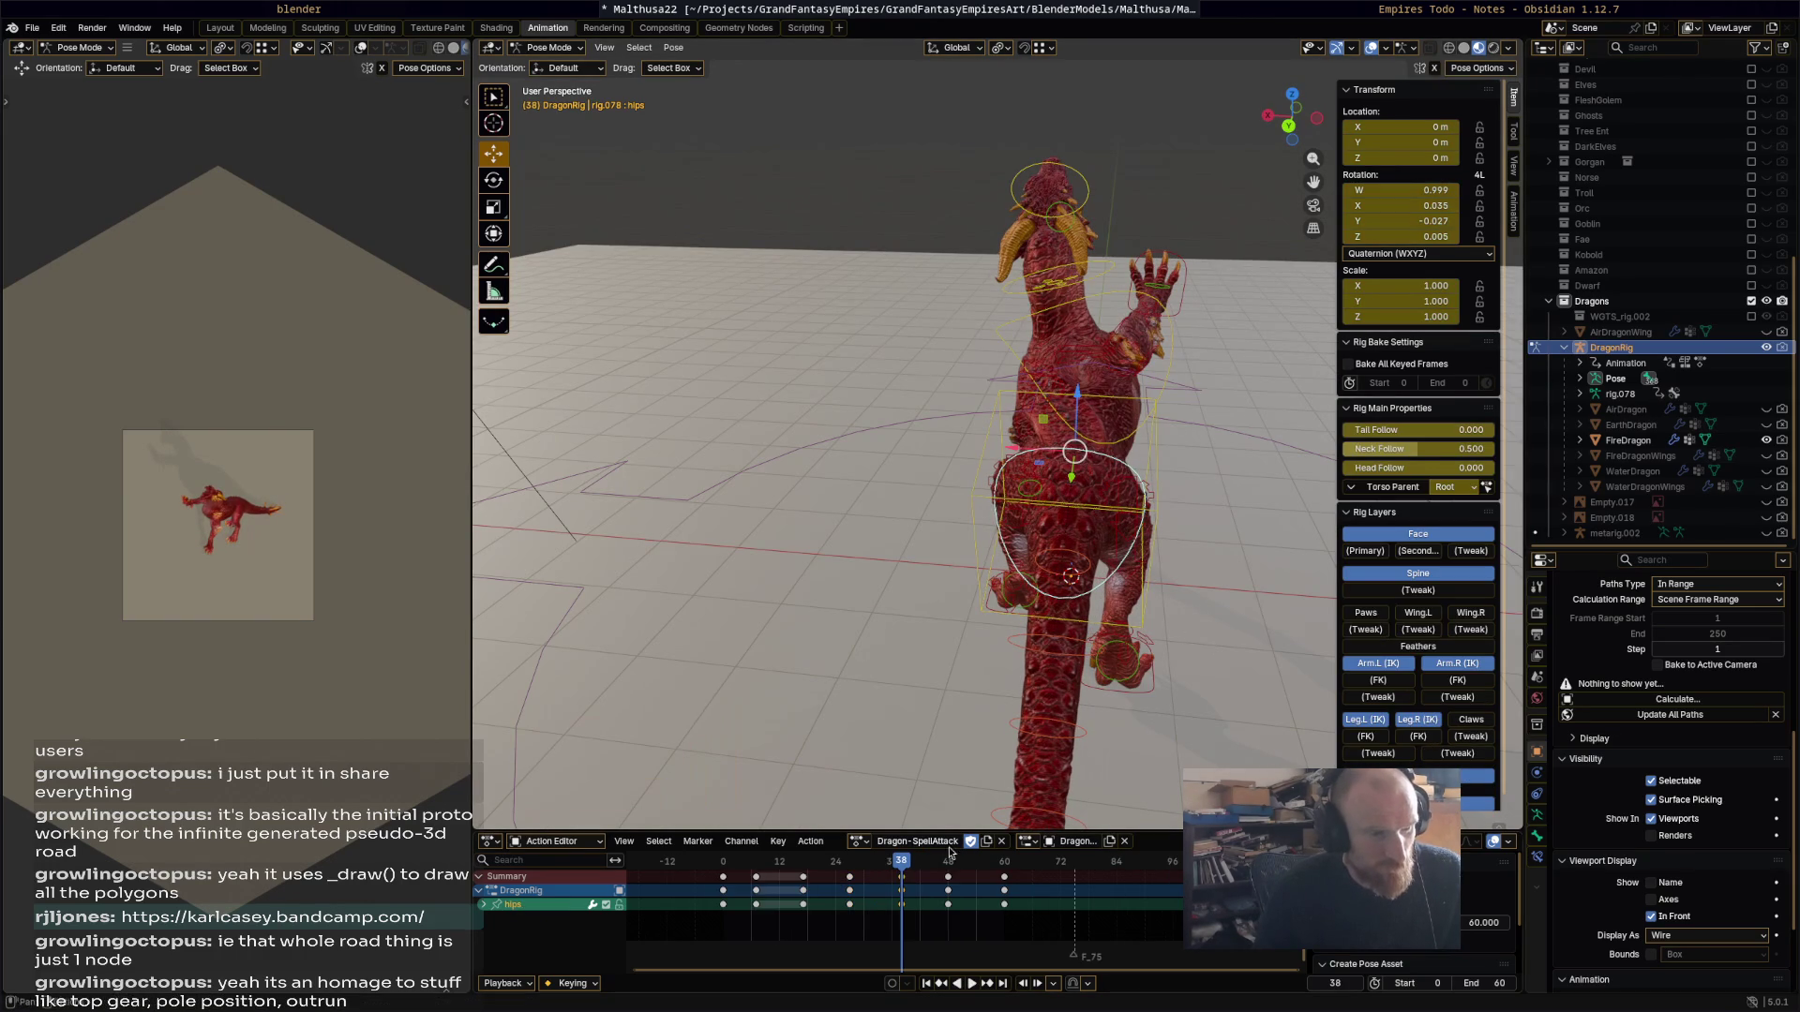
{"action": "key", "text": "space"}
{"action": "key", "text": "space"}
{"action": "middle_click_drag", "start_coordinate": [1078, 673], "coordinate": [976, 650]}
{"action": "key", "text": "r"}
{"action": "left_click", "coordinate": [970, 676]}
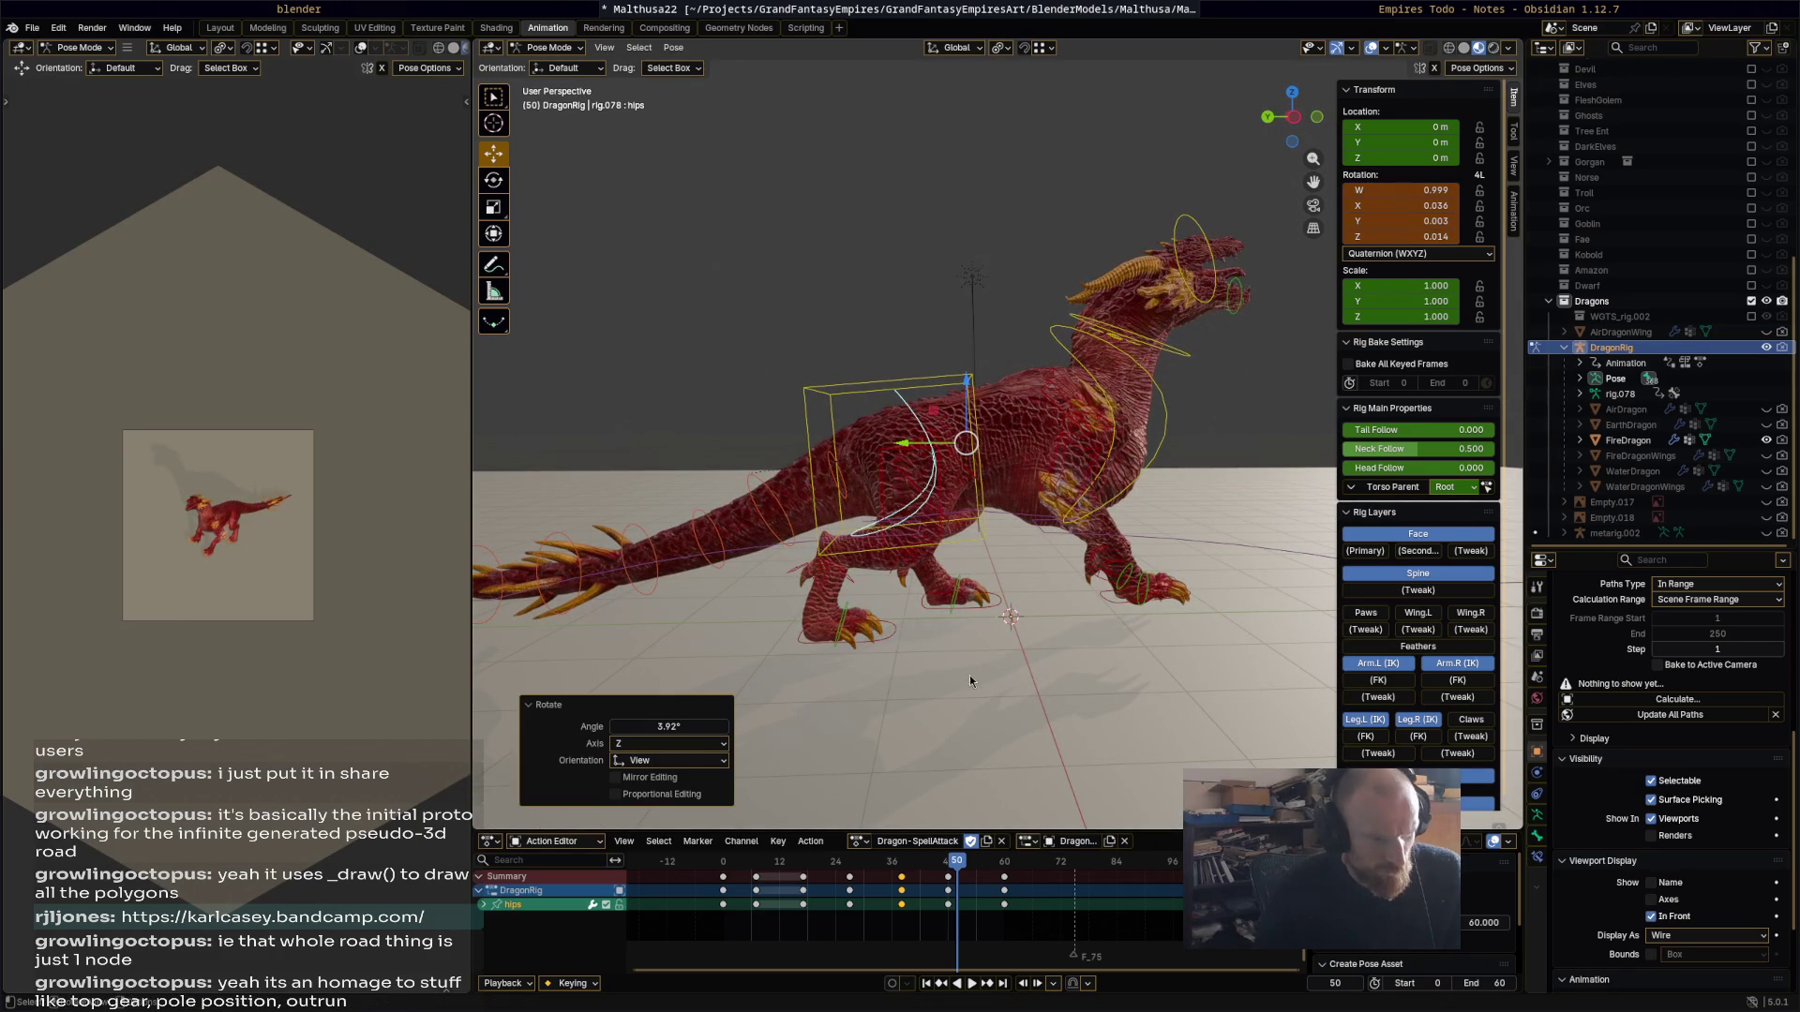
{"action": "key", "text": "space"}
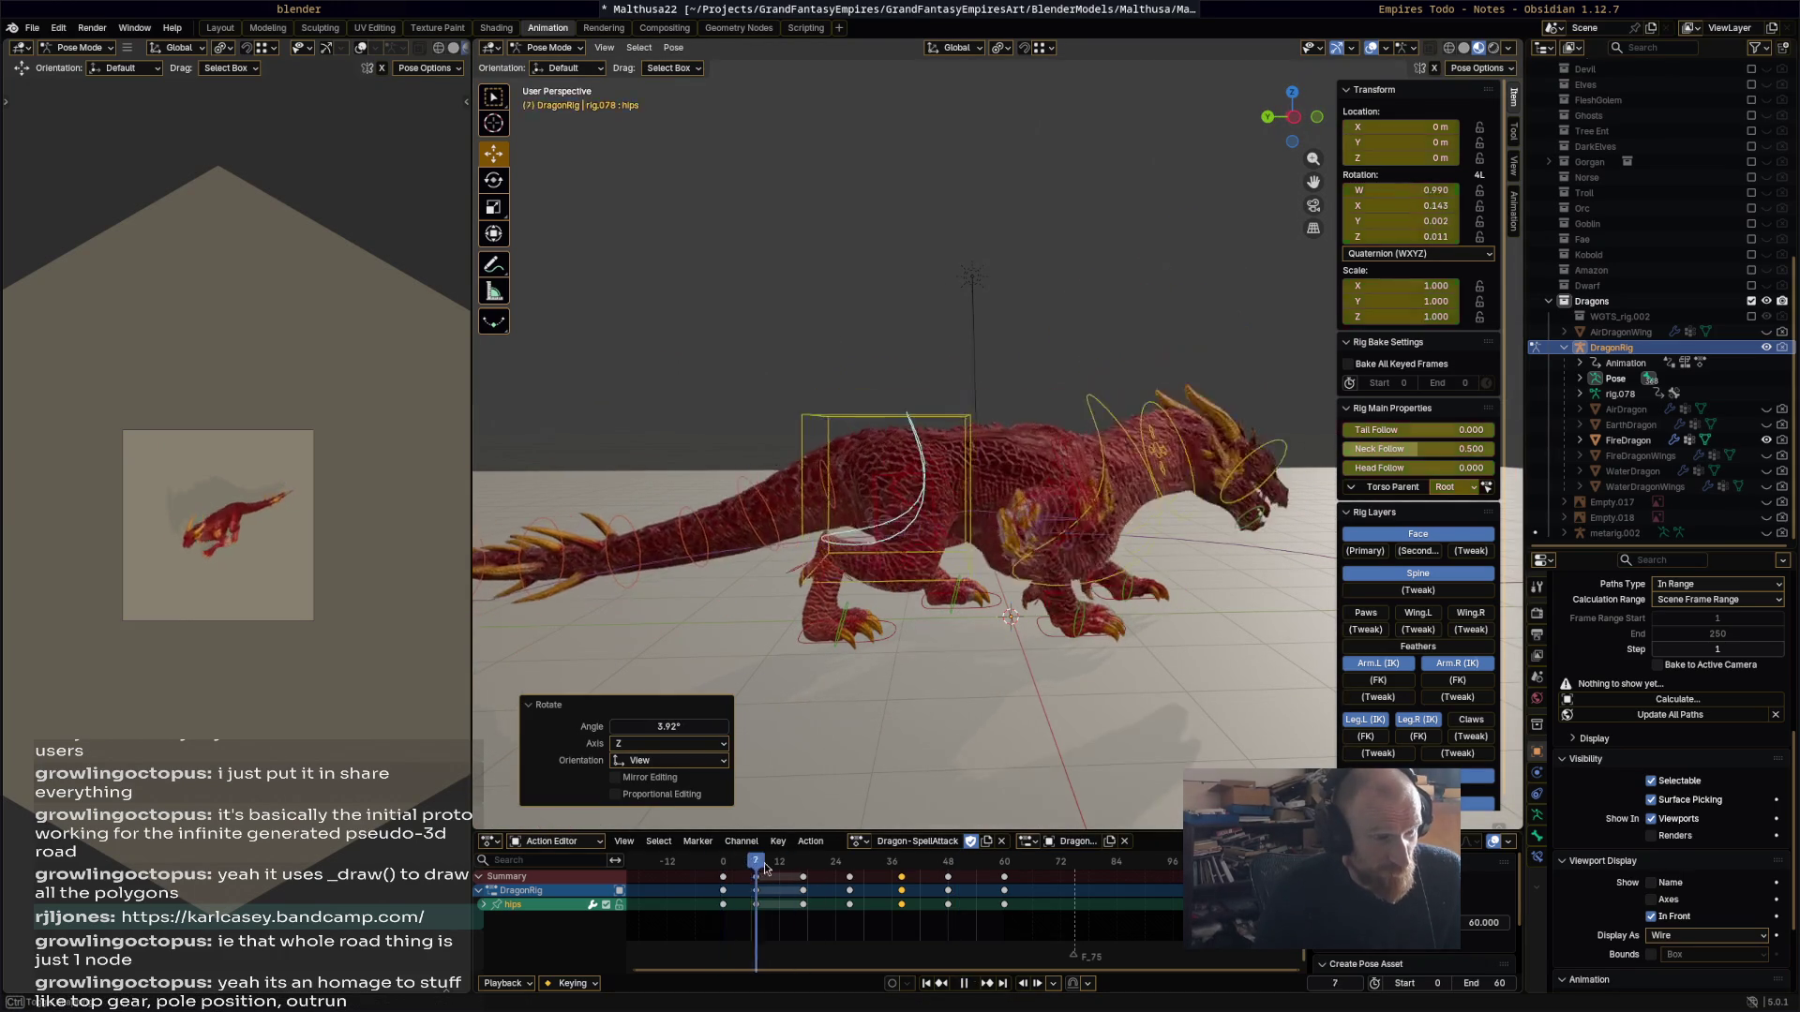
Step: Review the motion from frame 17 to 32 and select the chest control
{"action": "left_click", "coordinate": [806, 855]}
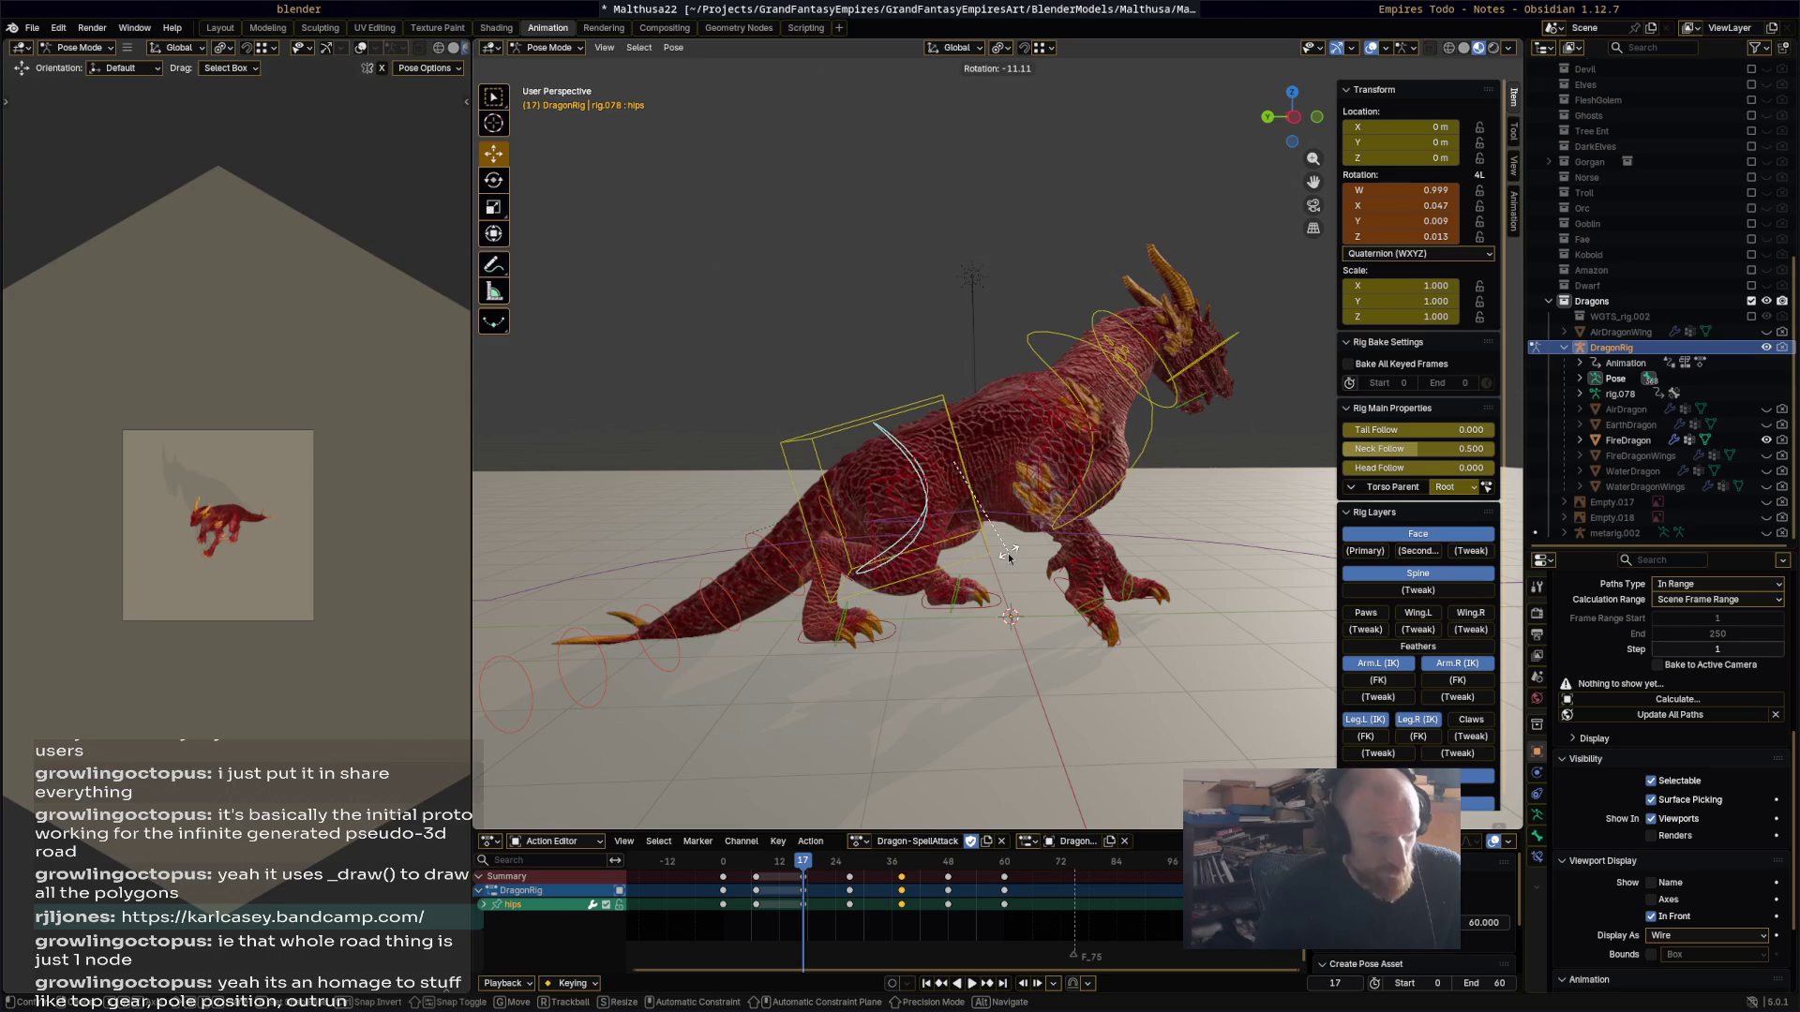
{"action": "key", "text": "Escape"}
{"action": "key", "text": "space"}
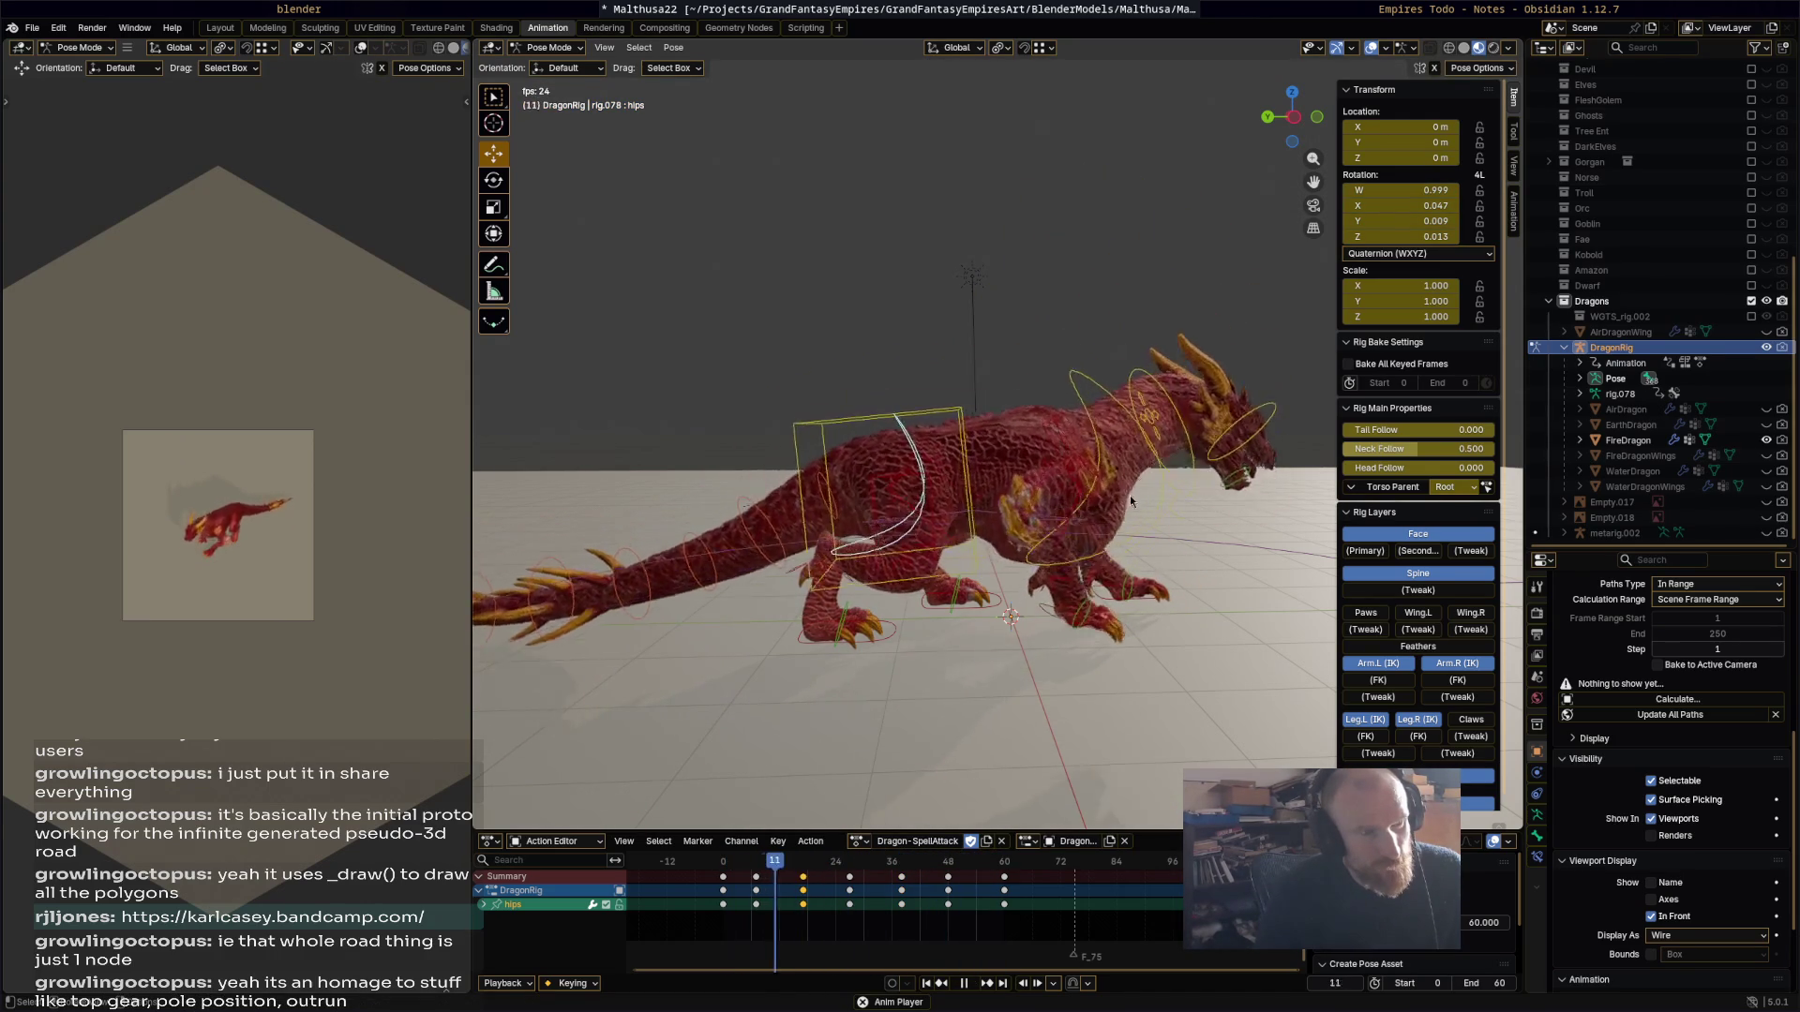
{"action": "key", "text": "space"}
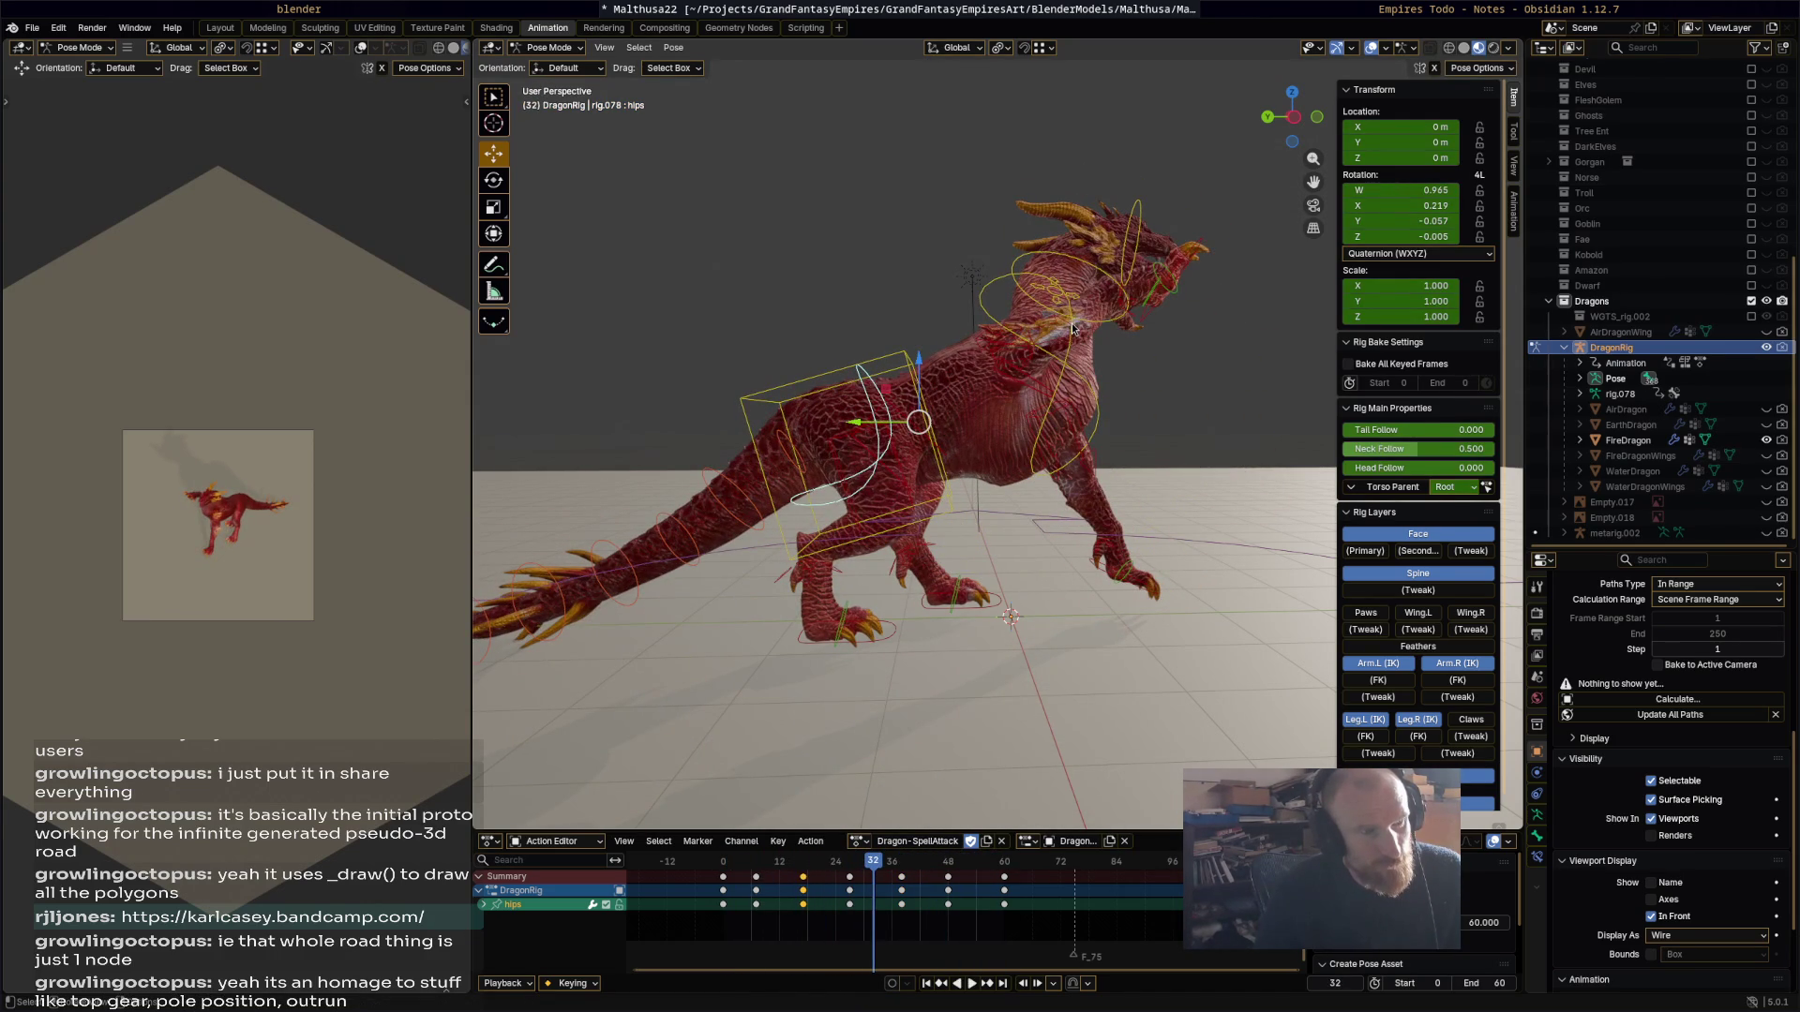
{"action": "left_click", "coordinate": [1073, 328]}
{"action": "left_click", "coordinate": [1076, 354]}
{"action": "key", "text": "space"}
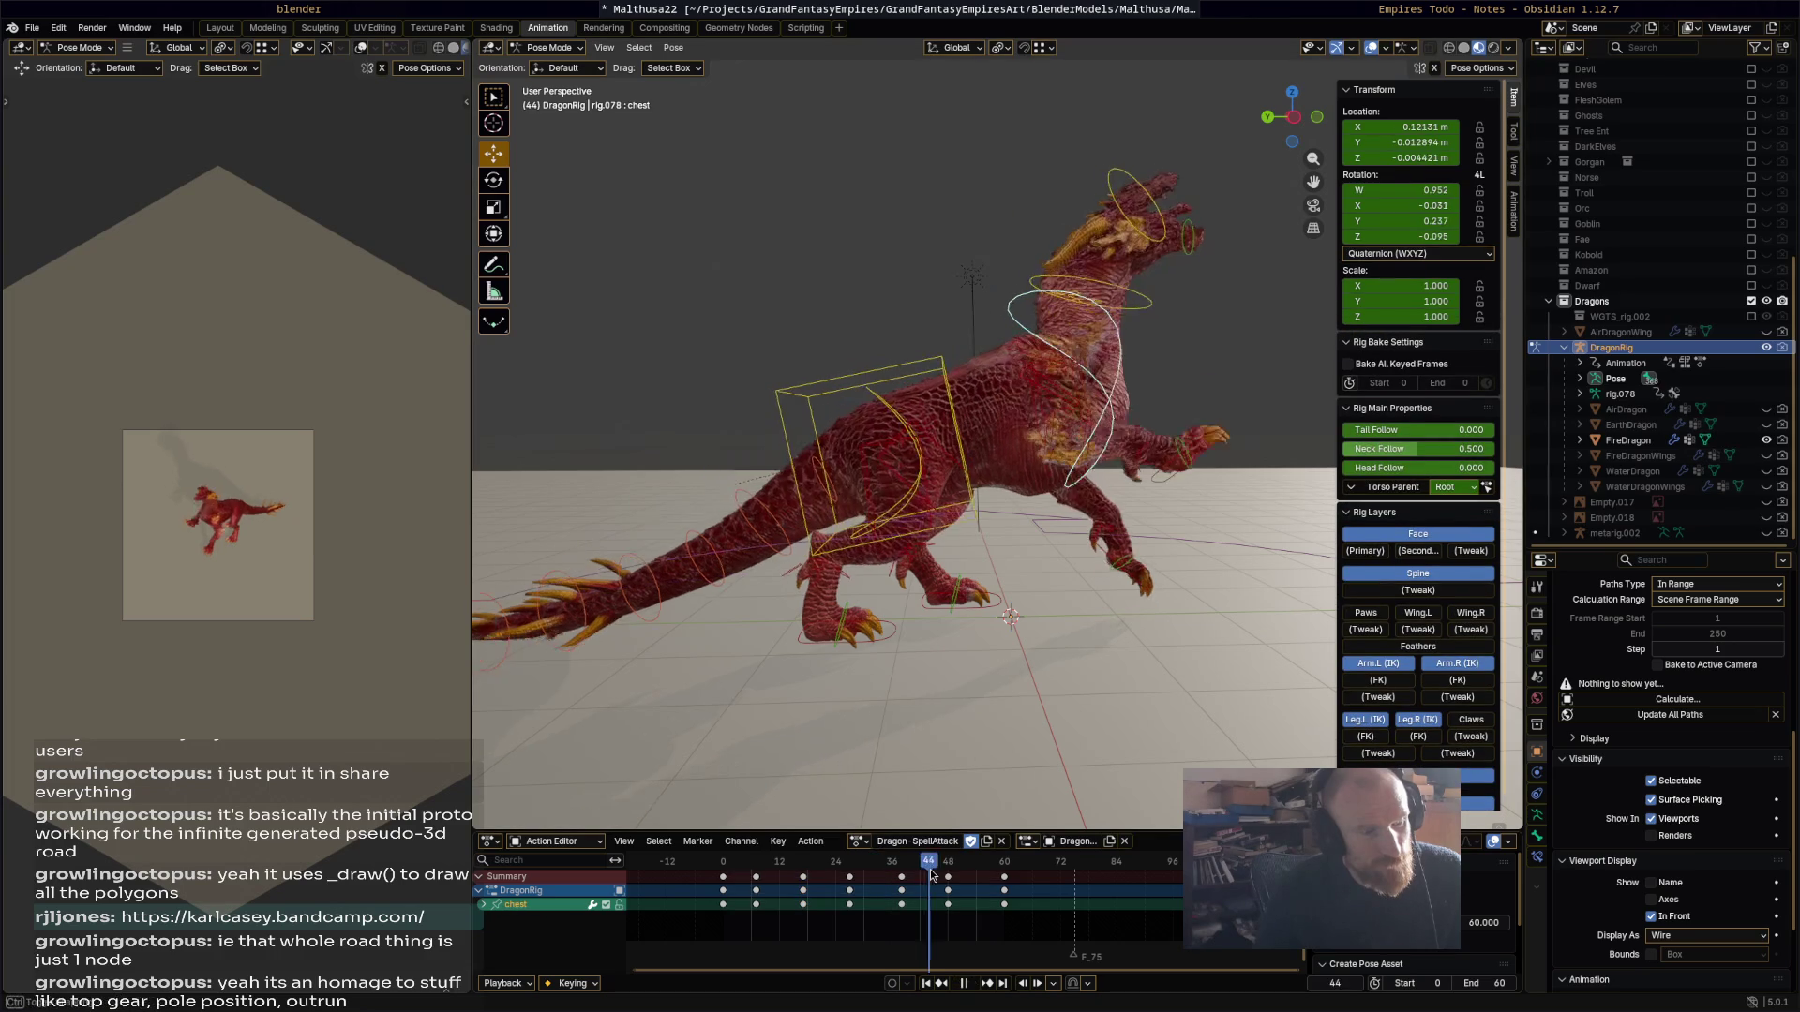
Step: Rotate the chest at frame 48 to raise the head and keyframe it
{"action": "left_click_drag", "start_coordinate": [943, 877], "coordinate": [948, 879]}
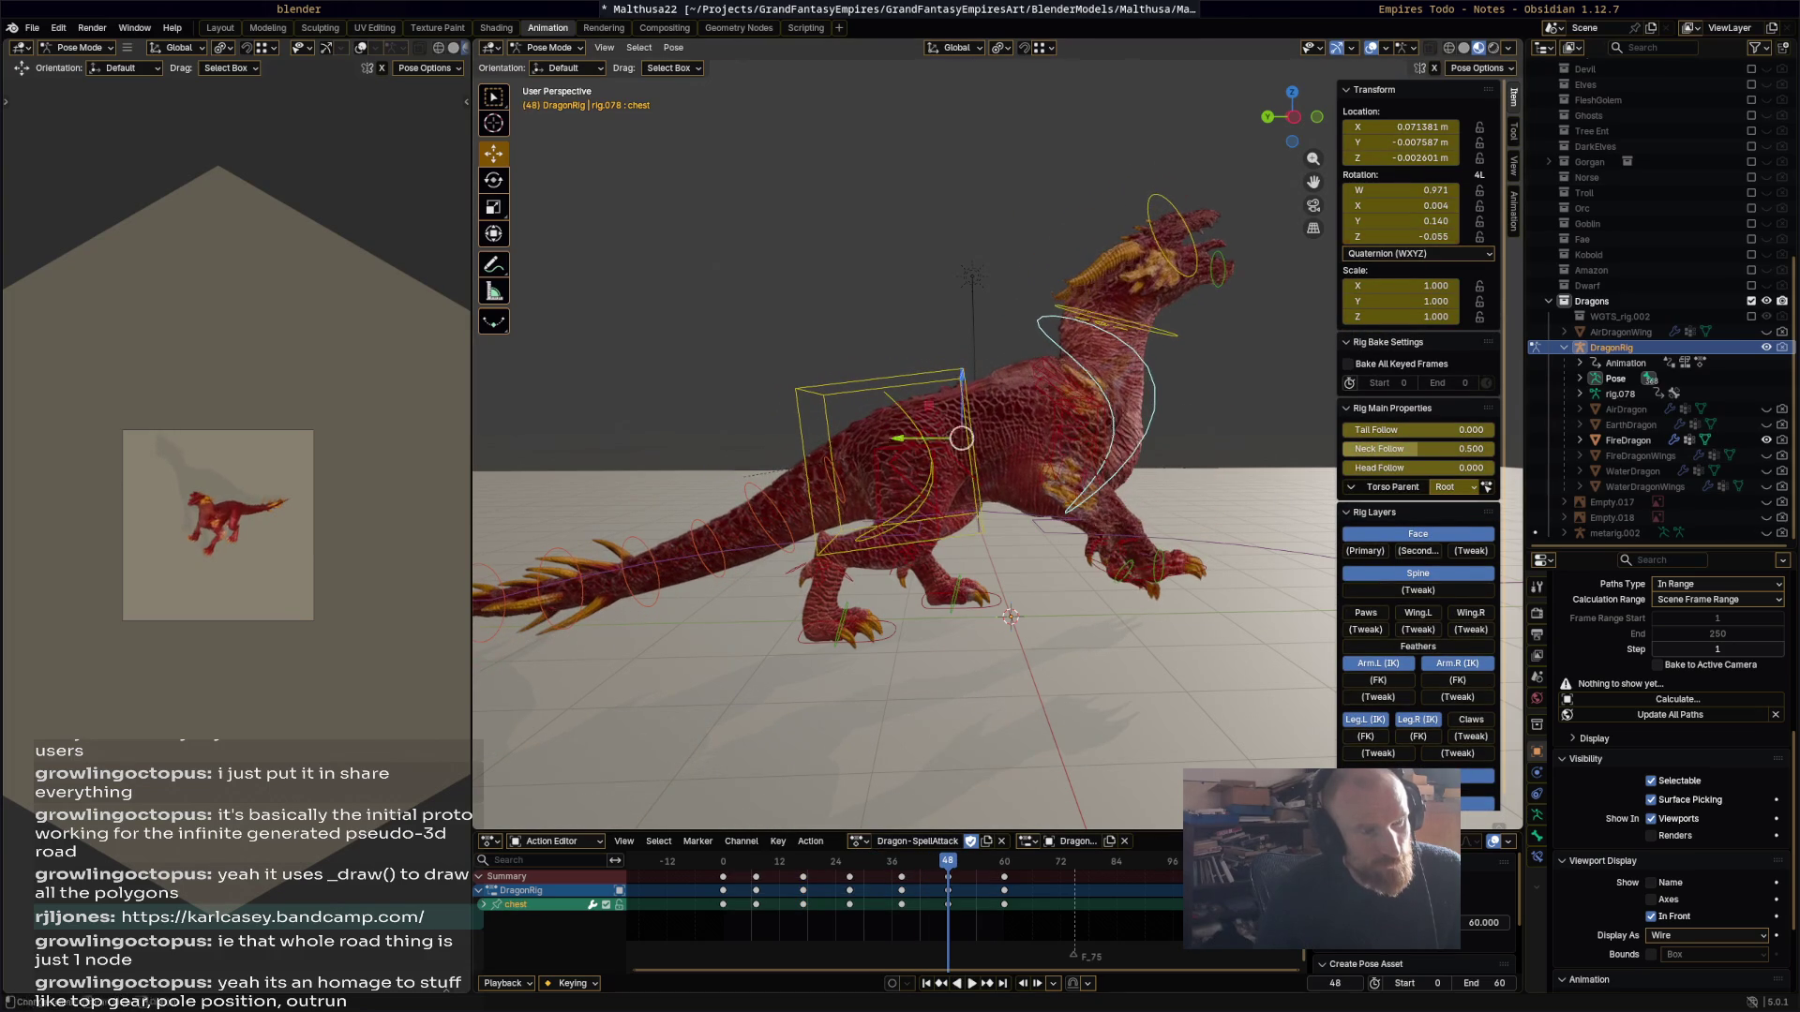
{"action": "key", "text": "space"}
{"action": "key", "text": "r"}
{"action": "left_click", "coordinate": [1200, 380]}
{"action": "key", "text": "i"}
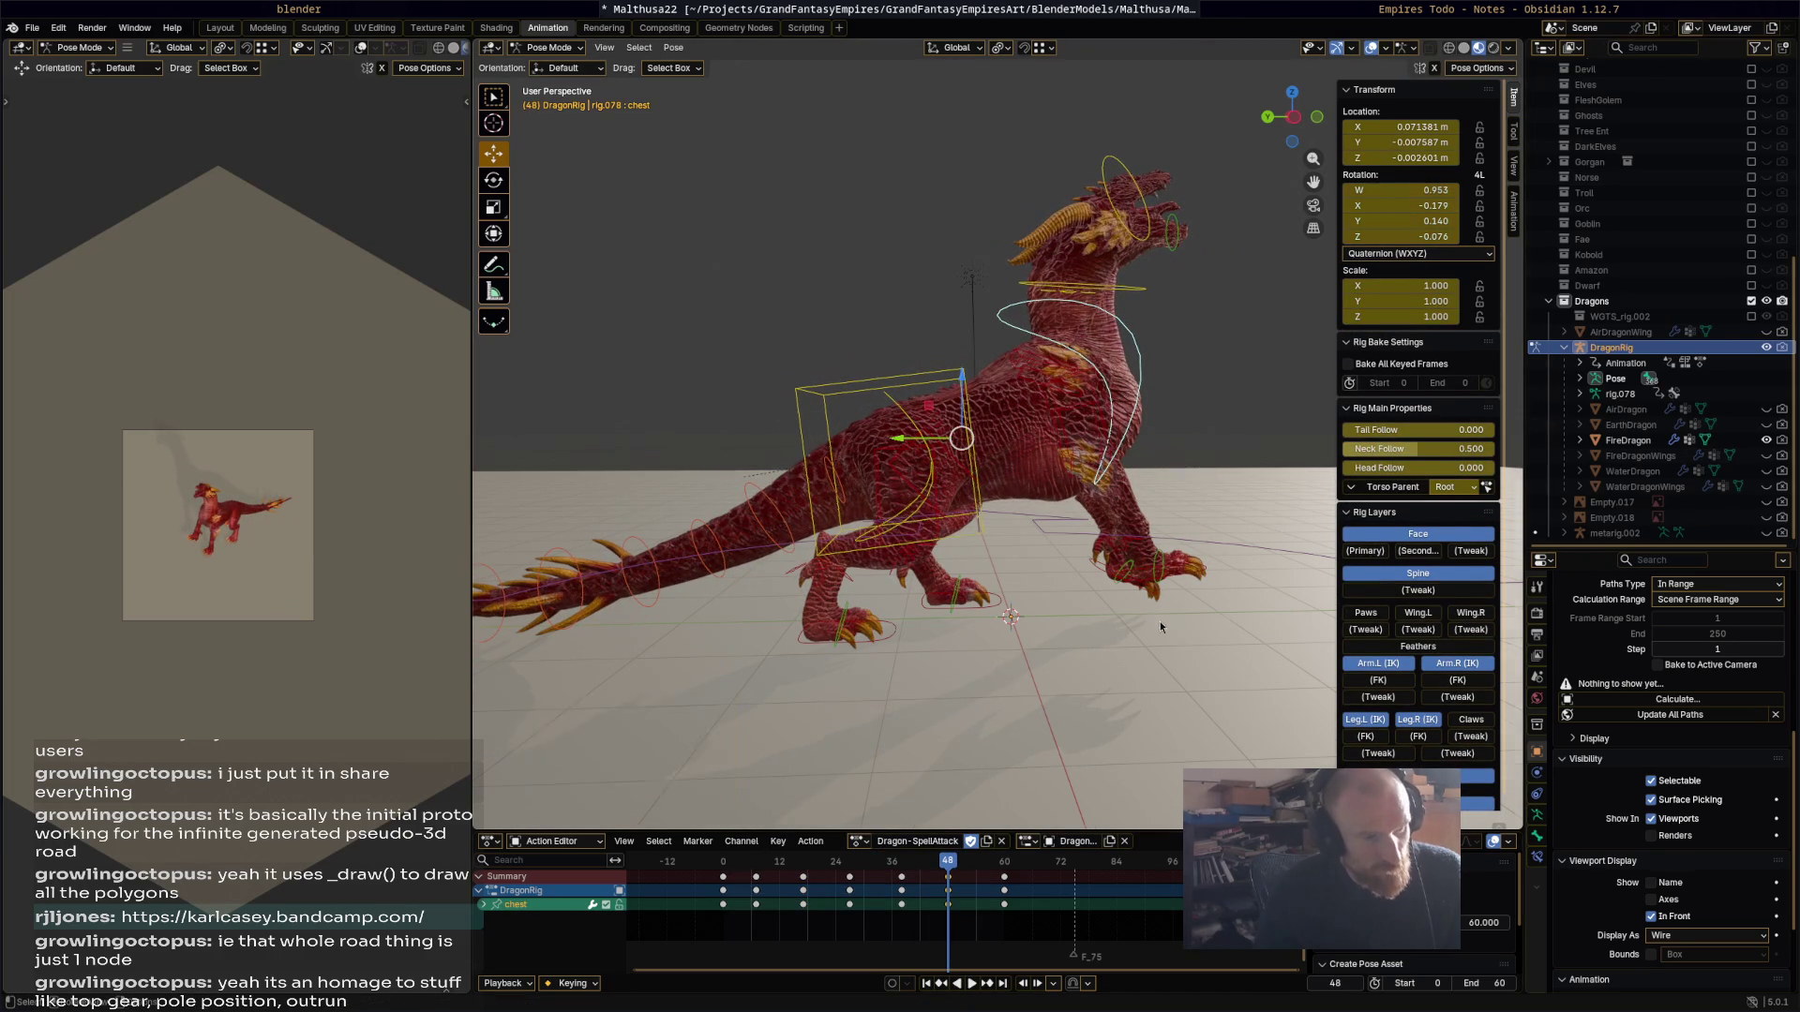
{"action": "key", "text": "space"}
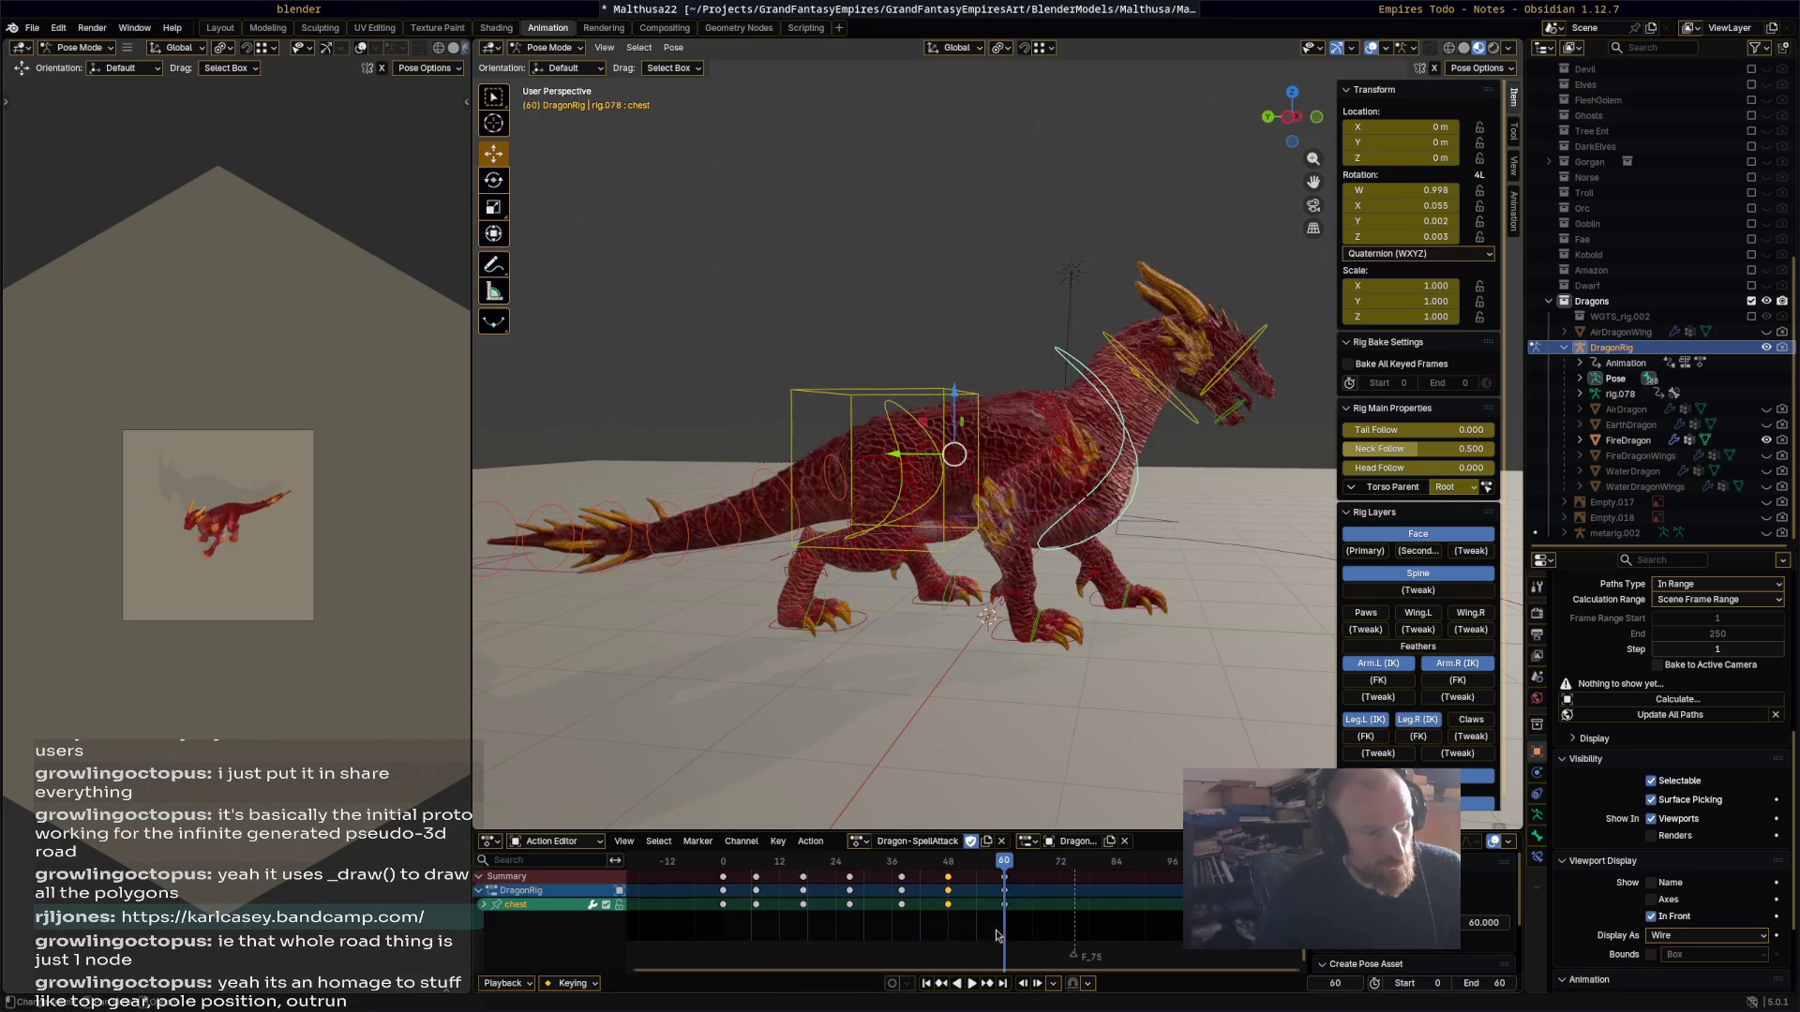
Step: Rotate the chest to 10.7° at frame 55, key it, and play through to frame 60
{"action": "key", "text": "space"}
{"action": "left_click_drag", "start_coordinate": [1006, 870], "coordinate": [981, 870]}
{"action": "key", "text": "Escape"}
{"action": "key", "text": "r"}
{"action": "left_click", "coordinate": [1115, 645]}
{"action": "key", "text": "r"}
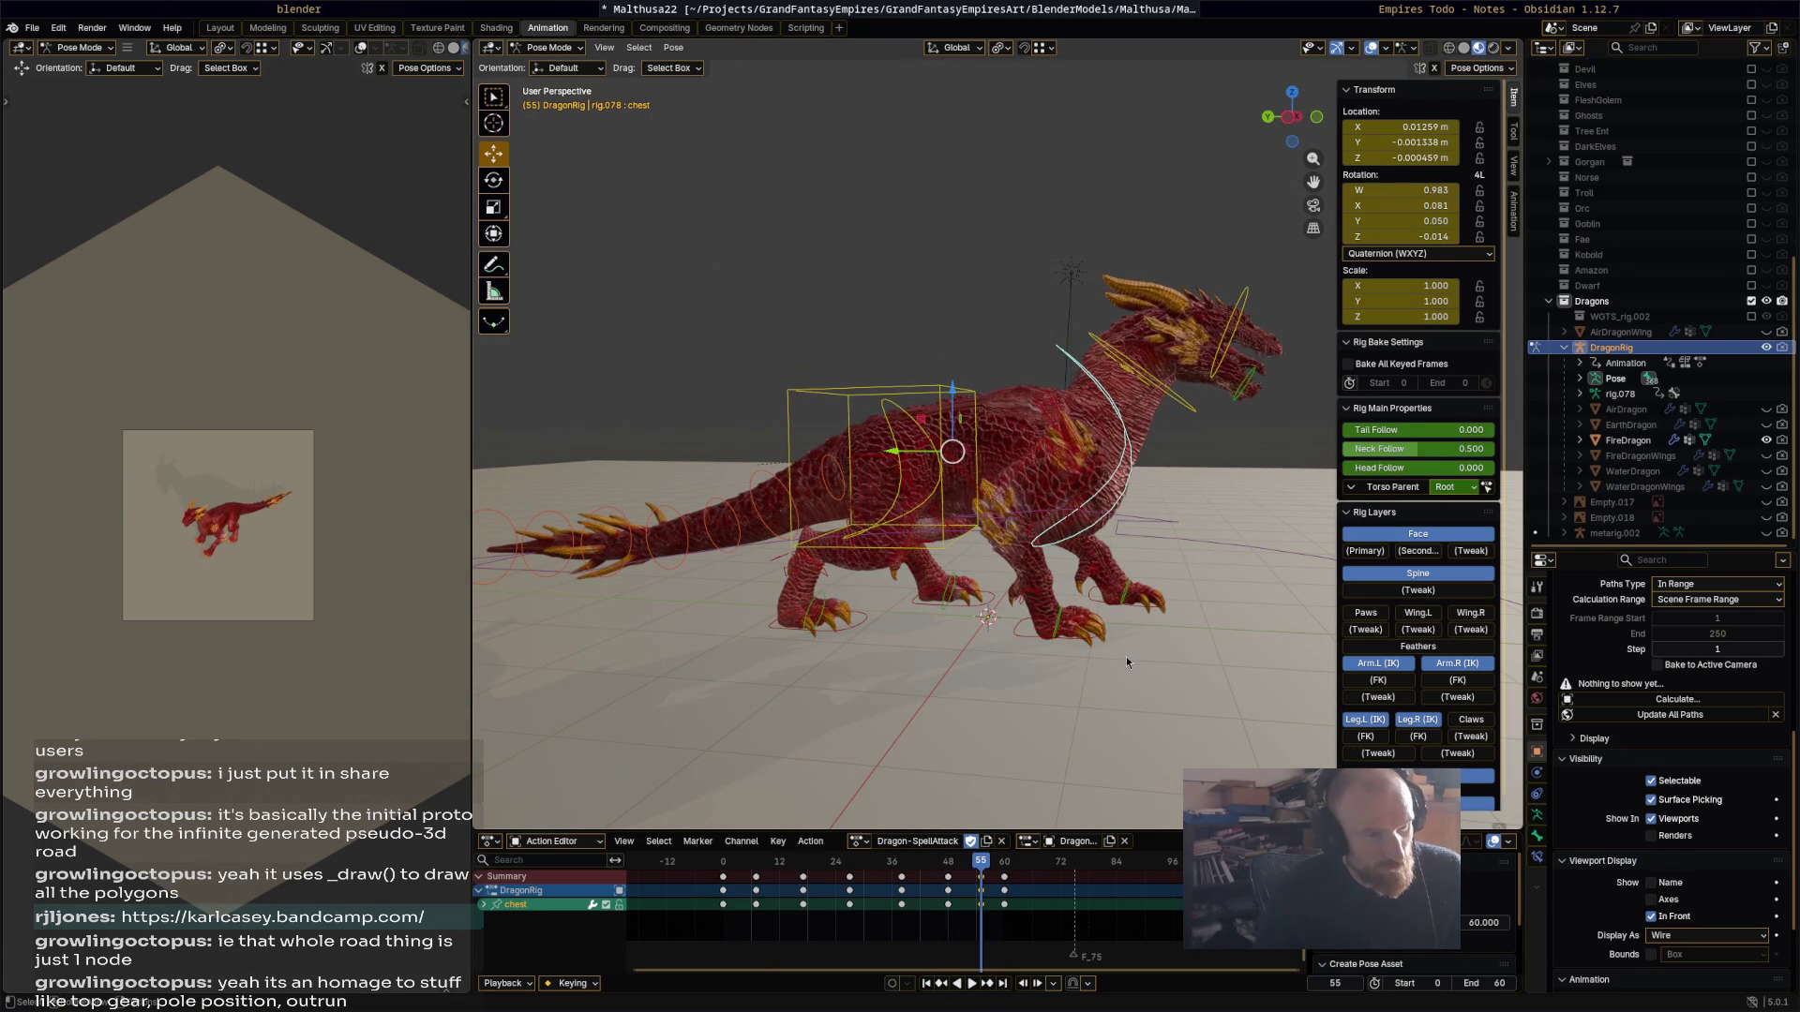
{"action": "left_click", "coordinate": [1099, 708]}
{"action": "key", "text": "i"}
{"action": "key", "text": "space"}
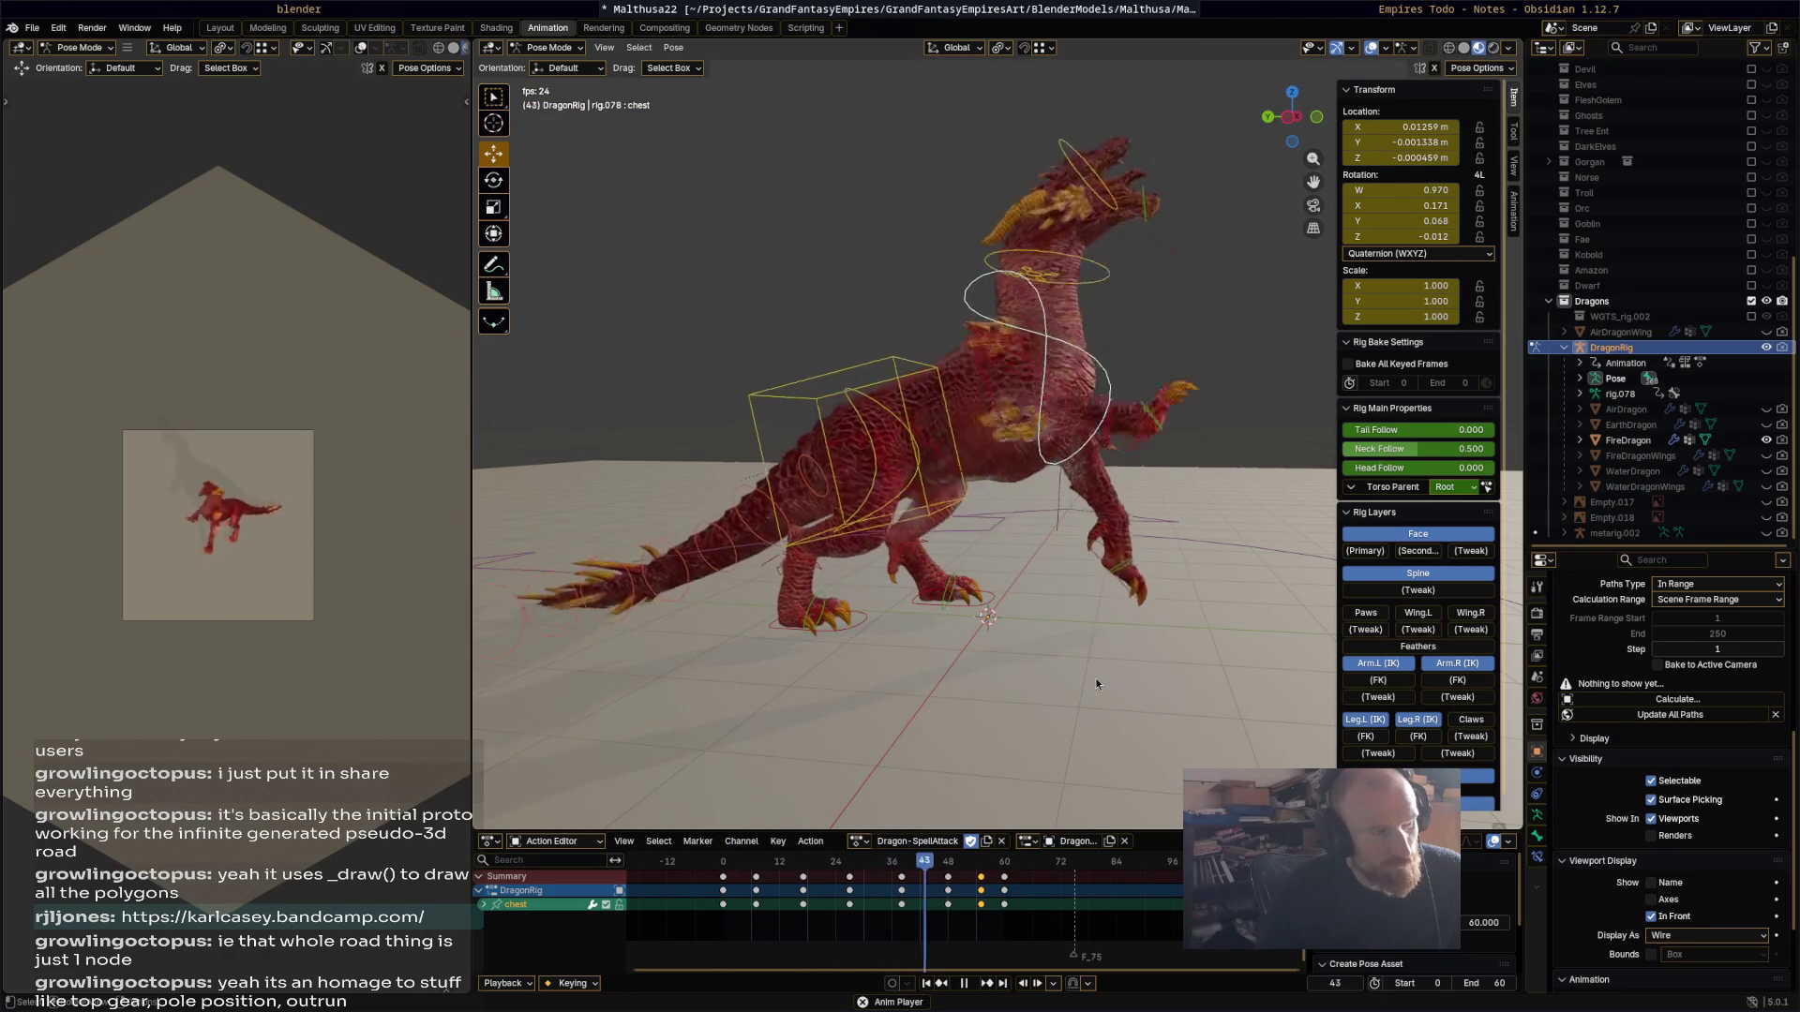
{"action": "key", "text": "space"}
Step: Select the spine_master.003 tail control while reviewing playback
{"action": "mouse_move", "coordinate": [1011, 647]}
{"action": "middle_mouse_down"}
{"action": "mouse_move", "coordinate": [1054, 632]}
{"action": "mouse_move", "coordinate": [875, 619]}
{"action": "mouse_move", "coordinate": [953, 562]}
{"action": "mouse_move", "coordinate": [801, 569]}
{"action": "middle_mouse_up"}
{"action": "key", "text": "space"}
{"action": "left_click", "coordinate": [825, 867]}
{"action": "key", "text": "Escape"}
{"action": "left_click", "coordinate": [785, 567]}
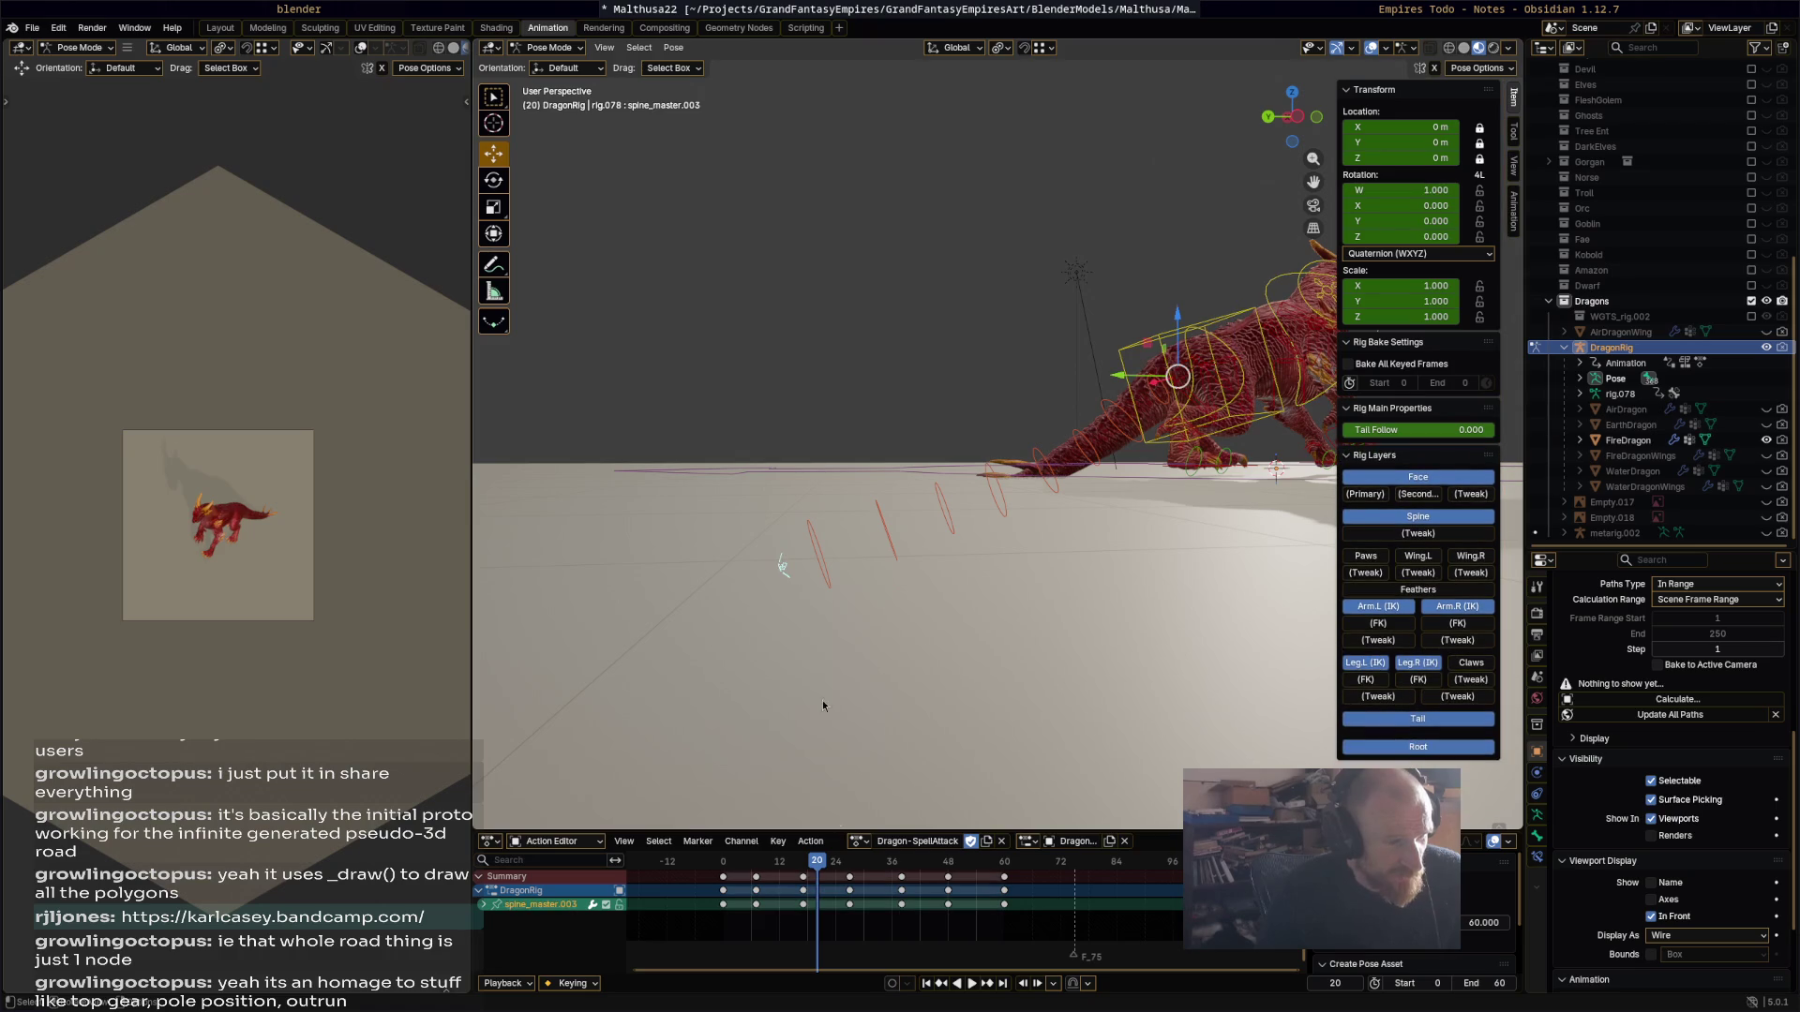
{"action": "key", "text": "space"}
{"action": "left_click_drag", "start_coordinate": [824, 867], "coordinate": [808, 872]}
Step: Delete the selected tail keyframes between frames 0 and 60, then replay the action
{"action": "left_click_drag", "start_coordinate": [774, 938], "coordinate": [1007, 864]}
{"action": "mouse_move", "coordinate": [670, 683]}
{"action": "left_mouse_down"}
{"action": "mouse_move", "coordinate": [1114, 408]}
{"action": "mouse_move", "coordinate": [1171, 413]}
{"action": "left_mouse_up"}
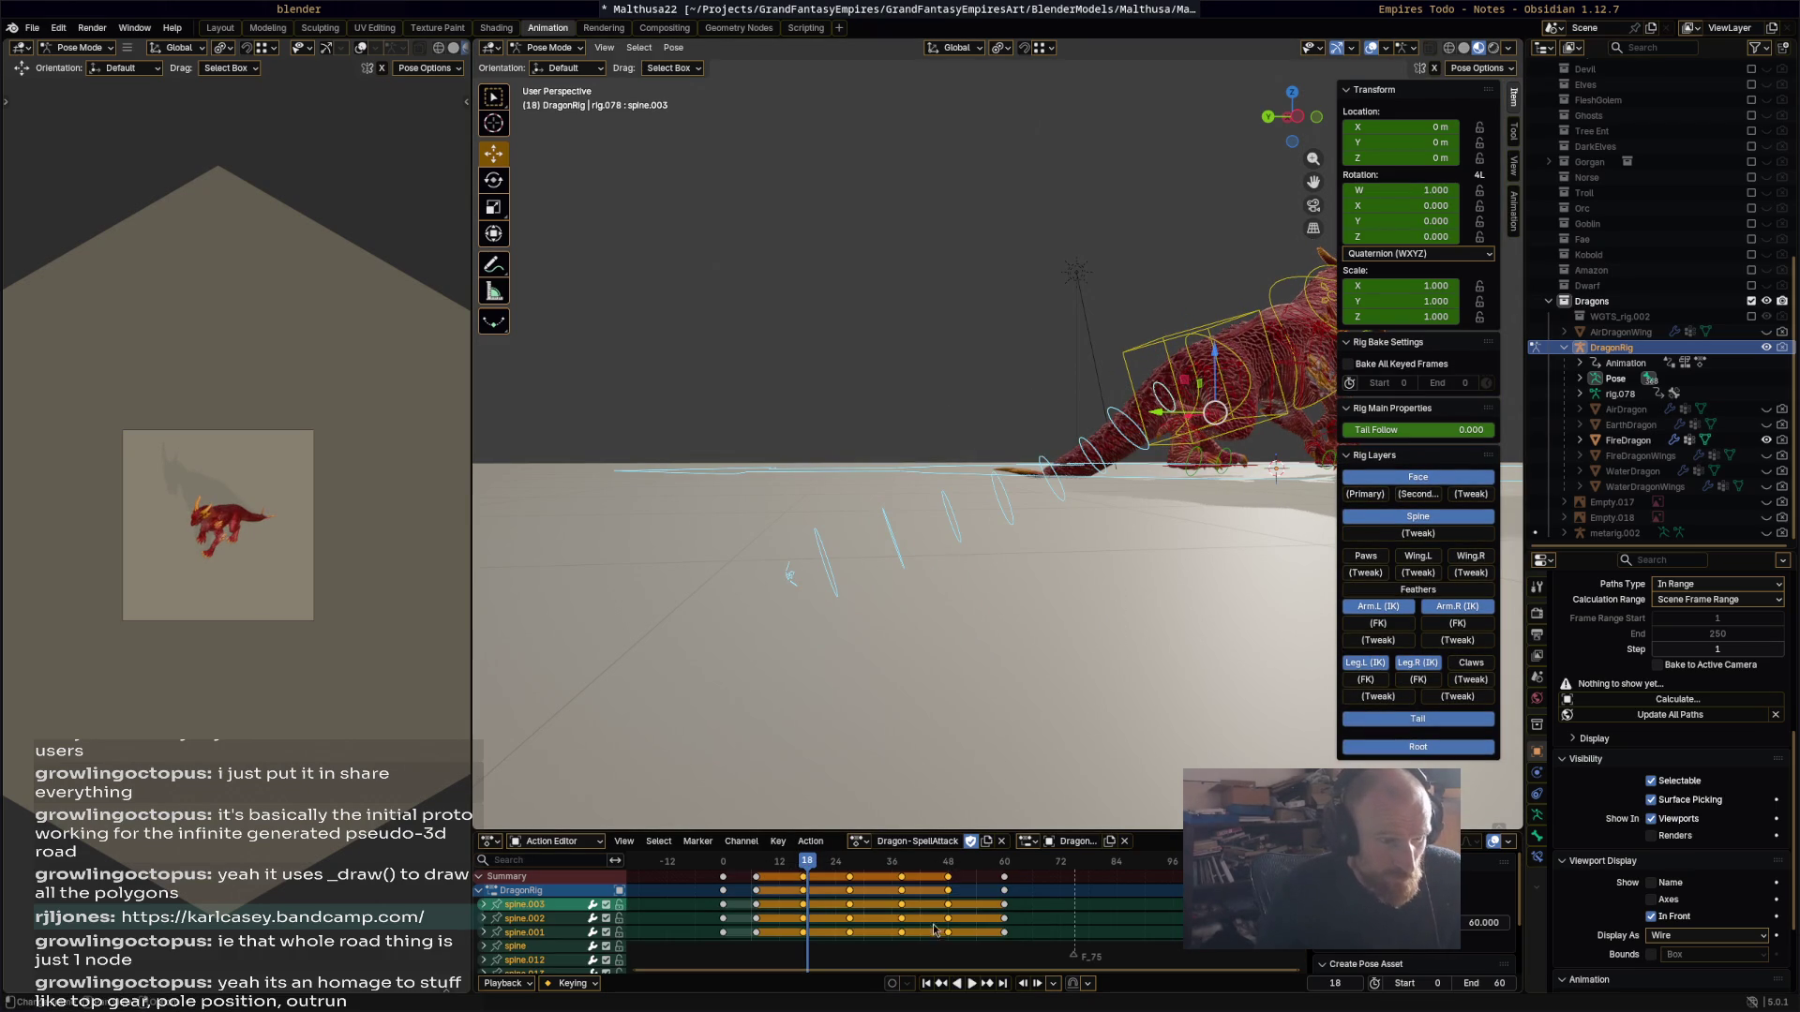
{"action": "left_click_drag", "start_coordinate": [748, 870], "coordinate": [747, 869]}
{"action": "key", "text": "x"}
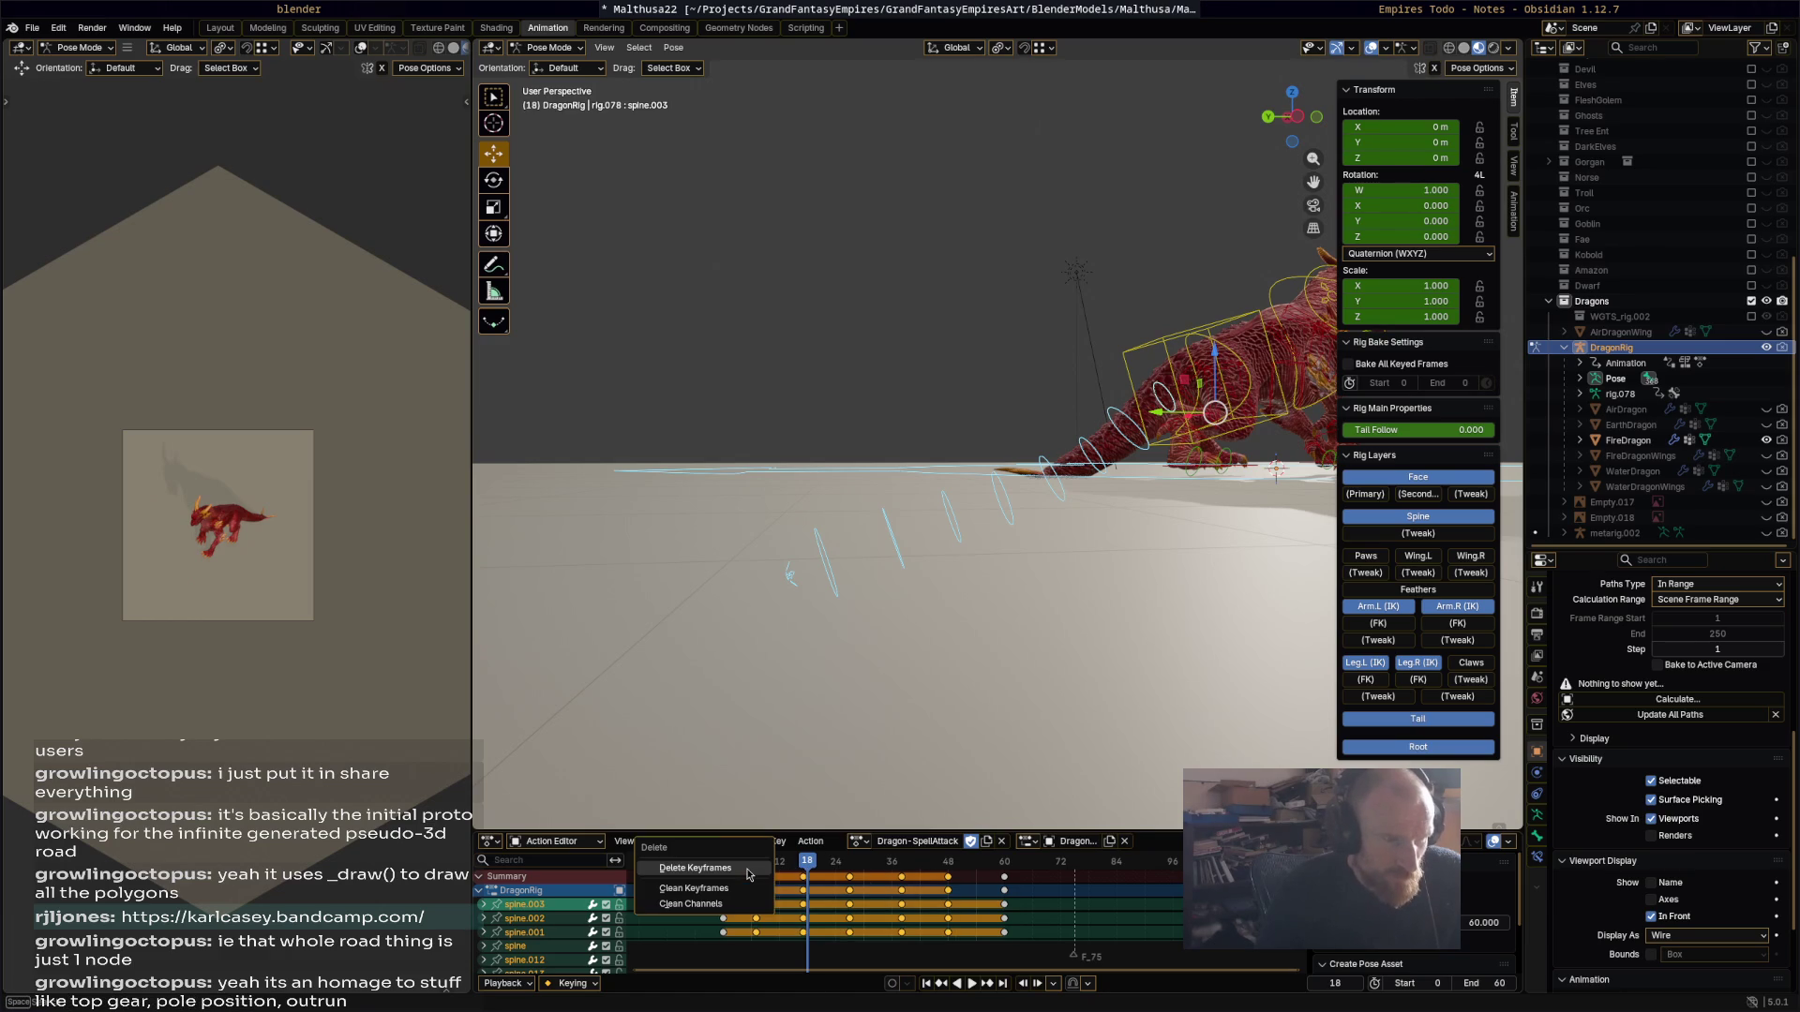
{"action": "left_click", "coordinate": [816, 873]}
{"action": "key", "text": "space"}
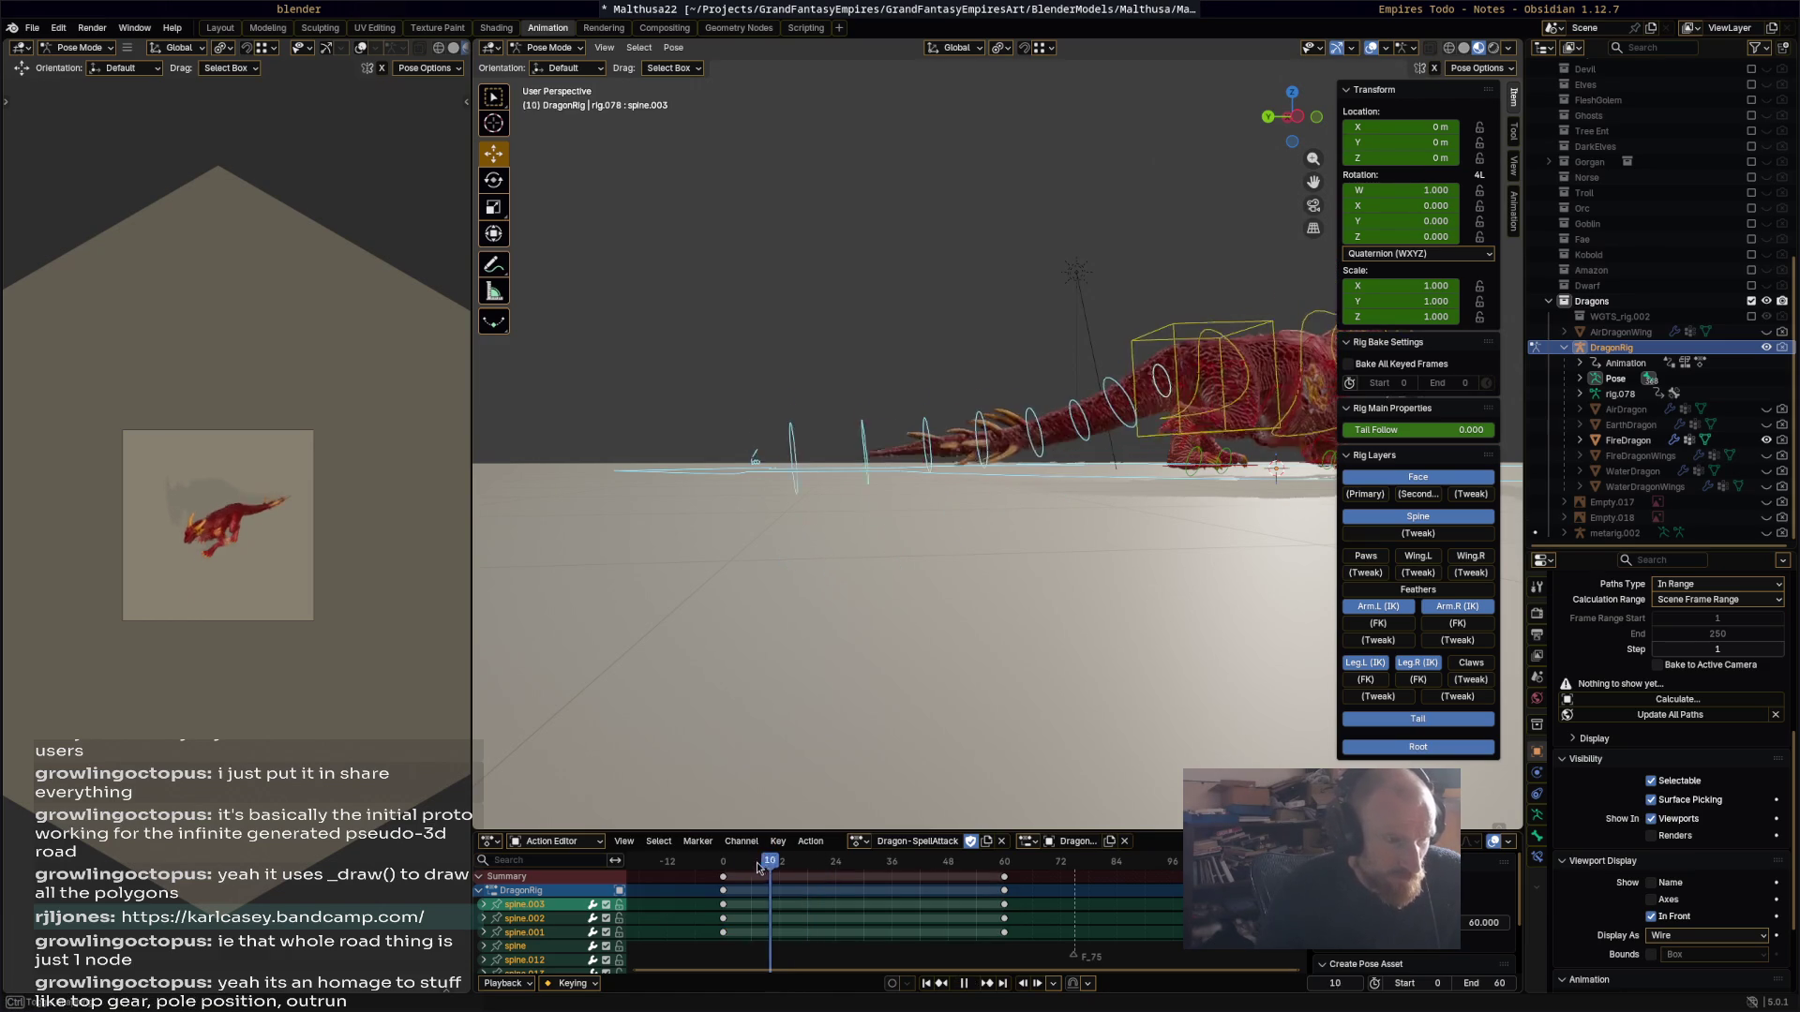
Step: Bend the tail's master spine bone upward at frame 35 and keyframe it
{"action": "left_click_drag", "start_coordinate": [829, 866], "coordinate": [886, 869]}
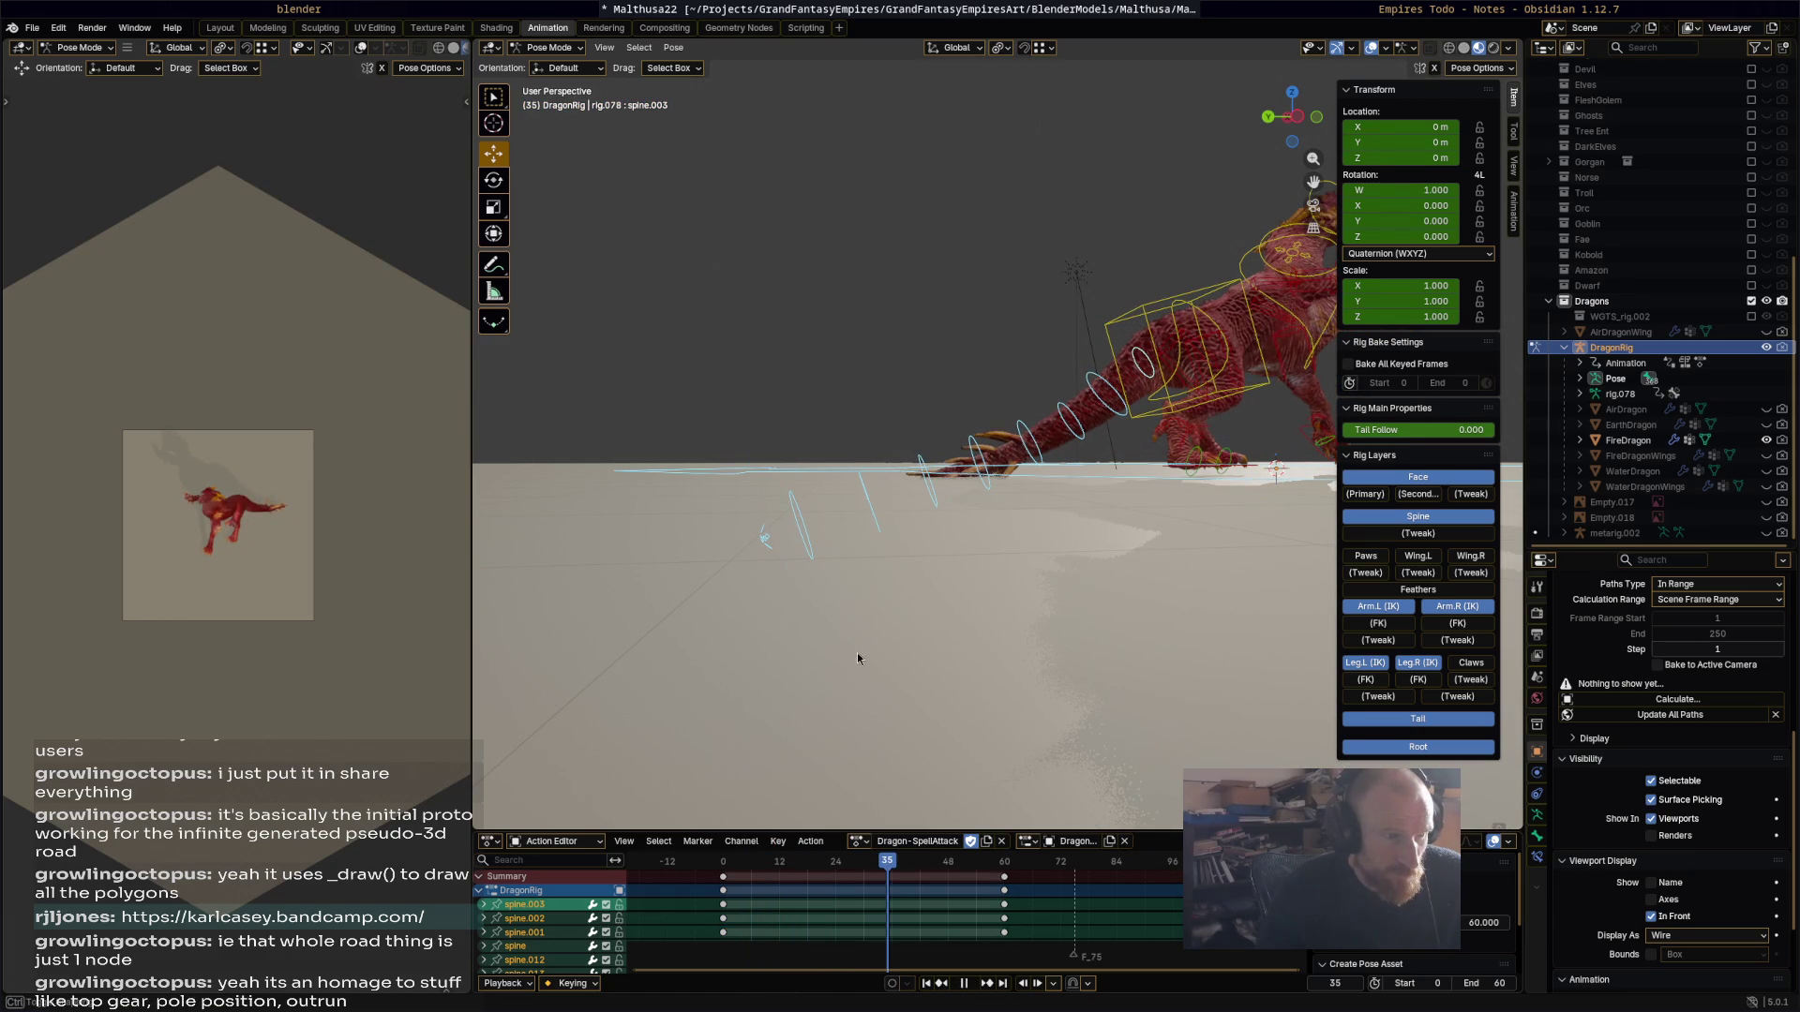
{"action": "left_click", "coordinate": [761, 535]}
{"action": "key", "text": "r"}
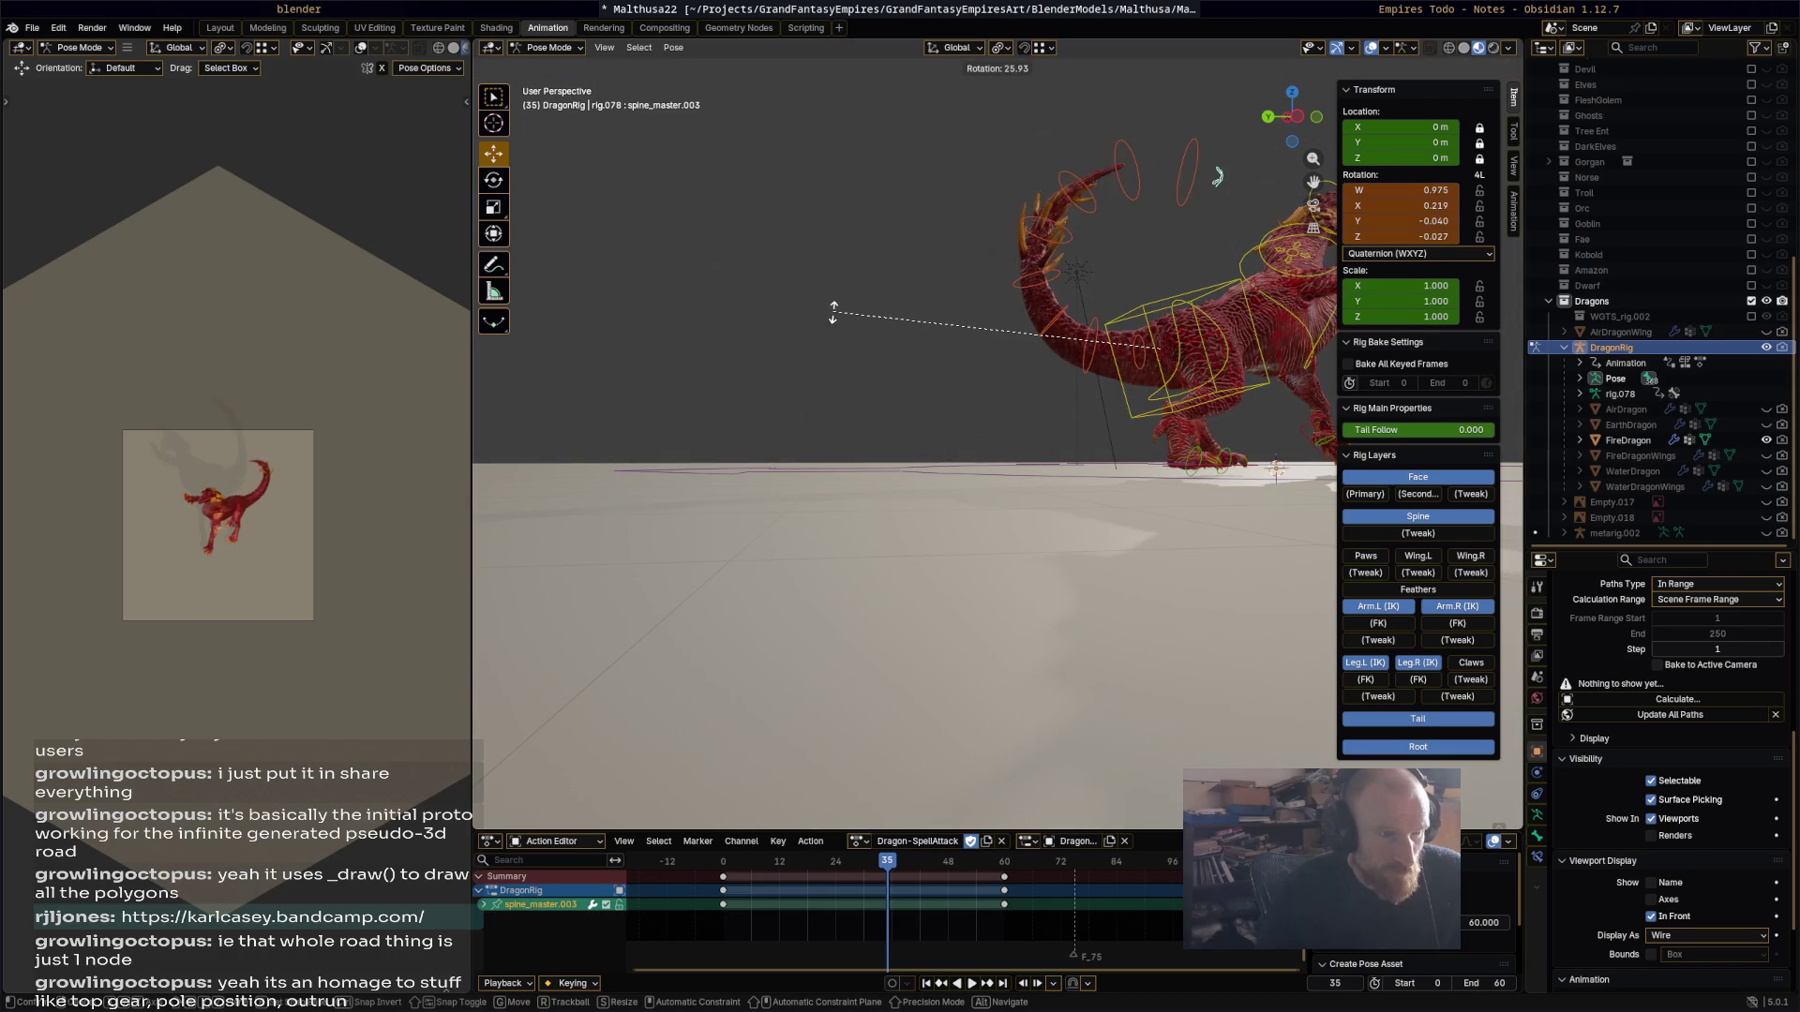
{"action": "left_click", "coordinate": [834, 314]}
{"action": "key", "text": "i"}
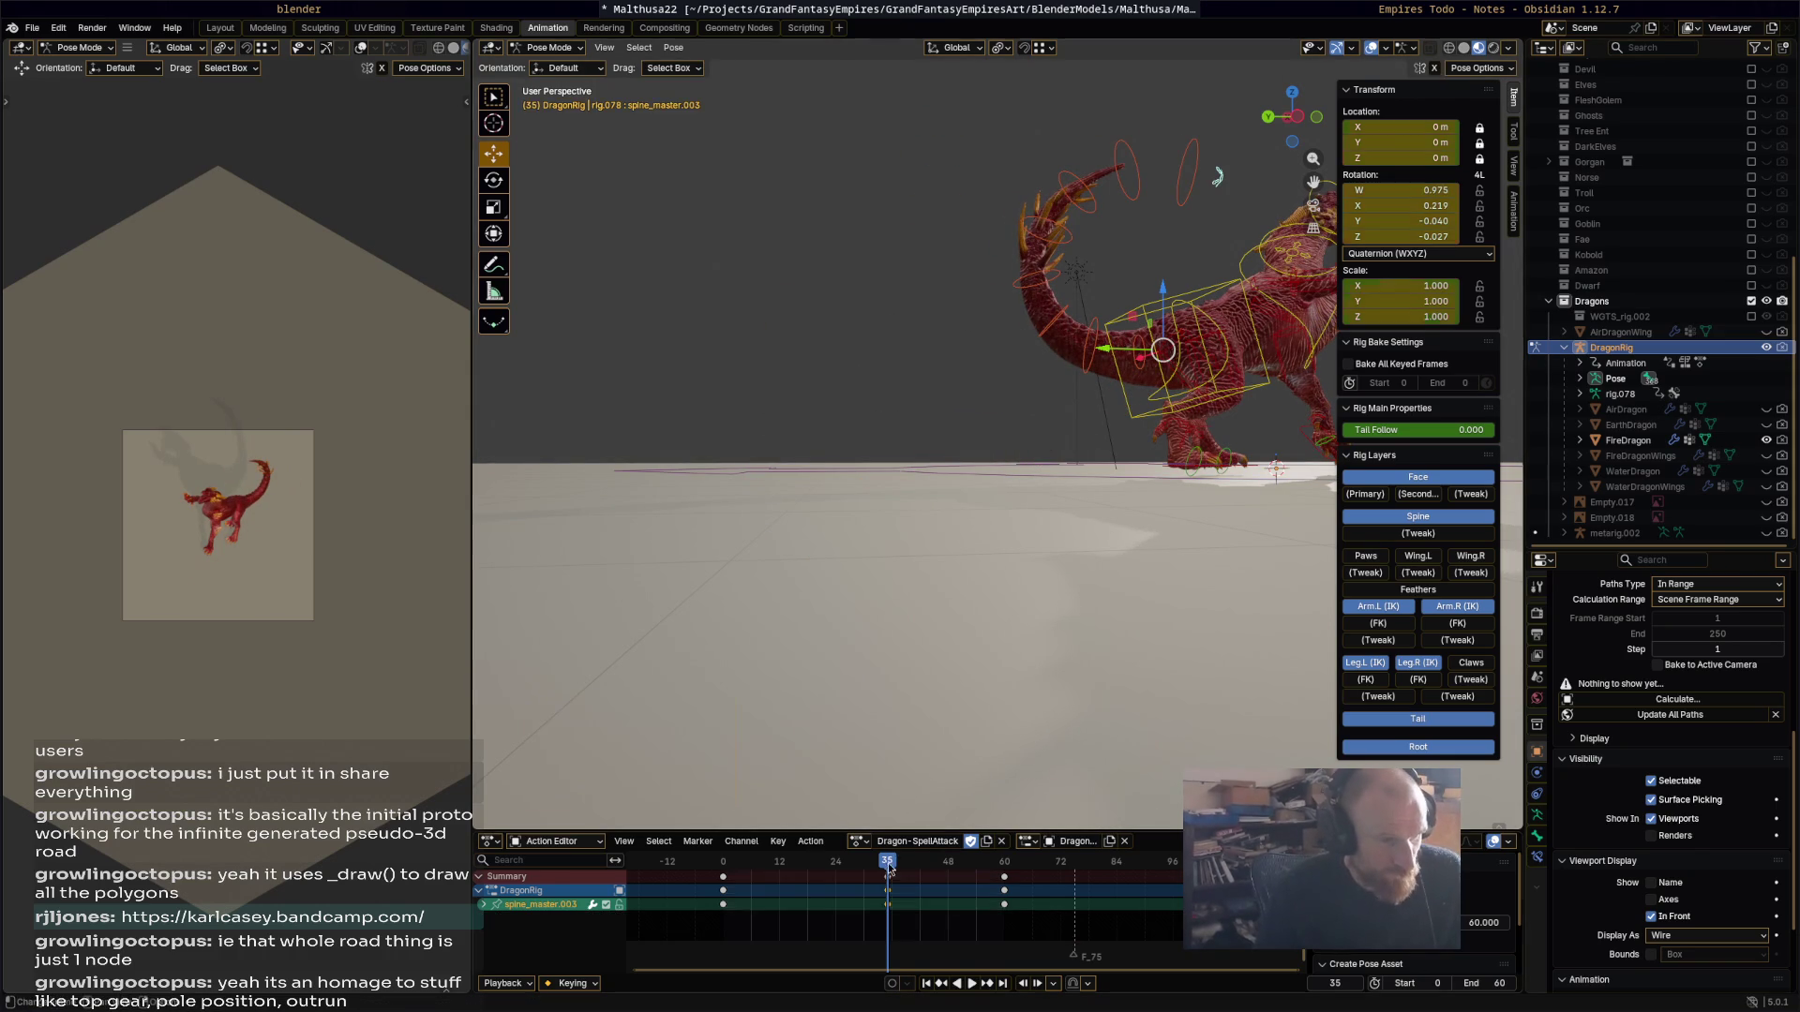
{"action": "key", "text": "space"}
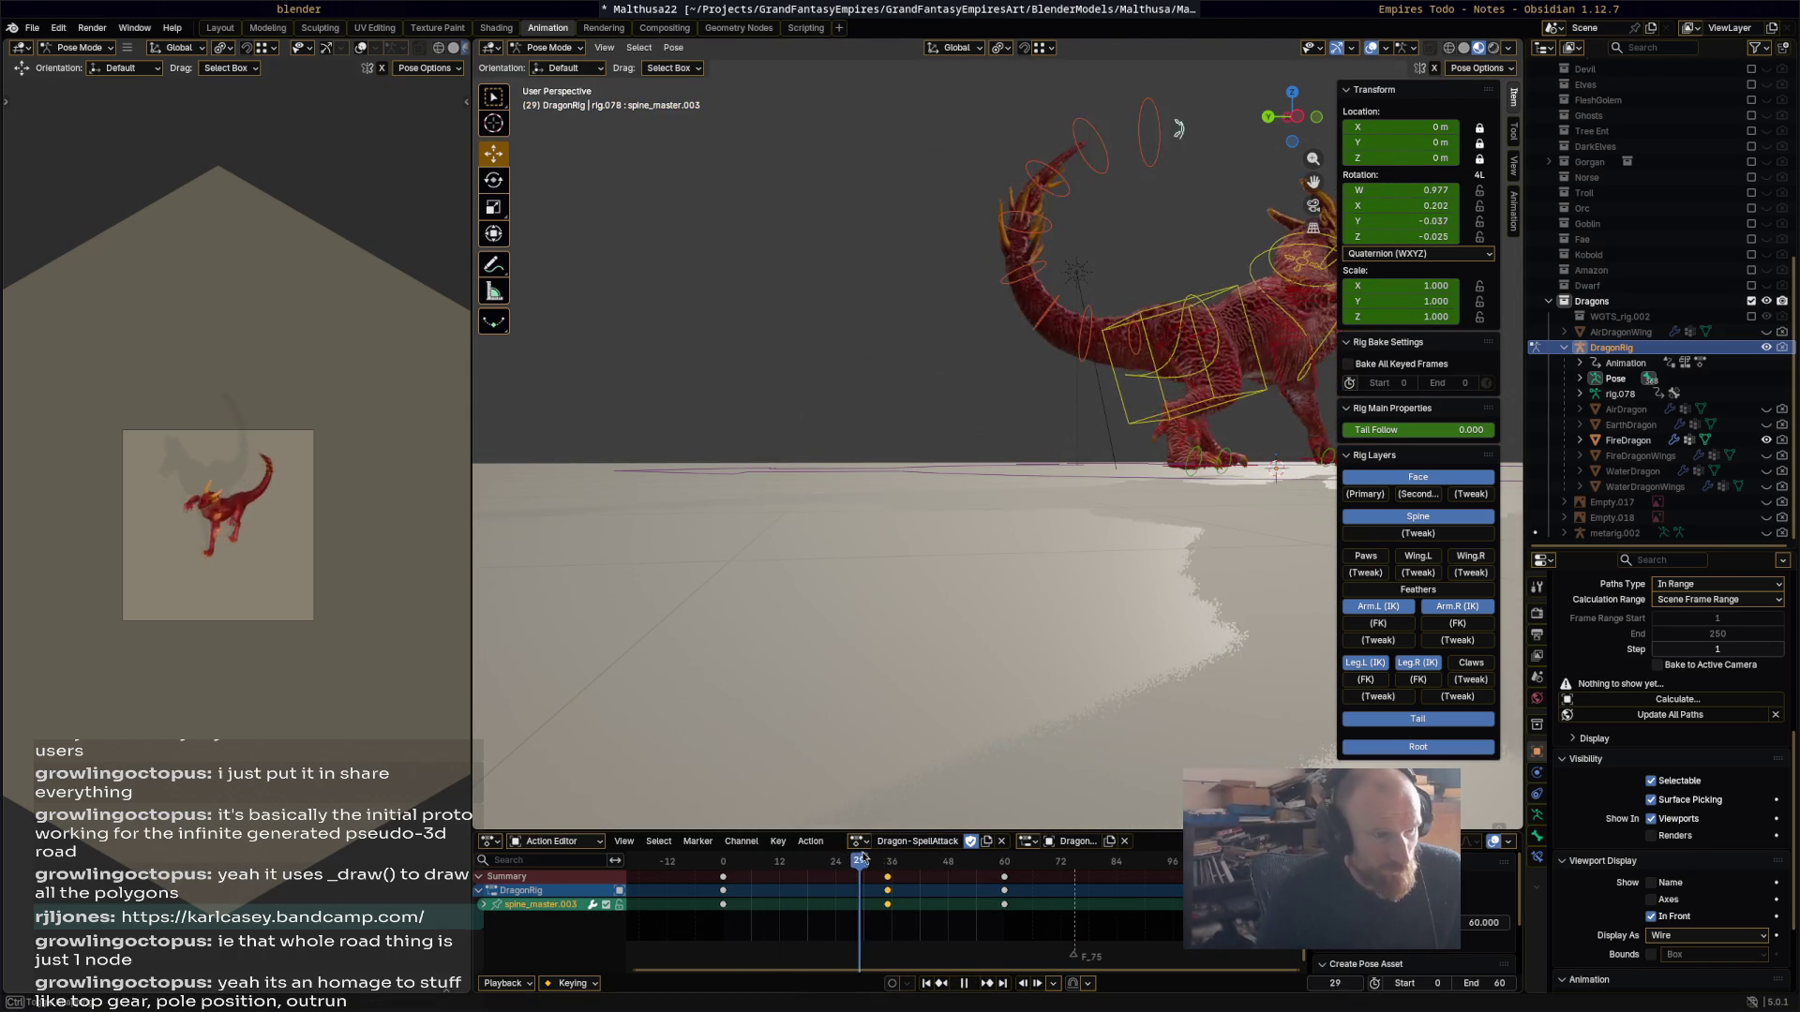
Step: Lower the tail at frame 49, keyframe it, and review the motion up close
{"action": "left_click_drag", "start_coordinate": [960, 874], "coordinate": [952, 876]}
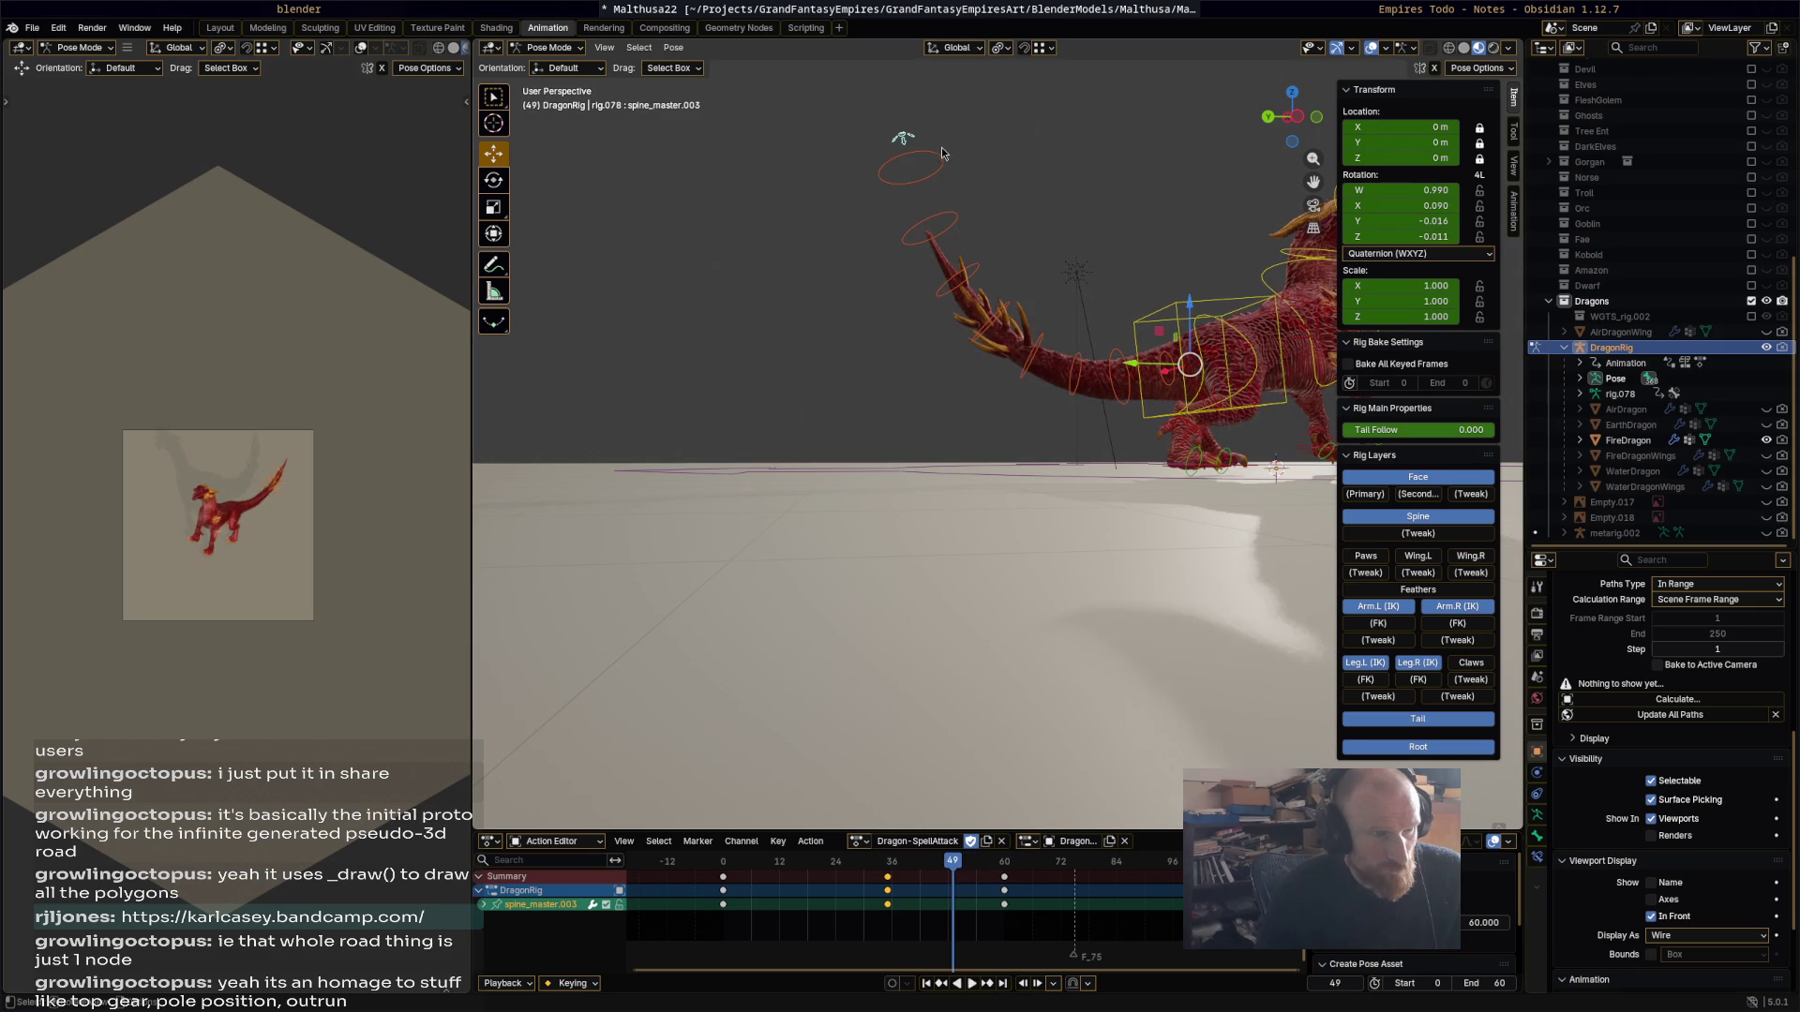
{"action": "key", "text": "r"}
{"action": "left_click", "coordinate": [961, 389]}
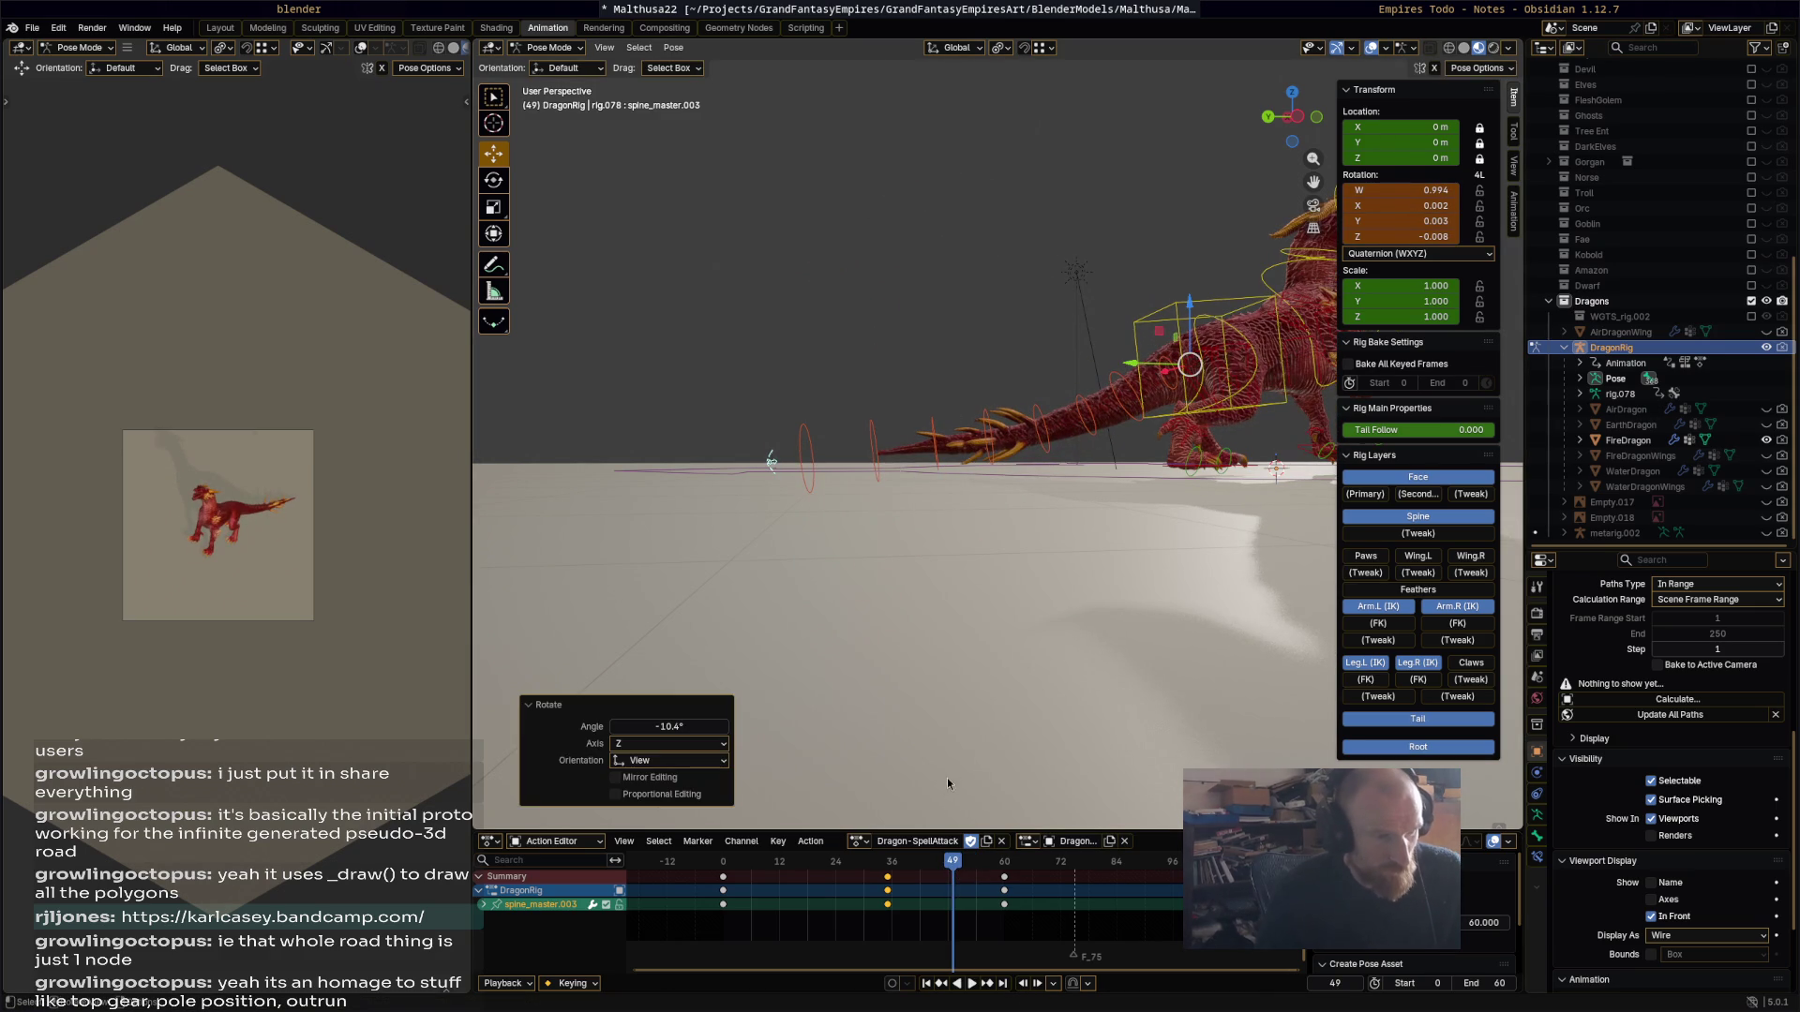
{"action": "key", "text": "i"}
{"action": "key", "text": "space"}
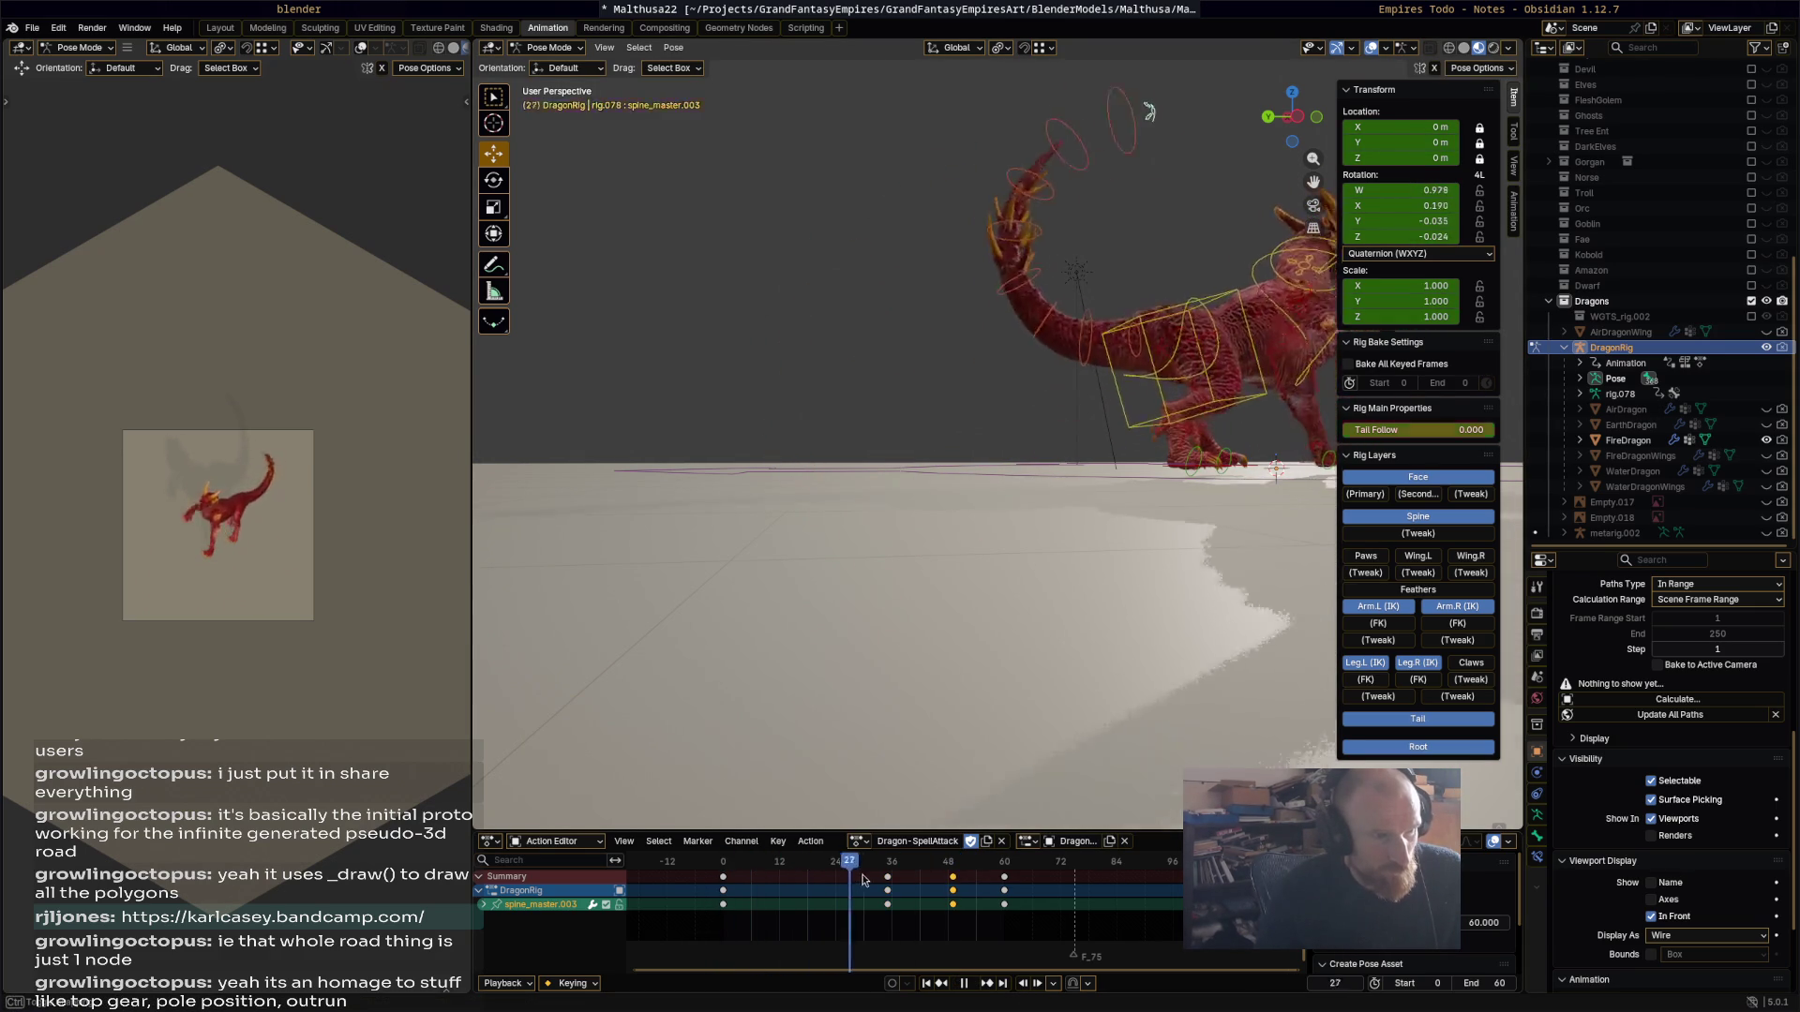
{"action": "left_click_drag", "start_coordinate": [998, 881], "coordinate": [978, 878]}
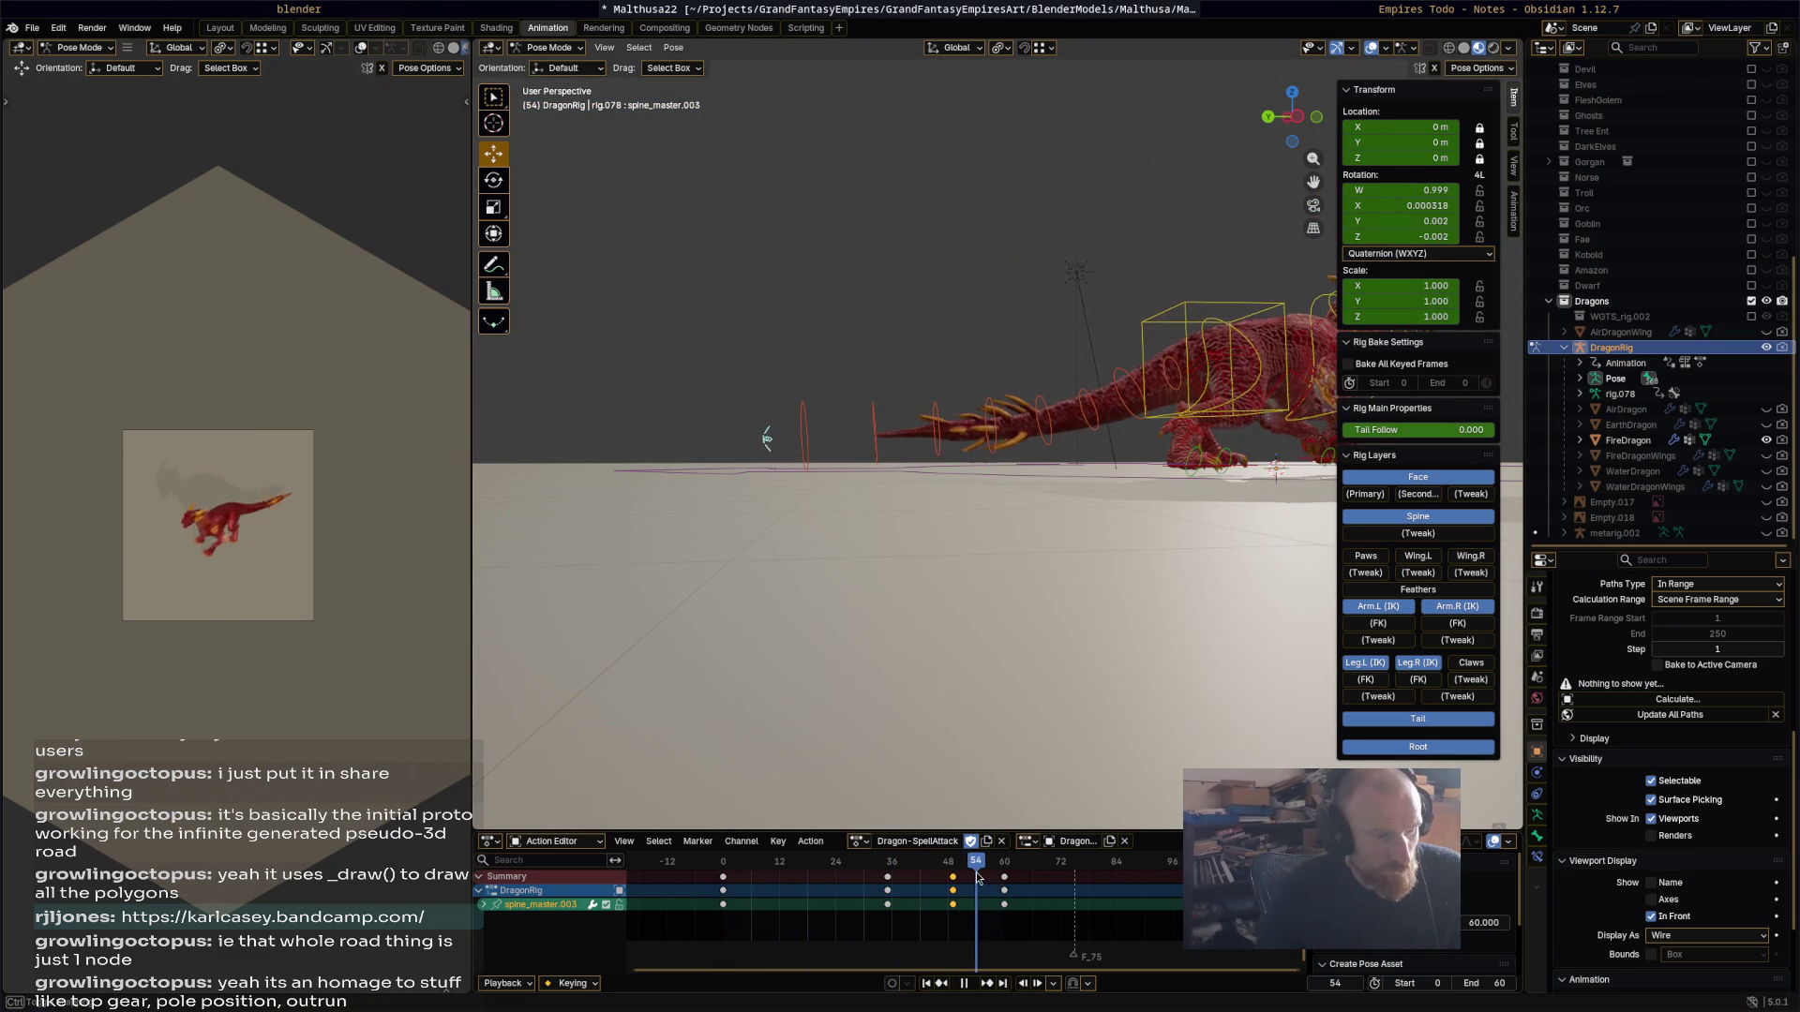
{"action": "key", "text": "space"}
{"action": "scroll", "coordinate": [947, 694], "scroll_direction": "up", "scroll_amount": 3}
{"action": "middle_click_drag", "start_coordinate": [947, 693], "coordinate": [928, 588]}
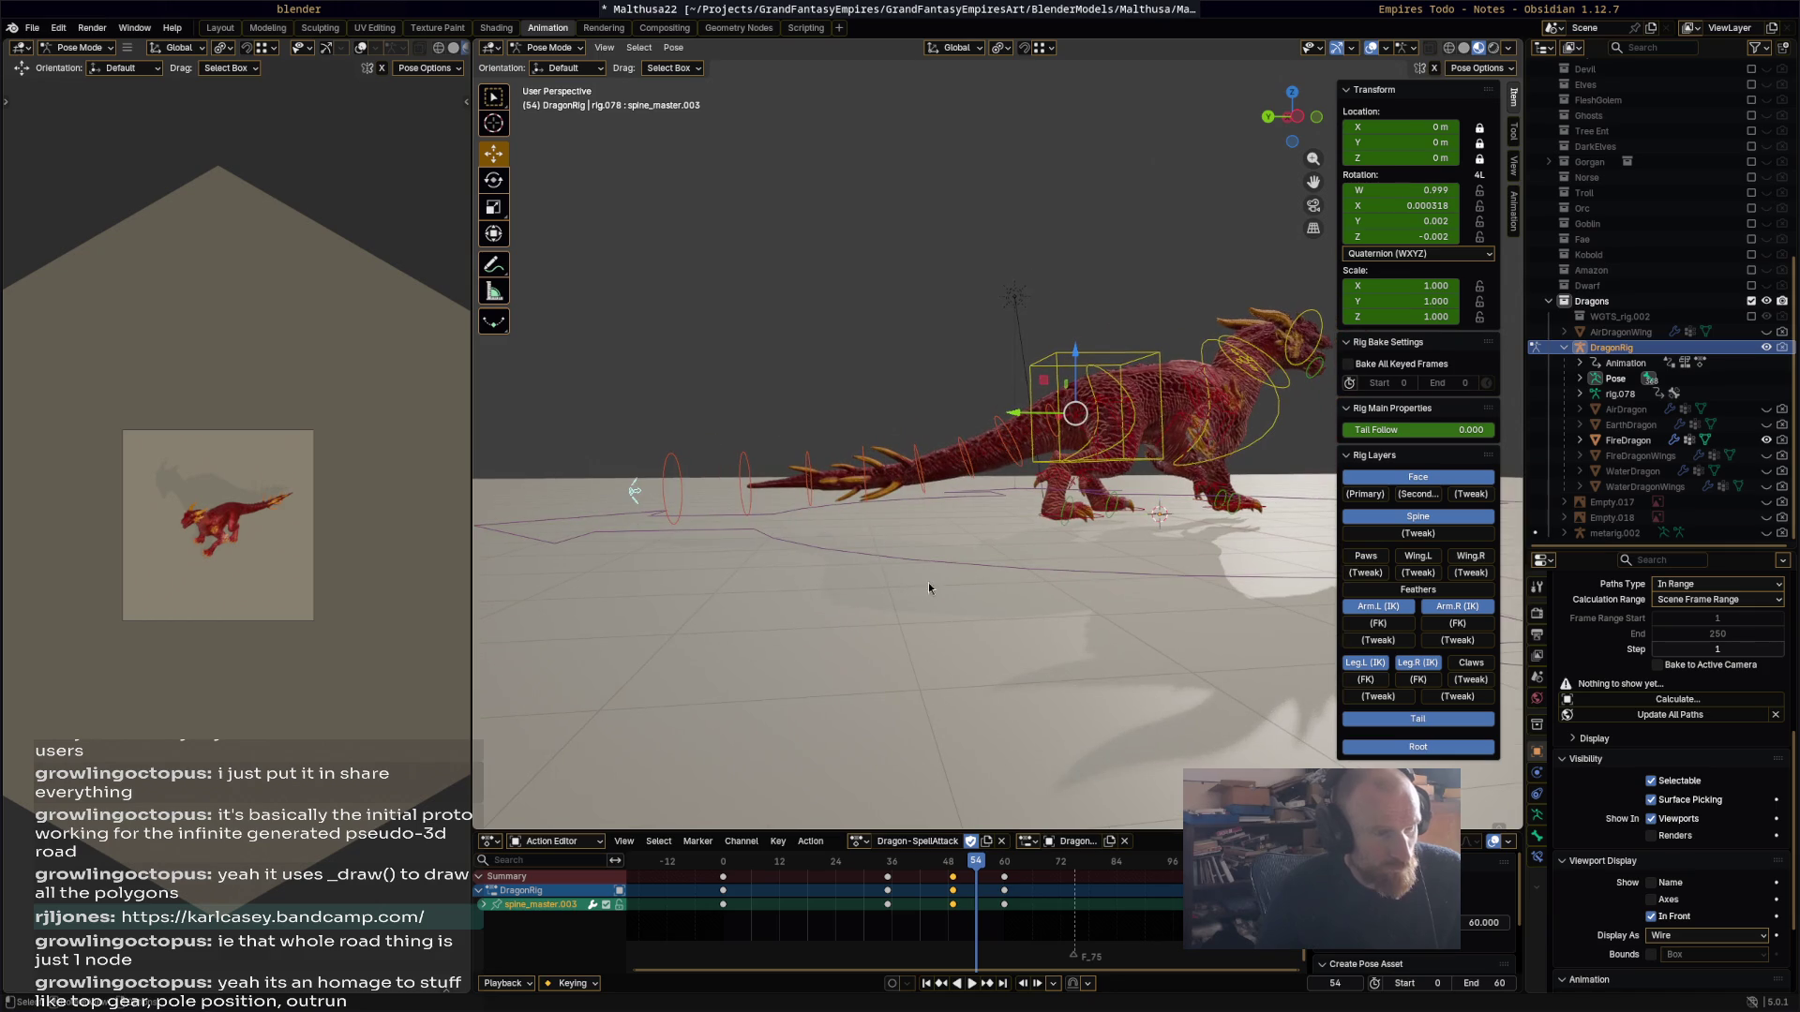
{"action": "key", "text": "space"}
Step: Rotate and keyframe the tail-tip bone spine.013 near frame 24
{"action": "left_click", "coordinate": [841, 873]}
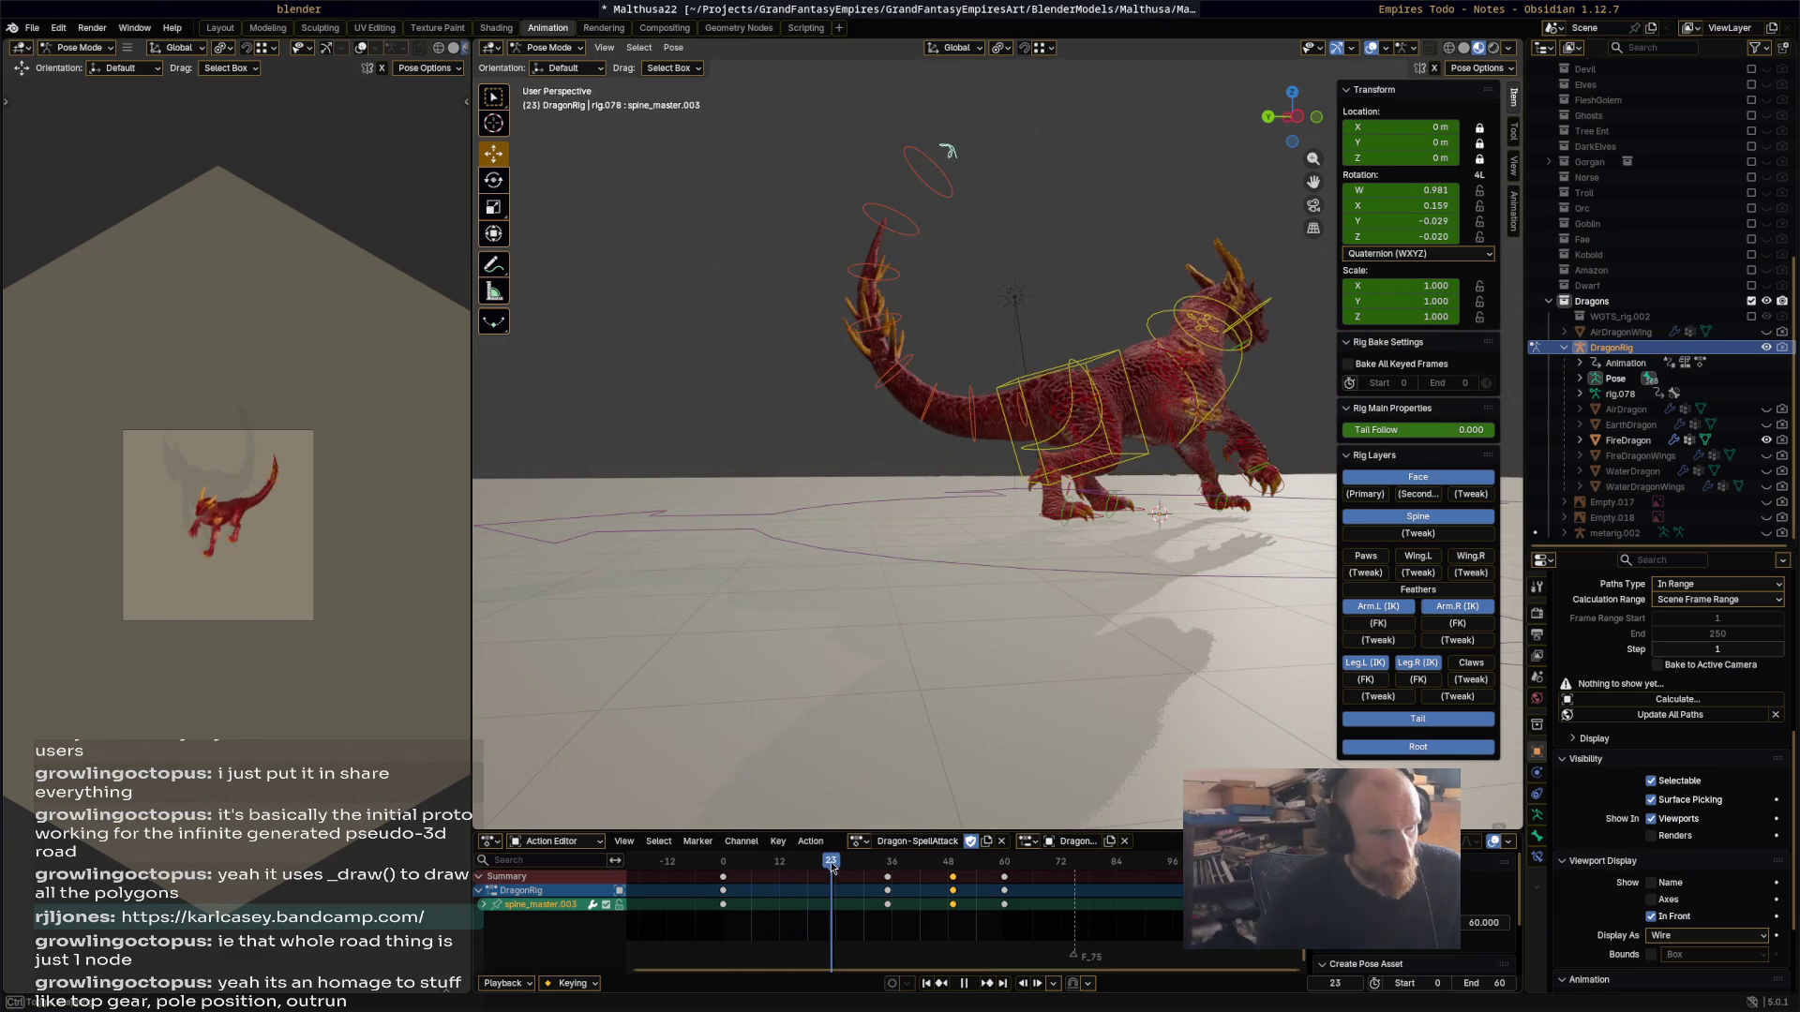
{"action": "left_click", "coordinate": [885, 269]}
{"action": "key", "text": "r"}
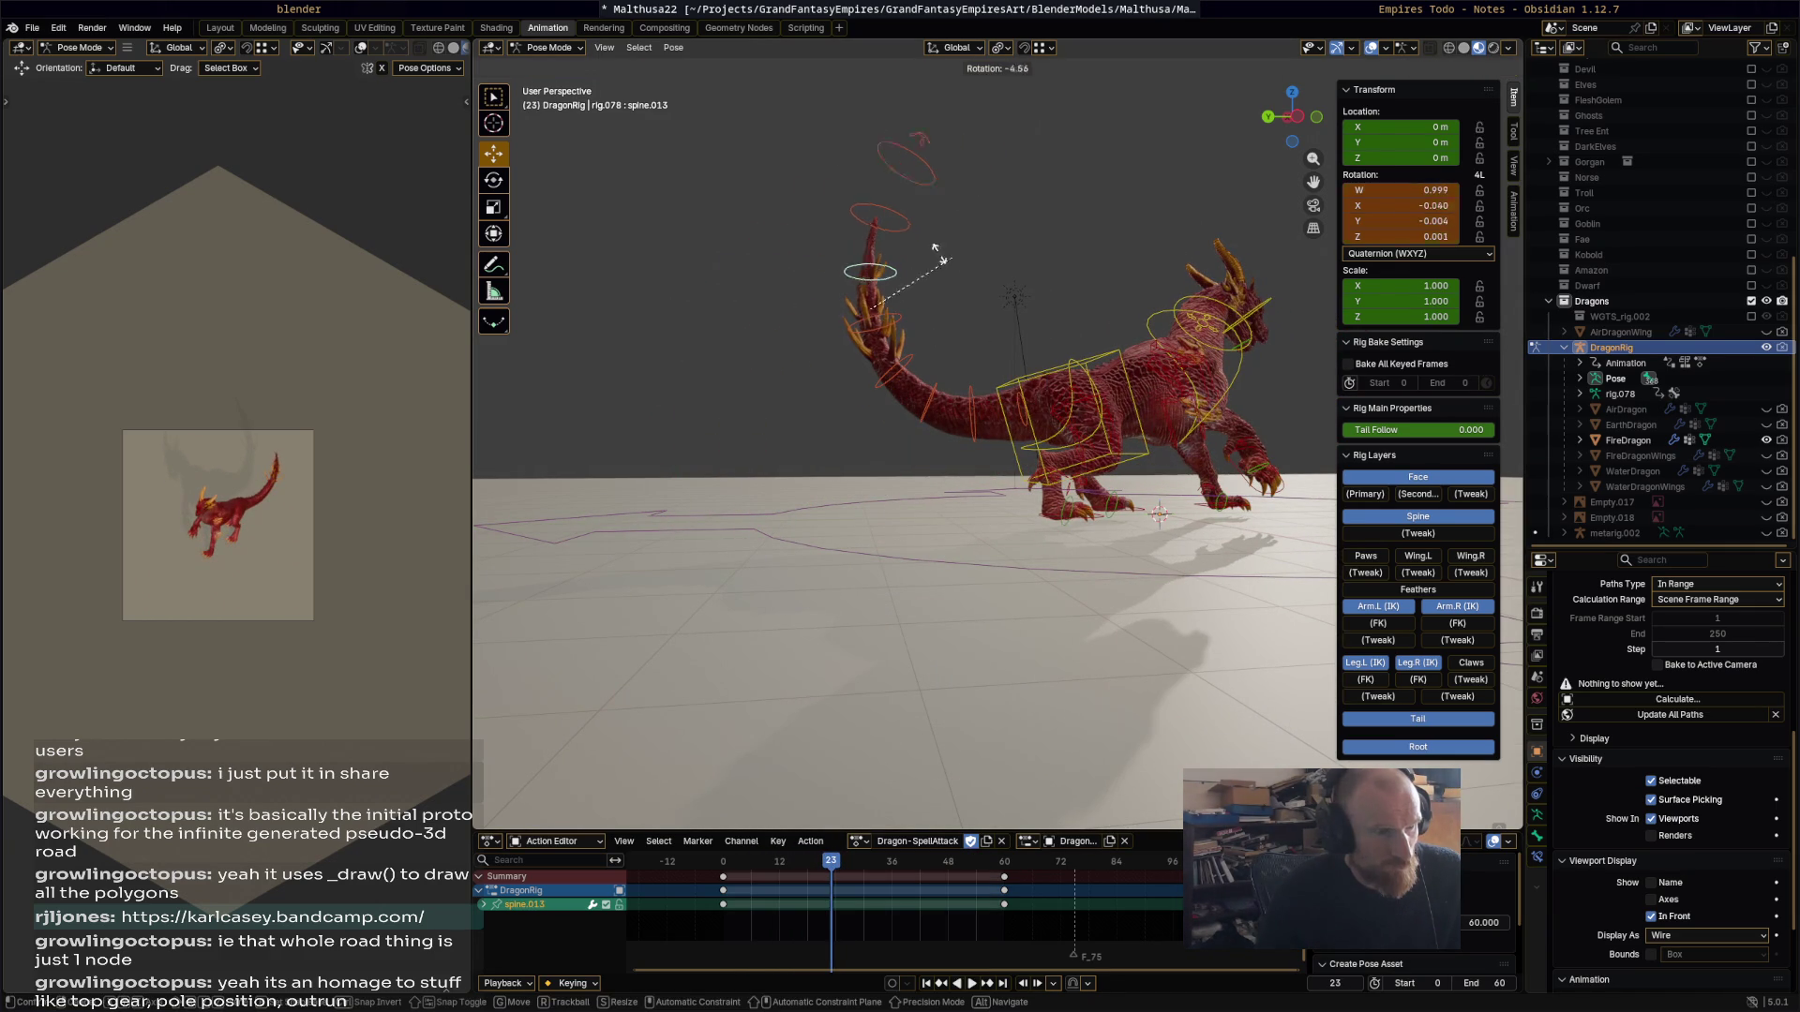
{"action": "left_click", "coordinate": [894, 257]}
{"action": "key", "text": "i"}
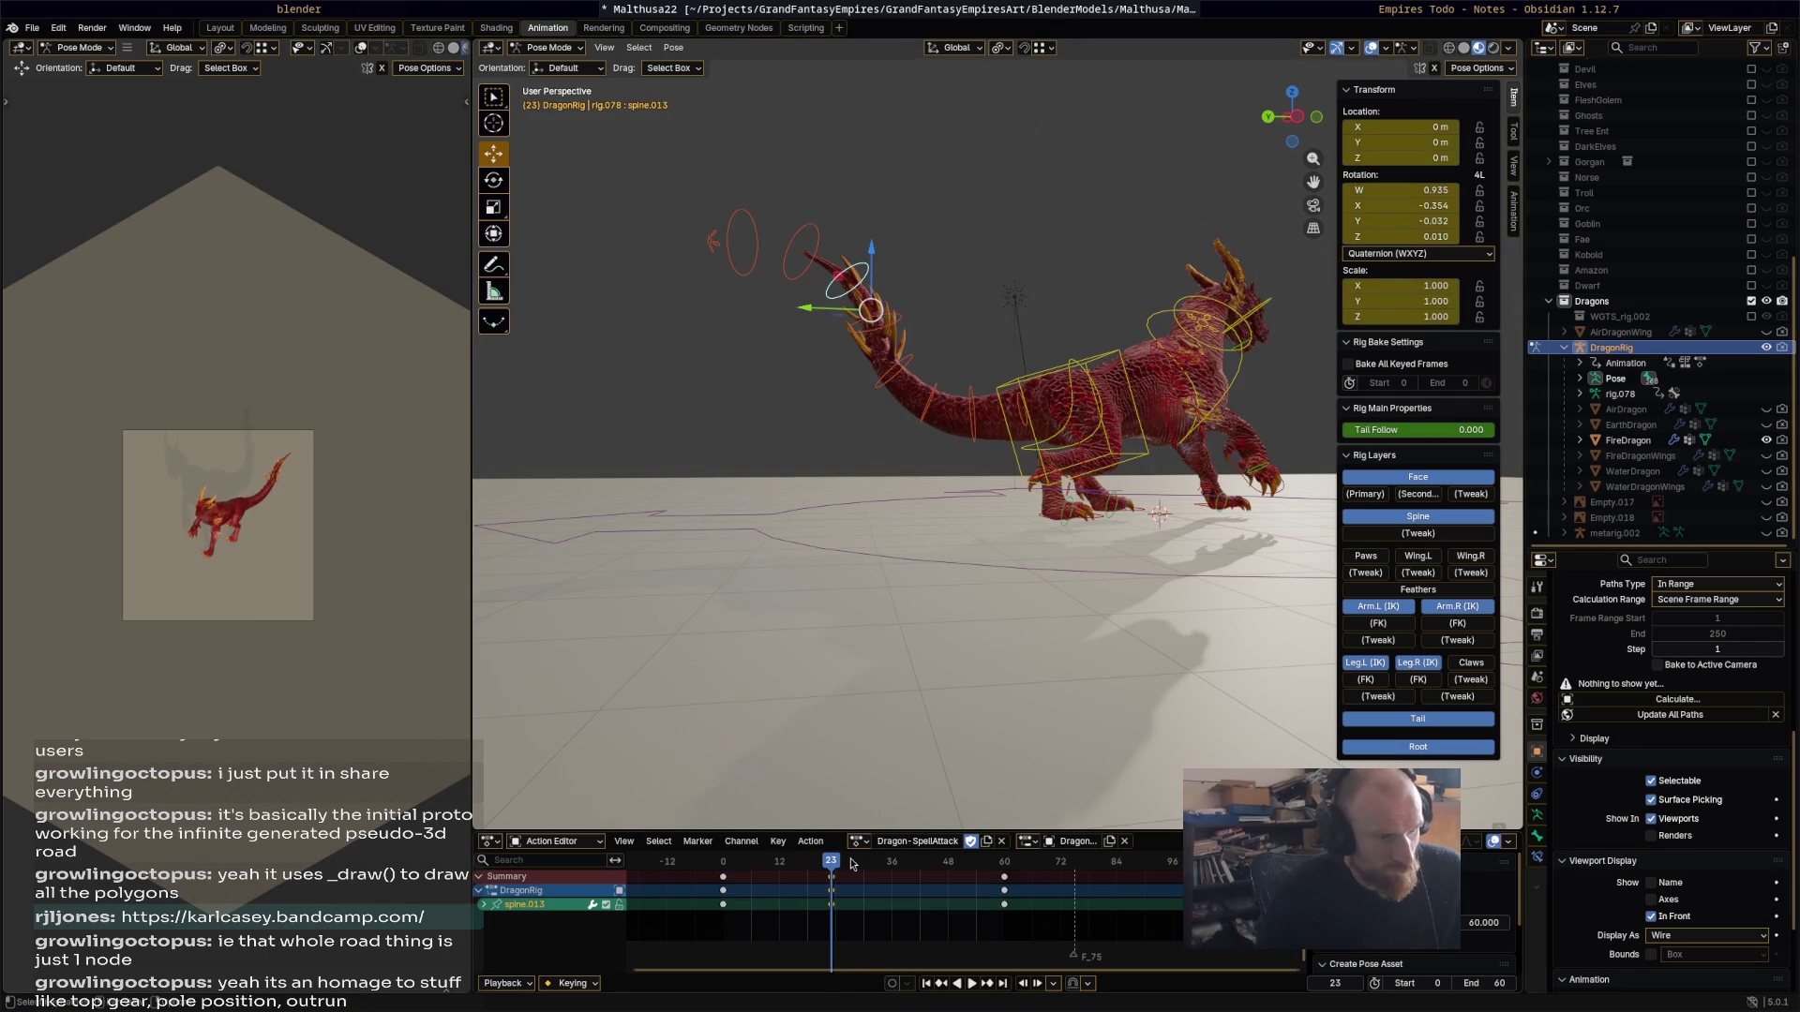
{"action": "key", "text": "space"}
{"action": "key", "text": "space"}
Step: Rotate and keyframe the tail tip at frames 41 and 51, then review the sway
{"action": "key", "text": "r"}
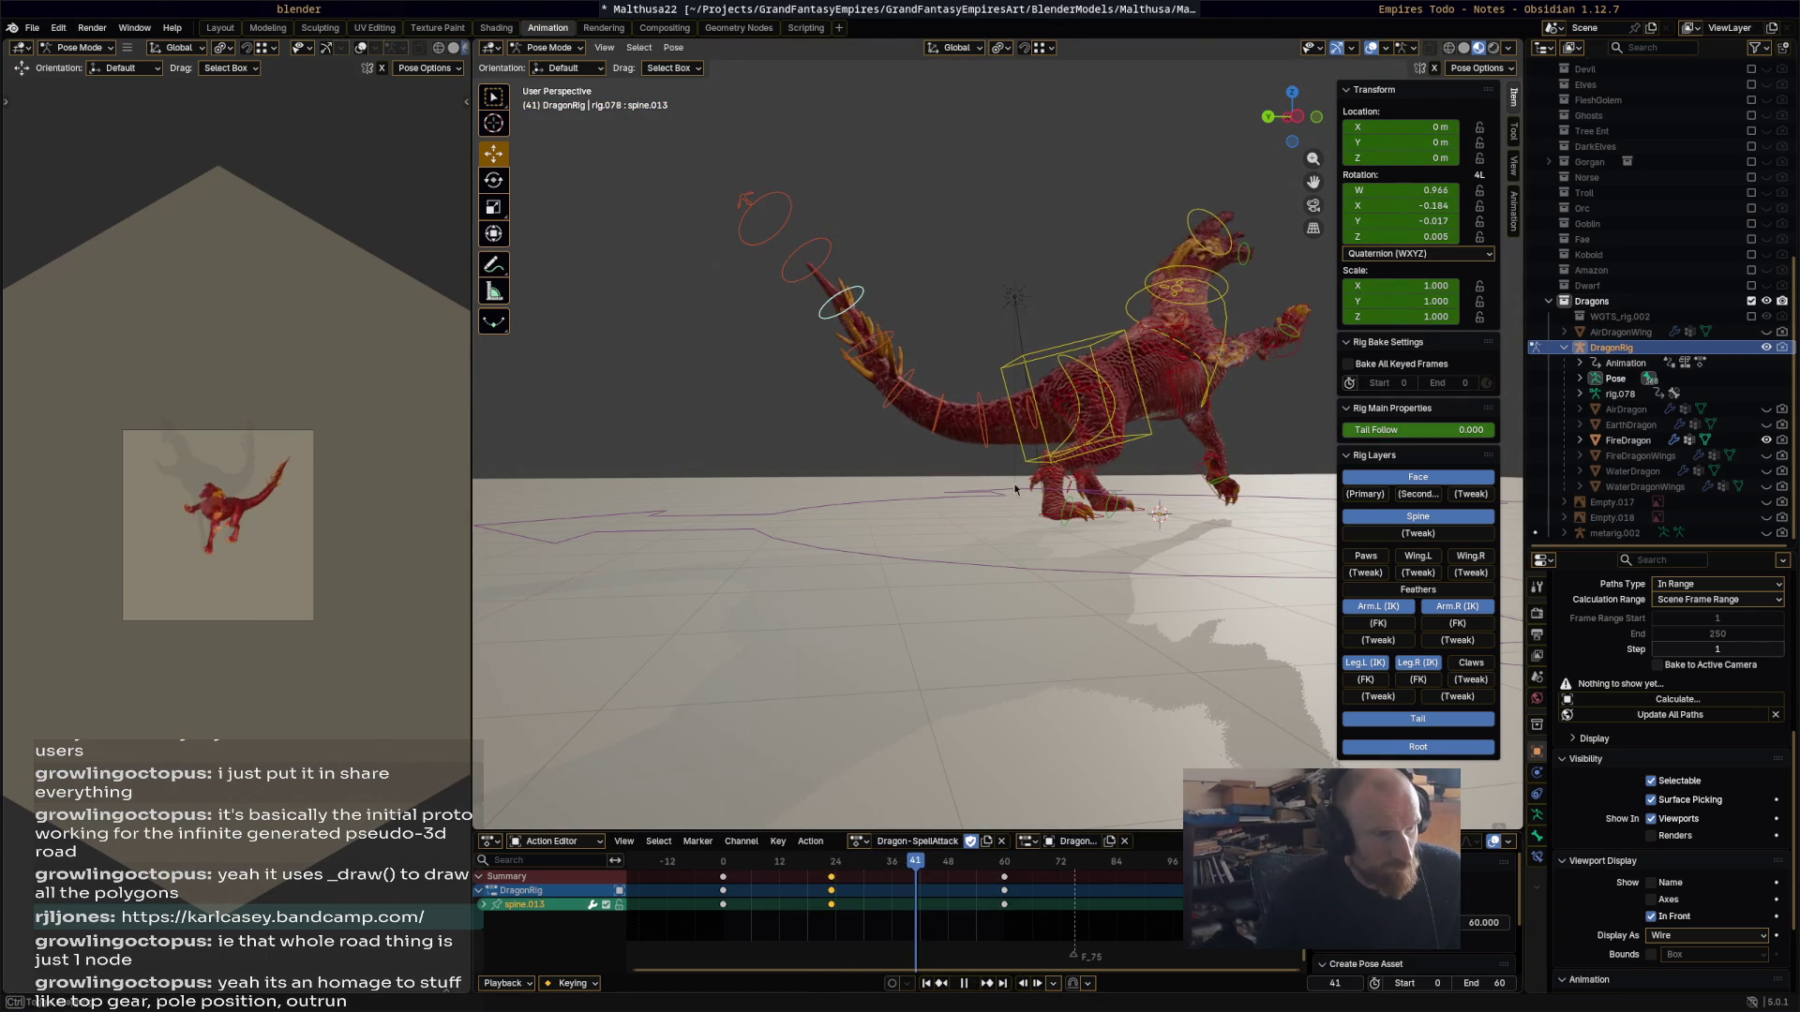
{"action": "left_click", "coordinate": [906, 574]}
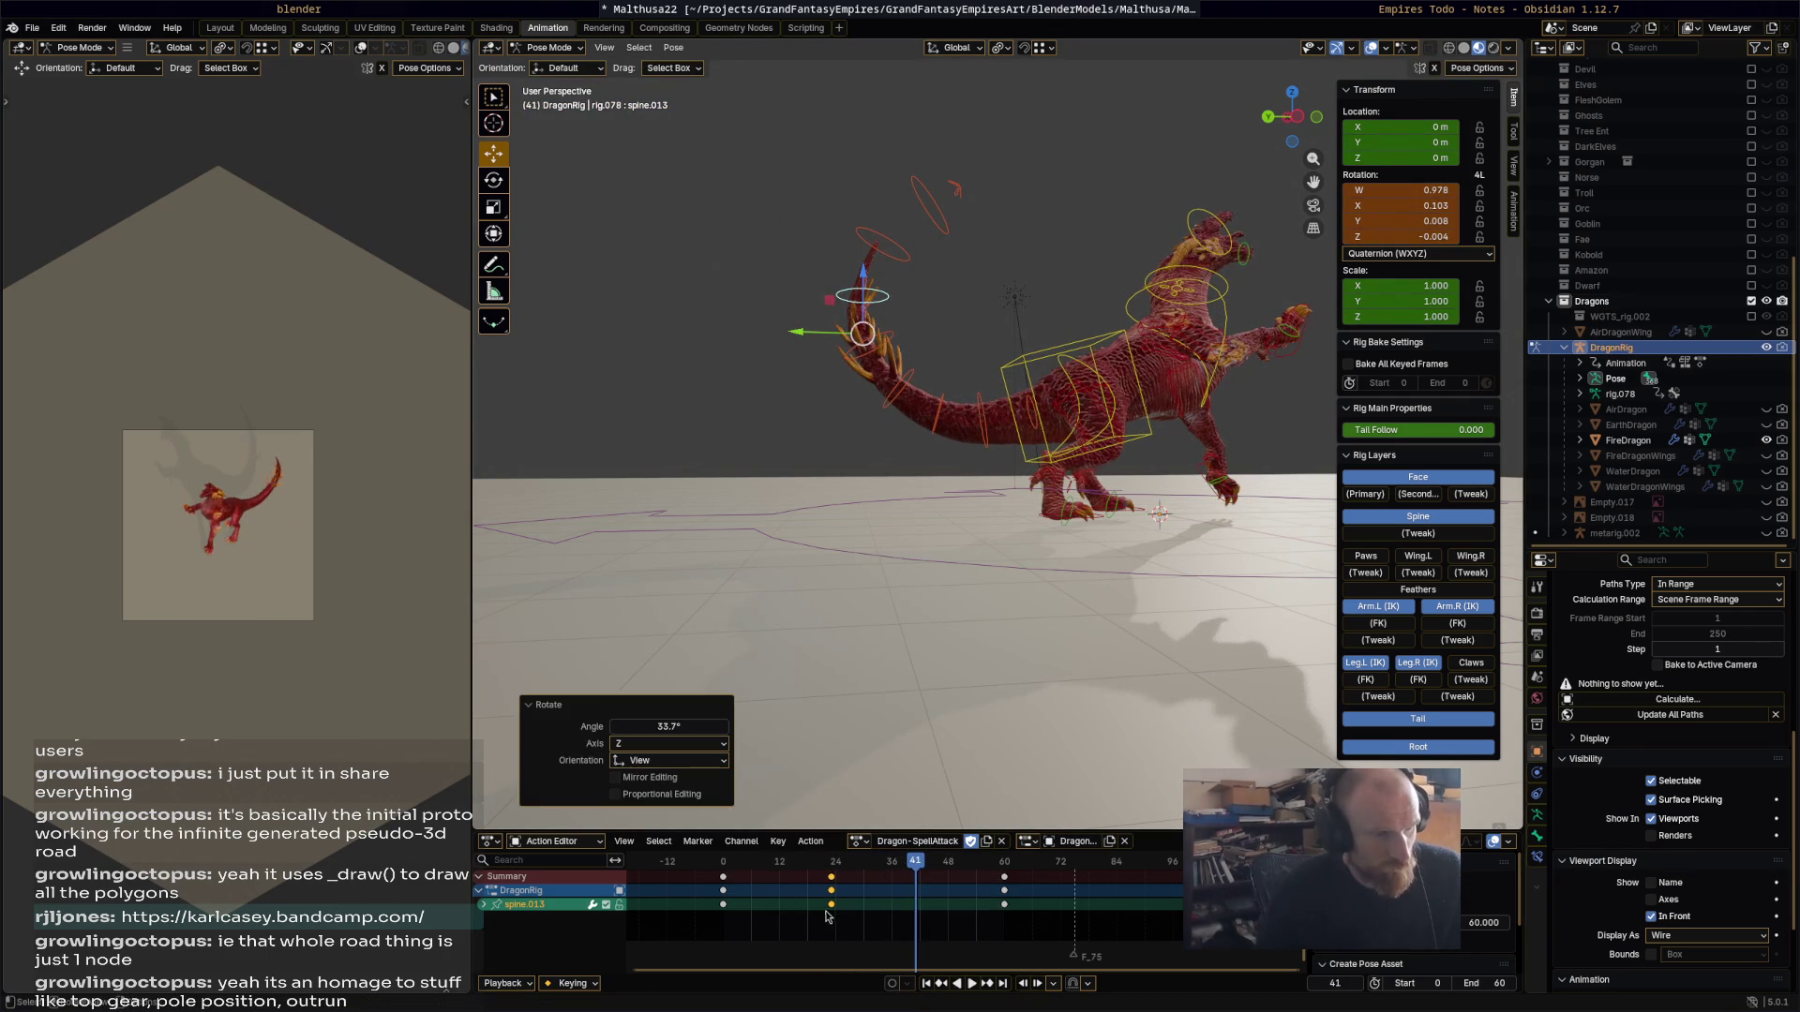
{"action": "key", "text": "i"}
{"action": "key", "text": "space"}
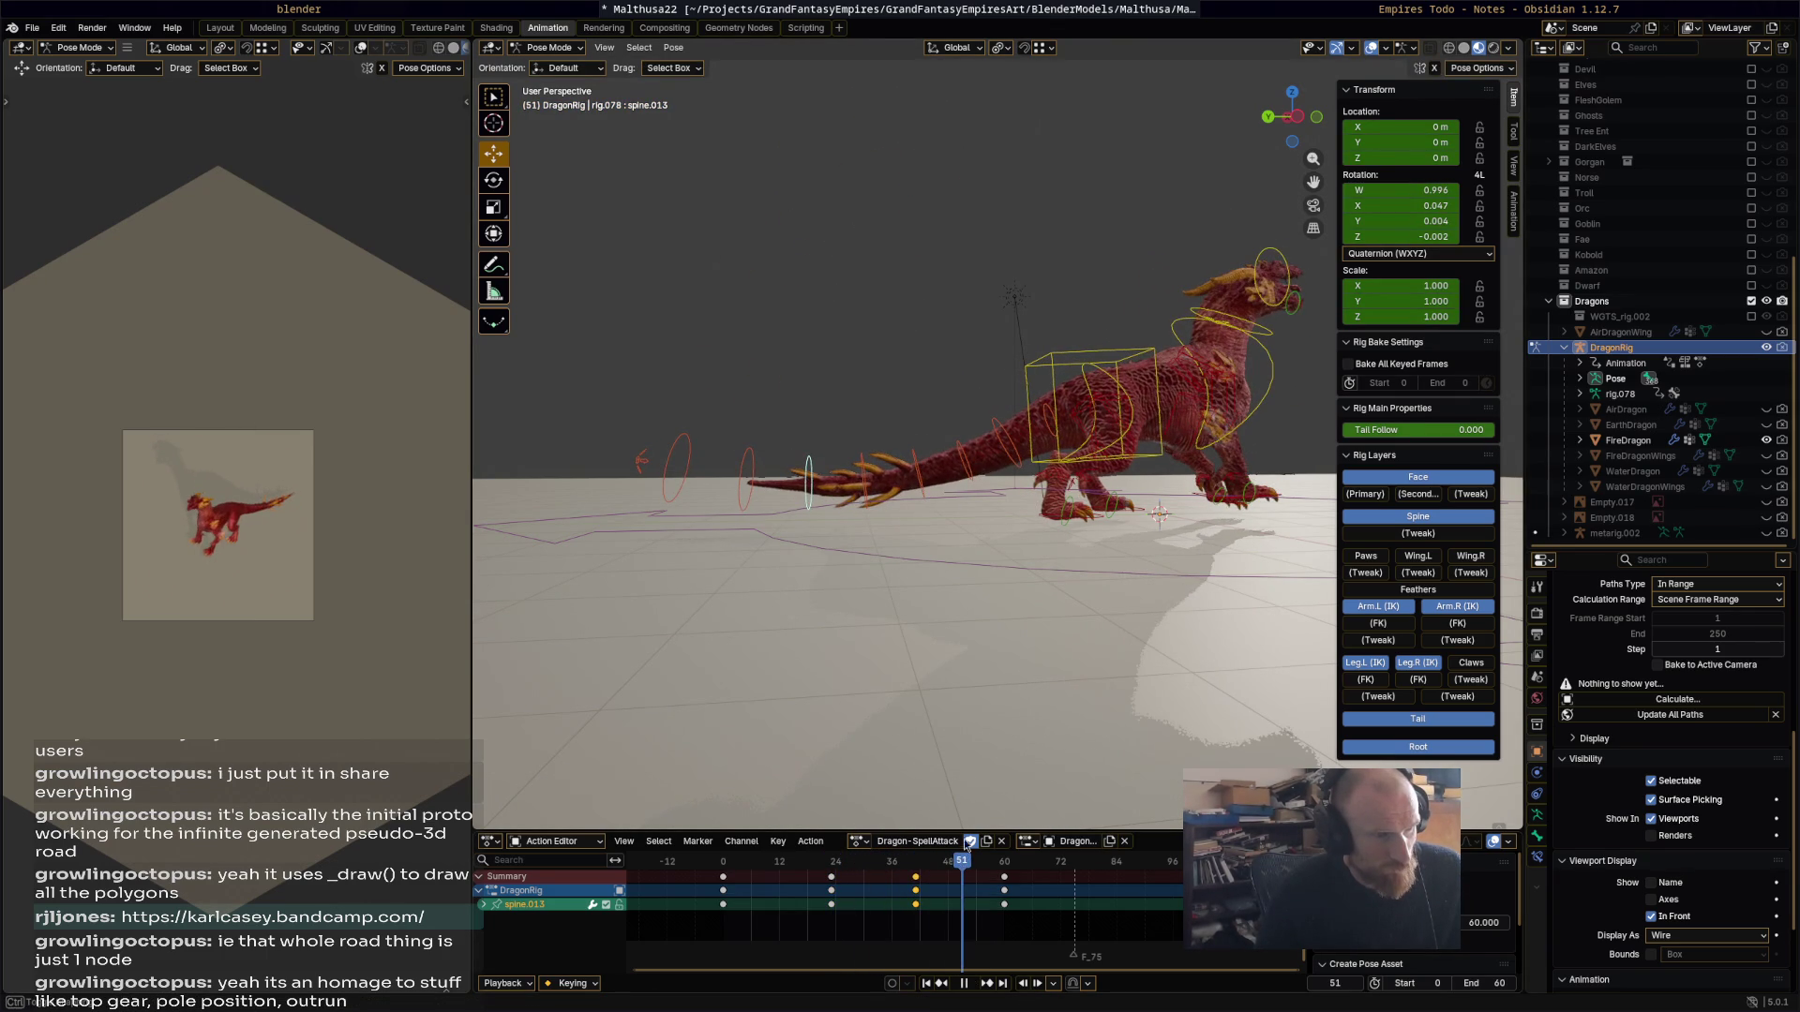
{"action": "key", "text": "r"}
{"action": "left_click", "coordinate": [967, 634]}
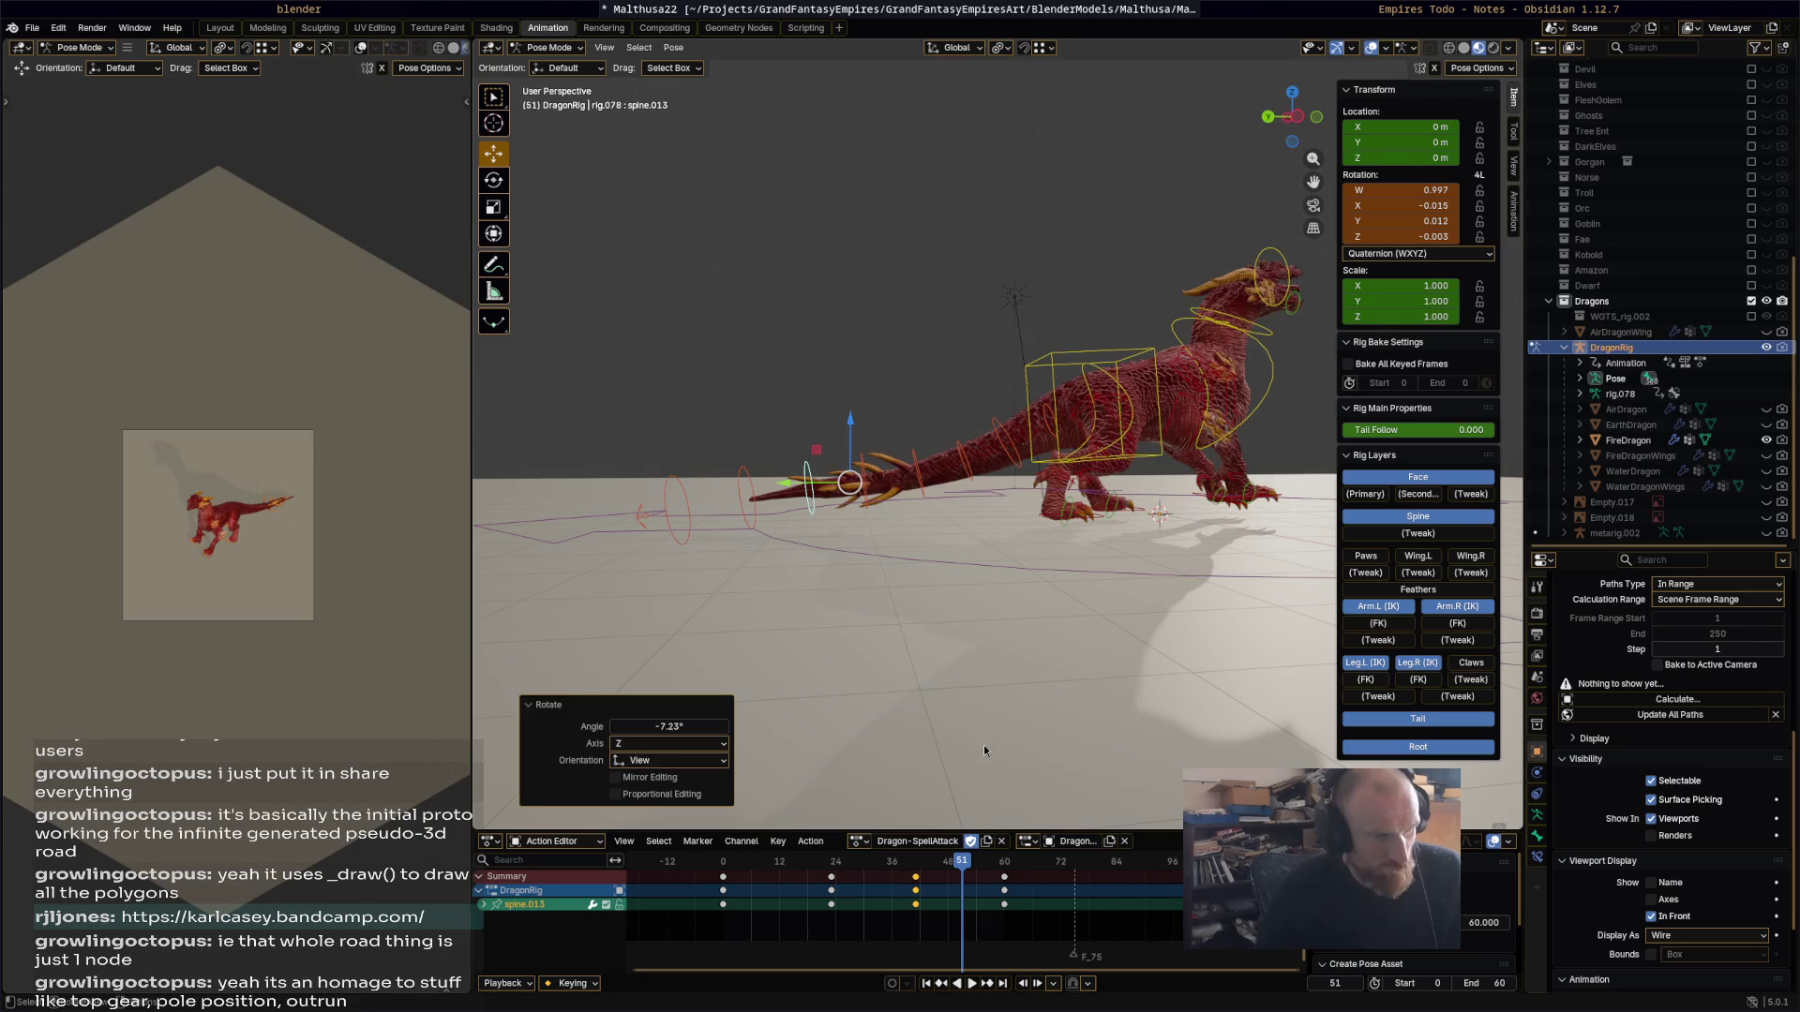
{"action": "key", "text": "i"}
{"action": "key", "text": "space"}
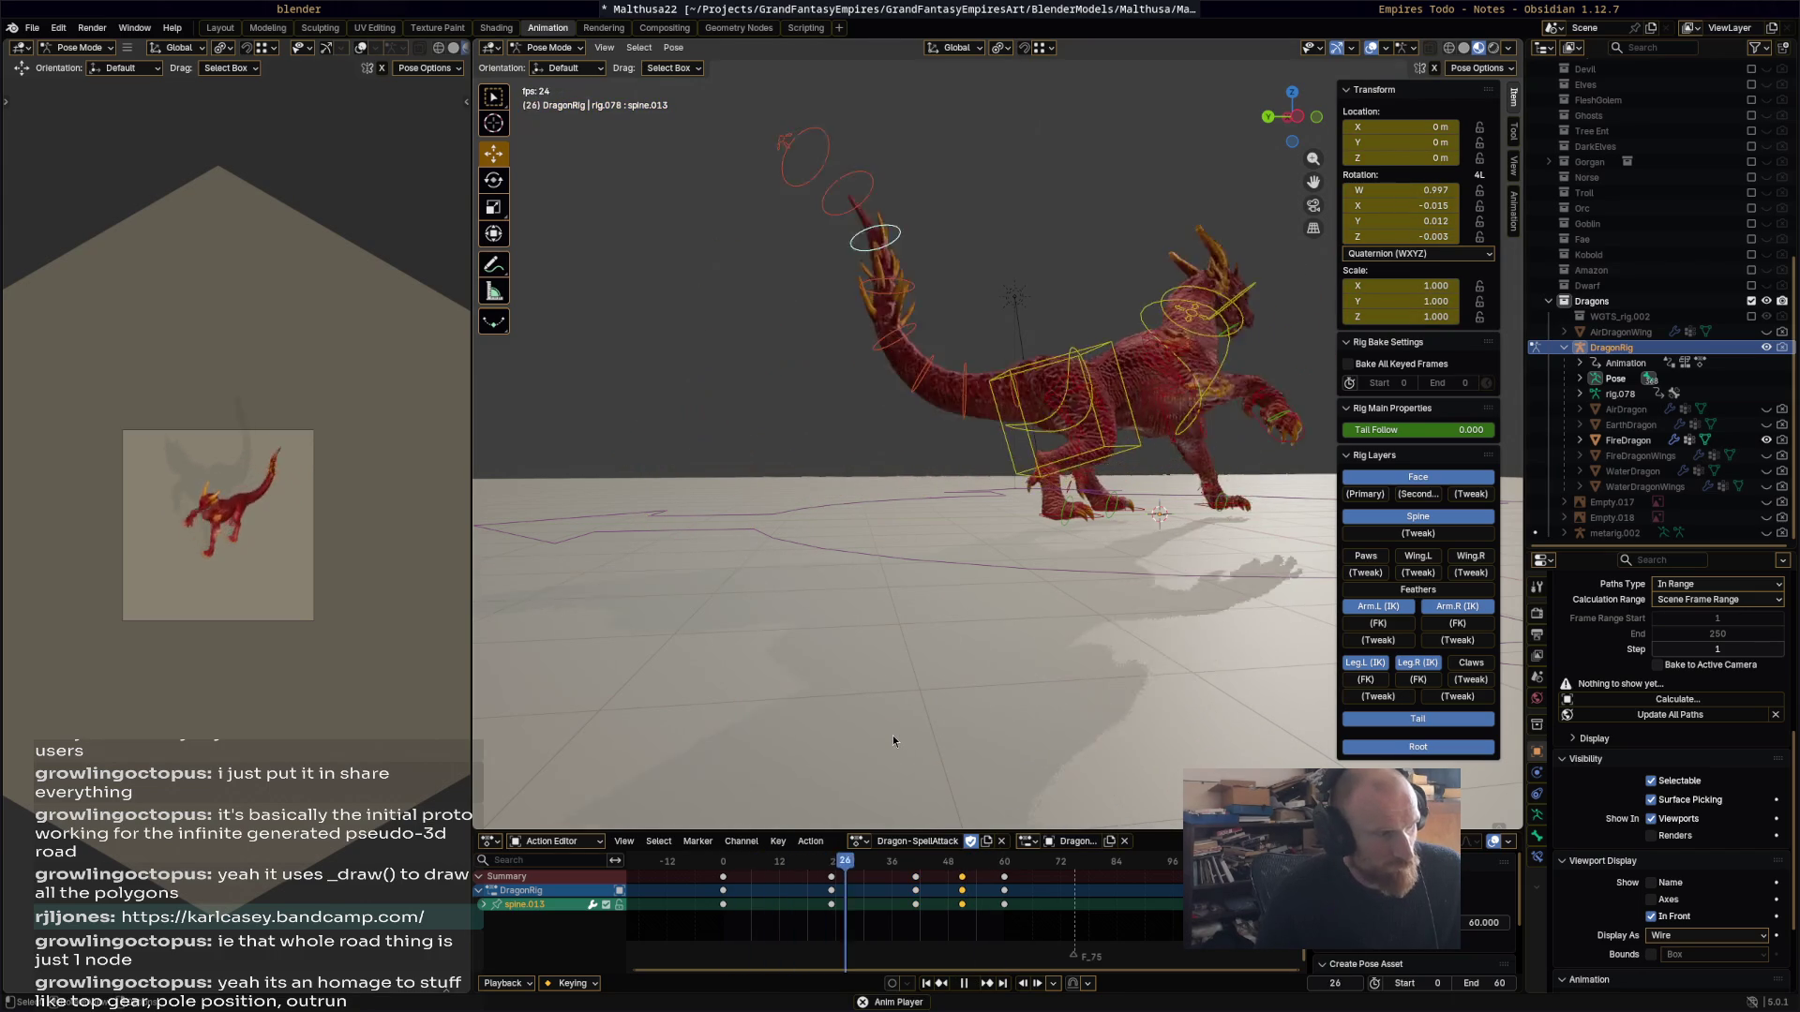
{"action": "mouse_move", "coordinate": [885, 745]}
{"action": "middle_mouse_down"}
{"action": "mouse_move", "coordinate": [919, 703]}
{"action": "mouse_move", "coordinate": [1044, 701]}
{"action": "middle_mouse_up"}
Step: Select the spine.003 bone and keyframe a rotation at frame 32
{"action": "key", "text": "space"}
{"action": "left_click", "coordinate": [1100, 375]}
{"action": "mouse_move", "coordinate": [1100, 375]}
{"action": "middle_mouse_down"}
{"action": "mouse_move", "coordinate": [1125, 394]}
{"action": "mouse_move", "coordinate": [1167, 525]}
{"action": "middle_mouse_up"}
{"action": "scroll", "coordinate": [1163, 433], "scroll_direction": "up", "scroll_amount": 3}
{"action": "mouse_move", "coordinate": [1163, 433]}
{"action": "middle_mouse_down"}
{"action": "mouse_move", "coordinate": [1170, 408]}
{"action": "mouse_move", "coordinate": [930, 750]}
{"action": "middle_mouse_up"}
{"action": "left_click", "coordinate": [1142, 446]}
{"action": "left_click_drag", "start_coordinate": [900, 867], "coordinate": [873, 863]}
{"action": "key", "text": "r"}
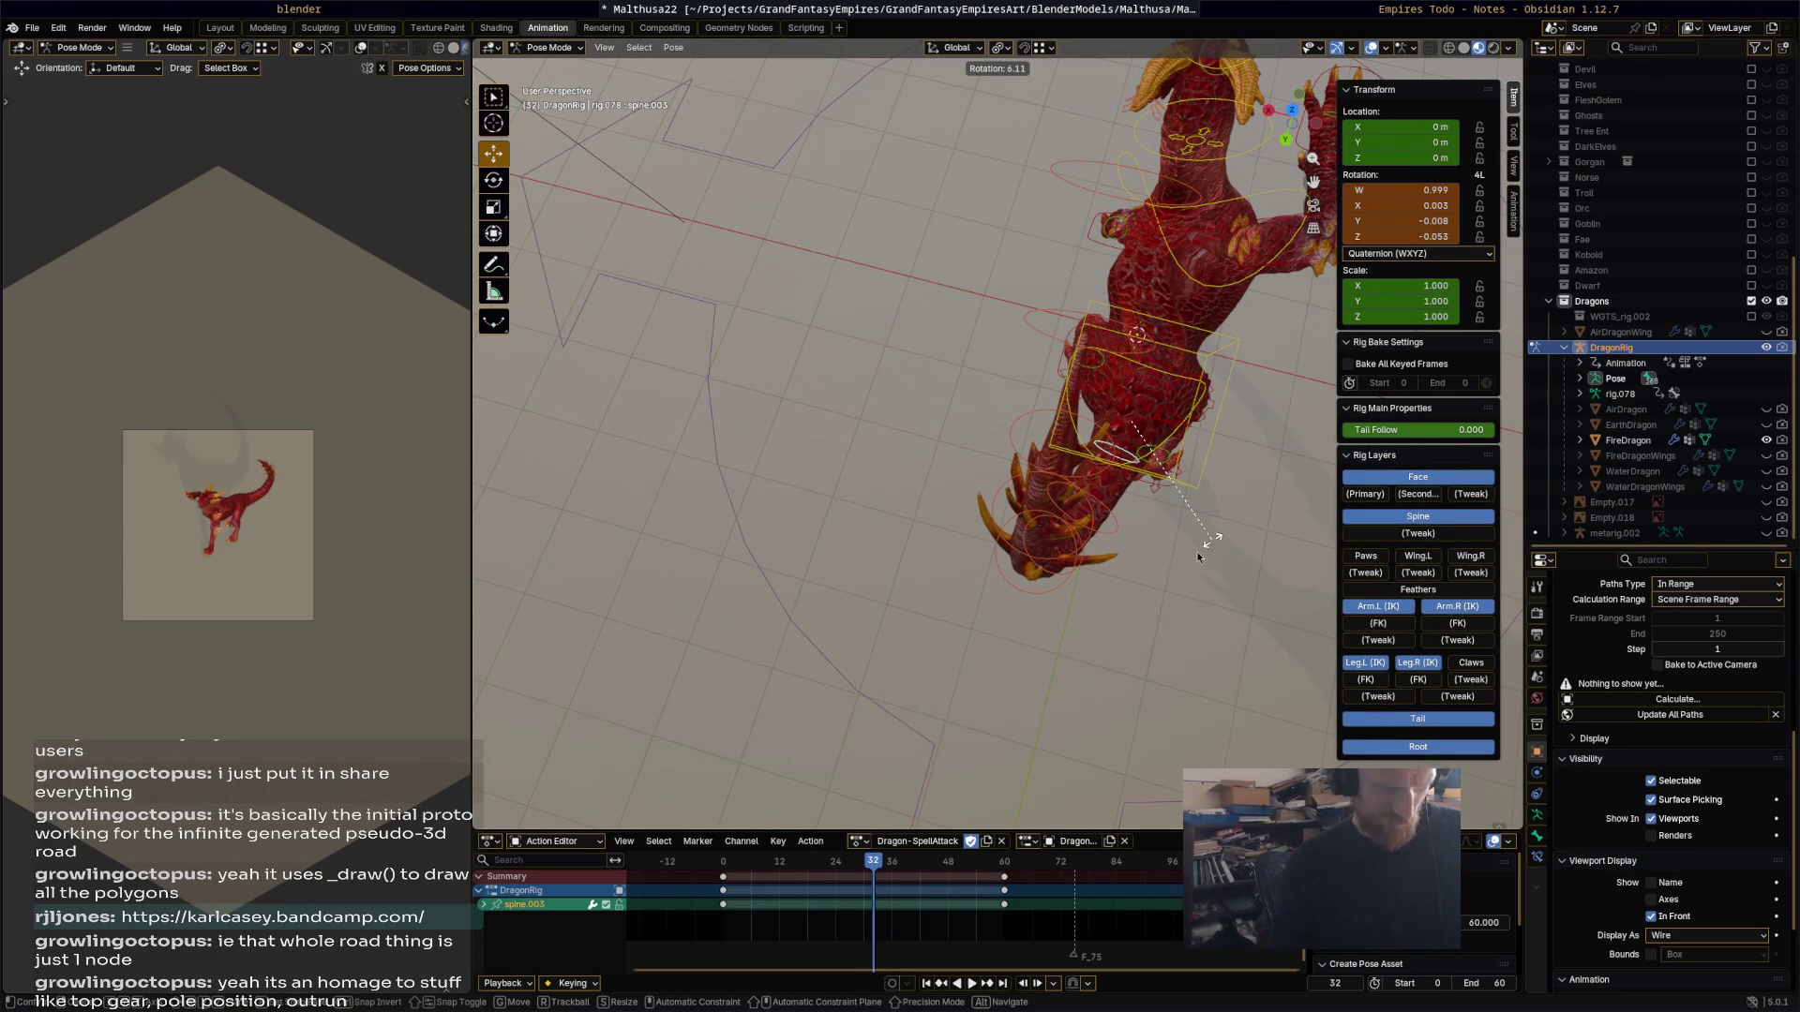
{"action": "left_click", "coordinate": [1207, 544]}
{"action": "key", "text": "i"}
{"action": "key", "text": "space"}
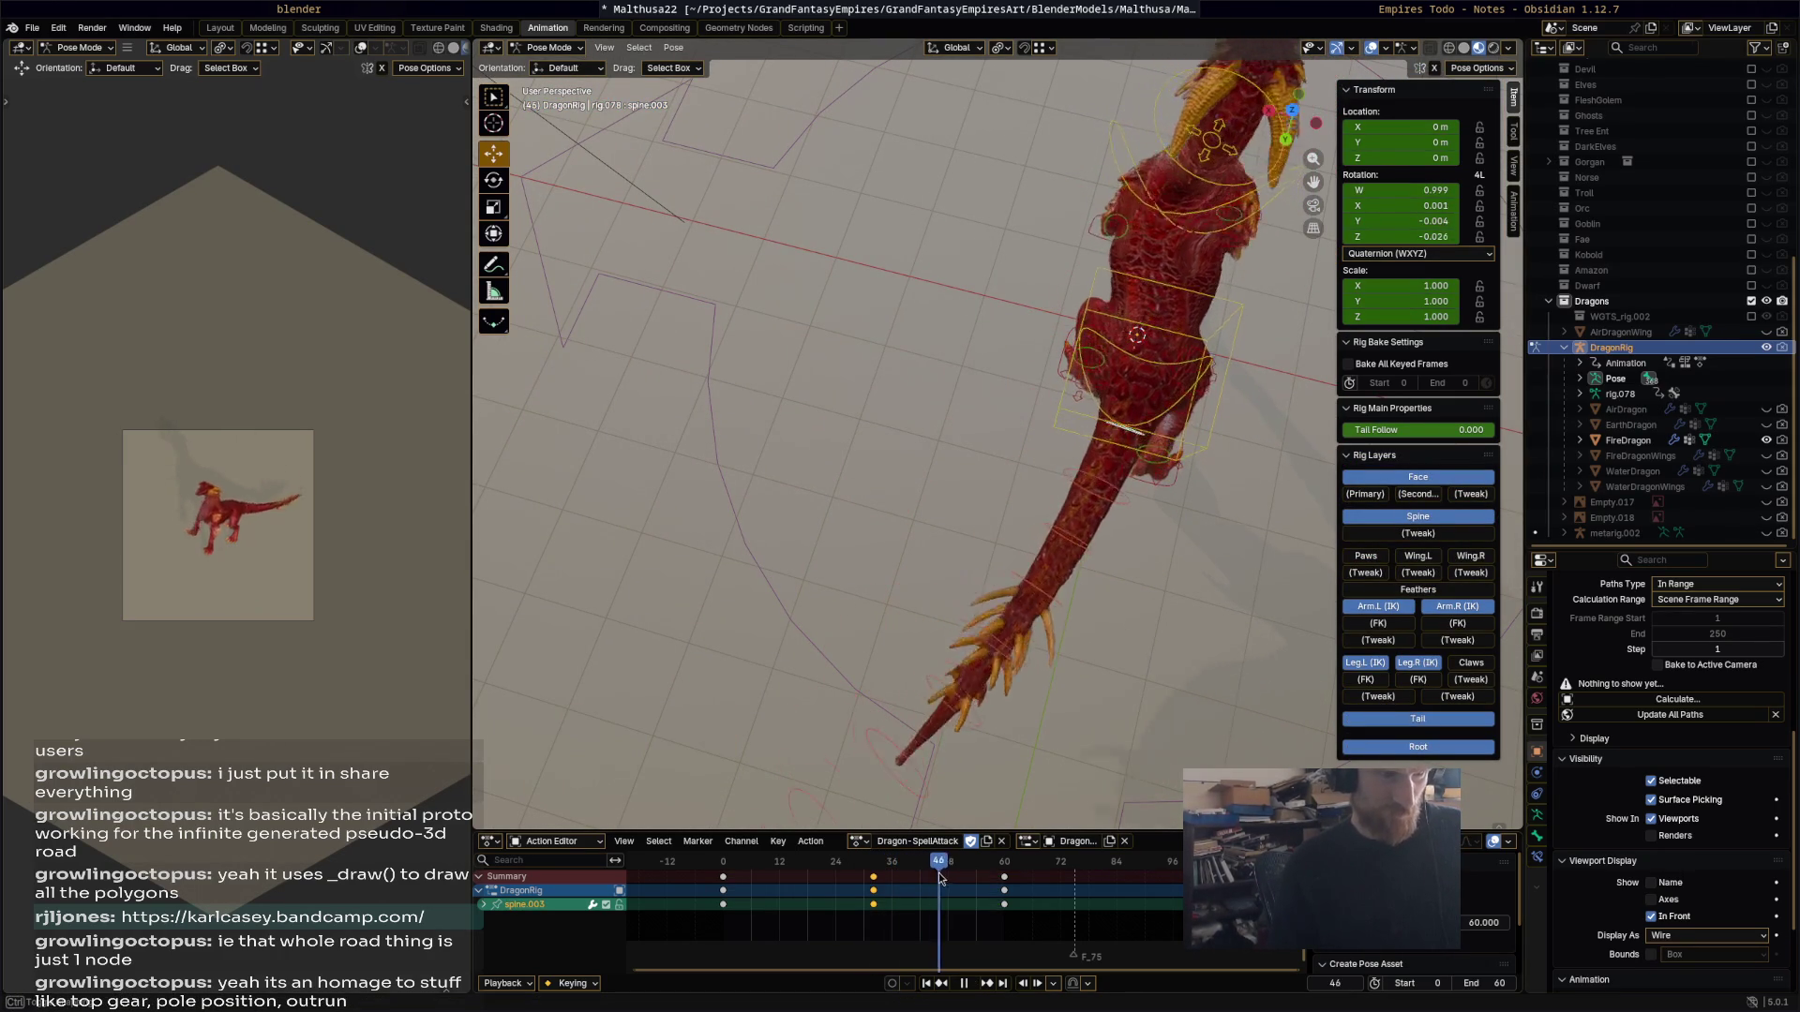
Step: Key spine.003 rotations at frame 48 (4.6°) and frame 56, nudging the frame-56 keys earlier
{"action": "key", "text": "space"}
{"action": "key", "text": "r"}
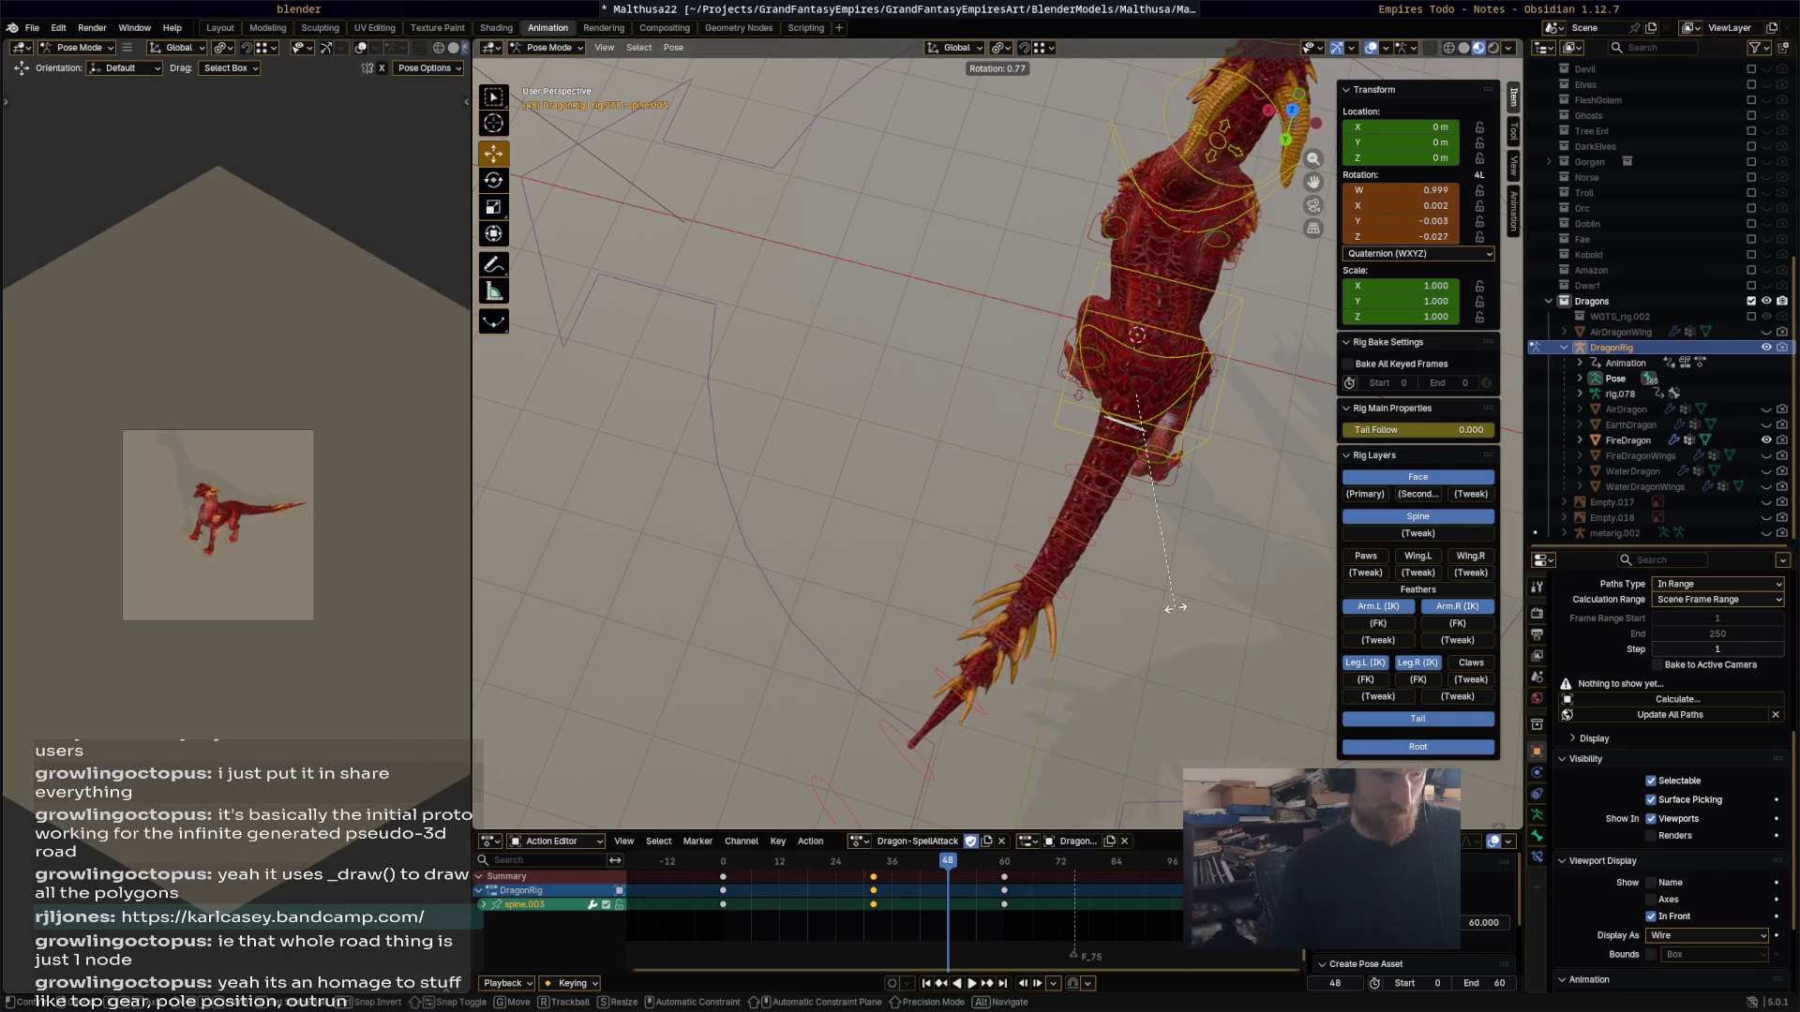
{"action": "left_click", "coordinate": [1161, 610]}
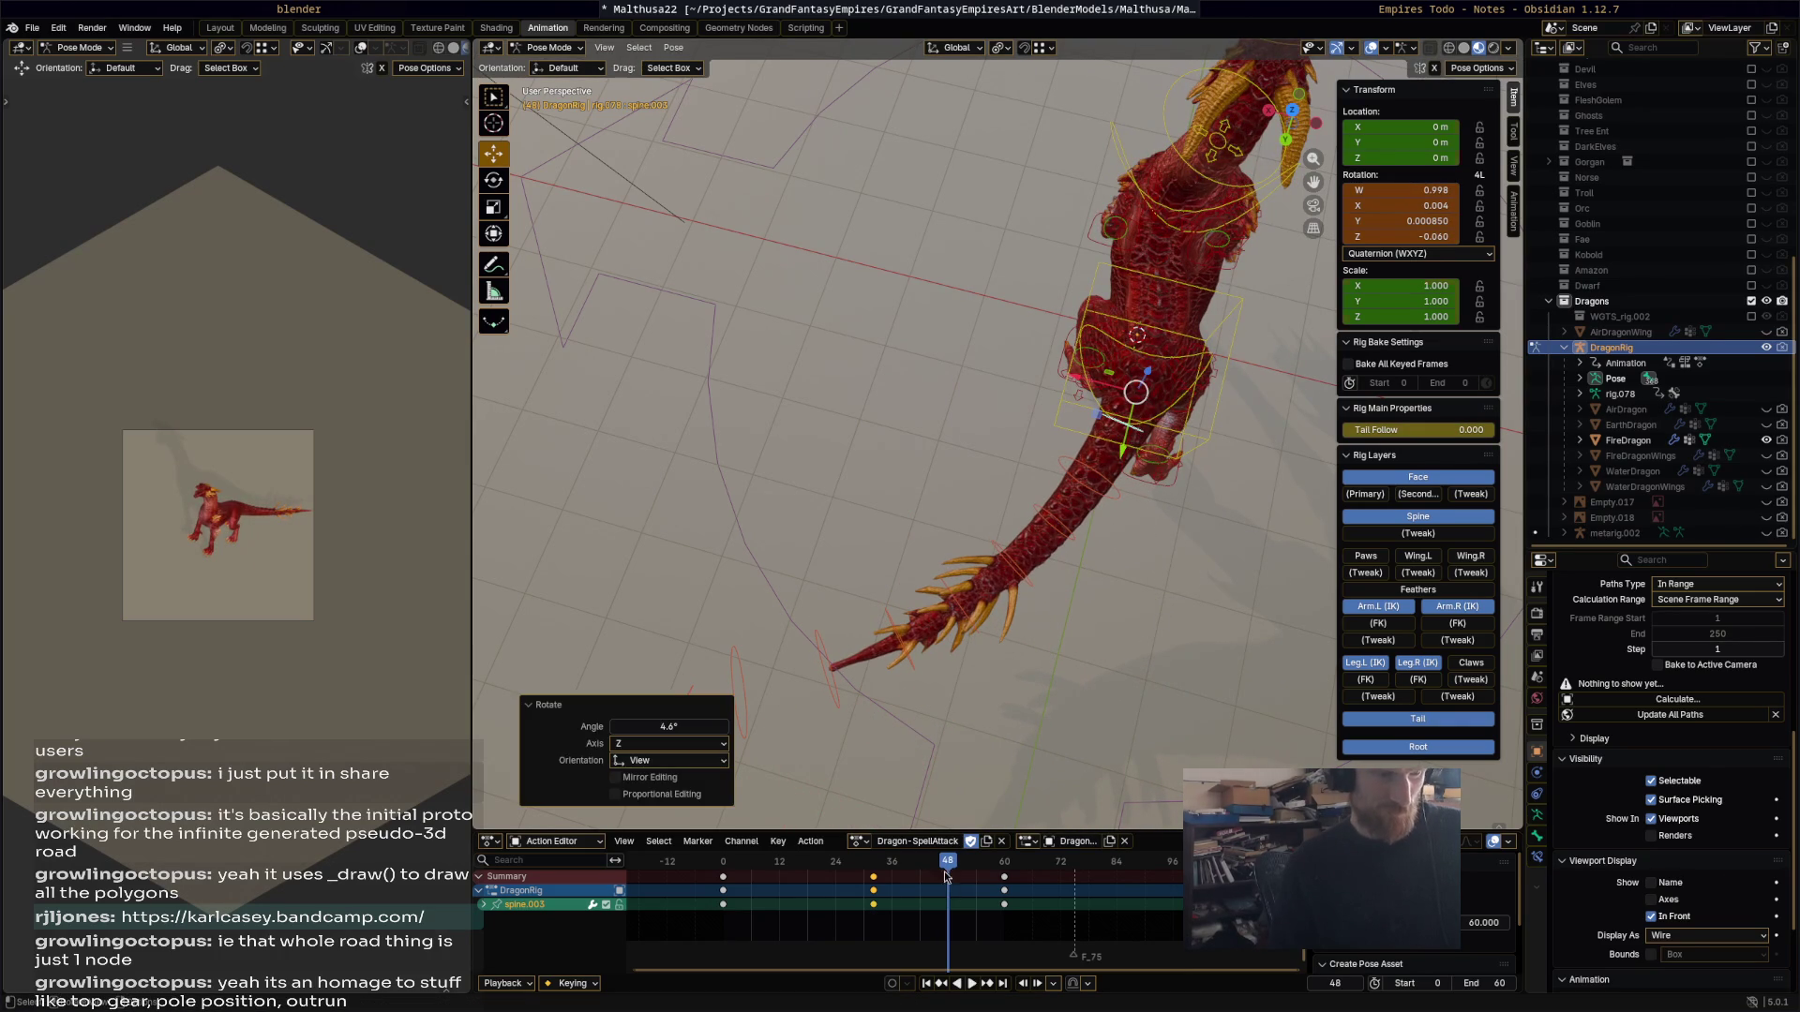
{"action": "key", "text": "i"}
{"action": "key", "text": "space"}
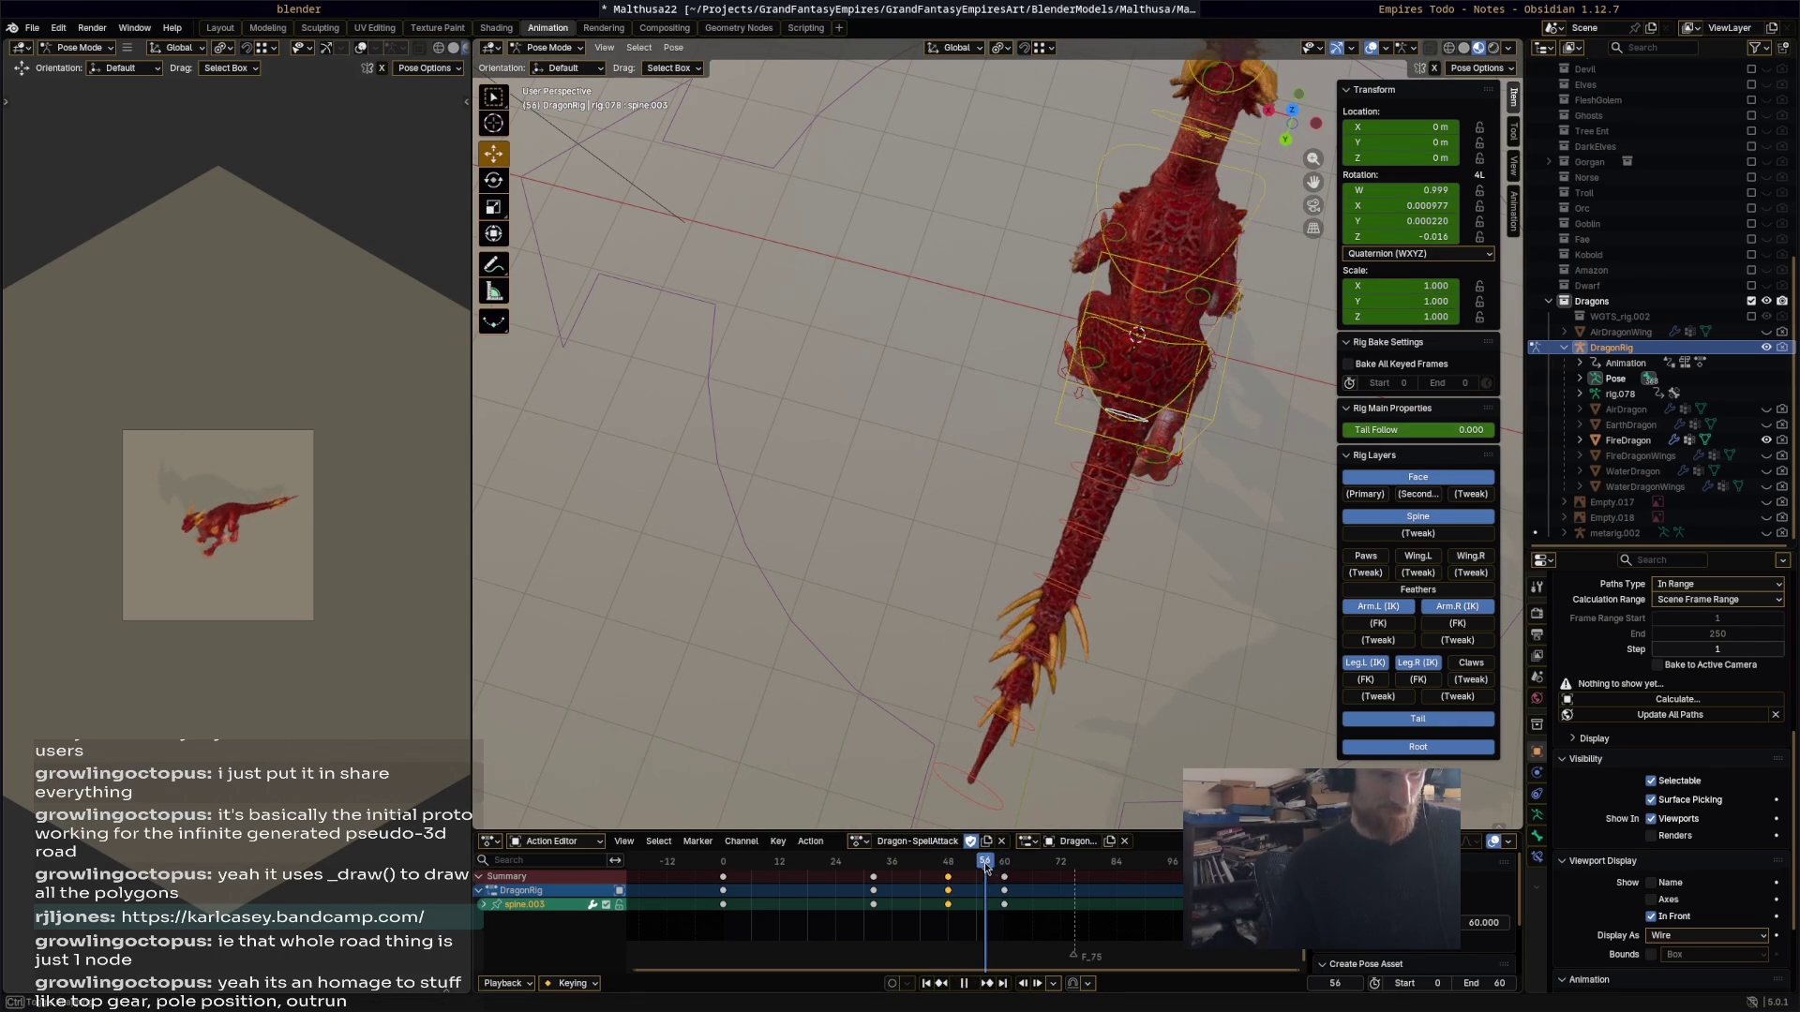
{"action": "key", "text": "space"}
{"action": "key", "text": "r"}
{"action": "left_click", "coordinate": [1151, 709]}
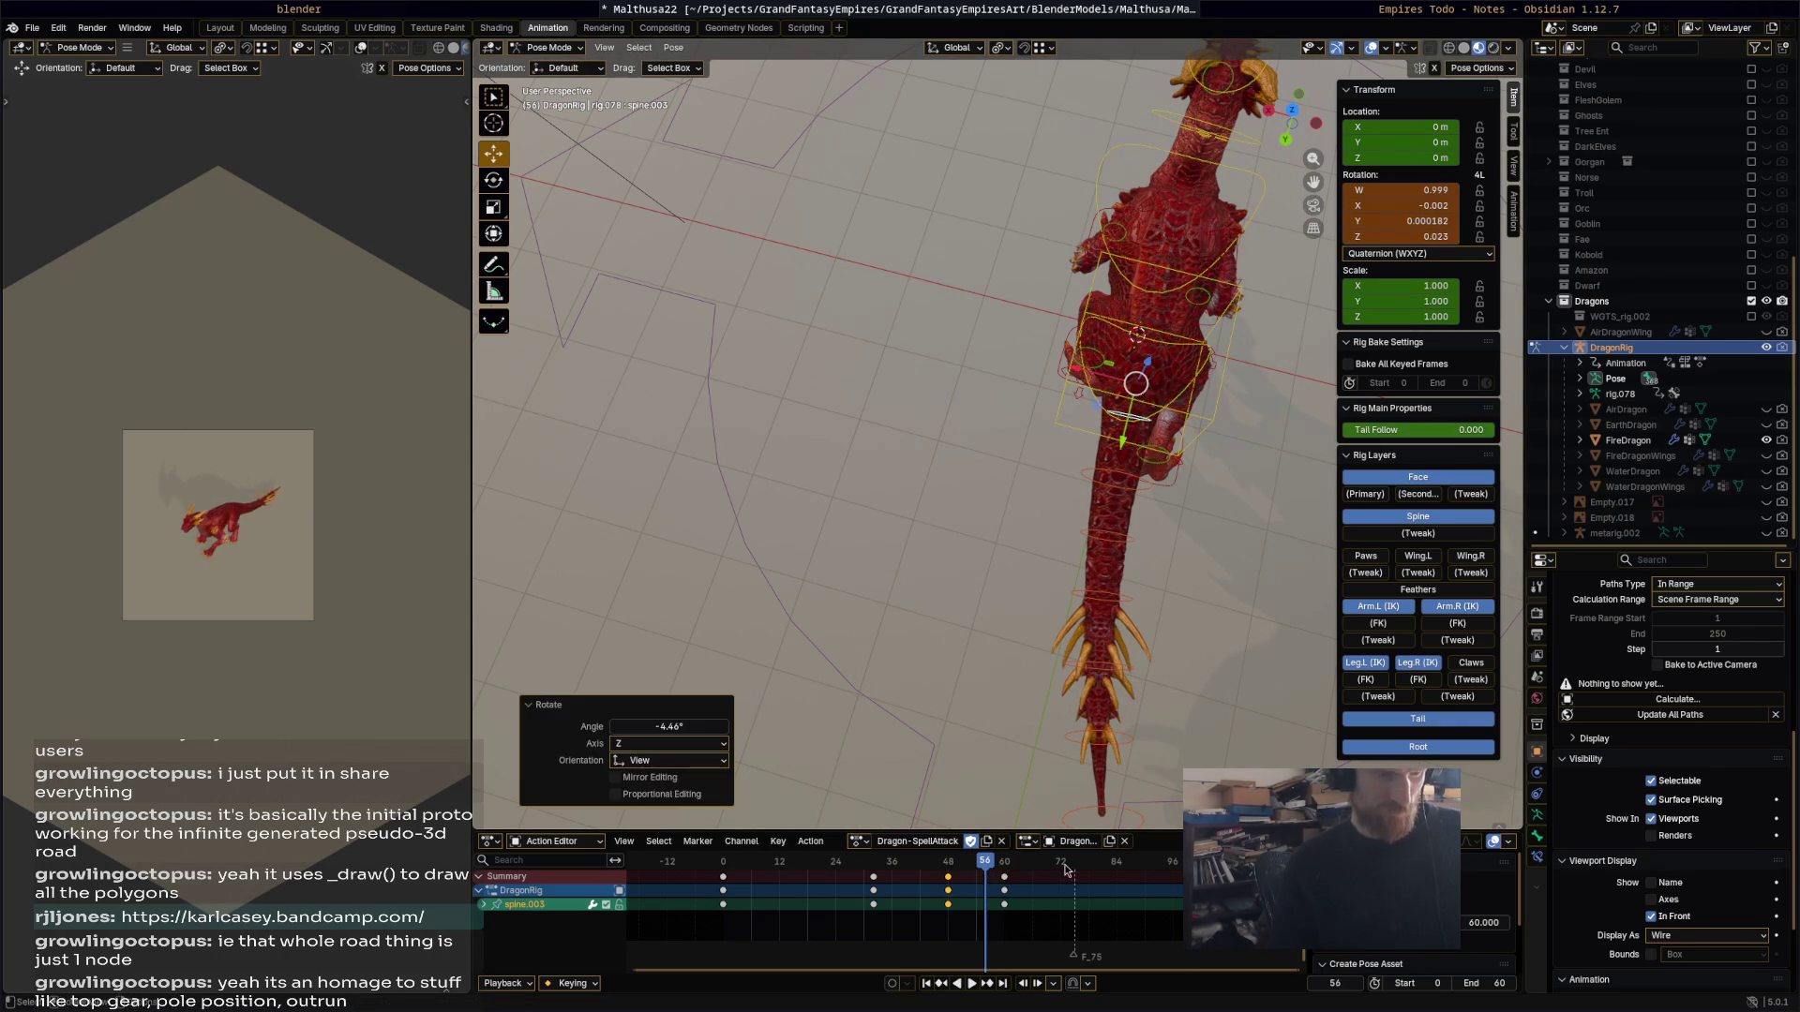
{"action": "key", "text": "i"}
{"action": "left_click_drag", "start_coordinate": [986, 879], "coordinate": [980, 877]}
{"action": "key", "text": "space"}
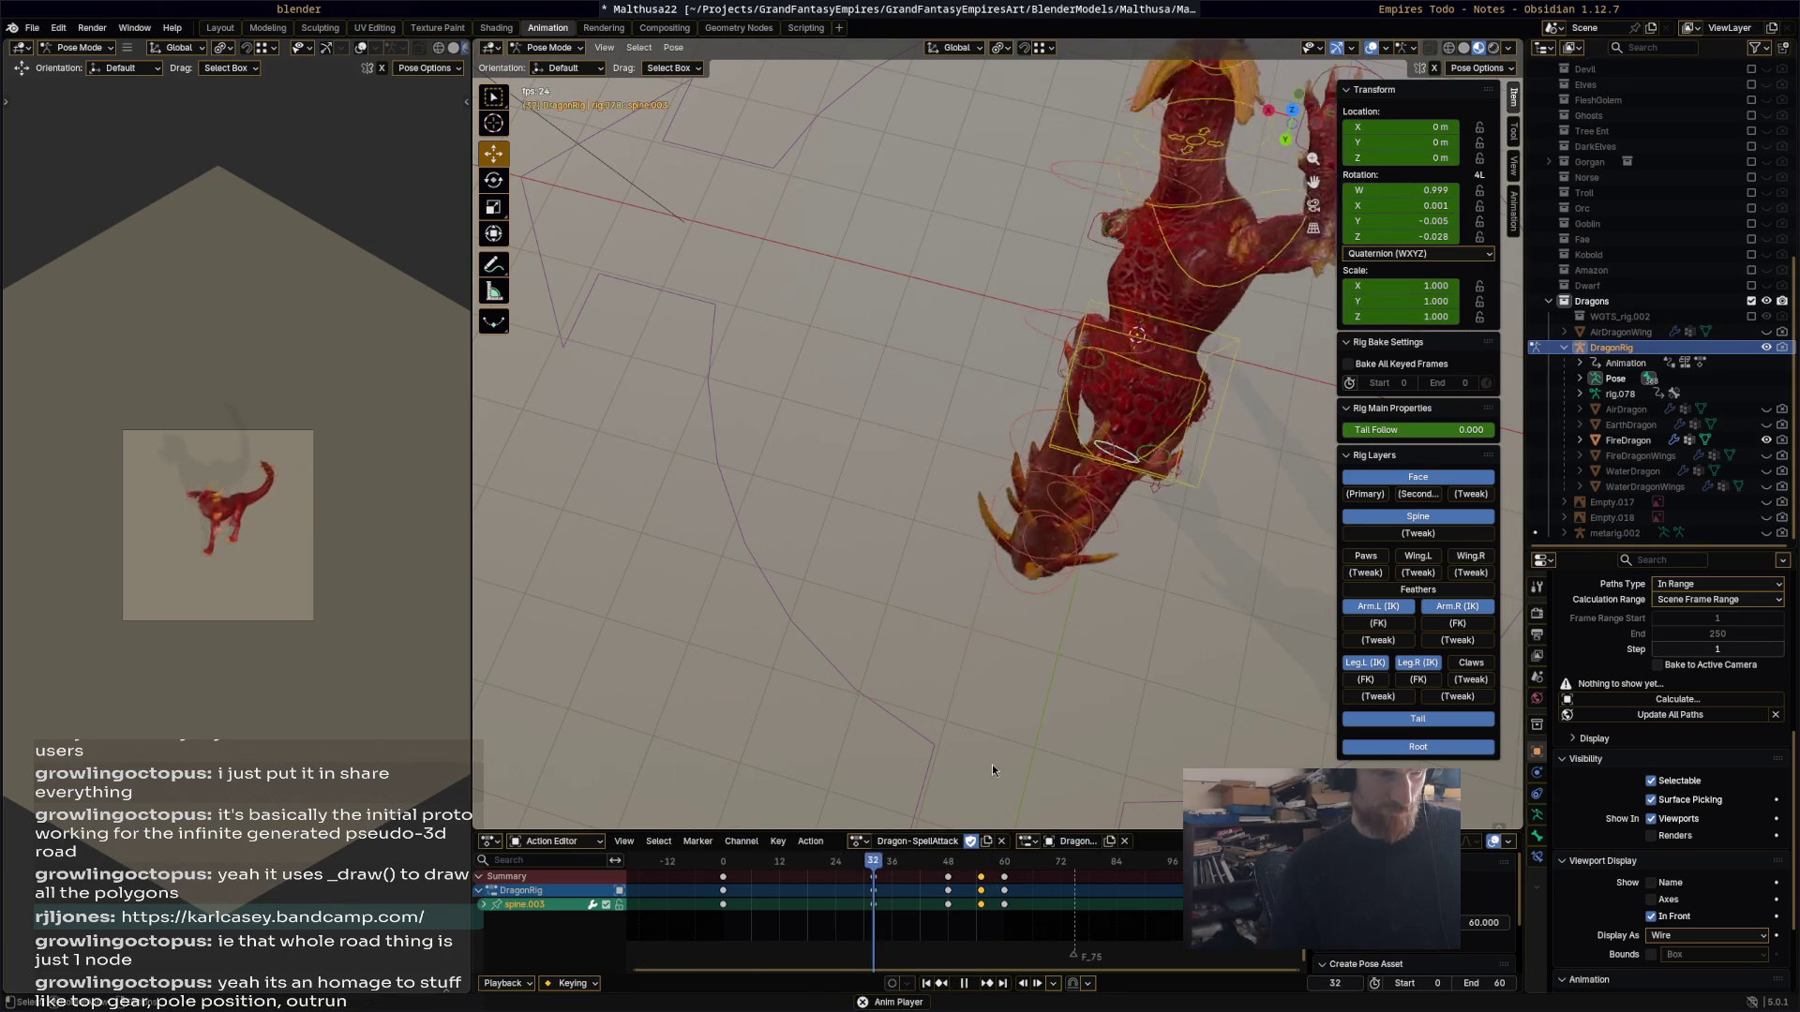
Step: Retime the spine keys, moving the frame 32 key to frame 22 and later keys earlier
{"action": "key", "text": "space"}
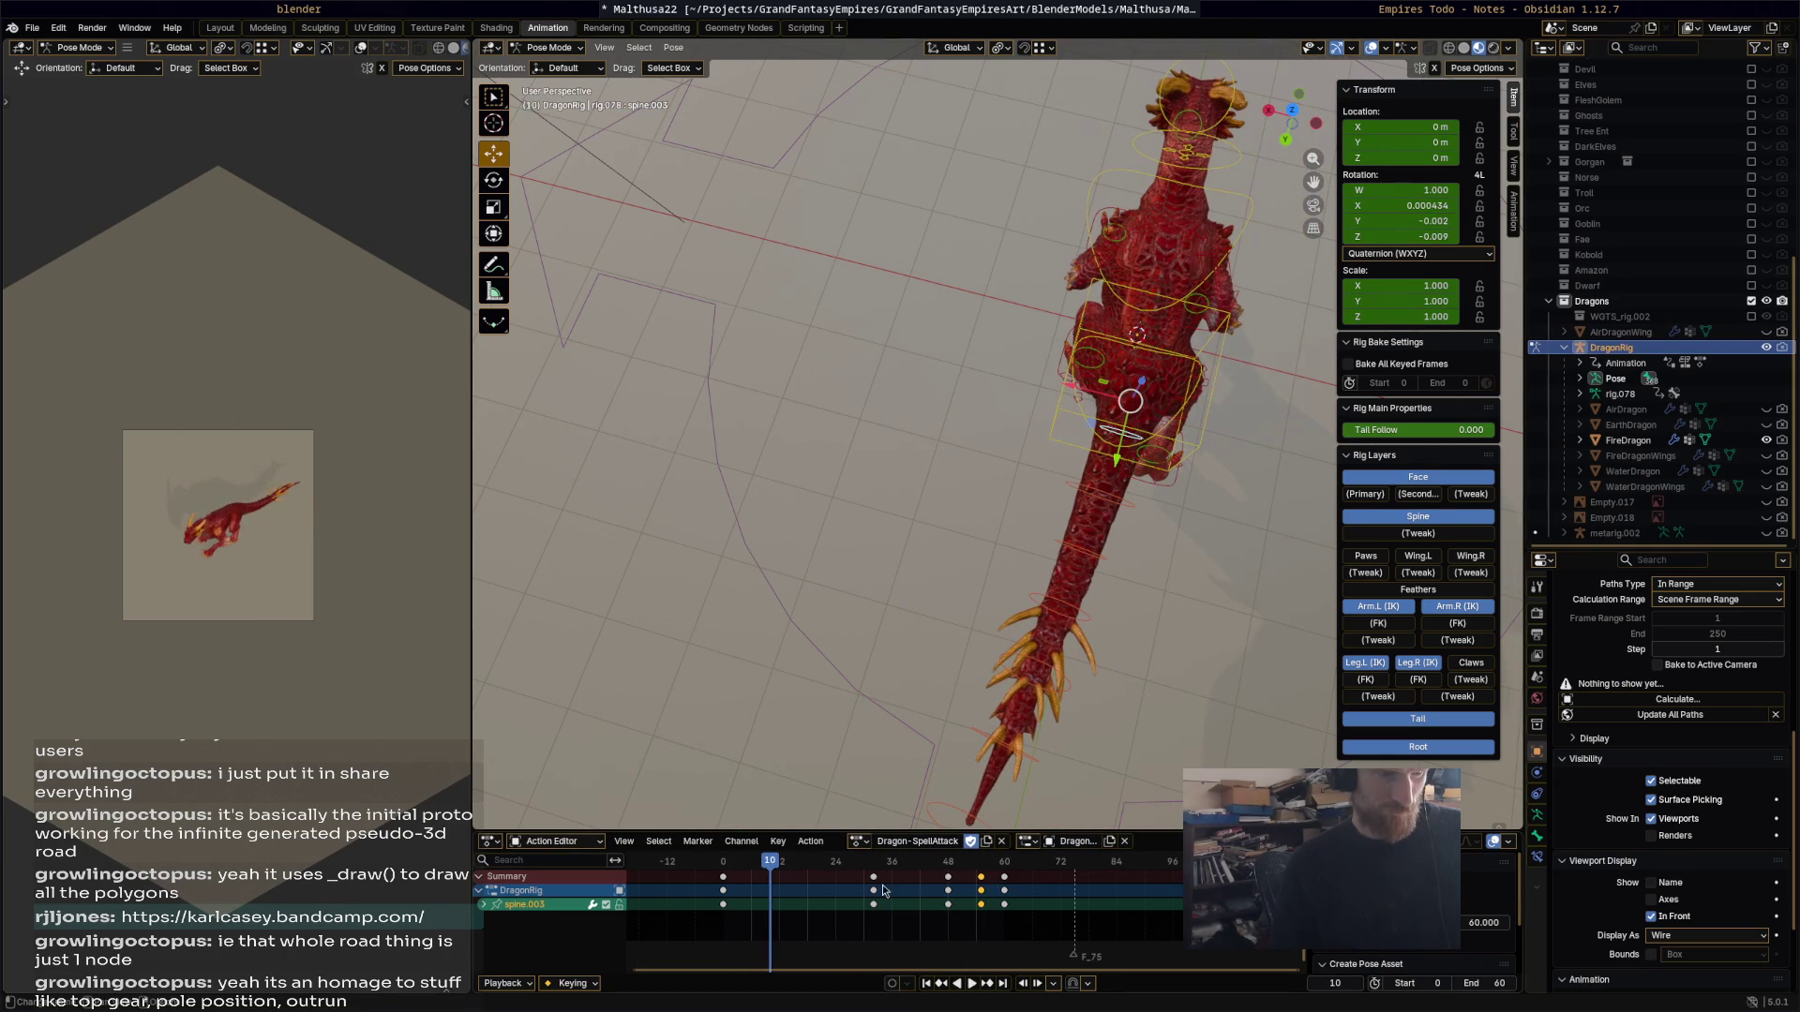
{"action": "left_click_drag", "start_coordinate": [872, 877], "coordinate": [826, 877]}
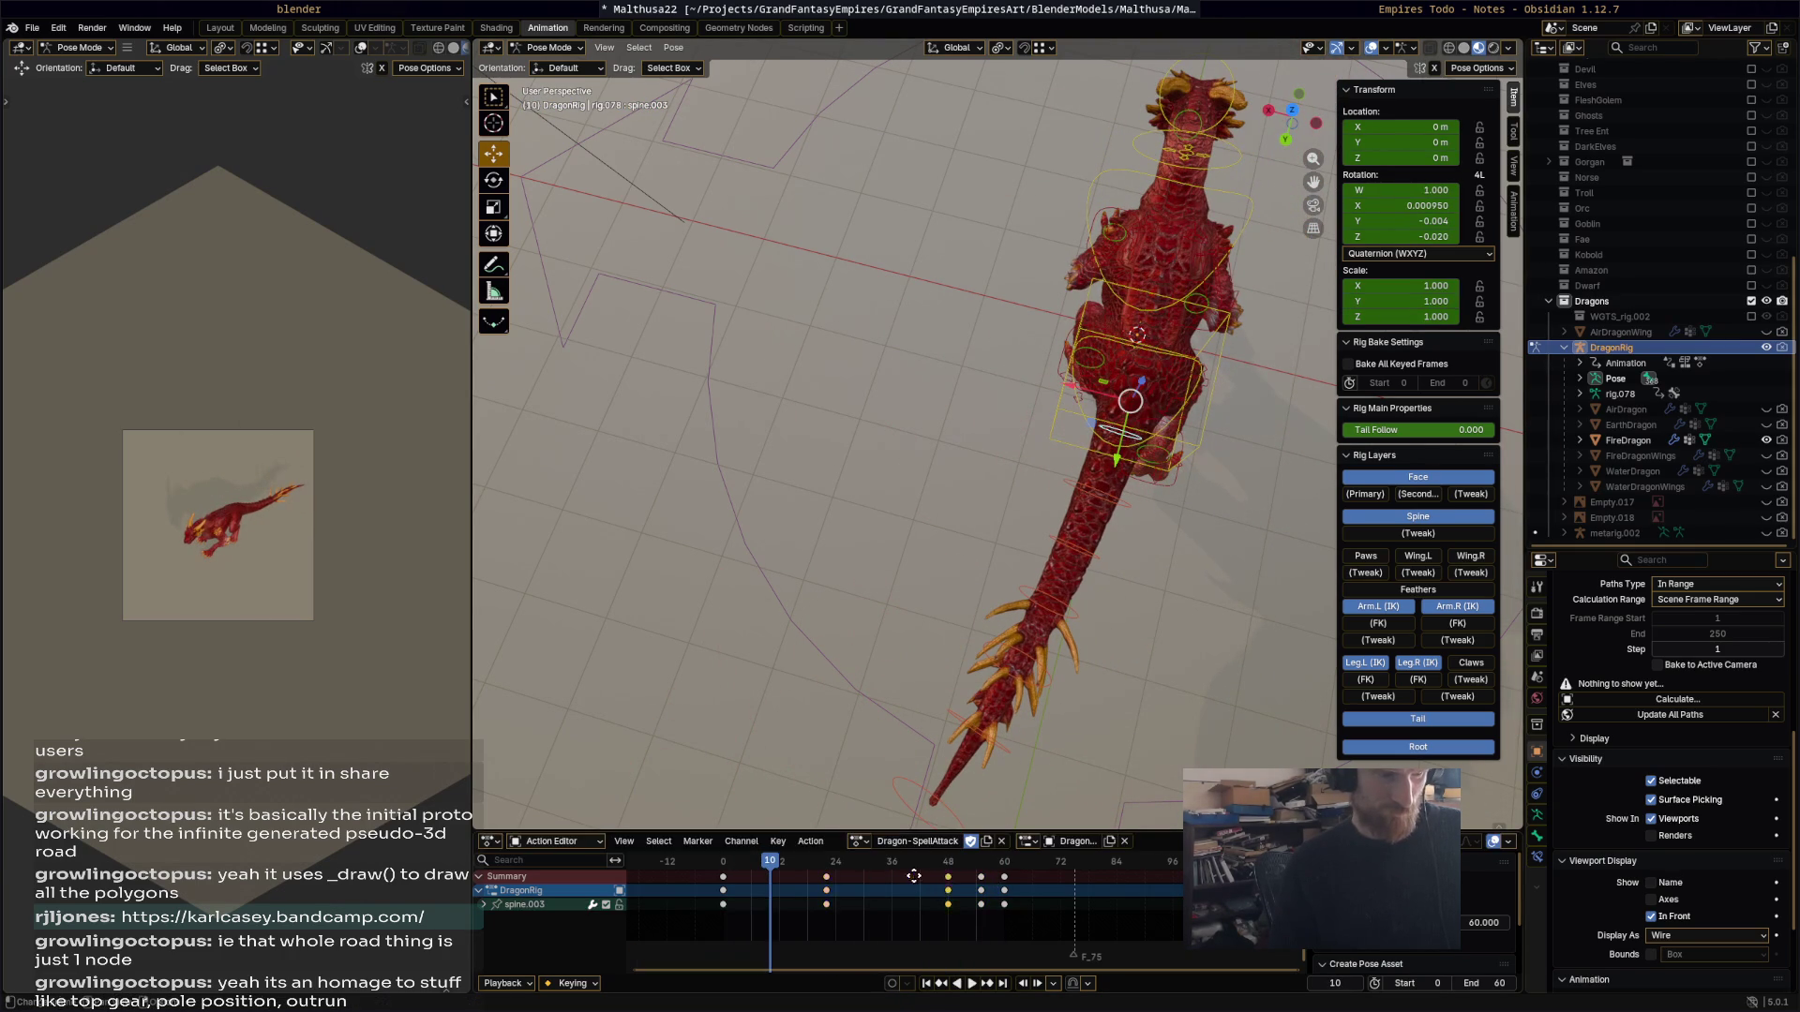
{"action": "mouse_move", "coordinate": [948, 881]}
{"action": "left_mouse_down"}
{"action": "mouse_move", "coordinate": [911, 881]}
{"action": "mouse_move", "coordinate": [940, 881]}
{"action": "left_mouse_up"}
{"action": "key", "text": "space"}
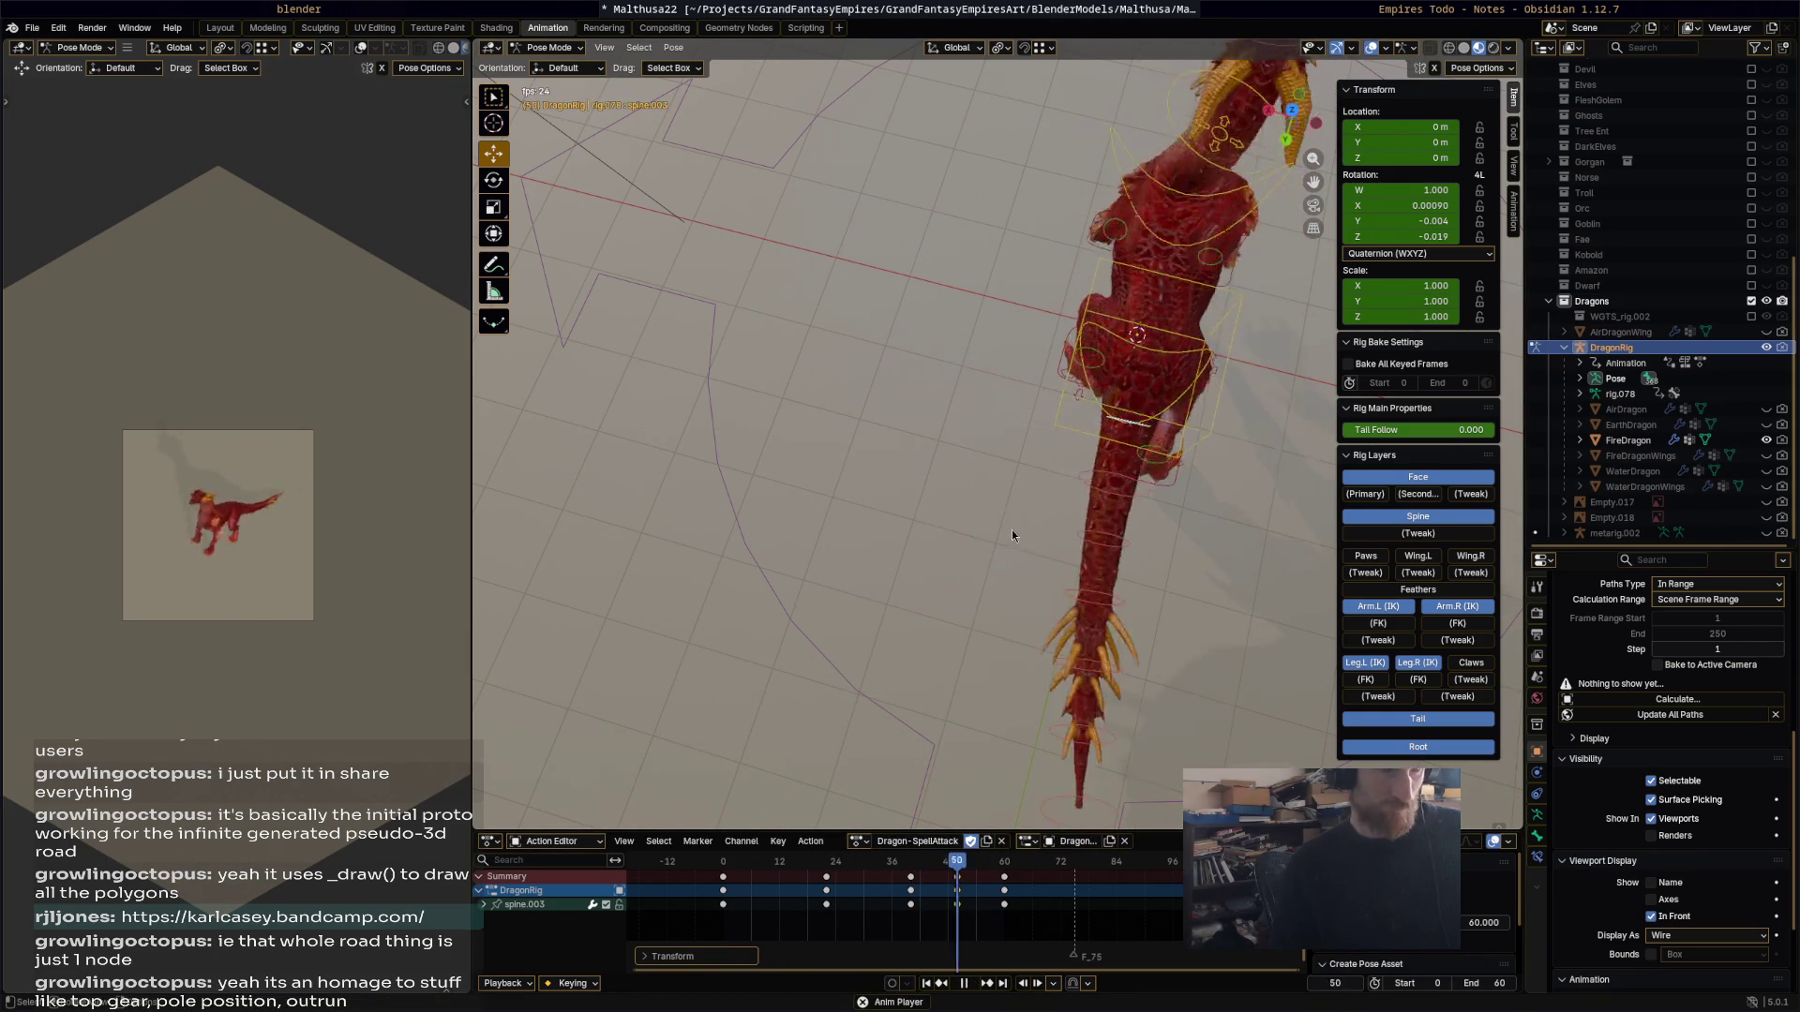
{"action": "mouse_move", "coordinate": [1042, 512]}
{"action": "middle_mouse_down"}
{"action": "mouse_move", "coordinate": [1105, 465]}
{"action": "mouse_move", "coordinate": [1011, 371]}
{"action": "mouse_move", "coordinate": [913, 336]}
{"action": "mouse_move", "coordinate": [898, 369]}
{"action": "middle_mouse_up"}
{"action": "key", "text": "space"}
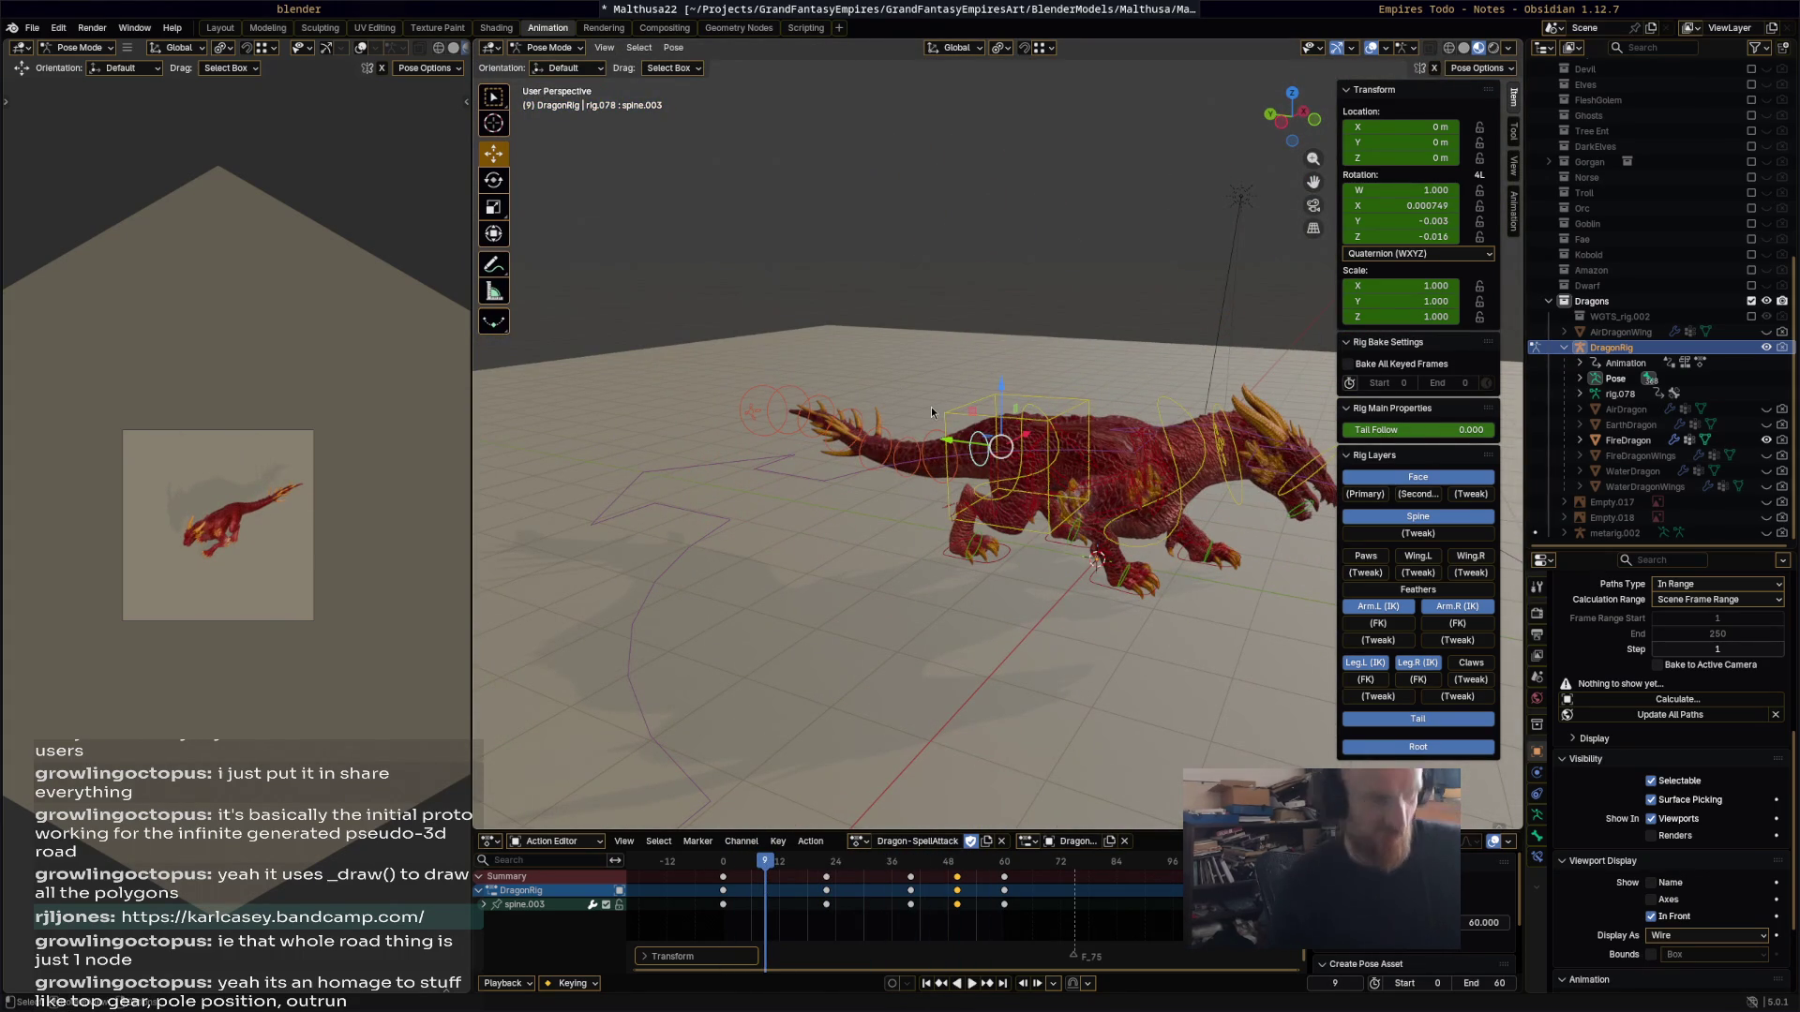
Step: Select every keyframe, switch to the Graph Editor and apply a first Gaussian smooth
{"action": "key", "text": "a"}
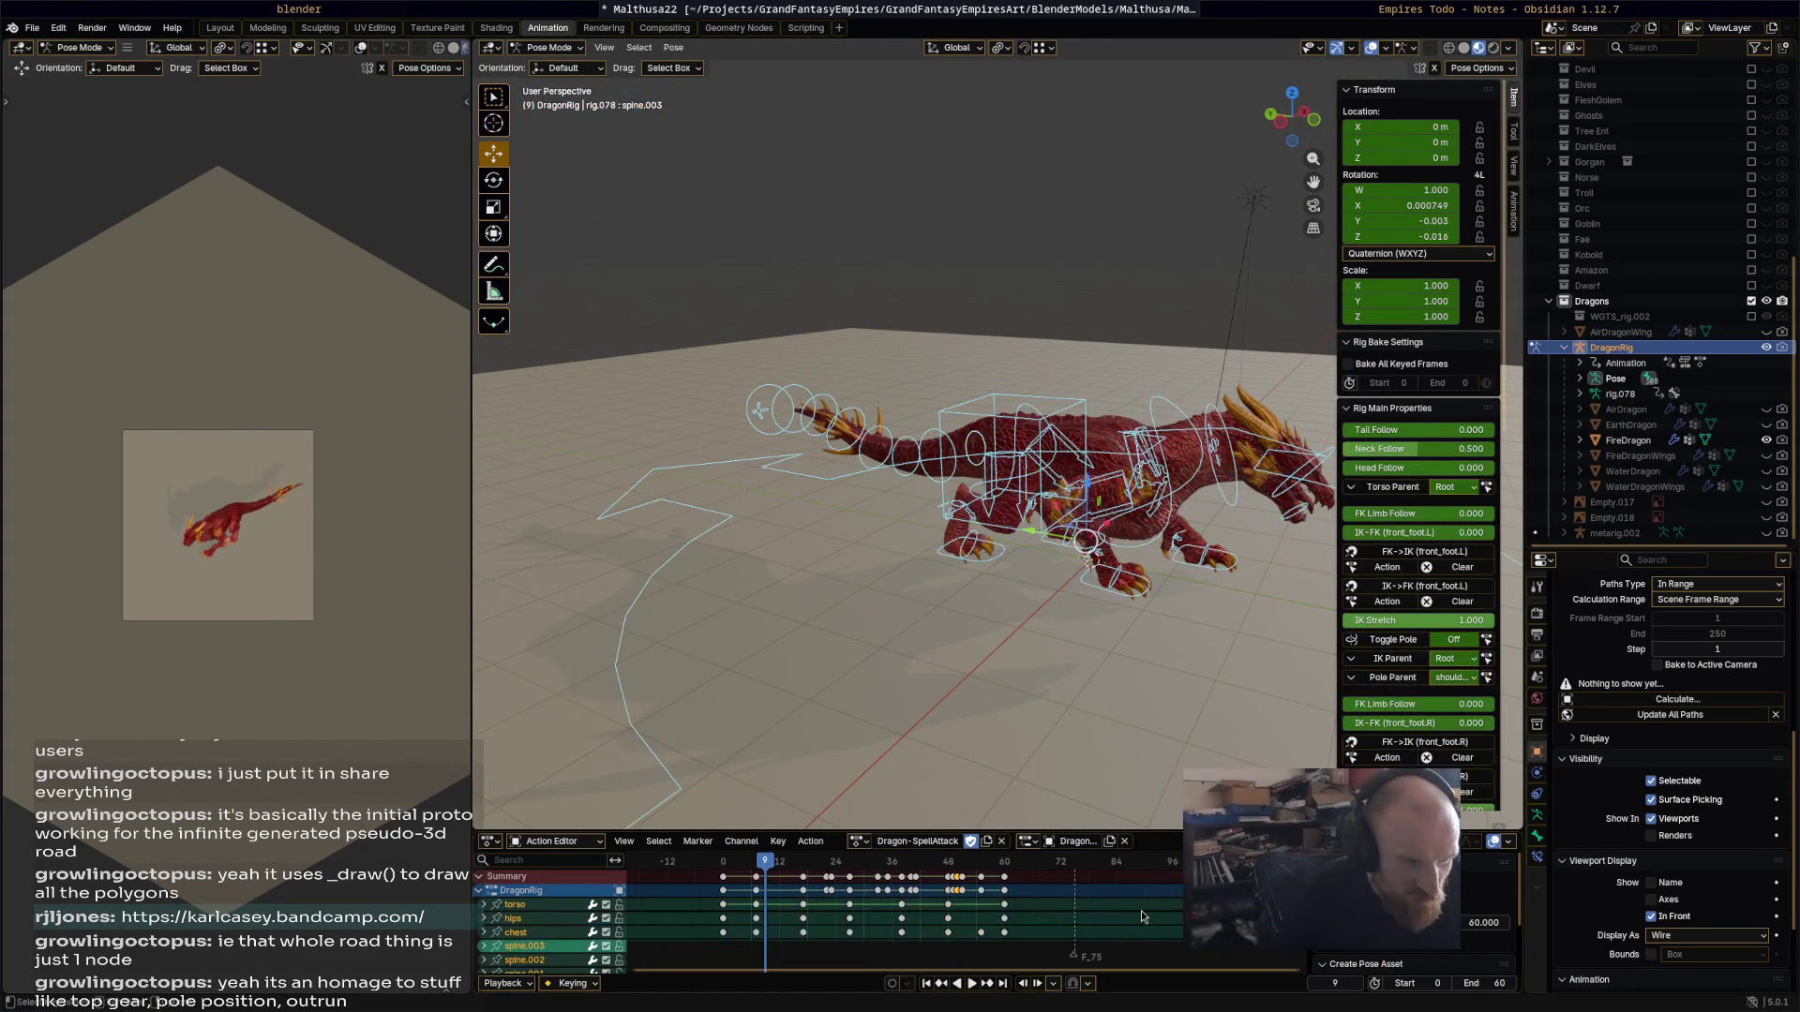
{"action": "key", "text": "a"}
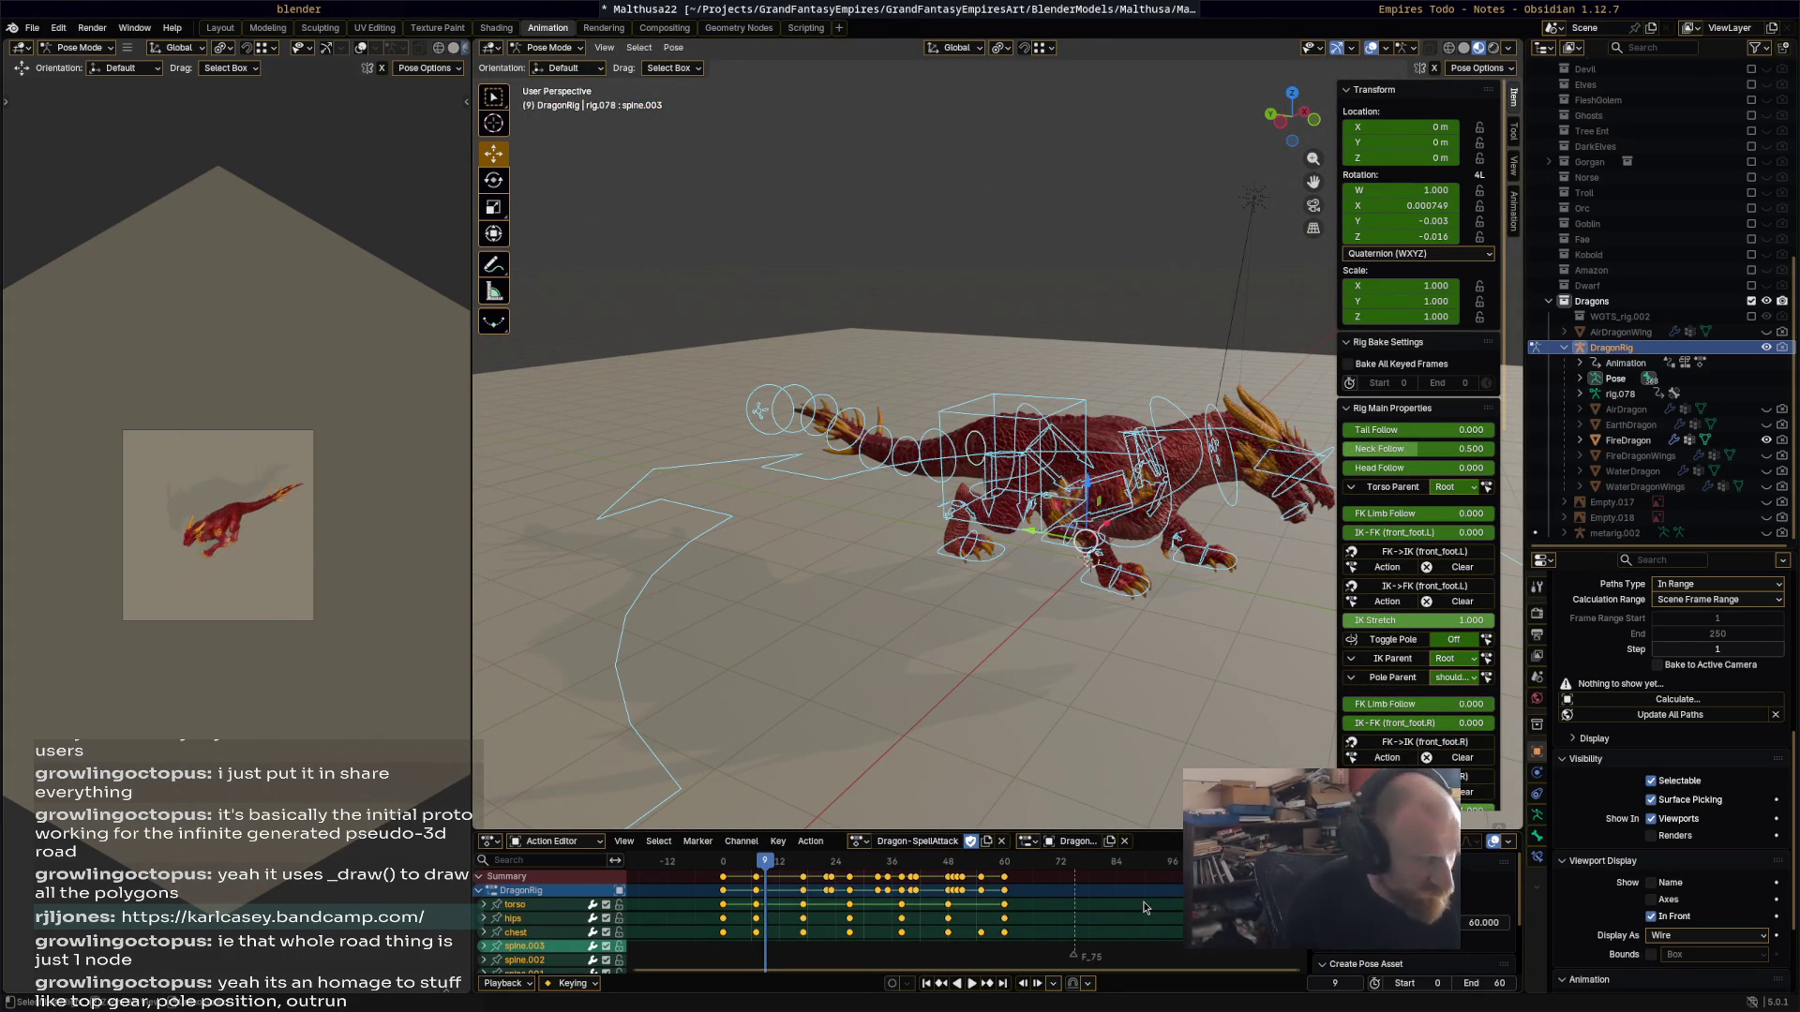
{"action": "key", "text": "ctrl+Tab"}
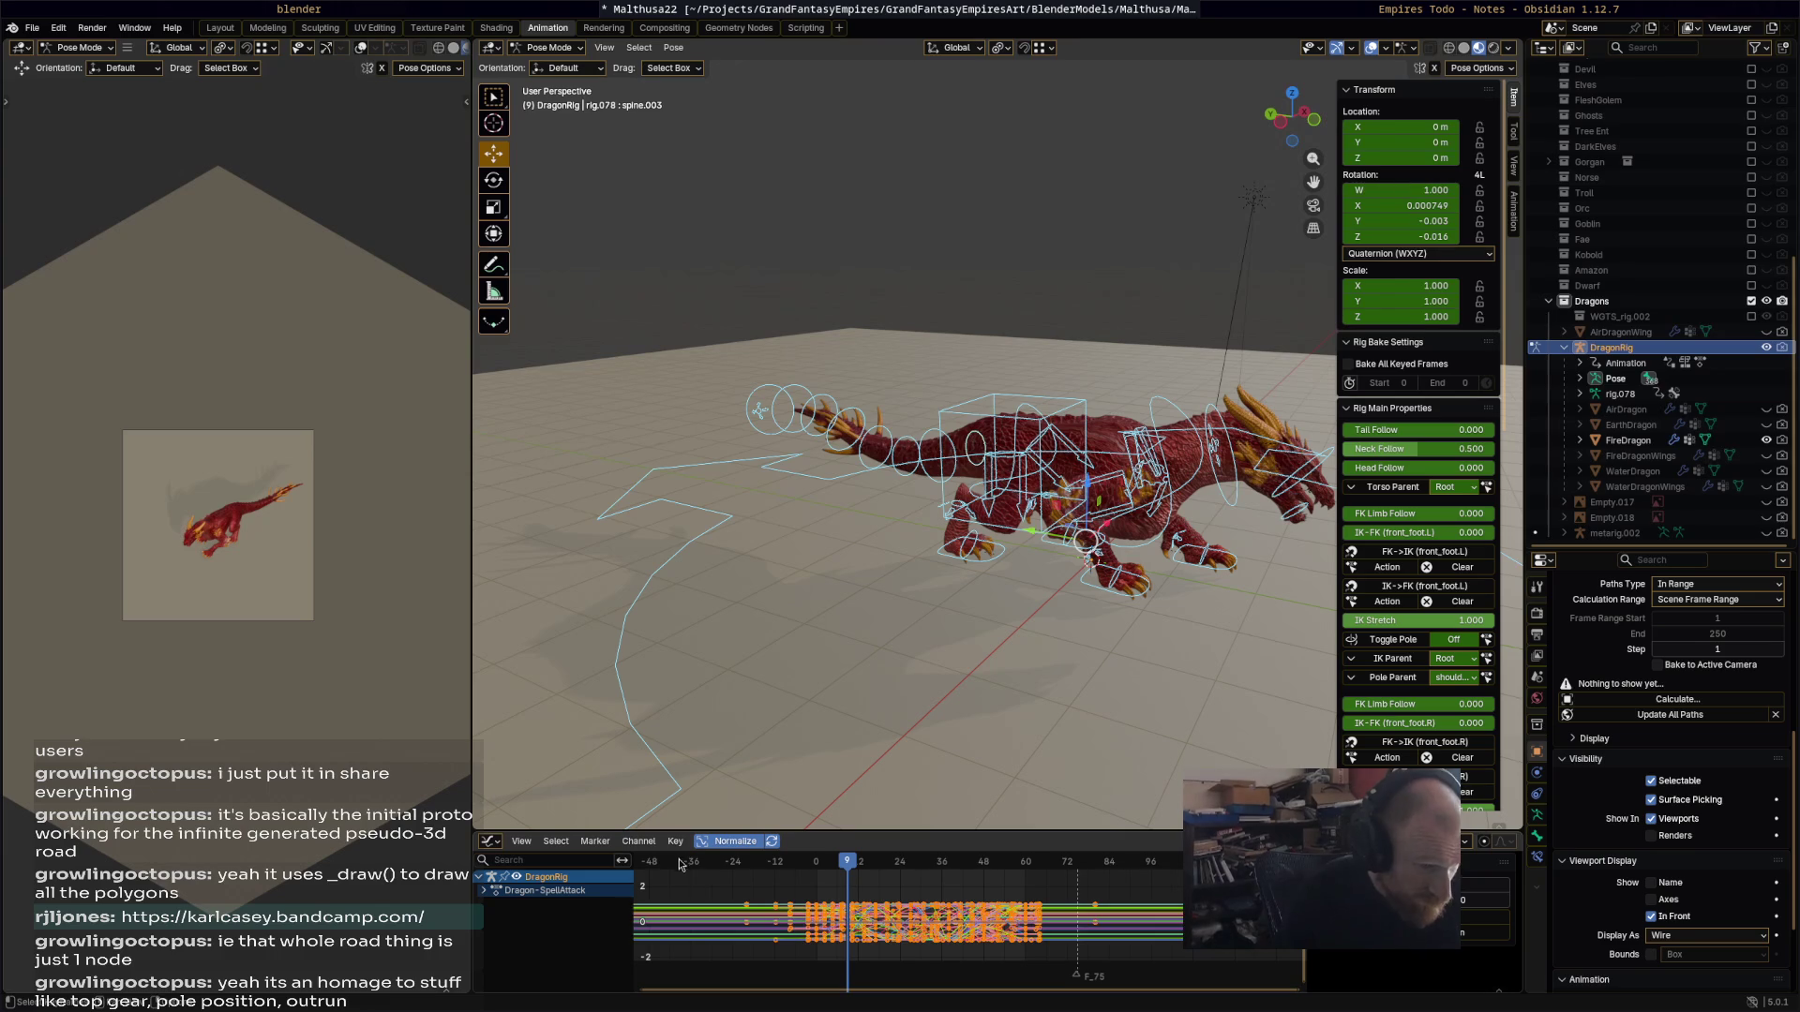
{"action": "left_click", "coordinate": [674, 841]}
{"action": "mouse_move", "coordinate": [720, 824]}
{"action": "left_click", "coordinate": [892, 823]}
{"action": "left_click", "coordinate": [1144, 761]}
{"action": "key", "text": "space"}
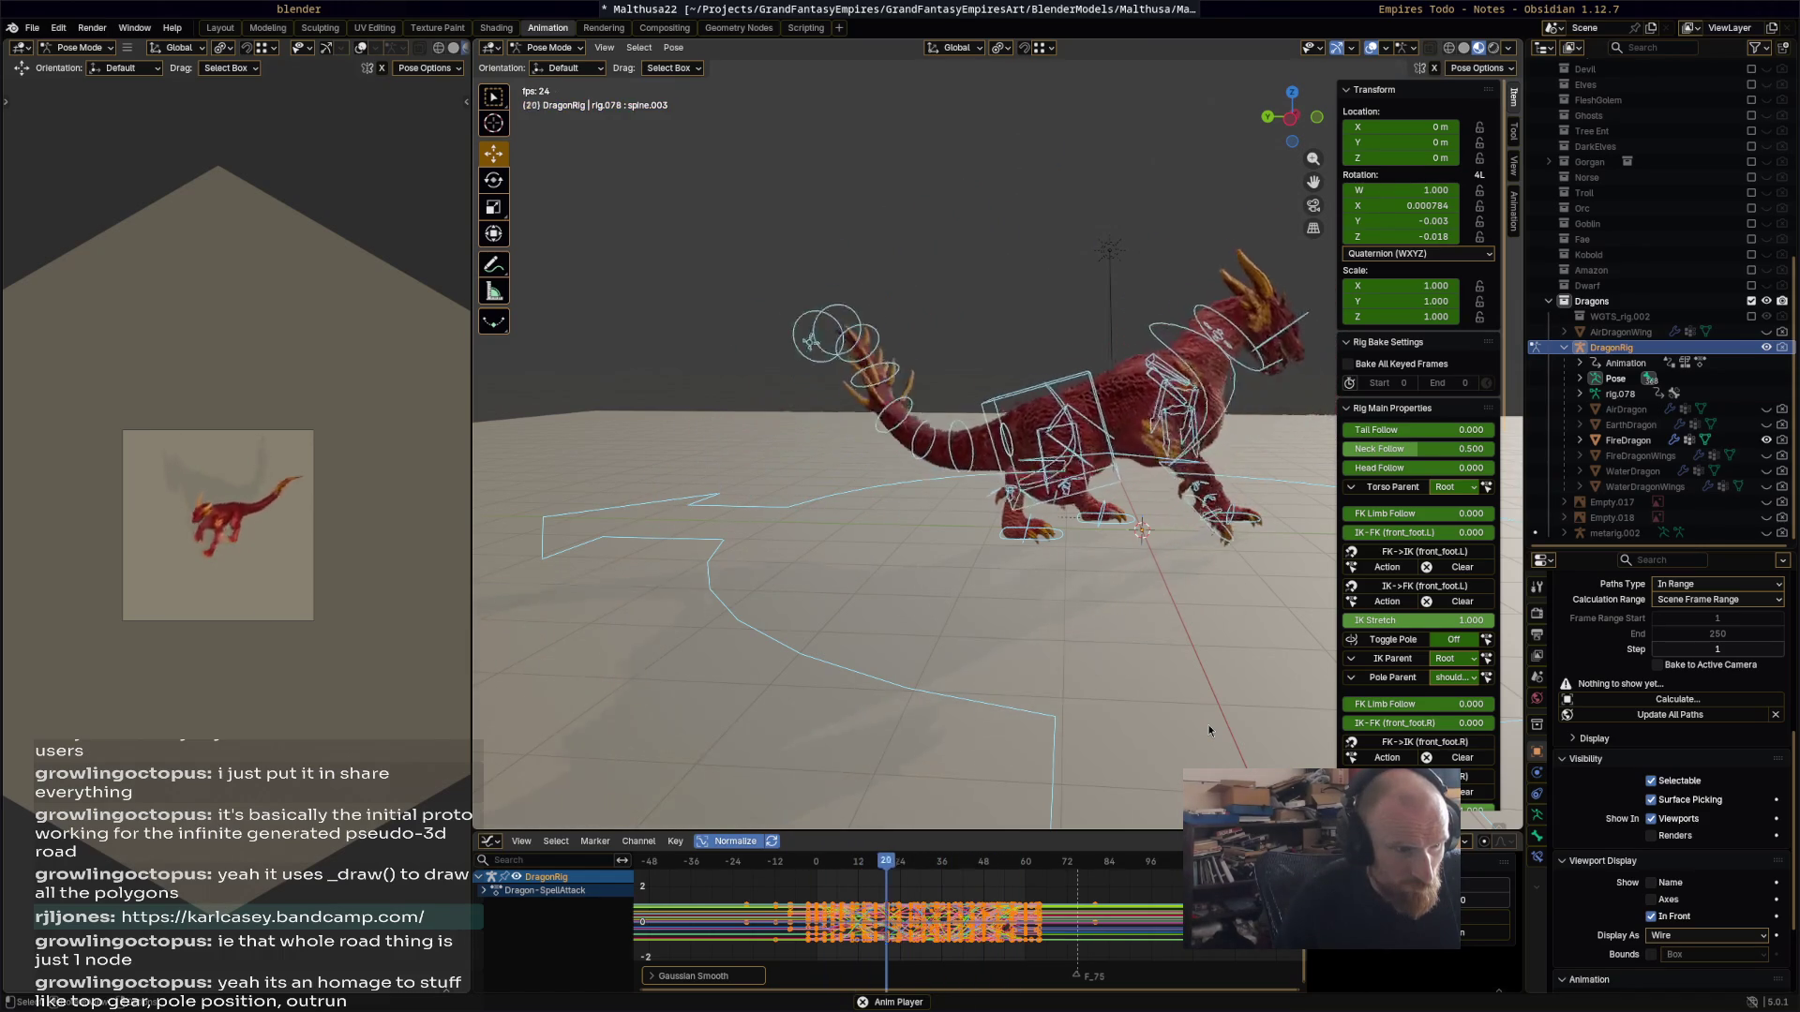
{"action": "key", "text": "space"}
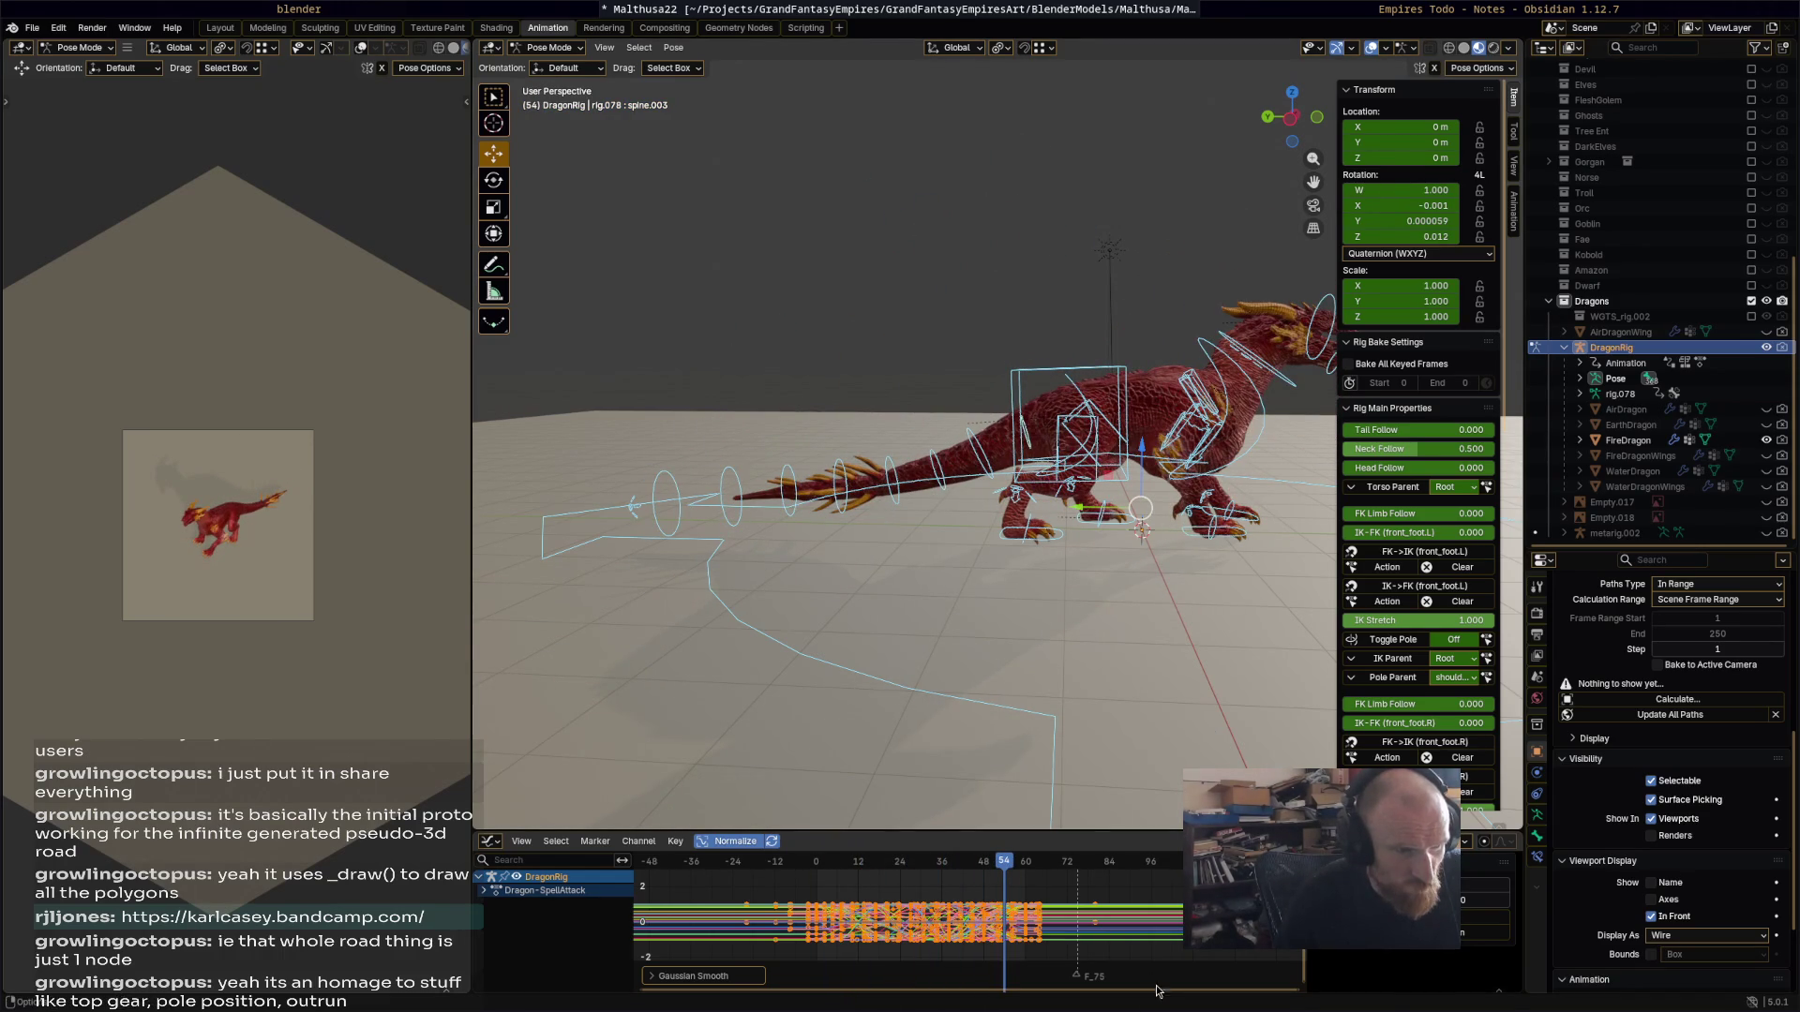
Step: Apply a second Gaussian smooth to the curves and play back the smoother motion
{"action": "left_click", "coordinate": [675, 840]}
{"action": "mouse_move", "coordinate": [731, 836]}
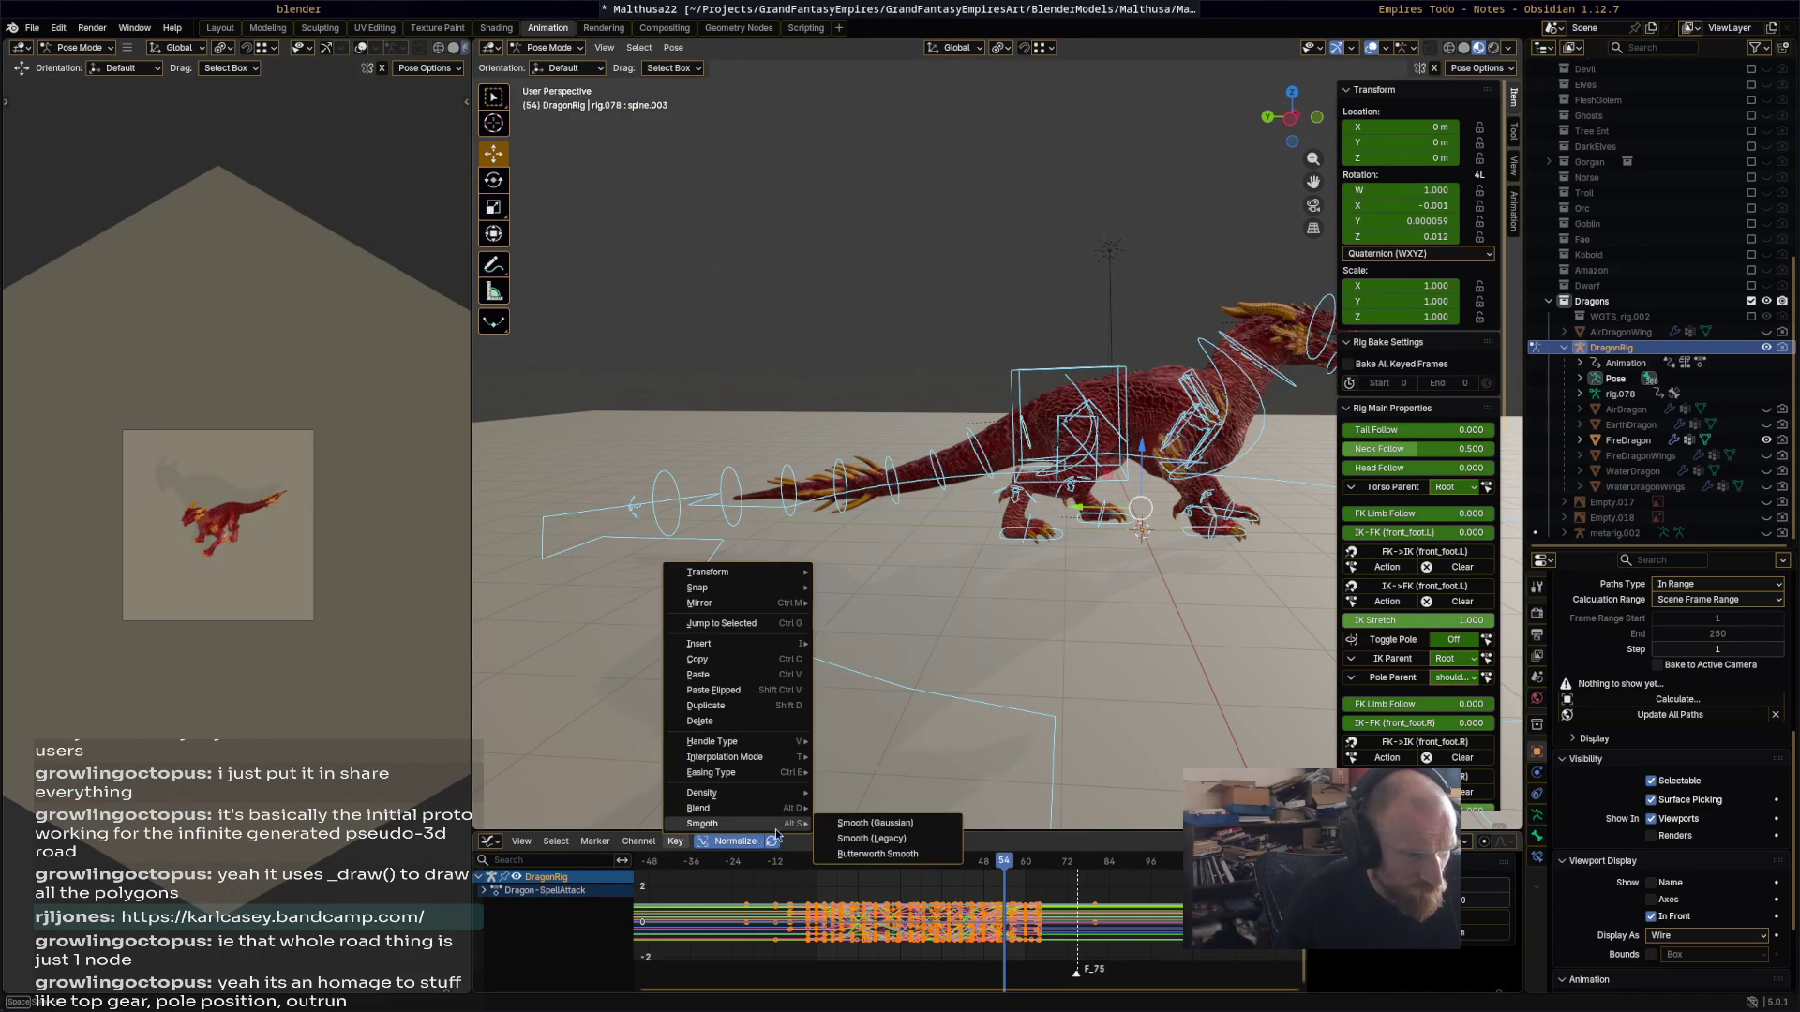
{"action": "left_click", "coordinate": [872, 825]}
{"action": "left_click", "coordinate": [1140, 737]}
{"action": "key", "text": "space"}
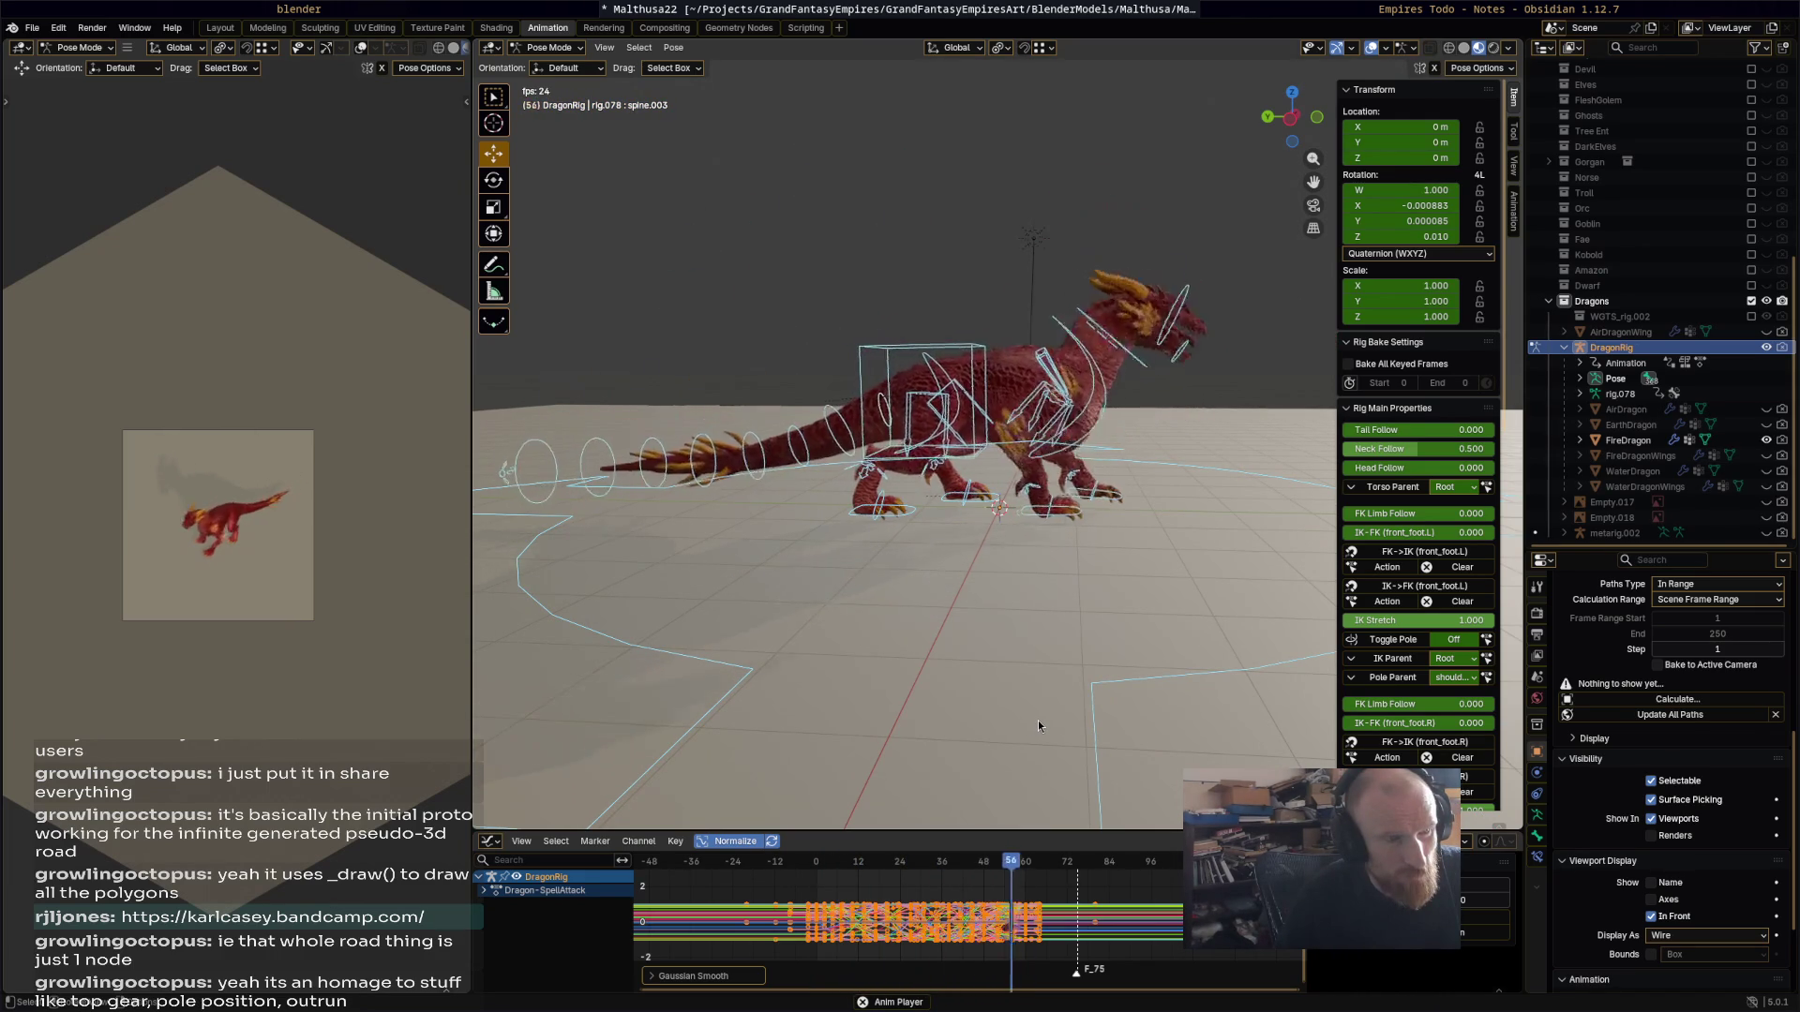
{"action": "key", "text": "space"}
{"action": "left_click", "coordinate": [1055, 516]}
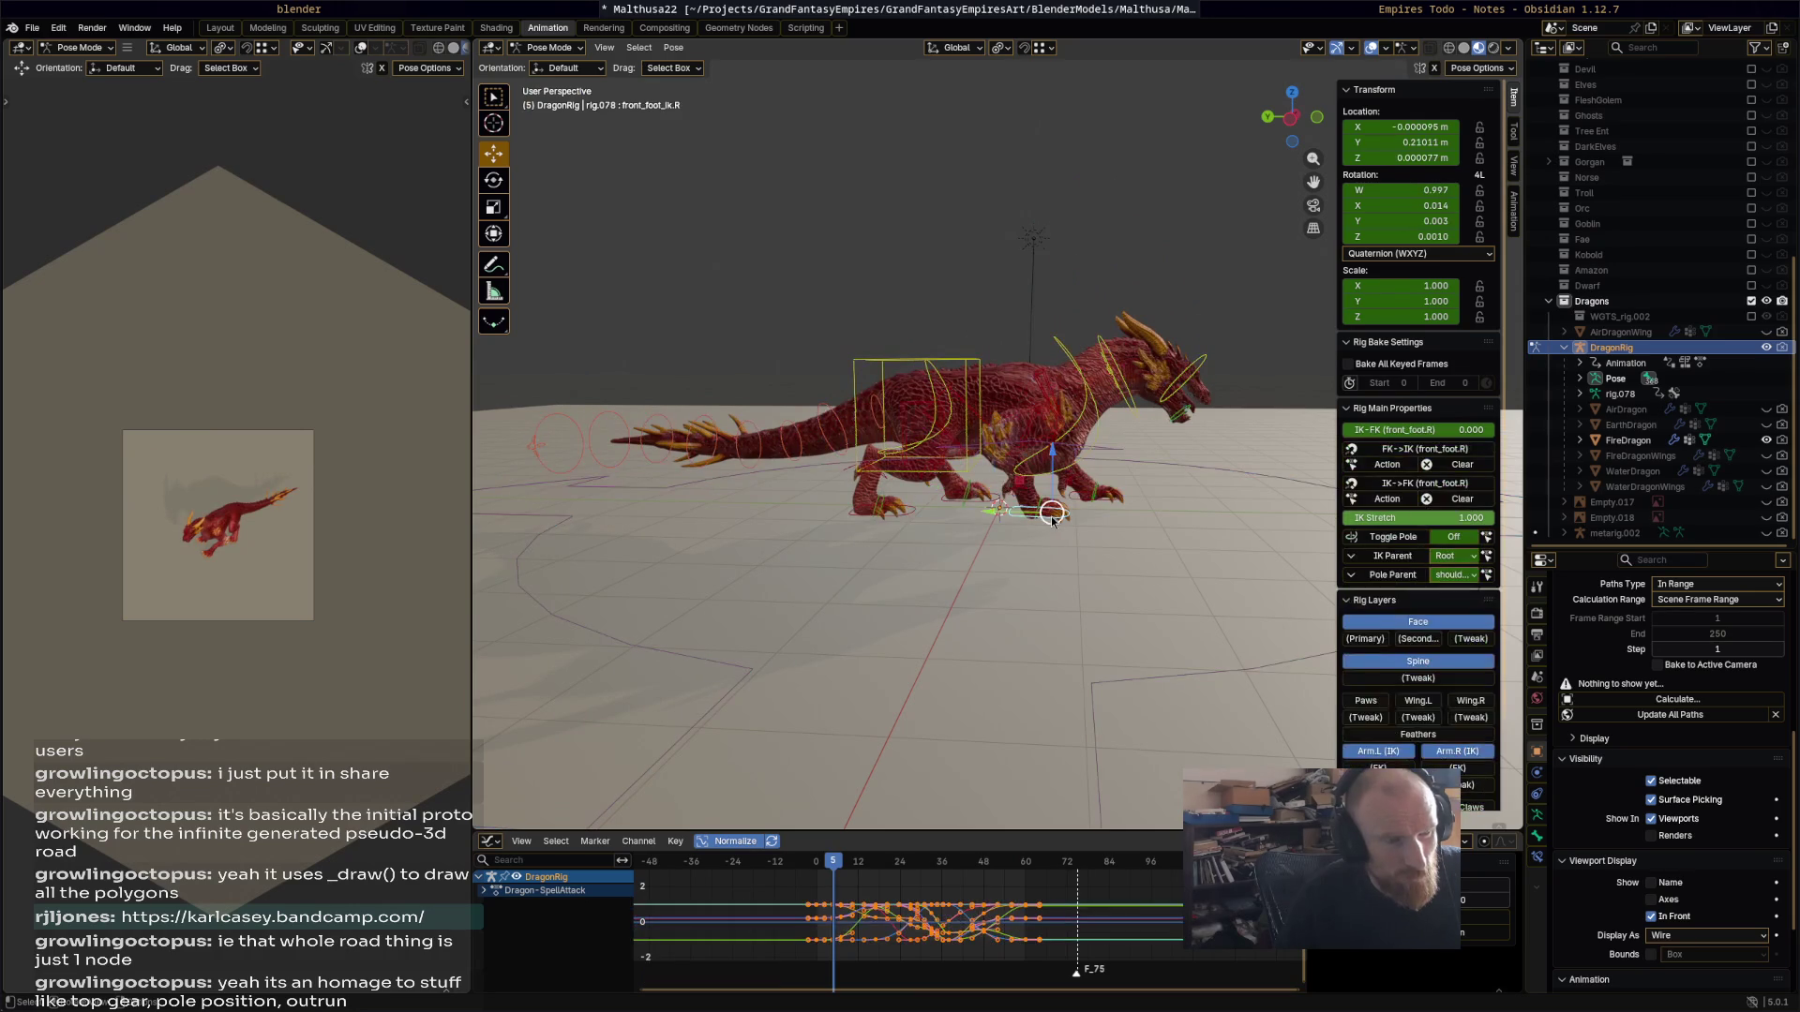
Step: Scrub to about frame 39 and move the right front foot IK control along Y
{"action": "key", "text": "ctrl+Tab"}
{"action": "key", "text": "ctrl+Tab"}
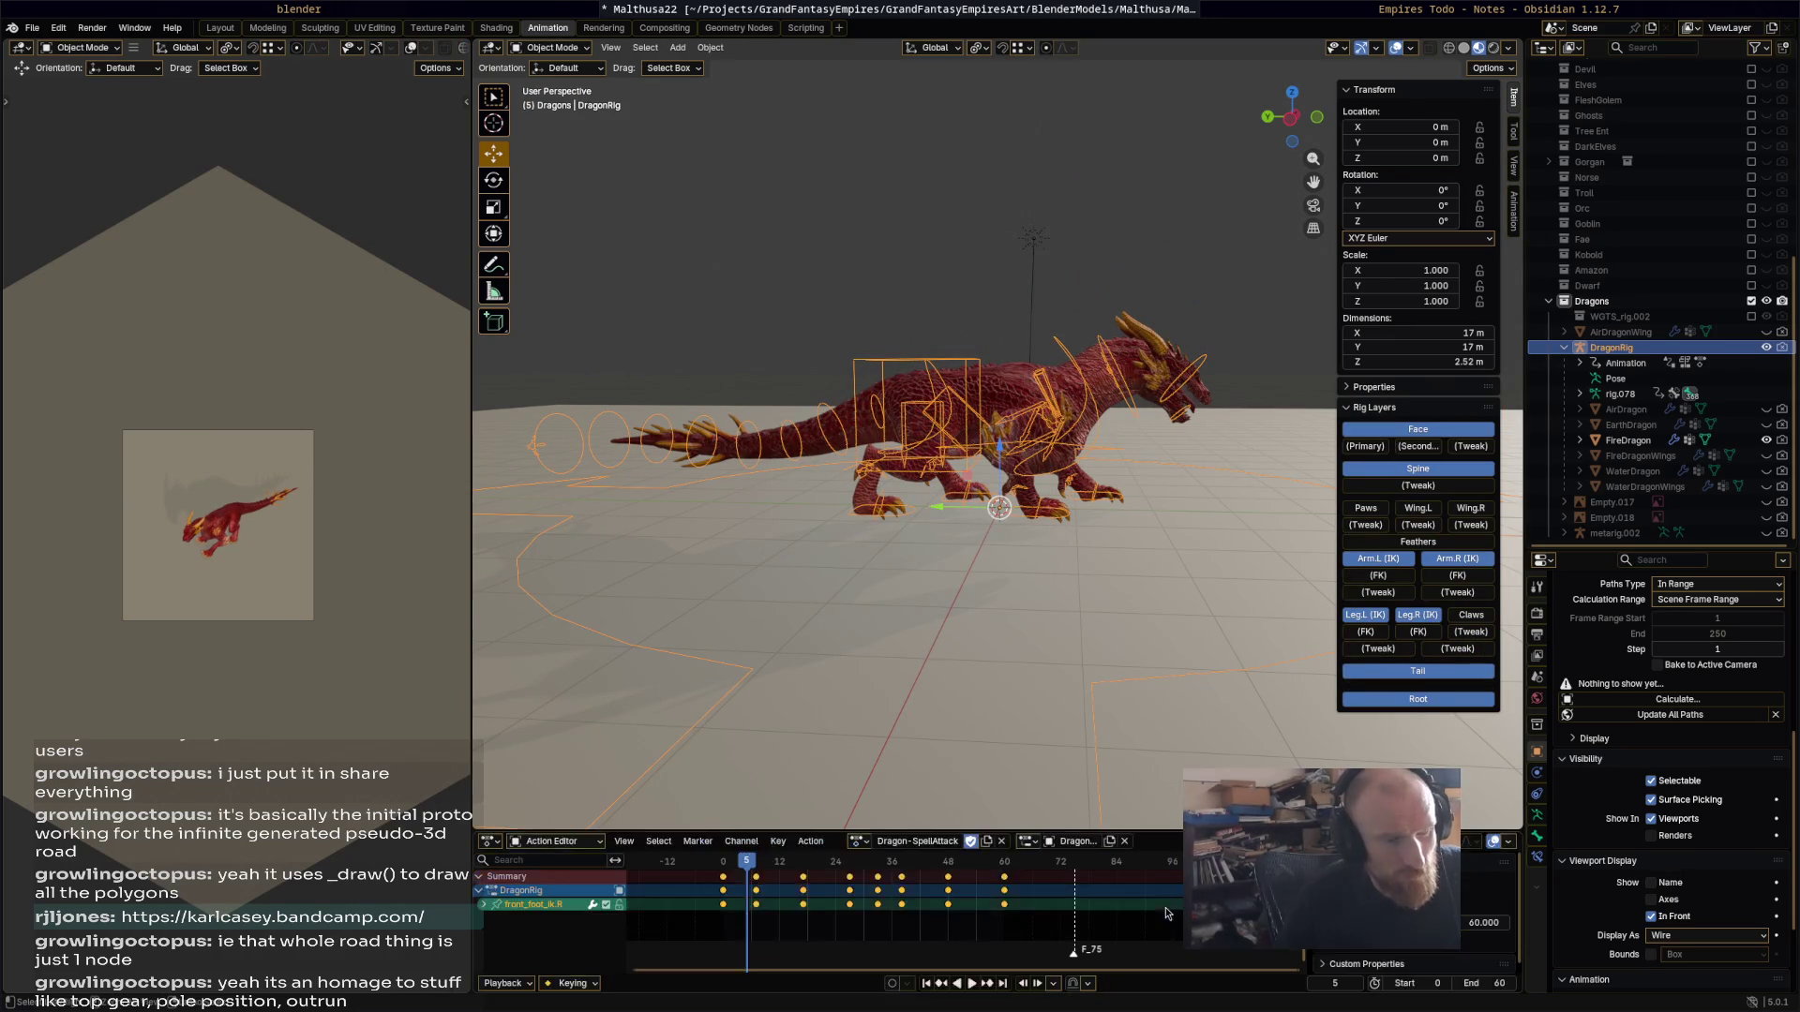
{"action": "key", "text": "space"}
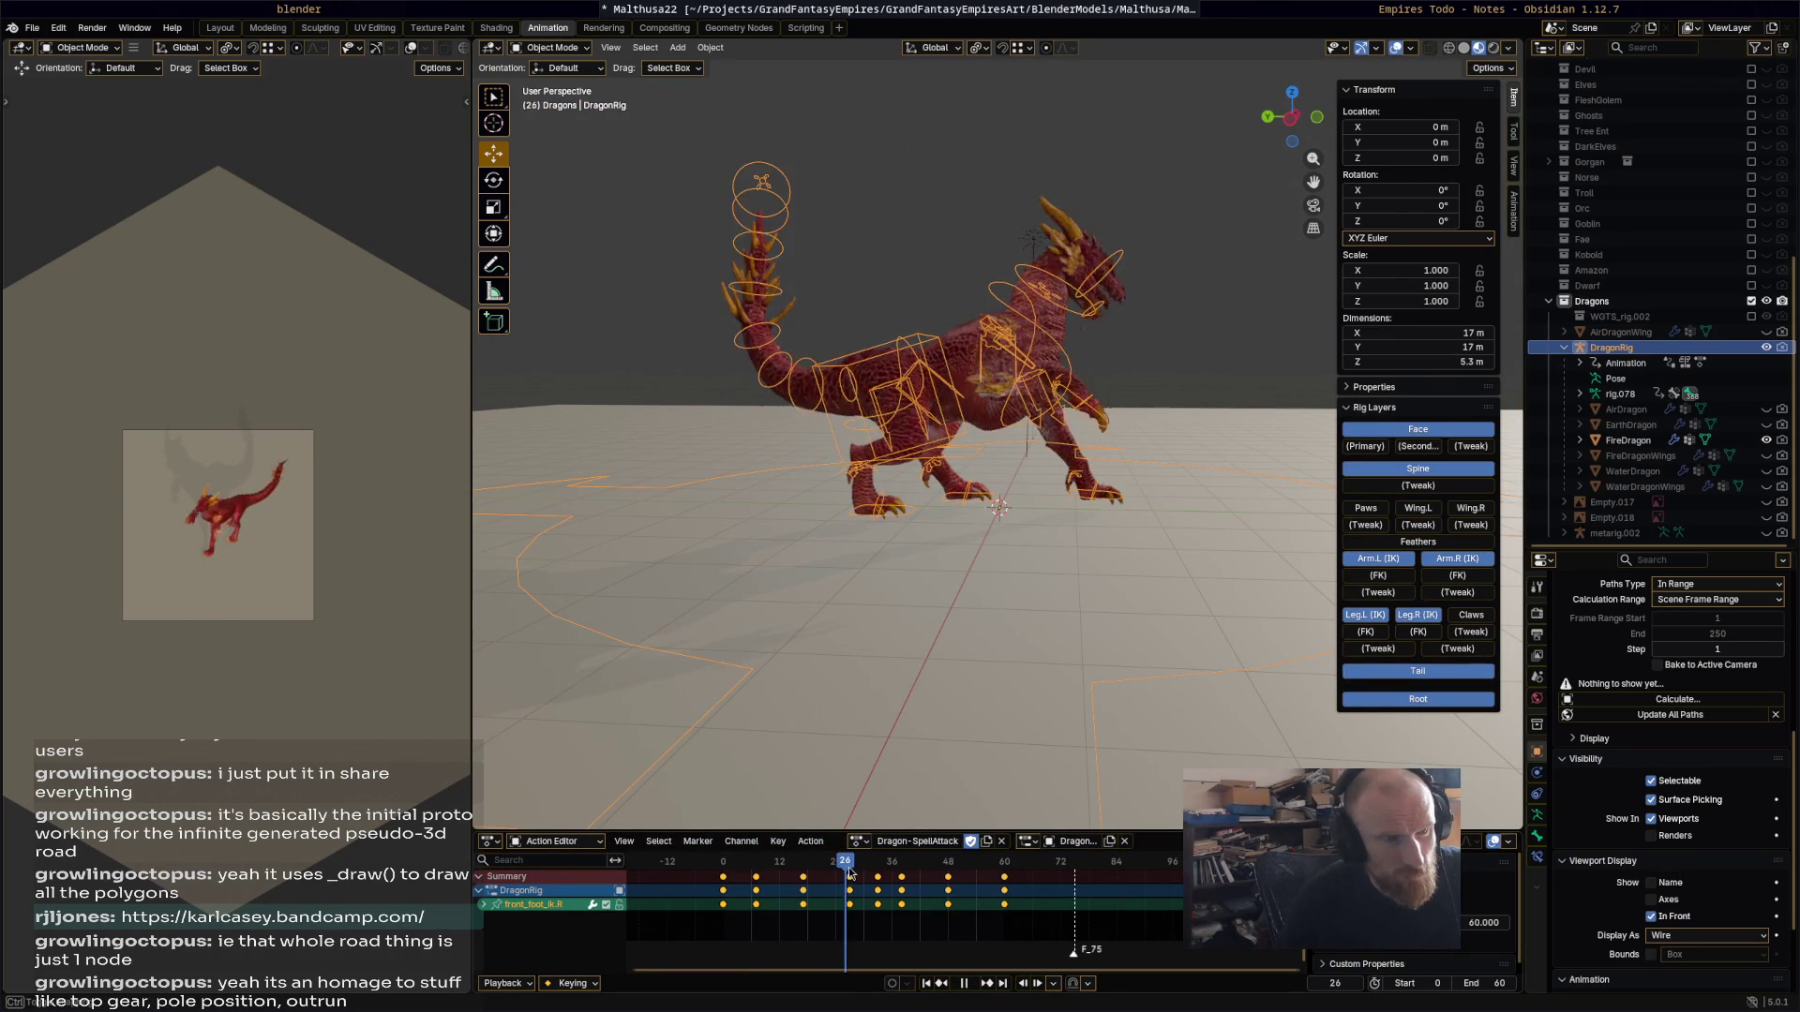
{"action": "mouse_move", "coordinate": [891, 884]}
{"action": "left_mouse_down"}
{"action": "mouse_move", "coordinate": [919, 891]}
{"action": "mouse_move", "coordinate": [881, 890]}
{"action": "mouse_move", "coordinate": [901, 888]}
{"action": "left_mouse_up"}
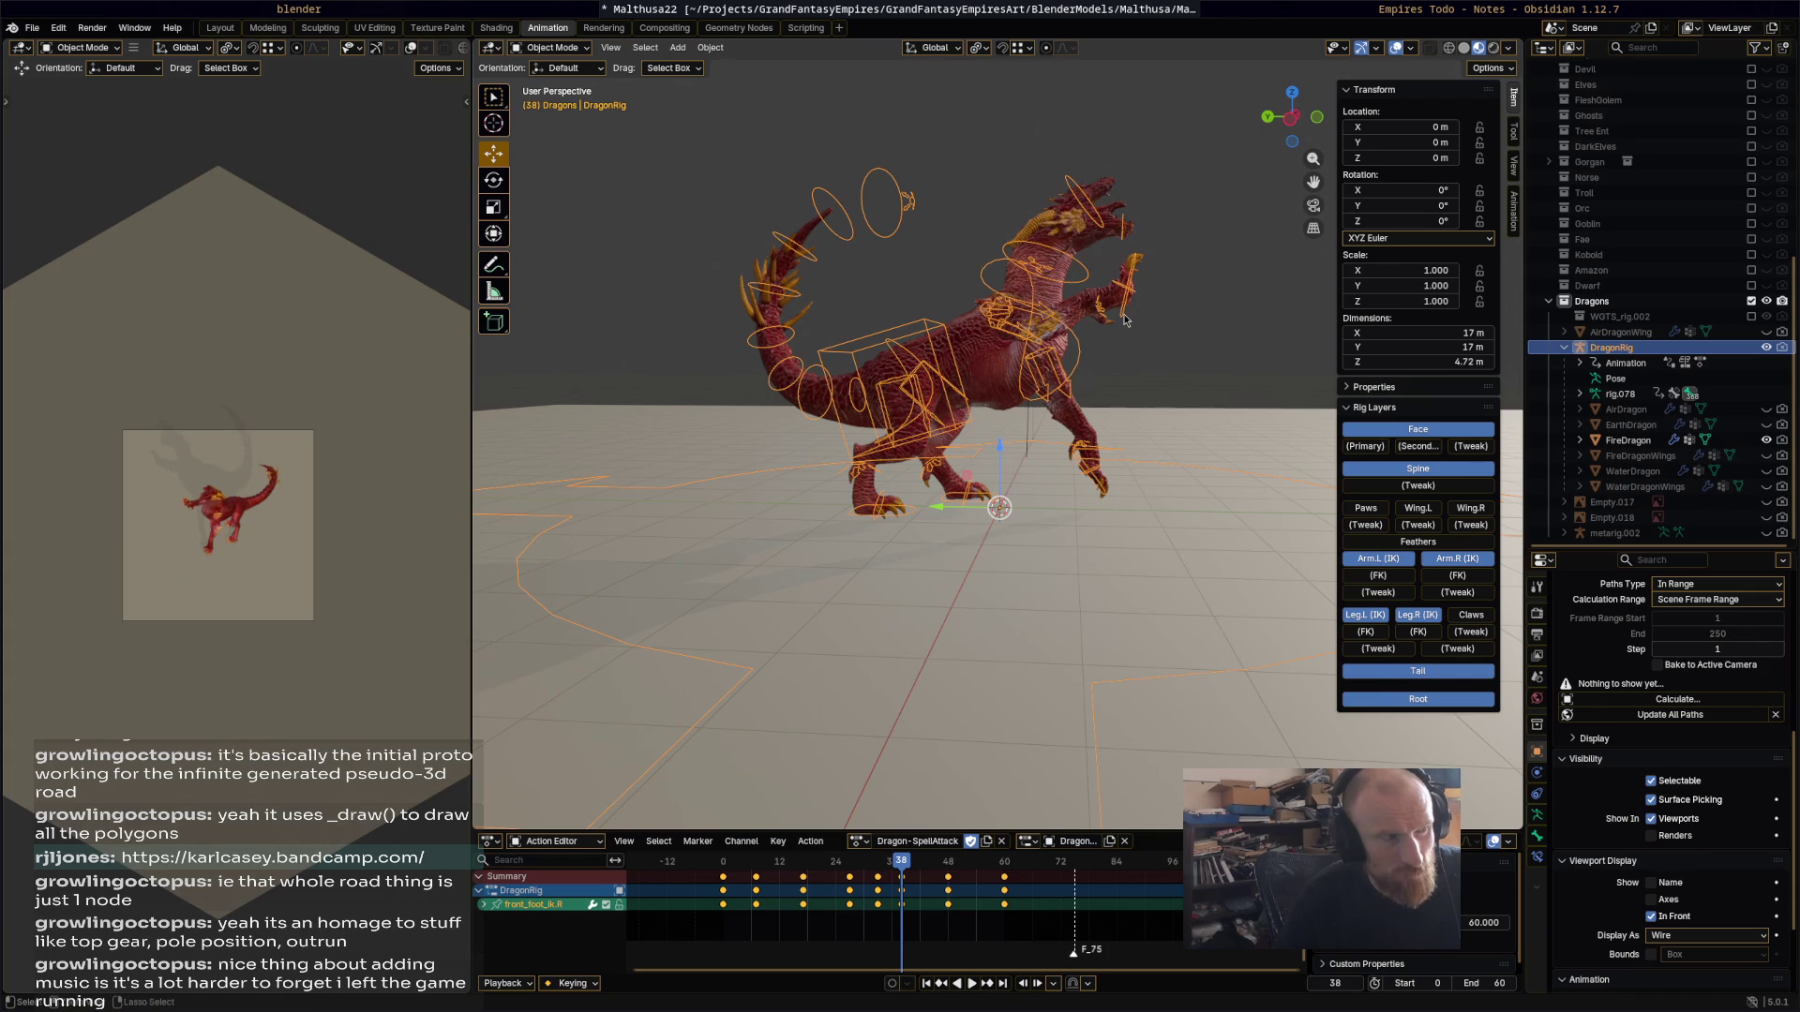
{"action": "key", "text": "ctrl+Tab"}
{"action": "mouse_move", "coordinate": [1115, 280]}
{"action": "left_mouse_down"}
{"action": "mouse_move", "coordinate": [1159, 274]}
{"action": "mouse_move", "coordinate": [1131, 300]}
{"action": "left_mouse_up"}
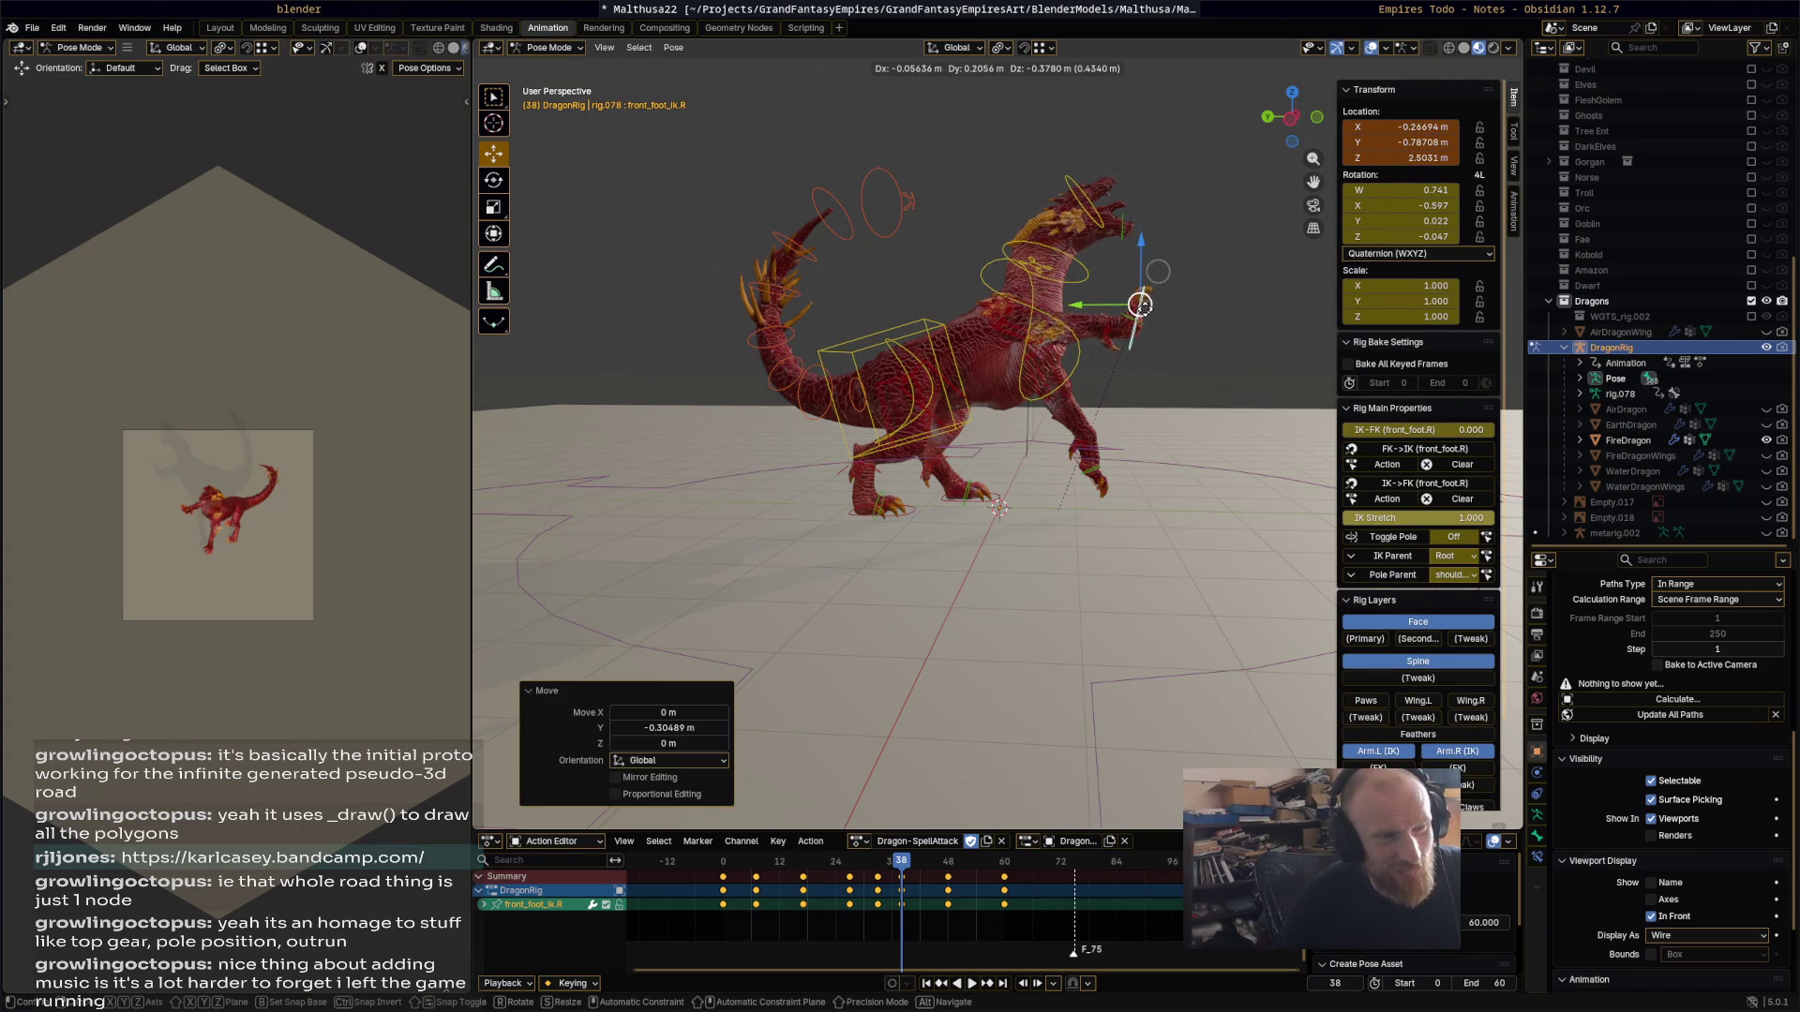
{"action": "left_click", "coordinate": [1173, 375]}
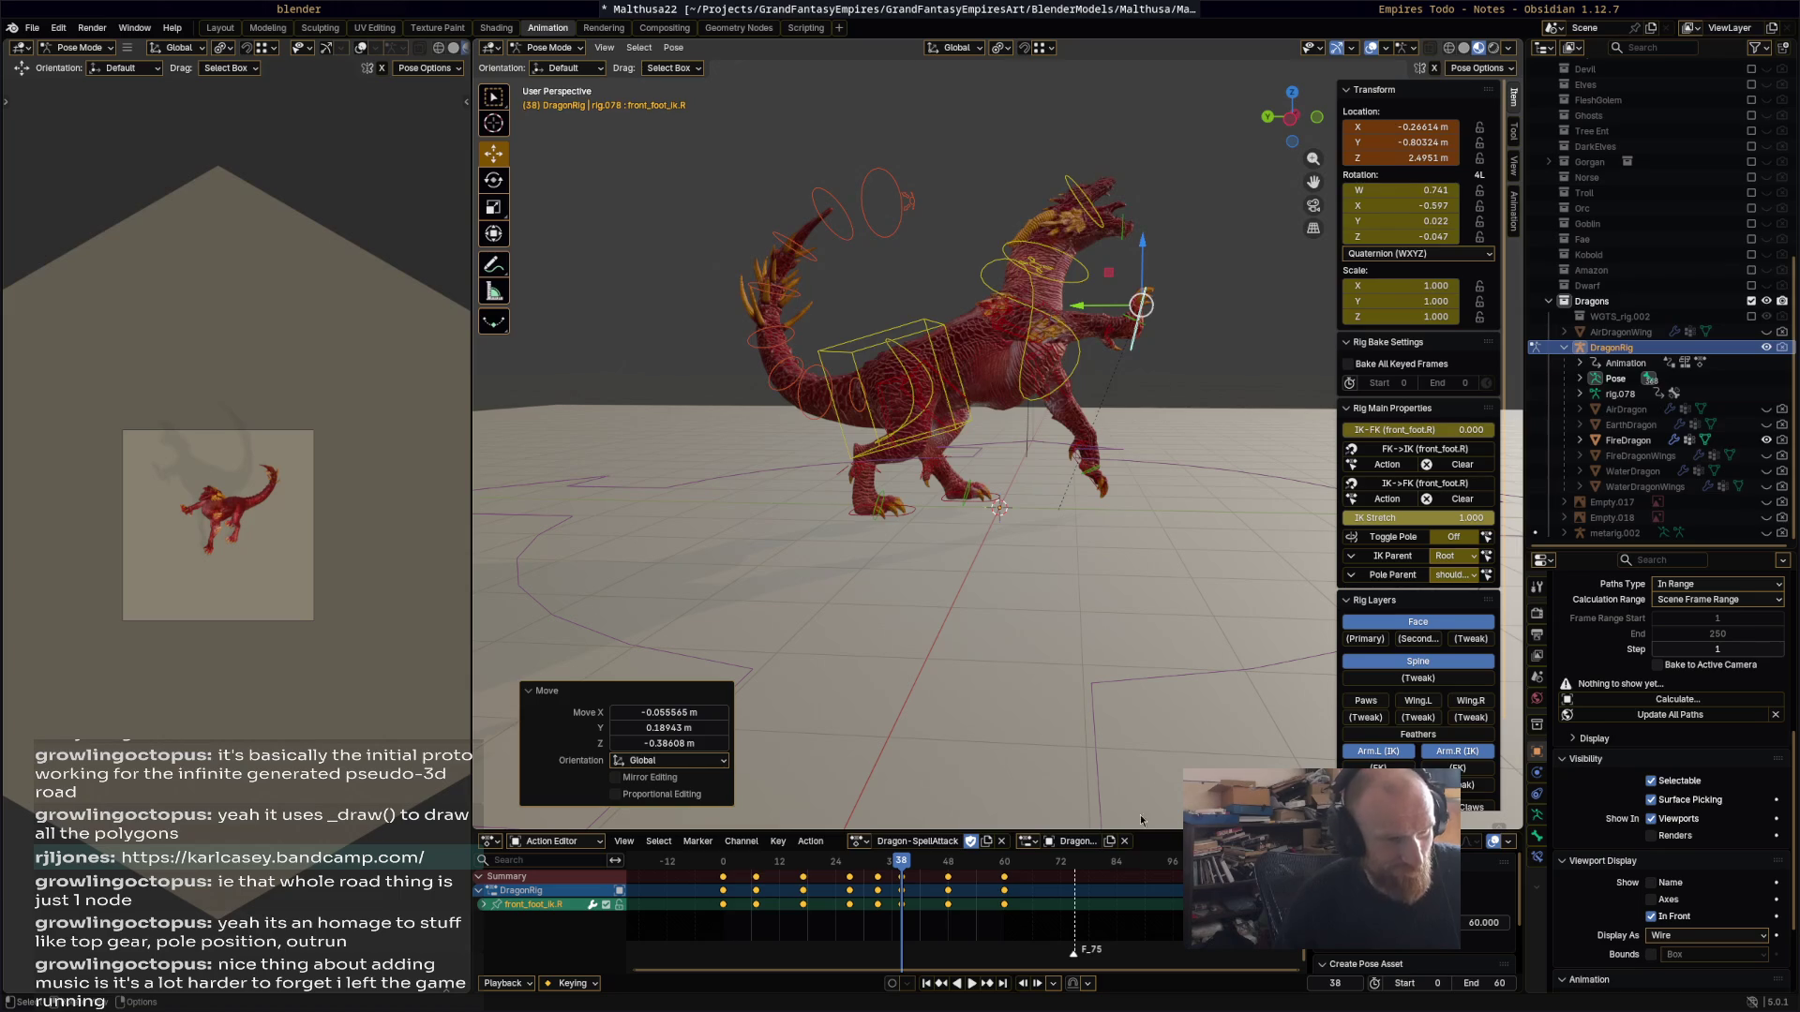
{"action": "key", "text": "space"}
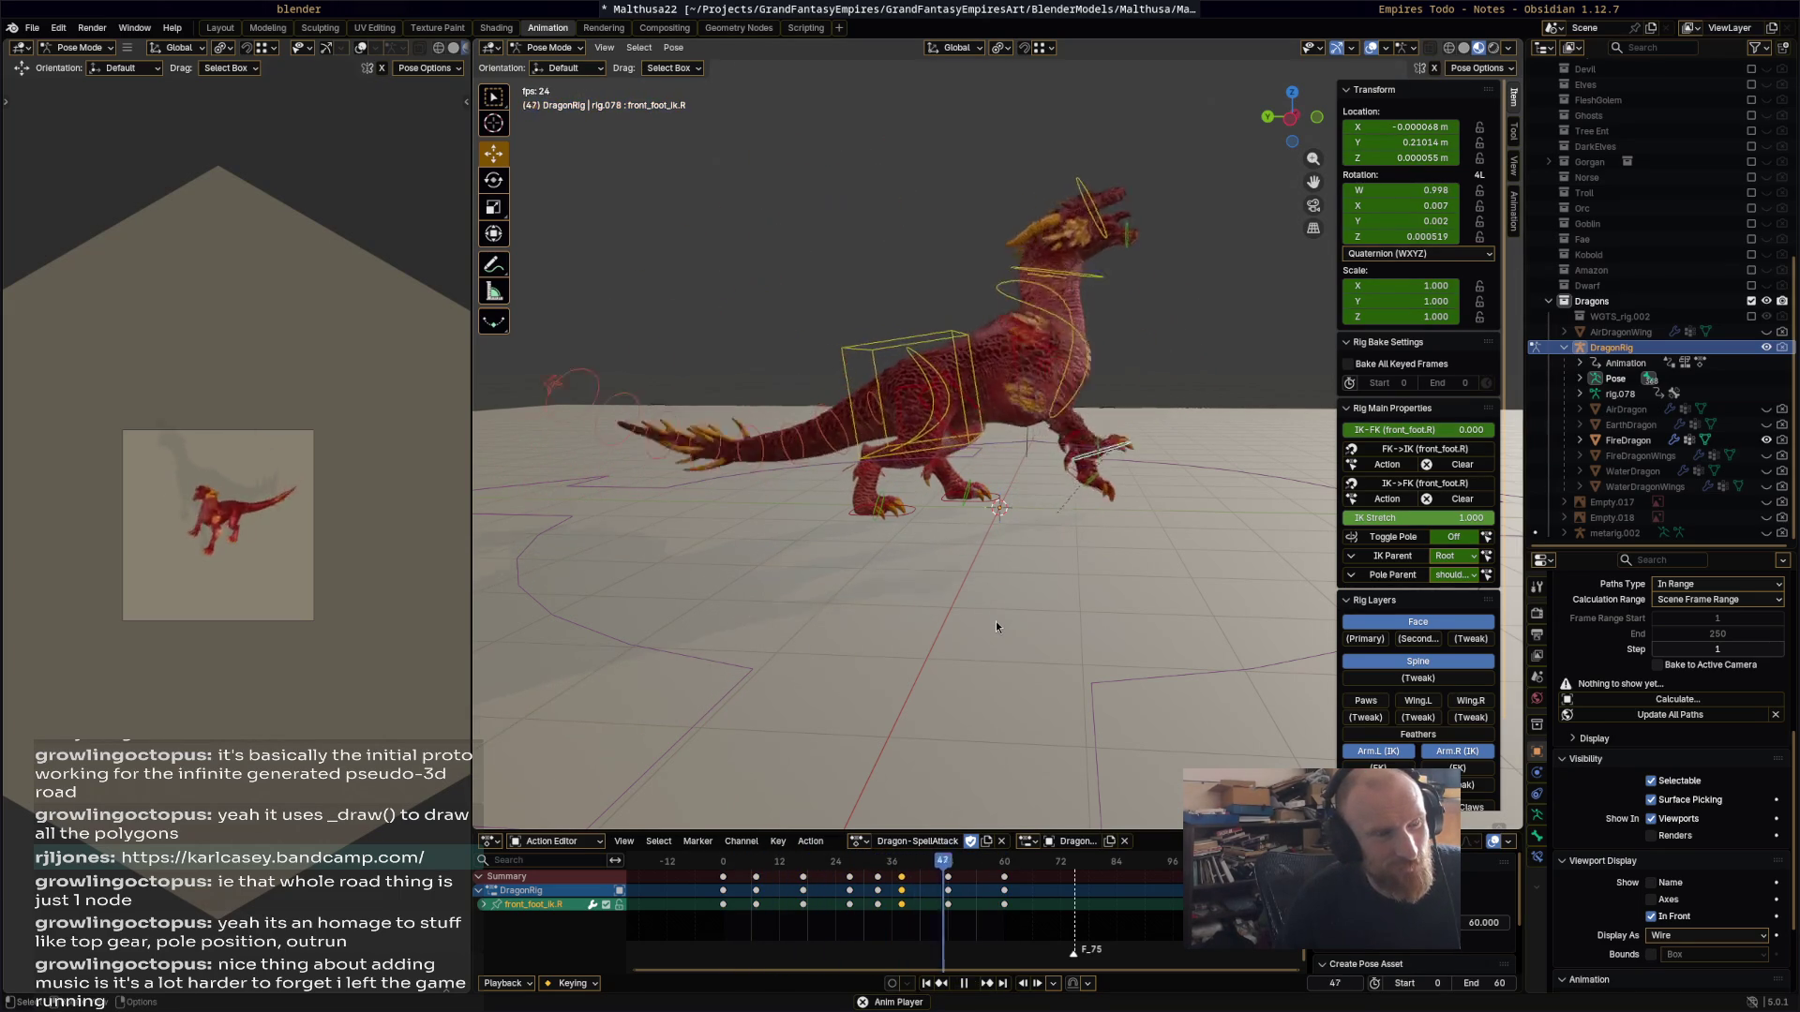
{"action": "key", "text": "space"}
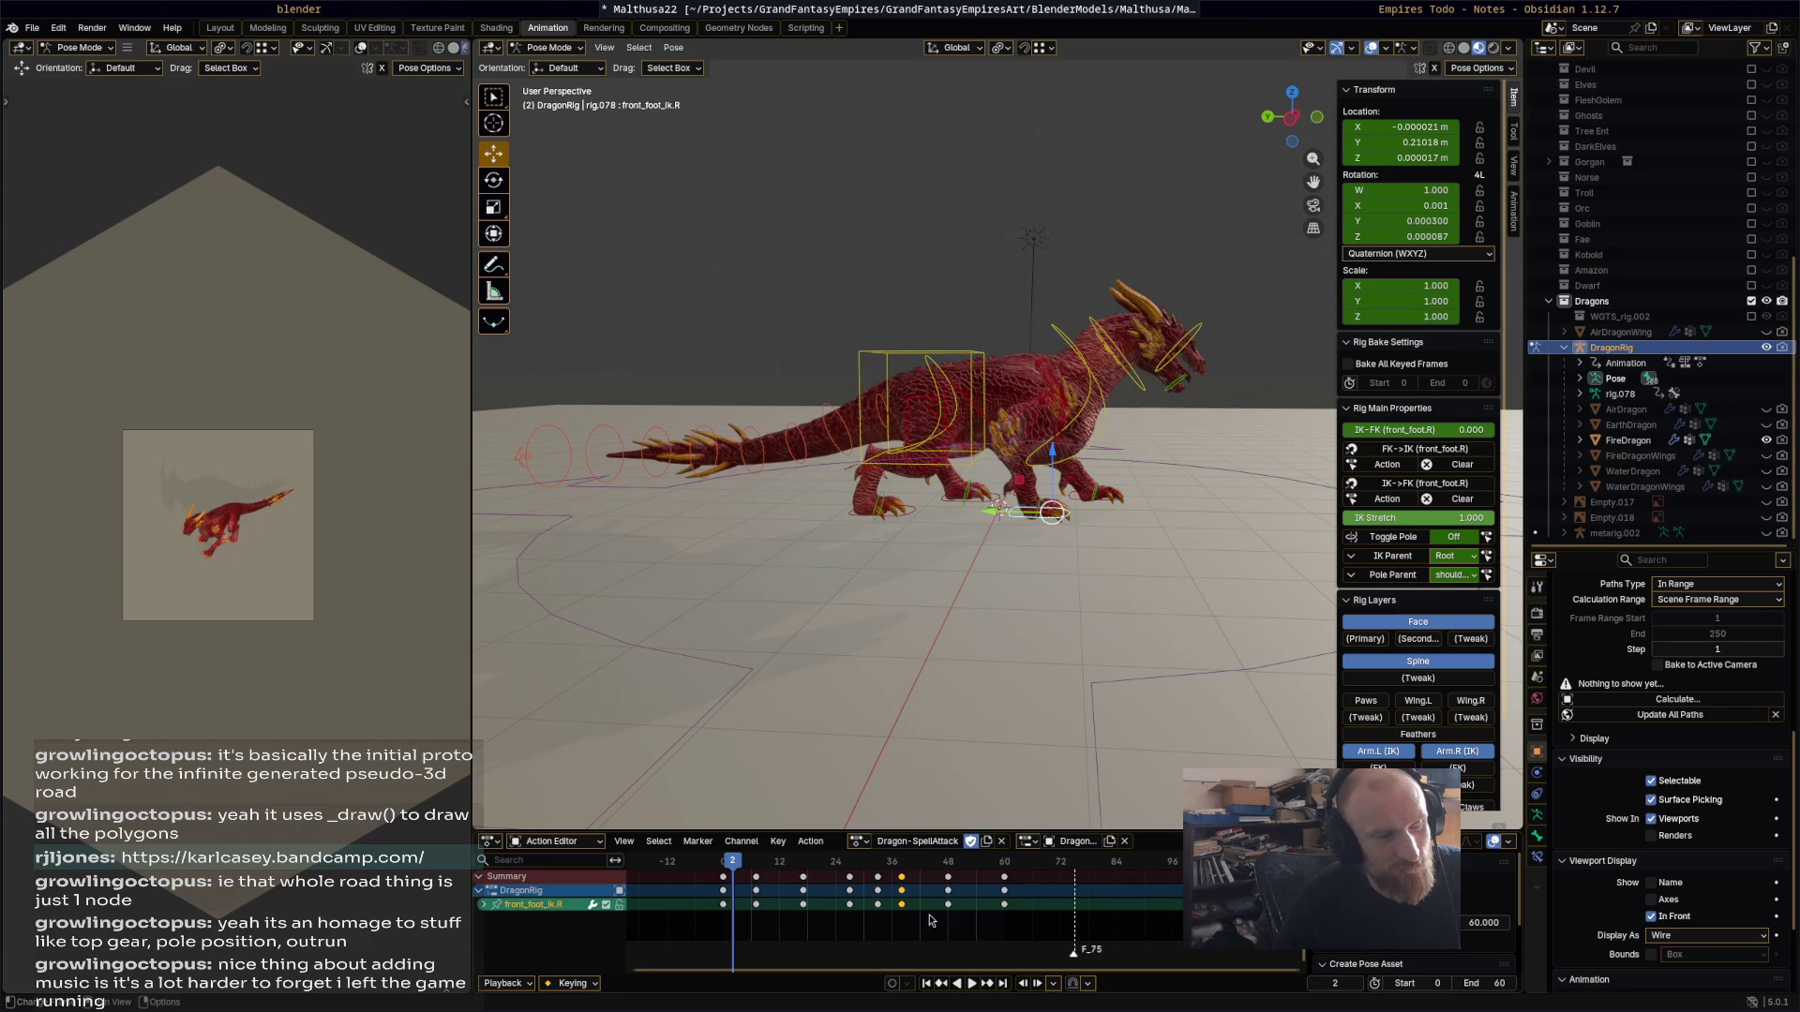
Step: Keyframe the right front foot, shift the new keys to frame 56, and review
{"action": "key", "text": "space"}
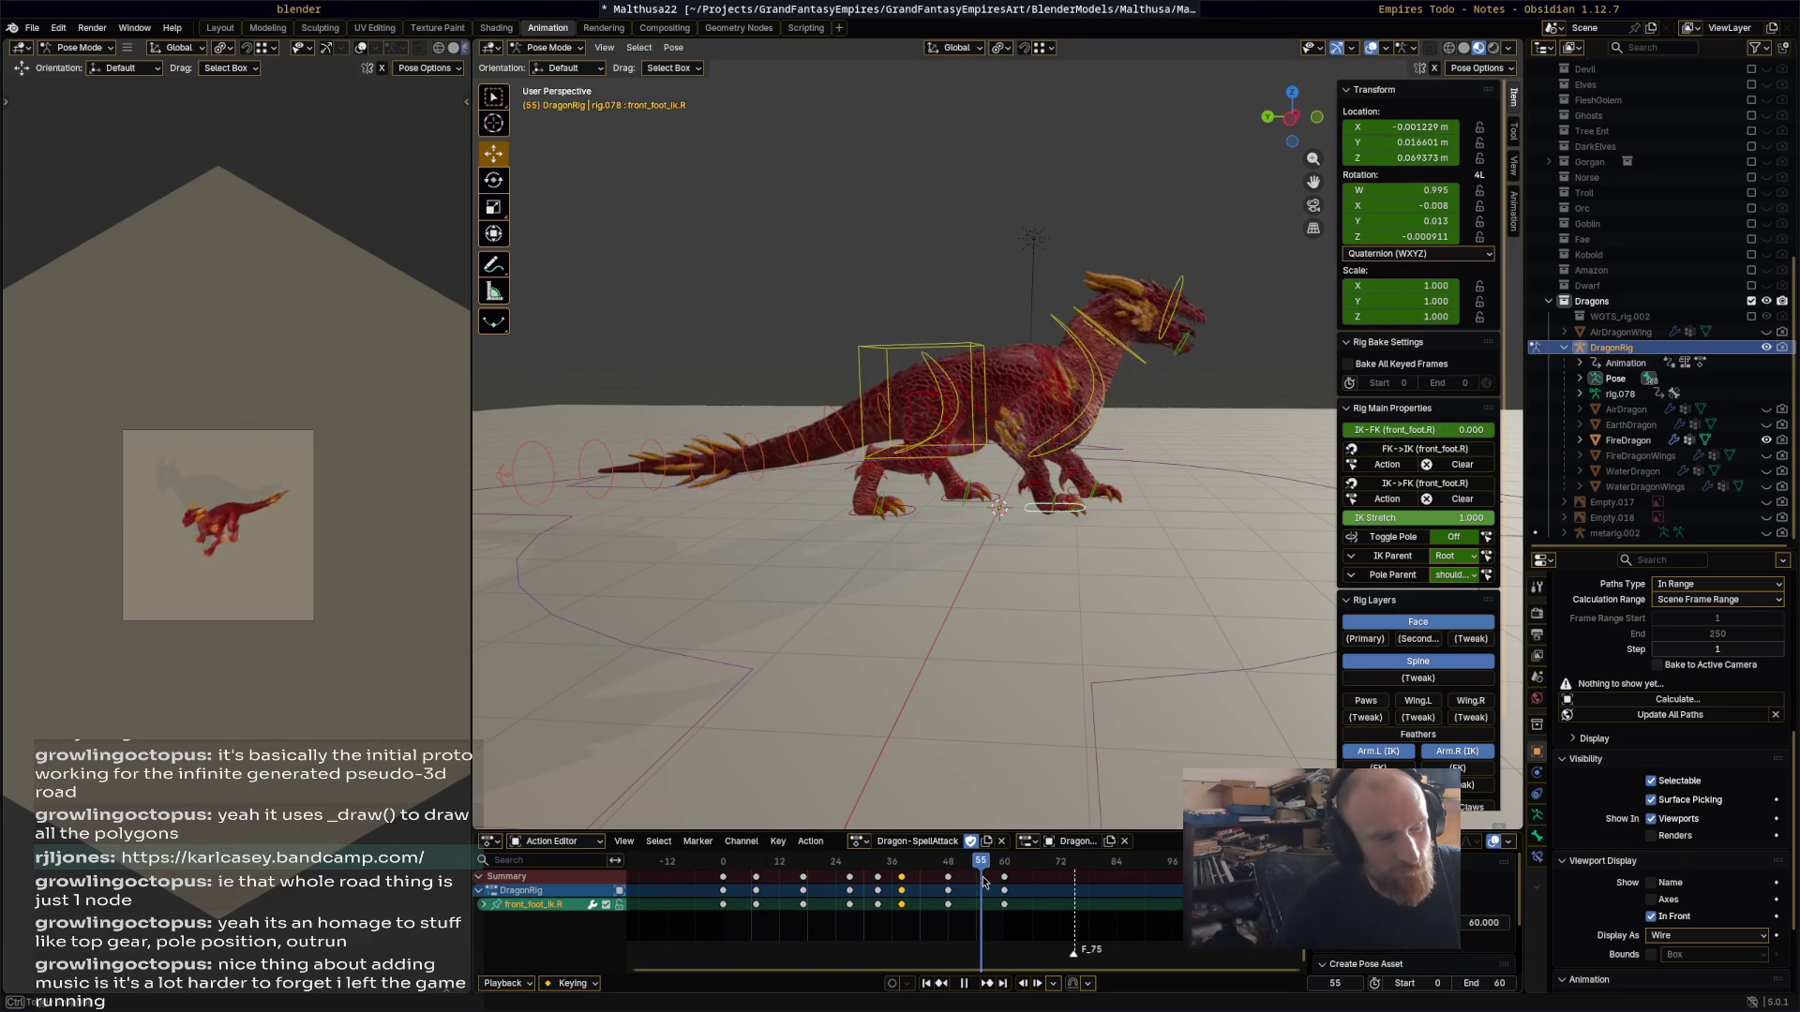
{"action": "key", "text": "i"}
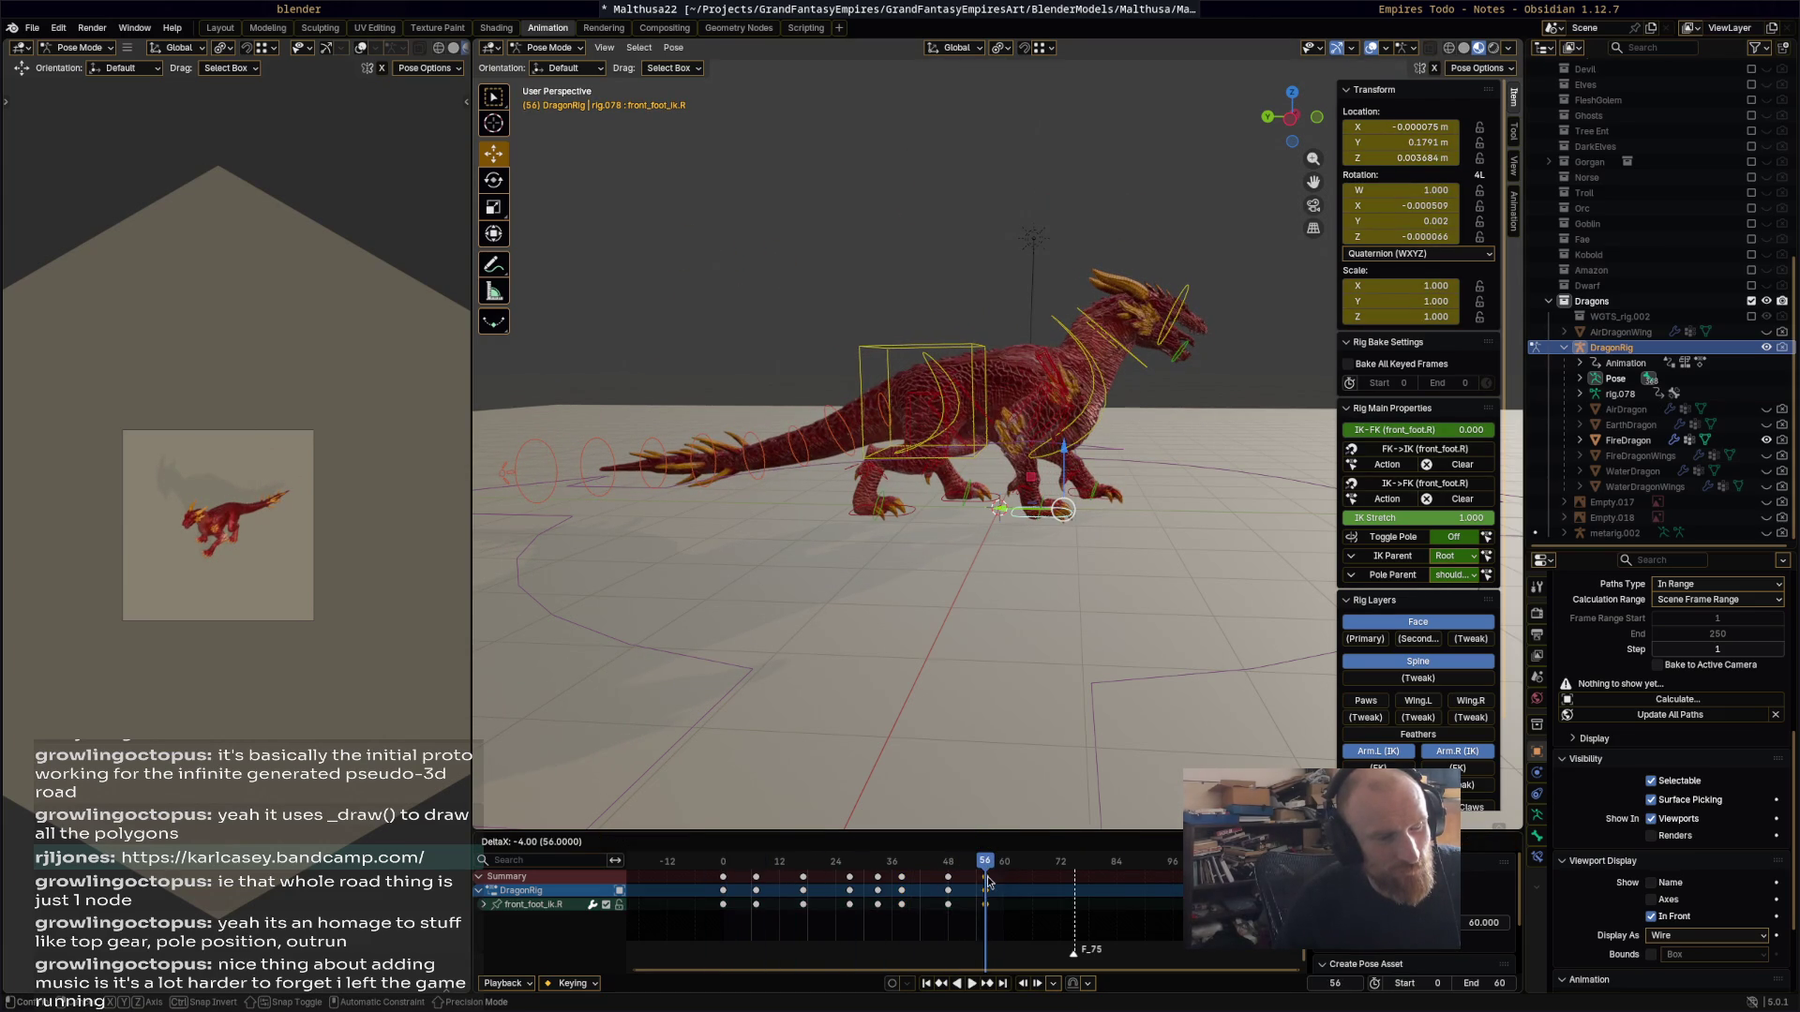
{"action": "key", "text": "space"}
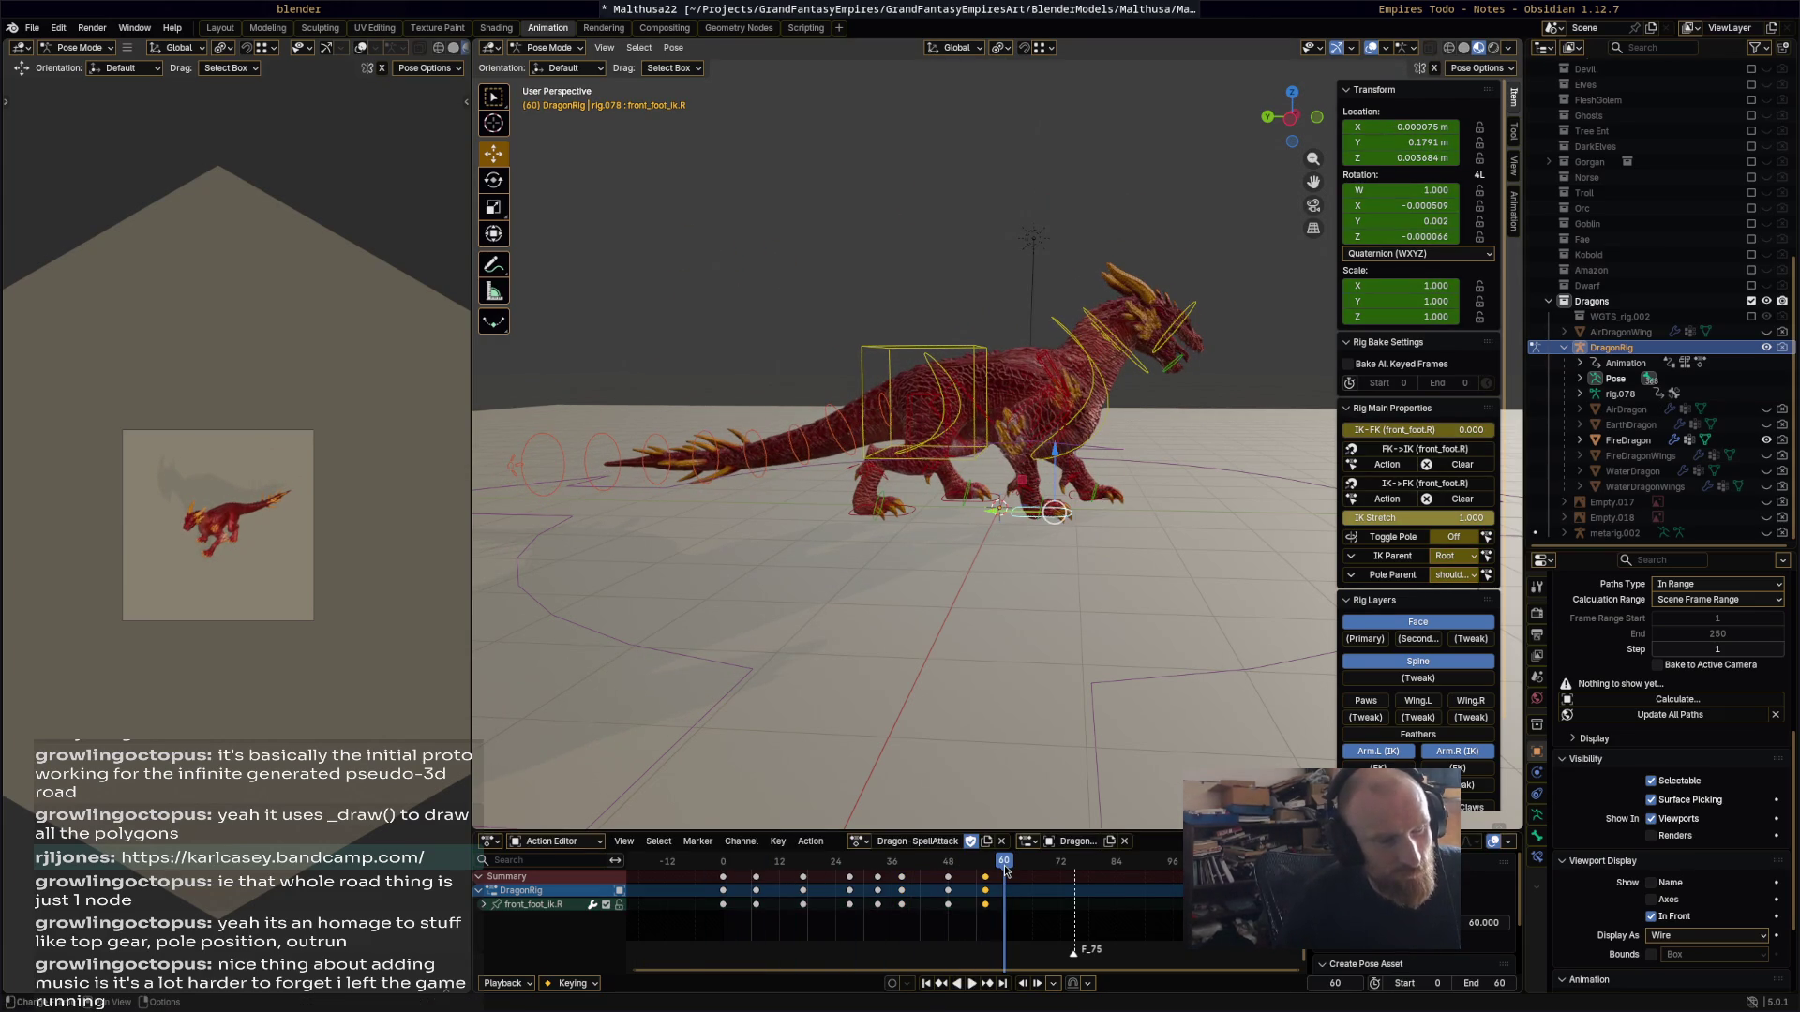
{"action": "key", "text": "space"}
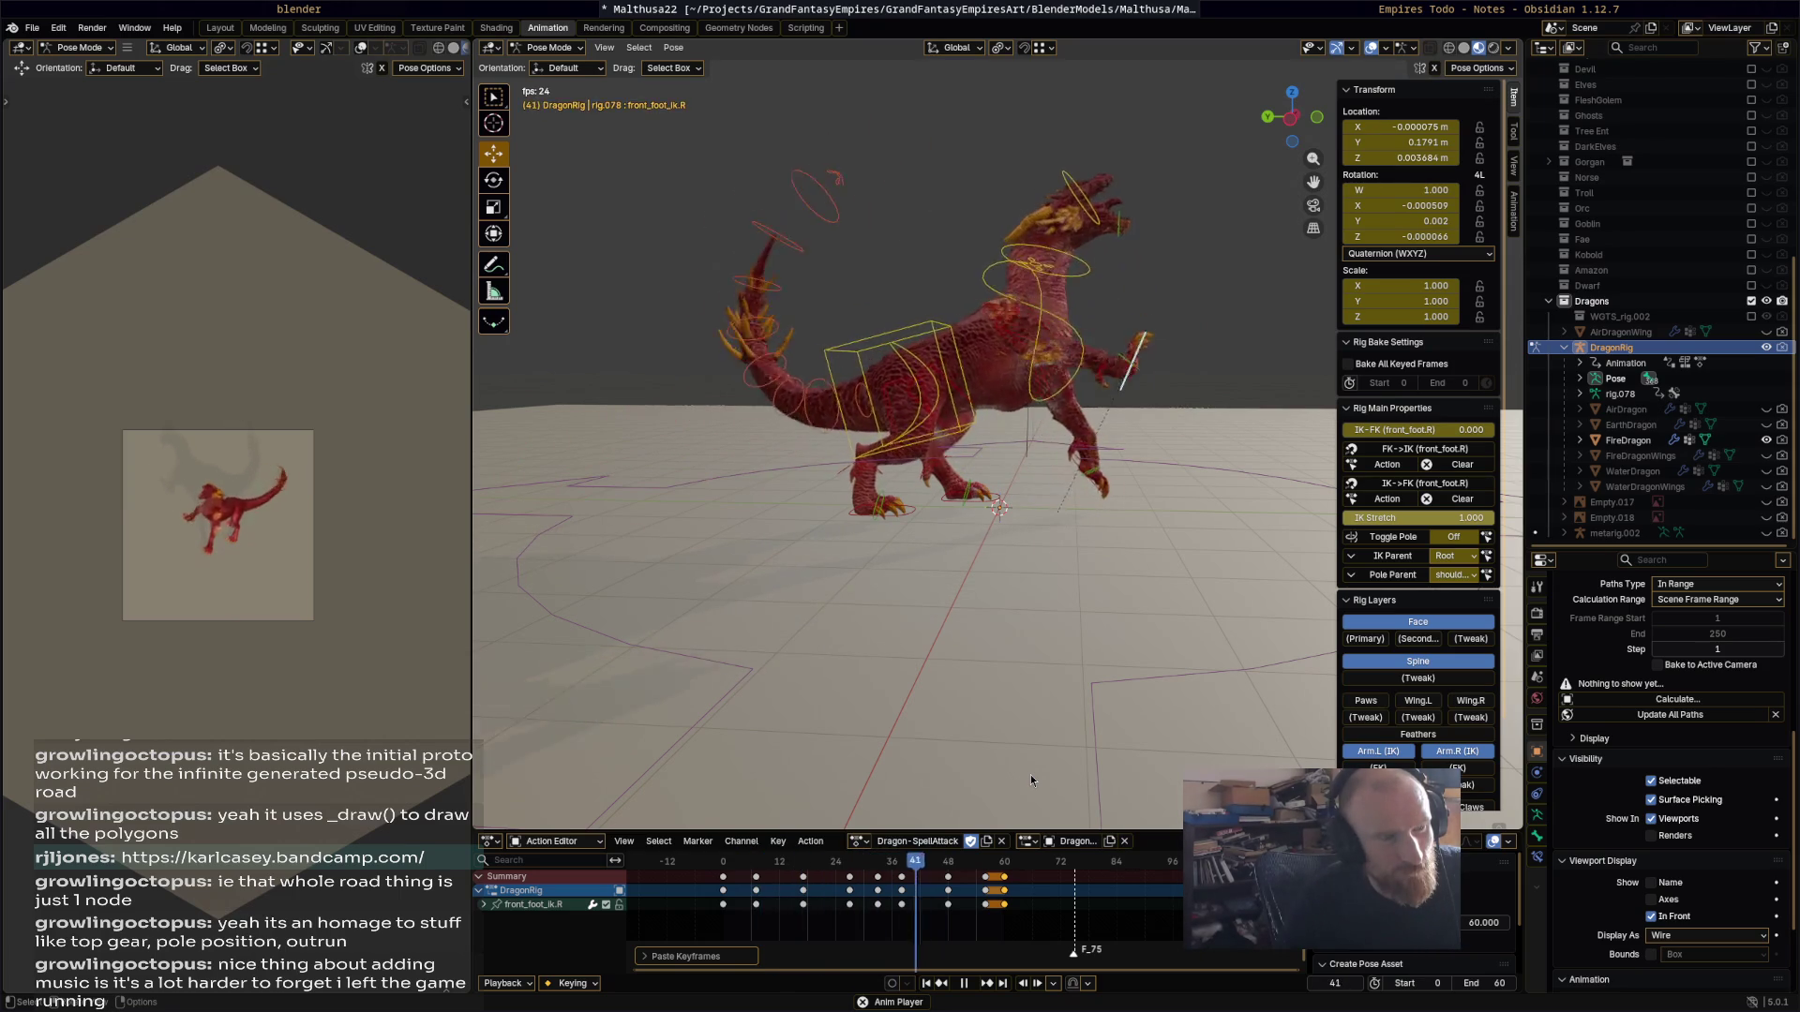
{"action": "key", "text": "space"}
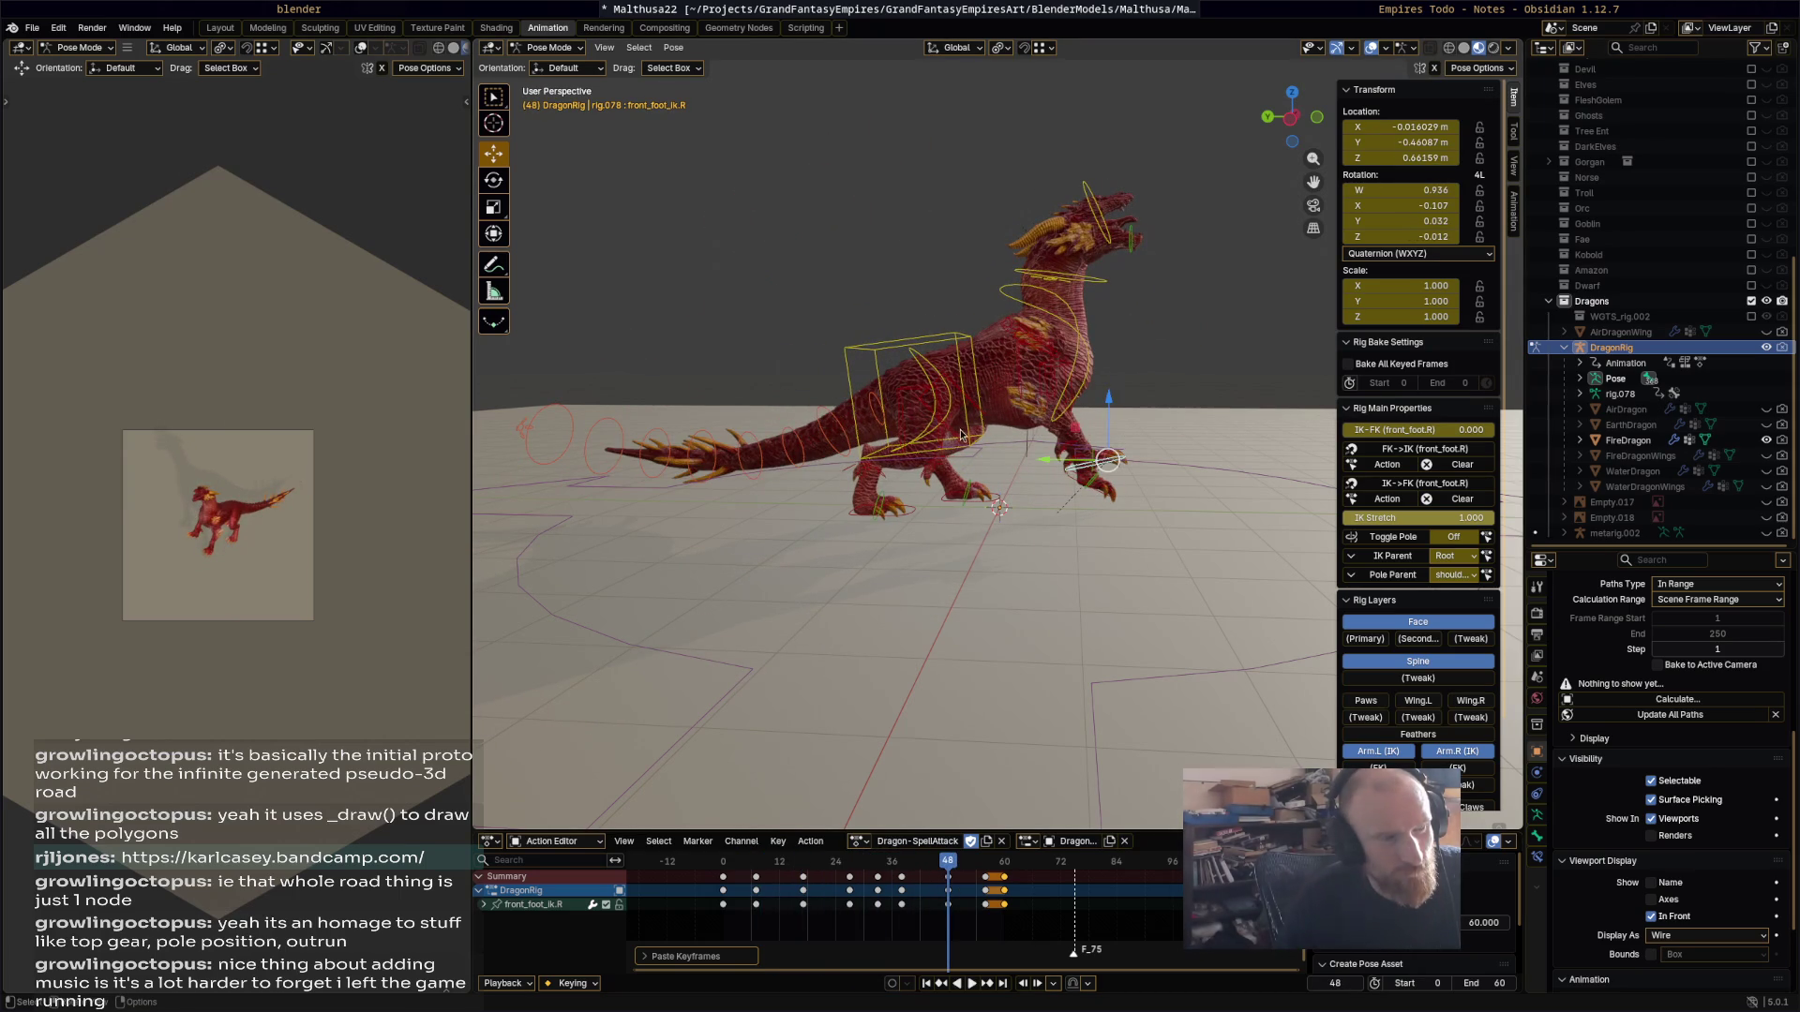
{"action": "left_click", "coordinate": [968, 438]}
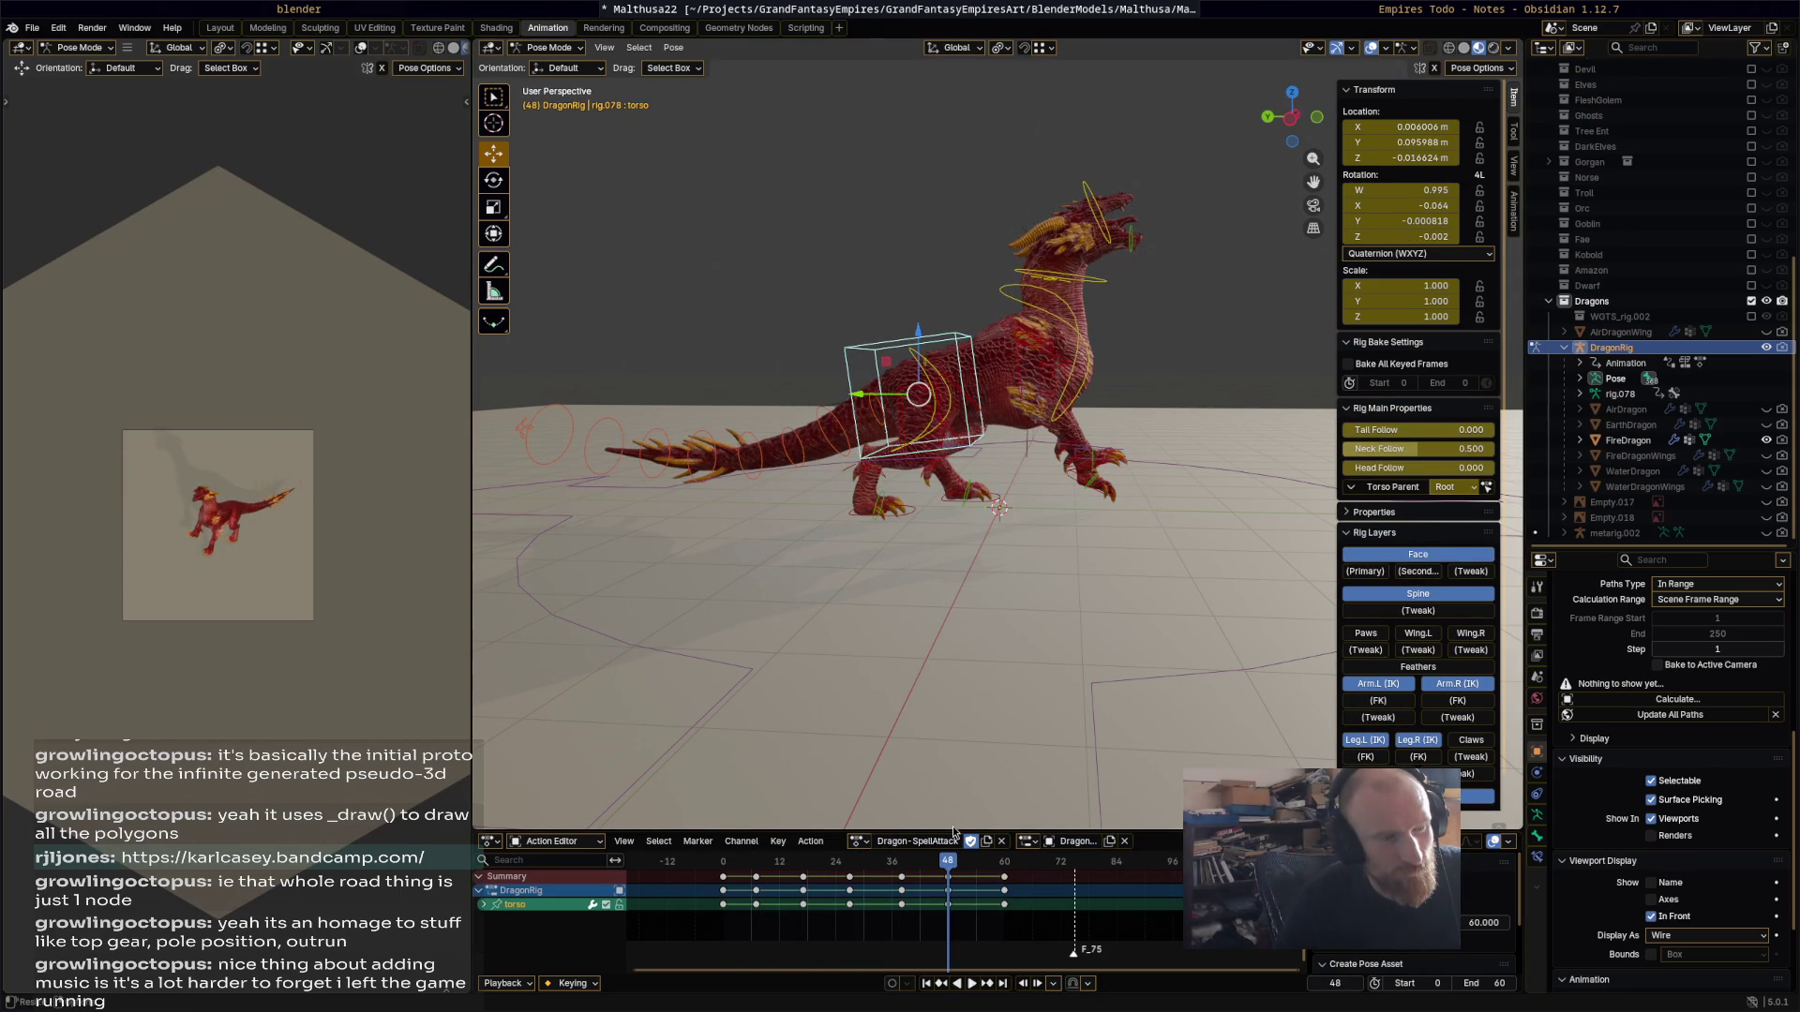
Step: Raise the torso control about 0.2075 m along Y at frame 48 and keyframe it
{"action": "key", "text": "space"}
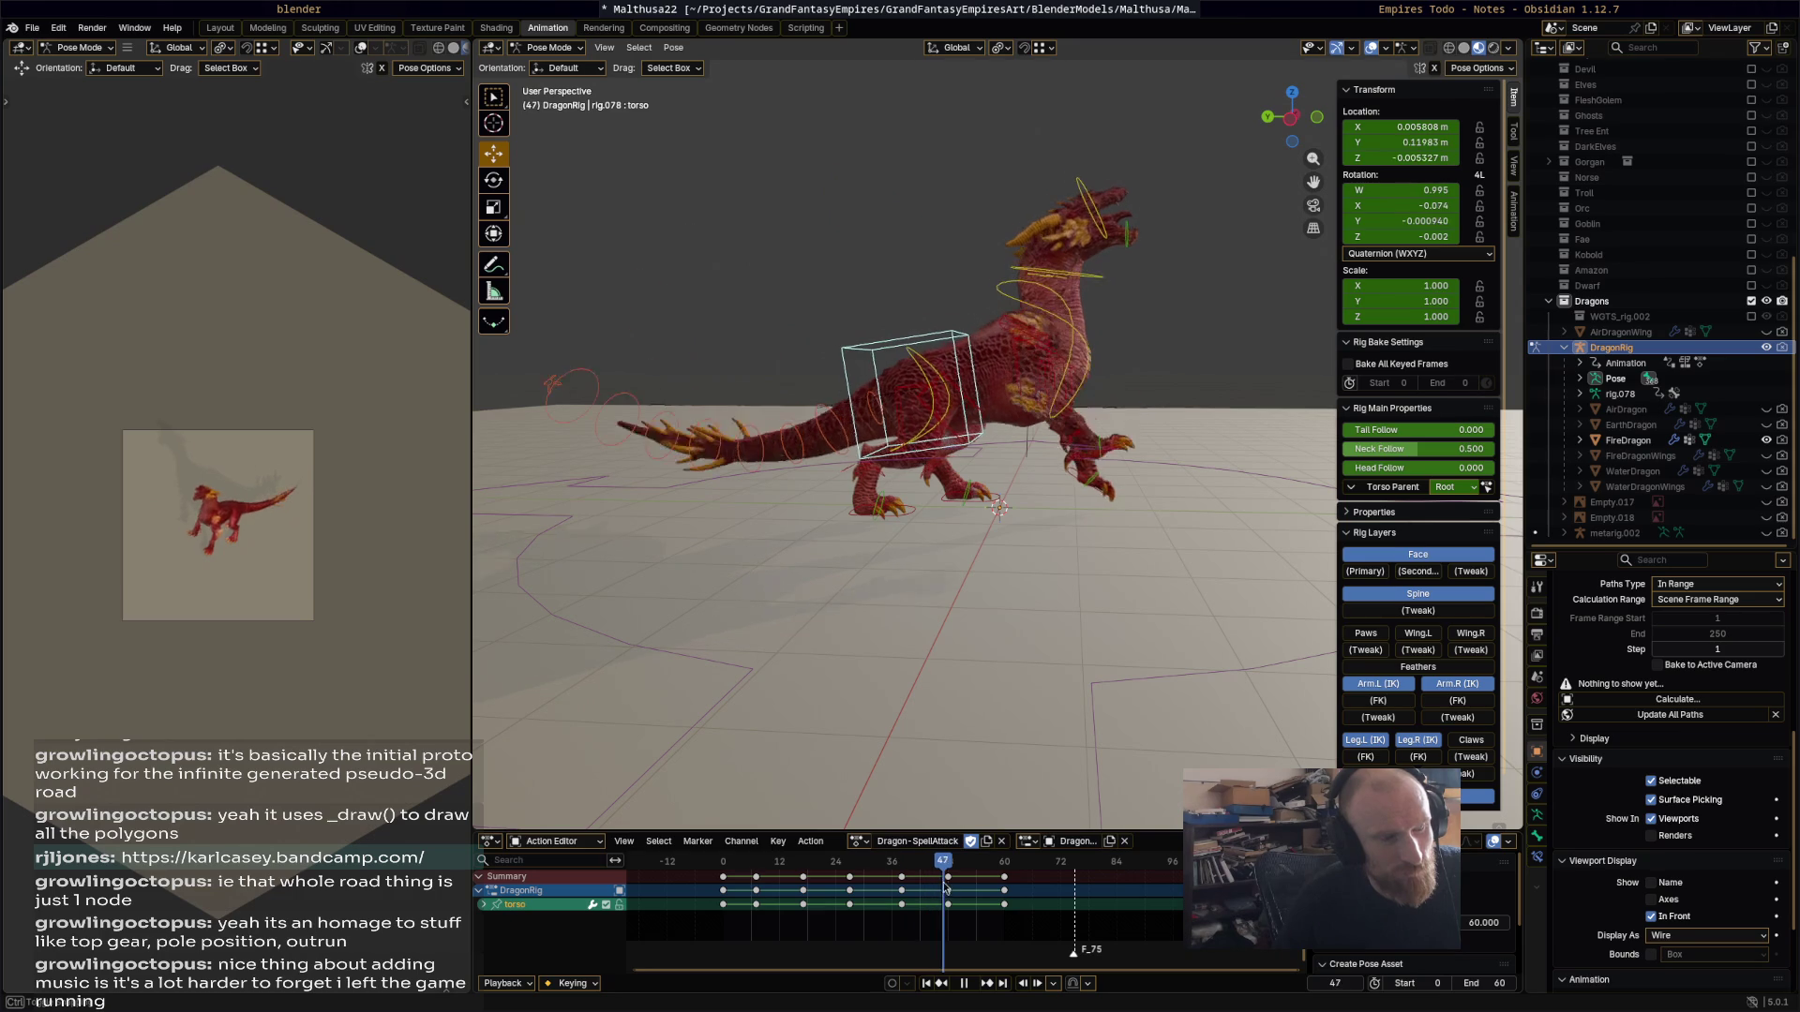
{"action": "left_click_drag", "start_coordinate": [872, 410], "coordinate": [853, 400]}
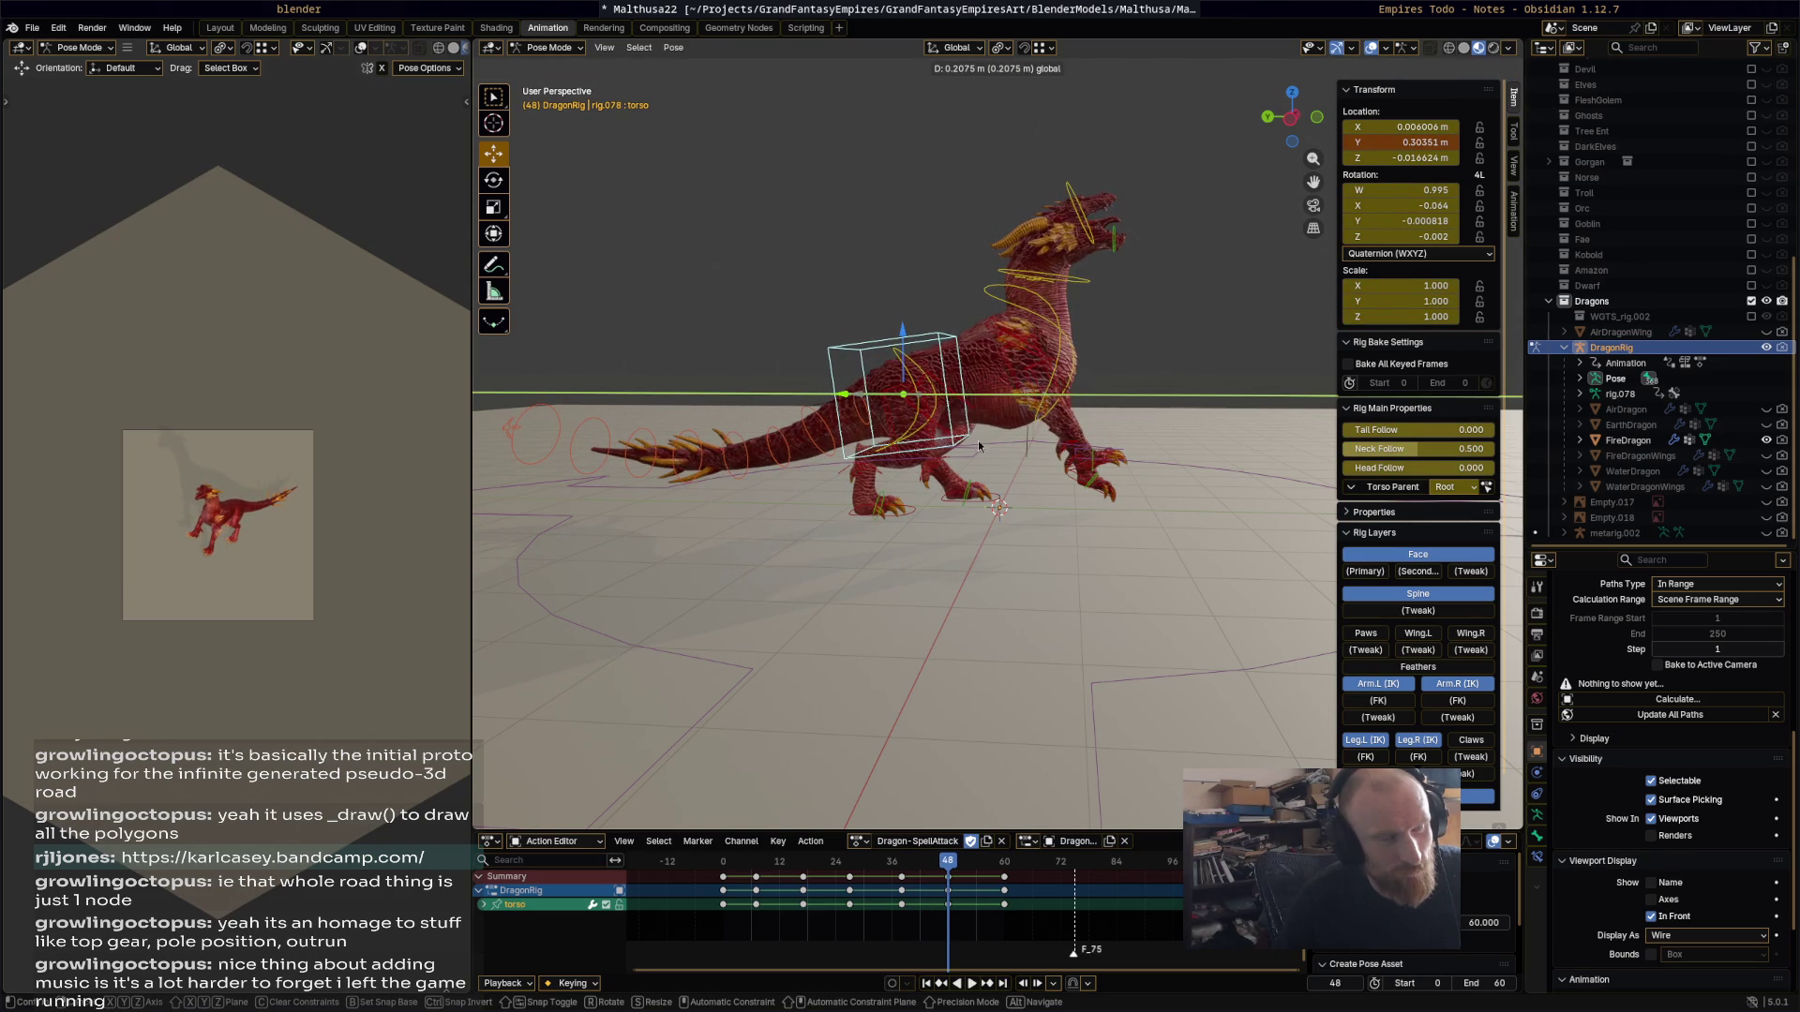
{"action": "left_click_drag", "start_coordinate": [962, 437], "coordinate": [964, 438]}
{"action": "key", "text": "i"}
{"action": "key", "text": "space"}
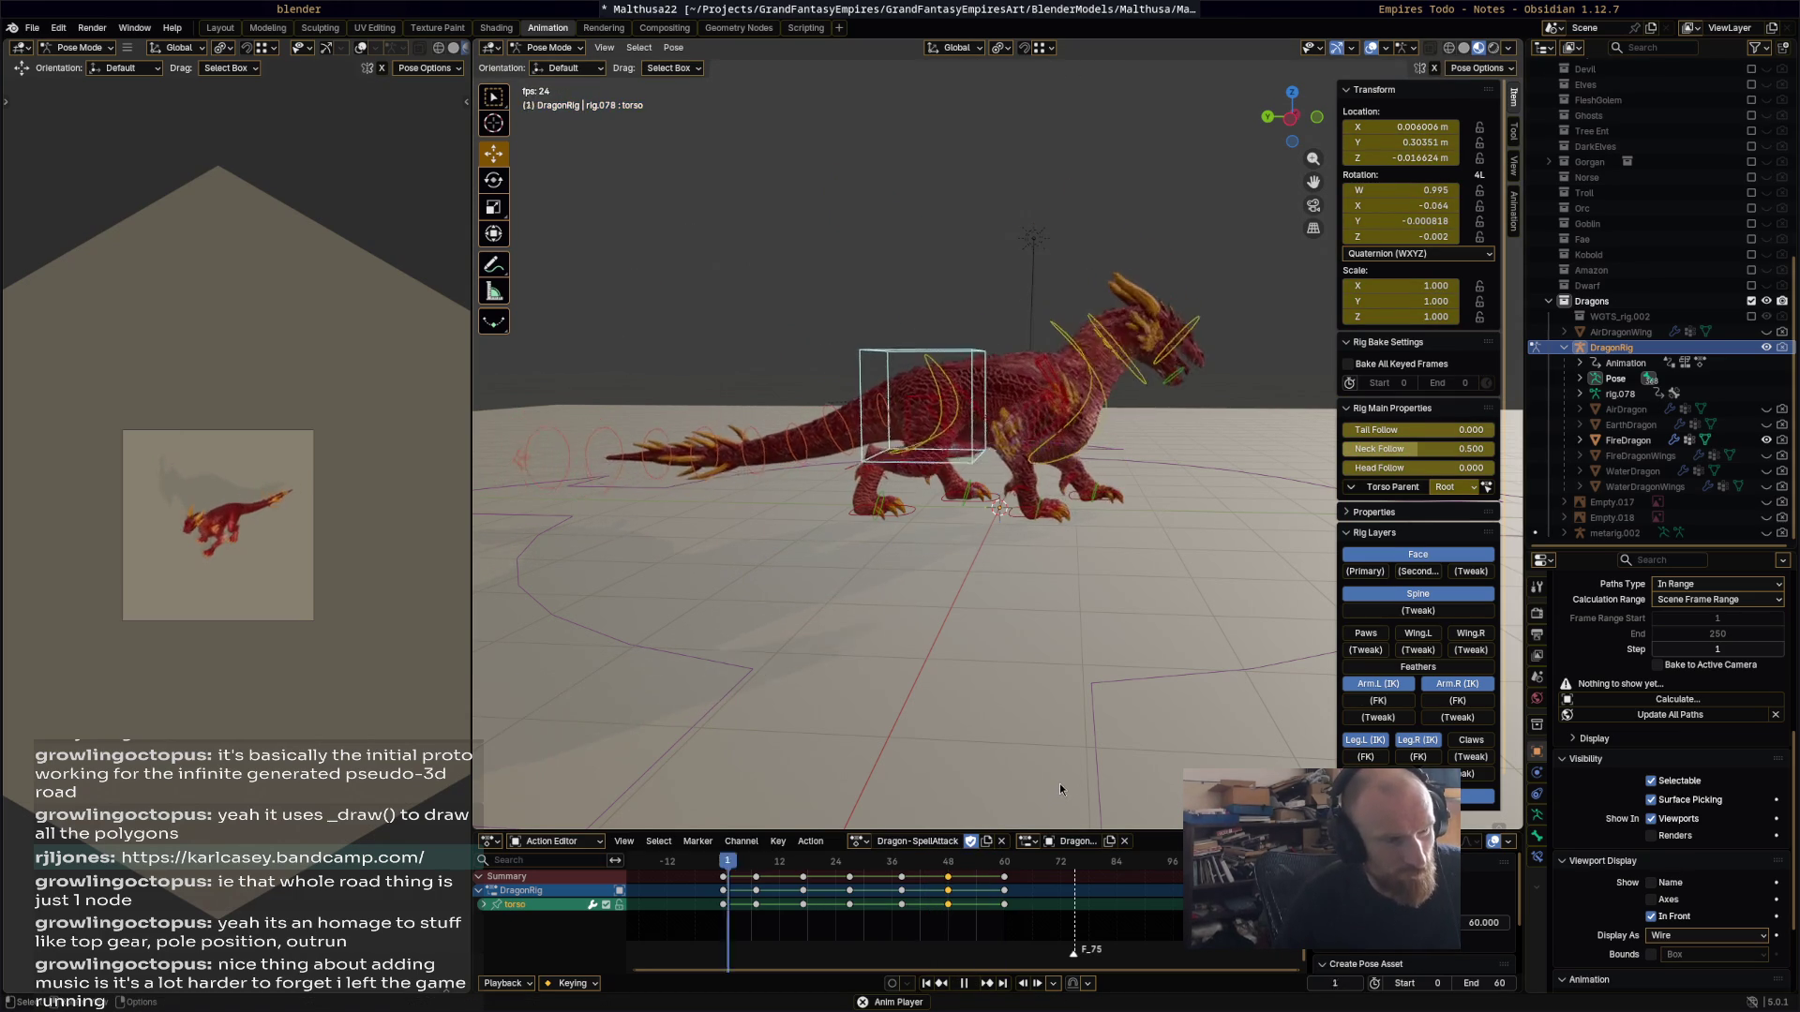
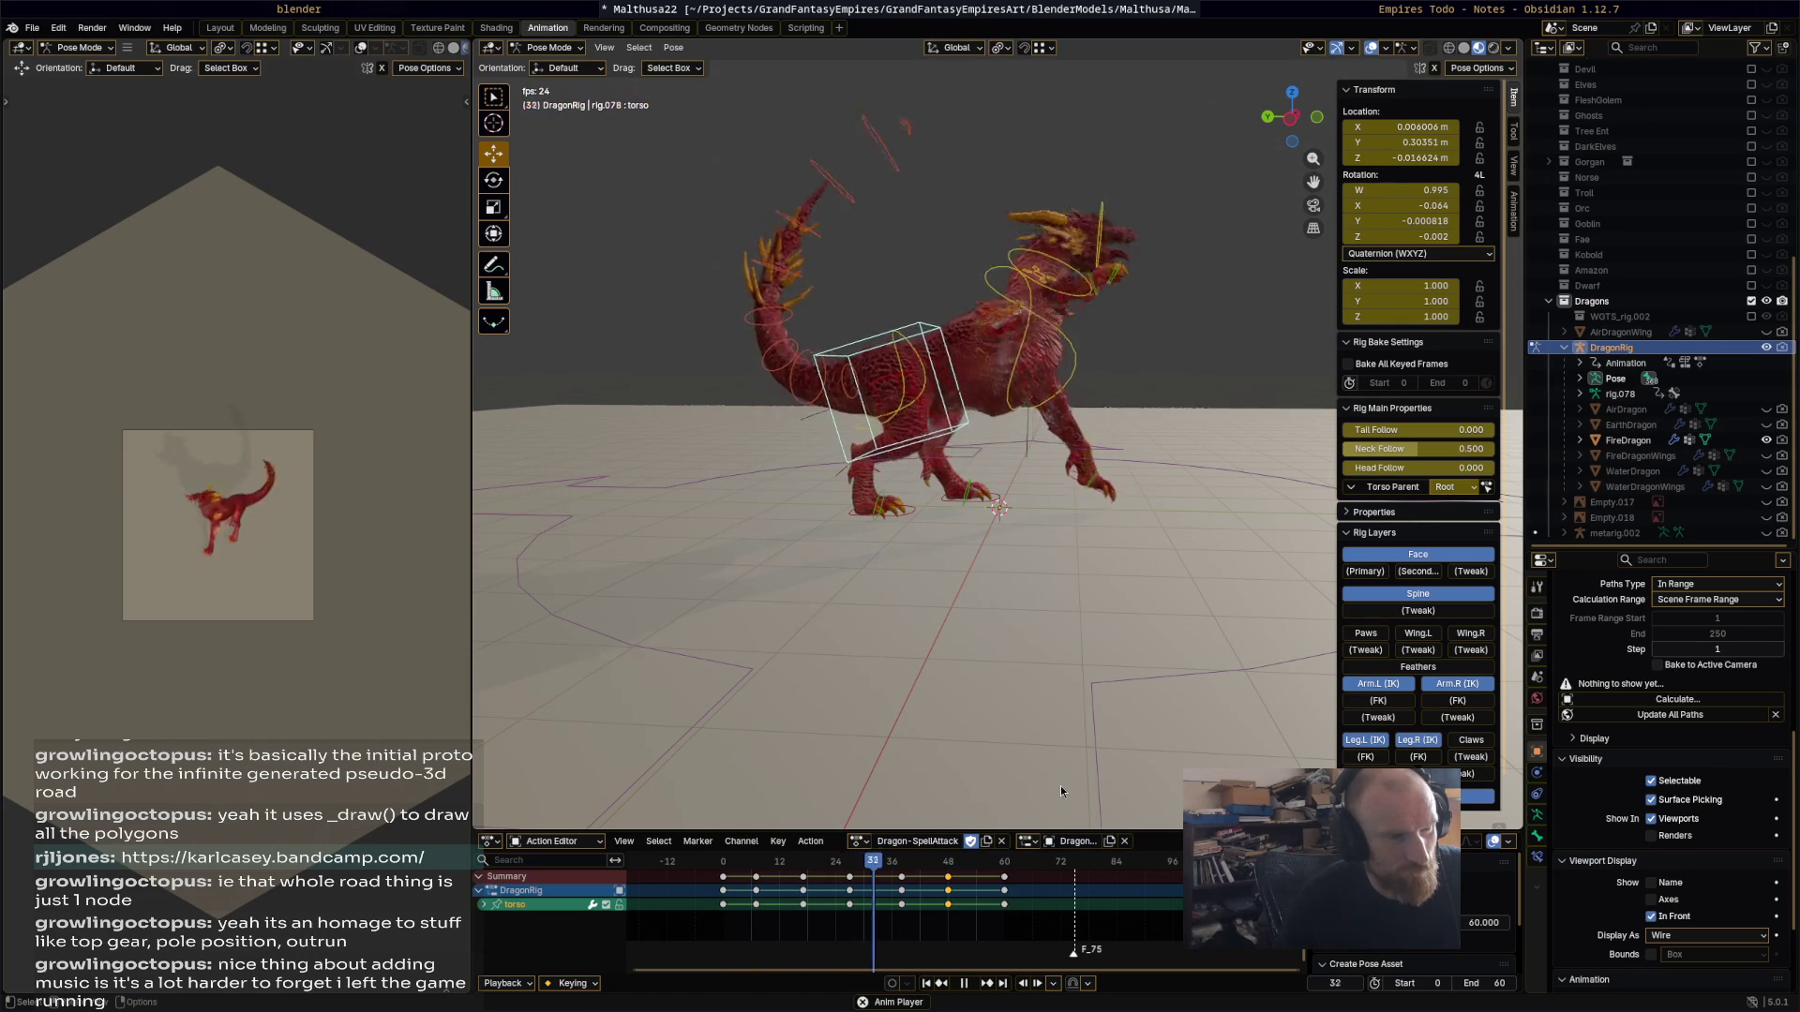
Step: Stop playback at frame 21, save Malthusa22.blend, and unhide the FireDragonWings mesh
{"action": "key", "text": "space"}
{"action": "key", "text": "ctrl+s"}
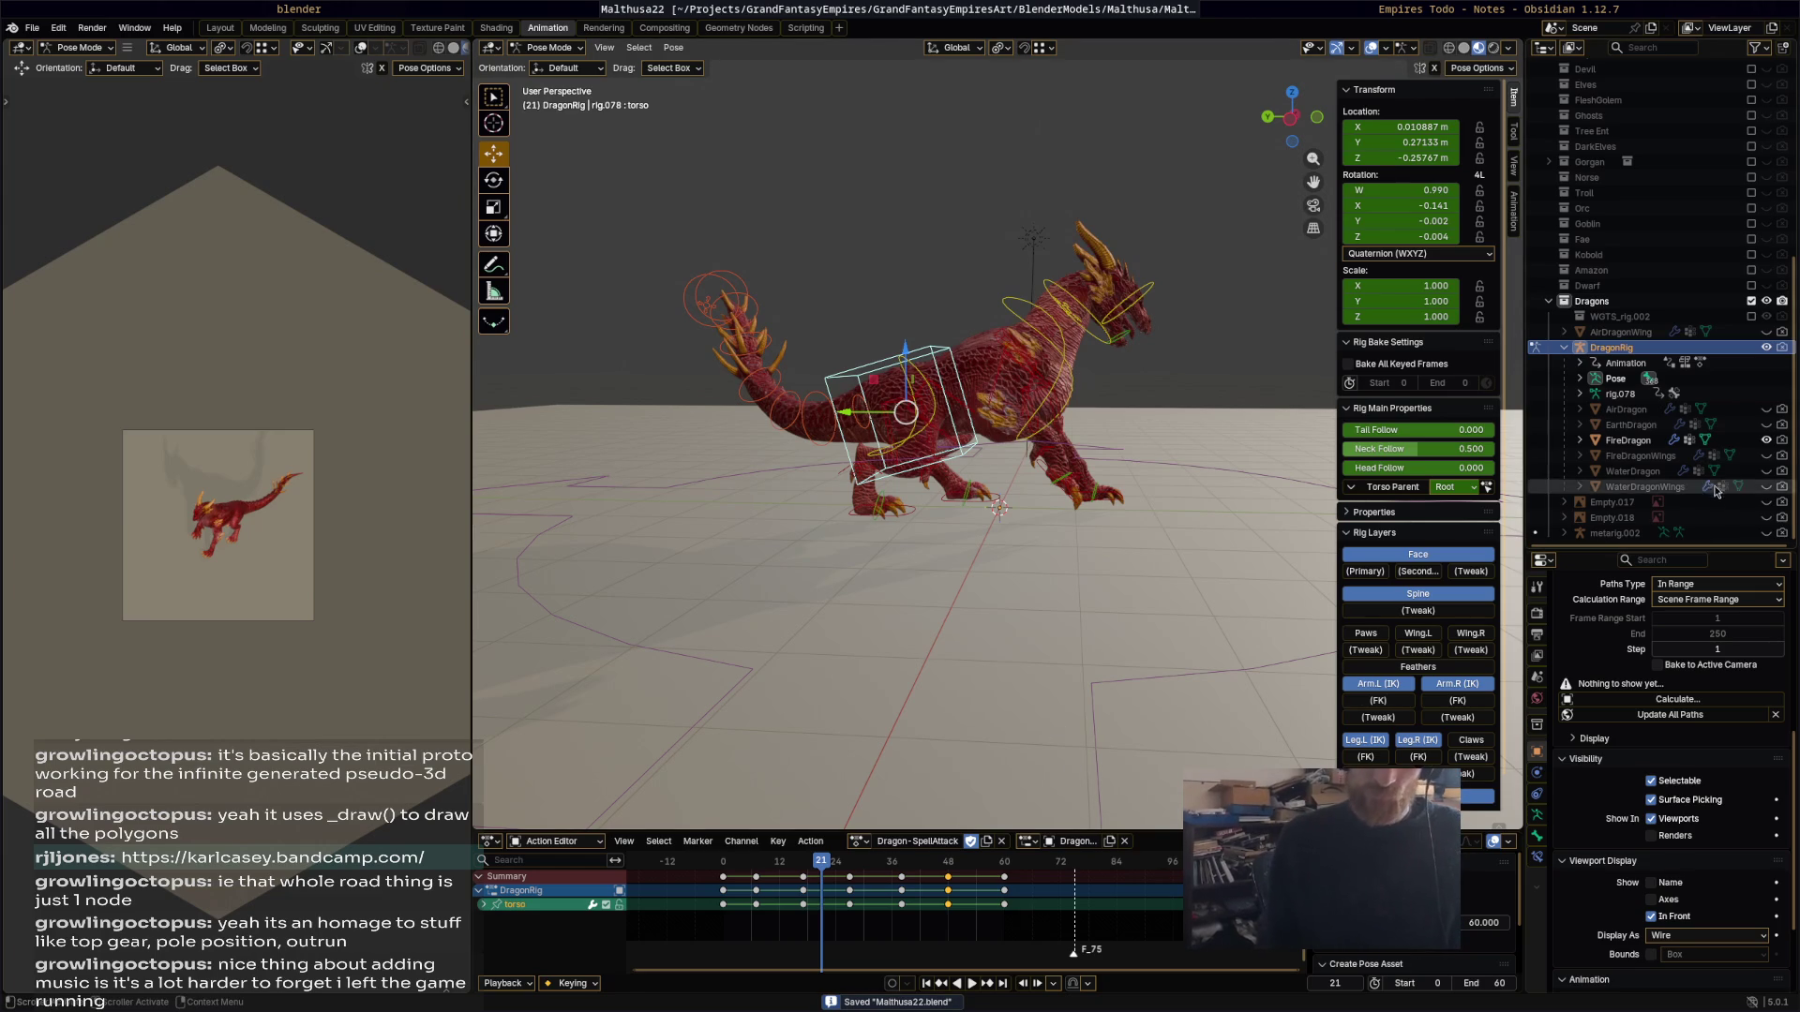
{"action": "left_click", "coordinate": [1766, 456]}
{"action": "mouse_move", "coordinate": [1078, 520]}
{"action": "middle_mouse_down"}
{"action": "mouse_move", "coordinate": [969, 525]}
{"action": "mouse_move", "coordinate": [795, 586]}
{"action": "mouse_move", "coordinate": [1512, 697]}
{"action": "middle_mouse_up"}
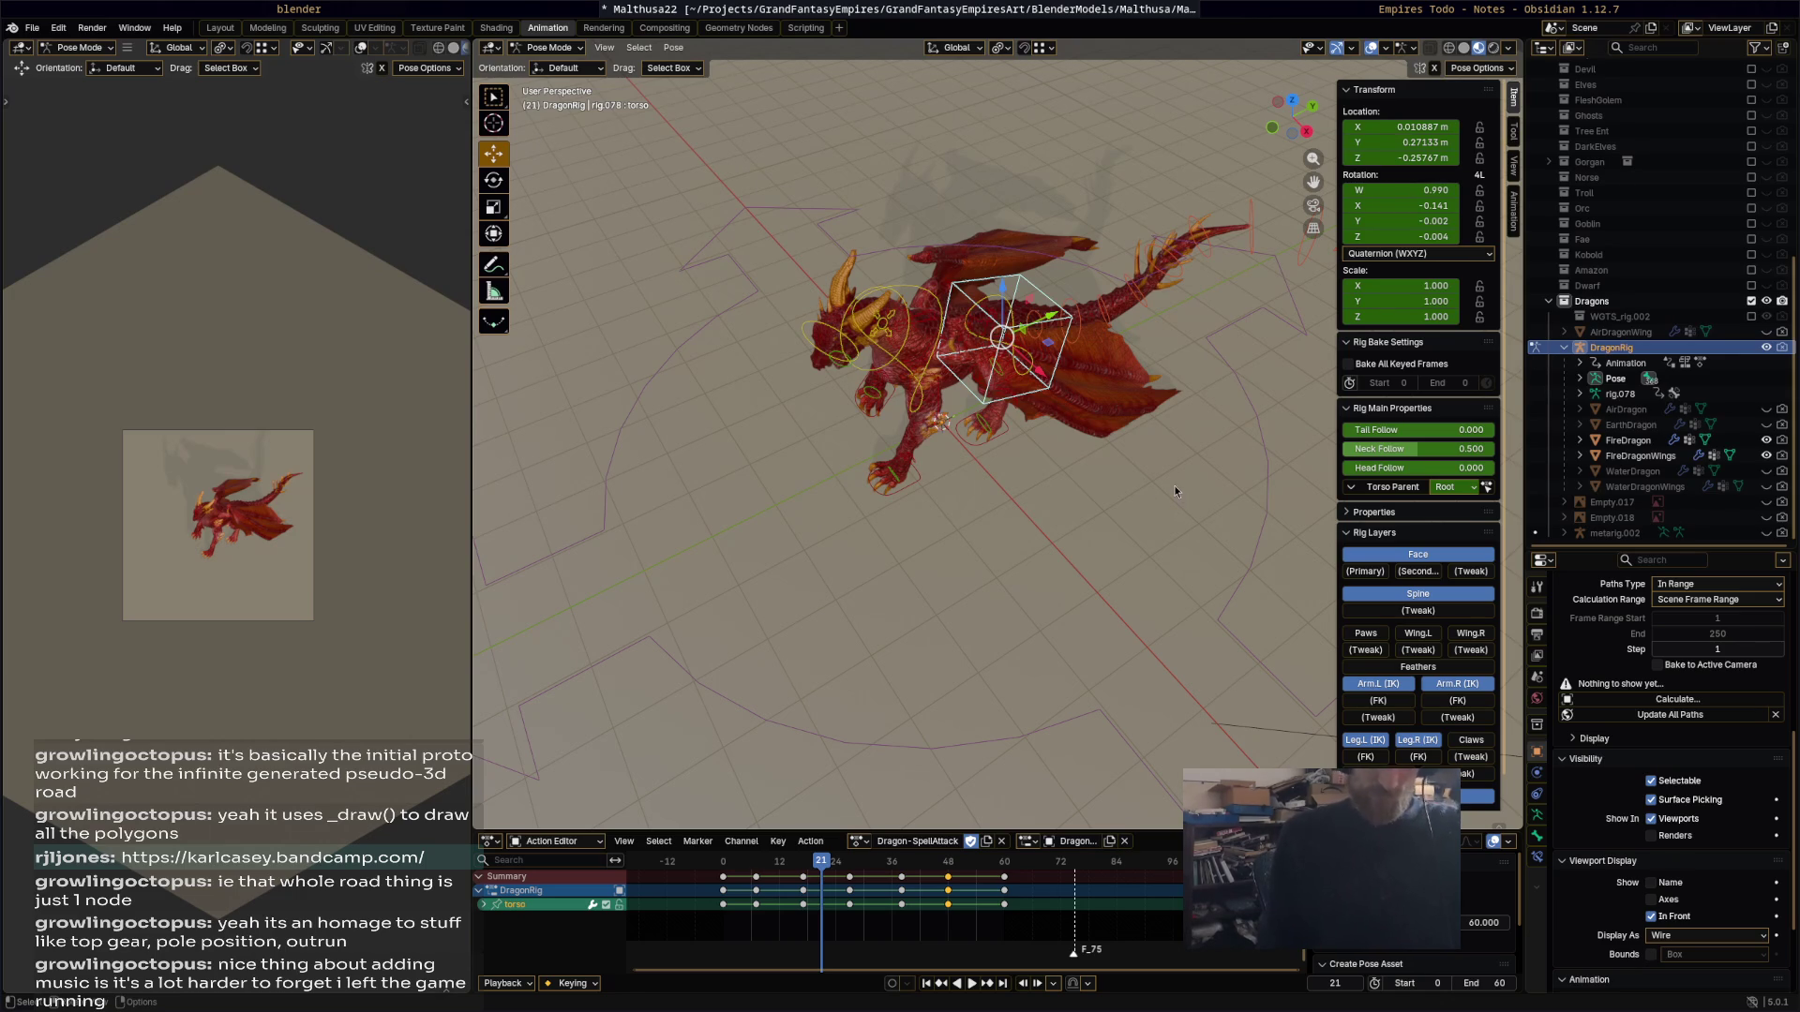
{"action": "scroll", "coordinate": [1452, 745], "scroll_direction": "down", "scroll_amount": 1}
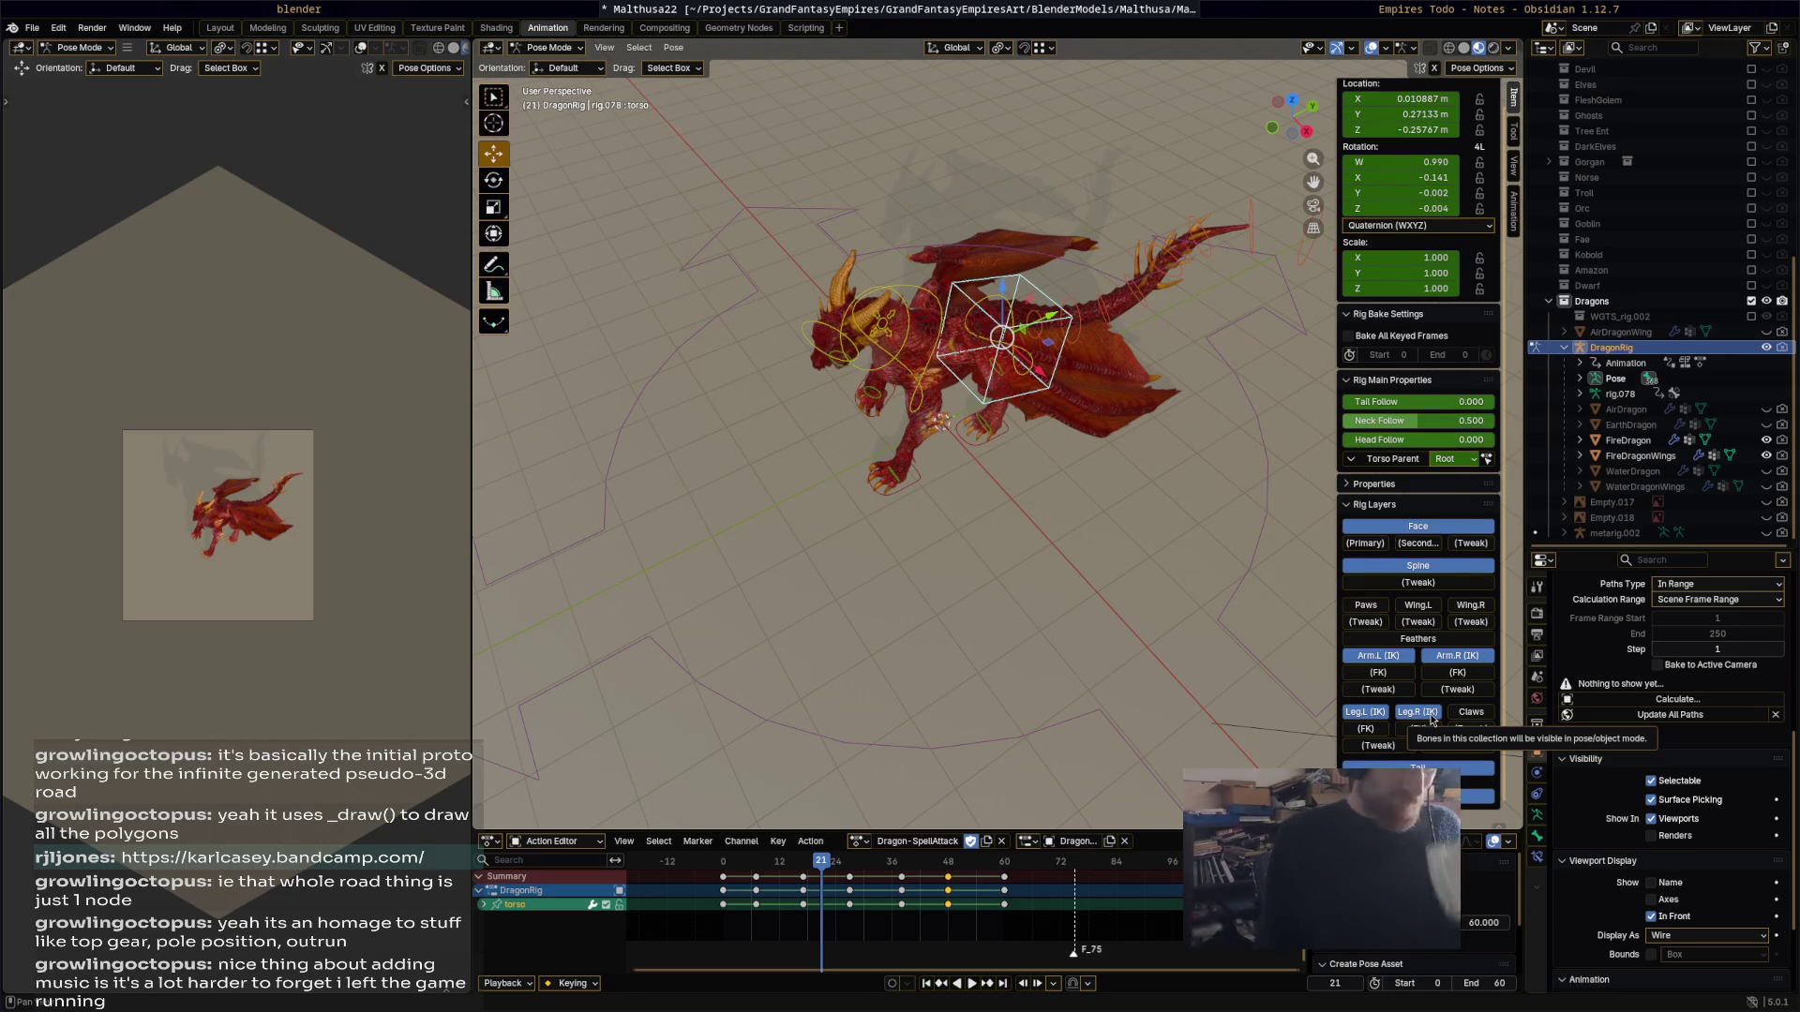
{"action": "mouse_move", "coordinate": [1003, 527]}
{"action": "middle_mouse_down"}
{"action": "mouse_move", "coordinate": [920, 470]}
{"action": "mouse_move", "coordinate": [891, 469]}
{"action": "mouse_move", "coordinate": [868, 497]}
{"action": "mouse_move", "coordinate": [834, 464]}
{"action": "mouse_move", "coordinate": [682, 510]}
{"action": "mouse_move", "coordinate": [909, 449]}
{"action": "middle_mouse_up"}
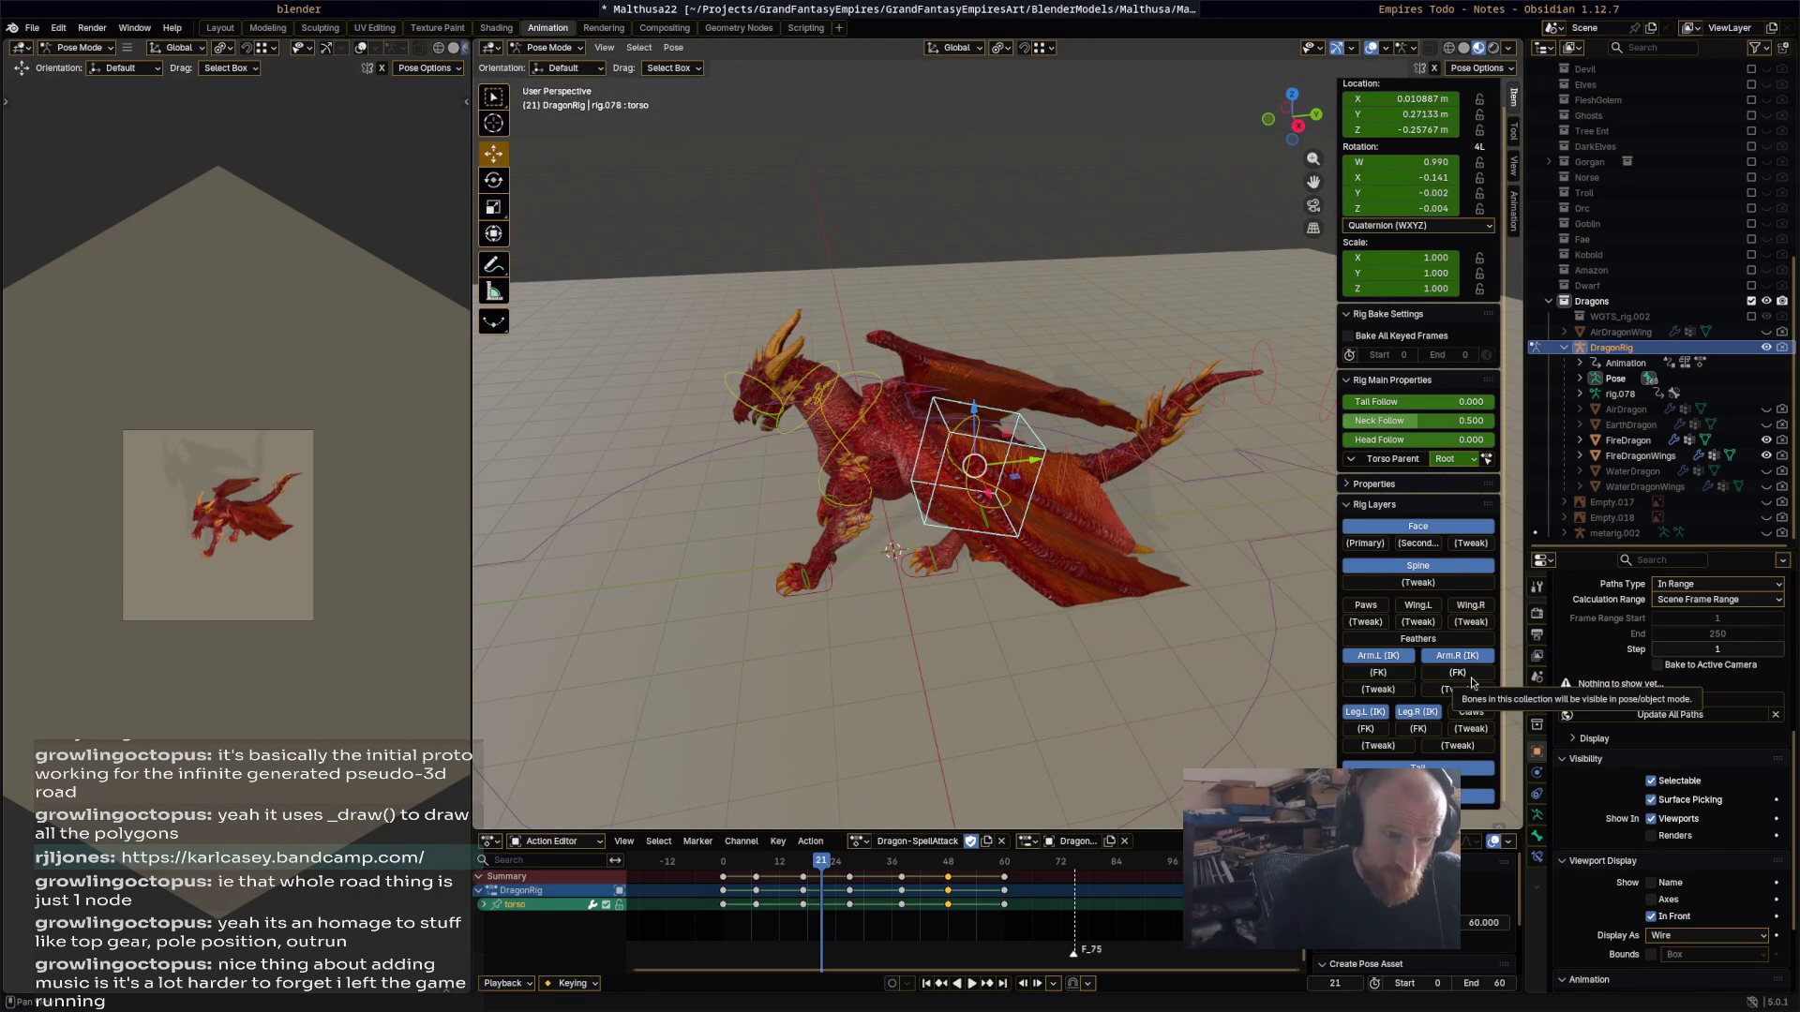
Step: Turn on the Feathers rig layer and select the Wing.R bone
{"action": "left_click", "coordinate": [1406, 641]}
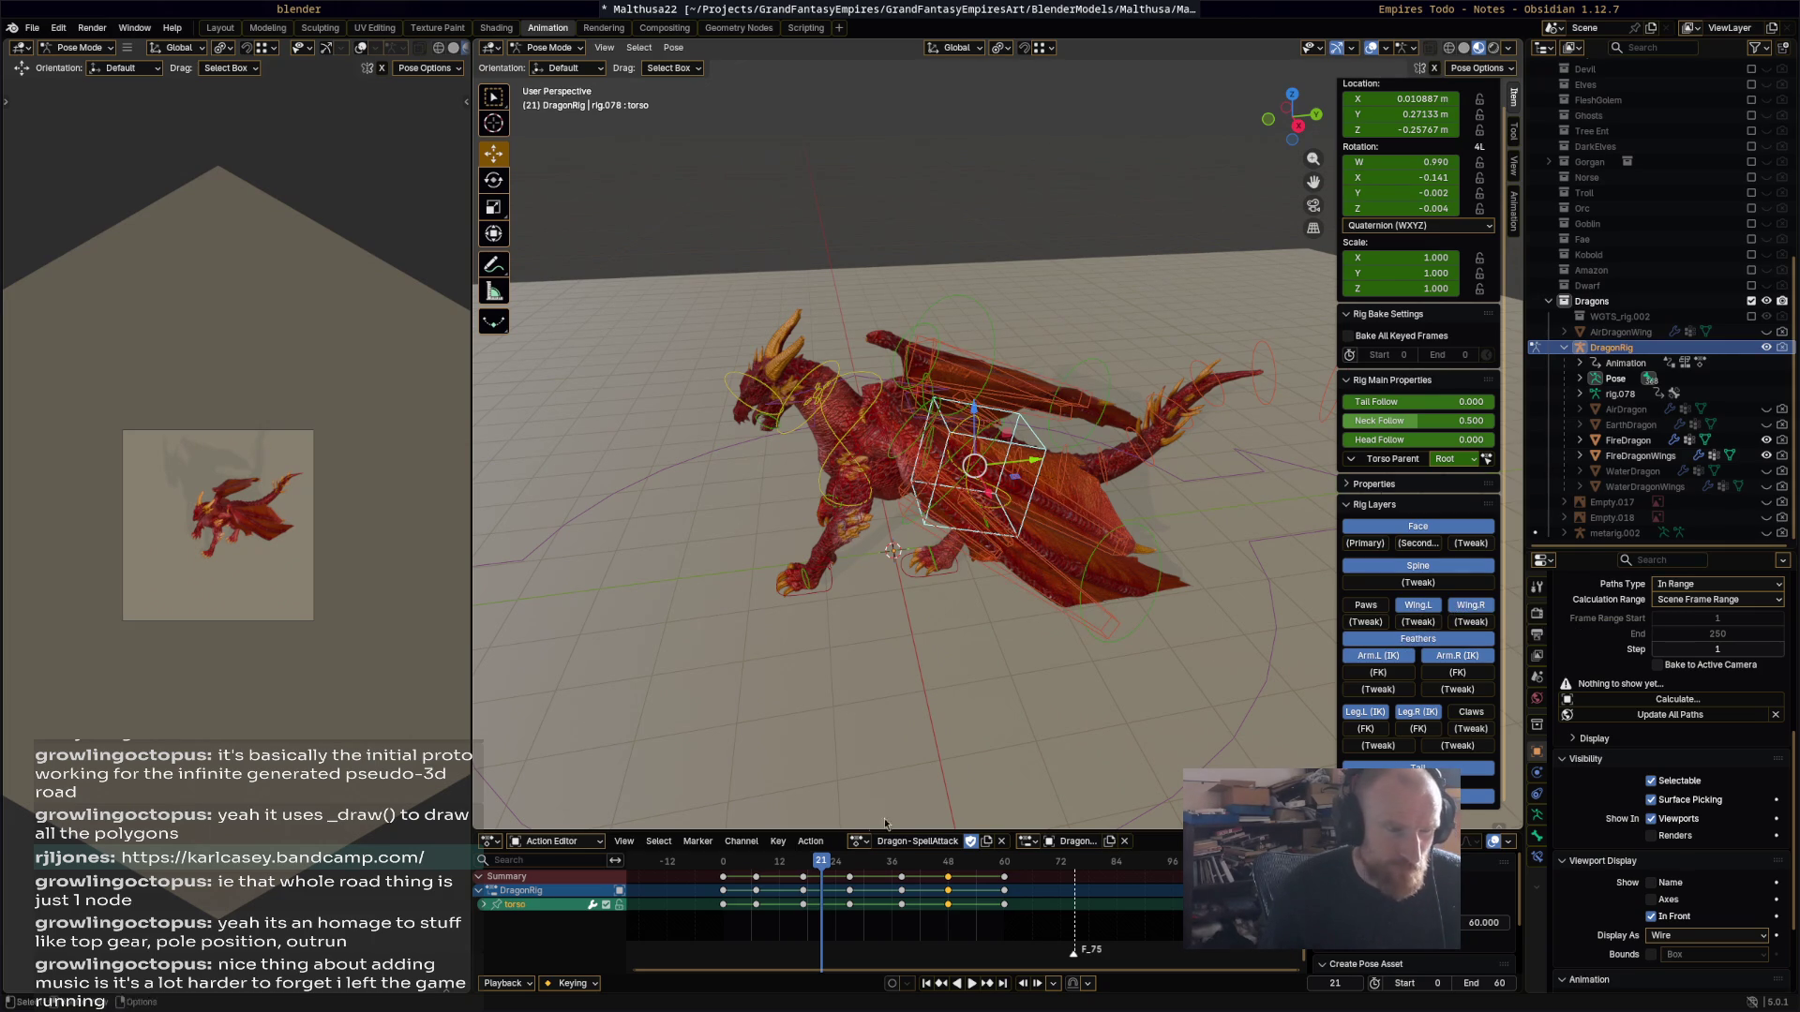
{"action": "middle_click_drag", "start_coordinate": [959, 514], "coordinate": [963, 445]}
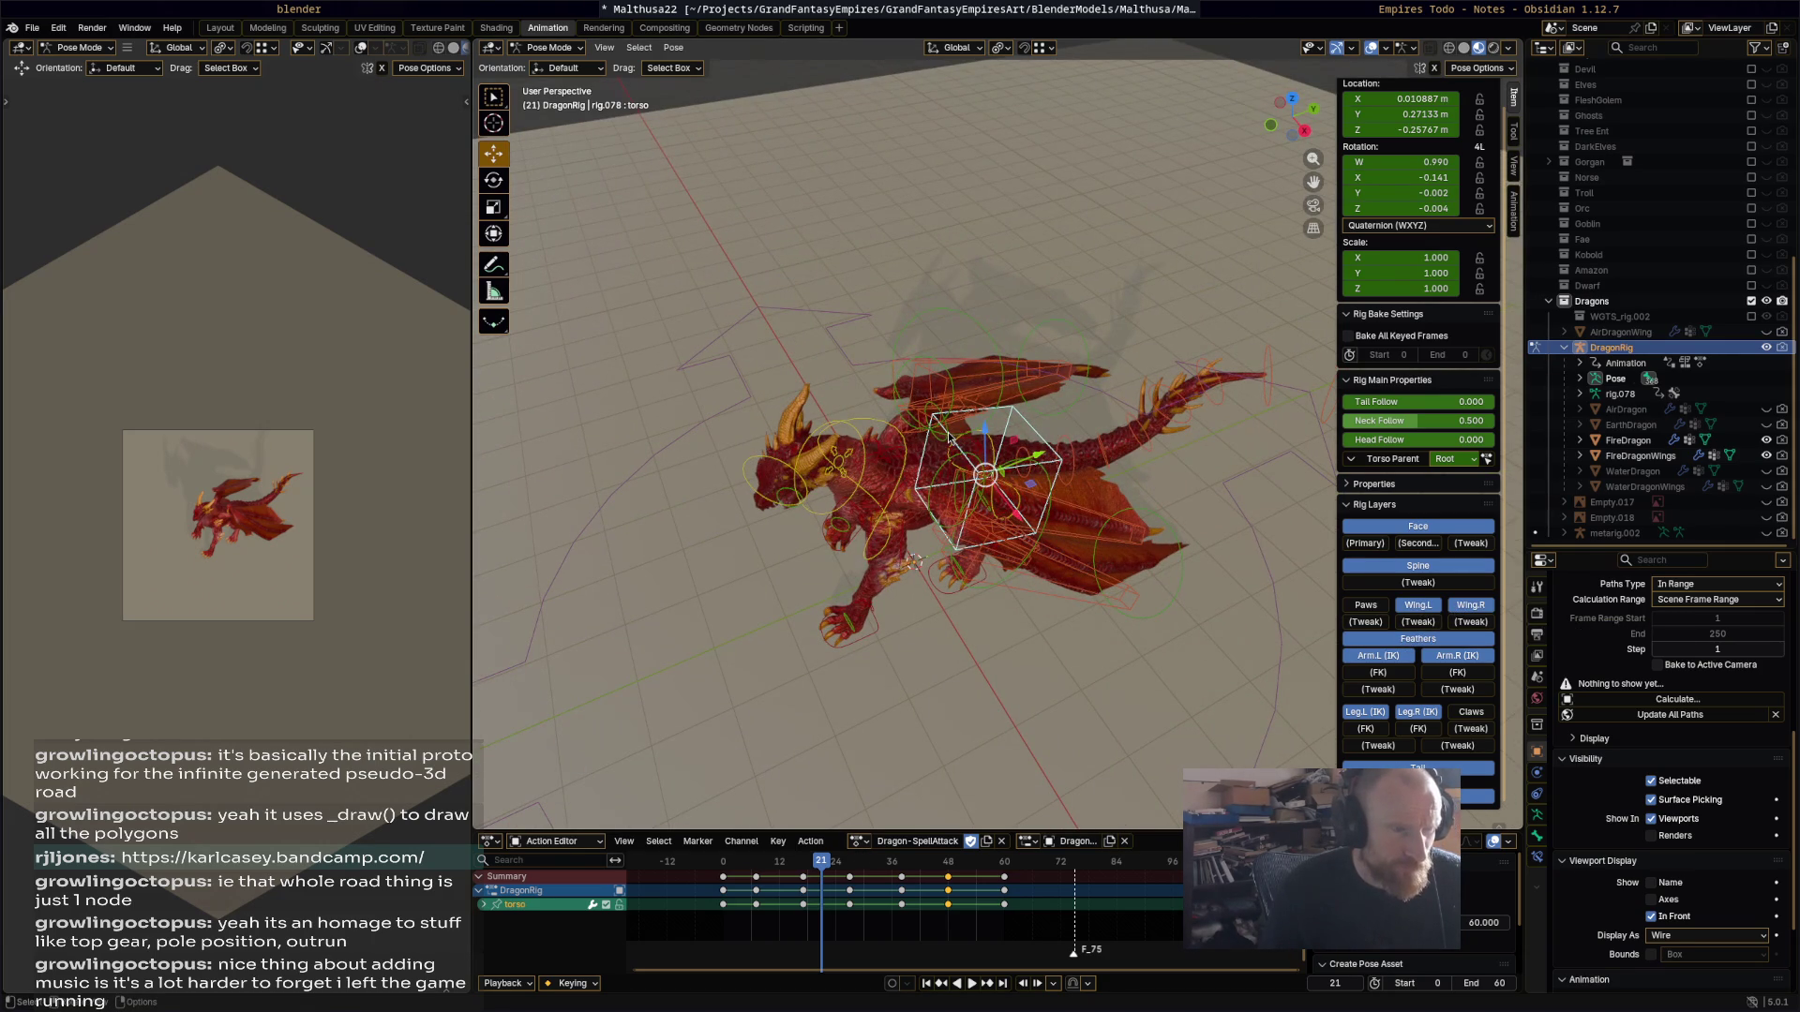
{"action": "left_click", "coordinate": [950, 437]}
{"action": "middle_click_drag", "start_coordinate": [943, 506], "coordinate": [933, 562]}
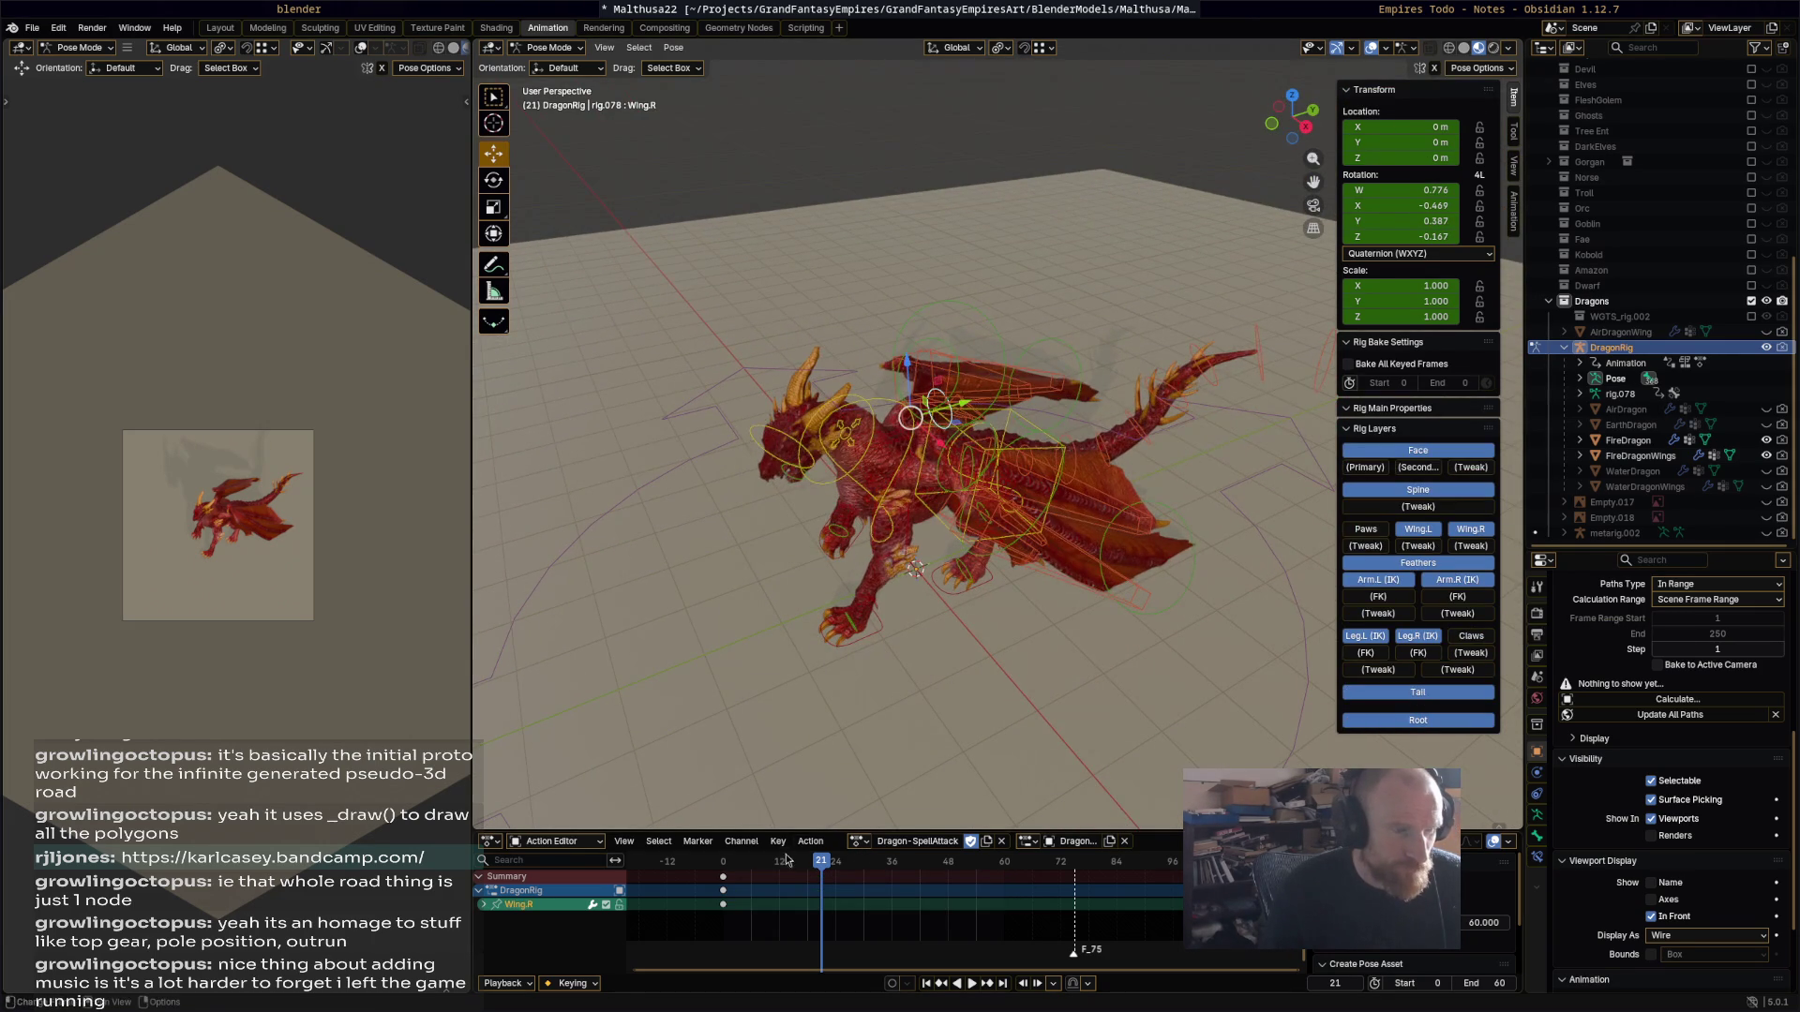
Step: Hide the Spine layer, stop playback at frame 32, and box-select Wing.R with its feathers
{"action": "key", "text": "space"}
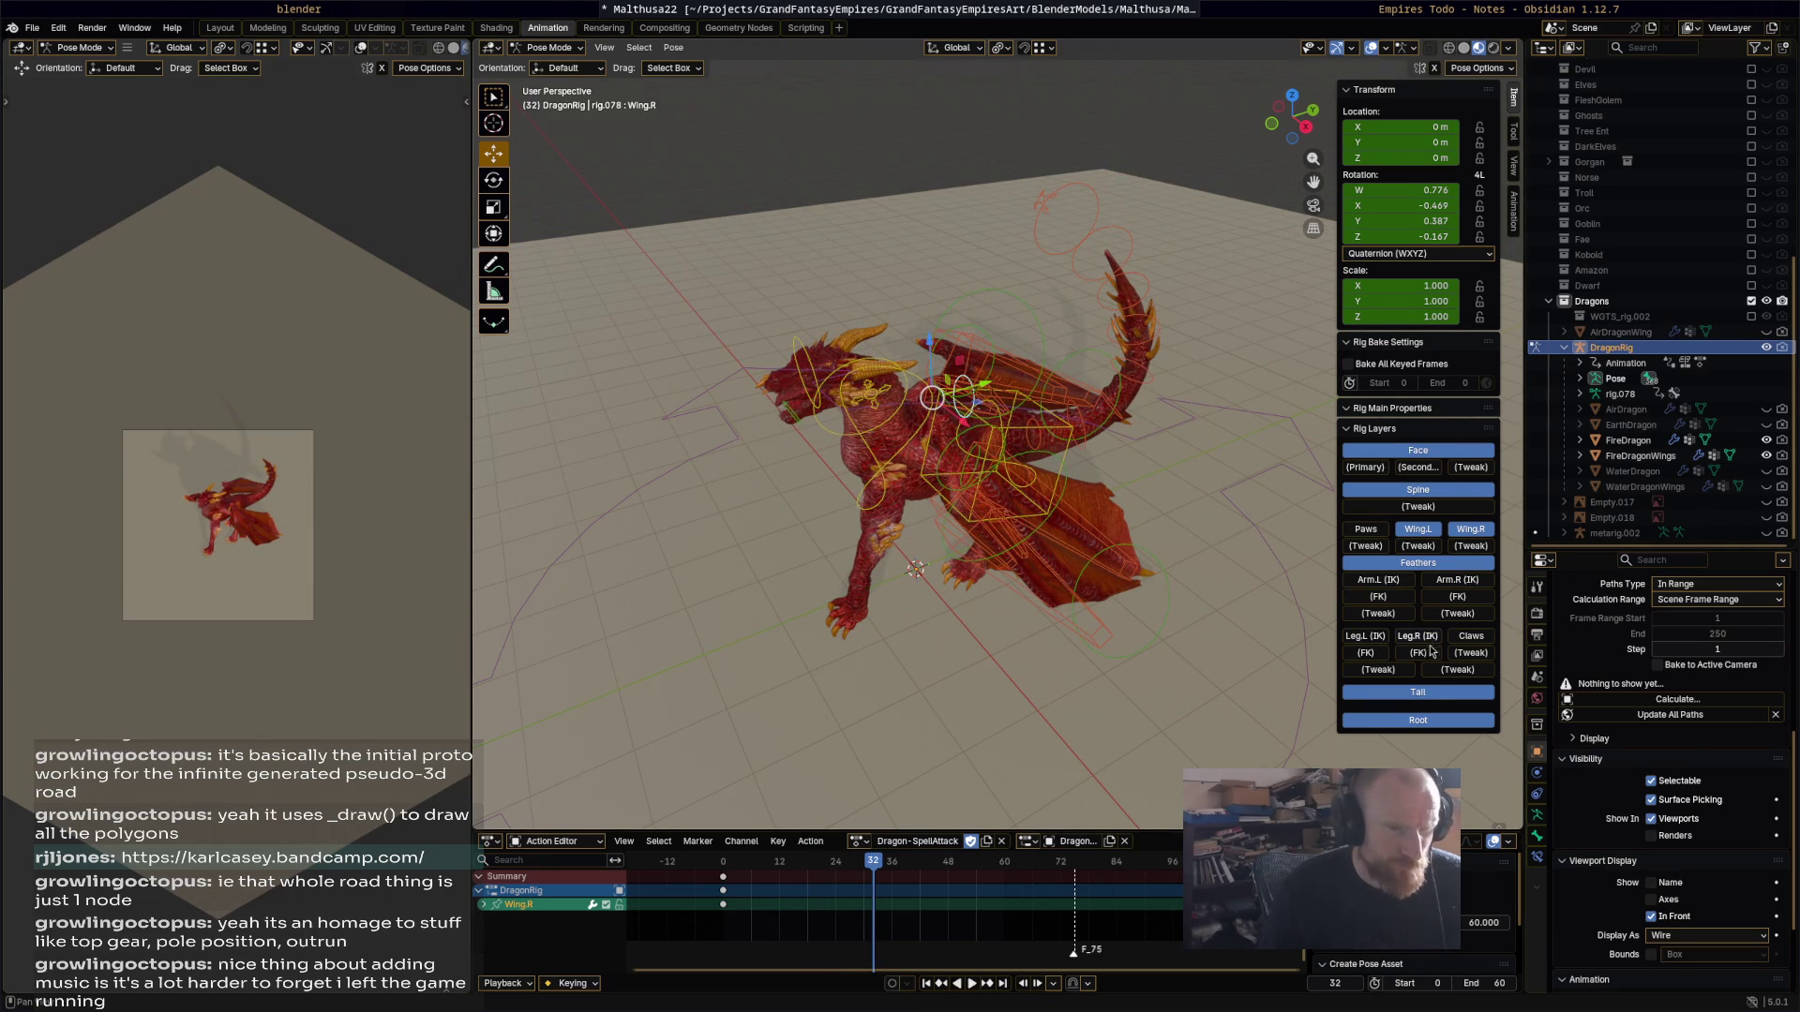
{"action": "left_click", "coordinate": [1426, 494]}
{"action": "middle_click_drag", "start_coordinate": [1040, 450], "coordinate": [949, 444]}
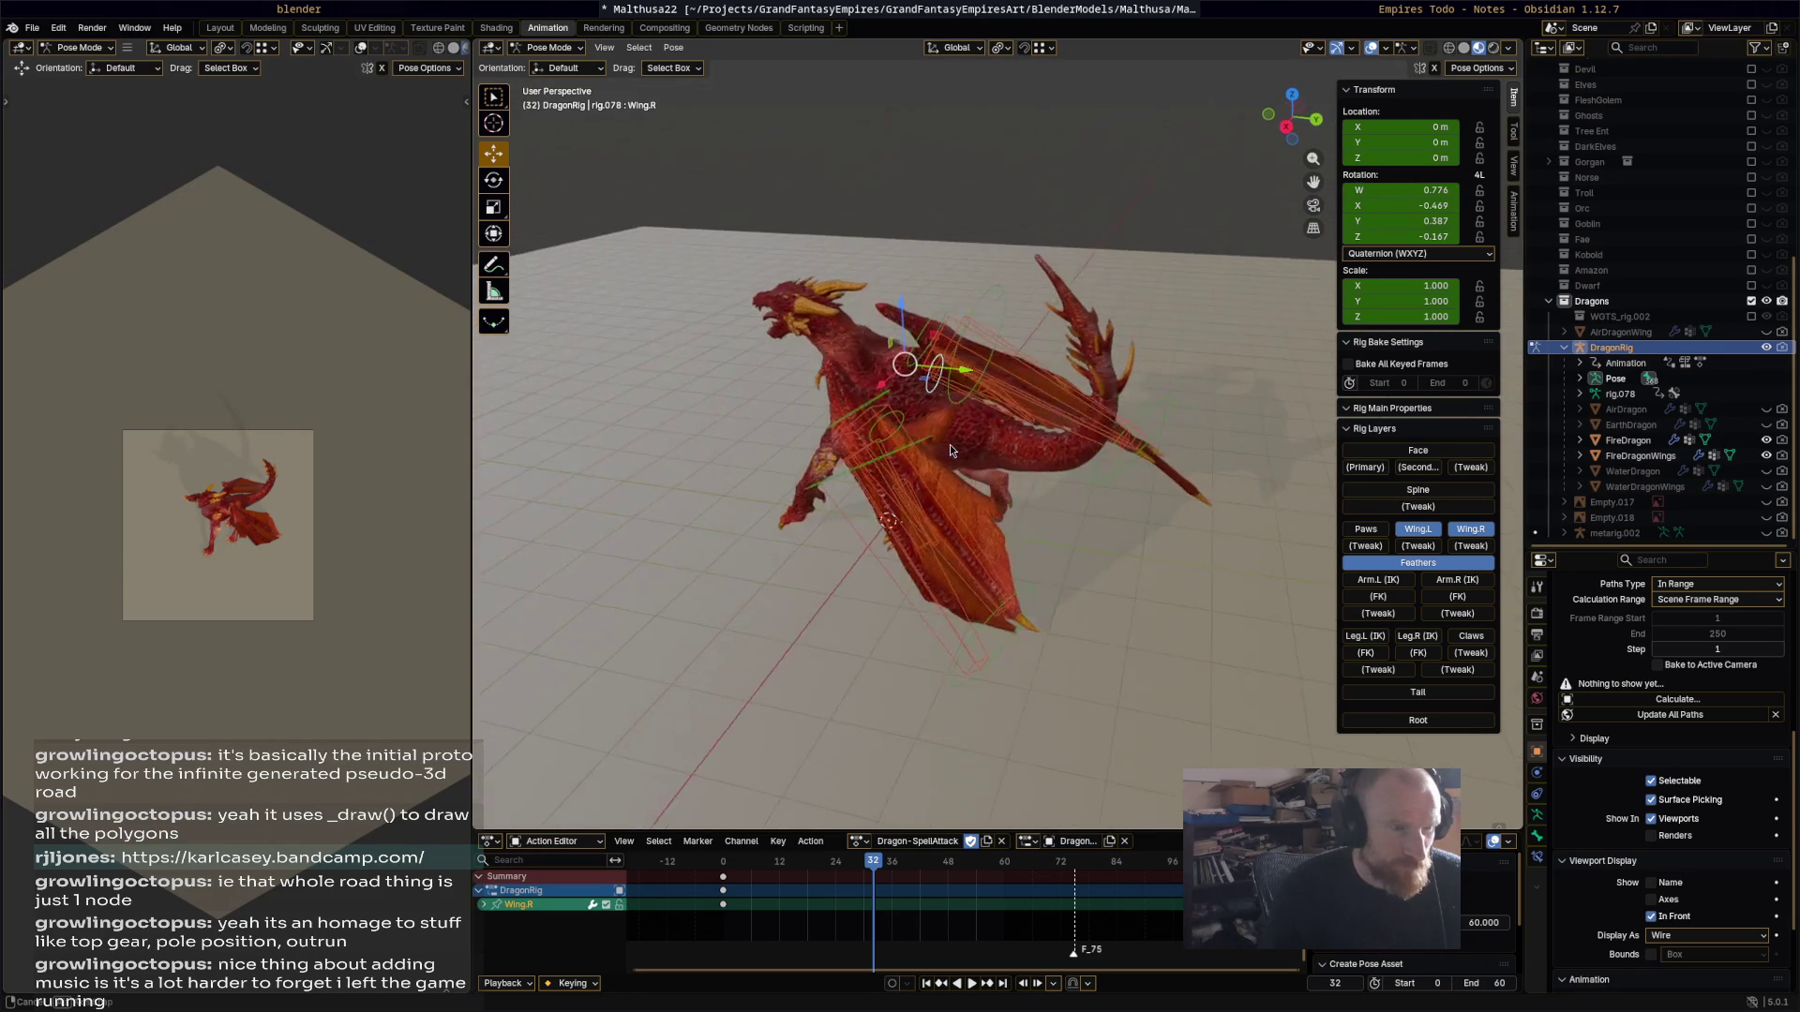
{"action": "key", "text": "space"}
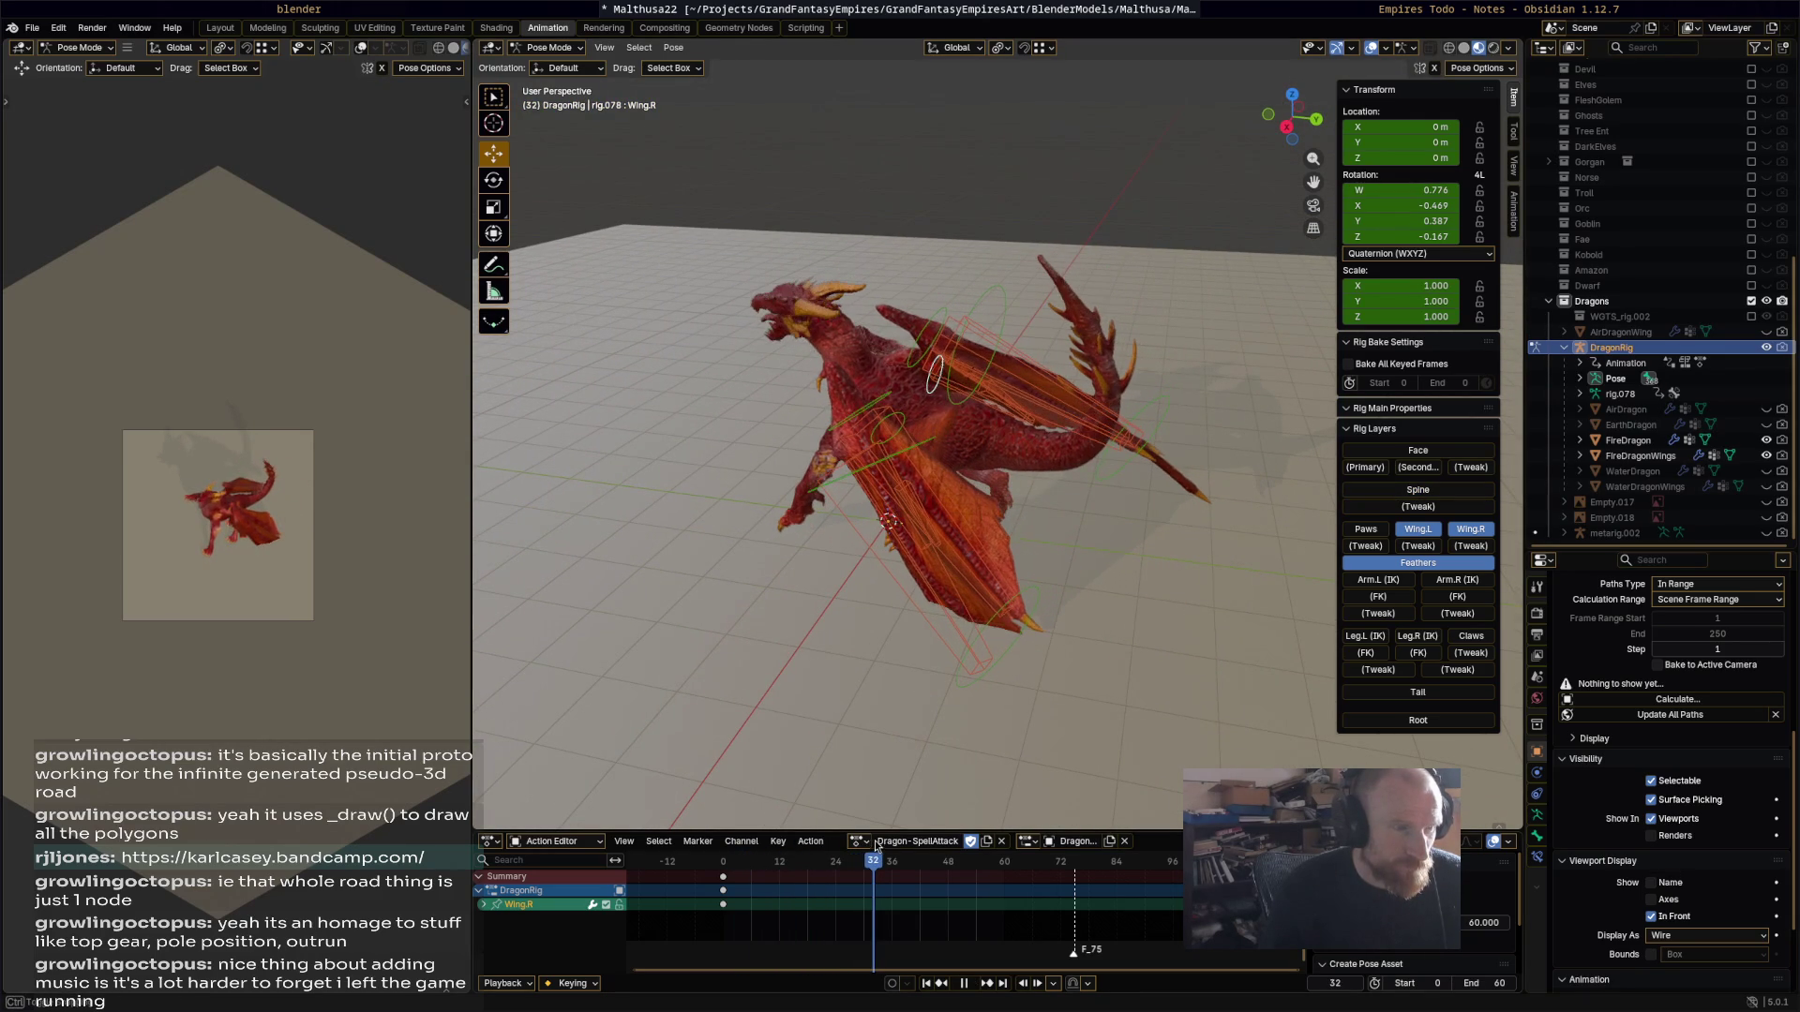
{"action": "key", "text": "space"}
{"action": "mouse_move", "coordinate": [943, 684]}
{"action": "middle_mouse_down"}
{"action": "mouse_move", "coordinate": [1121, 667]}
{"action": "mouse_move", "coordinate": [866, 743]}
{"action": "mouse_move", "coordinate": [948, 649]}
{"action": "mouse_move", "coordinate": [1031, 435]}
{"action": "mouse_move", "coordinate": [982, 438]}
{"action": "mouse_move", "coordinate": [1055, 391]}
{"action": "mouse_move", "coordinate": [1040, 540]}
{"action": "middle_mouse_up"}
{"action": "mouse_move", "coordinate": [1062, 559]}
{"action": "left_mouse_down"}
{"action": "mouse_move", "coordinate": [913, 340]}
{"action": "mouse_move", "coordinate": [953, 356]}
{"action": "left_mouse_up"}
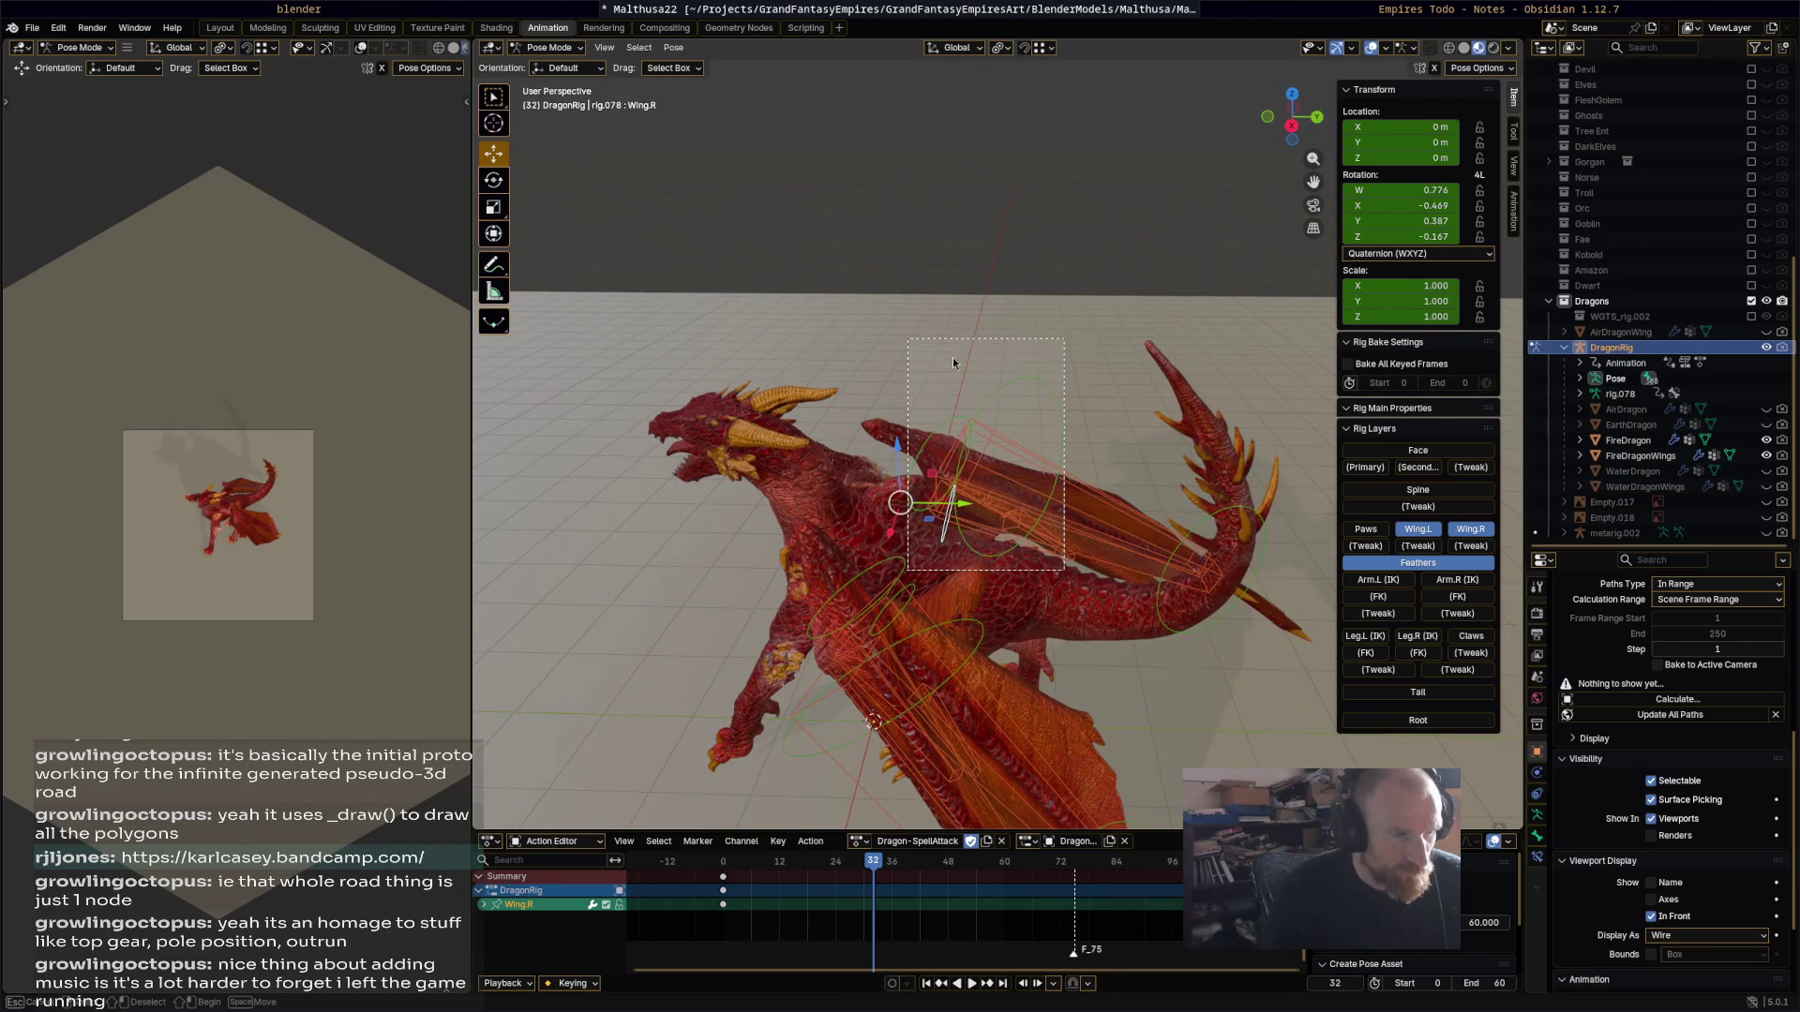
Step: Clear all transforms on the selected right wing bones
{"action": "left_click", "coordinate": [673, 48]}
{"action": "mouse_move", "coordinate": [714, 82]}
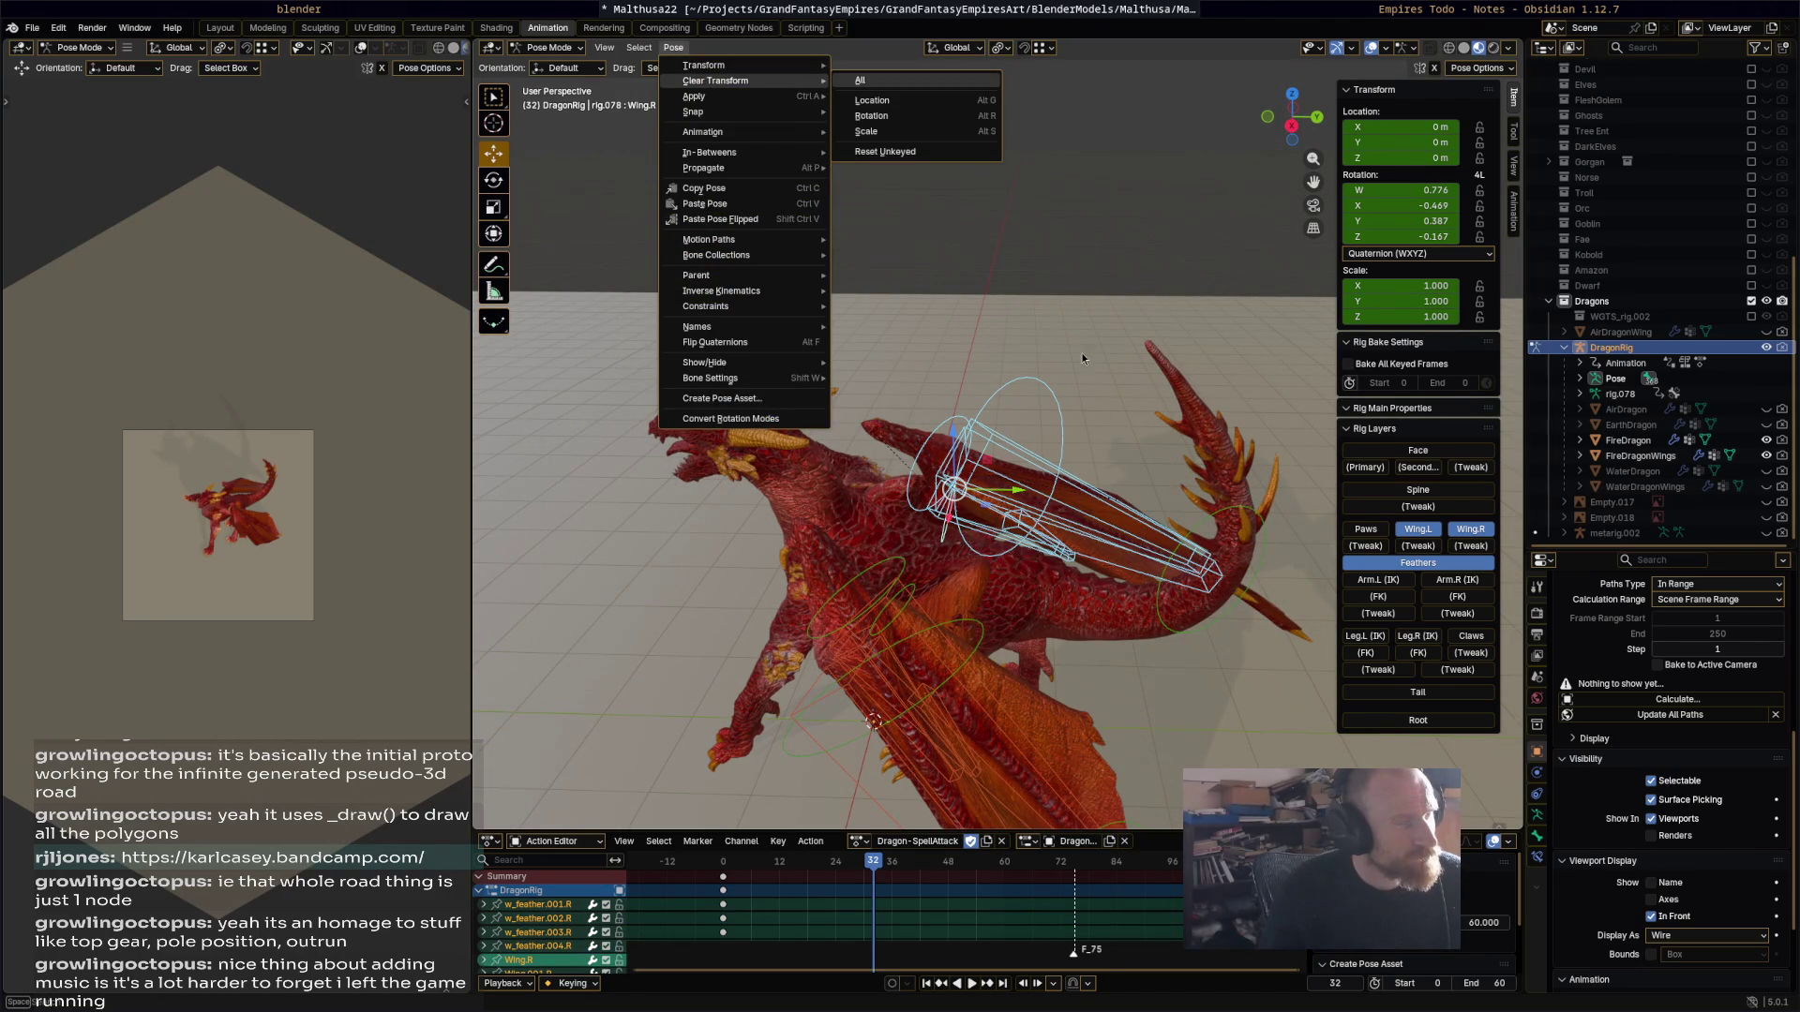
{"action": "key", "text": "Return"}
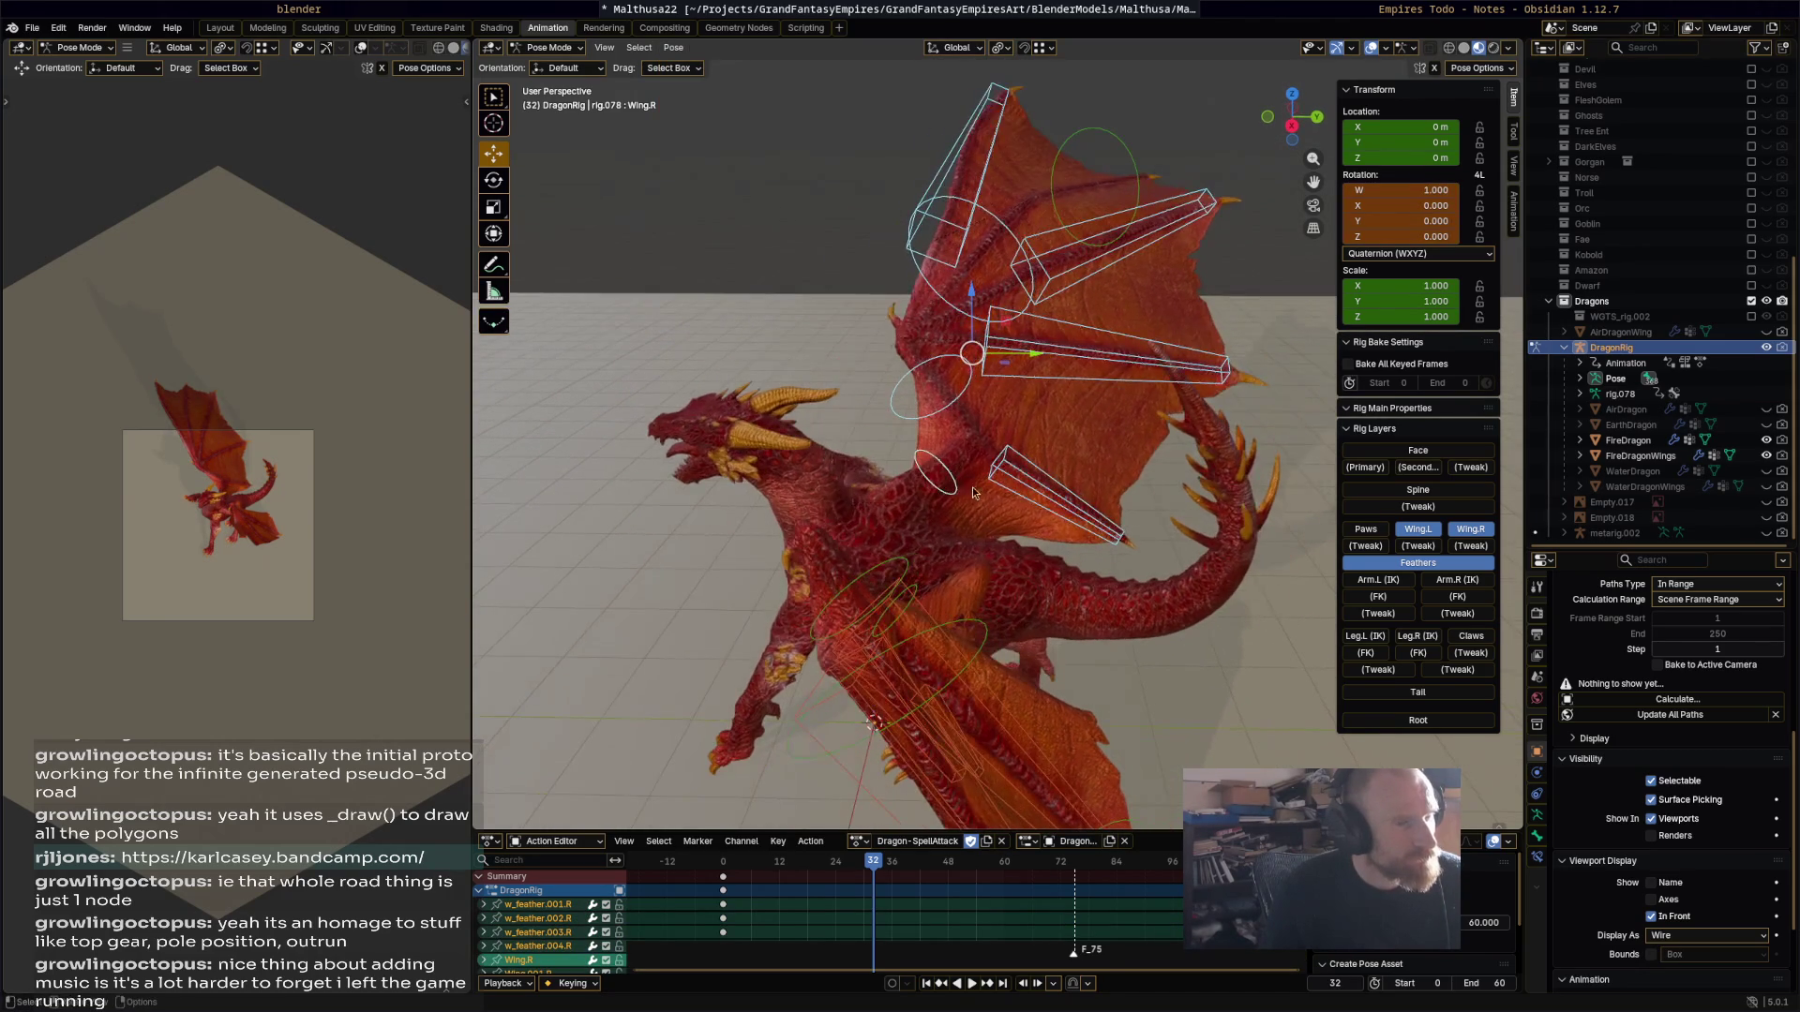
Step: Raise the right wing by rotating Wing.R 26.4°, then Wing.001.R and Wing.002.R
{"action": "left_click", "coordinate": [967, 485]}
{"action": "middle_click_drag", "start_coordinate": [1140, 487], "coordinate": [1144, 525]}
{"action": "key", "text": "r"}
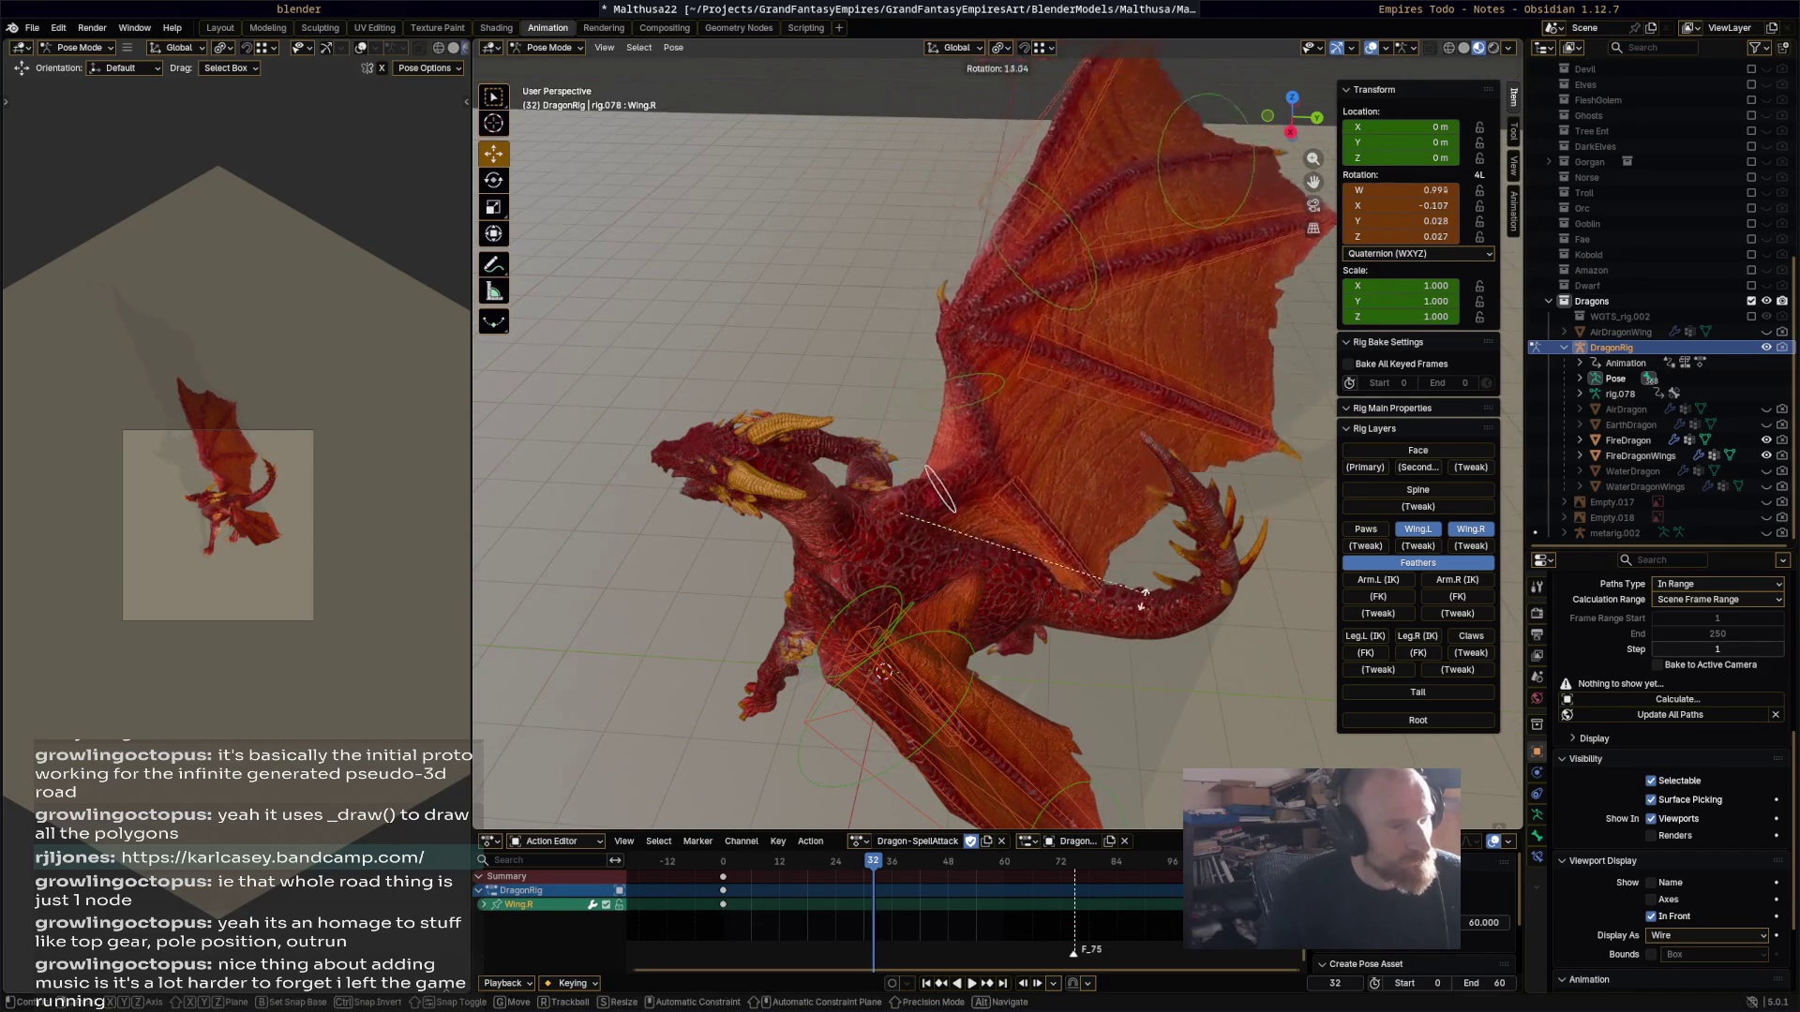
{"action": "left_click", "coordinate": [1122, 654]}
{"action": "left_click", "coordinate": [1000, 403]}
{"action": "key", "text": "r"}
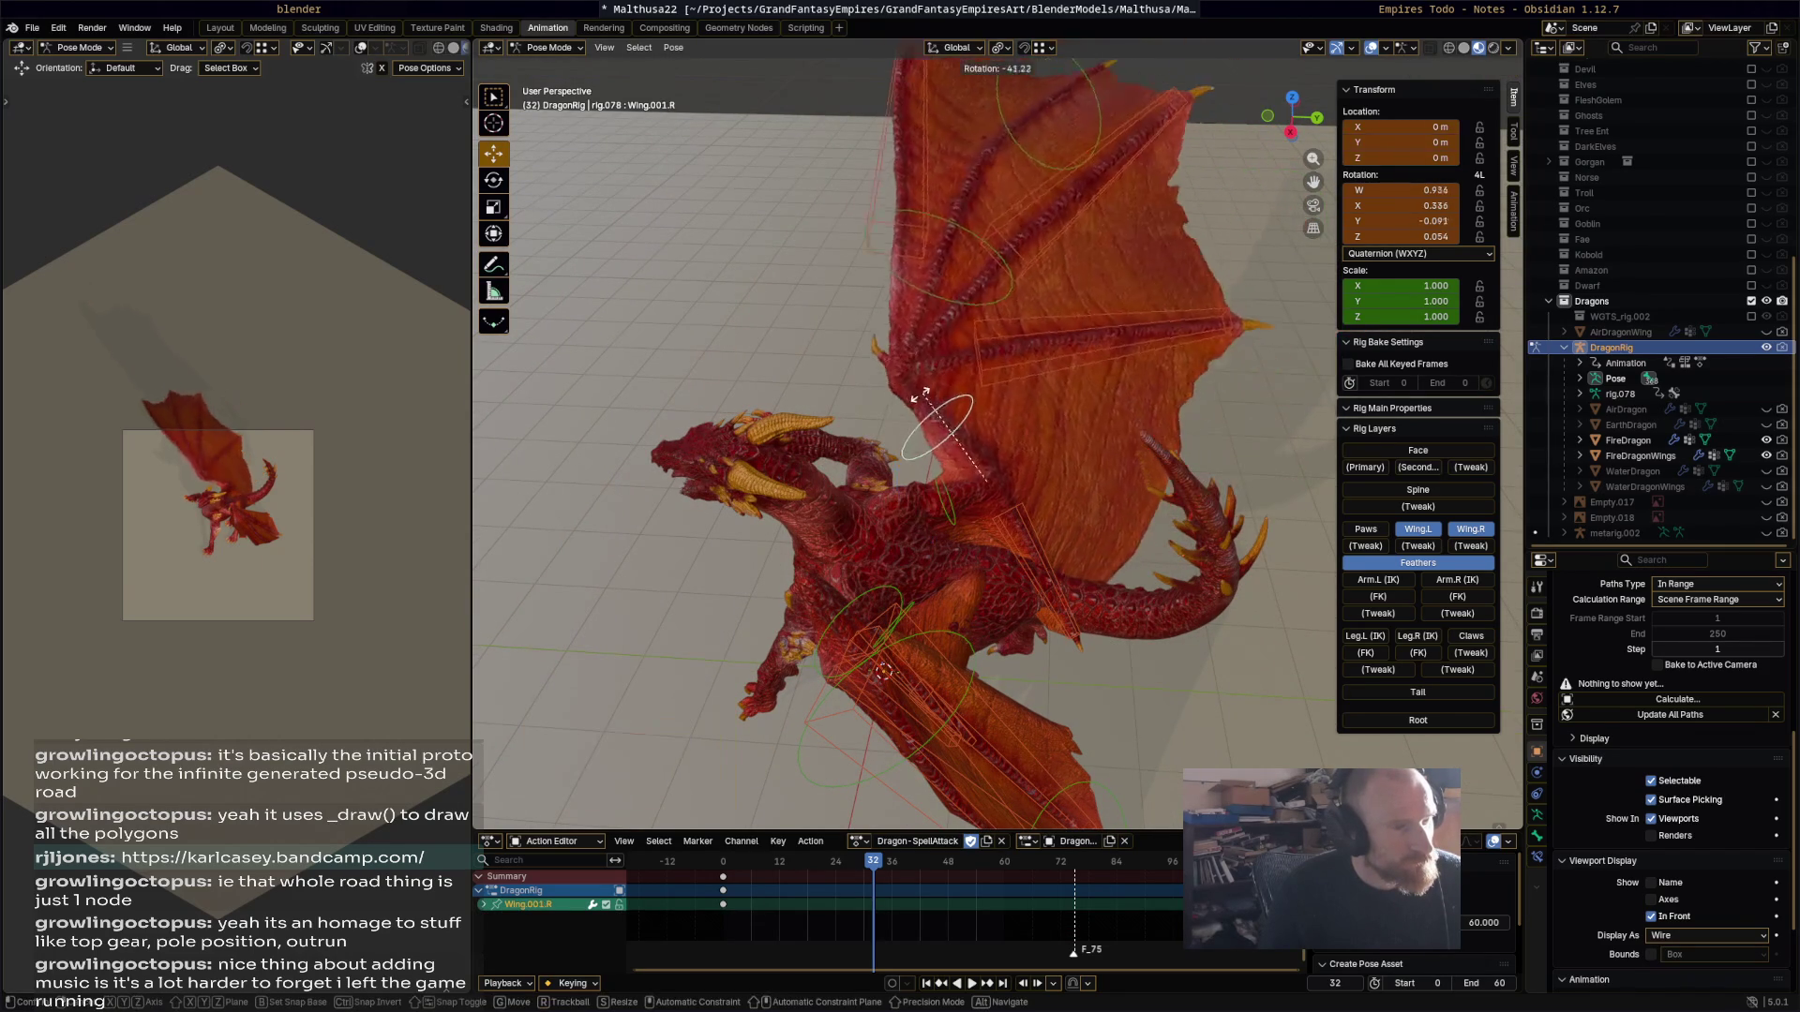
{"action": "left_click", "coordinate": [947, 269]}
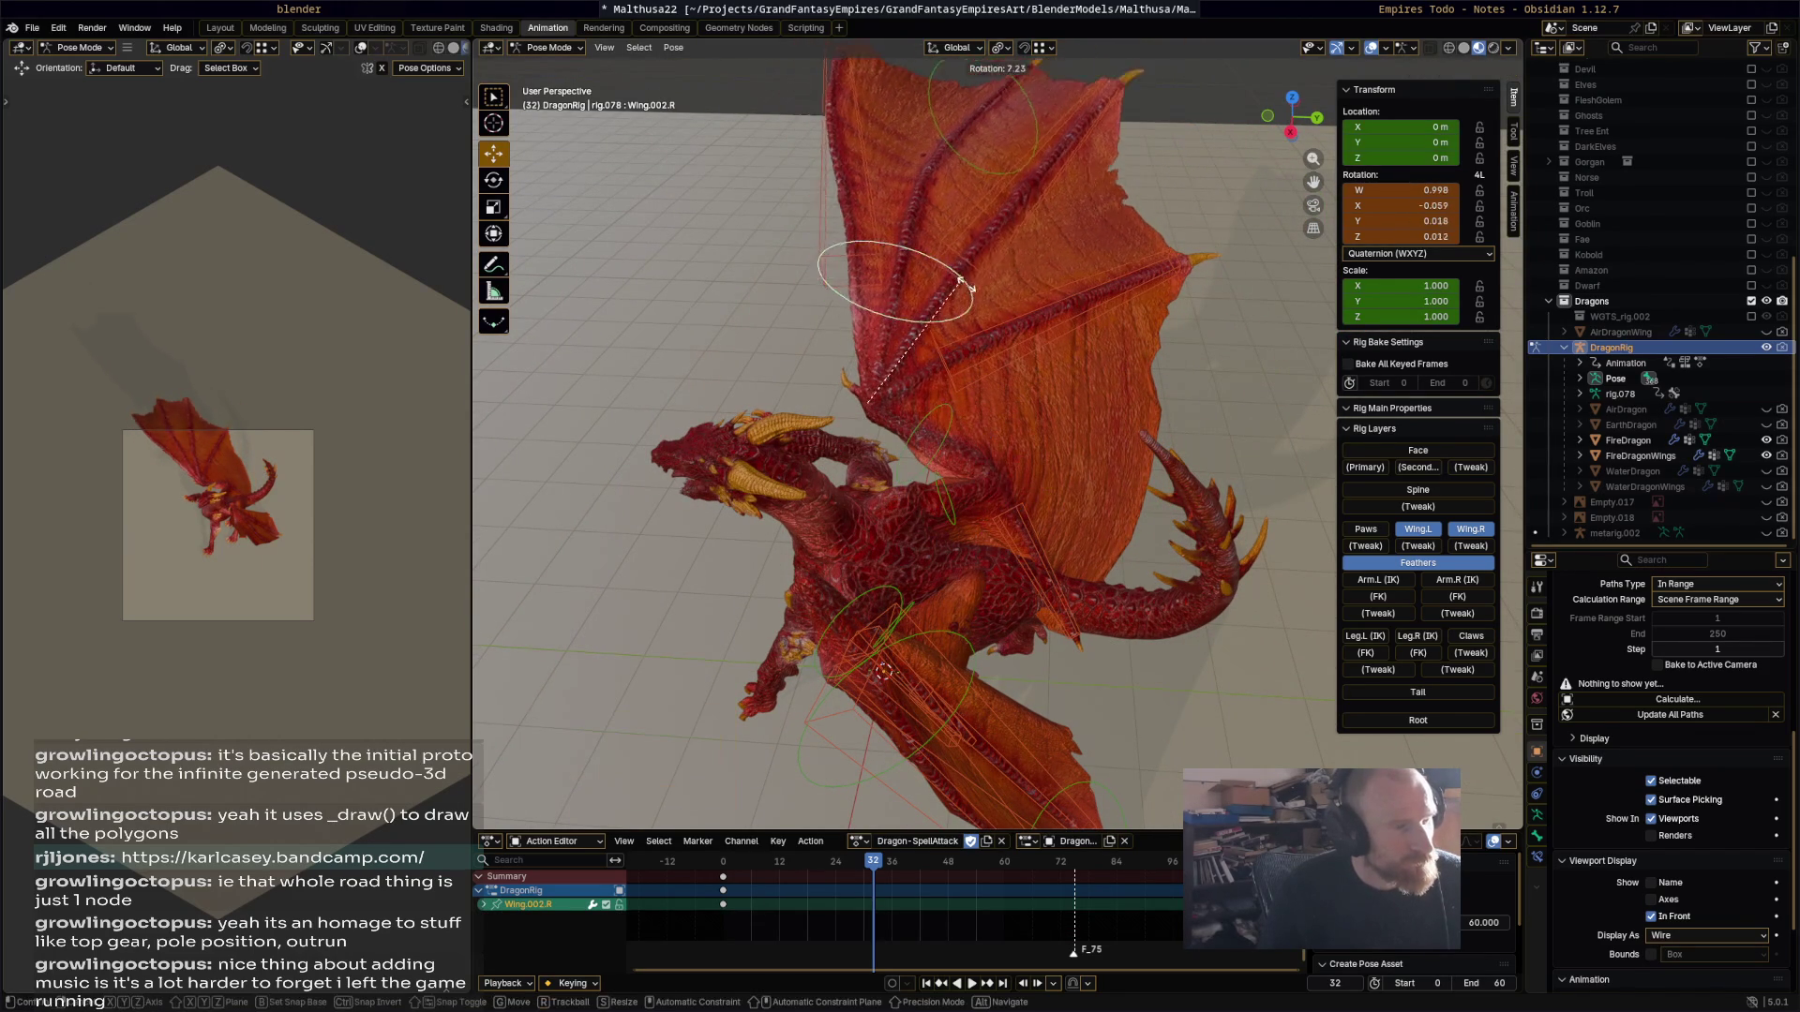
{"action": "key", "text": "r"}
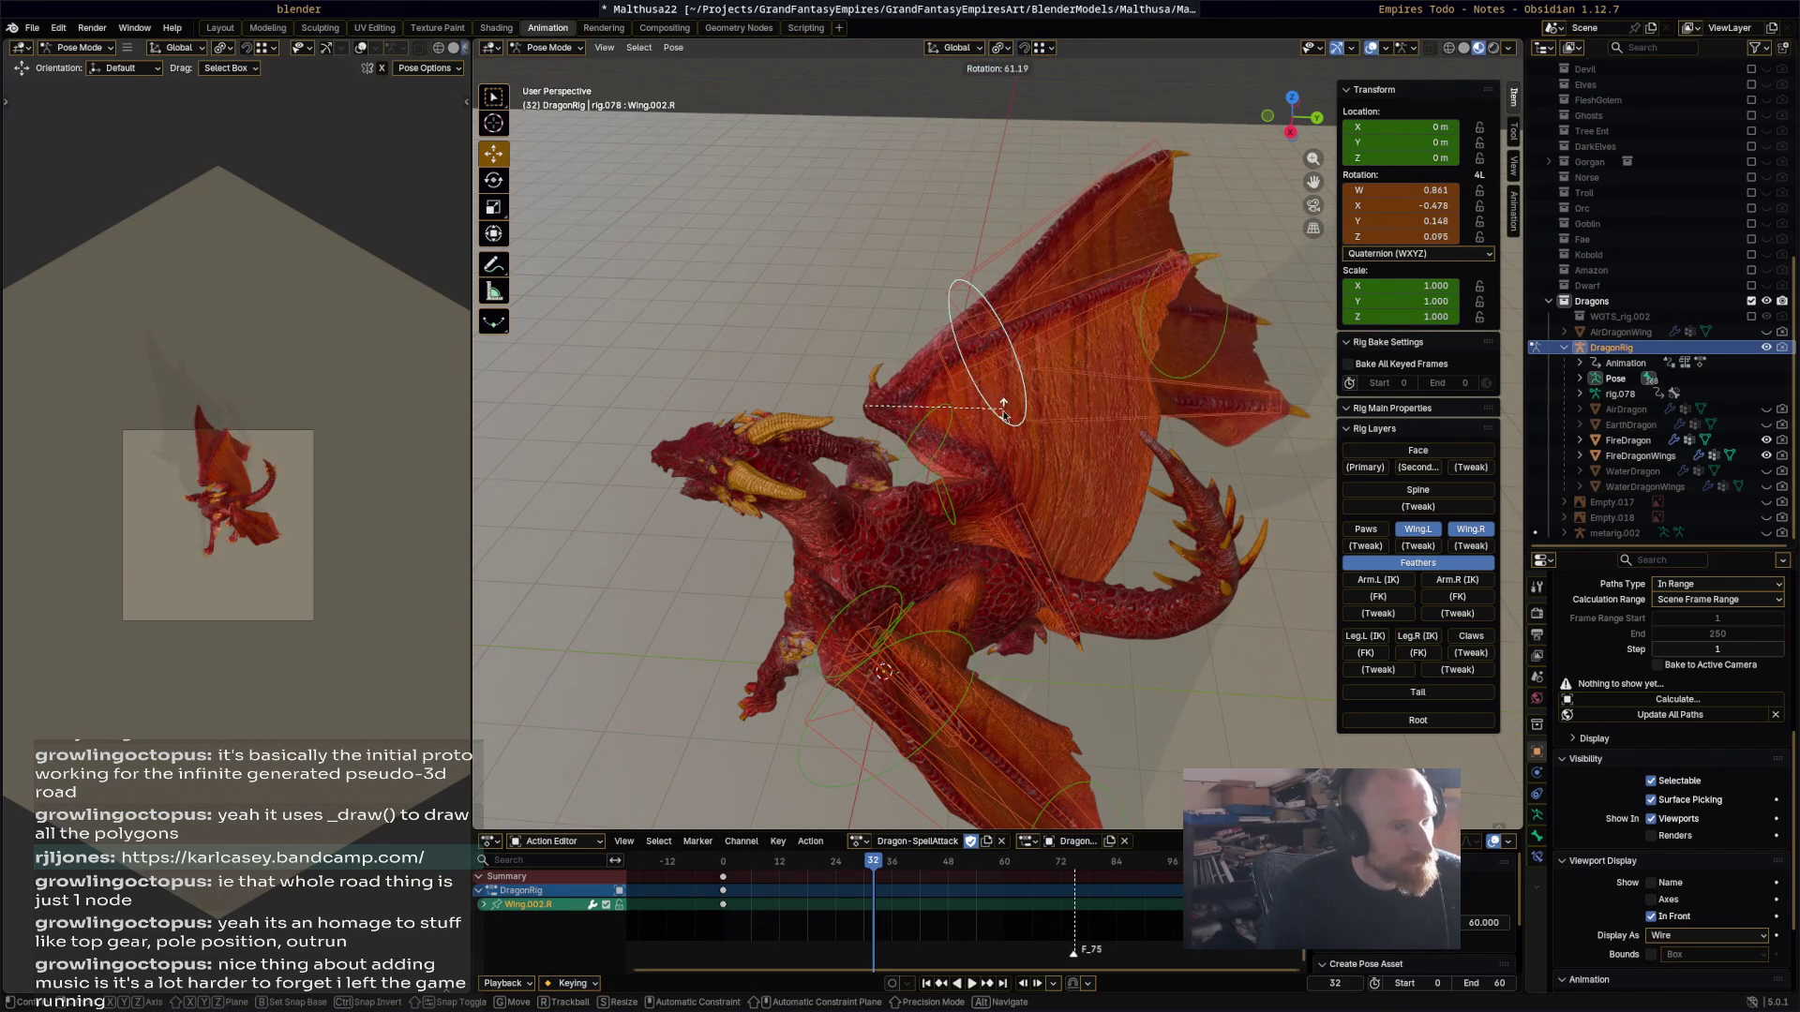
{"action": "left_click", "coordinate": [1085, 318]}
Step: Rotate w_feather.003.R, shift it along global Y, and turn it 13.5° more
{"action": "left_click", "coordinate": [1040, 375]}
{"action": "key", "text": "r"}
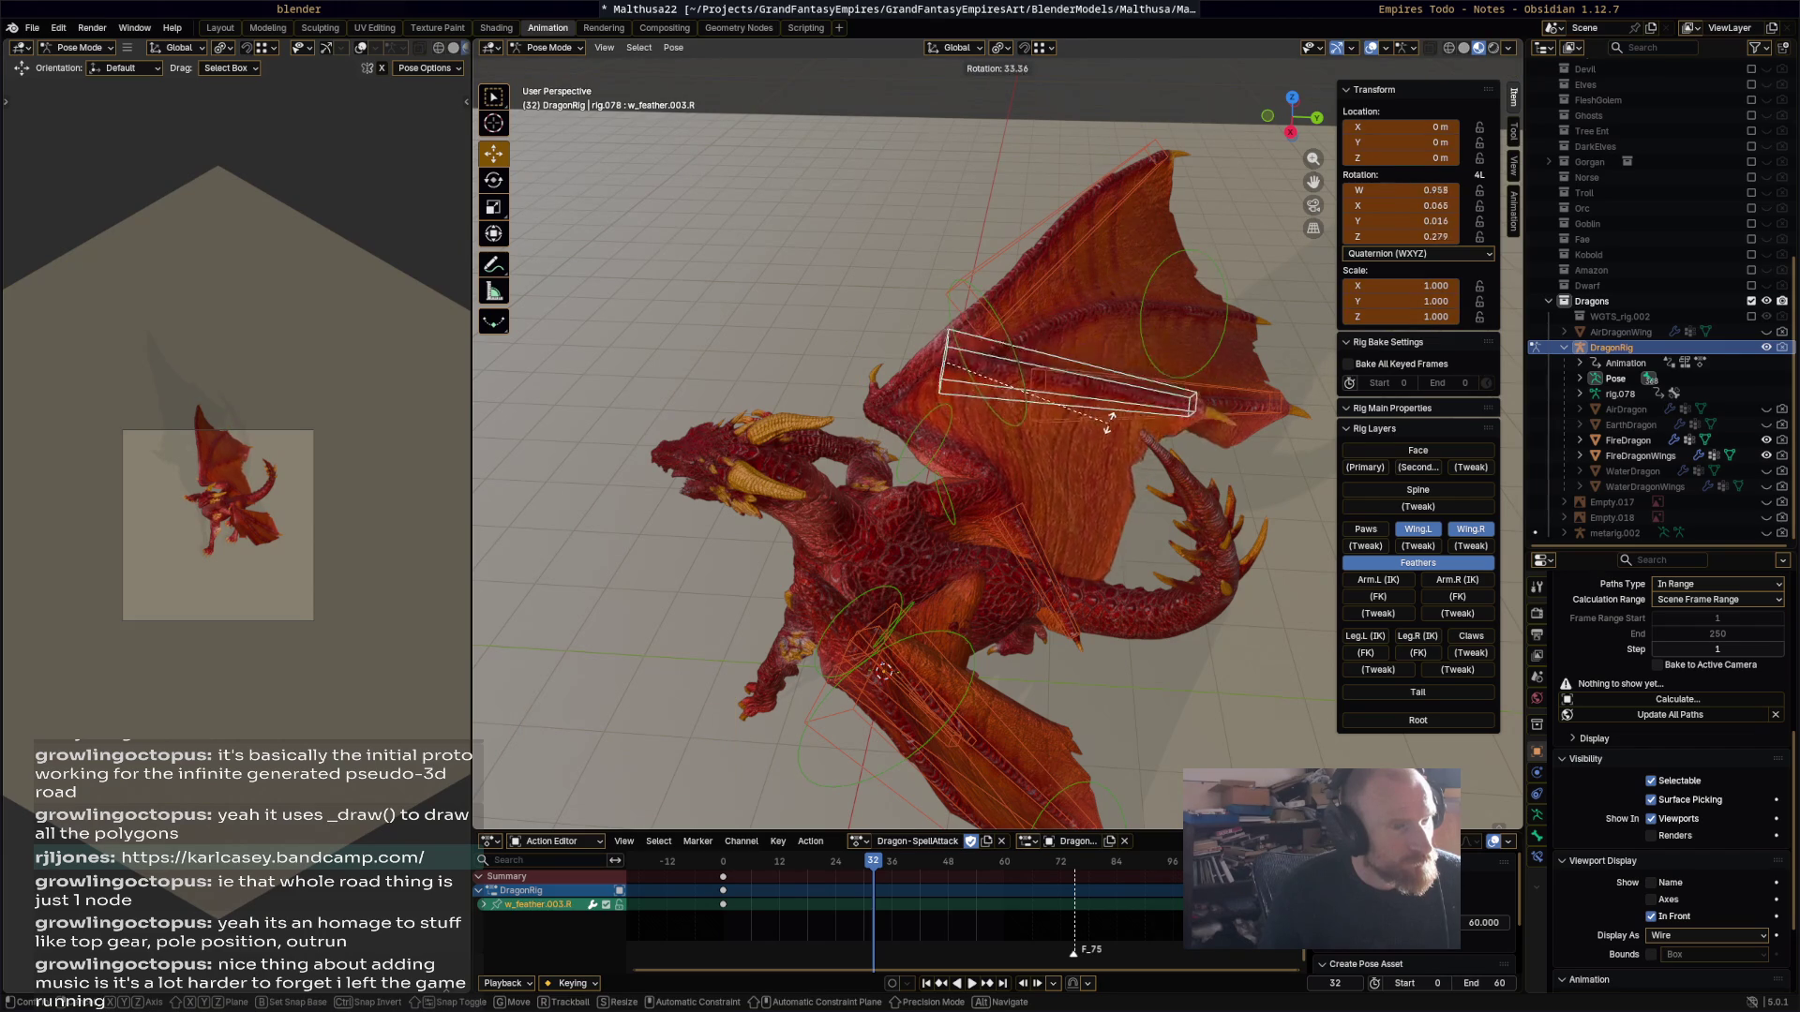
{"action": "left_click", "coordinate": [1041, 384]}
{"action": "mouse_move", "coordinate": [991, 373]}
{"action": "left_mouse_down"}
{"action": "mouse_move", "coordinate": [976, 407]}
{"action": "mouse_move", "coordinate": [956, 389]}
{"action": "mouse_move", "coordinate": [955, 428]}
{"action": "left_mouse_up"}
{"action": "key", "text": "r"}
{"action": "left_click", "coordinate": [1167, 526]}
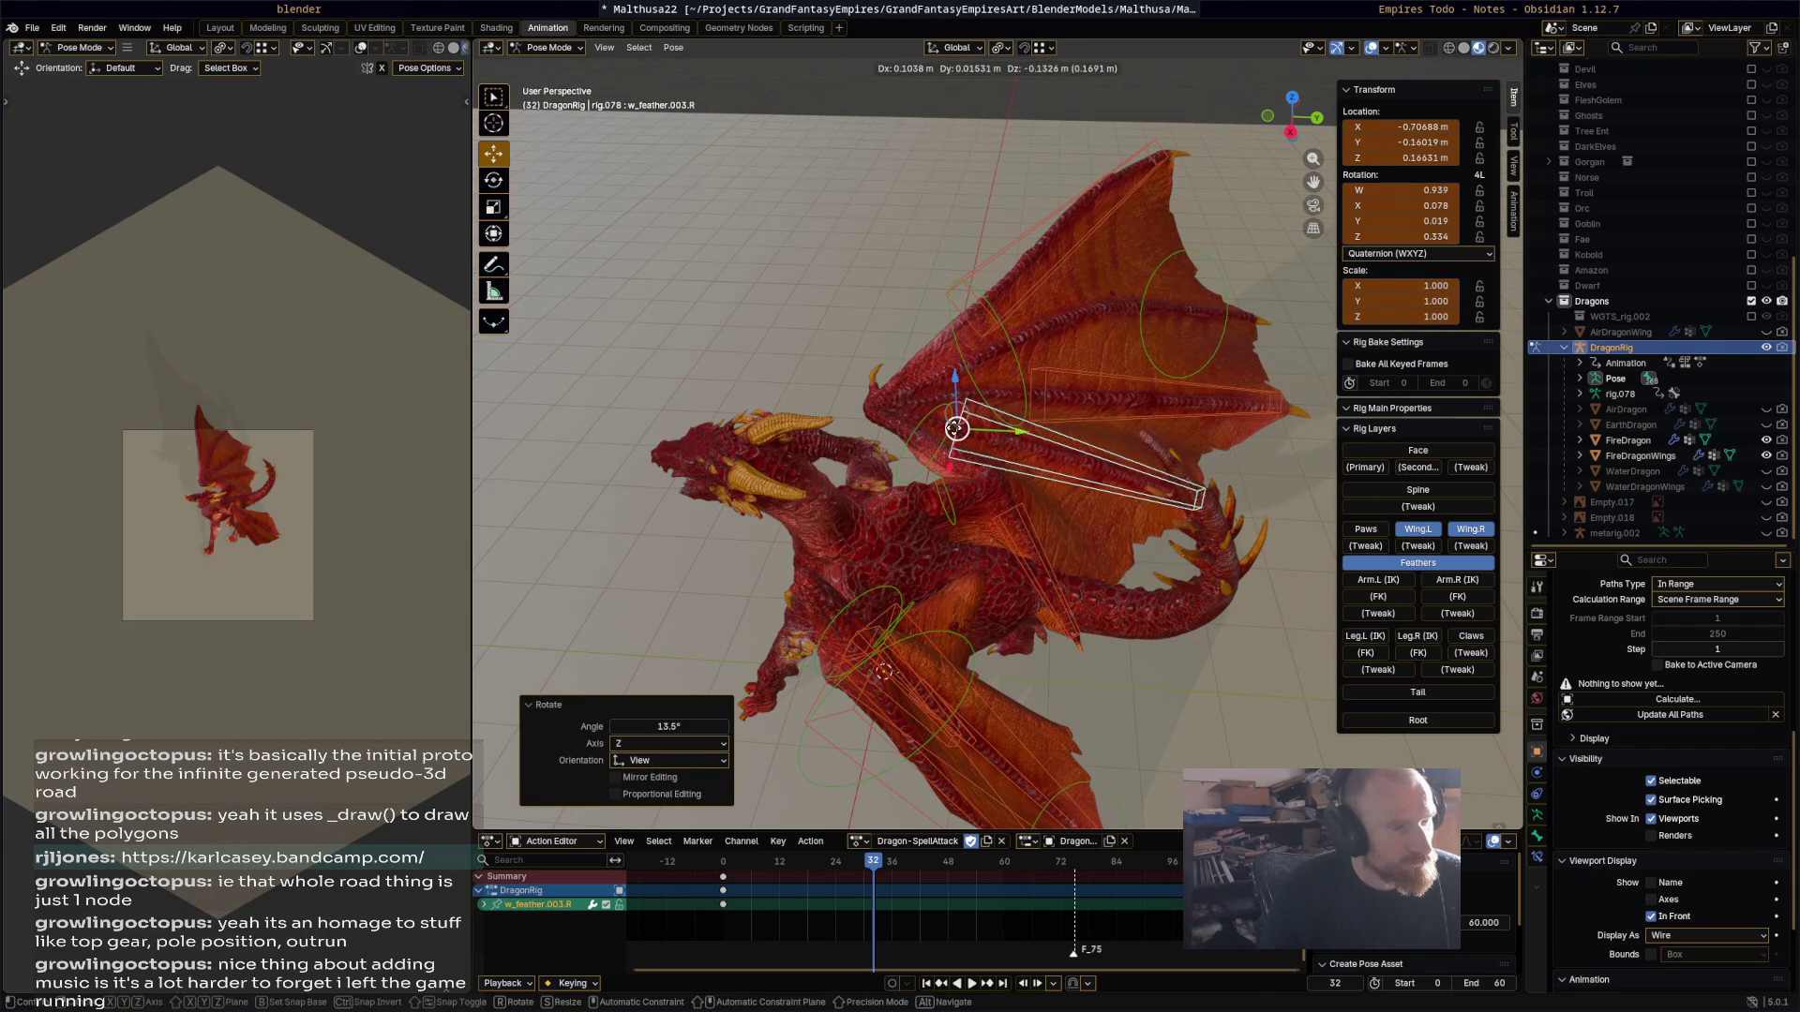
{"action": "left_click", "coordinate": [977, 430]}
Step: Rotate w_feather.004.R by -38.2° and move it into place
{"action": "left_click", "coordinate": [1049, 536]}
{"action": "key", "text": "r"}
{"action": "left_click", "coordinate": [1040, 504]}
{"action": "left_click_drag", "start_coordinate": [1024, 507], "coordinate": [1032, 498]}
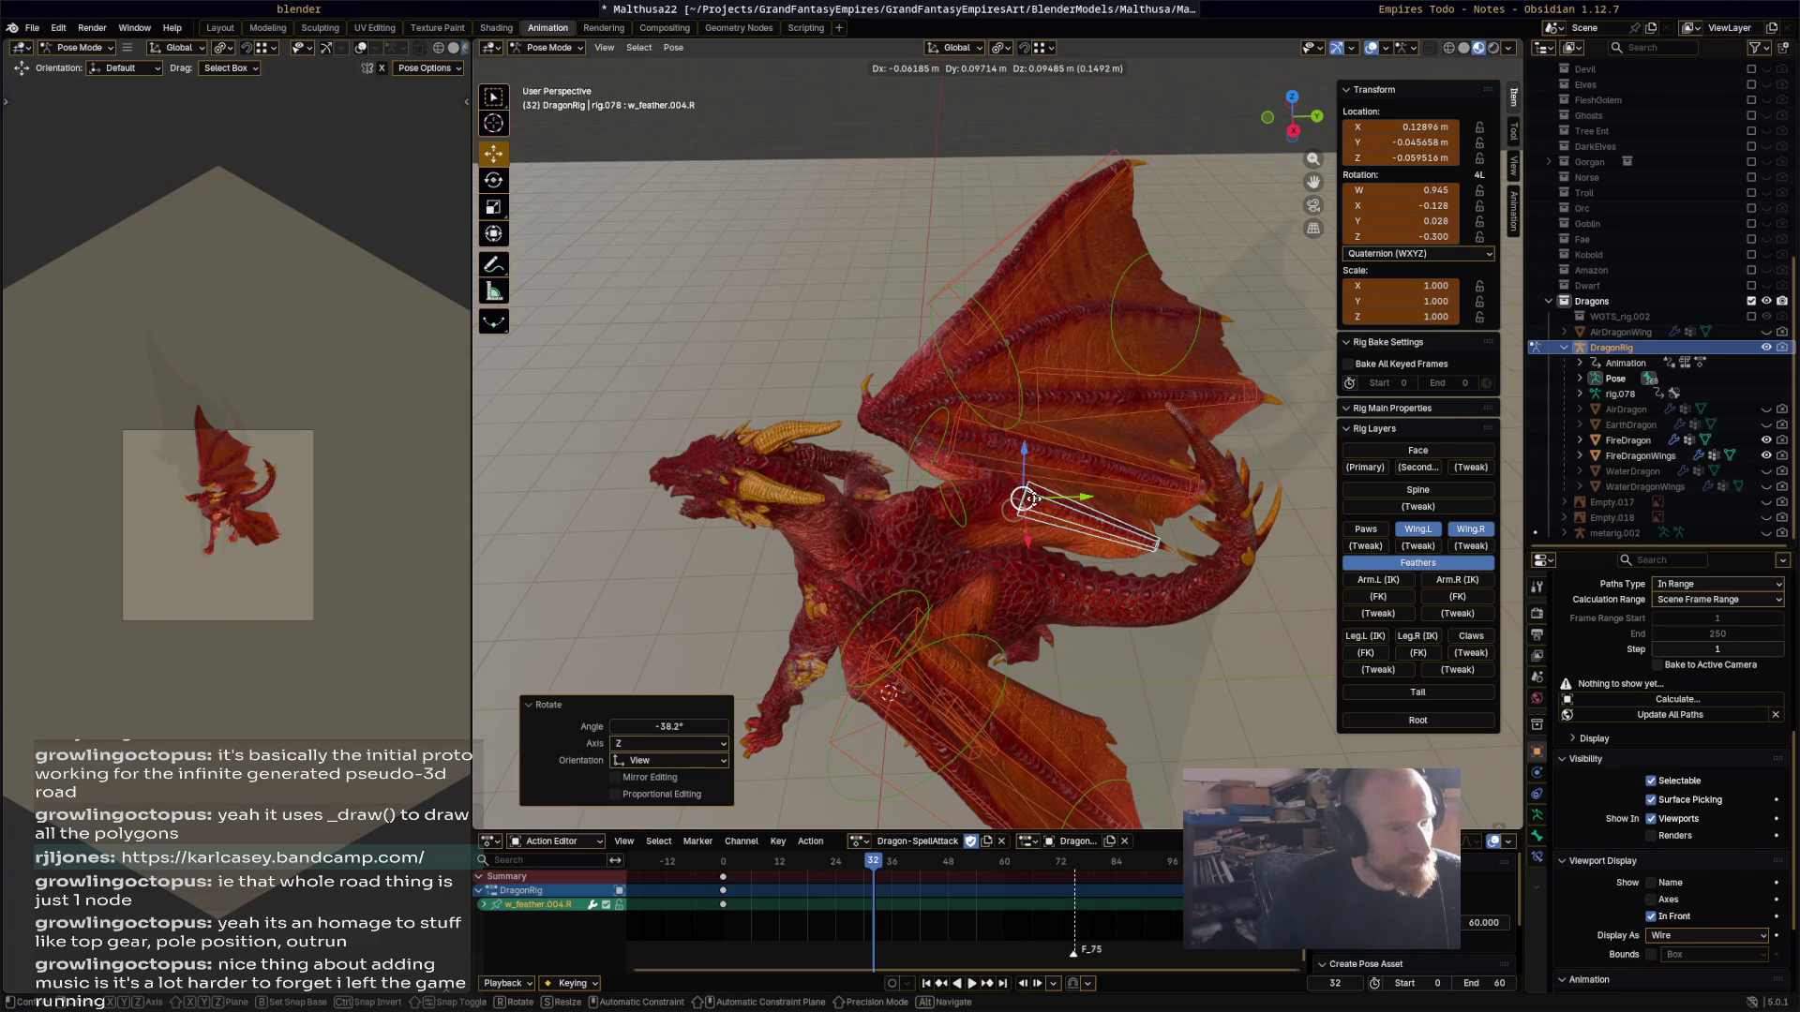
{"action": "mouse_move", "coordinate": [996, 406]}
{"action": "middle_mouse_down"}
{"action": "mouse_move", "coordinate": [1074, 371]}
{"action": "mouse_move", "coordinate": [967, 345]}
{"action": "middle_mouse_up"}
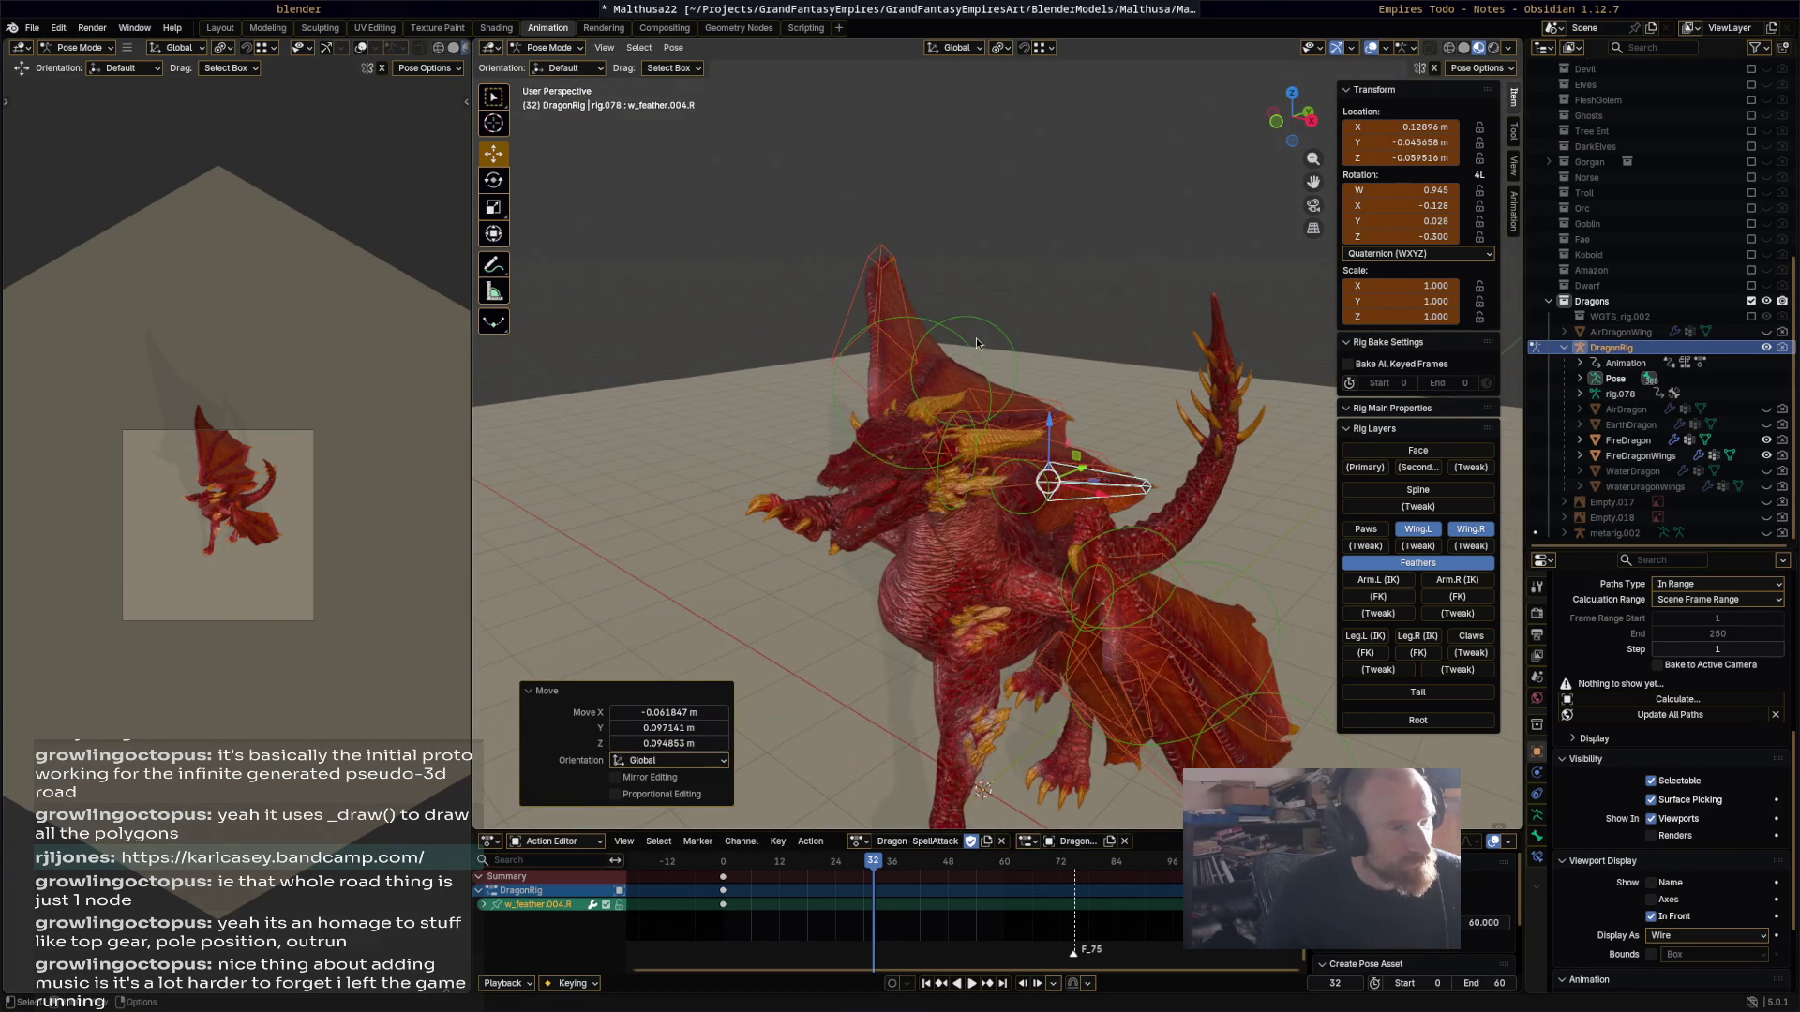
Step: Rotate Wing.002.R by -32.2°, then rotate and reposition w_feather.001.R
{"action": "left_click", "coordinate": [979, 340]}
{"action": "key", "text": "r"}
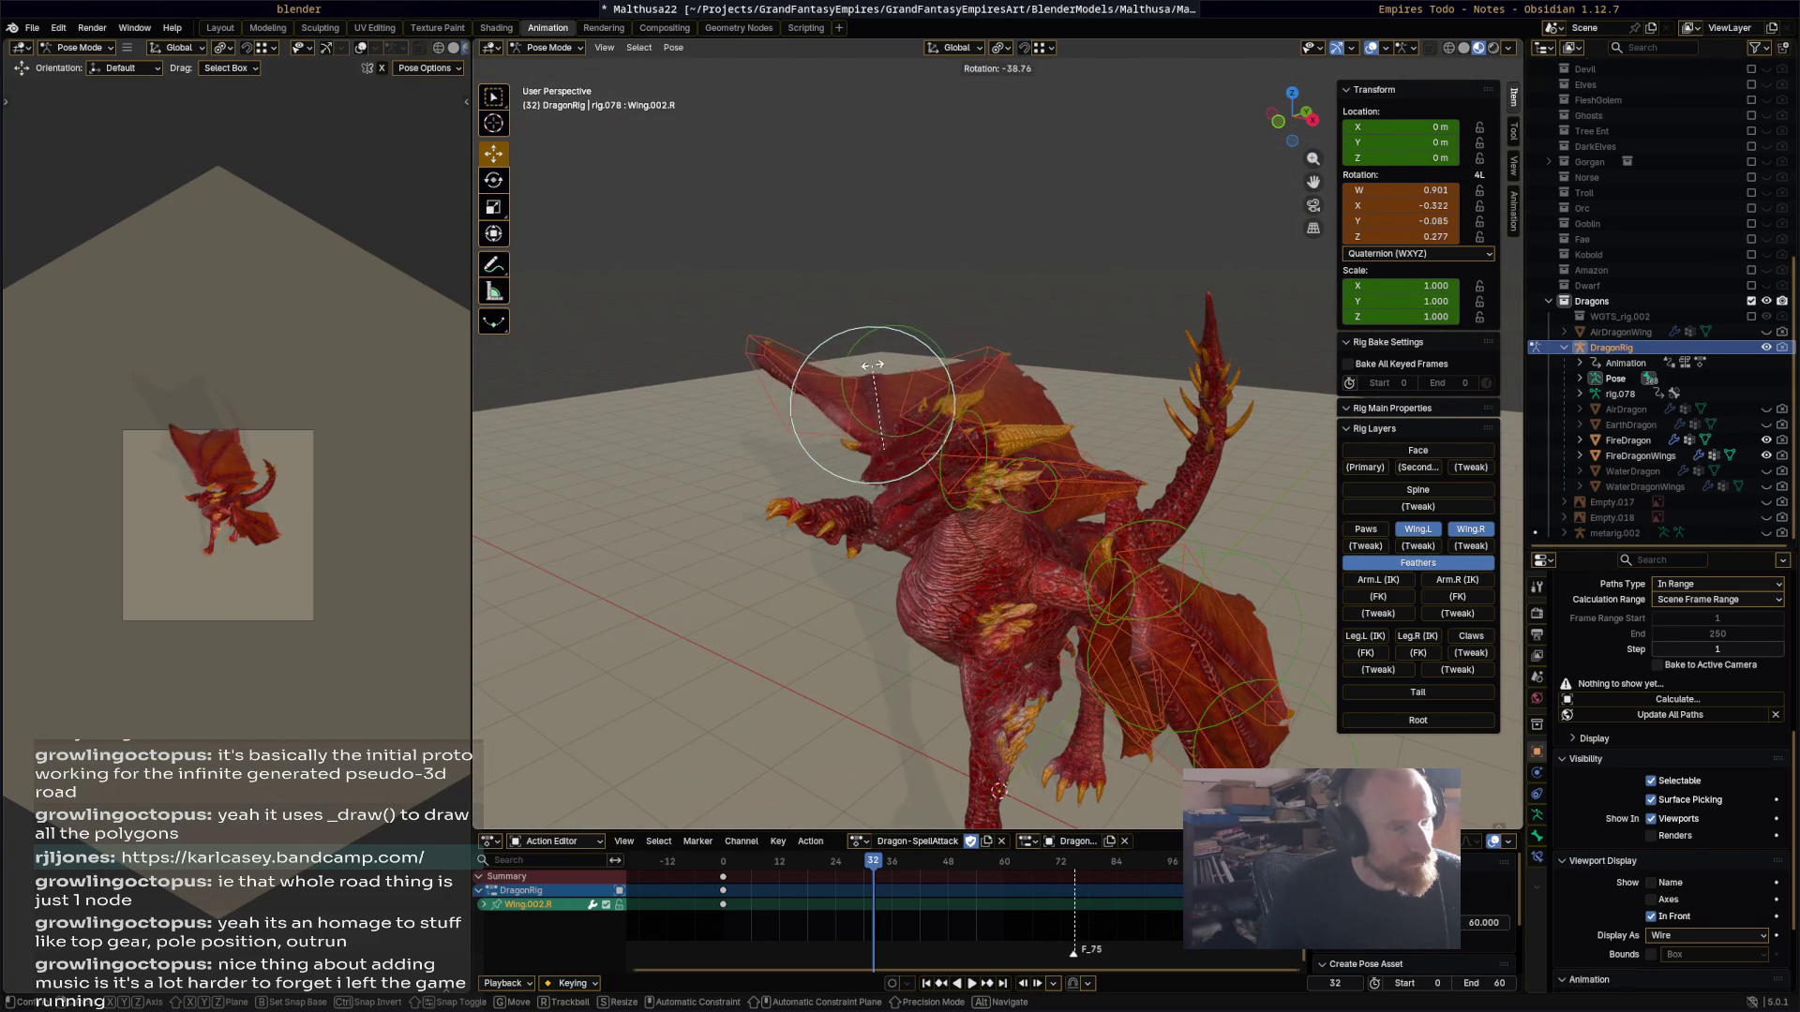
{"action": "left_click", "coordinate": [883, 369]}
{"action": "left_click", "coordinate": [813, 373]}
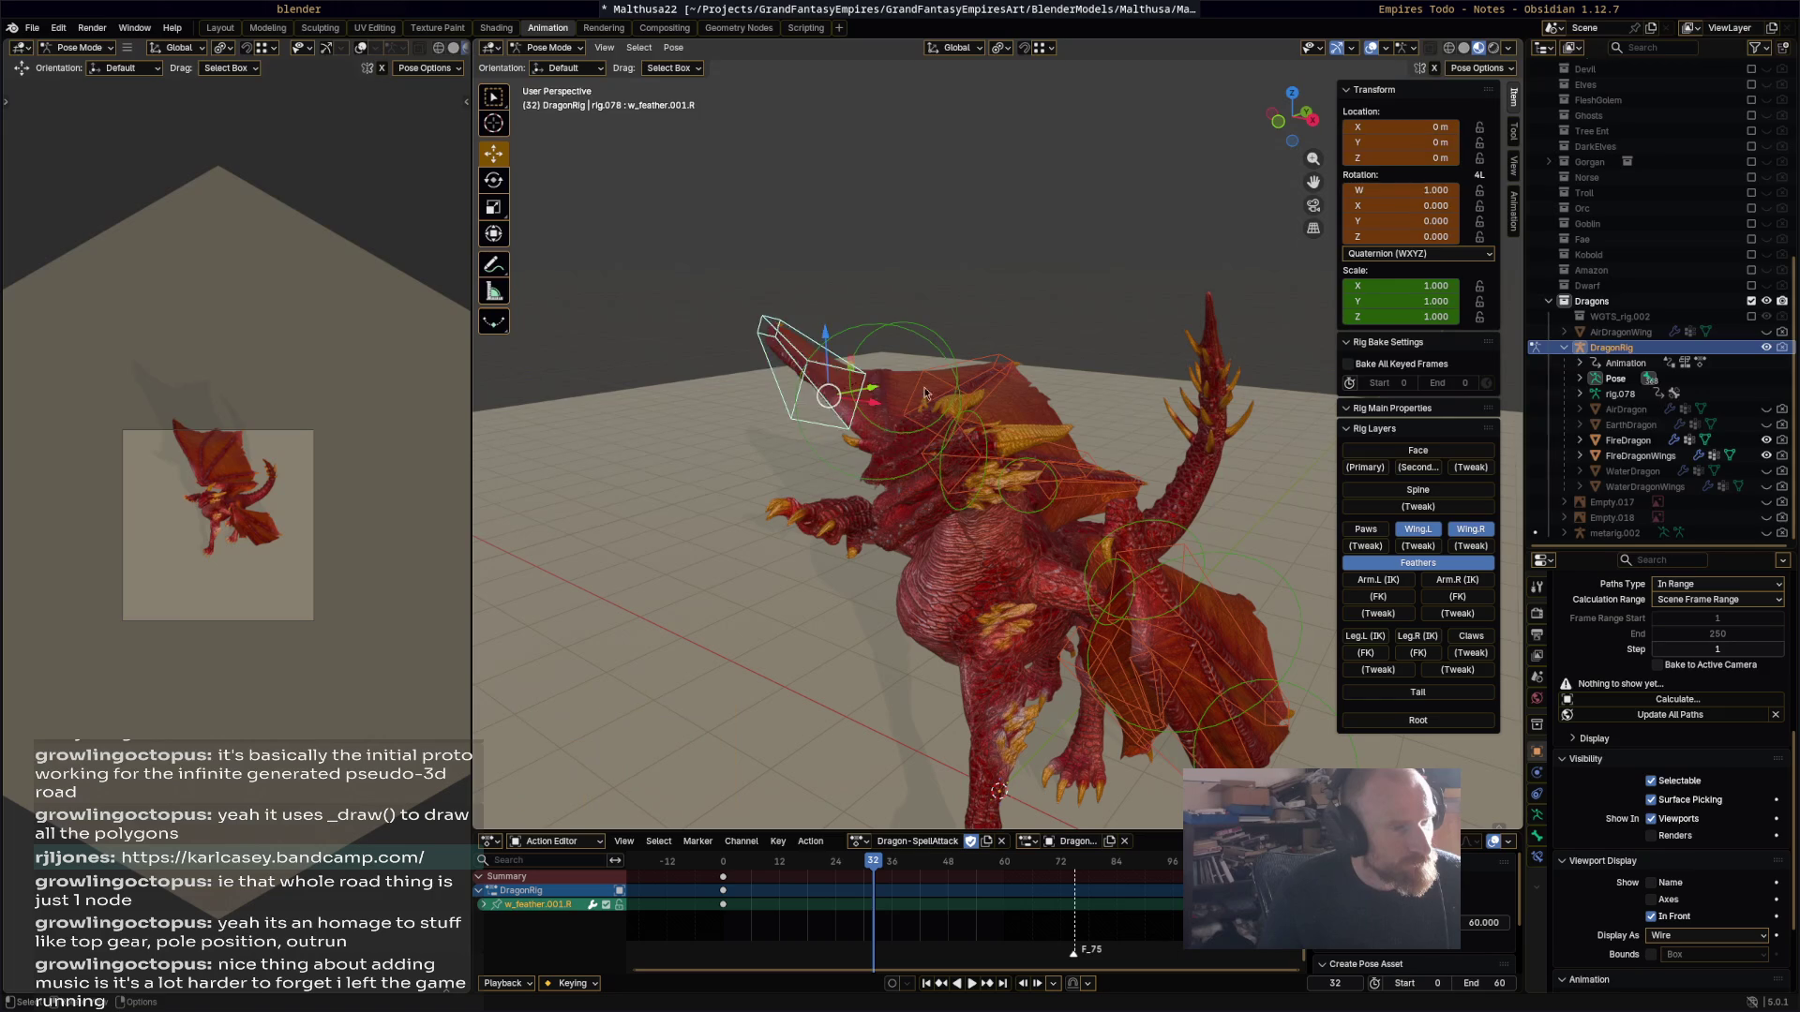
{"action": "key", "text": "r"}
{"action": "left_click", "coordinate": [837, 378]}
{"action": "key", "text": "g"}
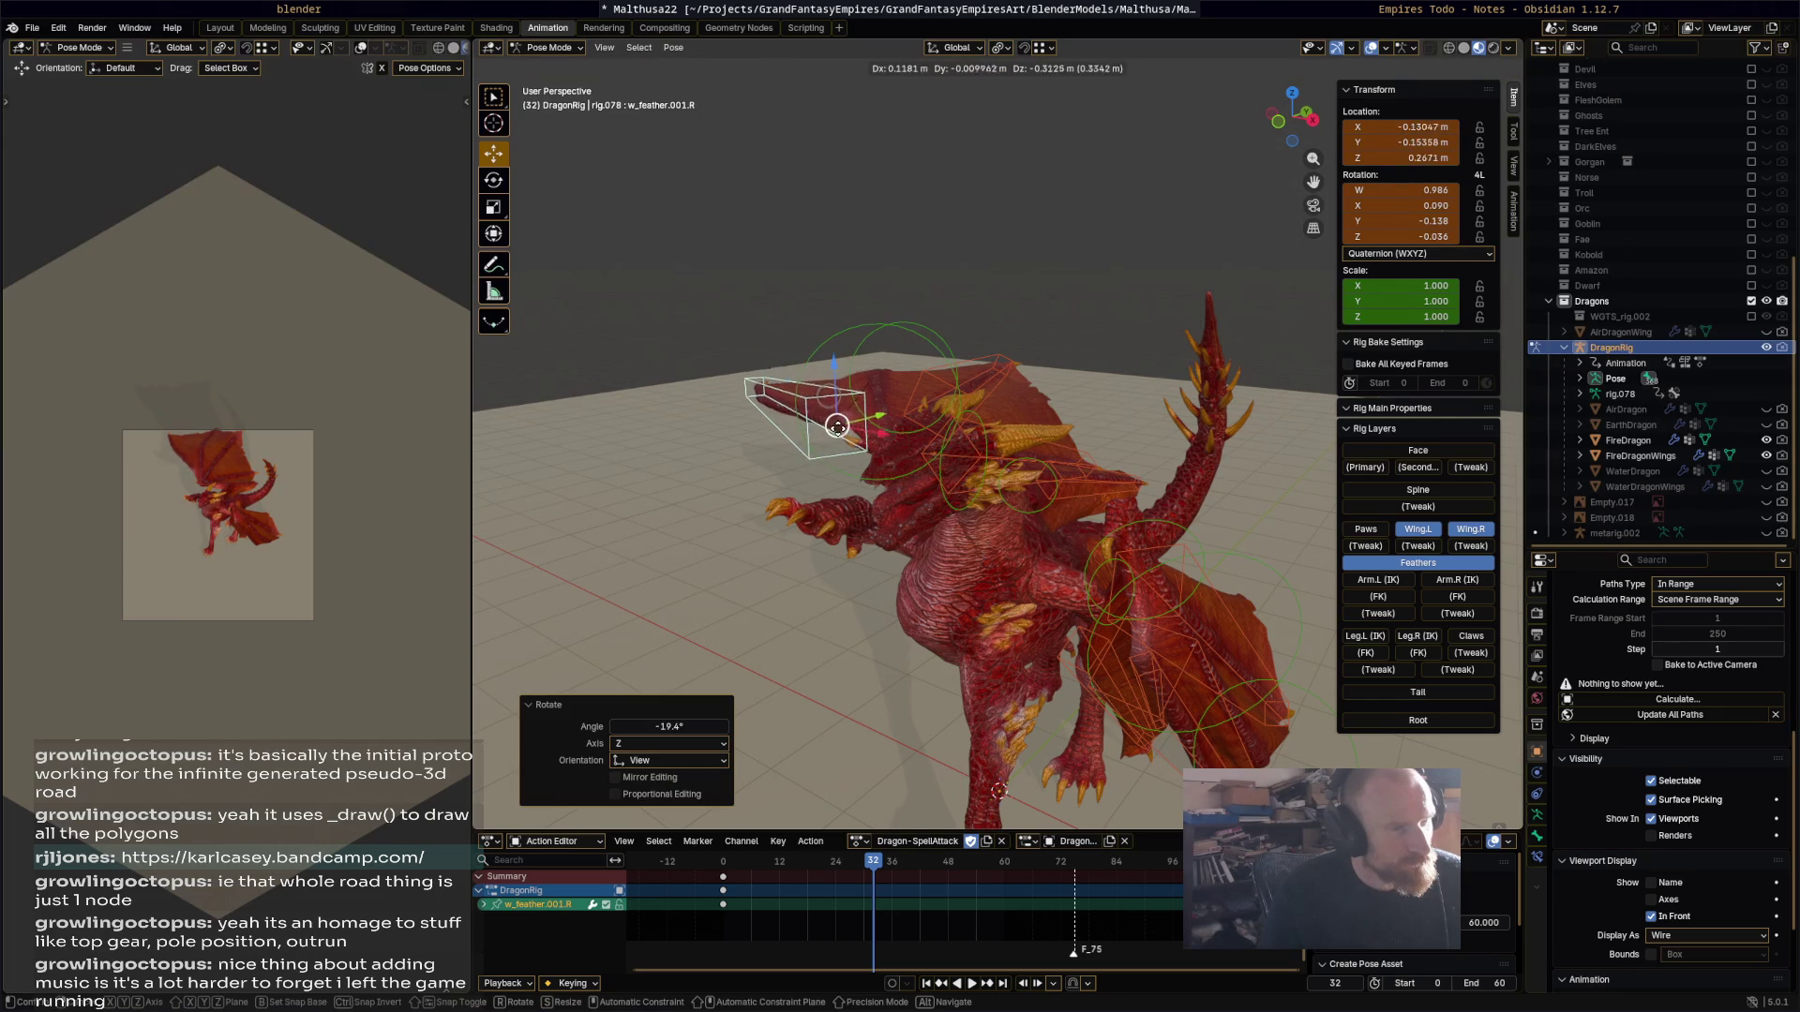
{"action": "left_click", "coordinate": [930, 396]}
Step: Swing Wing.001.R up by -32.7° and Wing.002.R down by 71°
{"action": "left_click", "coordinate": [930, 397]}
{"action": "mouse_move", "coordinate": [930, 397]}
{"action": "middle_mouse_down"}
{"action": "mouse_move", "coordinate": [1044, 414]}
{"action": "mouse_move", "coordinate": [1117, 363]}
{"action": "mouse_move", "coordinate": [1213, 353]}
{"action": "mouse_move", "coordinate": [1242, 392]}
{"action": "middle_mouse_up"}
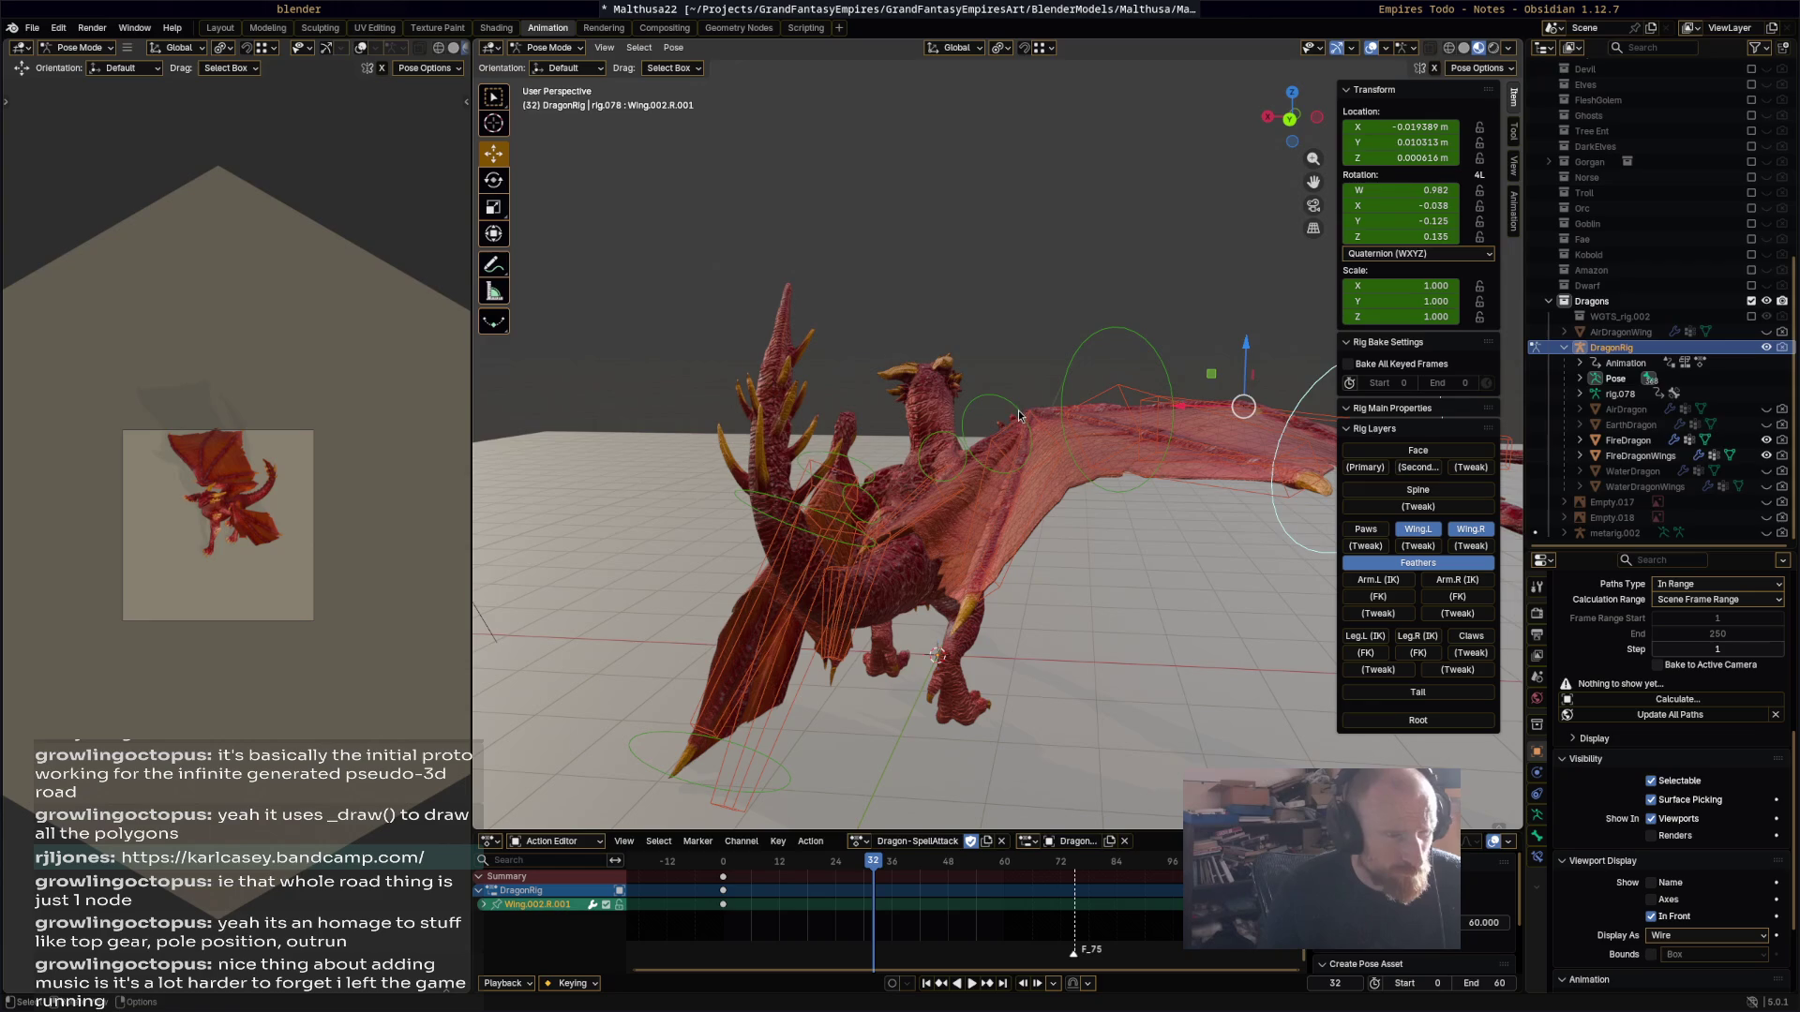
{"action": "left_click", "coordinate": [1113, 391]}
{"action": "key", "text": "r"}
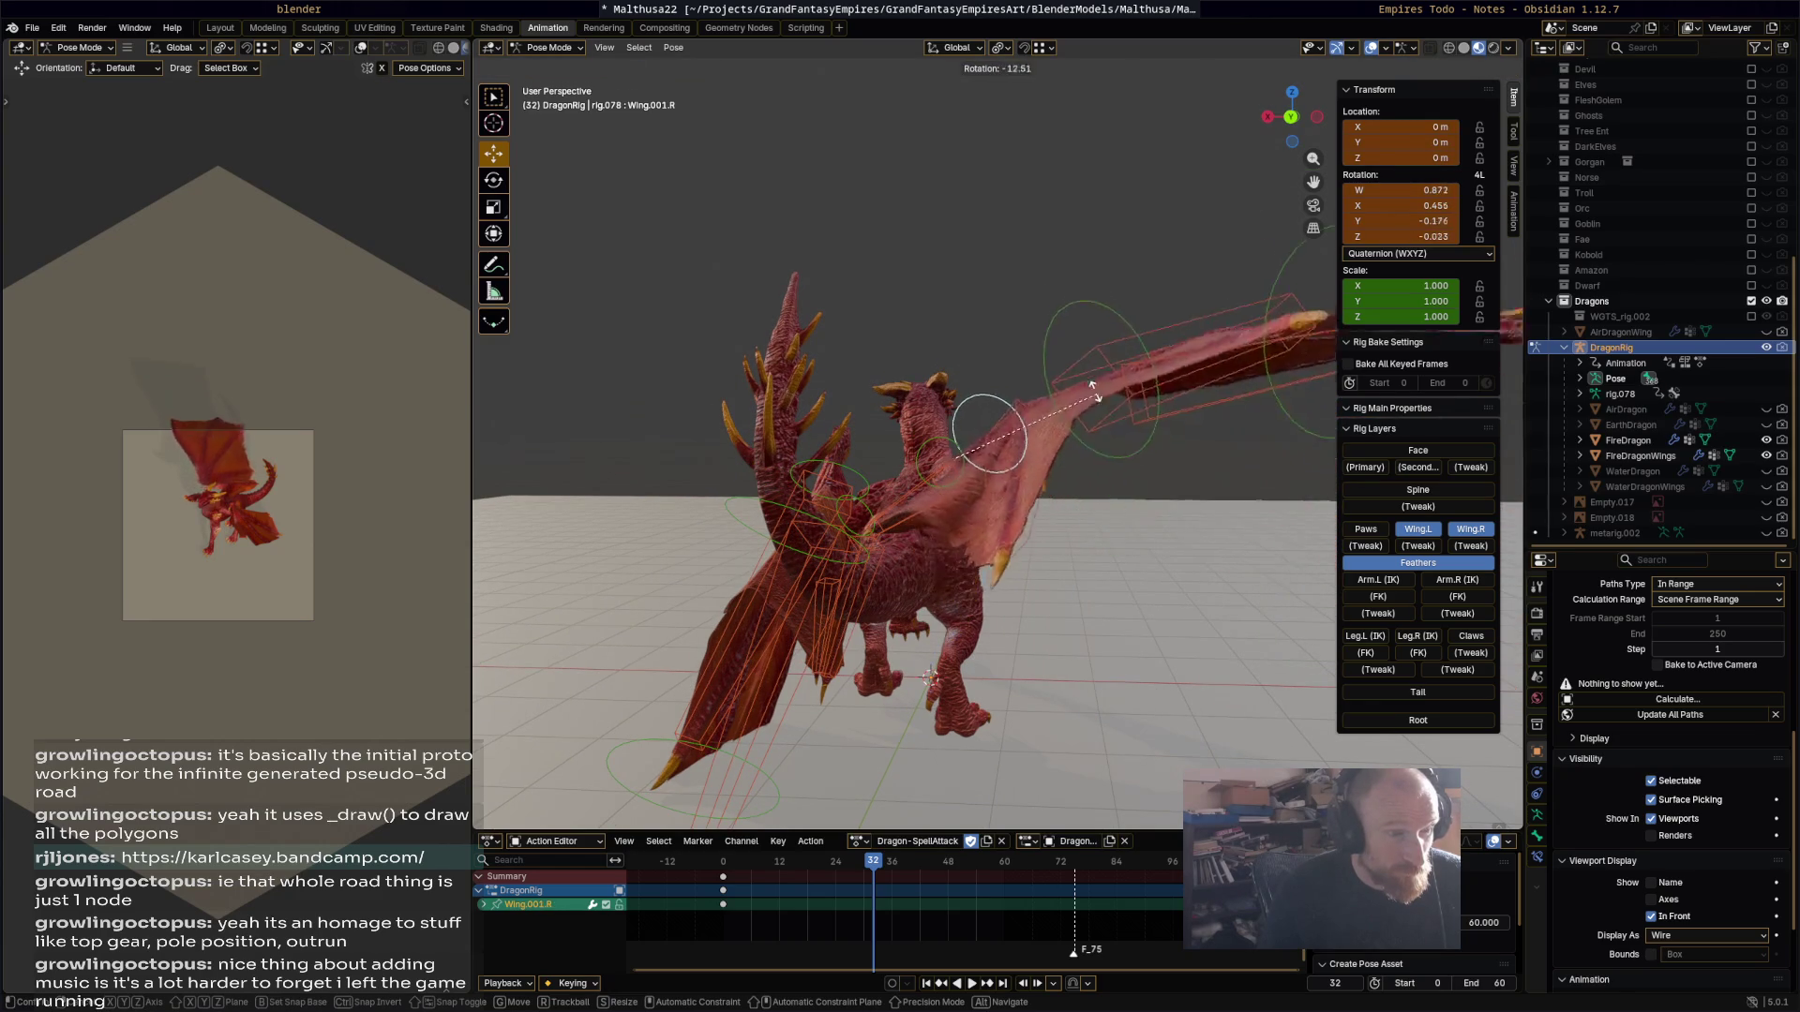
{"action": "left_click", "coordinate": [1060, 268]}
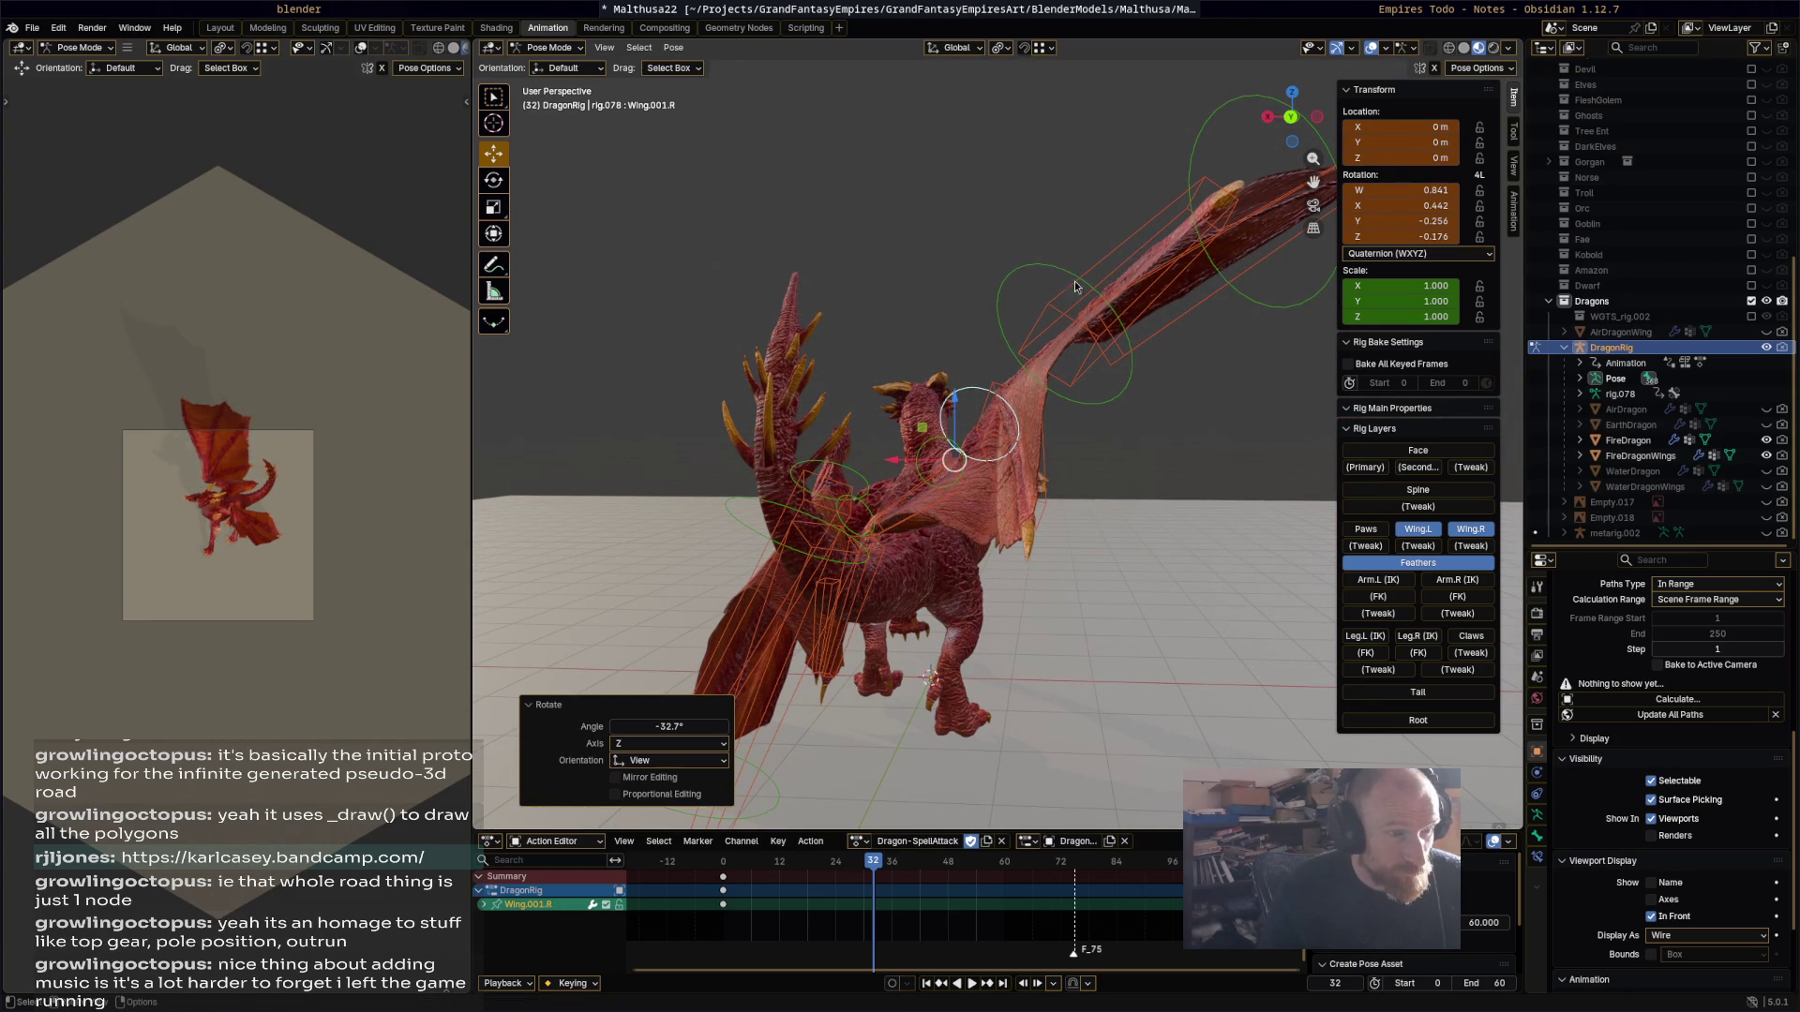
{"action": "left_click", "coordinate": [1063, 274]}
{"action": "key", "text": "r"}
{"action": "left_click", "coordinate": [1085, 410]}
{"action": "mouse_move", "coordinate": [1089, 407]}
{"action": "middle_mouse_down"}
{"action": "mouse_move", "coordinate": [754, 426]}
{"action": "mouse_move", "coordinate": [693, 470]}
{"action": "mouse_move", "coordinate": [607, 463]}
{"action": "mouse_move", "coordinate": [585, 479]}
{"action": "mouse_move", "coordinate": [571, 412]}
{"action": "mouse_move", "coordinate": [514, 409]}
{"action": "mouse_move", "coordinate": [557, 457]}
{"action": "middle_mouse_up"}
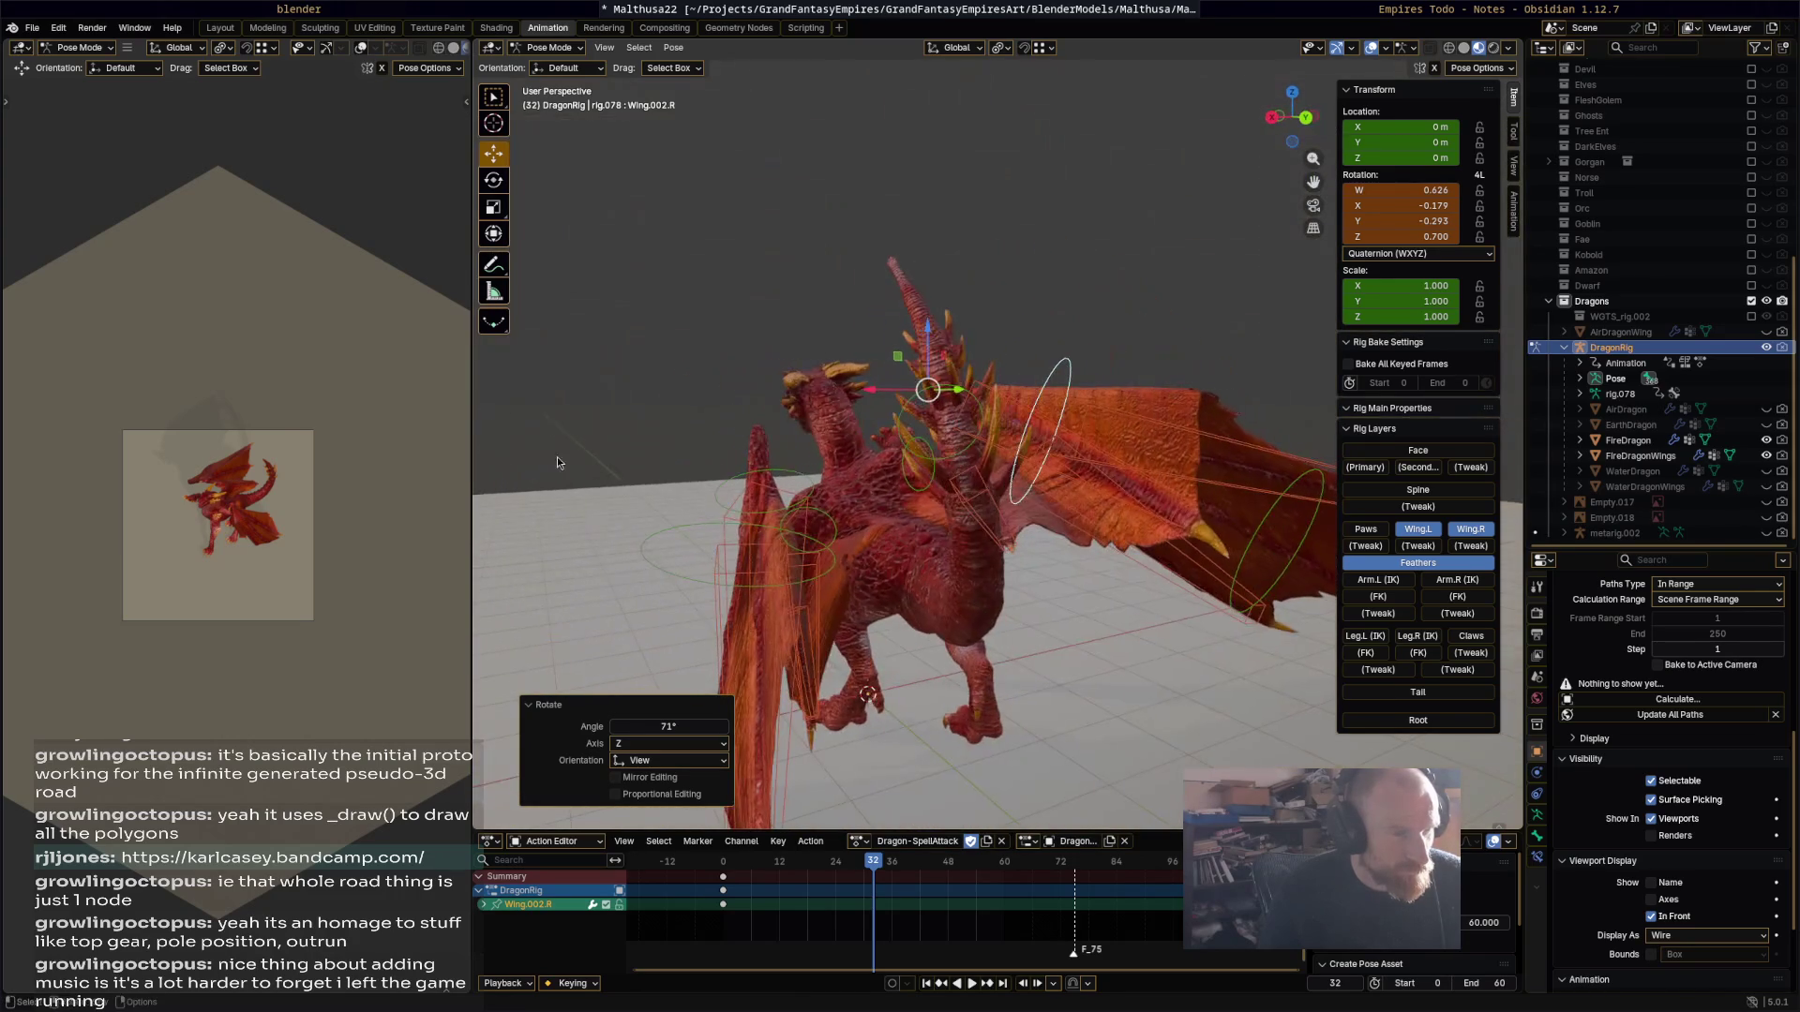
Step: Rotate the Wing.L bone 44.2°, then reselect it and swing it downward
{"action": "left_click", "coordinate": [830, 531]}
{"action": "key", "text": "r"}
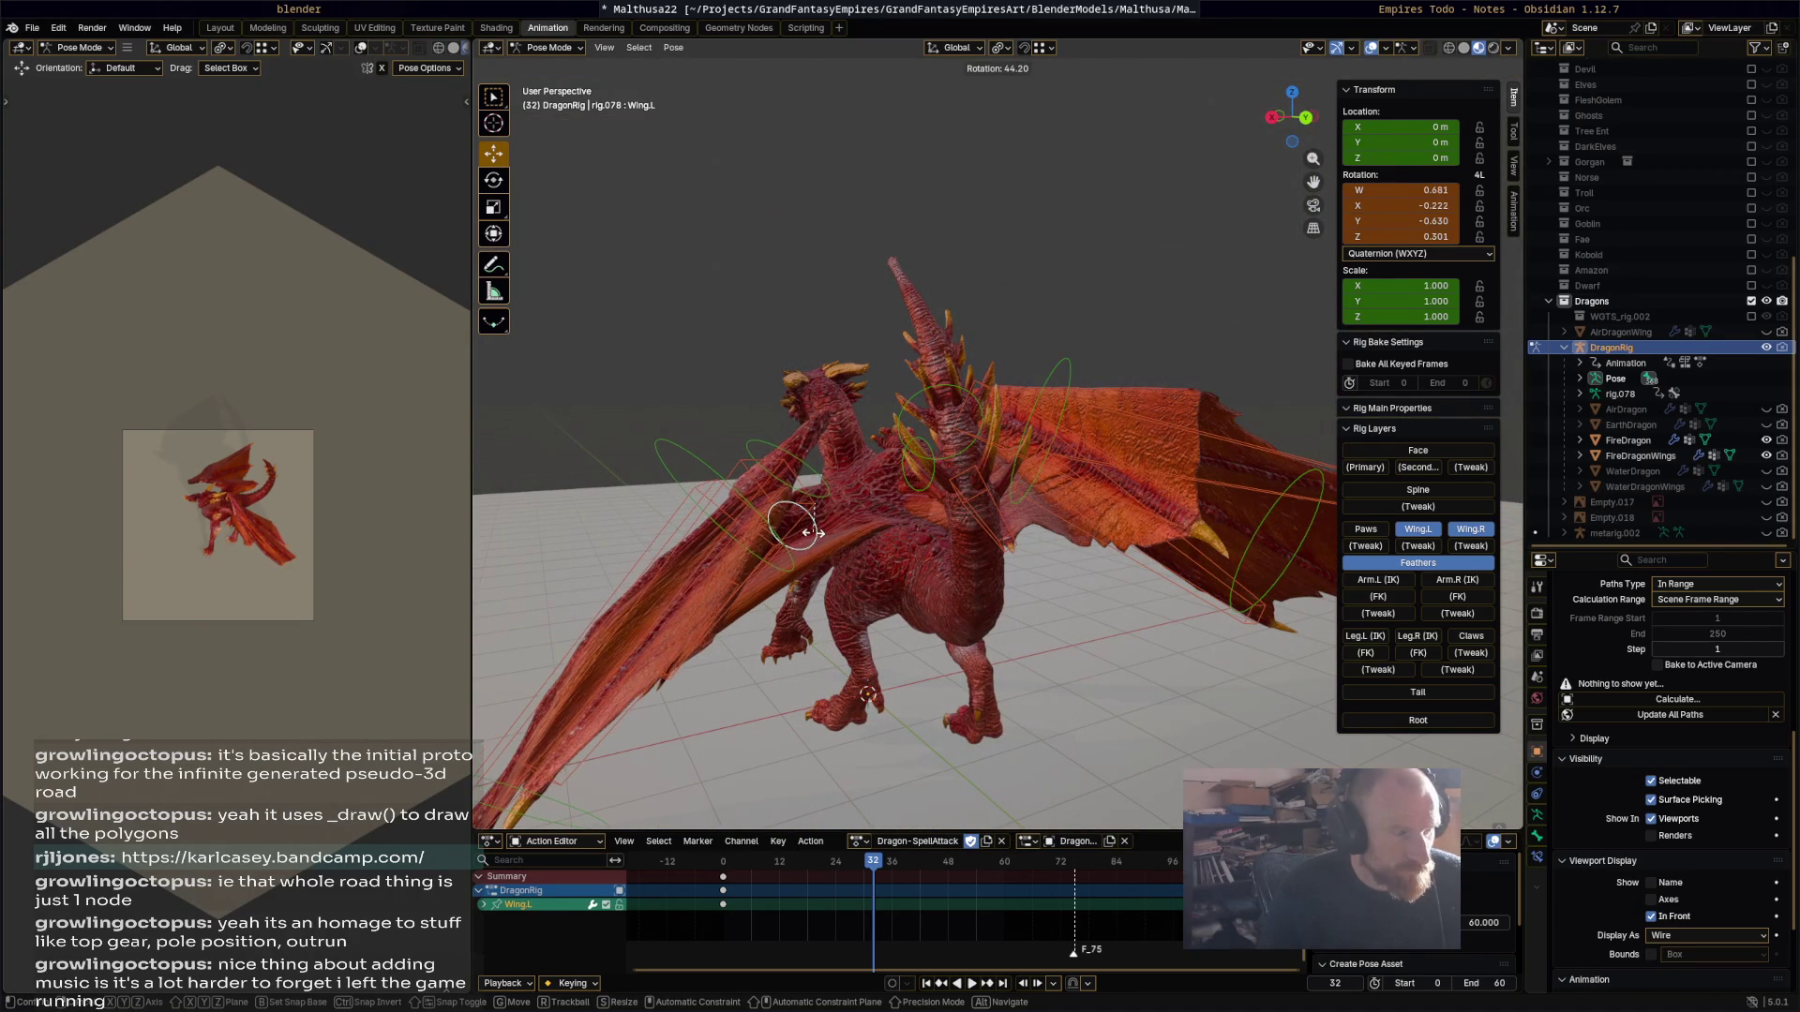
{"action": "left_click", "coordinate": [831, 511]}
{"action": "mouse_move", "coordinate": [830, 511]}
{"action": "middle_mouse_down"}
{"action": "mouse_move", "coordinate": [890, 403]}
{"action": "mouse_move", "coordinate": [956, 353]}
{"action": "mouse_move", "coordinate": [930, 338]}
{"action": "mouse_move", "coordinate": [1159, 532]}
{"action": "mouse_move", "coordinate": [1081, 476]}
{"action": "middle_mouse_up"}
{"action": "left_click", "coordinate": [930, 341]}
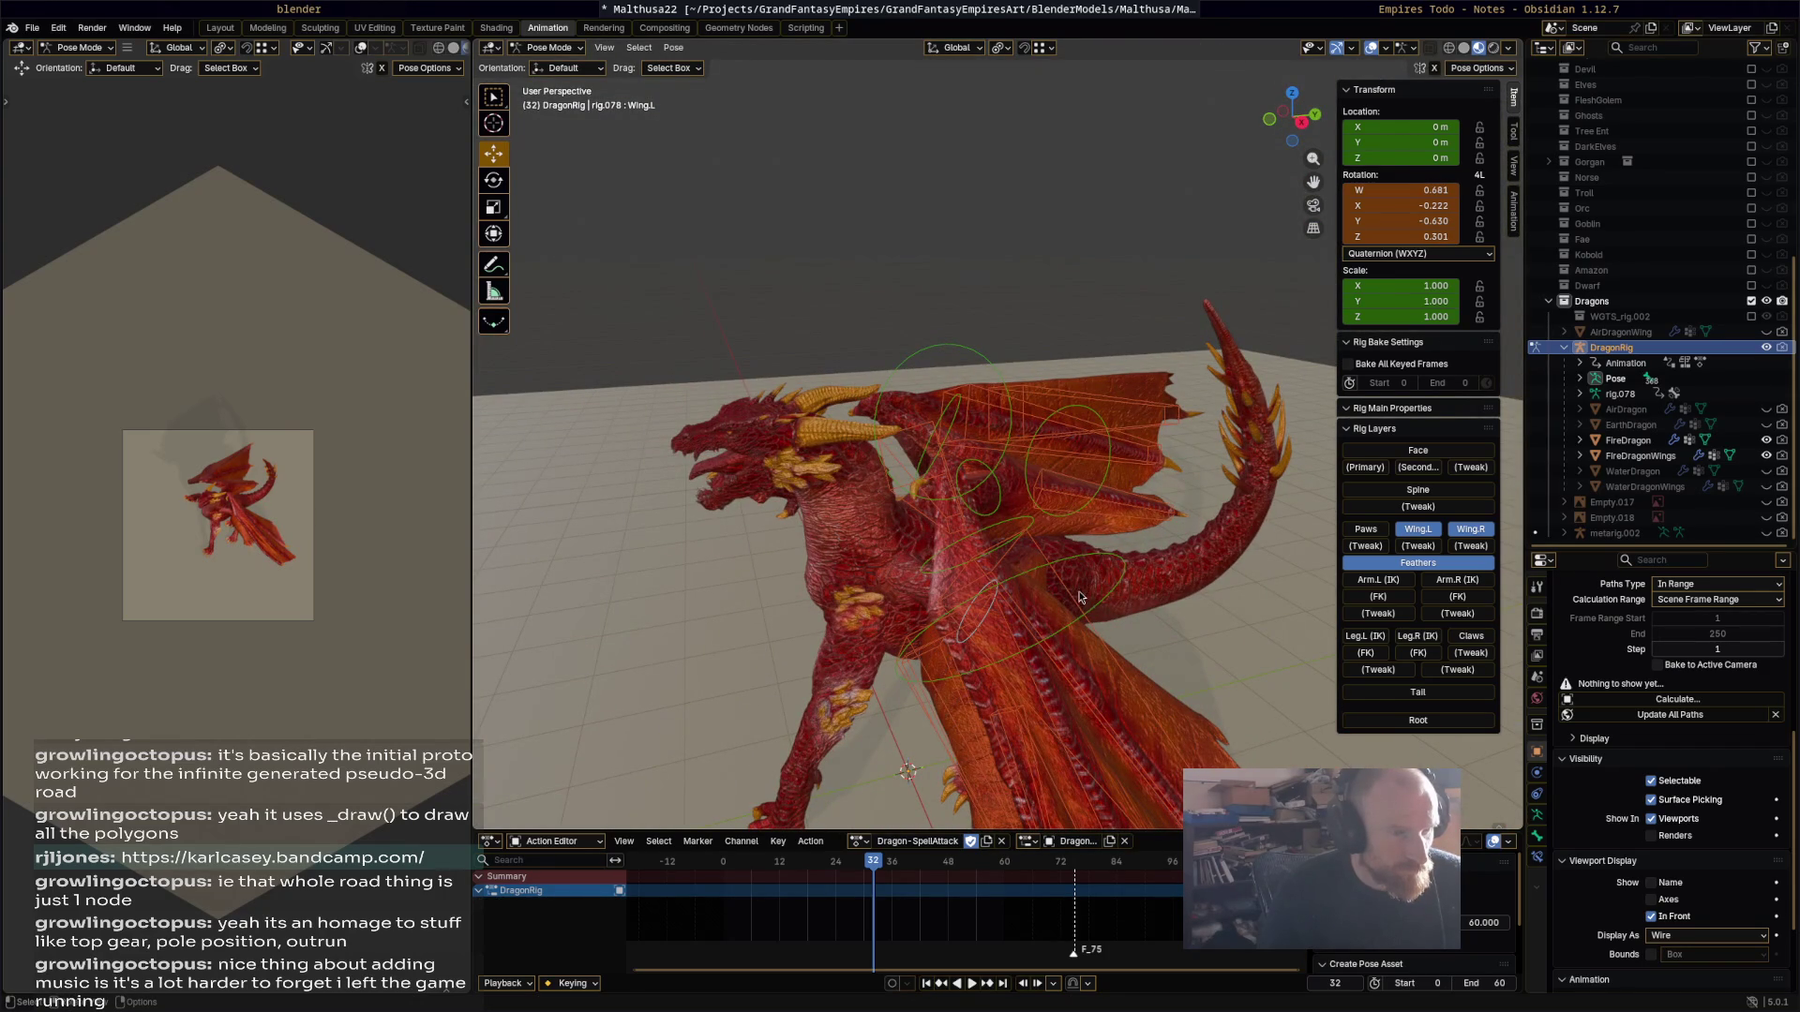
{"action": "left_click", "coordinate": [998, 597]}
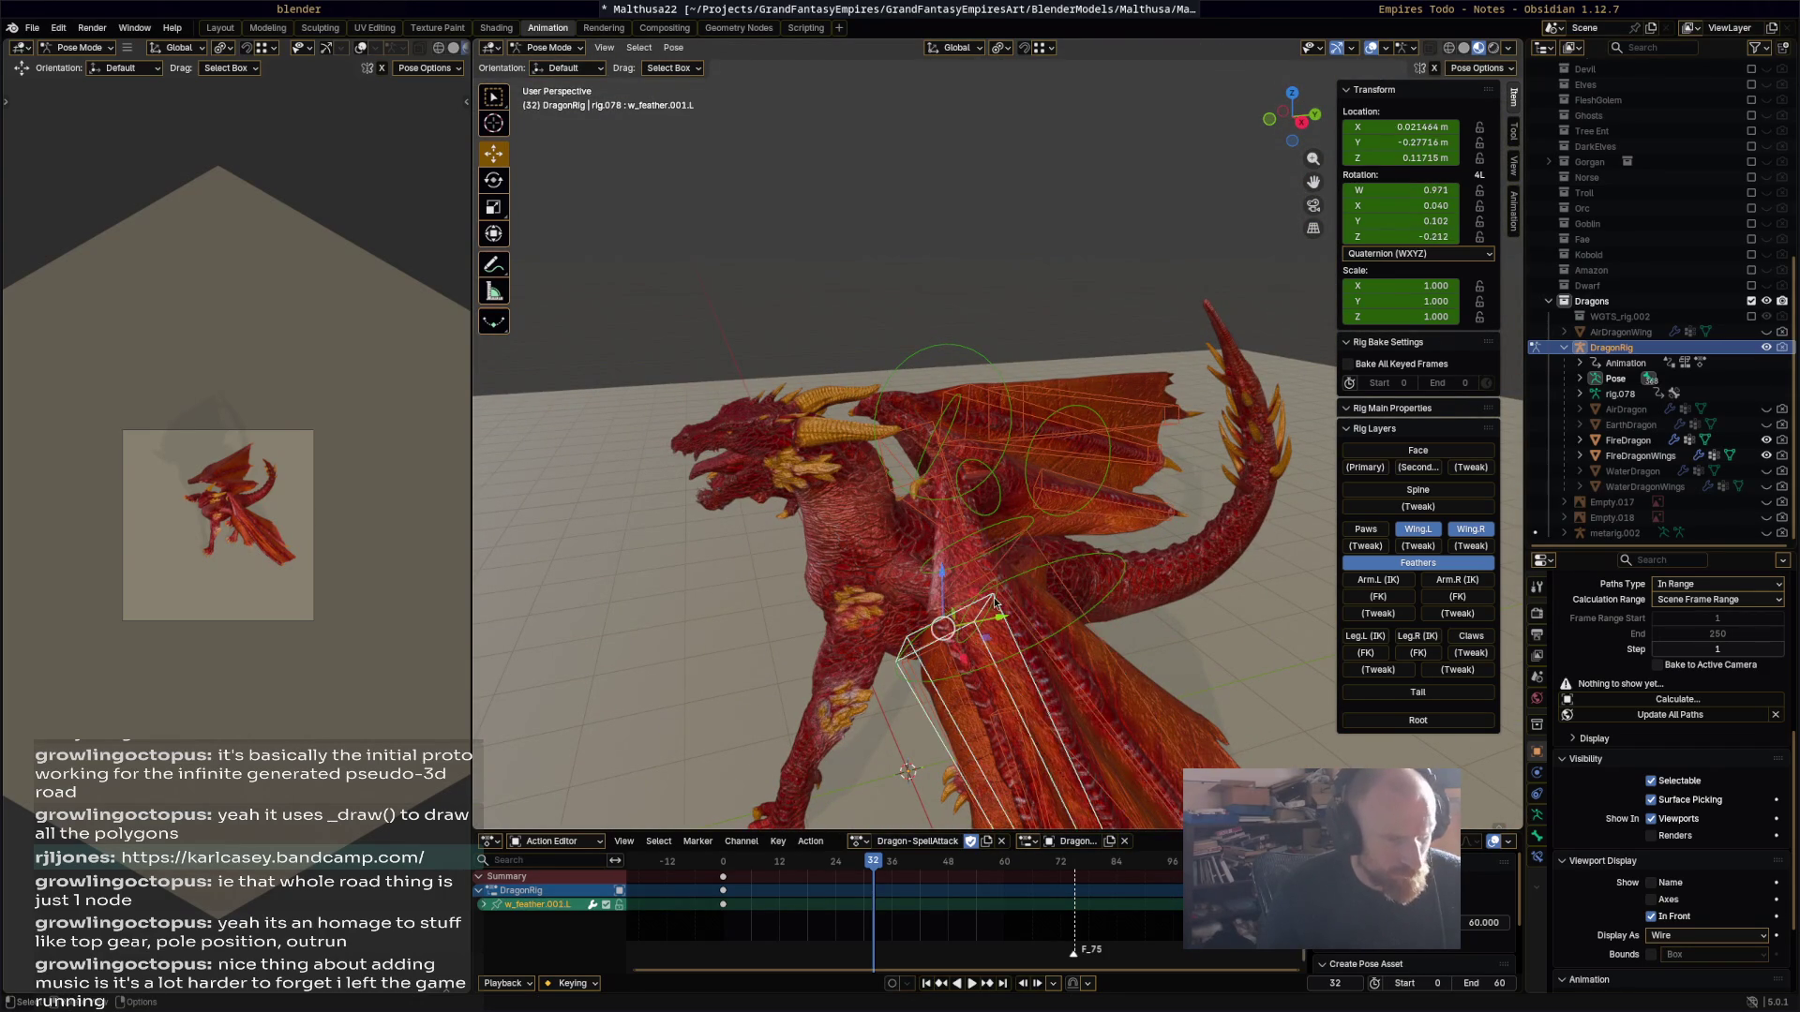
{"action": "left_click", "coordinate": [995, 599]}
{"action": "key", "text": "r"}
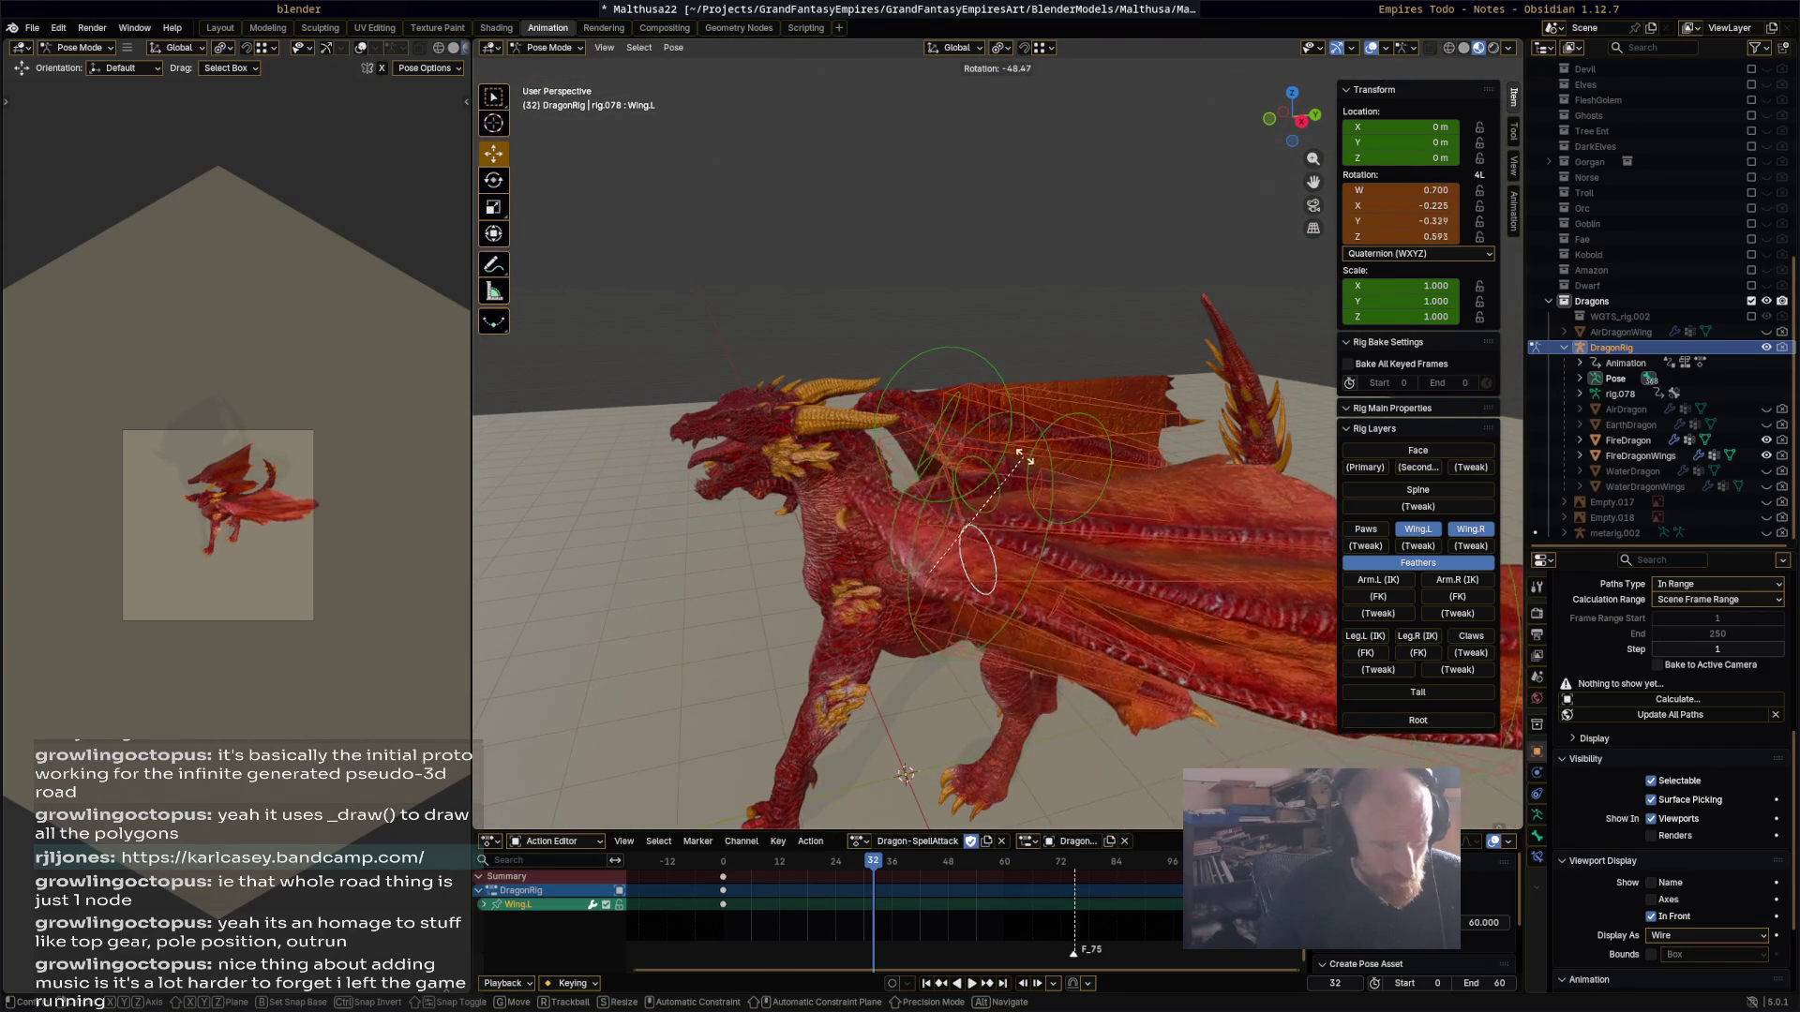
{"action": "left_click", "coordinate": [1059, 513]}
{"action": "mouse_move", "coordinate": [1060, 513]}
{"action": "middle_mouse_down"}
{"action": "mouse_move", "coordinate": [1240, 615]}
{"action": "mouse_move", "coordinate": [1244, 563]}
{"action": "mouse_move", "coordinate": [1162, 487]}
{"action": "middle_mouse_up"}
Step: Refine Wing.L with further rotations, including 47.5°, folding it back along the body
{"action": "key", "text": "r"}
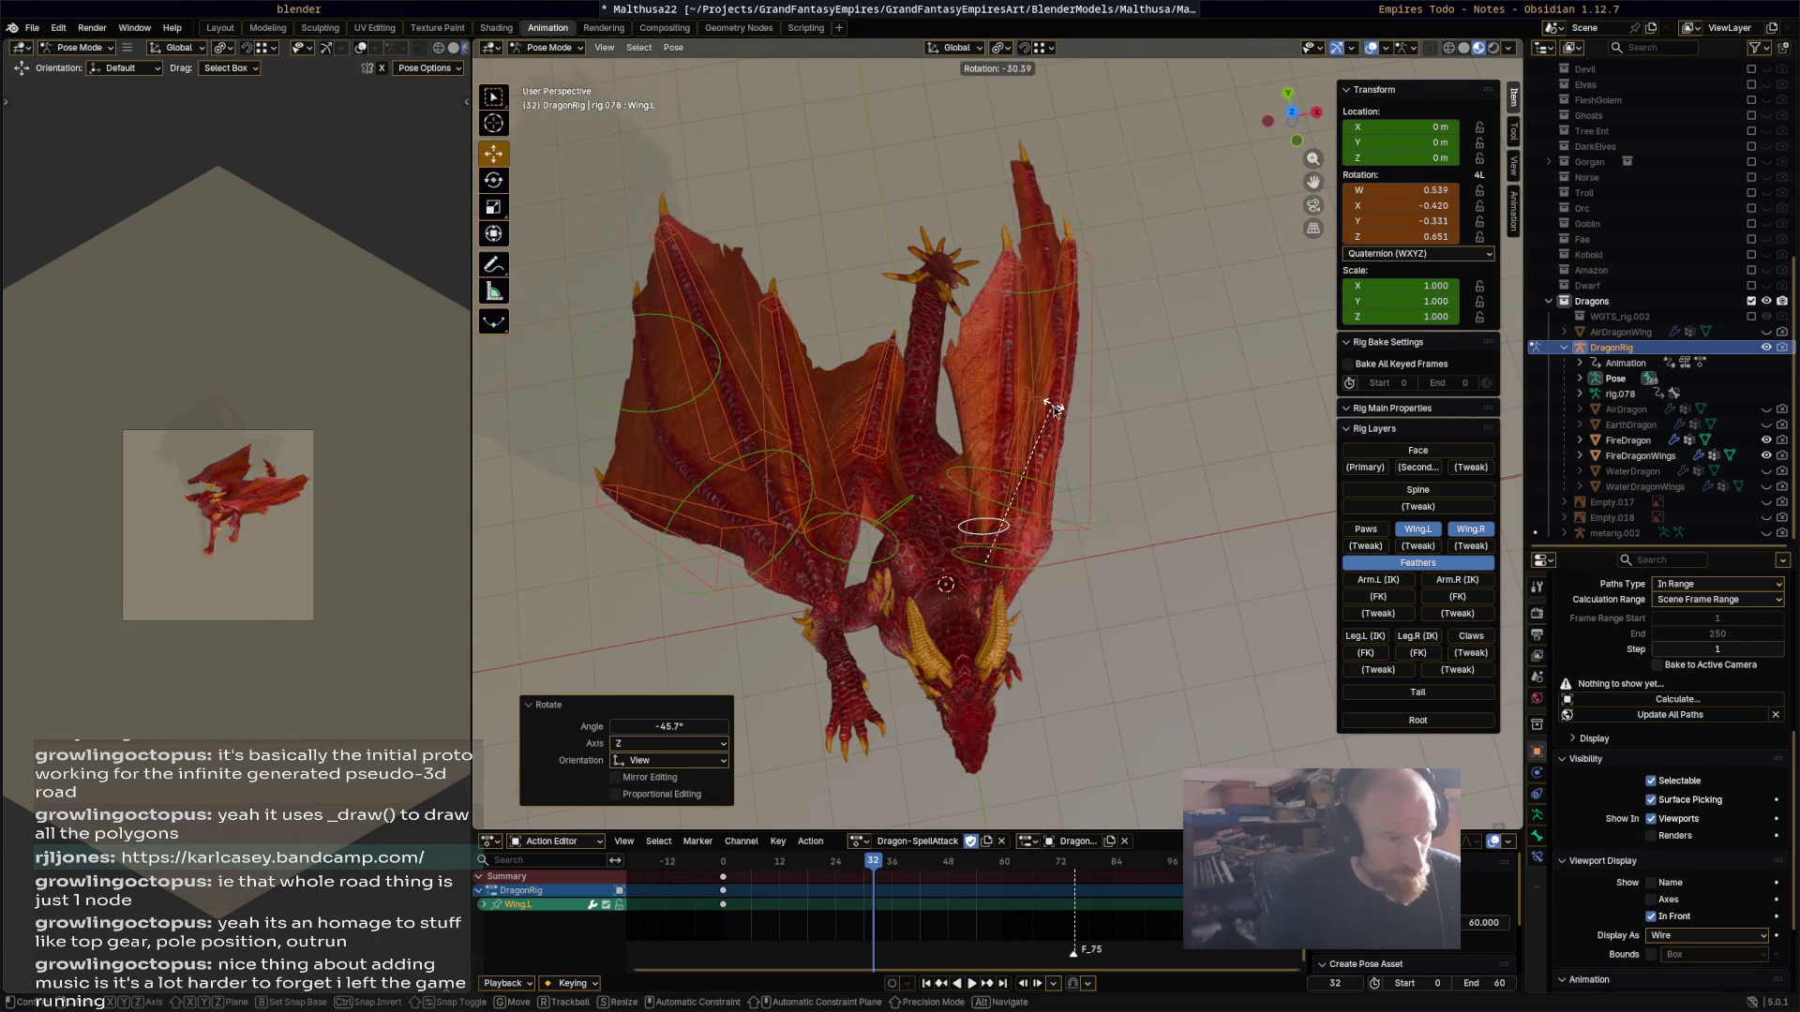
{"action": "left_click", "coordinate": [1053, 406]}
{"action": "mouse_move", "coordinate": [1054, 406]}
{"action": "middle_mouse_down"}
{"action": "mouse_move", "coordinate": [1037, 279]}
{"action": "mouse_move", "coordinate": [1050, 525]}
{"action": "middle_mouse_up"}
{"action": "key", "text": "r"}
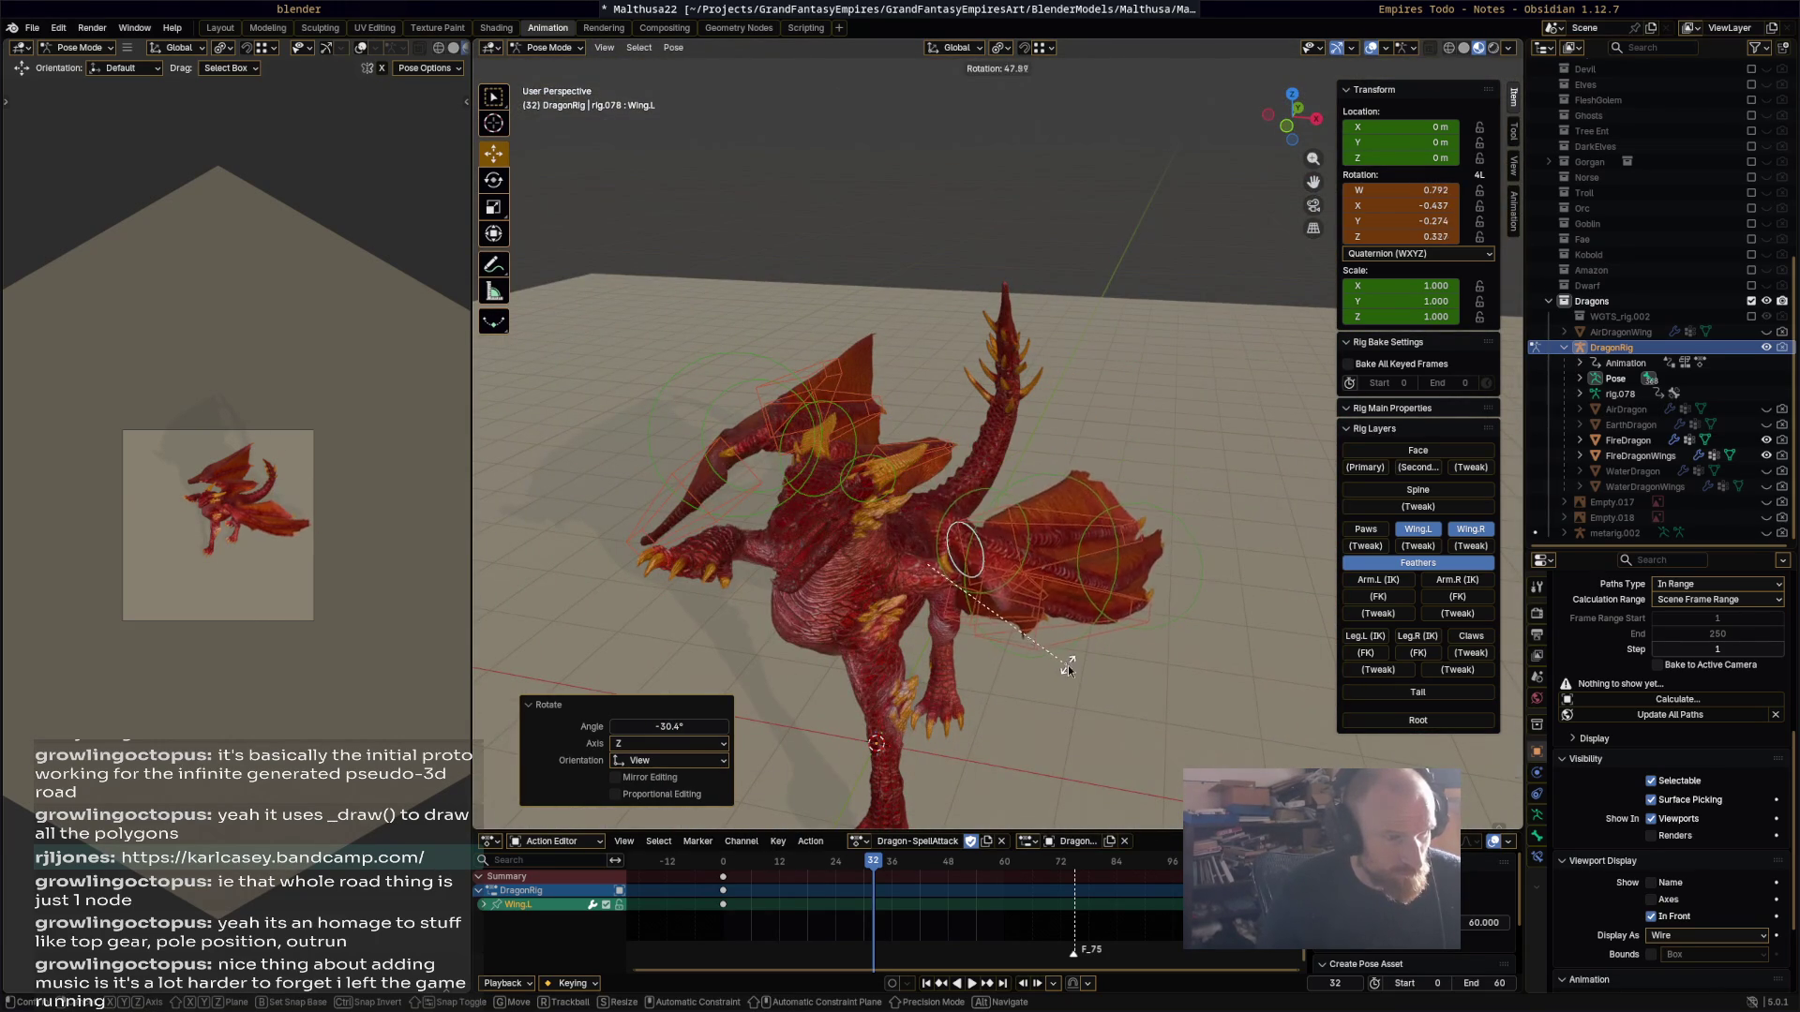
{"action": "left_click", "coordinate": [1115, 609]}
{"action": "middle_click_drag", "start_coordinate": [1114, 609], "coordinate": [1087, 542]}
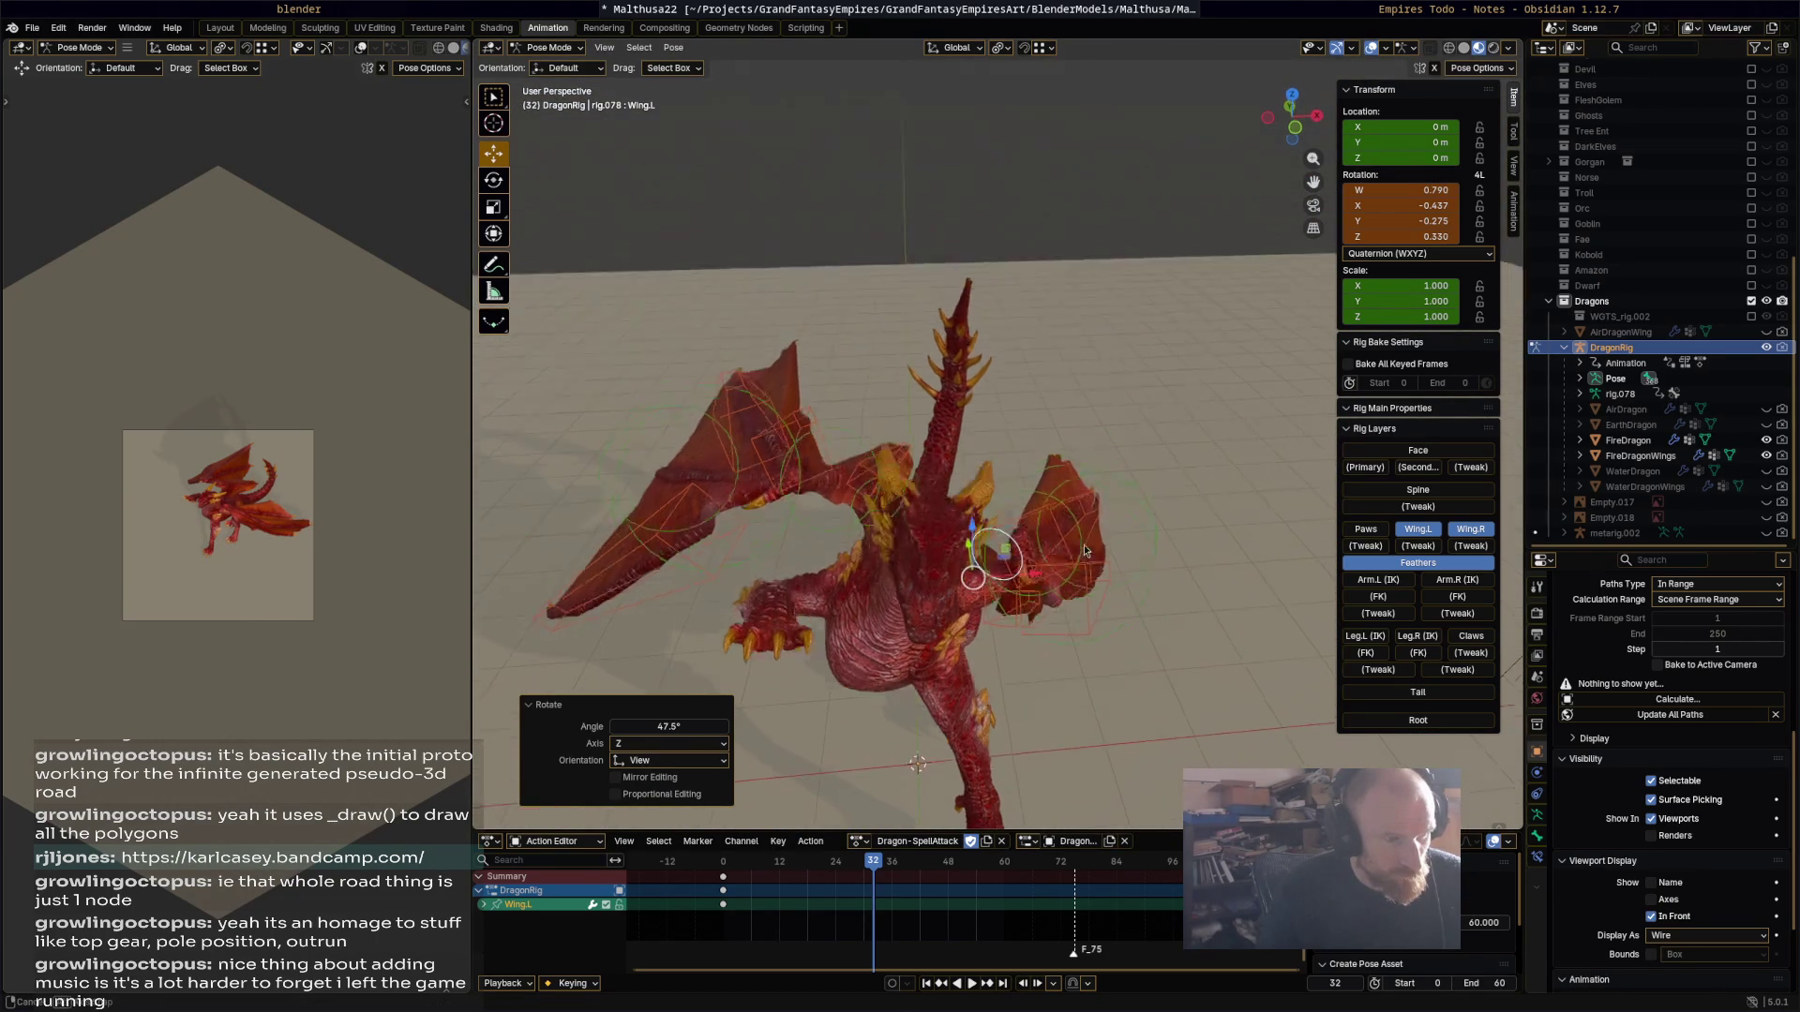
{"action": "key", "text": "r"}
{"action": "left_click", "coordinate": [1031, 450]}
{"action": "middle_click_drag", "start_coordinate": [1031, 450], "coordinate": [982, 439]}
{"action": "key", "text": "r"}
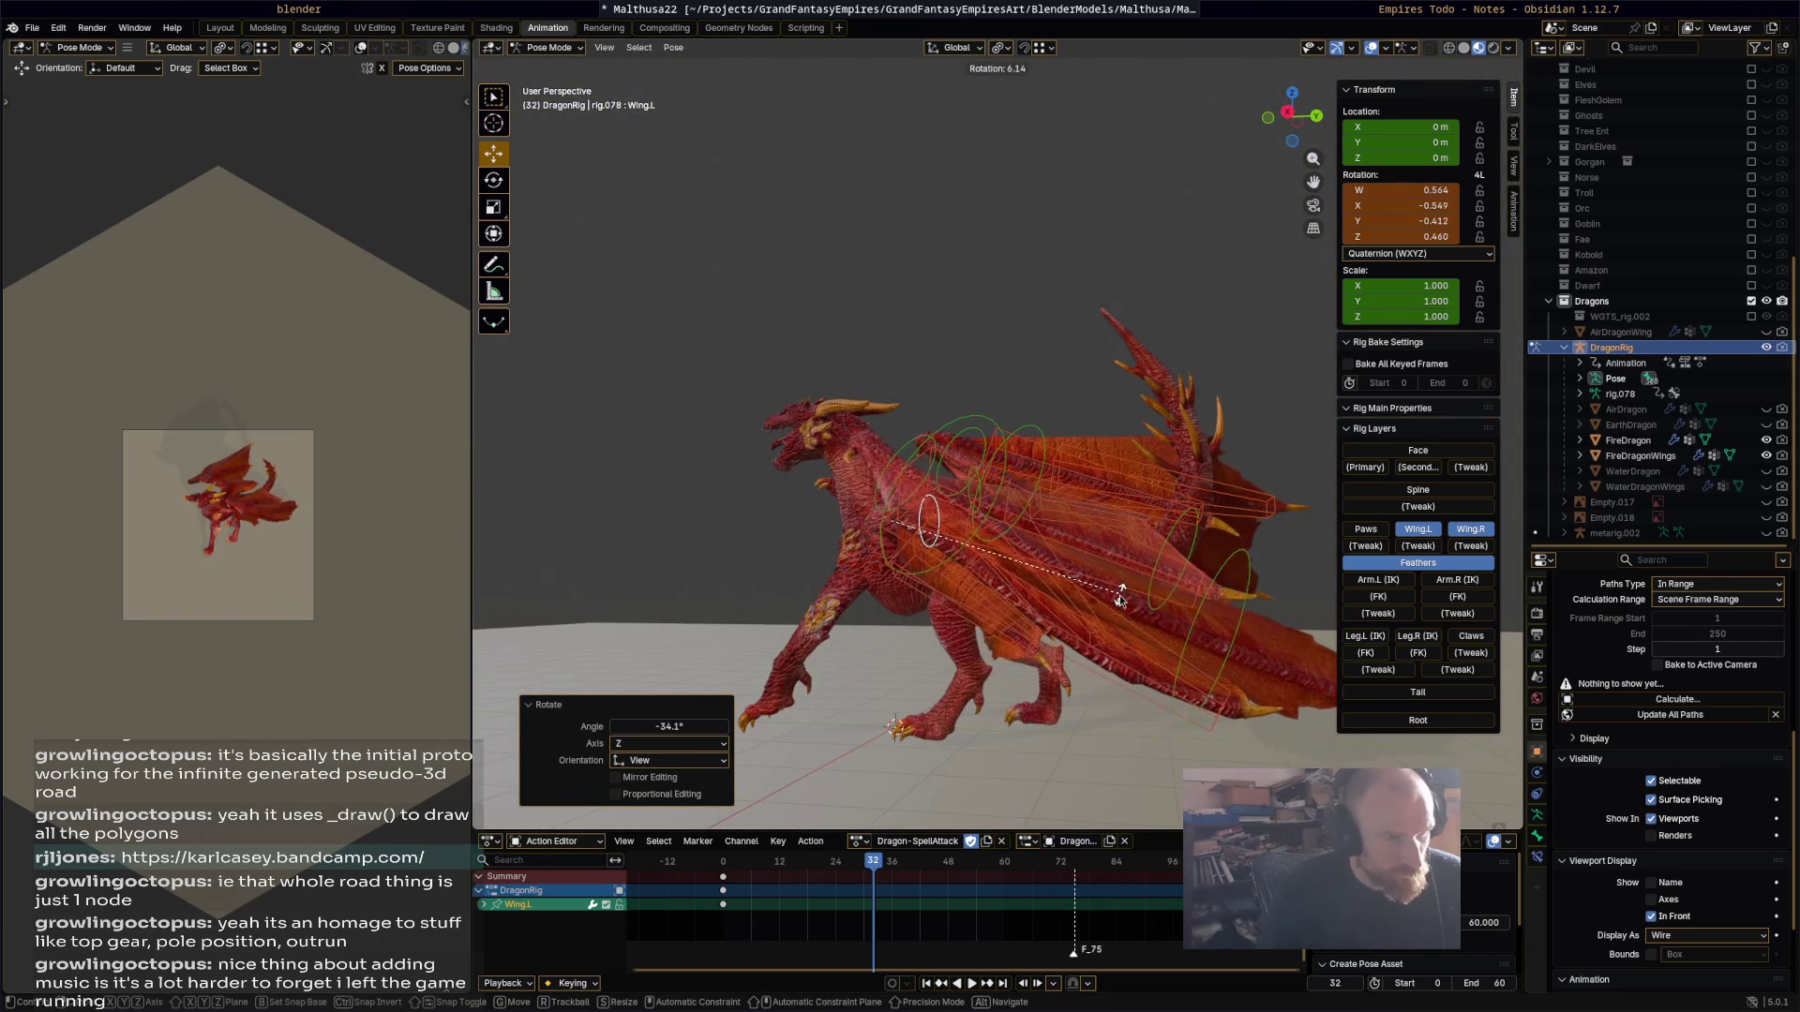
{"action": "left_click", "coordinate": [1087, 562]}
{"action": "middle_click_drag", "start_coordinate": [1087, 563], "coordinate": [1095, 566]}
Step: Key all wing and feather bones at frame 32 and play the flap from the start
{"action": "key", "text": "a"}
{"action": "key", "text": "i"}
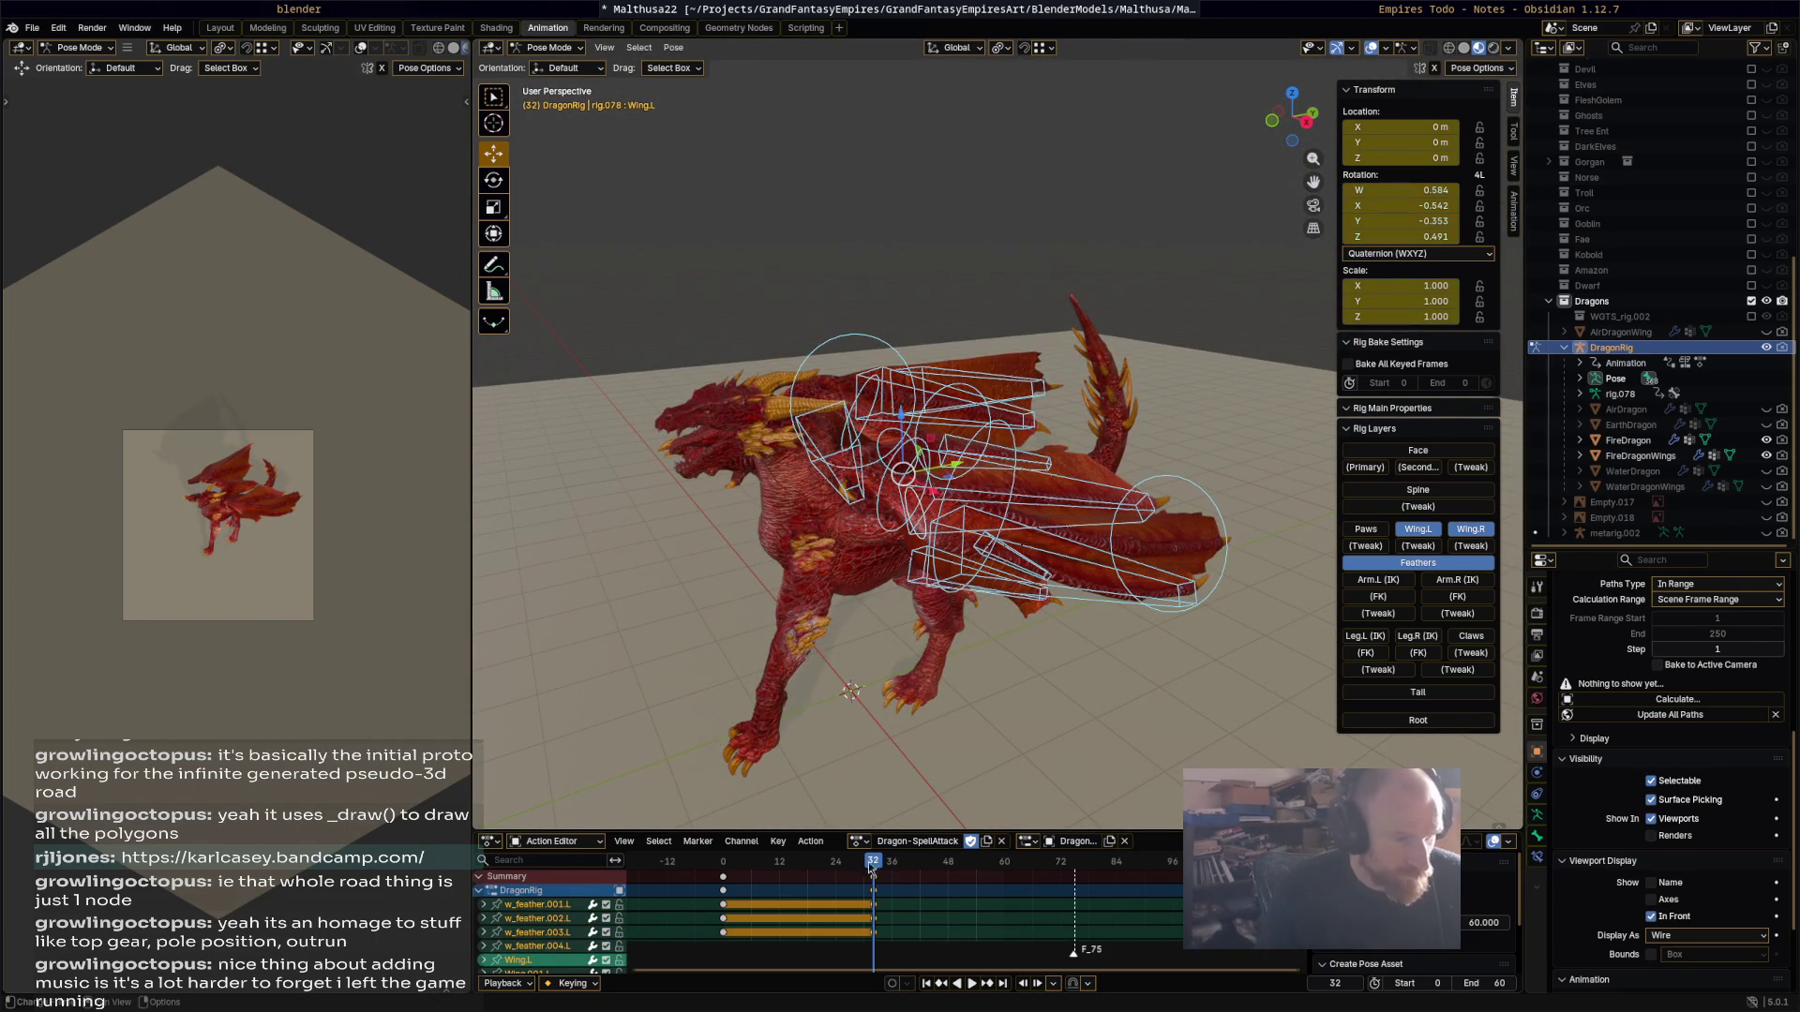
{"action": "left_click", "coordinate": [719, 863]}
{"action": "key", "text": "space"}
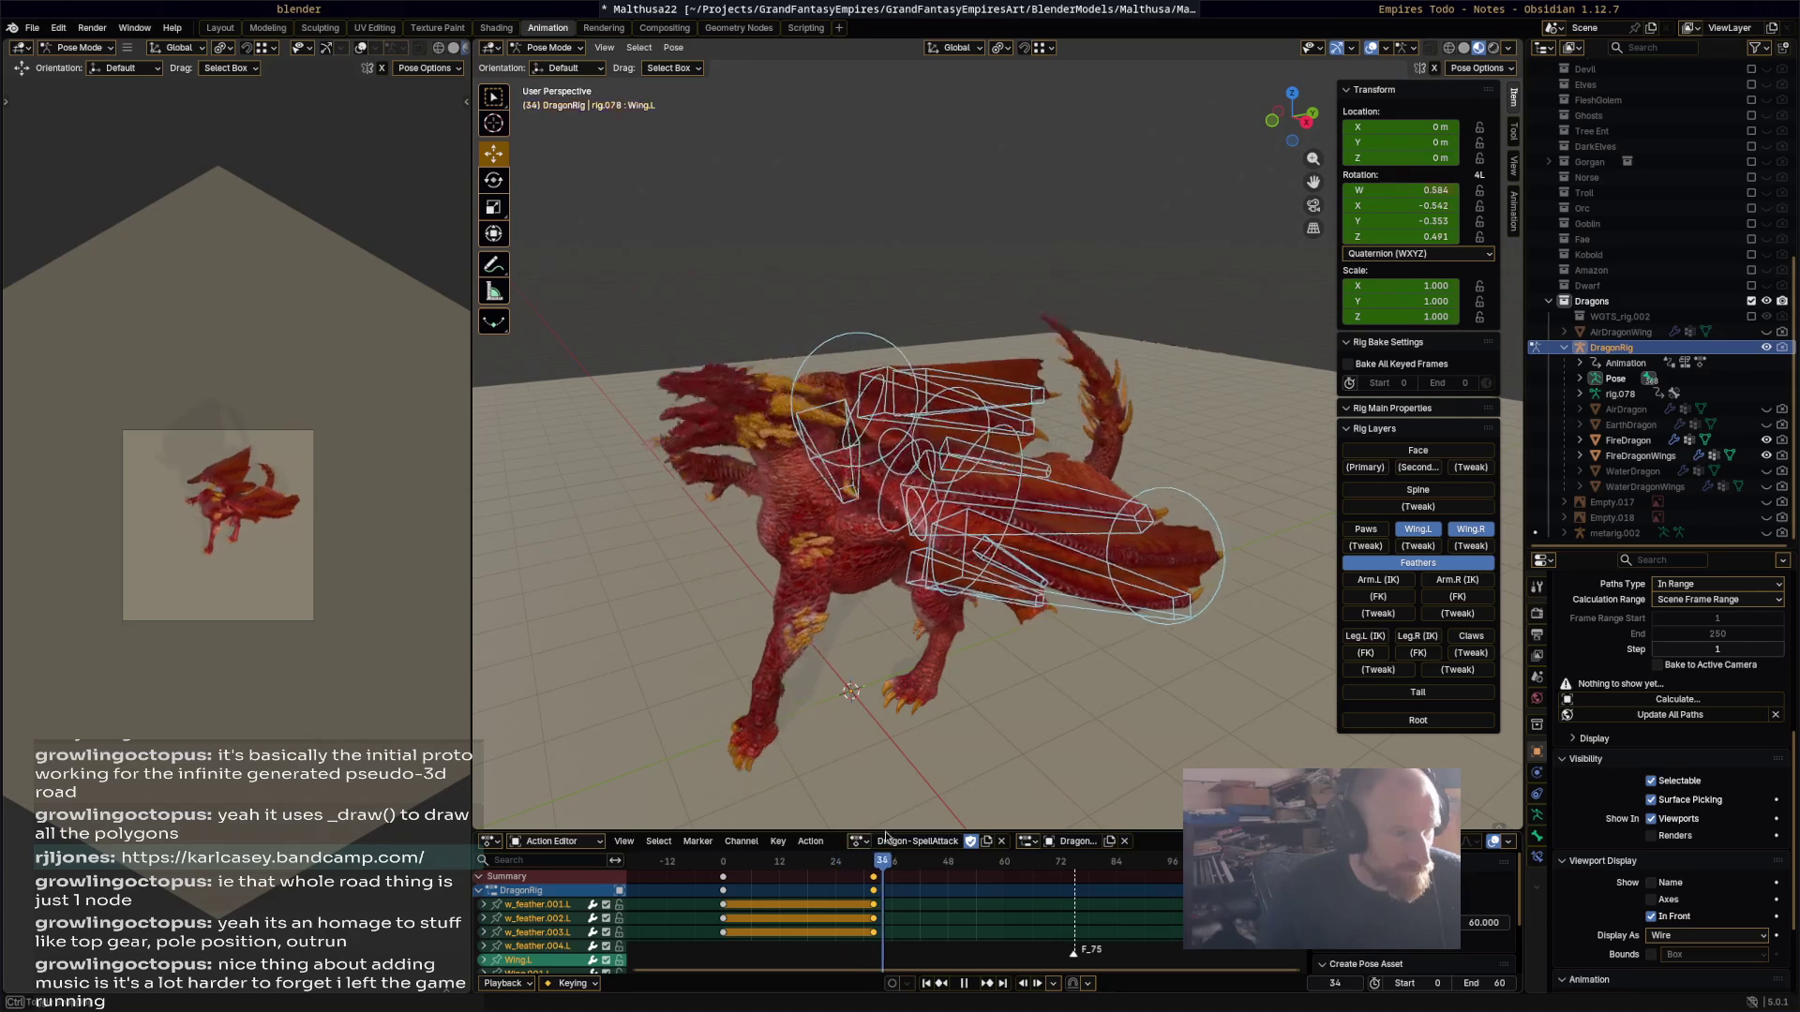
{"action": "left_click_drag", "start_coordinate": [945, 861], "coordinate": [724, 881]}
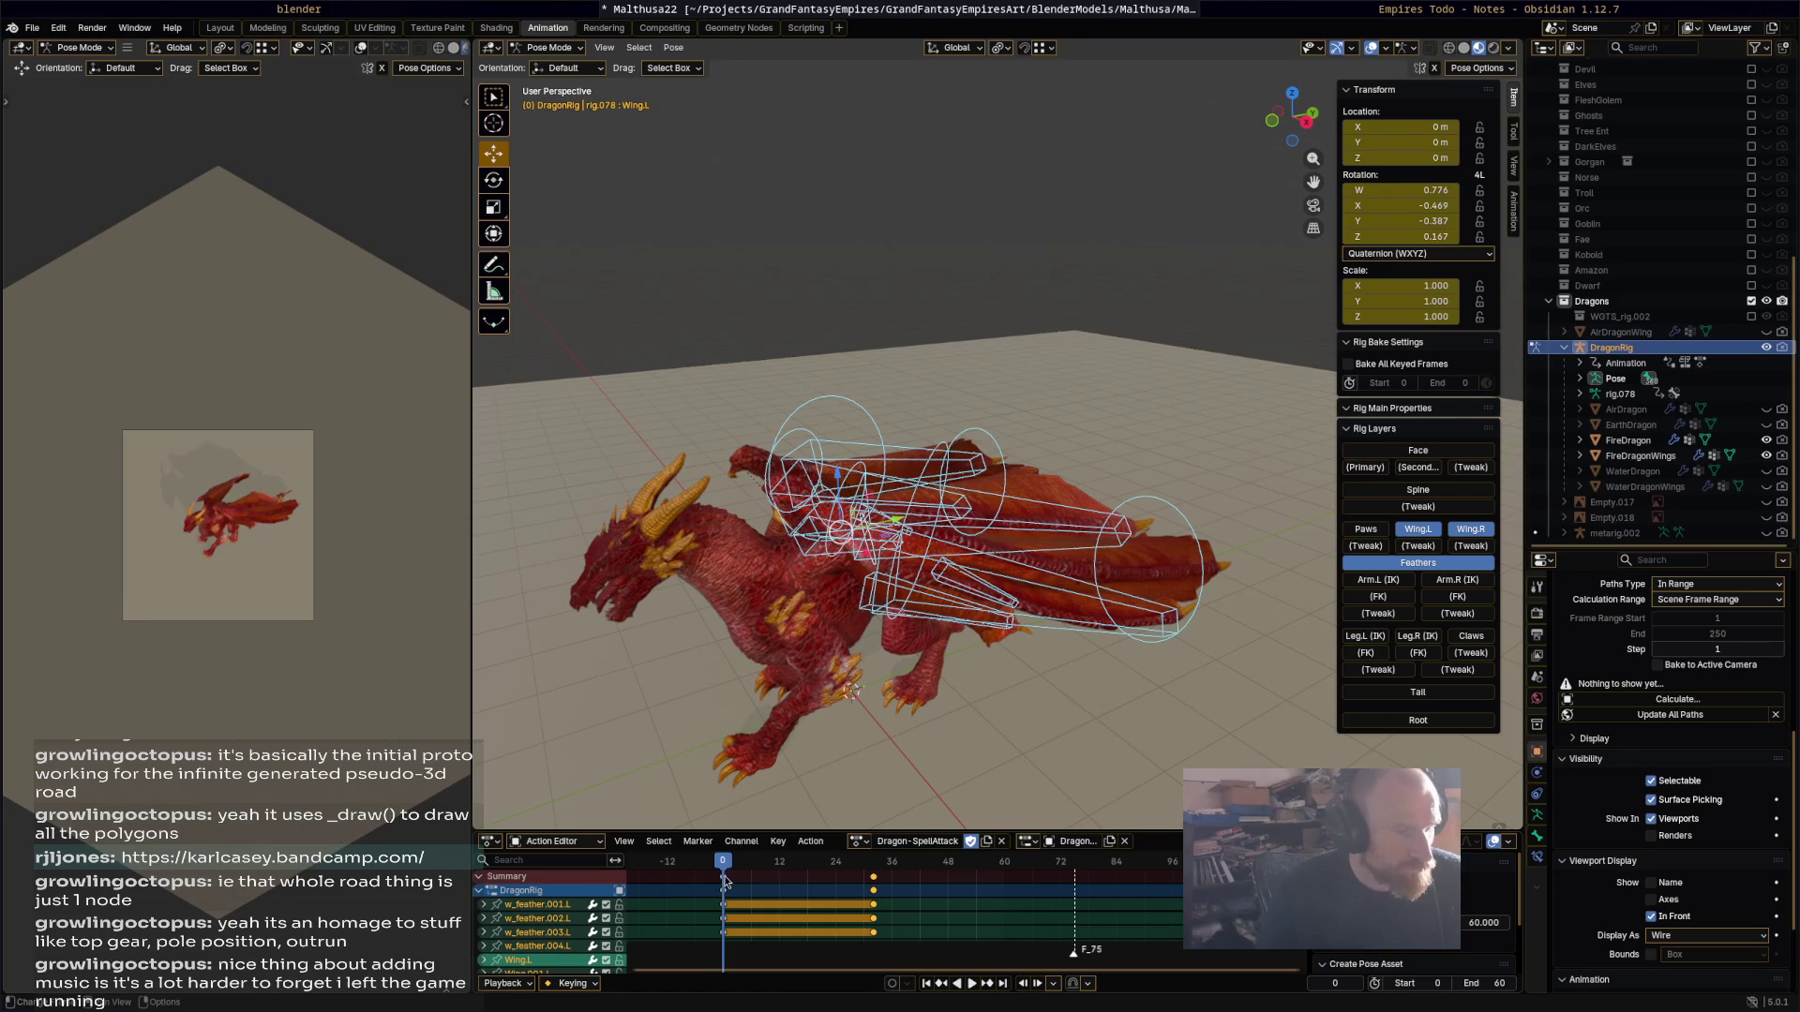
Step: Copy the frame-0 wing keys and paste them at frame 60
{"action": "left_click", "coordinate": [725, 876]}
{"action": "key", "text": "space"}
{"action": "key", "text": "space"}
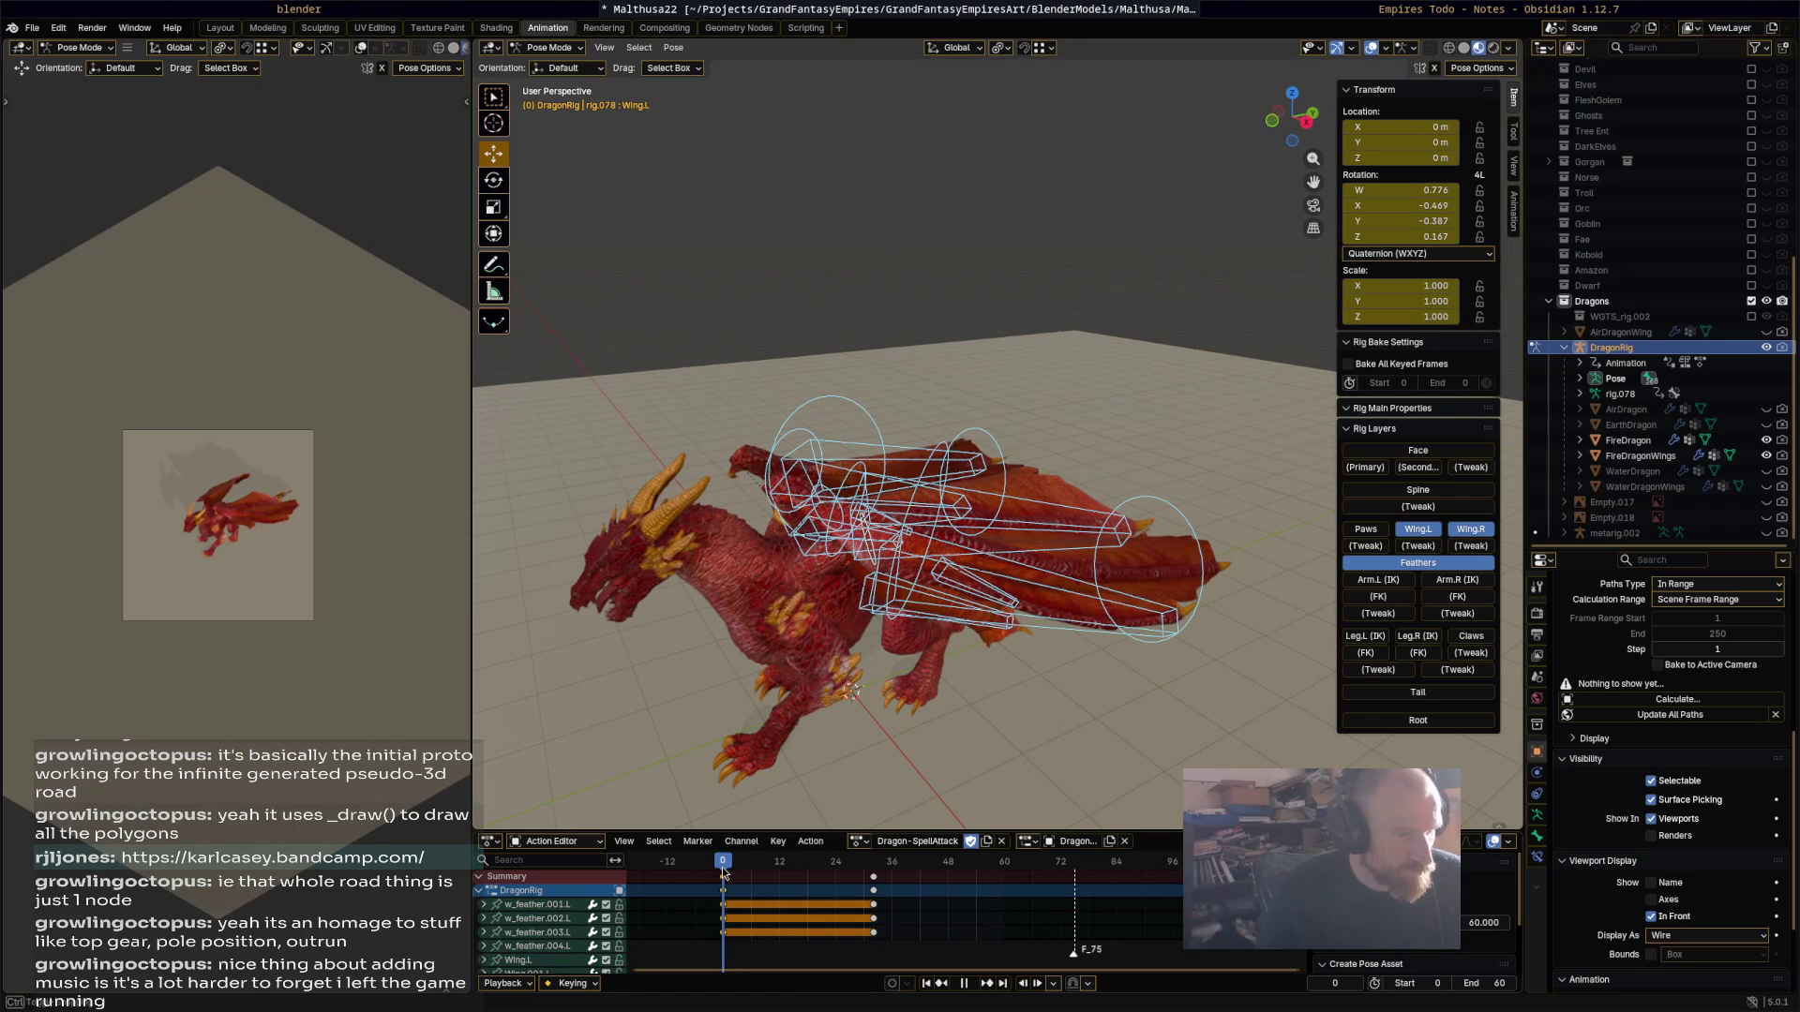
{"action": "left_click", "coordinate": [1044, 863]}
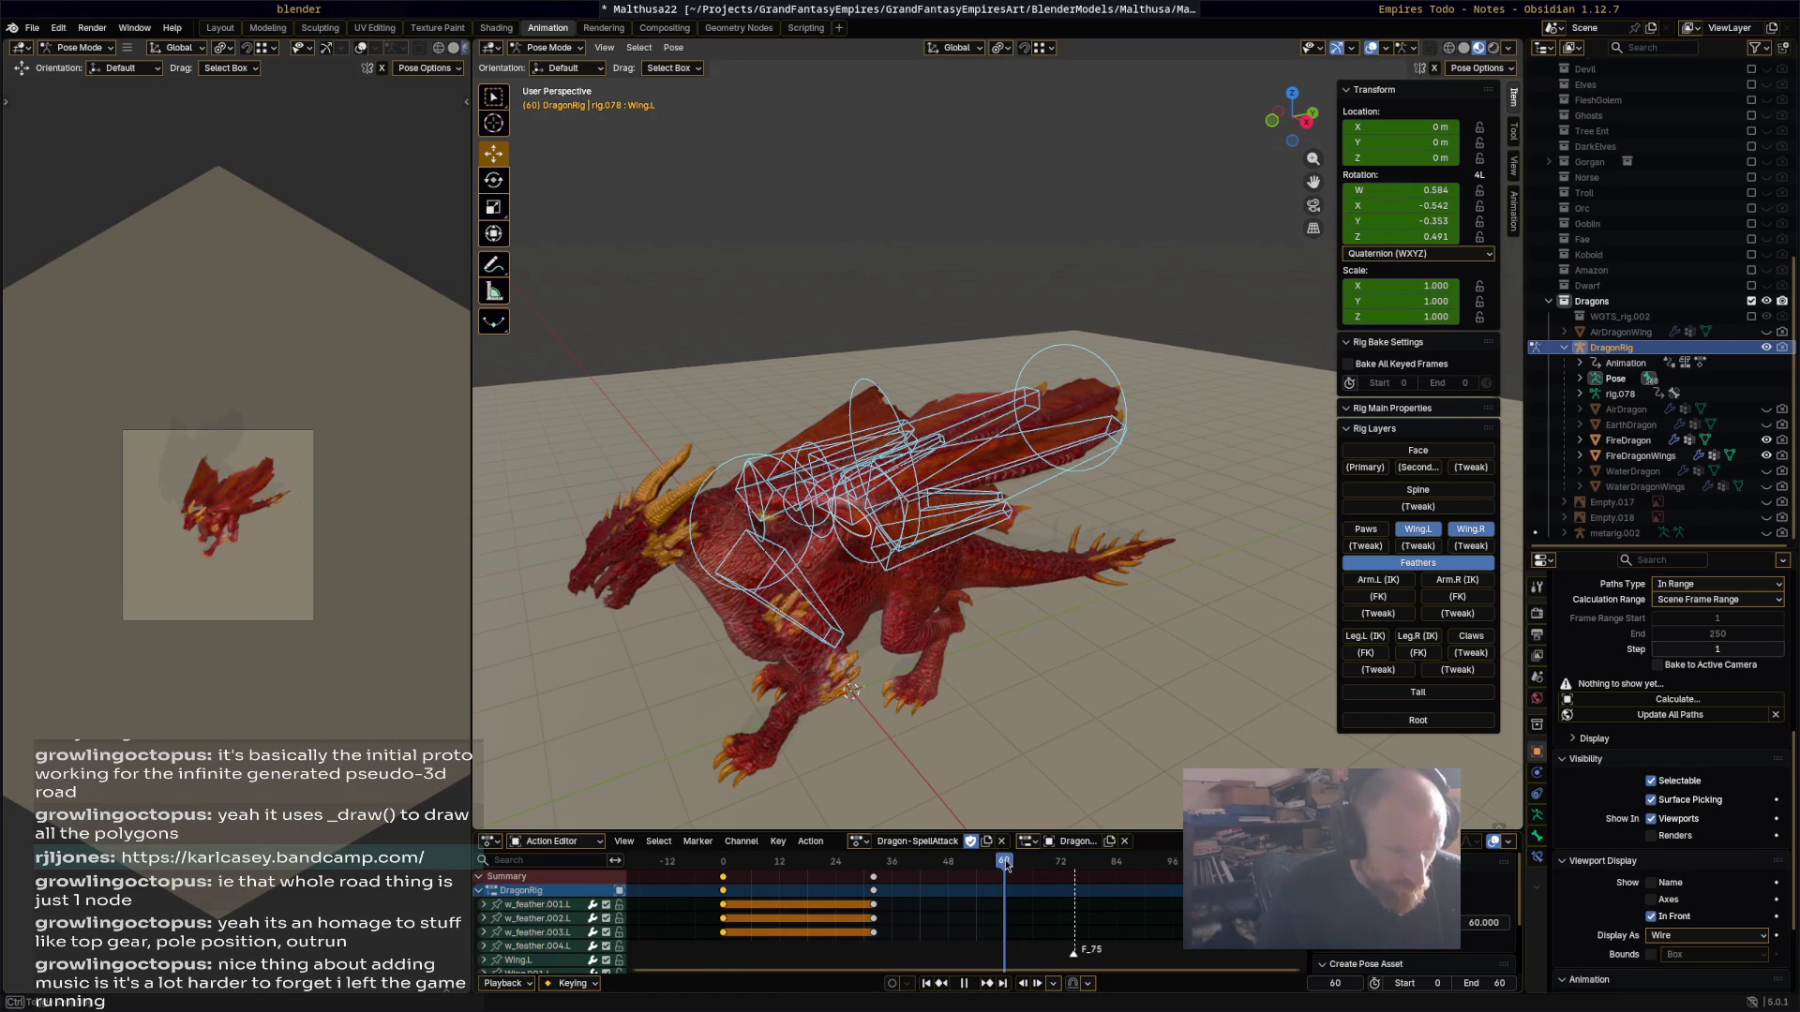
{"action": "key", "text": "ctrl+v"}
{"action": "key", "text": "space"}
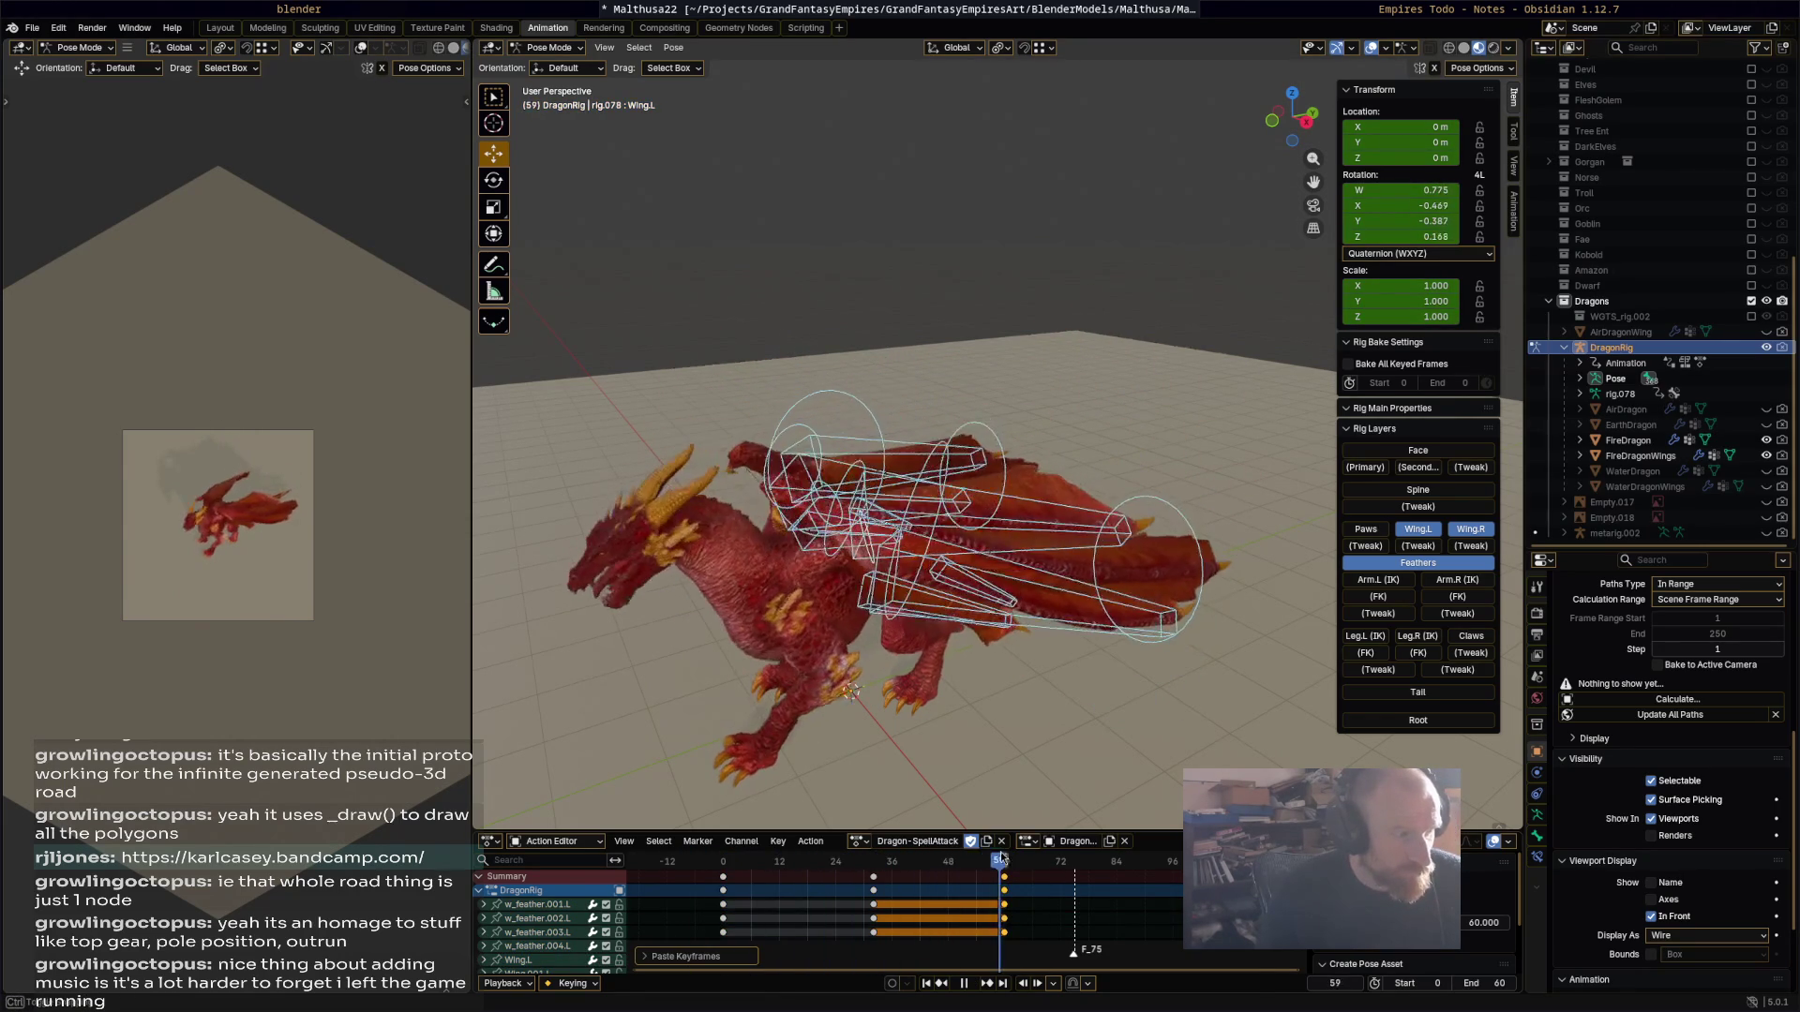
Step: Replay the looping wing motion and select the Wing.001.L bone
{"action": "middle_click_drag", "start_coordinate": [851, 692], "coordinate": [909, 672]}
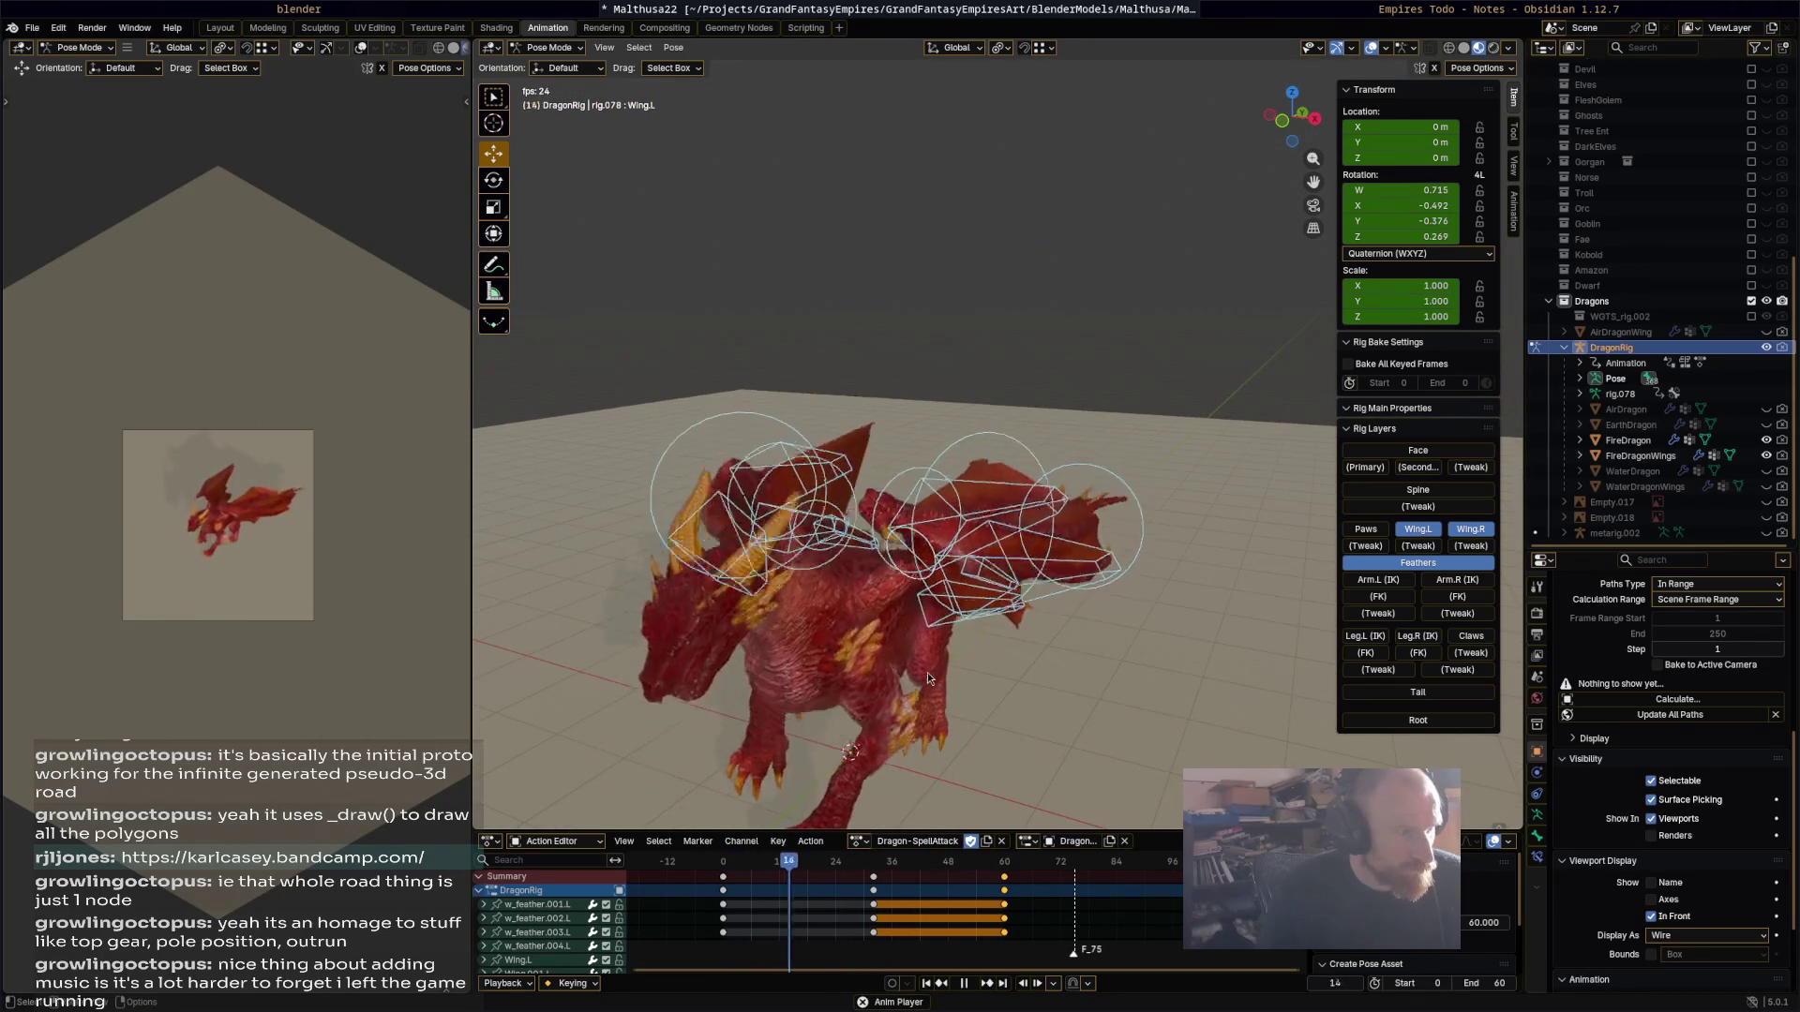
{"action": "key", "text": "space"}
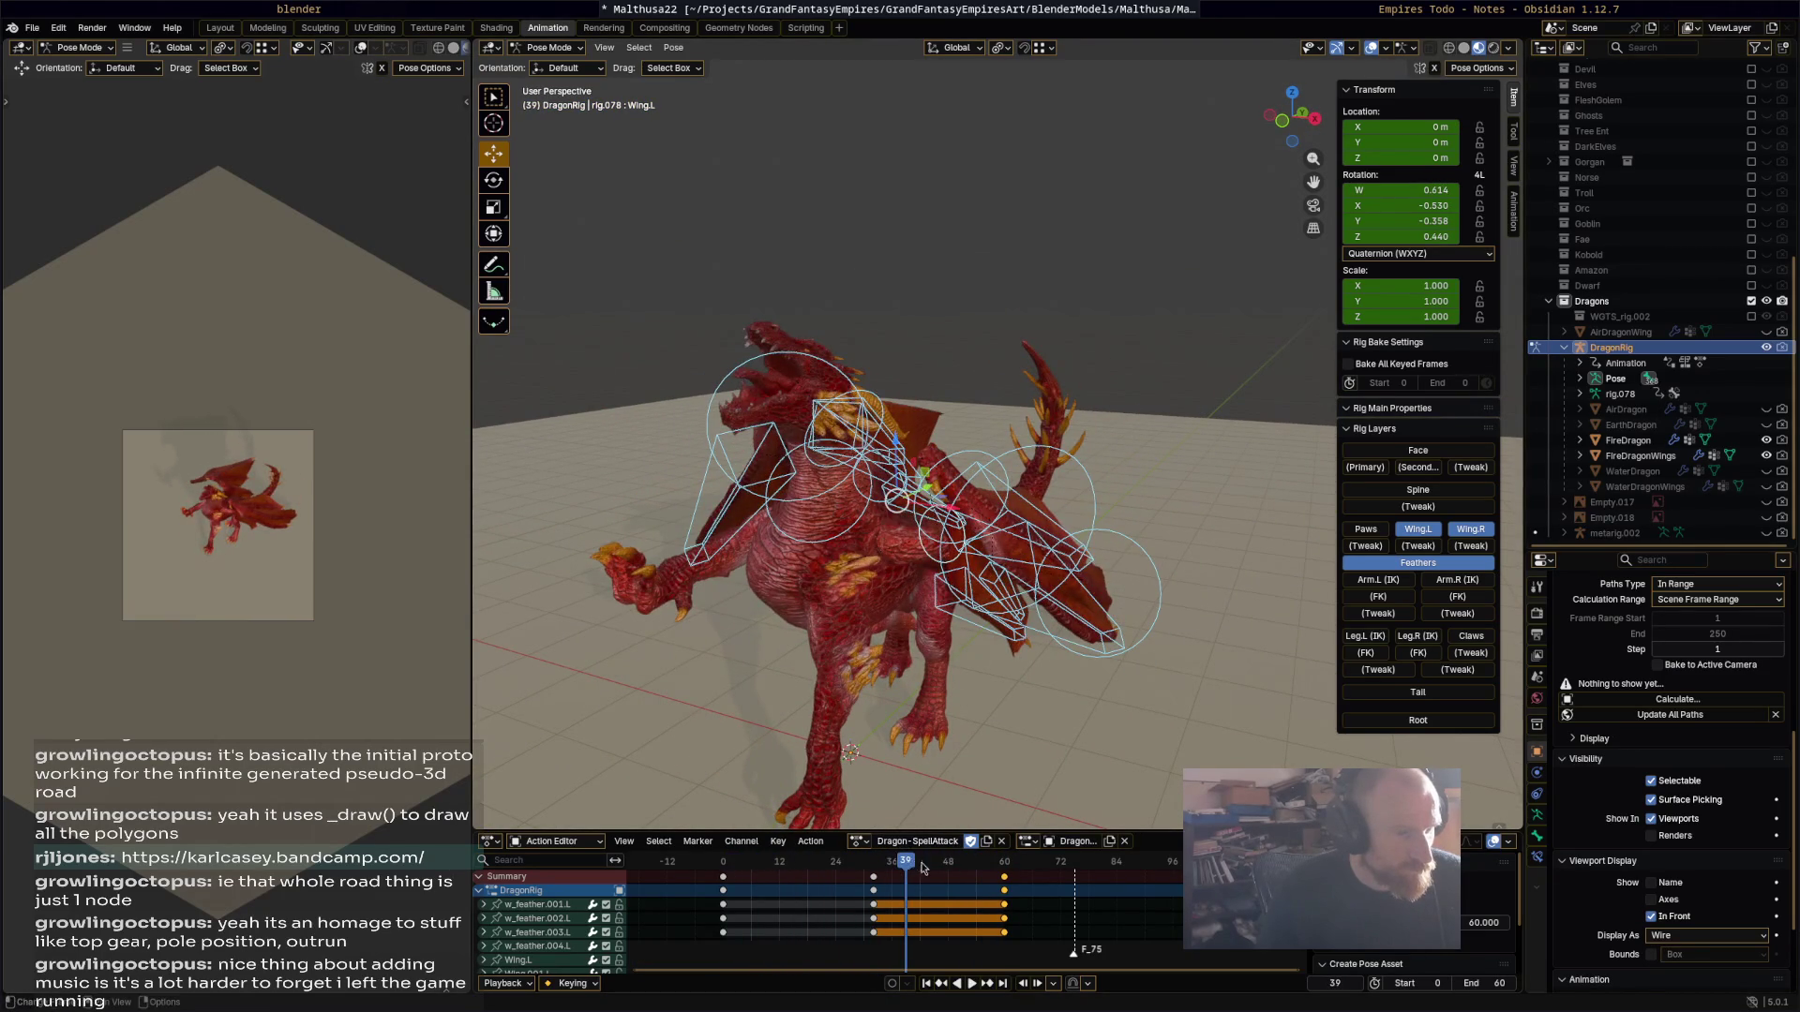
{"action": "key", "text": "space"}
{"action": "middle_click_drag", "start_coordinate": [999, 474], "coordinate": [918, 488]}
{"action": "left_click", "coordinate": [899, 492]}
Step: At frame 45, rotate Wing.001.L by -13.5°, then Wing.002.L and the left wing tip
{"action": "key", "text": "r"}
{"action": "left_click", "coordinate": [1070, 545]}
{"action": "mouse_move", "coordinate": [1069, 546]}
{"action": "middle_mouse_down"}
{"action": "mouse_move", "coordinate": [1158, 581]}
{"action": "mouse_move", "coordinate": [1048, 541]}
{"action": "mouse_move", "coordinate": [1114, 566]}
{"action": "middle_mouse_up"}
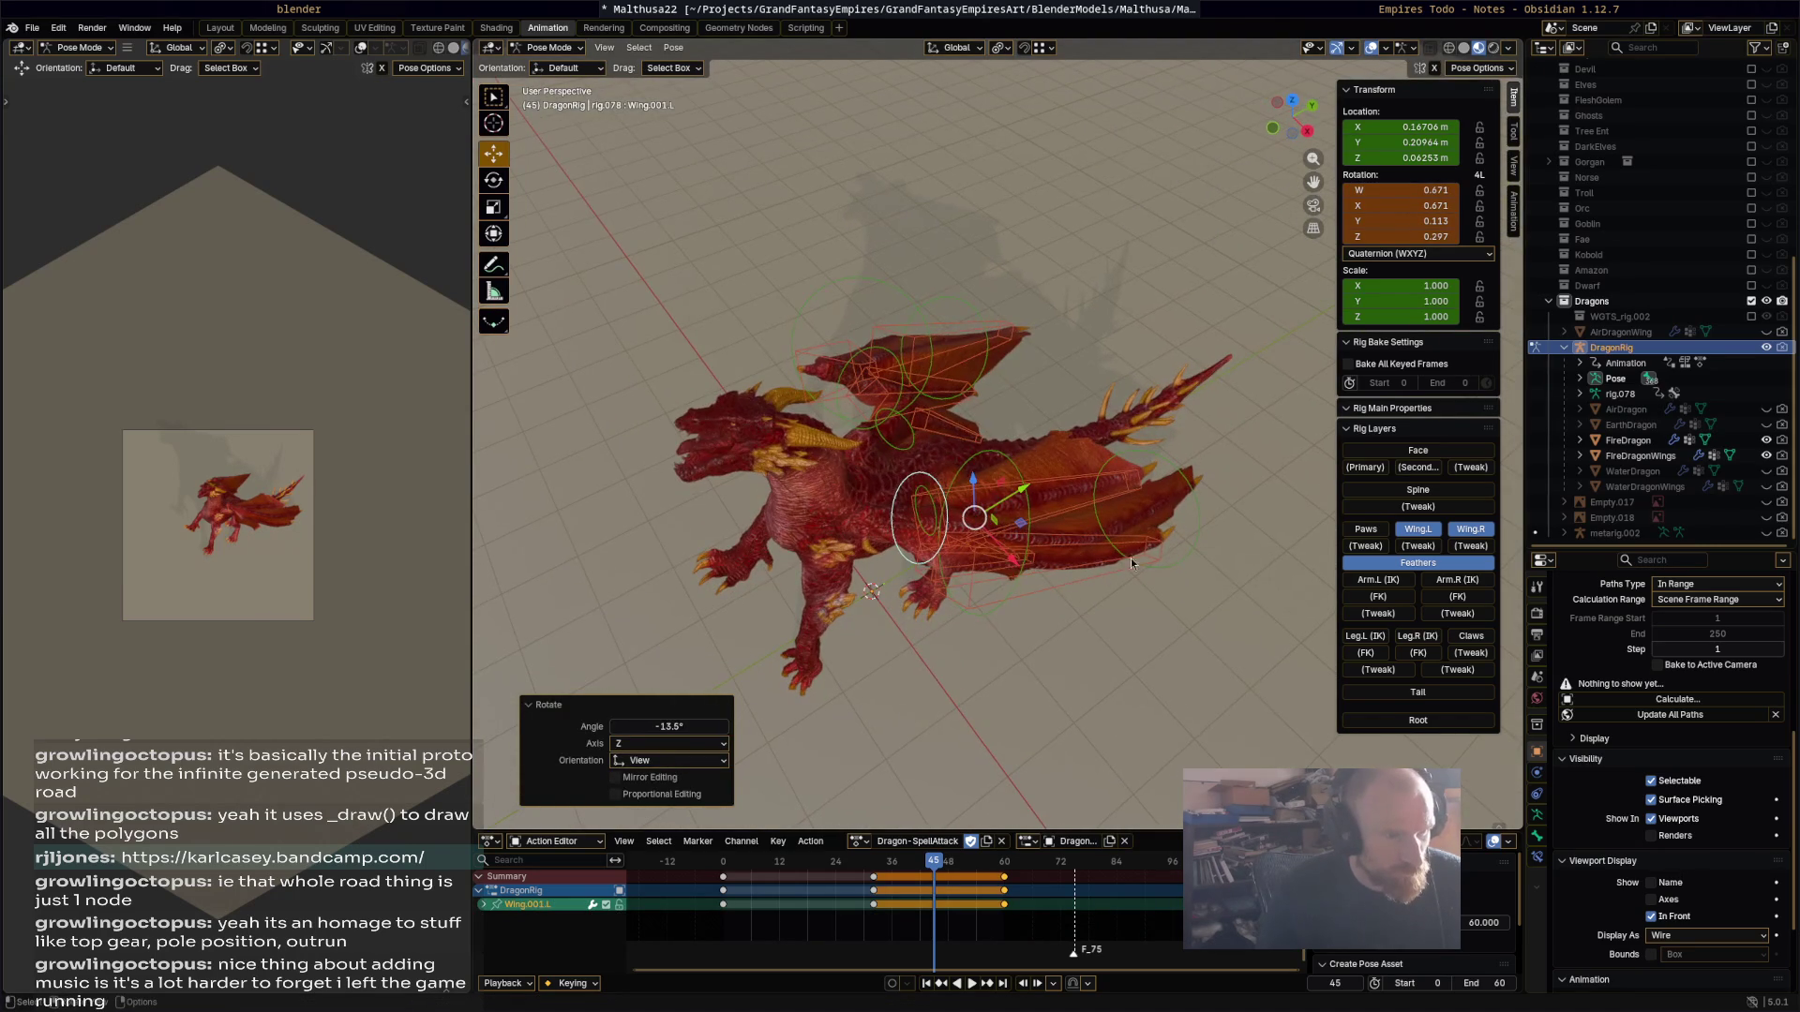
{"action": "left_click", "coordinate": [1022, 568]}
{"action": "key", "text": "r"}
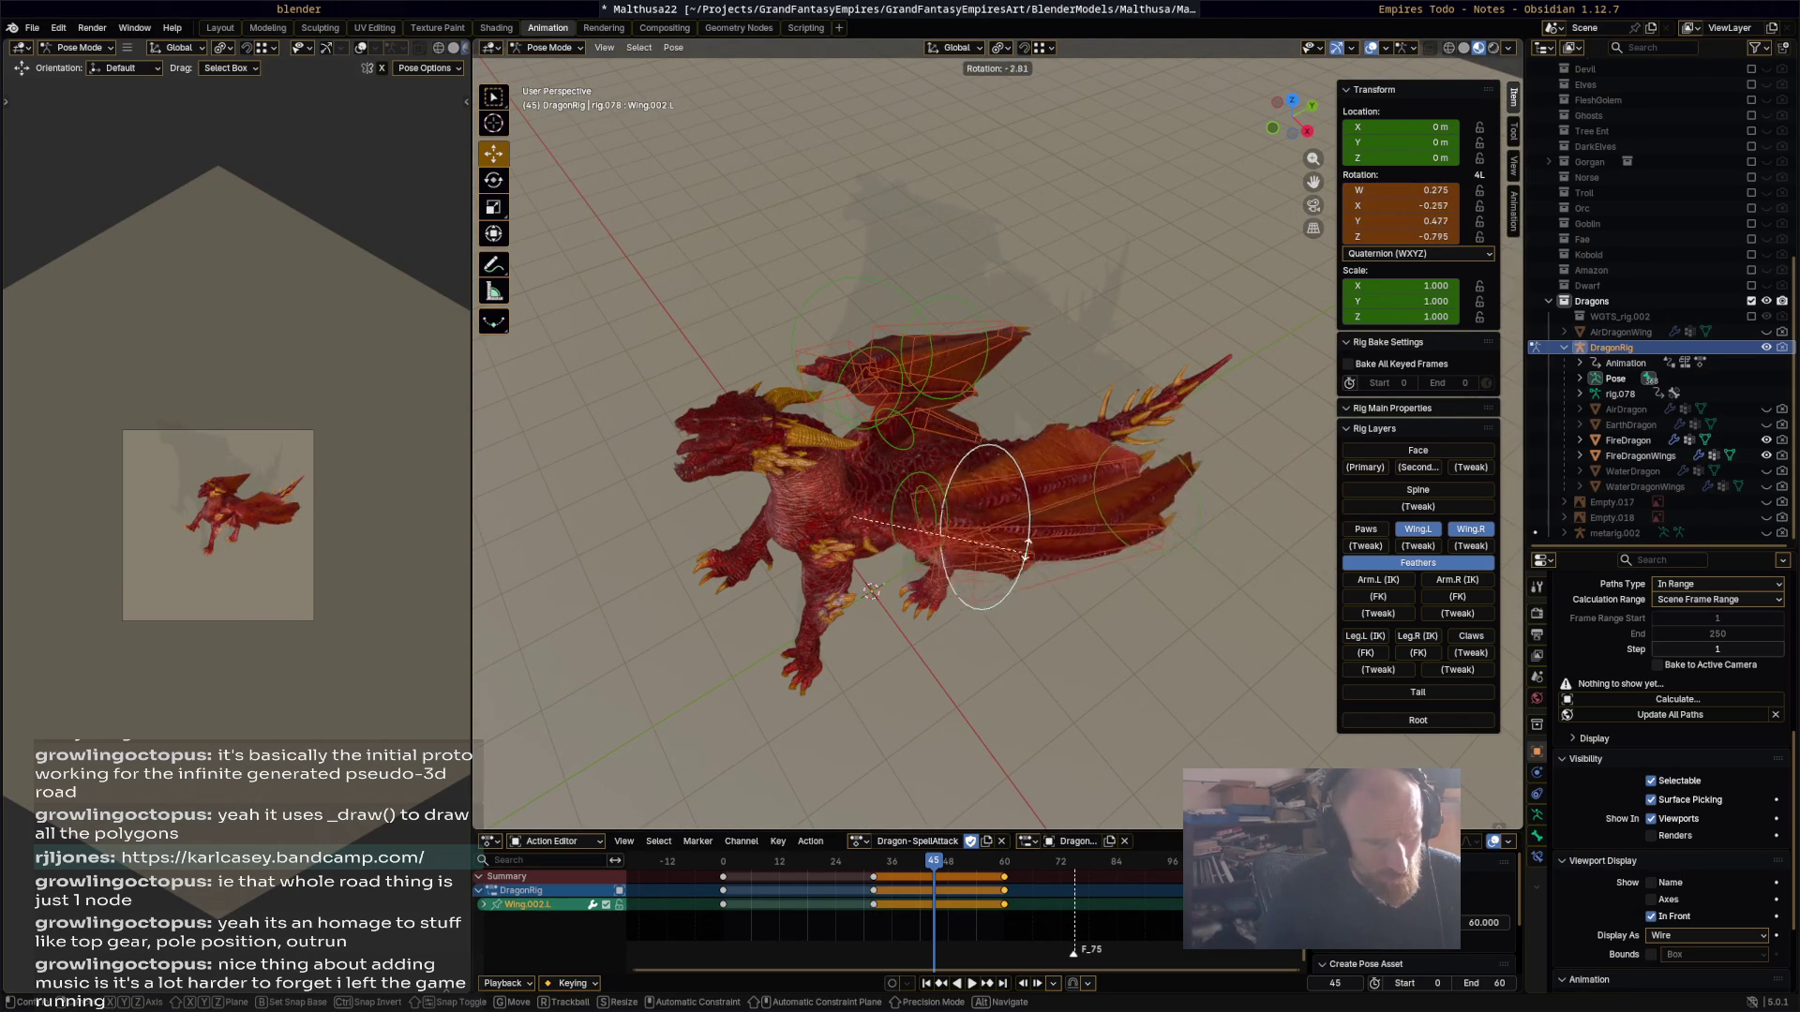
{"action": "left_click", "coordinate": [1149, 473]}
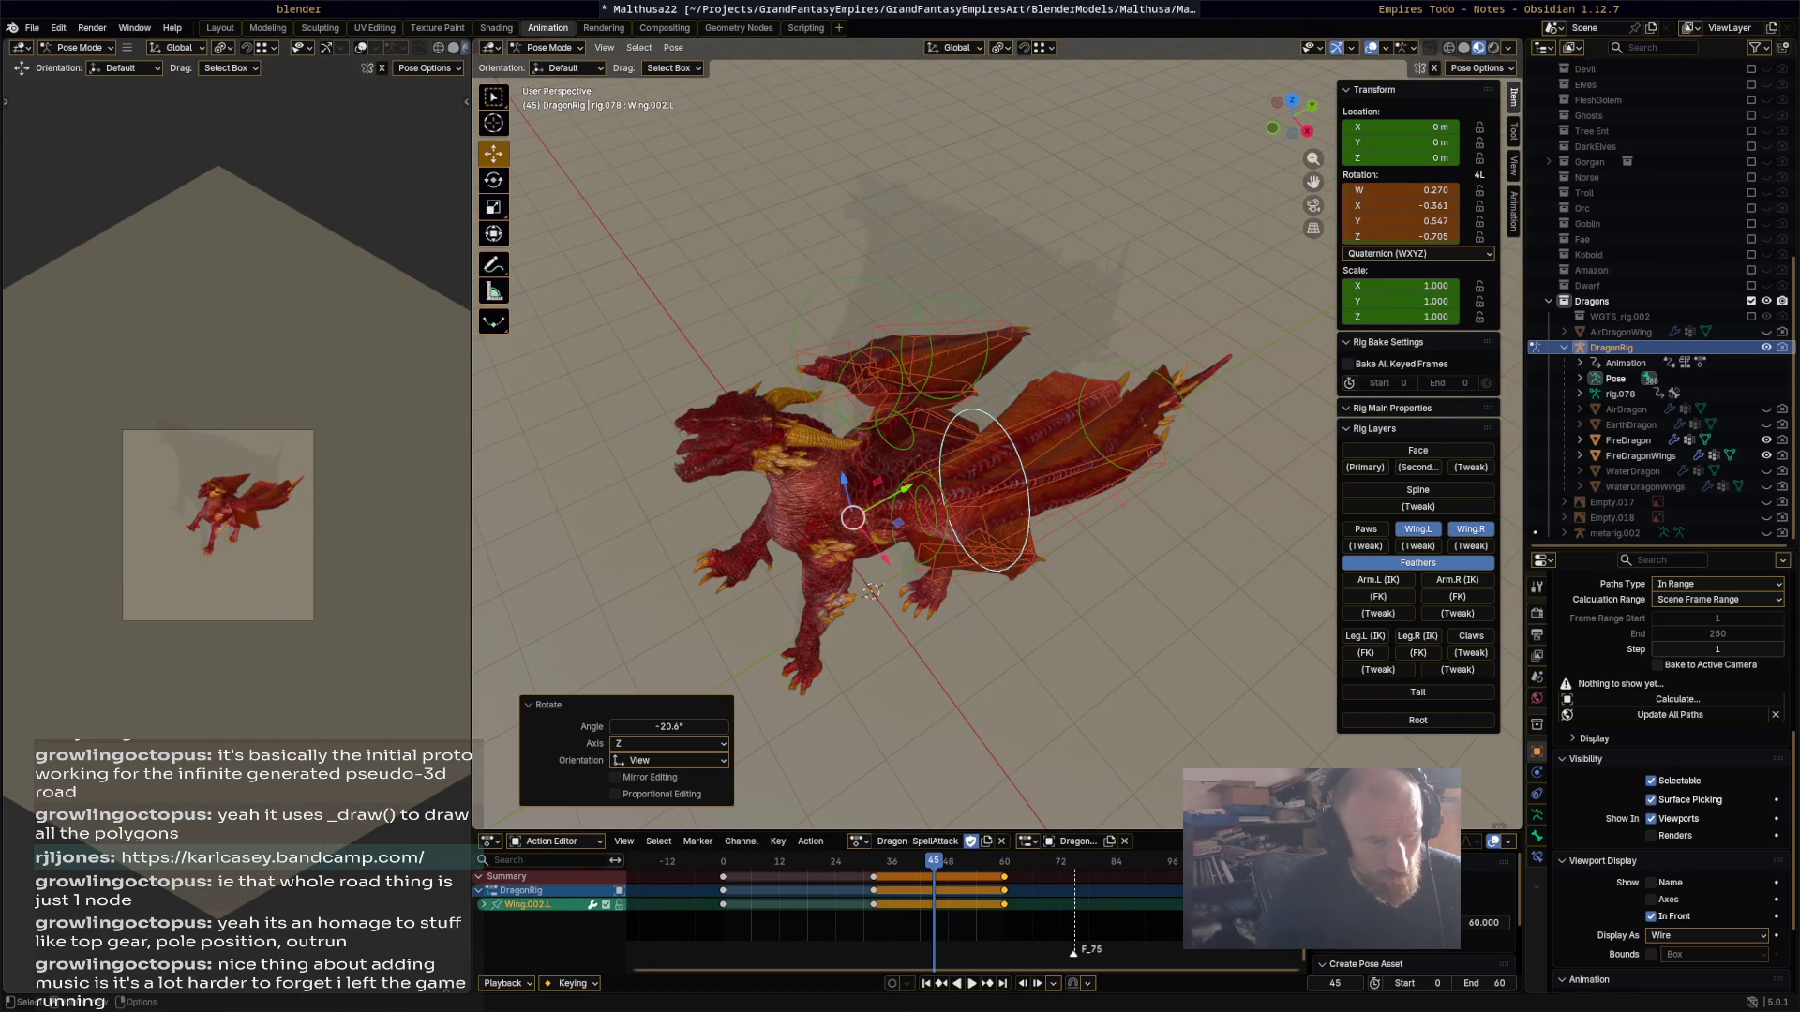
{"action": "left_click", "coordinate": [1186, 431]}
{"action": "key", "text": "r"}
{"action": "left_click", "coordinate": [1149, 480]}
Step: Rotate the first two left feather bones, turning w_feather.002.L by -10.5°
{"action": "left_click", "coordinate": [1145, 558]}
{"action": "key", "text": "r"}
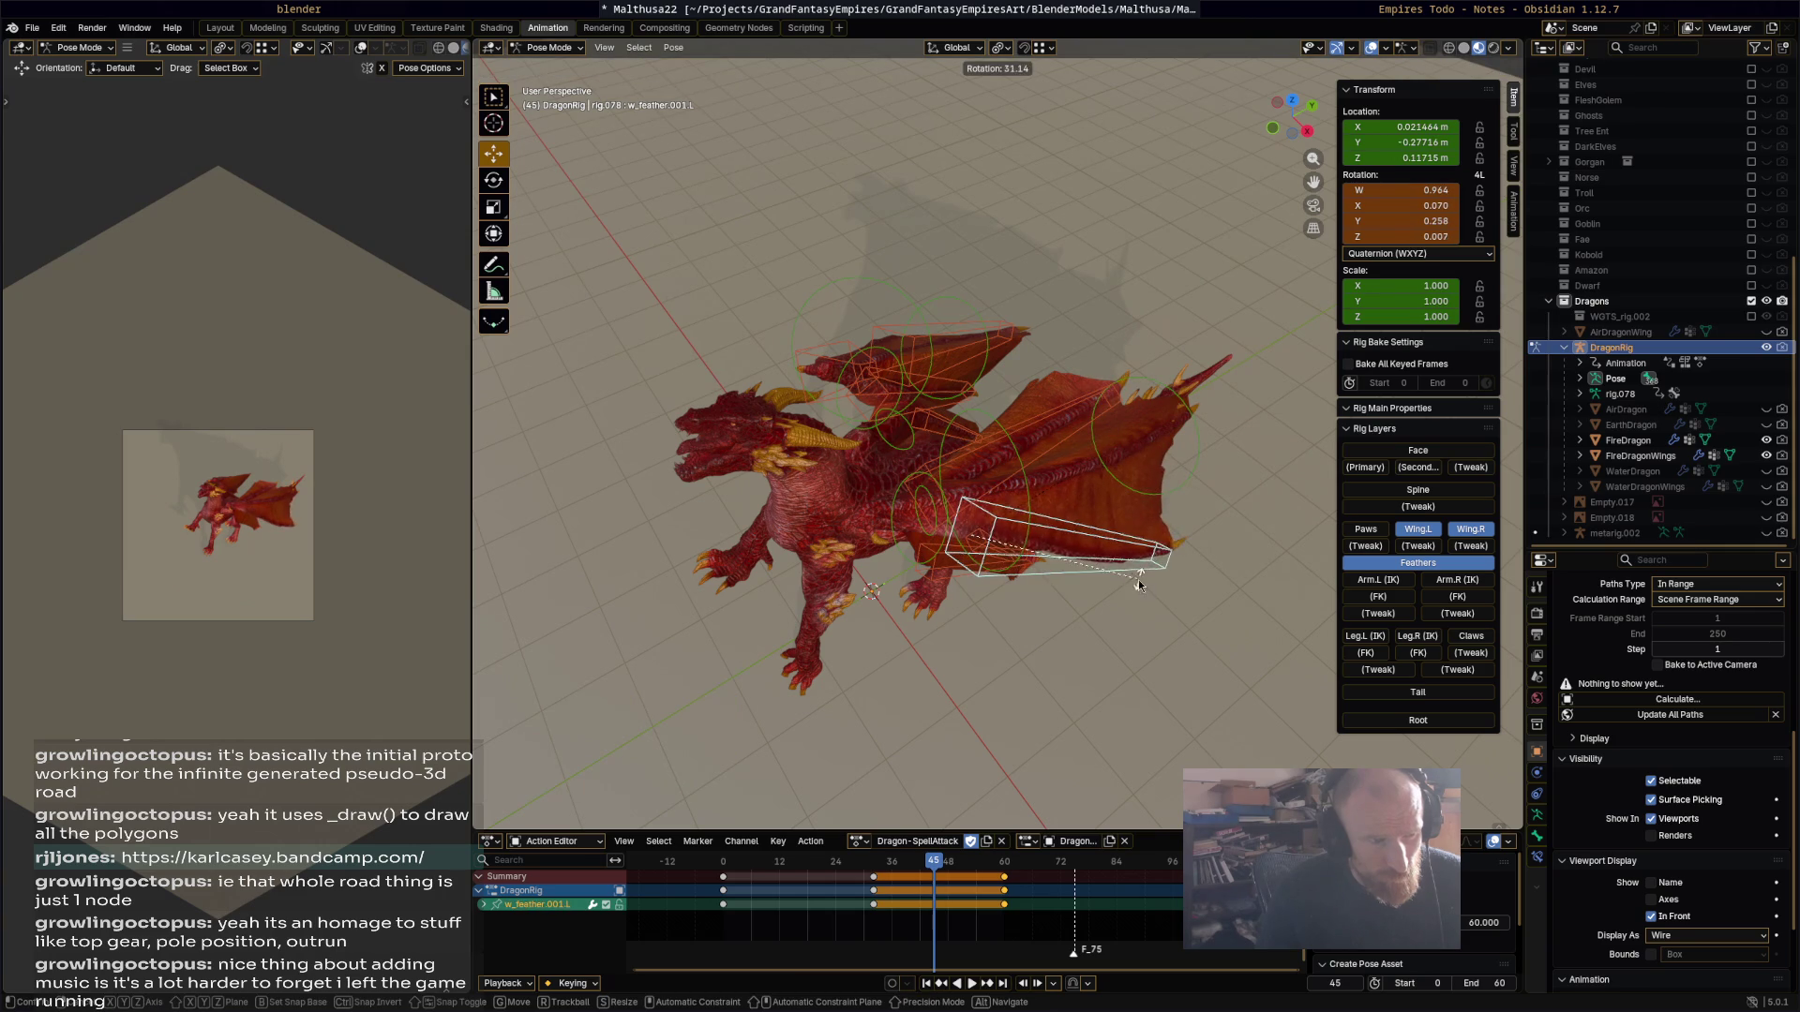
{"action": "left_click", "coordinate": [1078, 388]}
{"action": "left_click", "coordinate": [1052, 389]}
{"action": "key", "text": "r"}
{"action": "left_click", "coordinate": [1053, 388]}
{"action": "mouse_move", "coordinate": [1054, 388]}
{"action": "middle_mouse_down"}
{"action": "mouse_move", "coordinate": [1091, 345]}
{"action": "mouse_move", "coordinate": [780, 395]}
{"action": "mouse_move", "coordinate": [778, 322]}
{"action": "mouse_move", "coordinate": [758, 334]}
{"action": "mouse_move", "coordinate": [922, 409]}
{"action": "middle_mouse_up"}
Step: Reselect Wing.L and nudge it 0.366° about Z
{"action": "left_click", "coordinate": [1078, 512]}
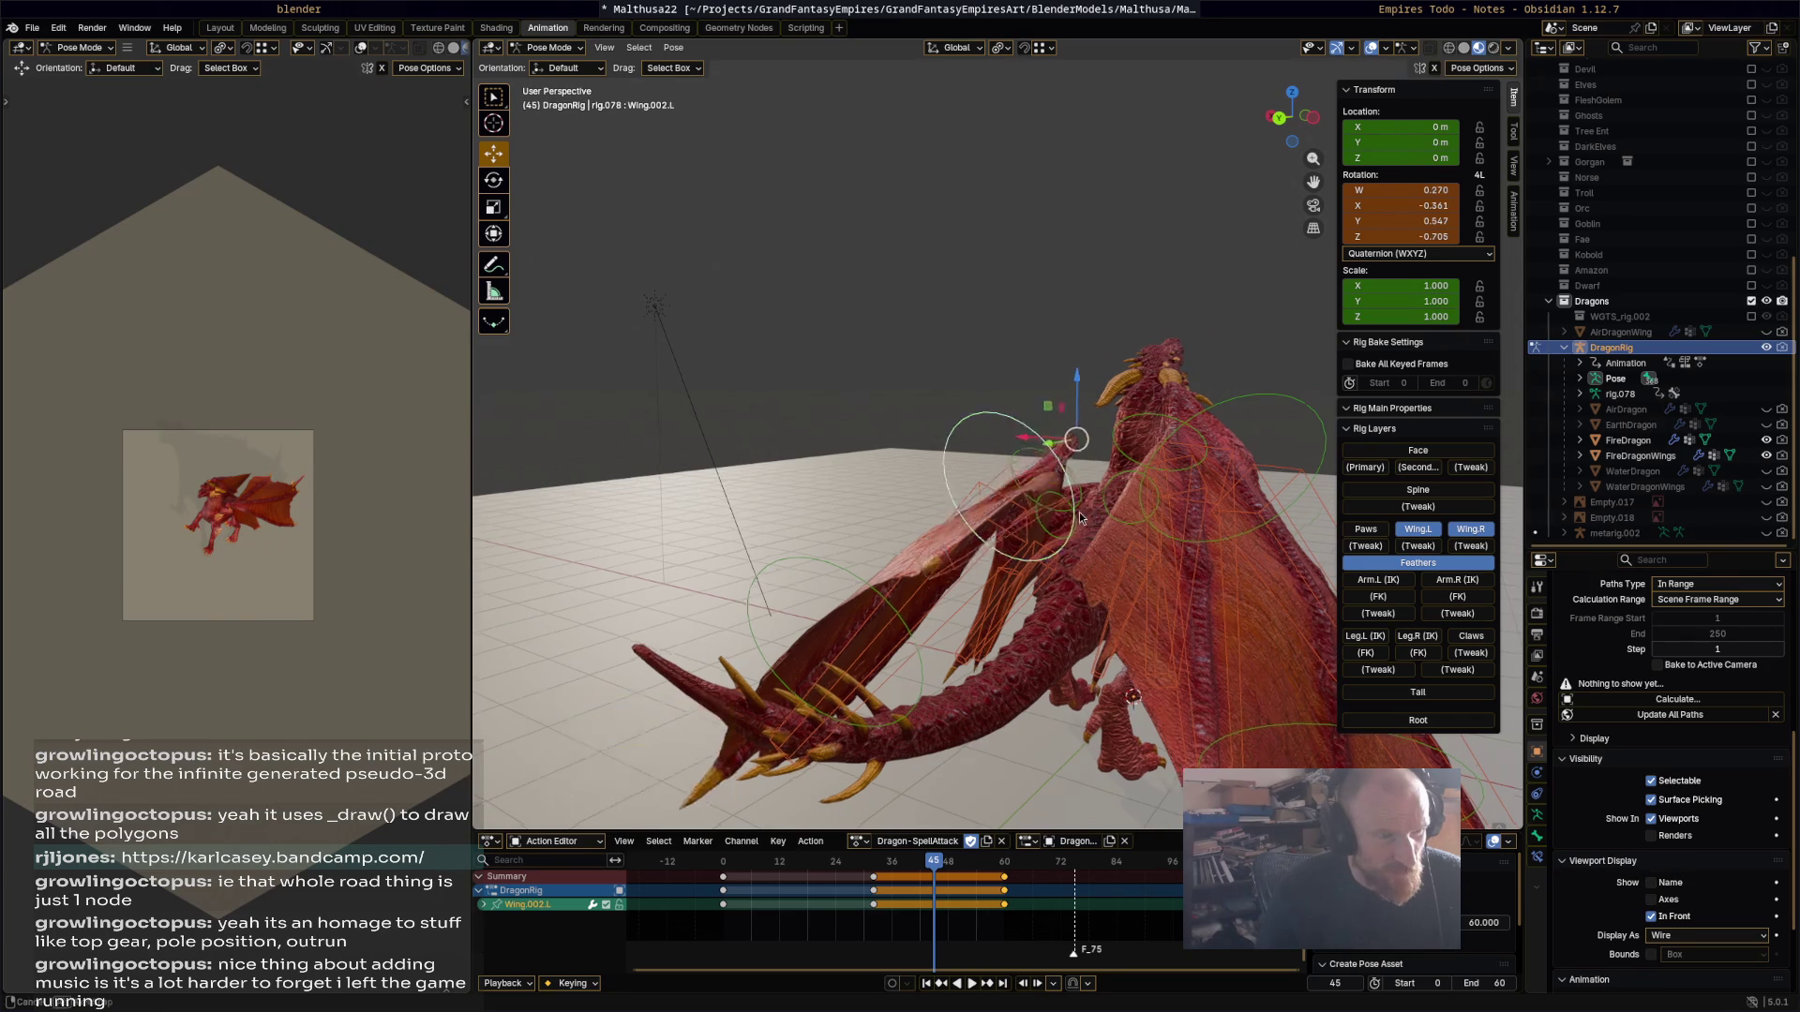
{"action": "middle_click_drag", "start_coordinate": [1087, 510], "coordinate": [1056, 529]}
{"action": "left_click", "coordinate": [1085, 531]}
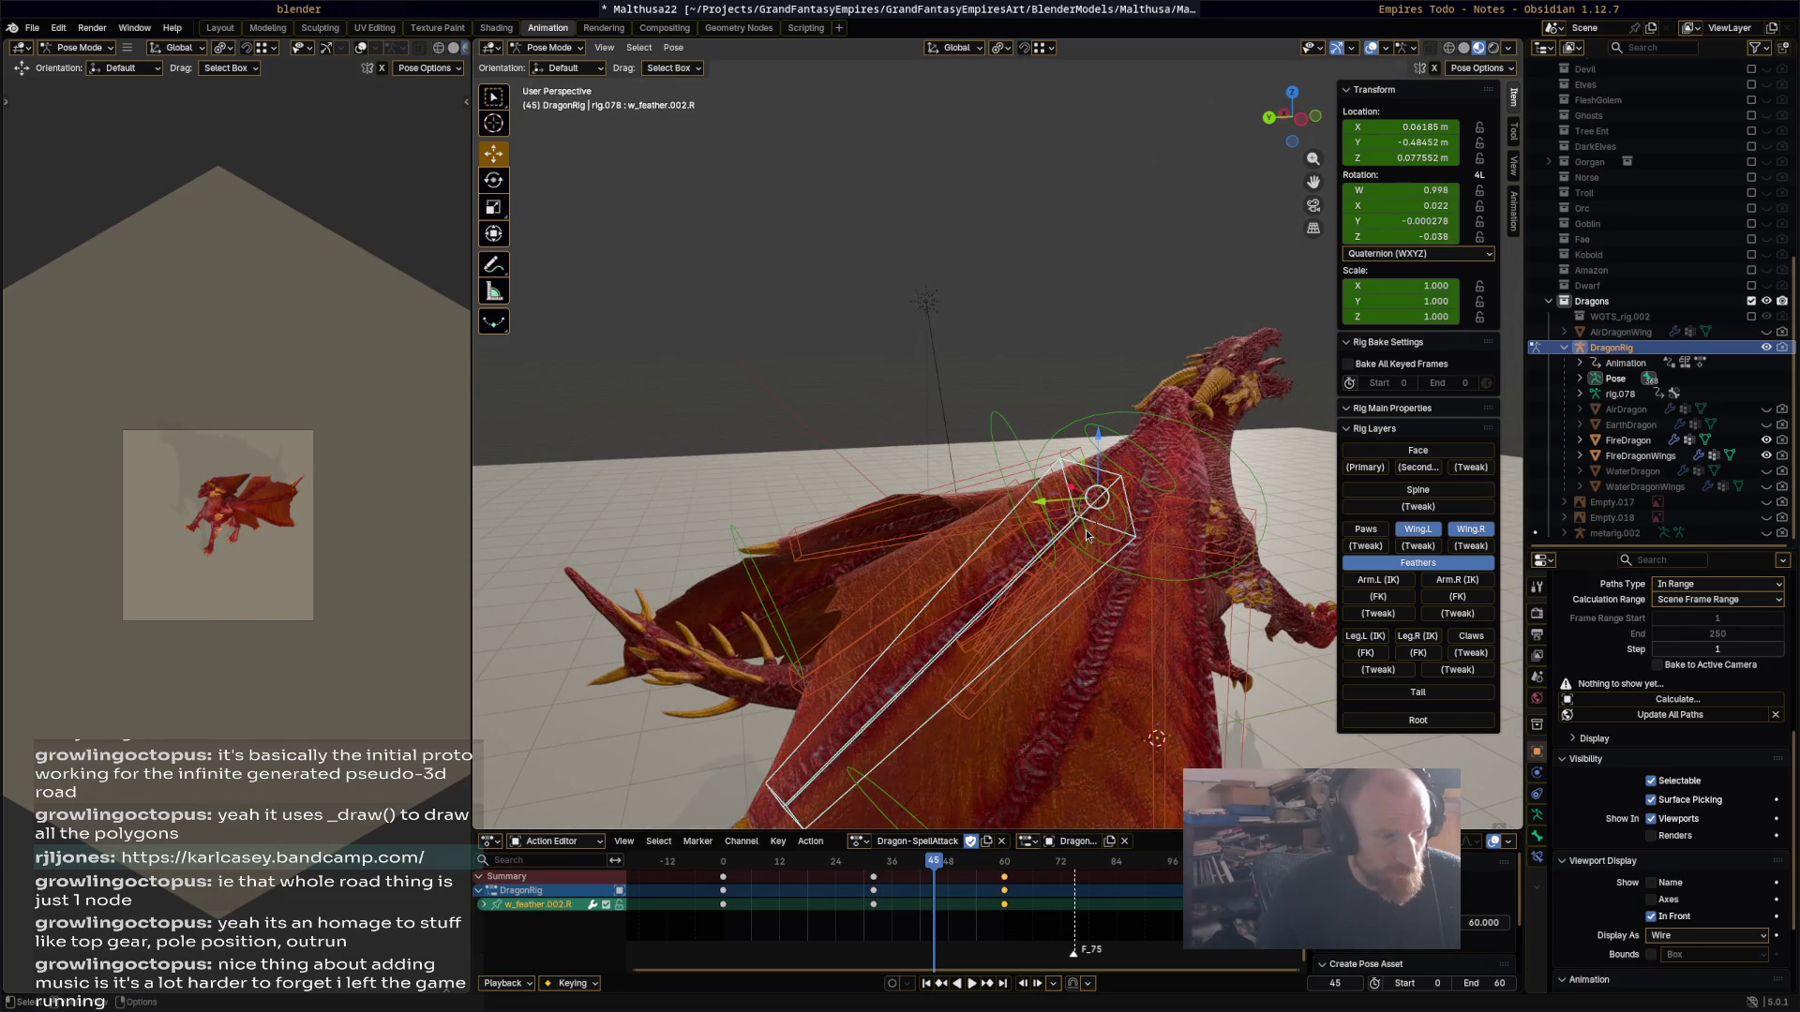
{"action": "left_click", "coordinate": [1085, 532]}
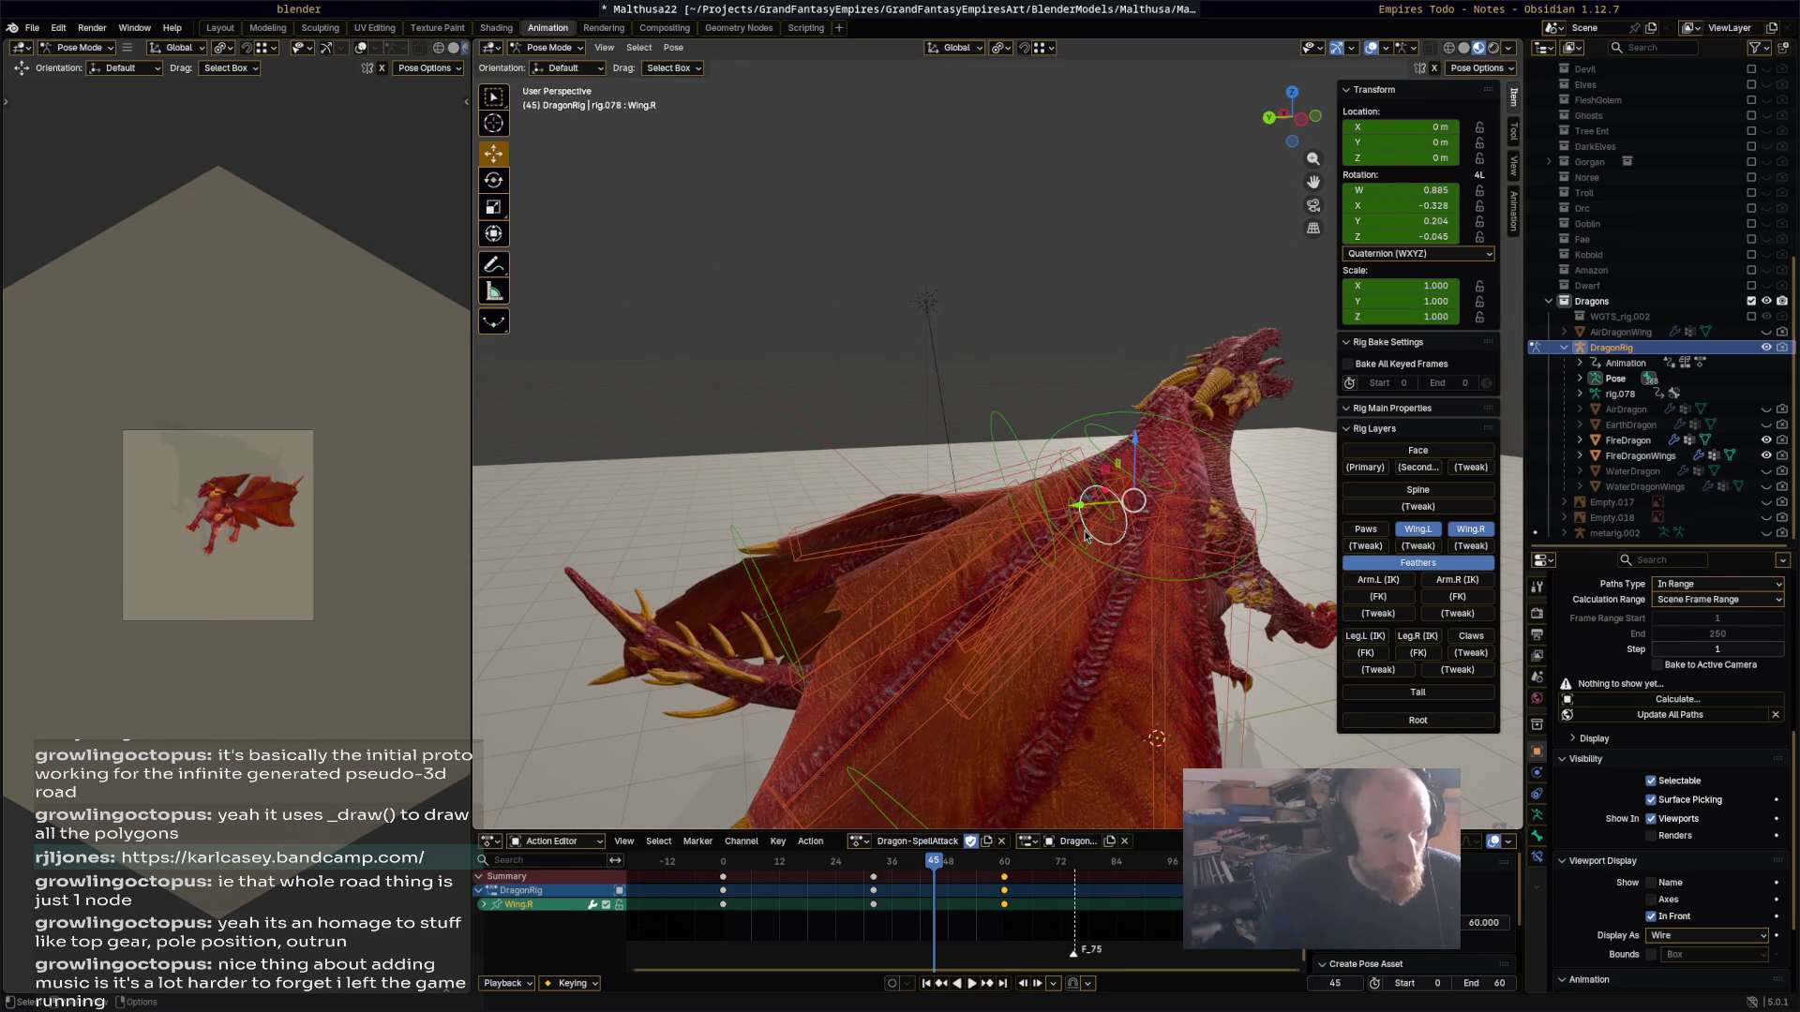
{"action": "left_click", "coordinate": [1091, 547]}
{"action": "left_click", "coordinate": [1088, 548]}
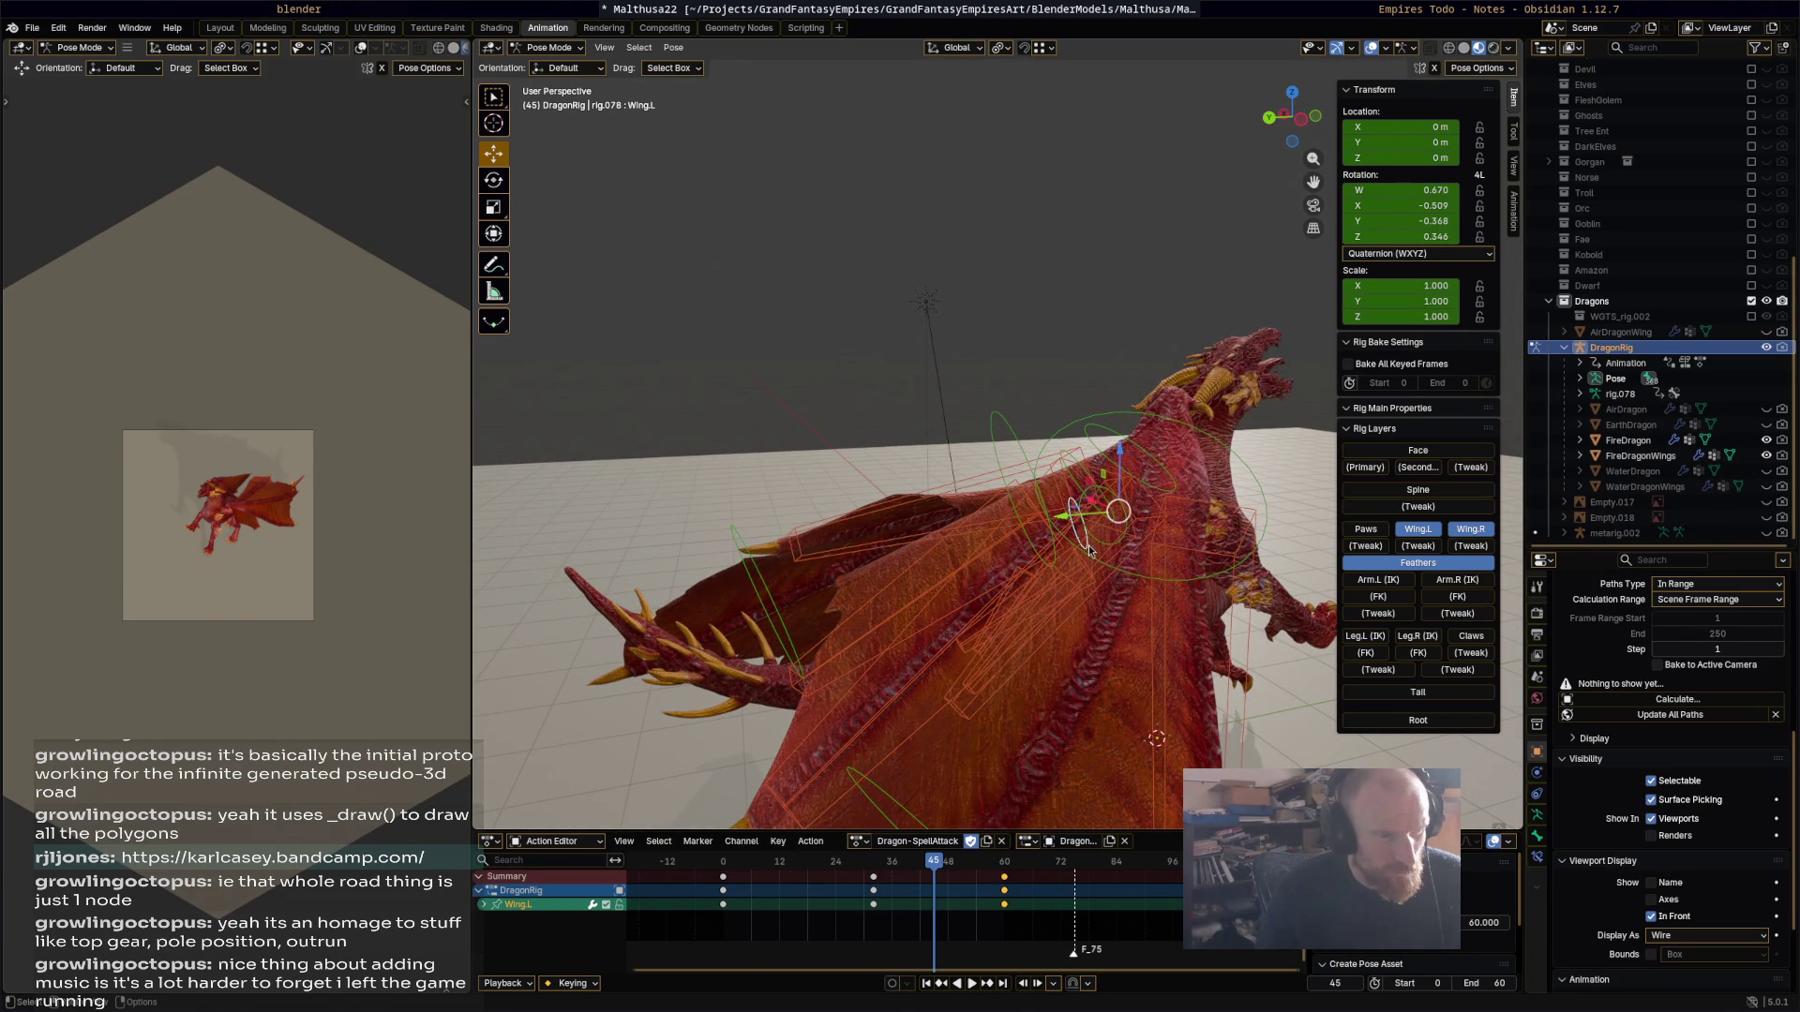
{"action": "key", "text": "r"}
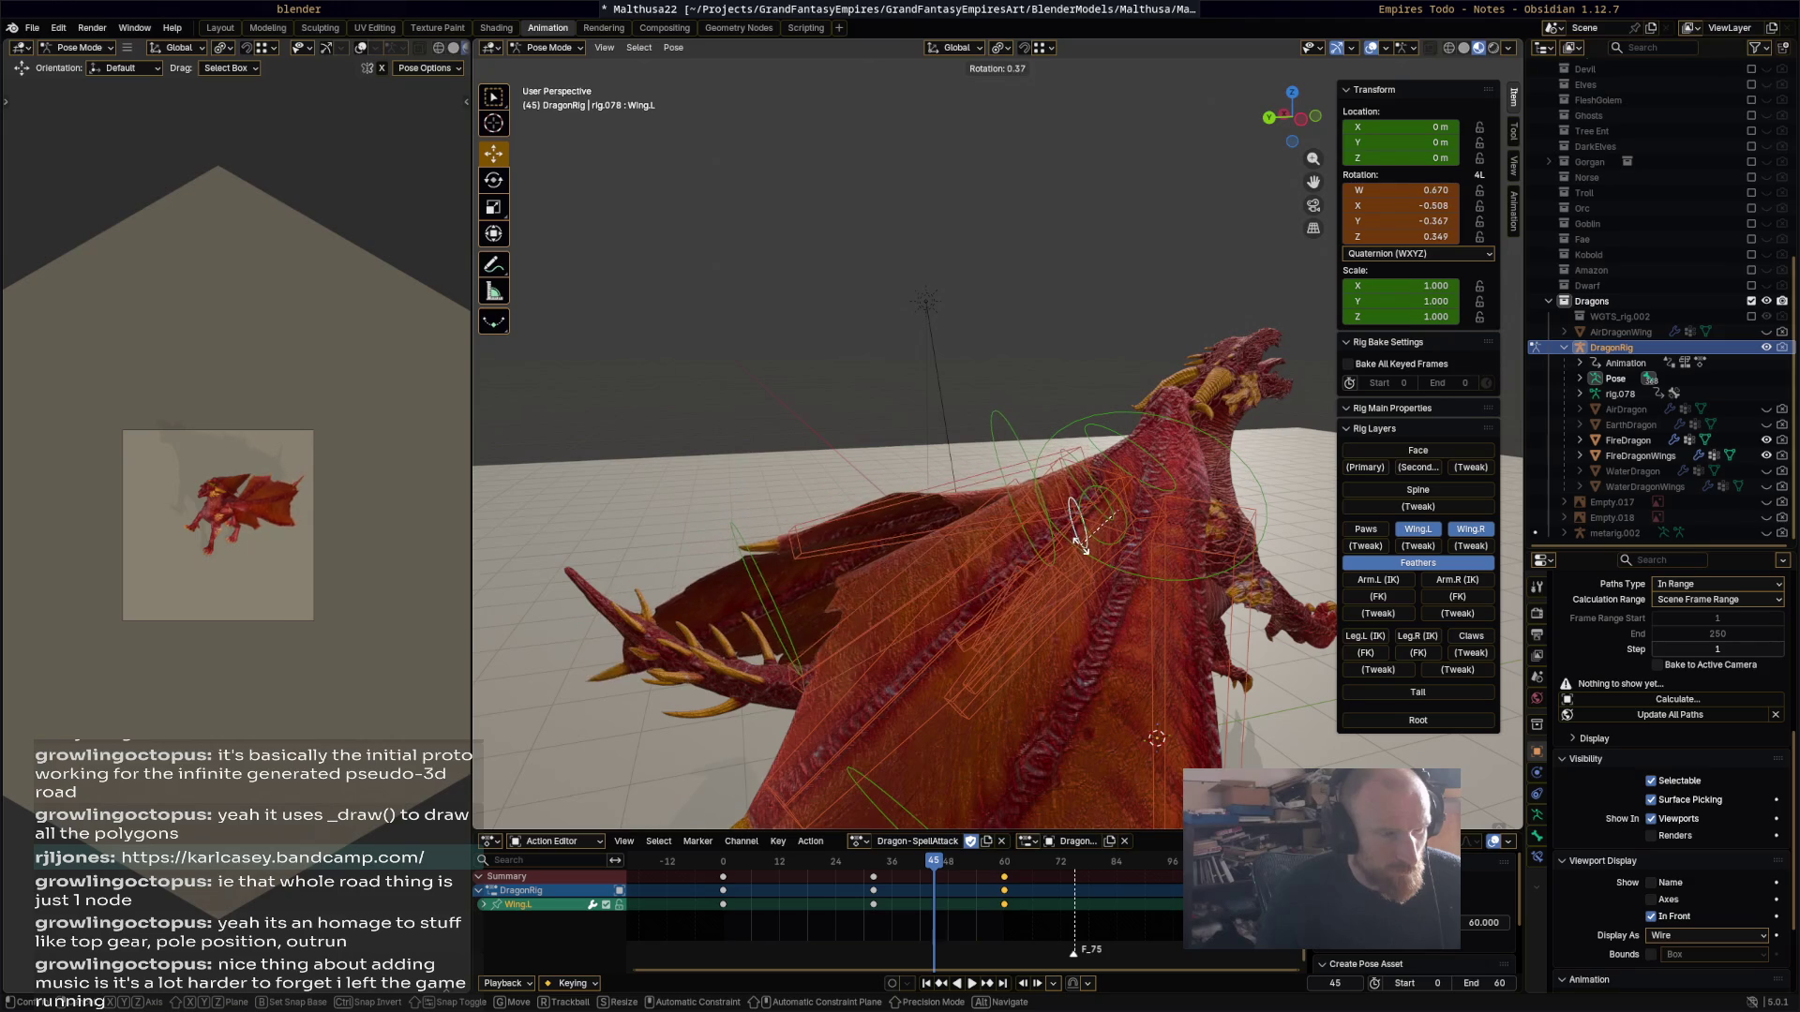
{"action": "left_click", "coordinate": [1081, 551]}
{"action": "mouse_move", "coordinate": [1081, 551]}
{"action": "middle_mouse_down"}
{"action": "mouse_move", "coordinate": [1159, 531]}
{"action": "mouse_move", "coordinate": [1214, 578]}
{"action": "mouse_move", "coordinate": [1209, 598]}
{"action": "middle_mouse_up"}
Step: Select all wing bones, play the animation to frame 55, and save Malthusa22.blend
{"action": "key", "text": "a"}
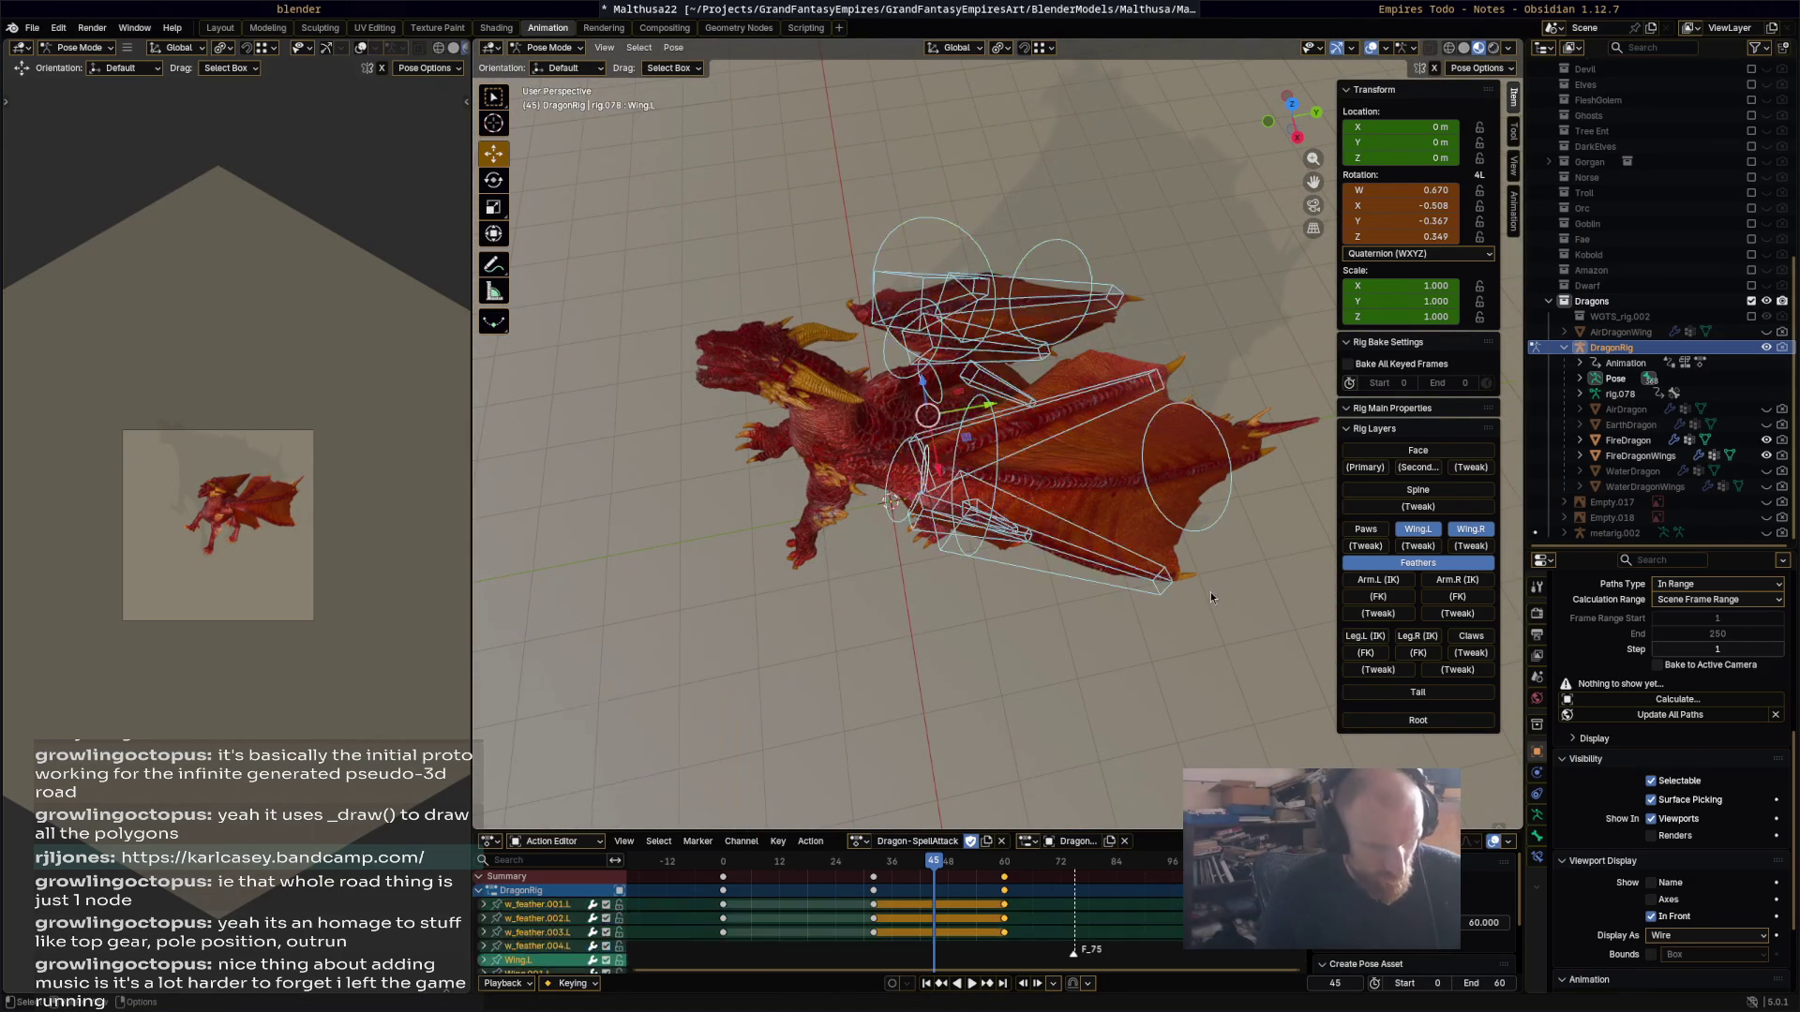
{"action": "key", "text": "space"}
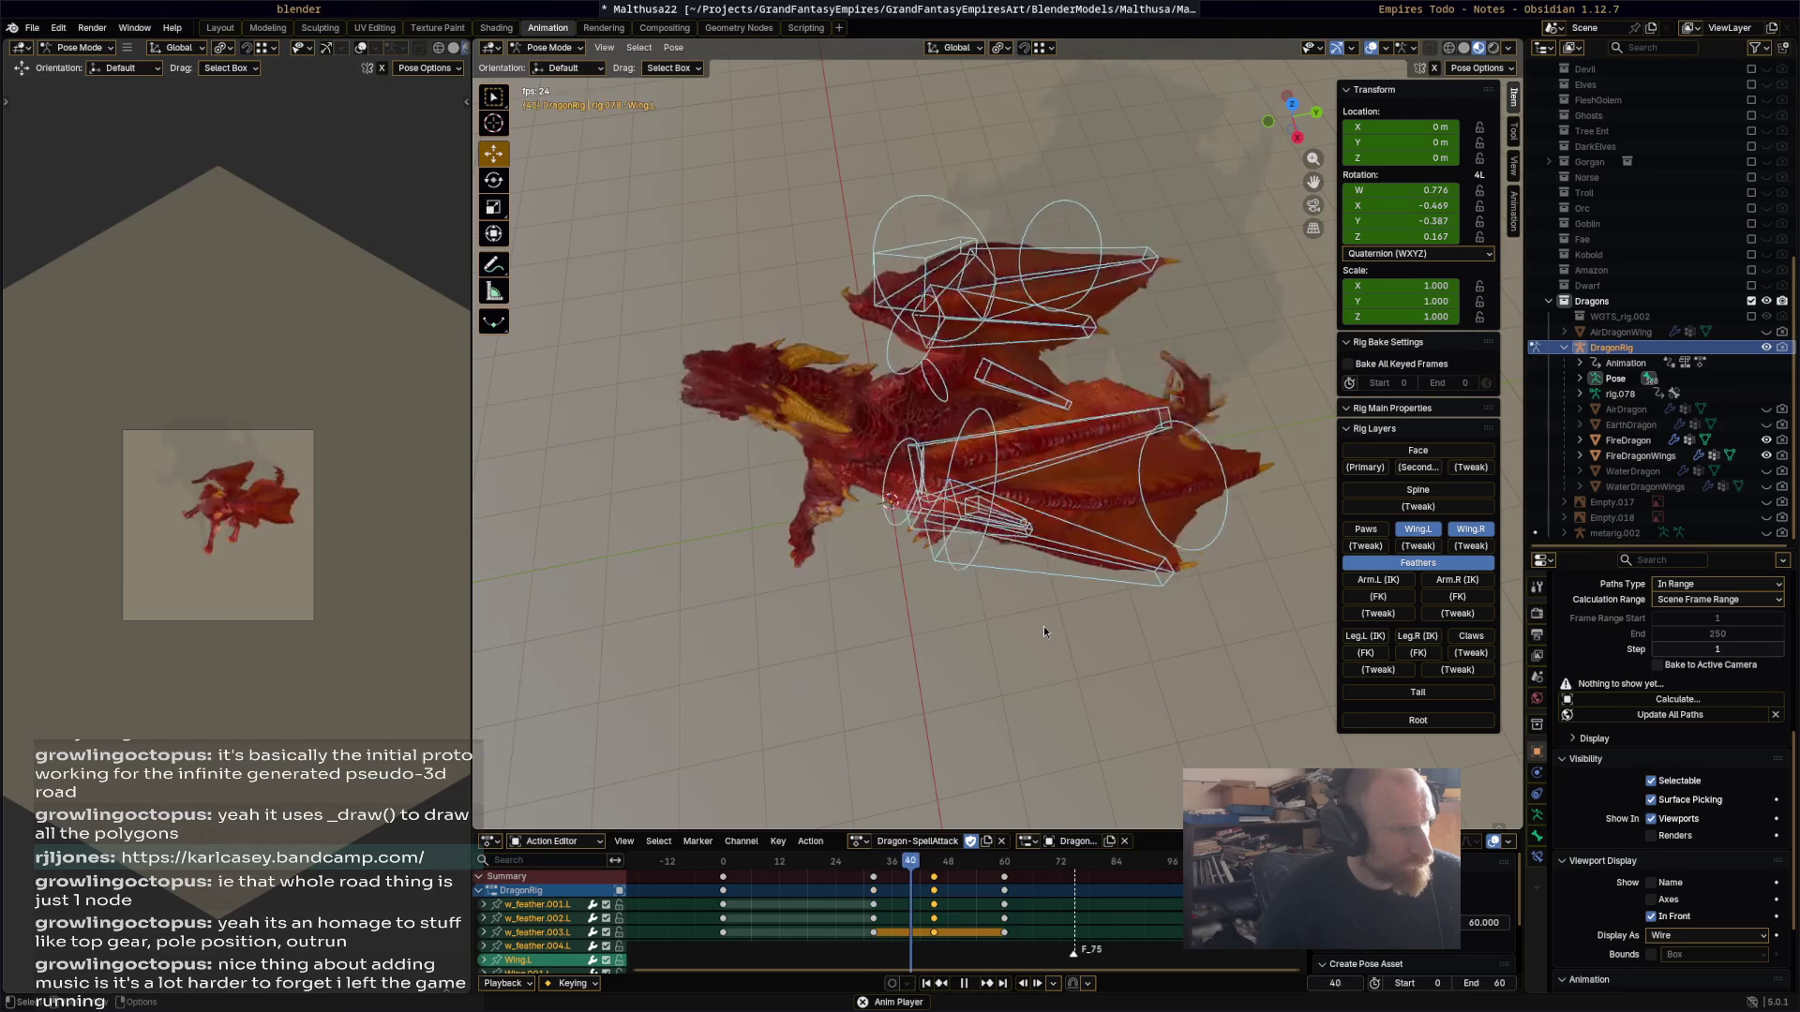
{"action": "mouse_move", "coordinate": [1029, 605]}
{"action": "middle_mouse_down"}
{"action": "mouse_move", "coordinate": [1098, 544]}
{"action": "mouse_move", "coordinate": [1125, 539]}
{"action": "mouse_move", "coordinate": [1128, 588]}
{"action": "mouse_move", "coordinate": [1216, 560]}
{"action": "middle_mouse_up"}
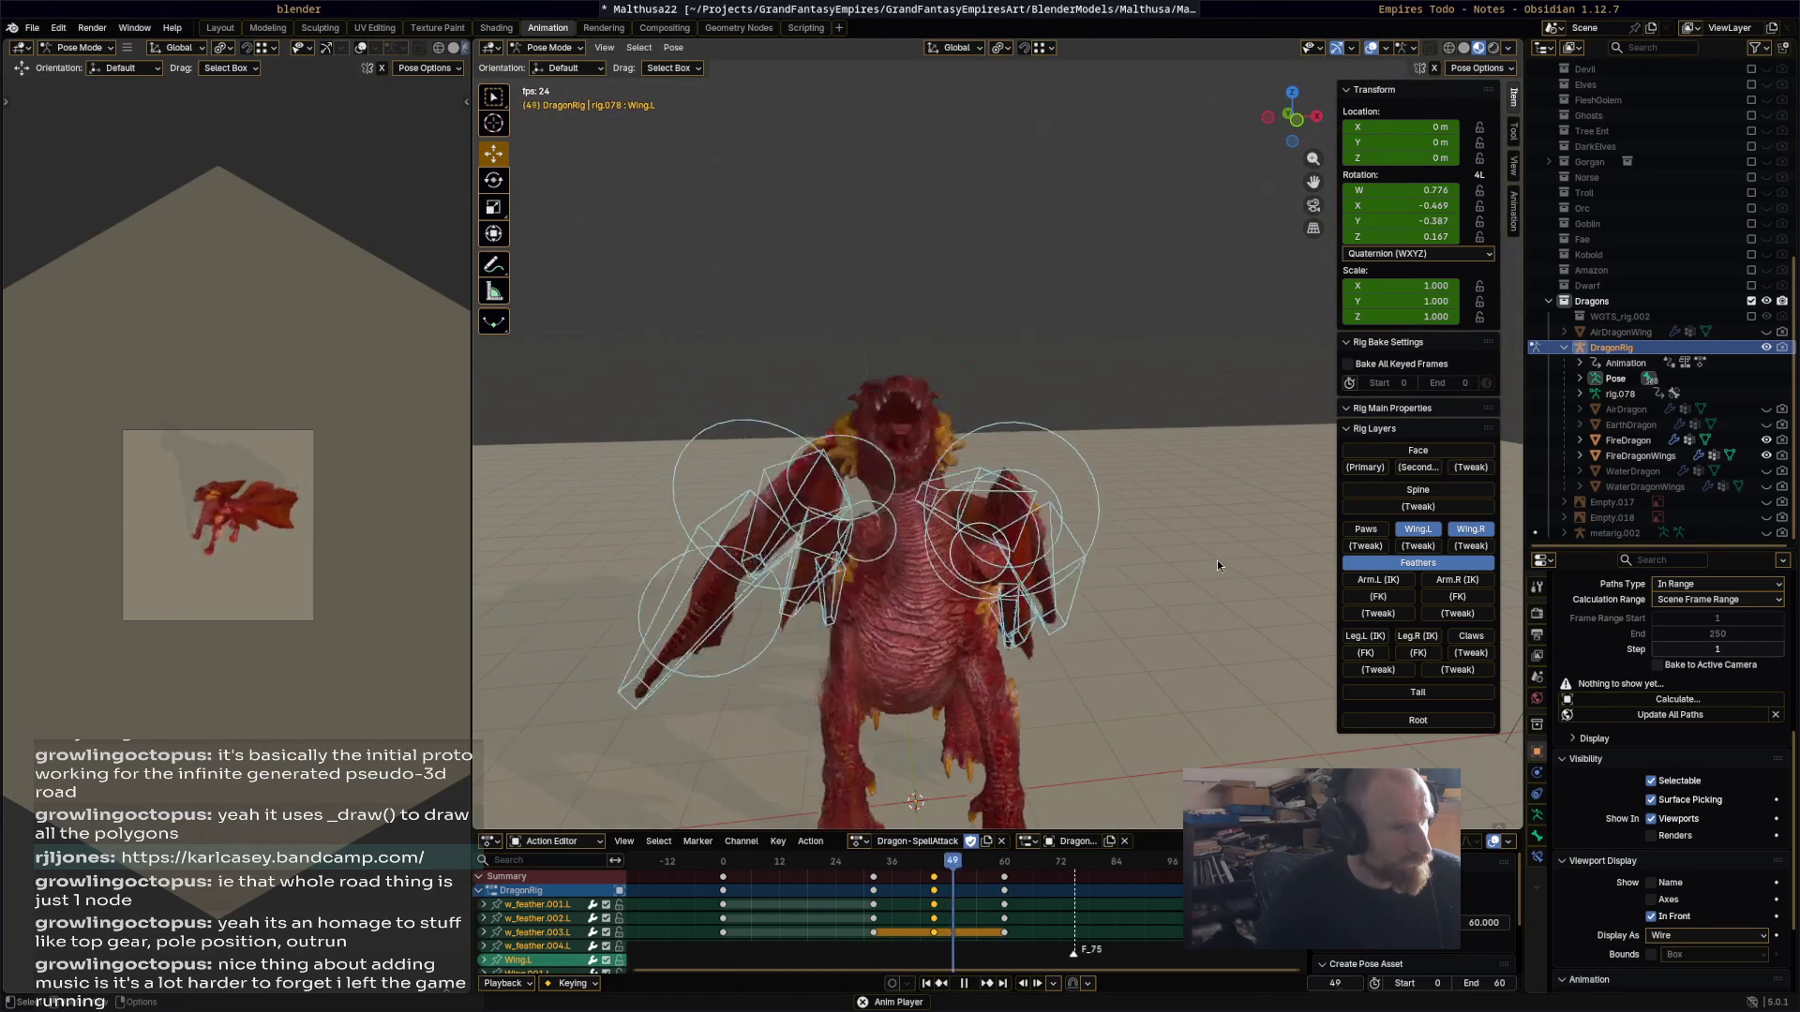
{"action": "key", "text": "space"}
{"action": "key", "text": "ctrl+s"}
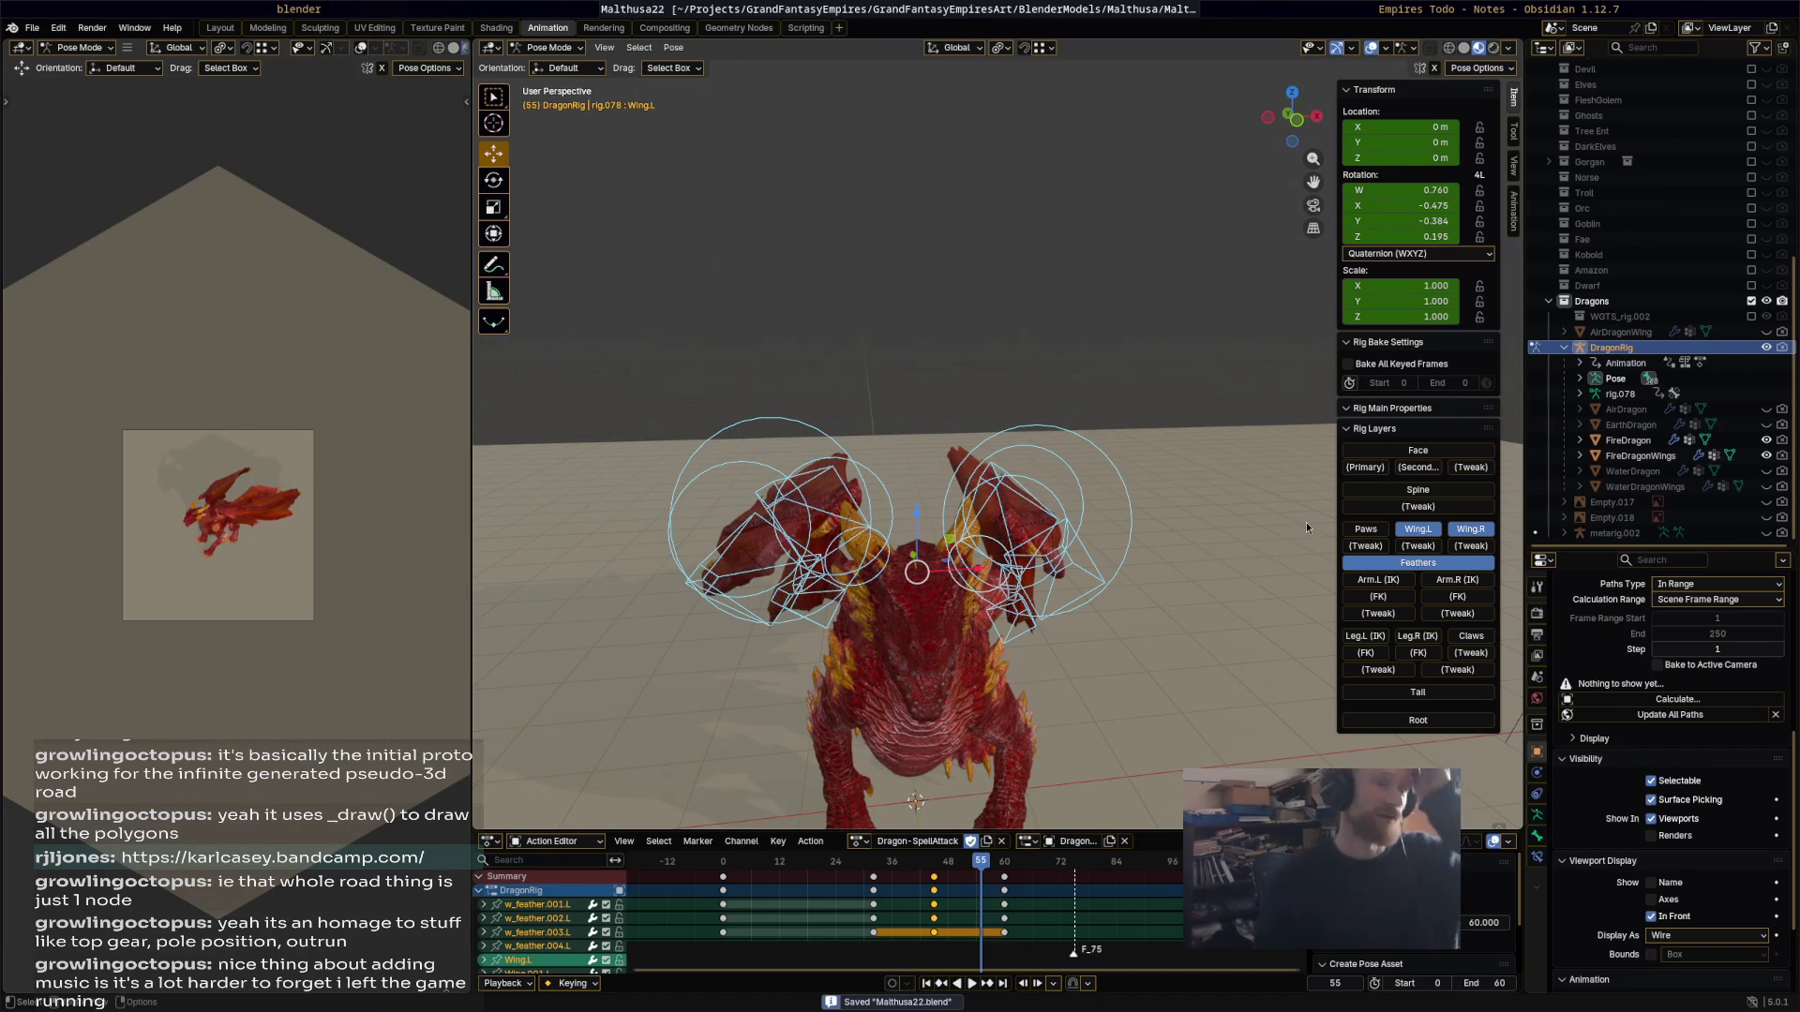
{"action": "left_click", "coordinate": [1418, 13]}
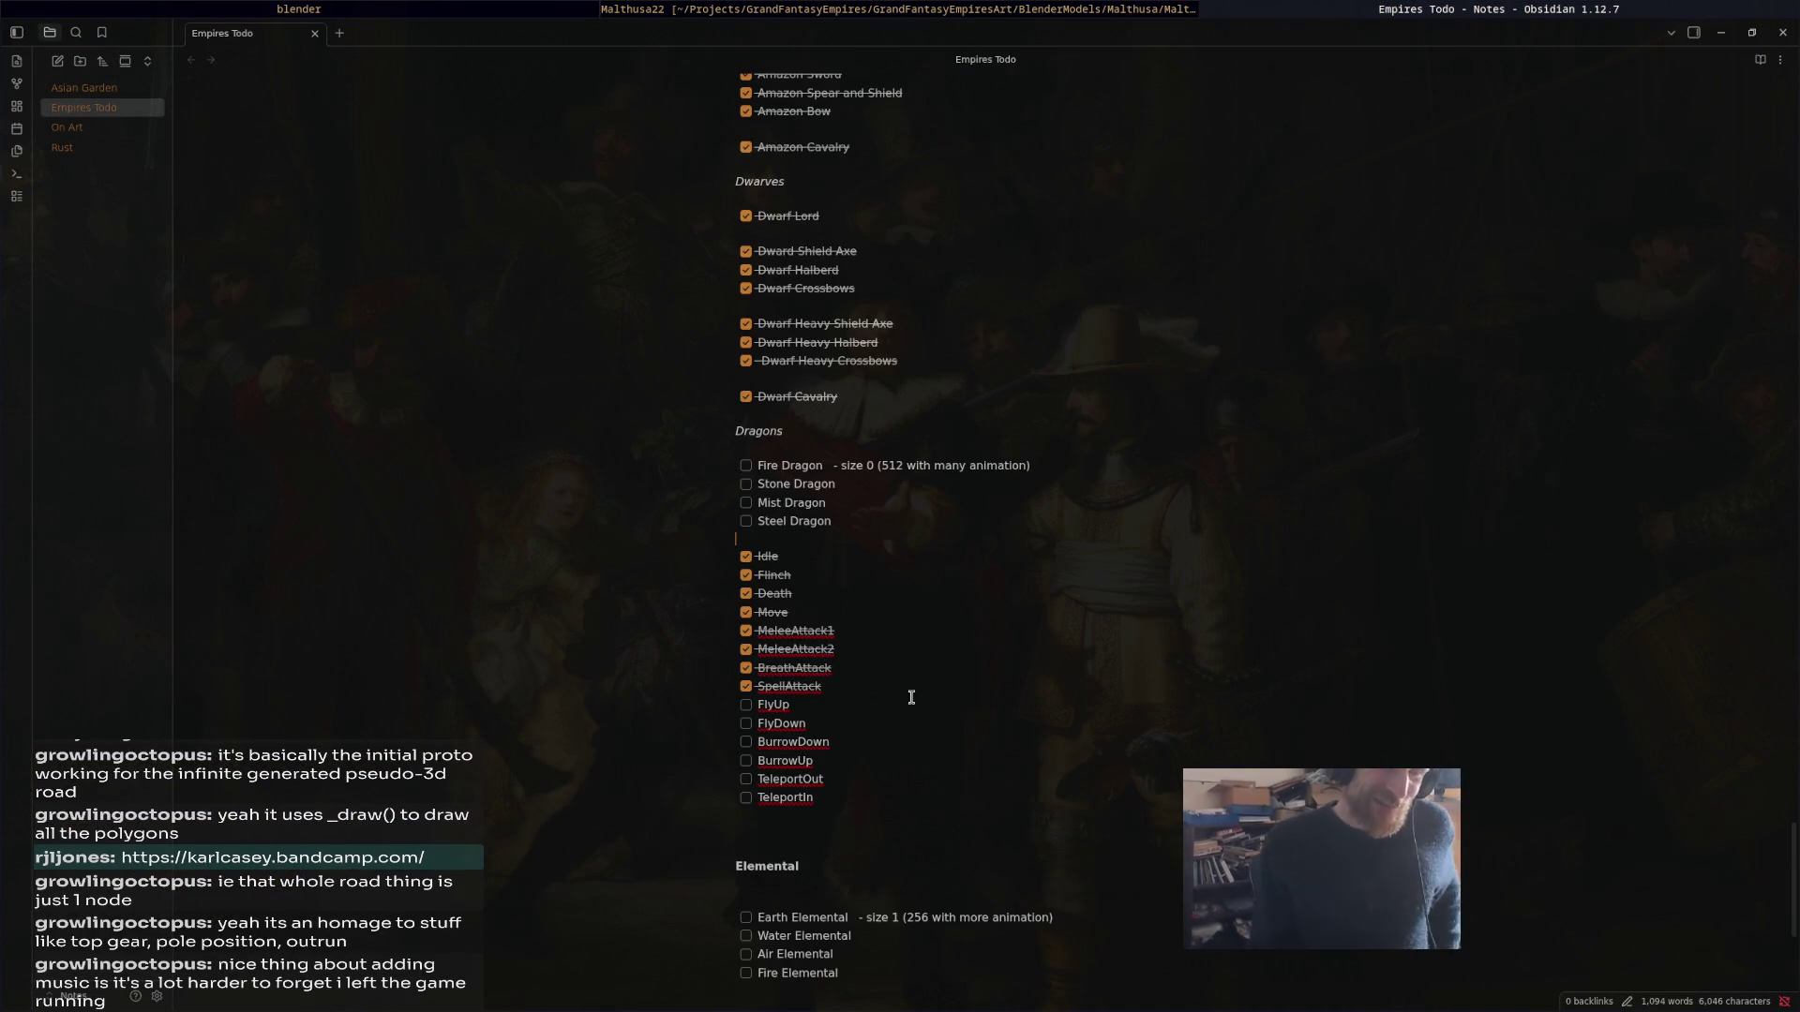
{"action": "left_click_drag", "start_coordinate": [754, 719], "coordinate": [705, 703]}
{"action": "left_click_drag", "start_coordinate": [915, 836], "coordinate": [613, 753]}
{"action": "left_click_drag", "start_coordinate": [722, 764], "coordinate": [727, 774]}
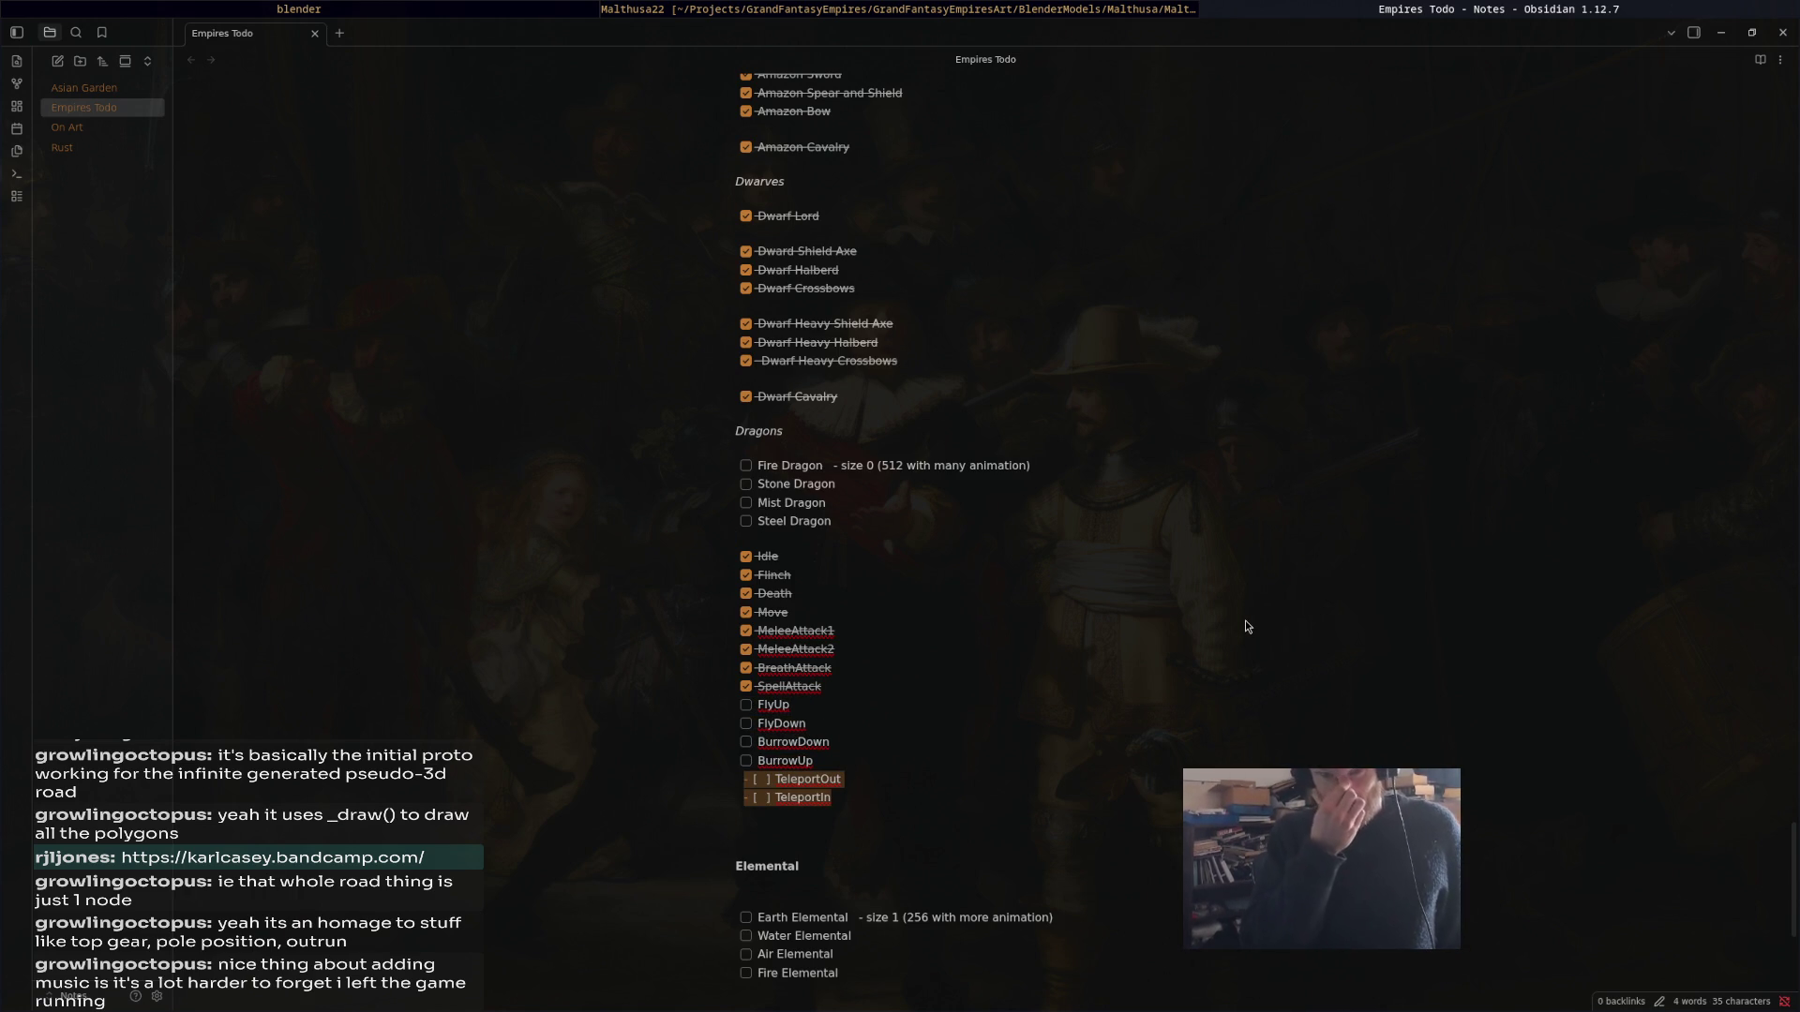
{"action": "left_click", "coordinate": [1026, 7]}
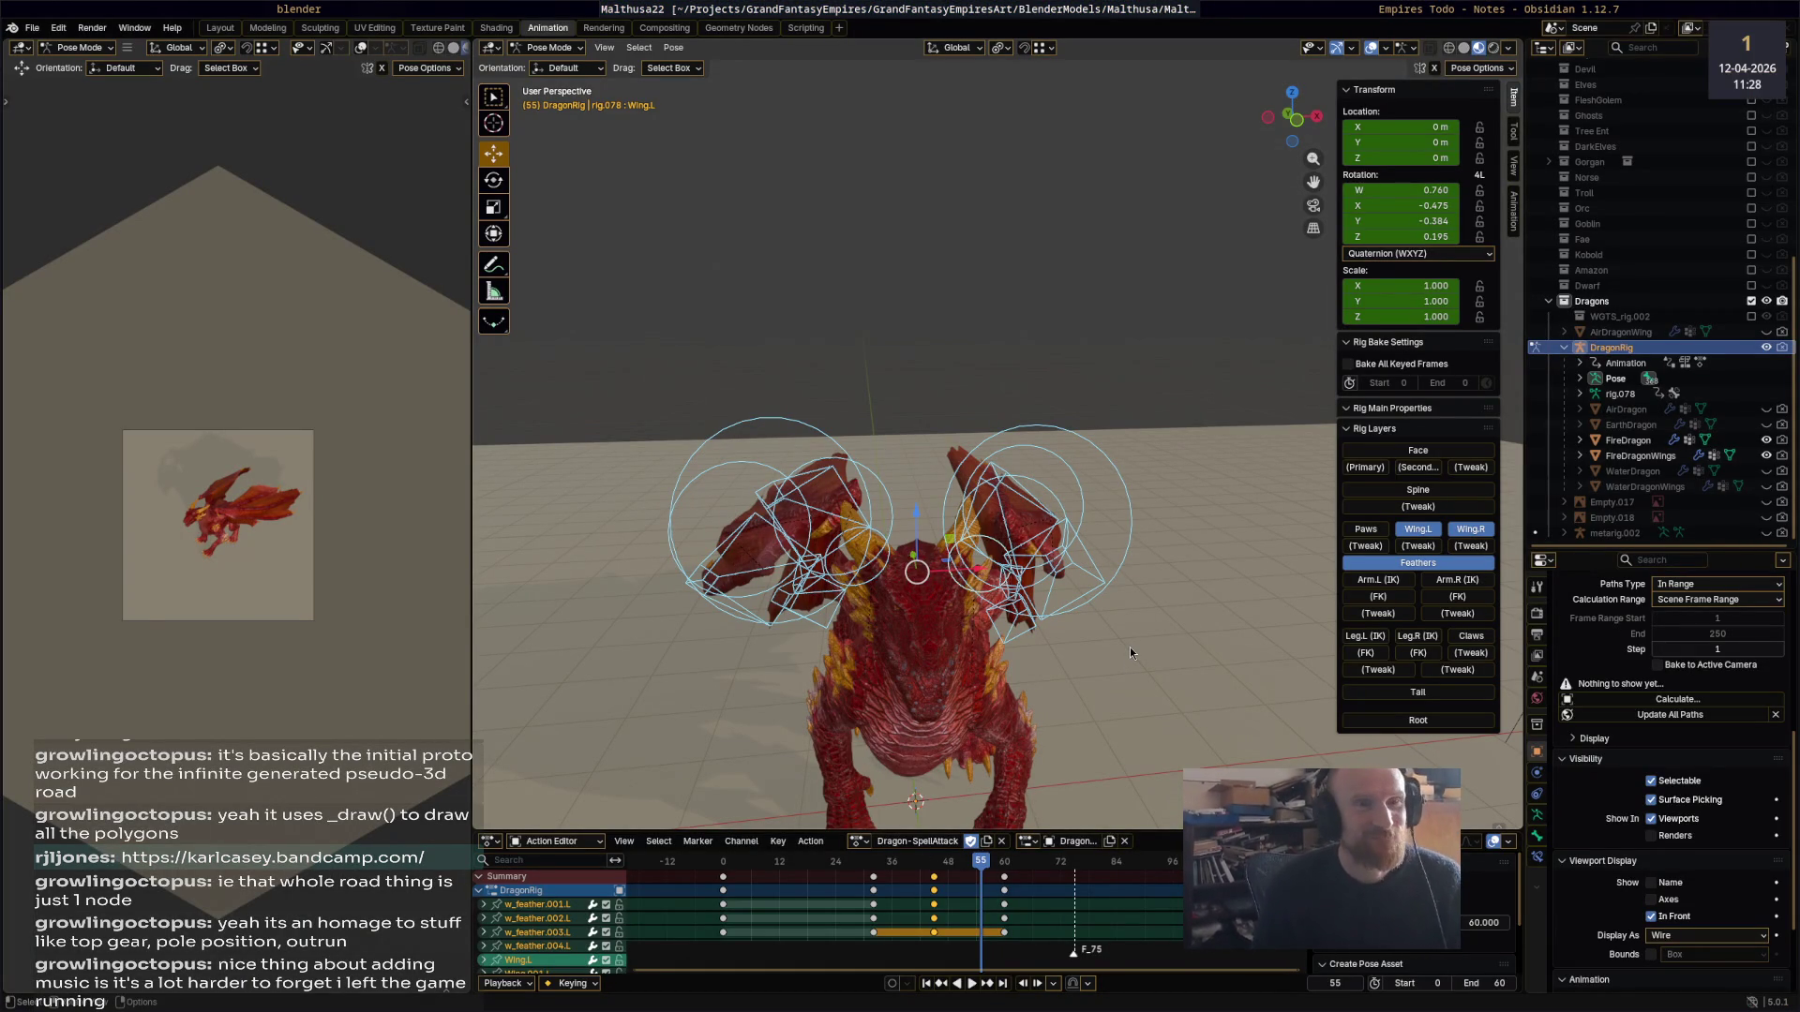
{"action": "mouse_move", "coordinate": [1129, 647]}
{"action": "middle_mouse_down"}
{"action": "mouse_move", "coordinate": [1134, 581]}
{"action": "mouse_move", "coordinate": [844, 538]}
{"action": "mouse_move", "coordinate": [881, 553]}
{"action": "mouse_move", "coordinate": [907, 531]}
{"action": "middle_mouse_up"}
{"action": "scroll", "coordinate": [907, 531], "scroll_direction": "up", "scroll_amount": 3}
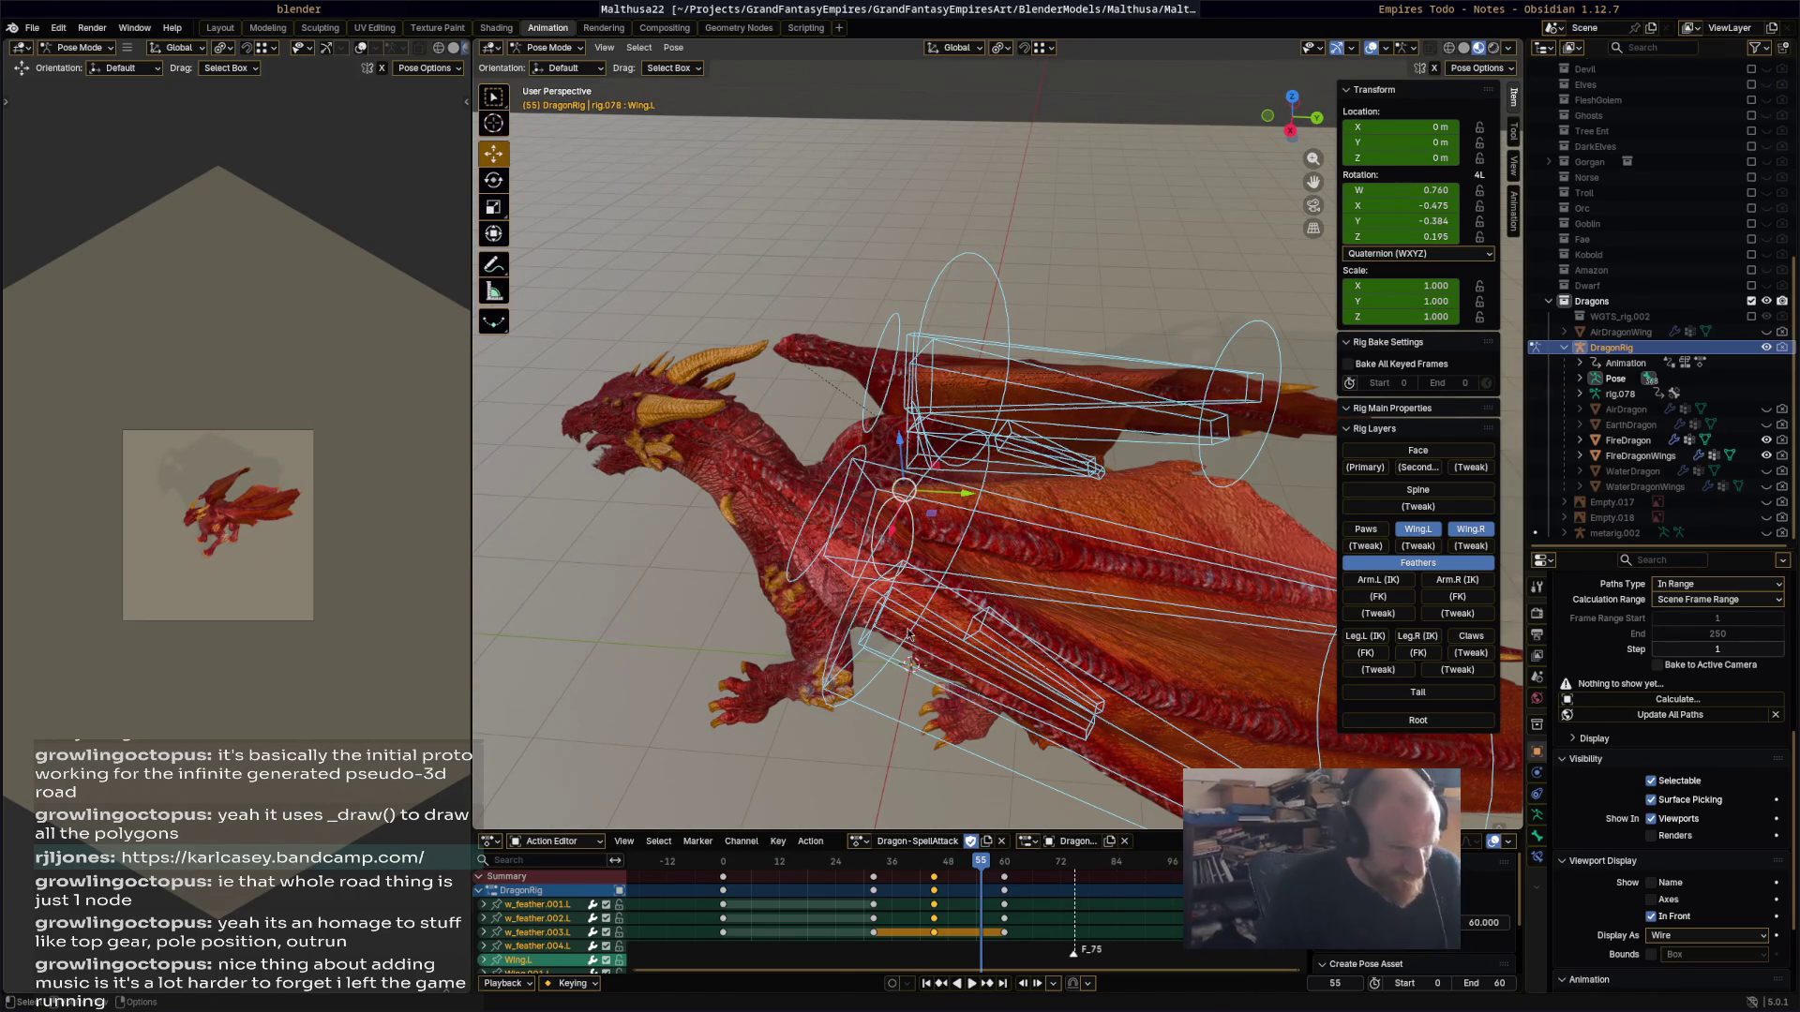
{"action": "middle_click_drag", "start_coordinate": [760, 694], "coordinate": [1031, 453]}
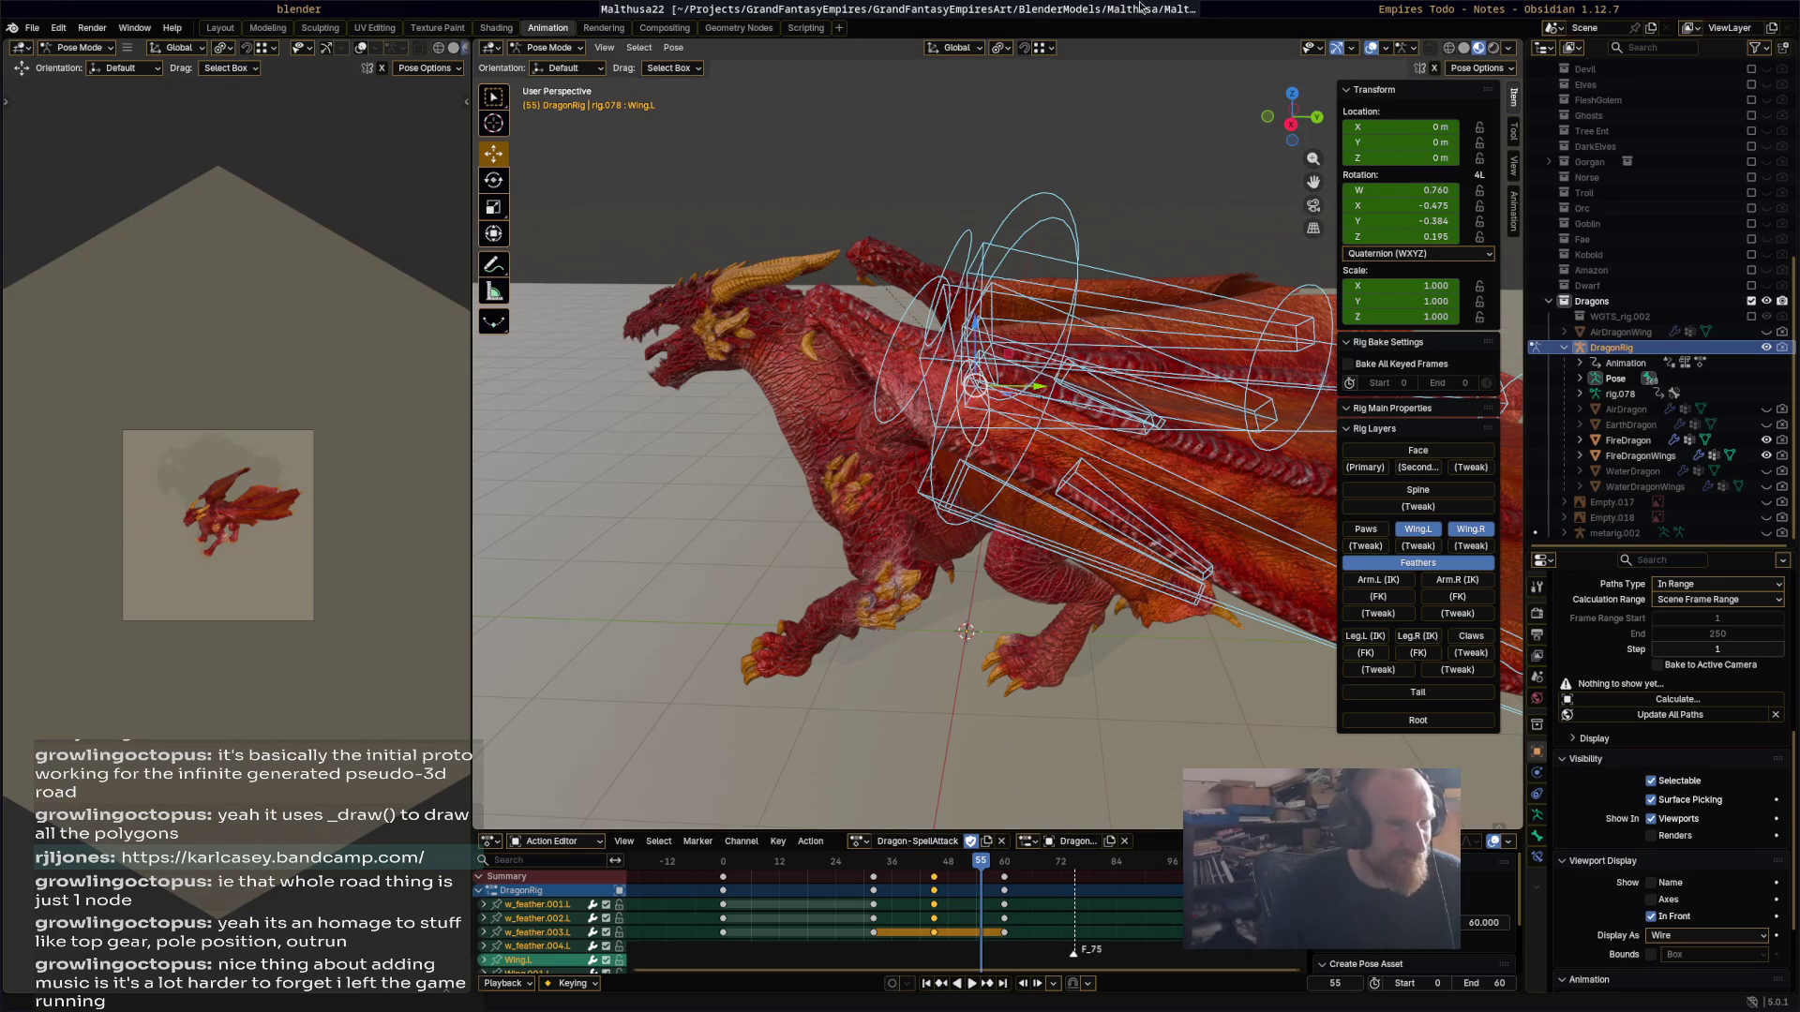
{"action": "left_click", "coordinate": [1590, 7]}
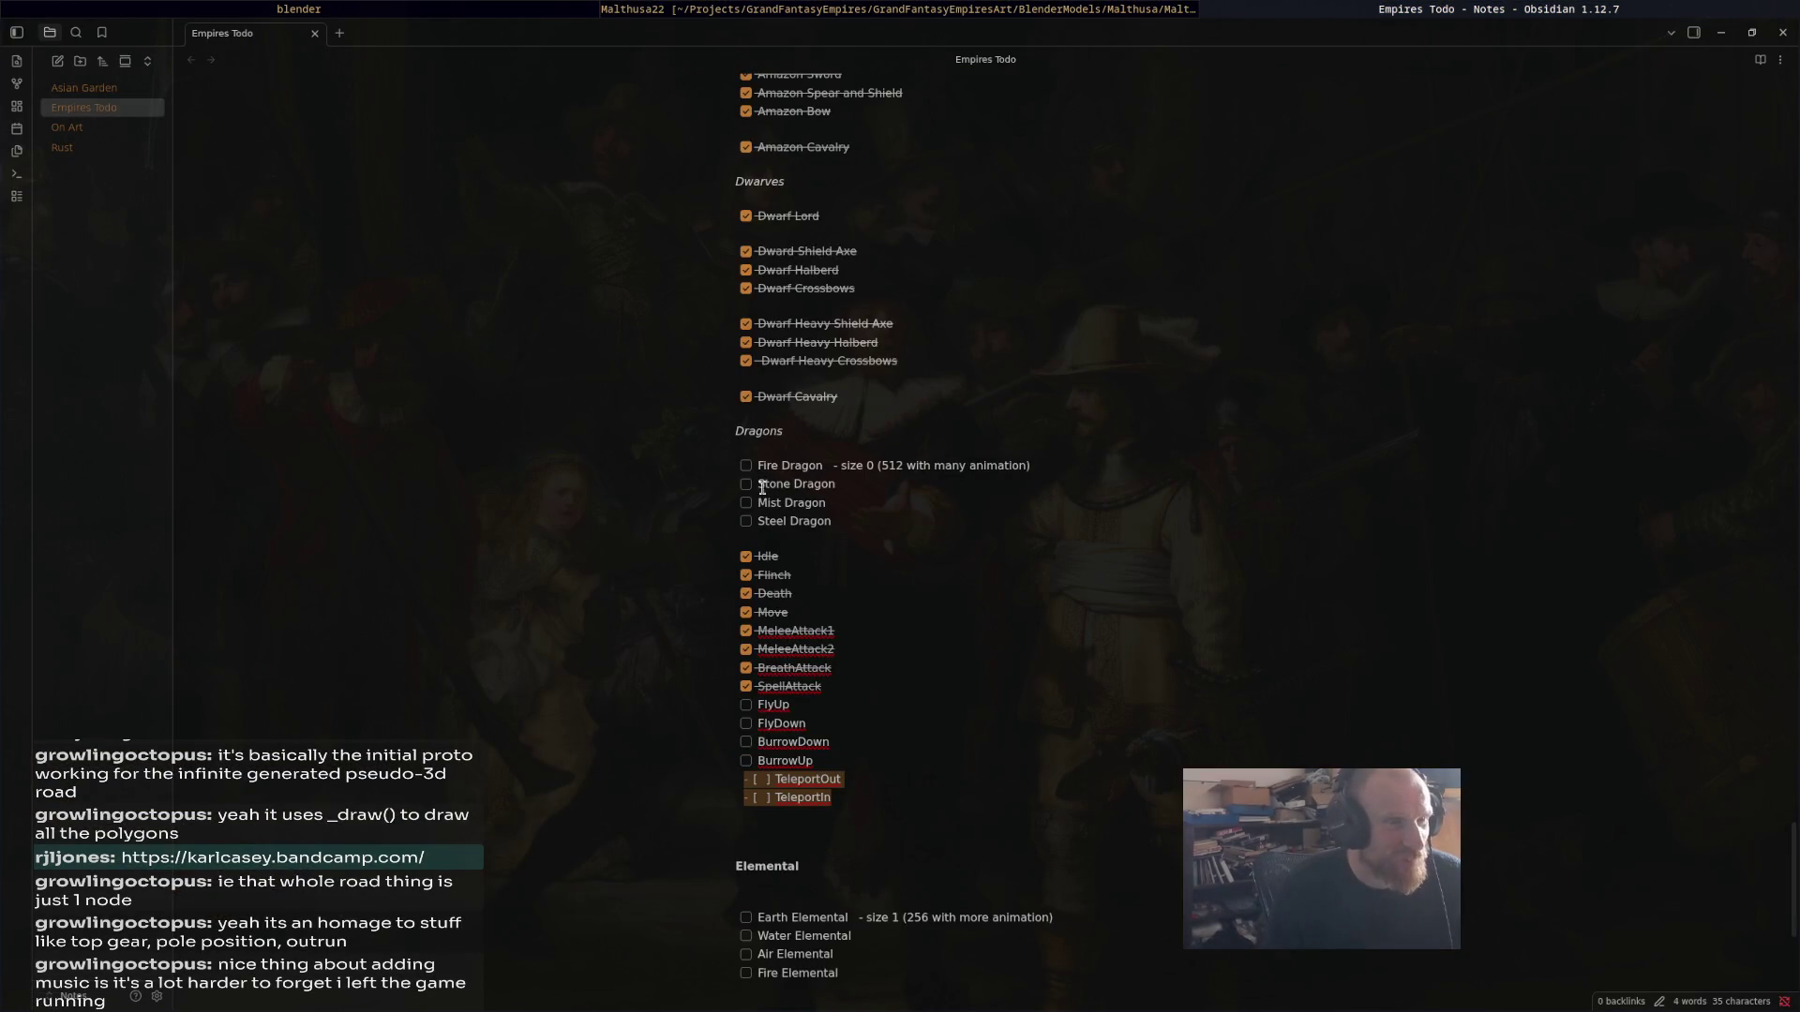
{"action": "left_click", "coordinate": [937, 8]}
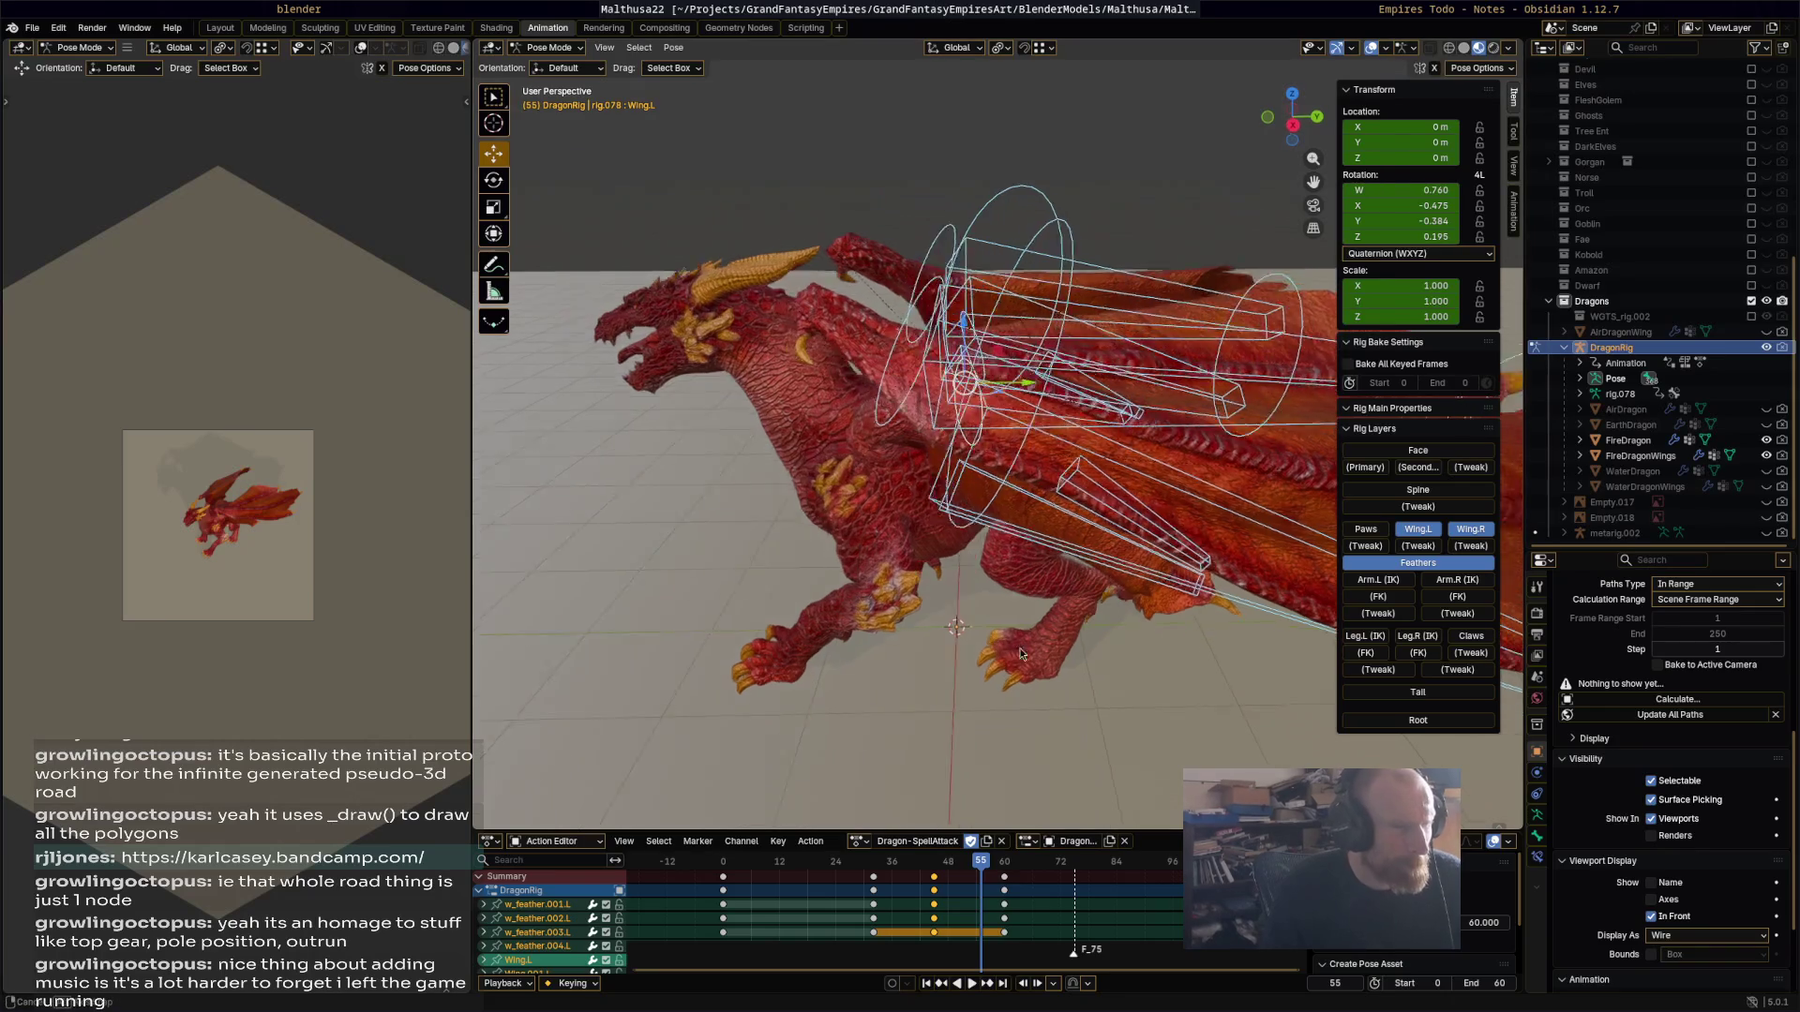
{"action": "middle_click_drag", "start_coordinate": [1024, 539], "coordinate": [1031, 594]}
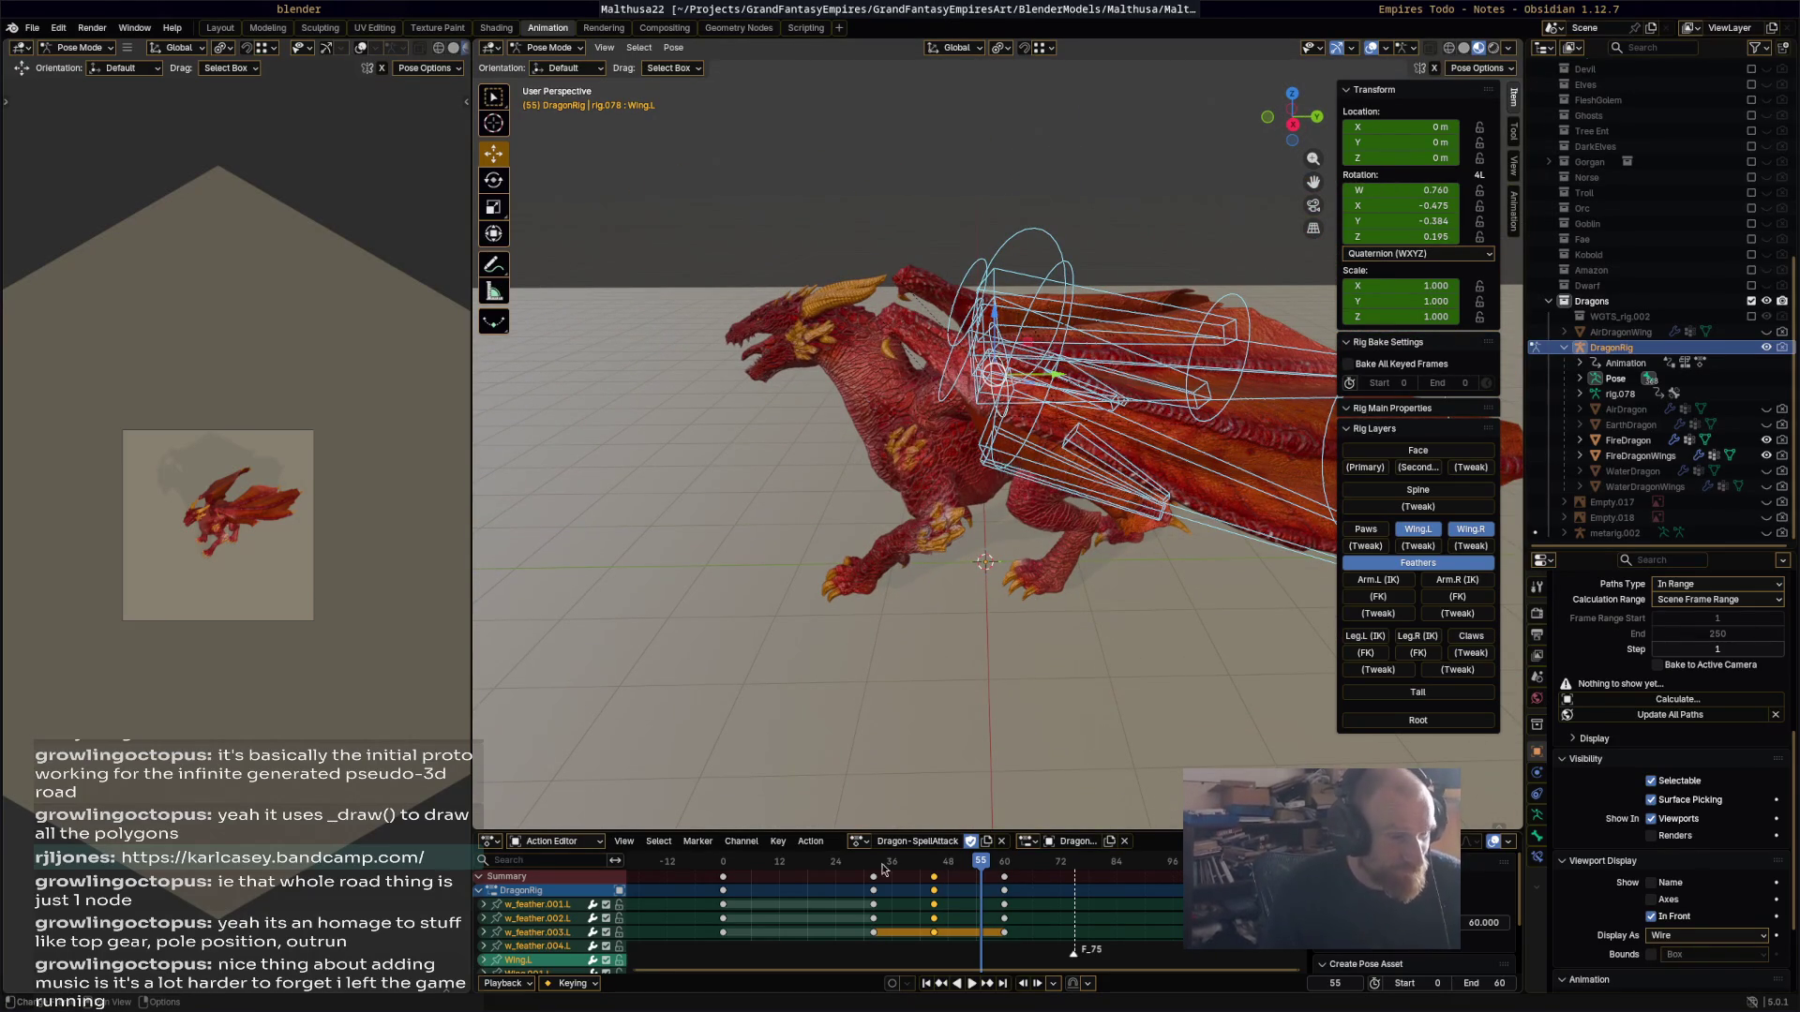
{"action": "left_click", "coordinate": [860, 842]}
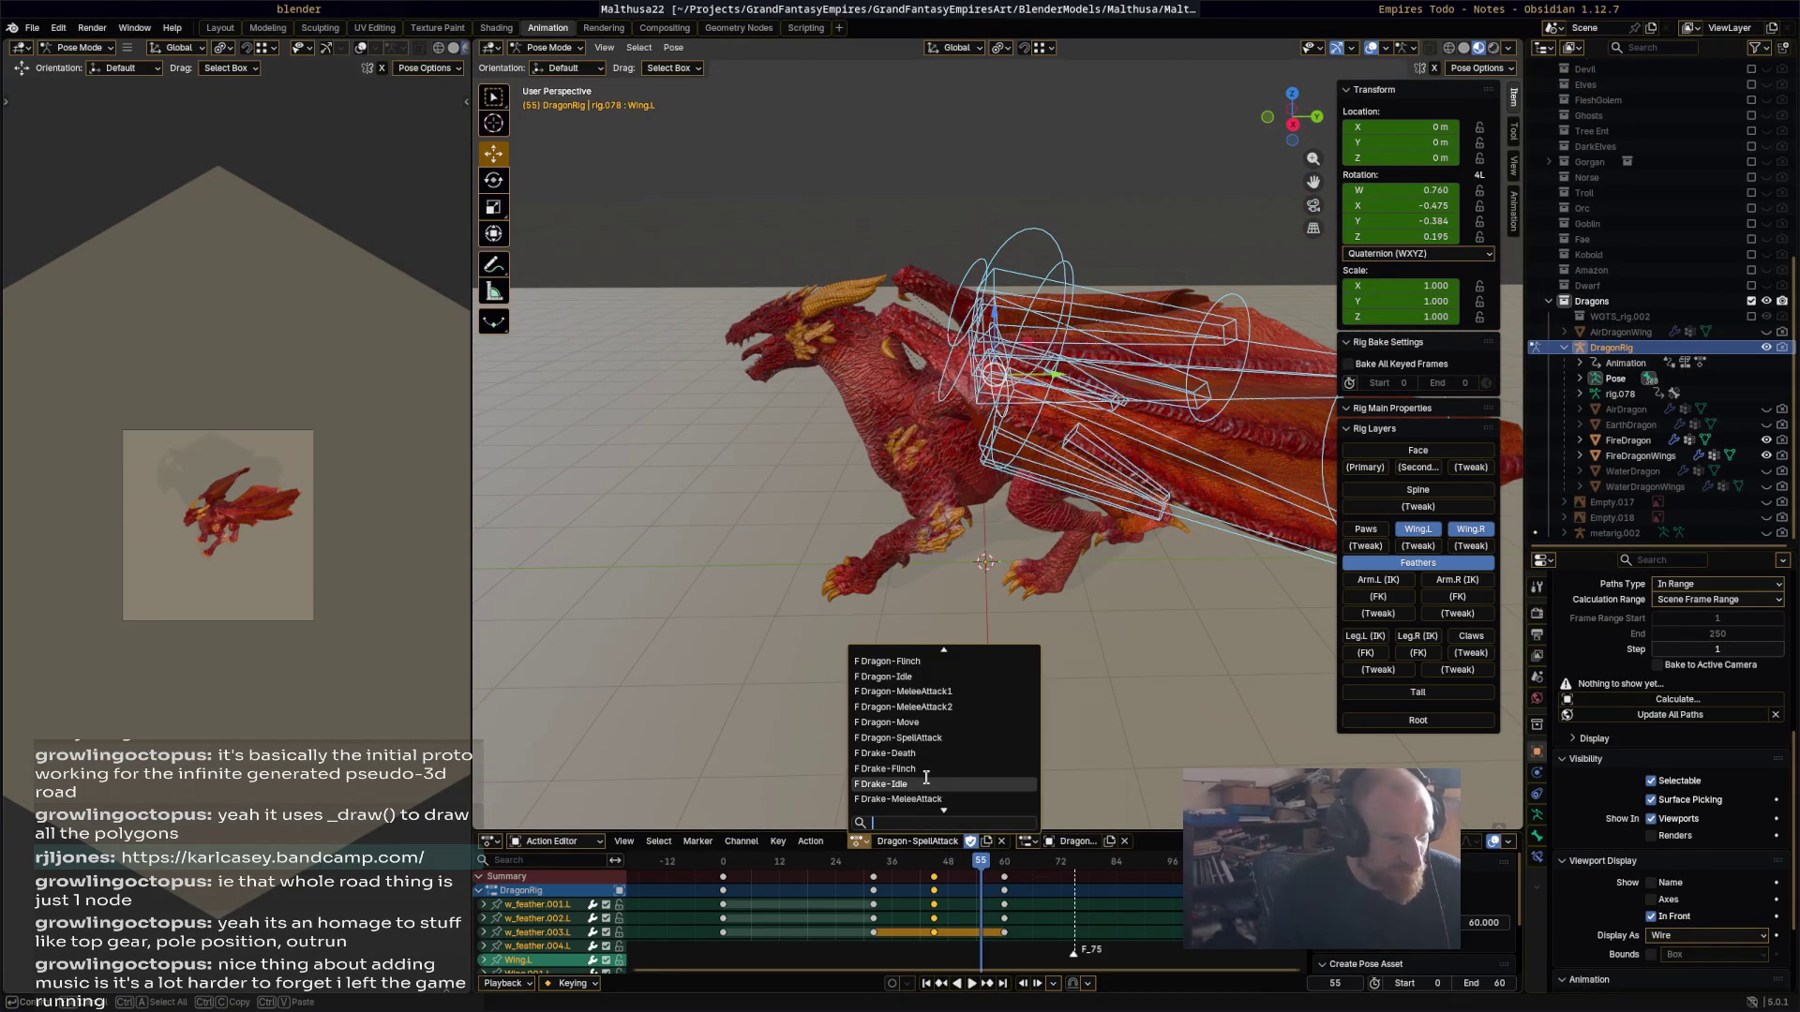
Step: Assign the Dragon-Idle action to the dragon rig
{"action": "key", "text": "Return"}
{"action": "mouse_move", "coordinate": [997, 633]}
{"action": "middle_mouse_down"}
{"action": "mouse_move", "coordinate": [1127, 593]}
{"action": "mouse_move", "coordinate": [1027, 617]}
{"action": "middle_mouse_up"}
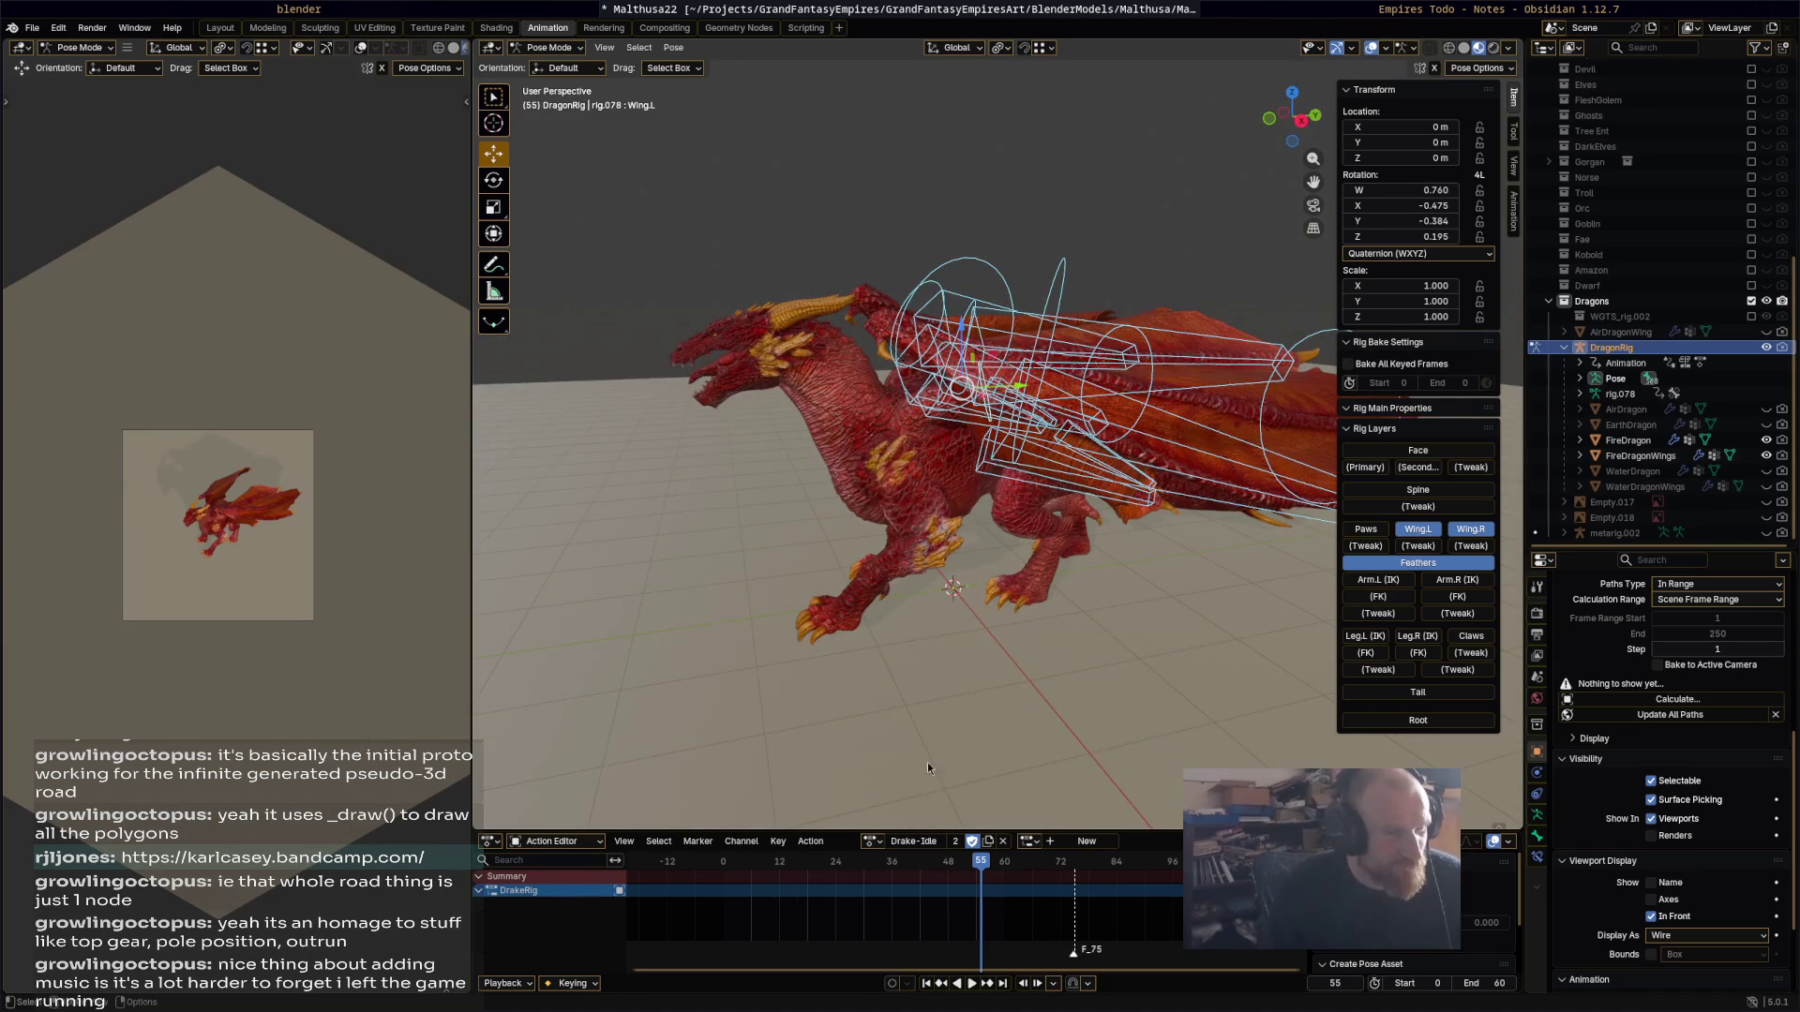
{"action": "left_click", "coordinate": [869, 841]}
{"action": "scroll", "coordinate": [938, 697], "scroll_direction": "up", "scroll_amount": 3}
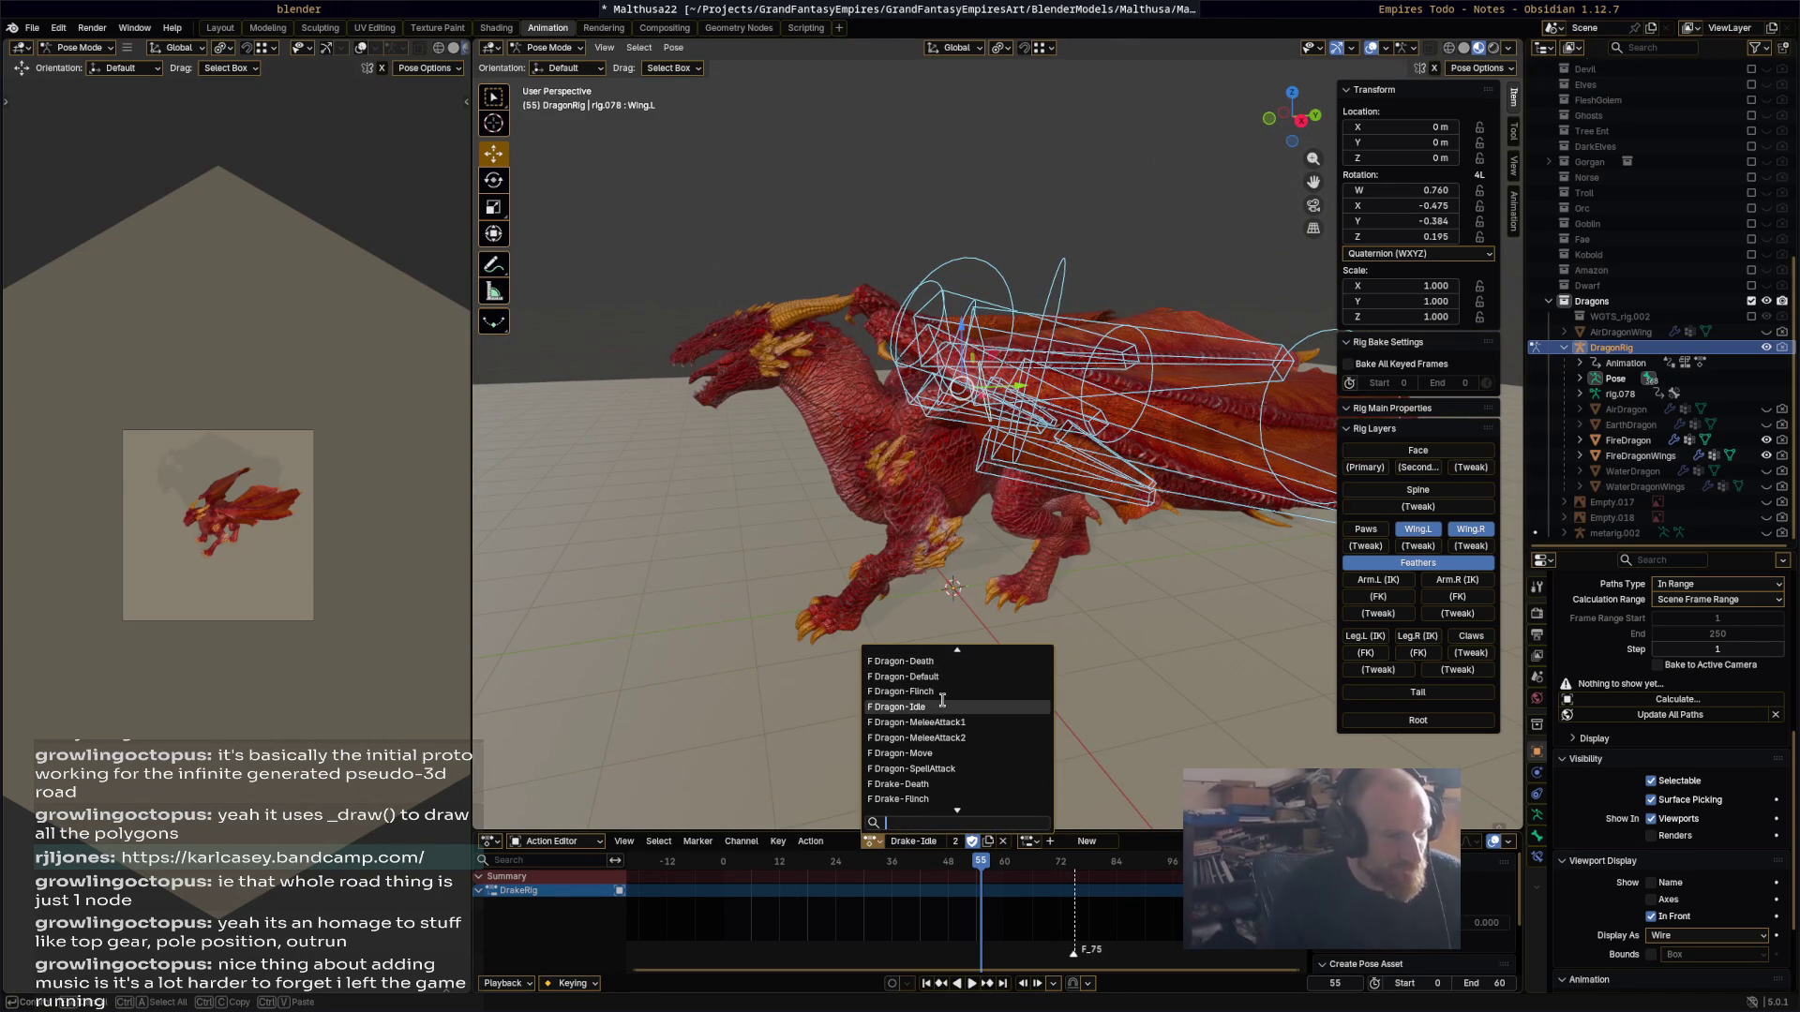
{"action": "left_click", "coordinate": [949, 708]}
{"action": "middle_click_drag", "start_coordinate": [1032, 571], "coordinate": [1004, 584]}
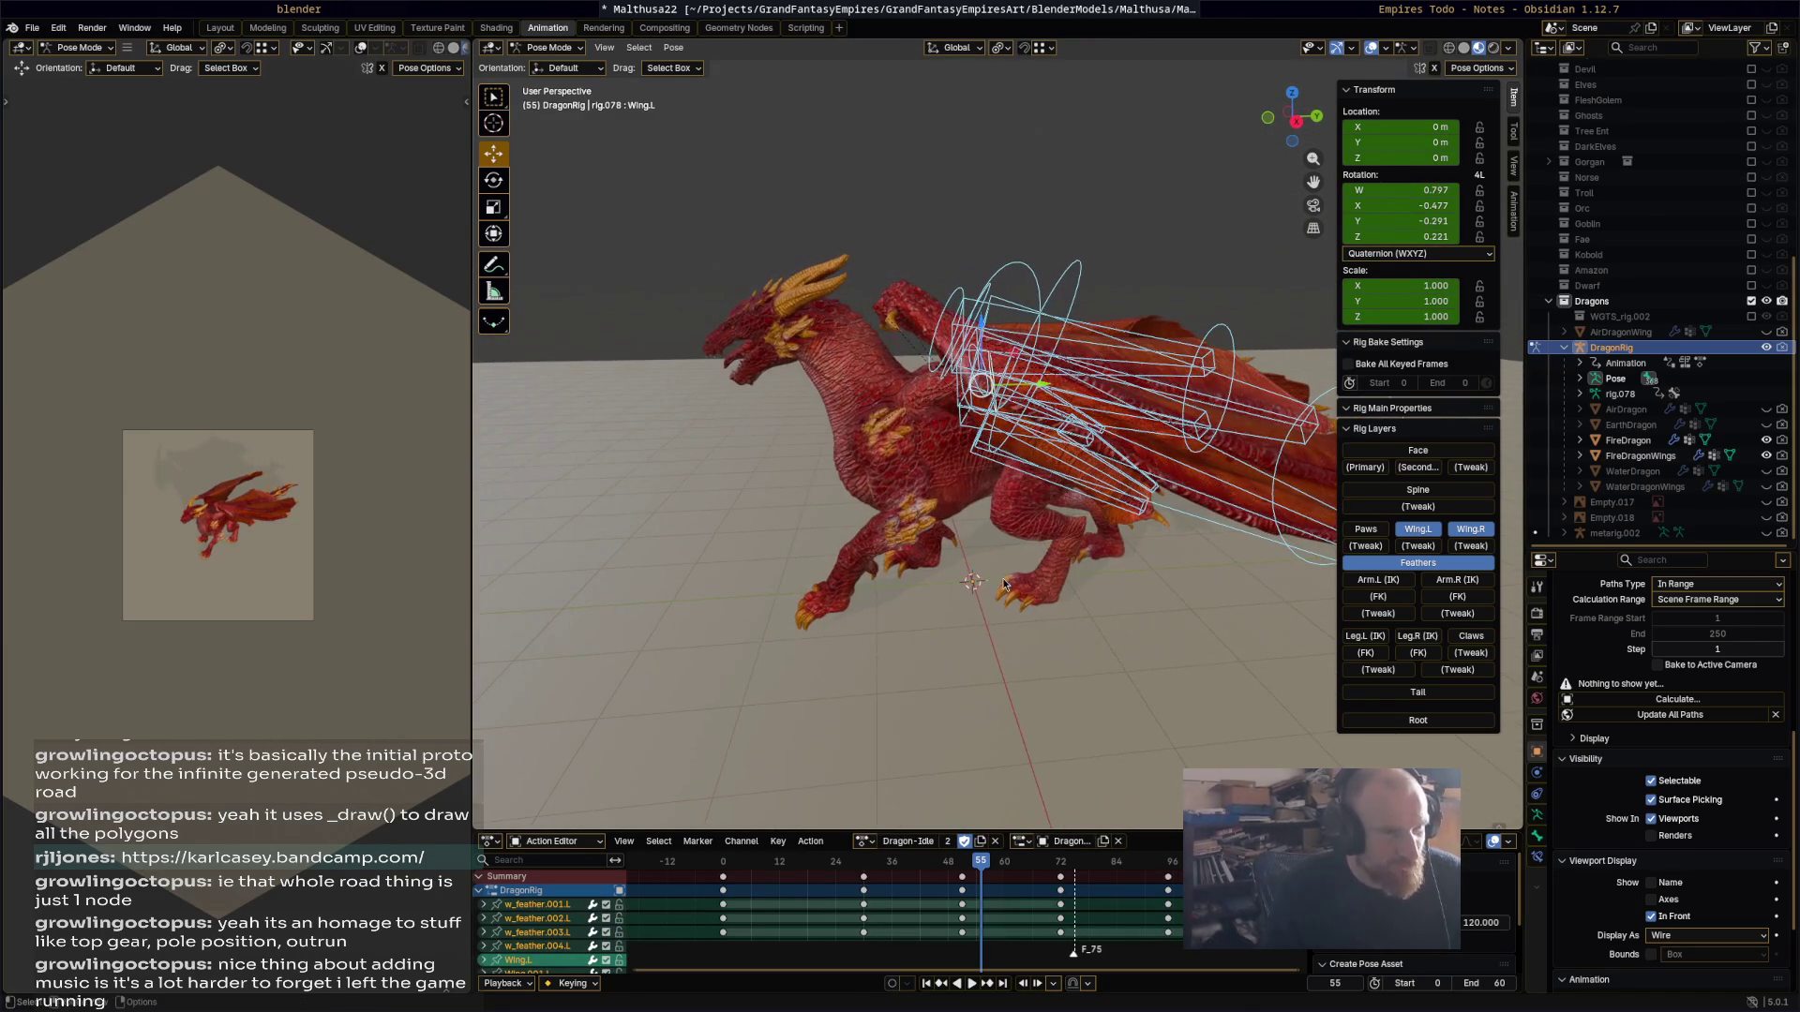
Step: Make a single-user copy of Dragon-Idle and rename it Dragon-FlyUp
{"action": "left_click", "coordinate": [980, 841]}
{"action": "key", "text": "Escape"}
{"action": "left_click", "coordinate": [916, 841]}
{"action": "type", "text": "Dragon-Fly"}
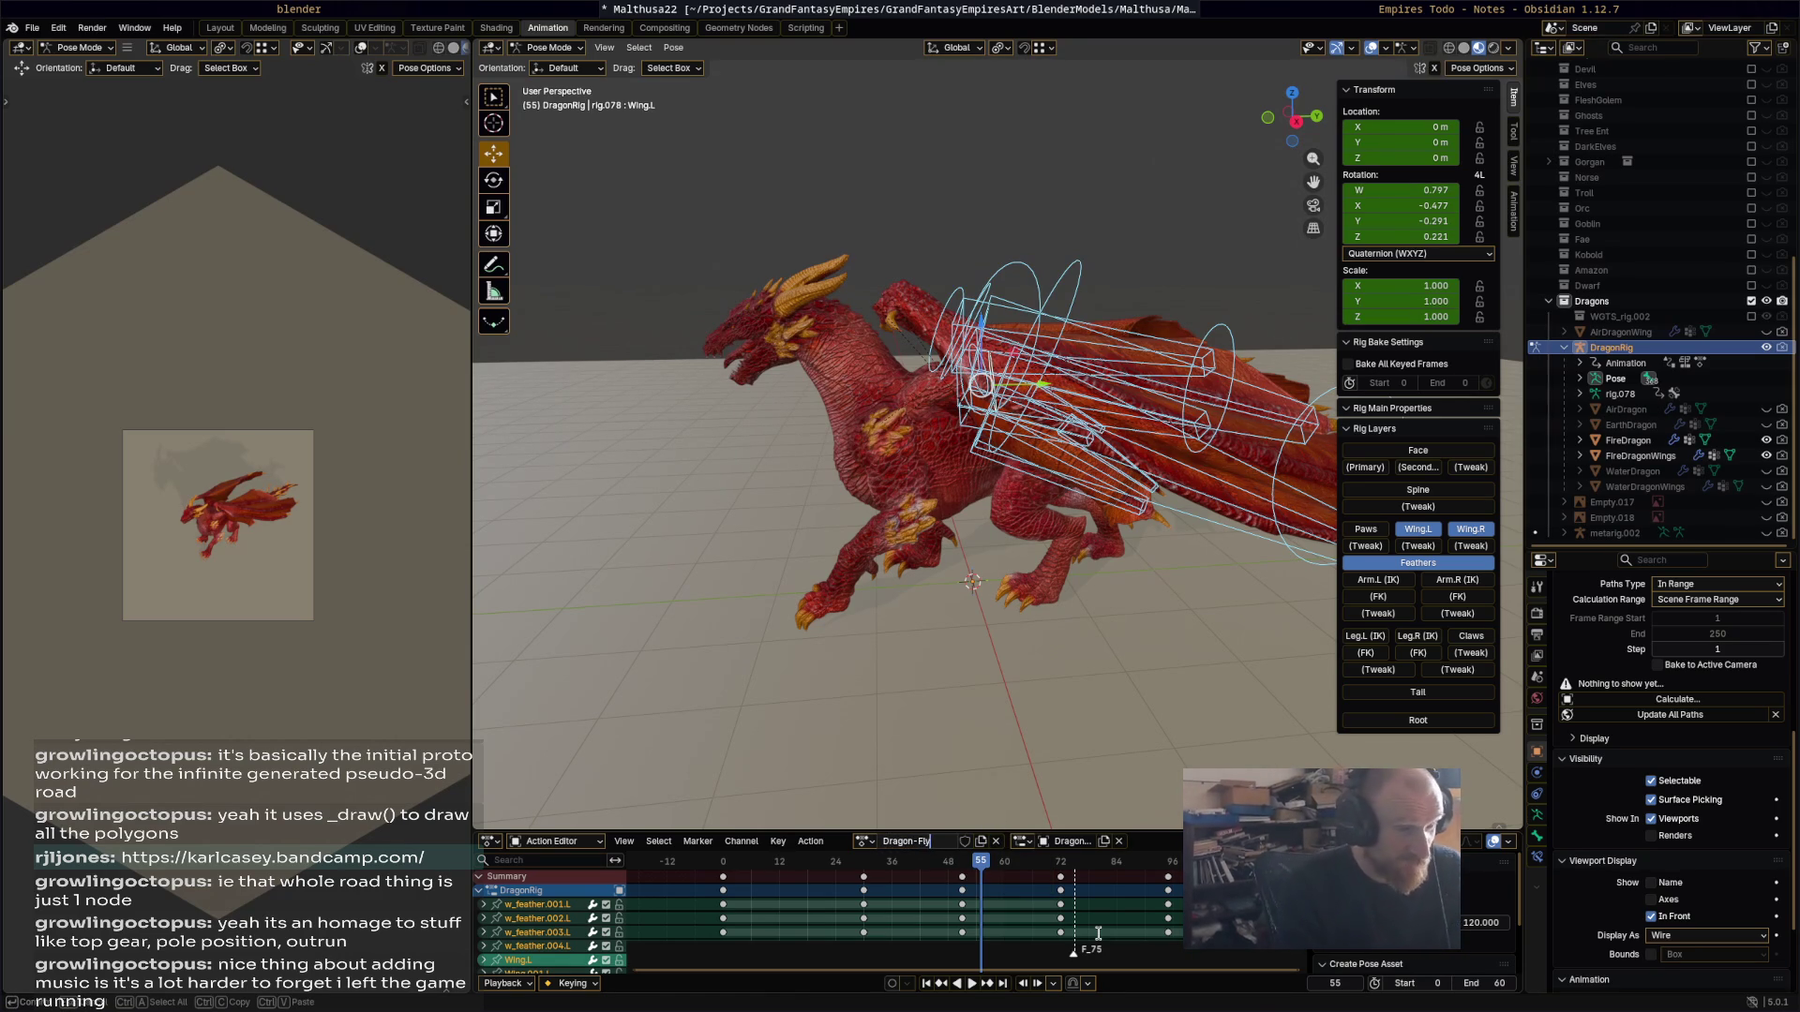
{"action": "type", "text": "Up"}
{"action": "key", "text": "Return"}
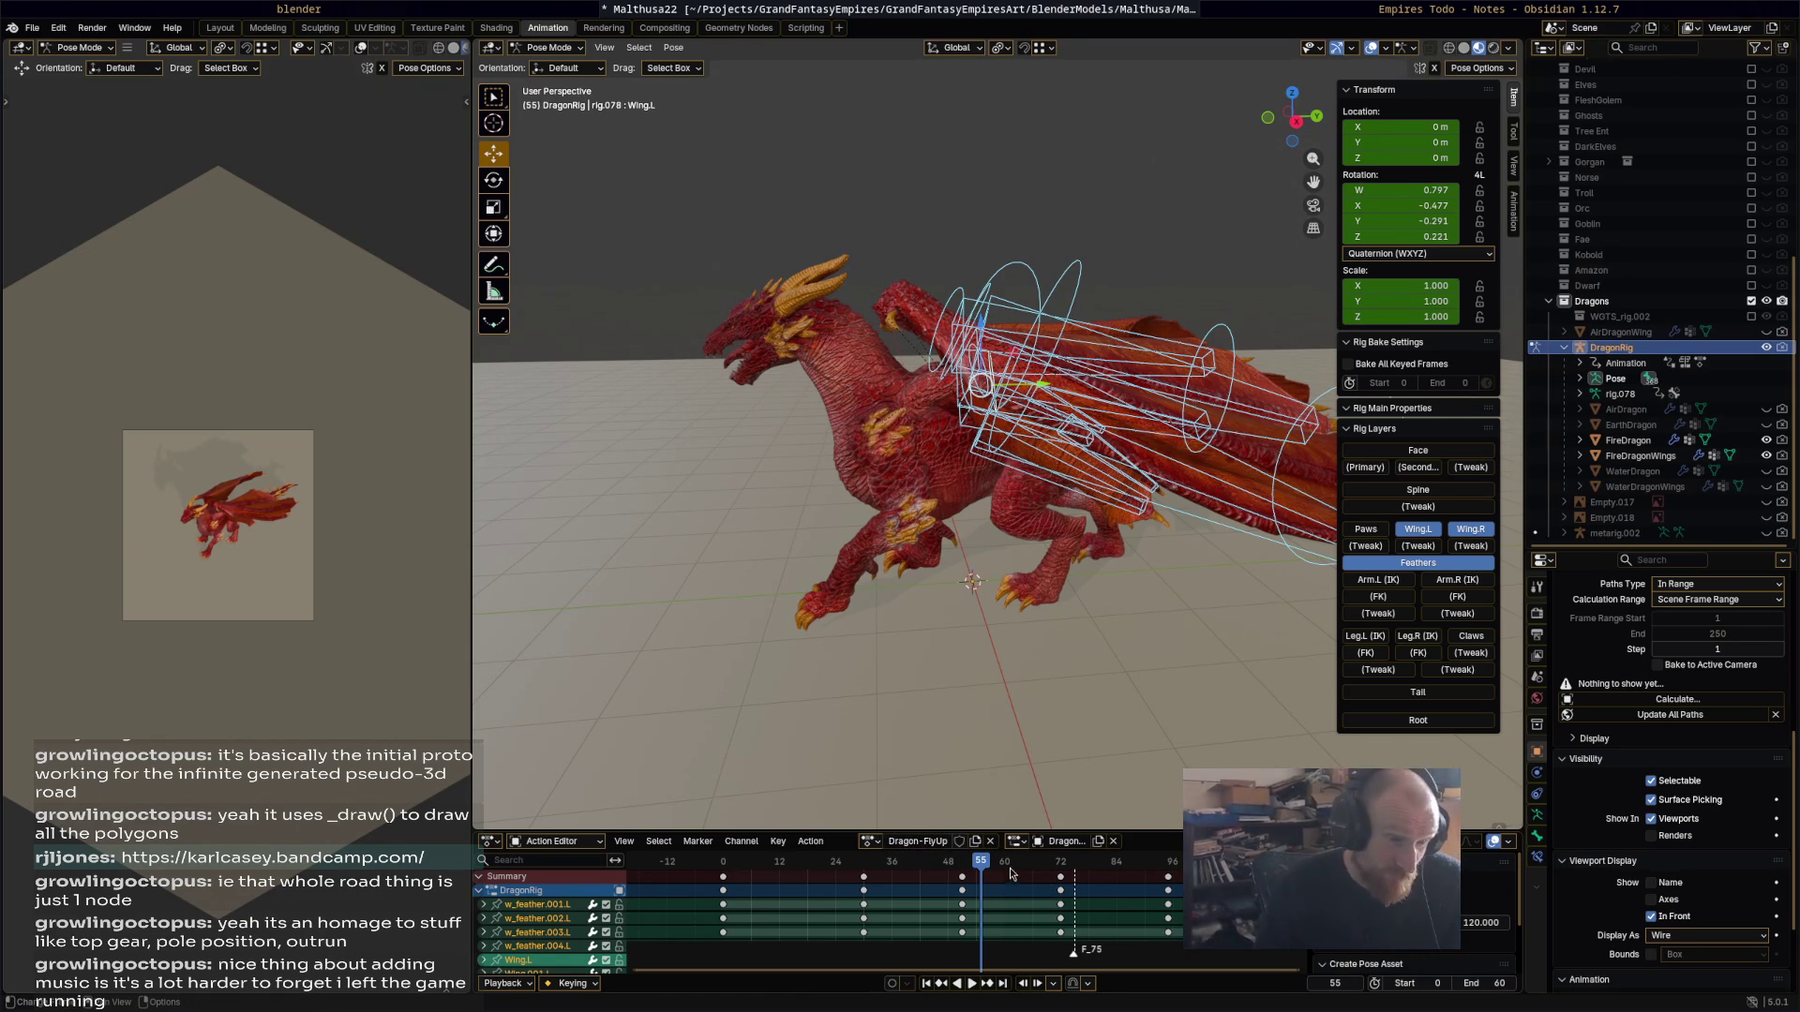
Step: Change the 120 value to 60
{"action": "left_click", "coordinate": [1494, 923]}
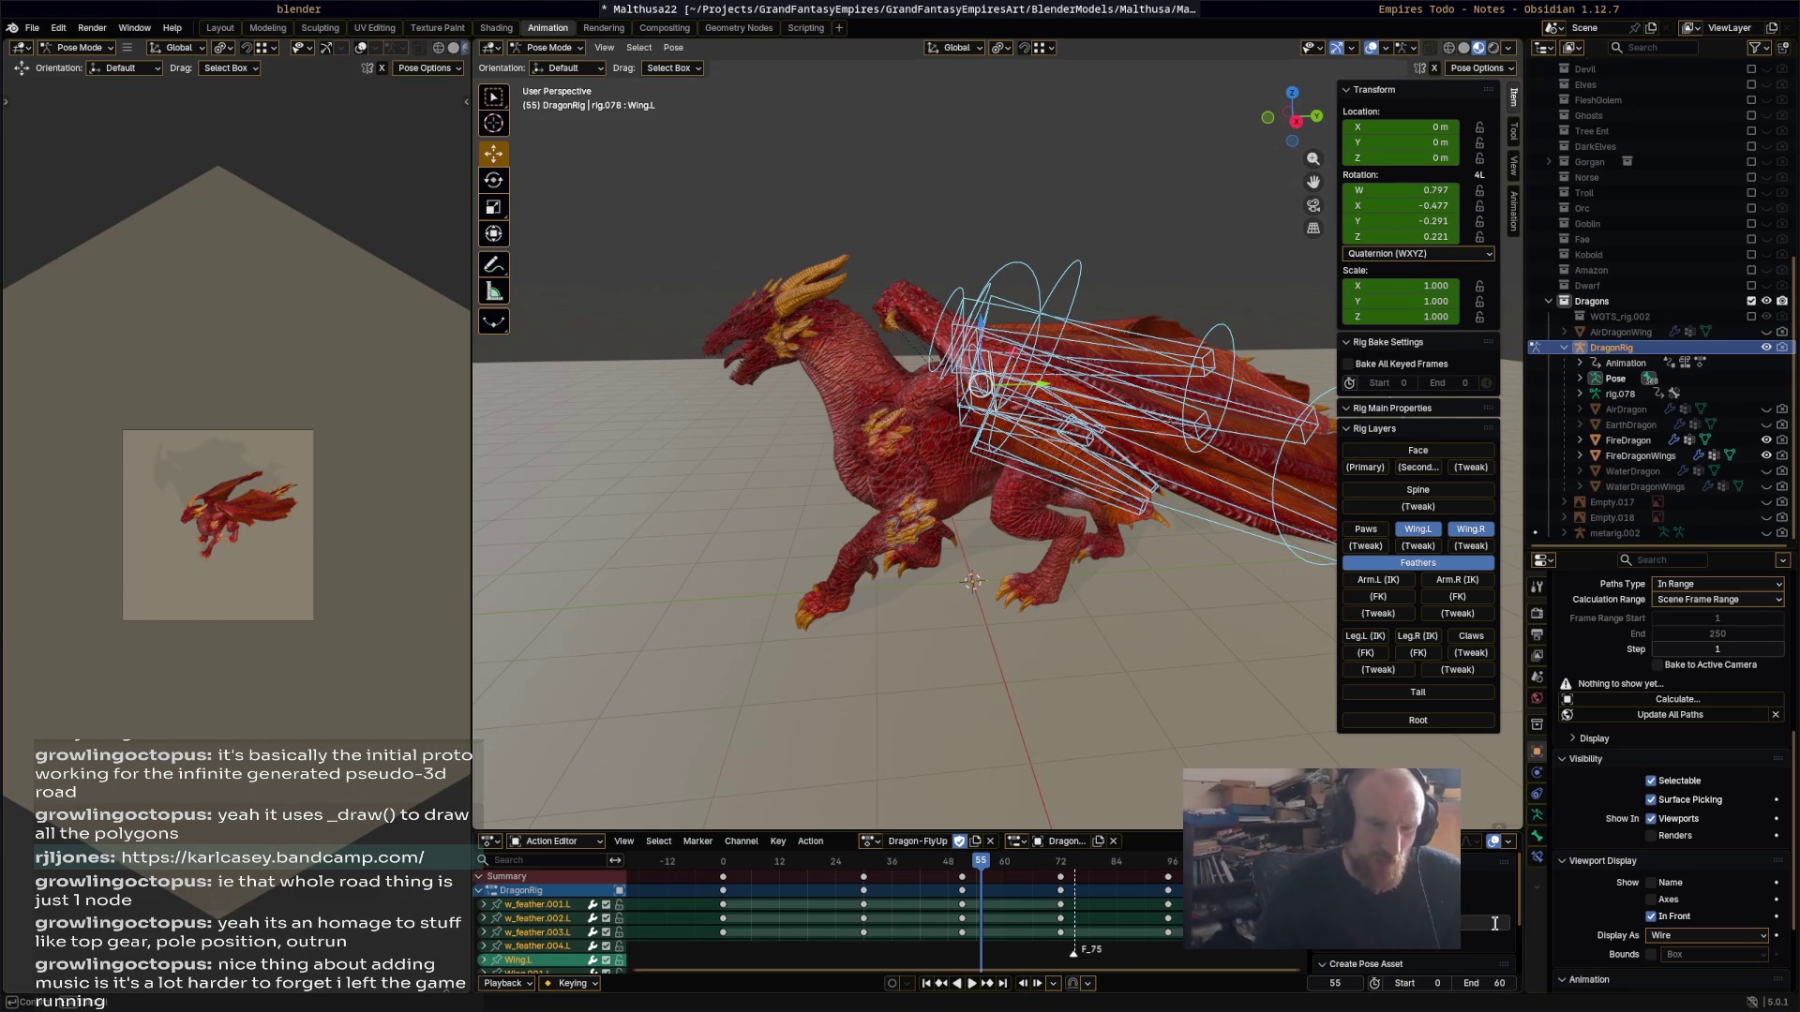
{"action": "type", "text": "60"}
{"action": "key", "text": "Return"}
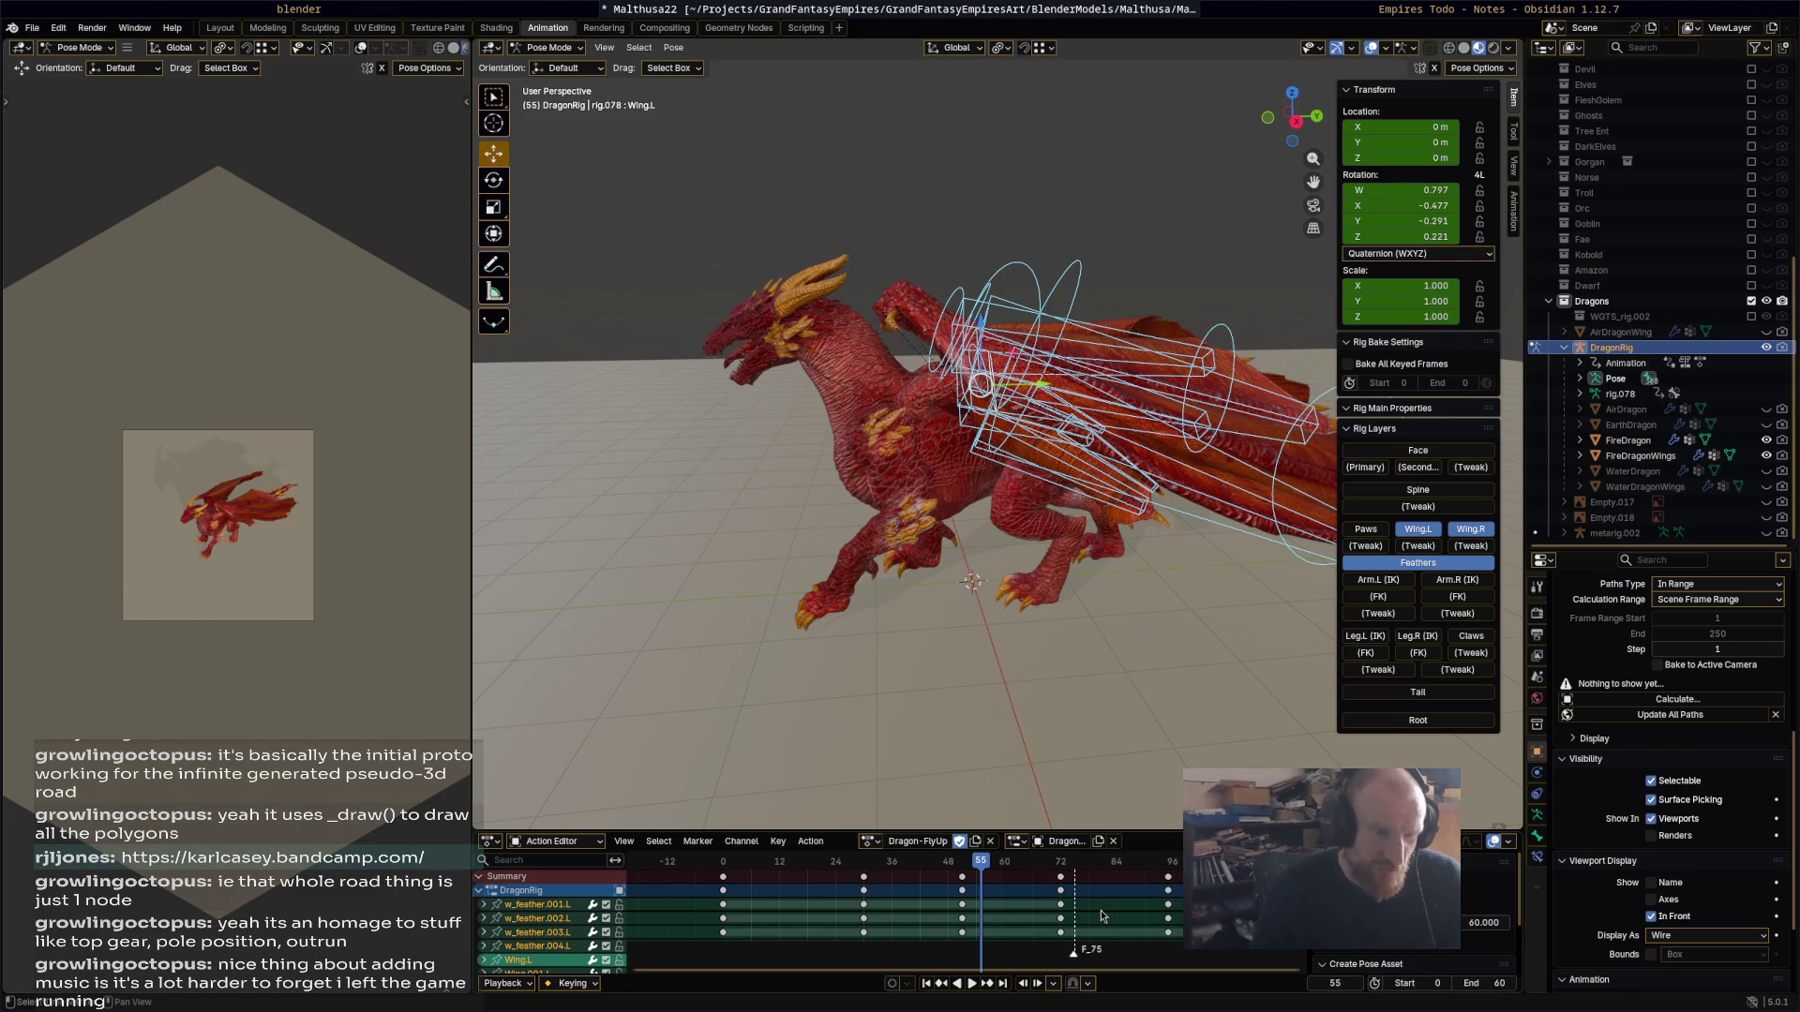
{"action": "middle_click_drag", "start_coordinate": [1048, 671], "coordinate": [1059, 673]}
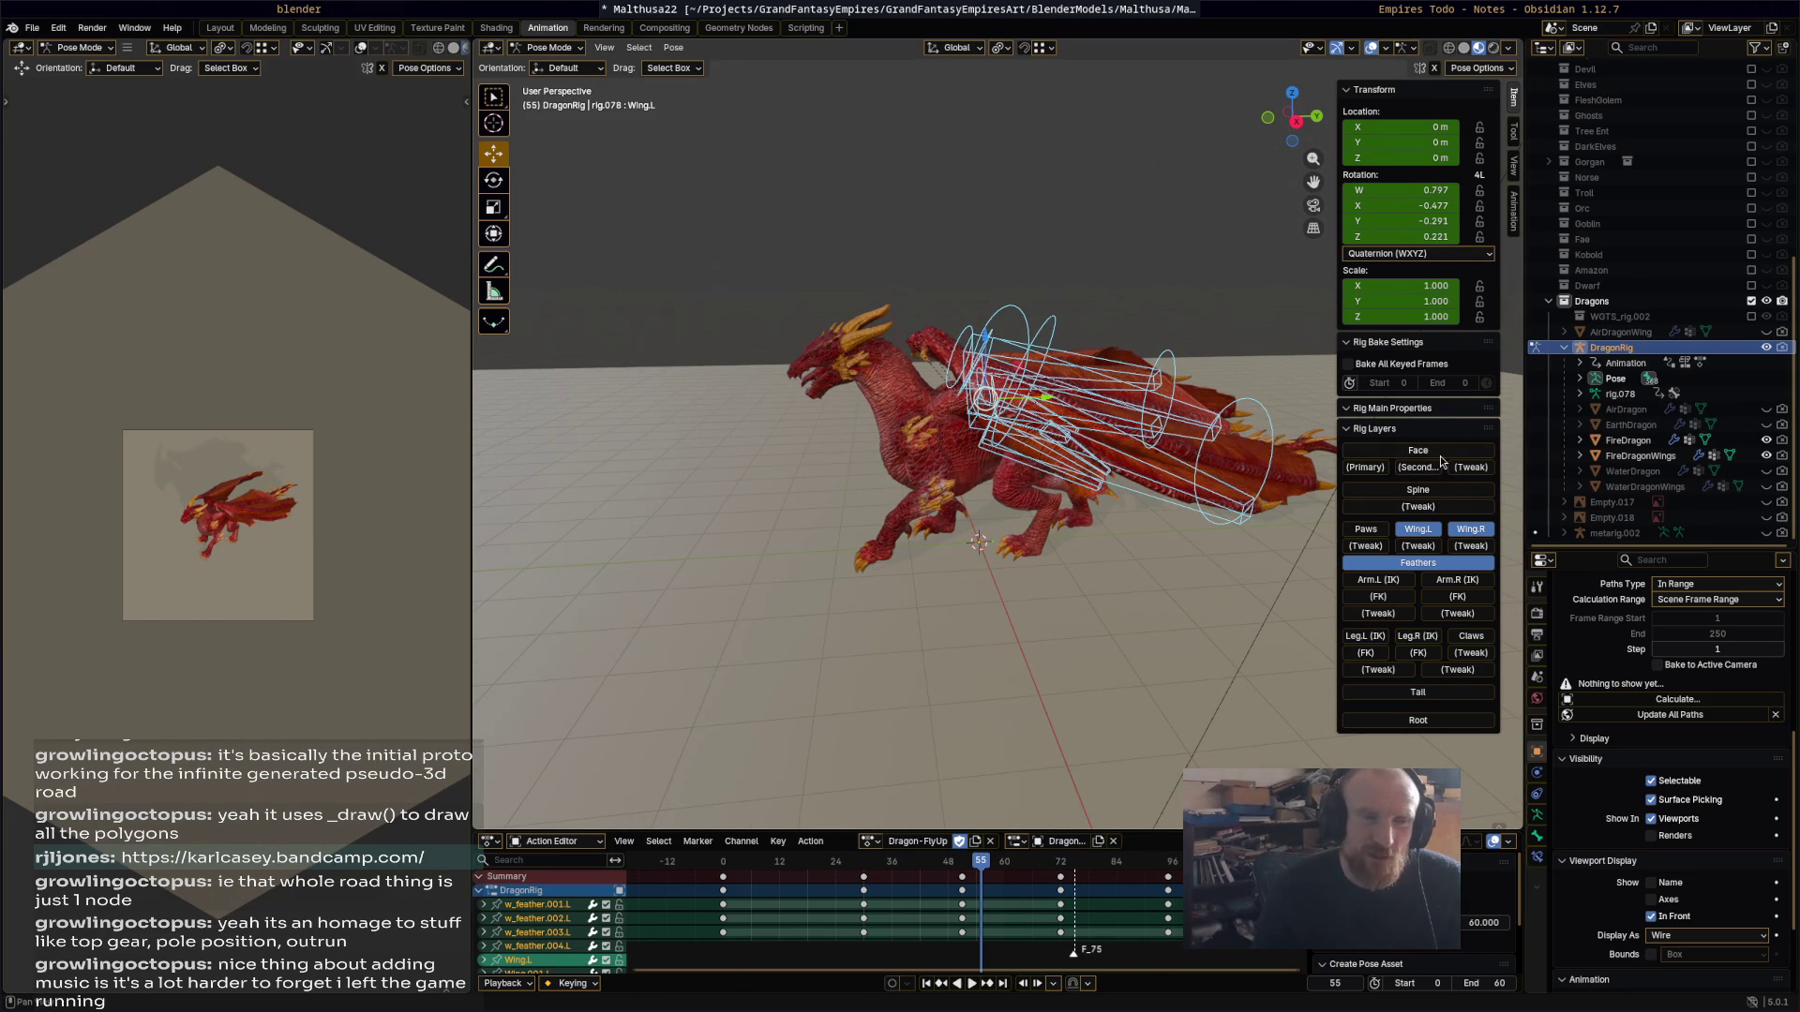
Step: Show the Face, Spine, left and right Arm IK, and Tail control layers
{"action": "left_click", "coordinate": [1440, 453]}
{"action": "left_click", "coordinate": [1437, 490]}
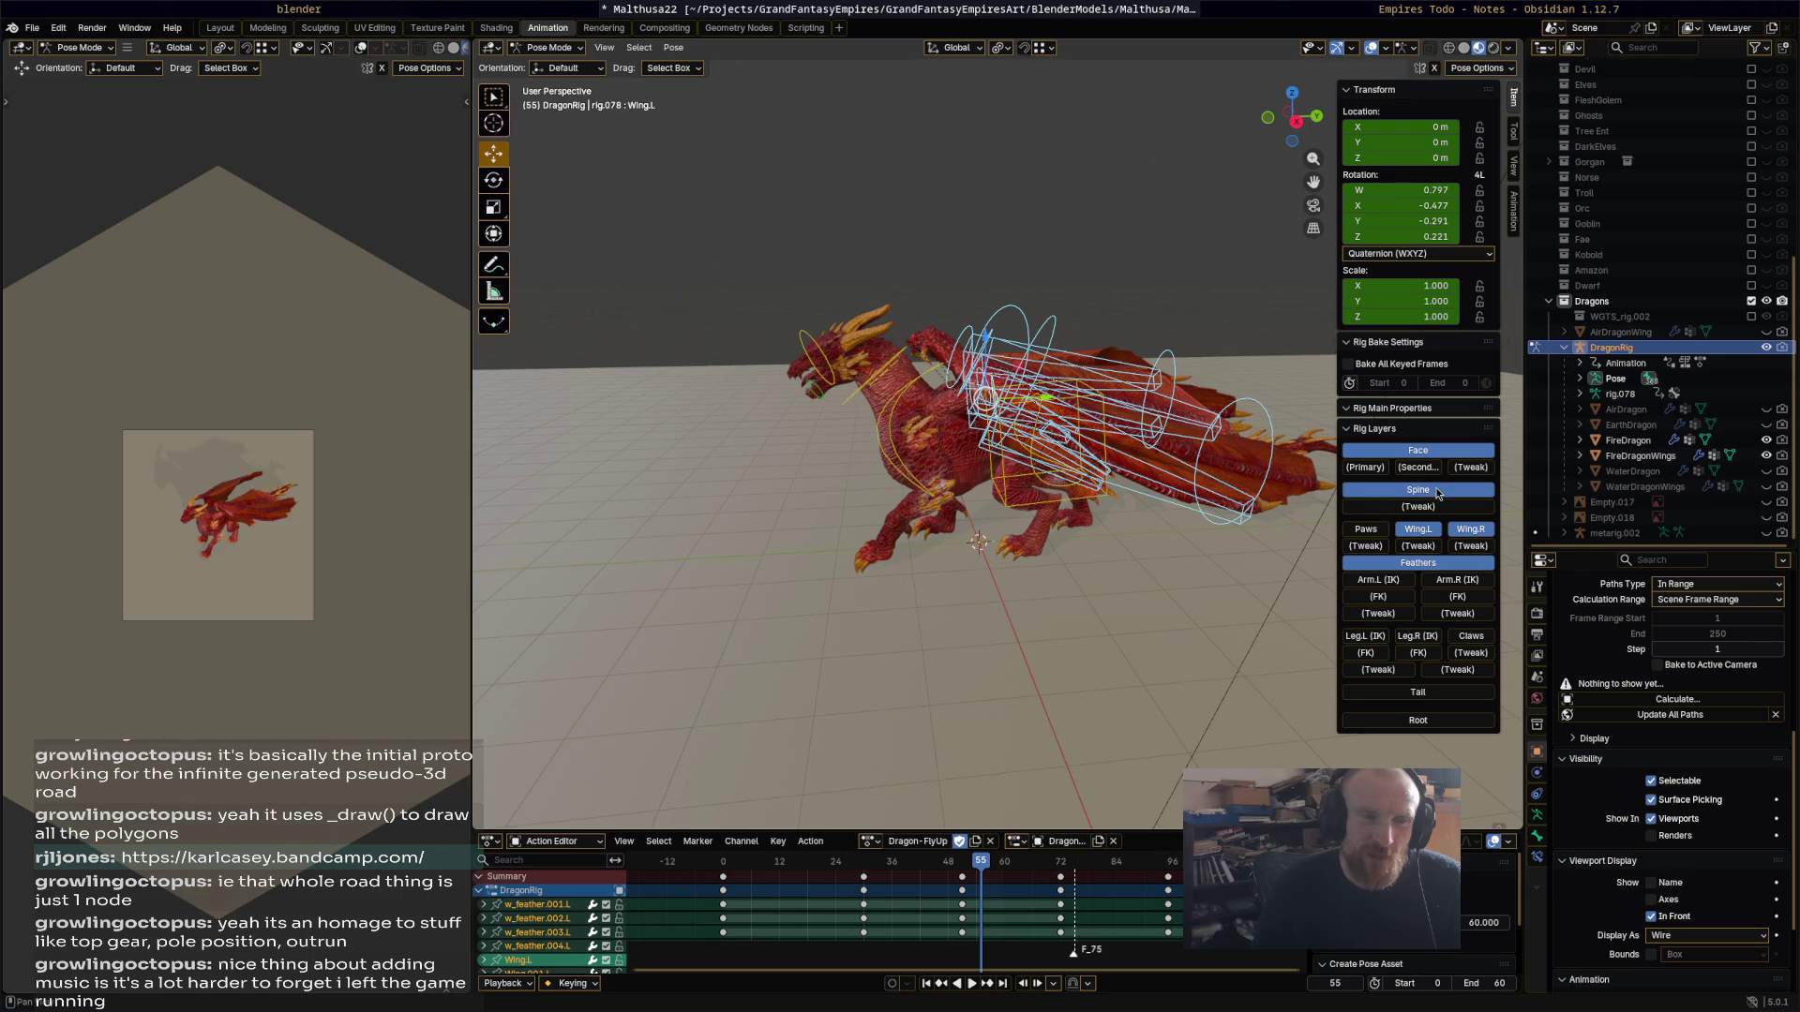
{"action": "left_click", "coordinate": [1410, 584]}
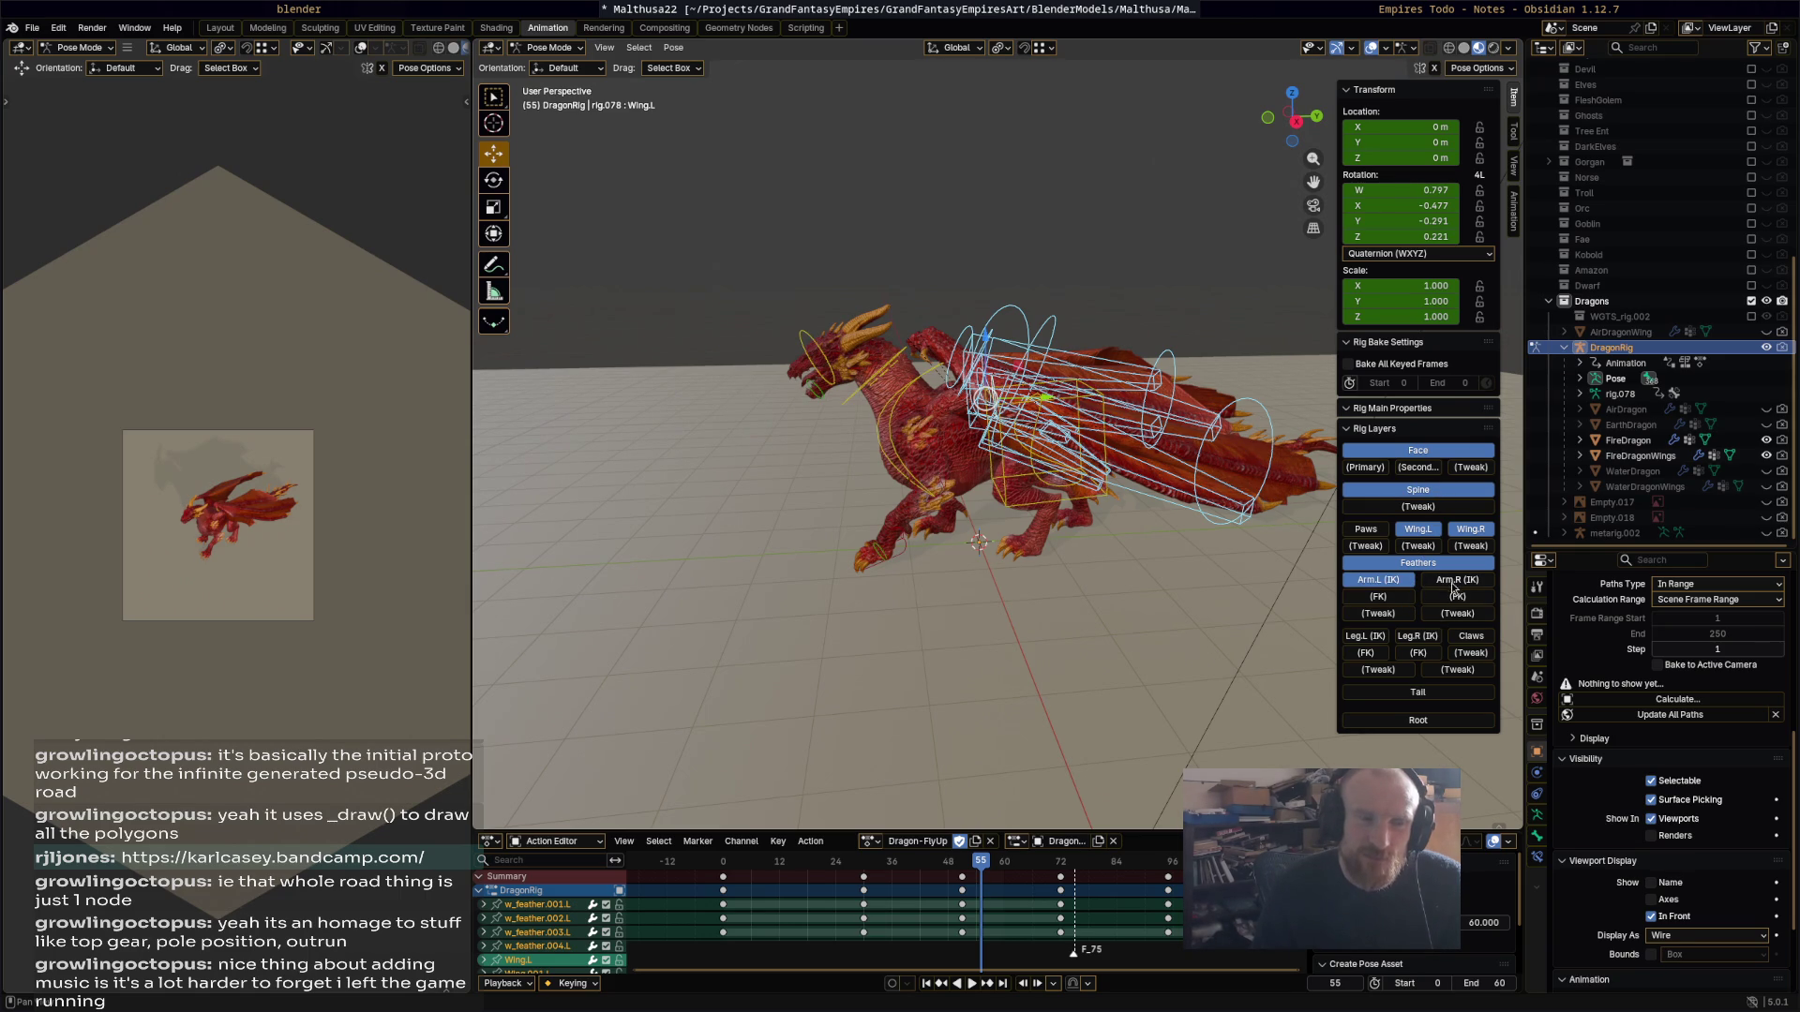
{"action": "left_click", "coordinate": [1453, 581]}
{"action": "left_click", "coordinate": [1404, 695]}
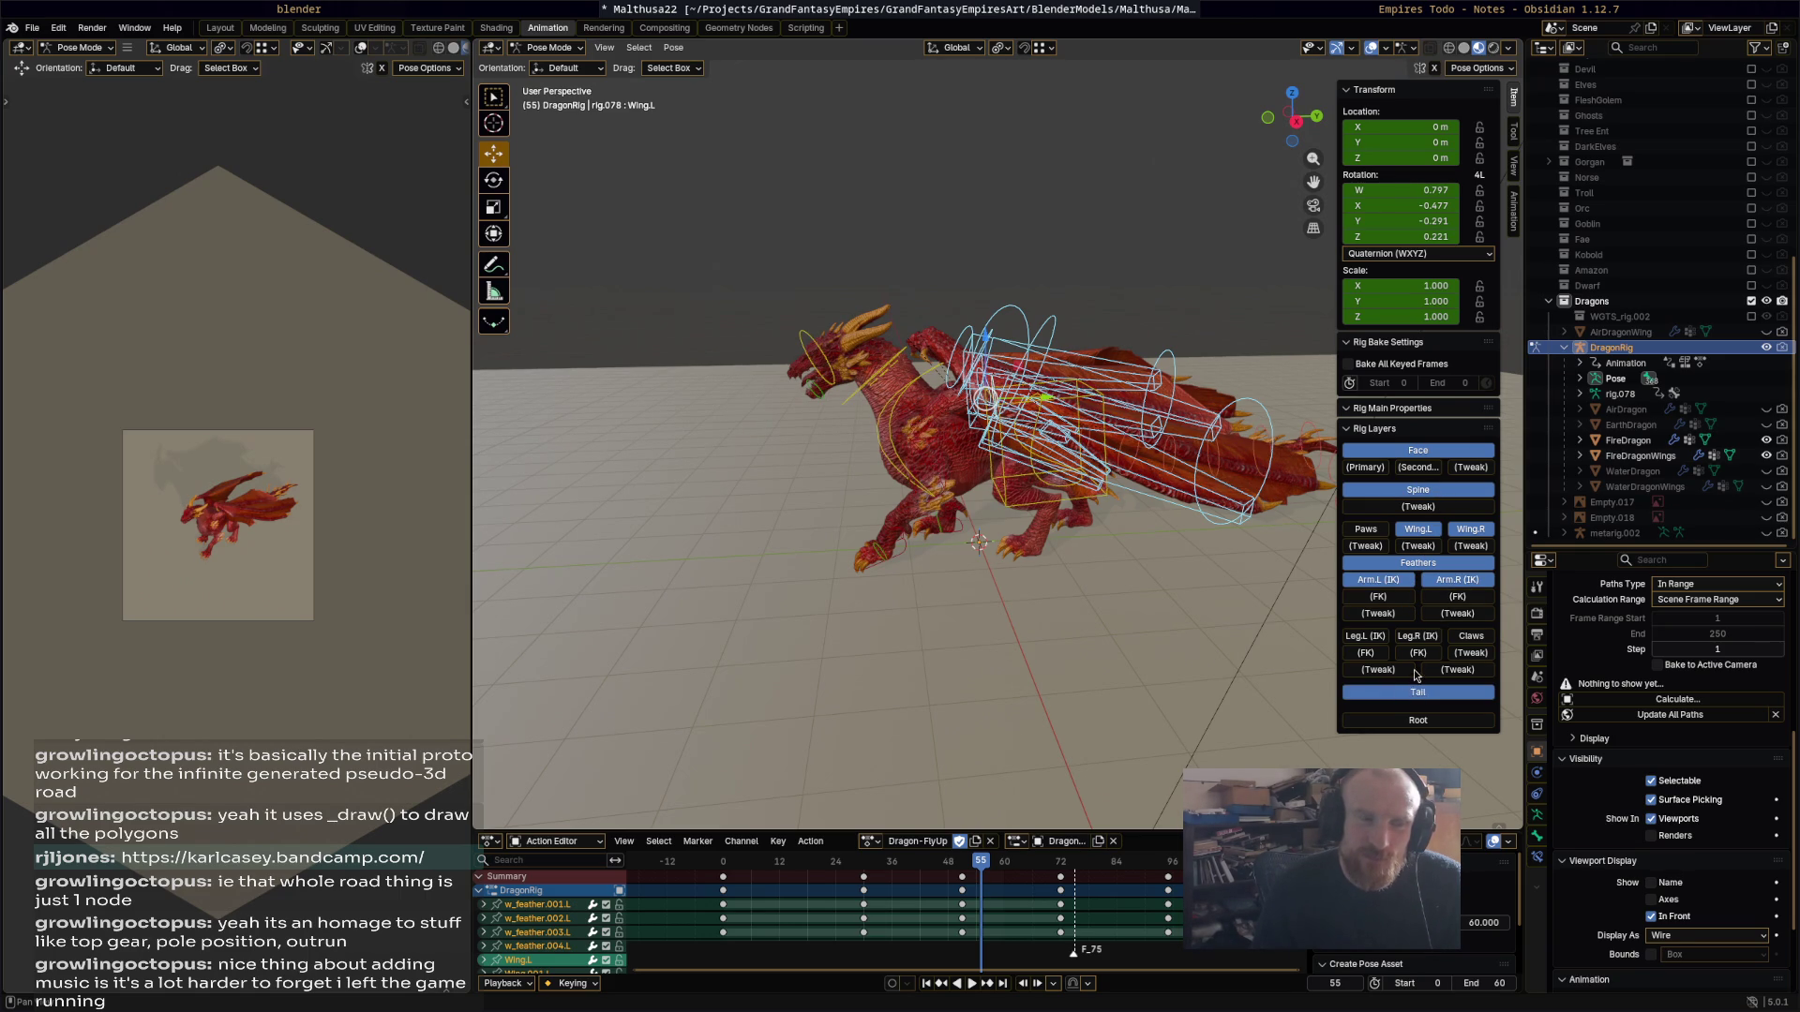
Step: Select all bones, delete every keyframe after frame 0, and play back the trimmed action
{"action": "key", "text": "a"}
{"action": "scroll", "coordinate": [941, 925], "scroll_direction": "down", "scroll_amount": 5}
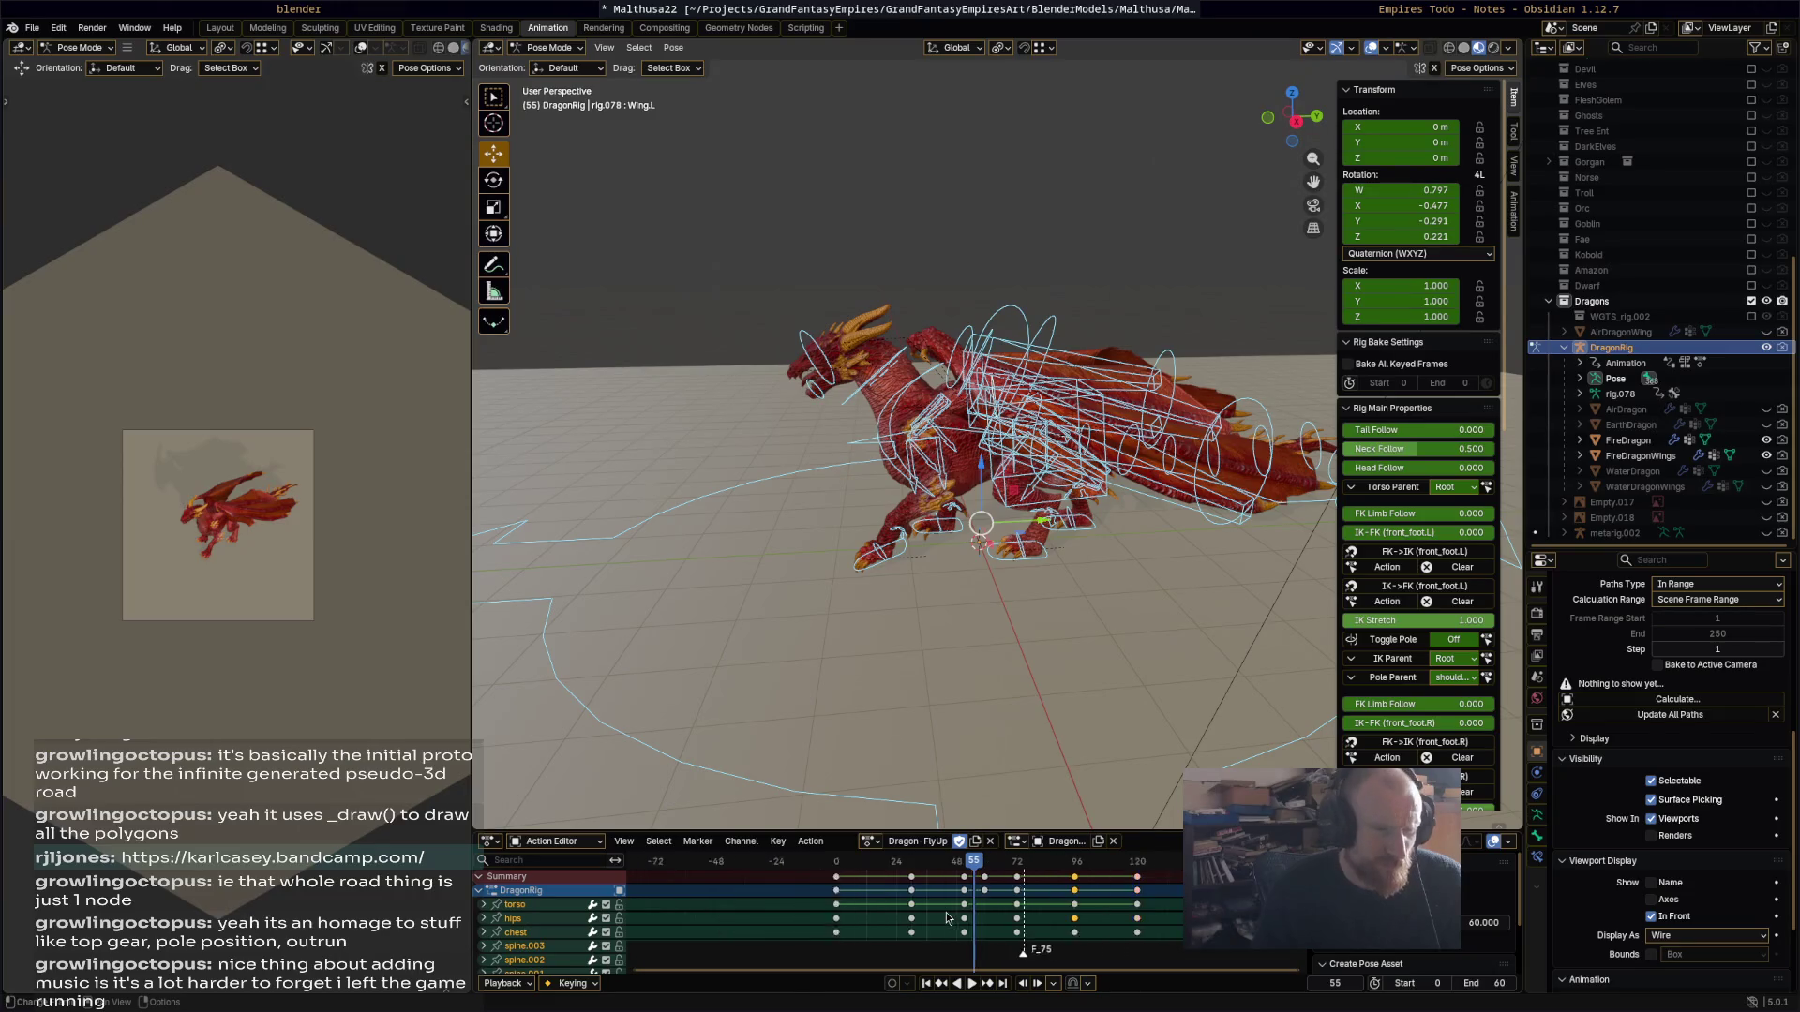
{"action": "left_click_drag", "start_coordinate": [1115, 868], "coordinate": [922, 937]}
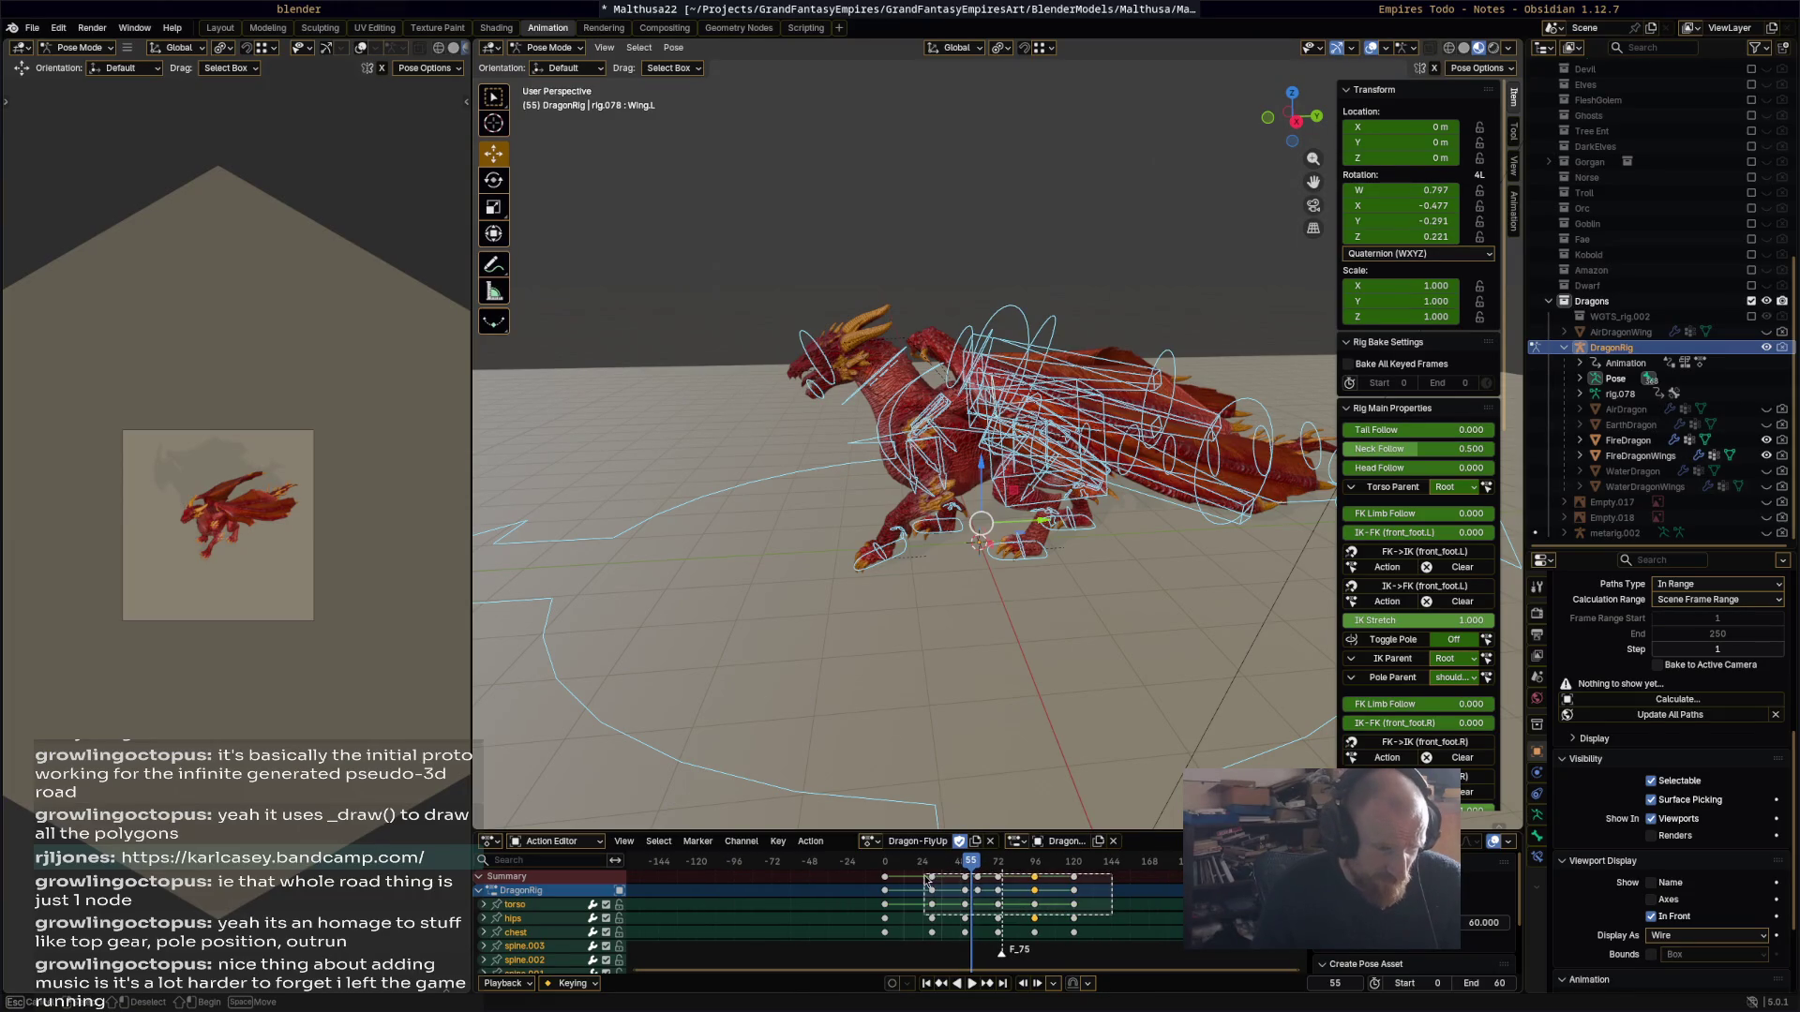
{"action": "key", "text": "x"}
{"action": "left_click", "coordinate": [923, 876]}
{"action": "scroll", "coordinate": [965, 900], "scroll_direction": "up", "scroll_amount": 4}
{"action": "key", "text": "space"}
{"action": "key", "text": "space"}
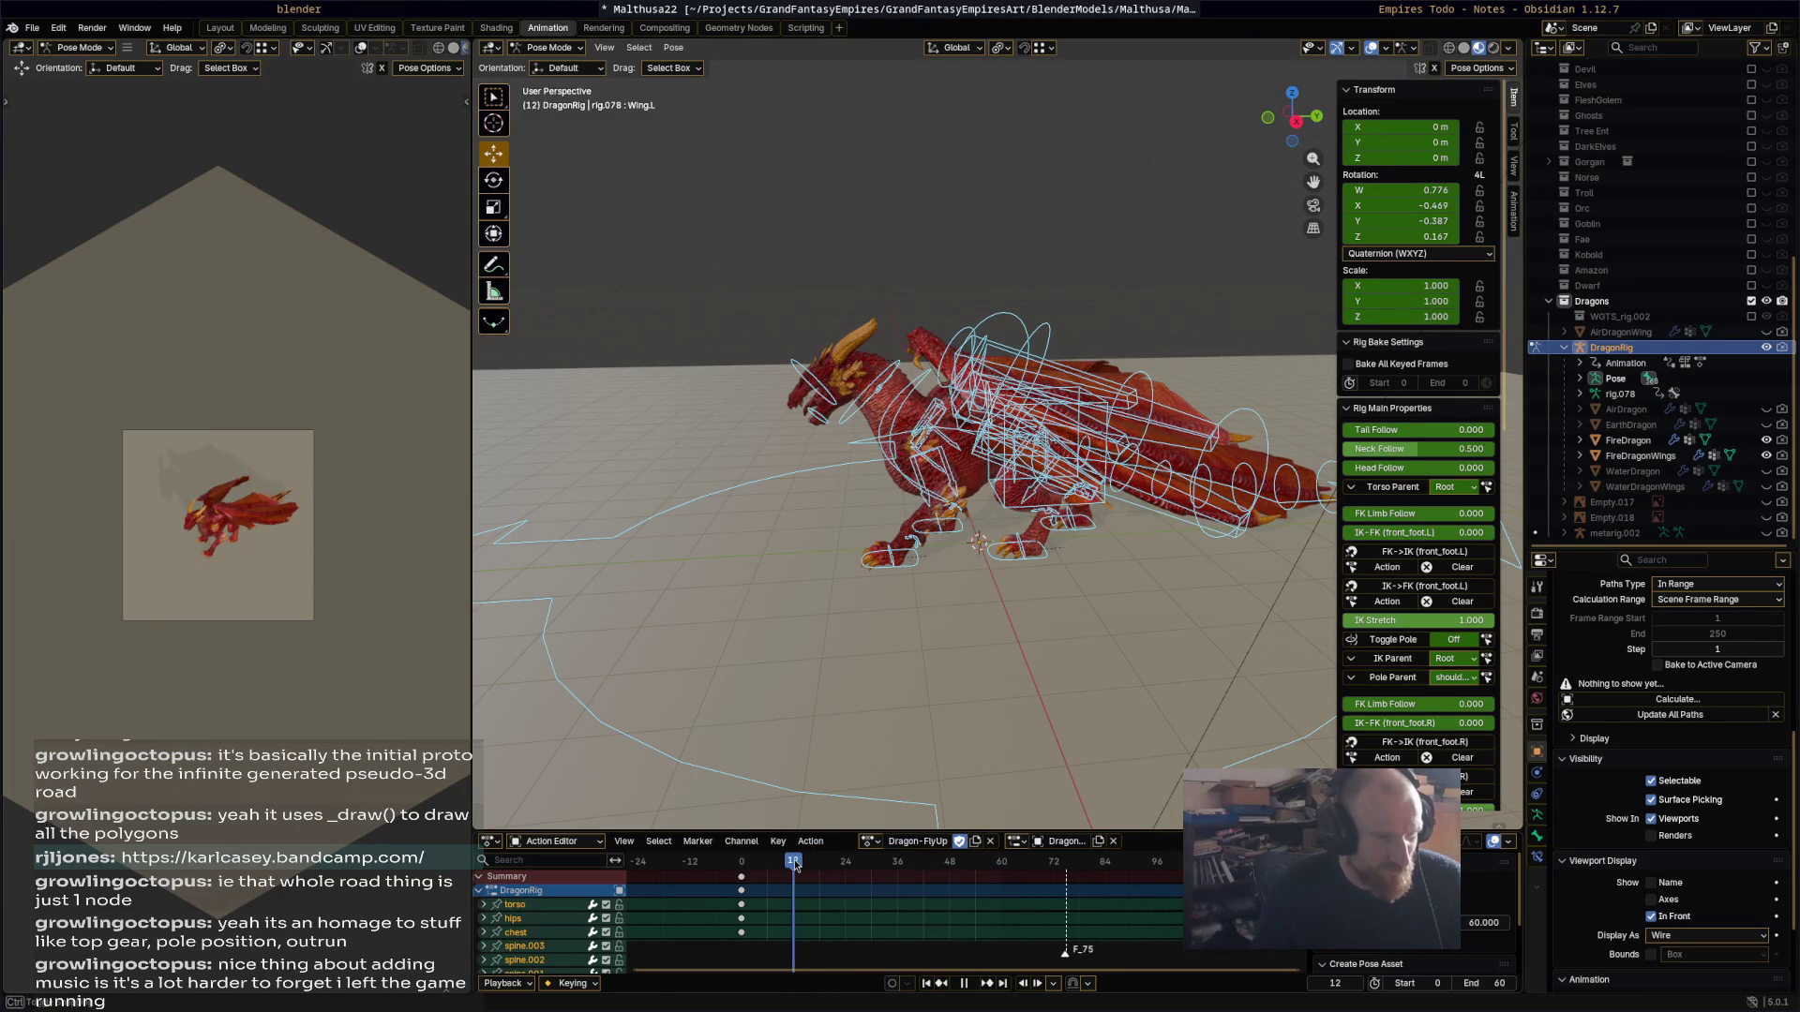
{"action": "scroll", "coordinate": [1443, 659], "scroll_direction": "down", "scroll_amount": 15}
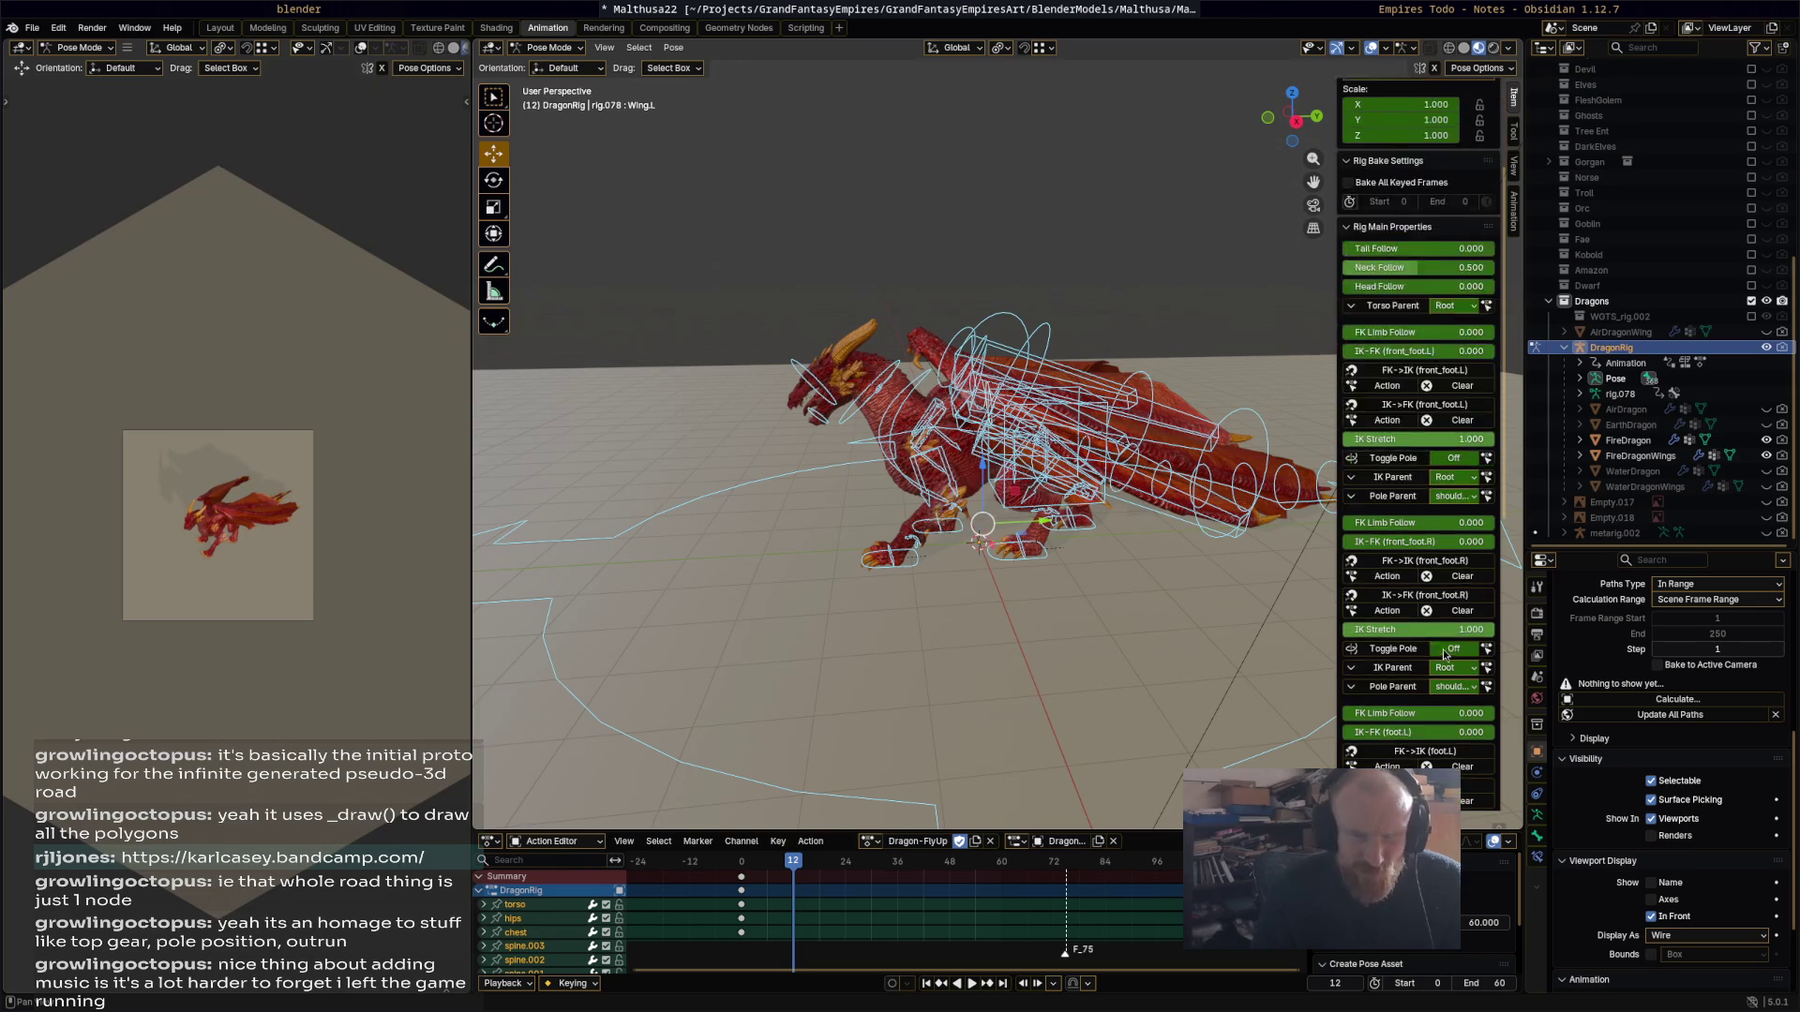
Step: Hide the Feathers and the left and right Wing control layers
{"action": "left_click", "coordinate": [1446, 640]}
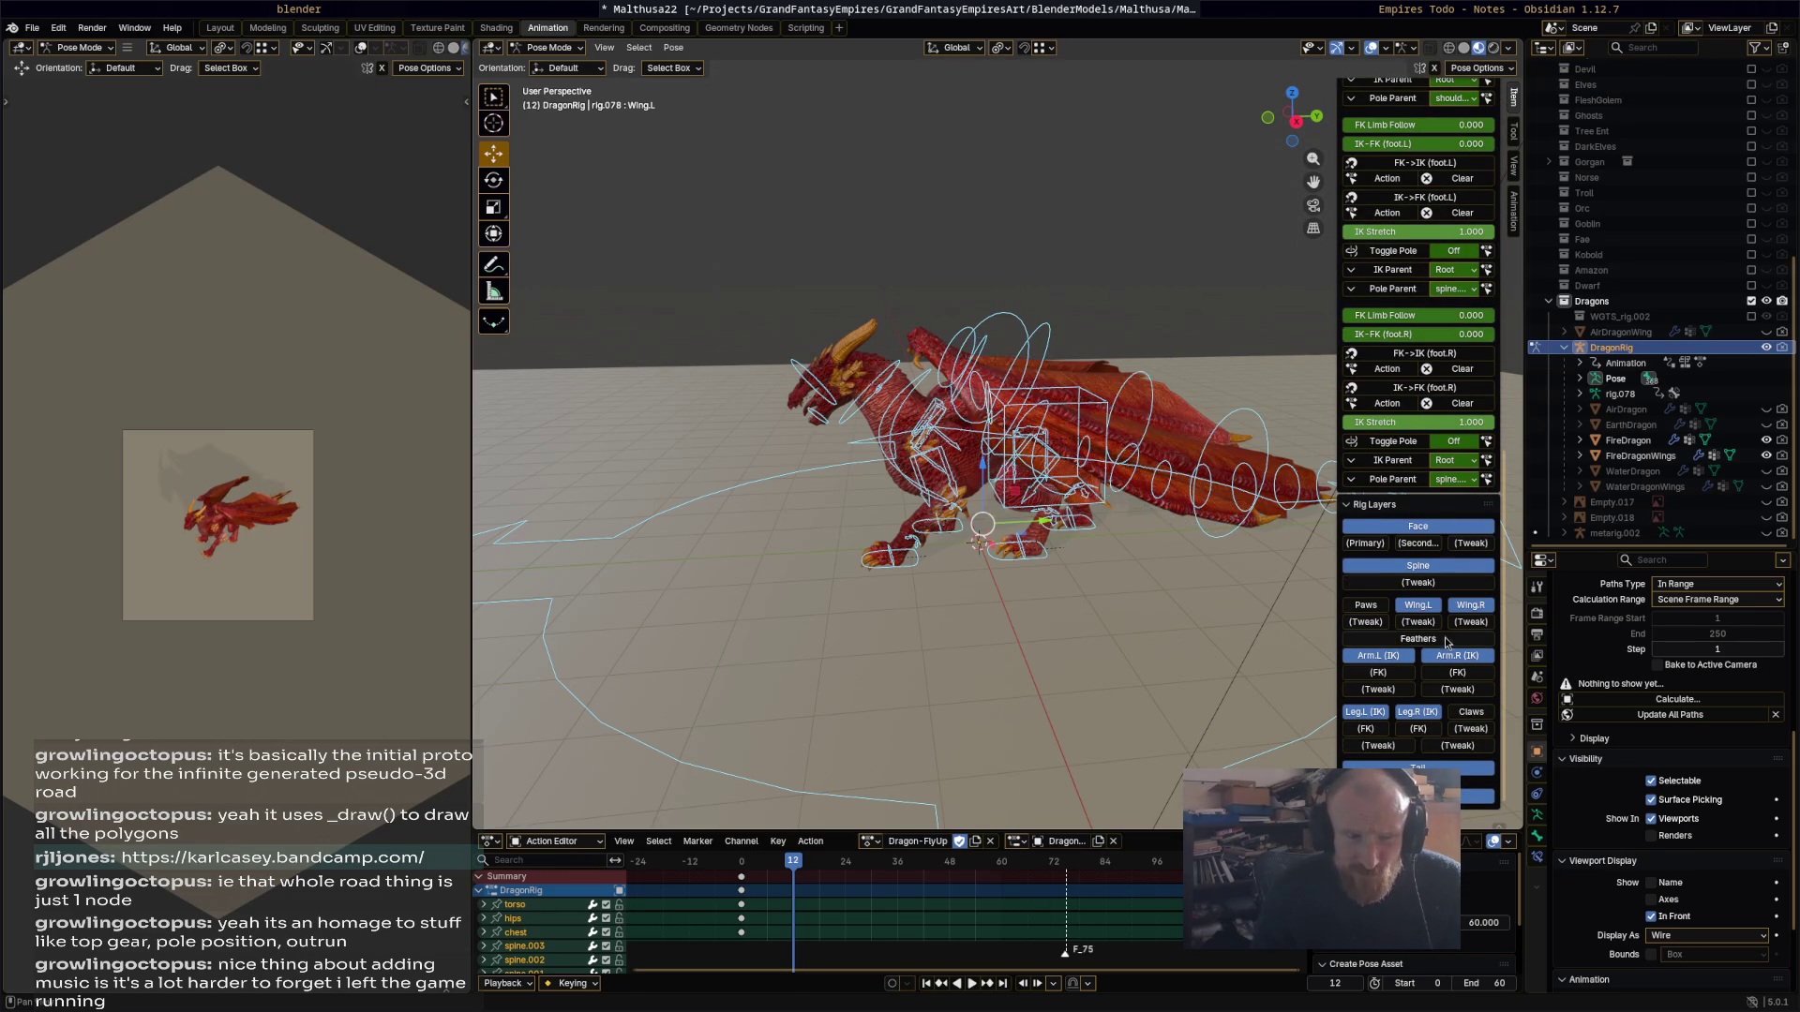
{"action": "left_click", "coordinate": [1419, 606]}
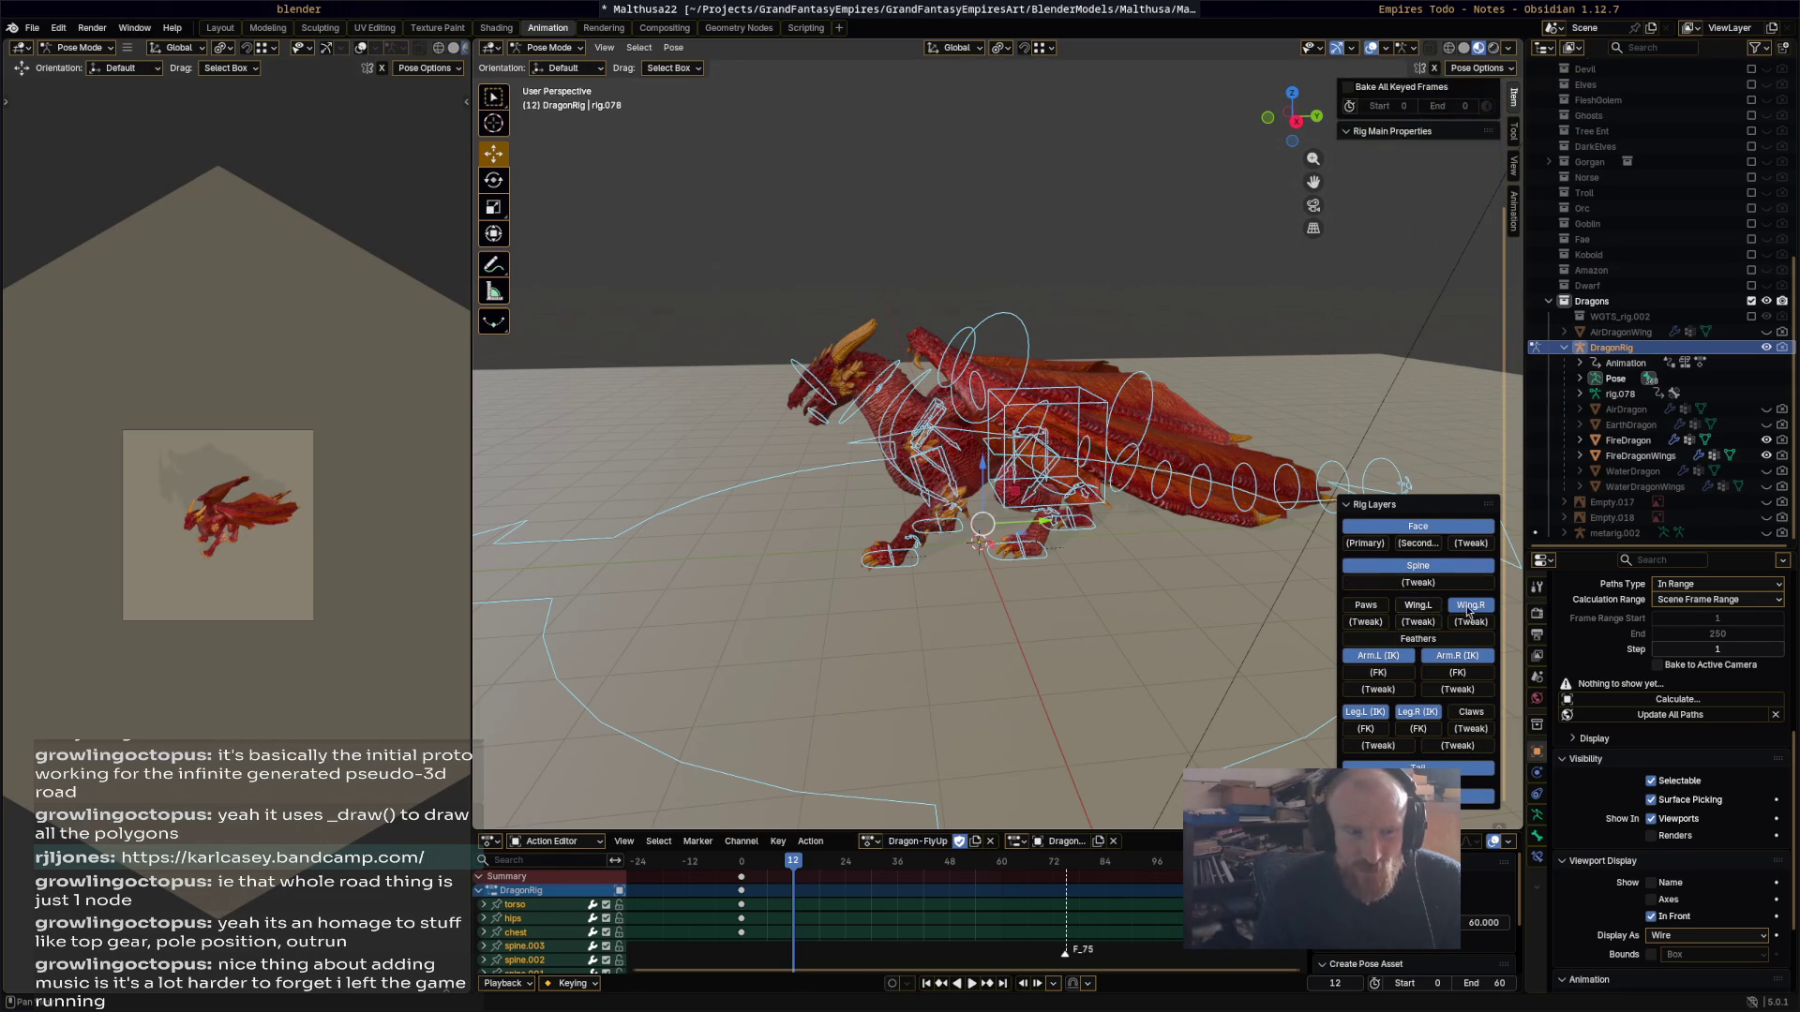
{"action": "left_click", "coordinate": [1484, 327]}
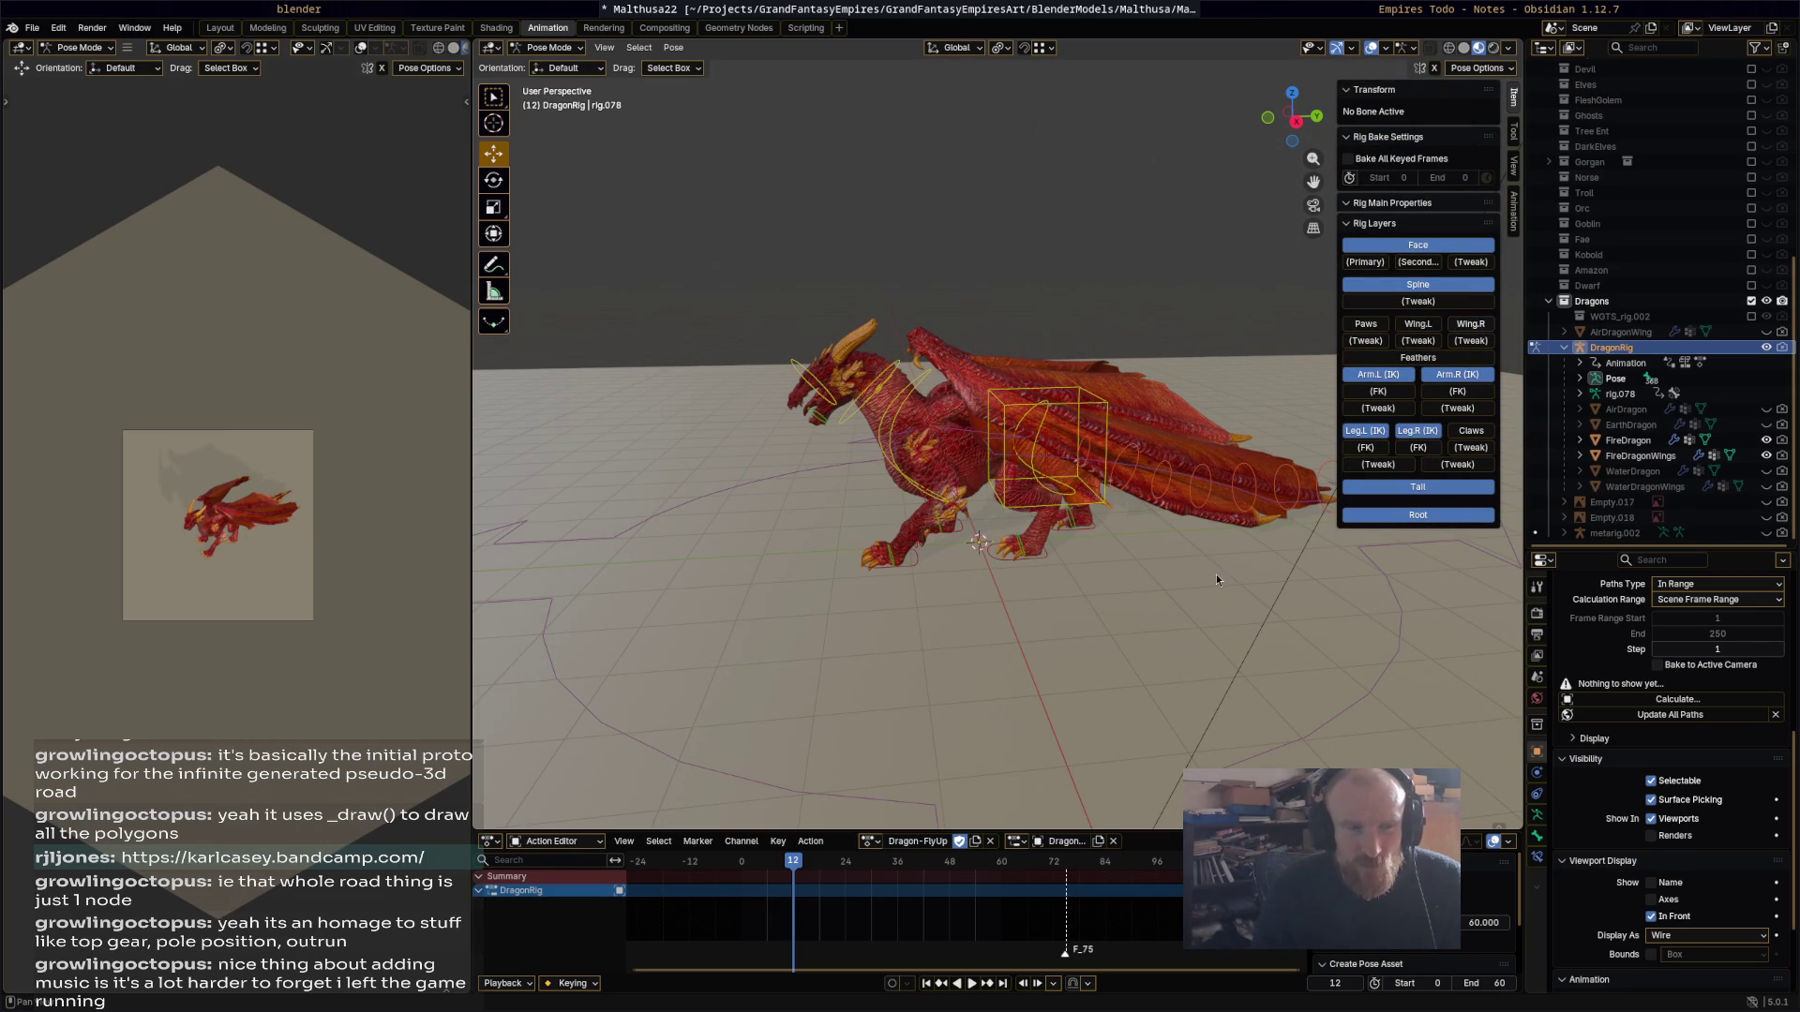
Step: Hide the Root control layer and the FireDragonWings mesh
{"action": "left_click", "coordinate": [1413, 514]}
{"action": "middle_click_drag", "start_coordinate": [1059, 644], "coordinate": [1049, 620]}
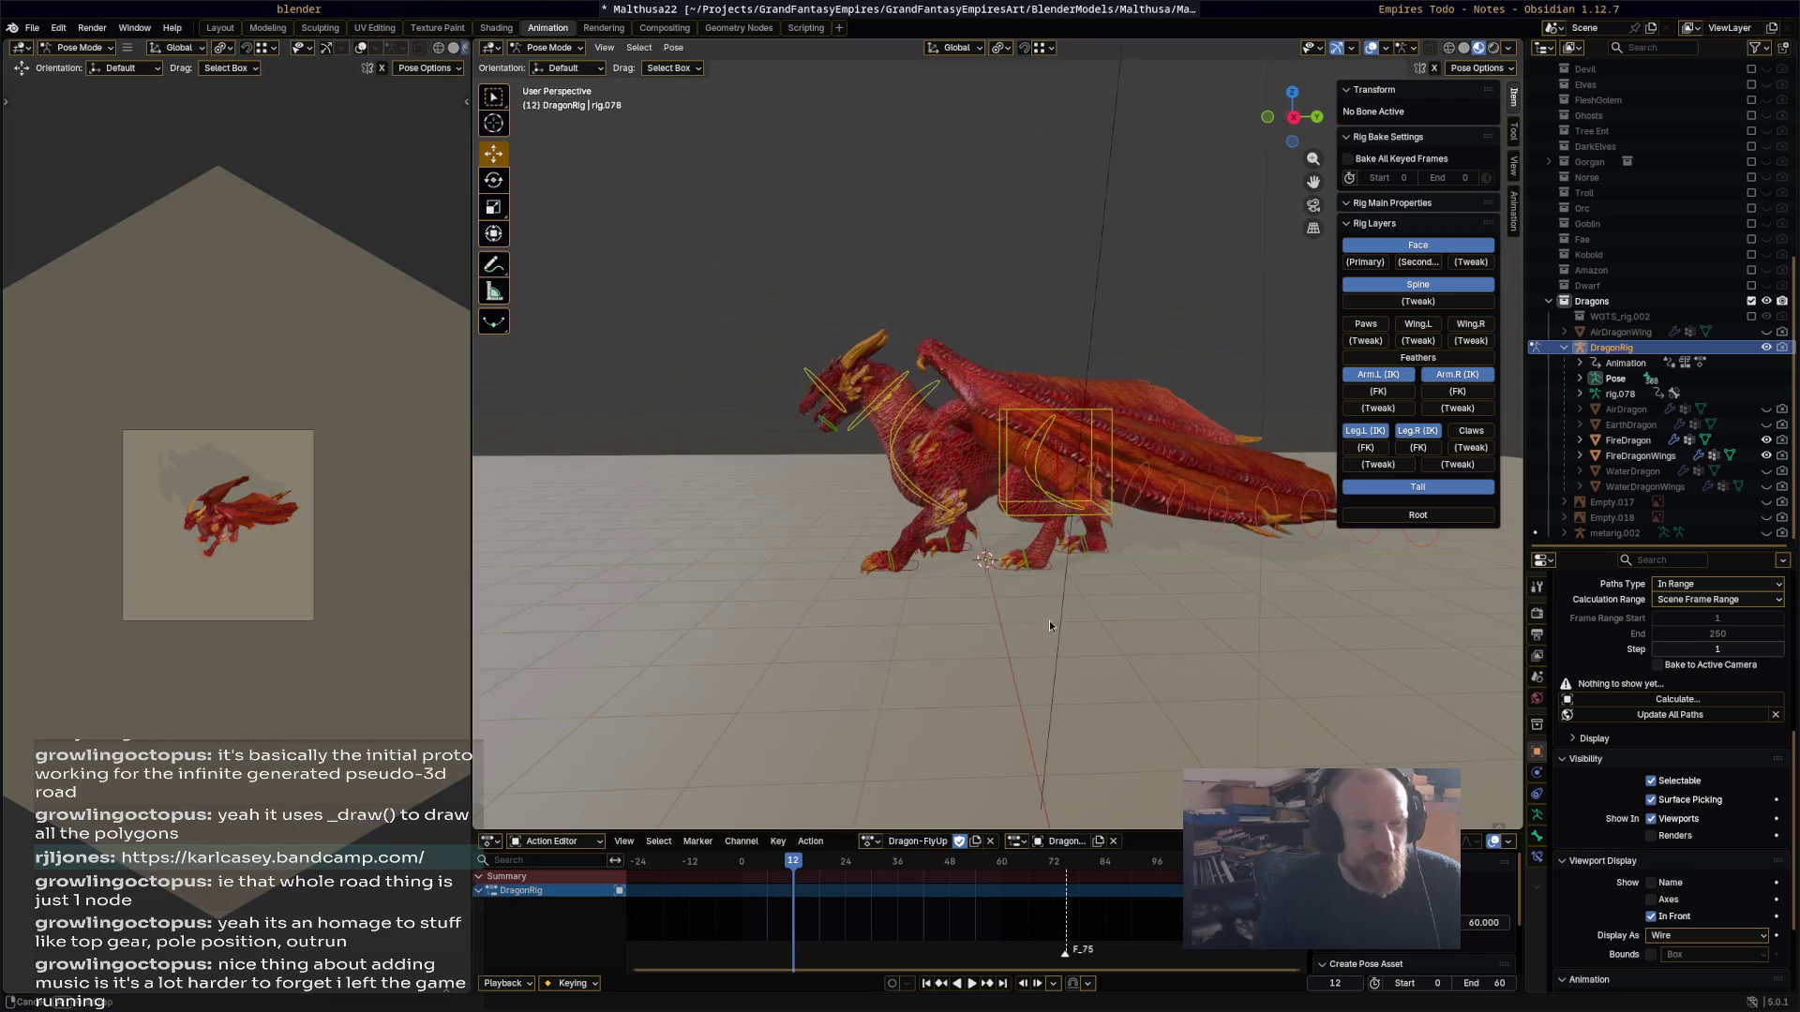
{"action": "left_click", "coordinate": [1766, 460]}
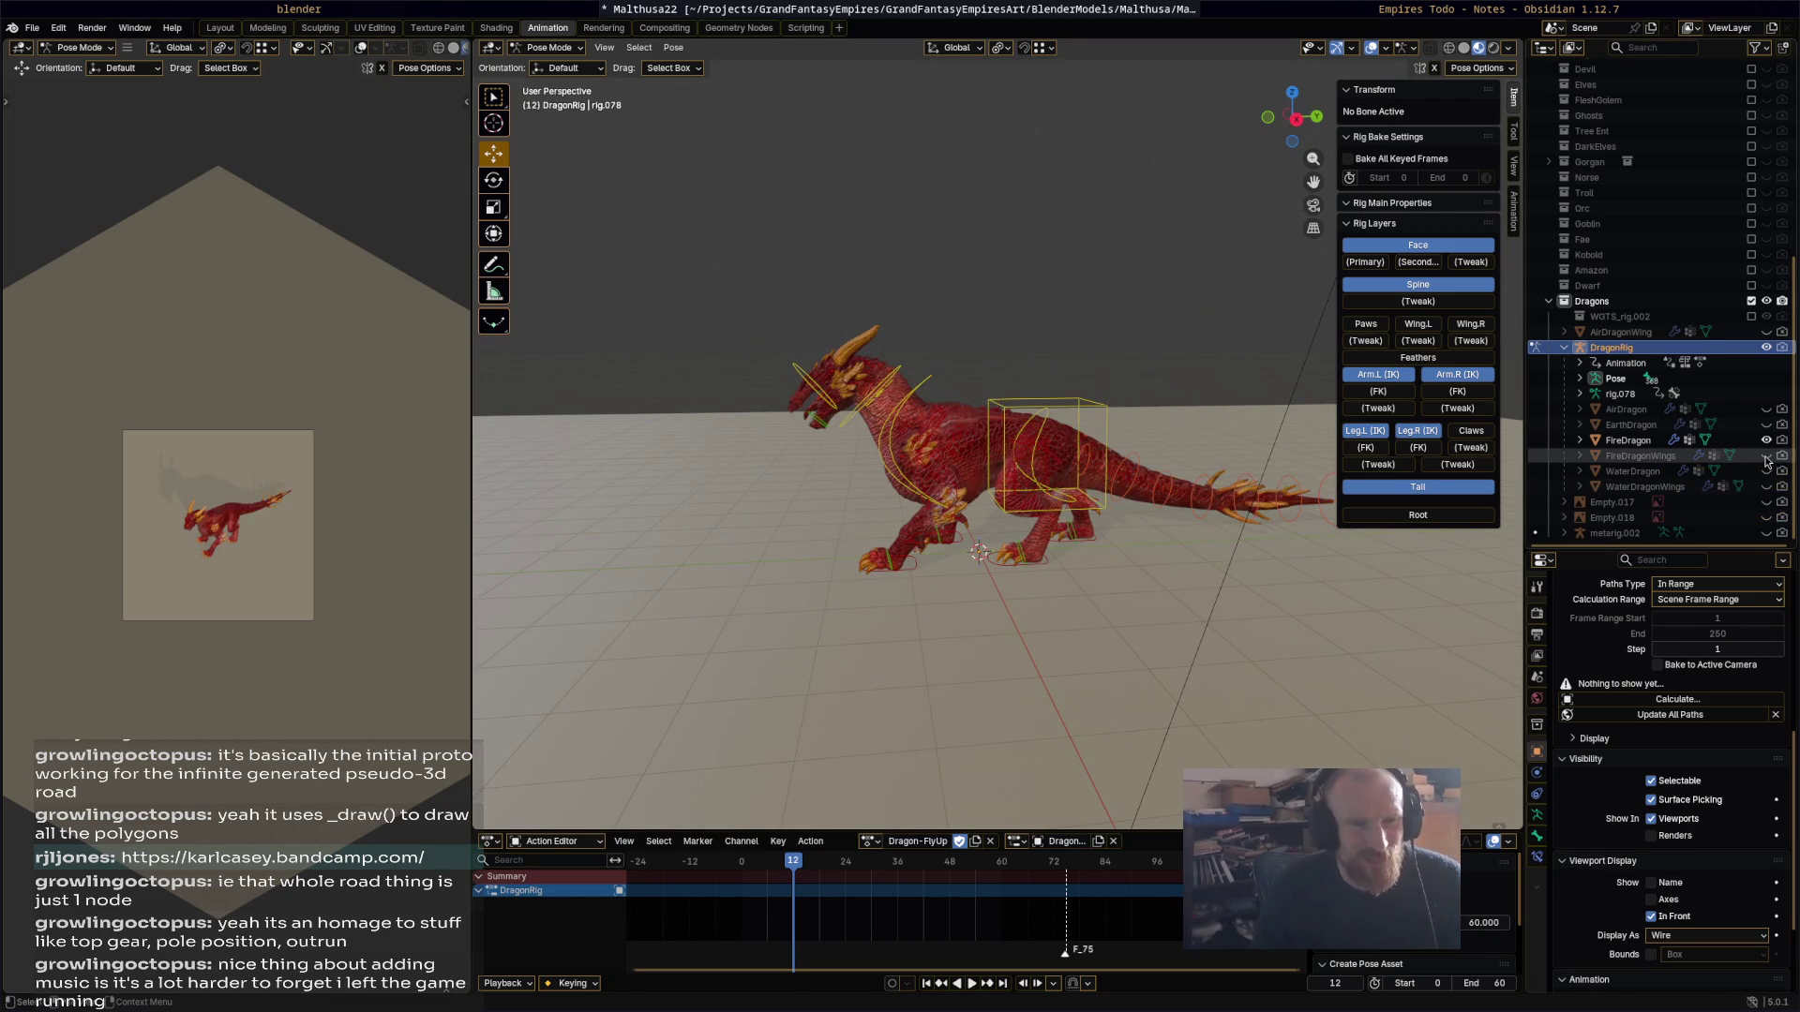
{"action": "left_click", "coordinate": [1766, 459]}
{"action": "left_click", "coordinate": [1766, 459]}
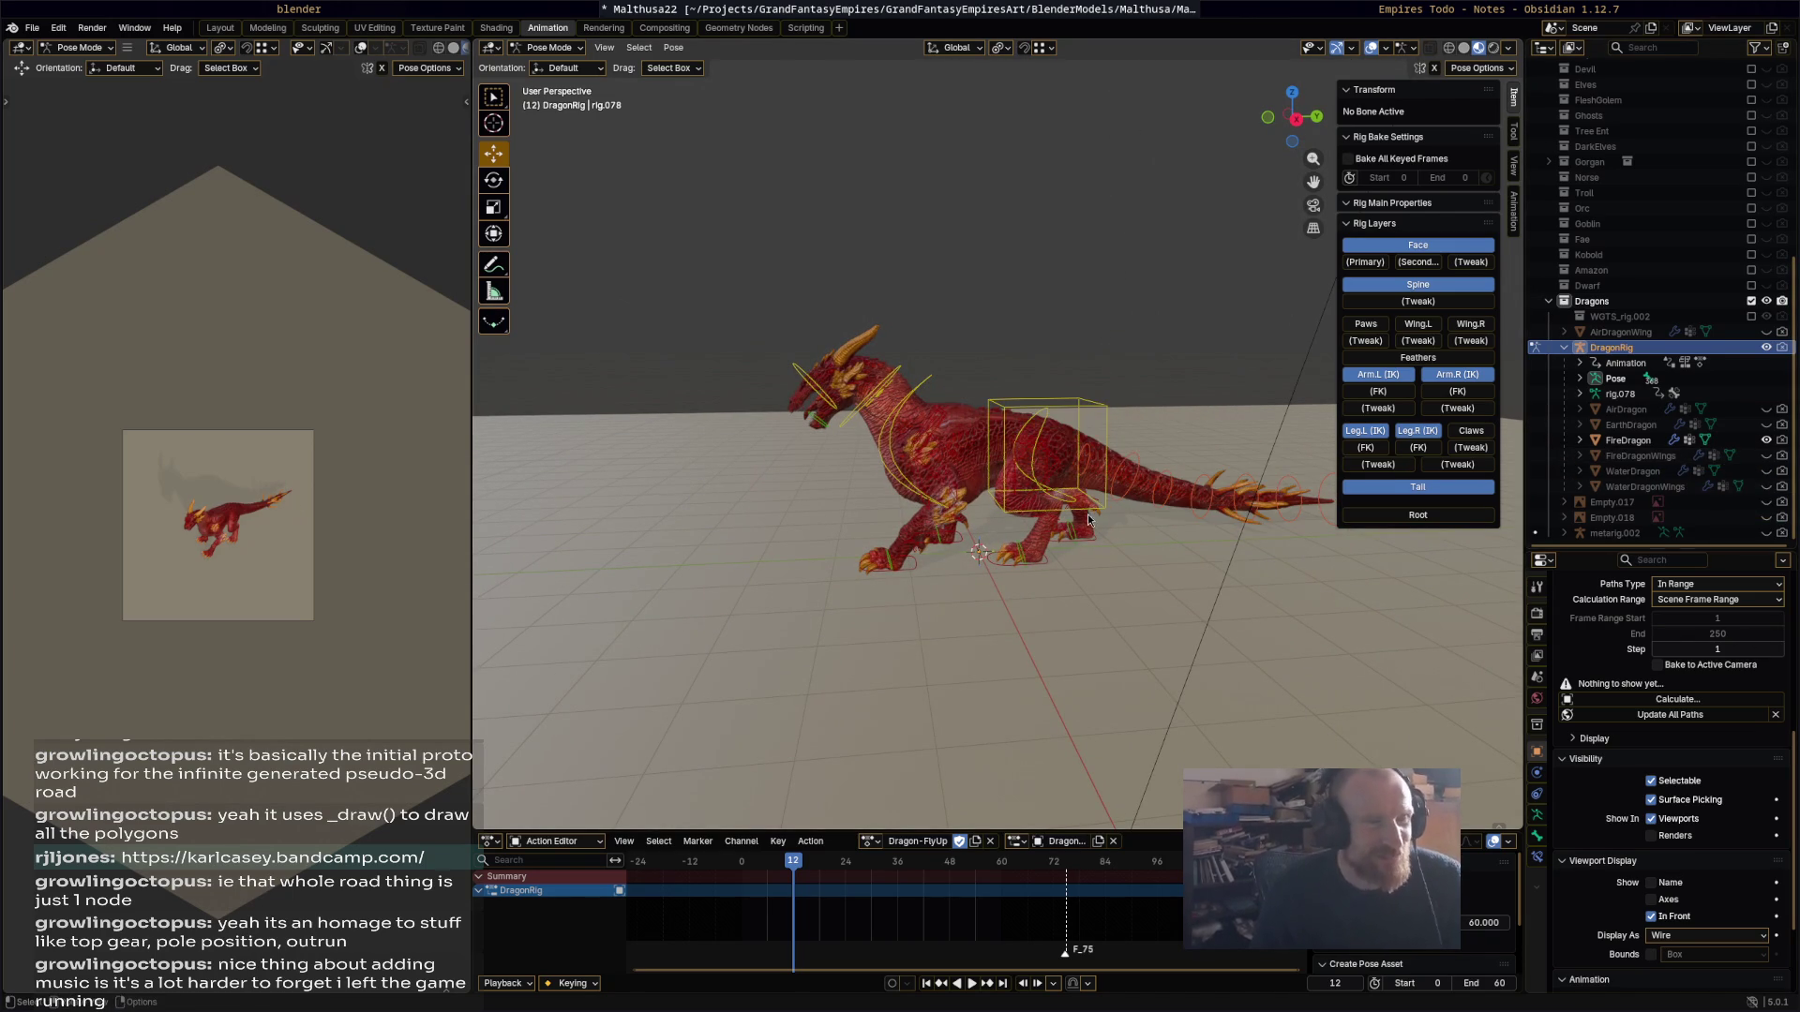
{"action": "middle_click_drag", "start_coordinate": [1003, 562], "coordinate": [1040, 553]}
Step: Save Malthusa22.blend, select all bones, and move the playhead to frame 15
{"action": "key", "text": "ctrl+s"}
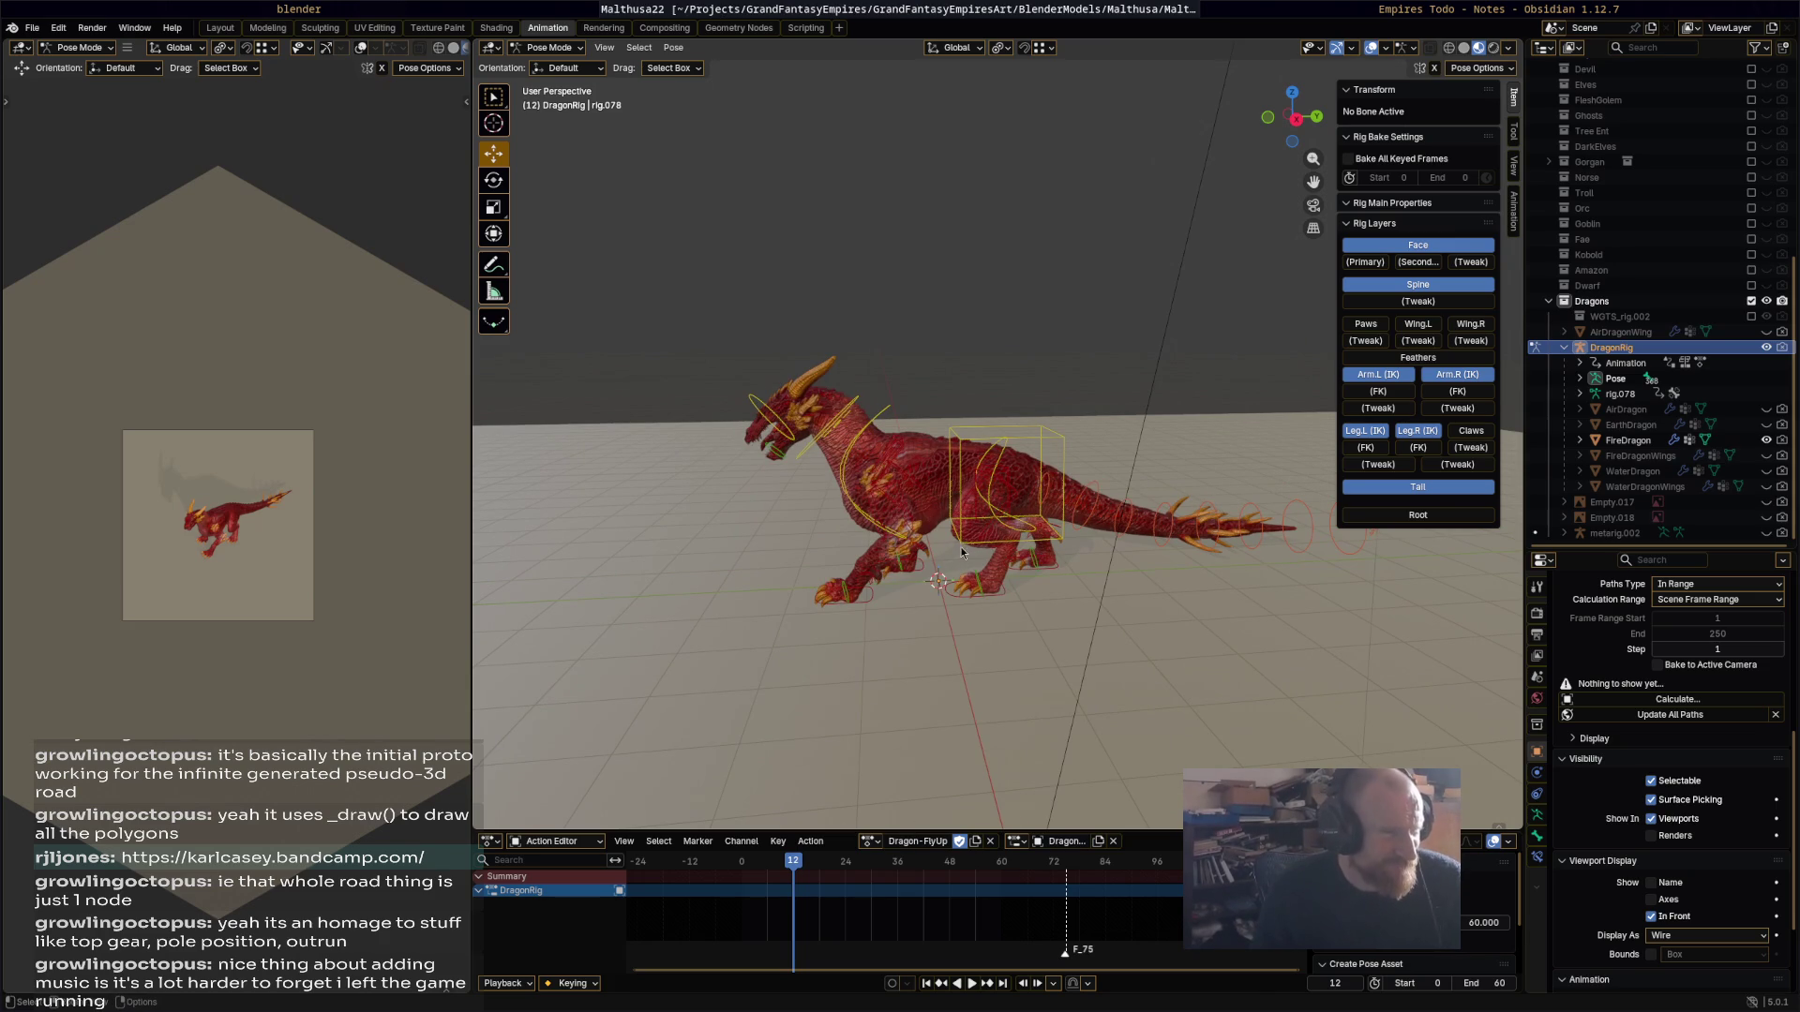
{"action": "key", "text": "a"}
{"action": "middle_click_drag", "start_coordinate": [896, 795], "coordinate": [983, 671]}
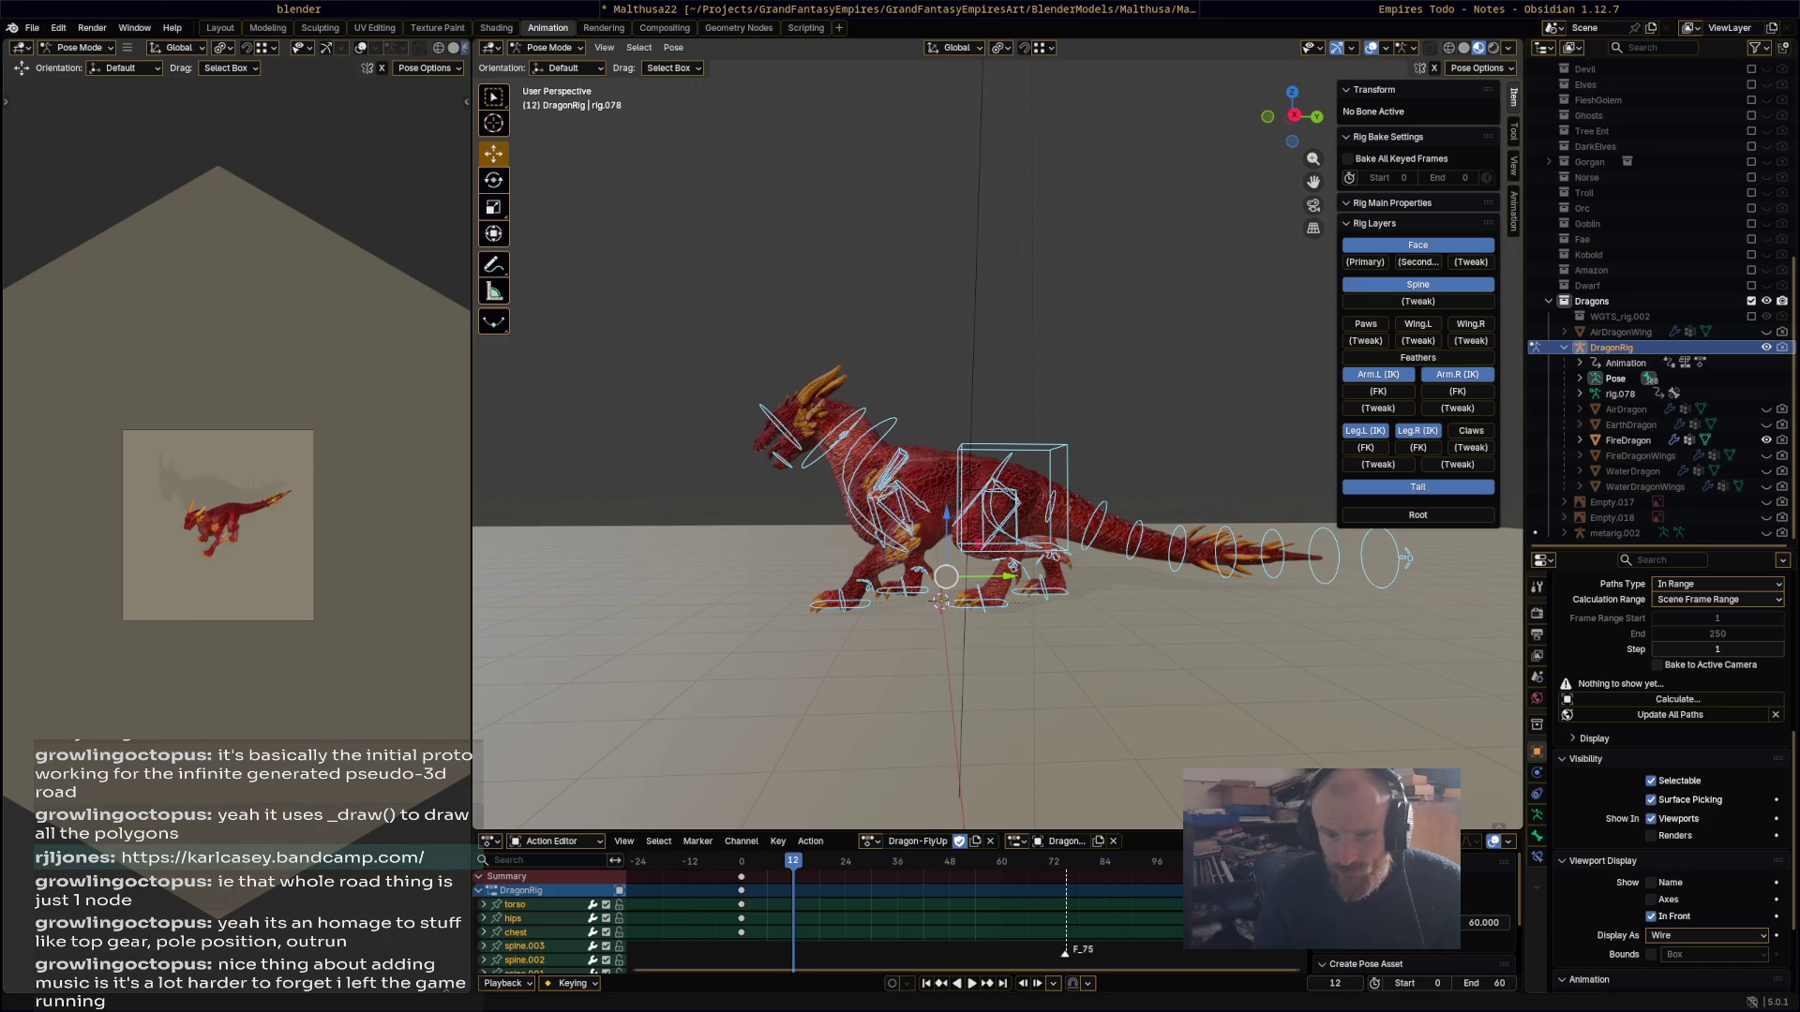
{"action": "middle_click_drag", "start_coordinate": [1014, 621], "coordinate": [1012, 619]}
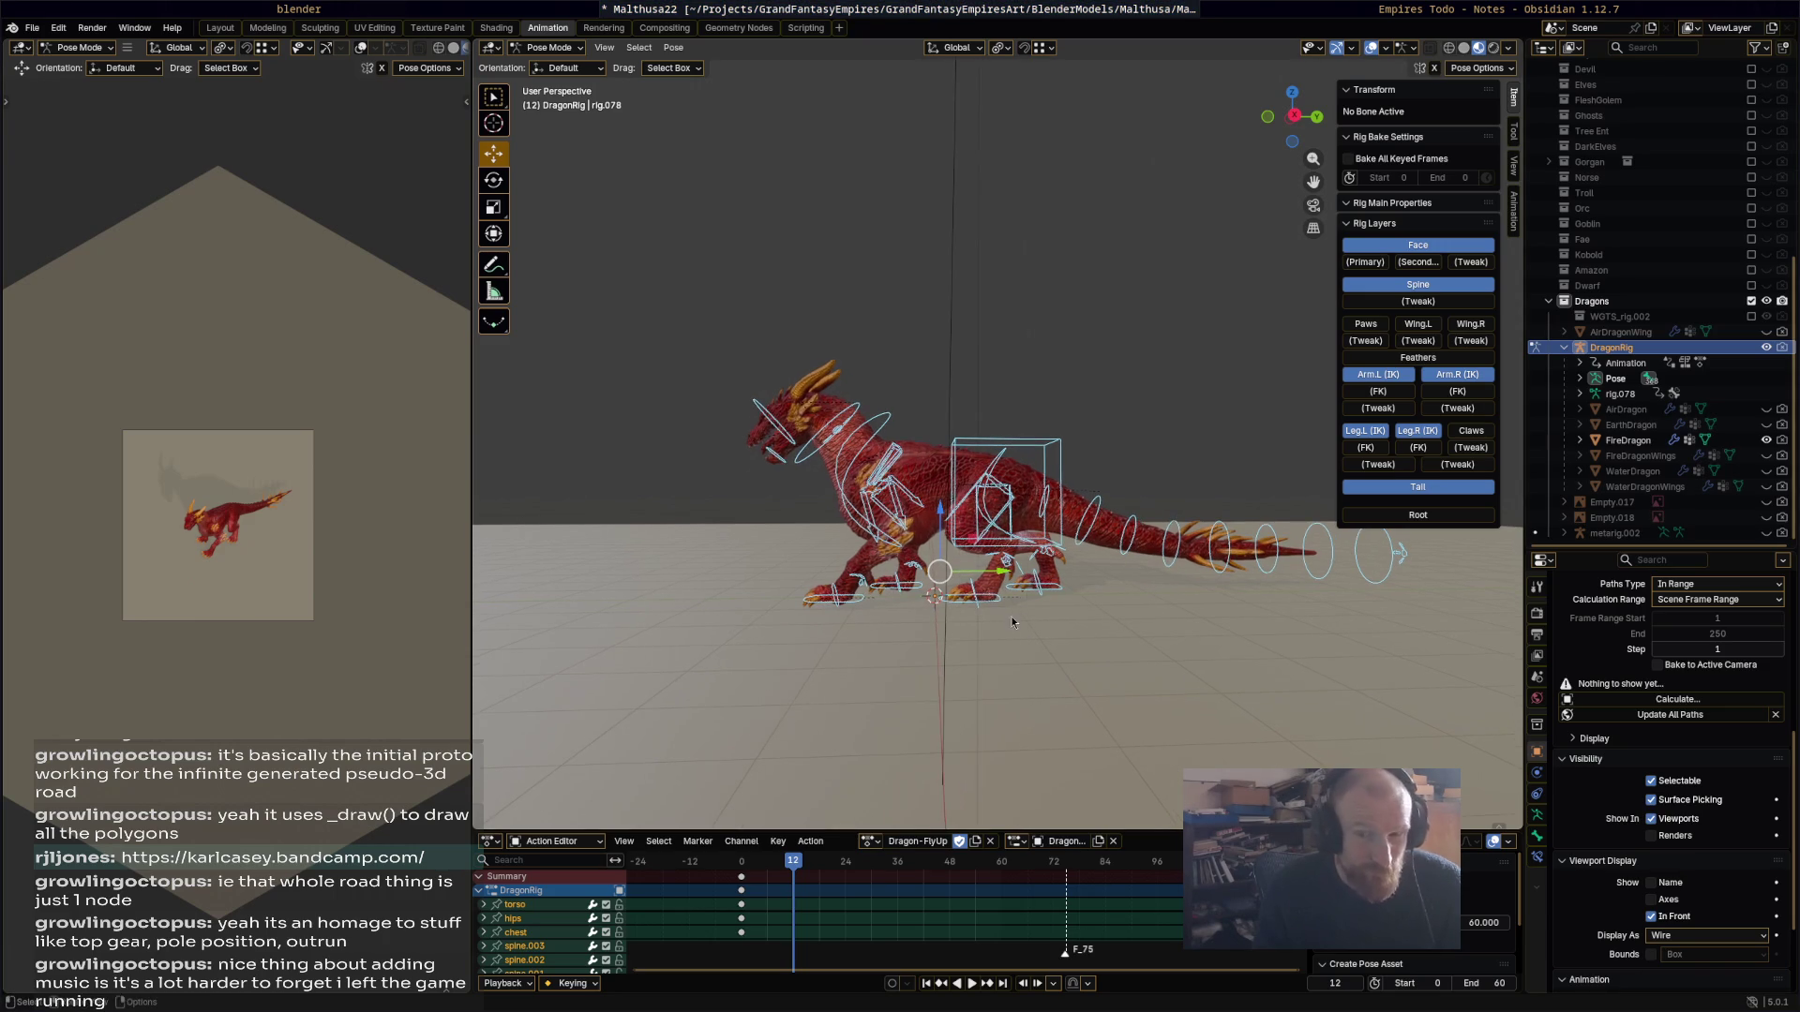
{"action": "left_click_drag", "start_coordinate": [815, 865], "coordinate": [793, 867]}
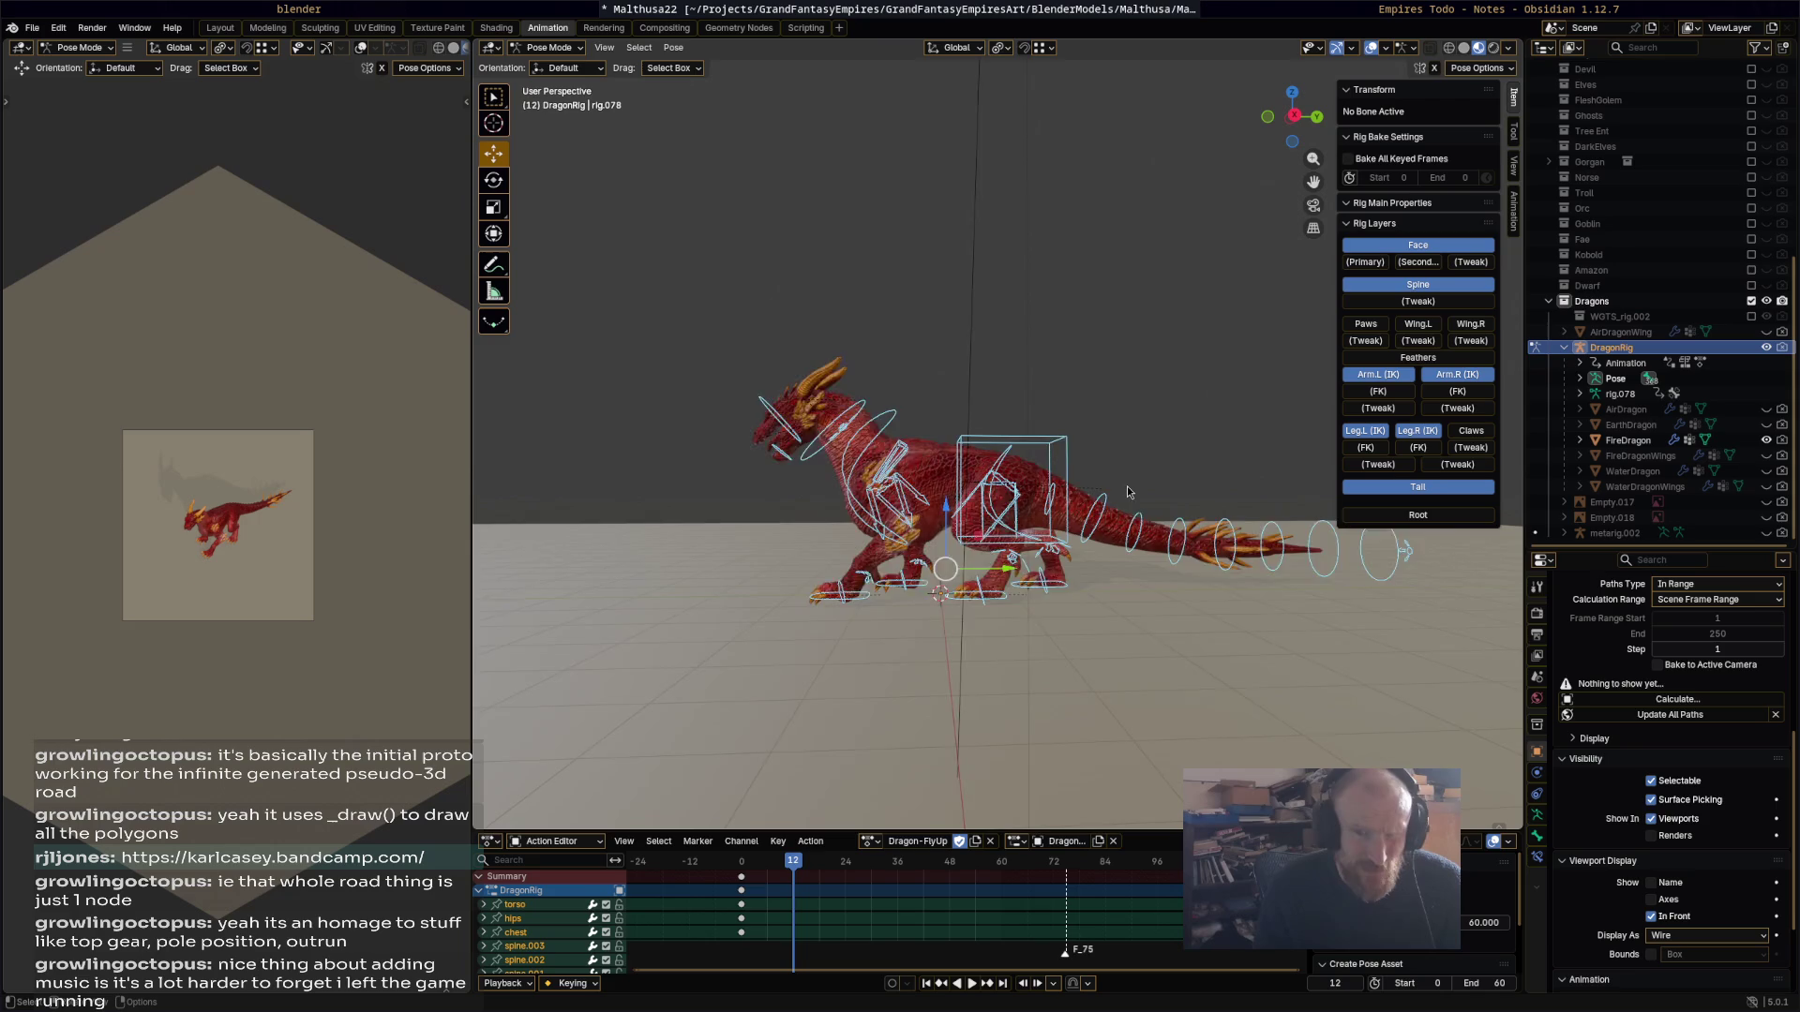
{"action": "scroll", "coordinate": [1130, 487], "scroll_direction": "up", "scroll_amount": 2}
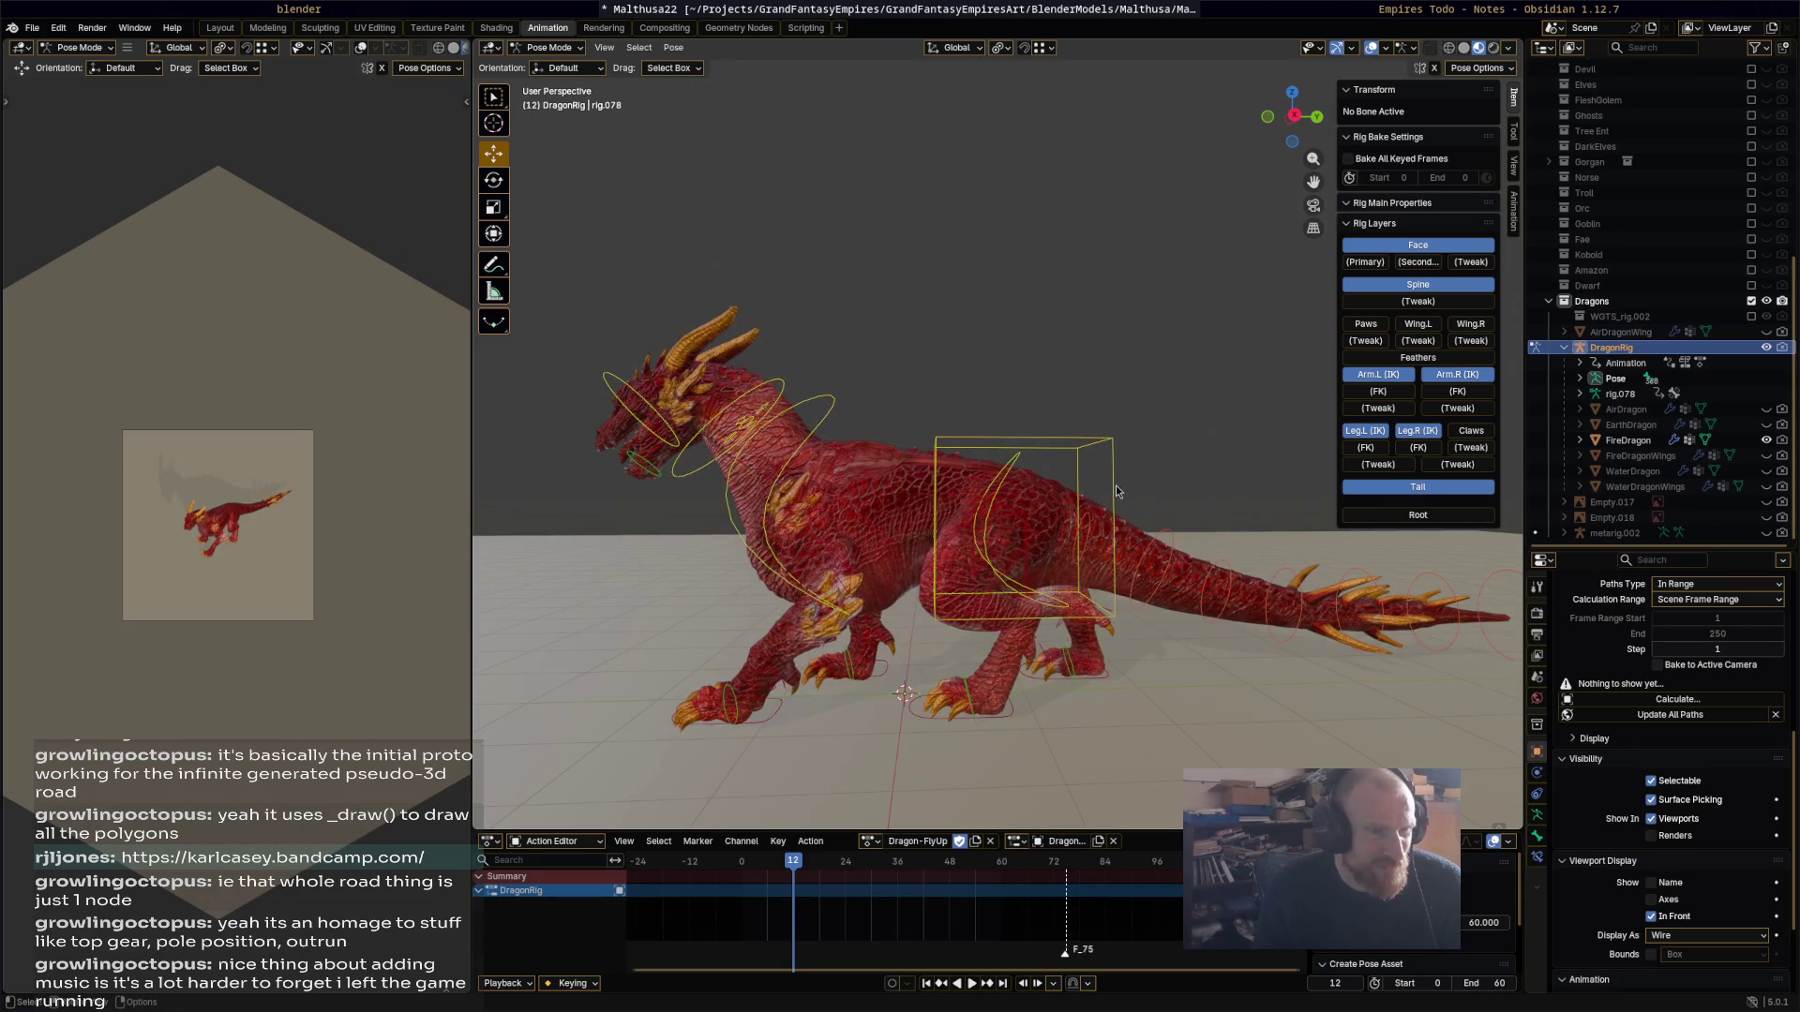
Step: Move the torso forward and up, rotate it, then rotate the hips down
{"action": "left_click", "coordinate": [1116, 485]}
{"action": "mouse_move", "coordinate": [1077, 535]}
{"action": "left_mouse_down"}
{"action": "mouse_move", "coordinate": [1131, 536]}
{"action": "mouse_move", "coordinate": [1079, 461]}
{"action": "left_mouse_up"}
{"action": "key", "text": "r"}
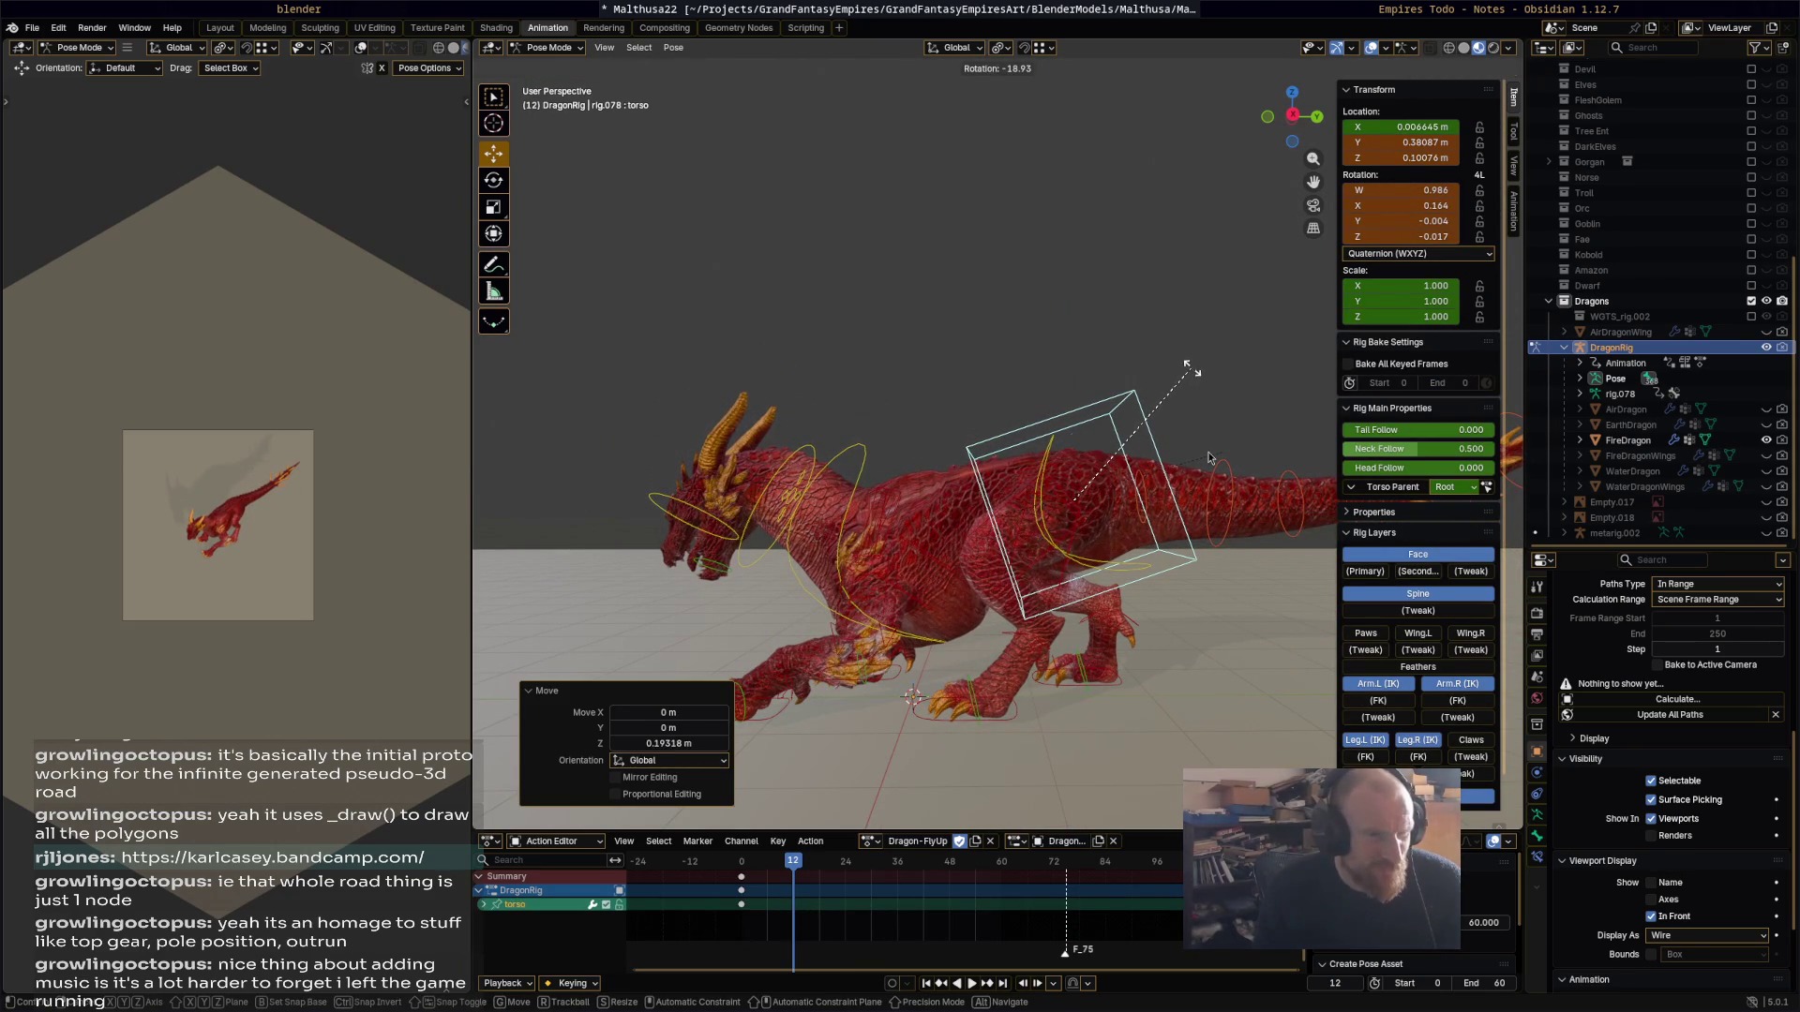
{"action": "left_click", "coordinate": [1191, 373]}
{"action": "middle_click_drag", "start_coordinate": [1190, 373], "coordinate": [1059, 415]}
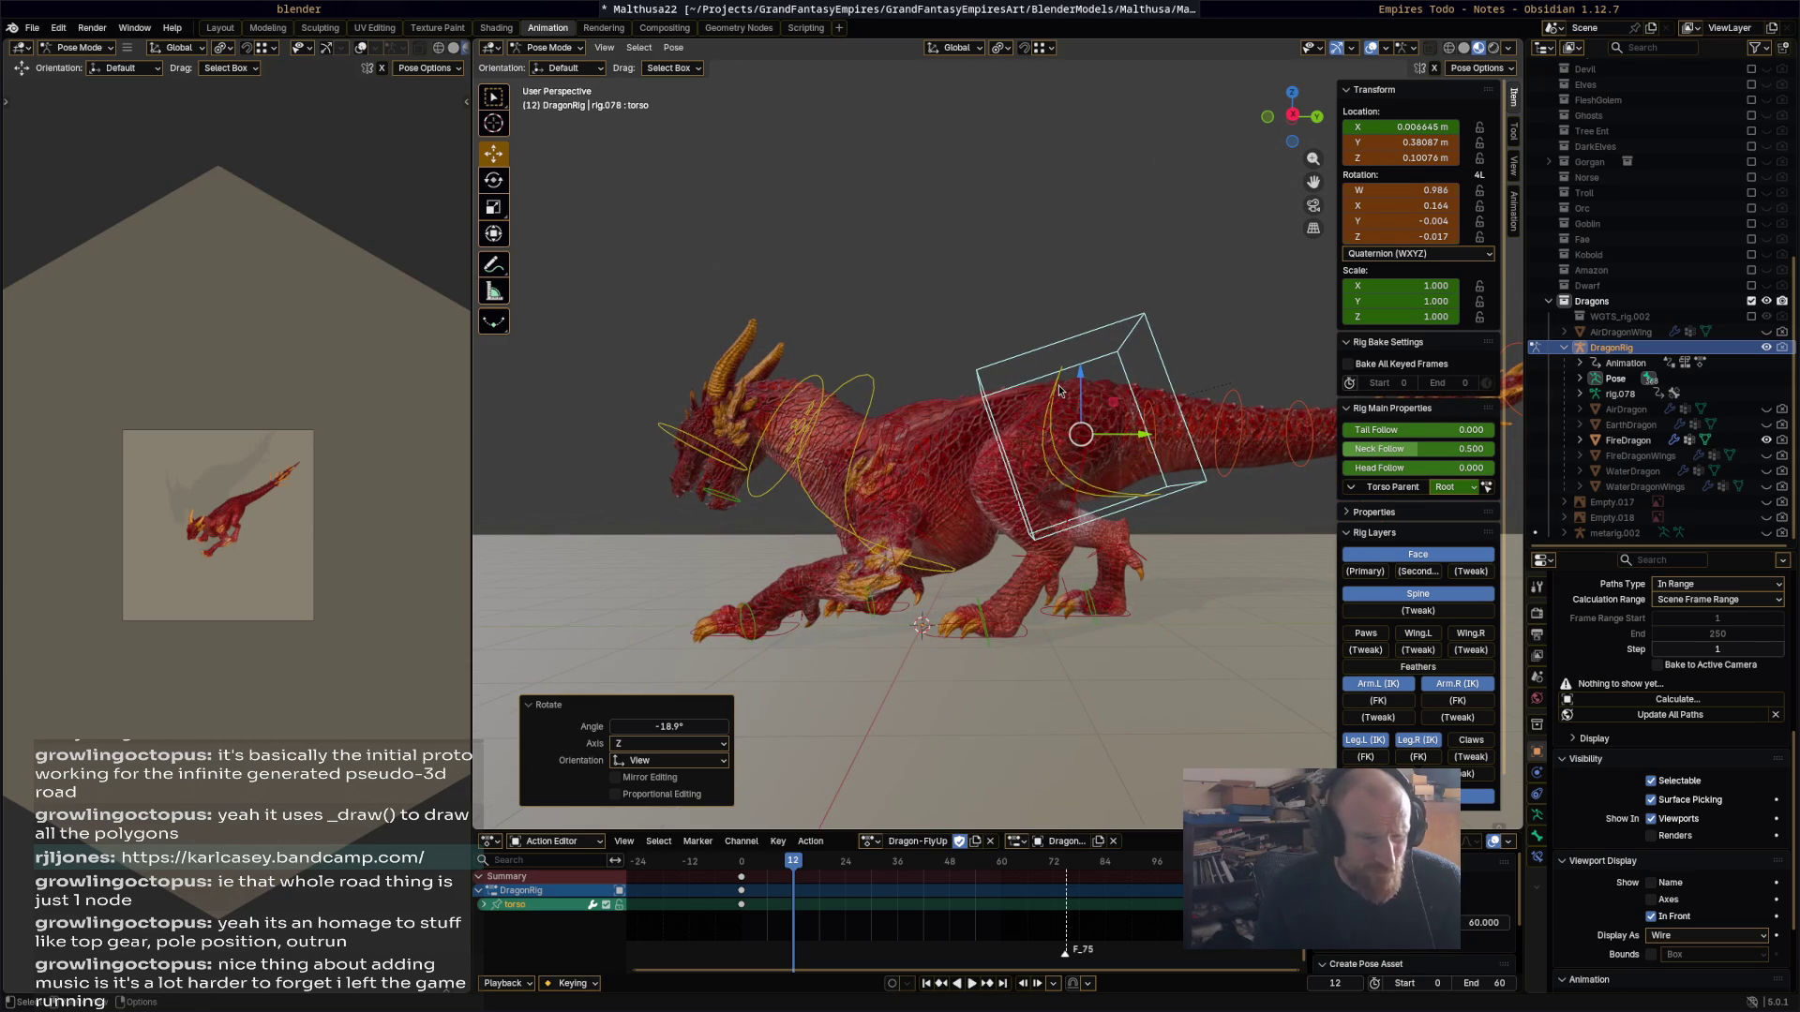
{"action": "left_click", "coordinate": [1058, 391]}
{"action": "key", "text": "r"}
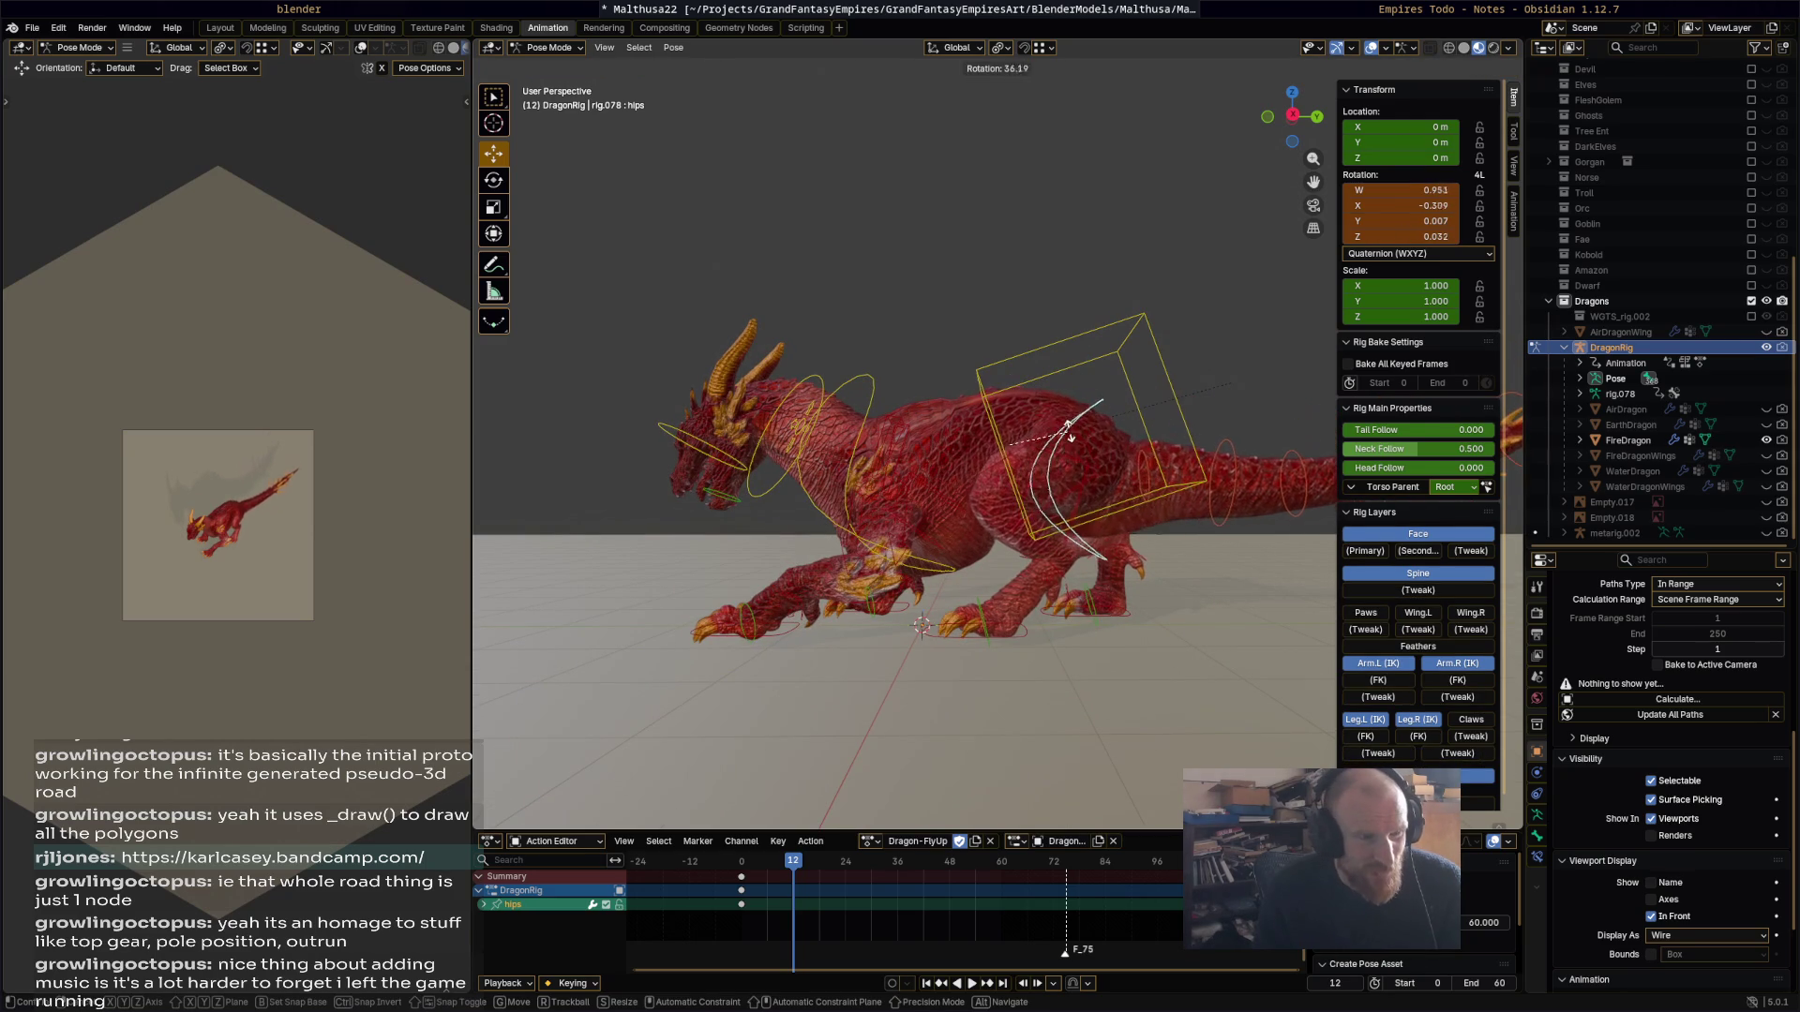
{"action": "left_click", "coordinate": [944, 556]}
{"action": "middle_click_drag", "start_coordinate": [944, 556], "coordinate": [1051, 481]}
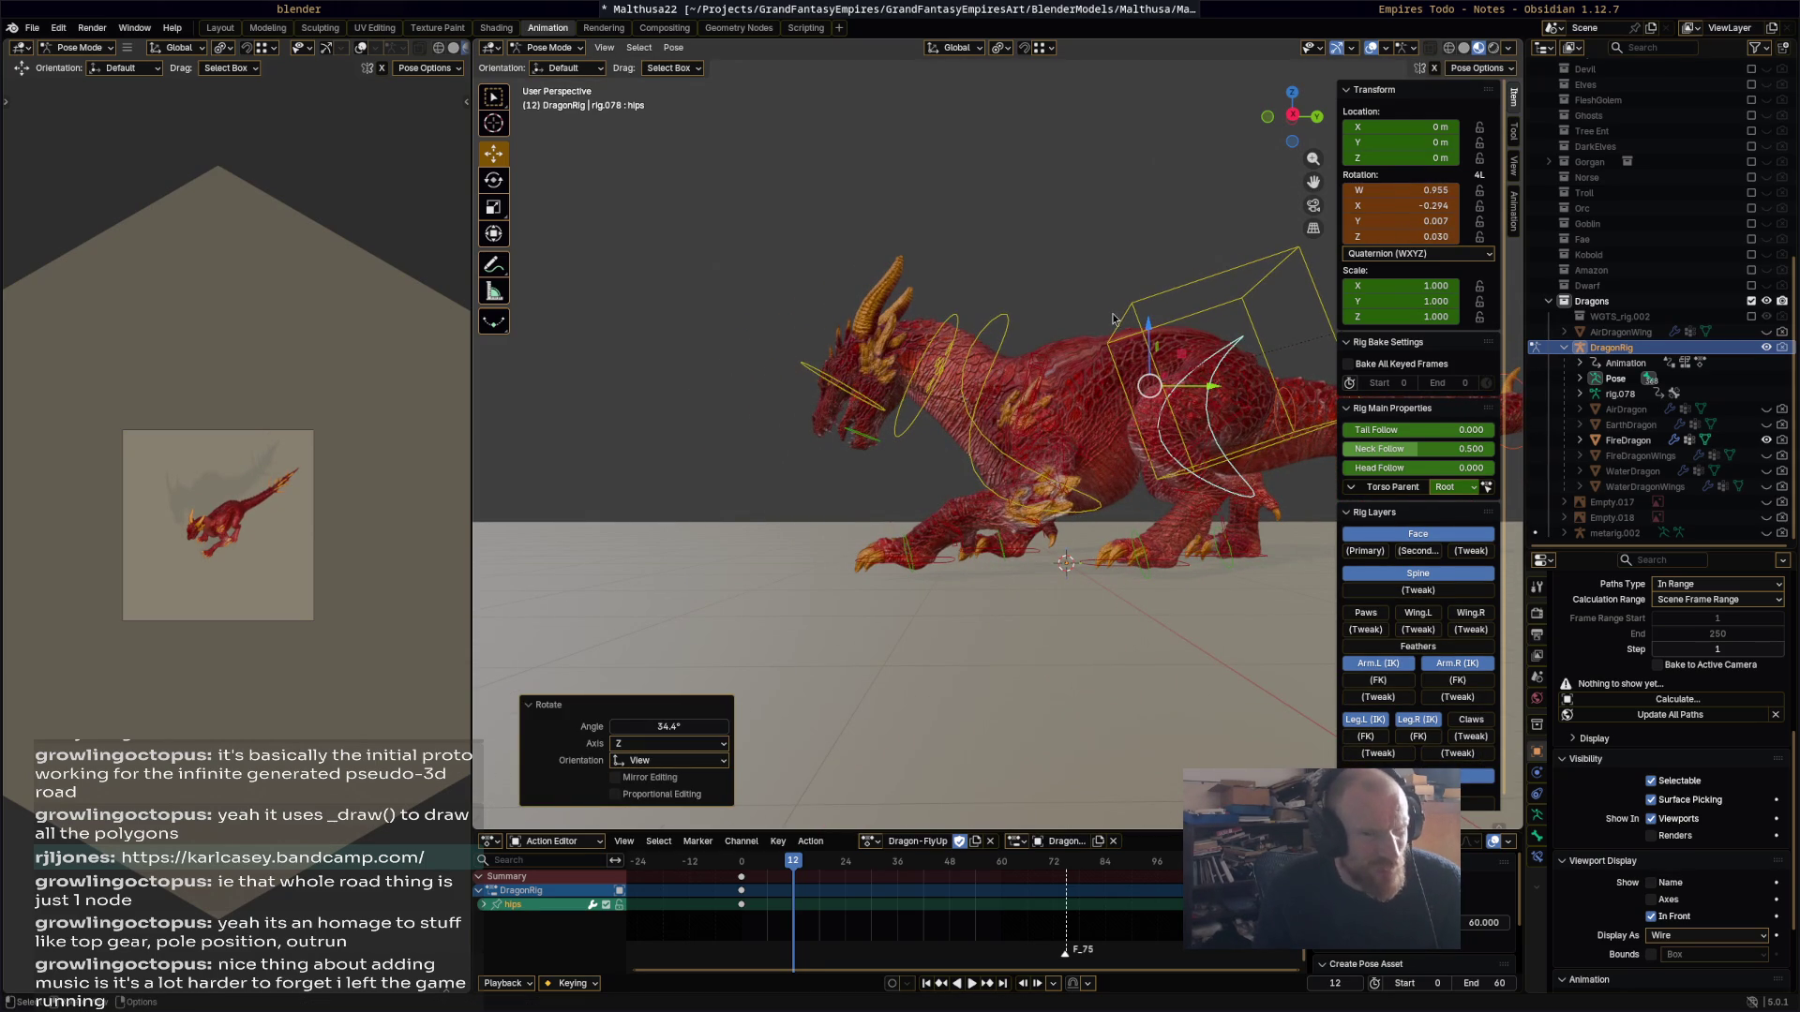
Step: Tilt the chest to -28.7° and the head to 16.6°
{"action": "left_click", "coordinate": [1001, 393]}
{"action": "key", "text": "r"}
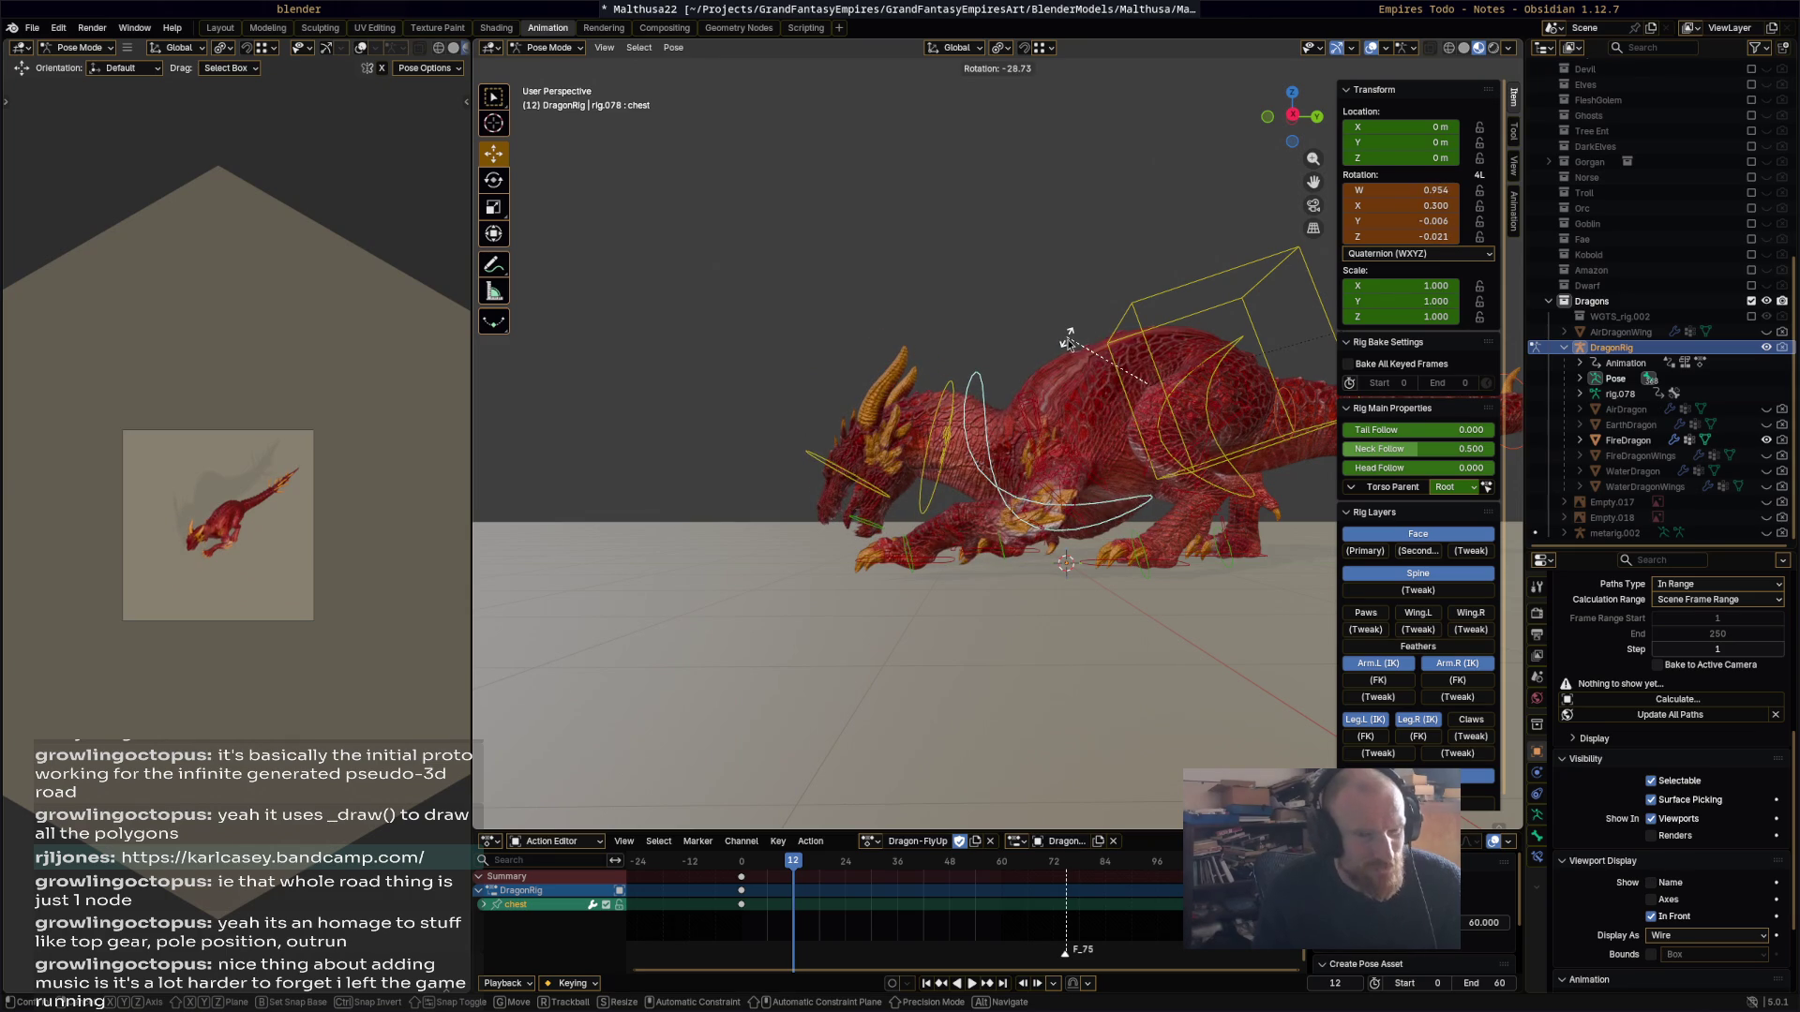
{"action": "left_click", "coordinate": [1068, 339]}
{"action": "left_click", "coordinate": [934, 502]}
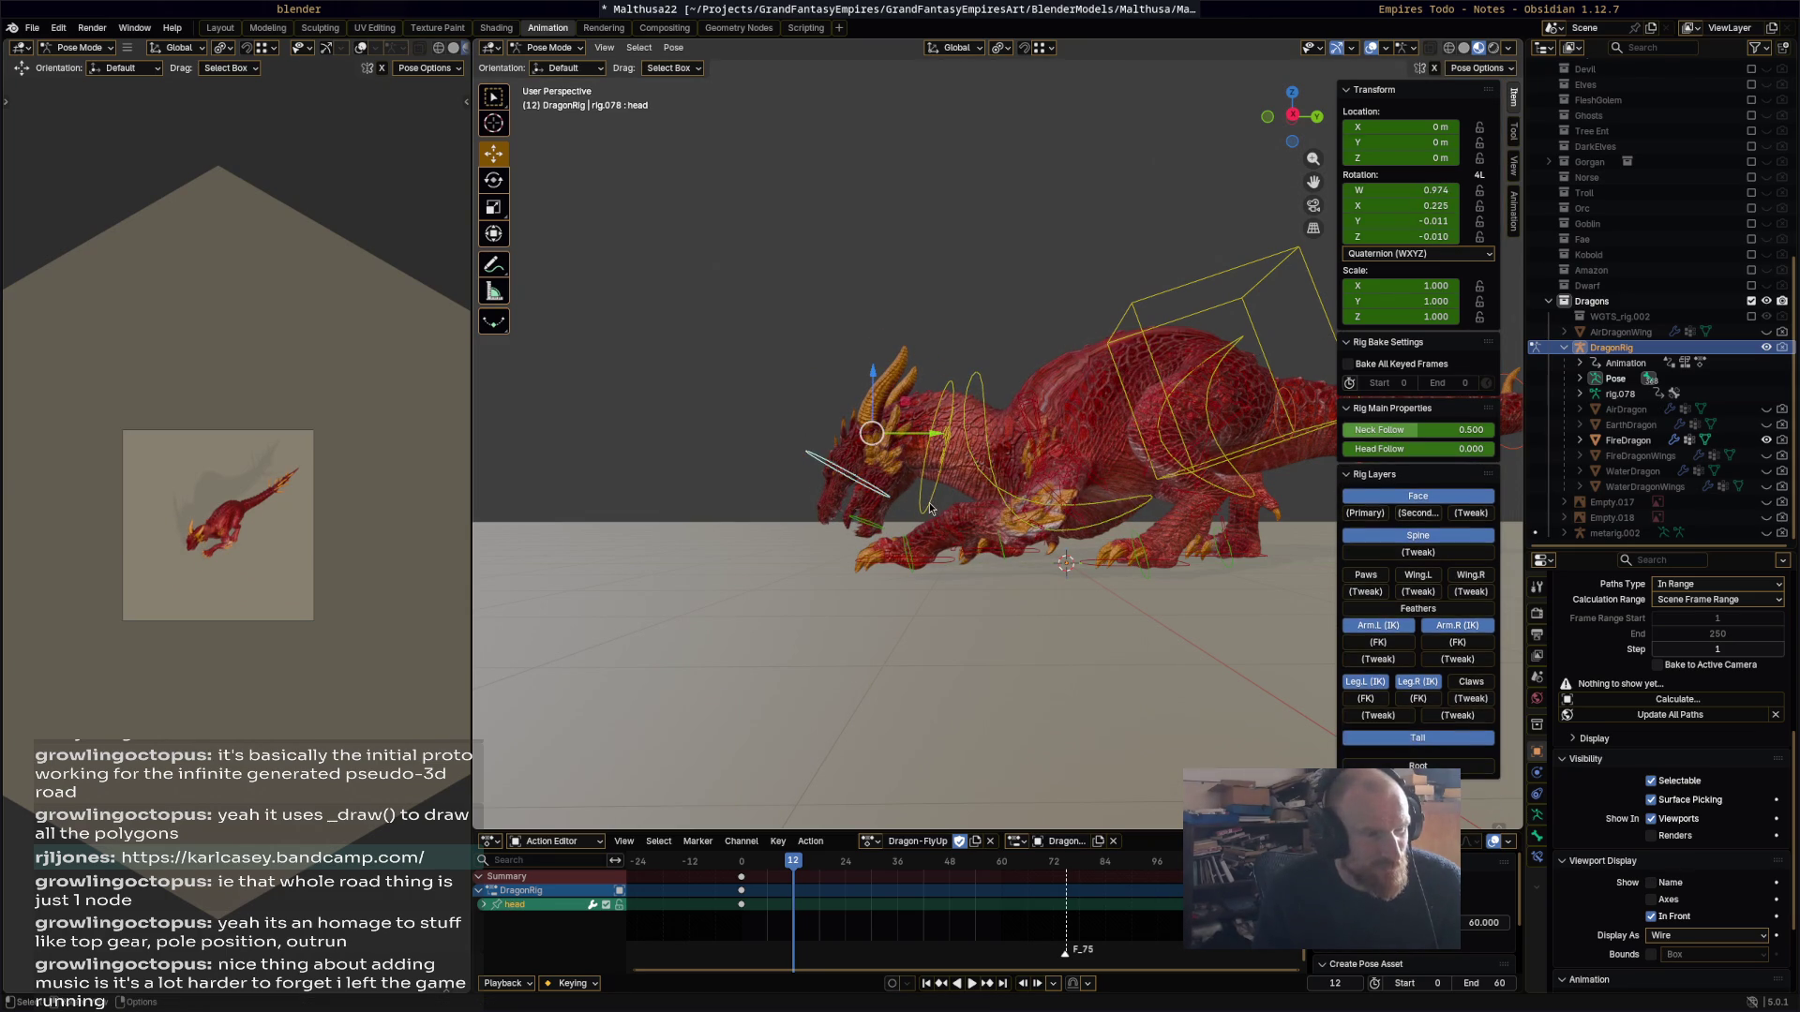
{"action": "key", "text": "r"}
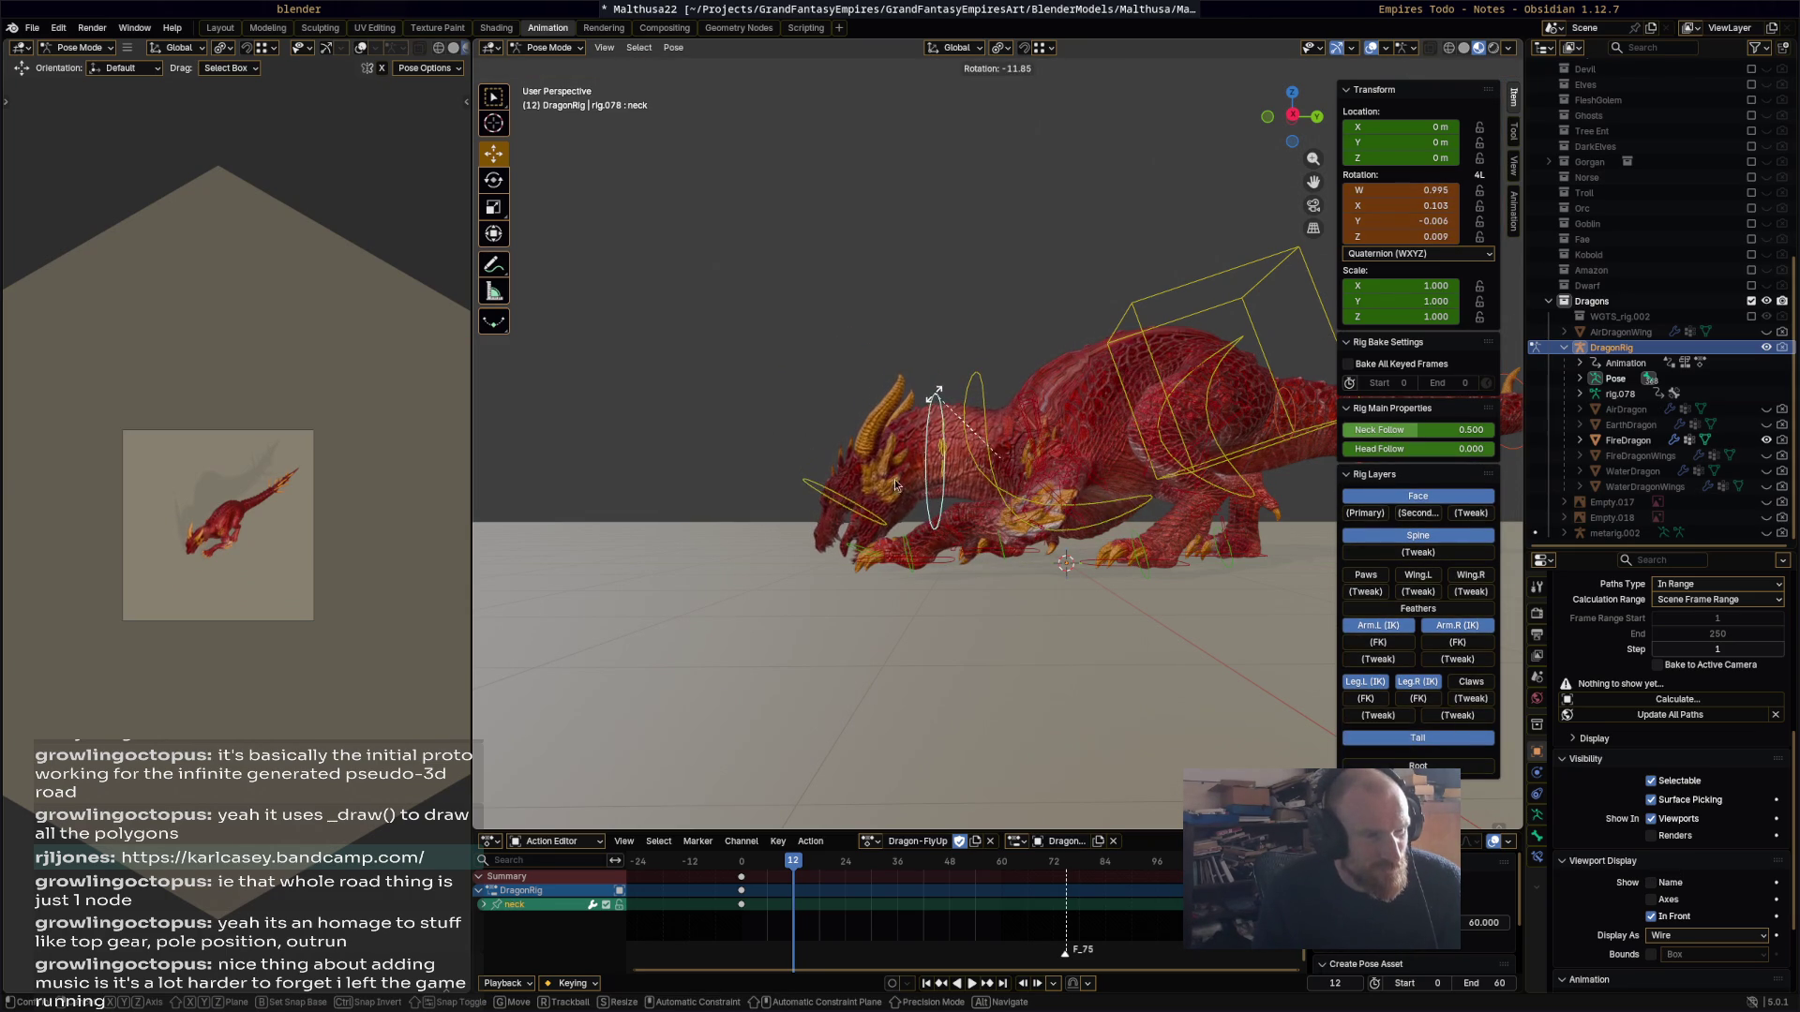
{"action": "left_click", "coordinate": [932, 398]}
{"action": "key", "text": "r"}
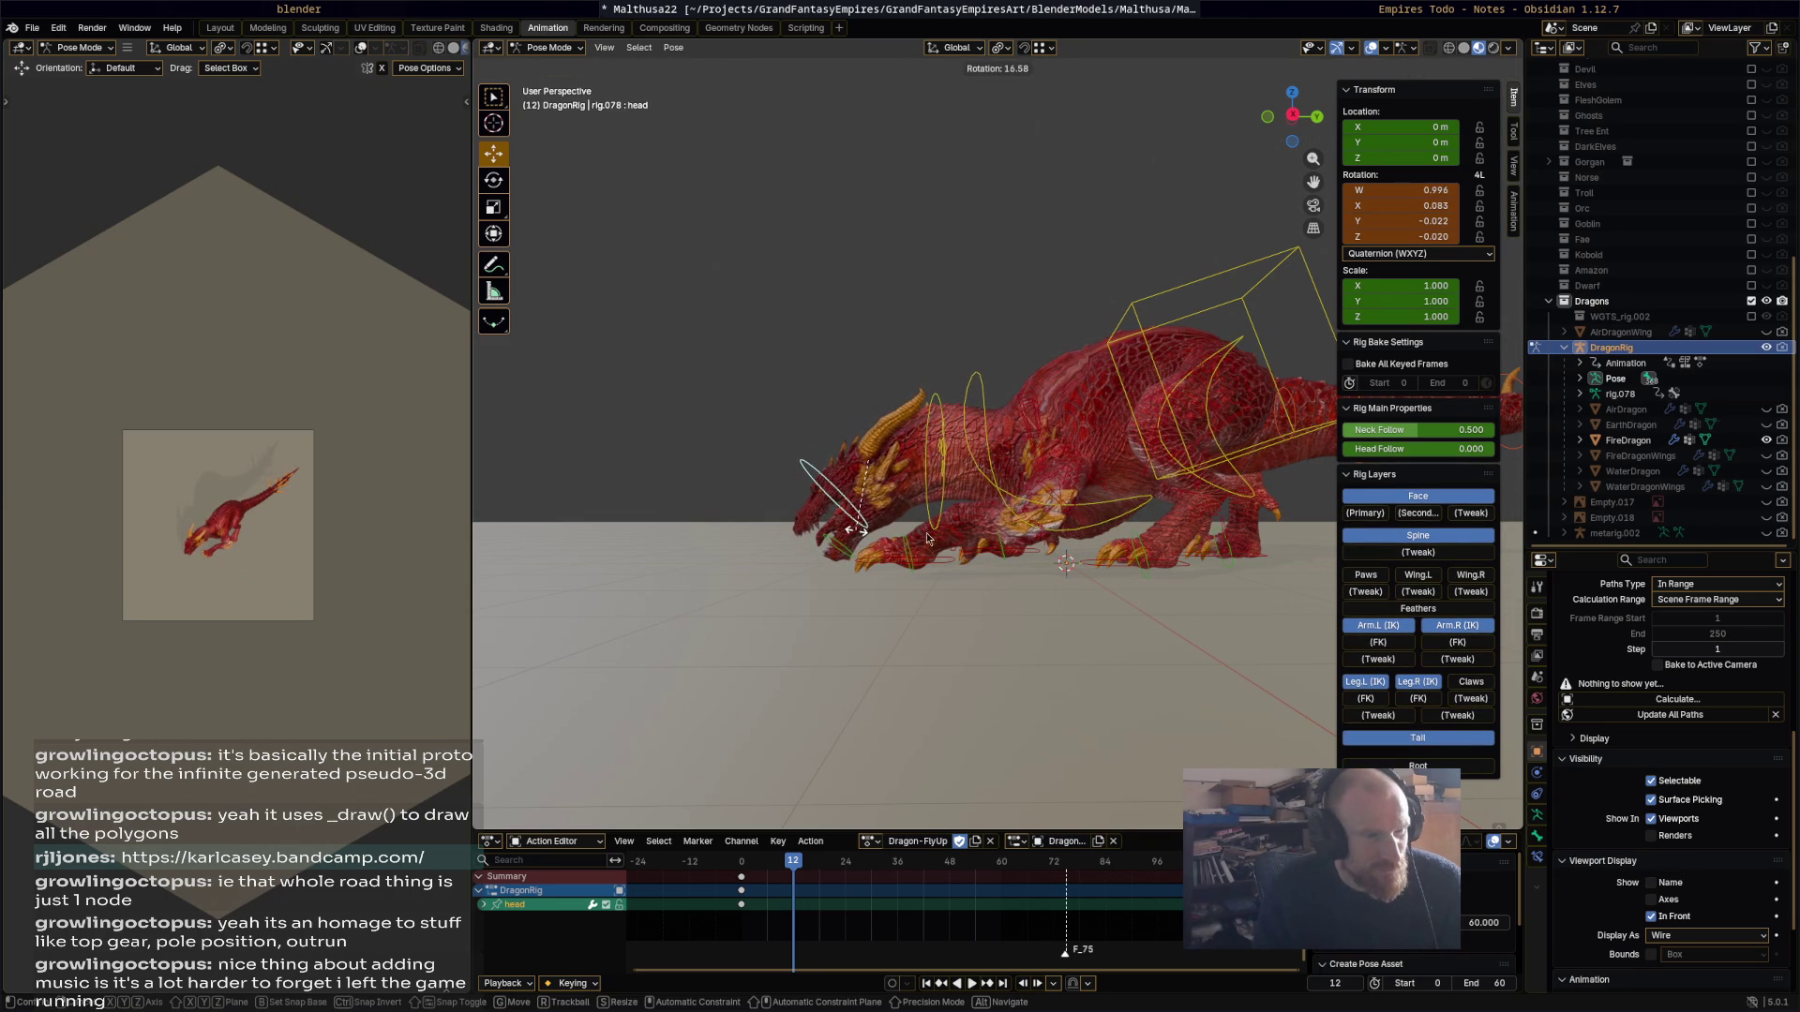
{"action": "left_click", "coordinate": [858, 536]}
{"action": "mouse_move", "coordinate": [858, 536]}
{"action": "middle_mouse_down"}
{"action": "mouse_move", "coordinate": [836, 564]}
{"action": "mouse_move", "coordinate": [897, 445]}
{"action": "middle_mouse_up"}
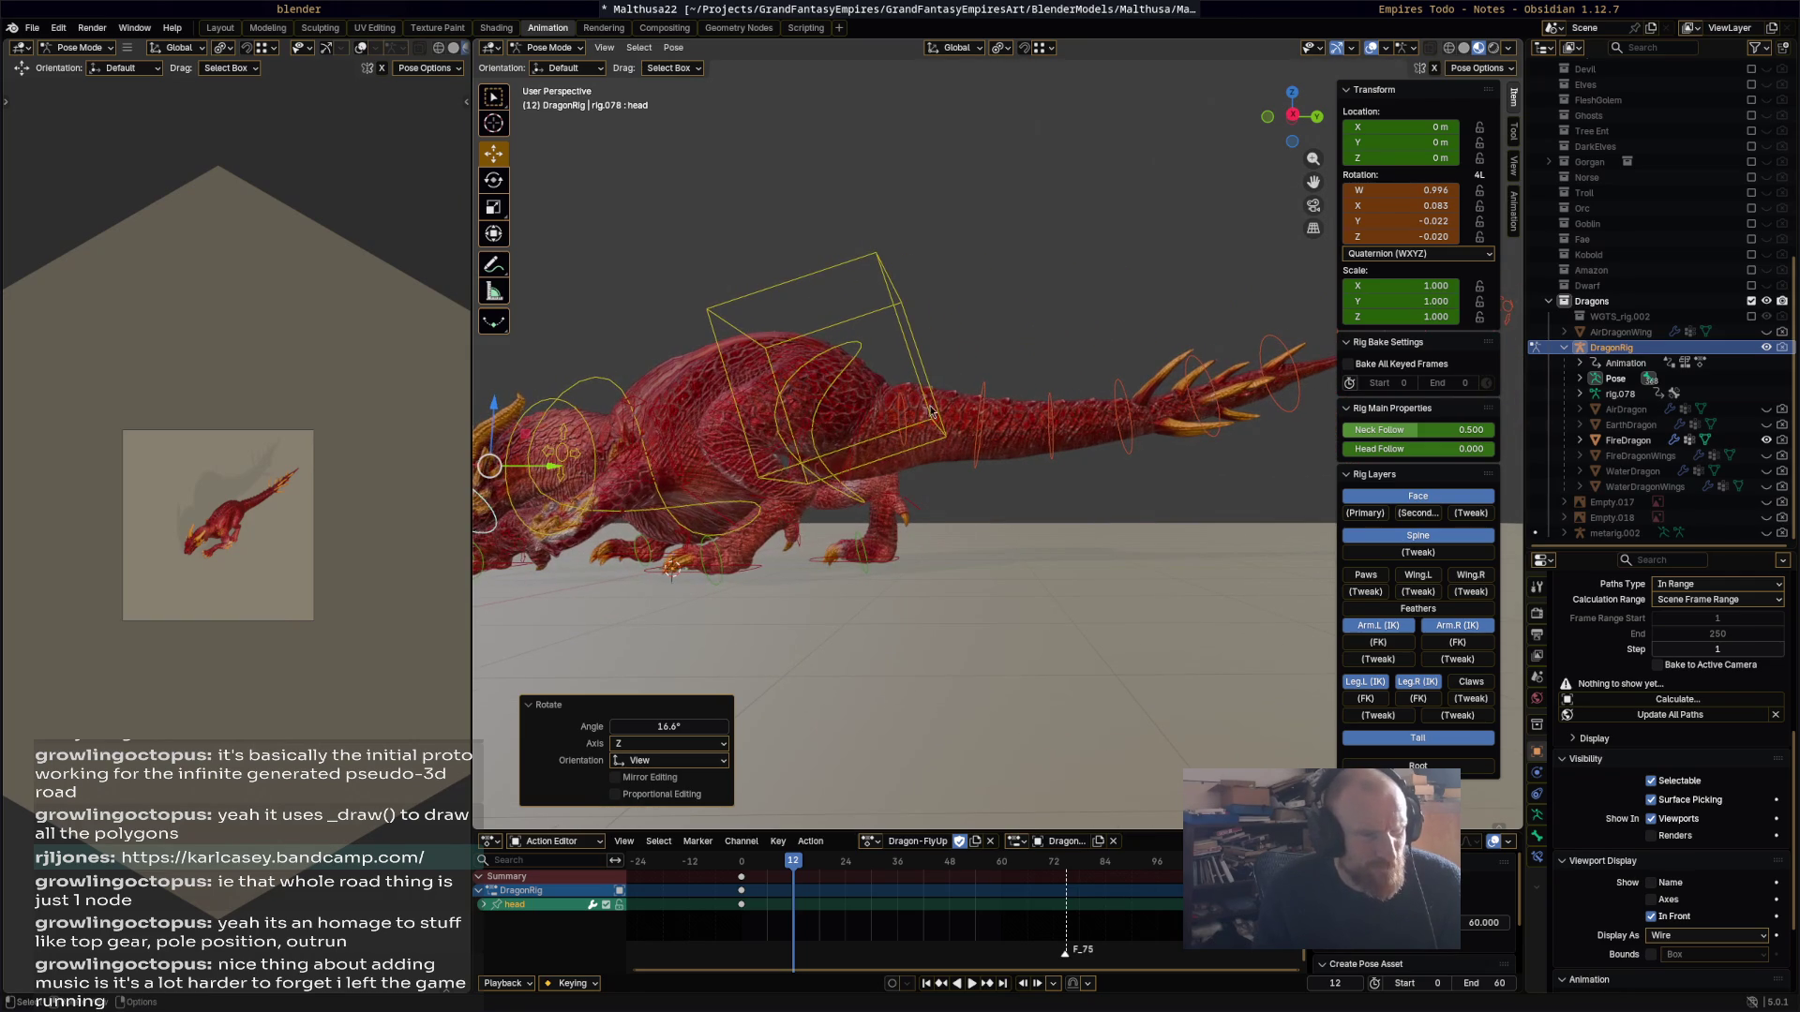
Step: Try rotating the spine bone, then undo it back to rest
{"action": "left_click", "coordinate": [1139, 434]}
{"action": "key", "text": "r"}
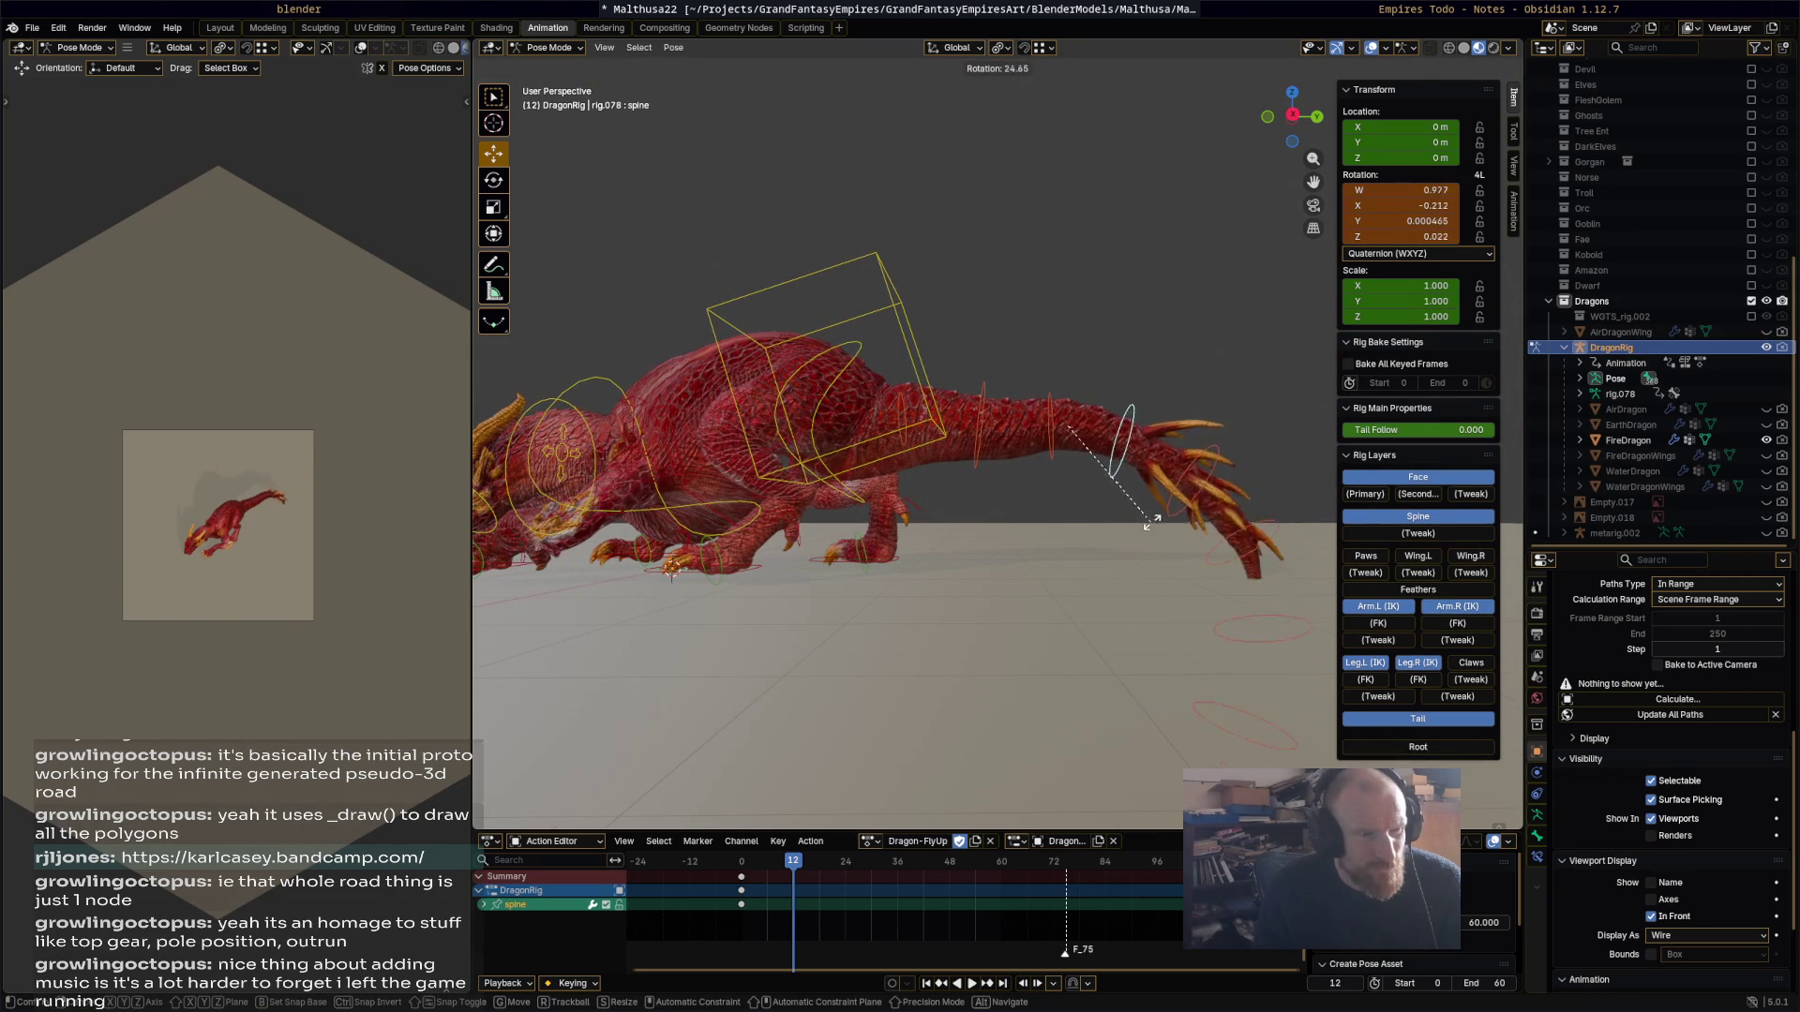
{"action": "left_click", "coordinate": [1155, 526]}
{"action": "key", "text": "ctrl+z"}
{"action": "middle_click_drag", "start_coordinate": [958, 604], "coordinate": [1067, 550]}
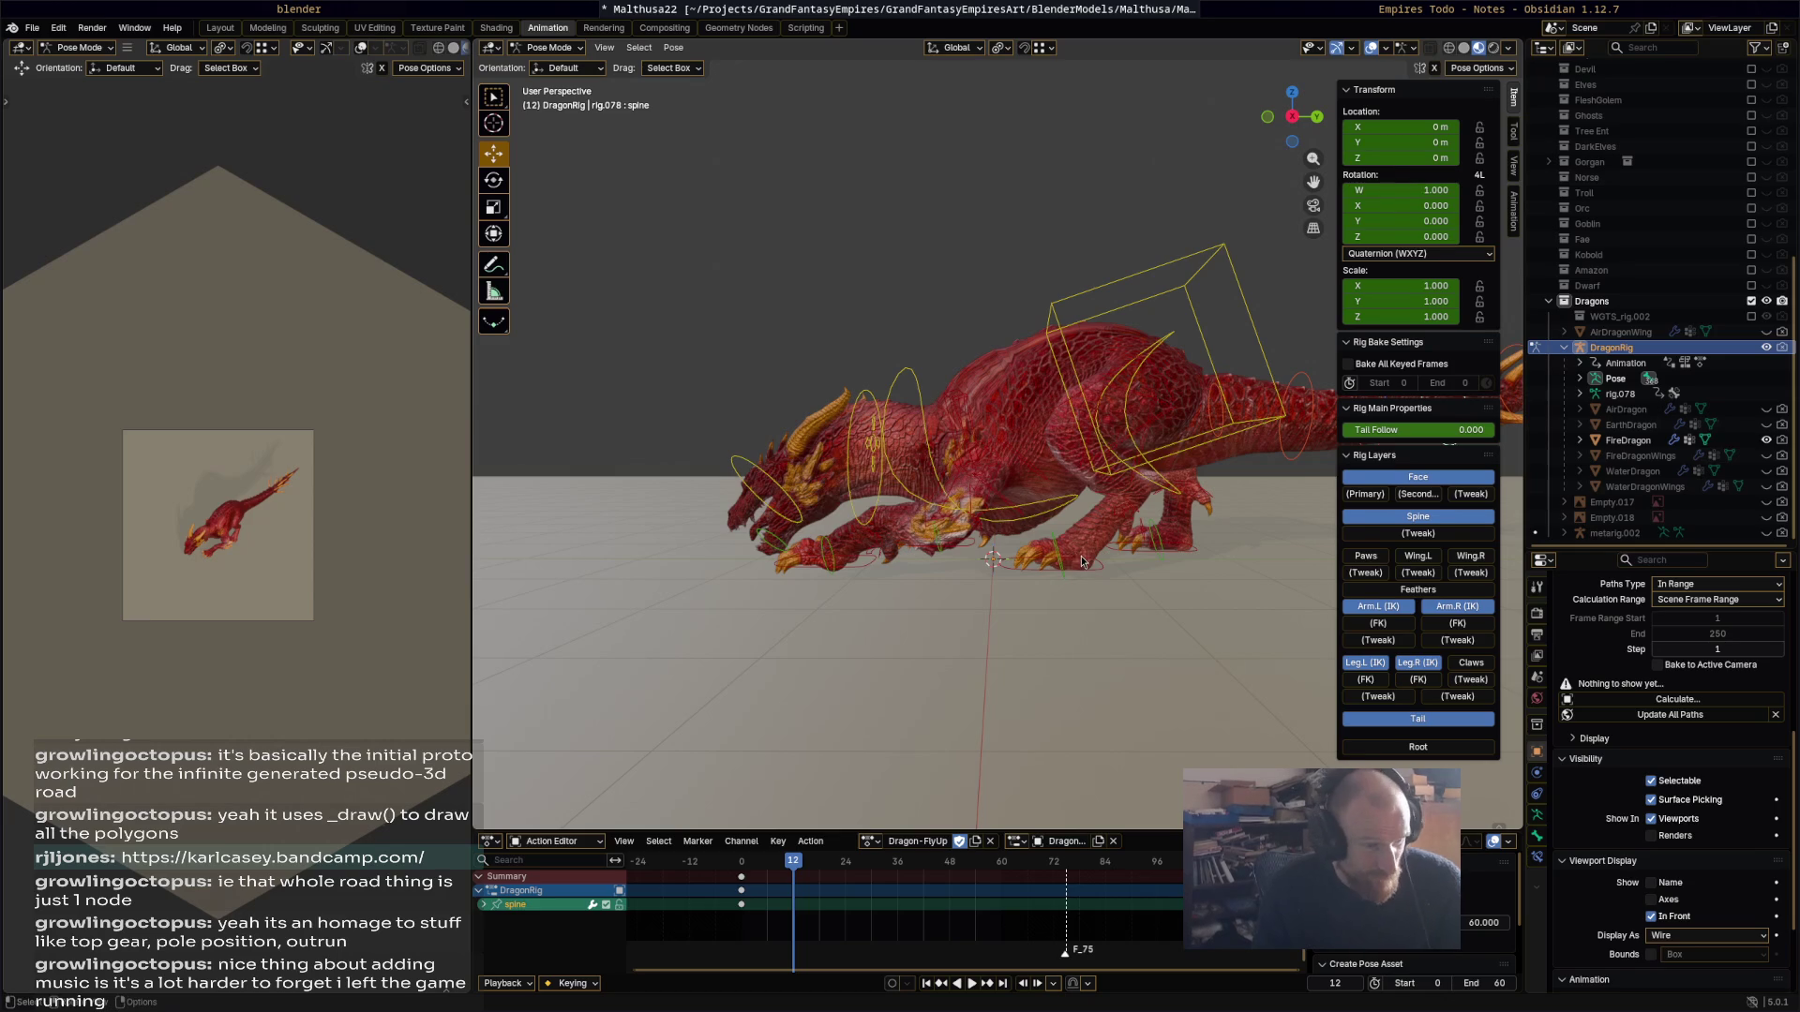
Step: Keyframe all bones for the crouch at frame 12 and preview playback
{"action": "key", "text": "a"}
{"action": "key", "text": "i"}
{"action": "key", "text": "space"}
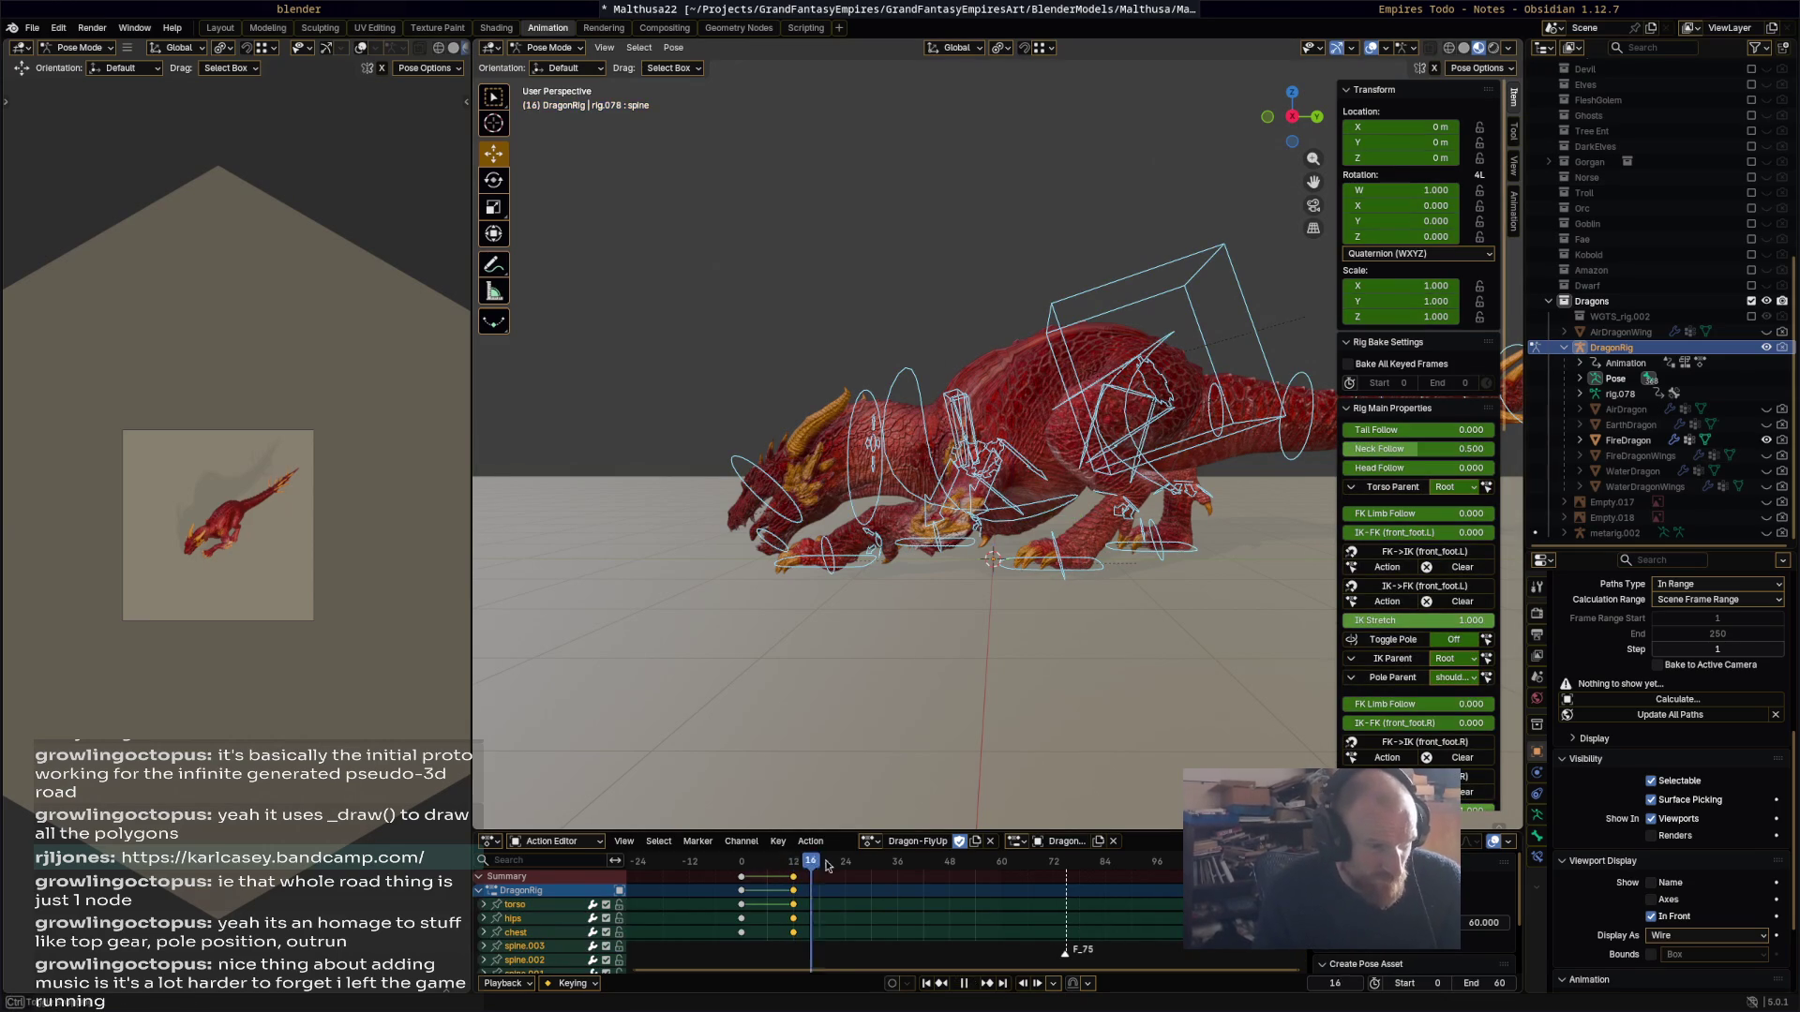
{"action": "key", "text": "space"}
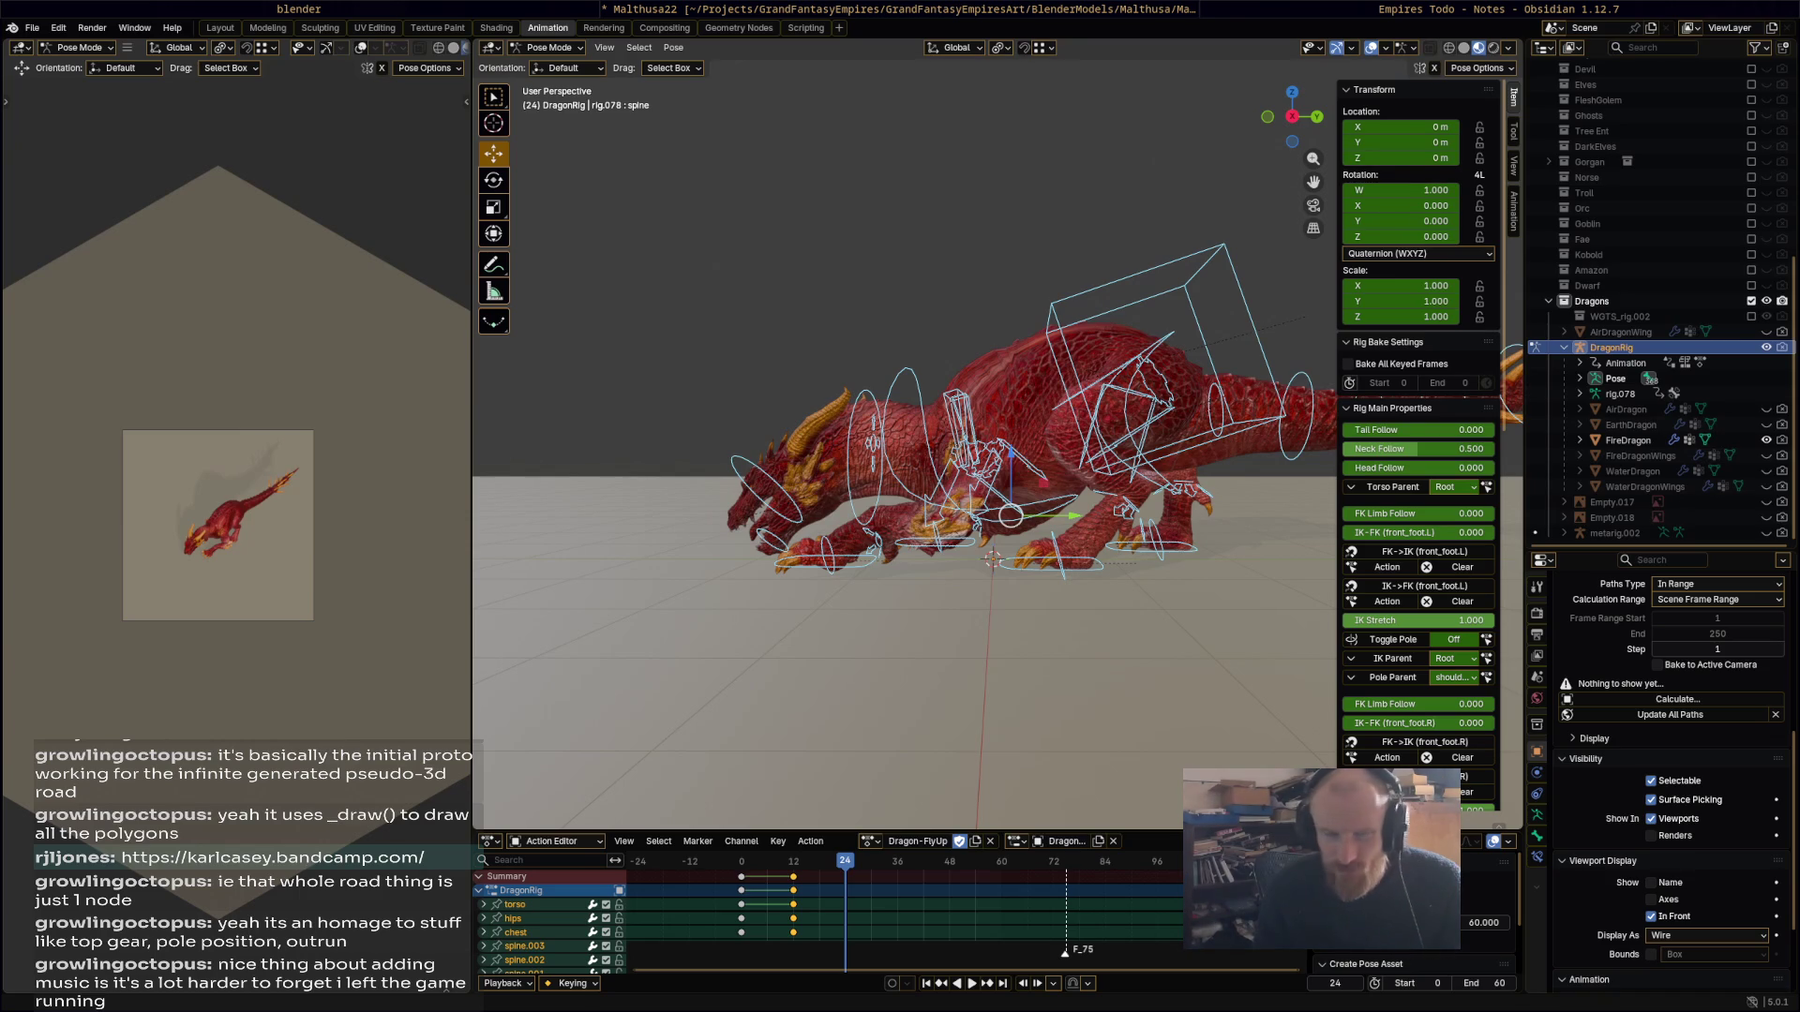
Step: Rotate the torso and shift it back along Y
{"action": "left_click", "coordinate": [1237, 433]}
{"action": "key", "text": "r"}
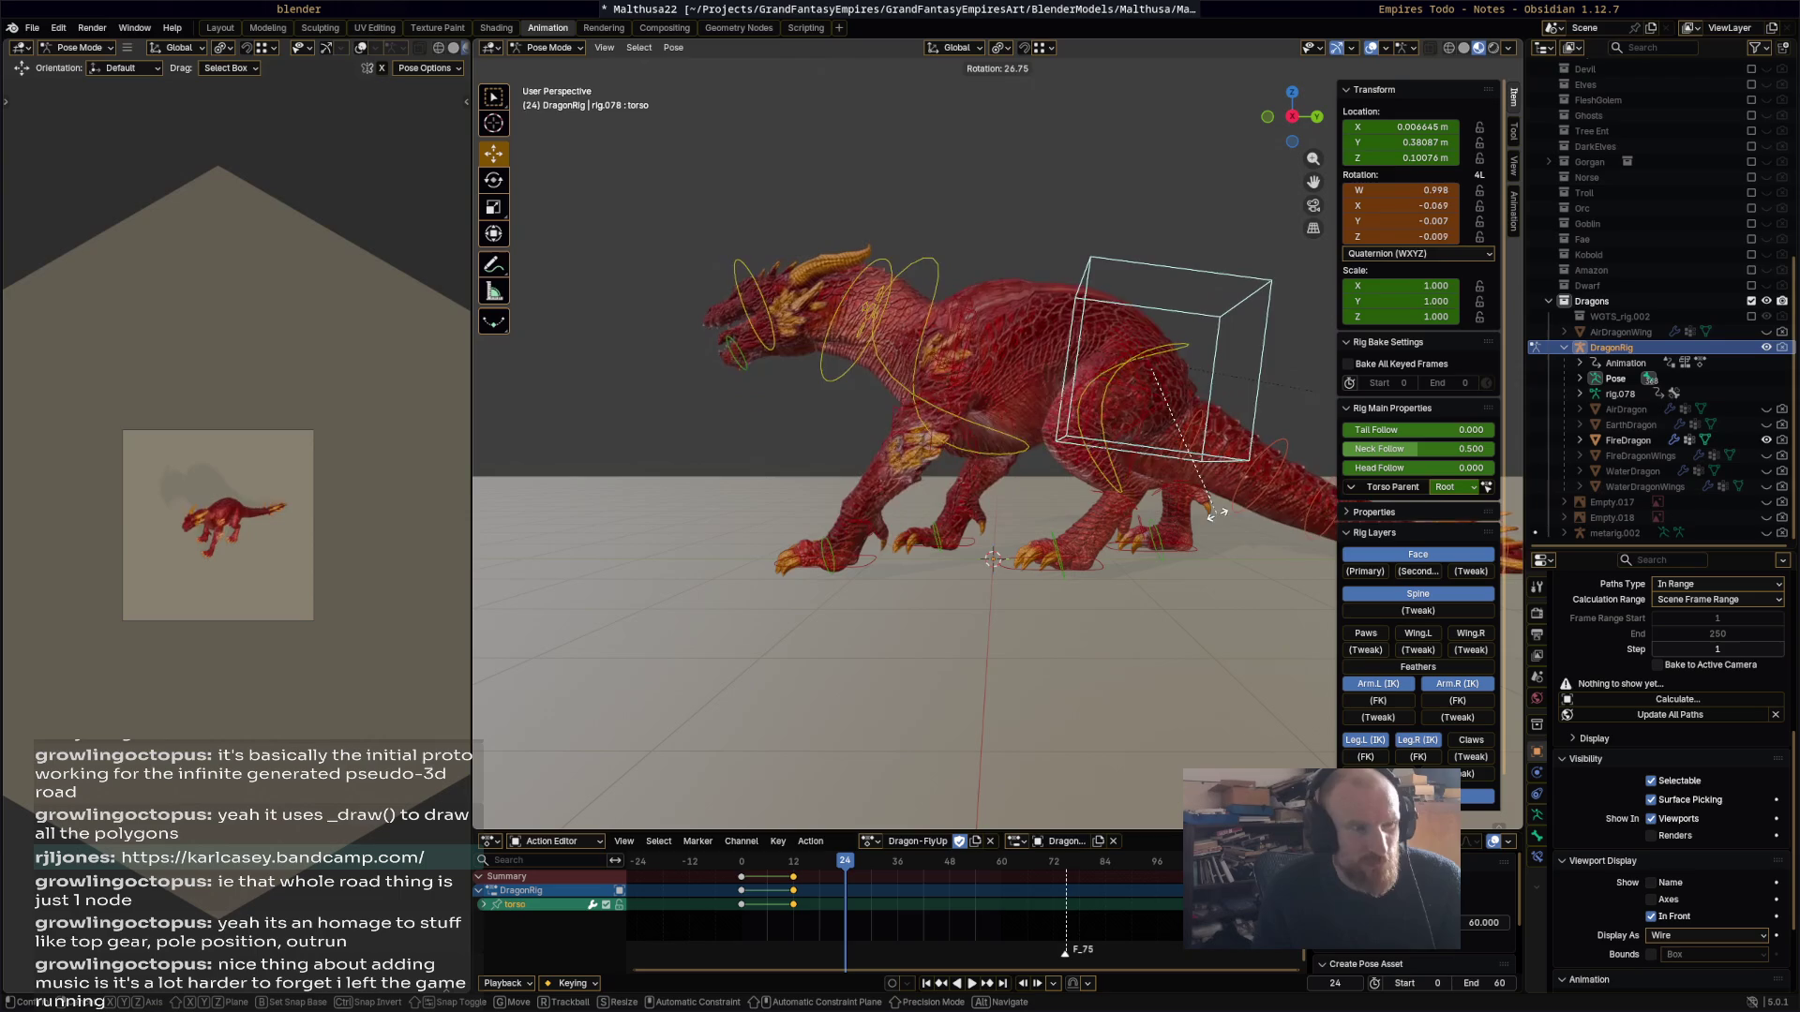
{"action": "left_click", "coordinate": [1225, 507]}
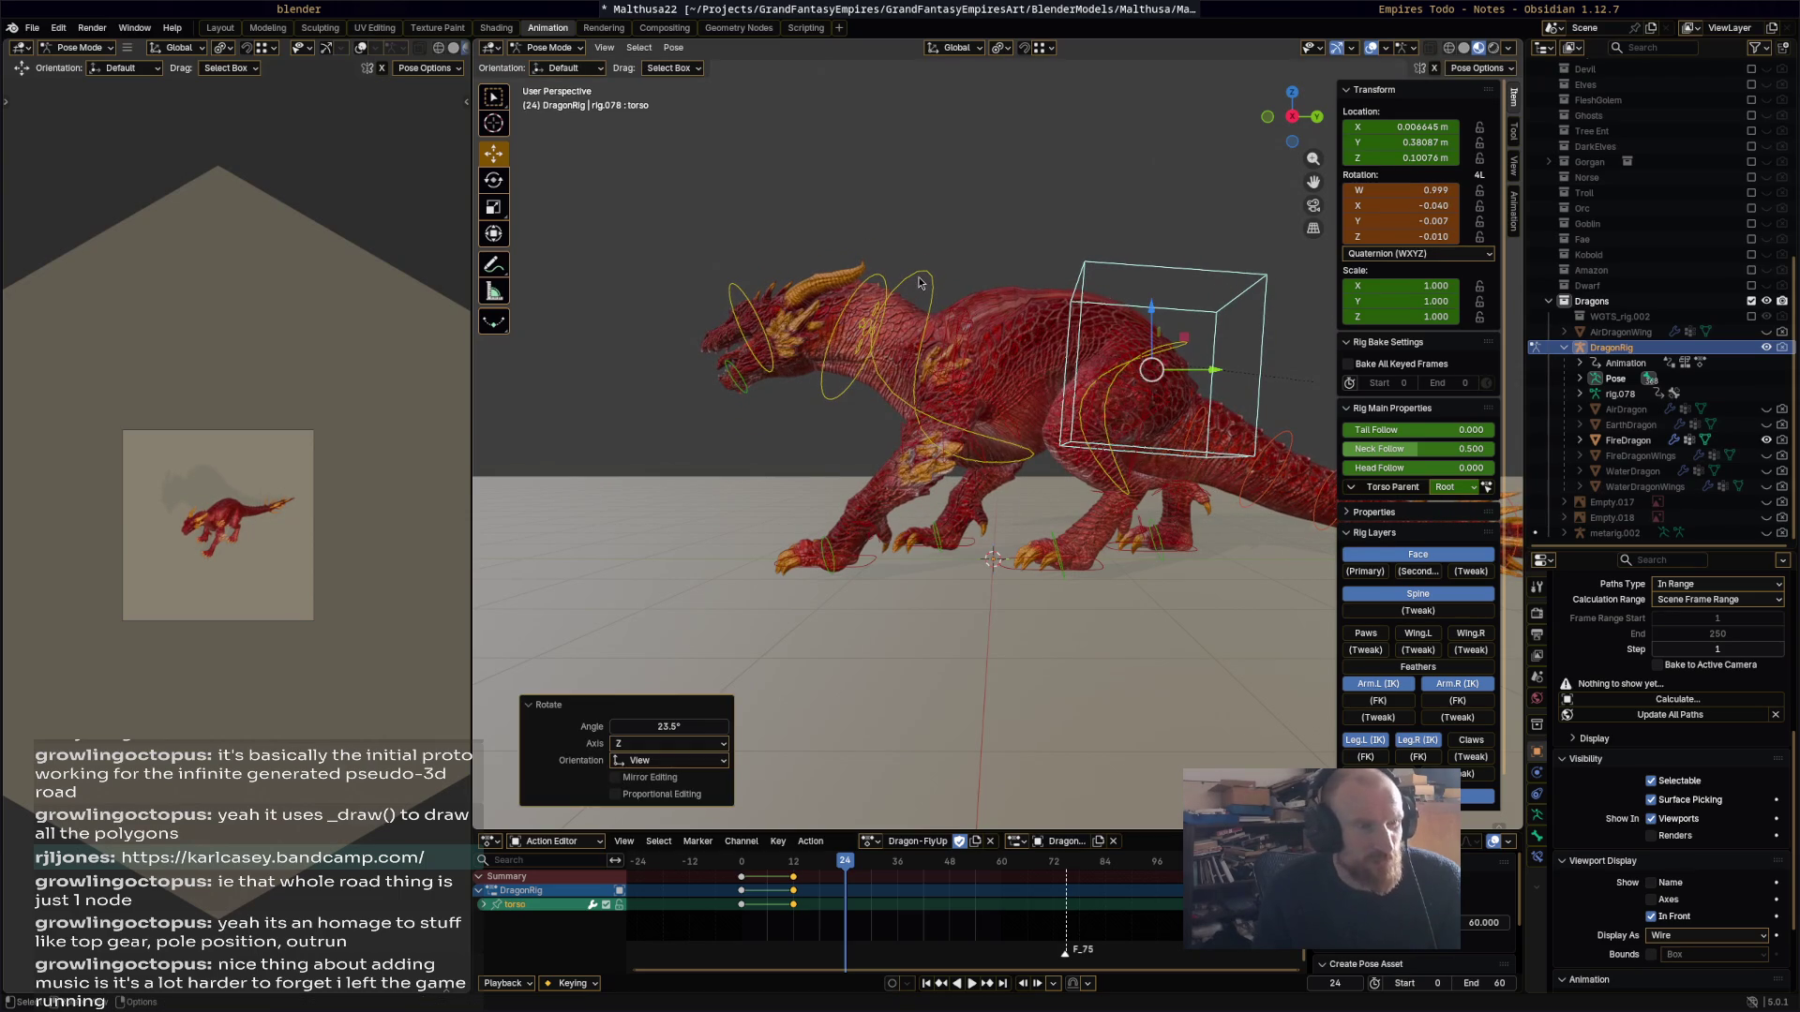
{"action": "left_click", "coordinate": [924, 277]}
{"action": "left_click", "coordinate": [1258, 377]}
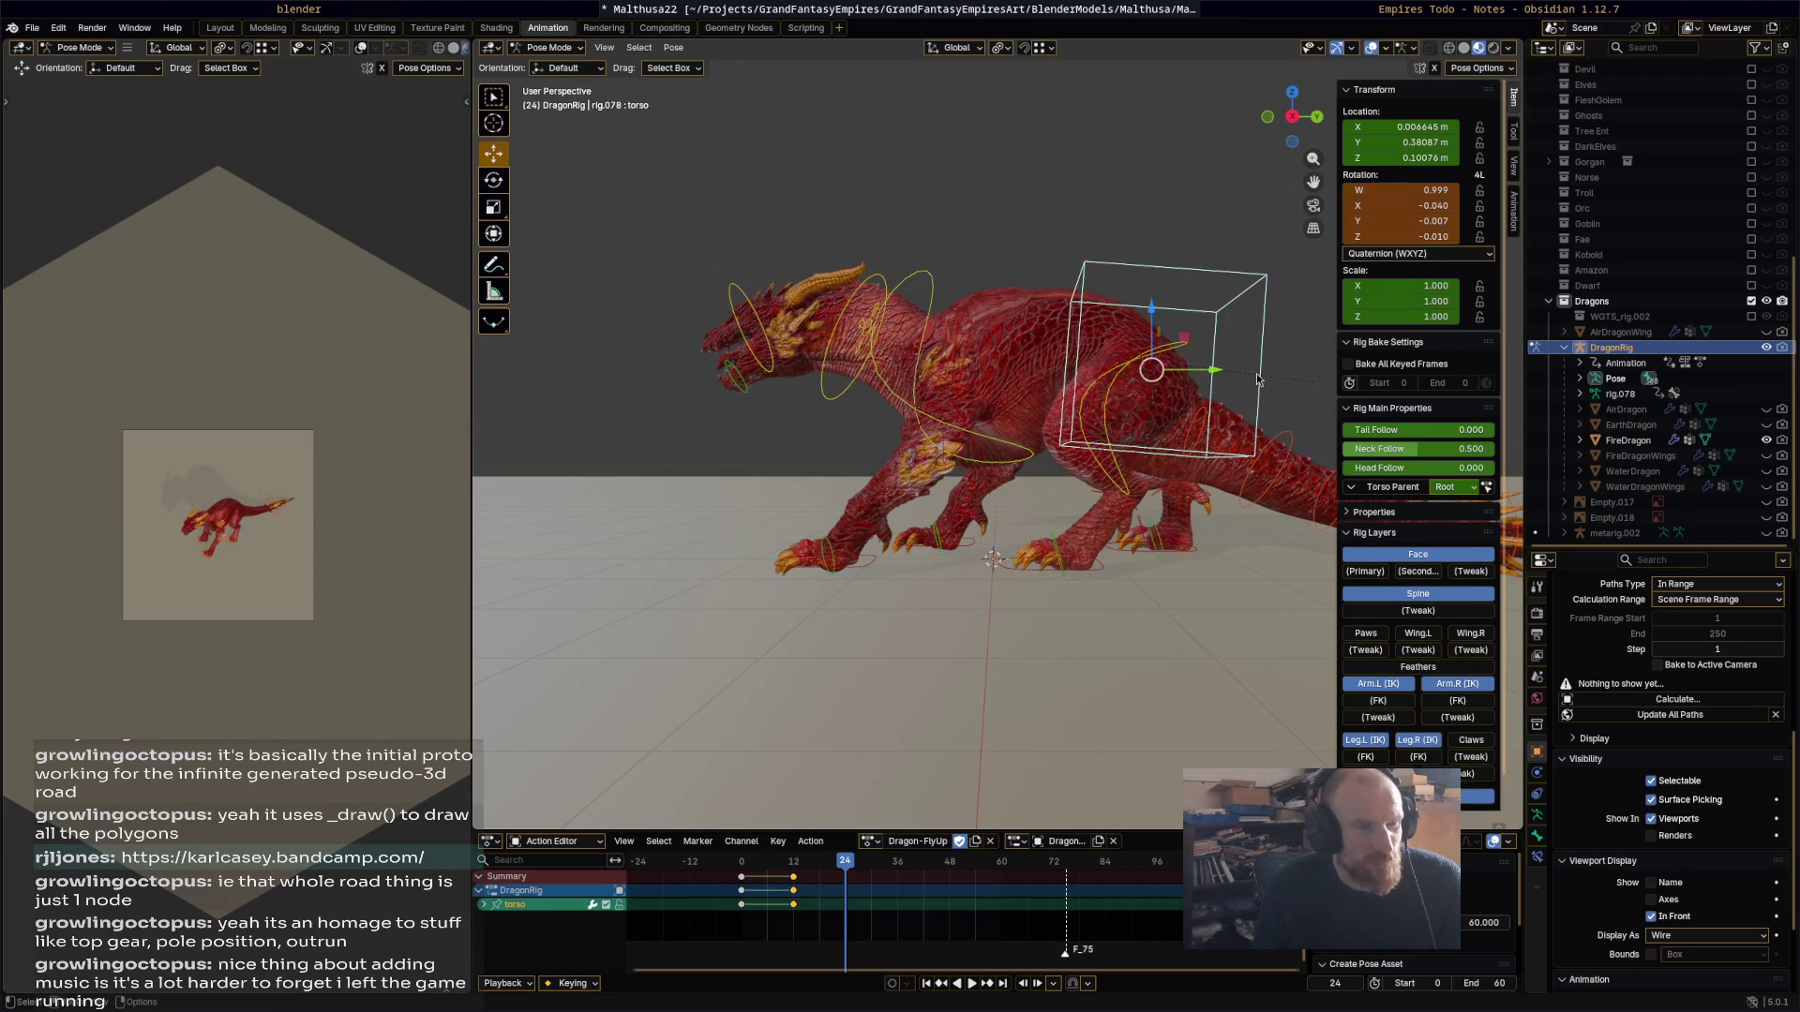
{"action": "left_click_drag", "start_coordinate": [1215, 377], "coordinate": [872, 366]}
Step: Raise the chest upright to 69.4° and rotate the hips to -24.7°
{"action": "left_click", "coordinate": [864, 282]}
{"action": "key", "text": "r"}
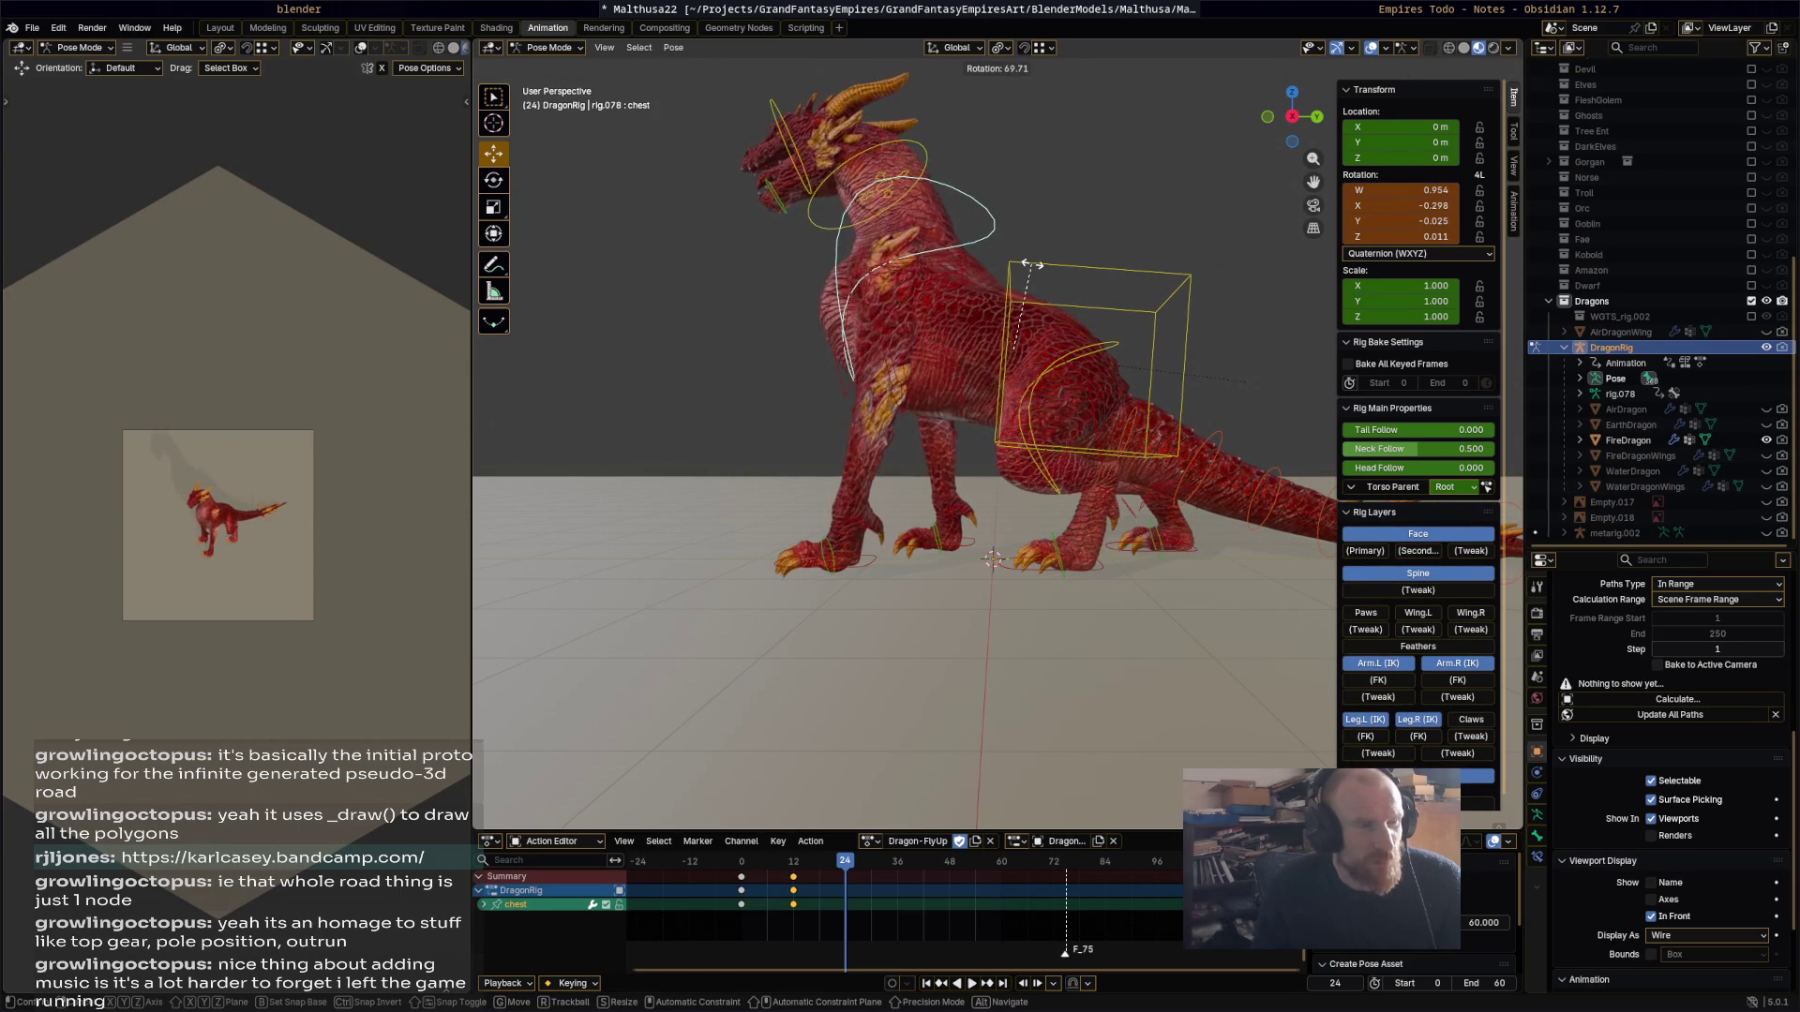
{"action": "left_click", "coordinate": [1031, 266]}
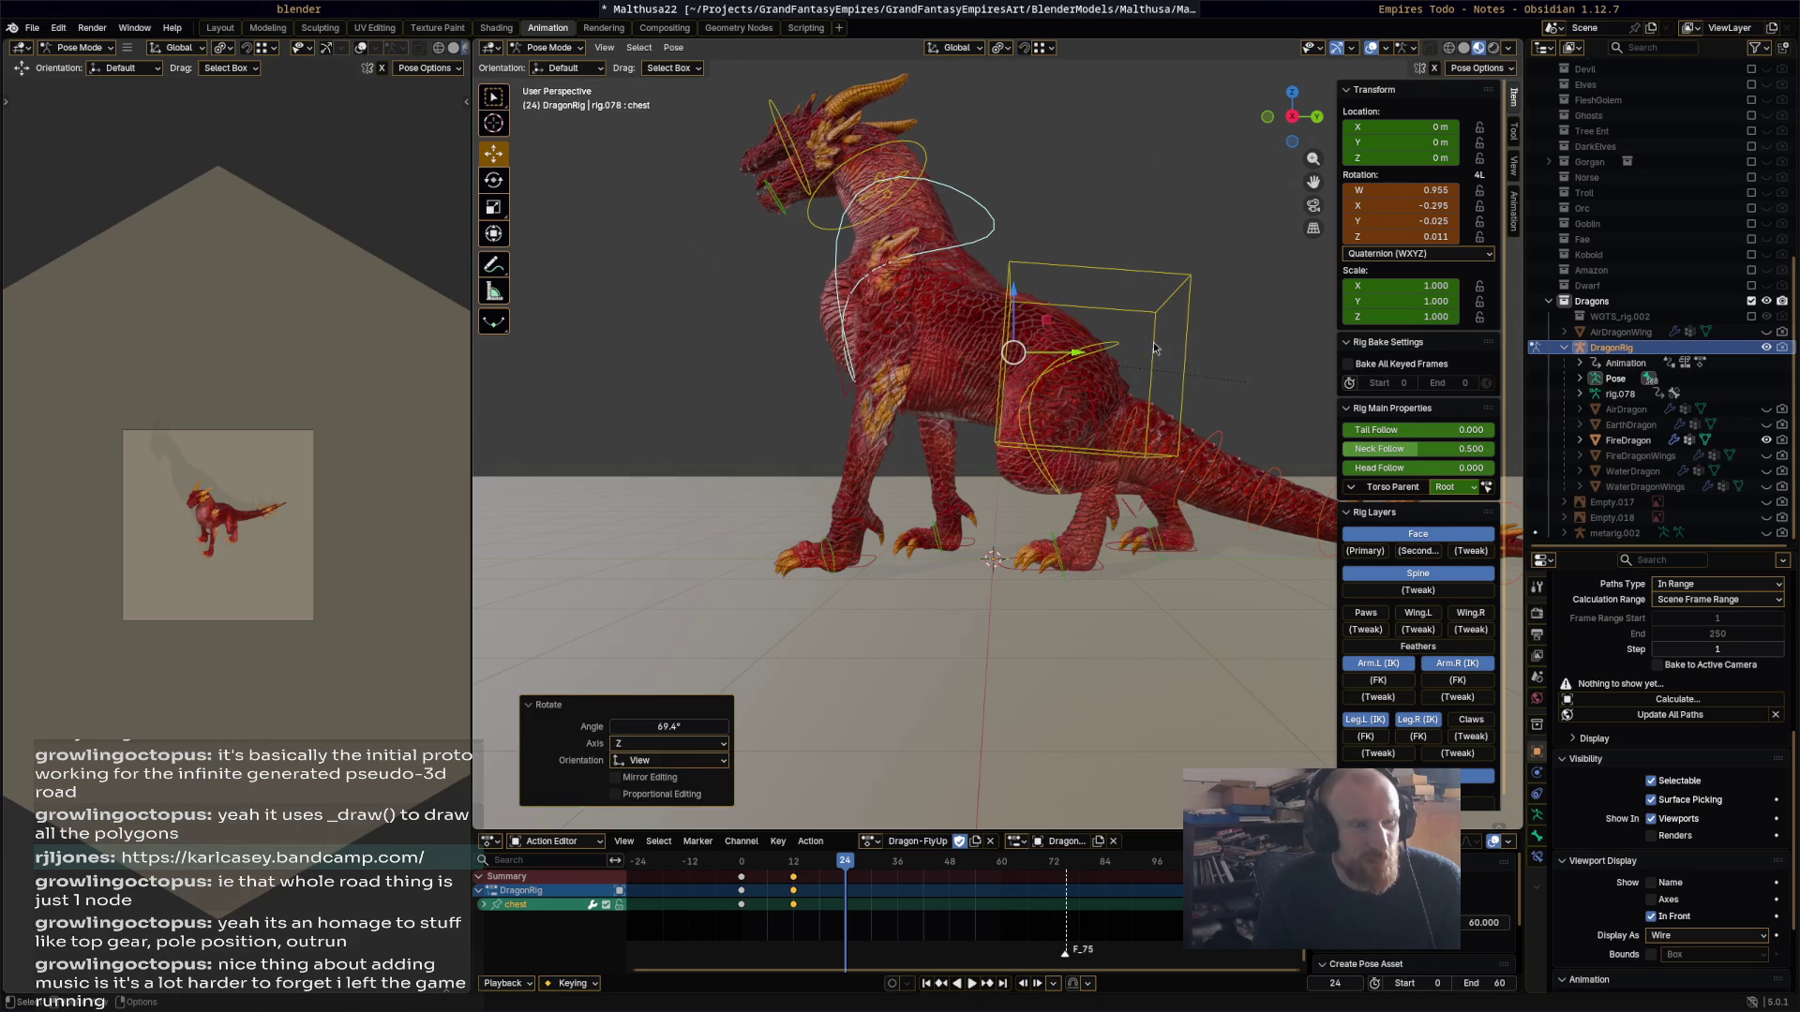
{"action": "left_click", "coordinate": [1115, 347]}
{"action": "key", "text": "r"}
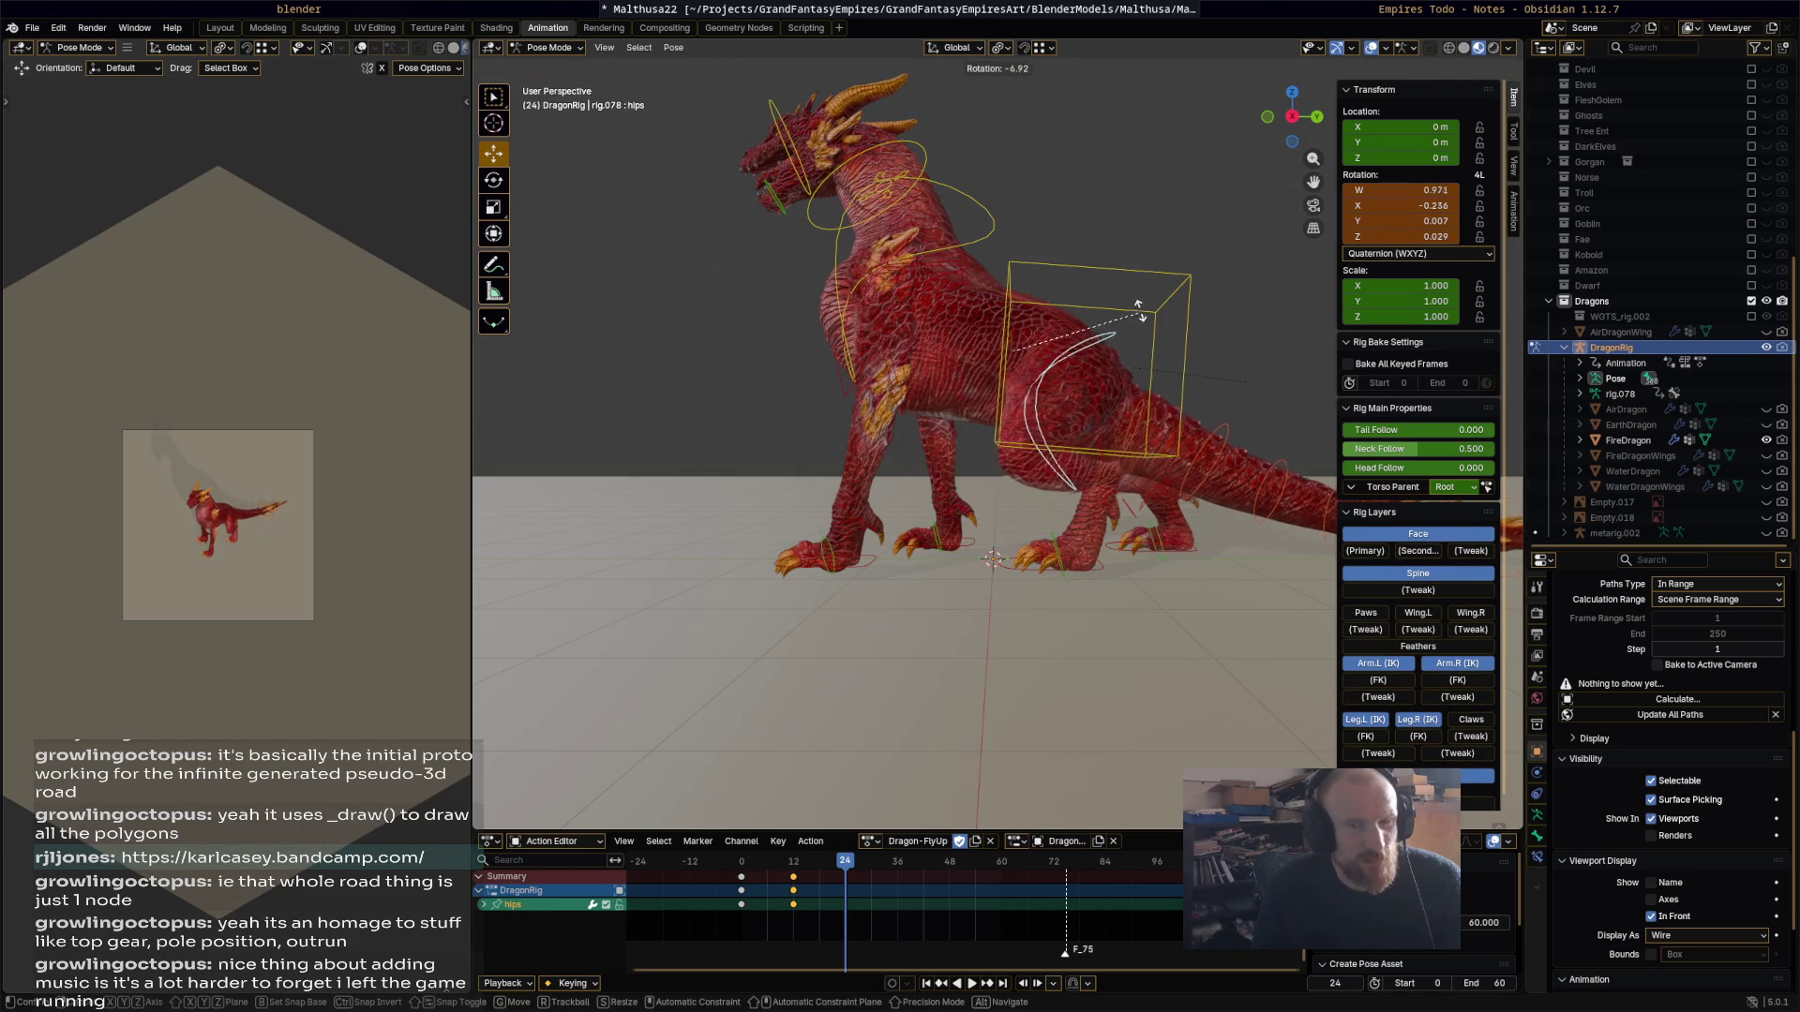
{"action": "left_click", "coordinate": [1188, 323]}
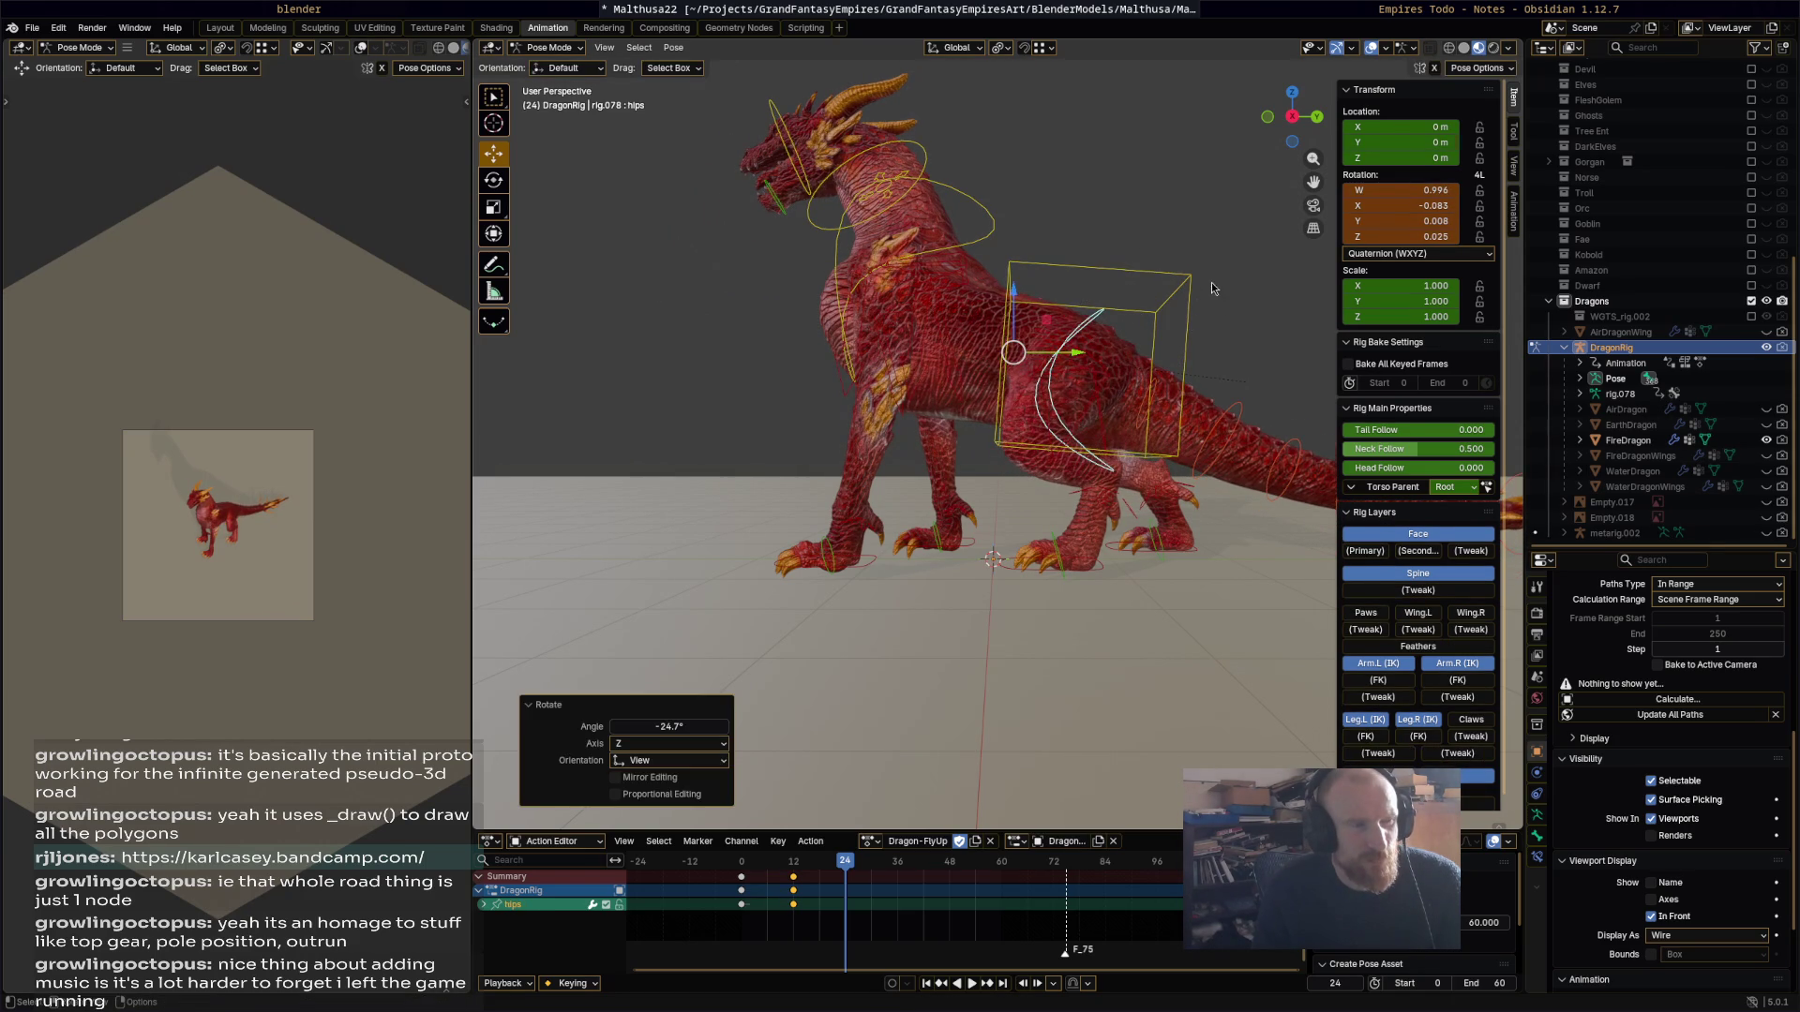
Step: Rotate the torso to -10.4° and lower it
{"action": "left_click", "coordinate": [1192, 278]}
{"action": "key", "text": "r"}
{"action": "left_click", "coordinate": [1068, 379]}
{"action": "key", "text": "g"}
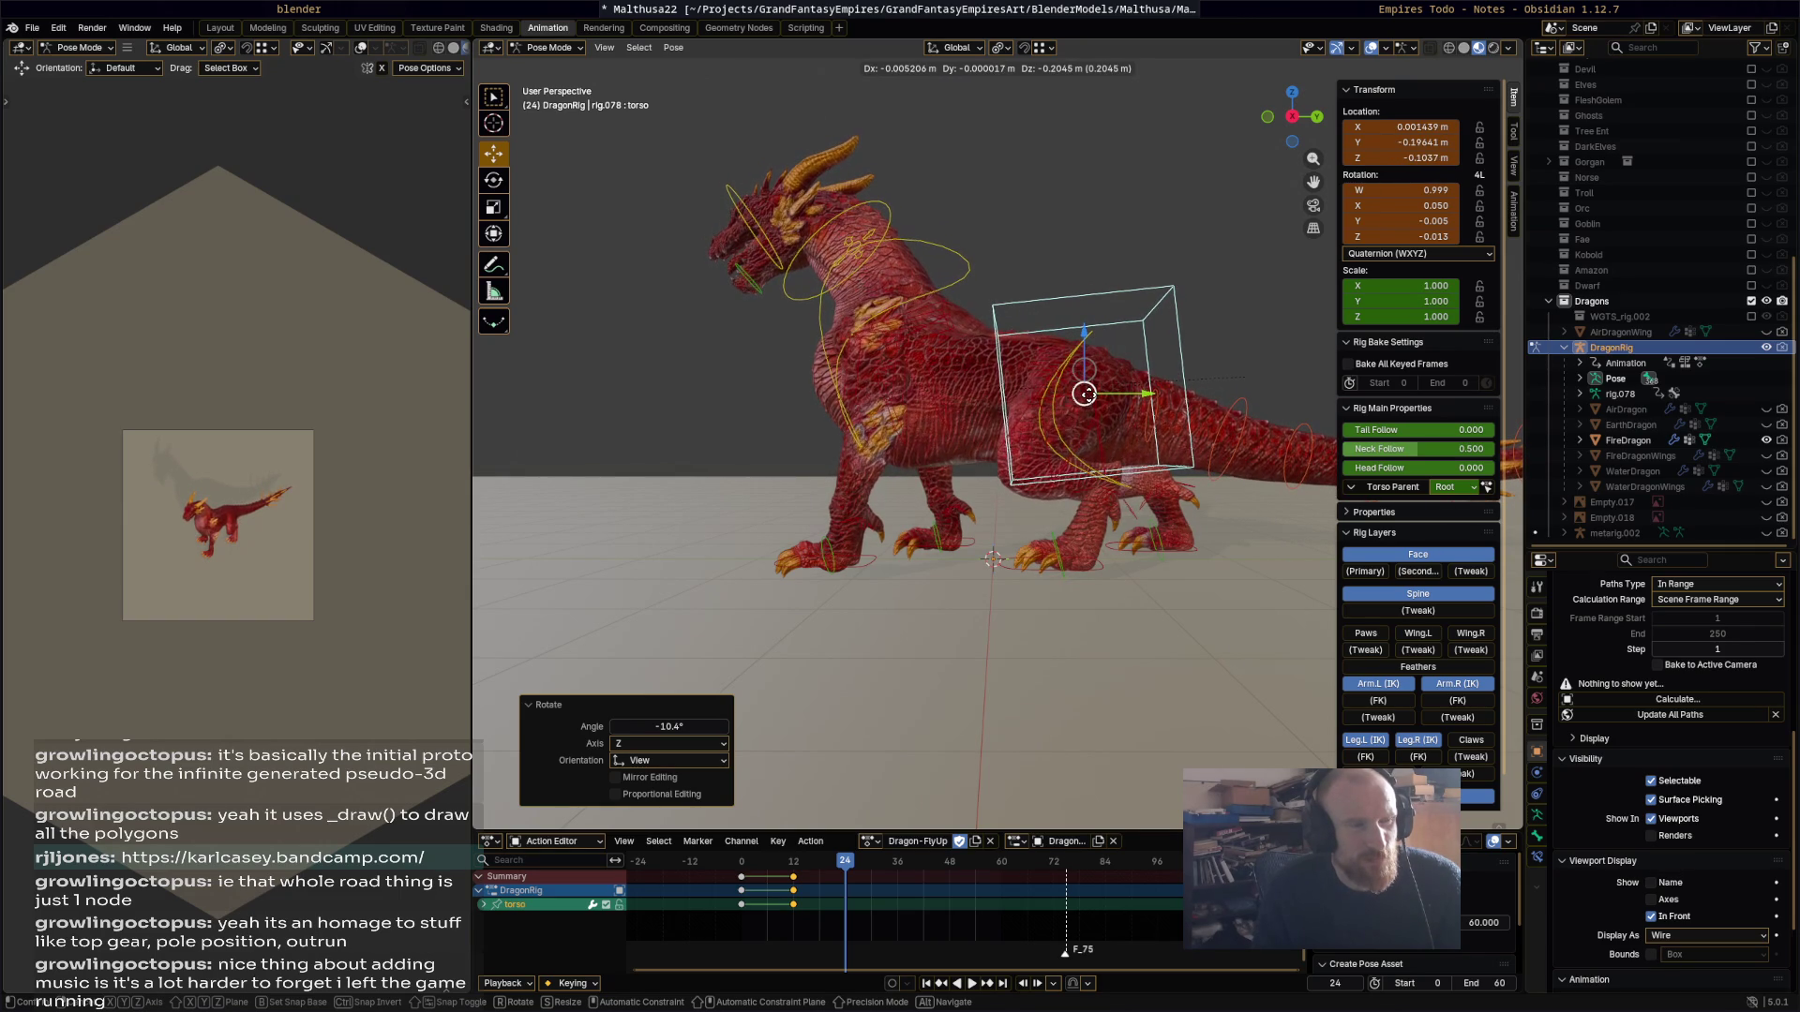
{"action": "left_click", "coordinate": [1088, 400]}
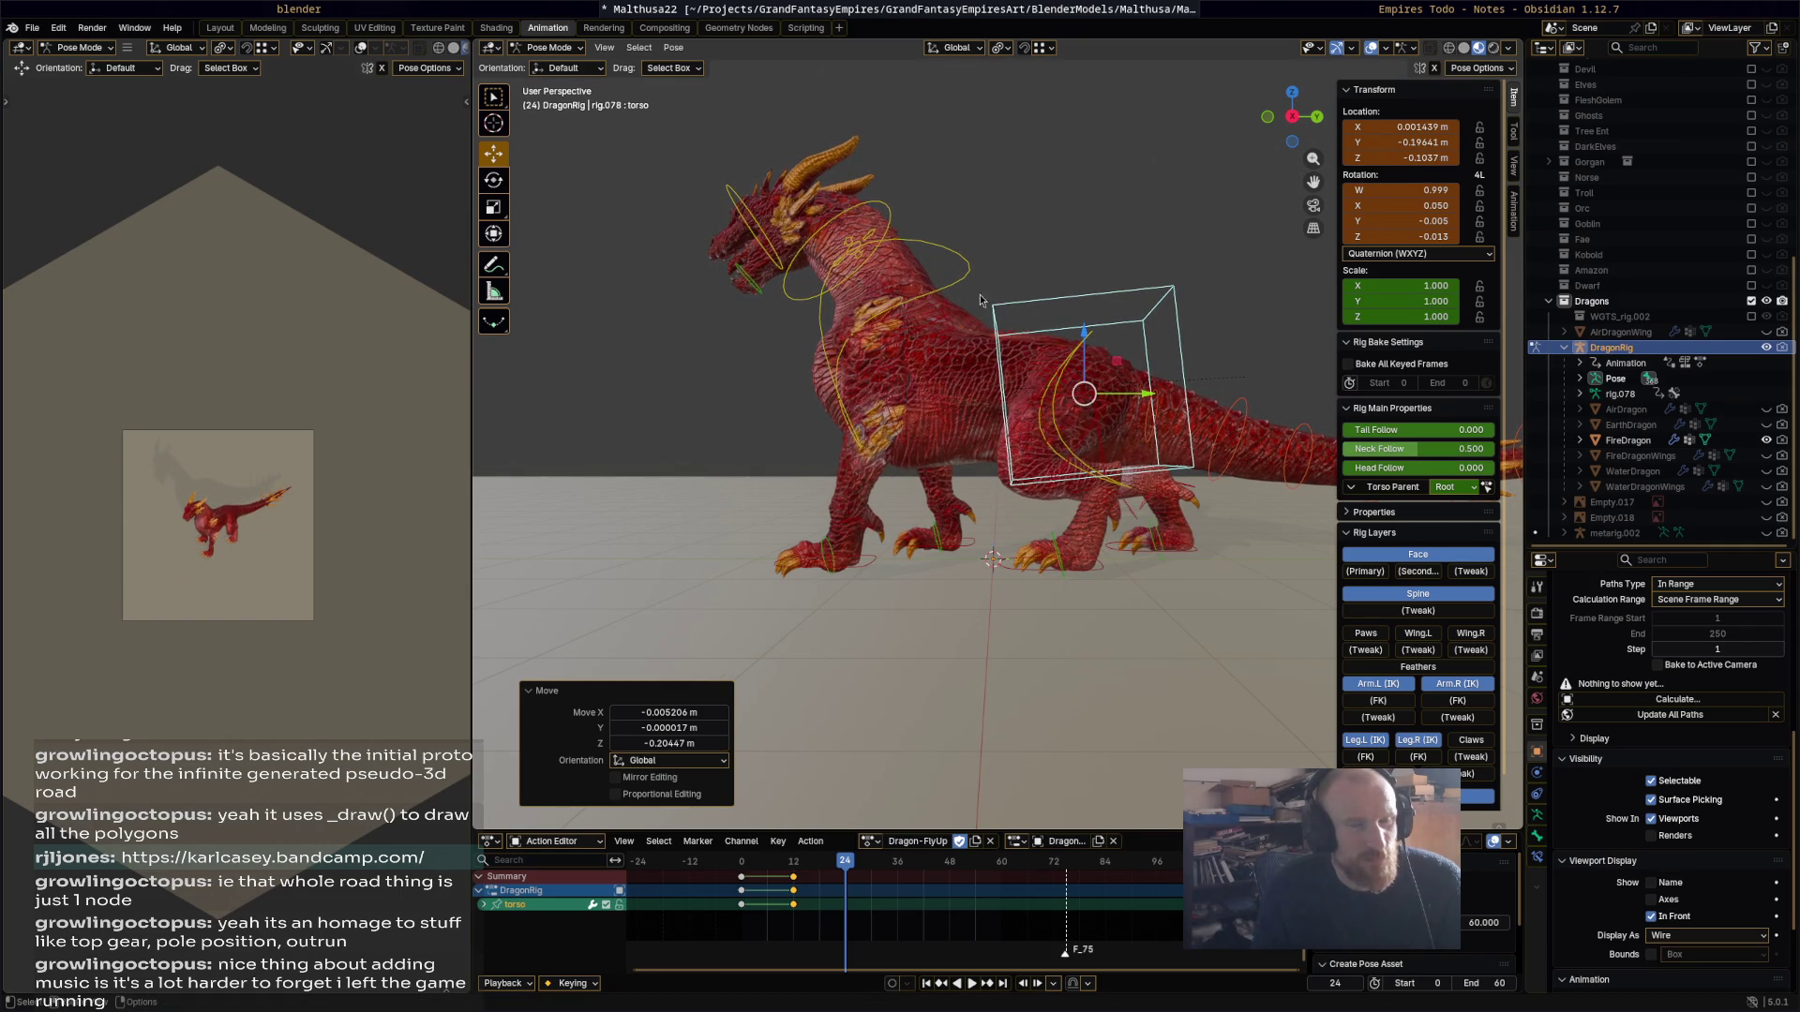
Step: Rotate the neck, raise the head to 106°, and key all bones at frame 24
{"action": "left_click", "coordinate": [881, 210]}
{"action": "key", "text": "r"}
{"action": "left_click", "coordinate": [942, 222]}
{"action": "left_click", "coordinate": [798, 164]}
{"action": "key", "text": "r"}
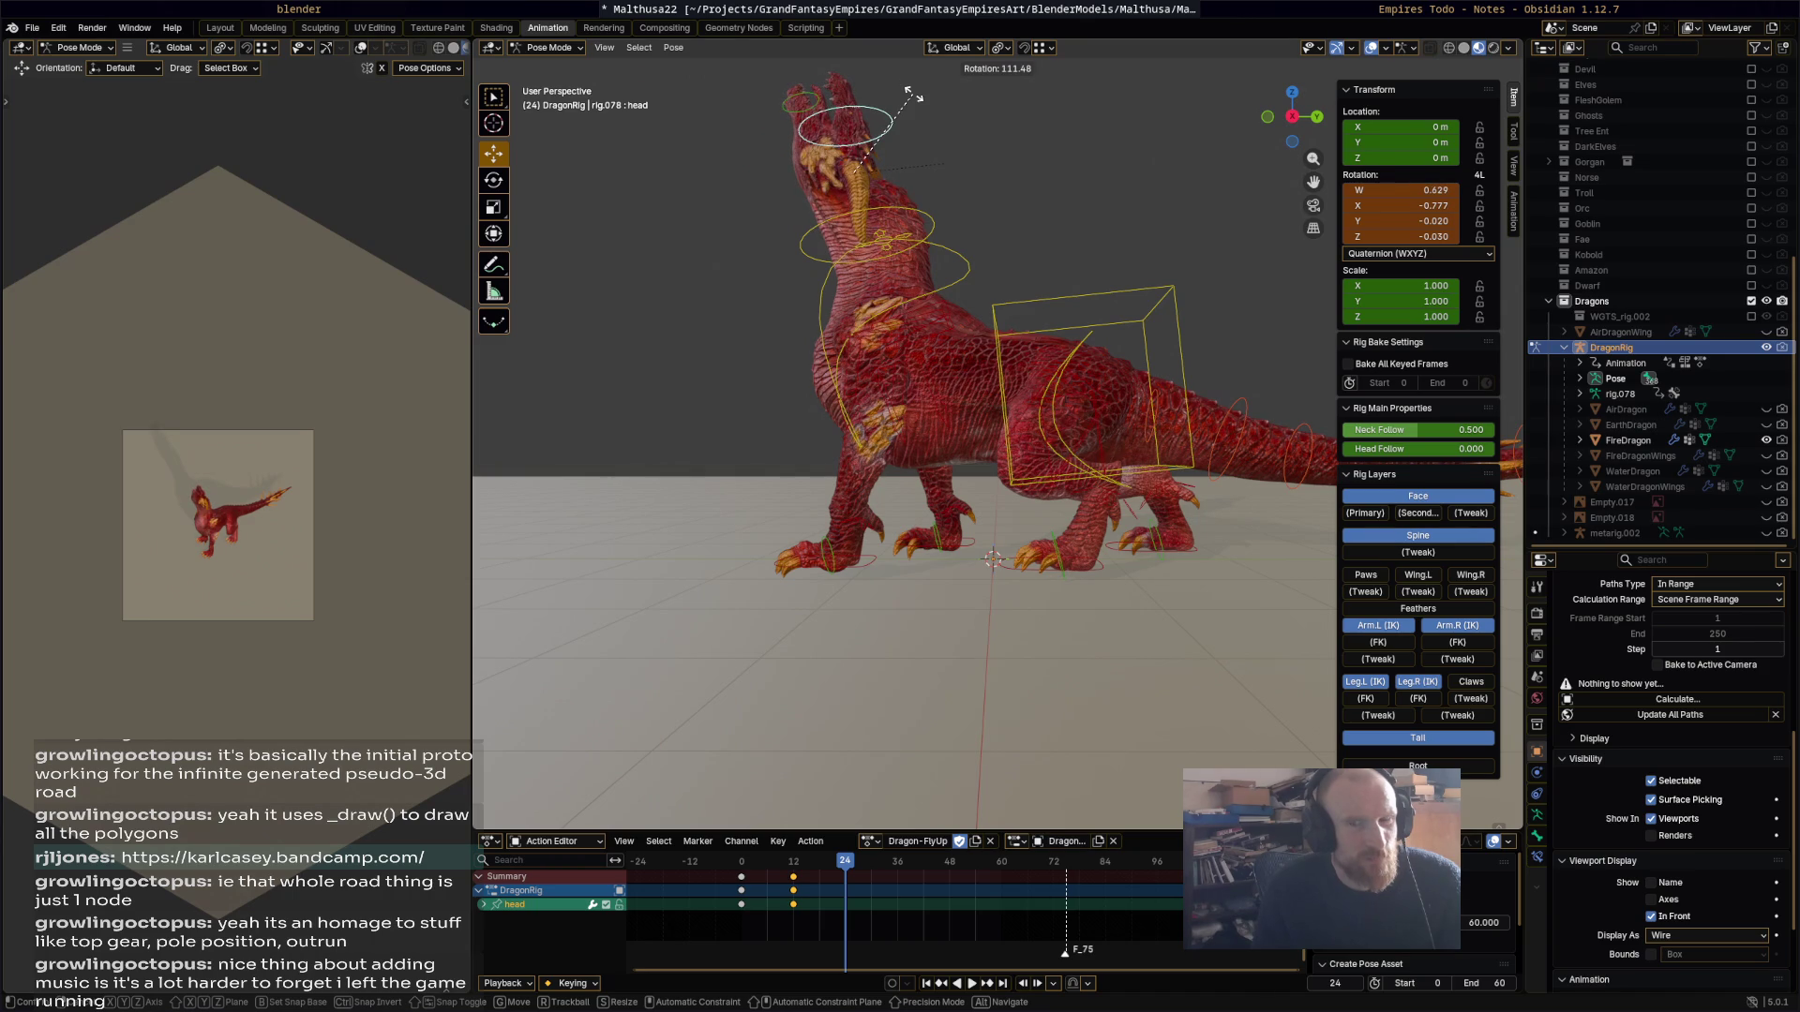
{"action": "left_click", "coordinate": [905, 94]}
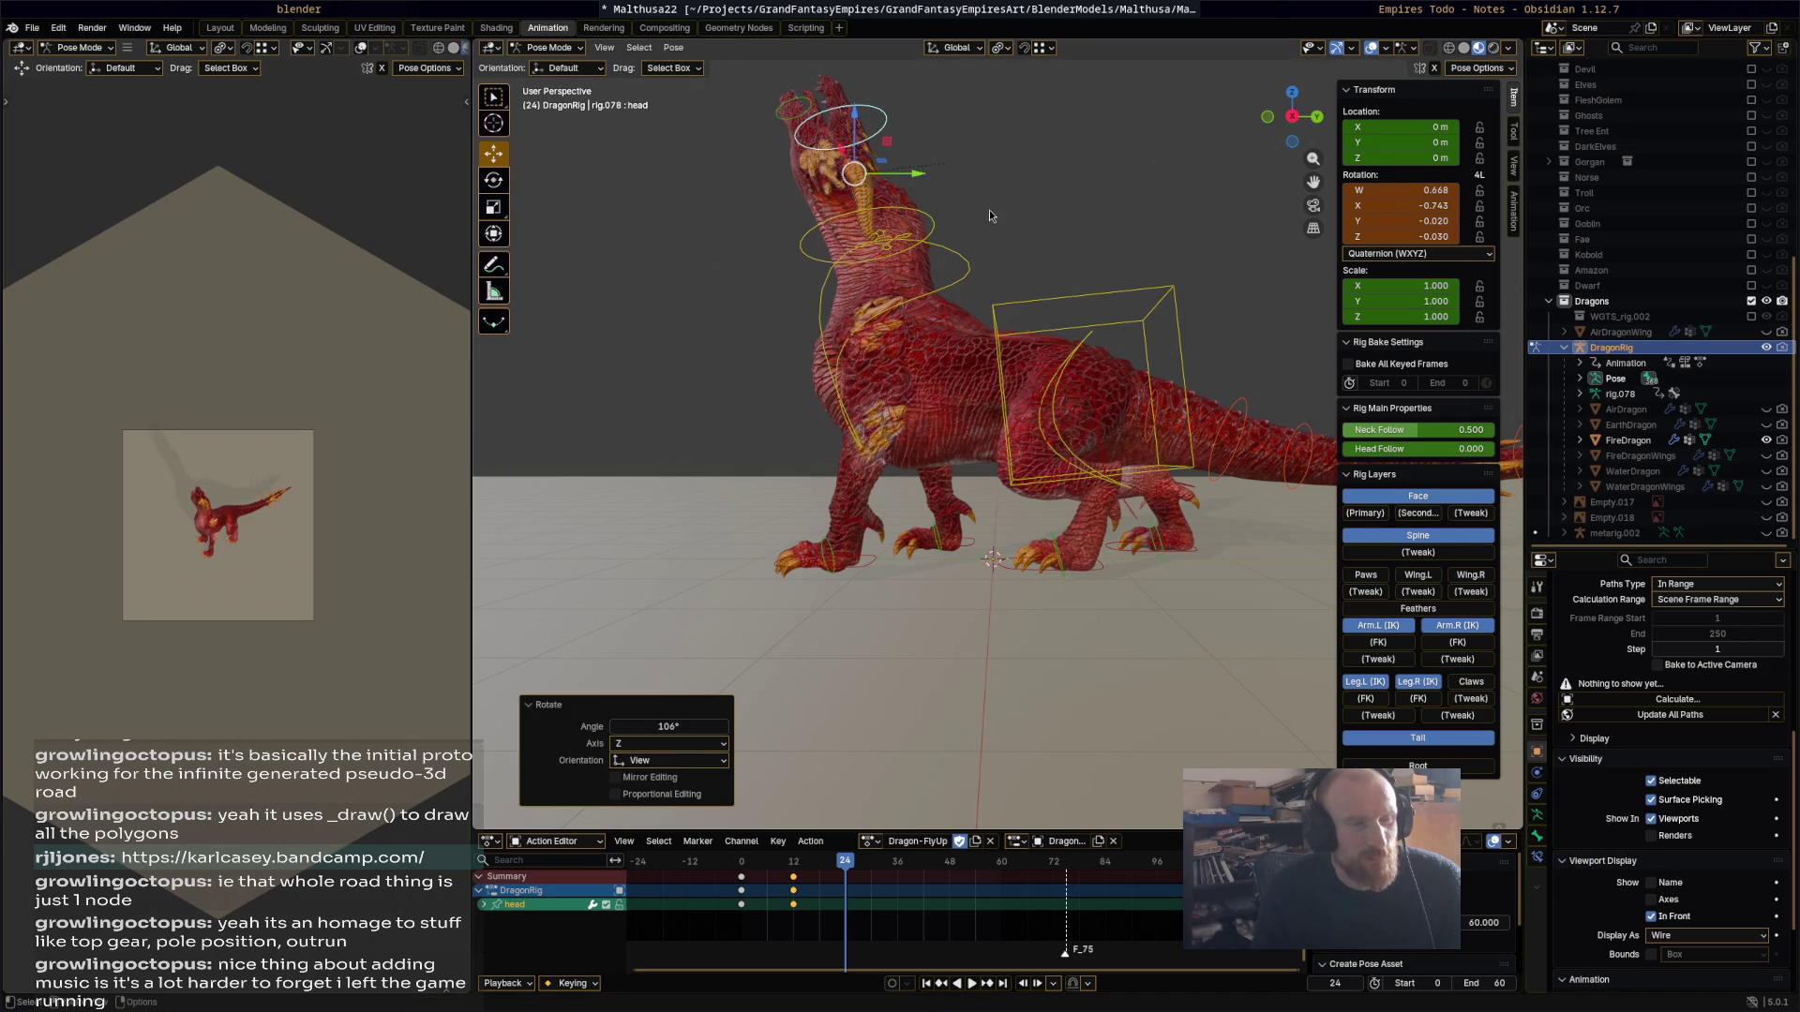
{"action": "key", "text": "a"}
{"action": "key", "text": "space"}
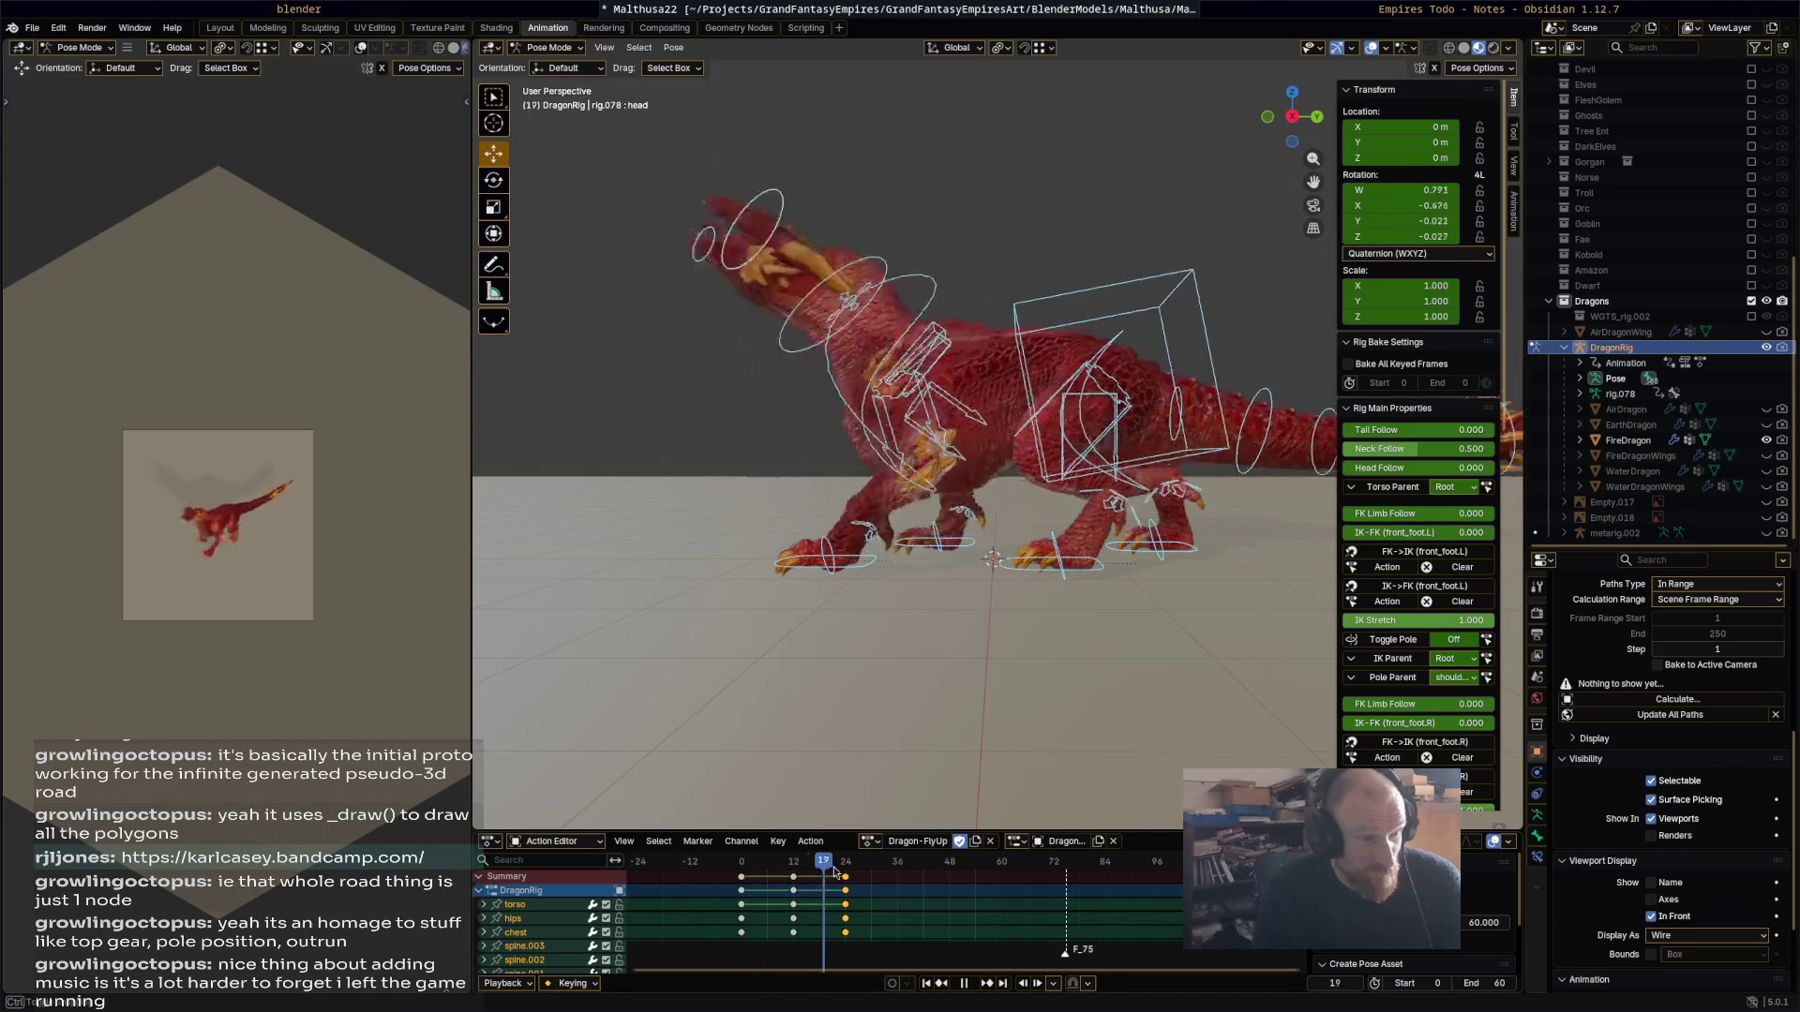
Step: Move the torso and keyframe it at frame 12
{"action": "mouse_move", "coordinate": [772, 858]}
{"action": "left_mouse_down"}
{"action": "mouse_move", "coordinate": [789, 857]}
{"action": "mouse_move", "coordinate": [750, 855]}
{"action": "mouse_move", "coordinate": [793, 863]}
{"action": "left_mouse_up"}
{"action": "key", "text": "space"}
{"action": "left_click", "coordinate": [1256, 335]}
{"action": "key", "text": "g"}
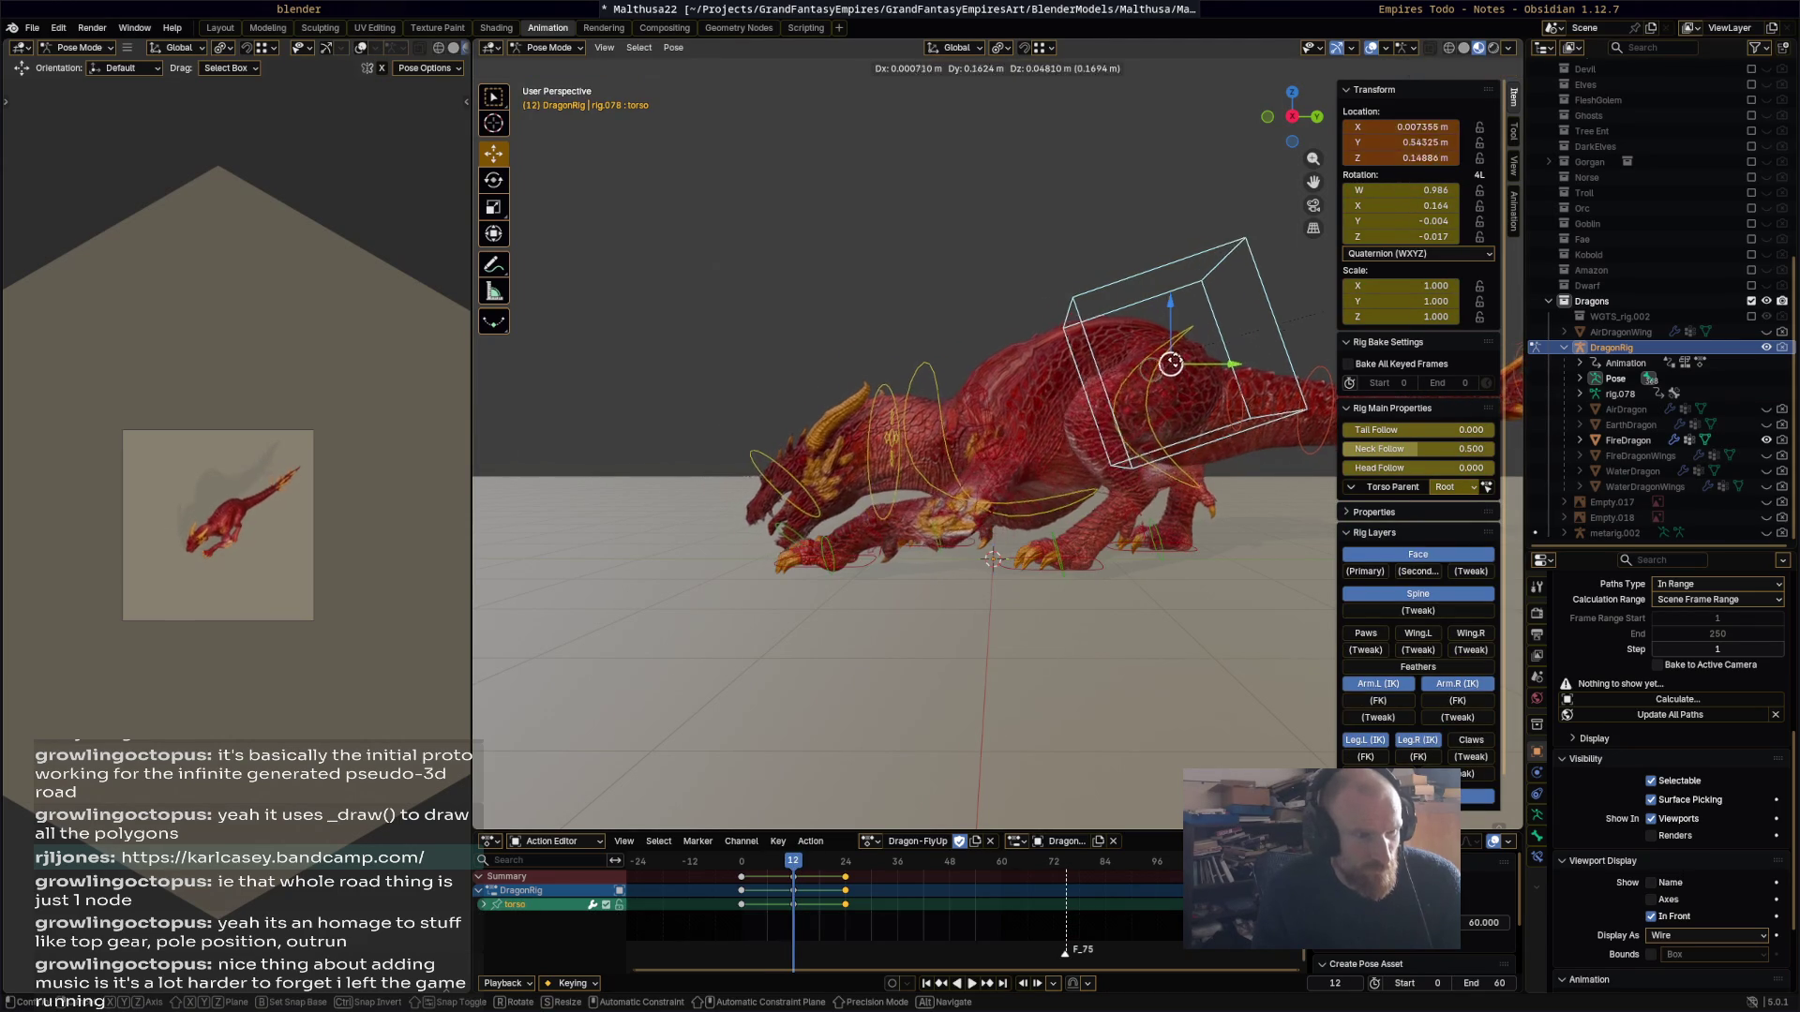
{"action": "left_click", "coordinate": [1180, 365]}
{"action": "key", "text": "i"}
Step: Keyframe the head at frame 7 and preview playback up to frame 18
{"action": "left_click_drag", "start_coordinate": [749, 862], "coordinate": [846, 862]}
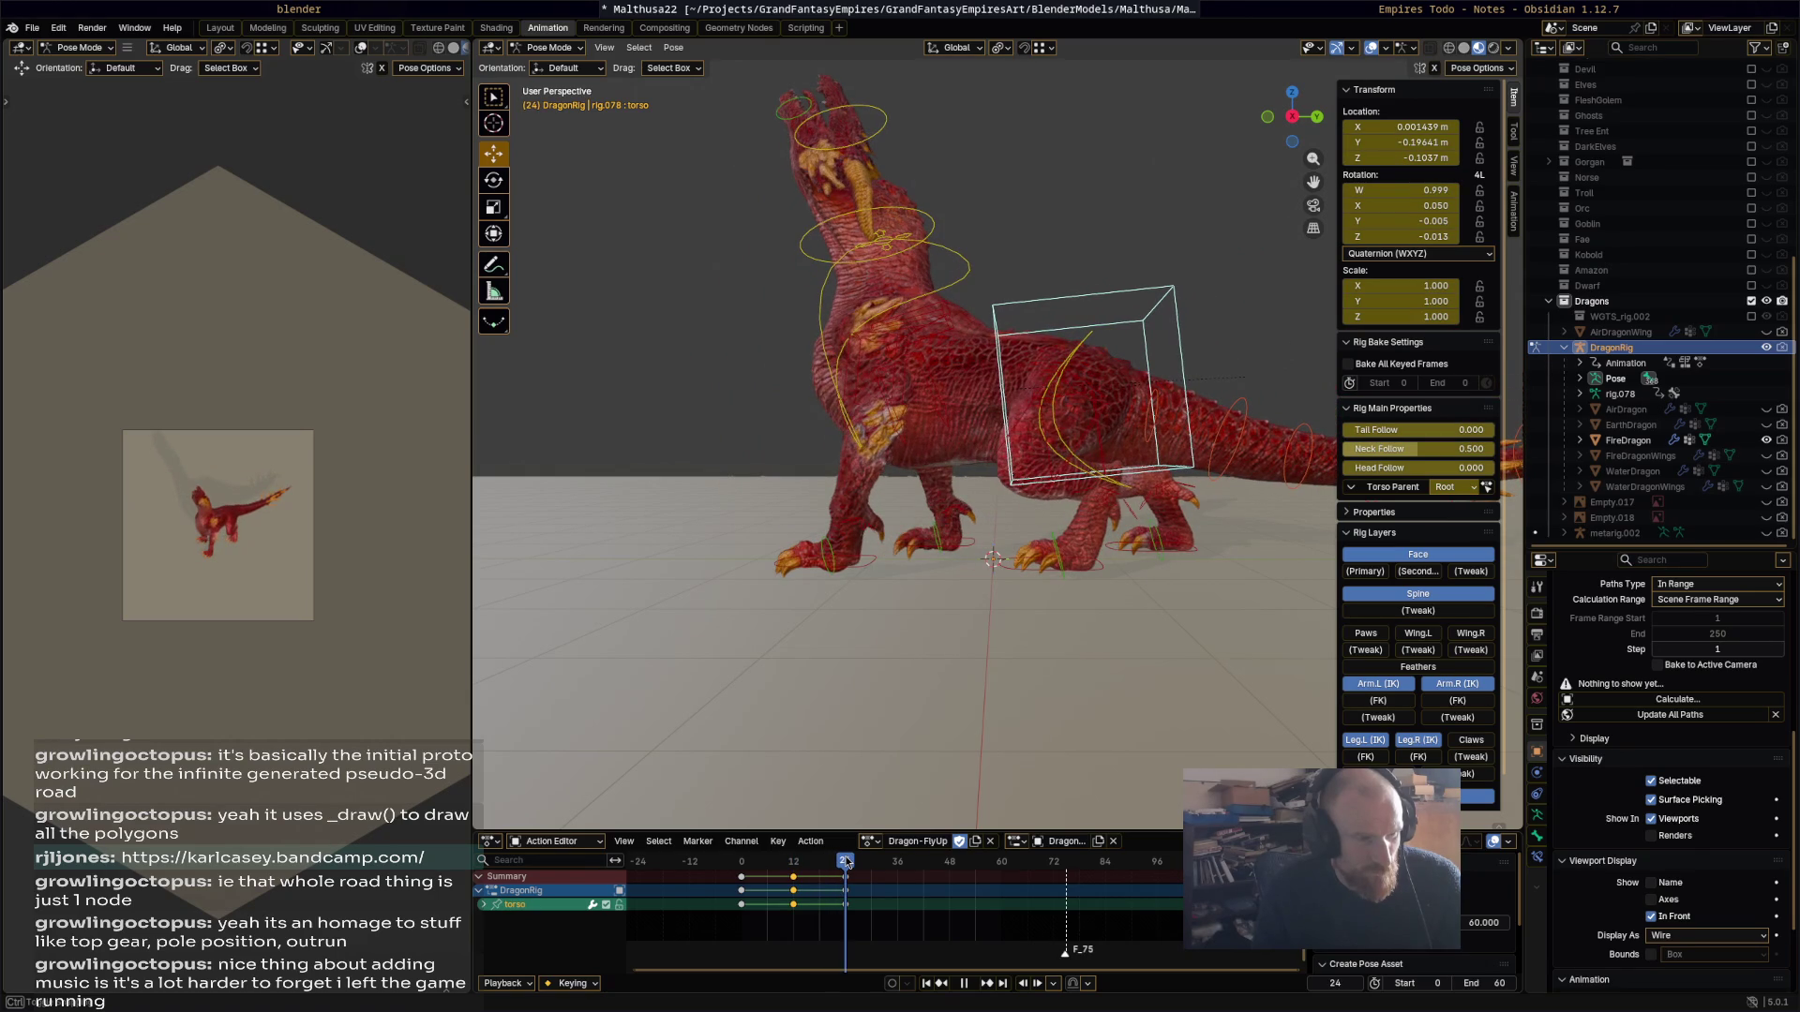
{"action": "mouse_move", "coordinate": [846, 861]}
{"action": "left_mouse_down"}
{"action": "mouse_move", "coordinate": [724, 862]}
{"action": "mouse_move", "coordinate": [789, 862]}
{"action": "mouse_move", "coordinate": [747, 860]}
{"action": "mouse_move", "coordinate": [772, 853]}
{"action": "left_mouse_up"}
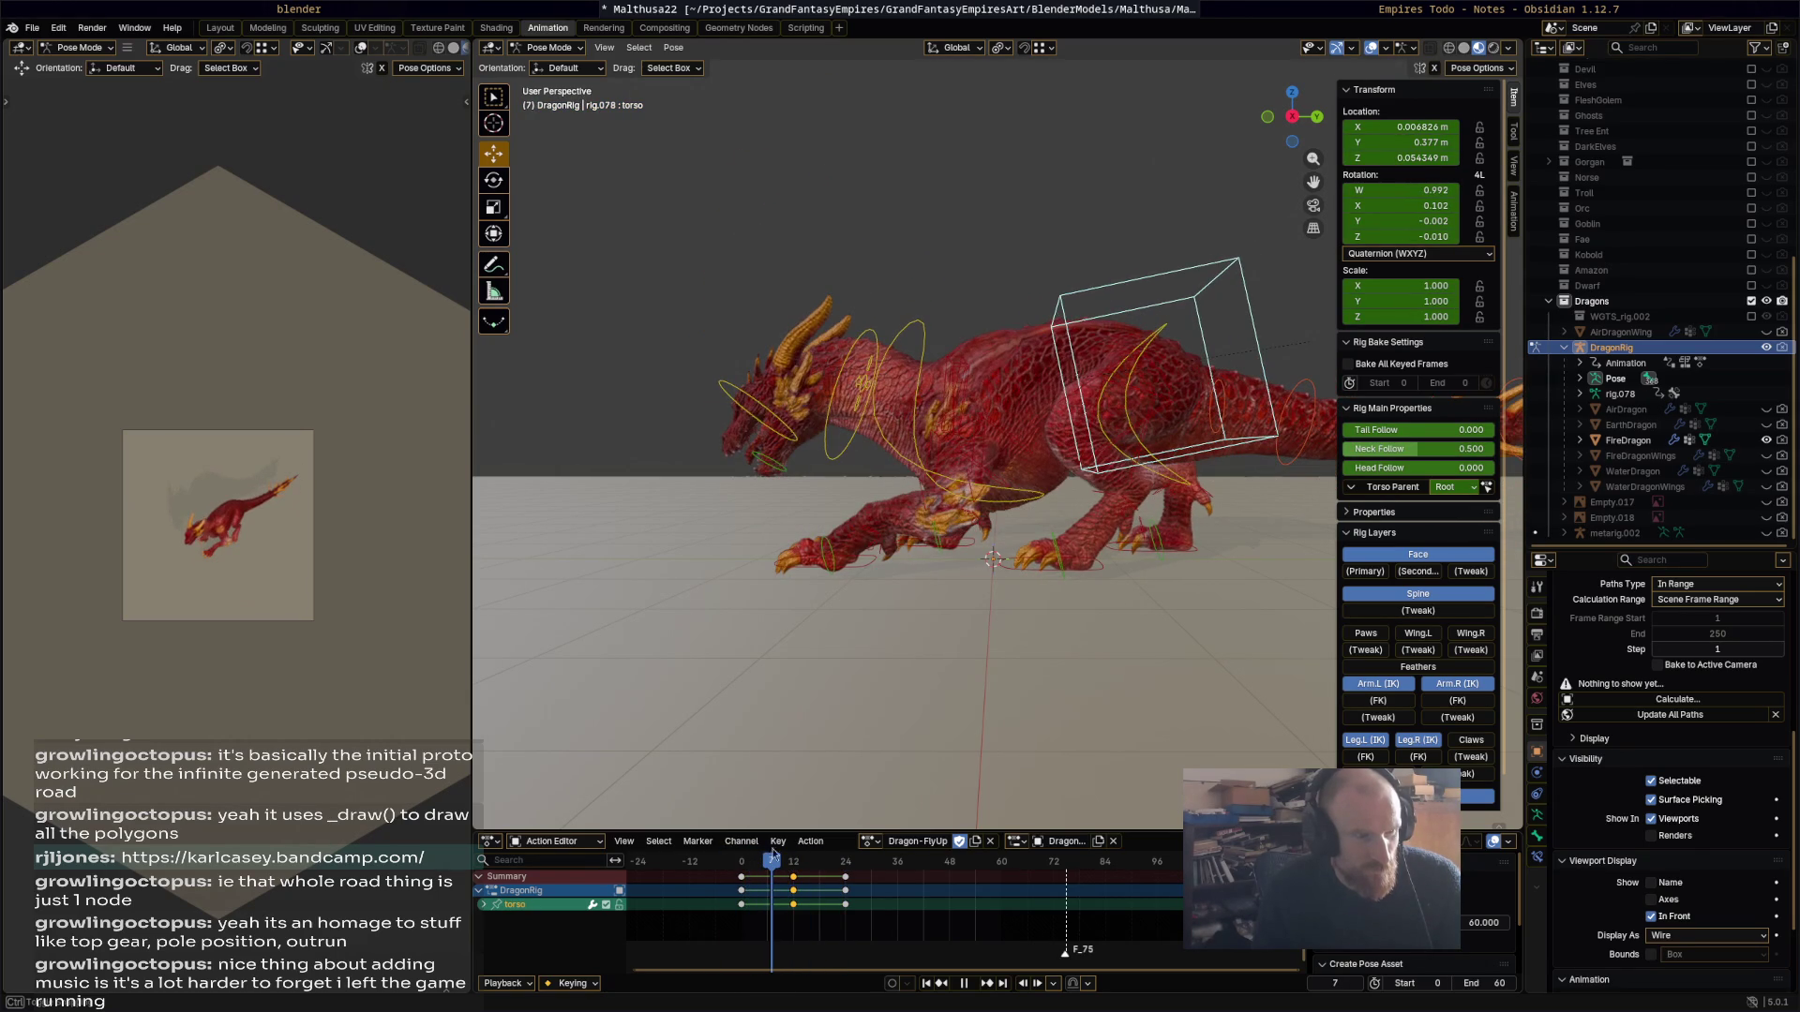
{"action": "left_click", "coordinate": [755, 404]}
{"action": "key", "text": "i"}
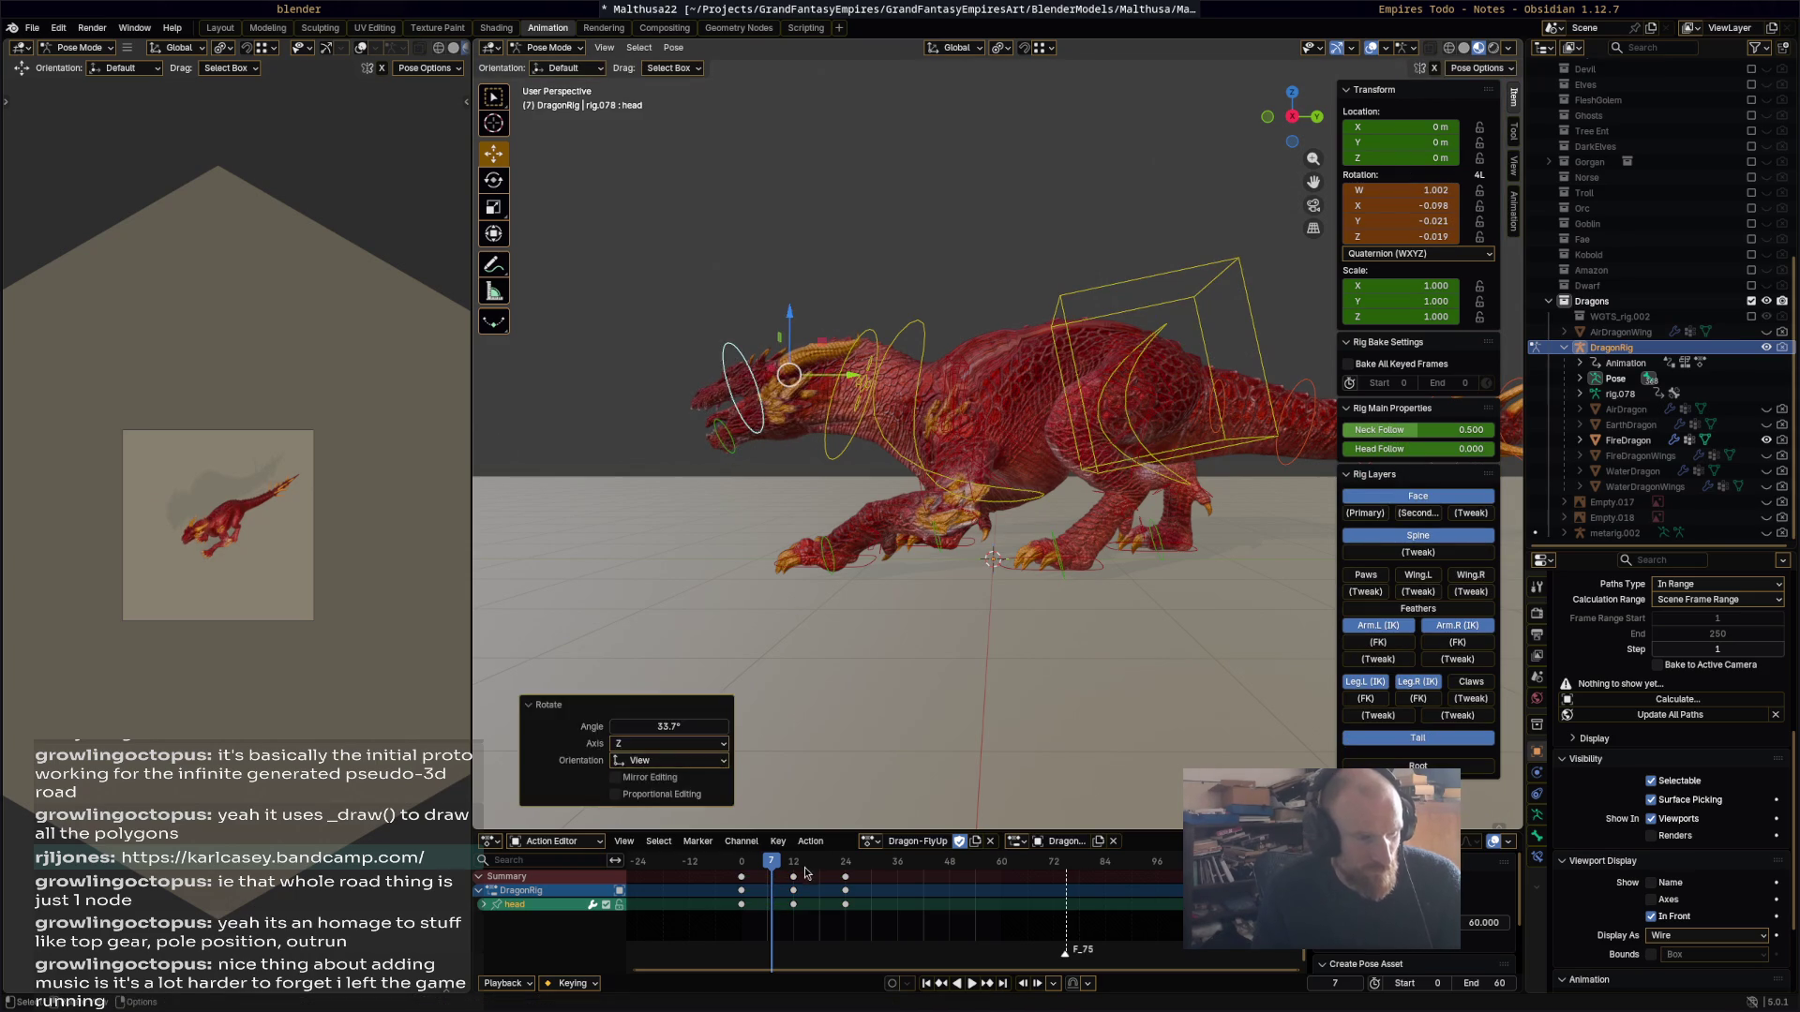
{"action": "key", "text": "space"}
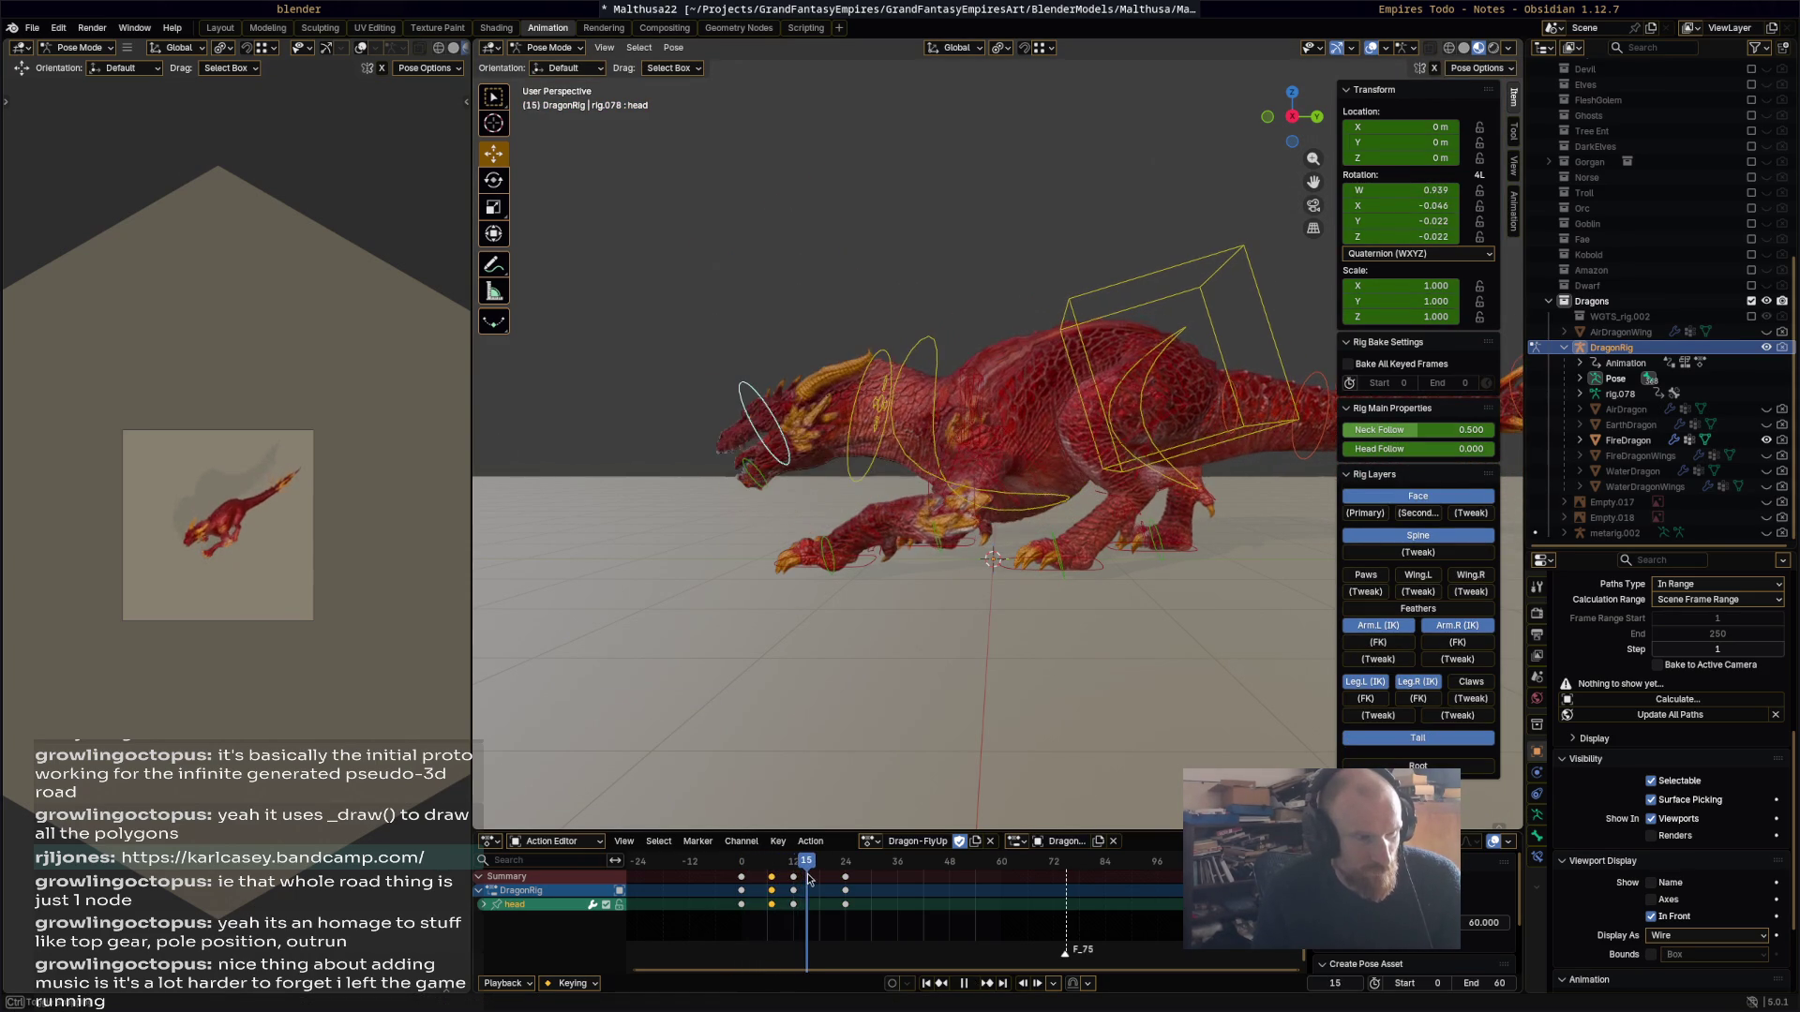
{"action": "key", "text": "space"}
Step: Rotate the head further down, key it at frame 18, and replay from the start
{"action": "key", "text": "r"}
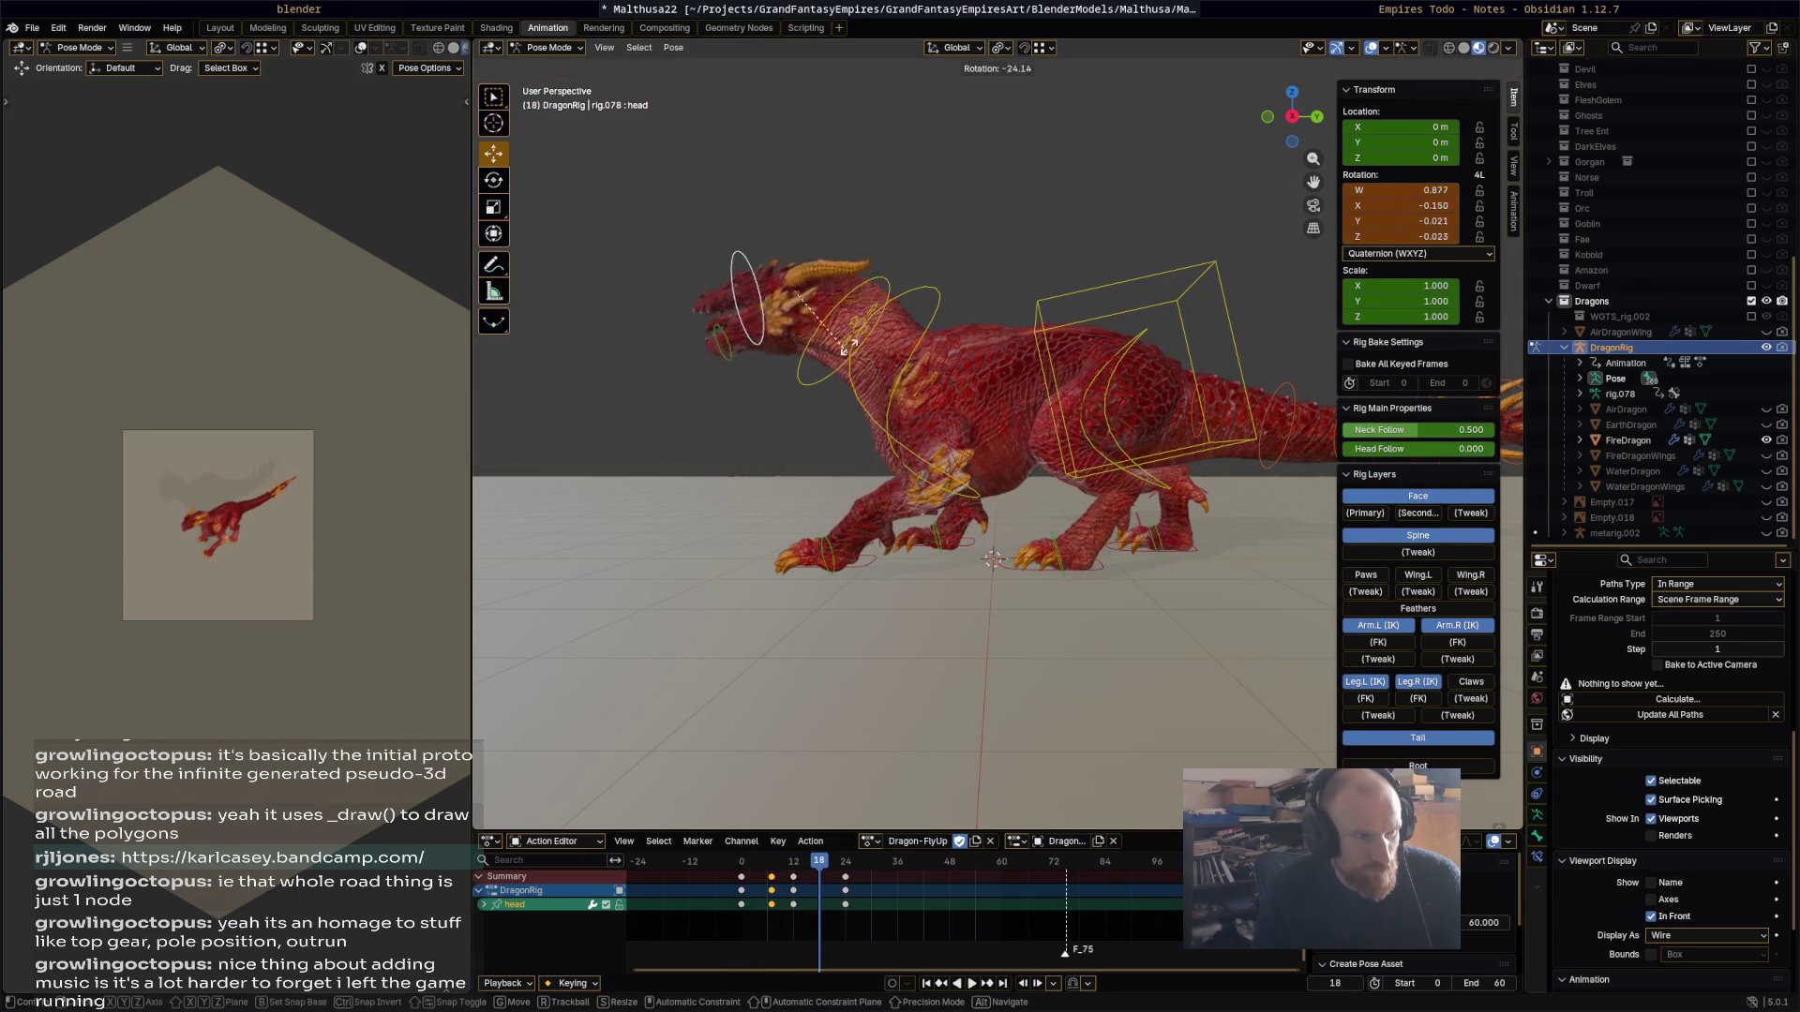
{"action": "left_click", "coordinate": [840, 317]}
{"action": "key", "text": "r"}
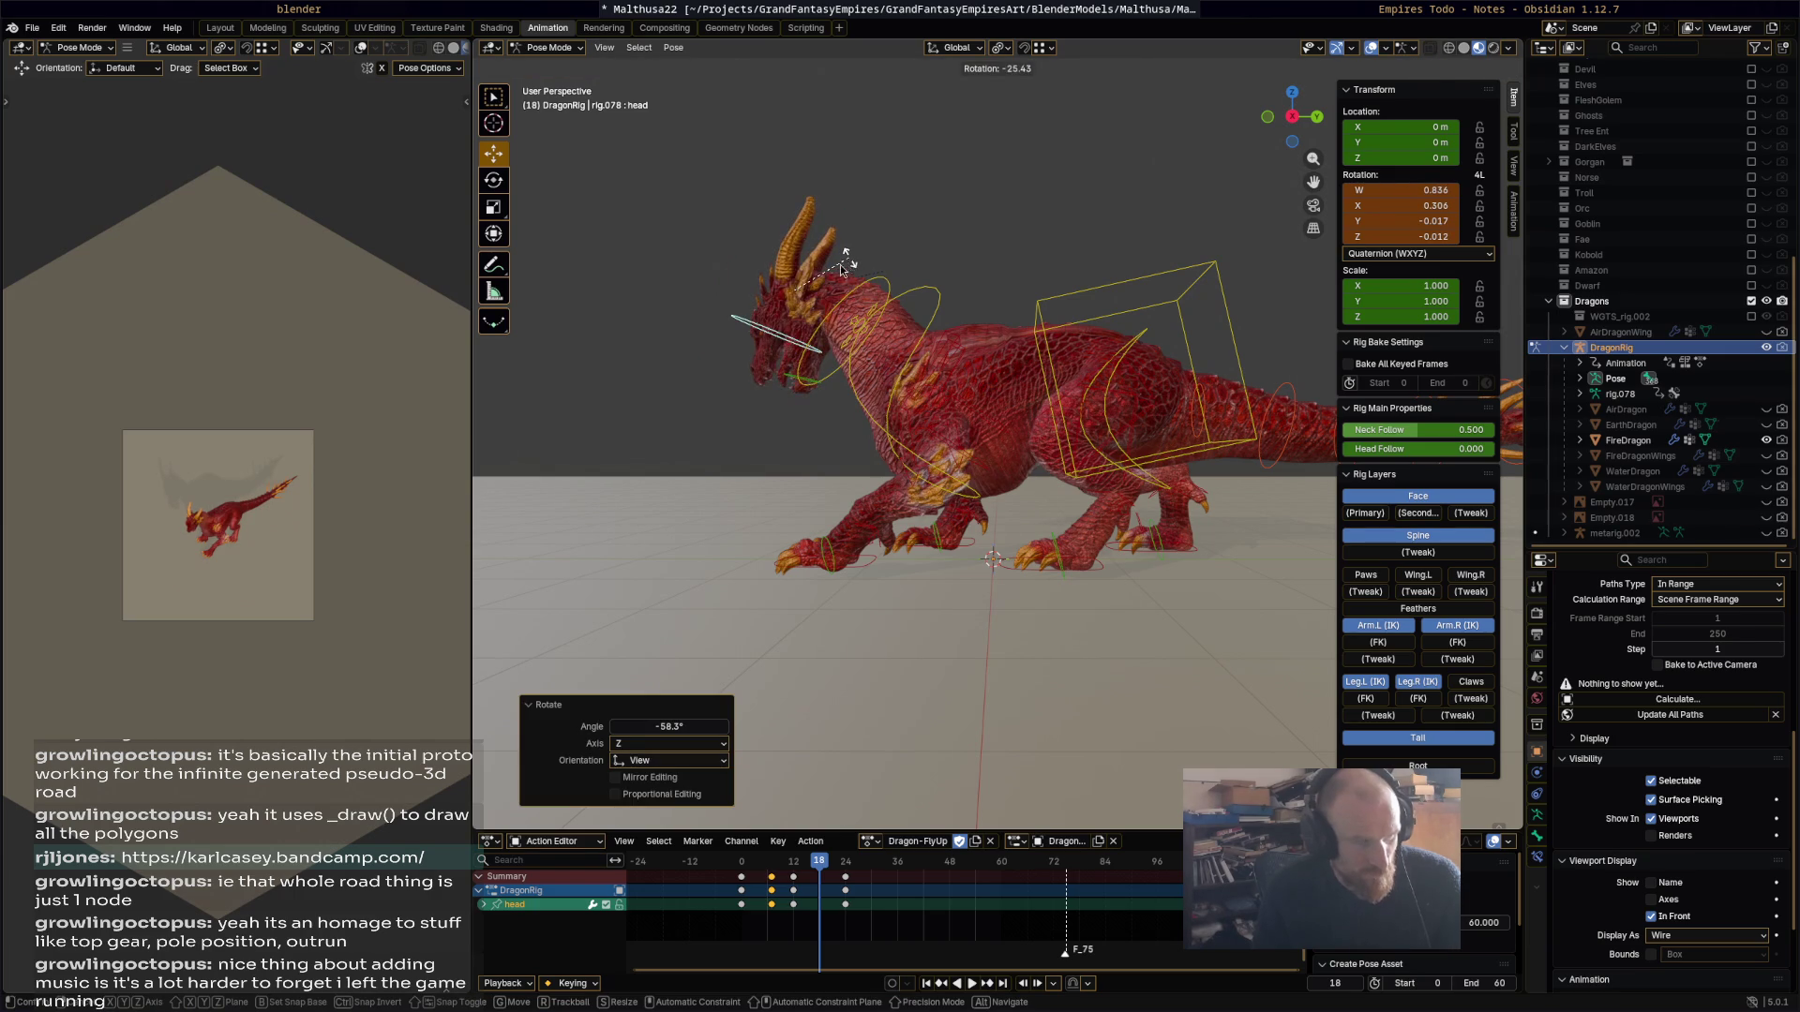
{"action": "left_click", "coordinate": [842, 262]}
{"action": "key", "text": "i"}
{"action": "key", "text": "shift+Left"}
{"action": "key", "text": "space"}
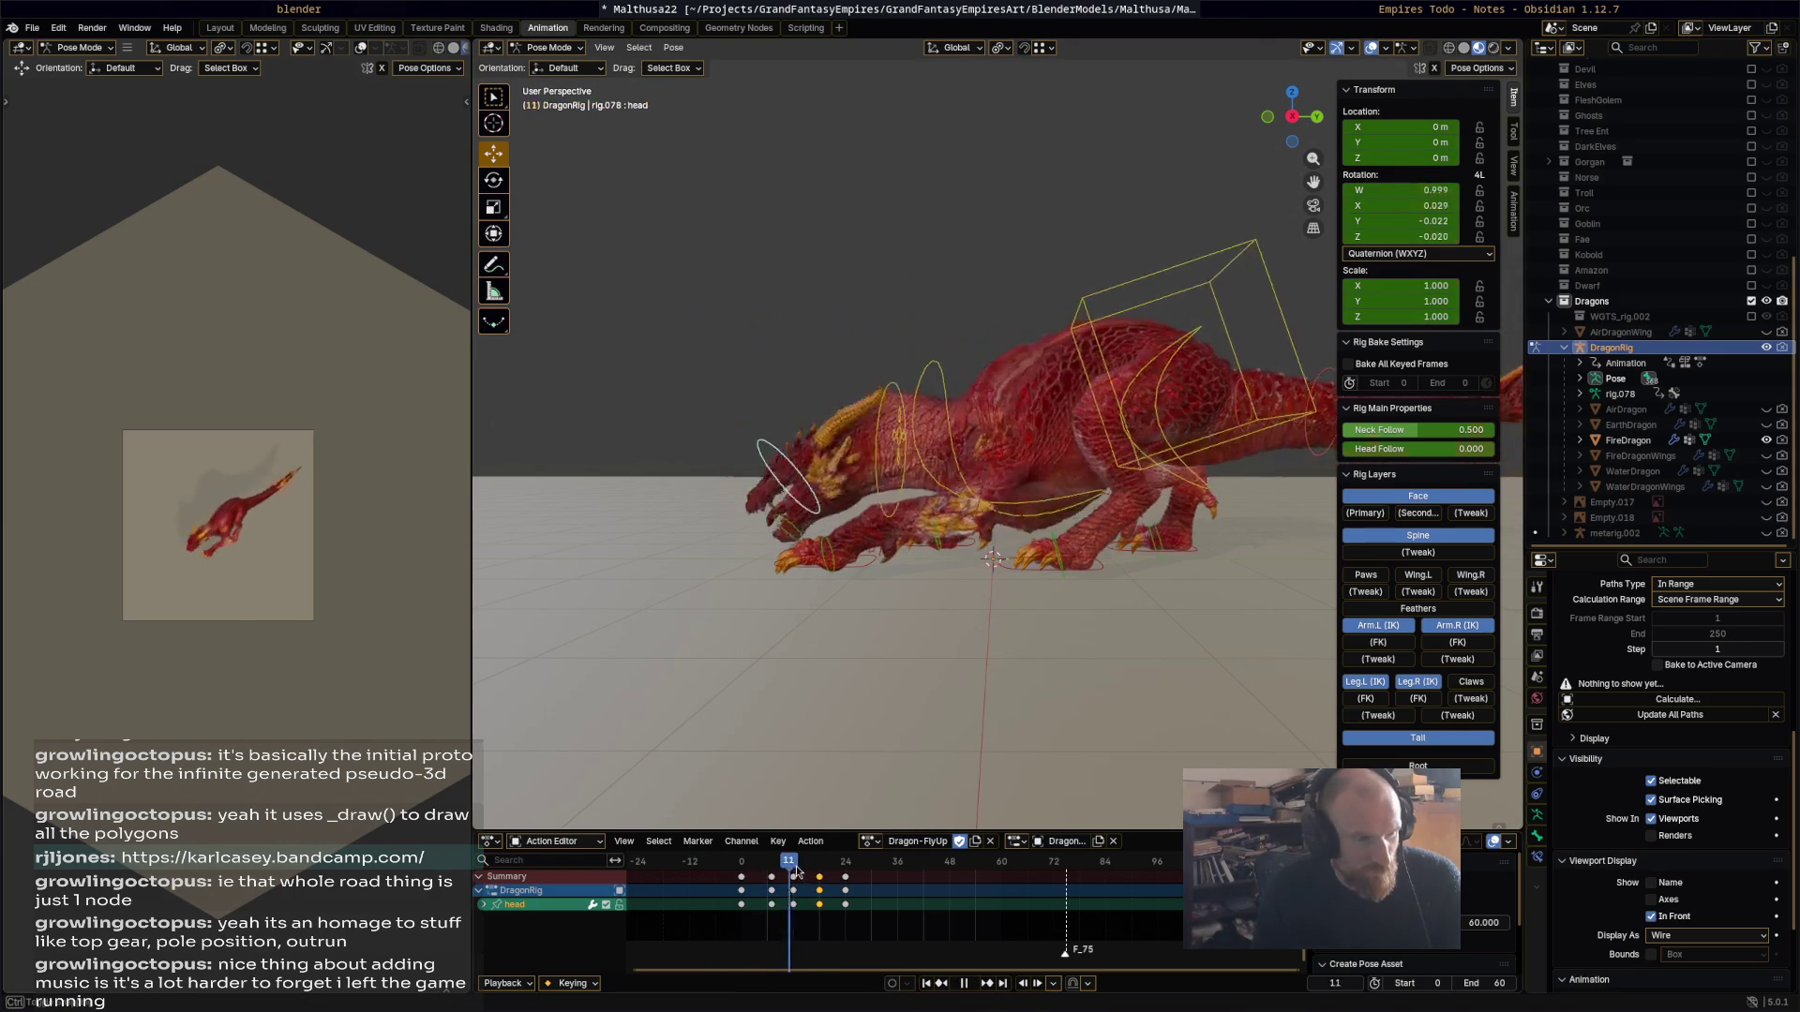
Step: Readjust the head rotation at frame 18 and key it again
{"action": "left_click_drag", "start_coordinate": [794, 863], "coordinate": [844, 863]}
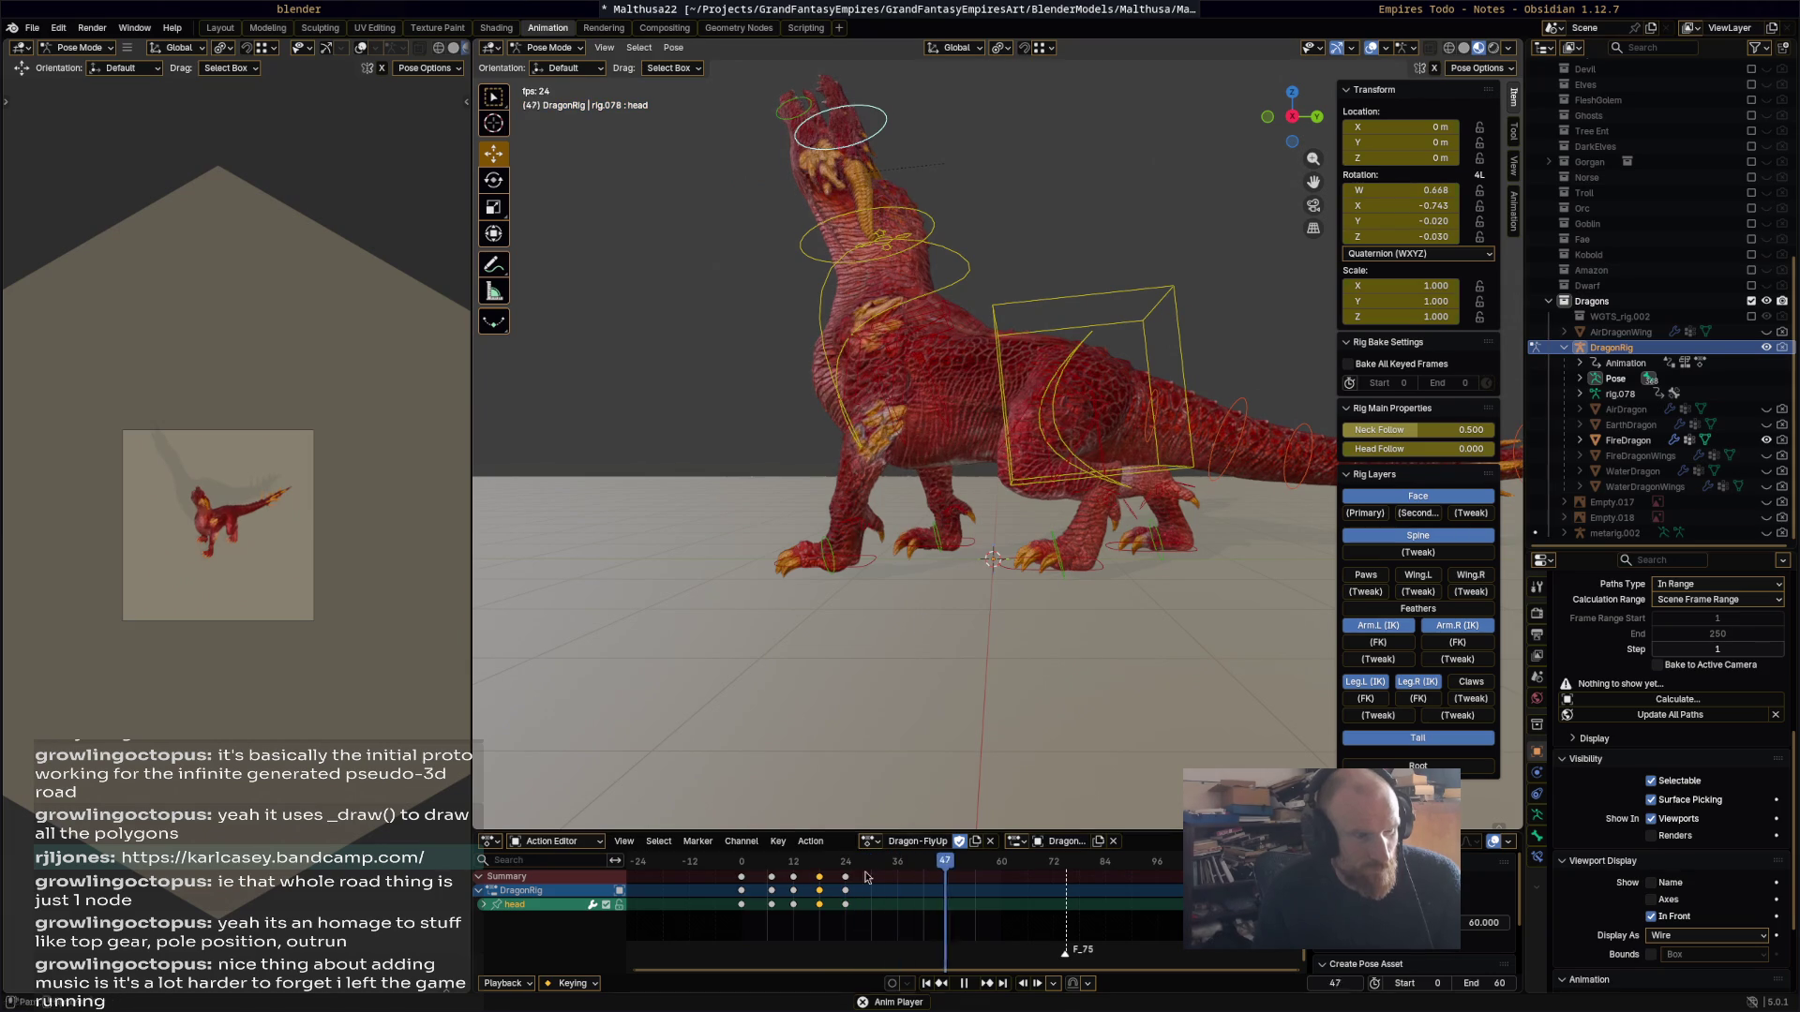
{"action": "key", "text": "space"}
{"action": "left_click", "coordinate": [819, 863]}
{"action": "key", "text": "r"}
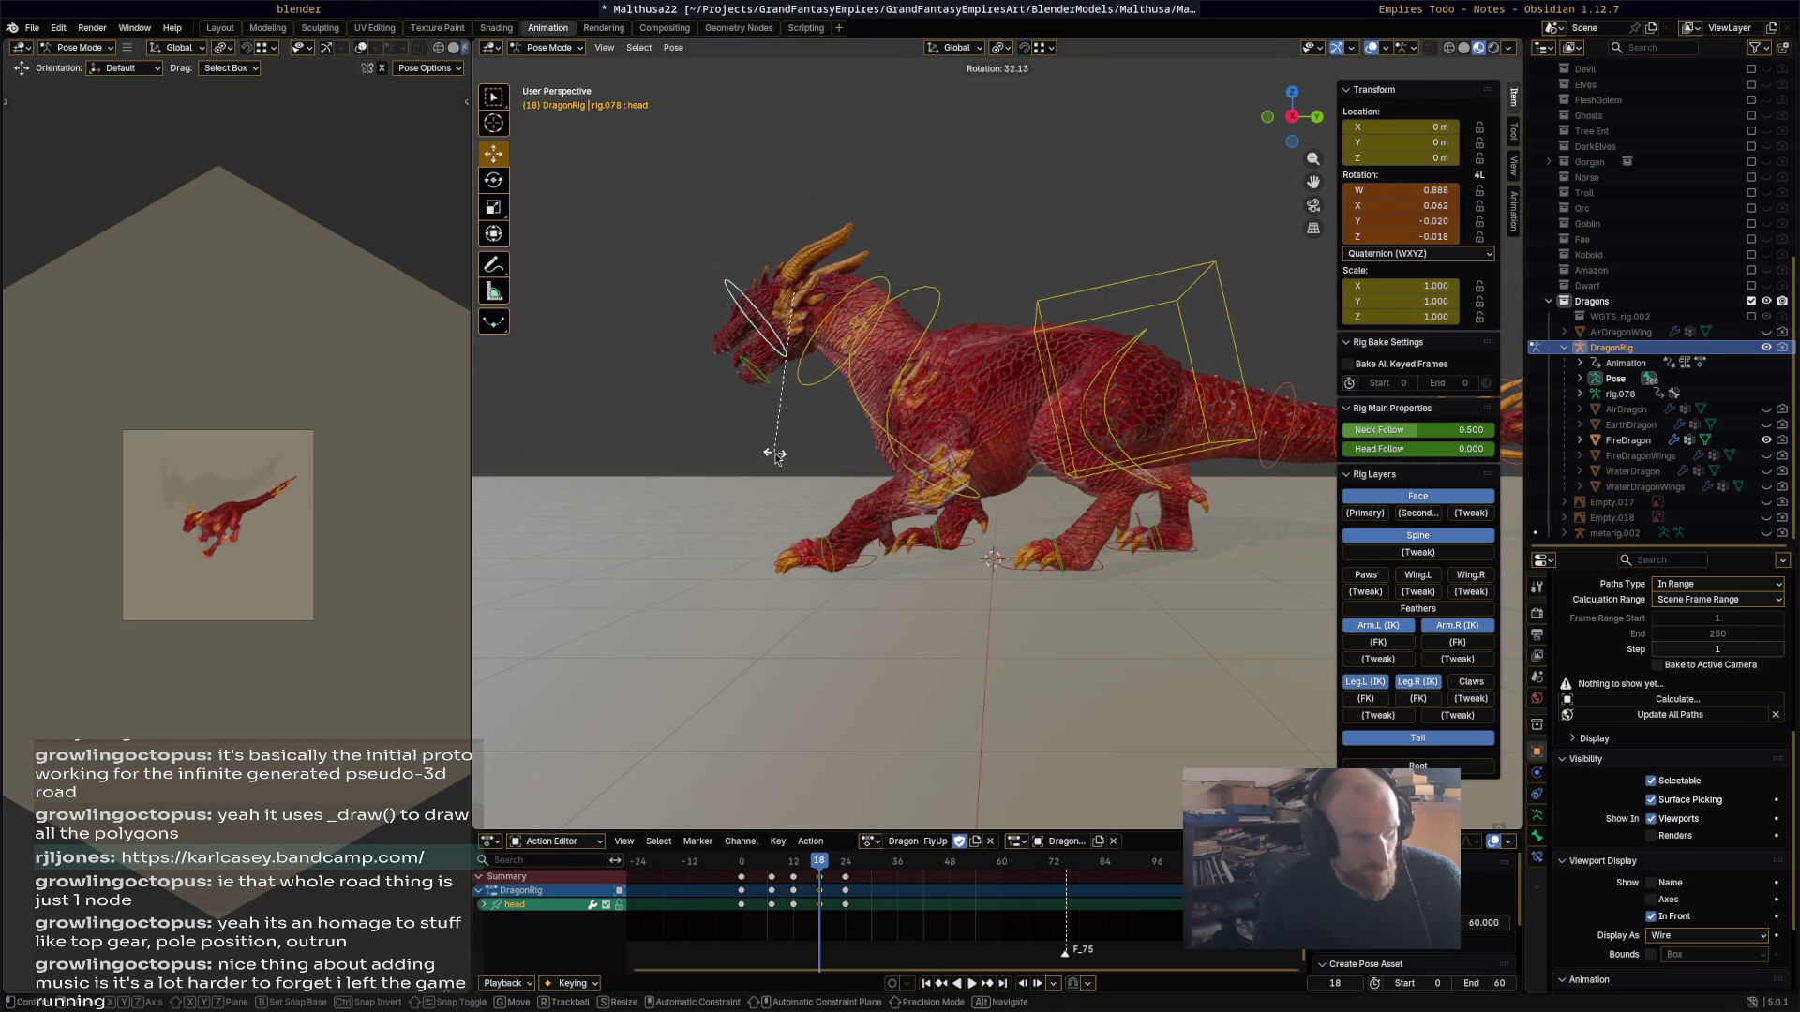
{"action": "left_click", "coordinate": [774, 455]}
{"action": "key", "text": "space"}
Step: Replay and scrub to the frame-24 rear-up, then start rotating the hips
{"action": "left_click", "coordinate": [745, 870]}
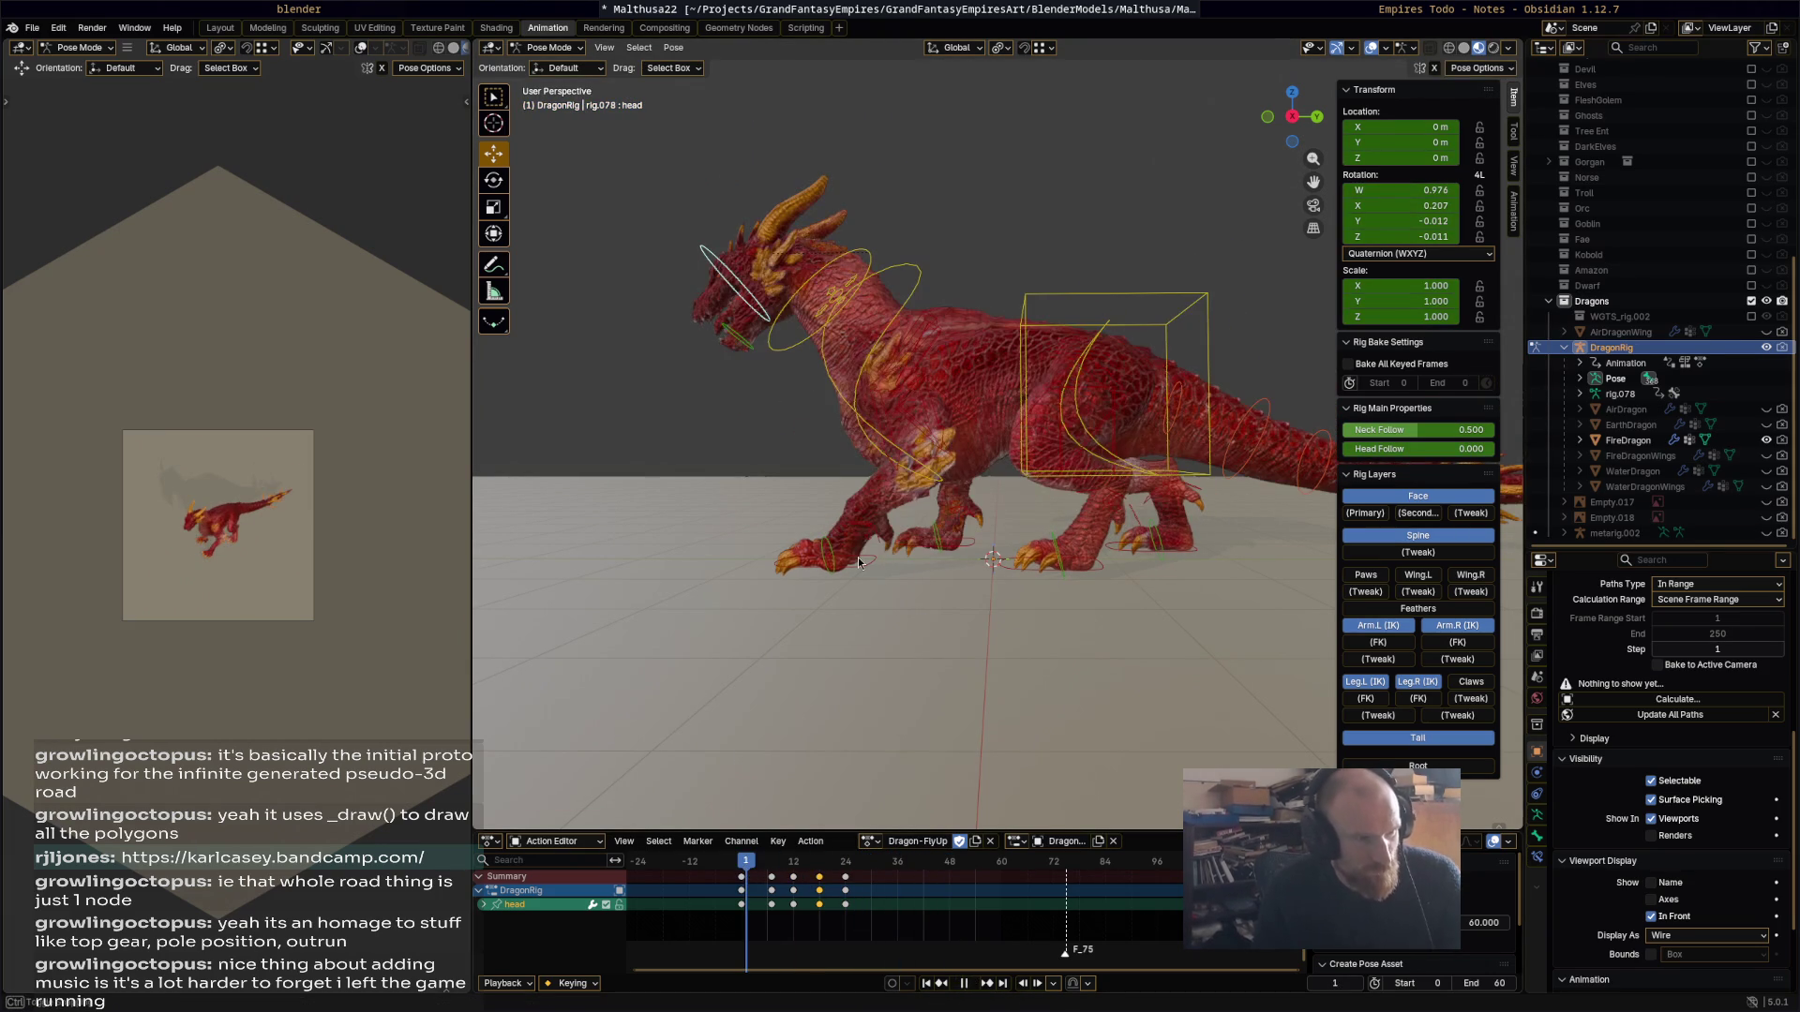
{"action": "key", "text": "space"}
{"action": "key", "text": "space"}
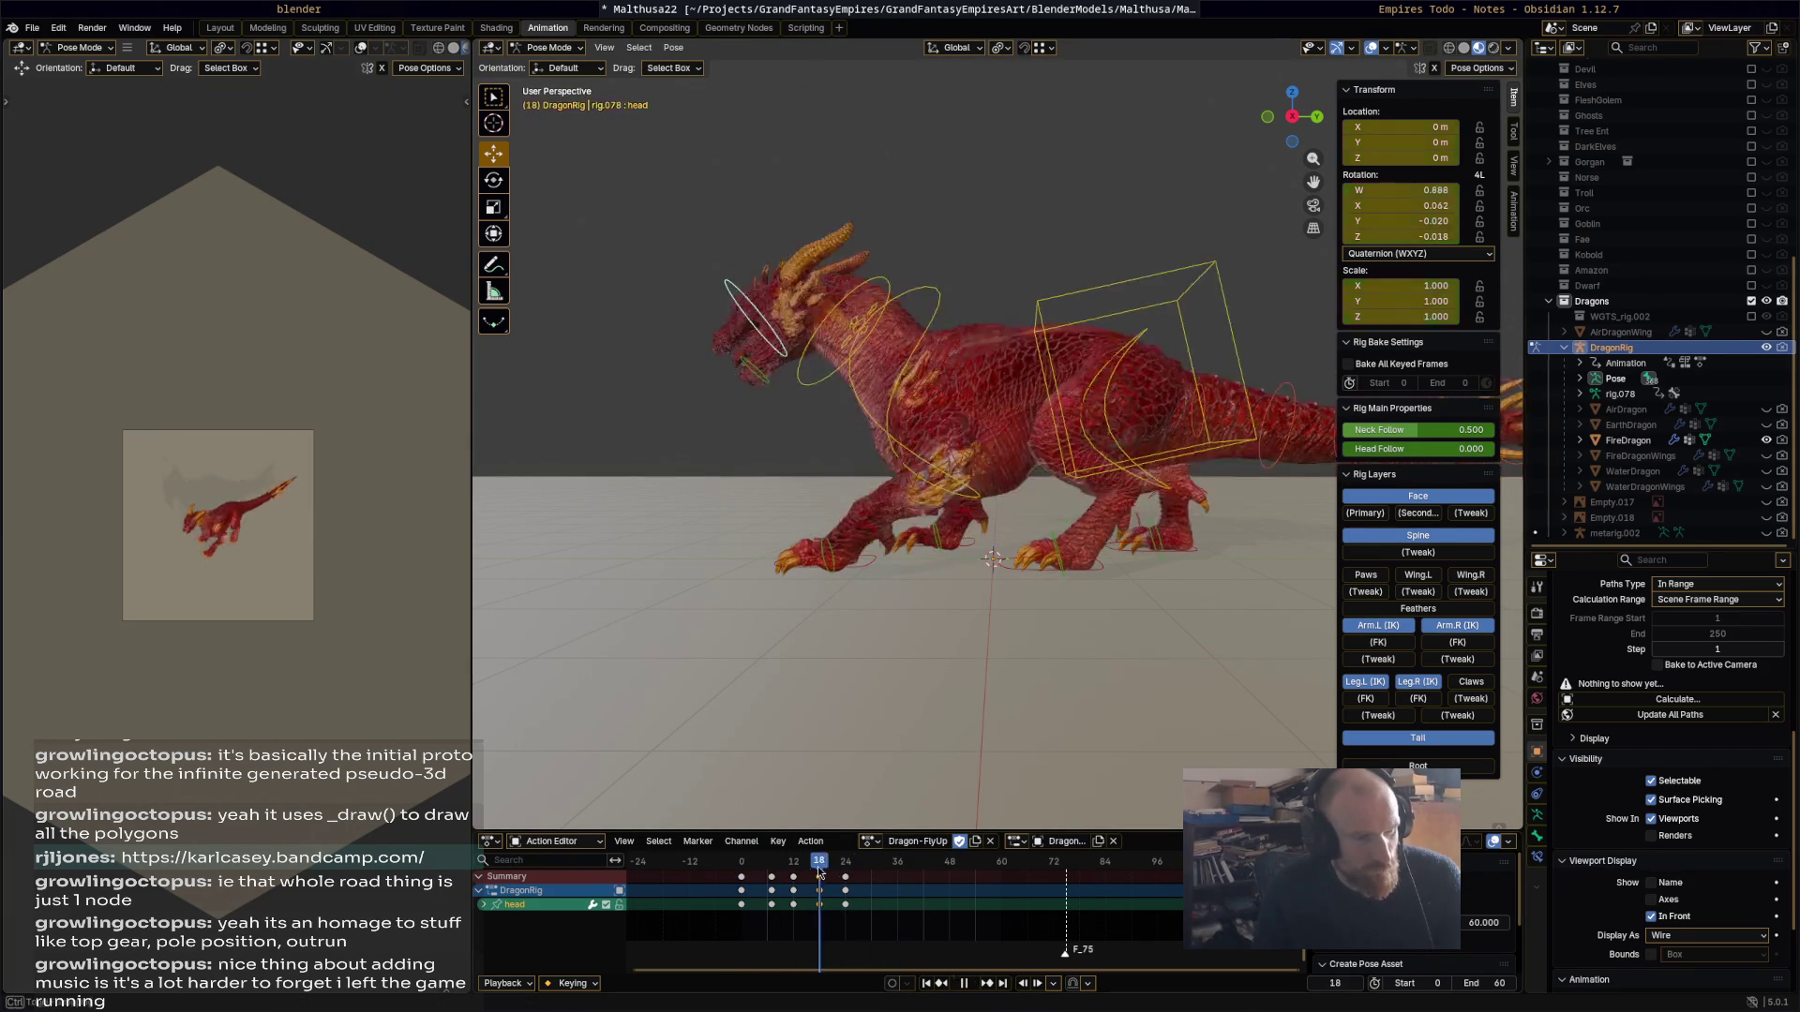
{"action": "left_click", "coordinate": [814, 865]}
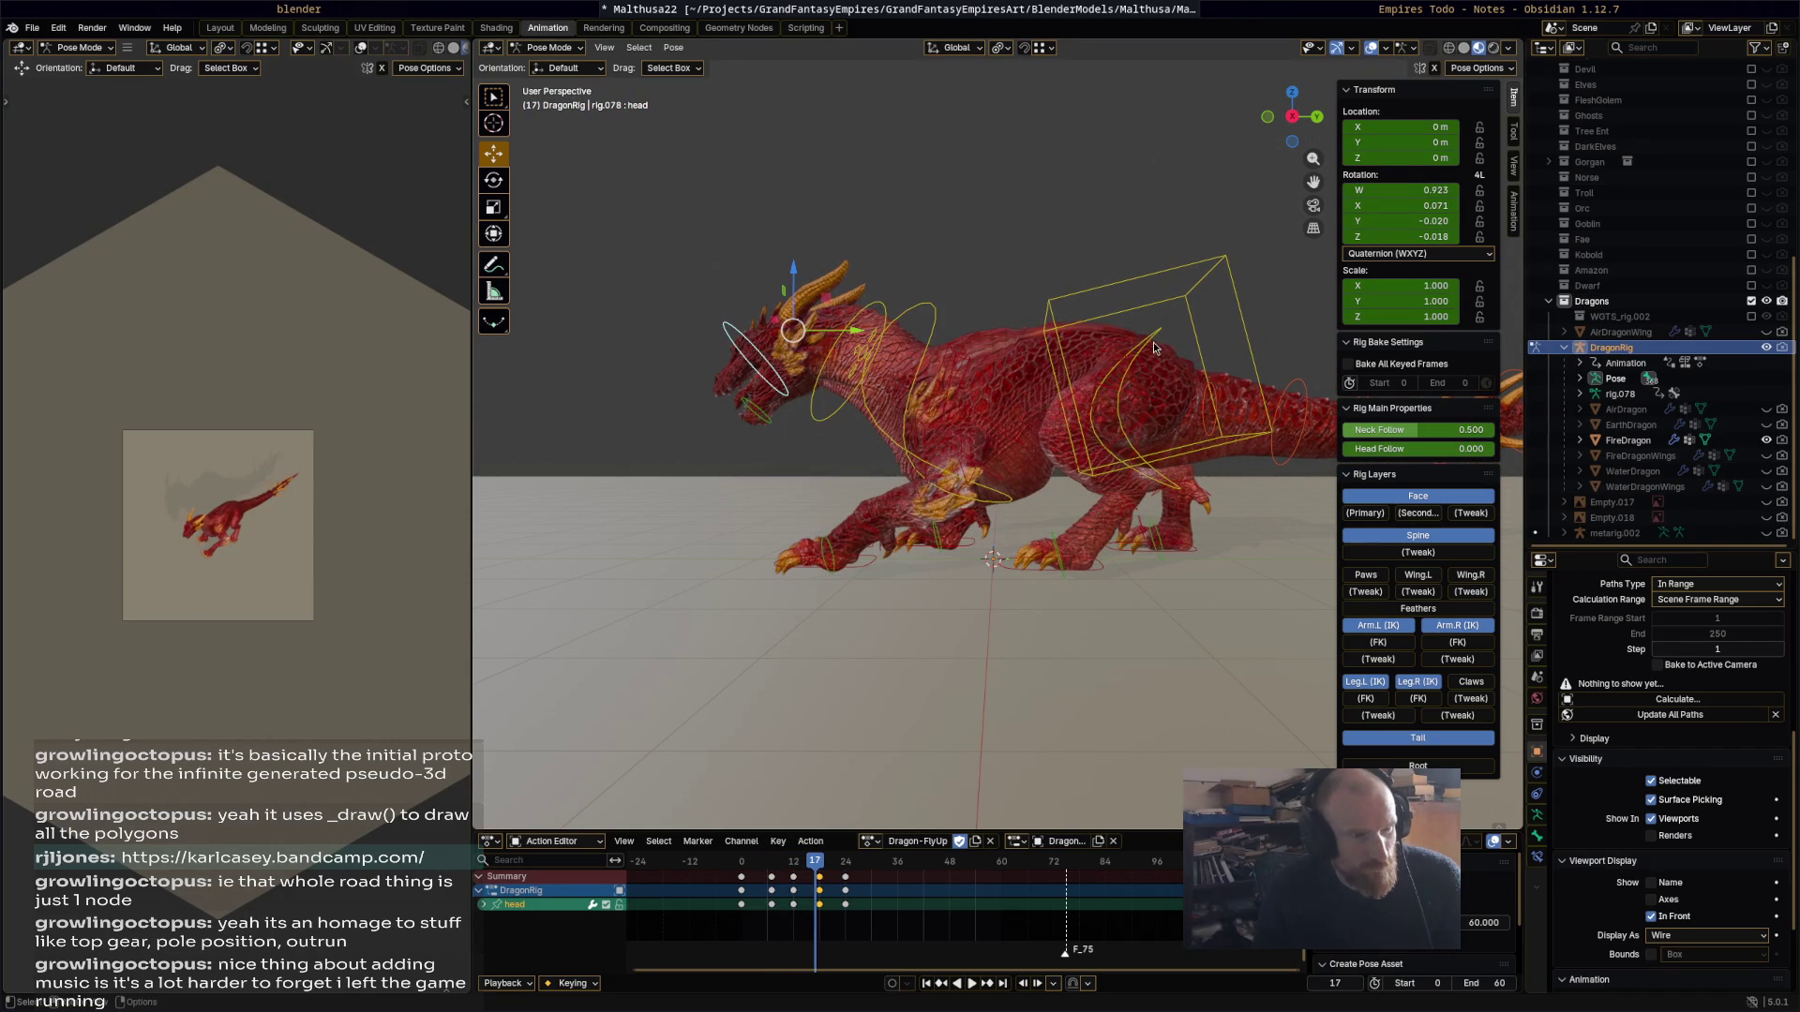
{"action": "left_click_drag", "start_coordinate": [814, 861], "coordinate": [841, 864]}
{"action": "key", "text": "space"}
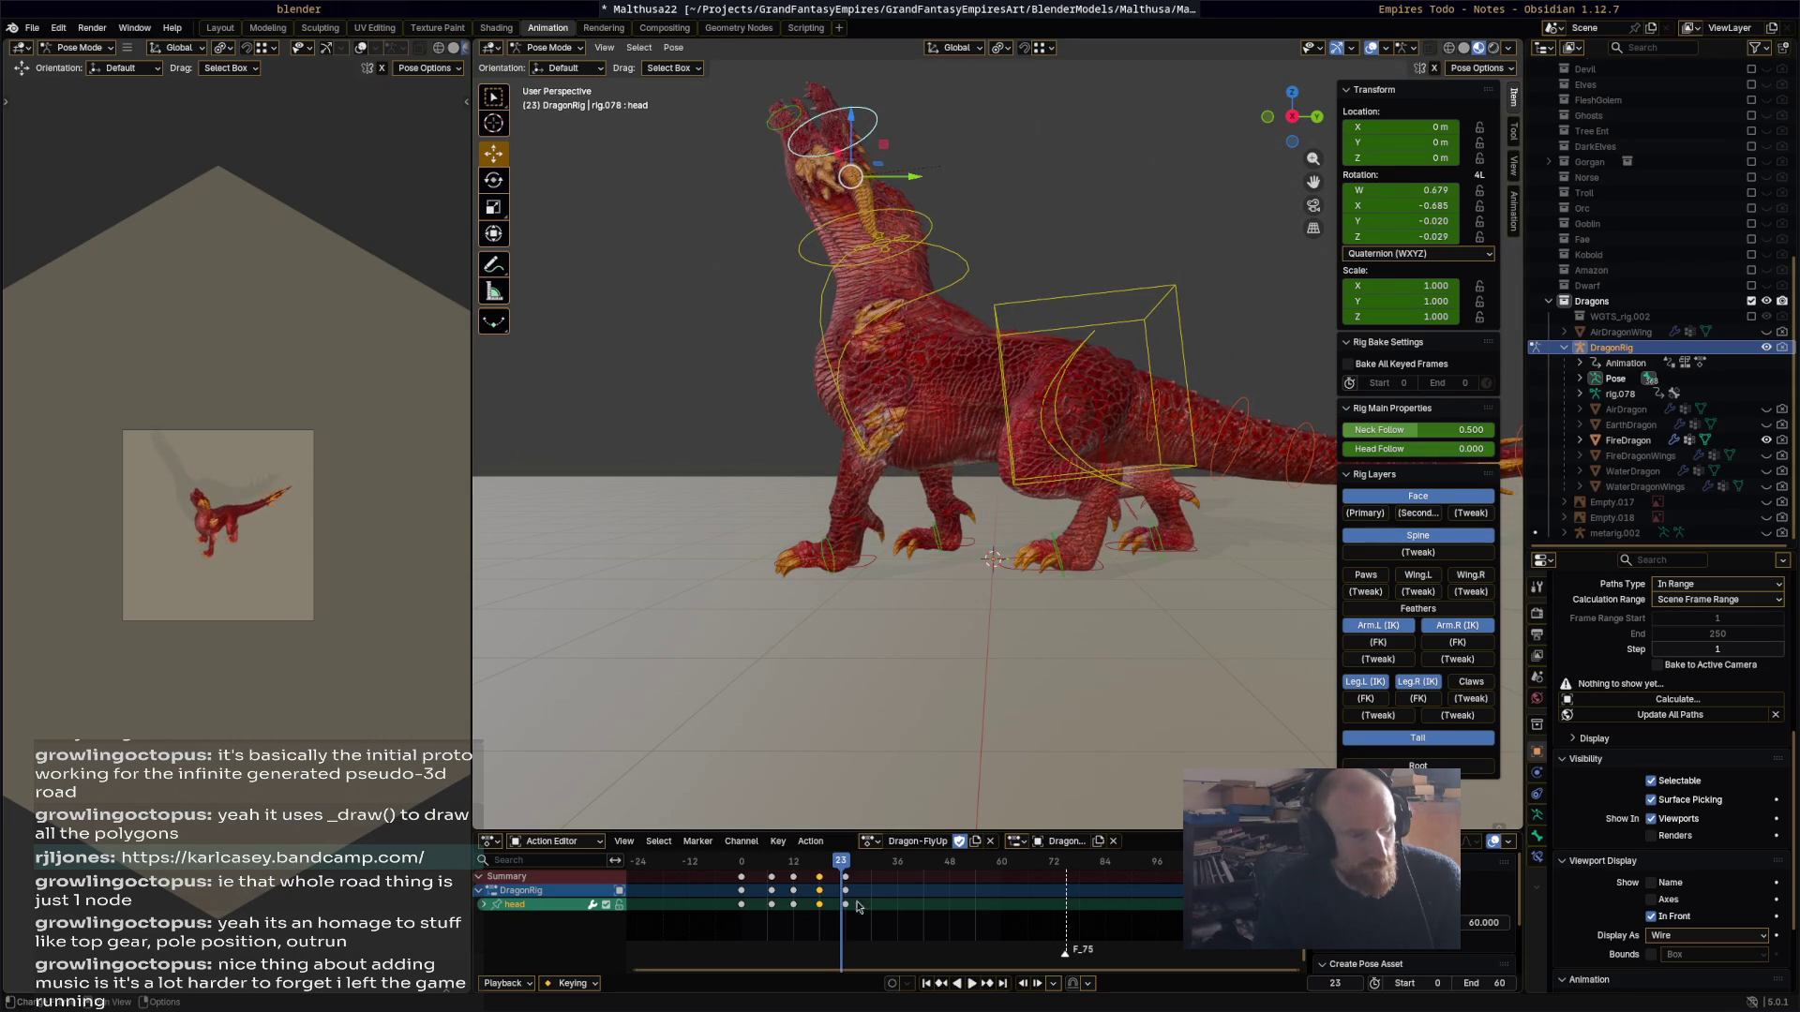
{"action": "key", "text": "space"}
{"action": "left_click_drag", "start_coordinate": [792, 871], "coordinate": [846, 870]}
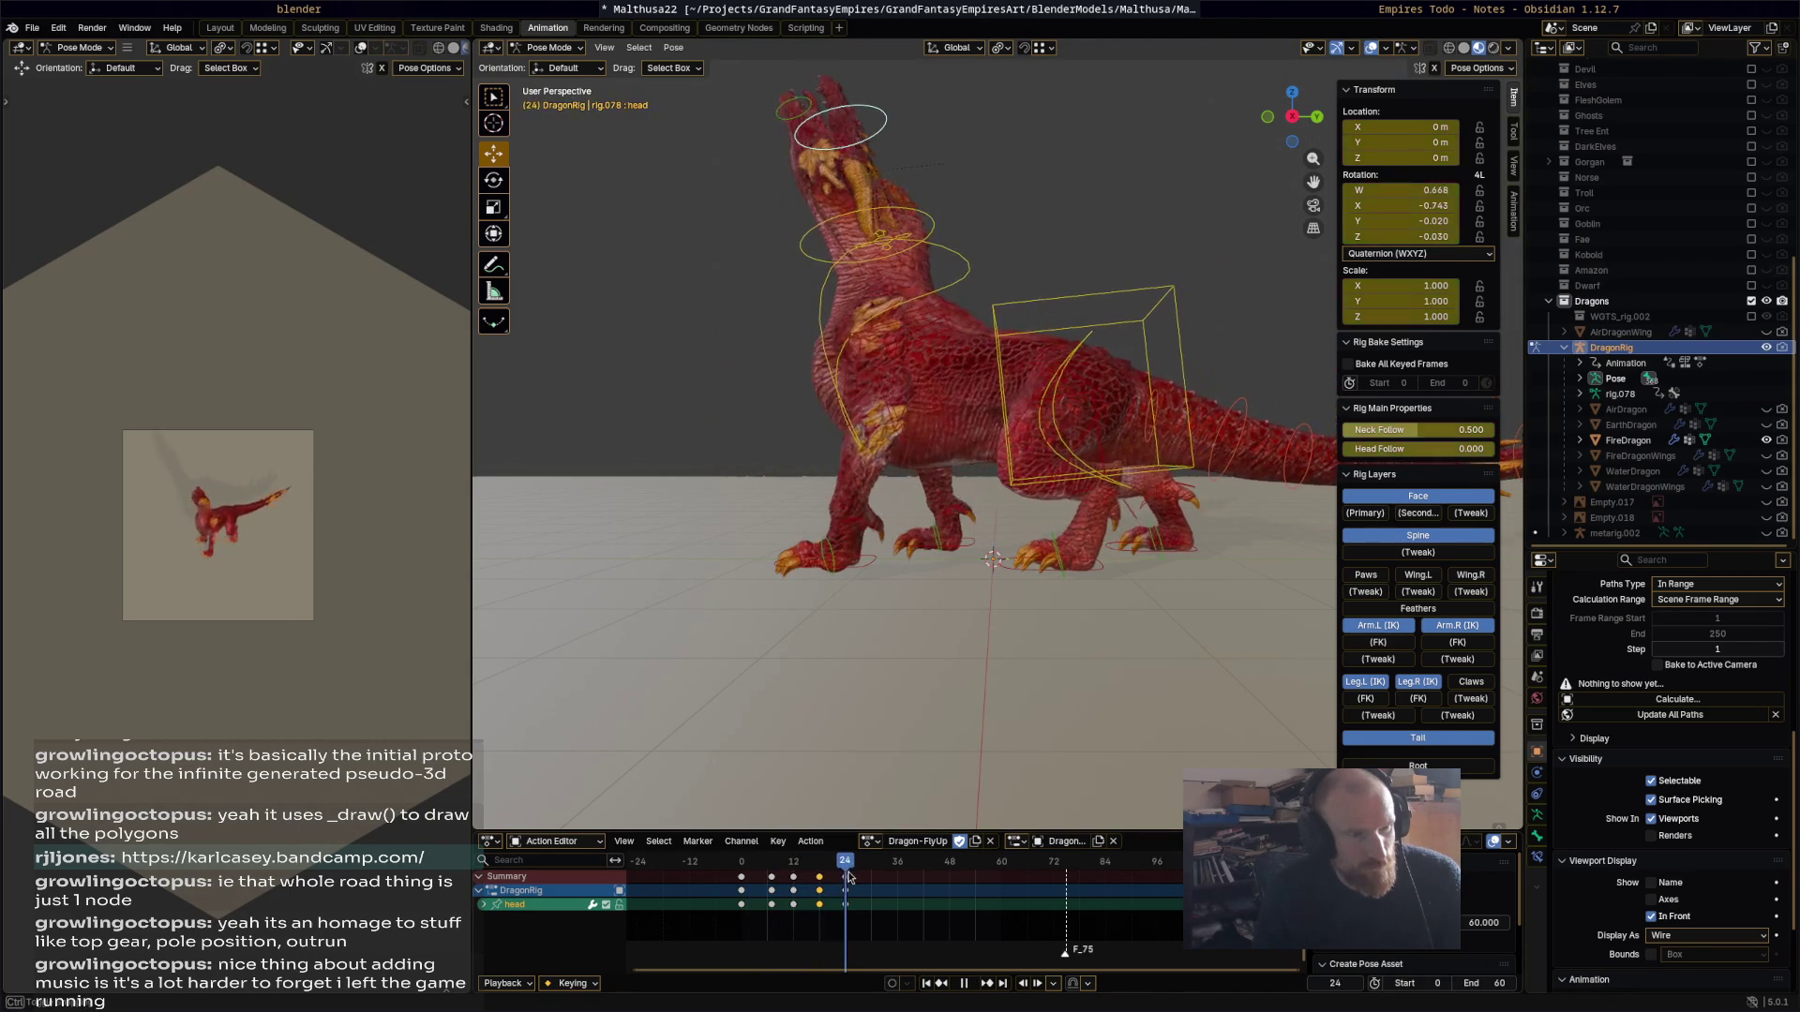
{"action": "left_click", "coordinate": [1083, 351]}
{"action": "key", "text": "r"}
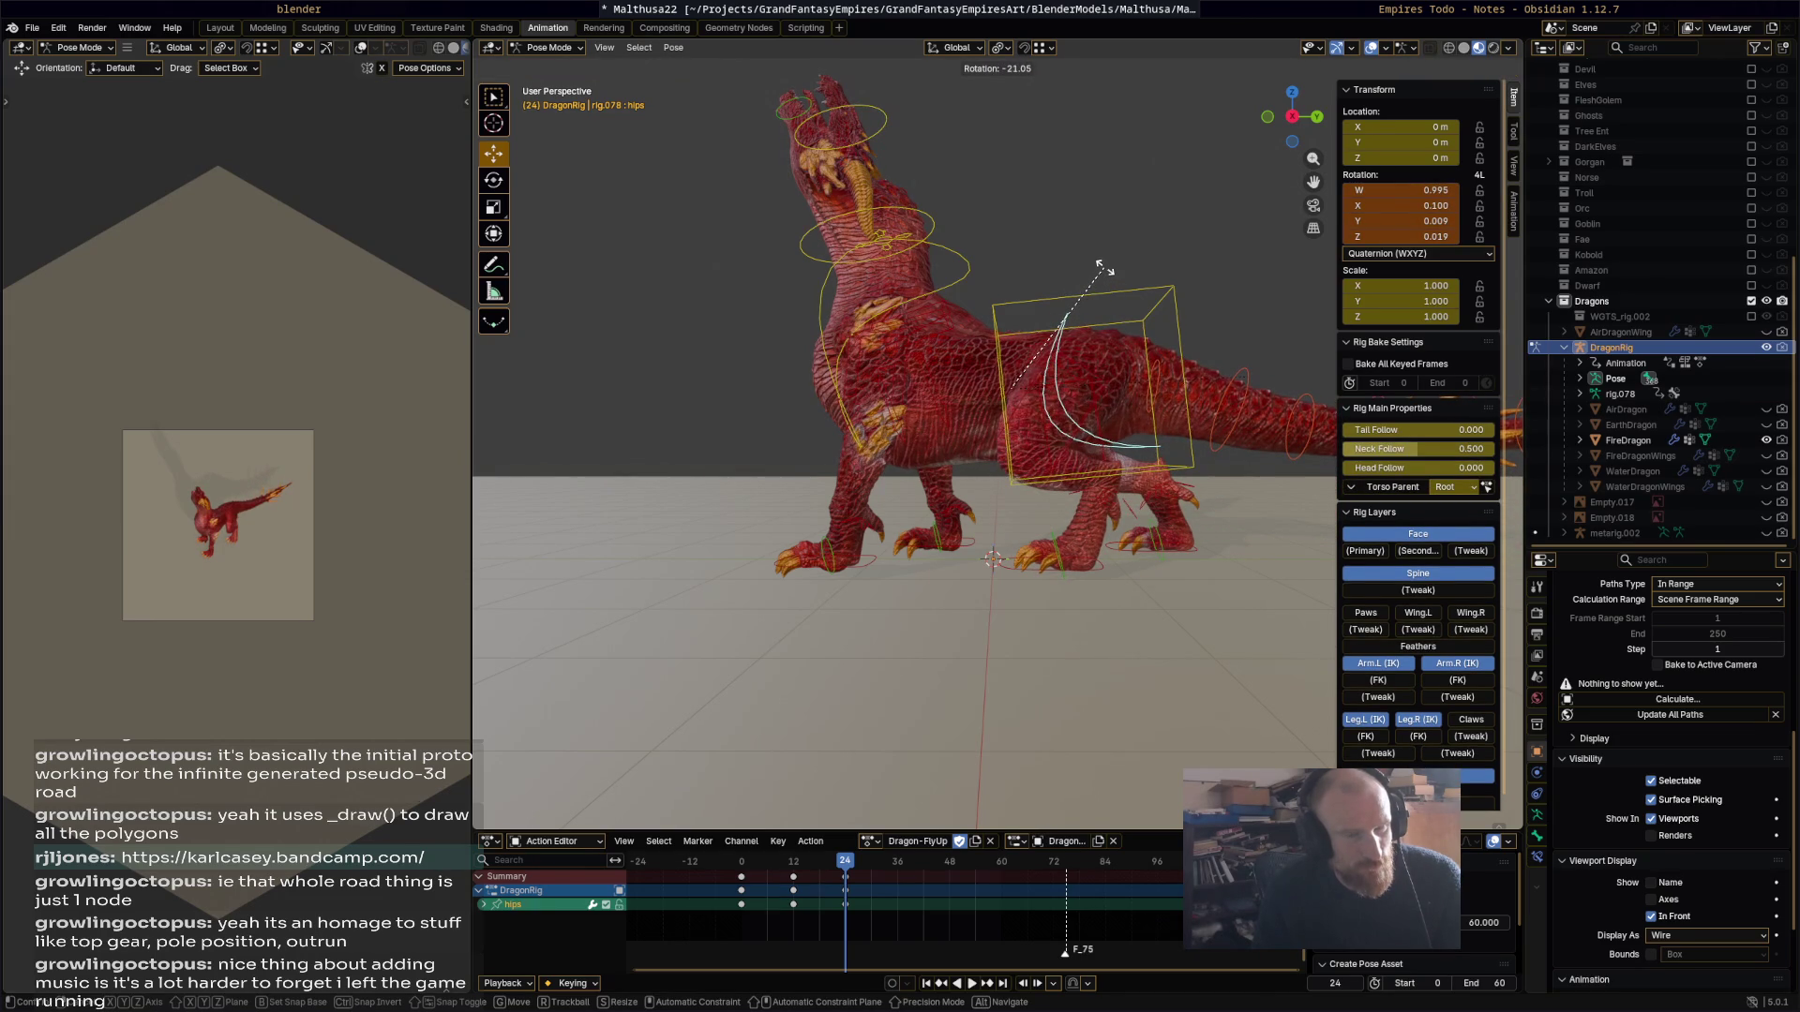
Step: Key the adjusted hips rotation at frame 24 and replay from the start to review the crouch
{"action": "left_click", "coordinate": [1084, 359]}
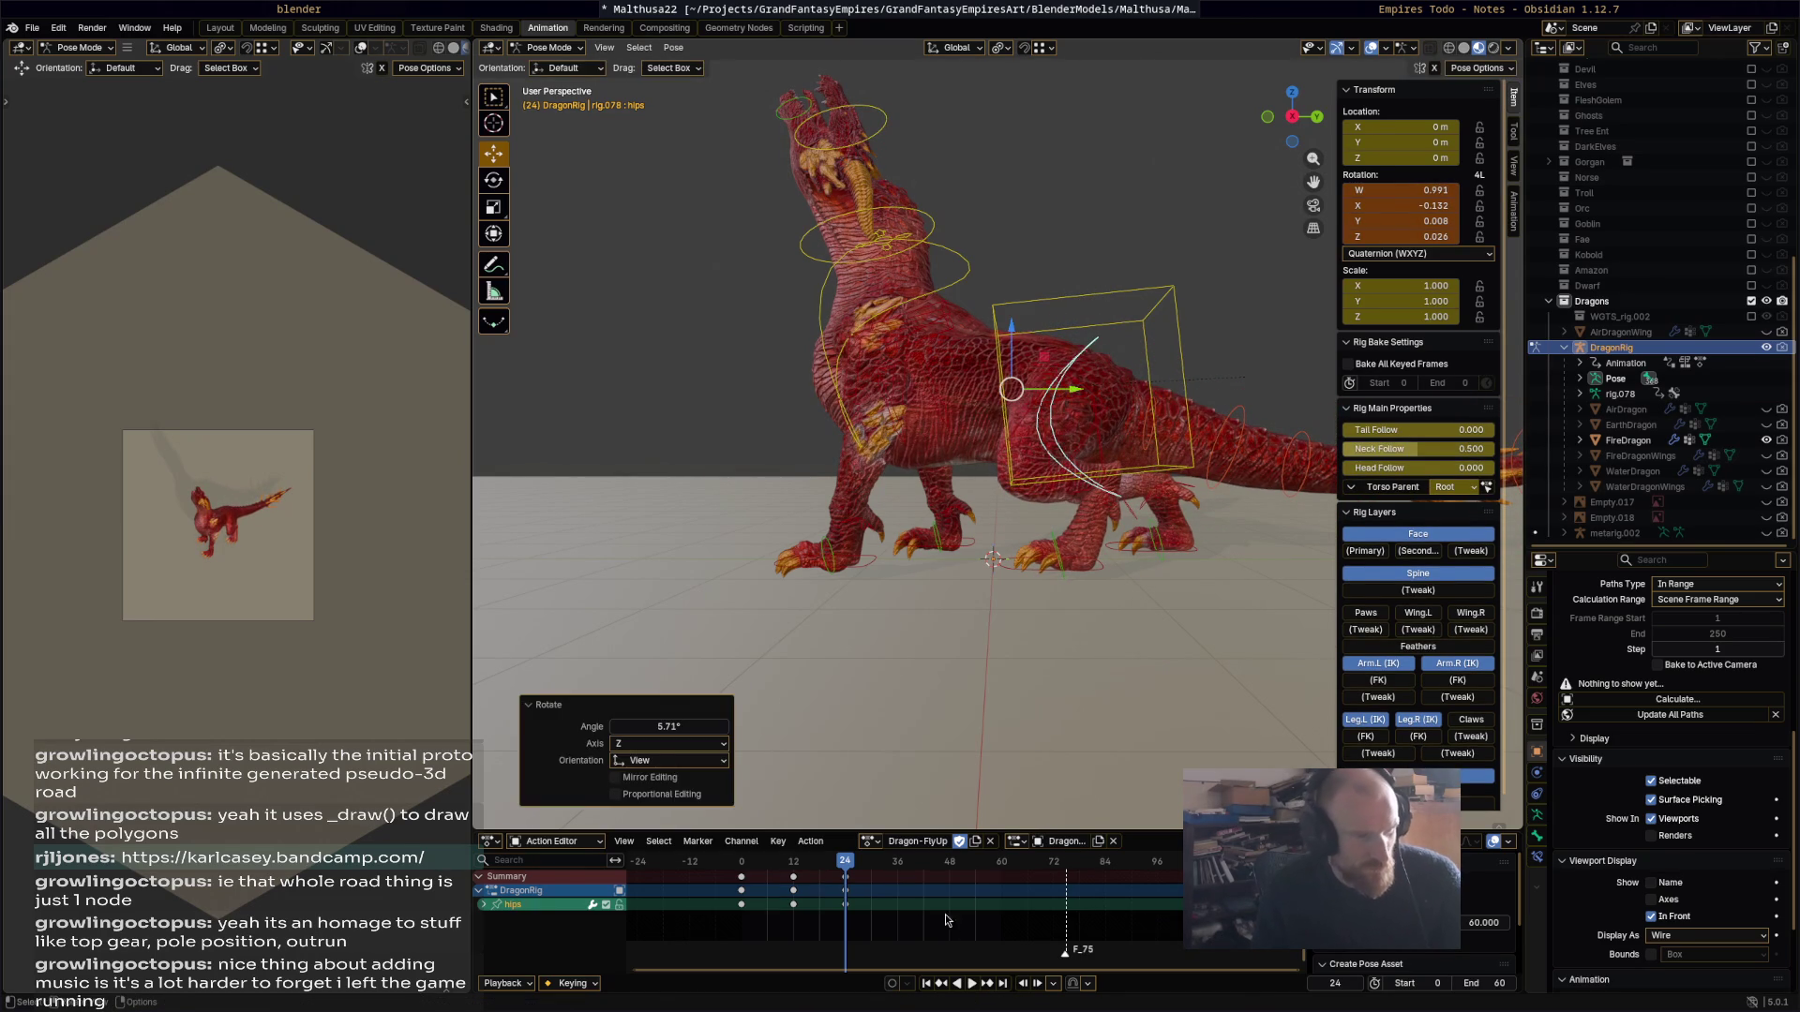
{"action": "key", "text": "i"}
{"action": "left_click", "coordinate": [741, 864]}
{"action": "key", "text": "space"}
{"action": "mouse_move", "coordinate": [785, 878]}
{"action": "left_mouse_down"}
{"action": "mouse_move", "coordinate": [833, 887]}
{"action": "mouse_move", "coordinate": [747, 887]}
{"action": "mouse_move", "coordinate": [802, 886]}
{"action": "mouse_move", "coordinate": [750, 887]}
{"action": "mouse_move", "coordinate": [766, 873]}
{"action": "left_mouse_up"}
Step: Select the head bone and delete its two stray keyframes in the Action Editor
{"action": "left_click", "coordinate": [815, 504]}
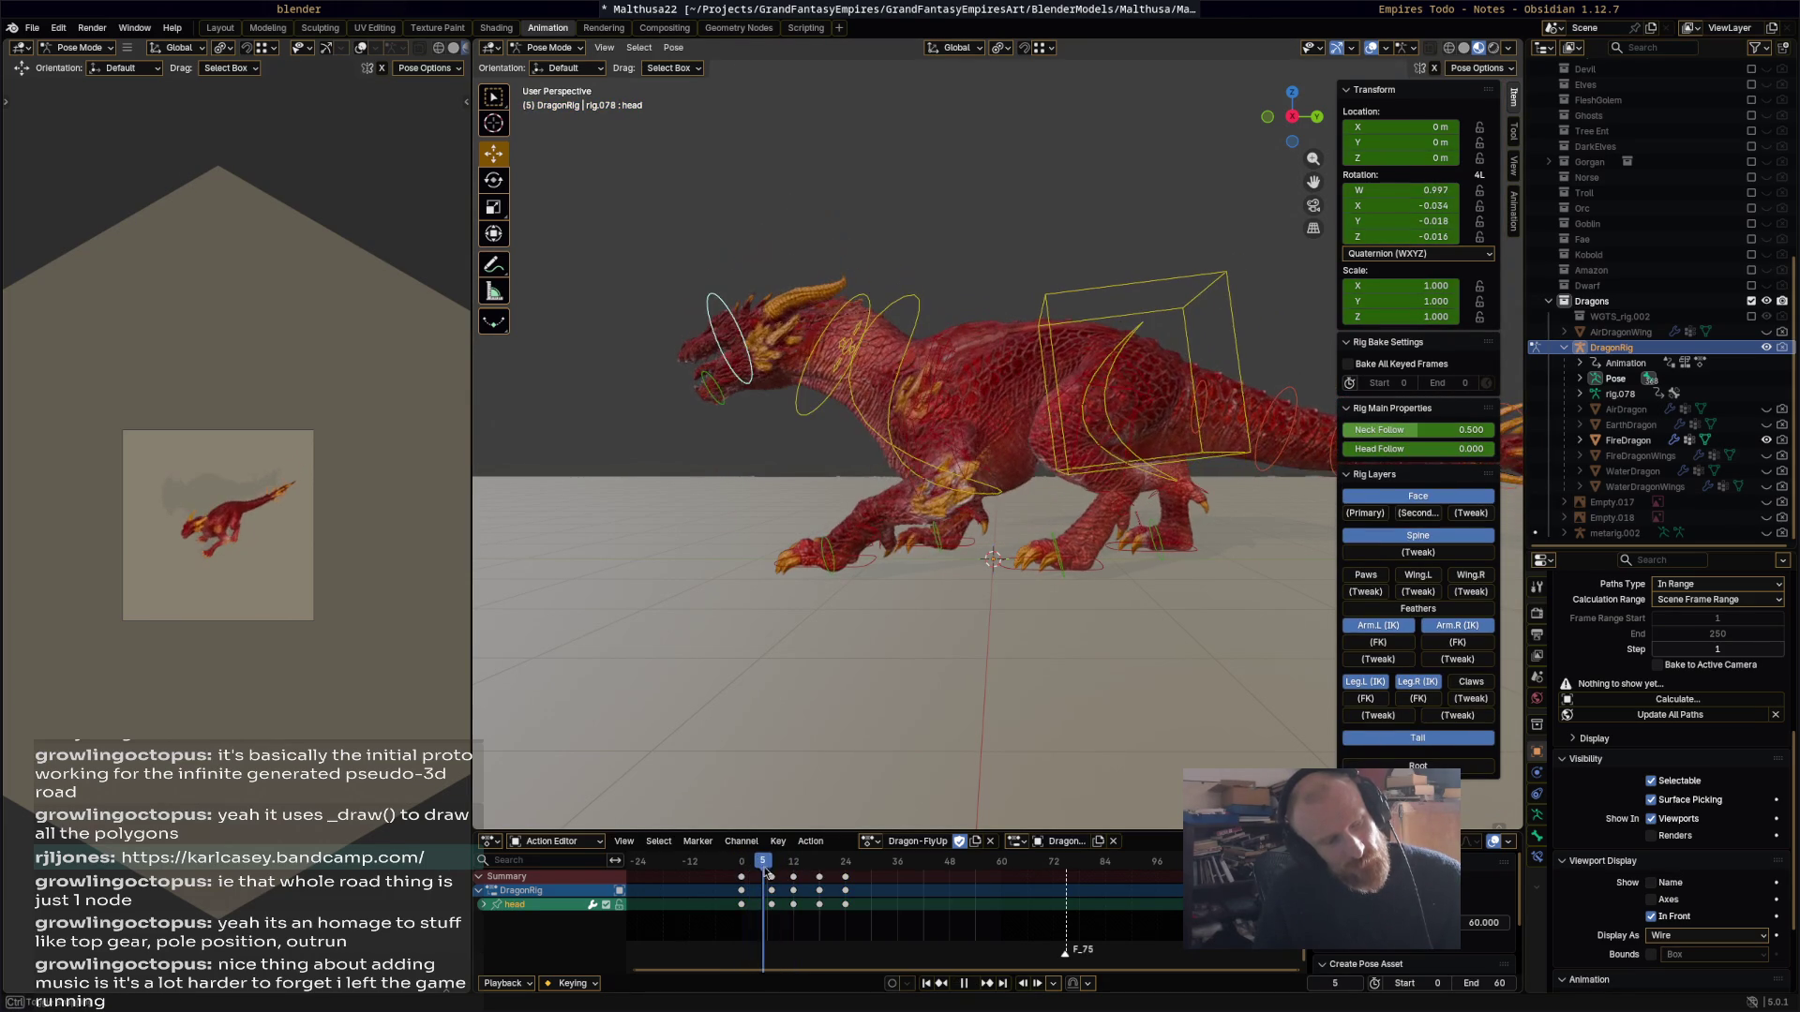
{"action": "key", "text": "space"}
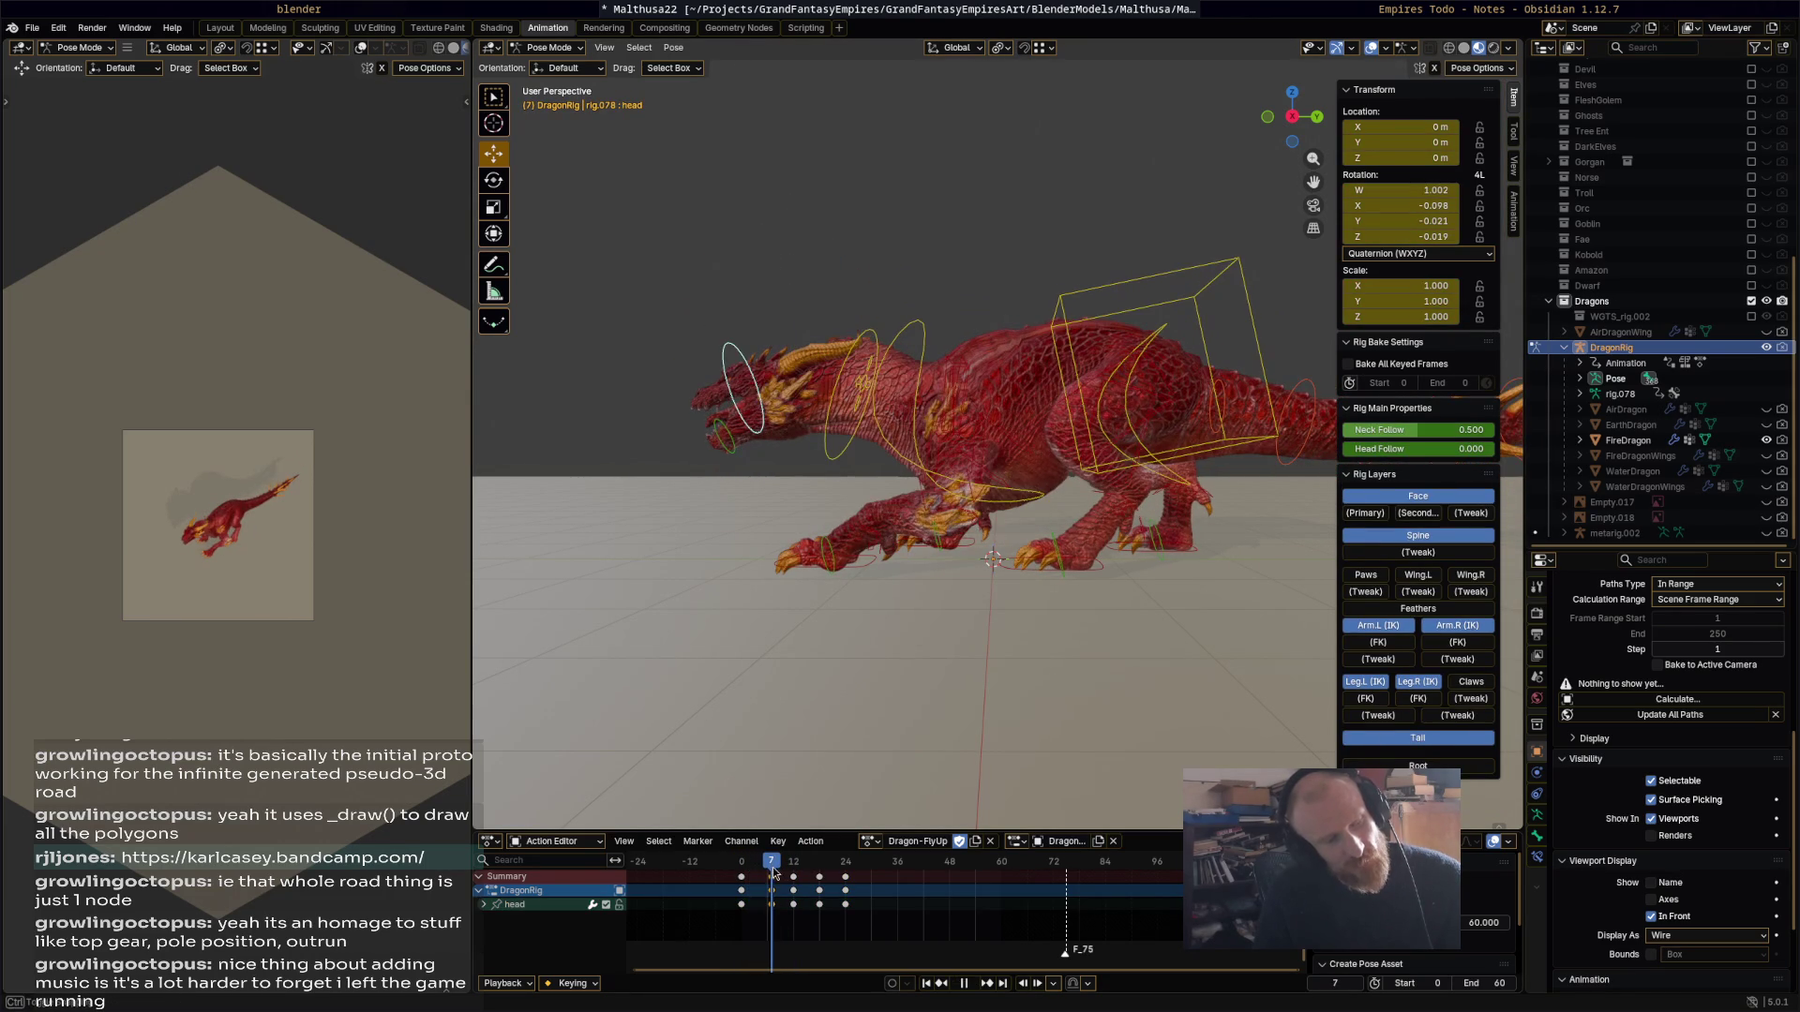
{"action": "key", "text": "space"}
{"action": "key", "text": "x"}
{"action": "left_click", "coordinate": [802, 868]}
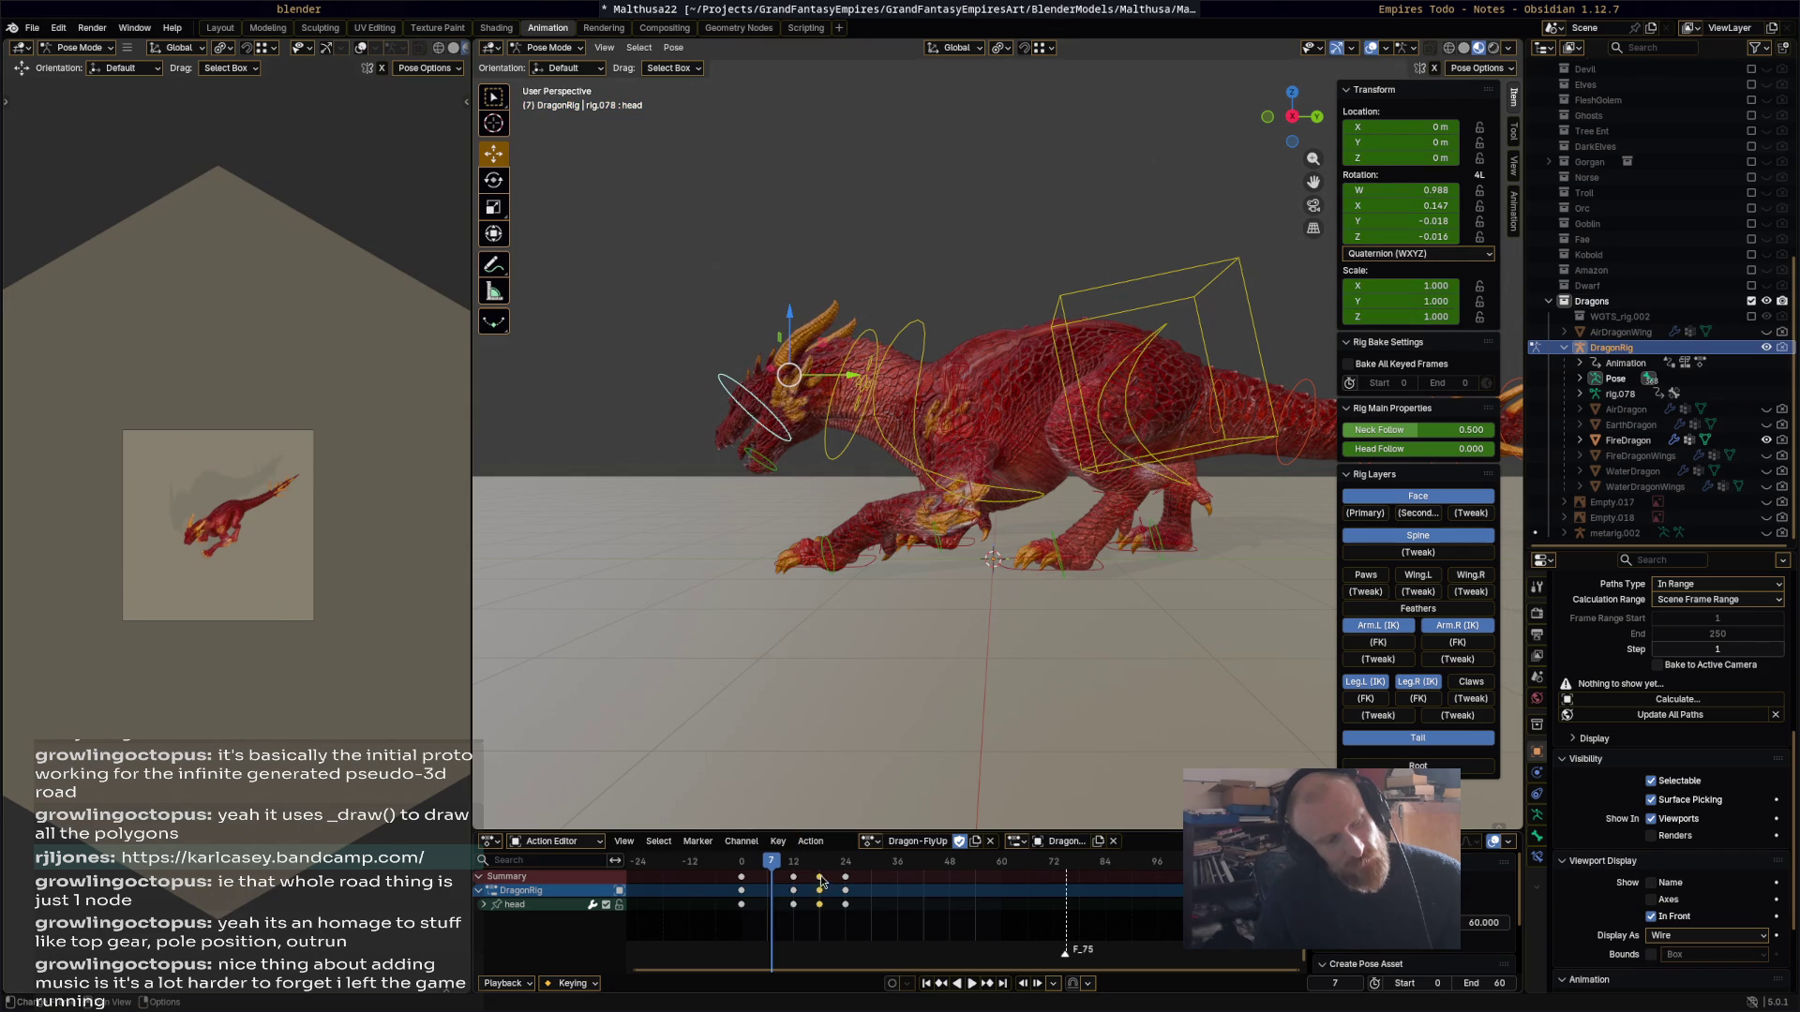
{"action": "key", "text": "x"}
{"action": "left_click", "coordinate": [769, 874]}
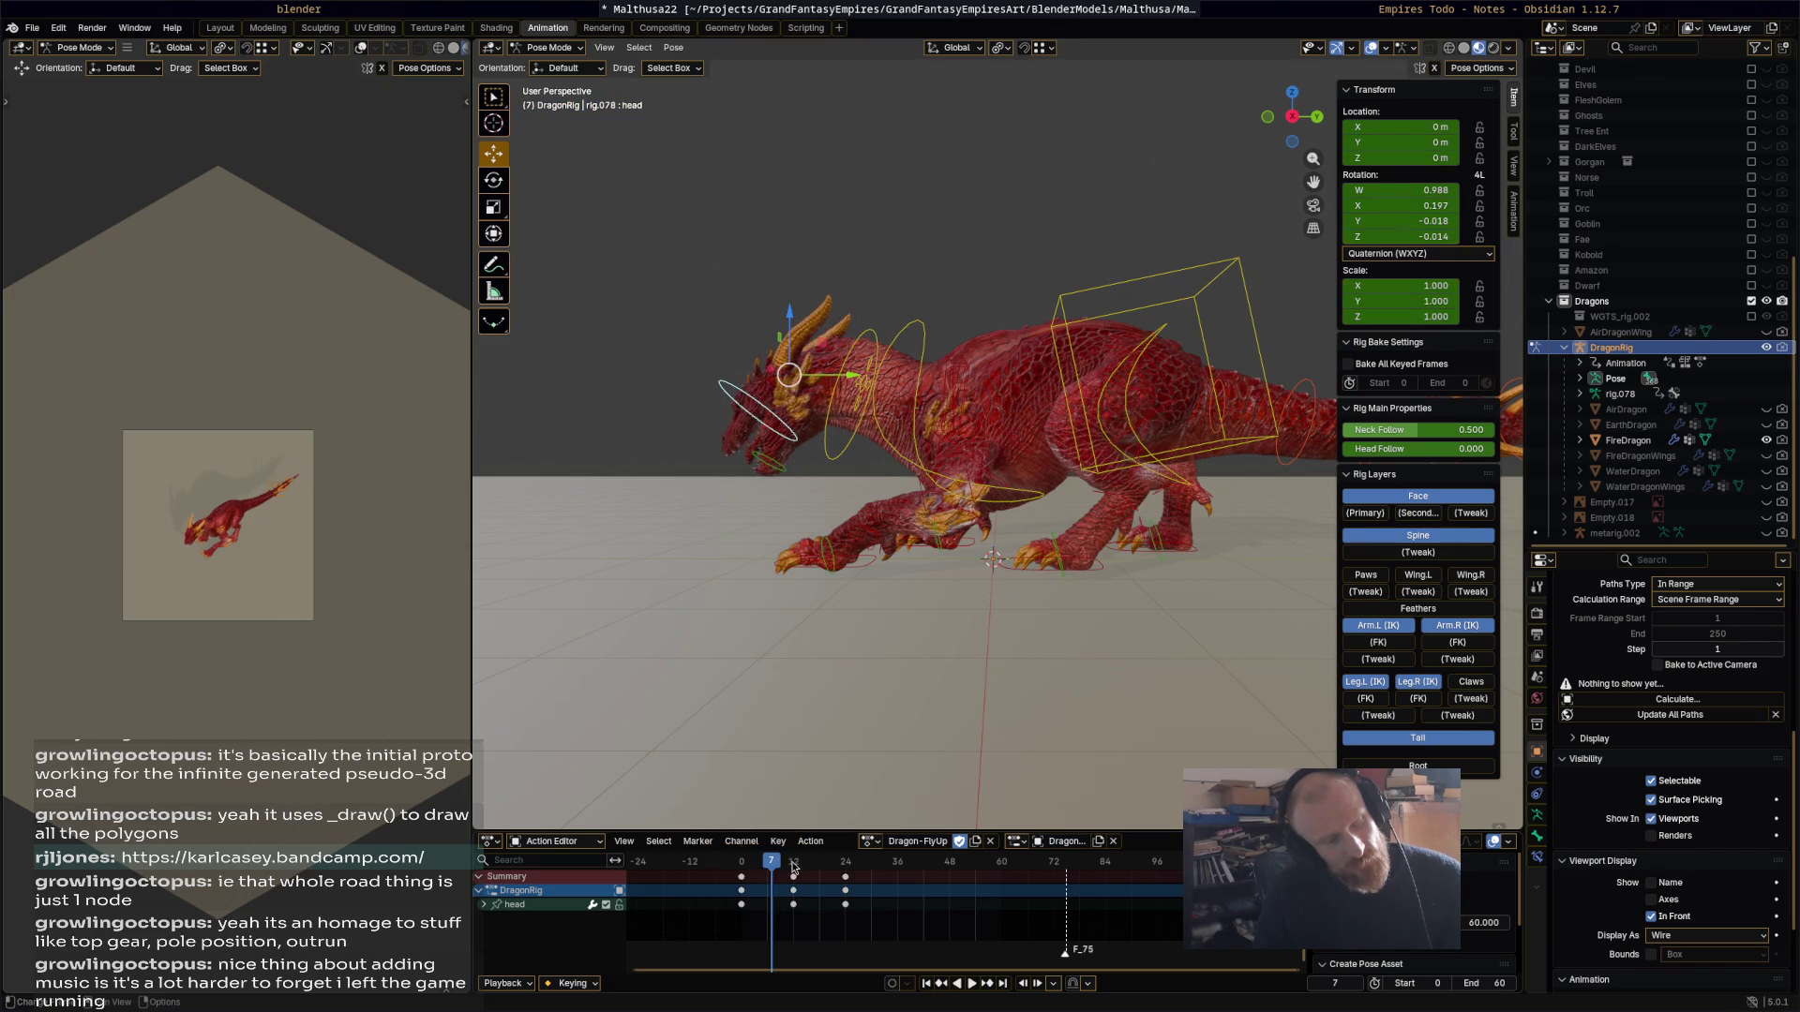
Step: Rotate the head further down and key it at frame 12
{"action": "key", "text": "space"}
{"action": "key", "text": "r"}
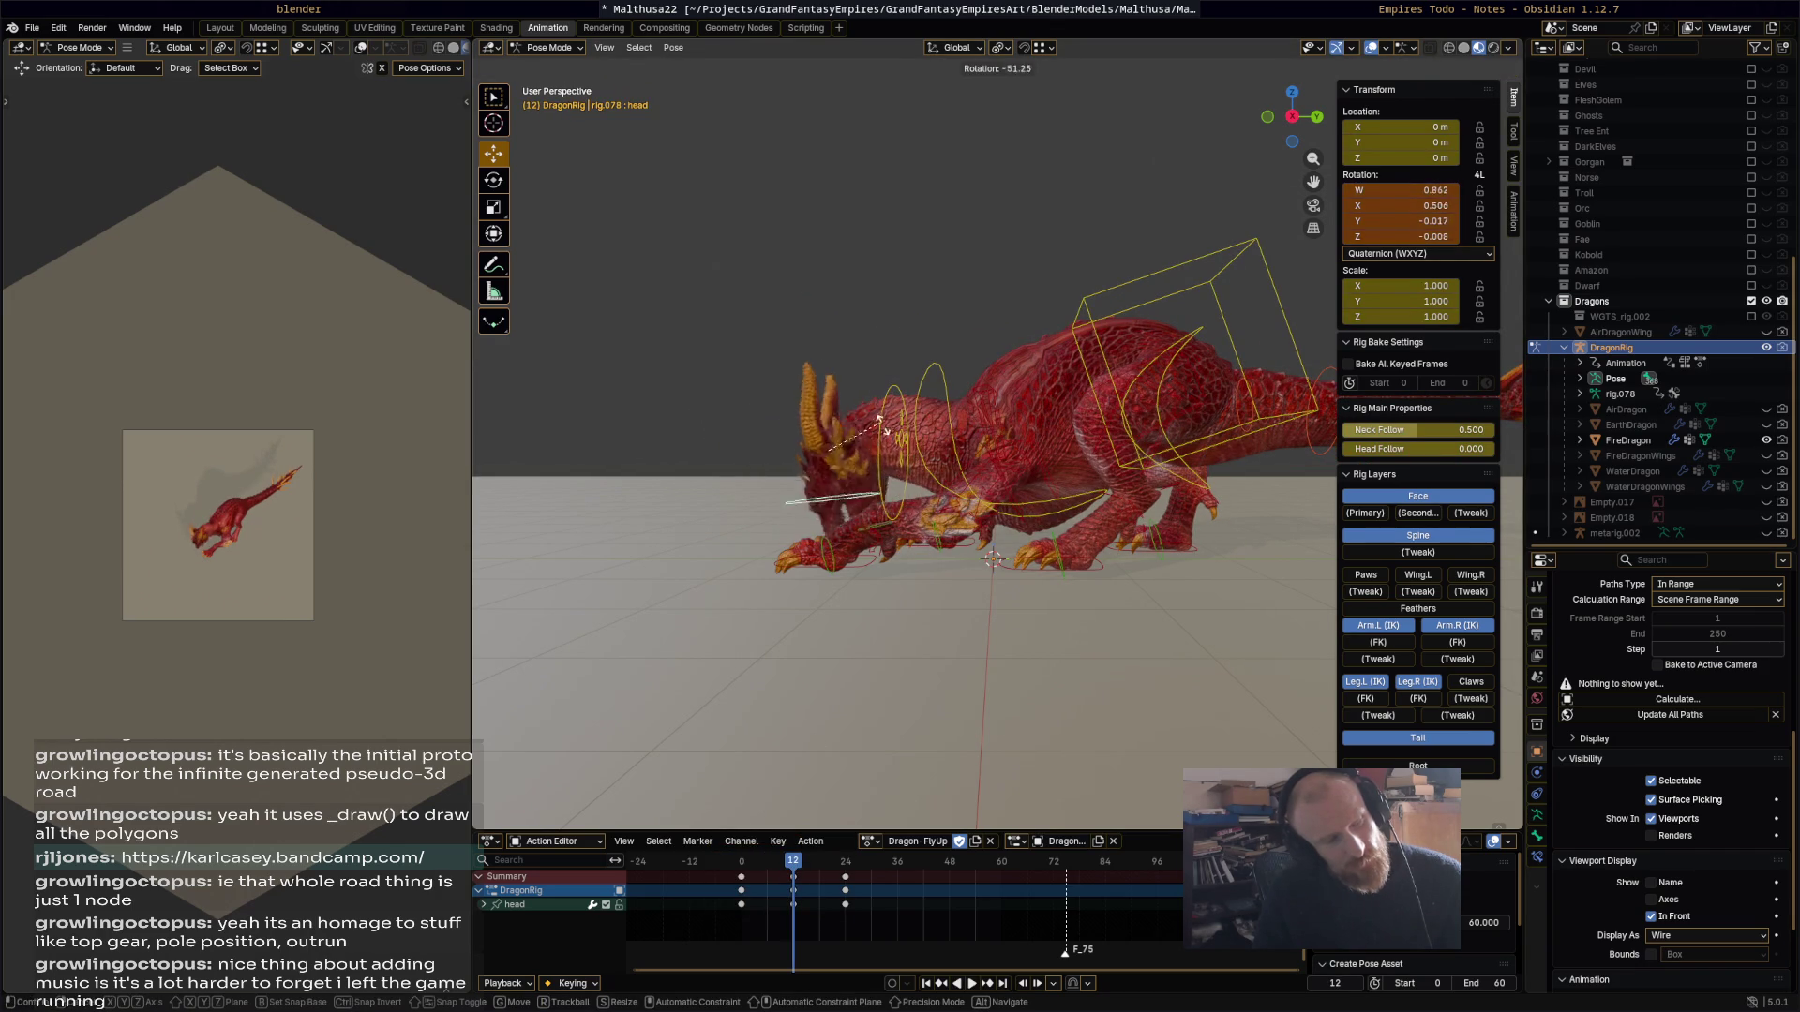
{"action": "left_click", "coordinate": [885, 433]}
{"action": "key", "text": "r"}
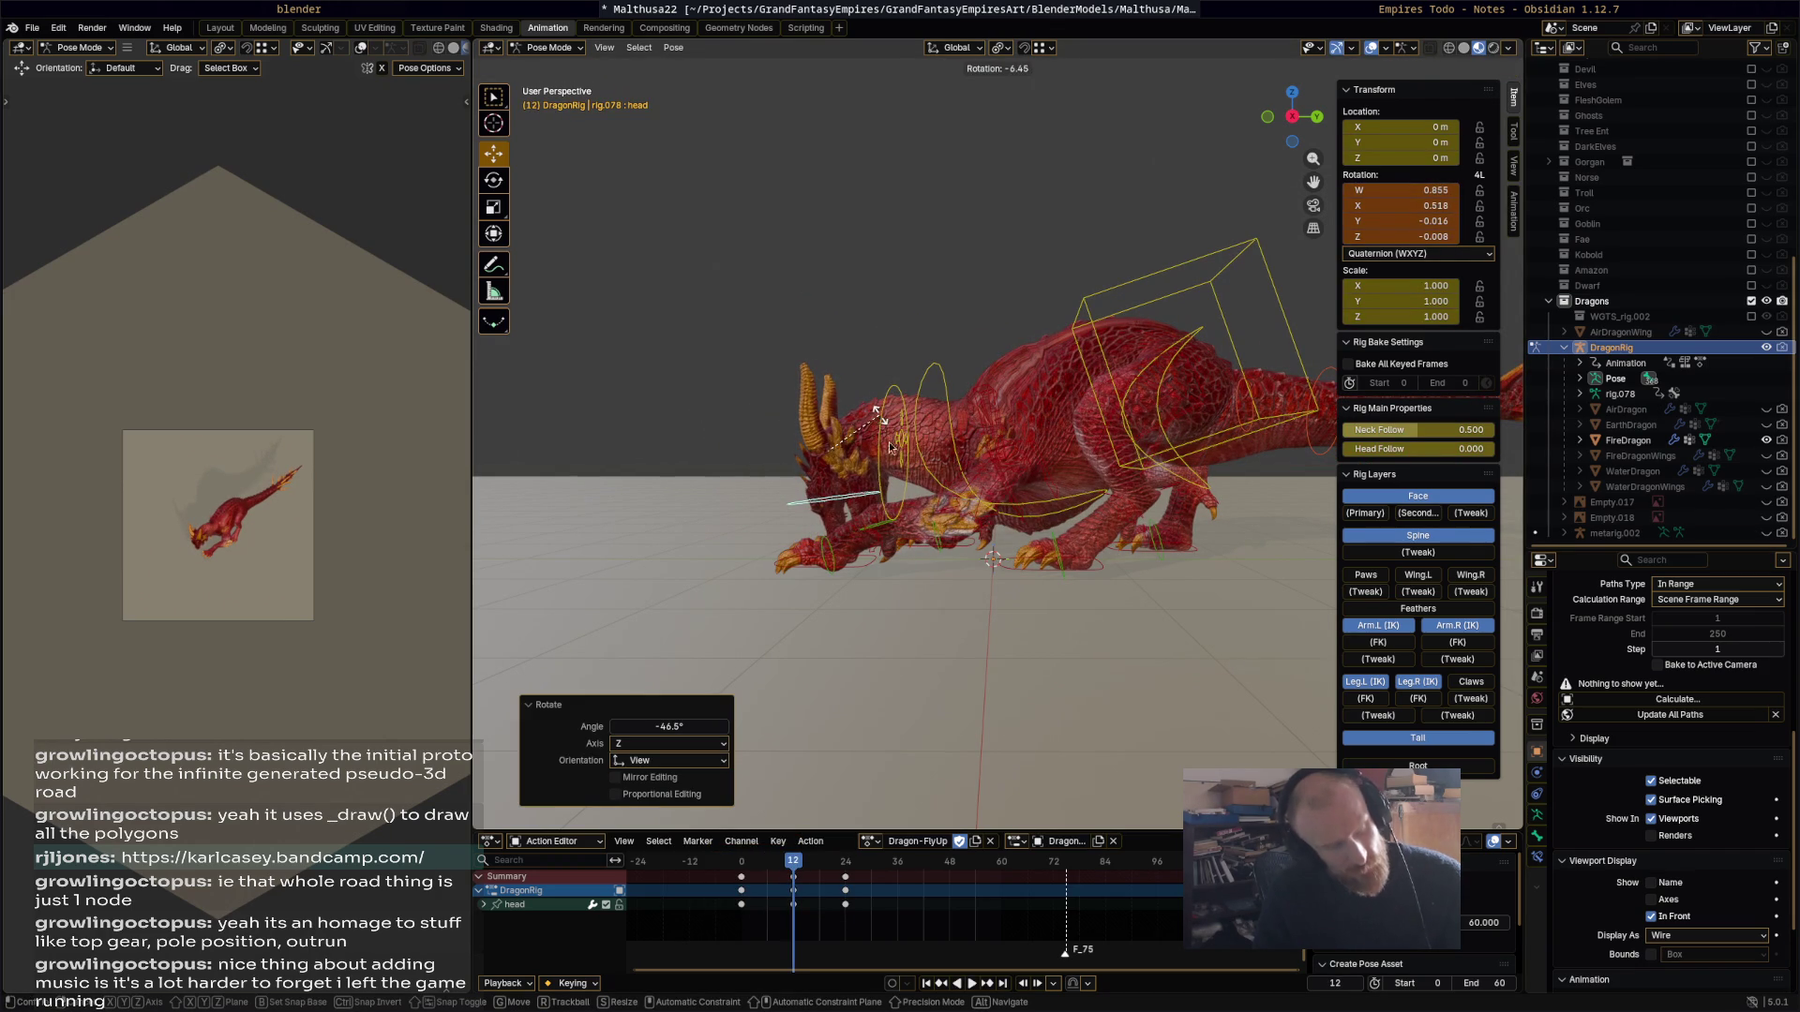
{"action": "left_click", "coordinate": [881, 427]}
{"action": "key", "text": "i"}
Step: Preview the crouch and key the head's lowered pose at frame 7
{"action": "left_click", "coordinate": [760, 867]}
{"action": "key", "text": "space"}
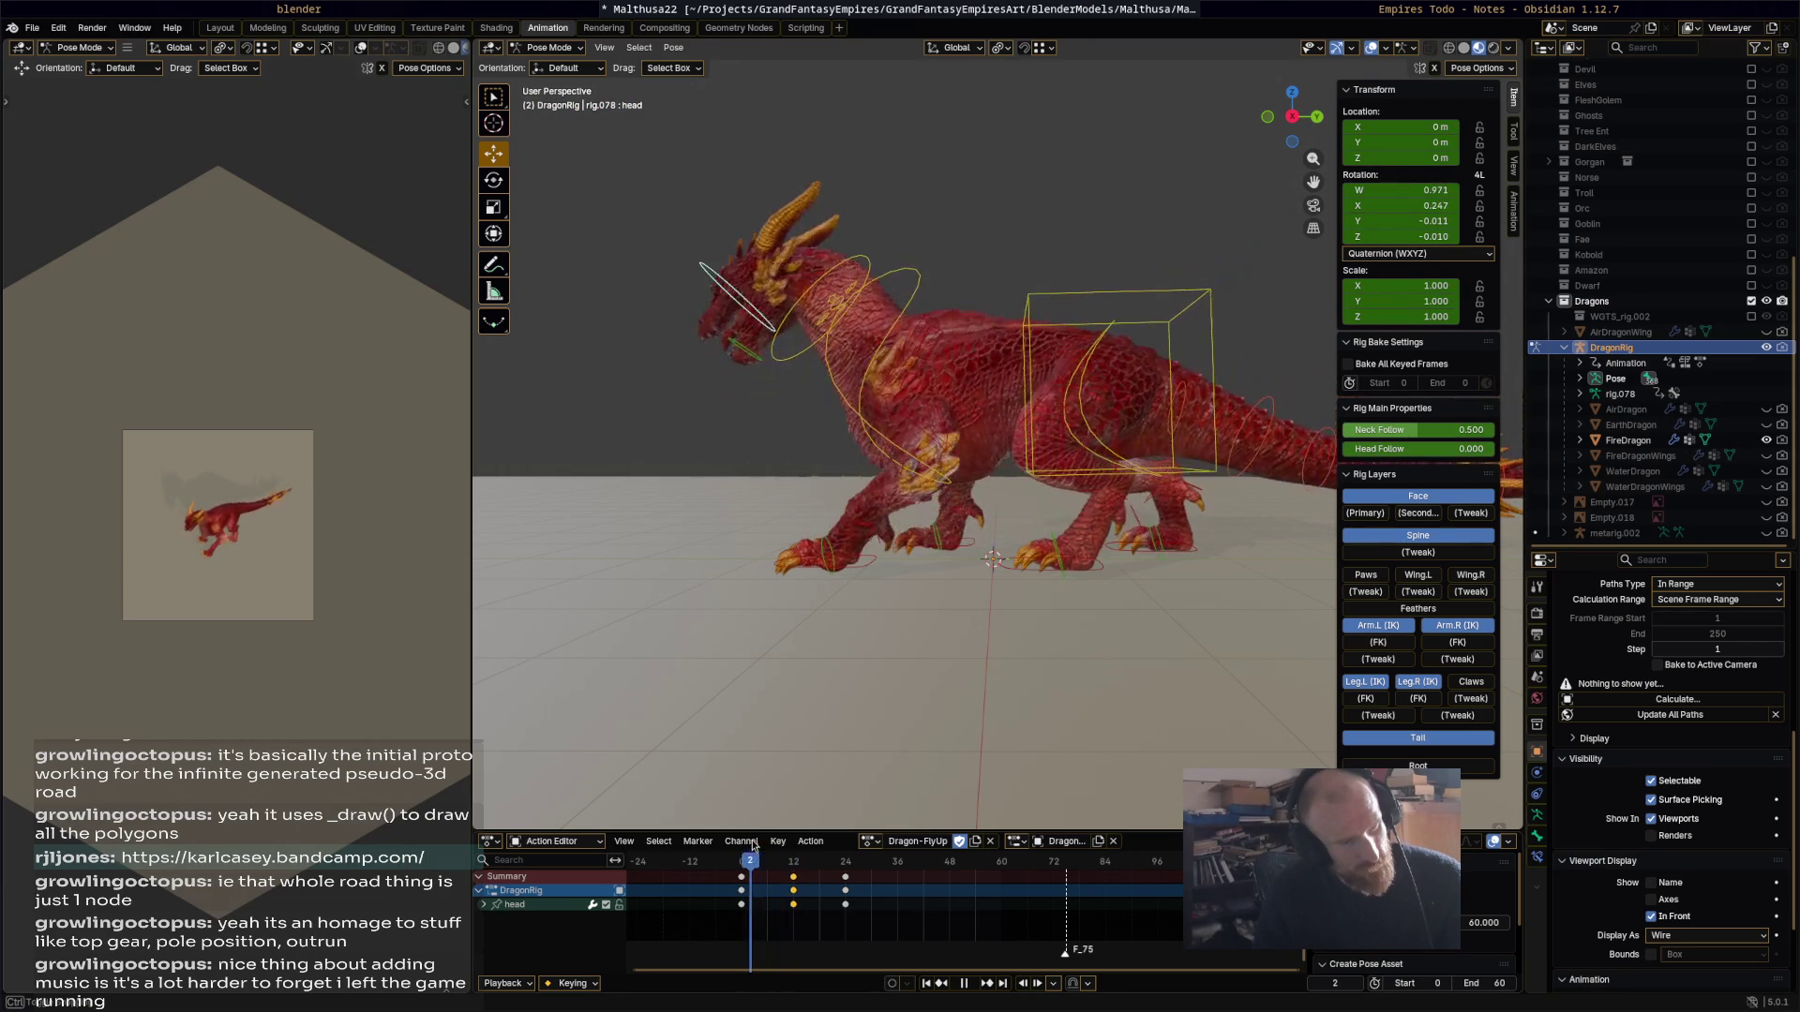
{"action": "key", "text": "space"}
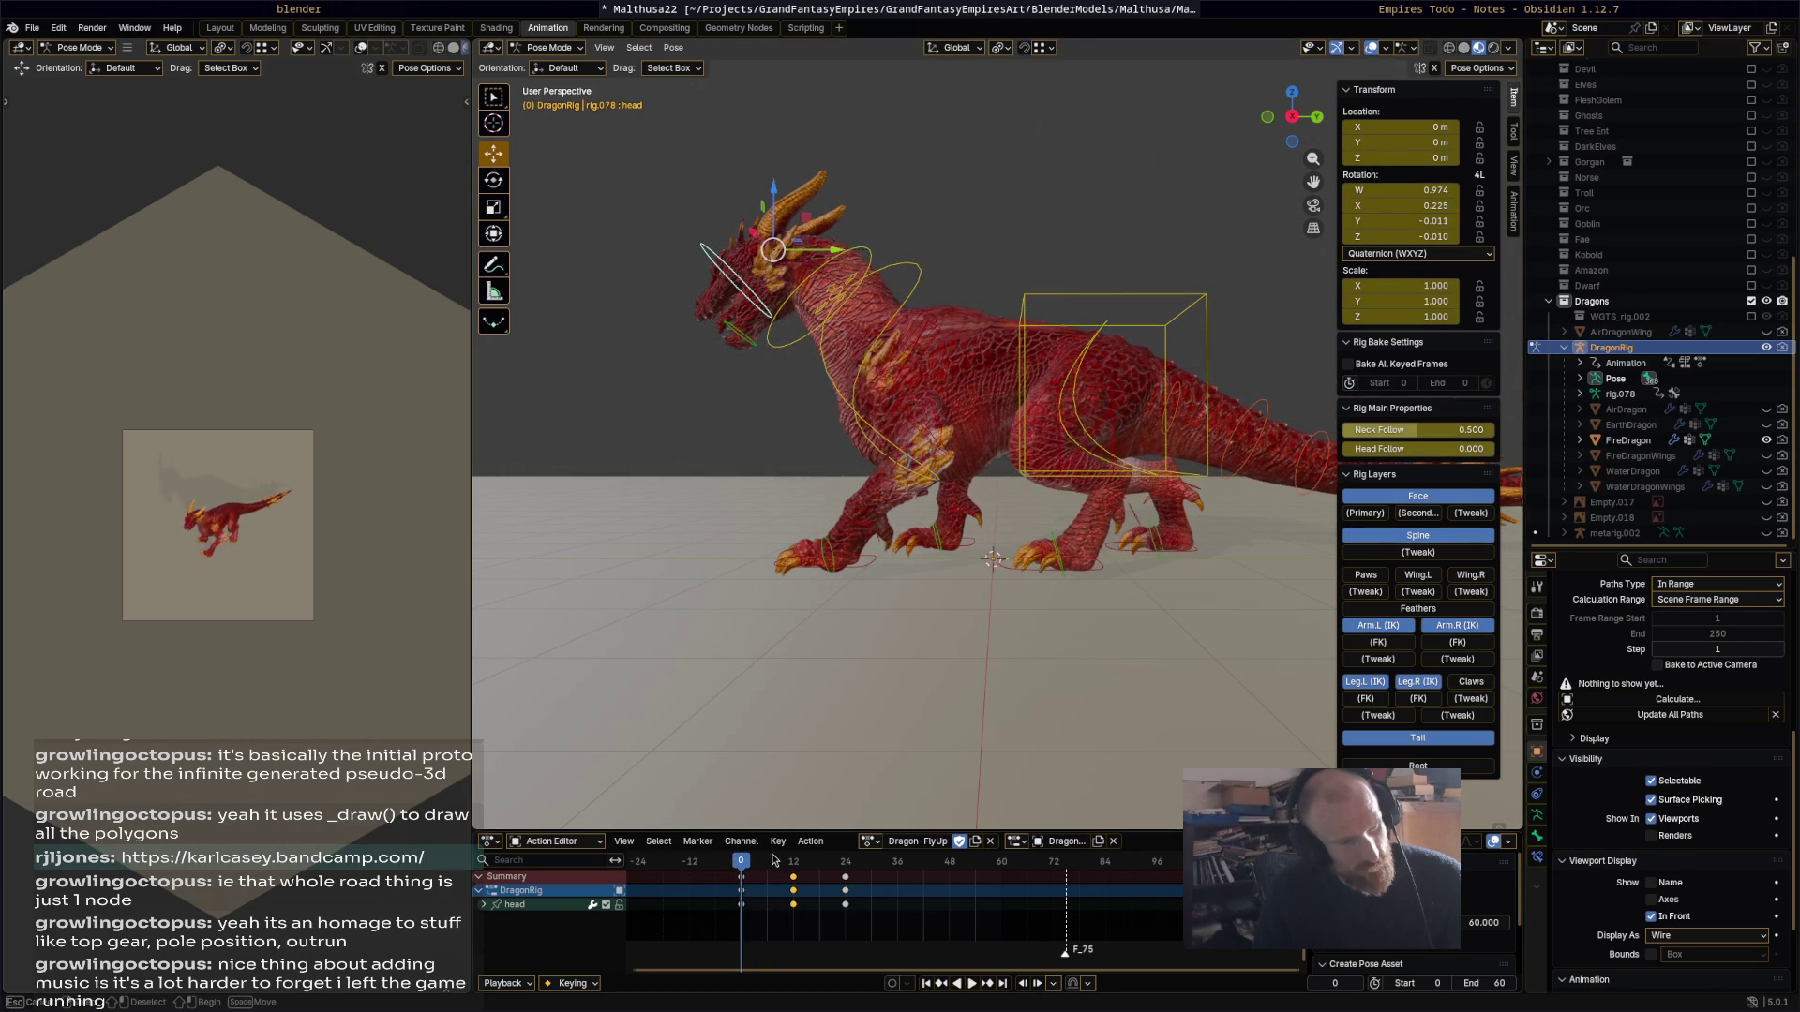
{"action": "left_click", "coordinate": [772, 861]}
{"action": "key", "text": "space"}
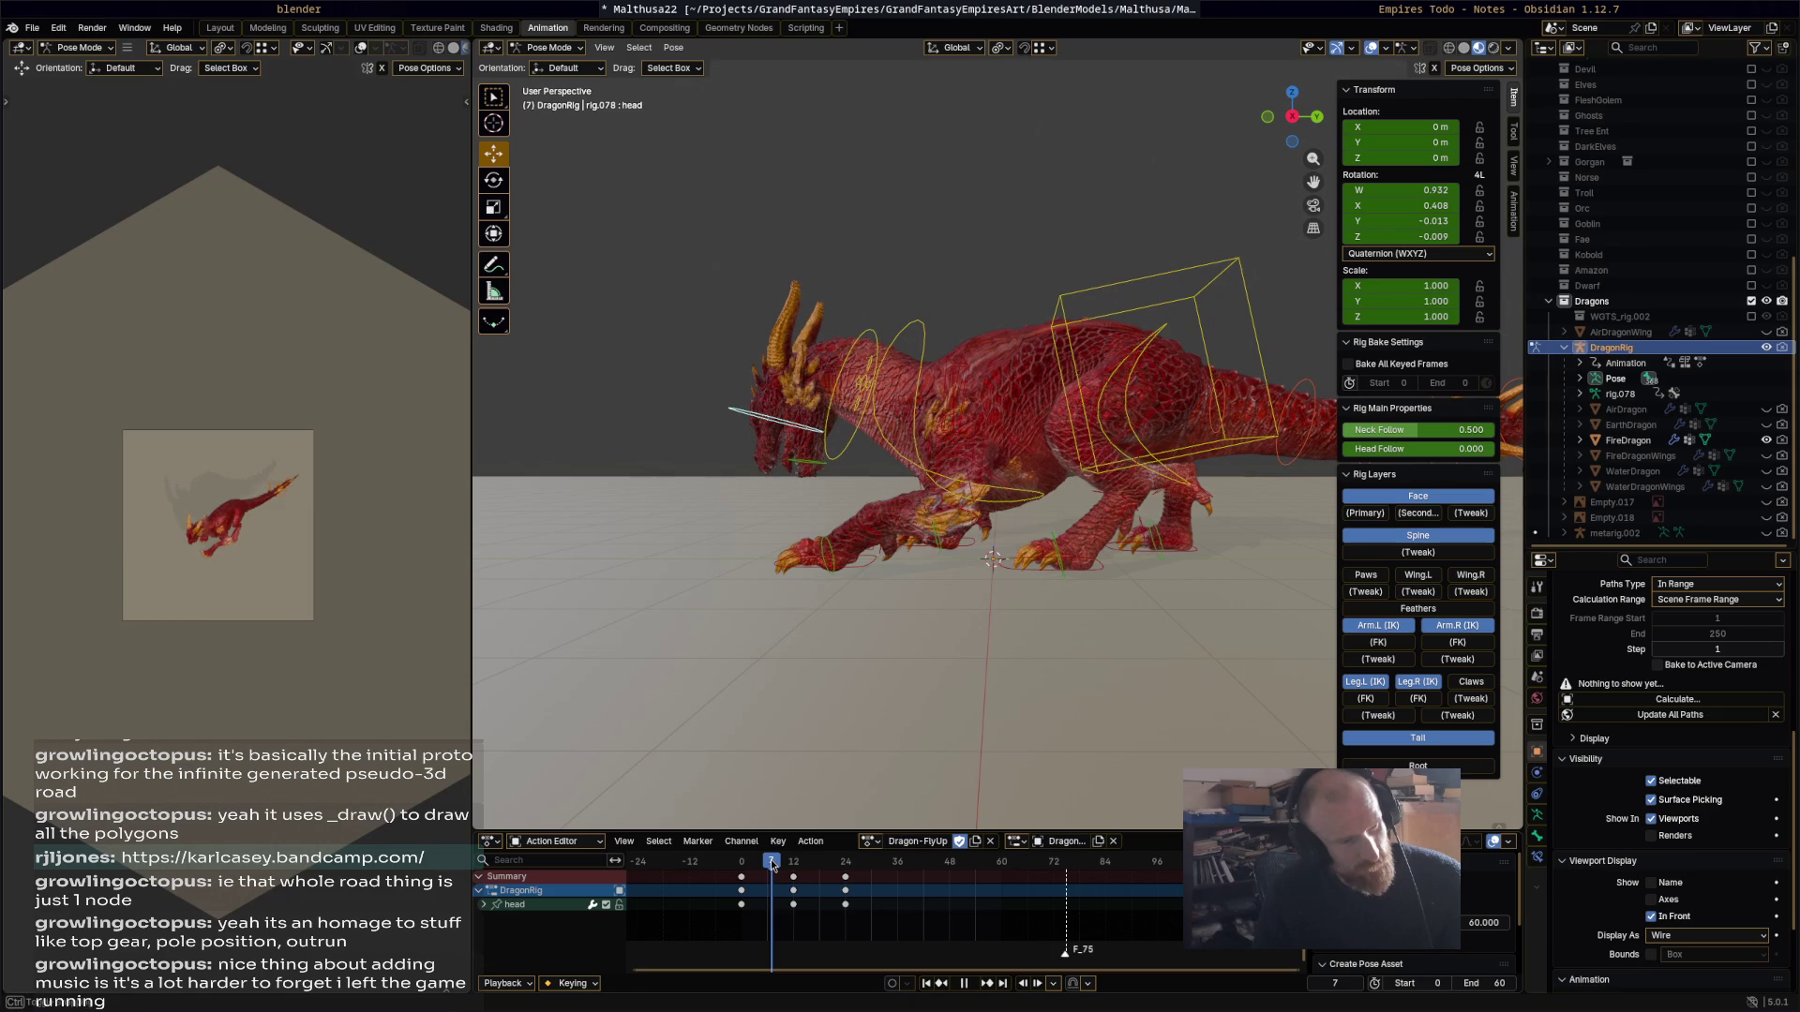
{"action": "key", "text": "Escape"}
{"action": "key", "text": "i"}
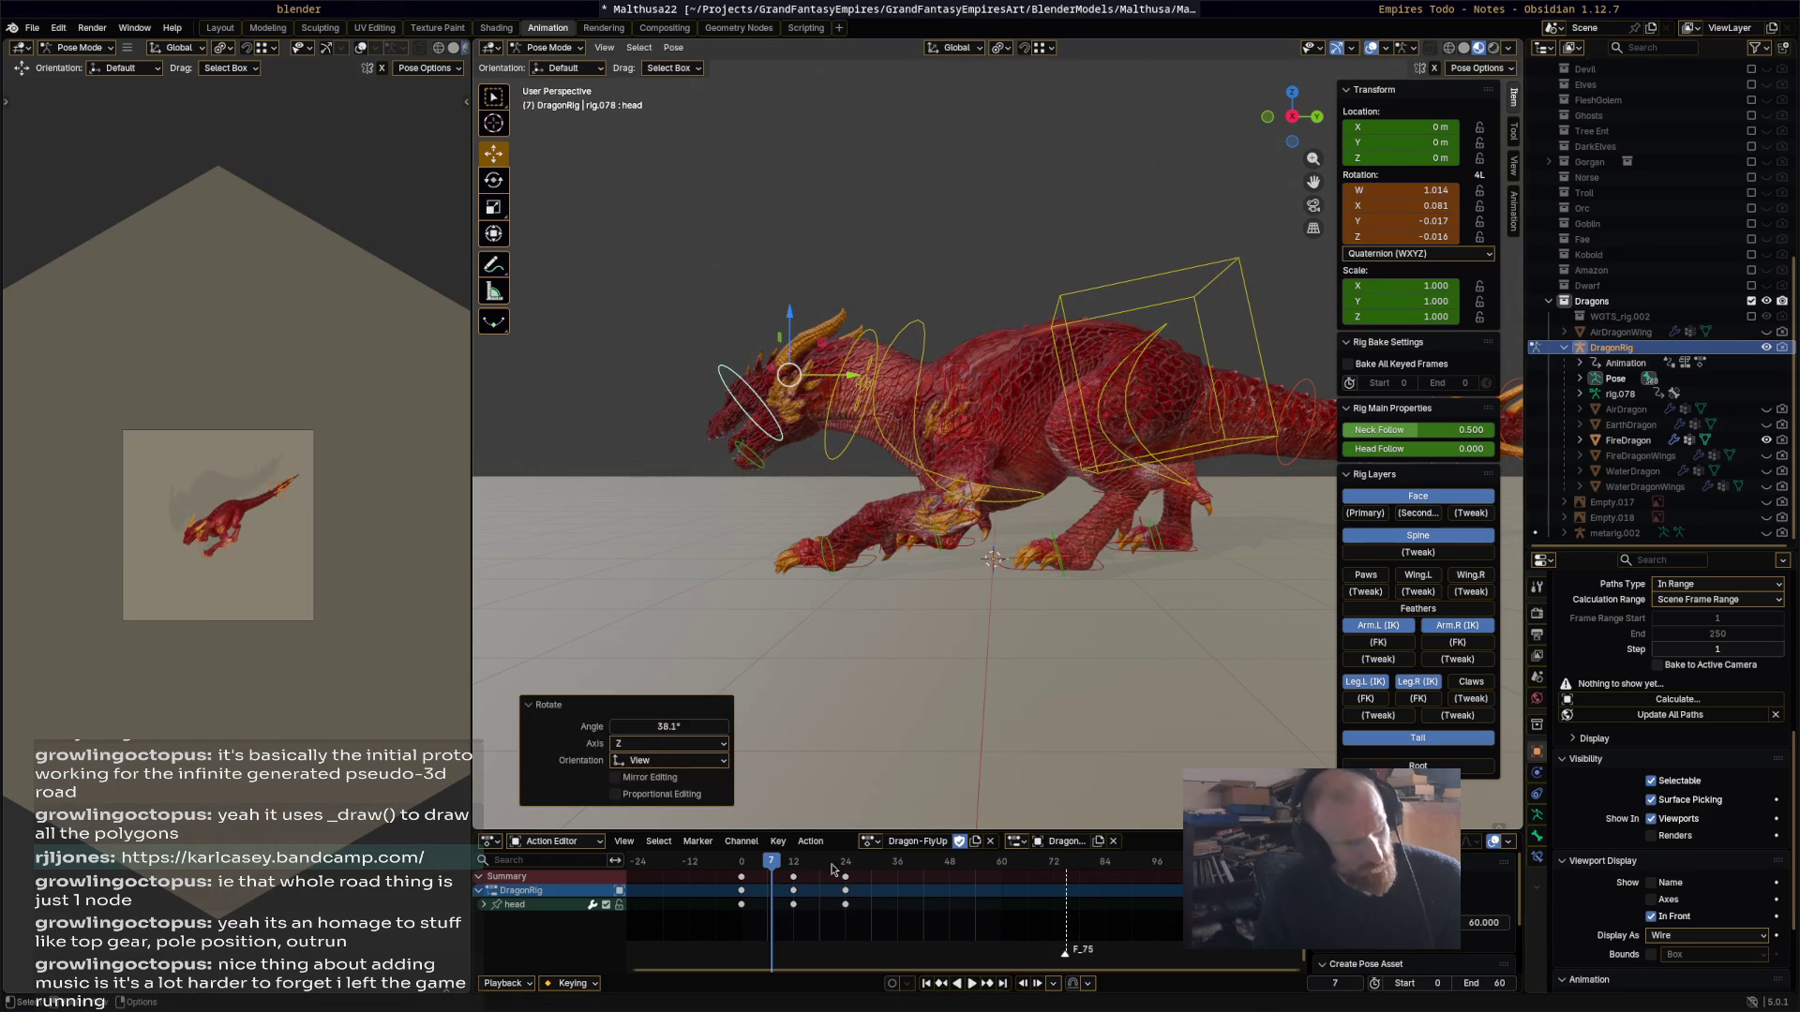
Step: Rotate the head to -35.7° on Z at frame 18, key it, and review frames 10–20
{"action": "key", "text": "space"}
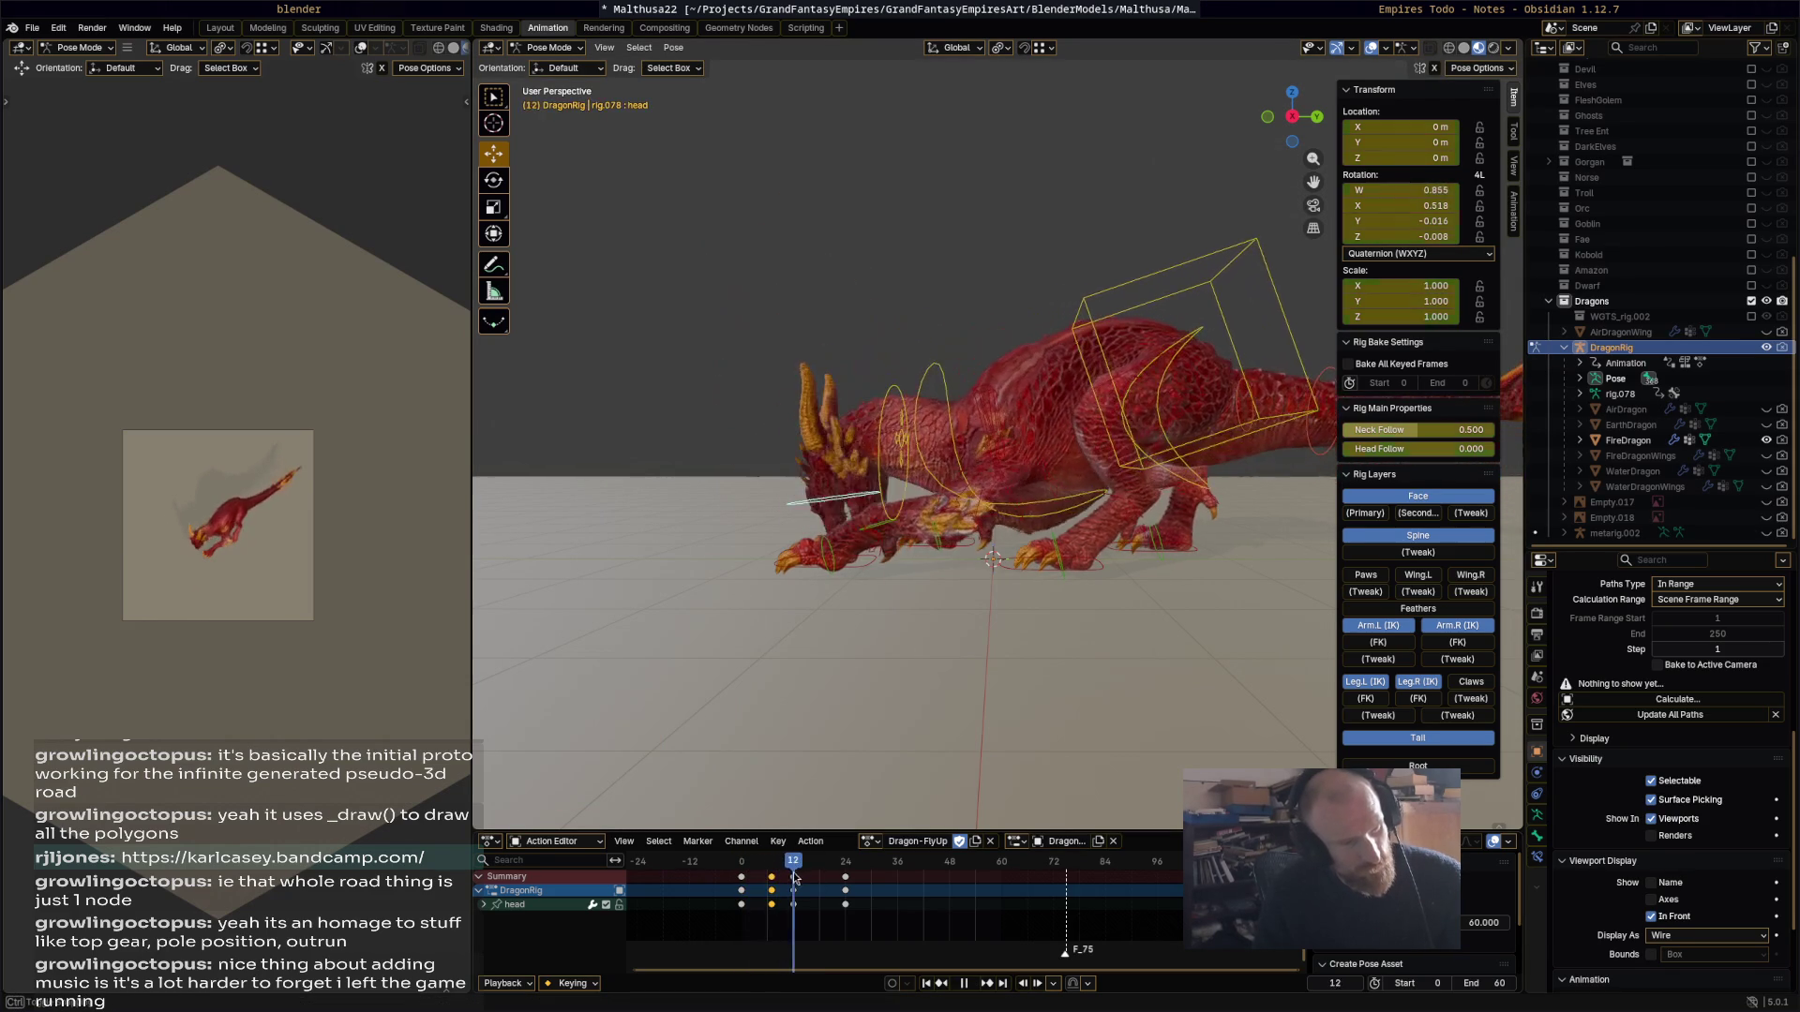
{"action": "key", "text": "space"}
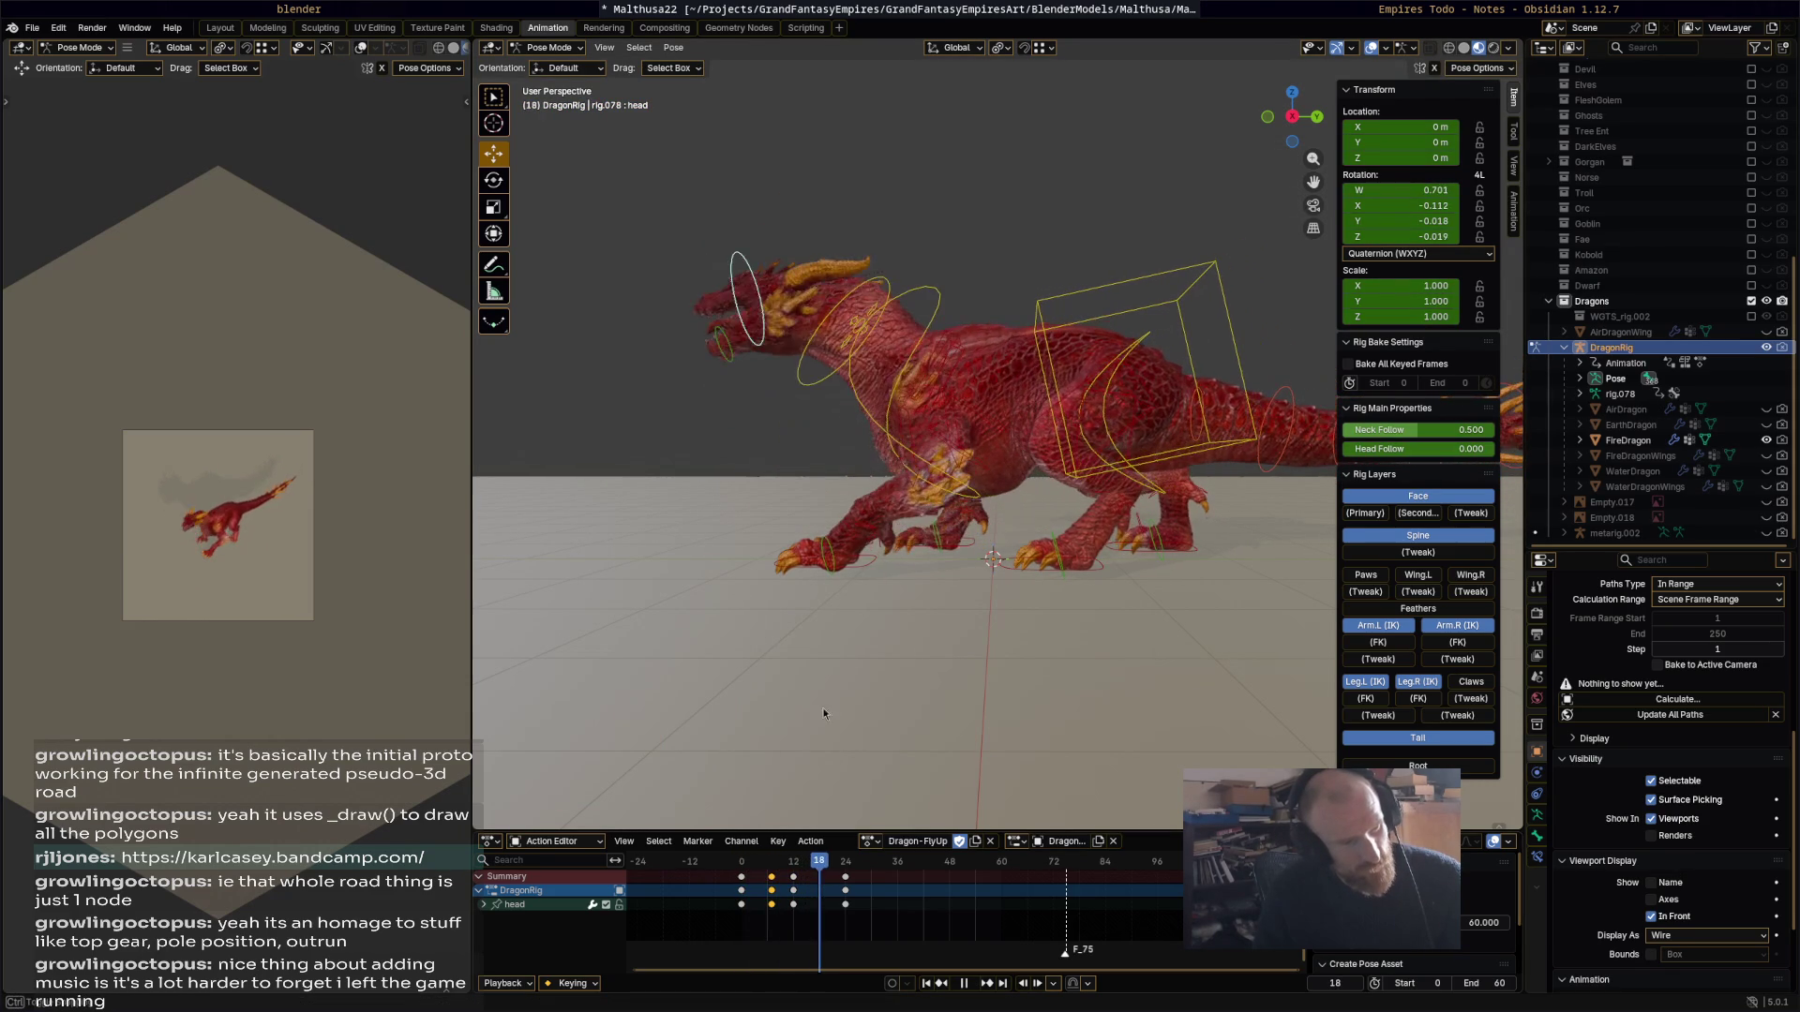
{"action": "key", "text": "r"}
{"action": "left_click", "coordinate": [902, 426]}
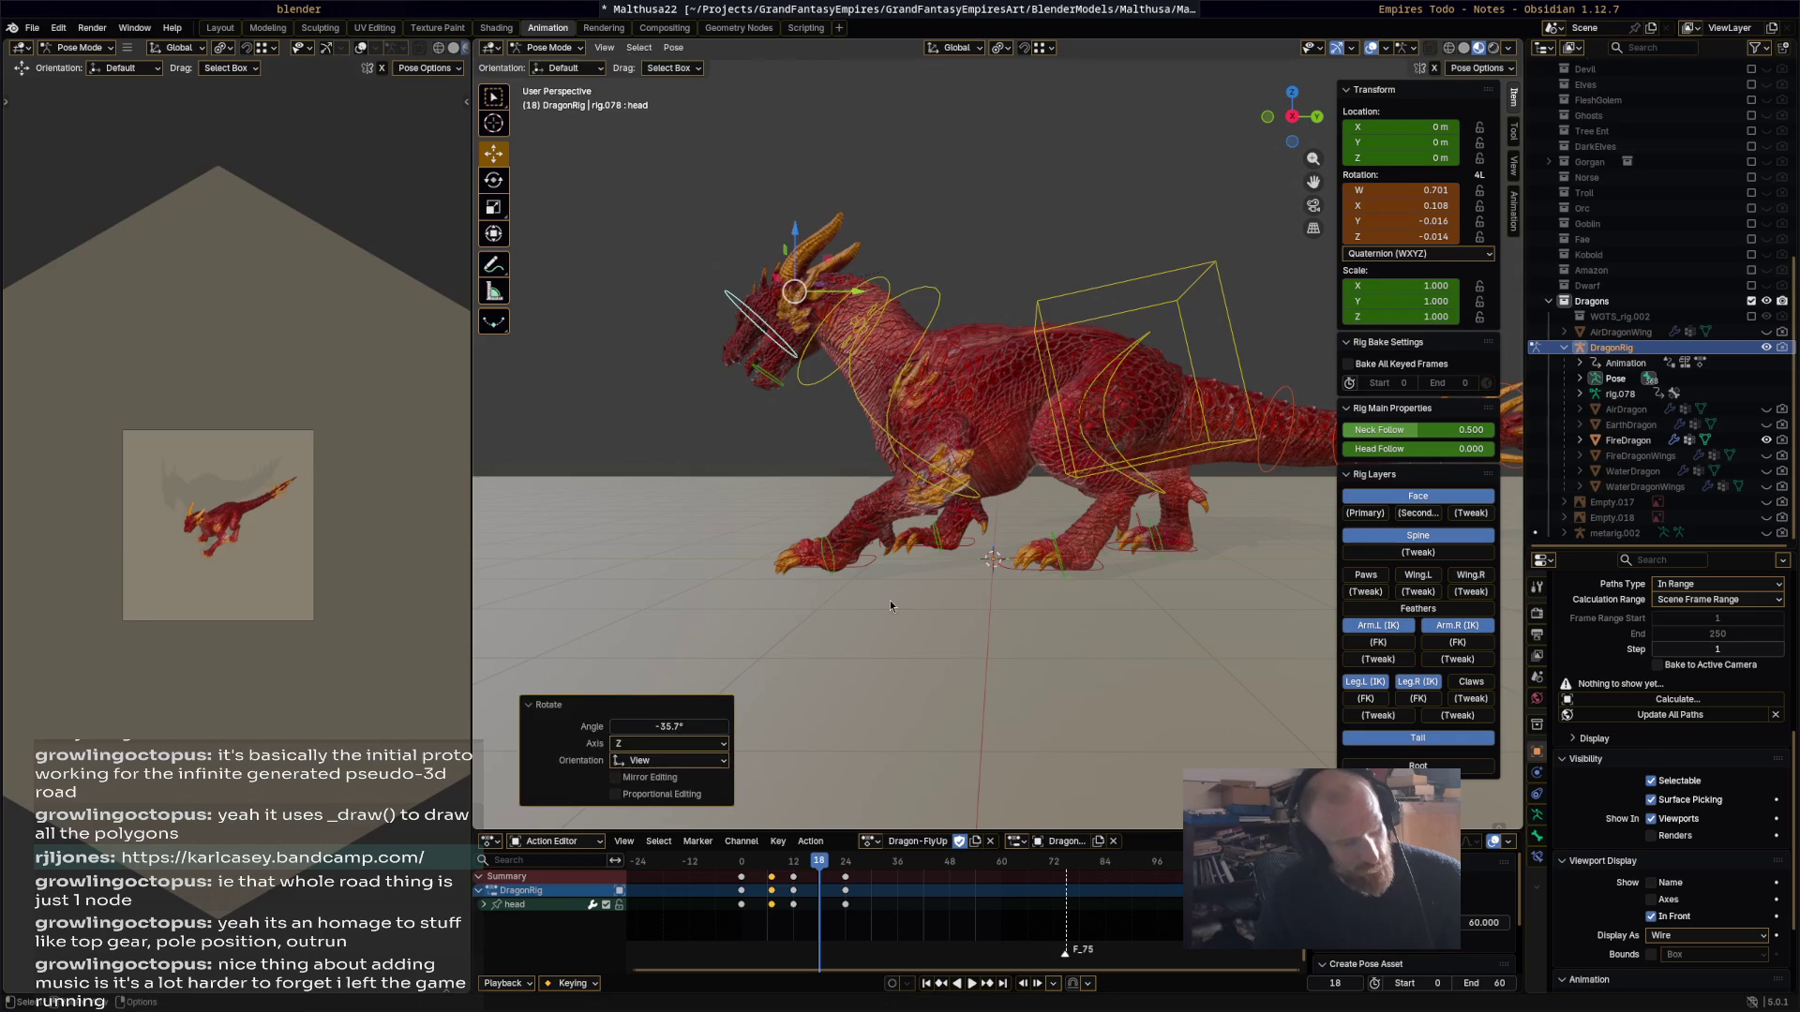
{"action": "key", "text": "i"}
{"action": "key", "text": "space"}
{"action": "left_click", "coordinate": [779, 855]}
{"action": "left_click_drag", "start_coordinate": [779, 854], "coordinate": [850, 848]}
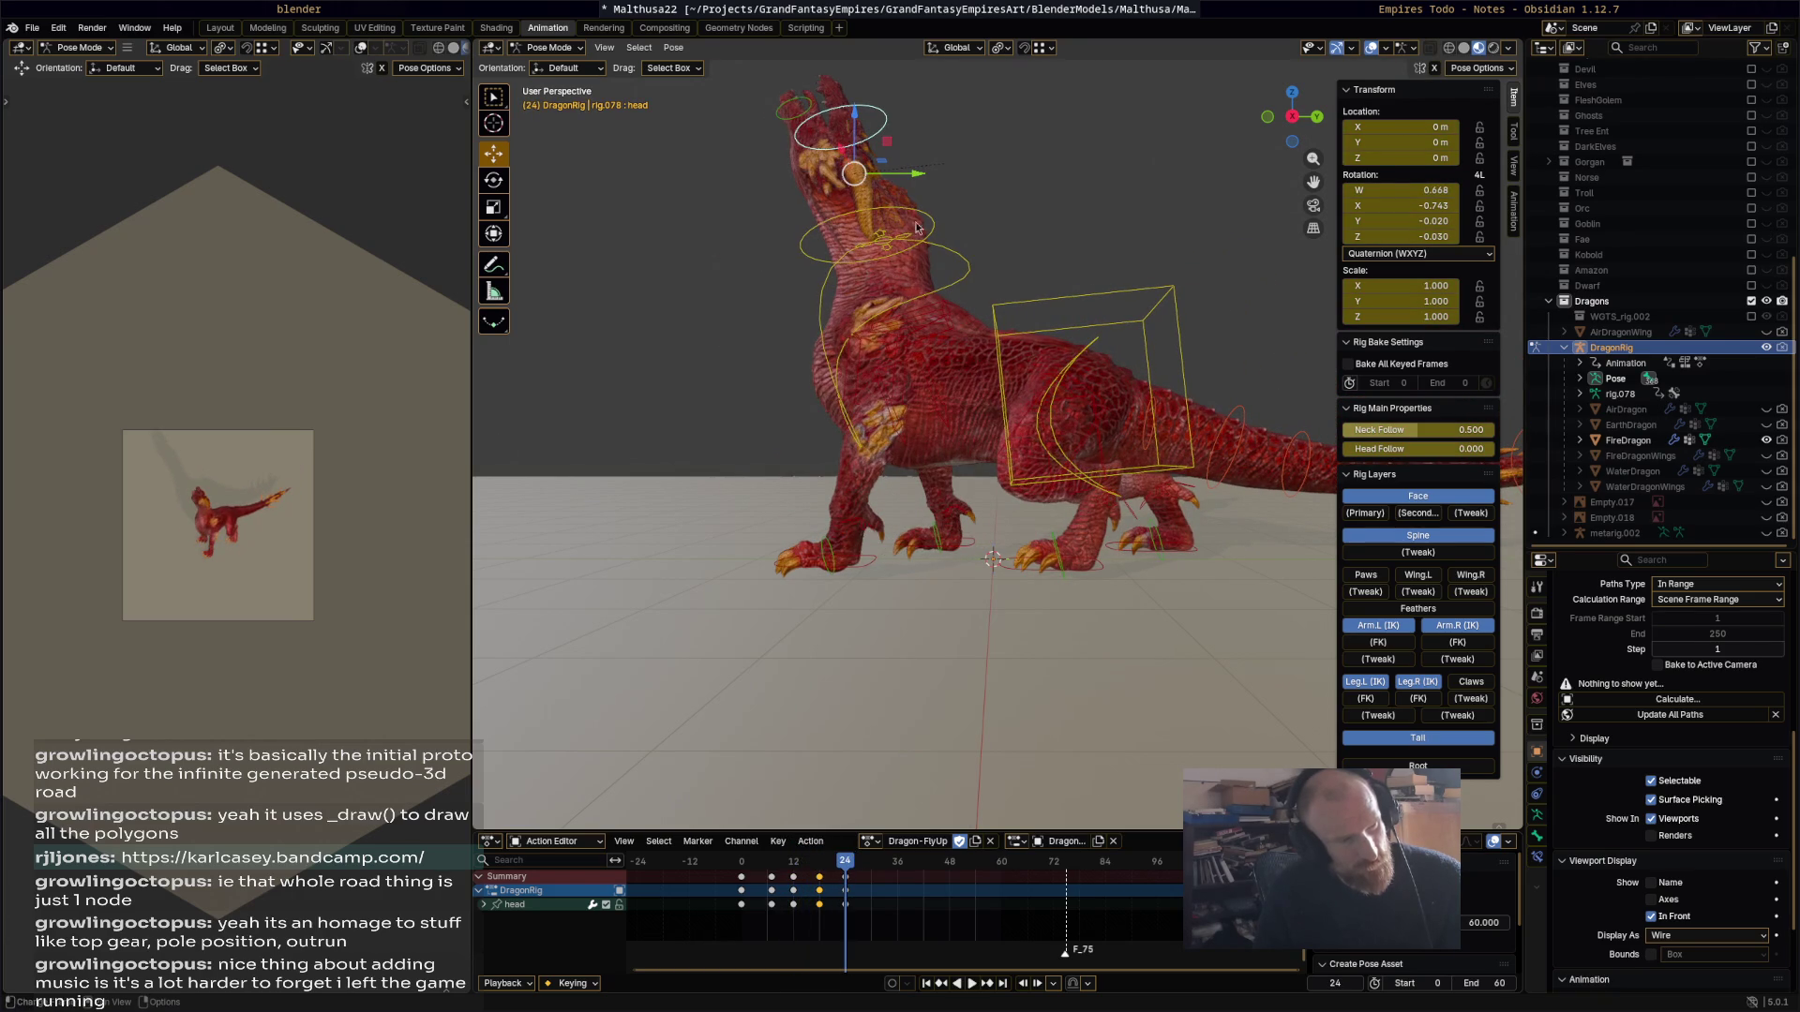
{"action": "left_click", "coordinate": [898, 324]}
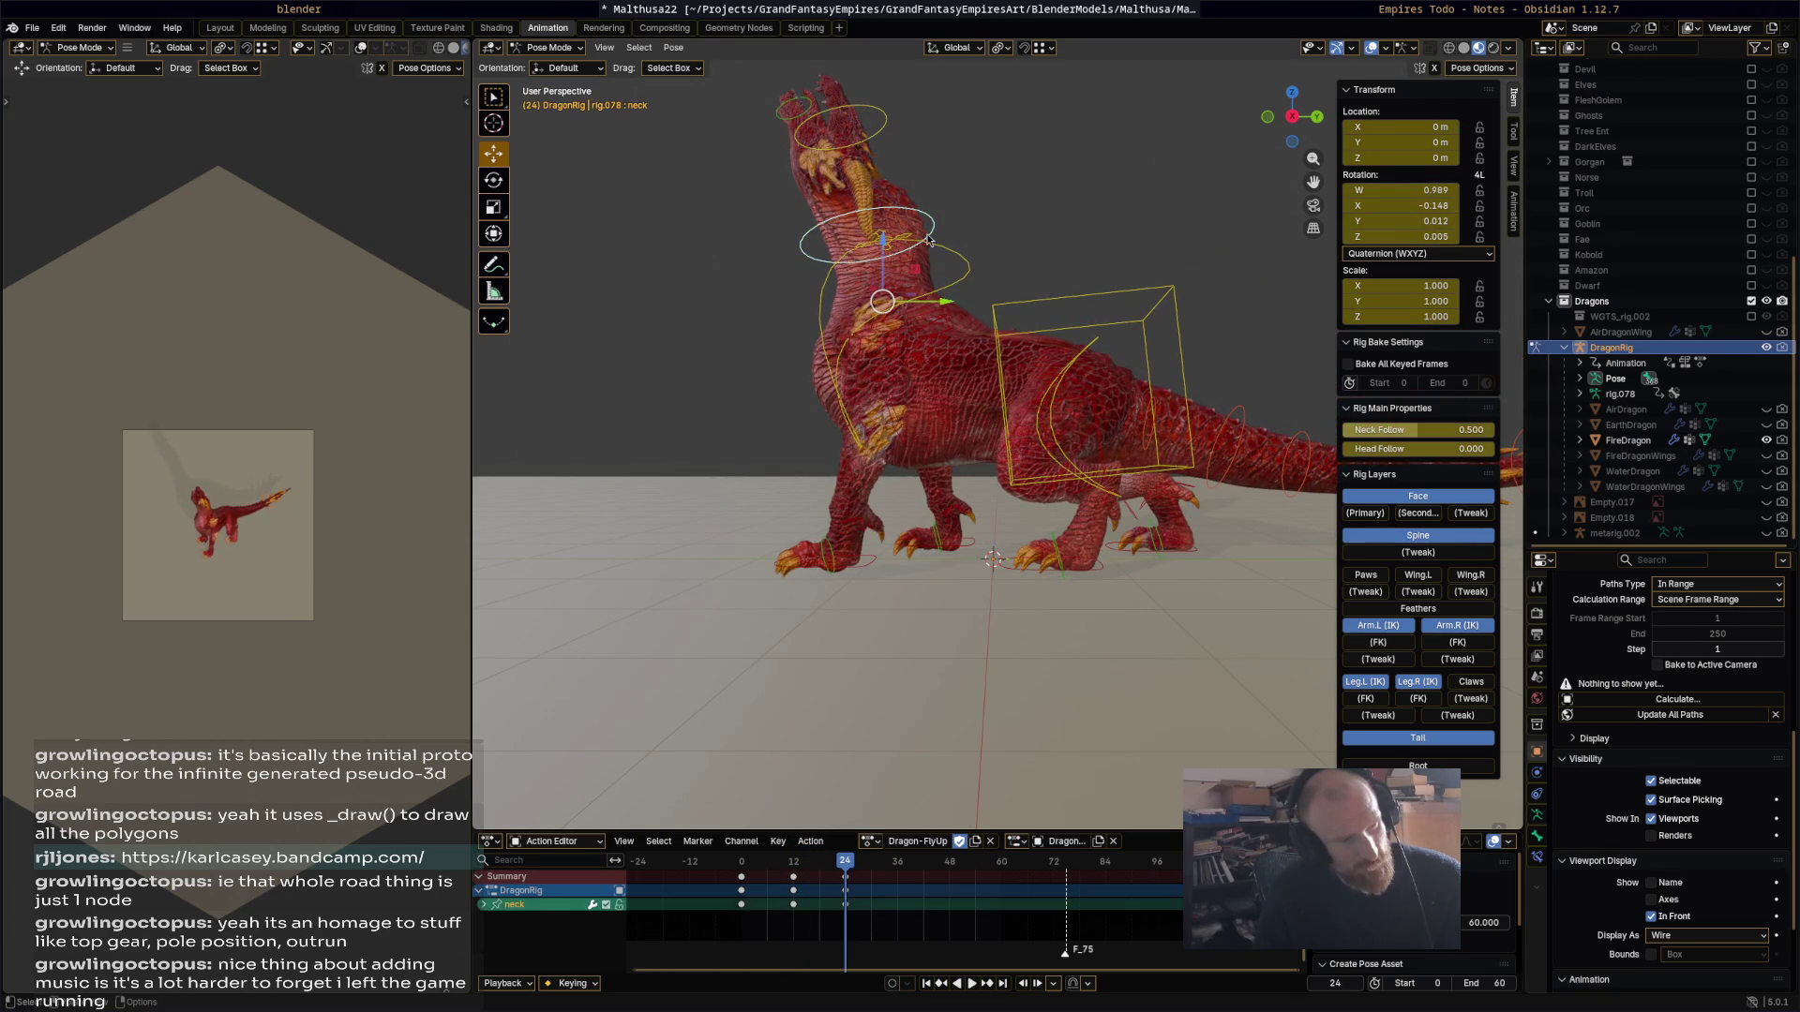
{"action": "key", "text": "space"}
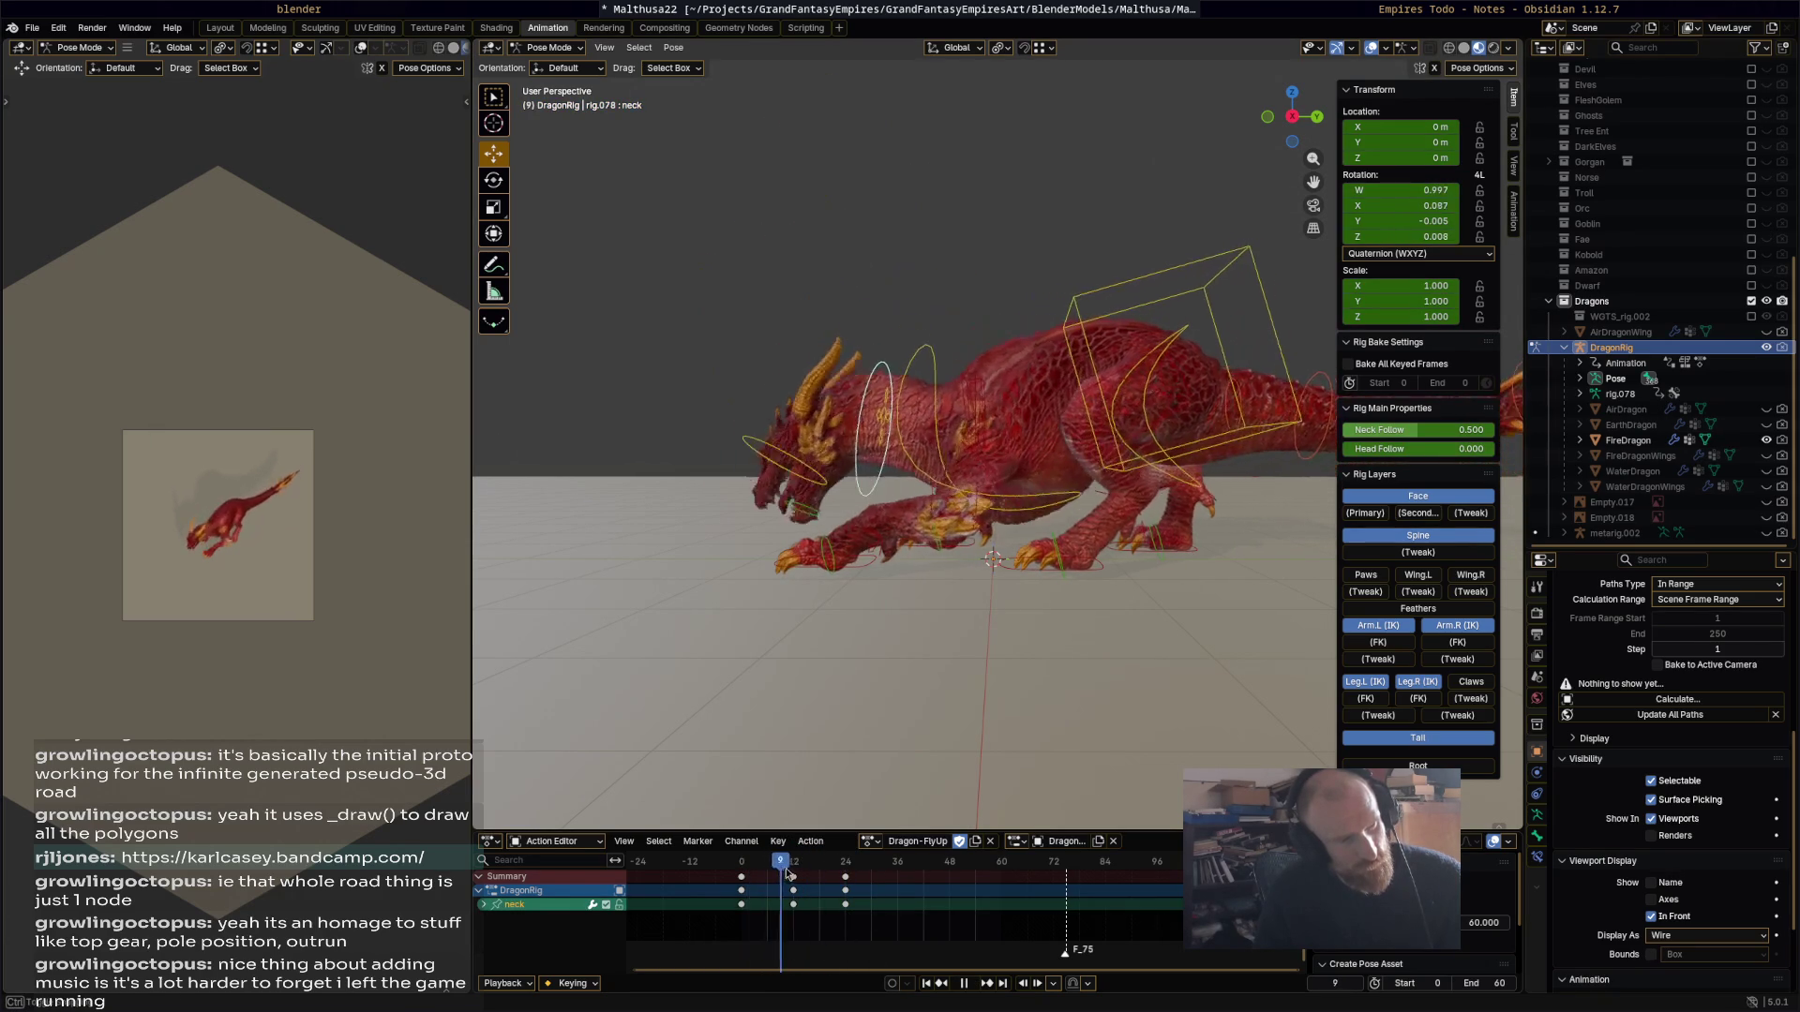
{"action": "left_click_drag", "start_coordinate": [793, 874], "coordinate": [755, 863]}
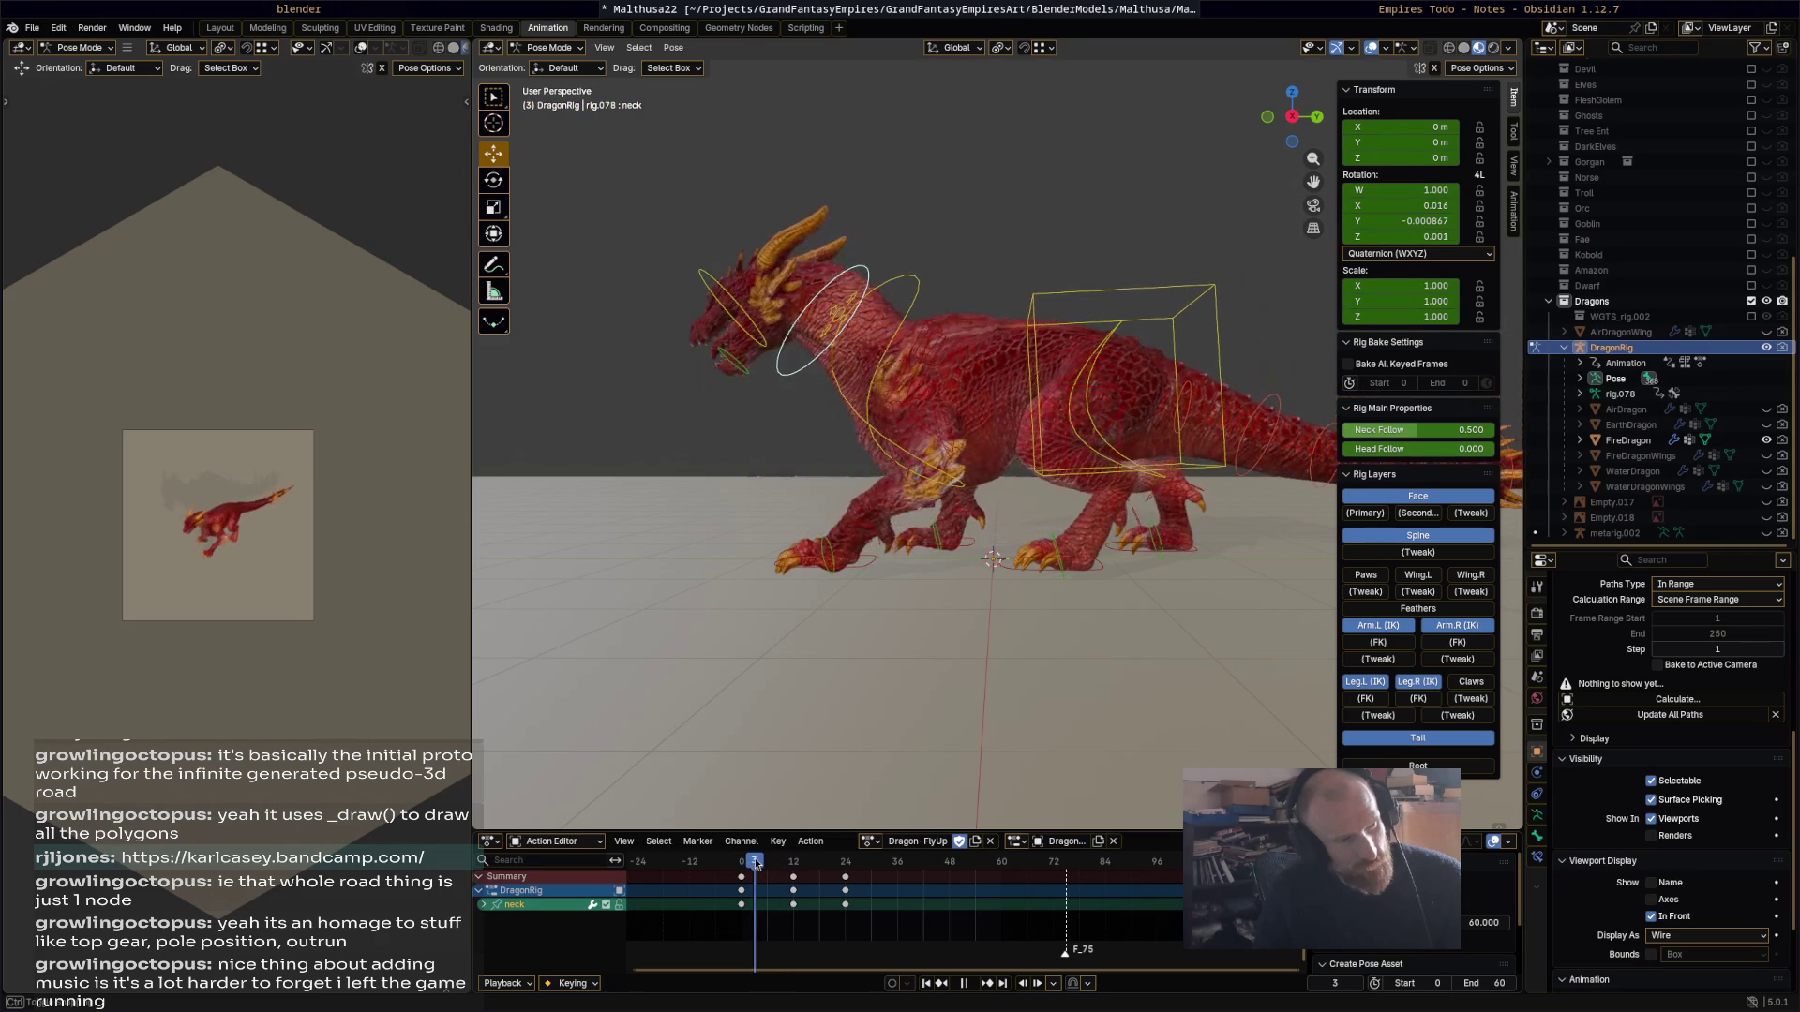
{"action": "key", "text": "space"}
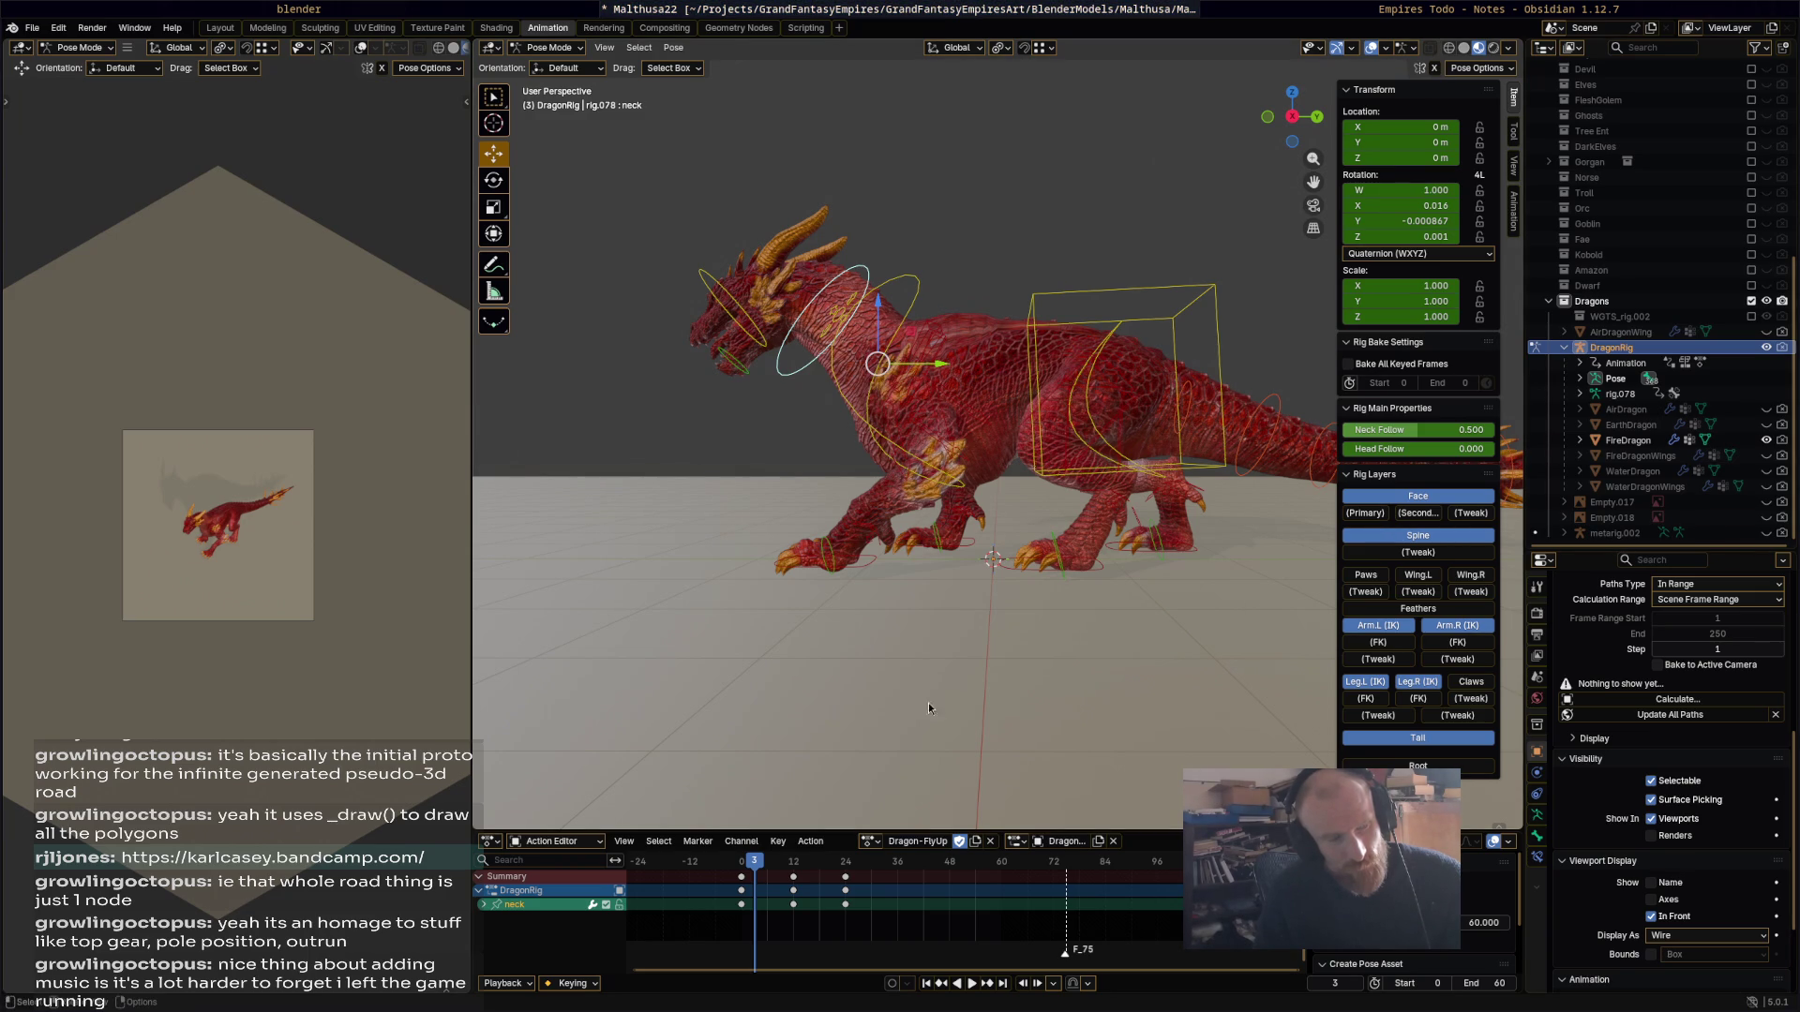
{"action": "key", "text": "space"}
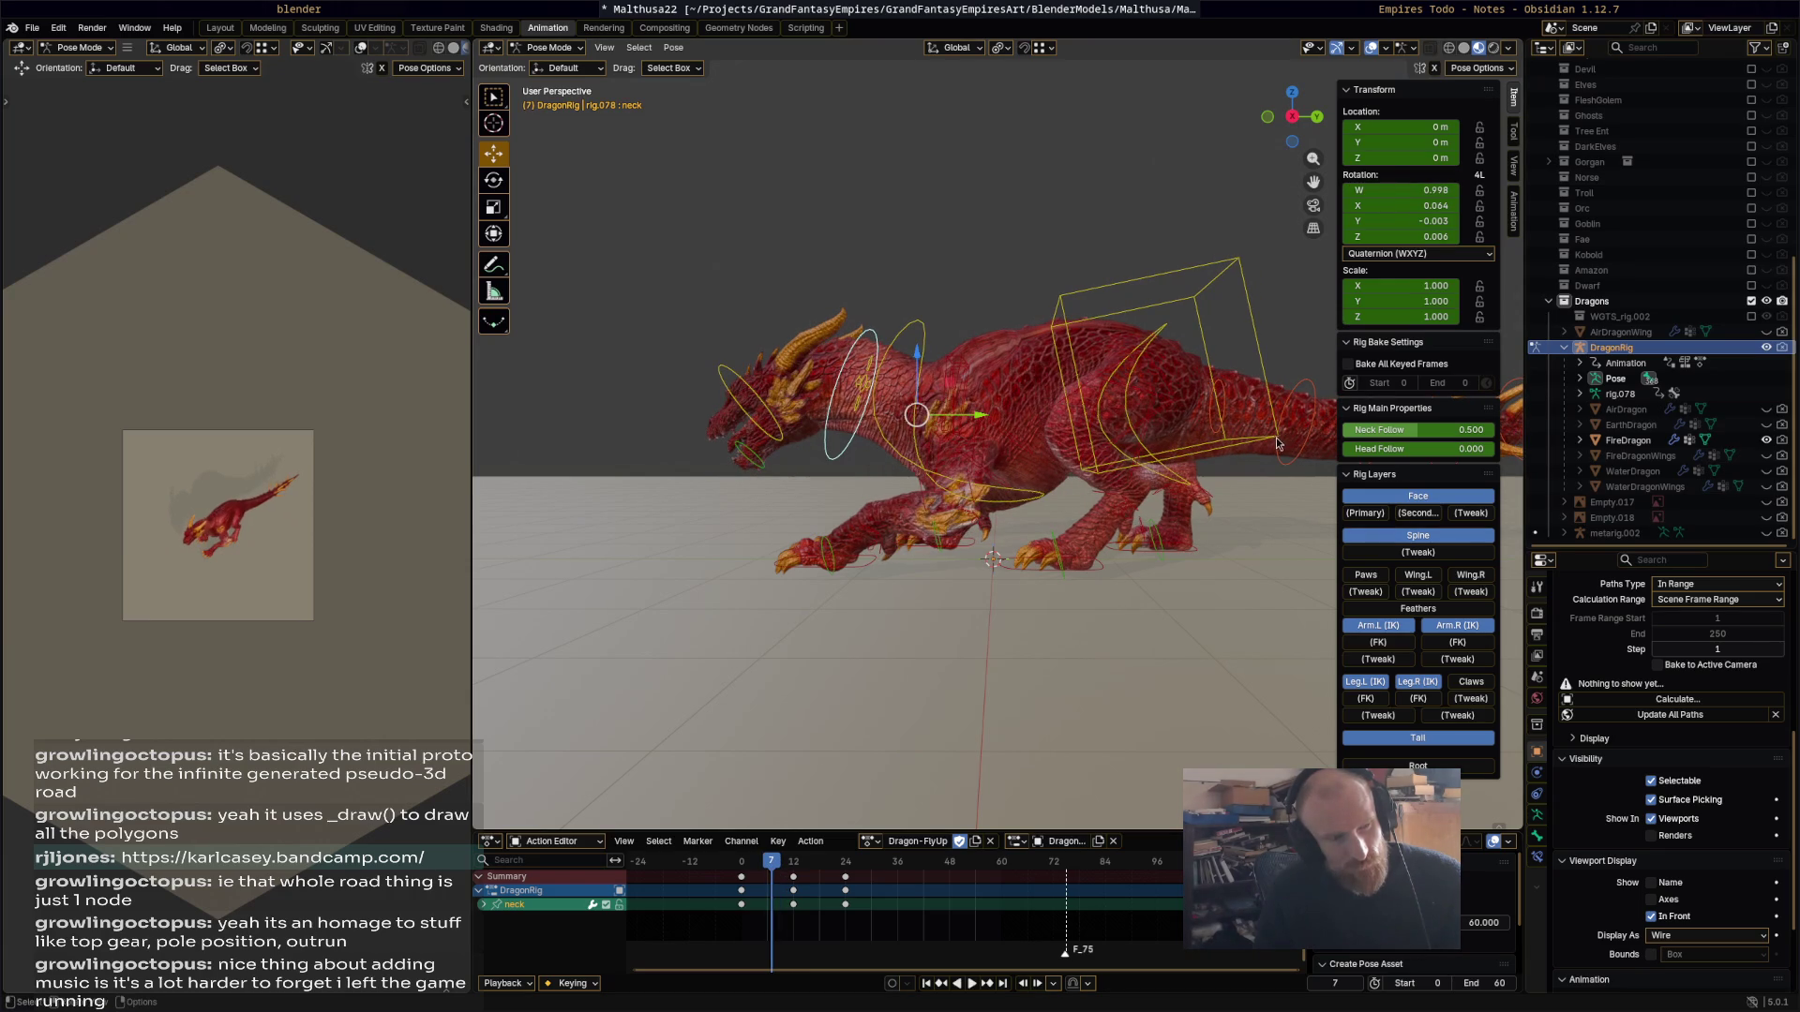
{"action": "left_click", "coordinate": [1273, 444]}
Step: Shift the torso and key its pose at frame 7
{"action": "key", "text": "g"}
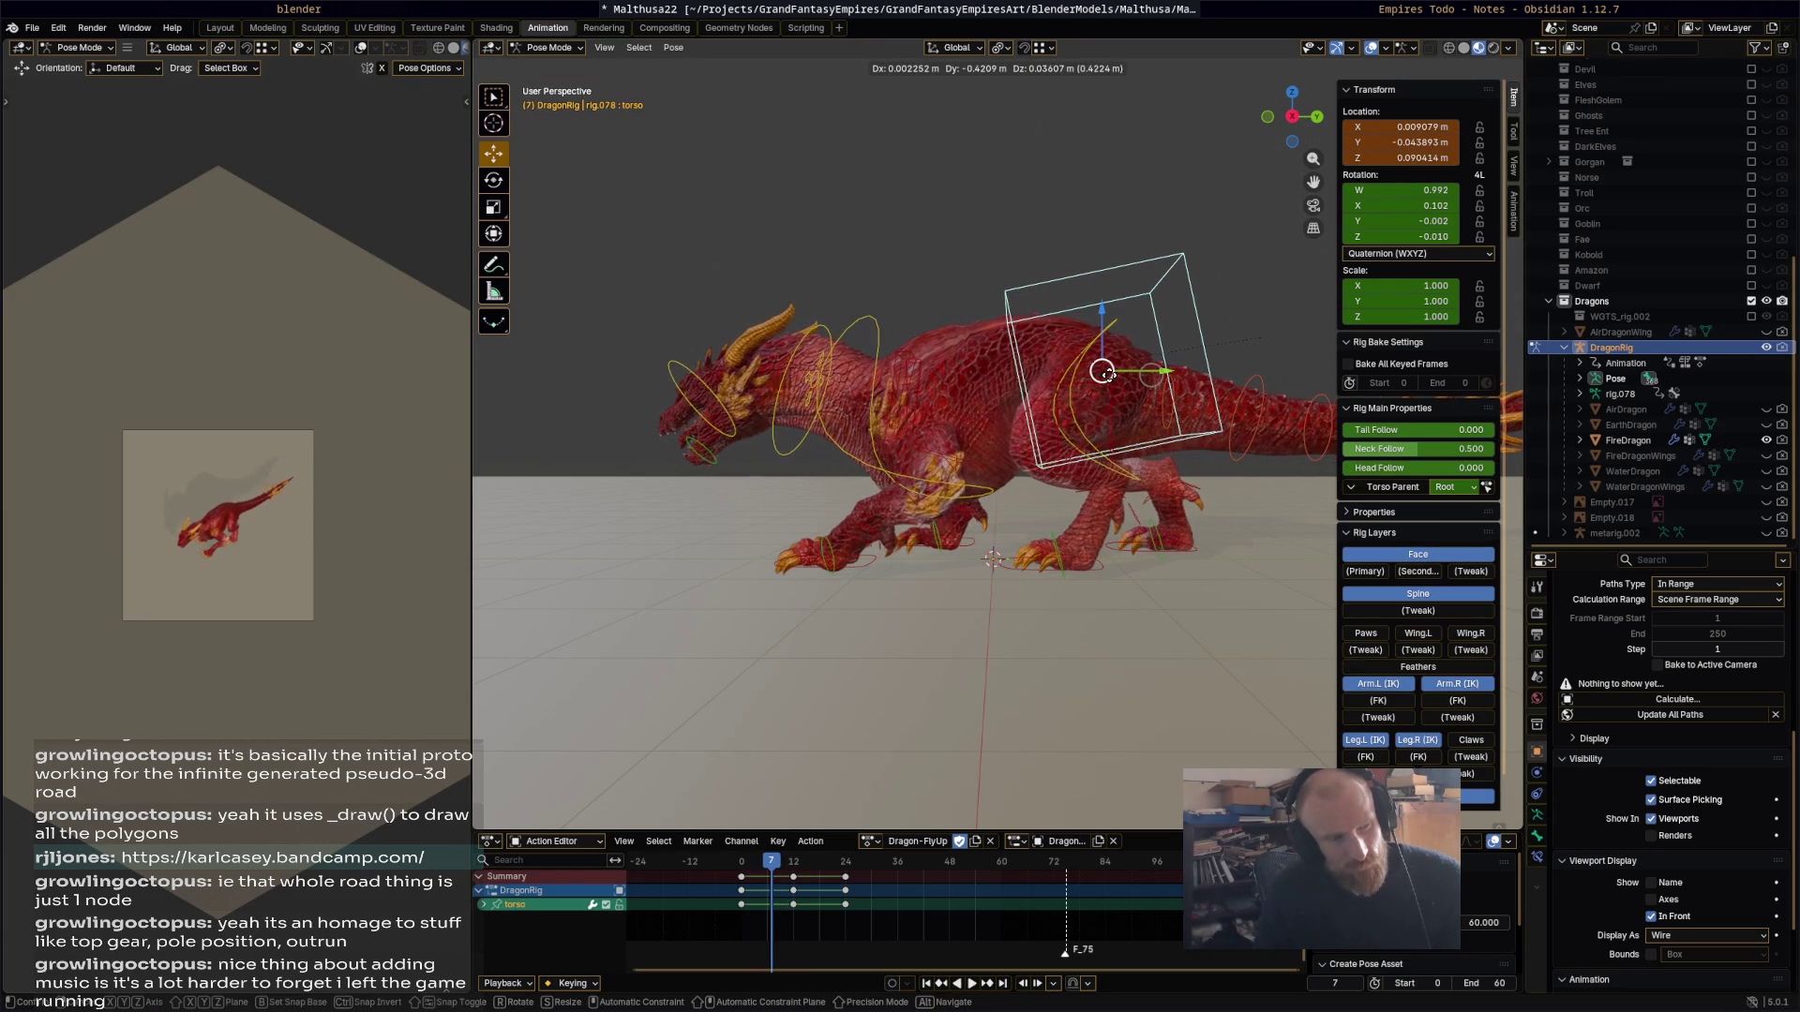
{"action": "left_click", "coordinate": [1110, 381]}
{"action": "key", "text": "i"}
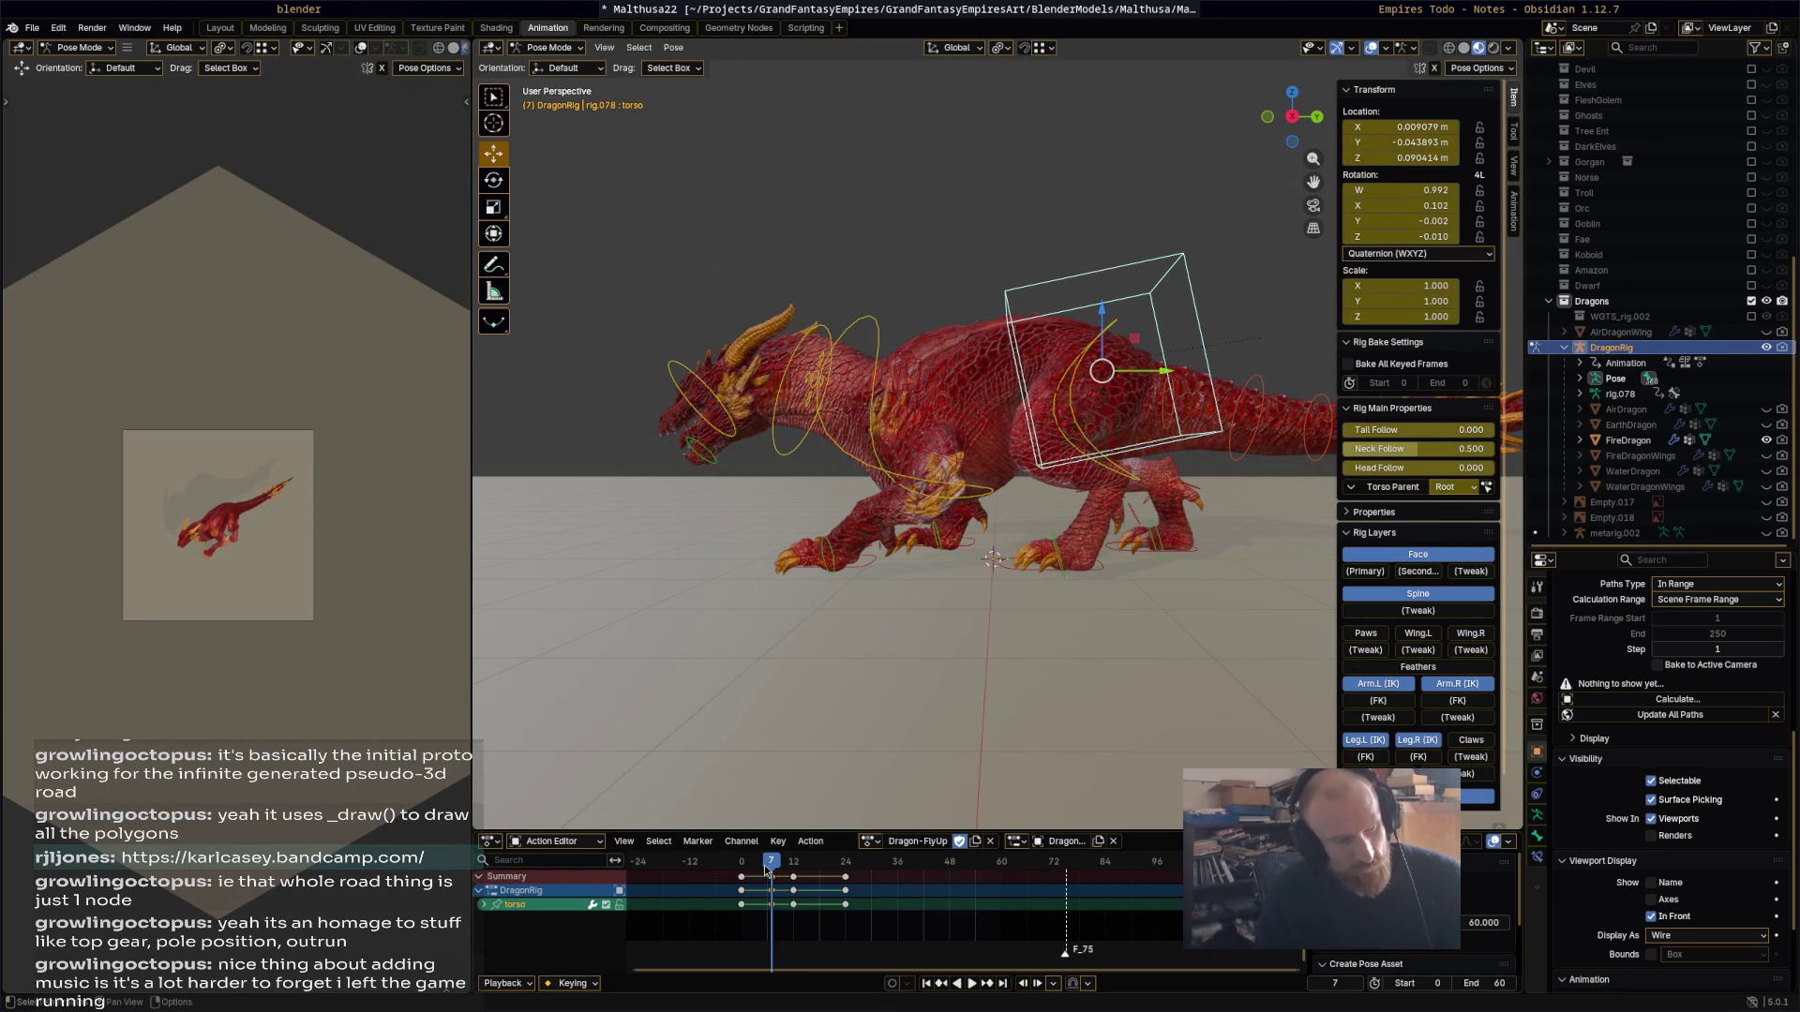
{"action": "key", "text": "space"}
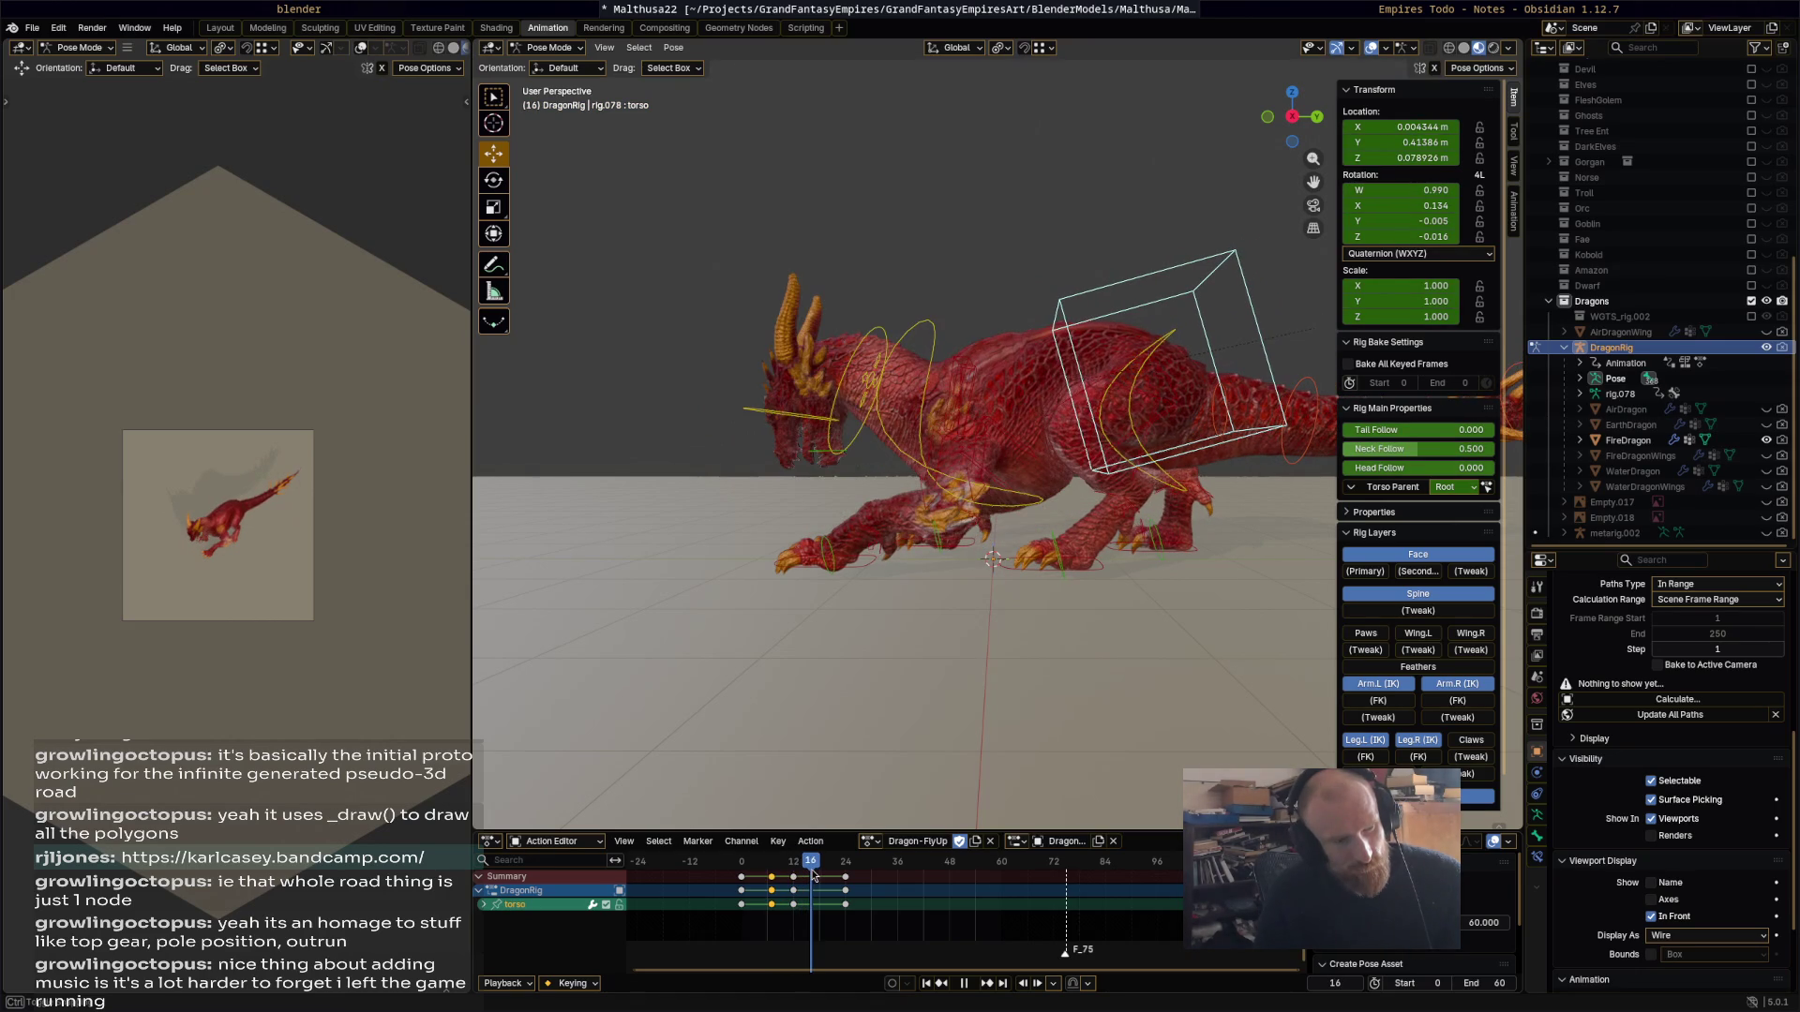
{"action": "key", "text": "space"}
Step: Move and rotate the torso at frame 18 to smooth the crouch
{"action": "key", "text": "g"}
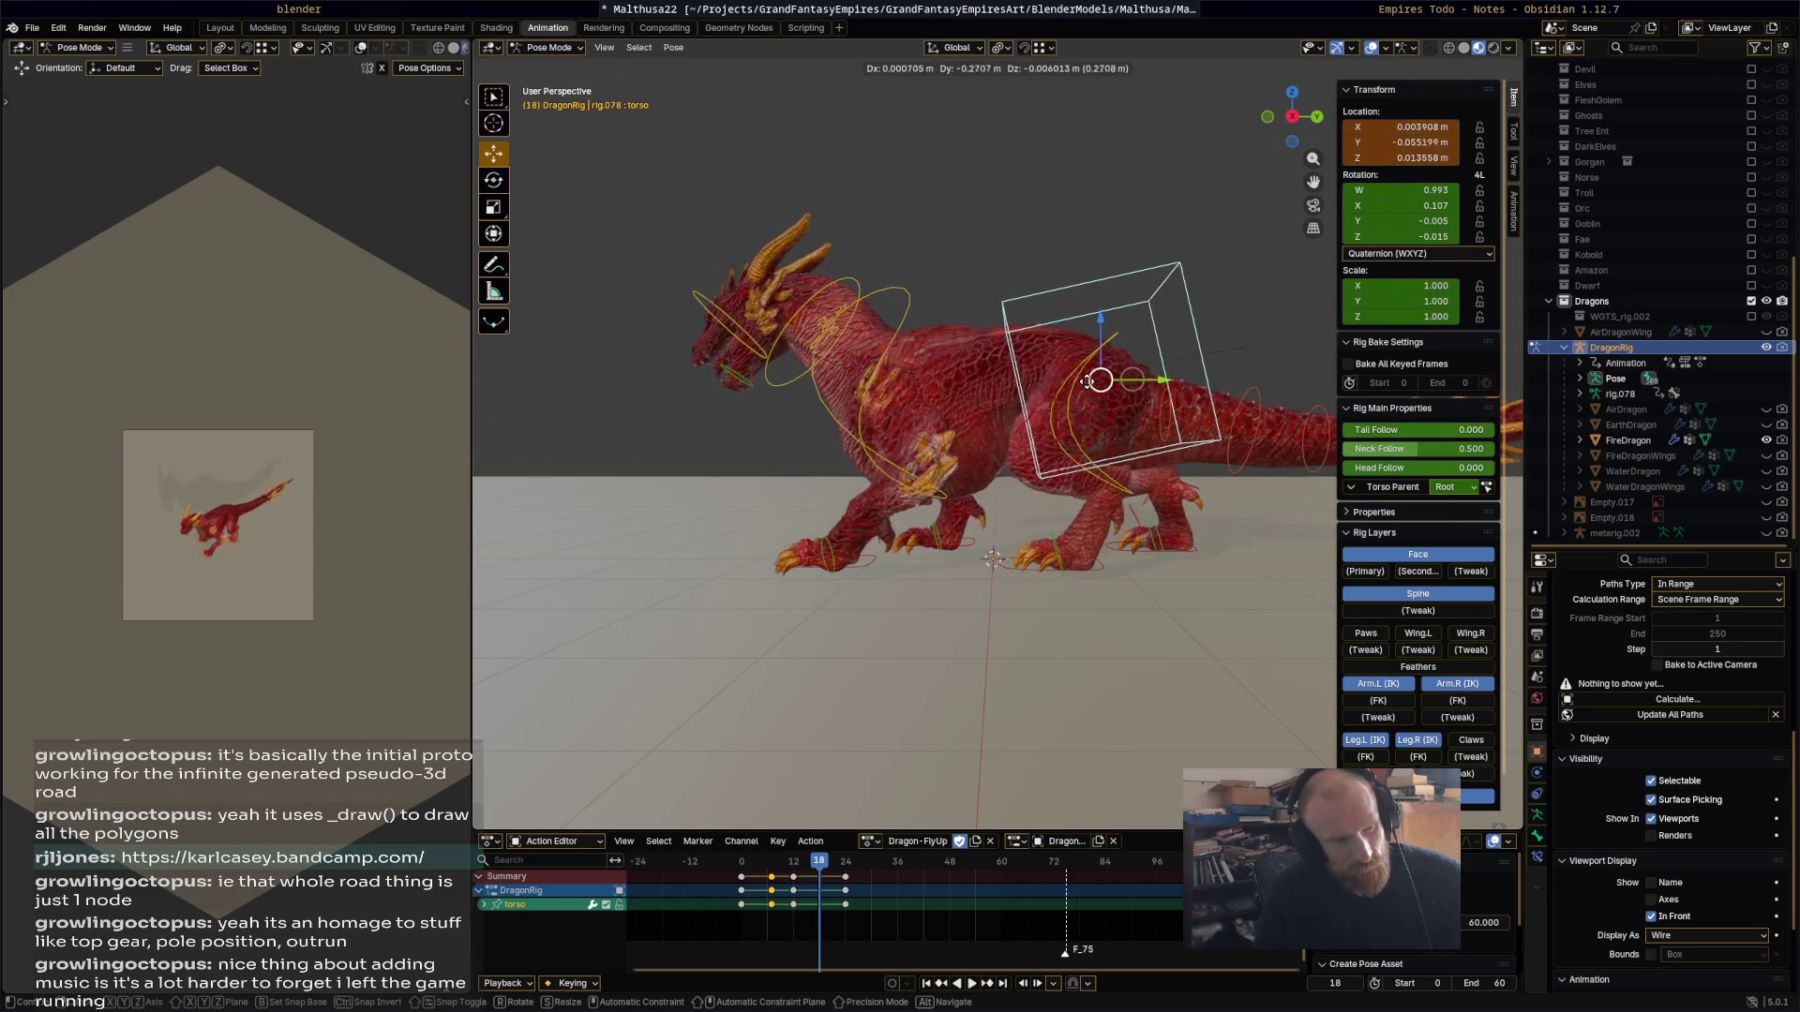
{"action": "left_click", "coordinate": [1201, 421]}
{"action": "key", "text": "r"}
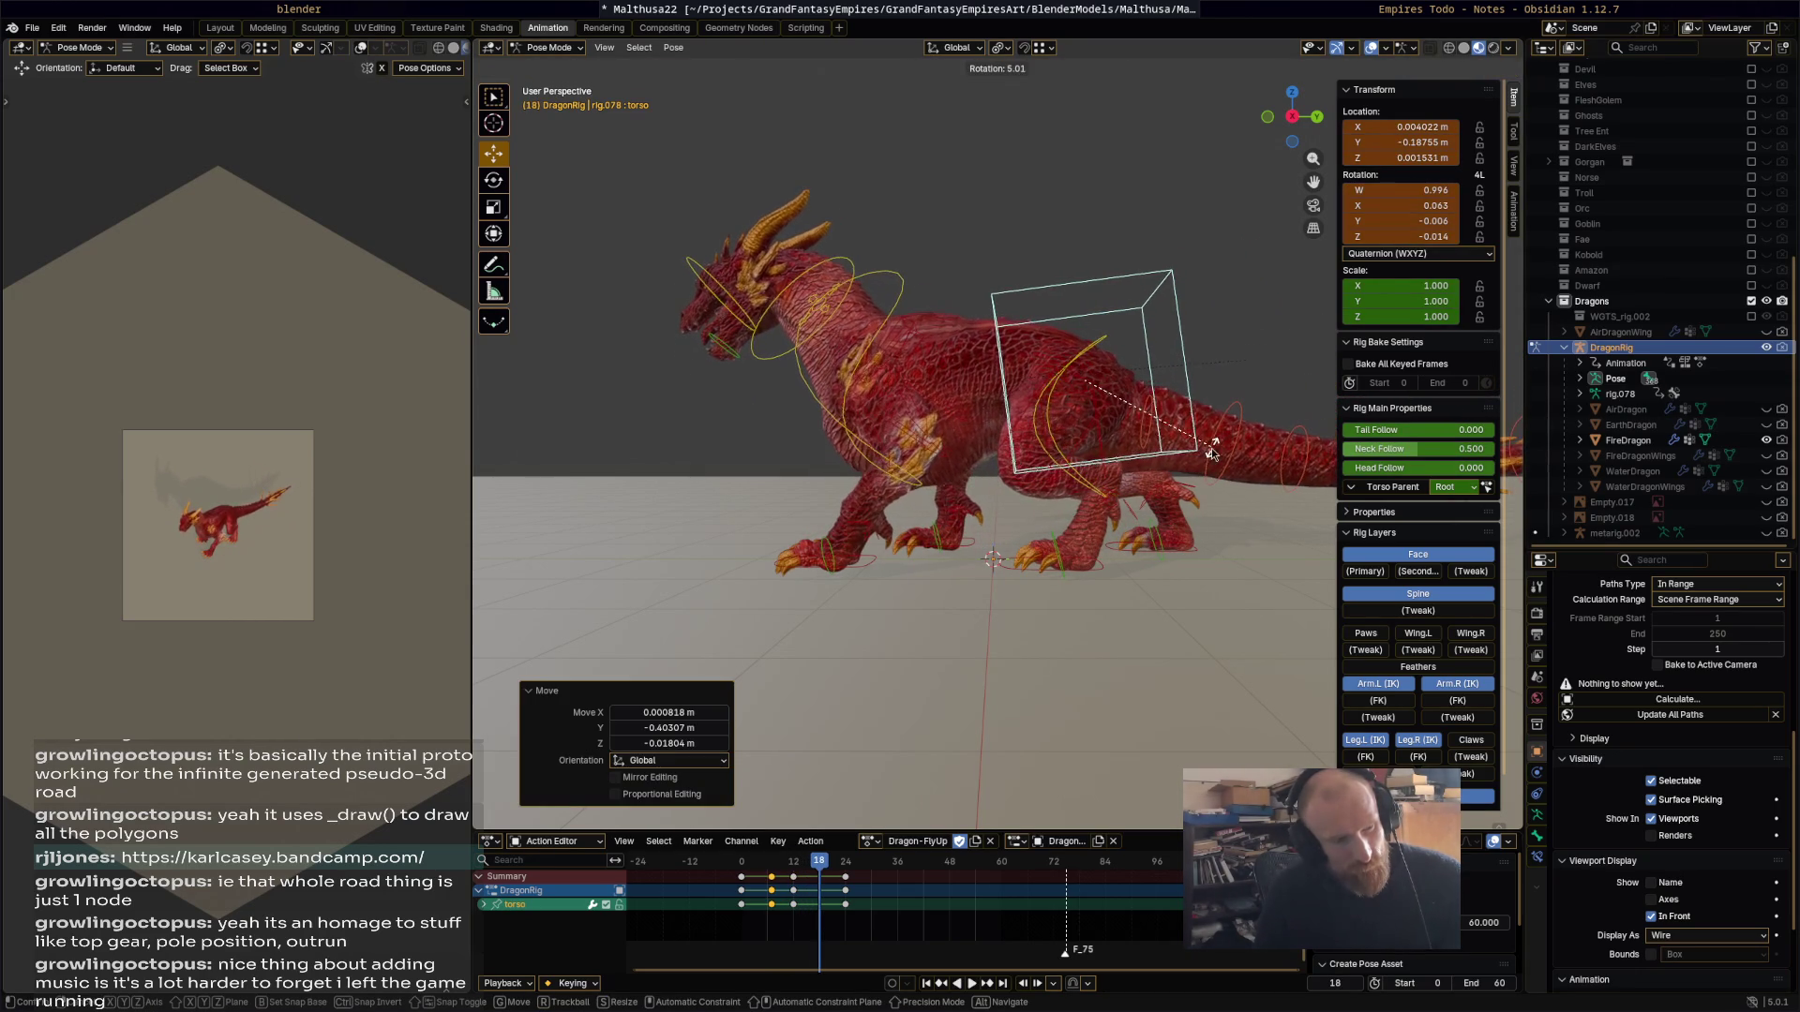
{"action": "left_click", "coordinate": [919, 829]}
{"action": "key", "text": "space"}
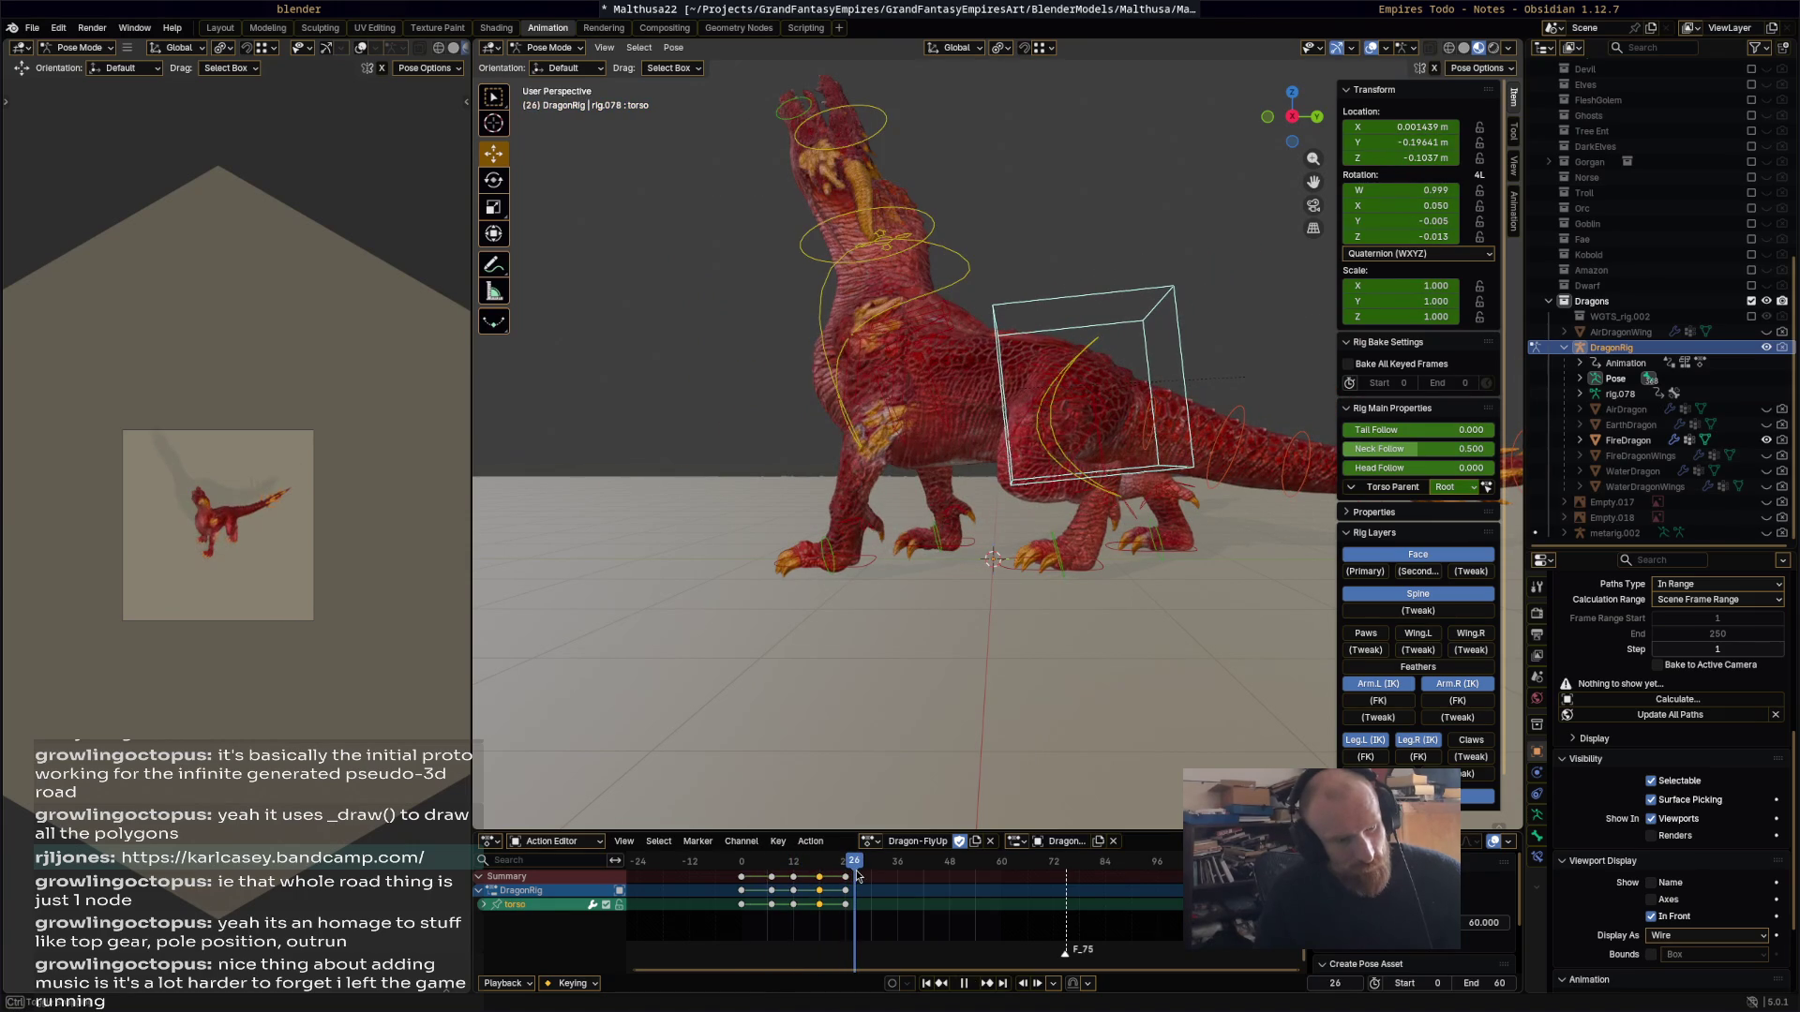
Step: Tilt the torso 8.29° at frame 24, key it, and replay to frame 33
{"action": "key", "text": "space"}
{"action": "key", "text": "r"}
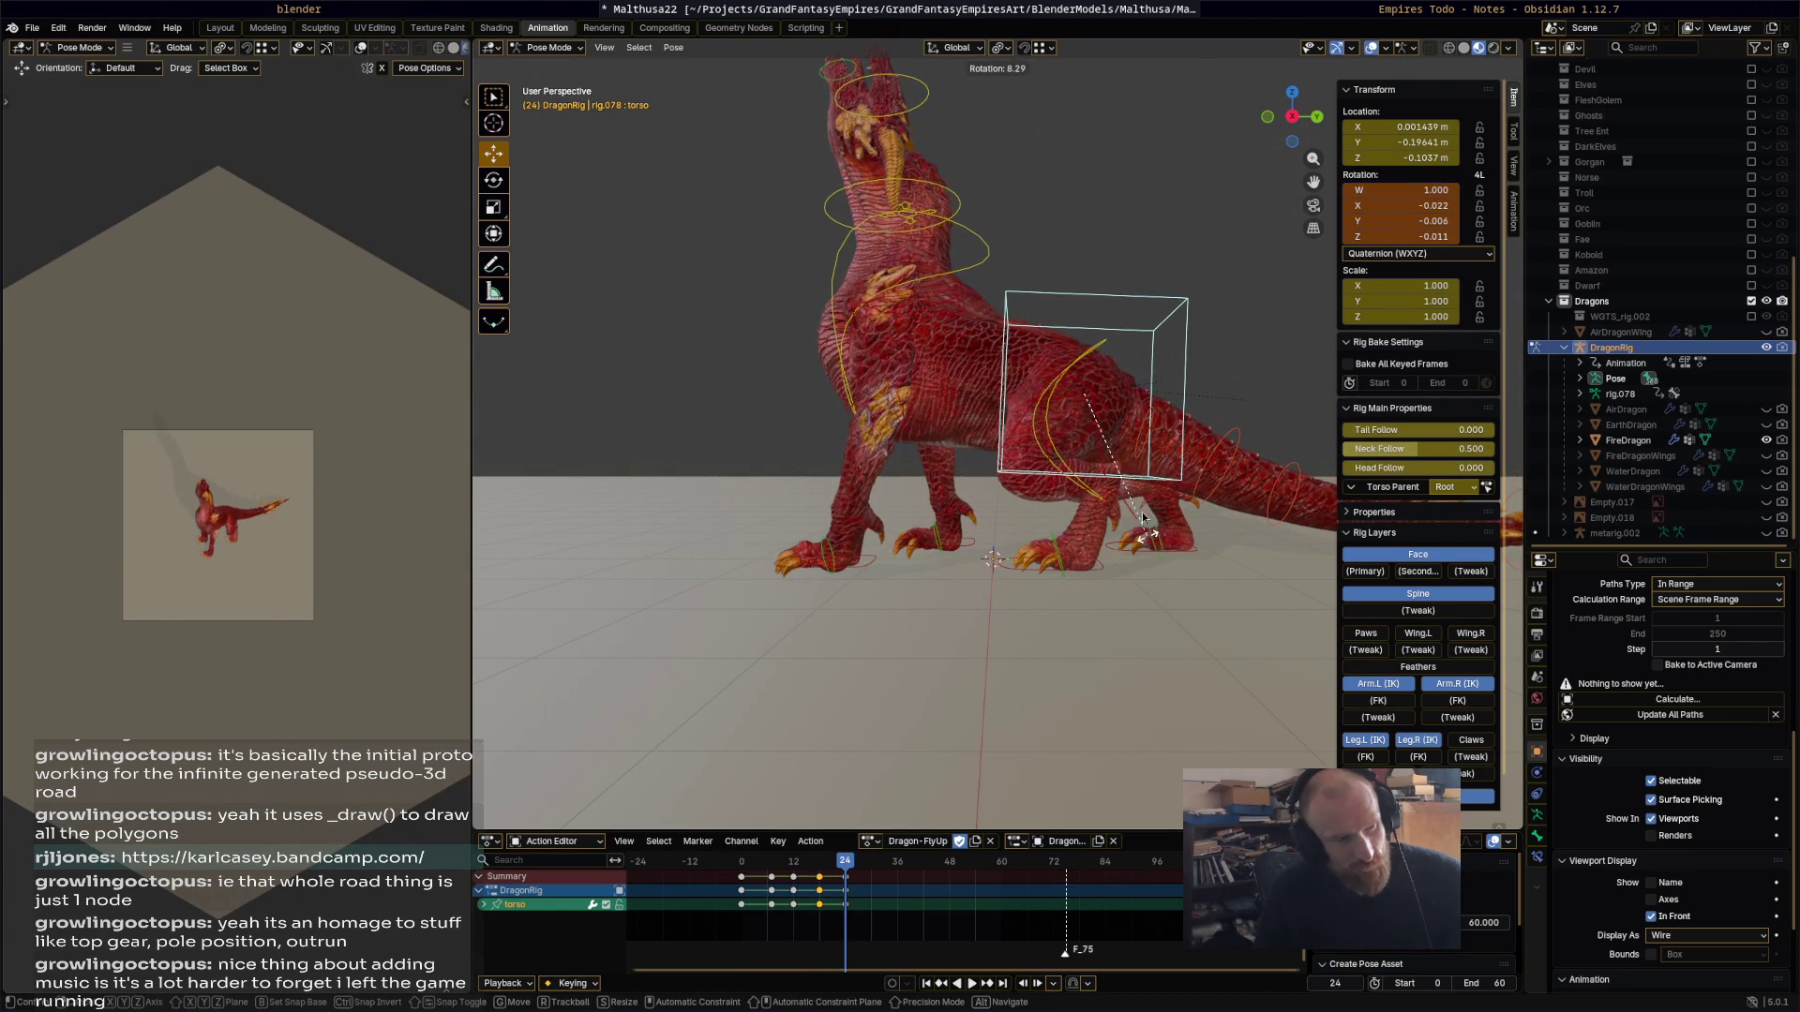
{"action": "left_click", "coordinate": [1122, 461]}
{"action": "key", "text": "i"}
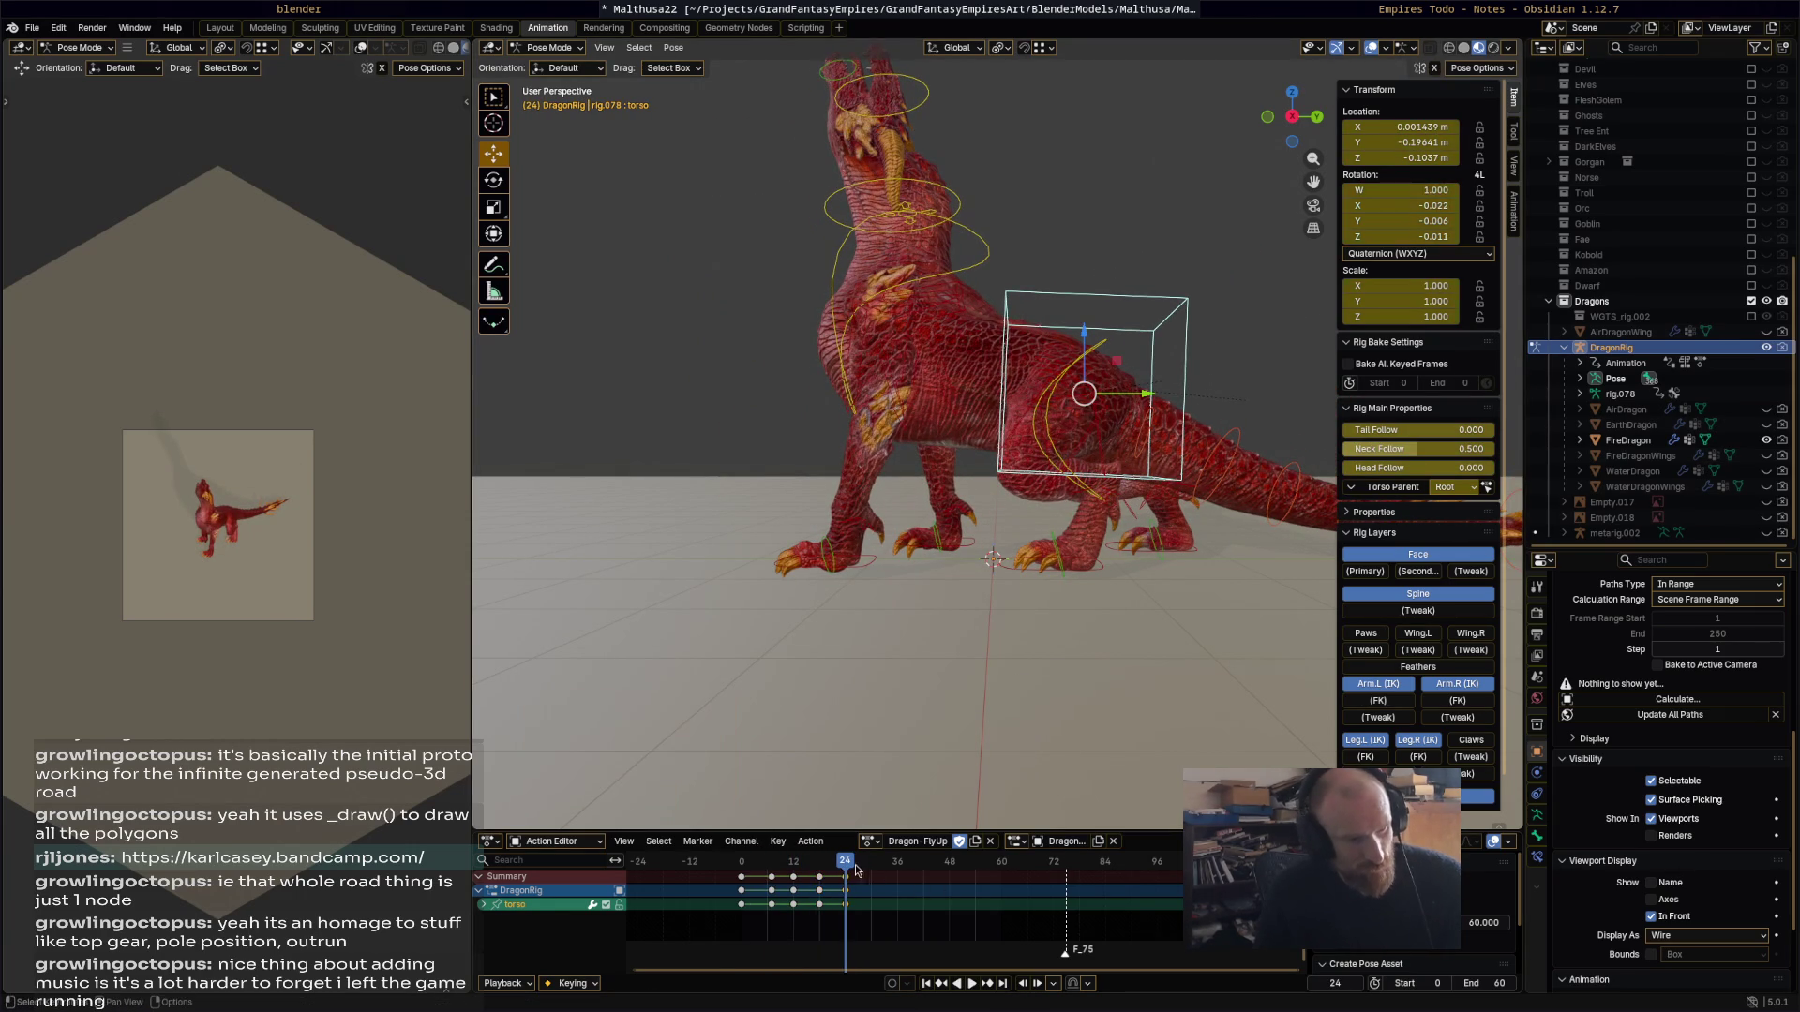
{"action": "key", "text": "space"}
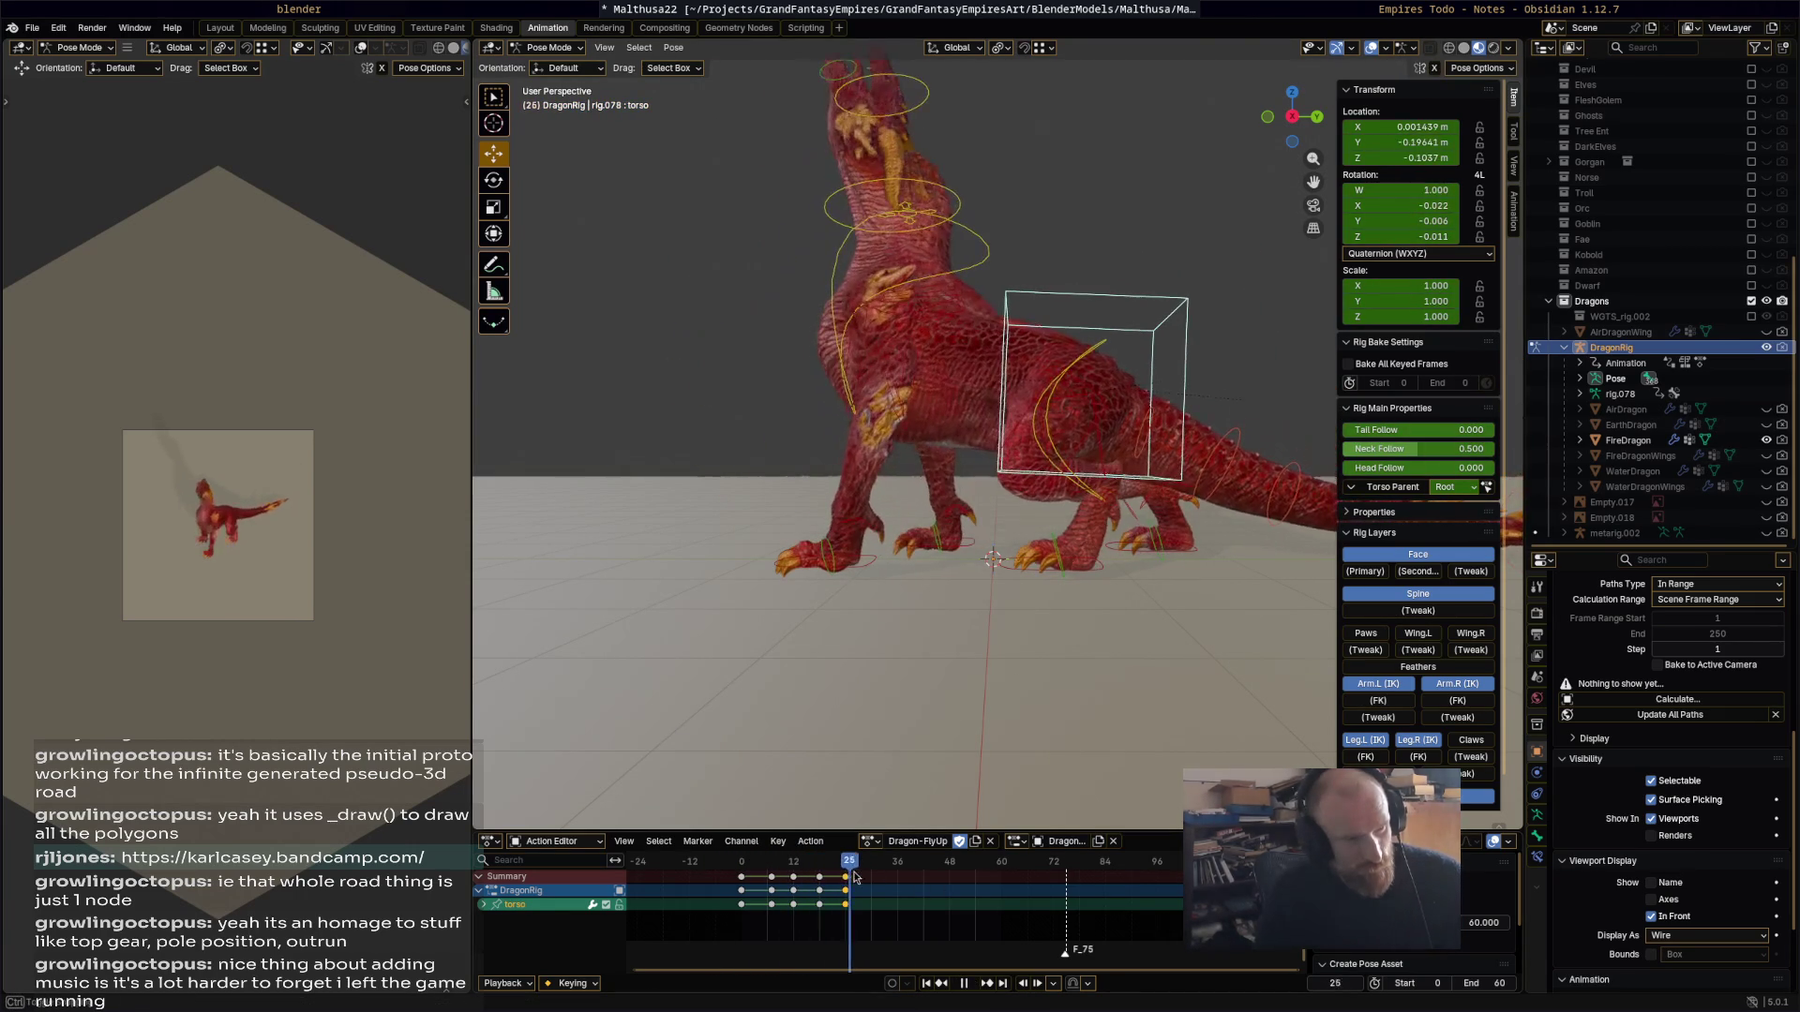
{"action": "key", "text": "space"}
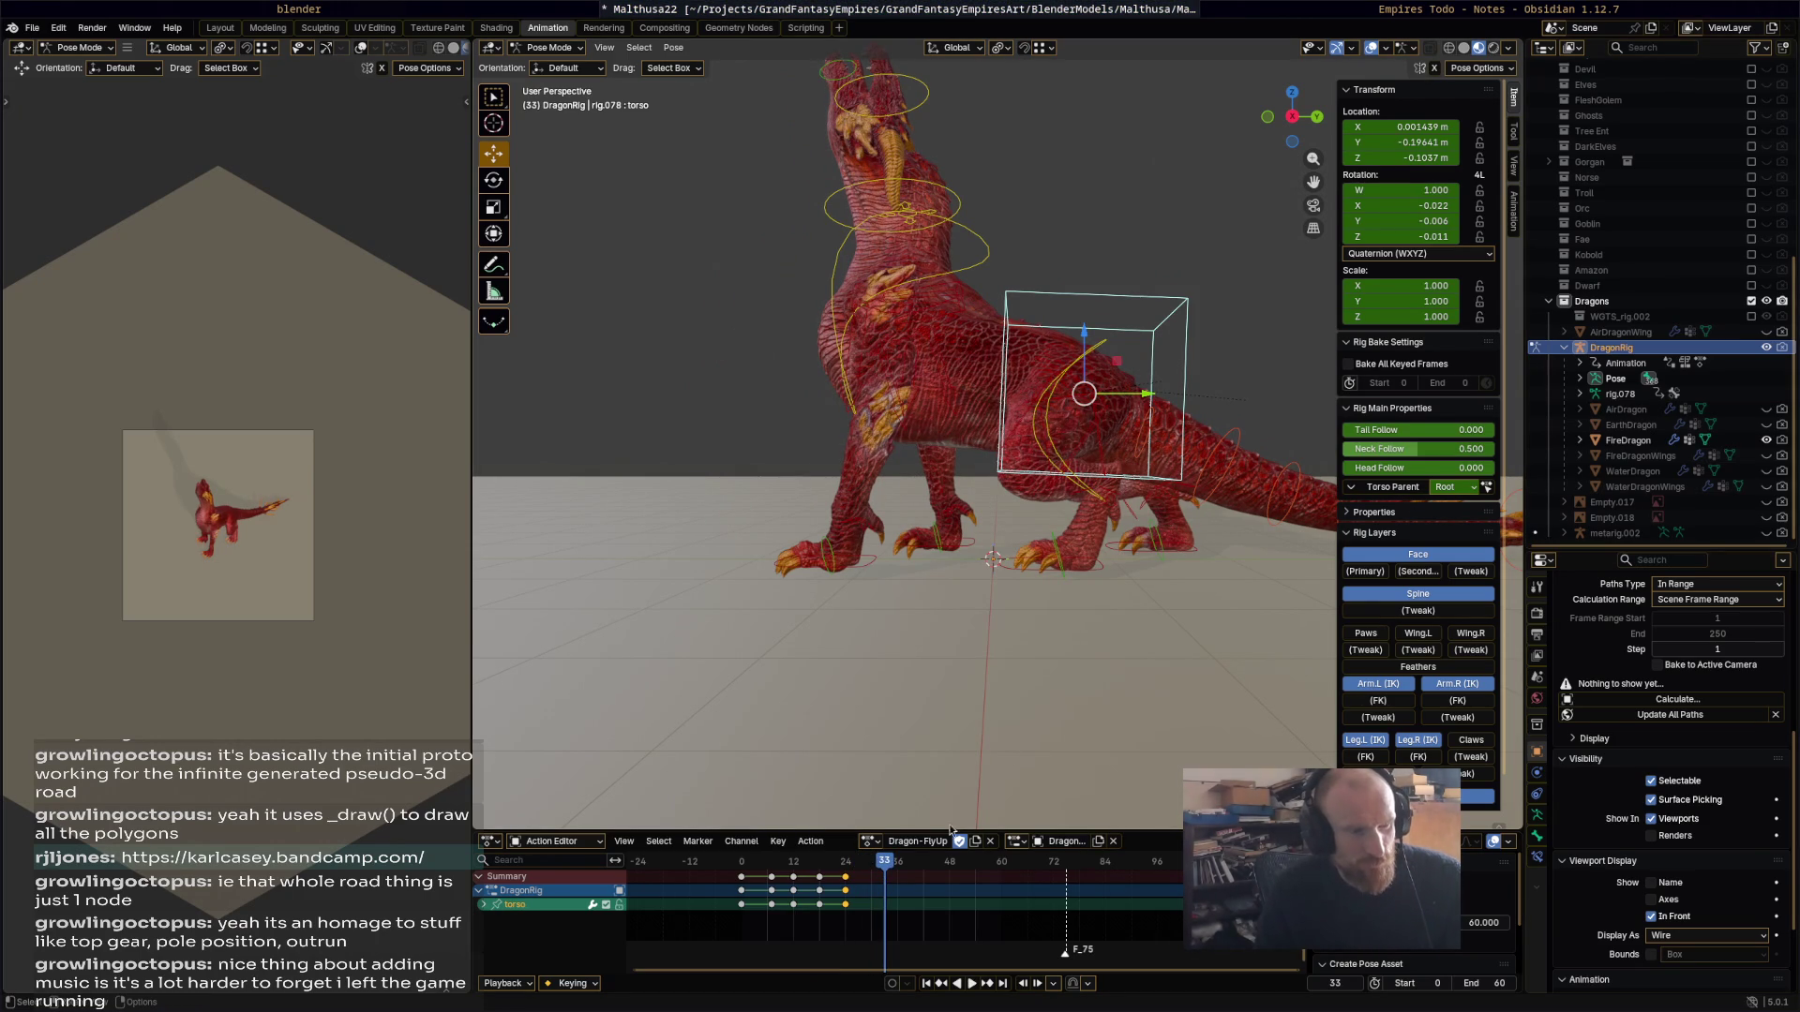
Step: Raise the torso and tilt the hips and chest at frame 33
{"action": "left_click_drag", "start_coordinate": [1084, 404], "coordinate": [1077, 376]}
{"action": "left_click", "coordinate": [1102, 316]}
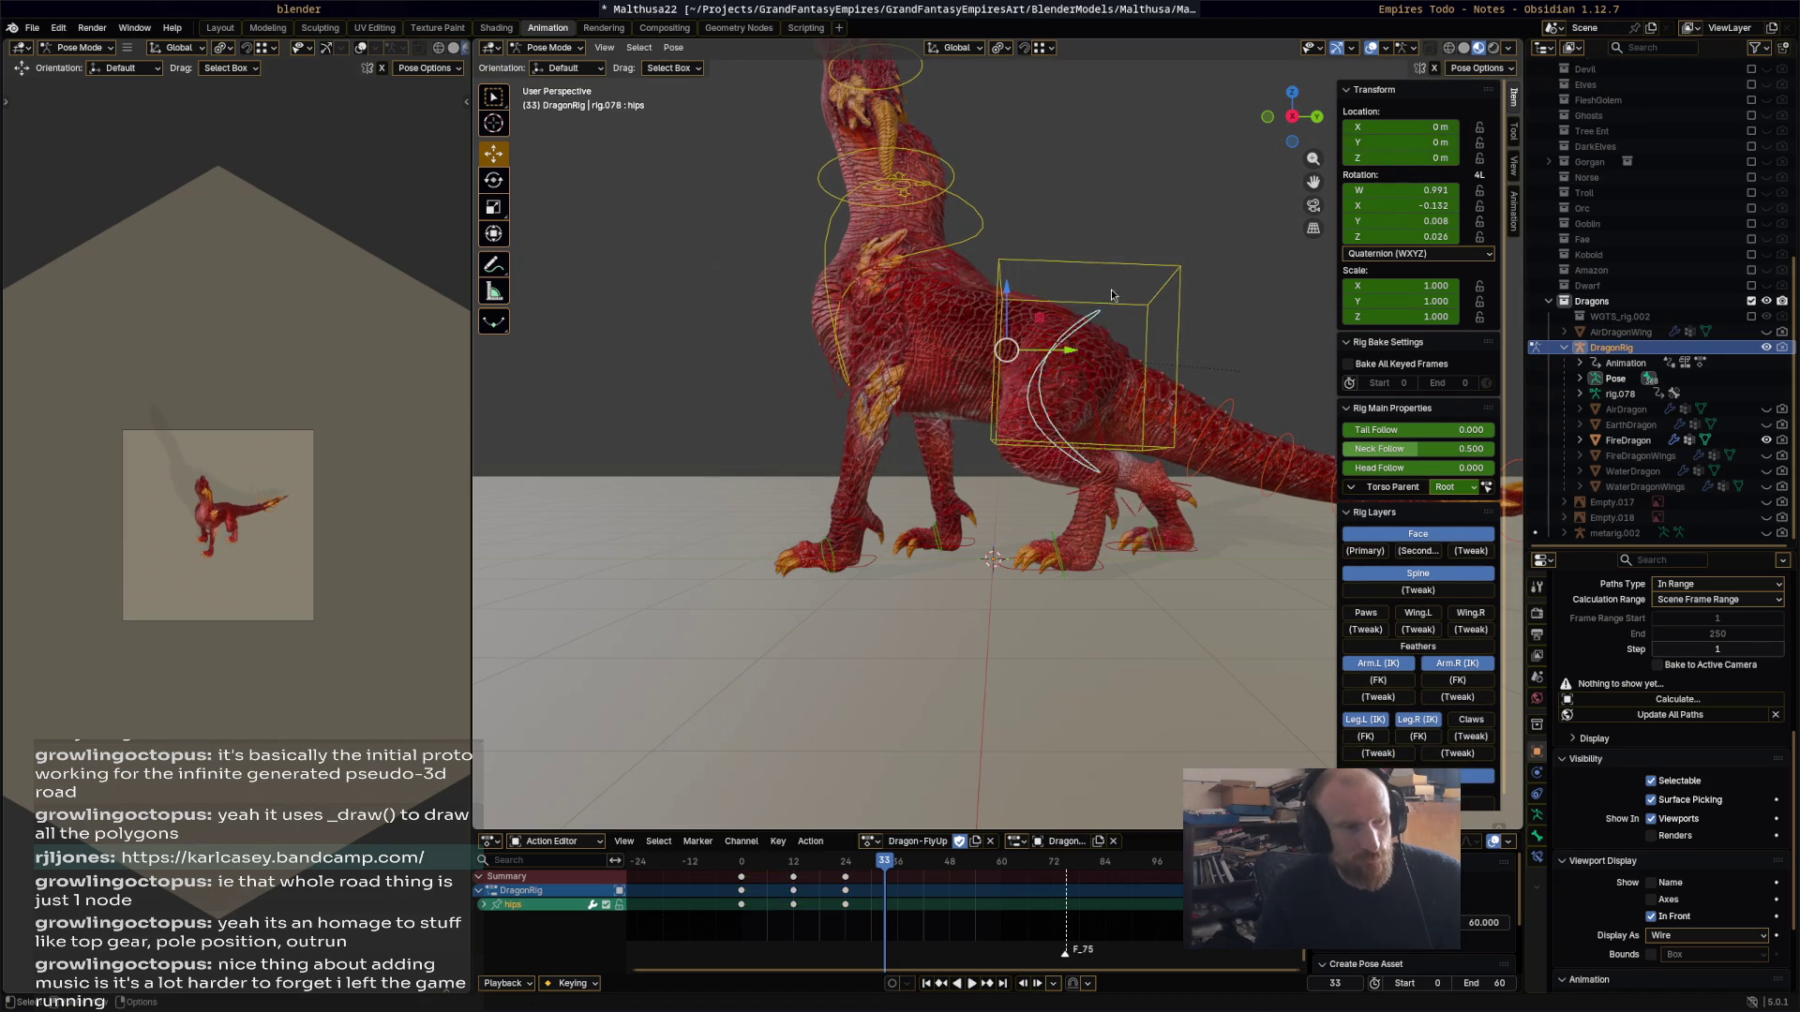
{"action": "key", "text": "r"}
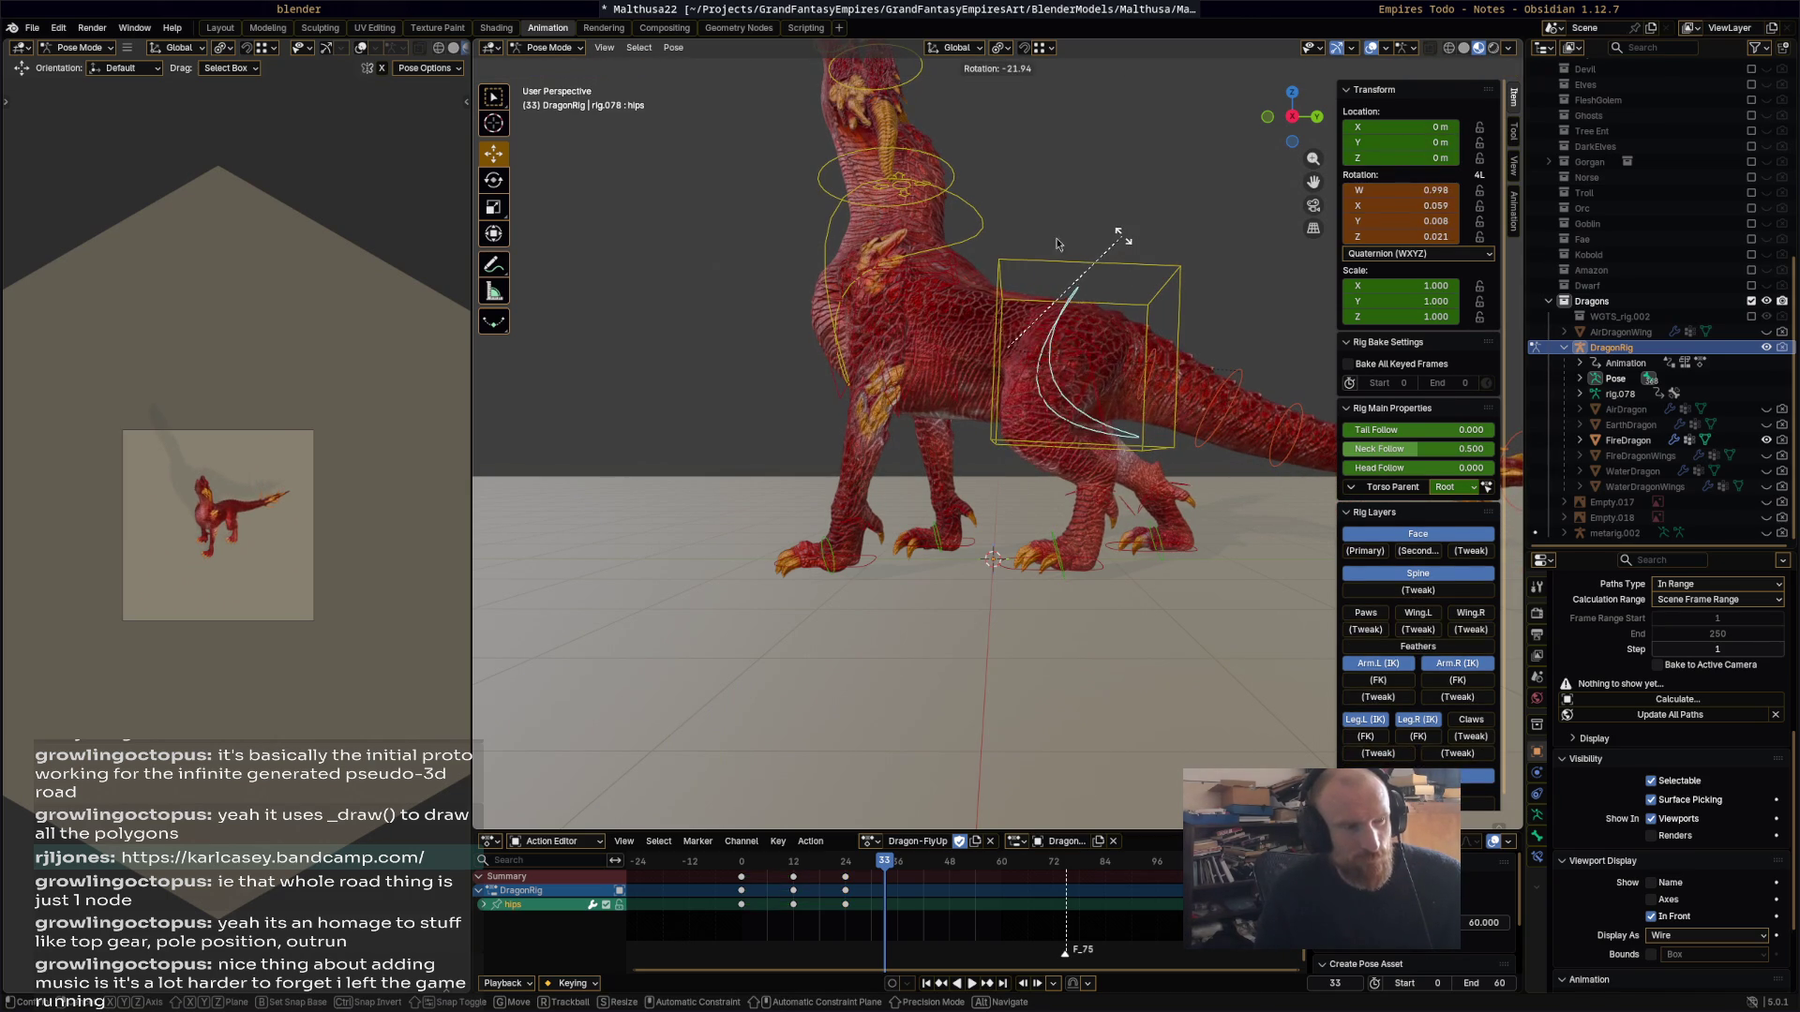
{"action": "left_click", "coordinate": [1104, 245]}
{"action": "left_click", "coordinate": [997, 225]}
{"action": "key", "text": "r"}
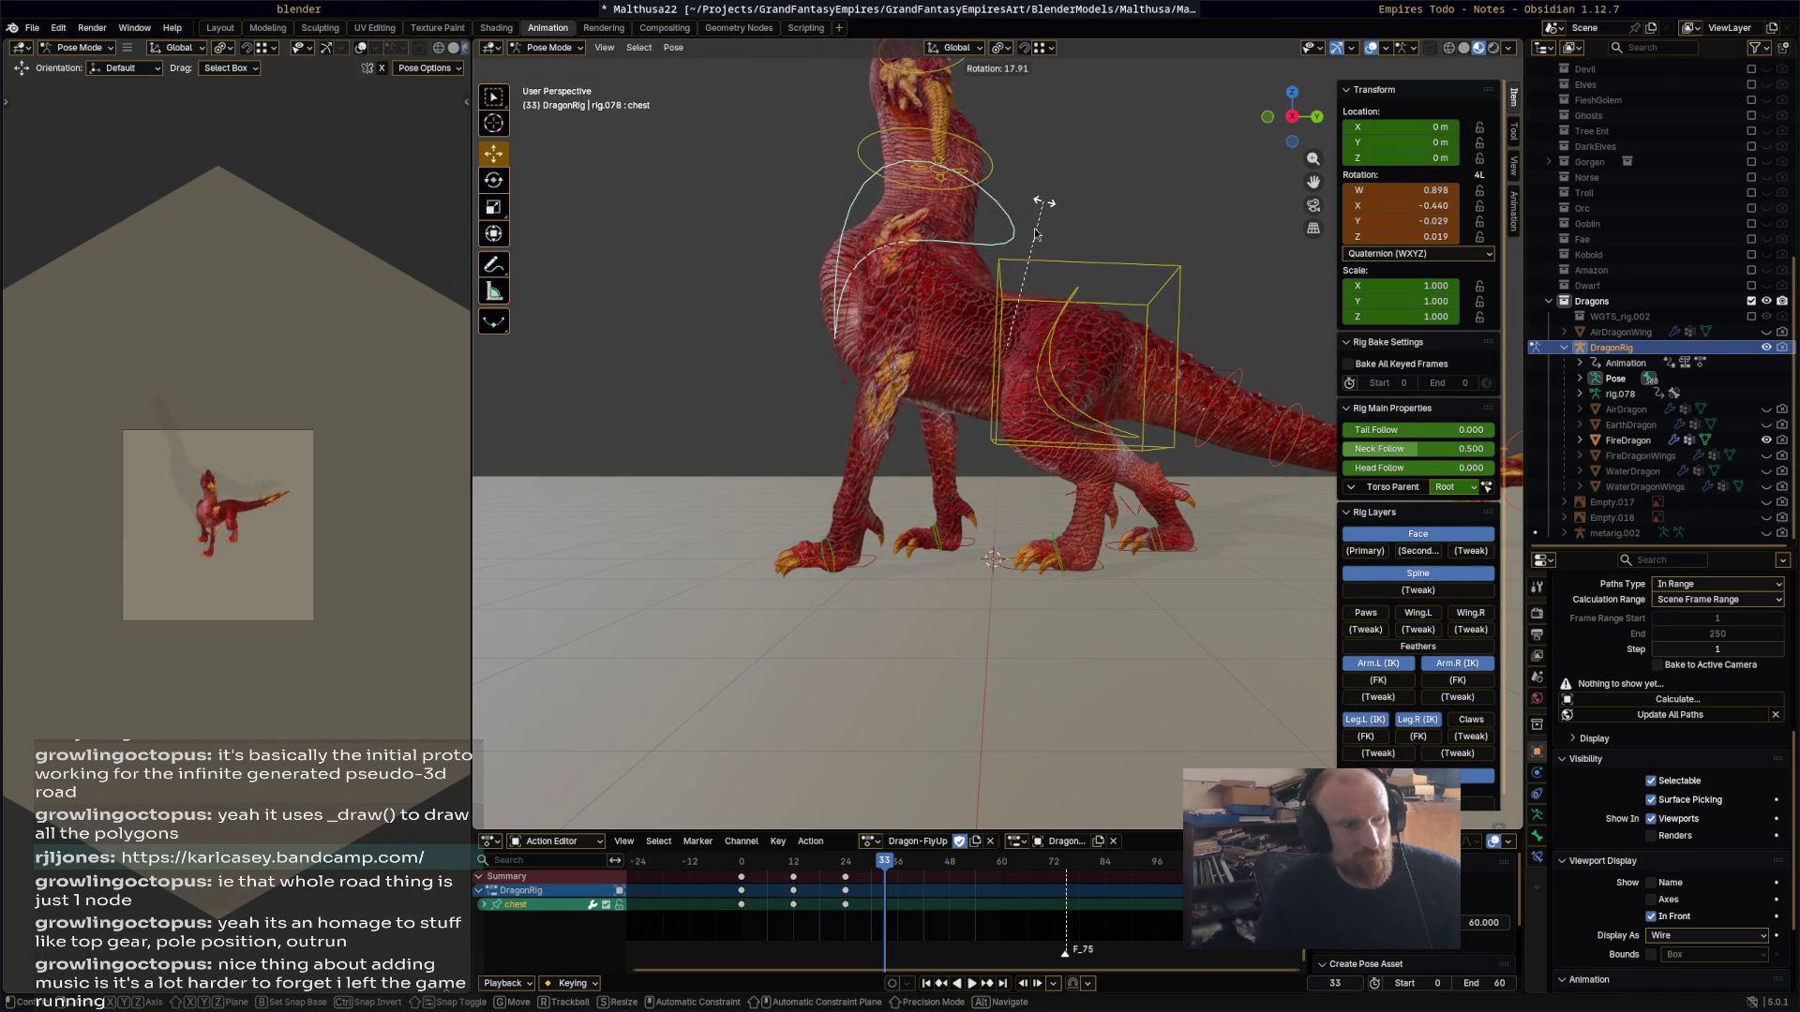
{"action": "left_click", "coordinate": [1049, 216]}
Step: Rotate and lift both front foot IK bones
{"action": "left_click", "coordinate": [861, 563]}
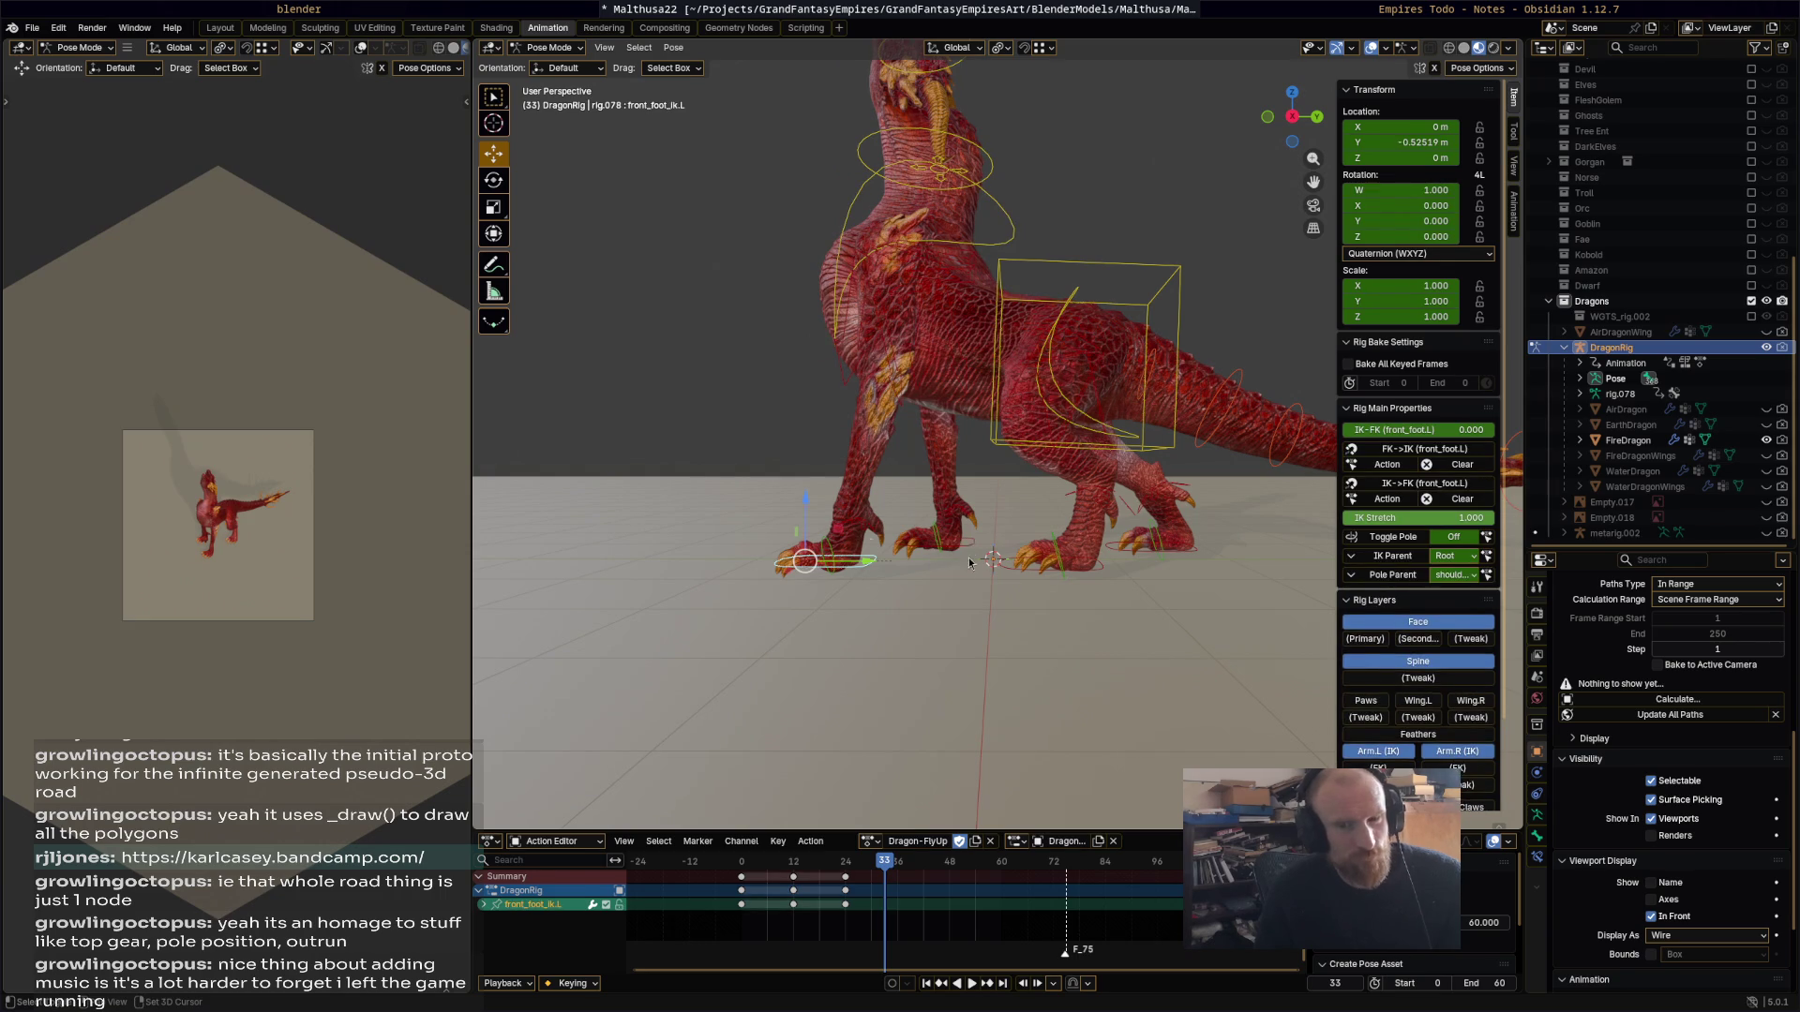
{"action": "left_click", "coordinate": [903, 558], "text": "shift"}
{"action": "key", "text": "r"}
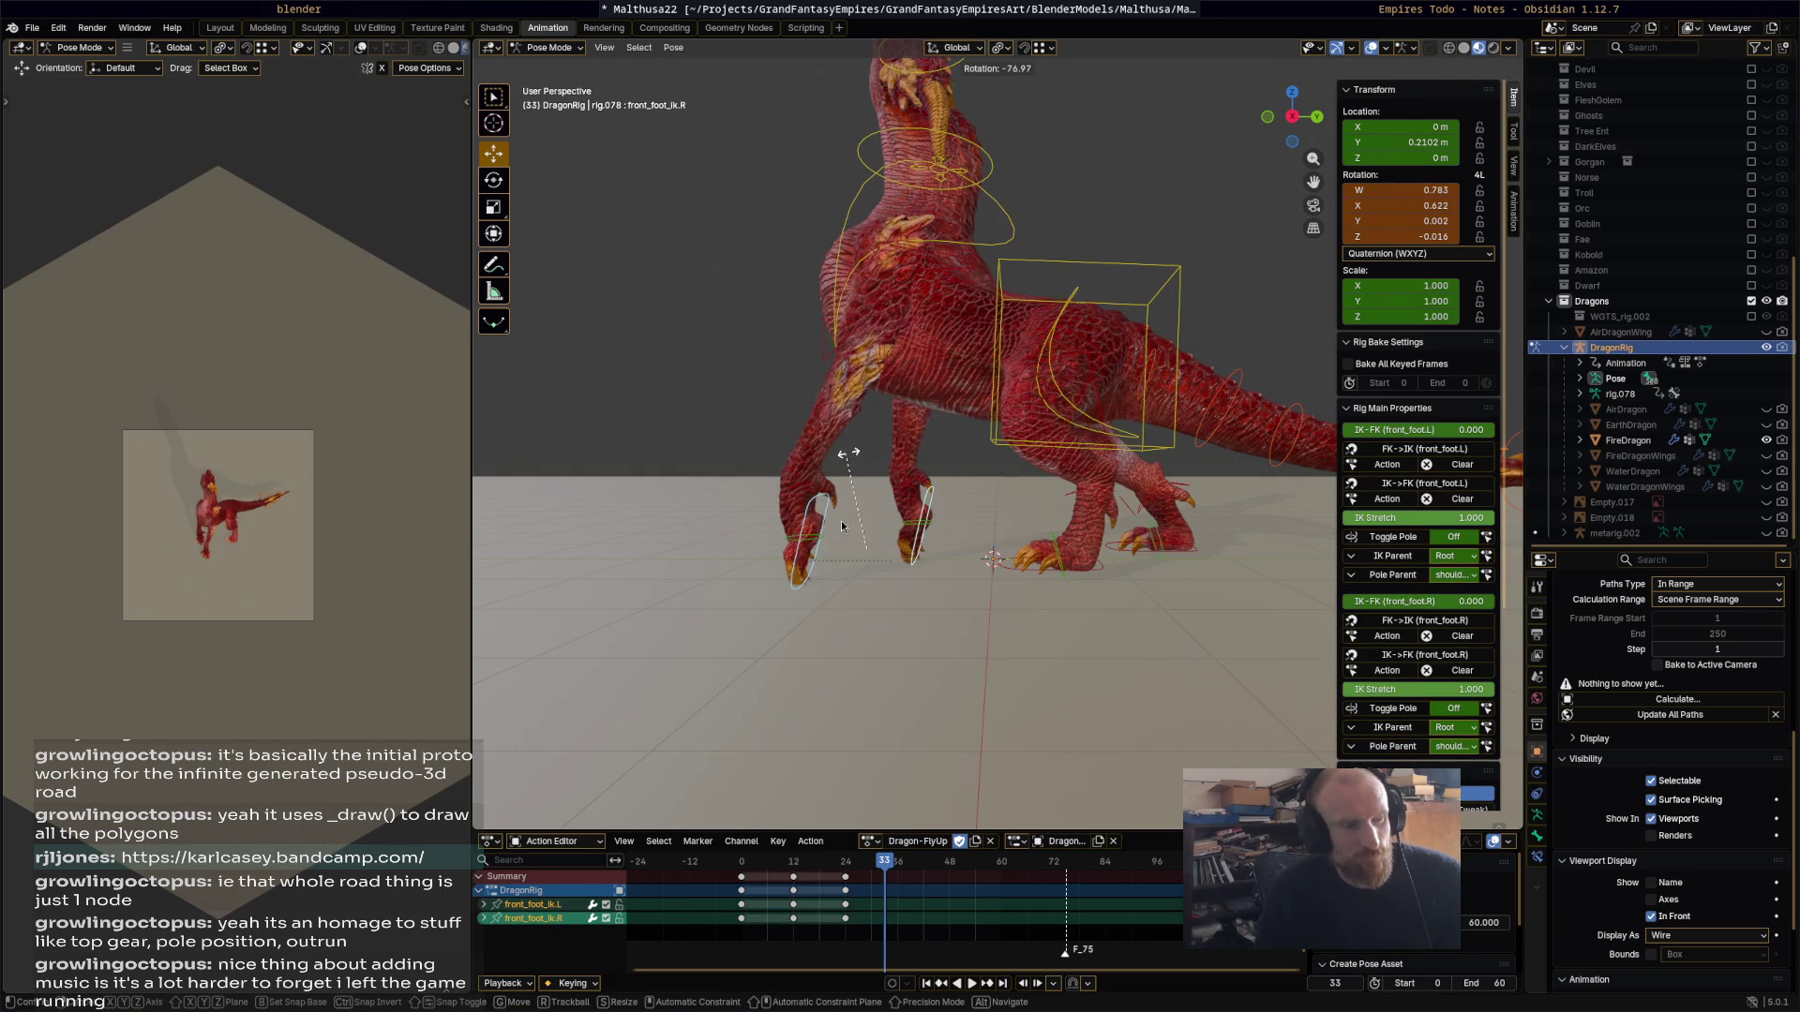
{"action": "left_click", "coordinate": [849, 516]}
{"action": "key", "text": "g"}
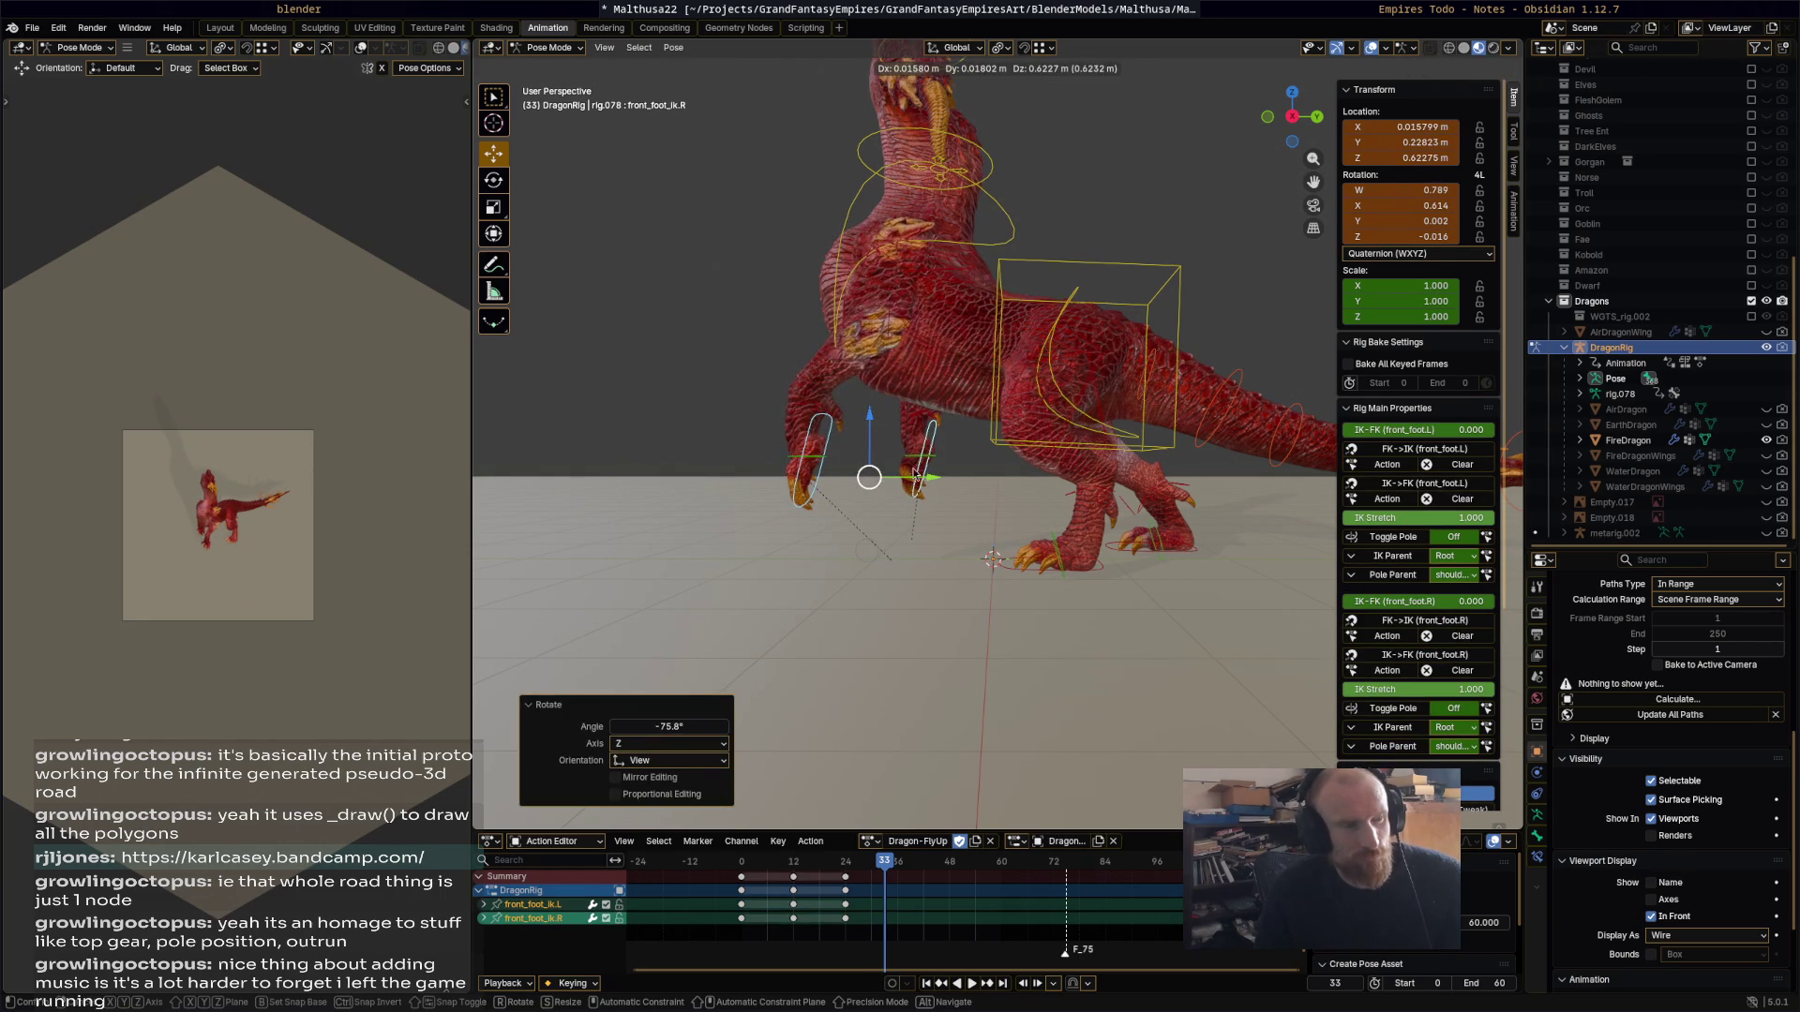
{"action": "left_click", "coordinate": [886, 479]}
Step: Turn the neck 6.88° and head -20.8°, then key all bones at frame 33
{"action": "scroll", "coordinate": [1062, 401], "scroll_direction": "up", "scroll_amount": 5, "text": "shift"}
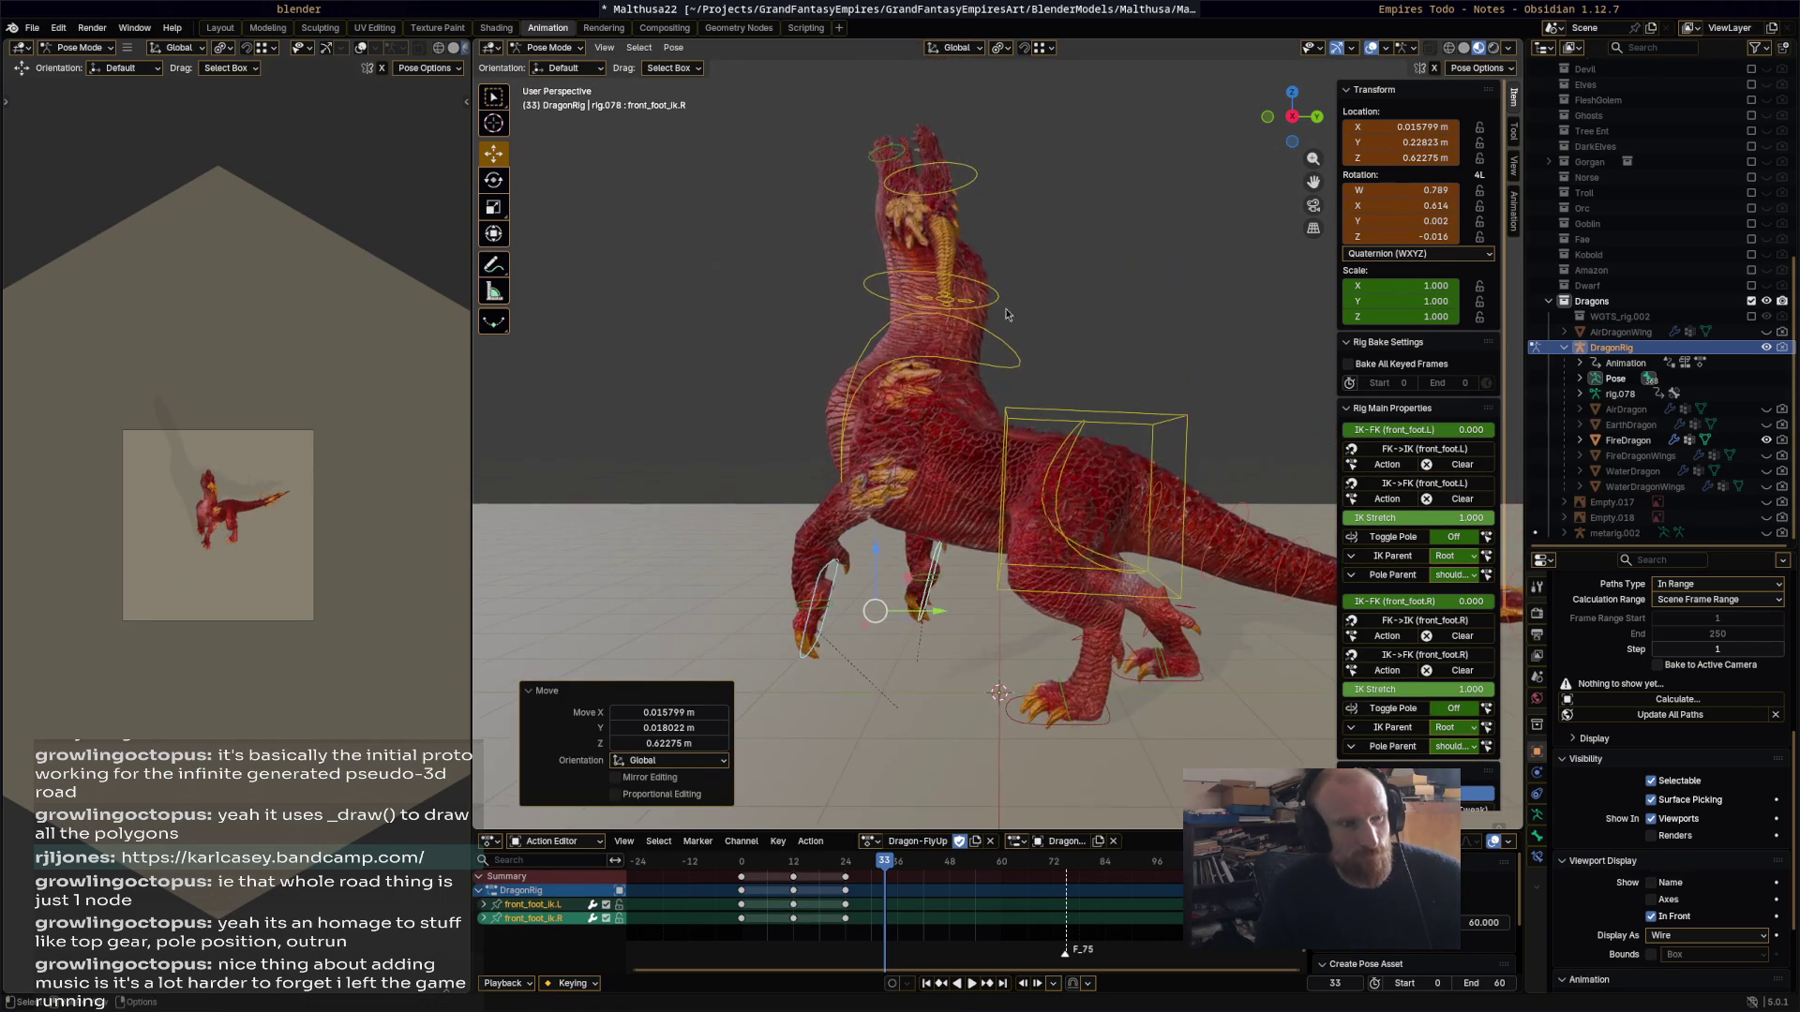
{"action": "left_click", "coordinate": [1002, 296]}
{"action": "key", "text": "r"}
{"action": "left_click", "coordinate": [981, 176]}
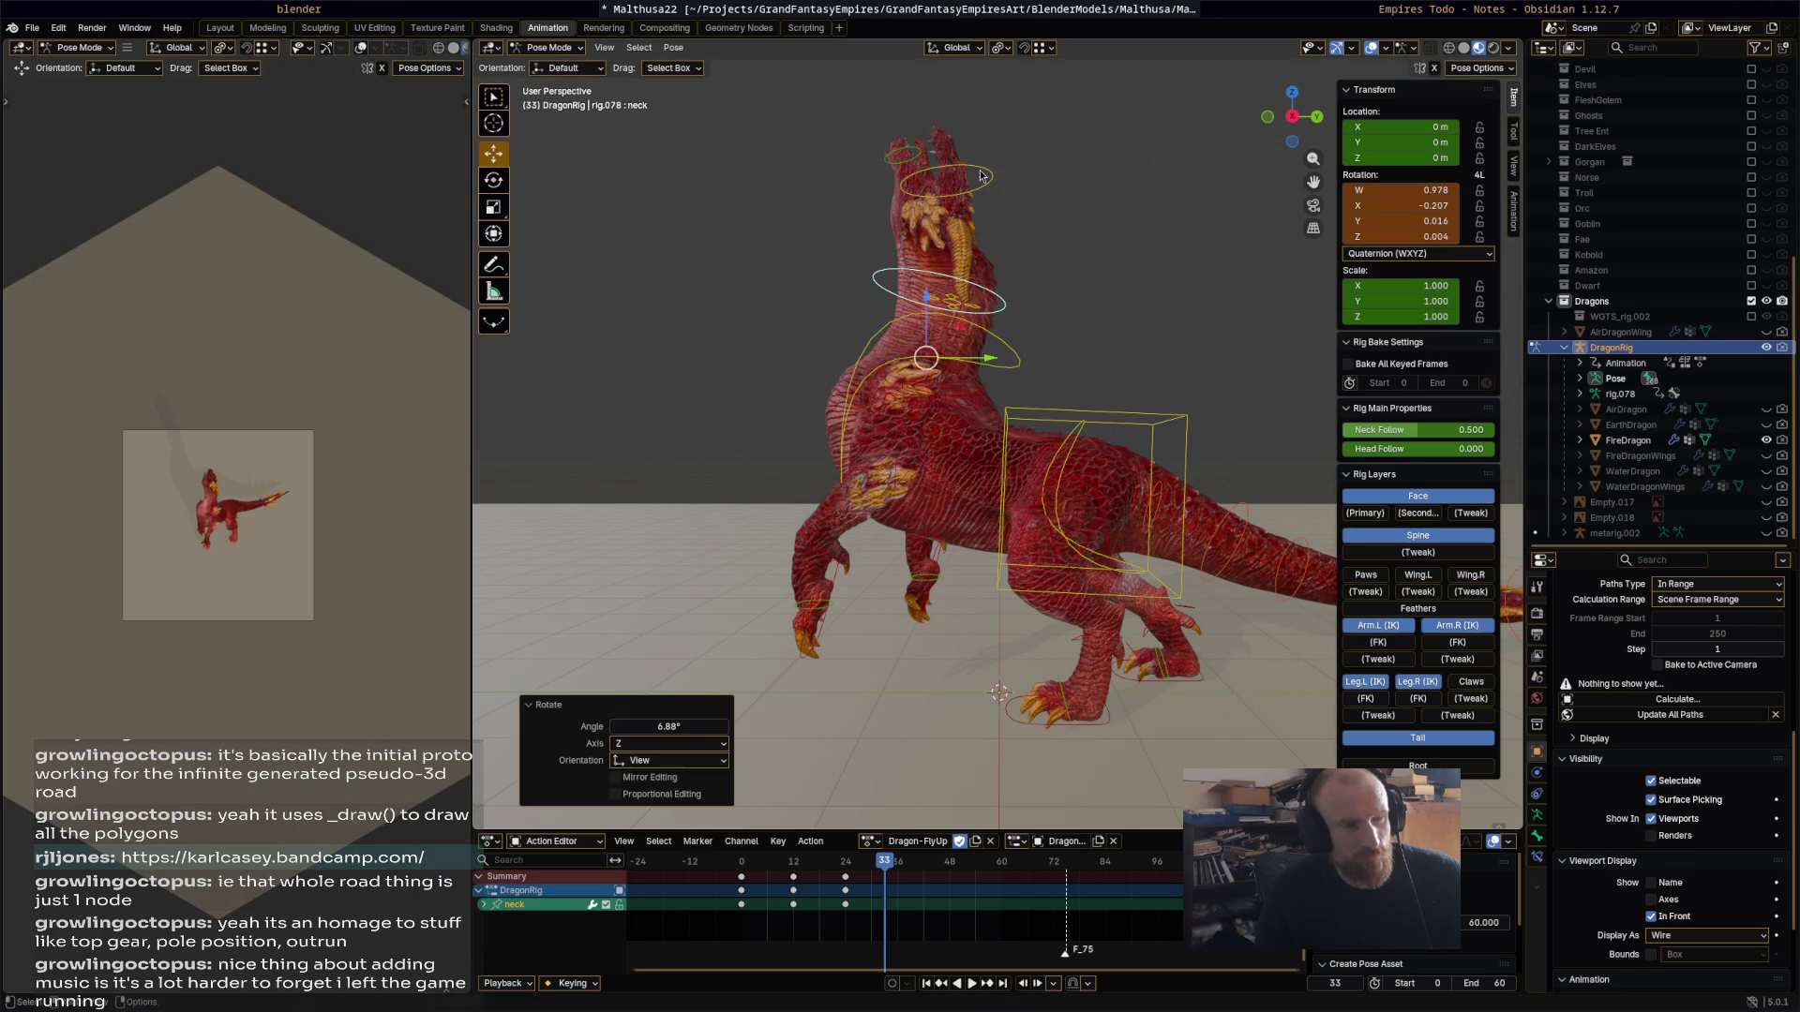
{"action": "left_click", "coordinate": [988, 176]}
{"action": "key", "text": "r"}
{"action": "left_click", "coordinate": [979, 196]}
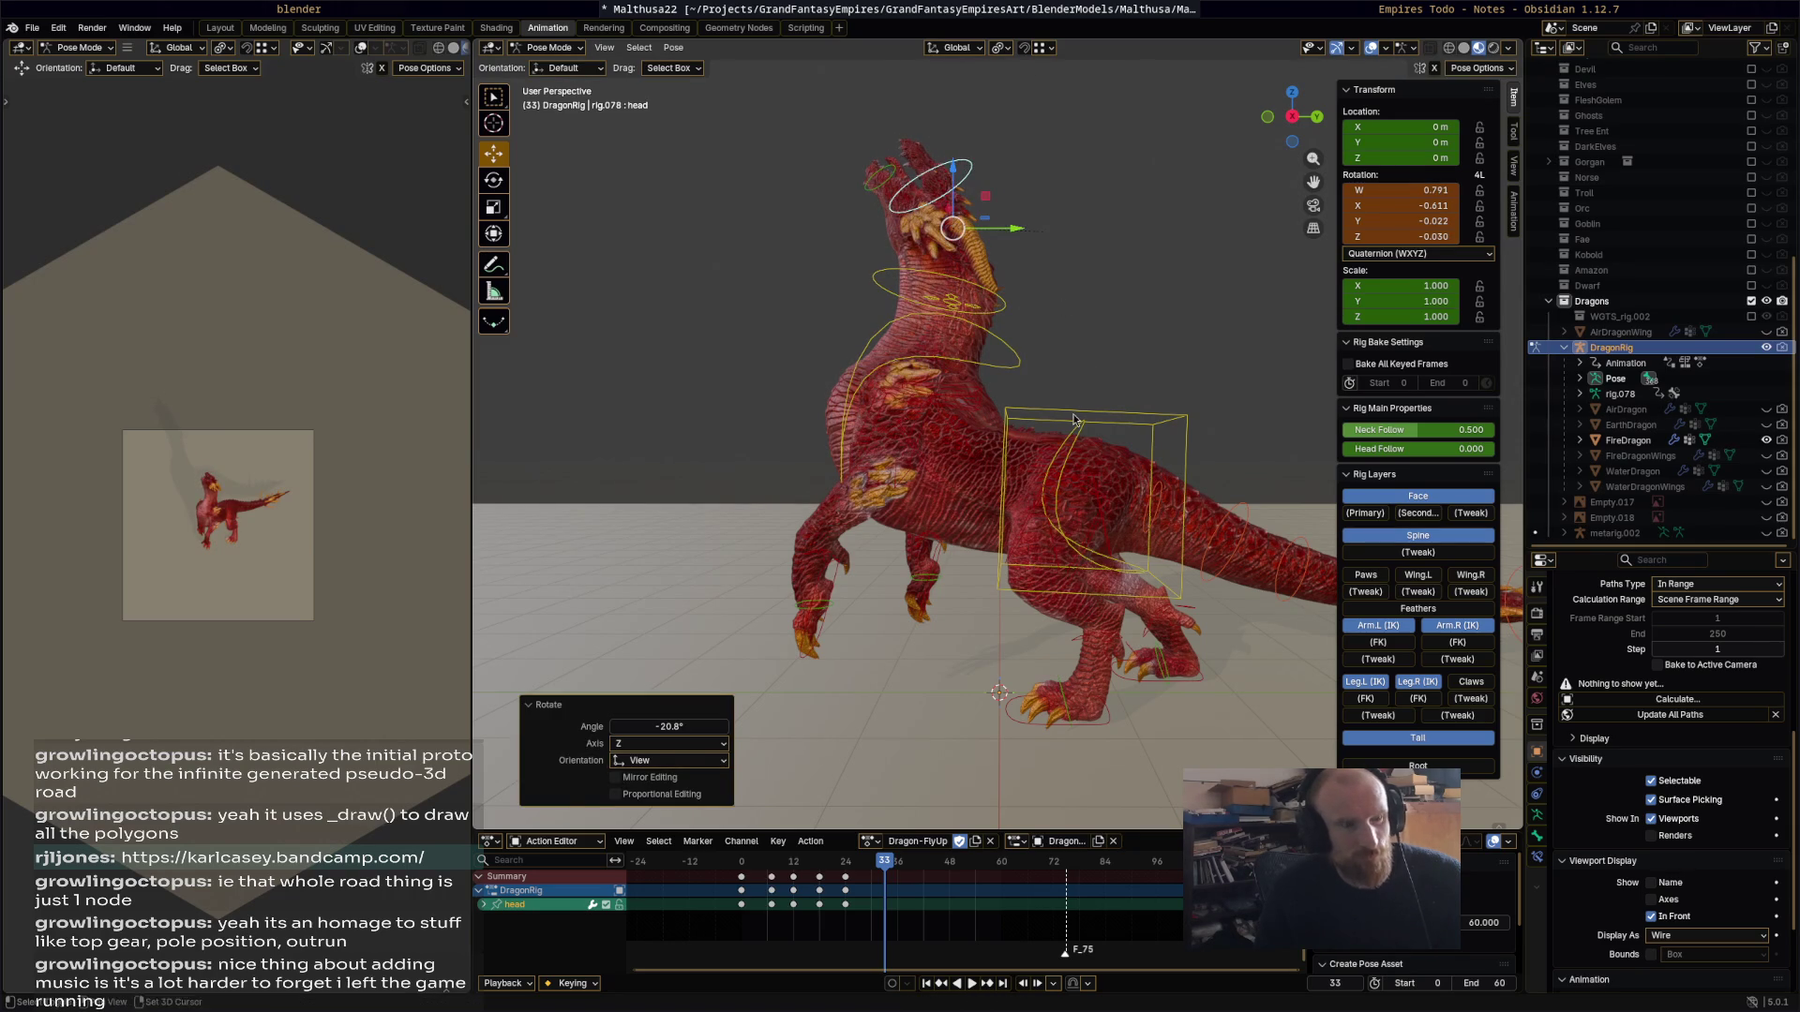
{"action": "key", "text": "a"}
{"action": "key", "text": "i"}
{"action": "left_click_drag", "start_coordinate": [717, 864], "coordinate": [884, 861]}
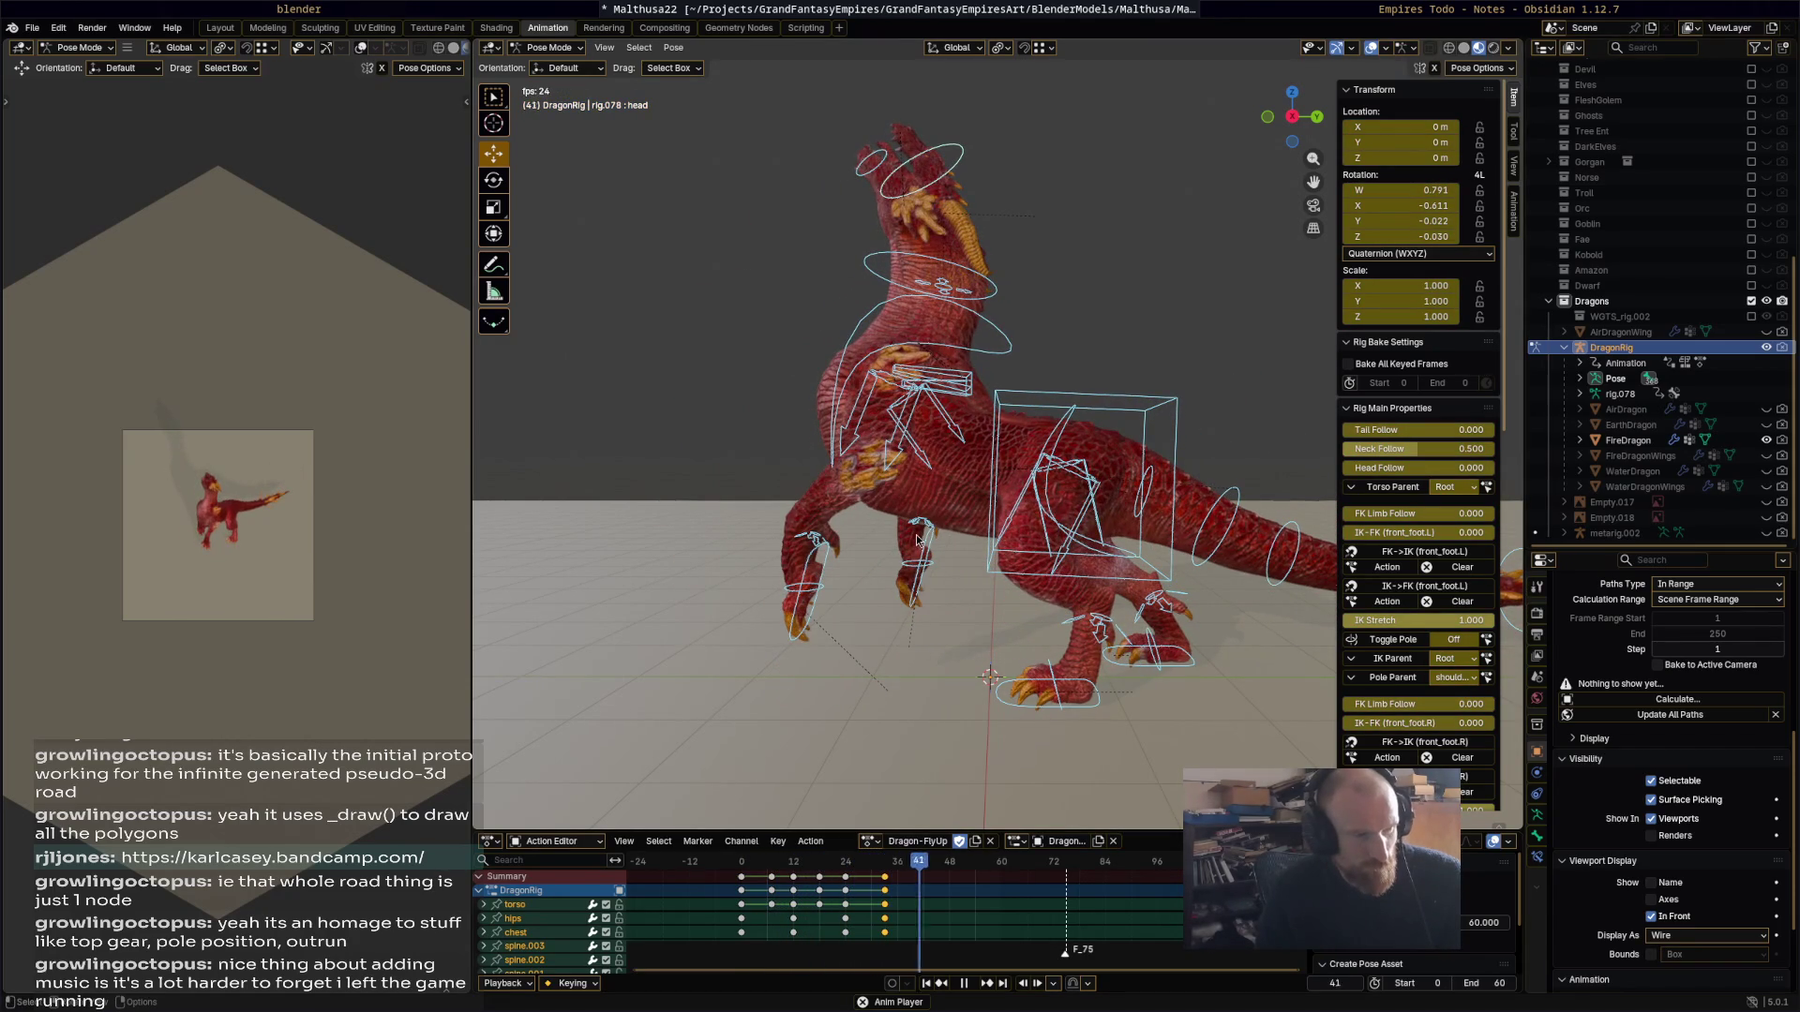
Step: Delete the torso's frame-7 keyframe and review the motion up to frame 33
{"action": "key", "text": "space"}
{"action": "key", "text": "space"}
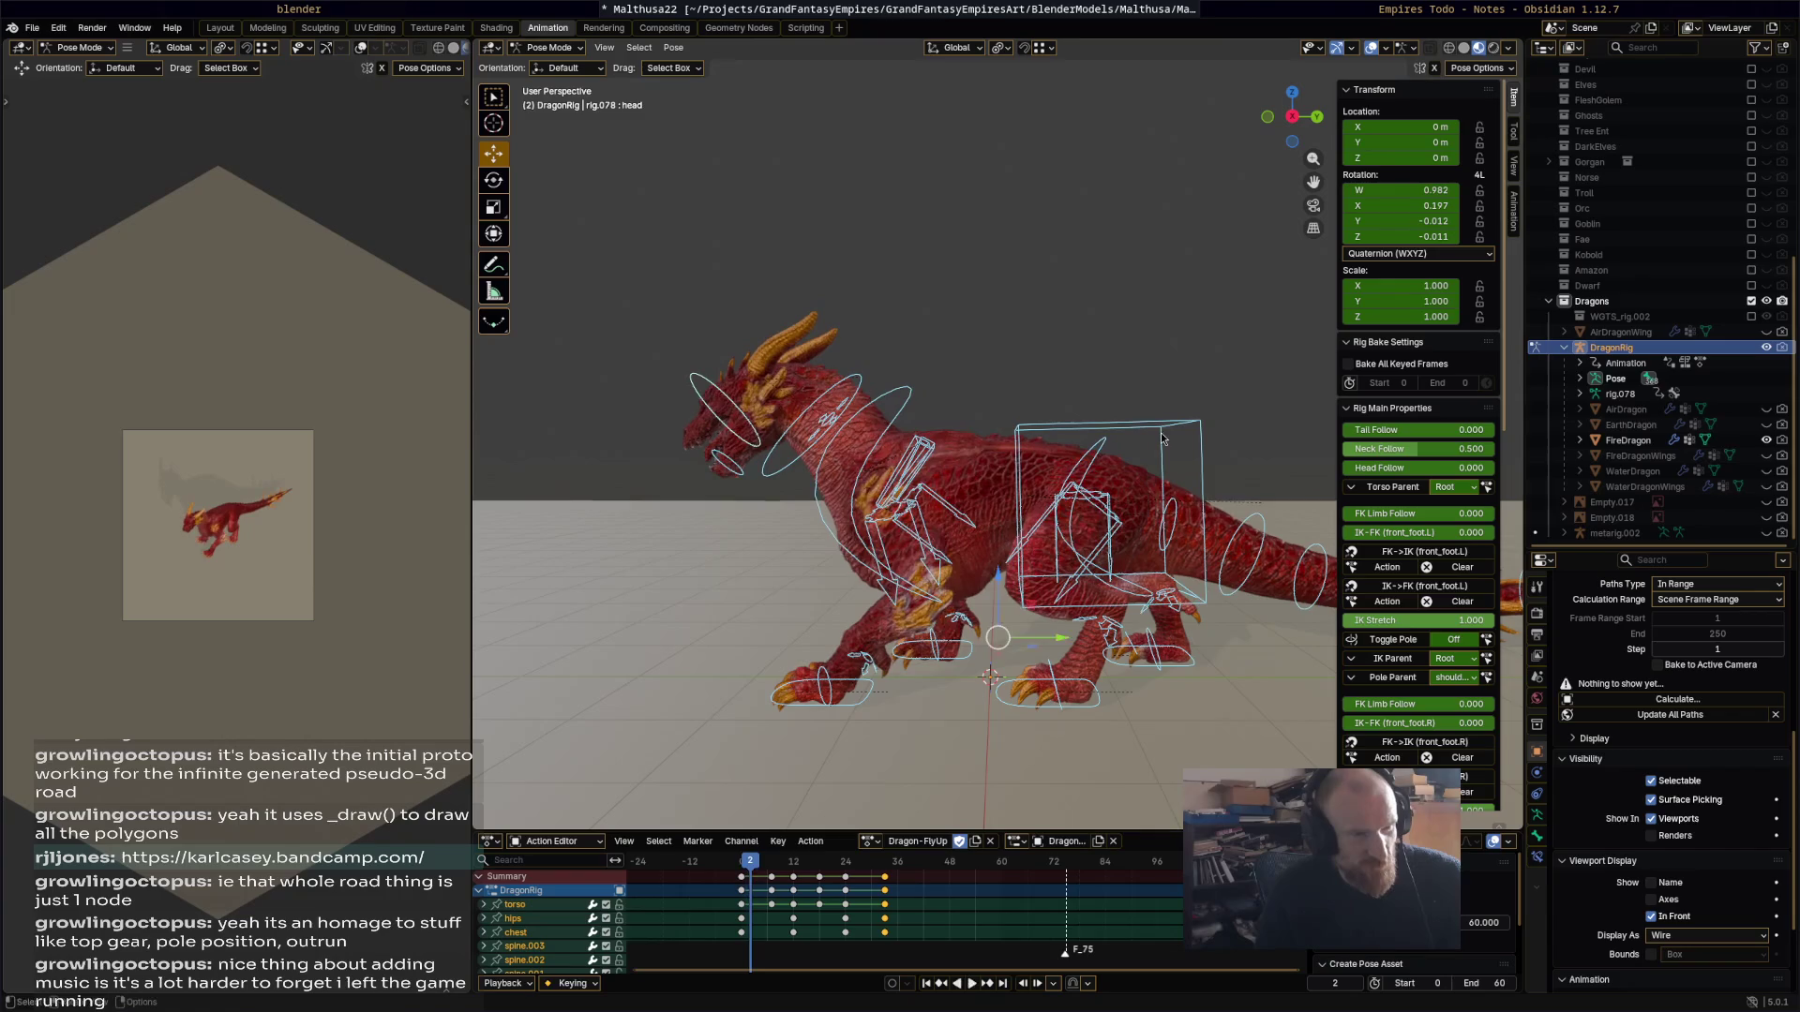
{"action": "left_click", "coordinate": [1097, 590]}
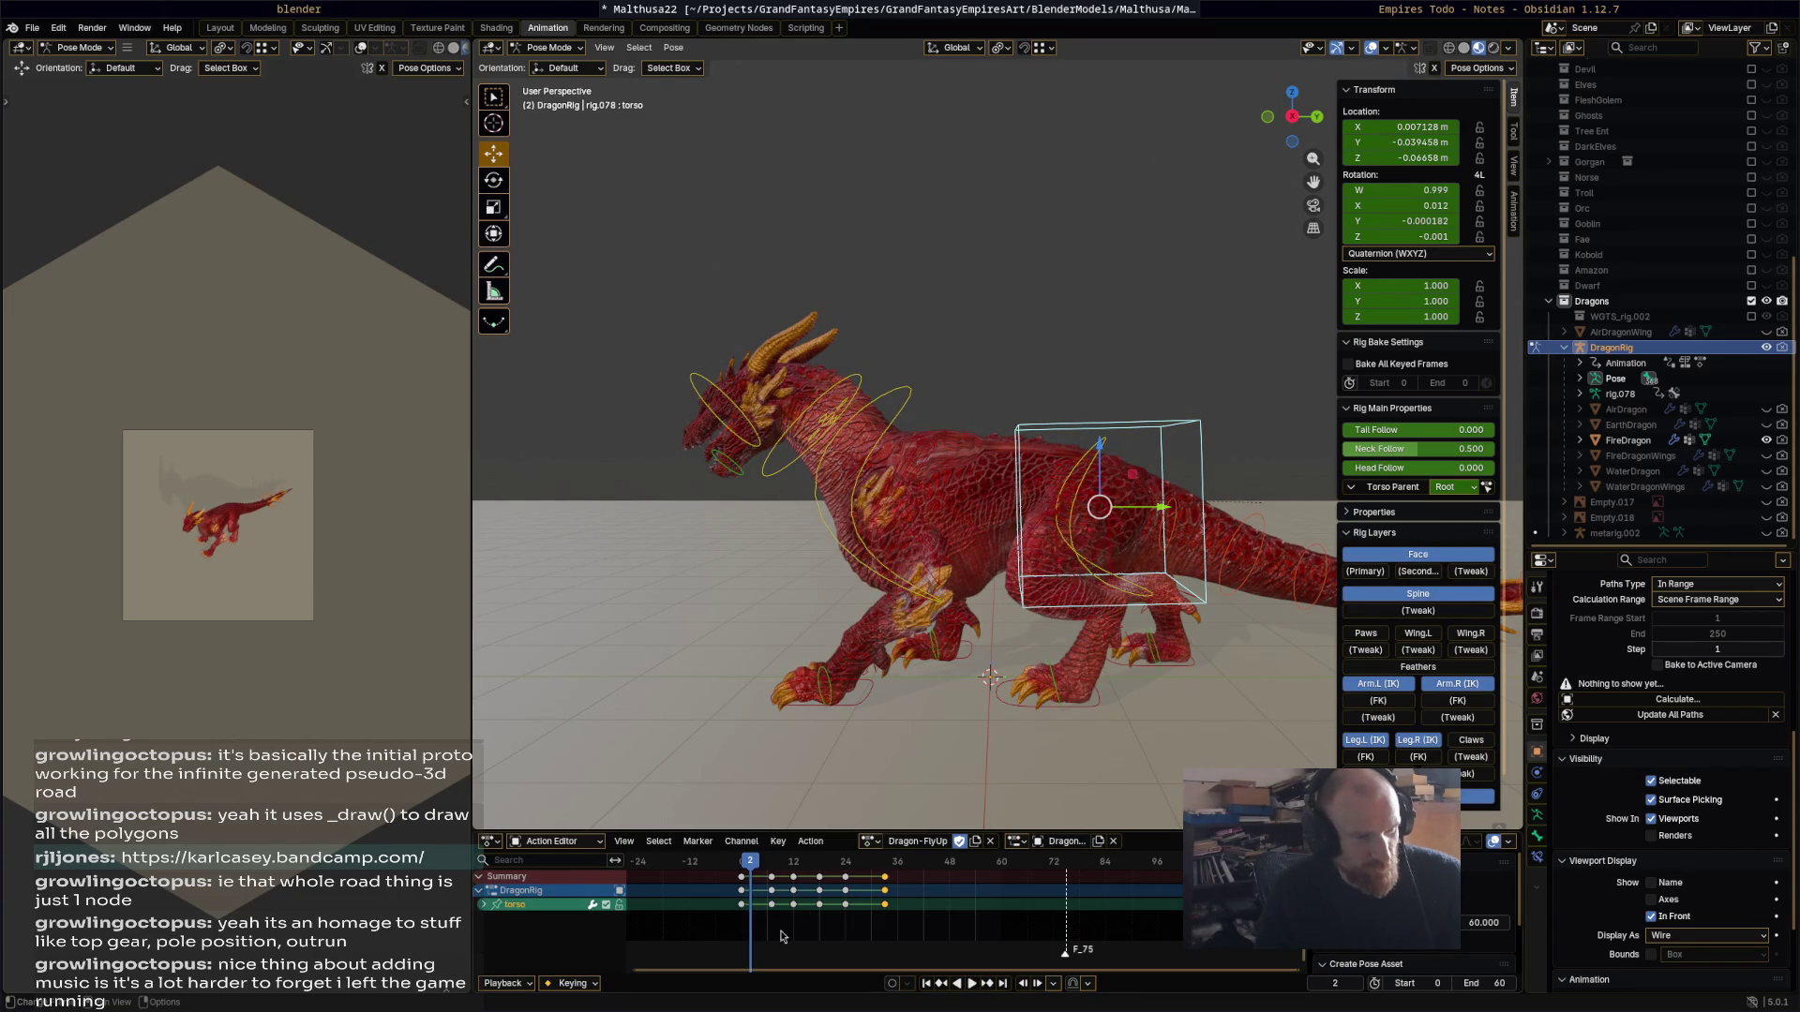
{"action": "key", "text": "space"}
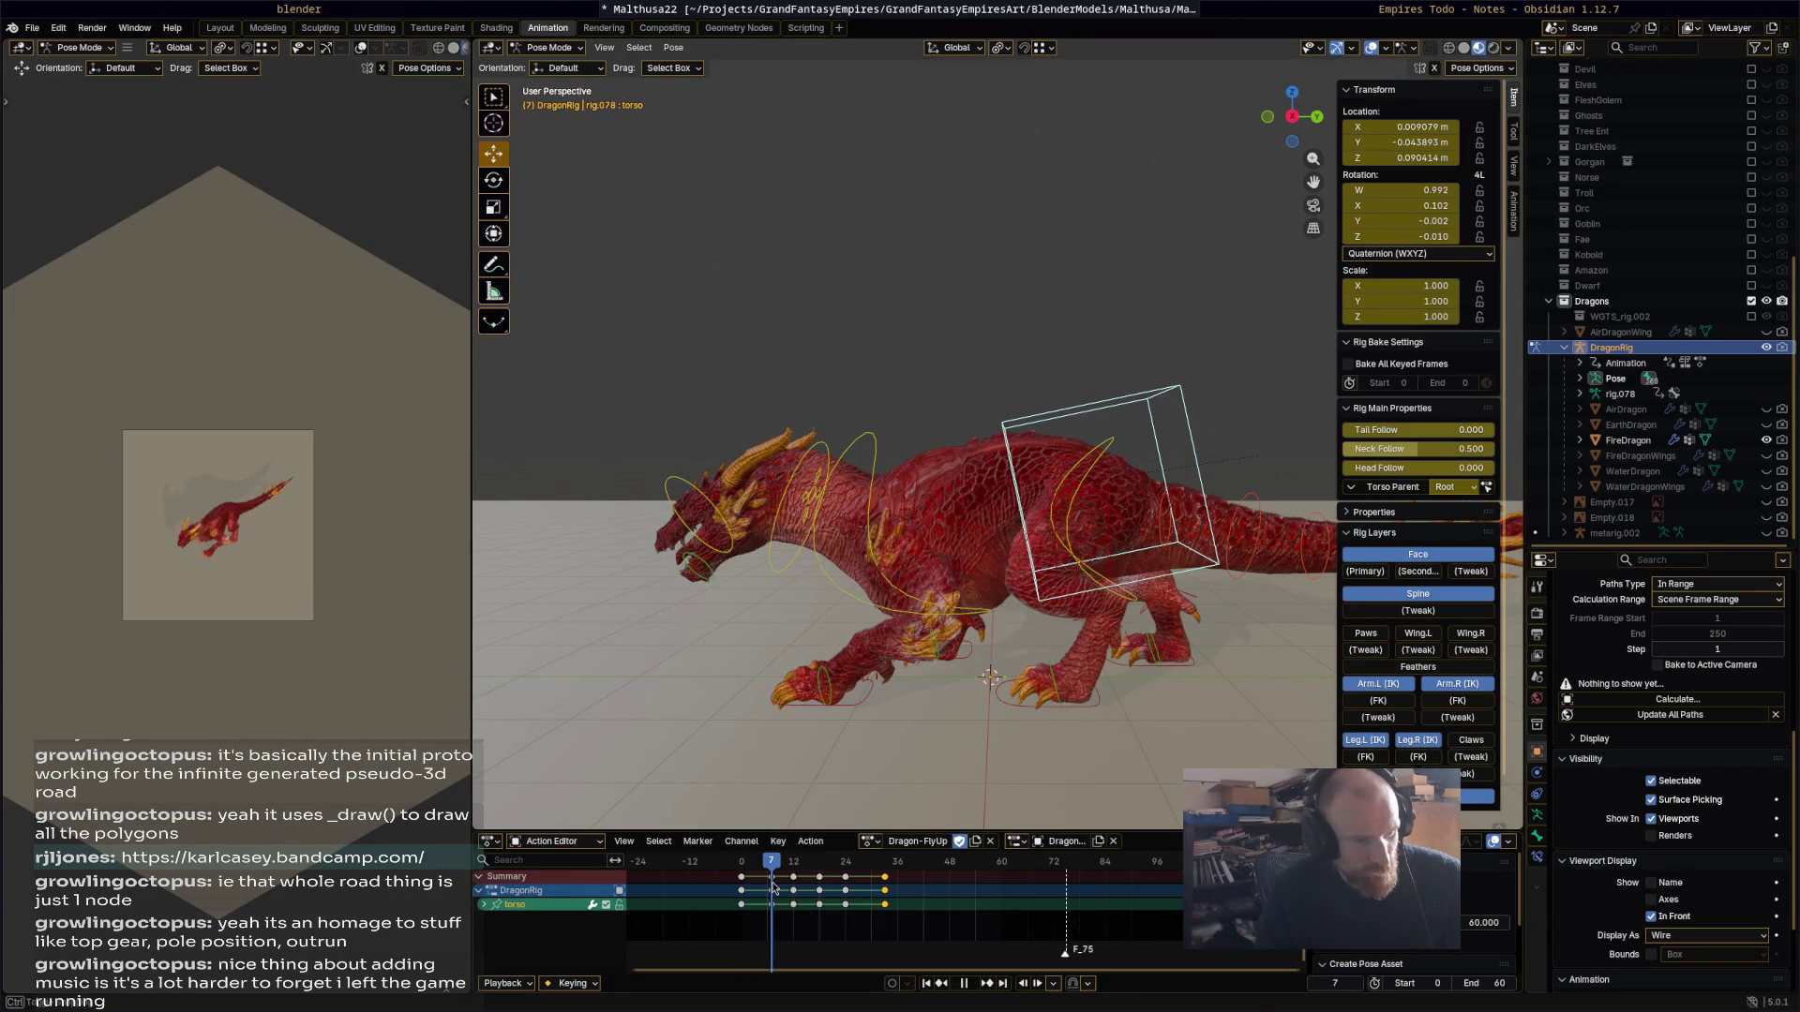
{"action": "left_click", "coordinate": [773, 886]}
{"action": "key", "text": "x"}
{"action": "key", "text": "Return"}
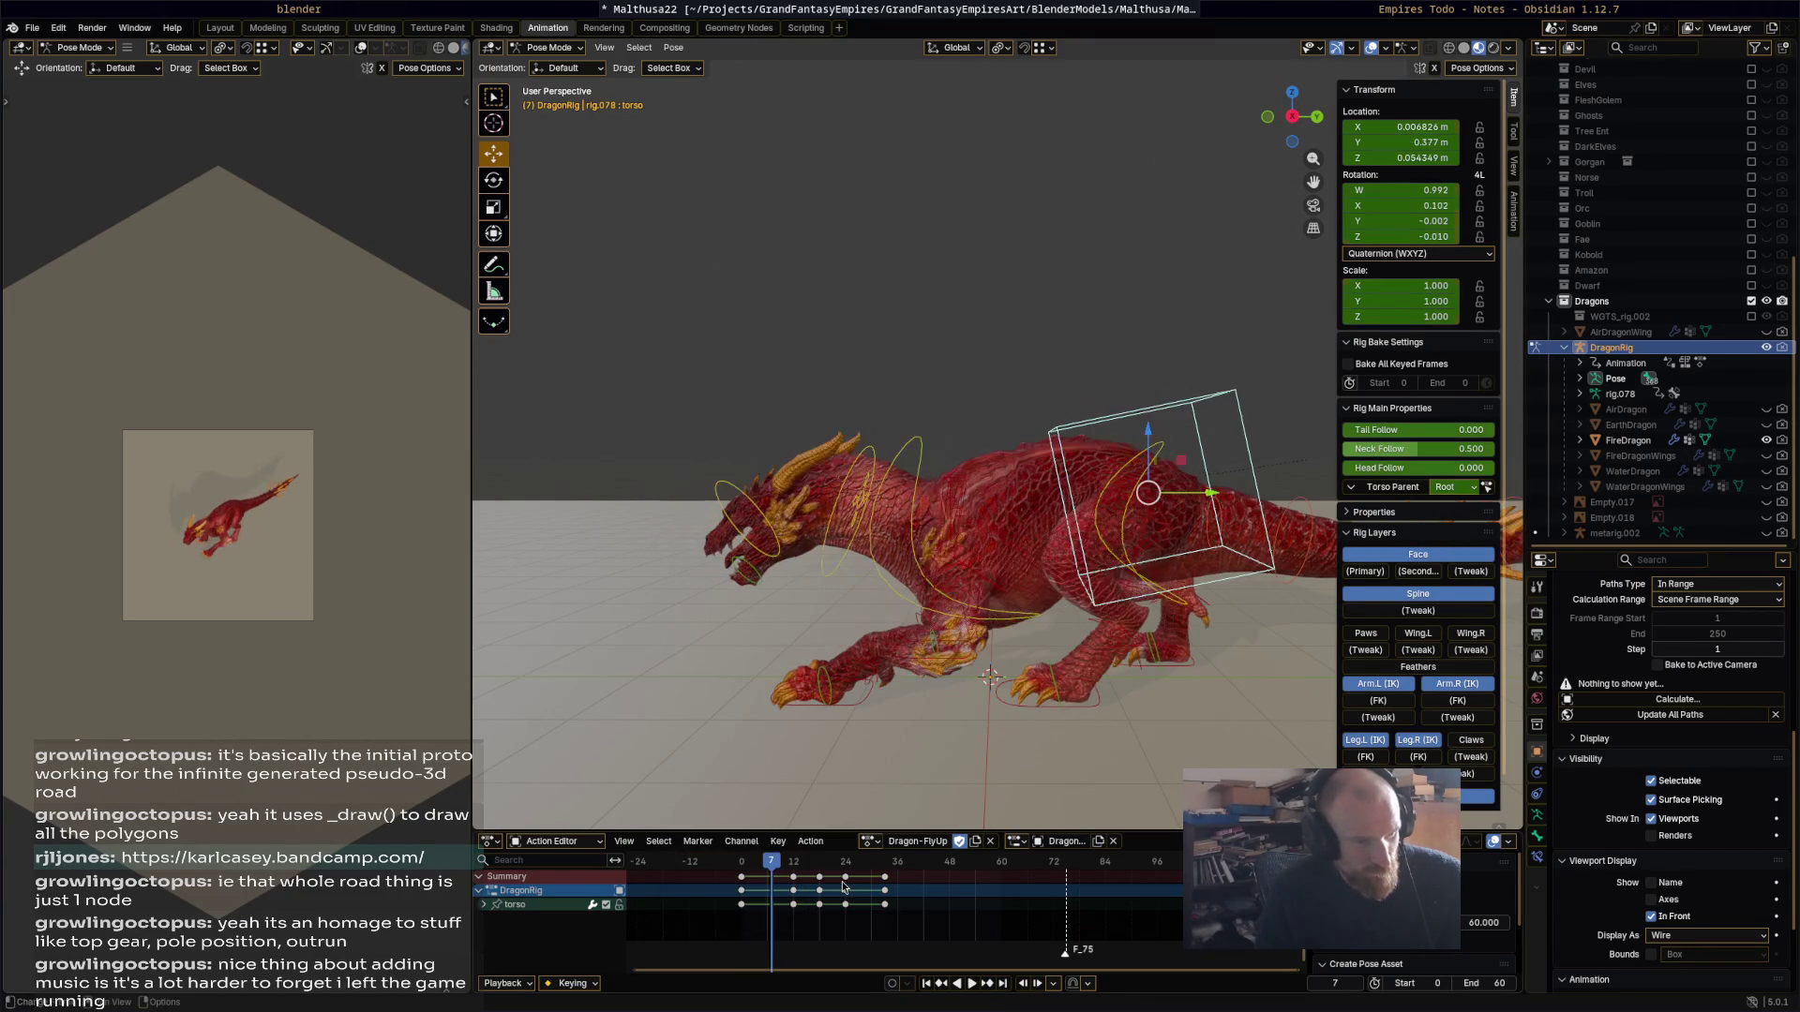
{"action": "key", "text": "space"}
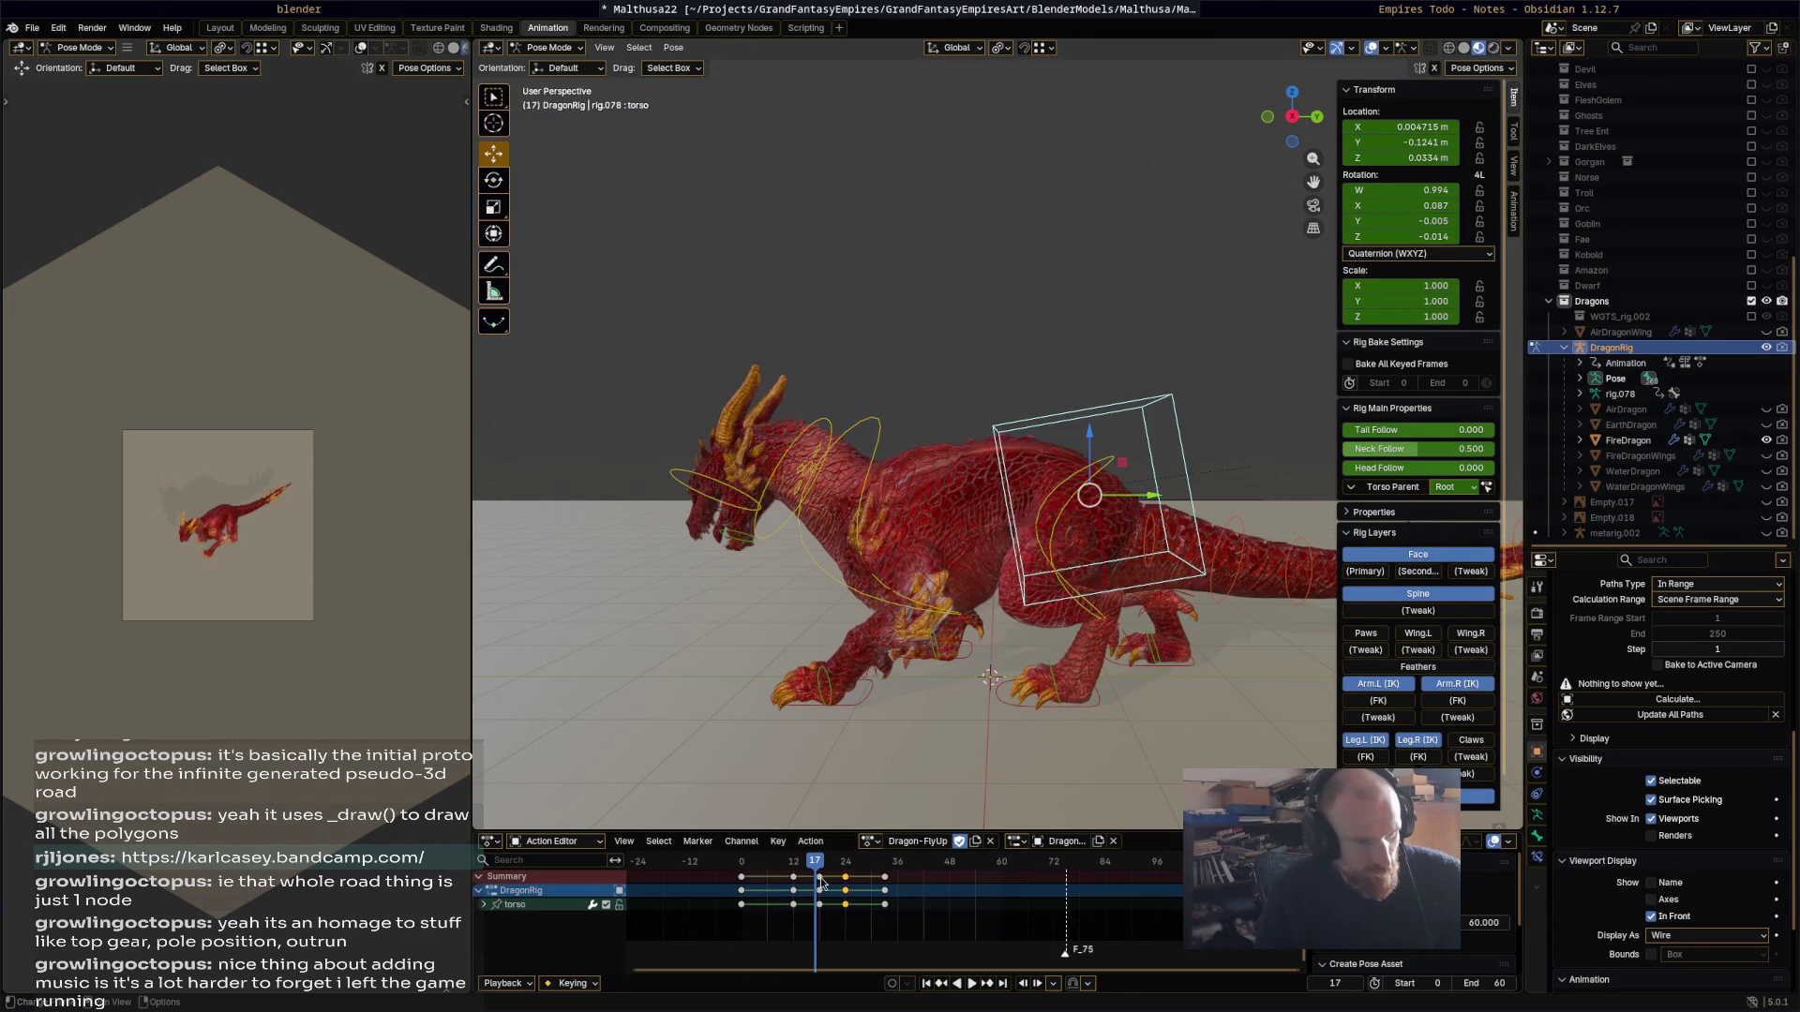
{"action": "key", "text": "x"}
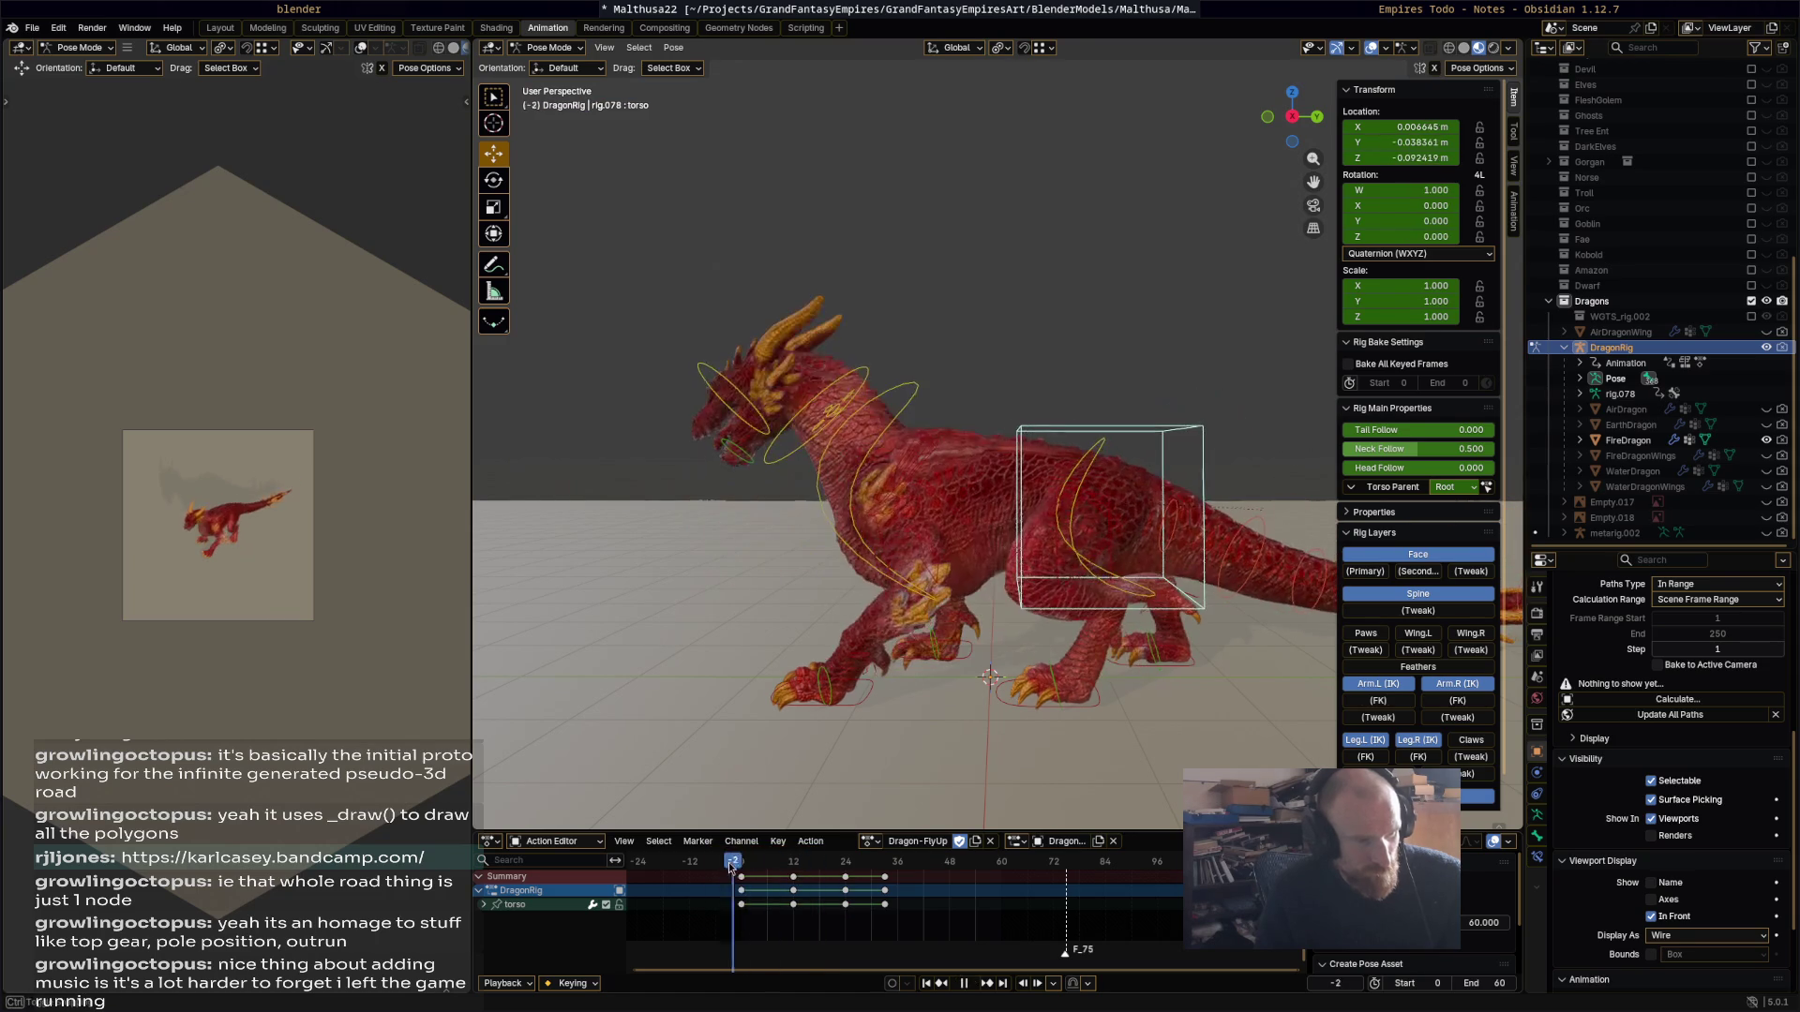
{"action": "key", "text": "space"}
{"action": "mouse_move", "coordinate": [855, 875]}
{"action": "left_mouse_down"}
{"action": "mouse_move", "coordinate": [747, 874]}
{"action": "mouse_move", "coordinate": [899, 873]}
{"action": "left_mouse_up"}
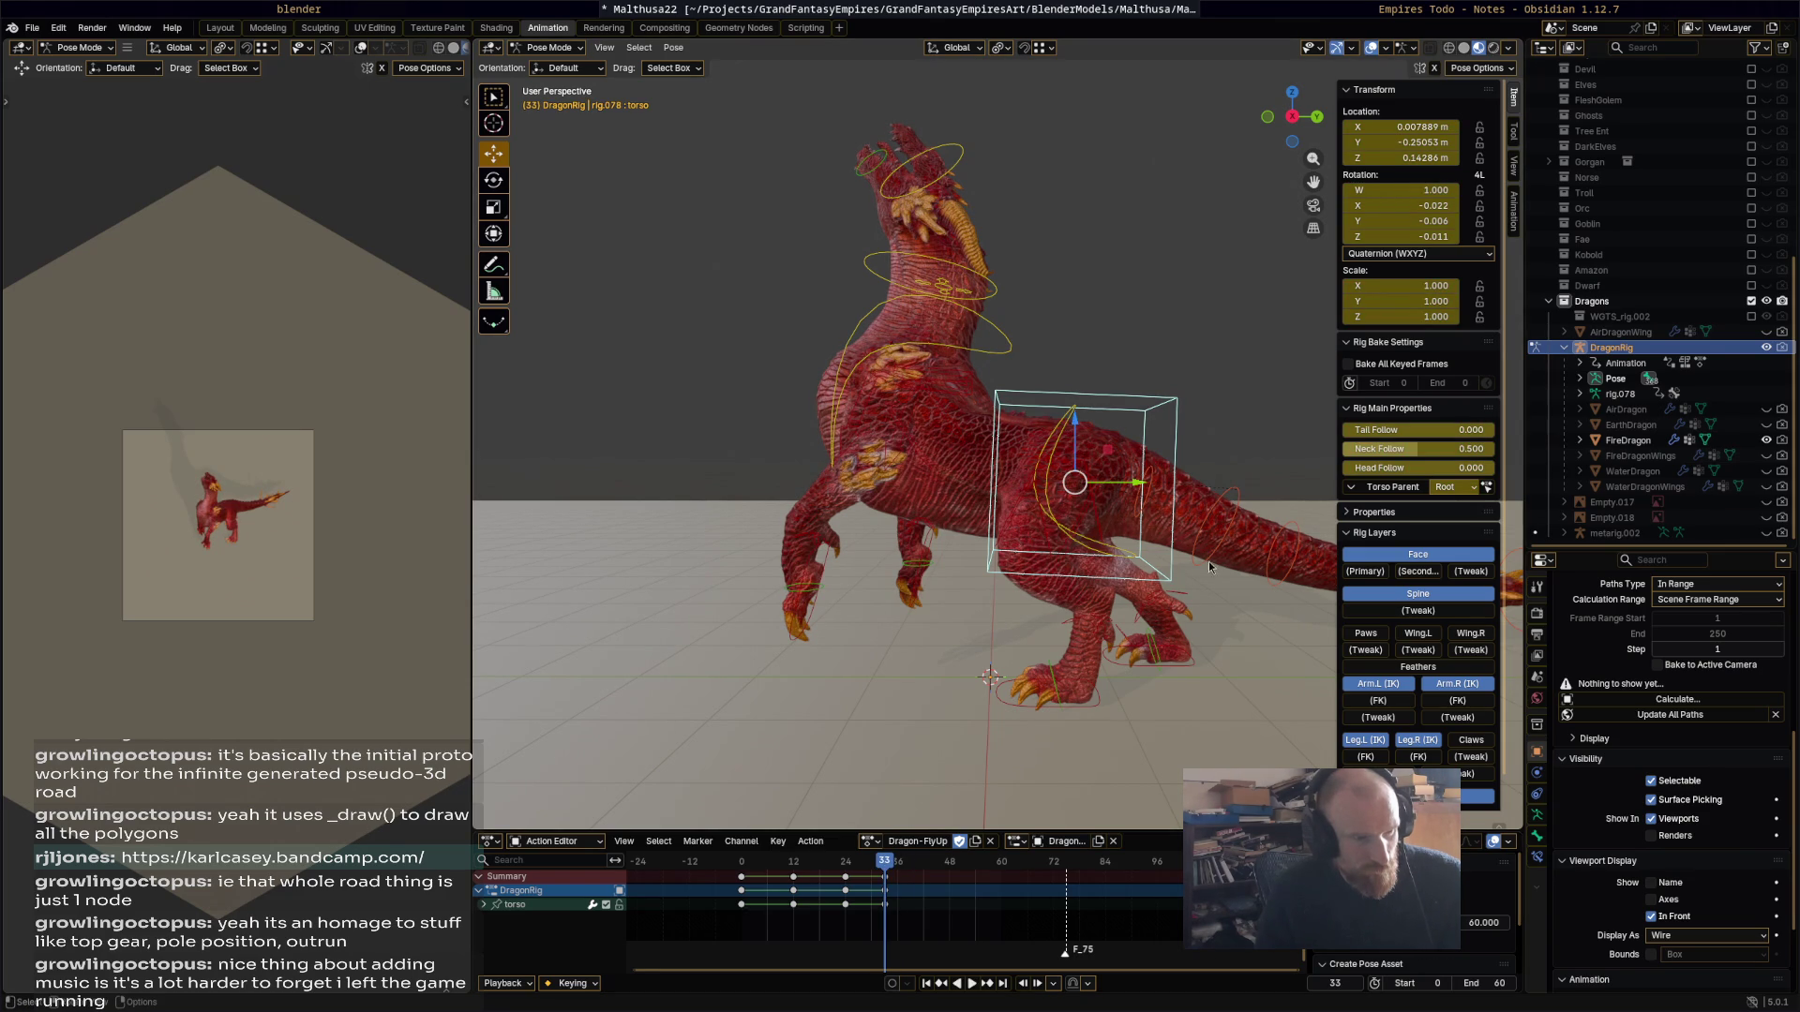
Step: Tilt the torso back 10.7°, raise both front feet, and key them at frame 33
{"action": "key", "text": "r"}
{"action": "left_click", "coordinate": [819, 559]}
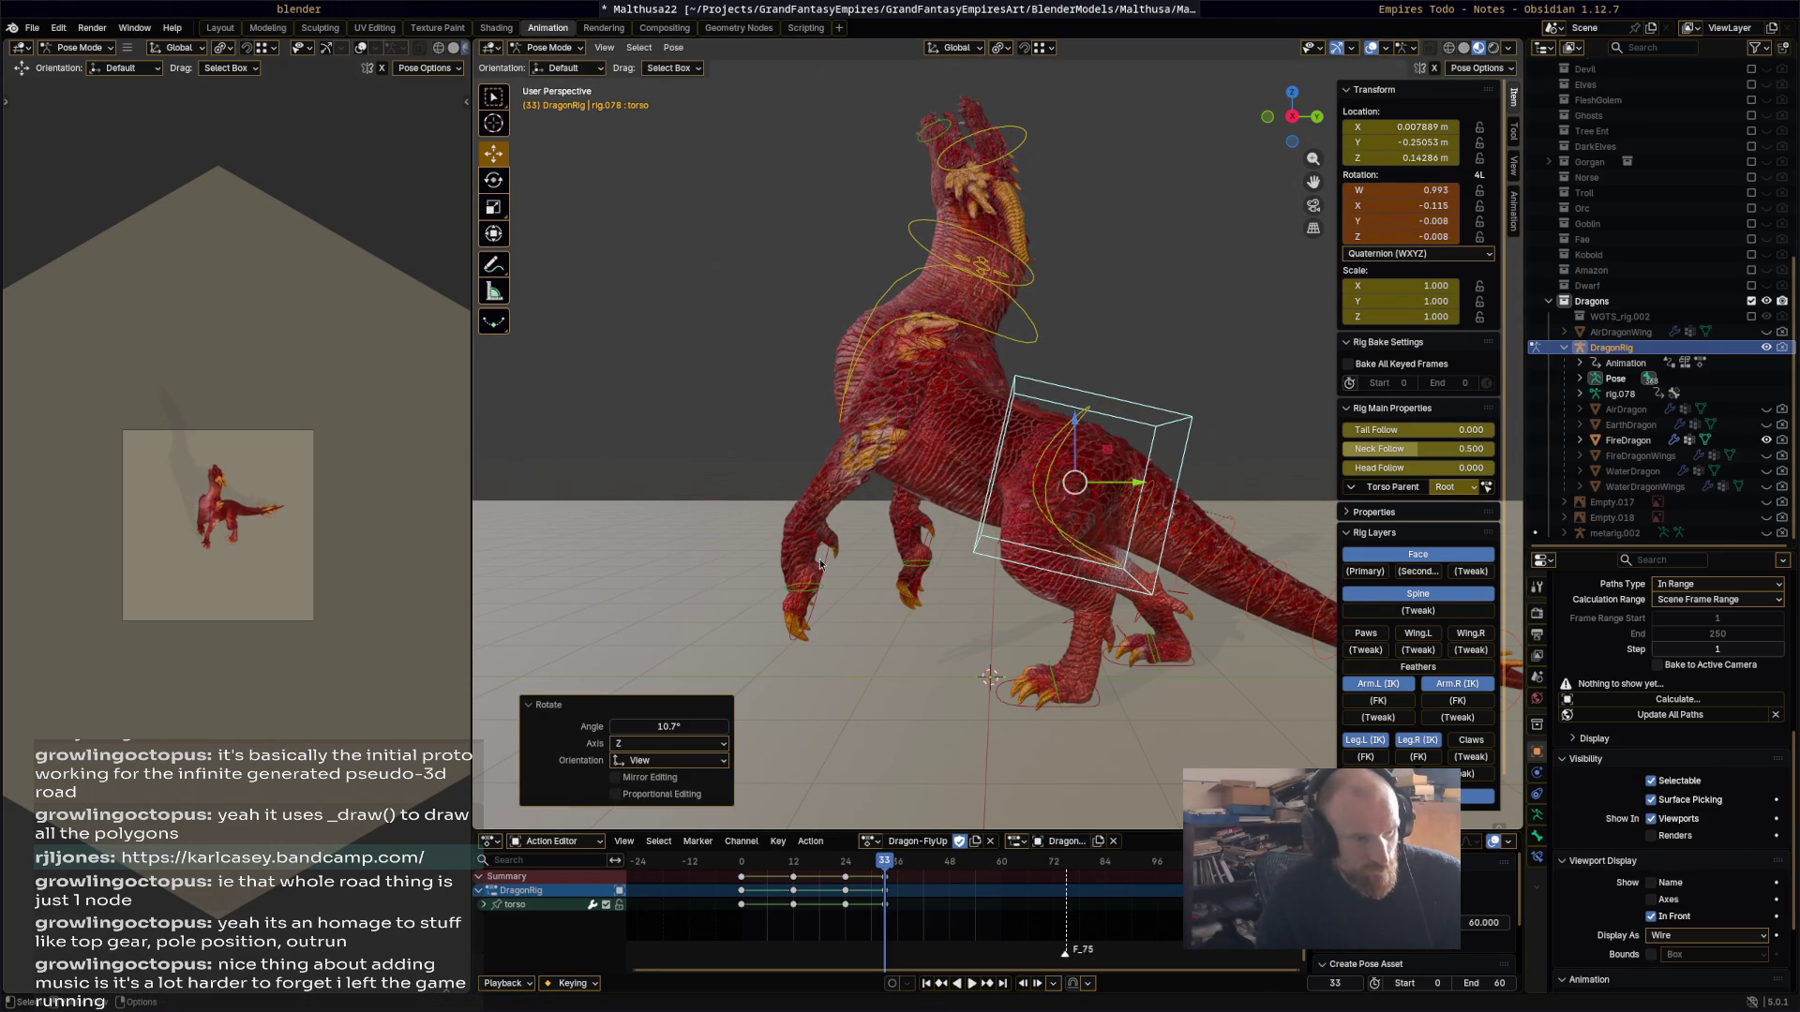
{"action": "left_click", "coordinate": [819, 559]}
{"action": "left_click", "coordinate": [921, 559], "text": "shift"}
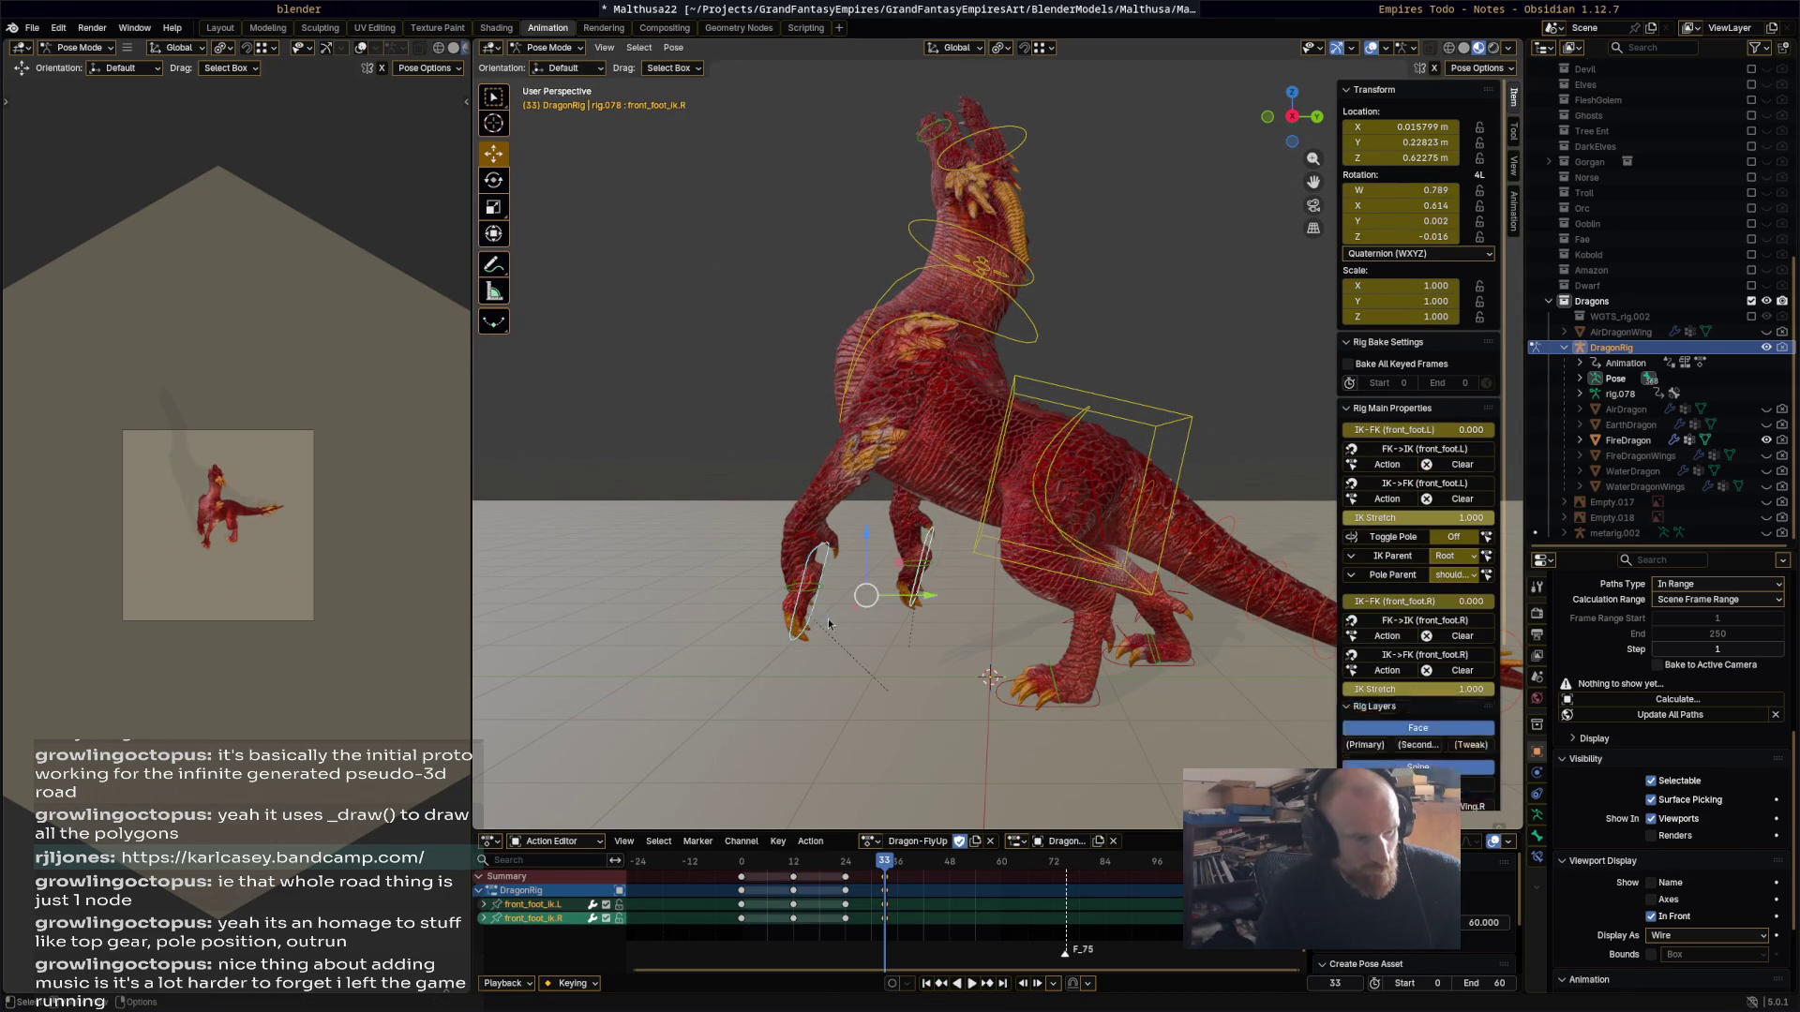
{"action": "key", "text": "g"}
{"action": "left_click", "coordinate": [876, 570]}
{"action": "key", "text": "i"}
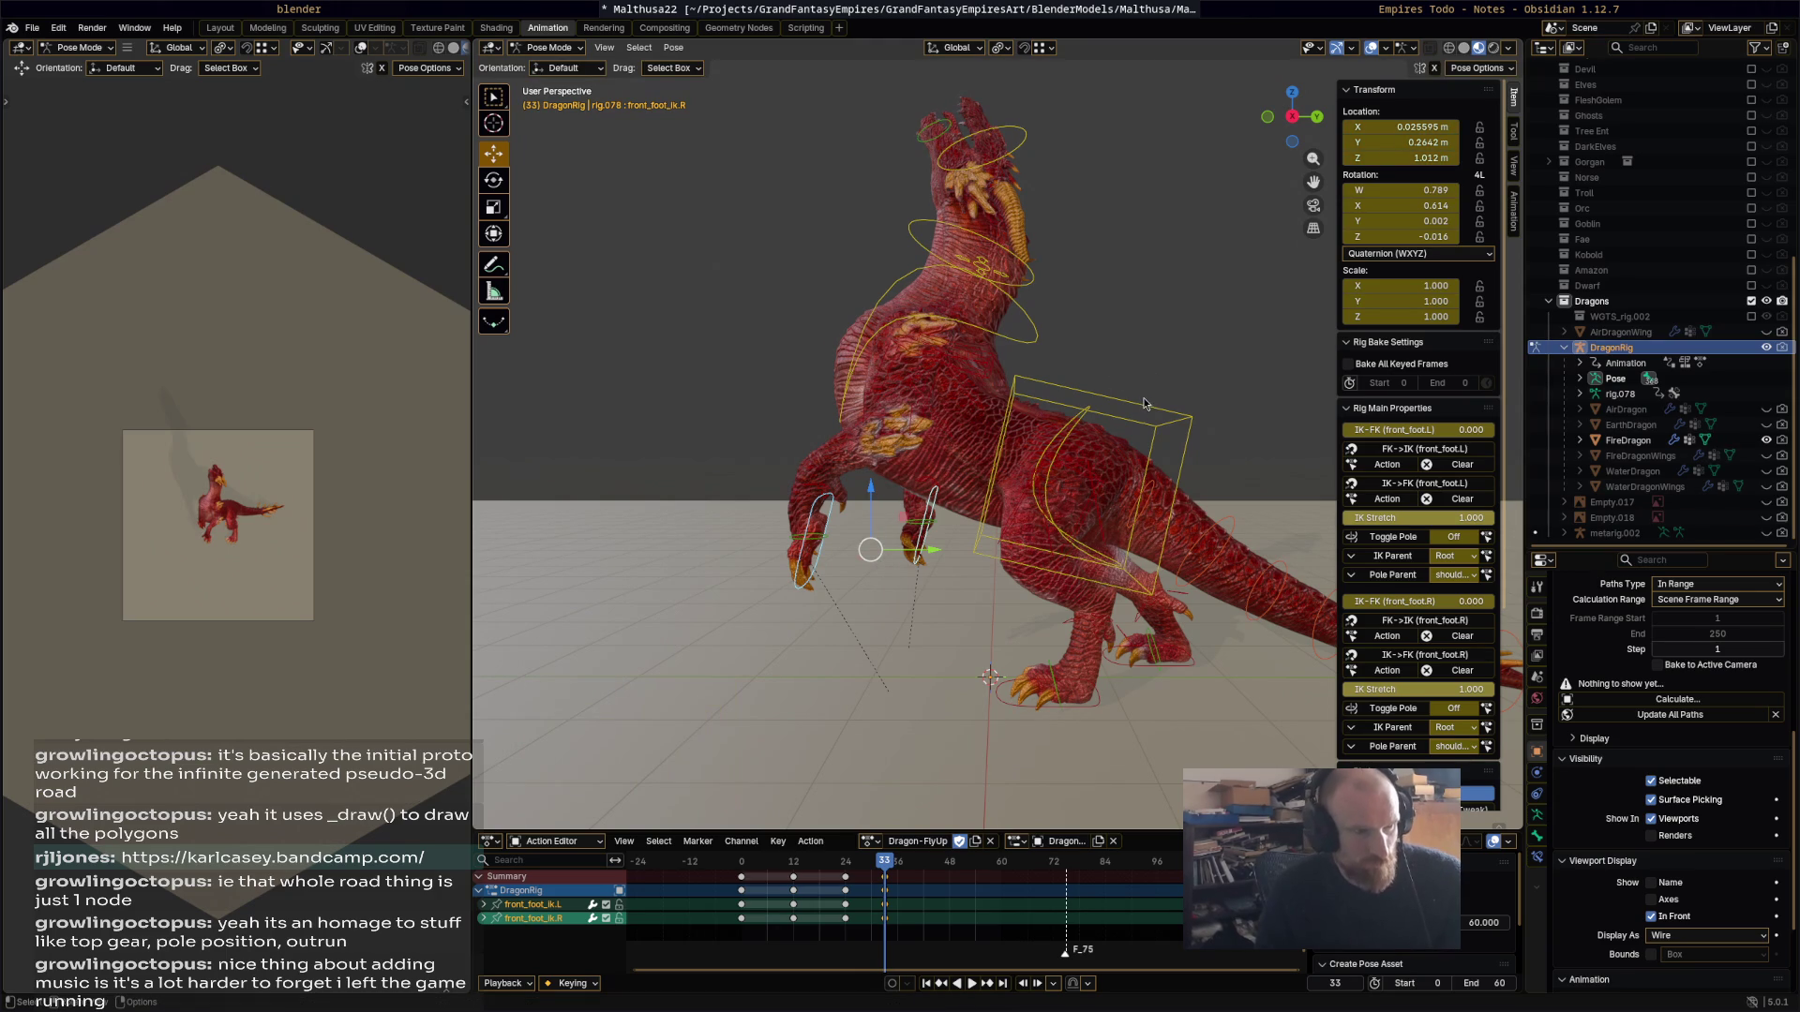
{"action": "left_click", "coordinate": [1144, 412]}
{"action": "key", "text": "i"}
{"action": "key", "text": "space"}
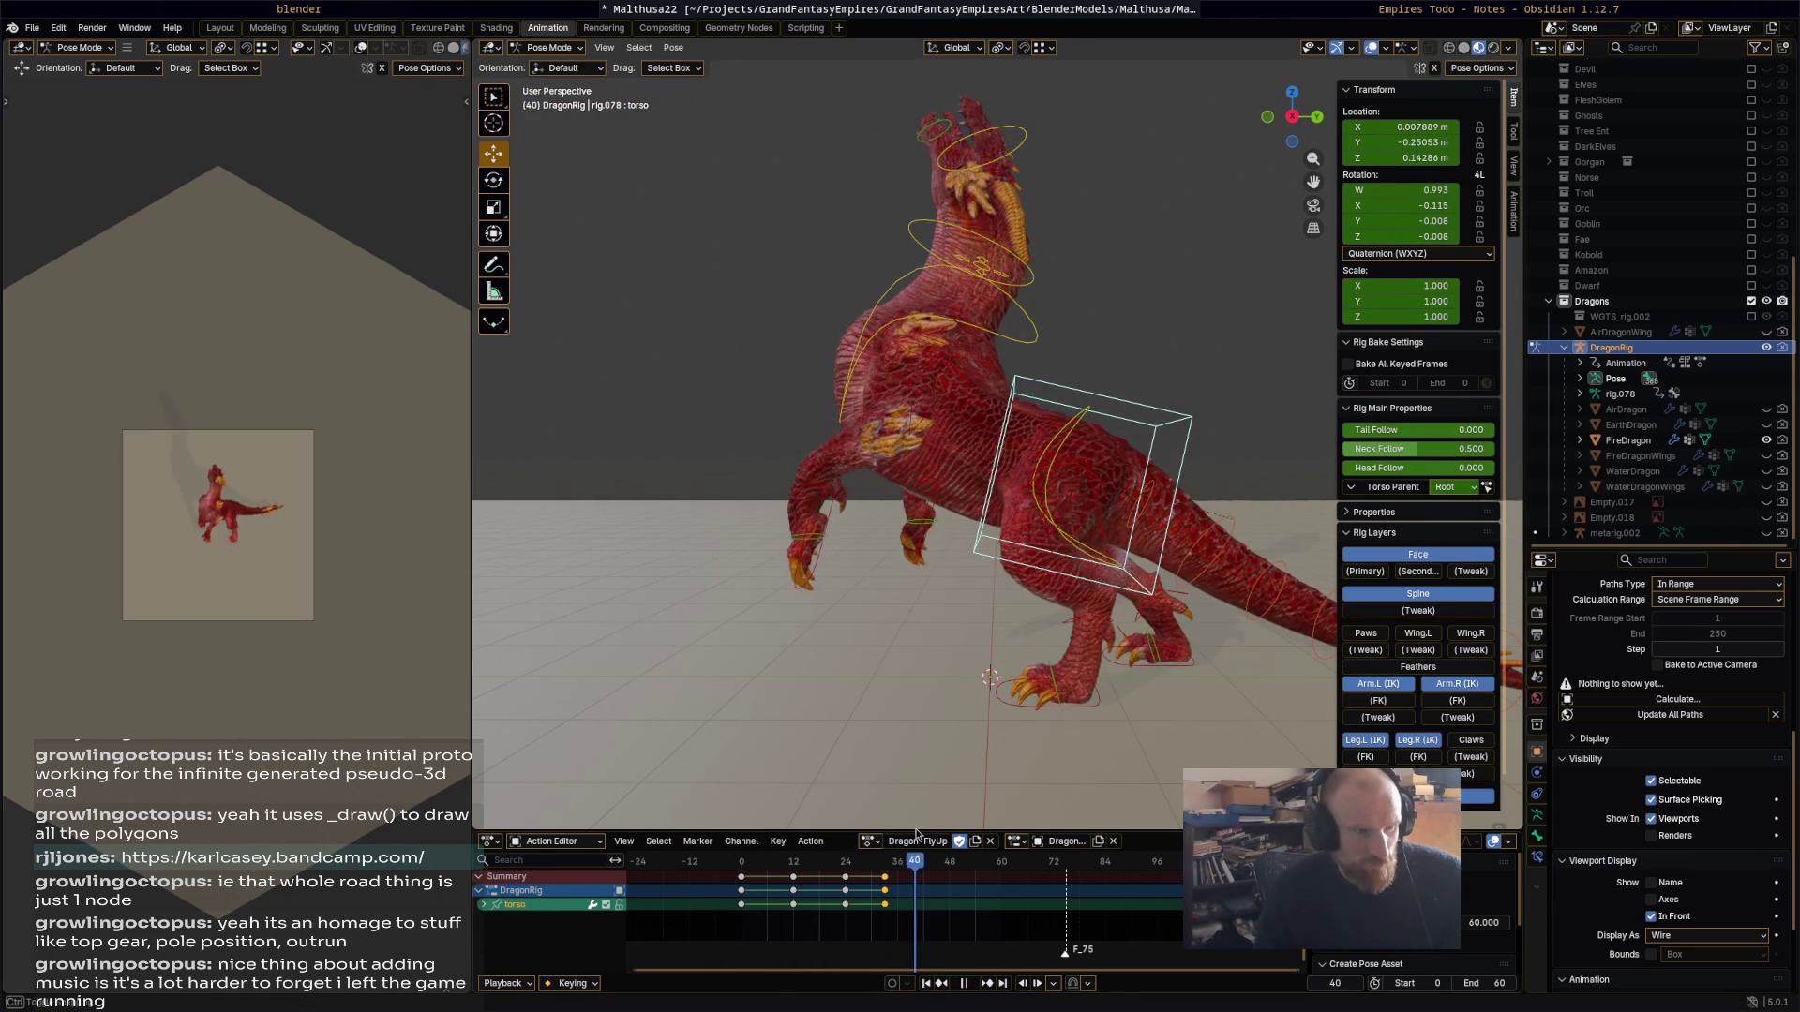
Step: Raise, tilt and reposition the torso at frame 45
{"action": "key", "text": "space"}
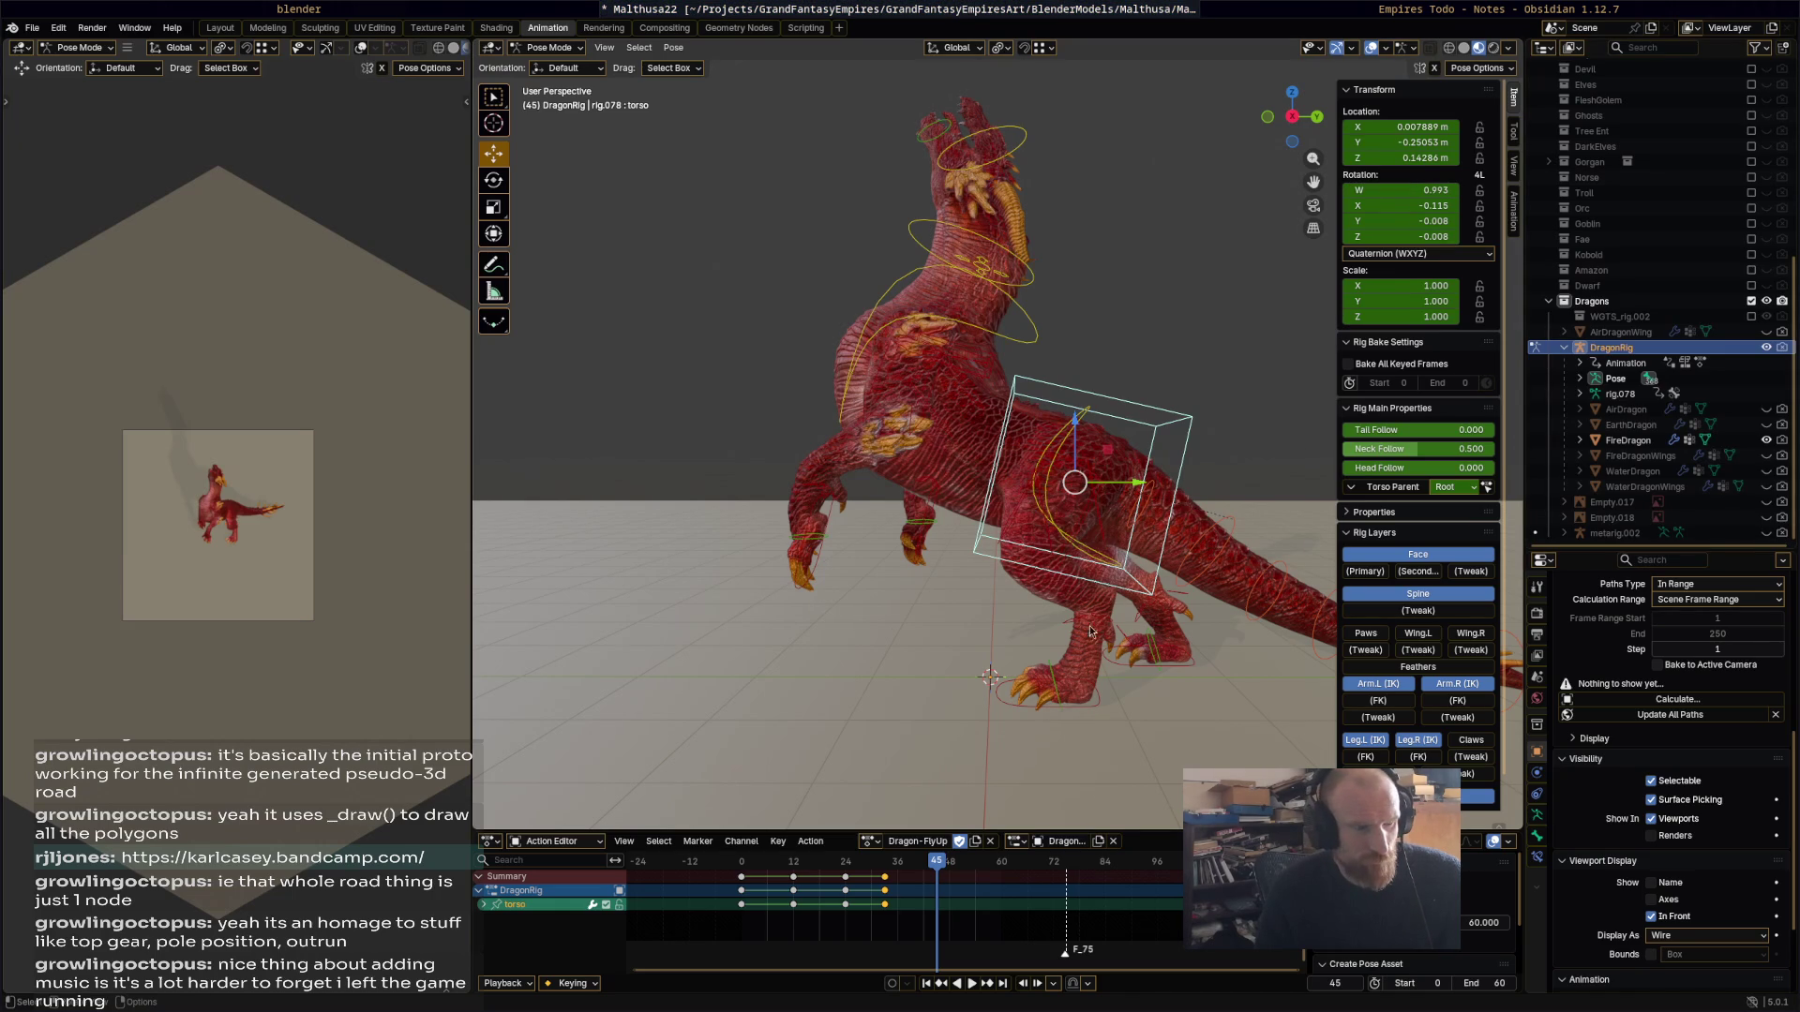
{"action": "key", "text": "g"}
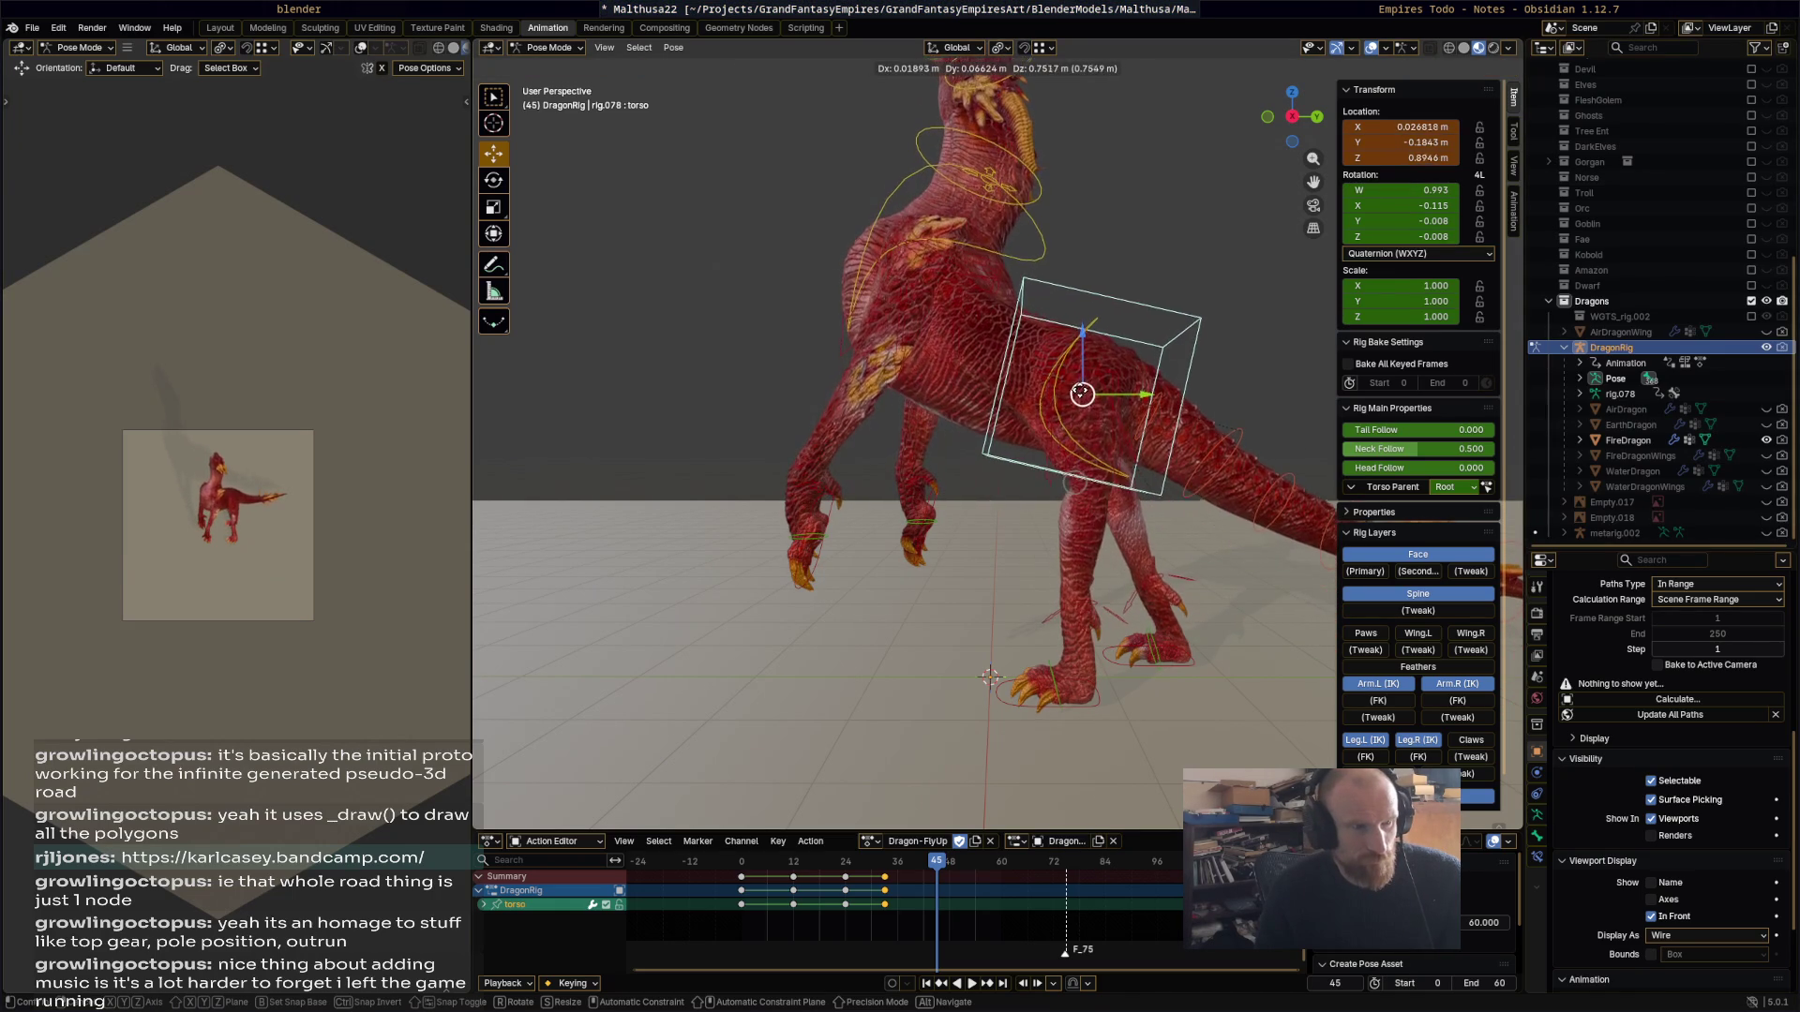
{"action": "left_click", "coordinate": [1182, 427]}
{"action": "key", "text": "r"}
{"action": "left_click", "coordinate": [1164, 455]}
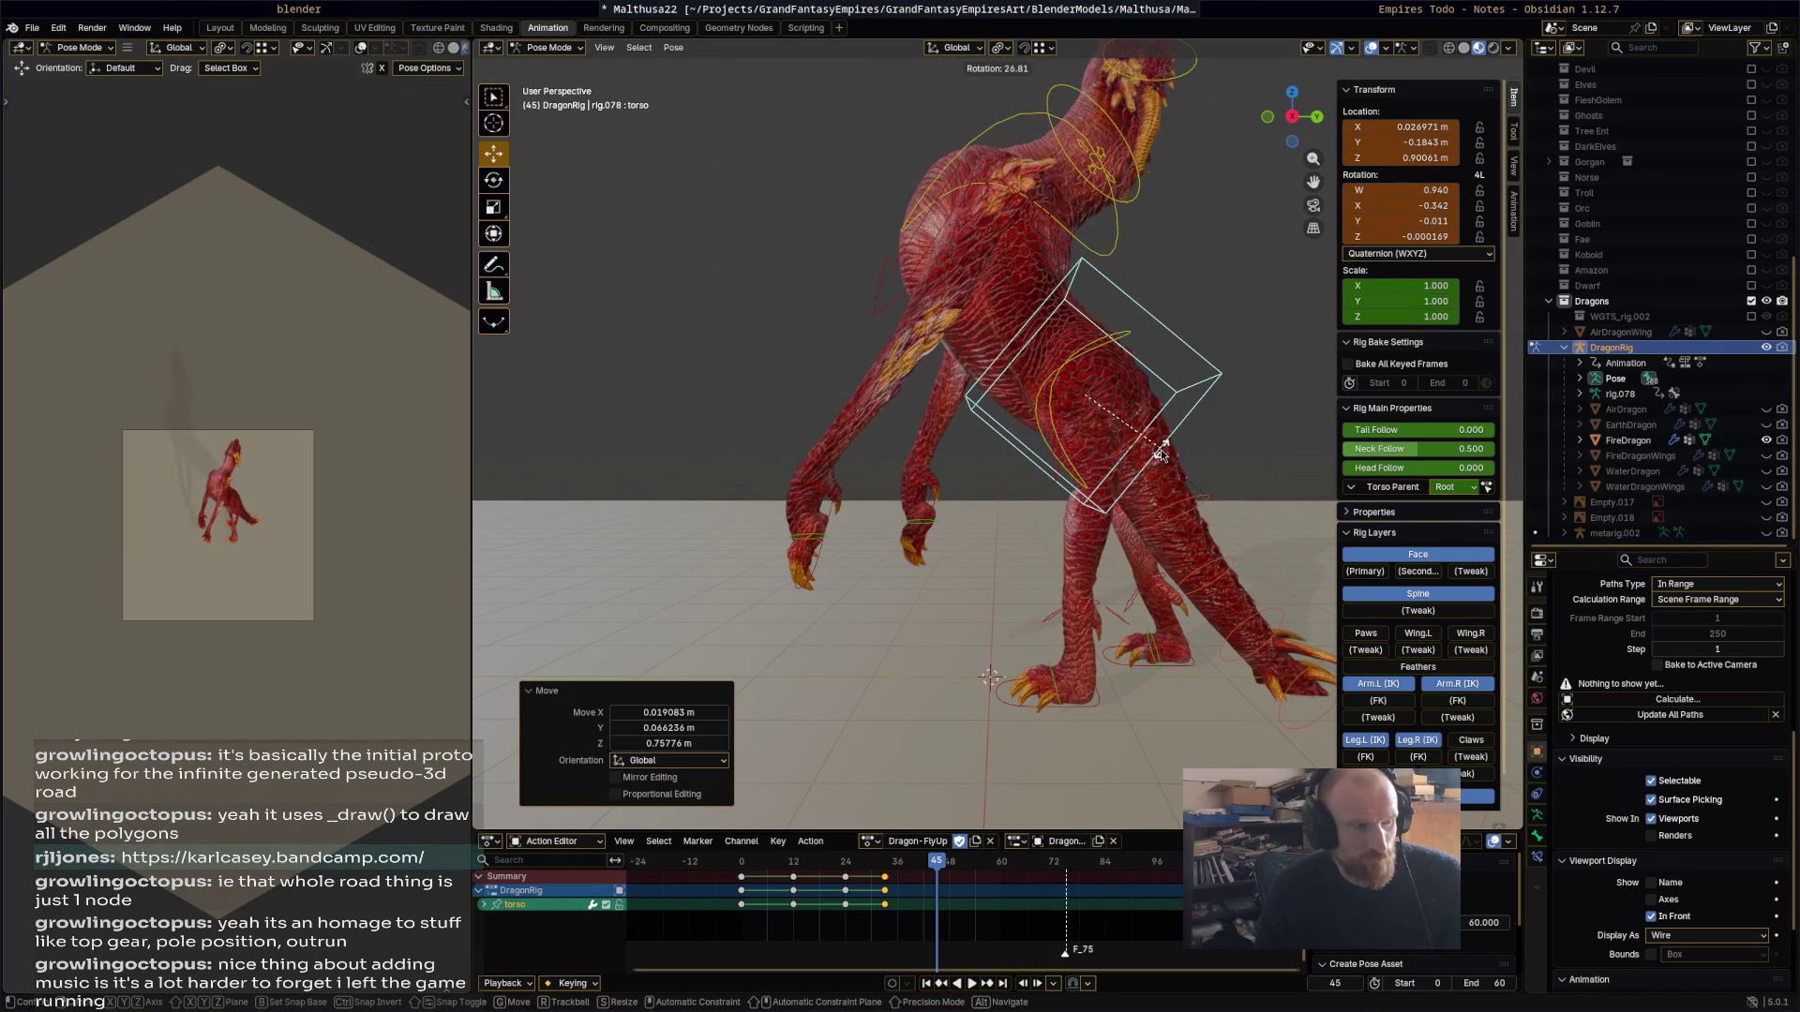
{"action": "key", "text": "g"}
{"action": "left_click", "coordinate": [1082, 427]}
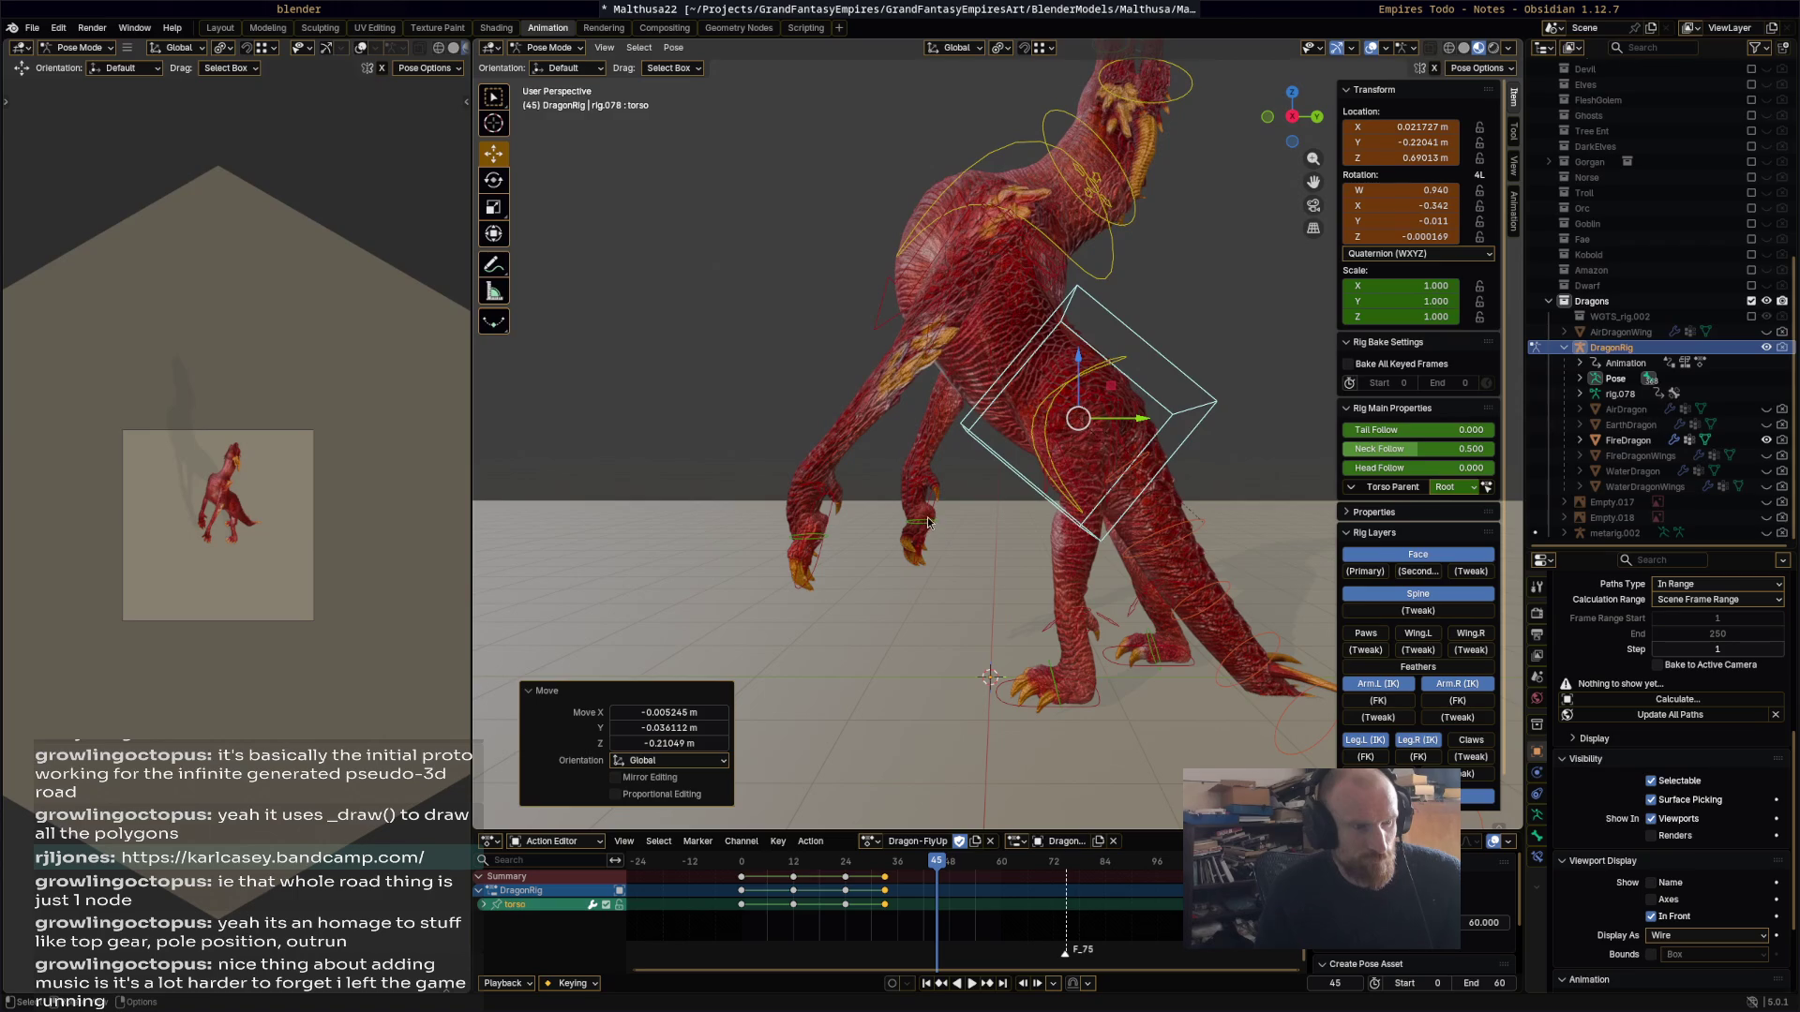
Step: Lift both front foot controls high
{"action": "left_click", "coordinate": [924, 543]}
{"action": "left_click", "coordinate": [816, 548], "text": "shift"}
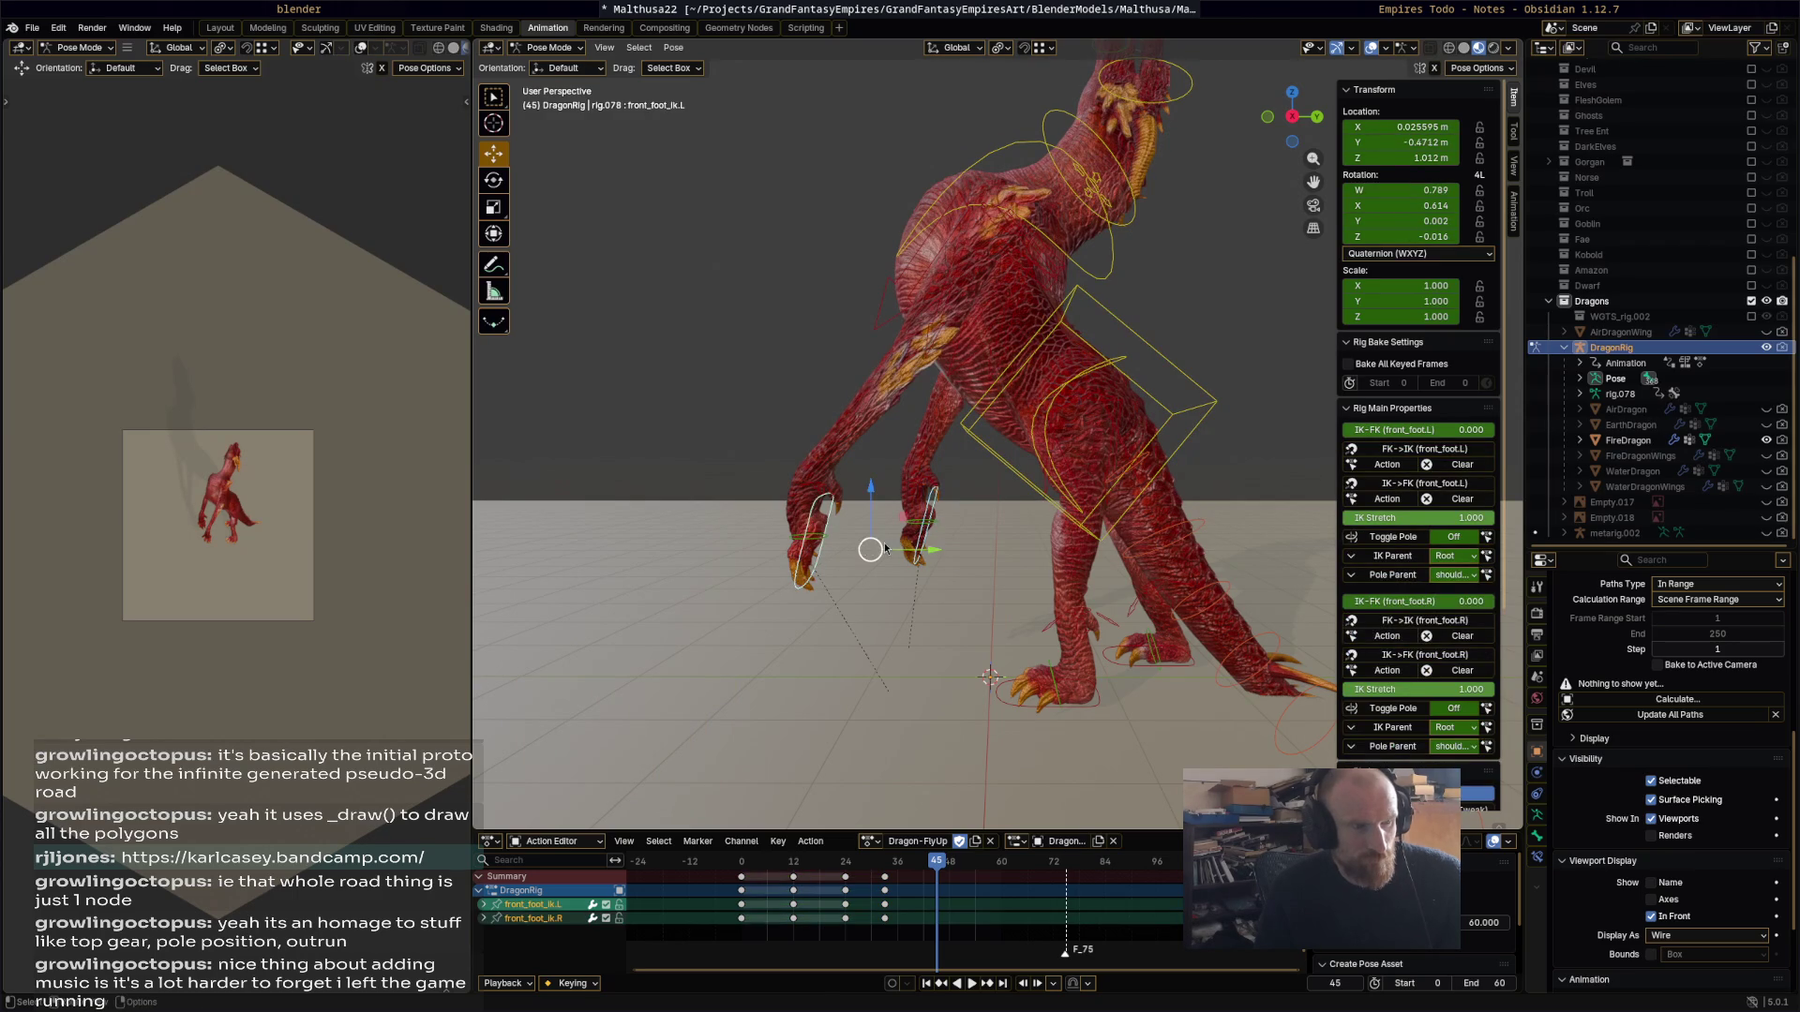
{"action": "key", "text": "g"}
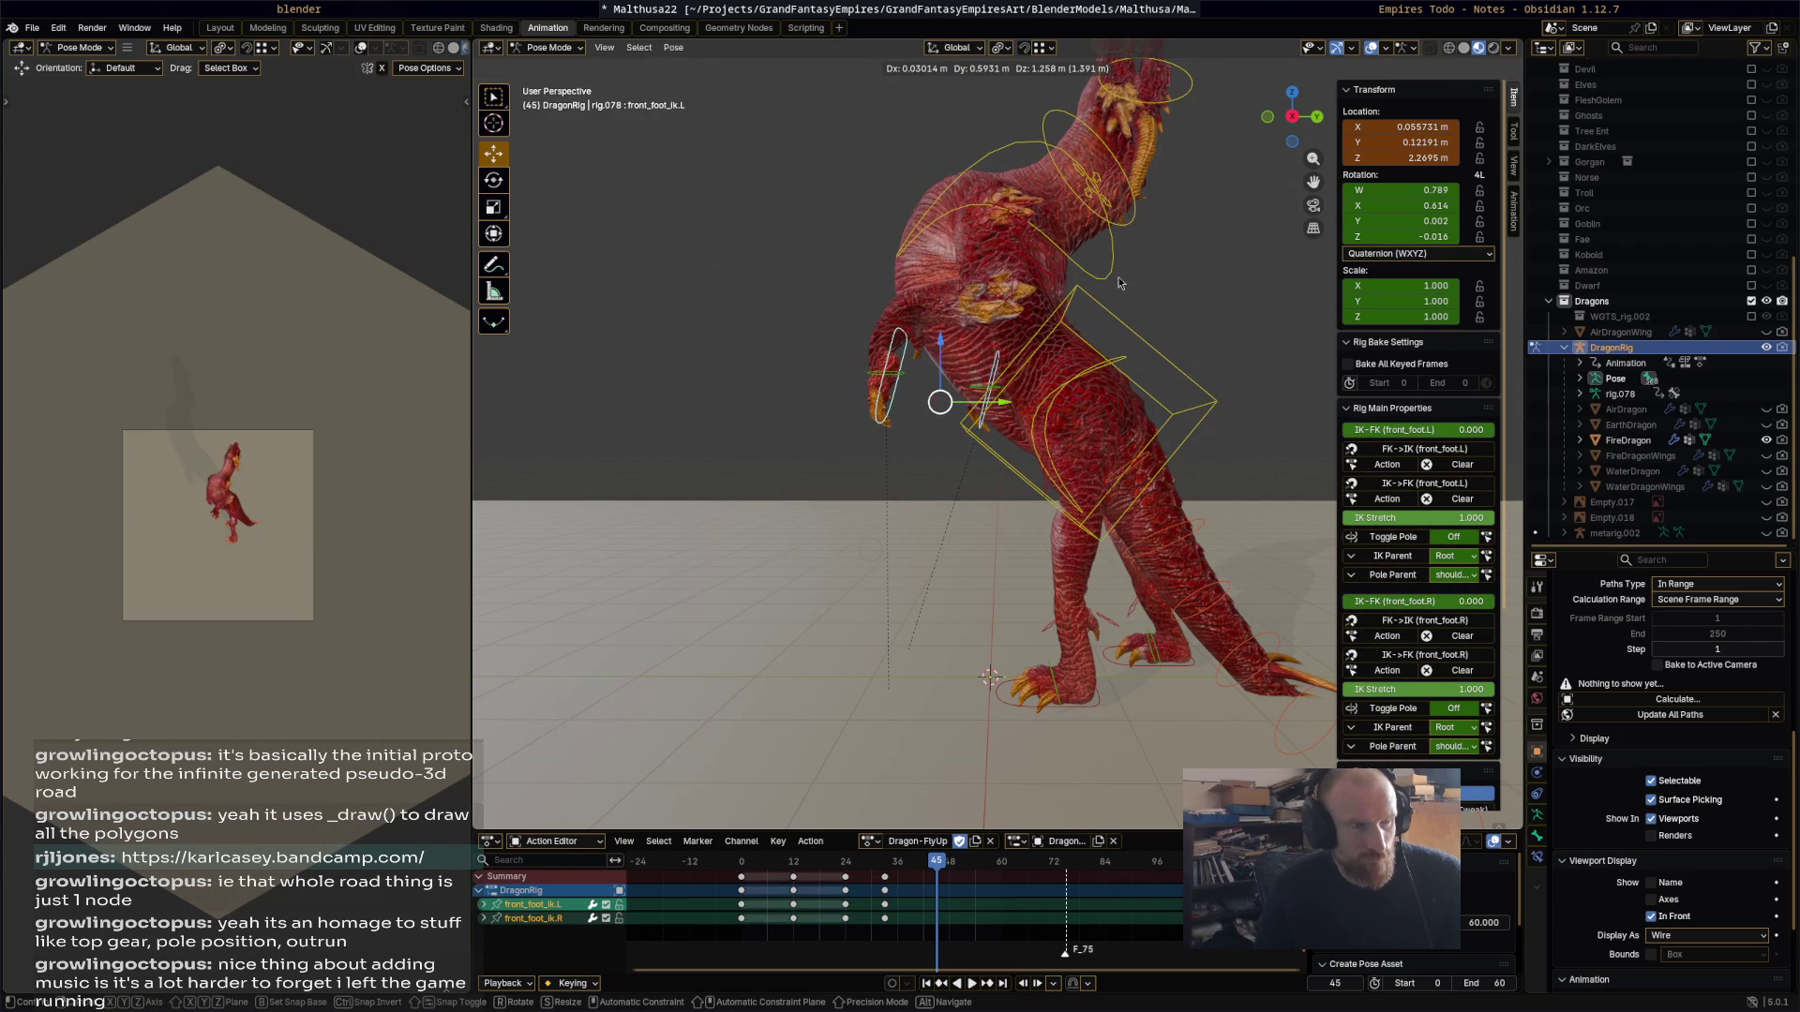
{"action": "left_click", "coordinate": [1084, 311]}
Step: Bend the chest back, rotate the neck -40° and the head -57.8°
{"action": "left_click", "coordinate": [1116, 220]}
{"action": "key", "text": "r"}
{"action": "left_click", "coordinate": [1083, 179]}
{"action": "left_click", "coordinate": [984, 140]}
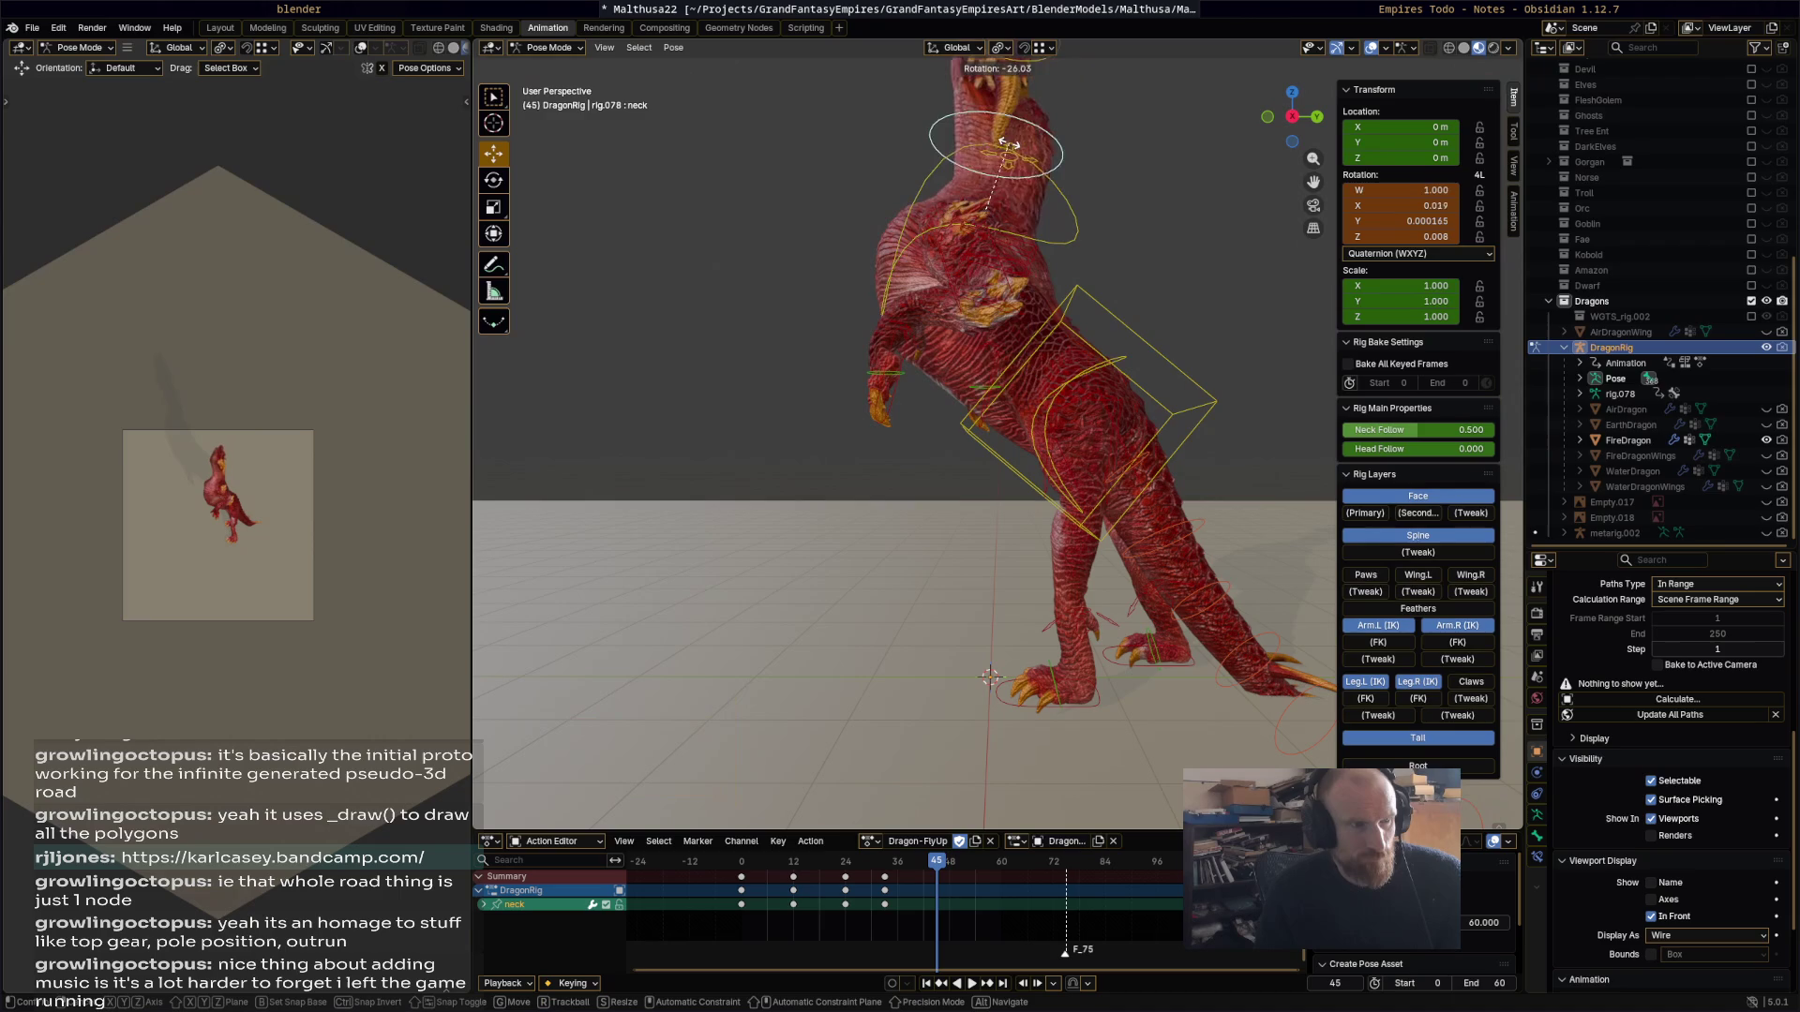
{"action": "key", "text": "r"}
{"action": "left_click", "coordinate": [998, 251]}
{"action": "middle_click_drag", "start_coordinate": [999, 250], "coordinate": [949, 168]}
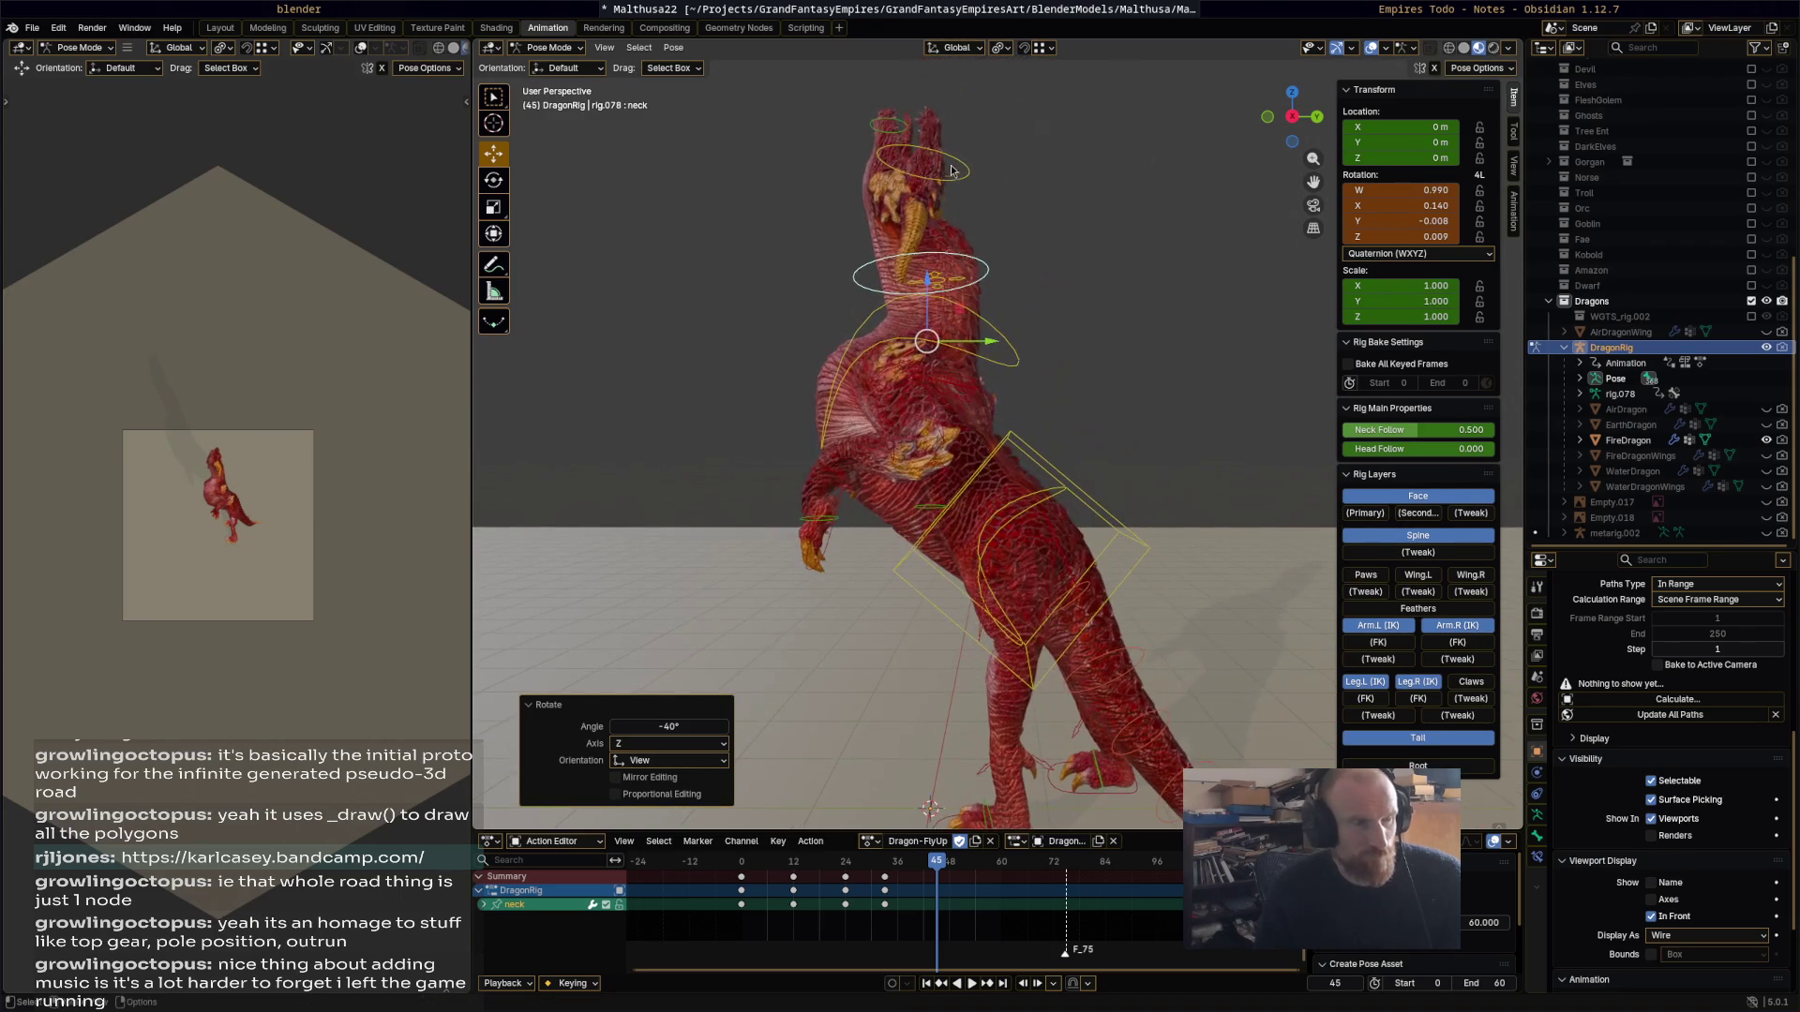
{"action": "left_click", "coordinate": [966, 167]}
{"action": "key", "text": "r"}
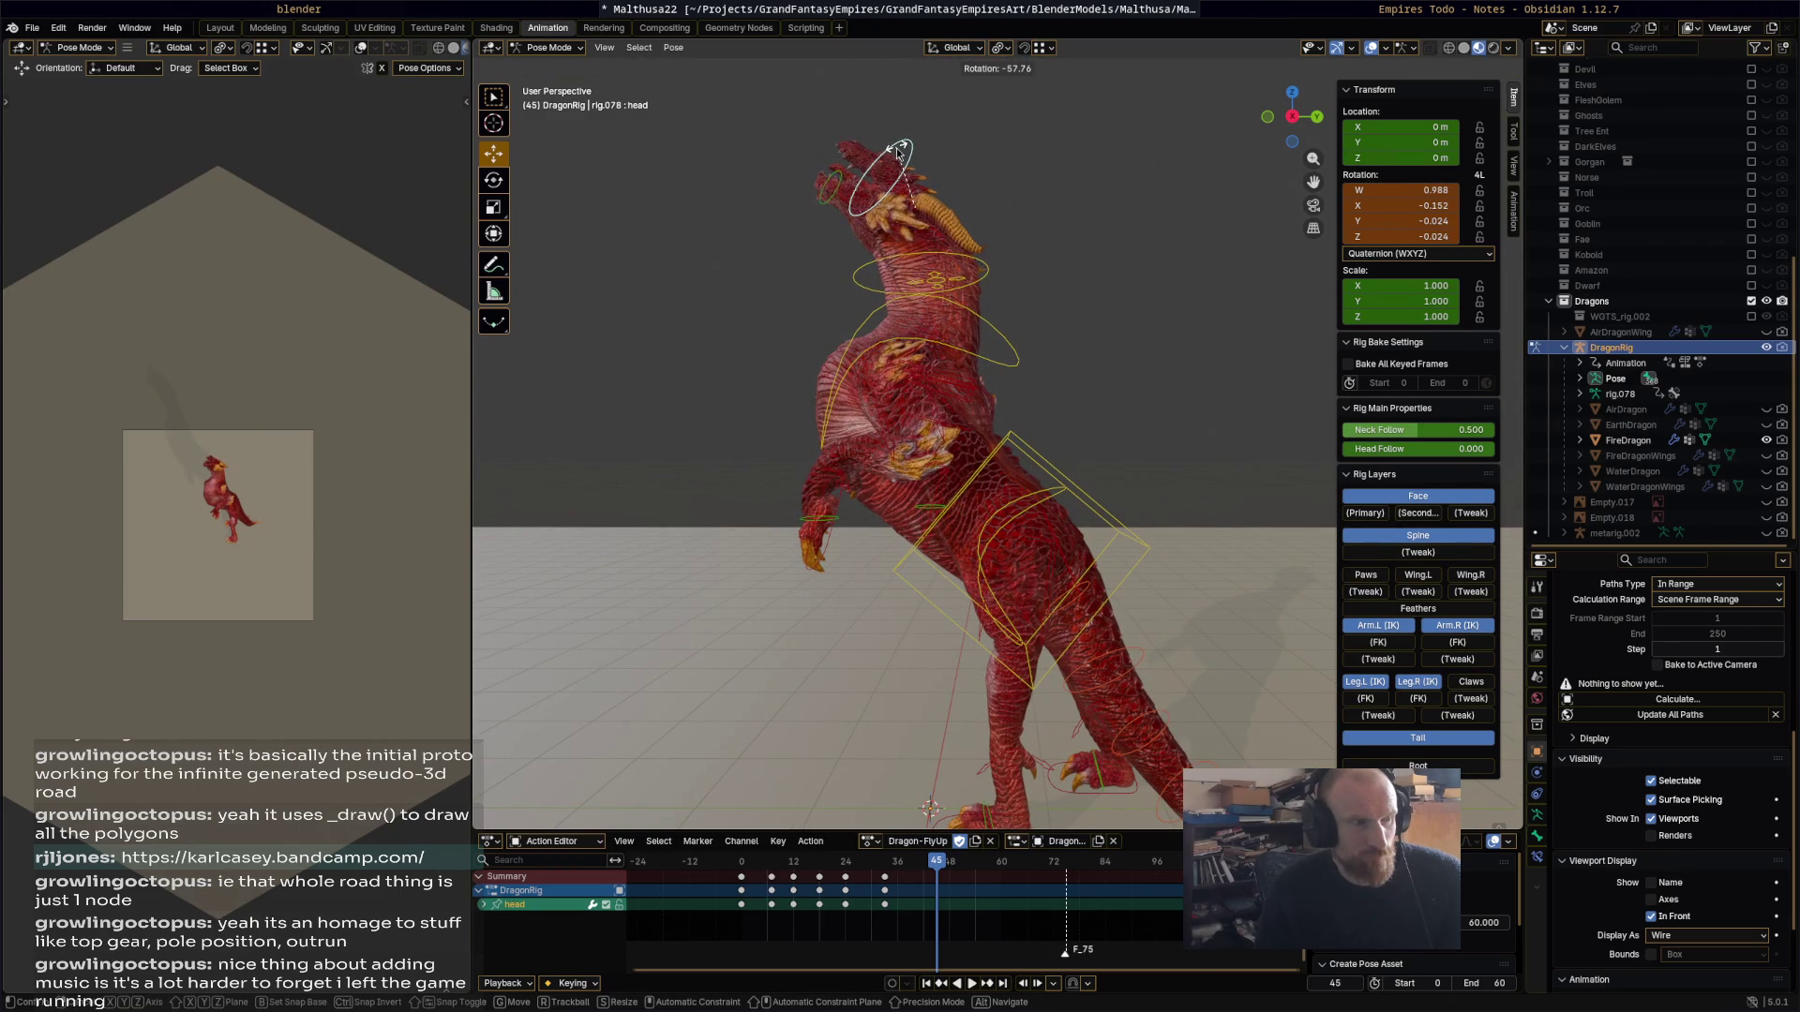
{"action": "left_click", "coordinate": [1008, 587]}
Step: Raise and rotate both hind feet off the ground, adjusting each individually
{"action": "middle_click_drag", "start_coordinate": [1008, 588], "coordinate": [1033, 712]}
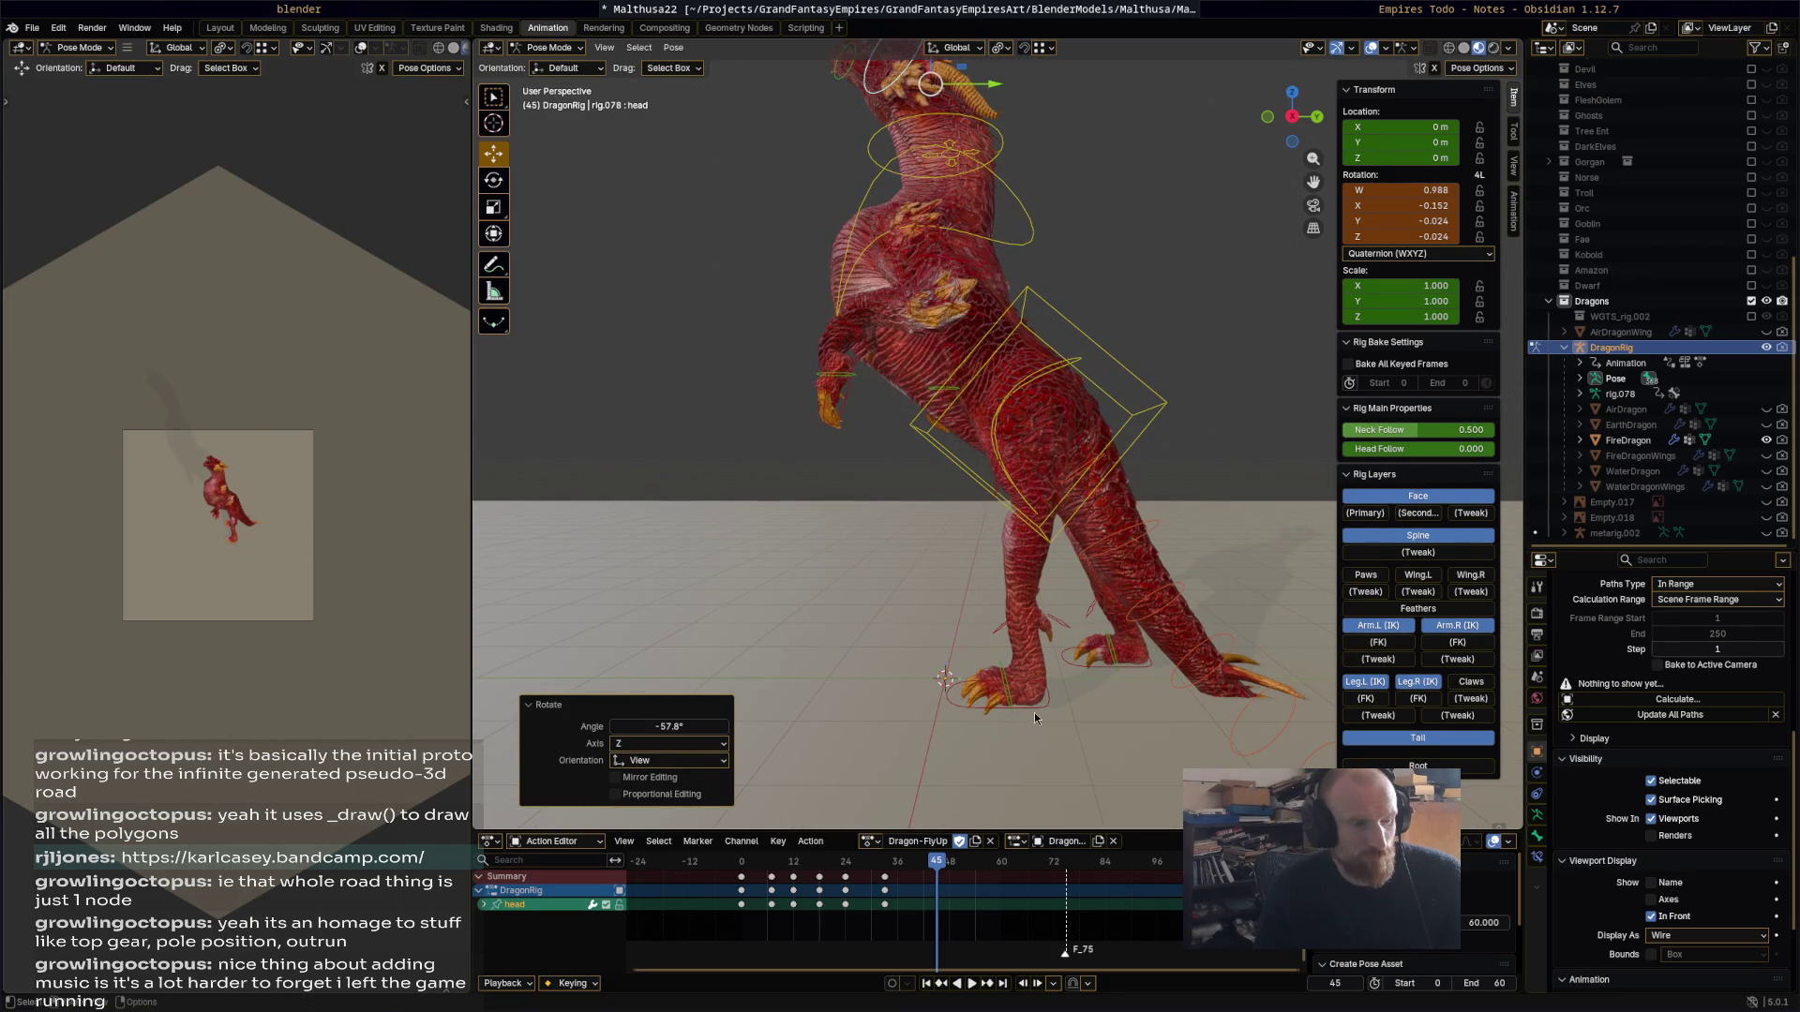
{"action": "left_click", "coordinate": [1083, 669]}
{"action": "key", "text": "g"}
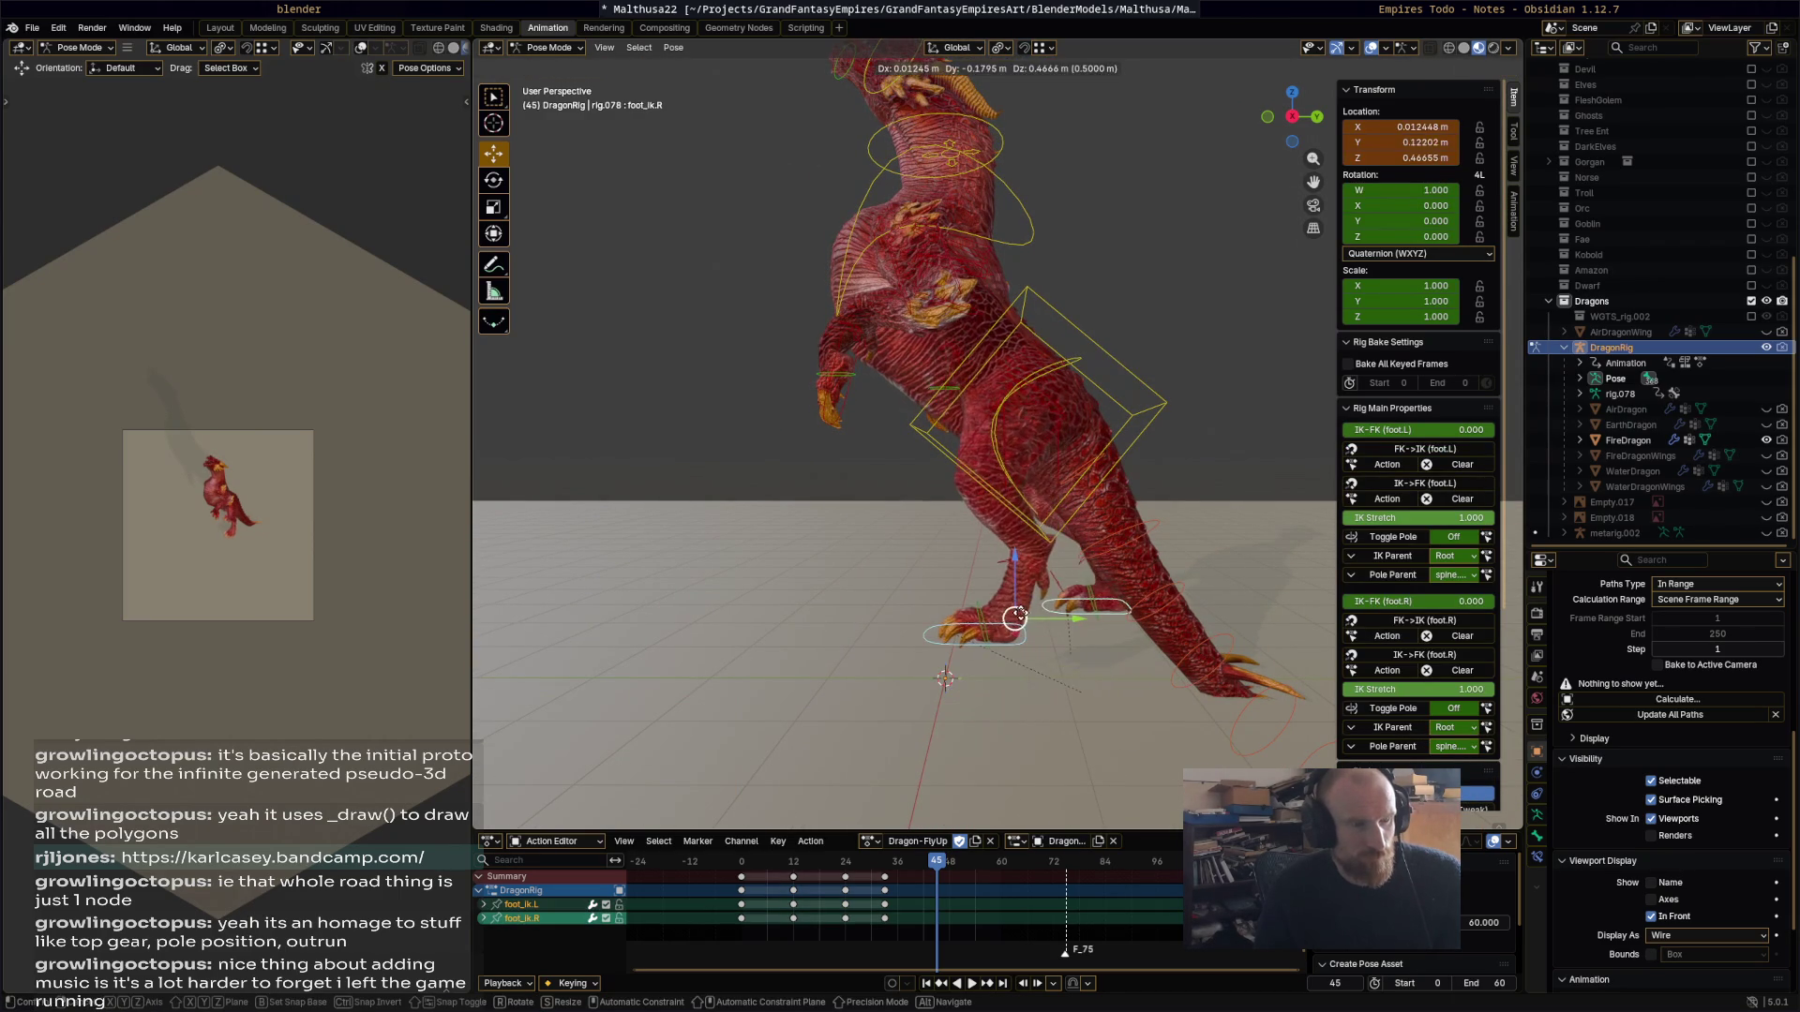
{"action": "left_click", "coordinate": [1020, 613]}
{"action": "key", "text": "r"}
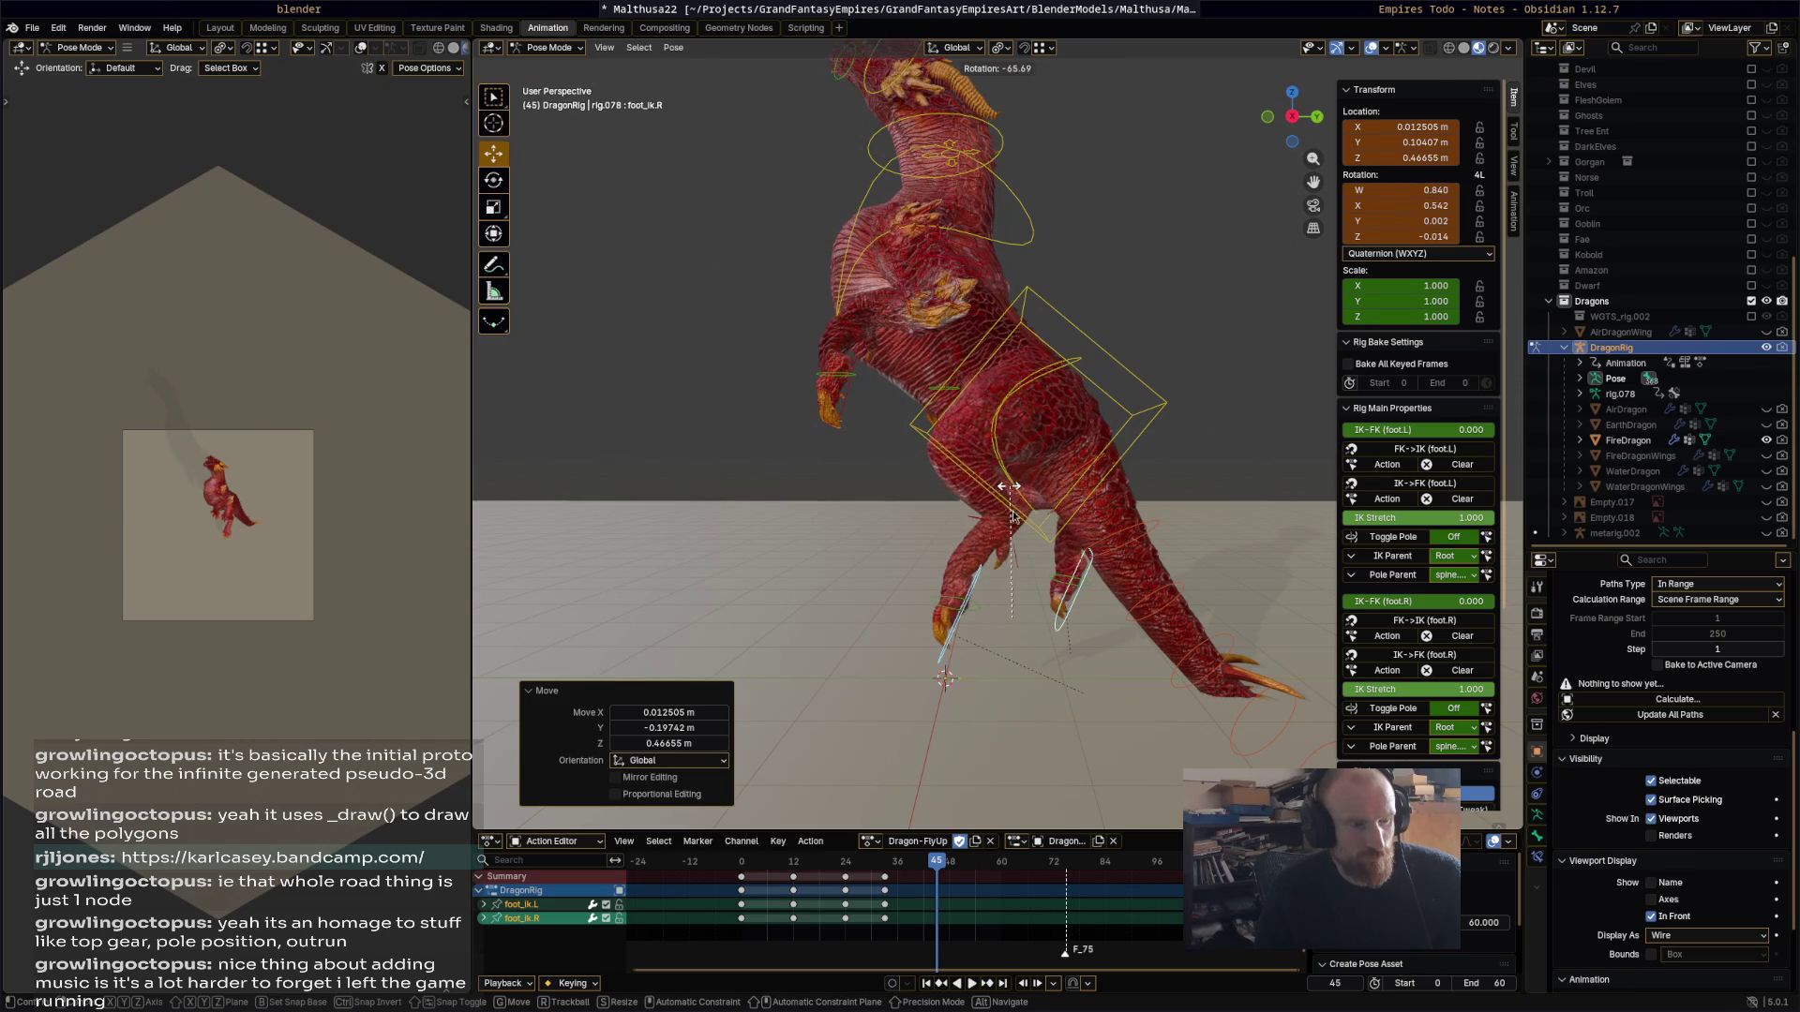
{"action": "left_click", "coordinate": [965, 620]}
{"action": "left_click", "coordinate": [974, 620]}
{"action": "key", "text": "g"}
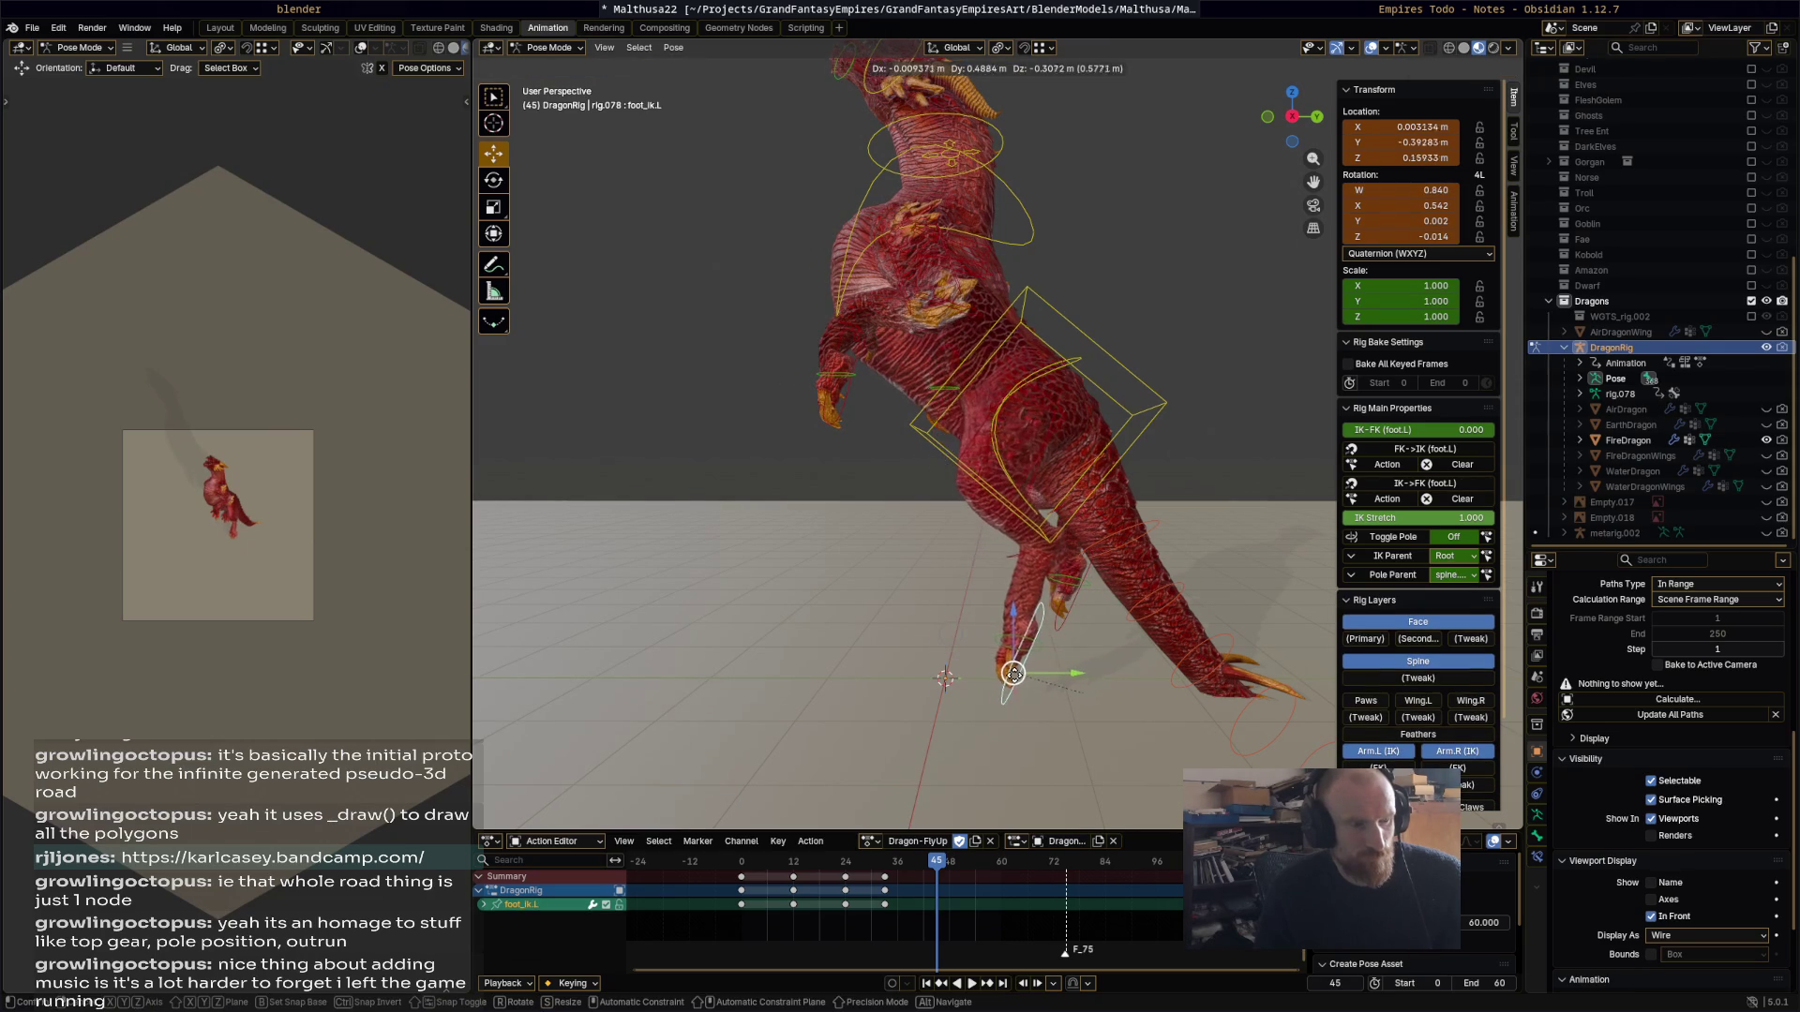
{"action": "left_click", "coordinate": [1041, 671]}
{"action": "left_click", "coordinate": [1066, 604]}
{"action": "key", "text": "g"}
{"action": "left_click", "coordinate": [1104, 609]}
Step: Key the whole rig's rear-up pose and move those keys to frame 60
{"action": "key", "text": "a"}
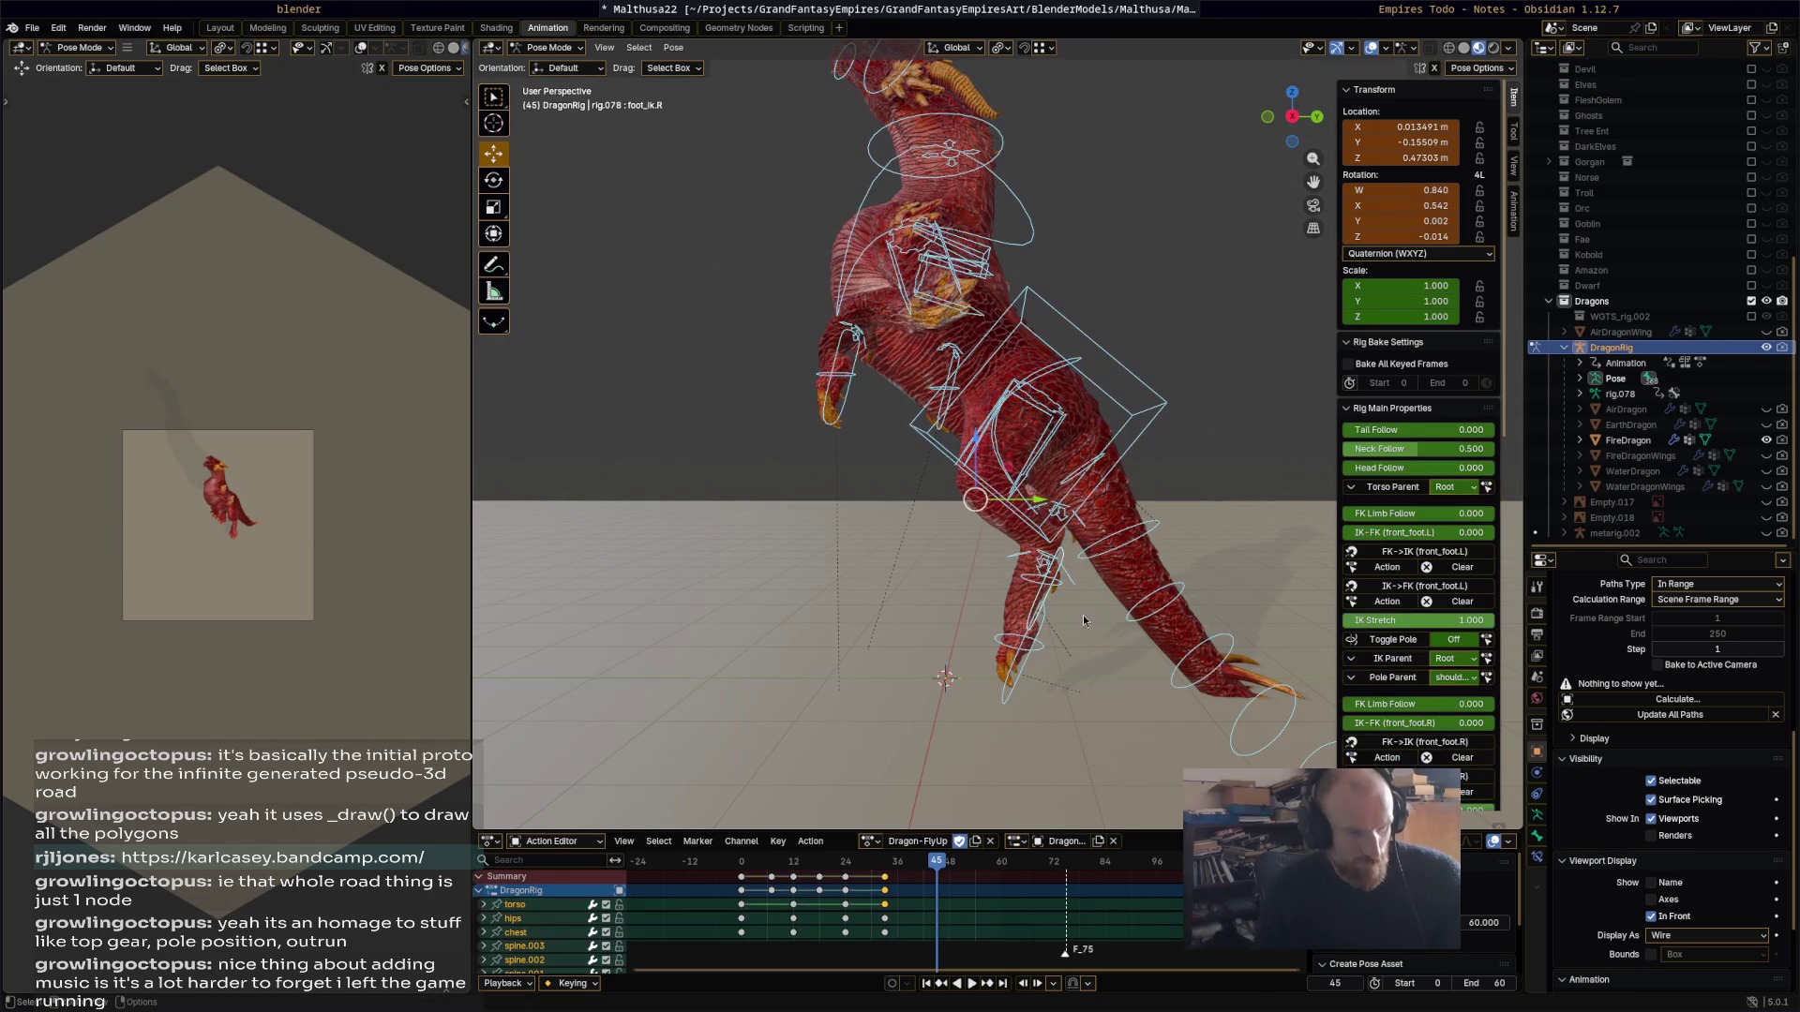
{"action": "key", "text": "i"}
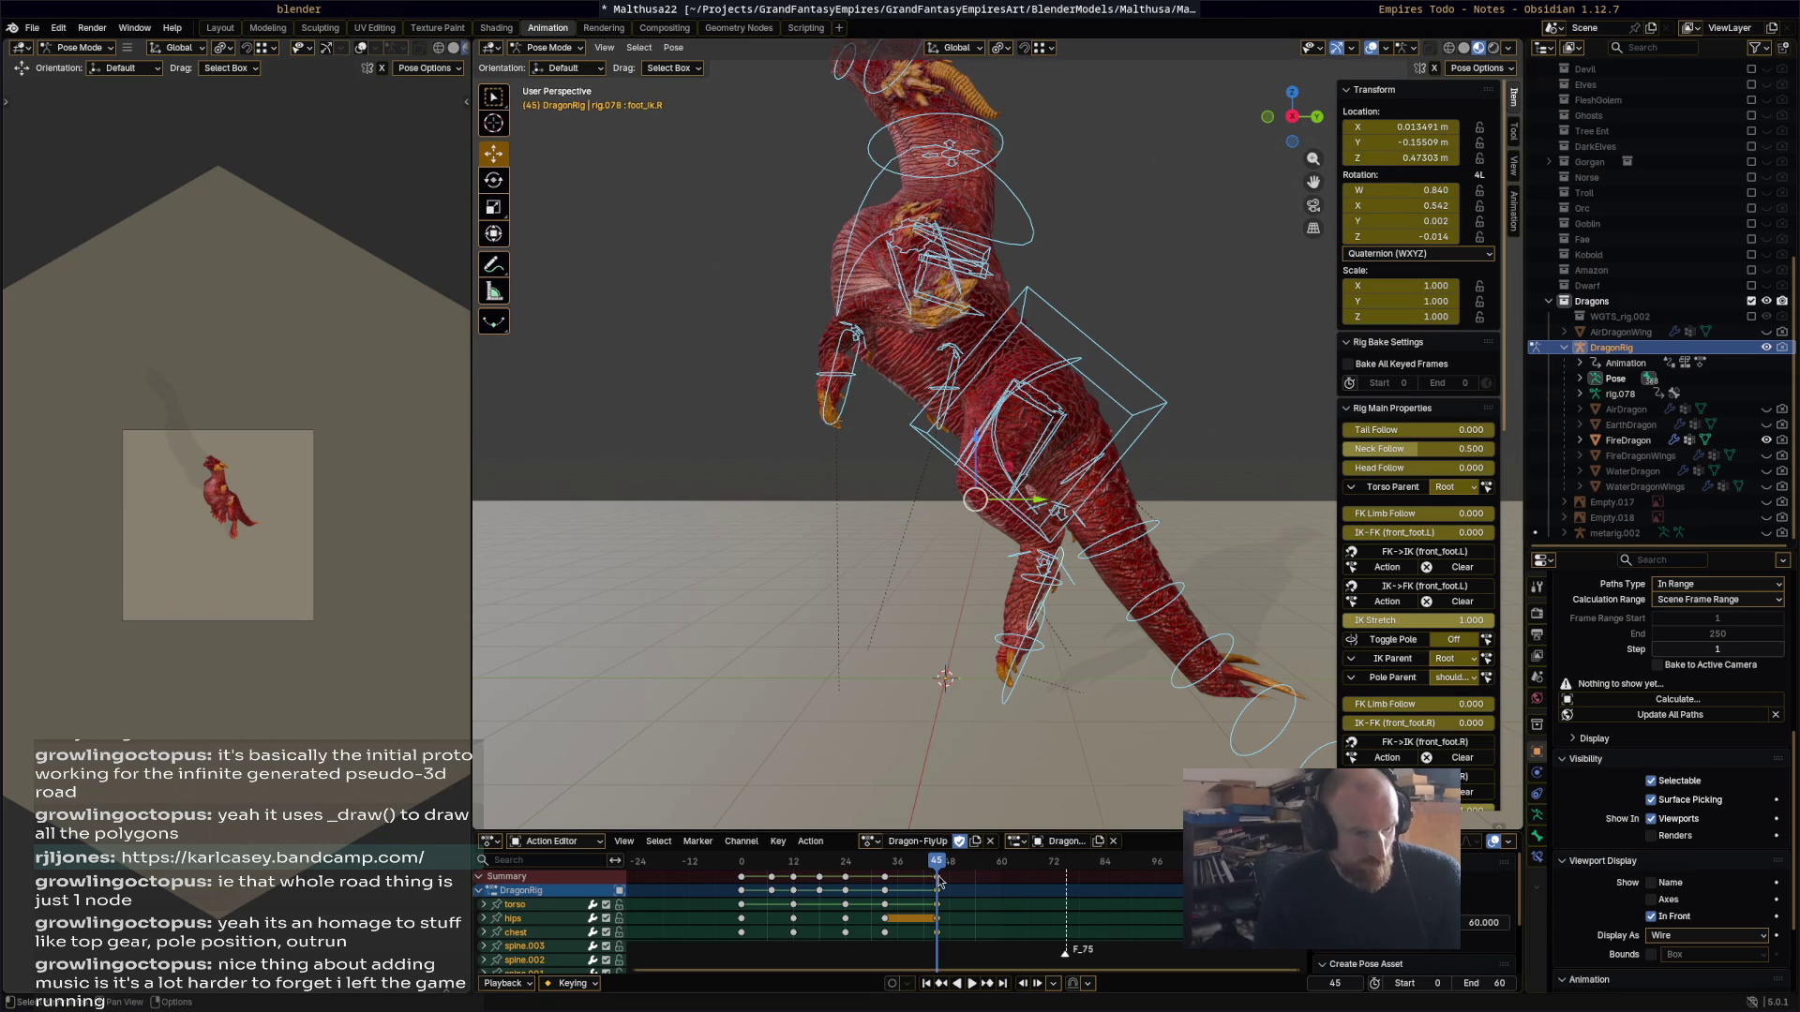
{"action": "key", "text": "g"}
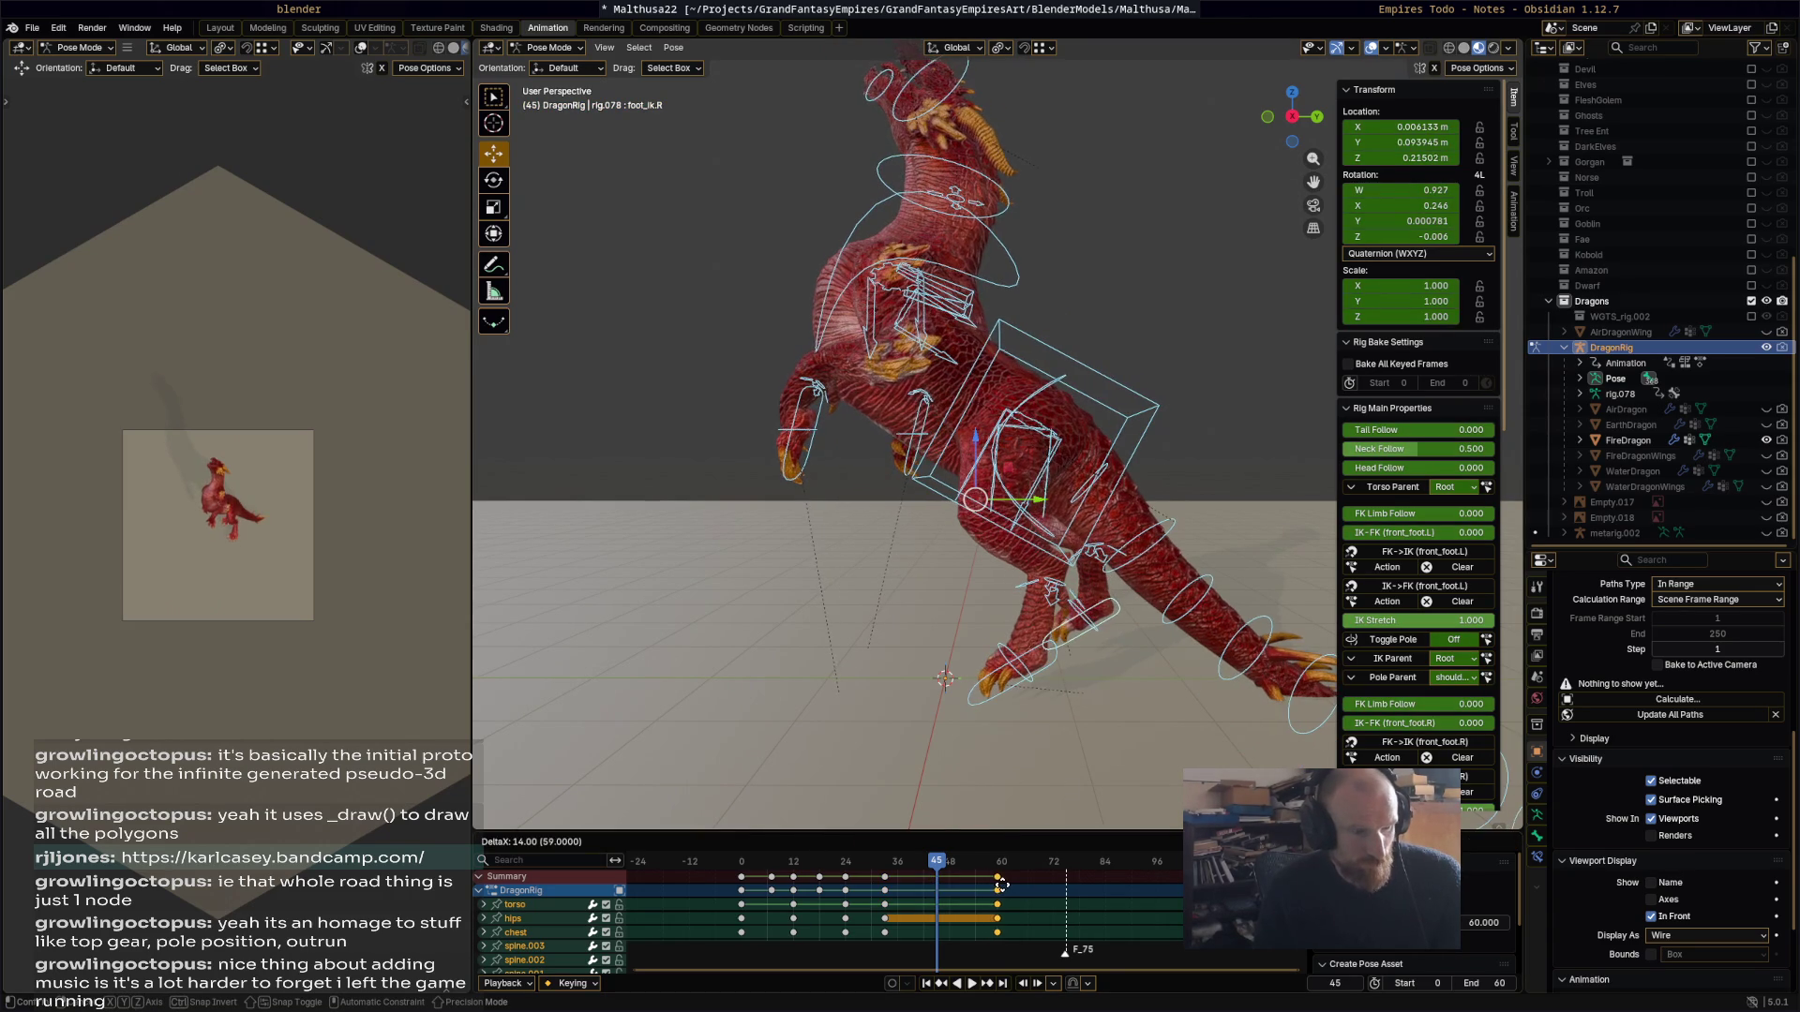
{"action": "left_click", "coordinate": [999, 871]}
Step: Play the take-off from the start, scrubbing to the frame-12 crouch in side view
{"action": "key", "text": "space"}
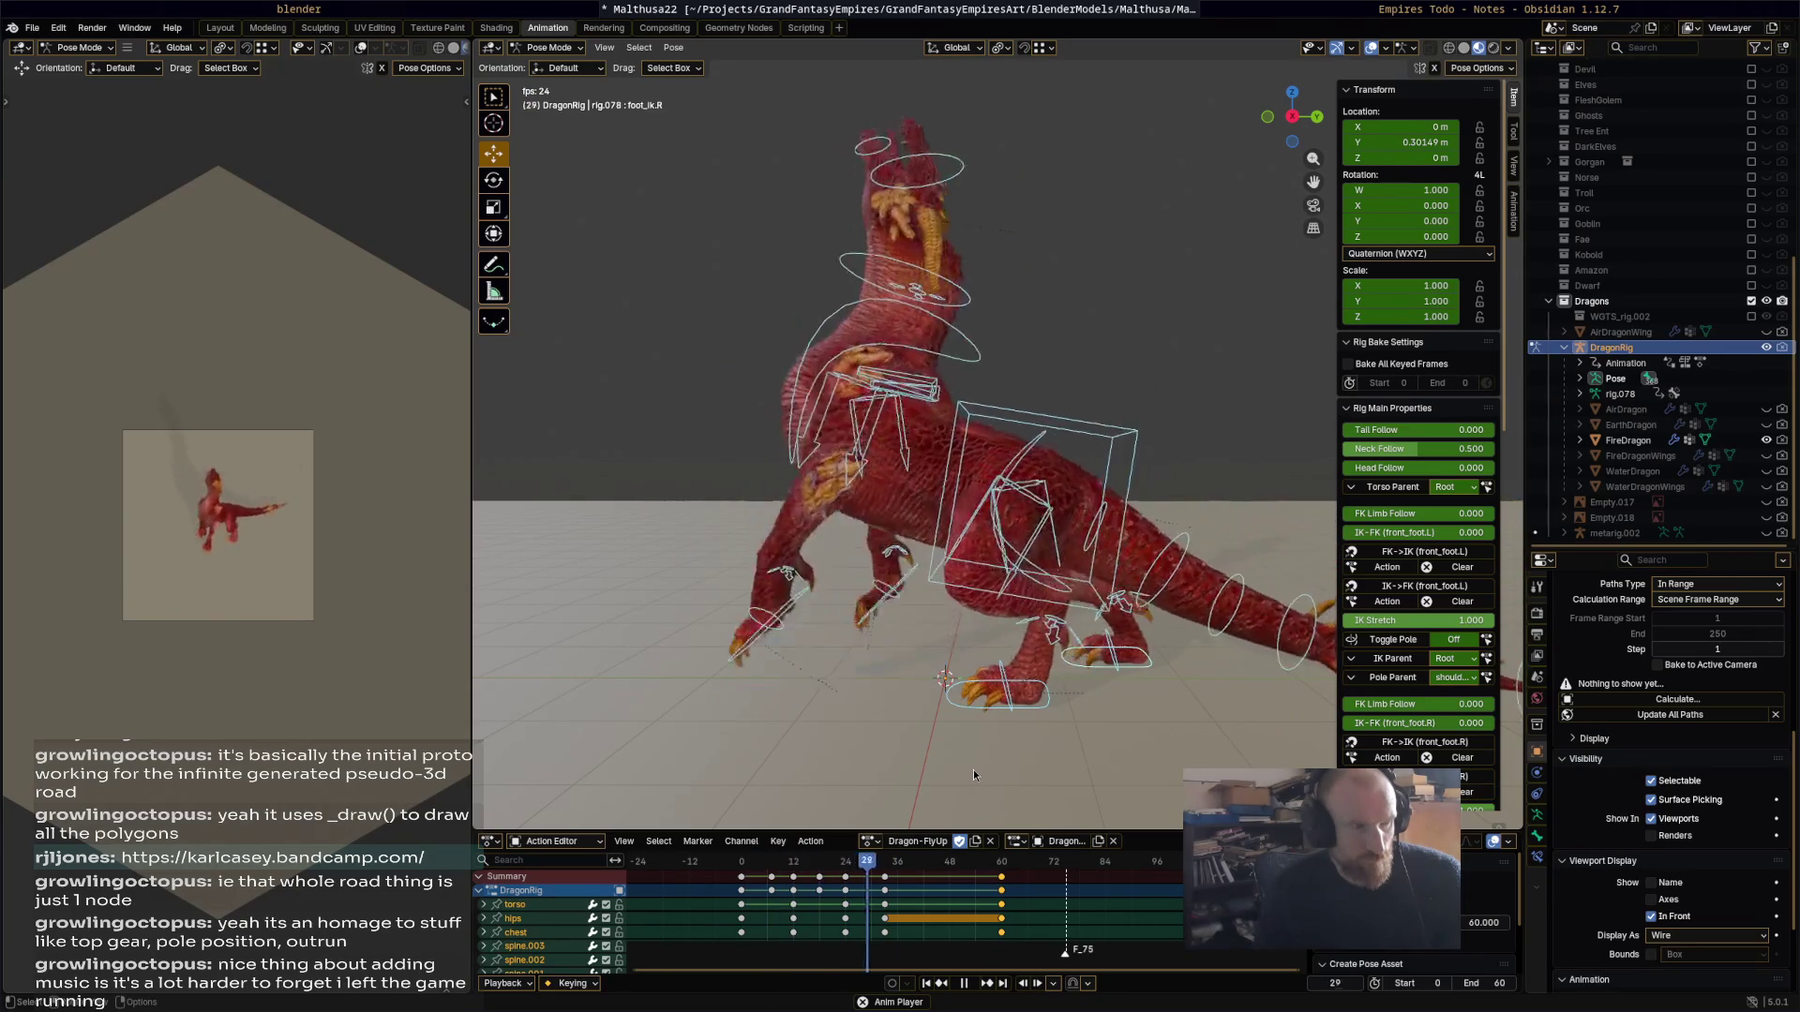
{"action": "key", "text": "Escape"}
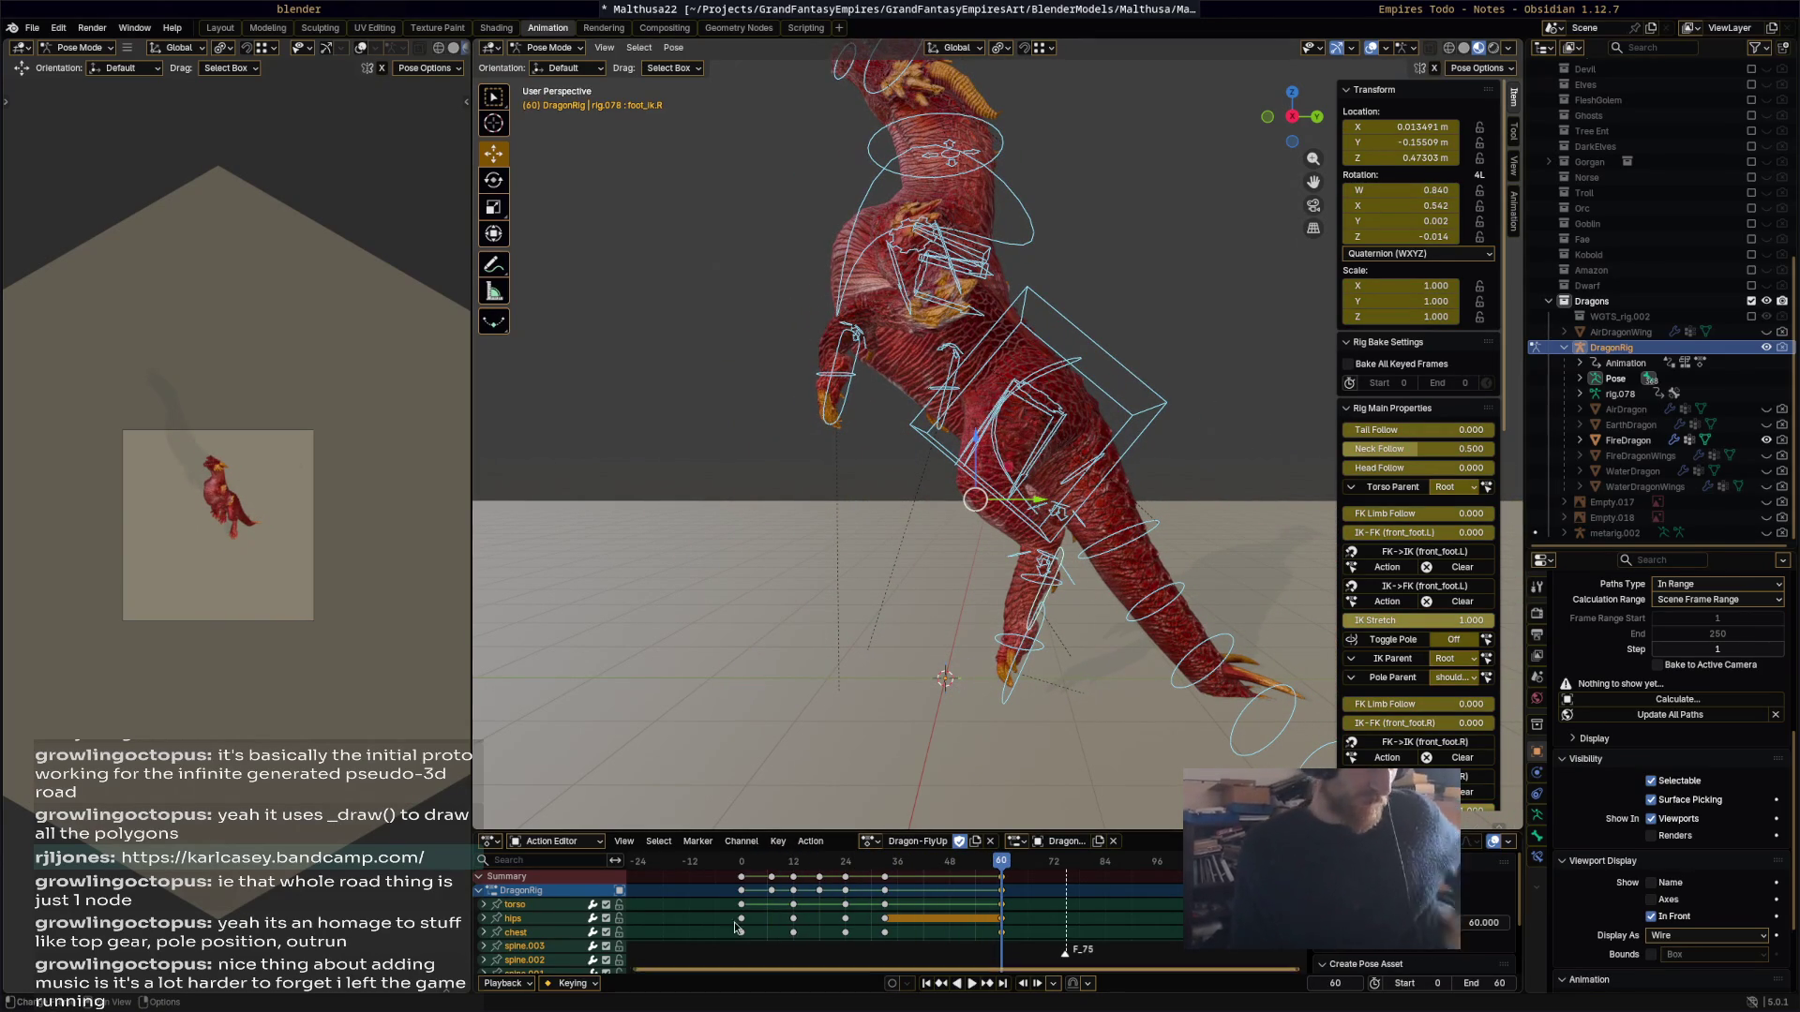
{"action": "left_click", "coordinate": [743, 869]}
{"action": "key", "text": "space"}
{"action": "left_click_drag", "start_coordinate": [743, 874], "coordinate": [799, 880]}
{"action": "mouse_move", "coordinate": [886, 807]}
{"action": "middle_mouse_down"}
{"action": "mouse_move", "coordinate": [937, 731]}
{"action": "mouse_move", "coordinate": [1078, 638]}
{"action": "mouse_move", "coordinate": [1138, 570]}
{"action": "mouse_move", "coordinate": [981, 559]}
{"action": "middle_mouse_up"}
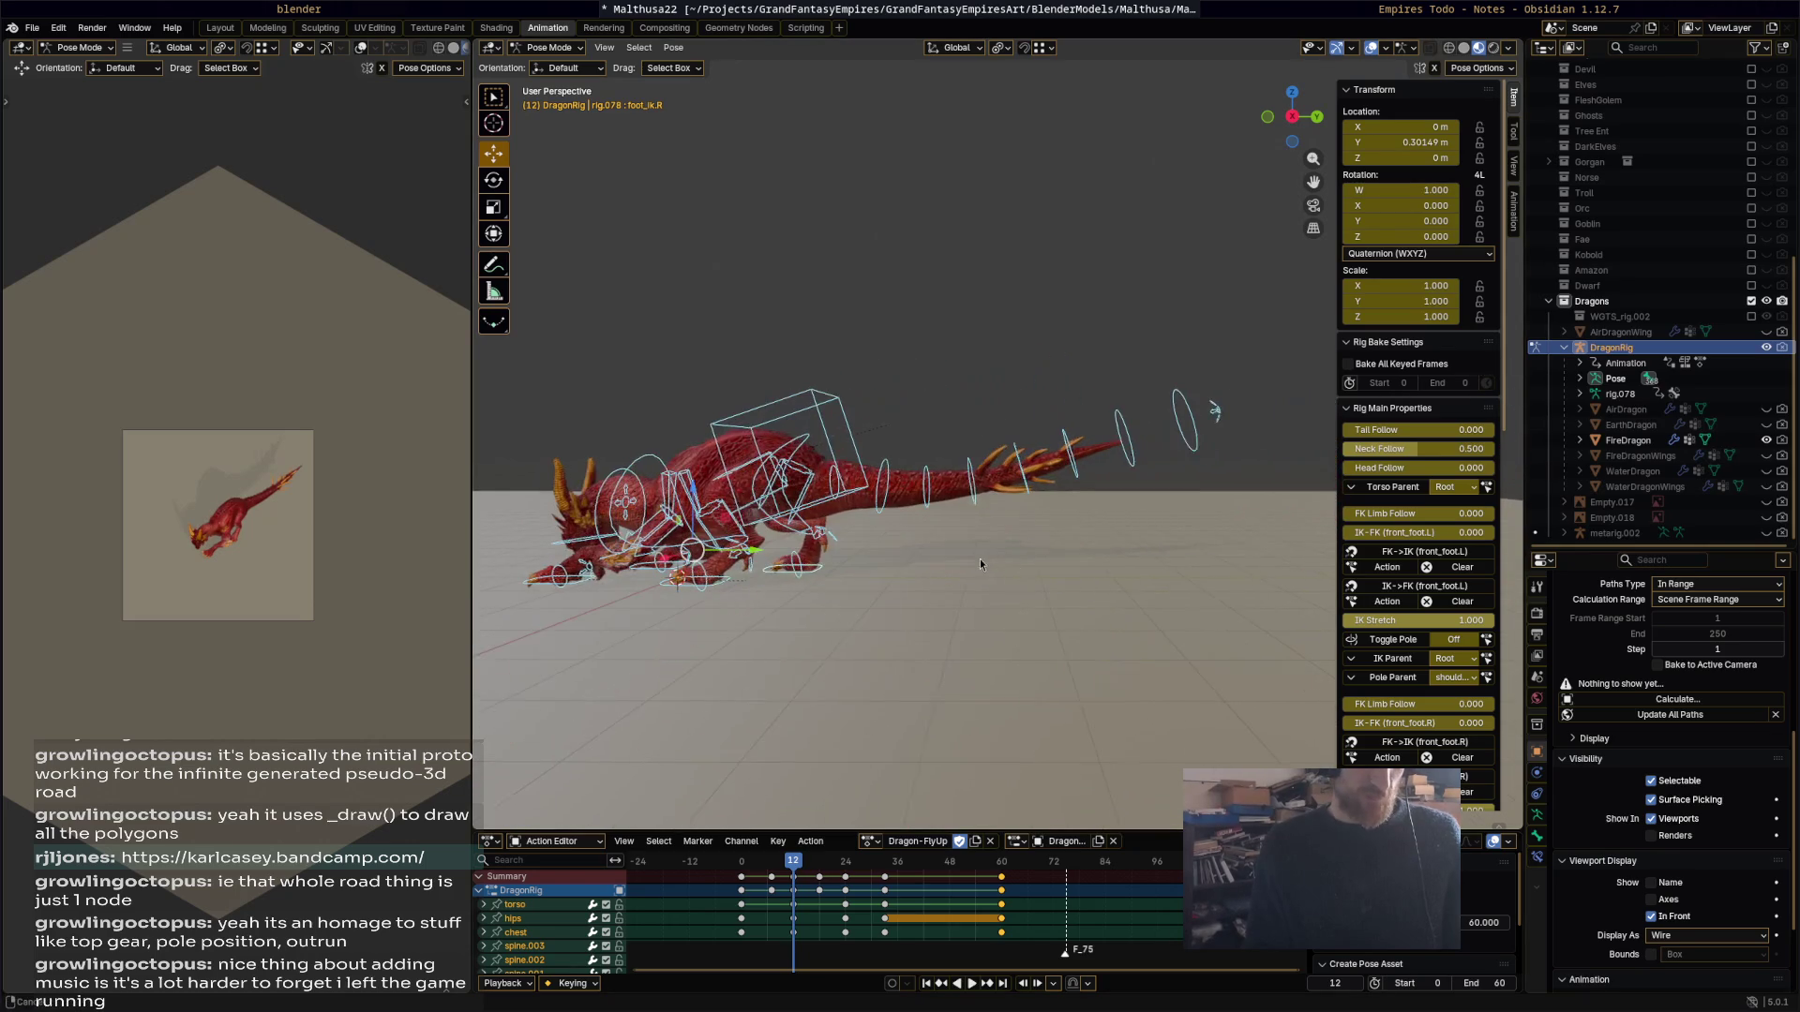
Step: Curve the tail upward with its master control at frame 12
{"action": "left_click", "coordinate": [1217, 408]}
{"action": "key", "text": "r"}
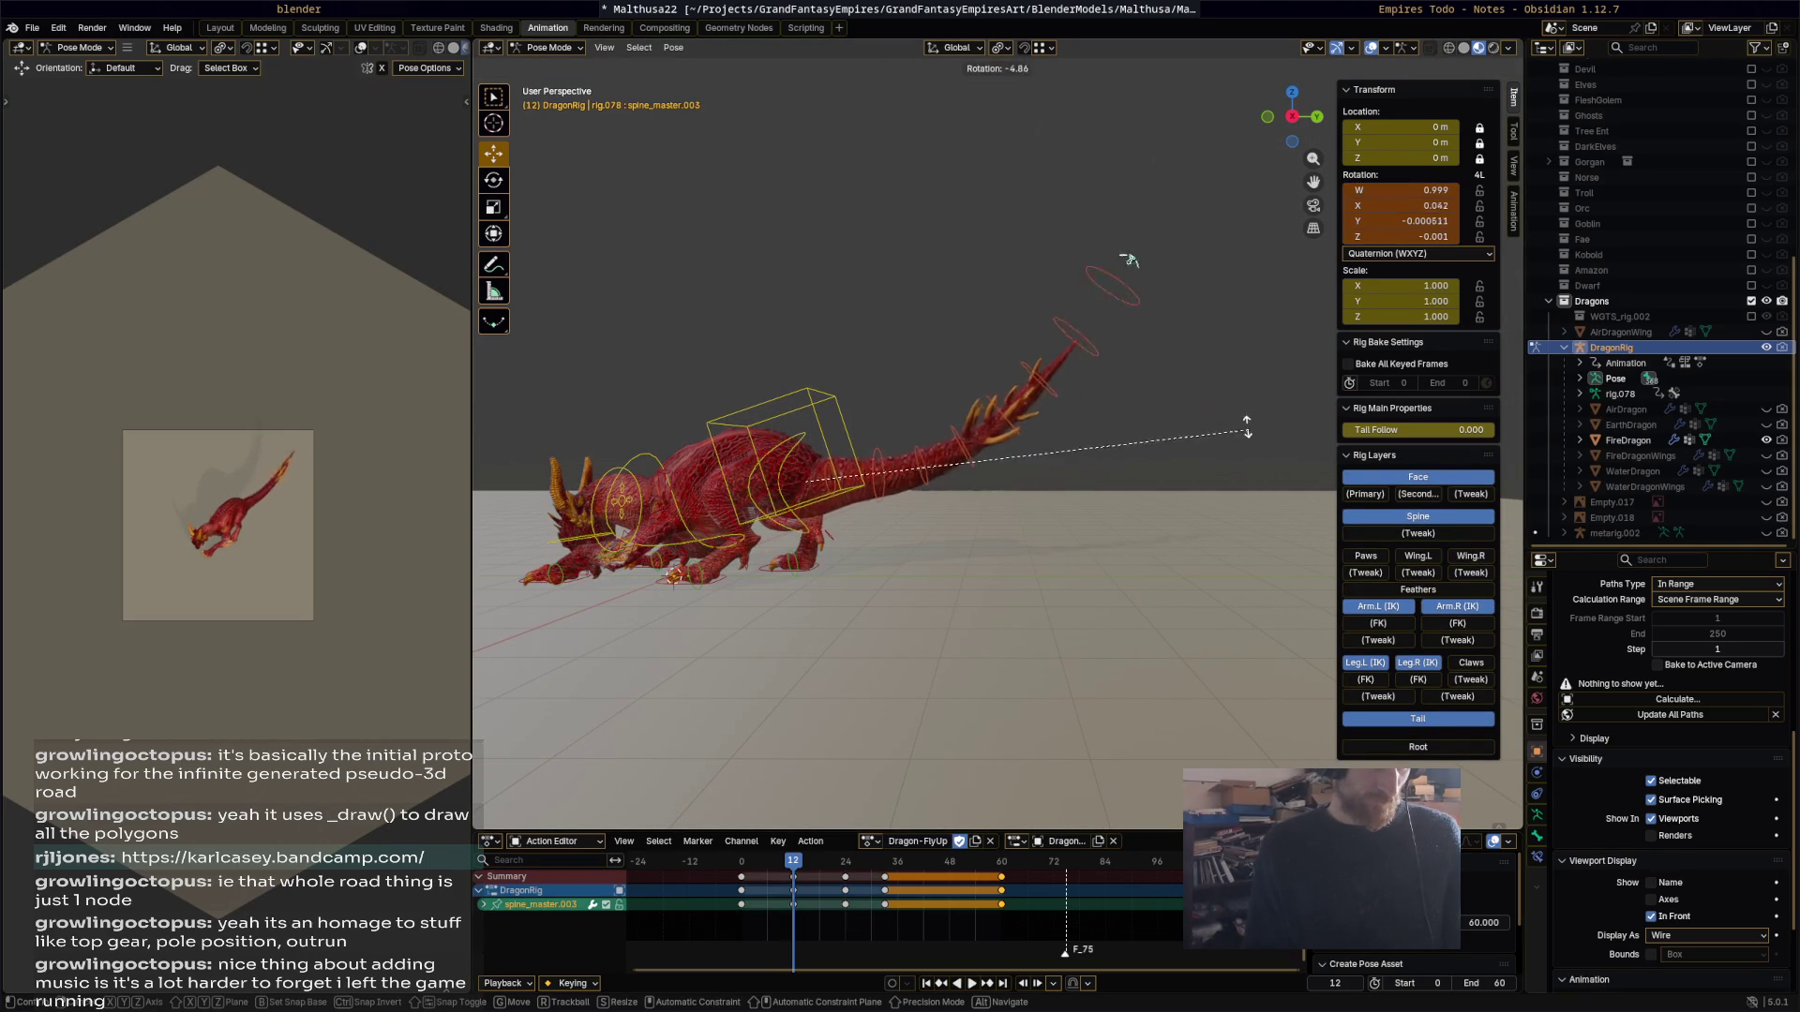
{"action": "left_click", "coordinate": [1214, 440]}
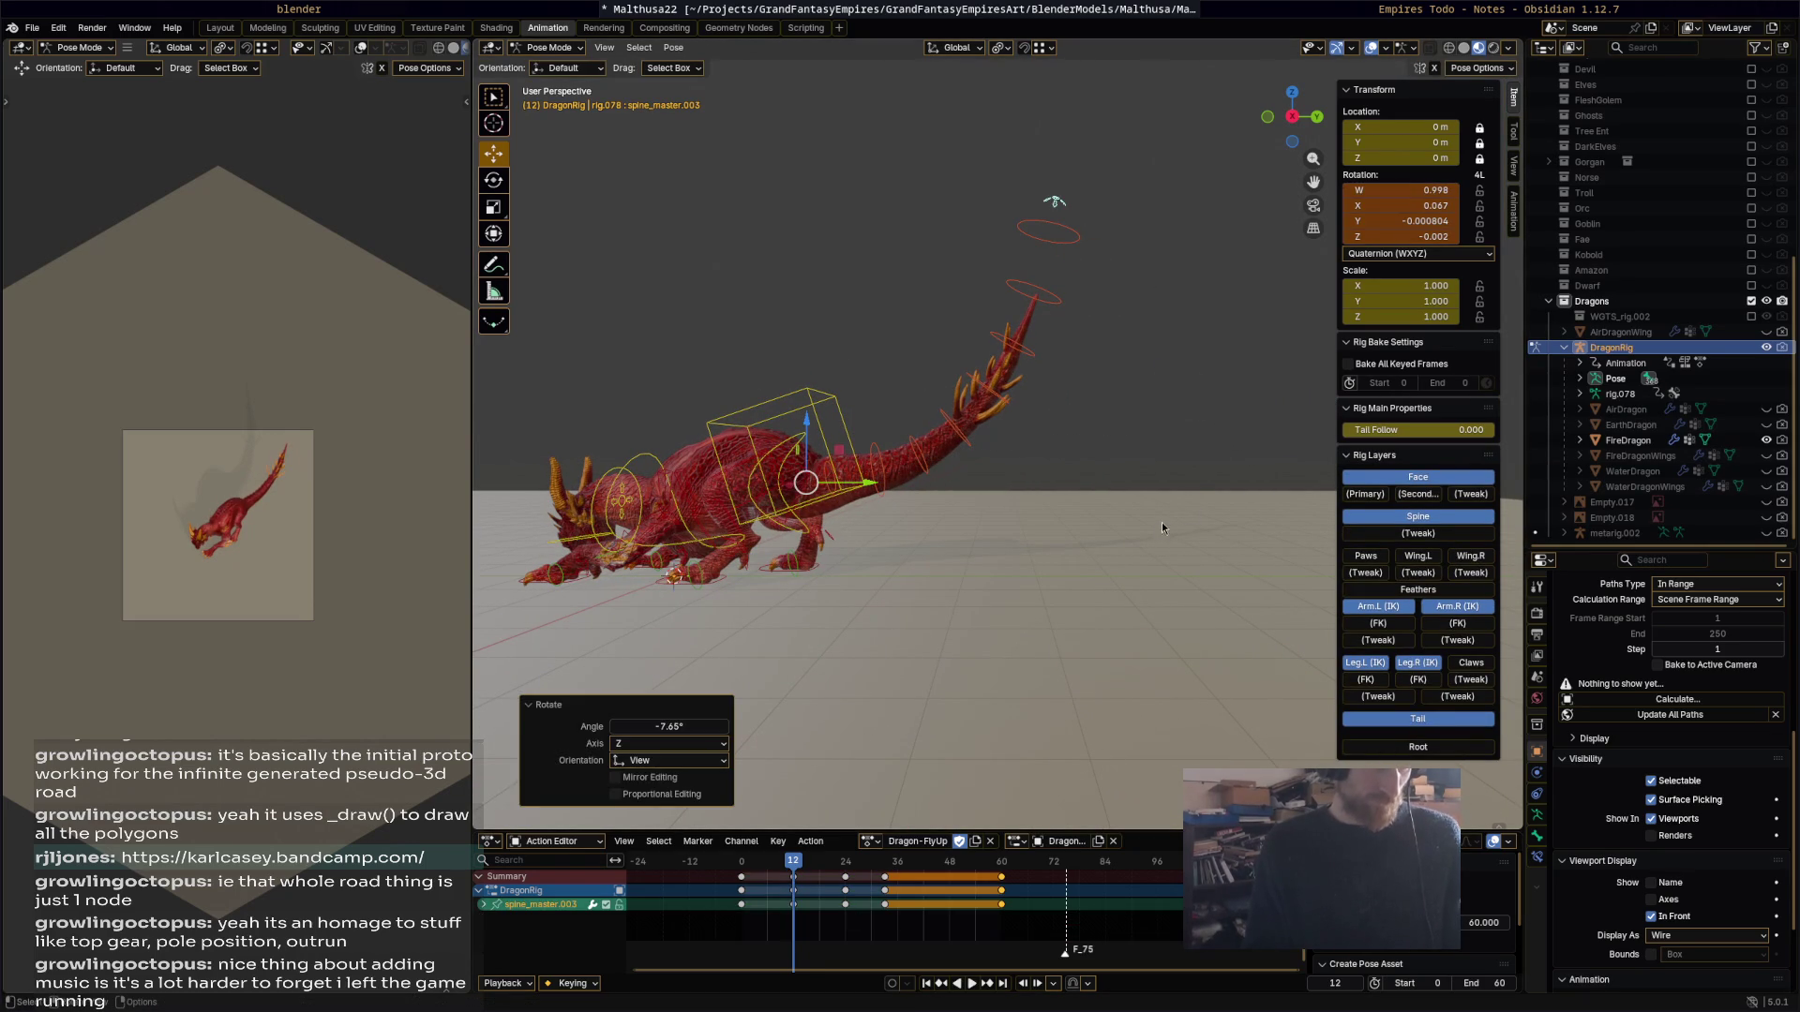
{"action": "left_click", "coordinate": [916, 884]}
Step: Review playback, then rotate the tail at frame 48 and key it
{"action": "key", "text": "space"}
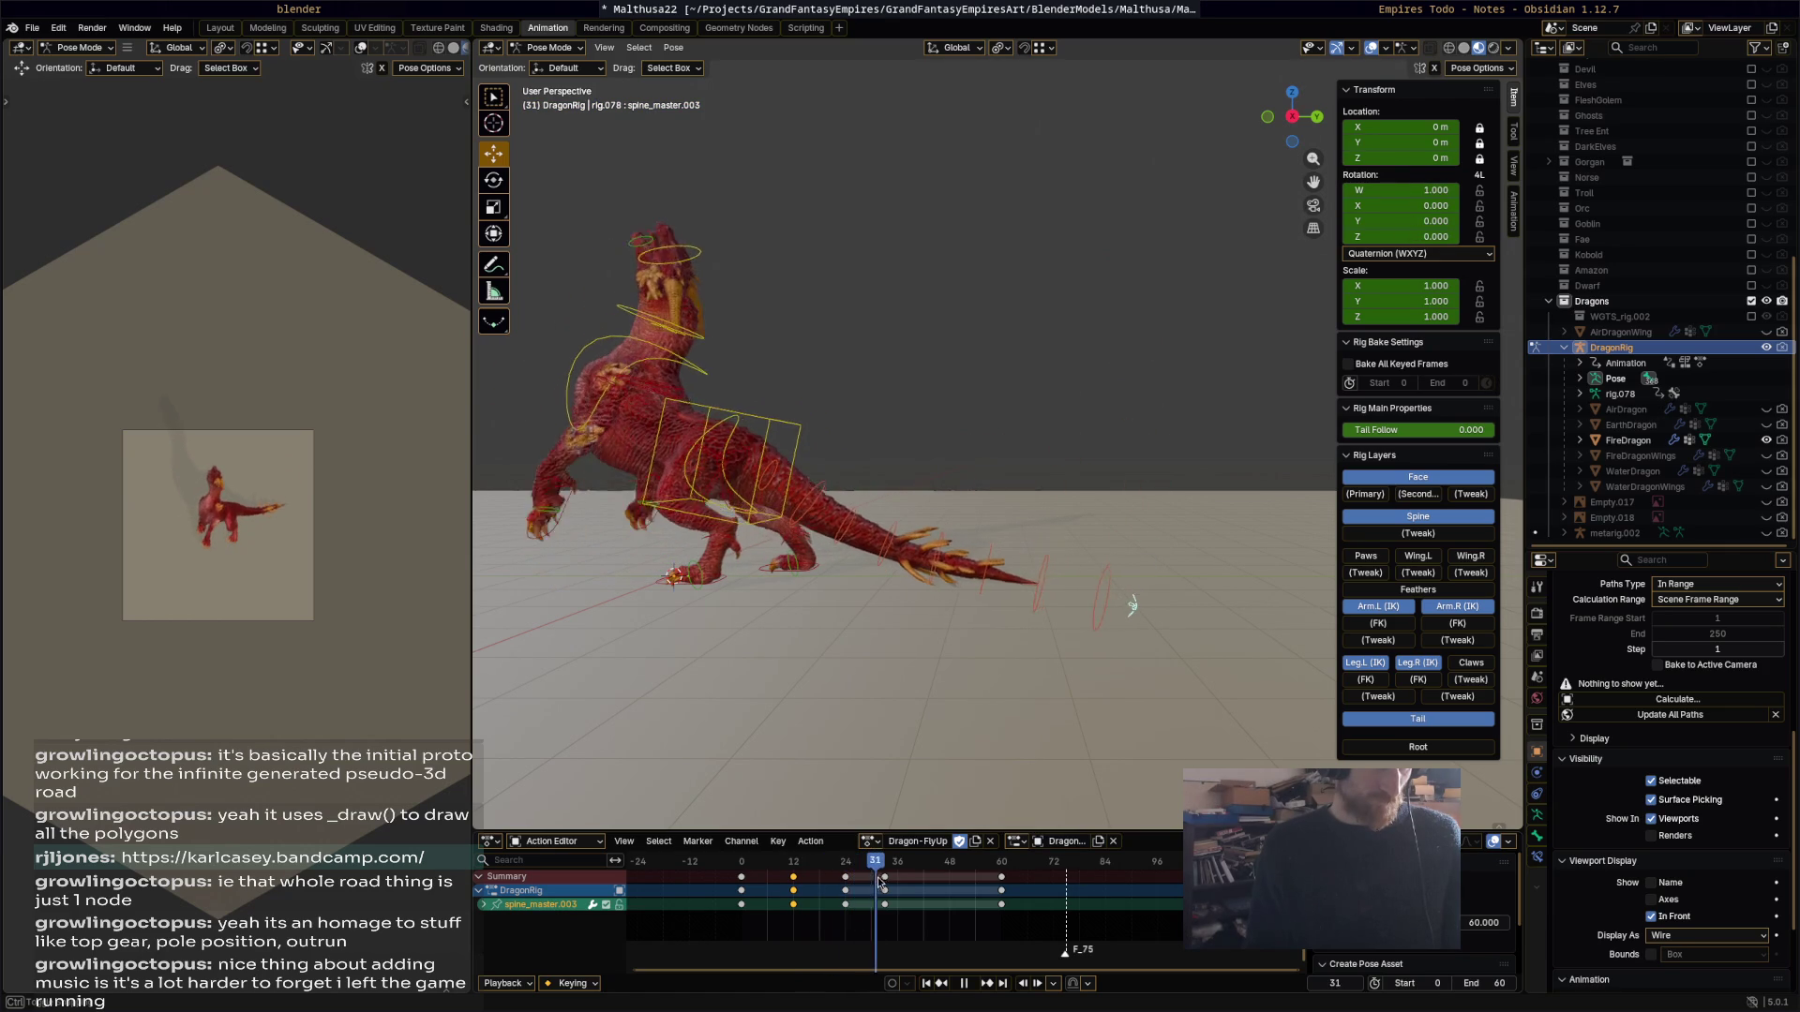
{"action": "key", "text": "space"}
{"action": "key", "text": "r"}
{"action": "left_click", "coordinate": [1131, 569]}
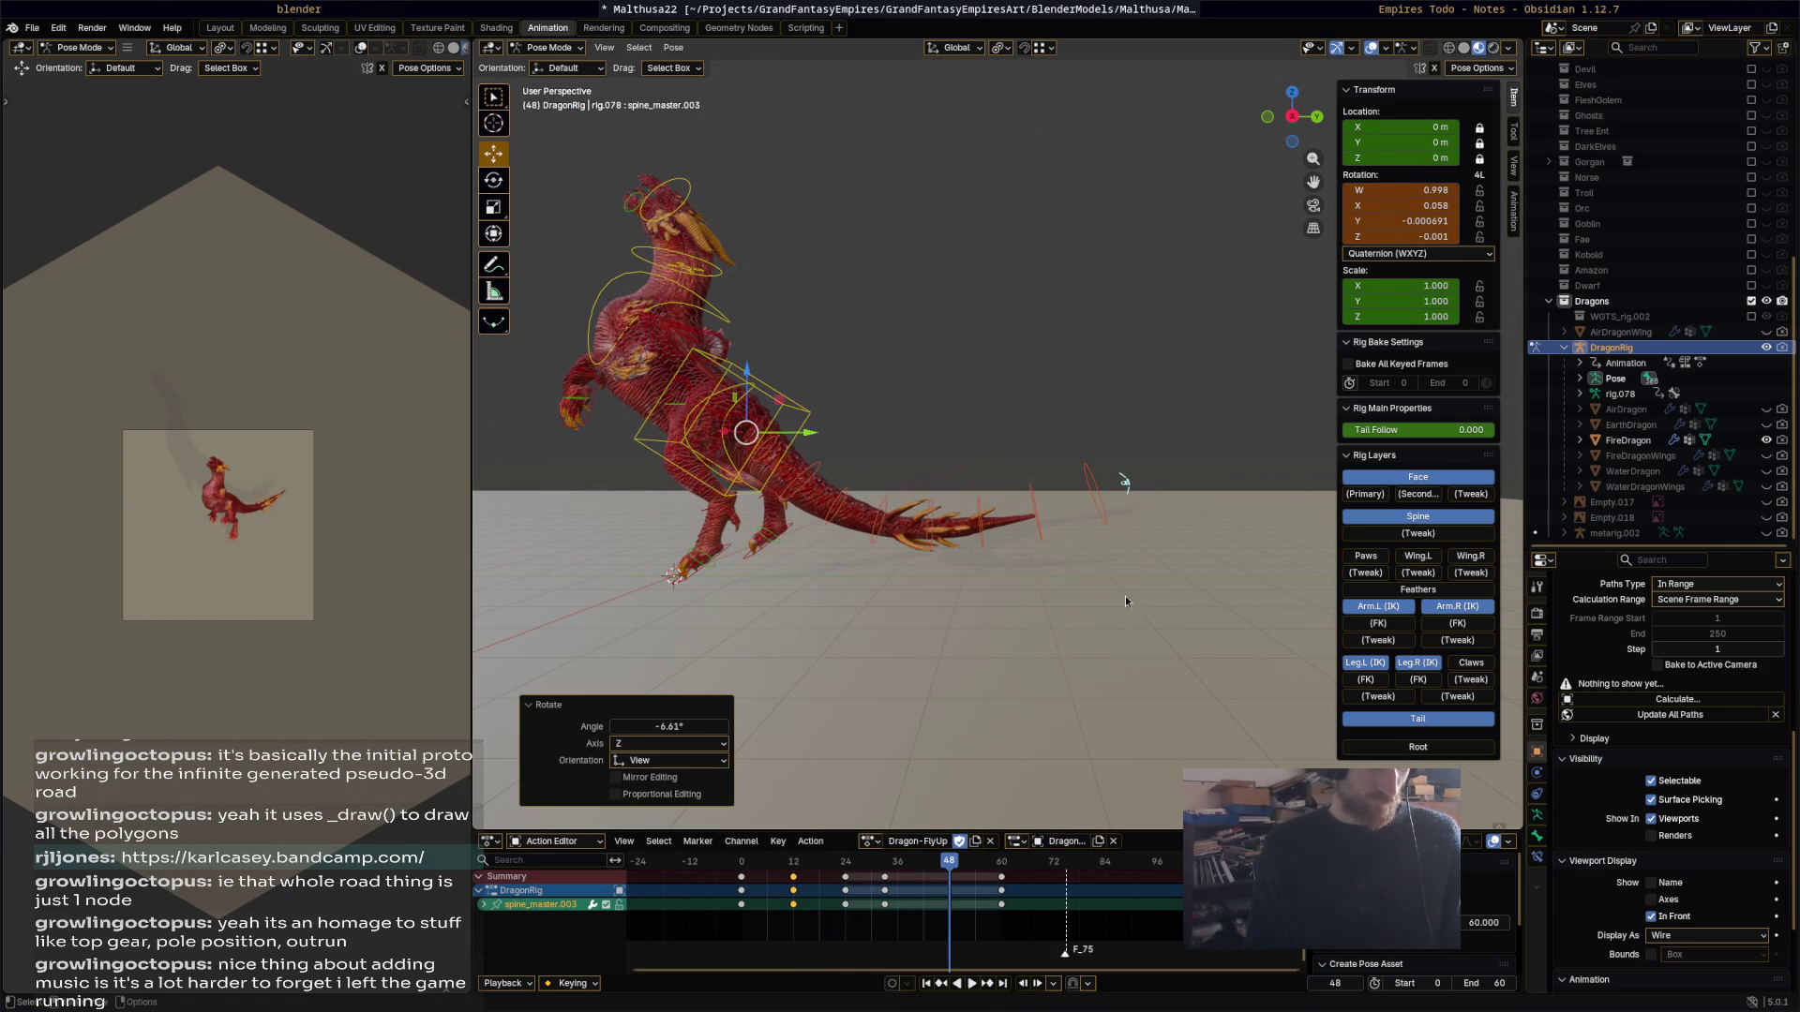
{"action": "key", "text": "i"}
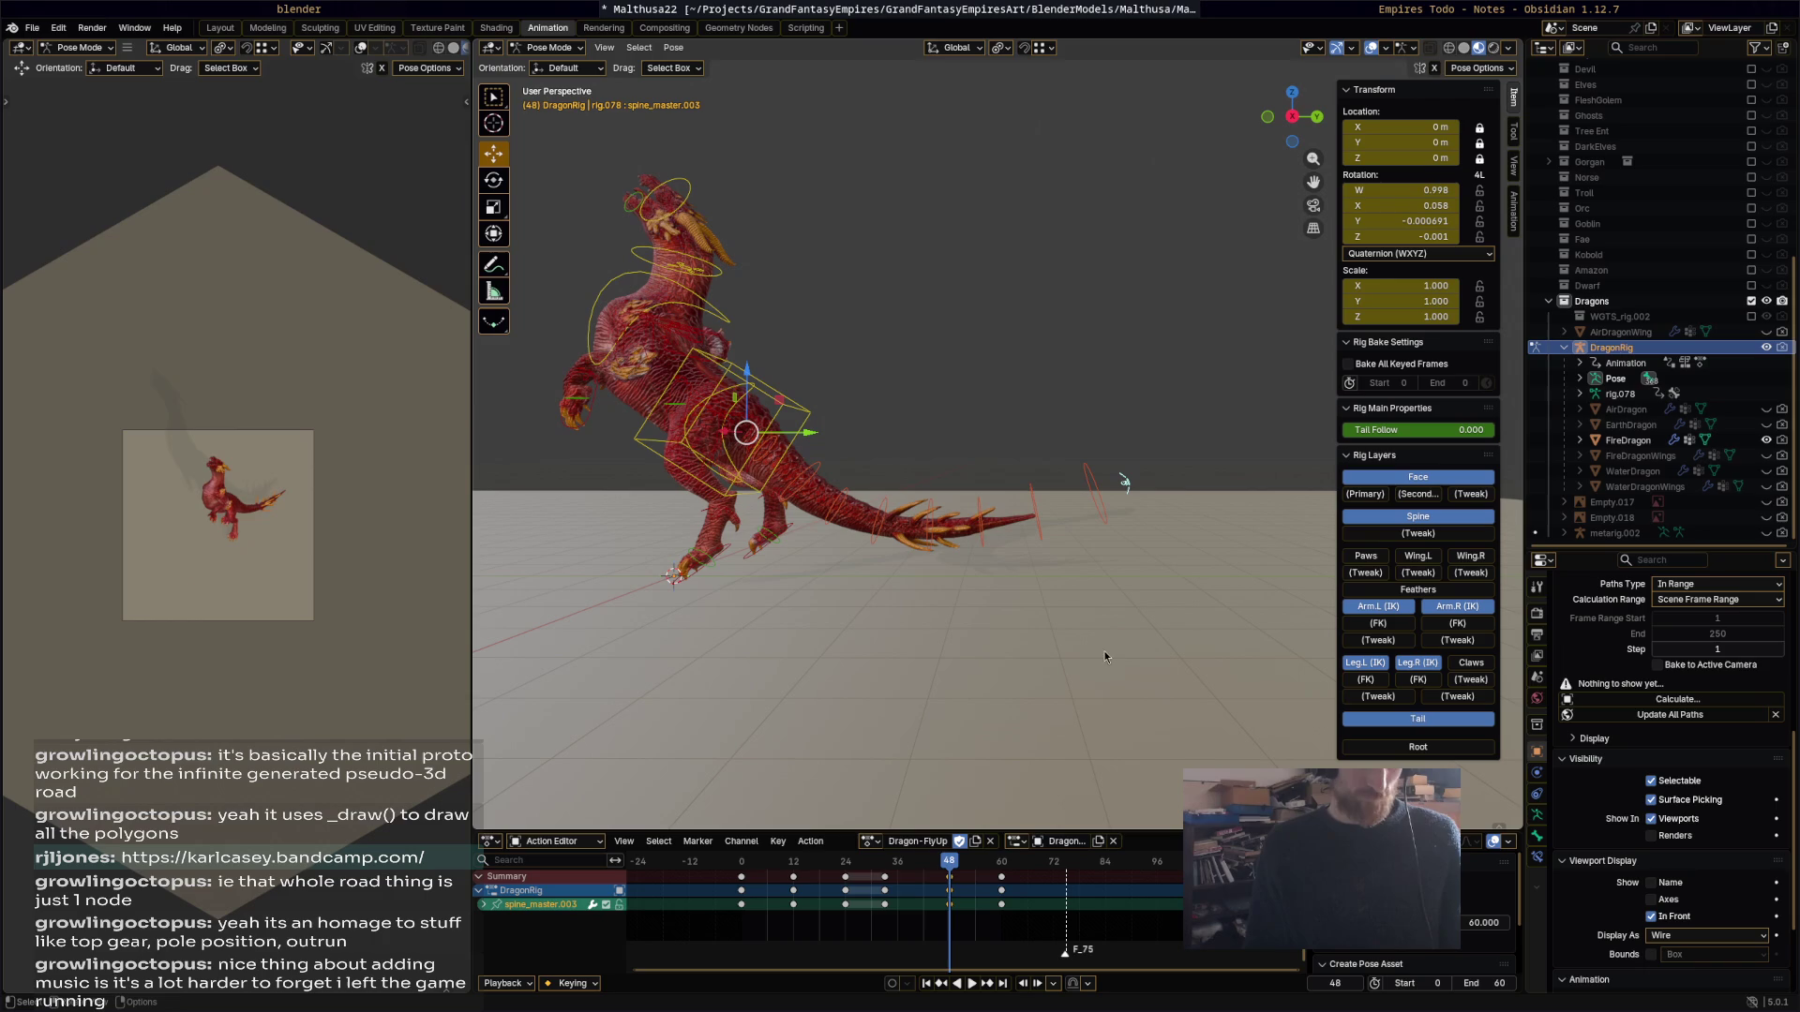
Step: Rotate the tail to a new pose at frame 65 of the rearing dragon
{"action": "key", "text": "space"}
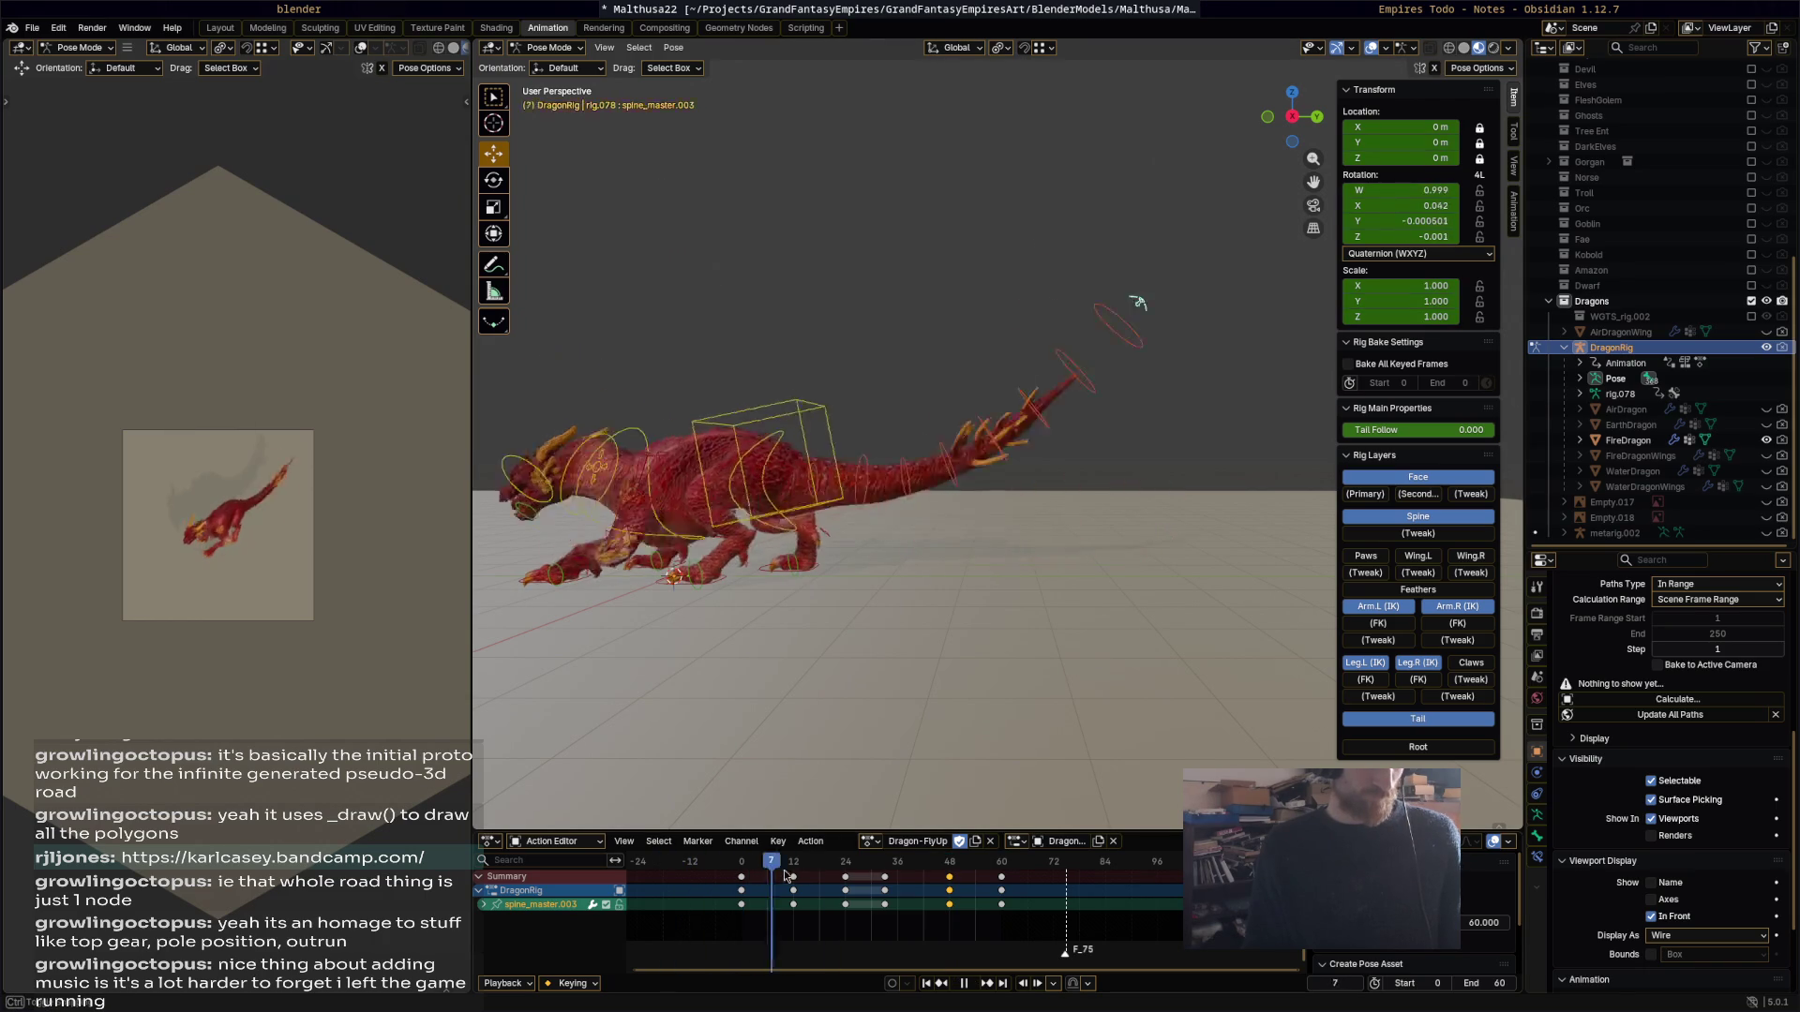
{"action": "left_click_drag", "start_coordinate": [940, 893], "coordinate": [1019, 935]}
{"action": "key", "text": "space"}
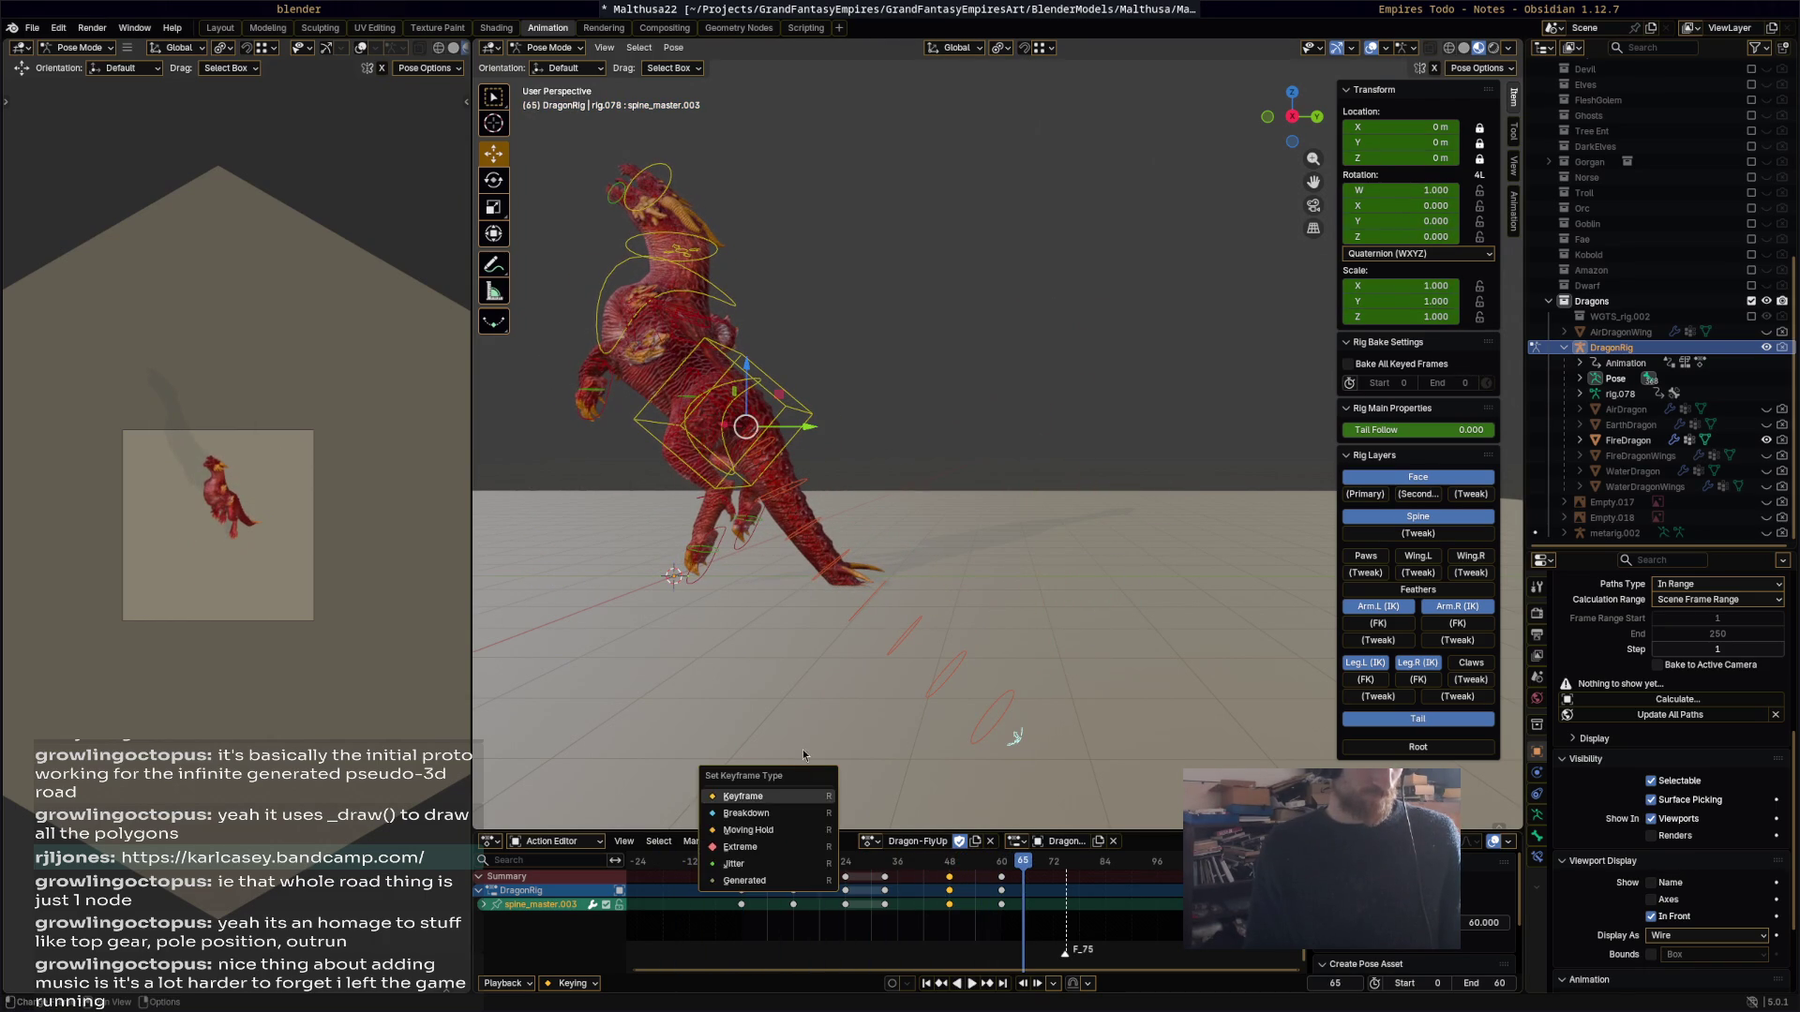
{"action": "middle_click_drag", "start_coordinate": [949, 631], "coordinate": [993, 572]}
{"action": "key", "text": "r"}
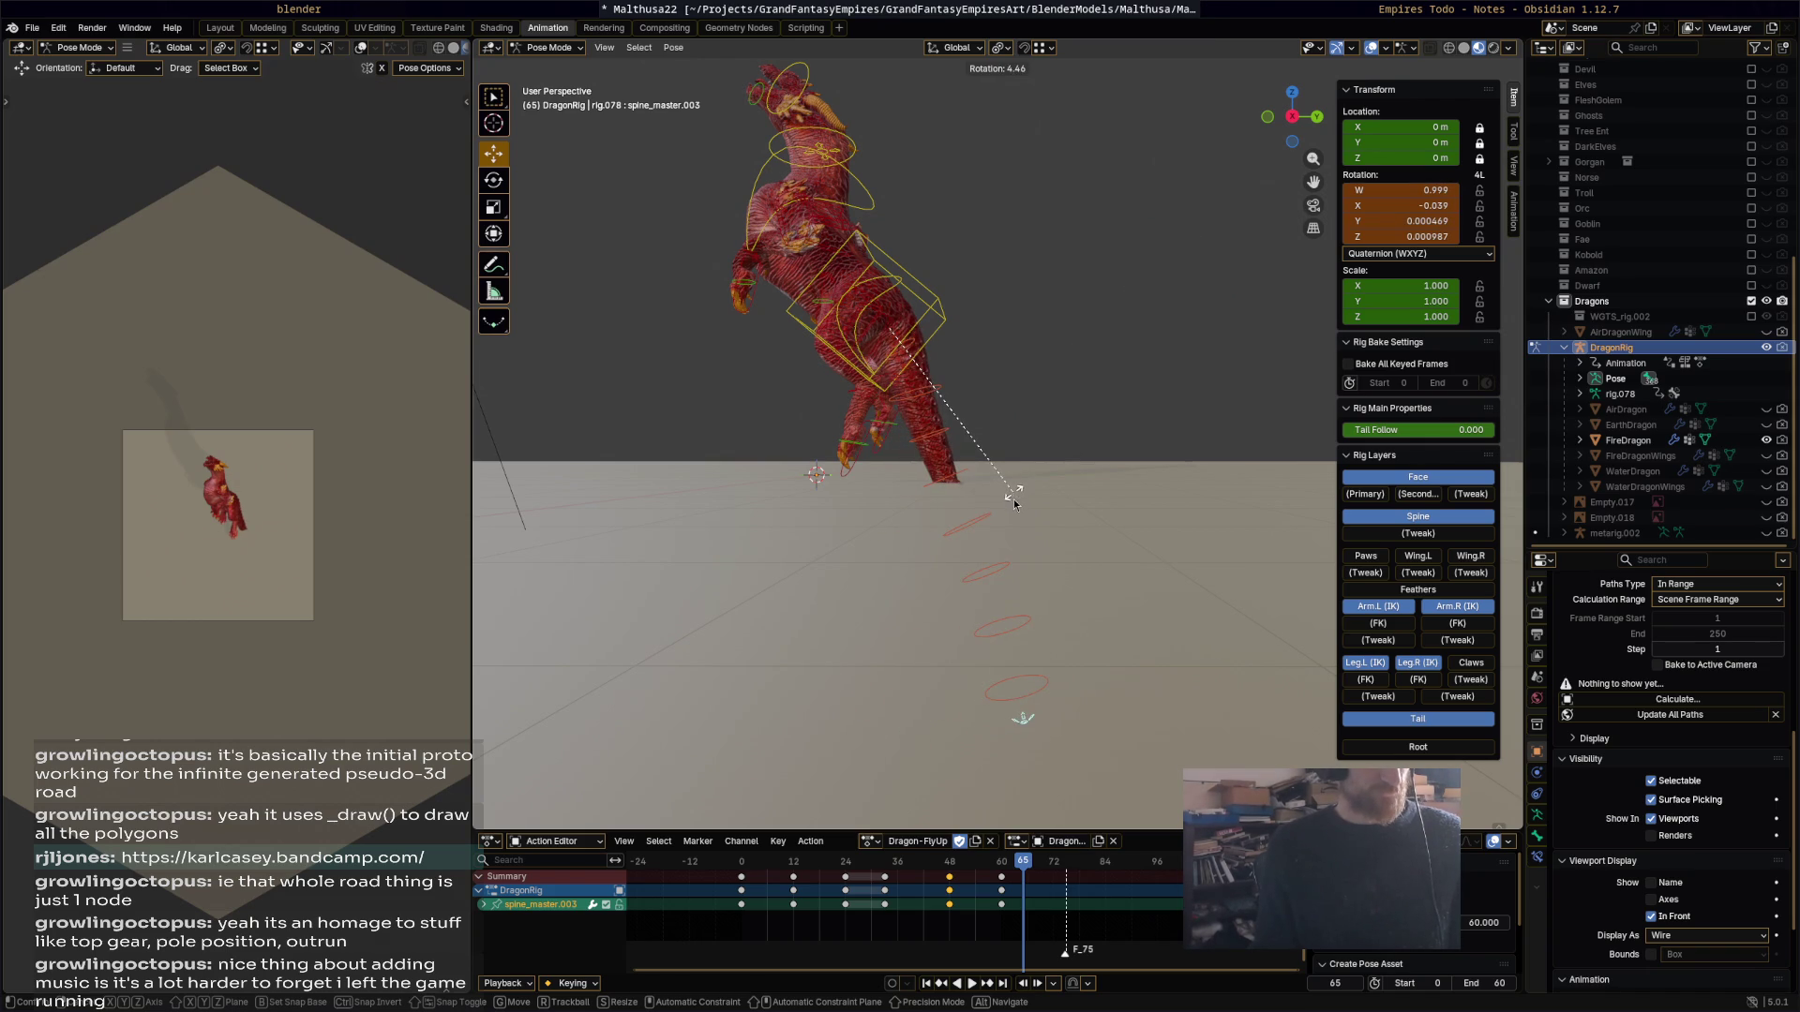
{"action": "left_click", "coordinate": [1014, 503]}
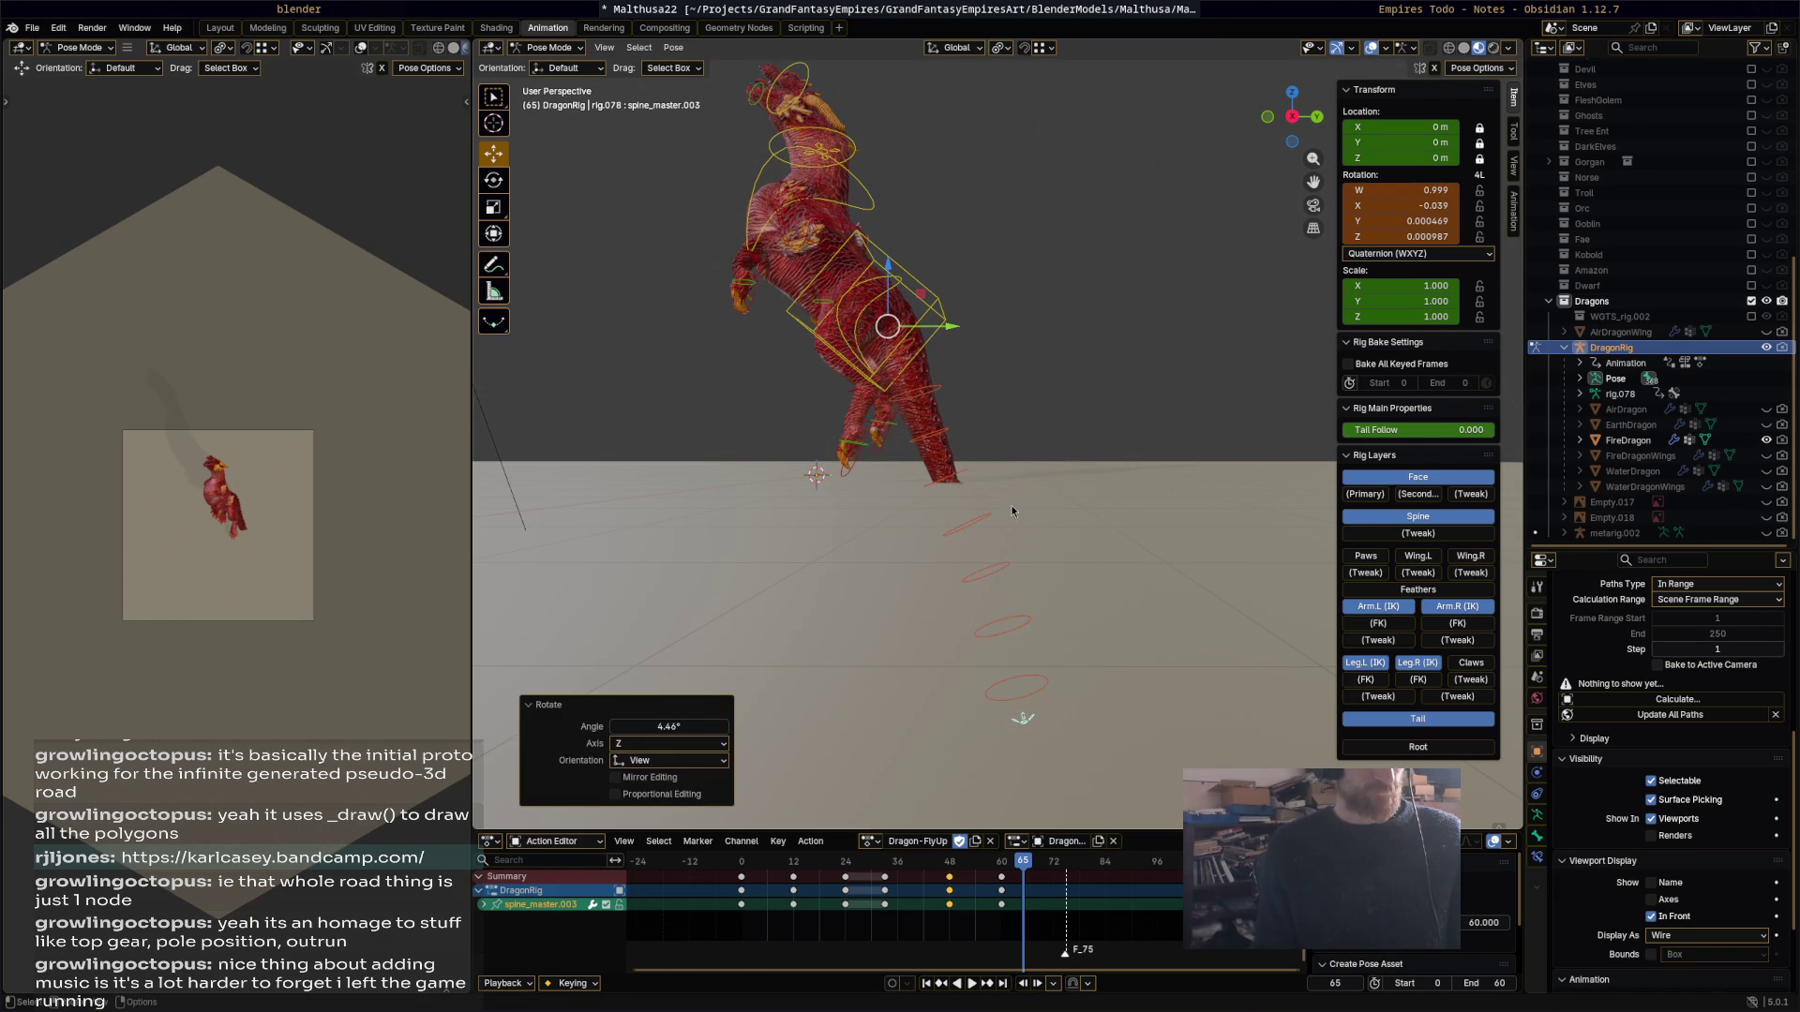
Step: Rotate the tail at frame 60, replay the action, and select the torso bone
{"action": "mouse_move", "coordinate": [1027, 874]}
{"action": "left_mouse_down"}
{"action": "mouse_move", "coordinate": [745, 877]}
{"action": "mouse_move", "coordinate": [1001, 901]}
{"action": "left_mouse_up"}
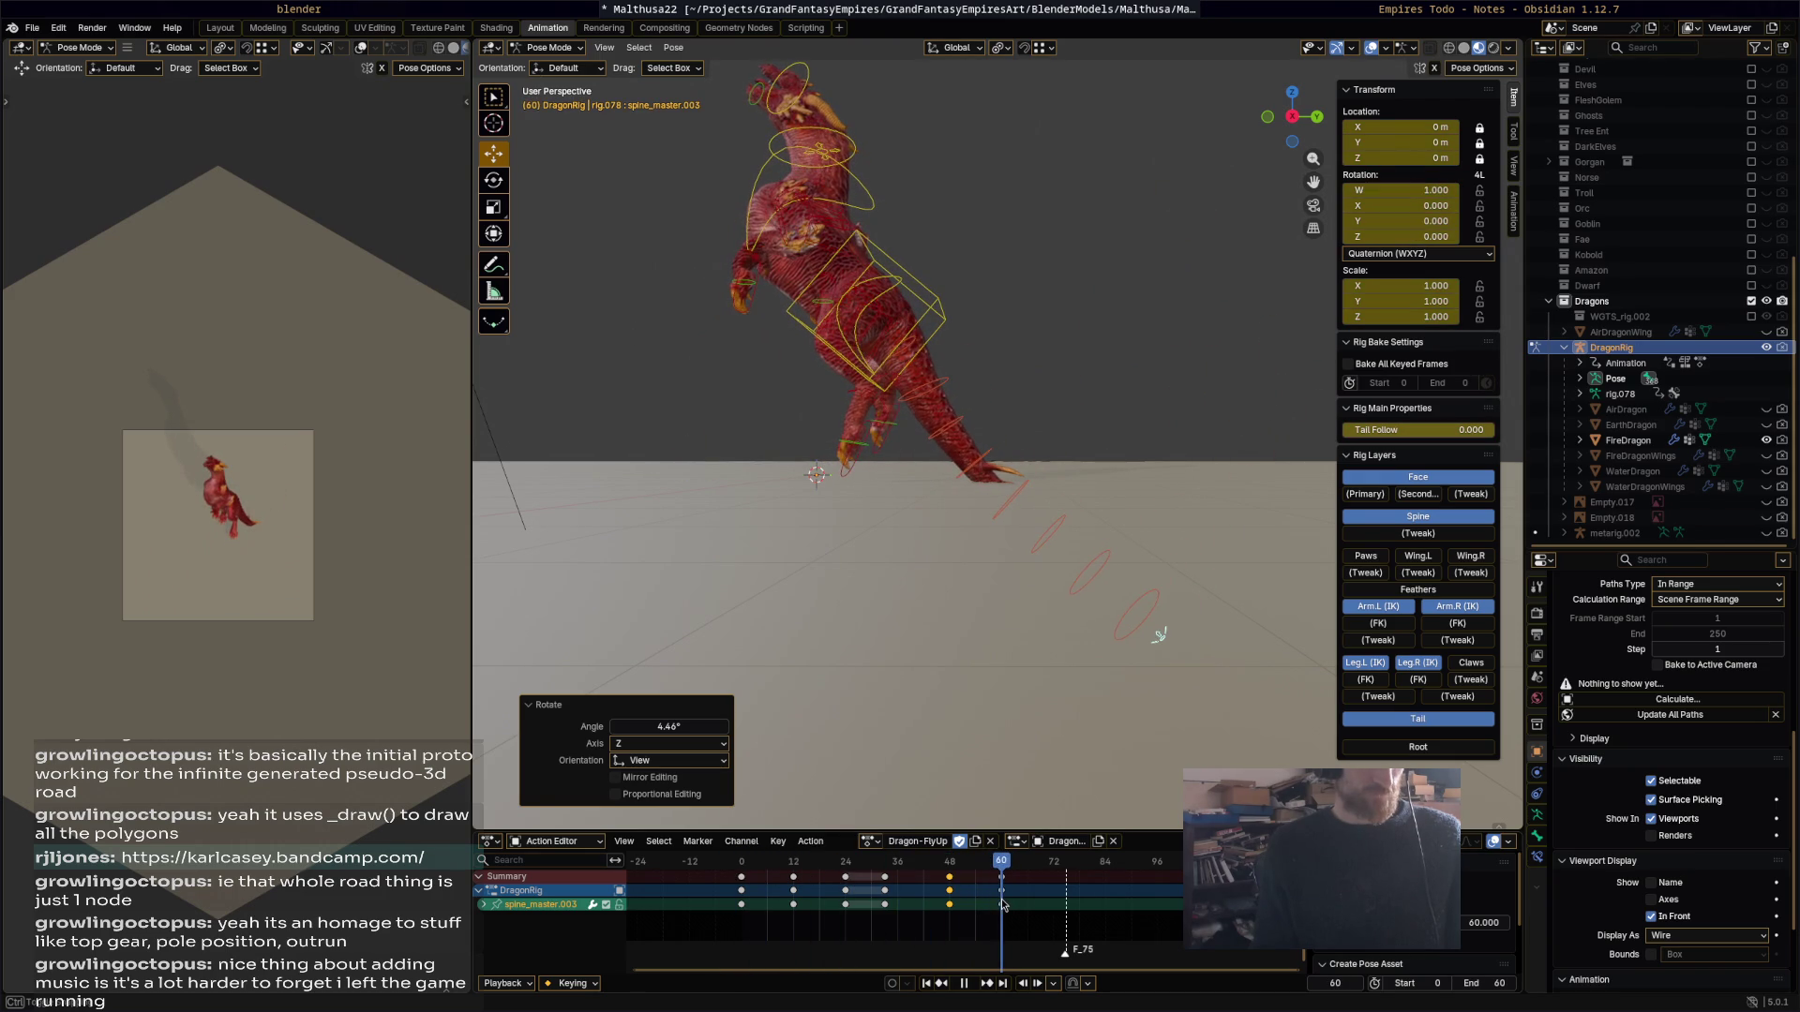
{"action": "key", "text": "r"}
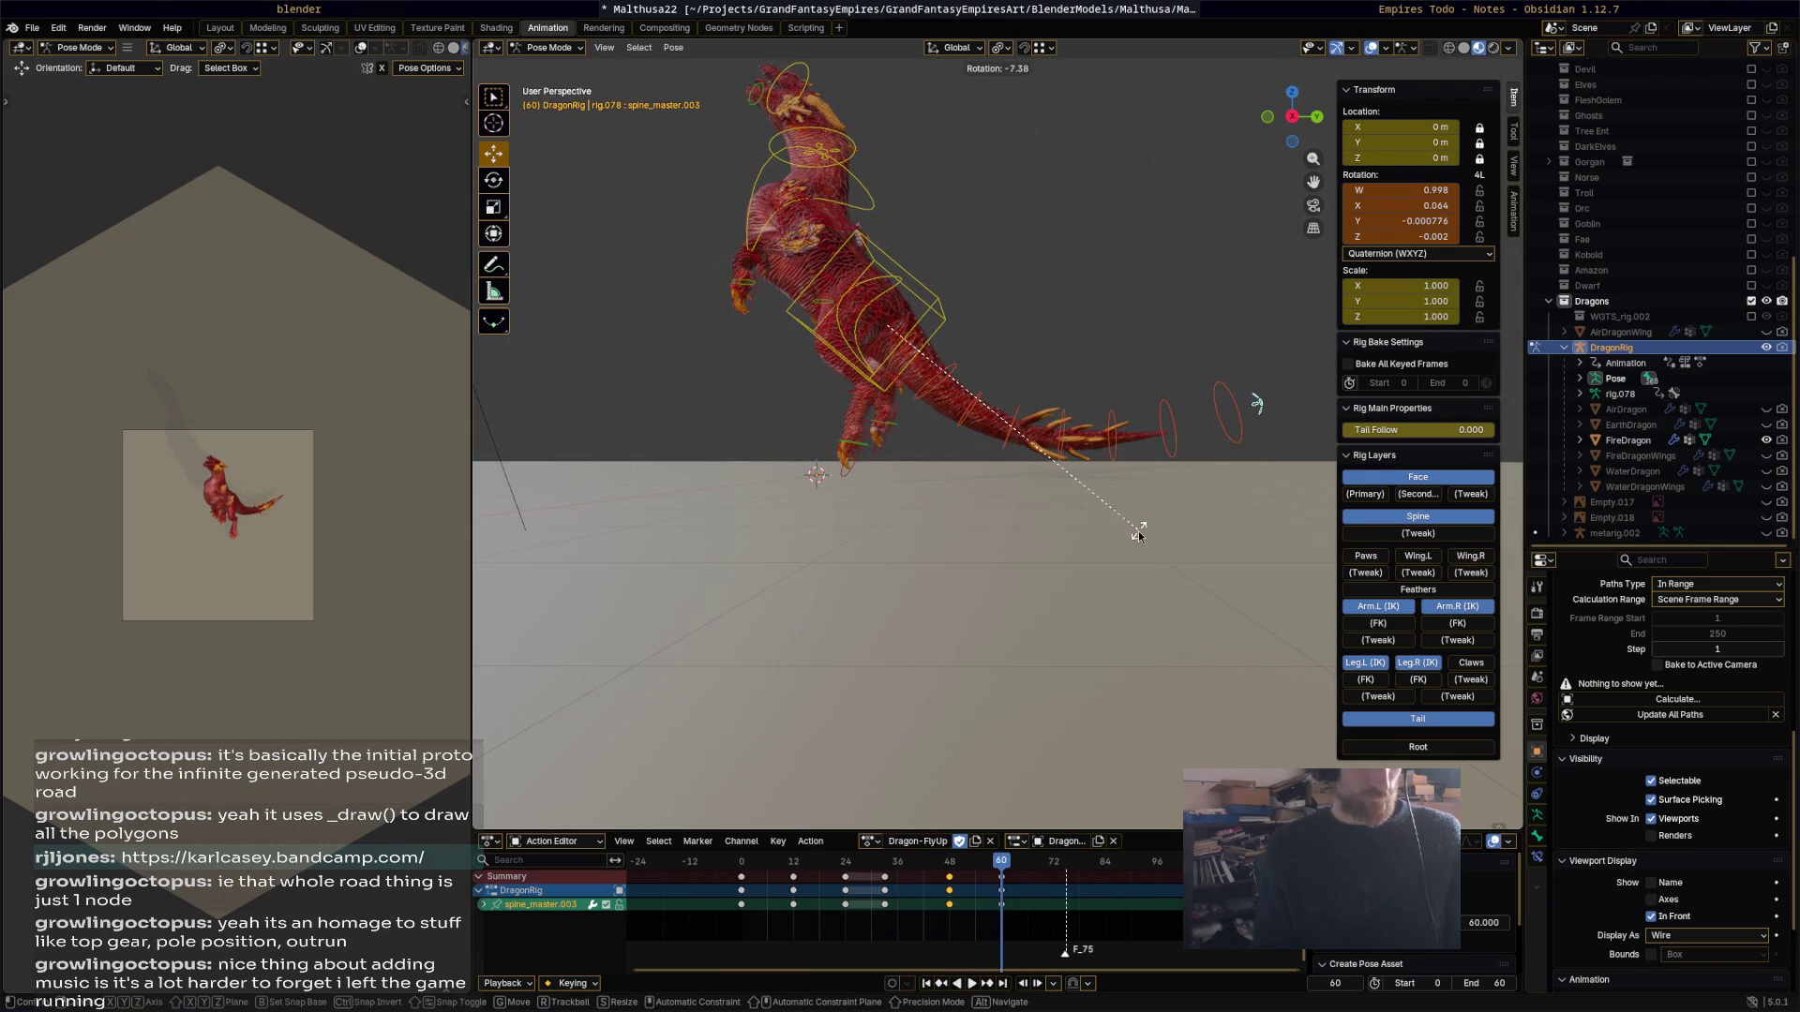
{"action": "left_click", "coordinate": [1138, 532]}
{"action": "key", "text": "space"}
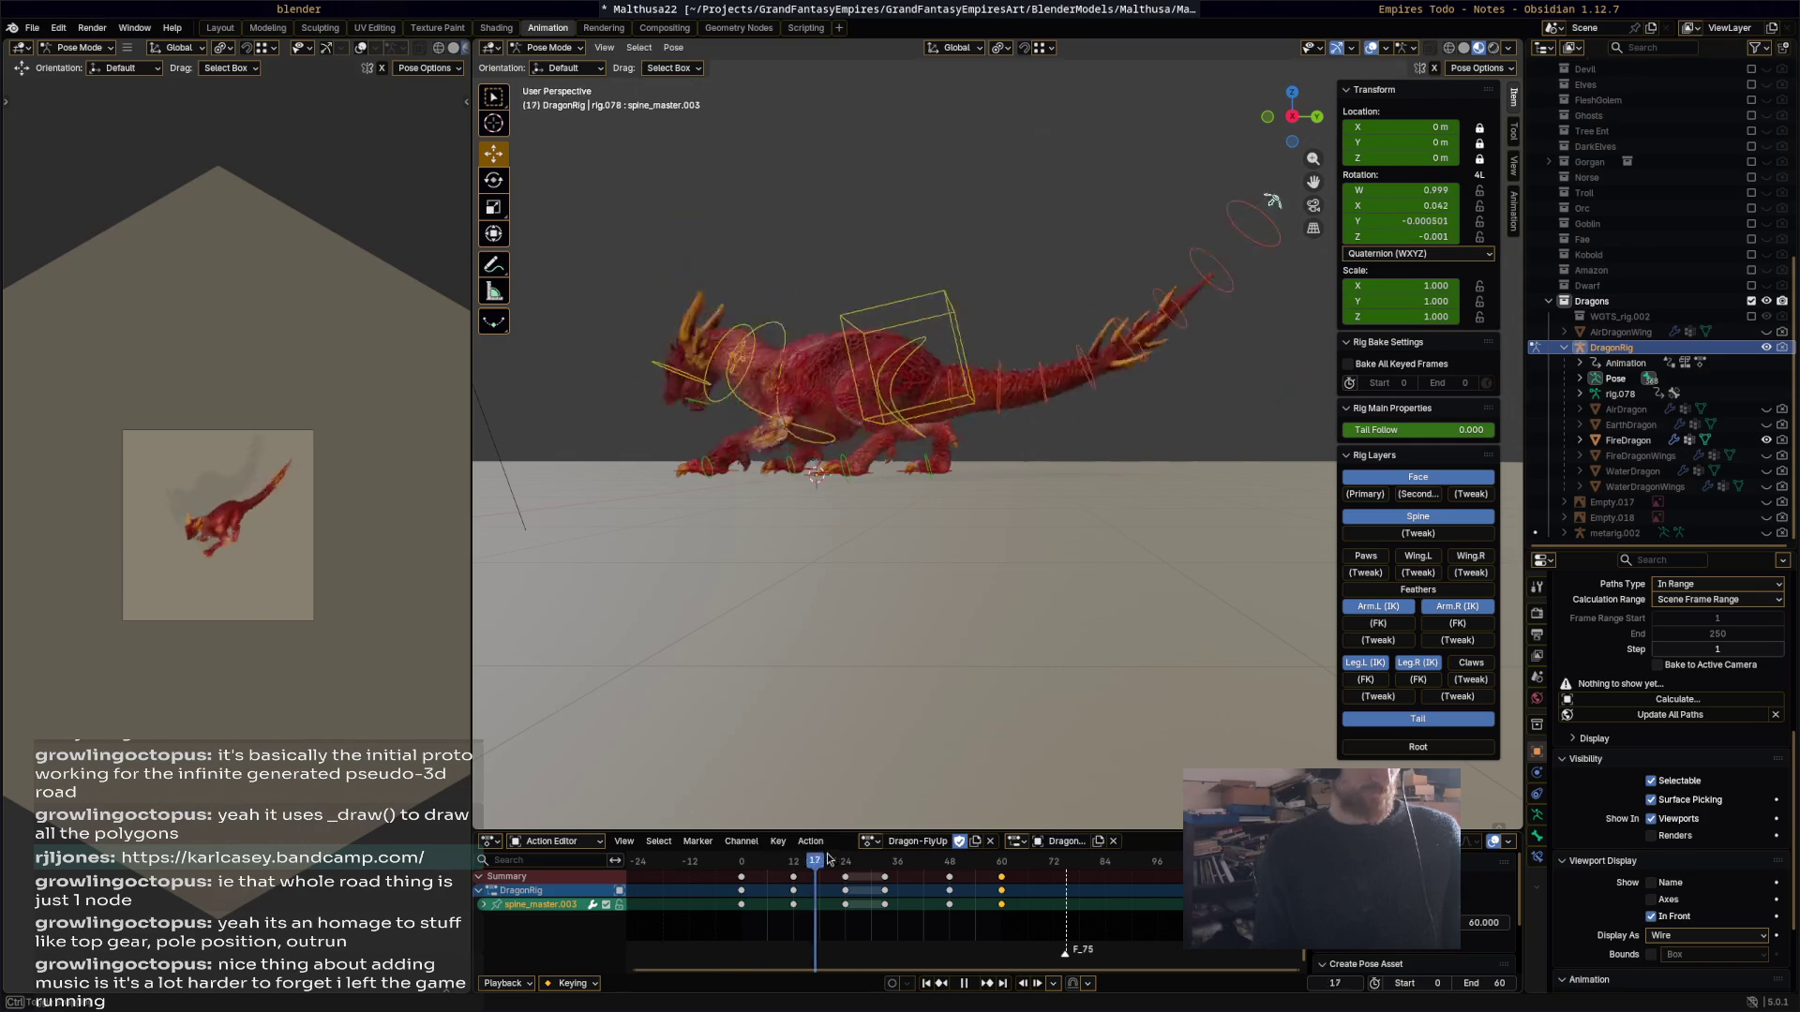
{"action": "left_click_drag", "start_coordinate": [893, 863], "coordinate": [948, 867]}
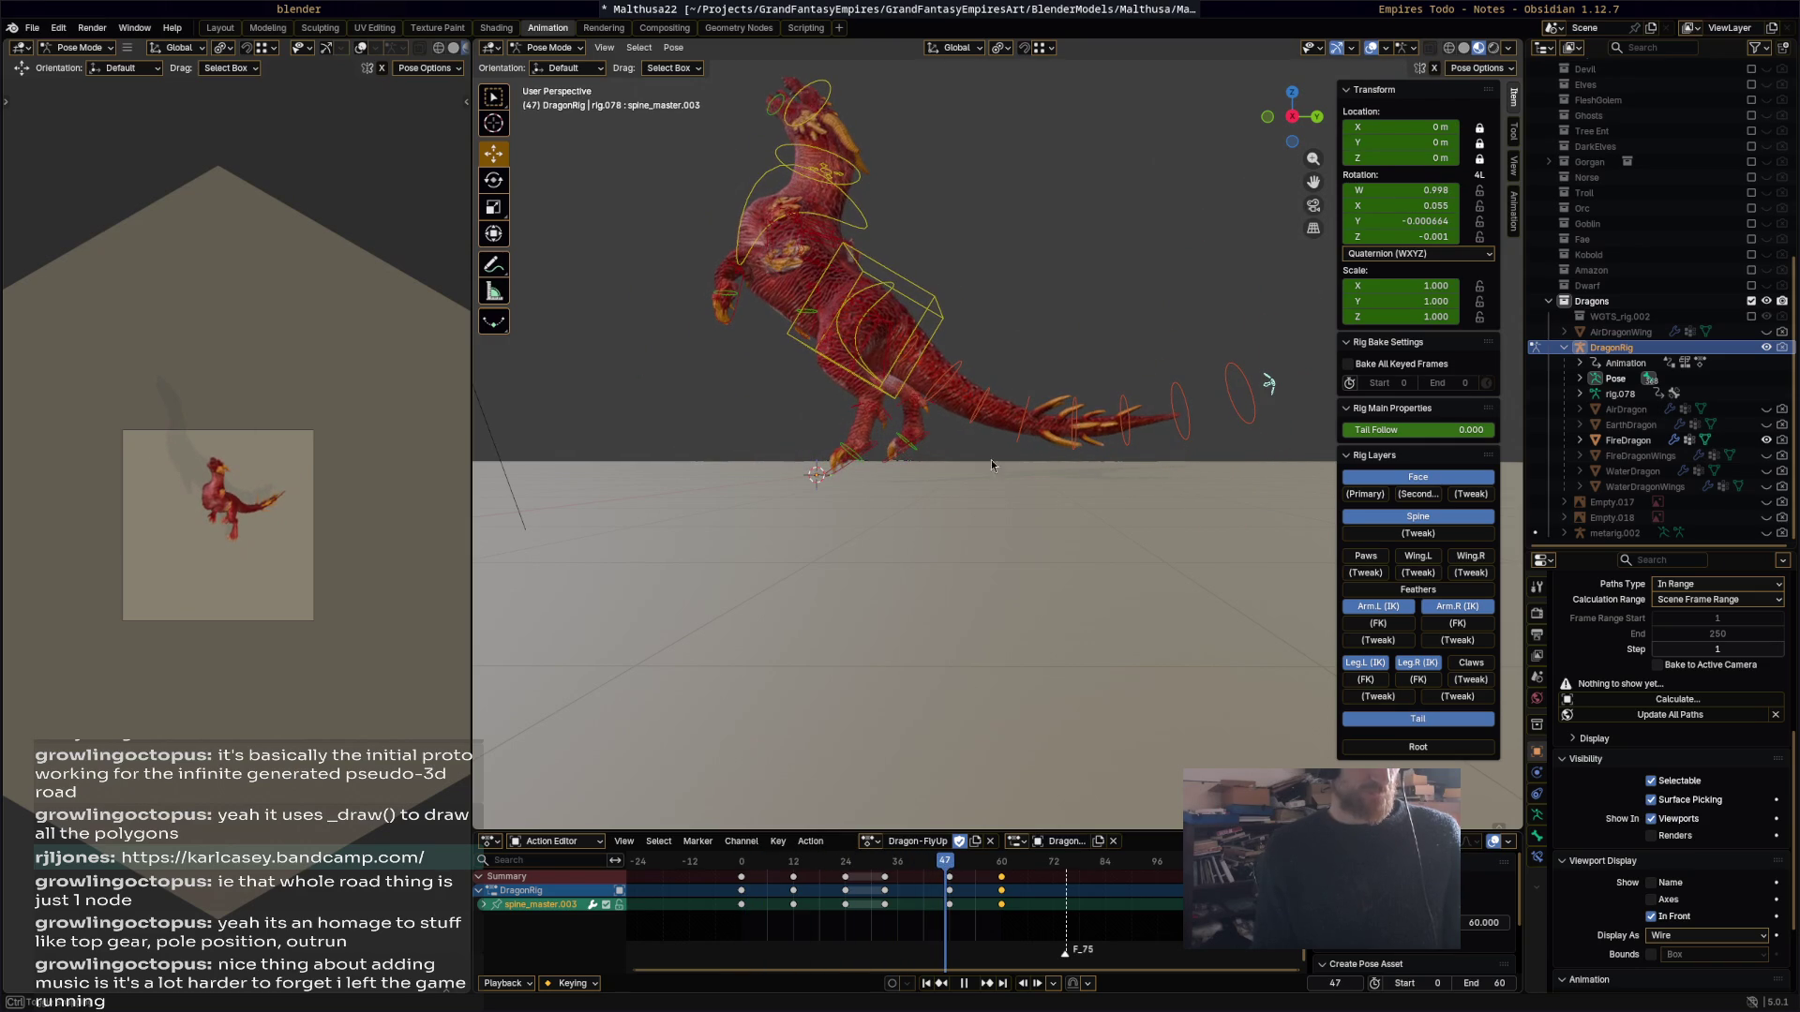
{"action": "key", "text": "space"}
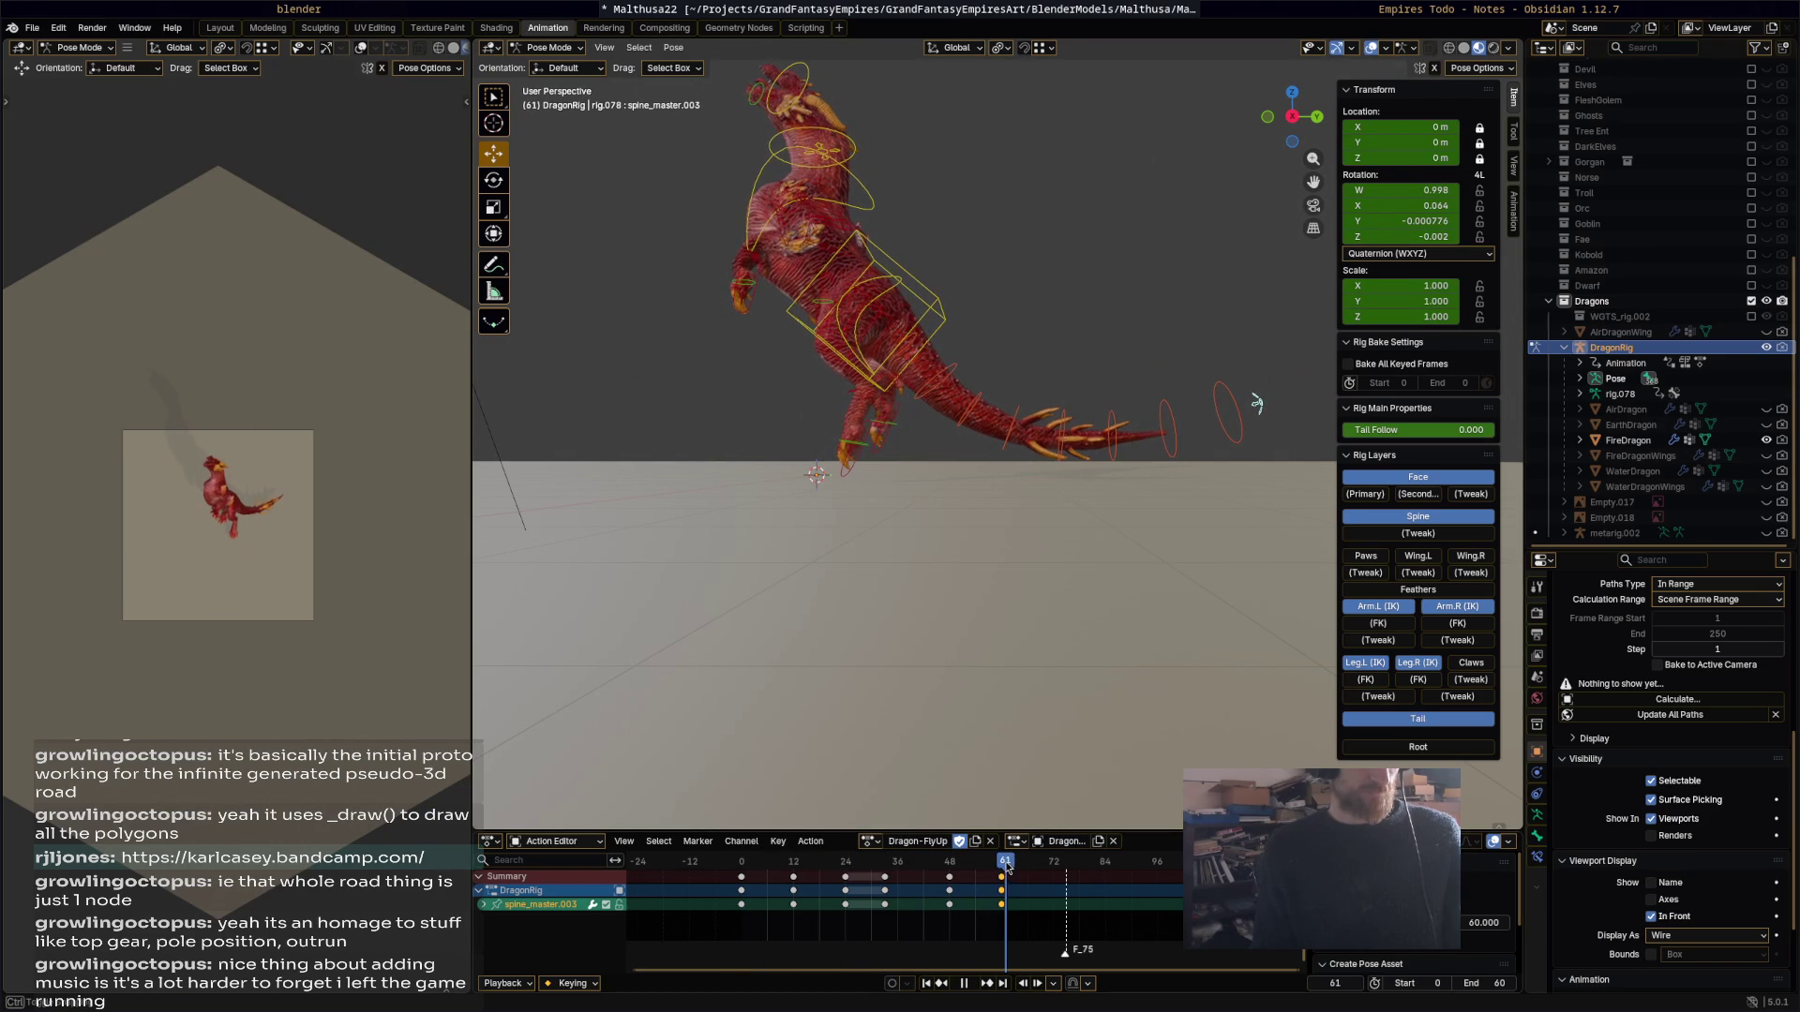
{"action": "left_click", "coordinate": [931, 313]}
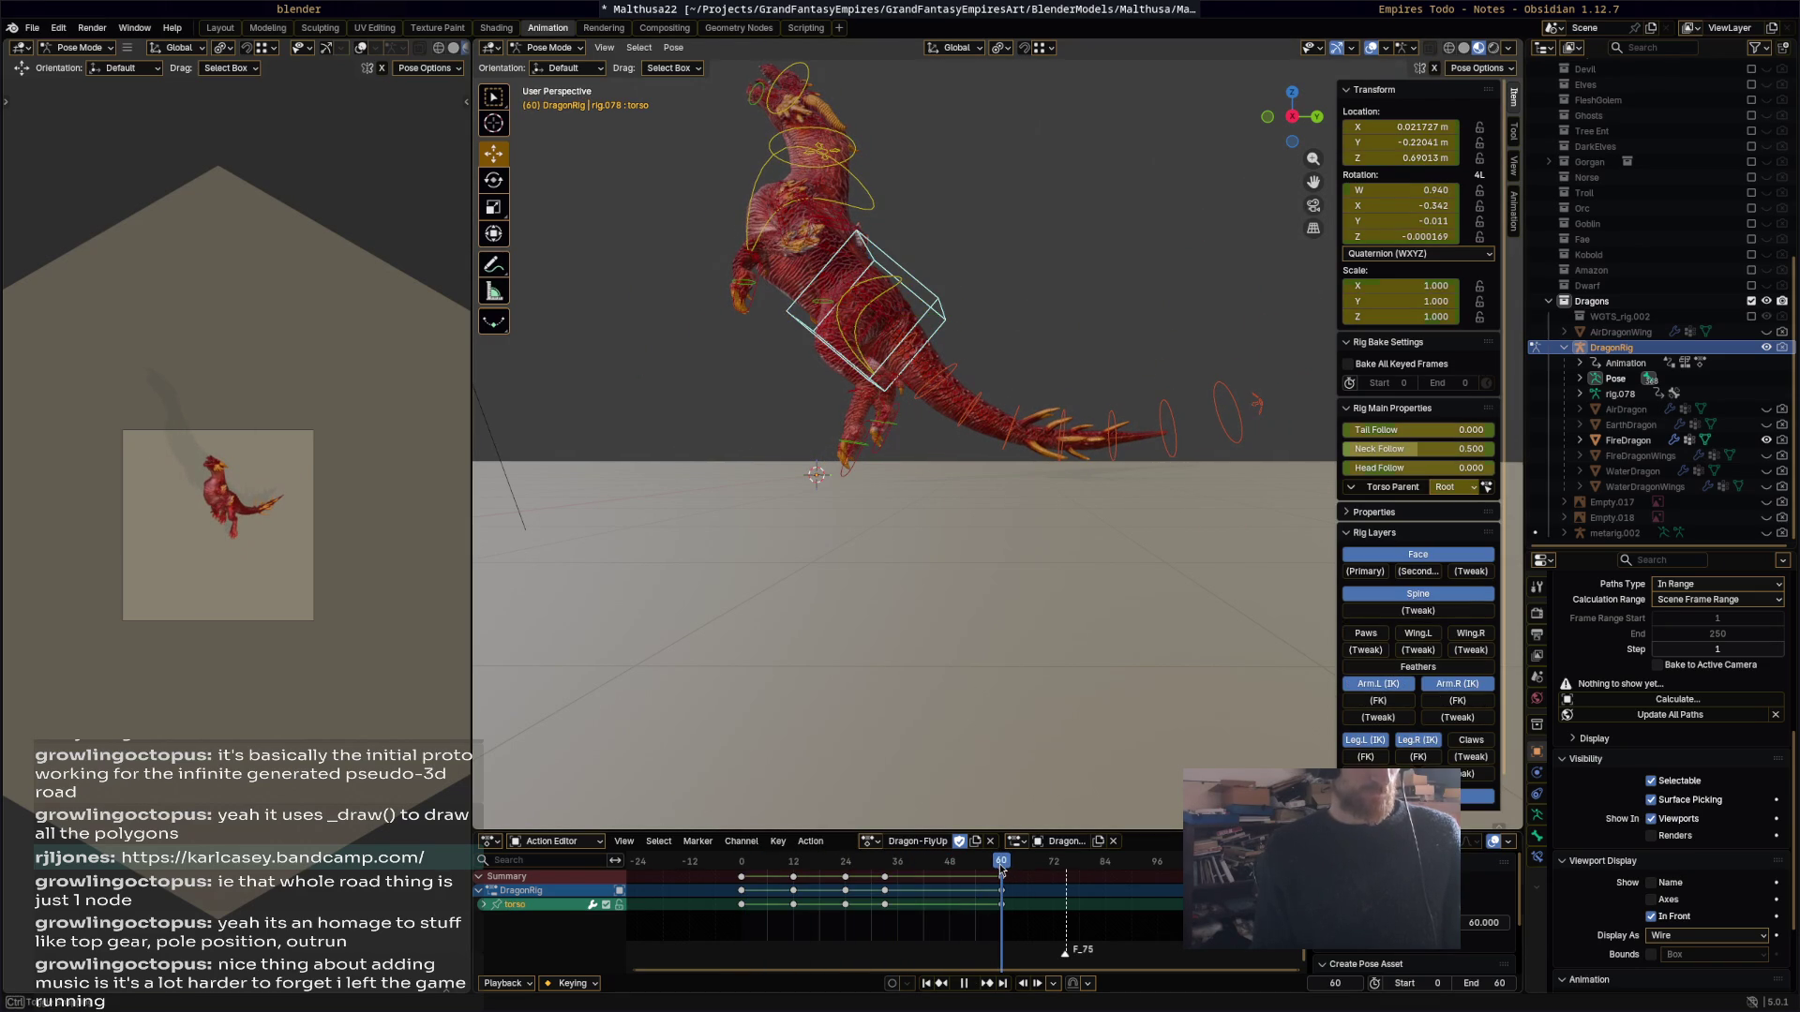
Step: Raise the torso straight up along Z to lift the dragon off the ground
{"action": "key", "text": "g"}
{"action": "key", "text": "z"}
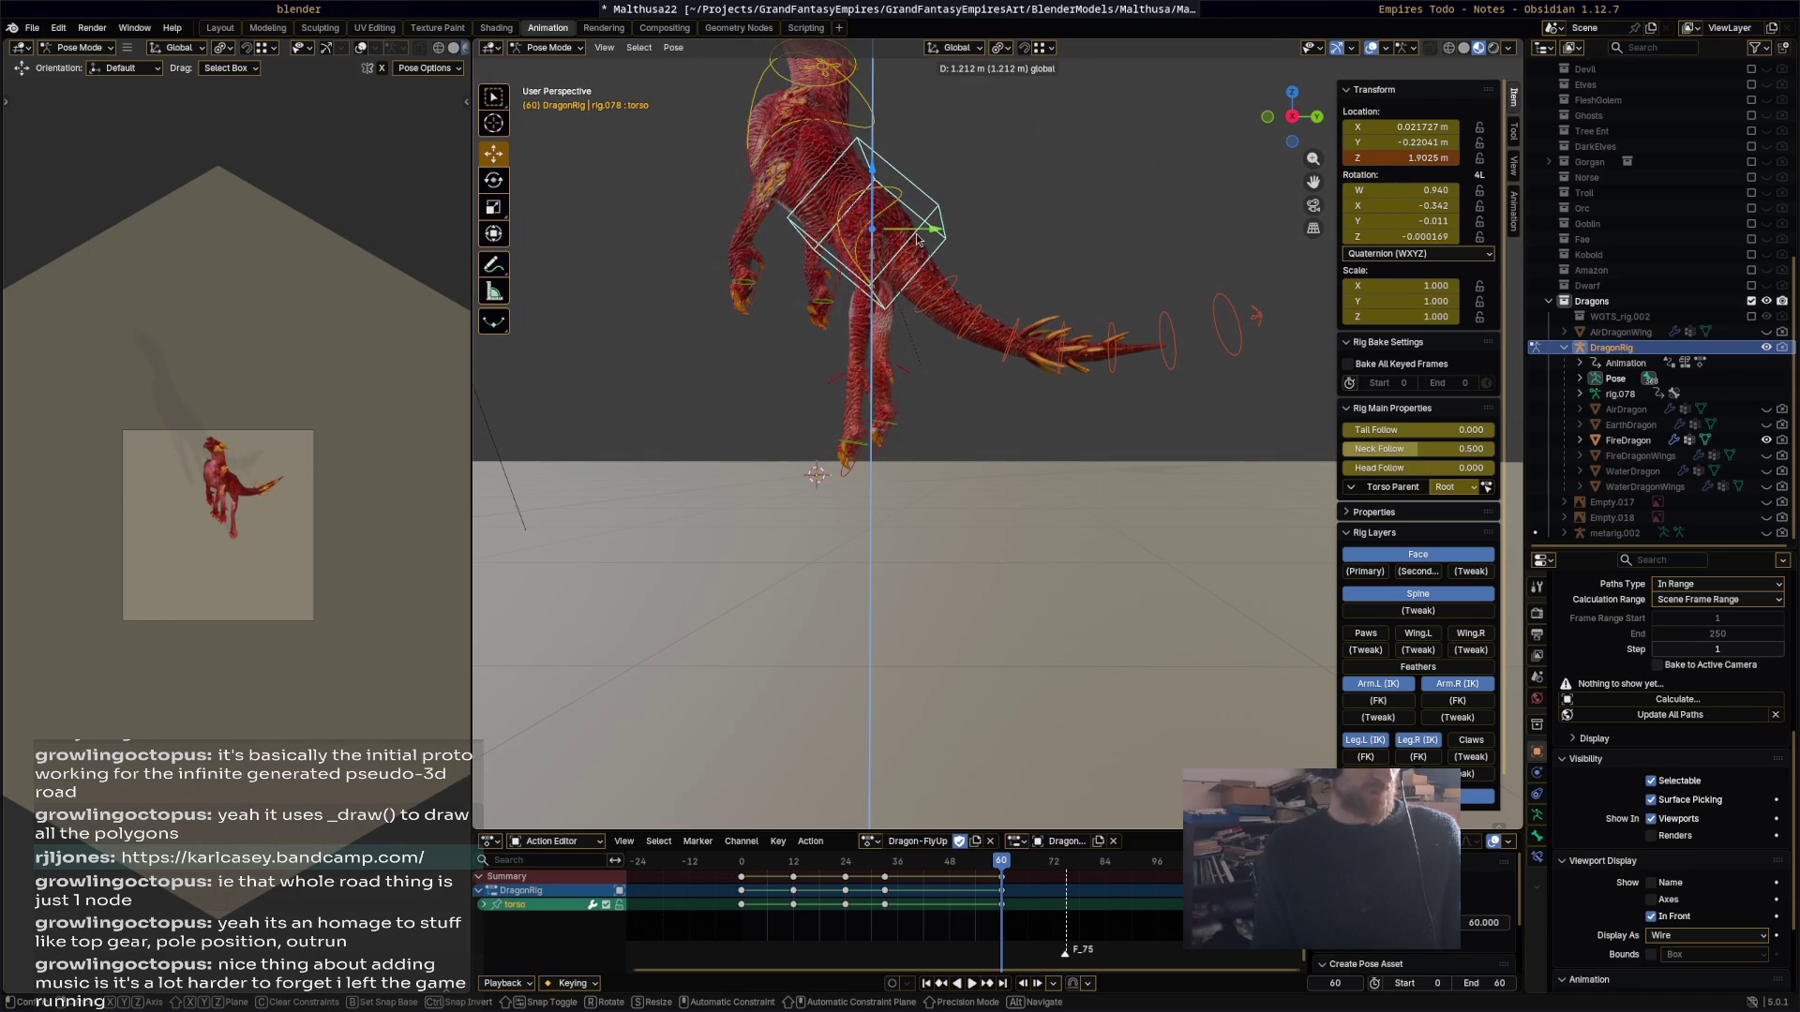
{"action": "left_click", "coordinate": [905, 219]}
{"action": "mouse_move", "coordinate": [914, 655]}
{"action": "middle_mouse_down"}
{"action": "mouse_move", "coordinate": [1016, 727]}
{"action": "mouse_move", "coordinate": [1026, 639]}
{"action": "middle_mouse_up"}
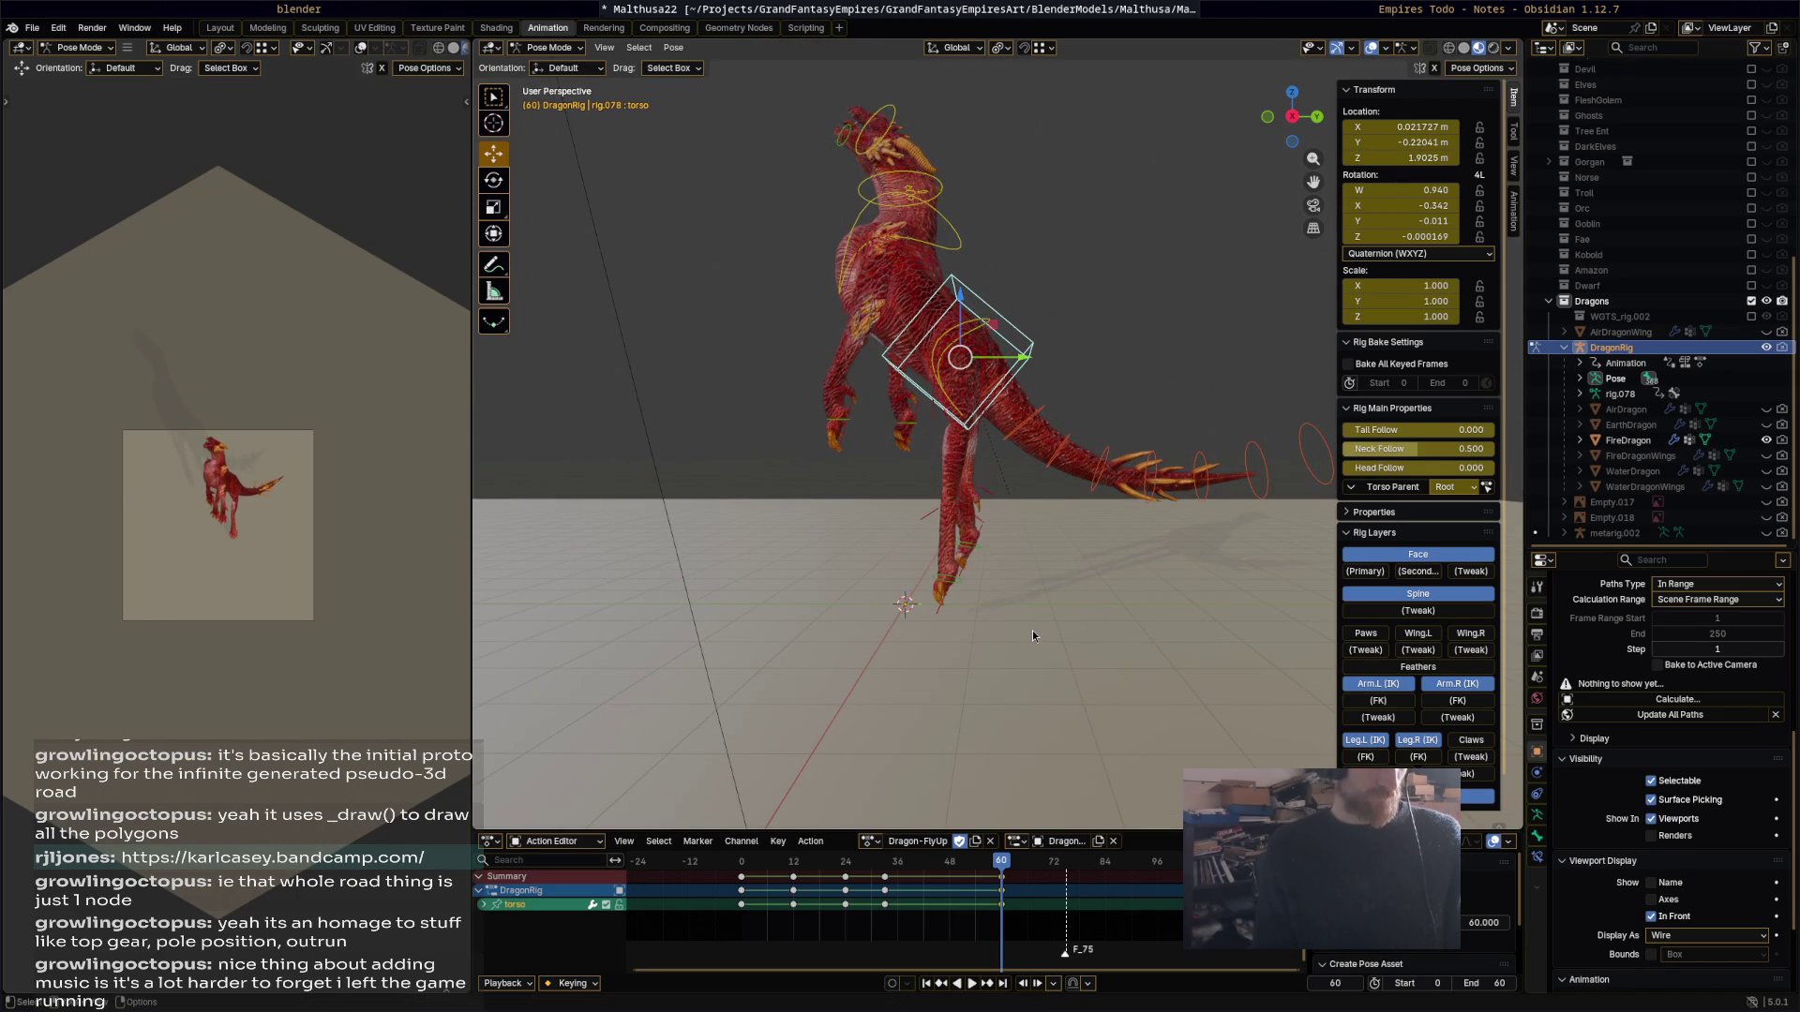
Step: Lift both hind foot IK controls upward
{"action": "left_click", "coordinate": [950, 600]}
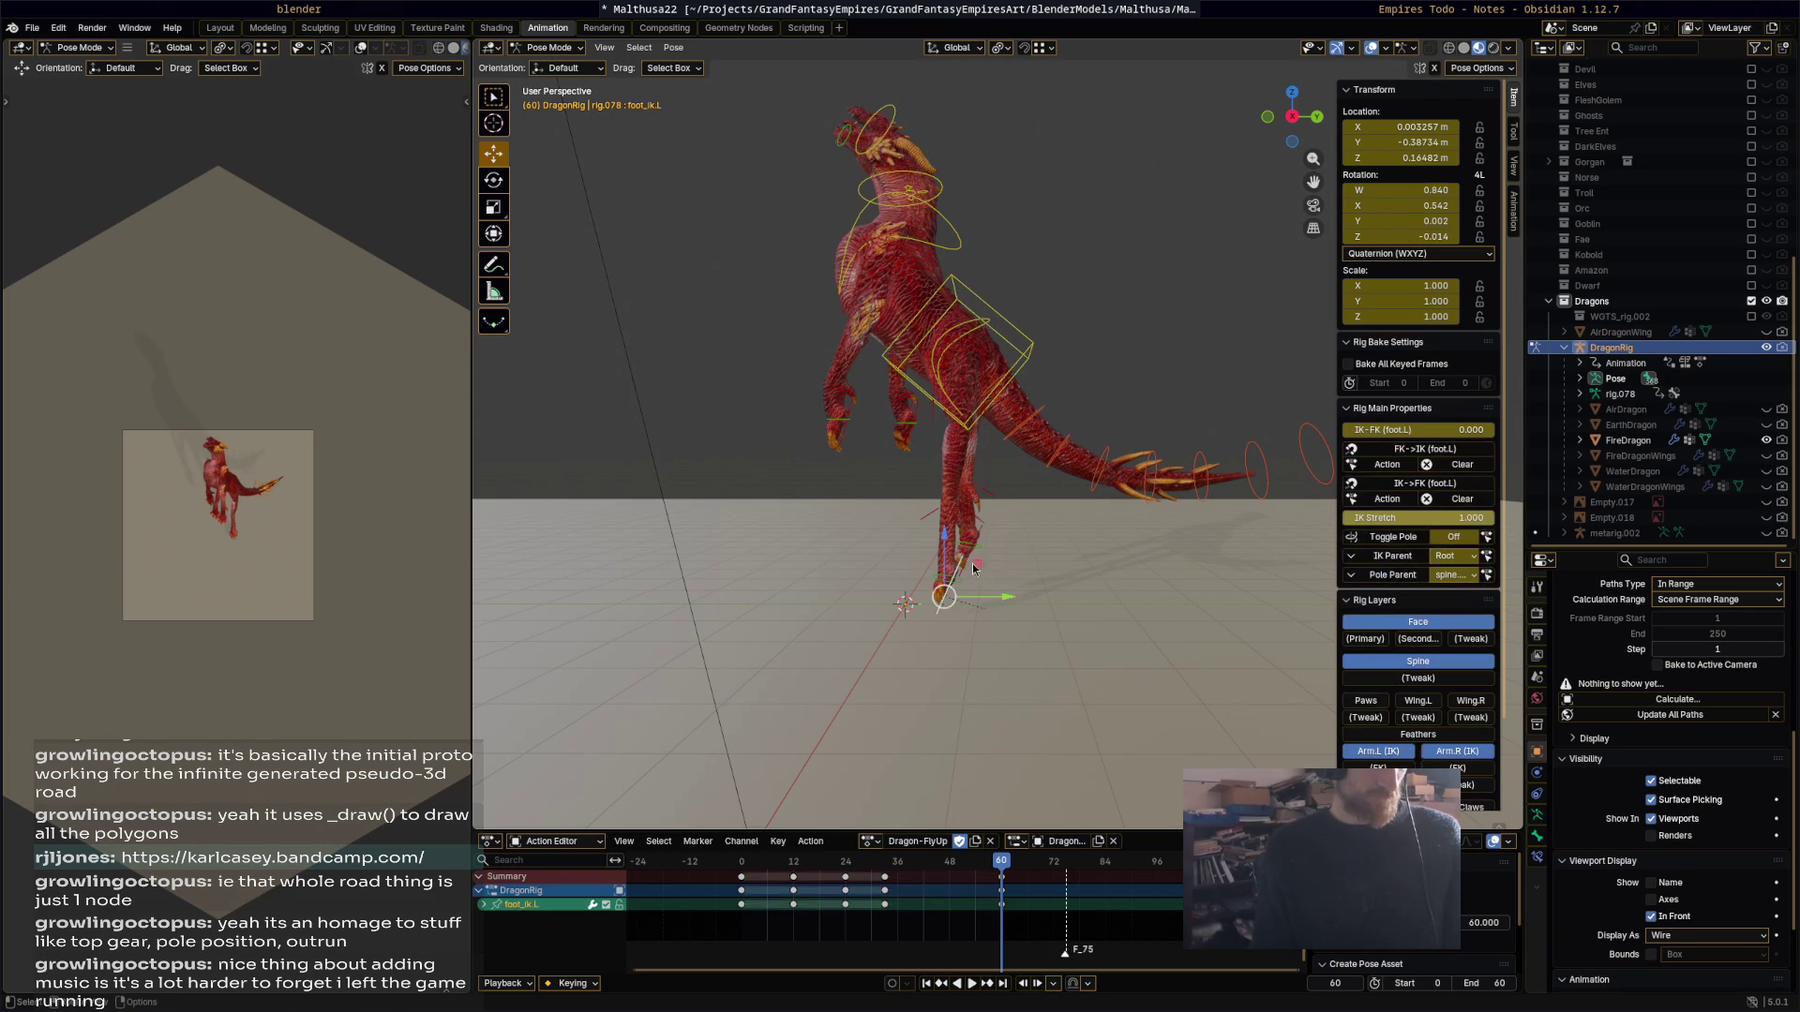
{"action": "left_click", "coordinate": [956, 604], "text": "shift"}
{"action": "key", "text": "g"}
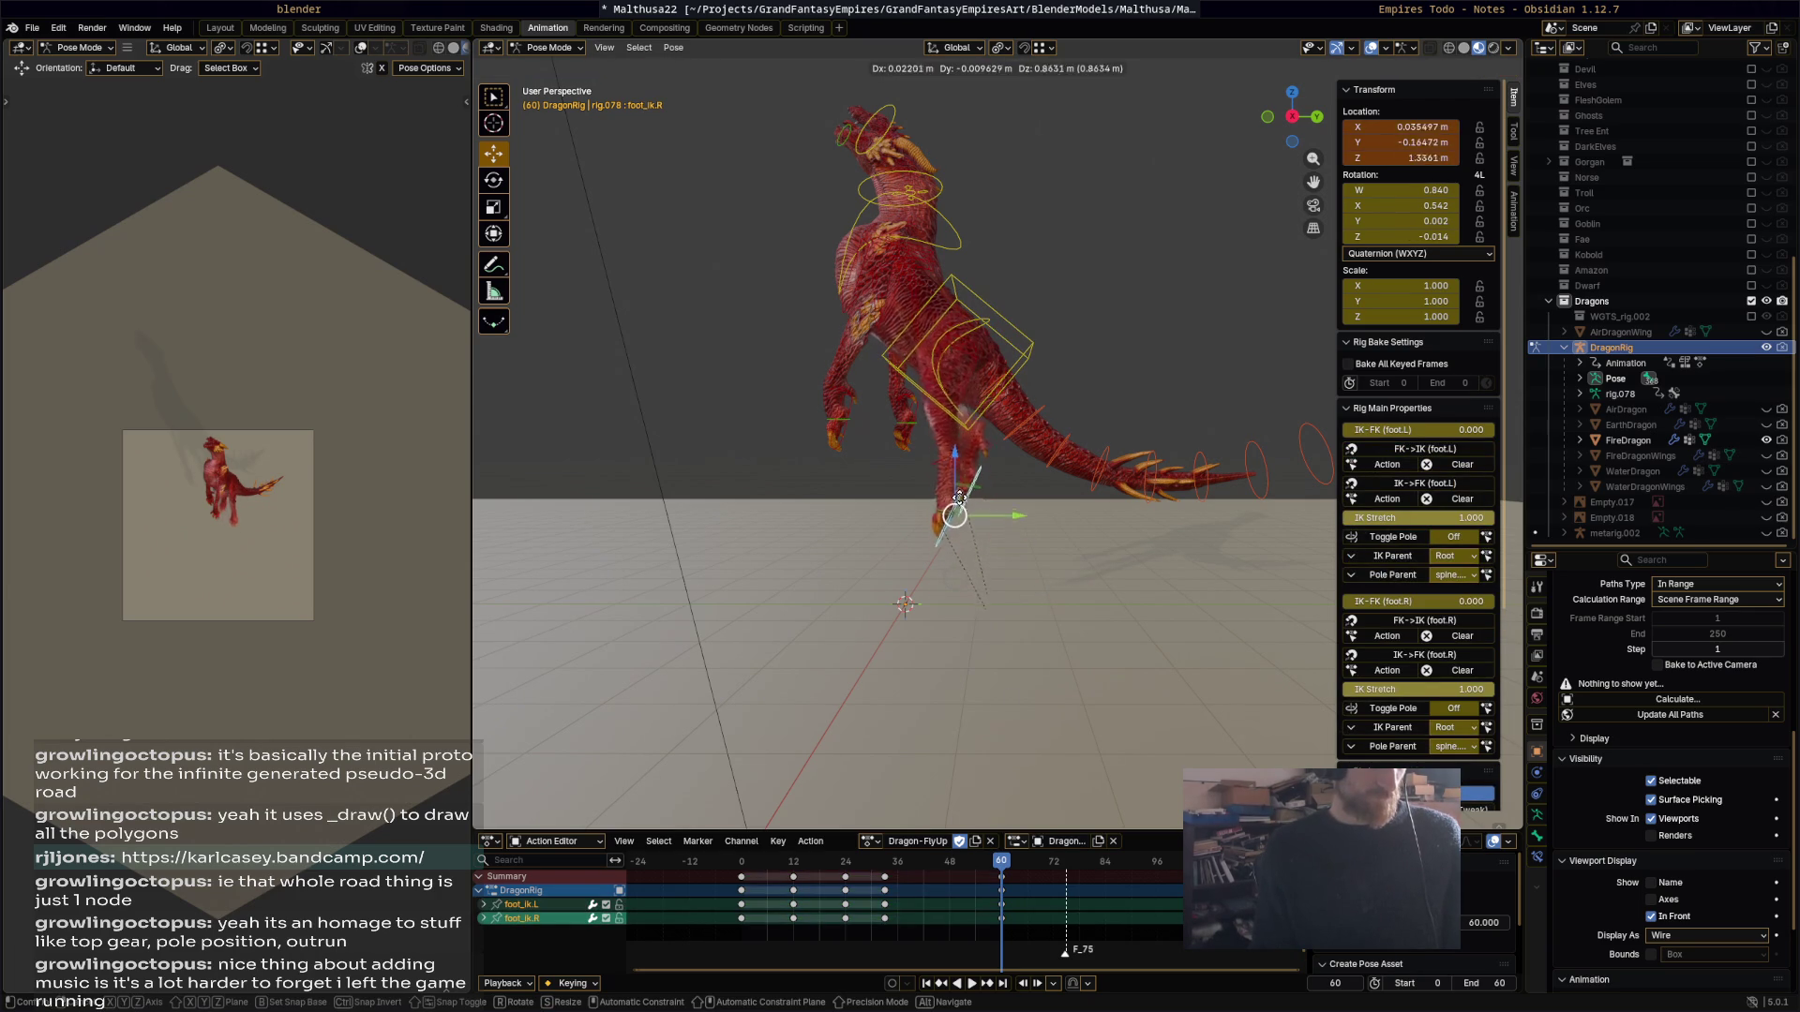
{"action": "left_click", "coordinate": [853, 420]}
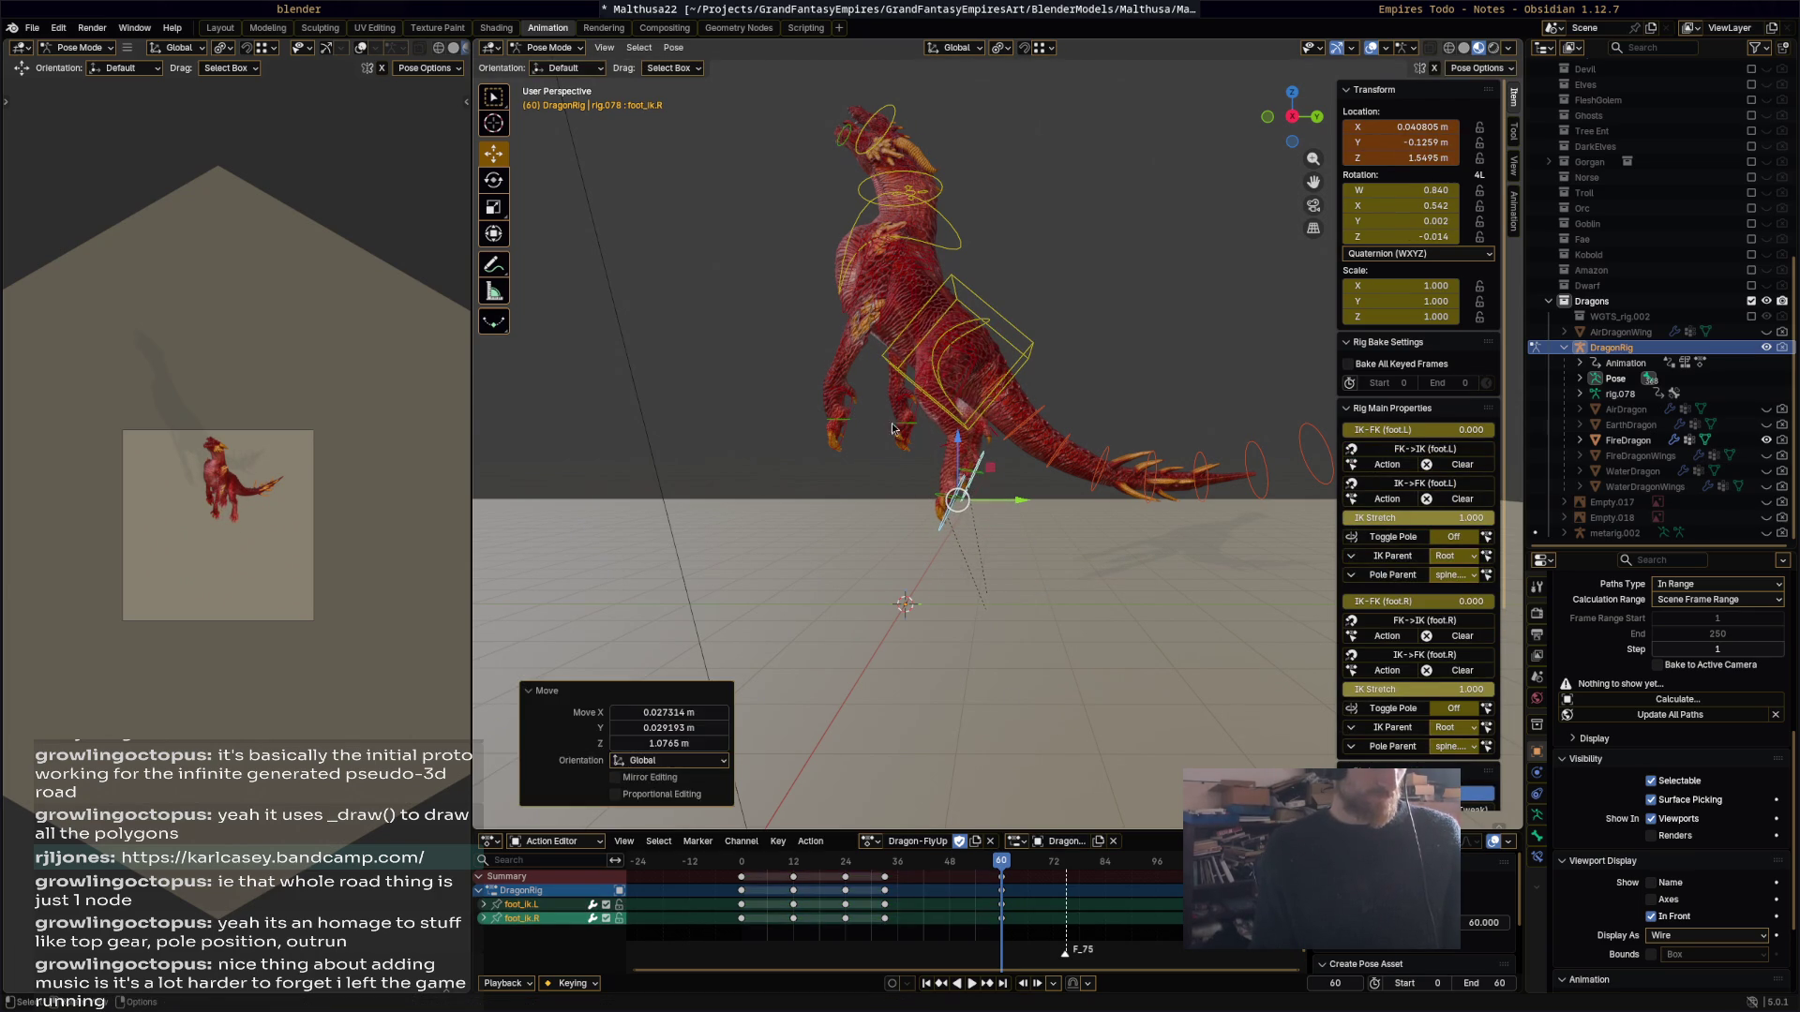
Step: Move both front foot IK controls up and forward
{"action": "left_click", "coordinate": [917, 426]}
{"action": "left_click", "coordinate": [909, 431], "text": "shift"}
{"action": "key", "text": "g"}
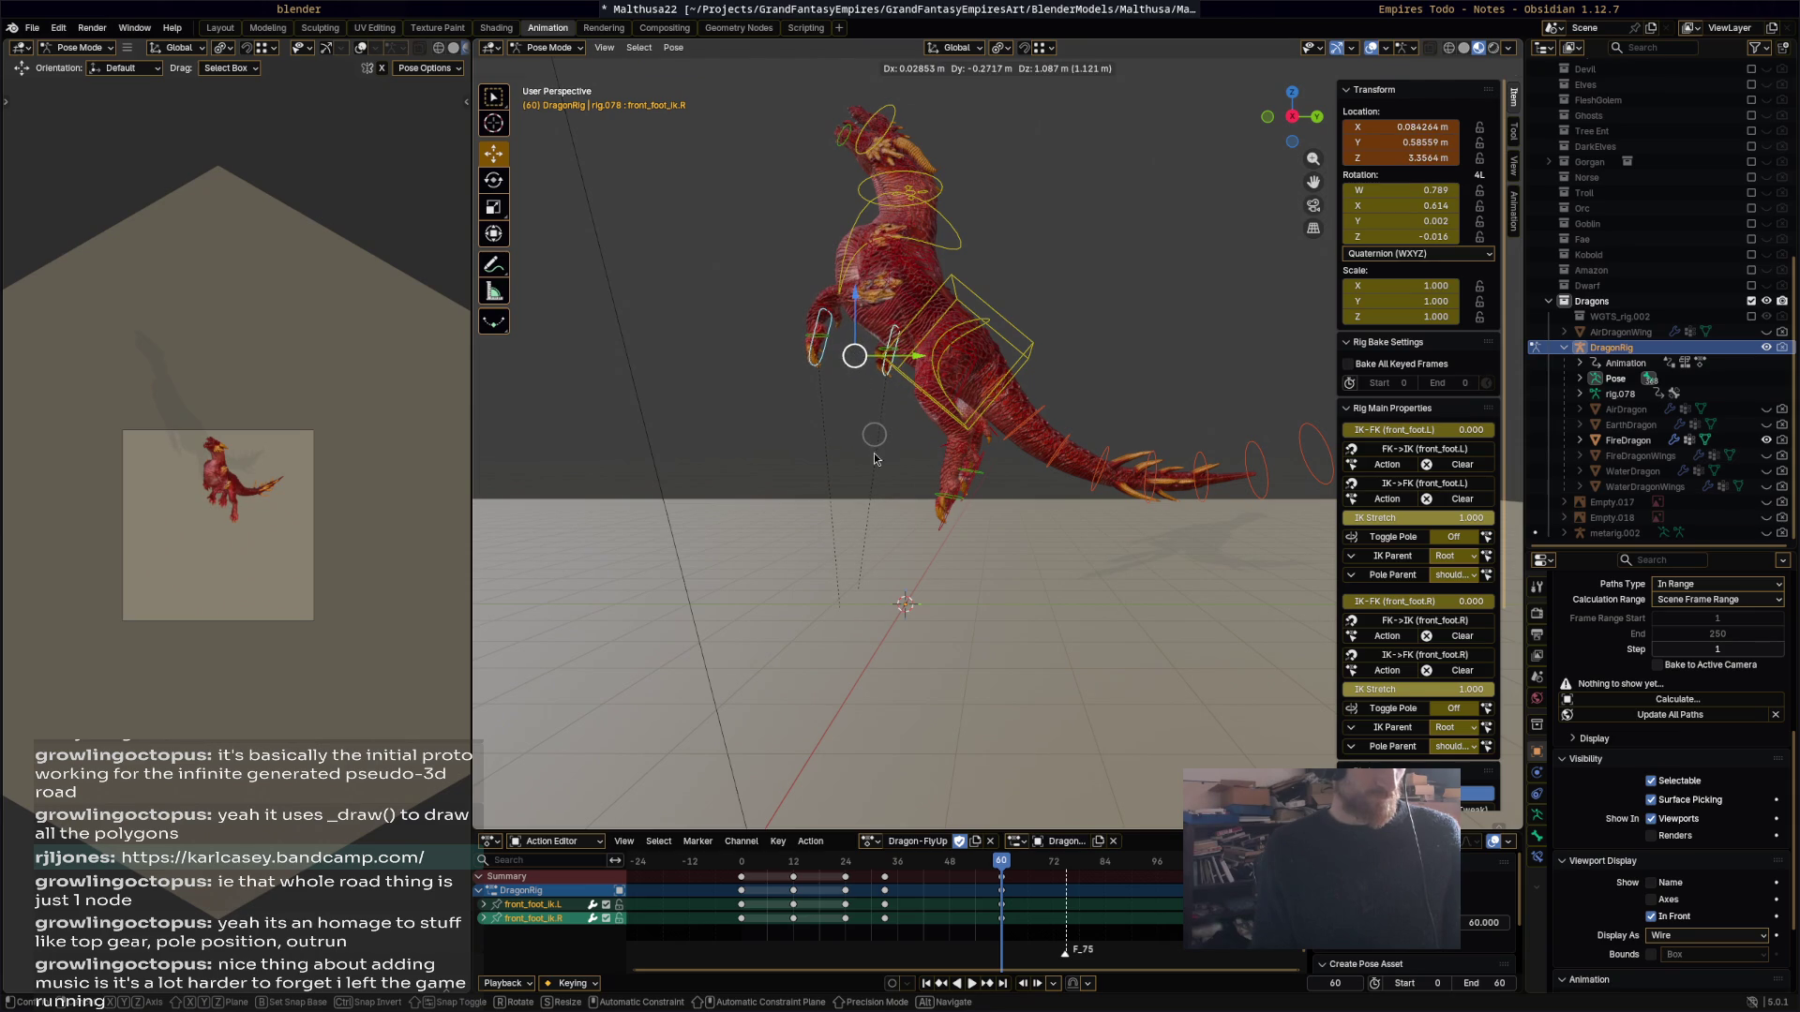
{"action": "left_click", "coordinate": [900, 488]}
Step: Key every bone of the lifted pose at frame 60, then start tilting the spine master
{"action": "key", "text": "a"}
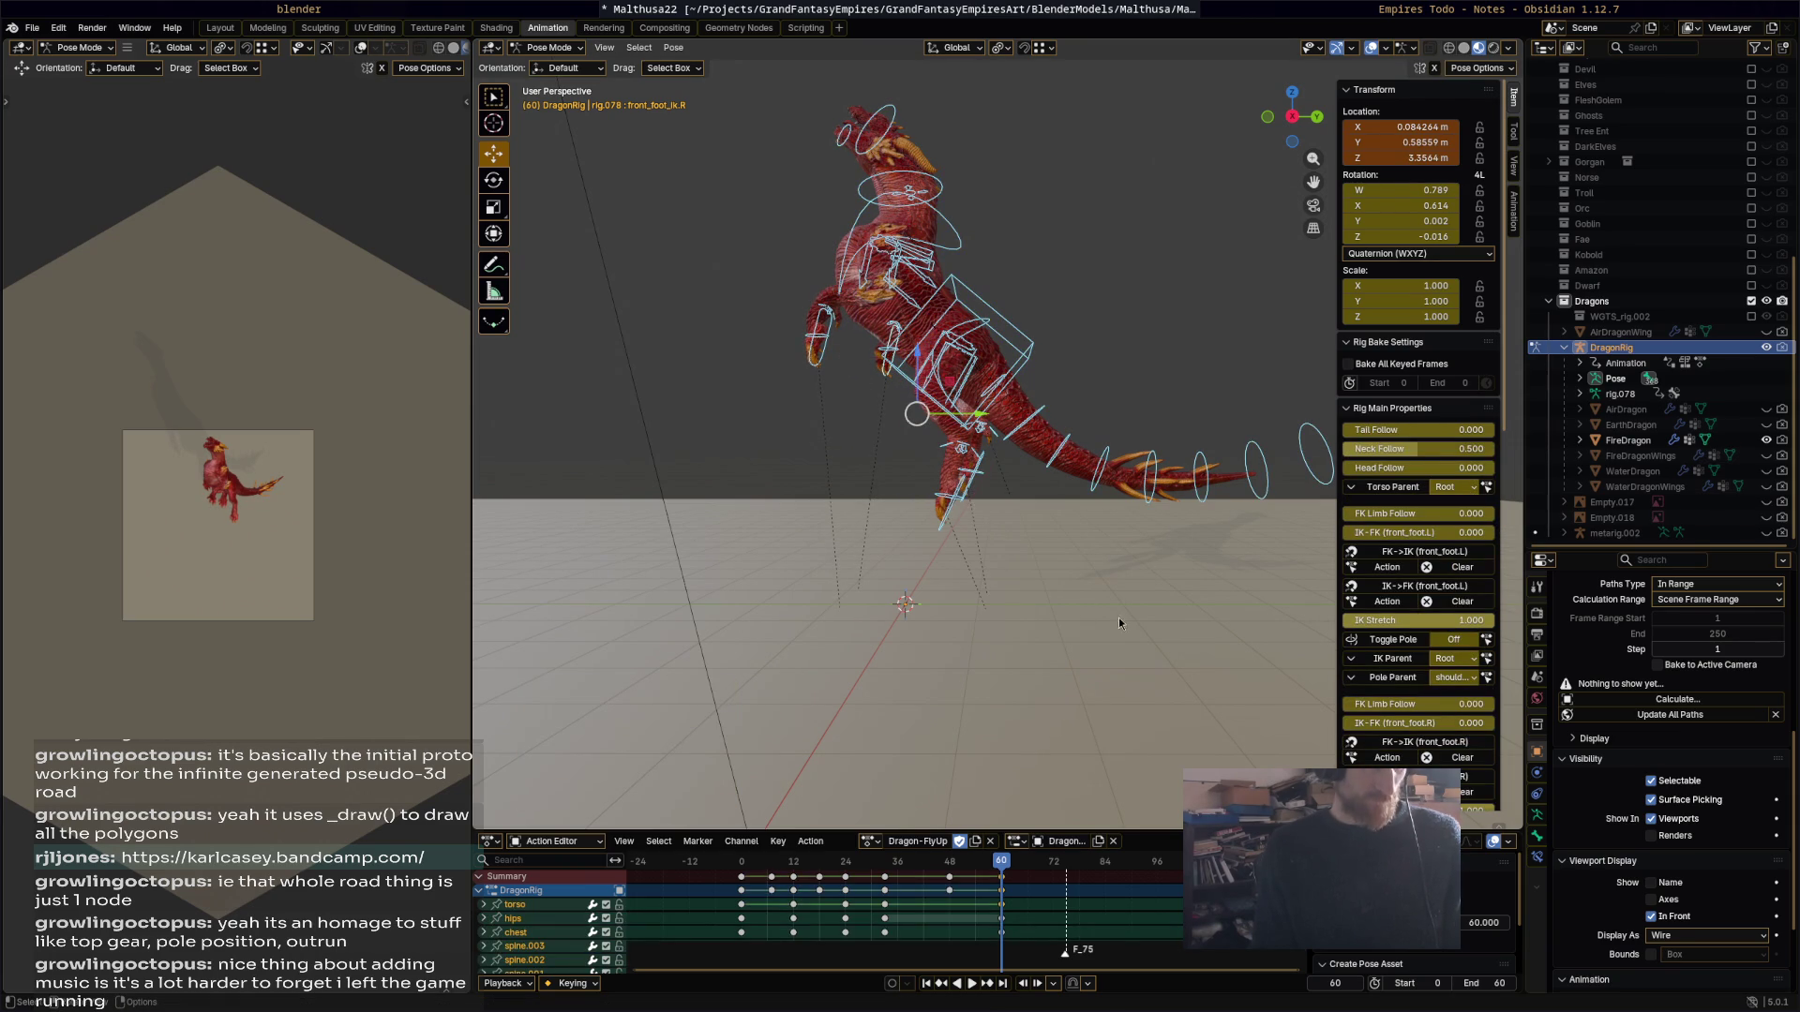
{"action": "key", "text": "i"}
{"action": "middle_click_drag", "start_coordinate": [1104, 590], "coordinate": [1001, 499]}
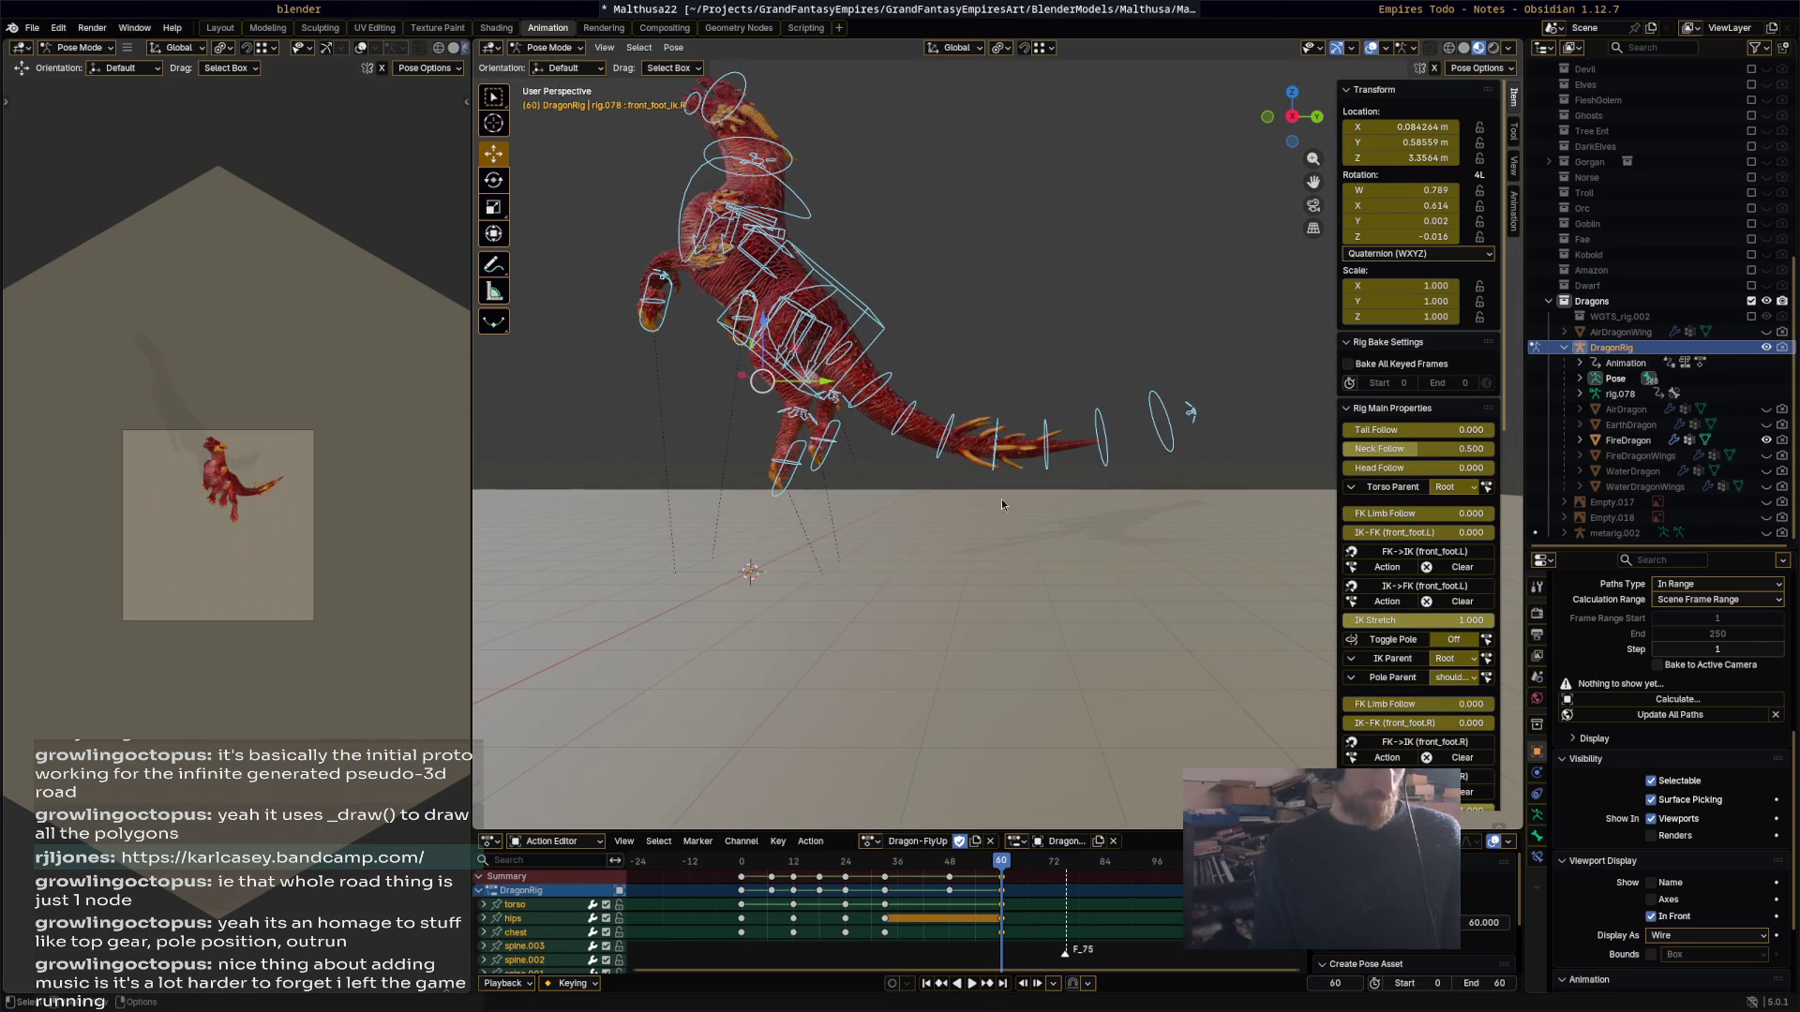
{"action": "left_click", "coordinate": [1192, 413]}
{"action": "key", "text": "r"}
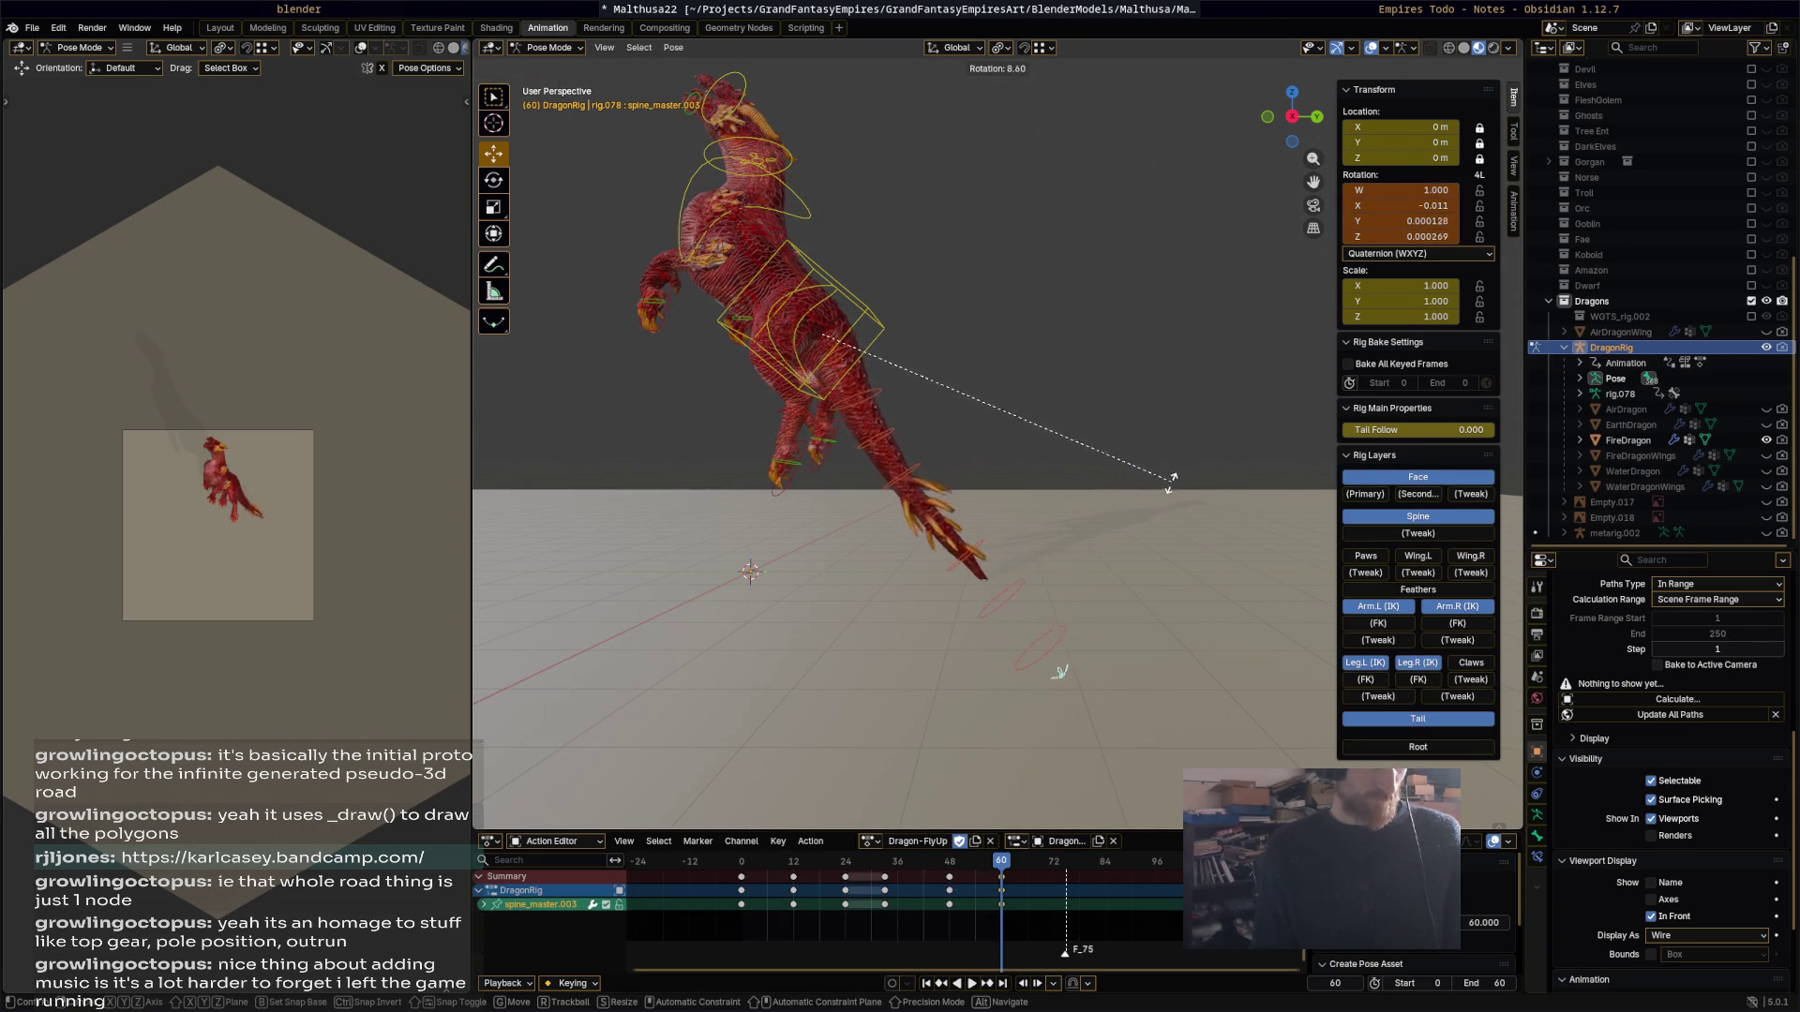
Step: Tilt the spine master at frame 60 and key it
{"action": "left_click", "coordinate": [1180, 481]}
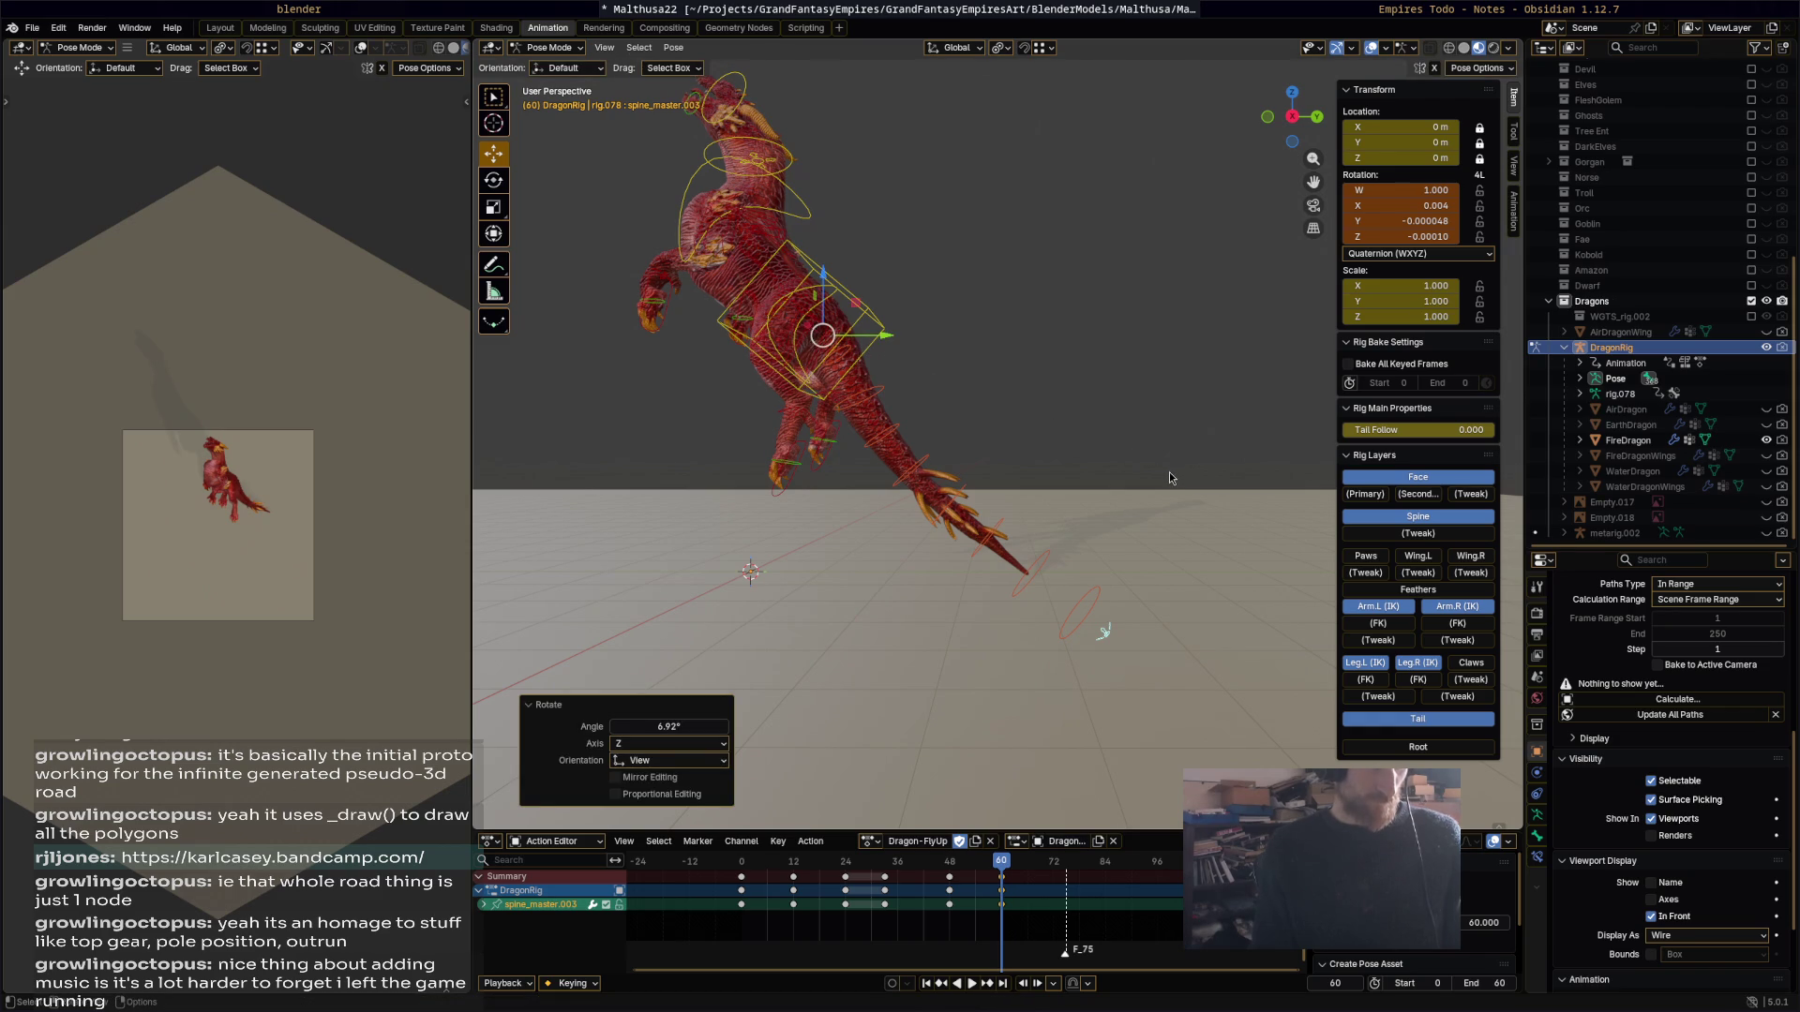
{"action": "key", "text": "i"}
{"action": "key", "text": "space"}
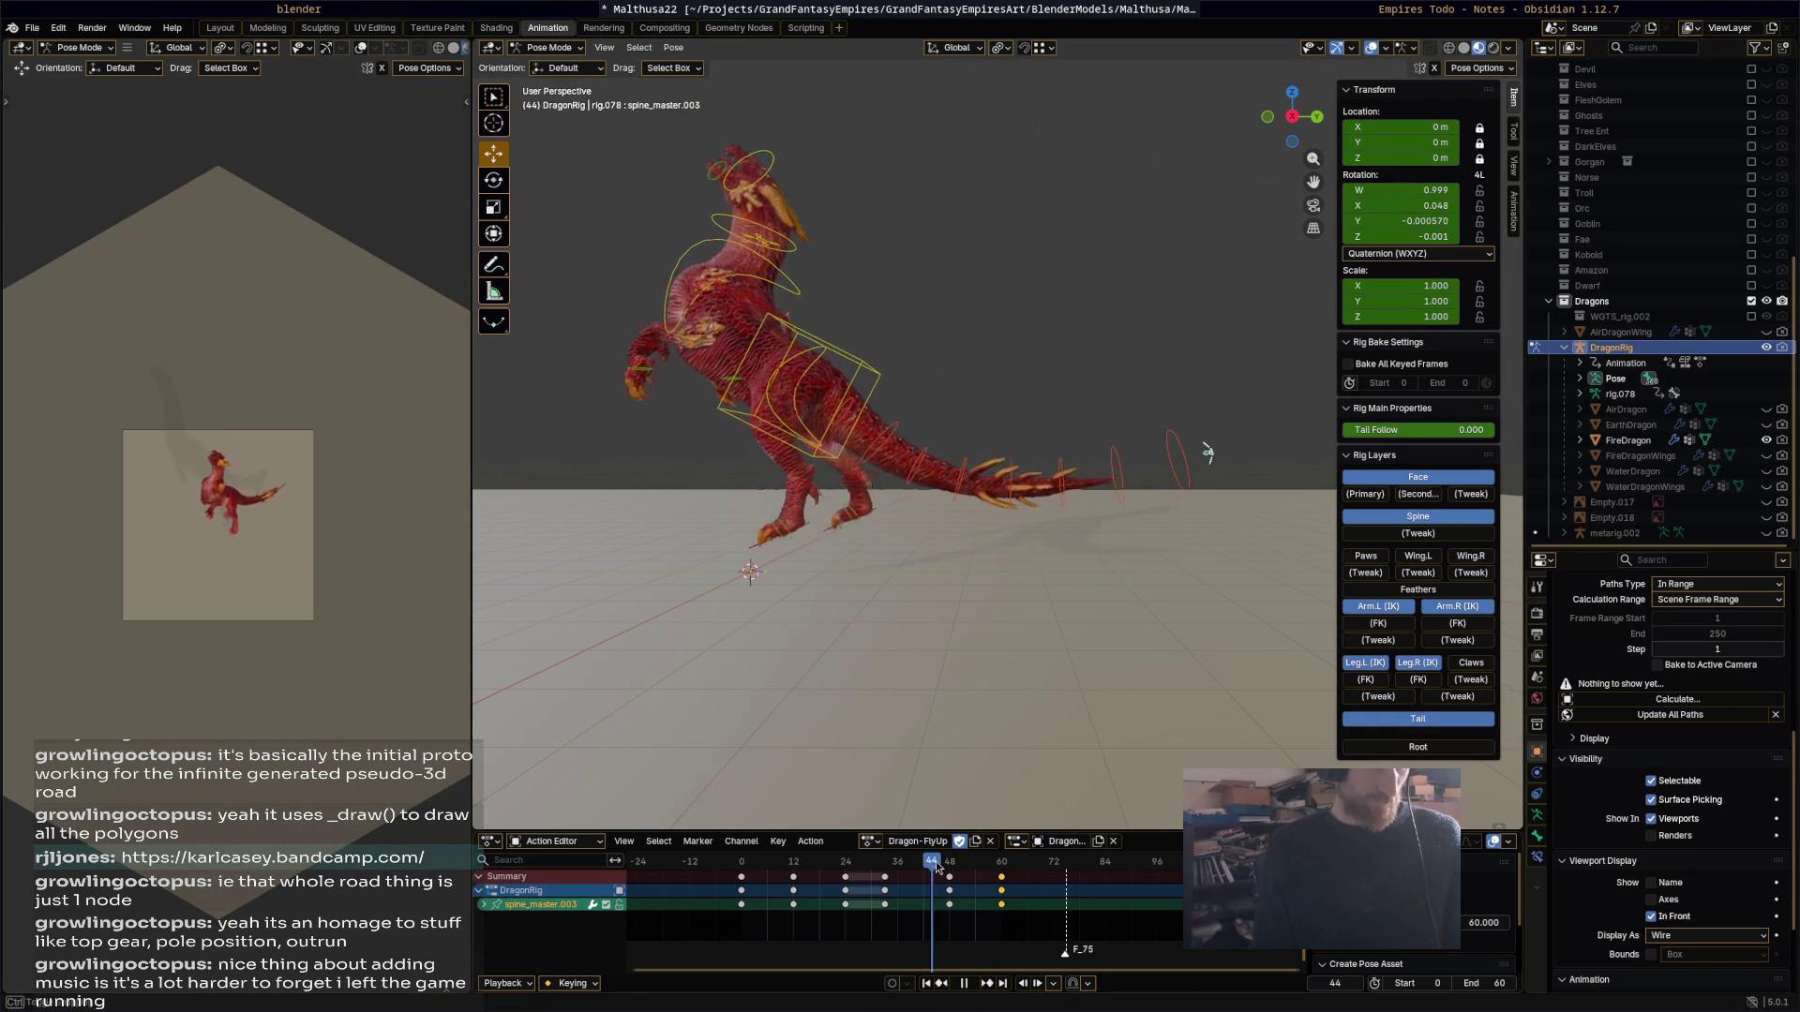
Step: Delete the keyframes at frame 48 and around frames 24–35
{"action": "left_click_drag", "start_coordinate": [955, 868], "coordinate": [949, 866]}
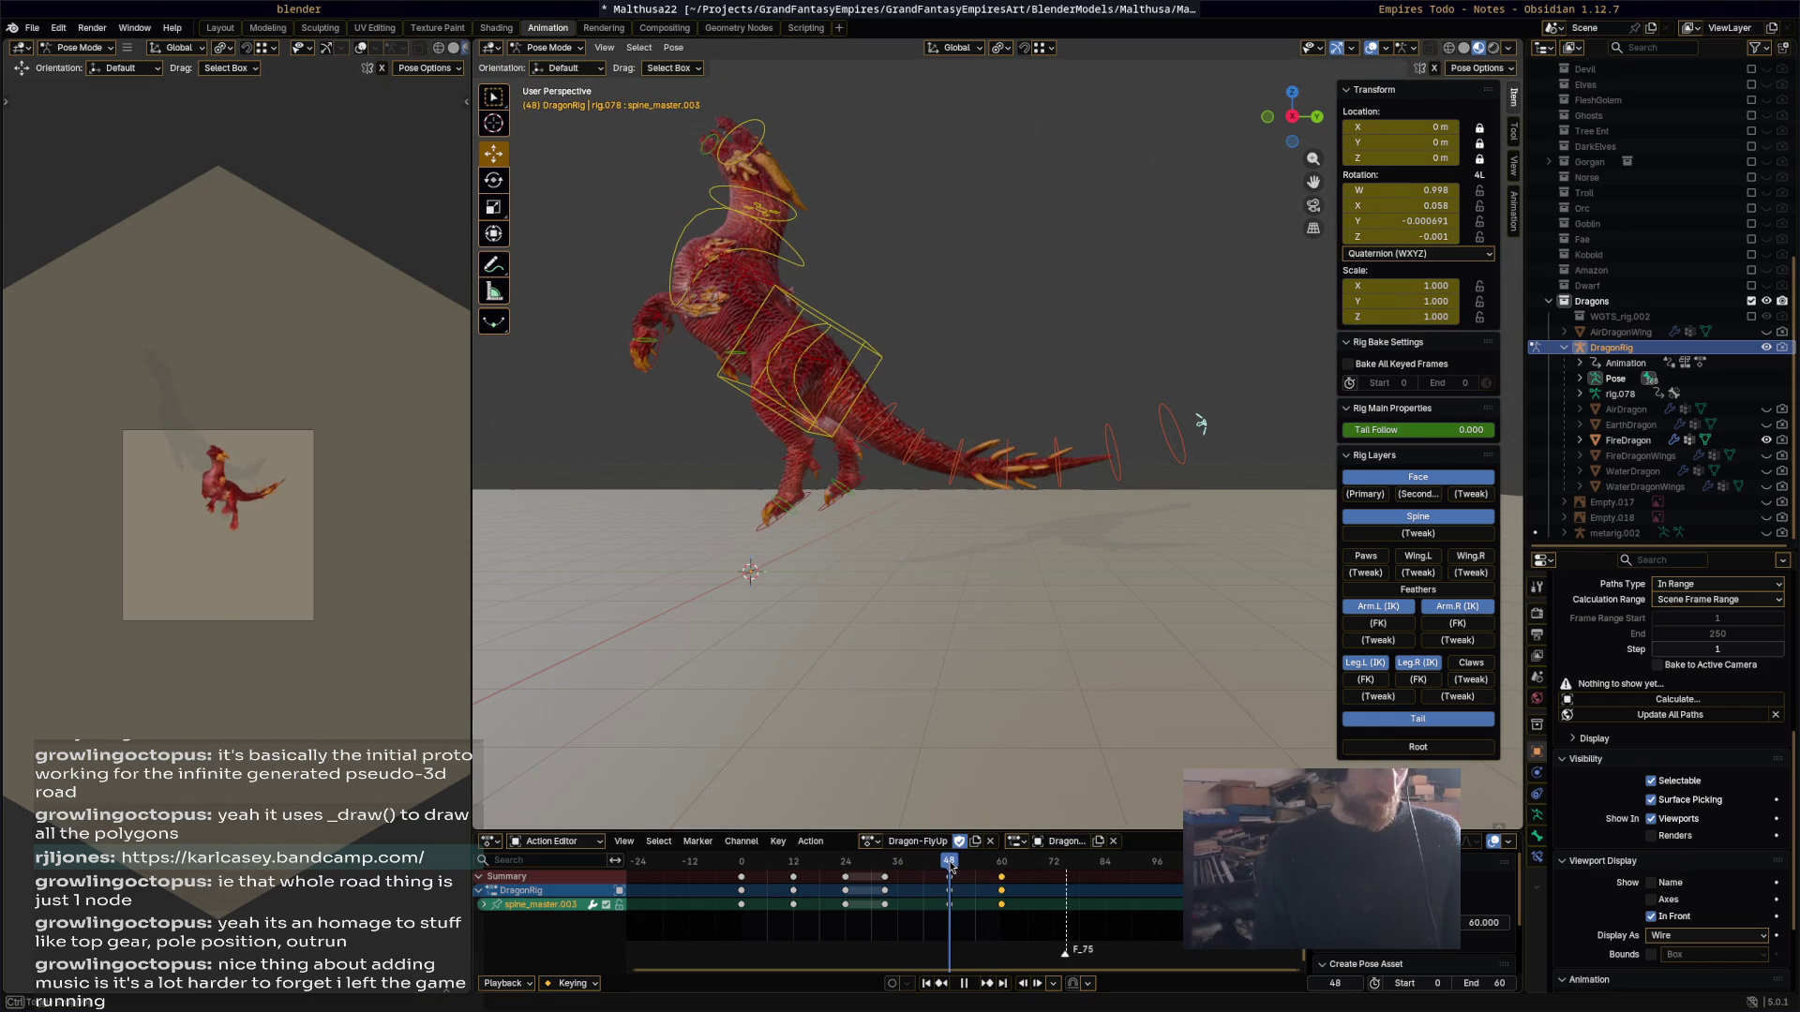
{"action": "left_click", "coordinate": [950, 886]}
{"action": "key", "text": "x"}
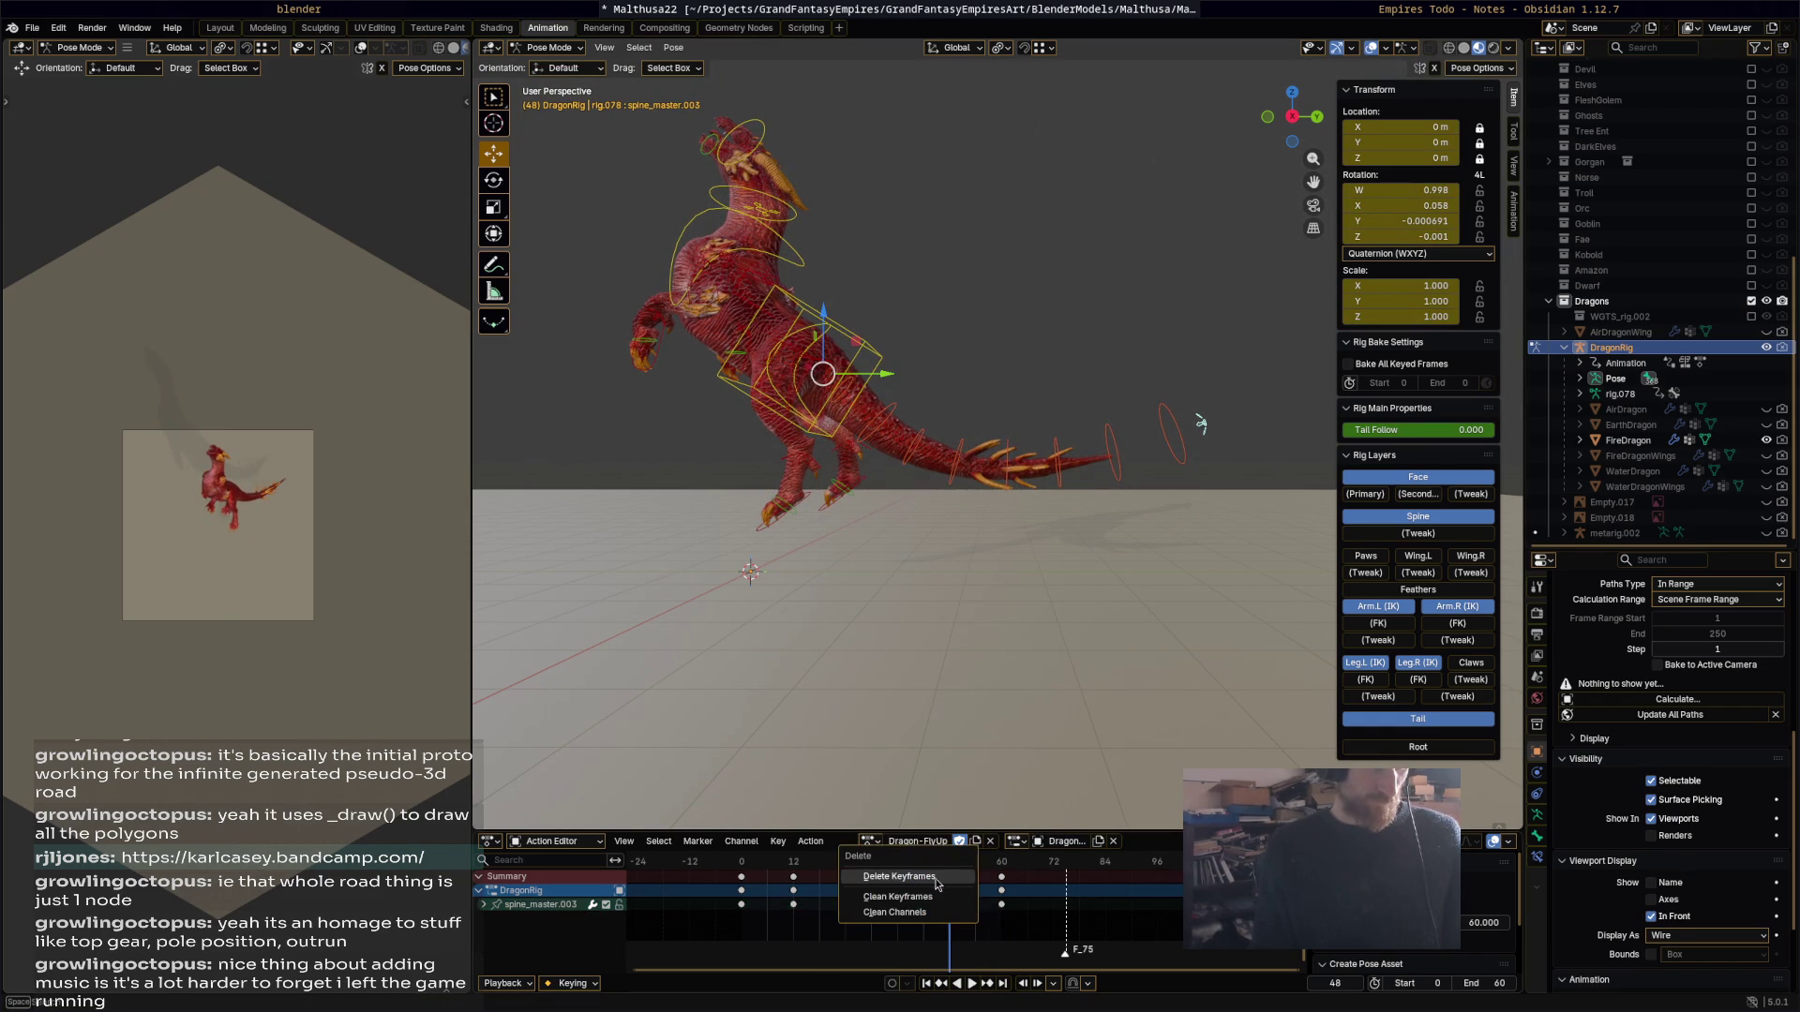
{"action": "left_click", "coordinate": [943, 884]}
{"action": "key", "text": "space"}
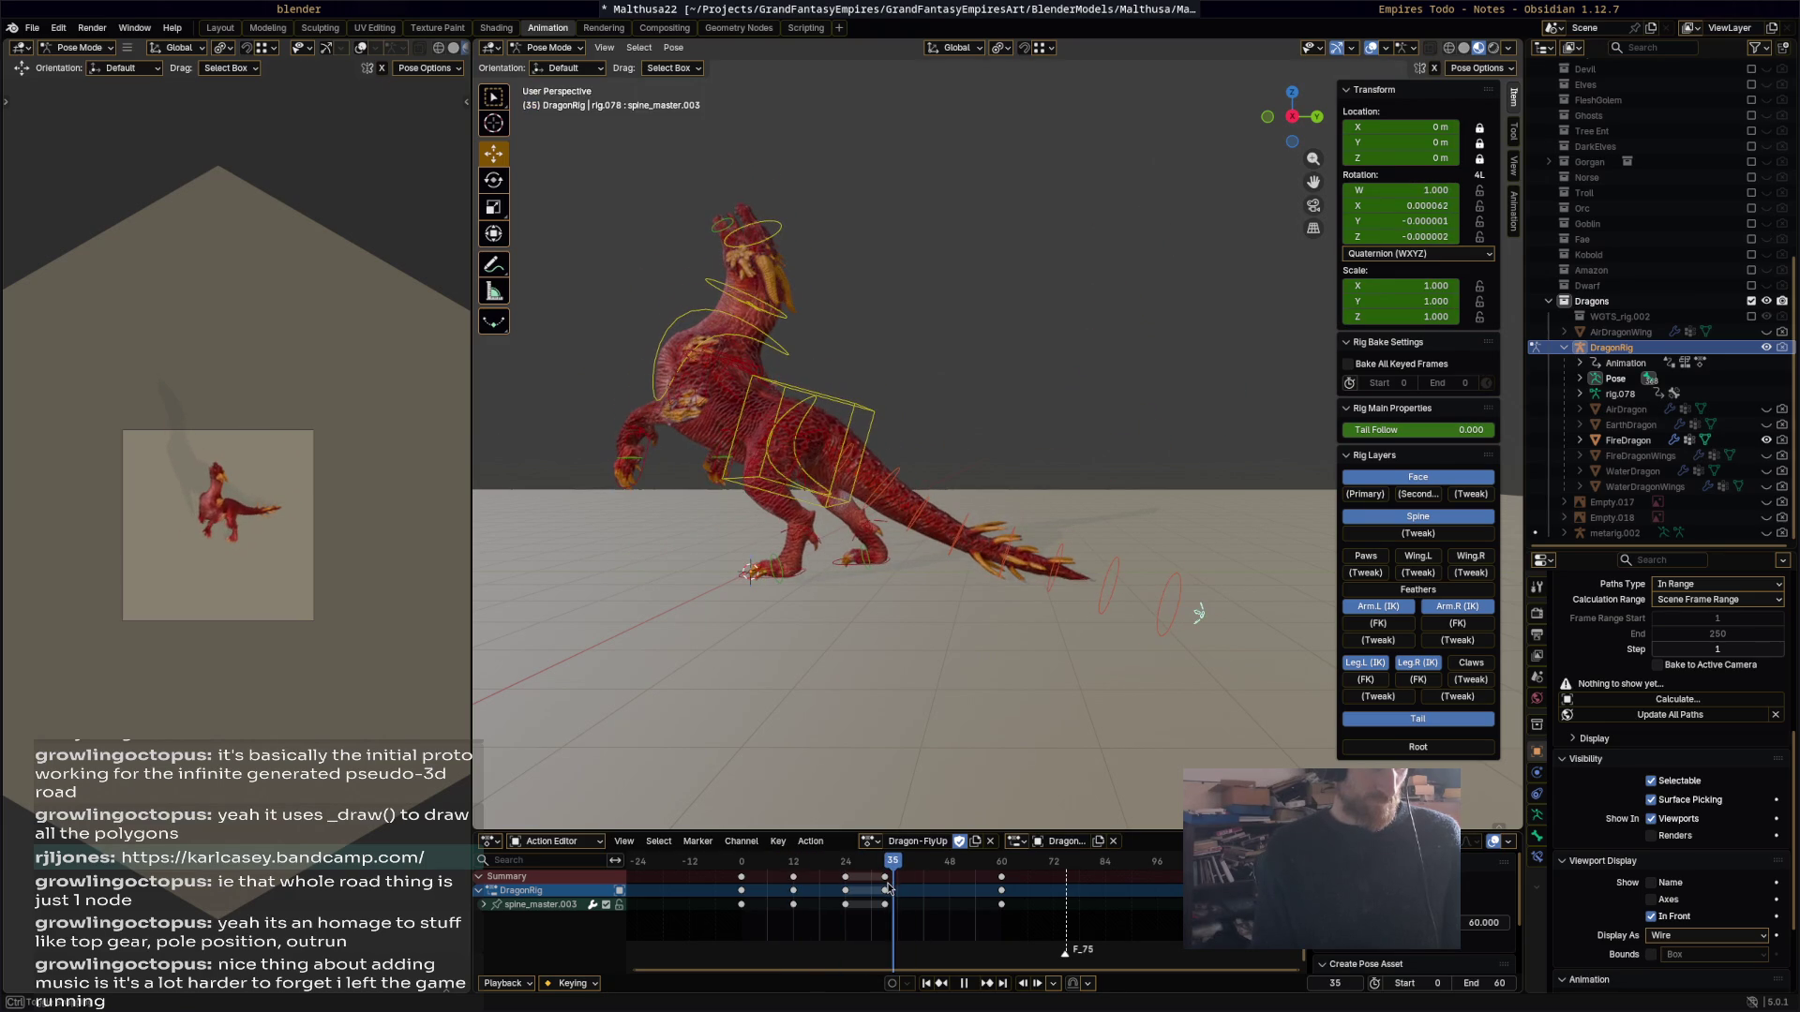
{"action": "left_click", "coordinate": [889, 886]}
{"action": "key", "text": "x"}
{"action": "left_click", "coordinate": [888, 887]}
{"action": "key", "text": "space"}
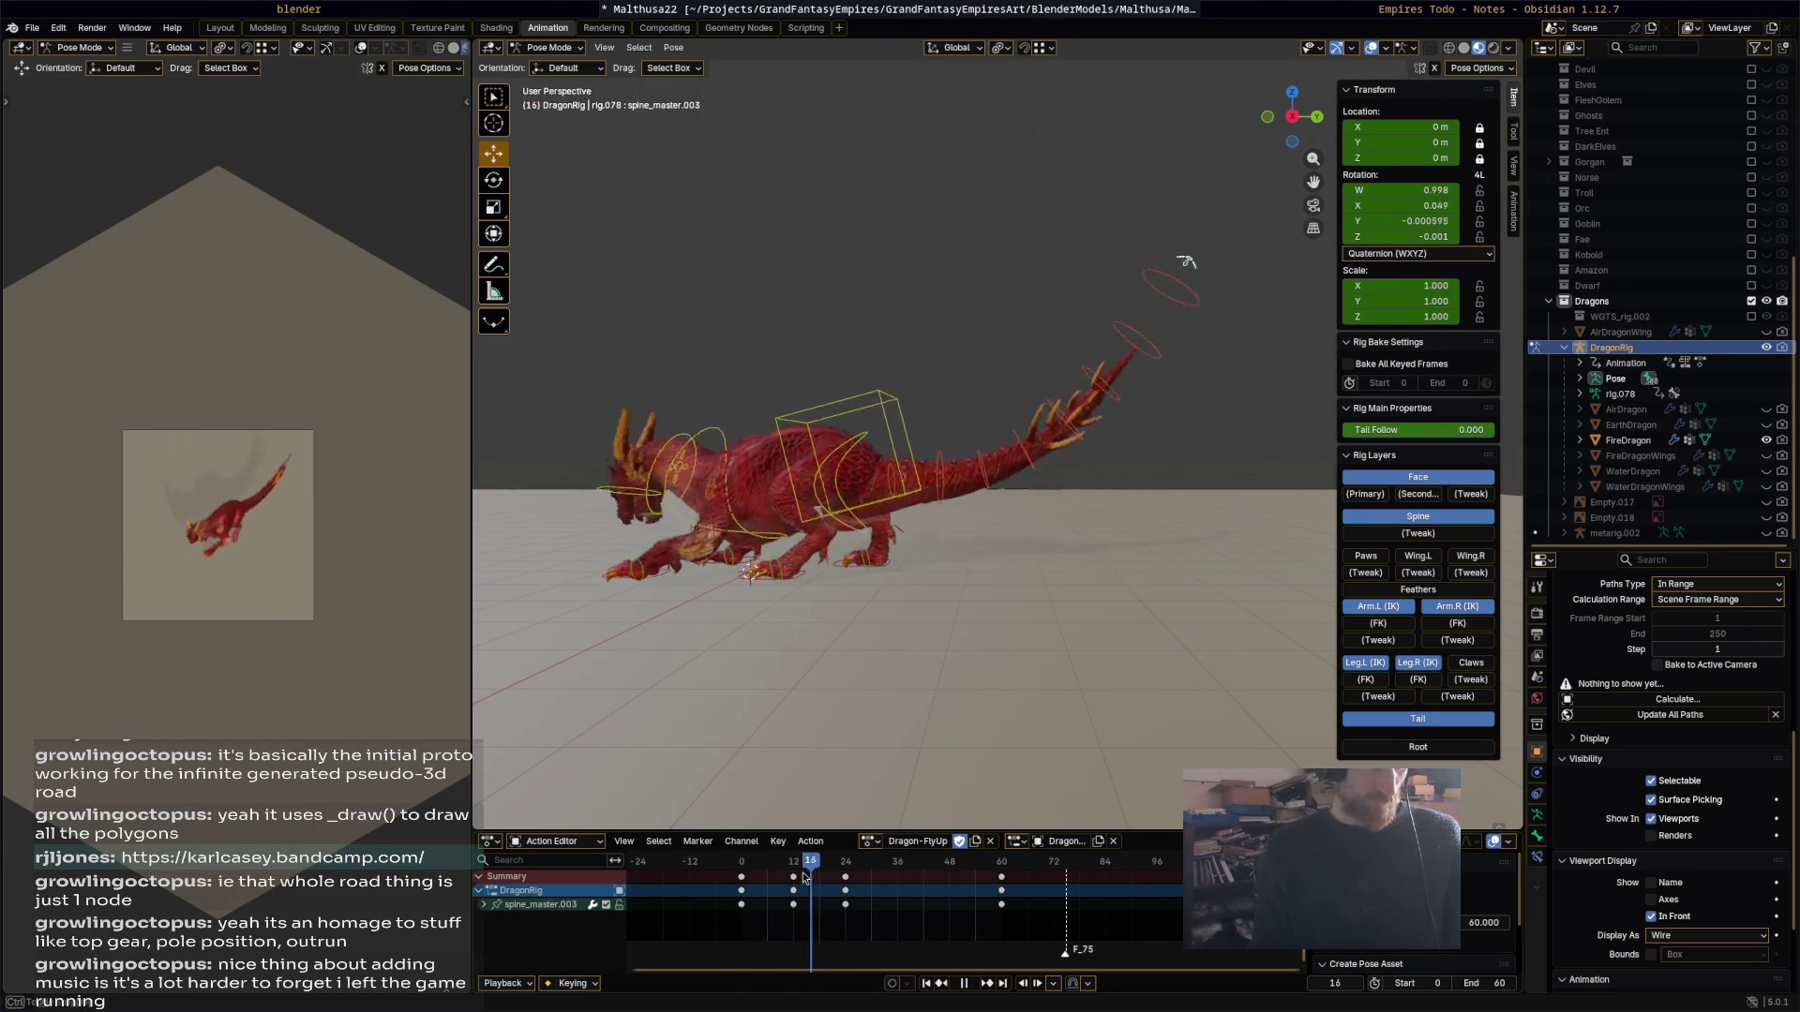
Step: Rotate the spine to raise the head at frame 24, key it, then select tail bone spine.013
{"action": "left_click_drag", "start_coordinate": [831, 878], "coordinate": [846, 877]}
{"action": "key", "text": "r"}
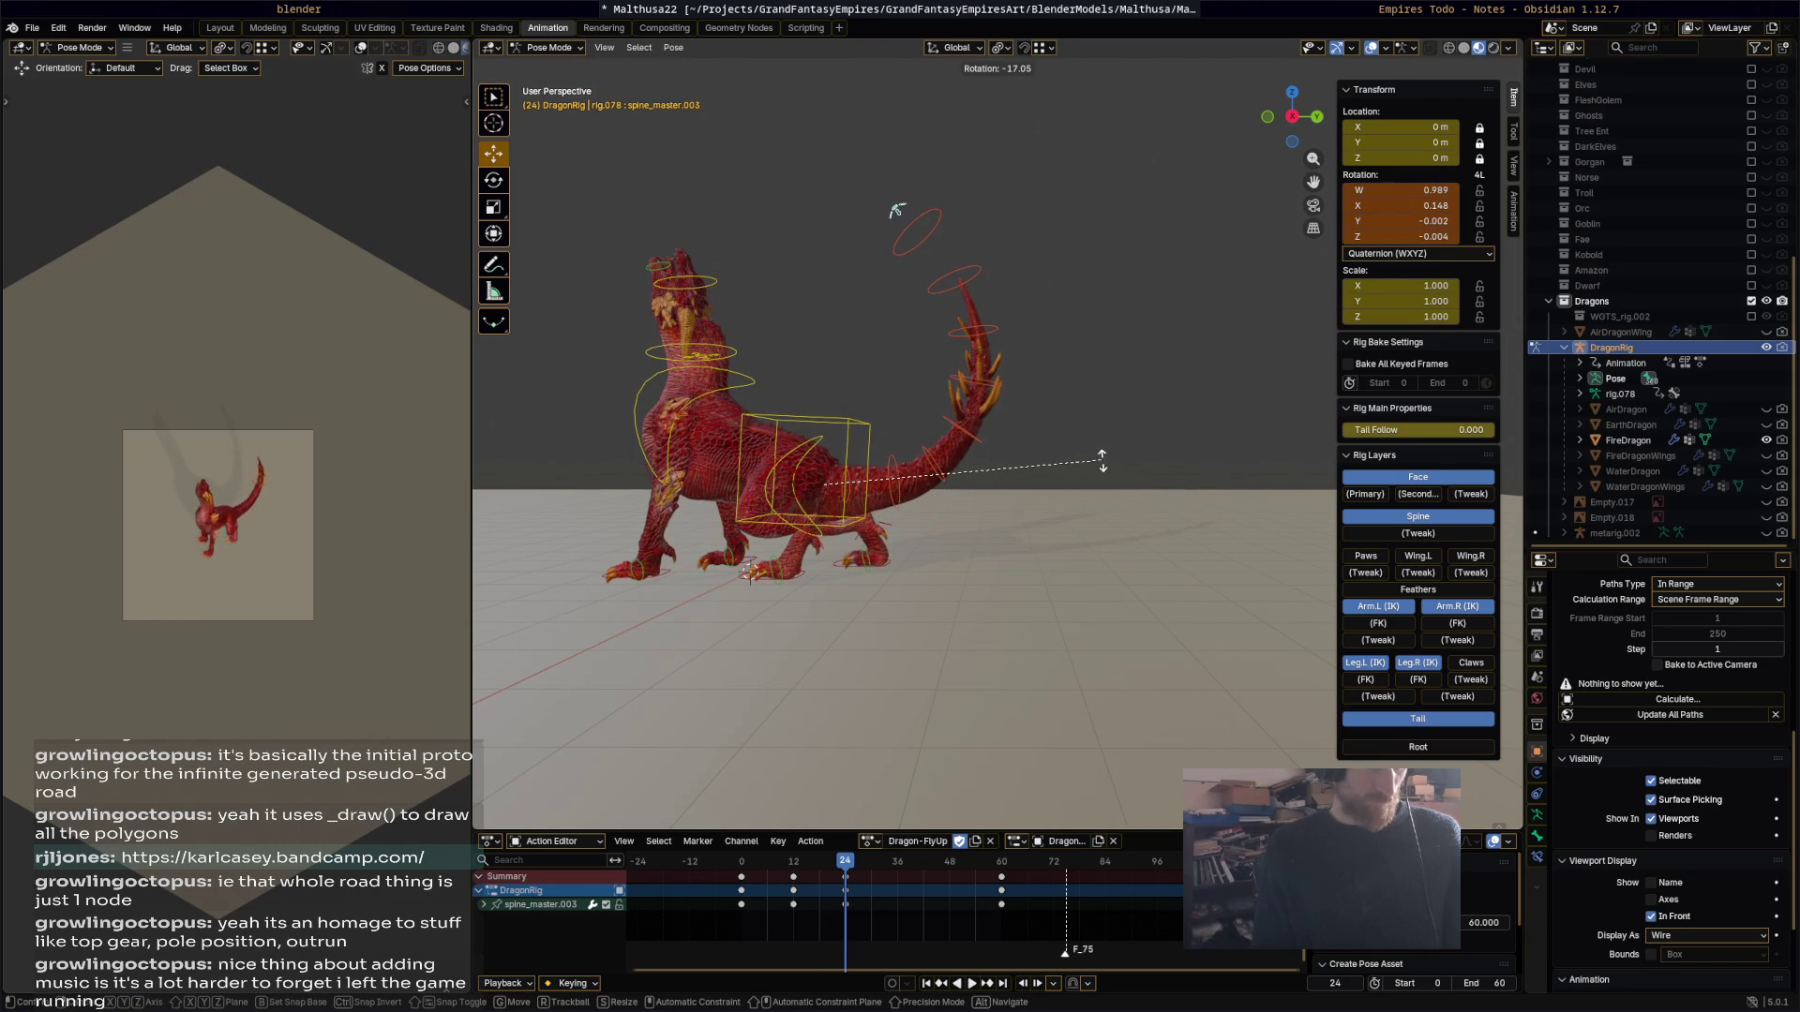
{"action": "left_click", "coordinate": [1103, 465]}
{"action": "key", "text": "i"}
{"action": "key", "text": "space"}
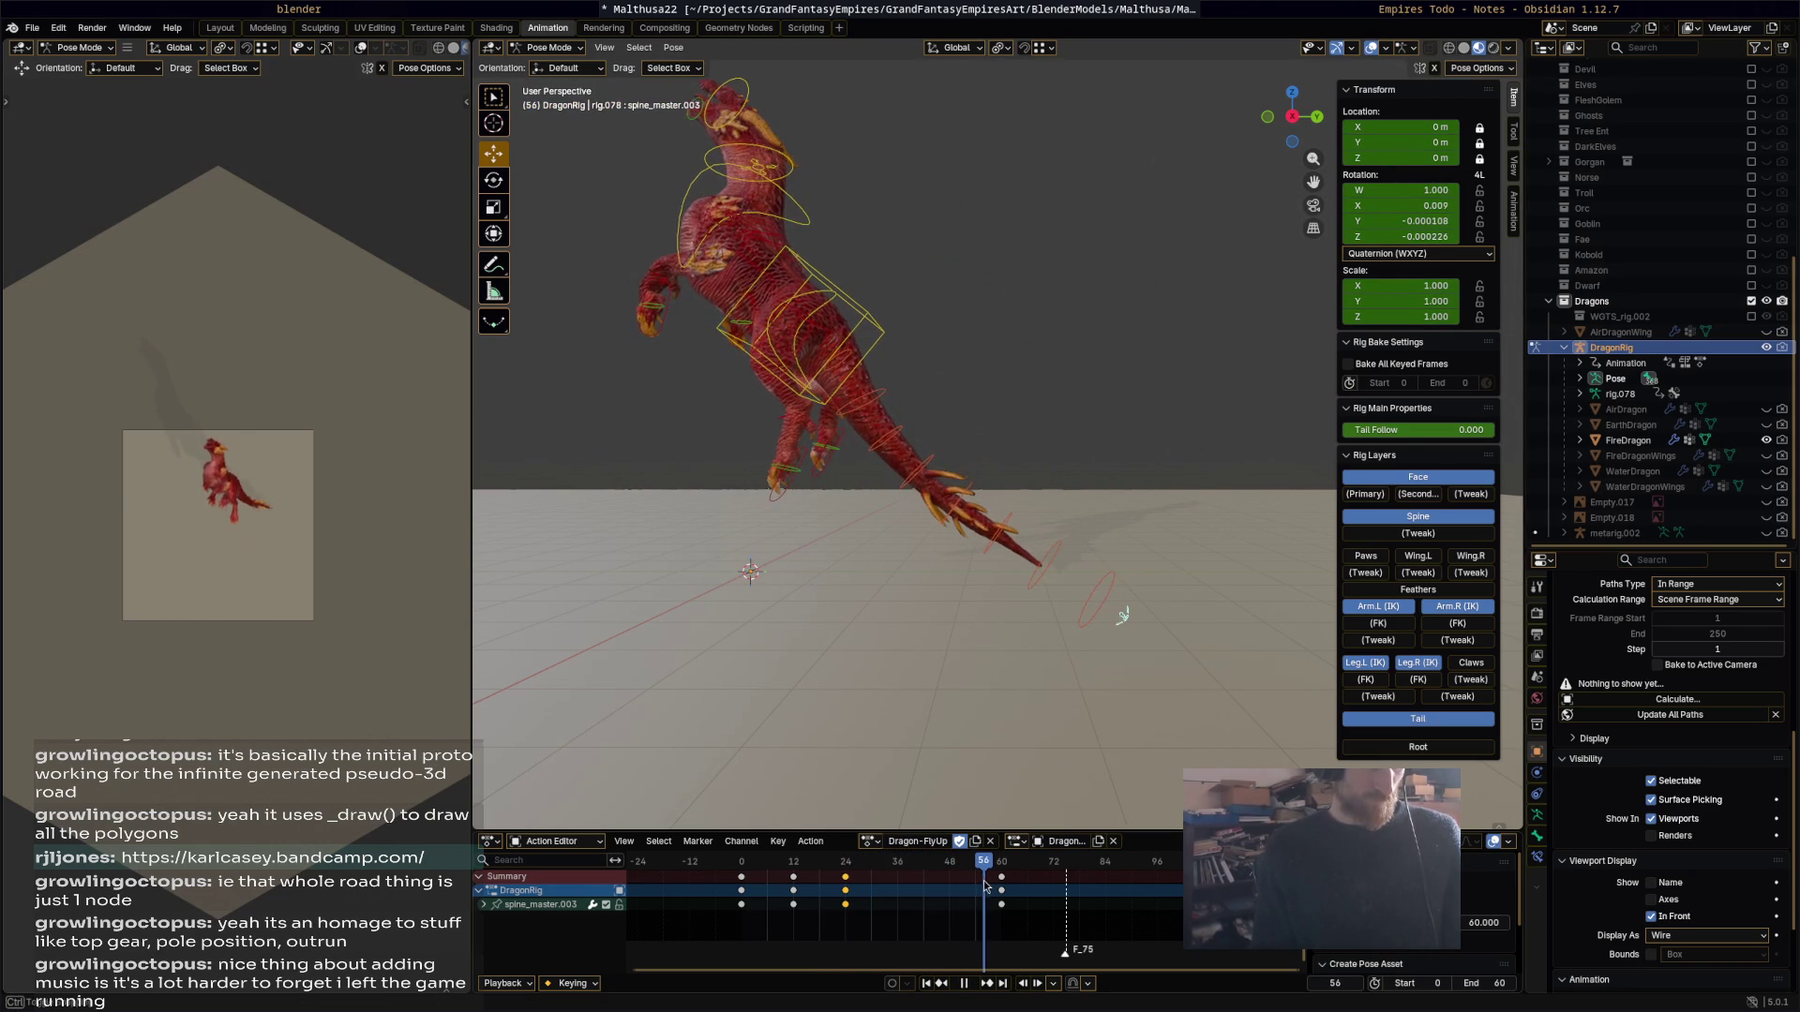
{"action": "left_click_drag", "start_coordinate": [843, 867], "coordinate": [794, 870]}
{"action": "left_click", "coordinate": [1110, 356]}
Step: Curl tail bone spine.013 up 37.9° at frame 12 and swing it again at frame 44
{"action": "key", "text": "r"}
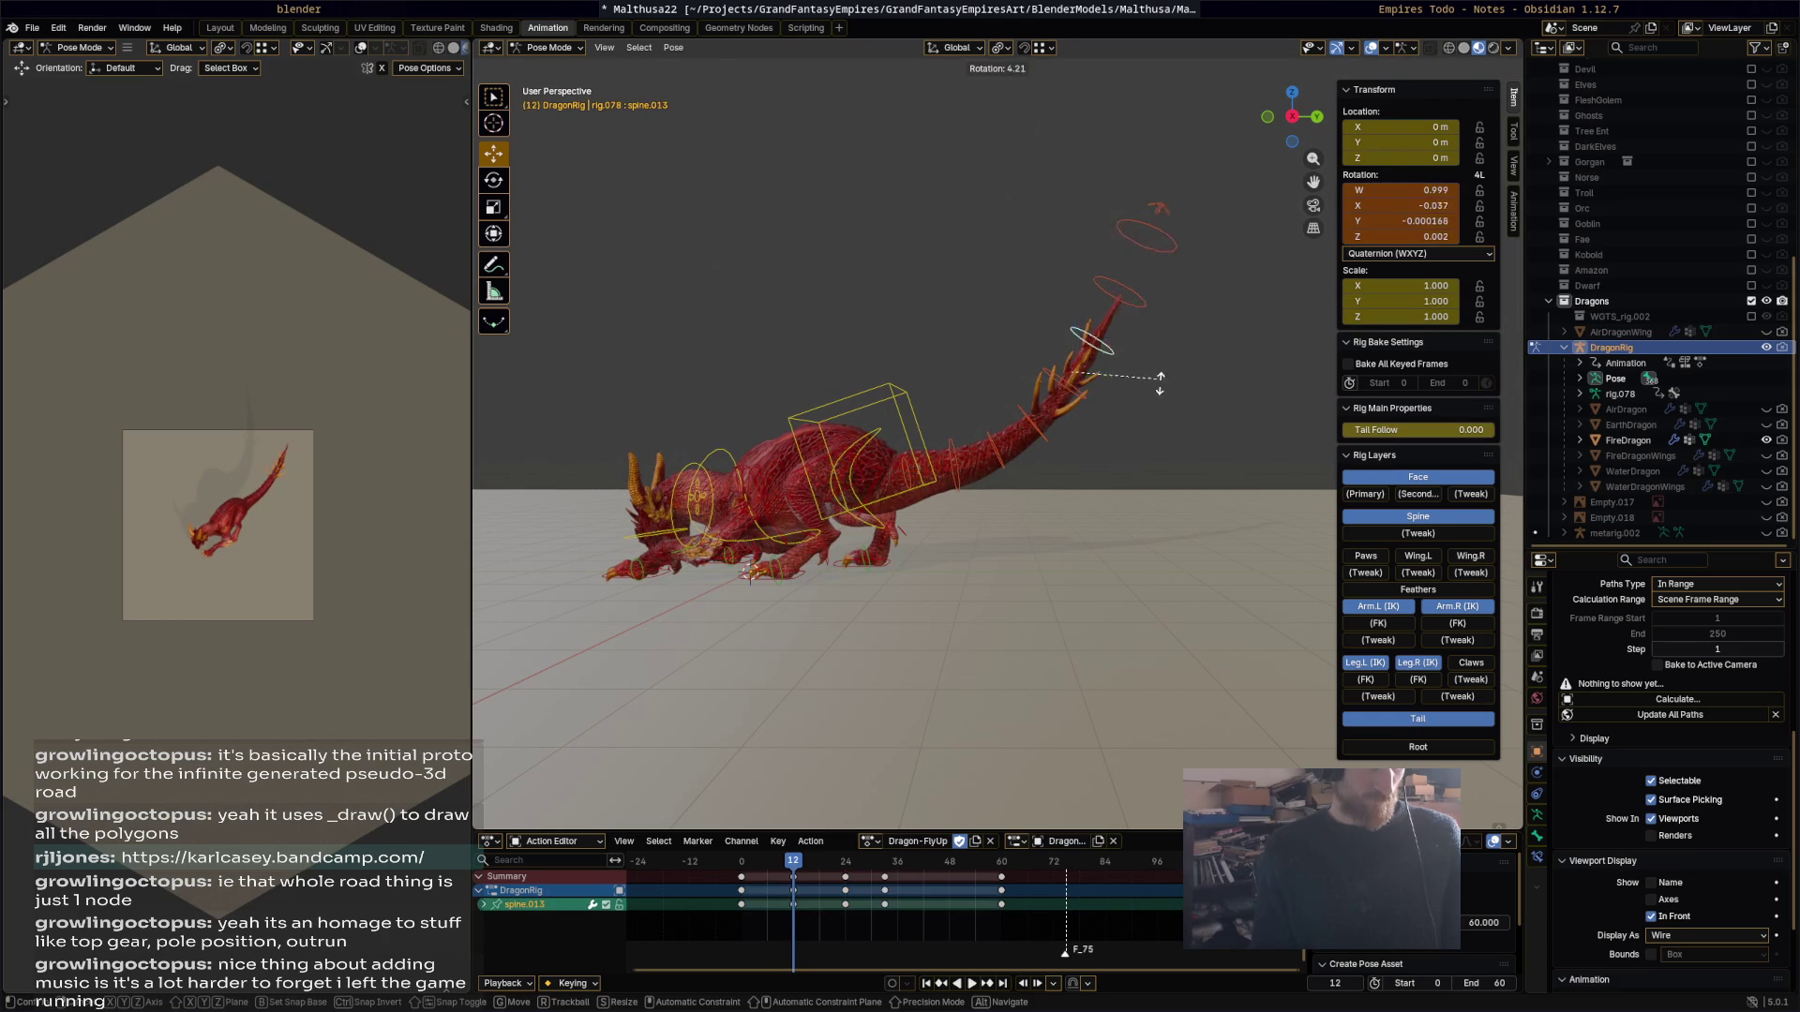
{"action": "left_click", "coordinate": [1147, 440]}
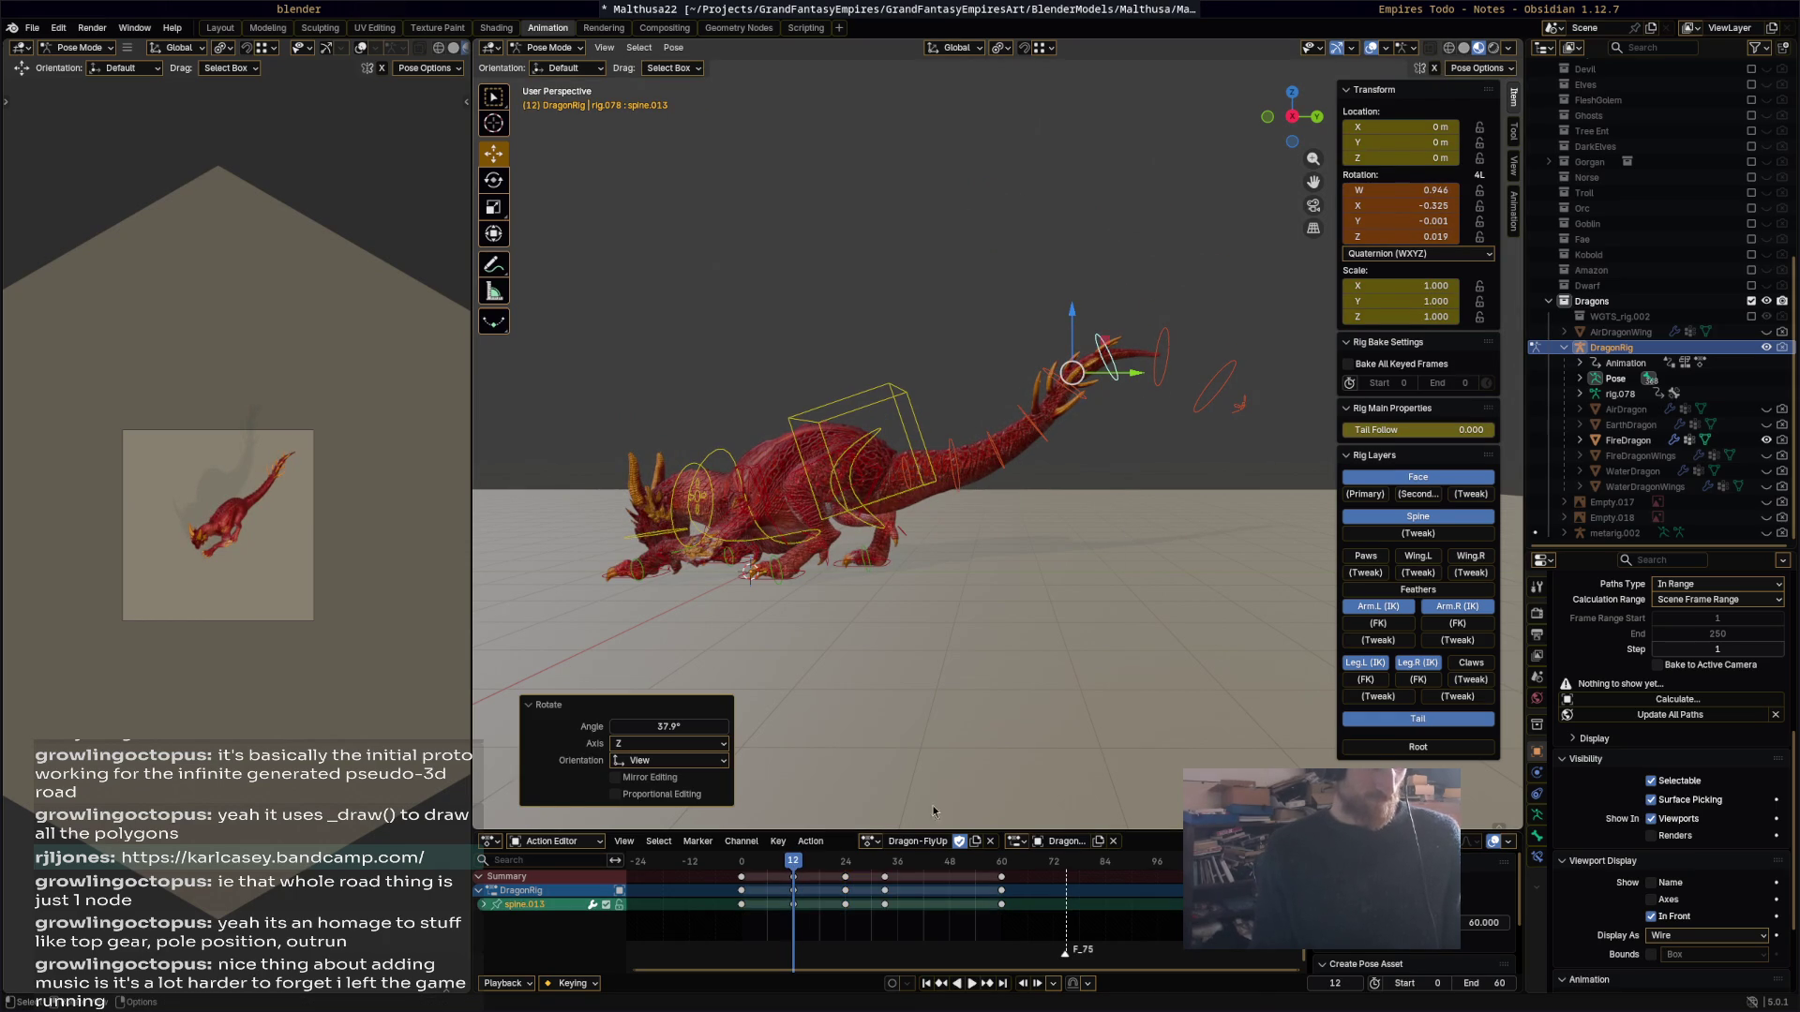
{"action": "key", "text": "space"}
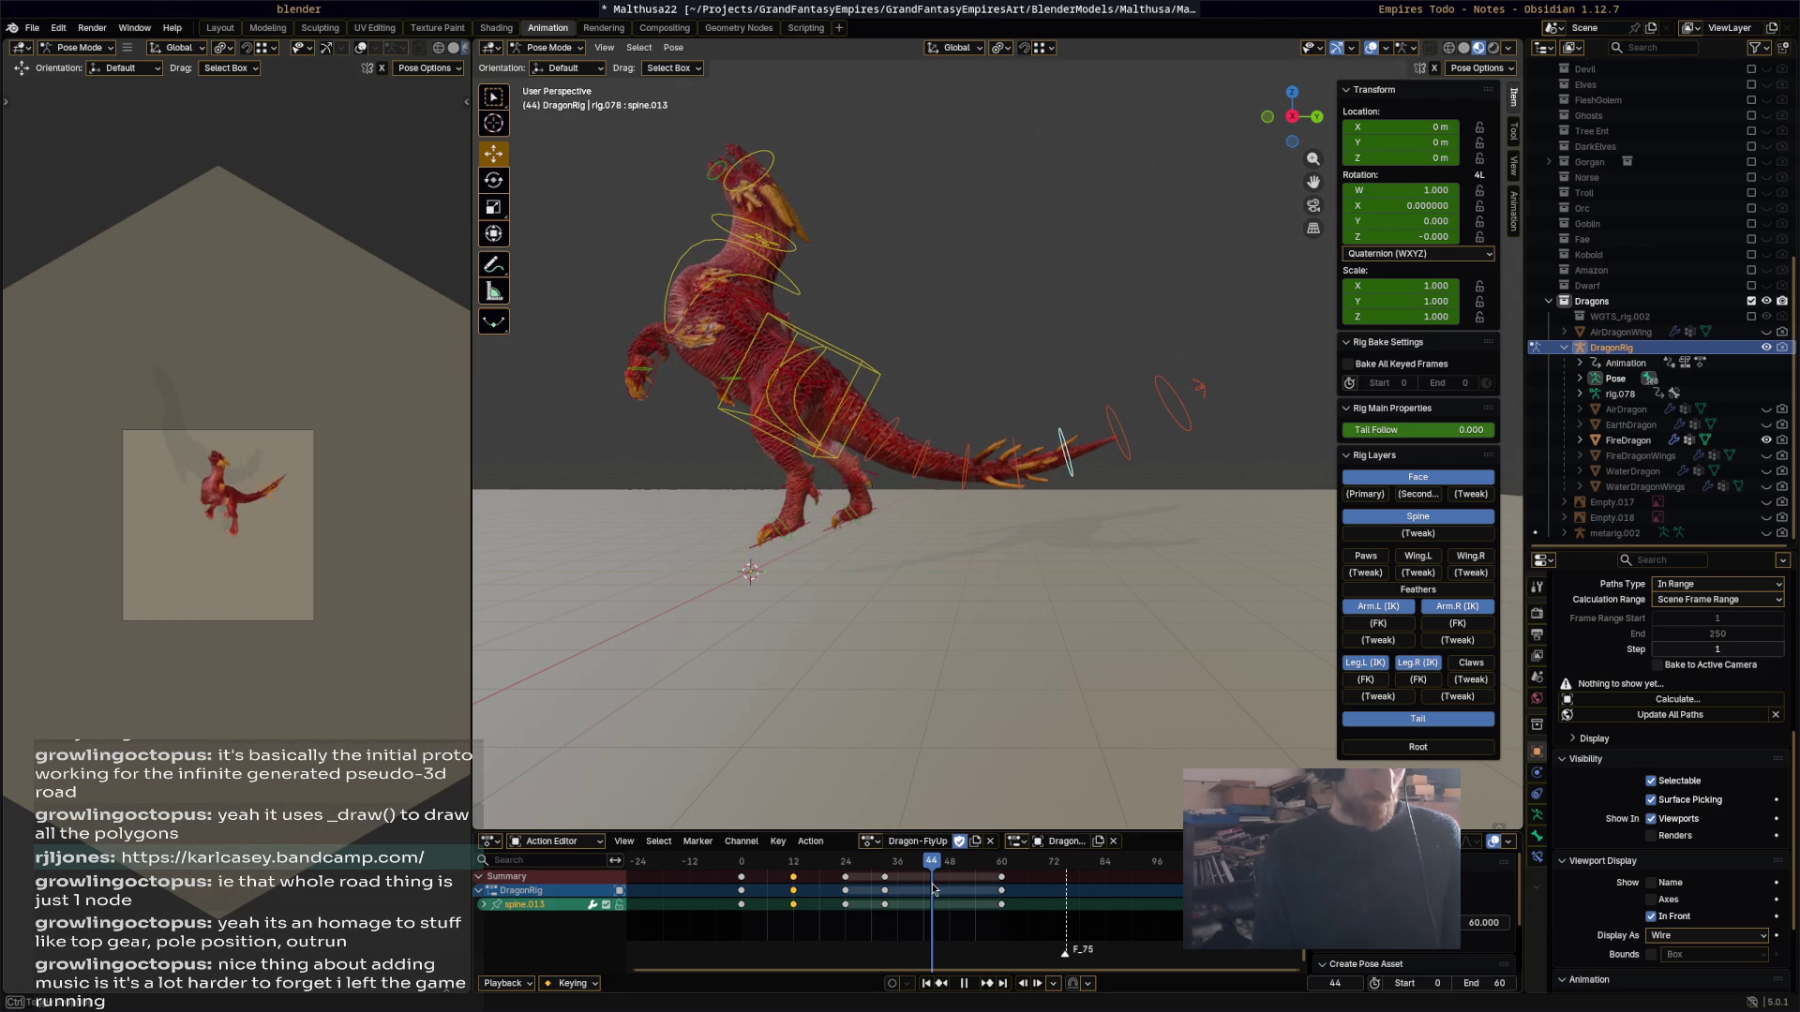
{"action": "key", "text": "r"}
{"action": "left_click", "coordinate": [1124, 485]}
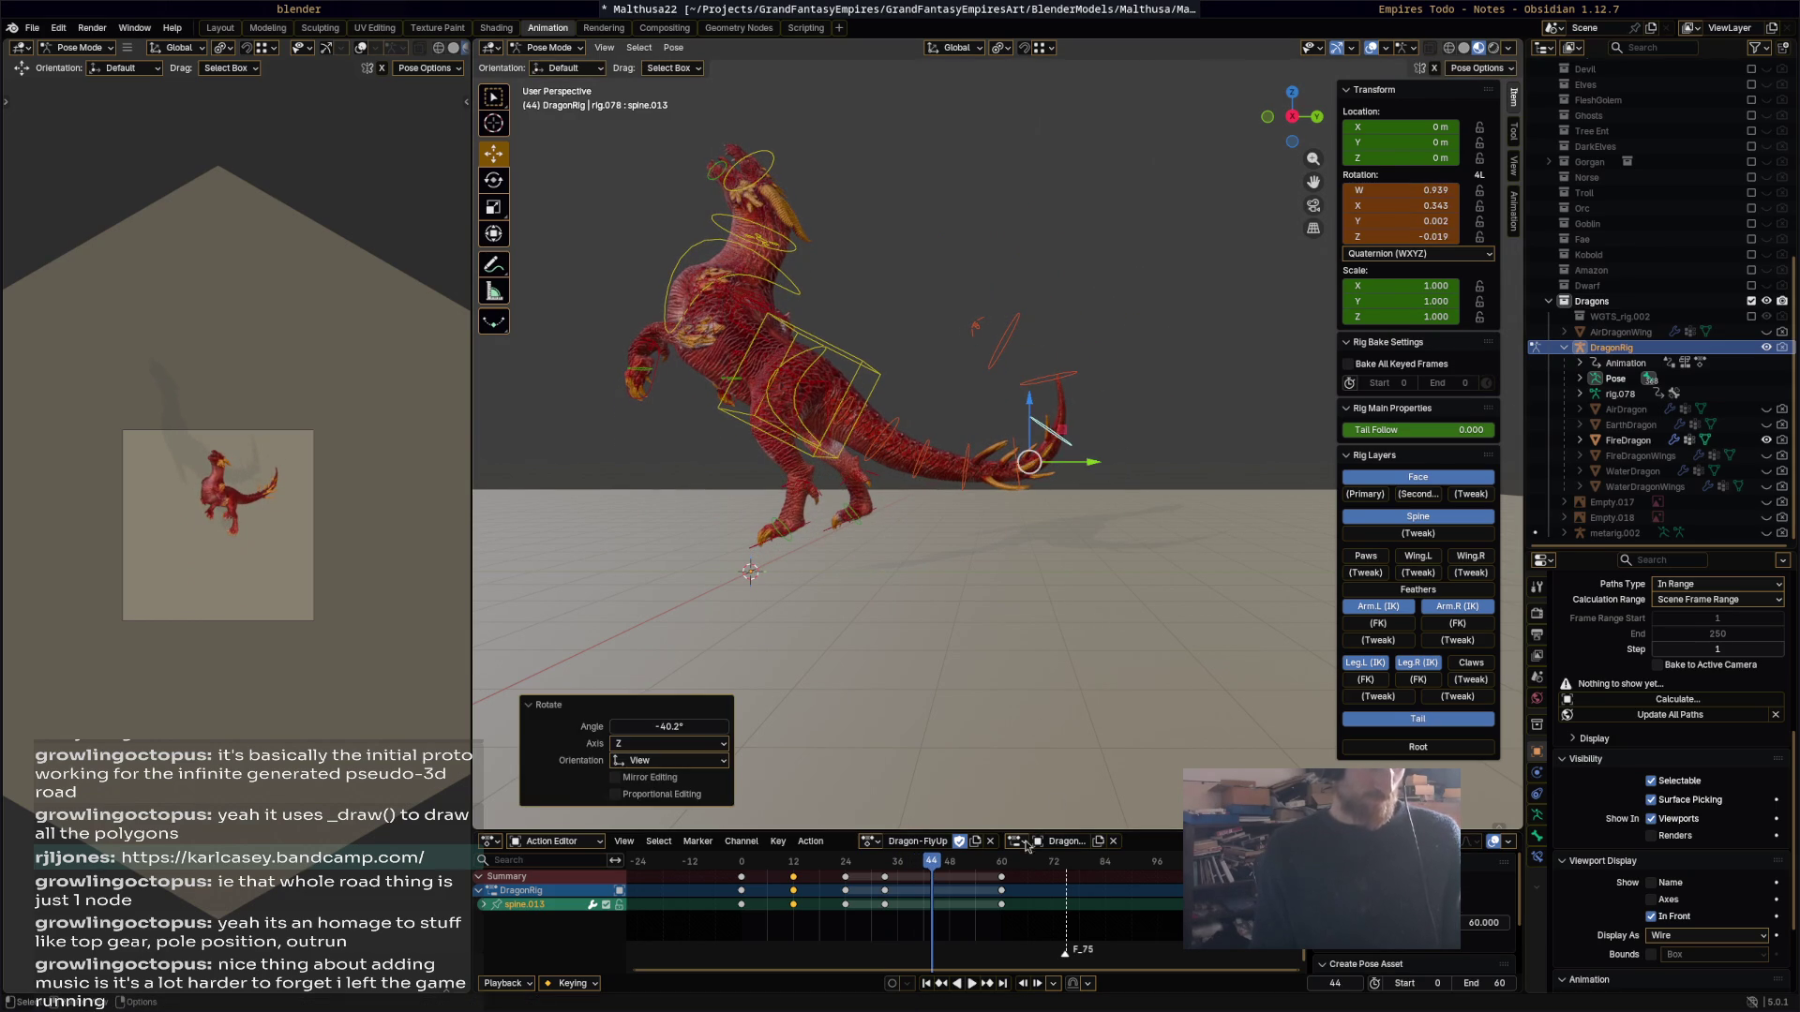
{"action": "key", "text": "space"}
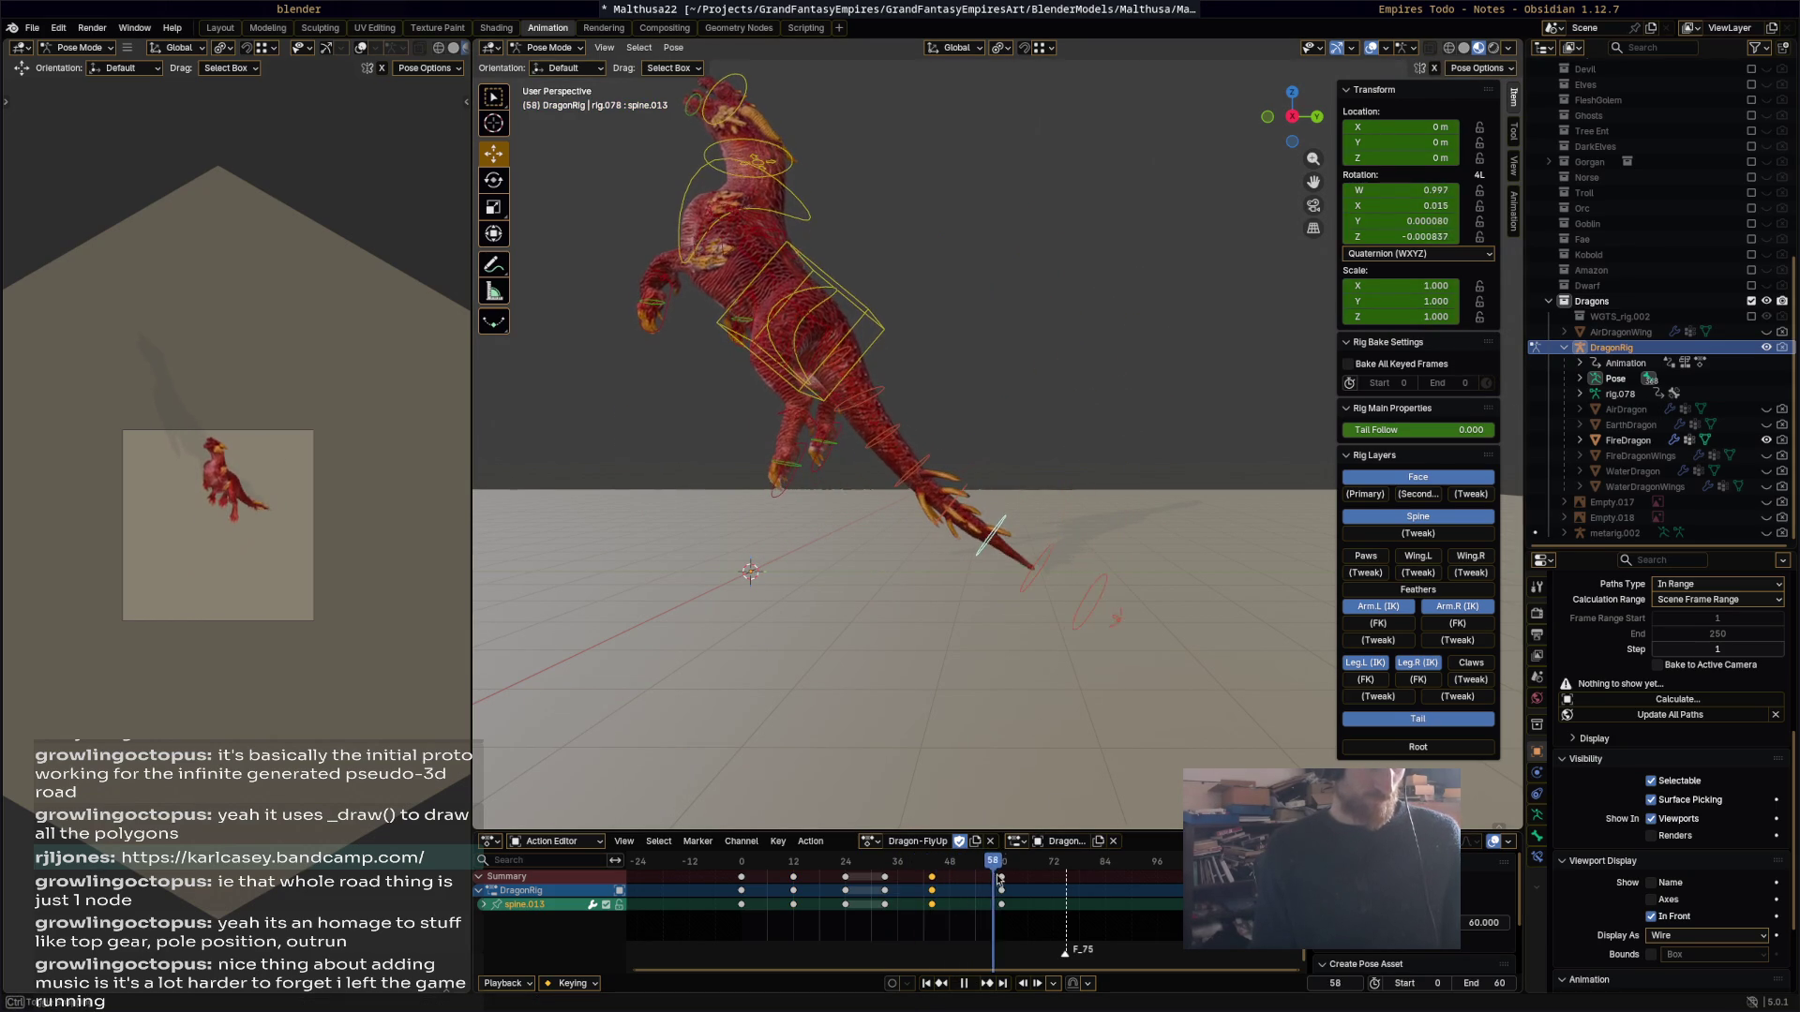
{"action": "key", "text": "space"}
Step: Rotate and key the tail bone at frame 61, then step back to frame 60
{"action": "key", "text": "r"}
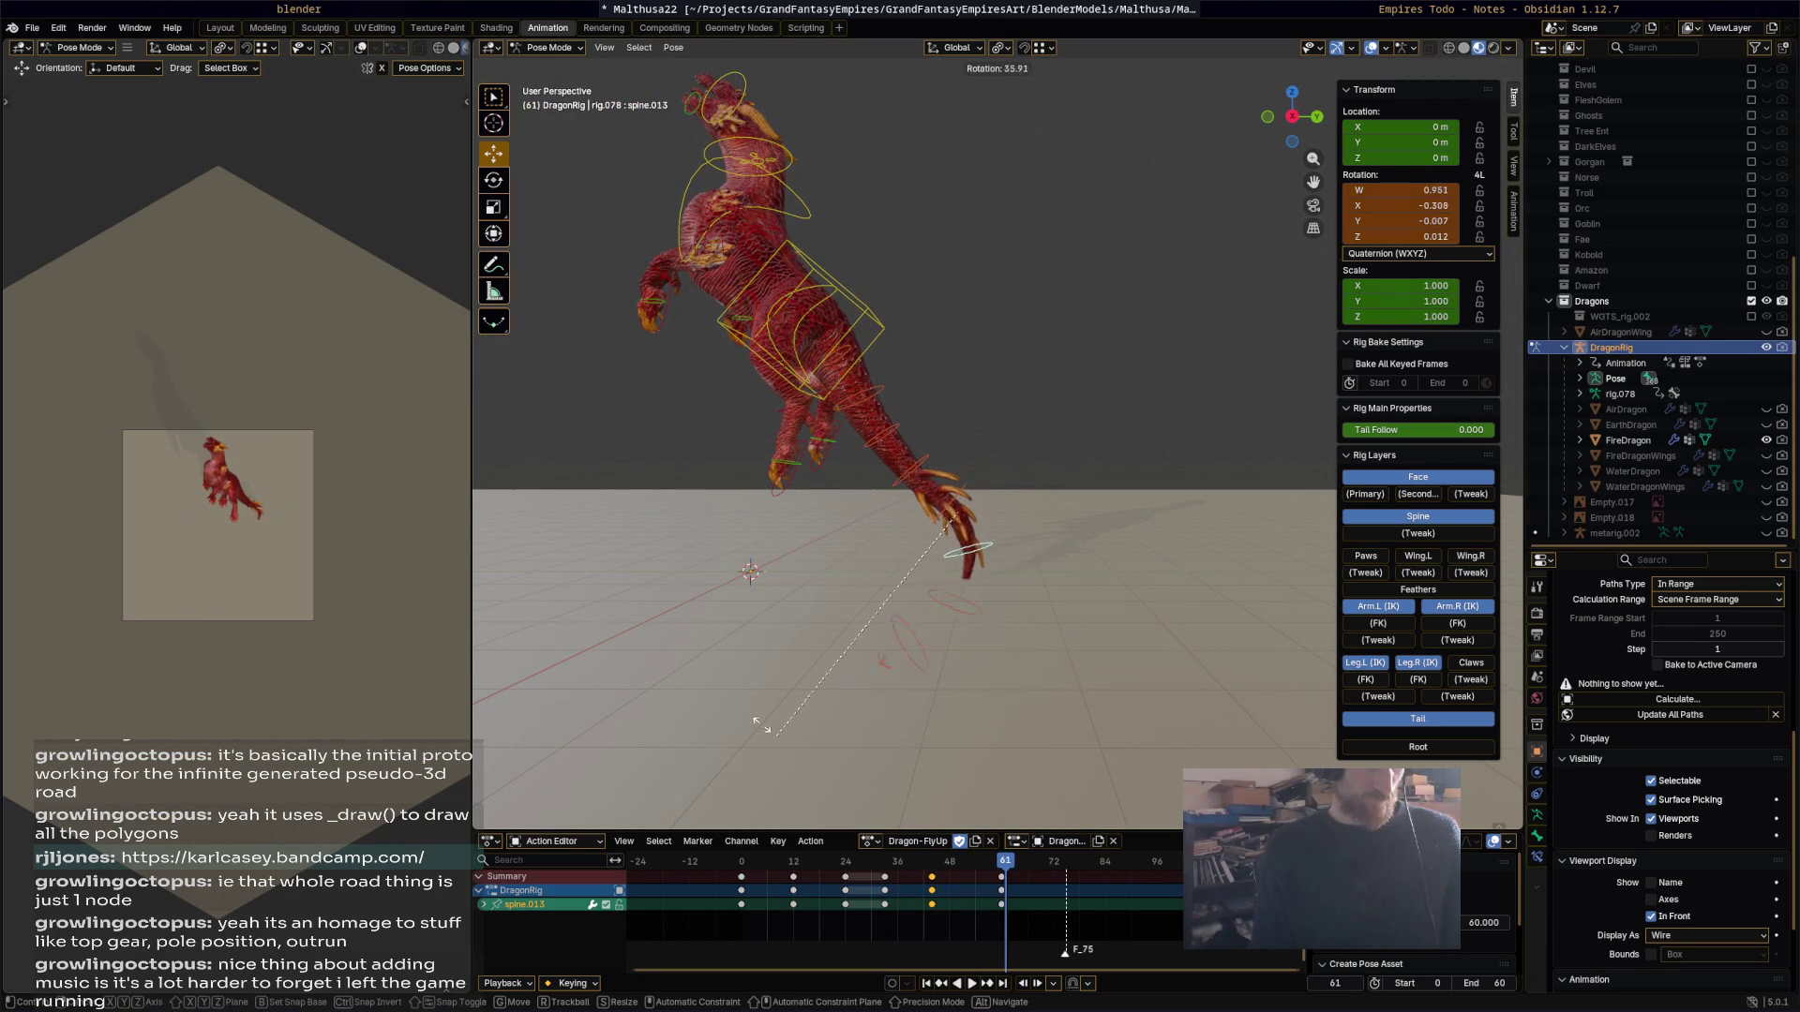
{"action": "left_click", "coordinate": [871, 711]}
{"action": "key", "text": "i"}
{"action": "key", "text": "Left"}
{"action": "key", "text": "space"}
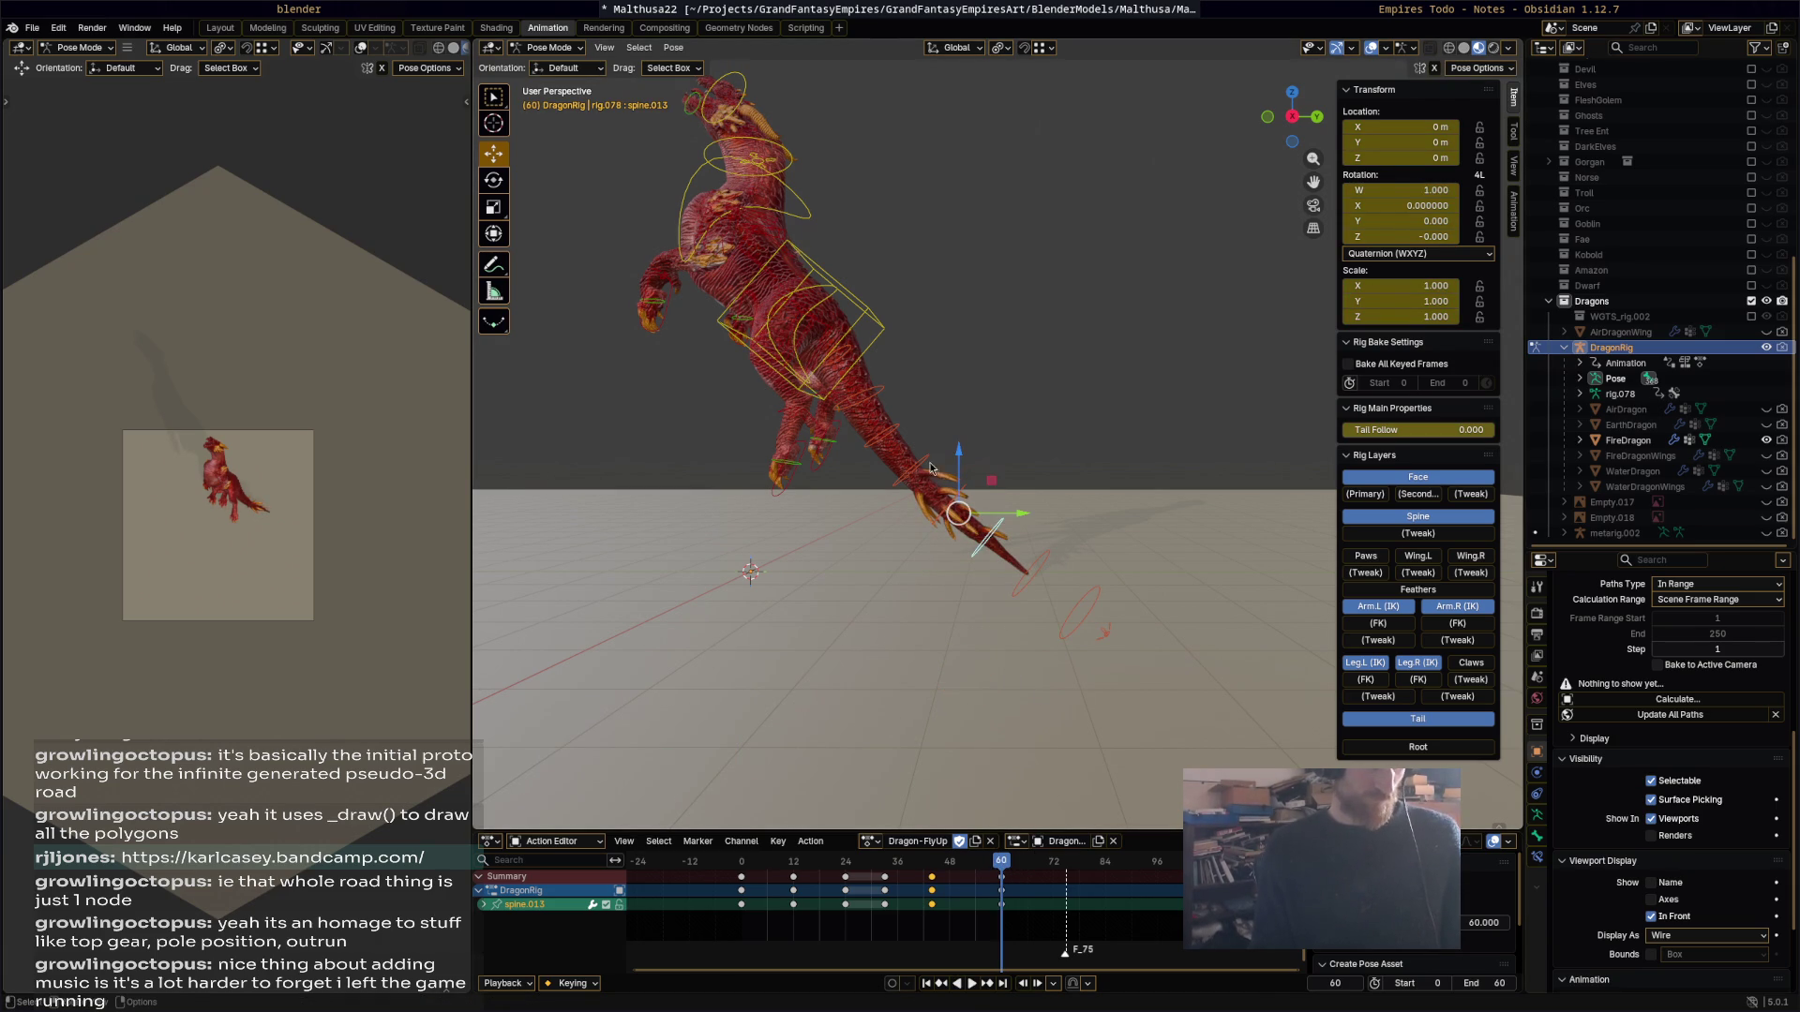
Step: Bend spine.002 upward, try a 50.5° spine.012 rotation, undo it, and replay
{"action": "left_click", "coordinate": [889, 410]}
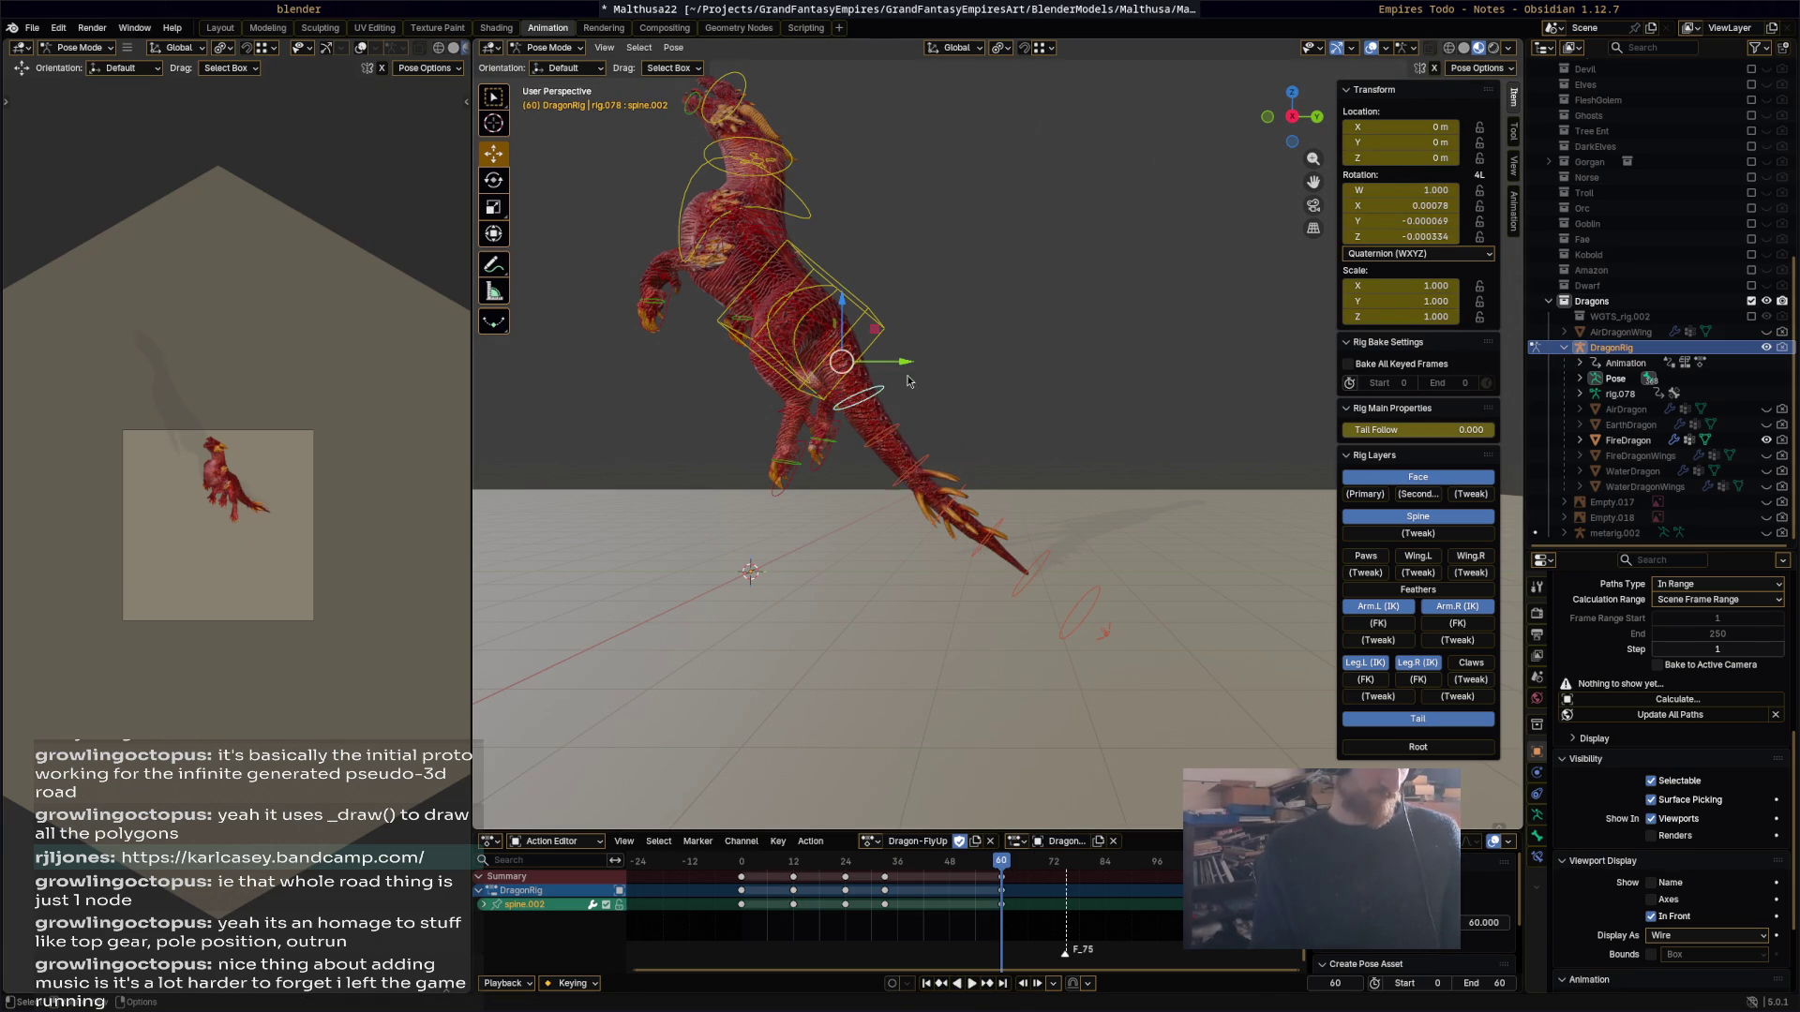
{"action": "key", "text": "r"}
{"action": "left_click", "coordinate": [999, 358]}
{"action": "left_click", "coordinate": [1008, 384]}
{"action": "key", "text": "r"}
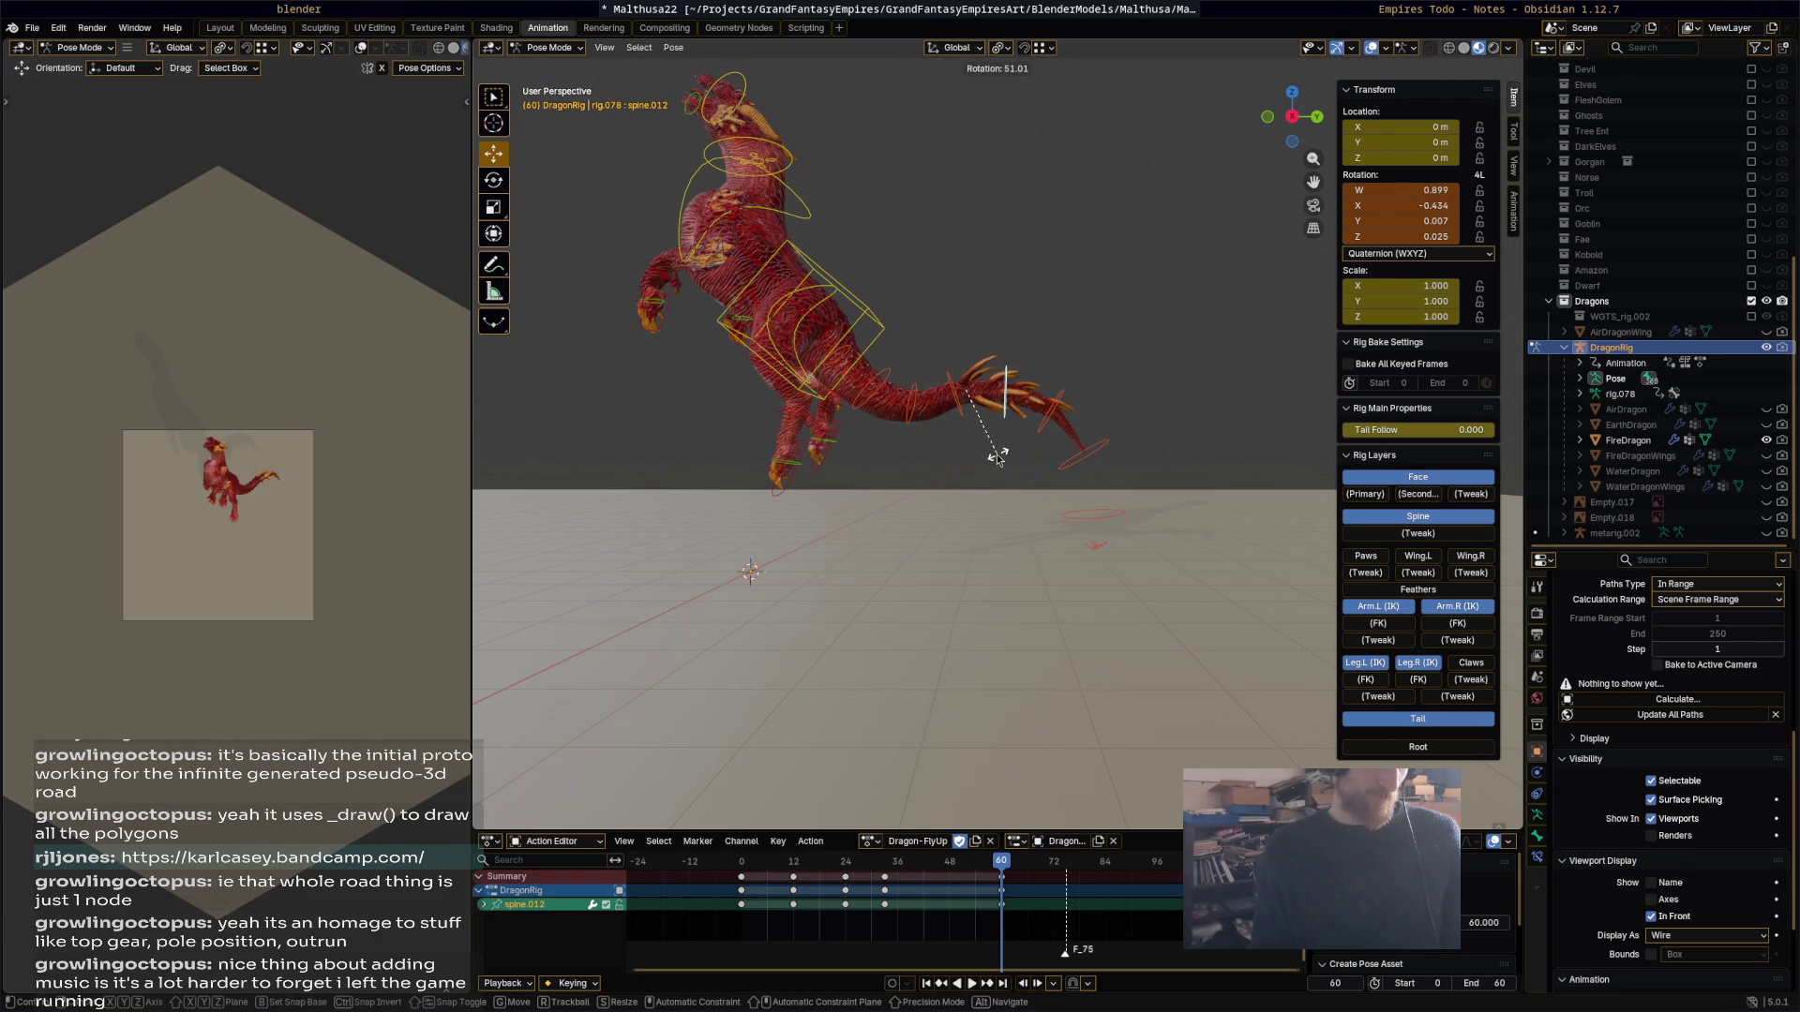
{"action": "left_click", "coordinate": [996, 456]}
{"action": "key", "text": "ctrl+z"}
{"action": "key", "text": "ctrl+z"}
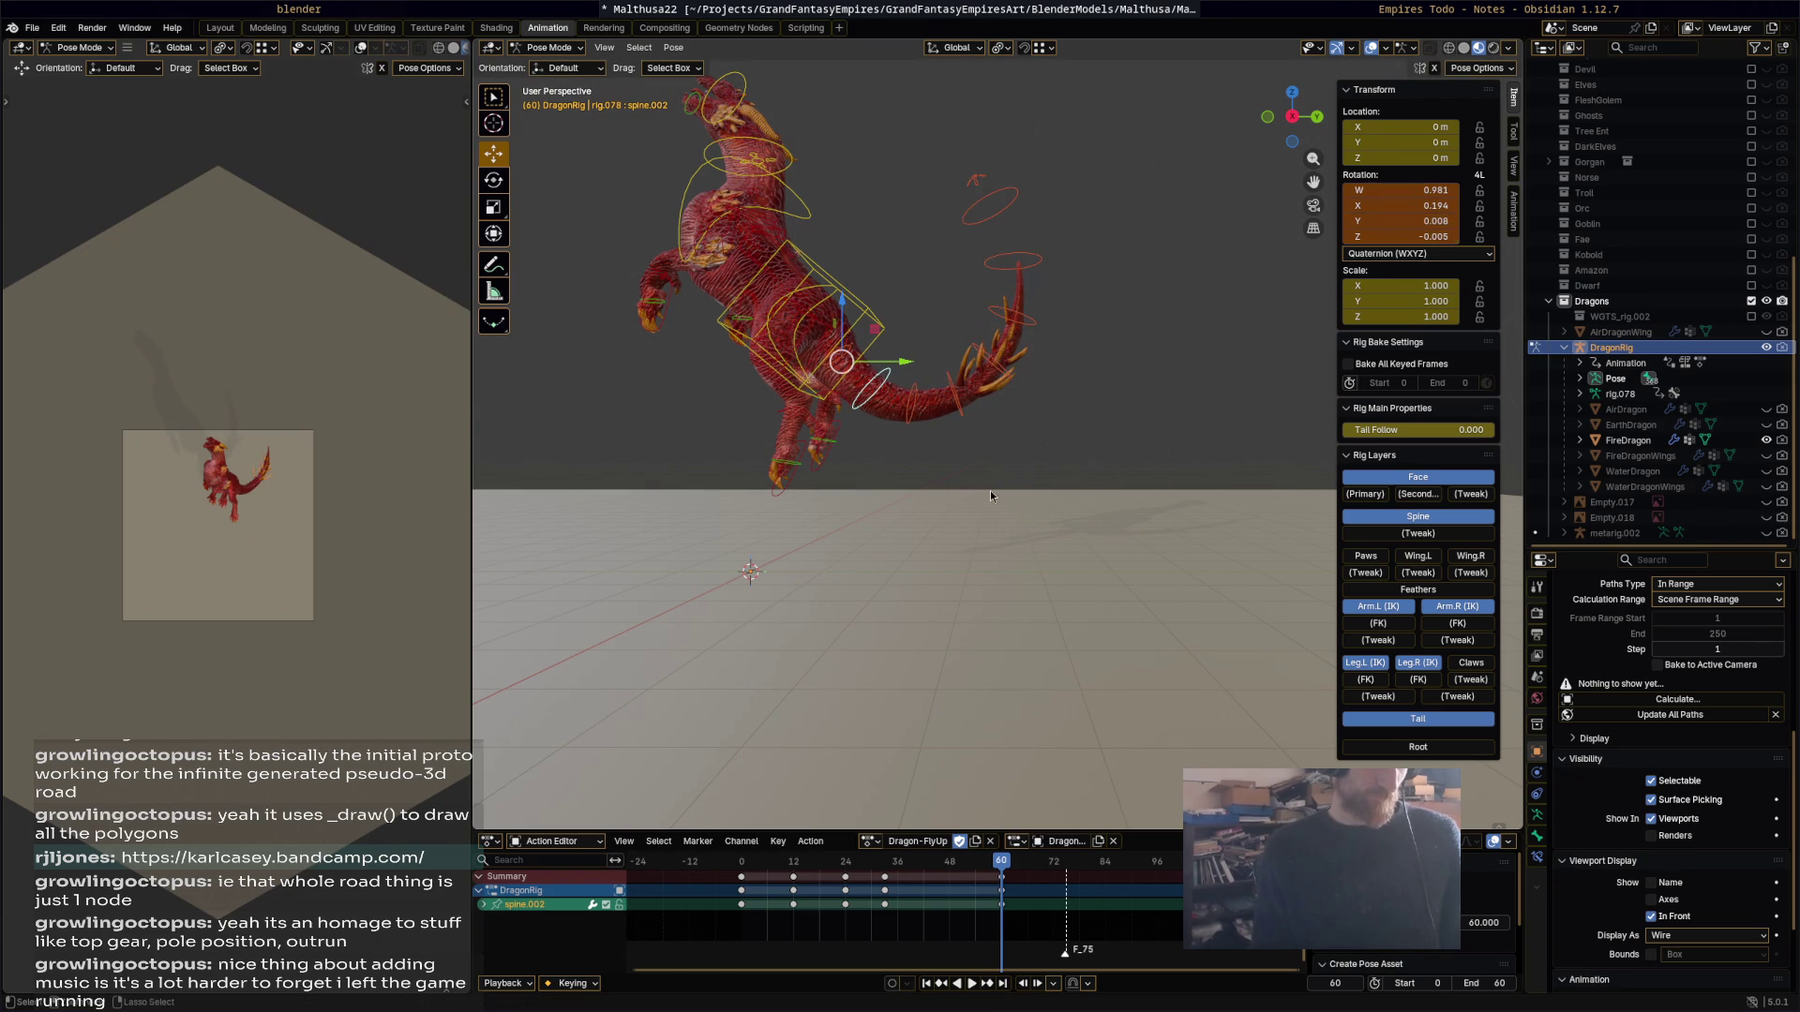
{"action": "key", "text": "space"}
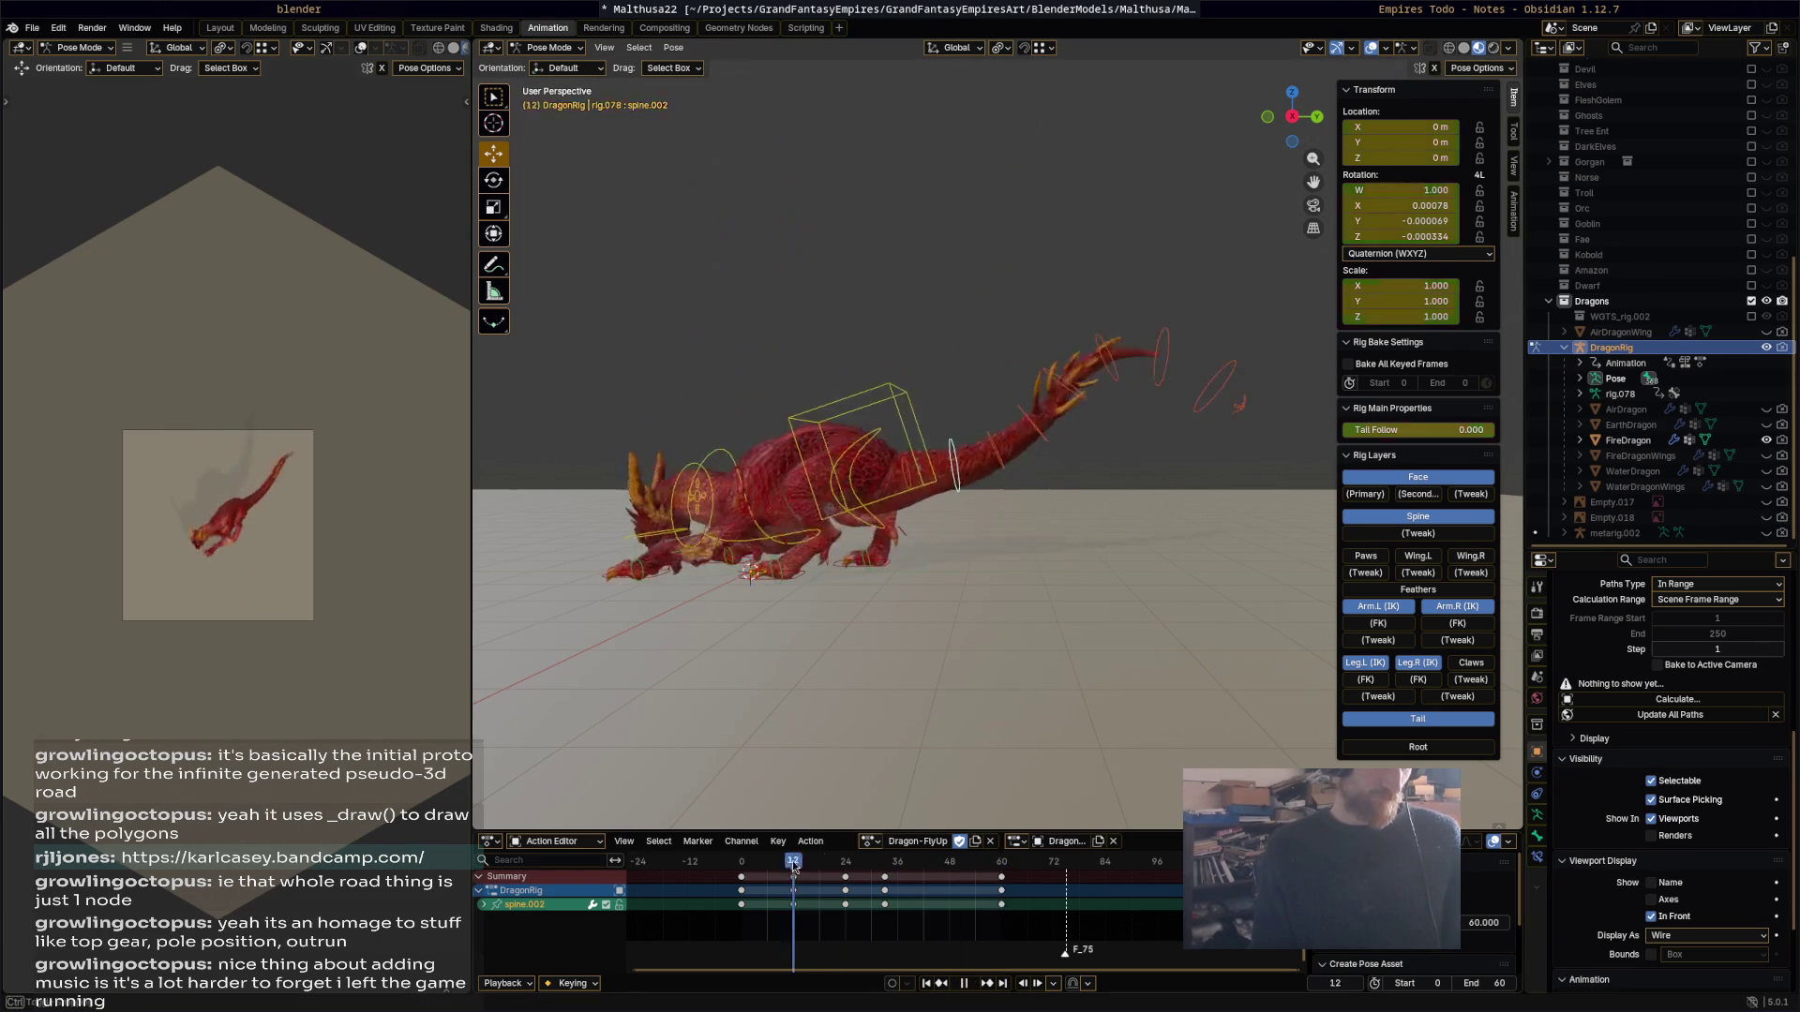
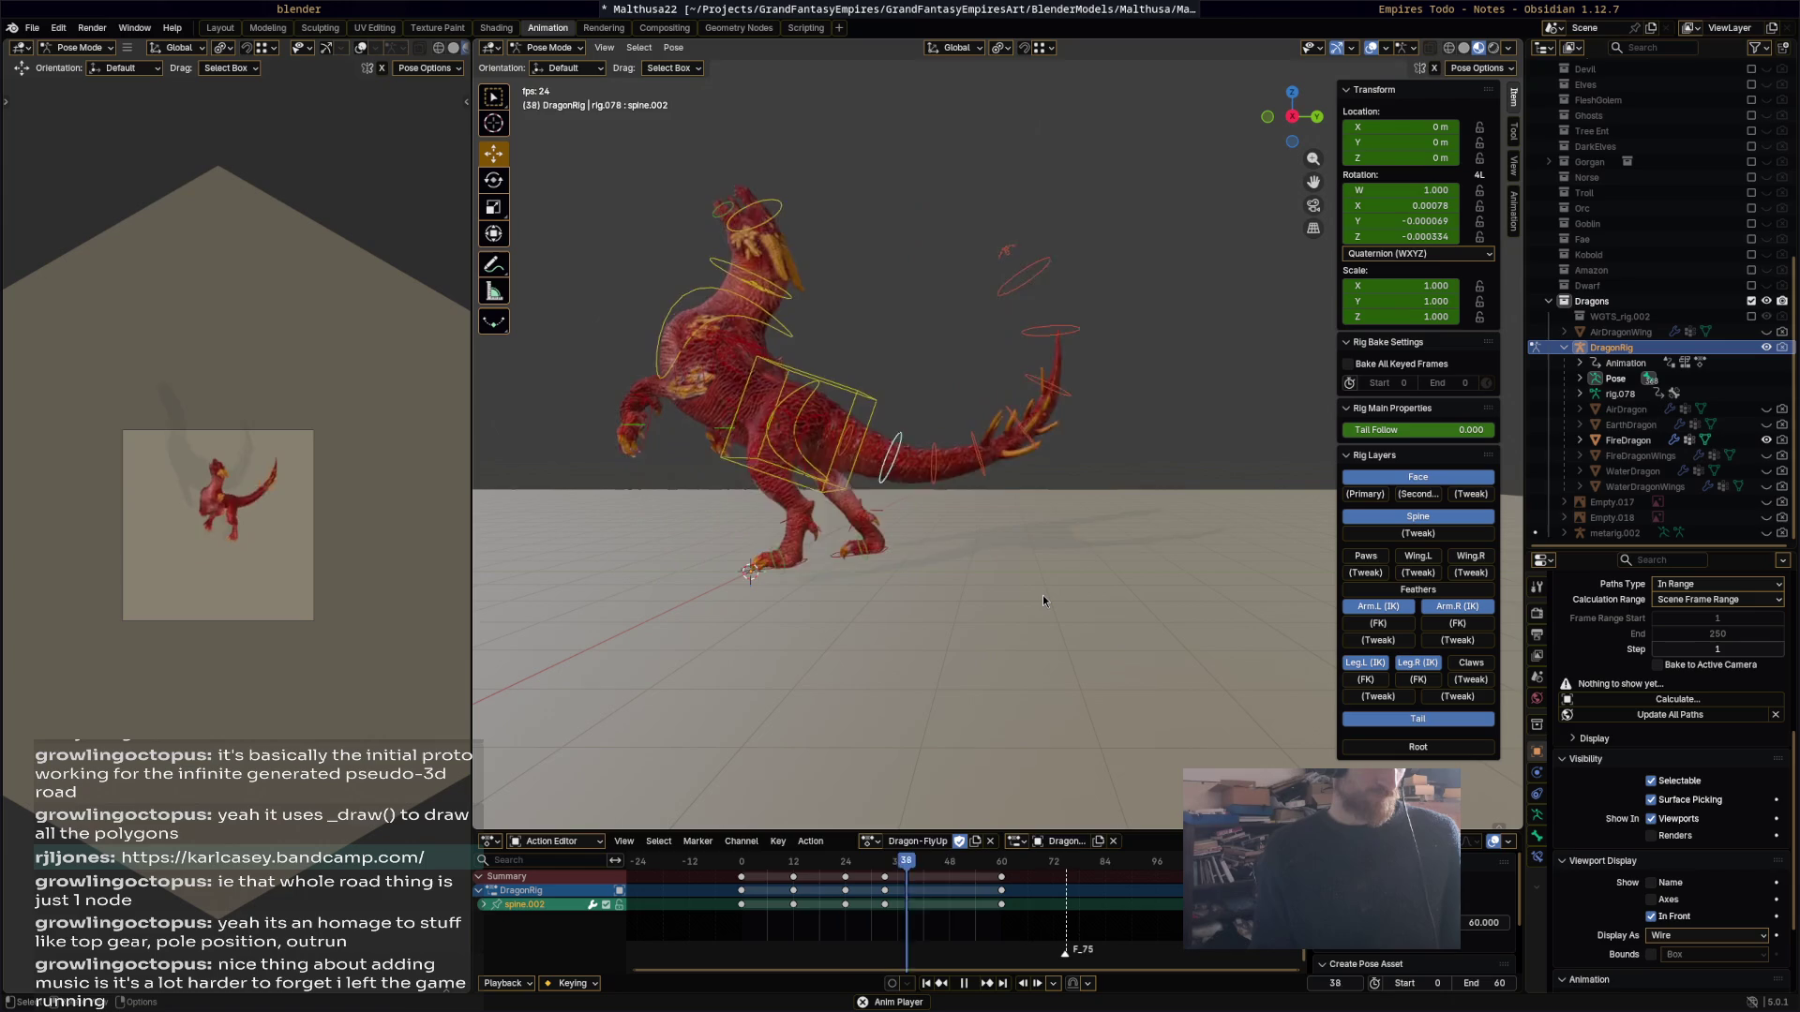
Step: Stop playback, save Malthusa22.blend, and hide the Tail, Arm.L and Spine rig layers
{"action": "key", "text": "space"}
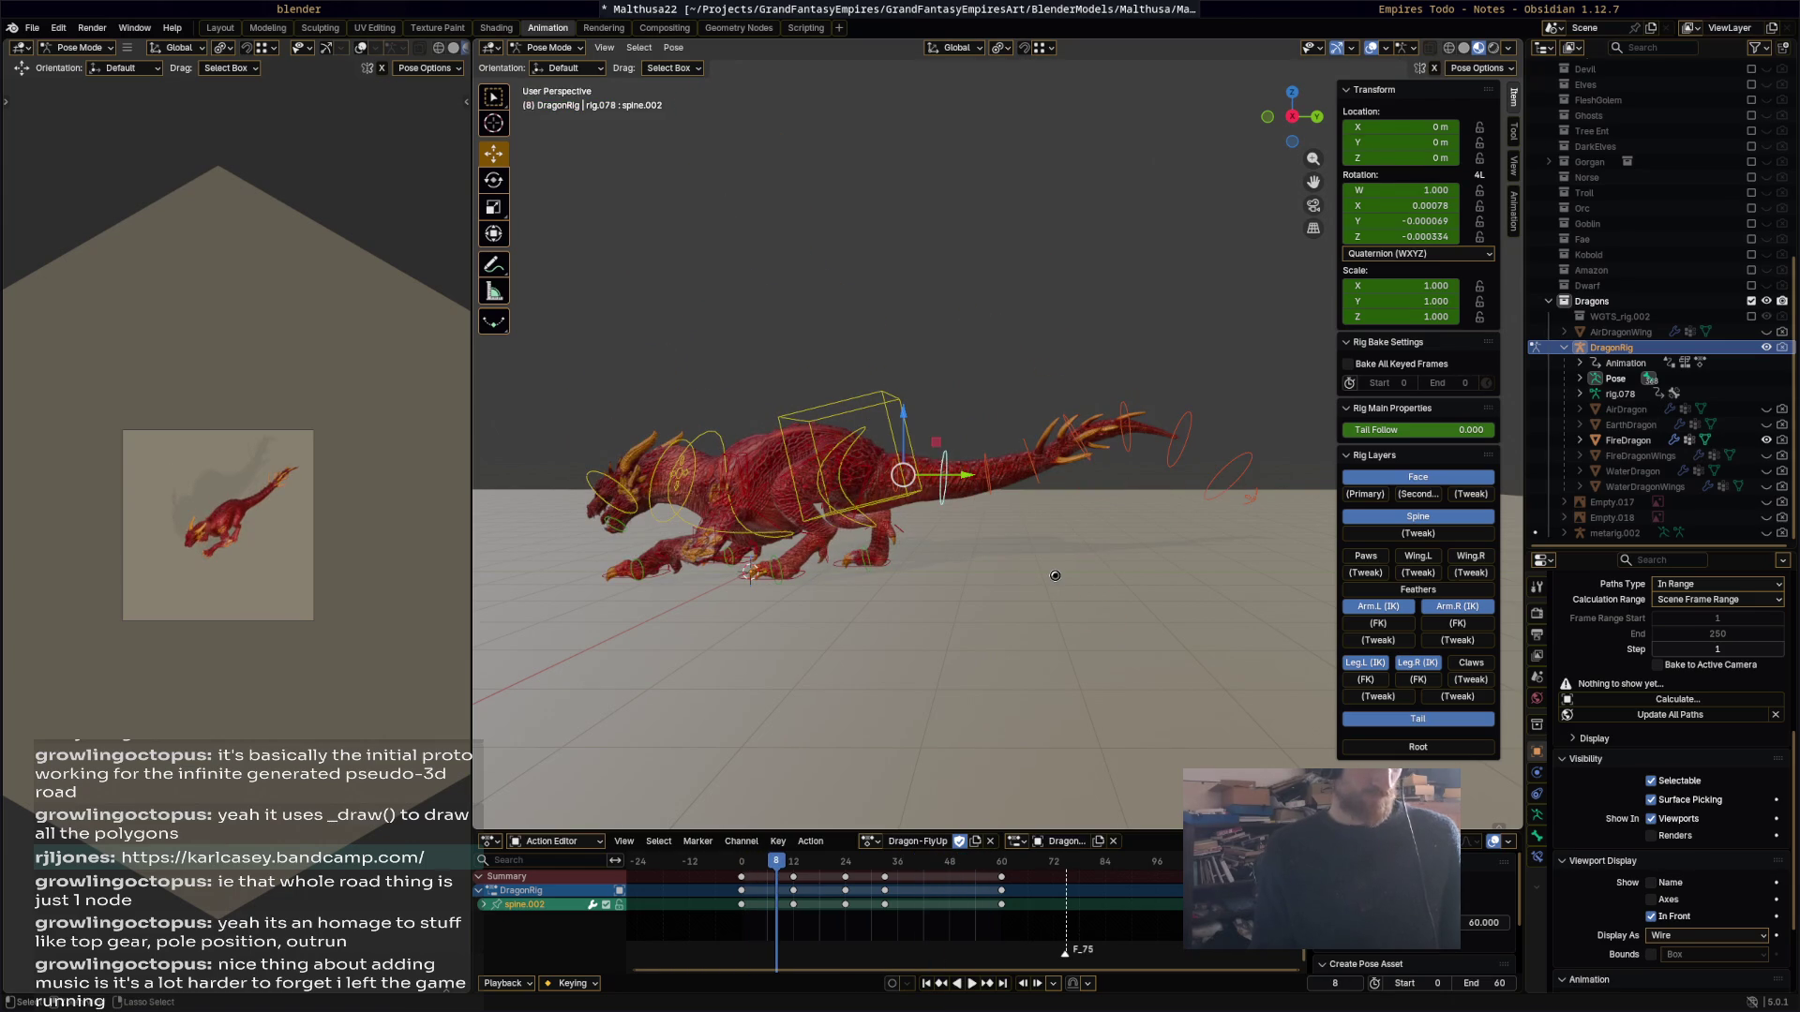
{"action": "key", "text": "ctrl+s"}
{"action": "mouse_move", "coordinate": [1055, 576]}
{"action": "middle_mouse_down"}
{"action": "mouse_move", "coordinate": [1071, 583]}
{"action": "mouse_move", "coordinate": [960, 616]}
{"action": "middle_mouse_up"}
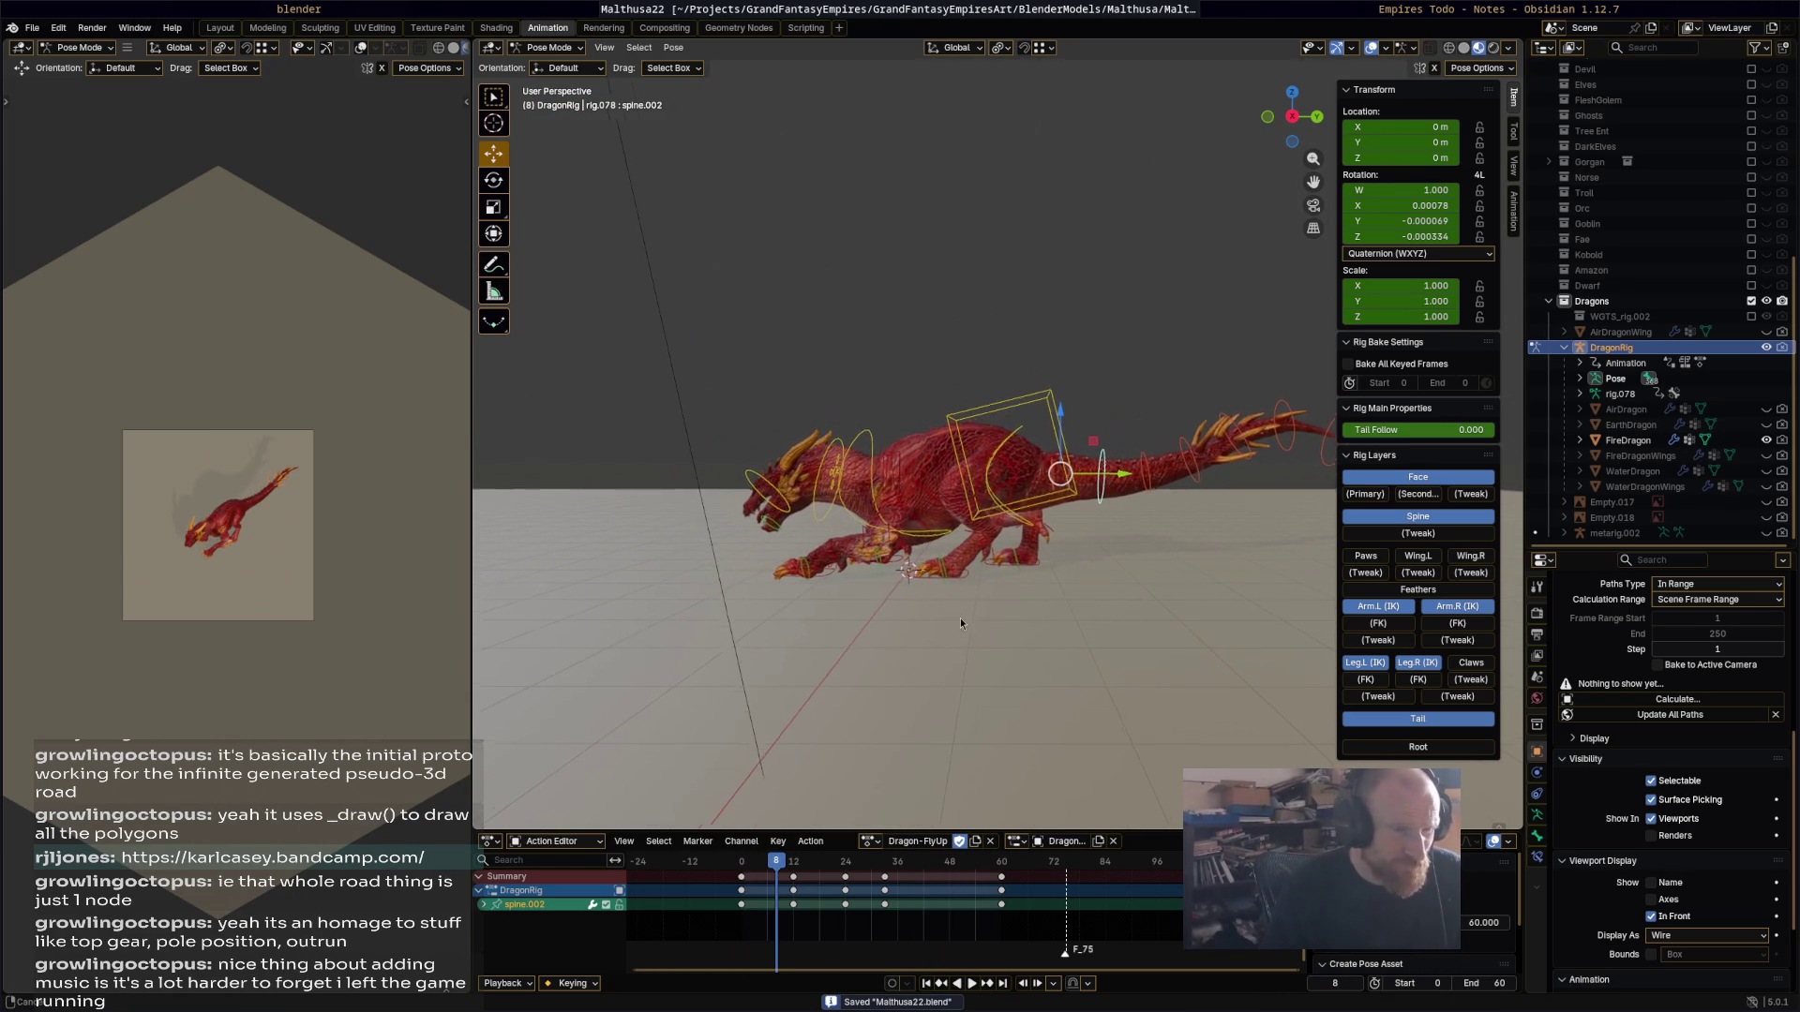
{"action": "left_click", "coordinate": [1467, 720]}
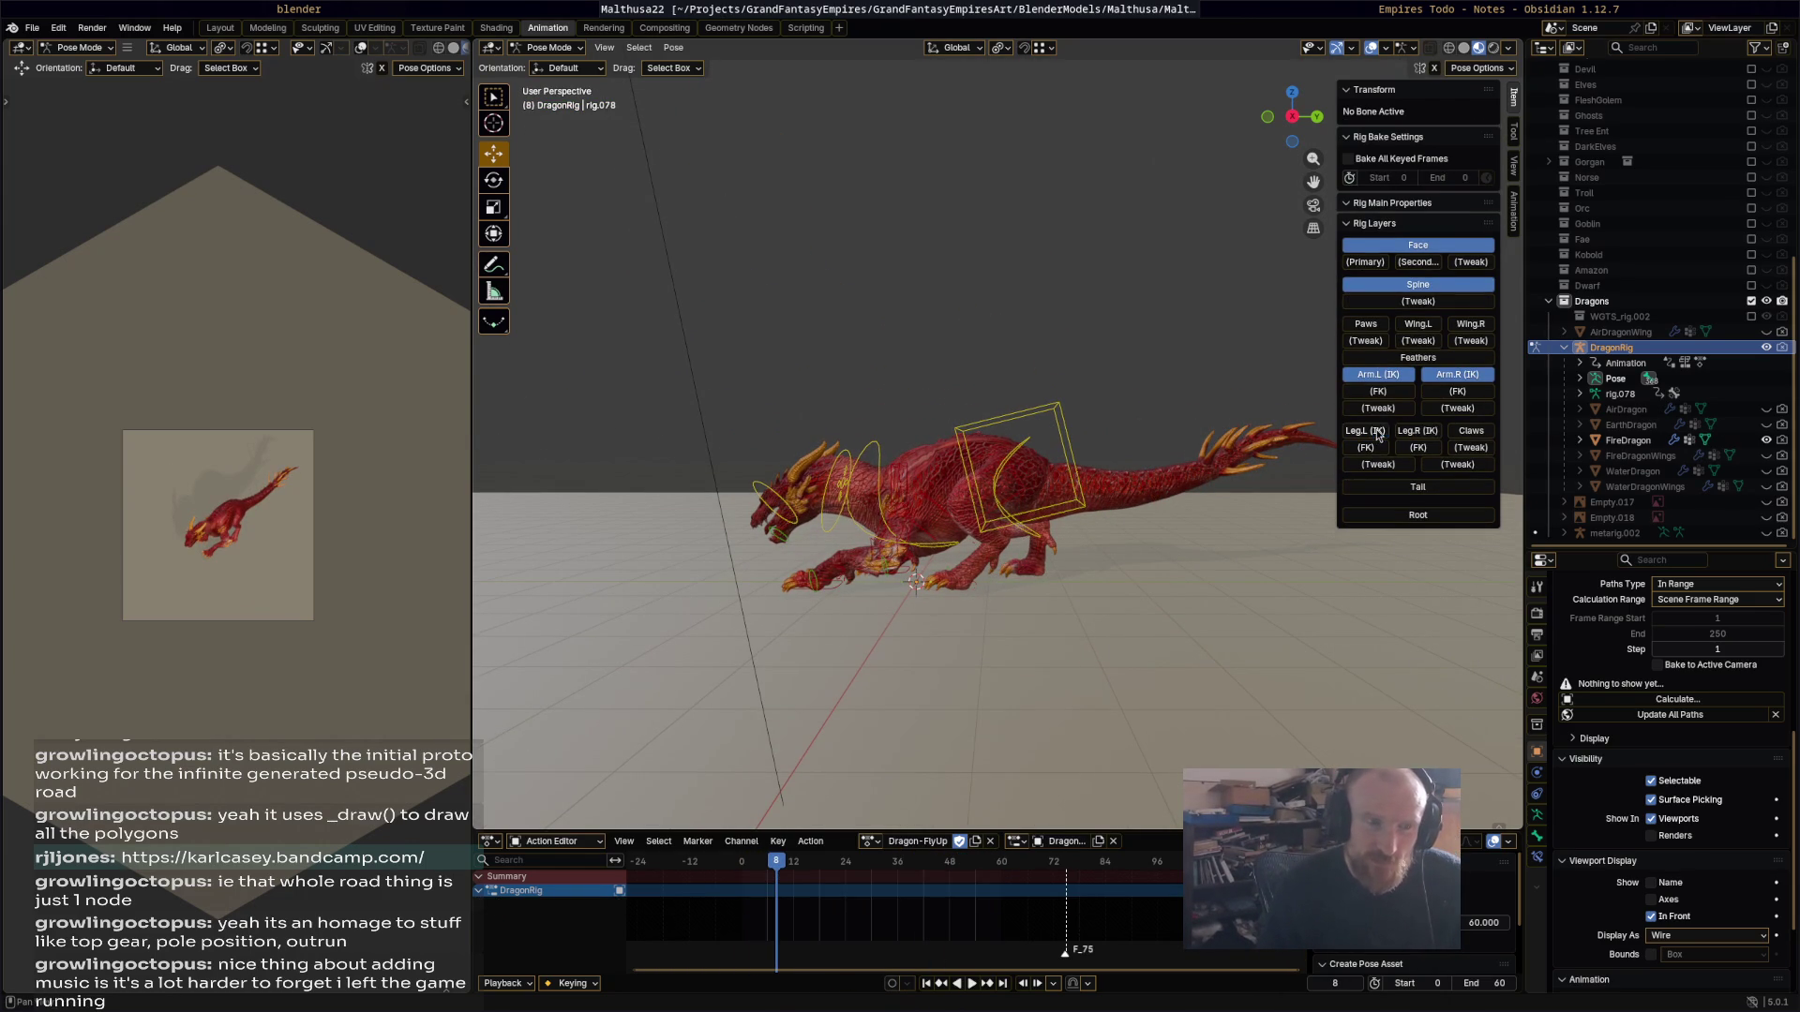
{"action": "left_click", "coordinate": [1390, 376]}
{"action": "left_click", "coordinate": [1437, 283]}
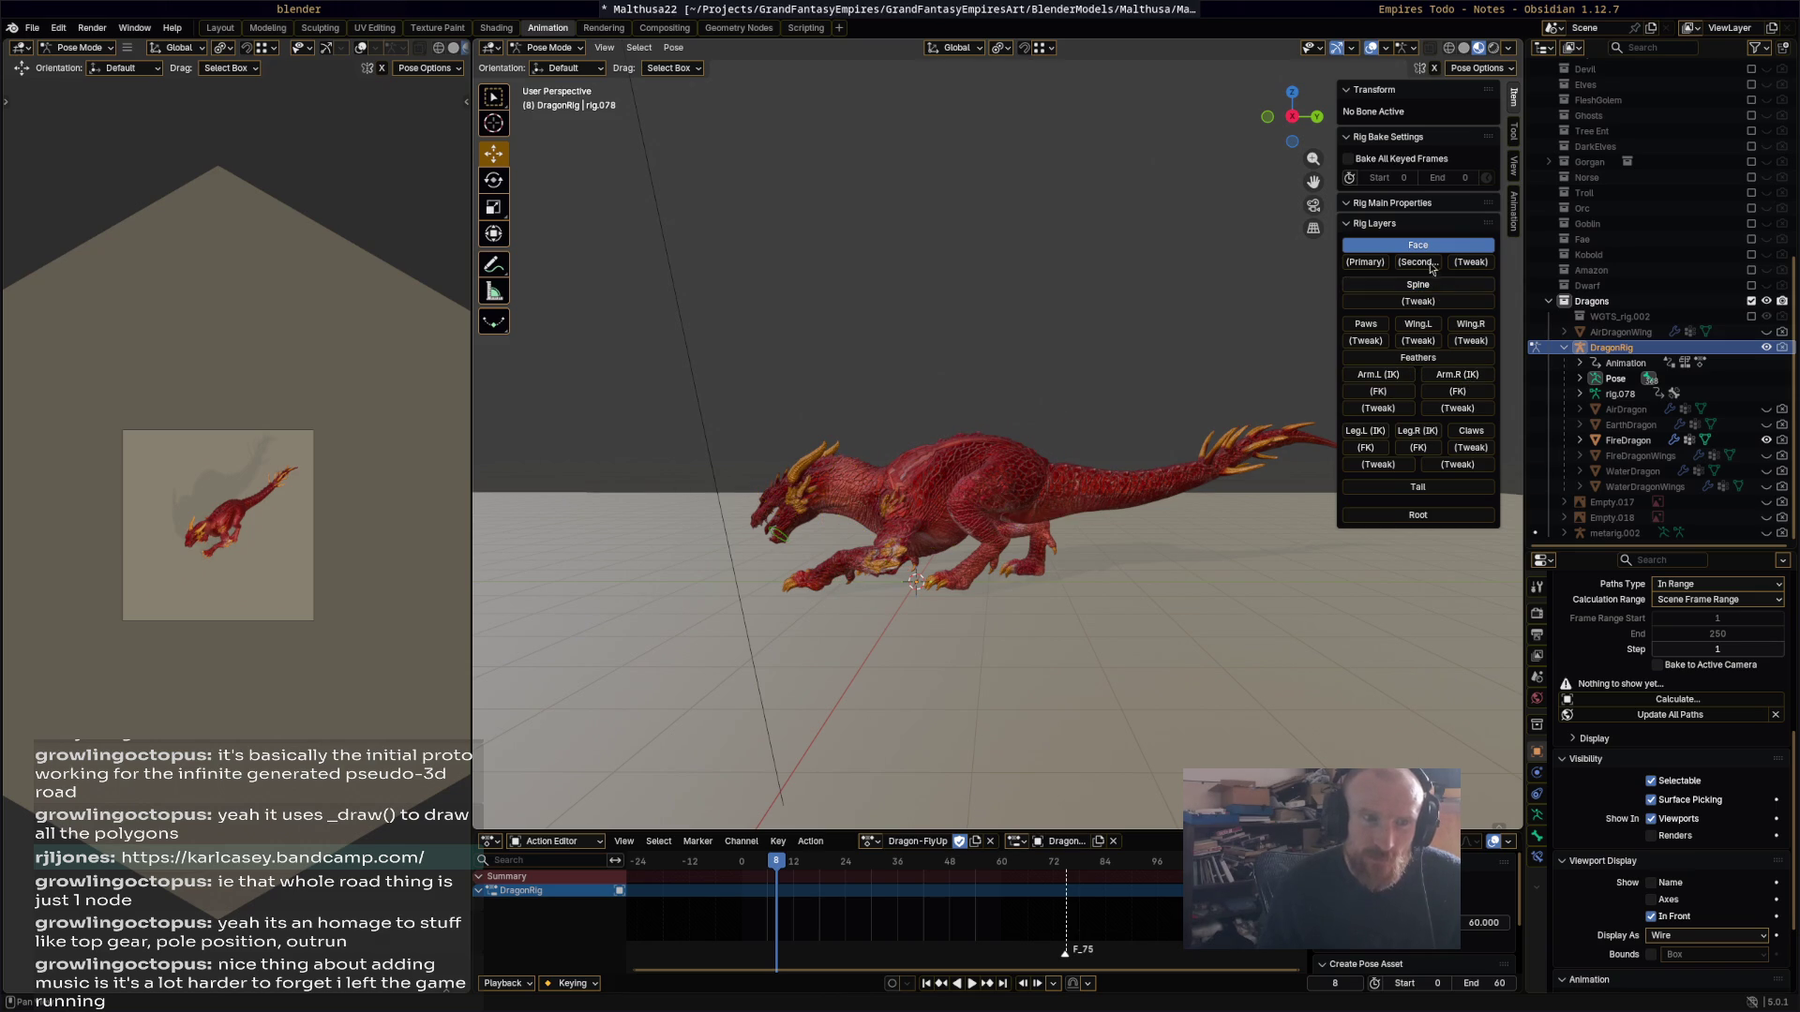
{"action": "key", "text": "ctrl+s"}
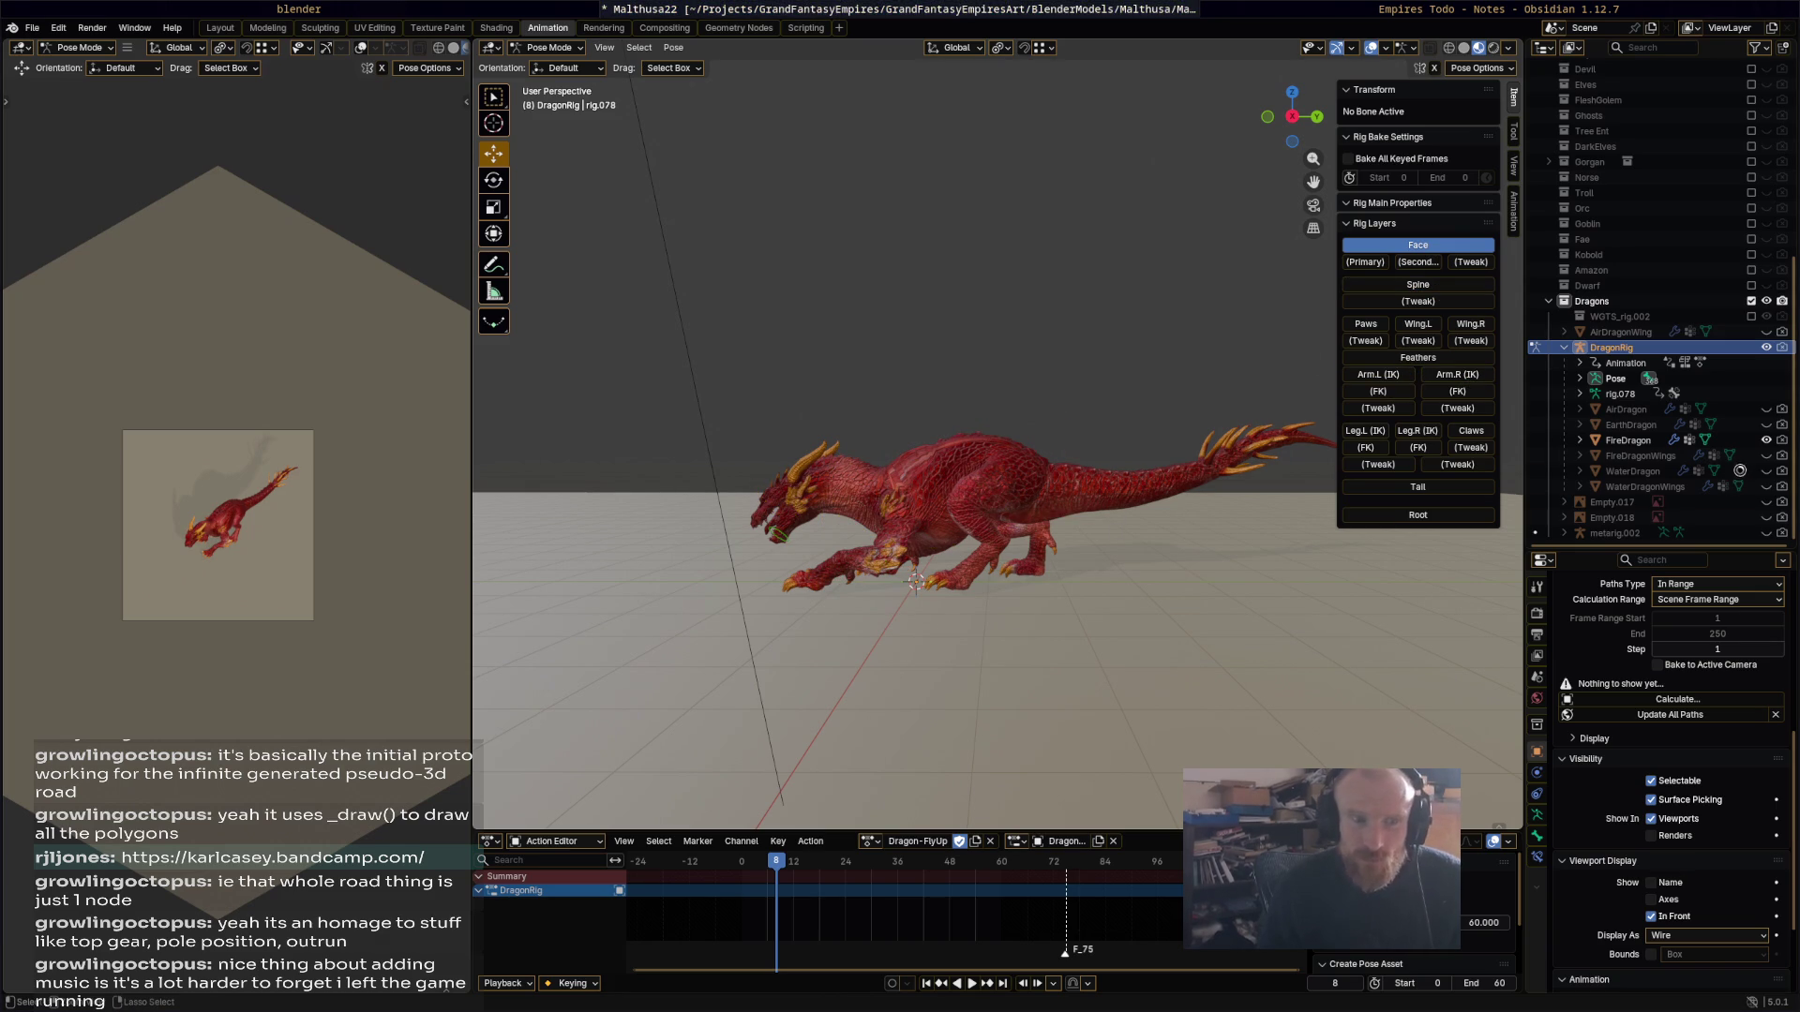
Step: Show the FireDragonWings and turn on the Feathers and Wing.L rig layers
{"action": "left_click", "coordinate": [1766, 455]}
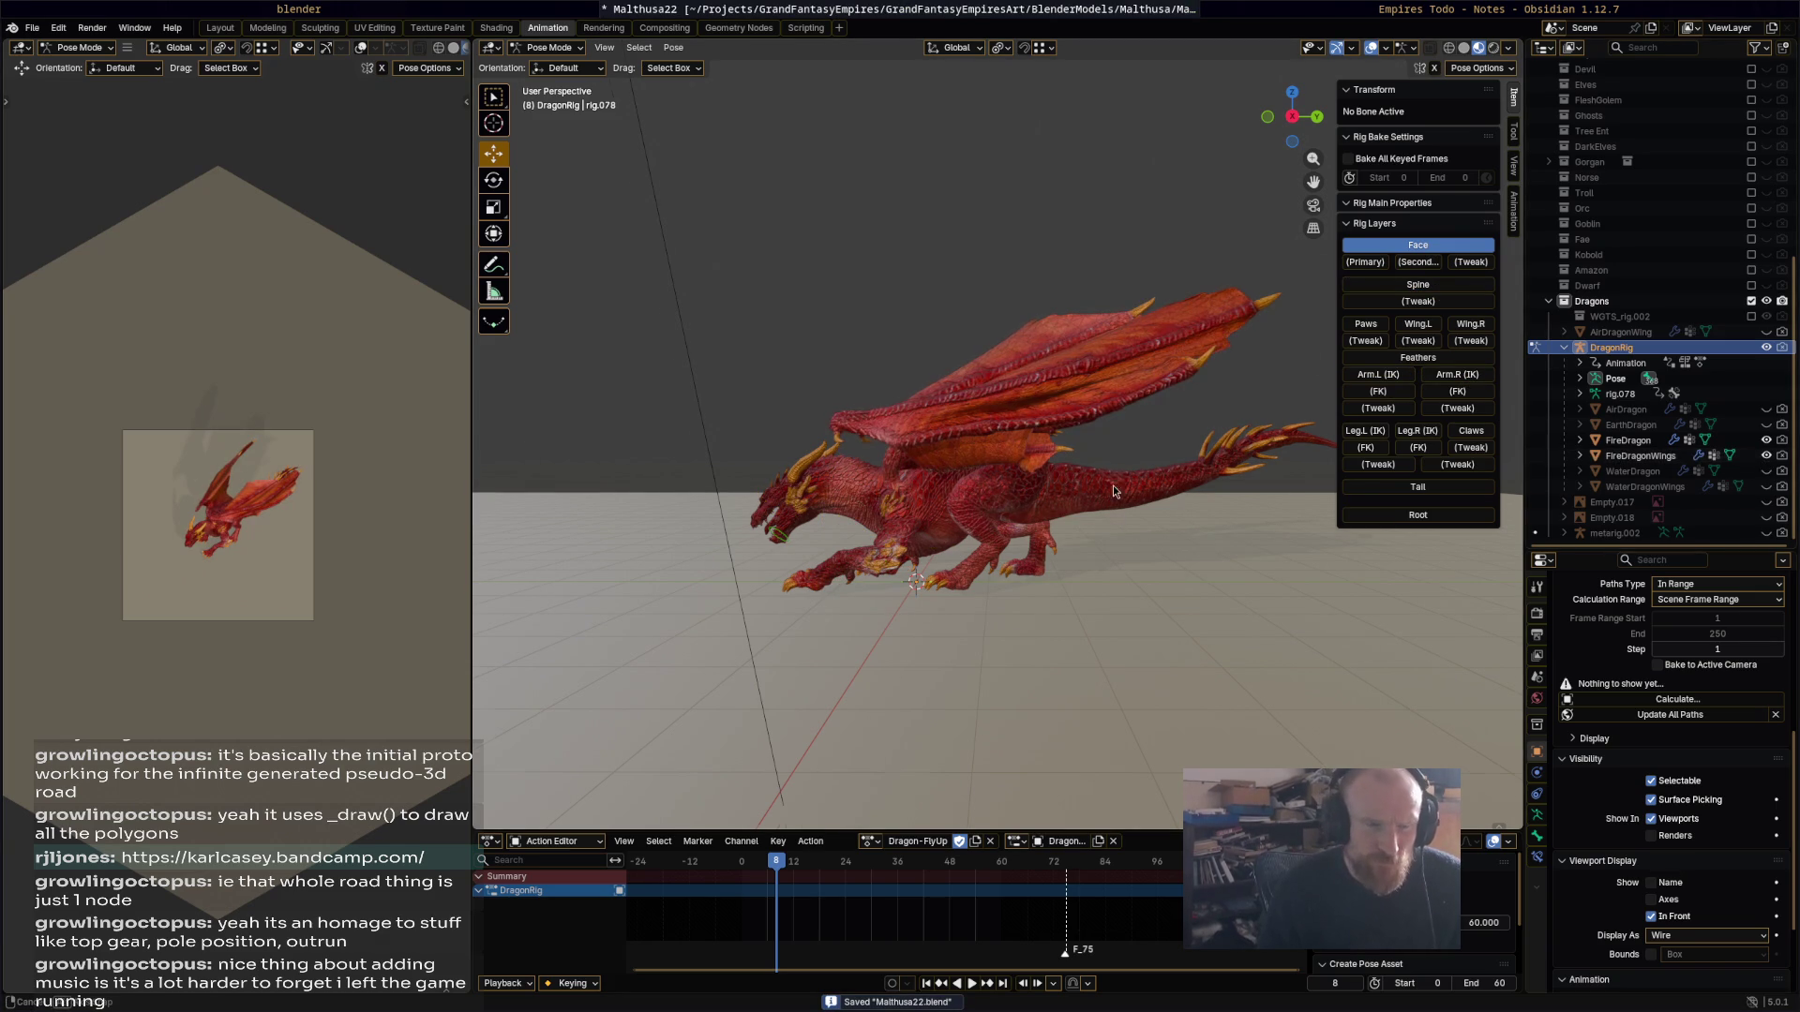
{"action": "middle_click_drag", "start_coordinate": [1113, 481], "coordinate": [1110, 508]}
{"action": "left_click", "coordinate": [1447, 358]}
{"action": "left_click", "coordinate": [1436, 329]}
{"action": "mouse_move", "coordinate": [972, 538]}
{"action": "middle_mouse_down"}
{"action": "mouse_move", "coordinate": [1089, 526]}
{"action": "mouse_move", "coordinate": [1151, 546]}
{"action": "middle_mouse_up"}
Step: Select all wing and feather bones and delete their keyframes after the current frame
{"action": "mouse_move", "coordinate": [962, 707]}
{"action": "middle_mouse_down"}
{"action": "mouse_move", "coordinate": [848, 656]}
{"action": "mouse_move", "coordinate": [833, 671]}
{"action": "middle_mouse_up"}
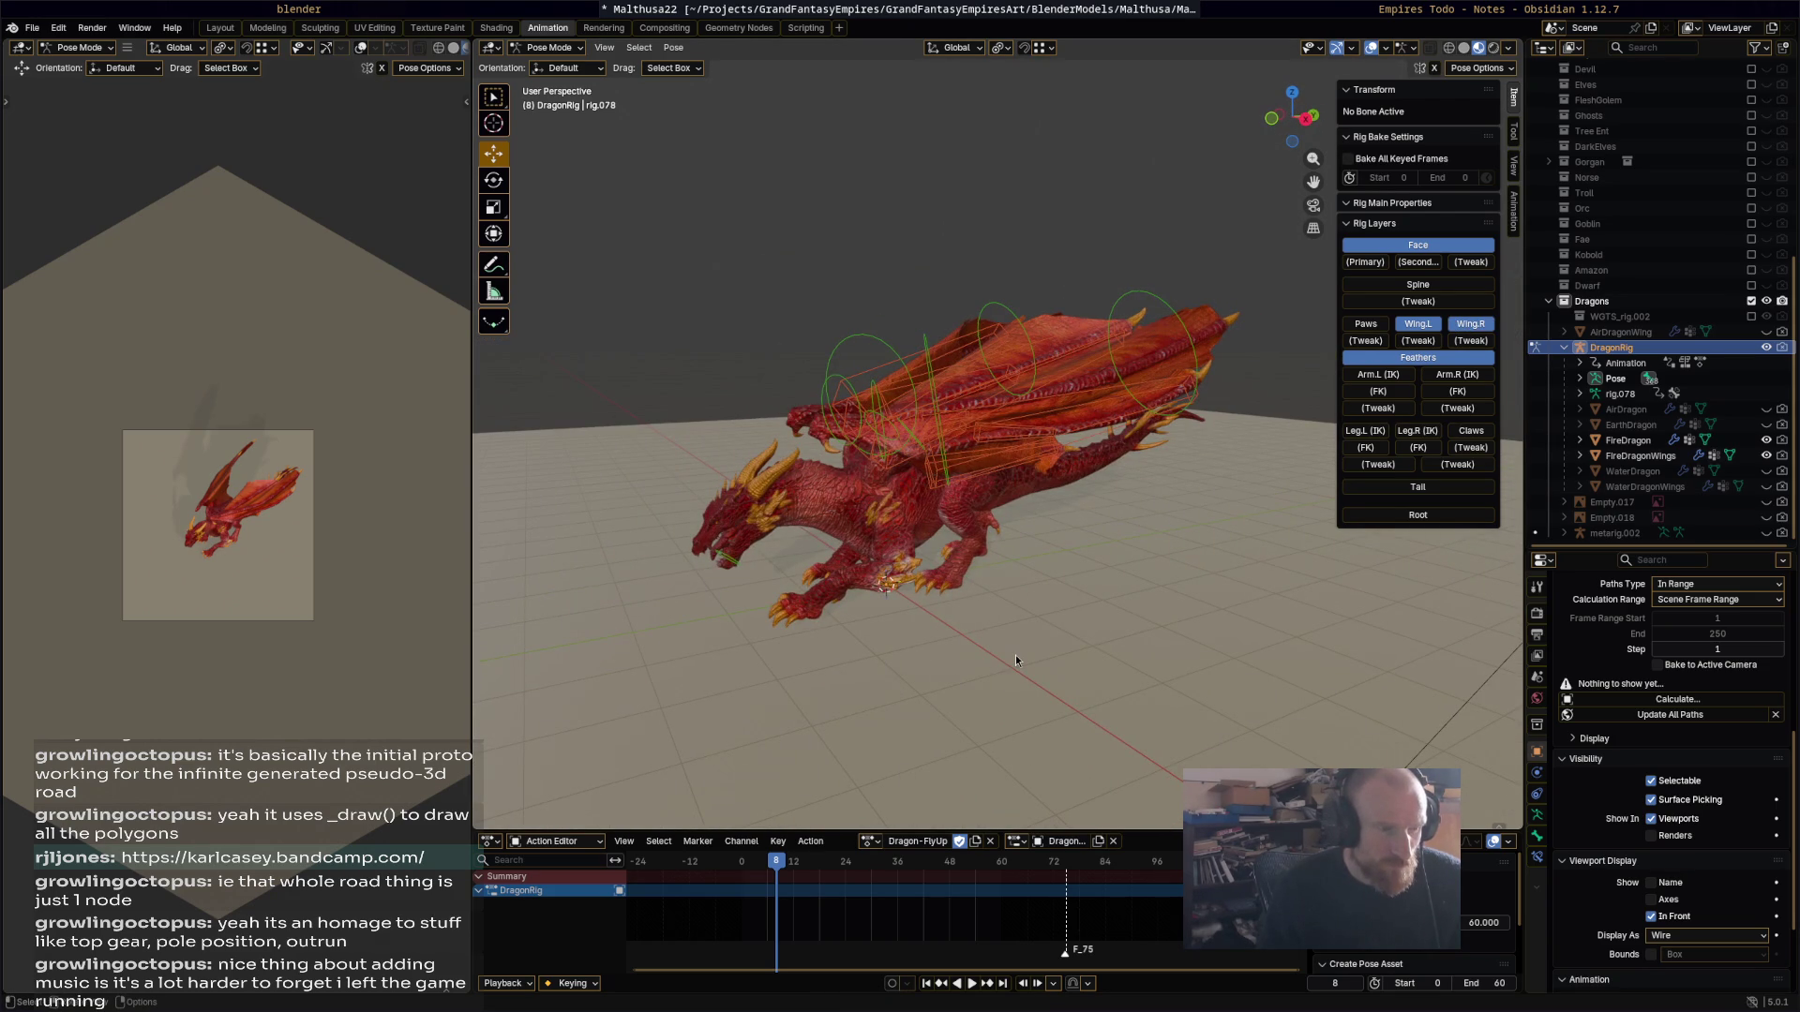
{"action": "key", "text": "a"}
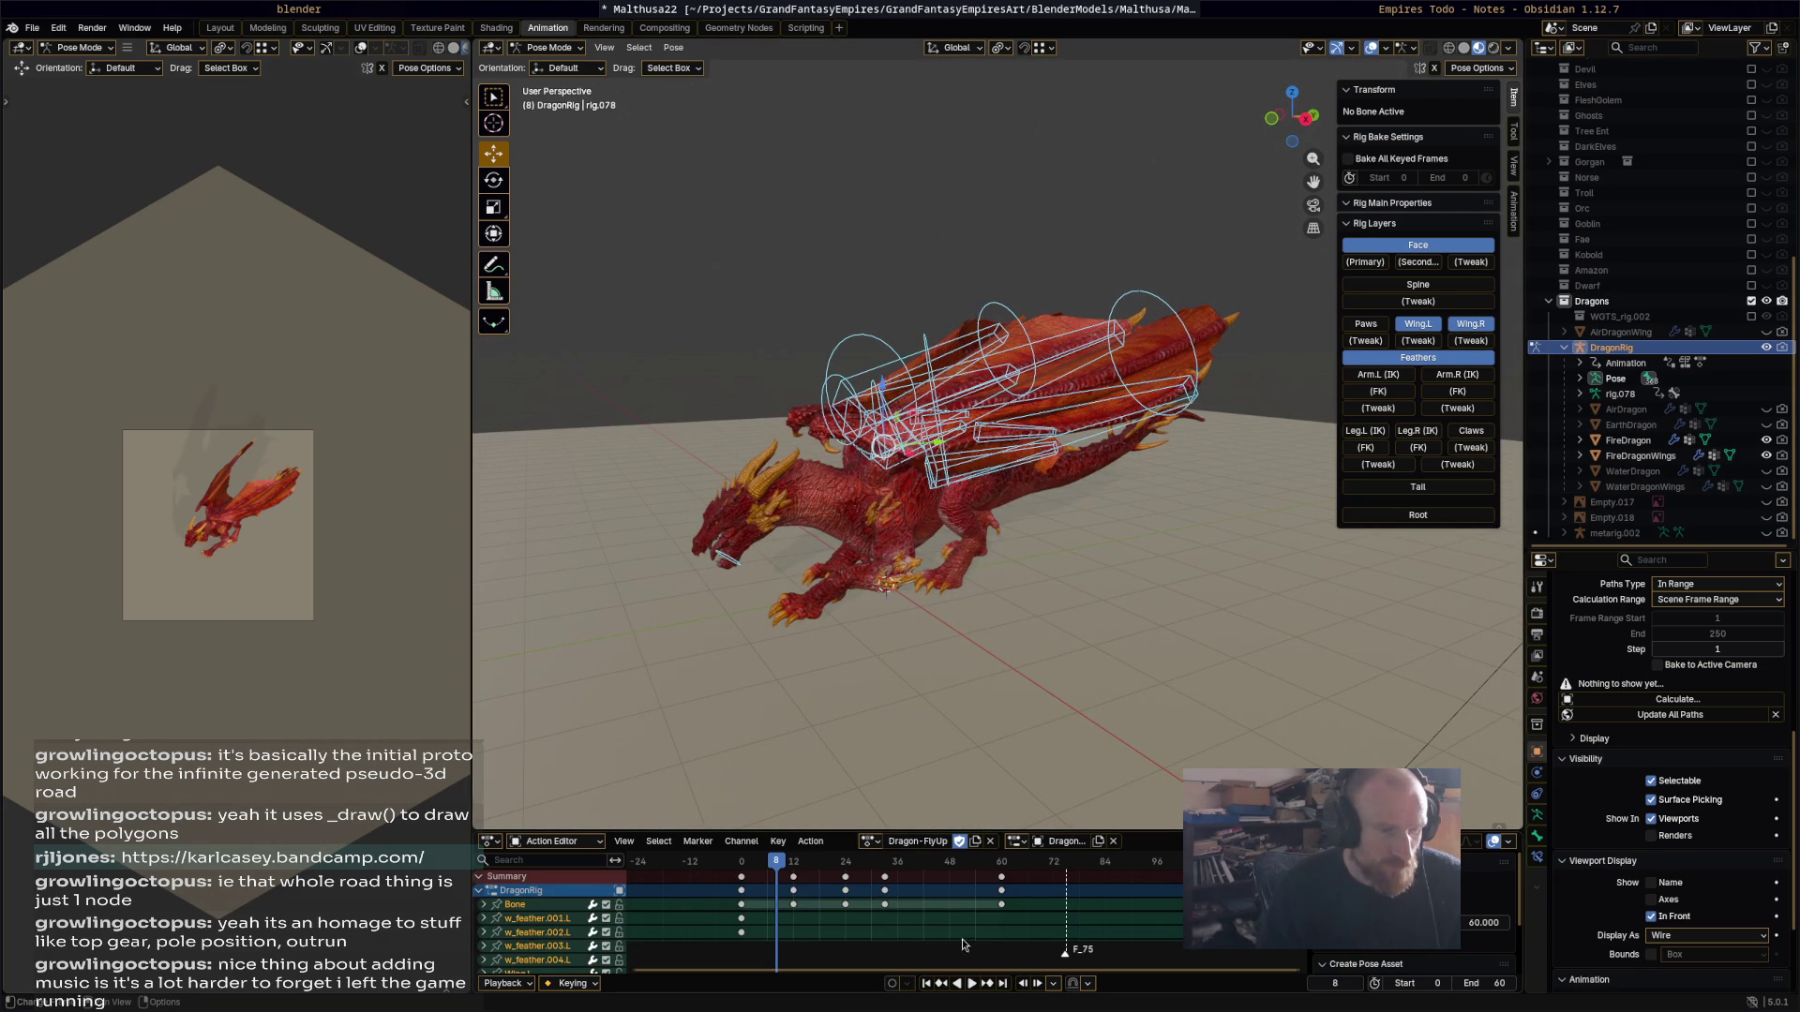
{"action": "key", "text": "bracketright"}
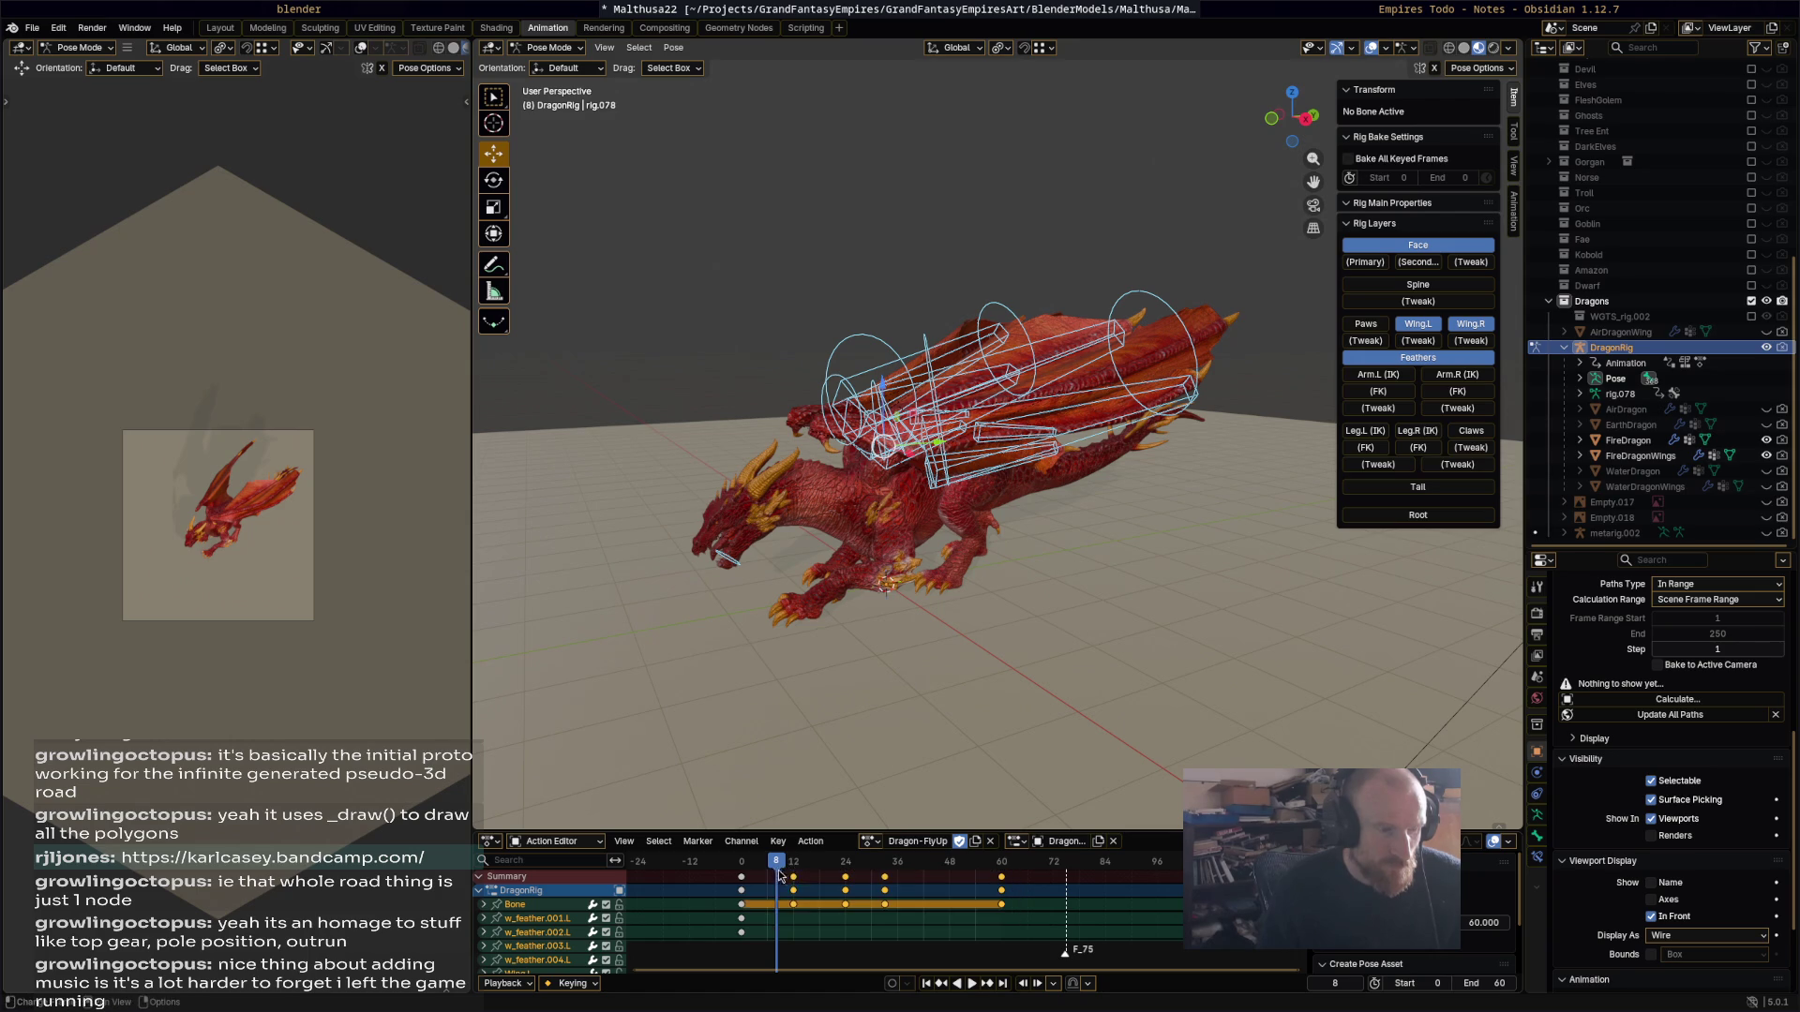
{"action": "key", "text": "x"}
{"action": "key", "text": "Return"}
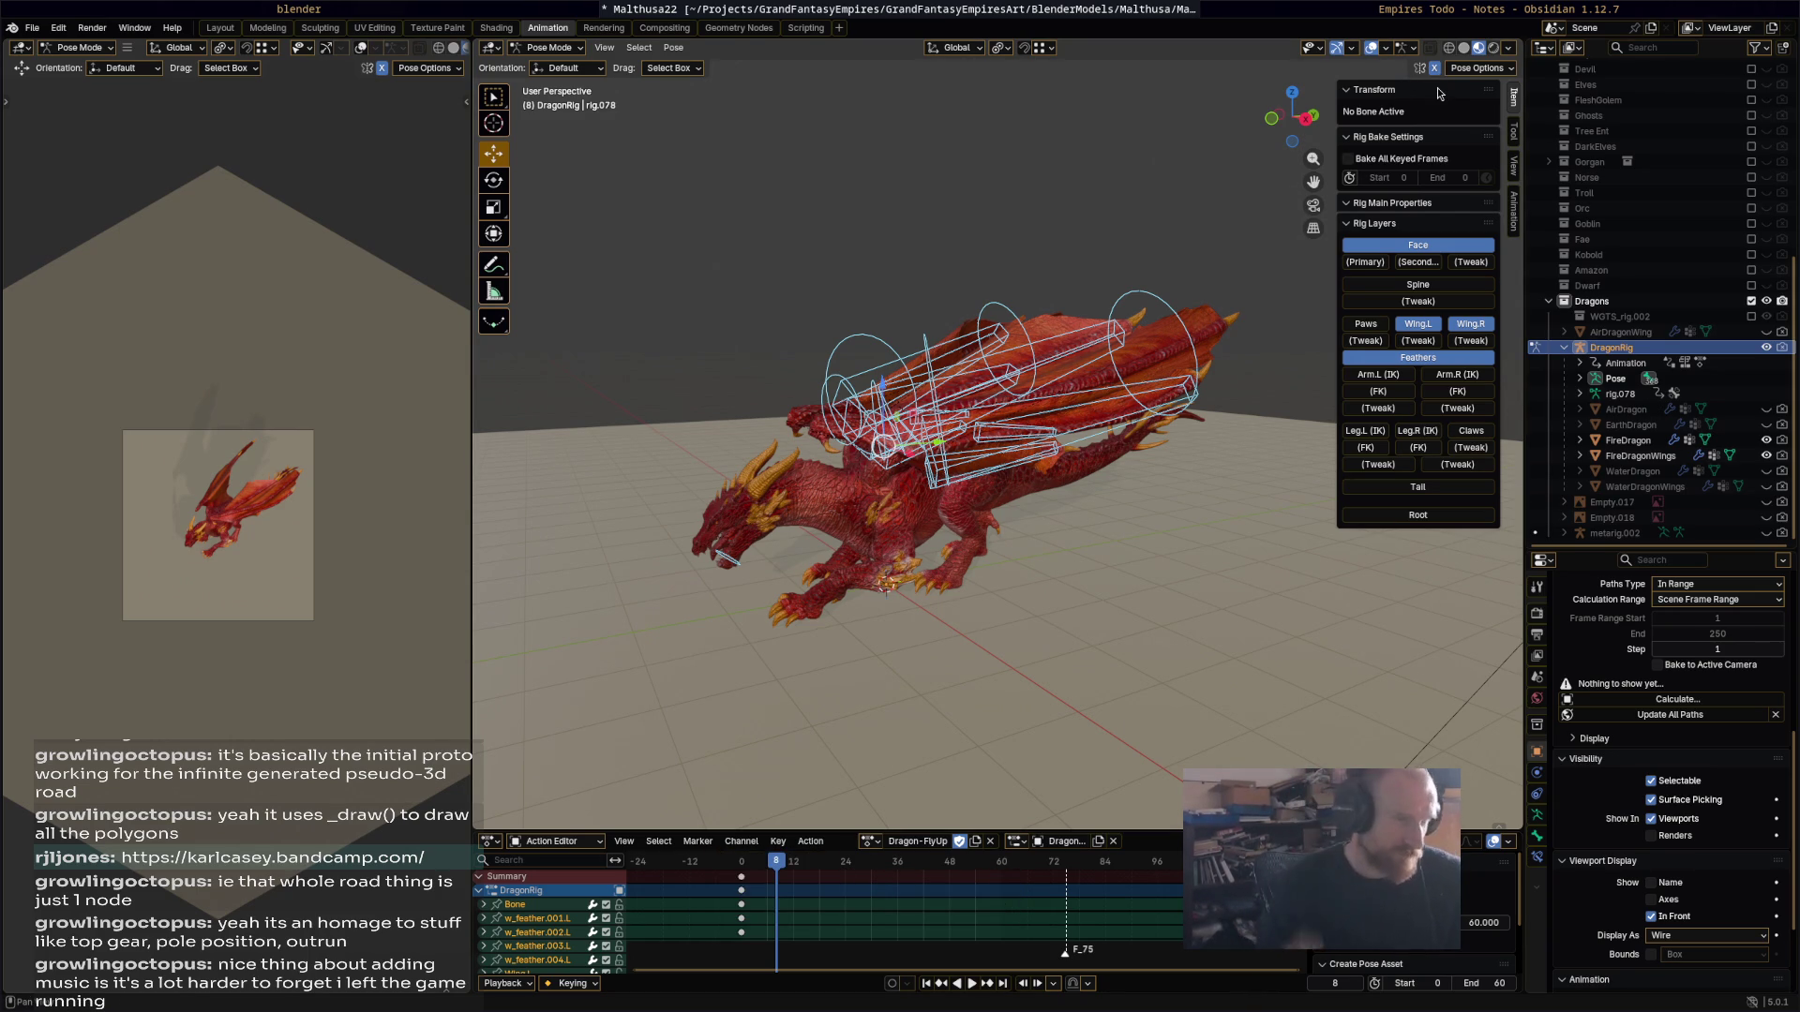
Step: Play the animation from frame 0 and inspect the dragon from several angles
{"action": "left_click", "coordinate": [740, 862]}
{"action": "key", "text": "space"}
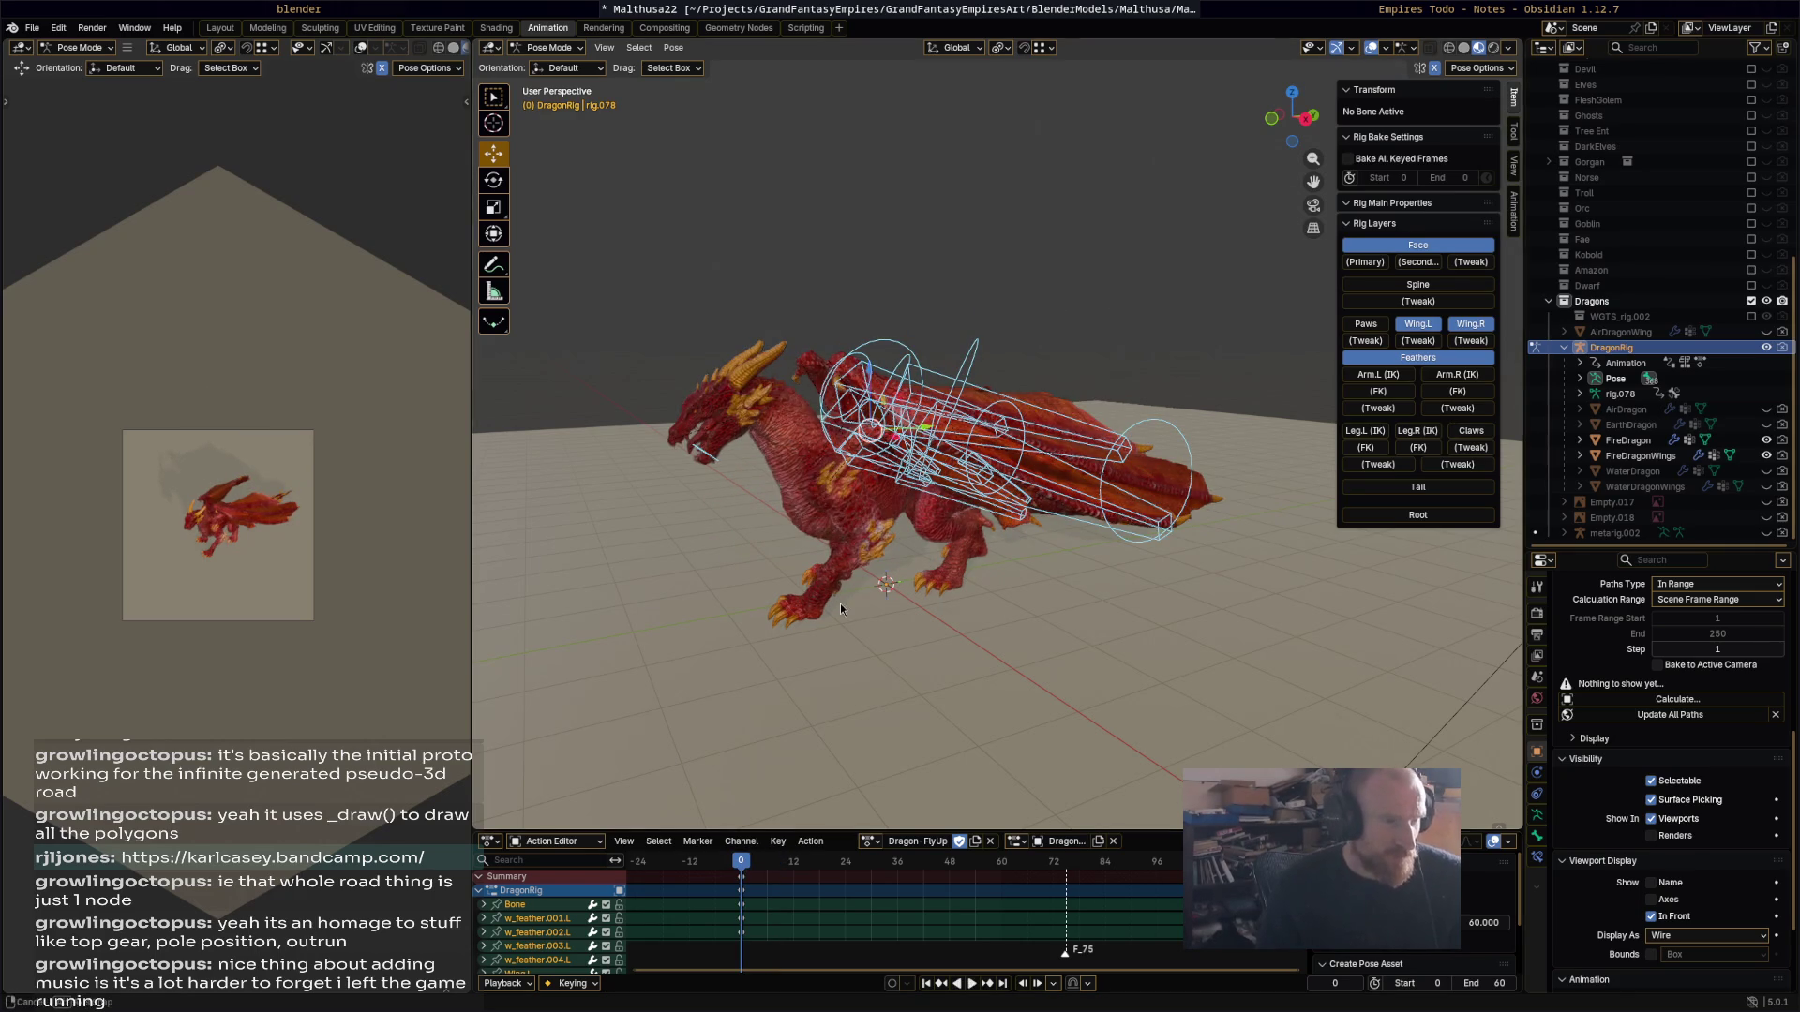
{"action": "middle_click_drag", "start_coordinate": [840, 609], "coordinate": [792, 870]}
{"action": "key", "text": "space"}
{"action": "key", "text": "space"}
{"action": "middle_click_drag", "start_coordinate": [840, 638], "coordinate": [1036, 648]}
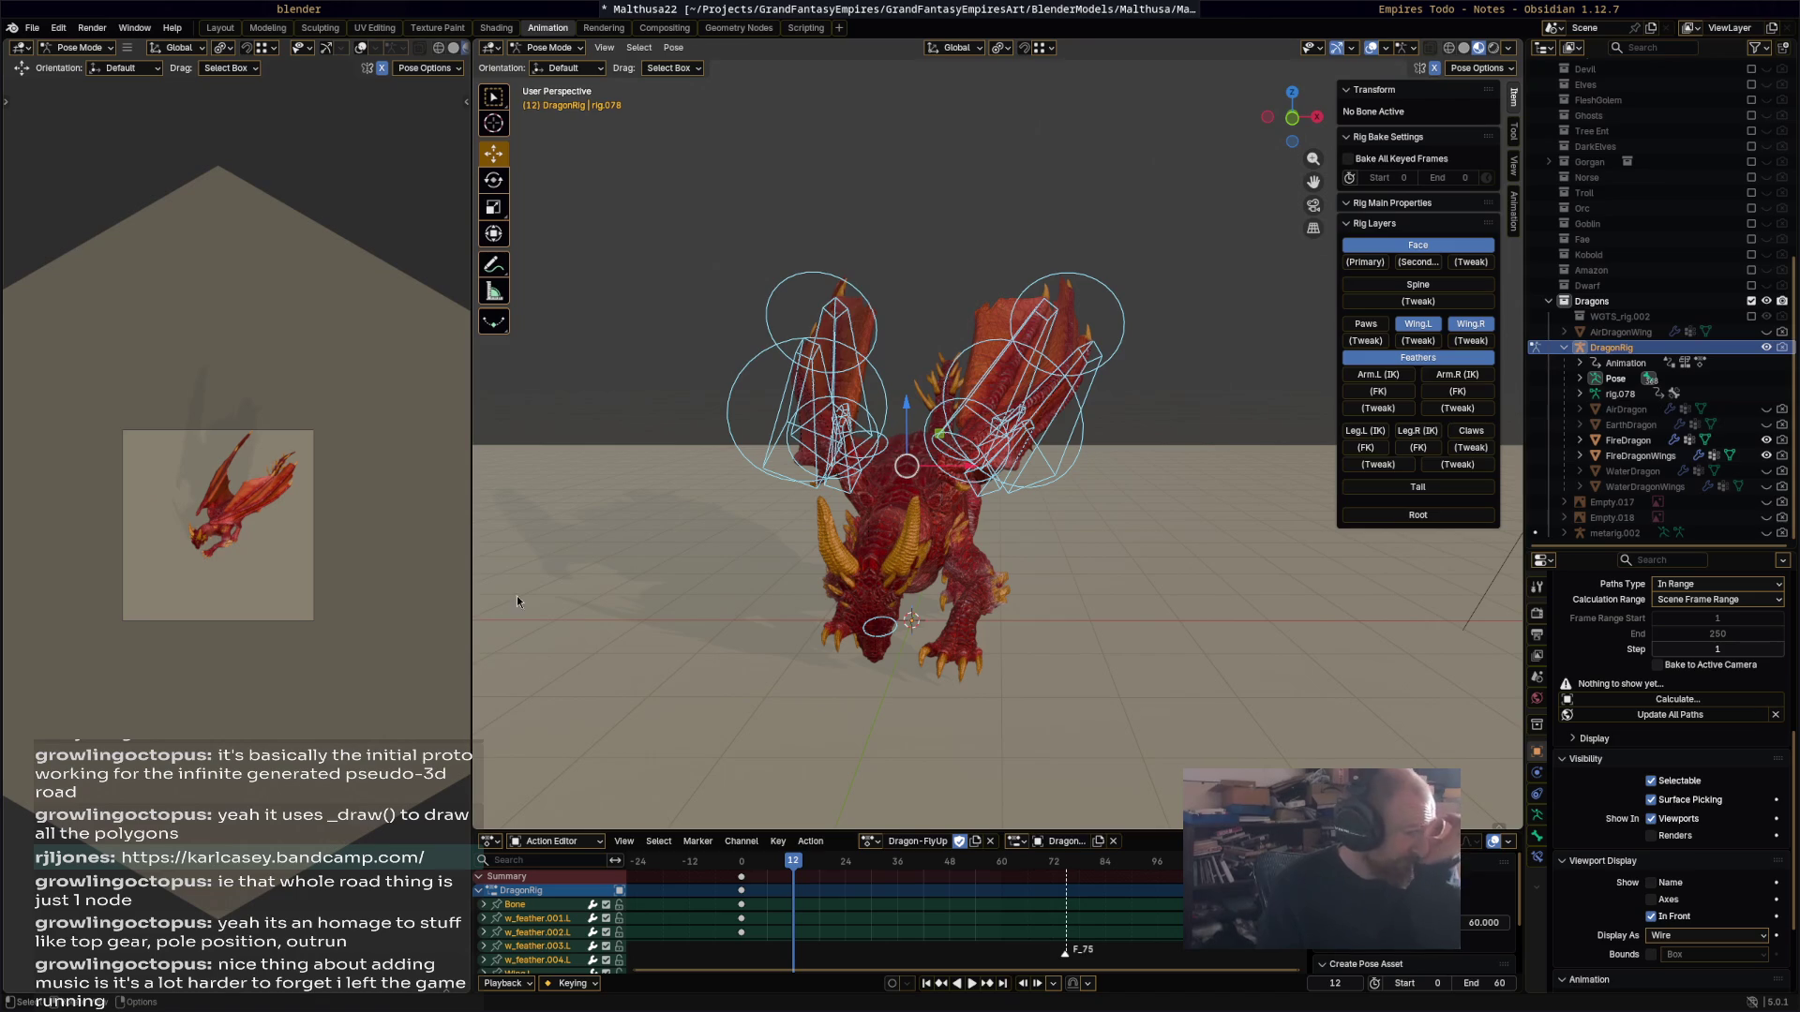
{"action": "scroll", "coordinate": [184, 555], "scroll_direction": "up", "scroll_amount": 4}
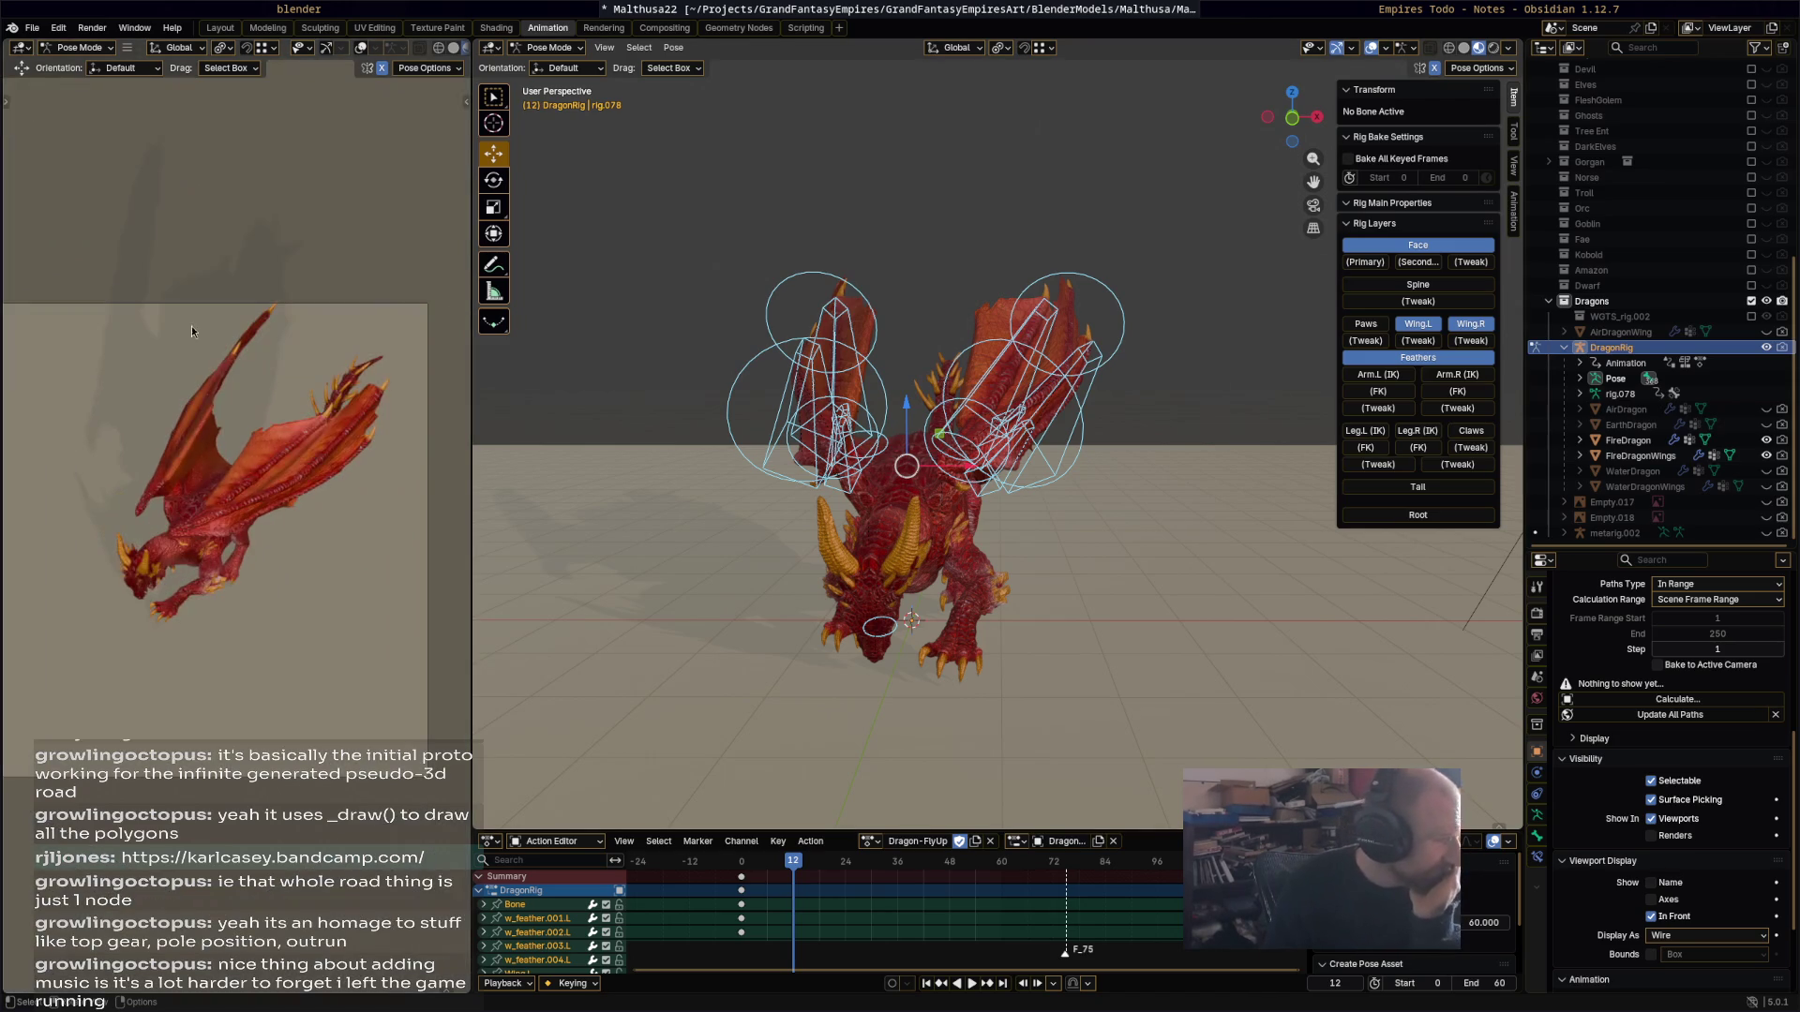
{"action": "scroll", "coordinate": [201, 332], "scroll_direction": "down", "scroll_amount": 3}
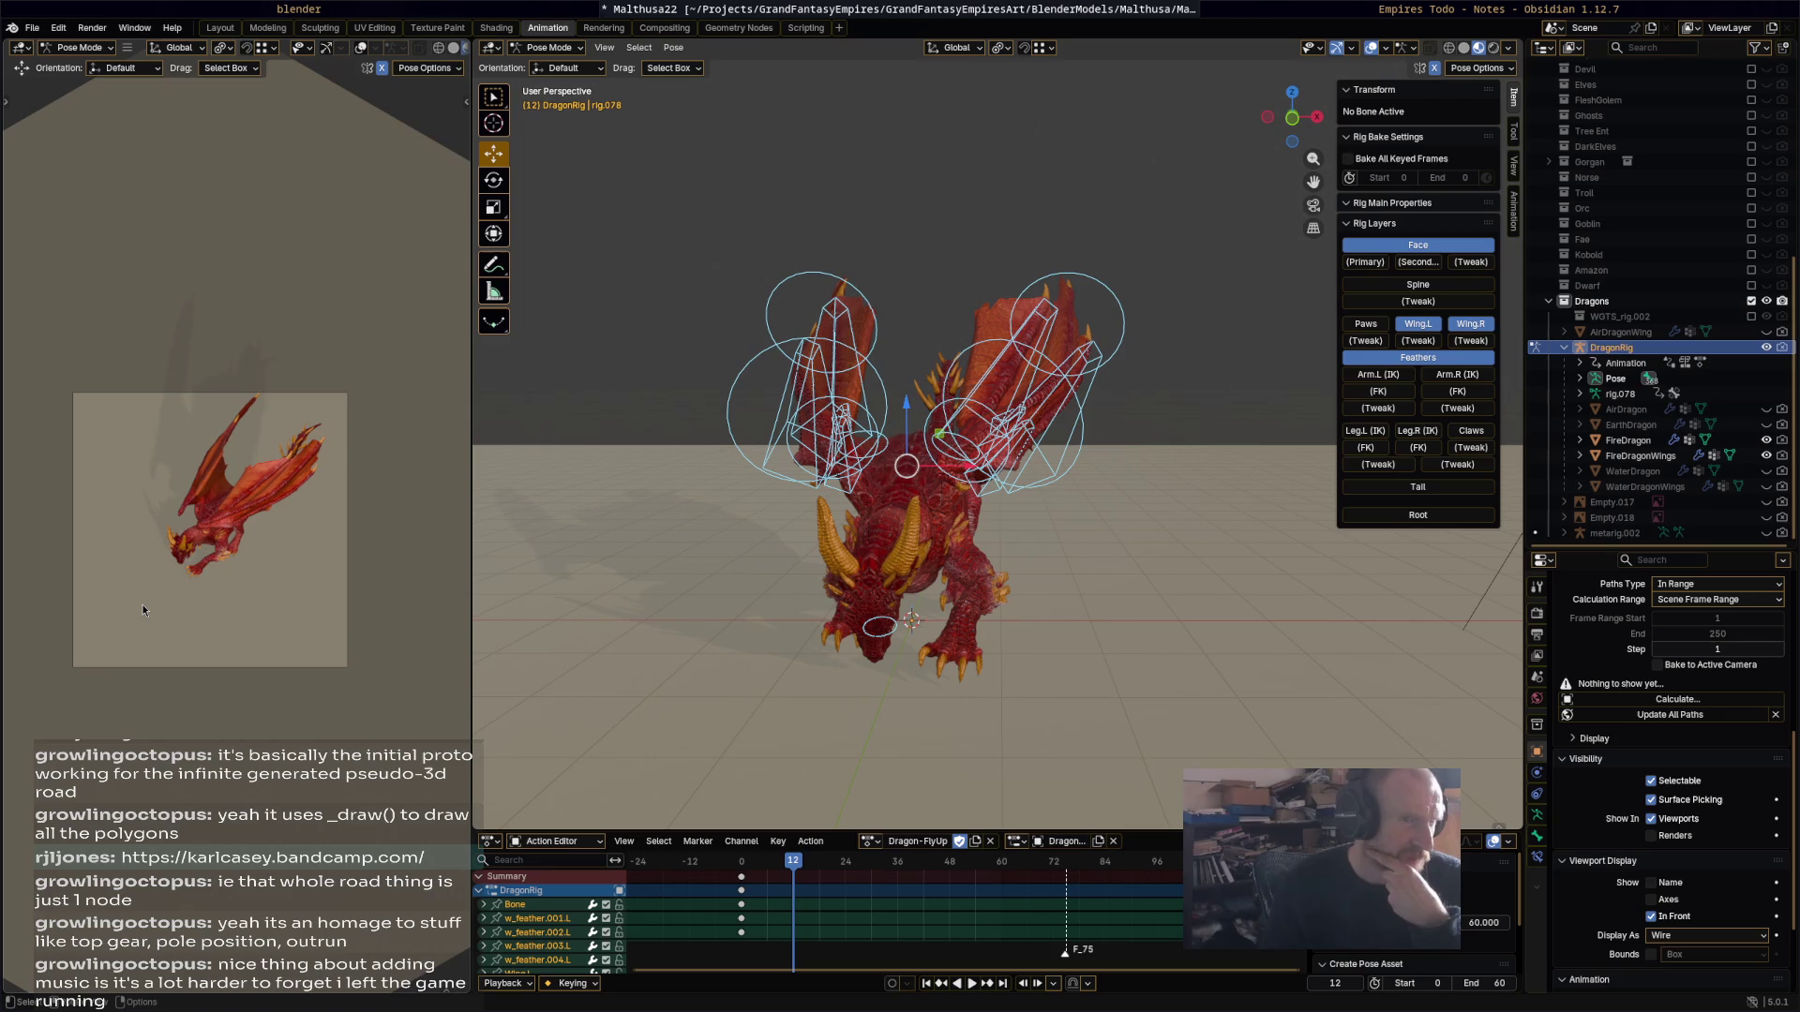
{"action": "mouse_move", "coordinate": [842, 574]}
{"action": "middle_mouse_down"}
{"action": "mouse_move", "coordinate": [933, 567]}
{"action": "mouse_move", "coordinate": [1037, 598]}
{"action": "mouse_move", "coordinate": [982, 561]}
{"action": "mouse_move", "coordinate": [843, 548]}
{"action": "mouse_move", "coordinate": [788, 834]}
{"action": "middle_mouse_up"}
{"action": "key", "text": "space"}
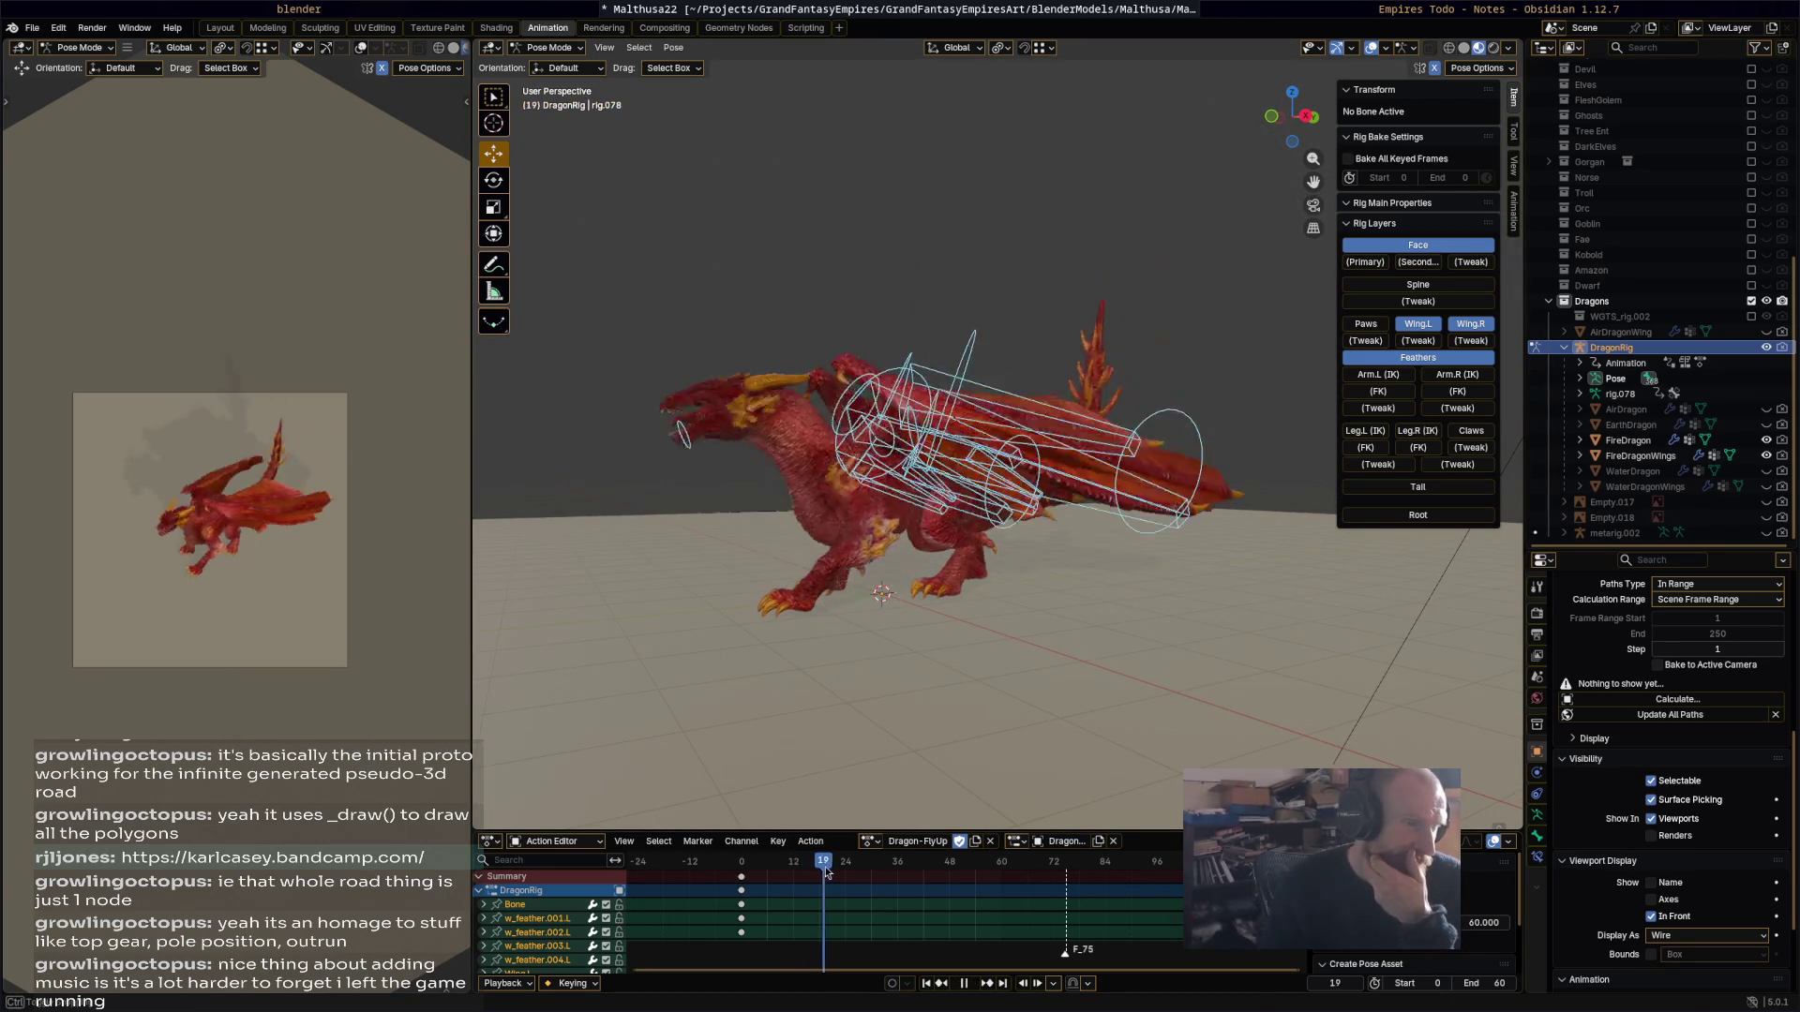
{"action": "key", "text": "Escape"}
{"action": "mouse_move", "coordinate": [997, 571]}
{"action": "middle_mouse_down"}
{"action": "mouse_move", "coordinate": [1084, 575]}
{"action": "mouse_move", "coordinate": [1135, 514]}
{"action": "middle_mouse_up"}
Step: Box-select the wing bones and bring up the Pose menu options
{"action": "left_click", "coordinate": [1124, 534]}
{"action": "left_click_drag", "start_coordinate": [1124, 534], "coordinate": [944, 217]}
{"action": "left_click", "coordinate": [673, 47]}
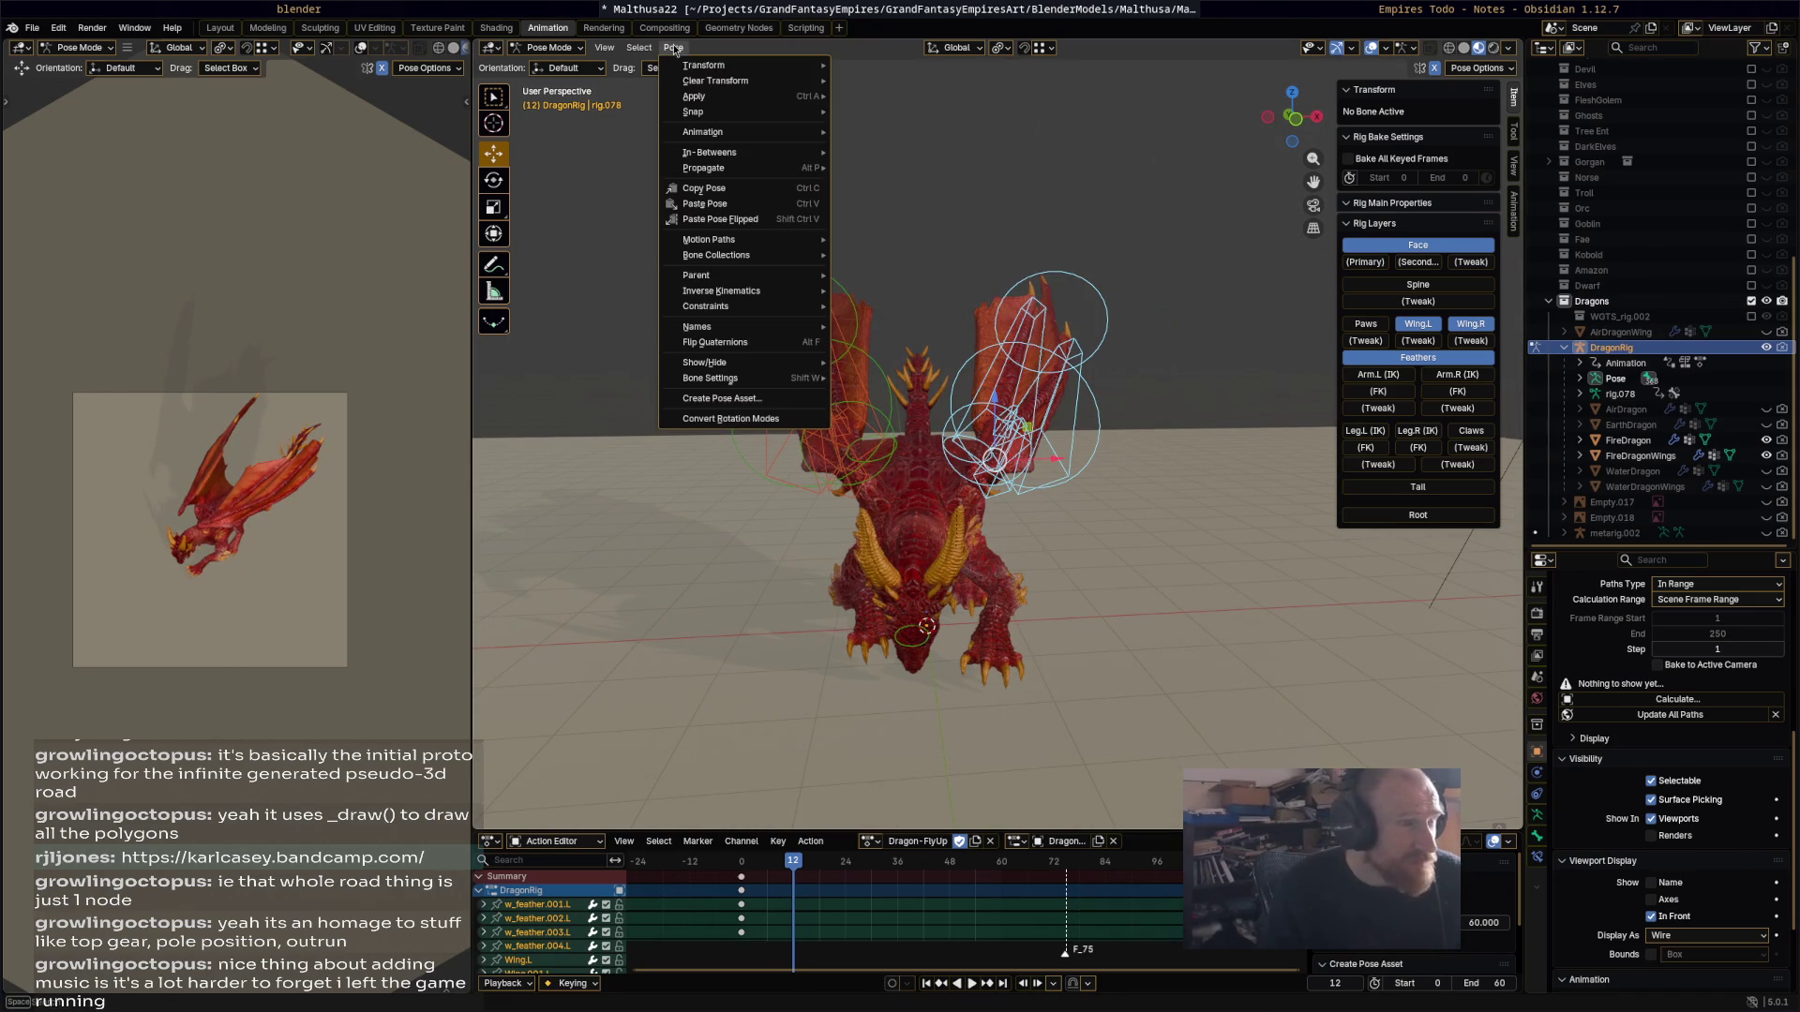
Step: Reset the selected wing bones to their rest pose
{"action": "mouse_move", "coordinate": [725, 85]}
{"action": "left_click", "coordinate": [859, 80]}
{"action": "mouse_move", "coordinate": [994, 488]}
{"action": "middle_mouse_down"}
{"action": "mouse_move", "coordinate": [865, 499]}
{"action": "mouse_move", "coordinate": [799, 598]}
{"action": "mouse_move", "coordinate": [868, 510]}
{"action": "mouse_move", "coordinate": [1036, 455]}
{"action": "middle_mouse_up"}
Step: Raise the Wing.L bone through several successive rotations
{"action": "left_click", "coordinate": [1037, 455]}
{"action": "key", "text": "r"}
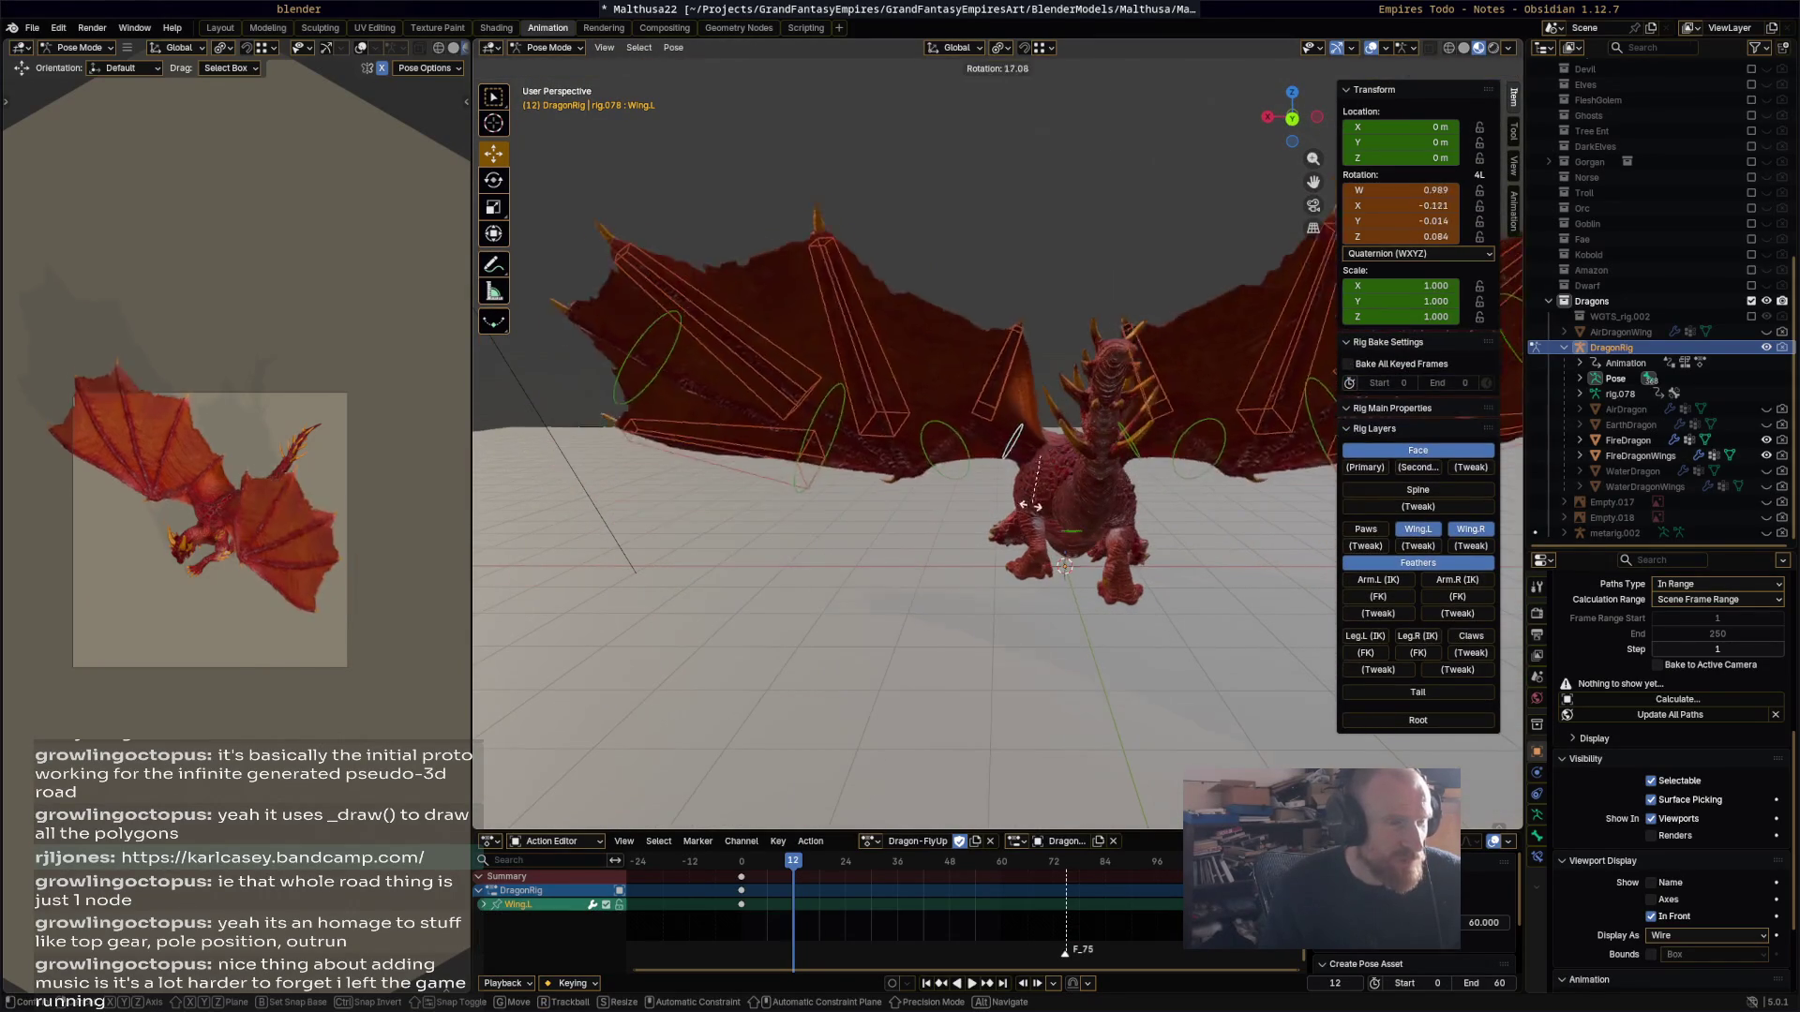
{"action": "left_click", "coordinate": [980, 533]}
{"action": "mouse_move", "coordinate": [980, 532]}
{"action": "middle_mouse_down"}
{"action": "mouse_move", "coordinate": [1223, 446]}
{"action": "mouse_move", "coordinate": [1036, 448]}
{"action": "mouse_move", "coordinate": [1054, 537]}
{"action": "mouse_move", "coordinate": [1026, 556]}
{"action": "mouse_move", "coordinate": [1107, 483]}
{"action": "middle_mouse_up"}
{"action": "key", "text": "r"}
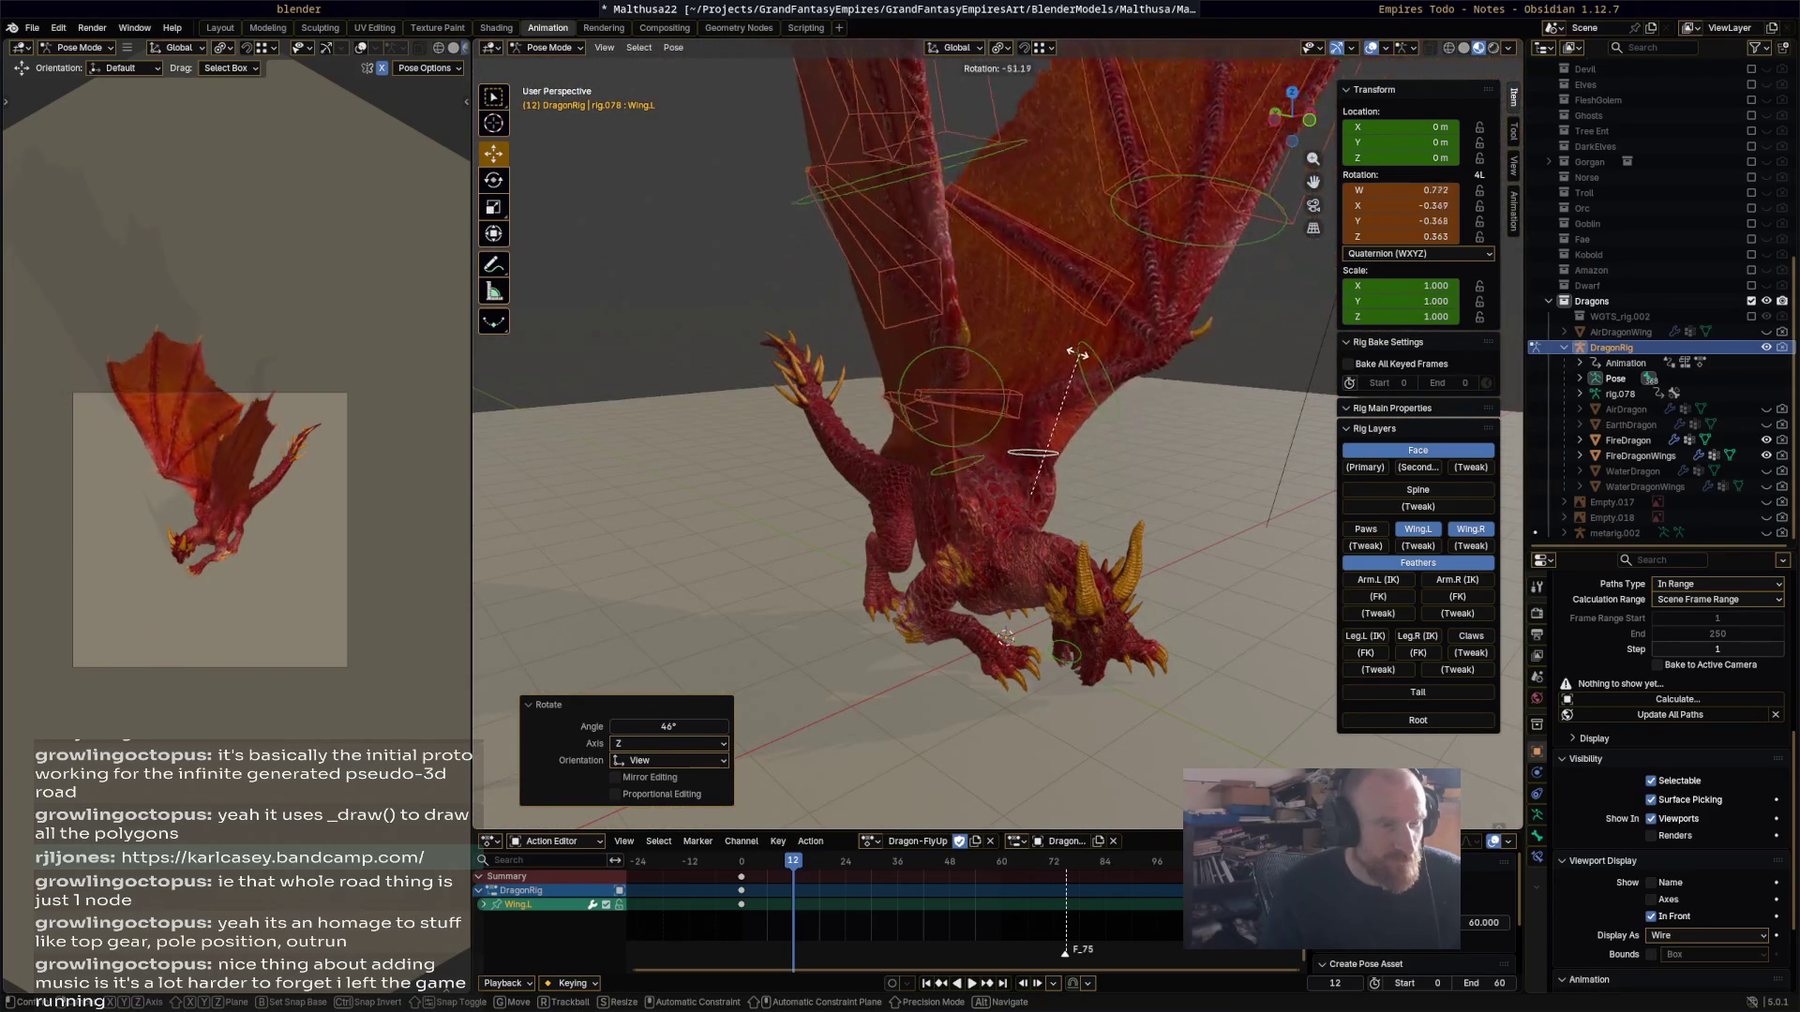
{"action": "left_click", "coordinate": [1066, 352]}
{"action": "mouse_move", "coordinate": [1094, 365]}
{"action": "middle_mouse_down"}
{"action": "mouse_move", "coordinate": [1016, 335]}
{"action": "mouse_move", "coordinate": [1054, 487]}
{"action": "mouse_move", "coordinate": [1149, 444]}
{"action": "mouse_move", "coordinate": [1179, 407]}
{"action": "mouse_move", "coordinate": [1082, 396]}
{"action": "mouse_move", "coordinate": [1046, 492]}
{"action": "middle_mouse_up"}
{"action": "key", "text": "r"}
{"action": "left_click", "coordinate": [1057, 497]}
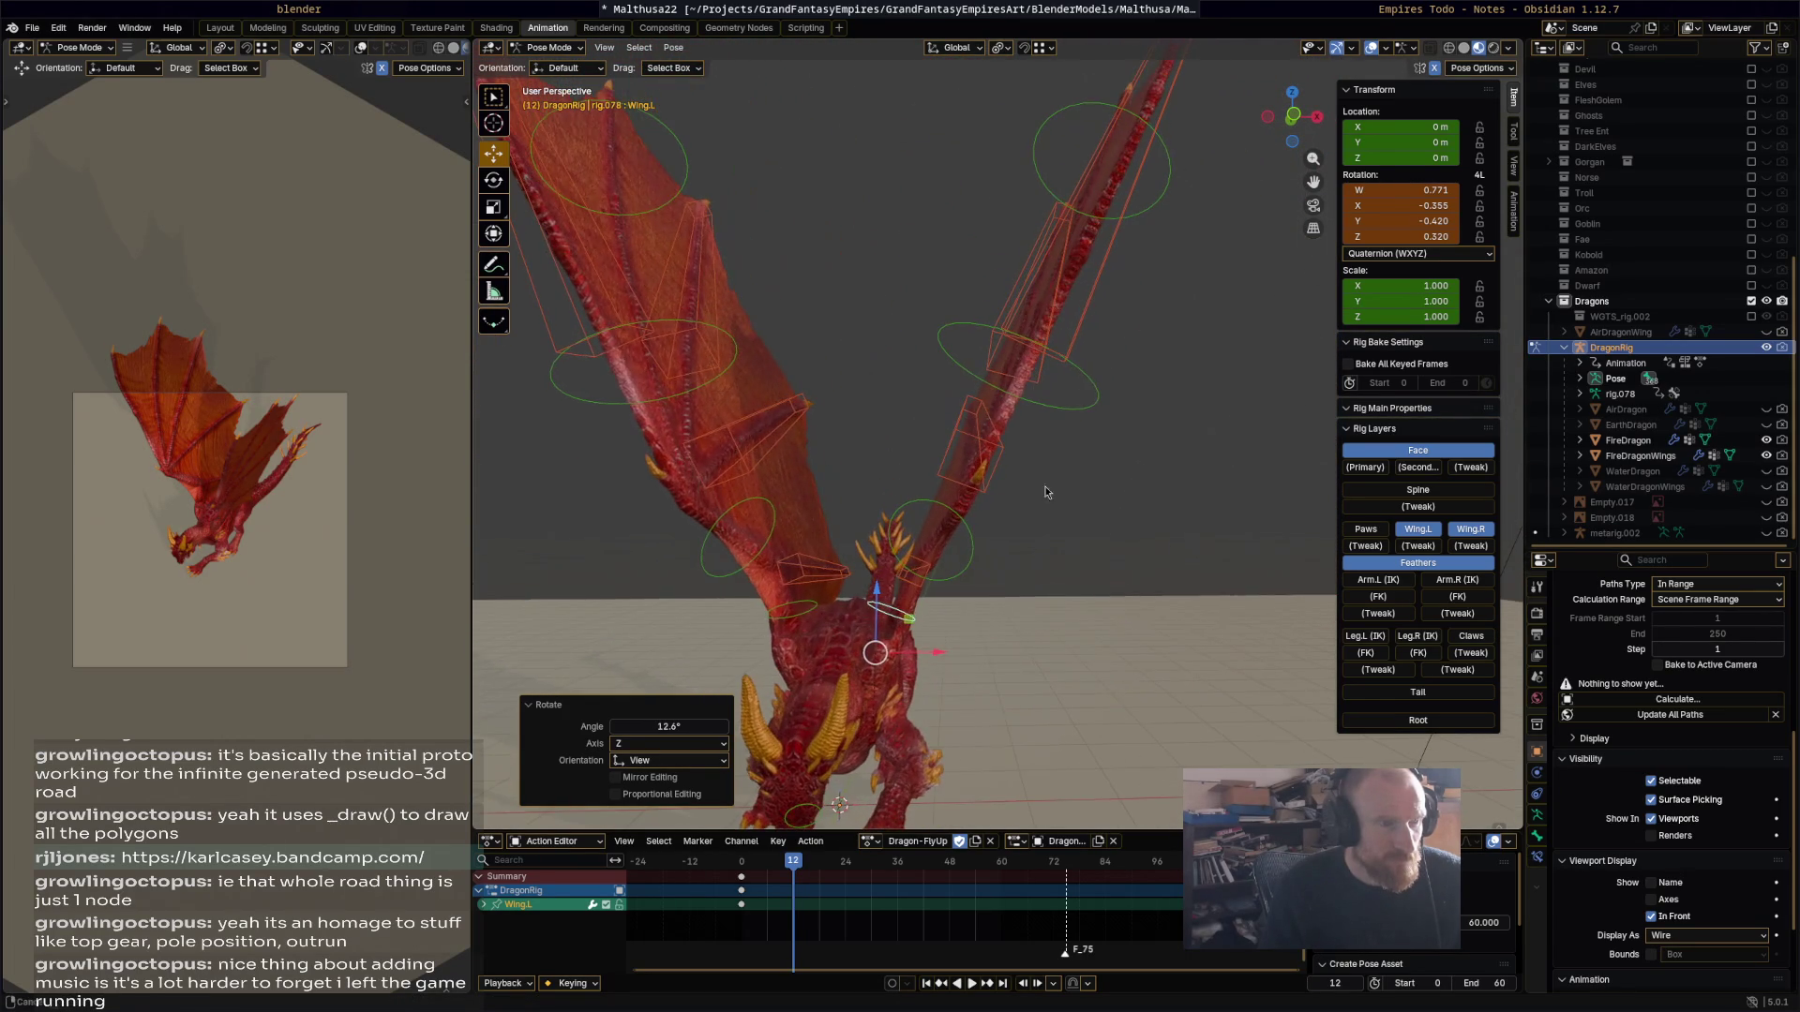
Step: Rotate the Wing.002.L and Wing.001.L bones upward into the raised pose
{"action": "left_click", "coordinate": [1108, 391]}
{"action": "key", "text": "r"}
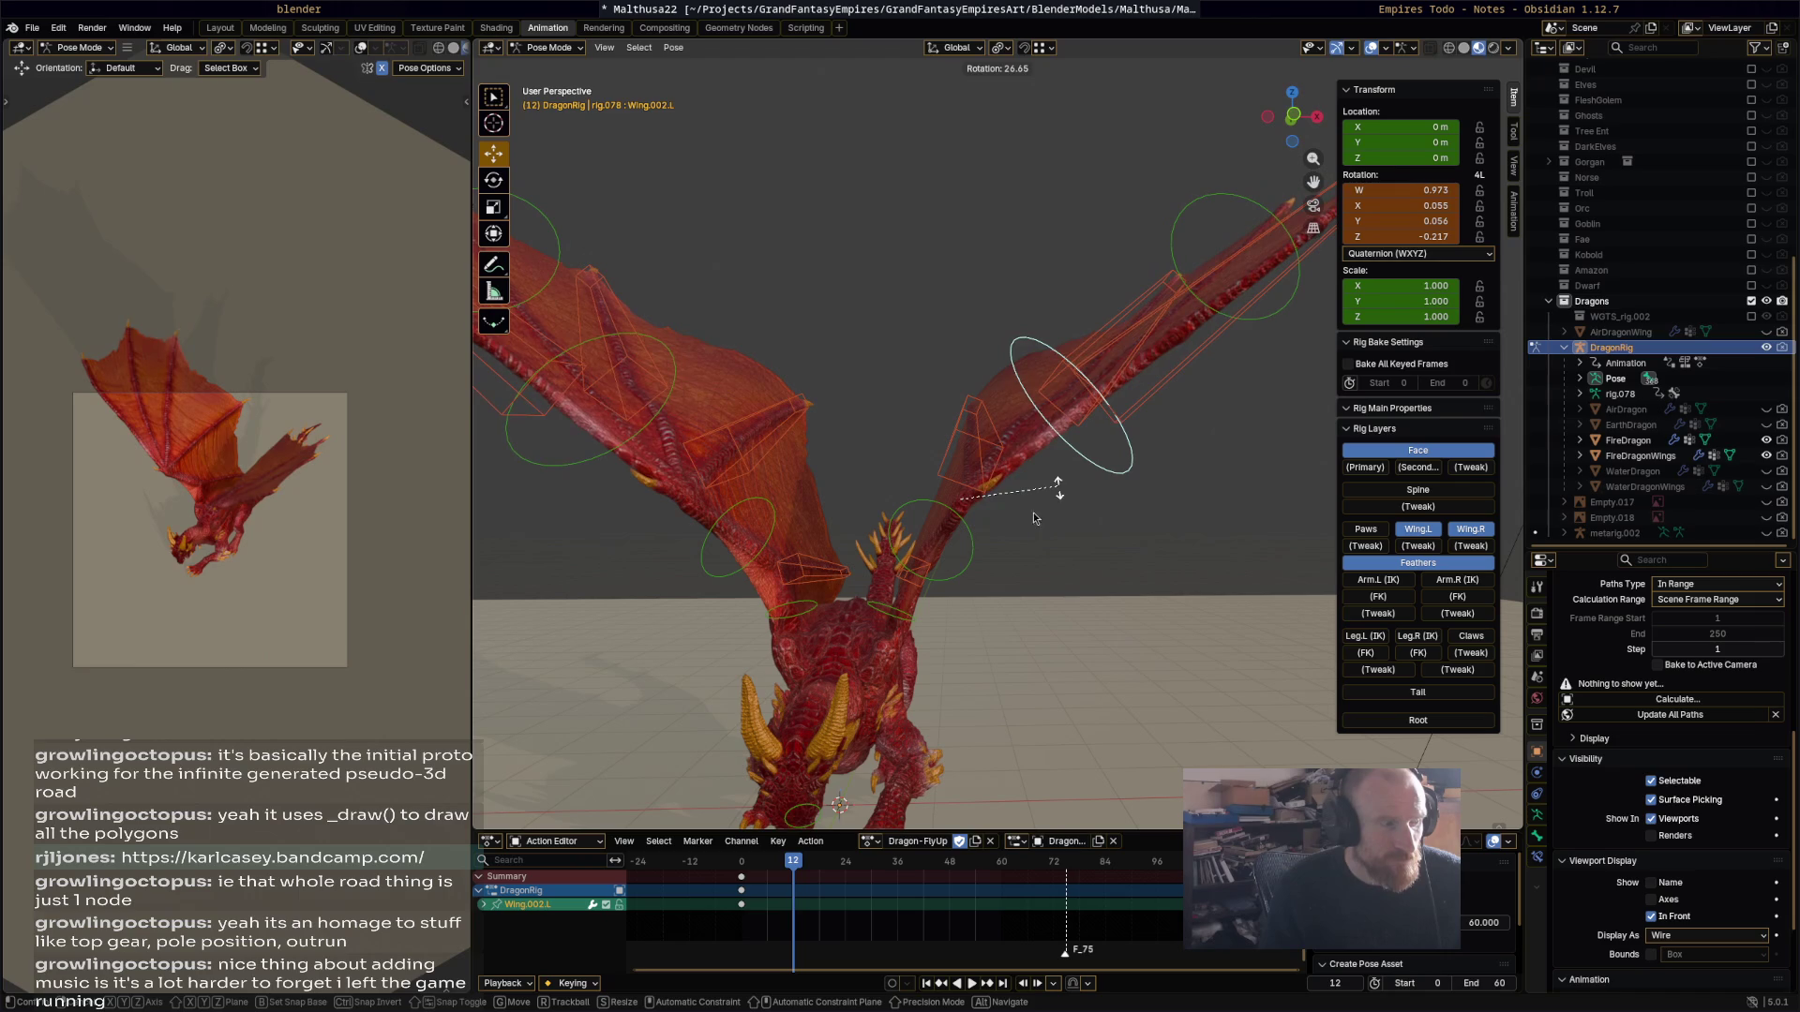
{"action": "left_click", "coordinate": [1012, 503]}
{"action": "left_click", "coordinate": [984, 531]}
{"action": "key", "text": "r"}
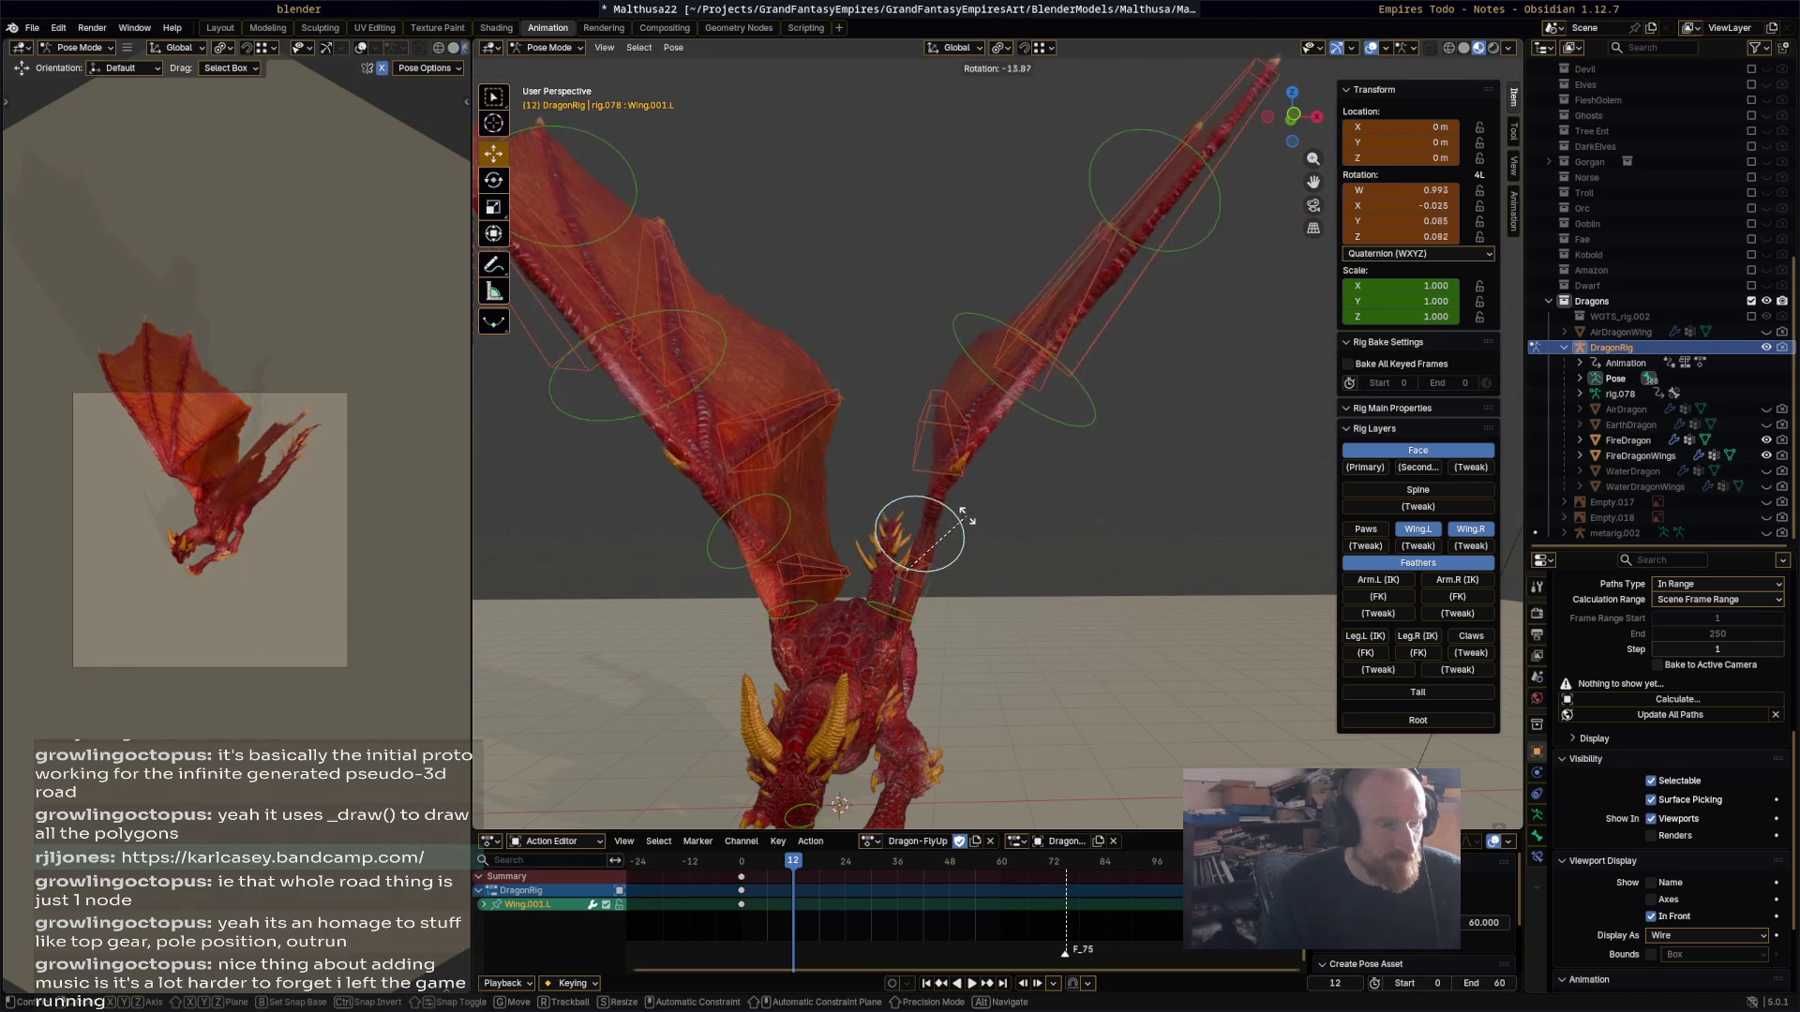
{"action": "left_click", "coordinate": [1016, 377]}
{"action": "left_click", "coordinate": [1016, 384]}
{"action": "key", "text": "r"}
{"action": "left_click", "coordinate": [1073, 404]}
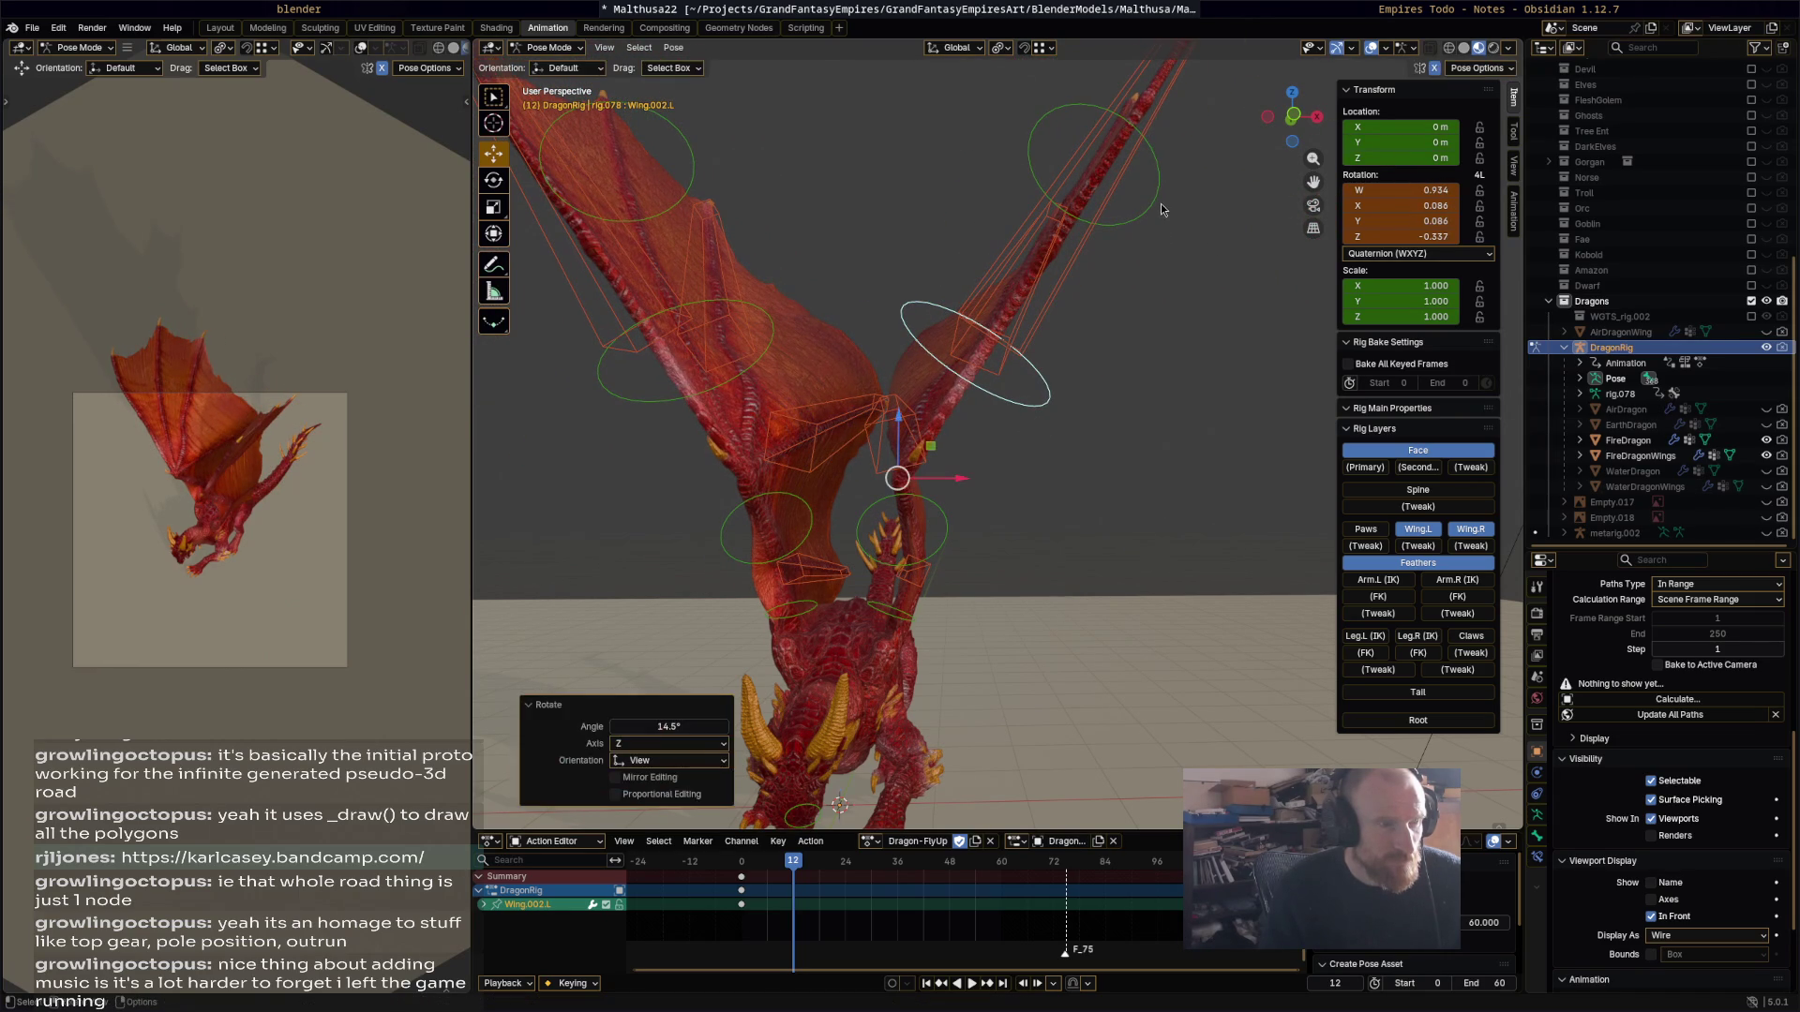
Step: Rotate the outer left wing bone and the w_feather.001.L feather bone
{"action": "left_click", "coordinate": [1161, 203]}
{"action": "key", "text": "r"}
{"action": "left_click", "coordinate": [1077, 134]}
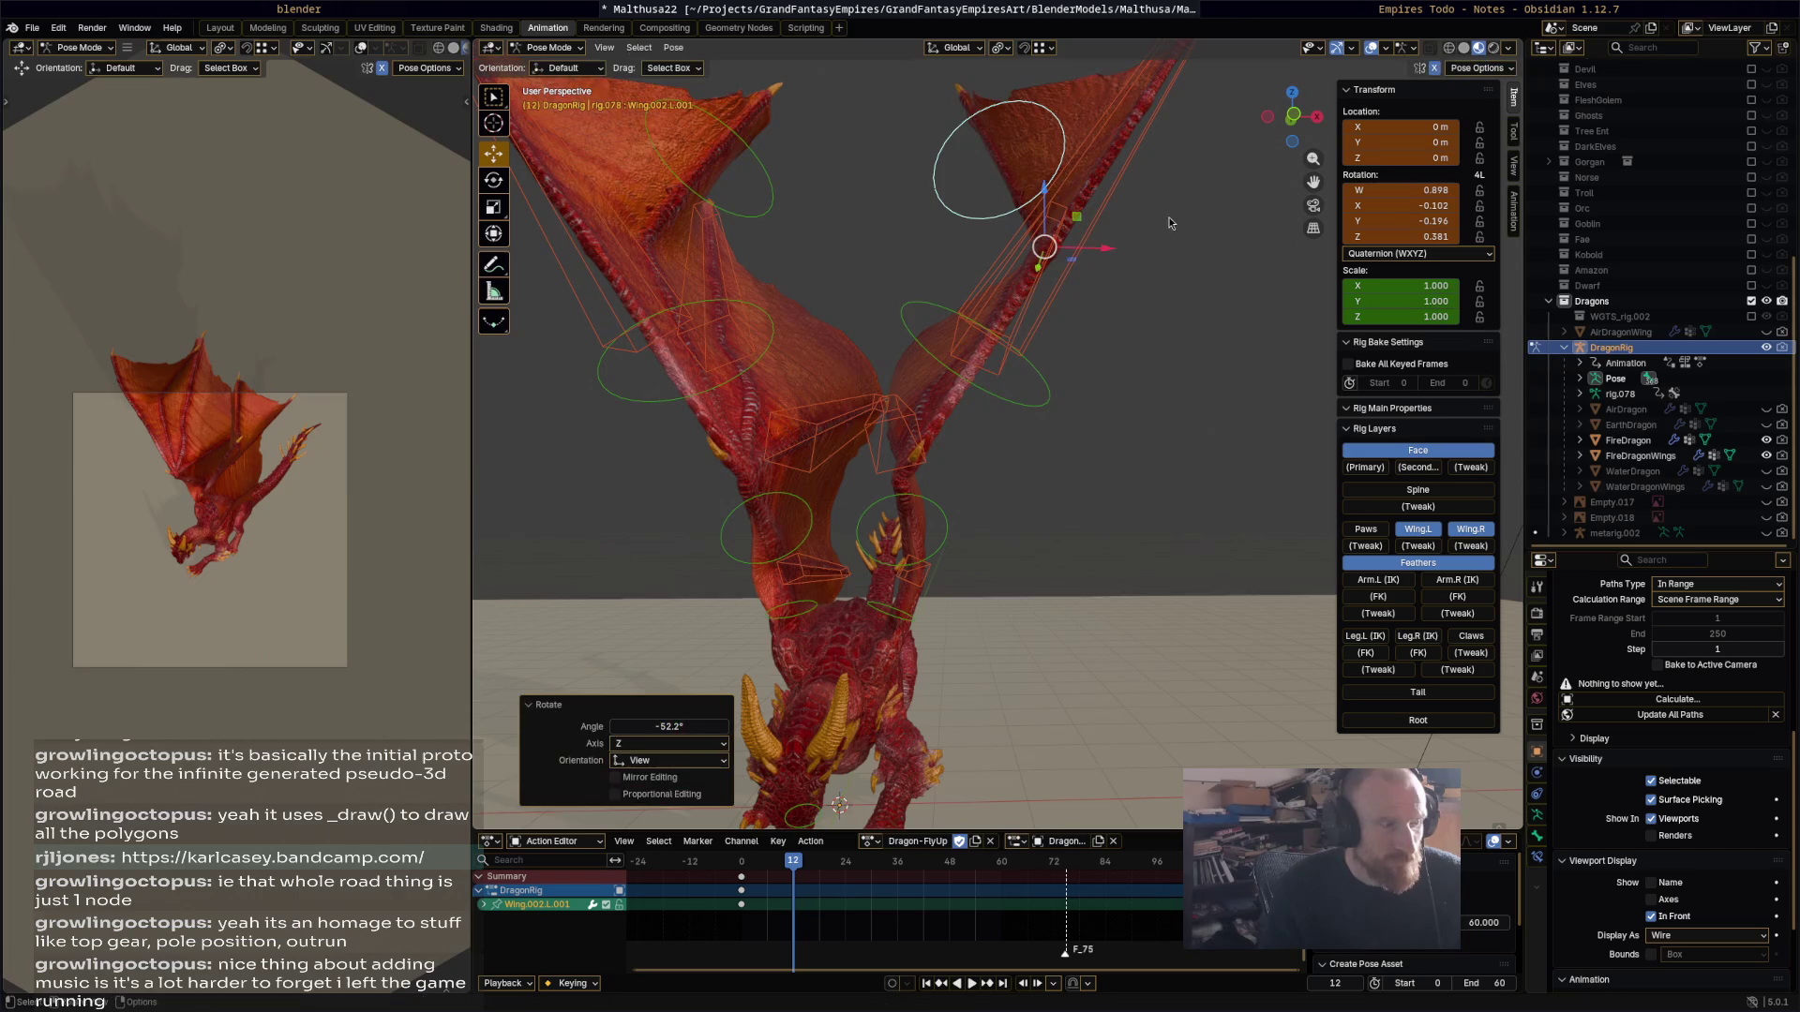
{"action": "middle_click_drag", "start_coordinate": [1192, 235], "coordinate": [1145, 182]}
{"action": "left_click", "coordinate": [1145, 182]}
{"action": "key", "text": "r"}
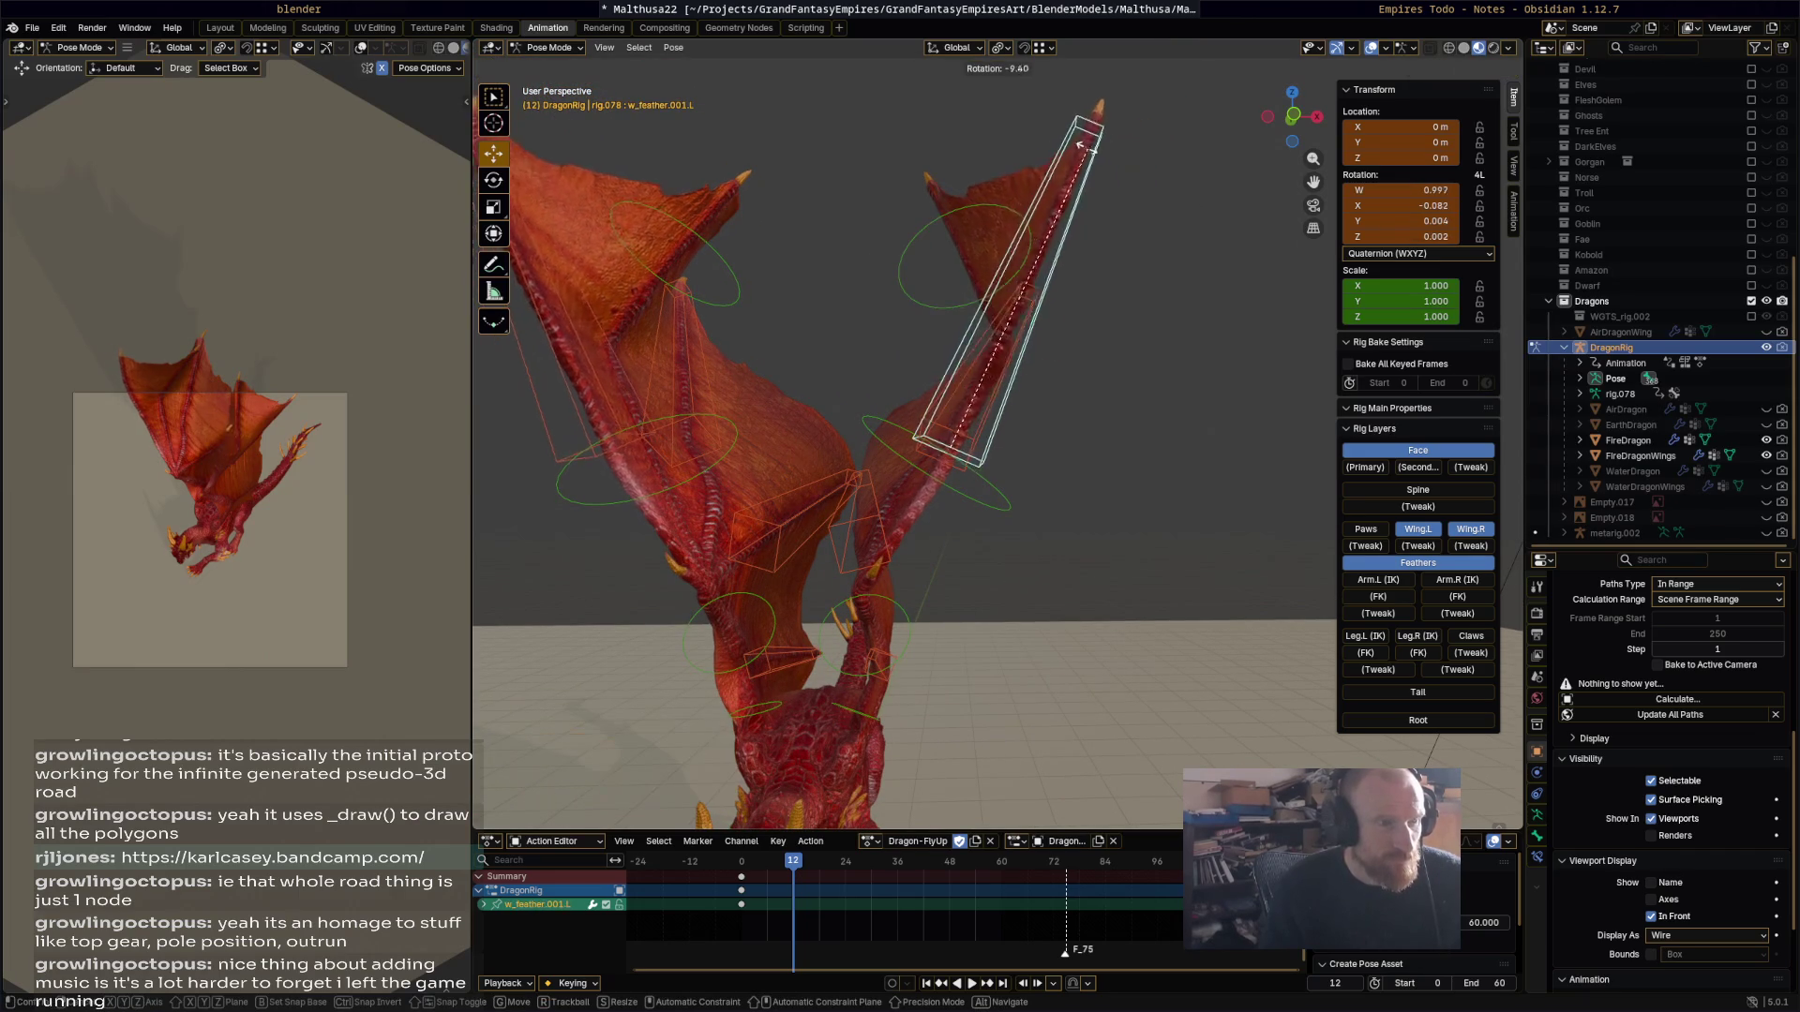
{"action": "left_click", "coordinate": [1053, 279]}
{"action": "mouse_move", "coordinate": [1029, 419]}
{"action": "middle_mouse_down"}
{"action": "mouse_move", "coordinate": [982, 391]}
{"action": "mouse_move", "coordinate": [879, 402]}
{"action": "mouse_move", "coordinate": [1054, 390]}
{"action": "middle_mouse_up"}
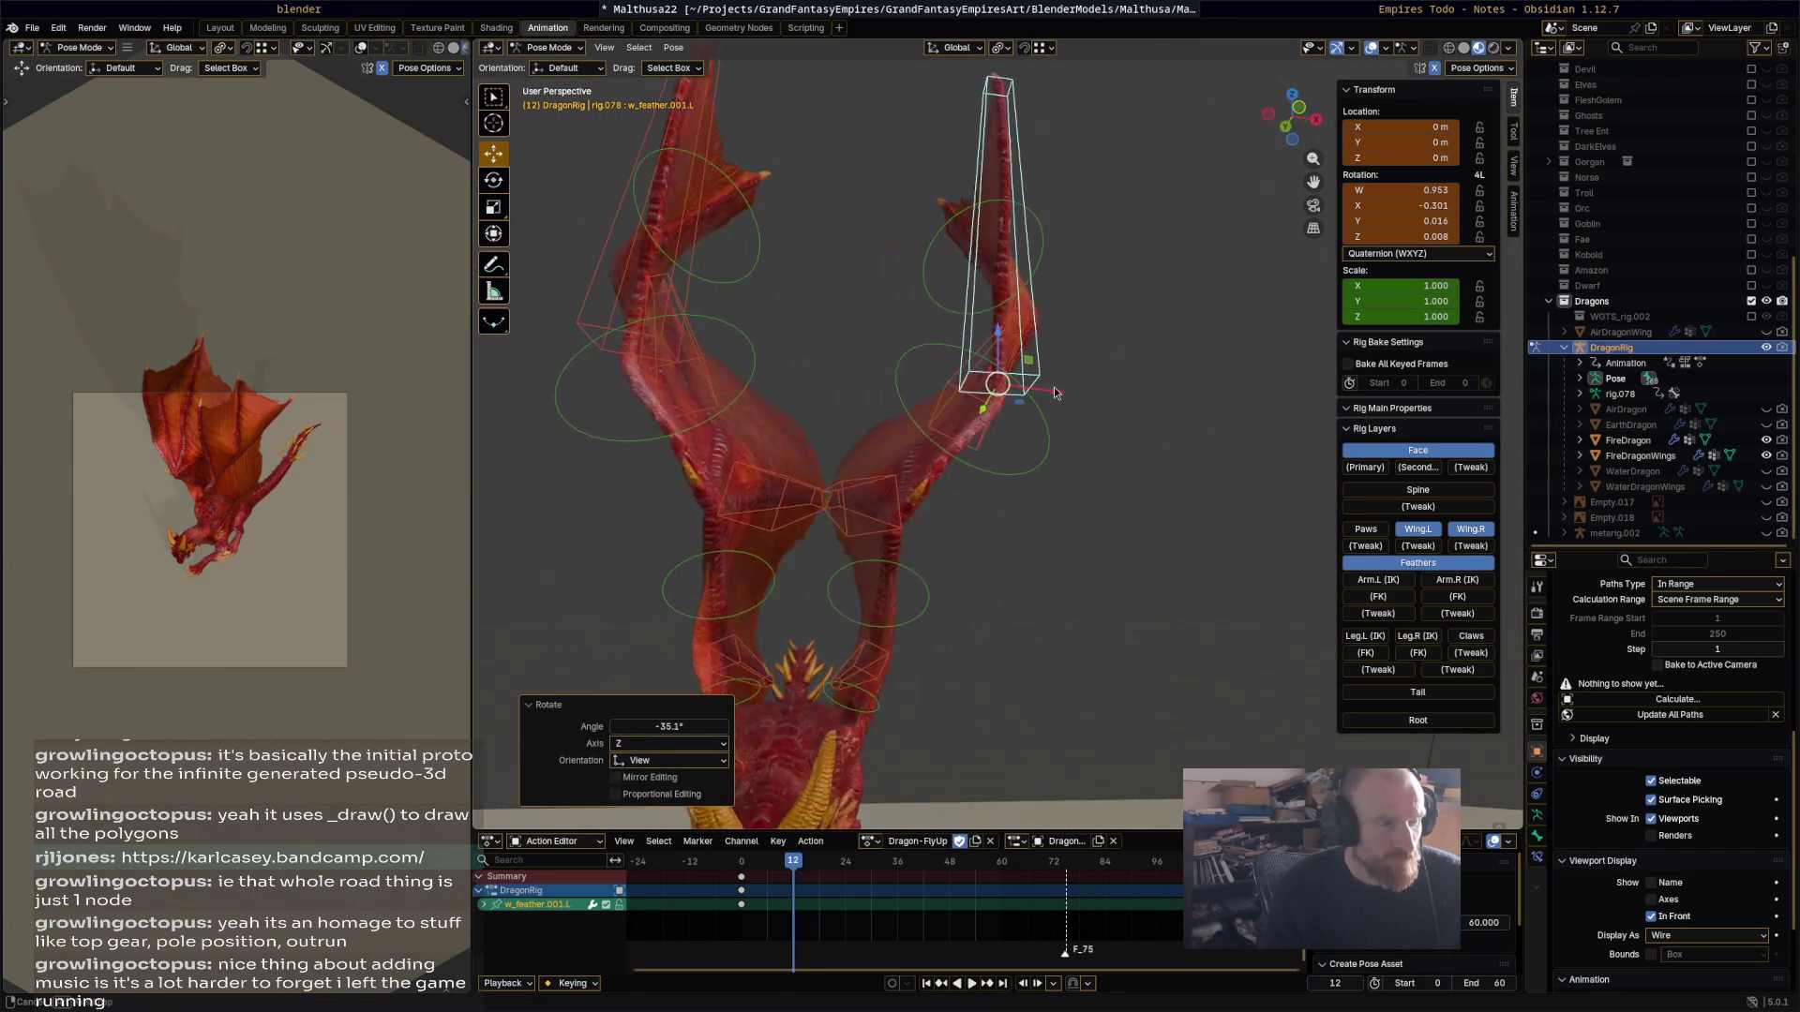
Step: Undo several wing rotations and re-rotate Wing.002.L to -20.4° about Z
{"action": "key", "text": "ctrl+z"}
{"action": "key", "text": "ctrl+z"}
{"action": "key", "text": "ctrl+z"}
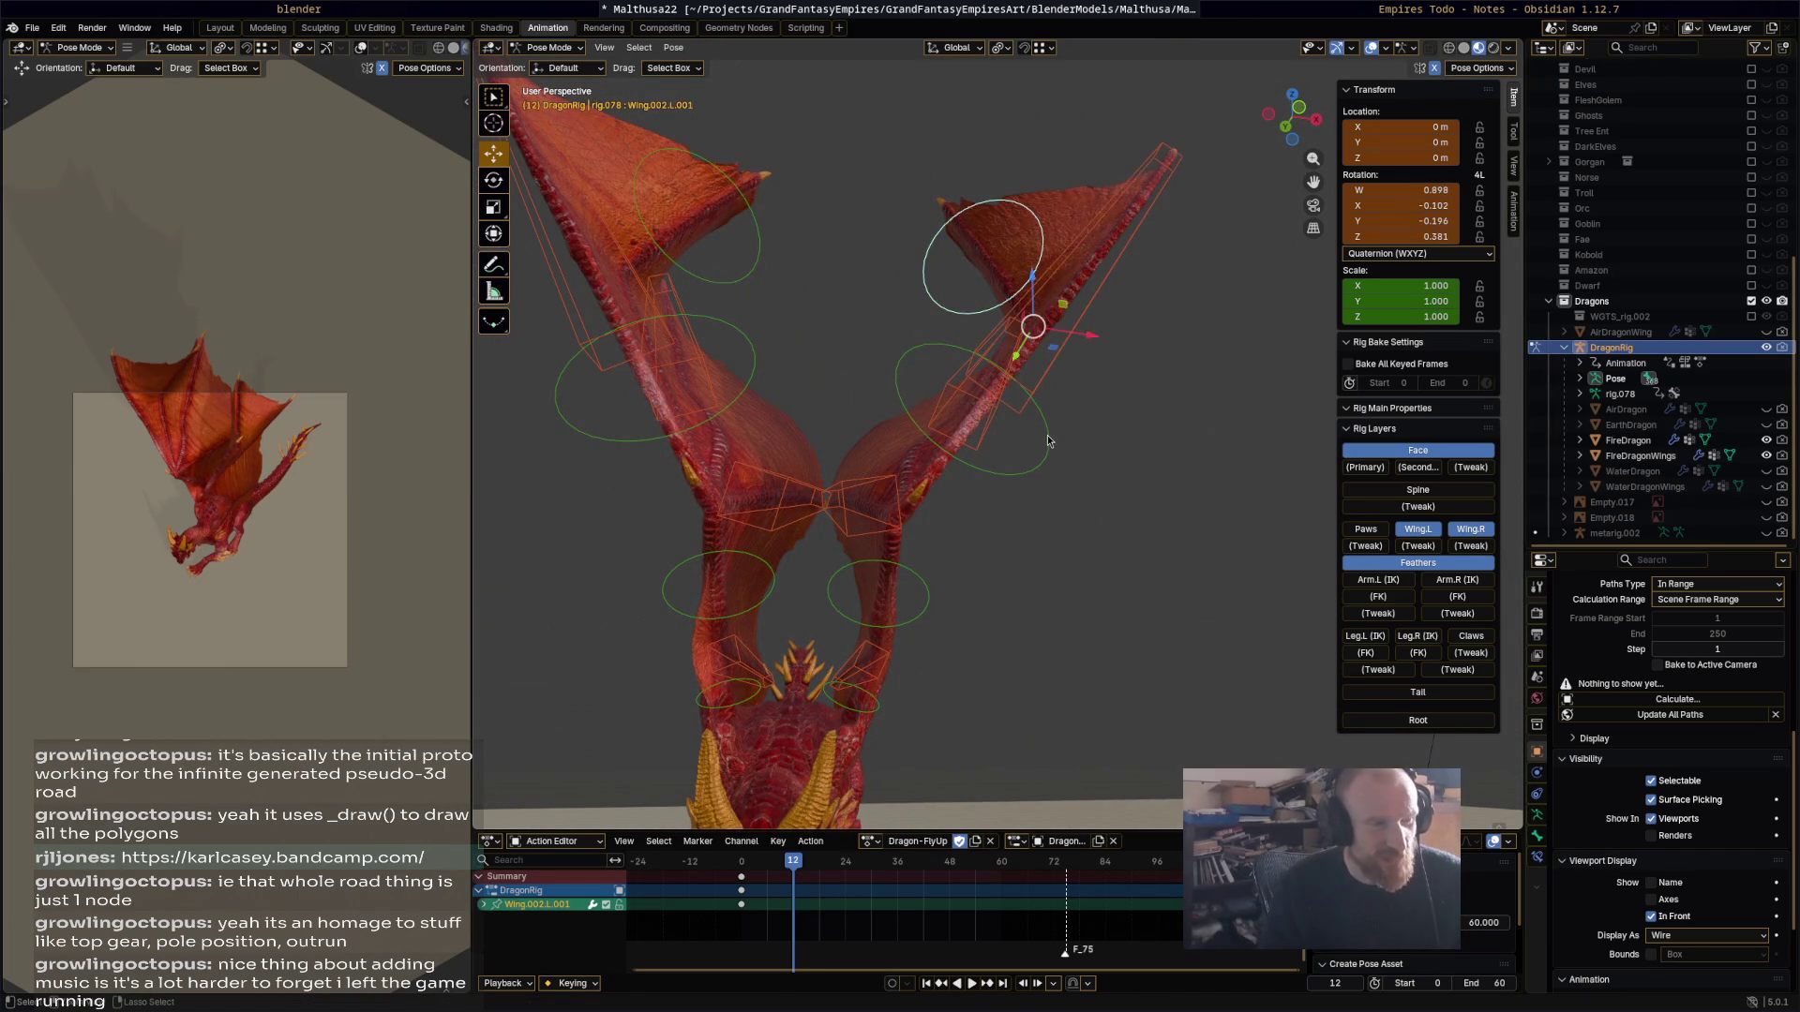
{"action": "key", "text": "ctrl+z"}
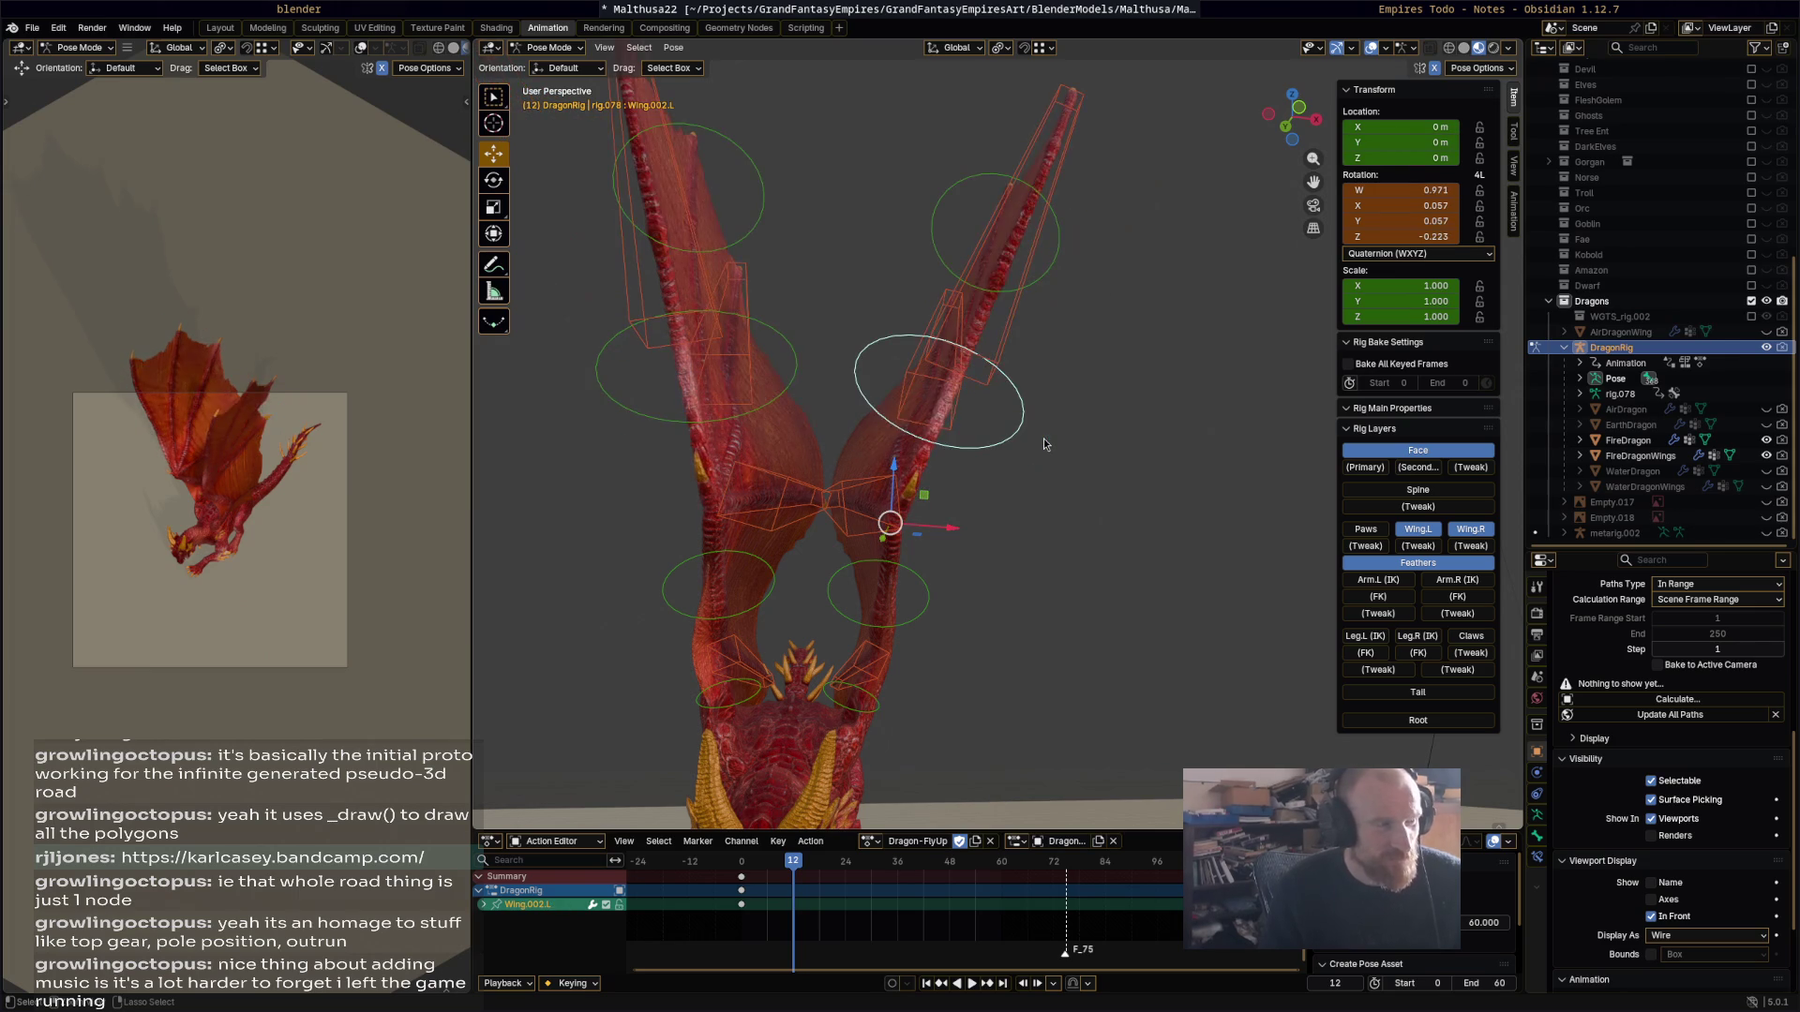
{"action": "key", "text": "ctrl+z"}
{"action": "key", "text": "ctrl+z"}
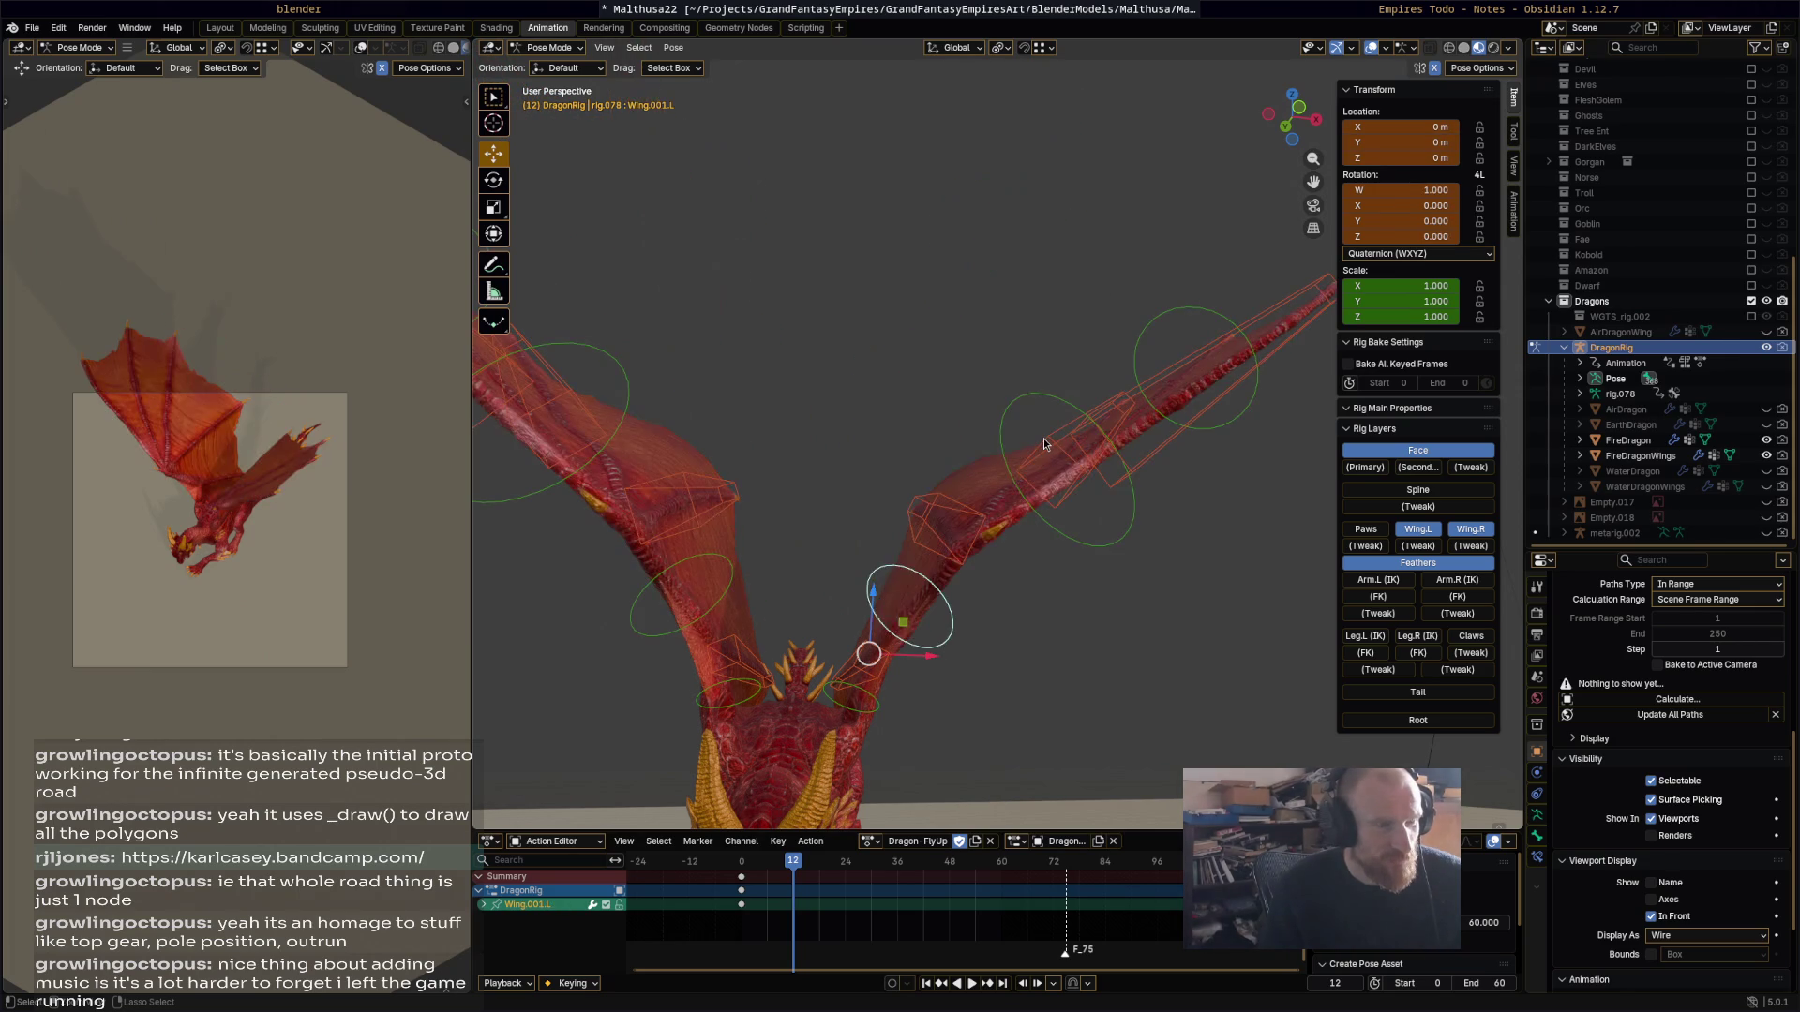
{"action": "key", "text": "ctrl+z"}
{"action": "key", "text": "ctrl+z"}
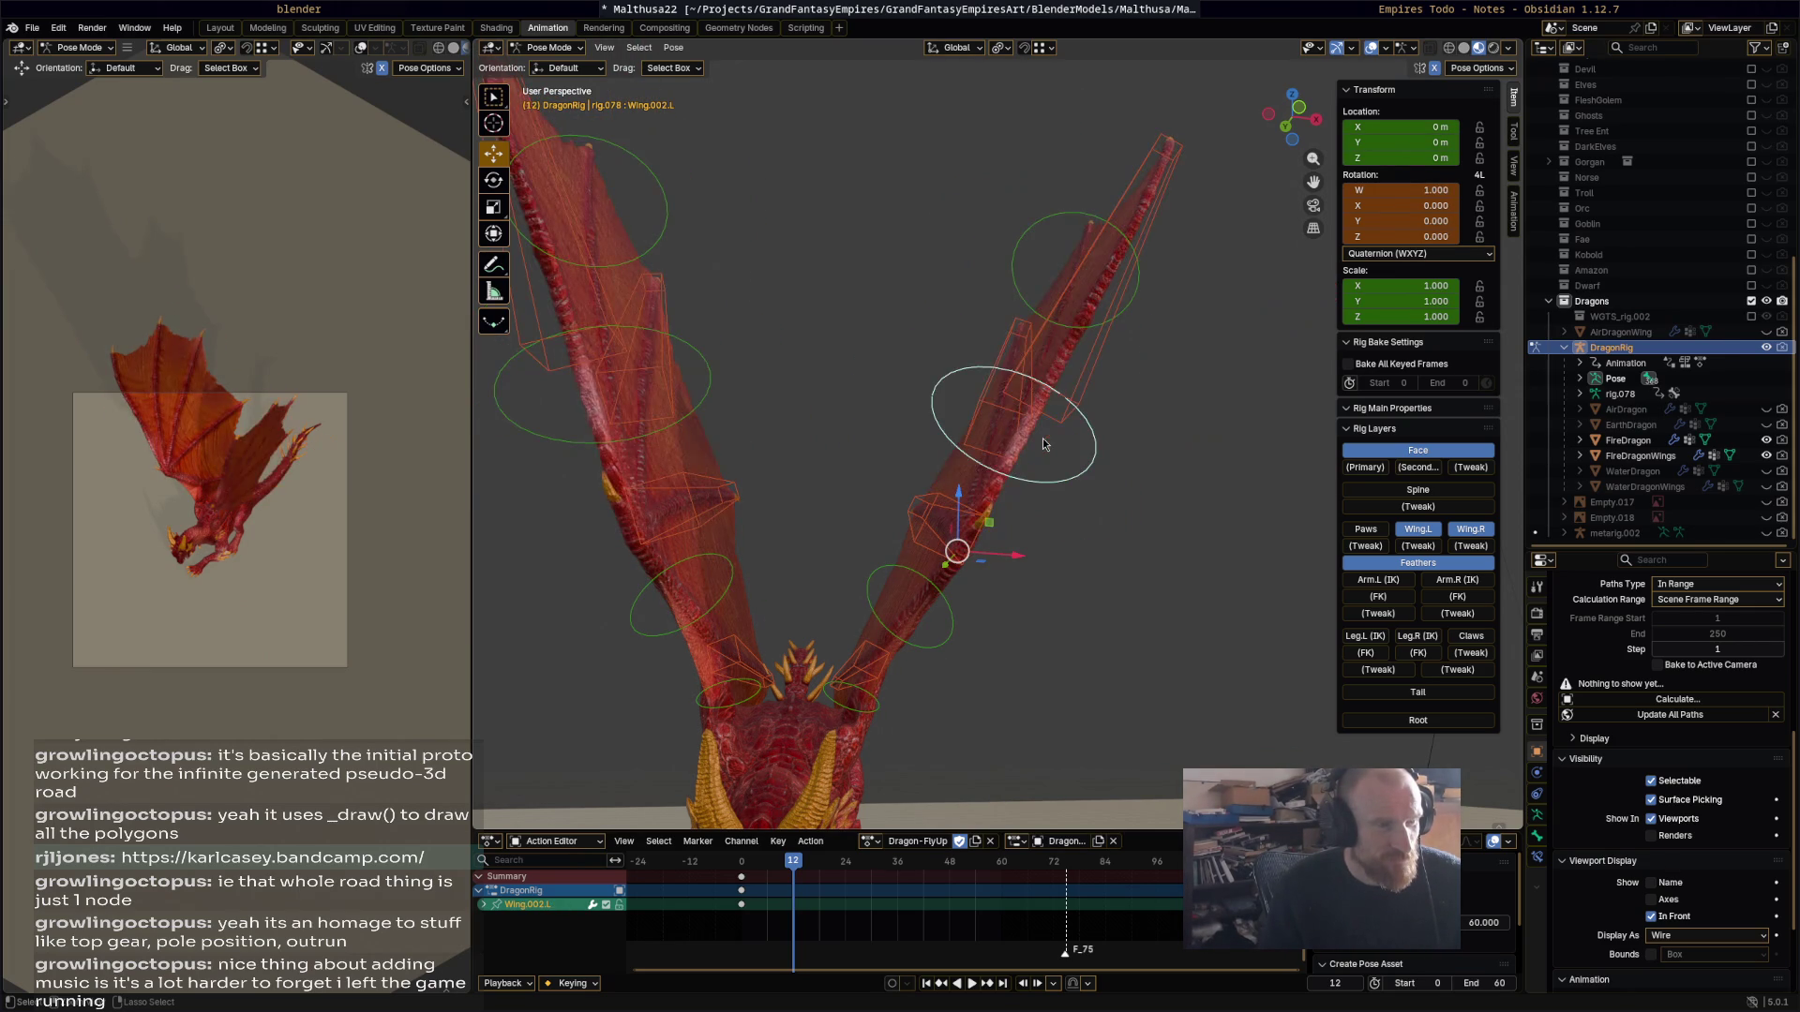
{"action": "middle_click_drag", "start_coordinate": [1139, 390], "coordinate": [1212, 352]}
{"action": "key", "text": "r"}
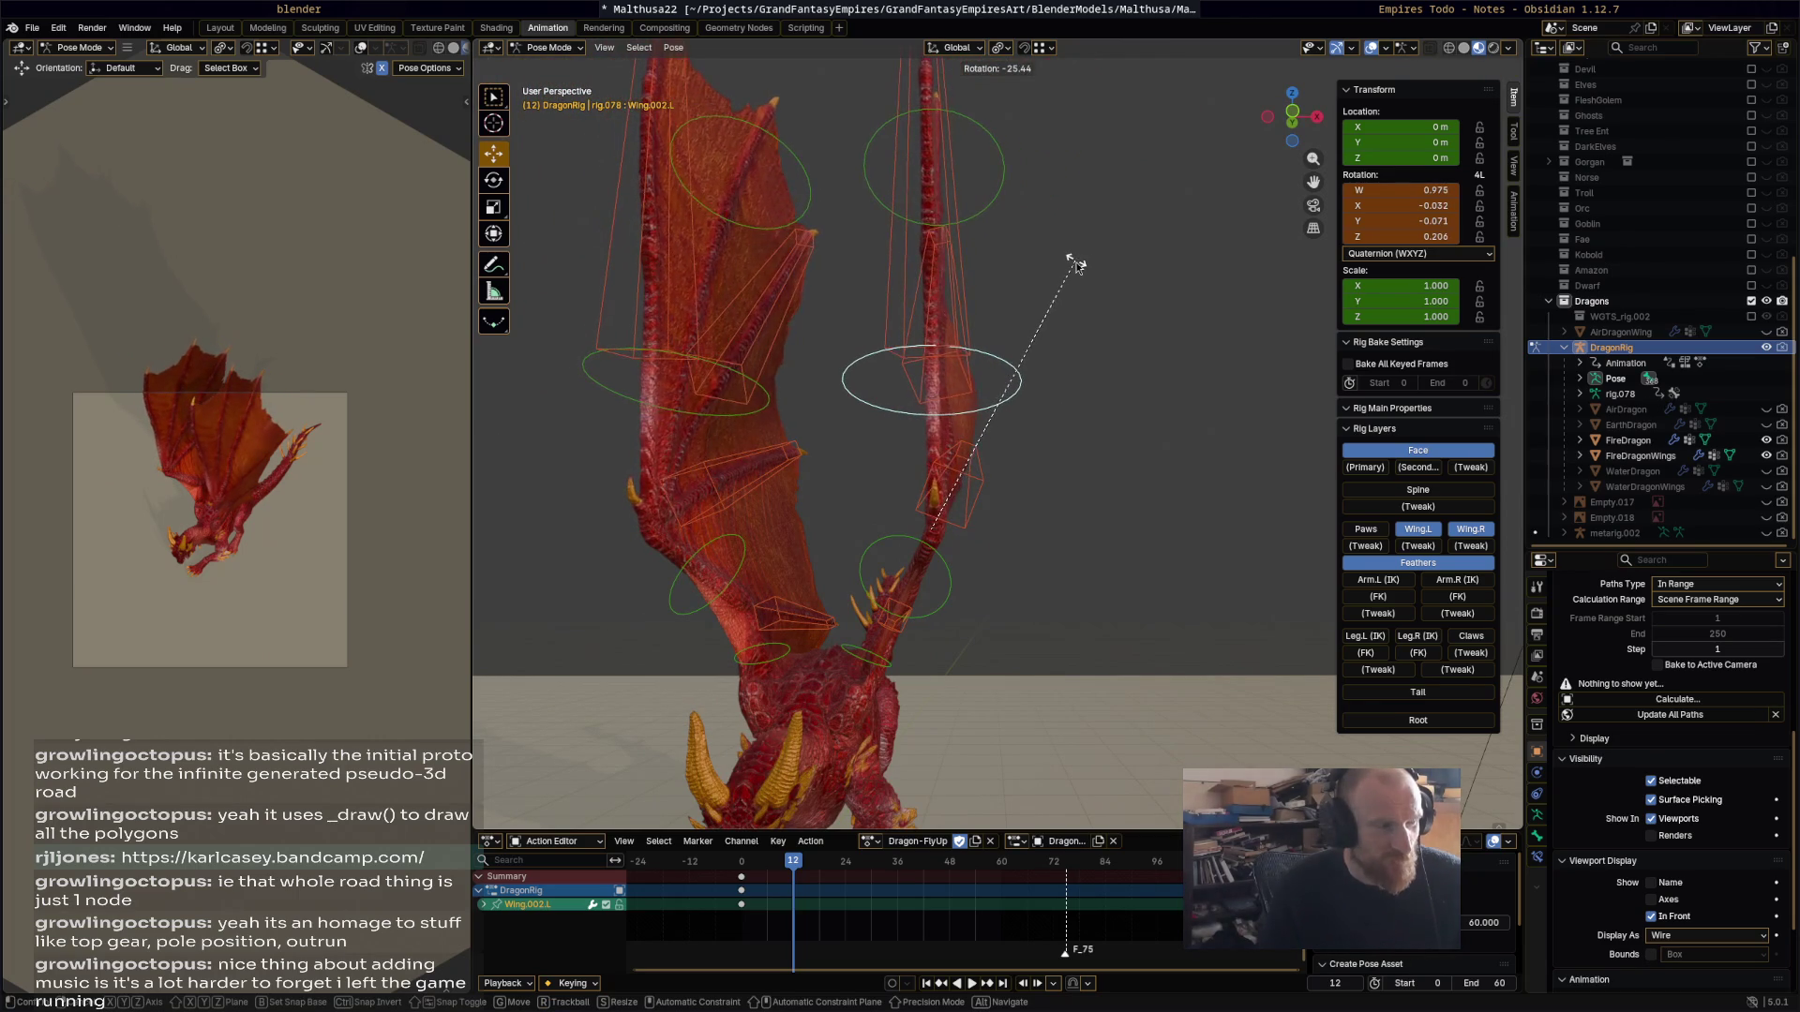
{"action": "left_click", "coordinate": [1028, 391]}
Step: Keyframe the wing pose at frame 12, play it back, and scrub to frame 6
{"action": "mouse_move", "coordinate": [1032, 432]}
{"action": "middle_mouse_down"}
{"action": "mouse_move", "coordinate": [1162, 480]}
{"action": "mouse_move", "coordinate": [828, 482]}
{"action": "mouse_move", "coordinate": [648, 511]}
{"action": "middle_mouse_up"}
{"action": "mouse_move", "coordinate": [858, 495]}
{"action": "middle_mouse_down"}
{"action": "mouse_move", "coordinate": [1085, 492]}
{"action": "mouse_move", "coordinate": [1020, 506]}
{"action": "middle_mouse_up"}
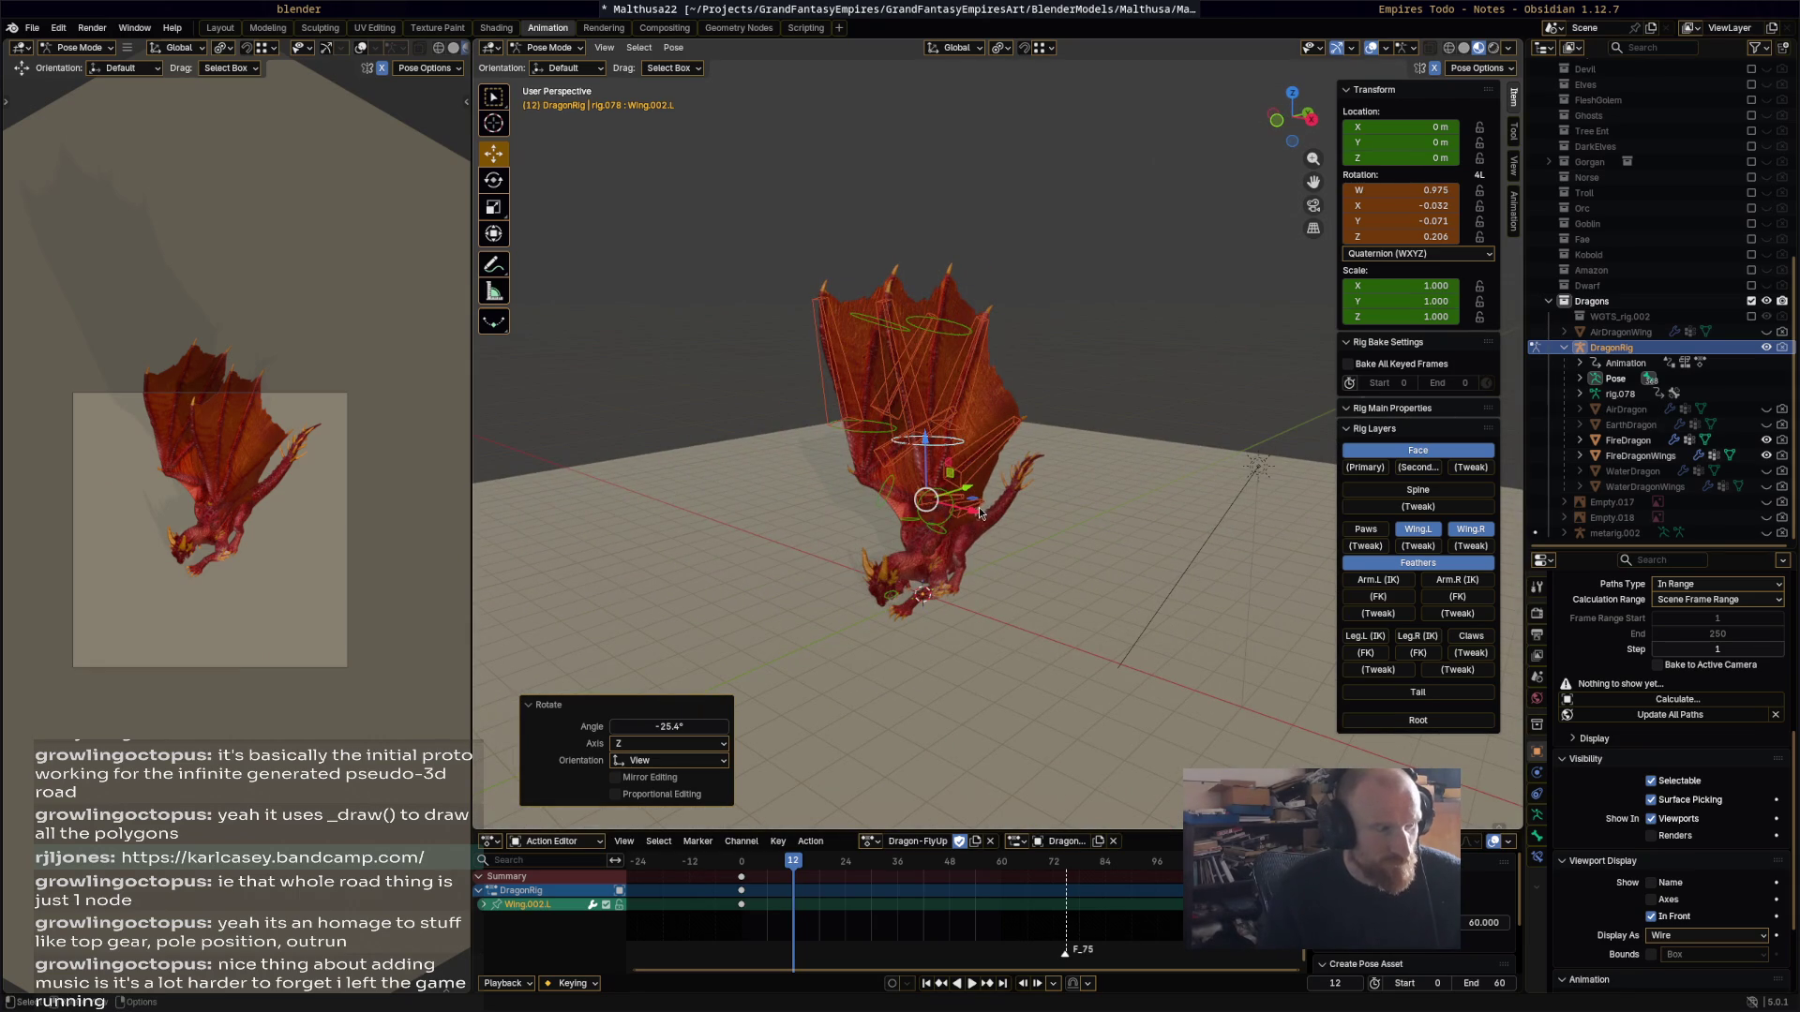
{"action": "key", "text": "i"}
{"action": "left_click", "coordinate": [751, 860]}
{"action": "key", "text": "space"}
{"action": "mouse_move", "coordinate": [751, 861]}
{"action": "left_mouse_down"}
{"action": "mouse_move", "coordinate": [781, 862]}
{"action": "mouse_move", "coordinate": [764, 859]}
{"action": "left_mouse_up"}
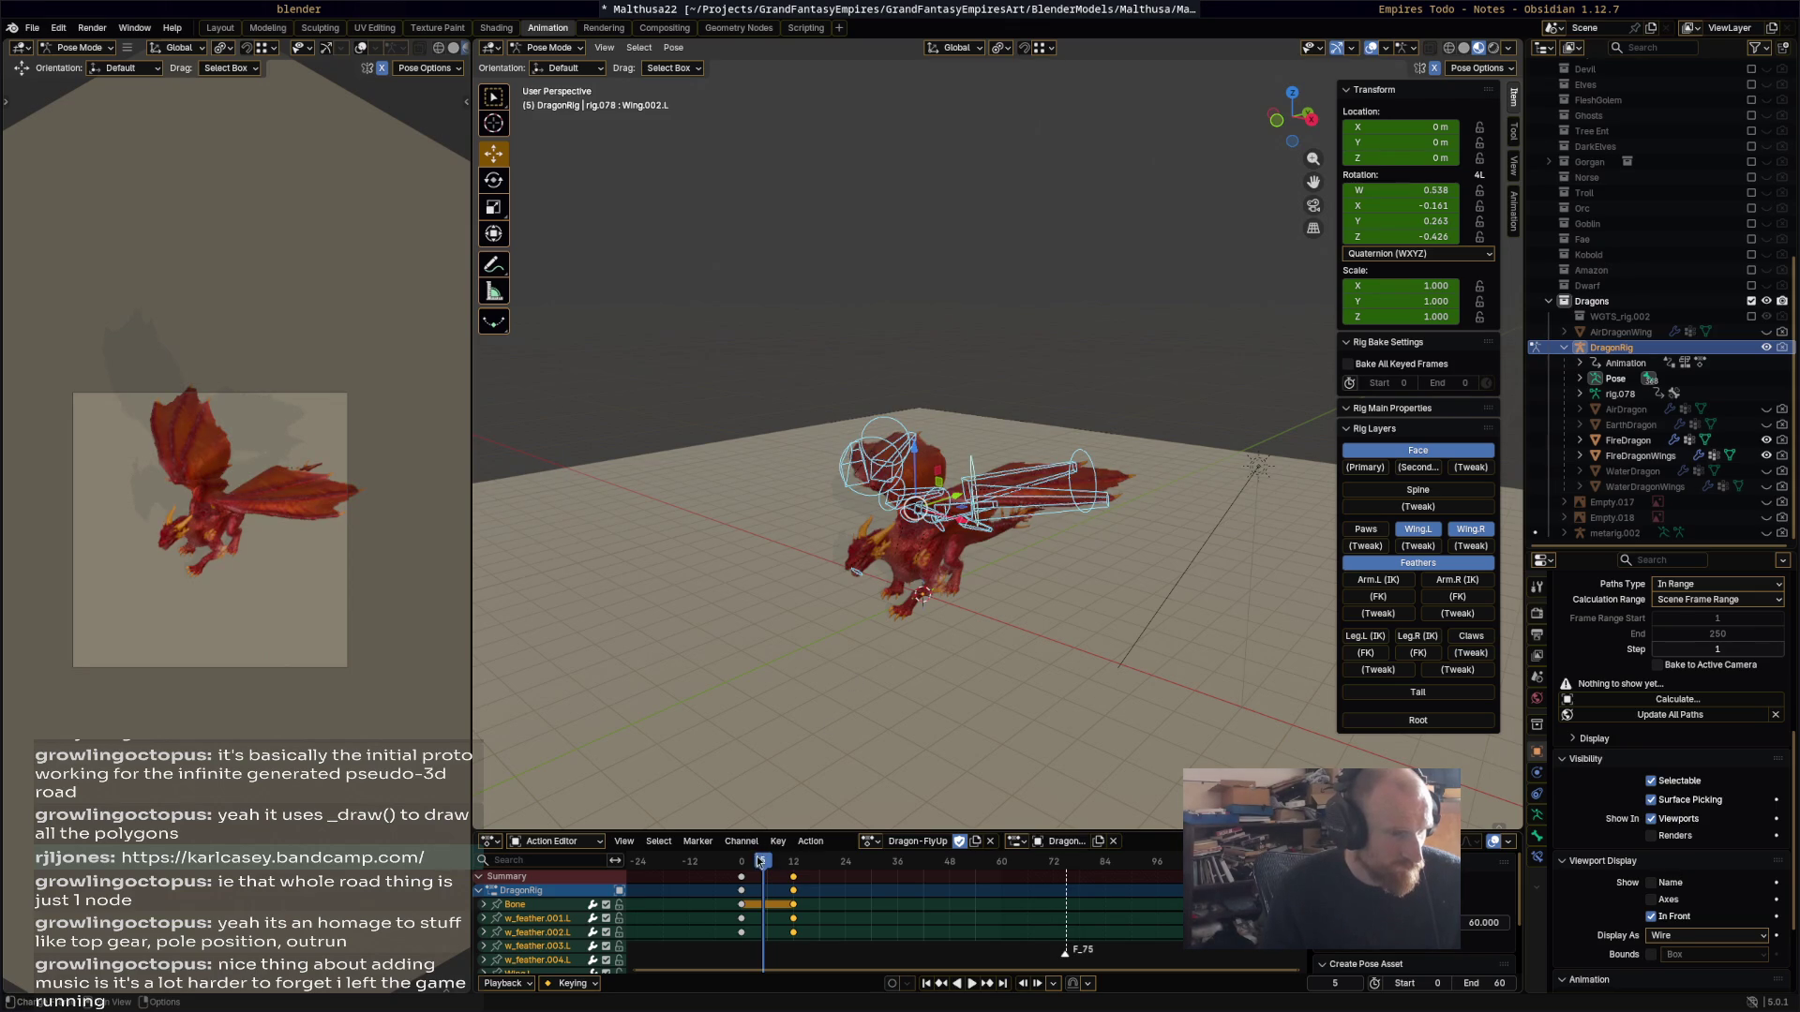
Step: At frame 6, rotate w_feather.001.L and Wing.002.L.001 outward to 28.9°
{"action": "key", "text": "space"}
{"action": "mouse_move", "coordinate": [879, 746]}
{"action": "middle_mouse_down"}
{"action": "mouse_move", "coordinate": [1063, 553]}
{"action": "mouse_move", "coordinate": [1125, 454]}
{"action": "middle_mouse_up"}
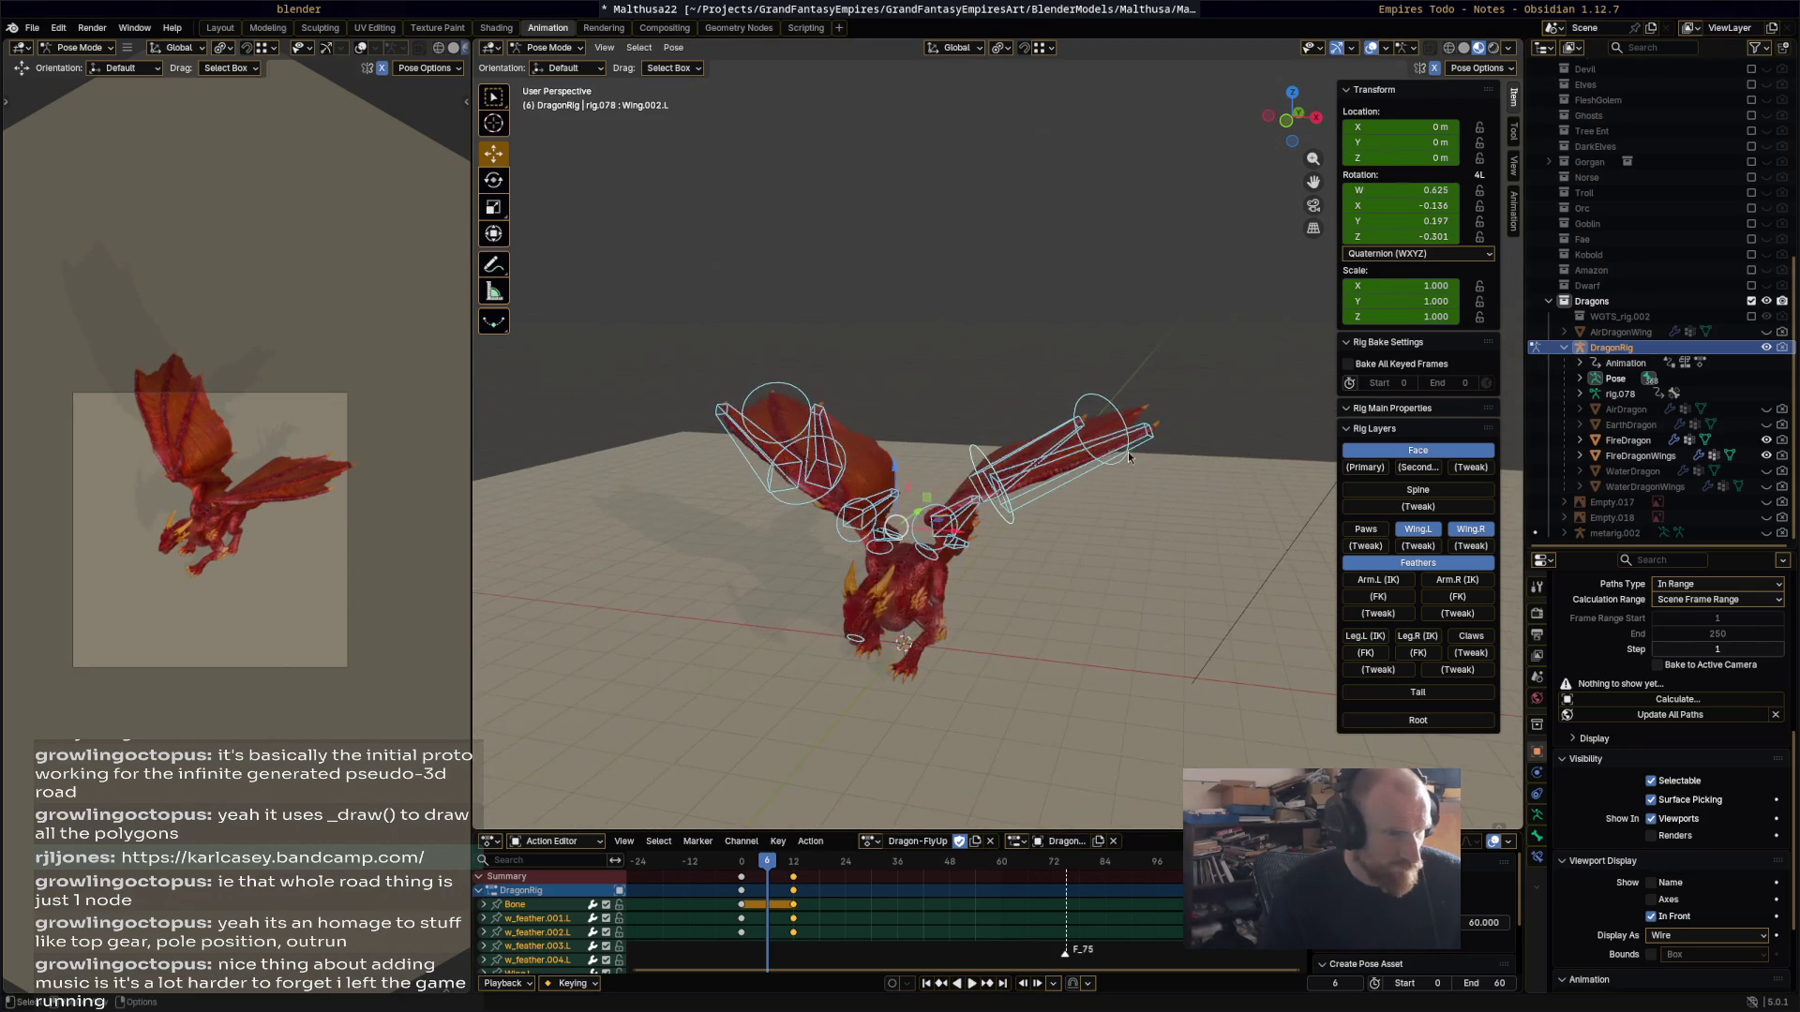
{"action": "left_click", "coordinate": [1108, 483]}
{"action": "key", "text": "r"}
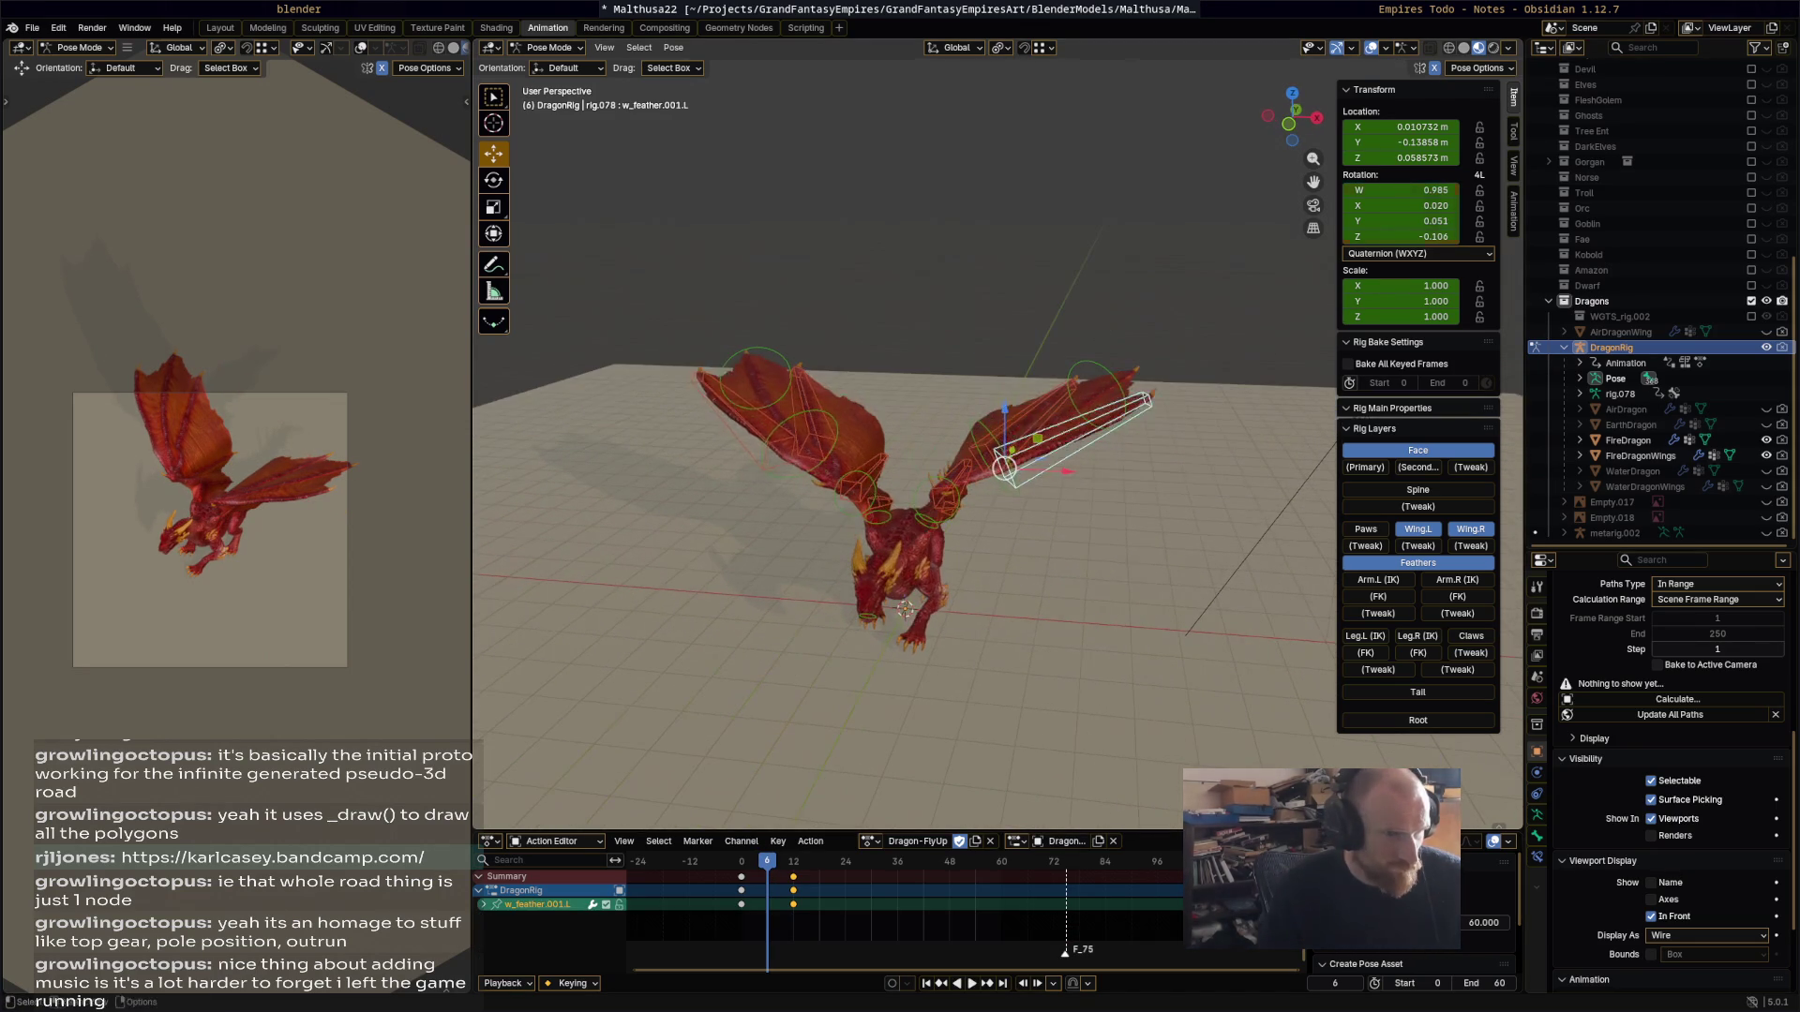
{"action": "left_click", "coordinate": [1133, 421]}
{"action": "left_click", "coordinate": [1133, 413]}
{"action": "middle_click_drag", "start_coordinate": [1132, 412], "coordinate": [1135, 412]}
{"action": "key", "text": "r"}
{"action": "left_click", "coordinate": [1126, 451]}
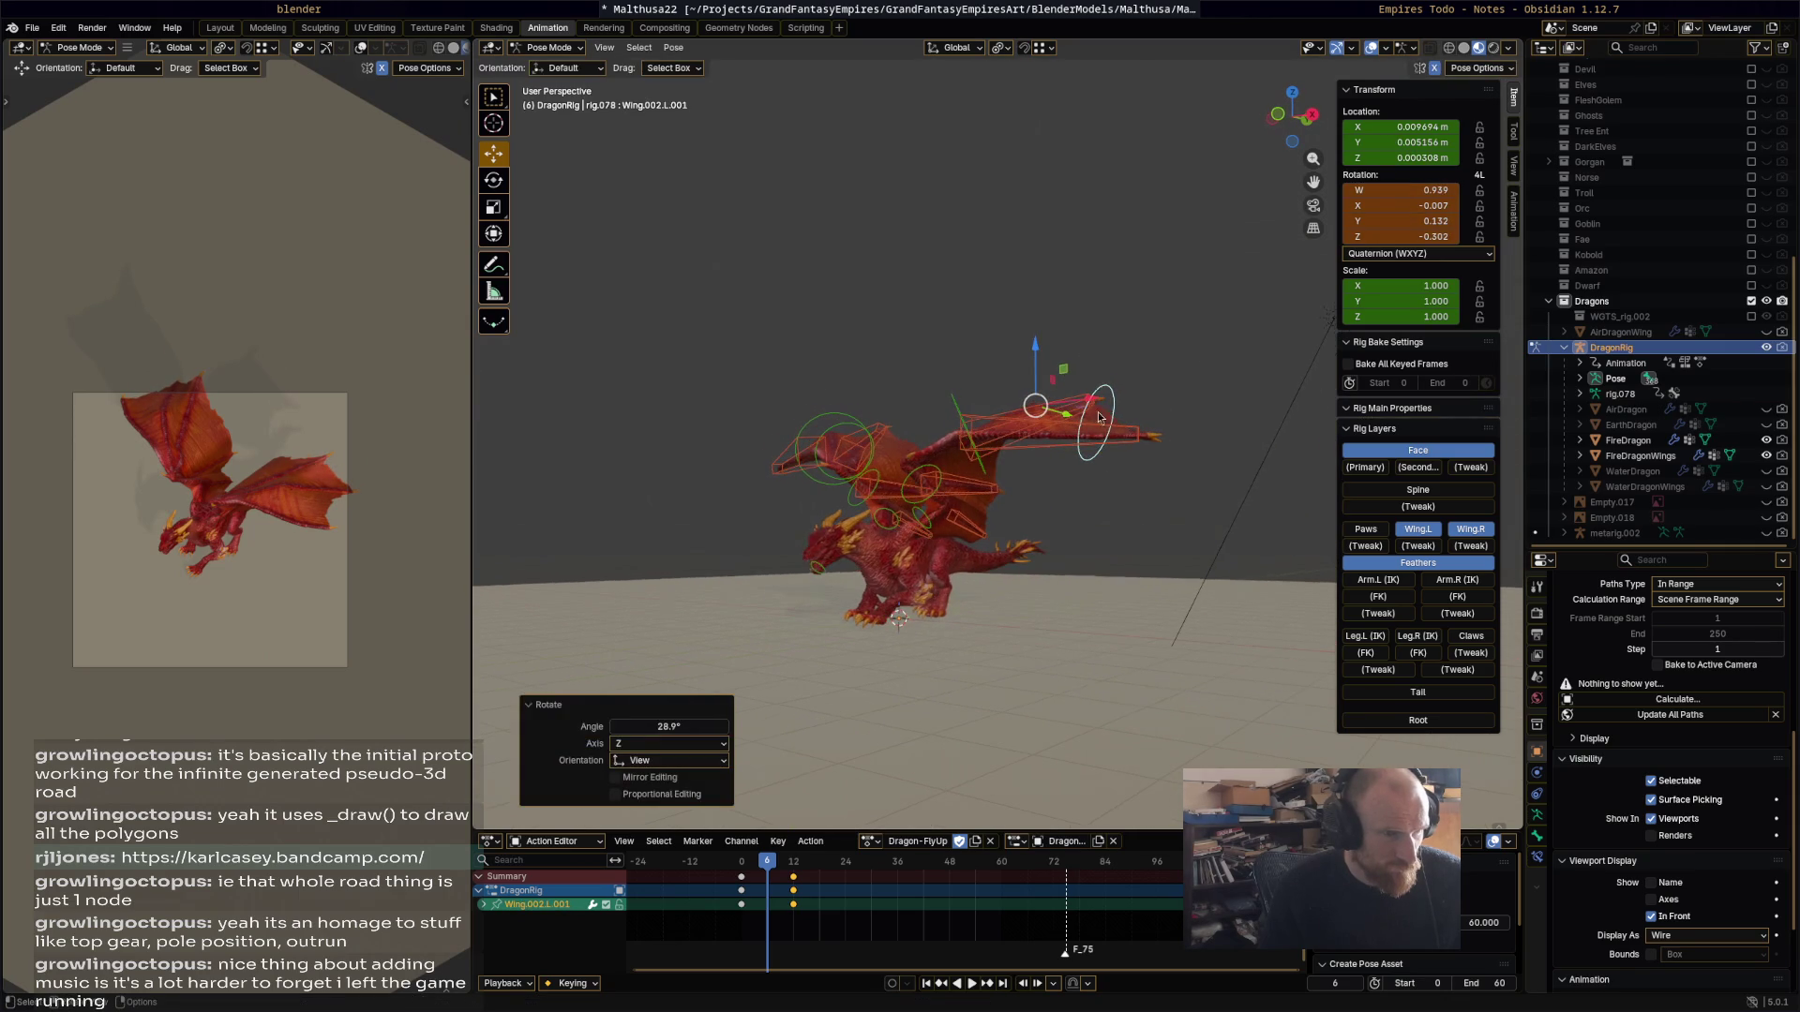
Step: Rotate w_feather.002.L to 20.9° and refine the Wing.002.L.001 rotation
{"action": "left_click", "coordinate": [1086, 434]}
{"action": "key", "text": "r"}
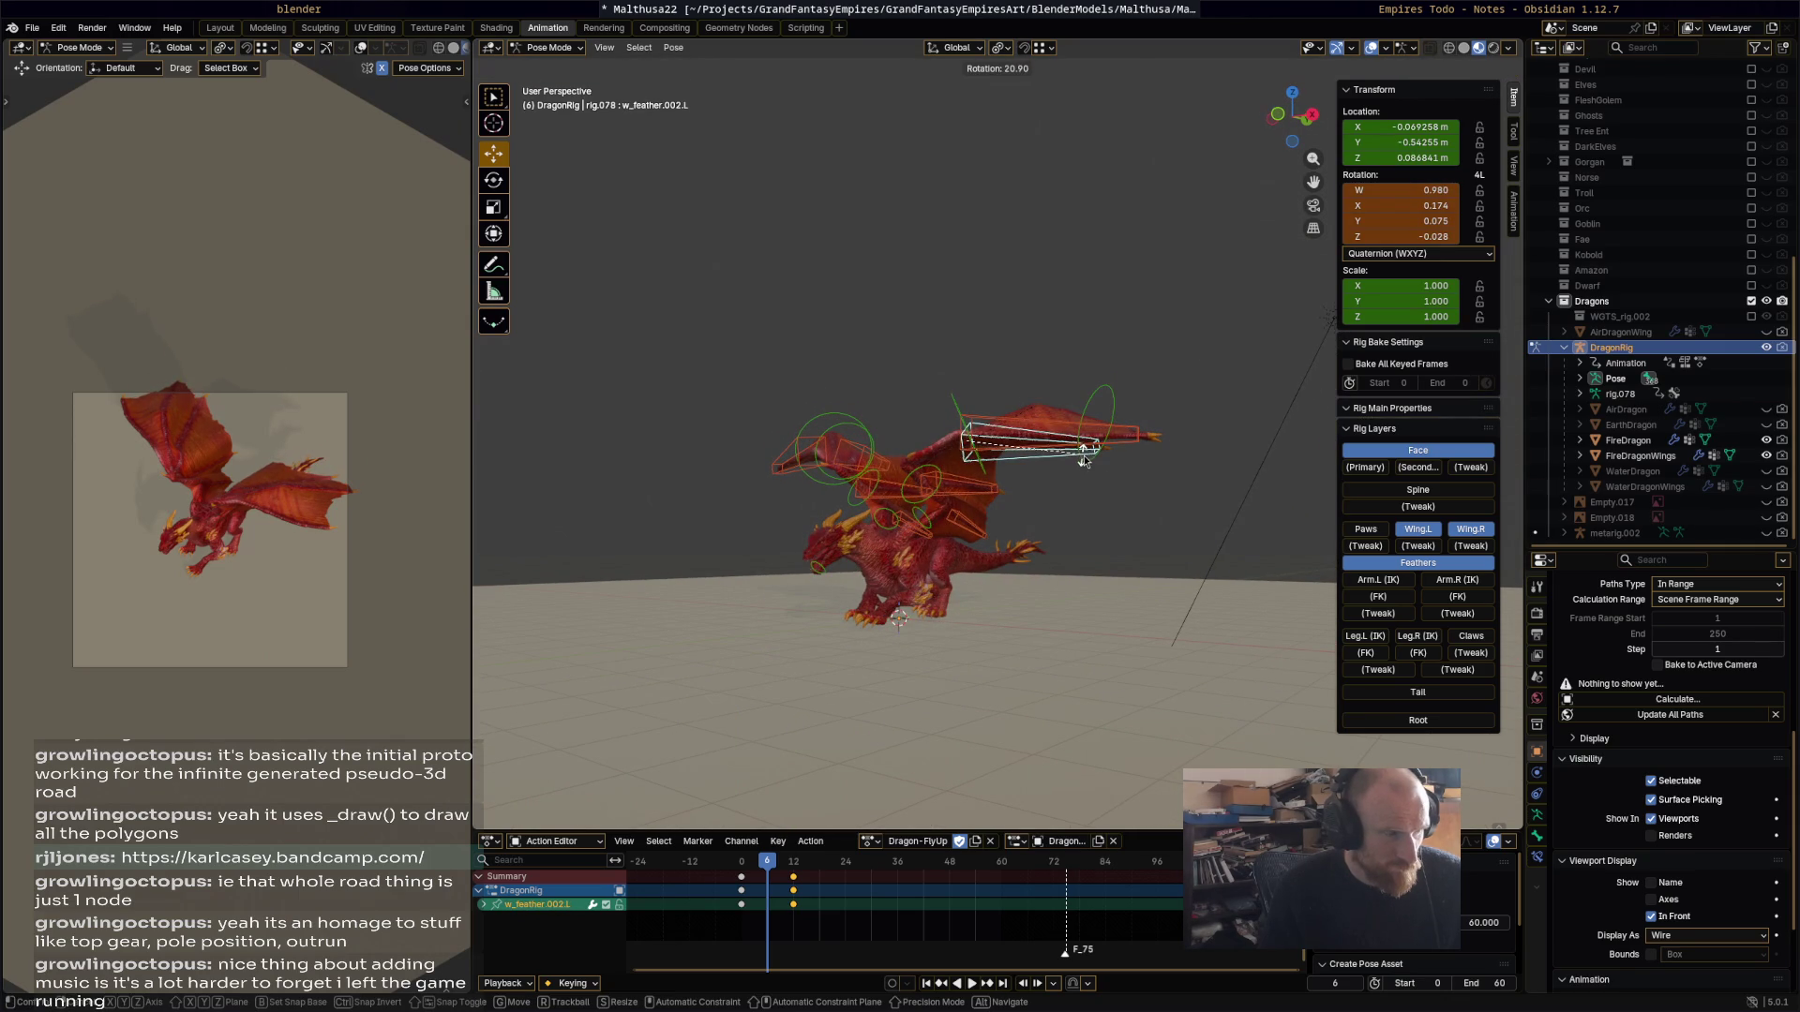
{"action": "left_click", "coordinate": [1082, 460]}
{"action": "mouse_move", "coordinate": [1082, 459]}
{"action": "middle_mouse_down"}
{"action": "mouse_move", "coordinate": [1111, 491]}
{"action": "mouse_move", "coordinate": [1063, 498]}
{"action": "middle_mouse_up"}
{"action": "key", "text": "r"}
{"action": "left_click", "coordinate": [1106, 435]}
{"action": "left_click", "coordinate": [1104, 436]}
{"action": "key", "text": "r"}
{"action": "left_click", "coordinate": [1089, 505]}
Step: Rotate w_feather.001.L to 12.7° about Z, select all bones, and play
{"action": "left_click", "coordinate": [1093, 504]}
{"action": "key", "text": "r"}
{"action": "left_click", "coordinate": [986, 543]}
{"action": "middle_click_drag", "start_coordinate": [986, 542], "coordinate": [1092, 496]}
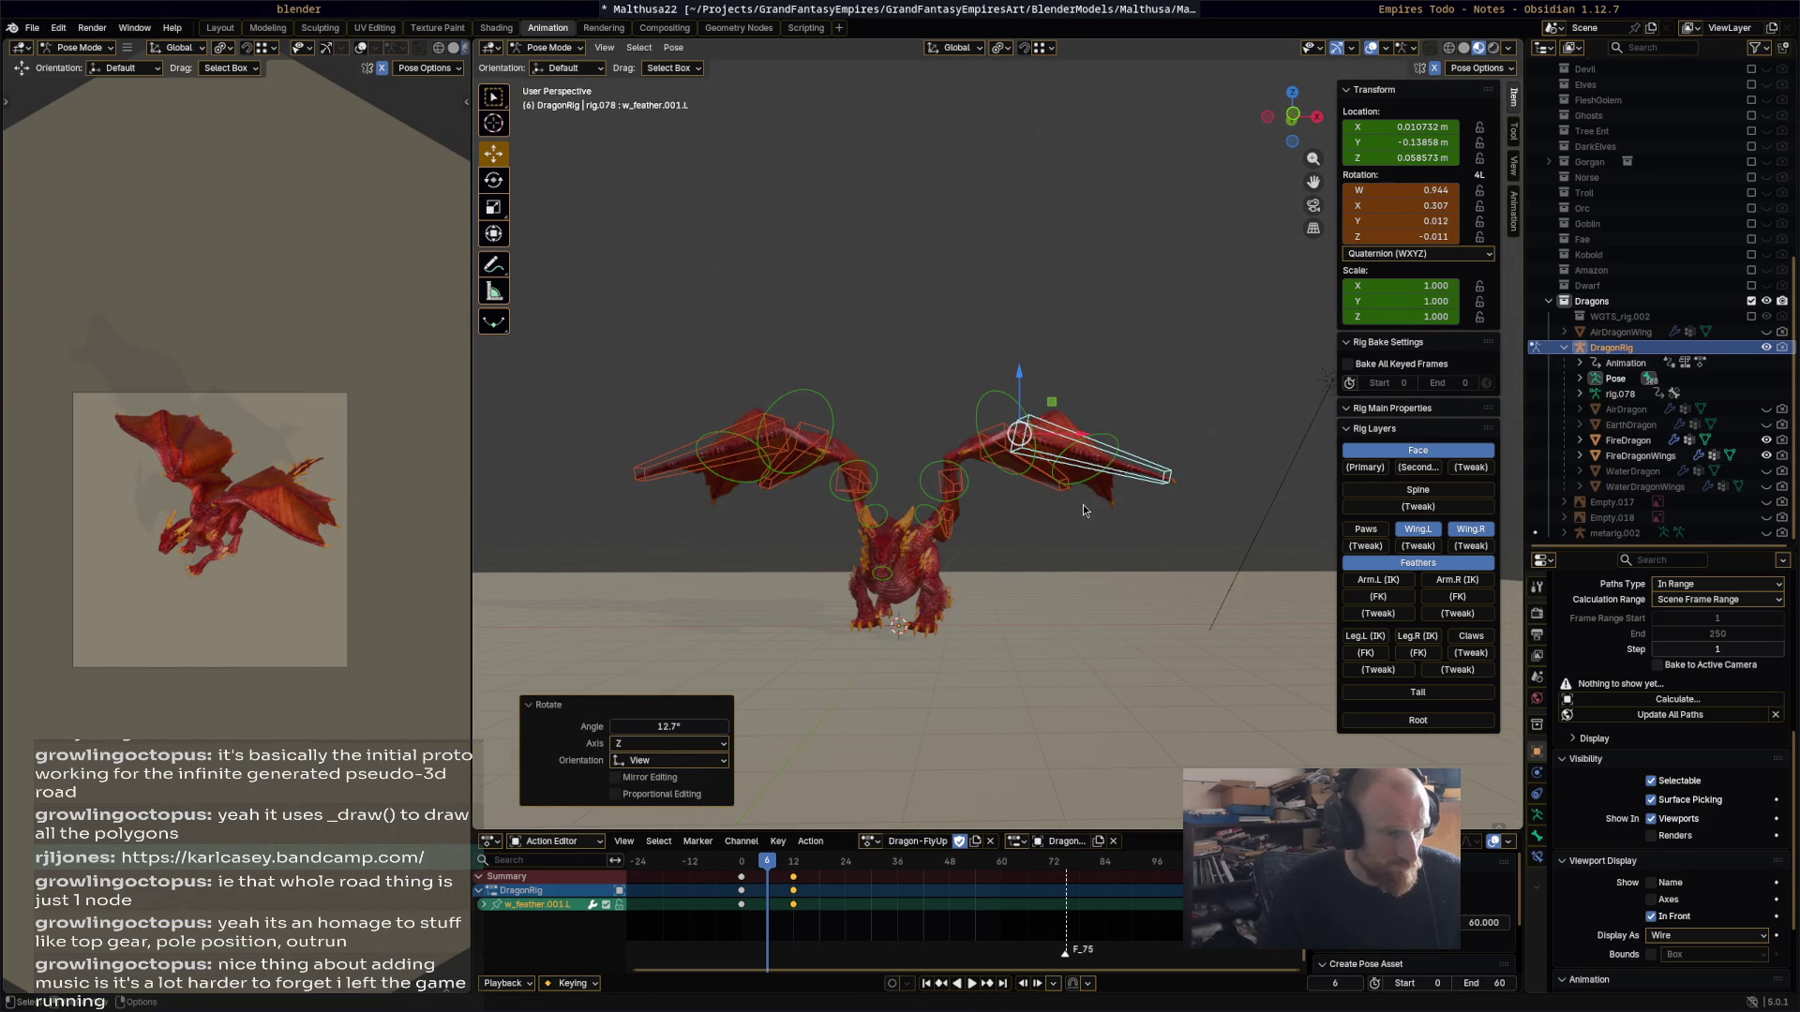
{"action": "key", "text": "a"}
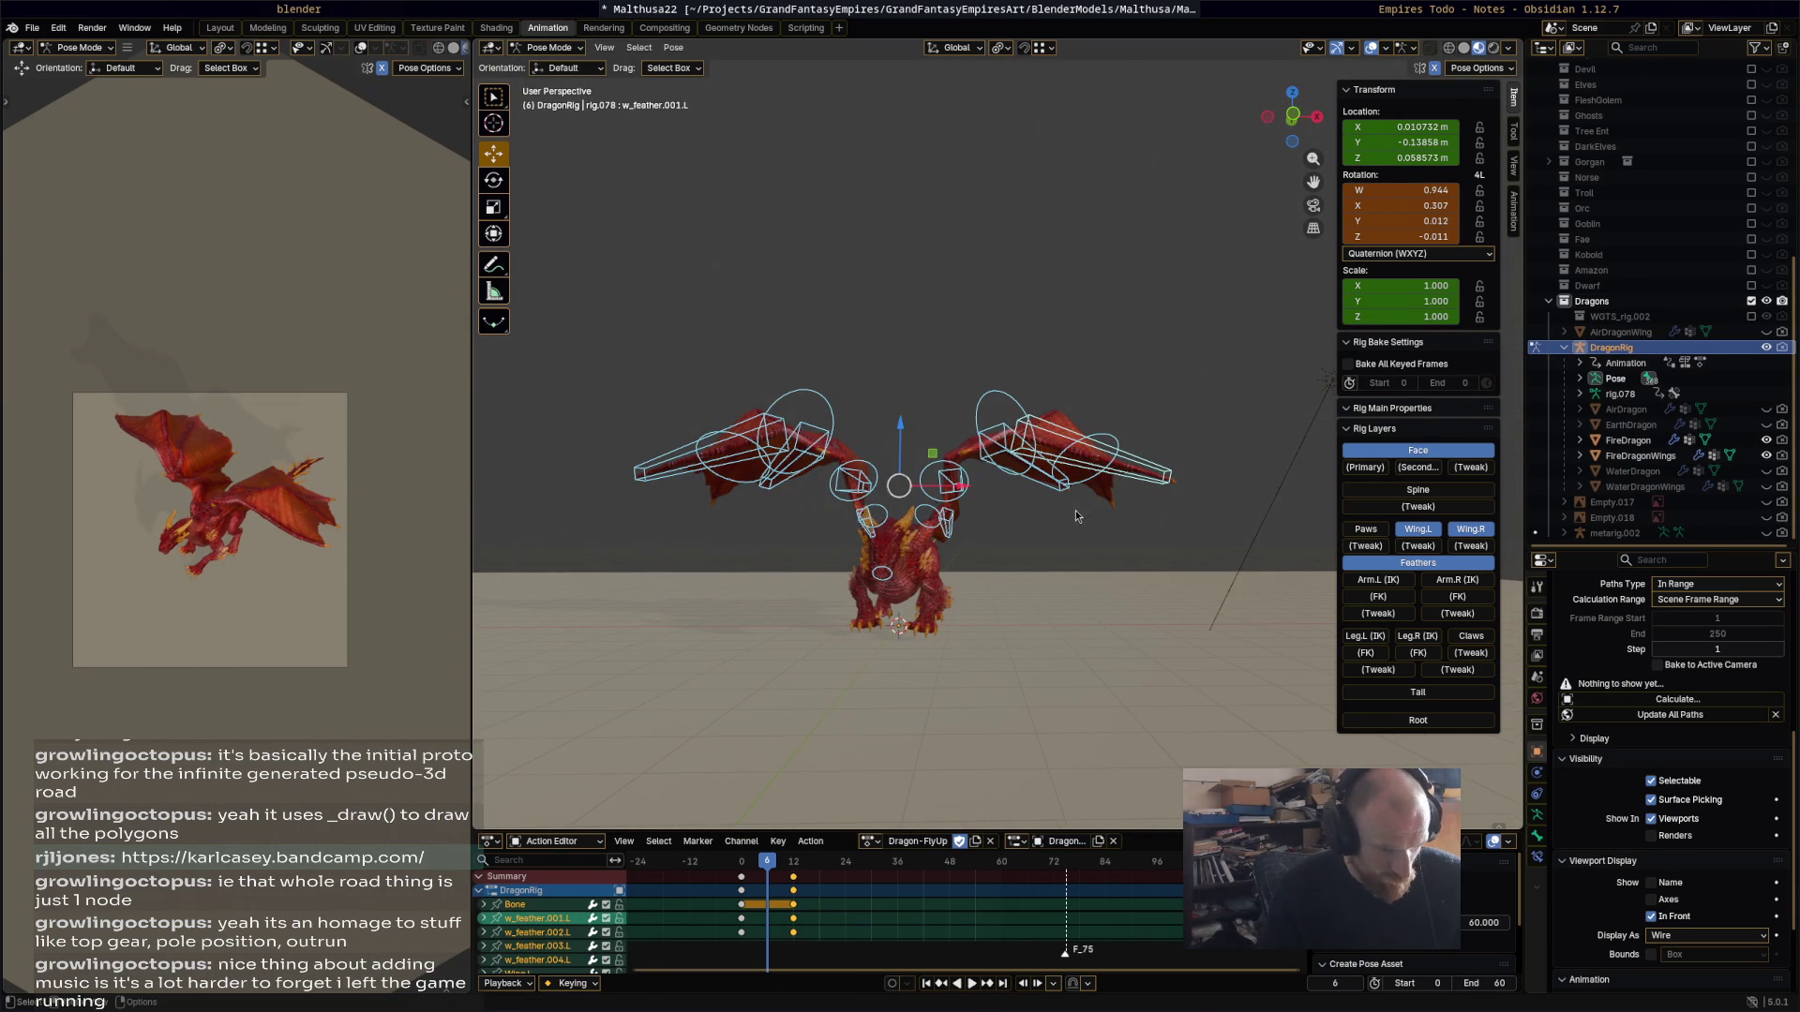
{"action": "key", "text": "space"}
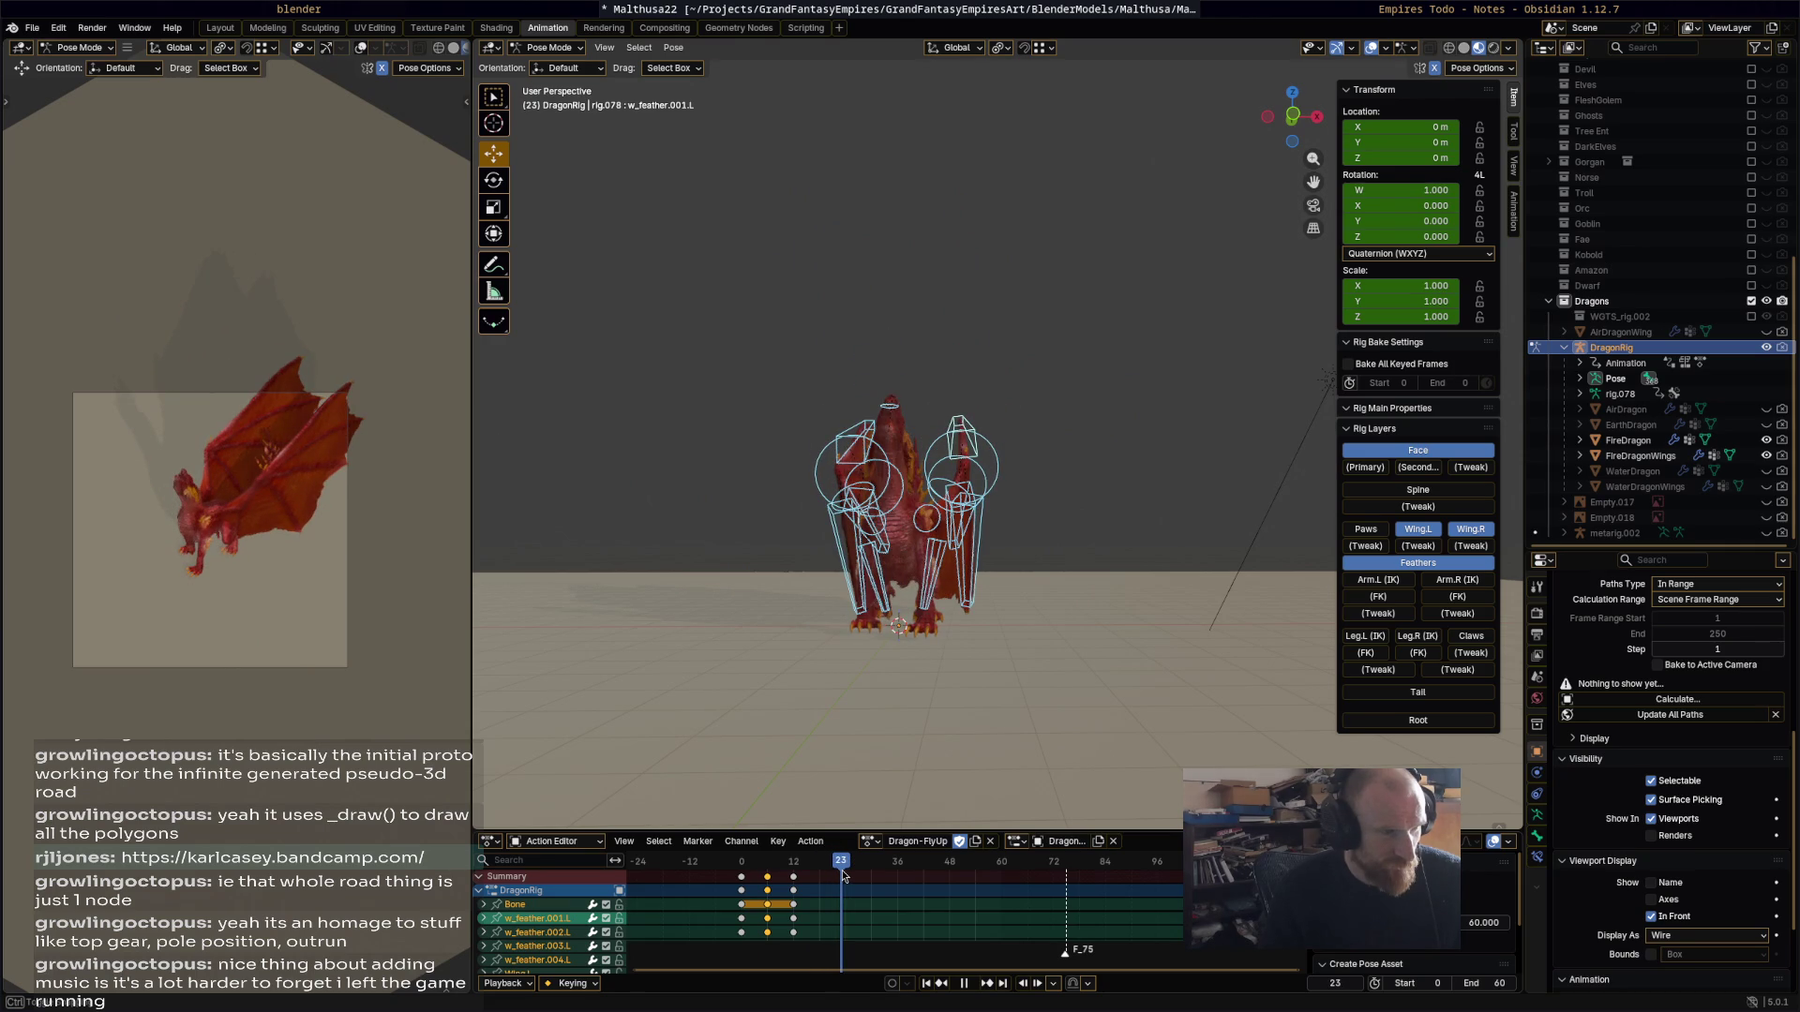
Step: Move to frame 36 and rotate Wing.L upward to 127°
{"action": "mouse_move", "coordinate": [870, 876]}
{"action": "left_mouse_down"}
{"action": "mouse_move", "coordinate": [942, 873]}
{"action": "mouse_move", "coordinate": [902, 877]}
{"action": "left_mouse_up"}
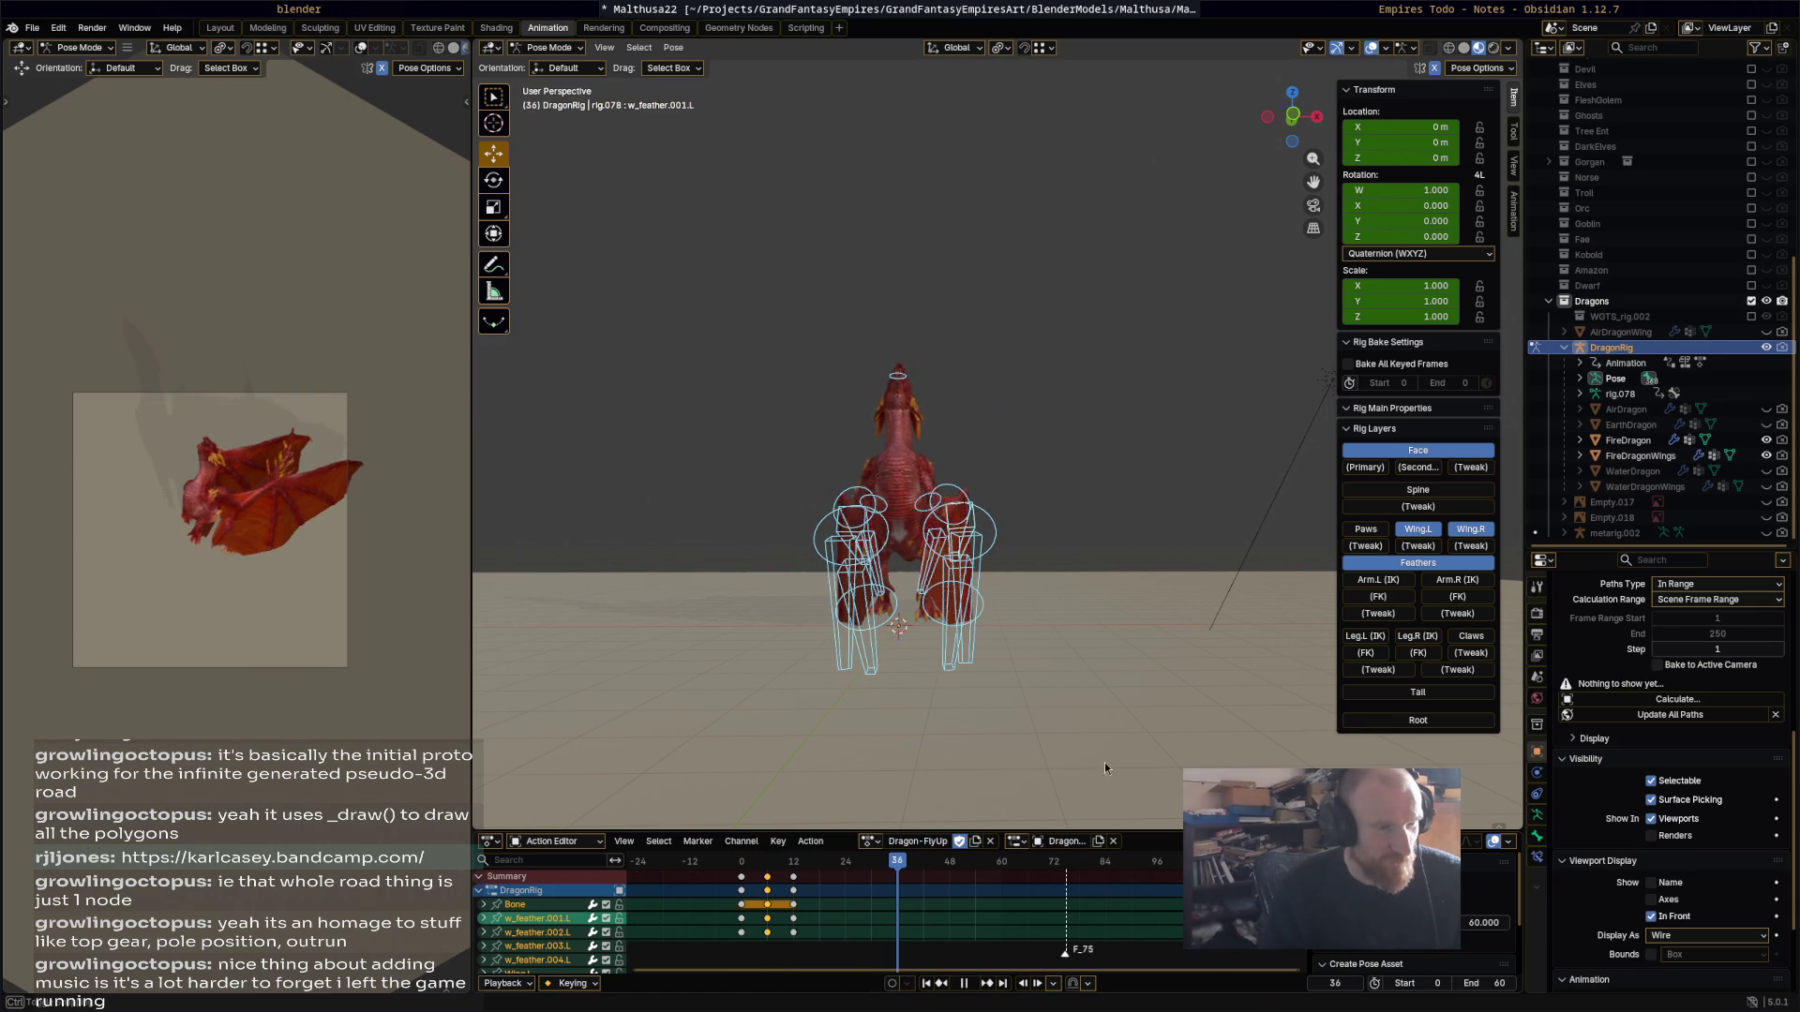
{"action": "mouse_move", "coordinate": [1082, 589]}
{"action": "middle_mouse_down"}
{"action": "mouse_move", "coordinate": [930, 624]}
{"action": "mouse_move", "coordinate": [1001, 480]}
{"action": "middle_mouse_up"}
{"action": "scroll", "coordinate": [1000, 482], "scroll_direction": "up", "scroll_amount": 5}
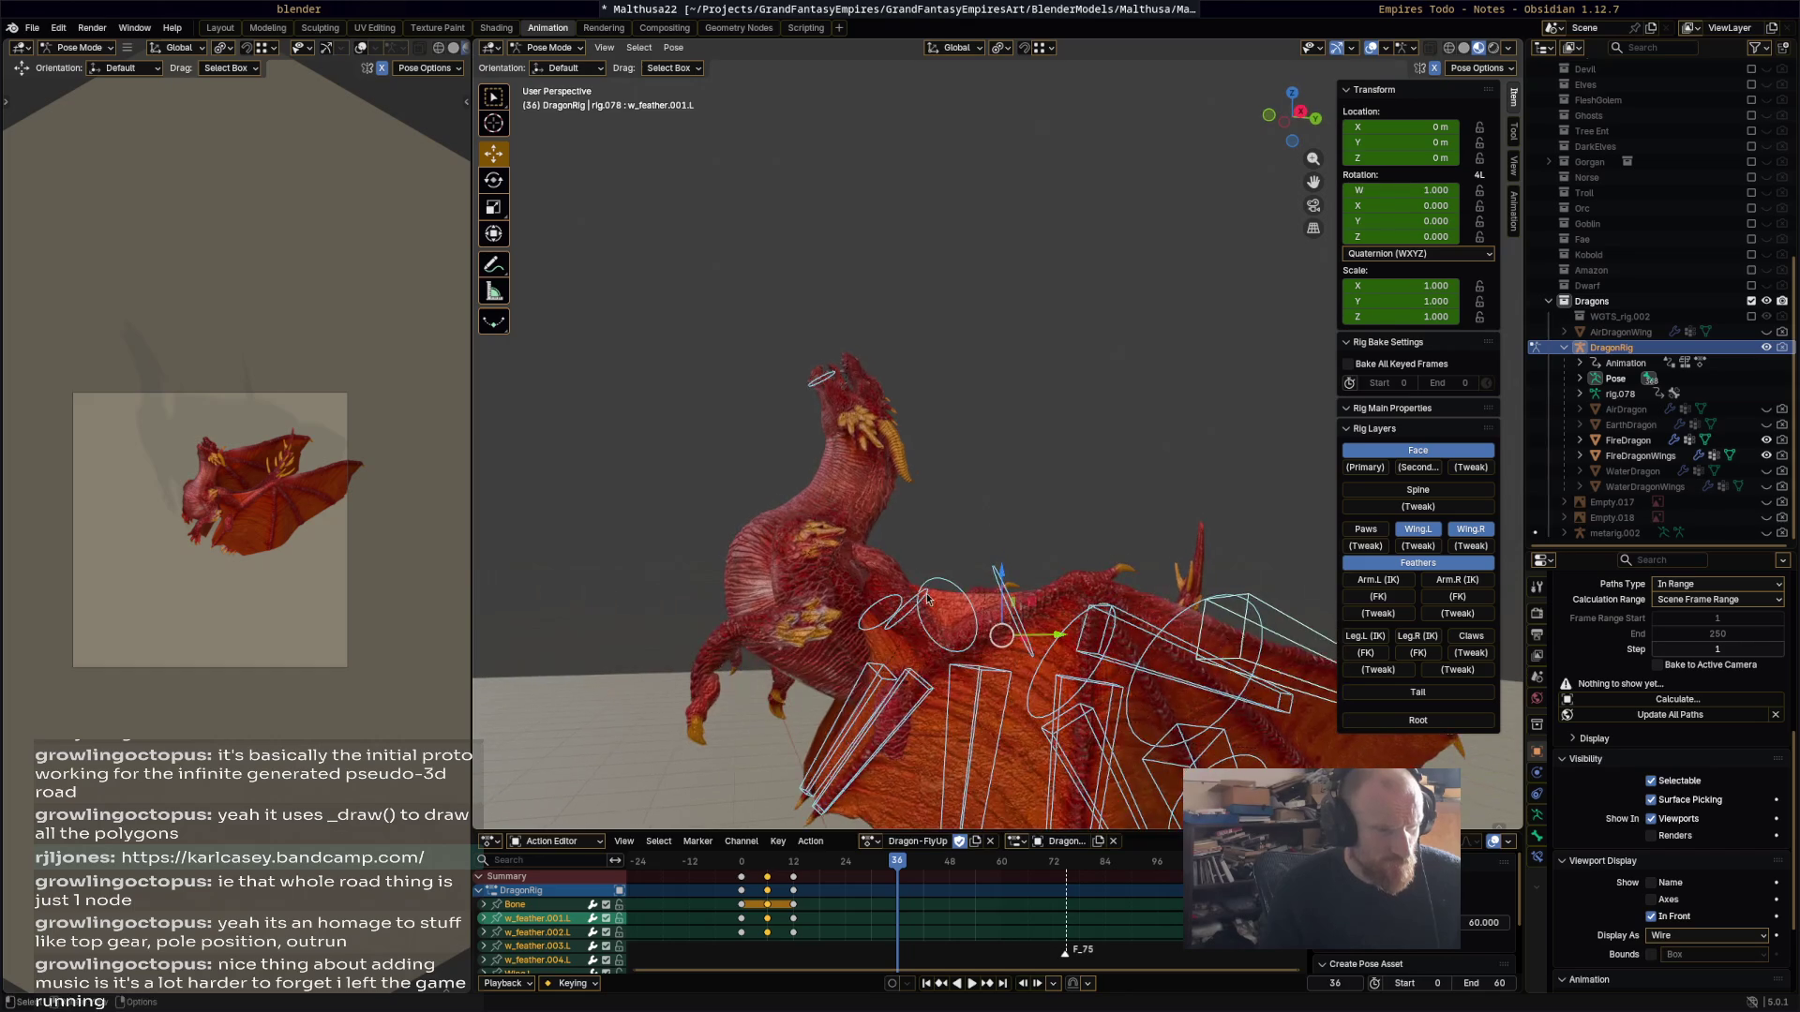
{"action": "left_click", "coordinate": [928, 596]}
{"action": "key", "text": "r"}
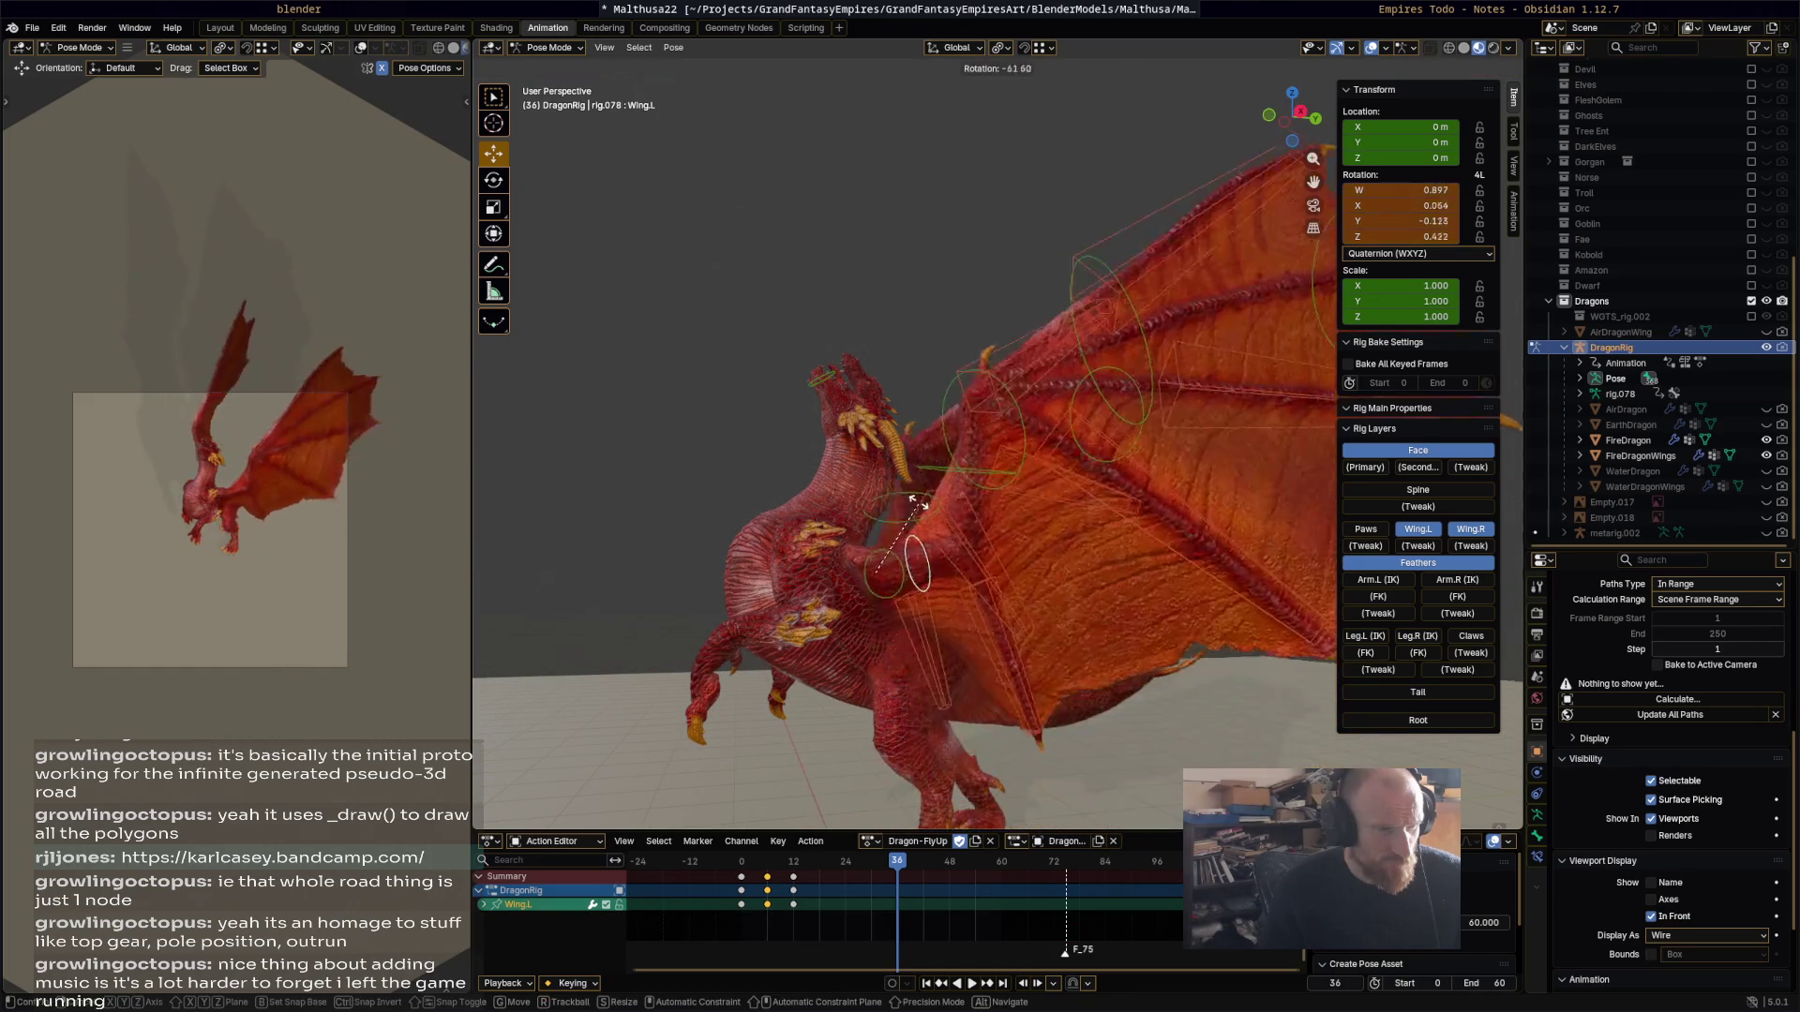
{"action": "left_click", "coordinate": [904, 475]}
{"action": "mouse_move", "coordinate": [904, 475]}
{"action": "middle_mouse_down"}
{"action": "mouse_move", "coordinate": [1022, 464]}
{"action": "mouse_move", "coordinate": [1056, 492]}
{"action": "middle_mouse_up"}
{"action": "key", "text": "r"}
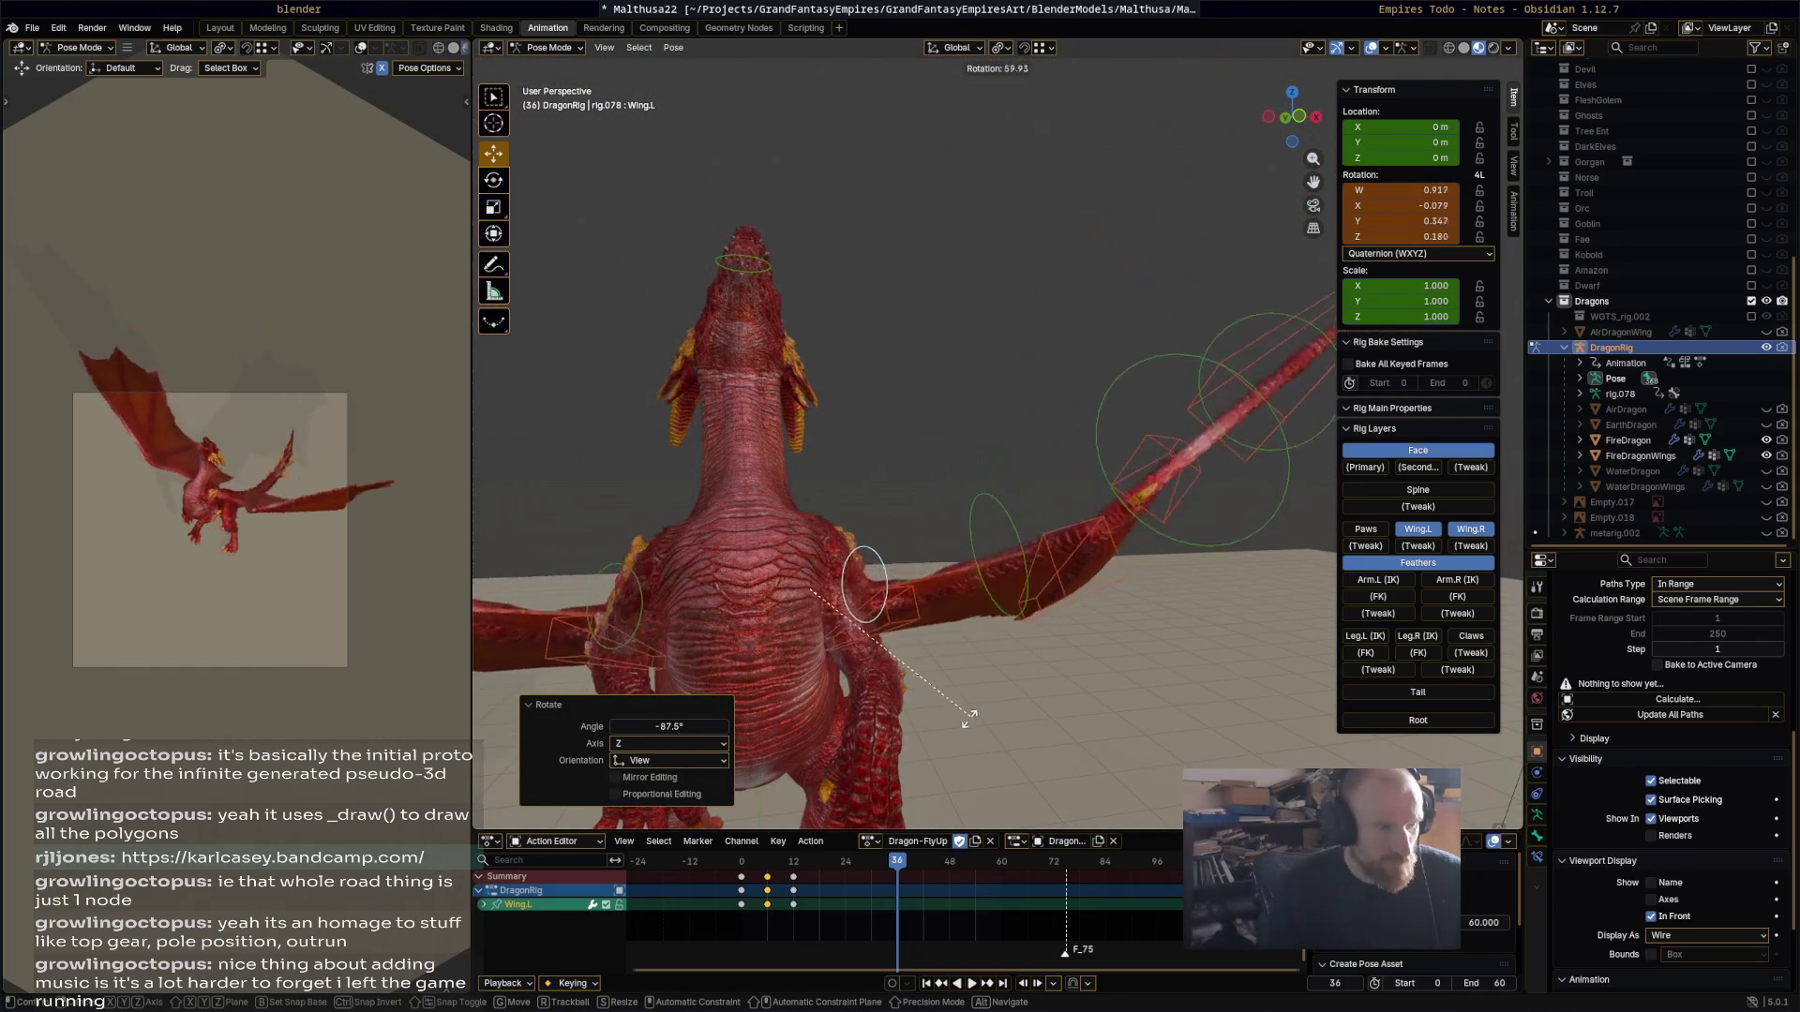
{"action": "left_click", "coordinate": [778, 769]}
Step: Refine the Wing.L rotation through 31.6°, 43.5° and 54.6°
{"action": "mouse_move", "coordinate": [778, 768]}
{"action": "middle_mouse_down"}
{"action": "mouse_move", "coordinate": [960, 585]}
{"action": "mouse_move", "coordinate": [787, 634]}
{"action": "mouse_move", "coordinate": [645, 603]}
{"action": "mouse_move", "coordinate": [769, 623]}
{"action": "middle_mouse_up"}
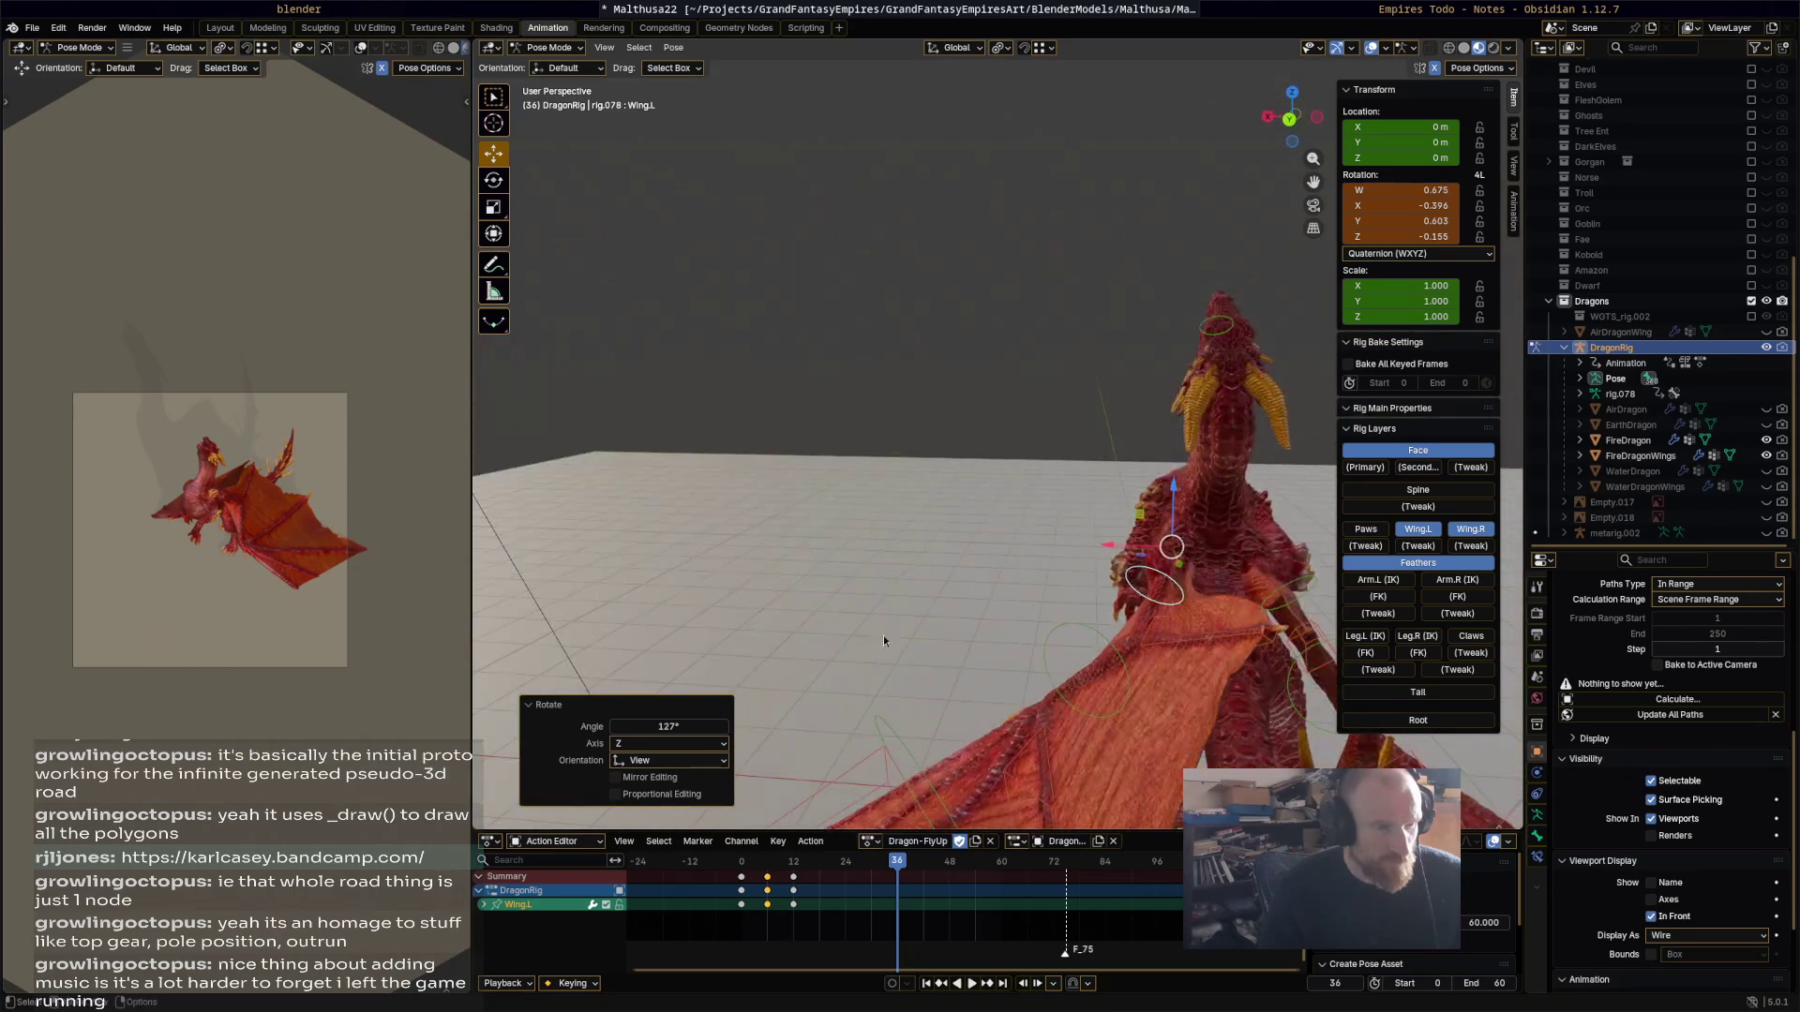
{"action": "left_click", "coordinate": [1028, 585]}
{"action": "mouse_move", "coordinate": [1028, 585]}
{"action": "middle_mouse_down"}
{"action": "mouse_move", "coordinate": [1127, 723]}
{"action": "mouse_move", "coordinate": [1059, 583]}
{"action": "mouse_move", "coordinate": [825, 571]}
{"action": "middle_mouse_up"}
{"action": "key", "text": "r"}
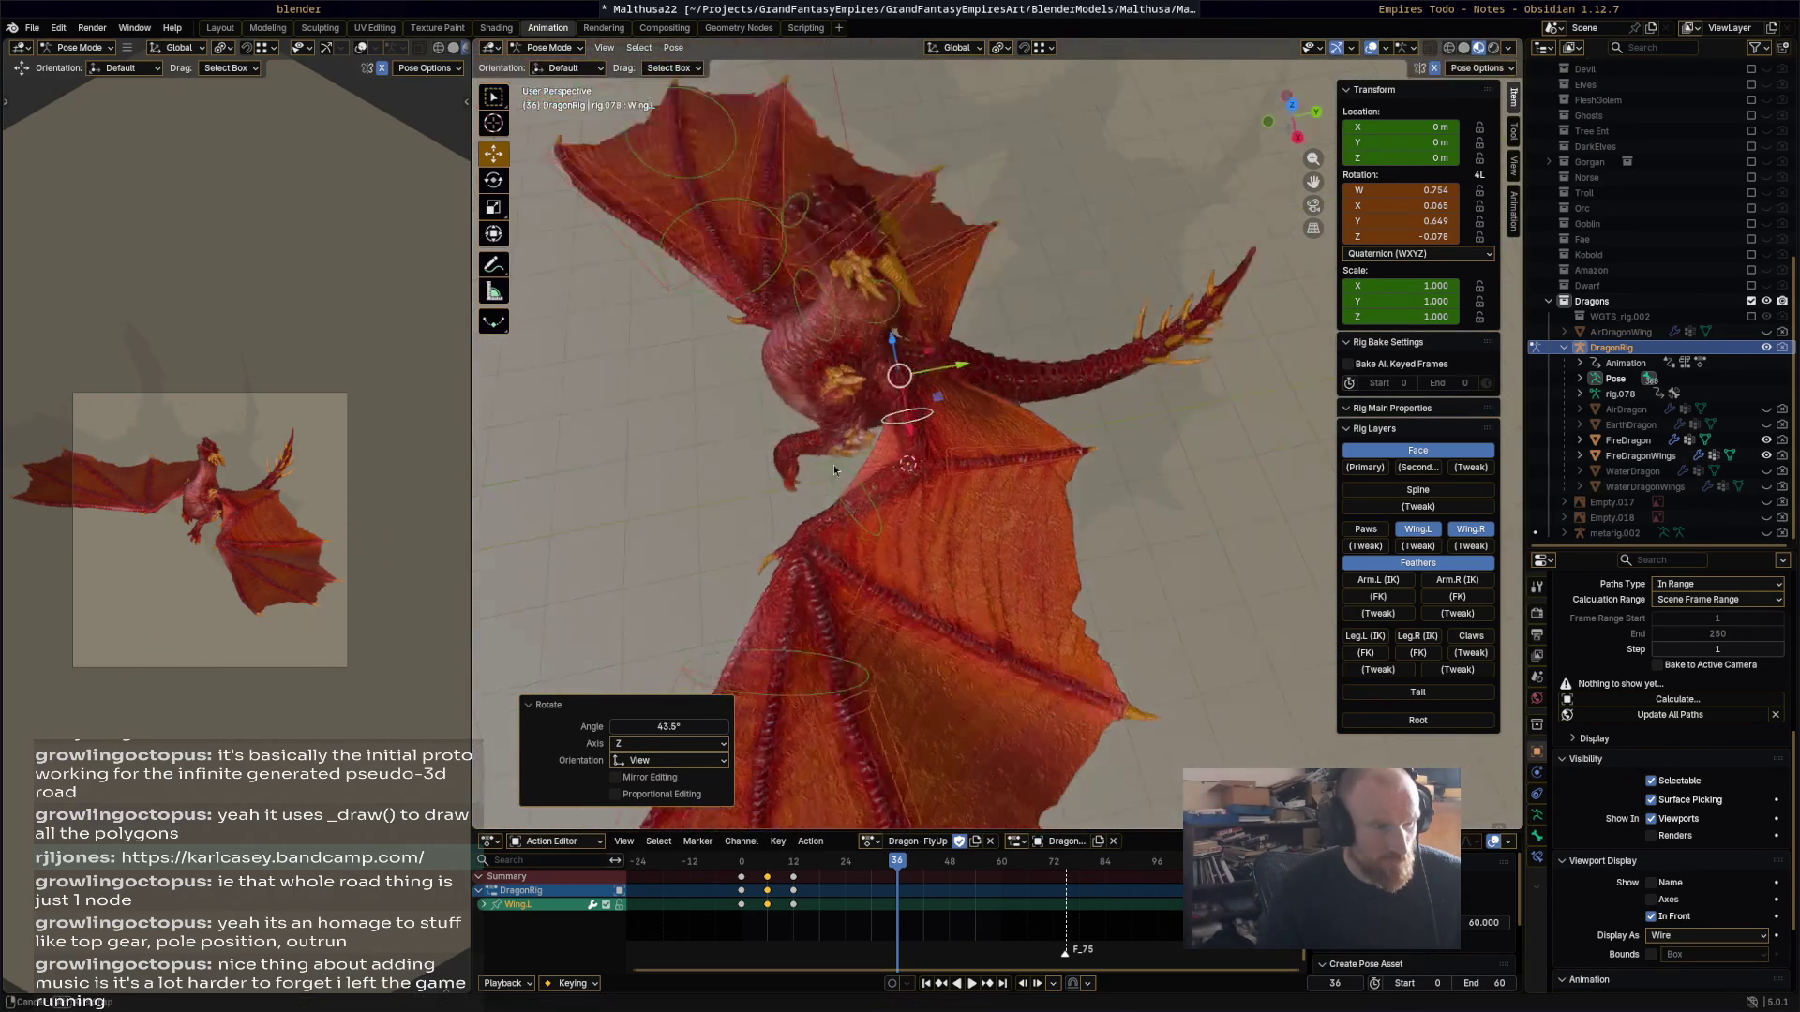
{"action": "left_click", "coordinate": [829, 455]}
{"action": "mouse_move", "coordinate": [821, 447]}
{"action": "middle_mouse_down"}
{"action": "mouse_move", "coordinate": [929, 390]}
{"action": "mouse_move", "coordinate": [857, 401]}
{"action": "mouse_move", "coordinate": [843, 541]}
{"action": "mouse_move", "coordinate": [790, 486]}
{"action": "mouse_move", "coordinate": [739, 486]}
{"action": "mouse_move", "coordinate": [666, 564]}
{"action": "mouse_move", "coordinate": [897, 500]}
{"action": "middle_mouse_up"}
{"action": "key", "text": "r"}
{"action": "left_click", "coordinate": [808, 521]}
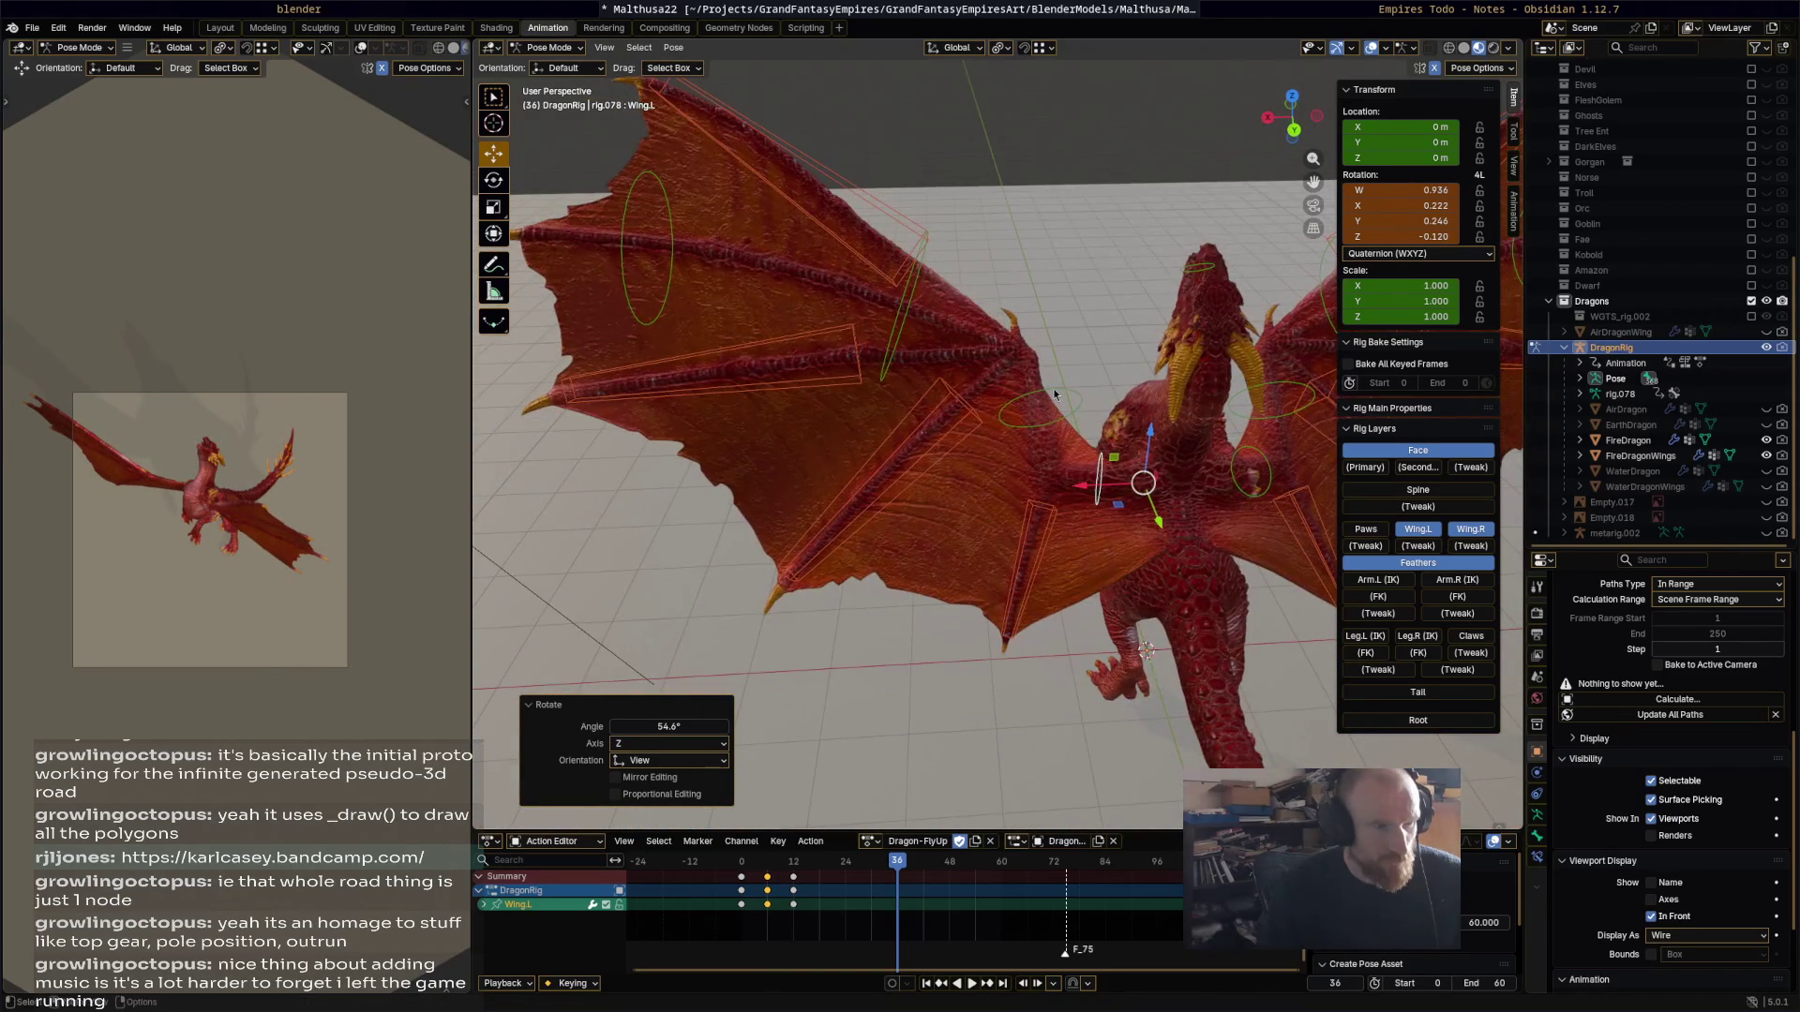
Step: Sweep Wing.001.L to -35.8° and Wing.002.L to 52.1°, then -66.8°
{"action": "middle_click_drag", "start_coordinate": [1058, 398], "coordinate": [966, 536]}
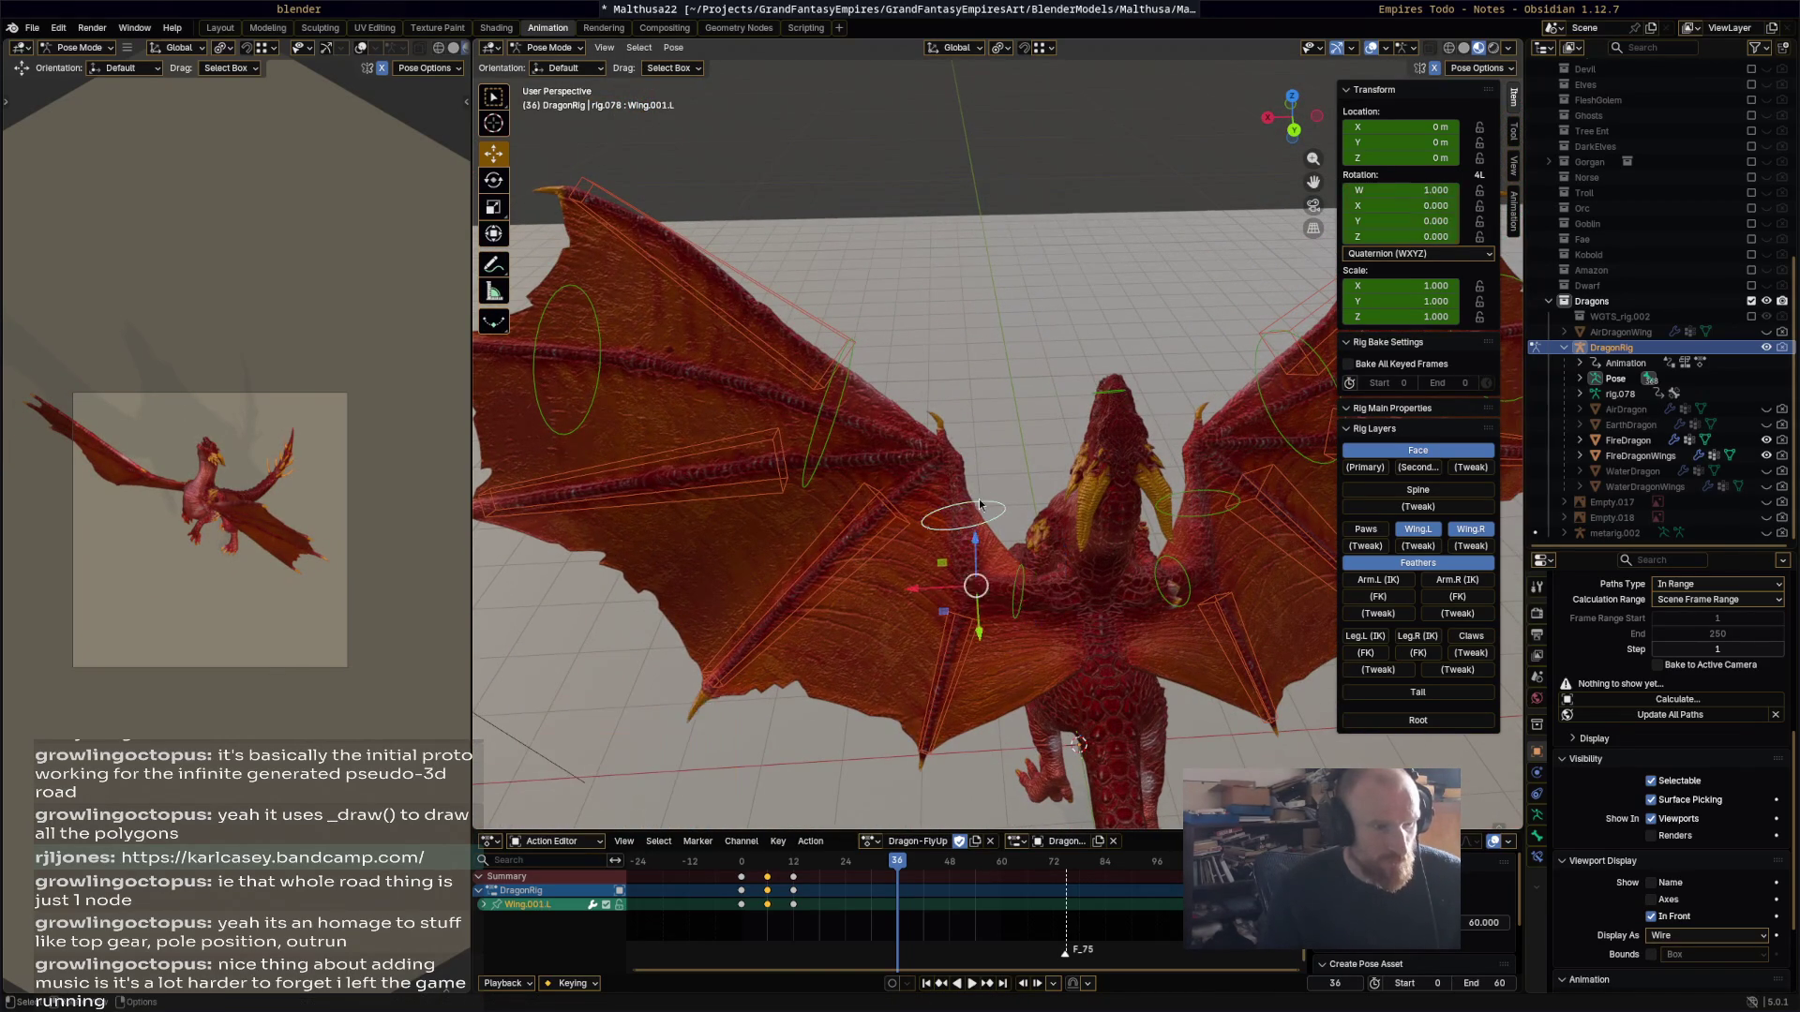
{"action": "key", "text": "r"}
{"action": "left_click", "coordinate": [789, 507]}
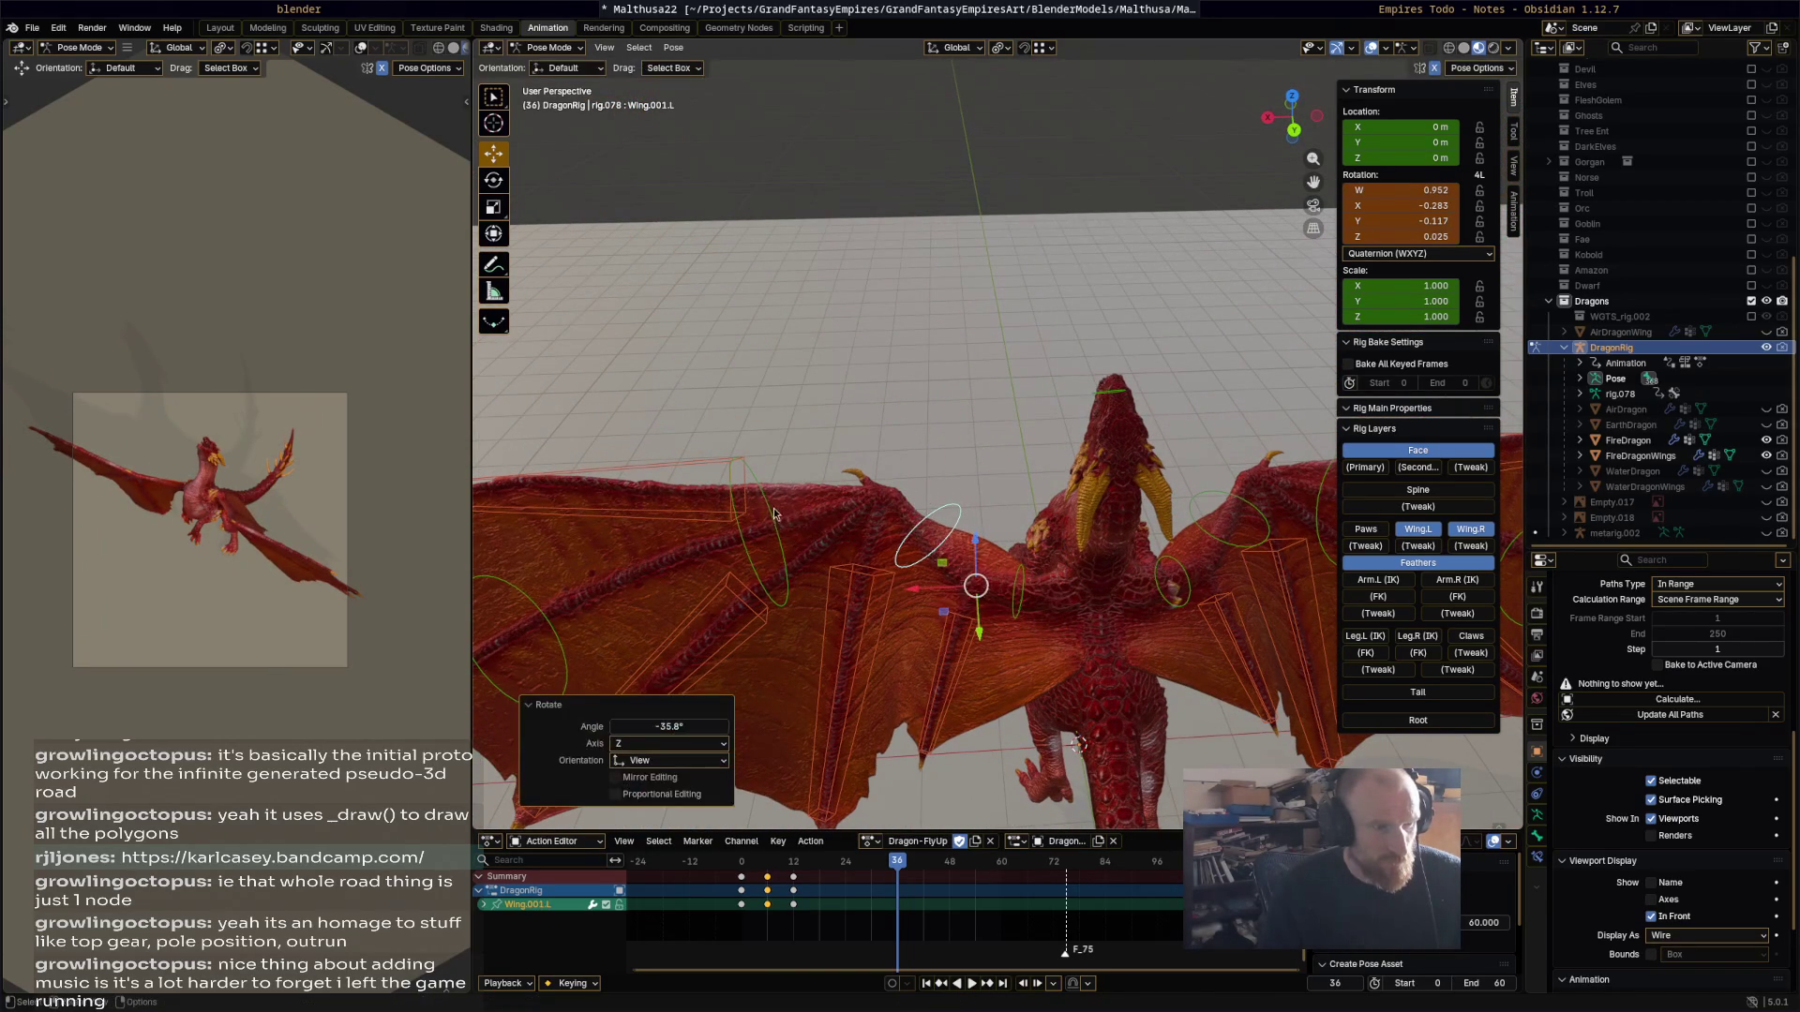
{"action": "left_click", "coordinate": [774, 509]}
{"action": "key", "text": "r"}
{"action": "left_click", "coordinate": [812, 424]}
{"action": "mouse_move", "coordinate": [811, 424]}
{"action": "middle_mouse_down"}
{"action": "mouse_move", "coordinate": [933, 378]}
{"action": "mouse_move", "coordinate": [908, 321]}
{"action": "mouse_move", "coordinate": [857, 495]}
{"action": "mouse_move", "coordinate": [797, 450]}
{"action": "middle_mouse_up"}
{"action": "key", "text": "r"}
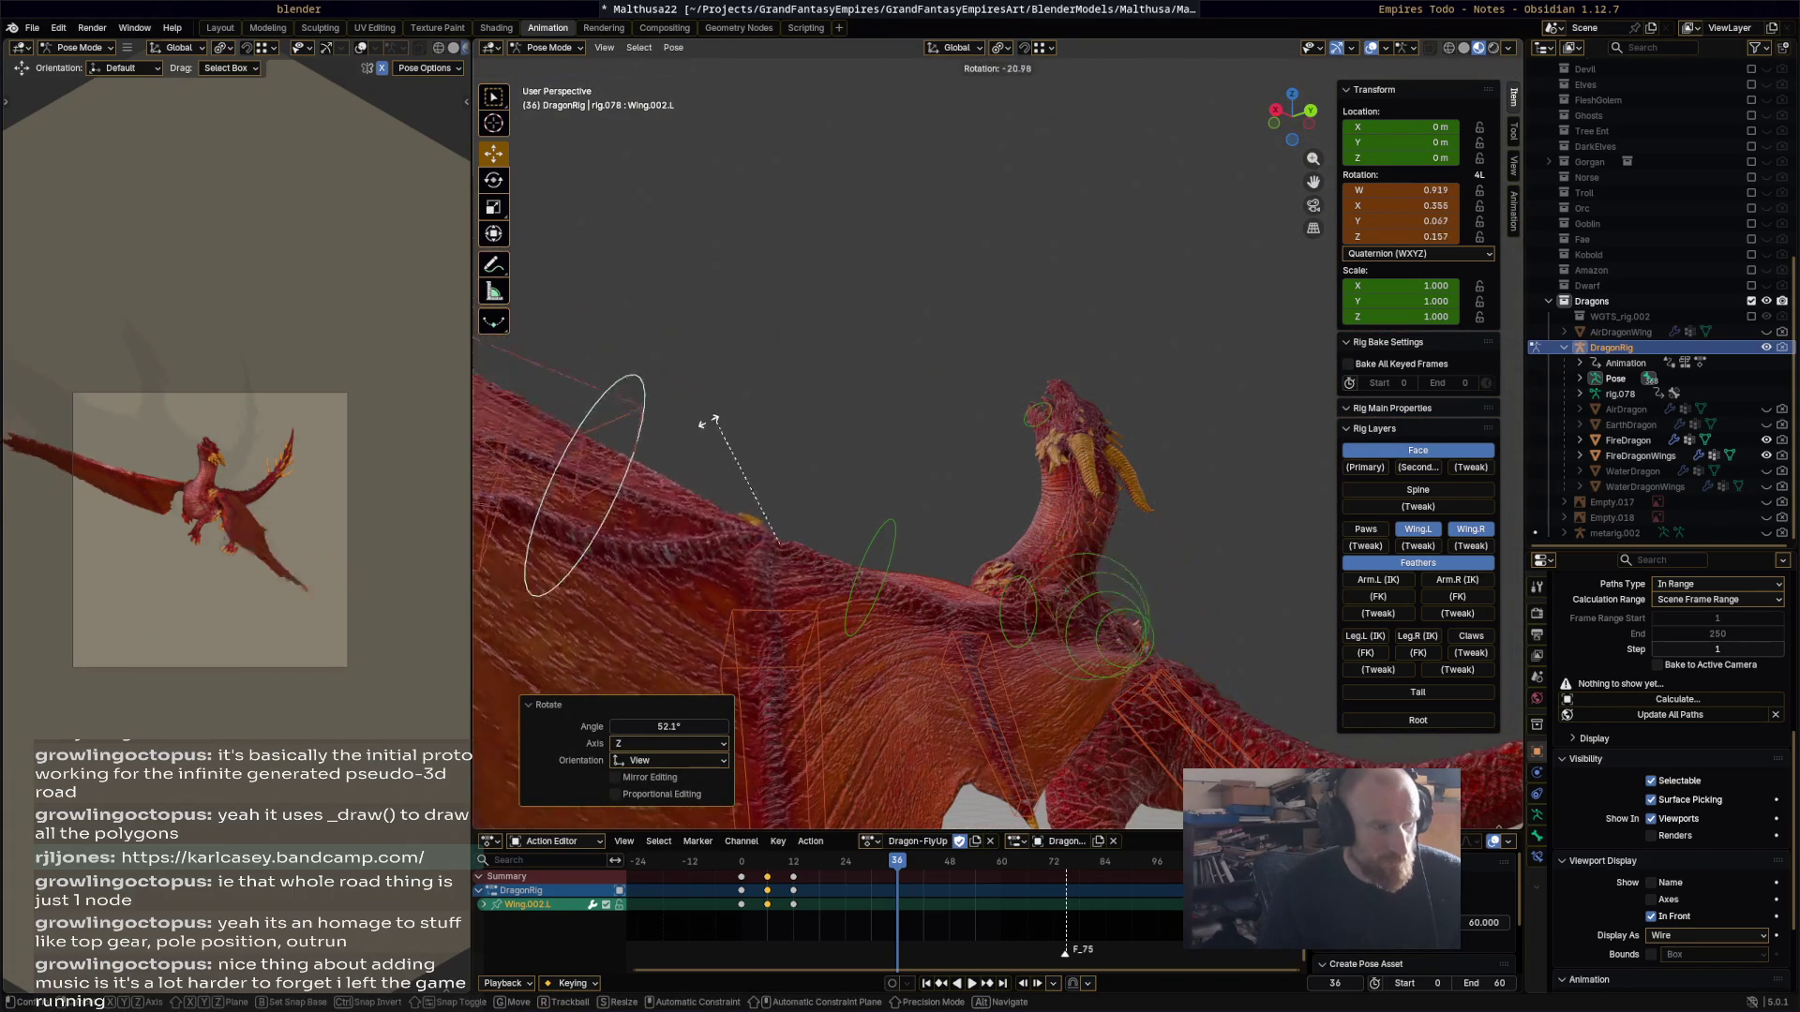
{"action": "left_click", "coordinate": [701, 548]}
Step: Adjust Wing.001.L to -25.7° and rotate the Wing.002.L.001 wing tip back
{"action": "mouse_move", "coordinate": [705, 549]}
{"action": "middle_mouse_down"}
{"action": "mouse_move", "coordinate": [798, 564]}
{"action": "mouse_move", "coordinate": [756, 641]}
{"action": "mouse_move", "coordinate": [907, 605]}
{"action": "mouse_move", "coordinate": [769, 487]}
{"action": "mouse_move", "coordinate": [901, 570]}
{"action": "mouse_move", "coordinate": [870, 634]}
{"action": "mouse_move", "coordinate": [953, 523]}
{"action": "mouse_move", "coordinate": [907, 579]}
{"action": "mouse_move", "coordinate": [1008, 559]}
{"action": "mouse_move", "coordinate": [834, 570]}
{"action": "middle_mouse_up"}
{"action": "left_click", "coordinate": [926, 592]}
{"action": "key", "text": "r"}
{"action": "left_click", "coordinate": [898, 602]}
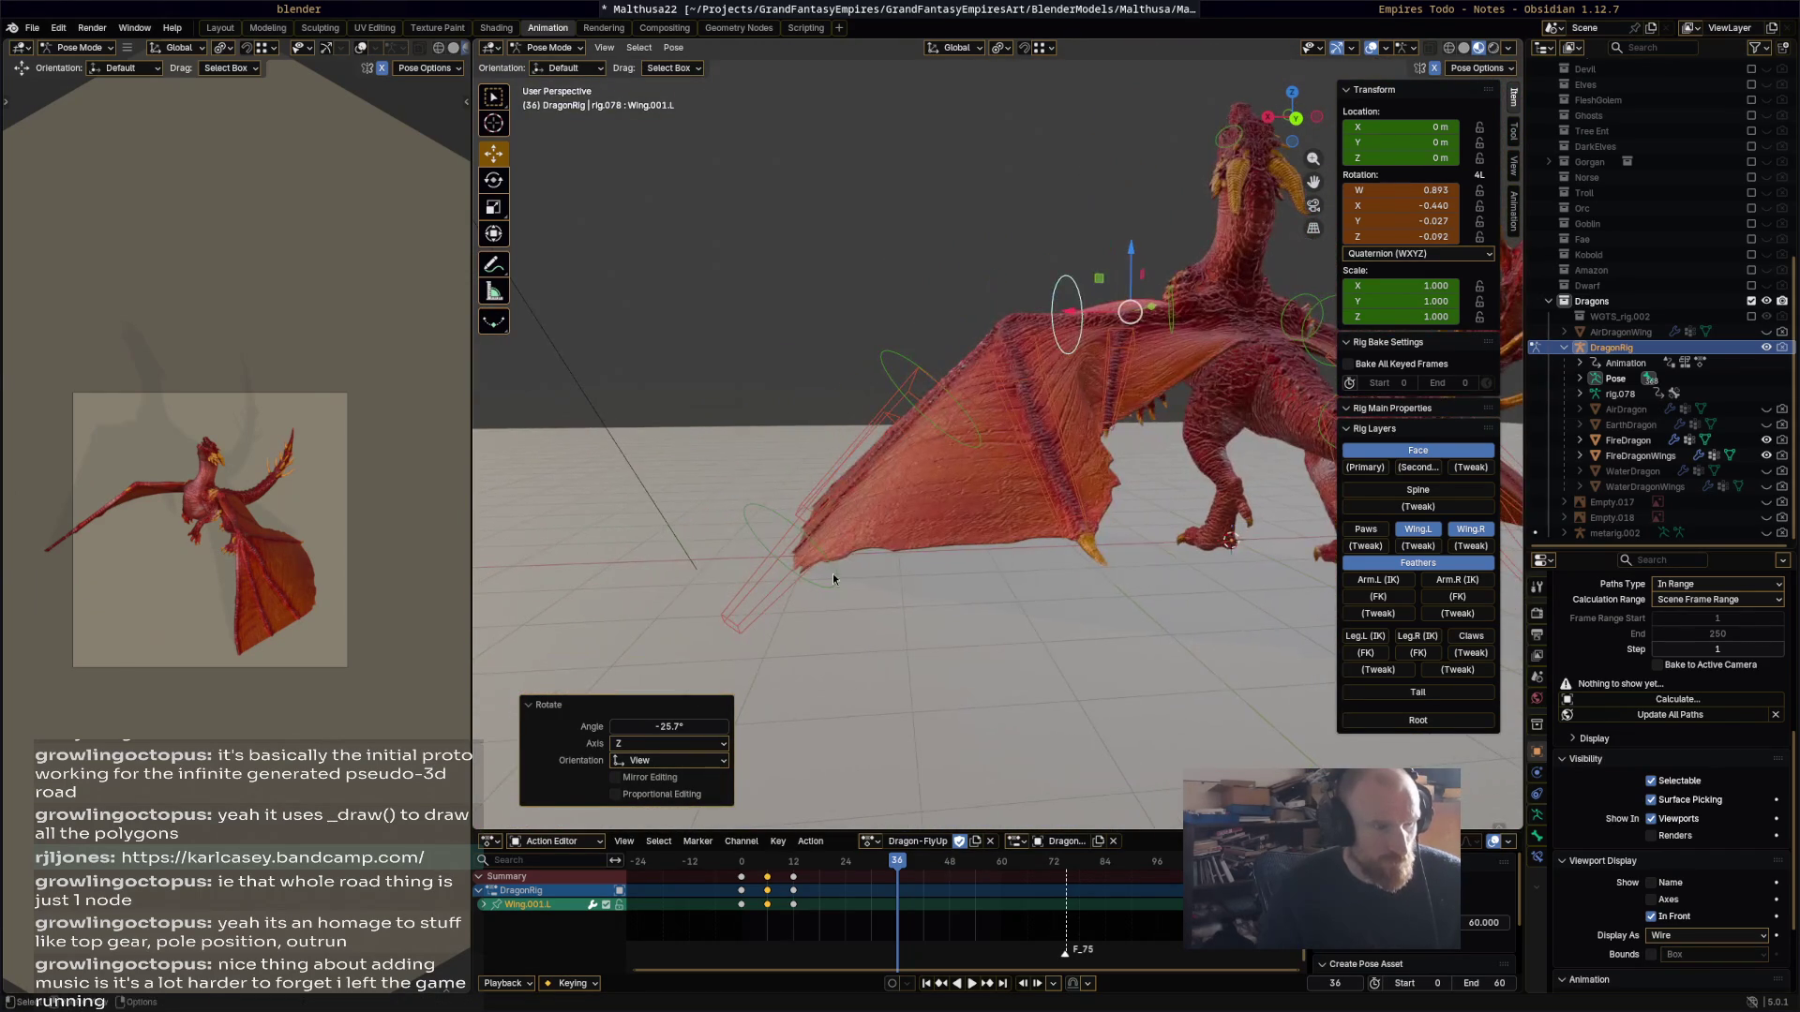
{"action": "left_click", "coordinate": [834, 582]}
{"action": "key", "text": "r"}
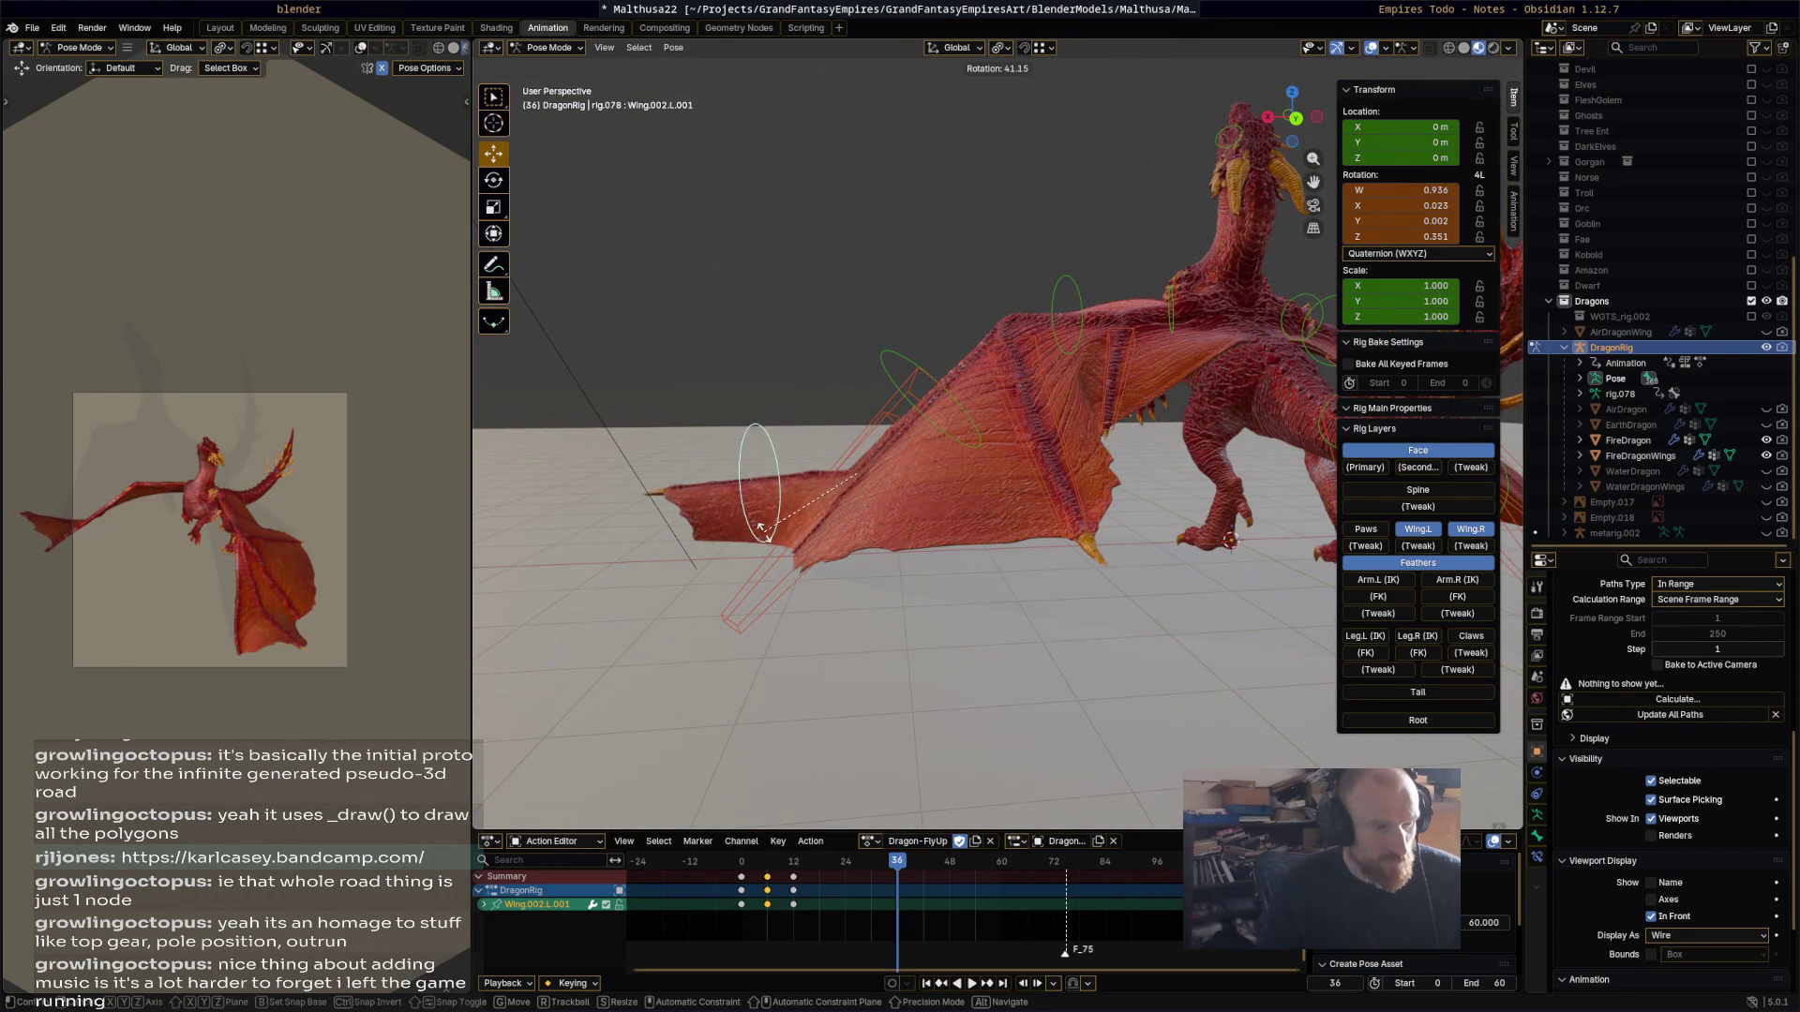
{"action": "left_click", "coordinate": [761, 536]}
Step: Rotate w_feather.002.L to 20.8°, key all bones at frame 36, and play
{"action": "left_click", "coordinate": [741, 548]}
{"action": "mouse_move", "coordinate": [761, 536]}
{"action": "middle_mouse_down"}
{"action": "mouse_move", "coordinate": [741, 549]}
{"action": "mouse_move", "coordinate": [864, 602]}
{"action": "mouse_move", "coordinate": [920, 656]}
{"action": "mouse_move", "coordinate": [1023, 673]}
{"action": "mouse_move", "coordinate": [1102, 644]}
{"action": "middle_mouse_up"}
{"action": "key", "text": "r"}
{"action": "left_click", "coordinate": [750, 561]}
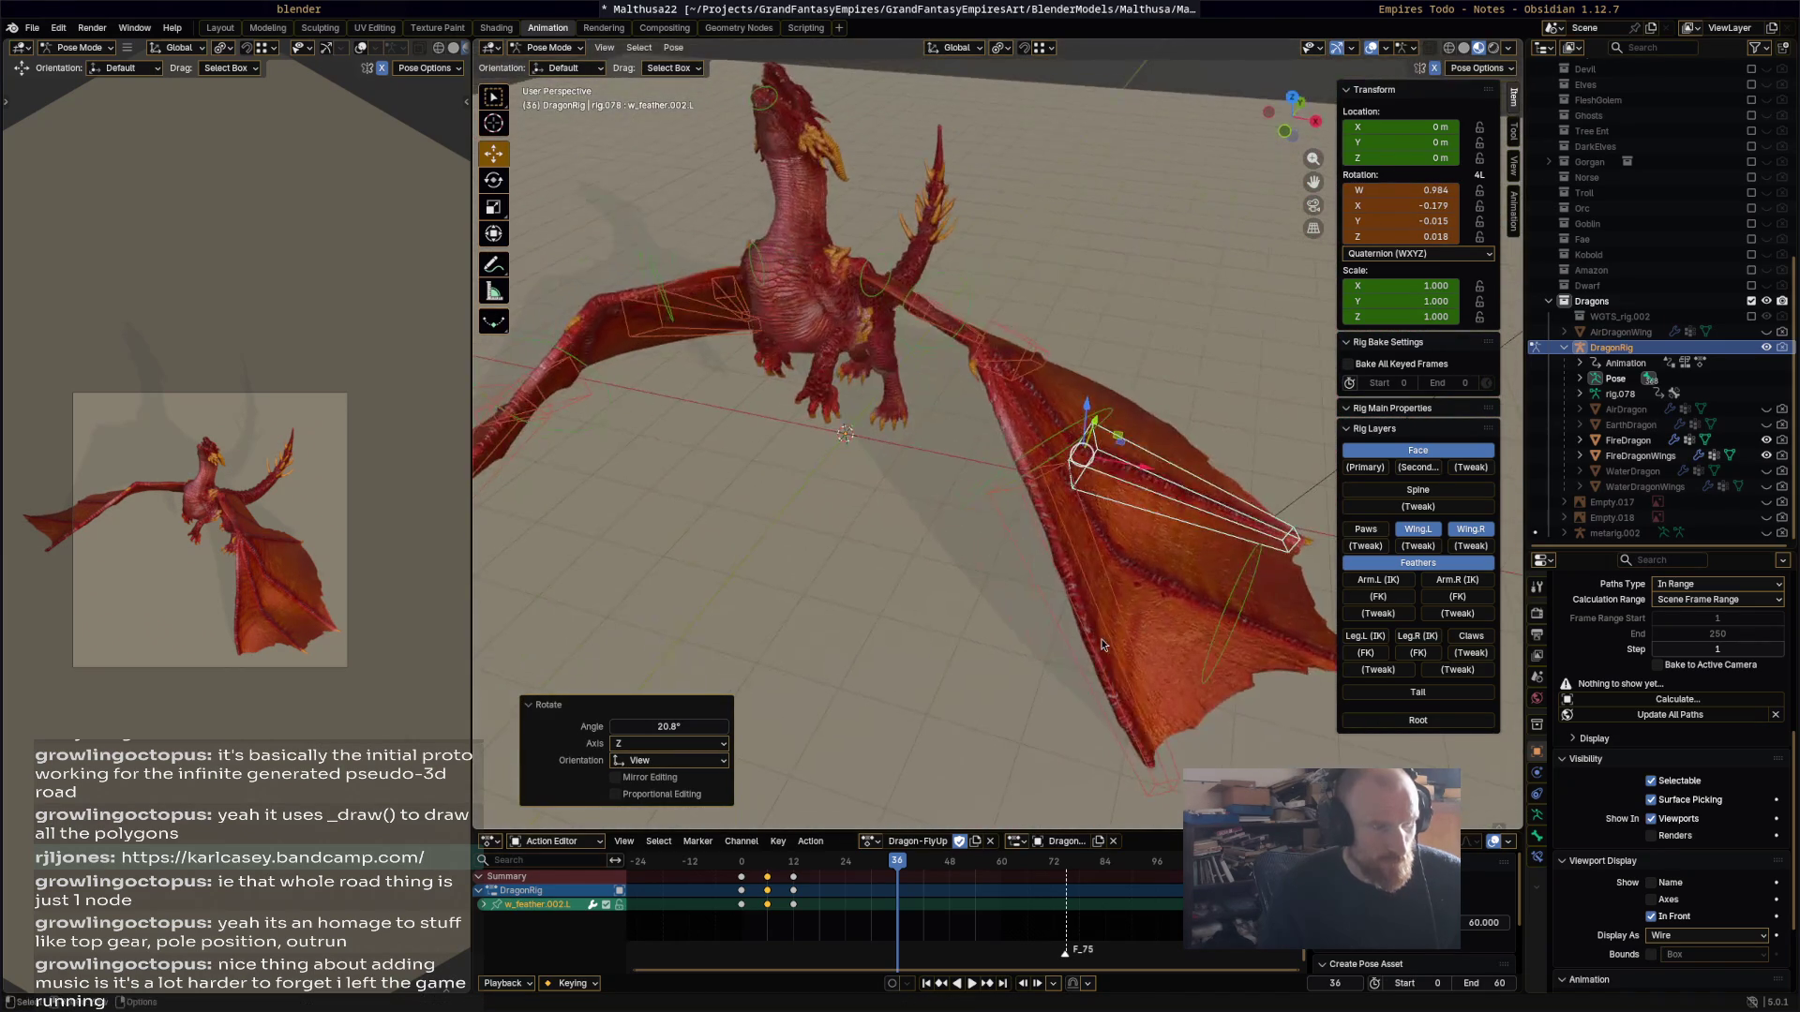
{"action": "key", "text": "a"}
{"action": "key", "text": "i"}
{"action": "key", "text": "space"}
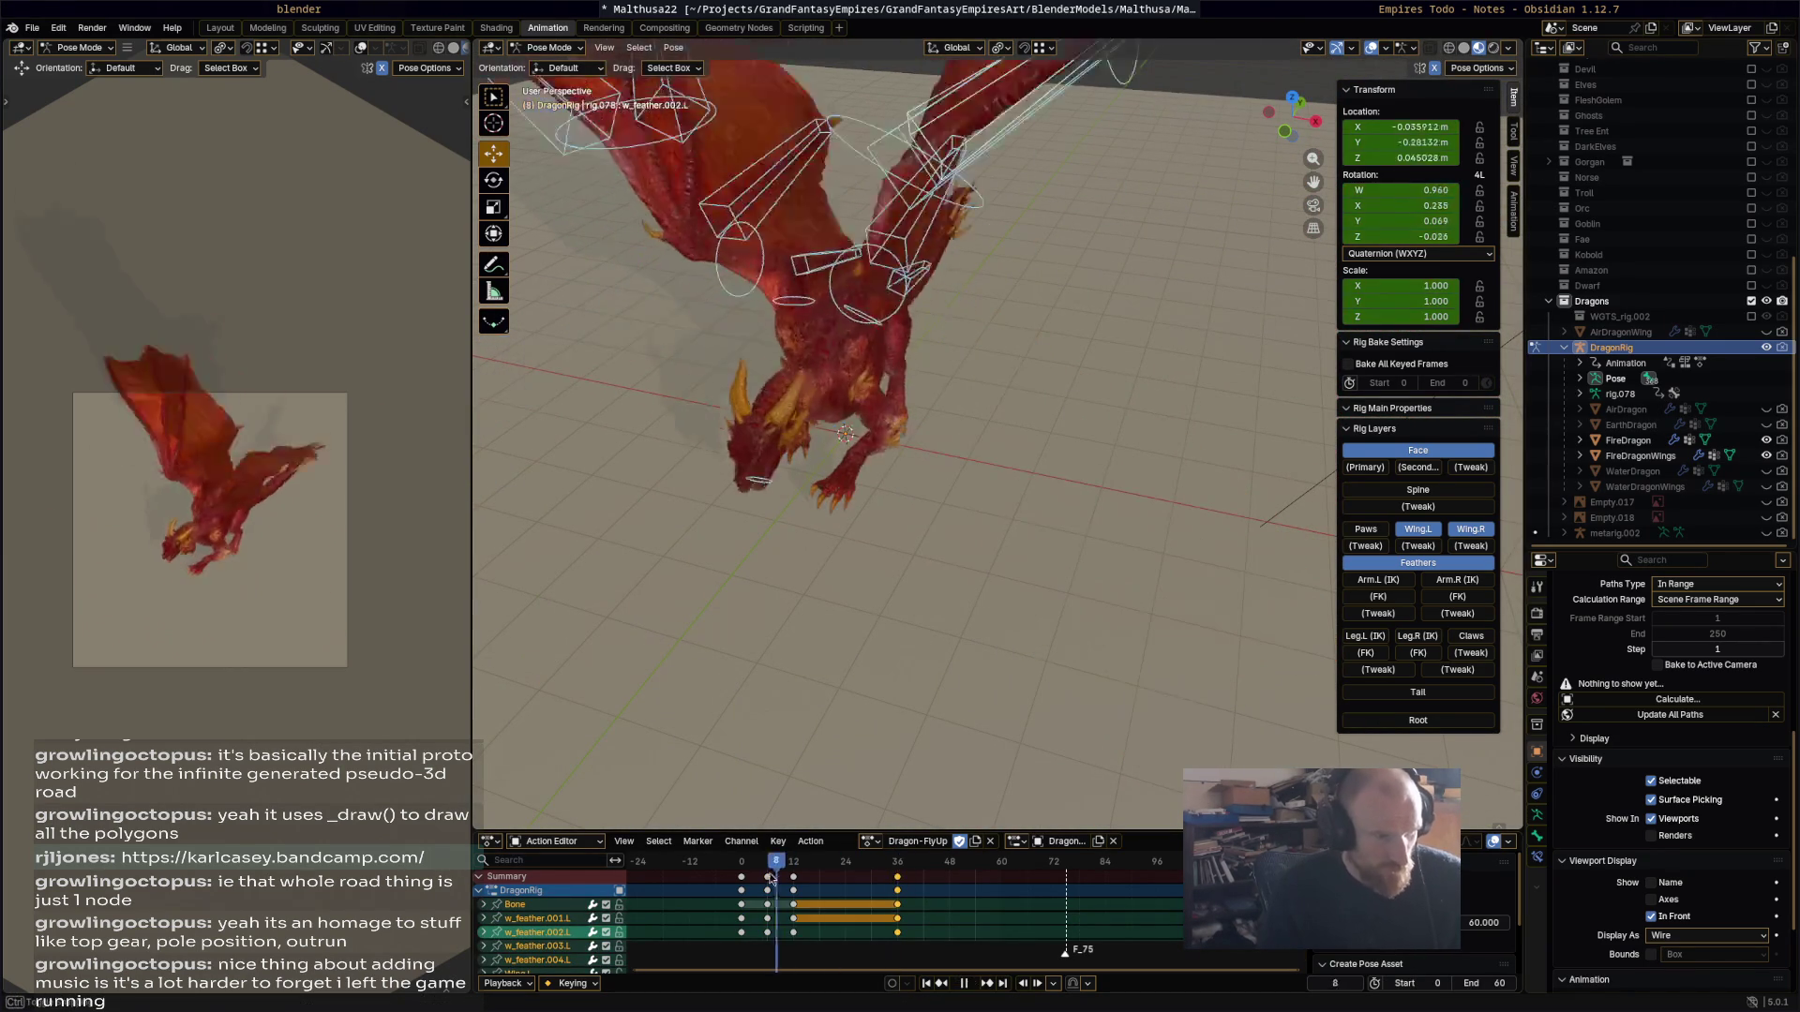
Step: Stop playback, then rotate Wing.L and rotate Wing.001.L by 28.2° at frame 60
{"action": "left_click_drag", "start_coordinate": [849, 872], "coordinate": [1003, 873]}
{"action": "key", "text": "space"}
{"action": "mouse_move", "coordinate": [1018, 713]}
{"action": "middle_mouse_down"}
{"action": "mouse_move", "coordinate": [1033, 388]}
{"action": "mouse_move", "coordinate": [990, 270]}
{"action": "middle_mouse_up"}
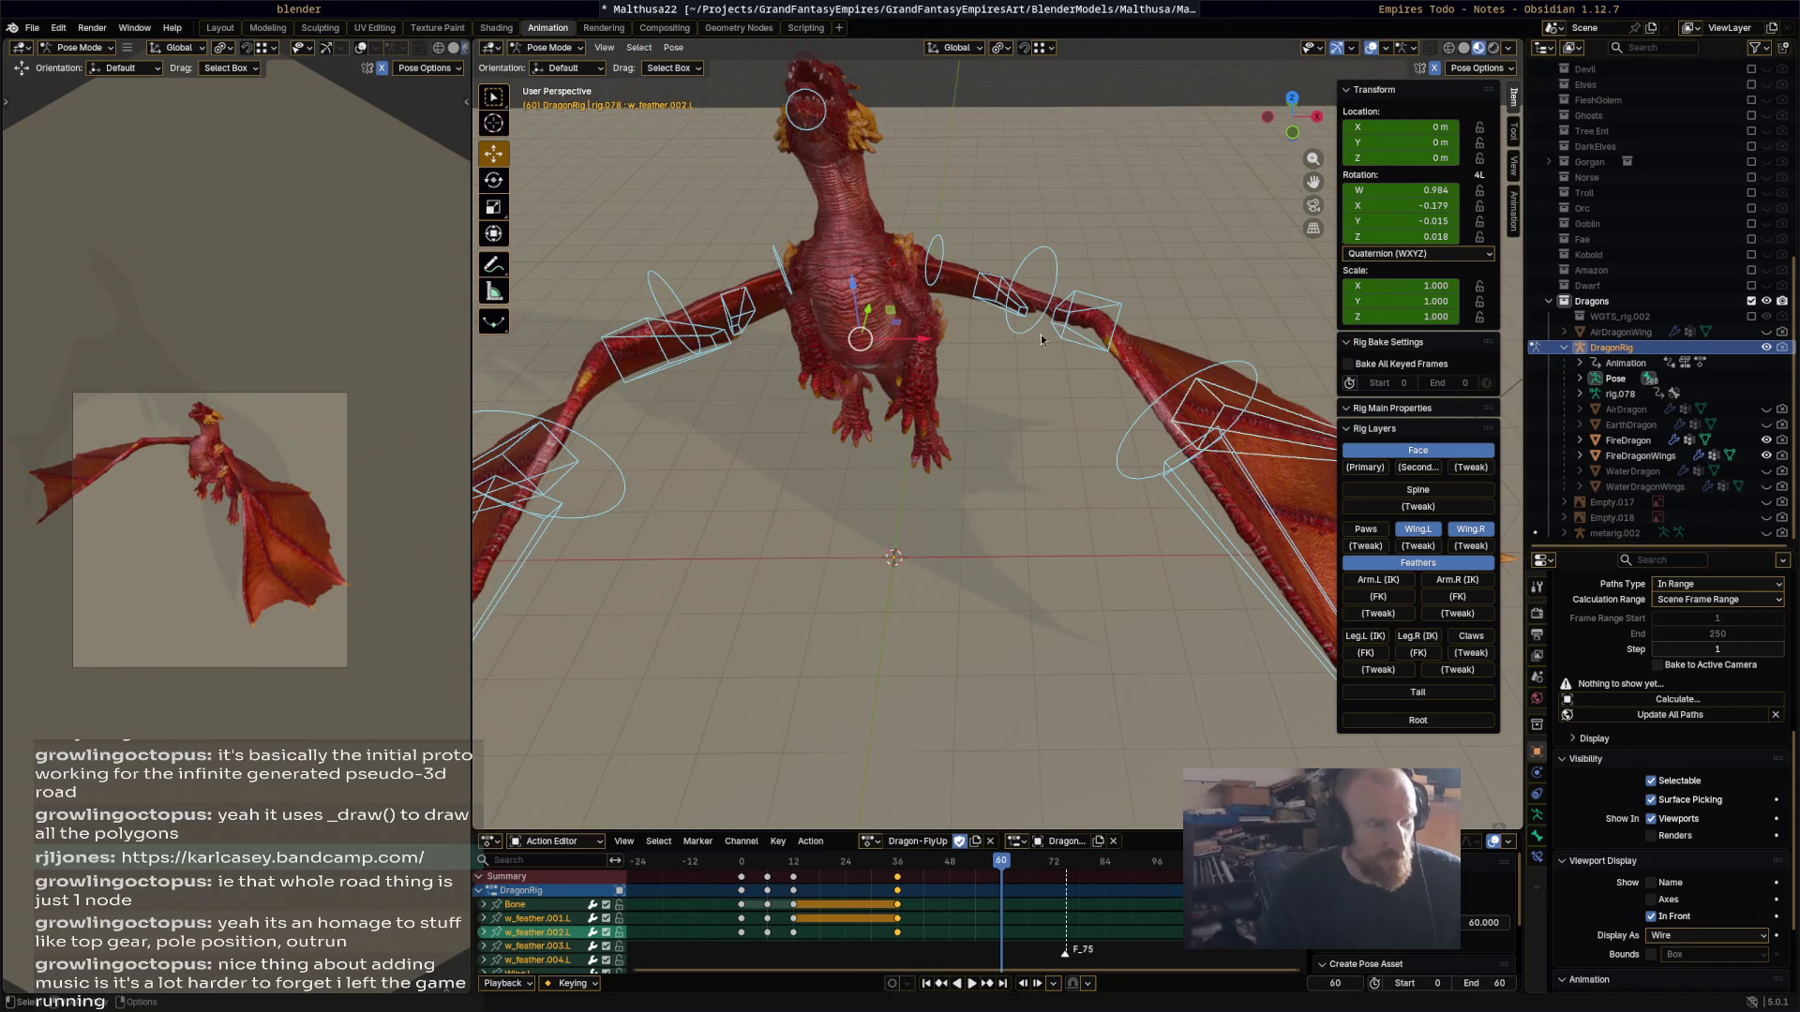
{"action": "left_click", "coordinate": [1081, 381]}
{"action": "key", "text": "r"}
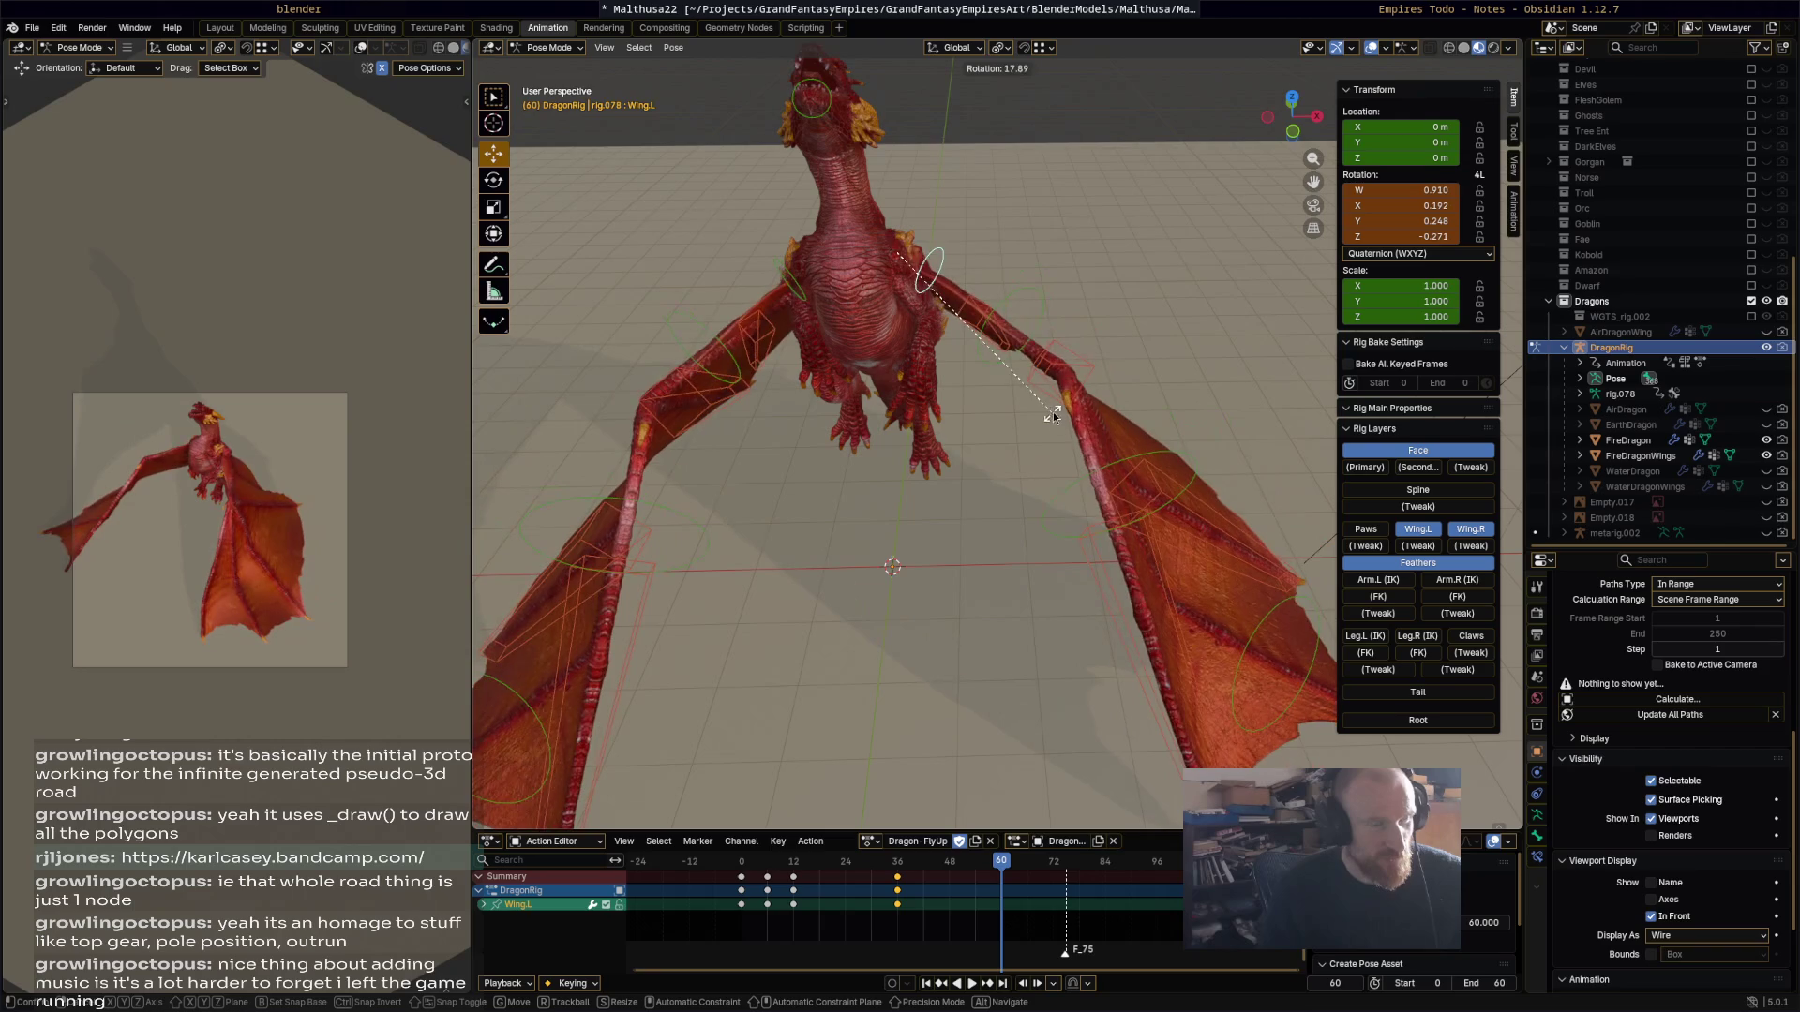
{"action": "left_click", "coordinate": [1052, 413]}
{"action": "left_click", "coordinate": [1028, 328]}
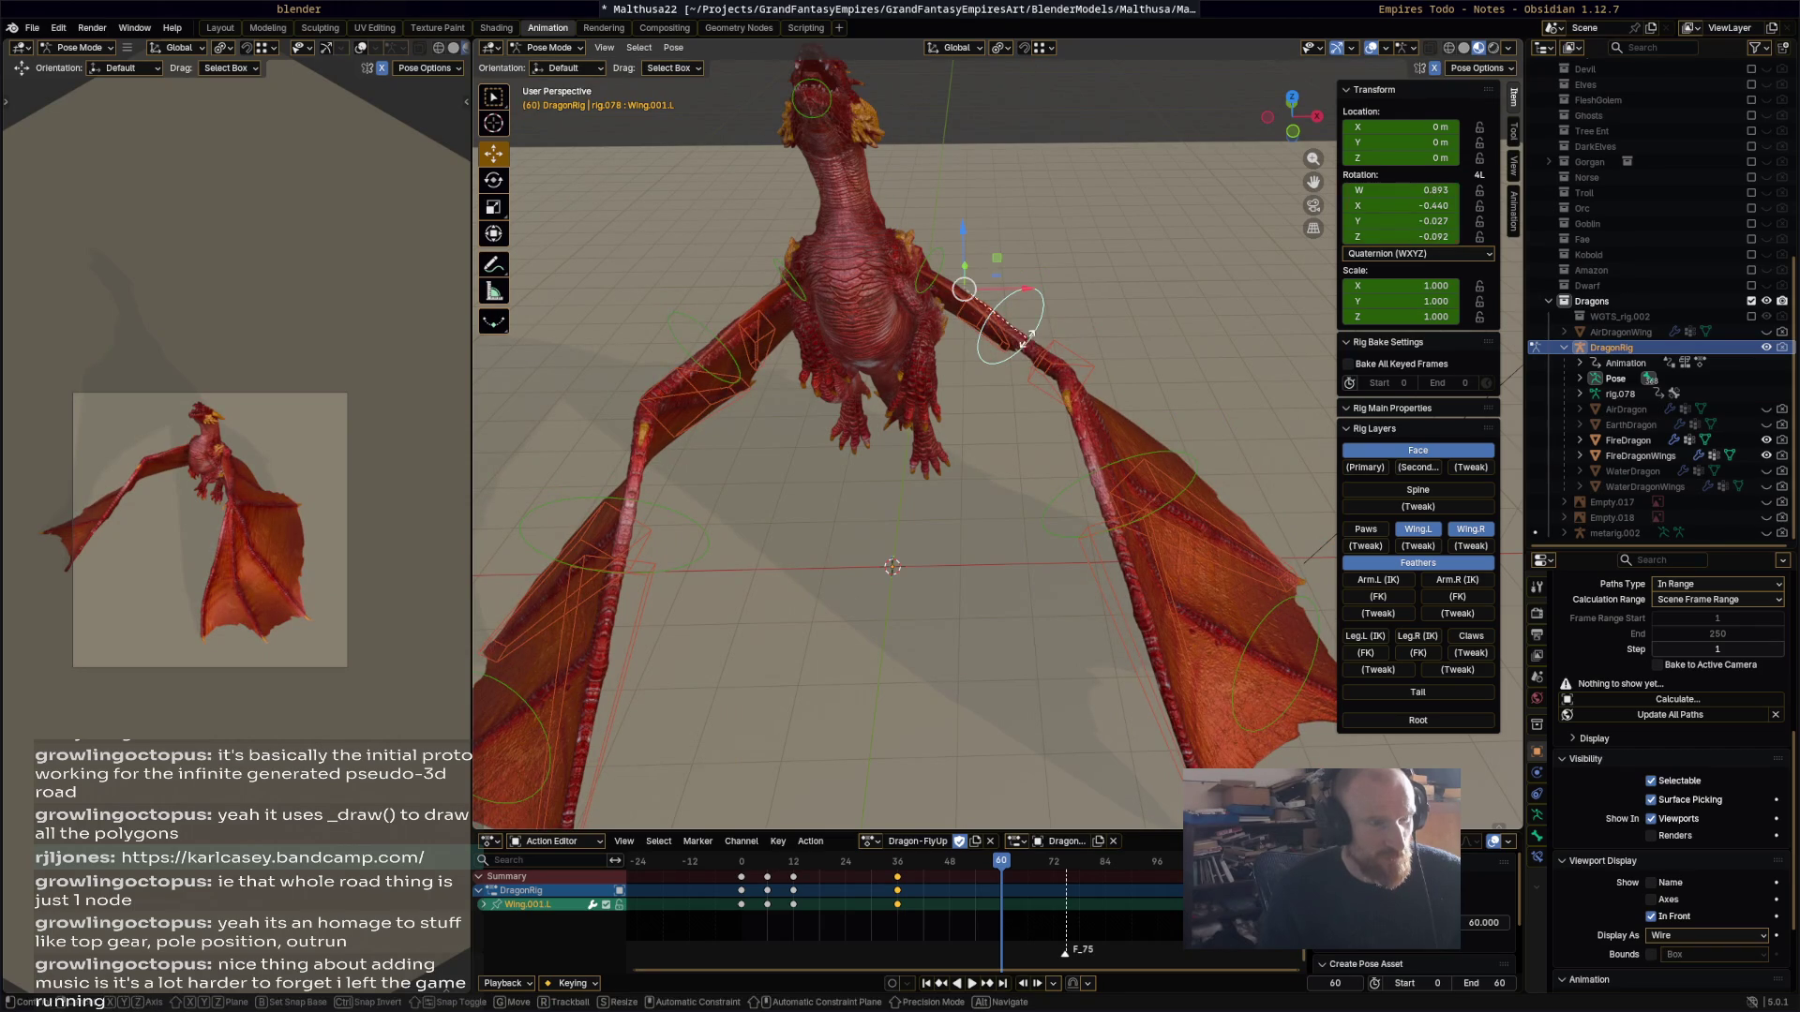
{"action": "key", "text": "r"}
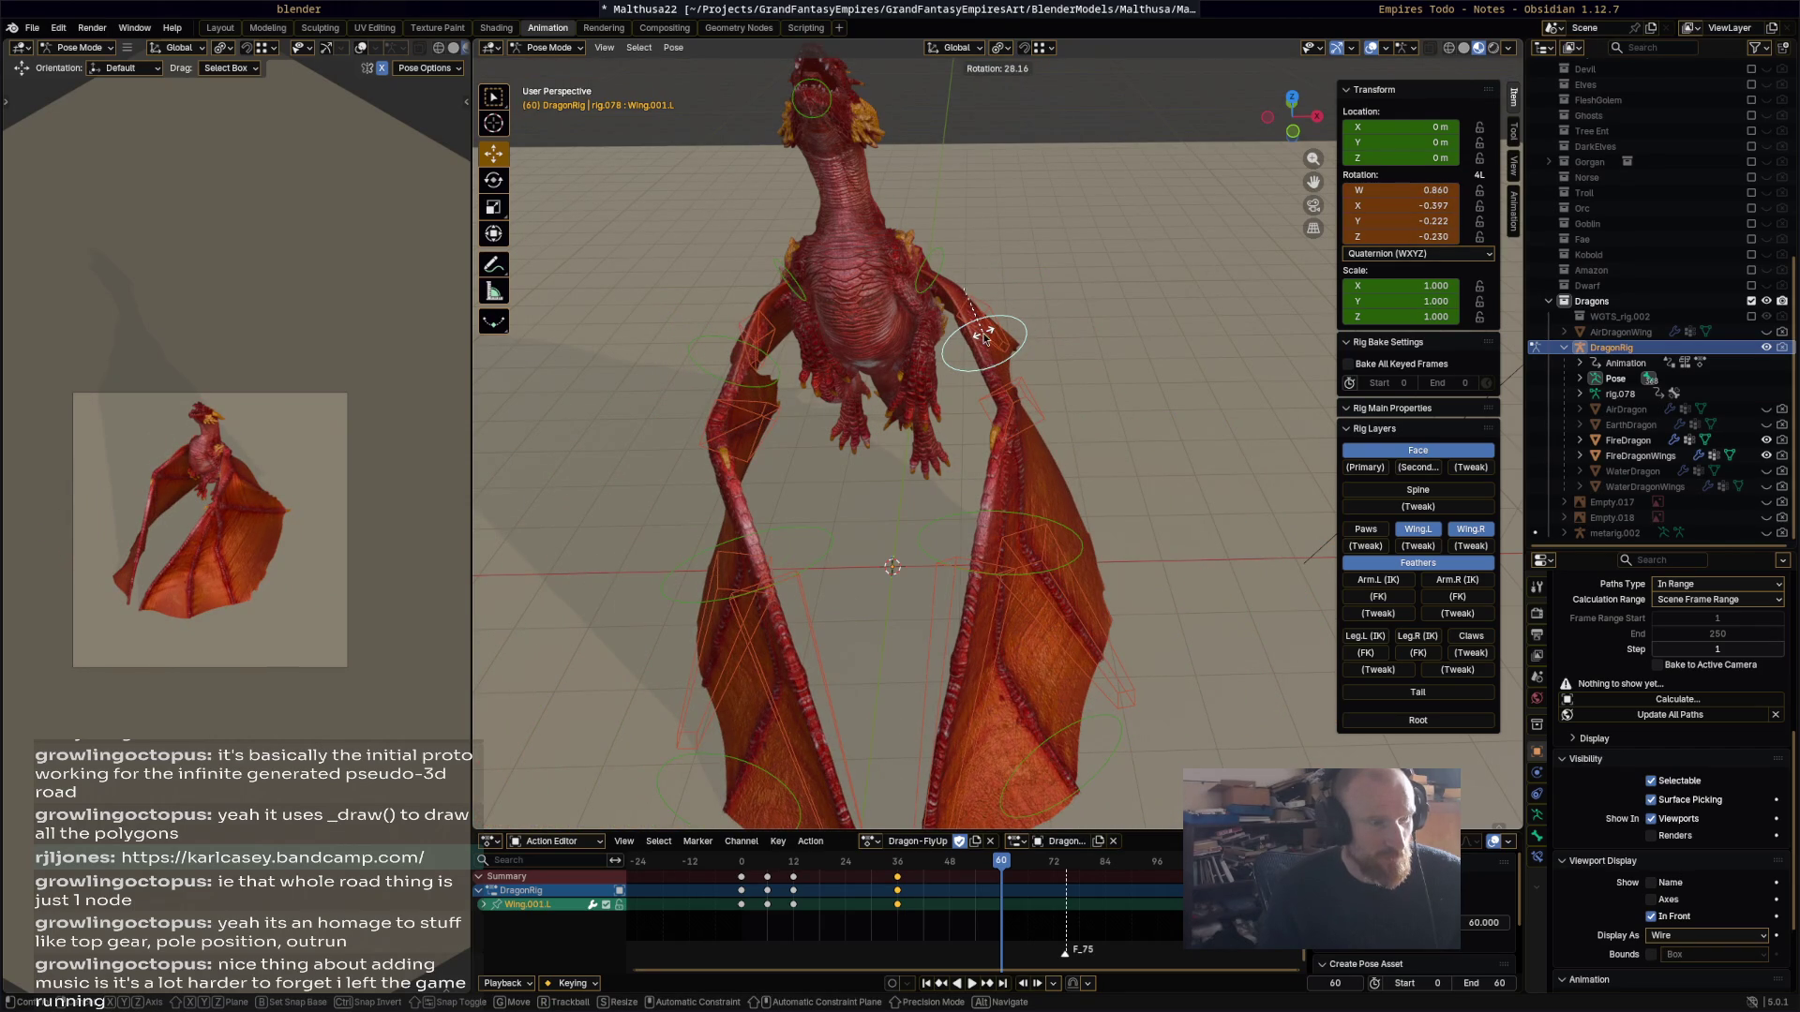
{"action": "left_click", "coordinate": [983, 335]}
Step: Refine the Wing.L and Wing.001.L rotations again from a top-down view
{"action": "middle_click_drag", "start_coordinate": [983, 336], "coordinate": [886, 364]}
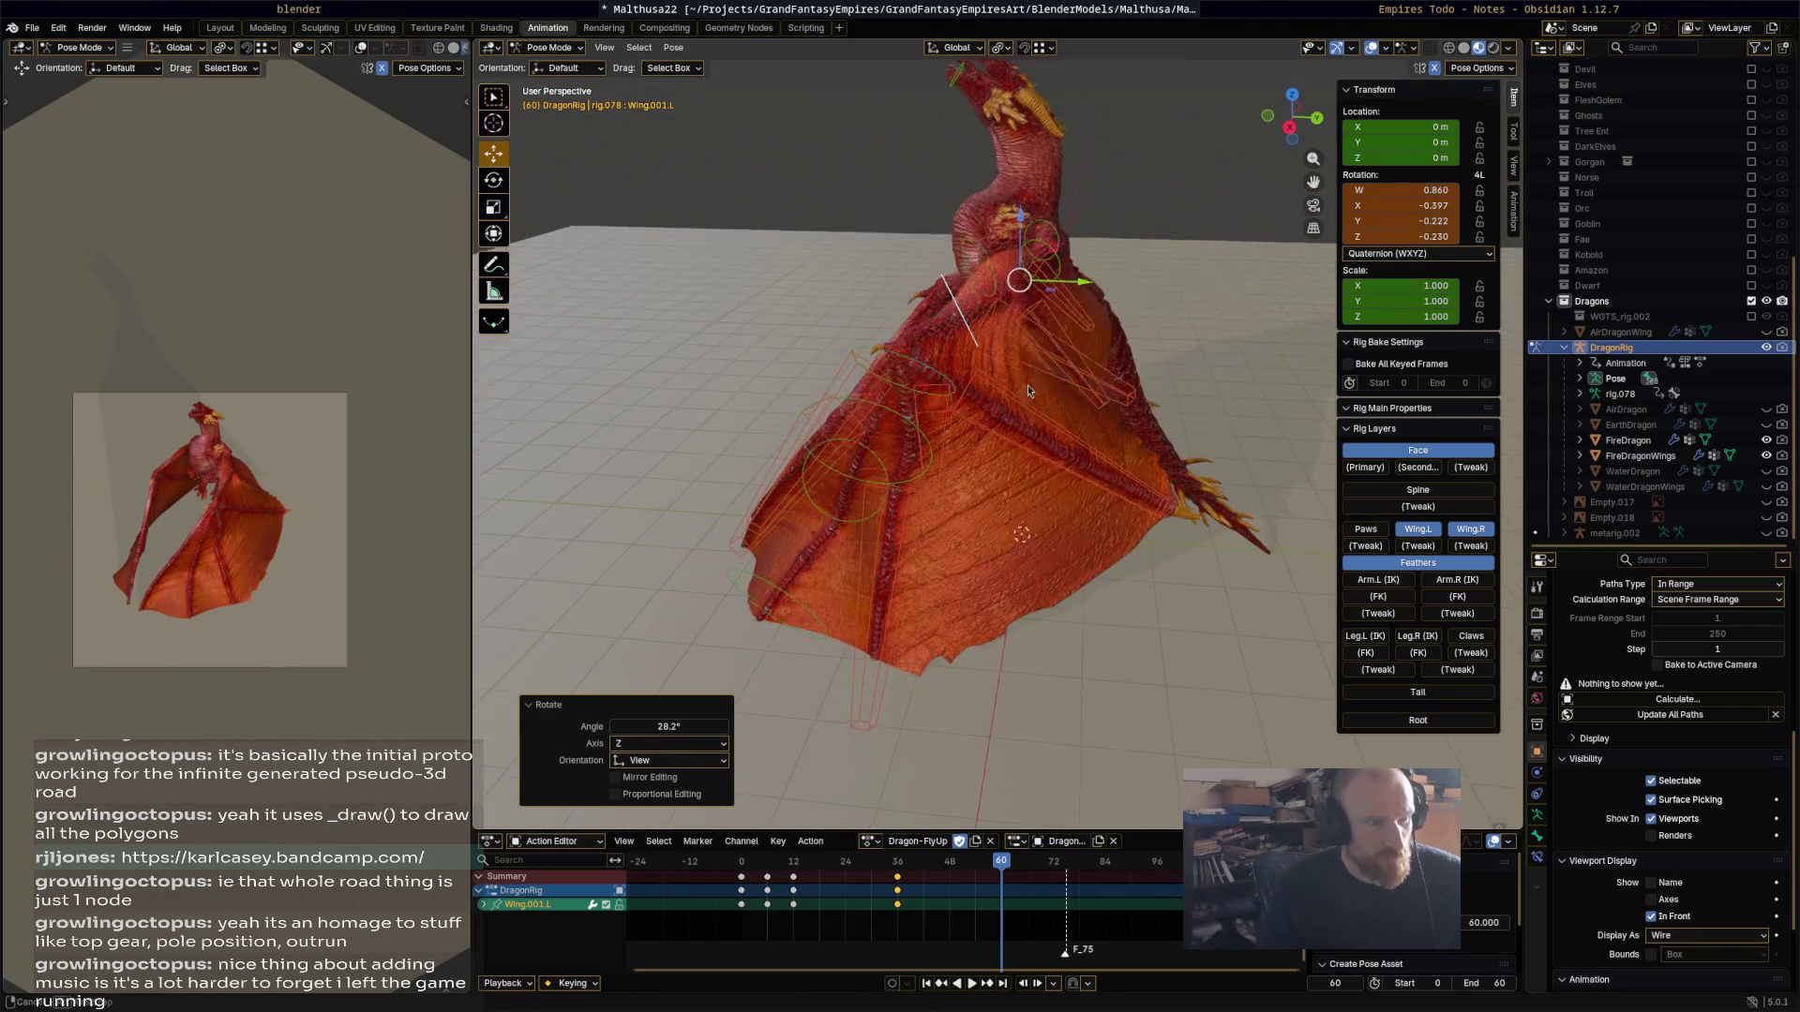
{"action": "middle_click_drag", "start_coordinate": [1044, 365], "coordinate": [1070, 325]}
{"action": "left_click", "coordinate": [1094, 330]}
{"action": "key", "text": "r"}
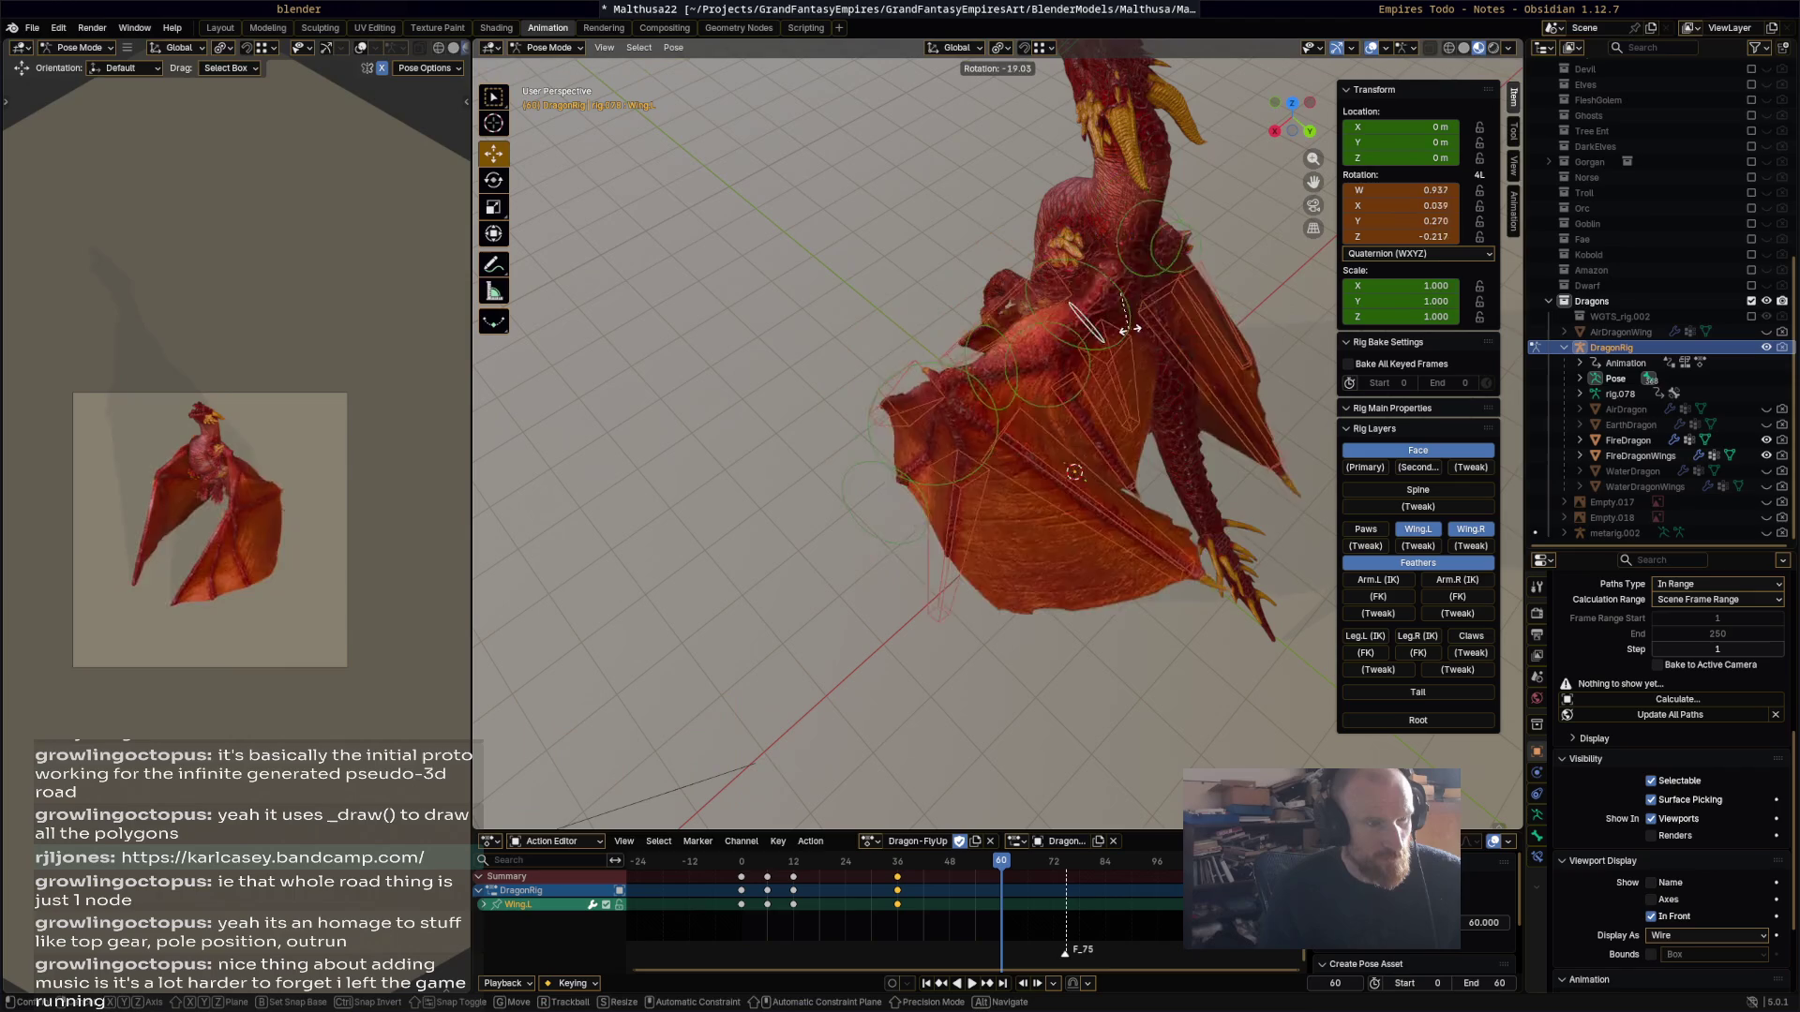
{"action": "left_click", "coordinate": [1098, 434]}
{"action": "left_click", "coordinate": [1078, 441]}
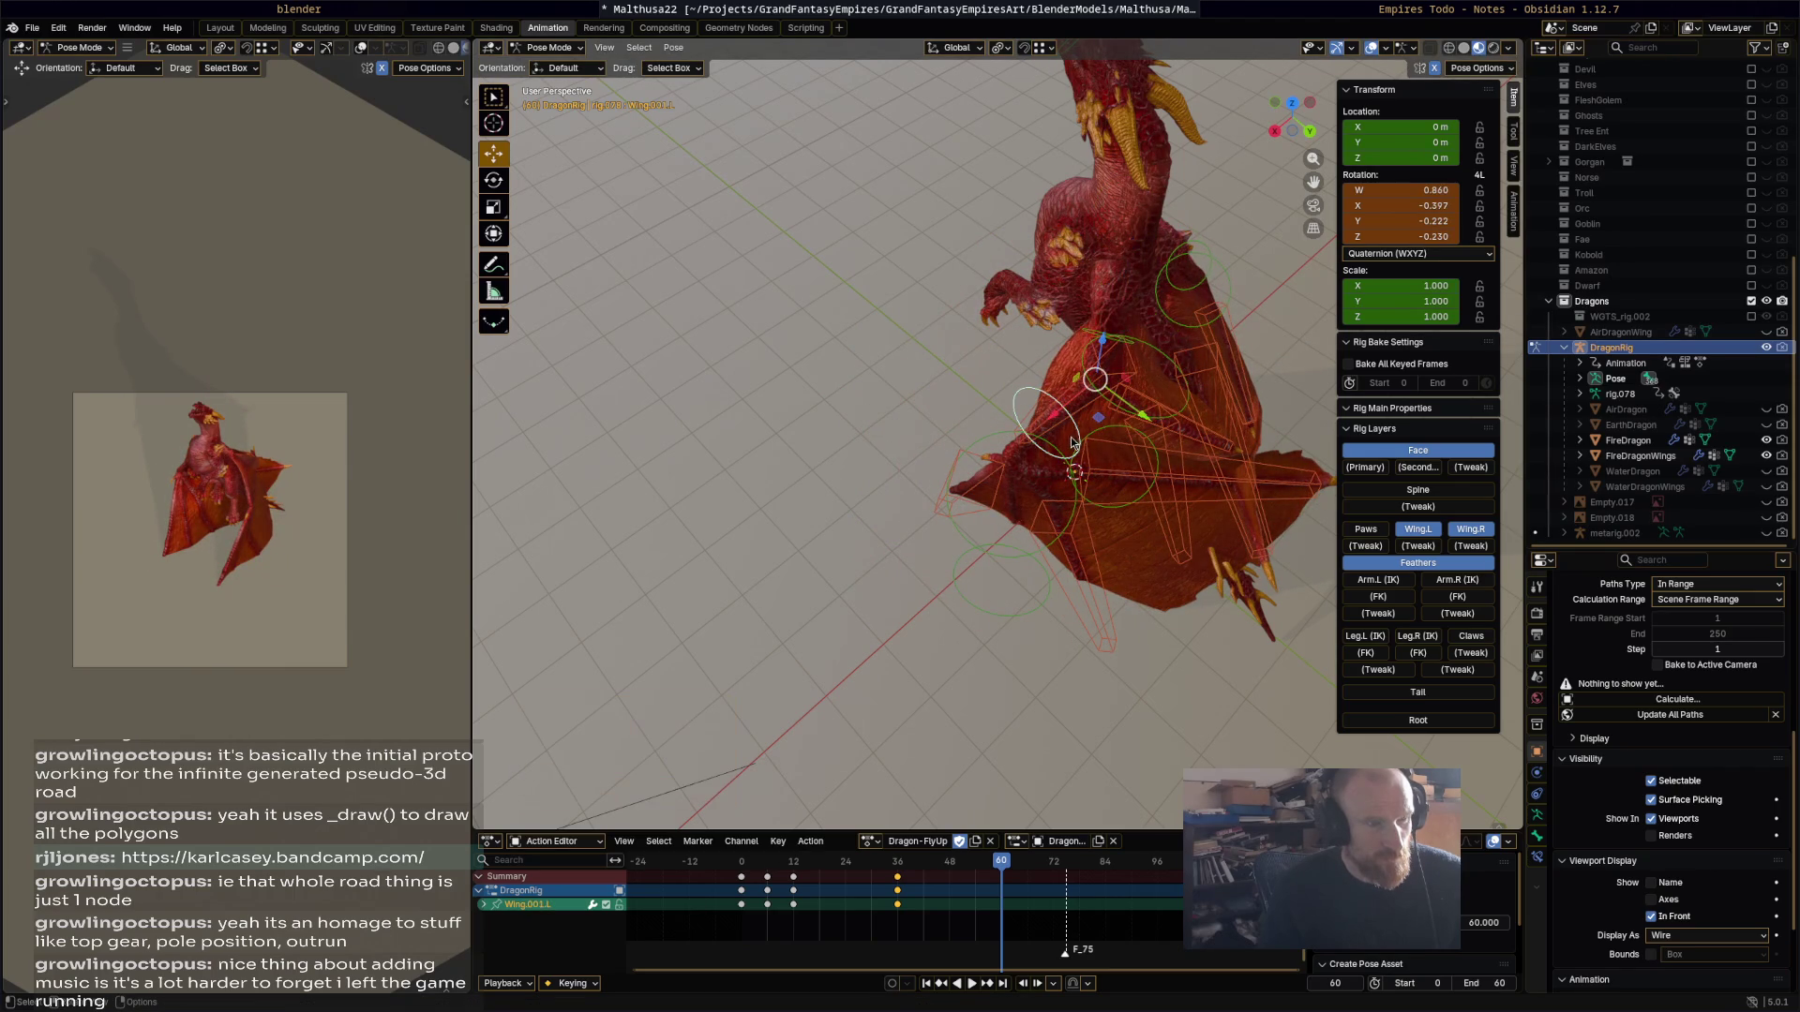
{"action": "key", "text": "r"}
{"action": "left_click", "coordinate": [1043, 377]}
Step: Rotate Wing.002.L in passes of -16°, -28.4° and -34.2°
{"action": "middle_click_drag", "start_coordinate": [1043, 377], "coordinate": [1045, 403]}
{"action": "left_click", "coordinate": [992, 441]}
{"action": "key", "text": "r"}
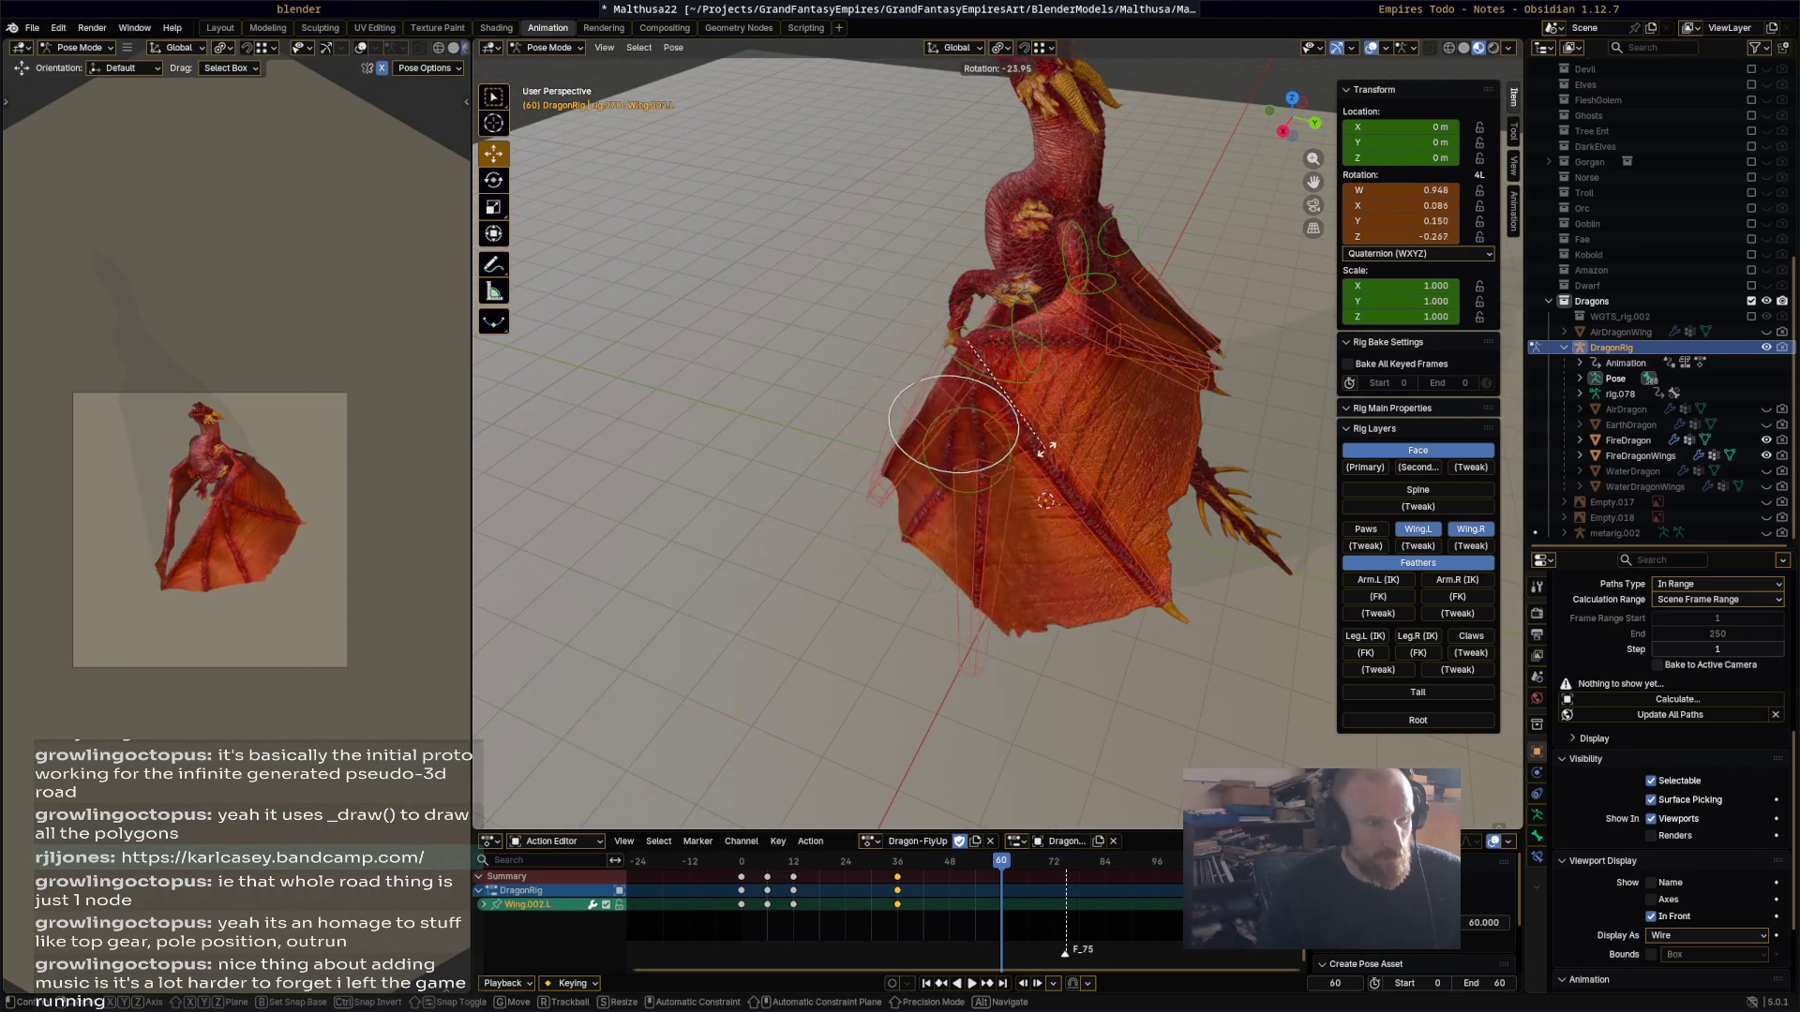
{"action": "left_click", "coordinate": [1019, 465]}
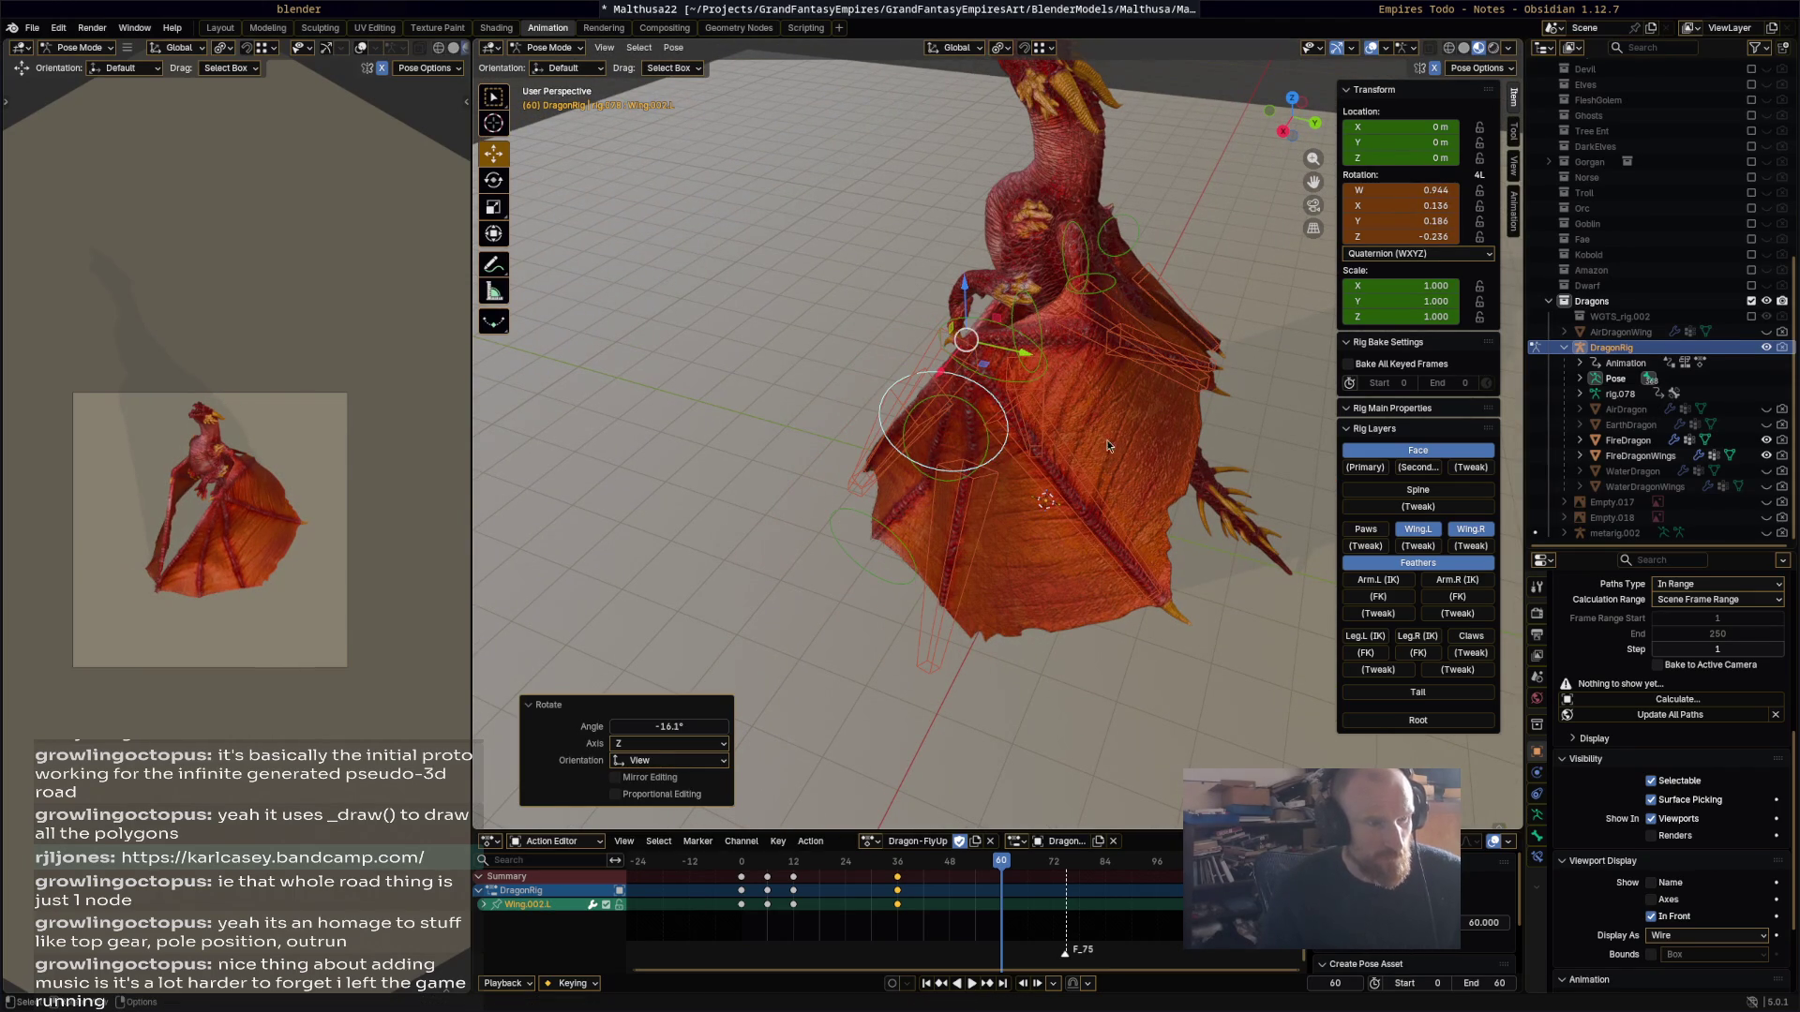
{"action": "mouse_move", "coordinate": [1037, 480]}
{"action": "middle_mouse_down"}
{"action": "mouse_move", "coordinate": [1078, 485]}
{"action": "mouse_move", "coordinate": [885, 564]}
{"action": "mouse_move", "coordinate": [805, 555]}
{"action": "middle_mouse_up"}
{"action": "key", "text": "r"}
{"action": "left_click", "coordinate": [1112, 488]}
{"action": "key", "text": "r"}
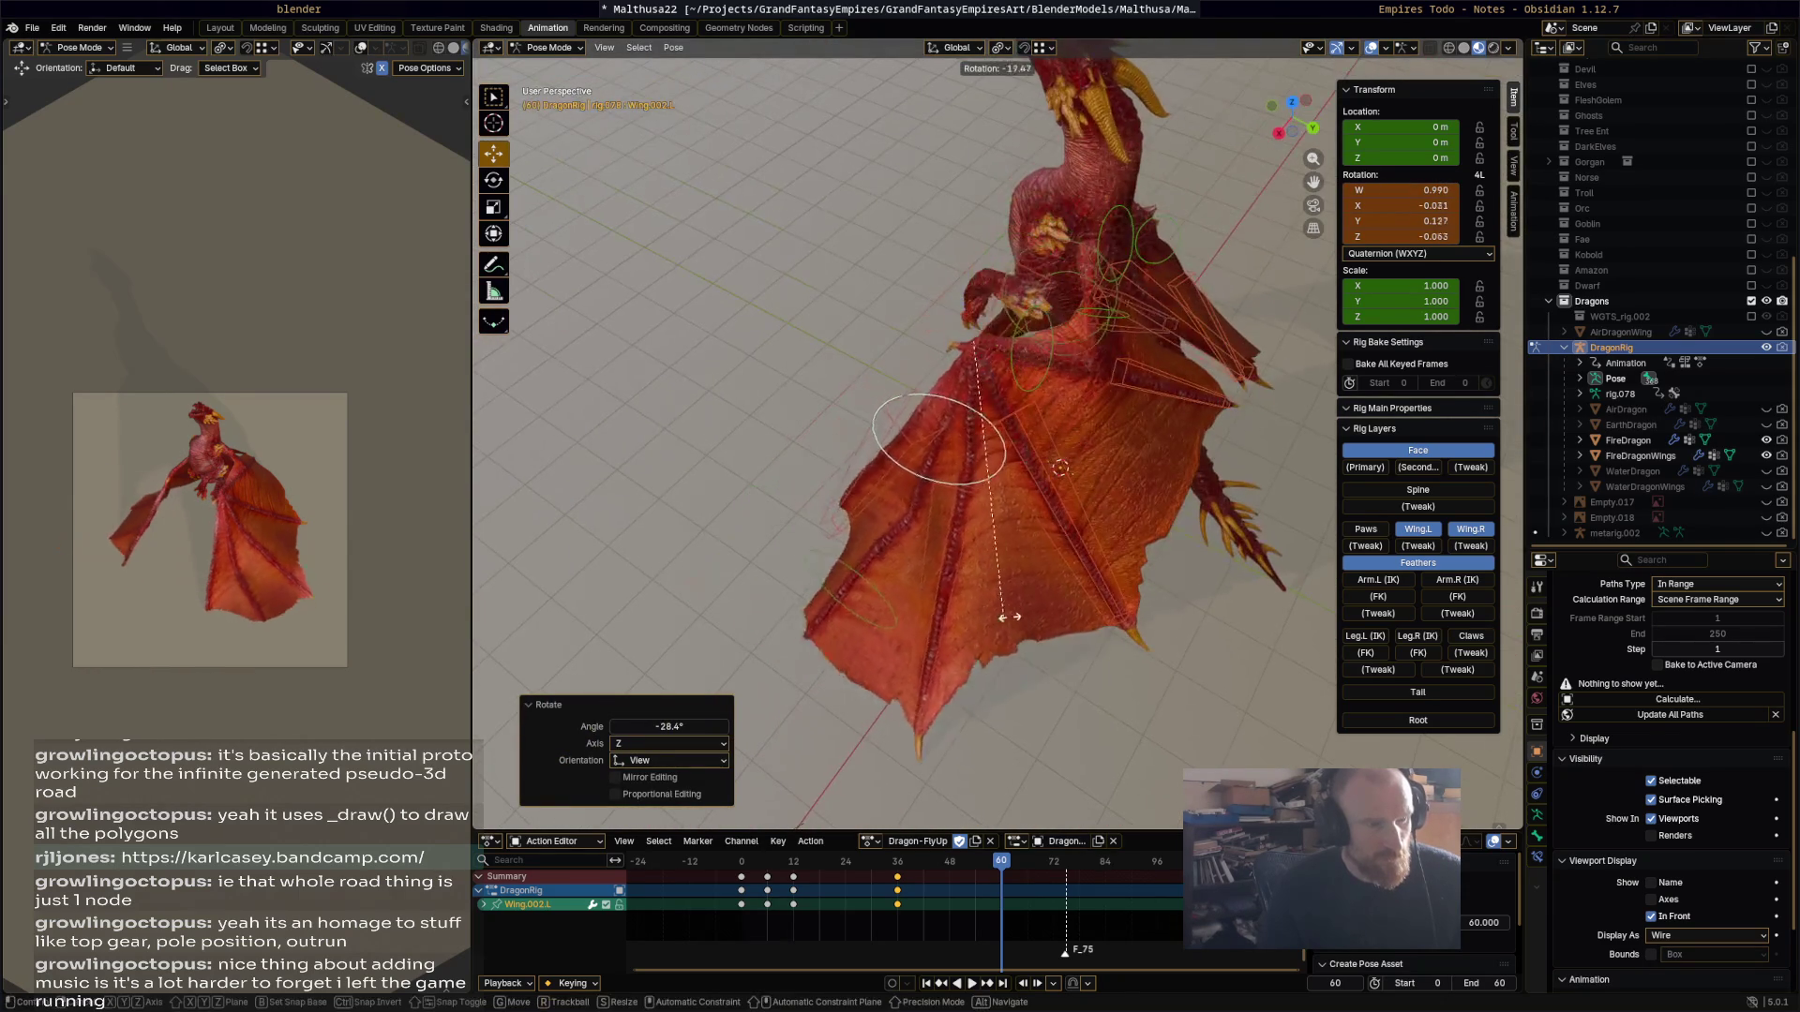
{"action": "left_click", "coordinate": [1067, 606]}
Step: Rotate w_feather.001.L and w_feather.002.L, and rotate Wing.002.L.001 by -37.7°
{"action": "mouse_move", "coordinate": [1067, 607]}
{"action": "middle_mouse_down"}
{"action": "mouse_move", "coordinate": [1046, 515]}
{"action": "mouse_move", "coordinate": [944, 604]}
{"action": "middle_mouse_up"}
{"action": "left_click", "coordinate": [908, 598]}
{"action": "key", "text": "r"}
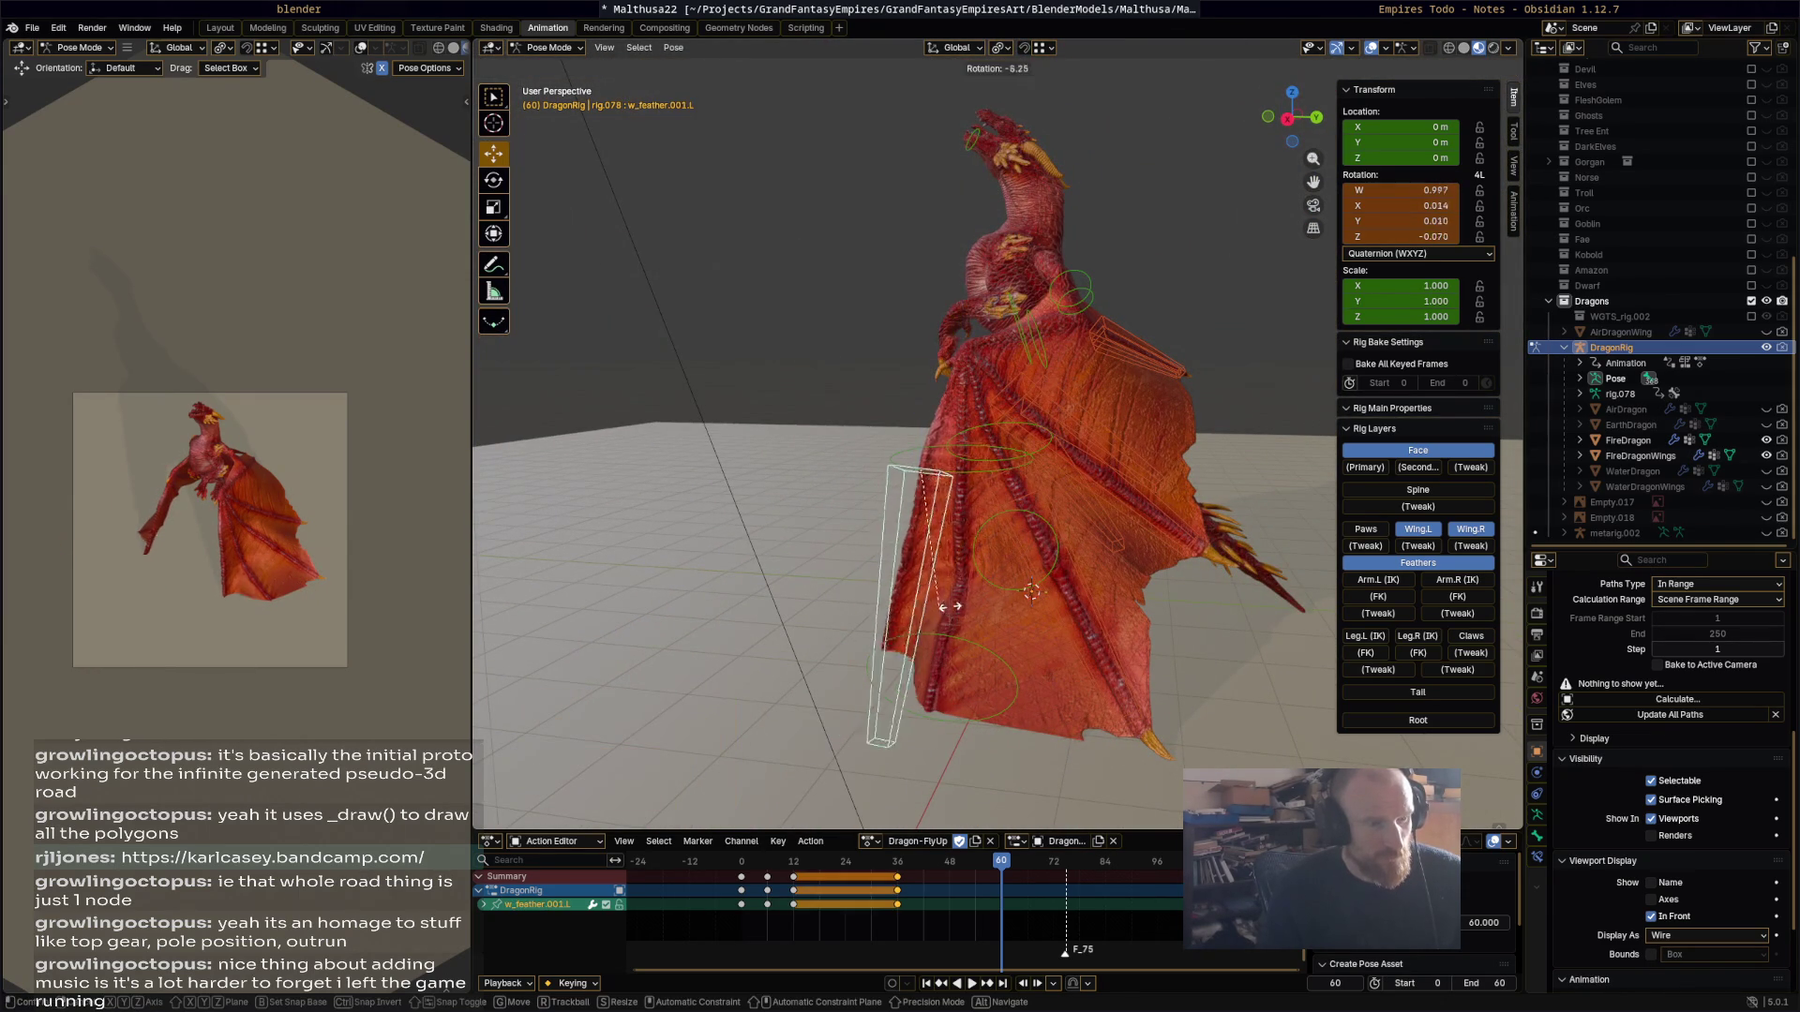
{"action": "left_click", "coordinate": [1016, 677]}
{"action": "left_click", "coordinate": [1018, 677]}
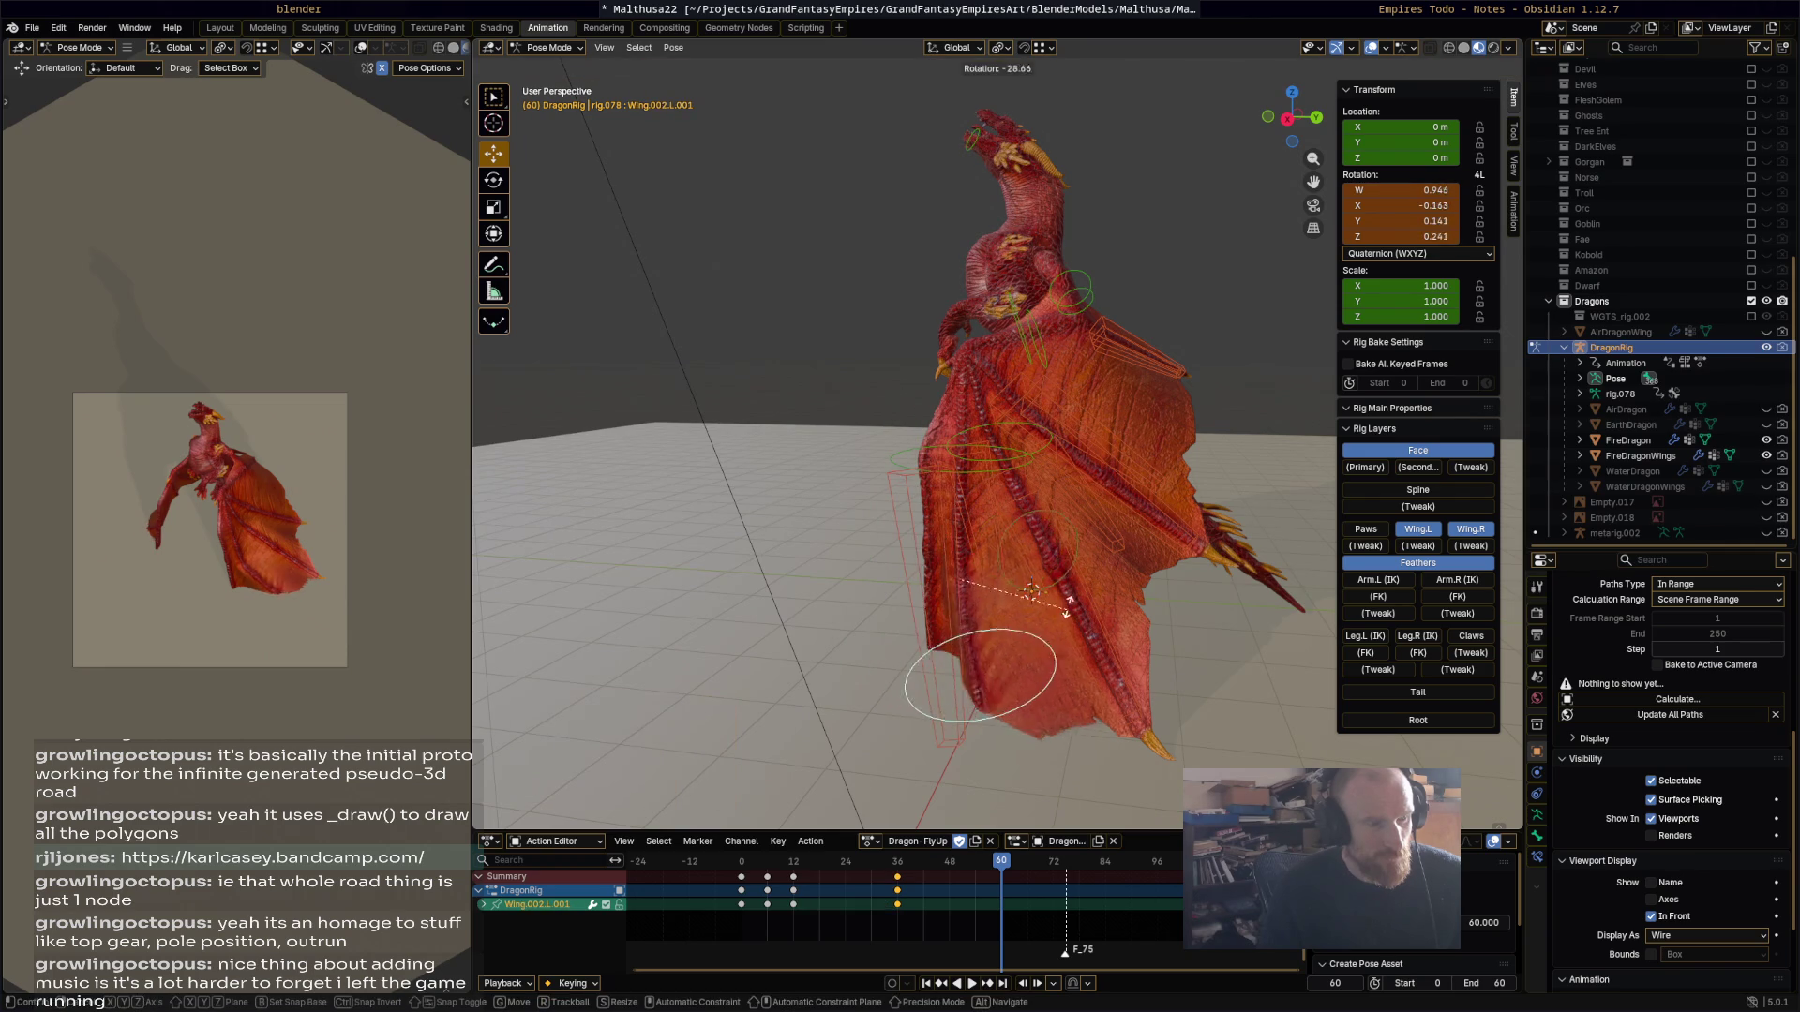
{"action": "key", "text": "r"}
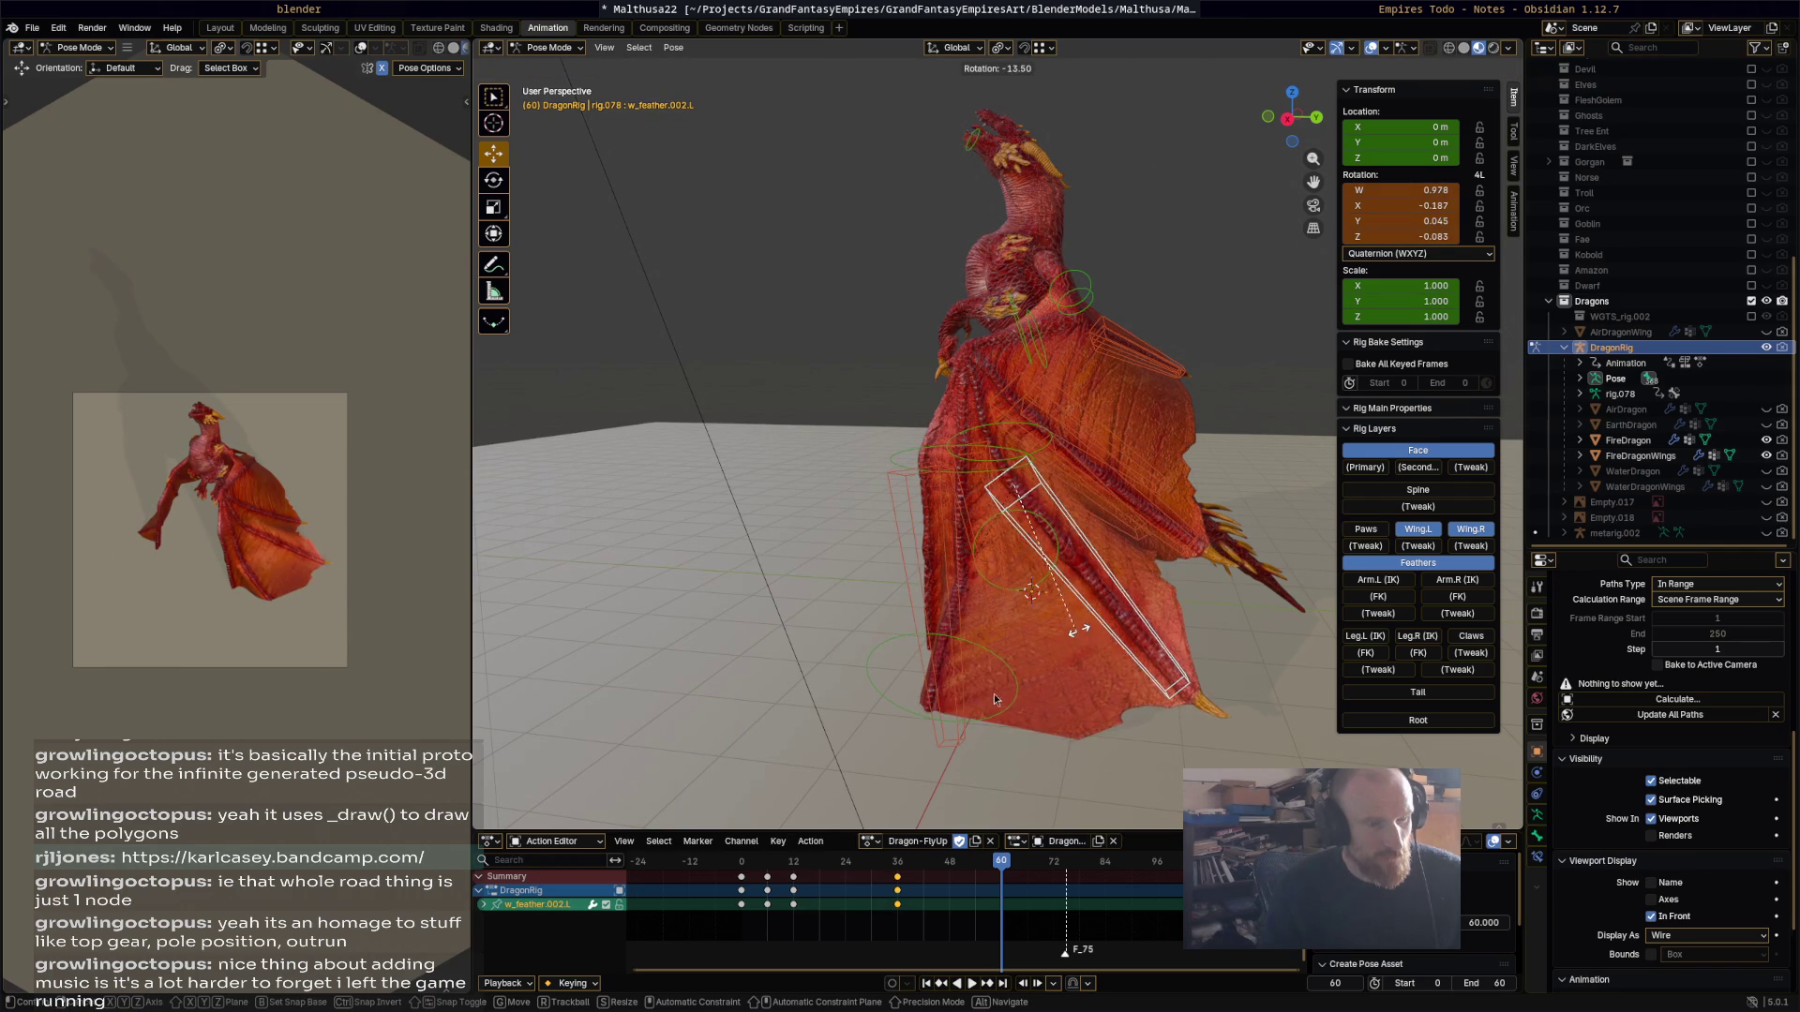
{"action": "left_click", "coordinate": [1016, 705]}
{"action": "left_click", "coordinate": [1020, 705]}
{"action": "left_click", "coordinate": [1020, 705]}
{"action": "key", "text": "r"}
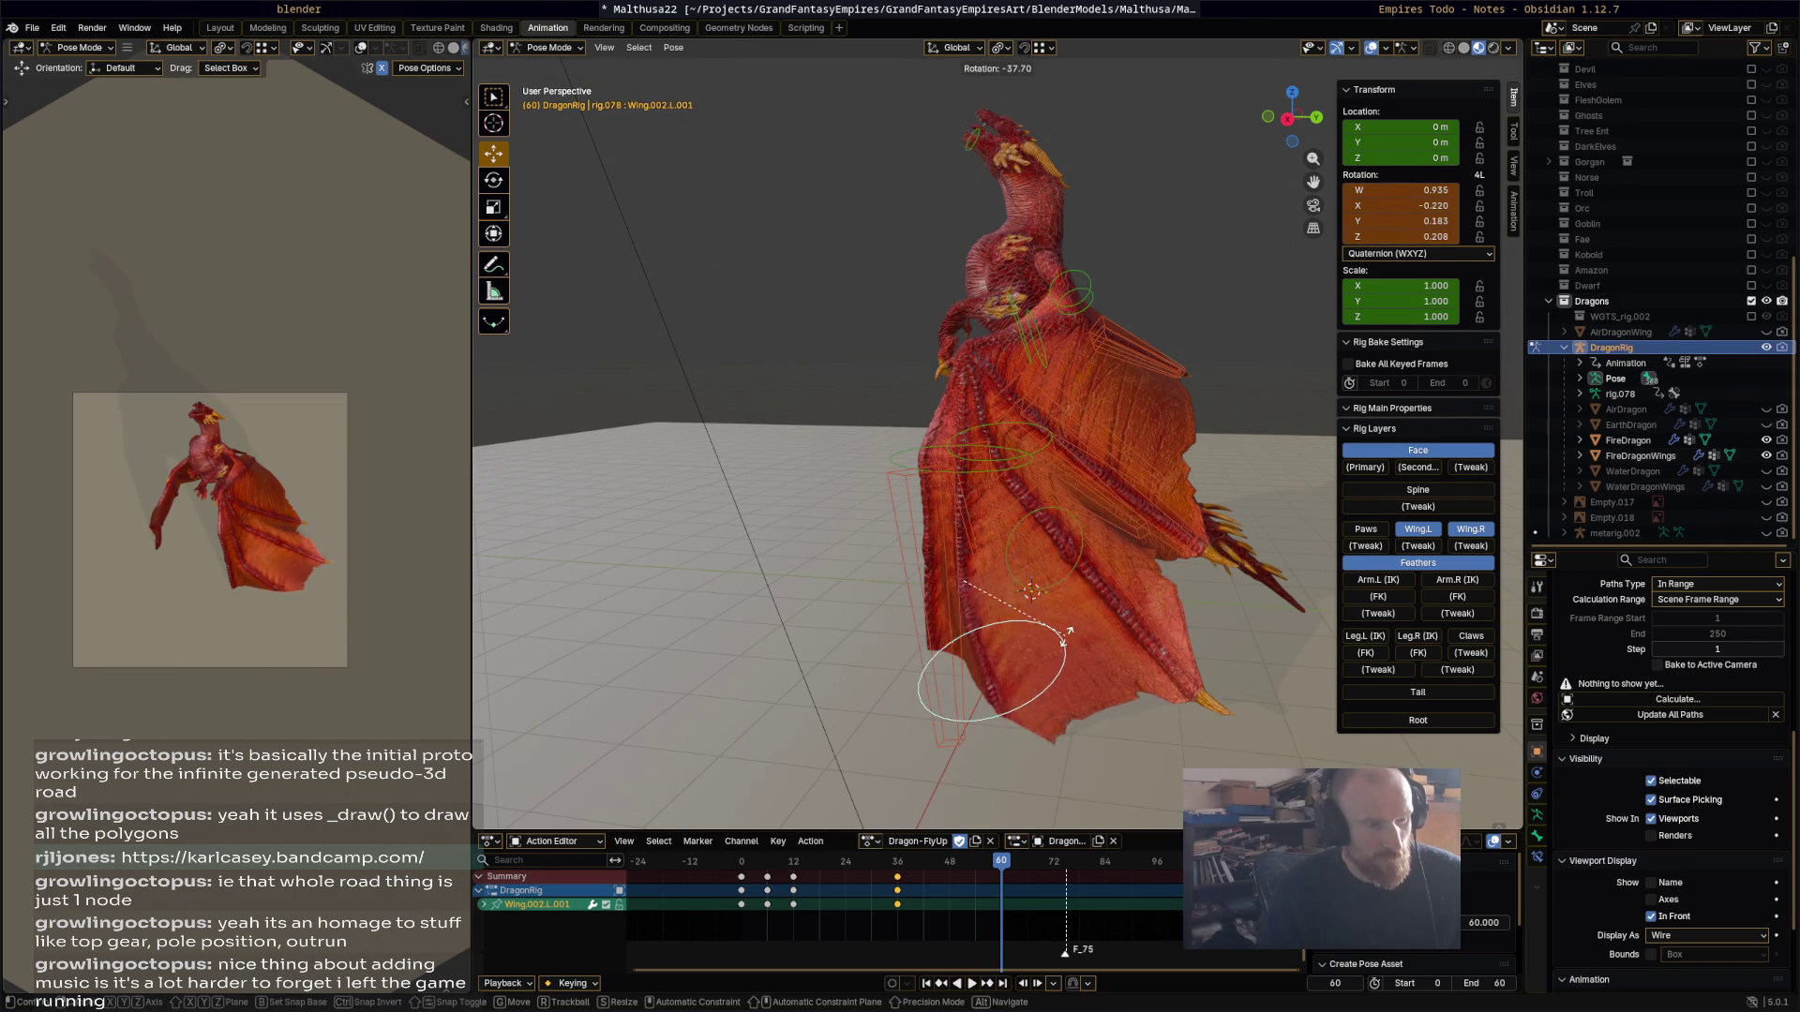
{"action": "left_click", "coordinate": [1069, 642]}
Step: Rotate w_feather.003.L 22°, select all bones and play the wingbeat
{"action": "mouse_move", "coordinate": [1068, 642]}
{"action": "middle_mouse_down"}
{"action": "mouse_move", "coordinate": [926, 639]}
{"action": "mouse_move", "coordinate": [984, 630]}
{"action": "middle_mouse_up"}
{"action": "mouse_move", "coordinate": [1082, 563]}
{"action": "middle_mouse_down"}
{"action": "mouse_move", "coordinate": [1032, 550]}
{"action": "mouse_move", "coordinate": [1120, 583]}
{"action": "middle_mouse_up"}
{"action": "left_click", "coordinate": [942, 506]}
{"action": "key", "text": "r"}
{"action": "left_click", "coordinate": [970, 544]}
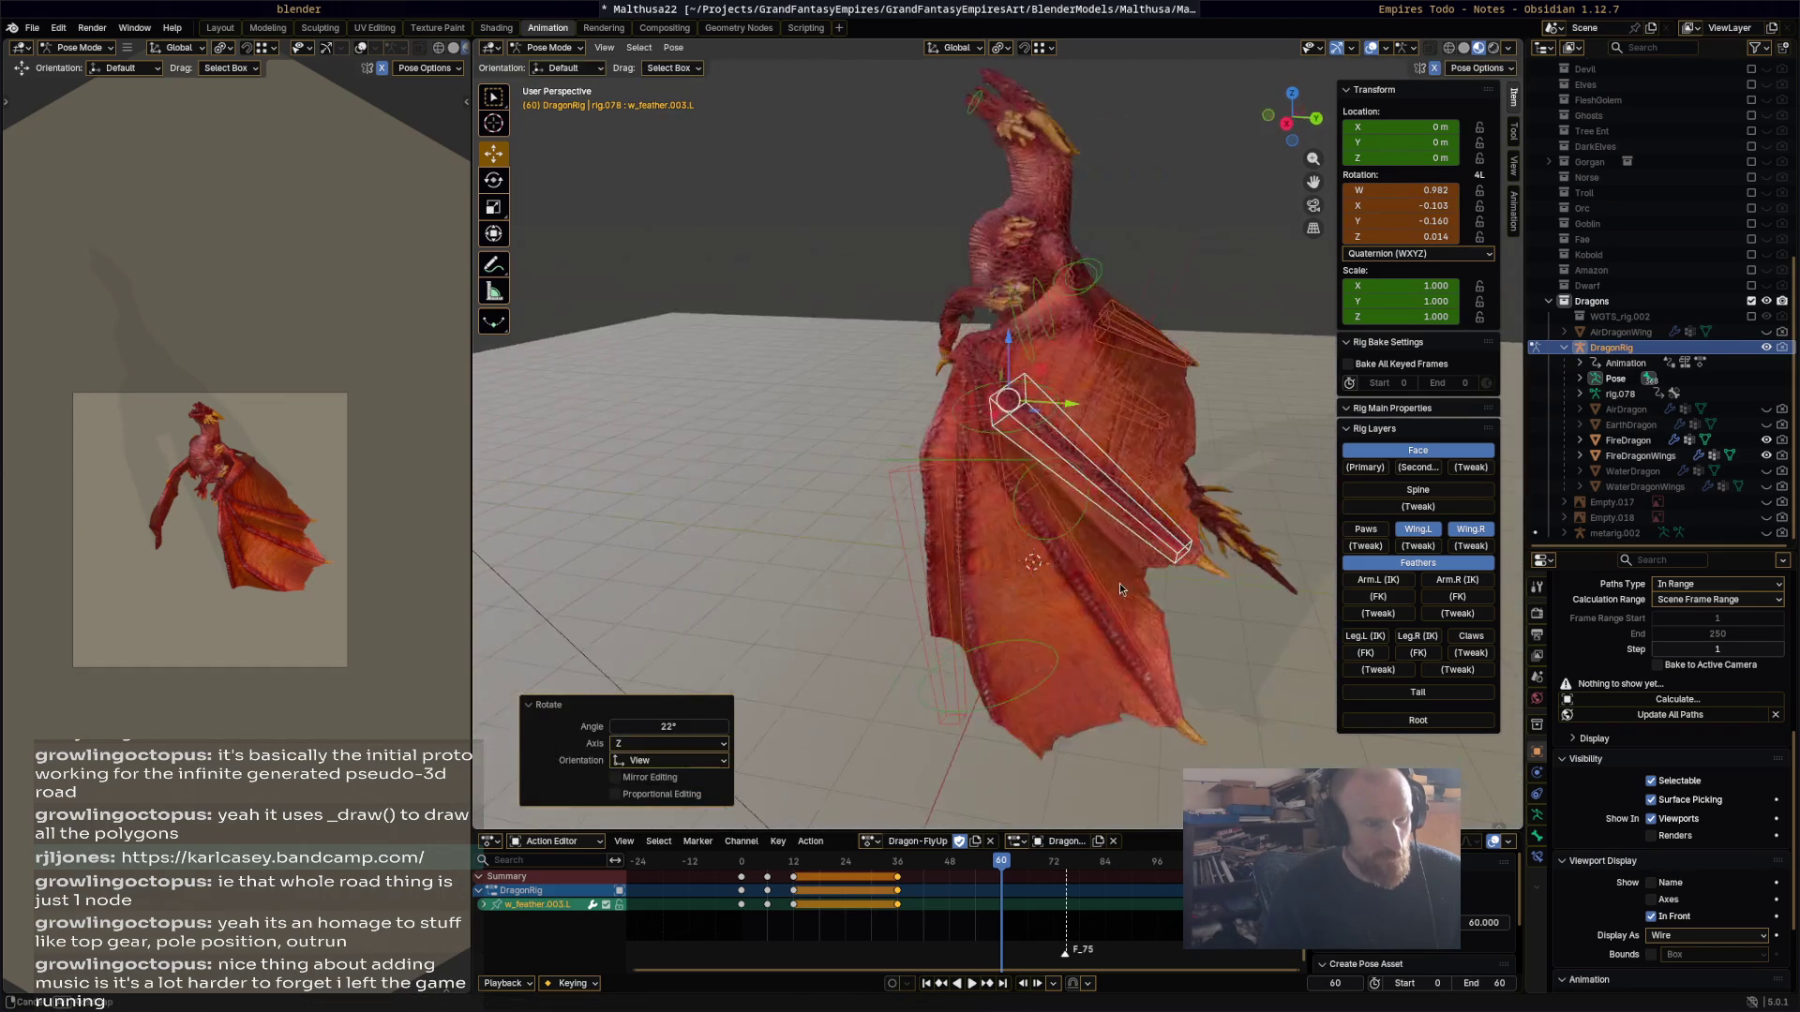
{"action": "key", "text": "a"}
{"action": "key", "text": "space"}
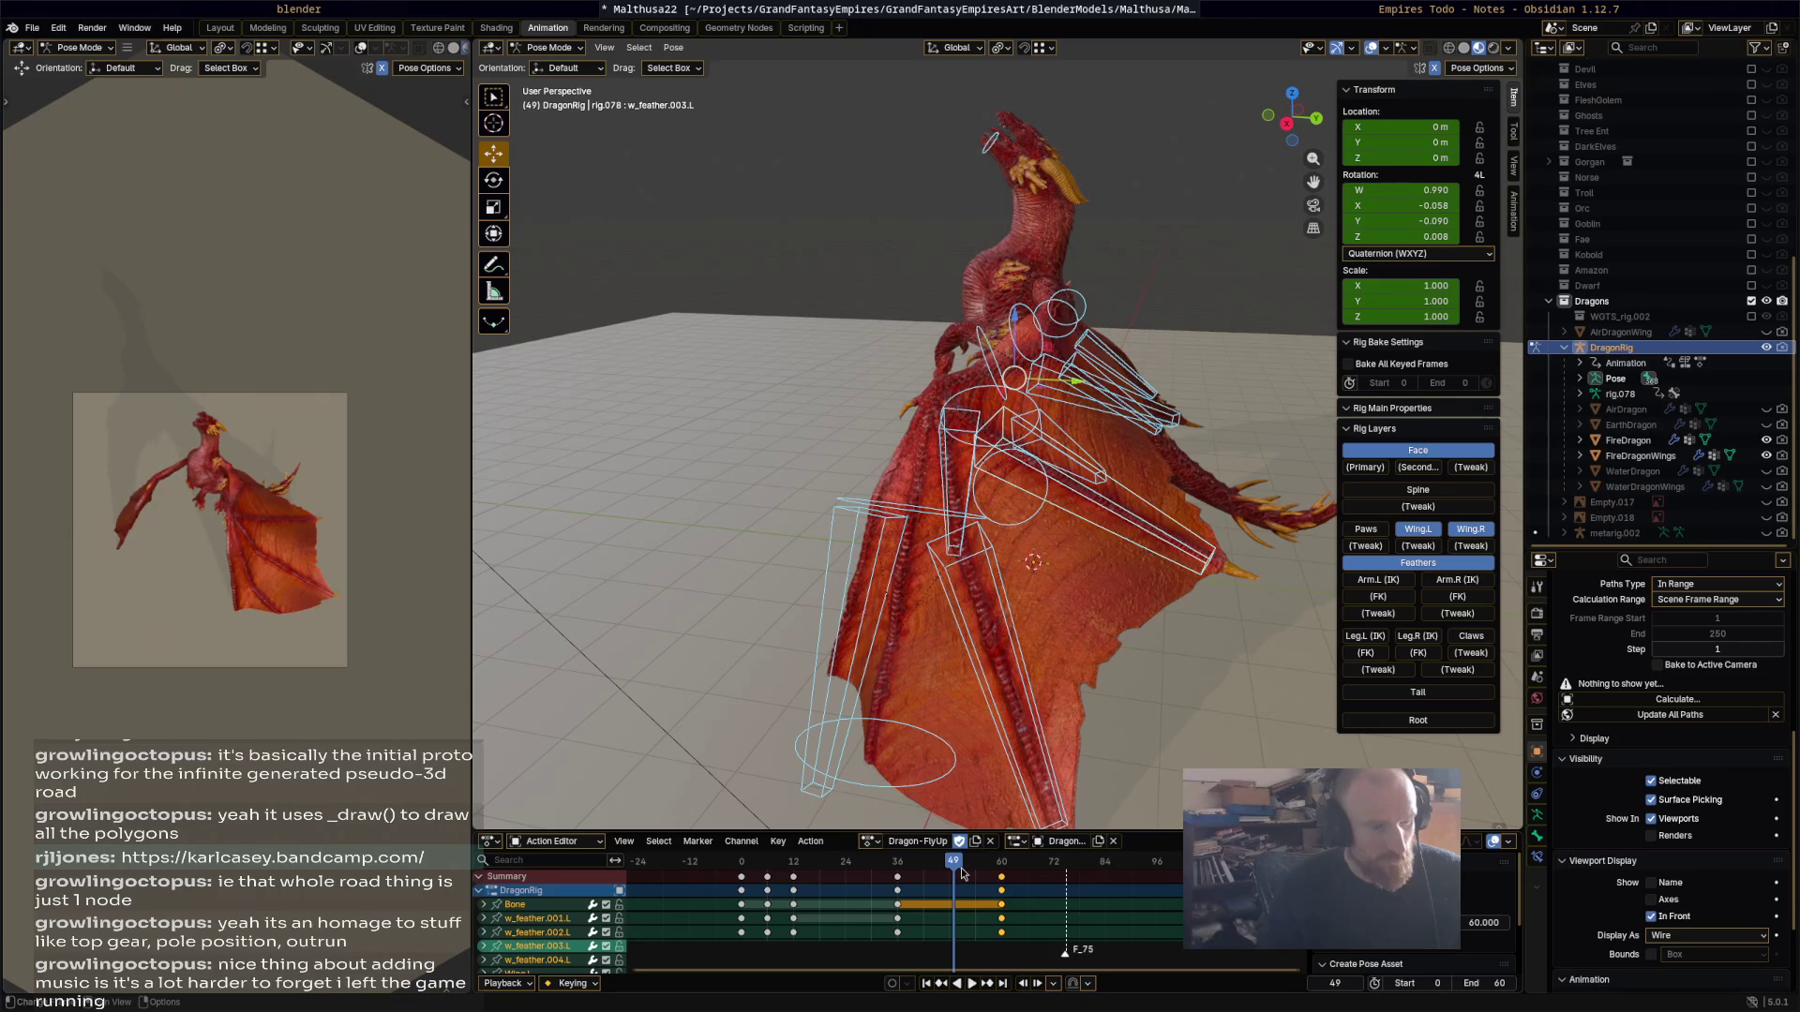
Step: Slide the frame-60 keys back to around frame 49 and stop playback
{"action": "key", "text": "g"}
{"action": "left_click", "coordinate": [956, 867]}
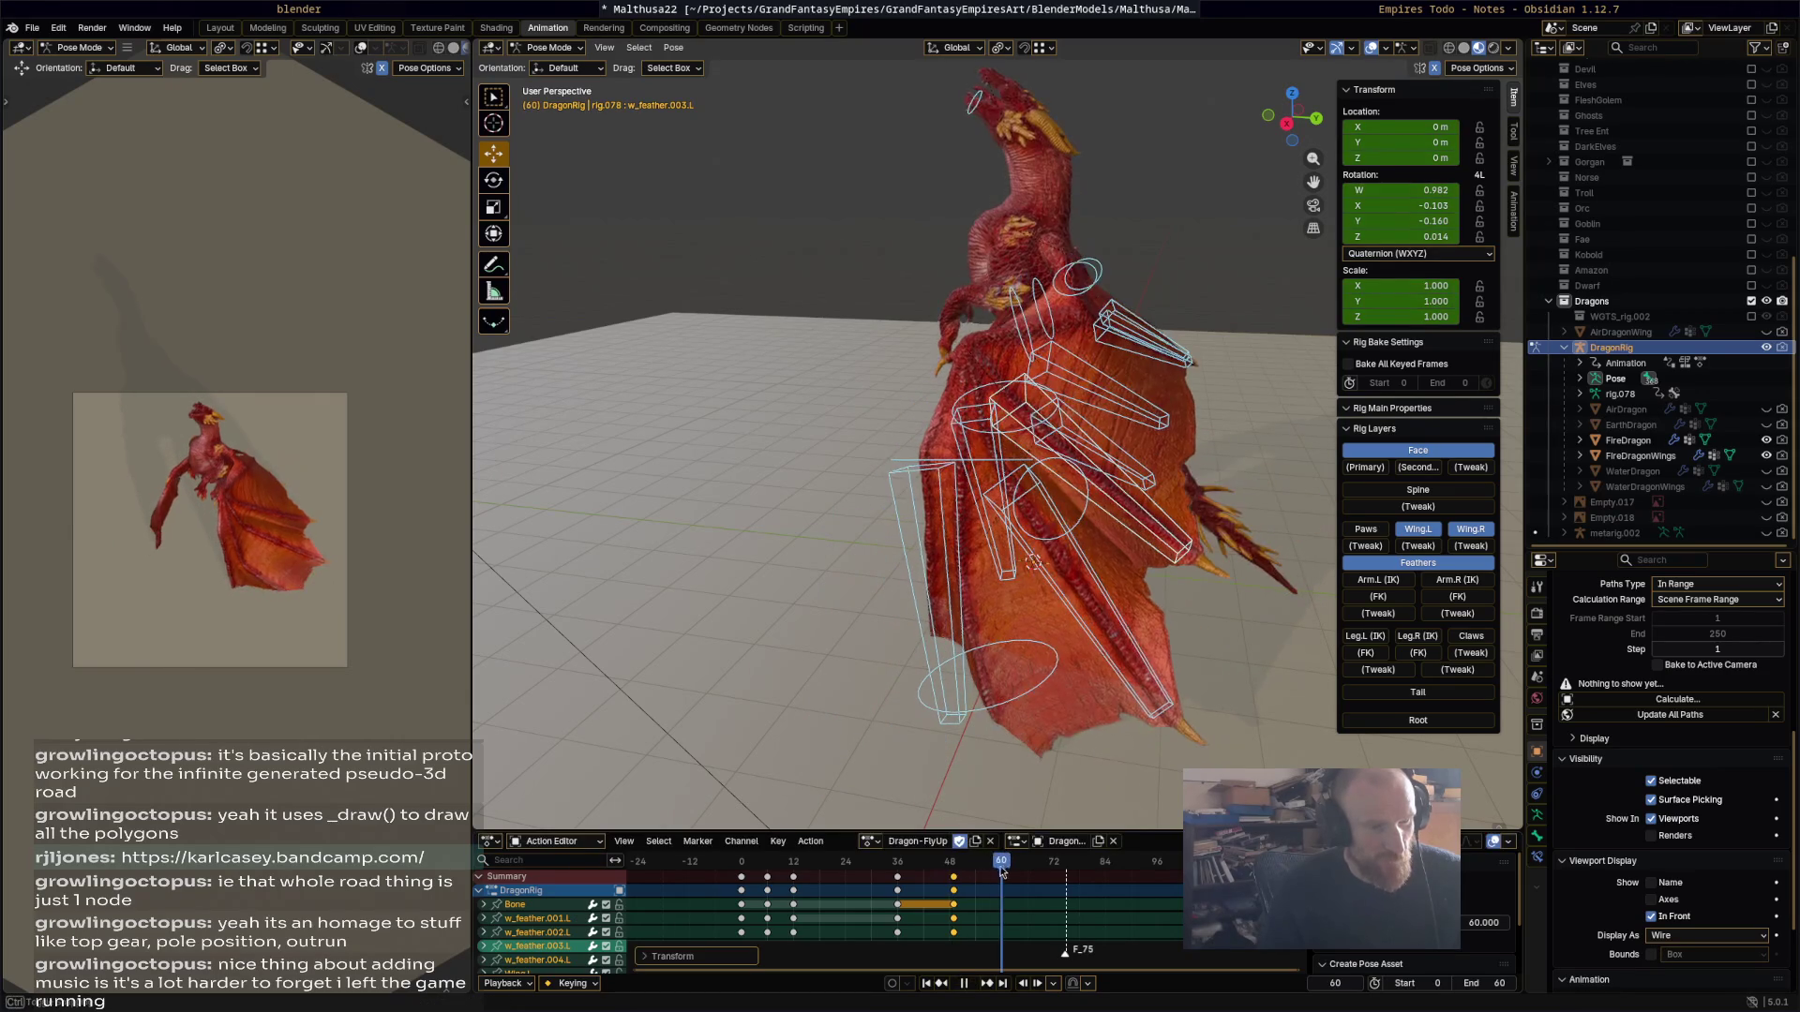
{"action": "key", "text": "space"}
Step: Rotate Wing.L by -25° then 26°, and Wing.001.L by 19°
{"action": "mouse_move", "coordinate": [1076, 694]}
{"action": "middle_mouse_down"}
{"action": "mouse_move", "coordinate": [1124, 286]}
{"action": "mouse_move", "coordinate": [1081, 292]}
{"action": "mouse_move", "coordinate": [1239, 363]}
{"action": "mouse_move", "coordinate": [1014, 289]}
{"action": "mouse_move", "coordinate": [1102, 318]}
{"action": "mouse_move", "coordinate": [1060, 330]}
{"action": "mouse_move", "coordinate": [1042, 314]}
{"action": "mouse_move", "coordinate": [1055, 385]}
{"action": "mouse_move", "coordinate": [1061, 361]}
{"action": "mouse_move", "coordinate": [920, 286]}
{"action": "mouse_move", "coordinate": [994, 300]}
{"action": "middle_mouse_up"}
{"action": "left_click", "coordinate": [1085, 279]}
{"action": "key", "text": "r"}
{"action": "left_click", "coordinate": [1132, 366]}
{"action": "key", "text": "r"}
{"action": "left_click", "coordinate": [1078, 345]}
{"action": "left_click", "coordinate": [1074, 355]}
{"action": "key", "text": "r"}
{"action": "left_click", "coordinate": [1062, 361]}
{"action": "key", "text": "r"}
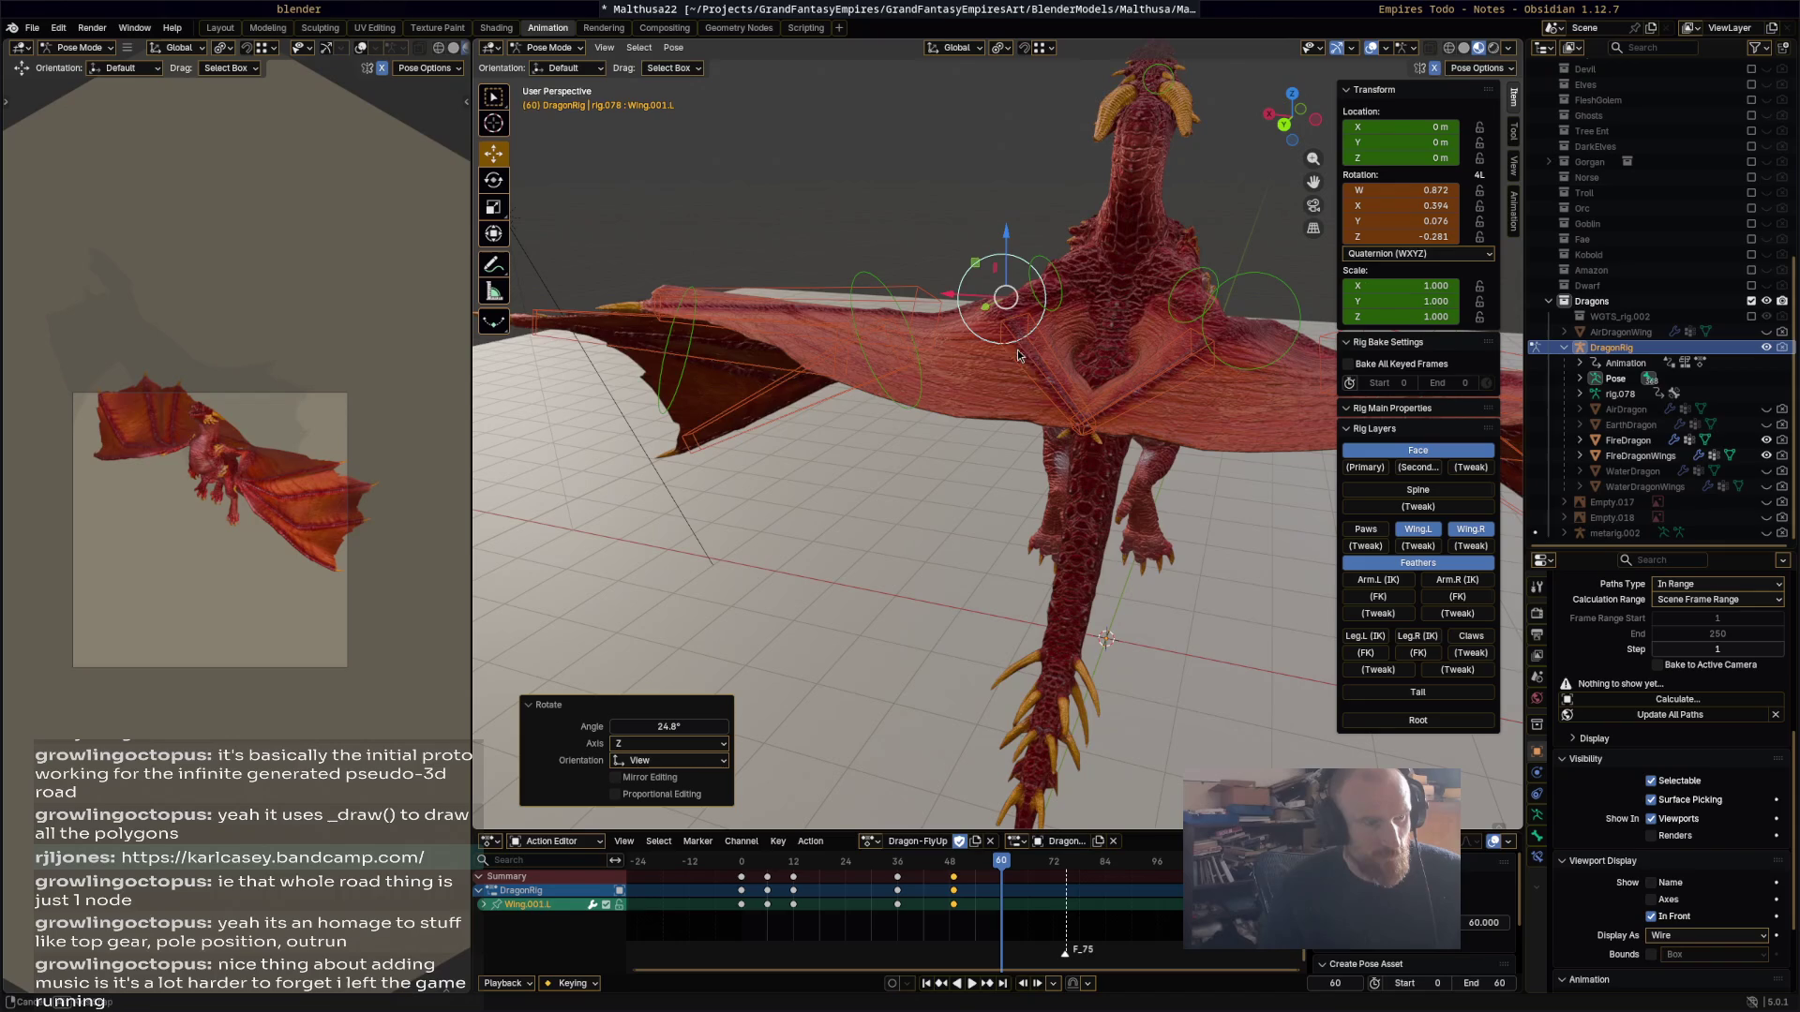
Step: Swing Wing.002.L and rotate w_feather.004.L by 42°
{"action": "left_click", "coordinate": [919, 375]}
{"action": "key", "text": "r"}
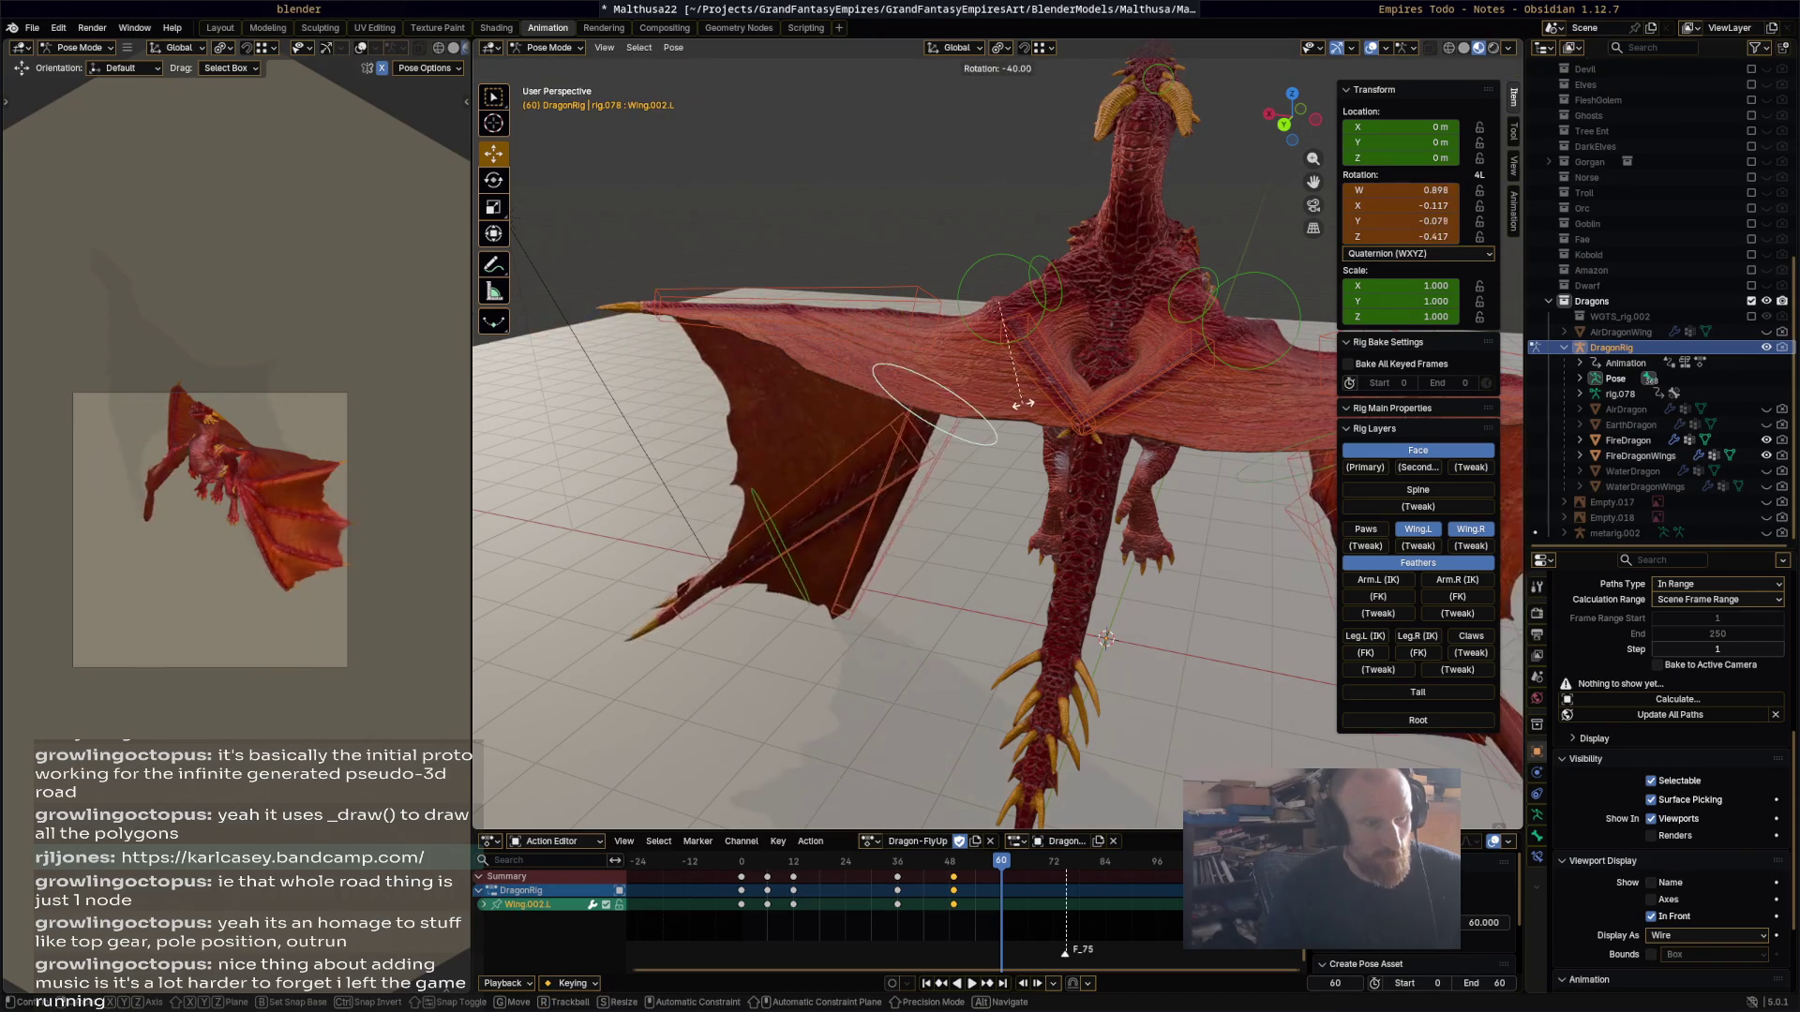
{"action": "left_click", "coordinate": [1058, 423]}
{"action": "mouse_move", "coordinate": [1058, 423]}
{"action": "middle_mouse_down"}
{"action": "mouse_move", "coordinate": [1031, 534]}
{"action": "mouse_move", "coordinate": [951, 426]}
{"action": "middle_mouse_up"}
{"action": "left_click", "coordinate": [1024, 553]}
{"action": "key", "text": "r"}
{"action": "left_click", "coordinate": [1021, 558]}
{"action": "right_click", "coordinate": [950, 426]}
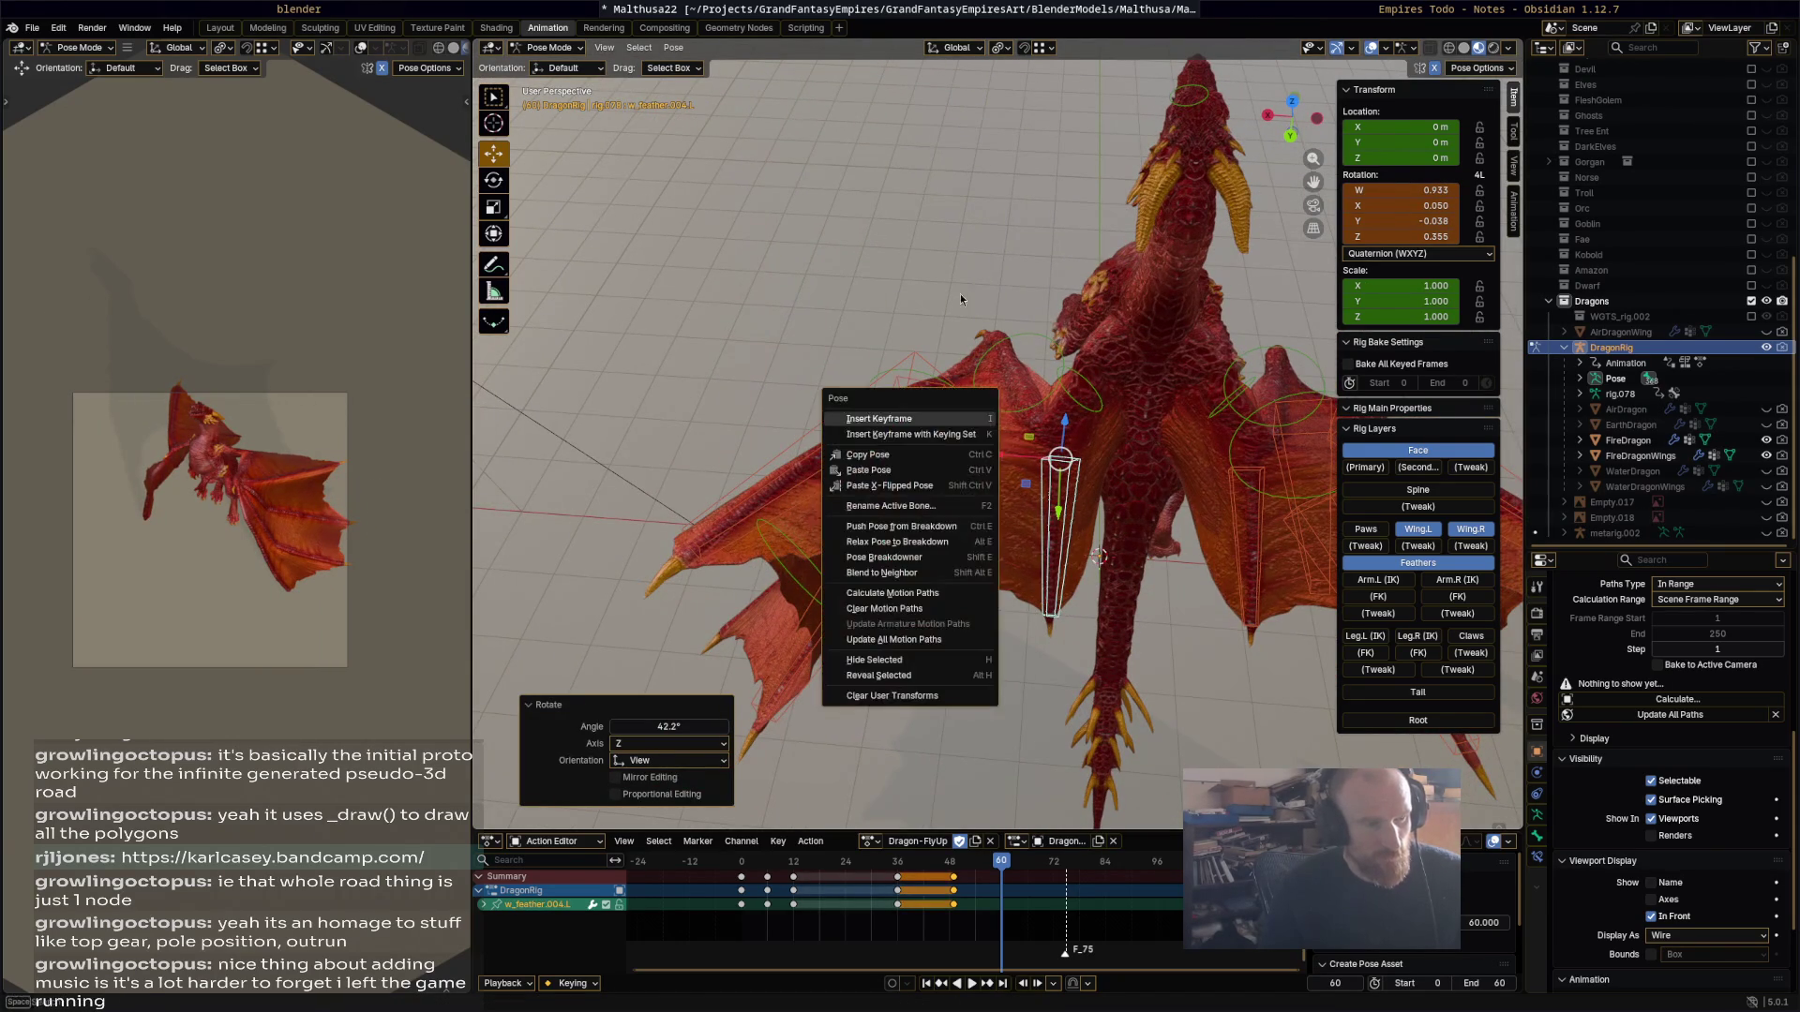
Step: Reposition w_feather.003.L, ending at 17.7° rotation about Z
{"action": "mouse_move", "coordinate": [889, 339]}
{"action": "middle_mouse_down"}
{"action": "mouse_move", "coordinate": [1043, 335]}
{"action": "mouse_move", "coordinate": [1143, 430]}
{"action": "middle_mouse_up"}
{"action": "left_click", "coordinate": [1216, 487]}
{"action": "mouse_move", "coordinate": [1216, 486]}
{"action": "middle_mouse_down"}
{"action": "mouse_move", "coordinate": [1071, 373]}
{"action": "mouse_move", "coordinate": [1017, 377]}
{"action": "mouse_move", "coordinate": [975, 425]}
{"action": "mouse_move", "coordinate": [705, 448]}
{"action": "mouse_move", "coordinate": [922, 350]}
{"action": "mouse_move", "coordinate": [987, 453]}
{"action": "mouse_move", "coordinate": [966, 337]}
{"action": "middle_mouse_up"}
{"action": "key", "text": "r"}
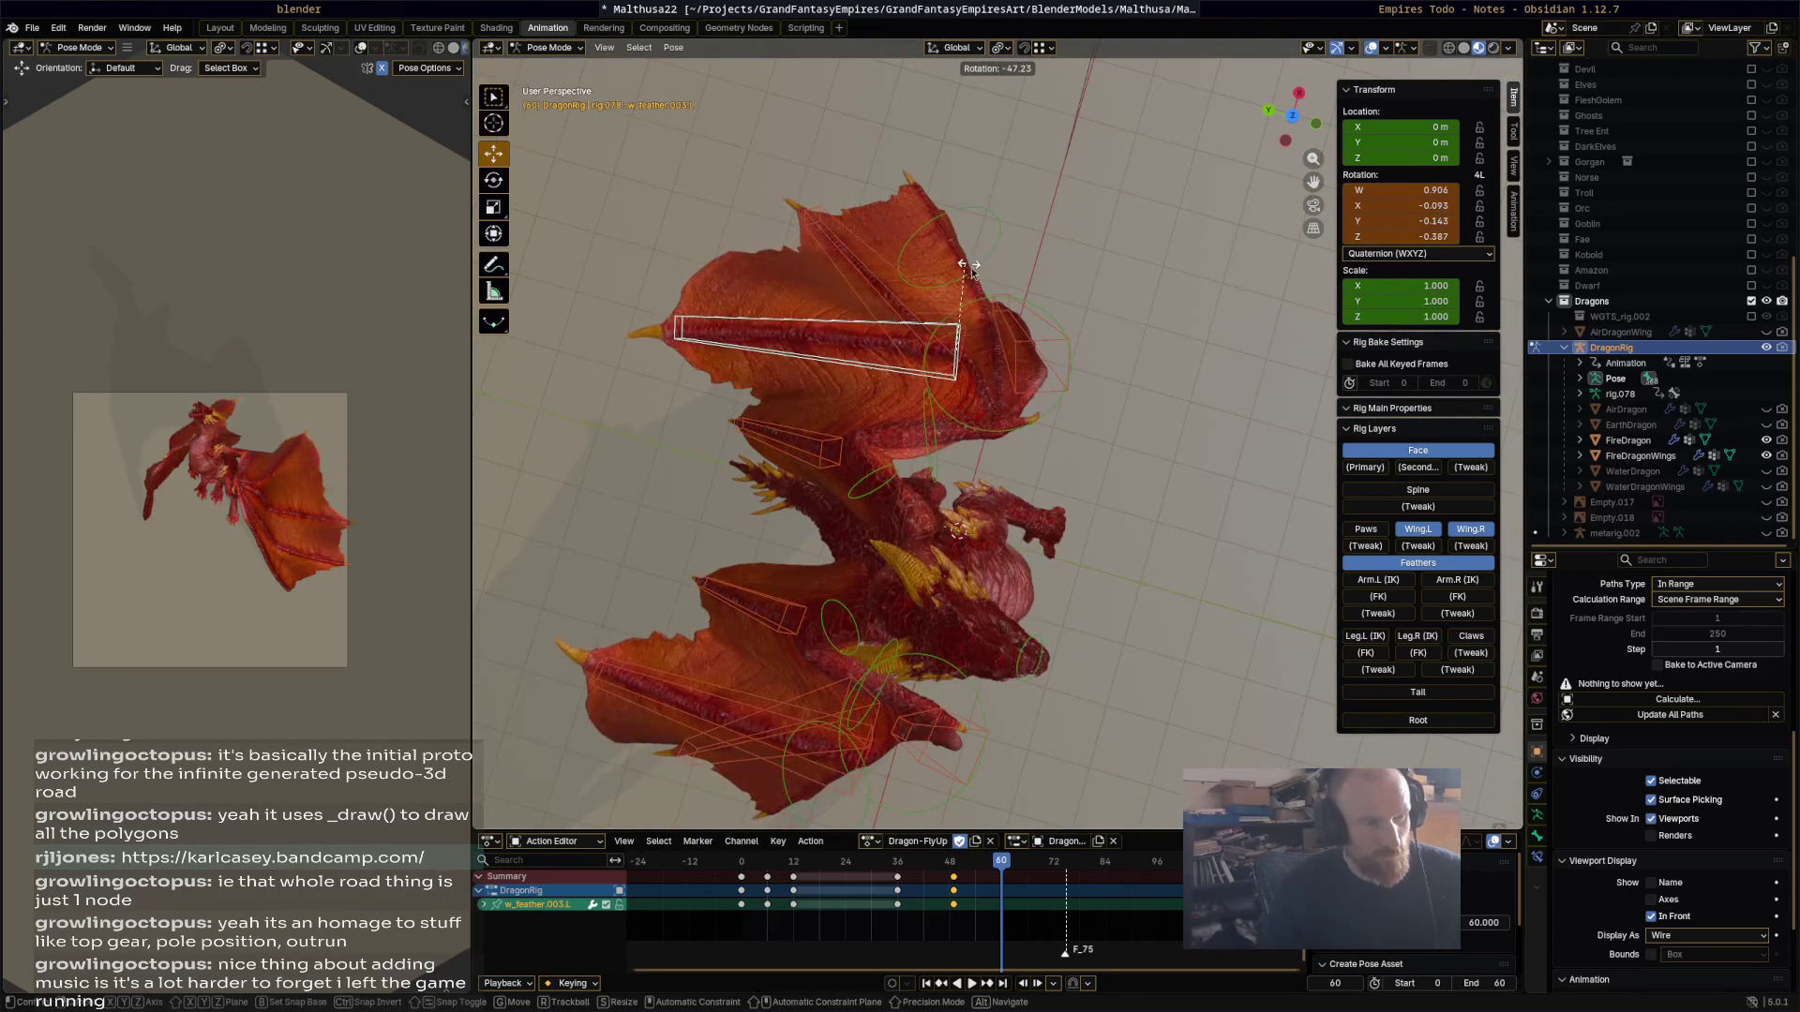
{"action": "left_click", "coordinate": [987, 338]}
{"action": "key", "text": "g"}
{"action": "left_click", "coordinate": [992, 350]}
{"action": "mouse_move", "coordinate": [993, 351]}
{"action": "middle_mouse_down"}
{"action": "mouse_move", "coordinate": [1034, 246]}
{"action": "mouse_move", "coordinate": [956, 272]}
{"action": "mouse_move", "coordinate": [1059, 334]}
{"action": "mouse_move", "coordinate": [1050, 356]}
{"action": "middle_mouse_up"}
{"action": "key", "text": "r"}
{"action": "left_click", "coordinate": [905, 289]}
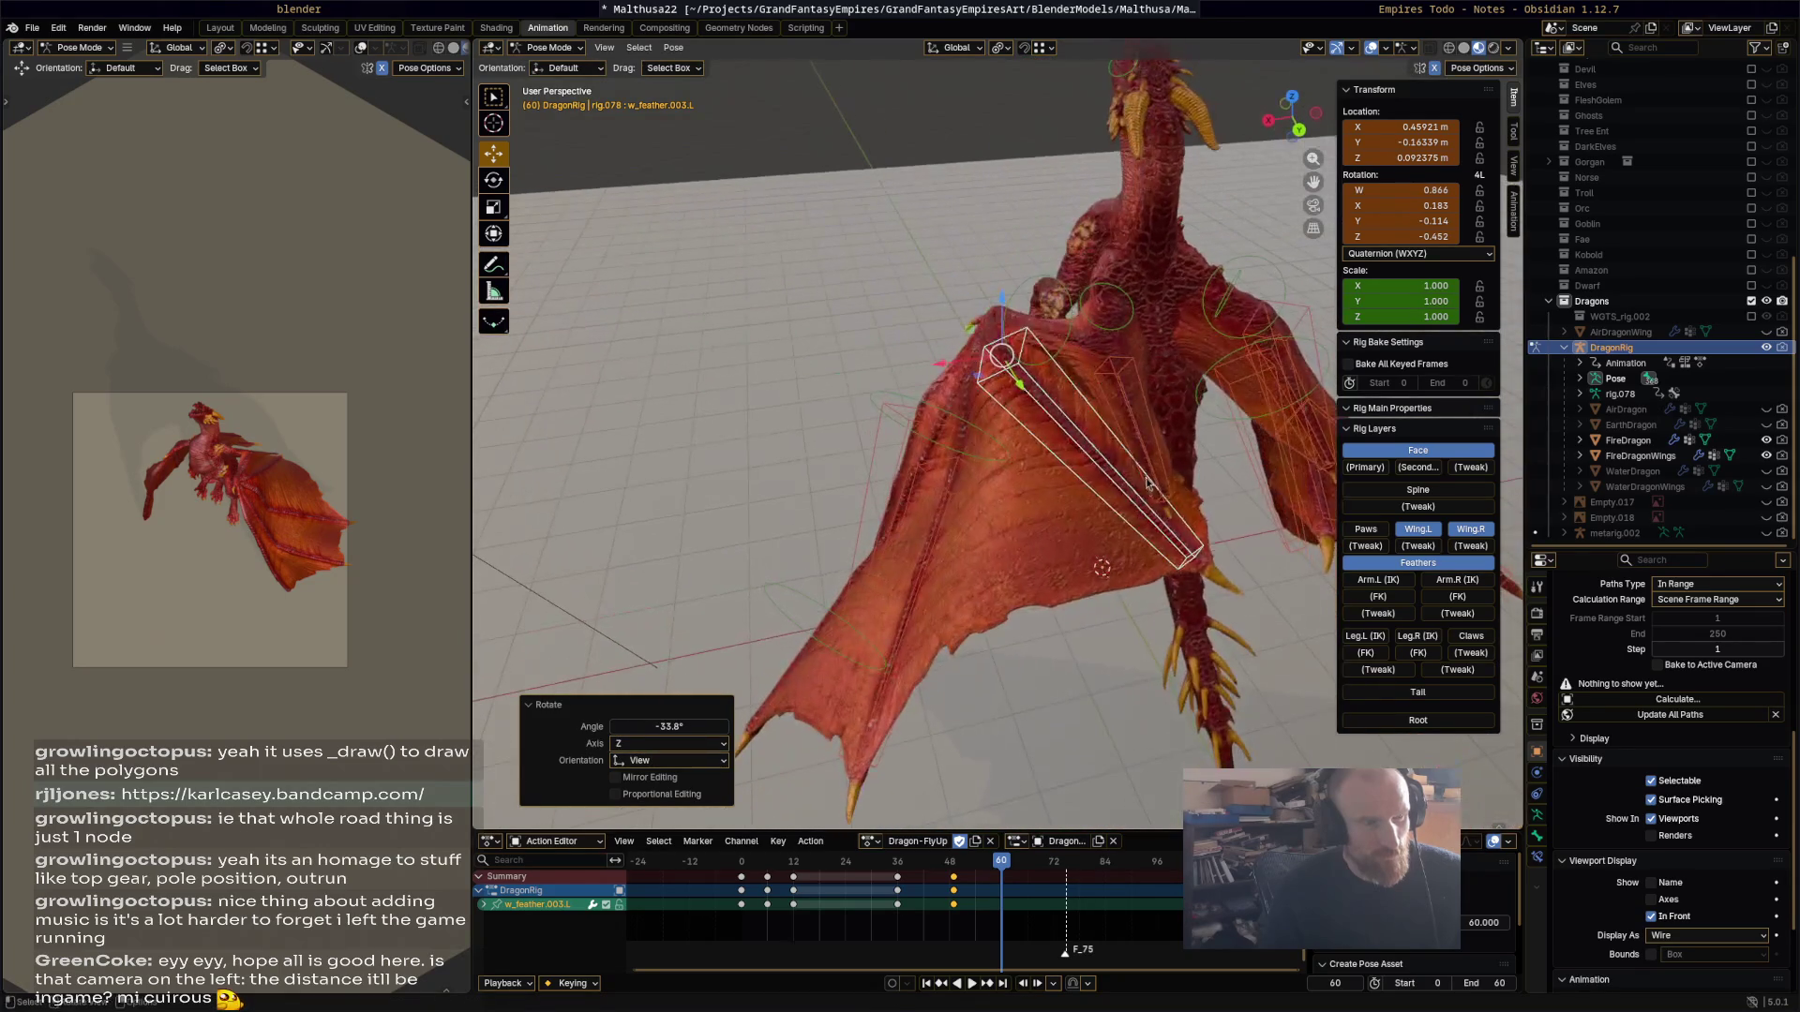
{"action": "key", "text": "r"}
{"action": "left_click", "coordinate": [1050, 544]}
Step: Move w_feather.002.L about 0.34 m upward
{"action": "middle_click_drag", "start_coordinate": [1050, 543], "coordinate": [1070, 536]}
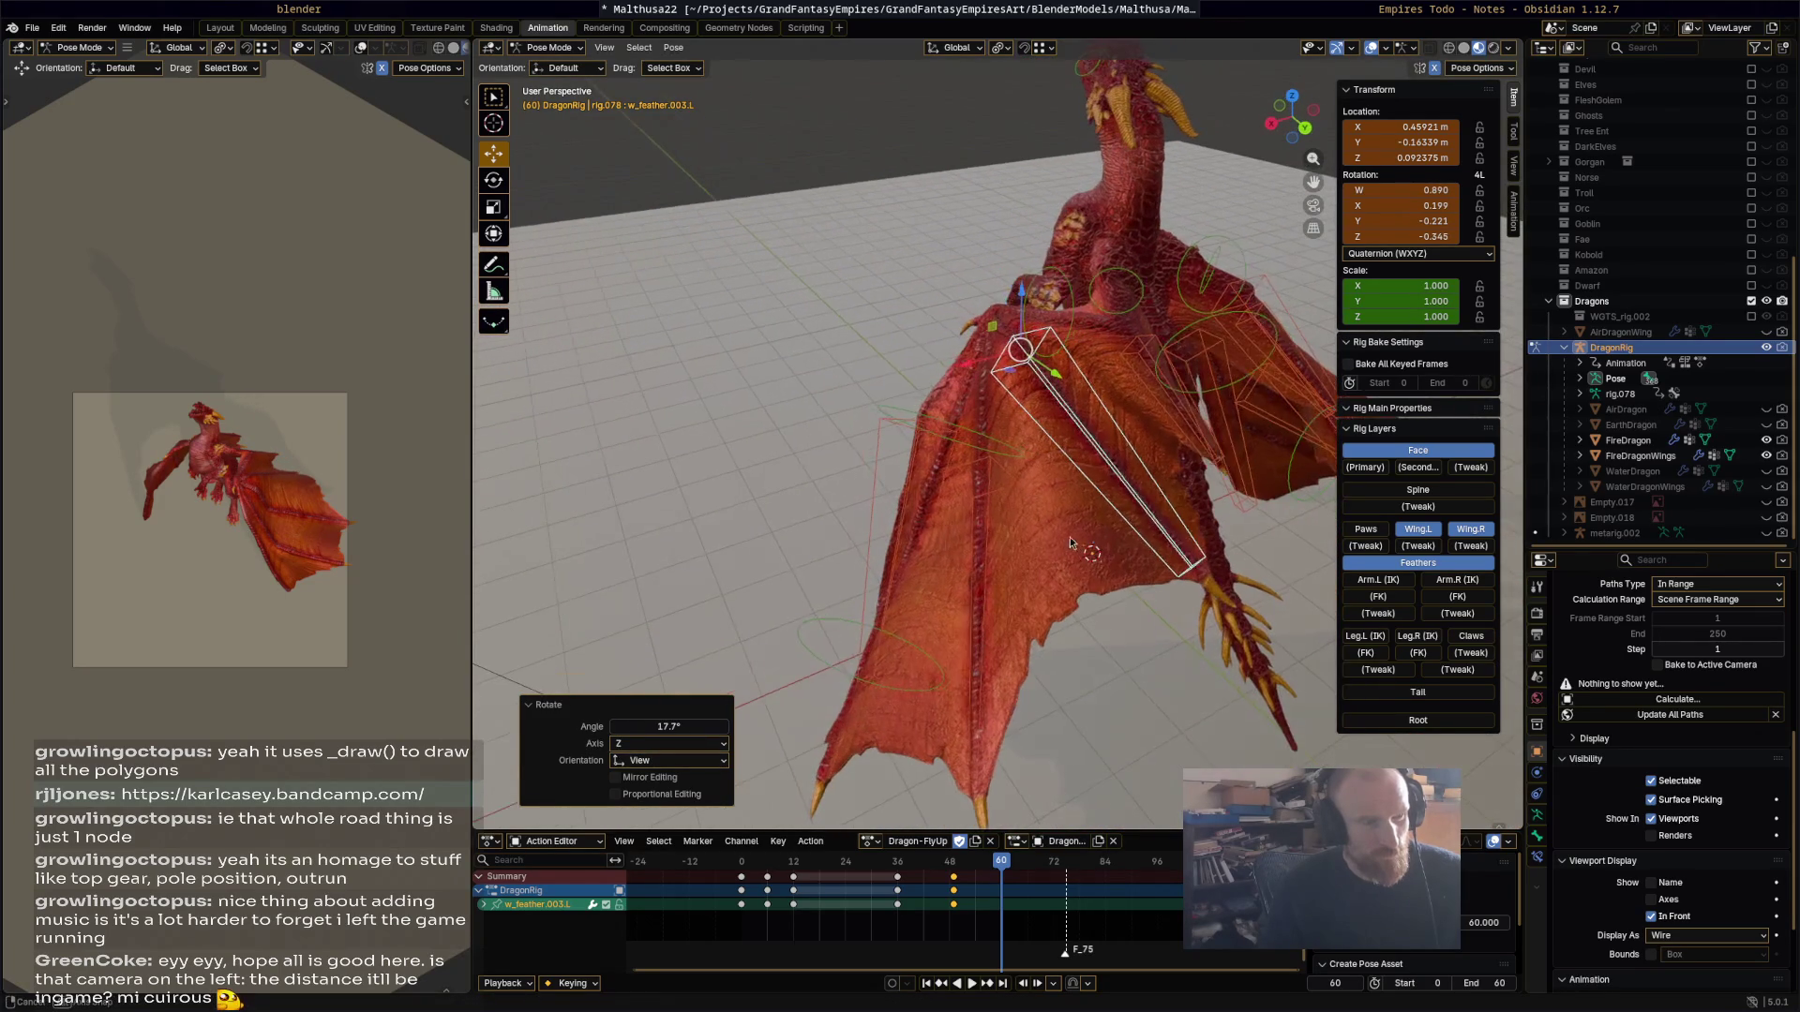
{"action": "left_click", "coordinate": [994, 511]}
{"action": "key", "text": "g"}
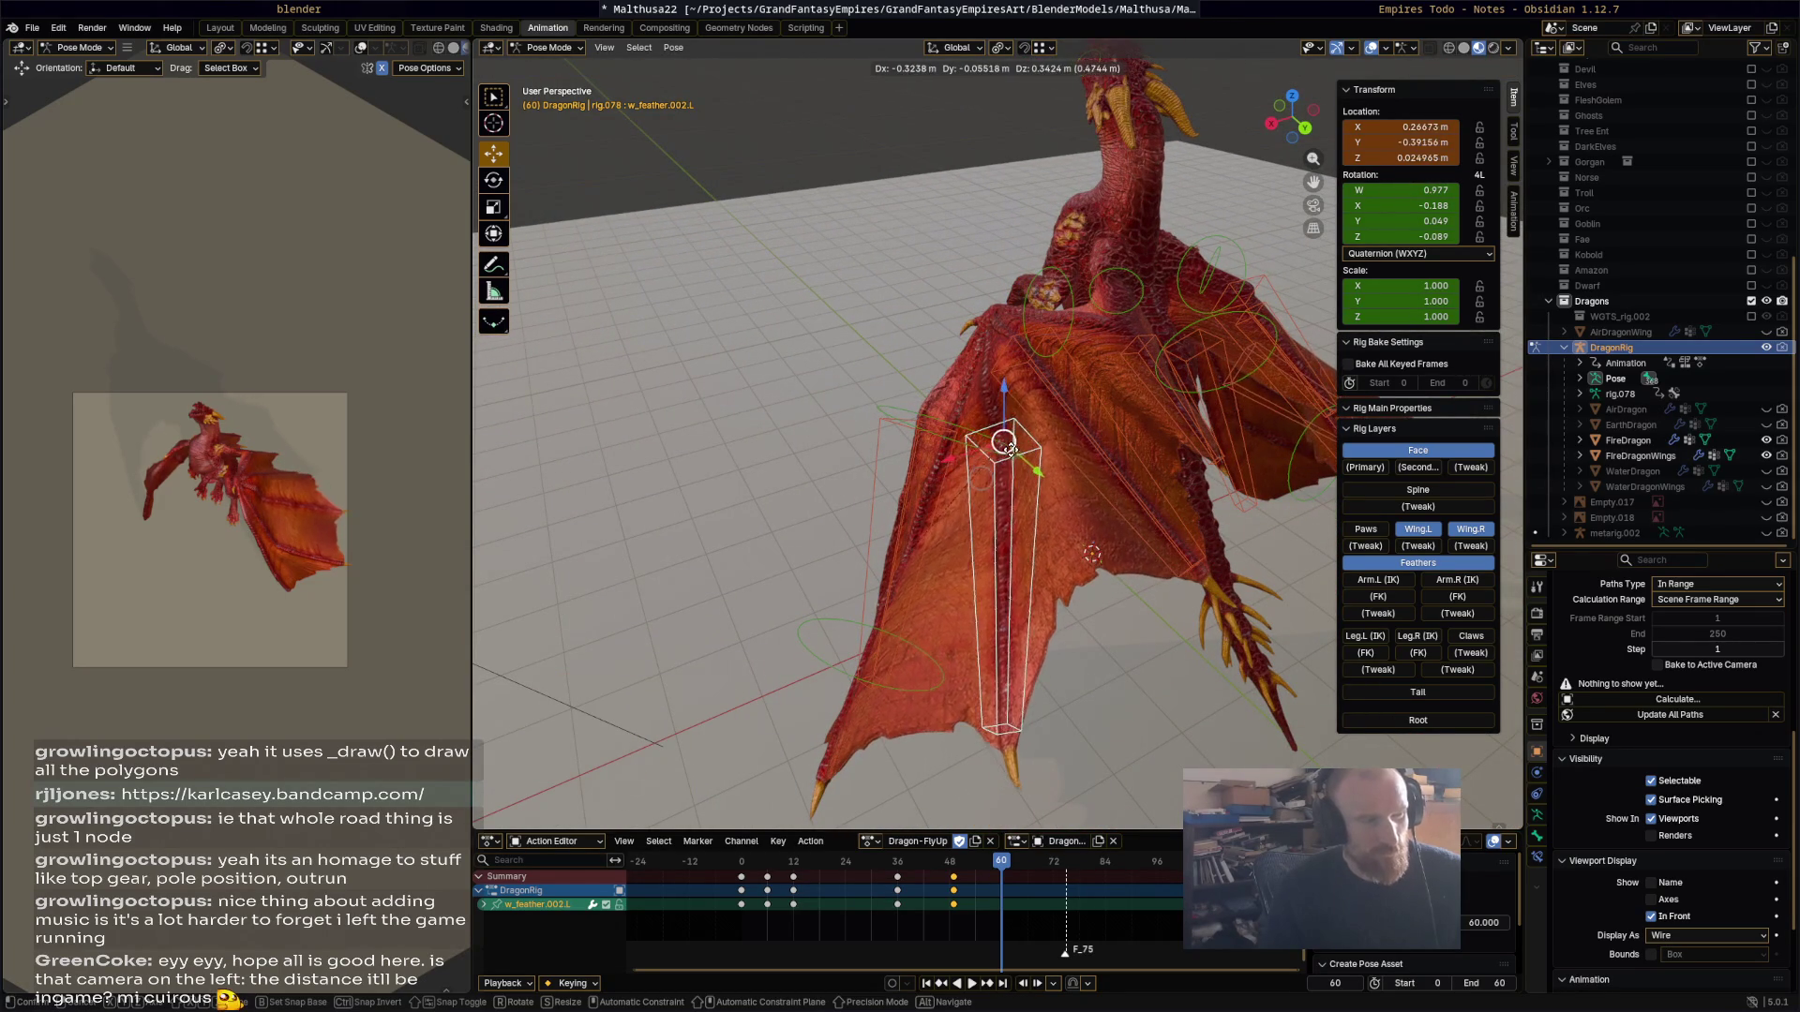
{"action": "left_click", "coordinate": [1010, 457]}
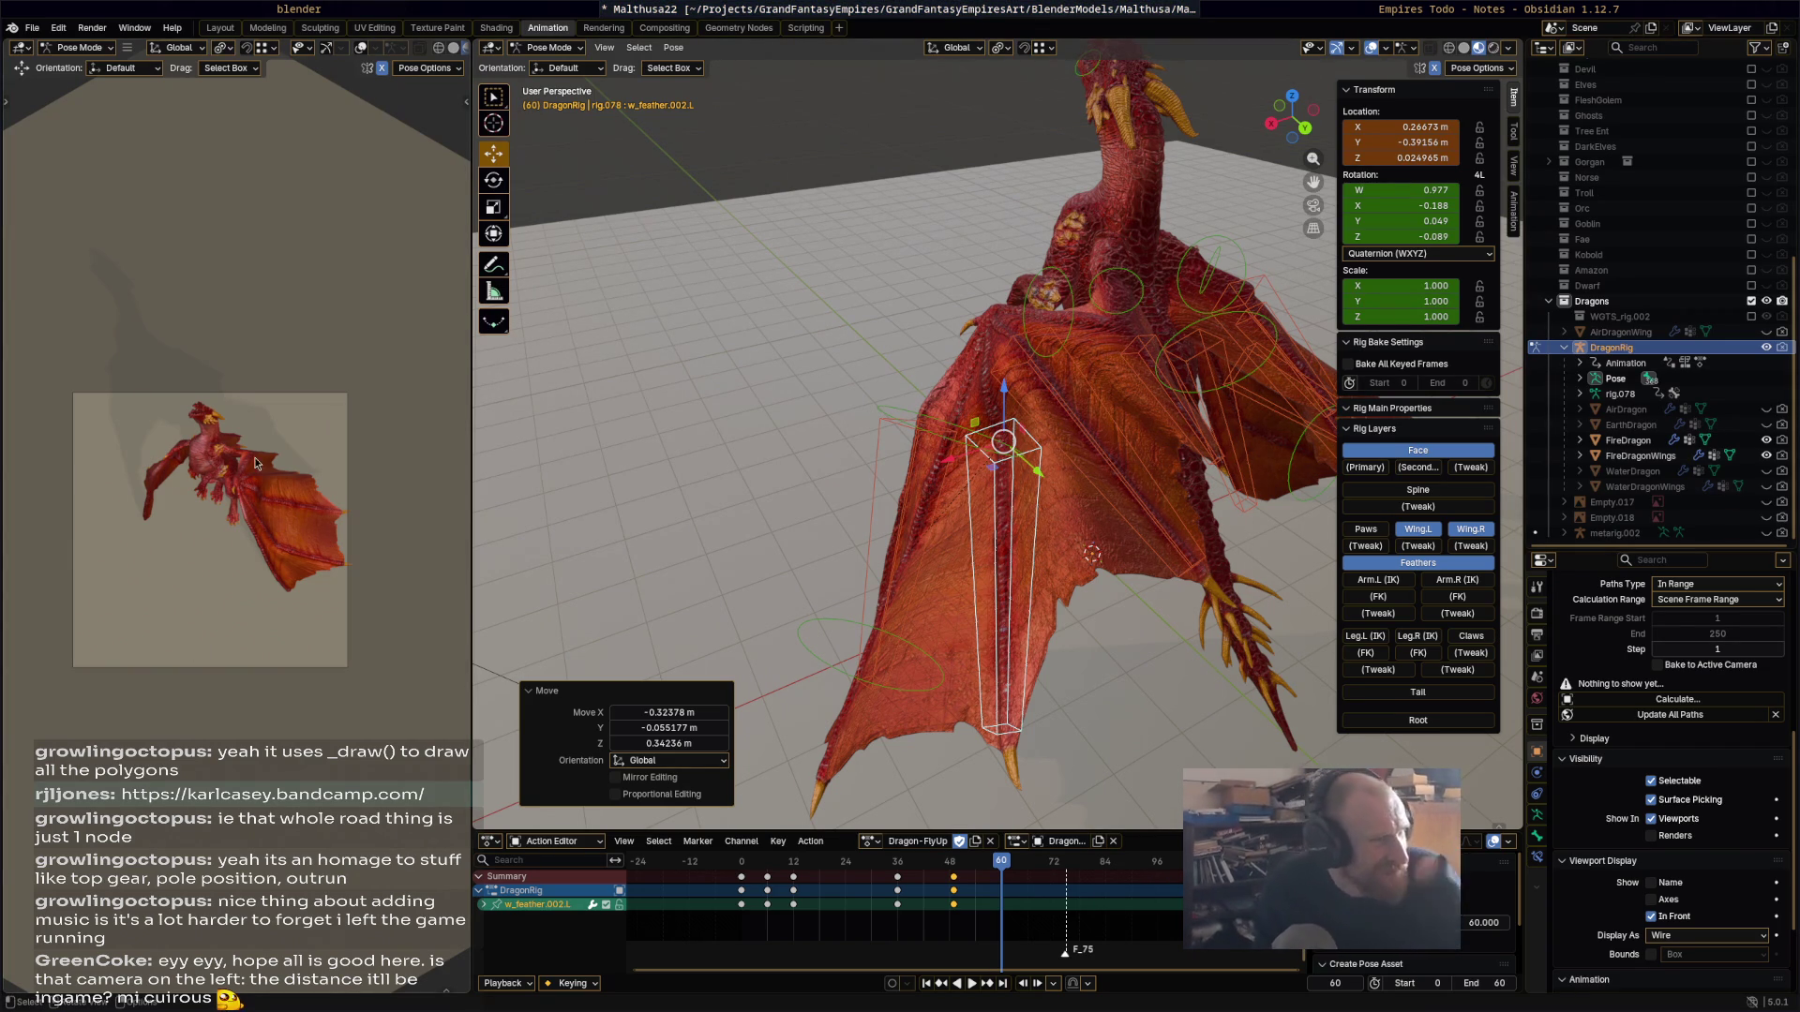
Step: Move the Wing.002.L.001 control about -0.17, 0.34 and 0.33 m along X, Y, Z
{"action": "scroll", "coordinate": [230, 562], "scroll_direction": "up", "scroll_amount": 3}
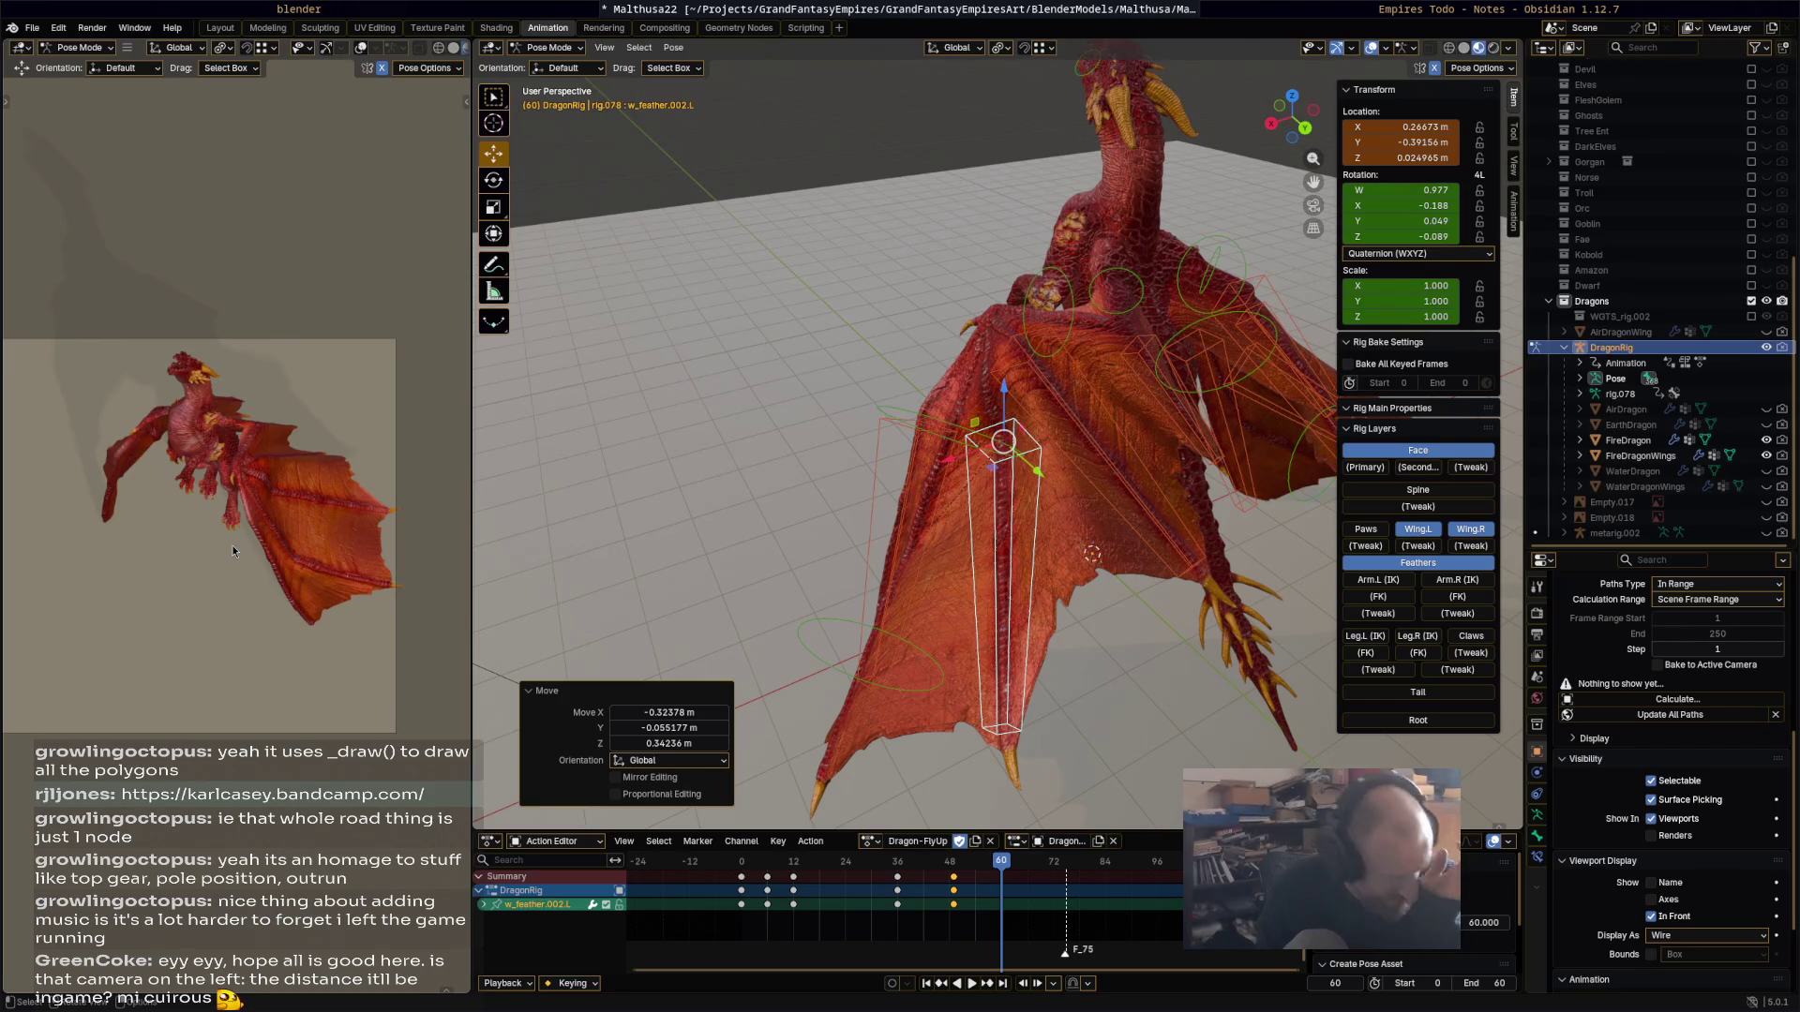
{"action": "key", "text": "KP_0"}
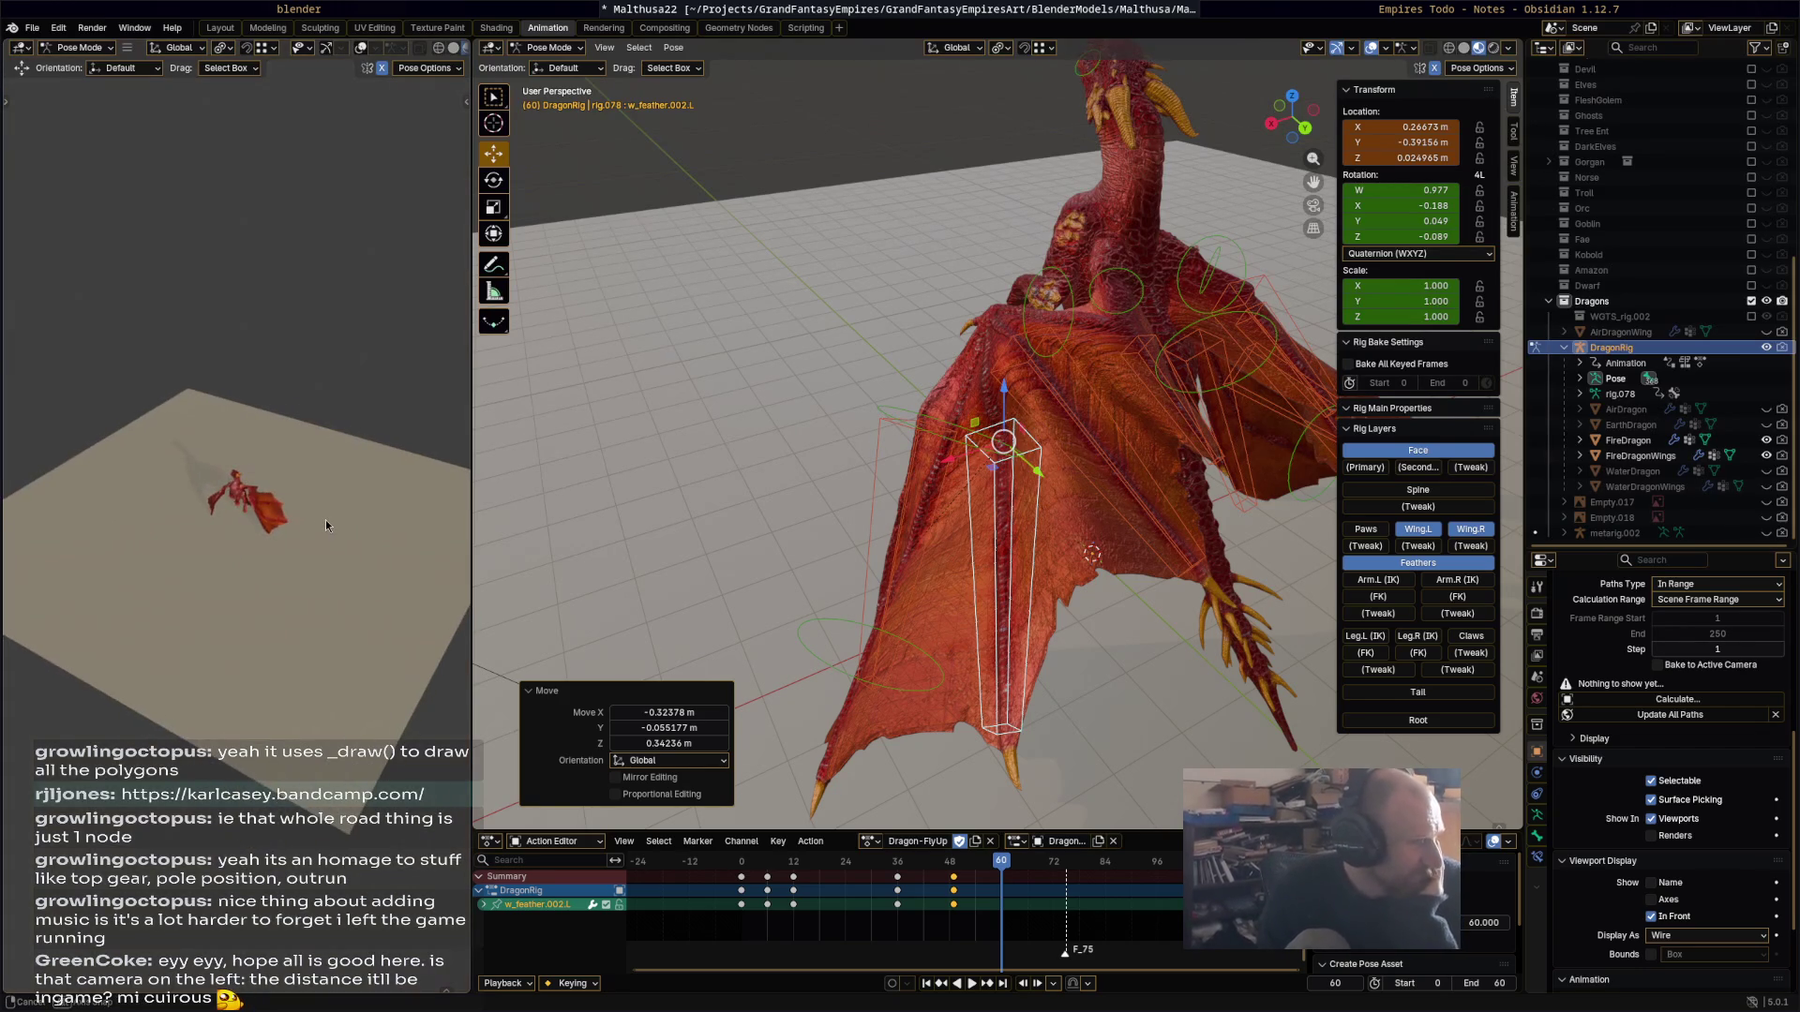
{"action": "key", "text": "KP_0"}
{"action": "middle_click_drag", "start_coordinate": [1048, 419], "coordinate": [1017, 422]}
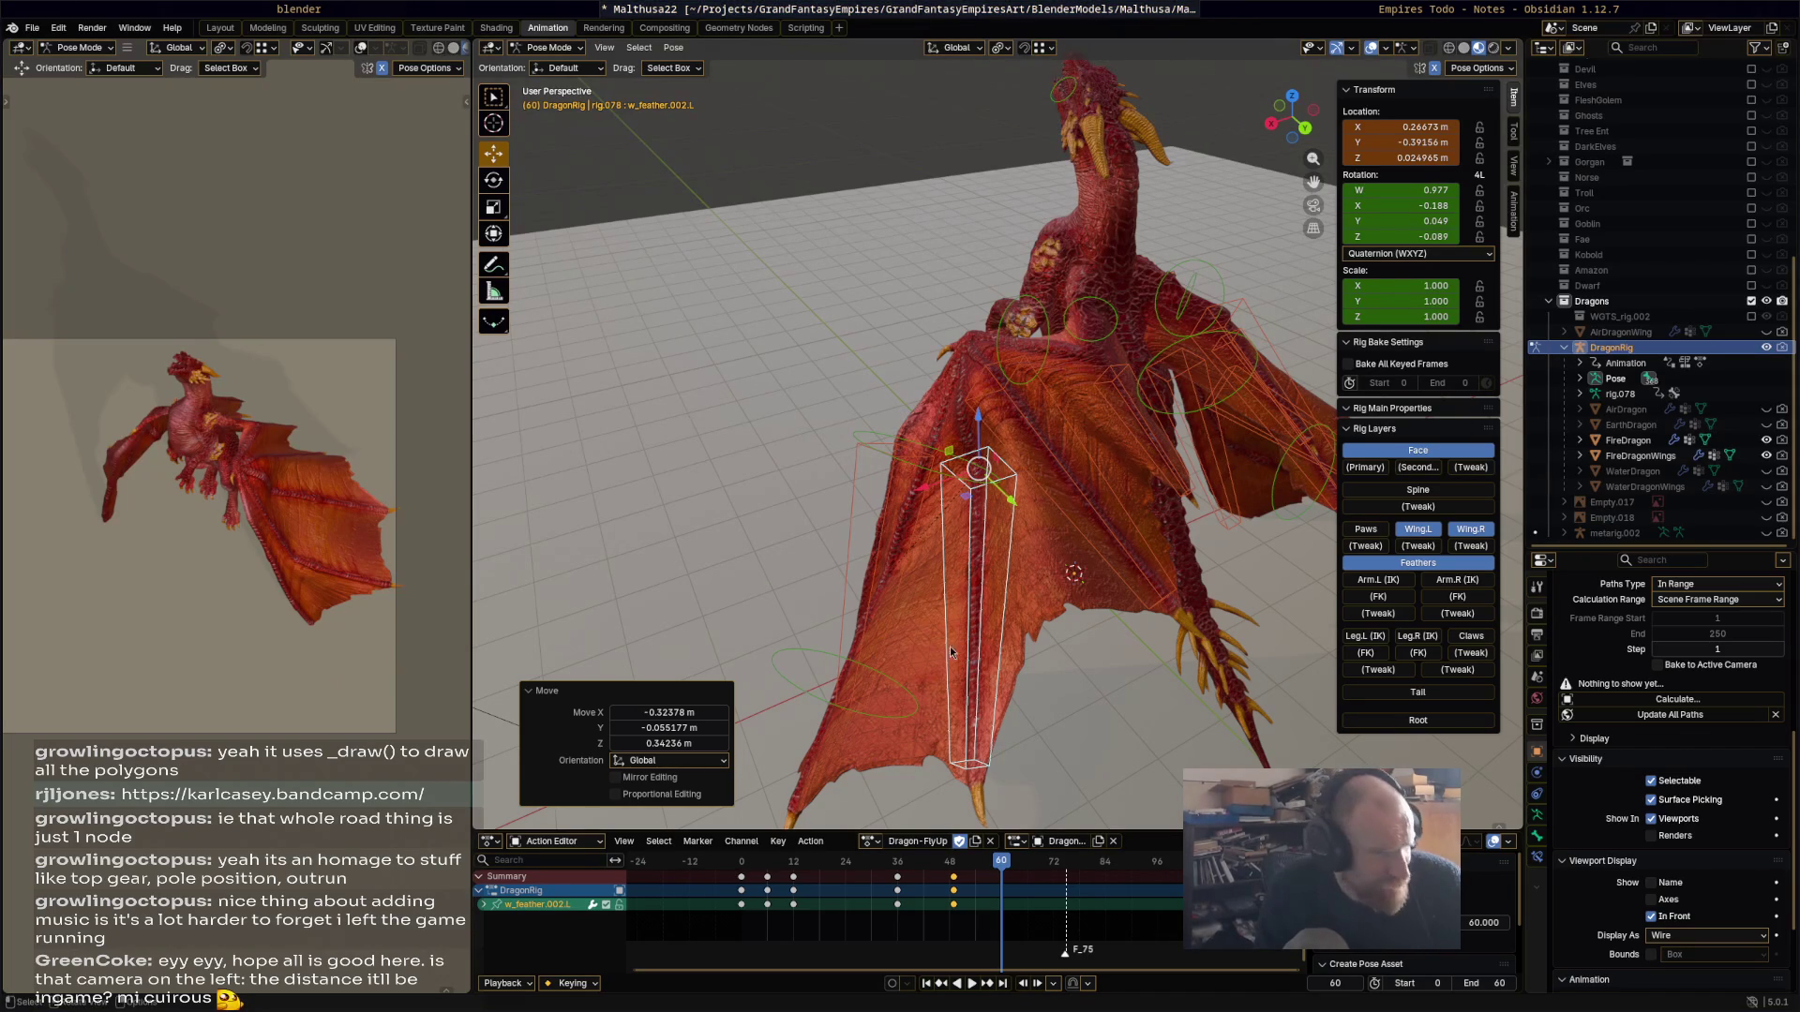
{"action": "middle_click_drag", "start_coordinate": [1035, 533], "coordinate": [1077, 518]}
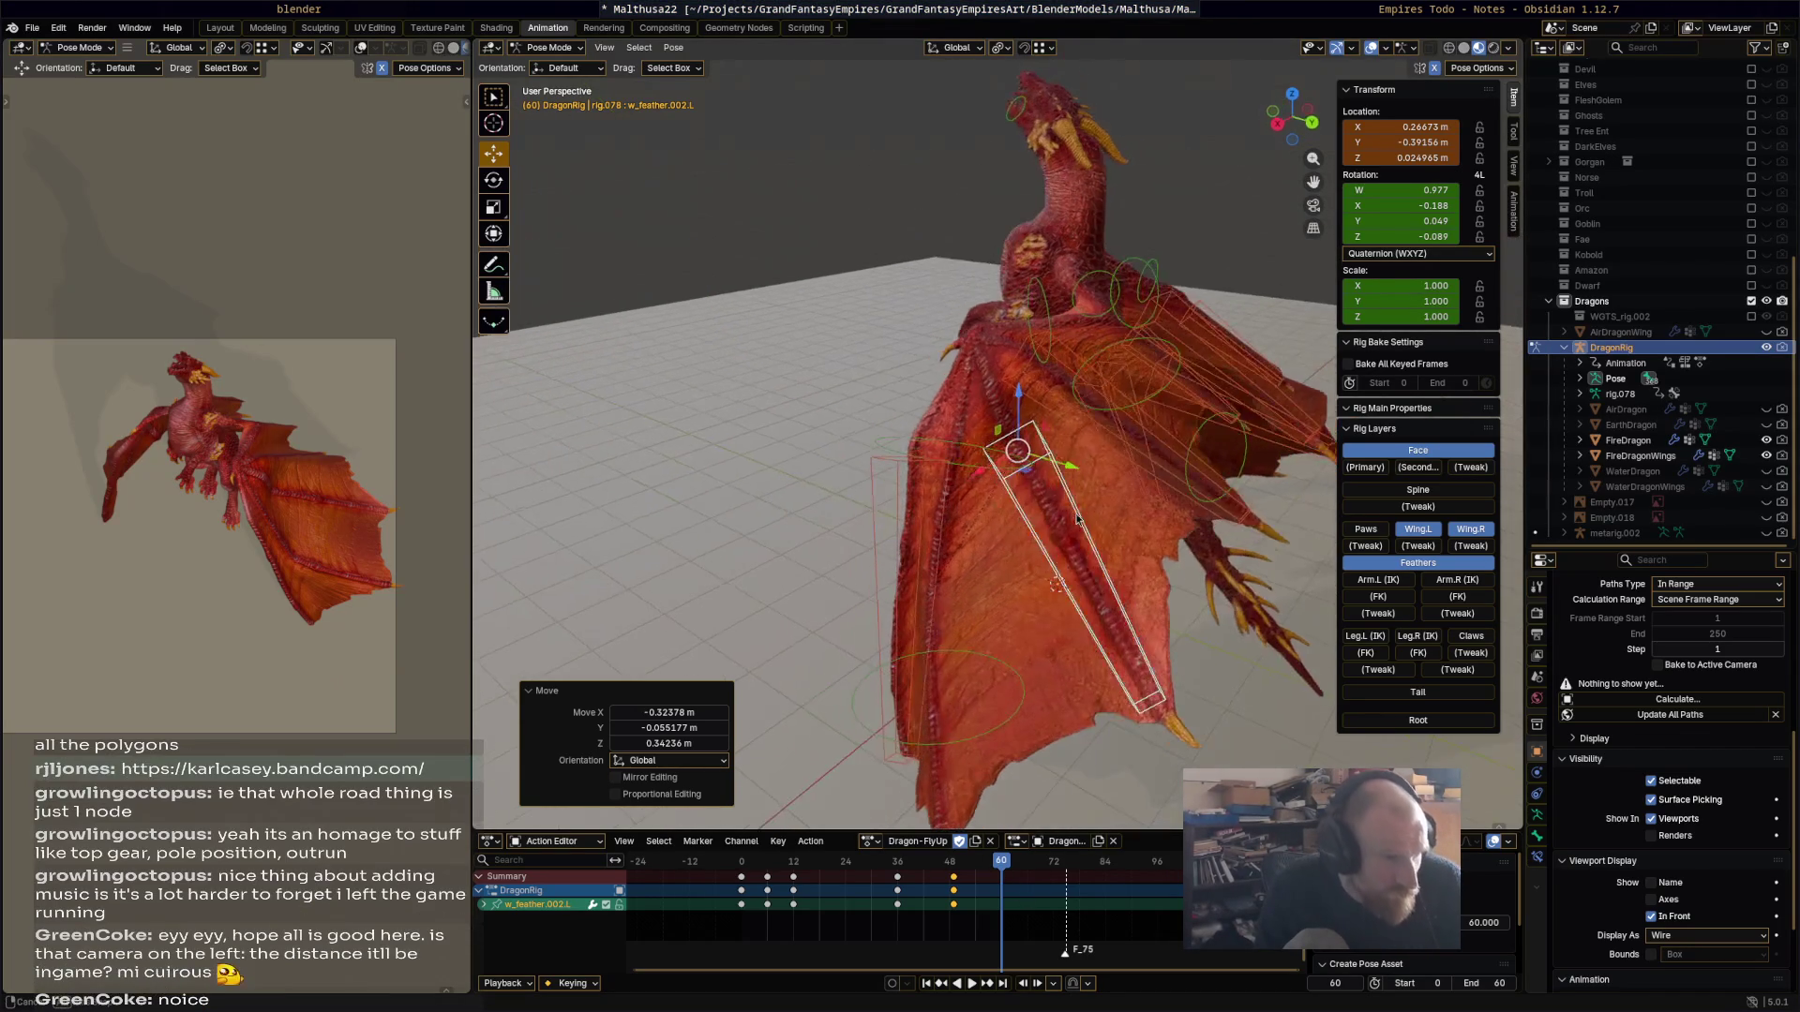
{"action": "left_click", "coordinate": [1010, 690]}
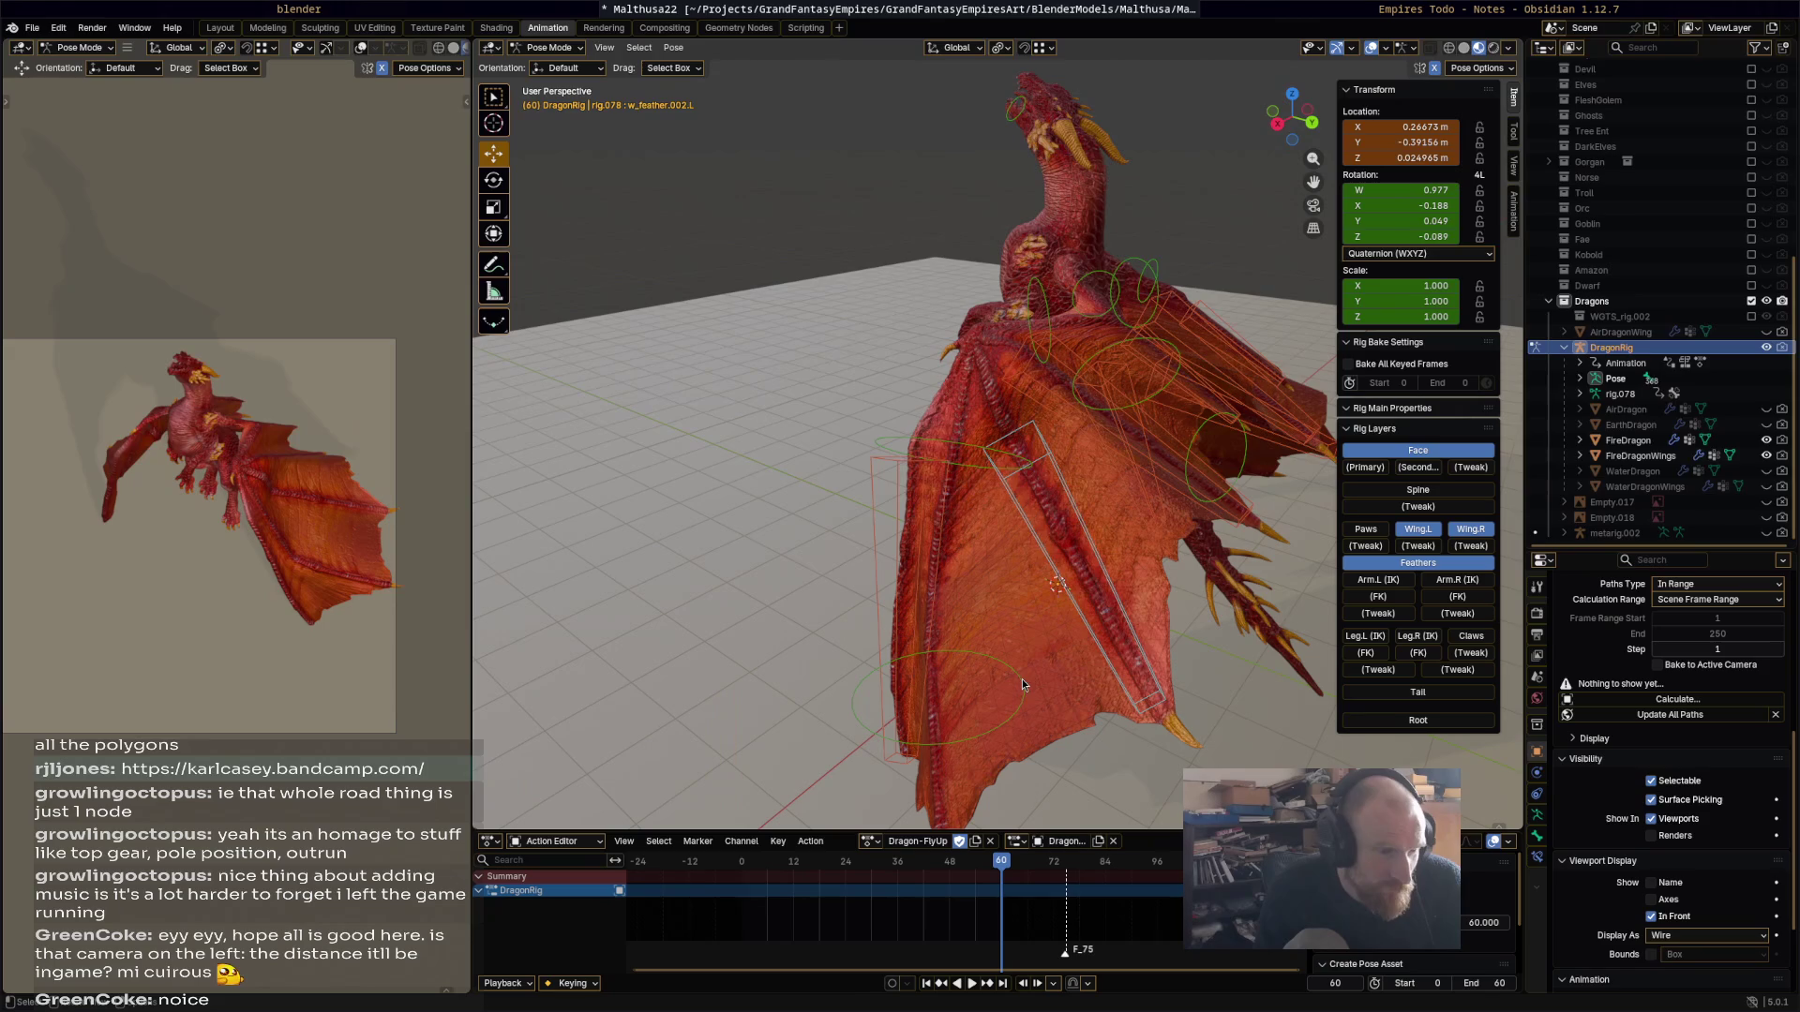
{"action": "middle_click_drag", "start_coordinate": [1061, 657], "coordinate": [1091, 630]}
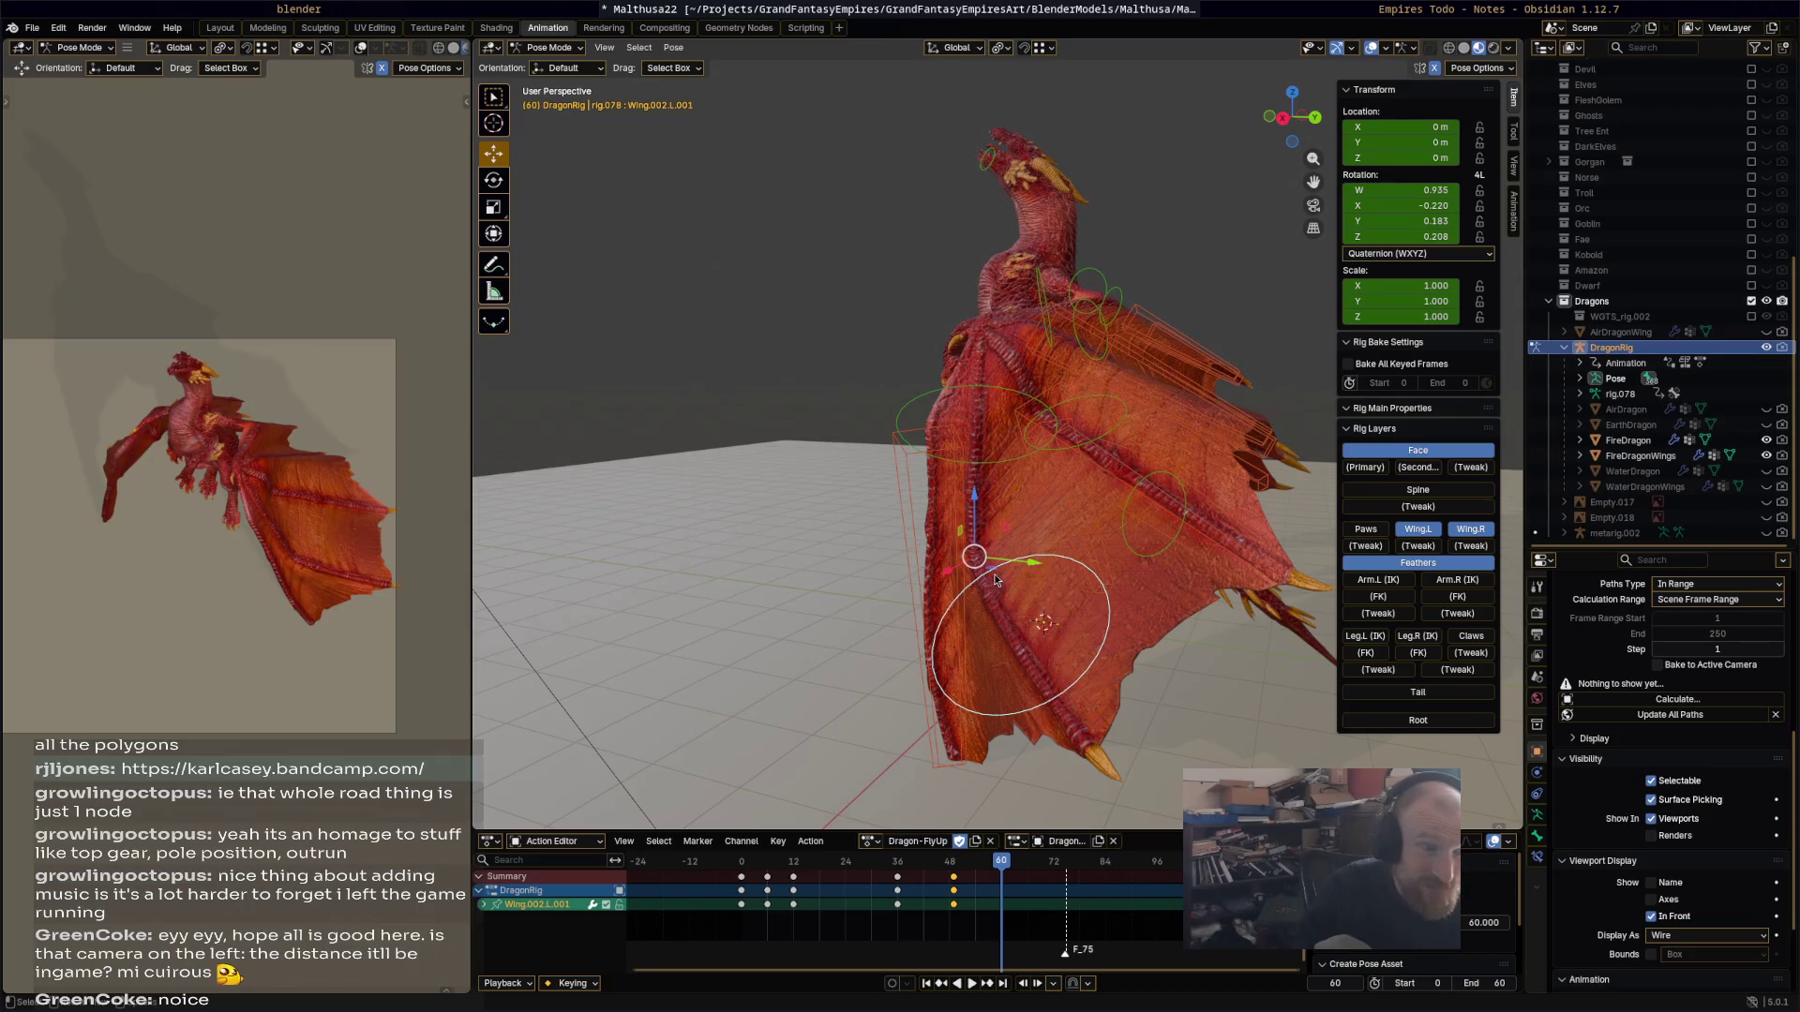
{"action": "key", "text": "g"}
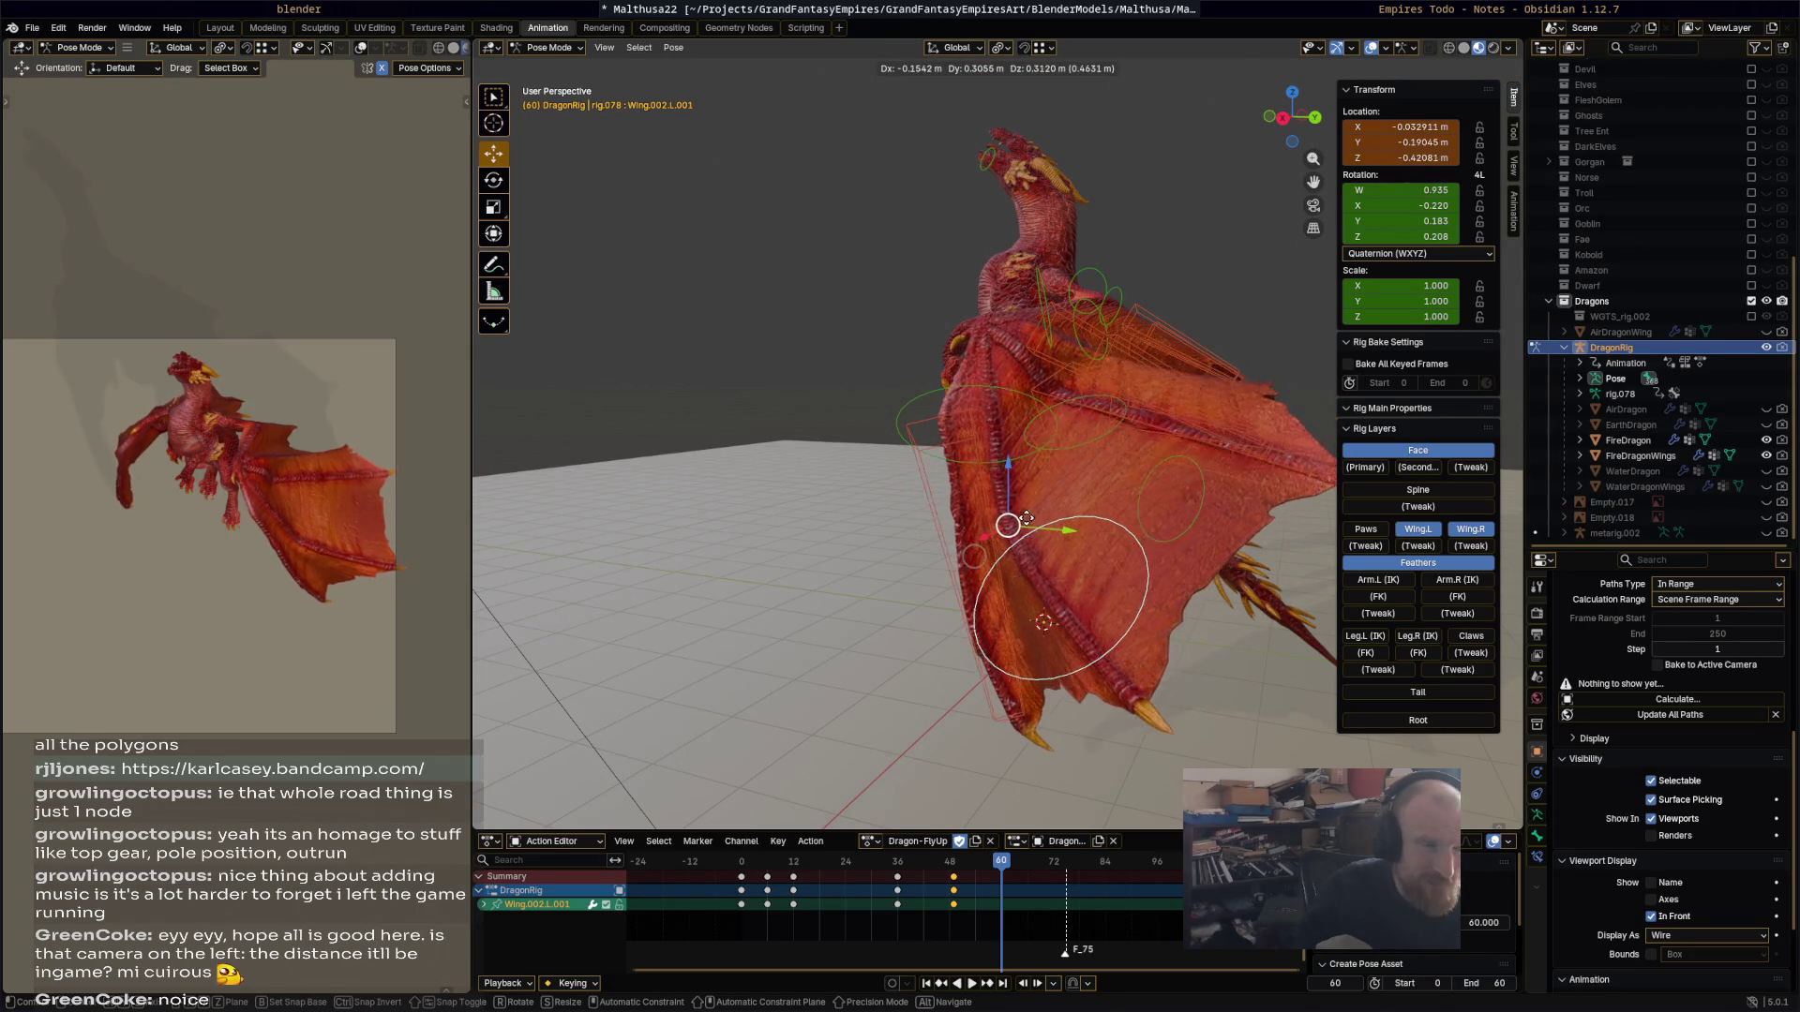
{"action": "left_click", "coordinate": [906, 531]}
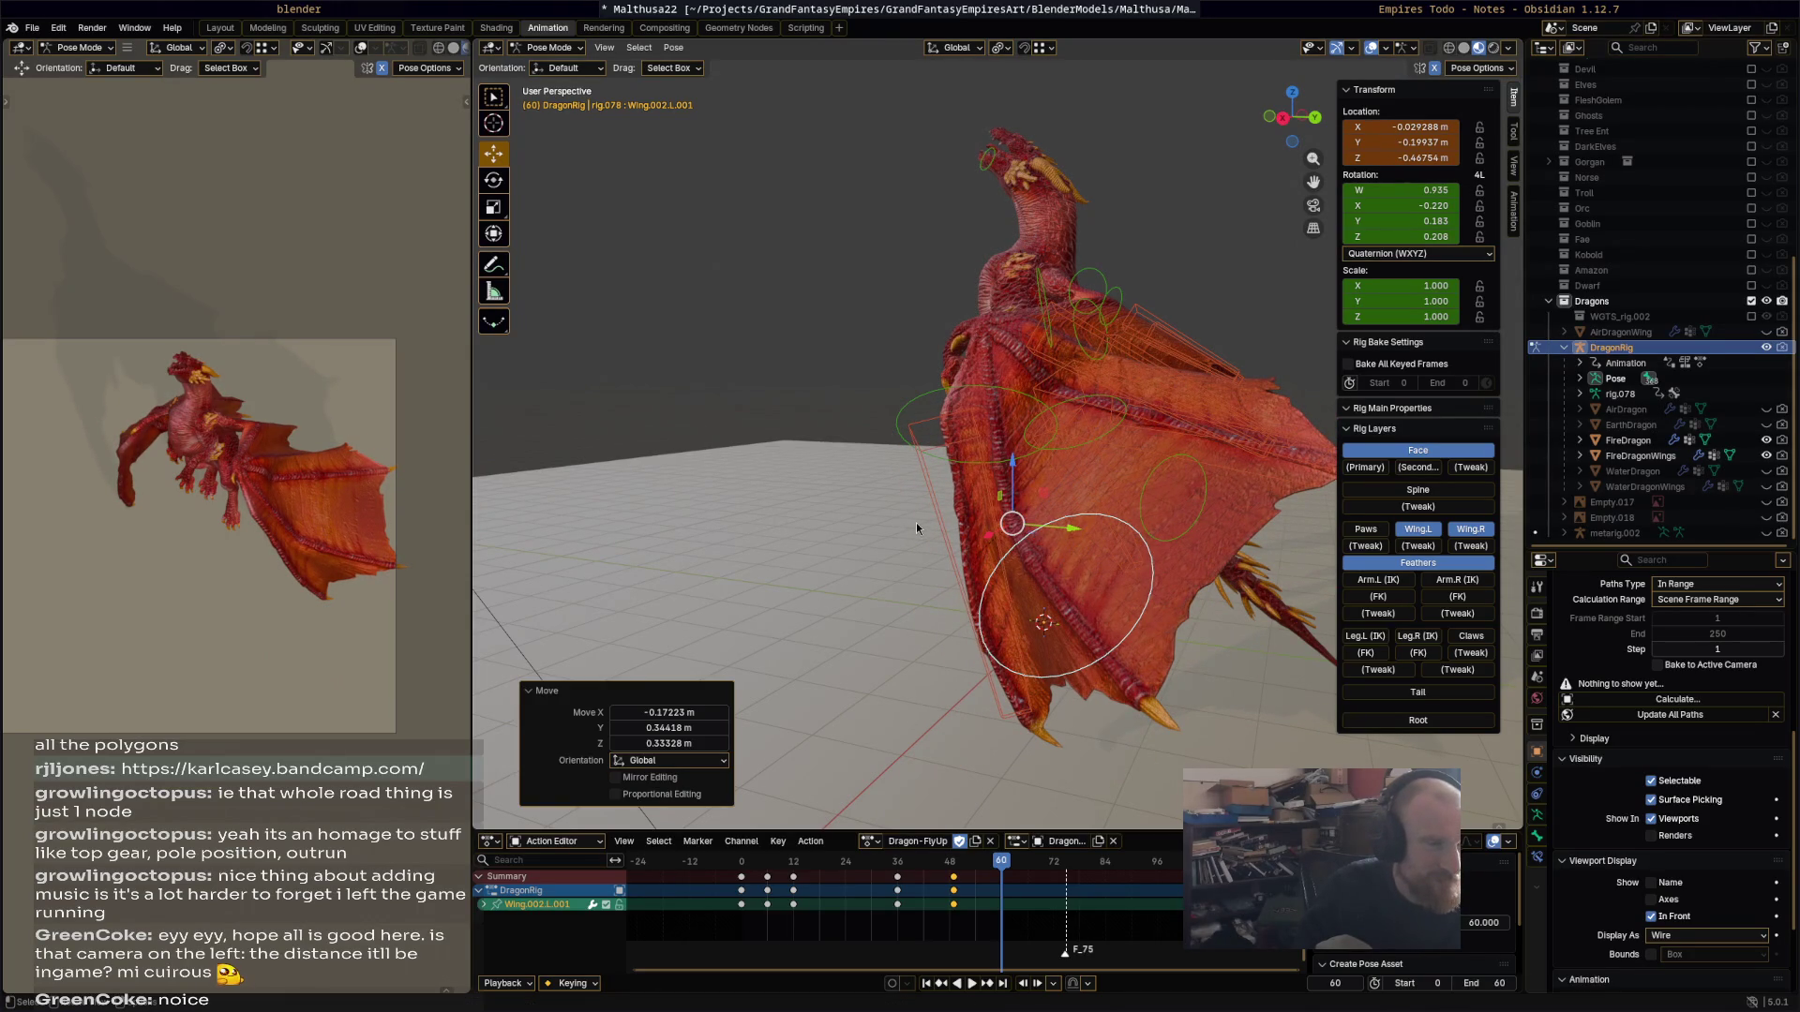
Step: Play the Dragon-FlyUp wingbeat from the start and scrub through it to around frame 49
{"action": "key", "text": "a"}
{"action": "key", "text": "space"}
{"action": "left_click_drag", "start_coordinate": [988, 866], "coordinate": [726, 855]}
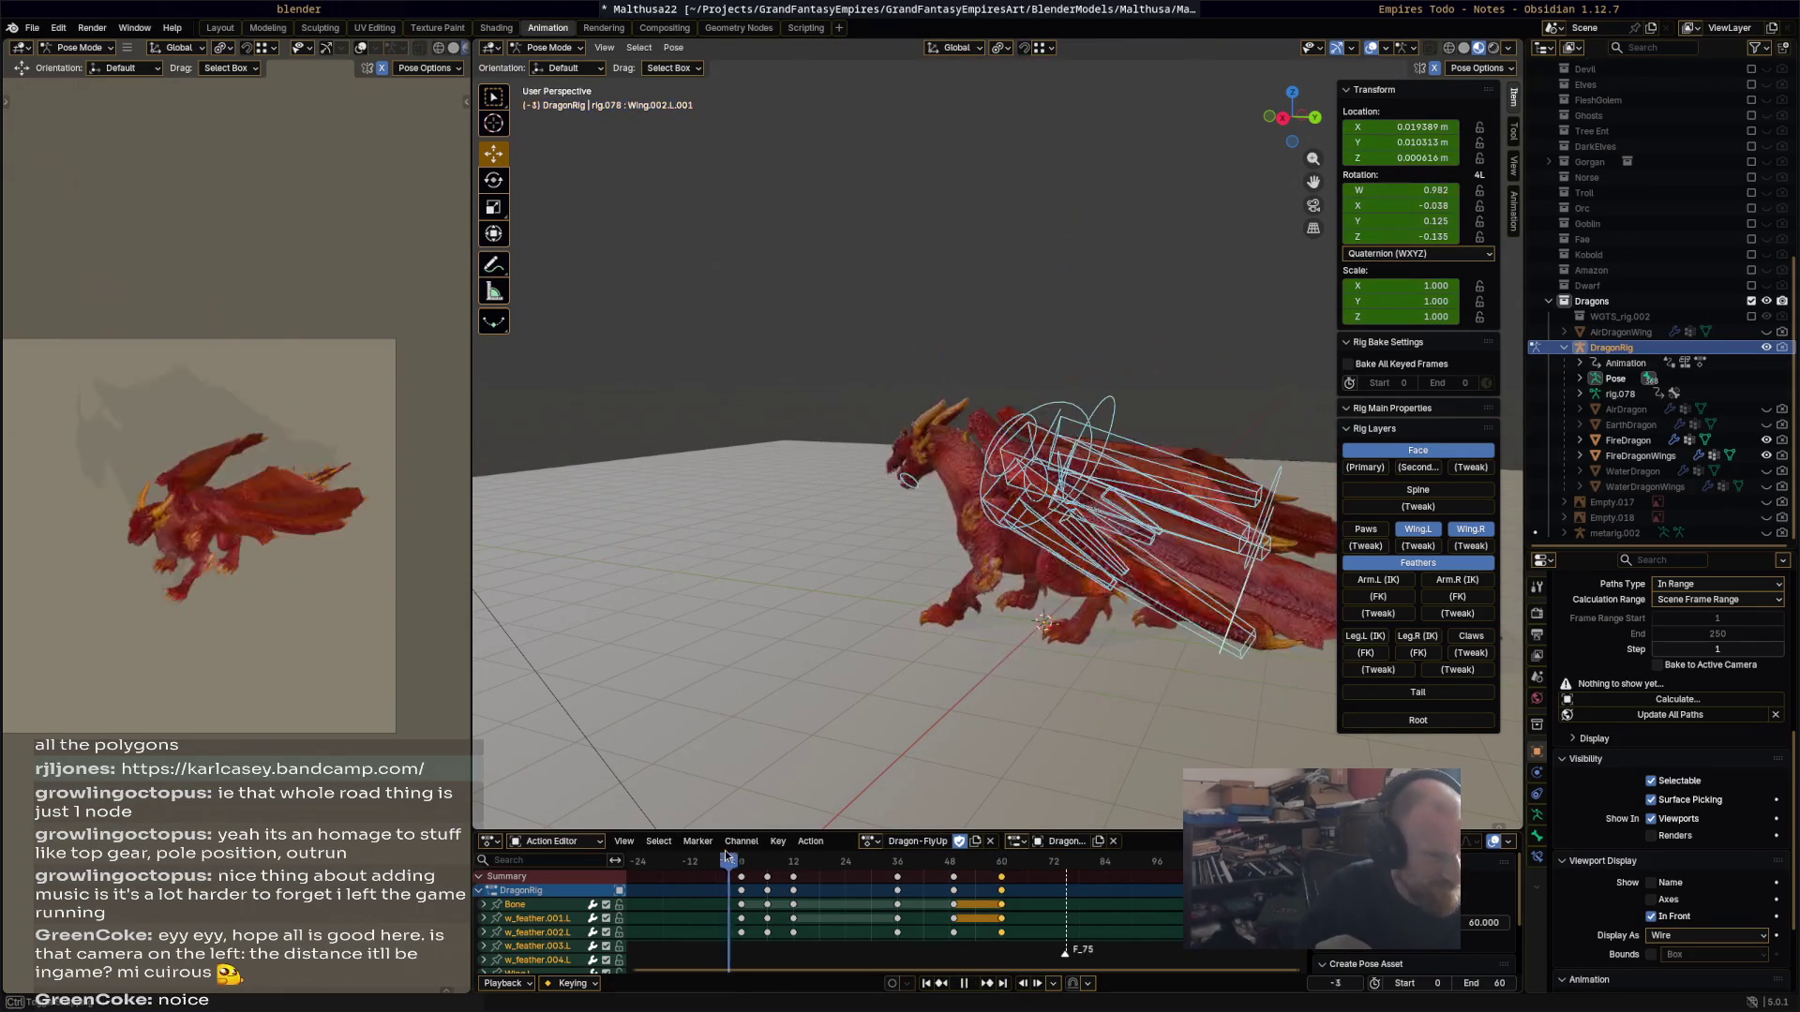
{"action": "key", "text": "space"}
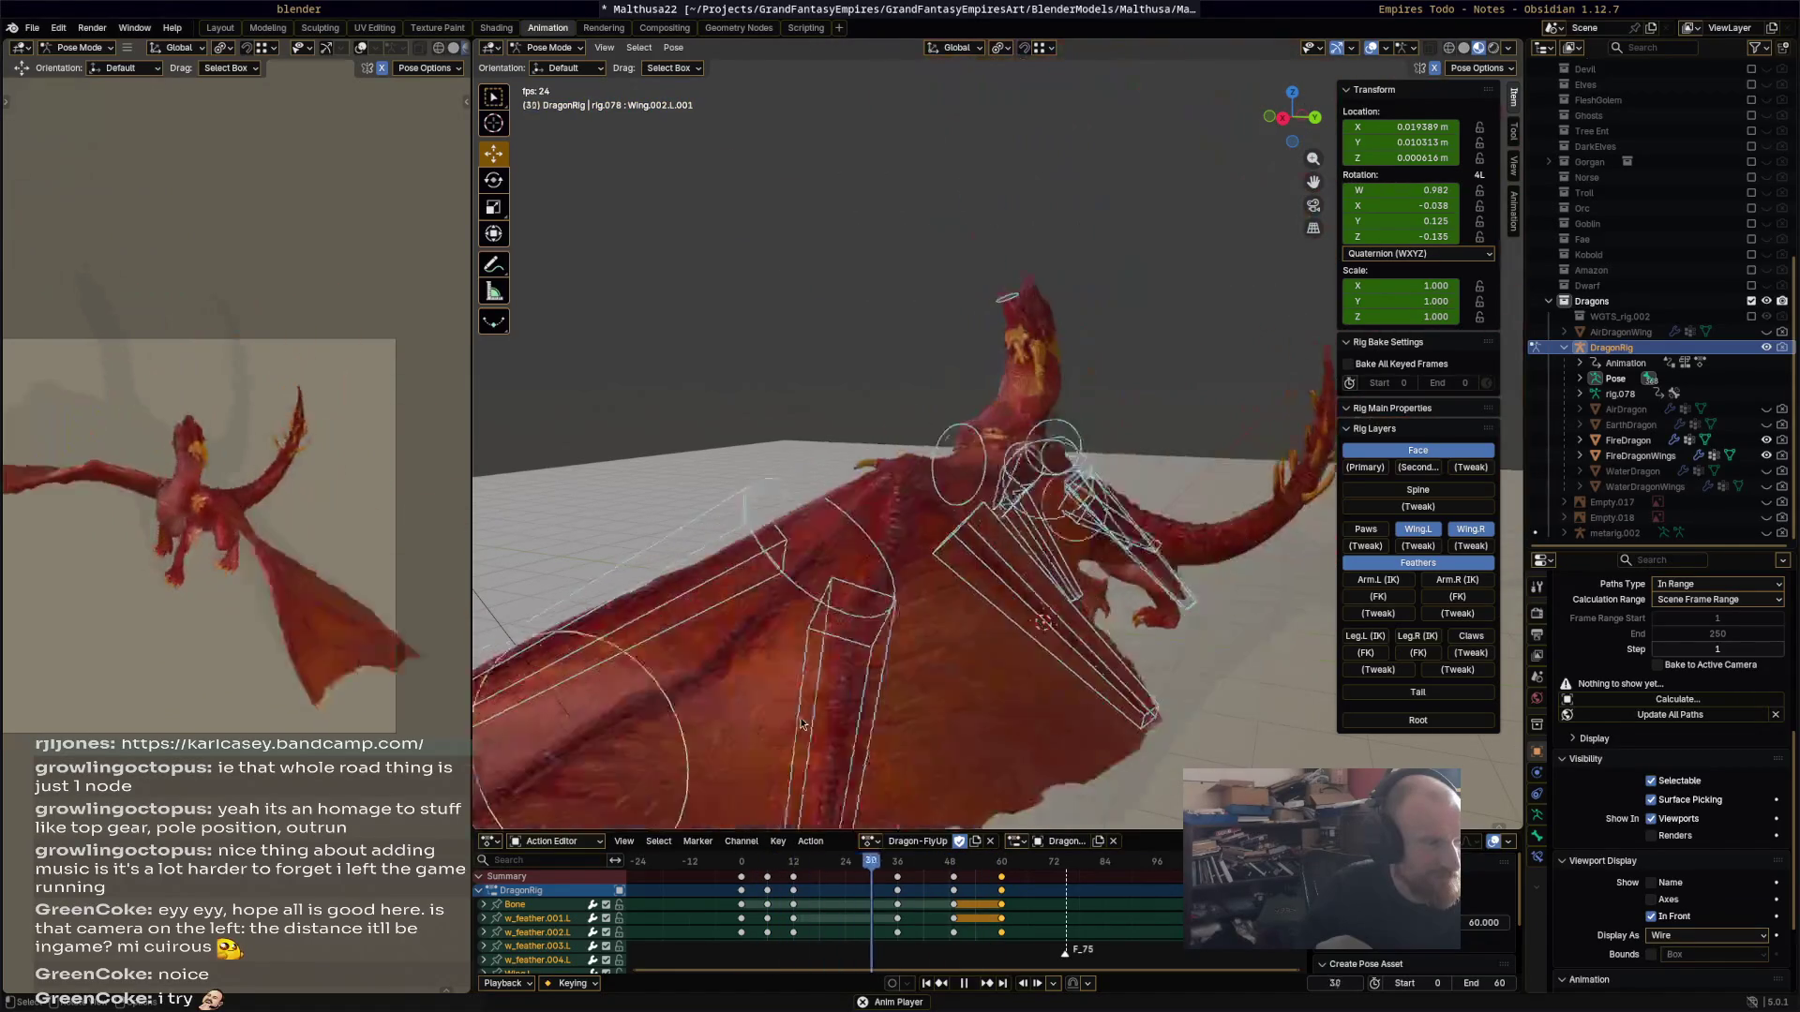
{"action": "key", "text": "space"}
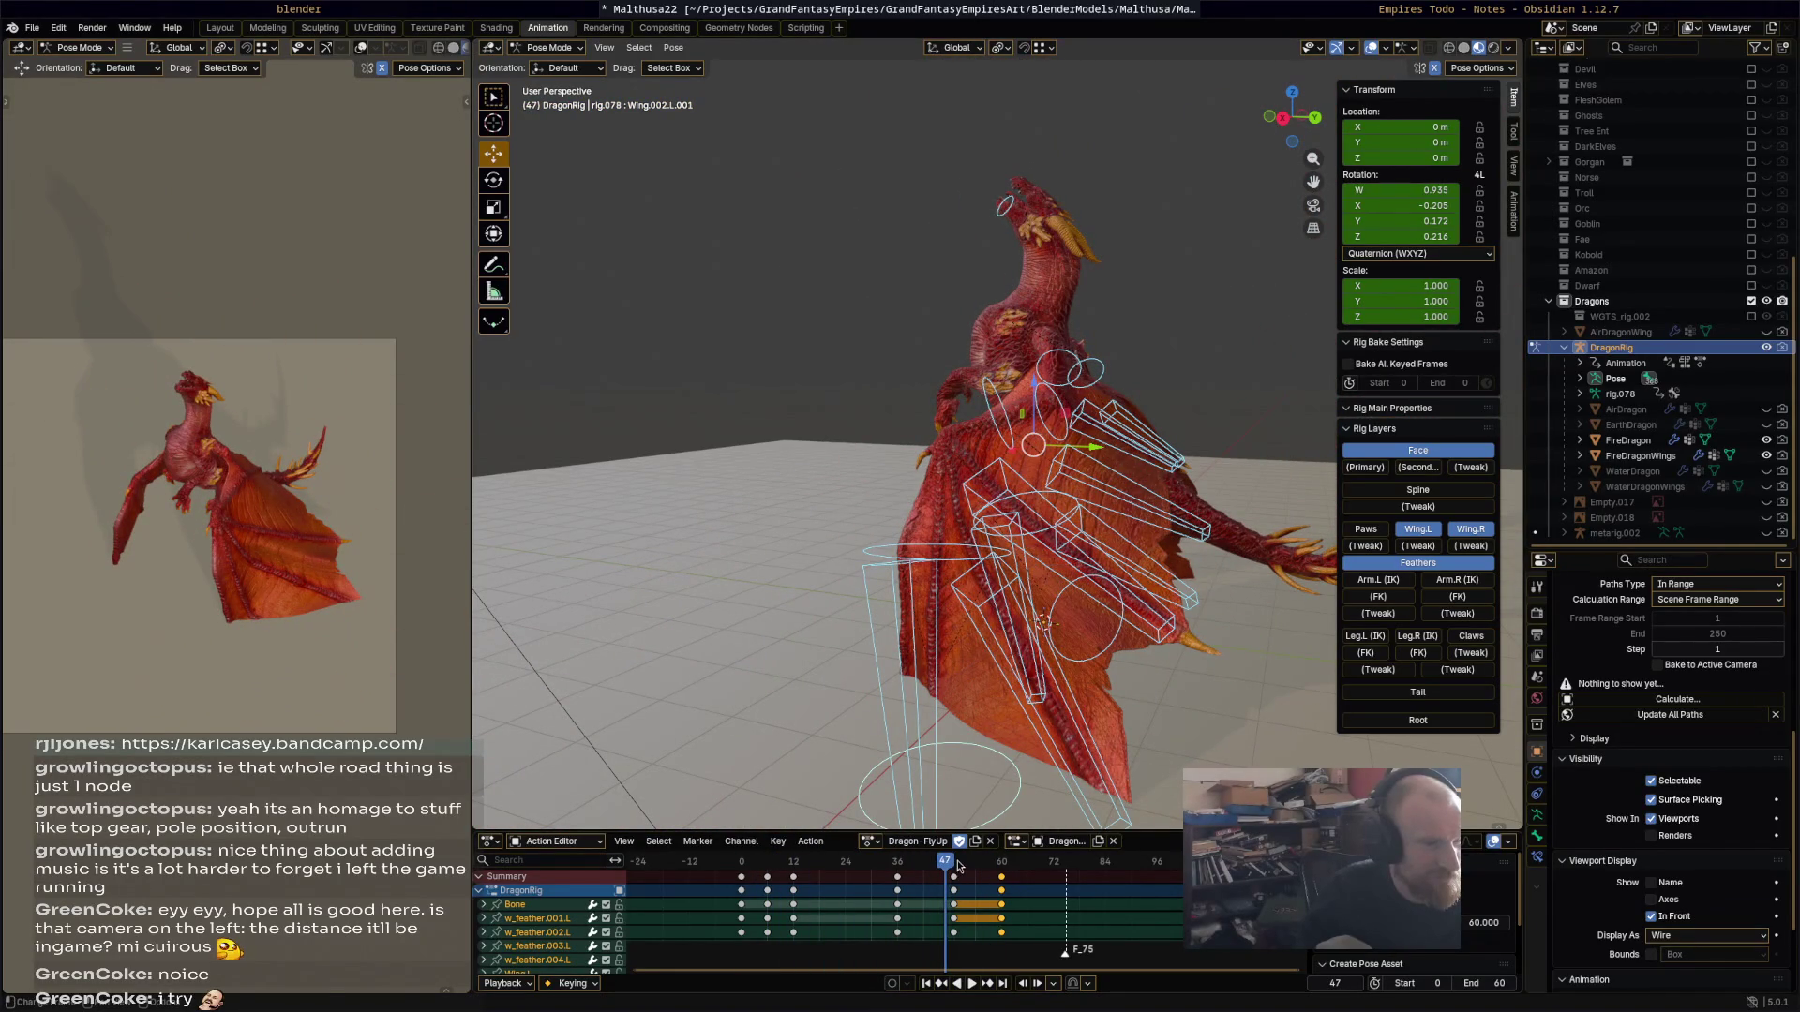
{"action": "key", "text": "space"}
{"action": "left_click_drag", "start_coordinate": [922, 872], "coordinate": [912, 862]}
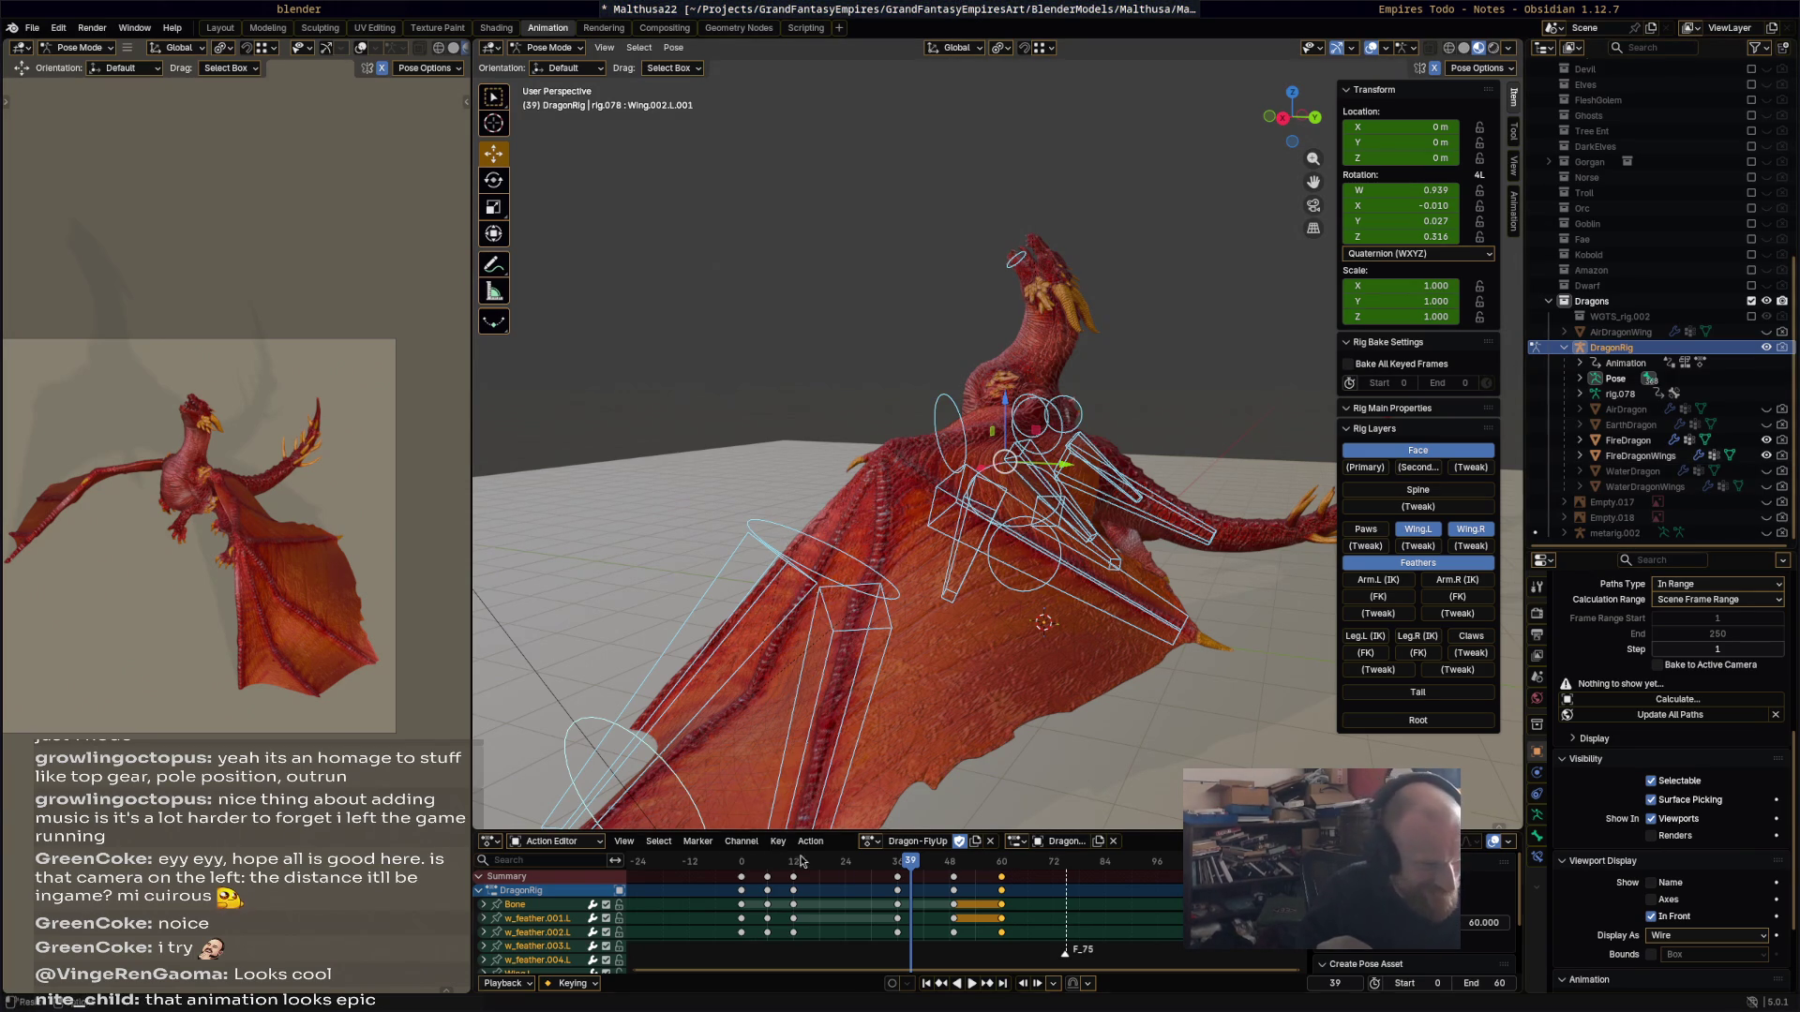
{"action": "key", "text": "space"}
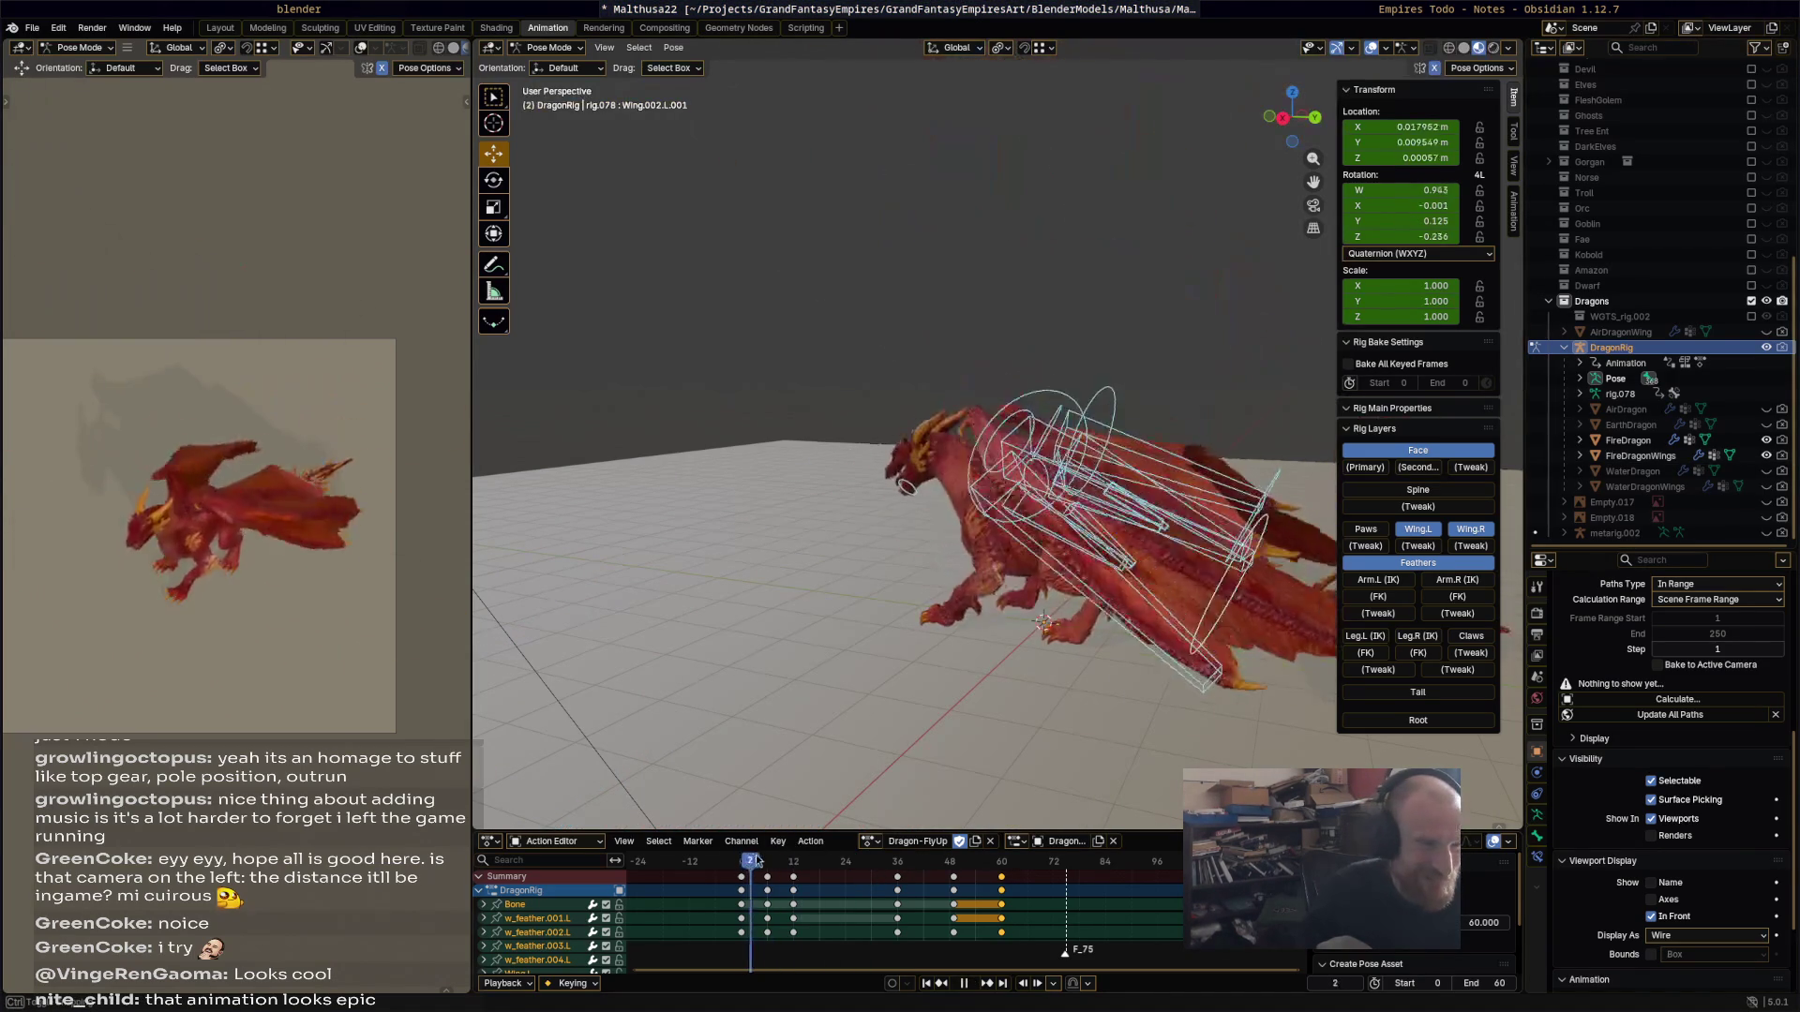
{"action": "left_click_drag", "start_coordinate": [820, 856], "coordinate": [956, 848]}
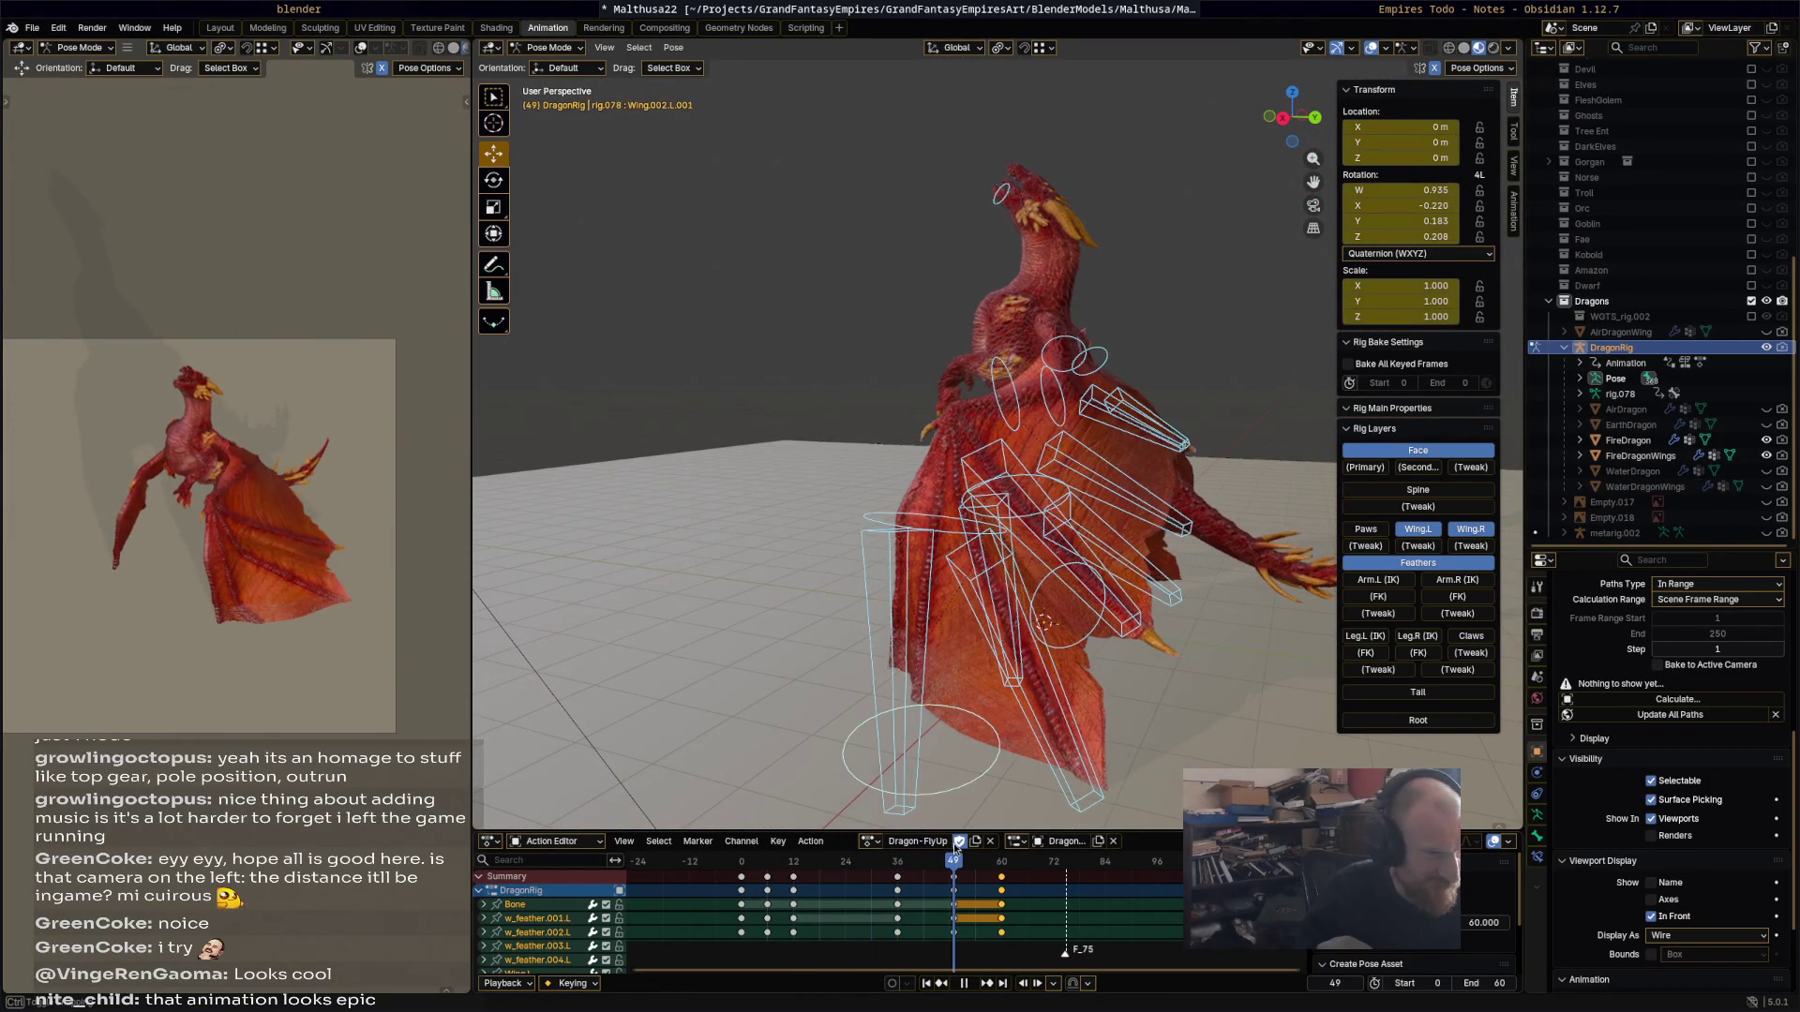
Step: Rotate Wing.002.L and Wing.002.L.001 at frame 49
{"action": "middle_click_drag", "start_coordinate": [1043, 663], "coordinate": [1090, 448]}
{"action": "middle_click_drag", "start_coordinate": [1011, 274], "coordinate": [1062, 472]}
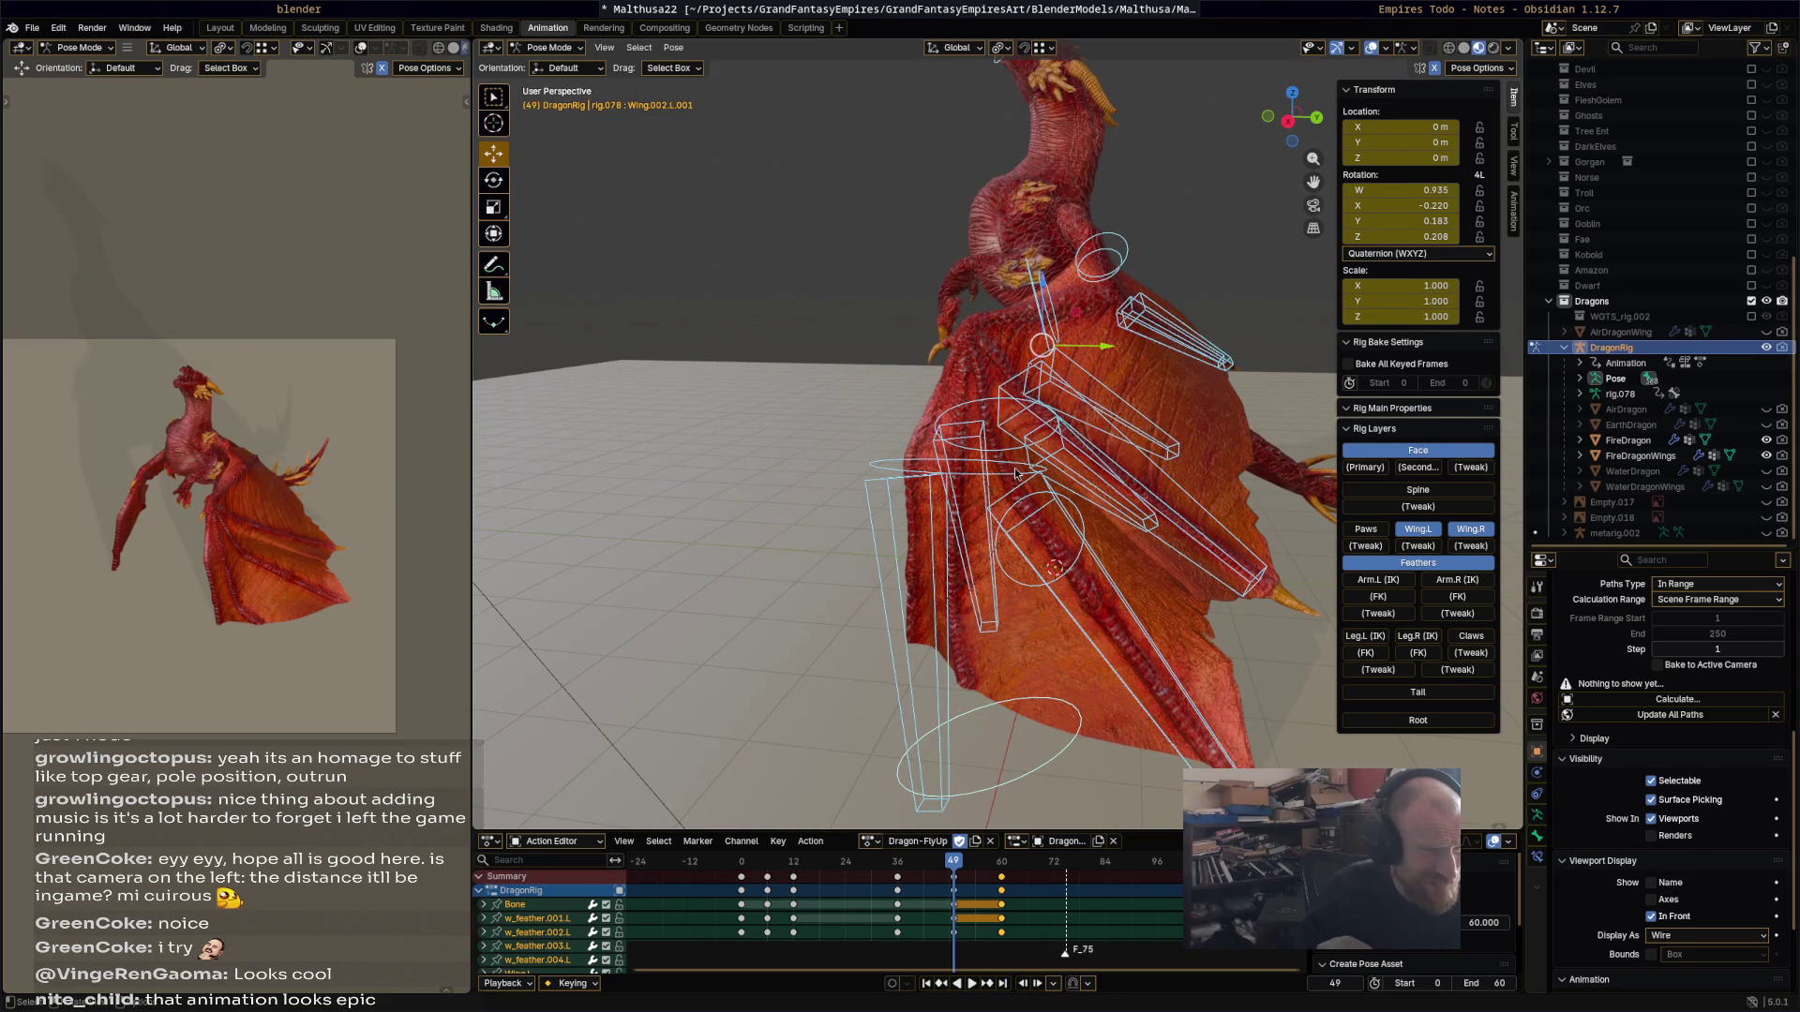
{"action": "left_click", "coordinate": [1016, 473]}
{"action": "key", "text": "r"}
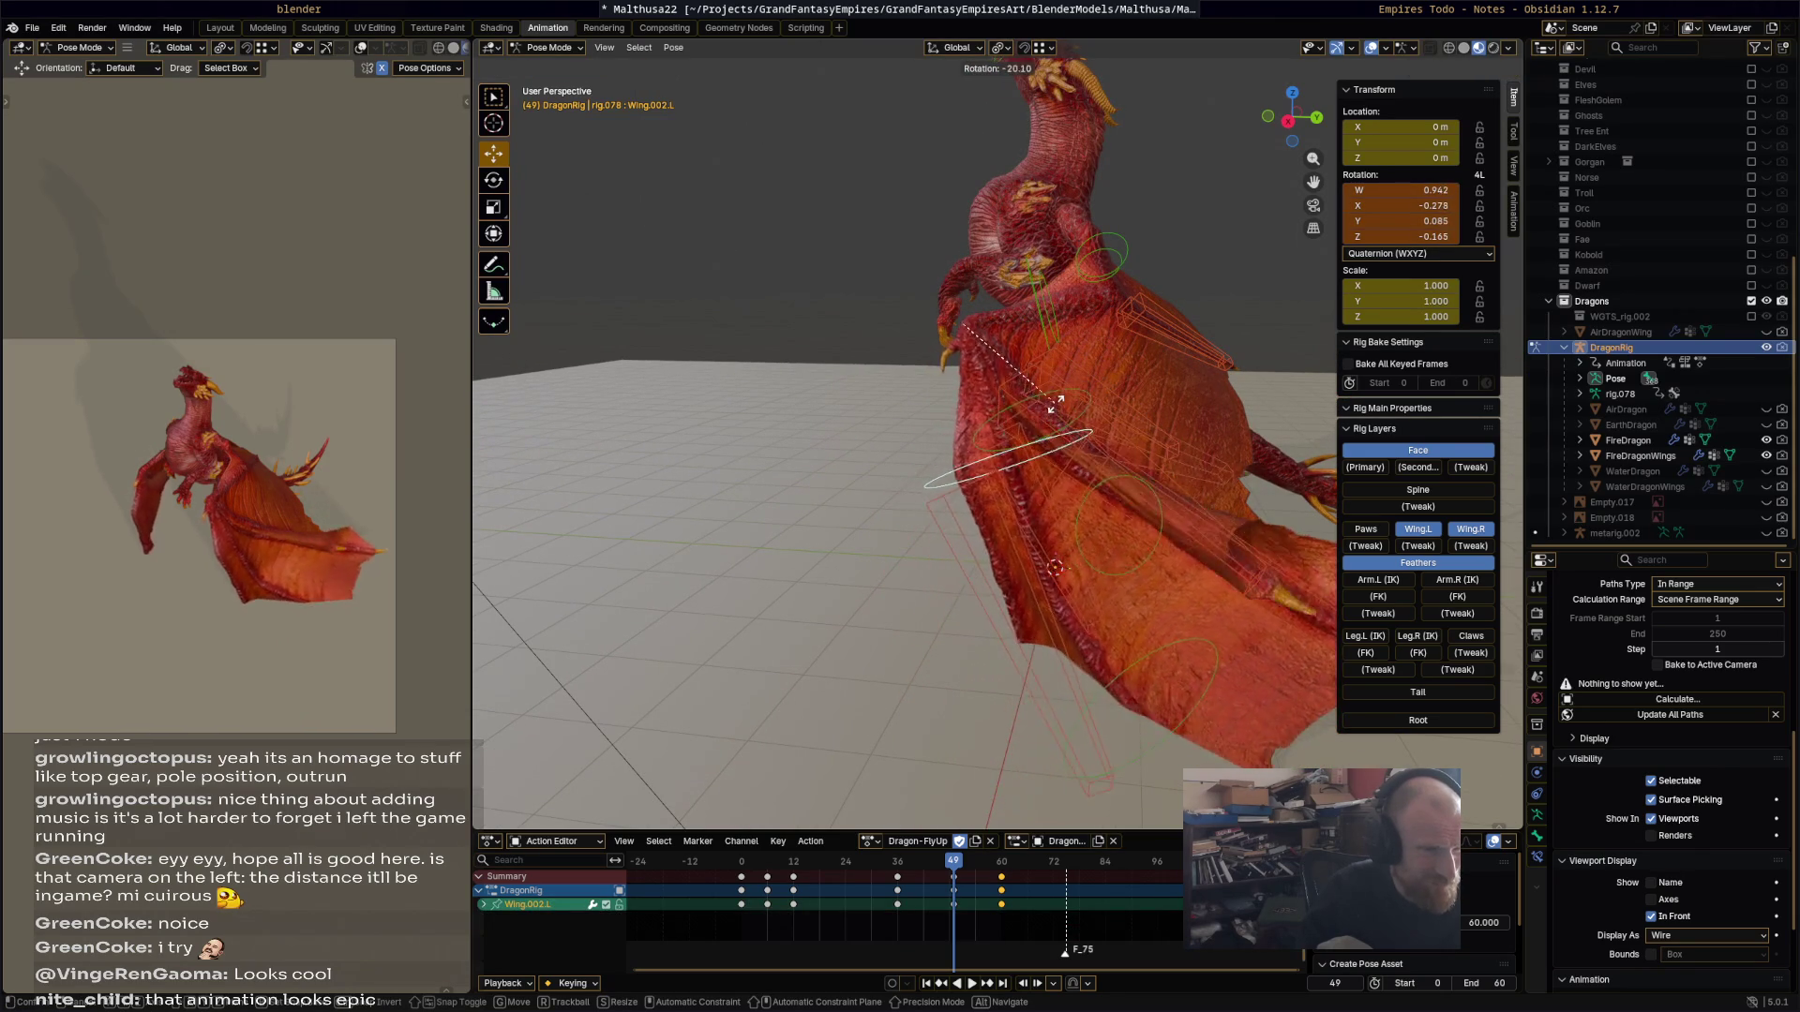
{"action": "left_click", "coordinate": [1155, 716]}
{"action": "left_click", "coordinate": [1174, 698]}
{"action": "key", "text": "r"}
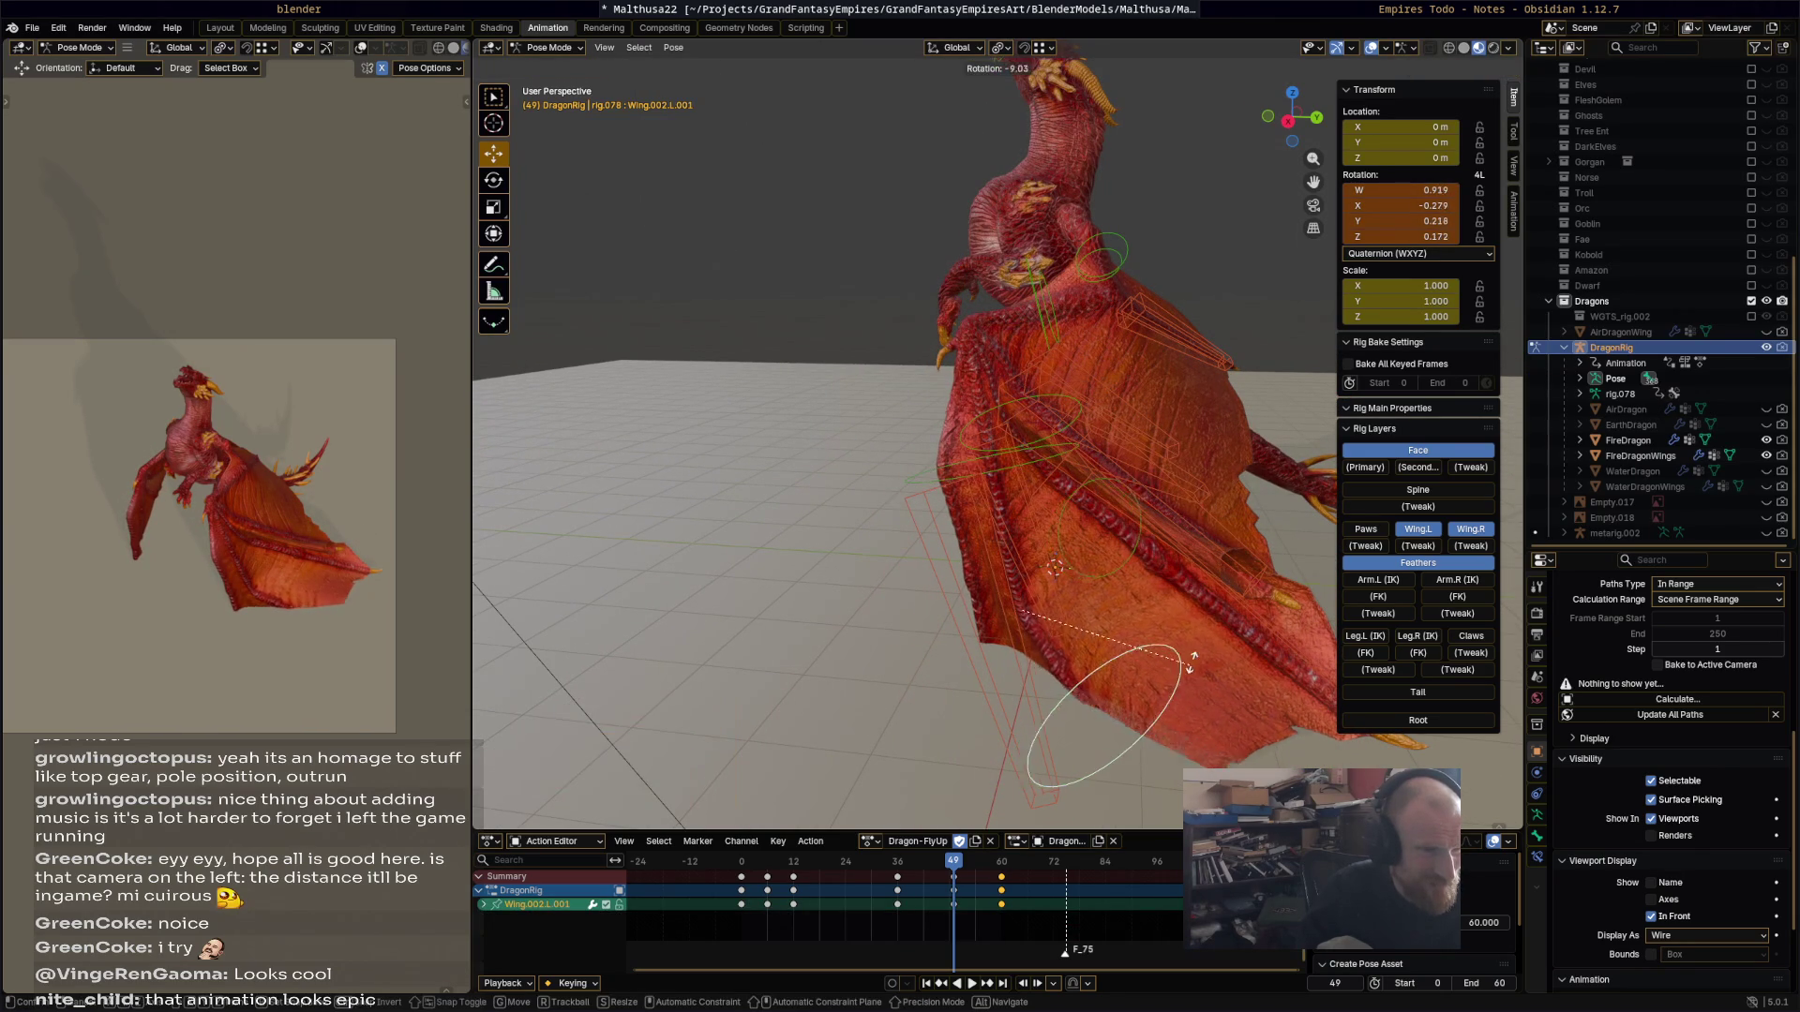
{"action": "left_click", "coordinate": [1043, 693]}
Step: Rotate w_feather.001.L and move the Wing.002.L.001 bone
{"action": "left_click", "coordinate": [1037, 692]}
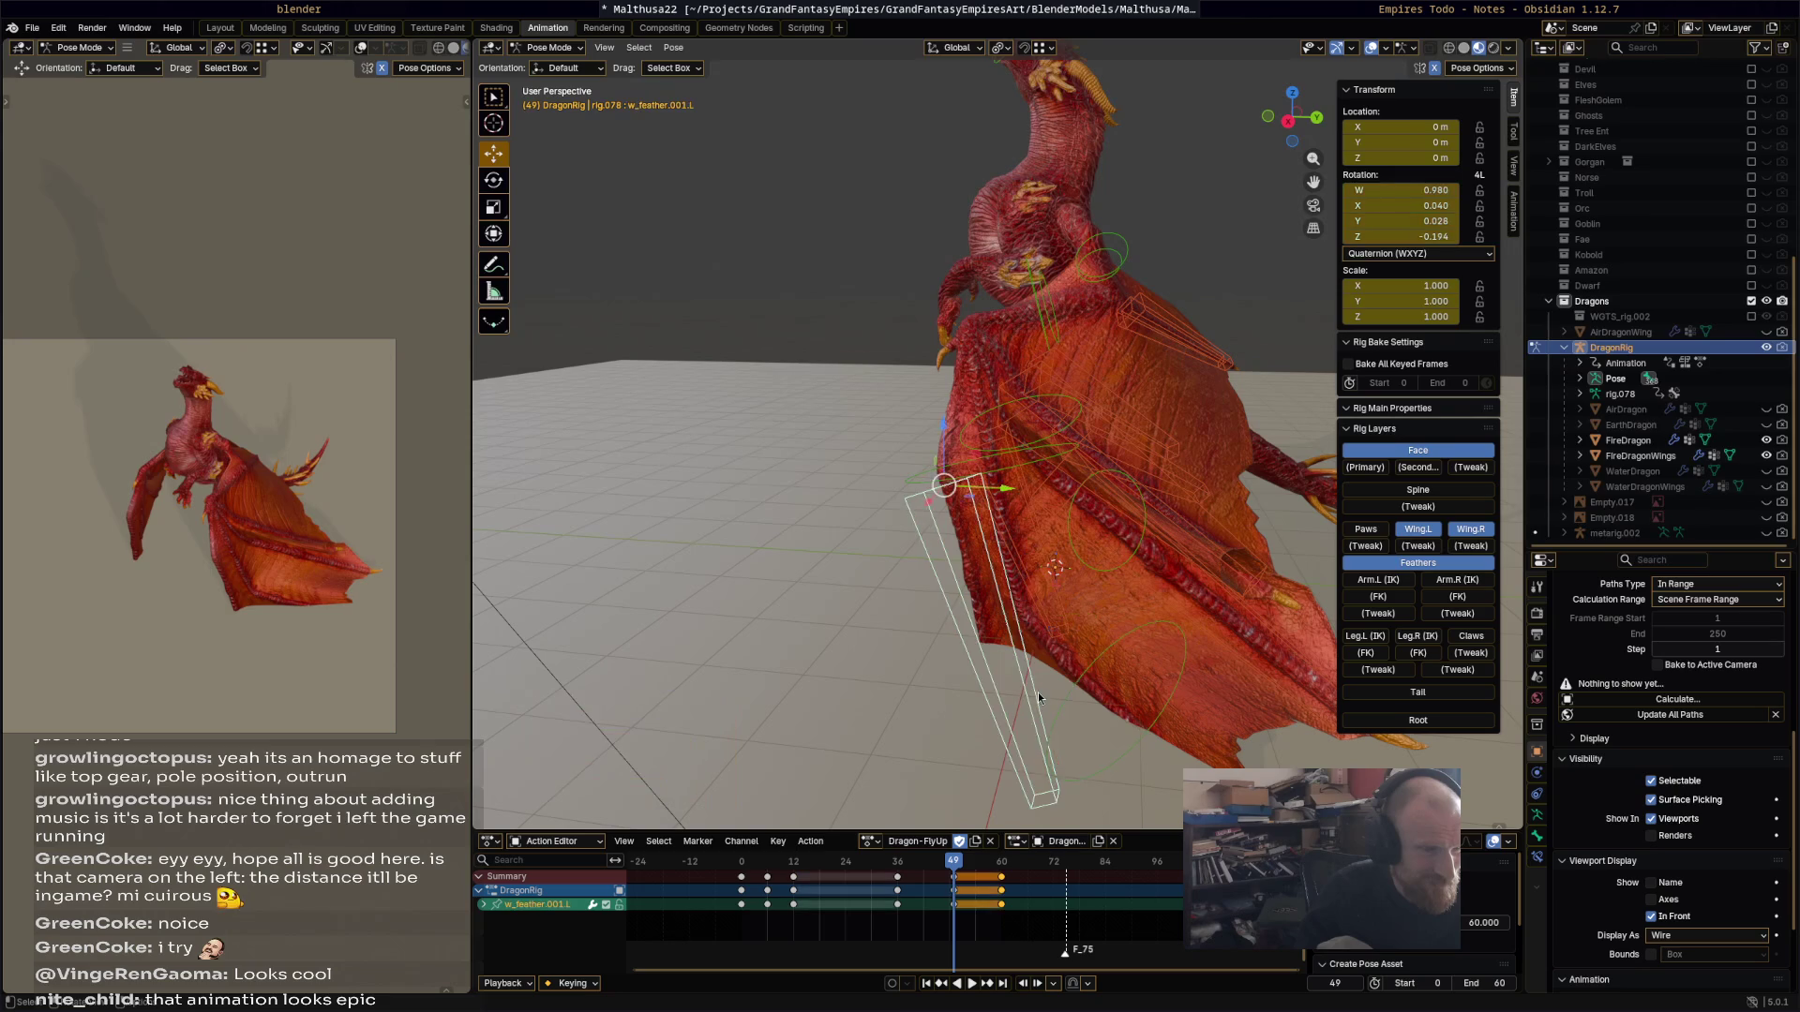
{"action": "key", "text": "r"}
{"action": "left_click", "coordinate": [1162, 630]}
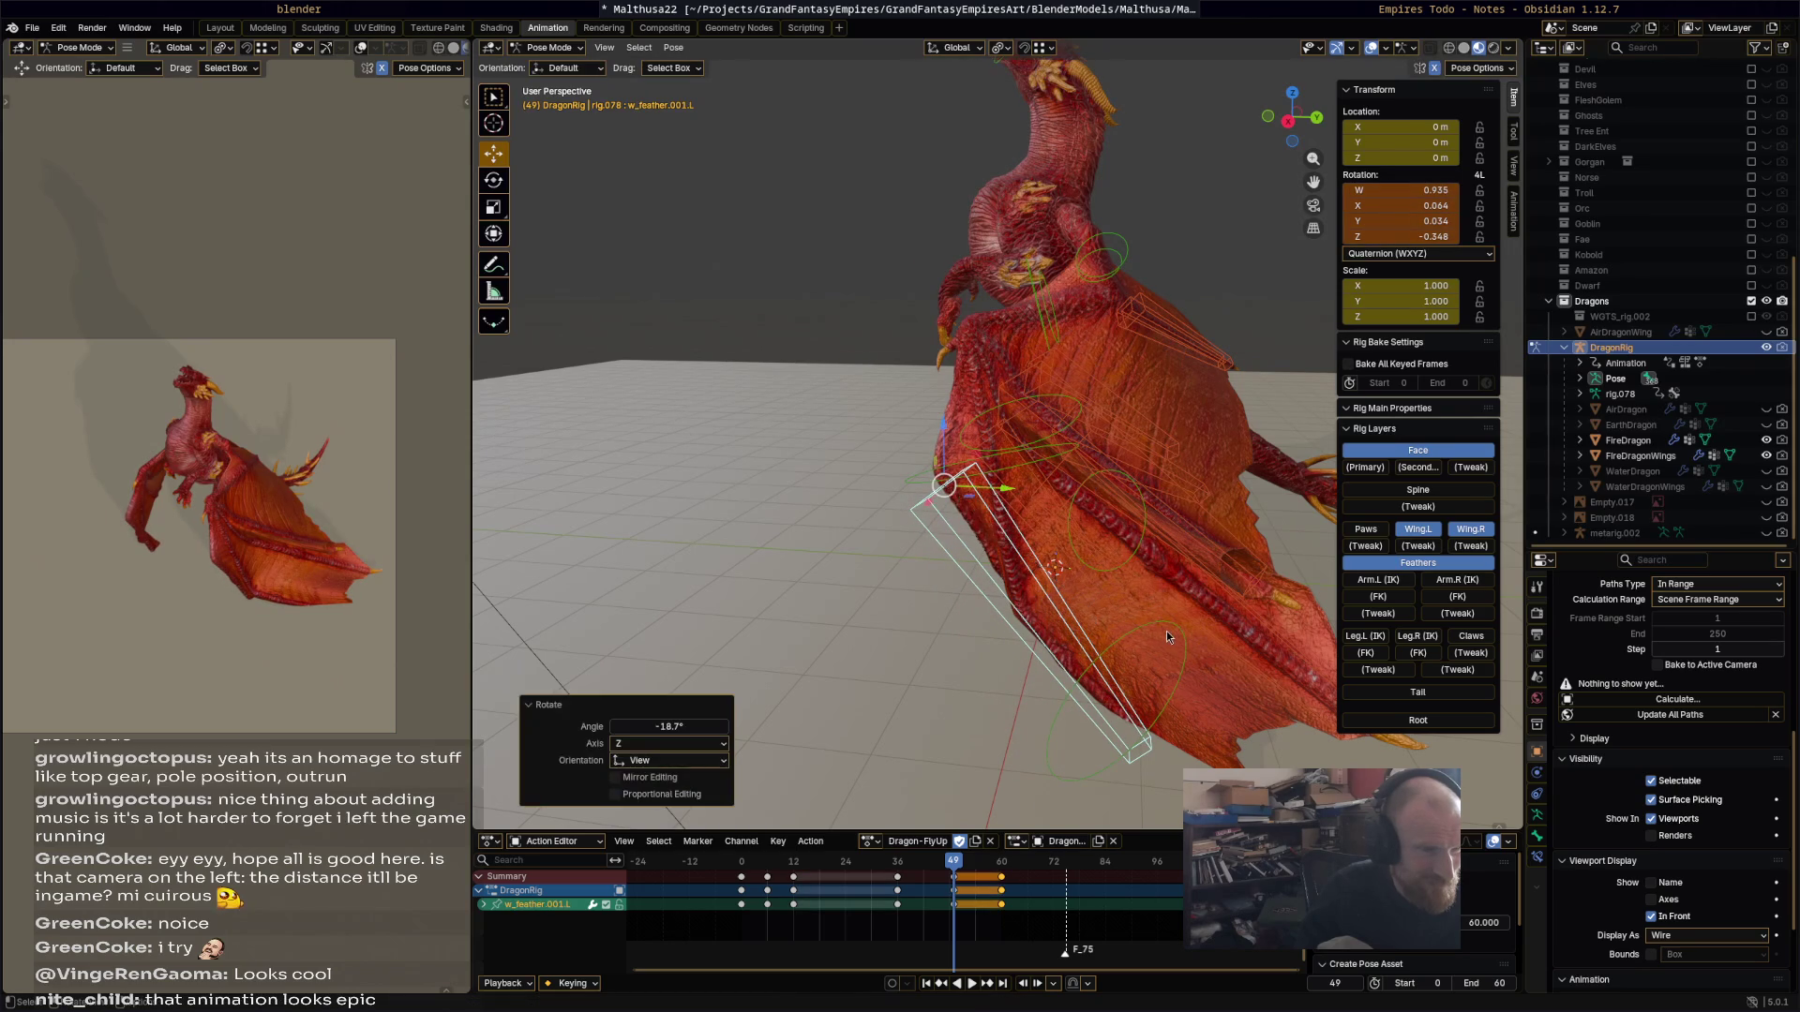
{"action": "left_click", "coordinate": [1166, 632]}
{"action": "key", "text": "g"}
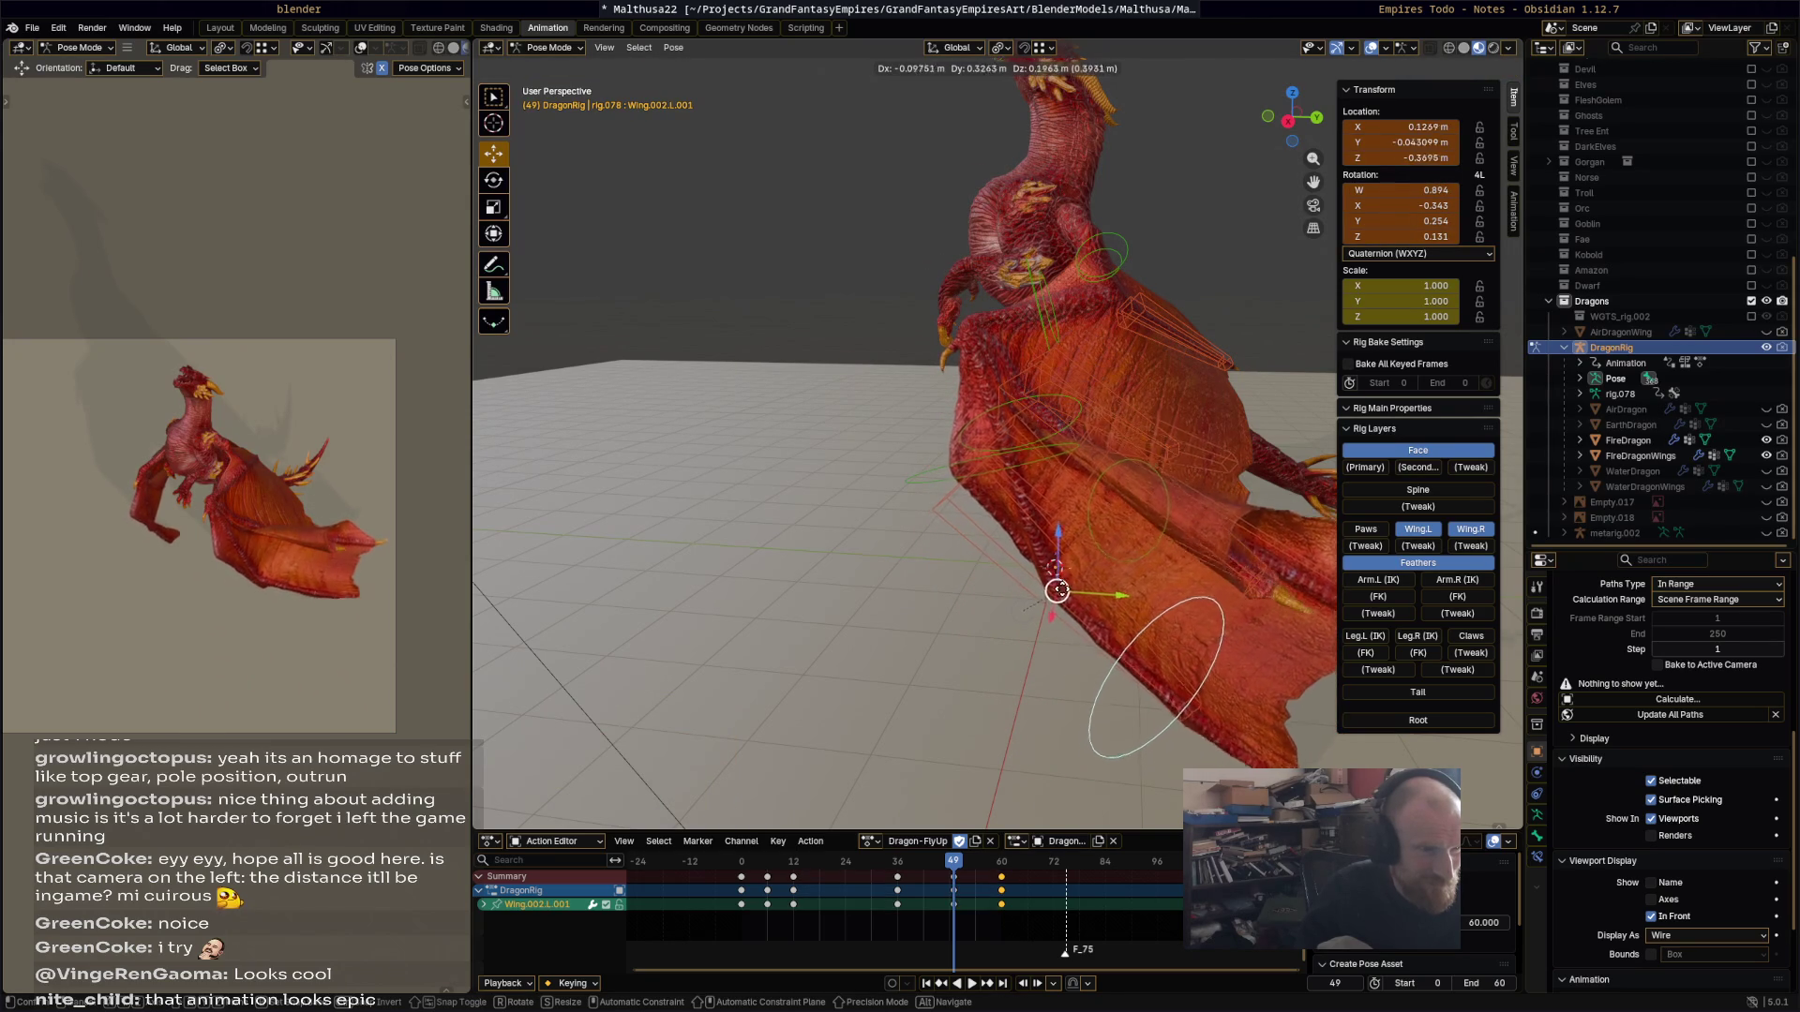
{"action": "left_click", "coordinate": [1037, 601]}
Step: Rotate Wing.001.L twice and rotate Wing.002.R
{"action": "mouse_move", "coordinate": [1037, 600]}
{"action": "middle_mouse_down"}
{"action": "mouse_move", "coordinate": [1100, 600]}
{"action": "mouse_move", "coordinate": [1062, 314]}
{"action": "mouse_move", "coordinate": [1139, 367]}
{"action": "mouse_move", "coordinate": [1162, 281]}
{"action": "mouse_move", "coordinate": [988, 329]}
{"action": "mouse_move", "coordinate": [1050, 309]}
{"action": "middle_mouse_up"}
{"action": "left_click", "coordinate": [1037, 313]}
{"action": "left_click", "coordinate": [1015, 353]}
{"action": "key", "text": "r"}
{"action": "left_click", "coordinate": [1176, 255]}
{"action": "key", "text": "r"}
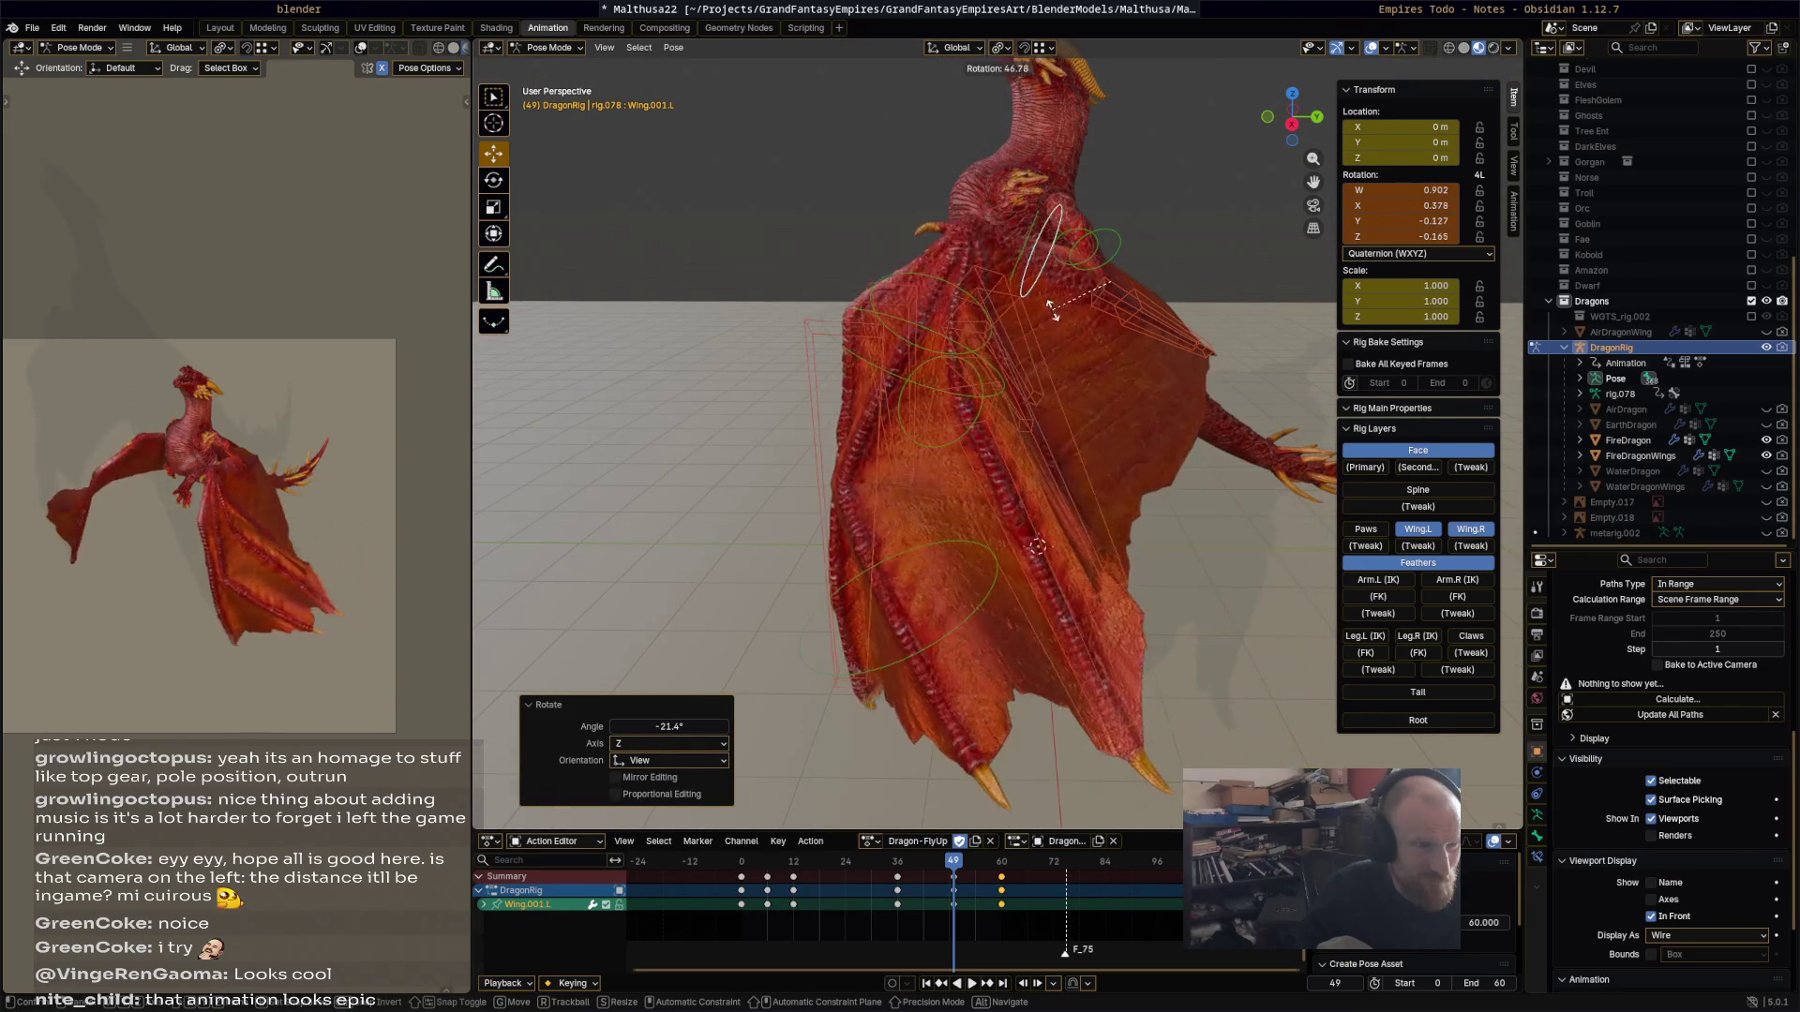
{"action": "left_click", "coordinate": [1082, 373]}
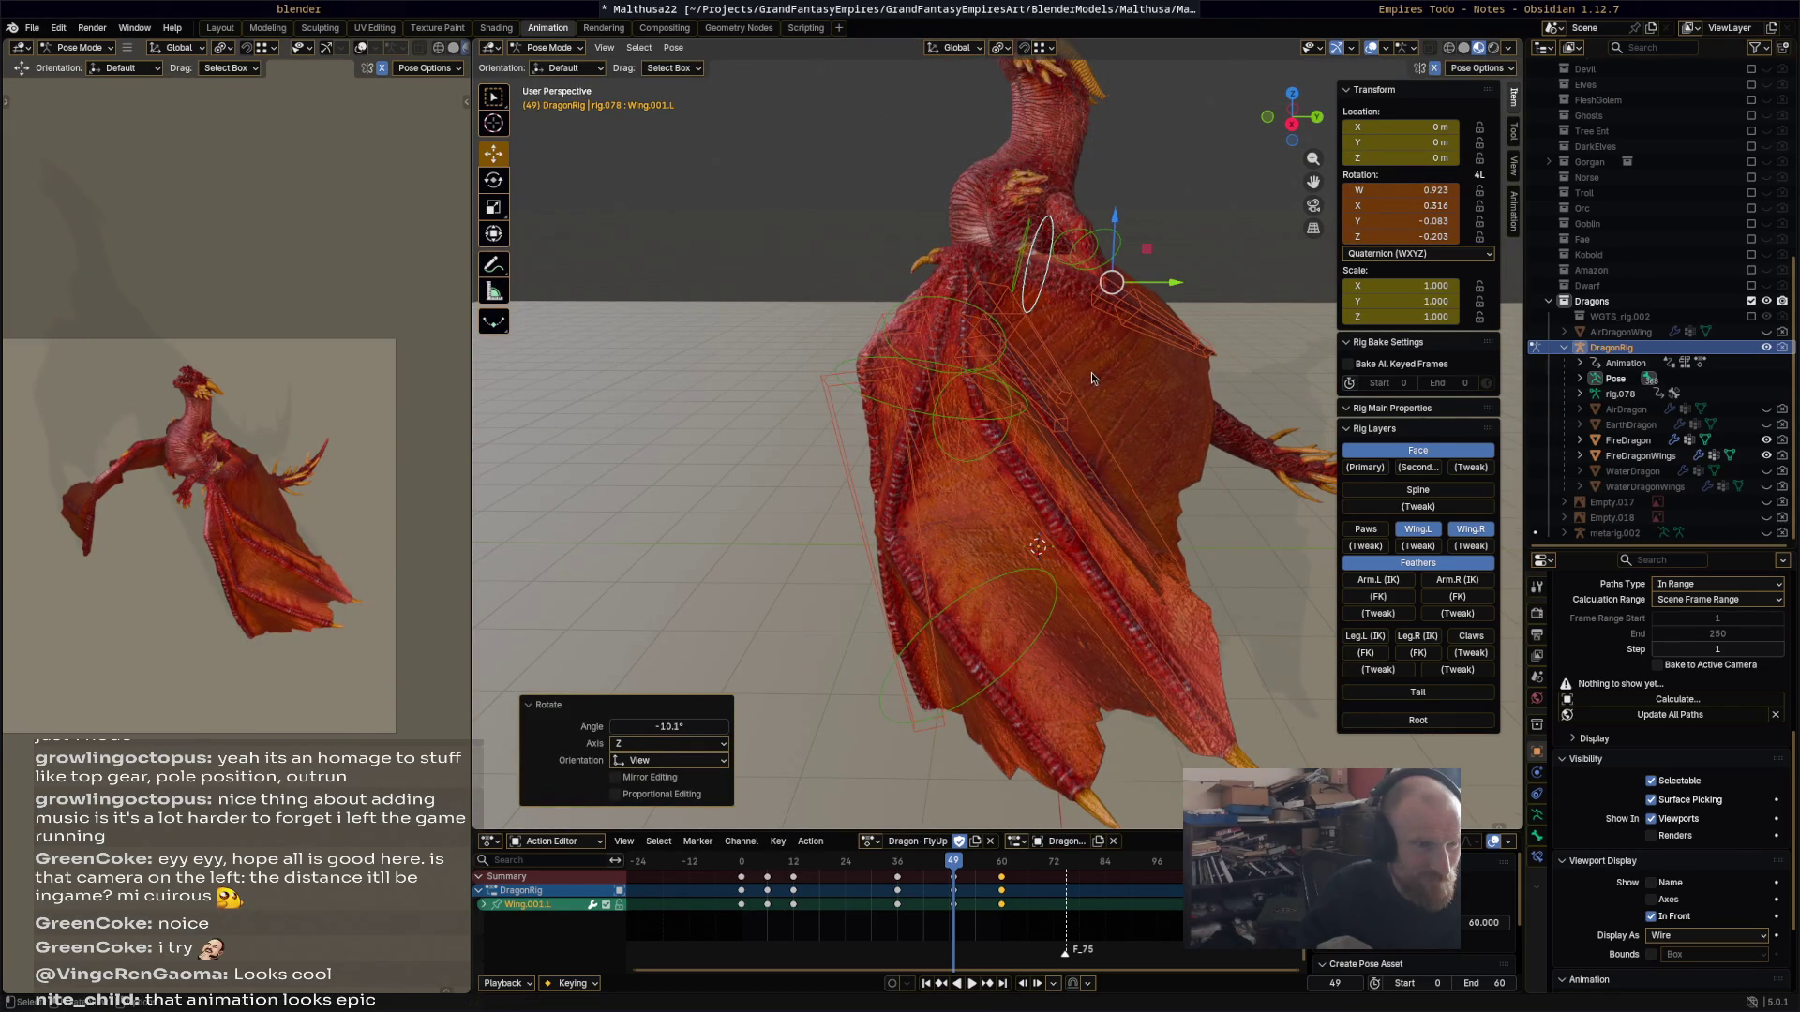
{"action": "left_click", "coordinate": [935, 373]}
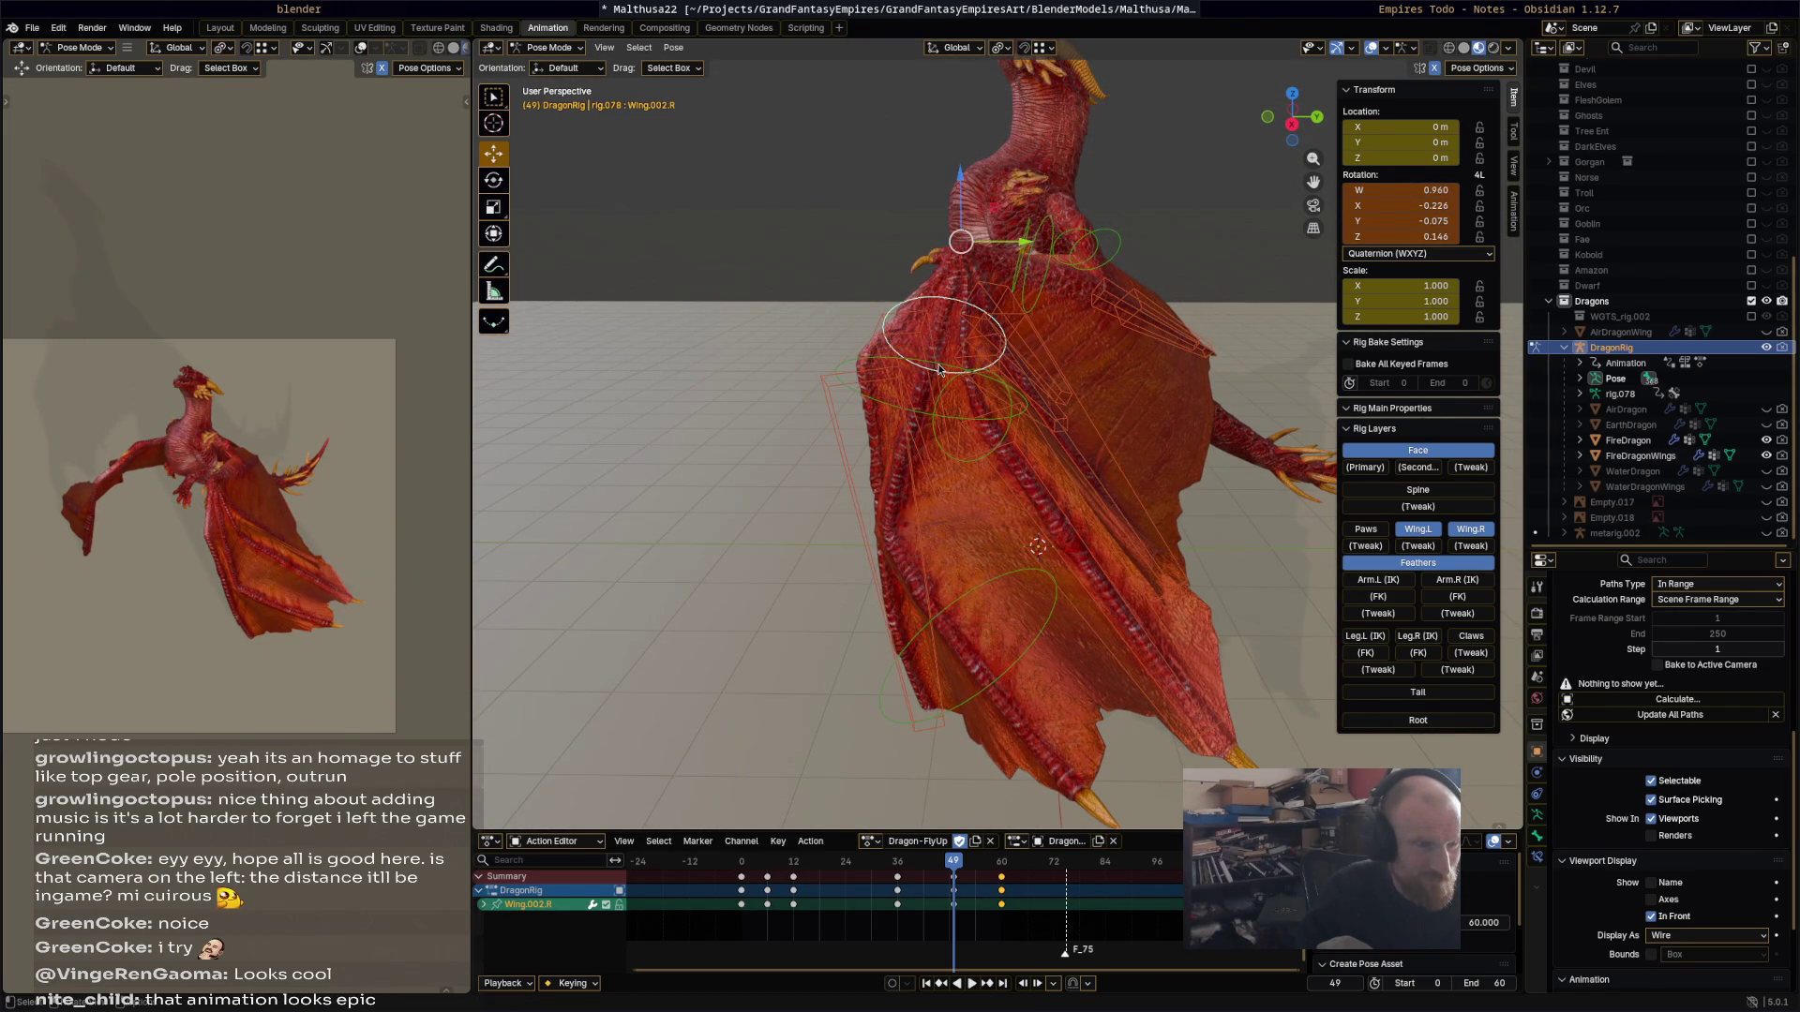
{"action": "key", "text": "r"}
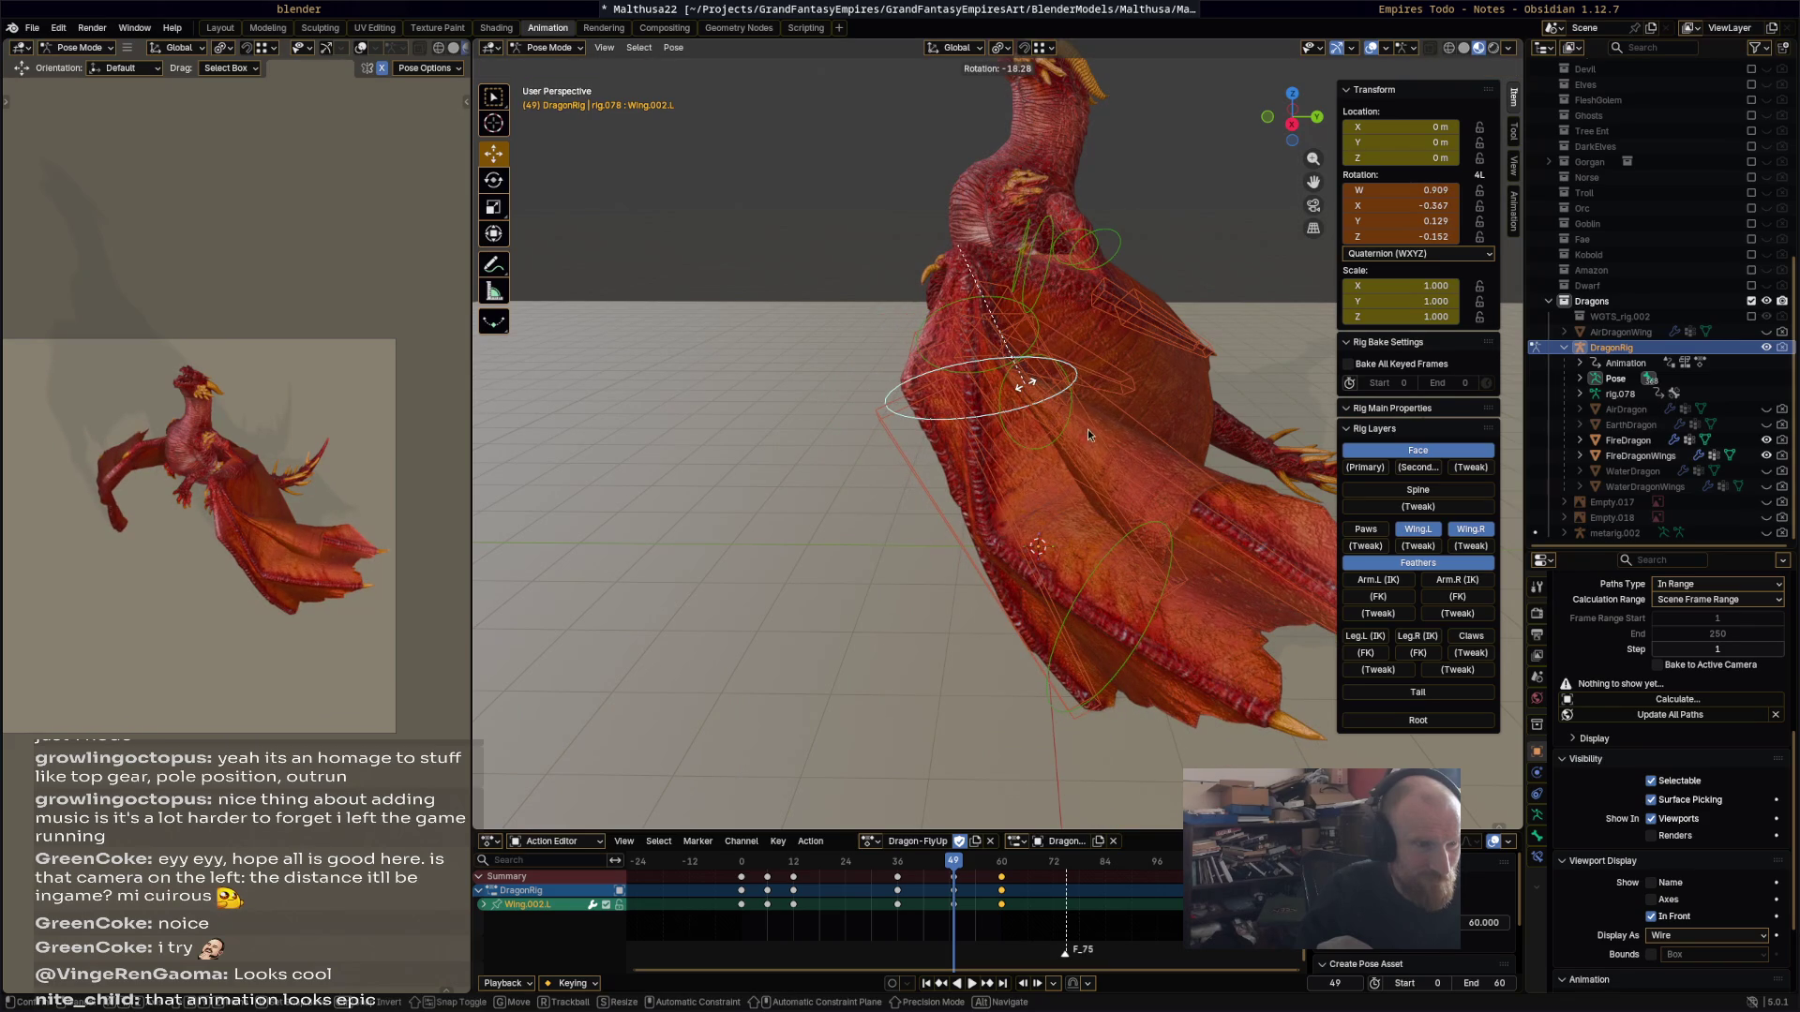
{"action": "left_click", "coordinate": [1093, 429]}
Step: Move w_feather.003.L and rotate the wing control 40° in local view
{"action": "left_click", "coordinate": [1093, 433]}
{"action": "mouse_move", "coordinate": [1093, 433]}
{"action": "middle_mouse_down"}
{"action": "mouse_move", "coordinate": [998, 447]}
{"action": "mouse_move", "coordinate": [954, 359]}
{"action": "middle_mouse_up"}
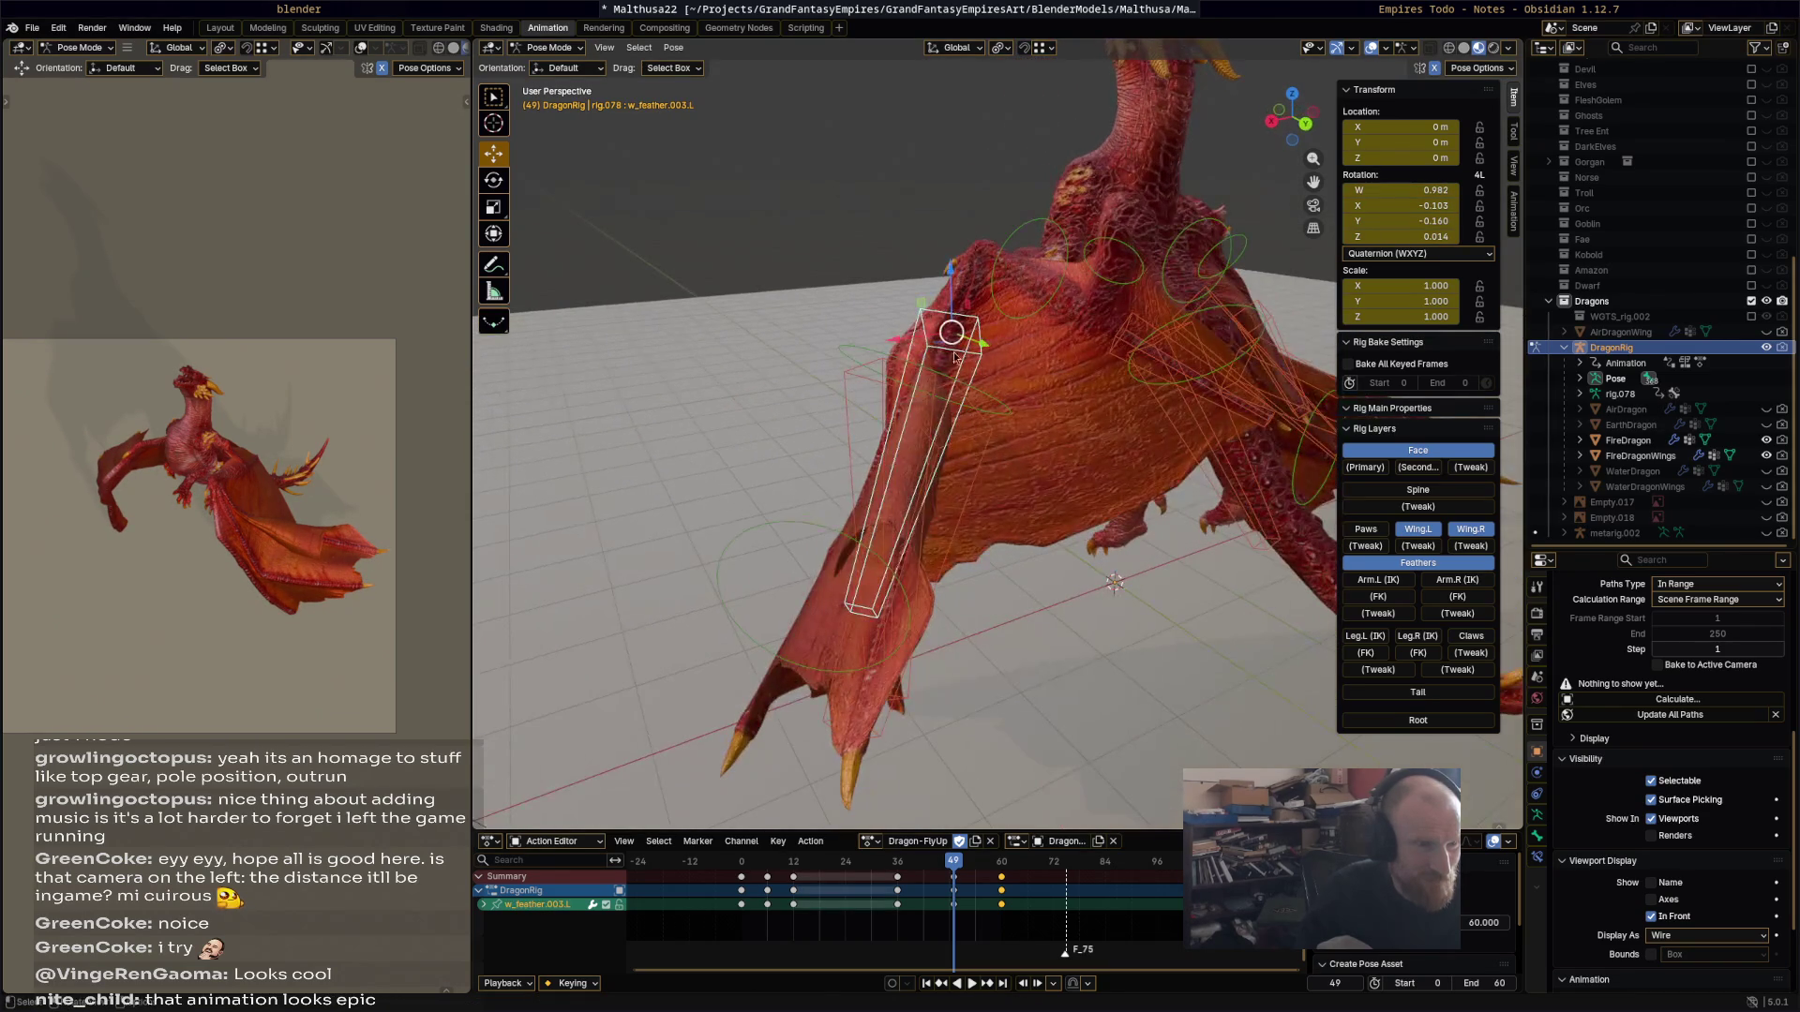
{"action": "key", "text": "g"}
{"action": "left_click", "coordinate": [1018, 330]}
{"action": "key", "text": "r"}
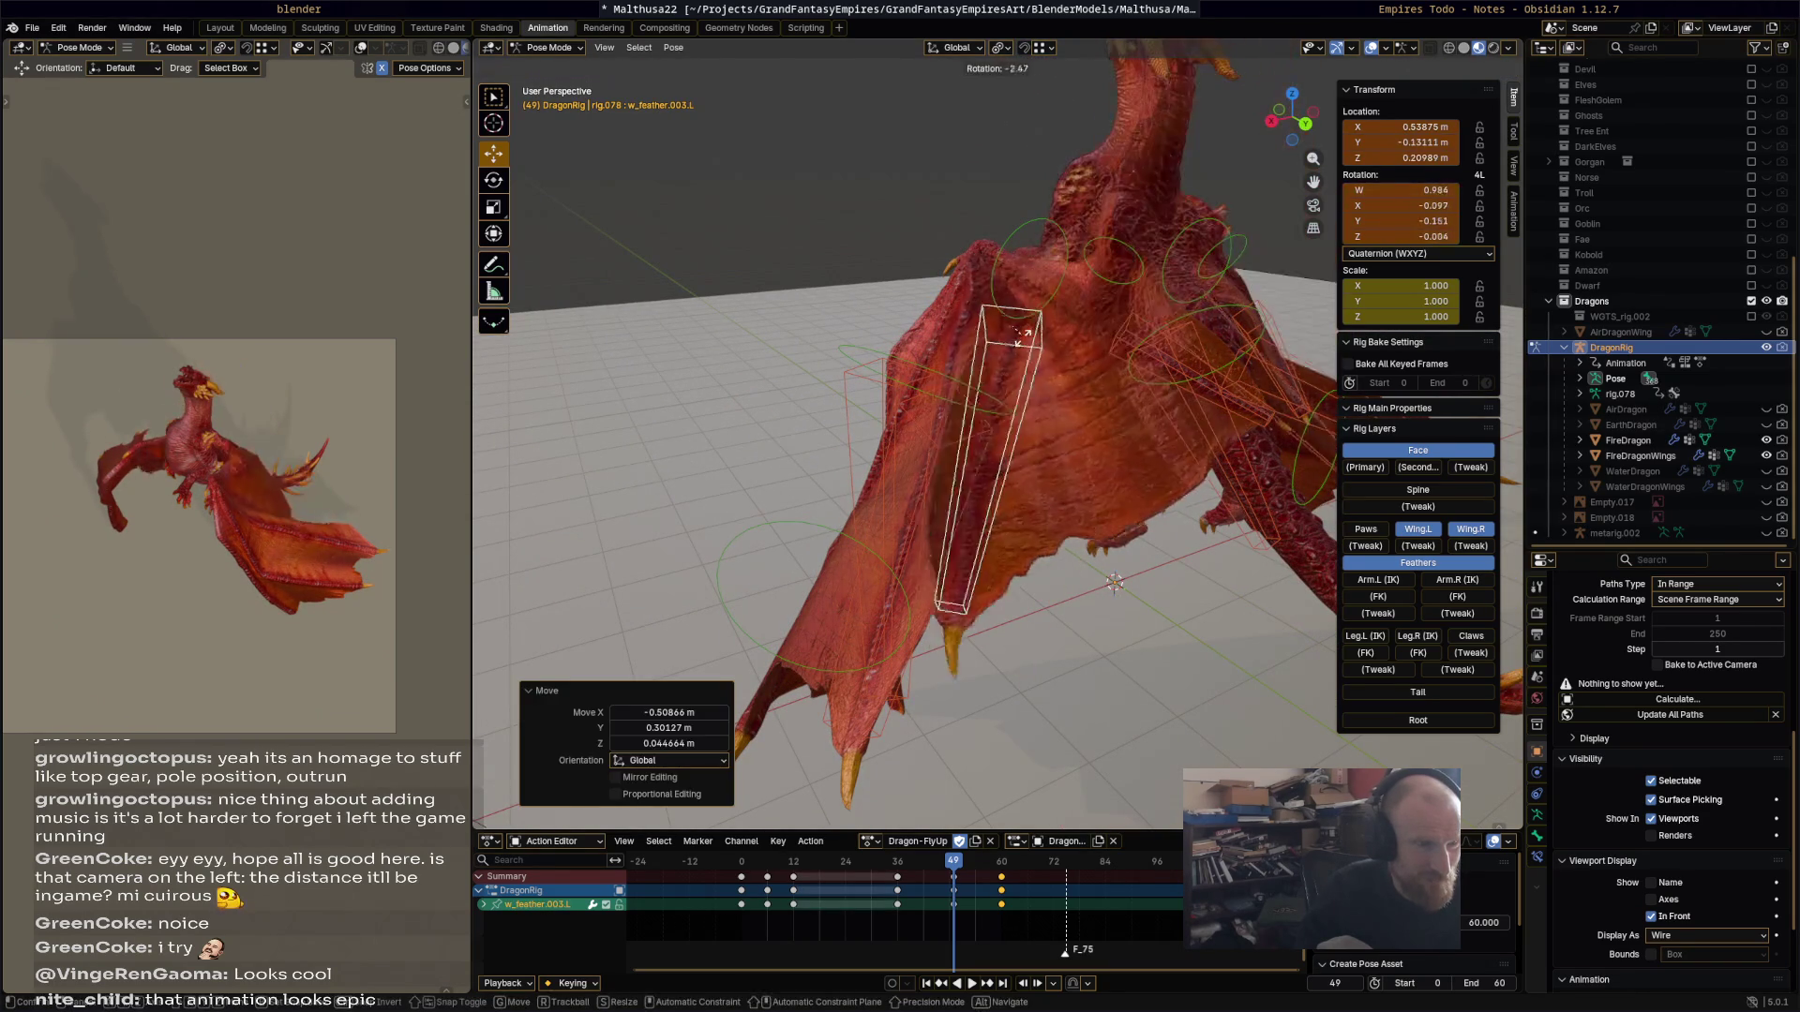
{"action": "mouse_move", "coordinate": [1060, 436]}
{"action": "middle_mouse_down"}
{"action": "mouse_move", "coordinate": [1281, 404]}
{"action": "mouse_move", "coordinate": [1260, 473]}
{"action": "middle_mouse_up"}
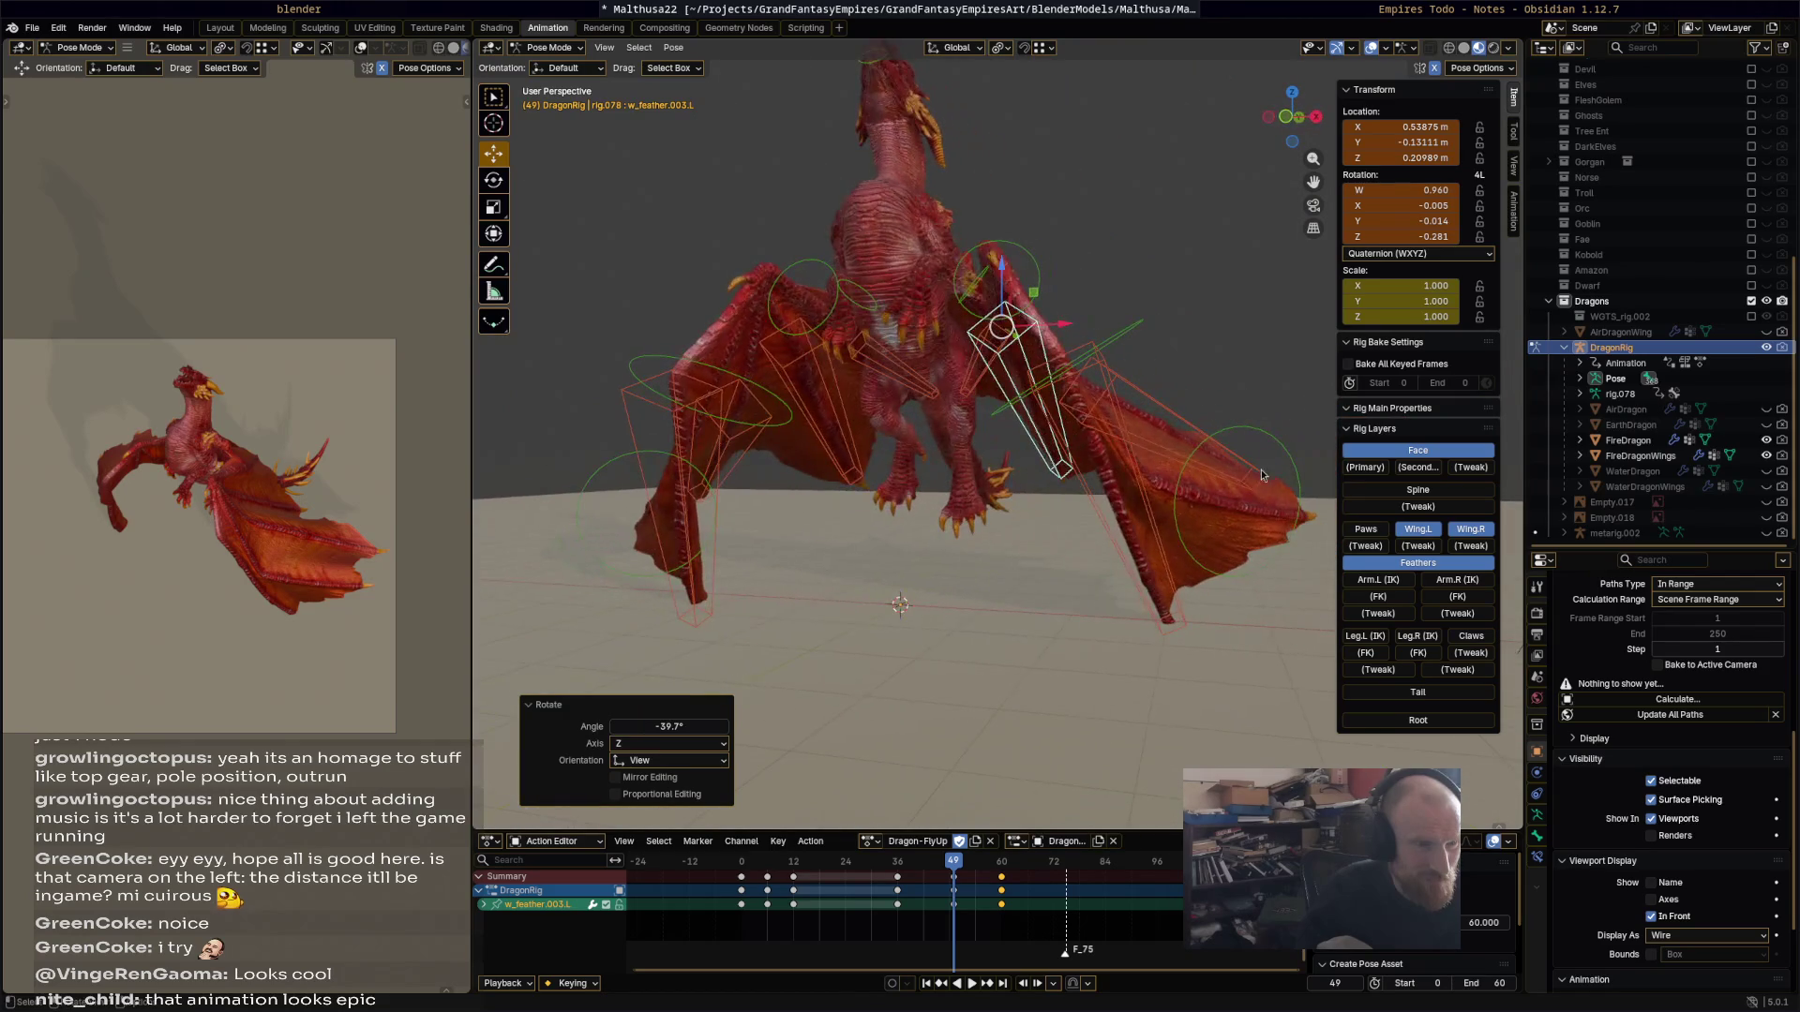
{"action": "left_click", "coordinate": [1290, 499]}
{"action": "key", "text": "slash"}
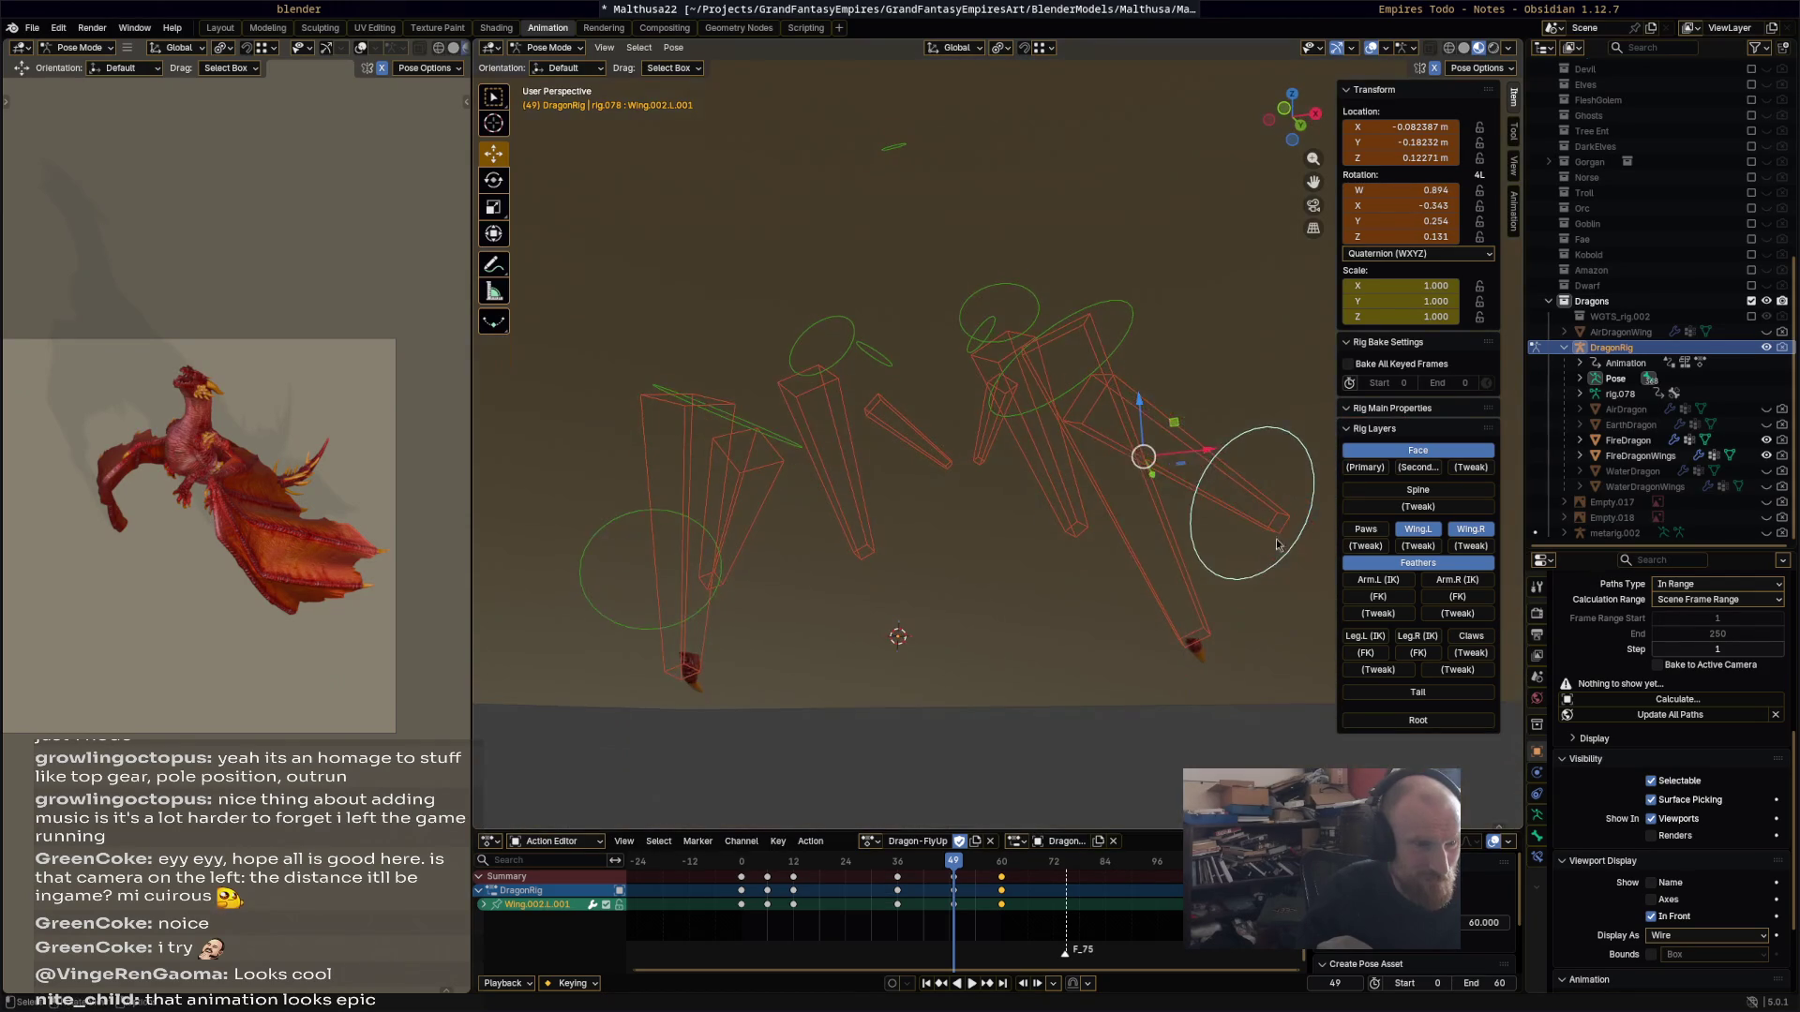
{"action": "left_click", "coordinate": [1179, 592]}
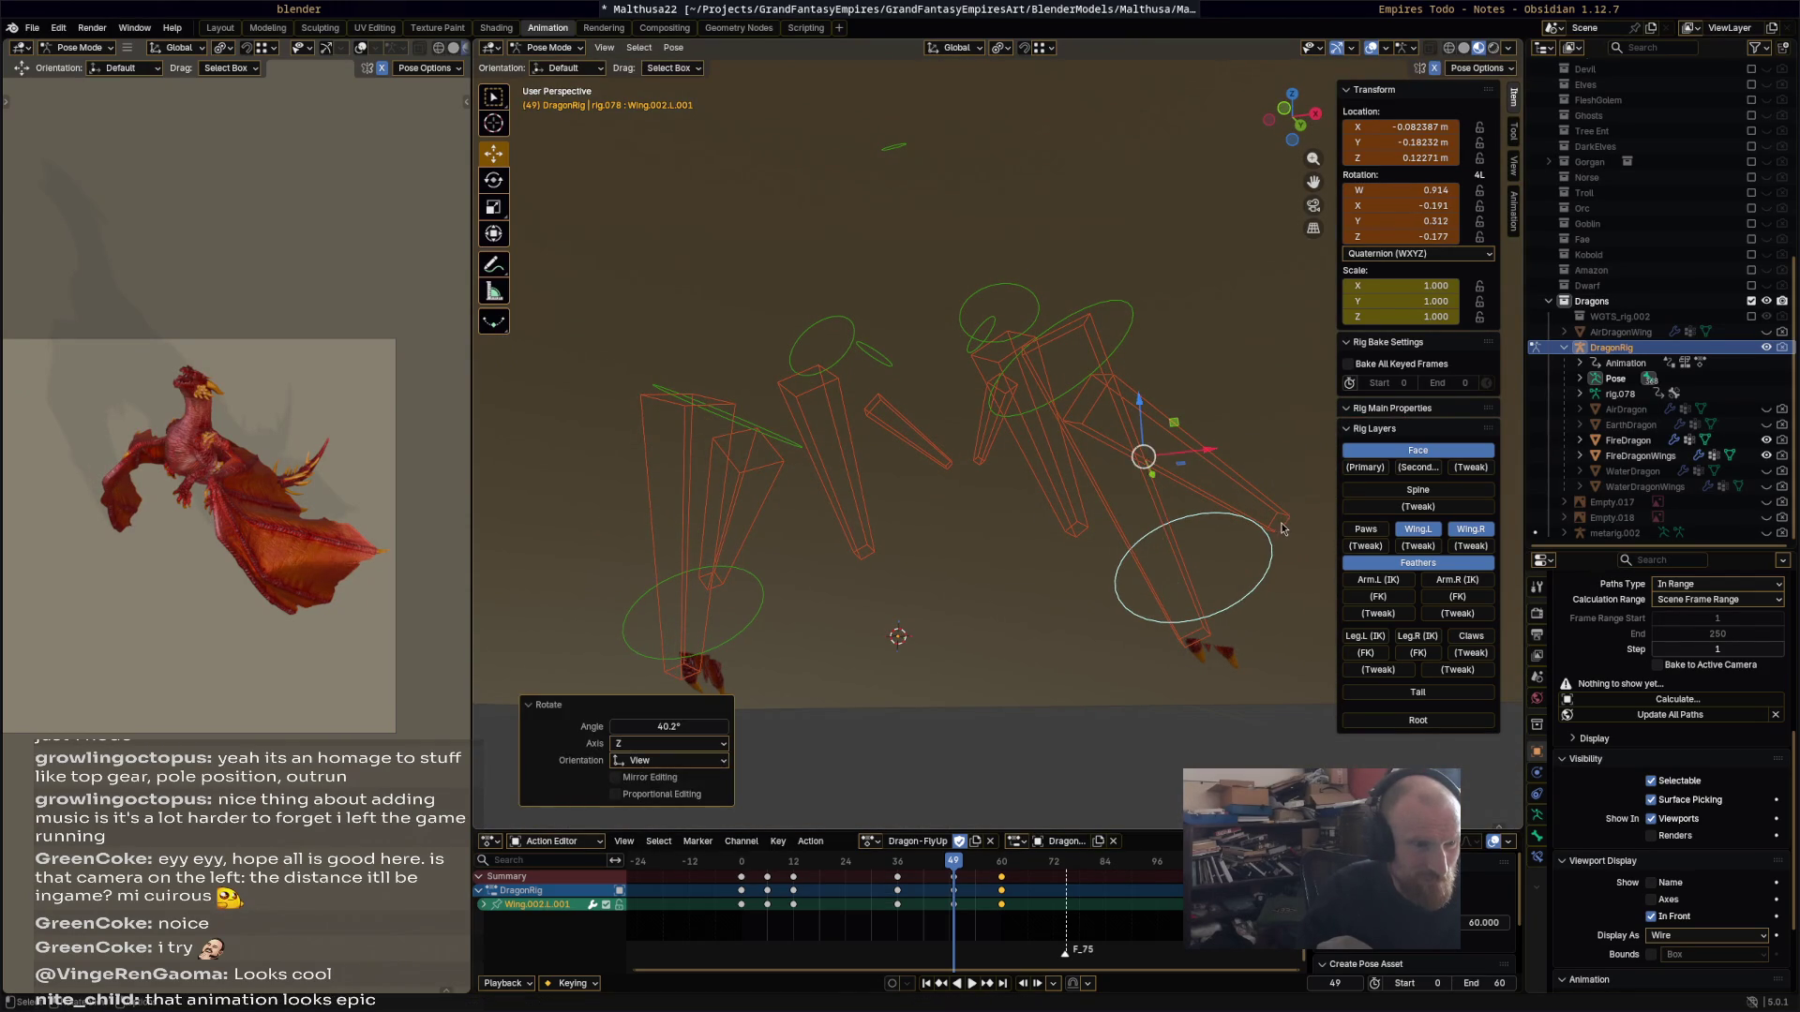
Step: Rotate w_feather.002.L 32.1° about Z and restore the full scene view
{"action": "left_click", "coordinate": [1281, 525]}
{"action": "key", "text": "r"}
{"action": "left_click", "coordinate": [1167, 572]}
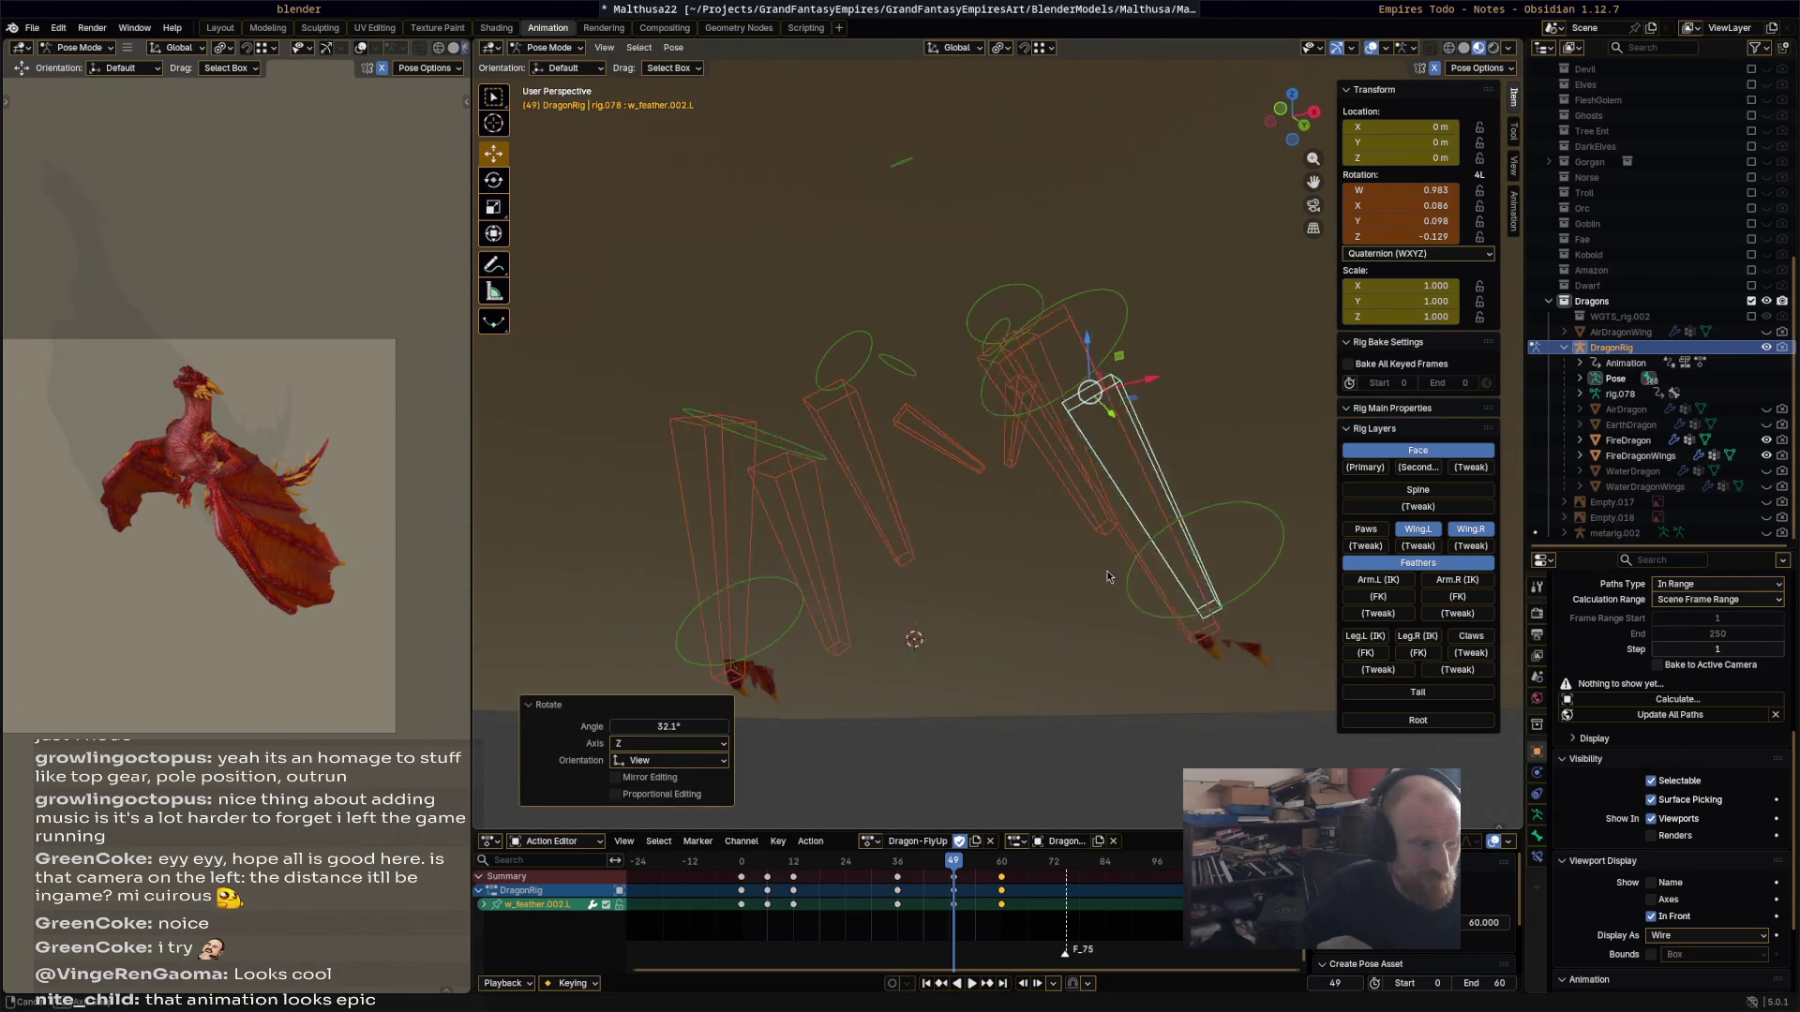
{"action": "key", "text": "slash"}
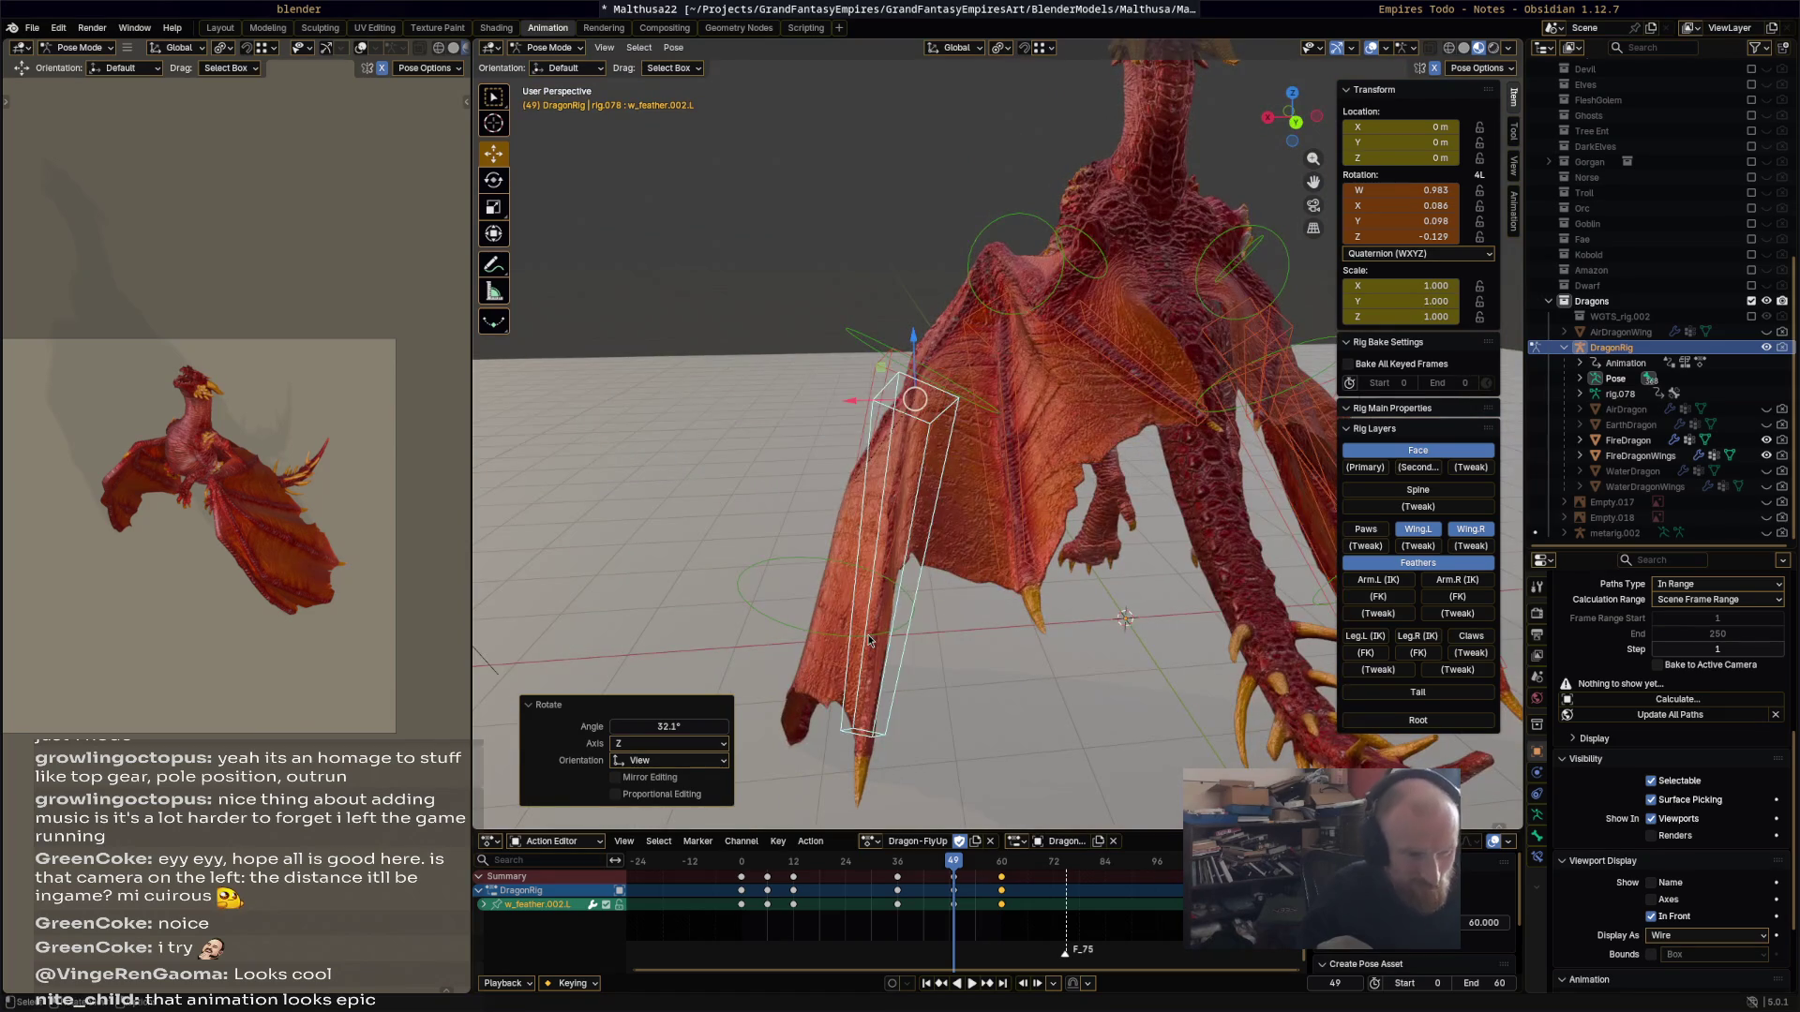
Step: Select all rig bones and play and scrub Dragon-FlyUp to review the wing timing
{"action": "key", "text": "a"}
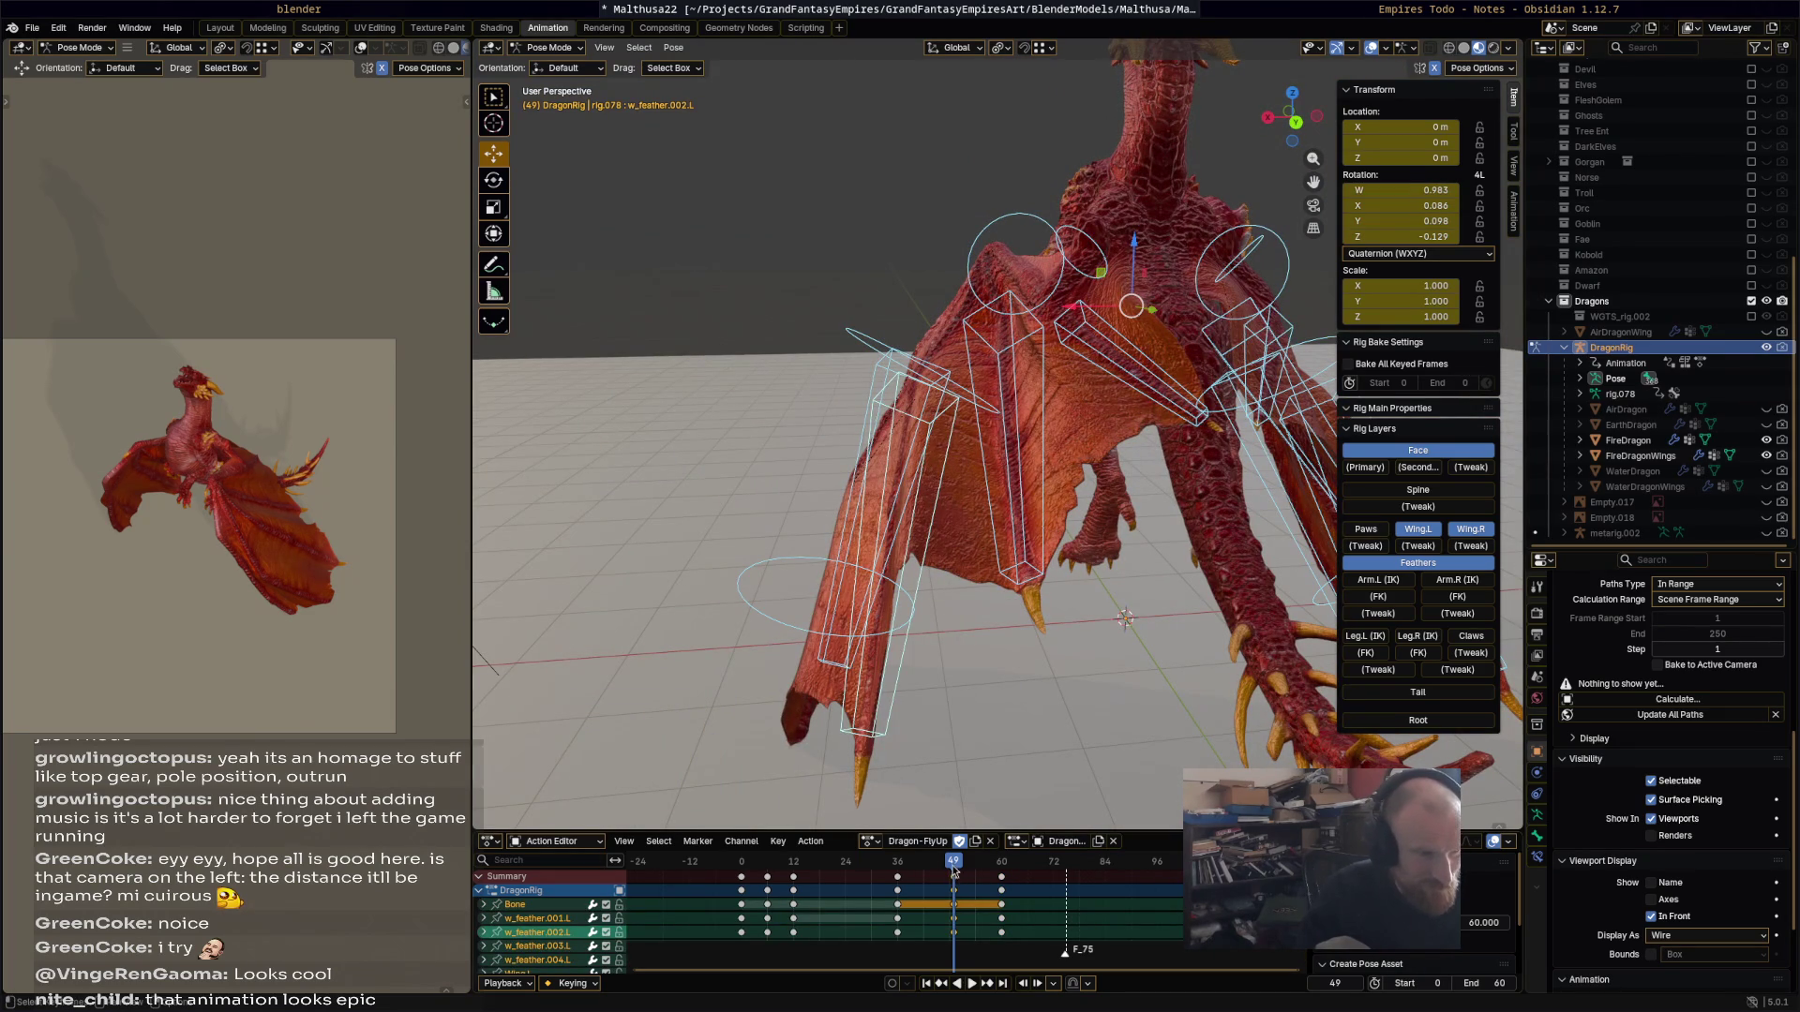
{"action": "key", "text": "space"}
{"action": "mouse_move", "coordinate": [879, 869]}
{"action": "left_mouse_down"}
{"action": "mouse_move", "coordinate": [1001, 878]}
{"action": "mouse_move", "coordinate": [774, 850]}
{"action": "left_mouse_up"}
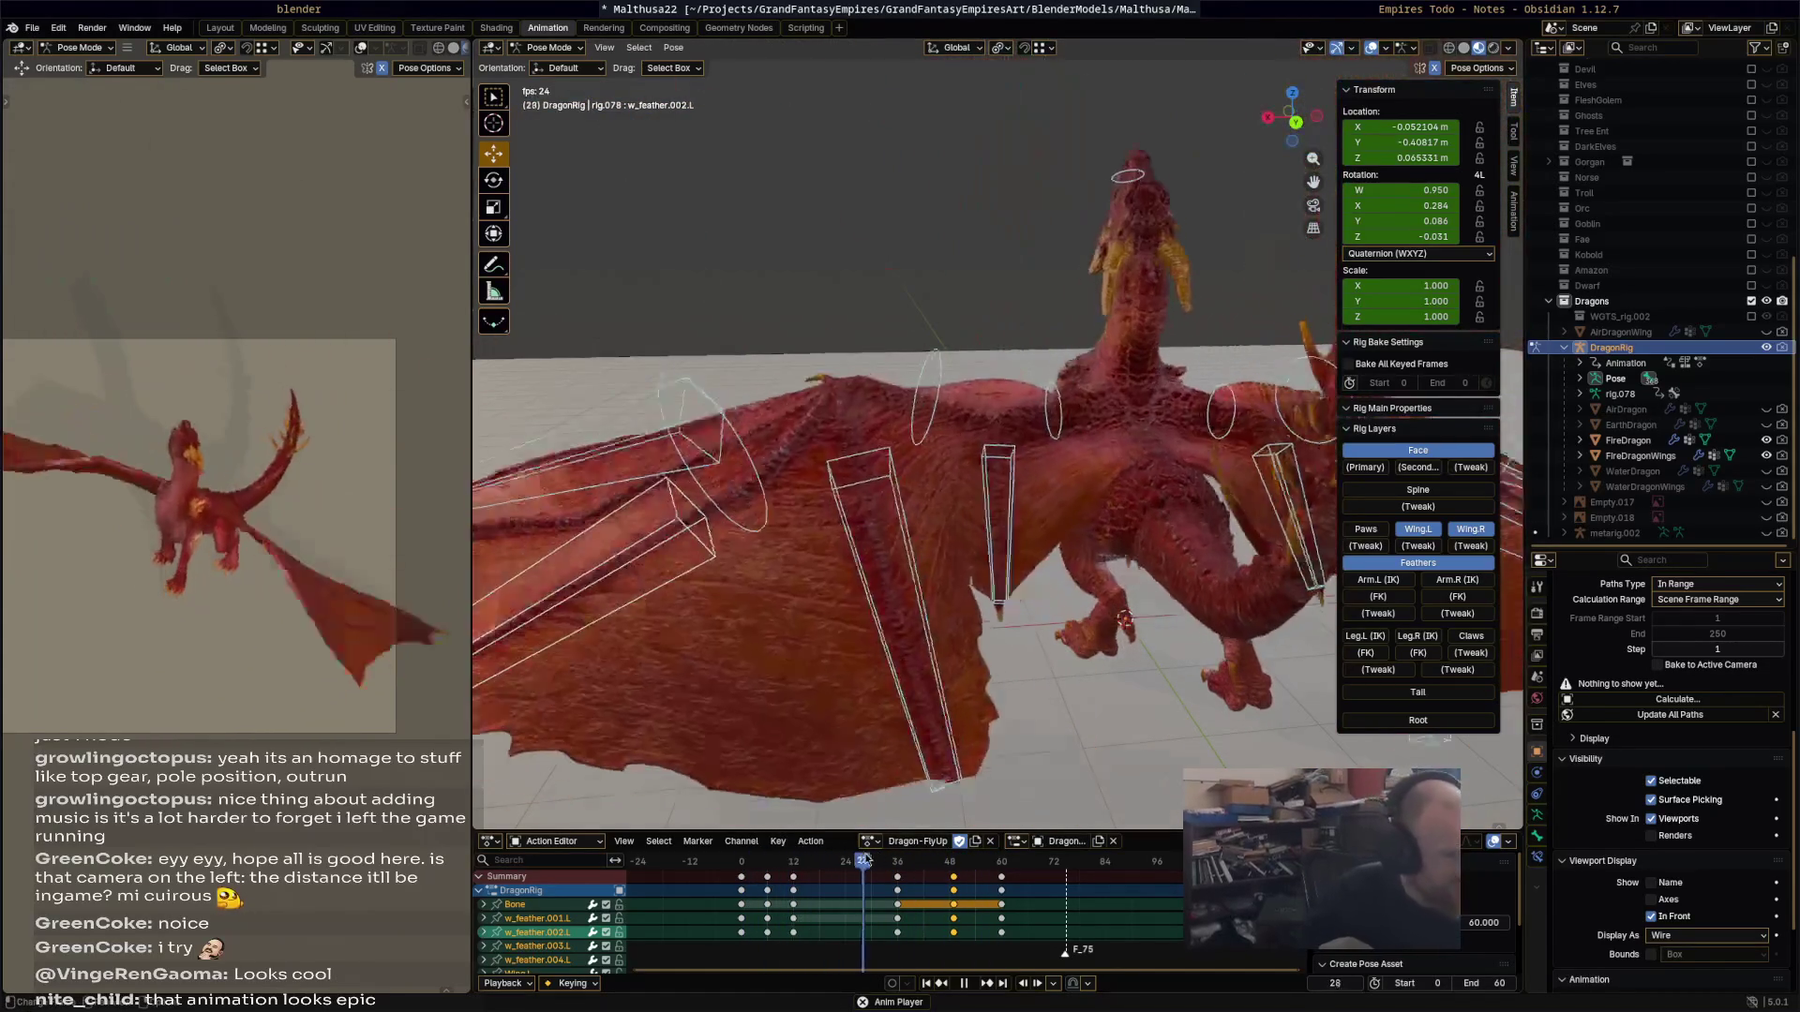
{"action": "key", "text": "space"}
{"action": "key", "text": "space"}
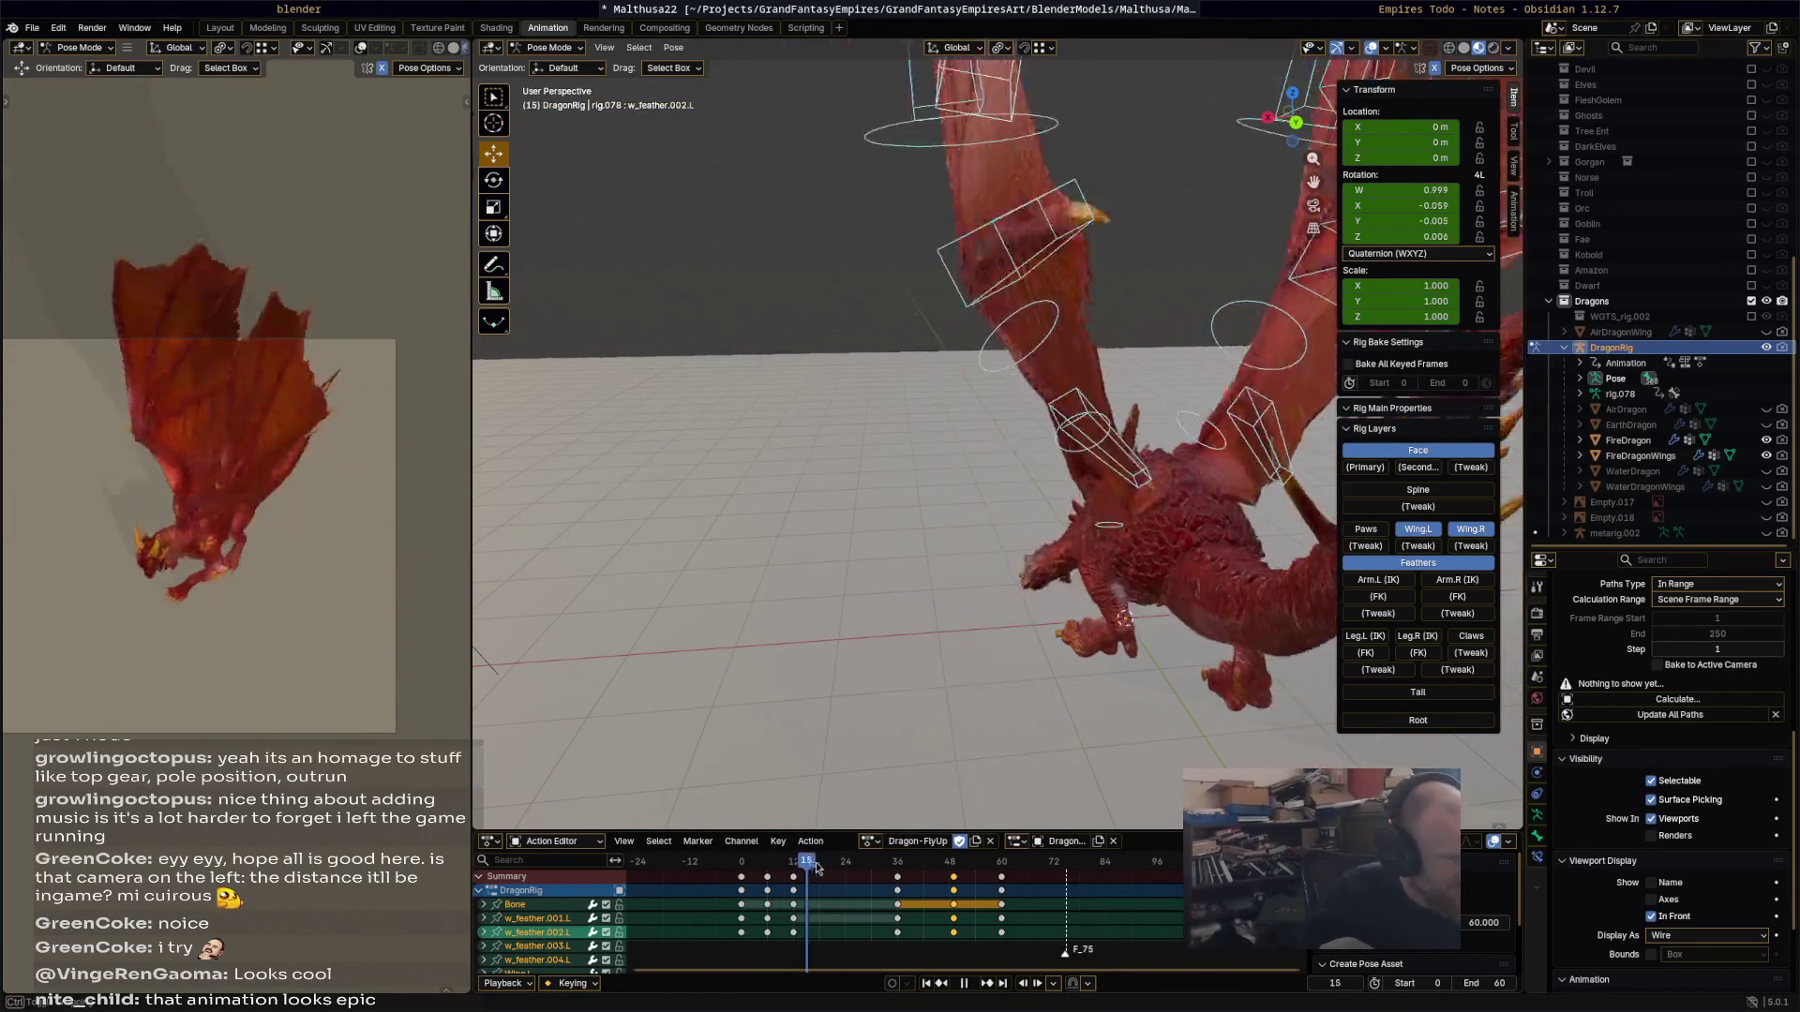
{"action": "mouse_move", "coordinate": [885, 876]}
{"action": "left_mouse_down"}
{"action": "mouse_move", "coordinate": [992, 878]}
{"action": "mouse_move", "coordinate": [862, 876]}
{"action": "mouse_move", "coordinate": [885, 867]}
{"action": "left_mouse_up"}
{"action": "key", "text": "space"}
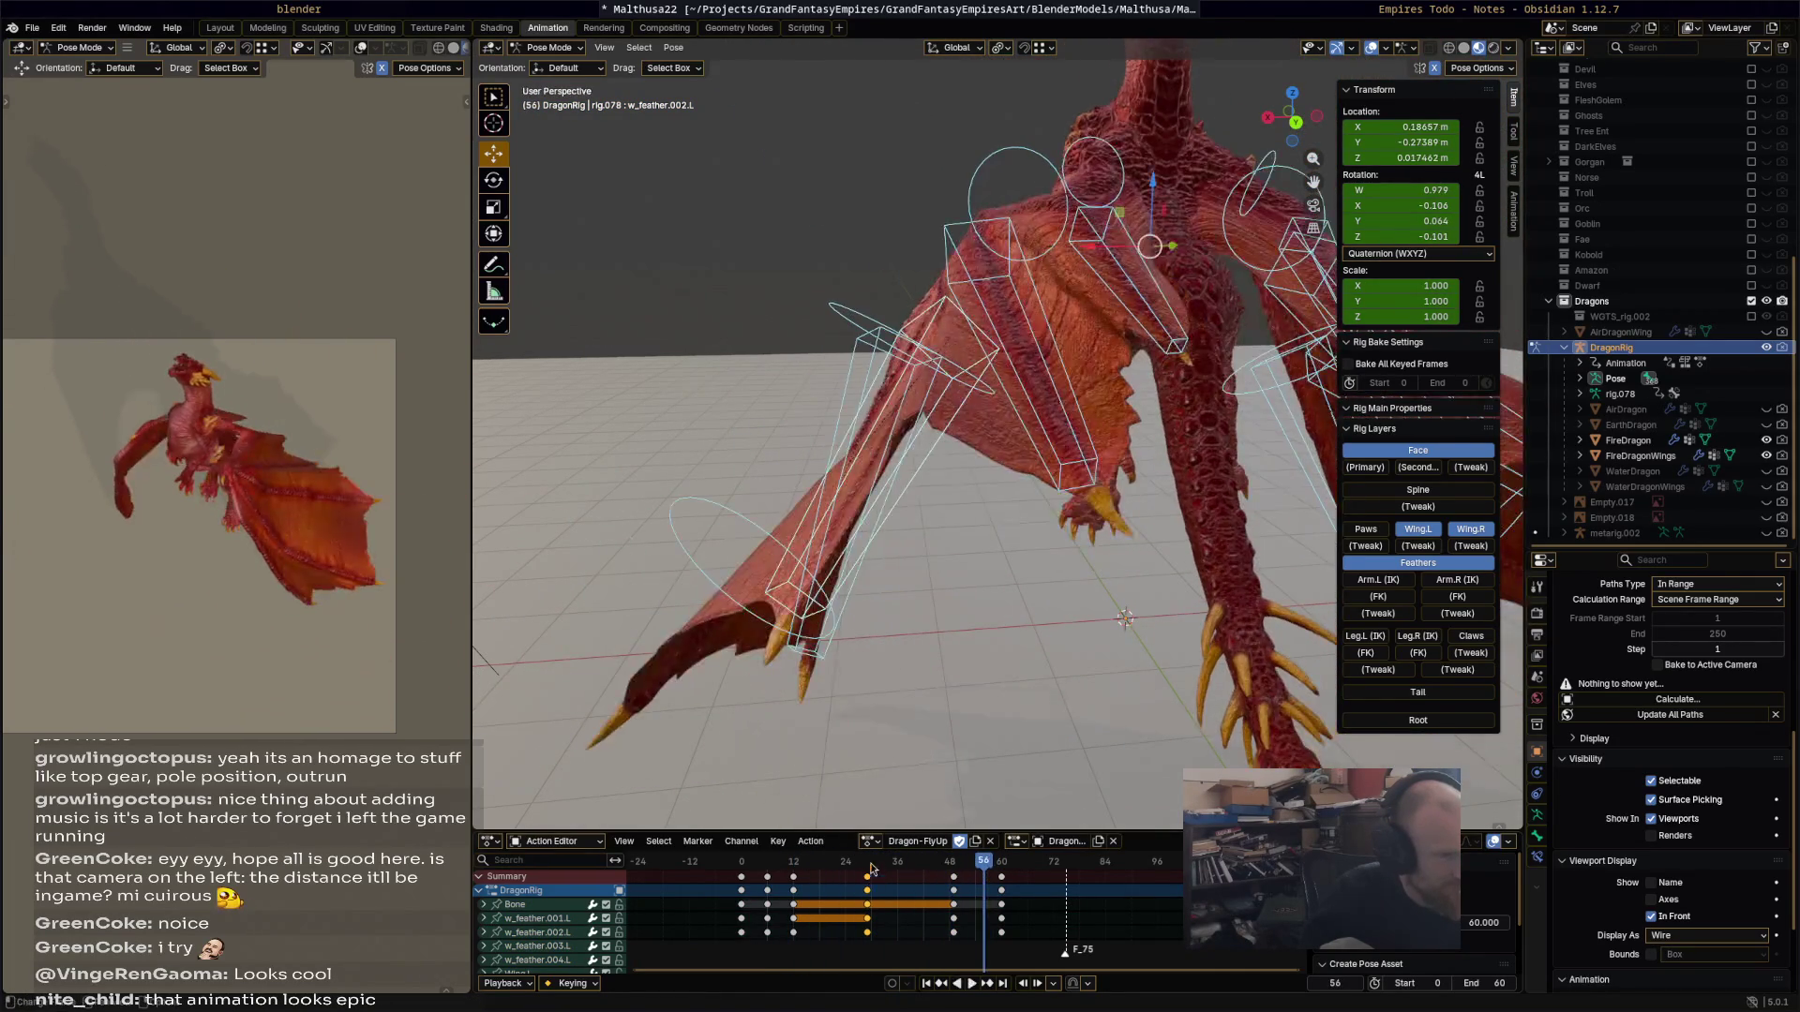
{"action": "key", "text": "space"}
Step: Move the frame 29 wing keys to frame 42 and delete the keys near frame 43
{"action": "left_click", "coordinate": [869, 868]}
{"action": "key", "text": "g"}
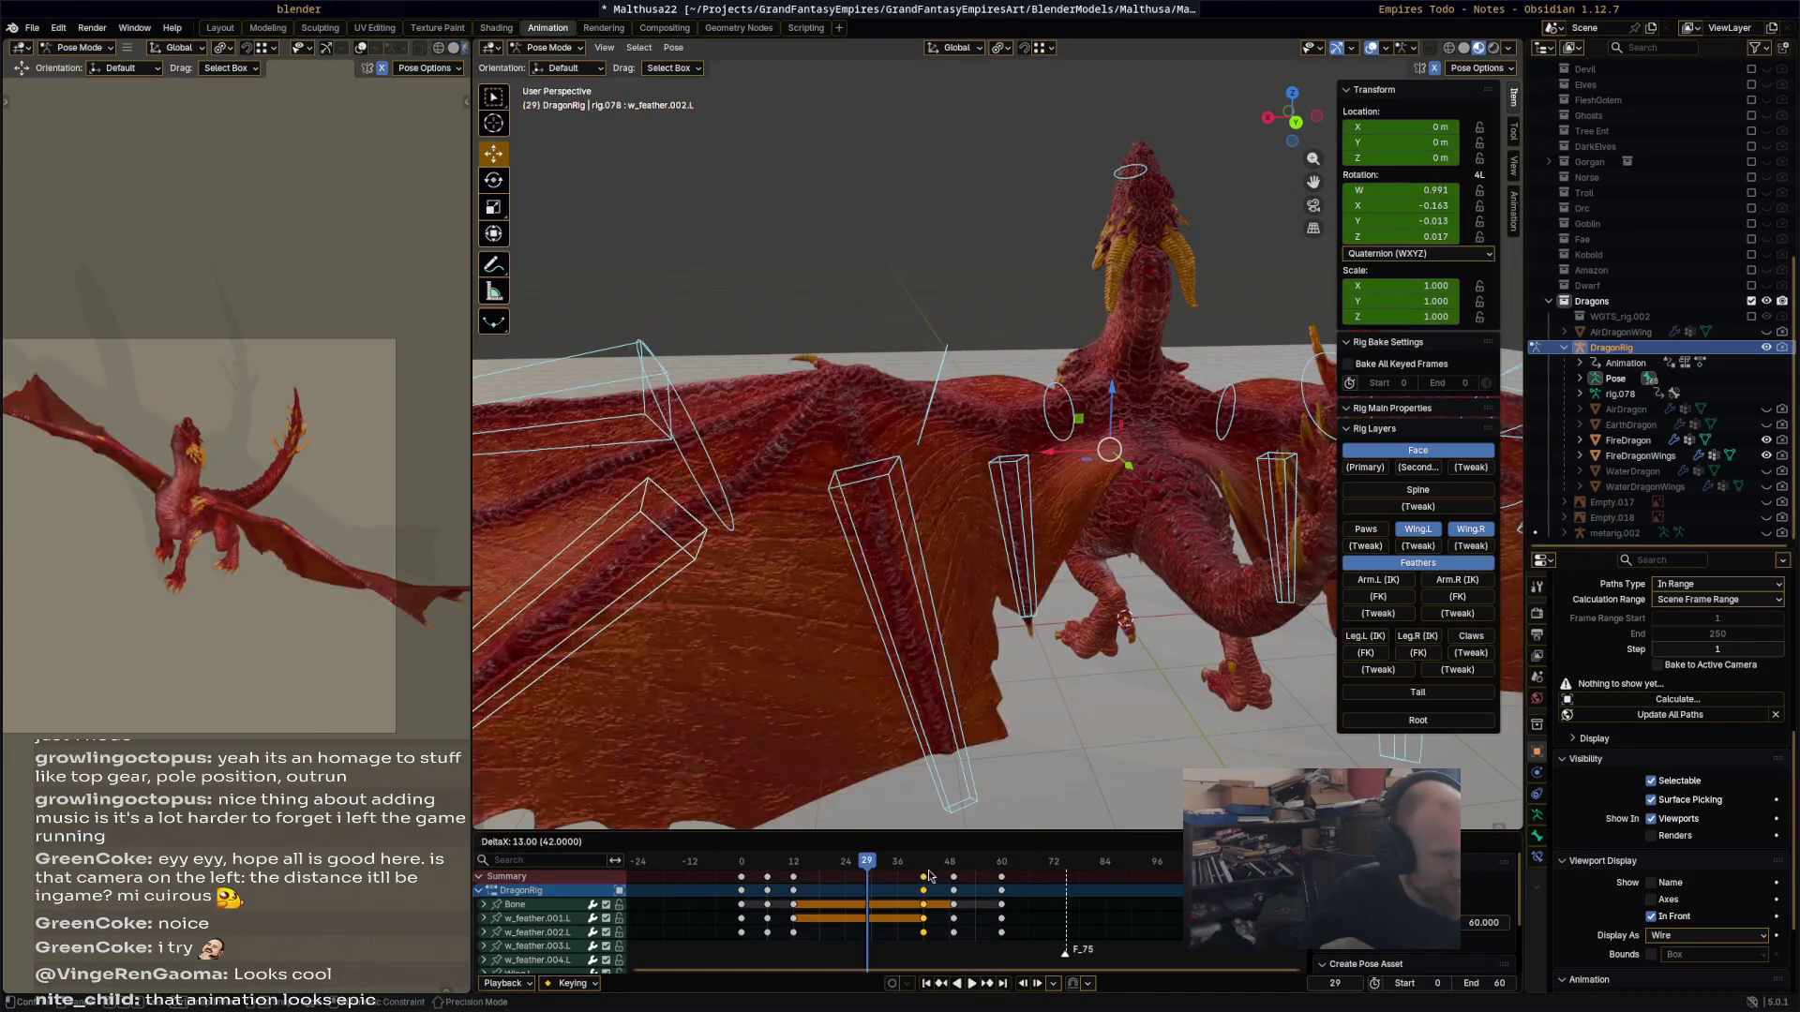
{"action": "left_click", "coordinate": [949, 872]}
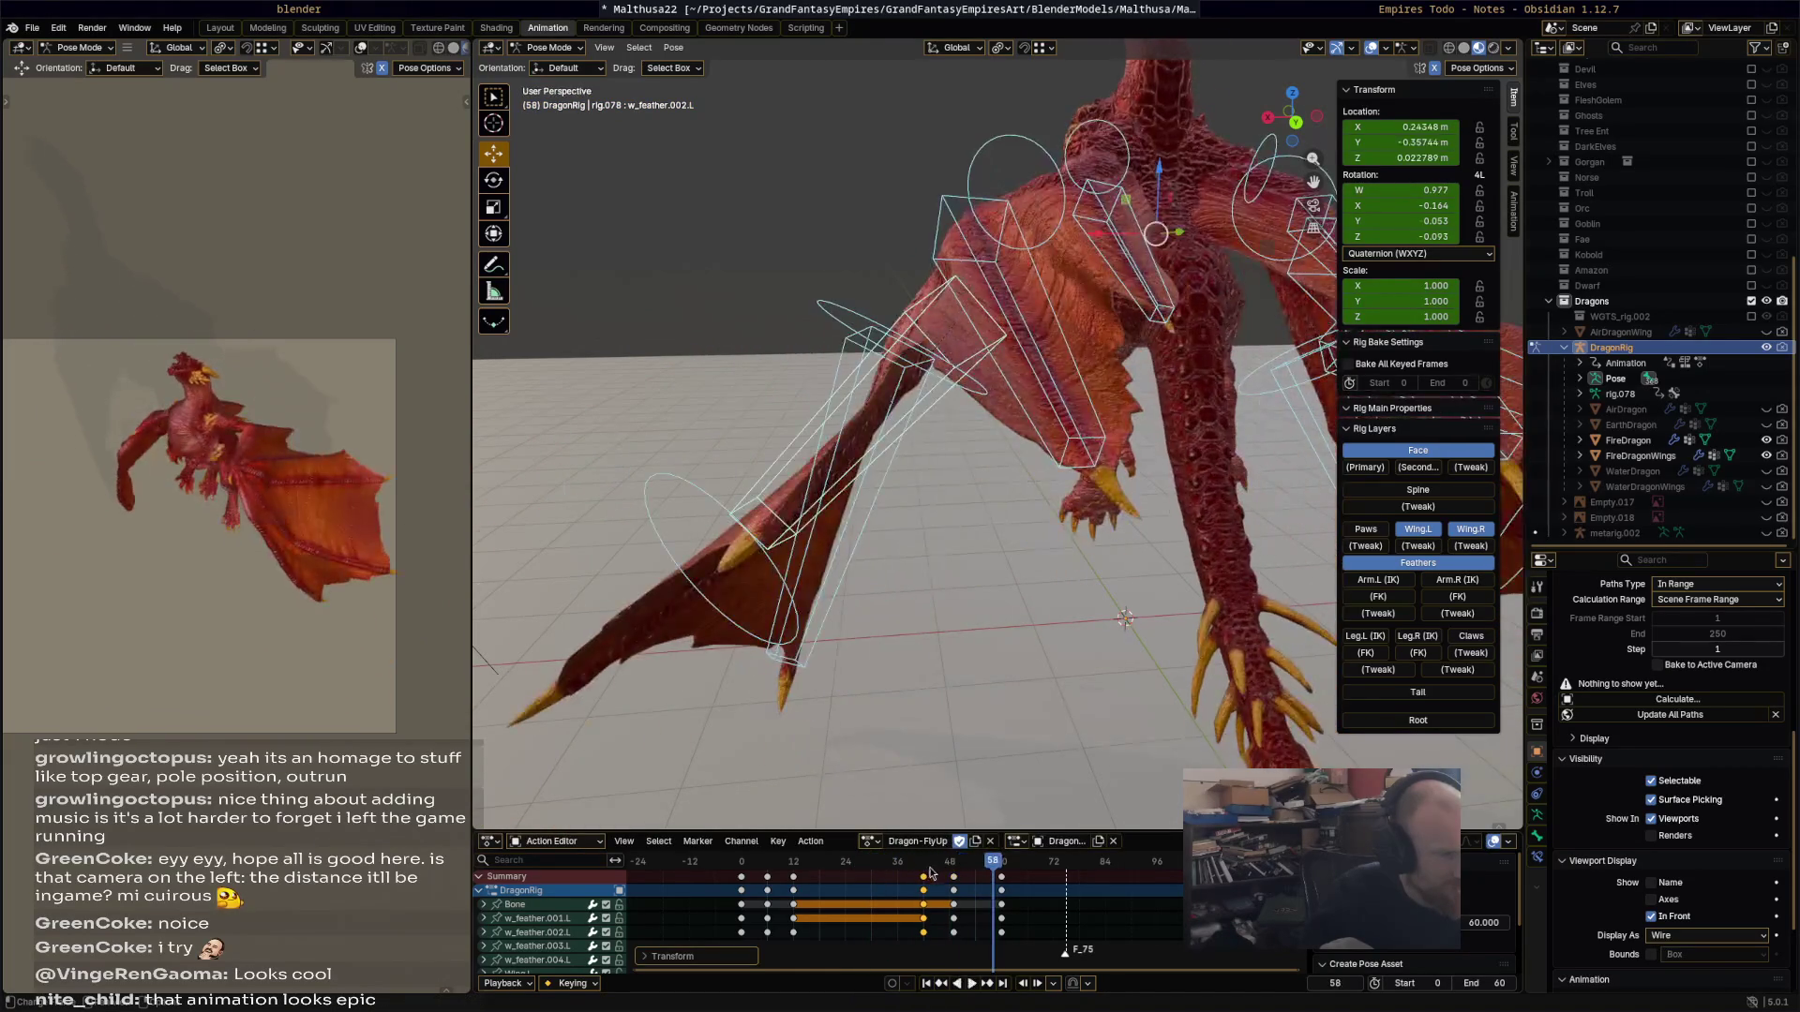
{"action": "key", "text": "Escape"}
{"action": "left_click", "coordinate": [925, 882]}
Step: Key the current pose at frame 43, then replay and scrub to frame 47 to check it
{"action": "key", "text": "space"}
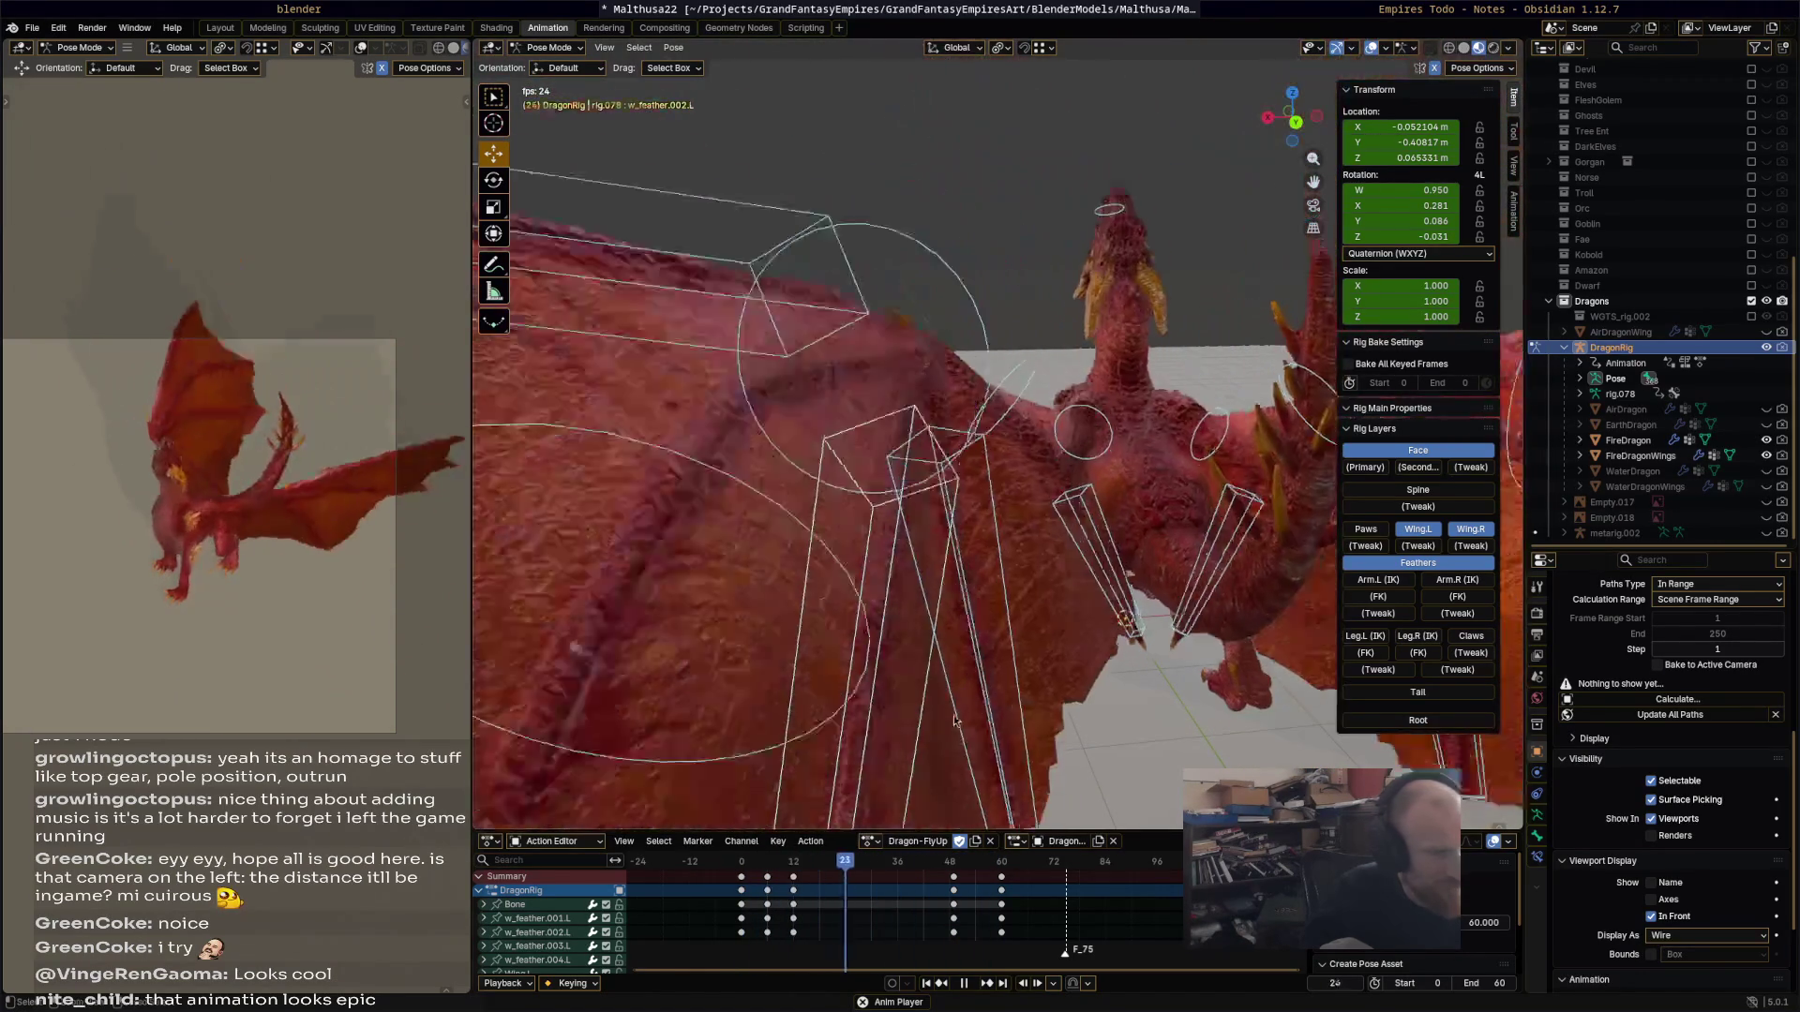
{"action": "key", "text": "space"}
{"action": "key", "text": "i"}
{"action": "key", "text": "space"}
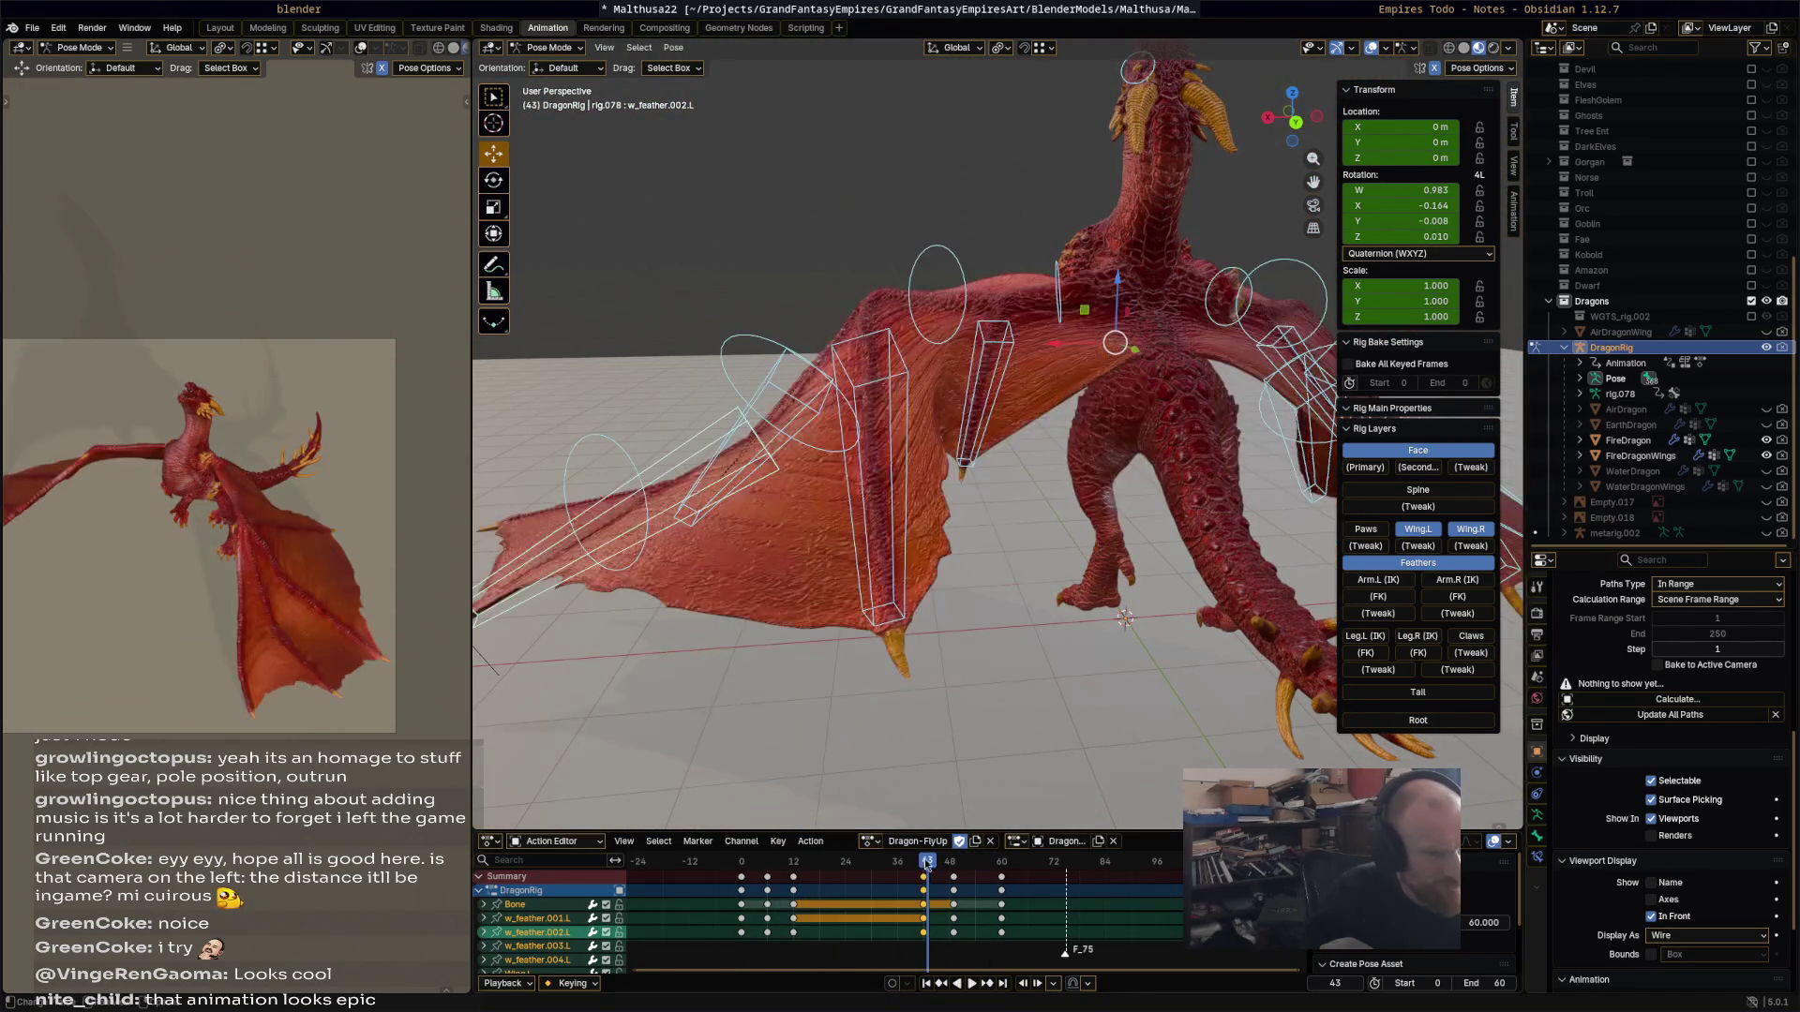
{"action": "mouse_move", "coordinate": [891, 876]}
{"action": "left_mouse_down"}
{"action": "mouse_move", "coordinate": [982, 863]}
{"action": "mouse_move", "coordinate": [953, 874]}
{"action": "left_mouse_up"}
Step: Rotate Wing.001.L about 26° and Wing.002.L to refold the left wing, then select all wing bones
{"action": "left_click", "coordinate": [1054, 237]}
{"action": "middle_click_drag", "start_coordinate": [1053, 237], "coordinate": [1188, 266]}
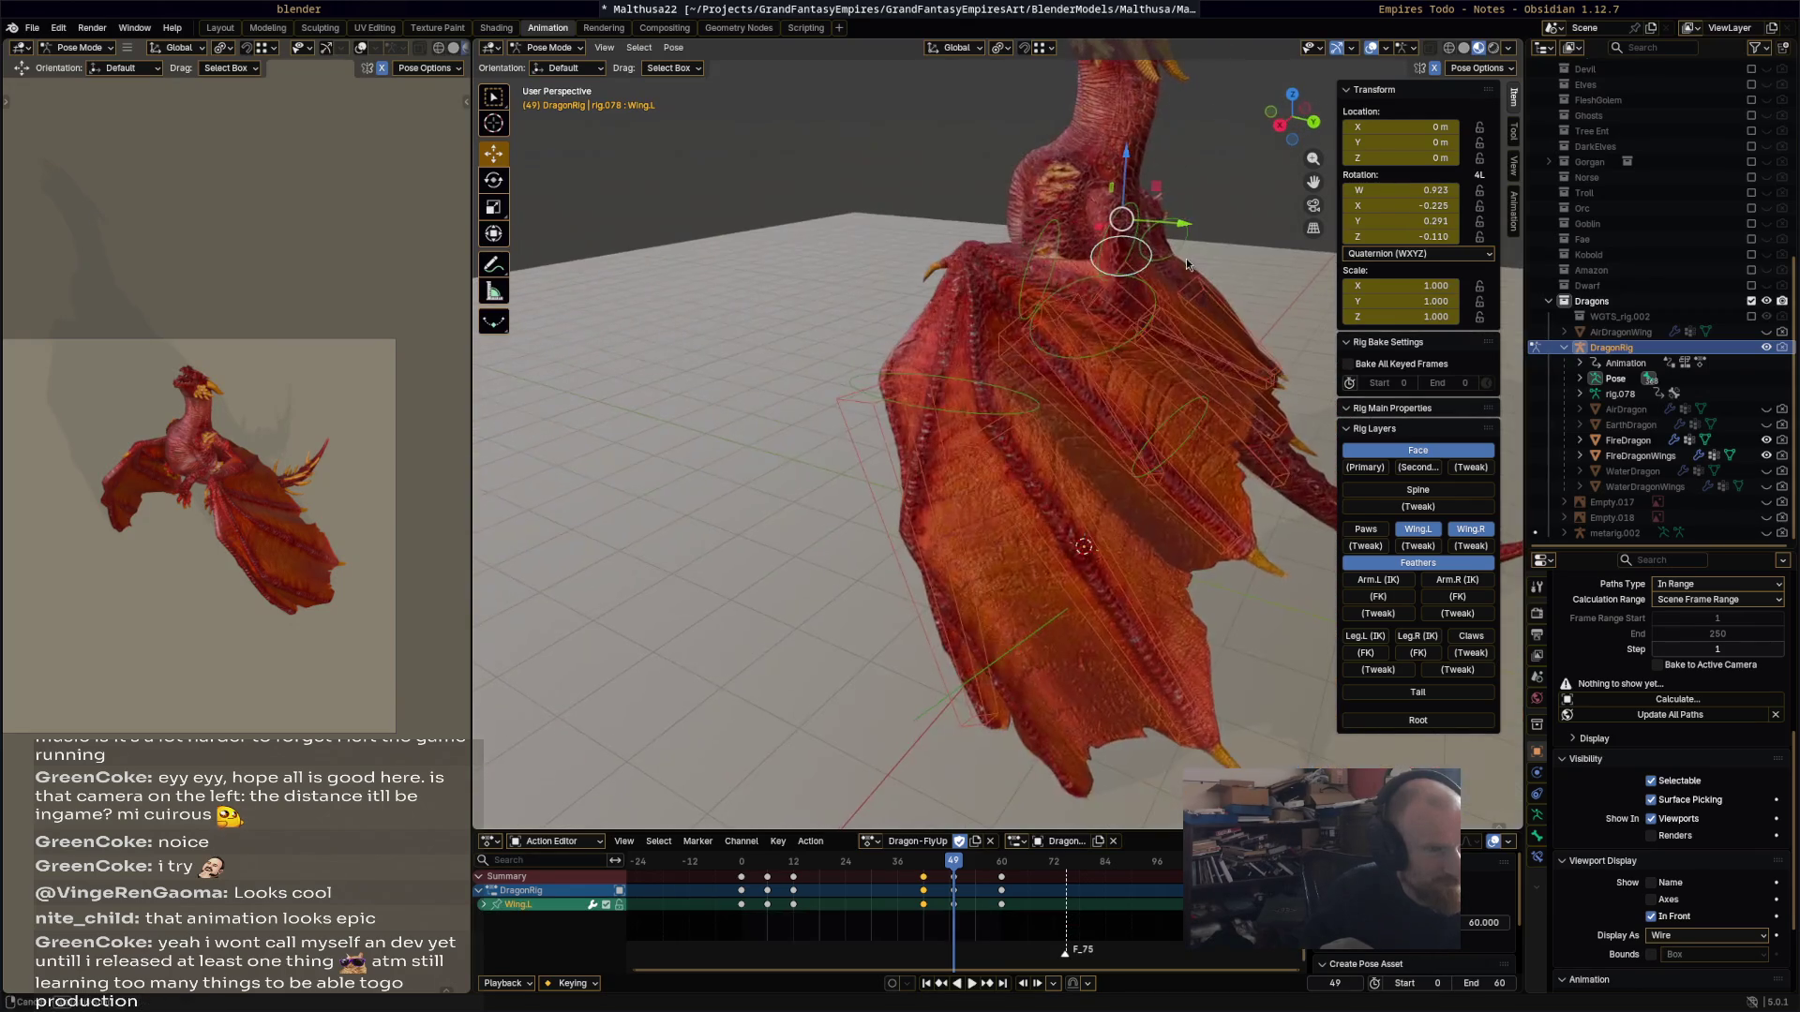
{"action": "left_click", "coordinate": [1063, 244]}
{"action": "key", "text": "r"}
{"action": "left_click", "coordinate": [977, 330]}
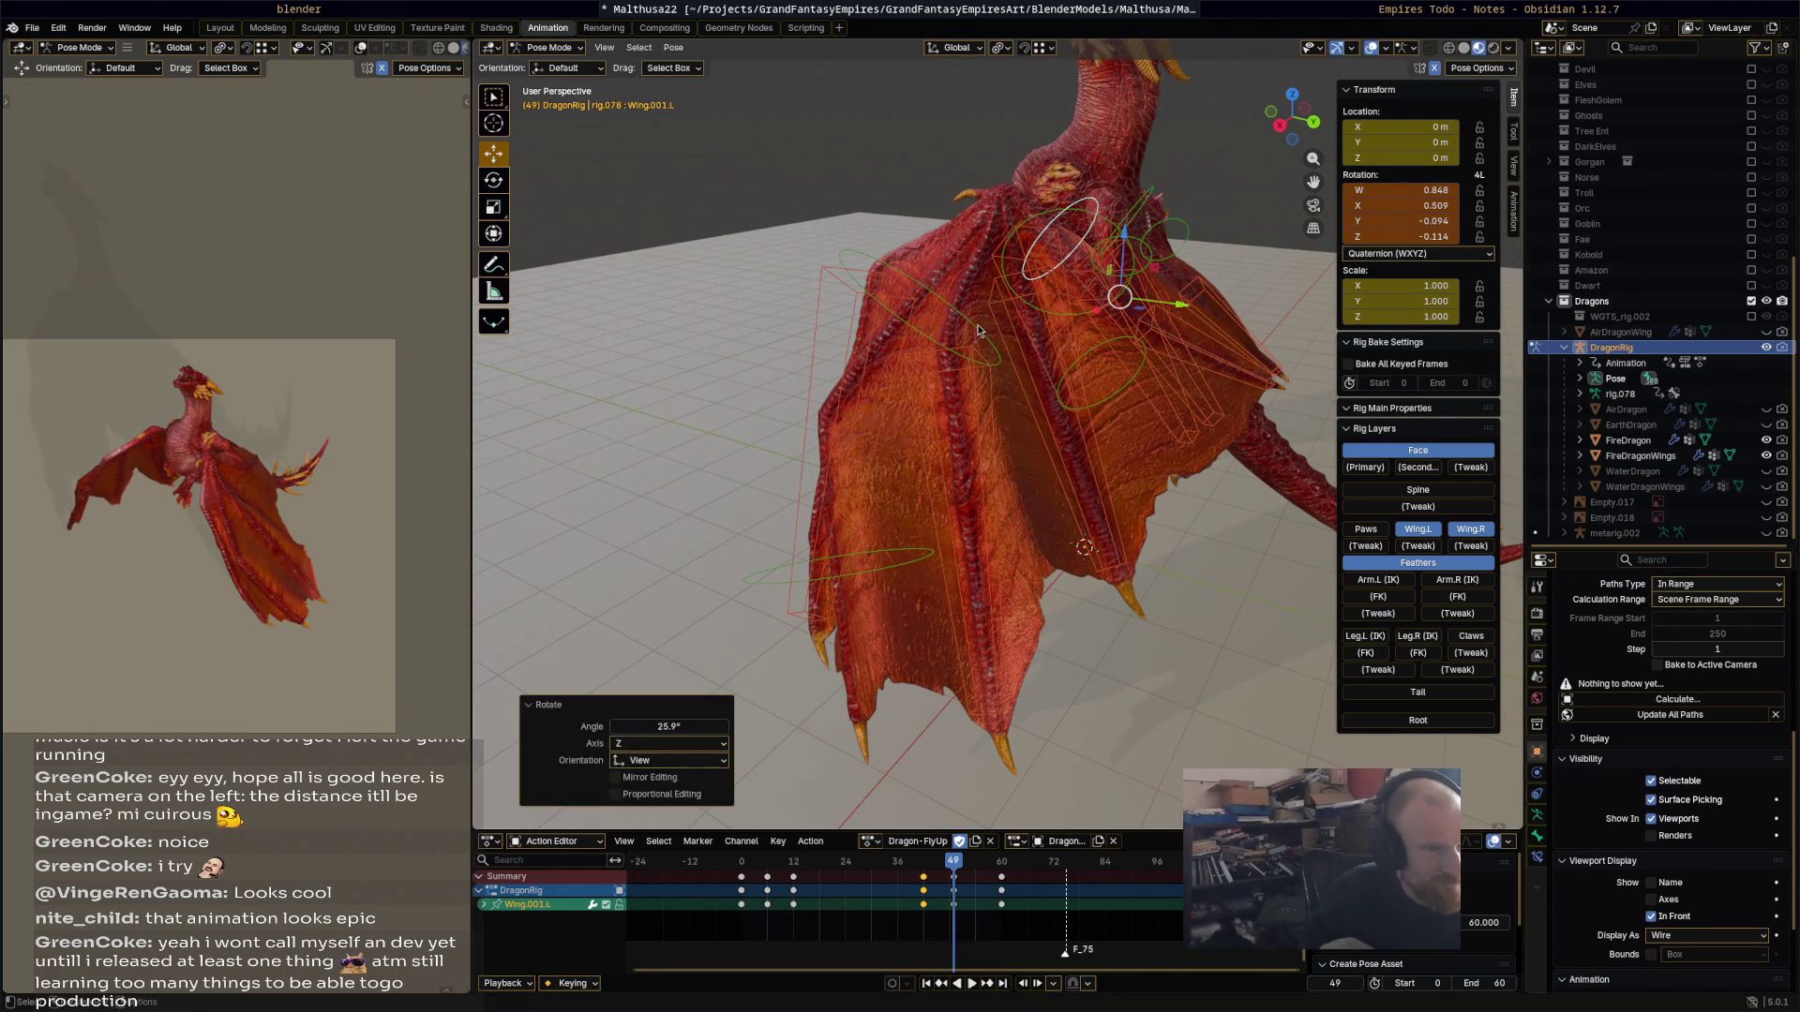
{"action": "left_click", "coordinate": [978, 330]}
{"action": "key", "text": "r"}
{"action": "left_click", "coordinate": [1138, 414]}
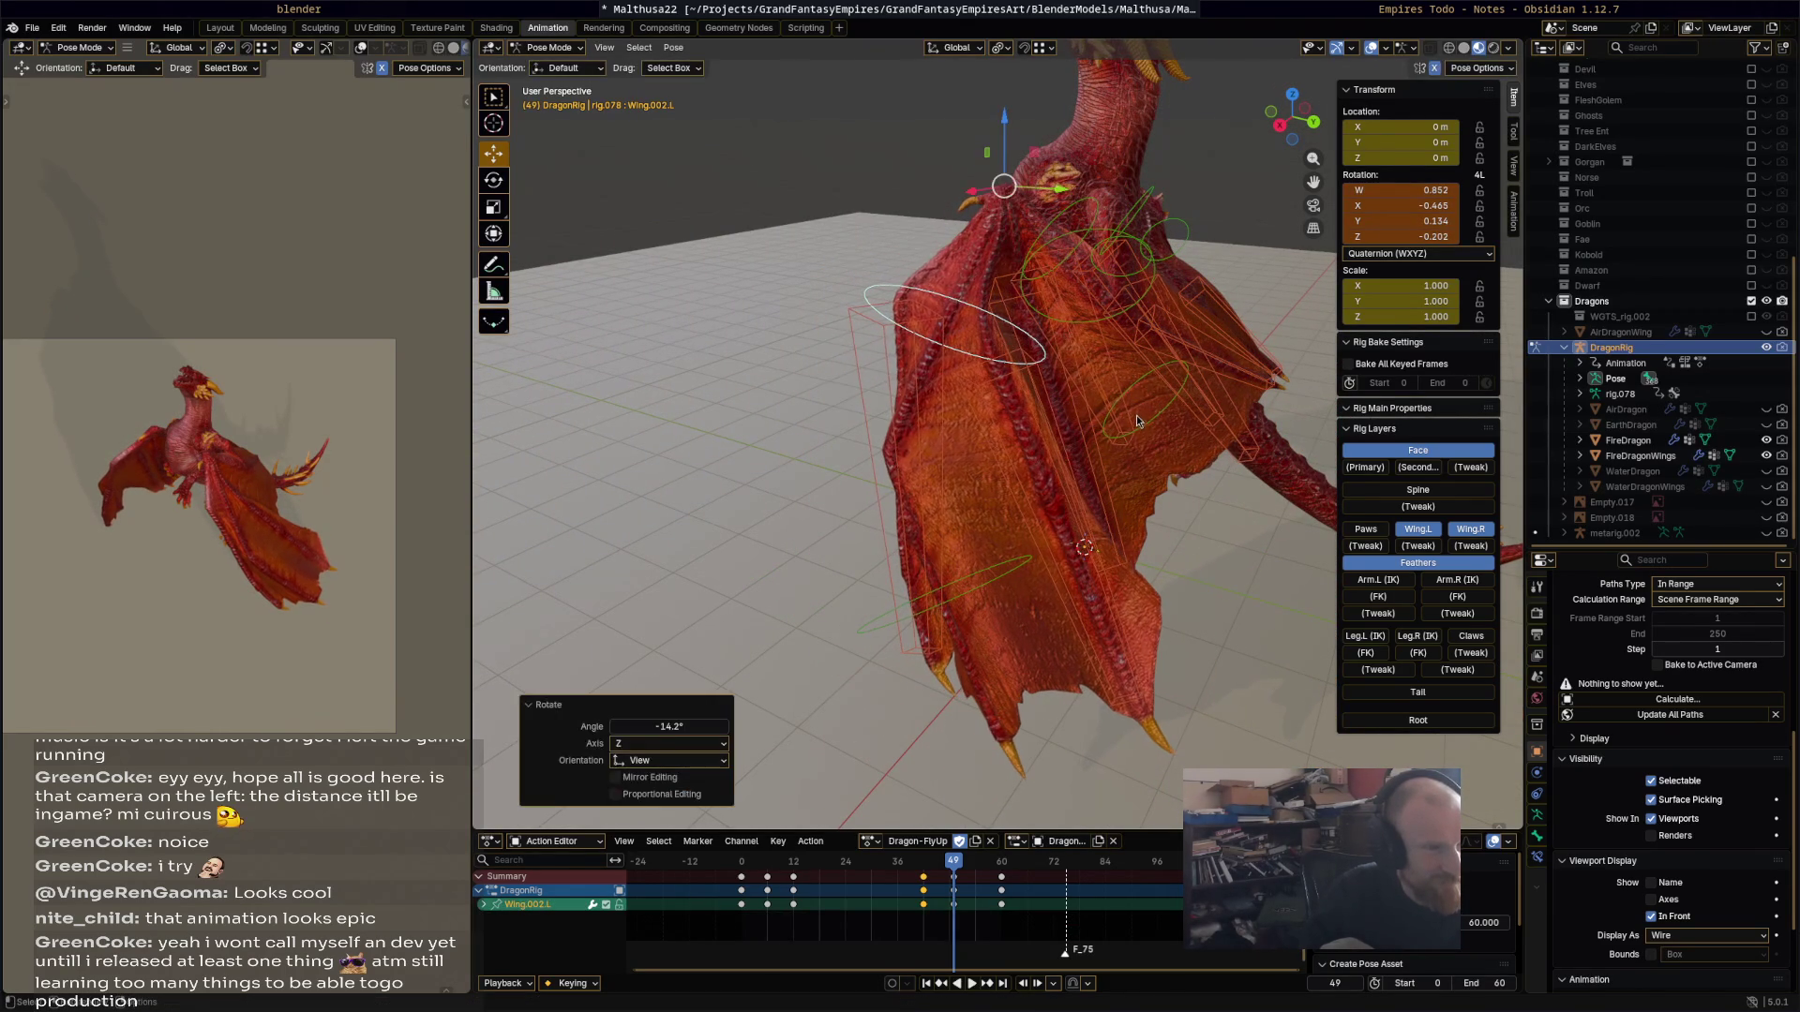
{"action": "key", "text": "a"}
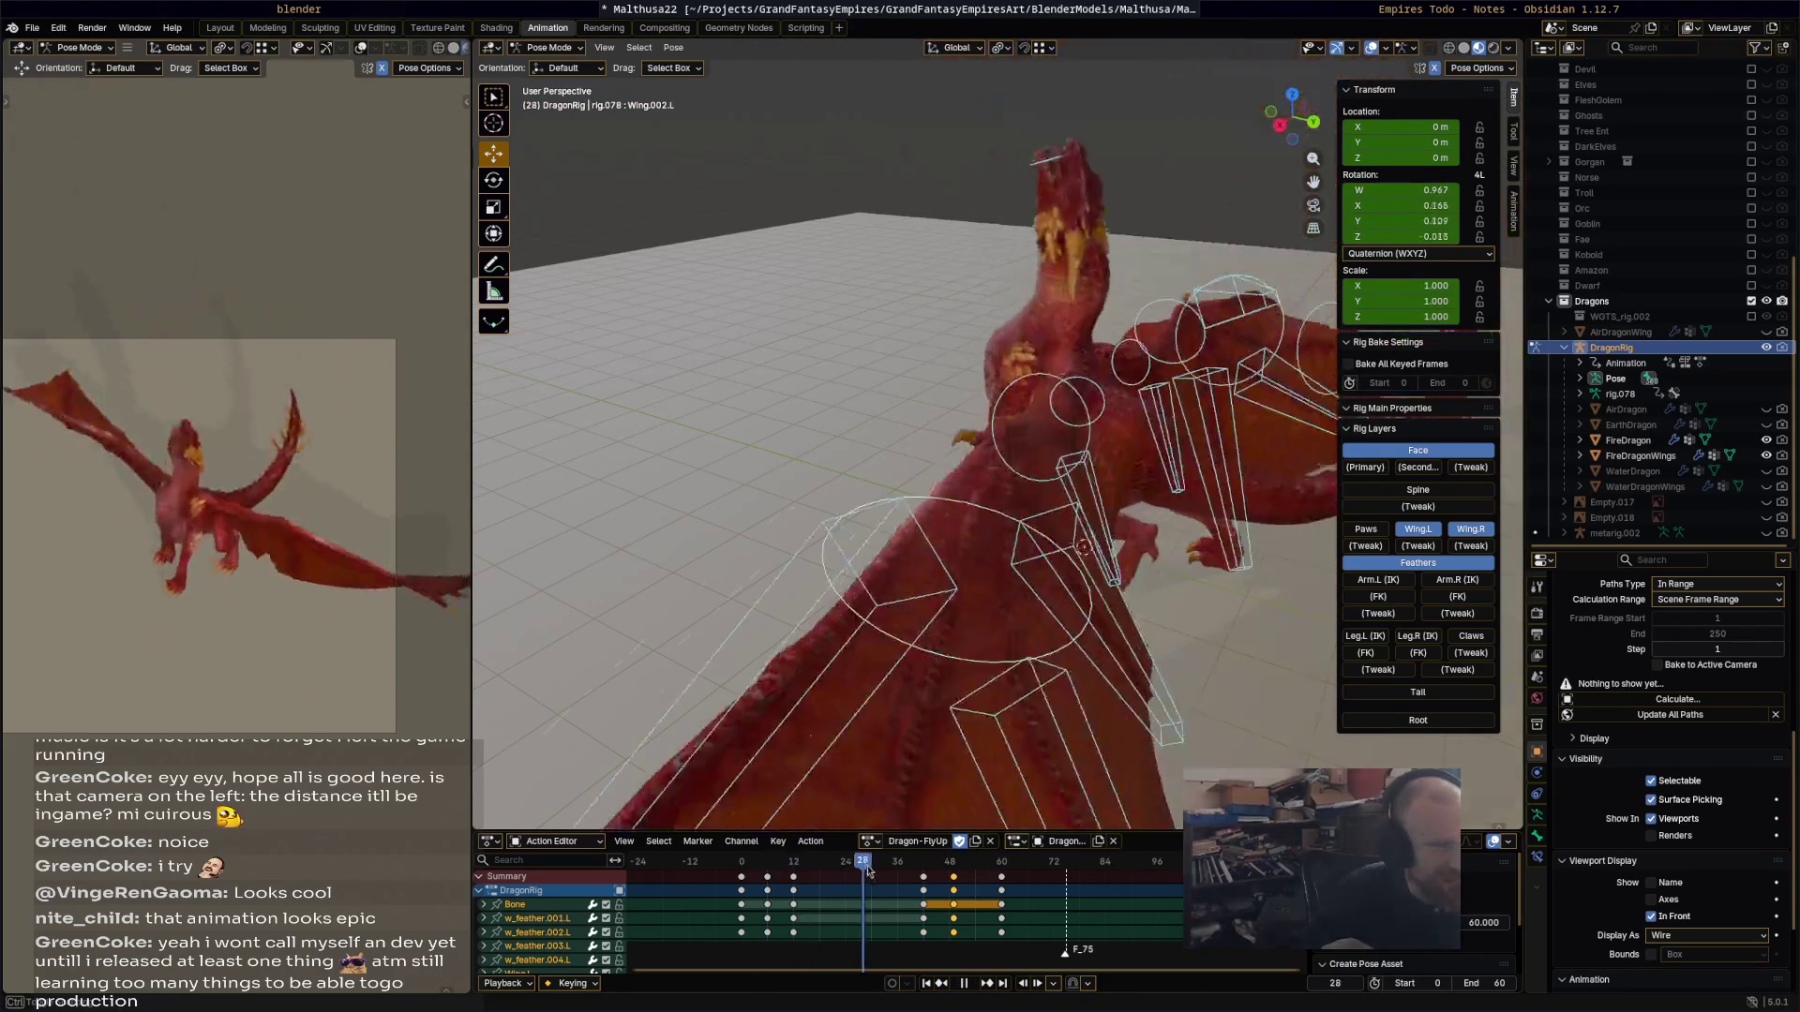
Step: Scrub to frame 56 to inspect the pose, then undo back to the frame 49 pose
{"action": "left_click_drag", "start_coordinate": [902, 864], "coordinate": [1003, 862]}
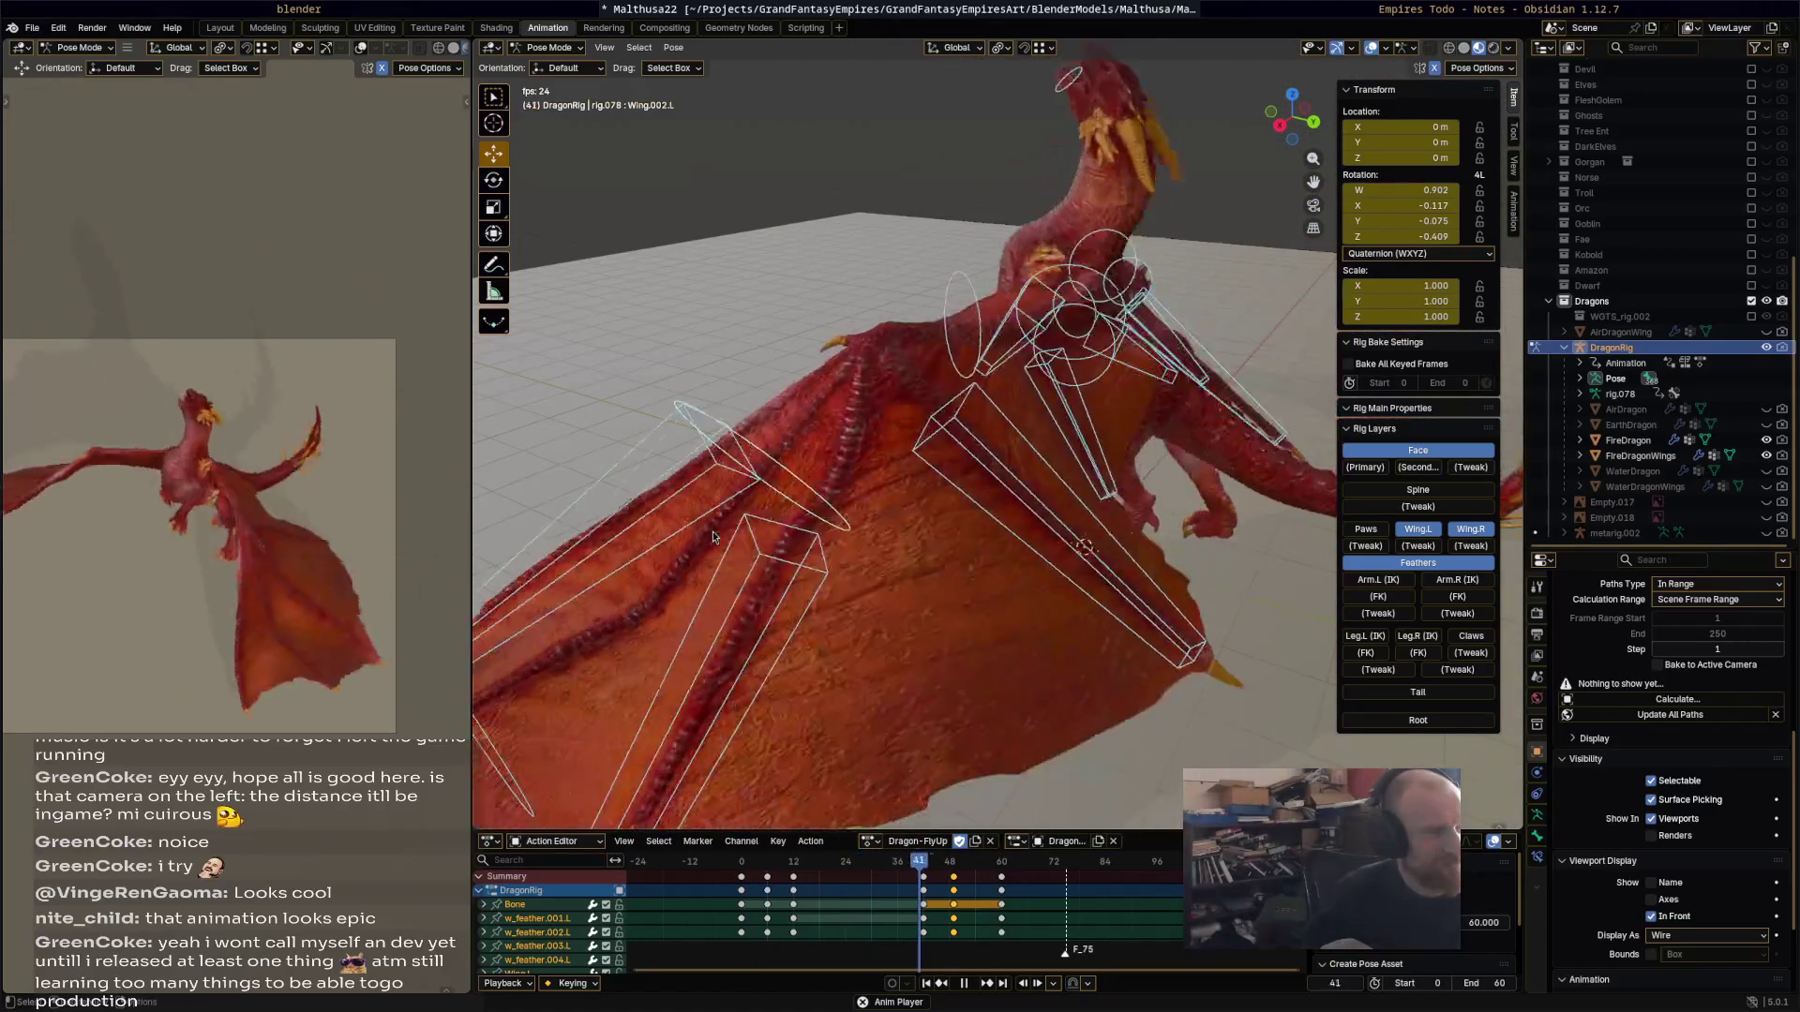
{"action": "key", "text": "space"}
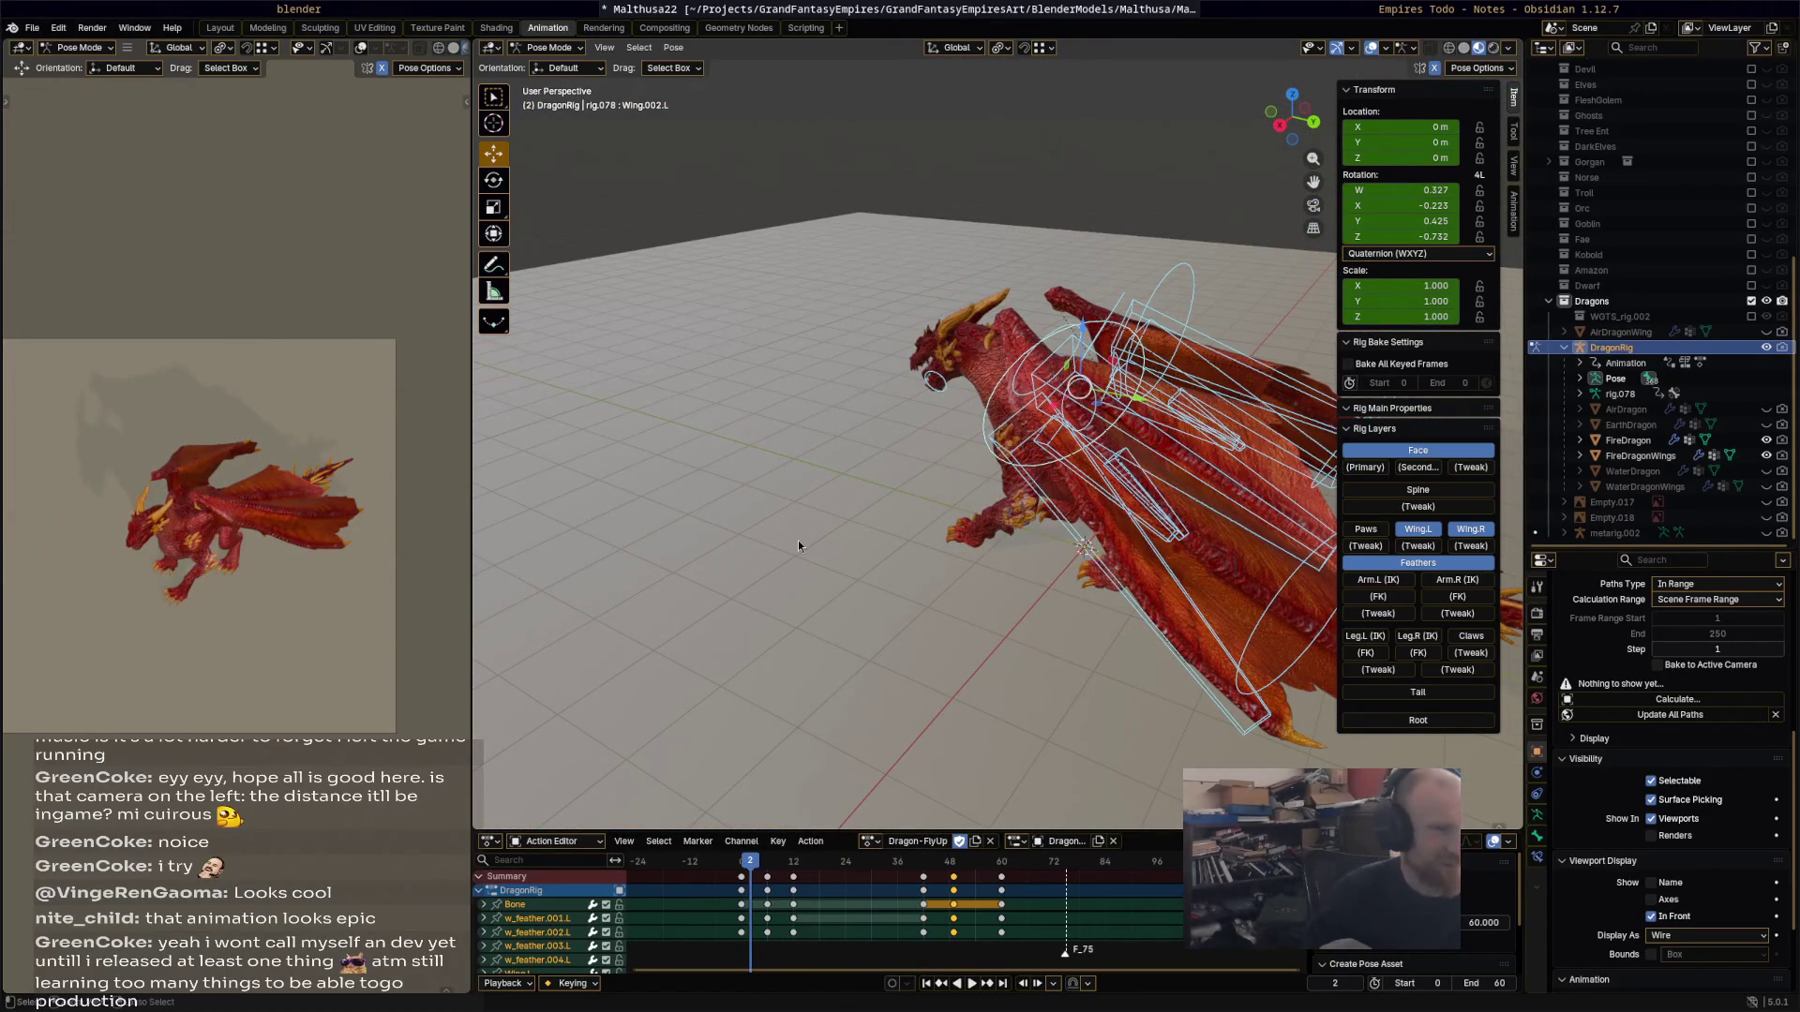
{"action": "key", "text": "space"}
{"action": "key", "text": "space"}
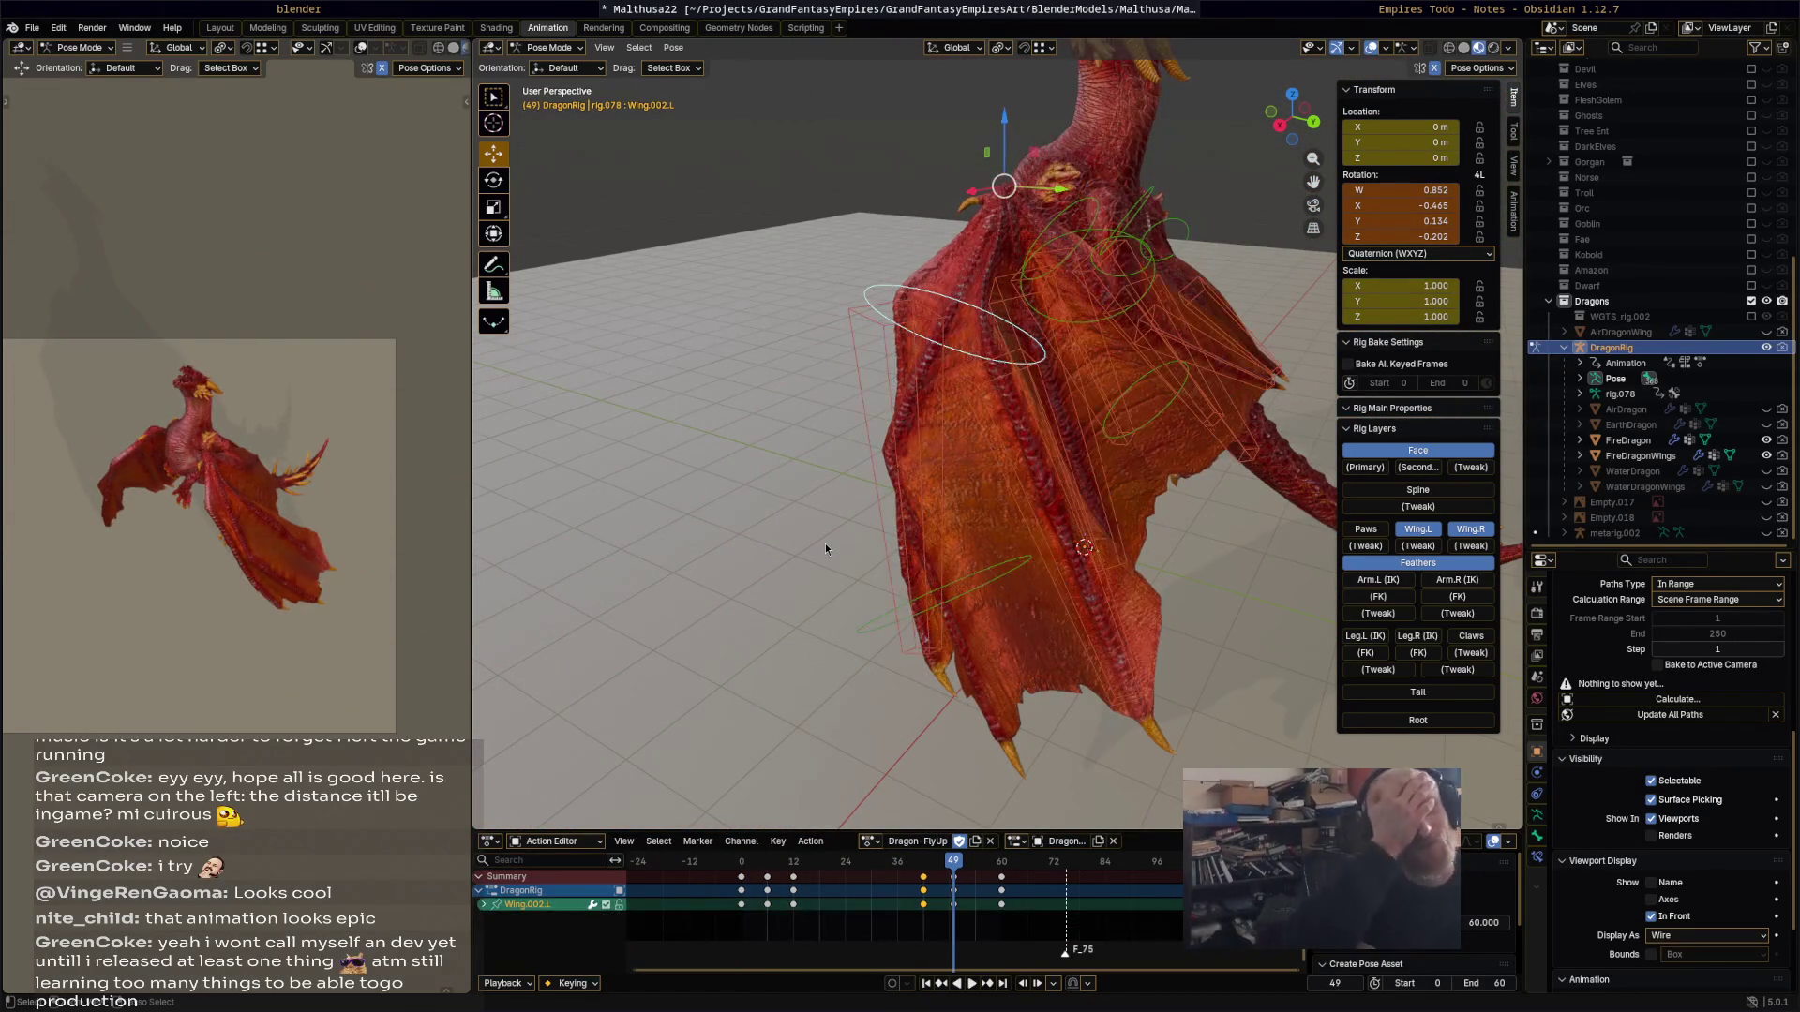
{"action": "key", "text": "ctrl+z"}
{"action": "key", "text": "ctrl+z"}
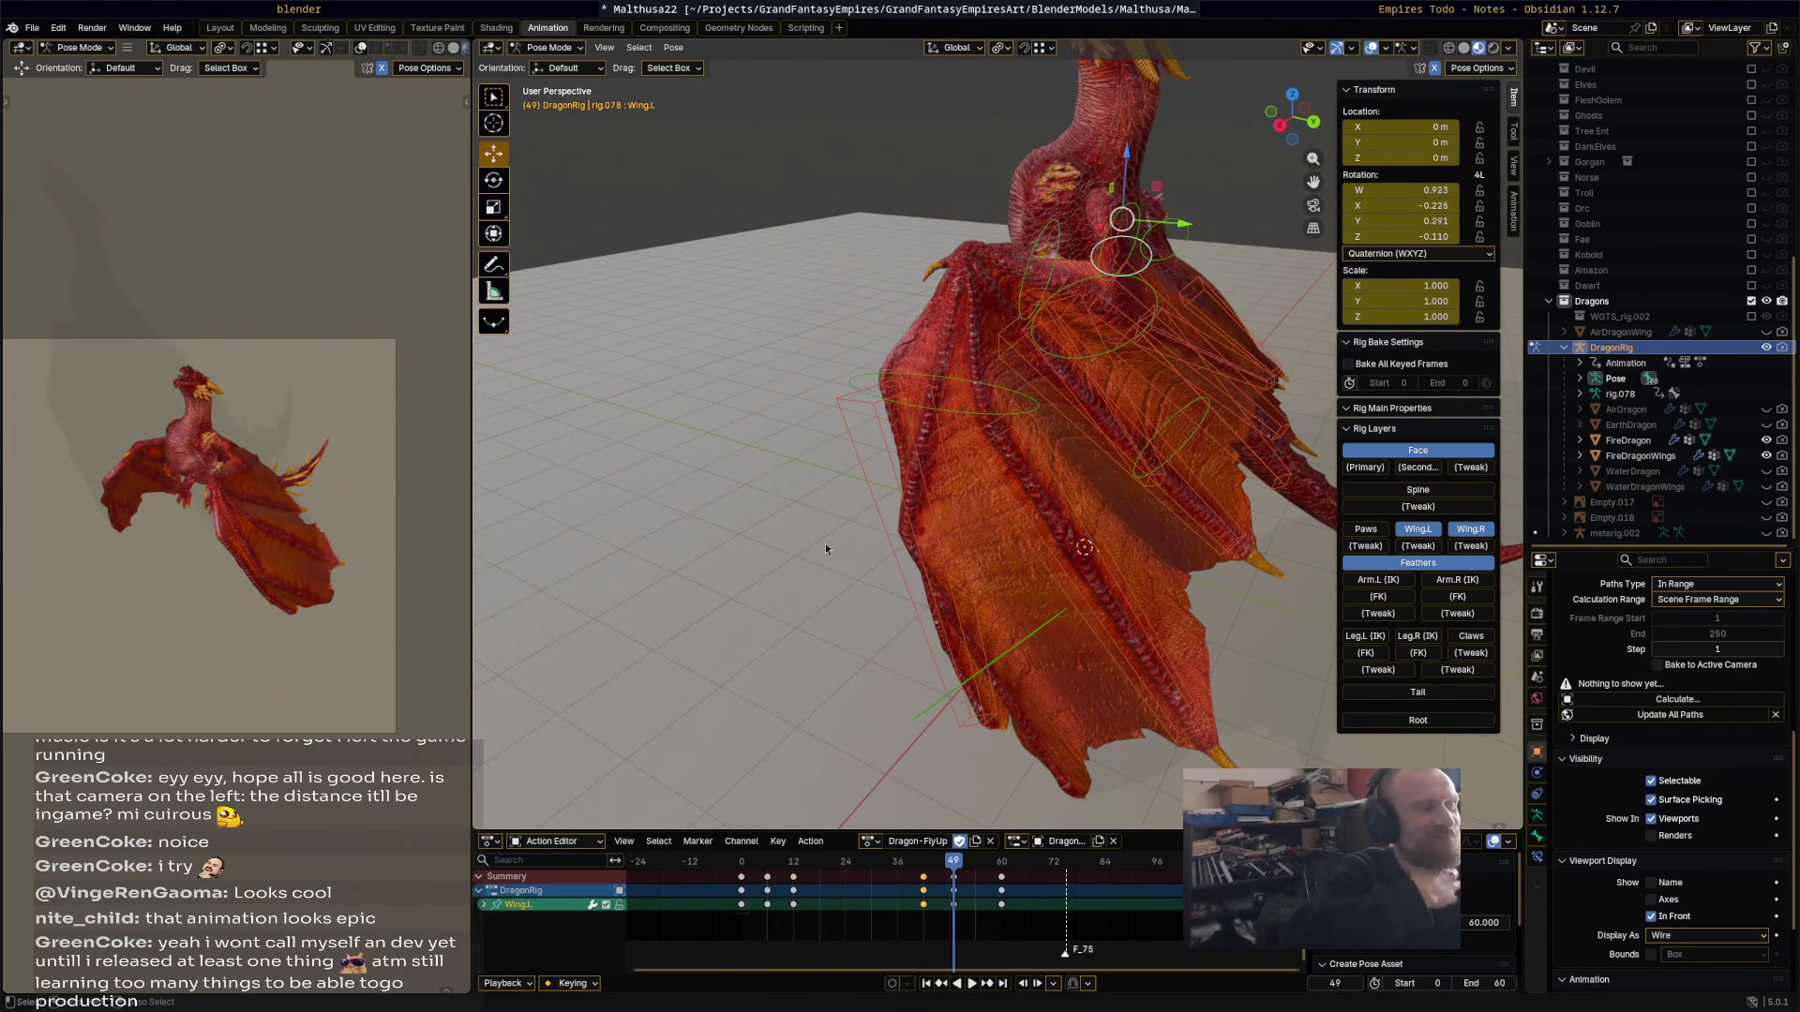
{"action": "key", "text": "ctrl+z"}
{"action": "key", "text": "ctrl+z"}
{"action": "key", "text": "ctrl+z"}
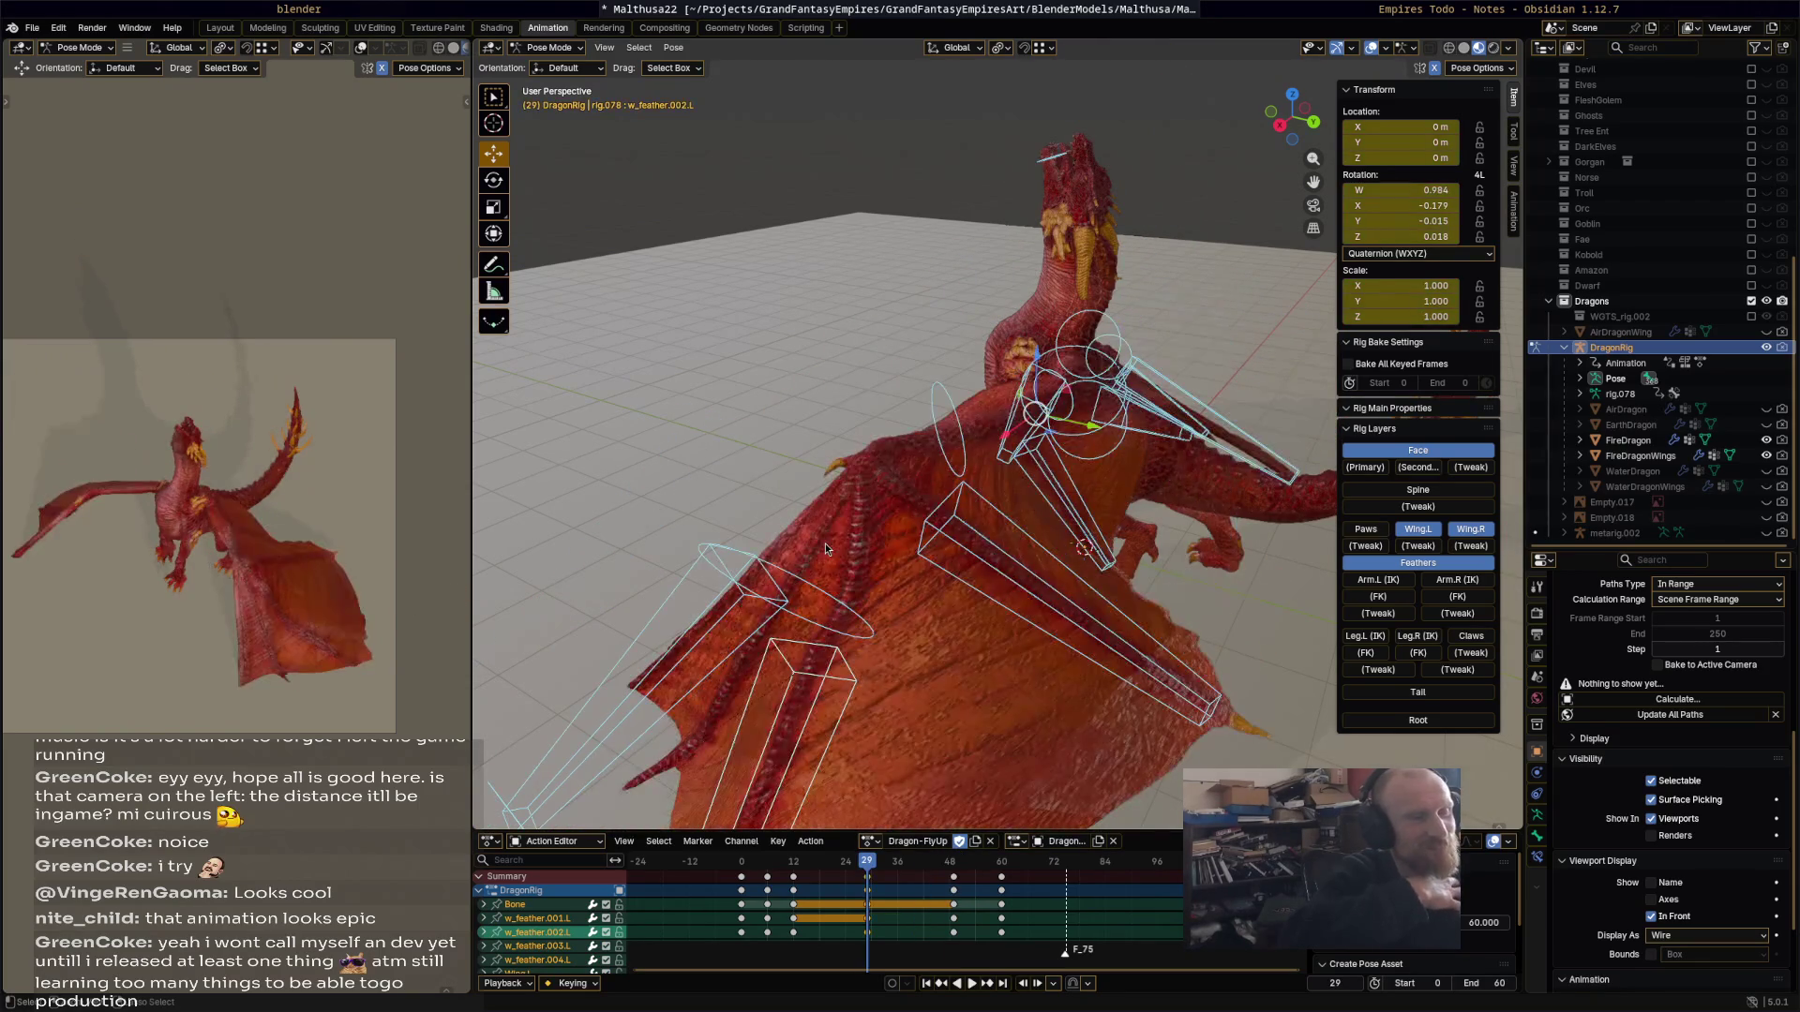
{"action": "key", "text": "ctrl+z"}
{"action": "key", "text": "ctrl+z"}
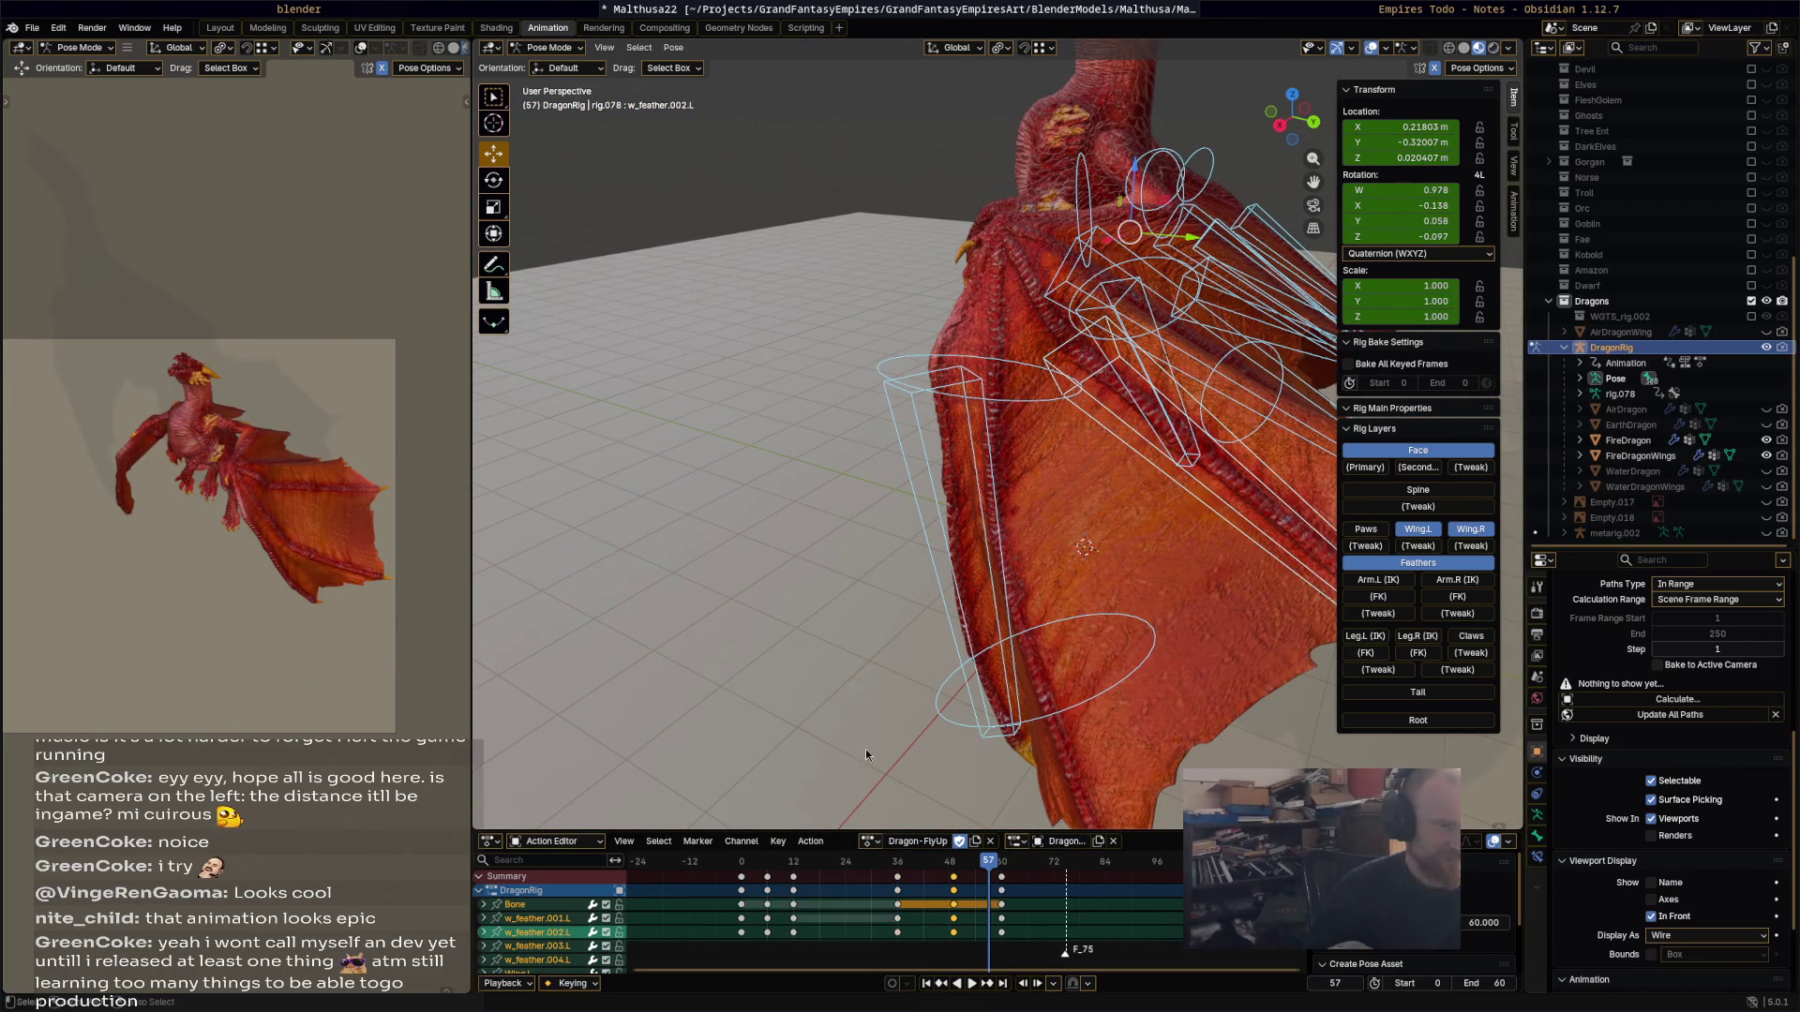
{"action": "key", "text": "ctrl+z"}
{"action": "key", "text": "ctrl+z"}
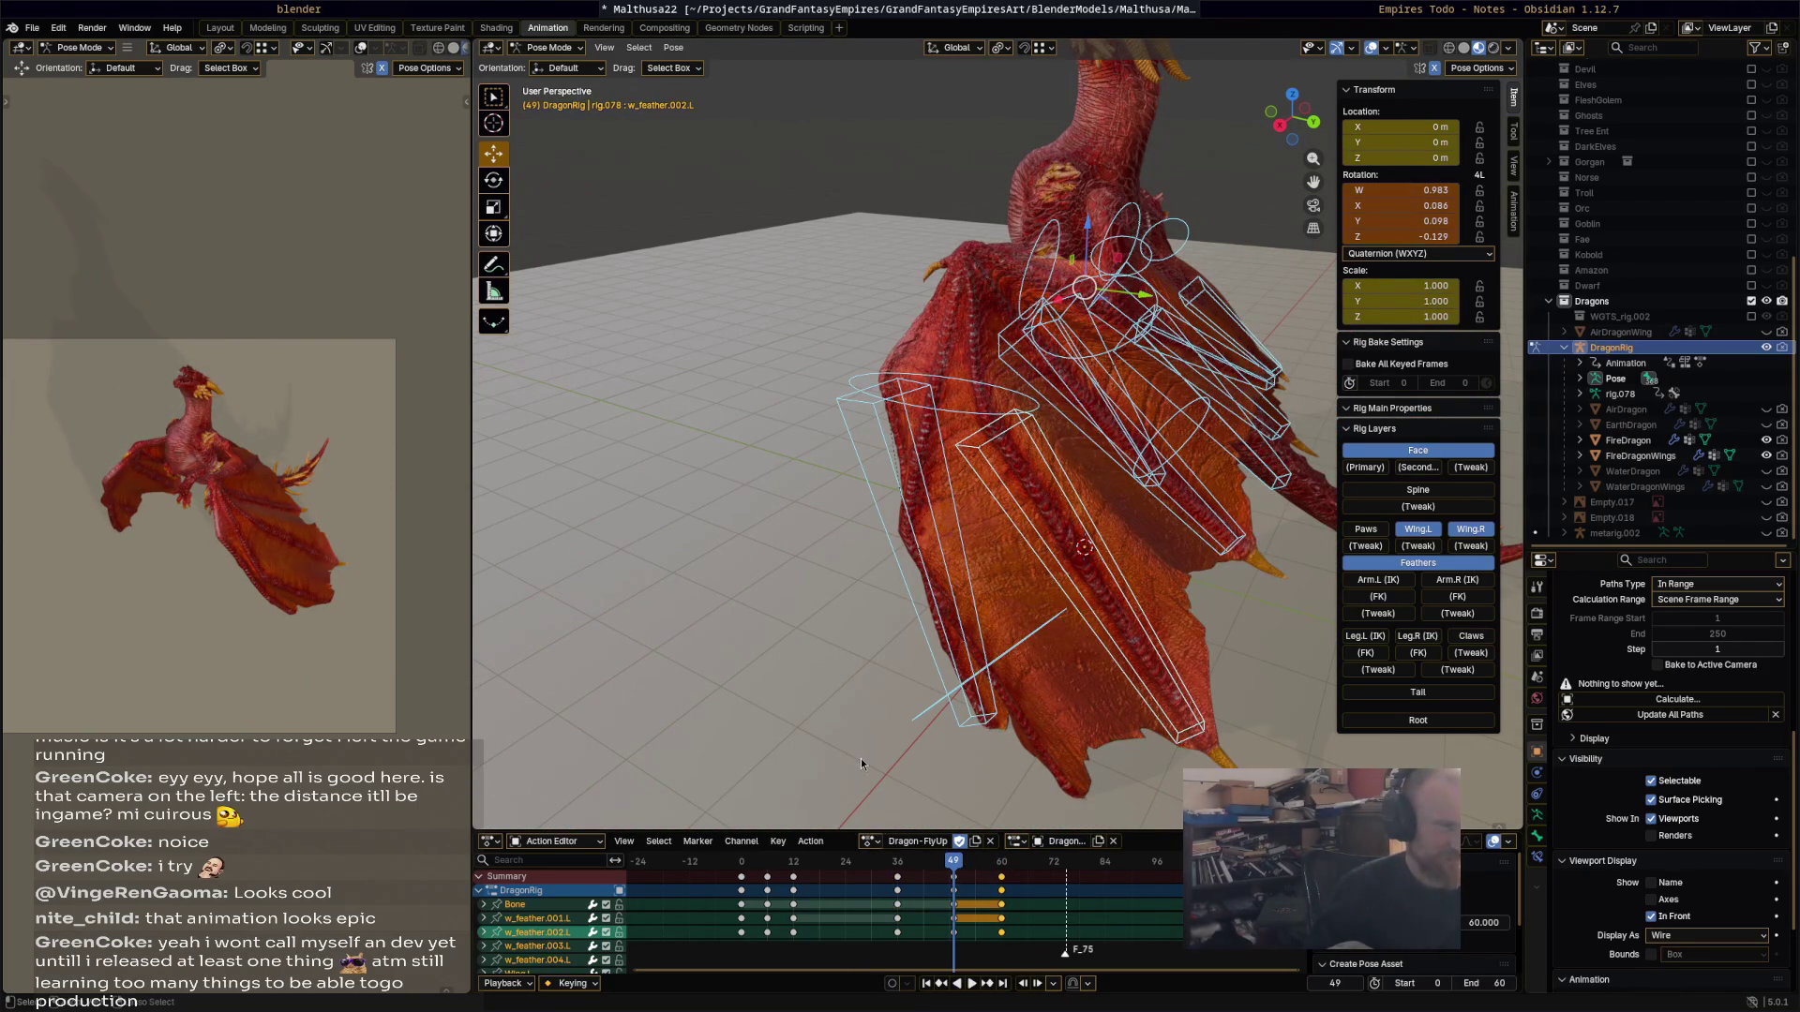
Step: Step through the undo history of the Wing.002.L and feather edits up to the frame 60 feather keys
{"action": "key", "text": "ctrl+z"}
{"action": "key", "text": "ctrl+z"}
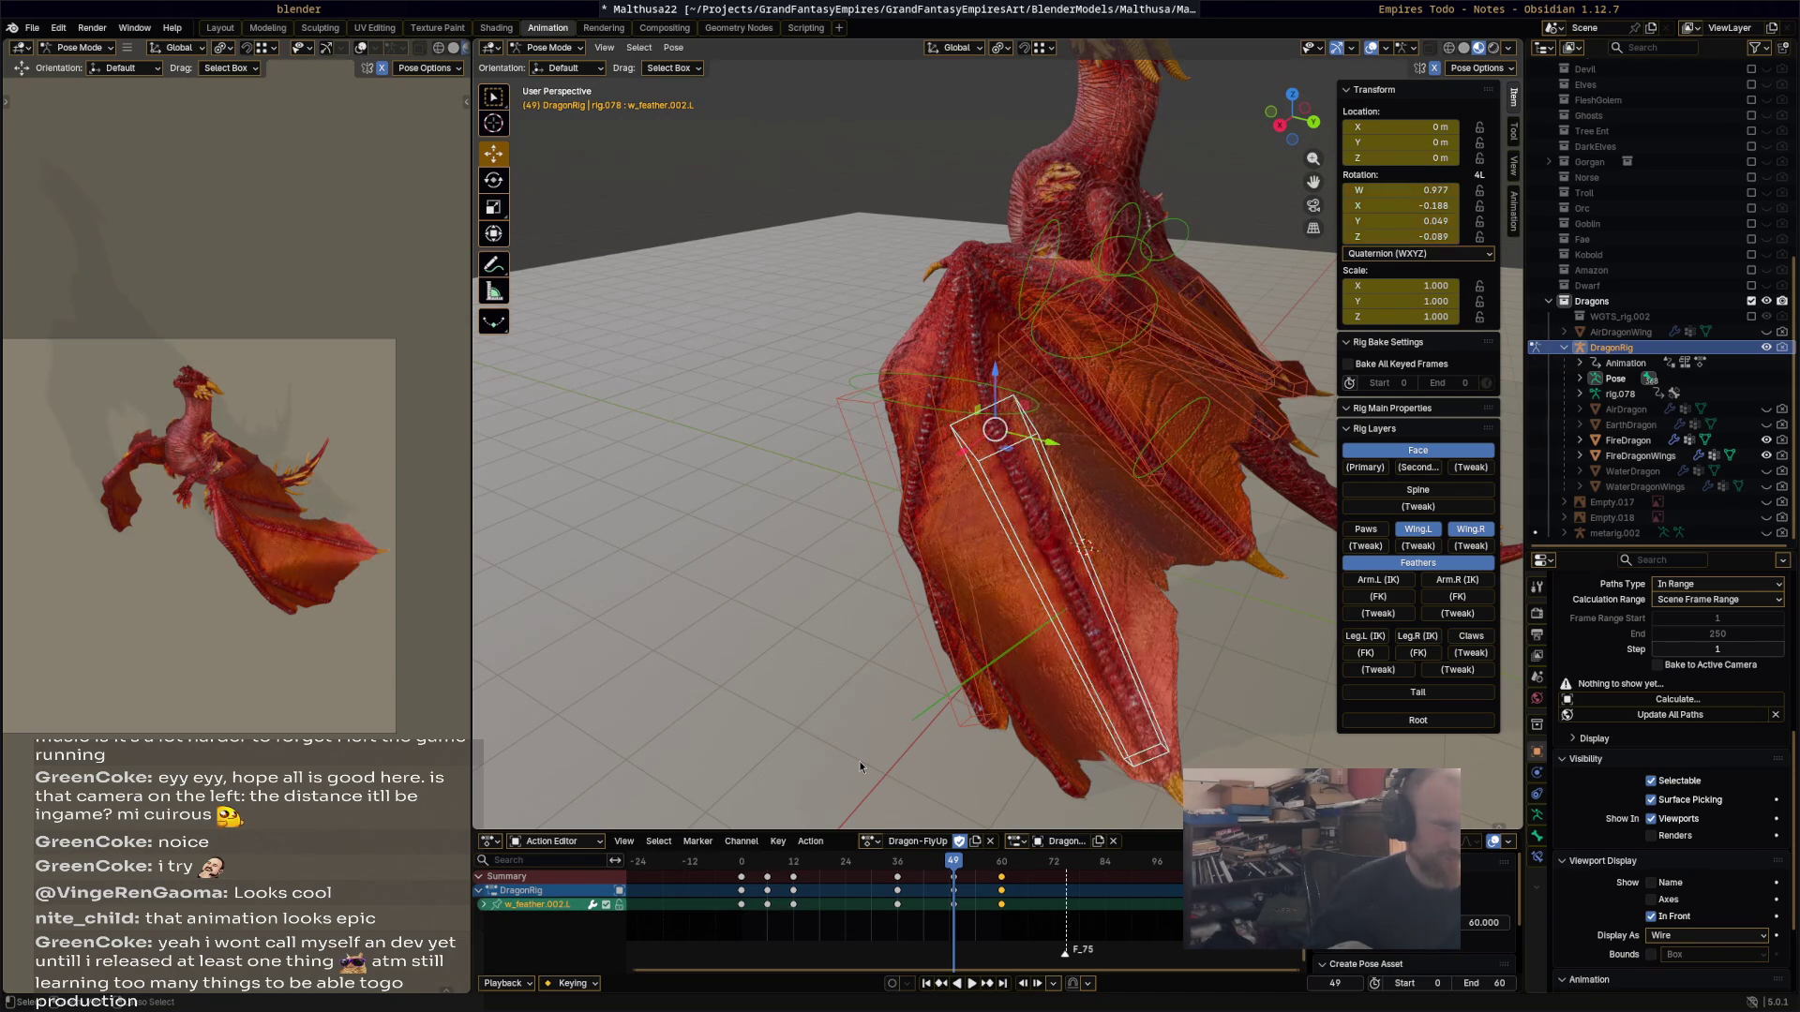
{"action": "key", "text": "ctrl+z"}
{"action": "key", "text": "ctrl+z"}
{"action": "key", "text": "ctrl+z"}
{"action": "key", "text": "ctrl+z"}
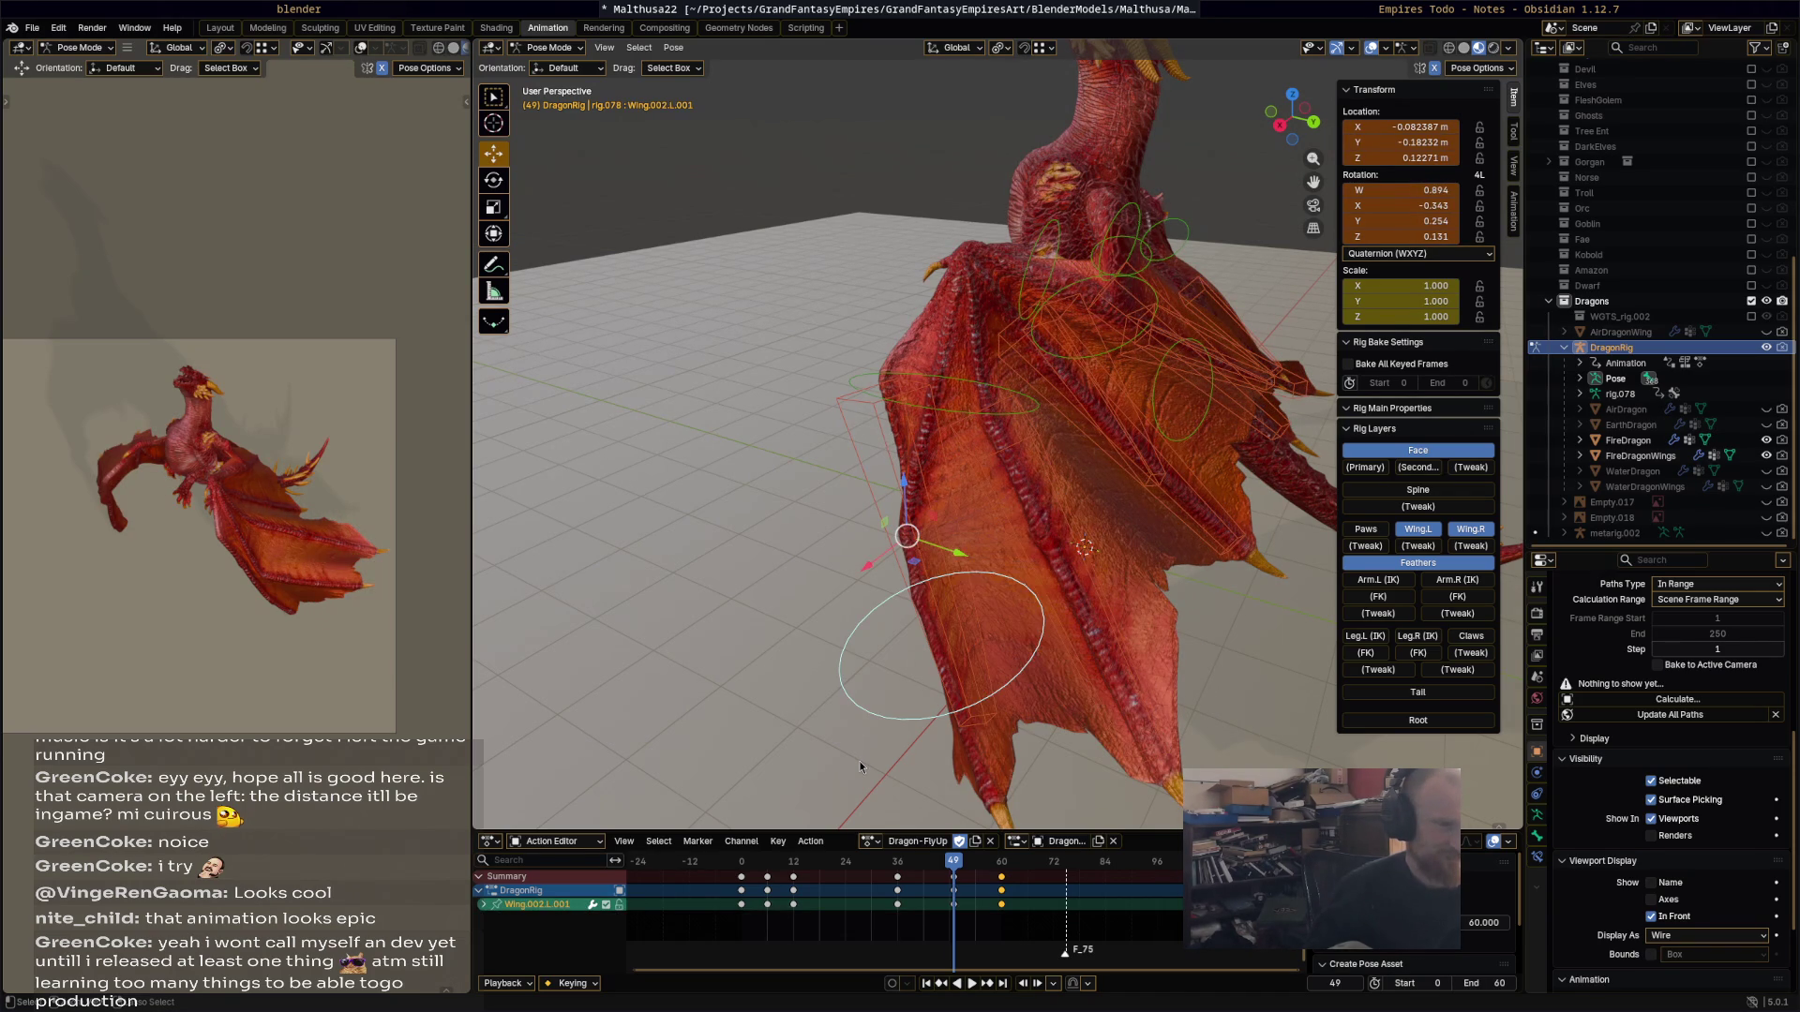
{"action": "key", "text": "ctrl+z"}
{"action": "key", "text": "ctrl+z"}
{"action": "key", "text": "ctrl+z"}
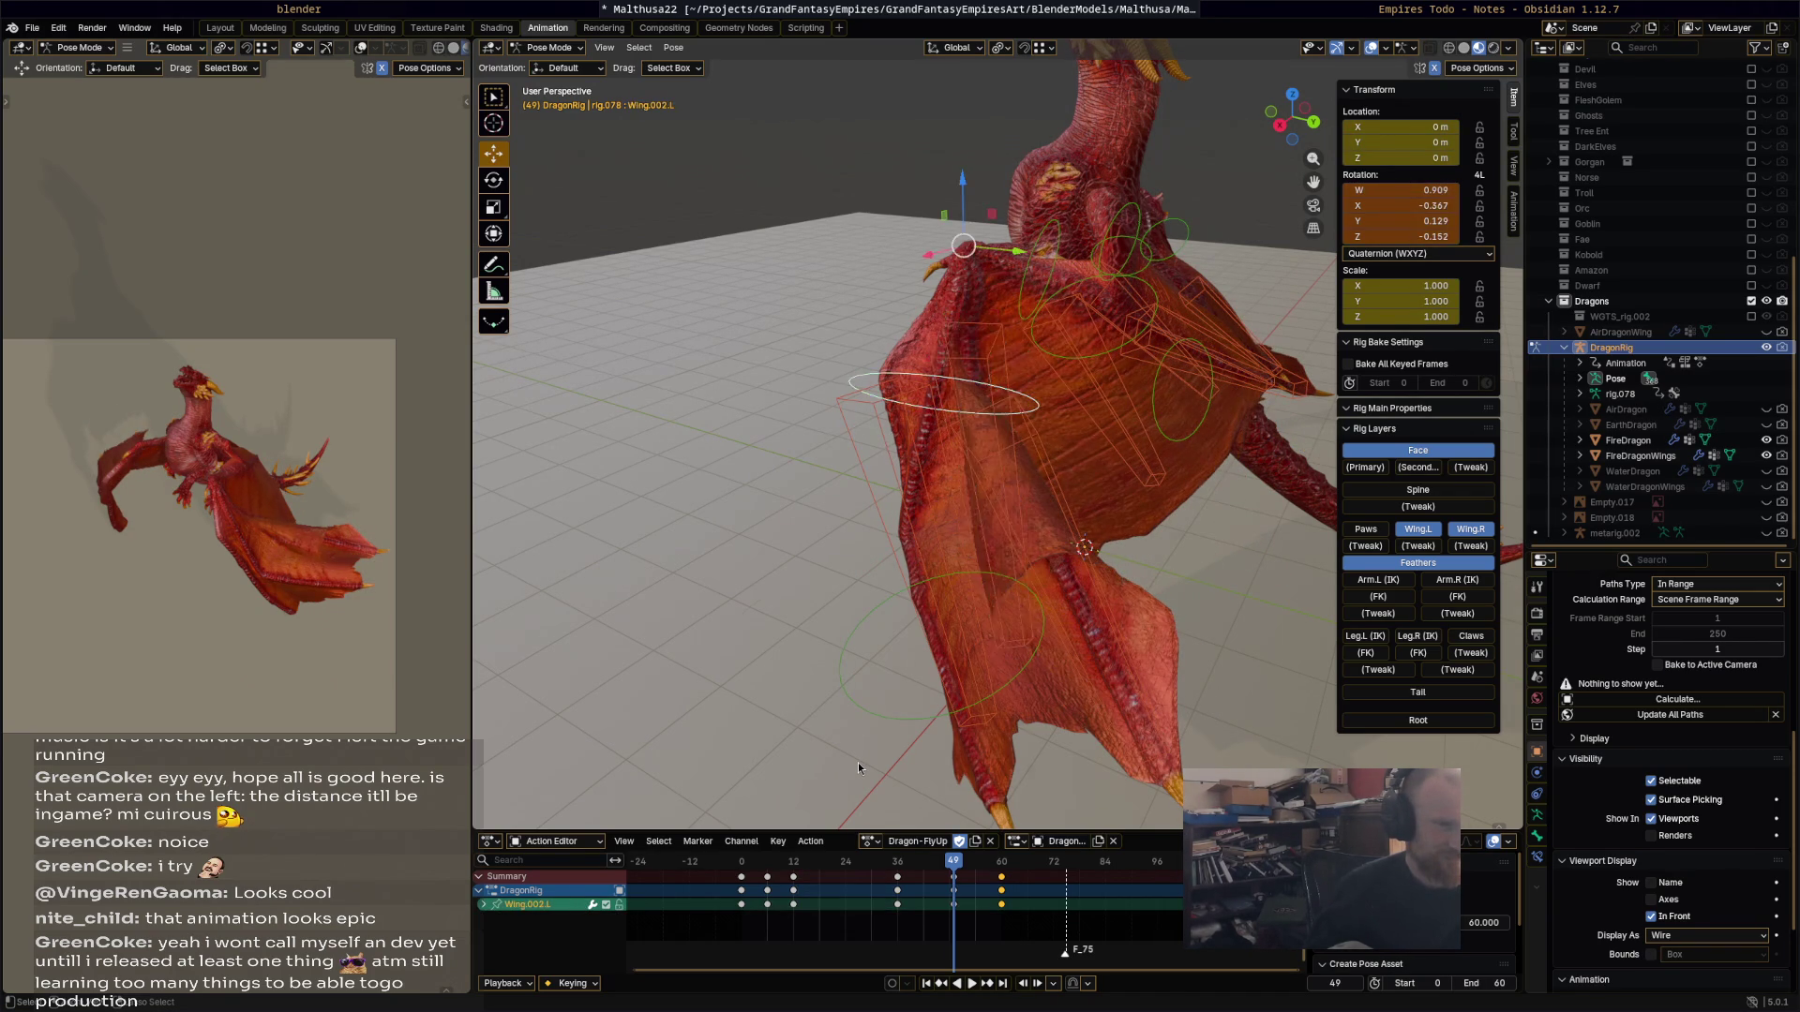
{"action": "key", "text": "ctrl+z"}
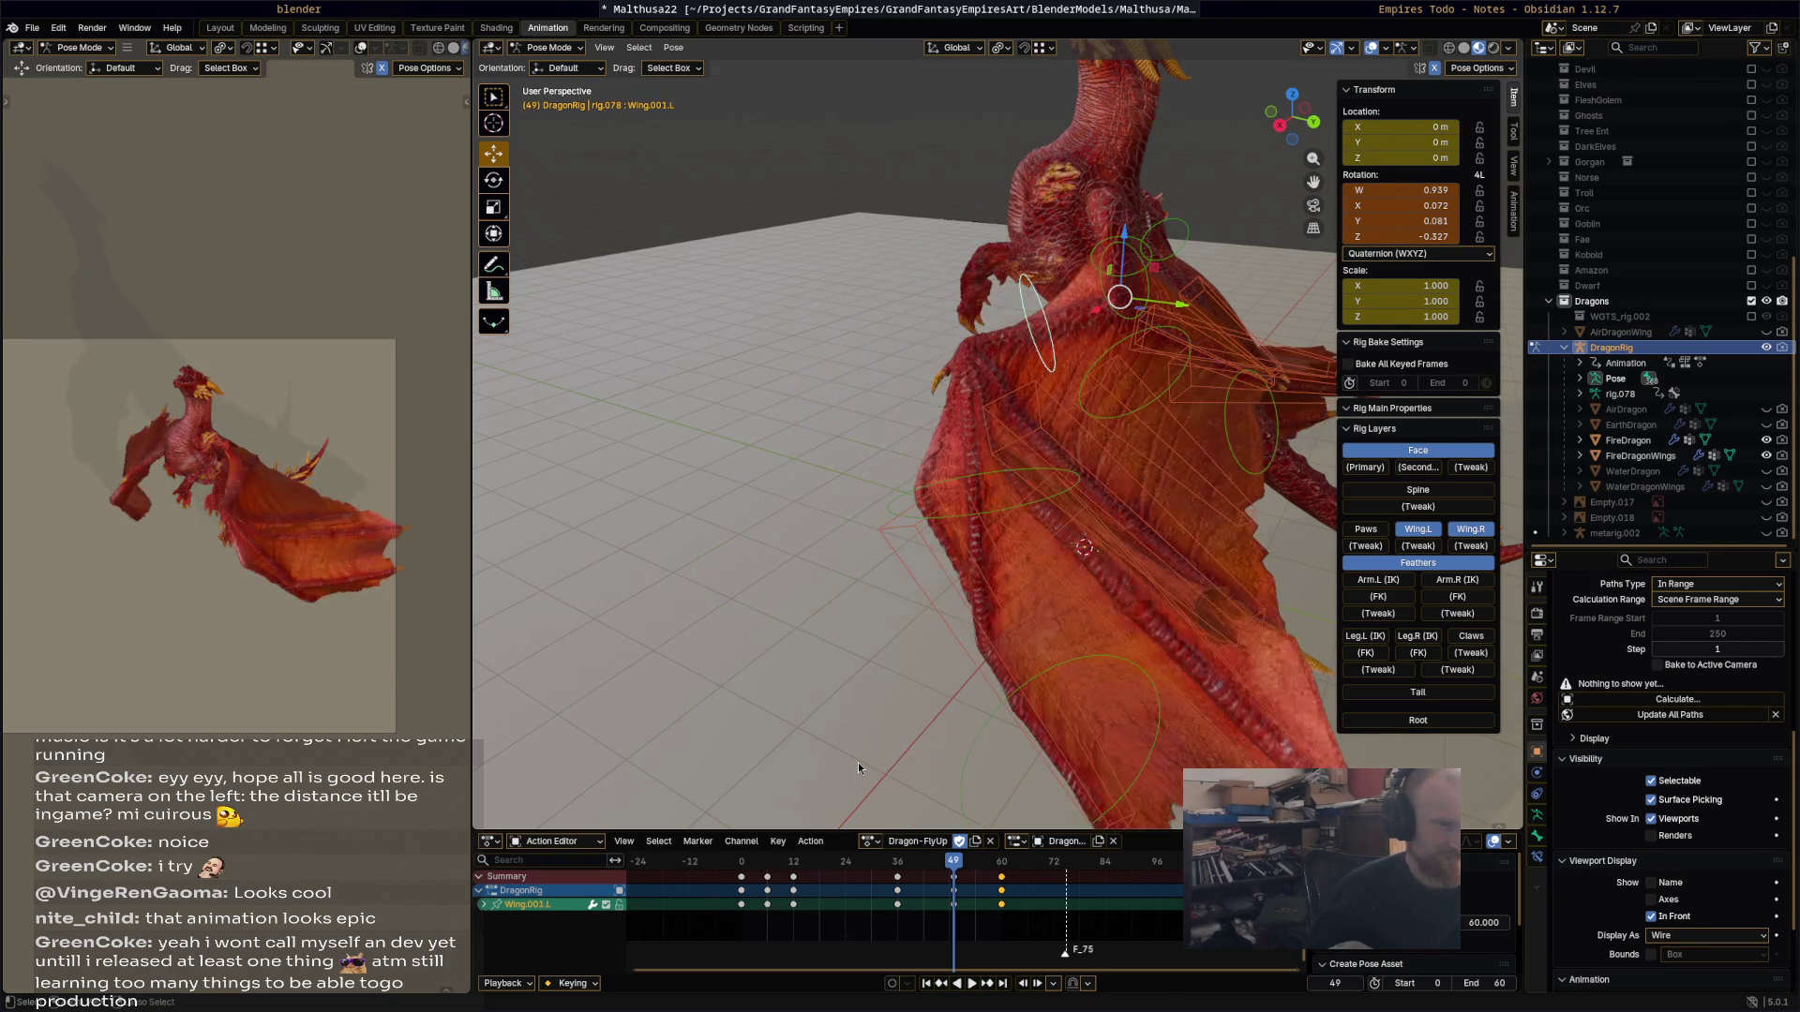
{"action": "key", "text": "ctrl+z"}
{"action": "key", "text": "ctrl+z"}
{"action": "key", "text": "ctrl+z"}
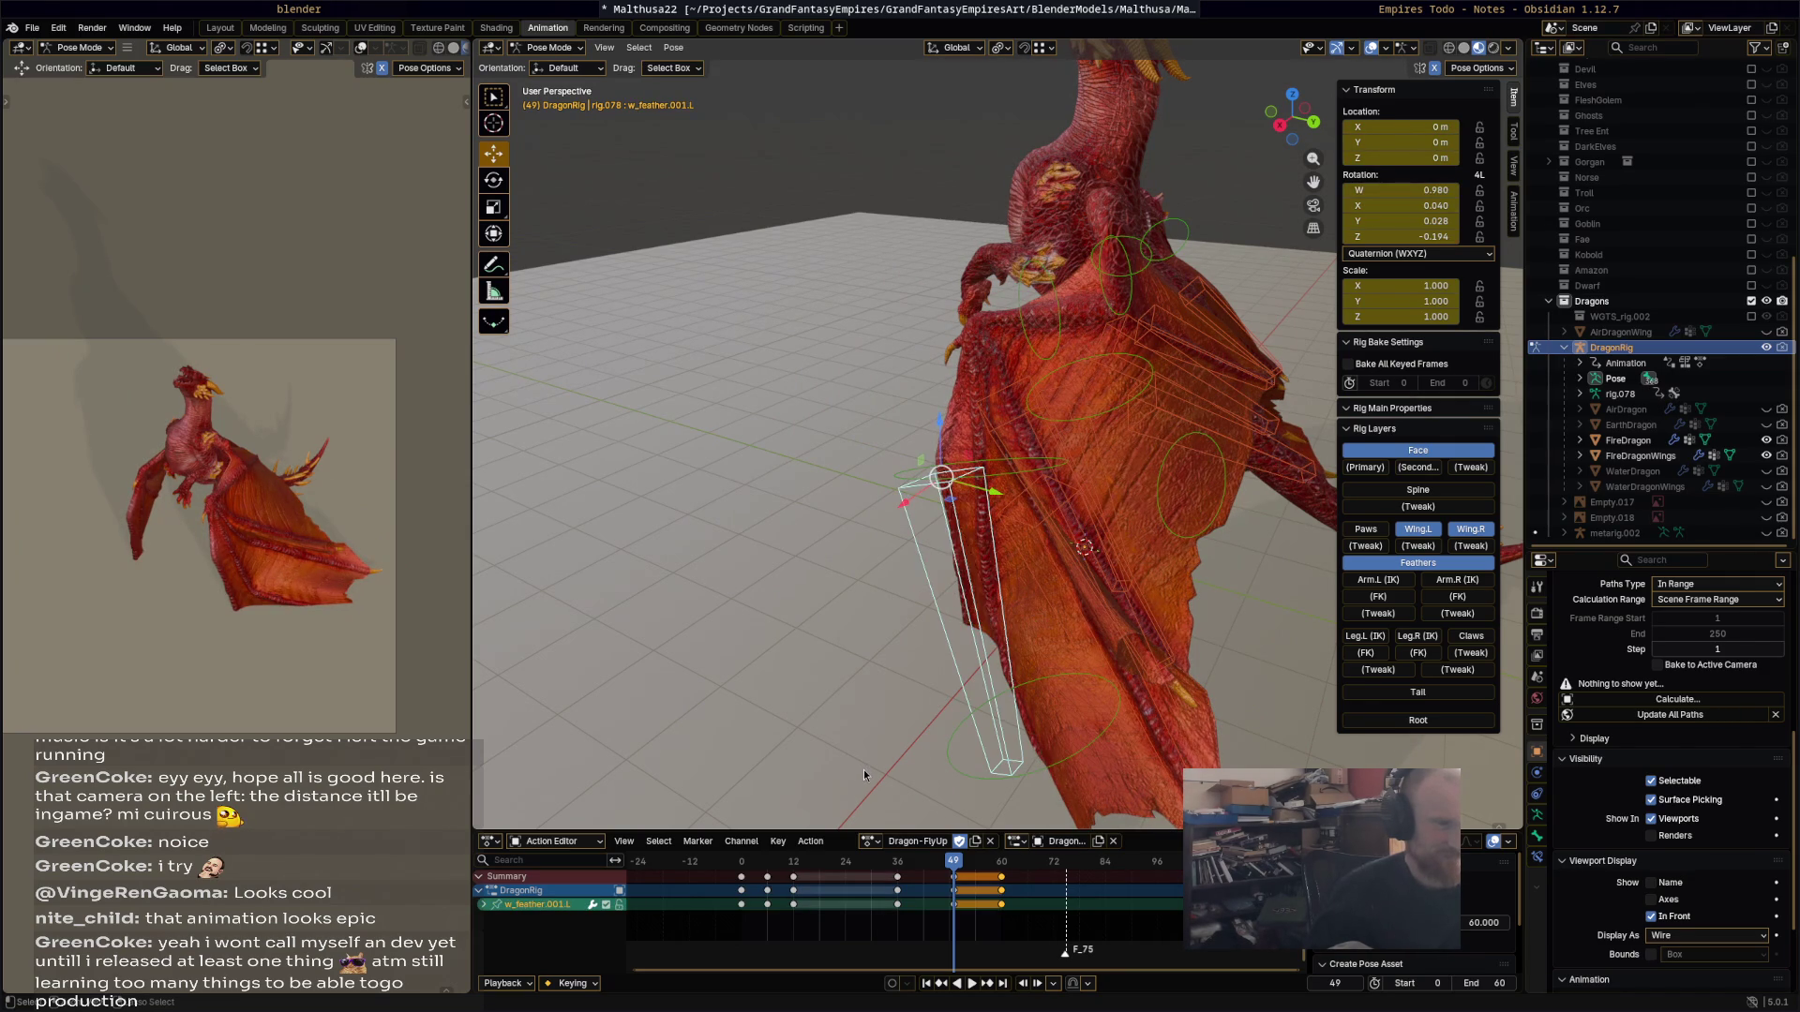
{"action": "key", "text": "ctrl+z"}
{"action": "key", "text": "ctrl+z"}
{"action": "key", "text": "ctrl+z"}
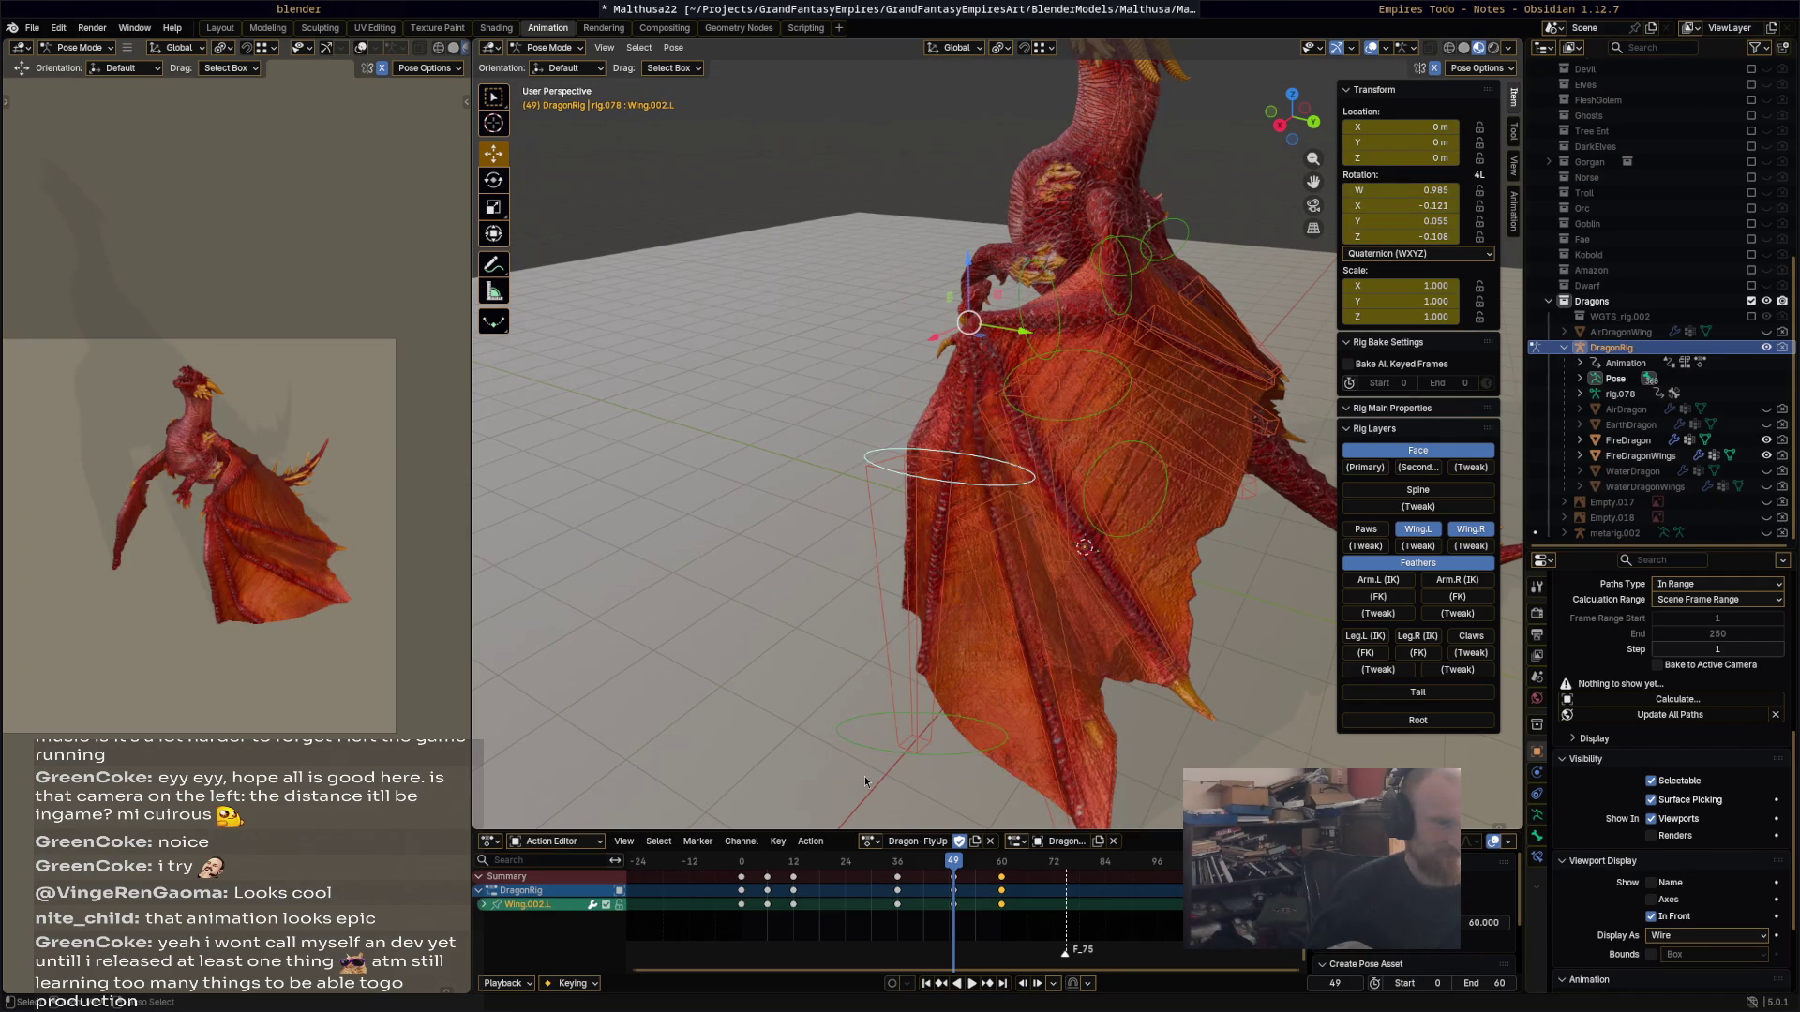
{"action": "key", "text": "ctrl+z"}
{"action": "key", "text": "ctrl+z"}
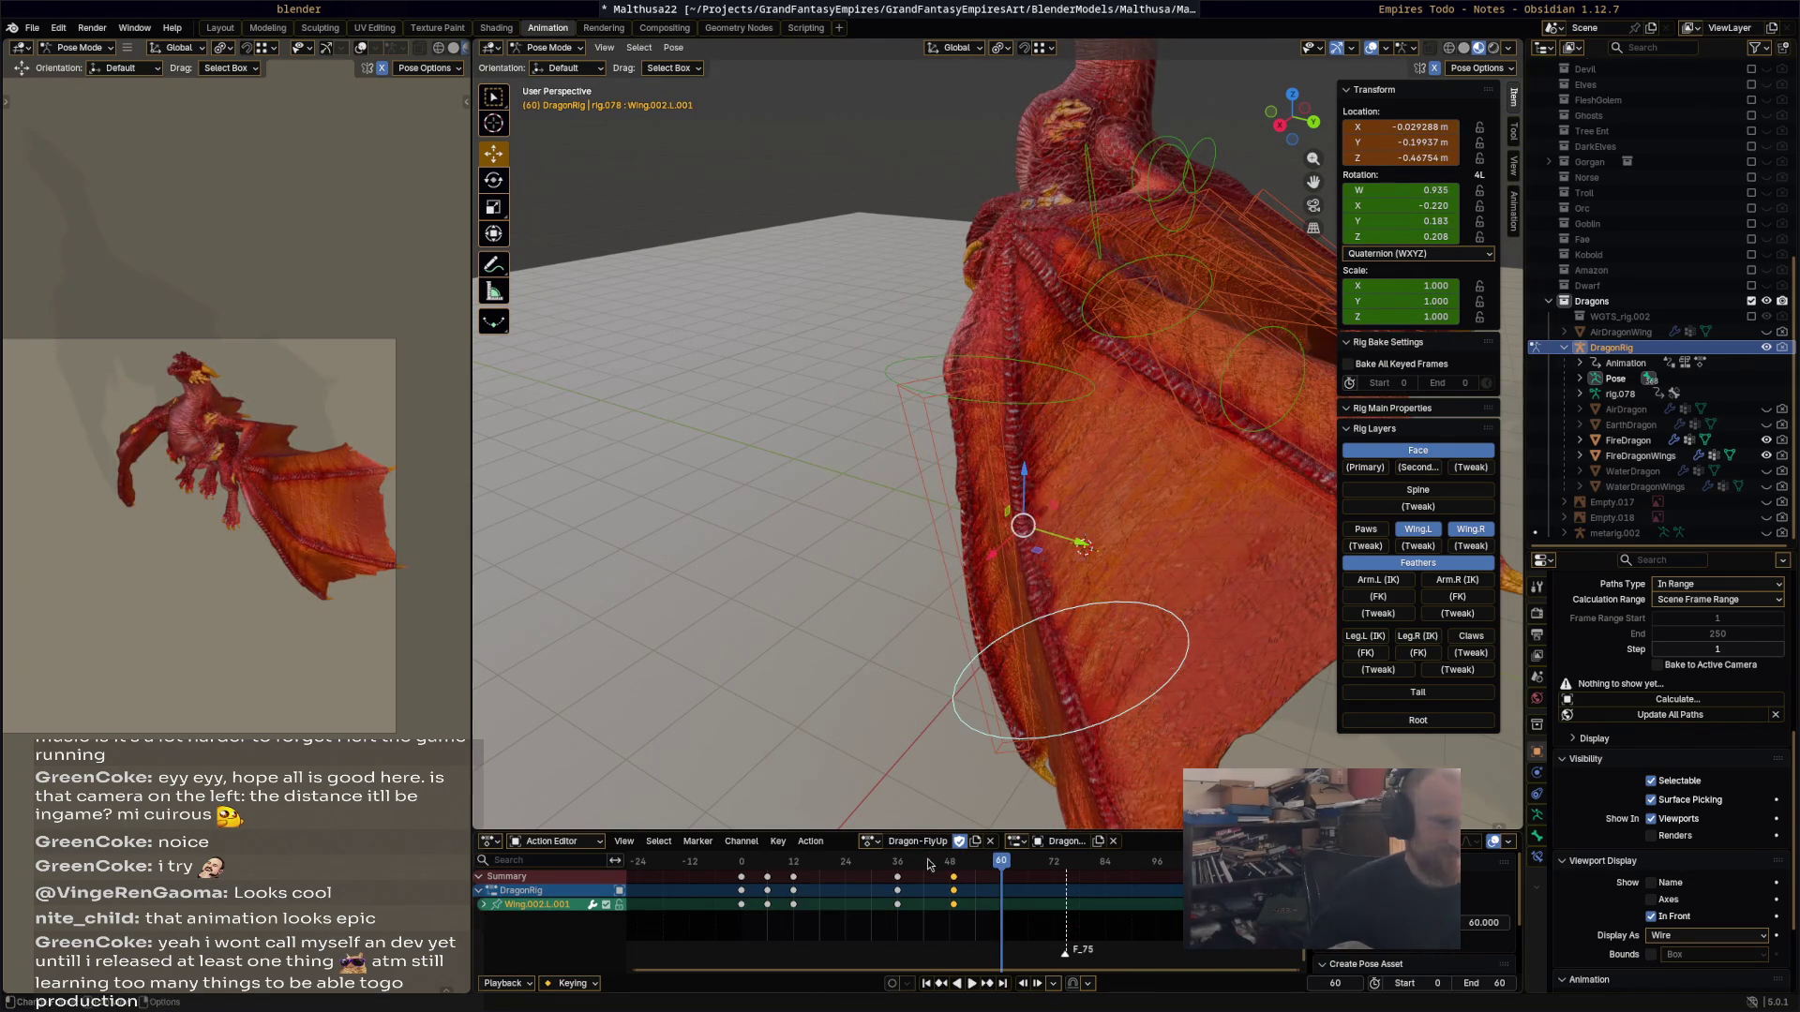
Step: Play back the flight, then step through undo history to restore the latest feather bone edits
{"action": "key", "text": "space"}
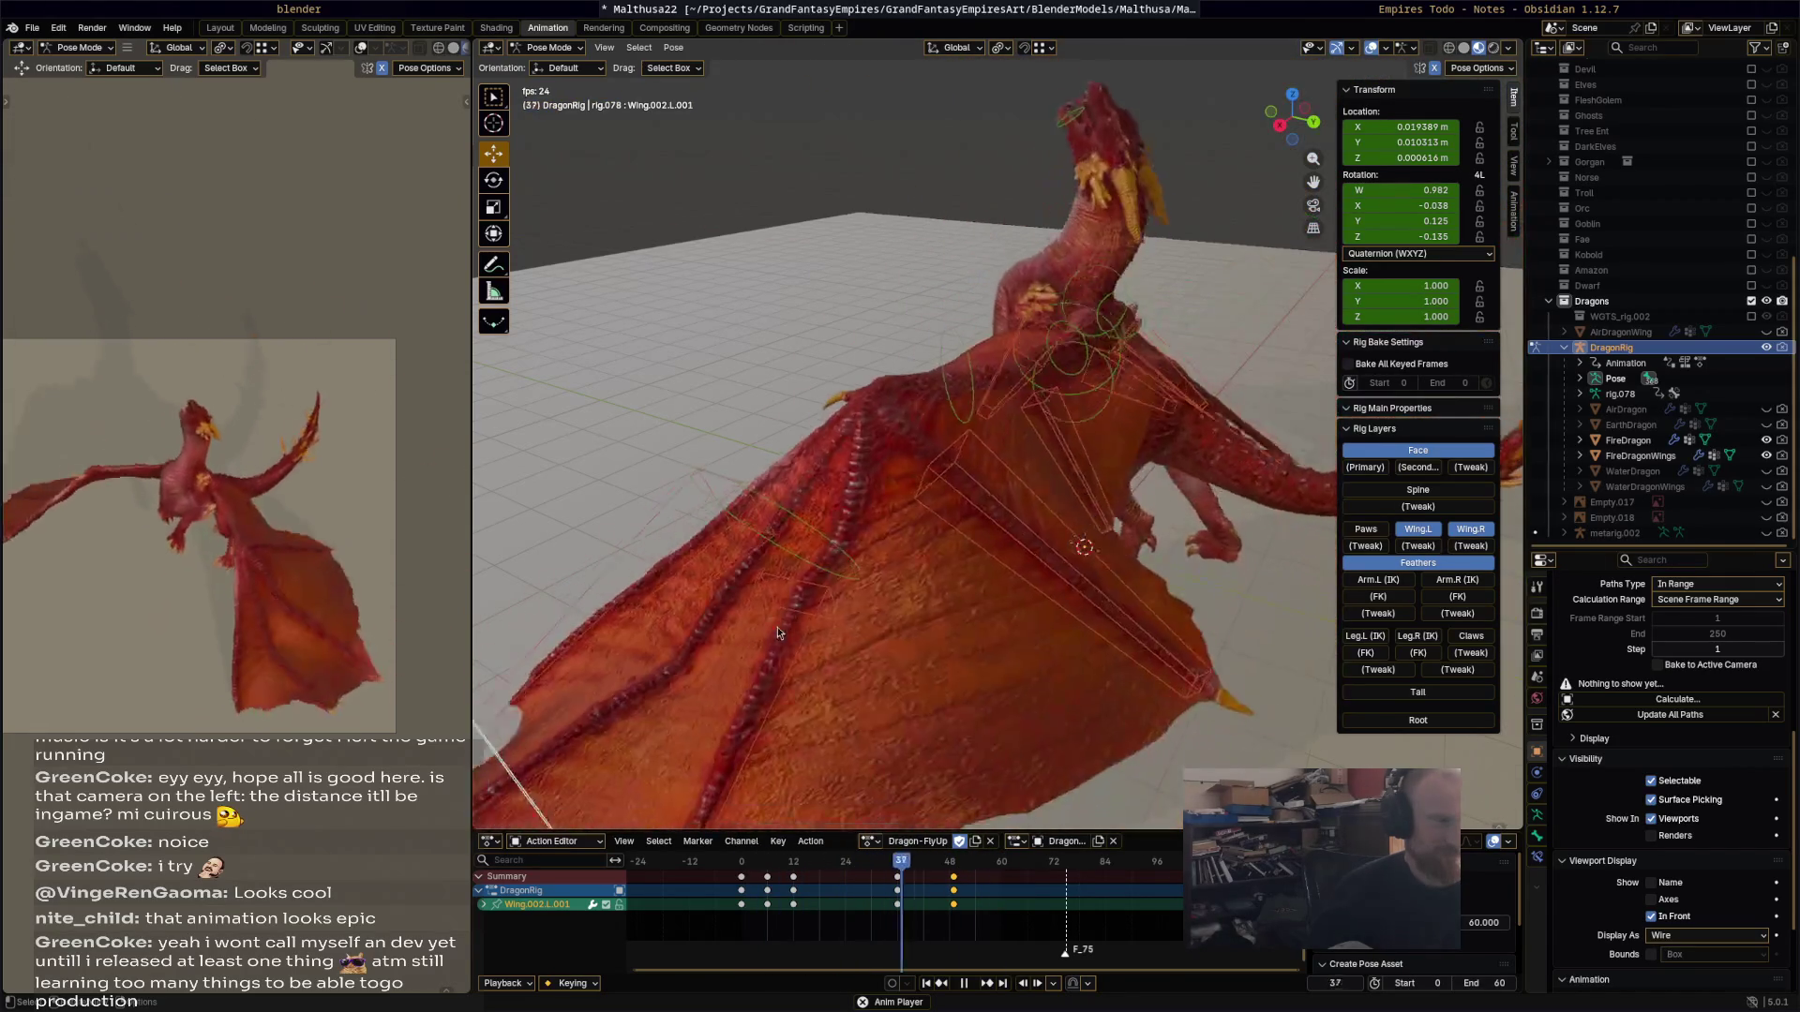
{"action": "key", "text": "space"}
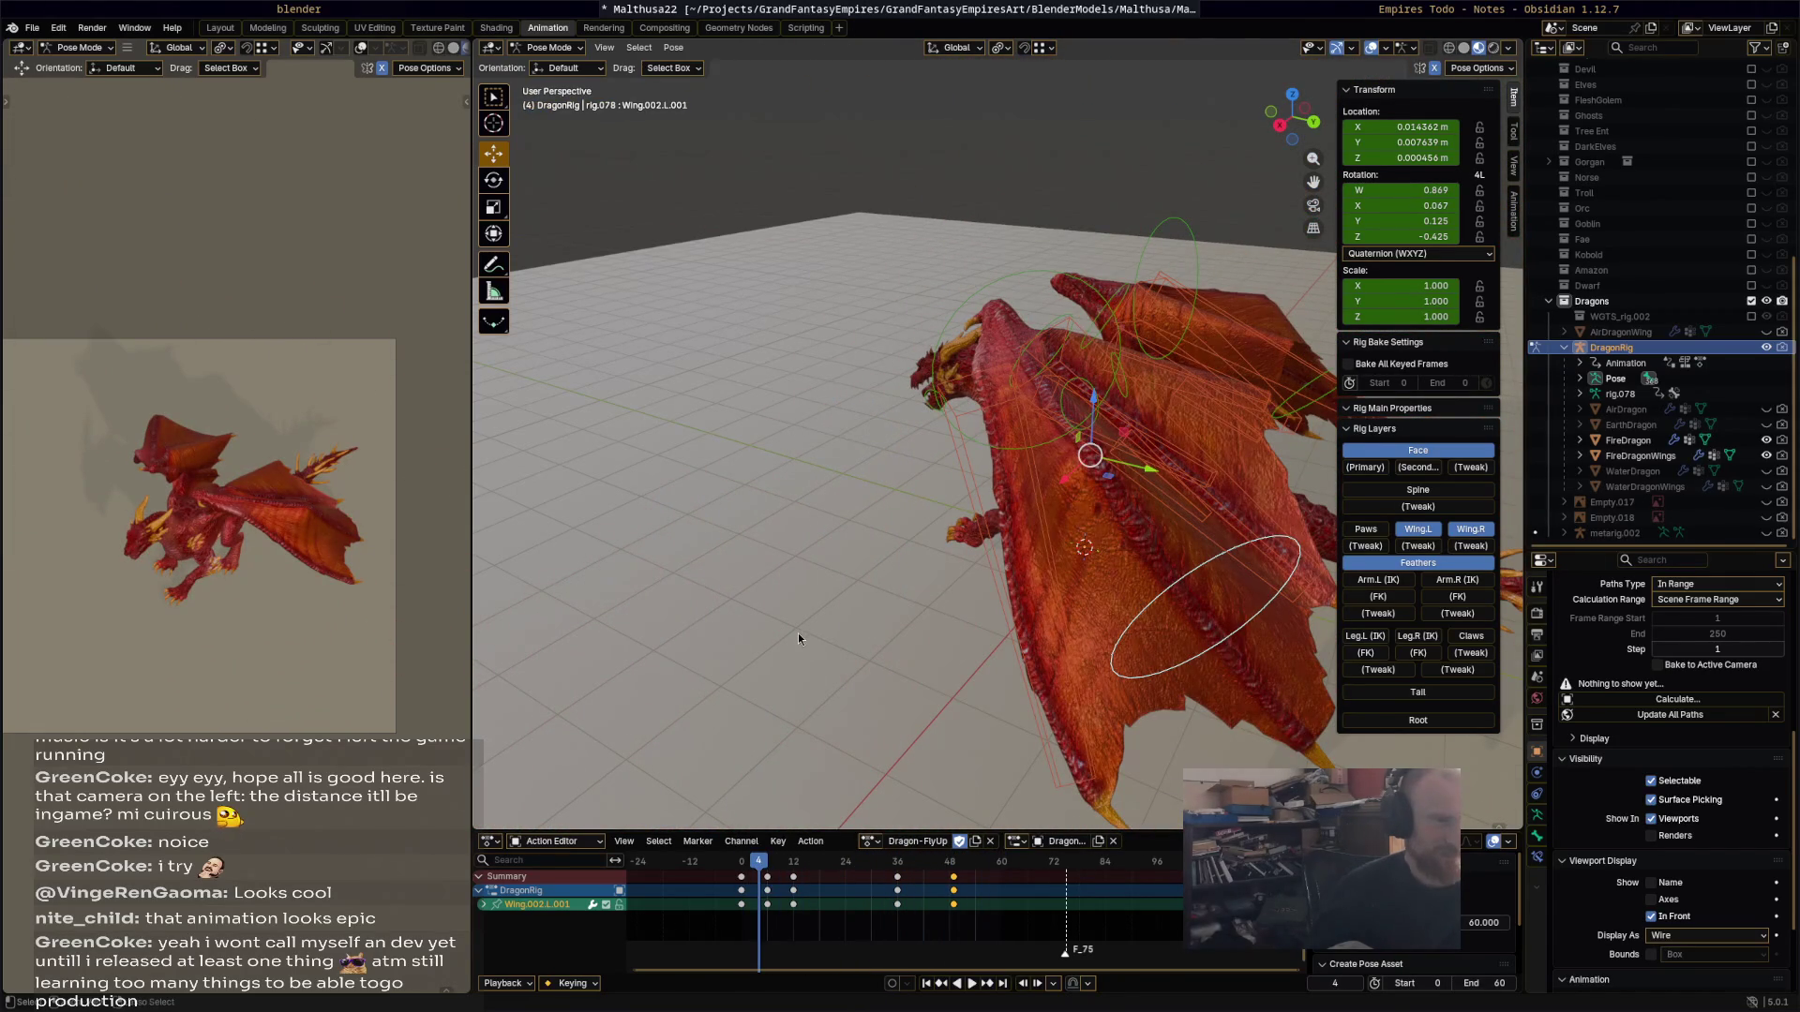
{"action": "key", "text": "ctrl+z"}
{"action": "key", "text": "ctrl+z"}
{"action": "key", "text": "ctrl+z"}
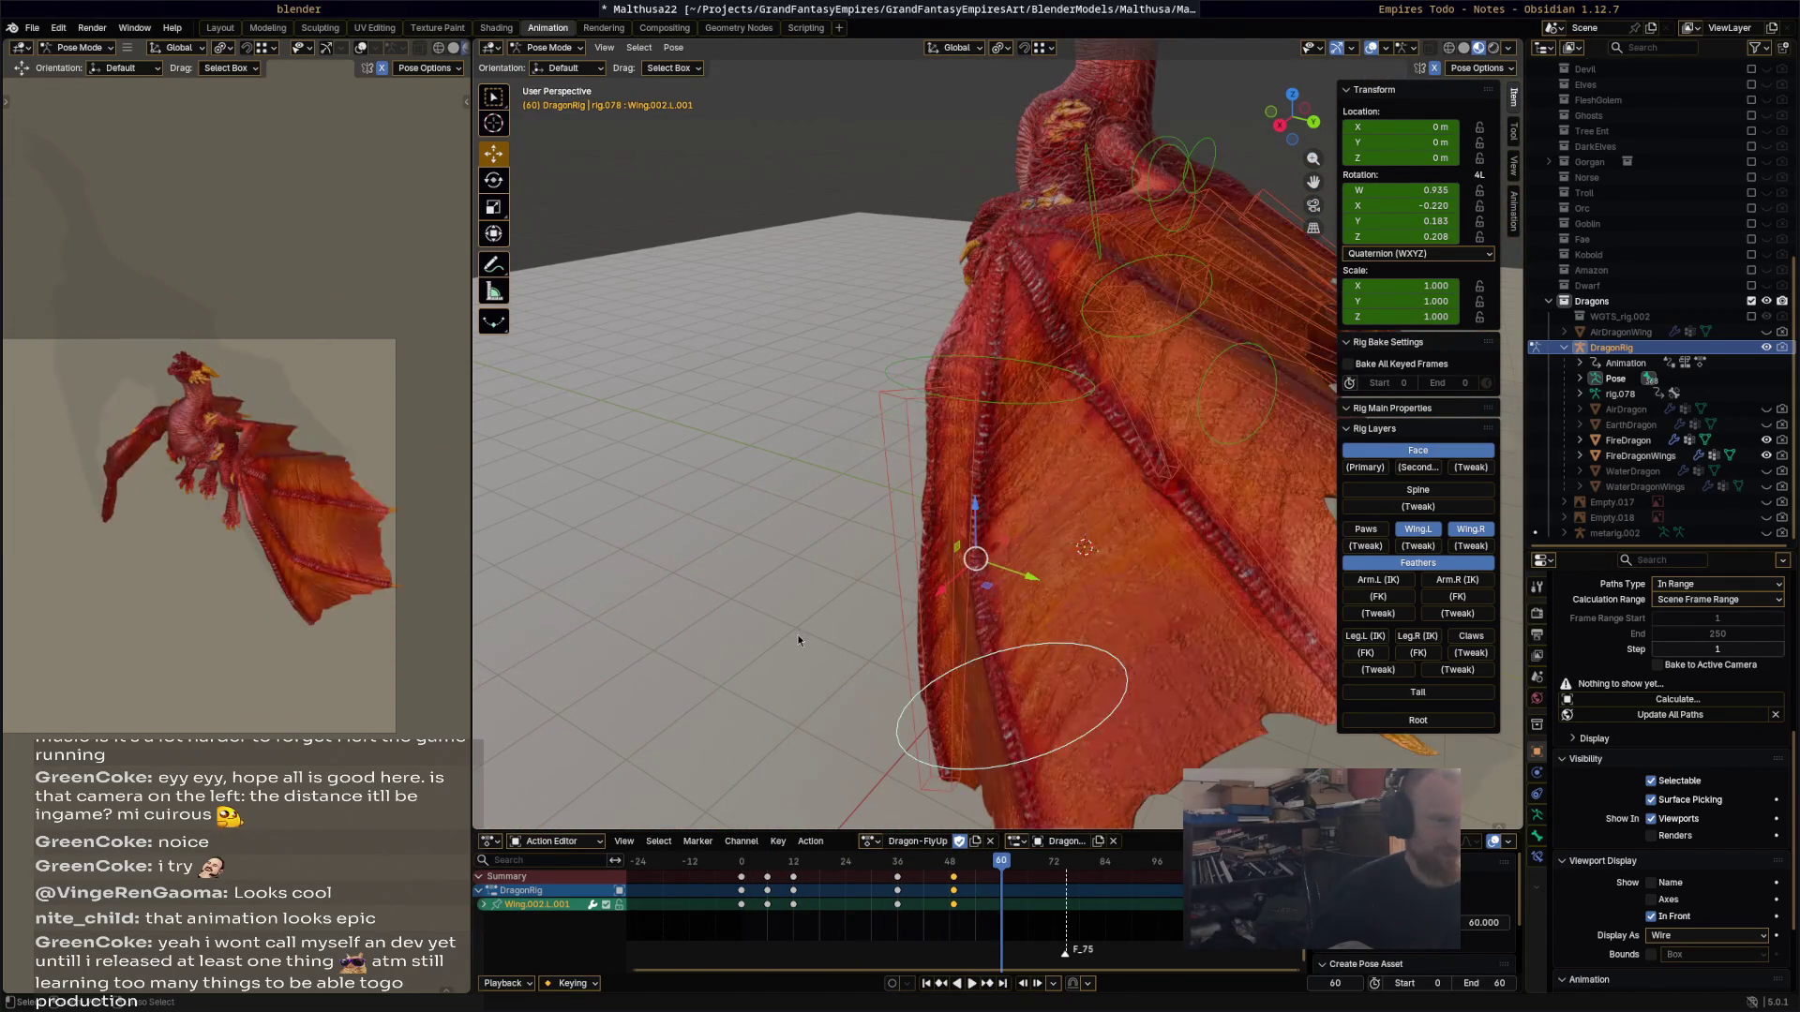
{"action": "key", "text": "ctrl+z"}
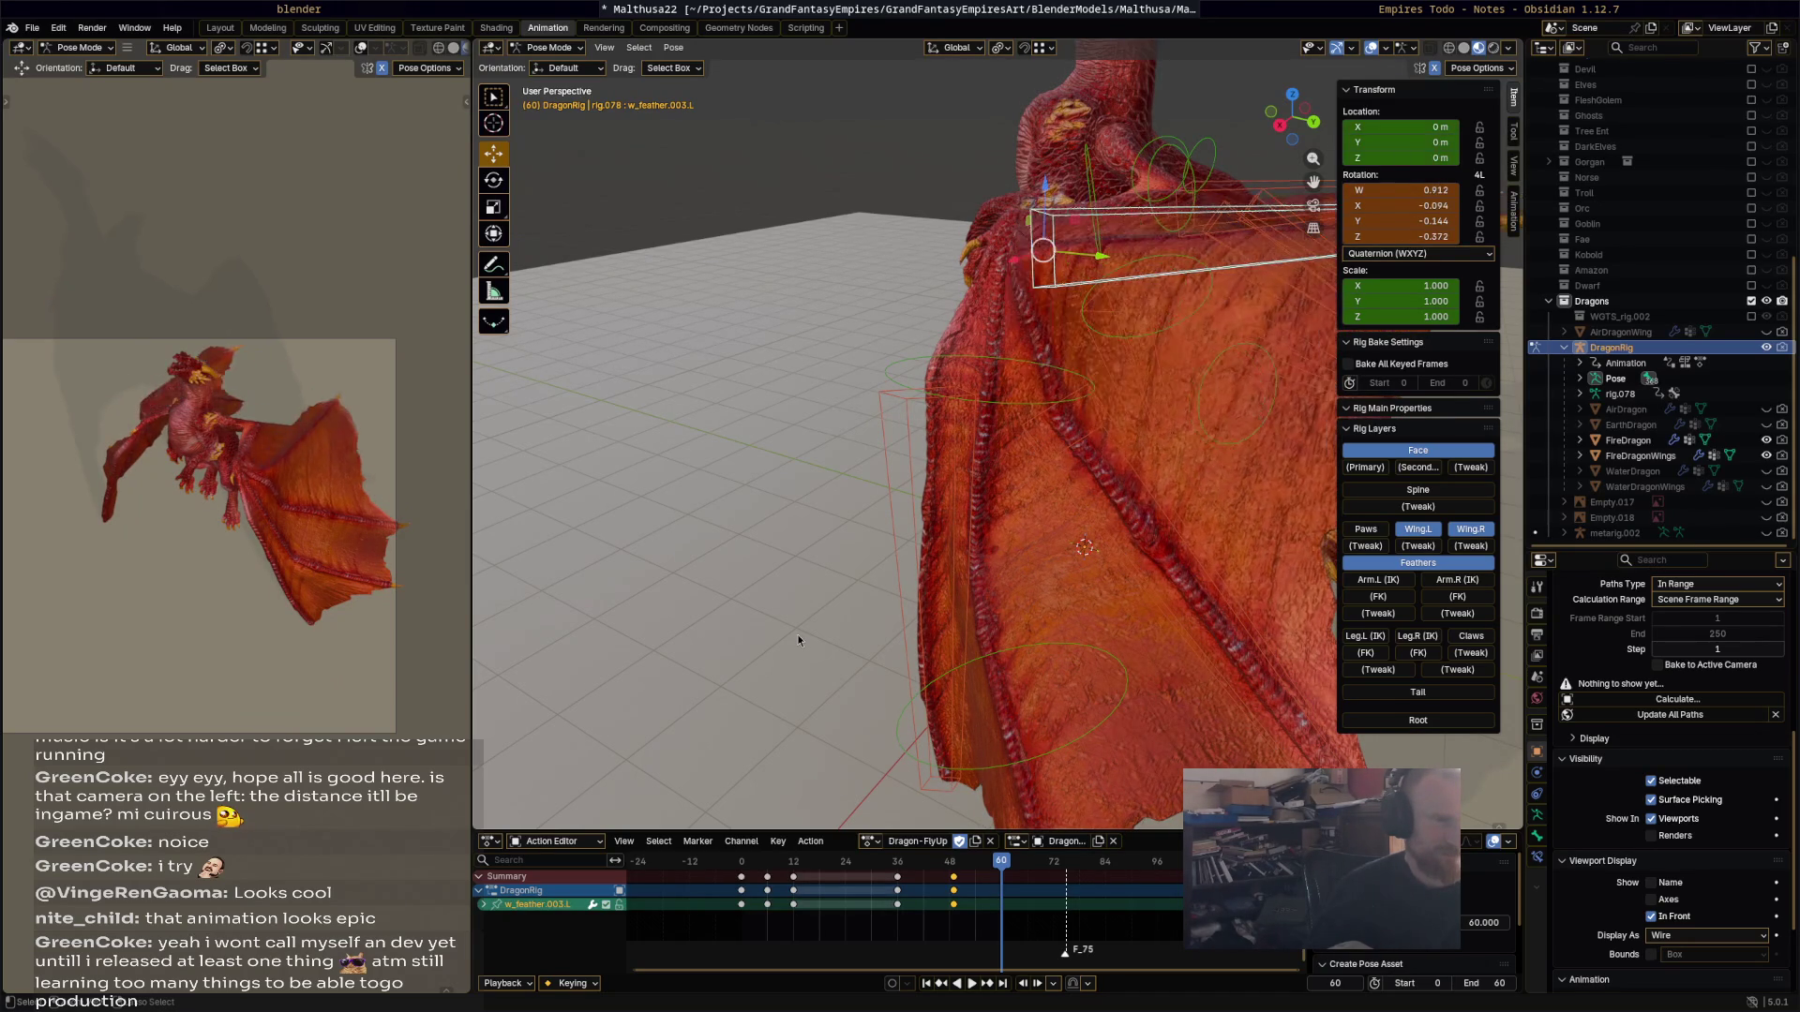
{"action": "key", "text": "ctrl+z"}
{"action": "key", "text": "ctrl+z"}
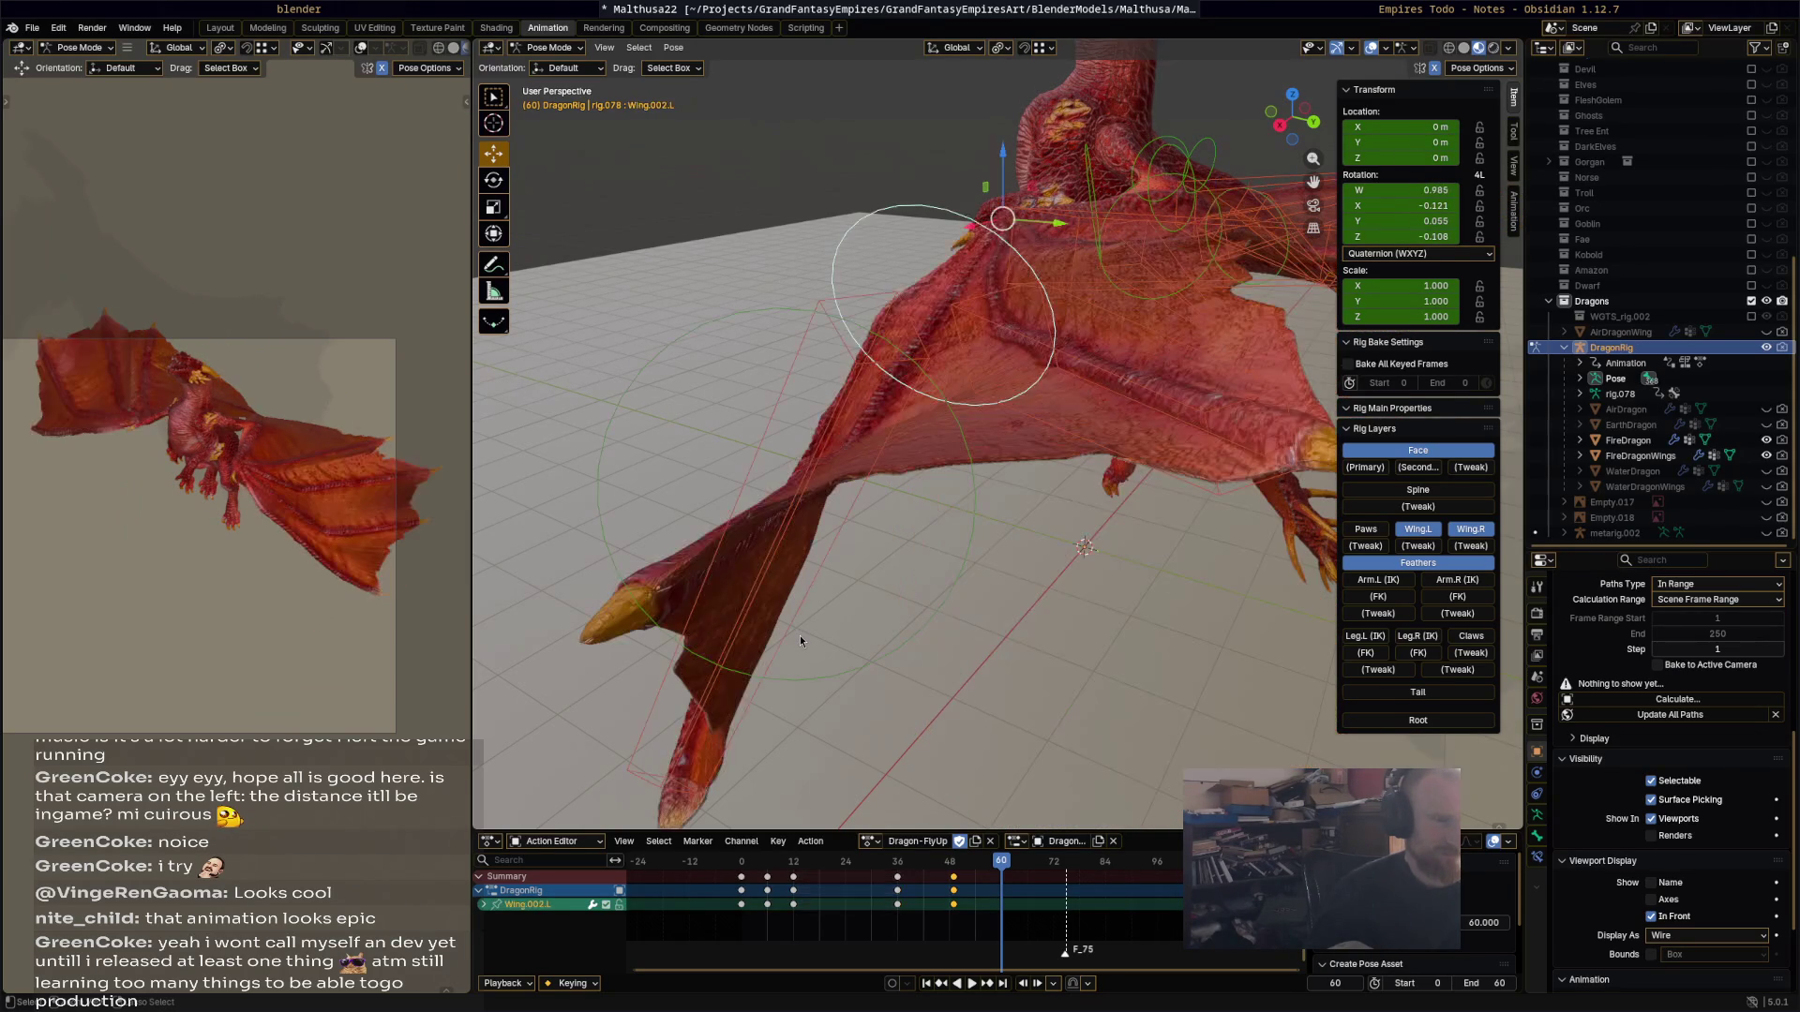
{"action": "key", "text": "ctrl+z"}
{"action": "key", "text": "ctrl+z"}
{"action": "key", "text": "ctrl+z"}
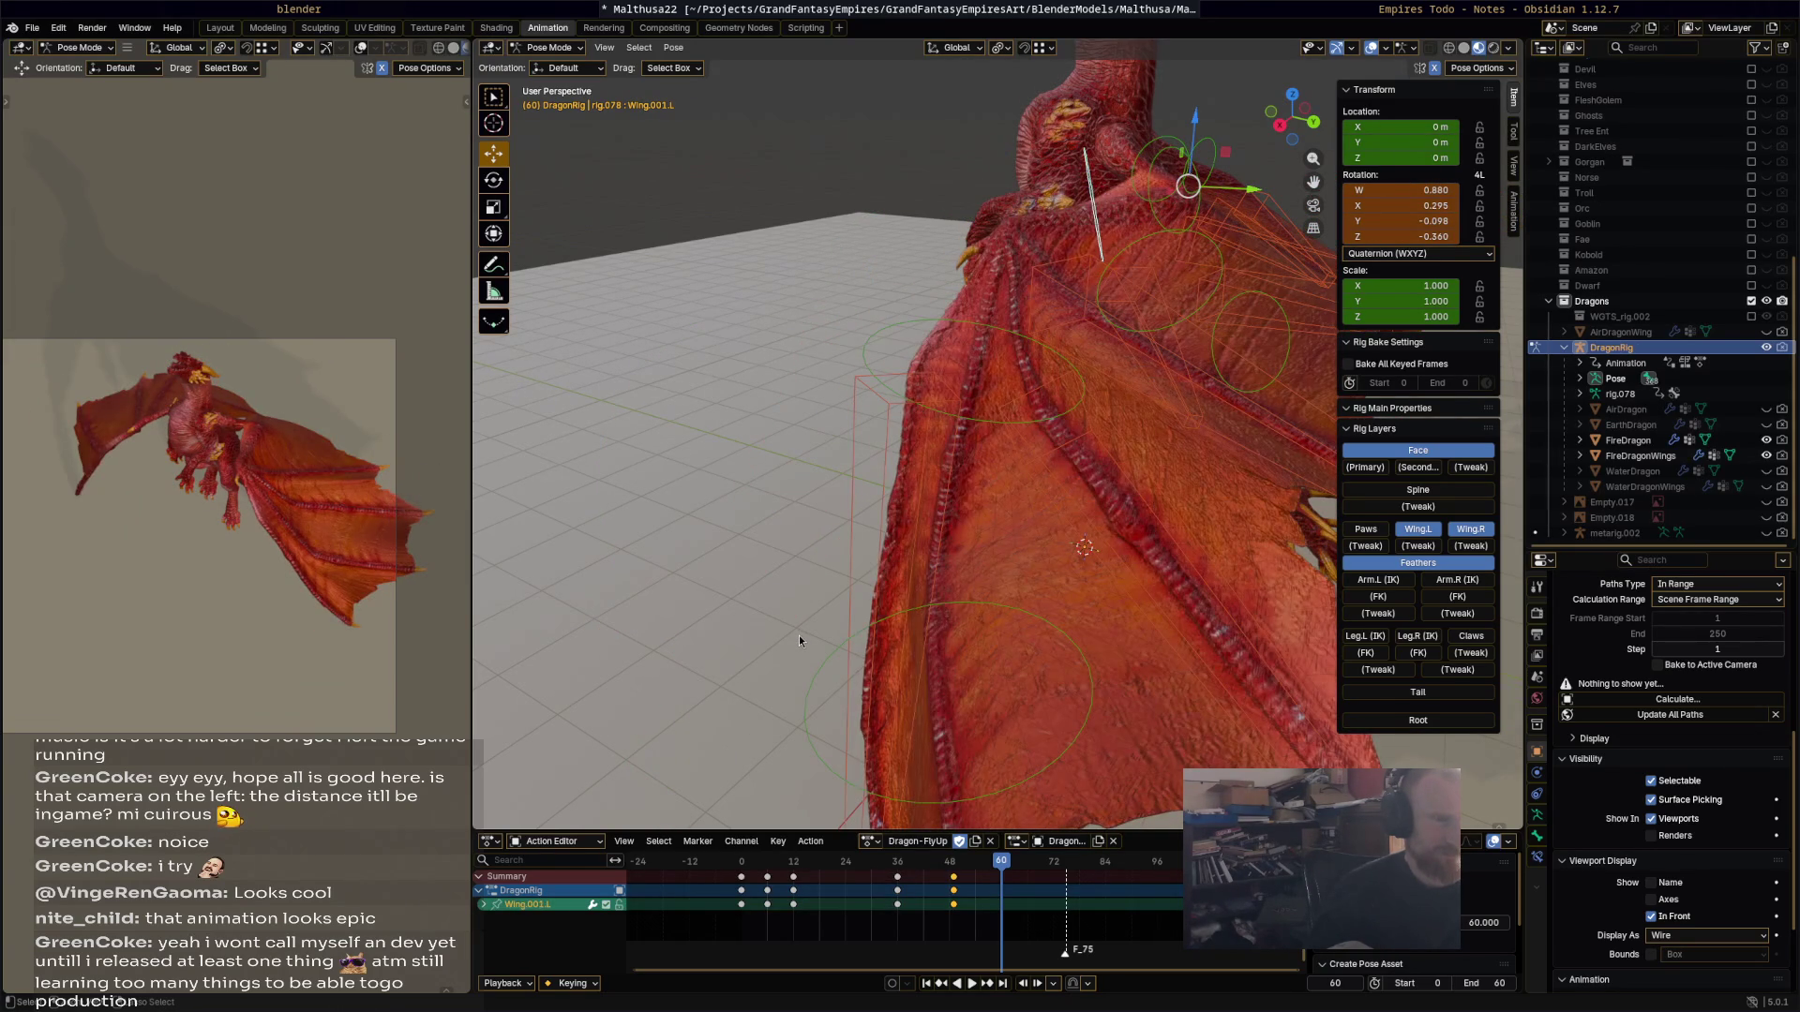
{"action": "key", "text": "ctrl+z"}
{"action": "key", "text": "ctrl+z"}
{"action": "key", "text": "ctrl+z"}
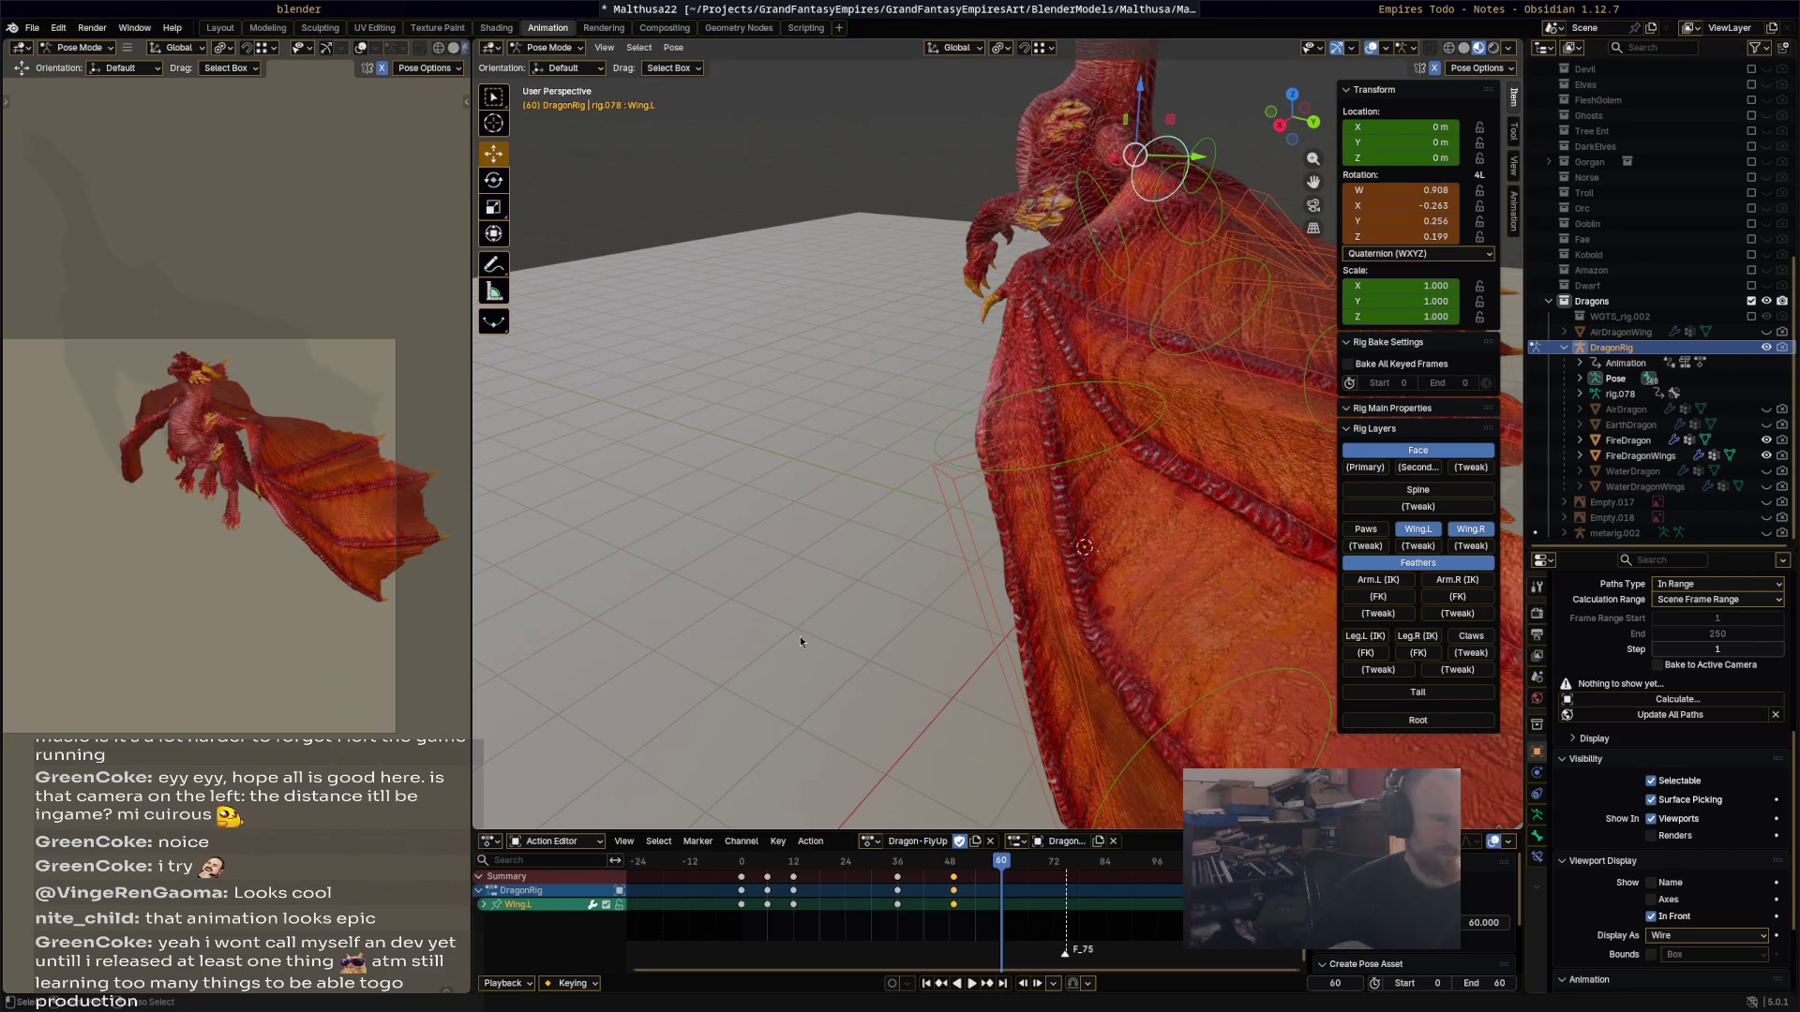
{"action": "key", "text": "ctrl+z"}
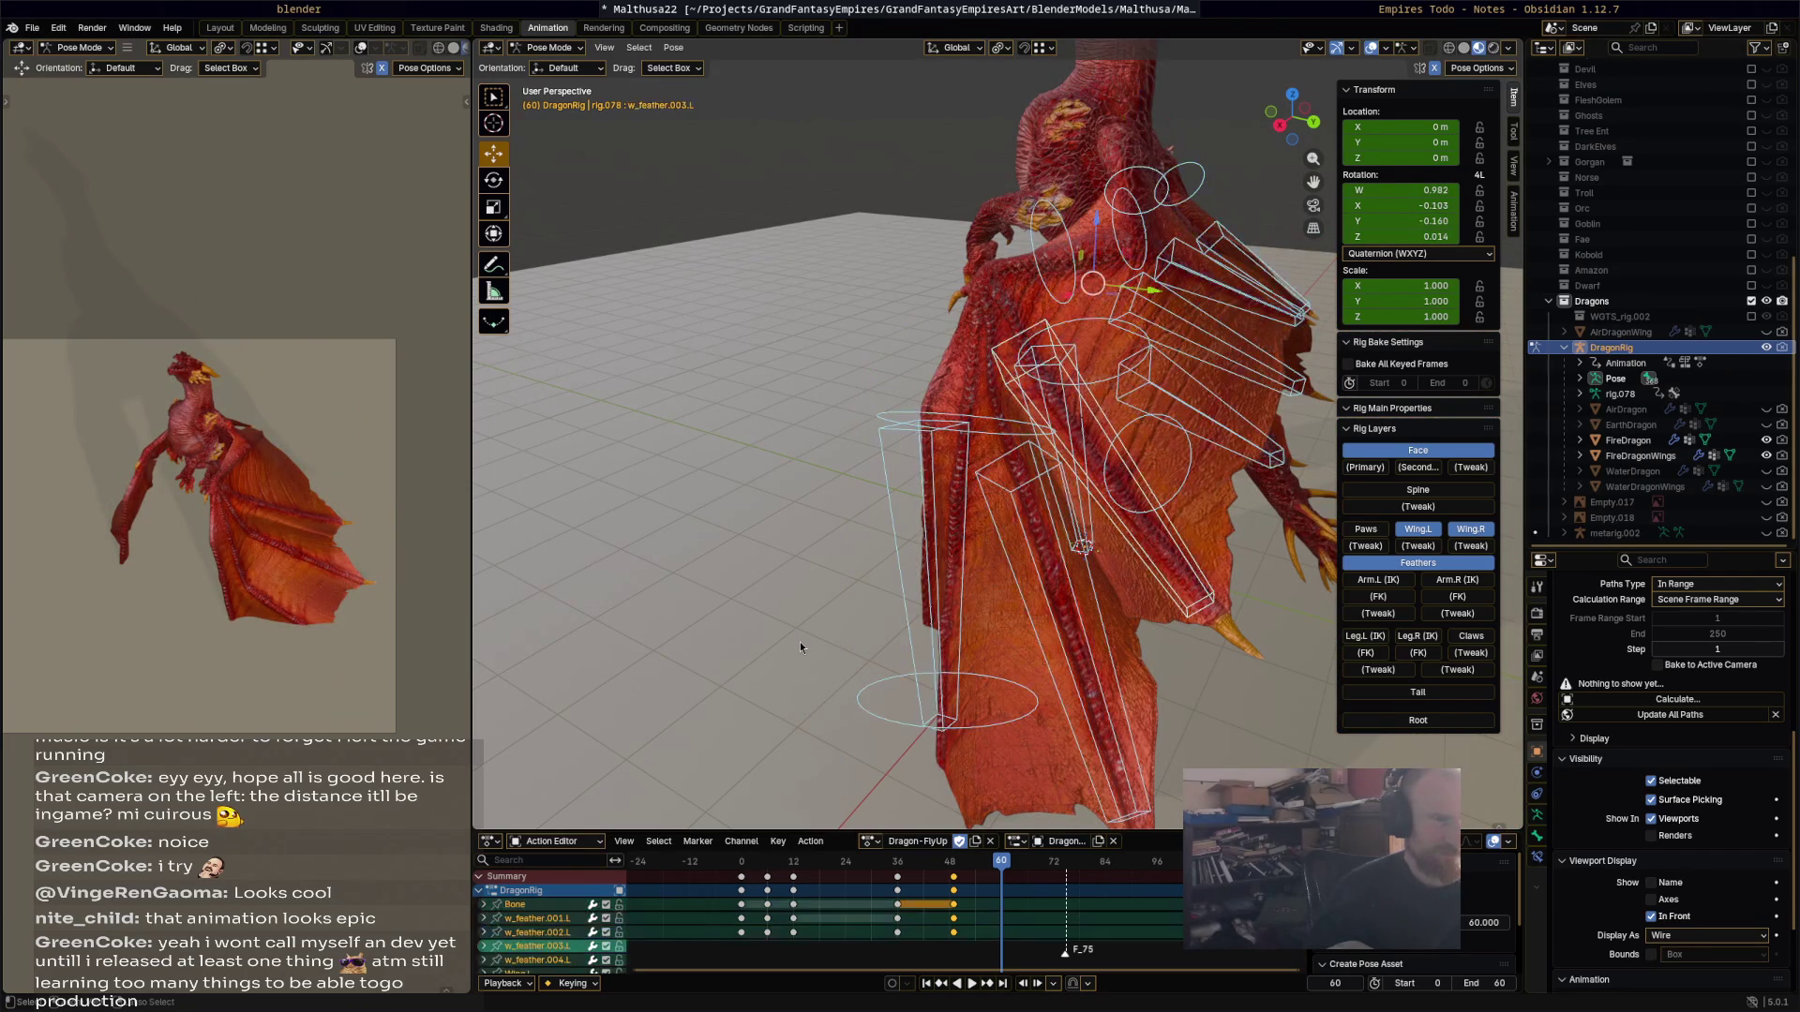
Step: Replay and scrub the Dragon-FlyUp flight, stop at frame 45, and switch to the Graph Editor
{"action": "key", "text": "ctrl+z"}
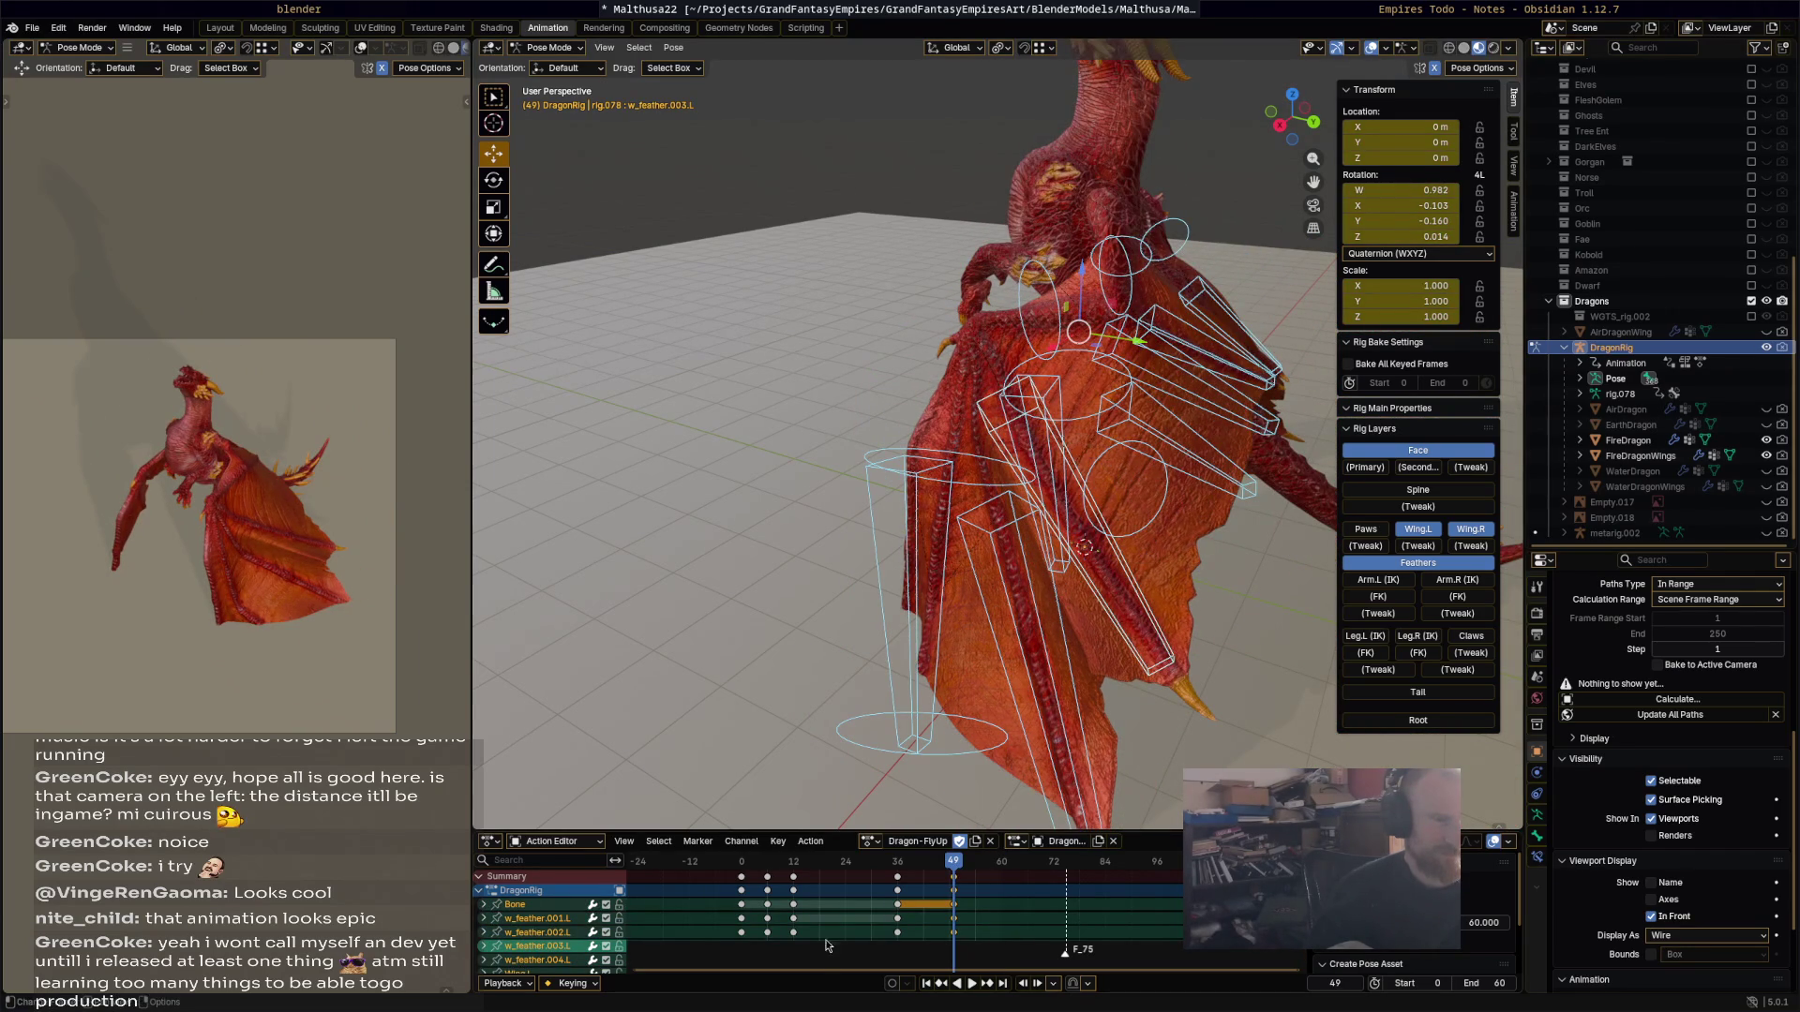
{"action": "key", "text": "space"}
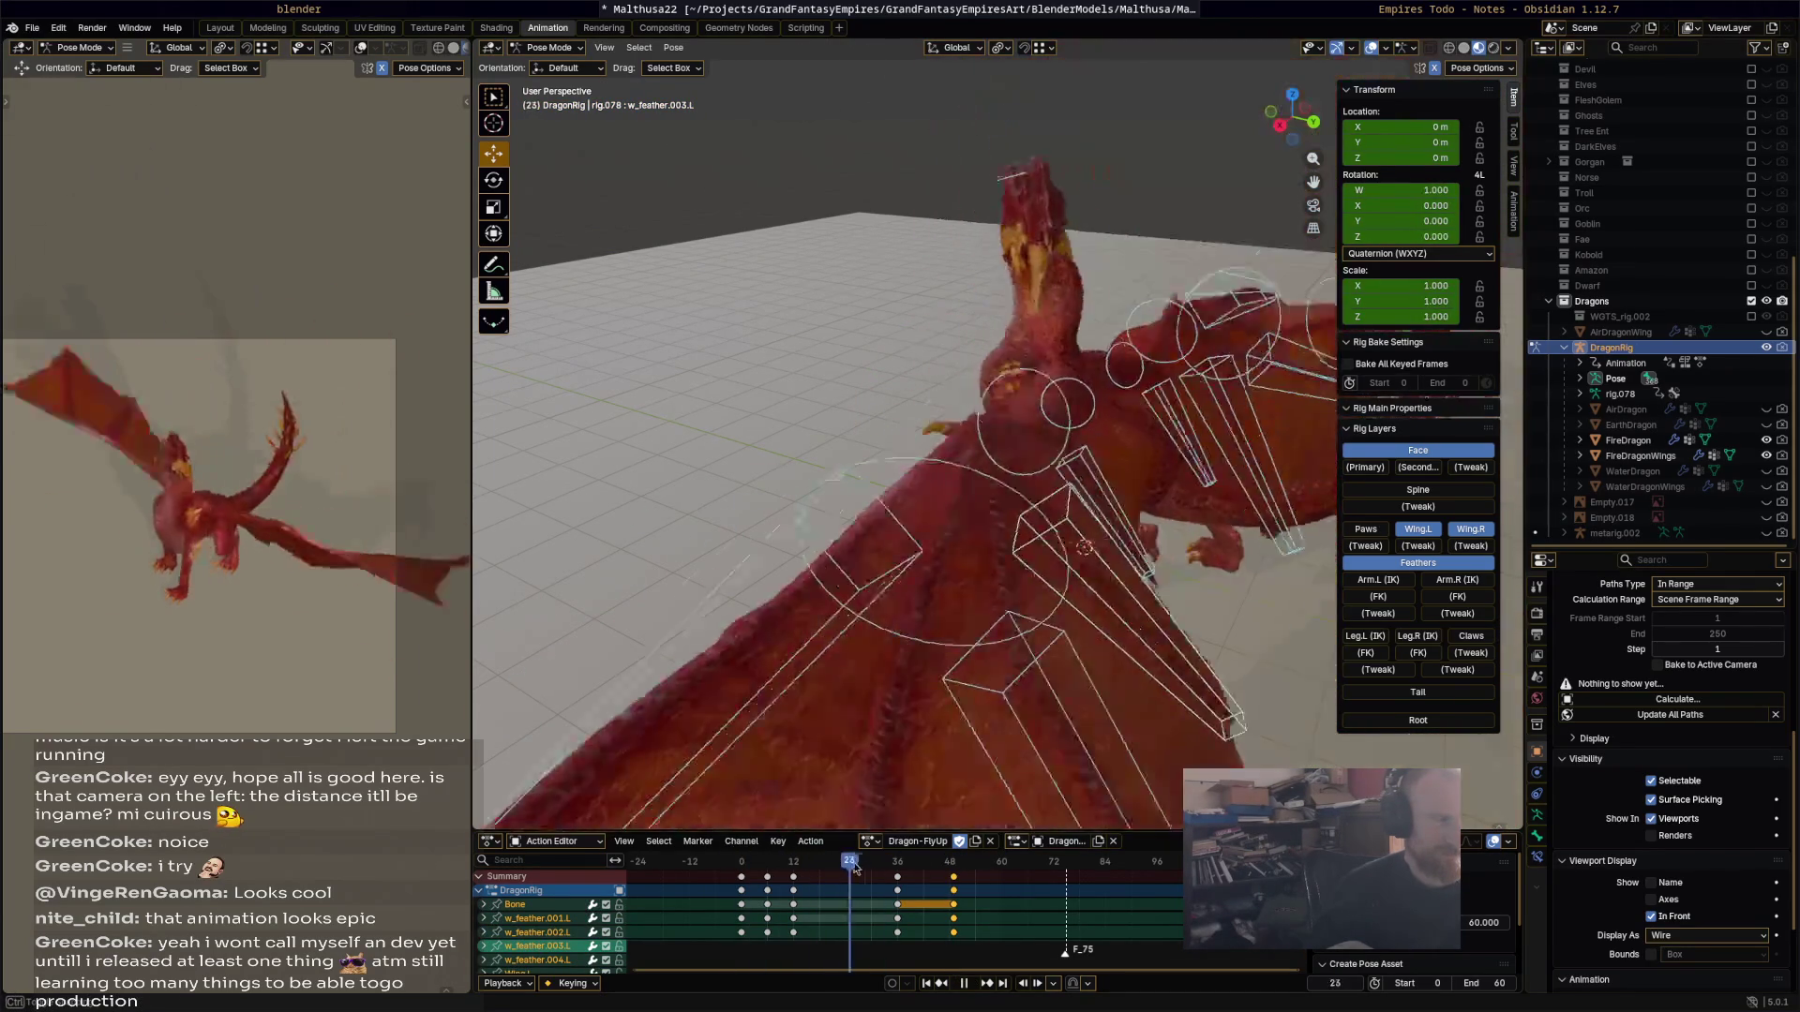
{"action": "mouse_move", "coordinate": [896, 872]}
{"action": "left_mouse_down"}
{"action": "mouse_move", "coordinate": [980, 866]}
{"action": "mouse_move", "coordinate": [891, 864]}
{"action": "mouse_move", "coordinate": [962, 864]}
{"action": "left_mouse_up"}
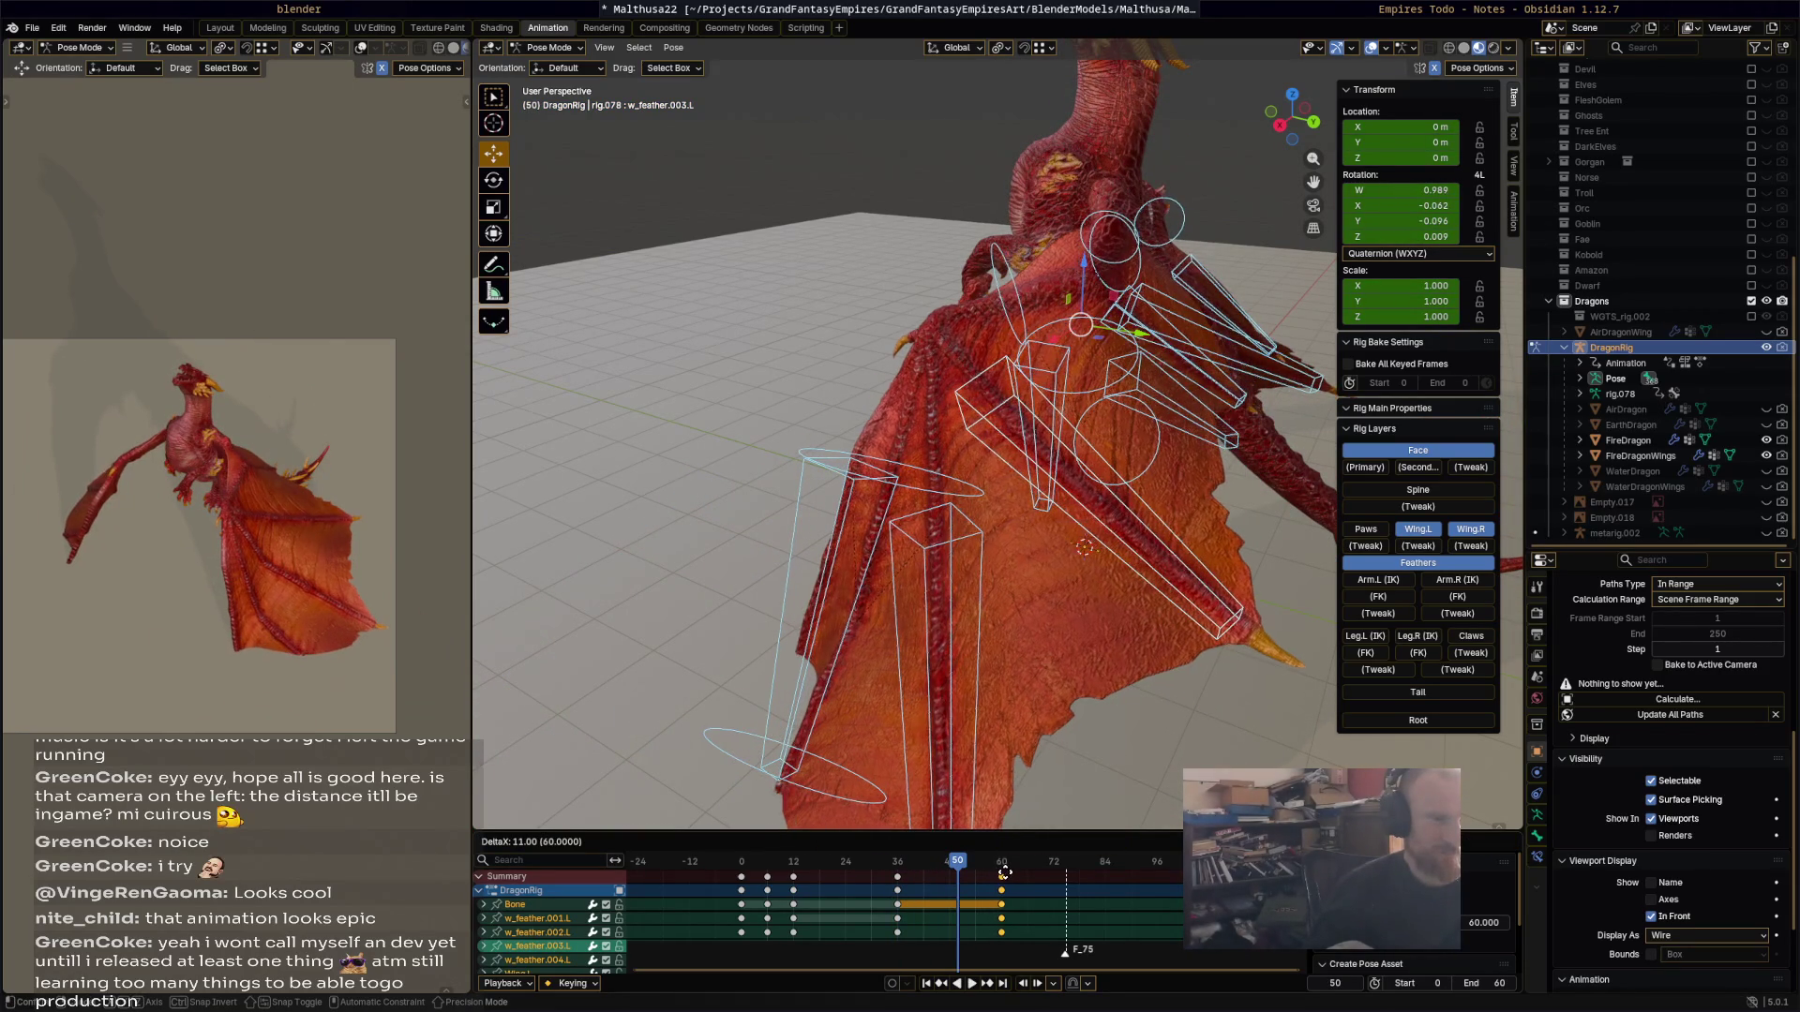
{"action": "key", "text": "space"}
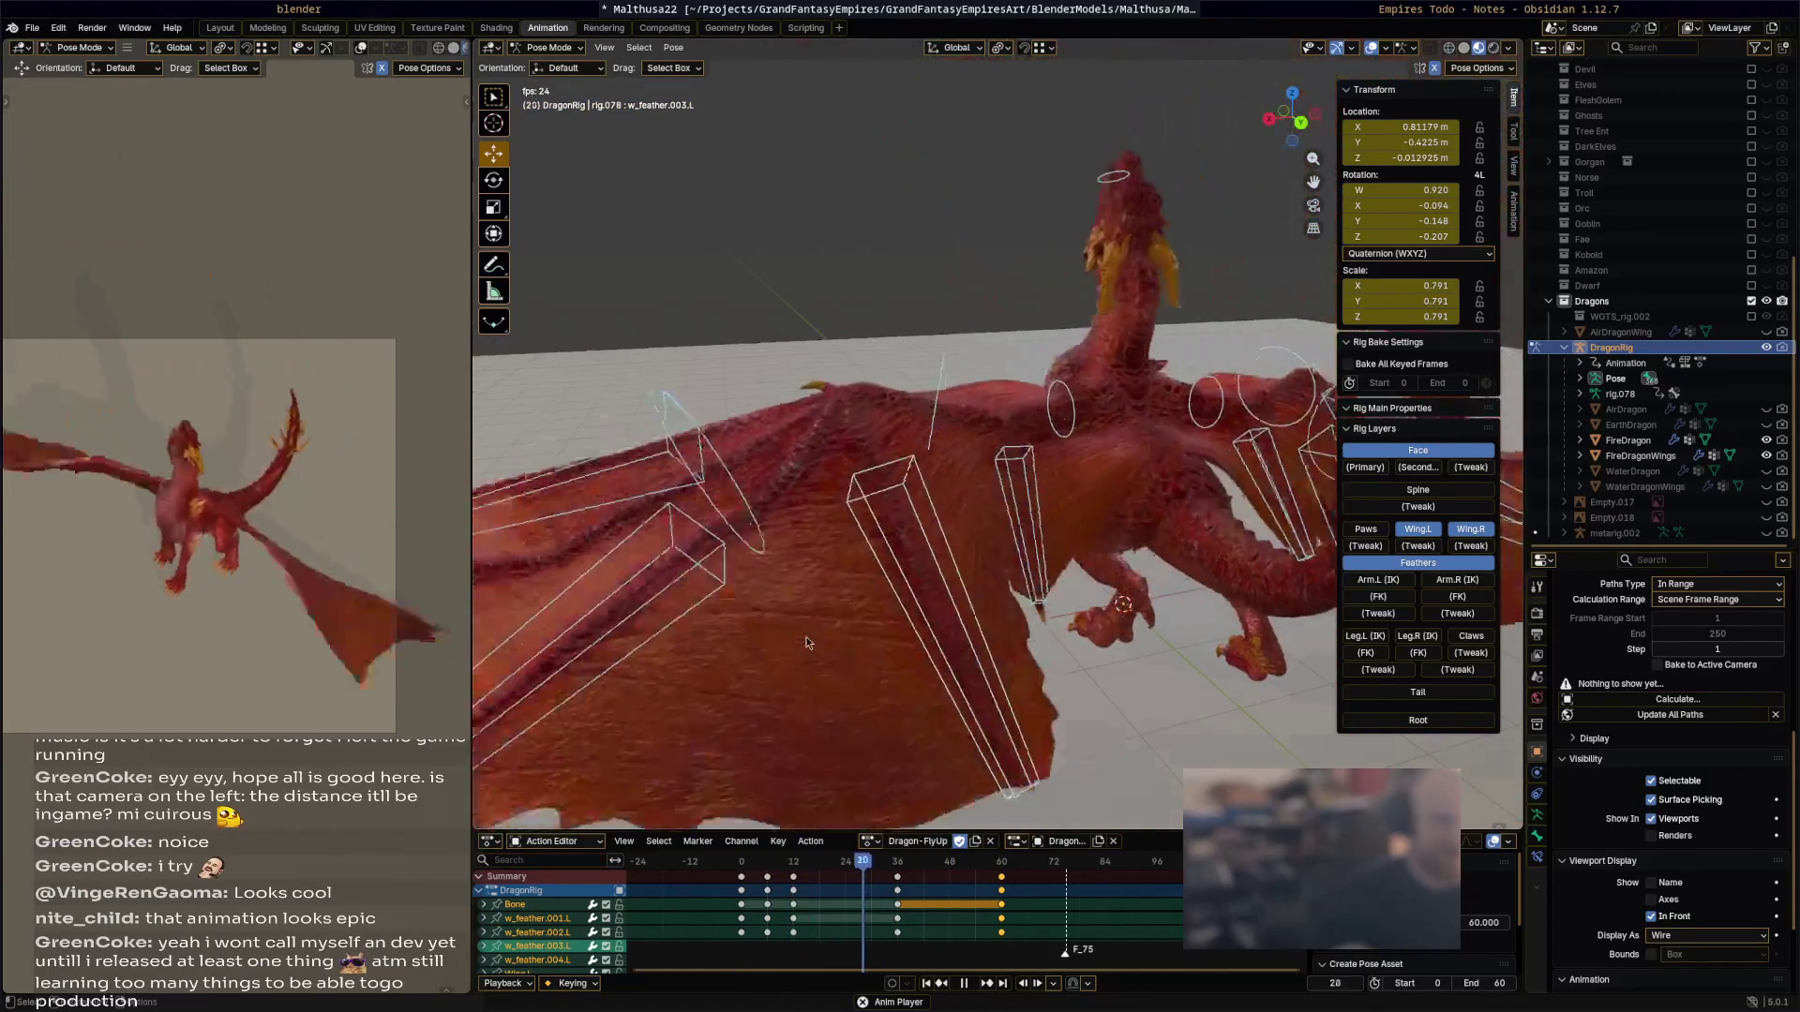
{"action": "key", "text": "space"}
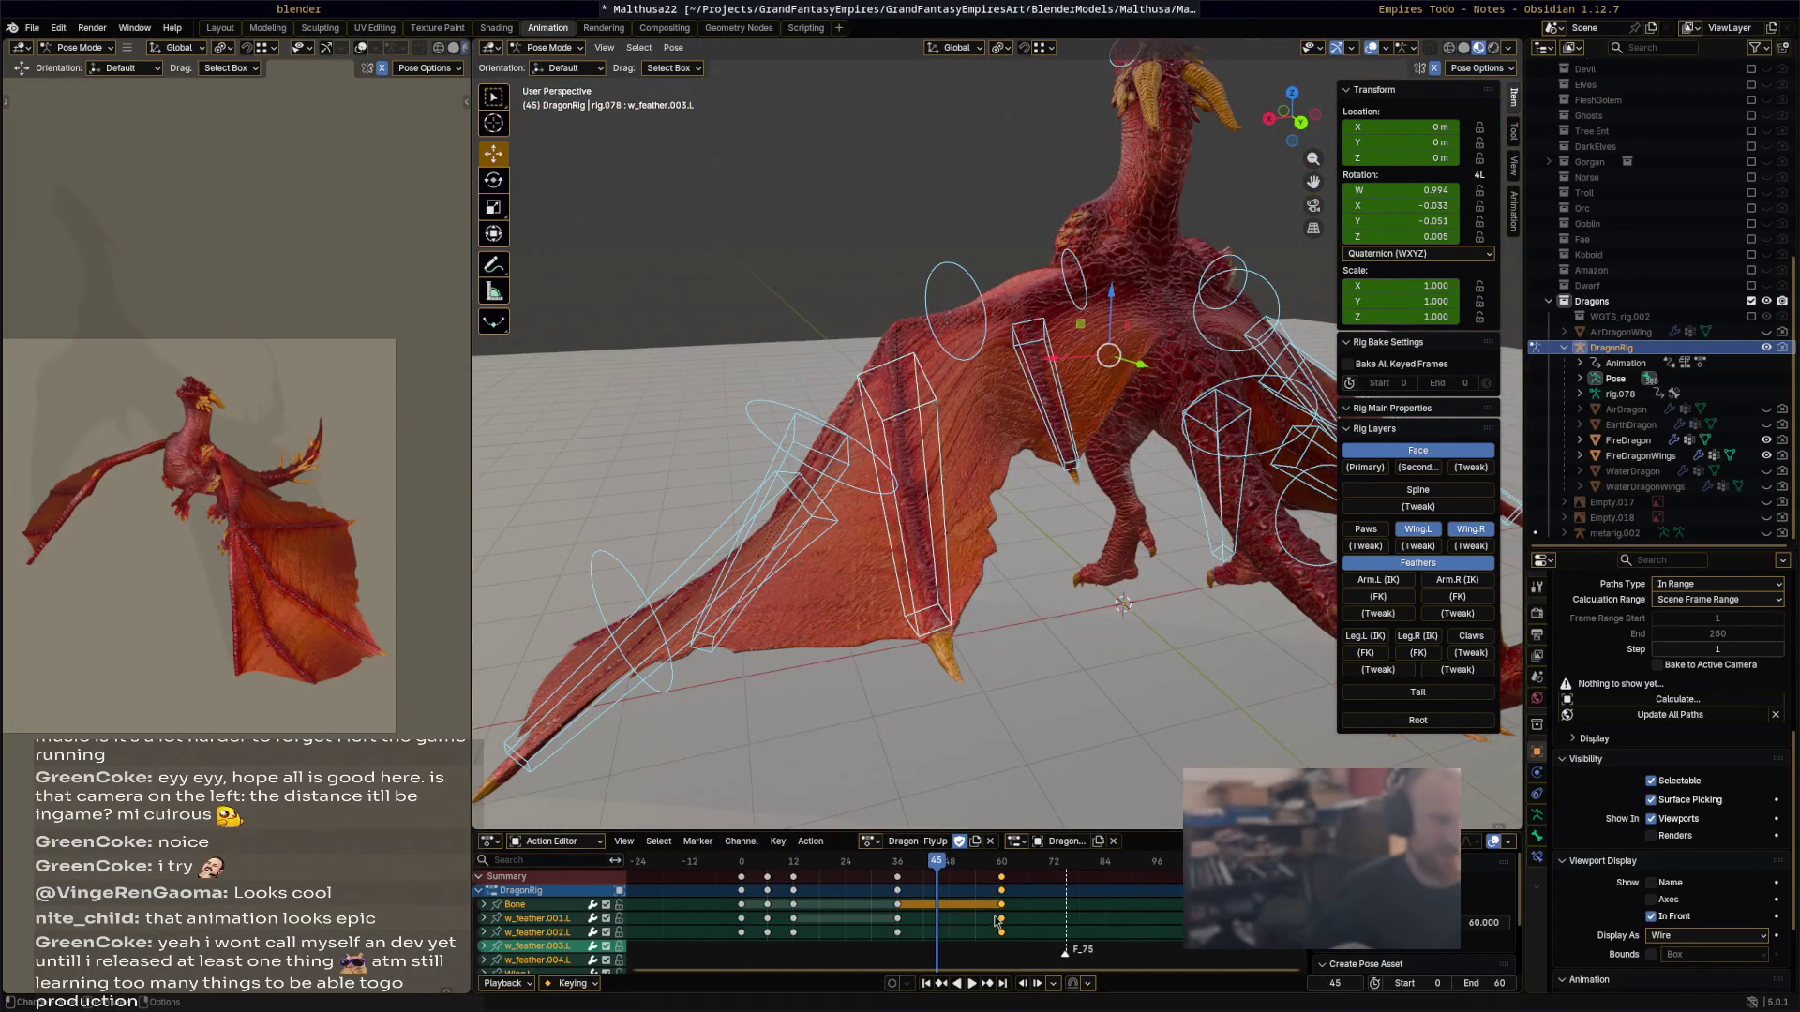
{"action": "key", "text": "ctrl+Tab"}
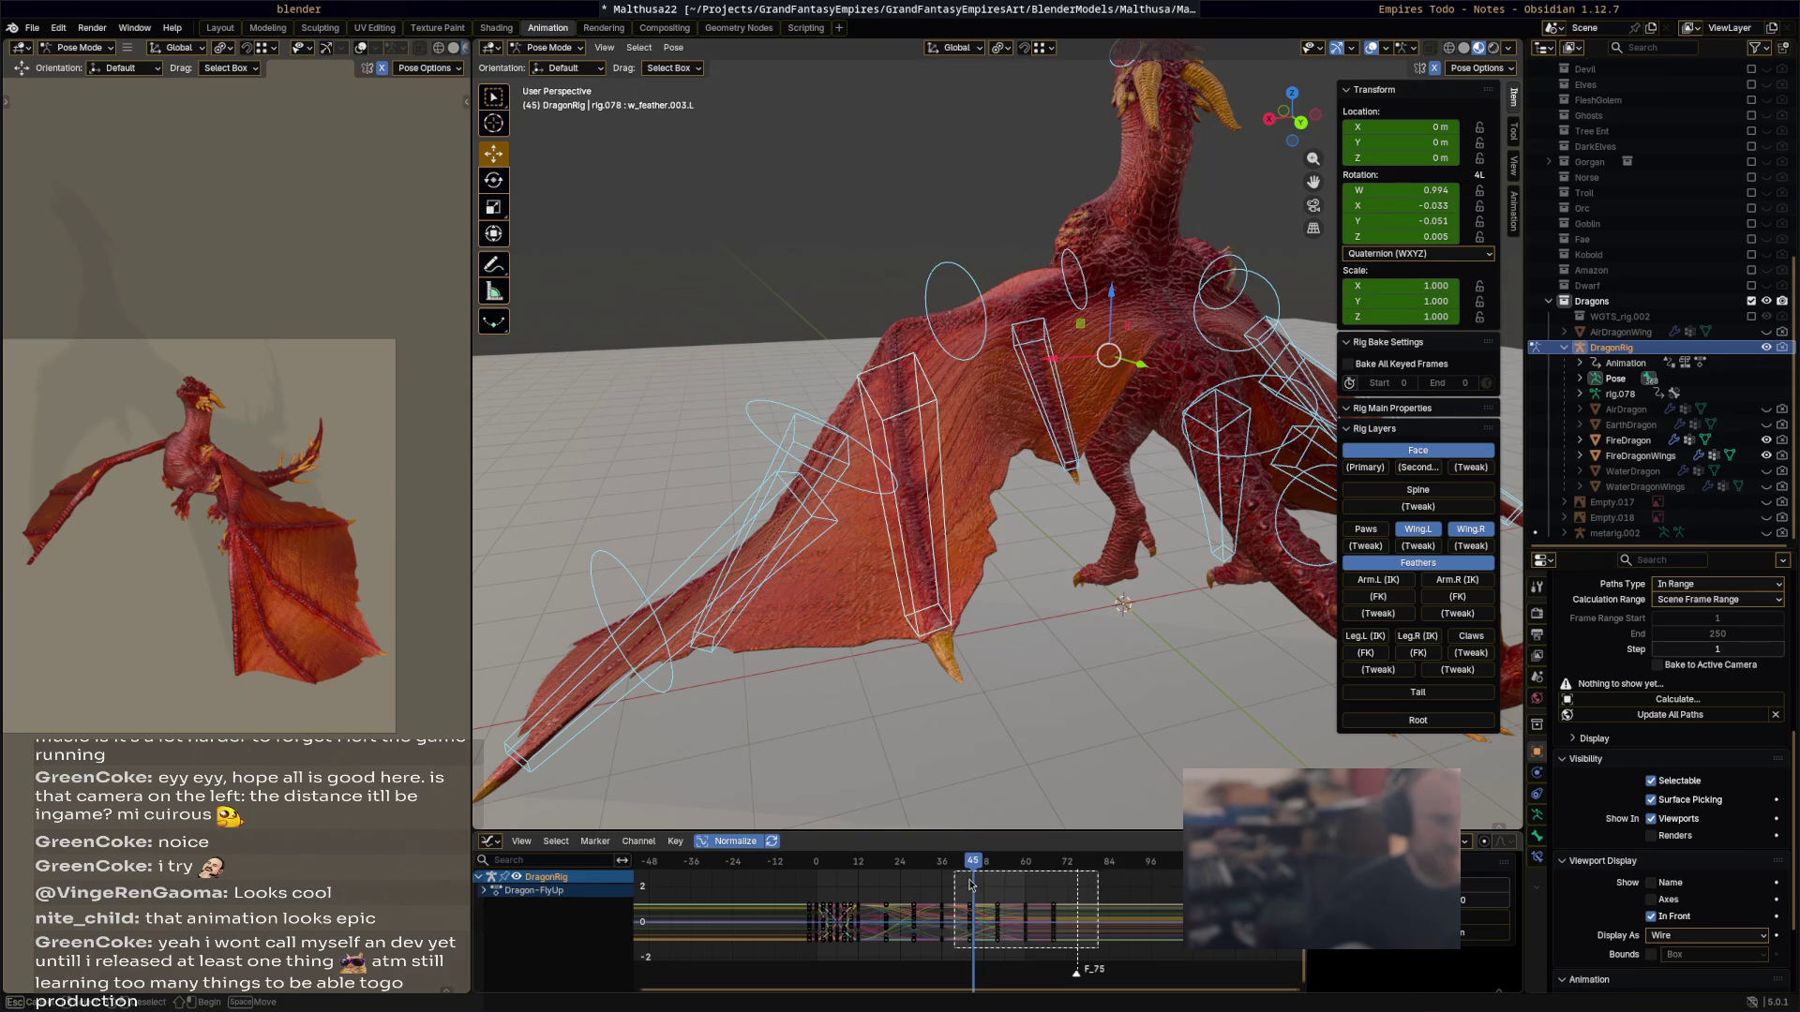
Step: Apply Key > Smooth (Gaussian) to the wing curves and preview the smoothed flight playback
{"action": "left_click", "coordinate": [675, 841]}
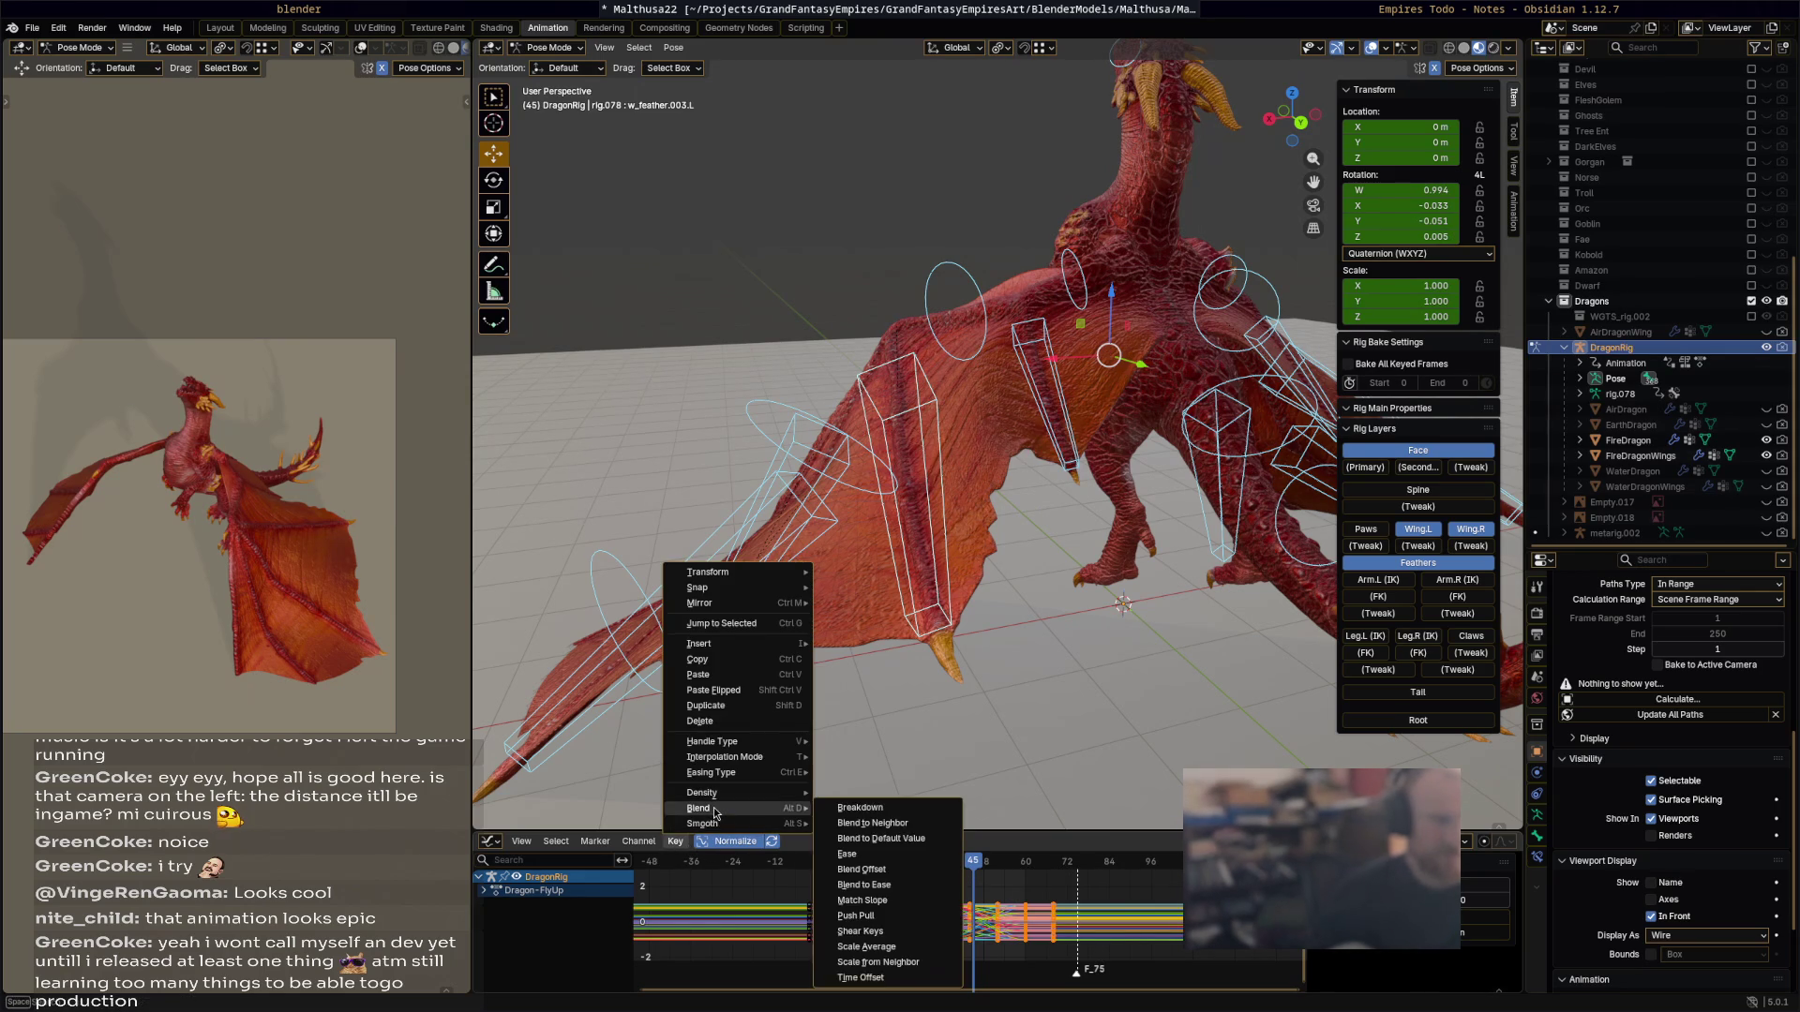
{"action": "mouse_move", "coordinate": [702, 826]}
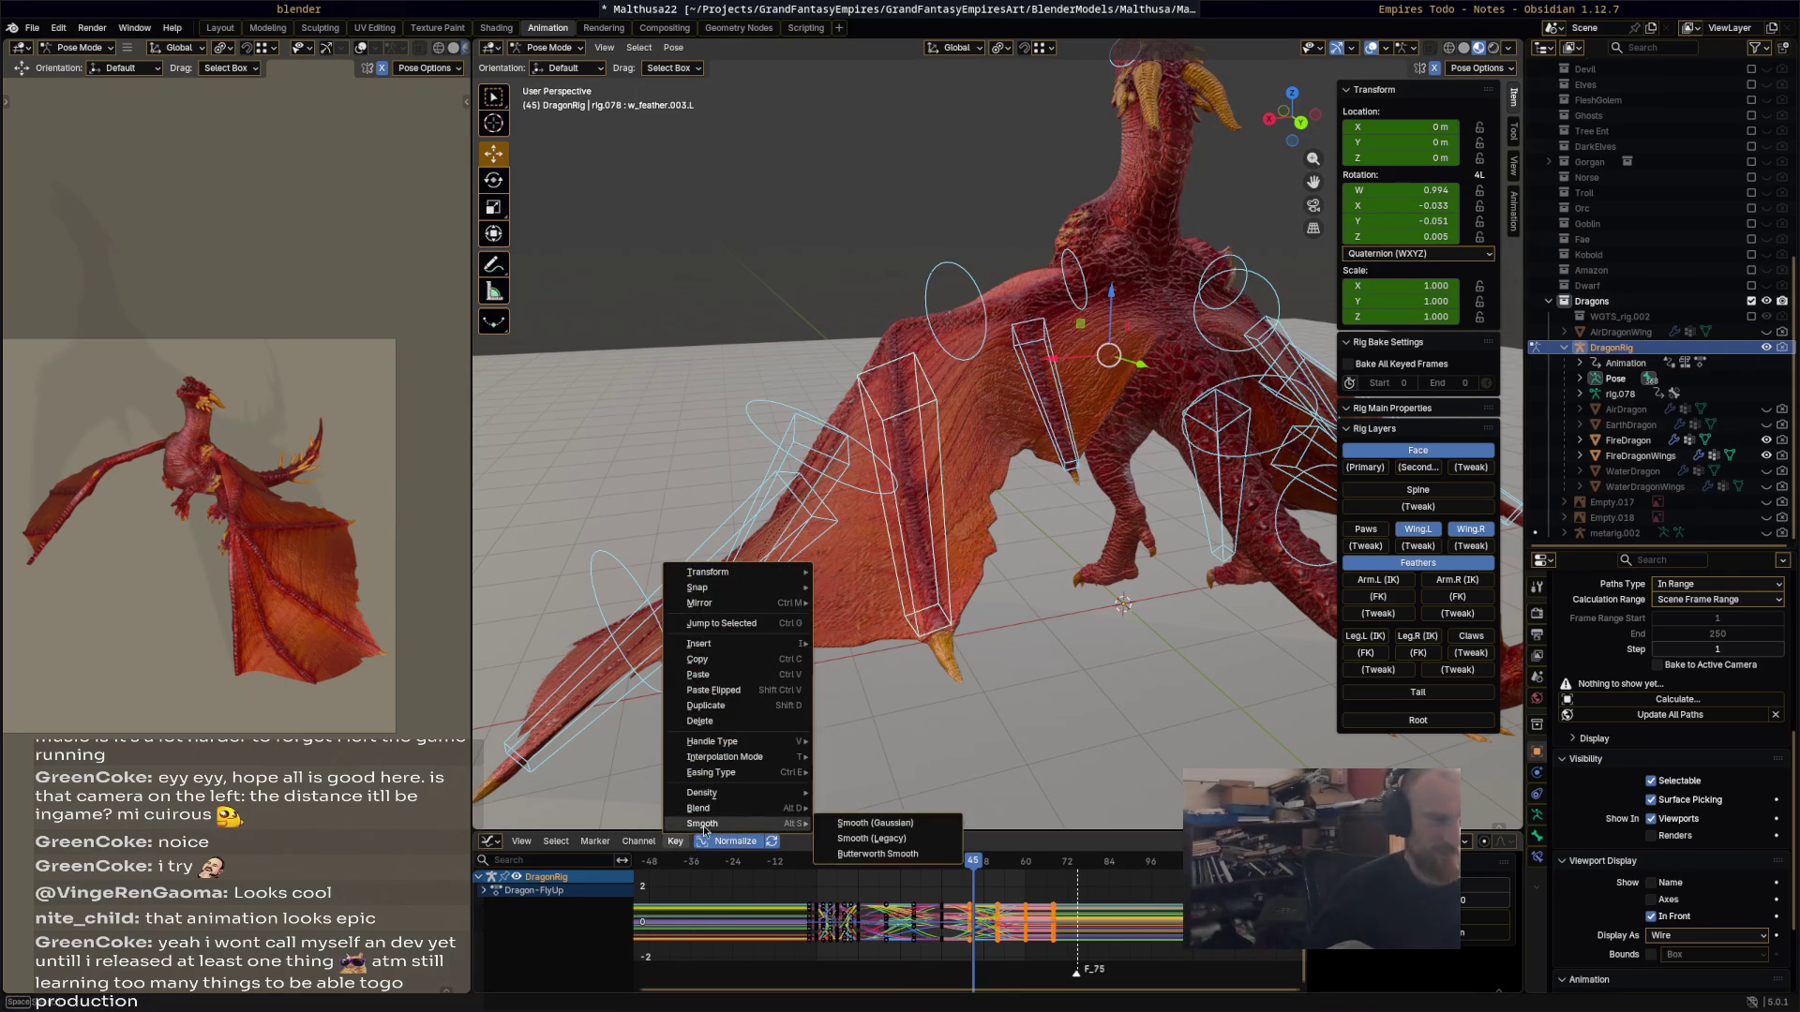
{"action": "left_click", "coordinate": [857, 823]}
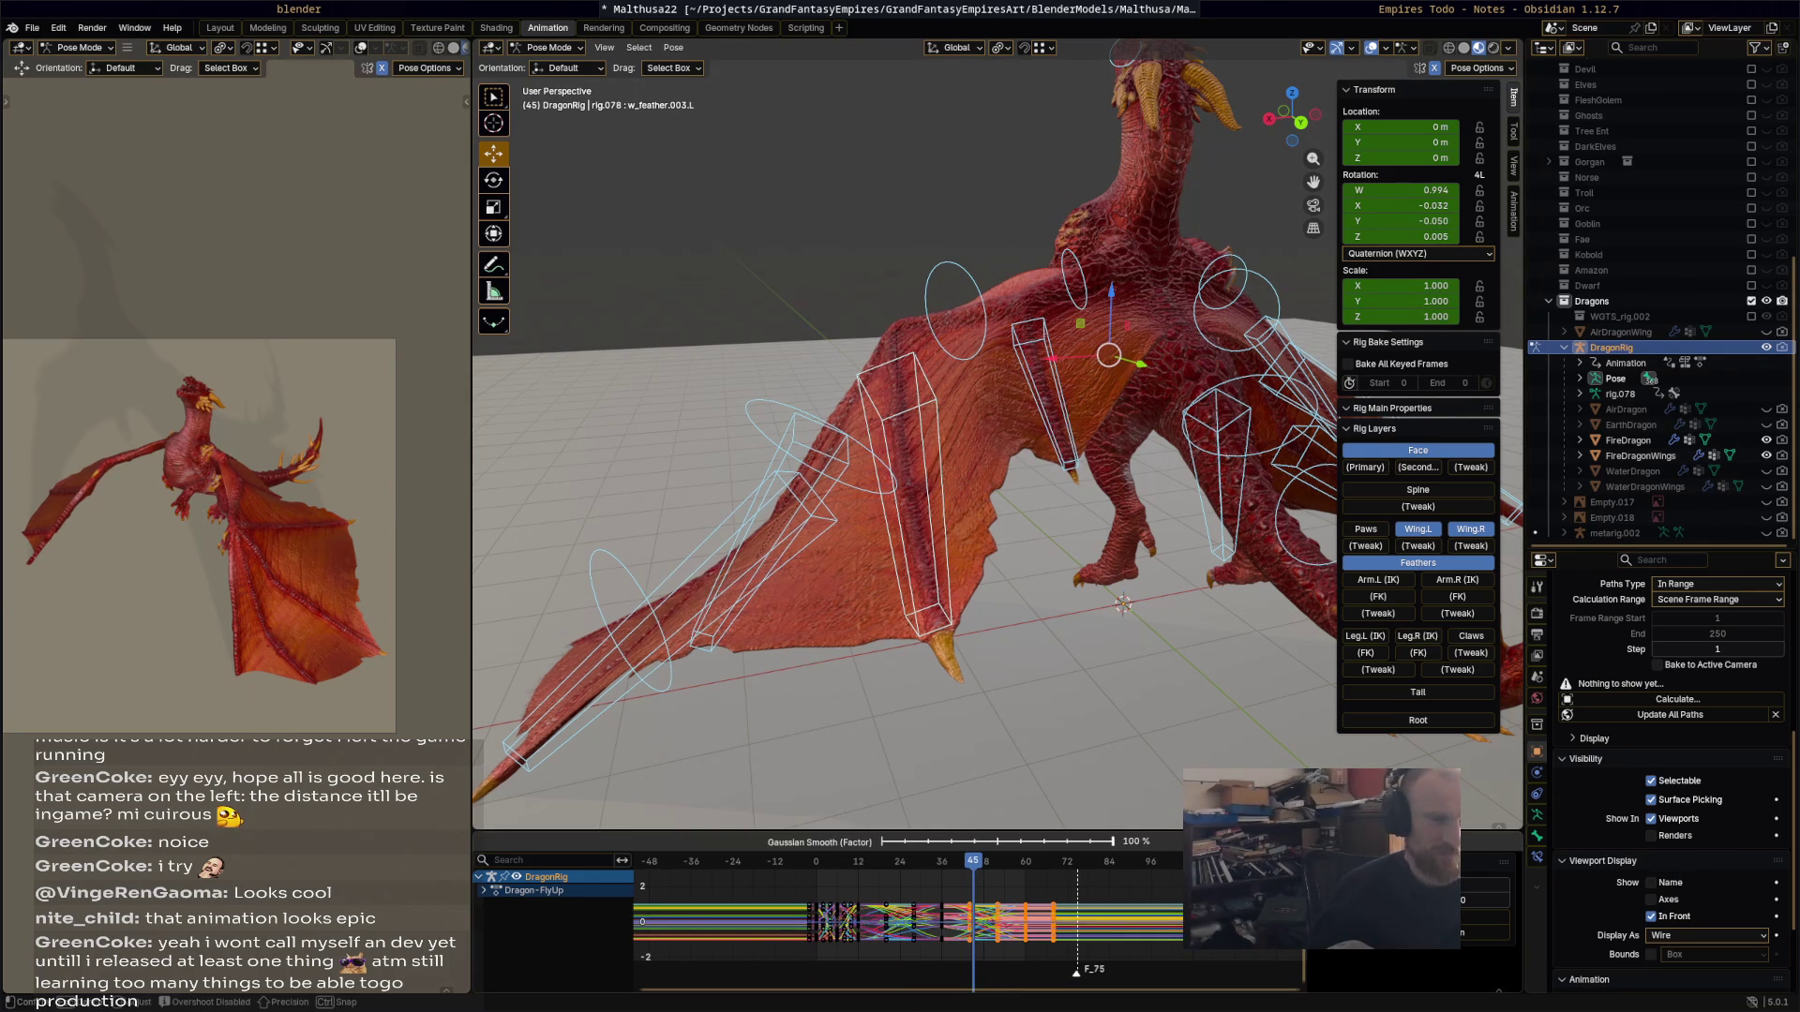
{"action": "left_click", "coordinate": [1099, 754]}
{"action": "key", "text": "space"}
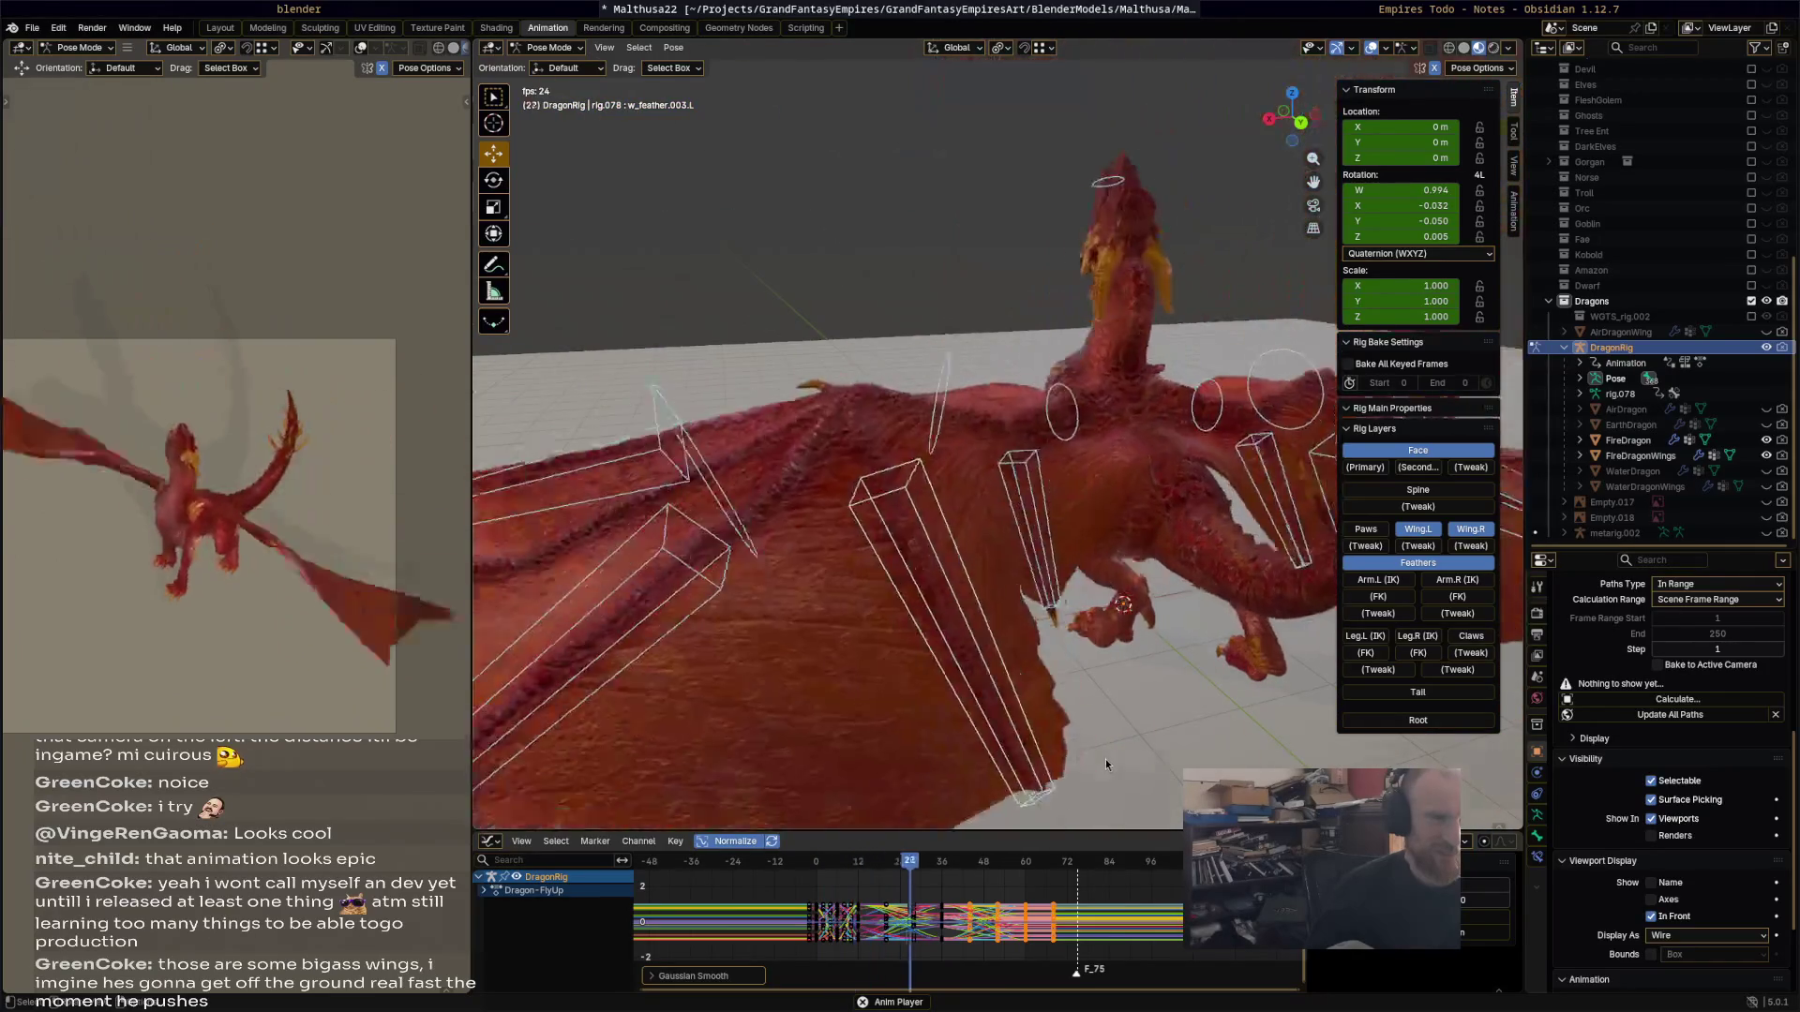
{"action": "key", "text": "Escape"}
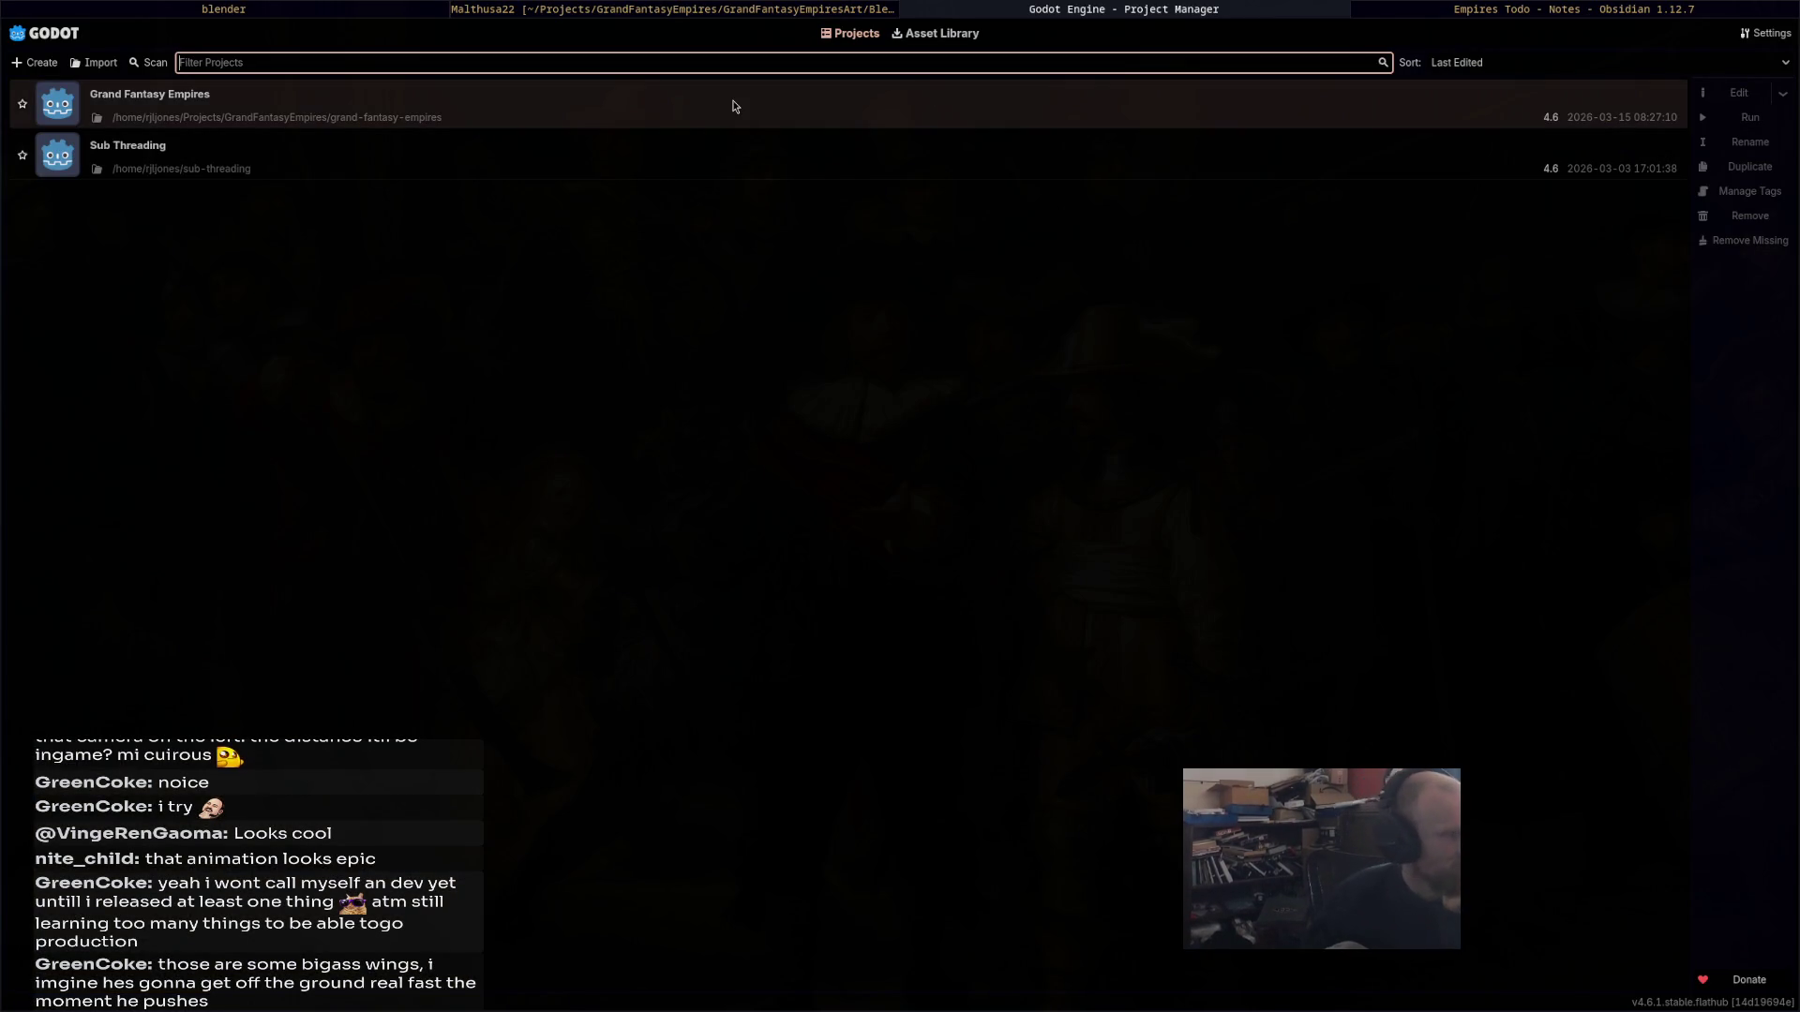
Step: Open the Grand Fantasy Empires project from the Project Manager and run it
{"action": "double_click", "coordinate": [734, 106]}
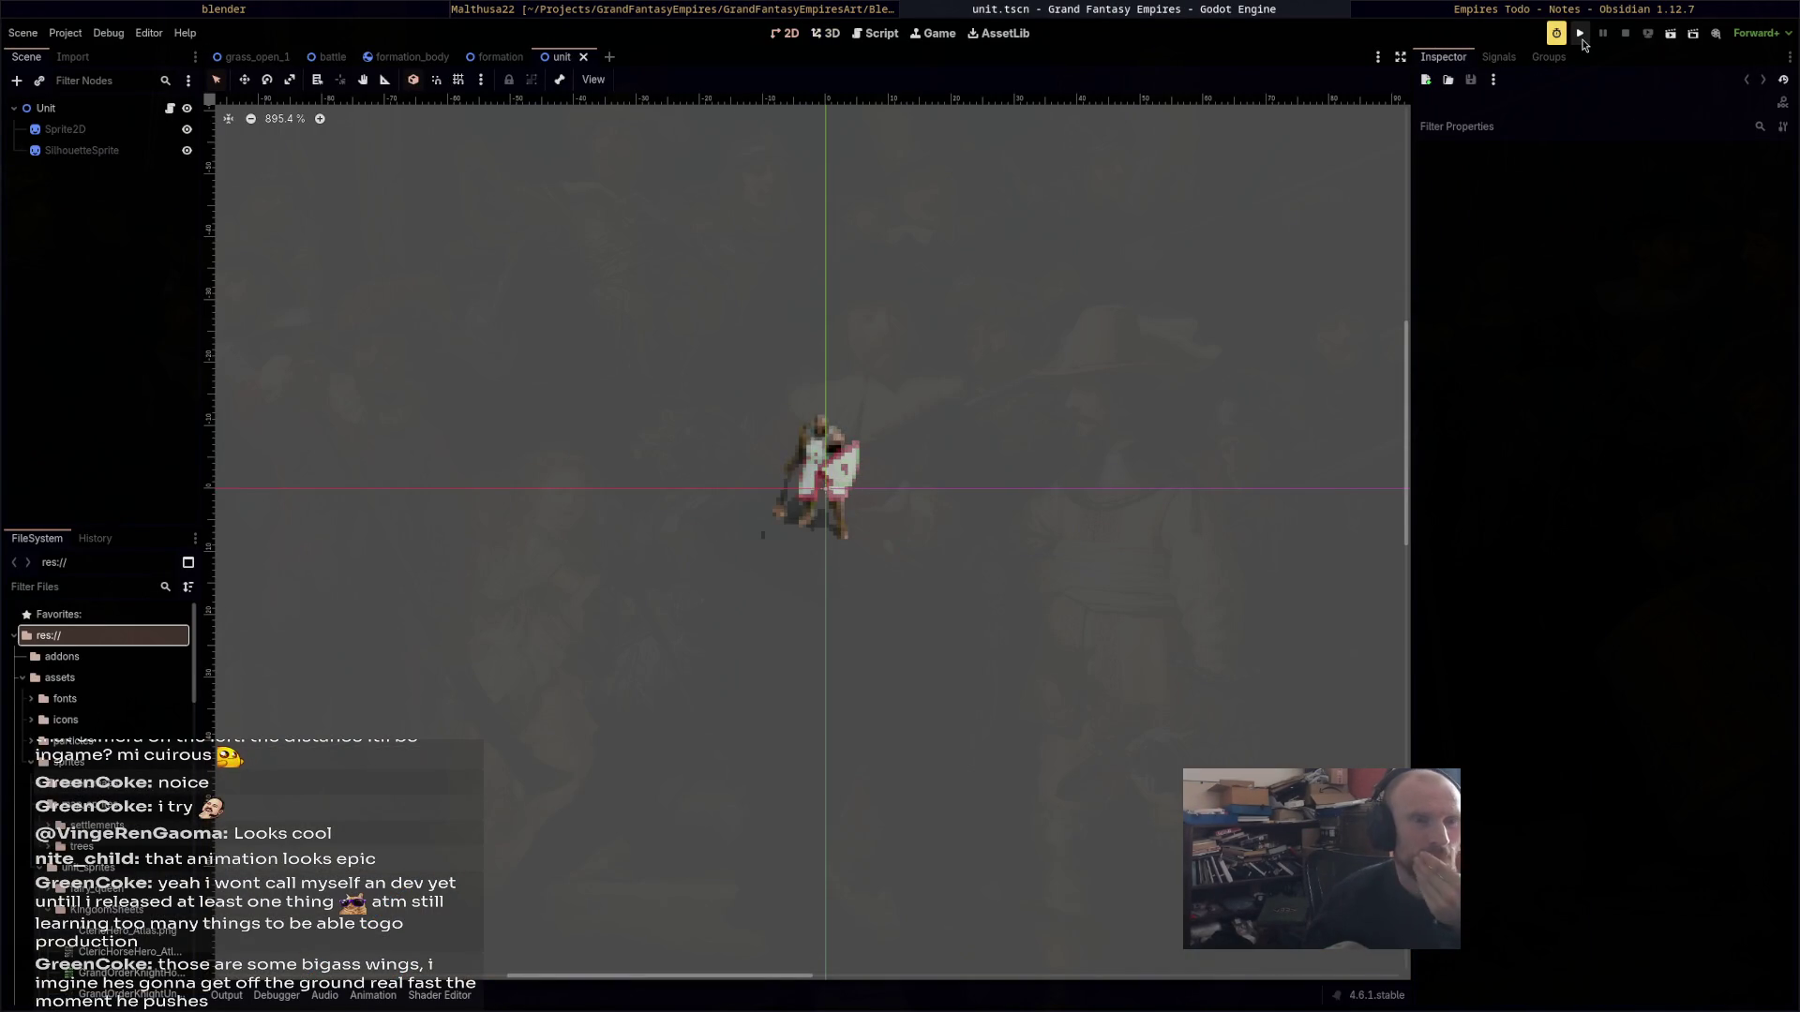
{"action": "left_click", "coordinate": [1580, 35]}
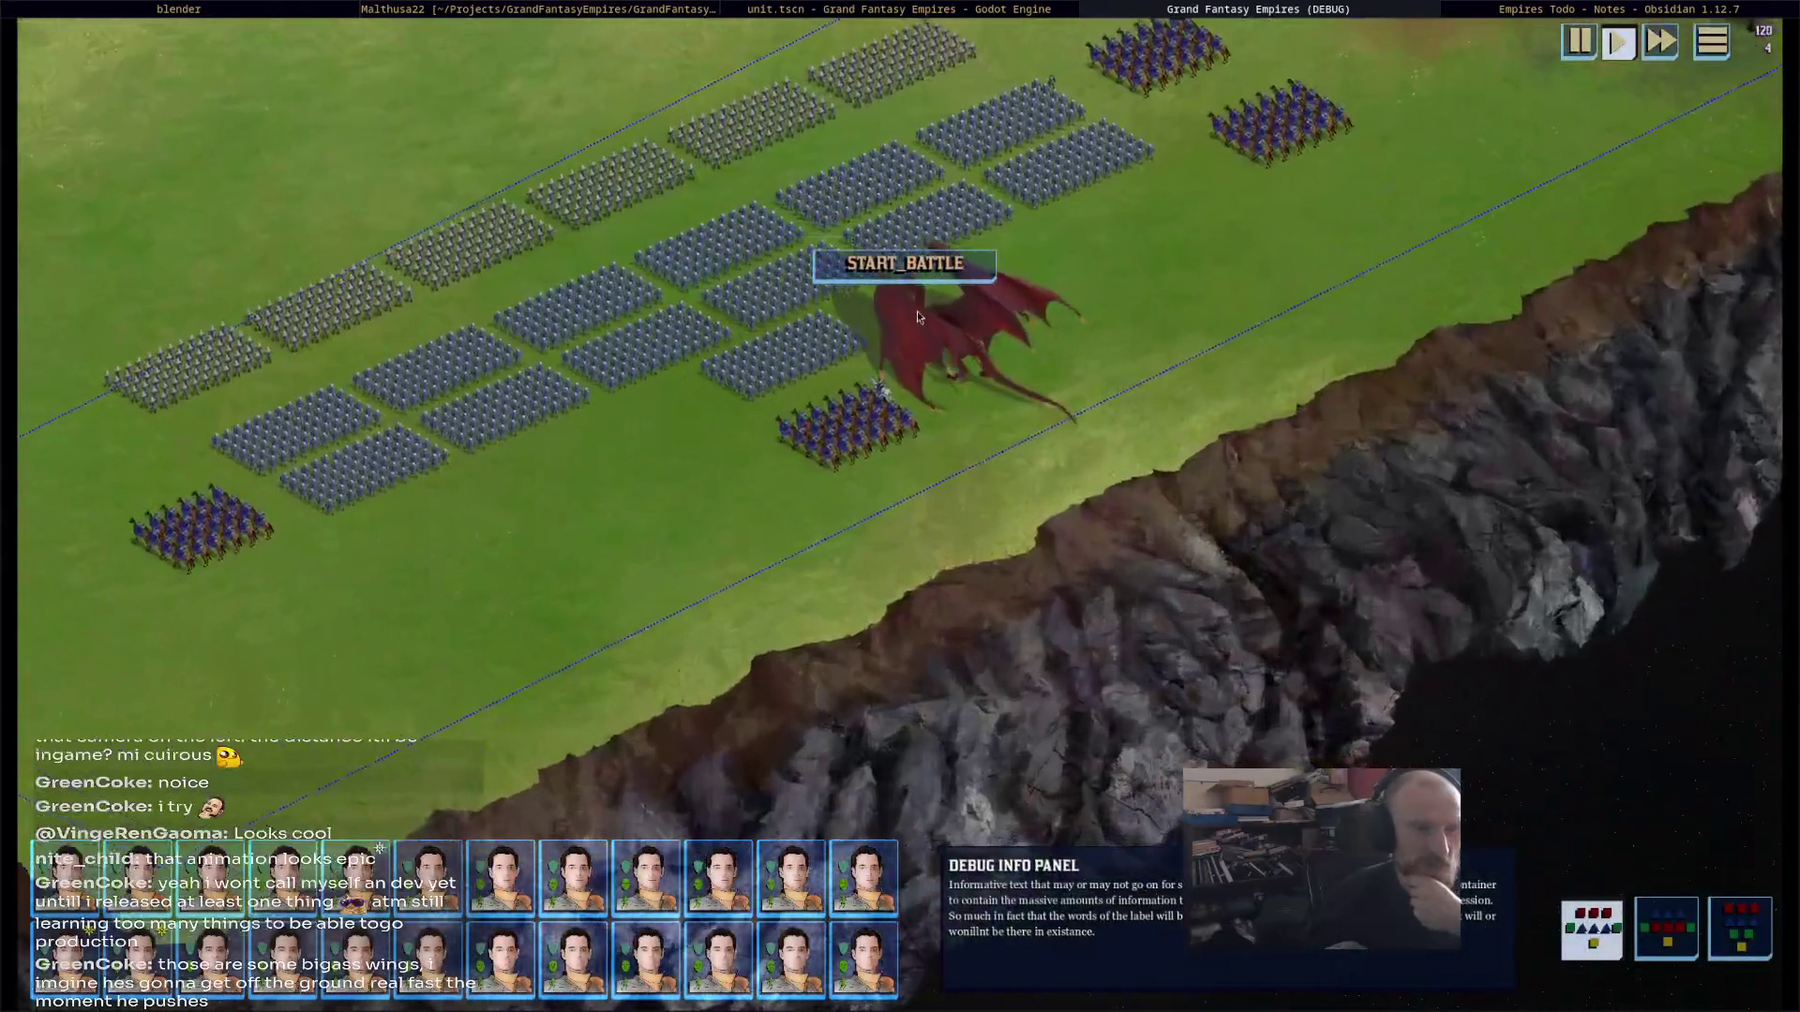
Step: Pick the red dragon, click START_BATTLE, watch it fly, then quit with Escape
{"action": "left_click", "coordinate": [919, 314]}
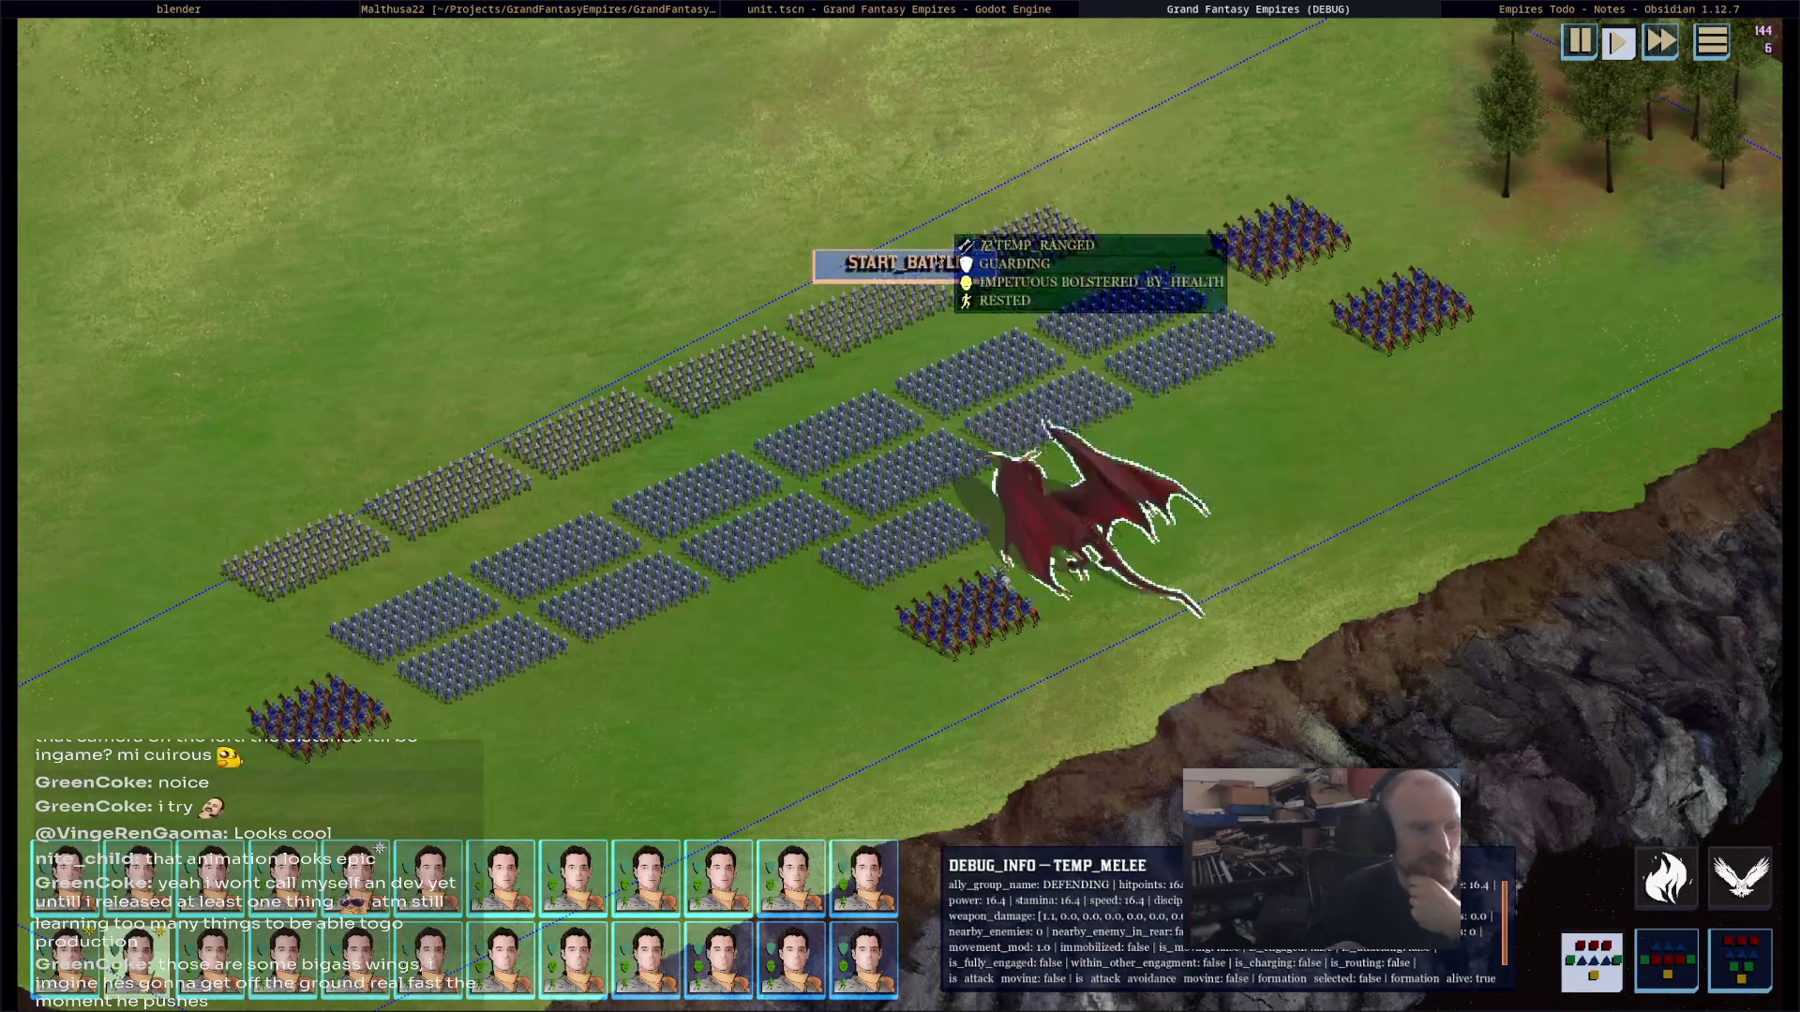
{"action": "left_click", "coordinate": [904, 267]}
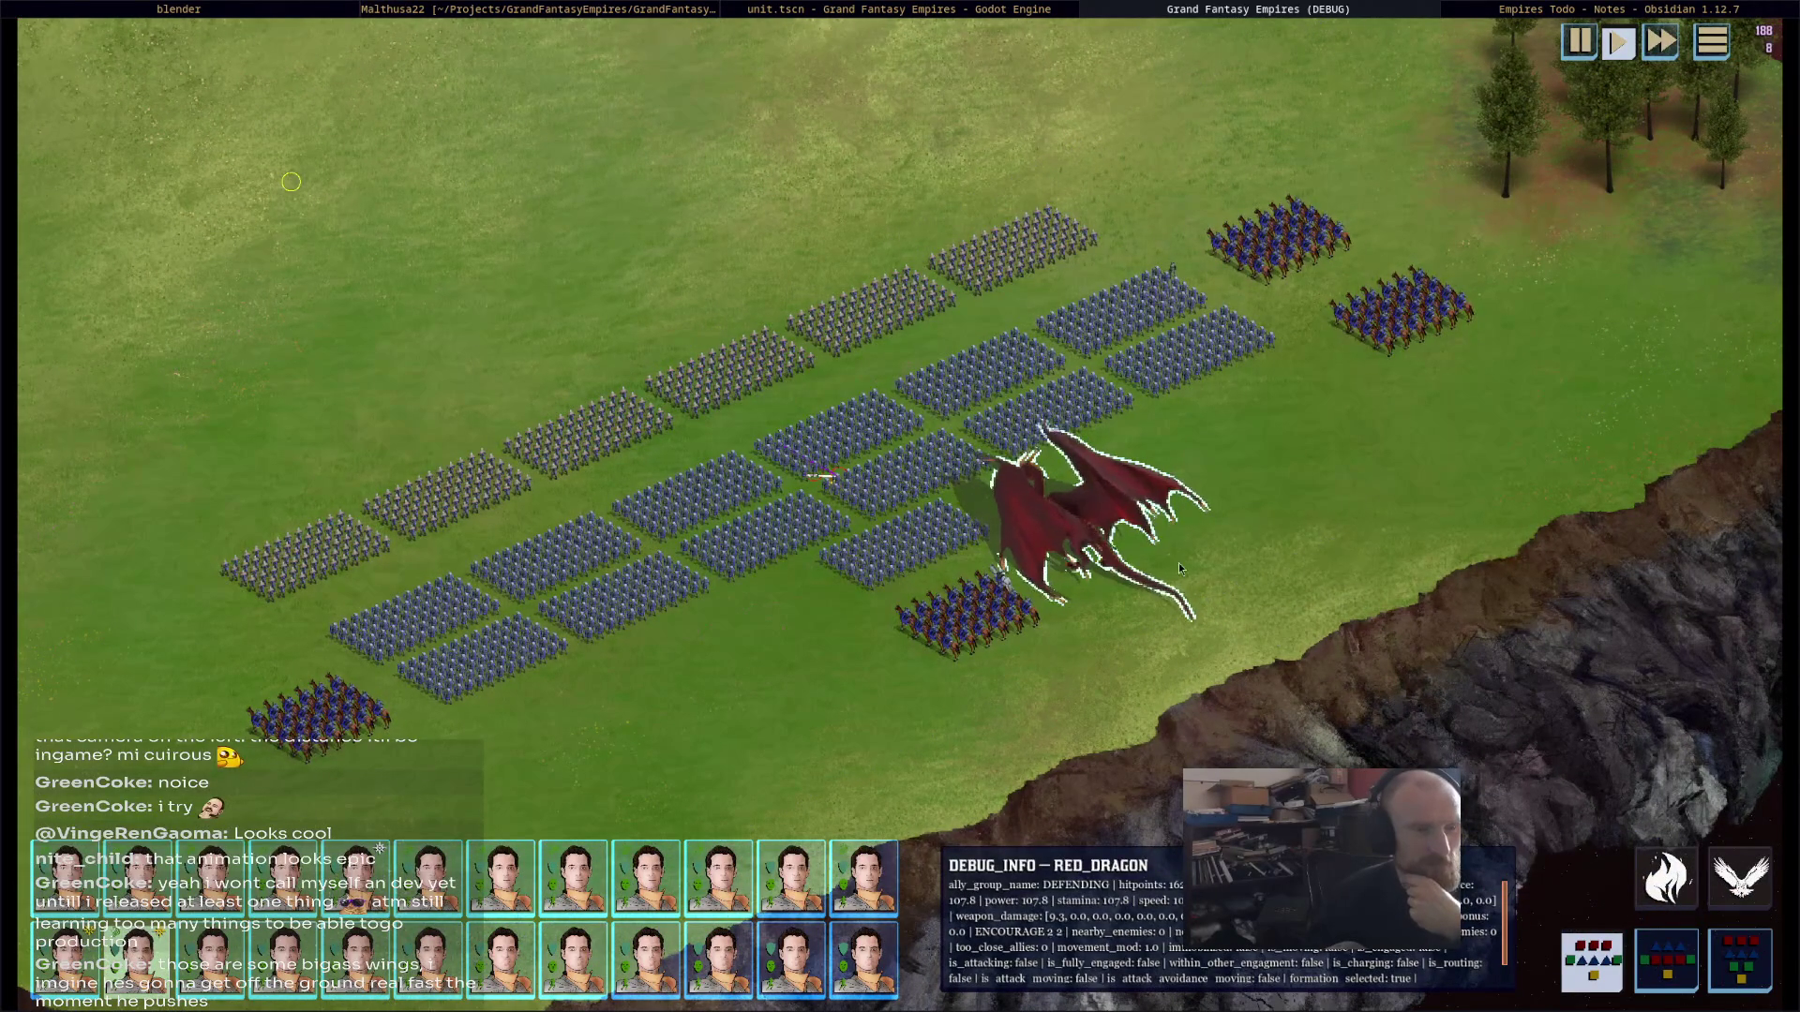
{"action": "mouse_move", "coordinate": [1086, 535]}
{"action": "scroll", "coordinate": [1086, 535], "scroll_direction": "down", "scroll_amount": 3}
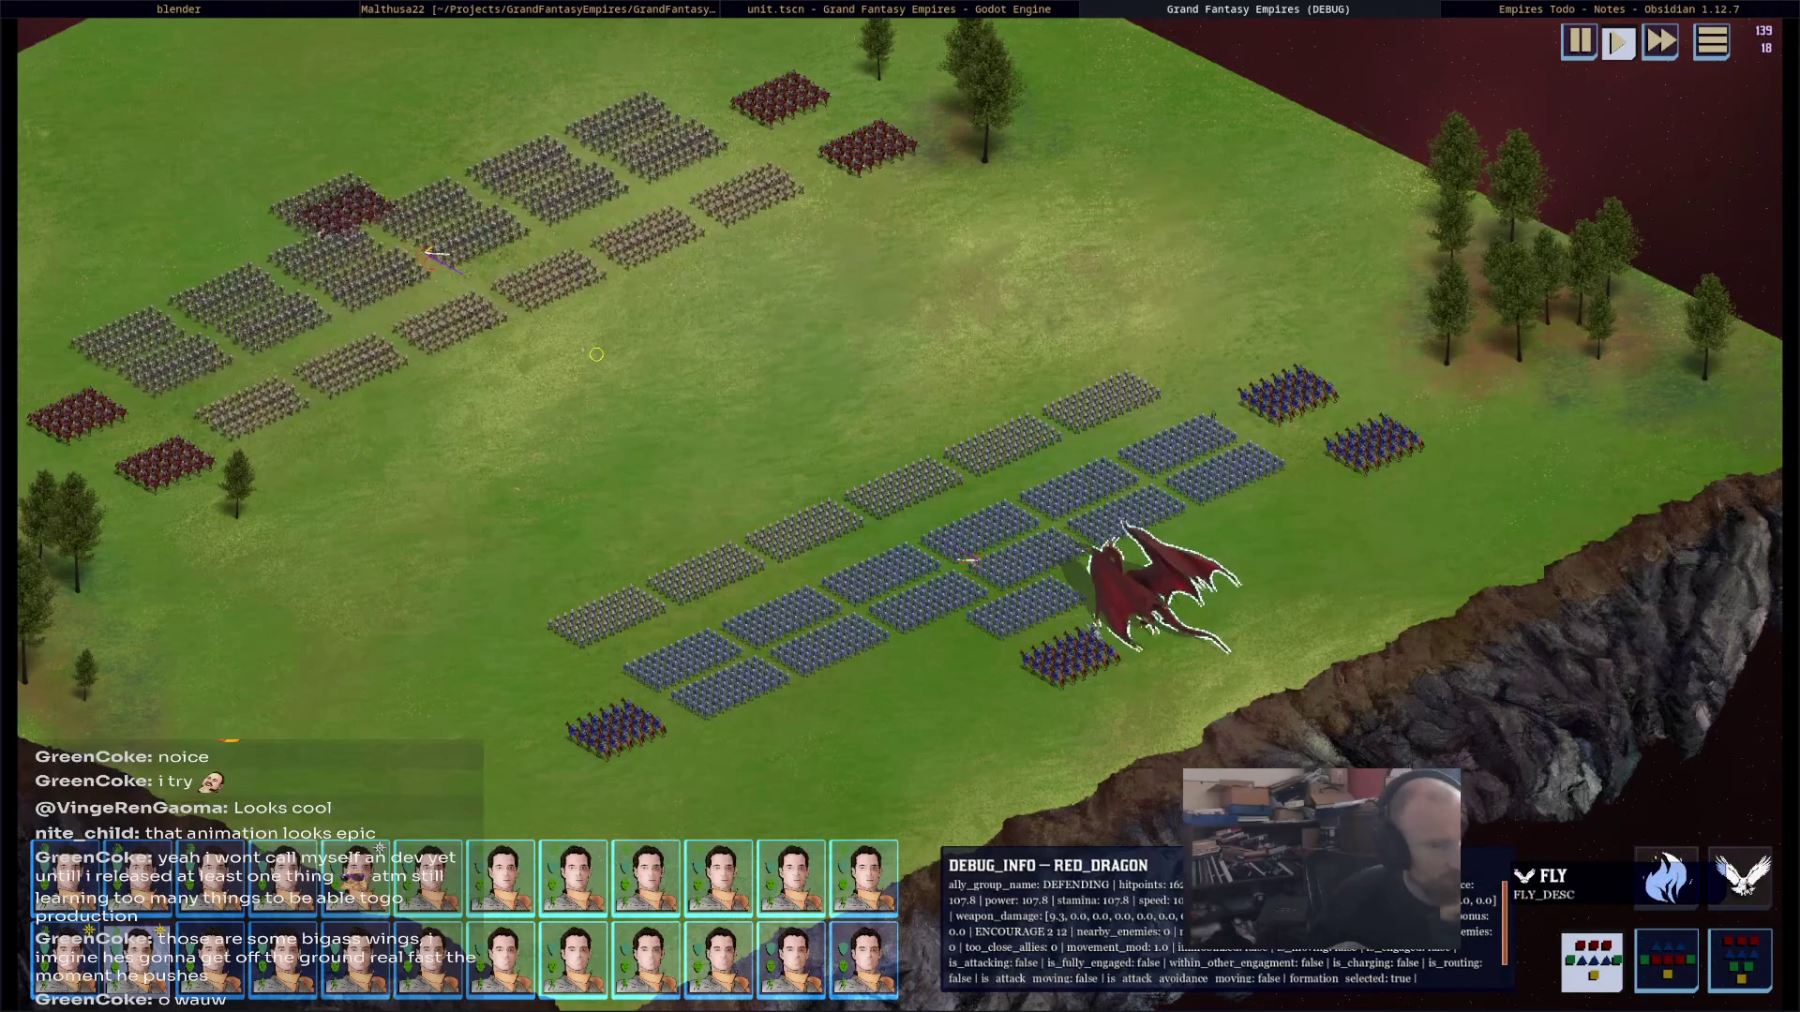
{"action": "mouse_move", "coordinate": [1147, 609]}
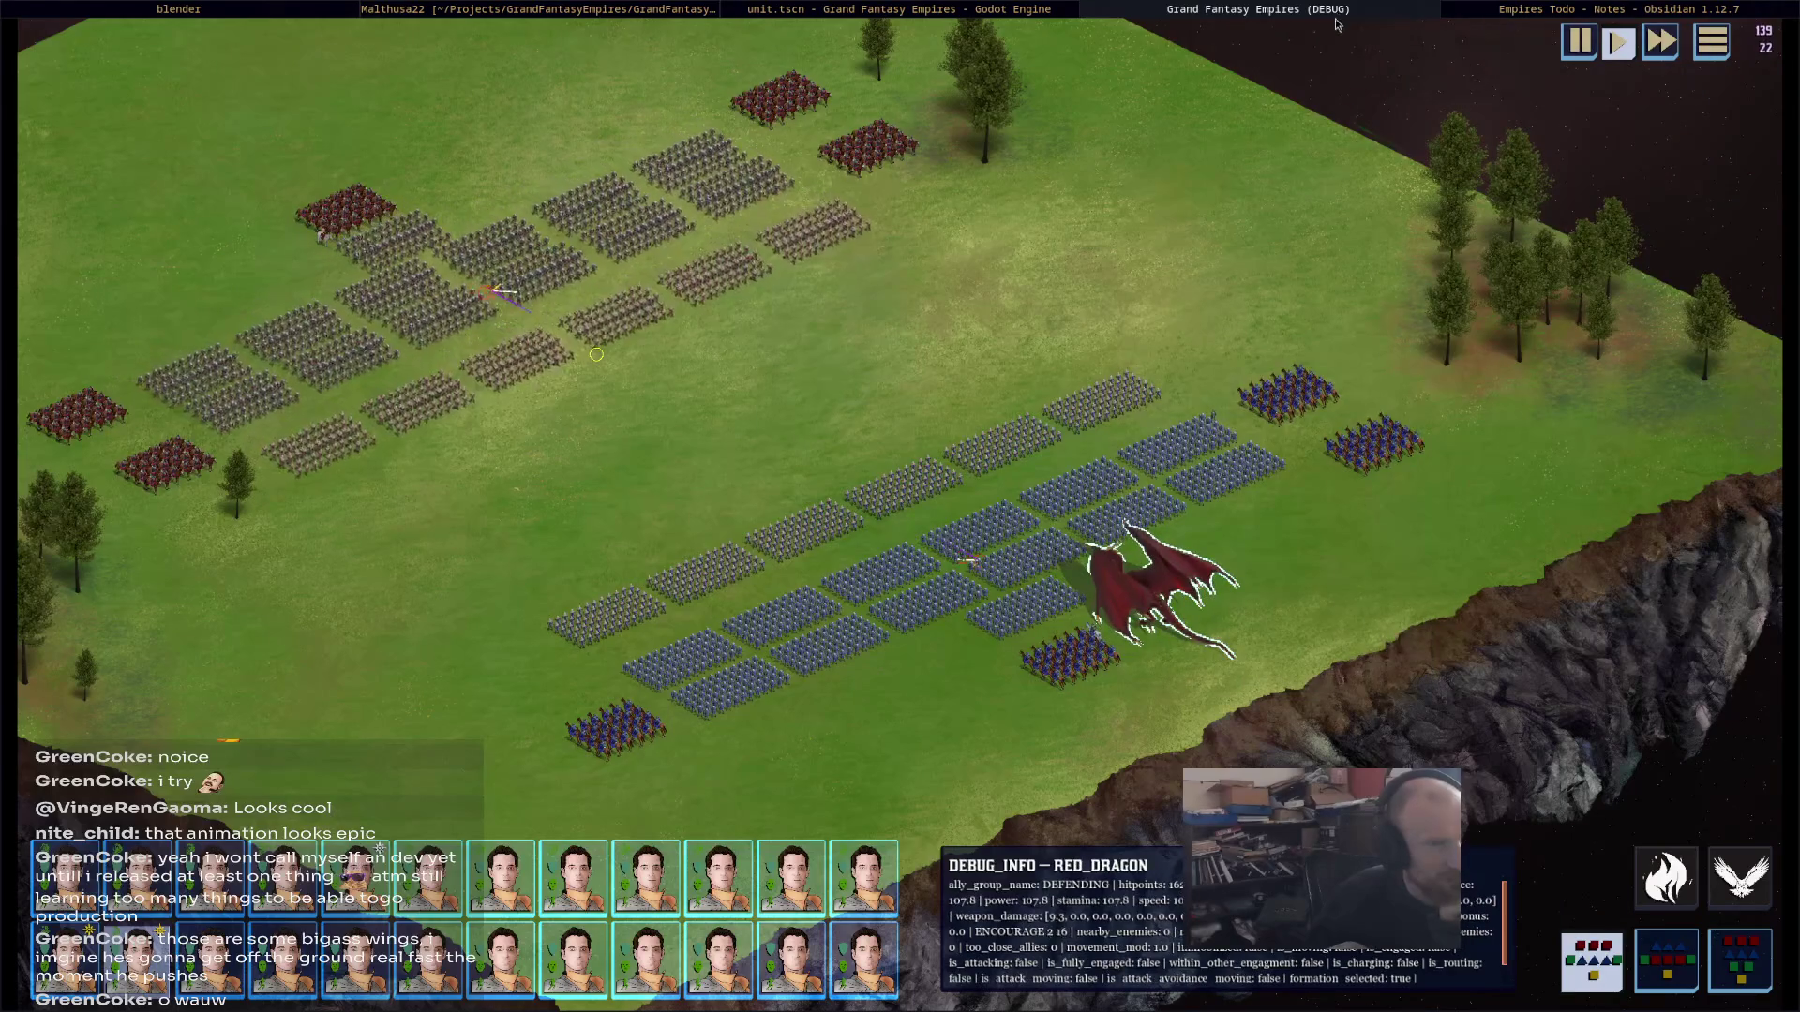
{"action": "key", "text": "Escape"}
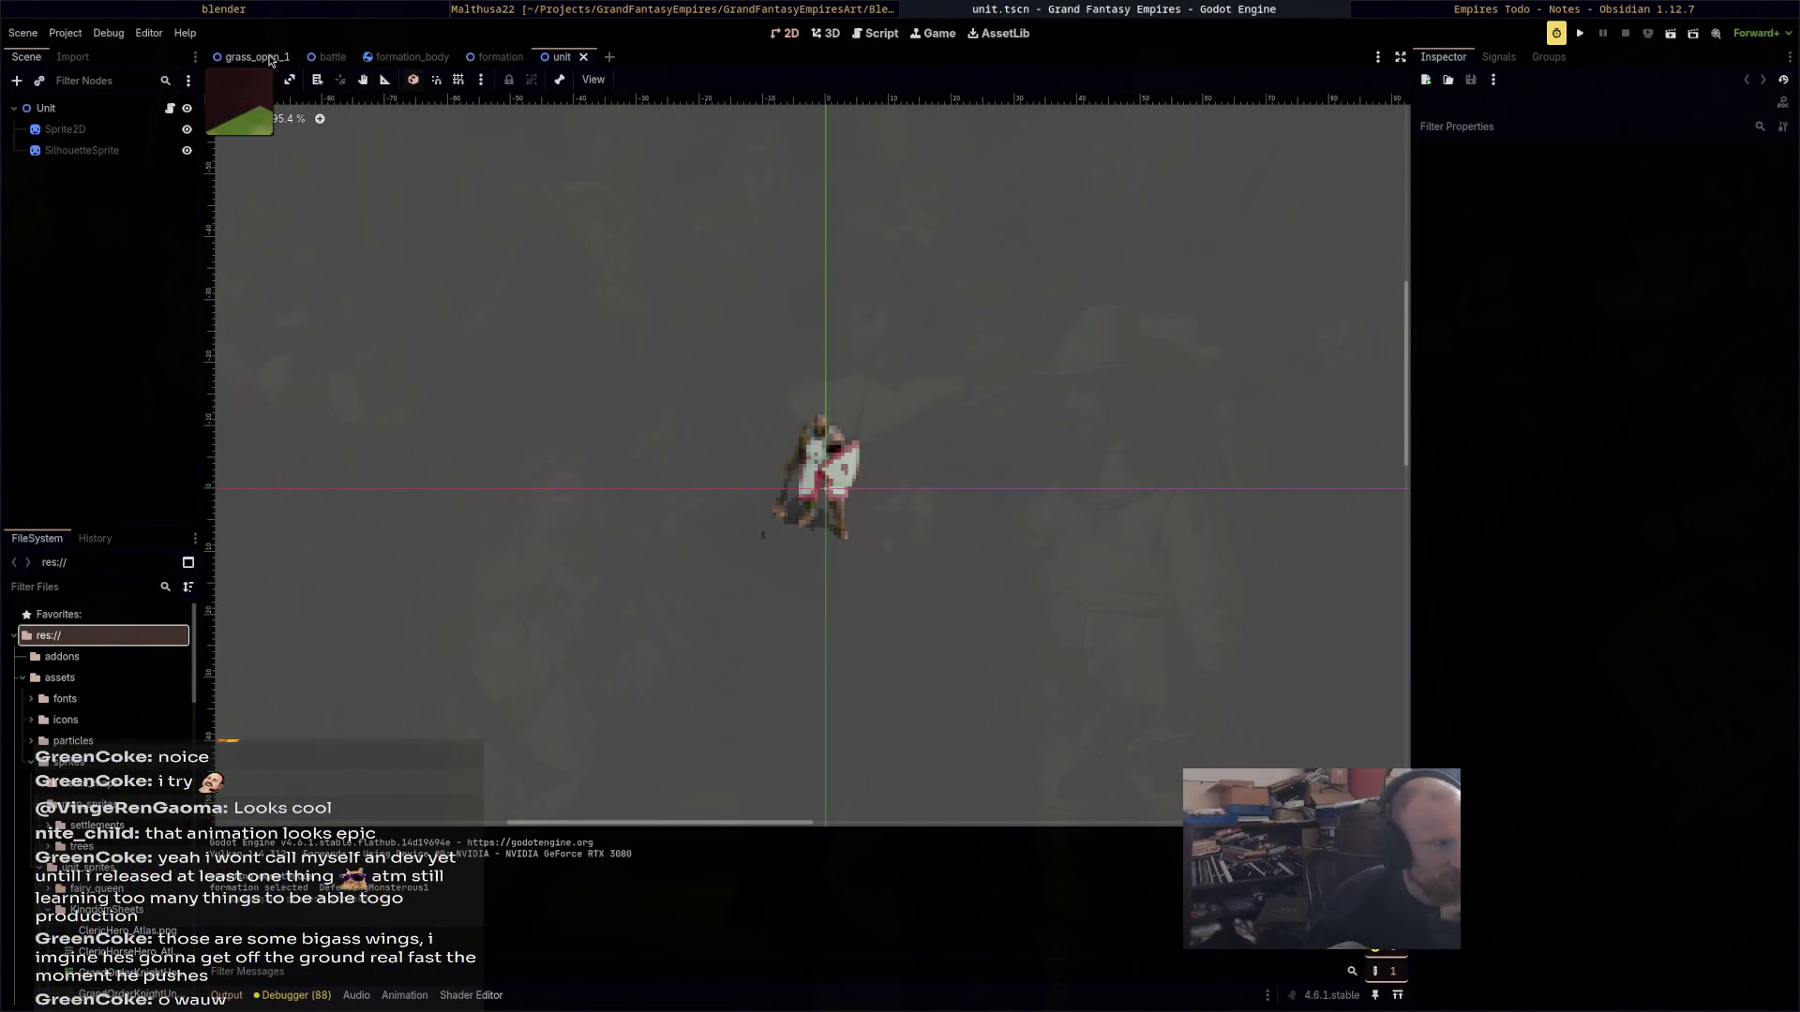
Step: Open the grass_open_1 scene, collapse BattleUI, inspect DefendingArmy, and relaunch with F5
{"action": "left_click", "coordinate": [271, 60]}
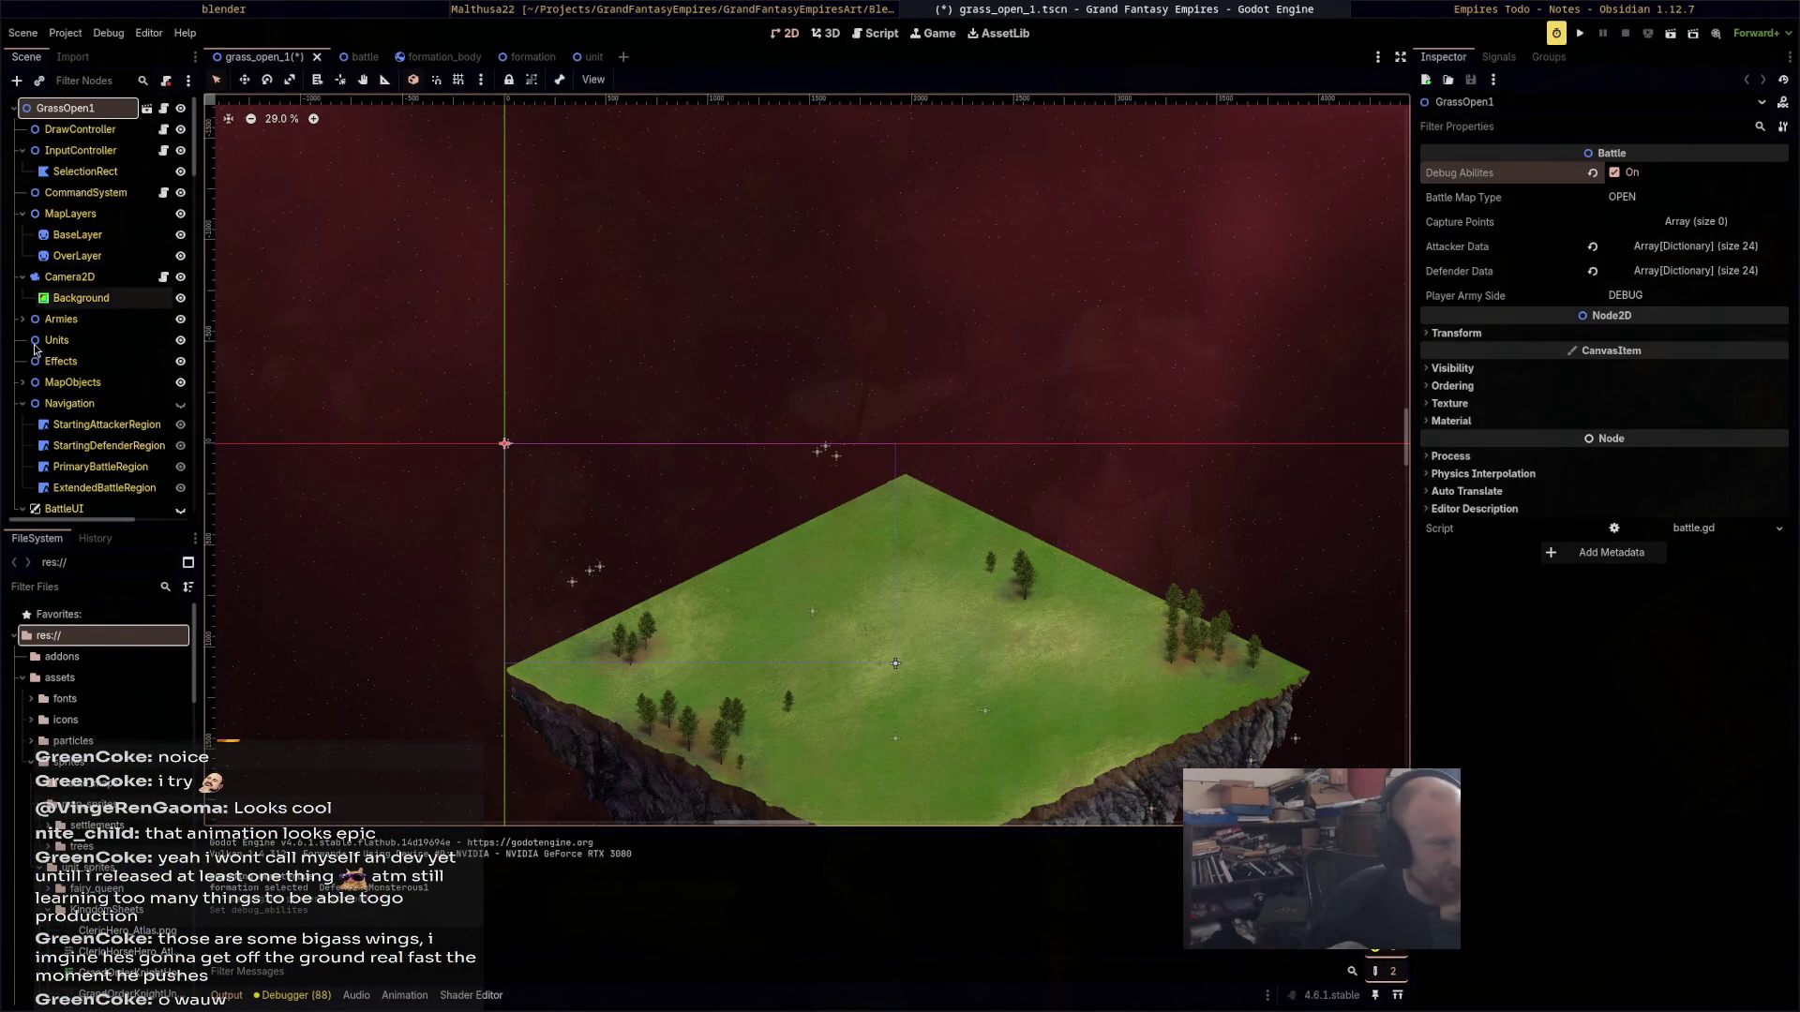
{"action": "scroll", "coordinate": [105, 430], "scroll_direction": "down", "scroll_amount": 4}
{"action": "scroll", "coordinate": [110, 428], "scroll_direction": "down", "scroll_amount": 3}
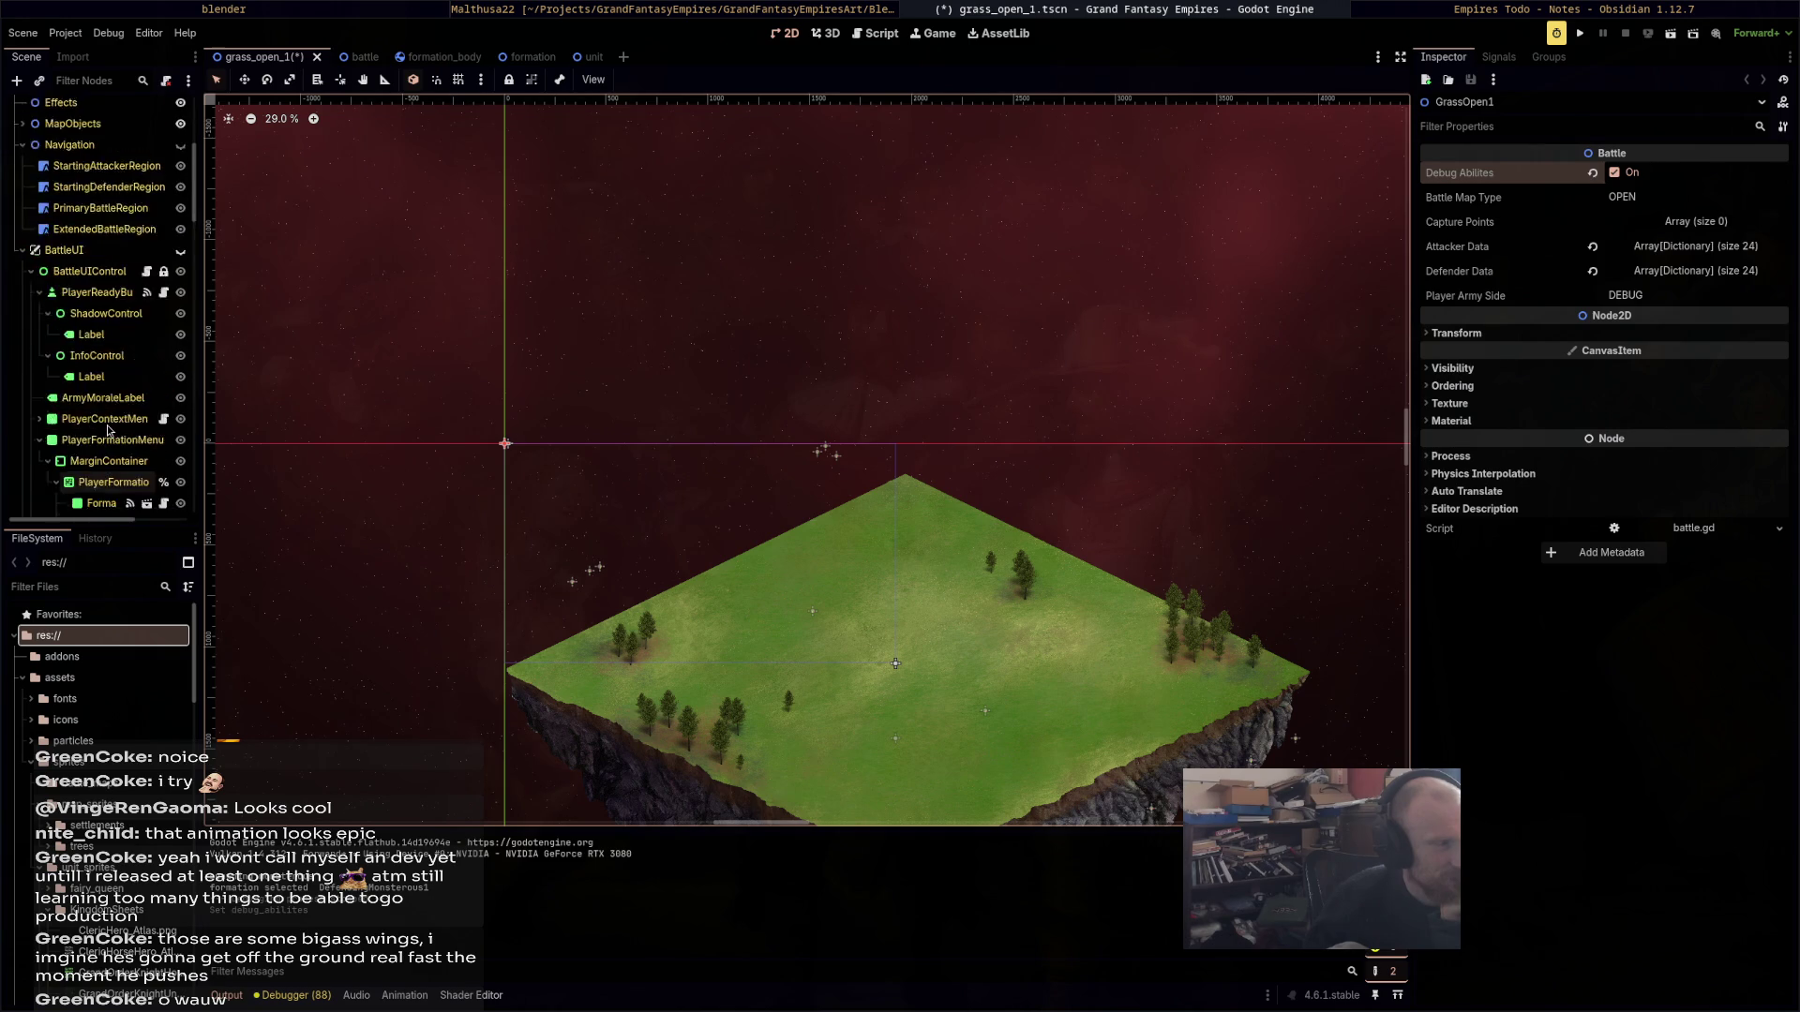
{"action": "scroll", "coordinate": [110, 430], "scroll_direction": "down", "scroll_amount": 2}
{"action": "scroll", "coordinate": [75, 375], "scroll_direction": "up", "scroll_amount": 7}
{"action": "left_click", "coordinate": [27, 354]}
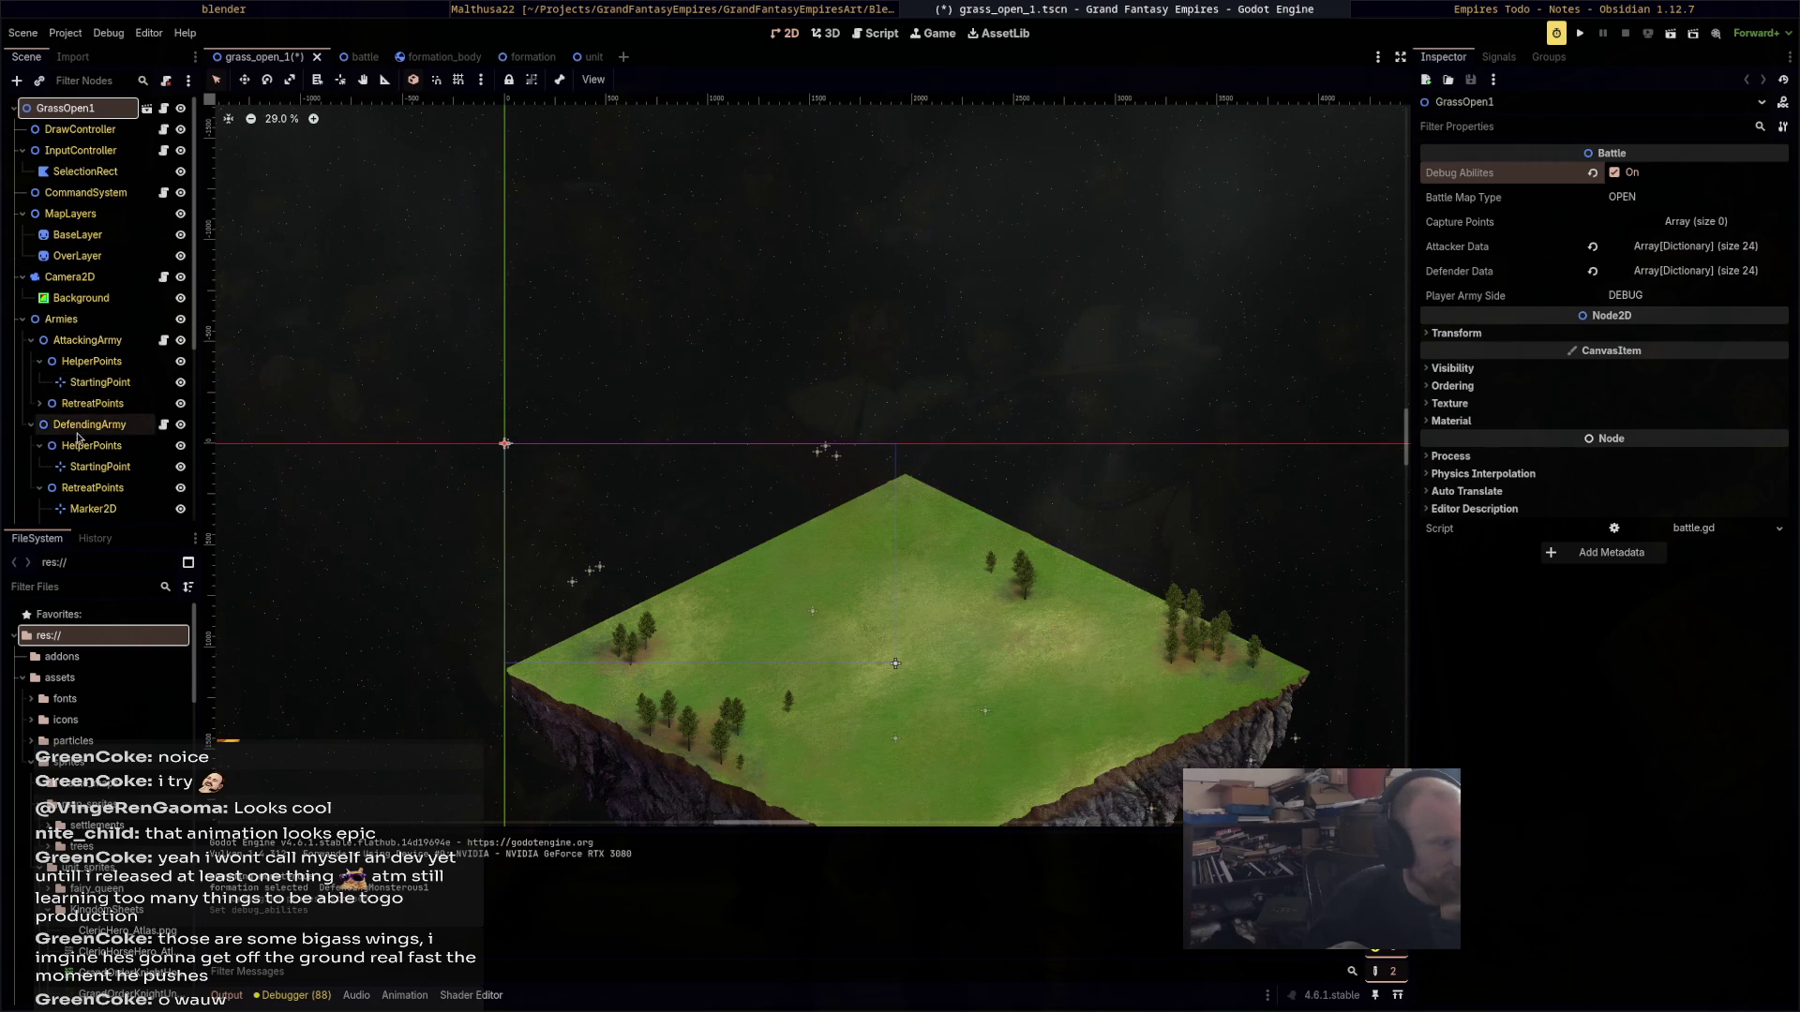
{"action": "left_click", "coordinate": [79, 426]}
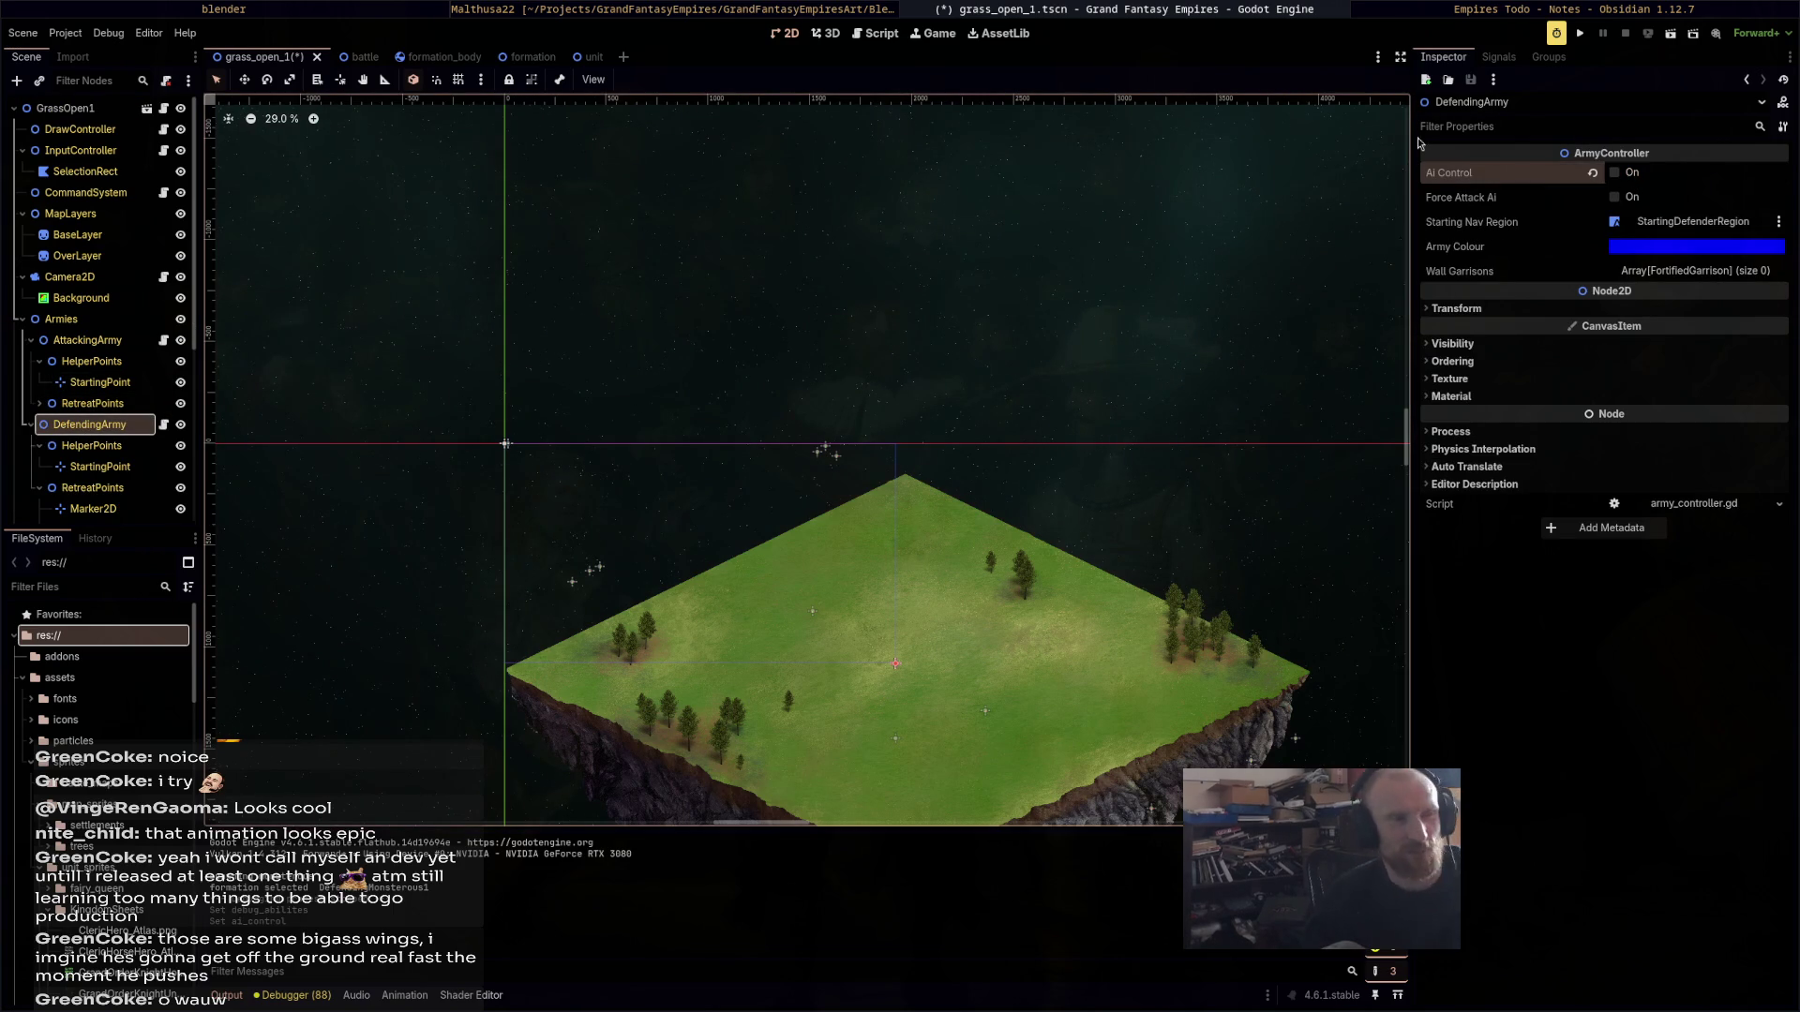
{"action": "key", "text": "F5"}
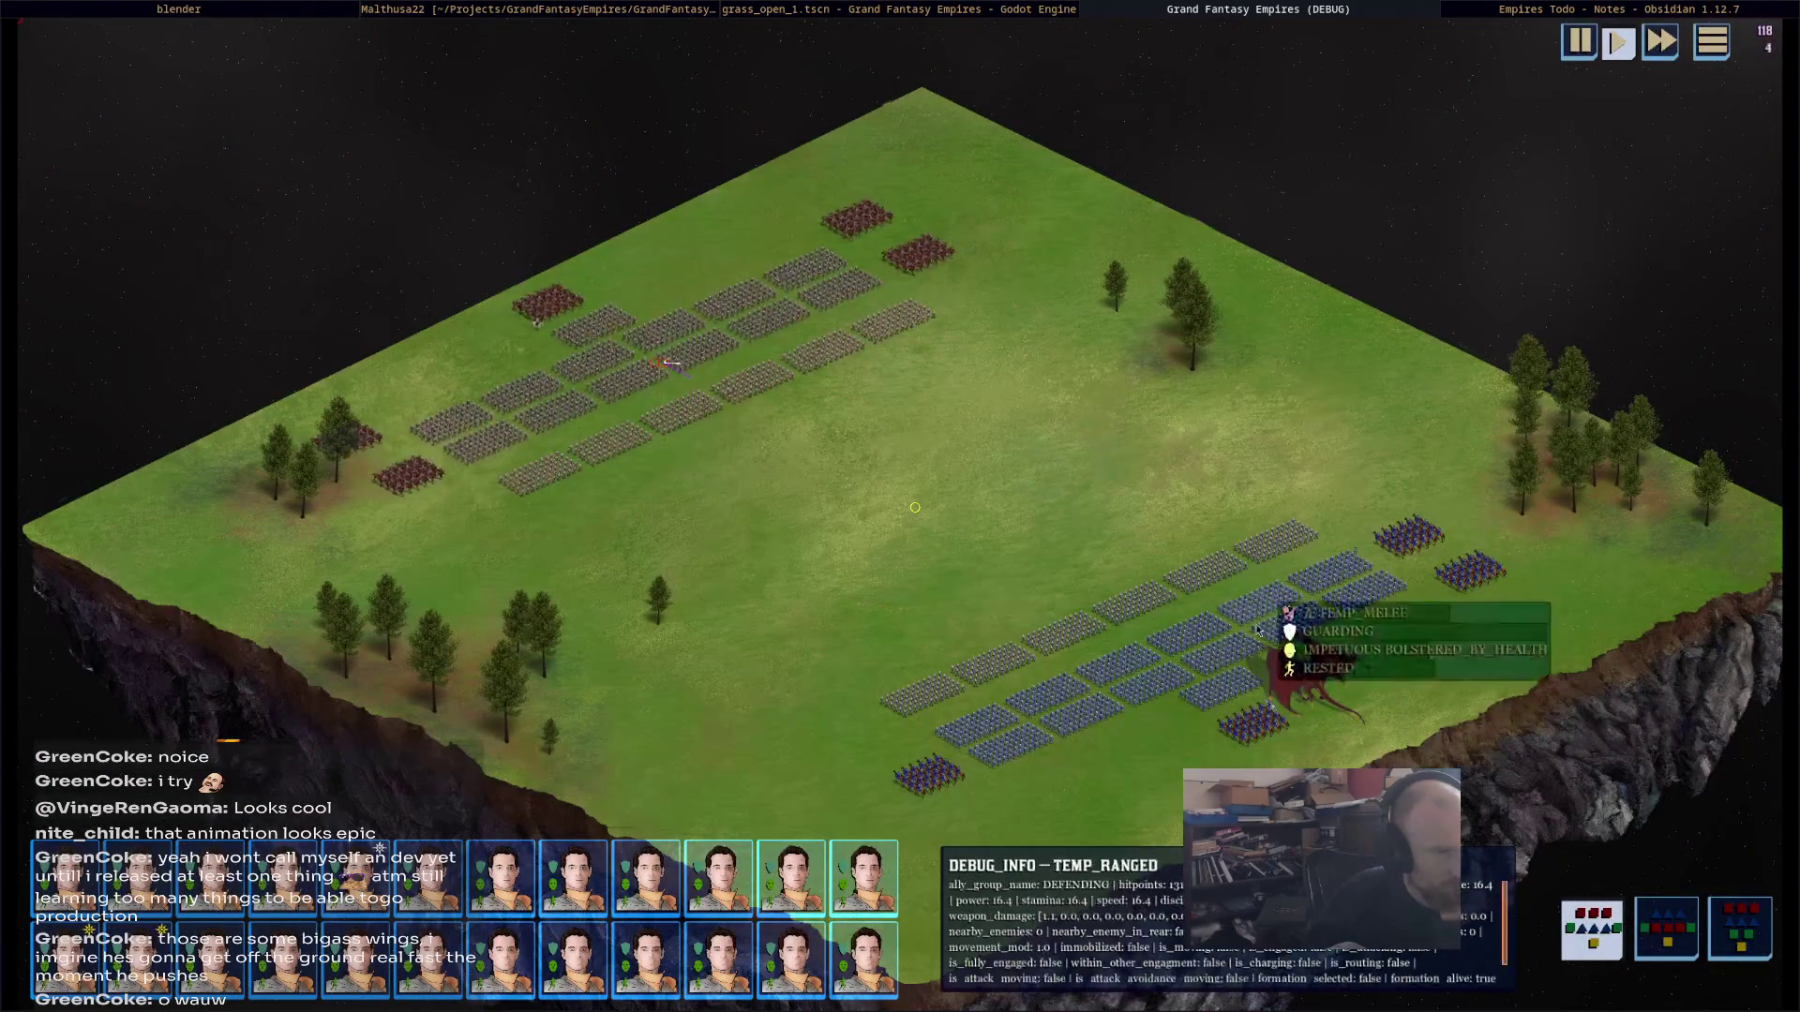
Step: Select the red dragon and order it to fly toward the enemy army
{"action": "left_click", "coordinate": [1308, 670]}
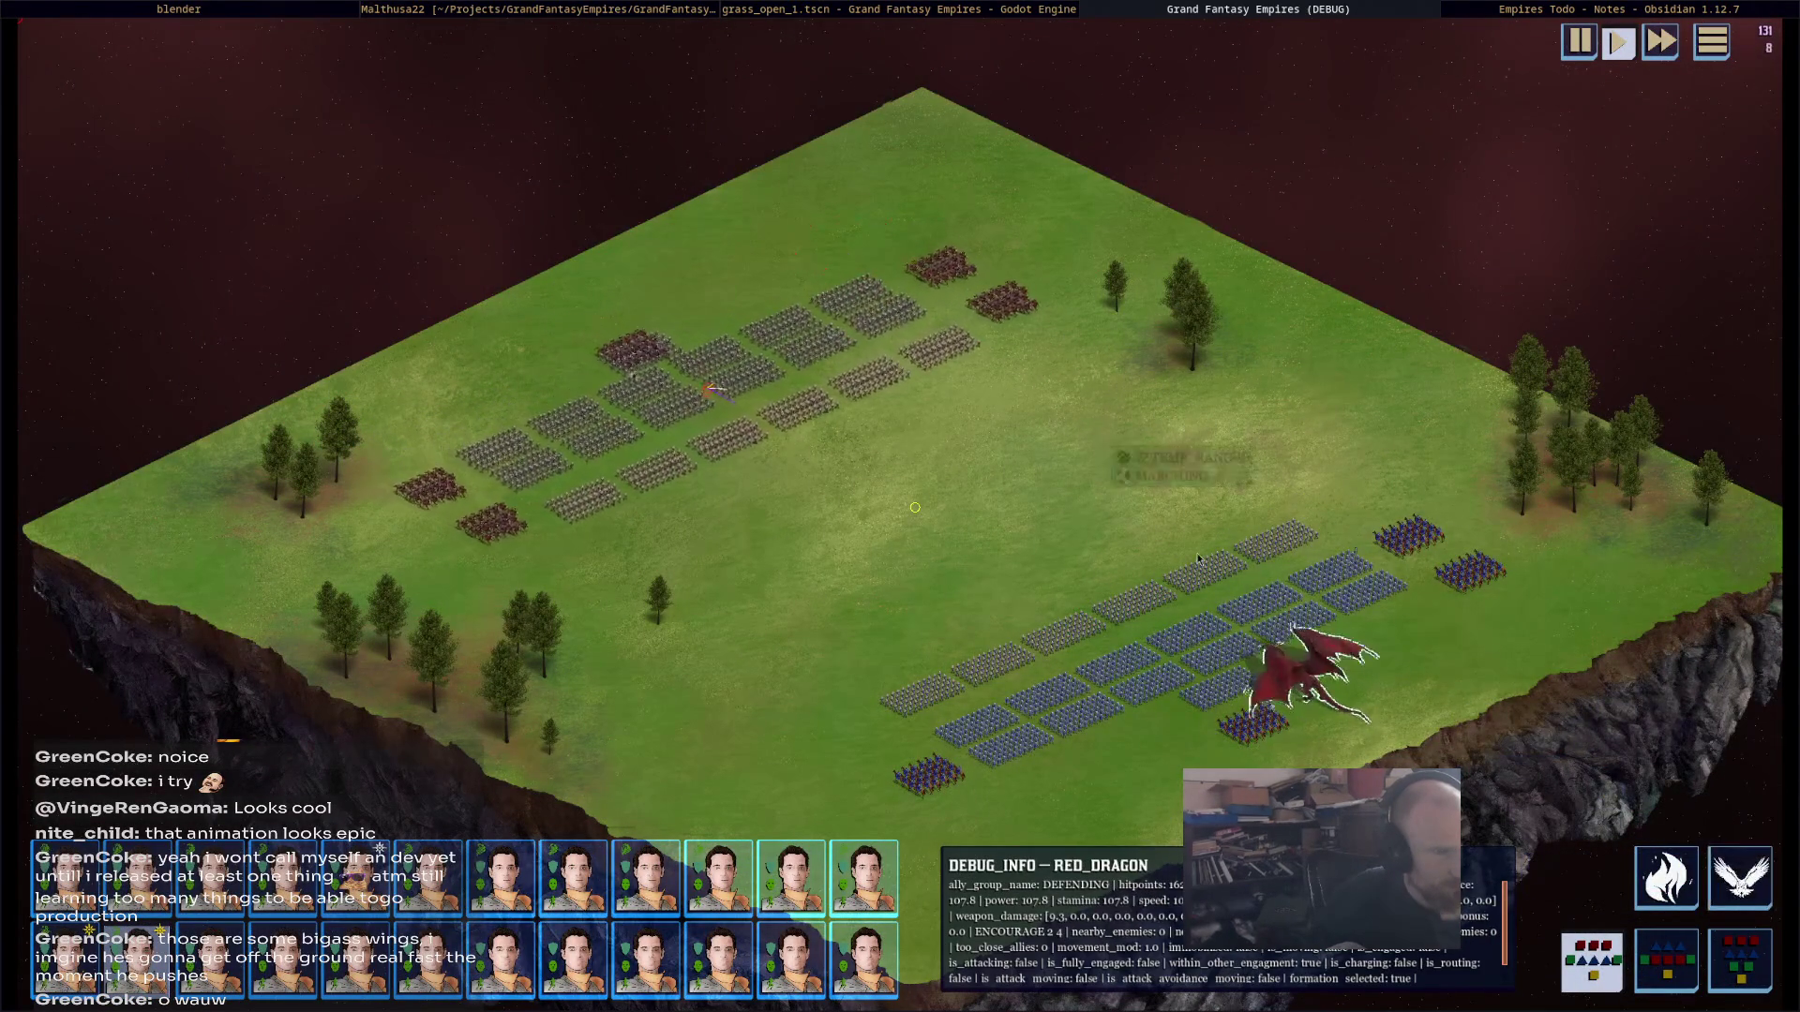
{"action": "scroll", "coordinate": [1341, 700], "scroll_direction": "up", "scroll_amount": 3}
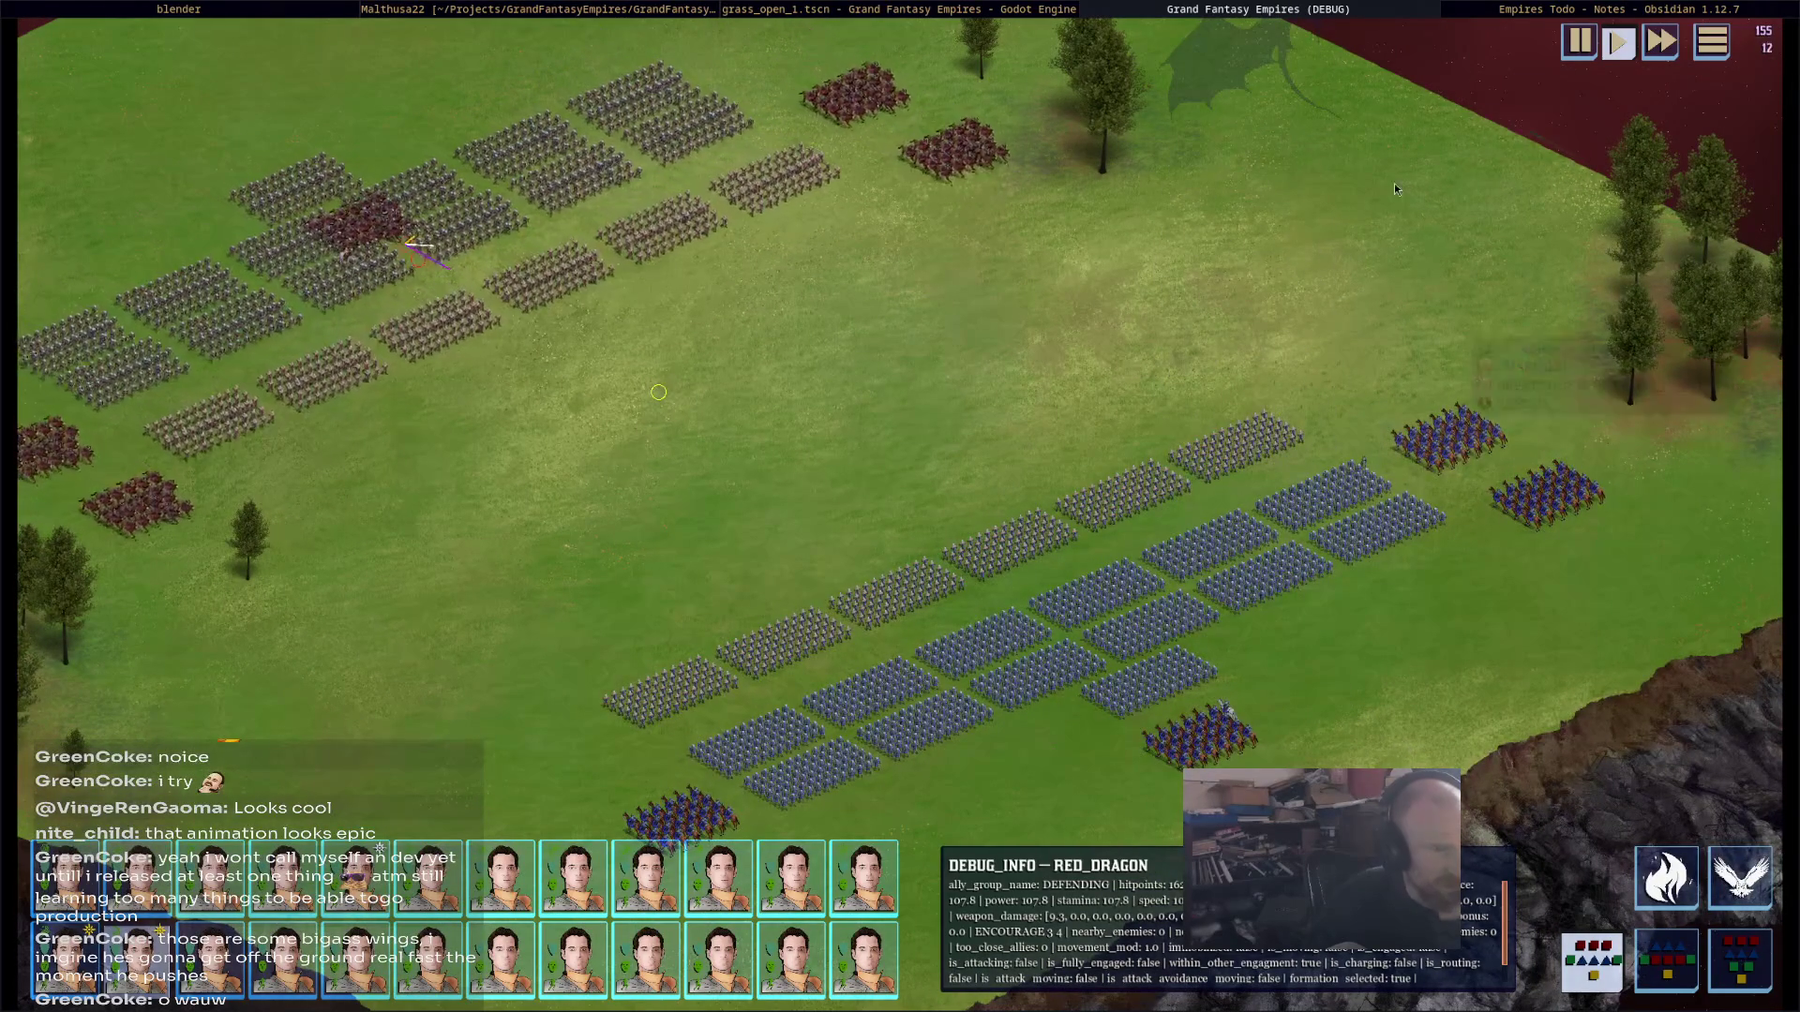
{"action": "scroll", "coordinate": [1122, 386], "scroll_direction": "down", "scroll_amount": 5}
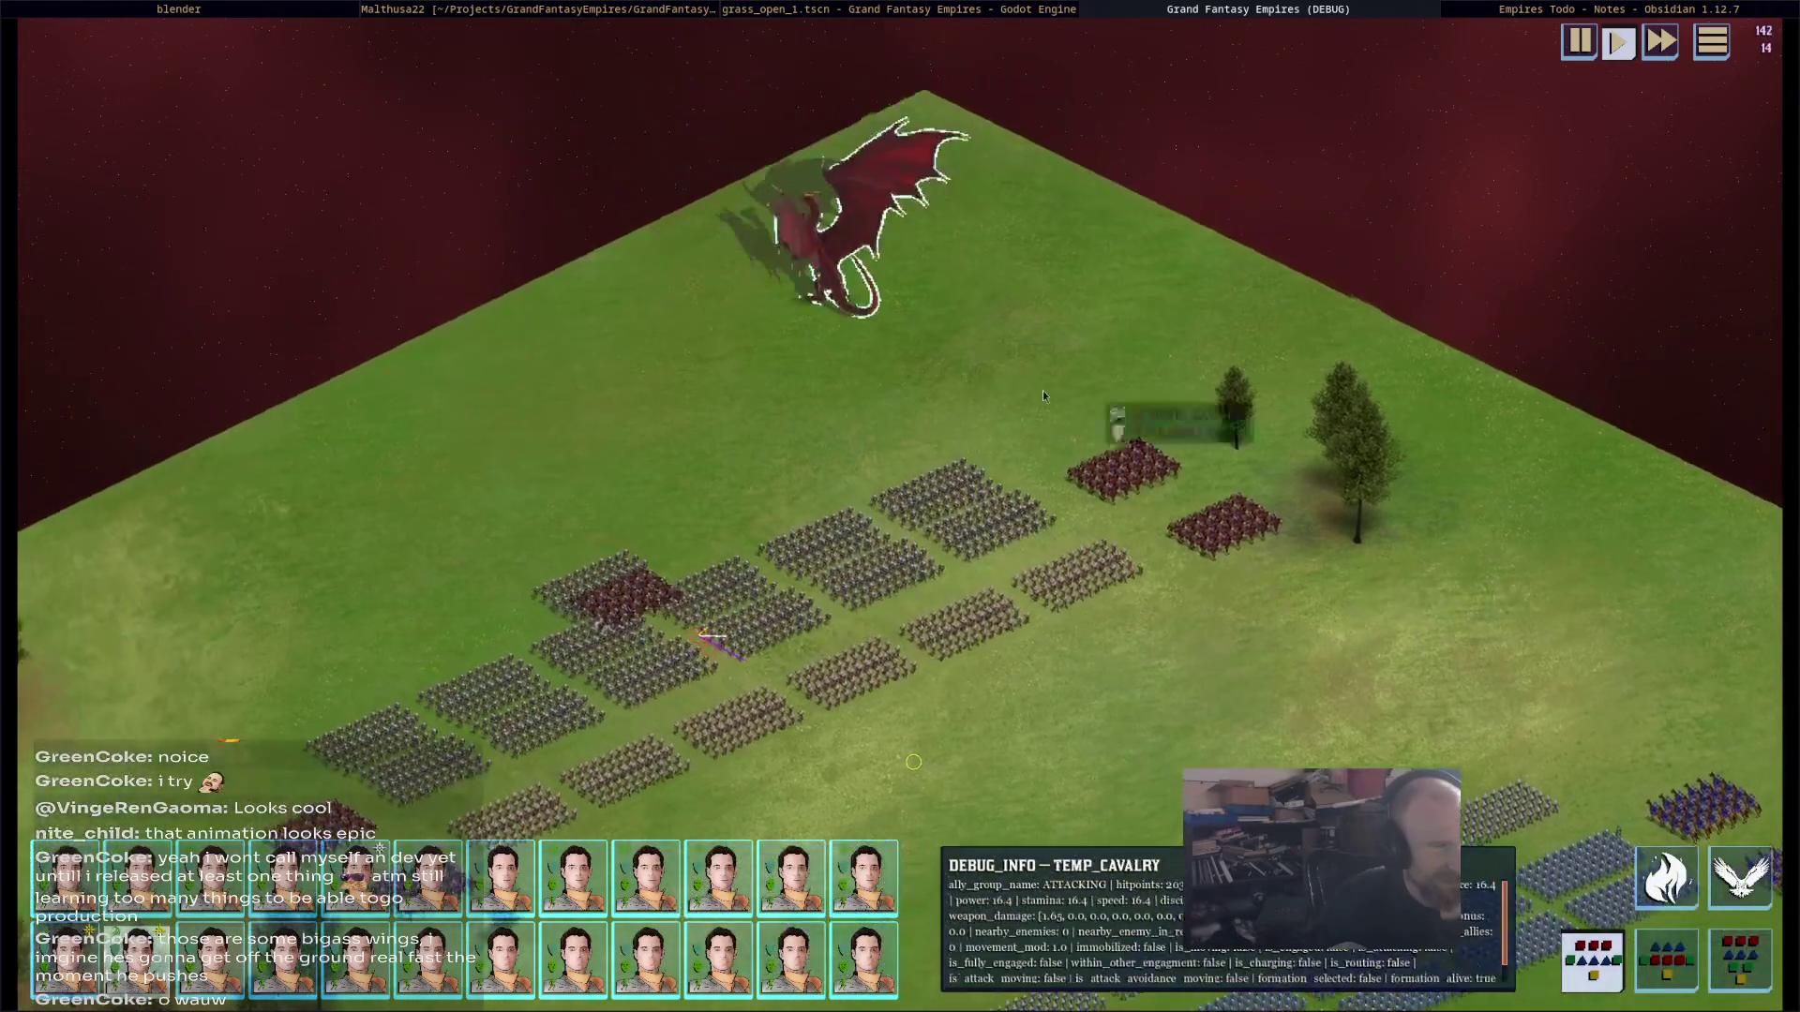
{"action": "mouse_move", "coordinate": [787, 349]}
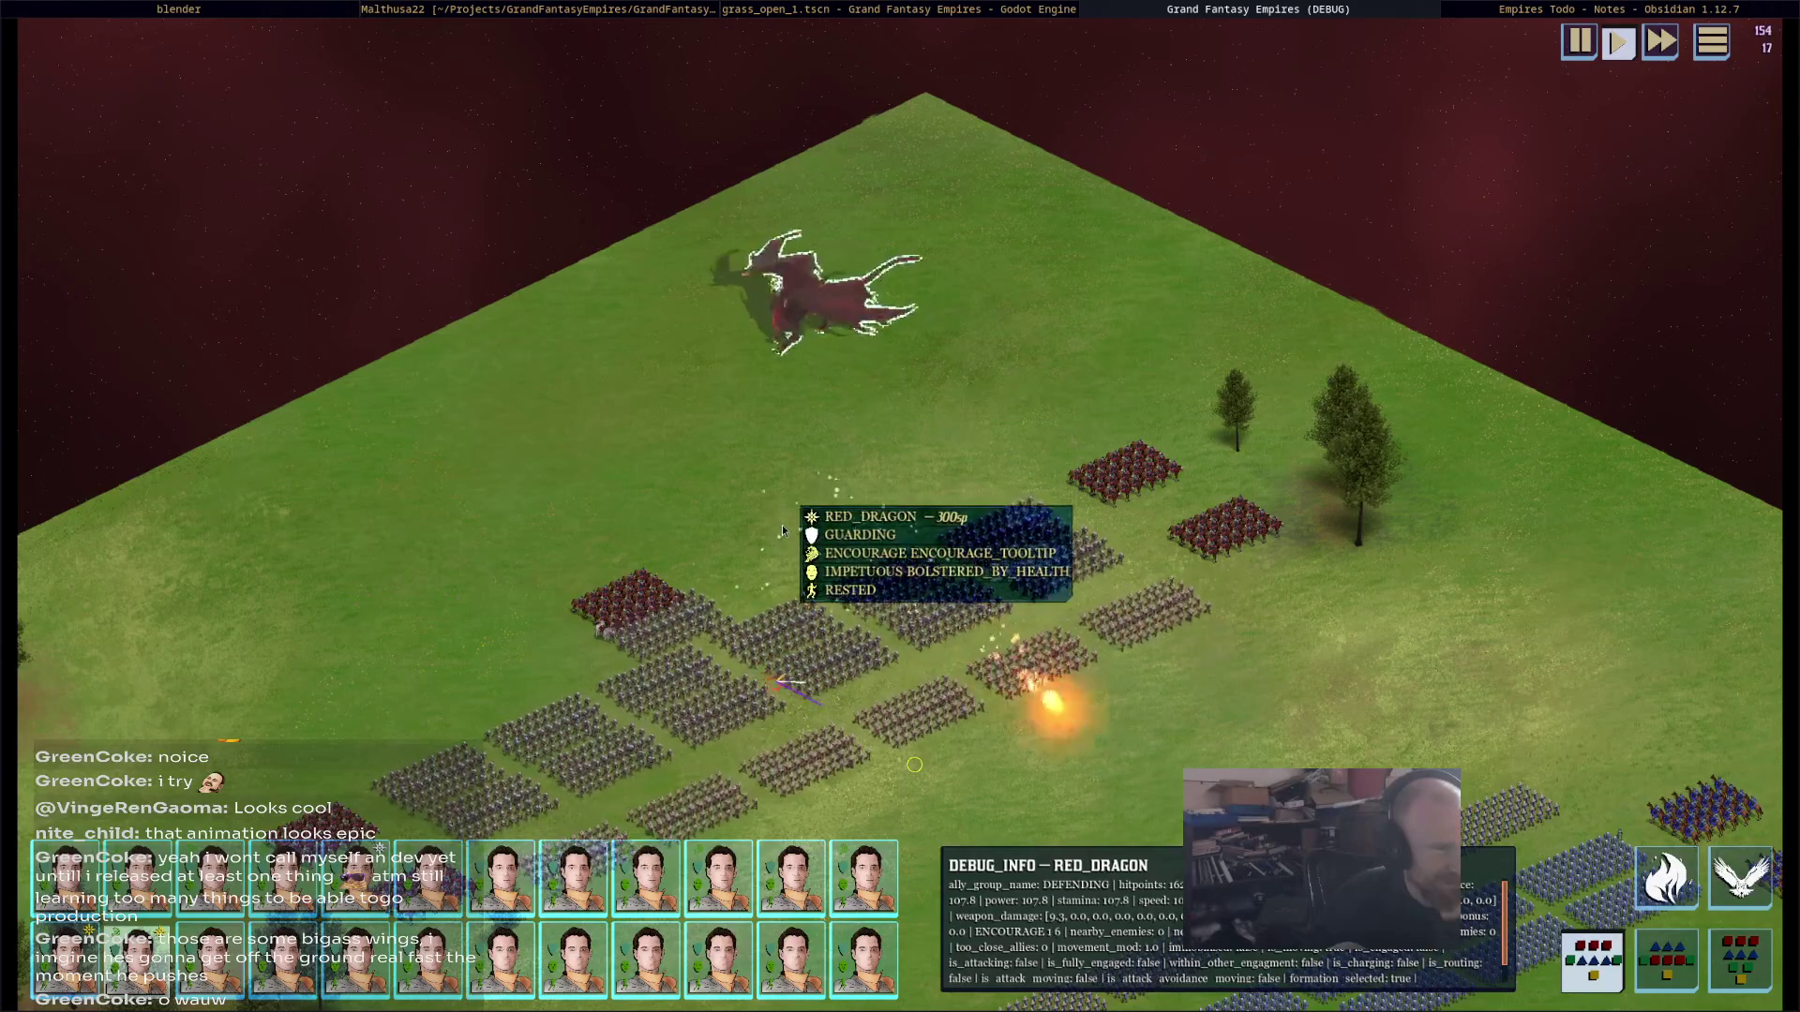
{"action": "right_click", "coordinate": [756, 536]}
{"action": "mouse_move", "coordinate": [776, 542]}
{"action": "middle_mouse_down"}
{"action": "mouse_move", "coordinate": [862, 475]}
{"action": "mouse_move", "coordinate": [952, 286]}
{"action": "middle_mouse_up"}
Step: Breathe fire on the enemy regiments, watch the battle, then close the game and return to Blender
{"action": "left_click", "coordinate": [1665, 877]}
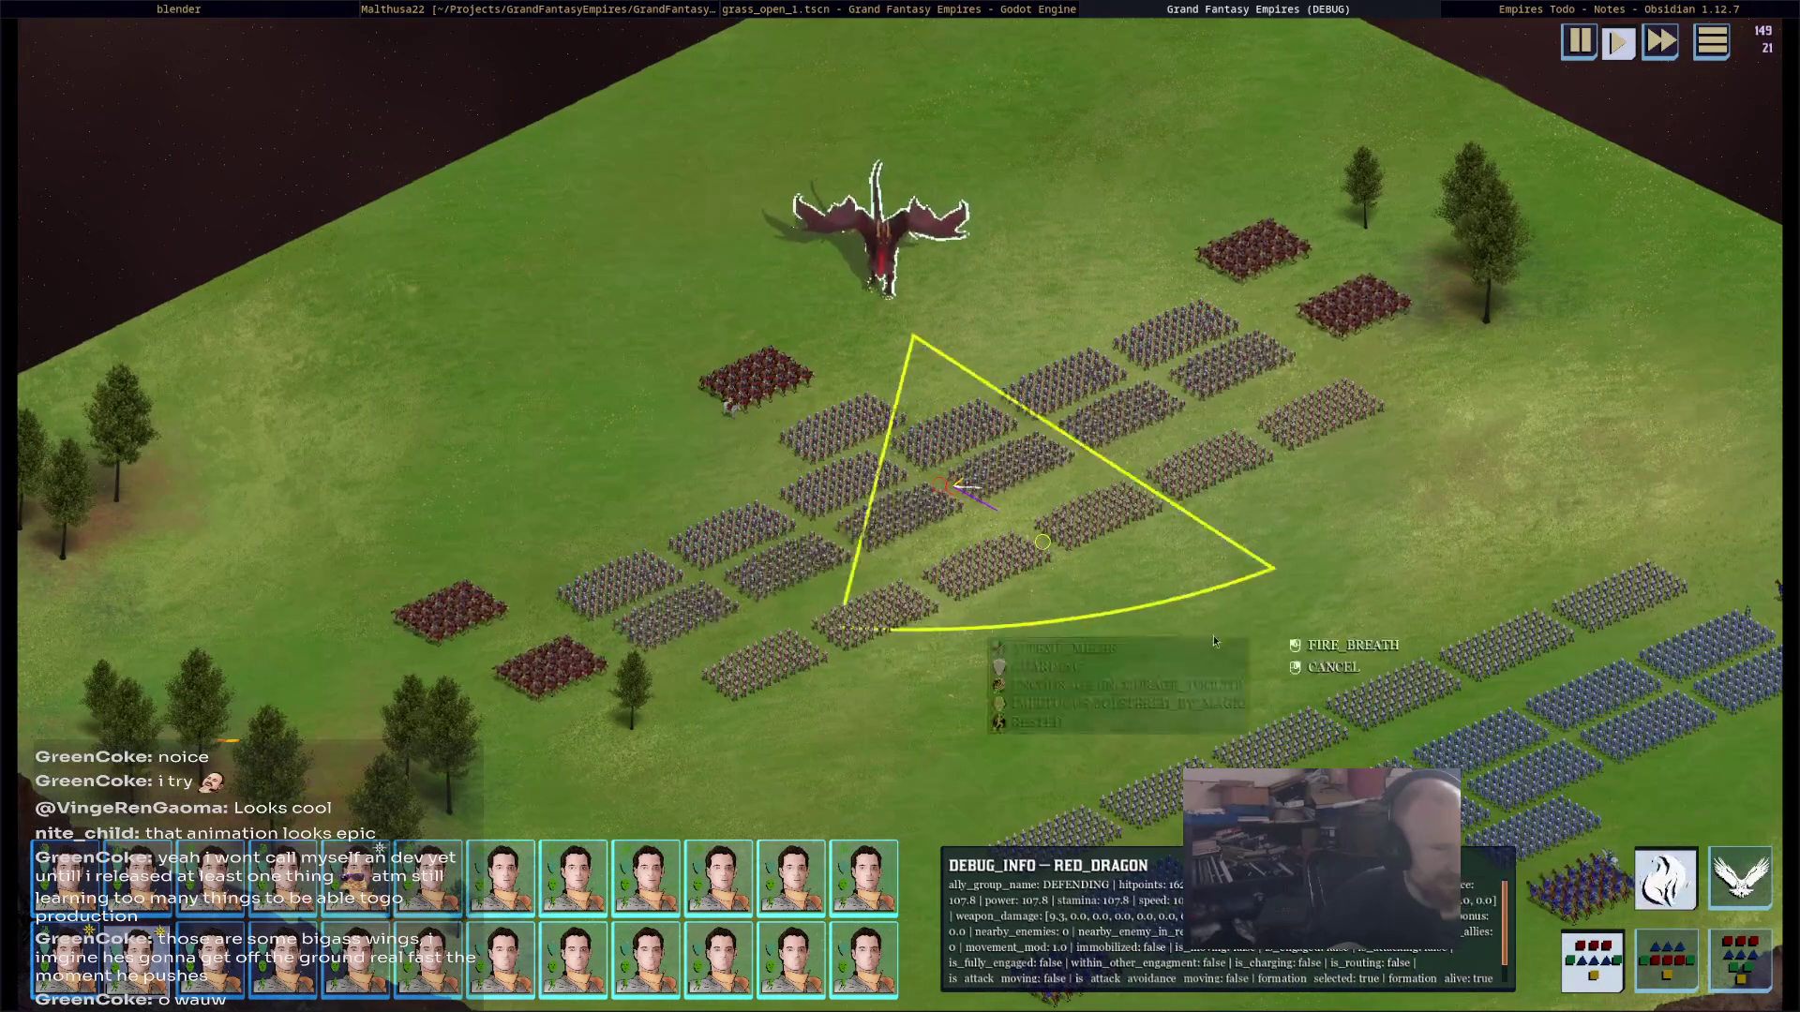
{"action": "left_click", "coordinate": [675, 467]}
{"action": "scroll", "coordinate": [1036, 635], "scroll_direction": "up", "scroll_amount": 1}
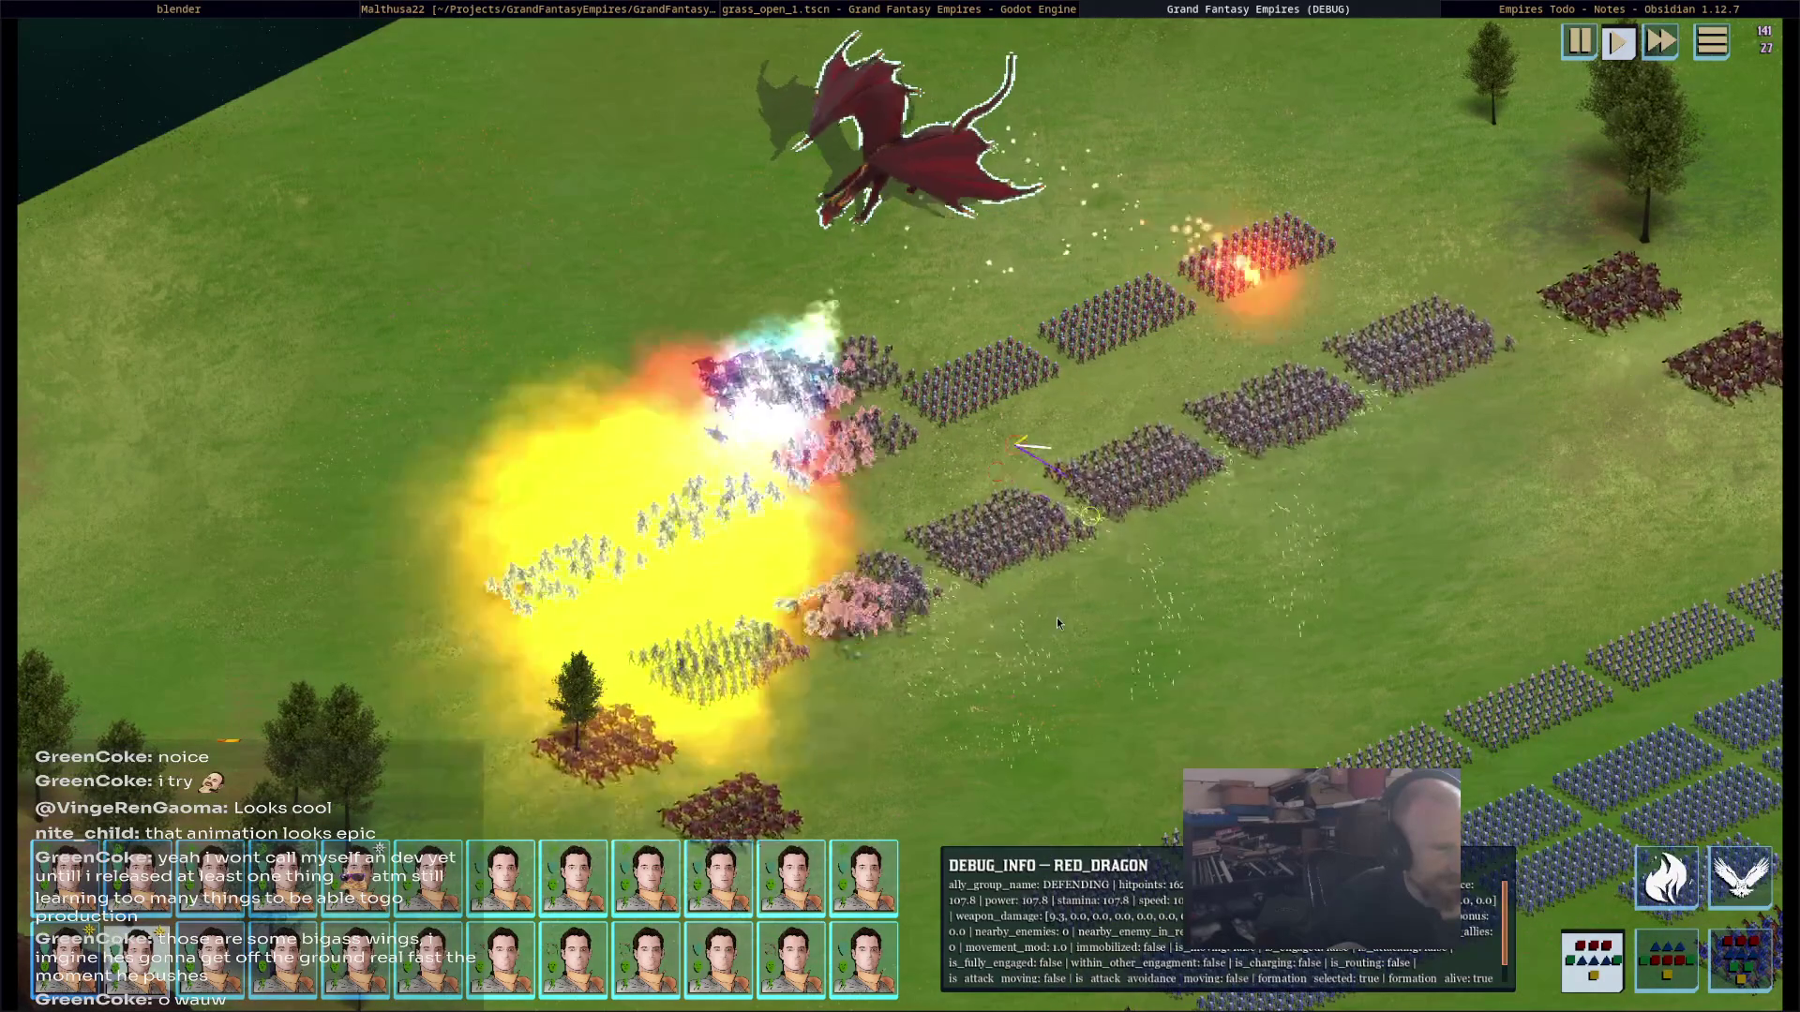
{"action": "scroll", "coordinate": [1048, 649], "scroll_direction": "down", "scroll_amount": 5}
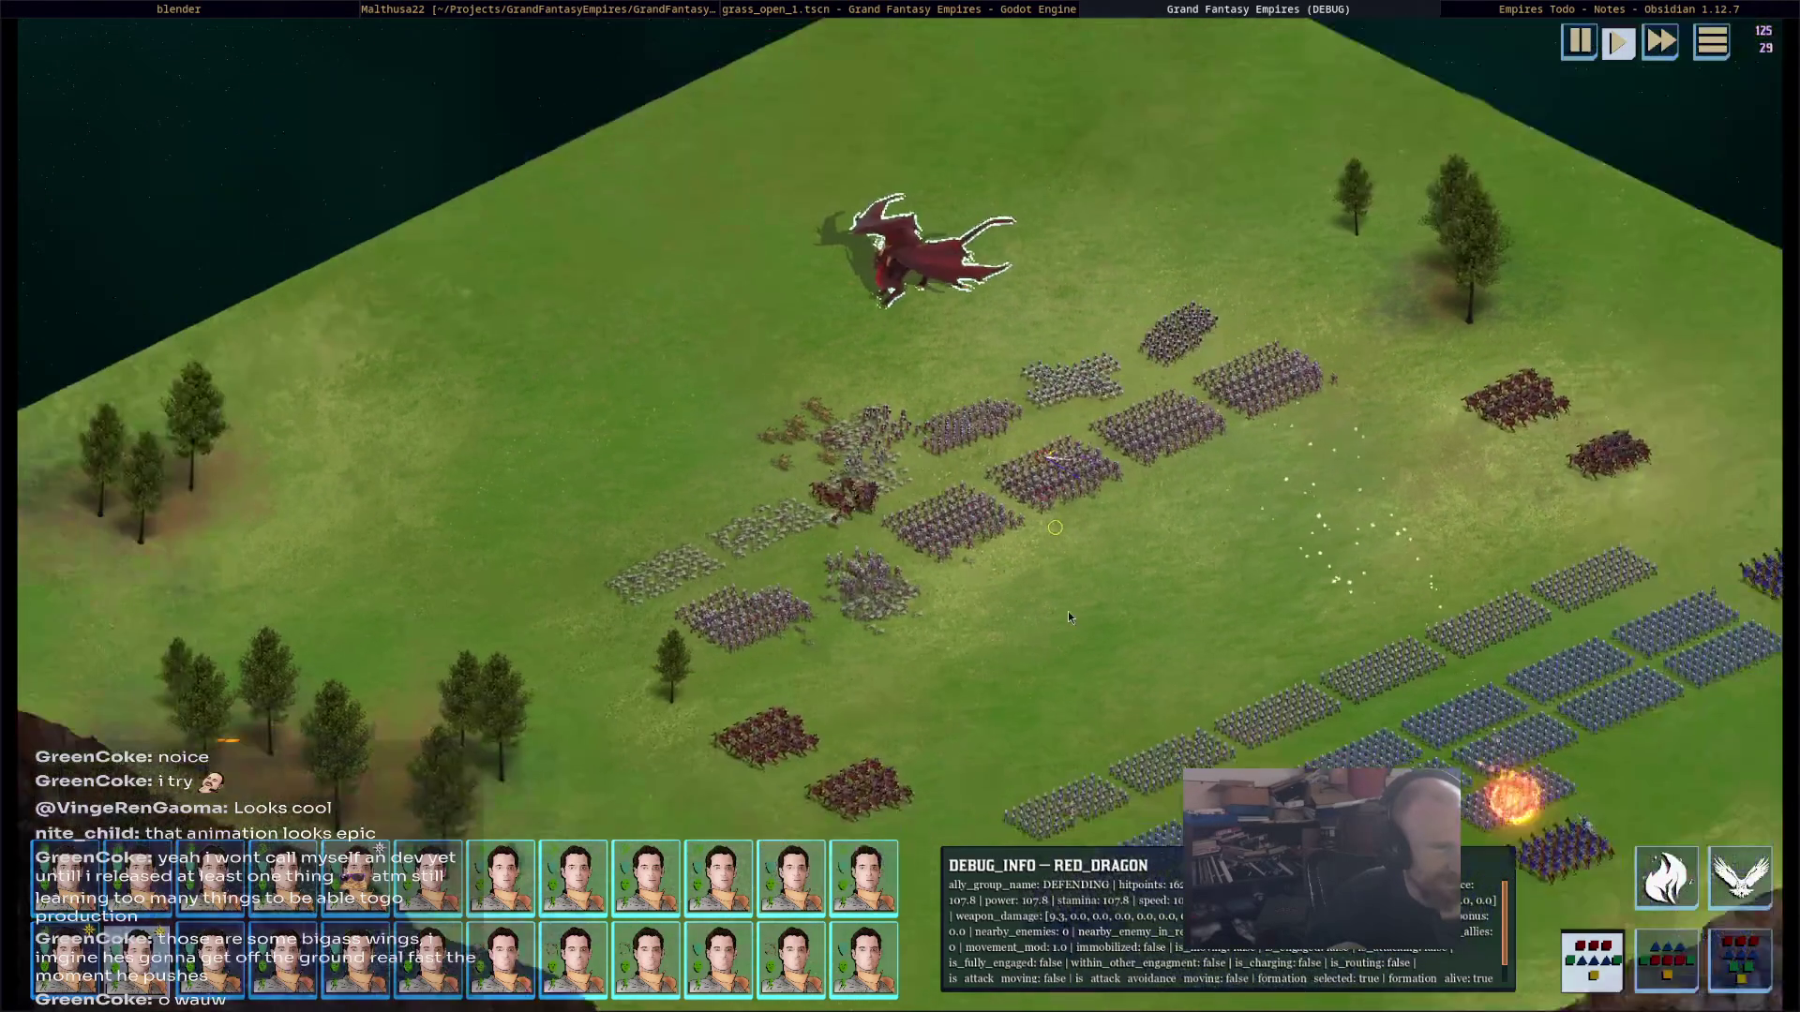
{"action": "middle_click_drag", "start_coordinate": [1150, 609], "coordinate": [897, 357]}
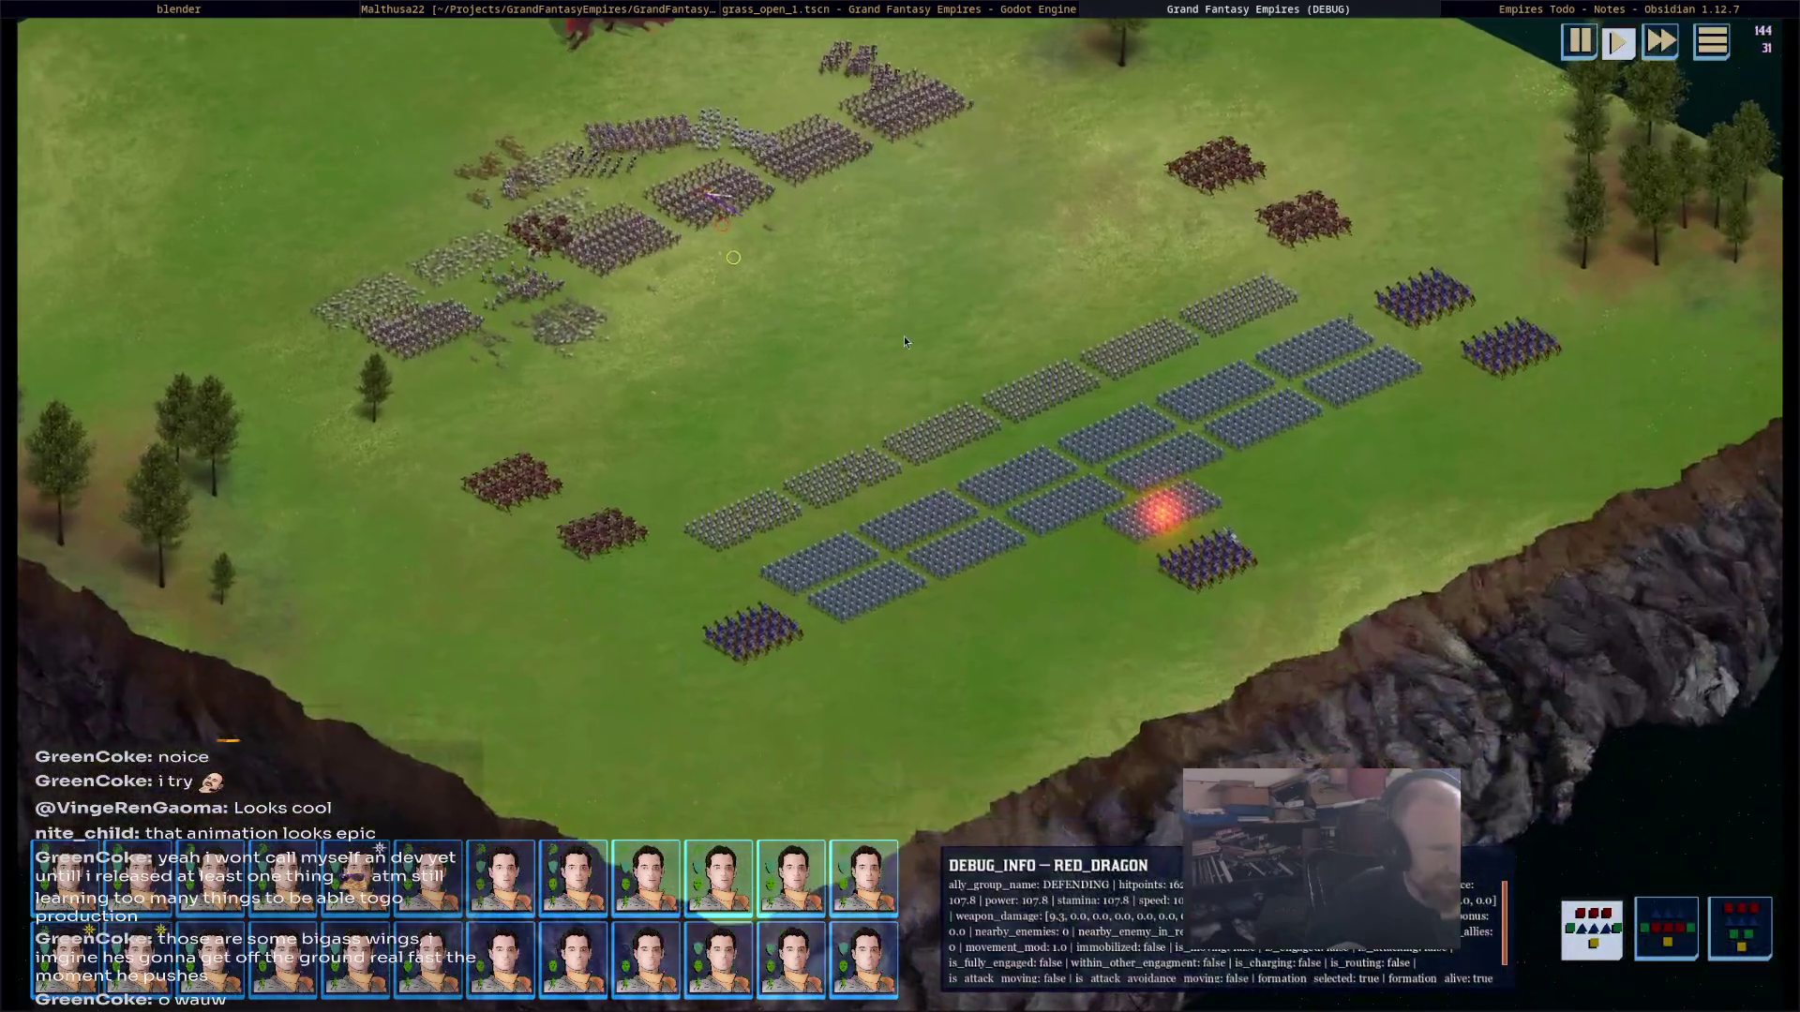
{"action": "scroll", "coordinate": [773, 380], "scroll_direction": "up", "scroll_amount": 5}
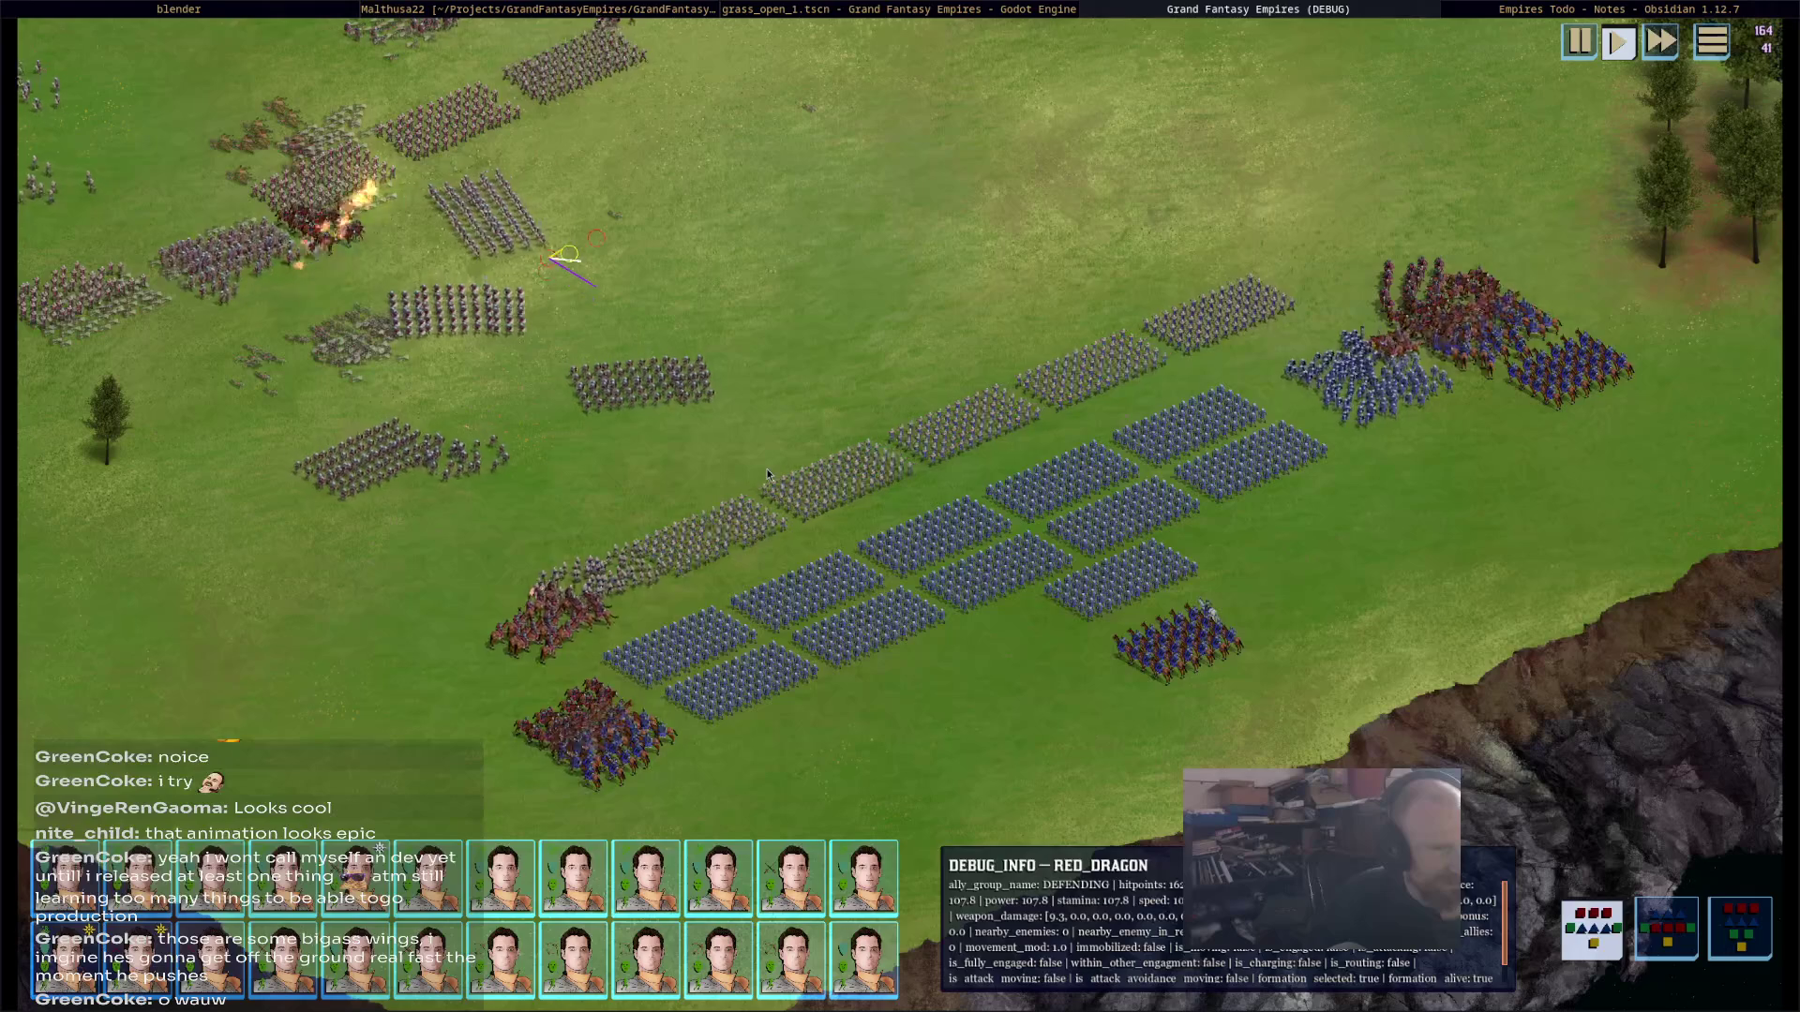
{"action": "scroll", "coordinate": [767, 475], "scroll_direction": "down", "scroll_amount": 3}
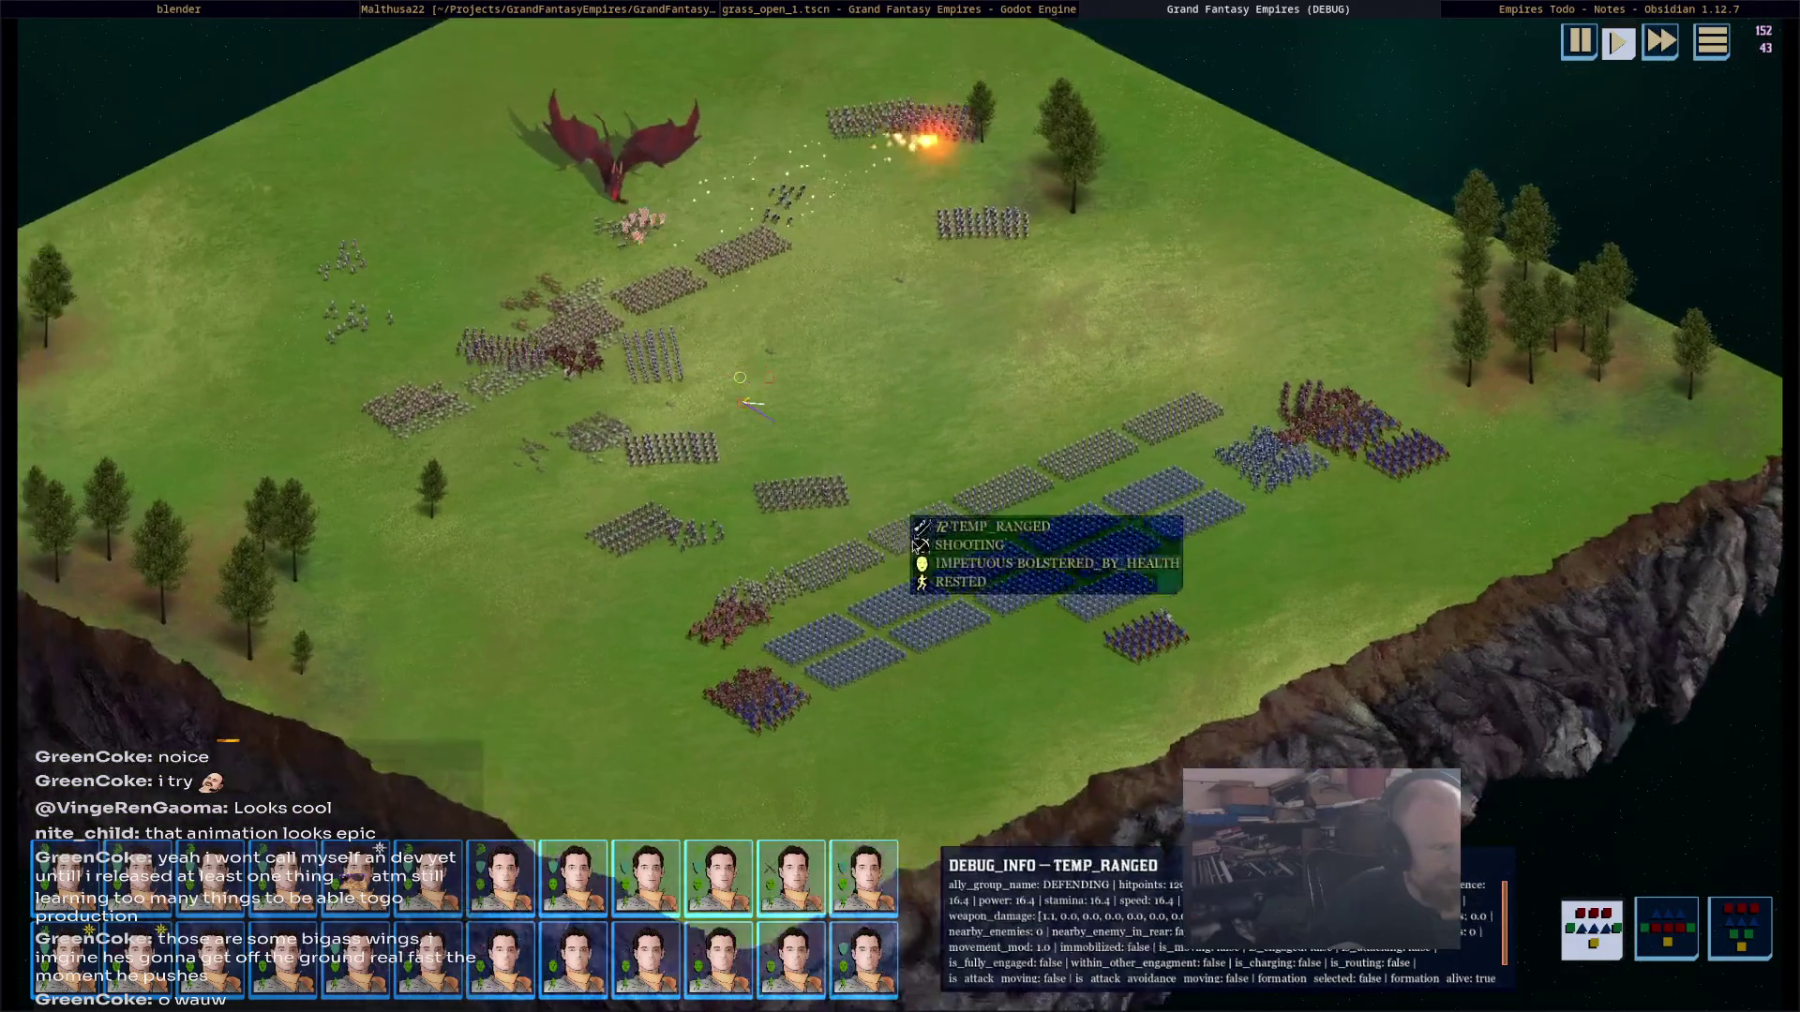
{"action": "key", "text": "a"}
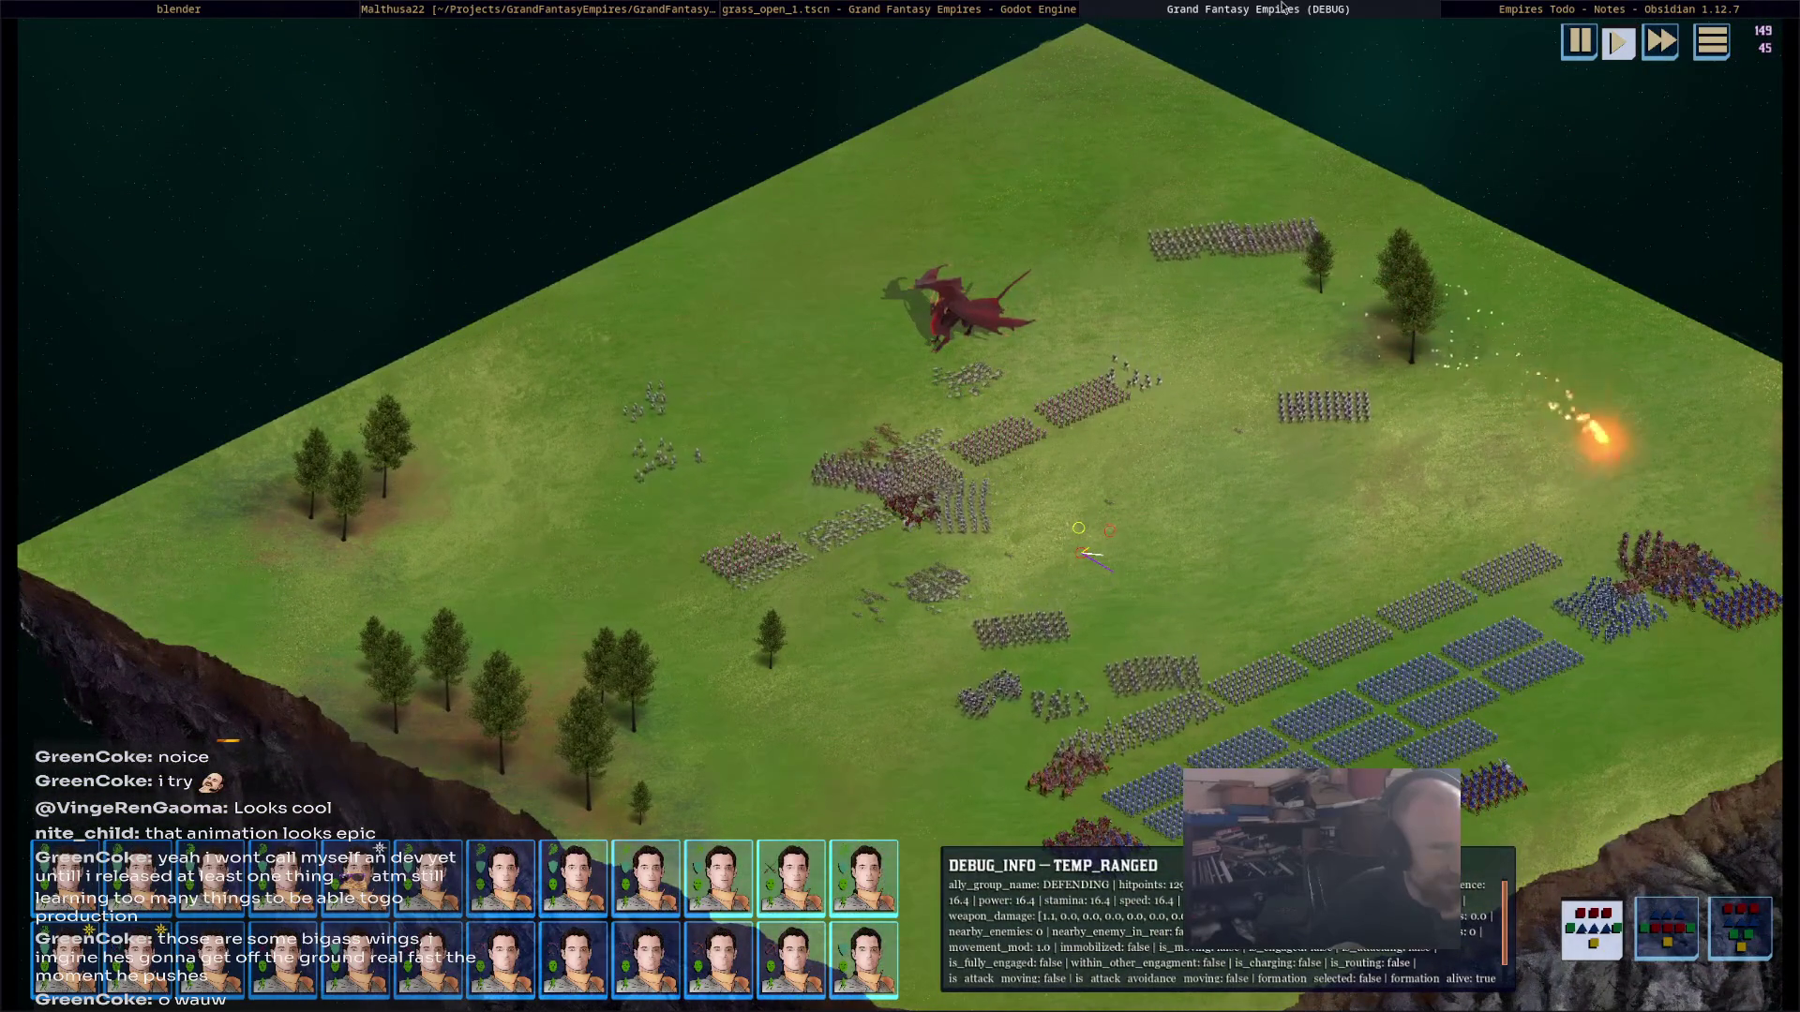
{"action": "key", "text": "alt+F4"}
{"action": "left_click", "coordinate": [829, 8]}
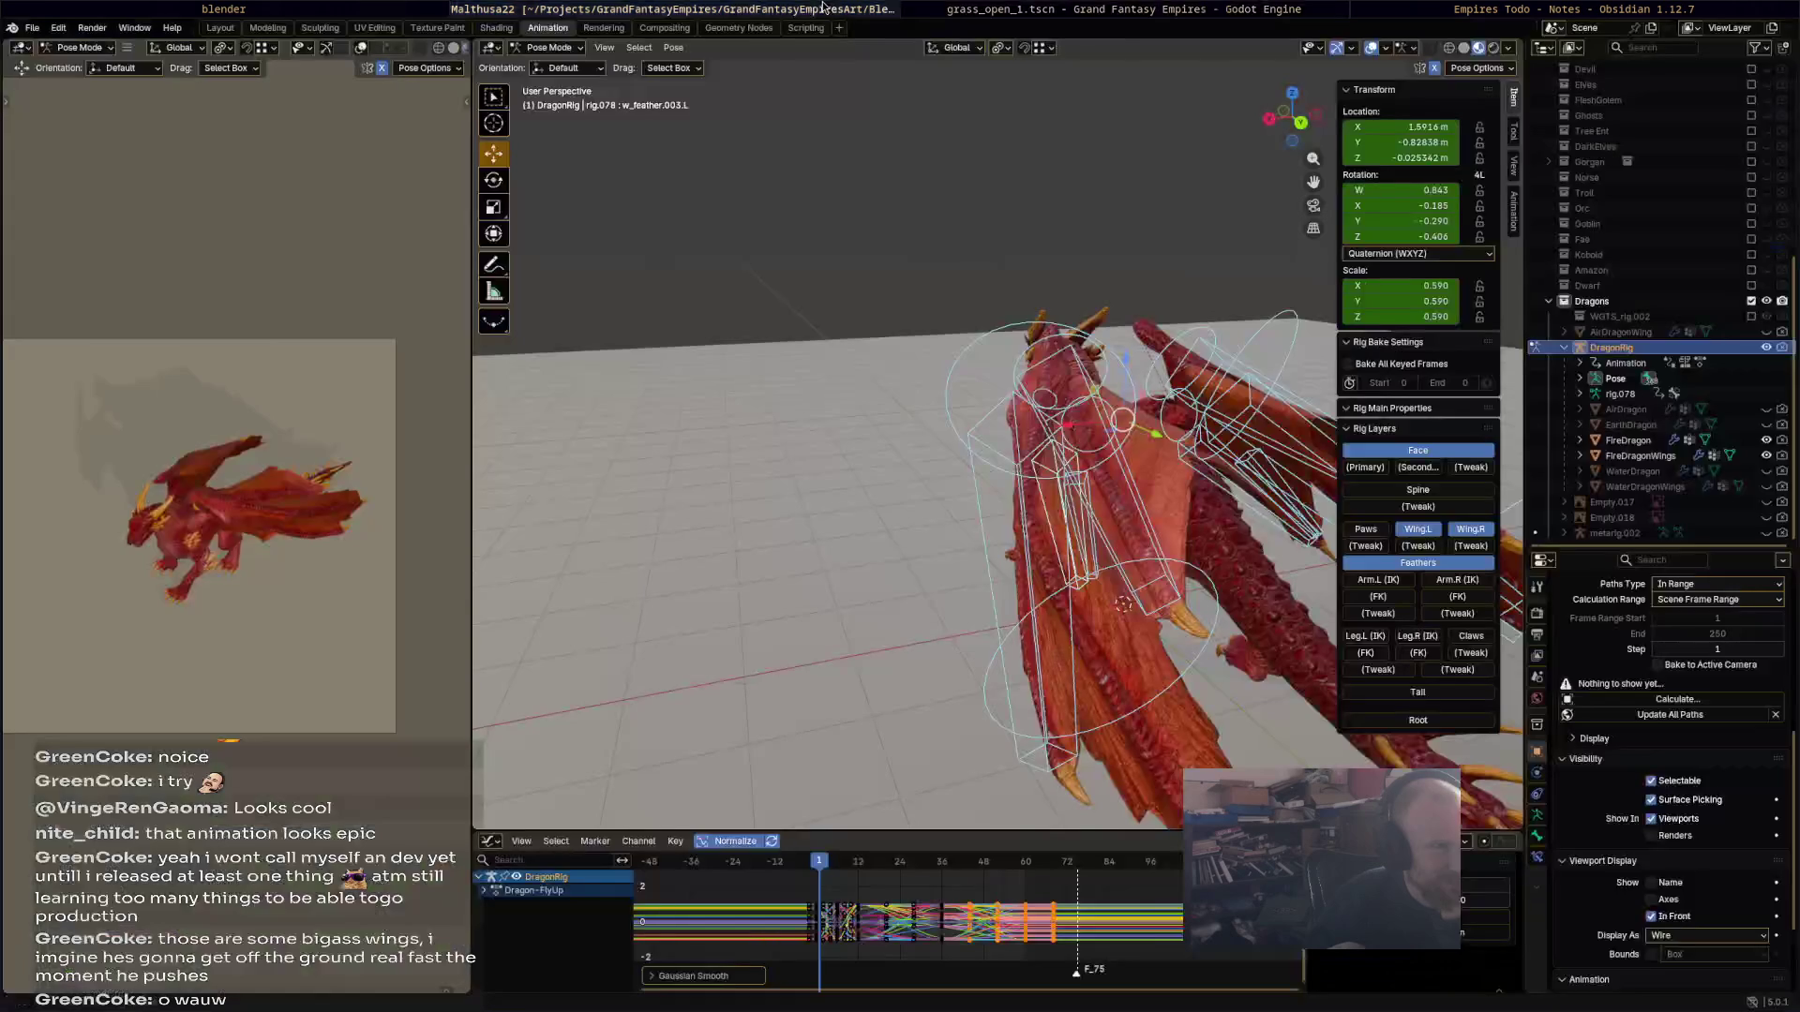
Step: Back in Blender, deselect the bones, scrub the wing-flap animation, and save Malthusa22.blend
{"action": "left_click", "coordinate": [1254, 8]}
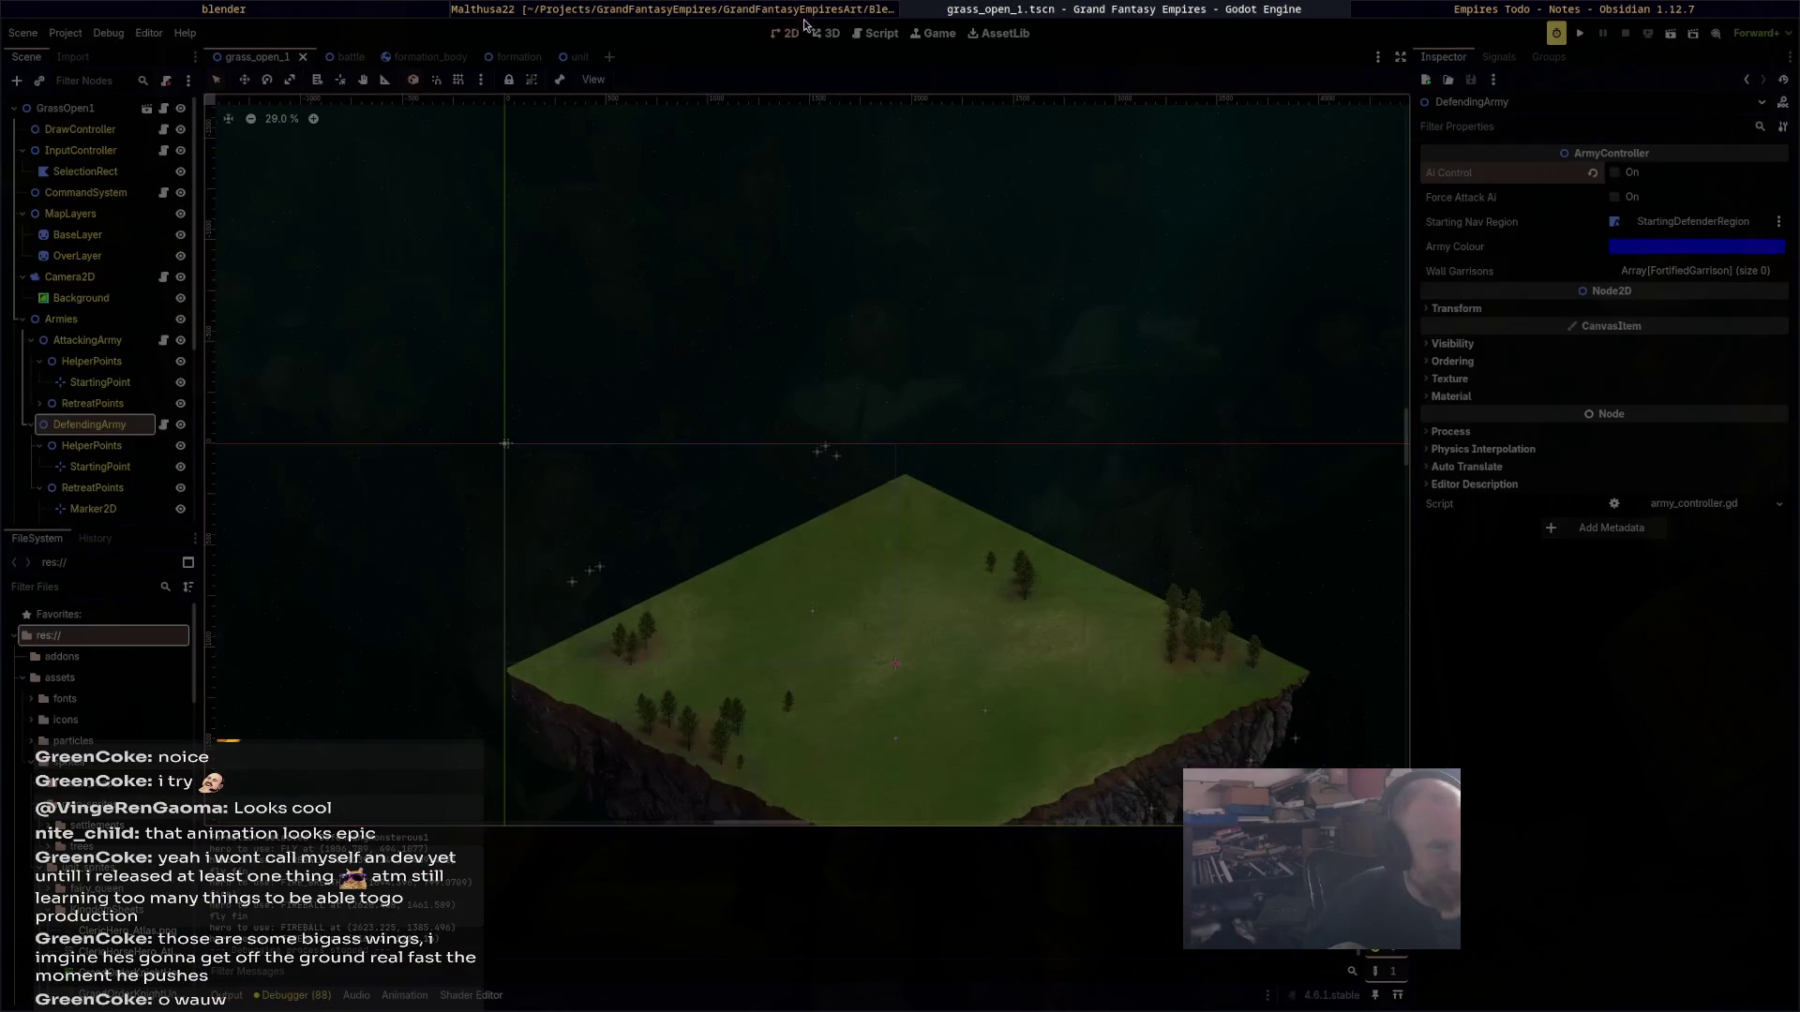
{"action": "left_click", "coordinate": [777, 12]}
{"action": "mouse_move", "coordinate": [931, 226]}
{"action": "middle_mouse_down"}
{"action": "mouse_move", "coordinate": [1099, 572]}
{"action": "mouse_move", "coordinate": [980, 633]}
{"action": "middle_mouse_up"}
{"action": "left_click", "coordinate": [981, 634]}
{"action": "mouse_move", "coordinate": [818, 863]}
{"action": "left_mouse_down"}
{"action": "mouse_move", "coordinate": [1065, 846]}
{"action": "mouse_move", "coordinate": [819, 819]}
{"action": "mouse_move", "coordinate": [892, 797]}
{"action": "left_mouse_up"}
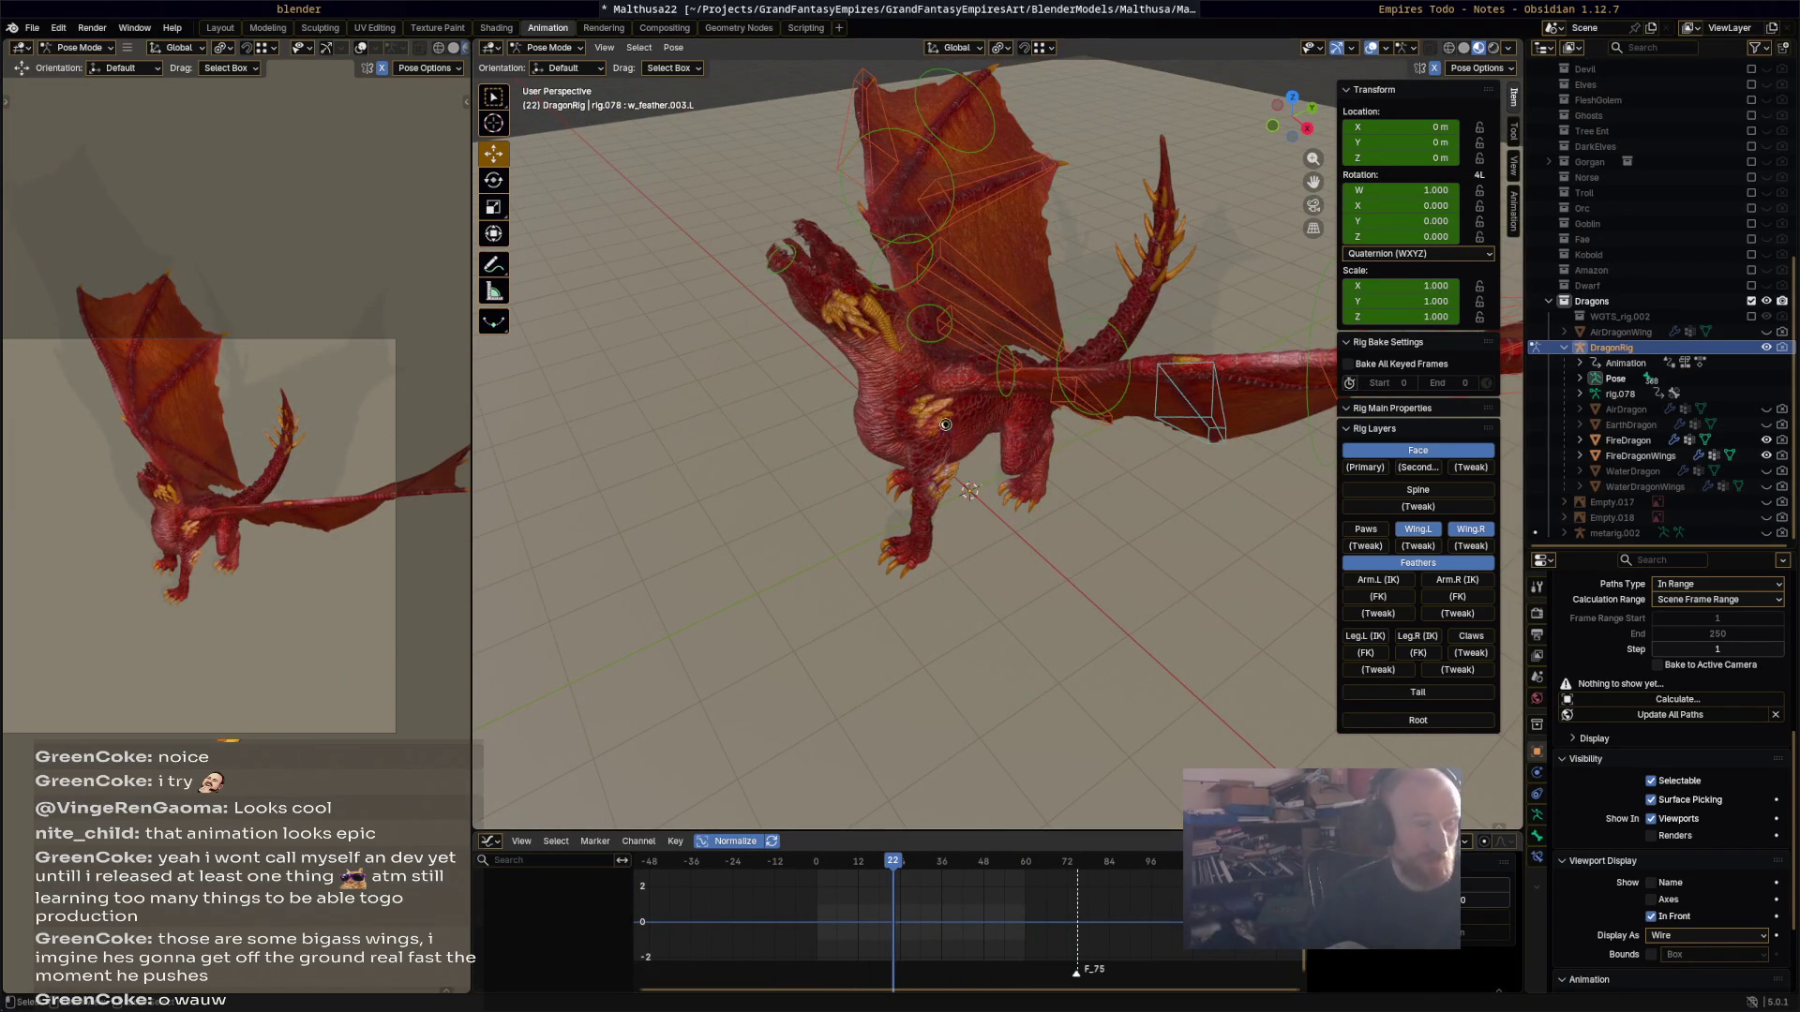
{"action": "key", "text": "ctrl+s"}
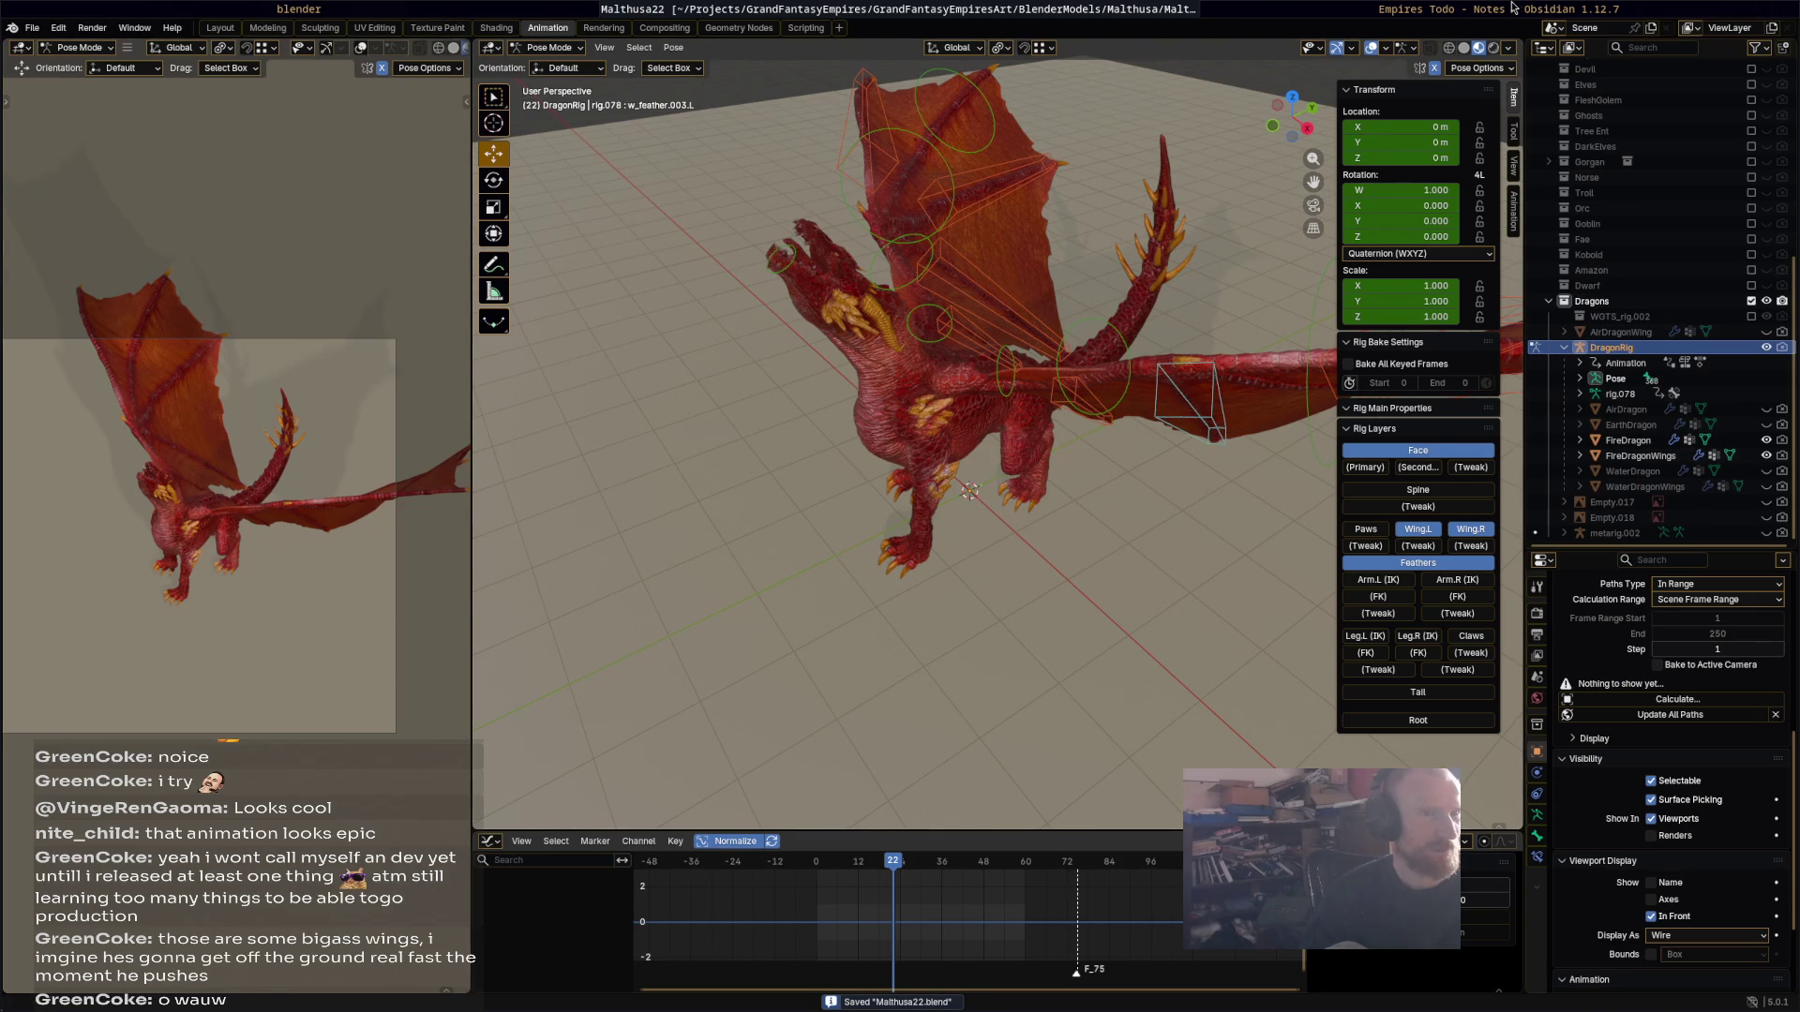
Step: Tick FlyUp in the Empires Todo dragon list, then return to the Blender dragon view
{"action": "key", "text": "alt+Tab"}
{"action": "left_click", "coordinate": [745, 705]}
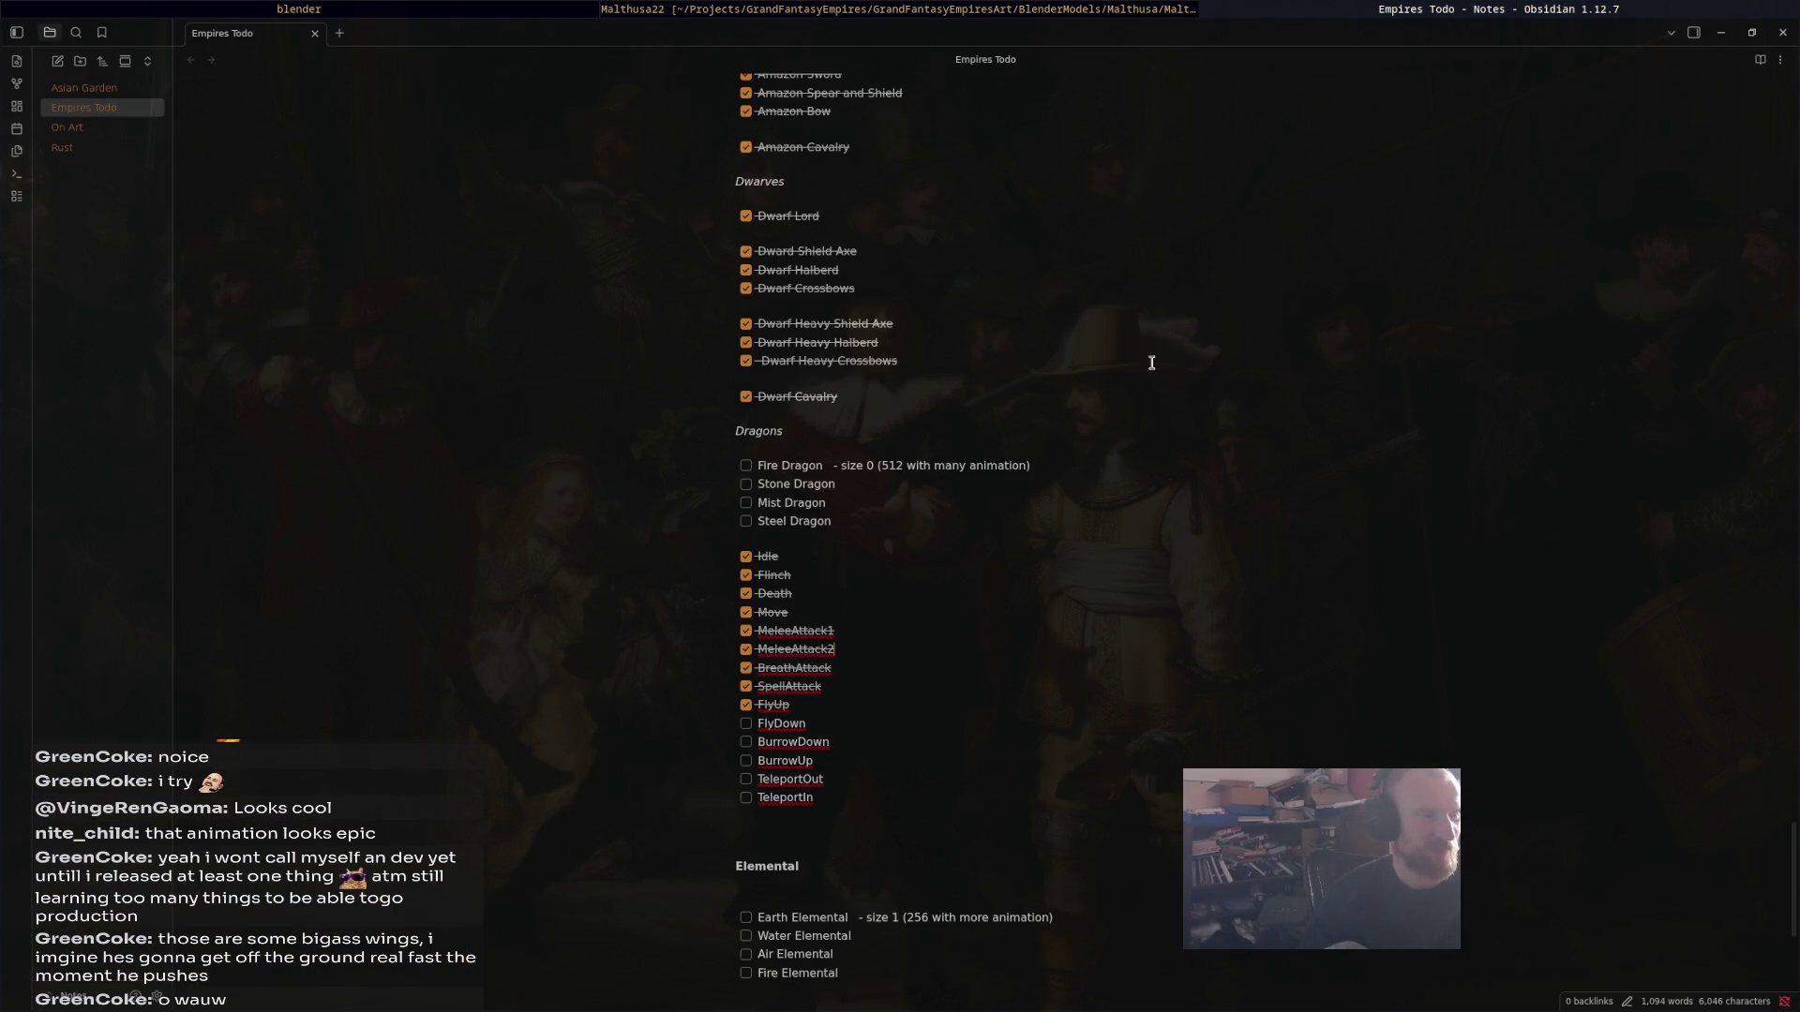
{"action": "left_click", "coordinate": [1160, 11]}
{"action": "middle_click_drag", "start_coordinate": [928, 450], "coordinate": [917, 391]}
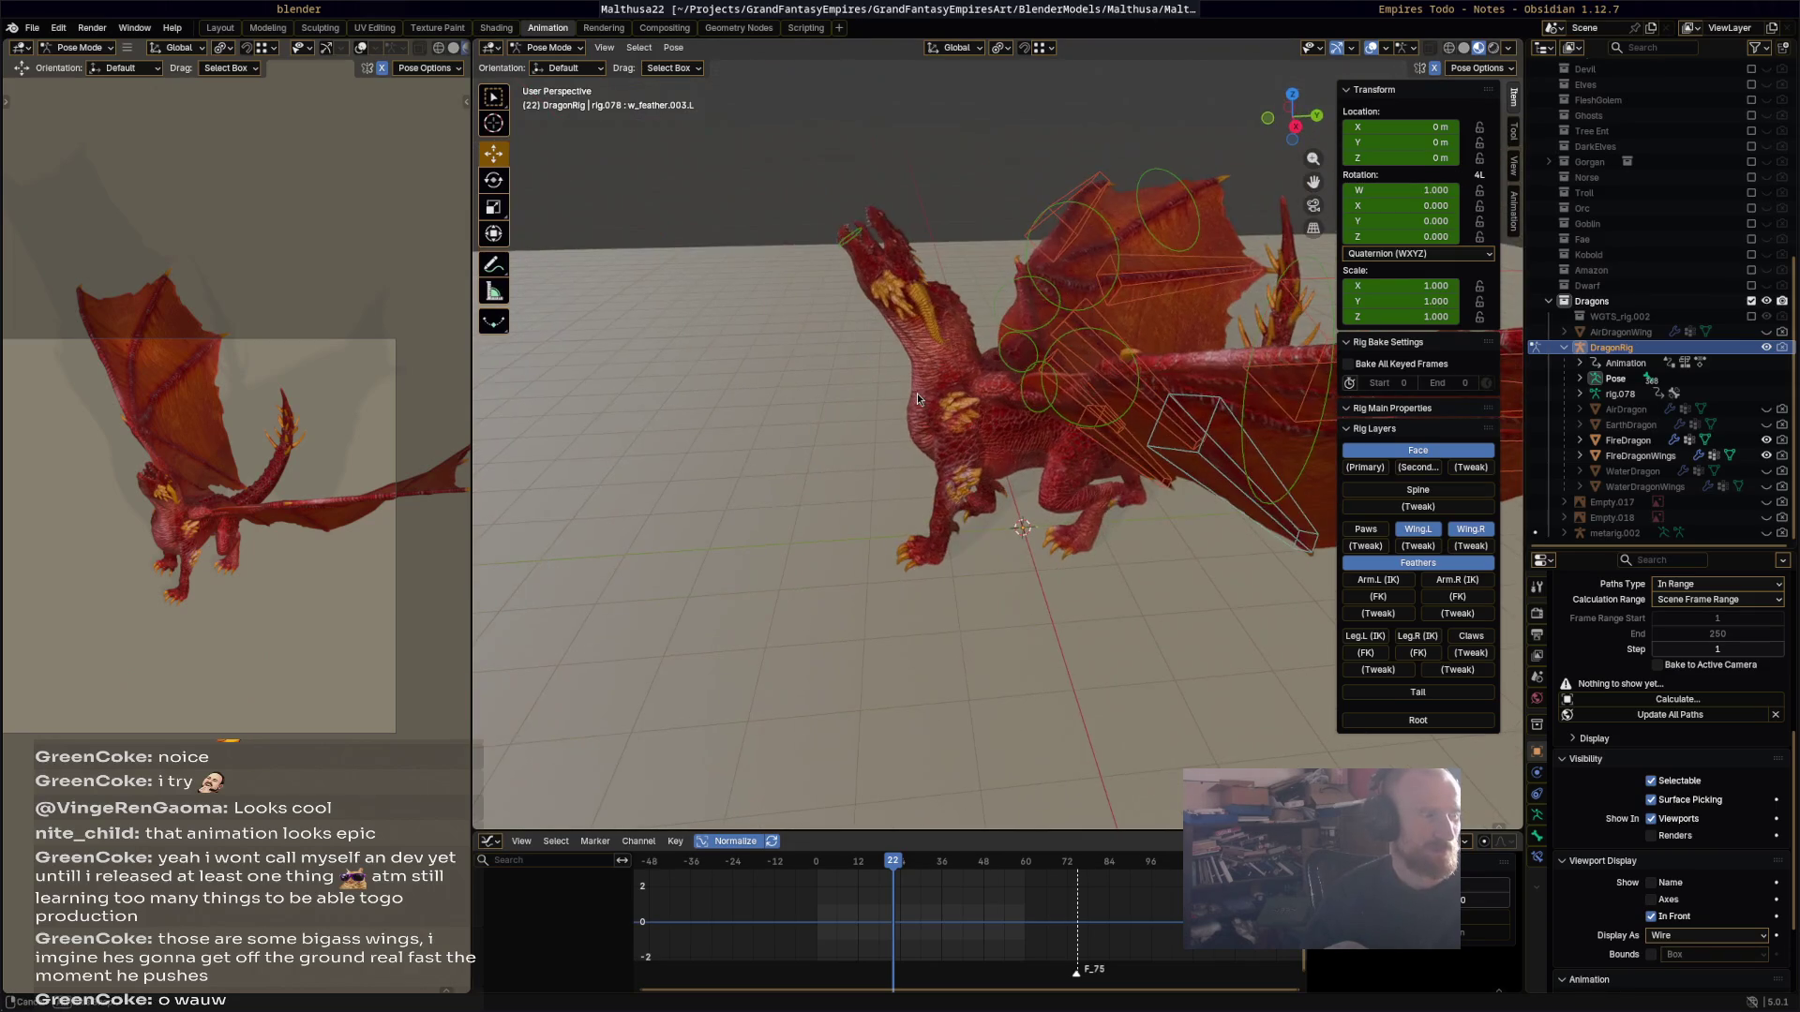
Step: Replay Dragon-FlyUp from the start in Object Mode, then switch the rig back to Pose Mode
{"action": "mouse_move", "coordinate": [886, 860]}
{"action": "left_mouse_down"}
{"action": "mouse_move", "coordinate": [862, 863]}
{"action": "mouse_move", "coordinate": [902, 862]}
{"action": "left_mouse_up"}
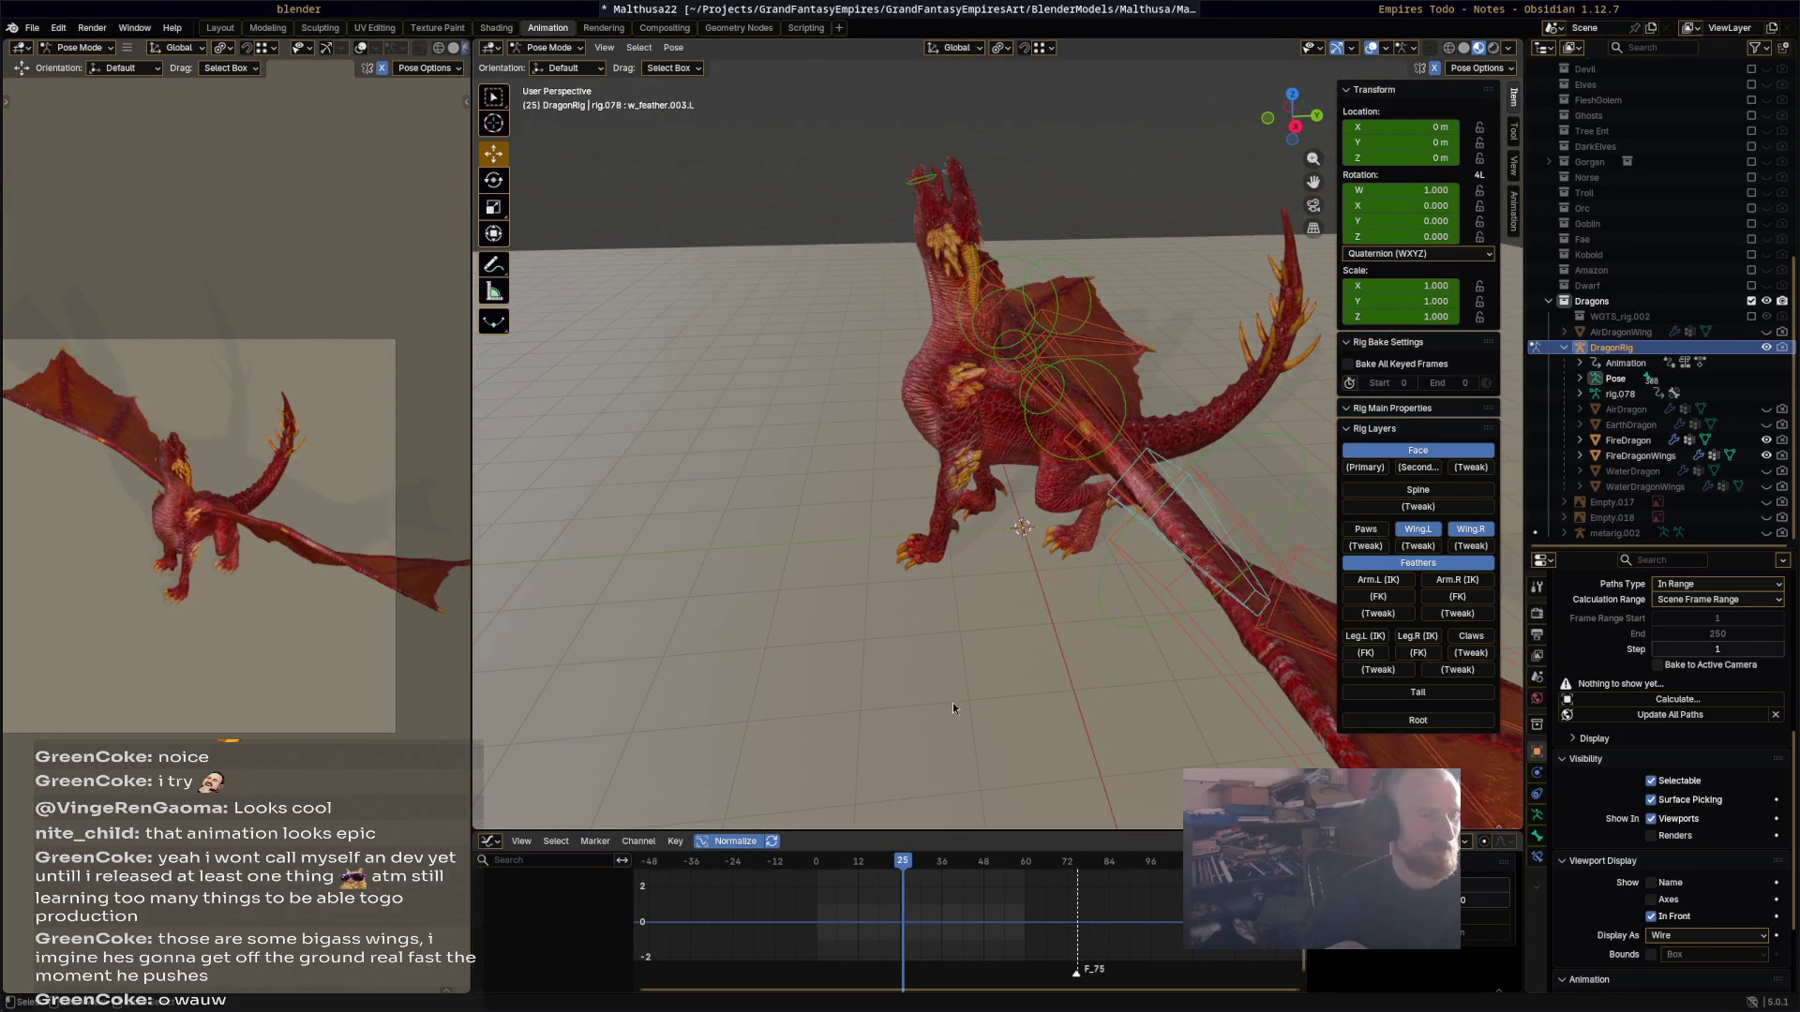
{"action": "key", "text": "ctrl+Tab"}
{"action": "key", "text": "ctrl+Tab"}
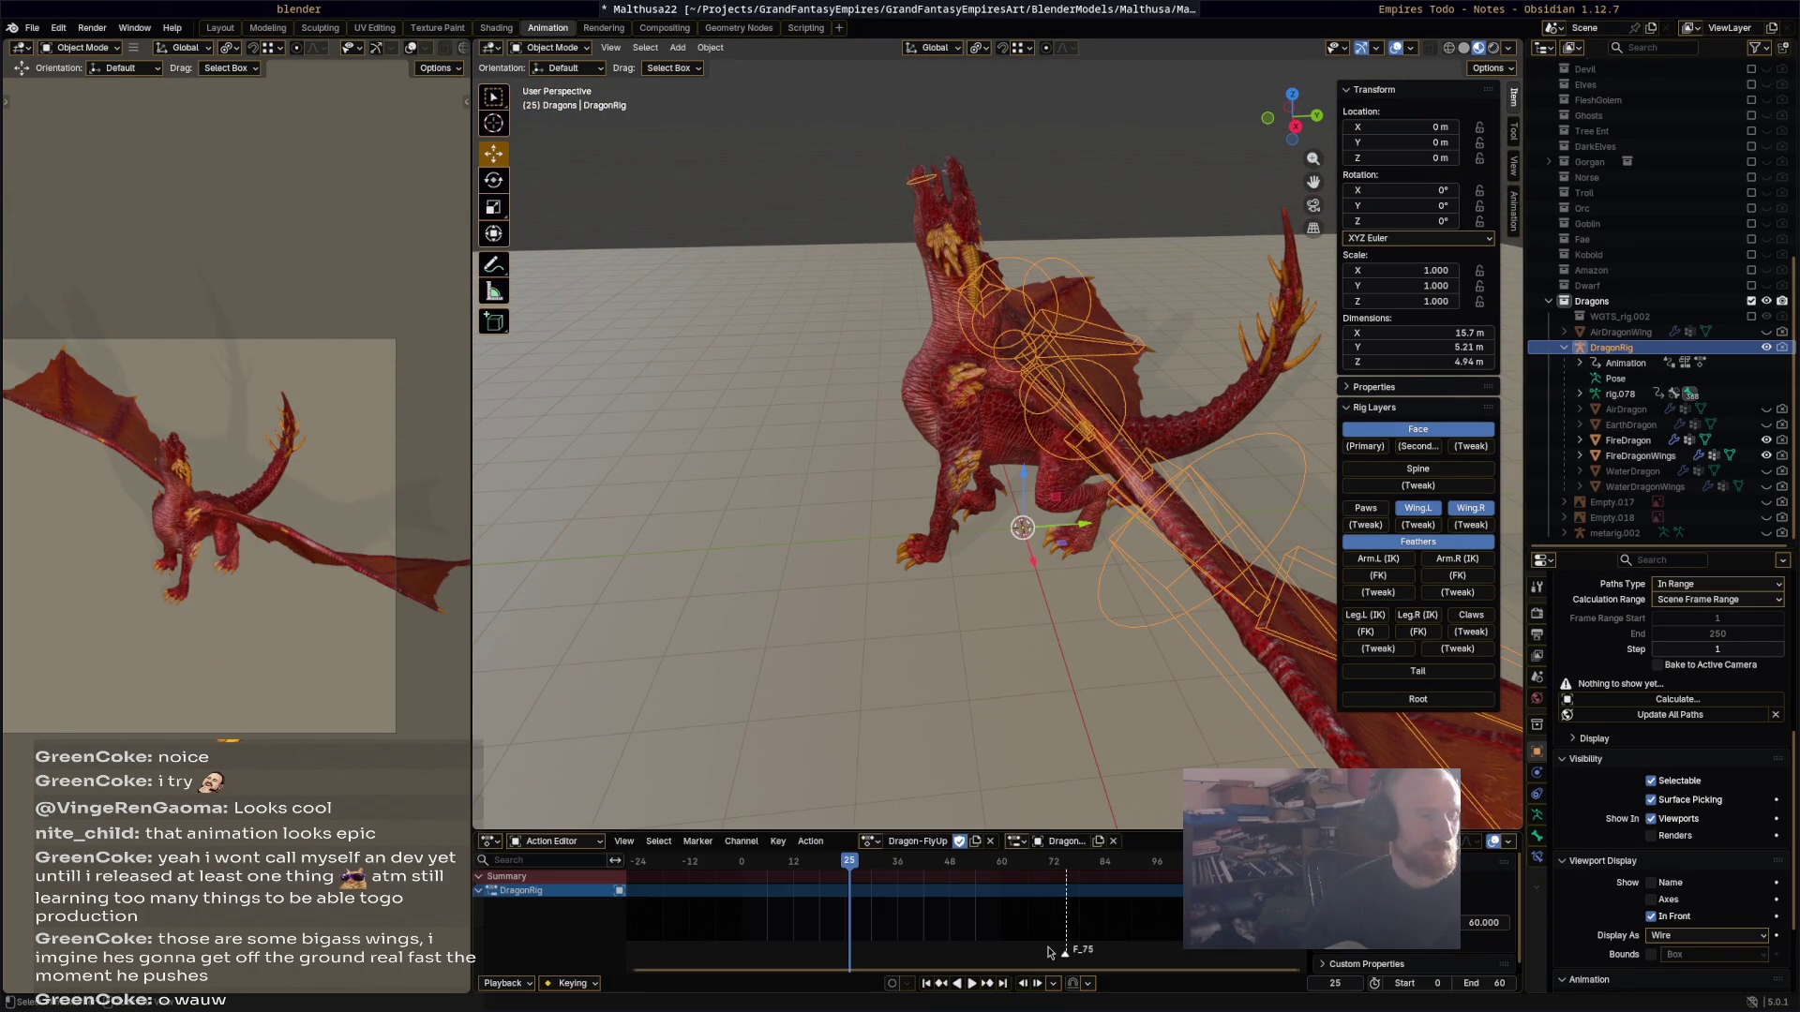
{"action": "key", "text": "shift+Left"}
{"action": "key", "text": "space"}
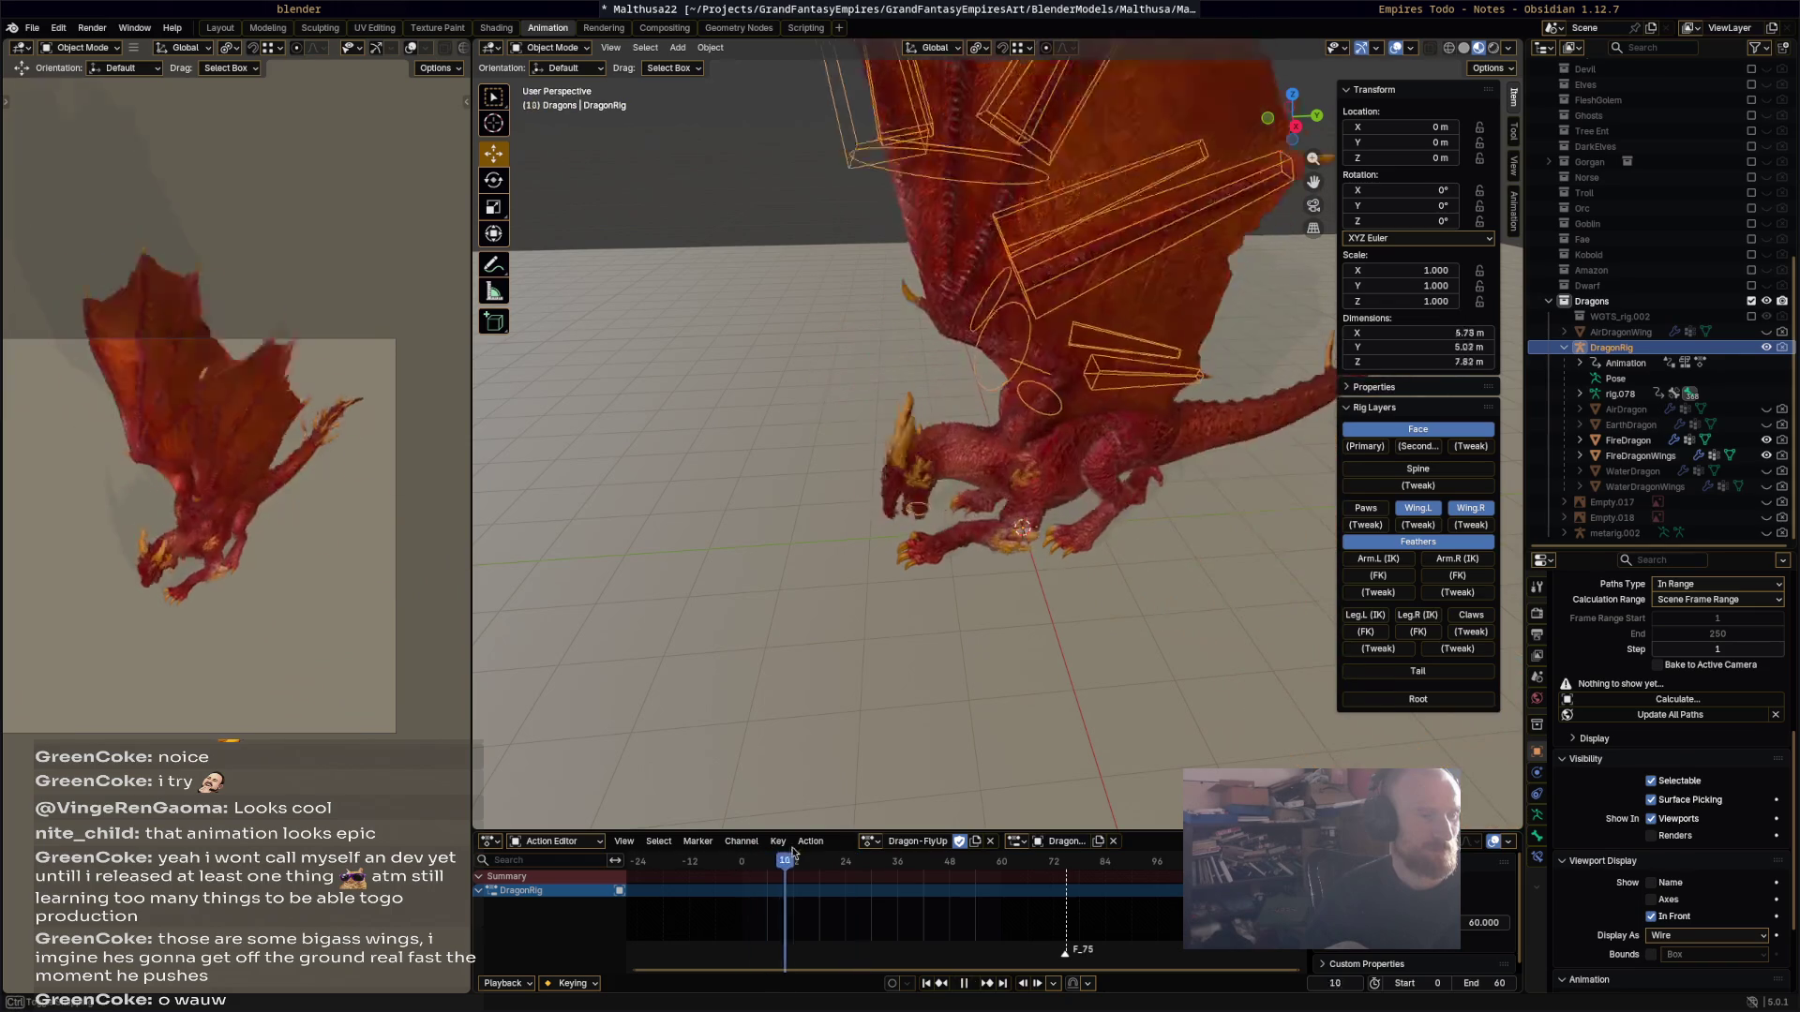
{"action": "key", "text": "space"}
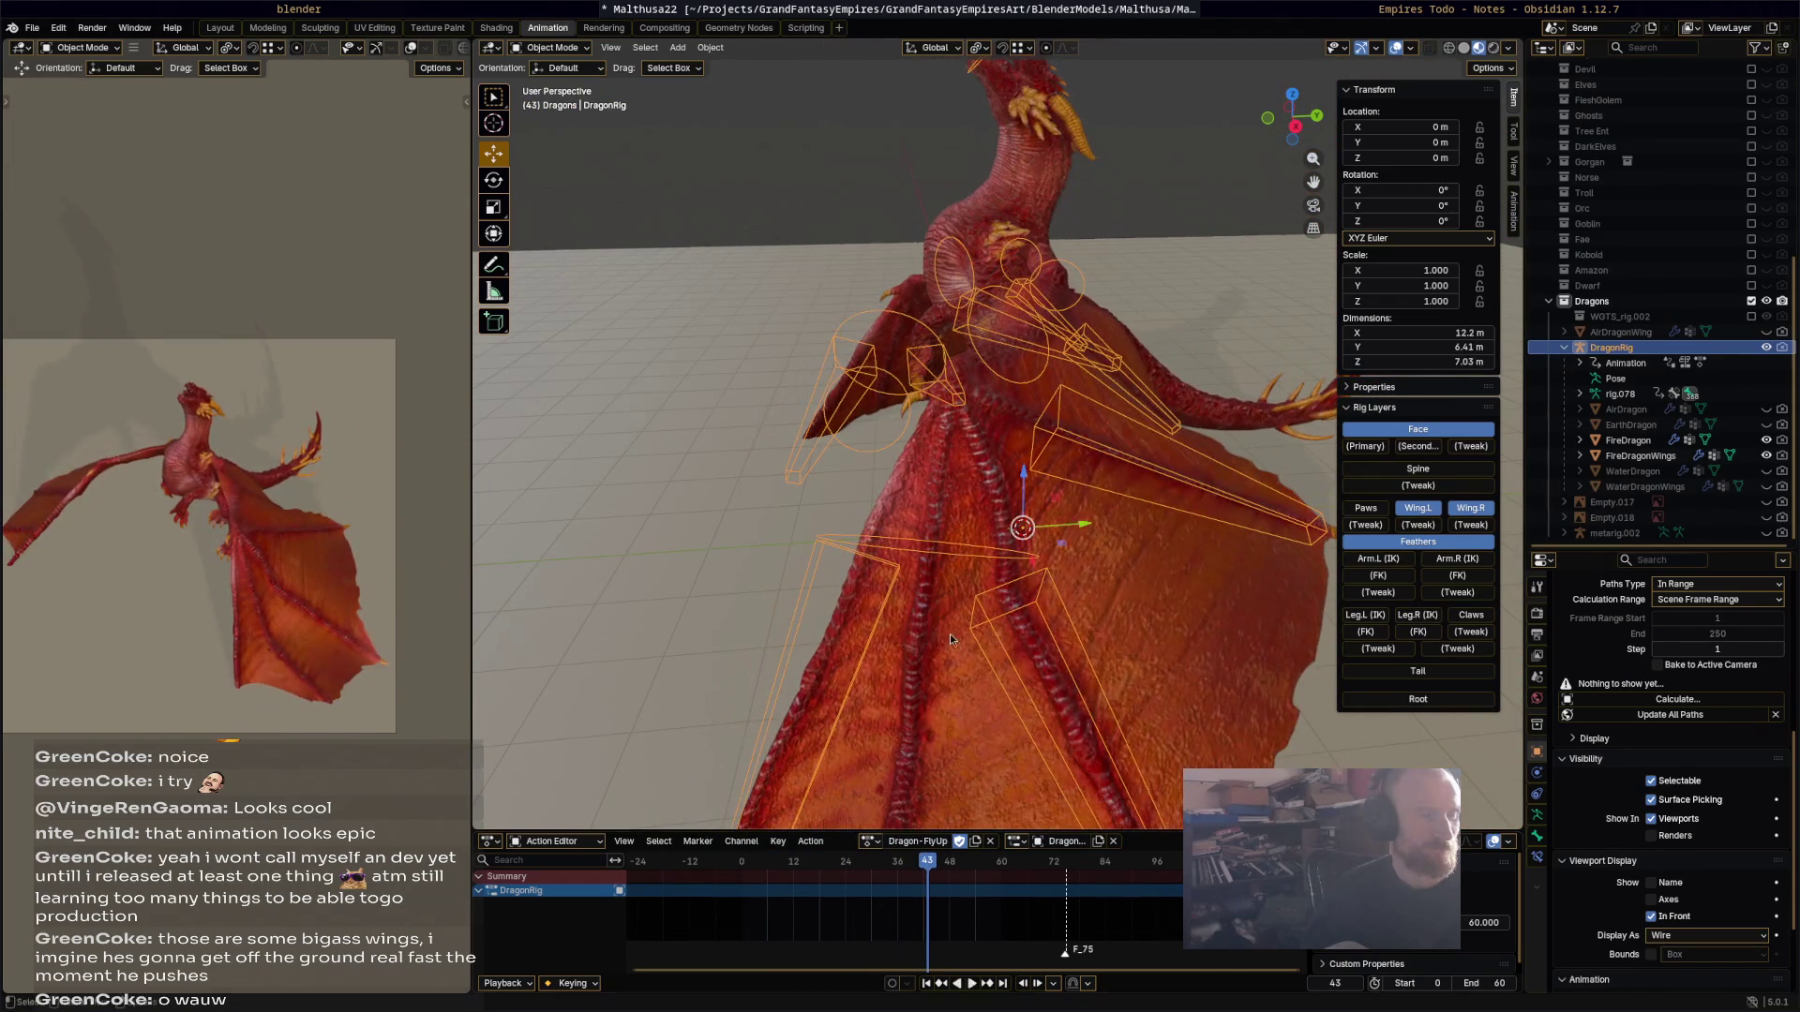
{"action": "key", "text": "shift+Left"}
{"action": "key", "text": "space"}
{"action": "key", "text": "space"}
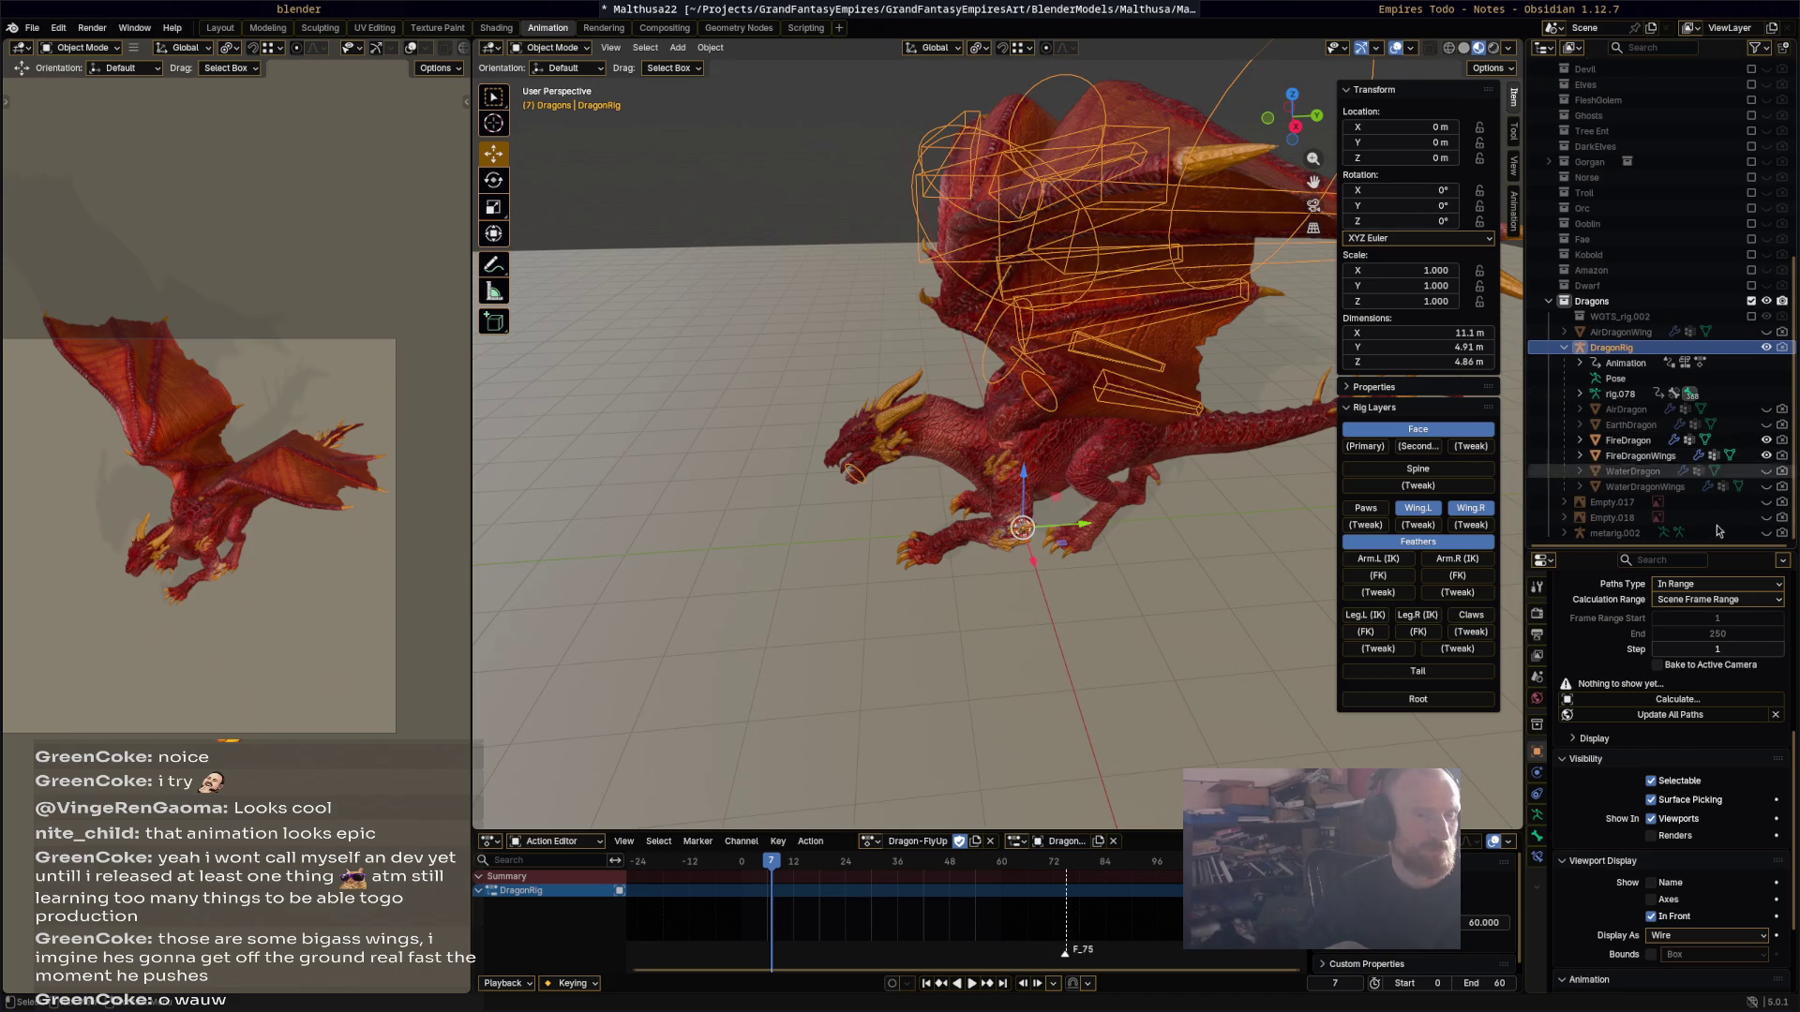
{"action": "mouse_move", "coordinate": [1001, 520]}
{"action": "middle_mouse_down"}
{"action": "mouse_move", "coordinate": [1032, 525]}
{"action": "mouse_move", "coordinate": [851, 763]}
{"action": "middle_mouse_up"}
{"action": "mouse_move", "coordinate": [772, 860]}
{"action": "left_mouse_down"}
{"action": "mouse_move", "coordinate": [1050, 865]}
{"action": "mouse_move", "coordinate": [881, 851]}
{"action": "mouse_move", "coordinate": [1050, 855]}
{"action": "mouse_move", "coordinate": [1005, 859]}
{"action": "left_mouse_up"}
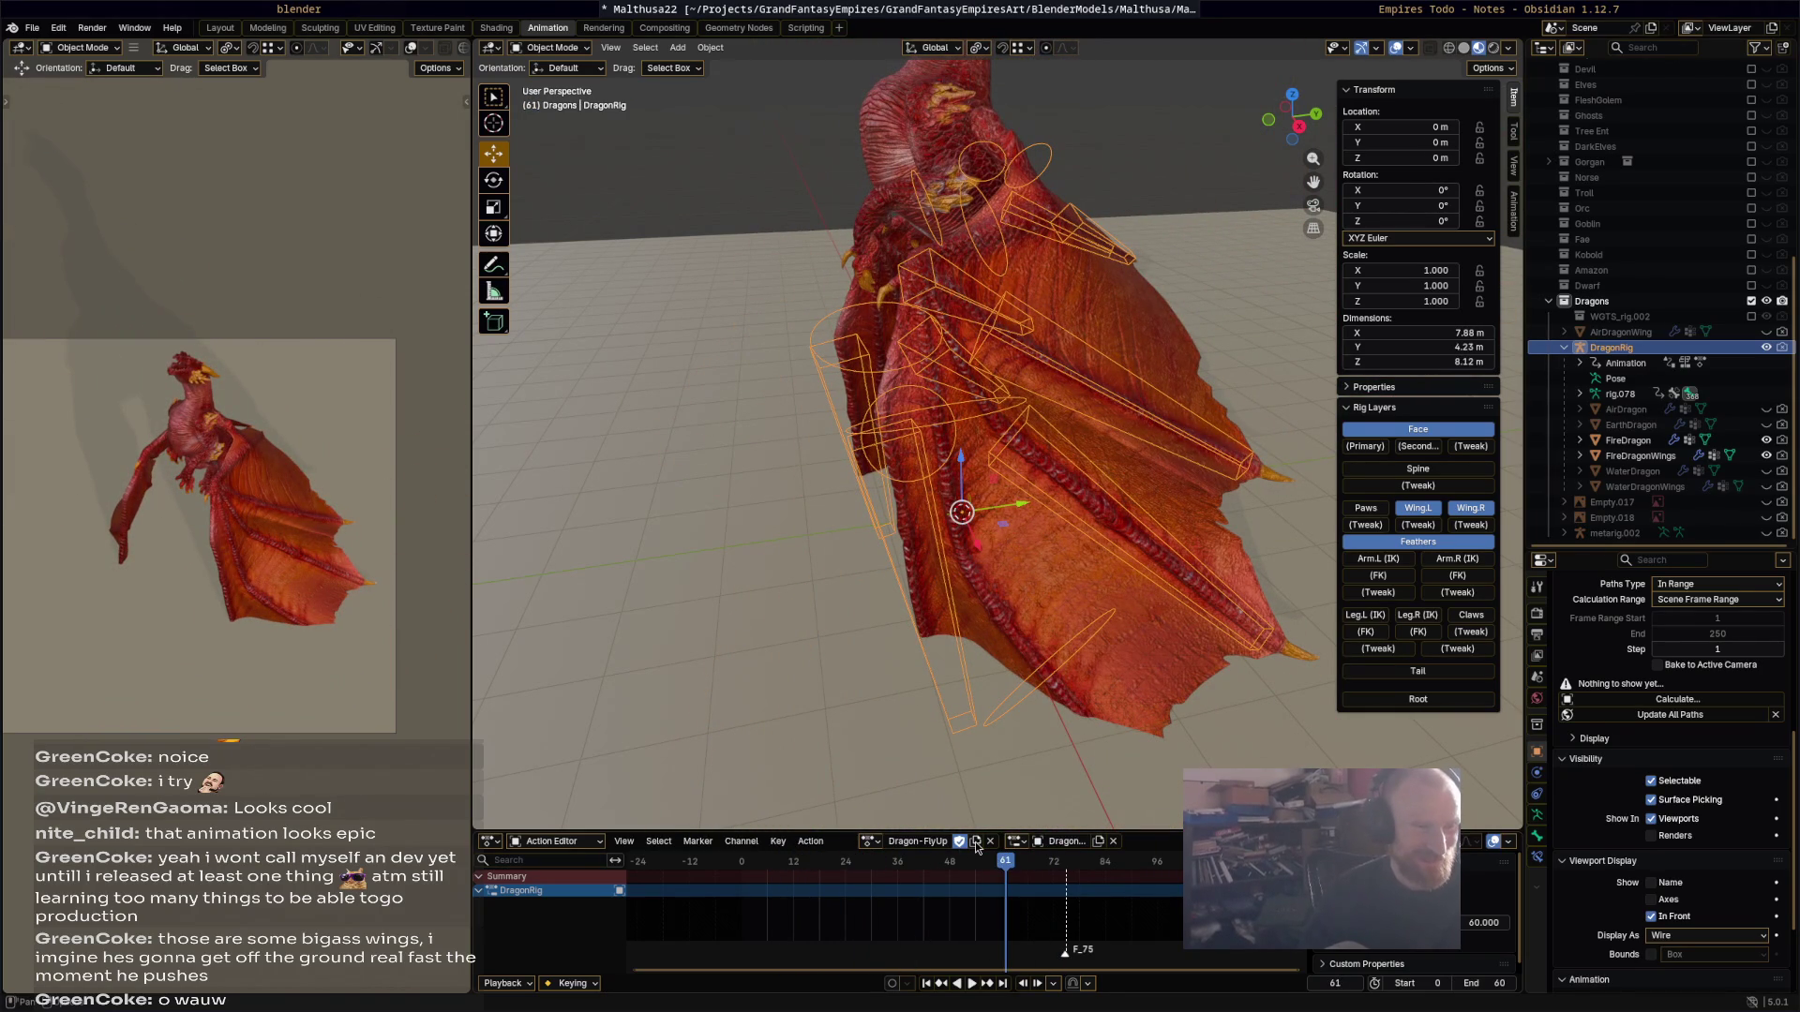
{"action": "left_click", "coordinate": [551, 47]}
{"action": "left_click", "coordinate": [565, 99]}
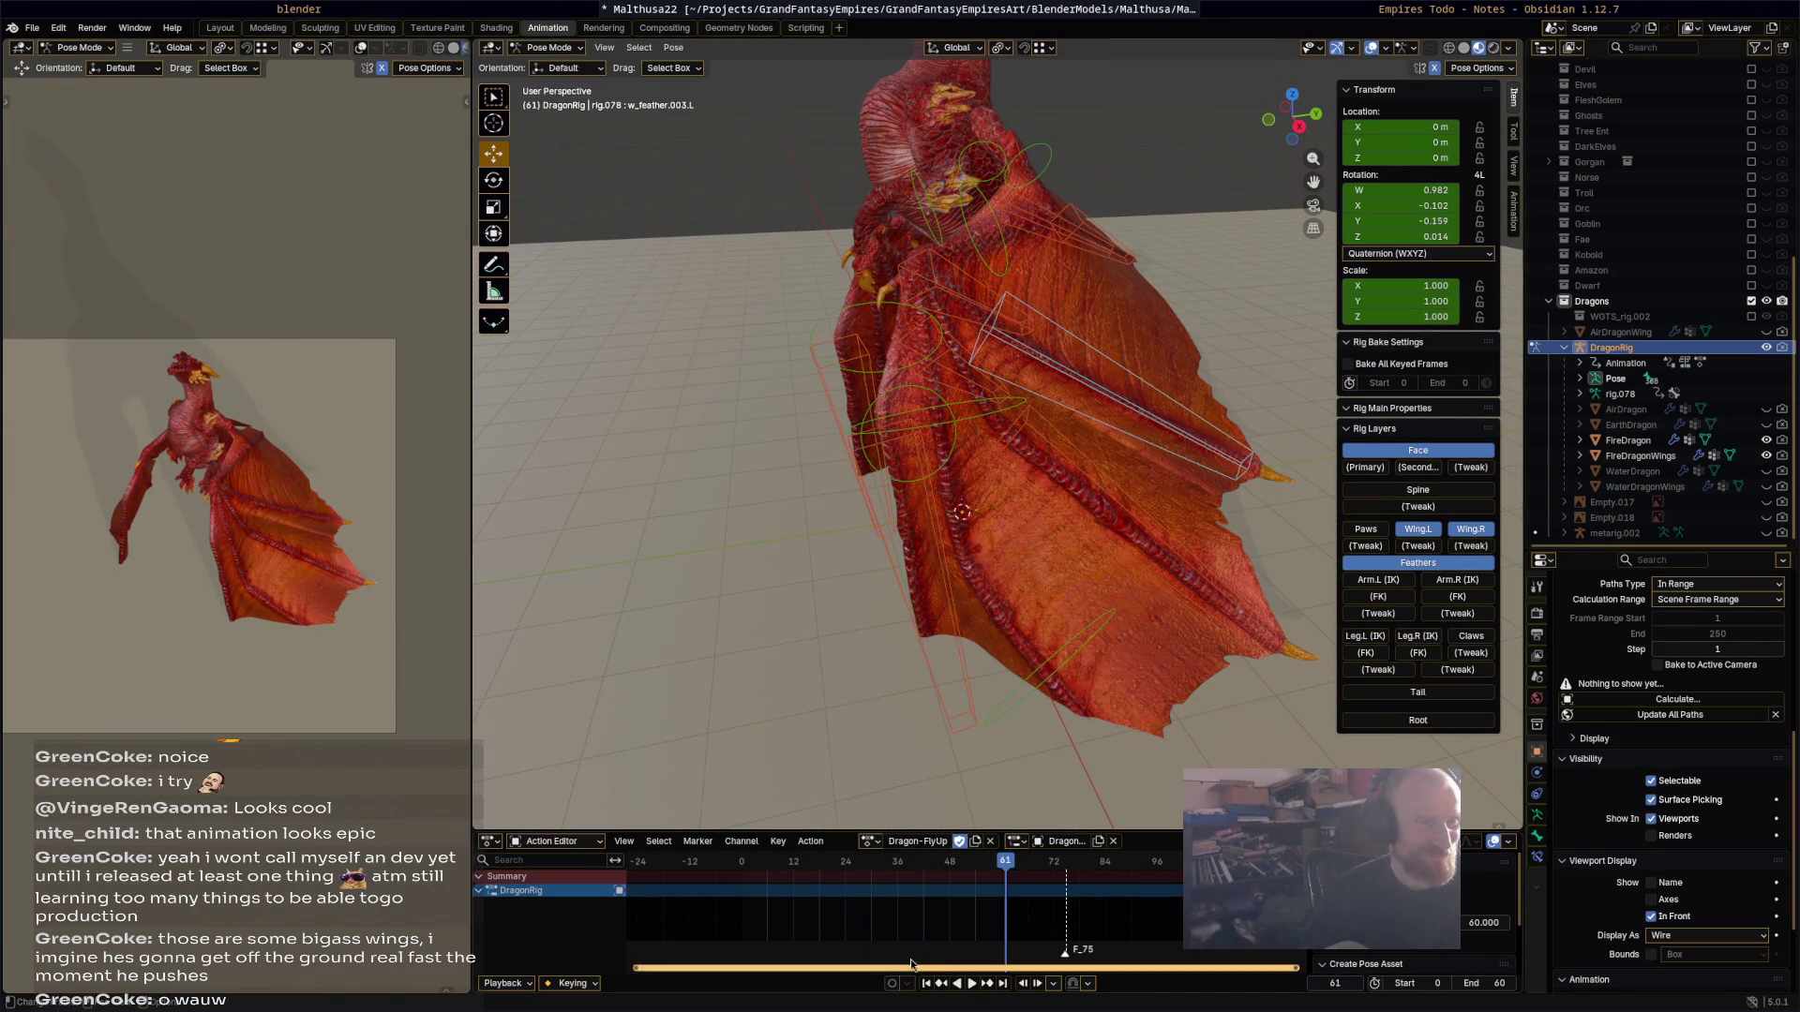
Step: With all bones selected, duplicate Dragon-FlyUp into a new action renamed Dragon-FlyDown
{"action": "key", "text": "a"}
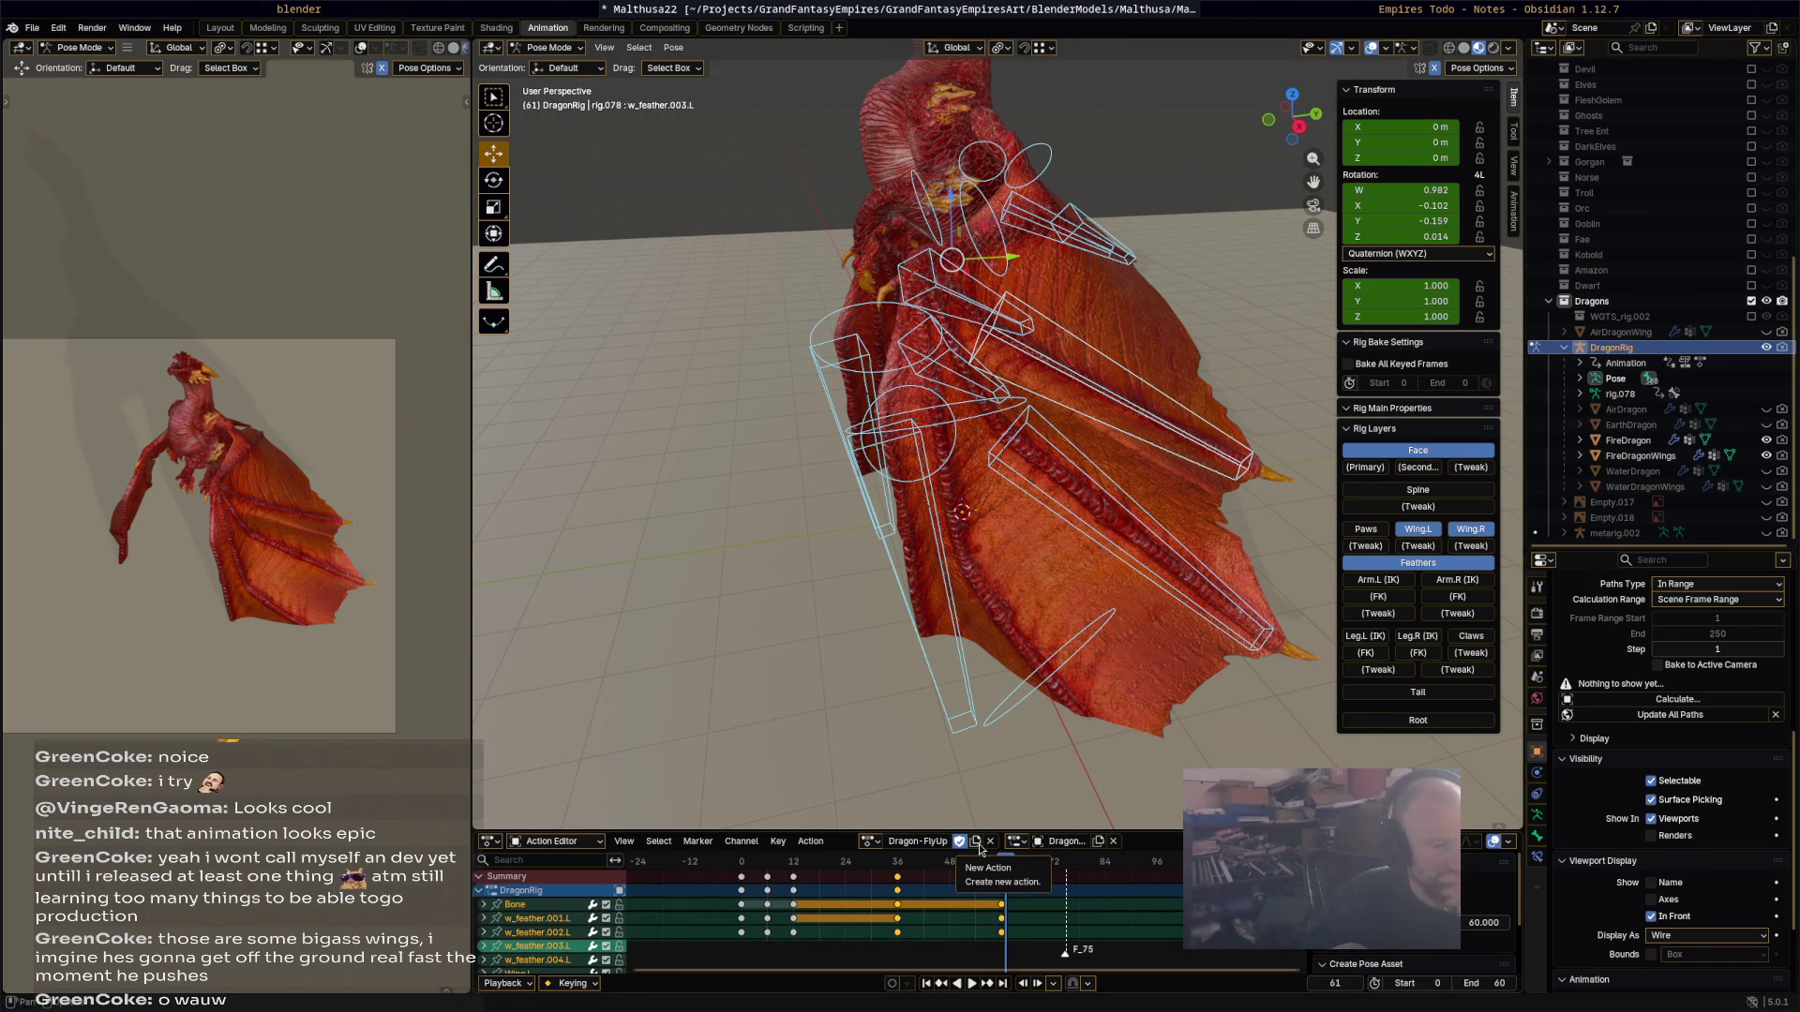
{"action": "left_click", "coordinate": [977, 848]}
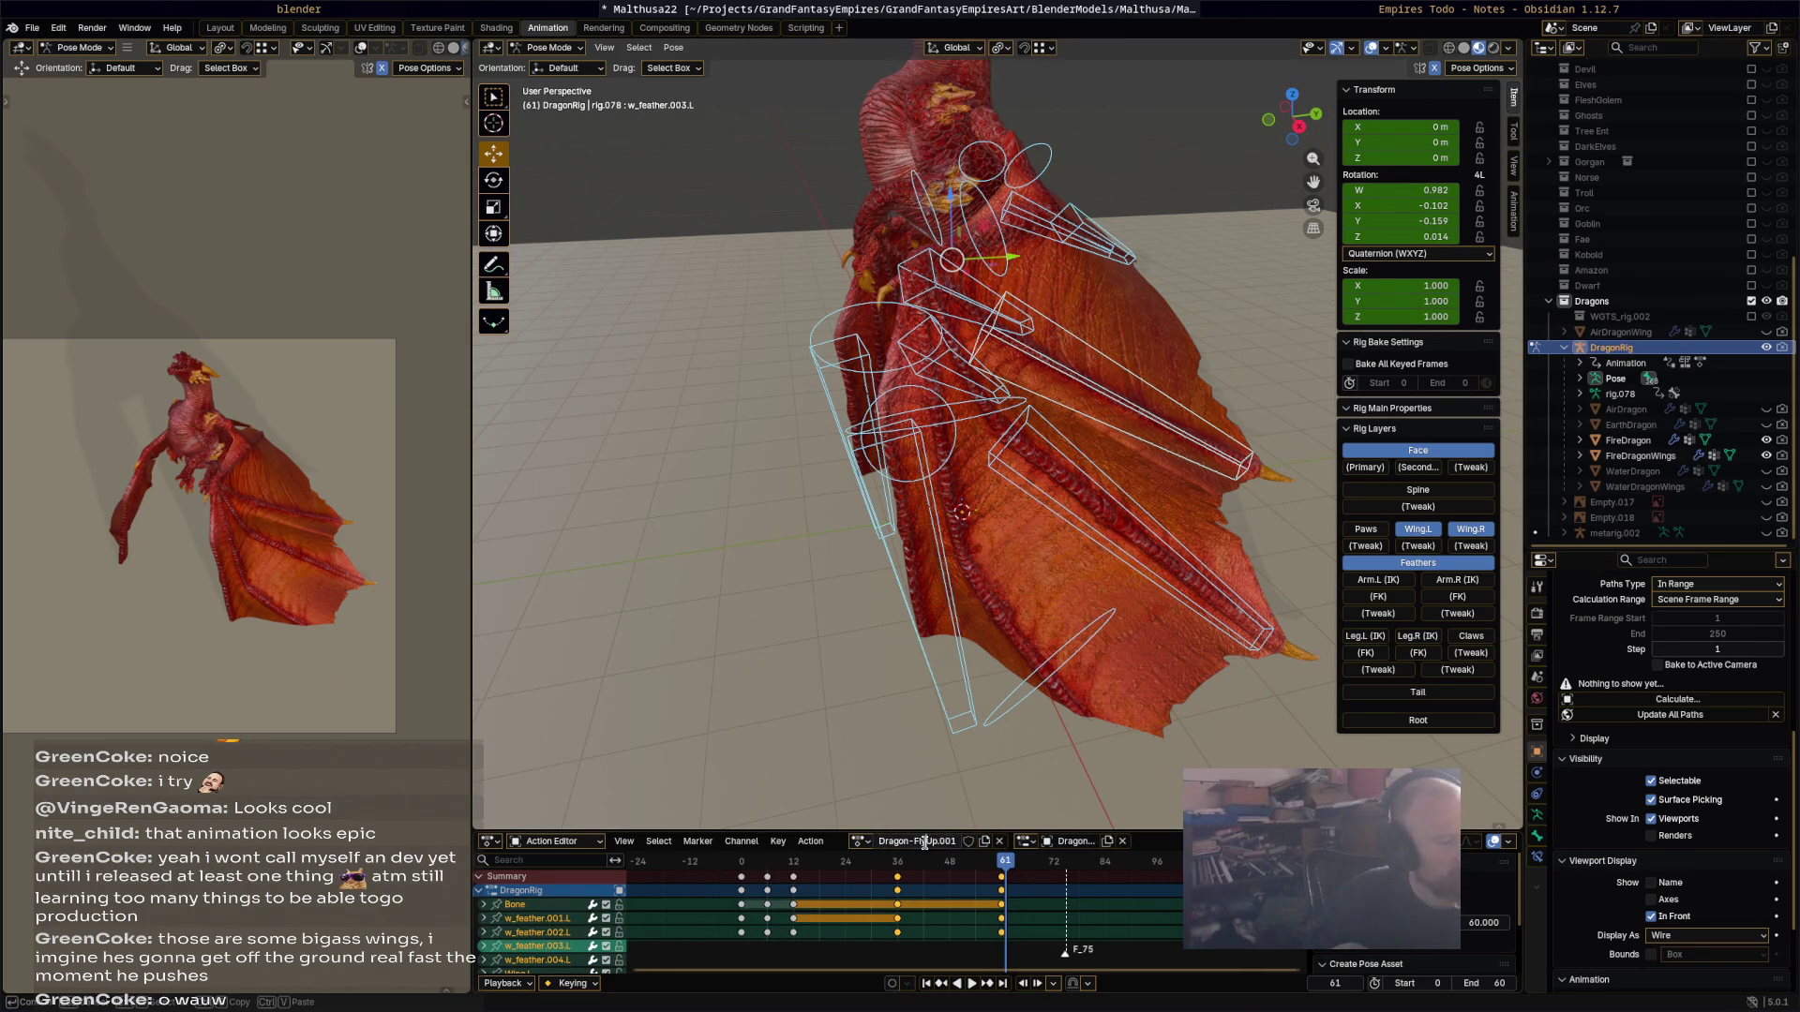
{"action": "left_click", "coordinate": [927, 844]}
{"action": "type", "text": "Dragon-FlyDown"}
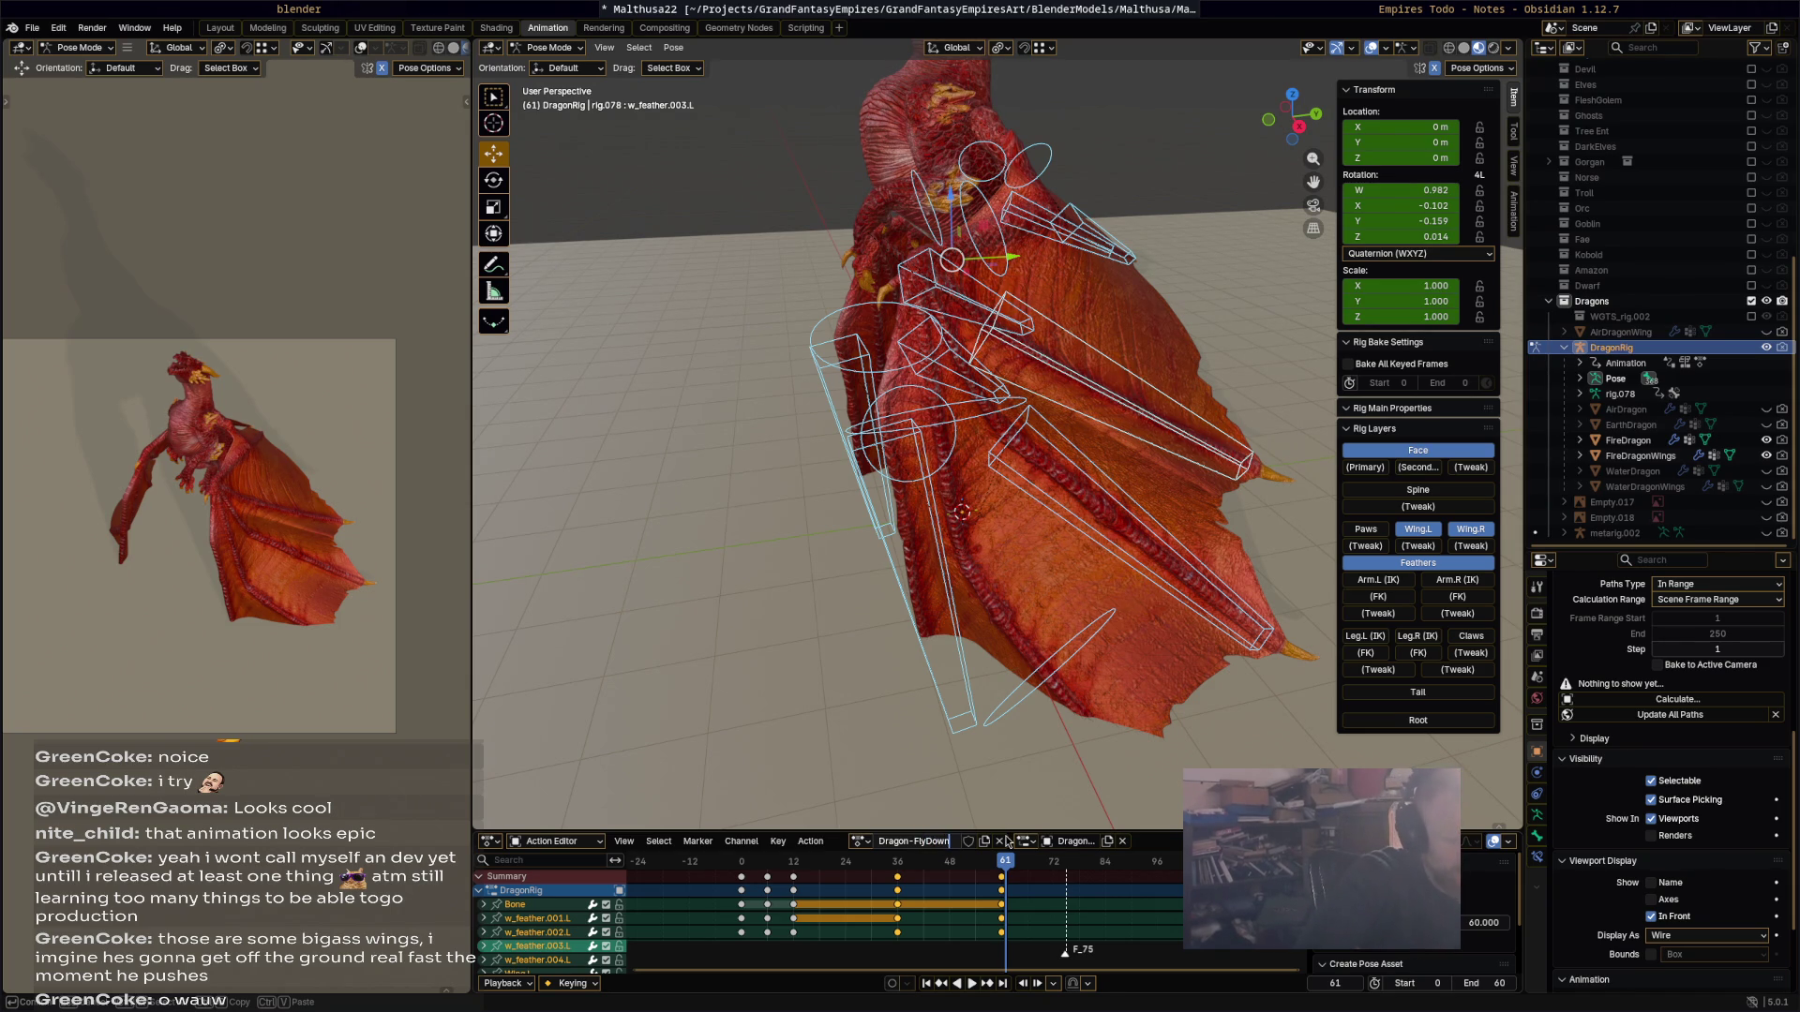
{"action": "key", "text": "Return"}
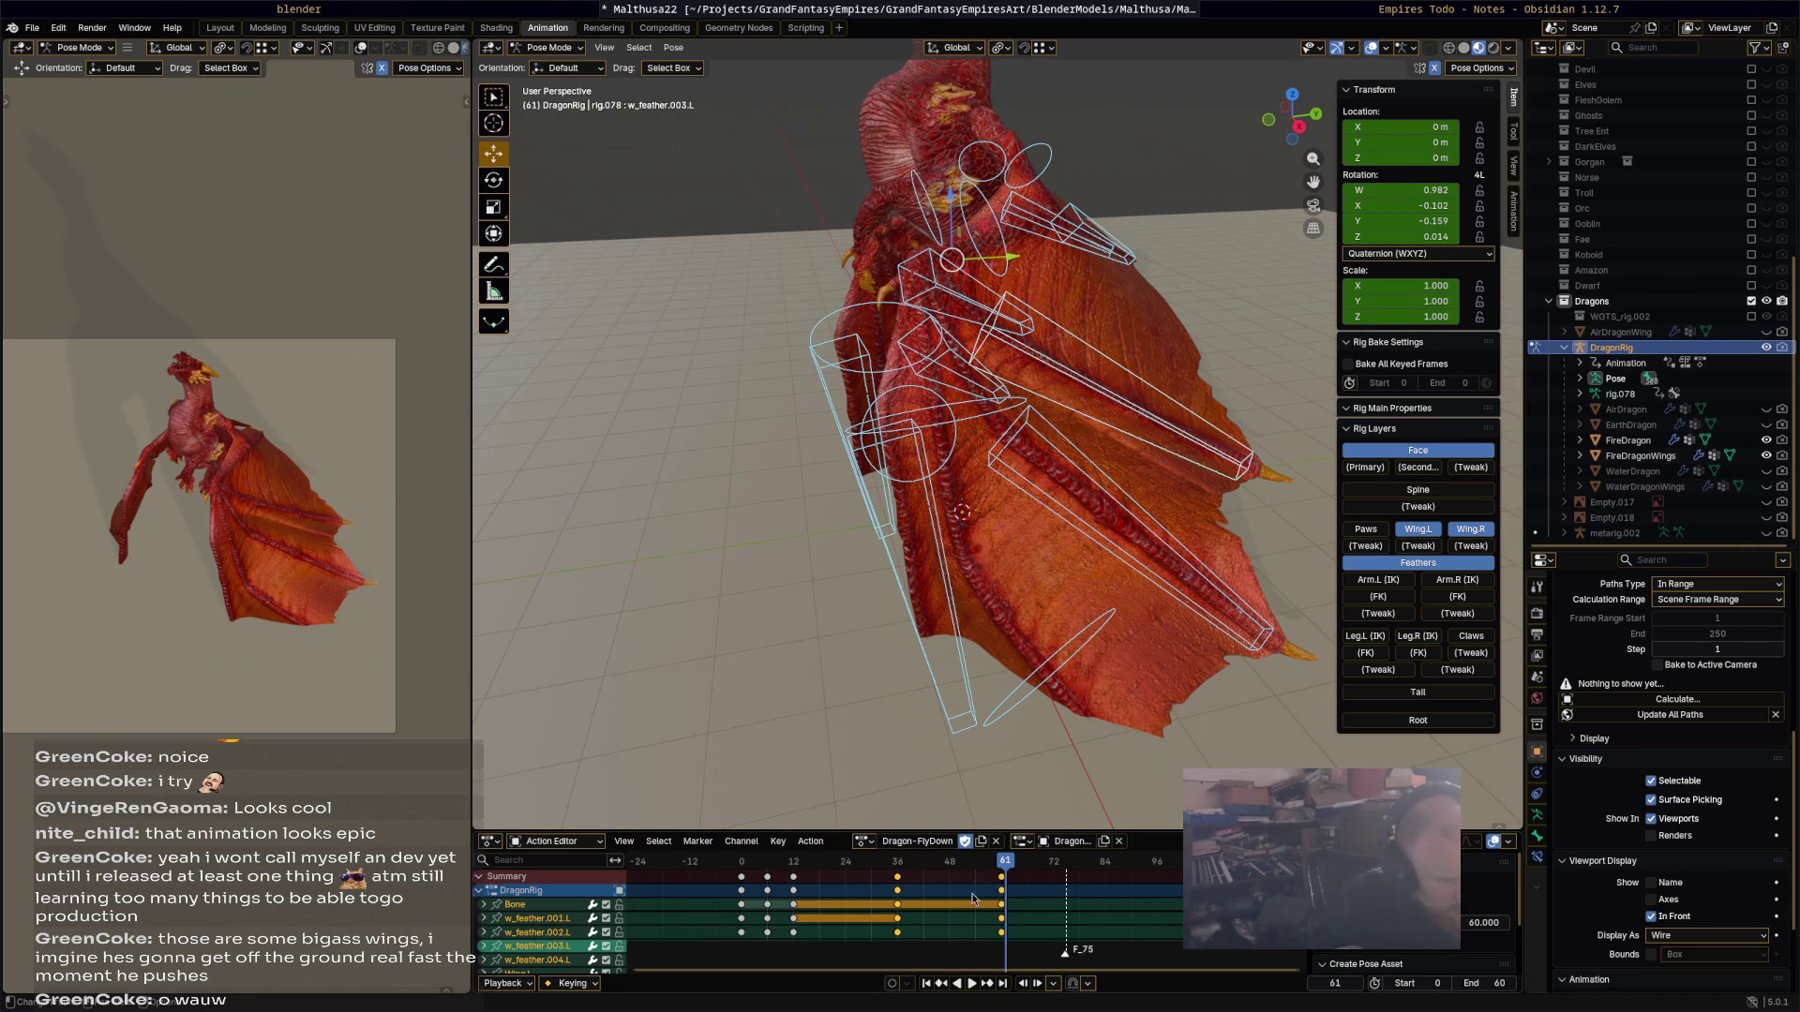
{"action": "key", "text": "g"}
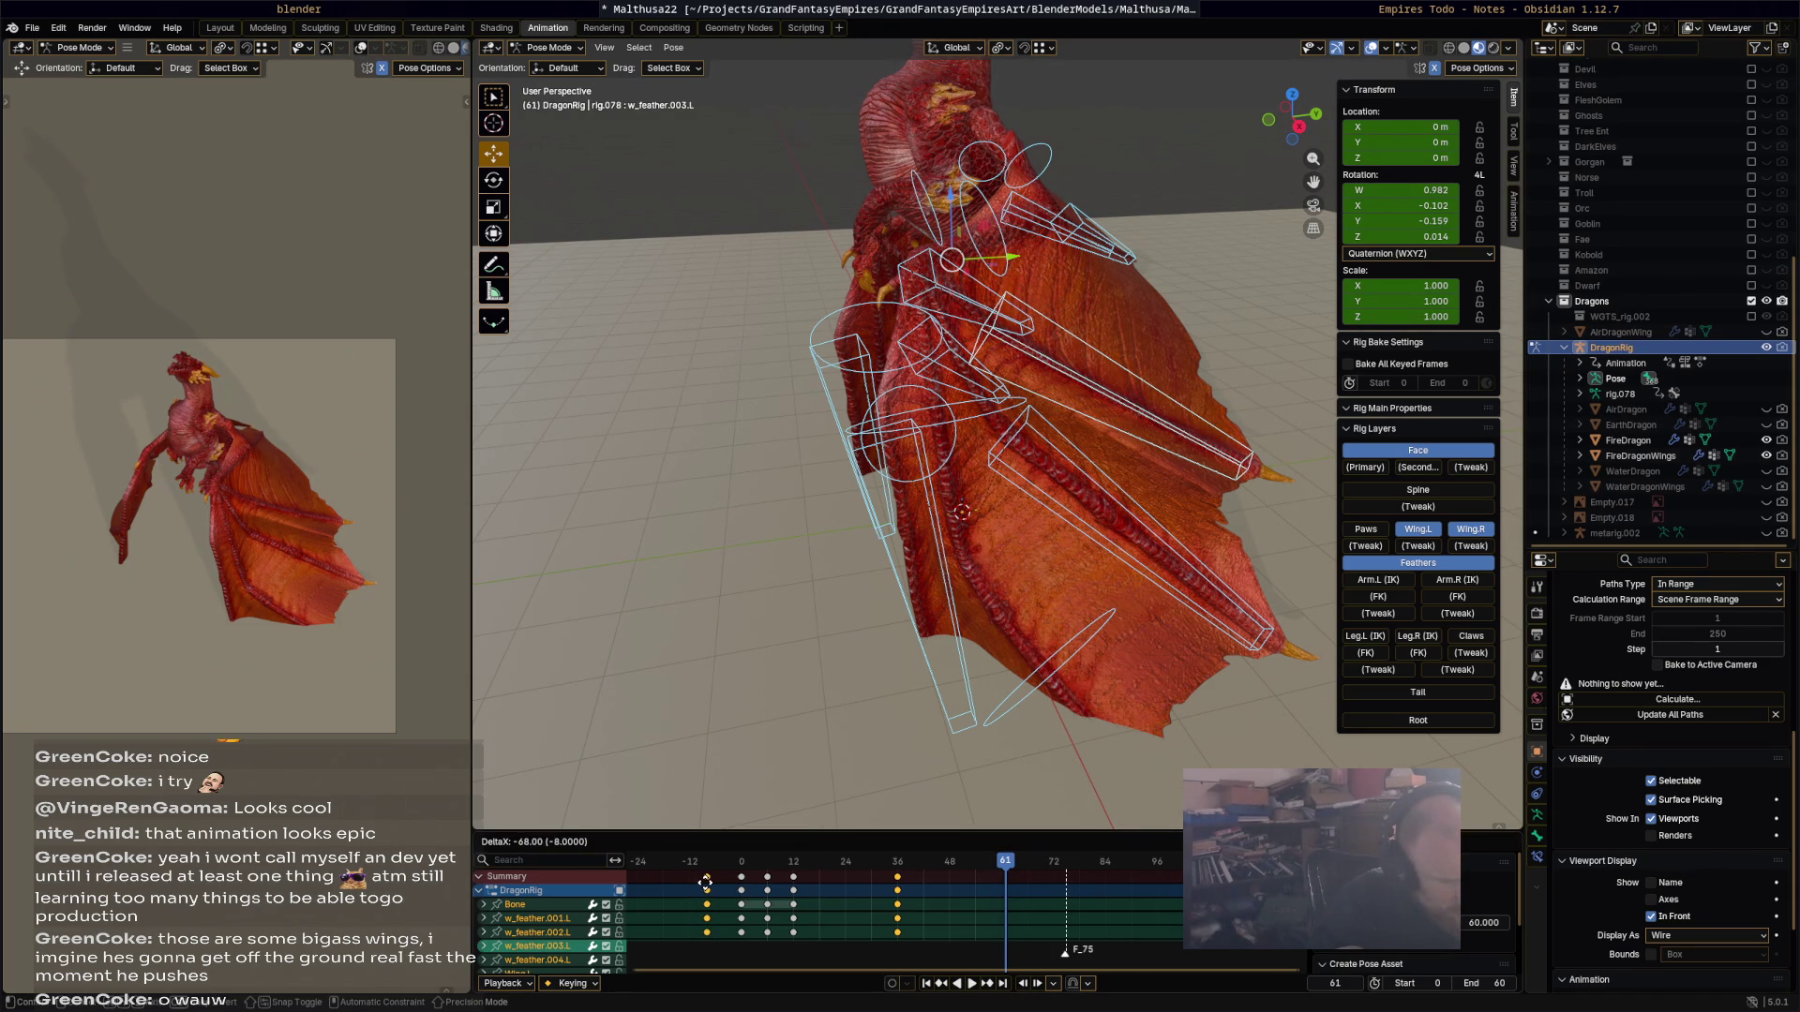
Step: Turn on the Spine, Arm.L/R (IK), Leg.L/R (IK) and Tail layers, then zoom out
{"action": "left_click", "coordinate": [1266, 636]}
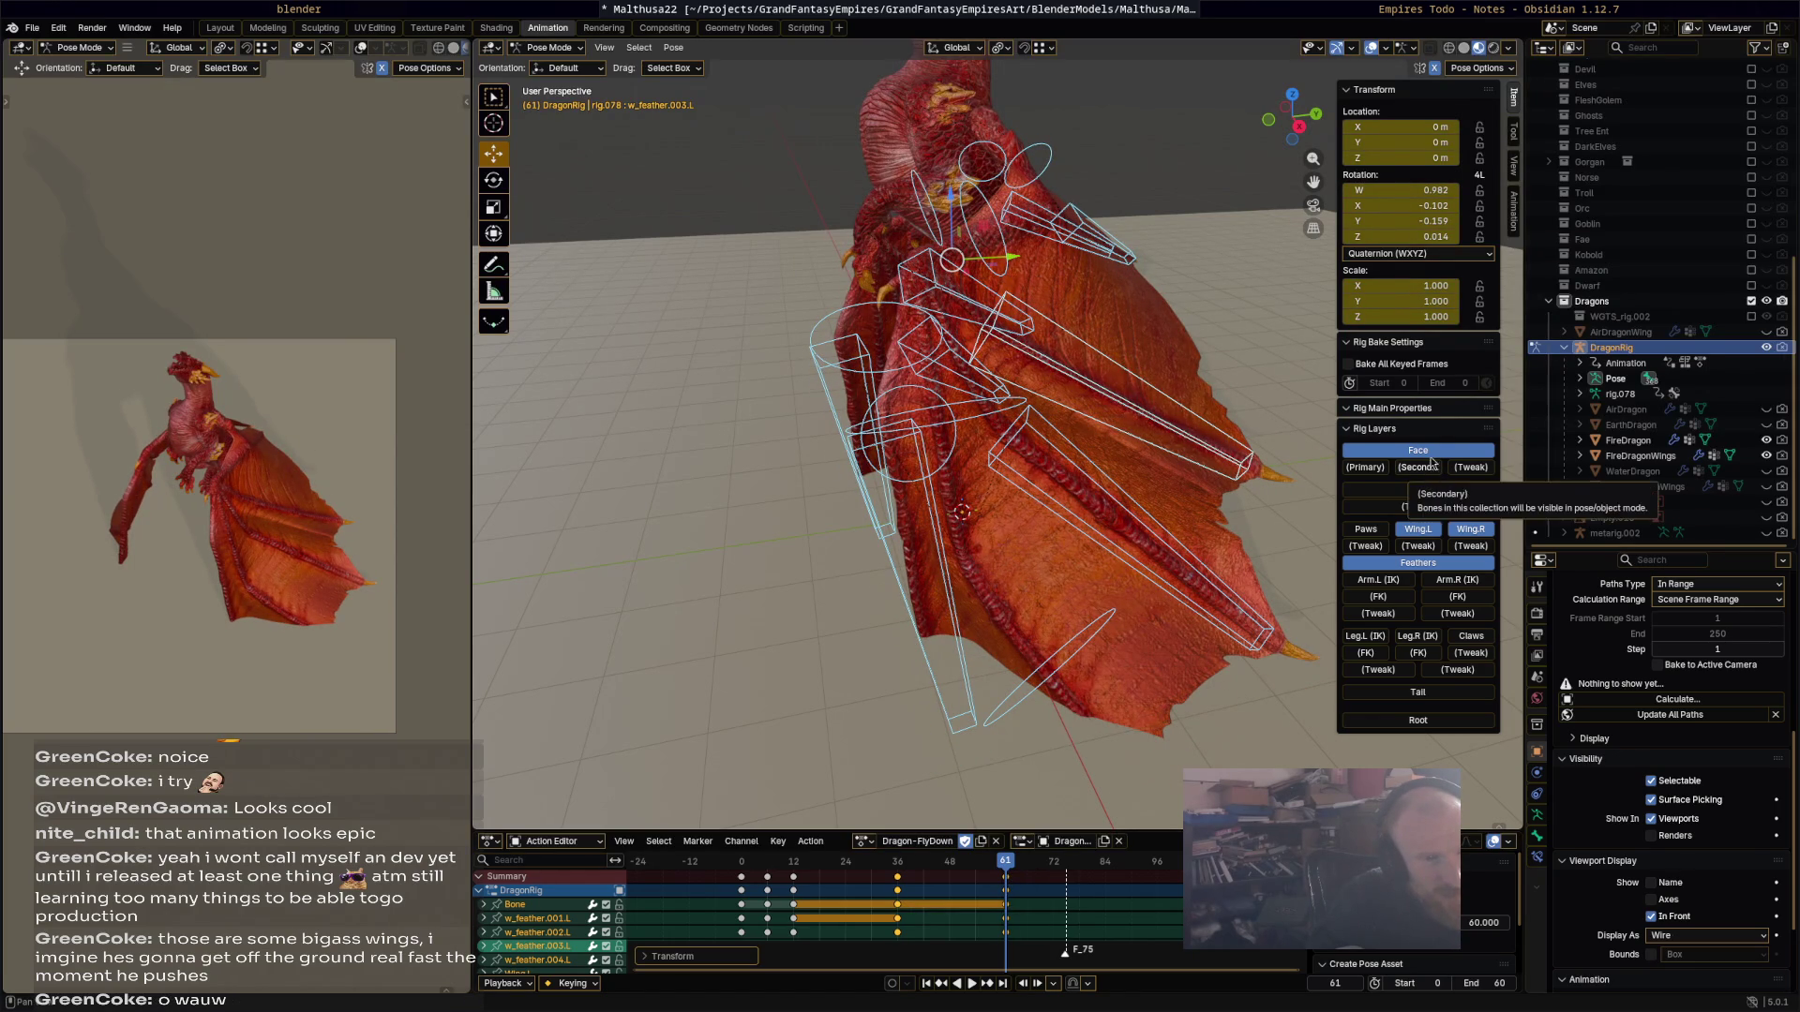
{"action": "left_click", "coordinate": [1417, 490]}
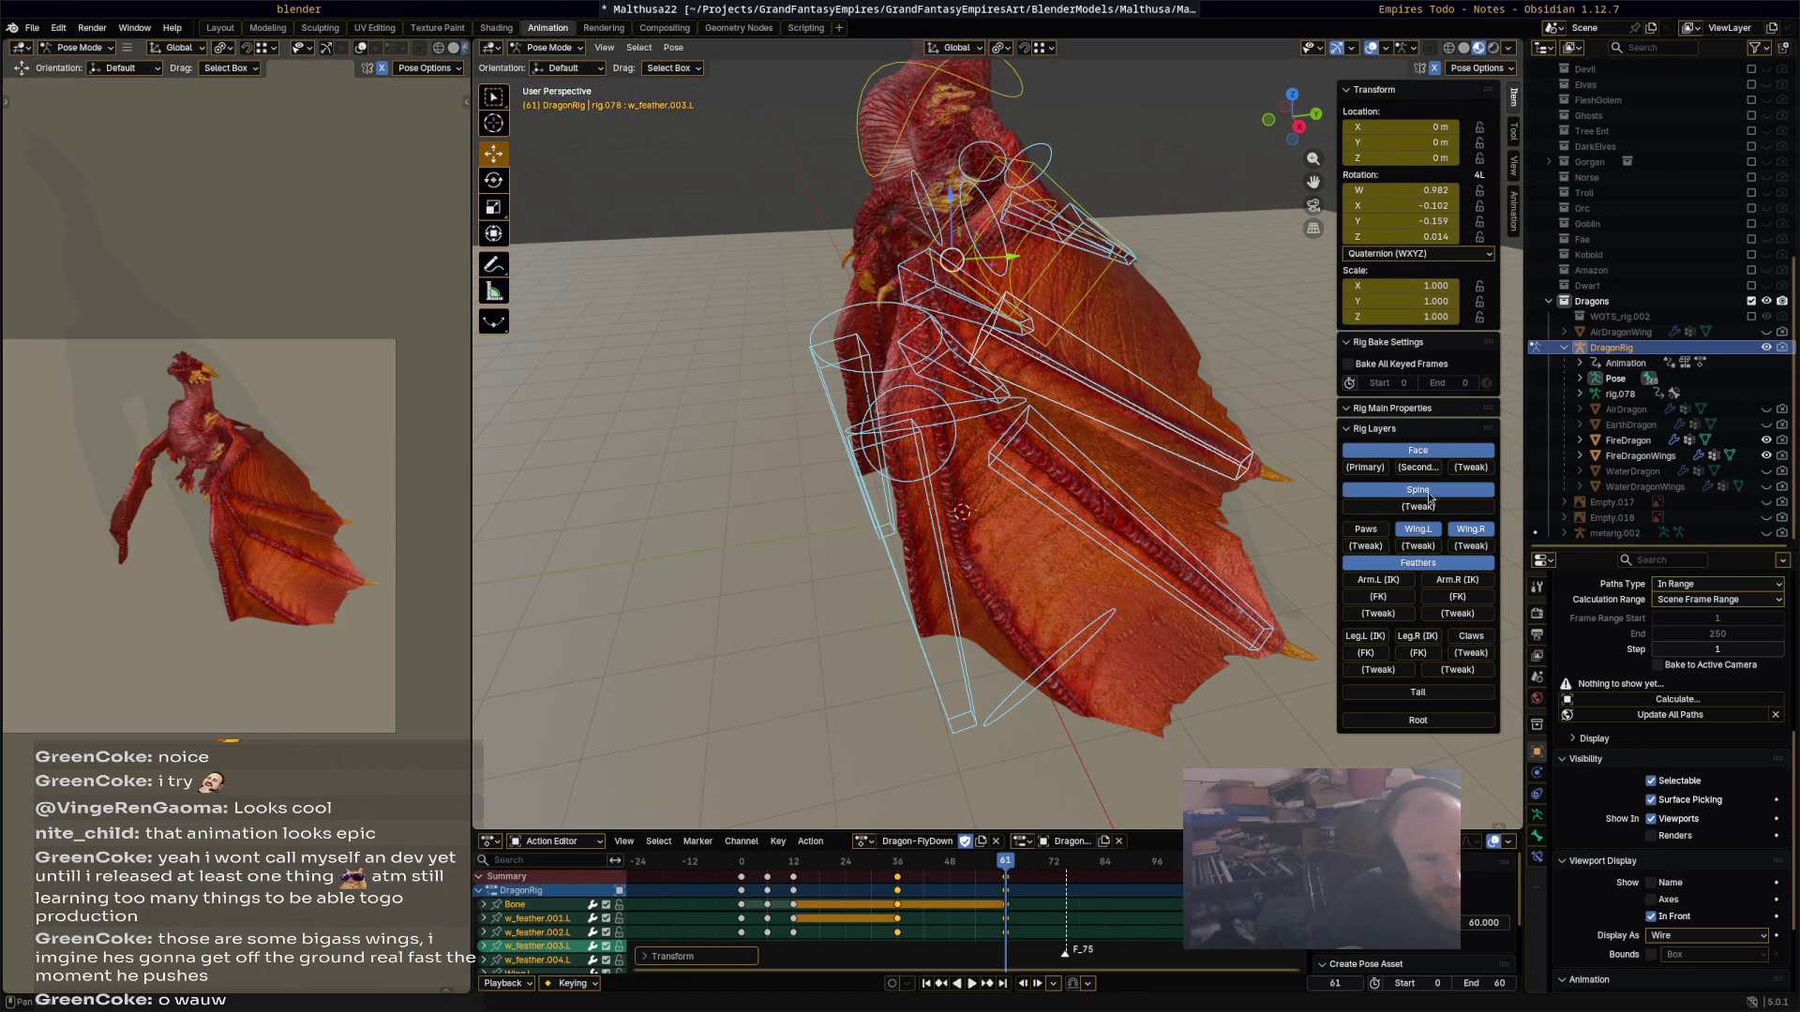
{"action": "left_click", "coordinate": [1406, 586]}
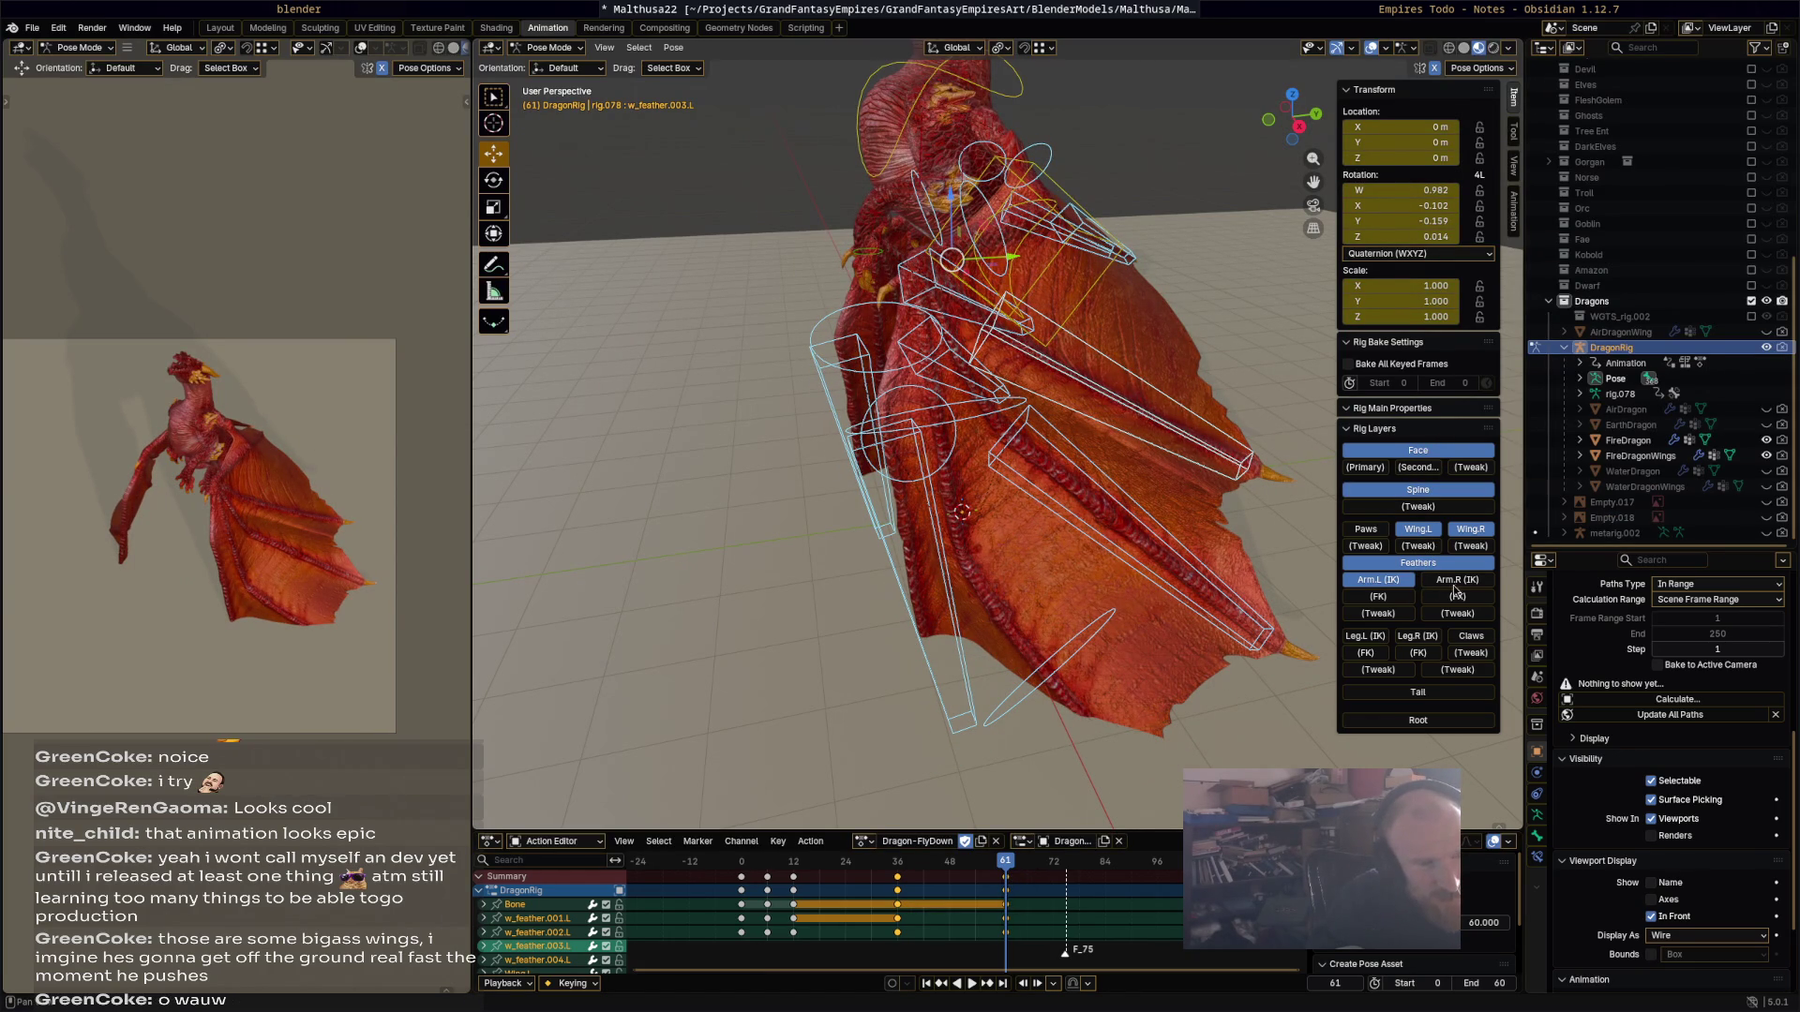
{"action": "left_click", "coordinate": [1460, 583]}
{"action": "left_click", "coordinate": [1381, 638]}
{"action": "left_click", "coordinate": [1419, 638]}
{"action": "left_click", "coordinate": [1419, 696]}
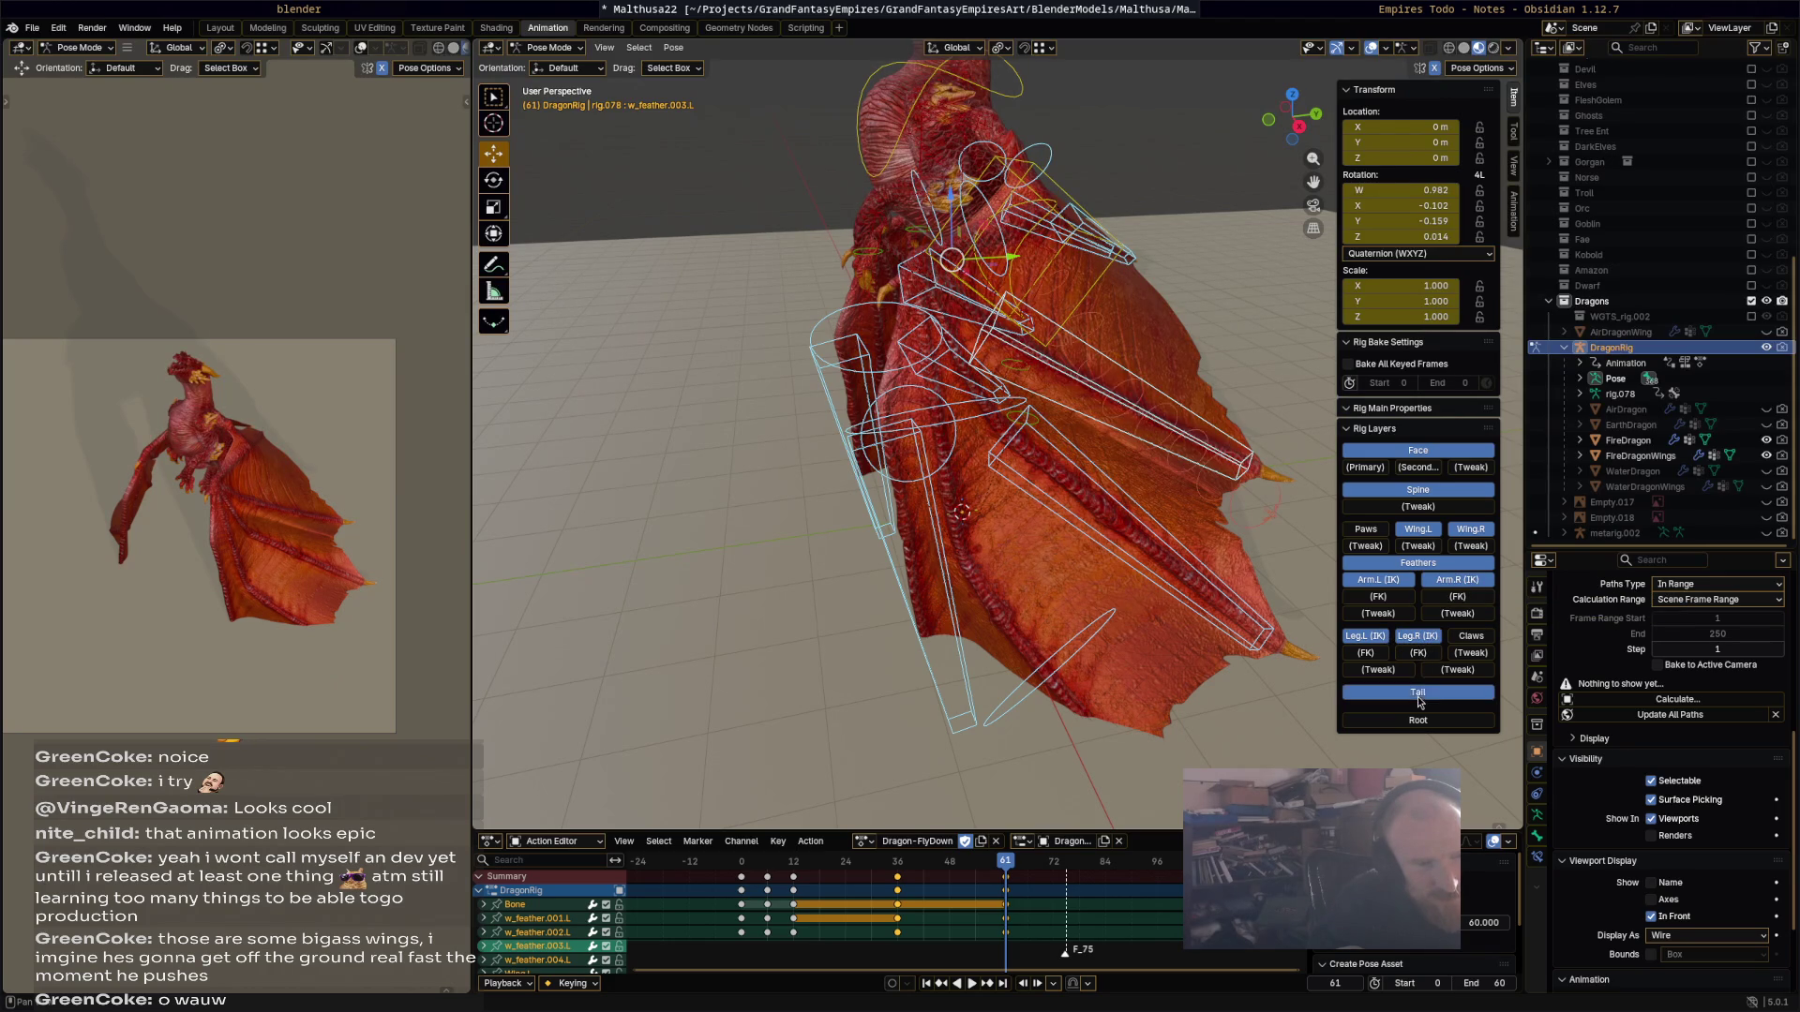
{"action": "scroll", "coordinate": [1083, 560], "scroll_direction": "down", "scroll_amount": 3}
{"action": "mouse_move", "coordinate": [1083, 559]}
{"action": "middle_mouse_down"}
{"action": "mouse_move", "coordinate": [1065, 531]}
{"action": "mouse_move", "coordinate": [1129, 544]}
{"action": "mouse_move", "coordinate": [1120, 562]}
{"action": "middle_mouse_up"}
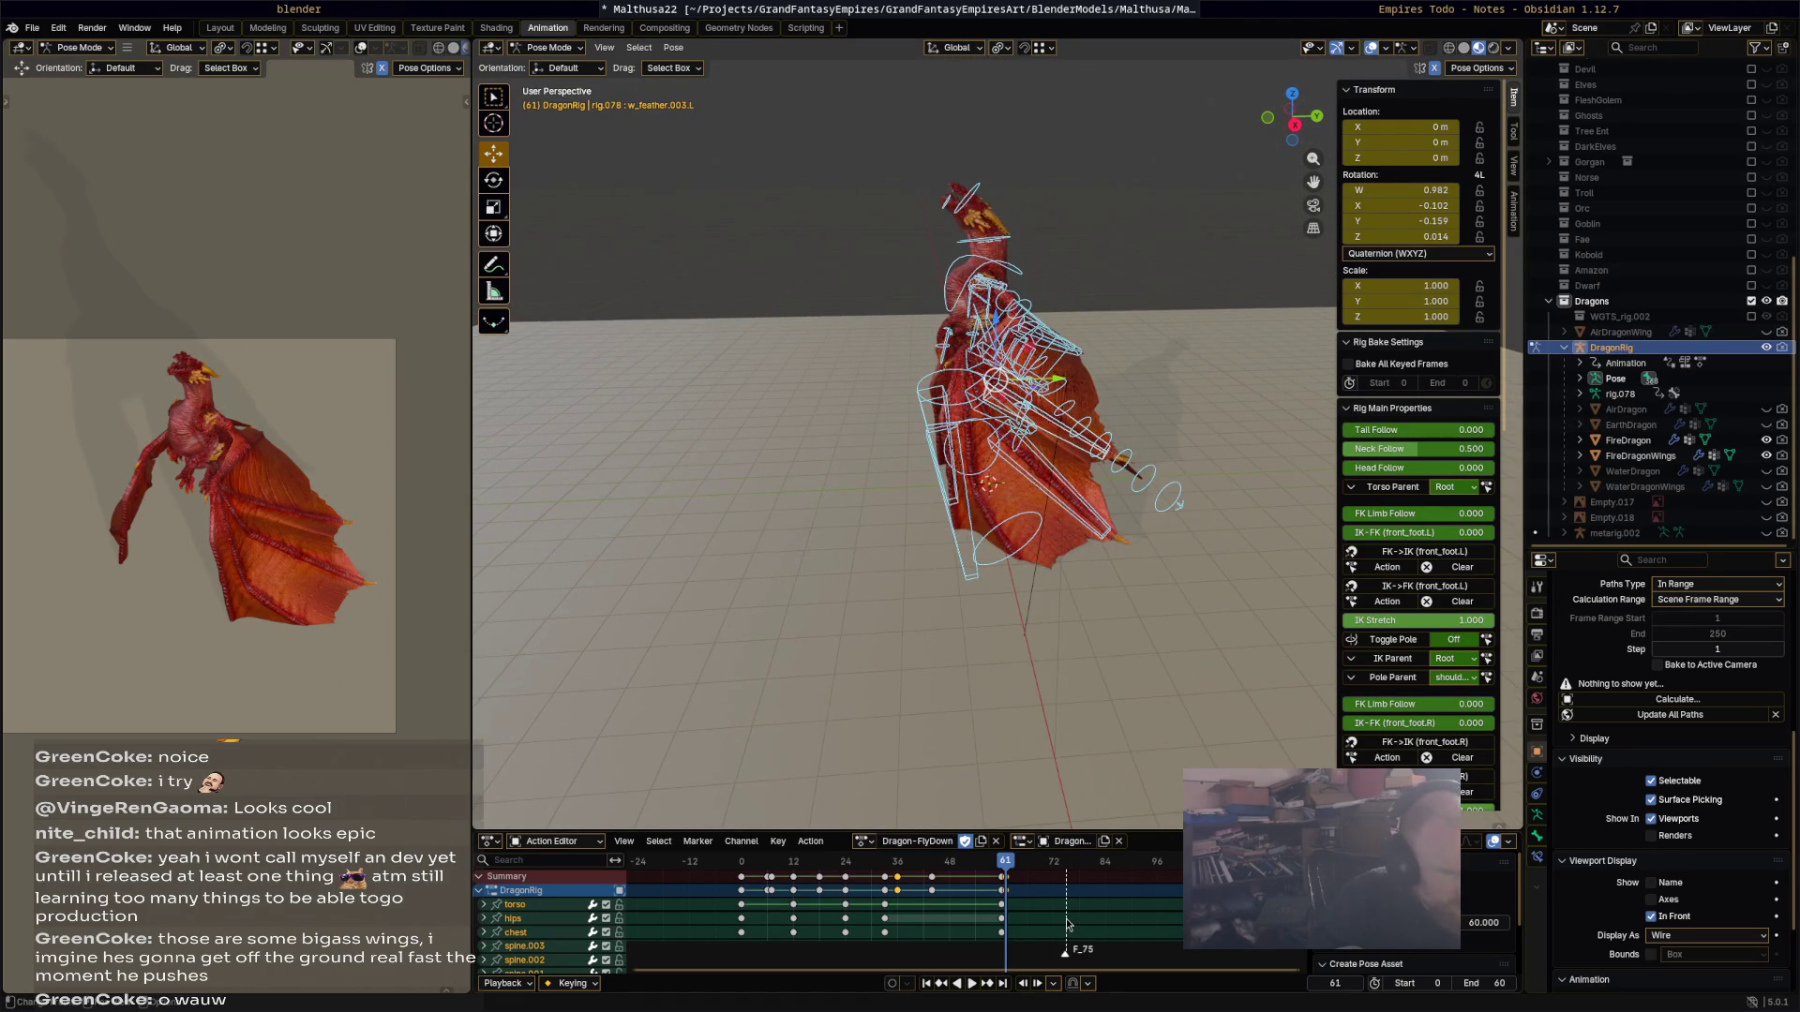
Step: Make hips the active channel and box-select every key from frame 0 to 61
{"action": "left_click", "coordinate": [1046, 921]}
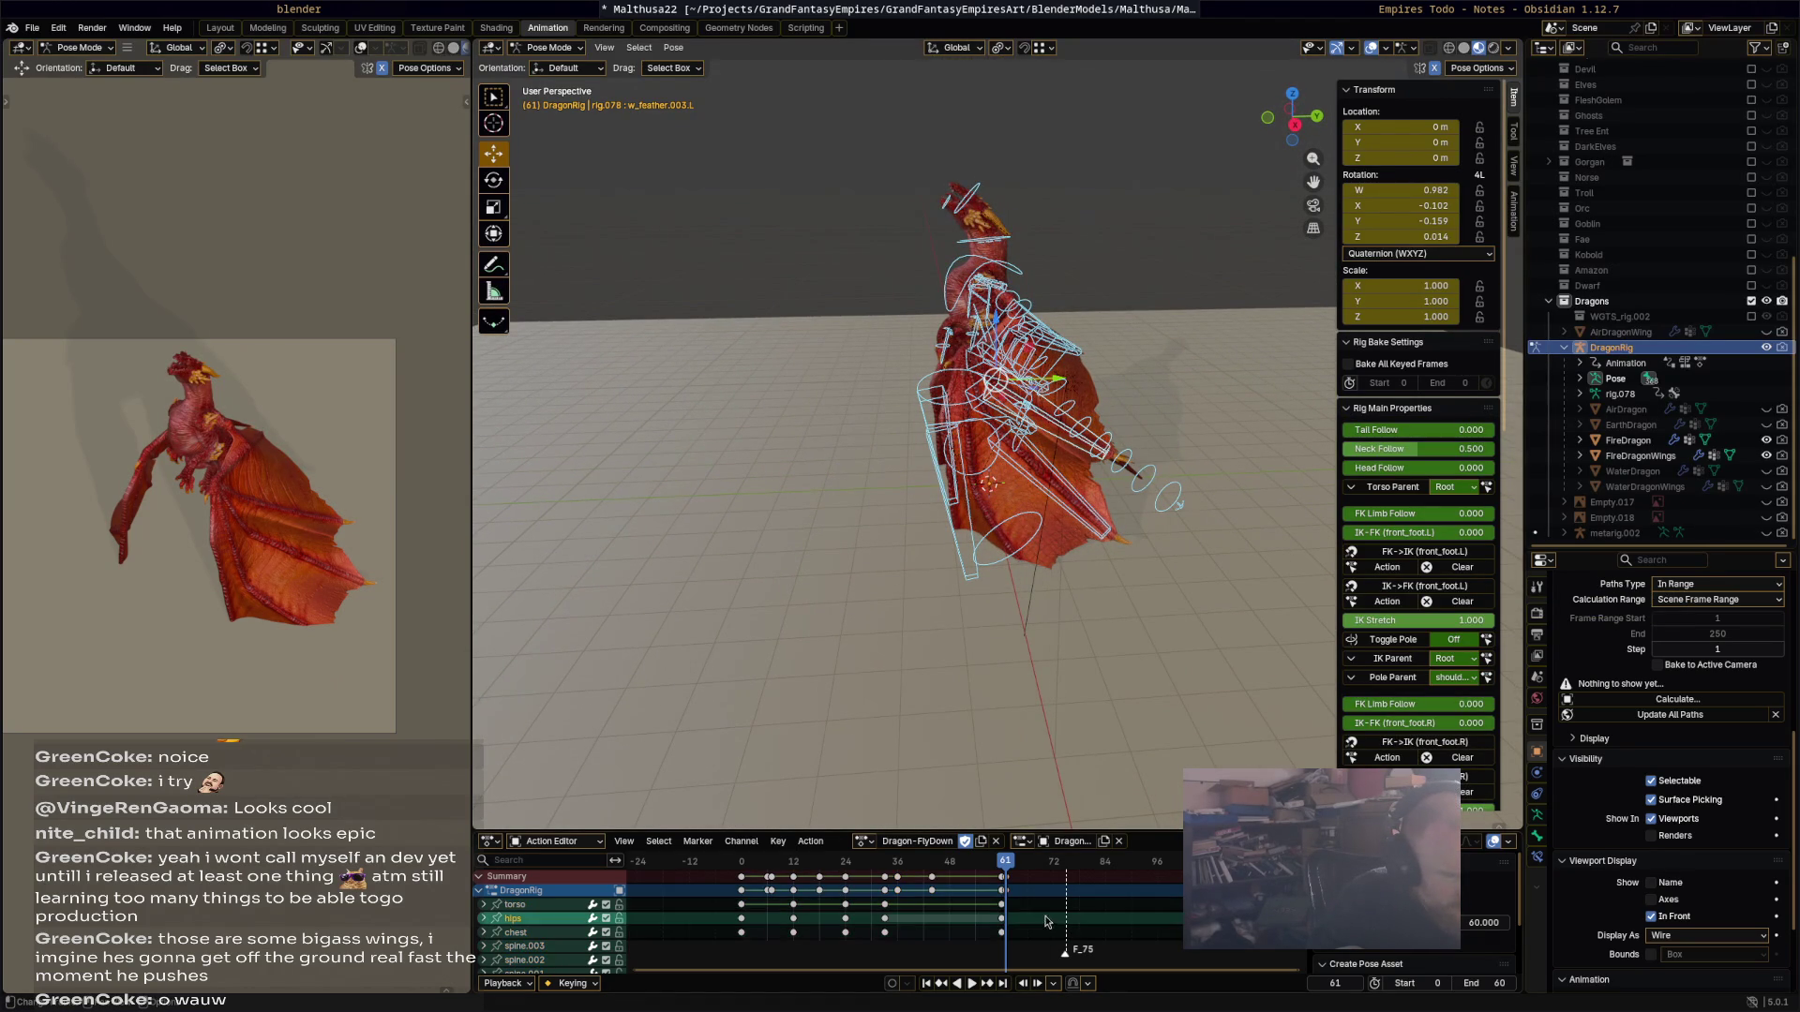
{"action": "left_click", "coordinate": [1003, 879]}
{"action": "left_click", "coordinate": [1009, 883]}
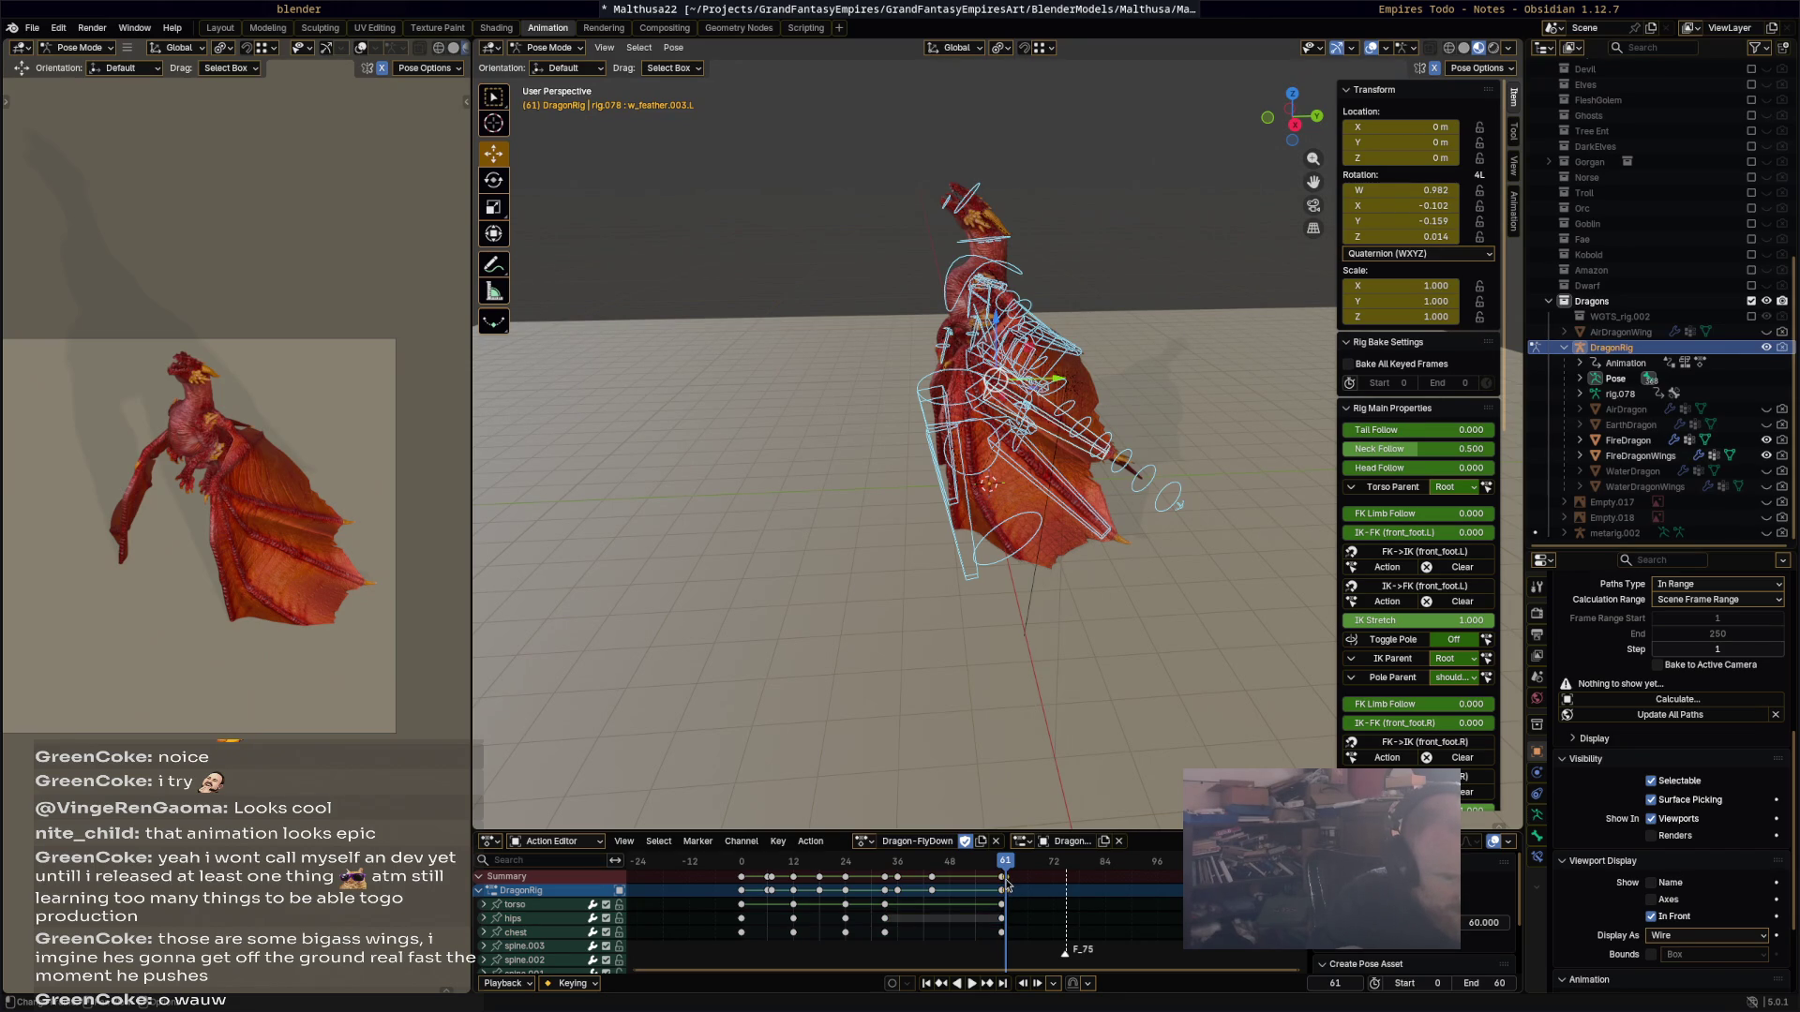
{"action": "left_click_drag", "start_coordinate": [1003, 879], "coordinate": [717, 873]}
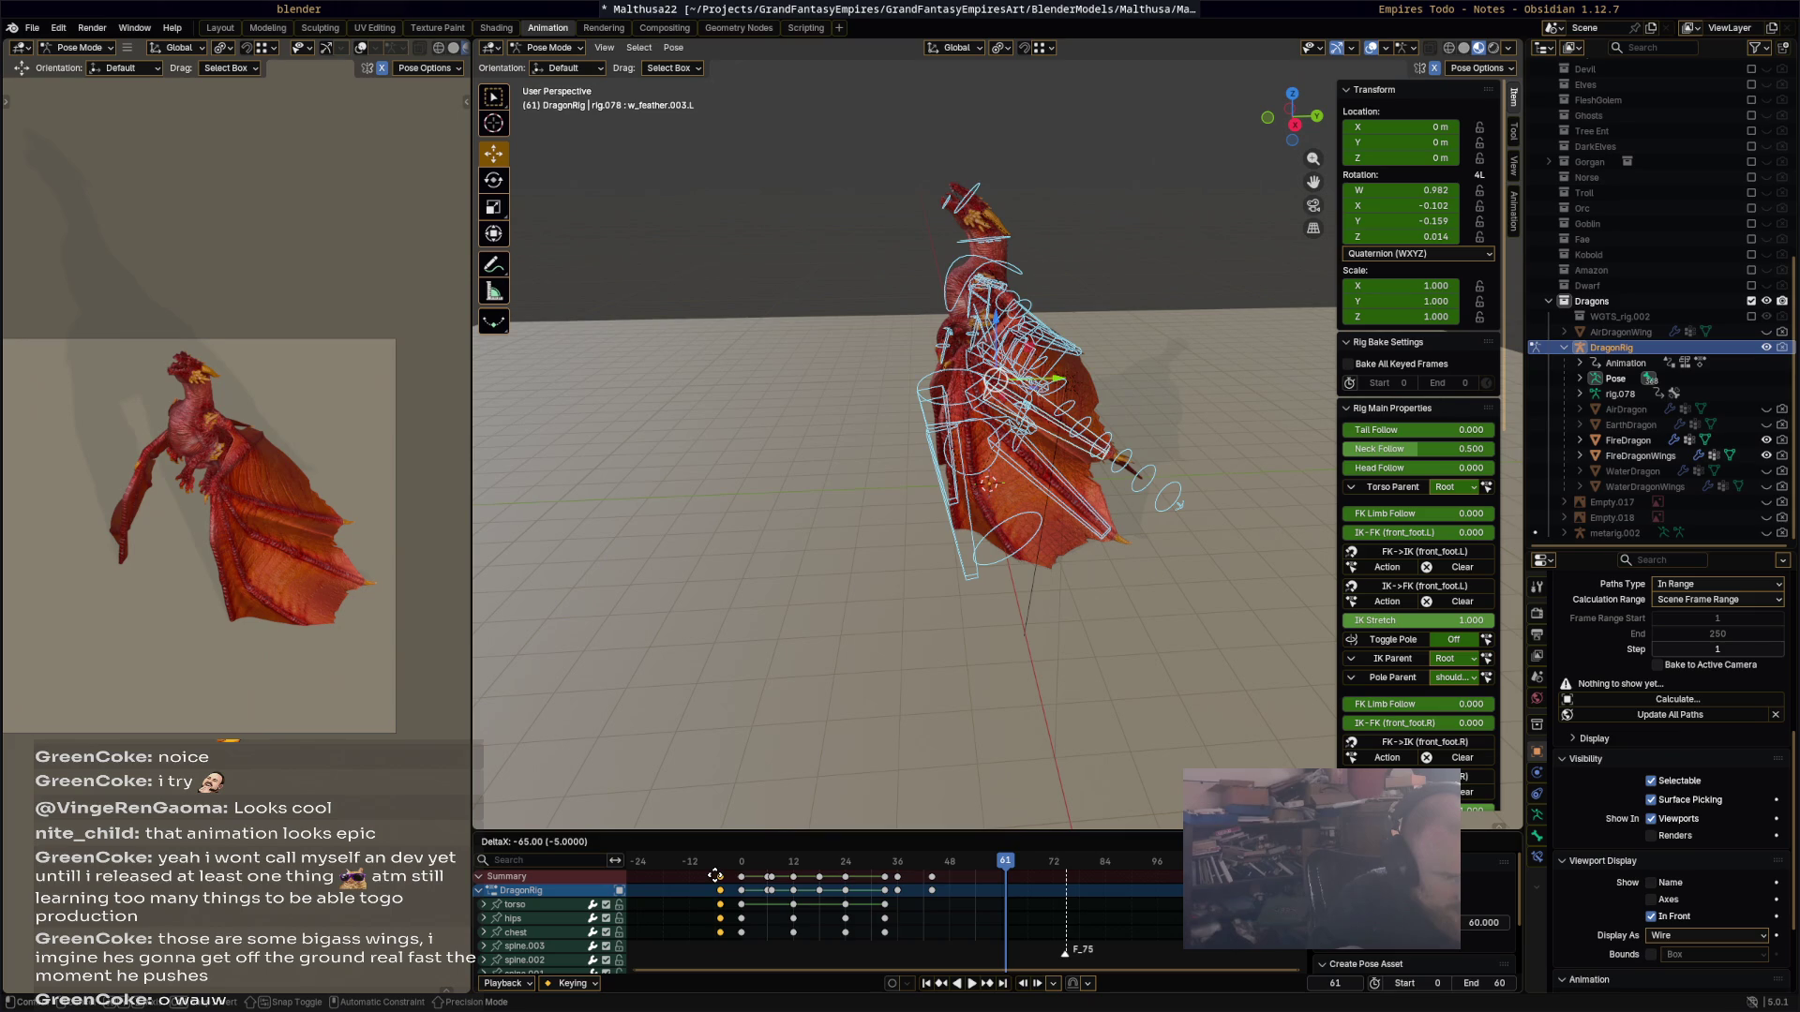
{"action": "key", "text": "Escape"}
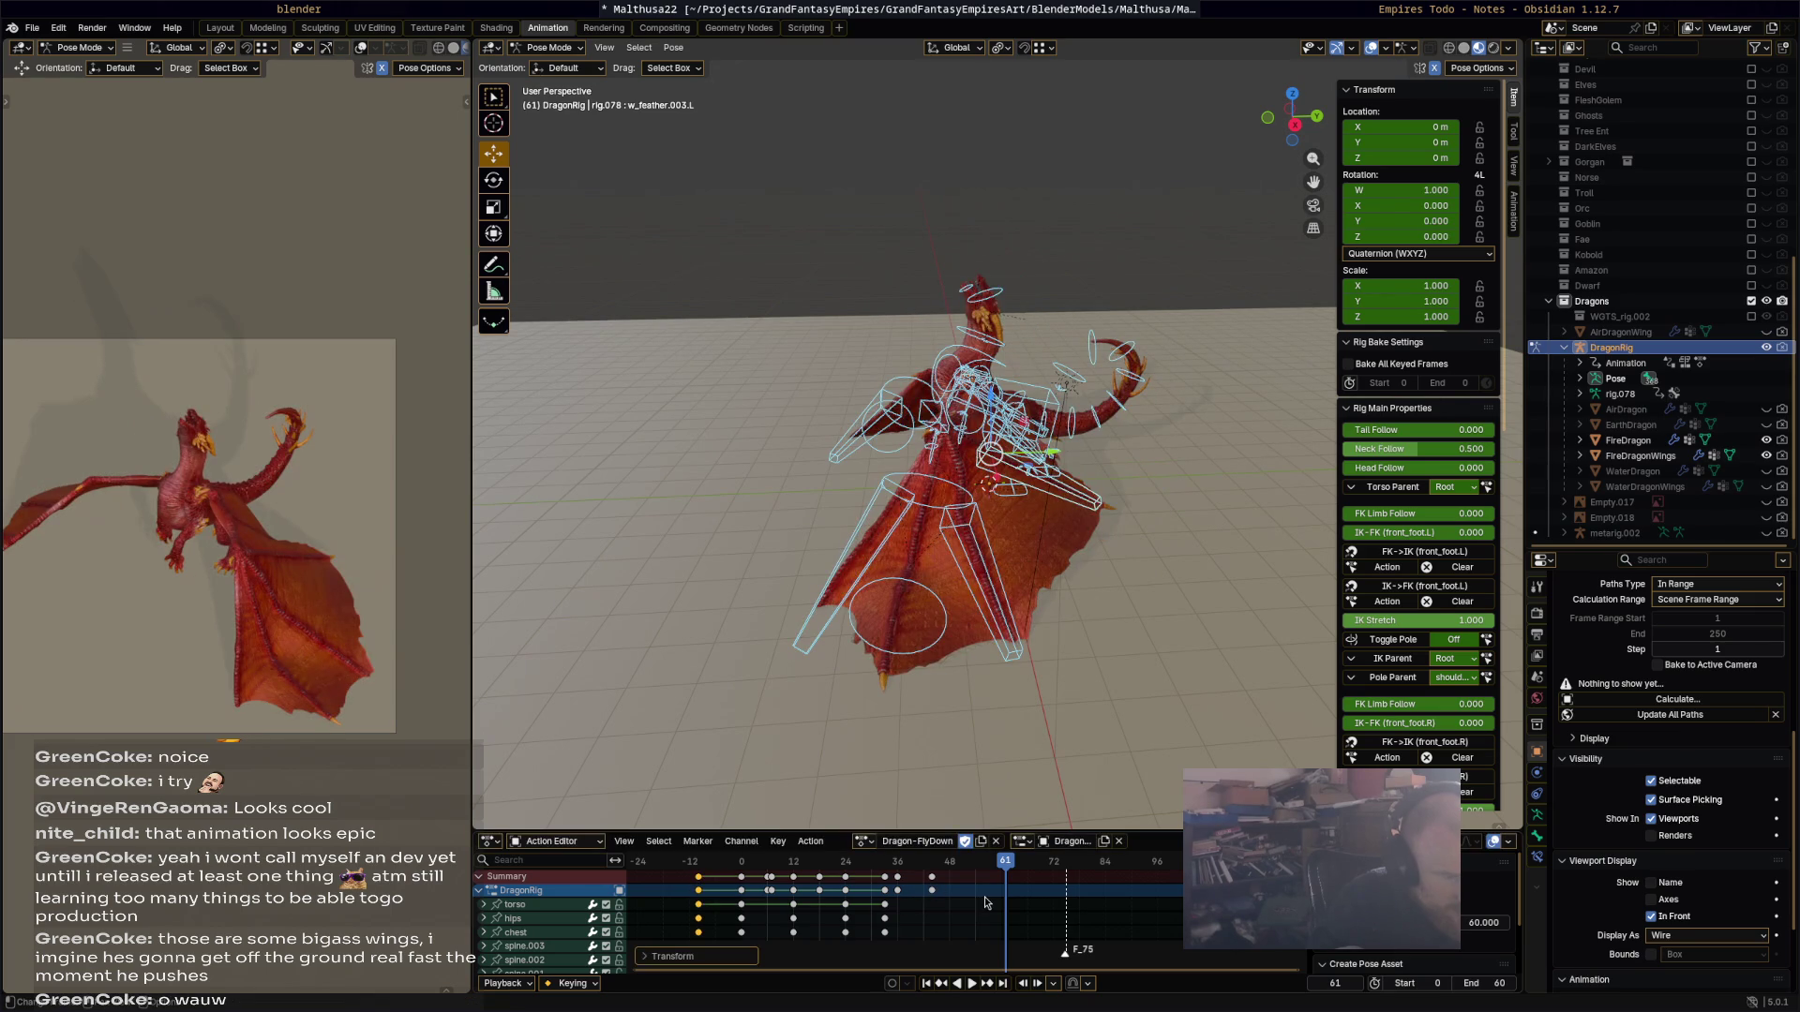
{"action": "mouse_move", "coordinate": [1033, 914]}
{"action": "left_mouse_down"}
{"action": "mouse_move", "coordinate": [728, 871]}
{"action": "mouse_move", "coordinate": [739, 881]}
{"action": "left_mouse_up"}
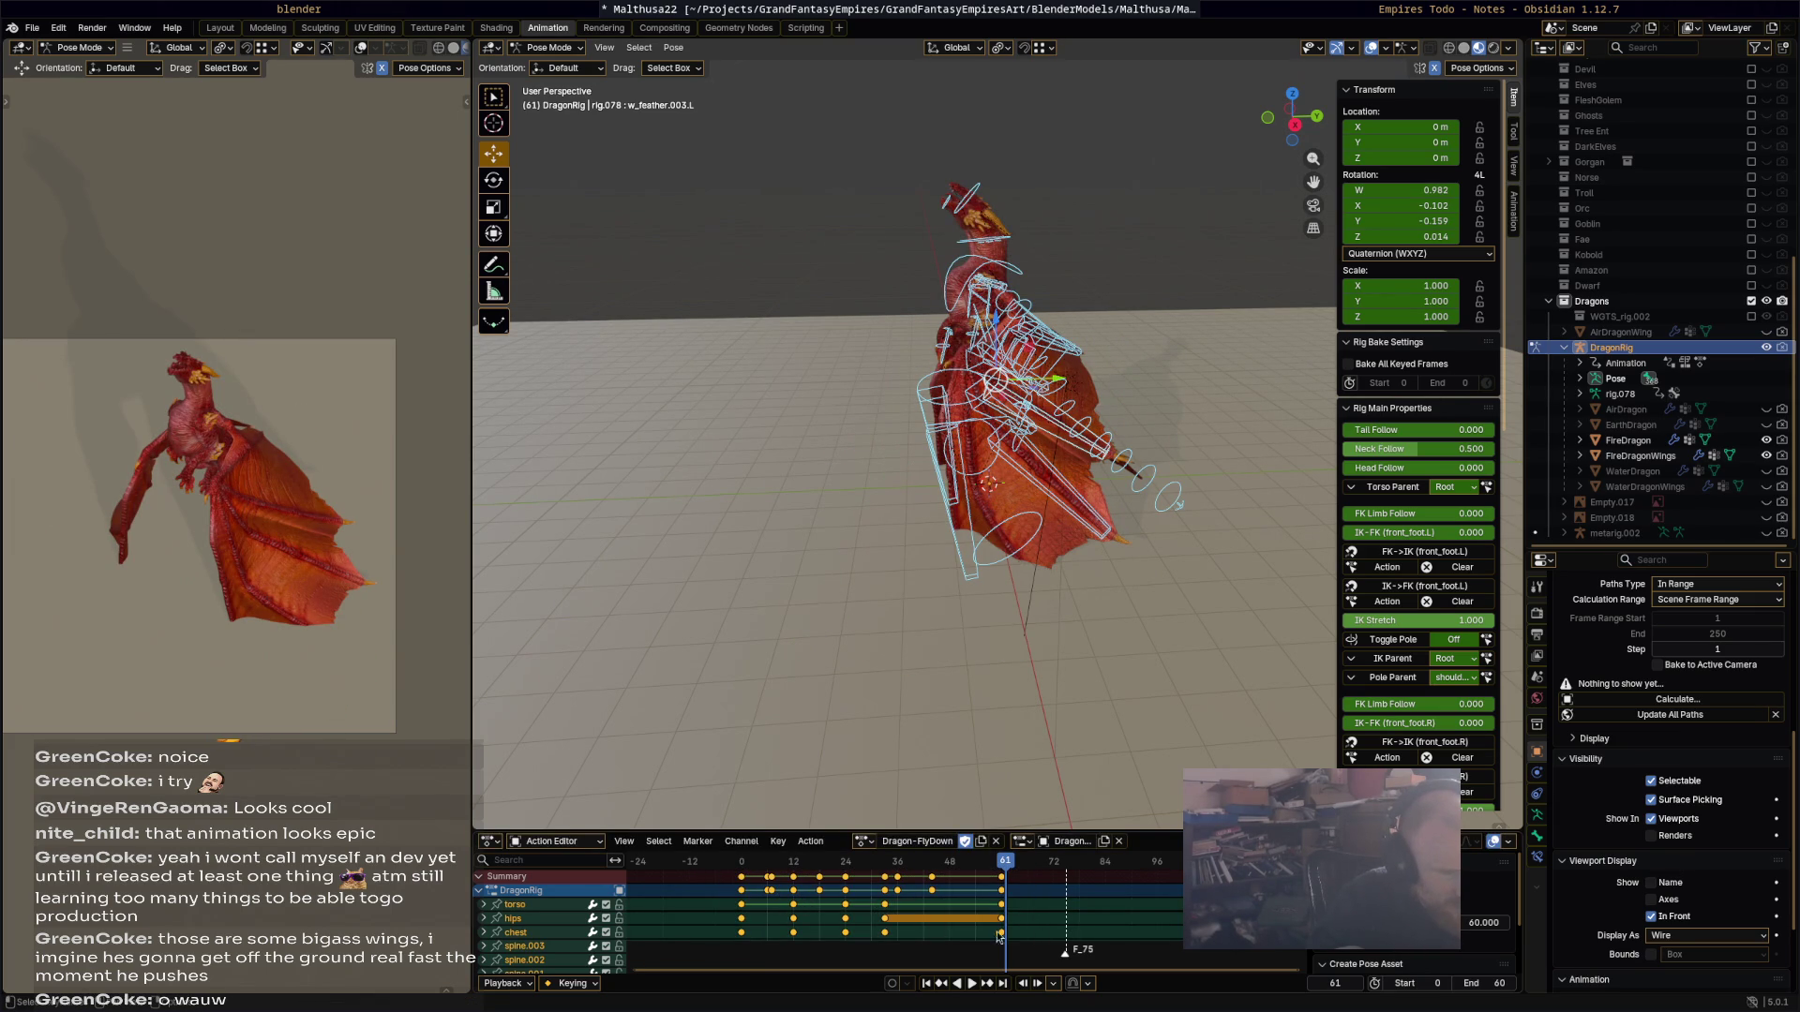
Step: Try pasting the keyframes flipped at frame 73, preview it, then undo the paste
{"action": "right_click", "coordinate": [990, 882]}
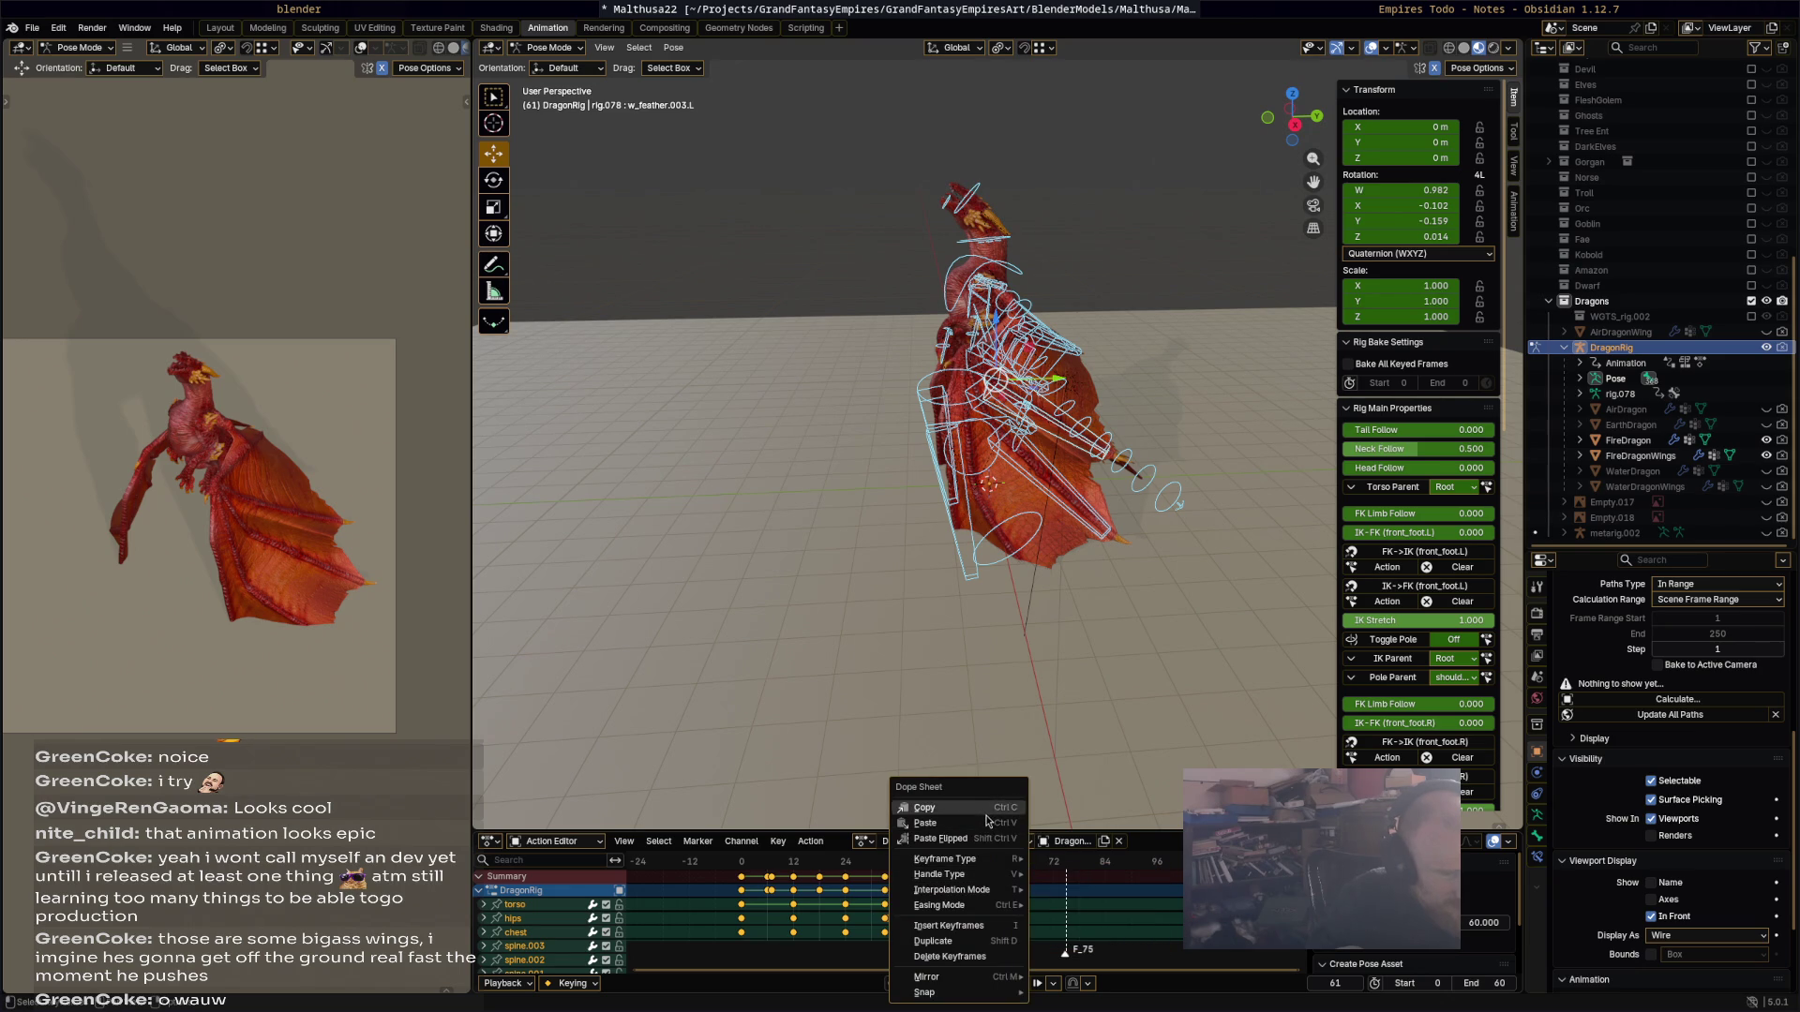
{"action": "left_click", "coordinate": [1060, 869]}
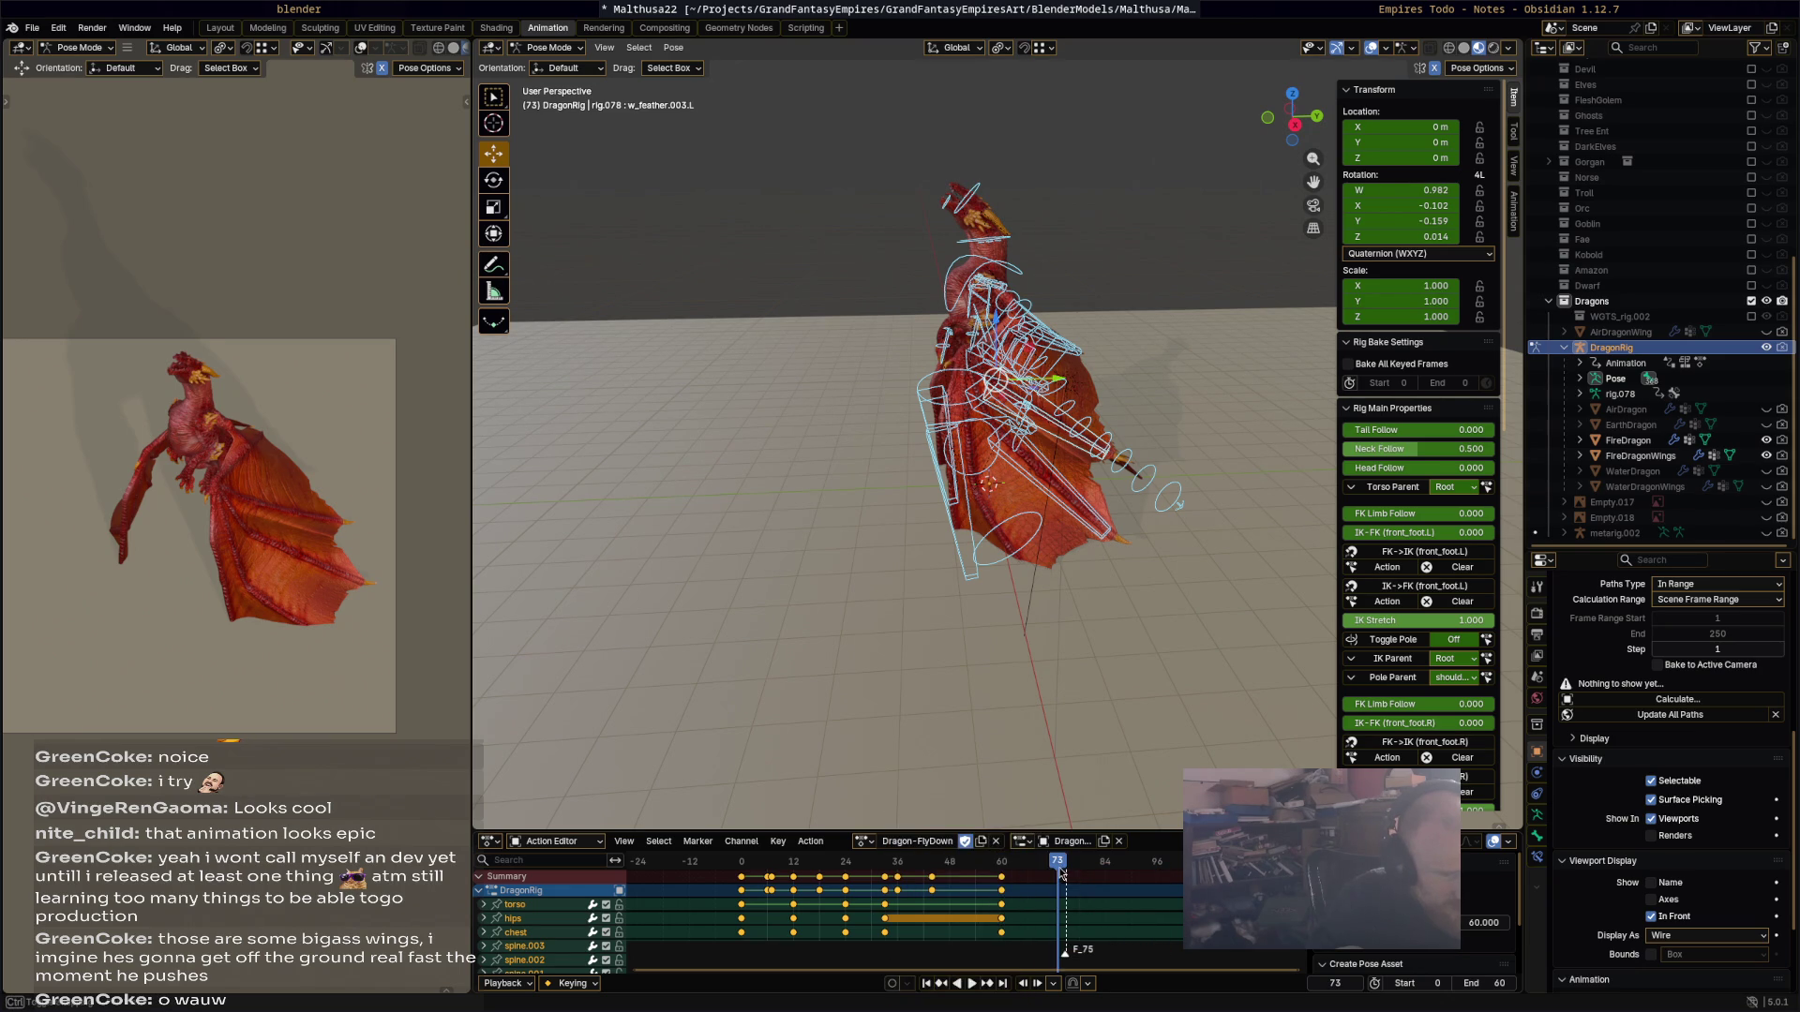
{"action": "right_click", "coordinate": [1060, 871]}
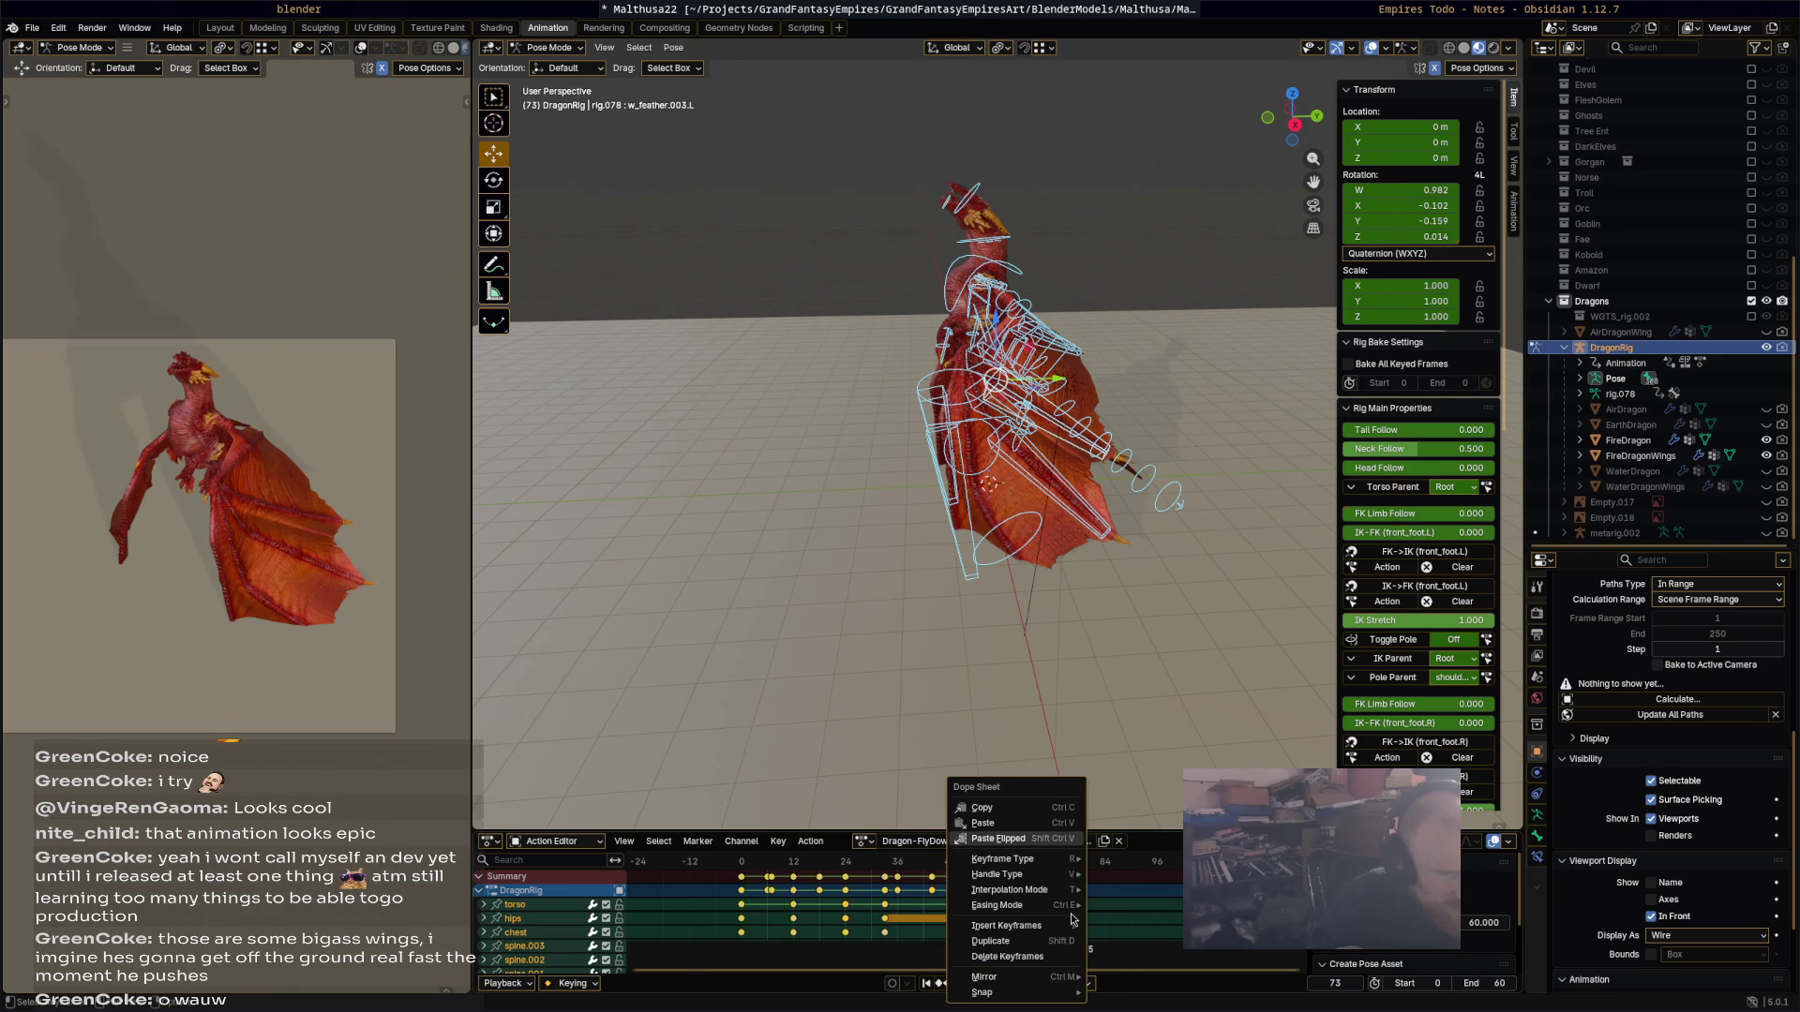
{"action": "key", "text": "Return"}
{"action": "key", "text": "space"}
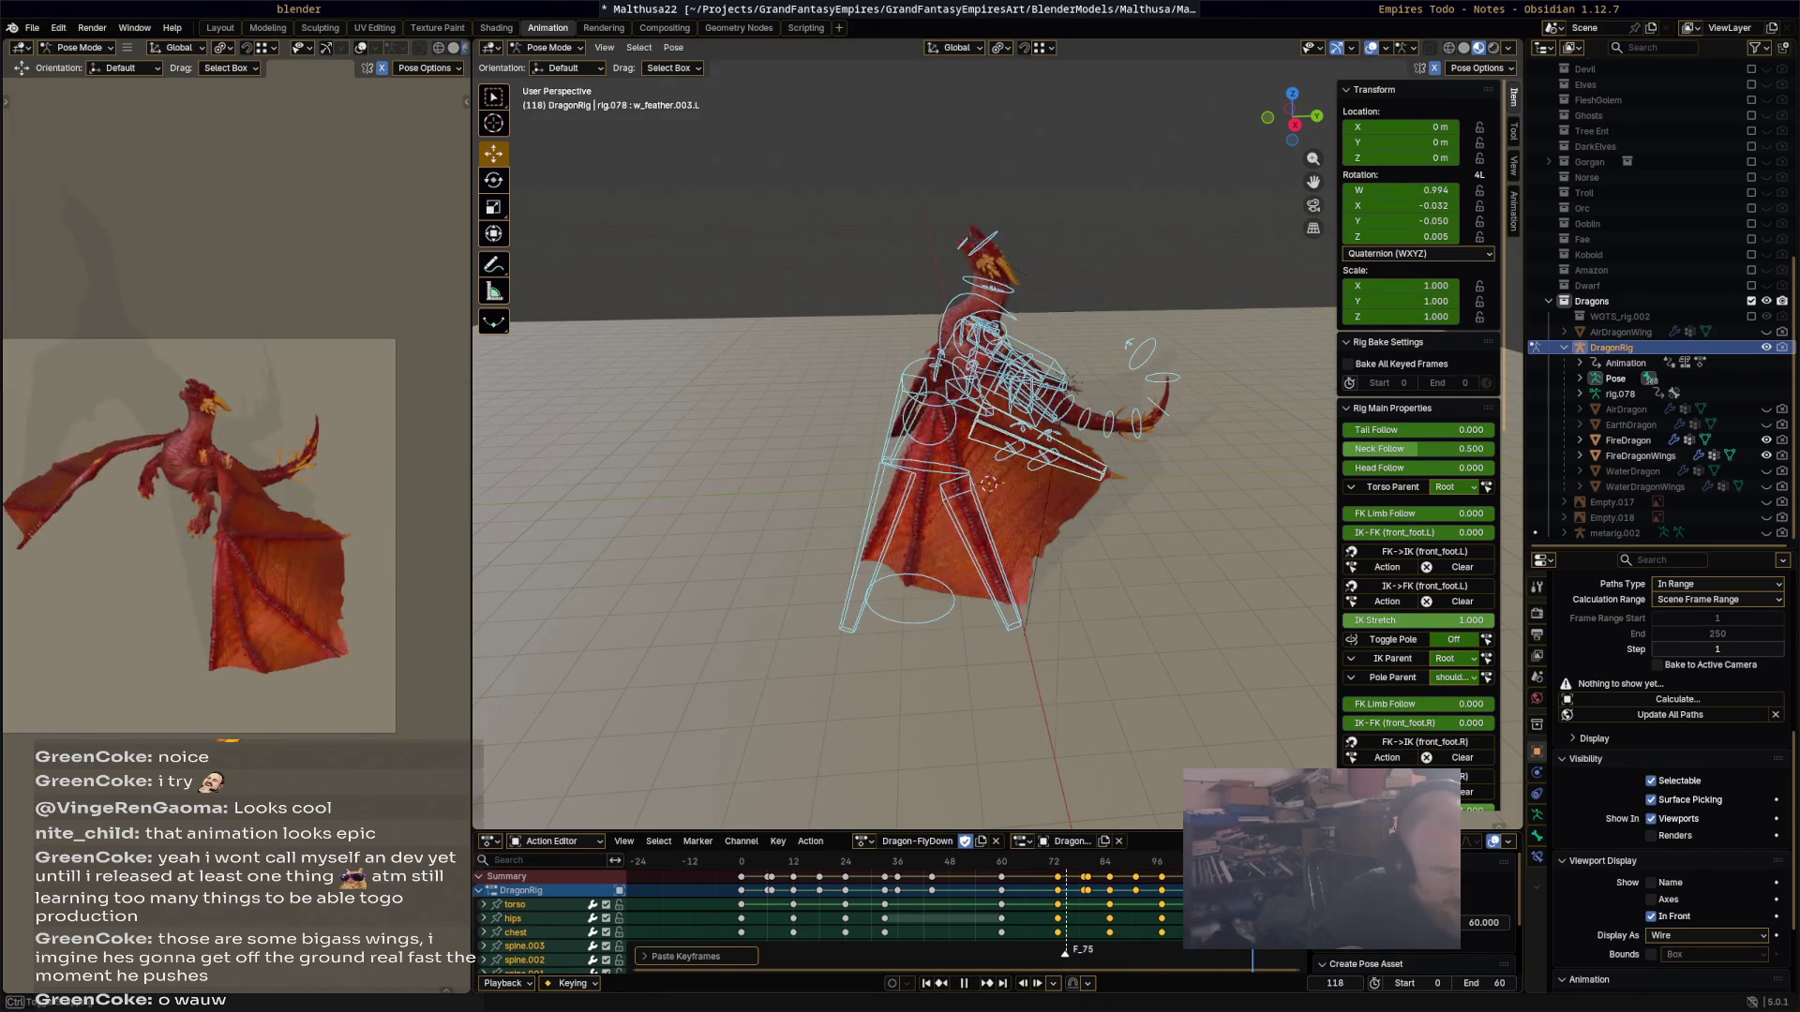
{"action": "key", "text": "Escape"}
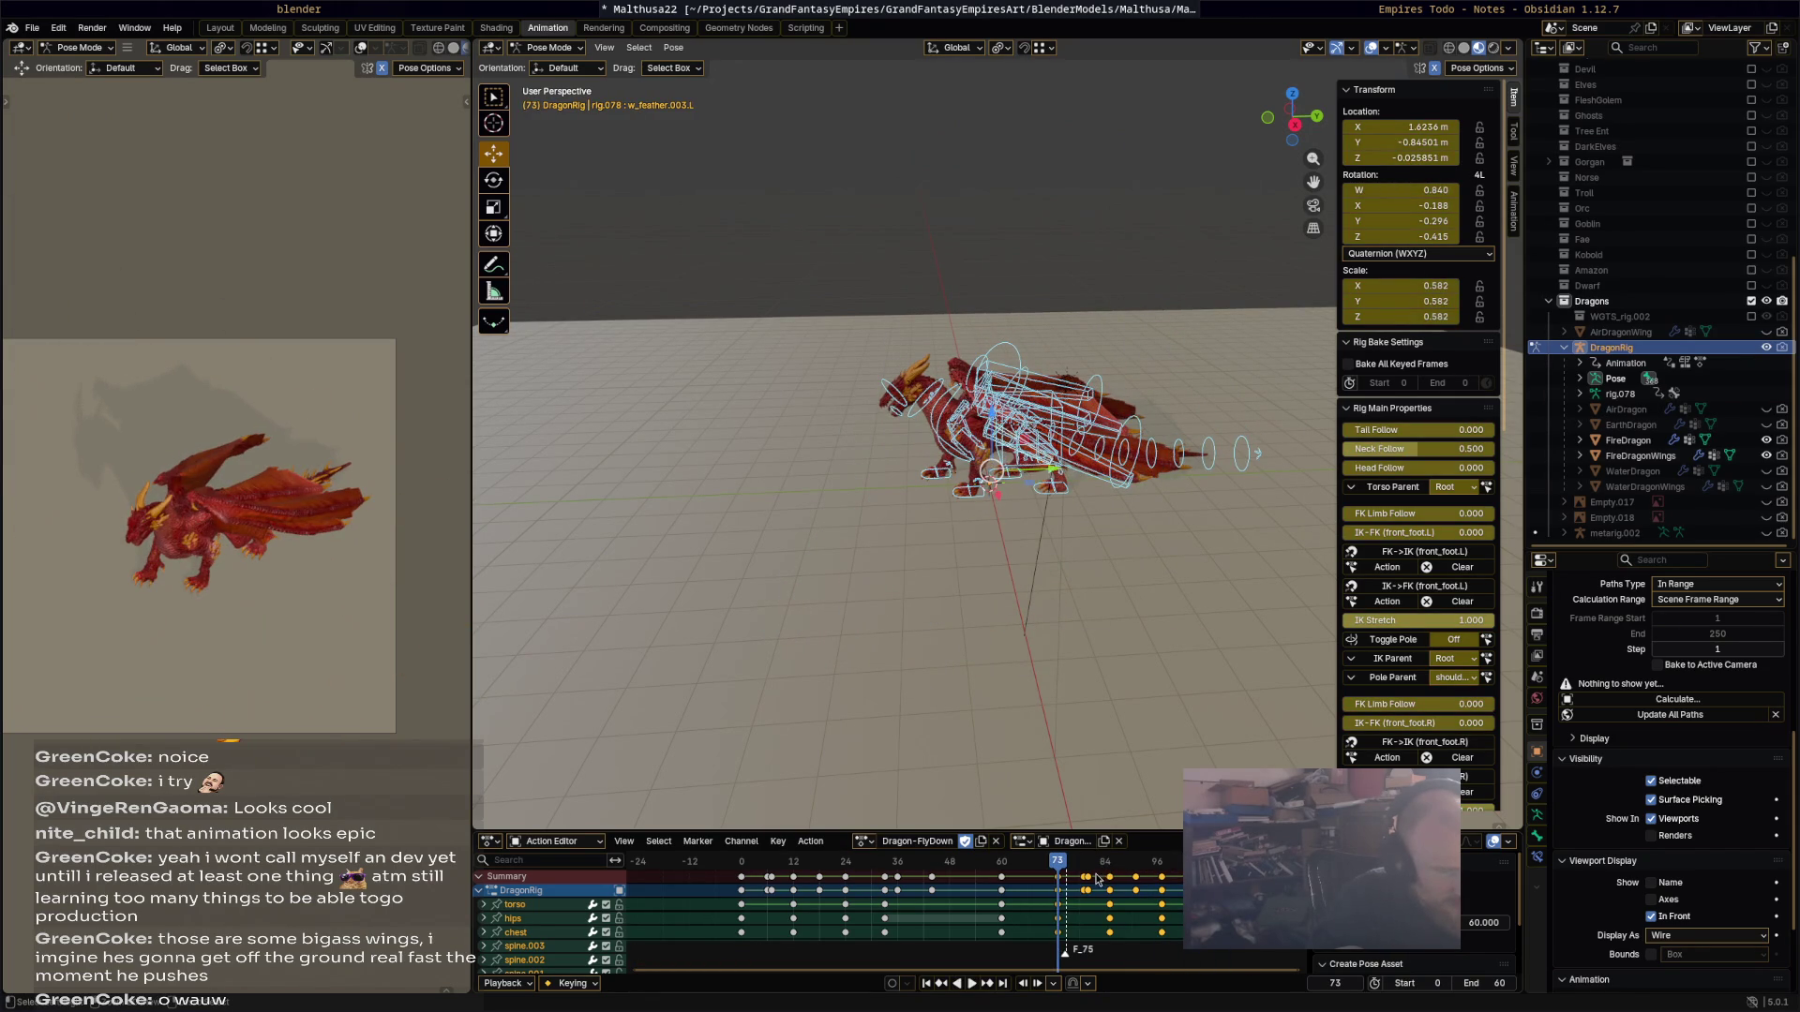
{"action": "key", "text": "ctrl+z"}
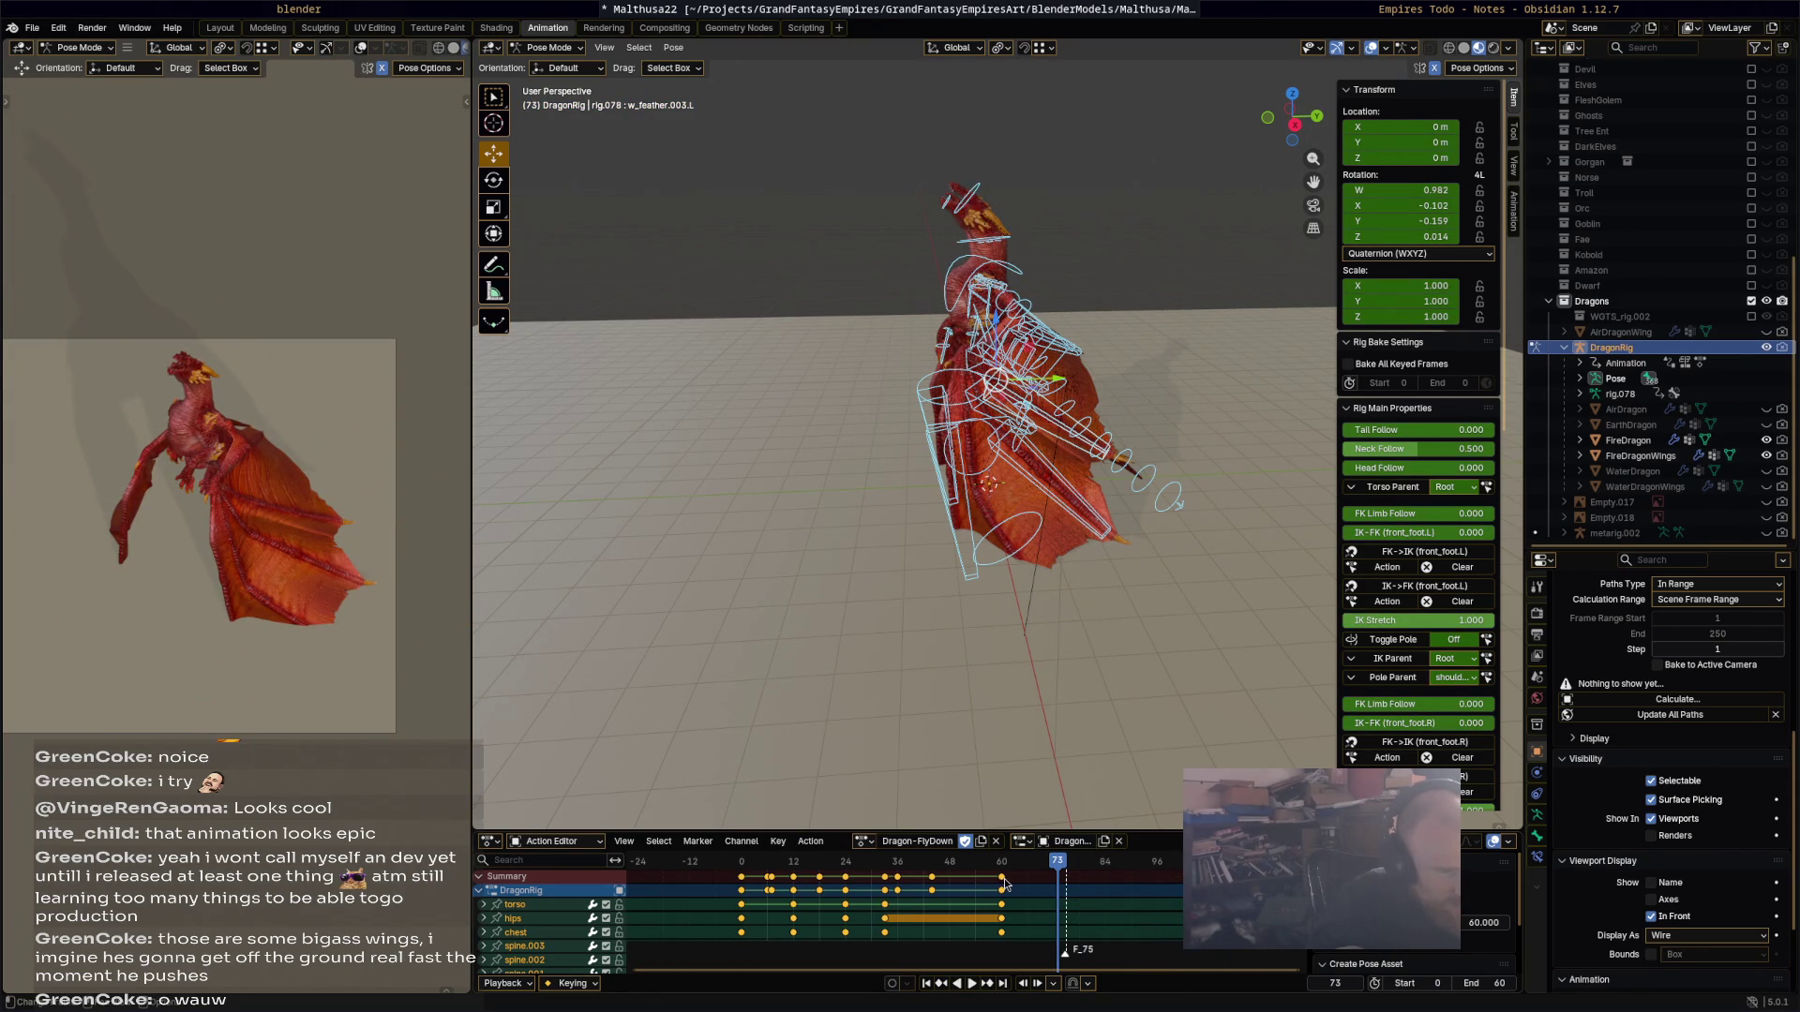
Step: Slide the frame-60 key column much earlier, then box-select the keys around frame 8
{"action": "left_click", "coordinate": [1001, 877]}
{"action": "left_click_drag", "start_coordinate": [697, 874], "coordinate": [687, 874]}
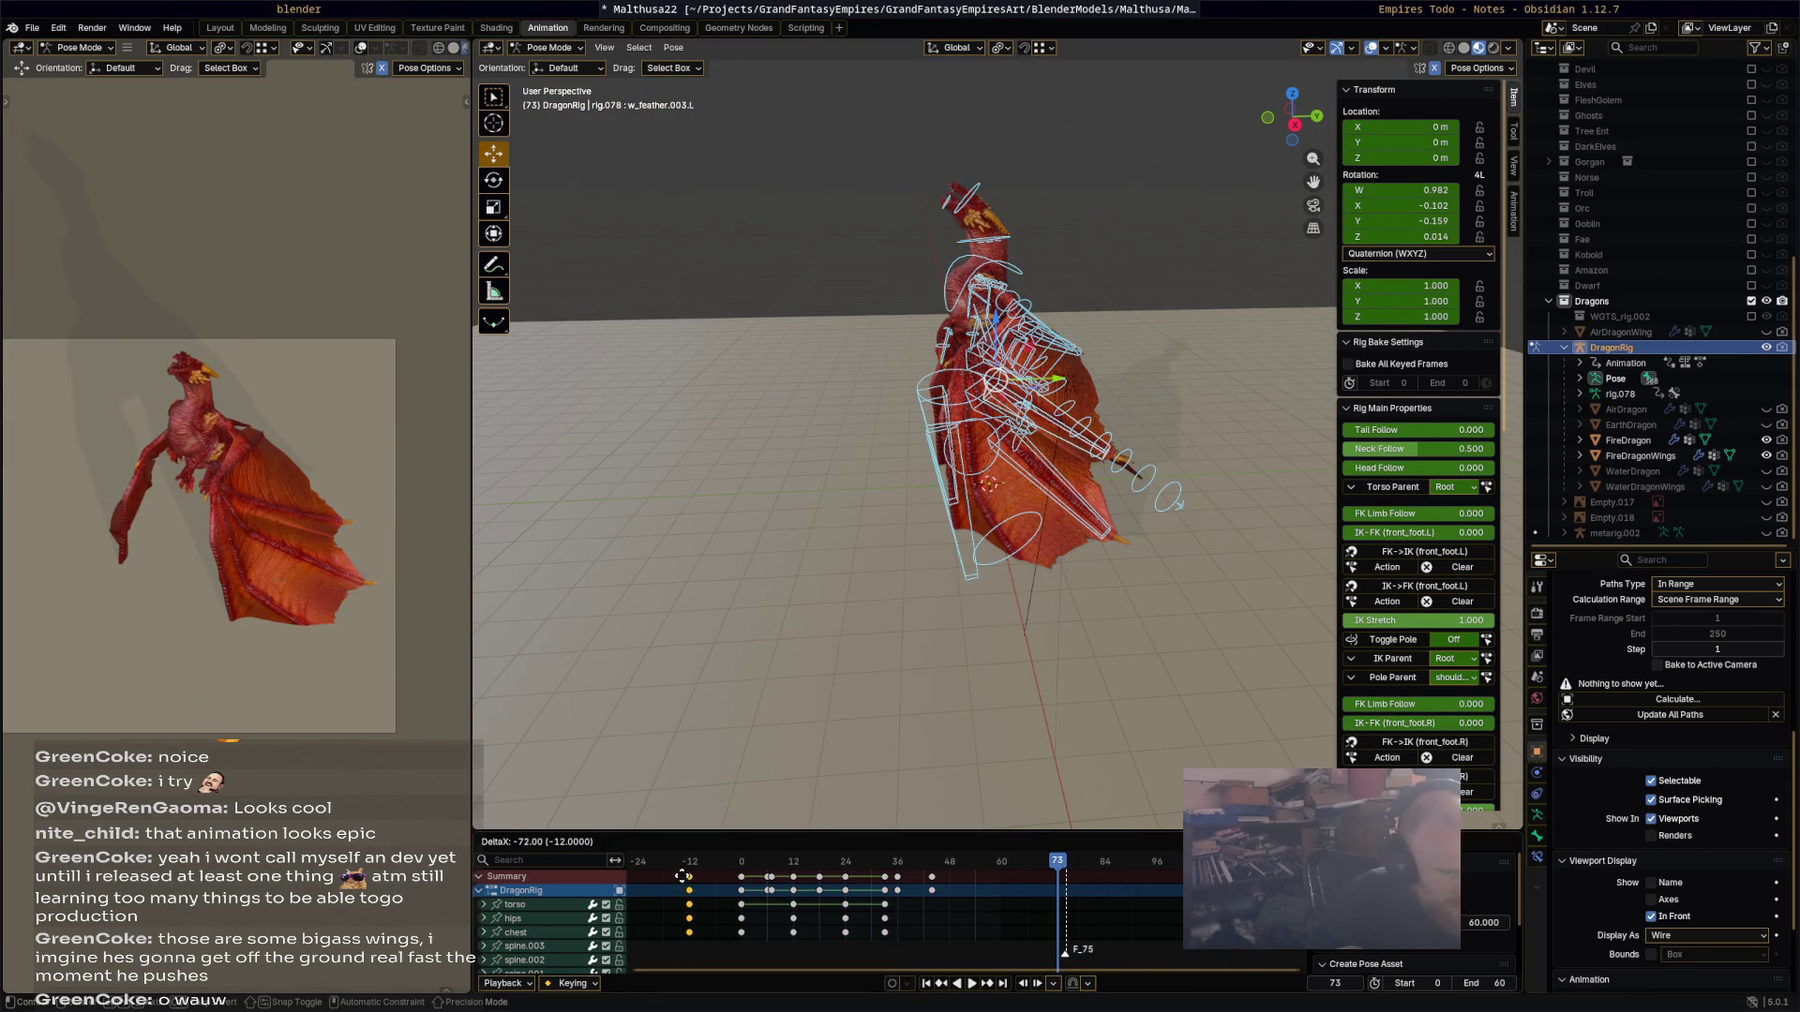
{"action": "left_click_drag", "start_coordinate": [952, 895], "coordinate": [689, 873]}
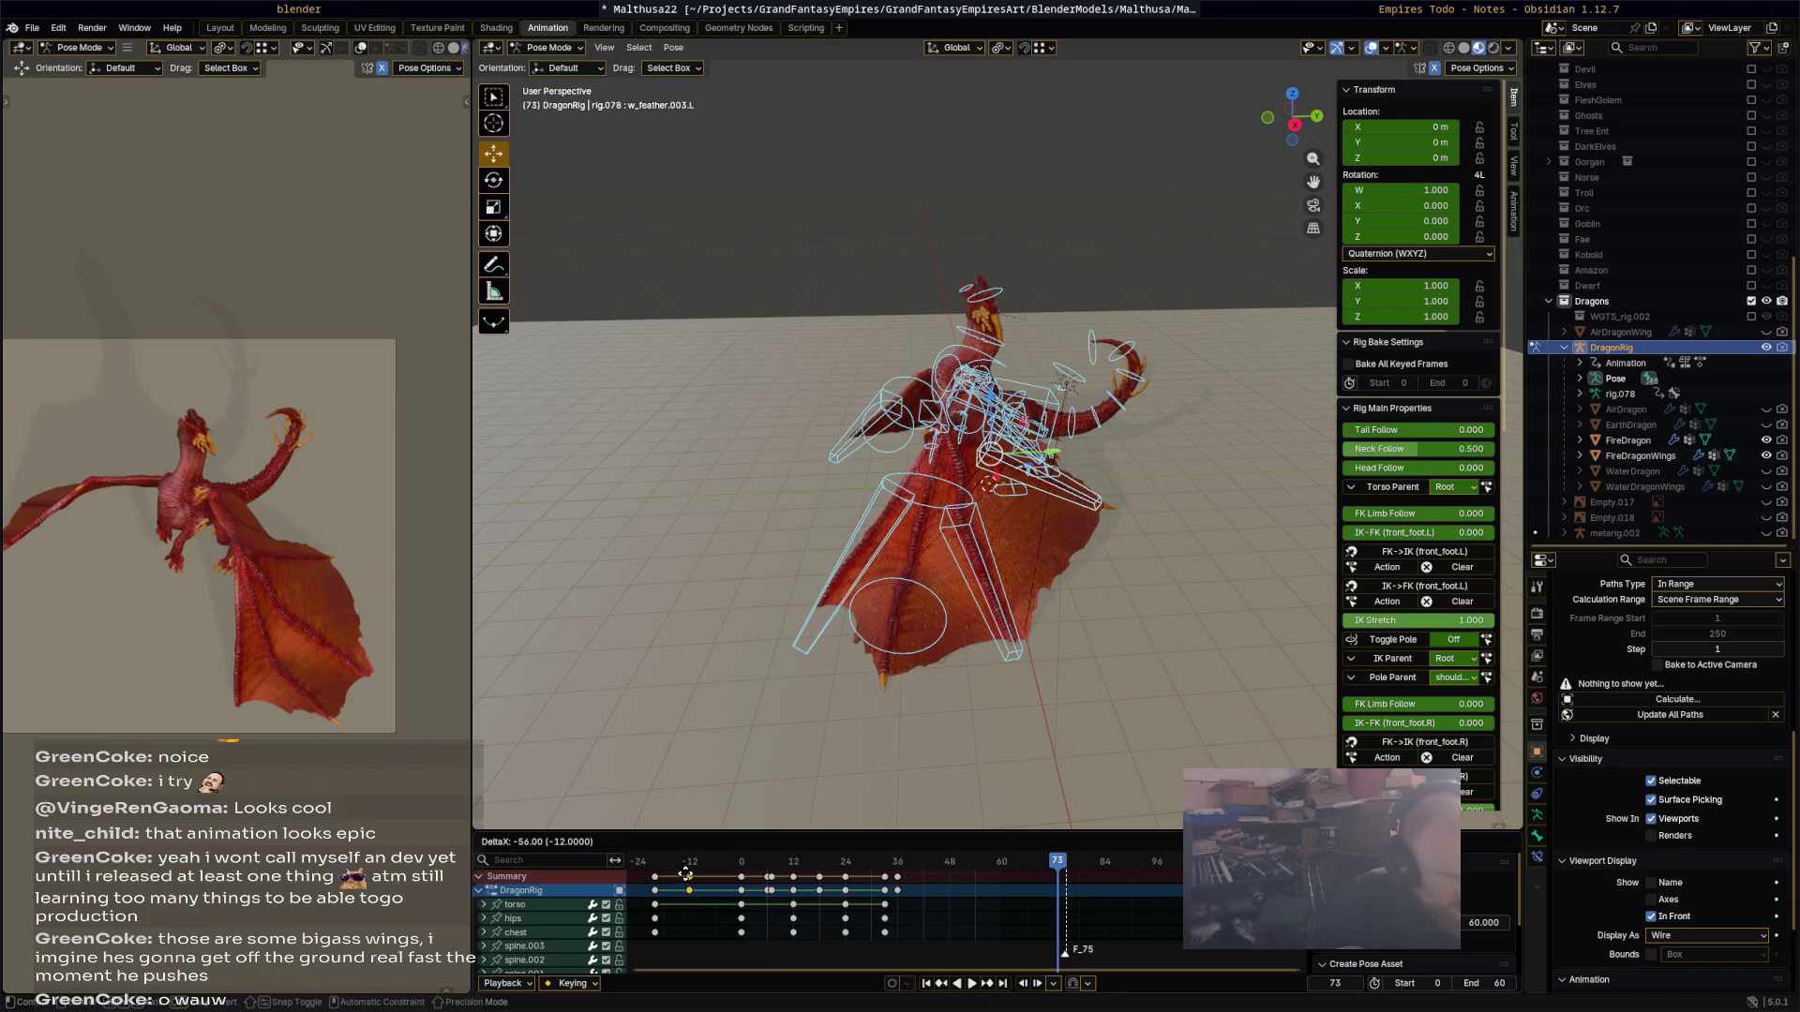
{"action": "left_click_drag", "start_coordinate": [901, 889], "coordinate": [700, 872]}
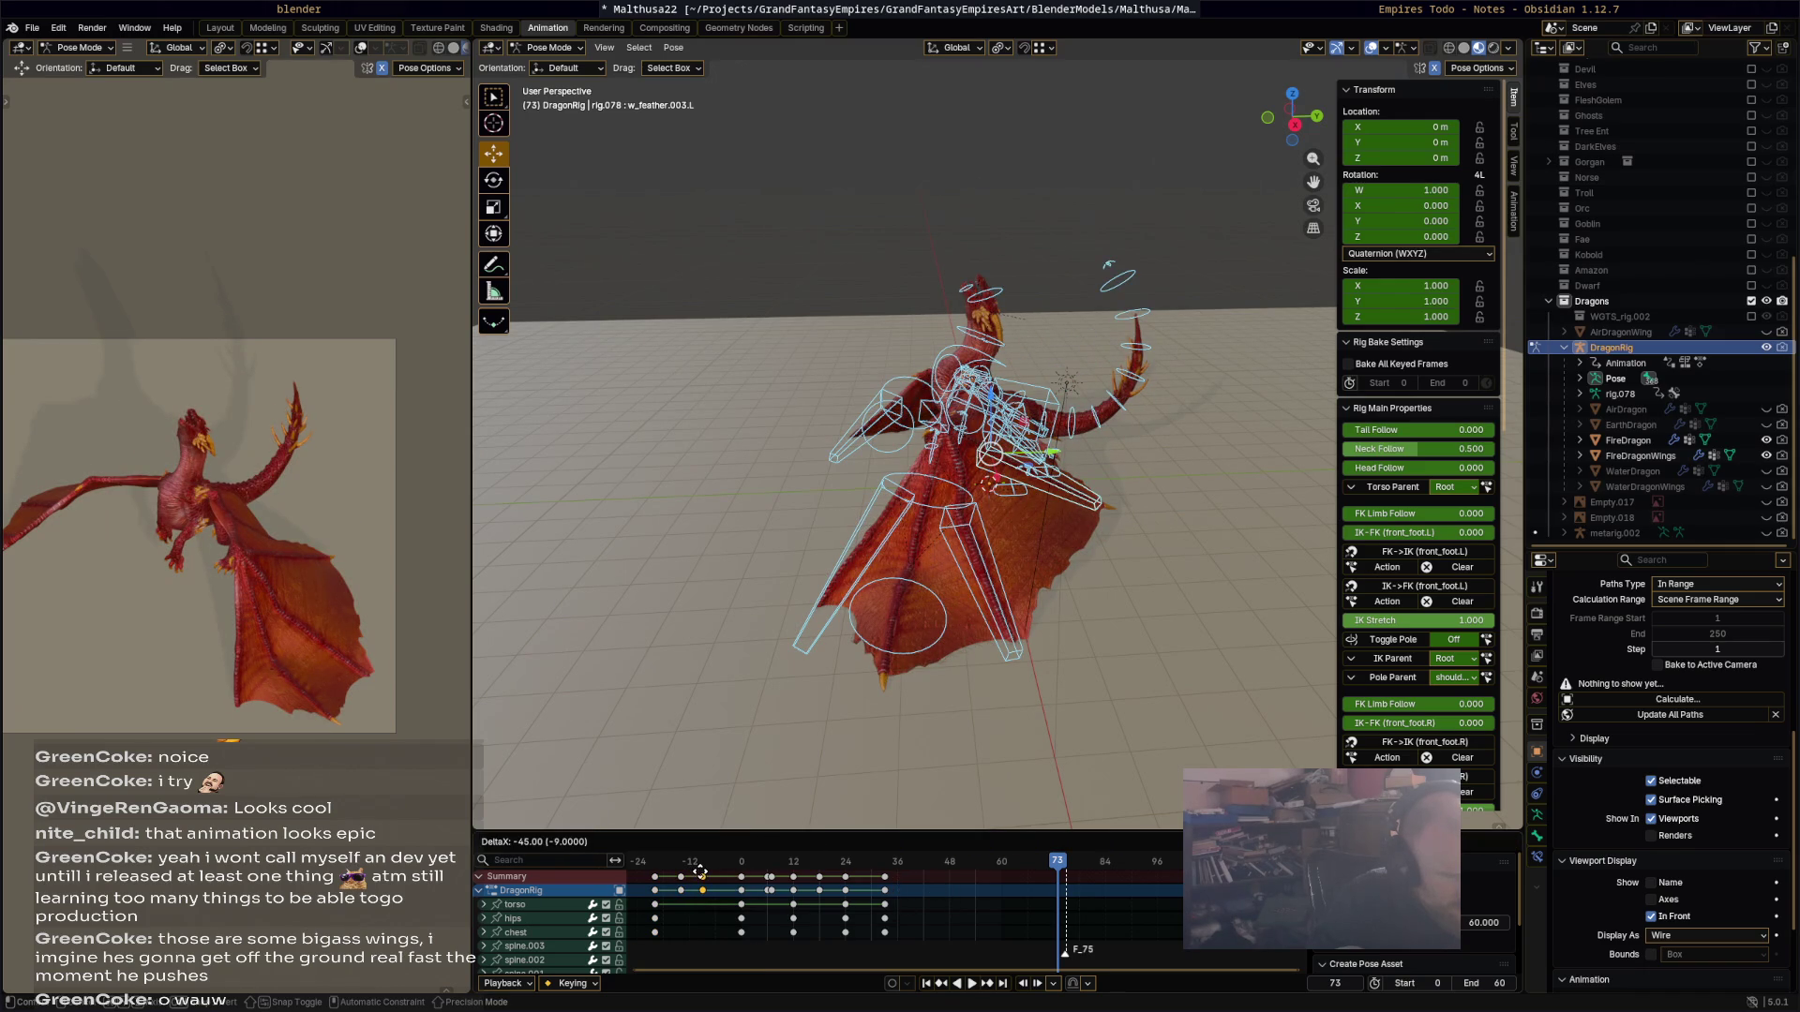
{"action": "mouse_move", "coordinate": [855, 906]}
{"action": "left_mouse_down"}
{"action": "mouse_move", "coordinate": [884, 882]}
{"action": "mouse_move", "coordinate": [719, 874]}
{"action": "mouse_move", "coordinate": [946, 884]}
{"action": "mouse_move", "coordinate": [737, 877]}
{"action": "mouse_move", "coordinate": [820, 881]}
{"action": "left_mouse_up"}
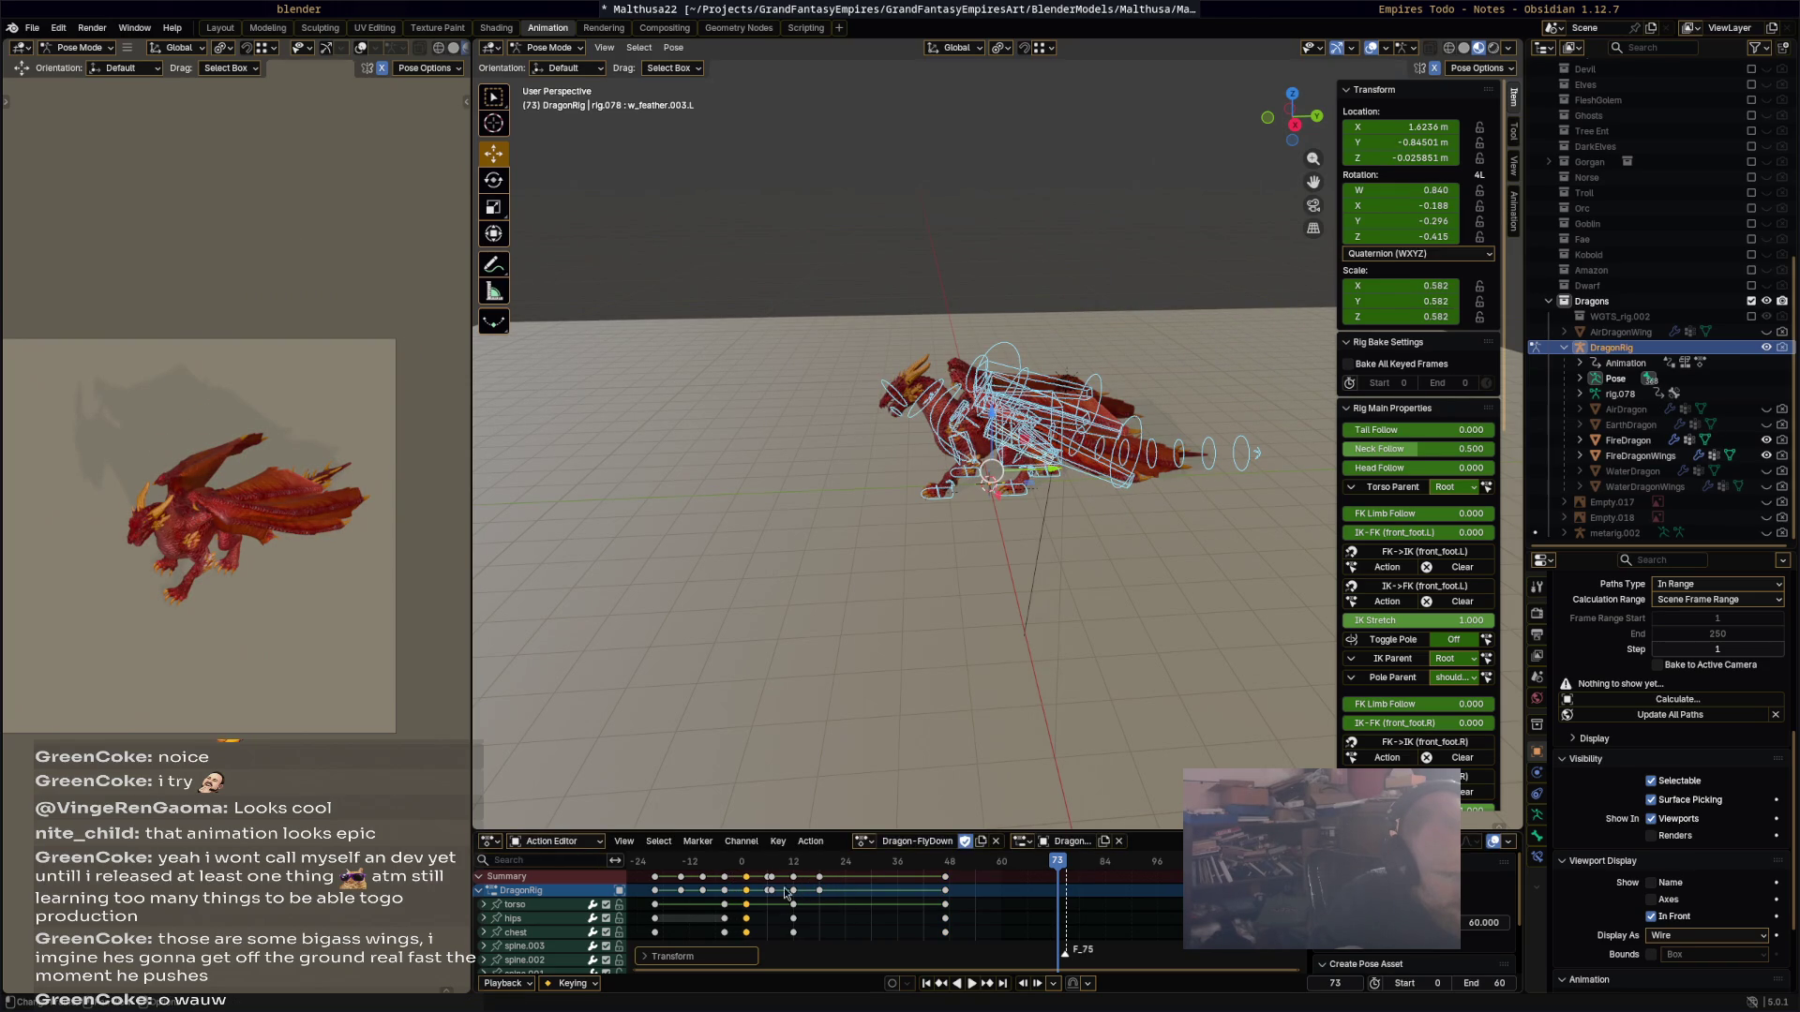
{"action": "left_click", "coordinate": [767, 916]}
{"action": "mouse_move", "coordinate": [778, 877]}
{"action": "left_mouse_down"}
{"action": "mouse_move", "coordinate": [761, 916]}
{"action": "mouse_move", "coordinate": [776, 883]}
{"action": "left_mouse_up"}
Step: Move the selected keys to about frame 40 and the frame-18 key to frame 7
{"action": "key", "text": "g"}
{"action": "left_click", "coordinate": [824, 890]}
{"action": "left_click", "coordinate": [821, 890]}
{"action": "key", "text": "g"}
{"action": "left_click", "coordinate": [893, 906]}
{"action": "mouse_move", "coordinate": [740, 862]}
{"action": "left_mouse_down"}
{"action": "mouse_move", "coordinate": [665, 867]}
{"action": "mouse_move", "coordinate": [705, 873]}
{"action": "left_mouse_up"}
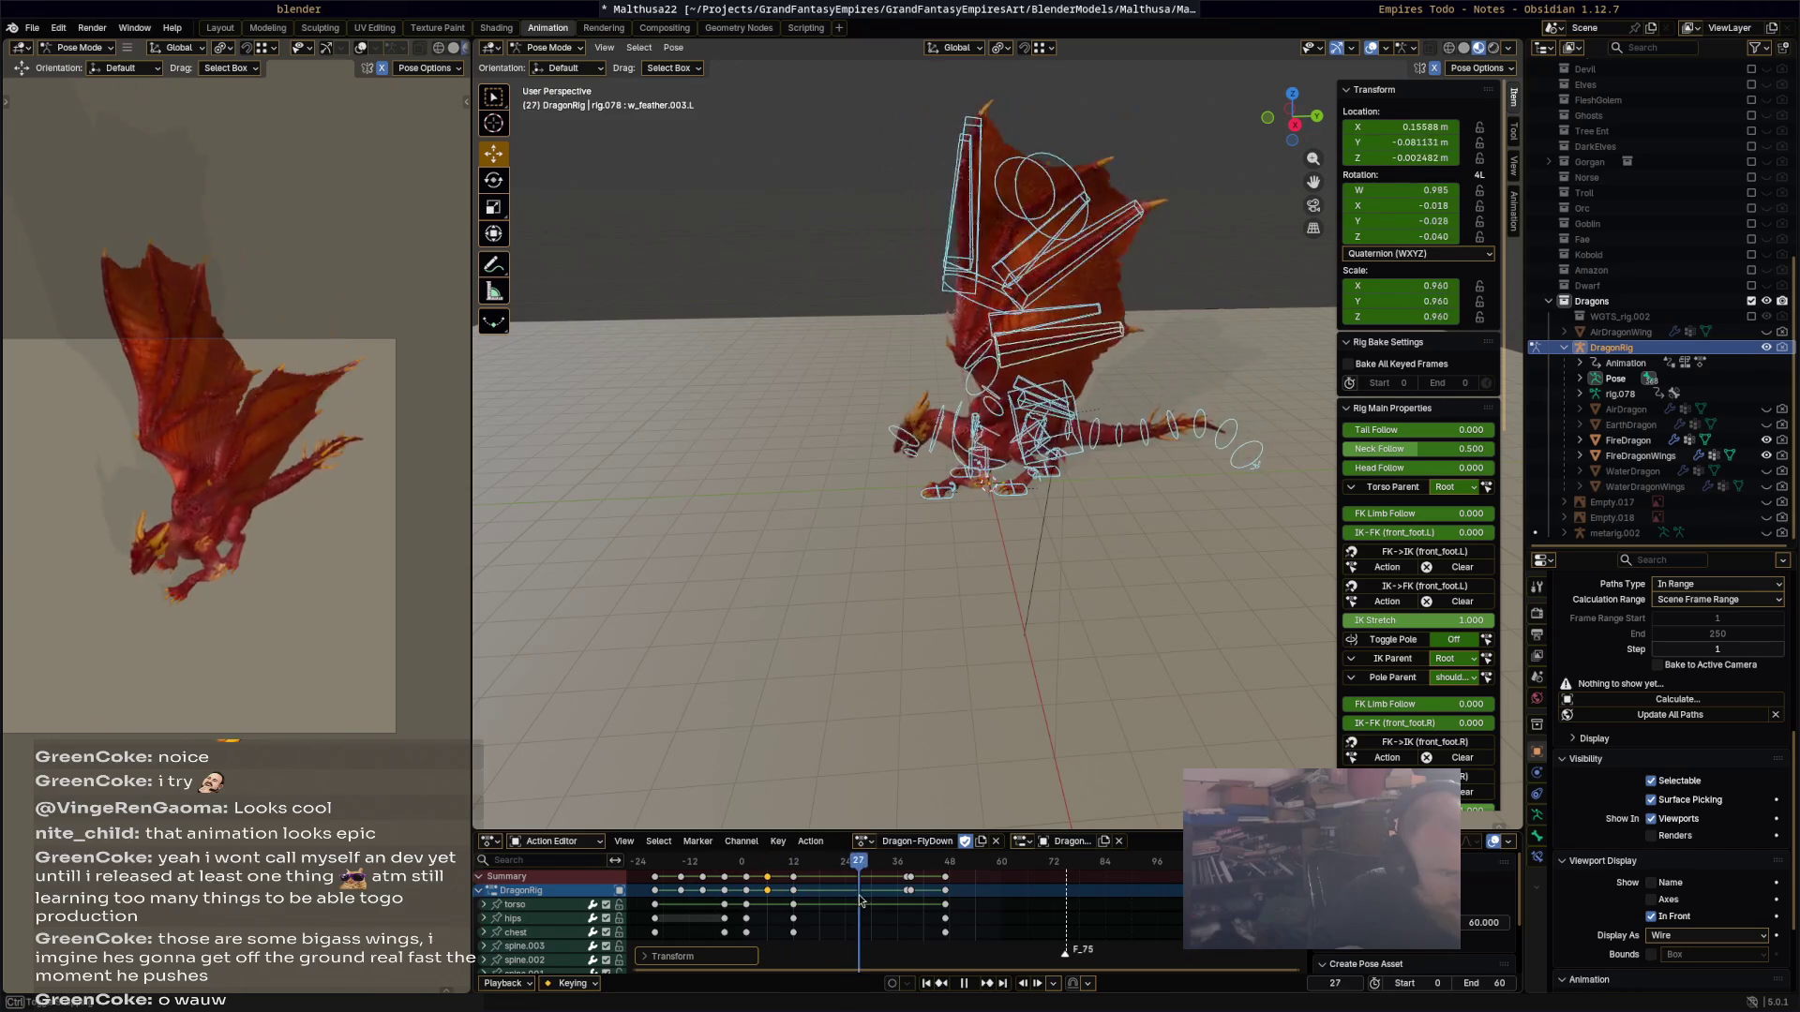
{"action": "key", "text": "space"}
Step: Move the frame-48 keys to frame 60, place other keys at frames 19 and 0, and preview
{"action": "left_click", "coordinate": [946, 884]}
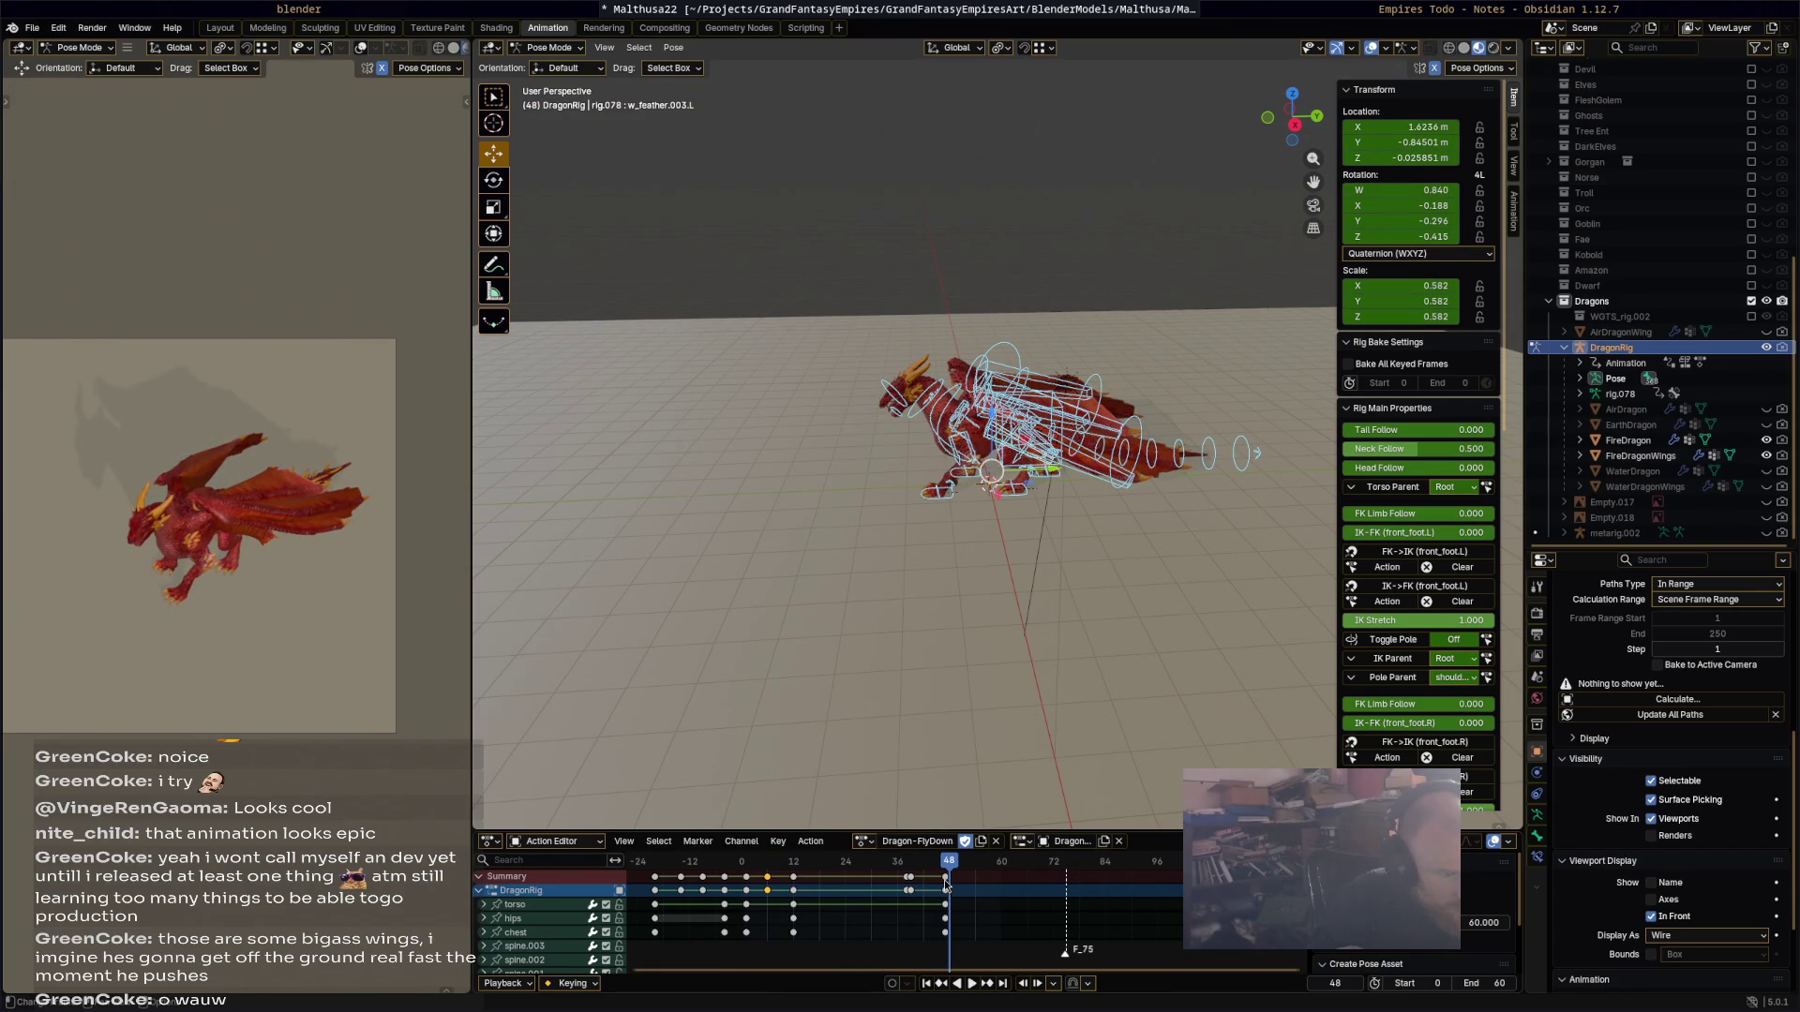
{"action": "left_click_drag", "start_coordinate": [1003, 894], "coordinate": [1003, 886]}
{"action": "left_click", "coordinate": [908, 892]}
{"action": "left_click", "coordinate": [909, 879]}
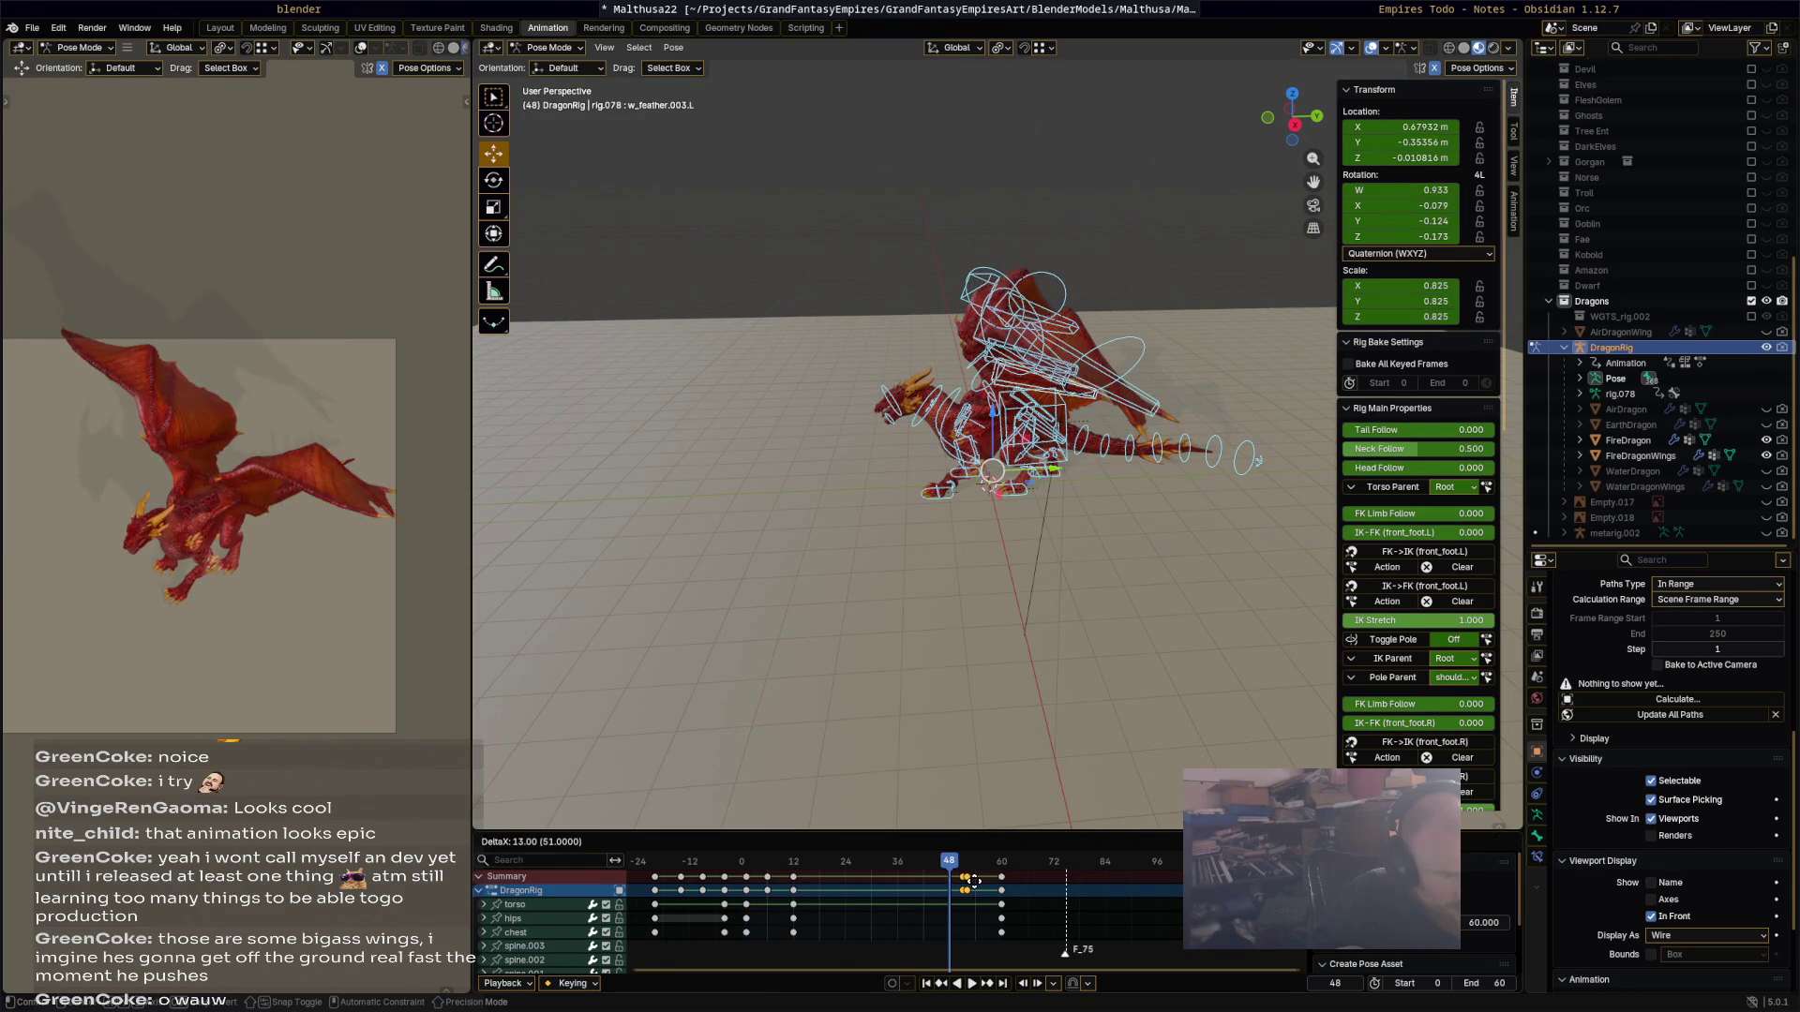
{"action": "mouse_move", "coordinate": [796, 885]}
{"action": "left_mouse_down"}
{"action": "mouse_move", "coordinate": [944, 883]}
{"action": "mouse_move", "coordinate": [776, 882]}
{"action": "mouse_move", "coordinate": [920, 881]}
{"action": "left_mouse_up"}
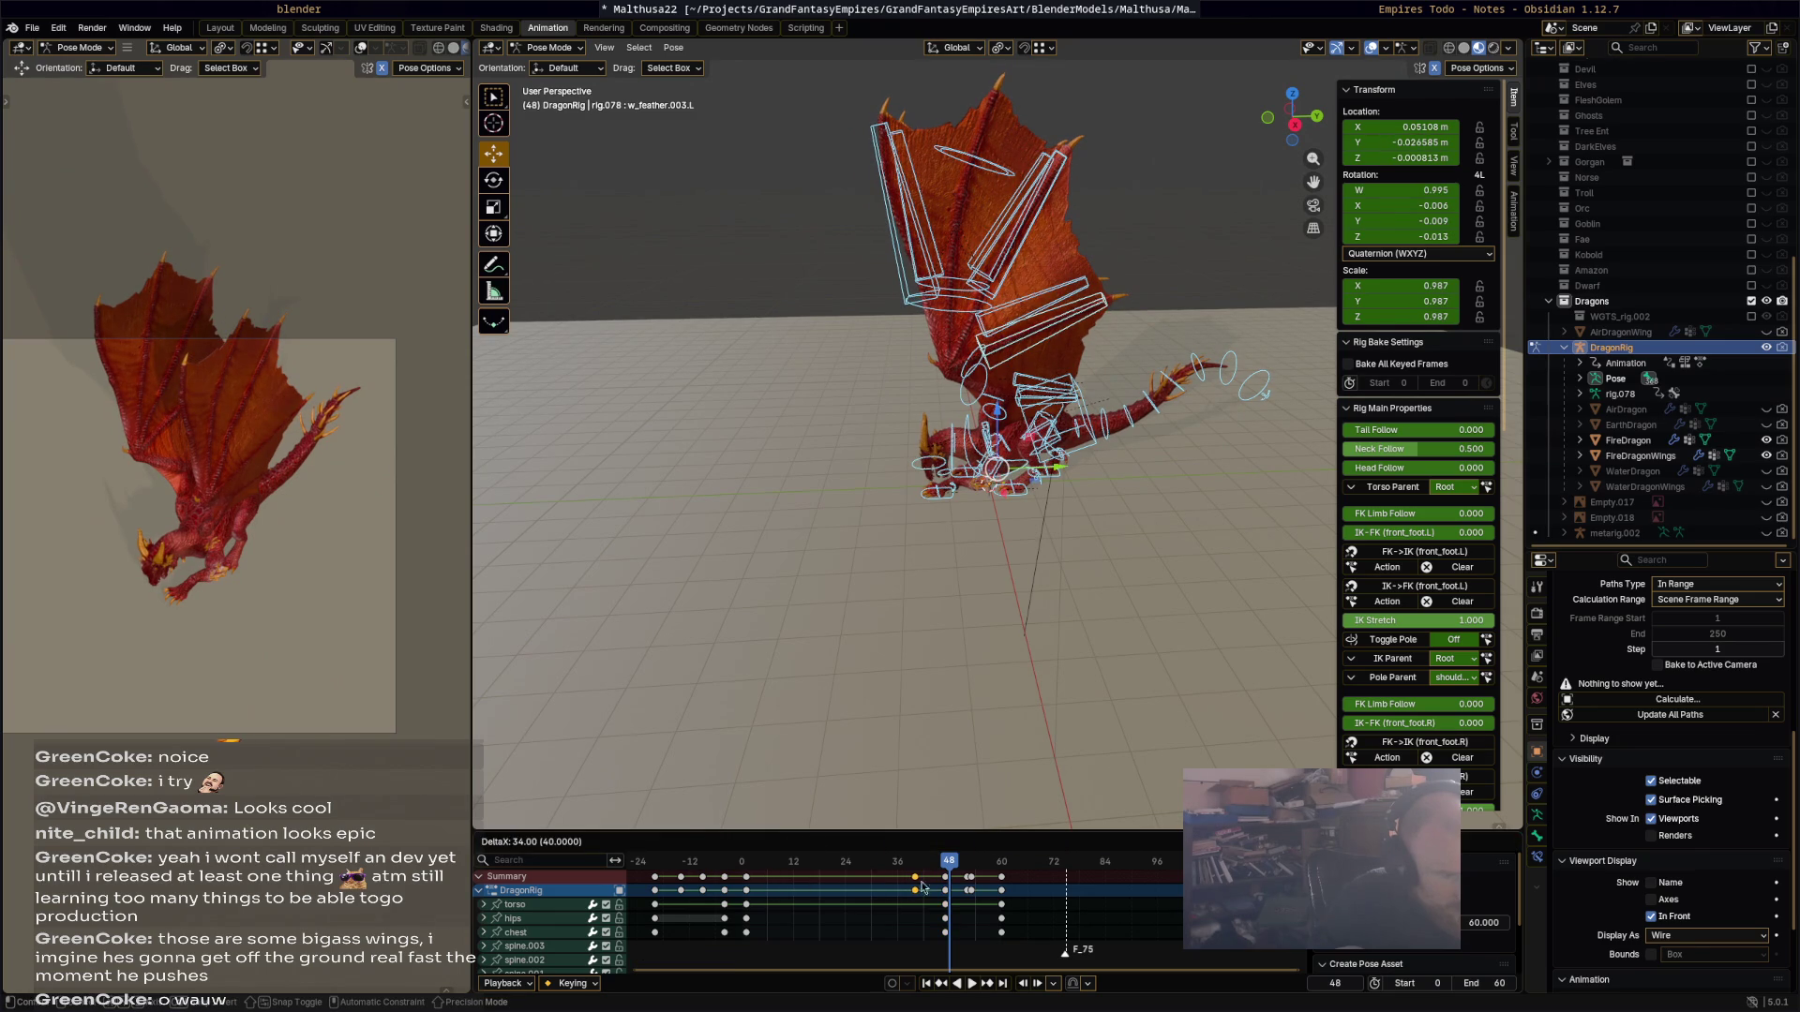
{"action": "mouse_move", "coordinate": [734, 884]}
{"action": "left_mouse_down"}
{"action": "mouse_move", "coordinate": [894, 891]}
{"action": "mouse_move", "coordinate": [704, 881]}
{"action": "left_mouse_up"}
{"action": "left_click_drag", "start_coordinate": [853, 887], "coordinate": [829, 877]}
{"action": "mouse_move", "coordinate": [682, 884]}
{"action": "left_mouse_down"}
{"action": "mouse_move", "coordinate": [808, 889]}
{"action": "mouse_move", "coordinate": [797, 877]}
{"action": "left_mouse_up"}
{"action": "mouse_move", "coordinate": [665, 881]}
{"action": "left_mouse_down"}
{"action": "mouse_move", "coordinate": [759, 886]}
{"action": "mouse_move", "coordinate": [742, 879]}
{"action": "left_mouse_up"}
{"action": "key", "text": "space"}
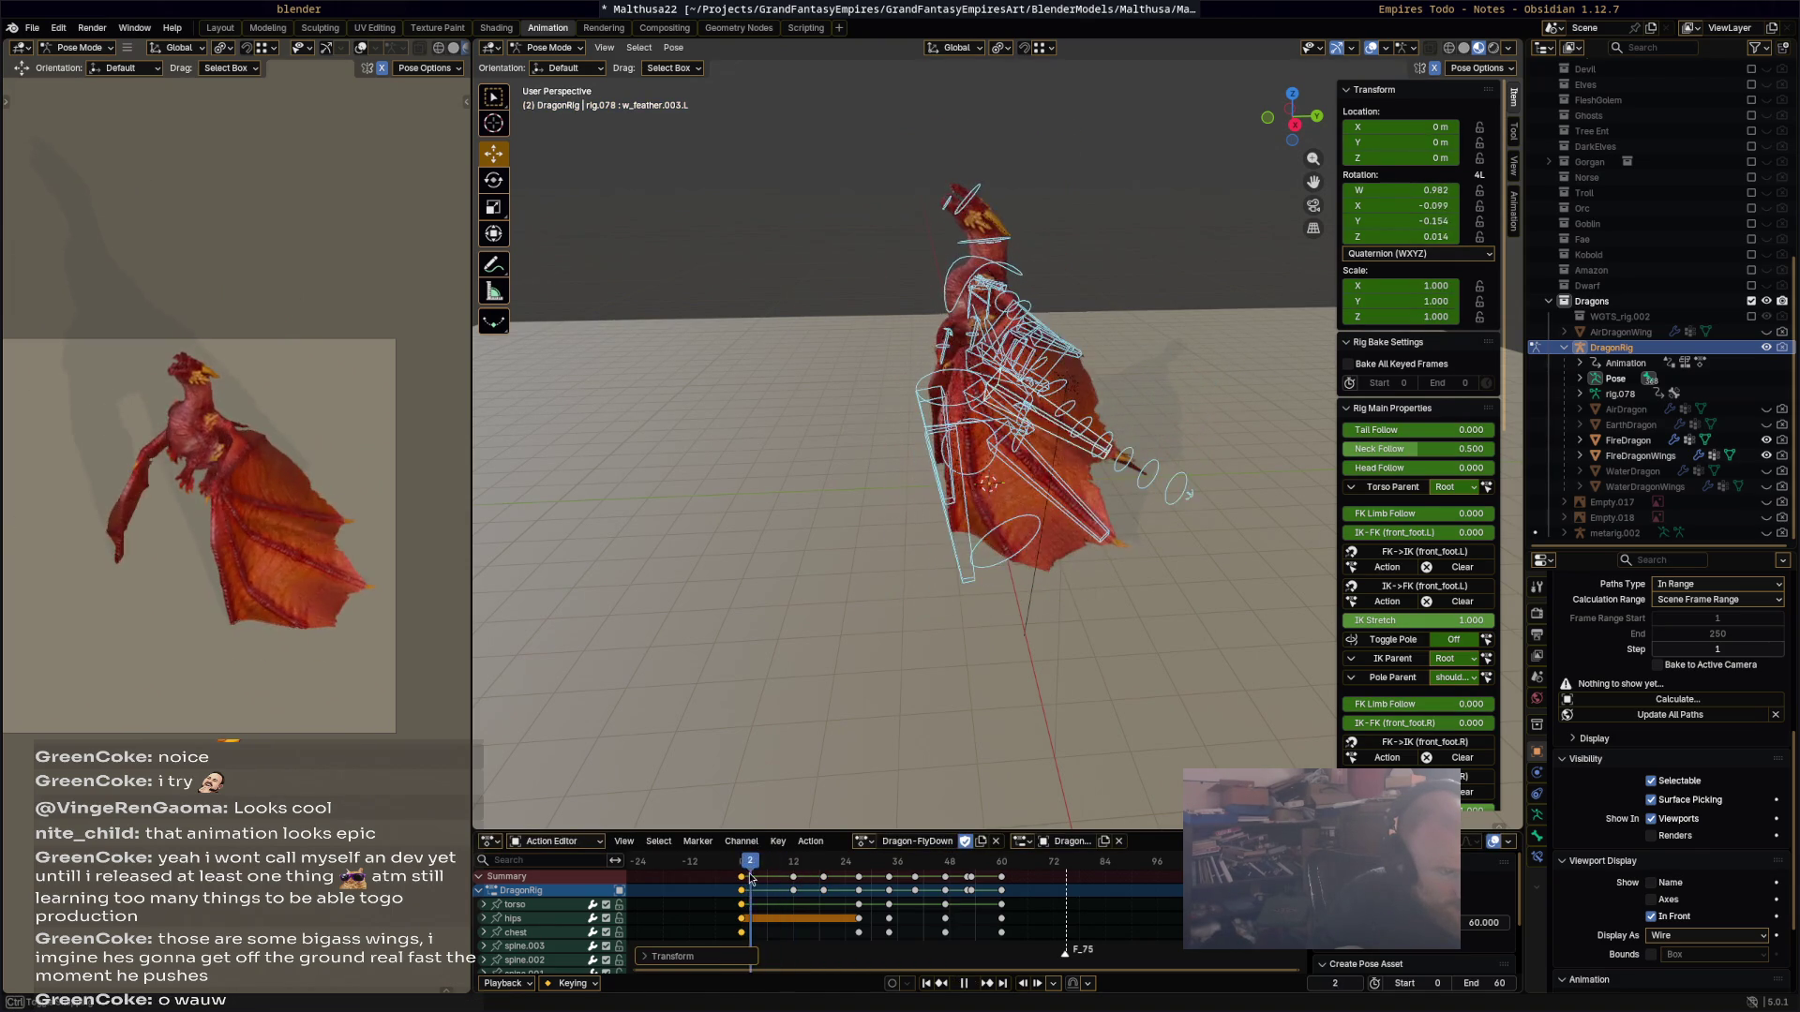
{"action": "key", "text": "space"}
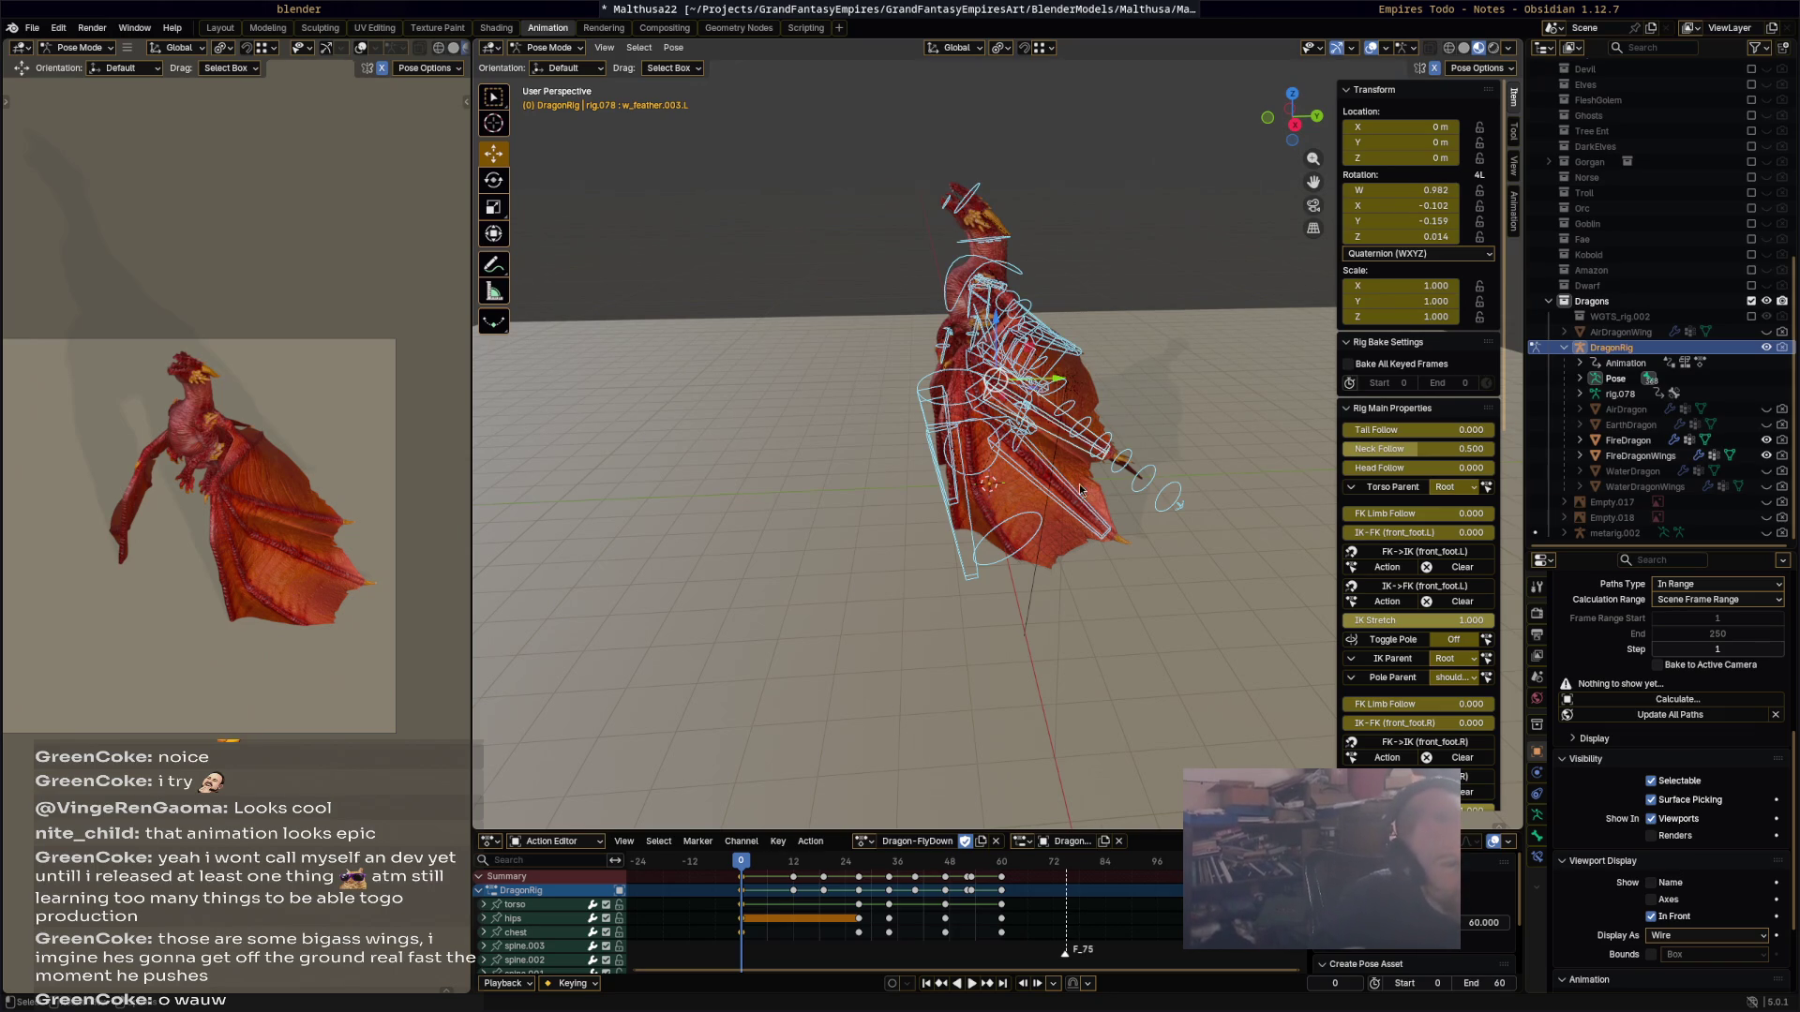
{"action": "middle_click_drag", "start_coordinate": [1076, 486], "coordinate": [1194, 486]}
{"action": "scroll", "coordinate": [1397, 608], "scroll_direction": "down", "scroll_amount": 5}
Step: Hide the Wing.R, Feathers and Spine bone layers and view the dragon from the side
{"action": "scroll", "coordinate": [1397, 608], "scroll_direction": "down", "scroll_amount": 12}
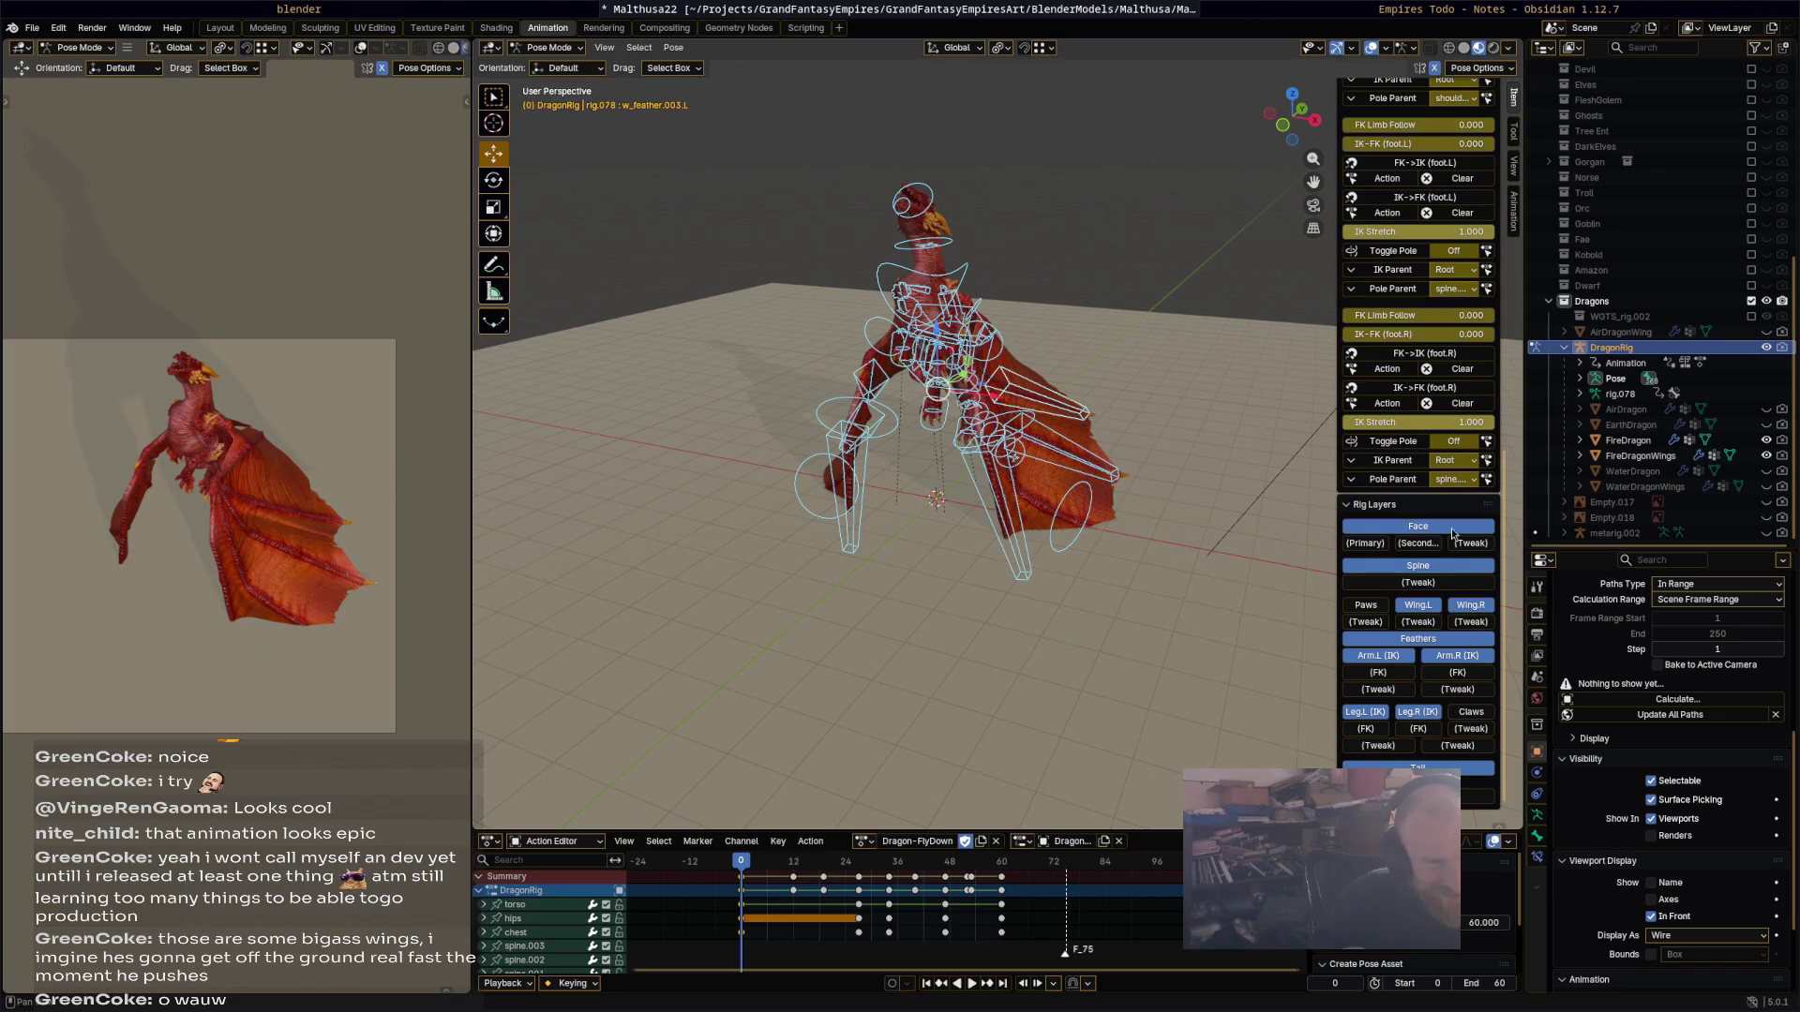
{"action": "left_click", "coordinate": [1459, 607]}
{"action": "left_click", "coordinate": [1441, 641]}
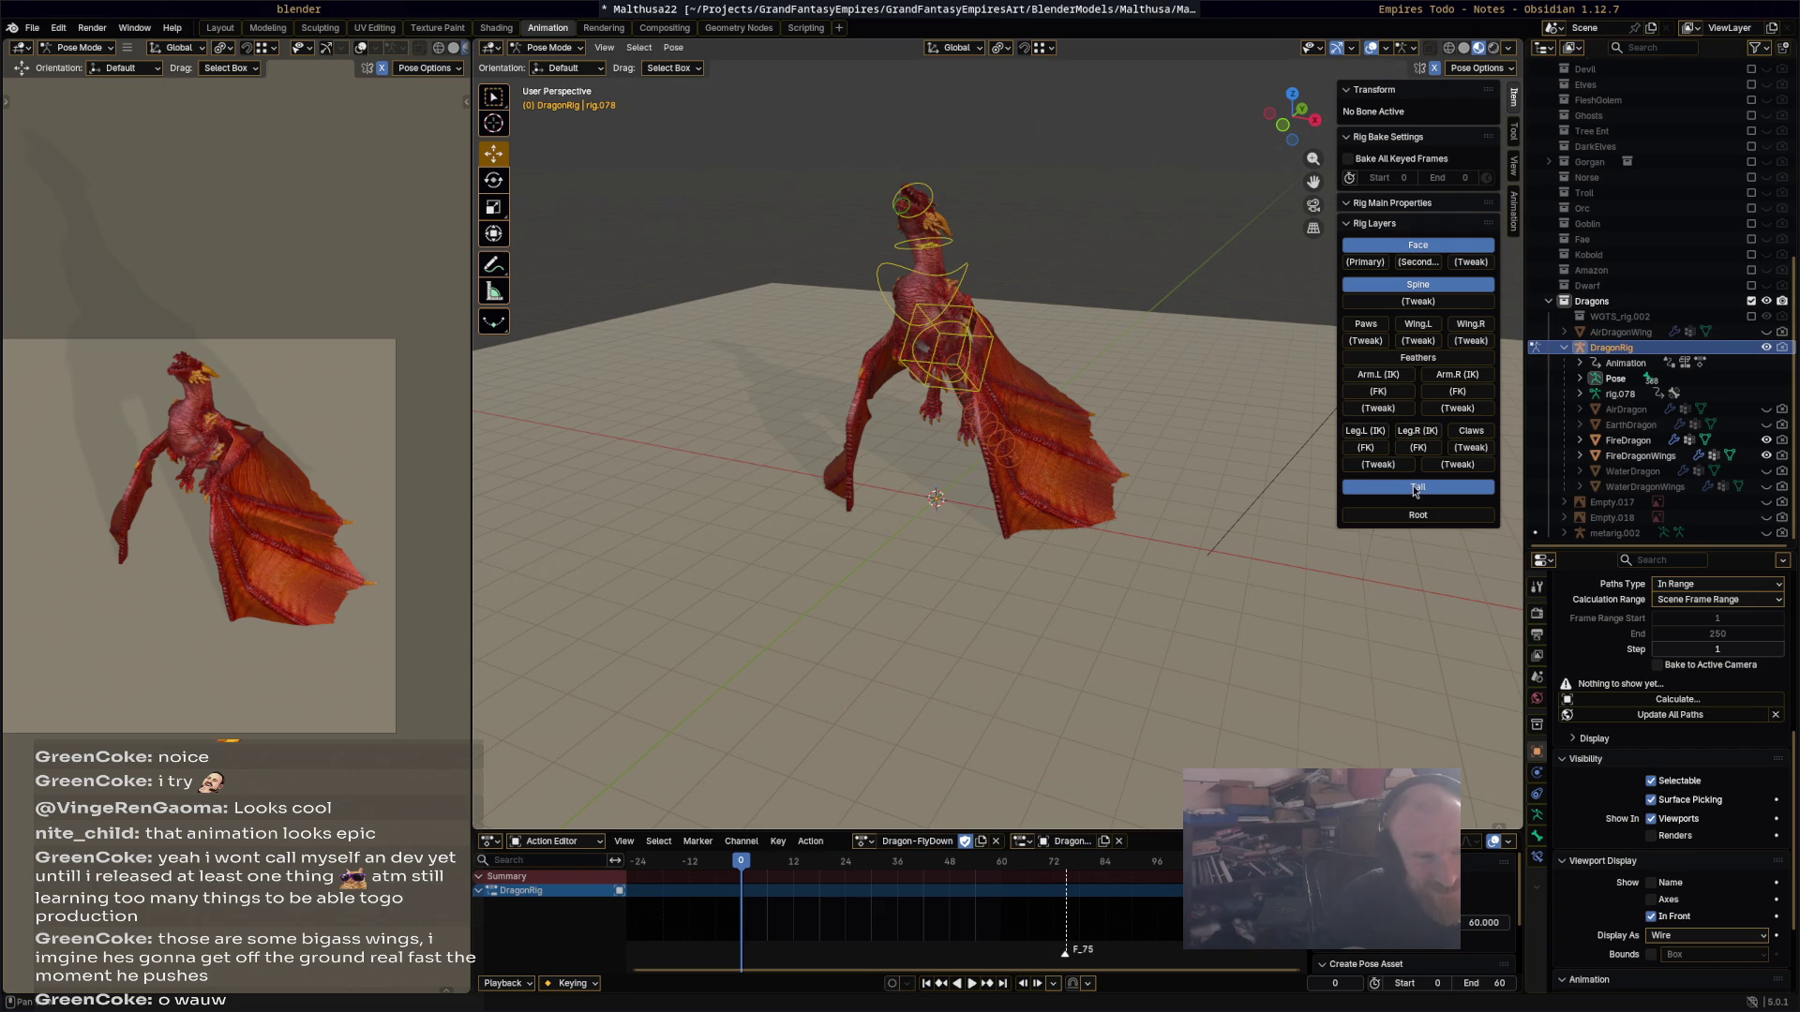
{"action": "left_click", "coordinate": [1421, 279]}
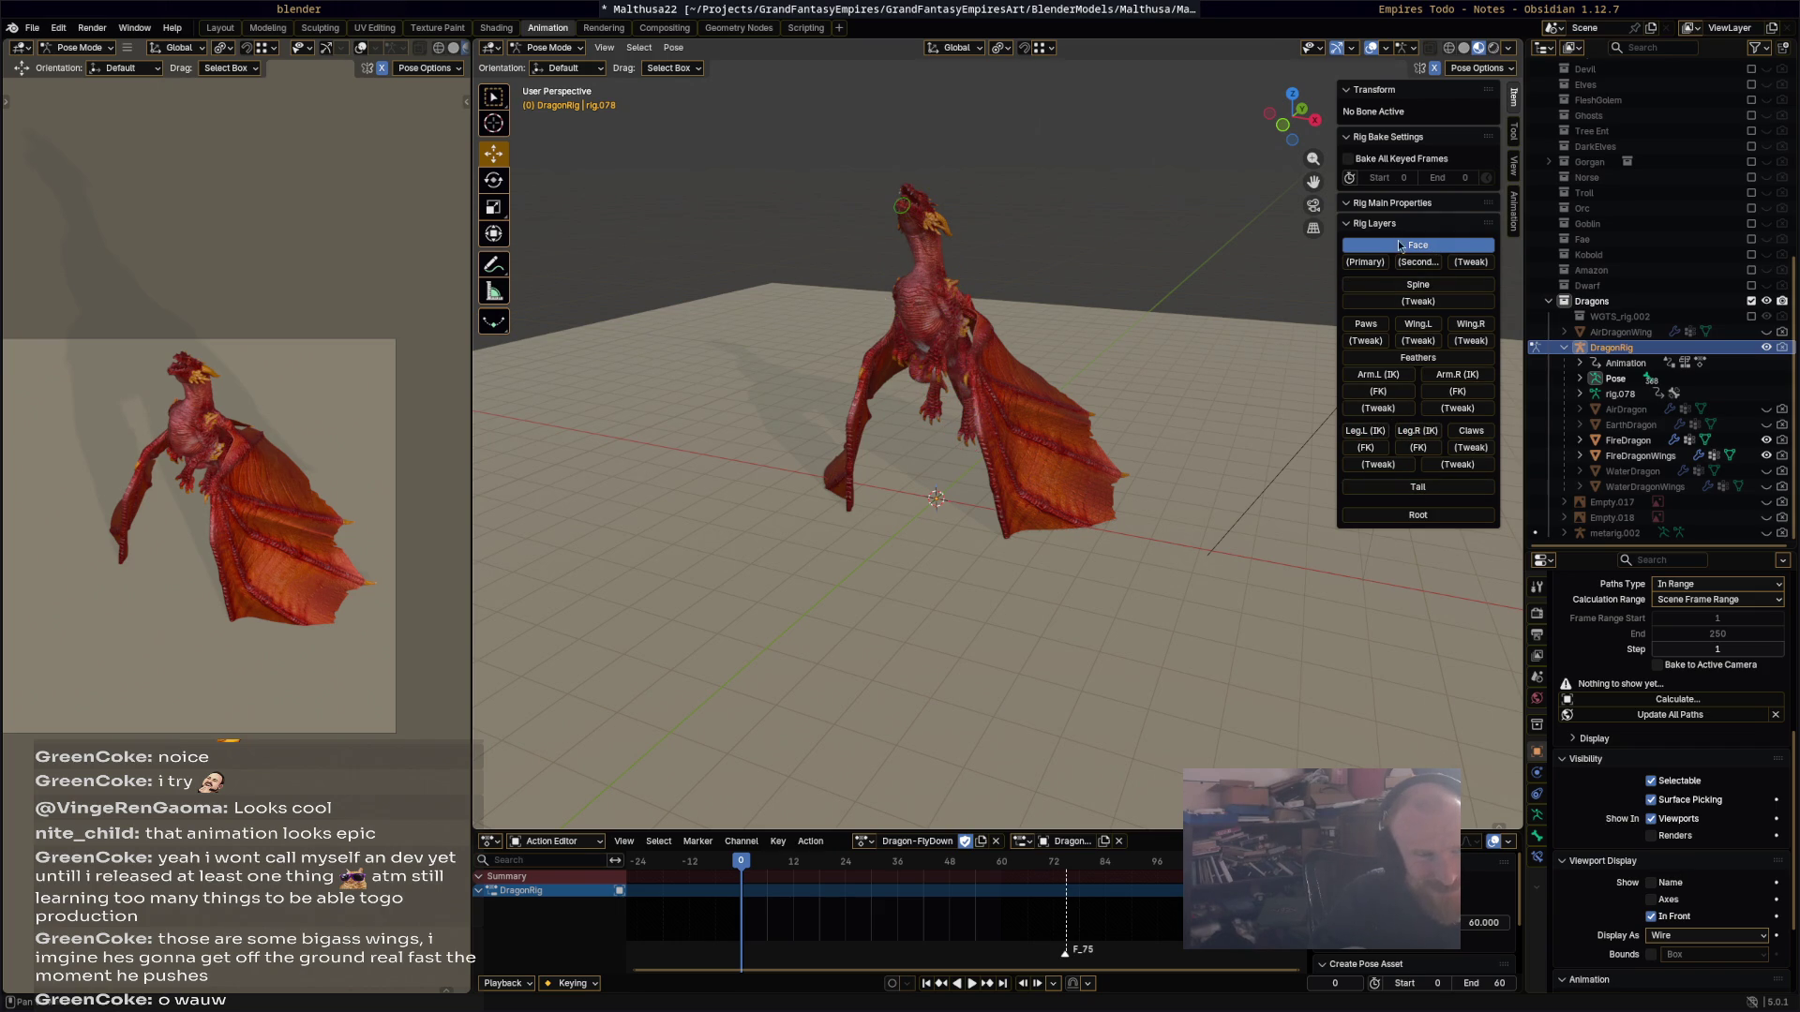
{"action": "middle_click_drag", "start_coordinate": [1141, 423], "coordinate": [1017, 405]}
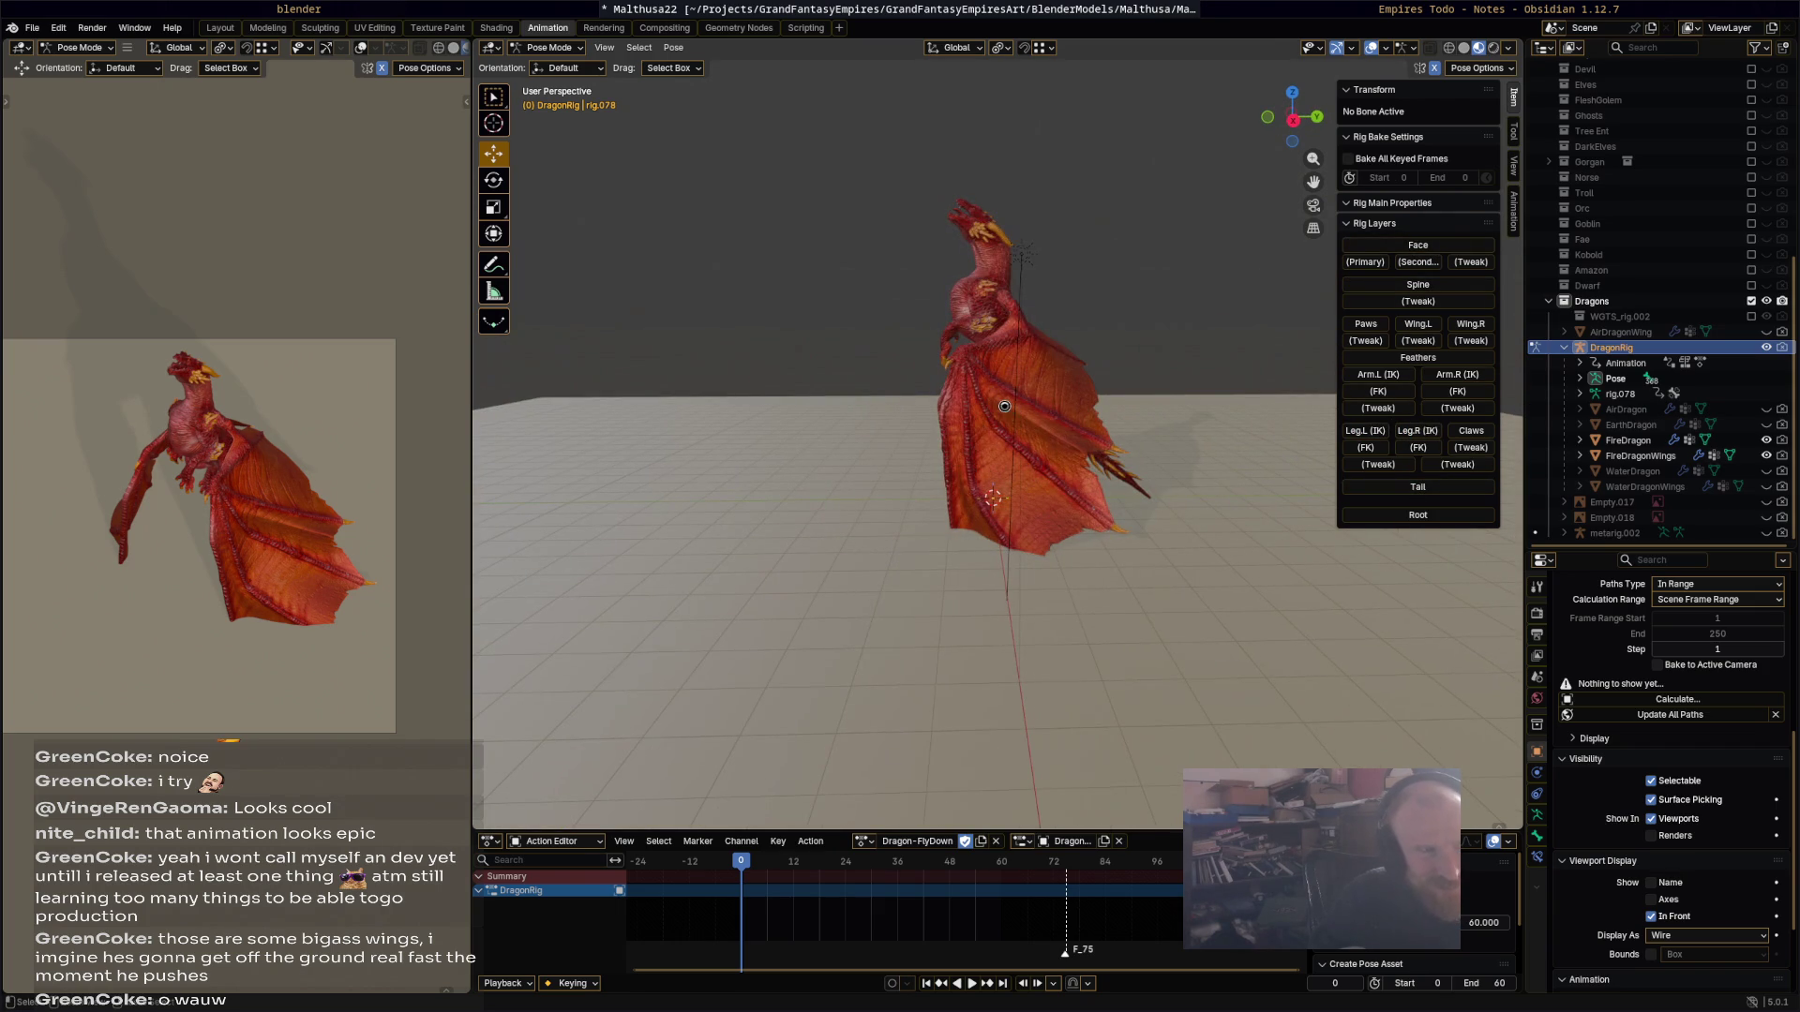
Step: Save Malthusa22.blend, play the animation, and show the Feathers layer again
{"action": "key", "text": "ctrl+s"}
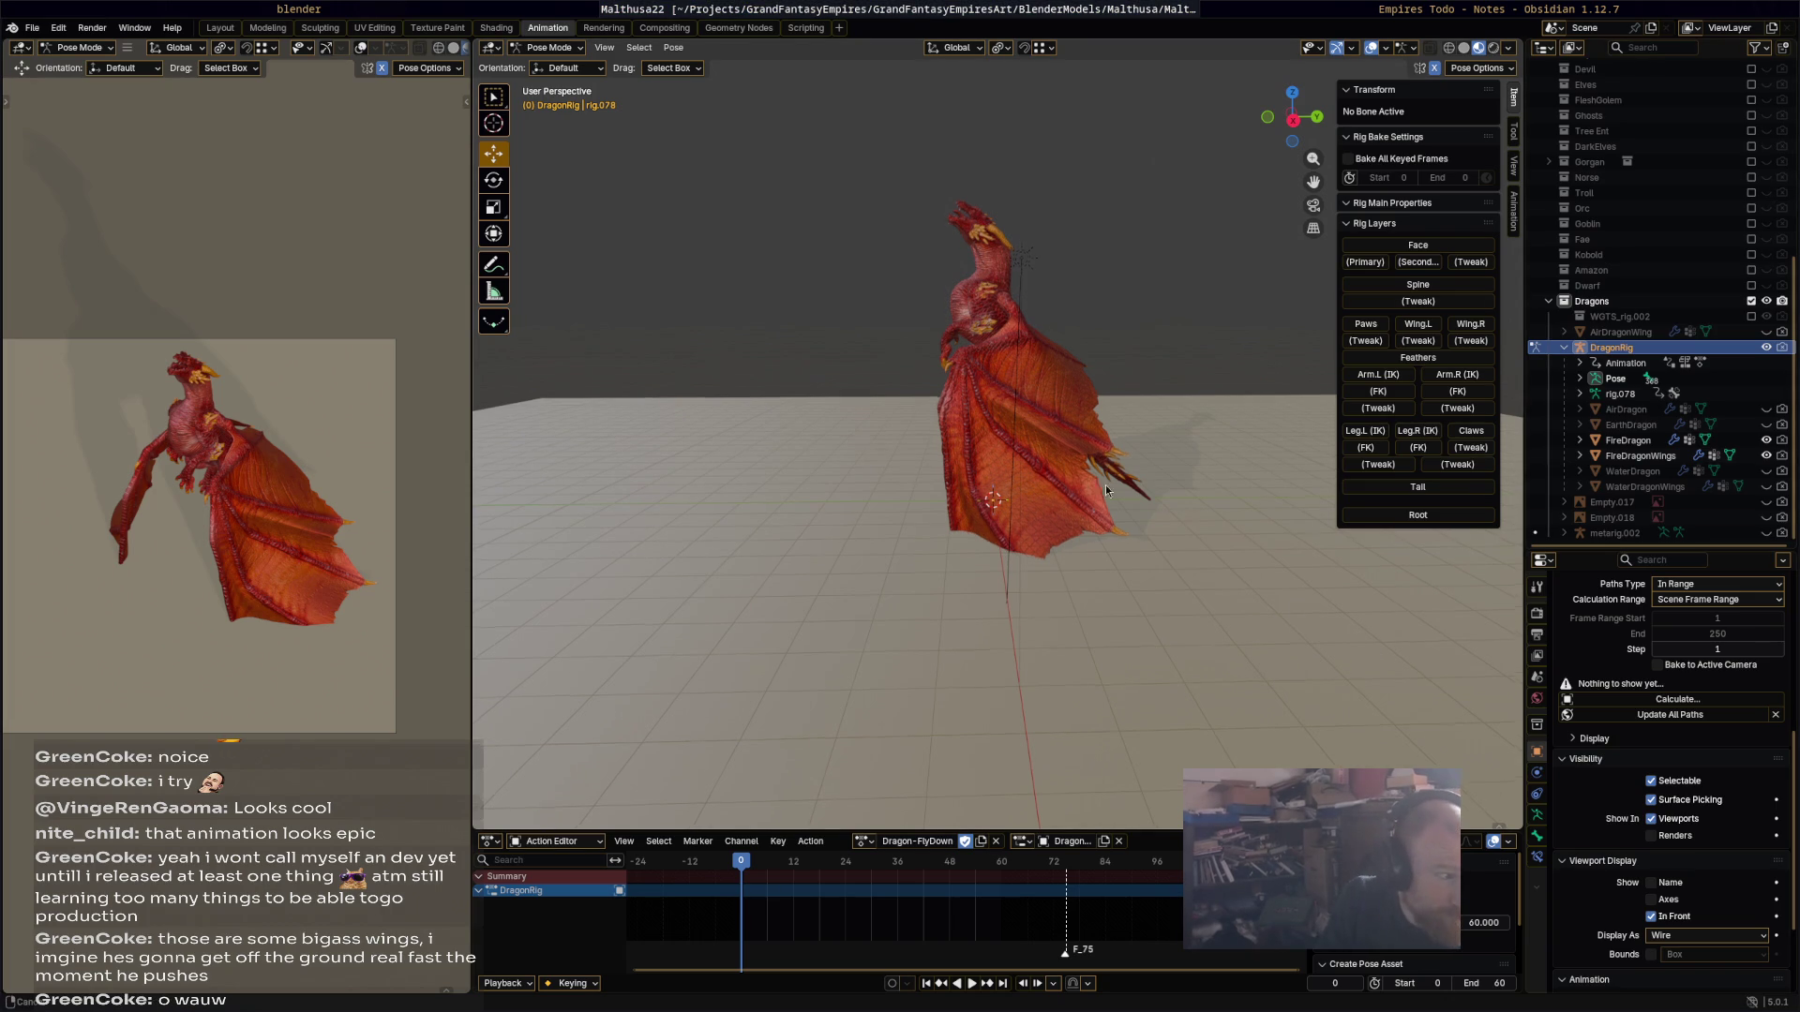
{"action": "scroll", "coordinate": [1102, 471], "scroll_direction": "up", "scroll_amount": 5}
{"action": "key", "text": "space"}
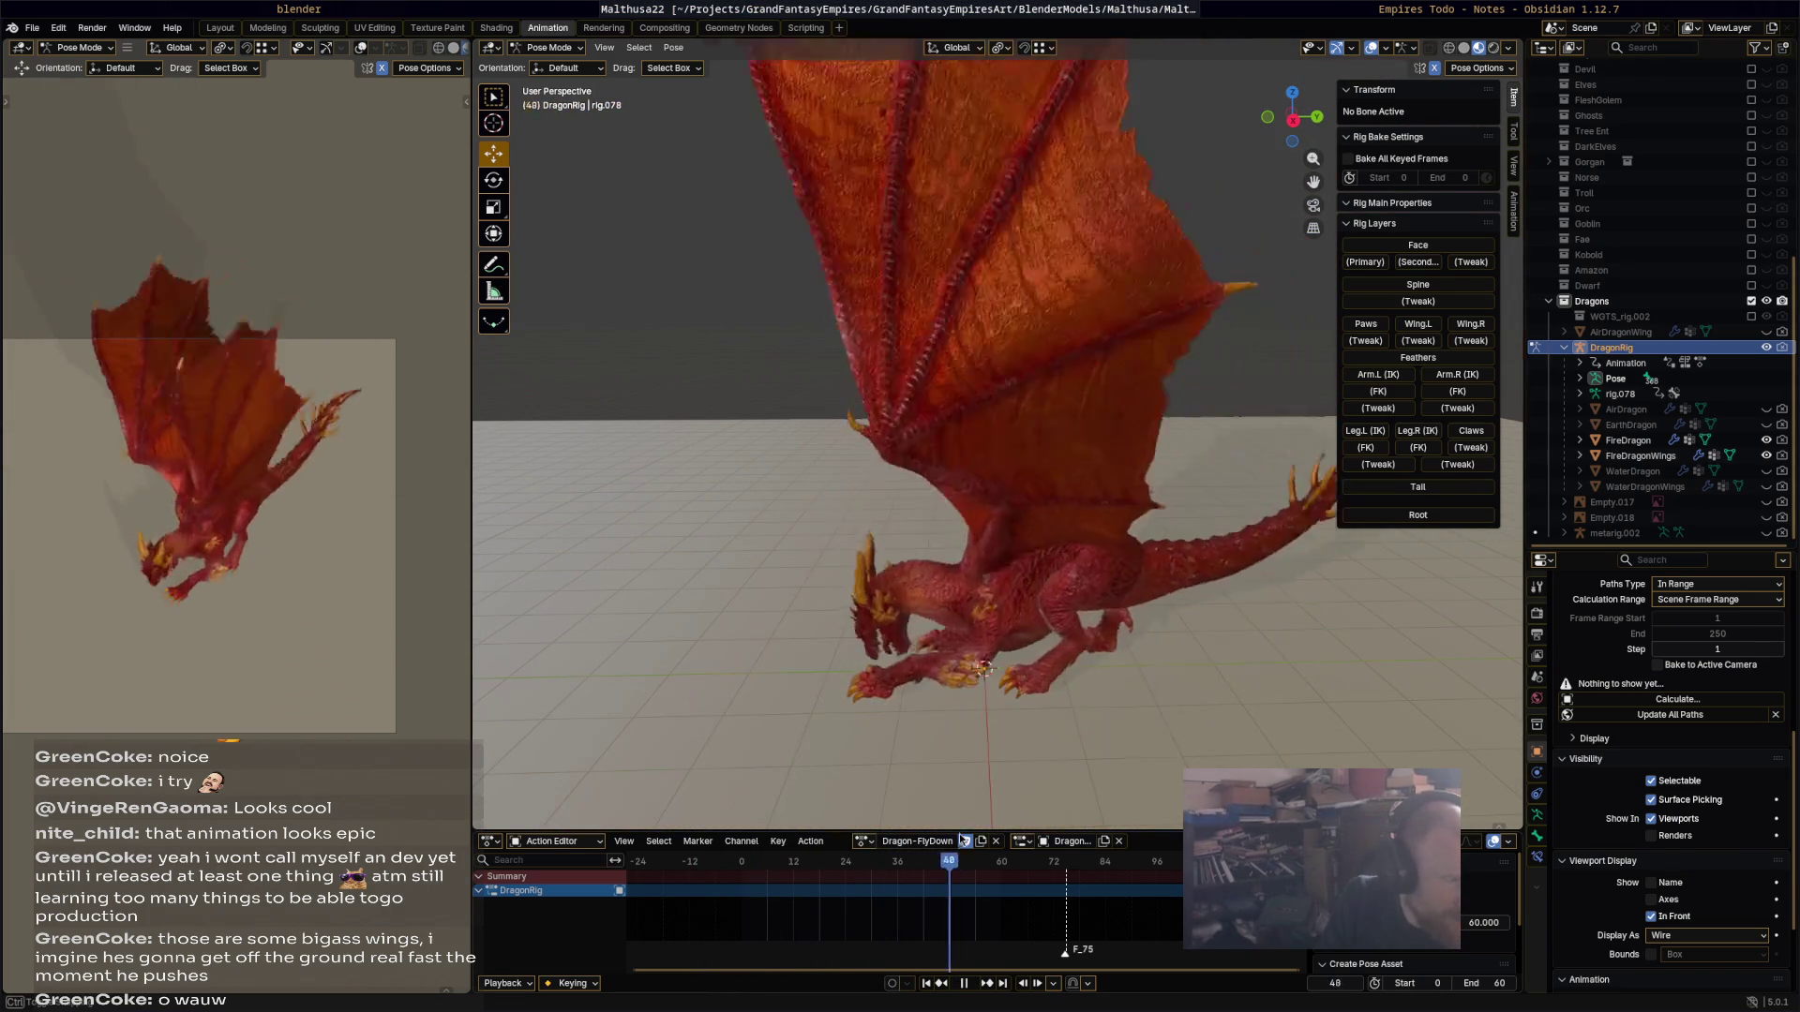
{"action": "left_click", "coordinate": [1411, 356]}
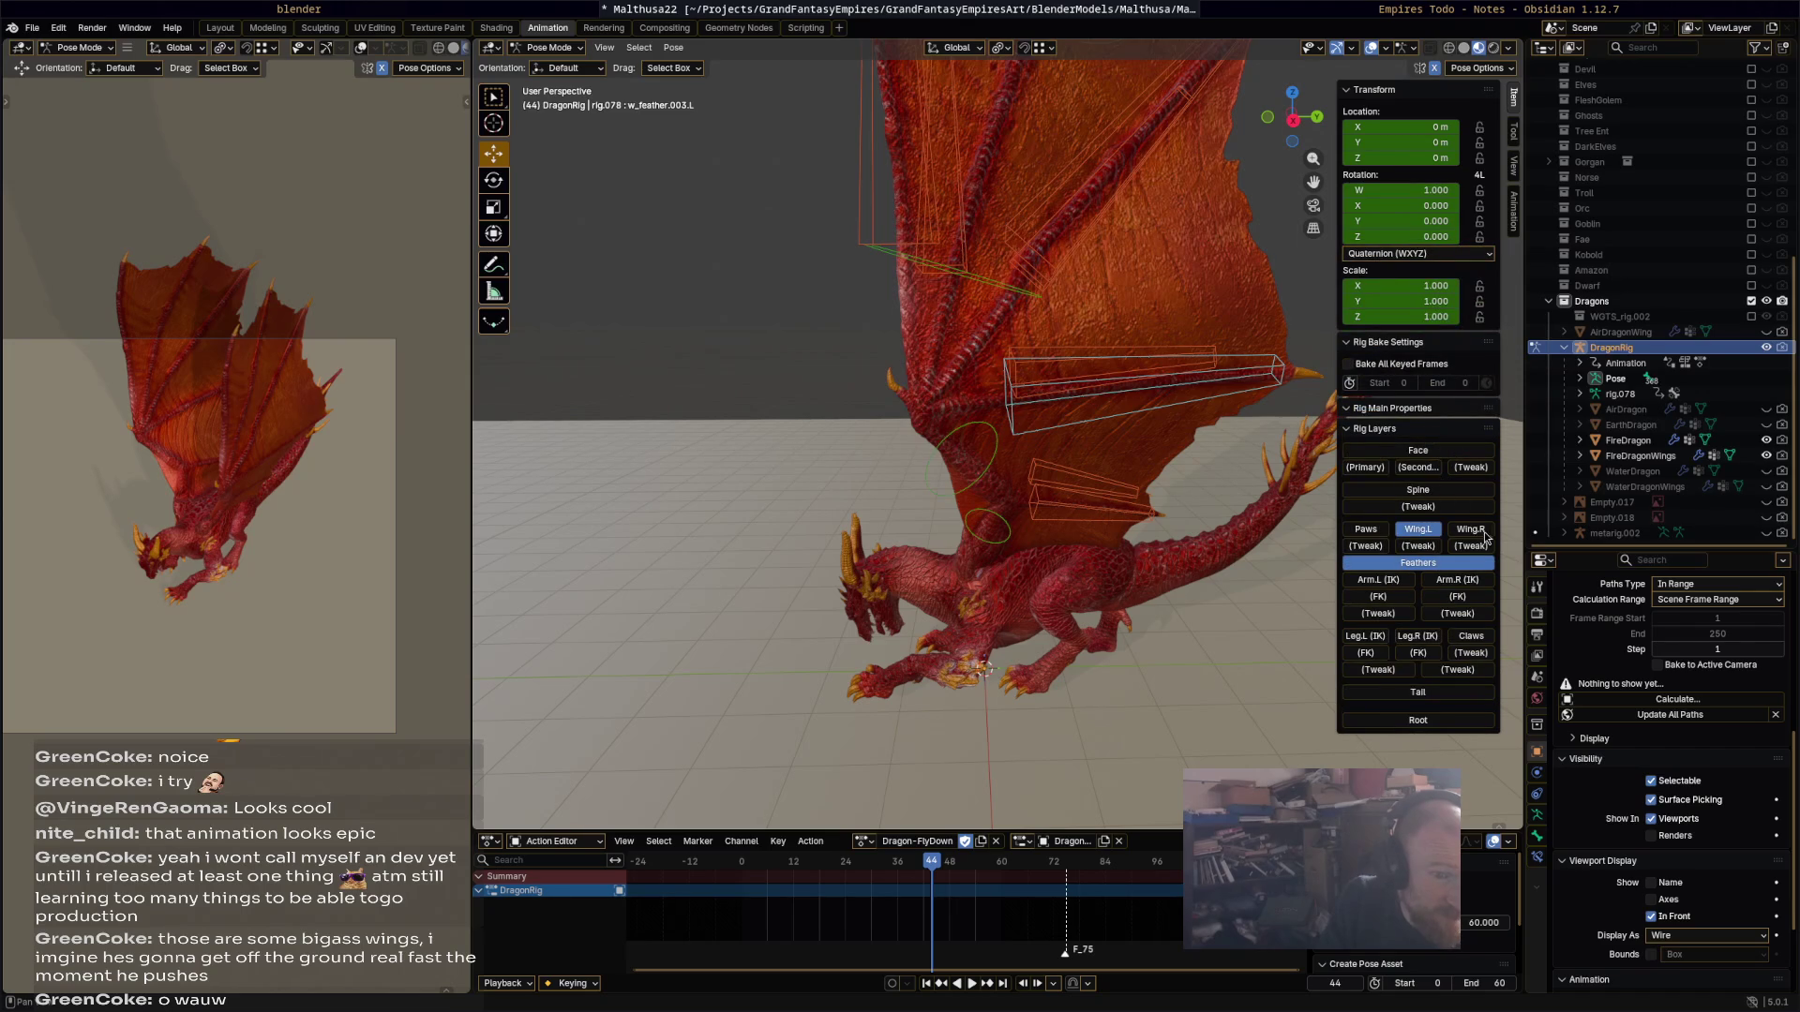
Step: Select all wing and feather bones and trial moving their keys later, up to frame 91
{"action": "mouse_move", "coordinate": [848, 572]}
{"action": "middle_mouse_down"}
{"action": "mouse_move", "coordinate": [1024, 599]}
{"action": "mouse_move", "coordinate": [1033, 696]}
{"action": "middle_mouse_up"}
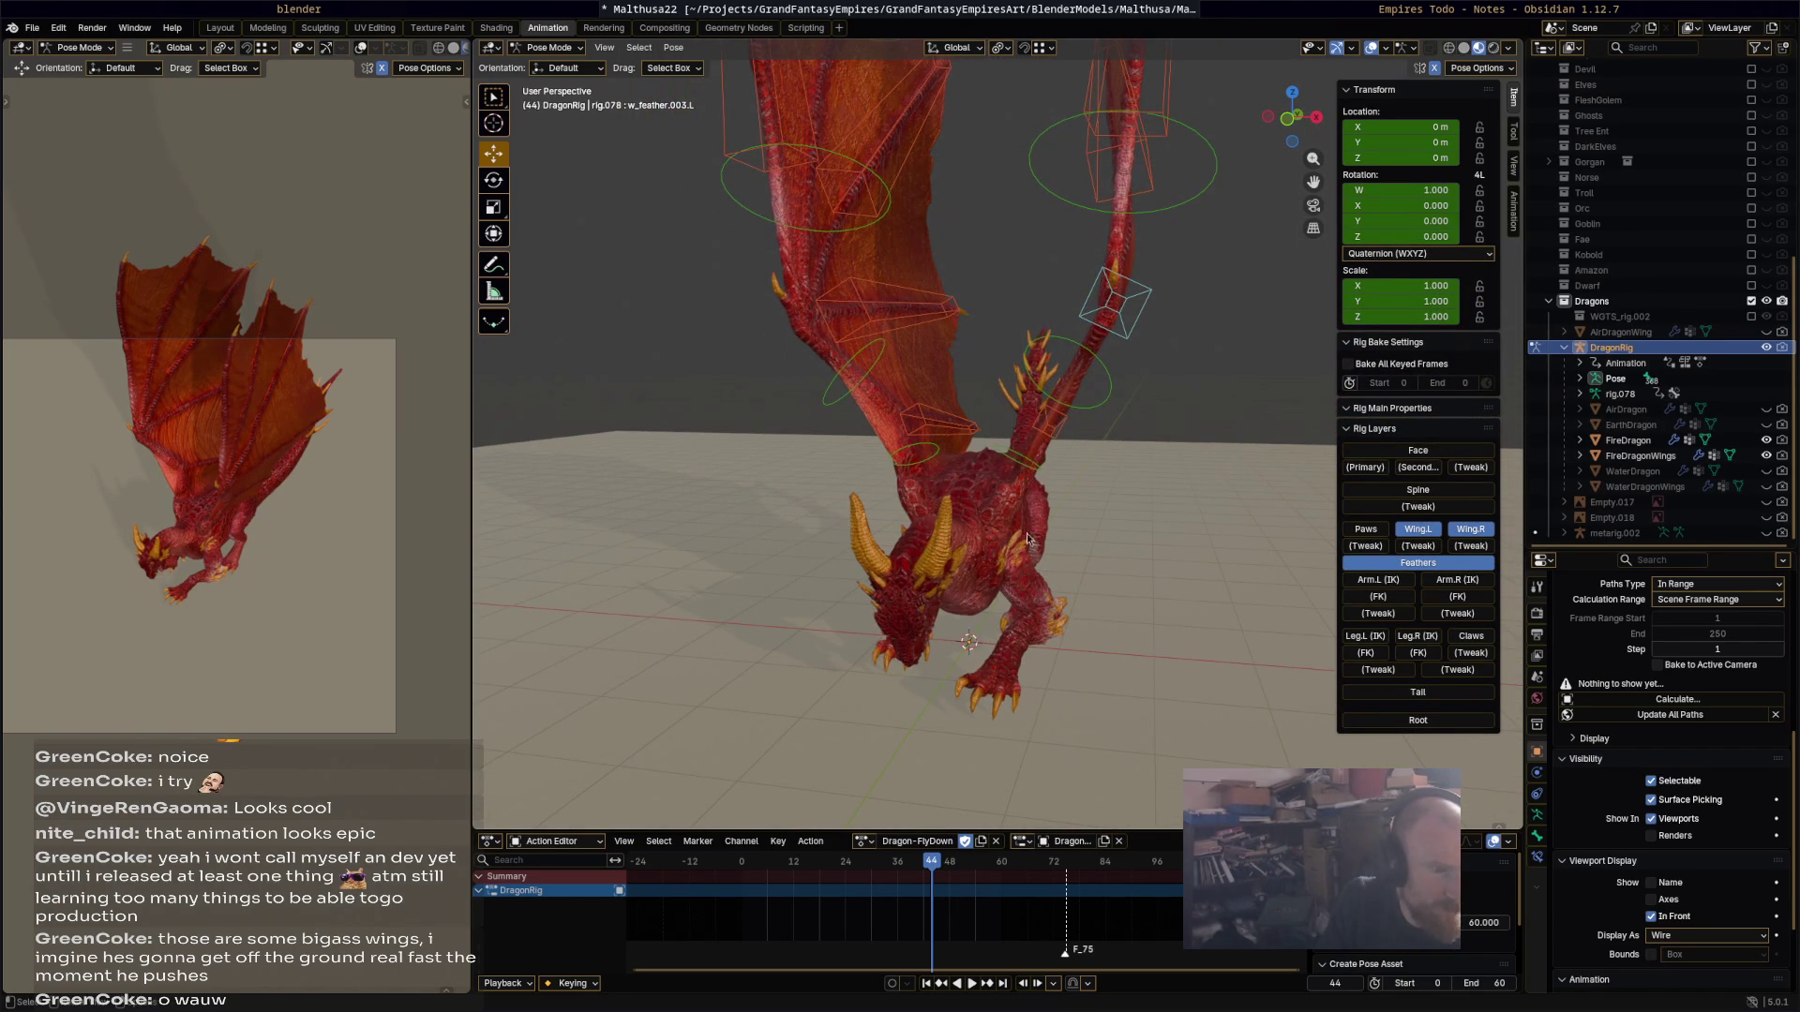
{"action": "key", "text": "a"}
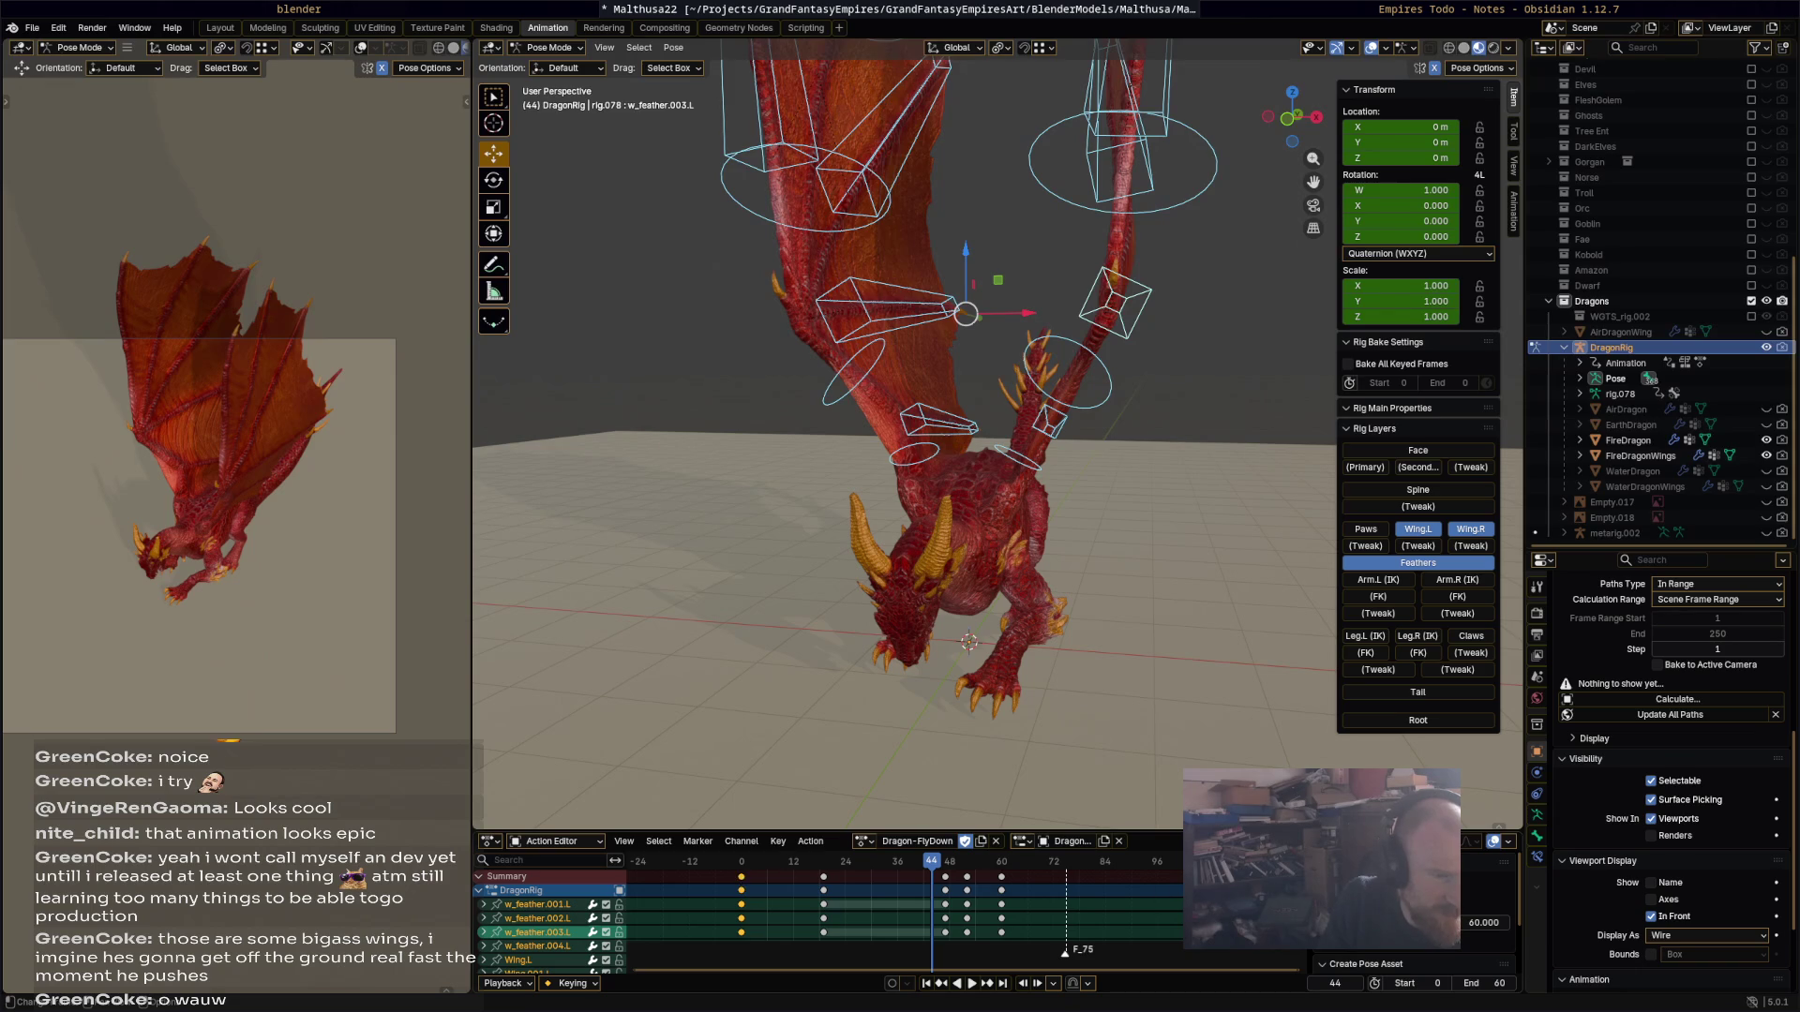
{"action": "key", "text": "g"}
{"action": "left_click", "coordinate": [922, 914]}
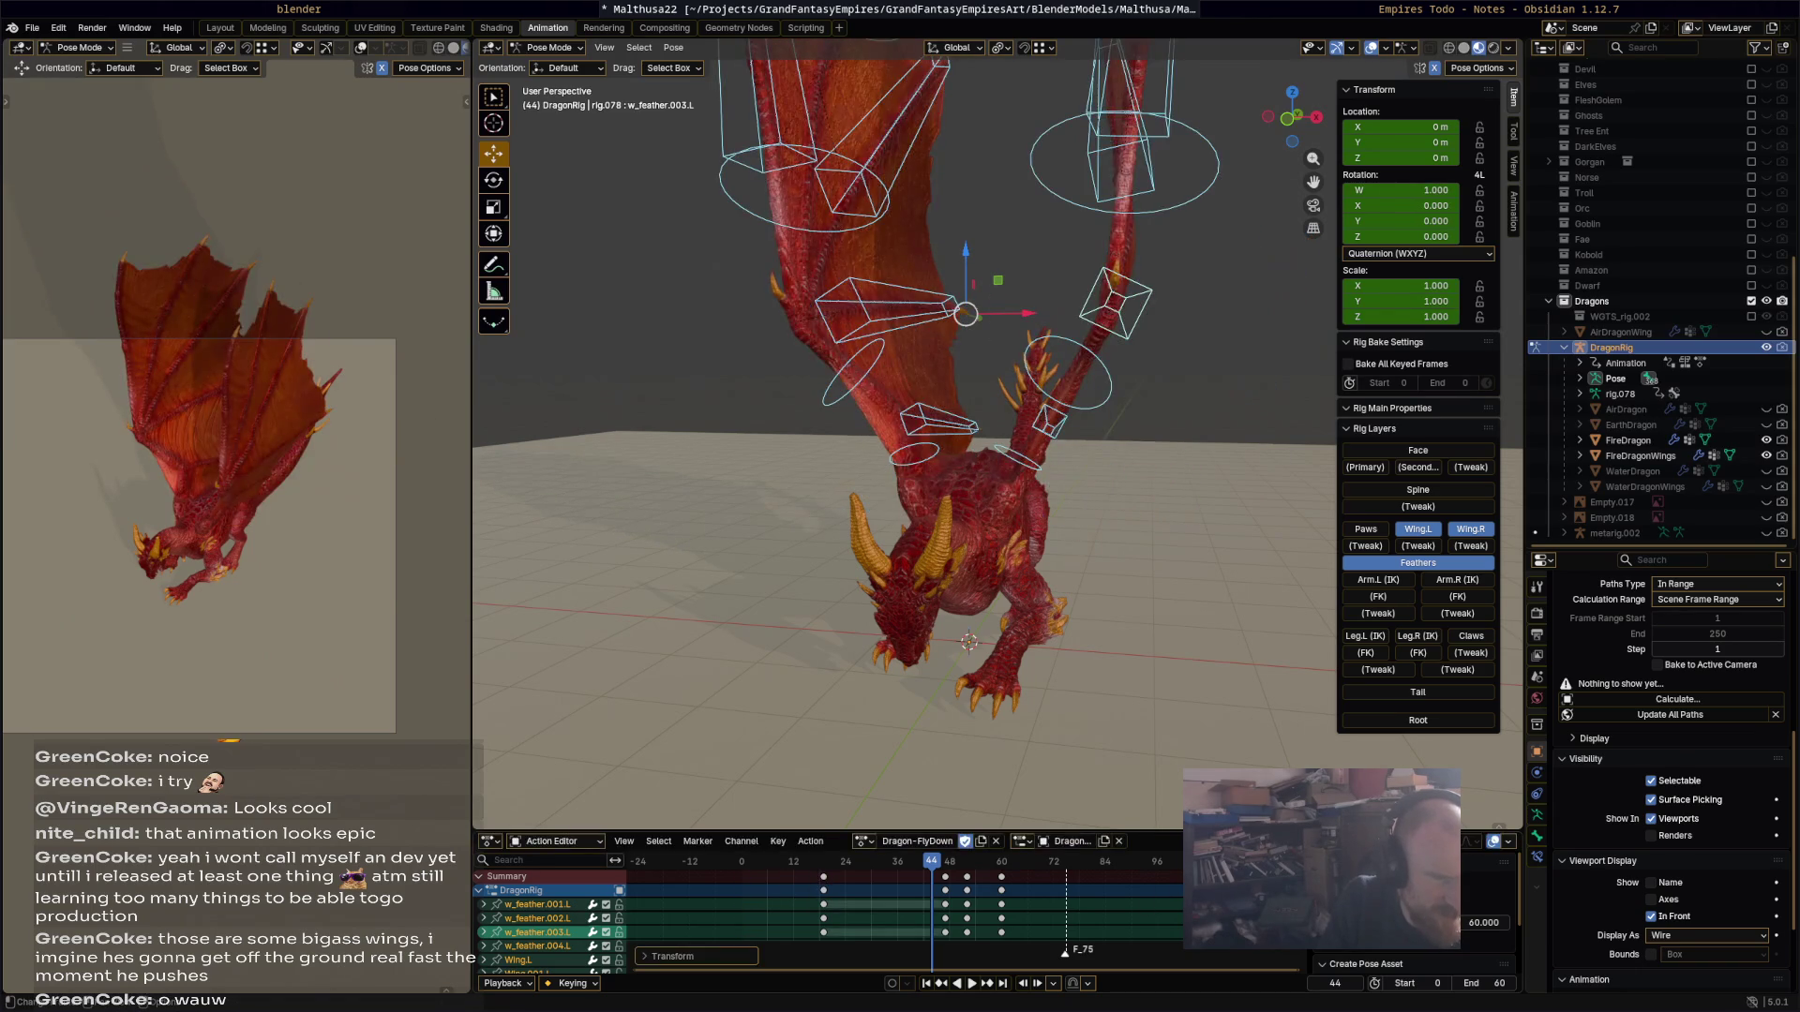
{"action": "left_click_drag", "start_coordinate": [820, 889], "coordinate": [1173, 886]}
{"action": "left_click_drag", "start_coordinate": [950, 891], "coordinate": [1137, 875]}
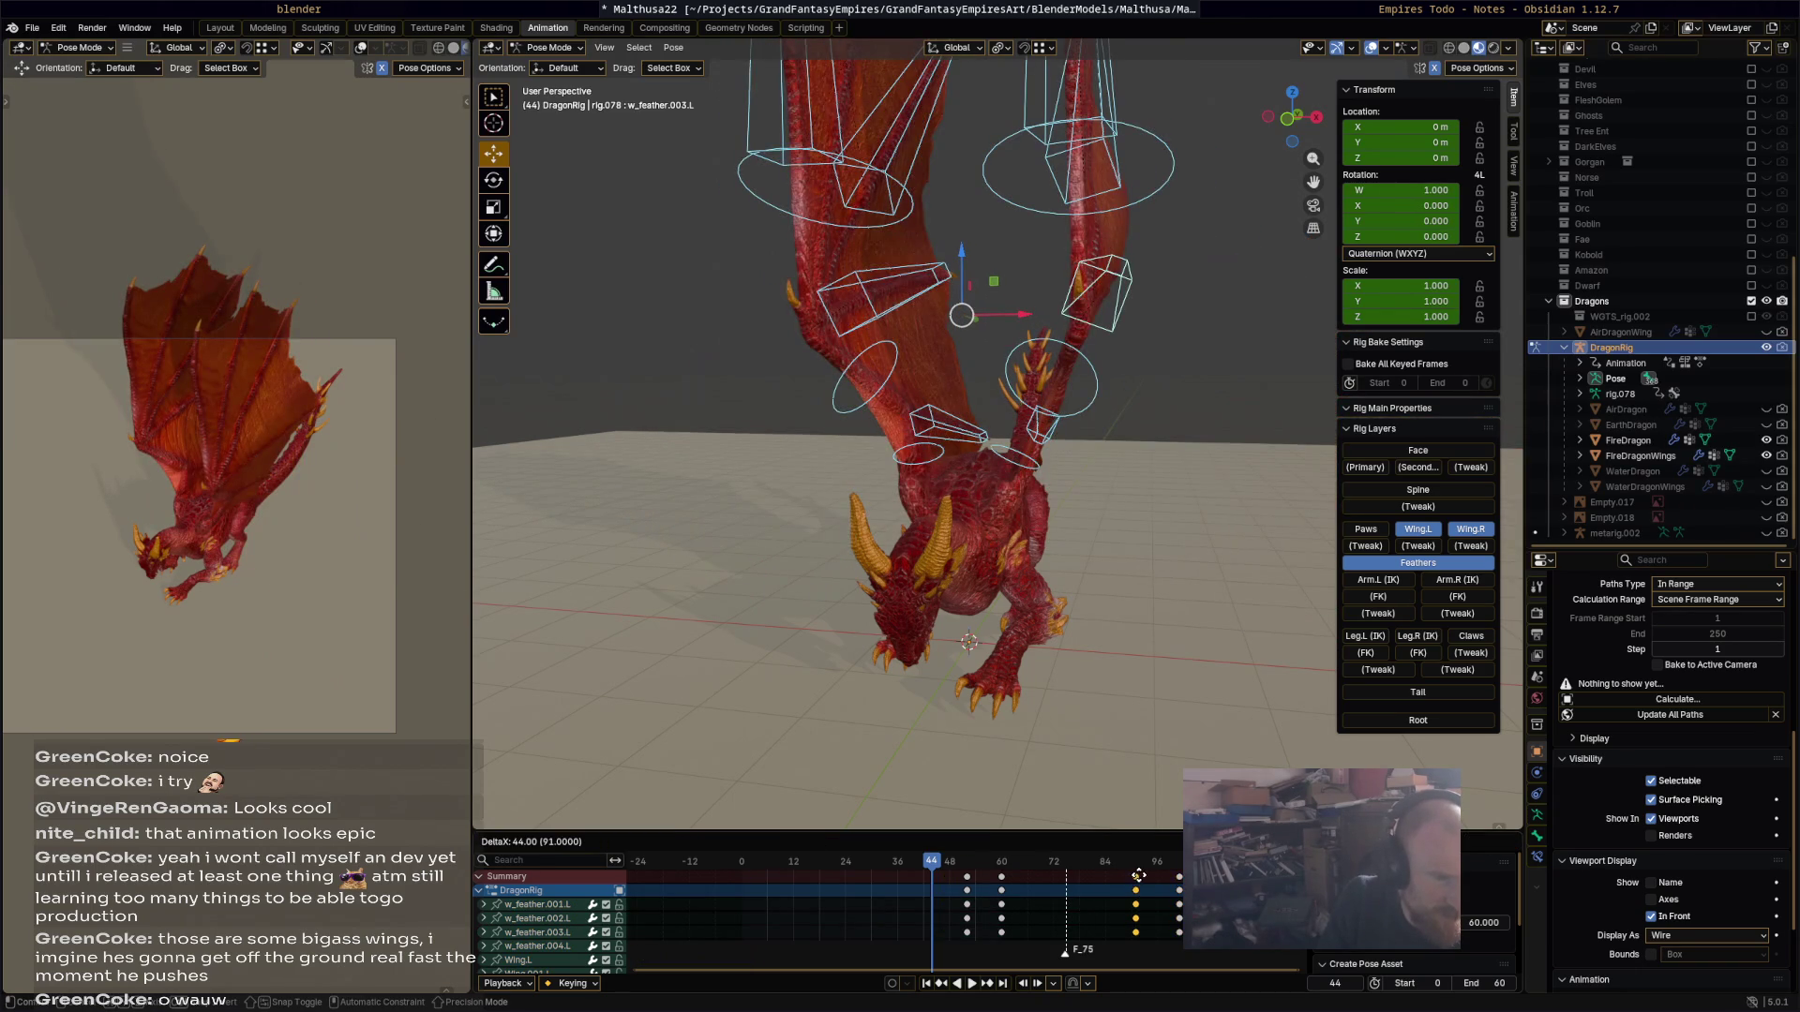
{"action": "left_click", "coordinate": [996, 893]}
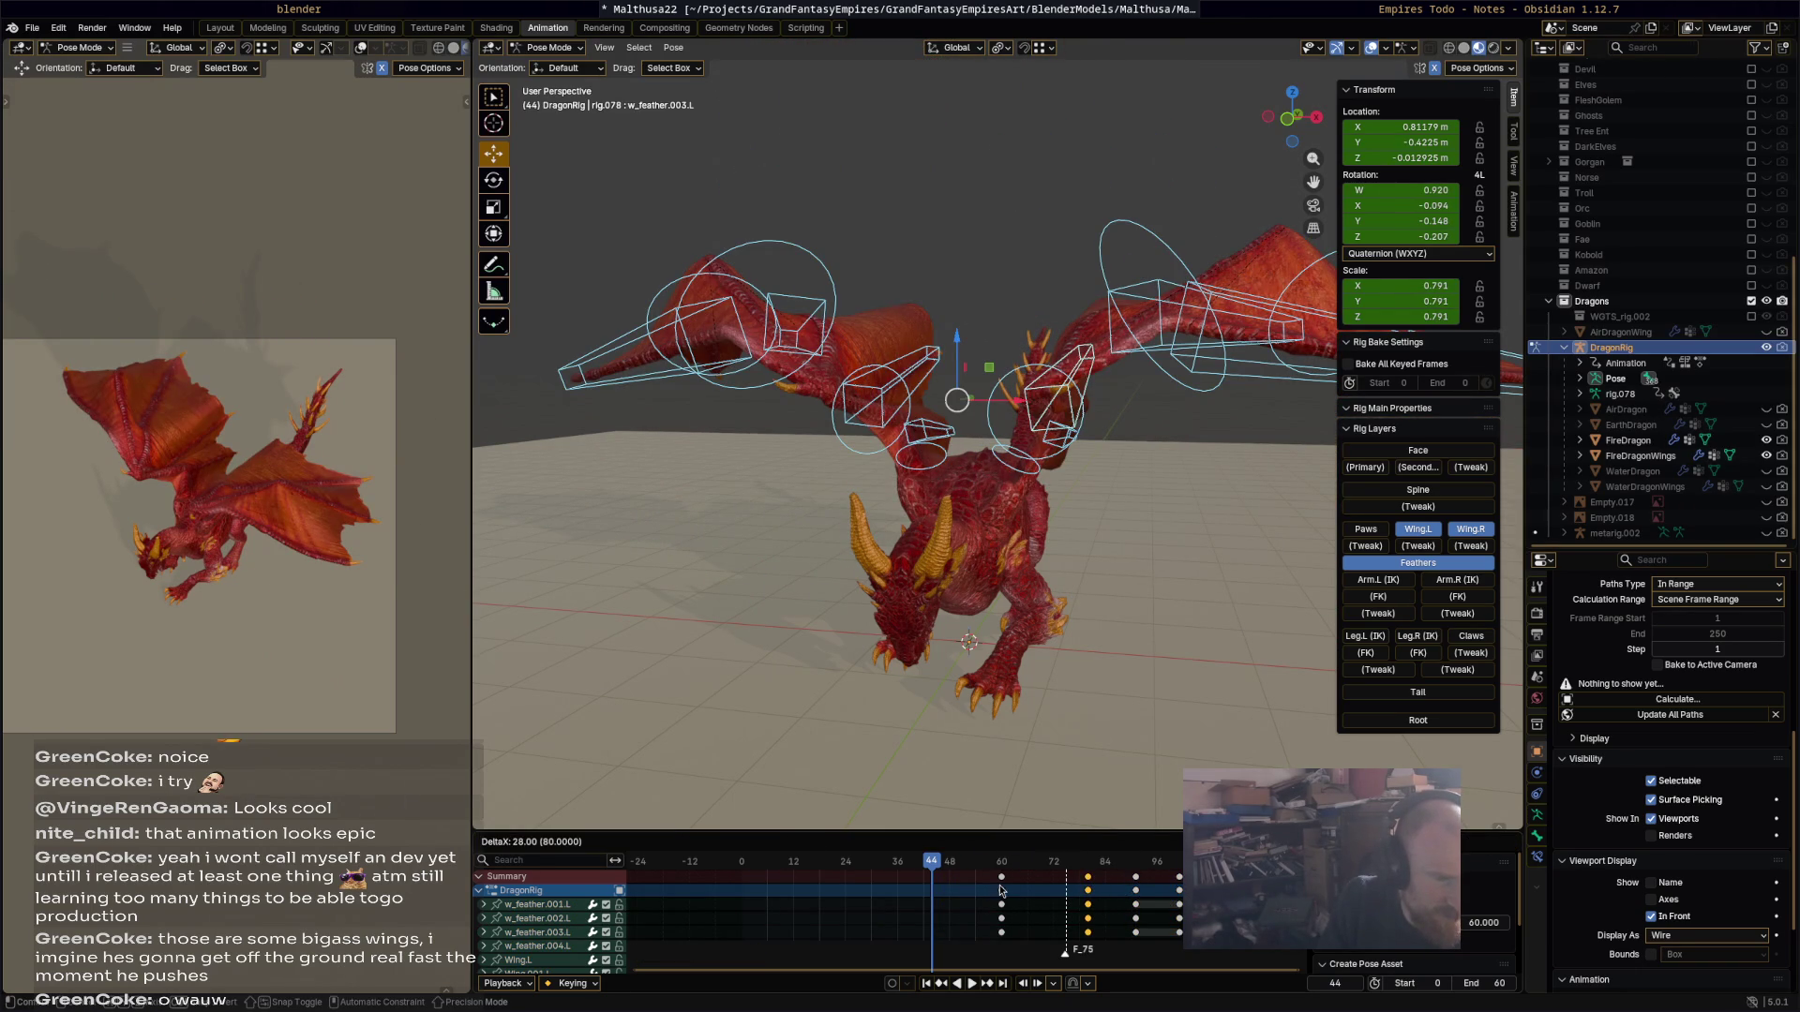
{"action": "key", "text": "ctrl+z"}
Step: Test moving the keys near frame 76 from frame 60, then undo back to the original wing timing
{"action": "left_click", "coordinate": [1001, 872]}
{"action": "key", "text": "space"}
{"action": "mouse_move", "coordinate": [1153, 881]}
{"action": "left_mouse_down"}
{"action": "mouse_move", "coordinate": [1001, 872]}
{"action": "mouse_move", "coordinate": [1124, 881]}
{"action": "mouse_move", "coordinate": [1008, 896]}
{"action": "left_mouse_up"}
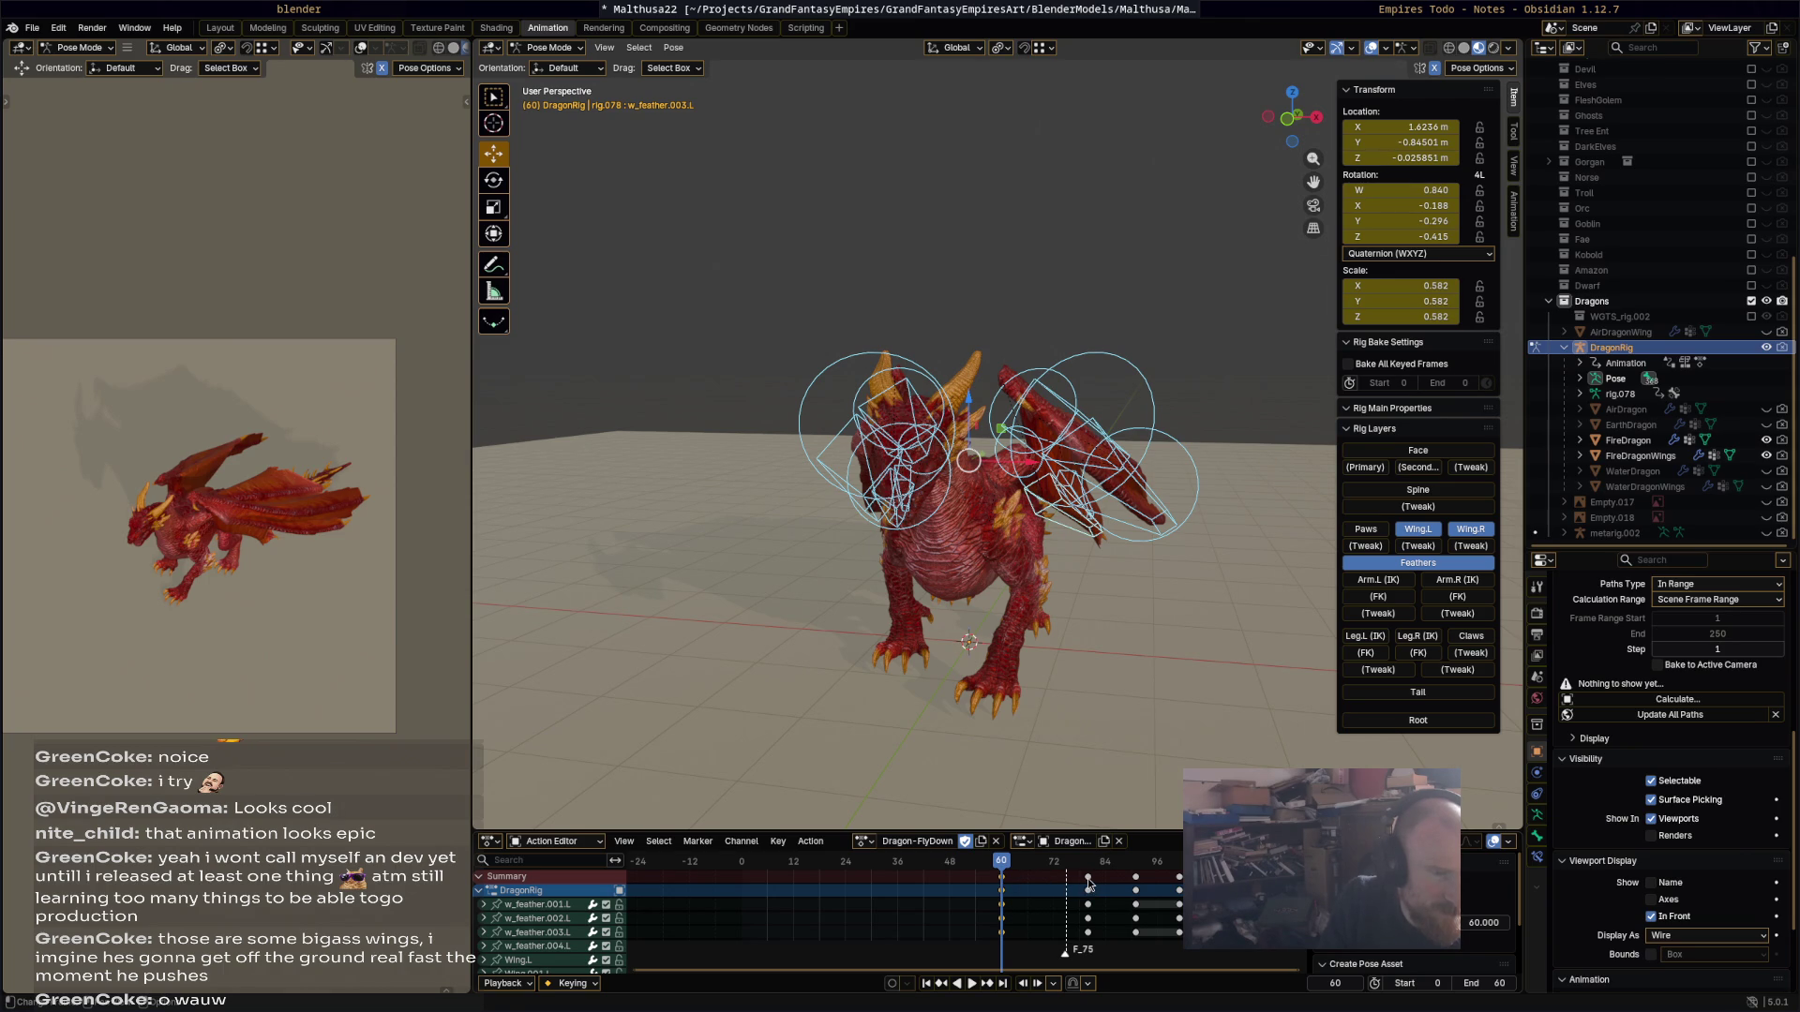
{"action": "left_click_drag", "start_coordinate": [1087, 879], "coordinate": [1085, 878]}
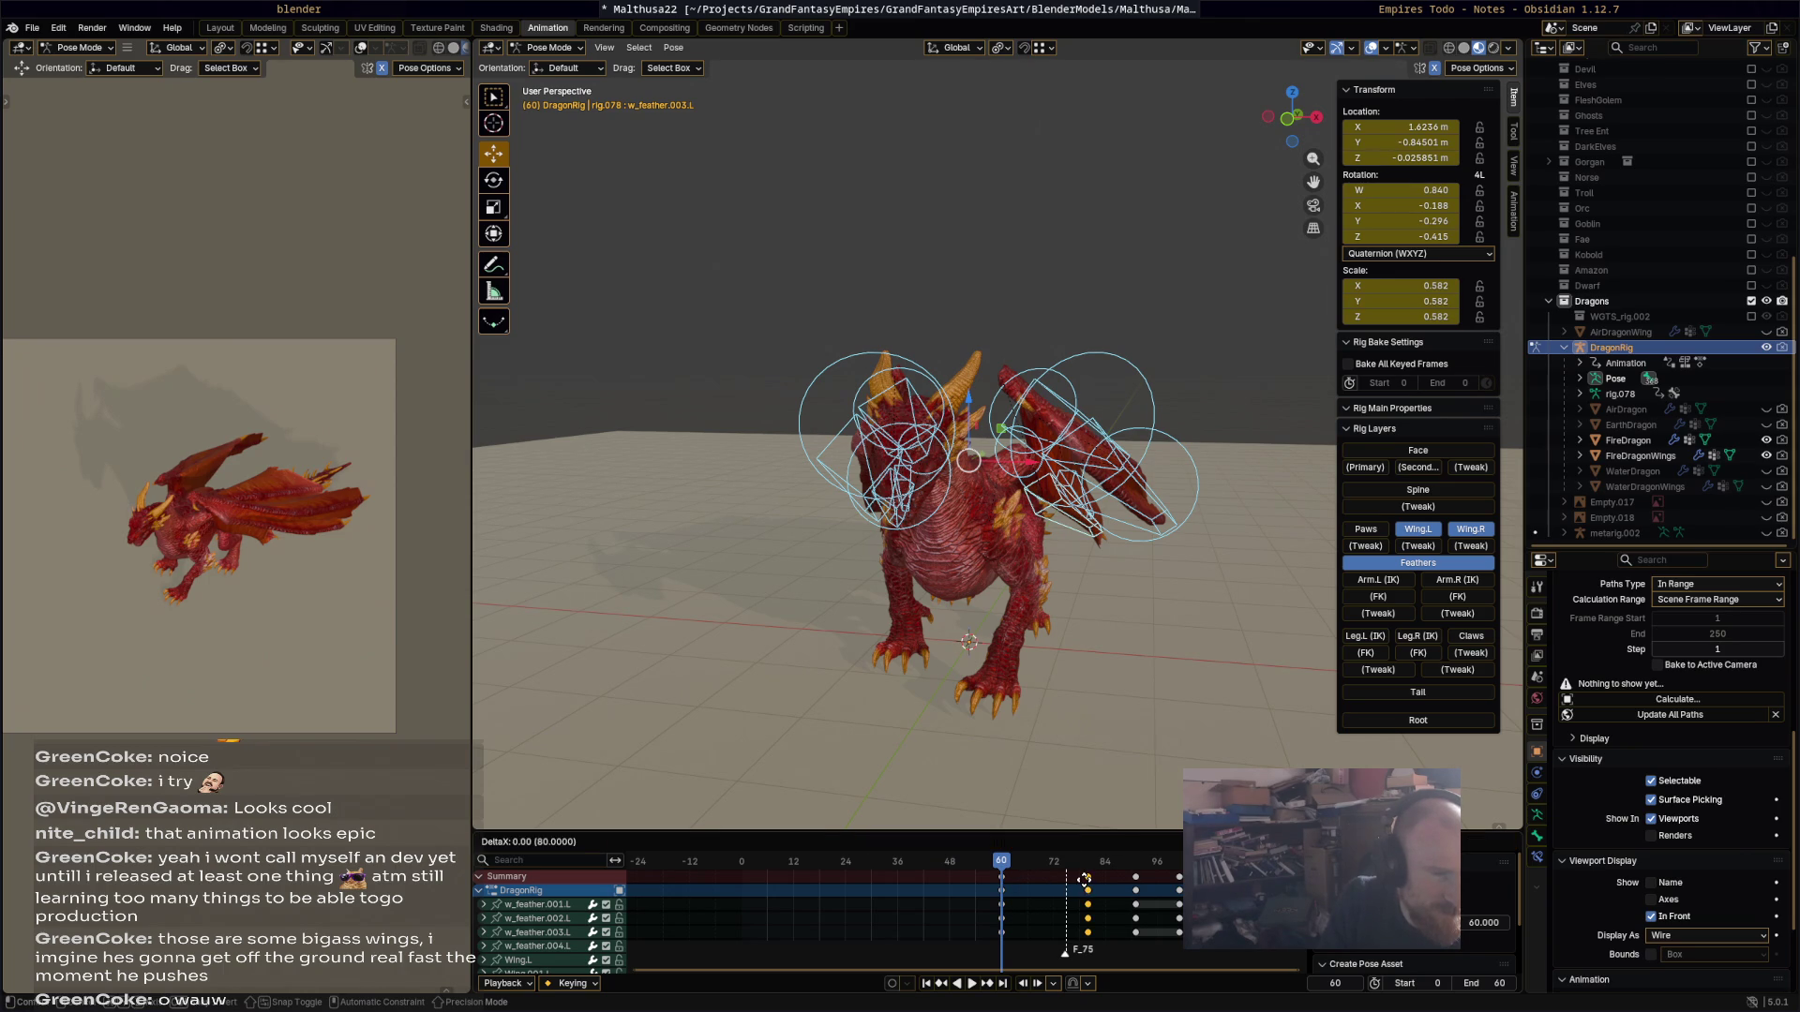
{"action": "left_click", "coordinate": [1017, 870]}
{"action": "key", "text": "space"}
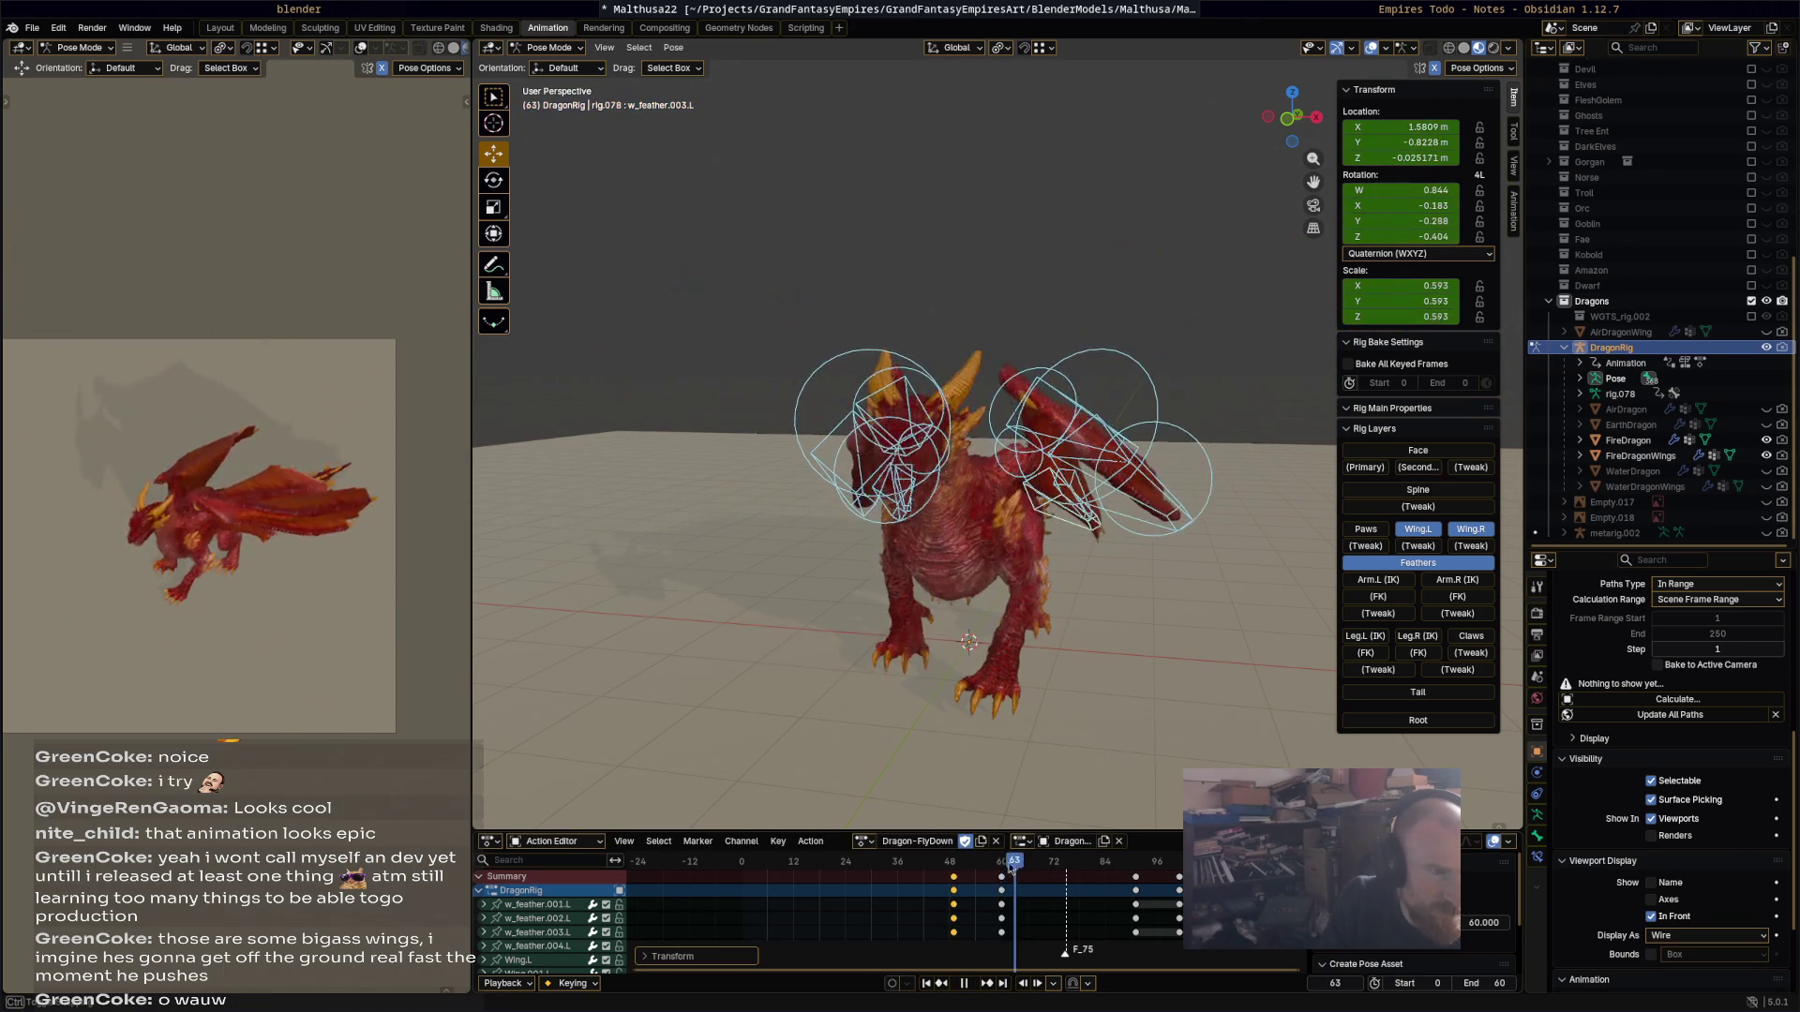
{"action": "key", "text": "Escape"}
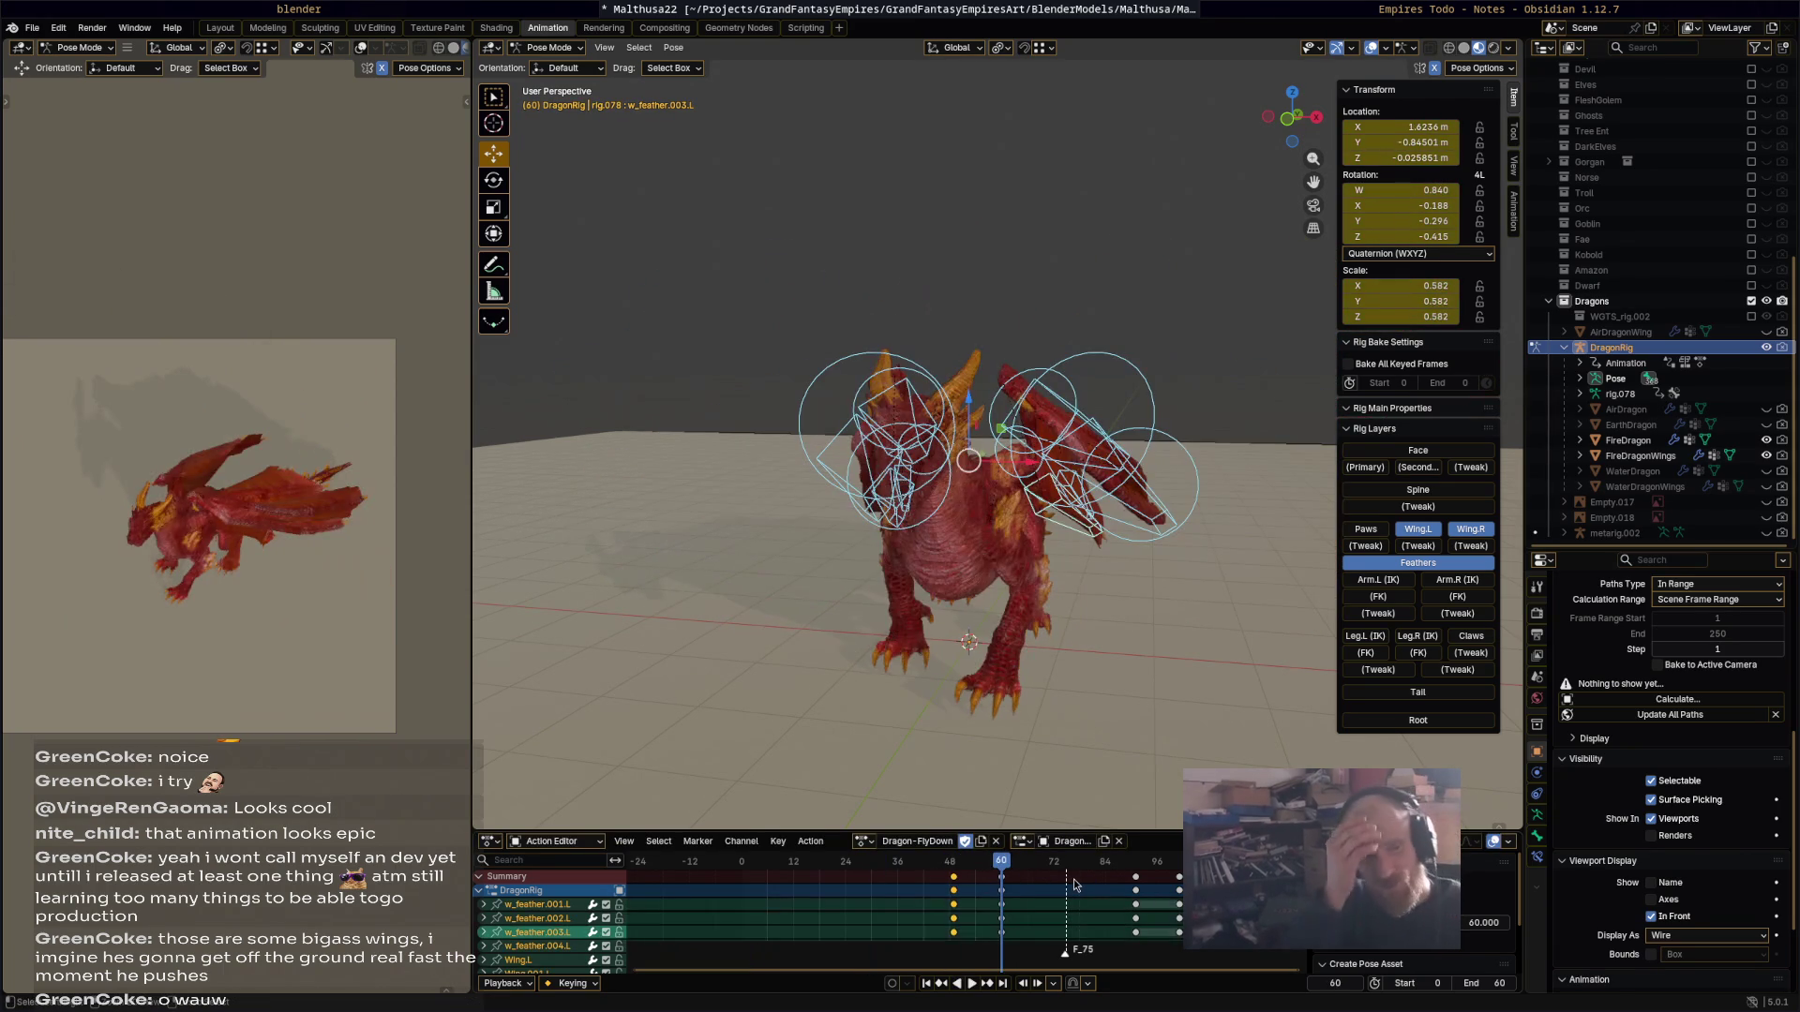
{"action": "key", "text": "ctrl+z"}
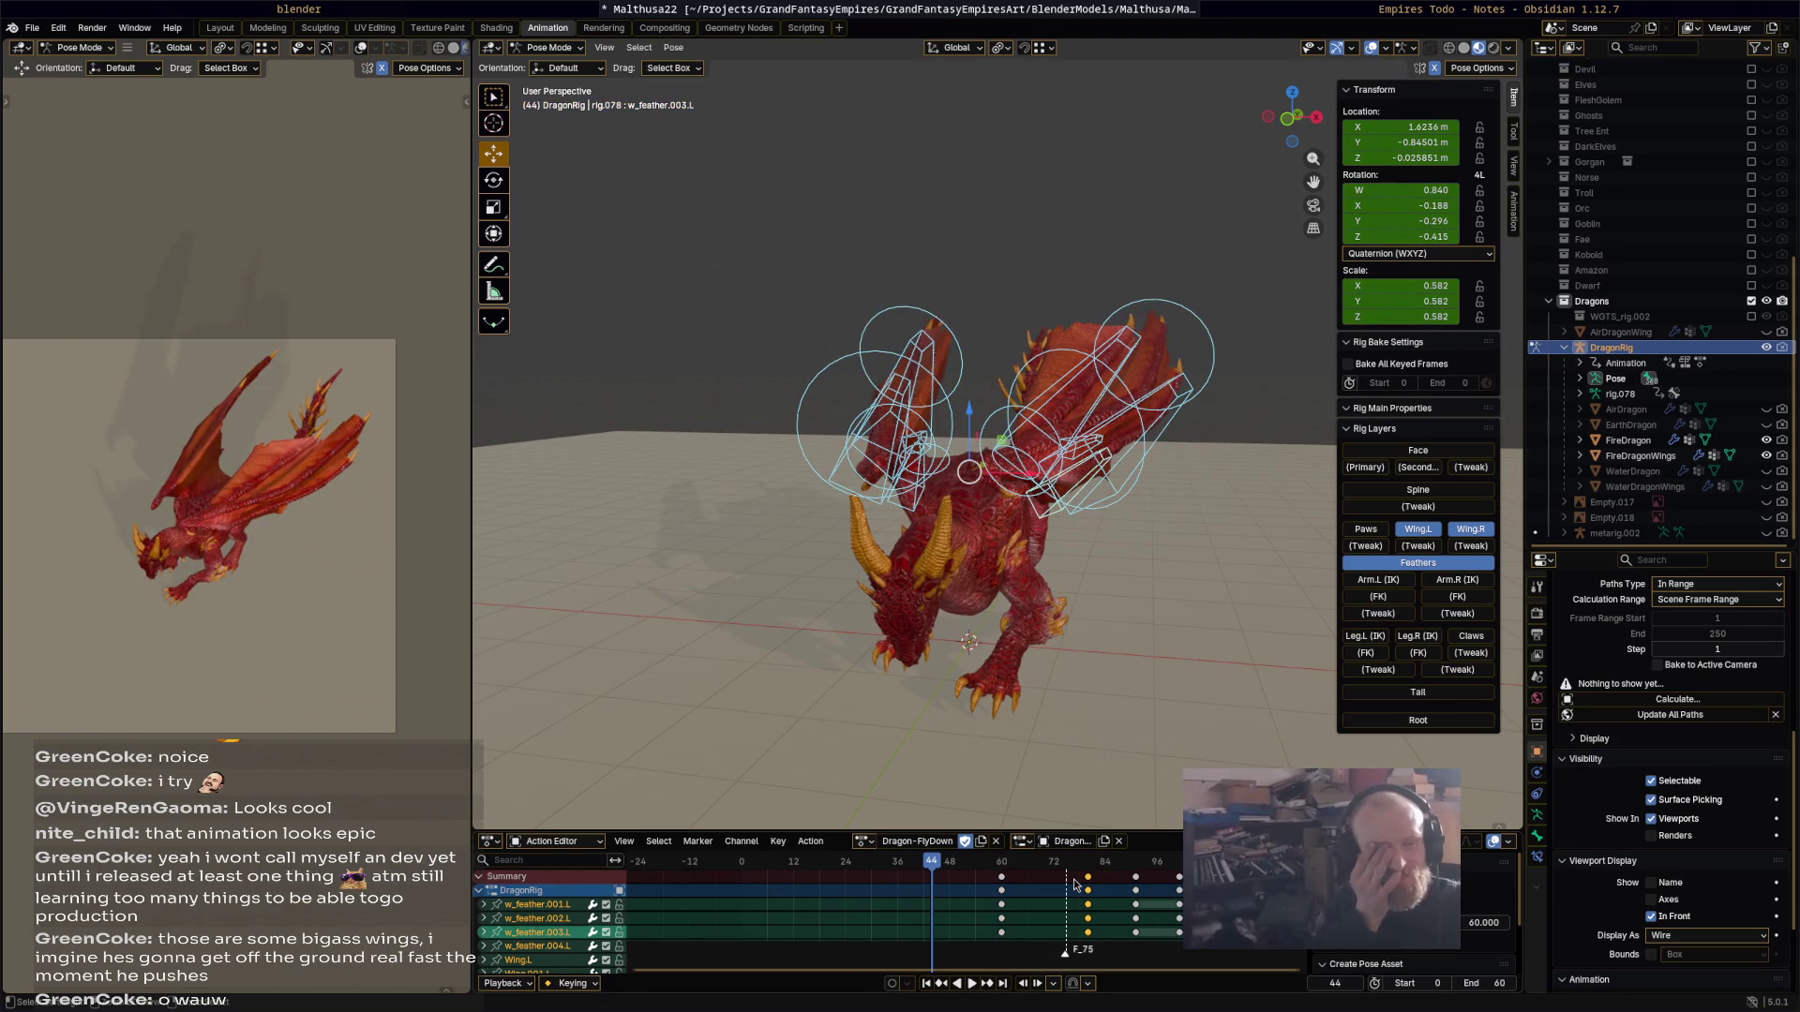
{"action": "key", "text": "ctrl+z"}
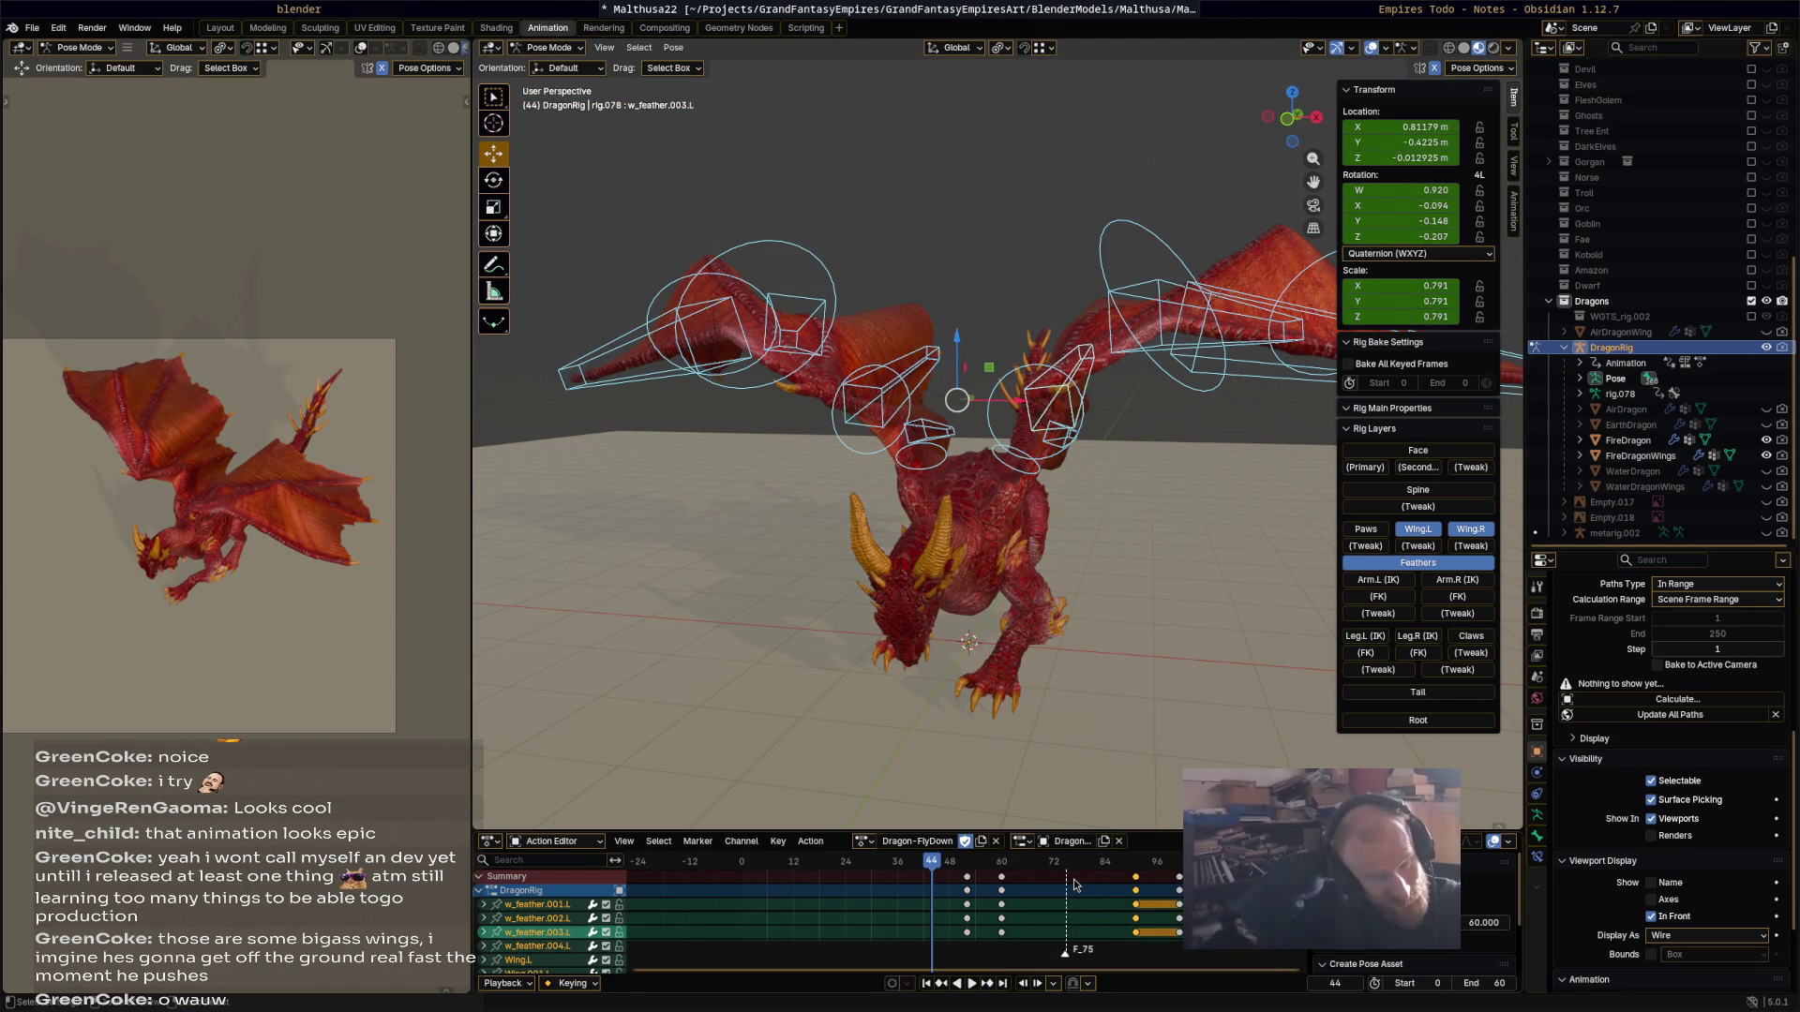
{"action": "key", "text": "ctrl+z"}
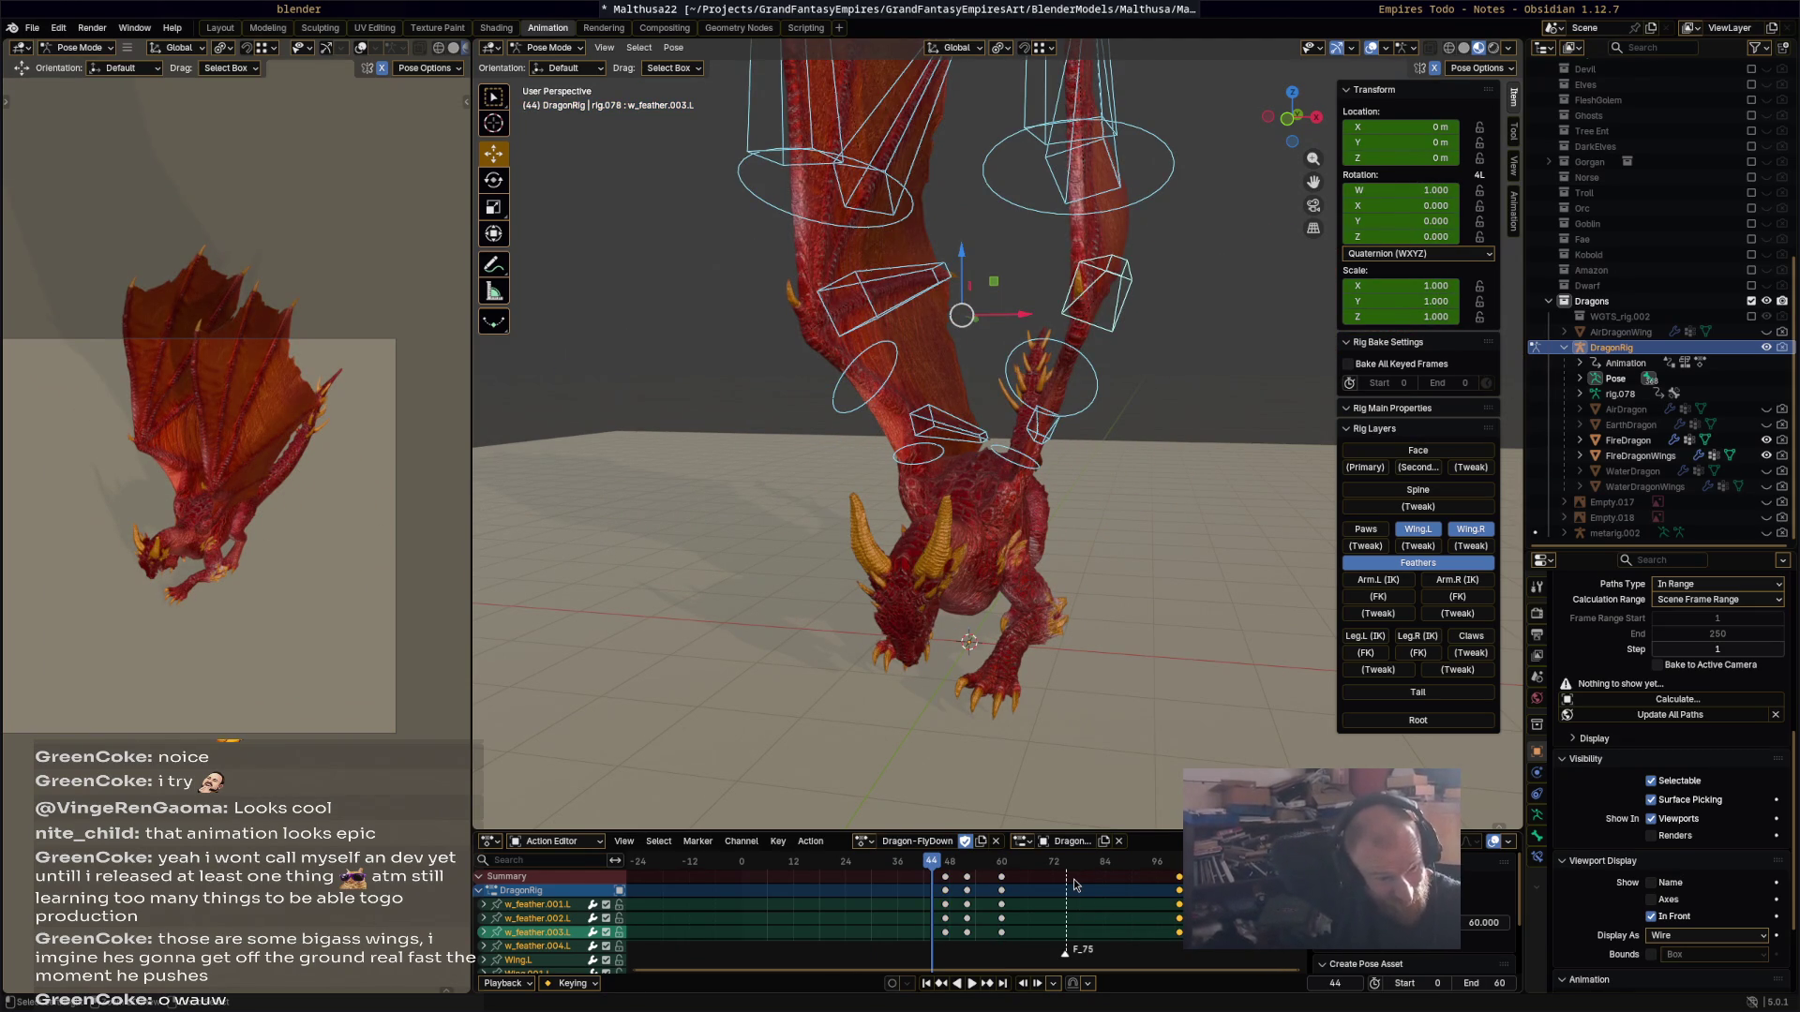
{"action": "key", "text": "ctrl+z"}
{"action": "key", "text": "ctrl+z"}
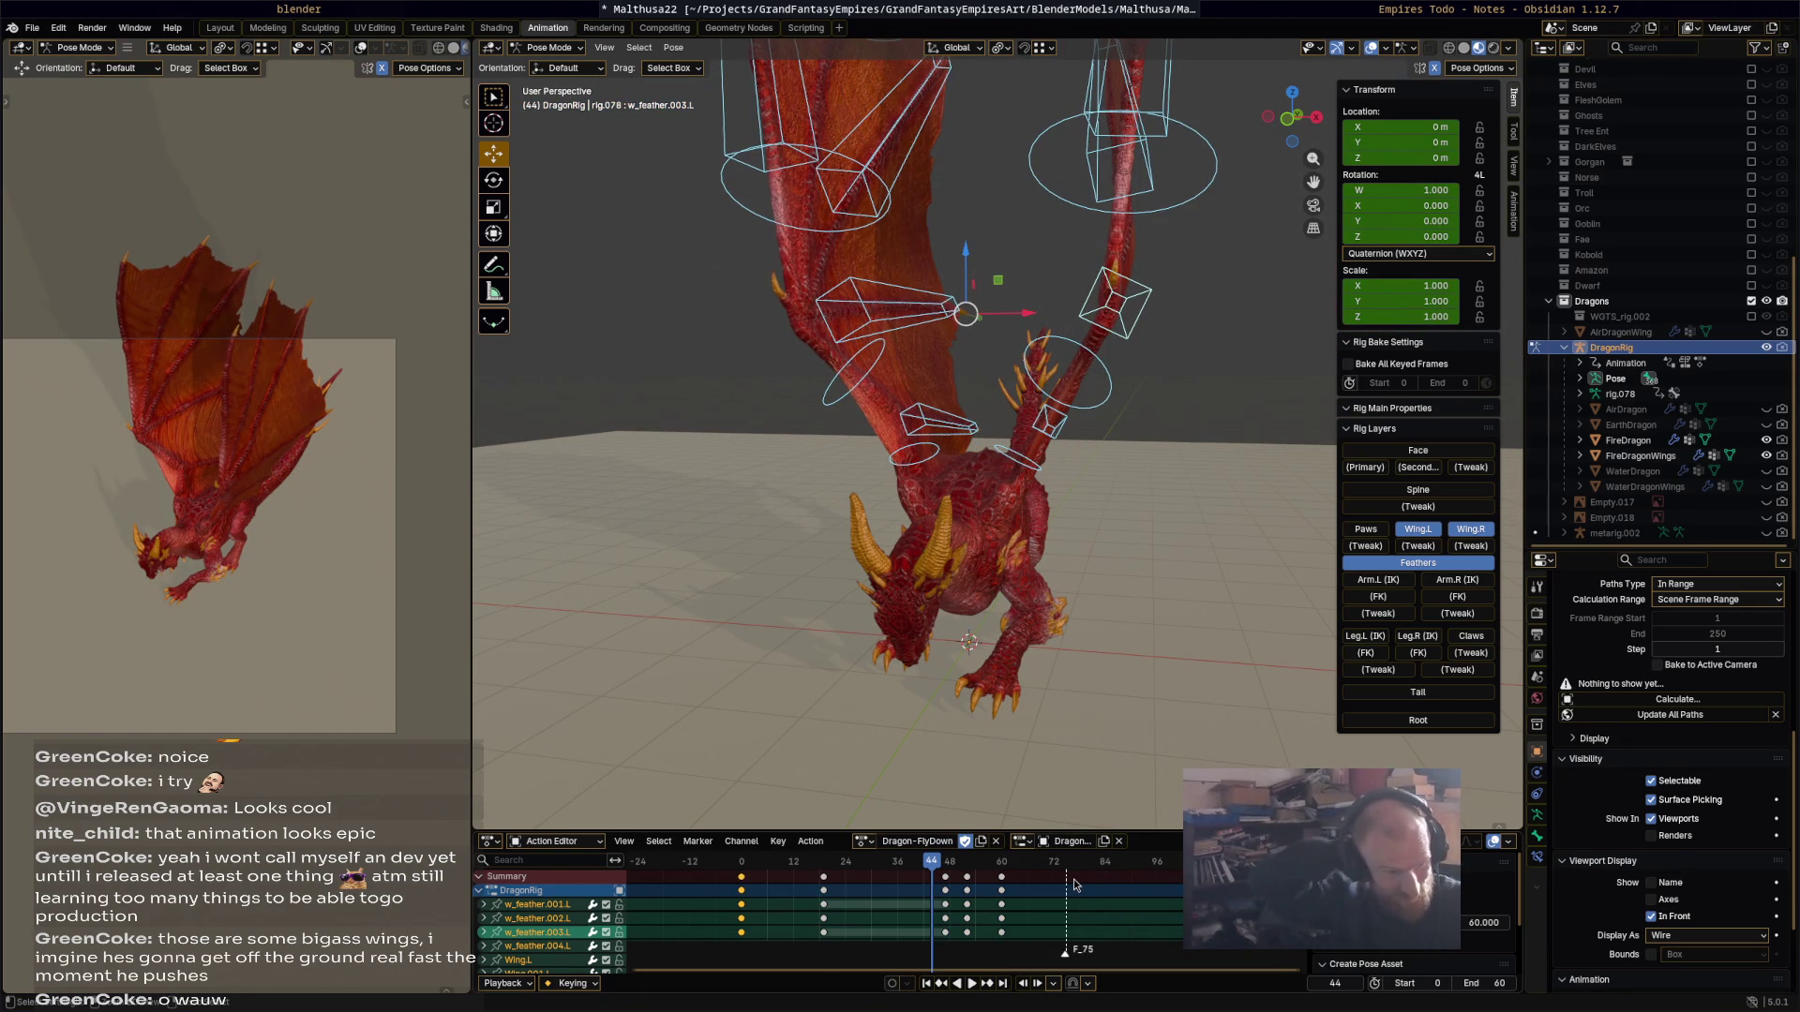
Step: Move the feather keys around frame 47 earlier toward frame 0 and play back to check
{"action": "left_click", "coordinate": [741, 861]}
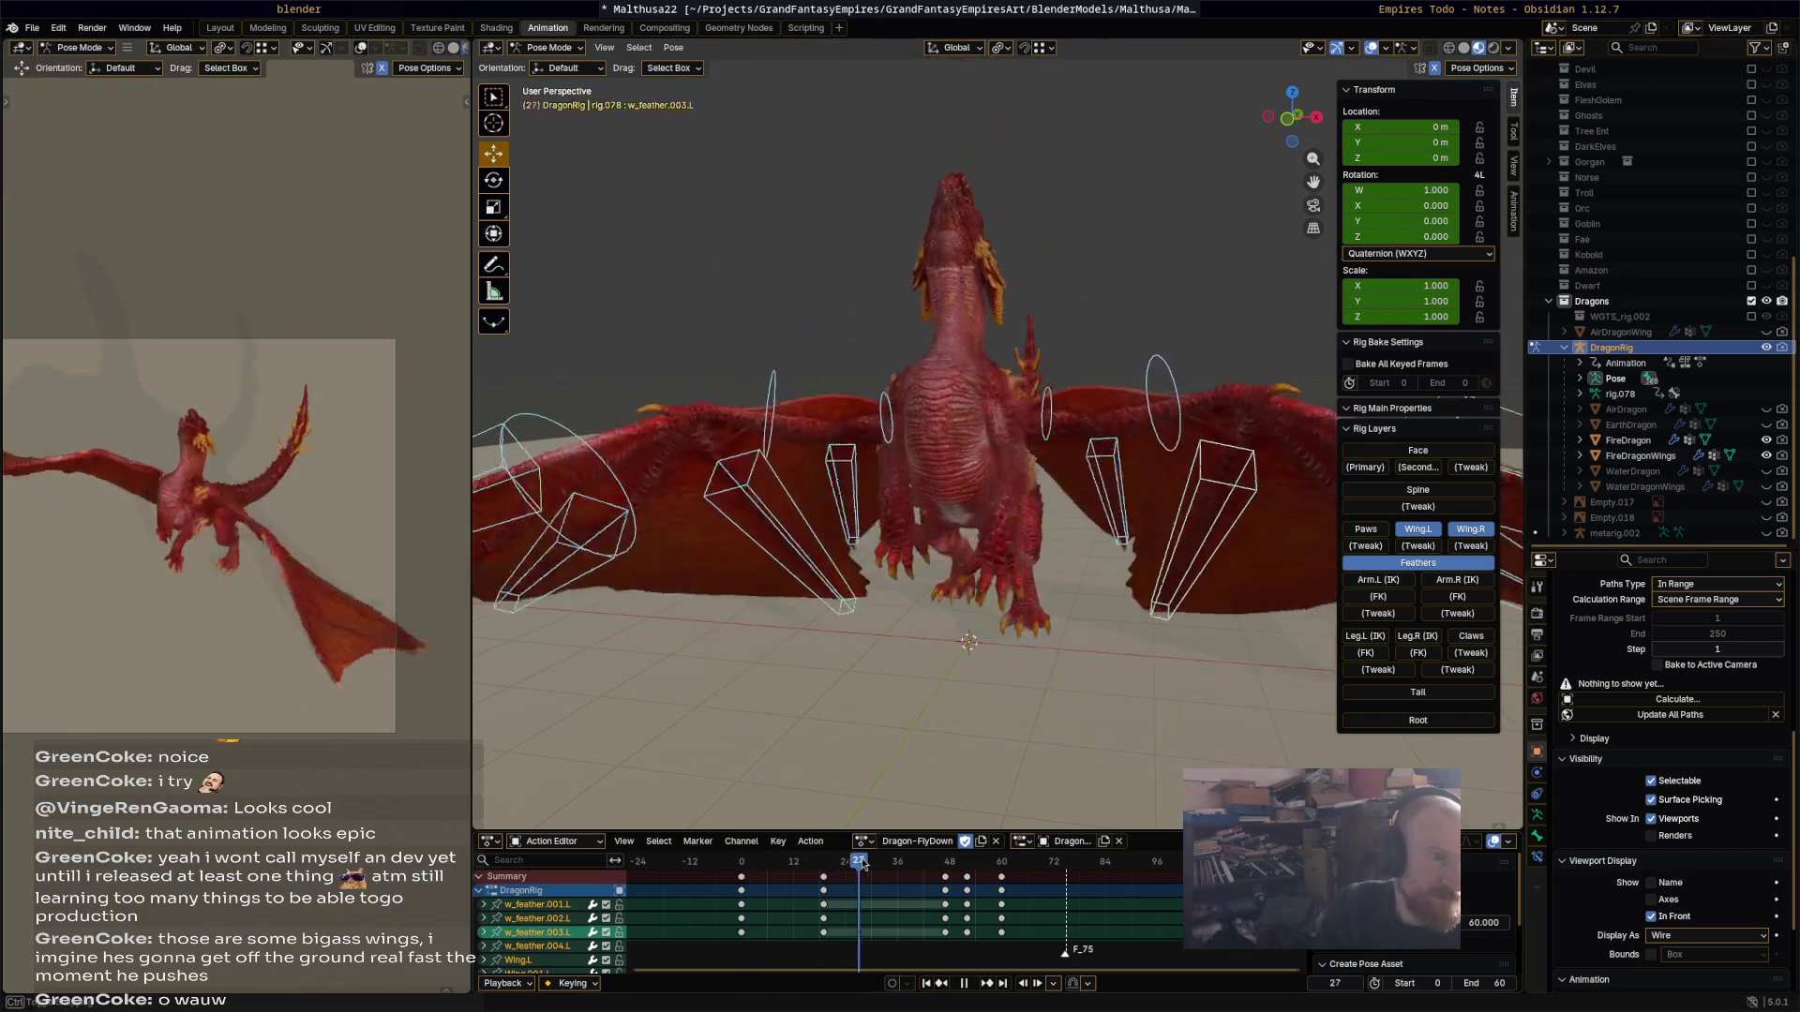
{"action": "left_click", "coordinate": [947, 872]}
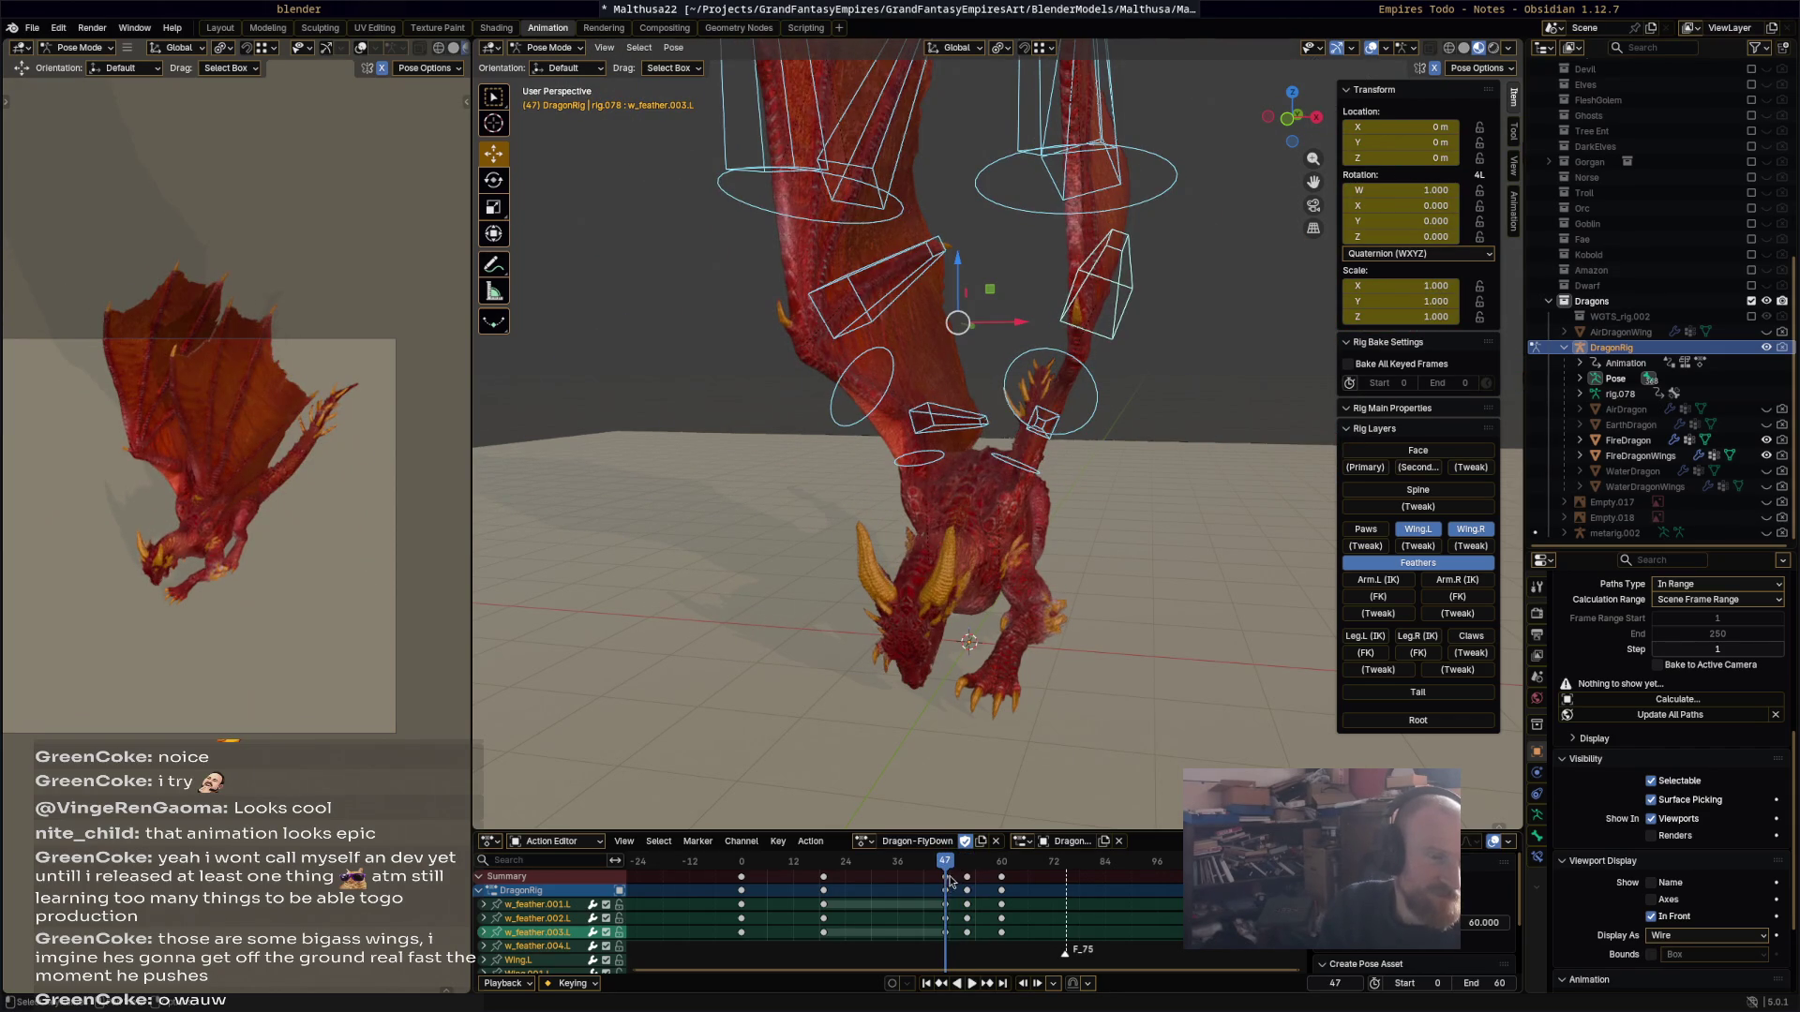
{"action": "left_click", "coordinate": [947, 879]}
{"action": "mouse_move", "coordinate": [945, 890]}
{"action": "left_mouse_down"}
{"action": "mouse_move", "coordinate": [689, 864]}
{"action": "mouse_move", "coordinate": [749, 875]}
{"action": "left_mouse_up"}
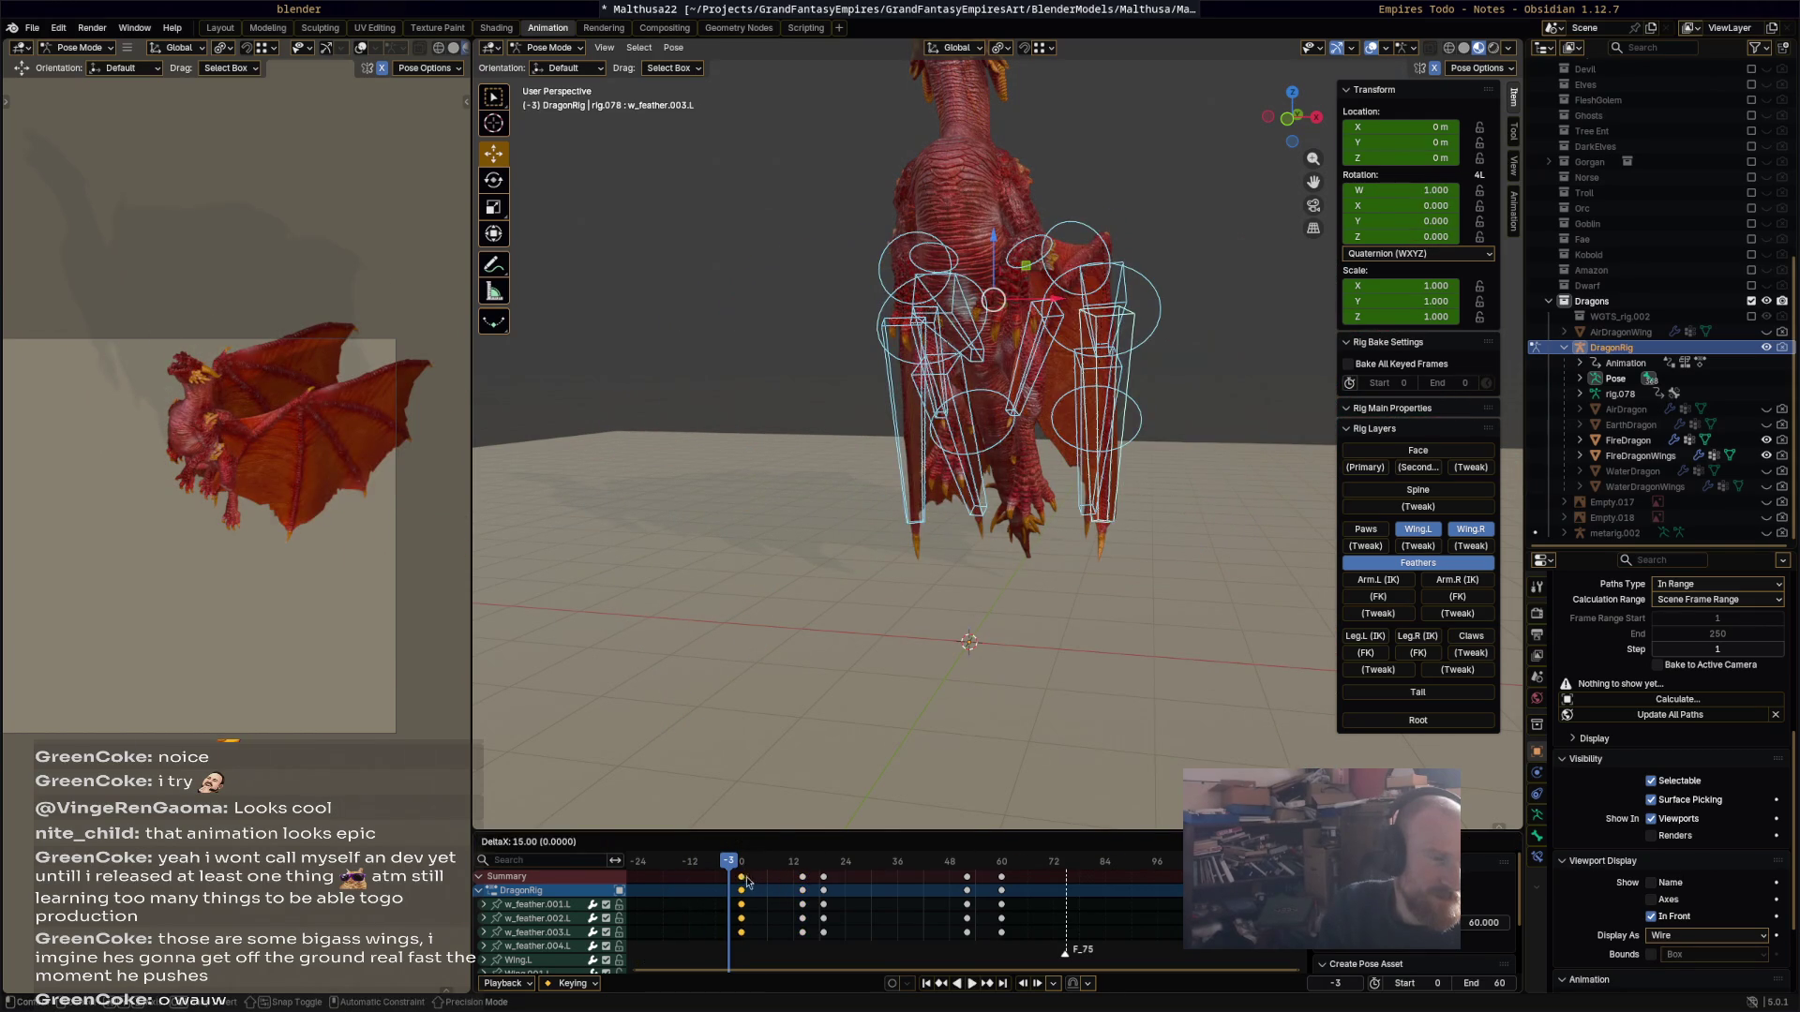
{"action": "left_click", "coordinate": [736, 871]}
{"action": "key", "text": "space"}
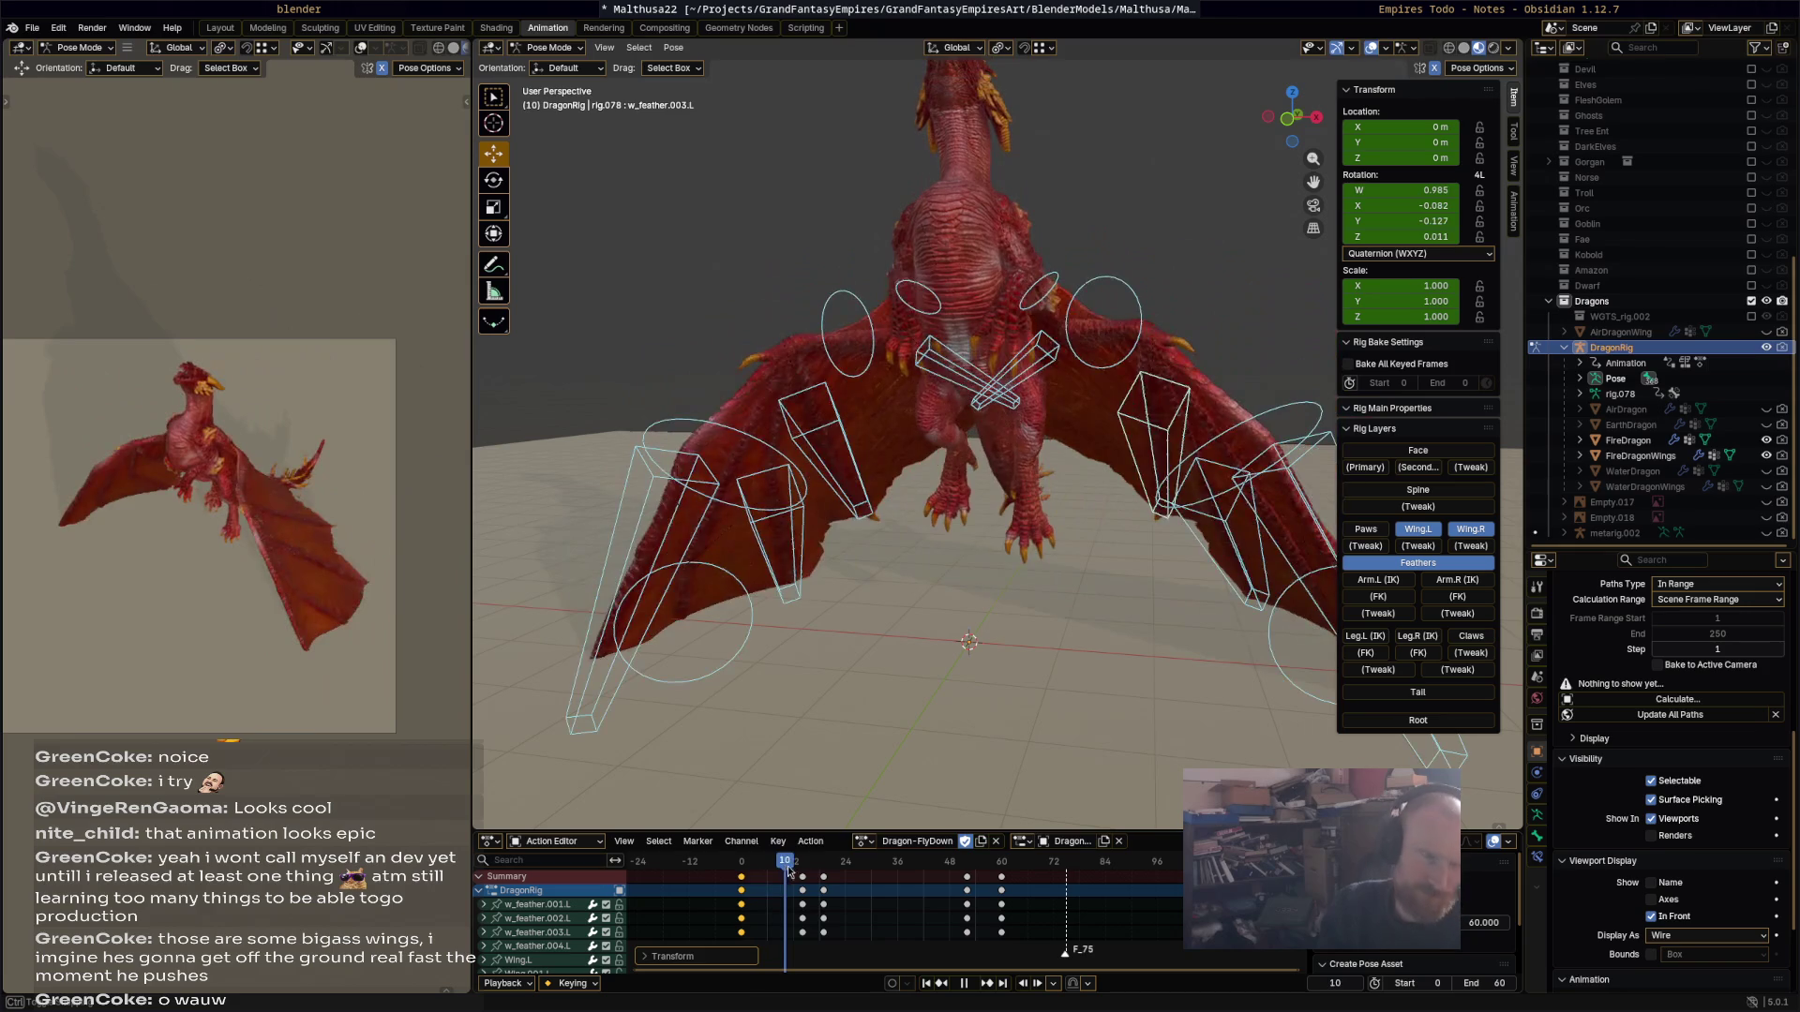
{"action": "left_click_drag", "start_coordinate": [786, 871], "coordinate": [743, 881]}
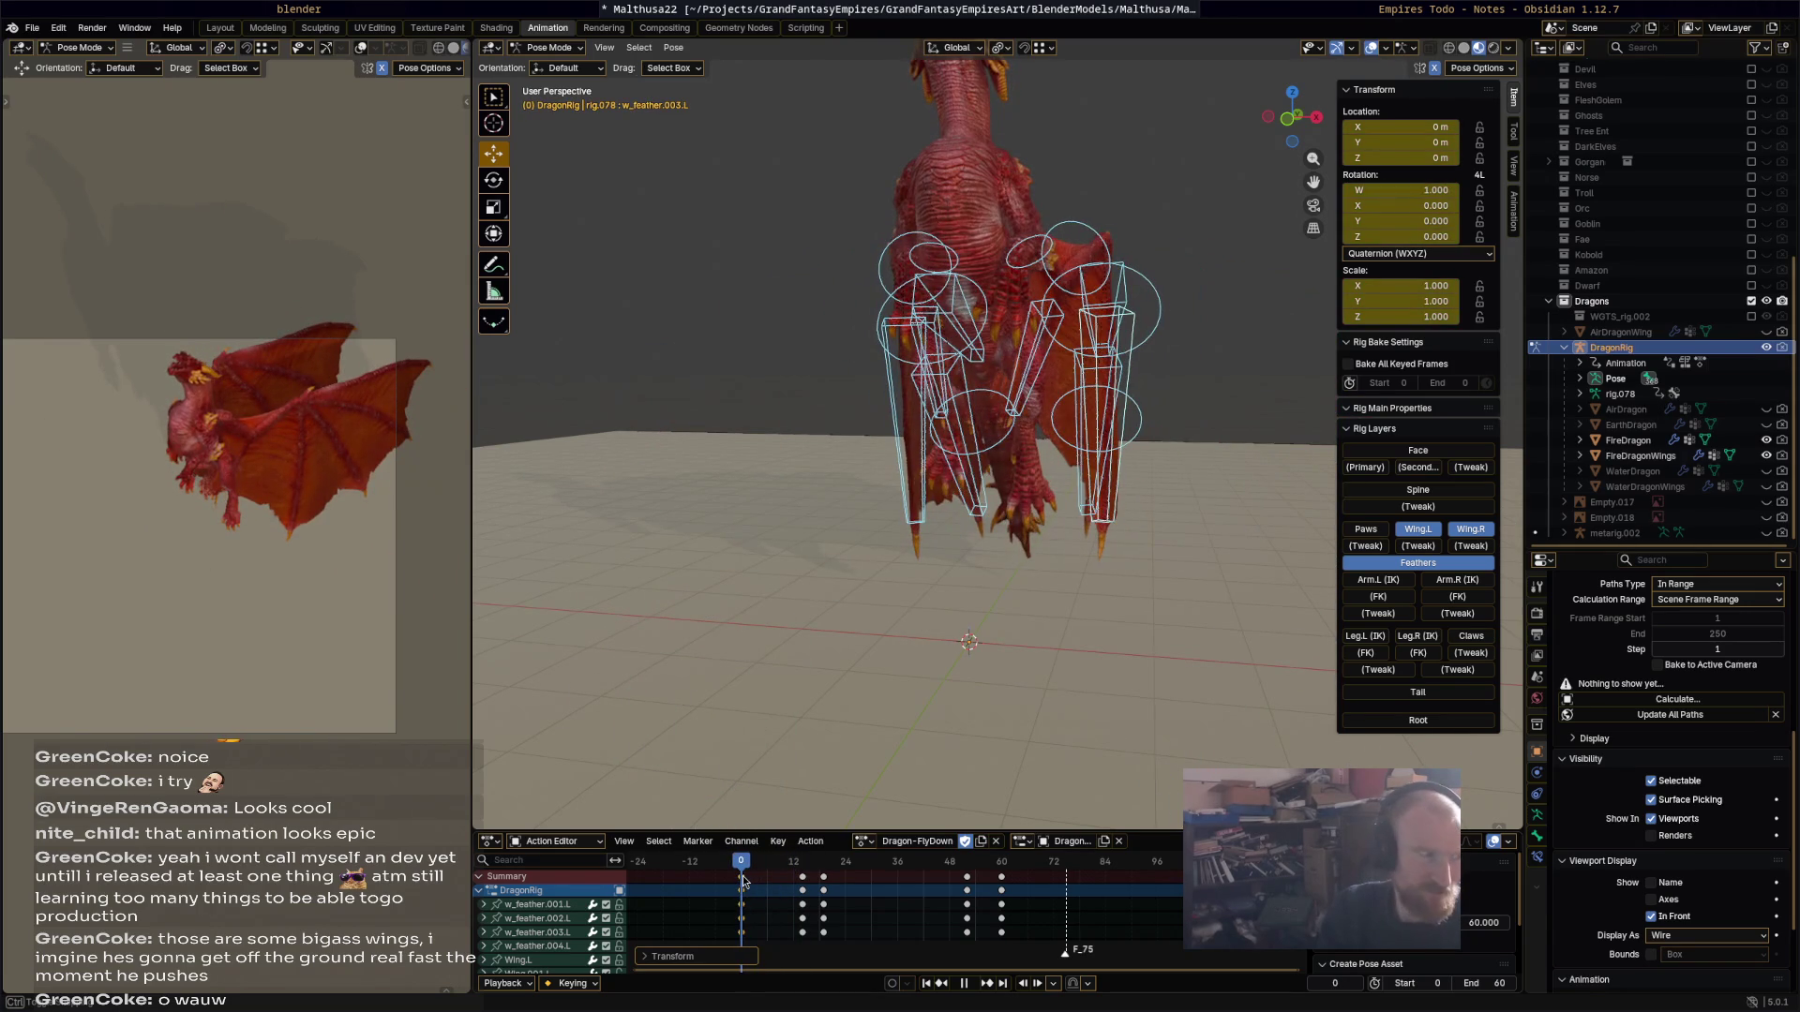
{"action": "key", "text": "space"}
{"action": "mouse_move", "coordinate": [558, 646]}
{"action": "middle_mouse_down"}
{"action": "mouse_move", "coordinate": [862, 616]}
{"action": "mouse_move", "coordinate": [768, 603]}
{"action": "mouse_move", "coordinate": [1001, 622]}
{"action": "mouse_move", "coordinate": [984, 361]}
{"action": "middle_mouse_up"}
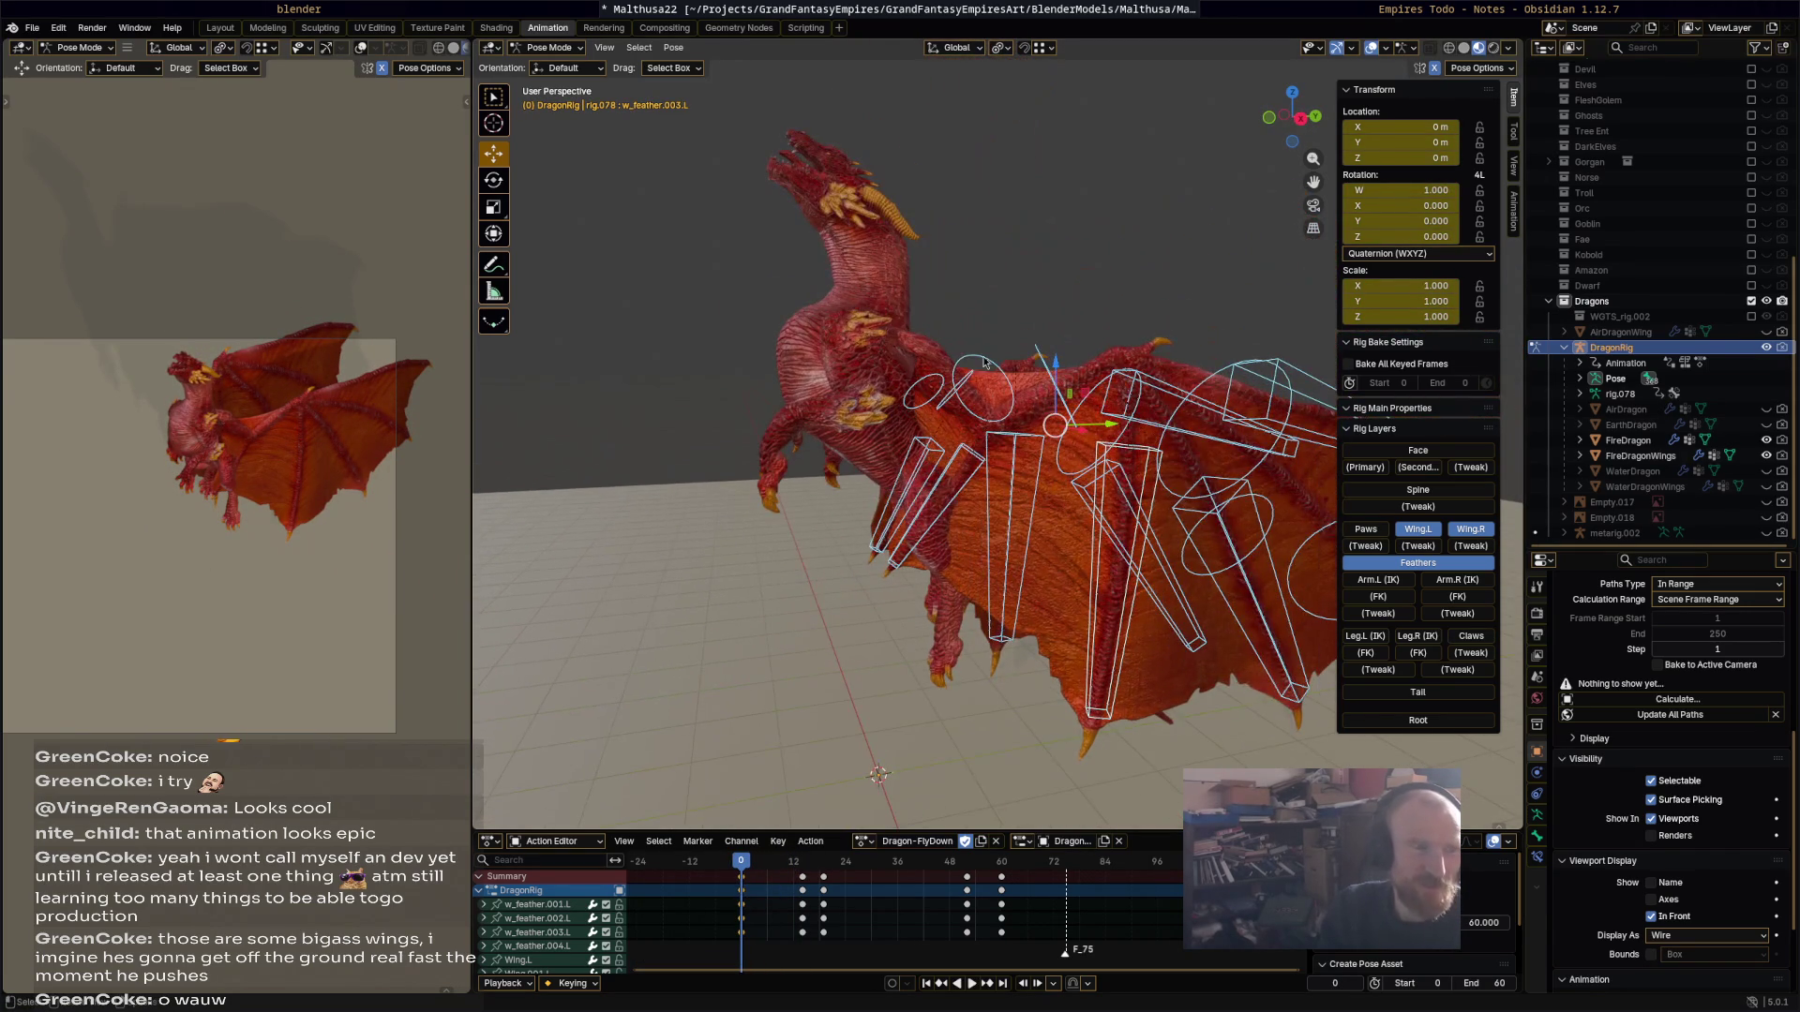
Step: Rotate the right wing bone up and keyframe its rotation at frame 0
{"action": "left_click", "coordinate": [942, 384]}
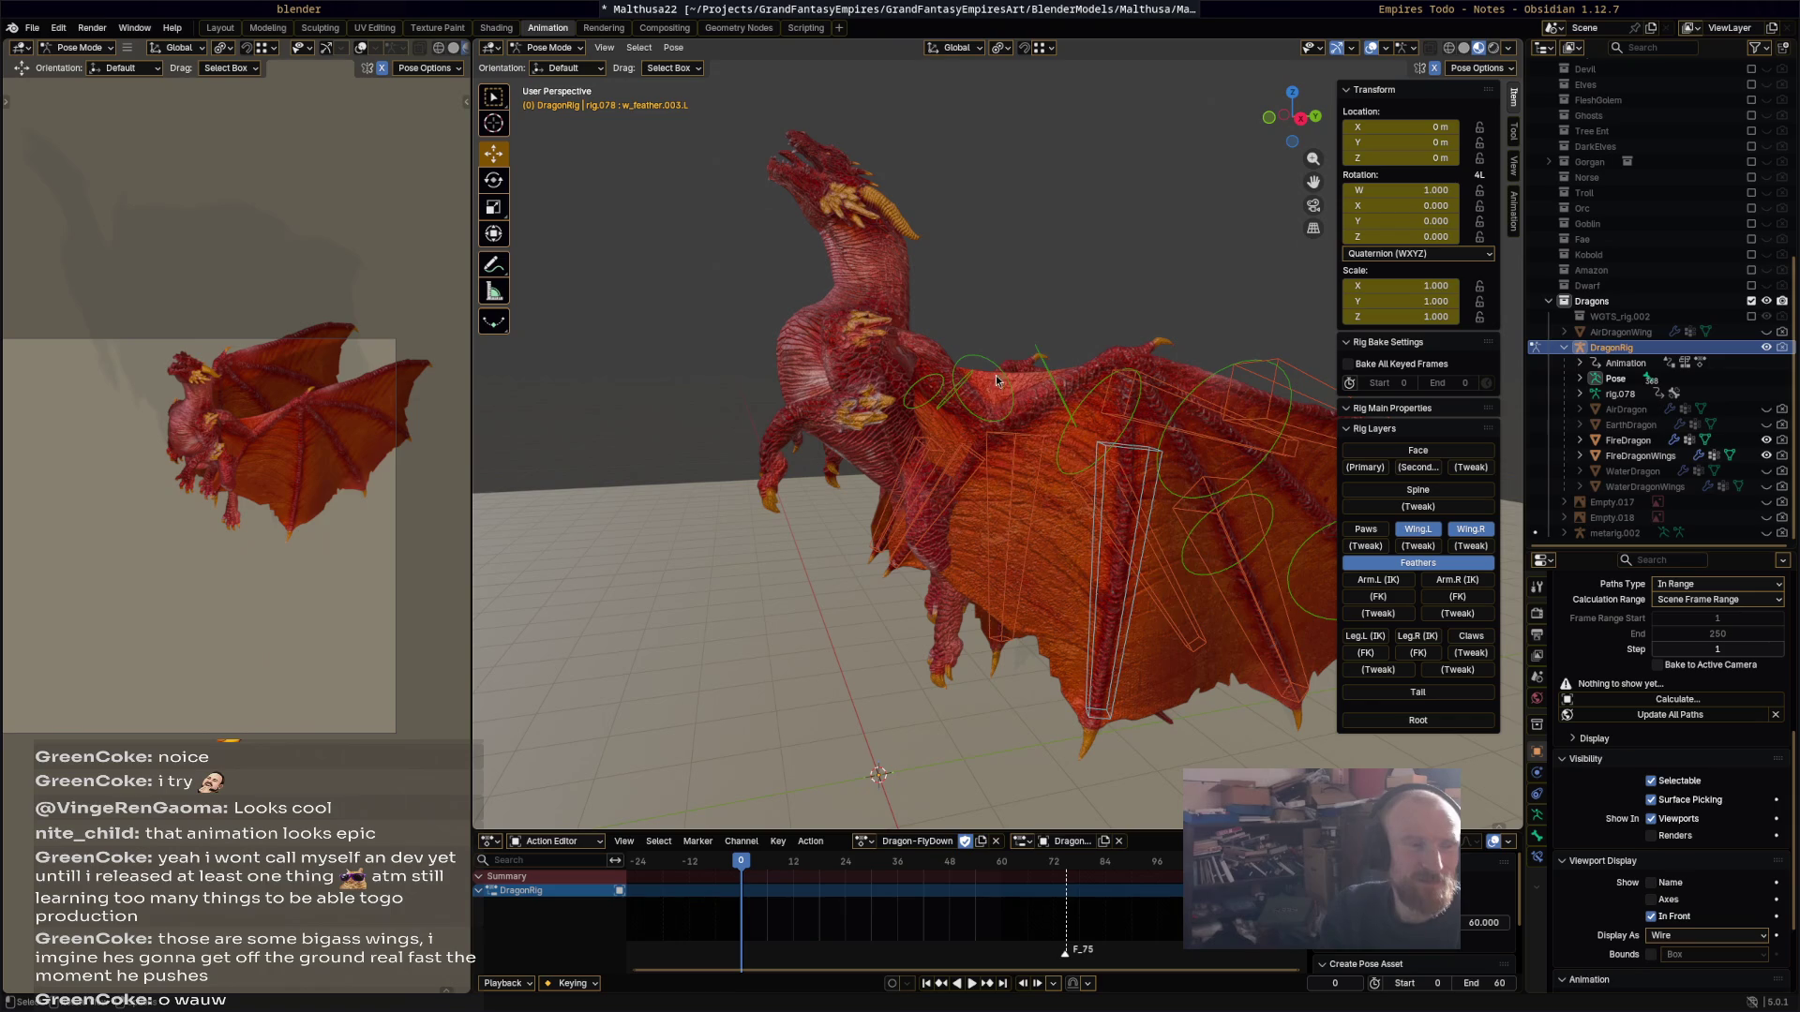
{"action": "left_click", "coordinate": [983, 379]}
{"action": "key", "text": "r"}
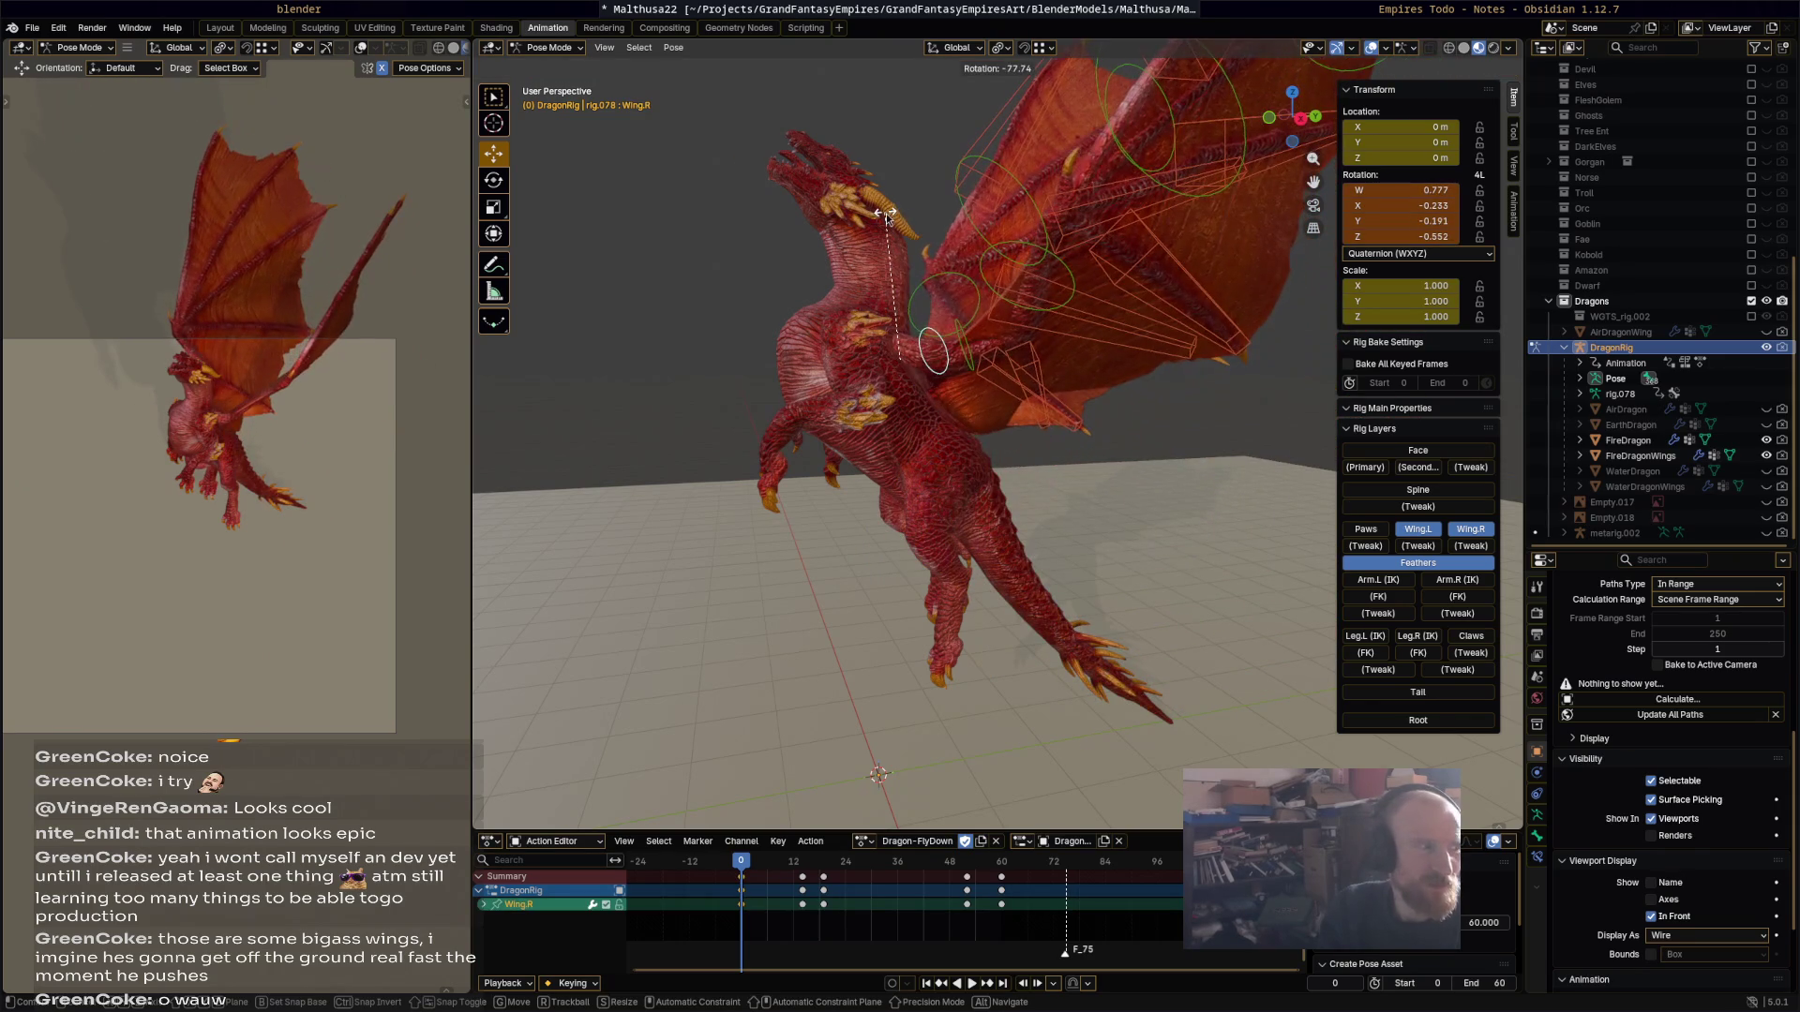
{"action": "left_click", "coordinate": [886, 211]}
{"action": "mouse_move", "coordinate": [886, 212]}
{"action": "middle_mouse_down"}
{"action": "mouse_move", "coordinate": [1115, 329]}
{"action": "mouse_move", "coordinate": [980, 364]}
{"action": "middle_mouse_up"}
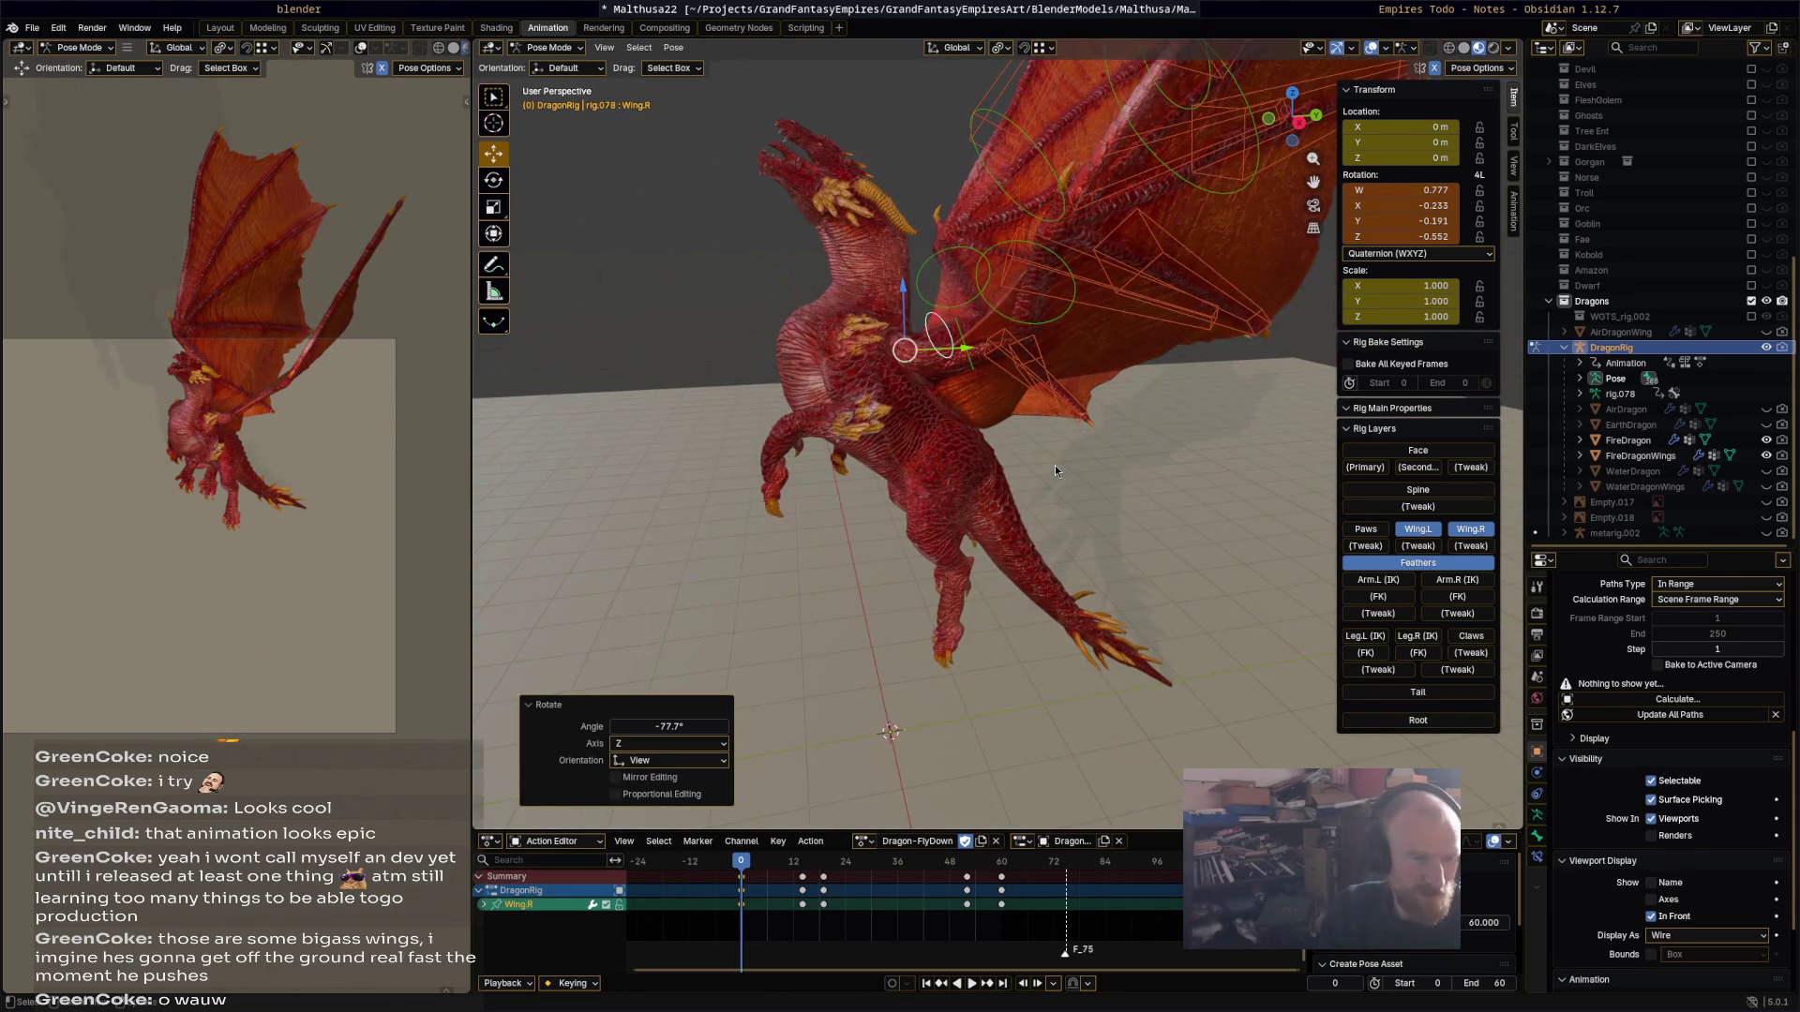
{"action": "key", "text": "i"}
{"action": "key", "text": "space"}
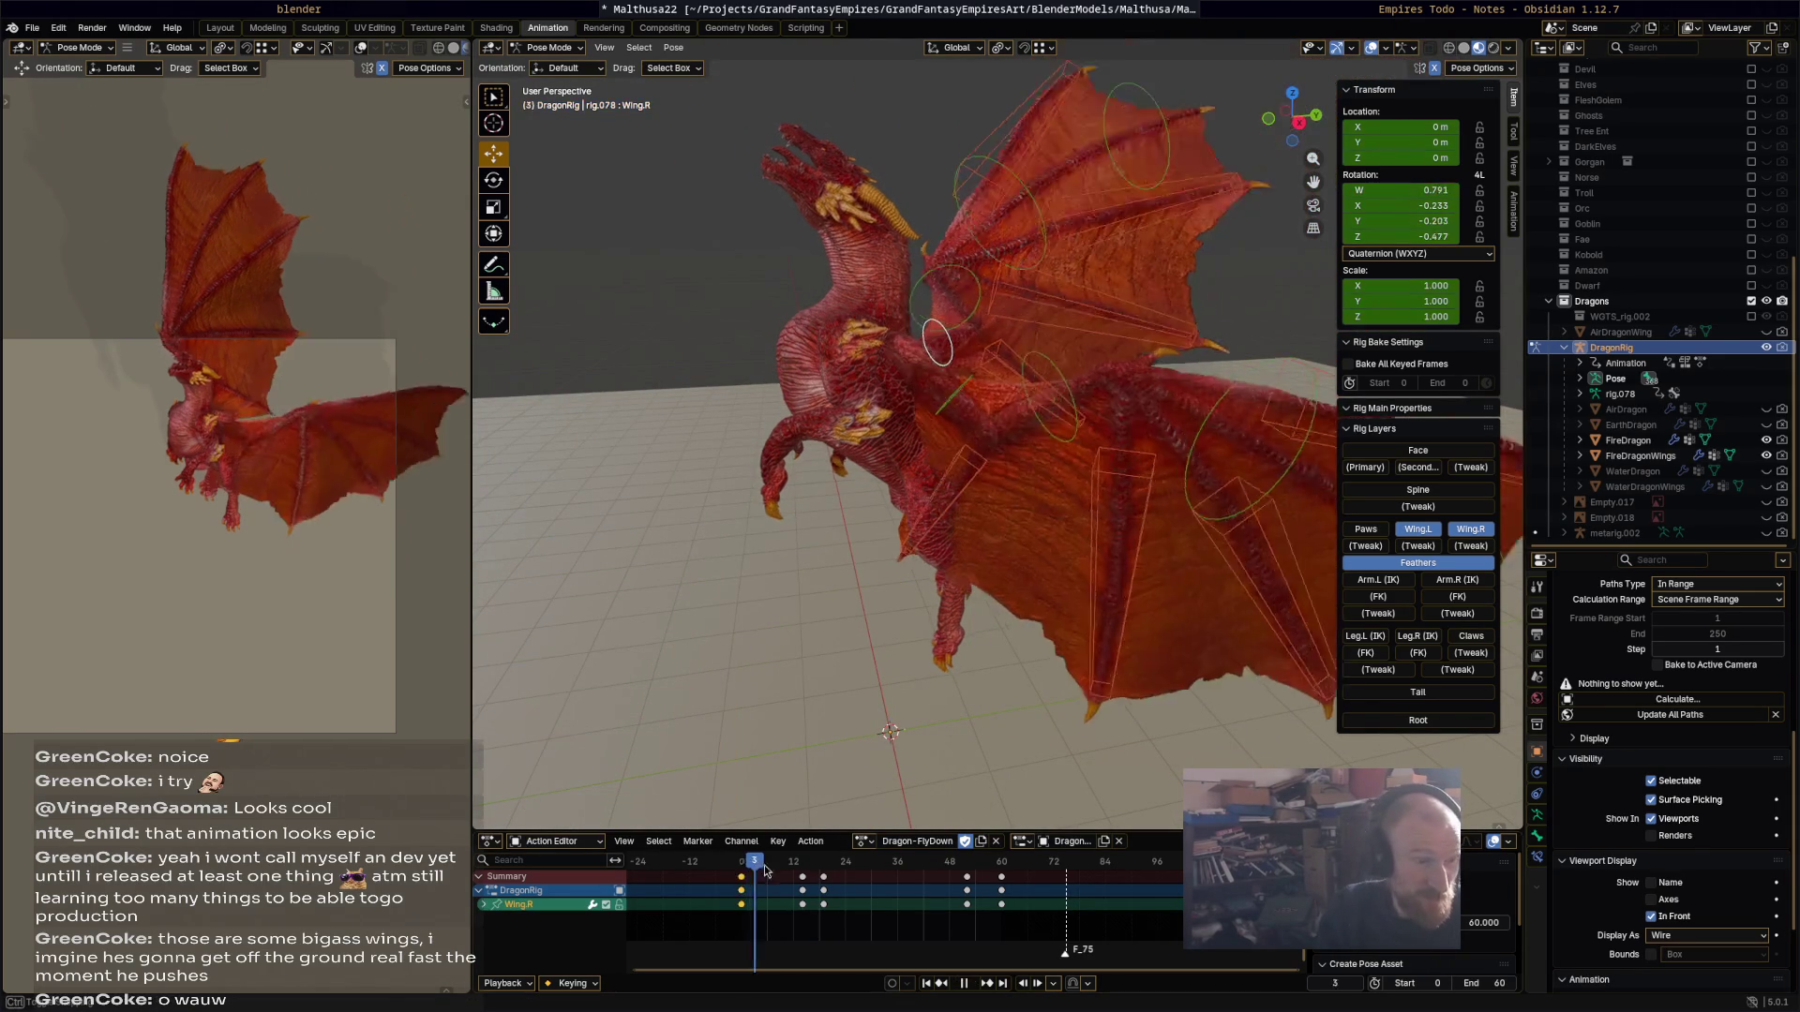
{"action": "left_click_drag", "start_coordinate": [792, 867], "coordinate": [966, 860]}
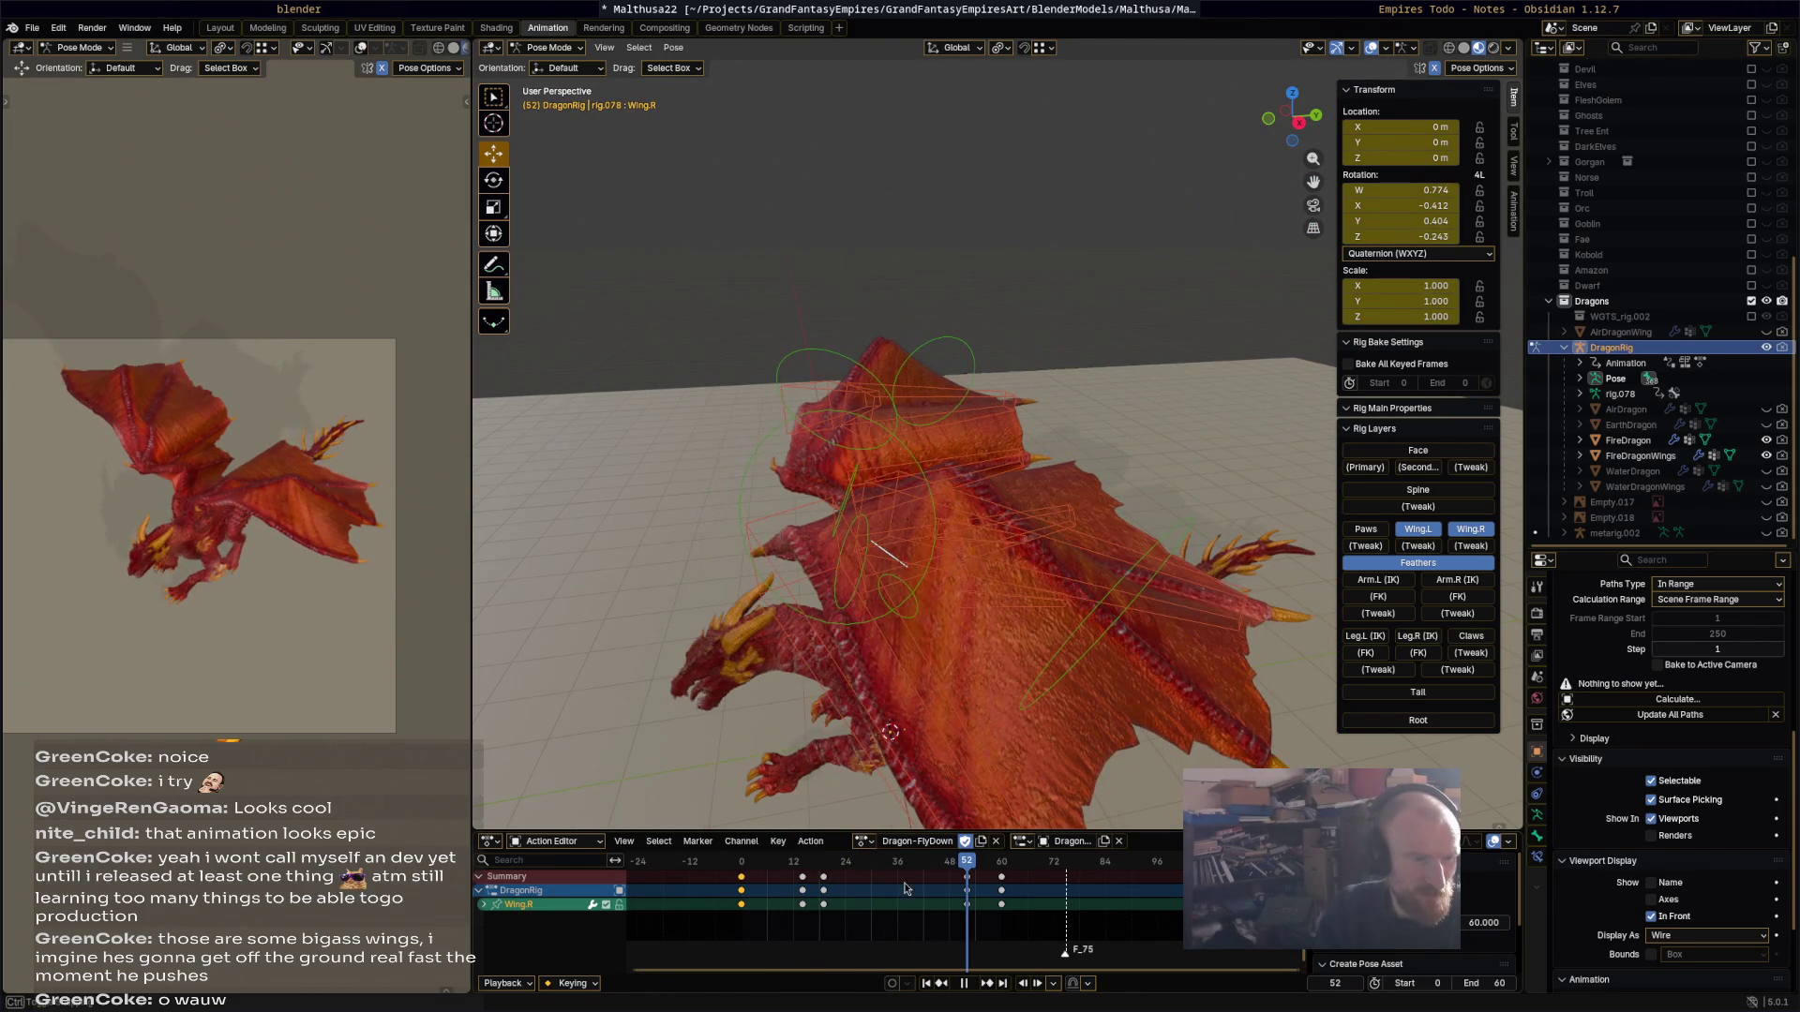
Step: Delete the feather keys at frames 14 and 19 and replay the wings
{"action": "key", "text": "x"}
{"action": "left_click", "coordinate": [806, 865]}
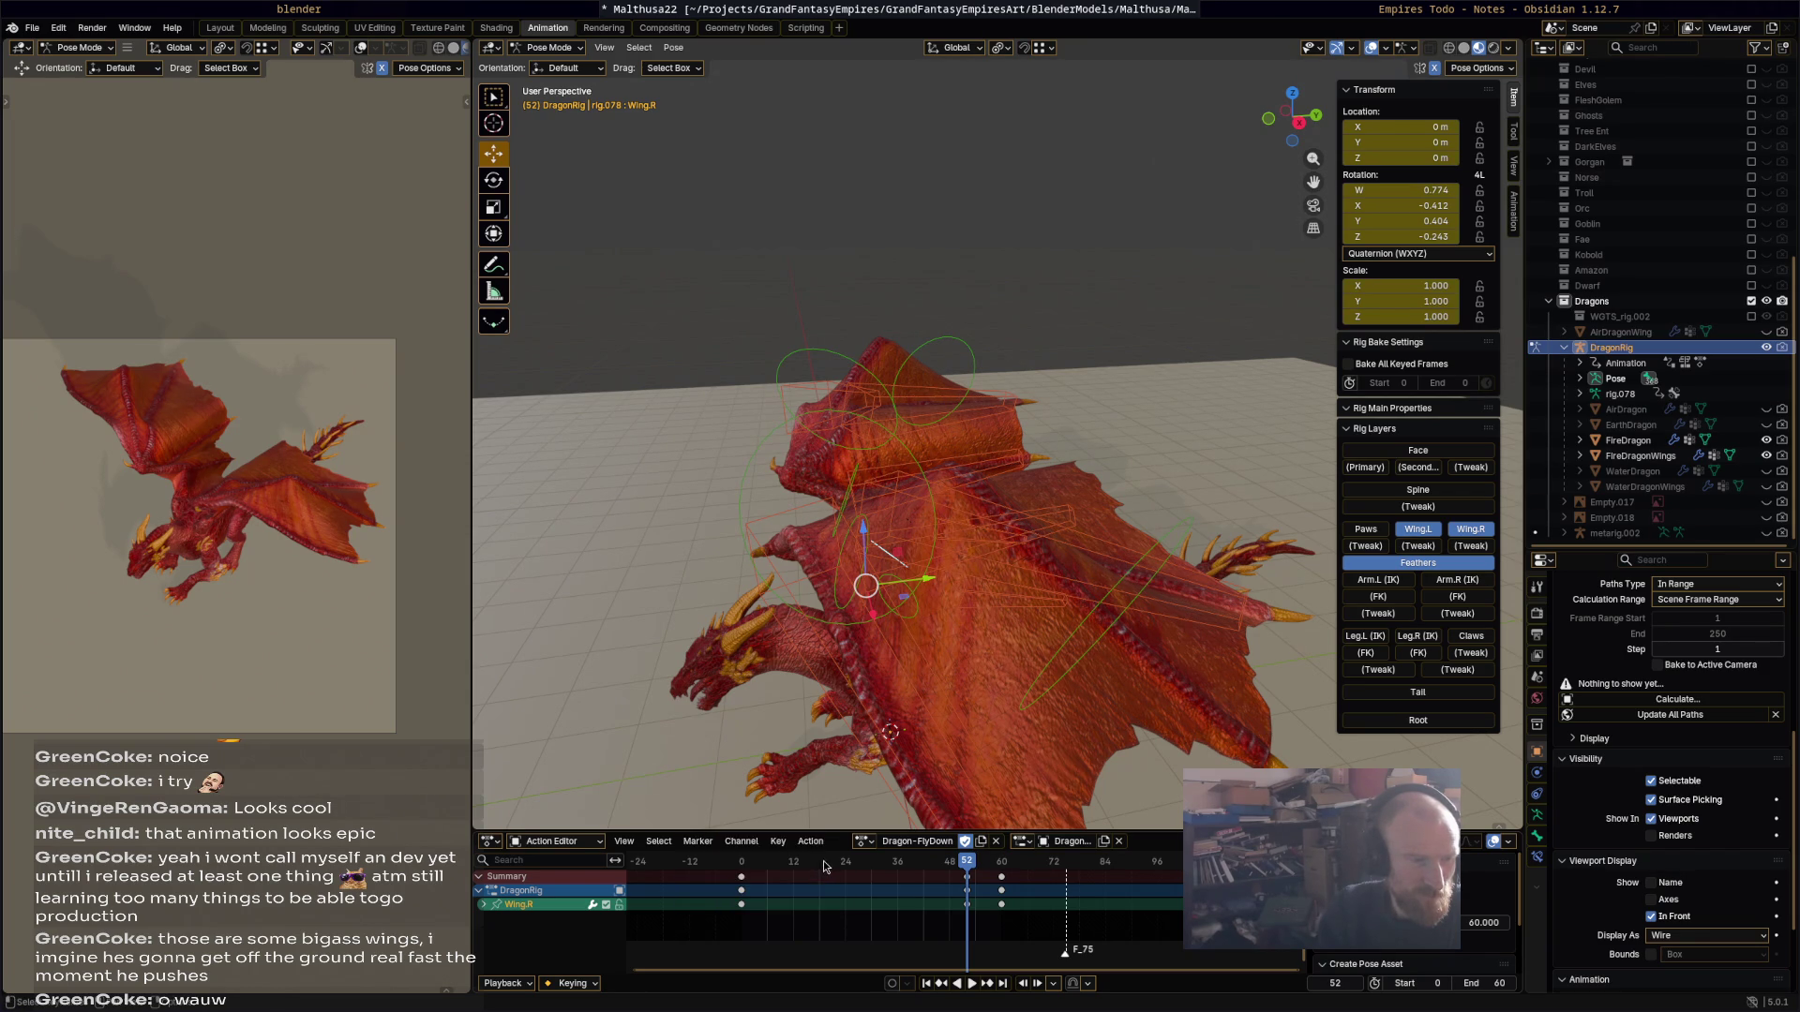
{"action": "key", "text": "space"}
{"action": "left_click_drag", "start_coordinate": [790, 869], "coordinate": [740, 865]}
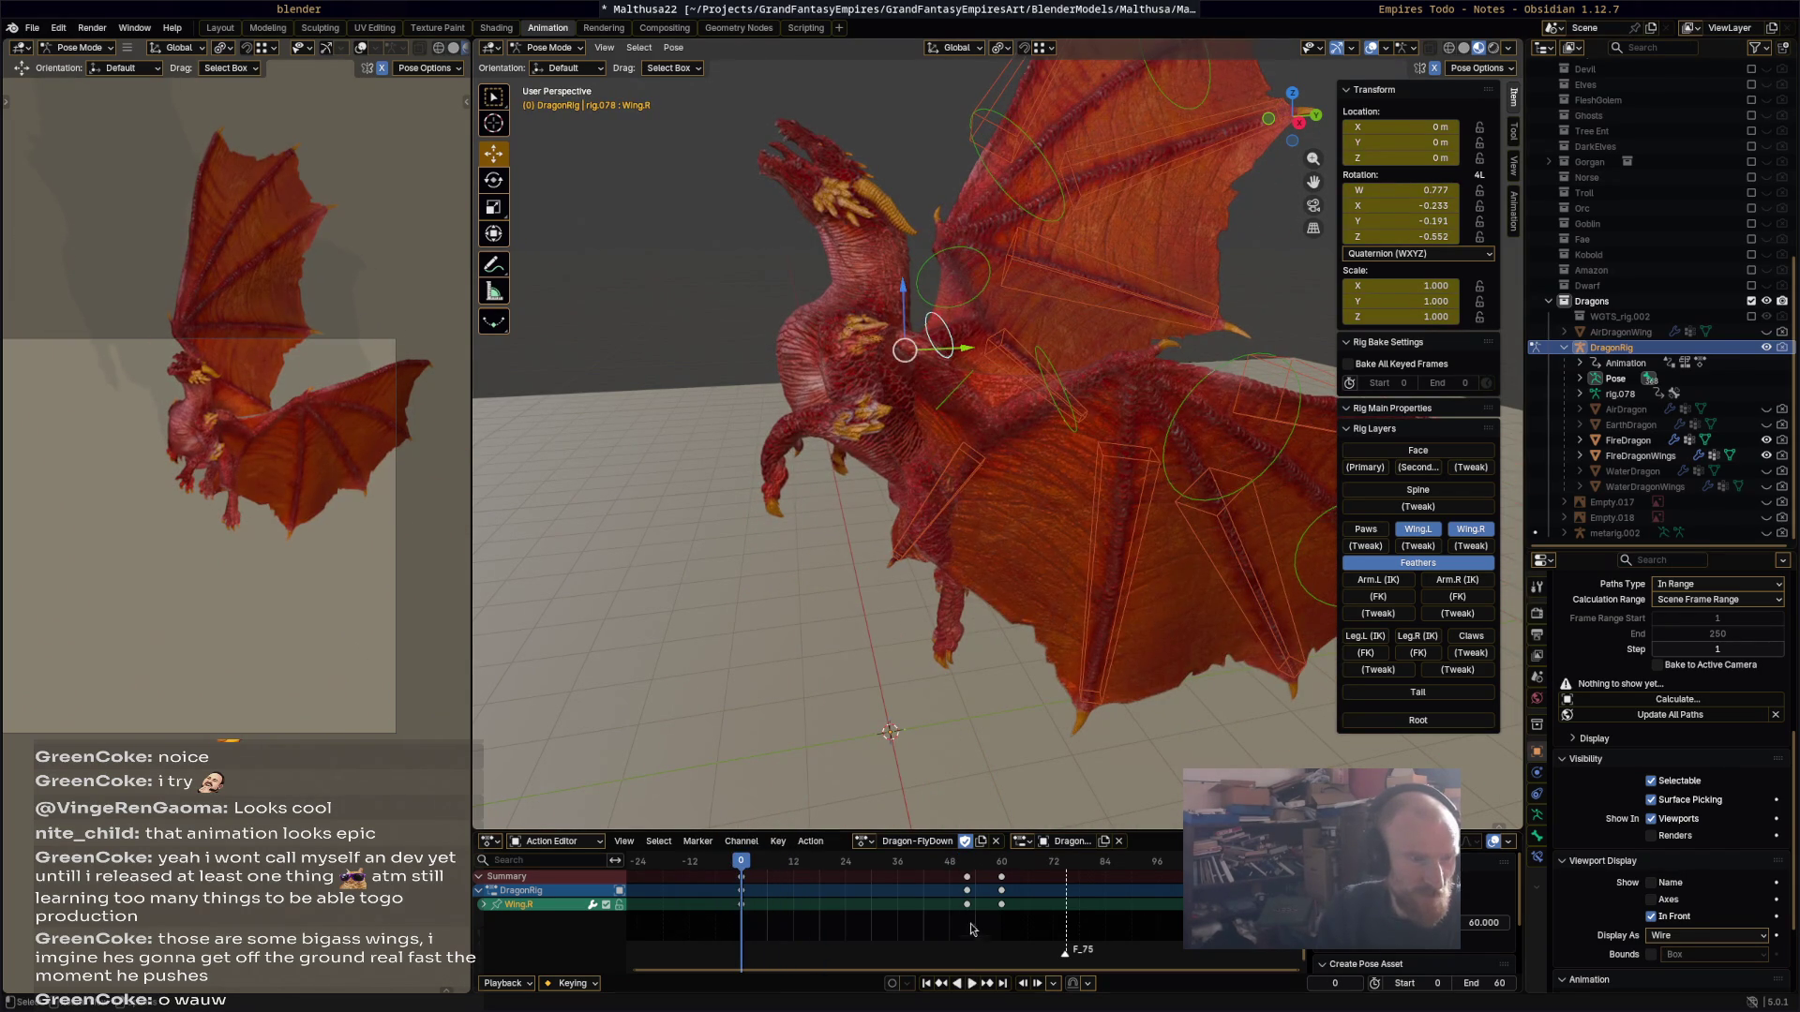
{"action": "key", "text": "ctrl+z"}
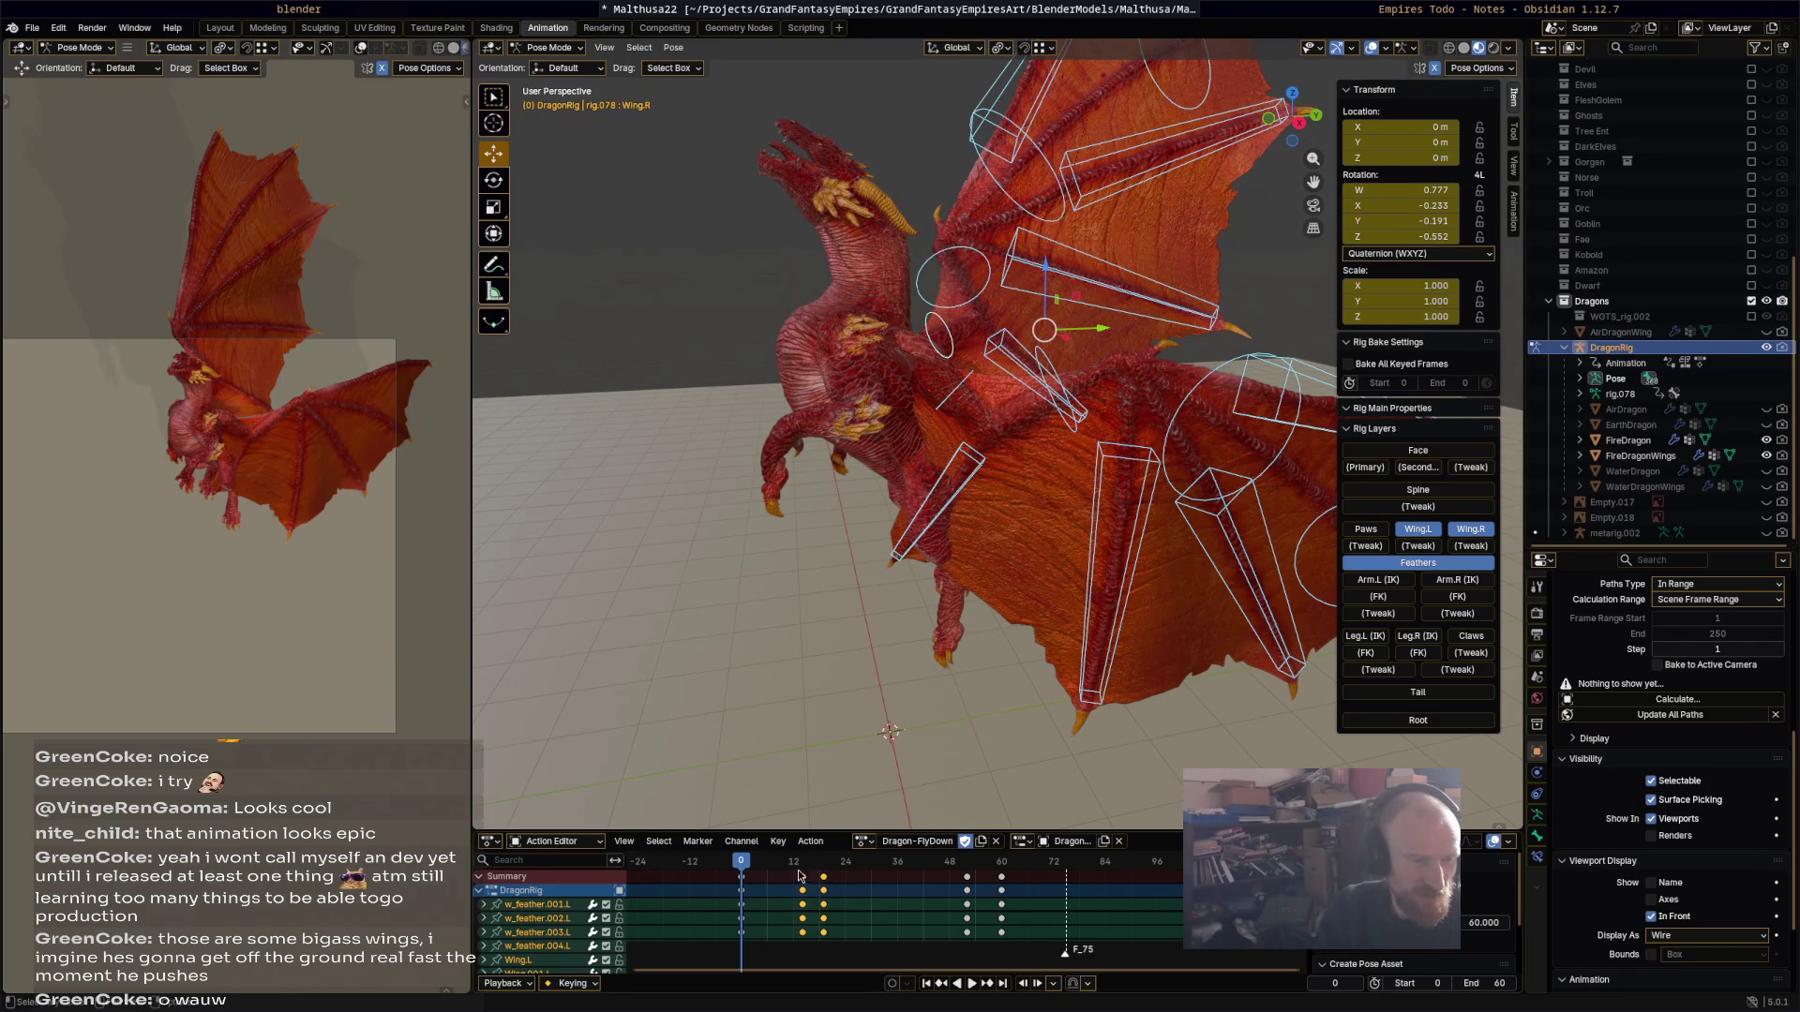
{"action": "key", "text": "x"}
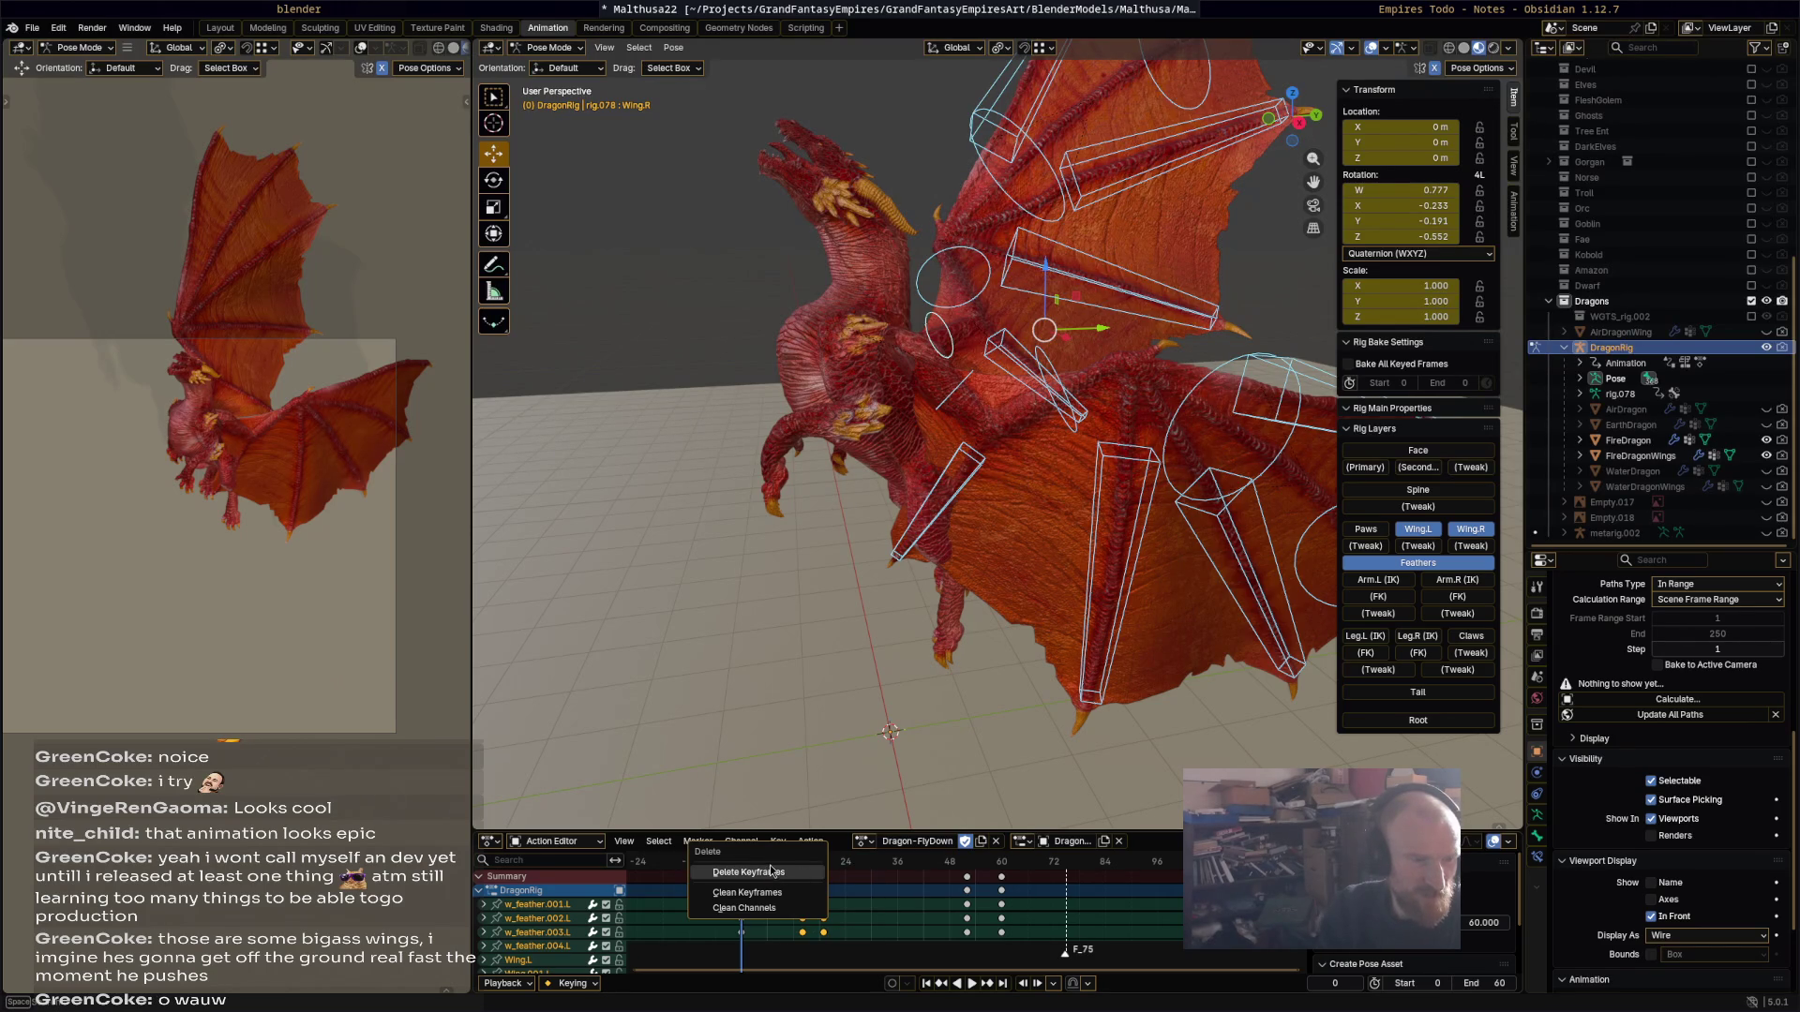
{"action": "left_click", "coordinate": [771, 871]}
{"action": "key", "text": "space"}
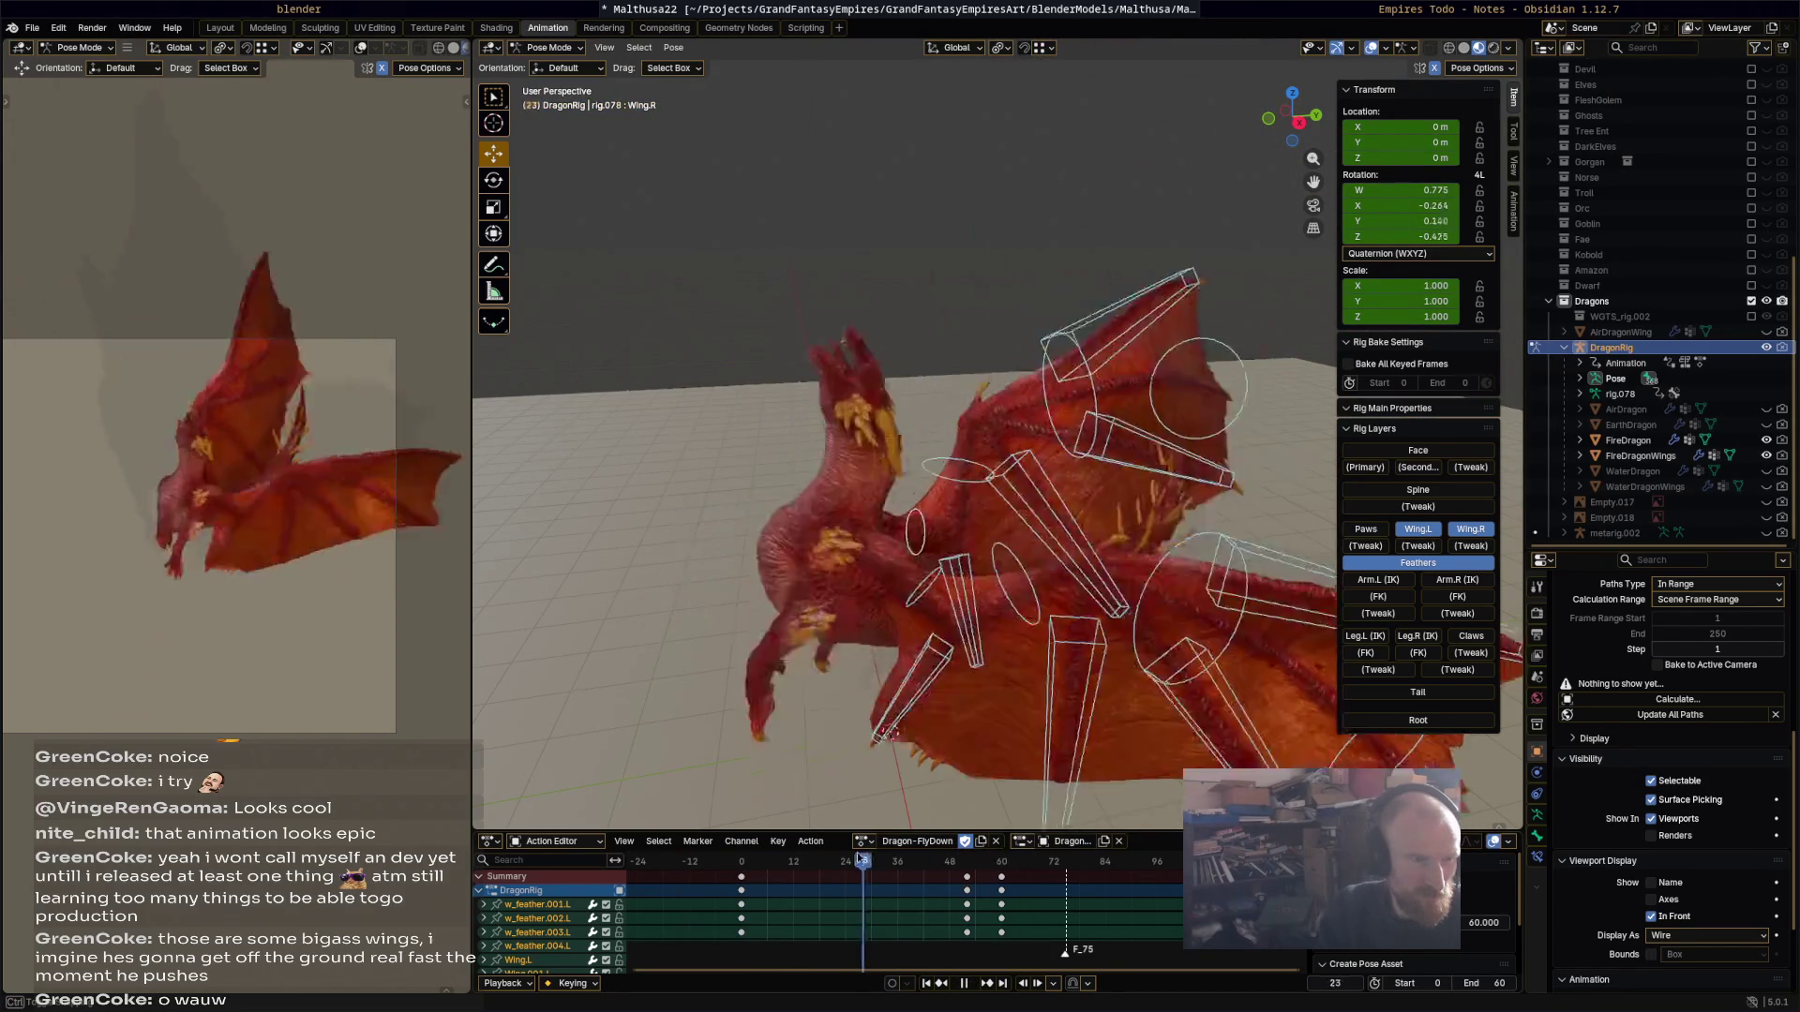
Step: Retime later keys, moving some to frame 20 and others from frame 24 to 42
{"action": "mouse_move", "coordinate": [950, 860]}
{"action": "left_mouse_down"}
{"action": "mouse_move", "coordinate": [966, 876]}
{"action": "mouse_move", "coordinate": [825, 879]}
{"action": "left_mouse_up"}
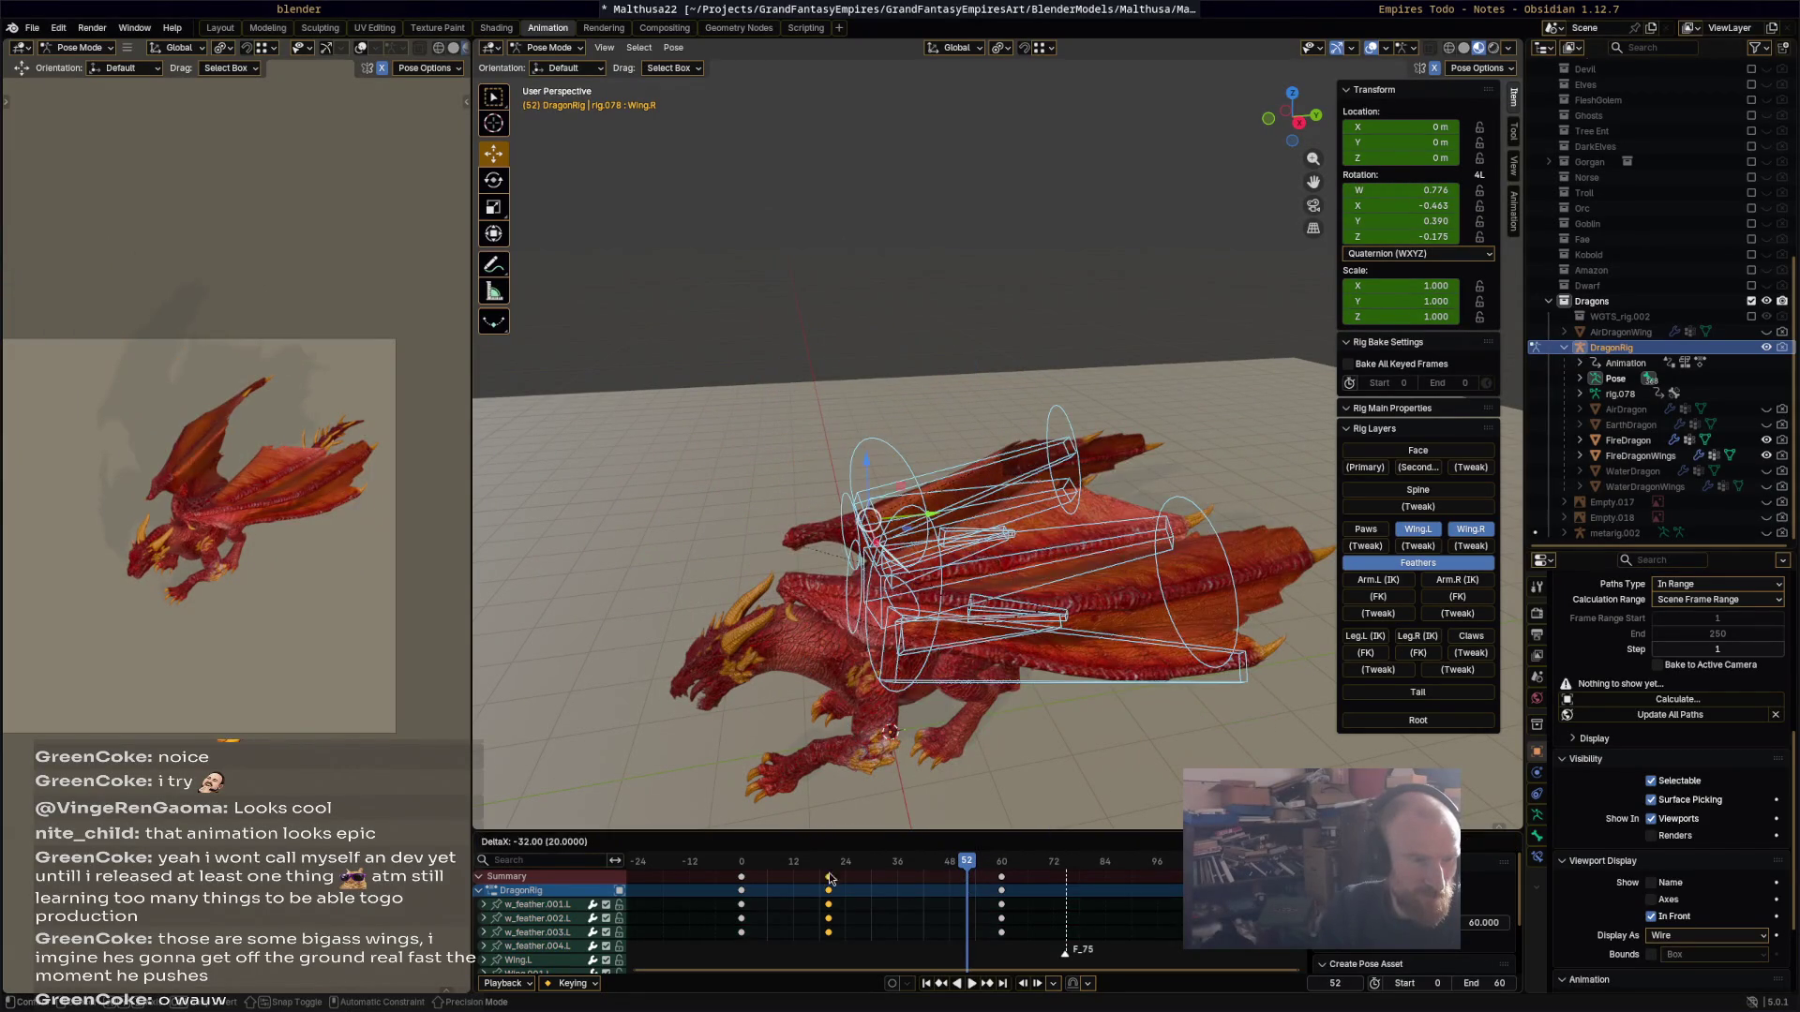
{"action": "left_click", "coordinate": [828, 883]}
{"action": "key", "text": "space"}
{"action": "left_click", "coordinate": [812, 861]}
{"action": "left_click_drag", "start_coordinate": [812, 867], "coordinate": [1005, 872]}
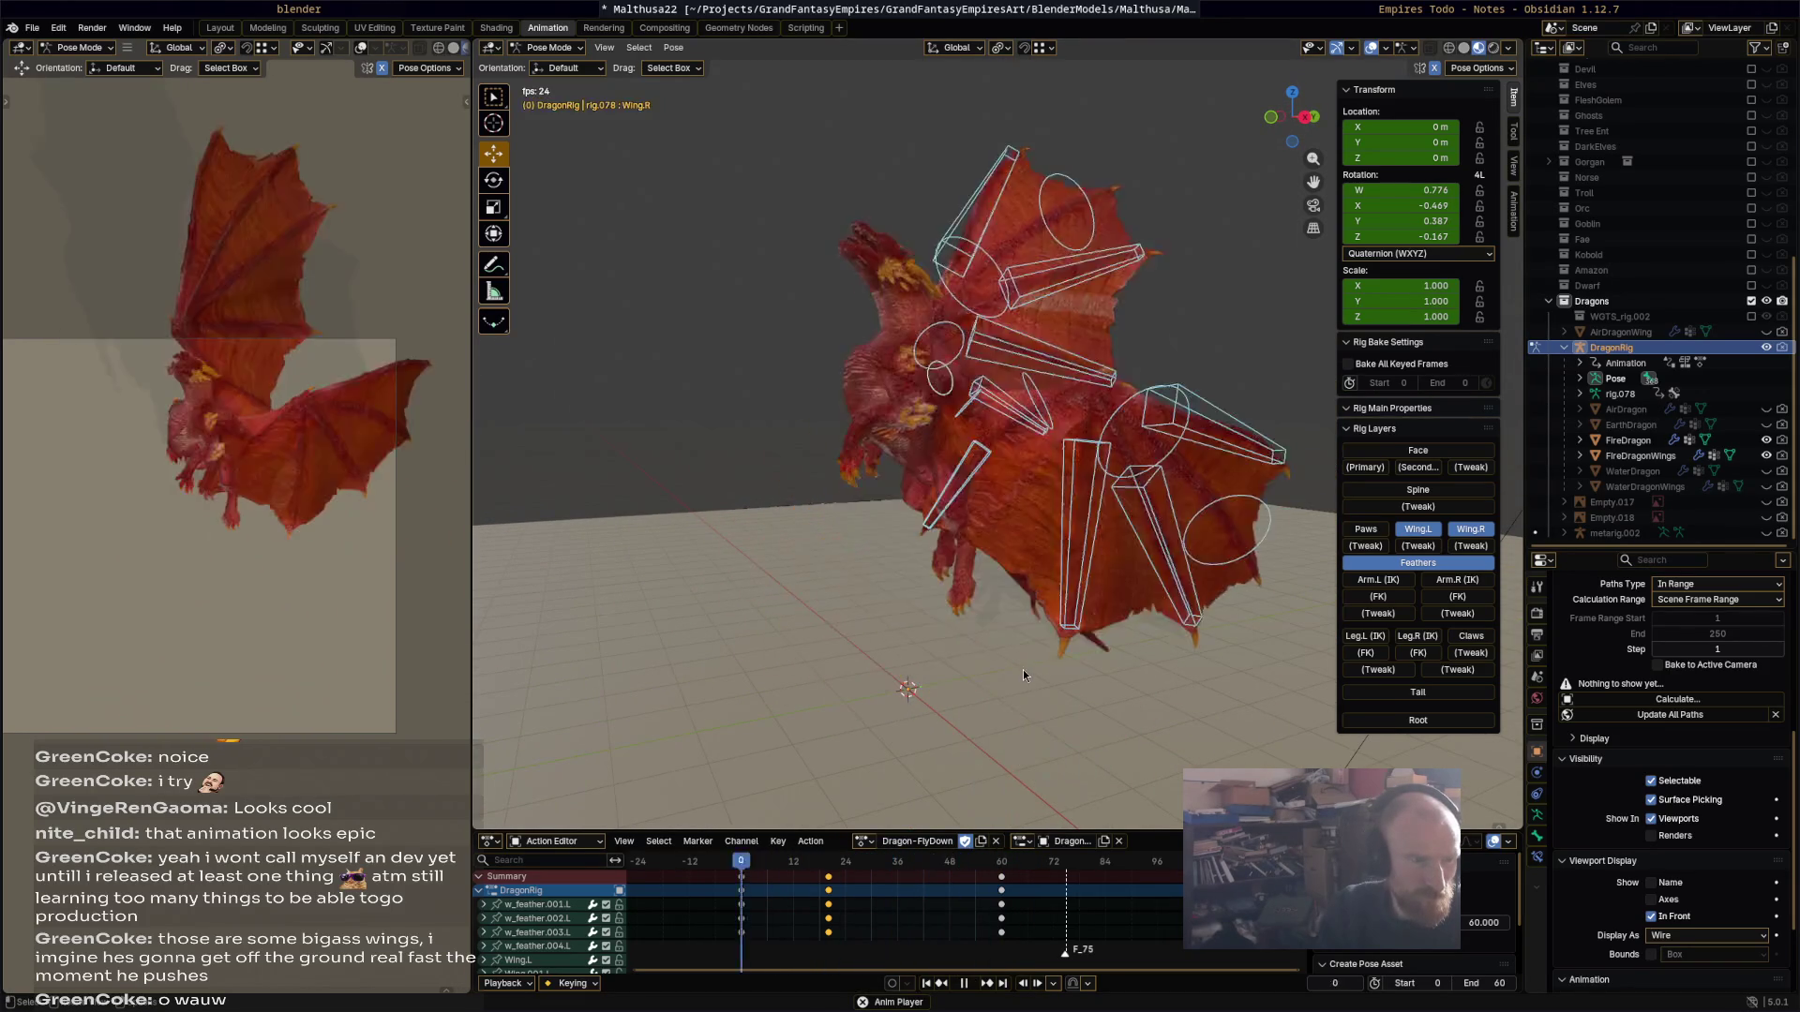
{"action": "key", "text": "space"}
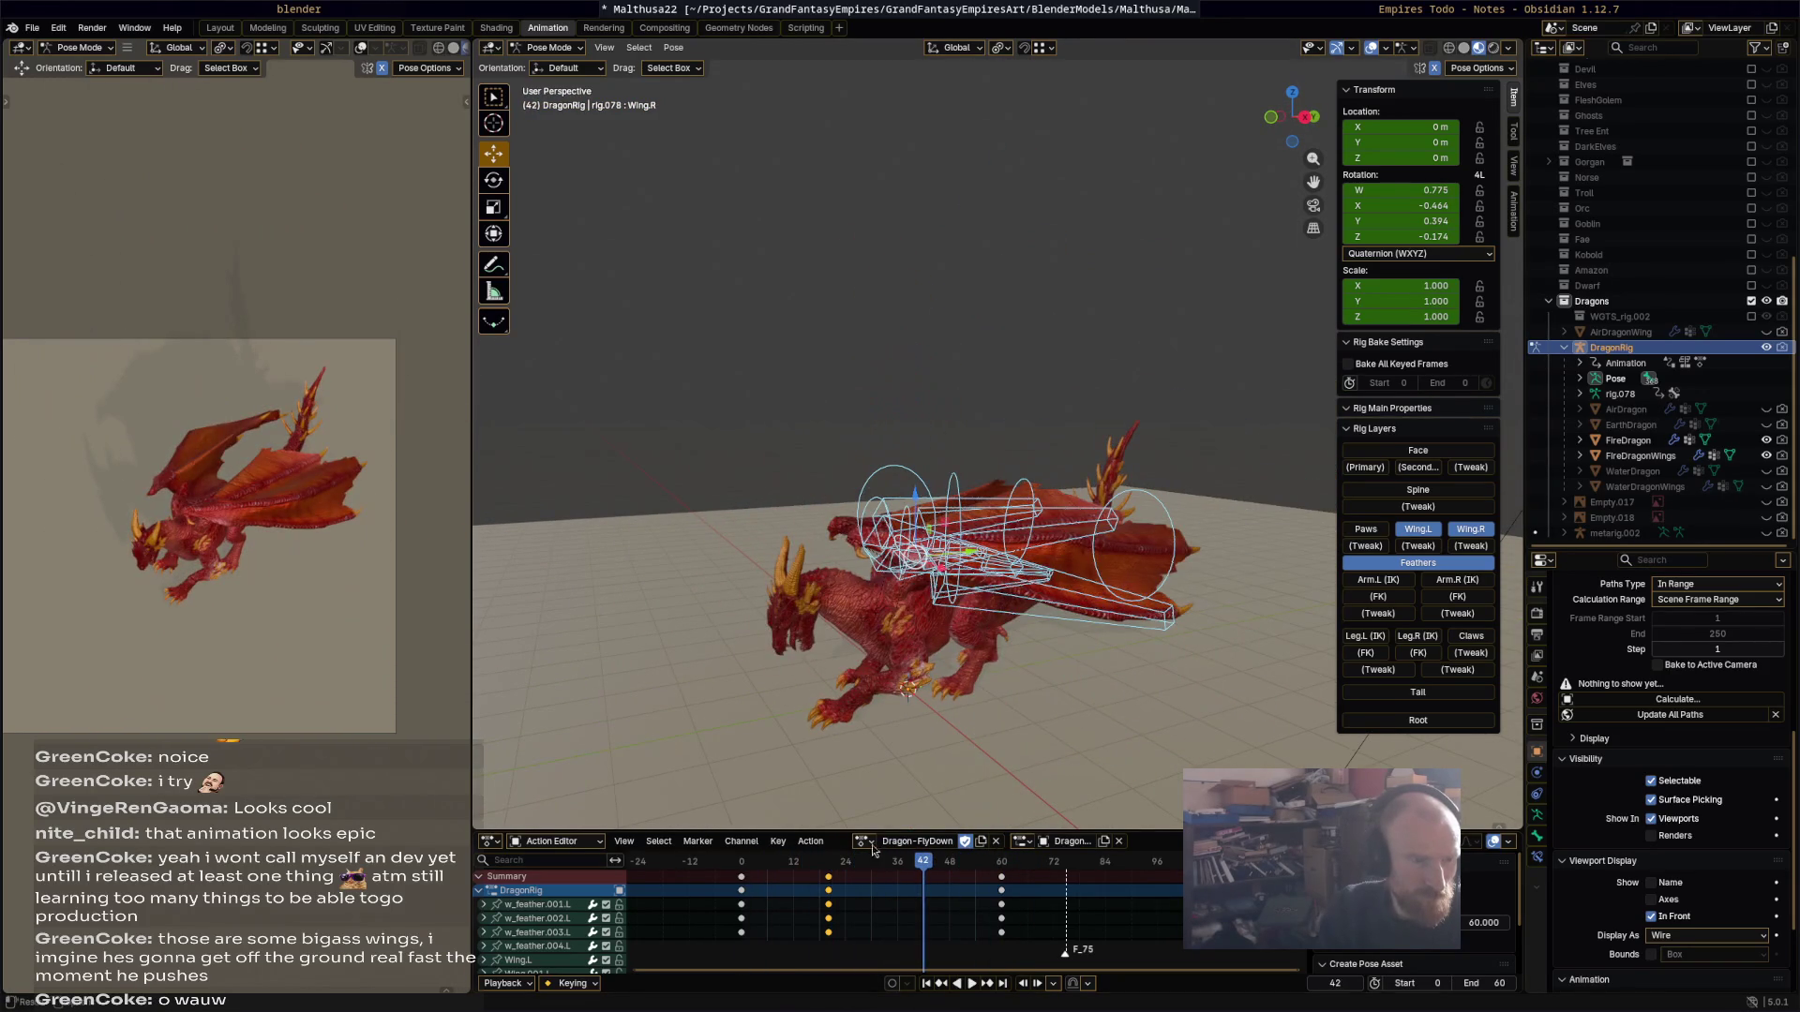
{"action": "key", "text": "g"}
{"action": "left_click", "coordinate": [1018, 878]}
{"action": "key", "text": "space"}
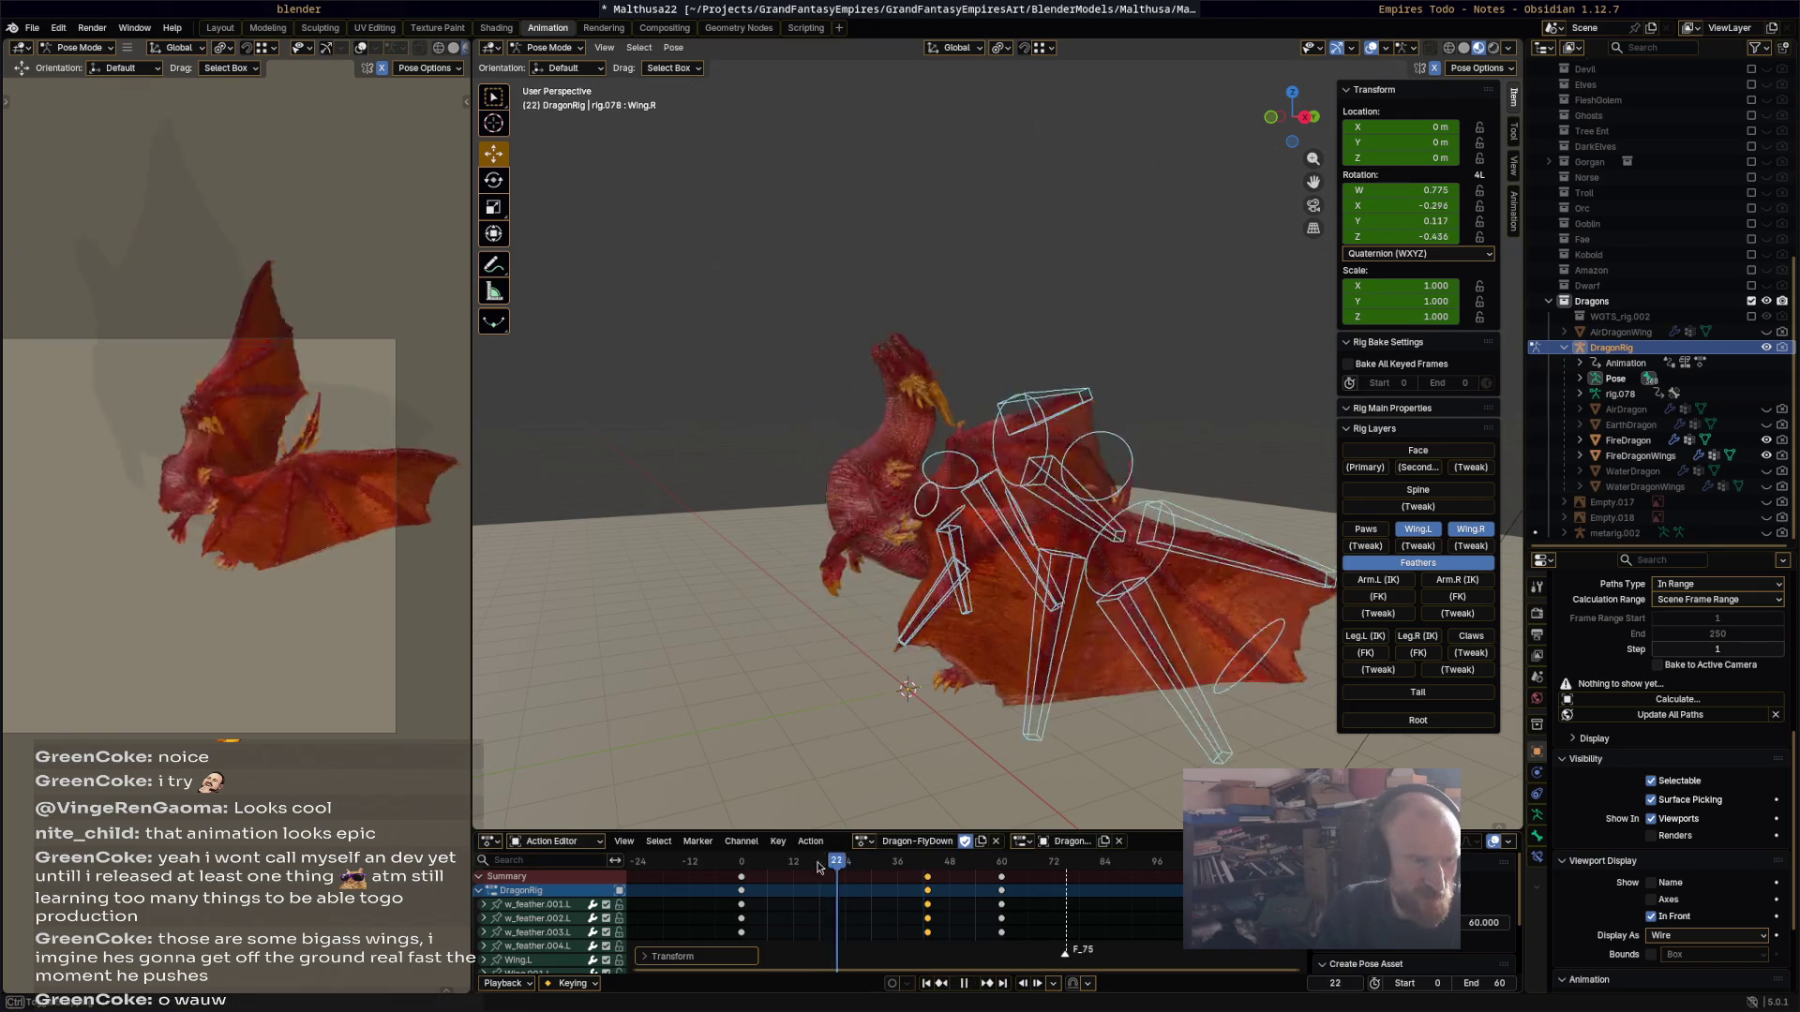
{"action": "left_click_drag", "start_coordinate": [796, 864], "coordinate": [799, 864]}
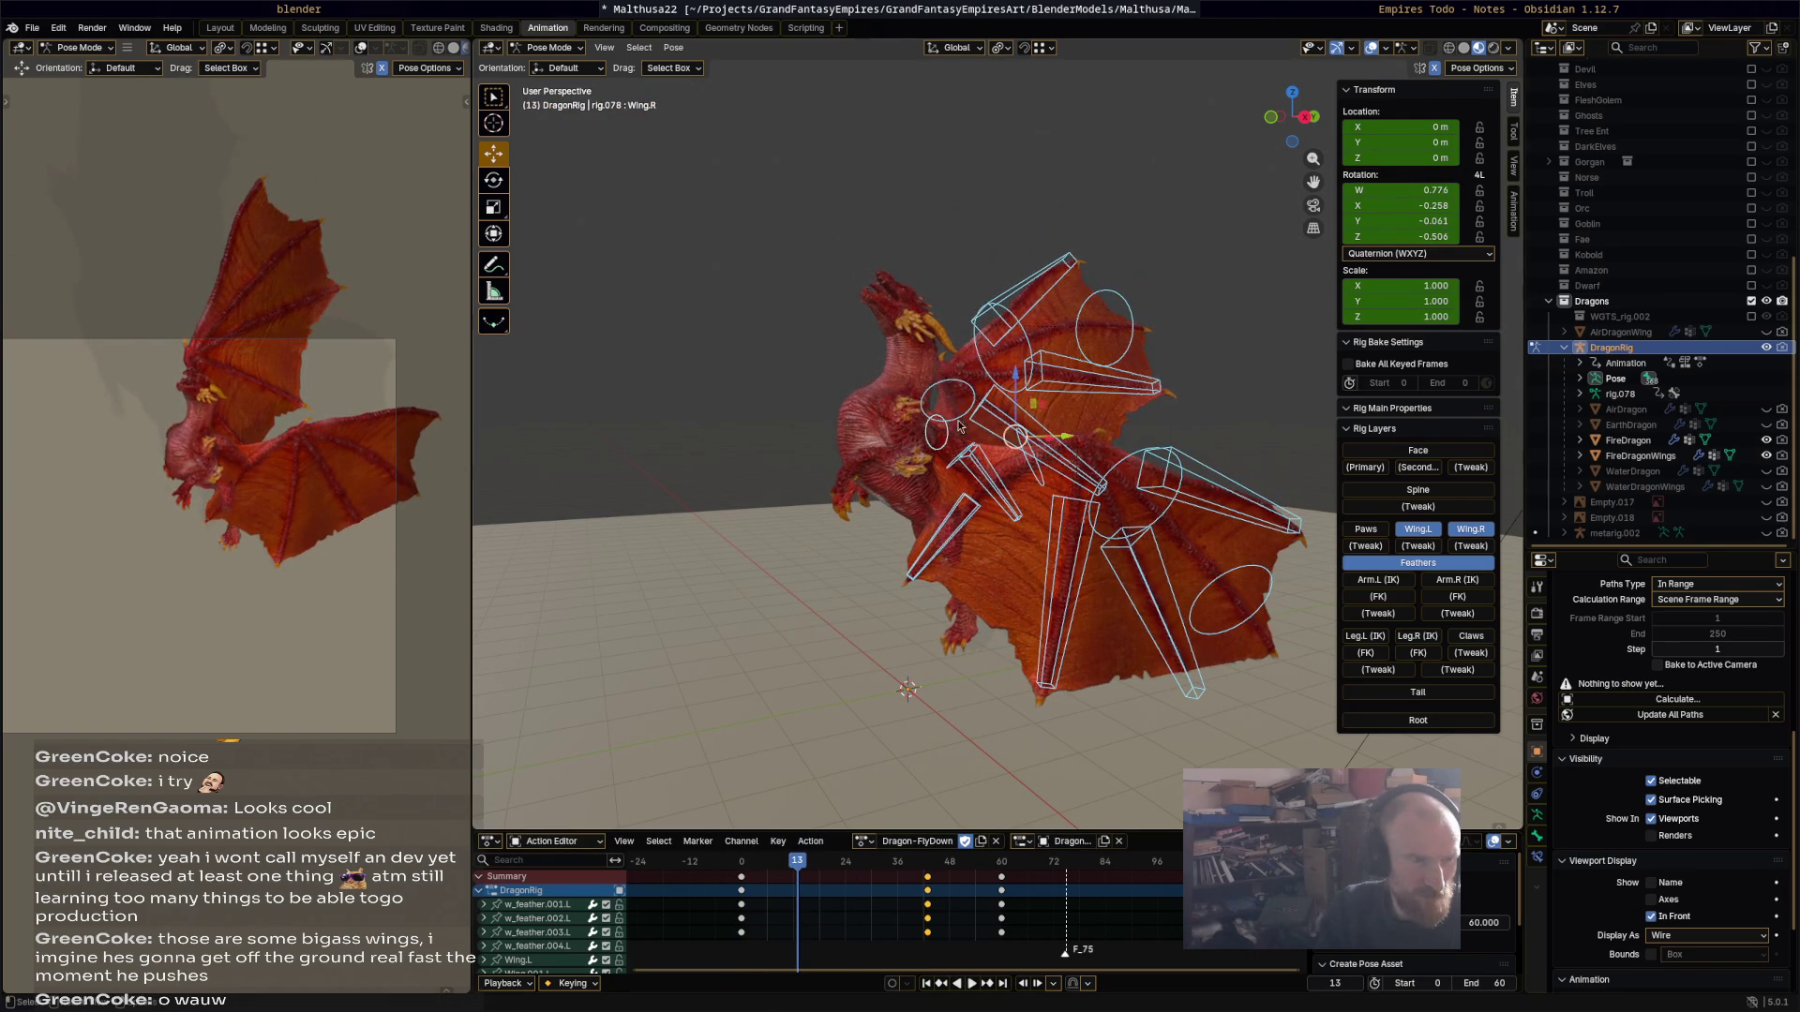
Step: At frame 0, rotate the left wing bone to a raised angle, then add the right wing to the selection
{"action": "left_click", "coordinate": [1026, 471]}
{"action": "middle_click_drag", "start_coordinate": [1026, 470], "coordinate": [965, 457]}
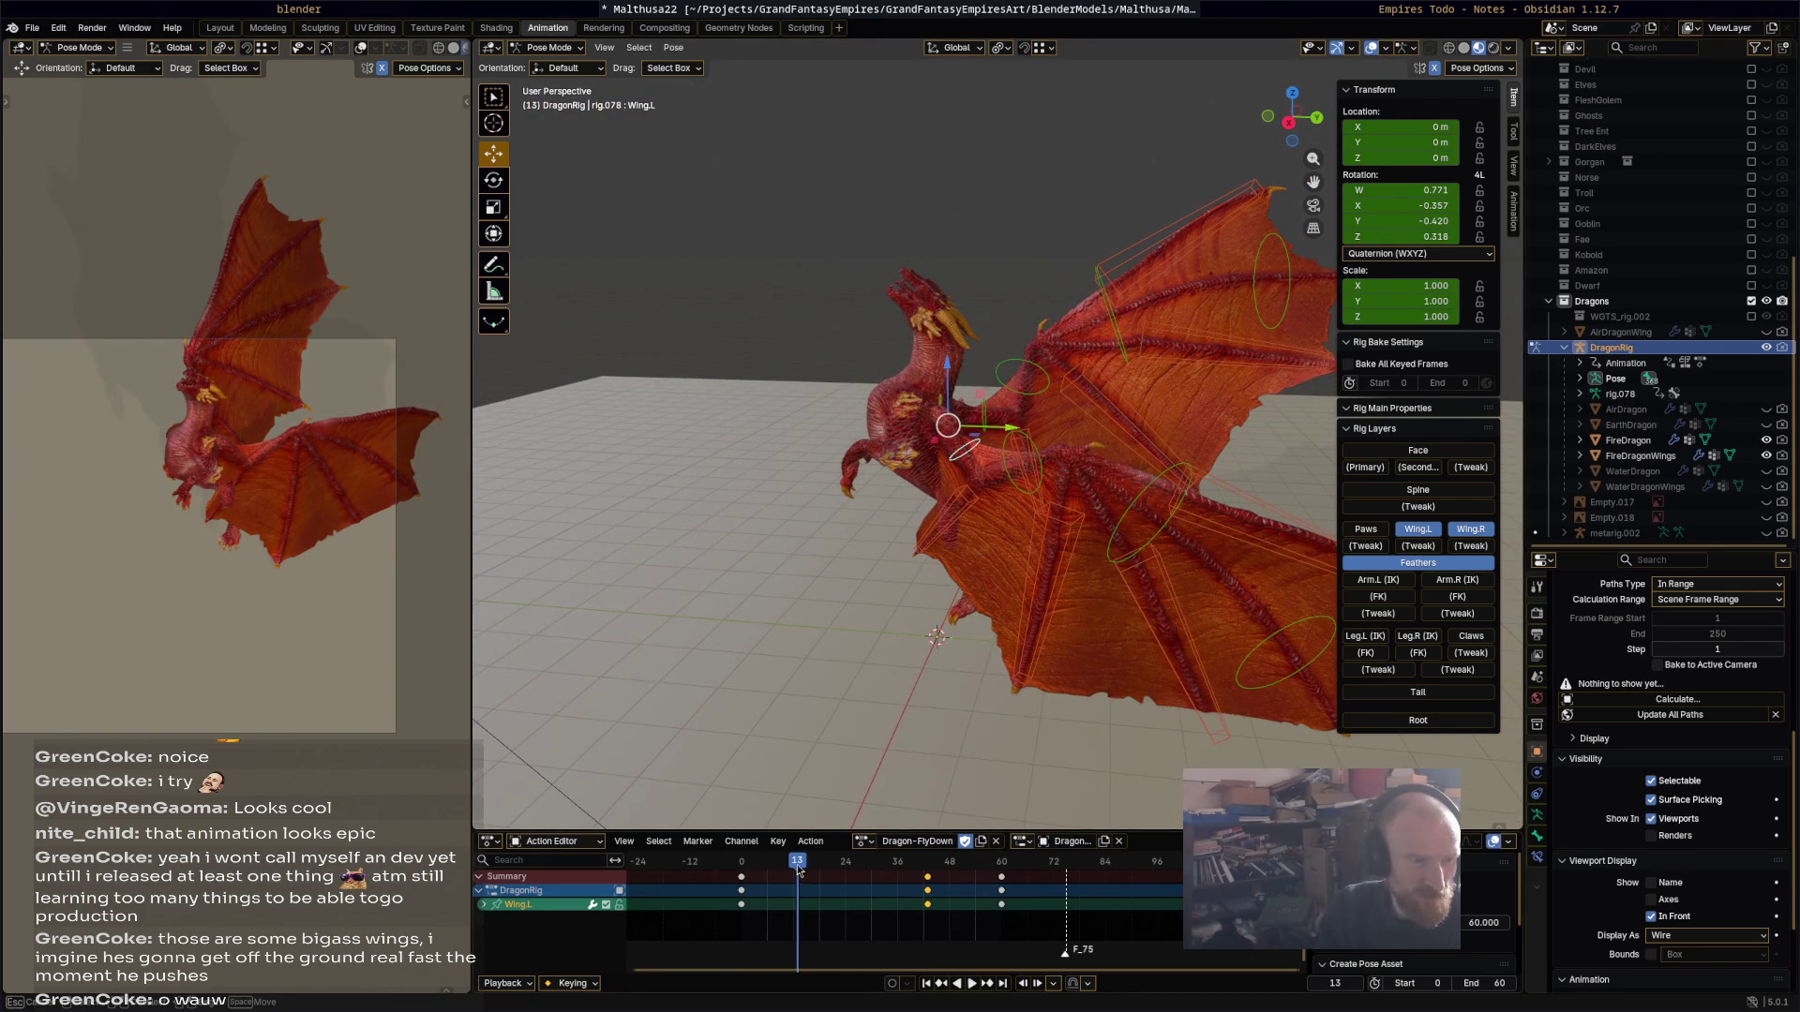
{"action": "left_click_drag", "start_coordinate": [798, 869], "coordinate": [743, 875]}
{"action": "key", "text": "r"}
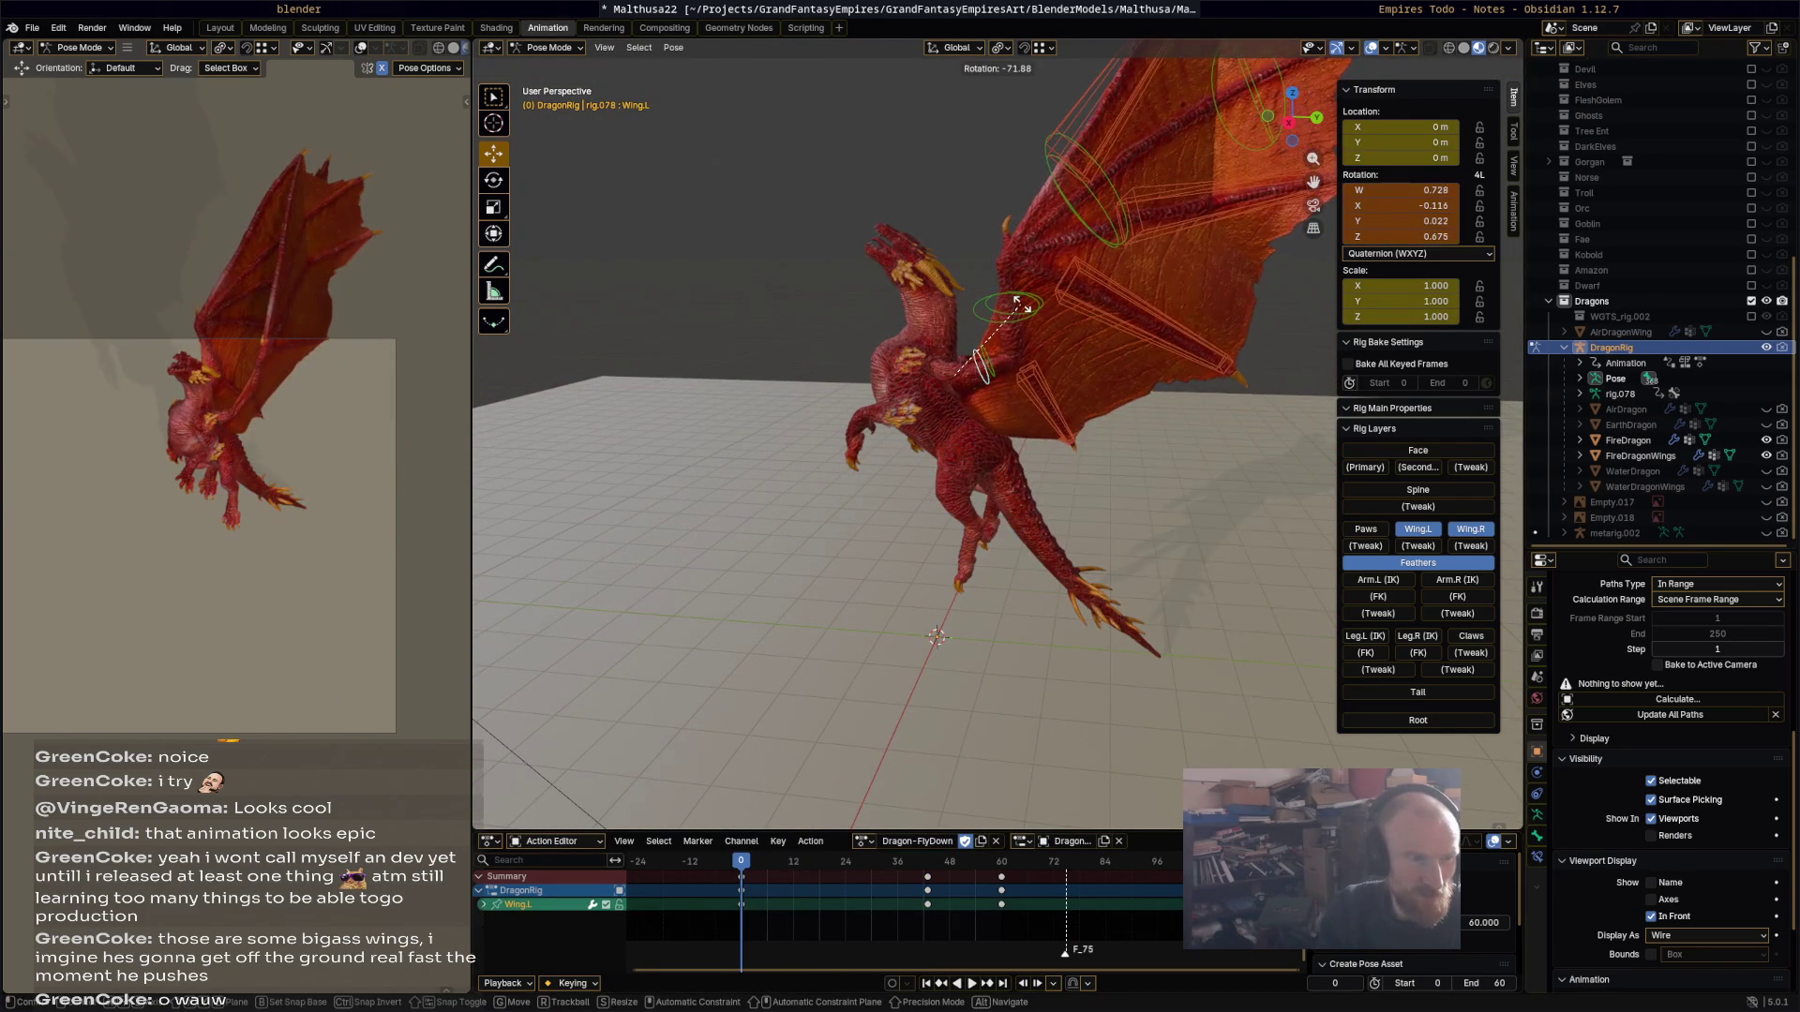
{"action": "left_click", "coordinate": [1066, 429]}
{"action": "mouse_move", "coordinate": [1066, 430]}
{"action": "middle_mouse_down"}
{"action": "mouse_move", "coordinate": [1226, 488]}
{"action": "mouse_move", "coordinate": [1219, 473]}
{"action": "middle_mouse_up"}
{"action": "key", "text": "r"}
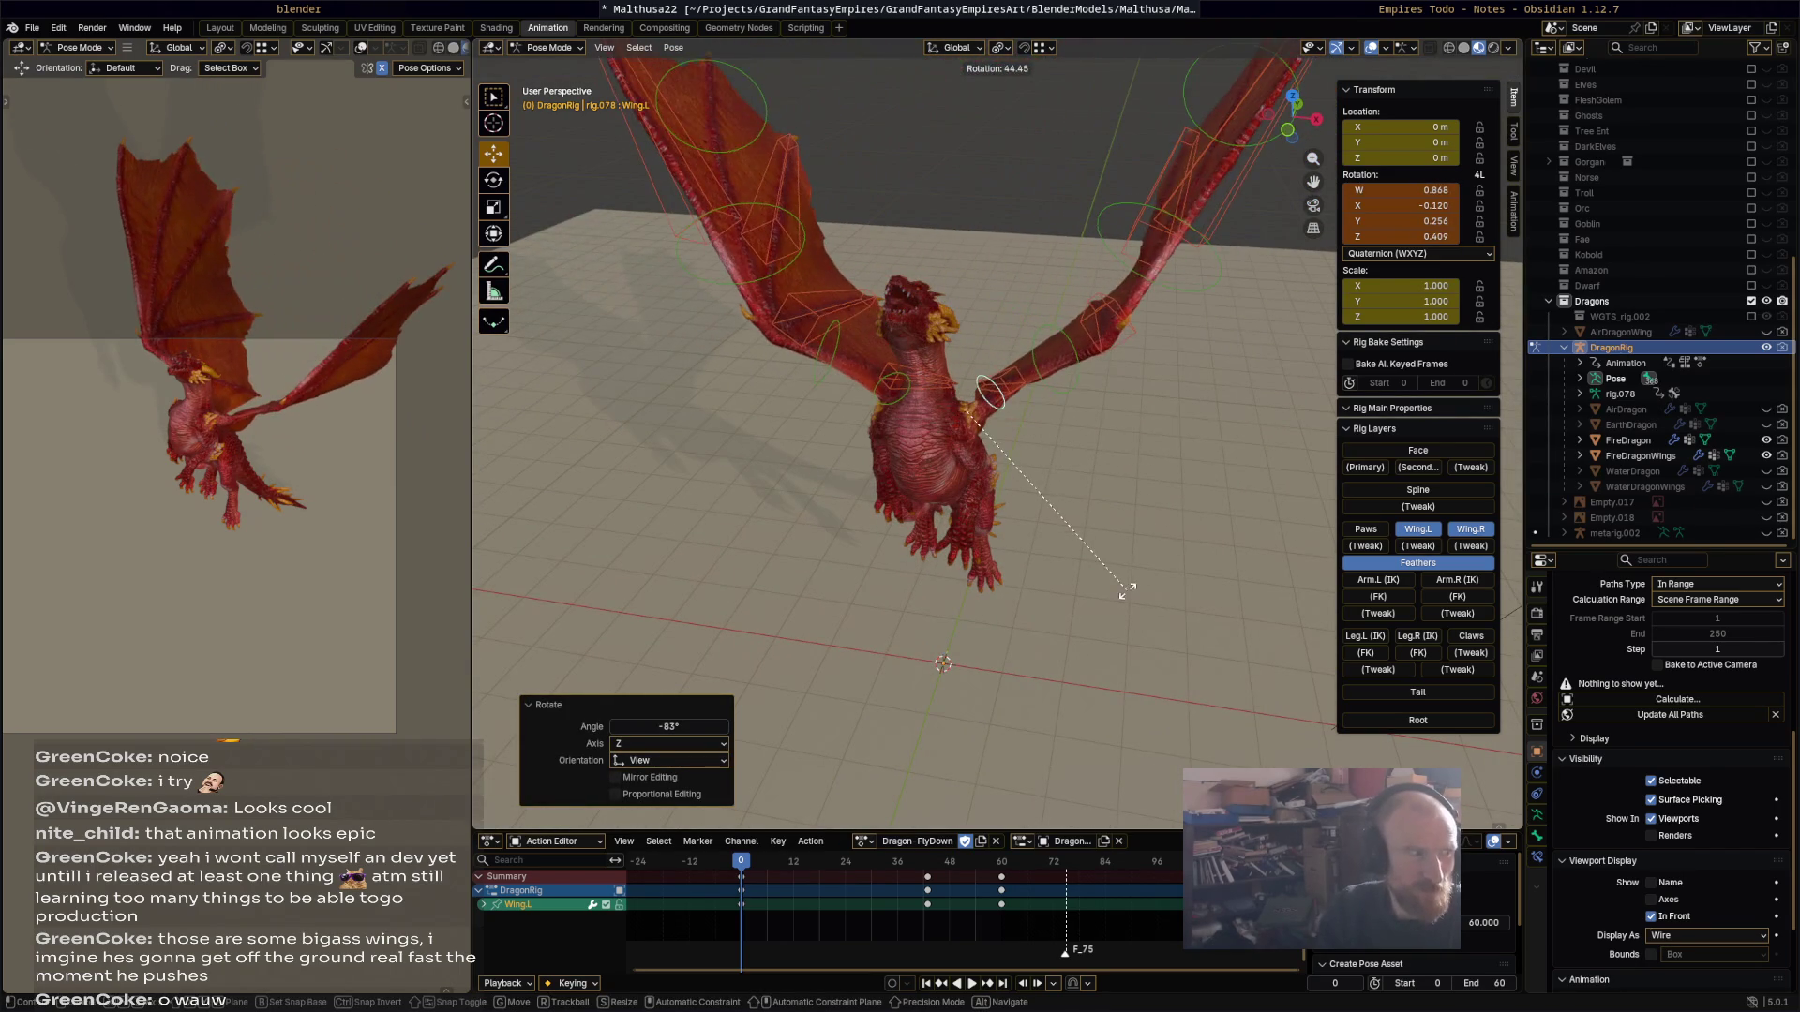
{"action": "left_click", "coordinate": [1120, 577]}
{"action": "mouse_move", "coordinate": [1120, 576]}
{"action": "middle_mouse_down"}
{"action": "mouse_move", "coordinate": [1129, 494]}
{"action": "mouse_move", "coordinate": [949, 424]}
{"action": "middle_mouse_up"}
{"action": "left_click", "coordinate": [910, 390], "text": "shift"}
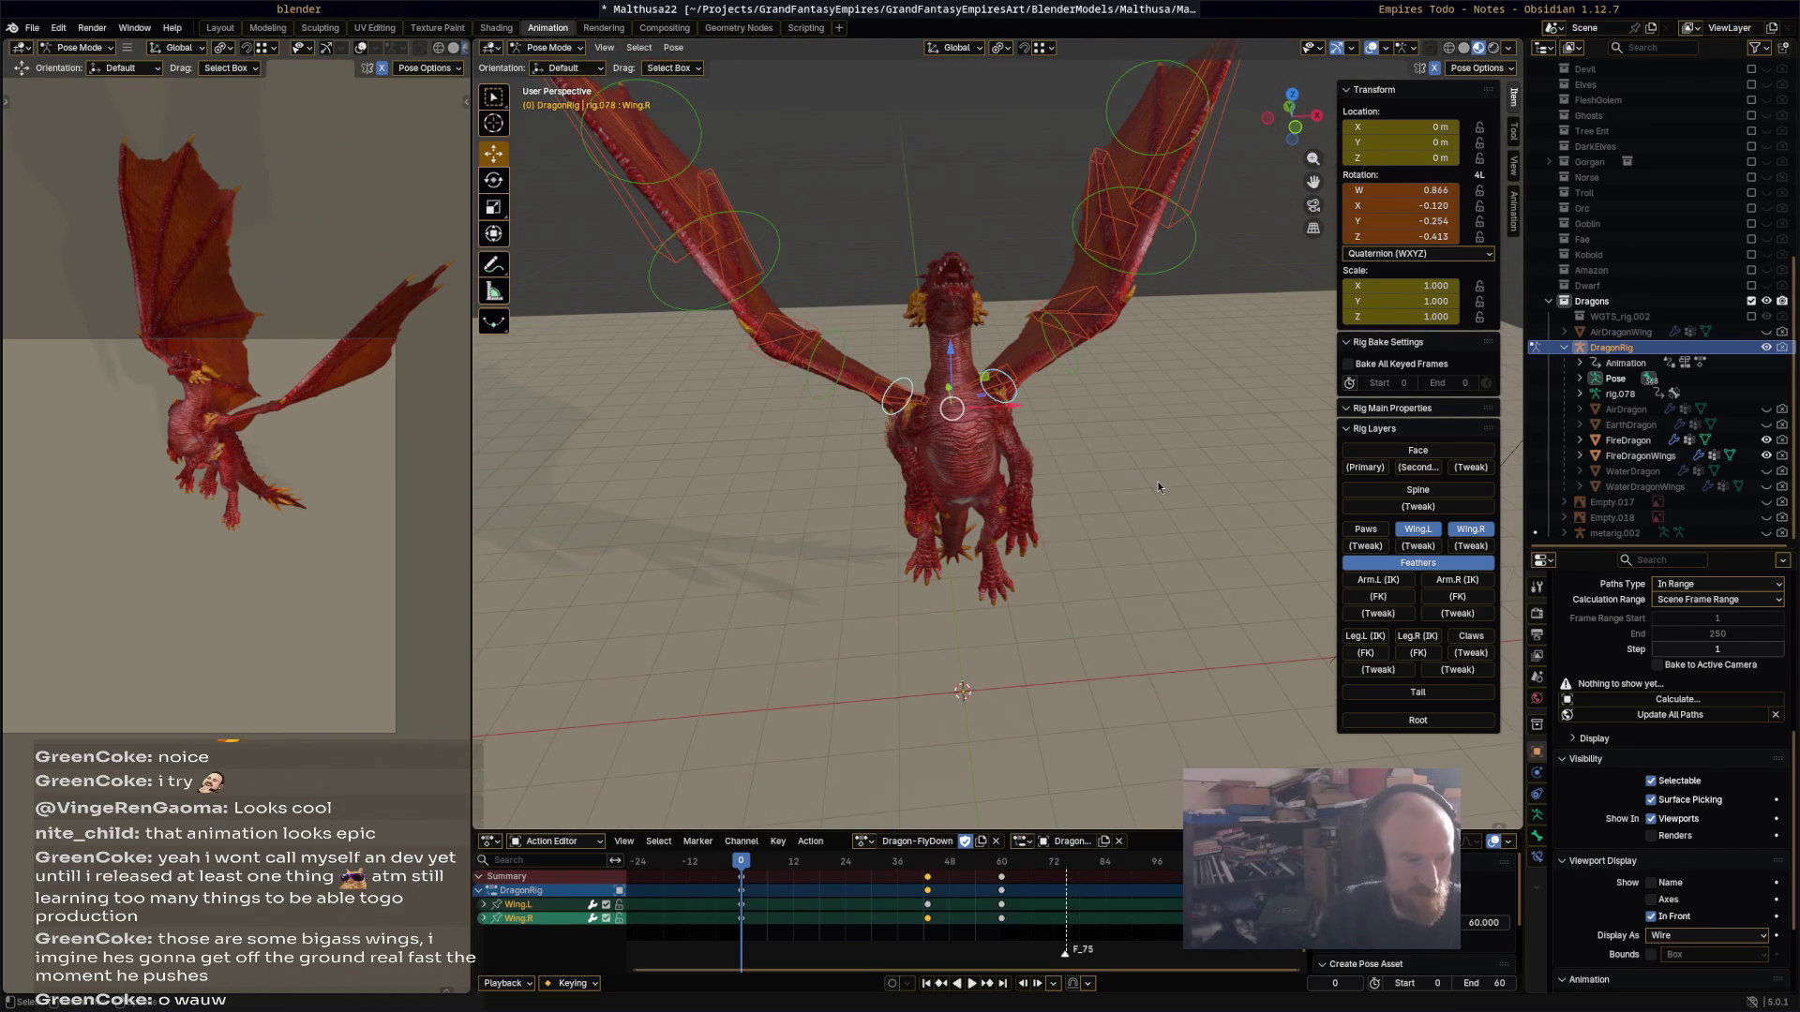
{"action": "left_click", "coordinate": [741, 875]}
{"action": "key", "text": "space"}
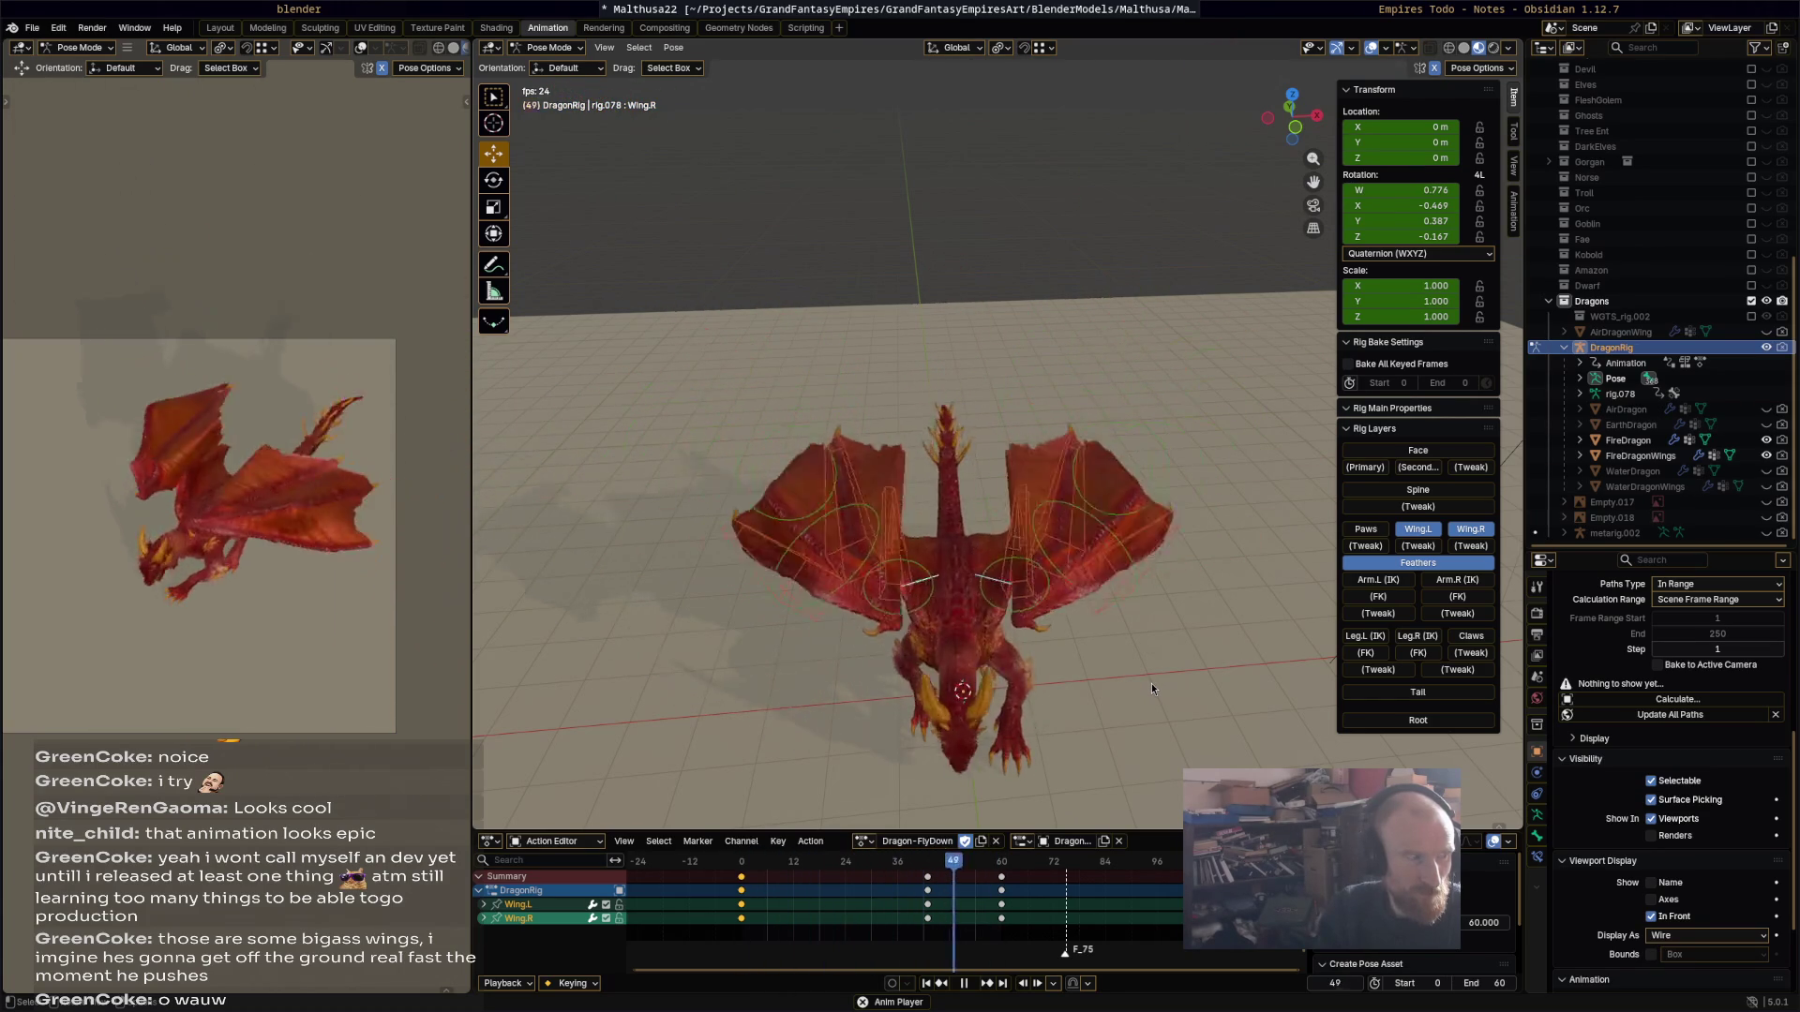
{"action": "key", "text": "space"}
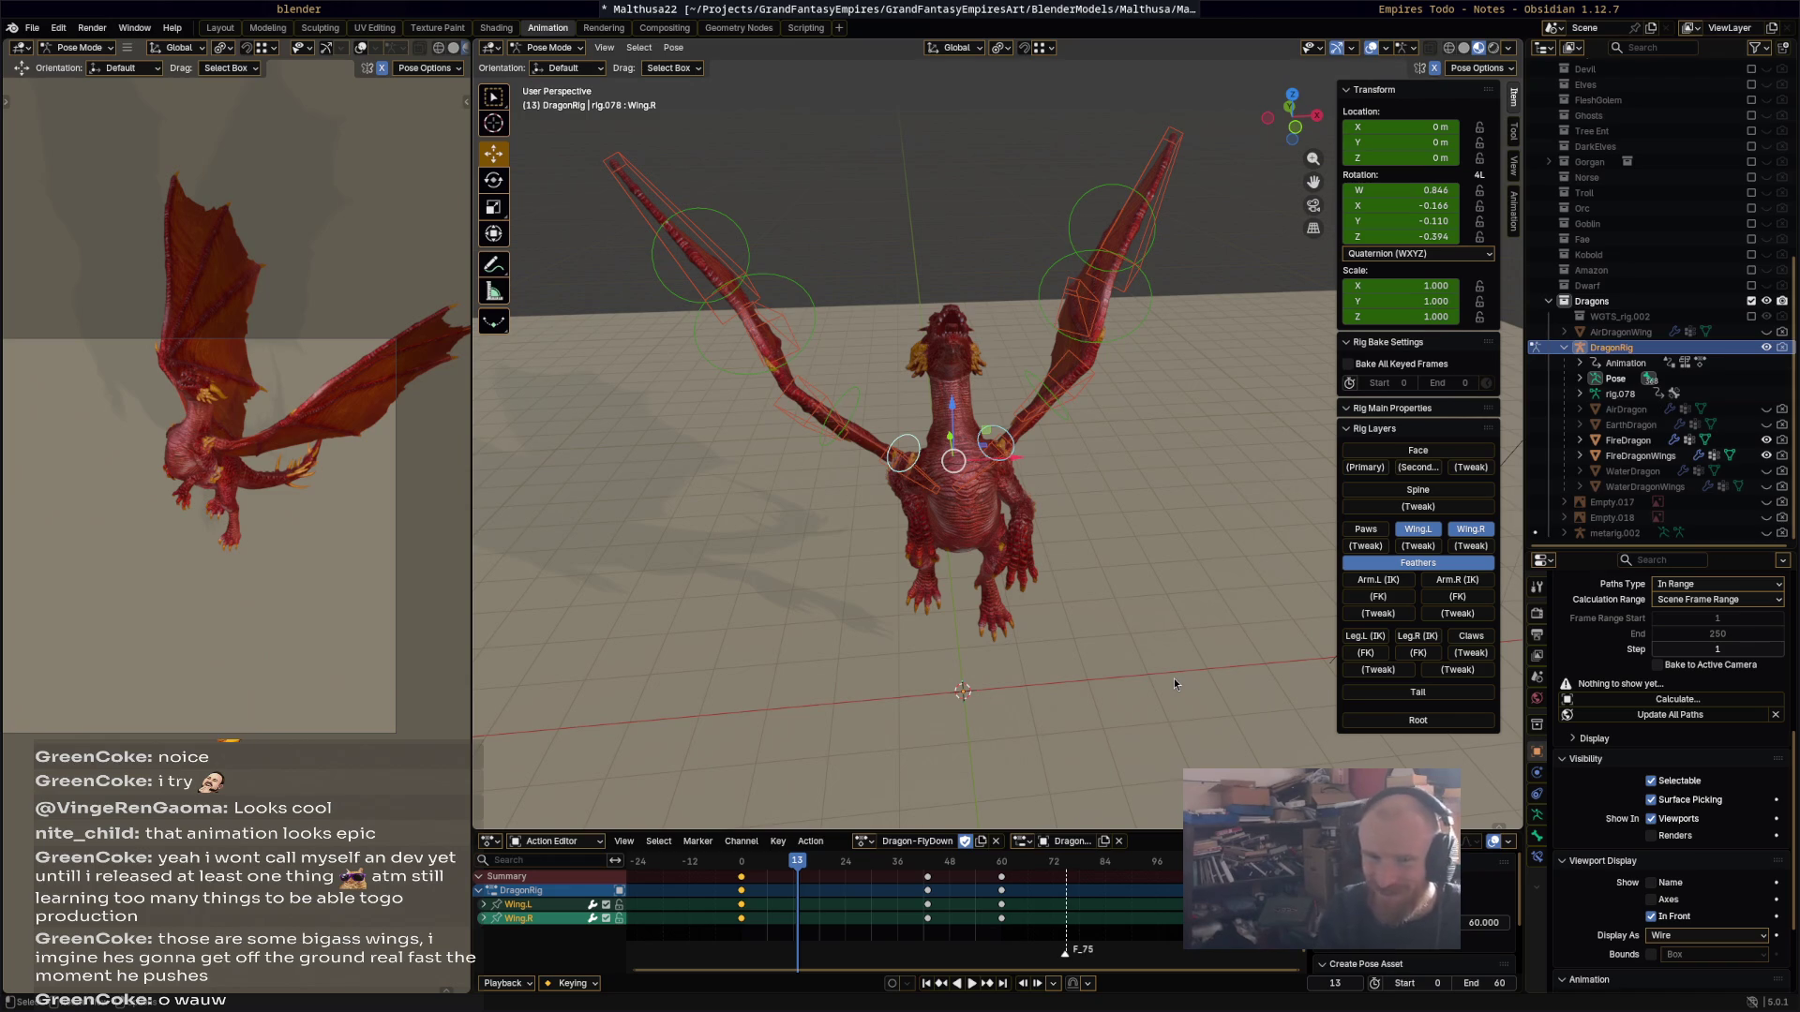
{"action": "mouse_move", "coordinate": [1158, 692]}
{"action": "middle_mouse_down"}
{"action": "mouse_move", "coordinate": [1050, 672]}
{"action": "mouse_move", "coordinate": [1109, 753]}
{"action": "middle_mouse_up"}
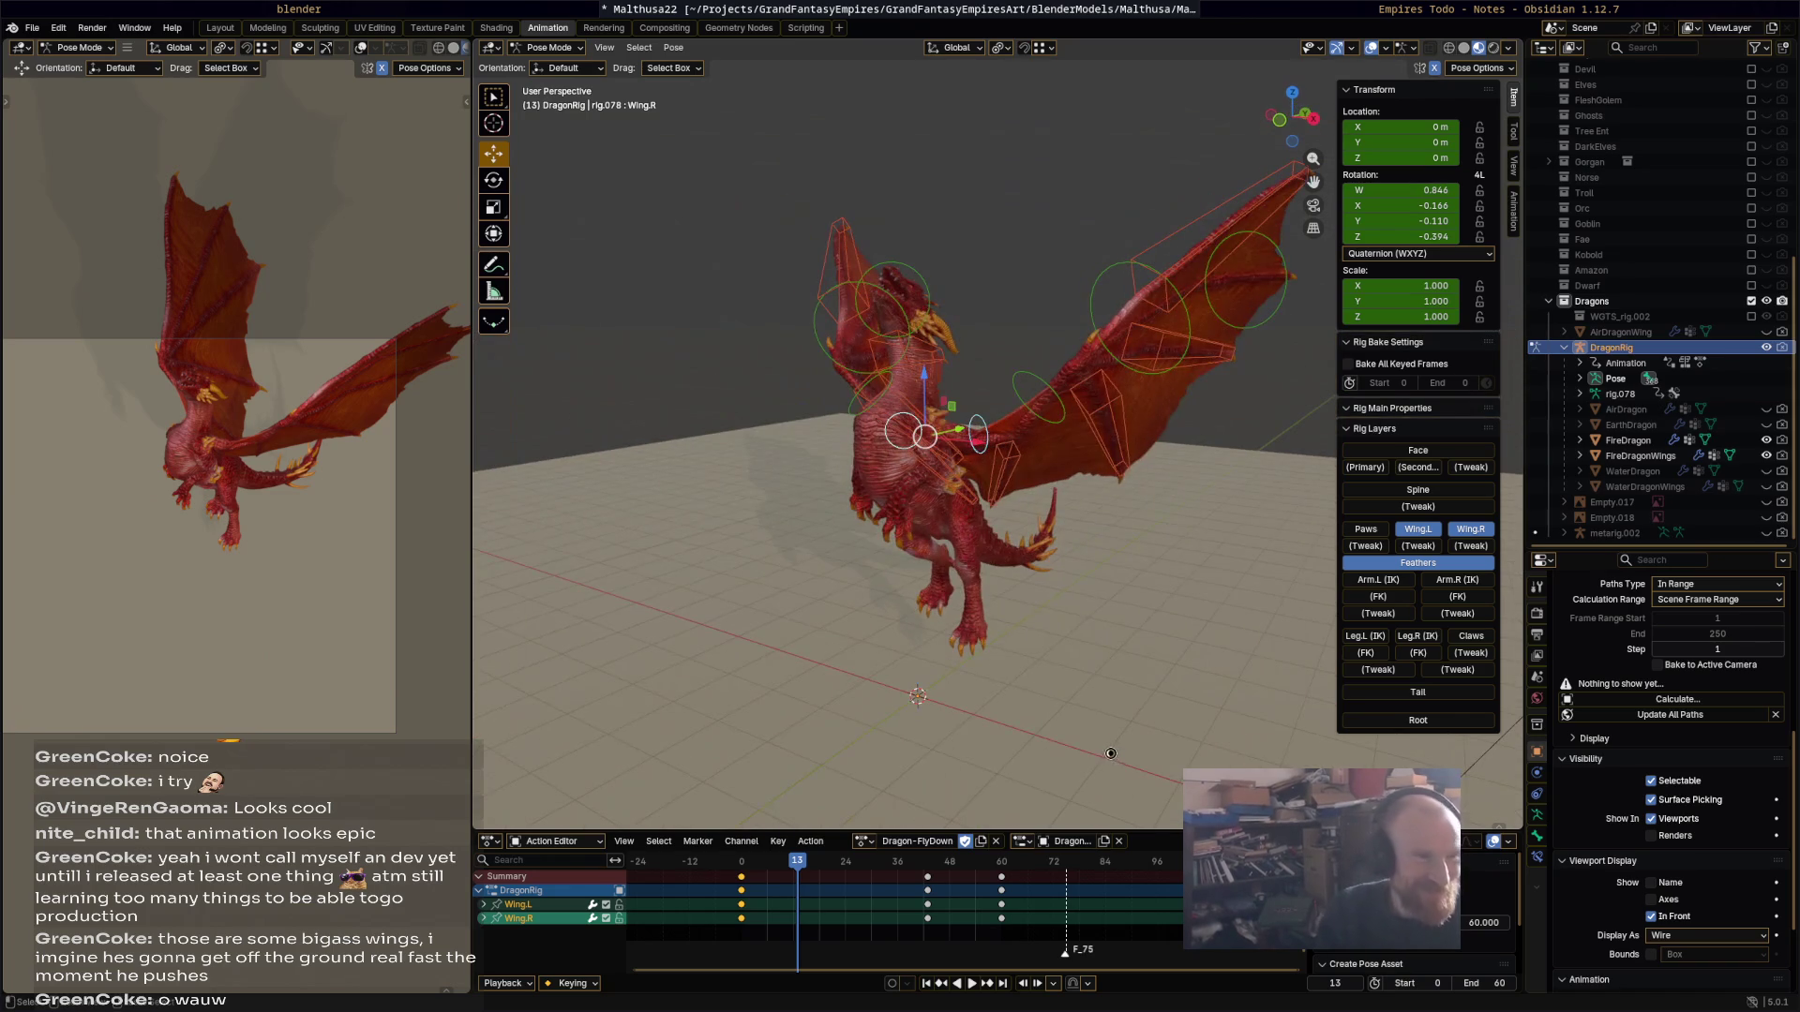
{"action": "key", "text": "ctrl+s"}
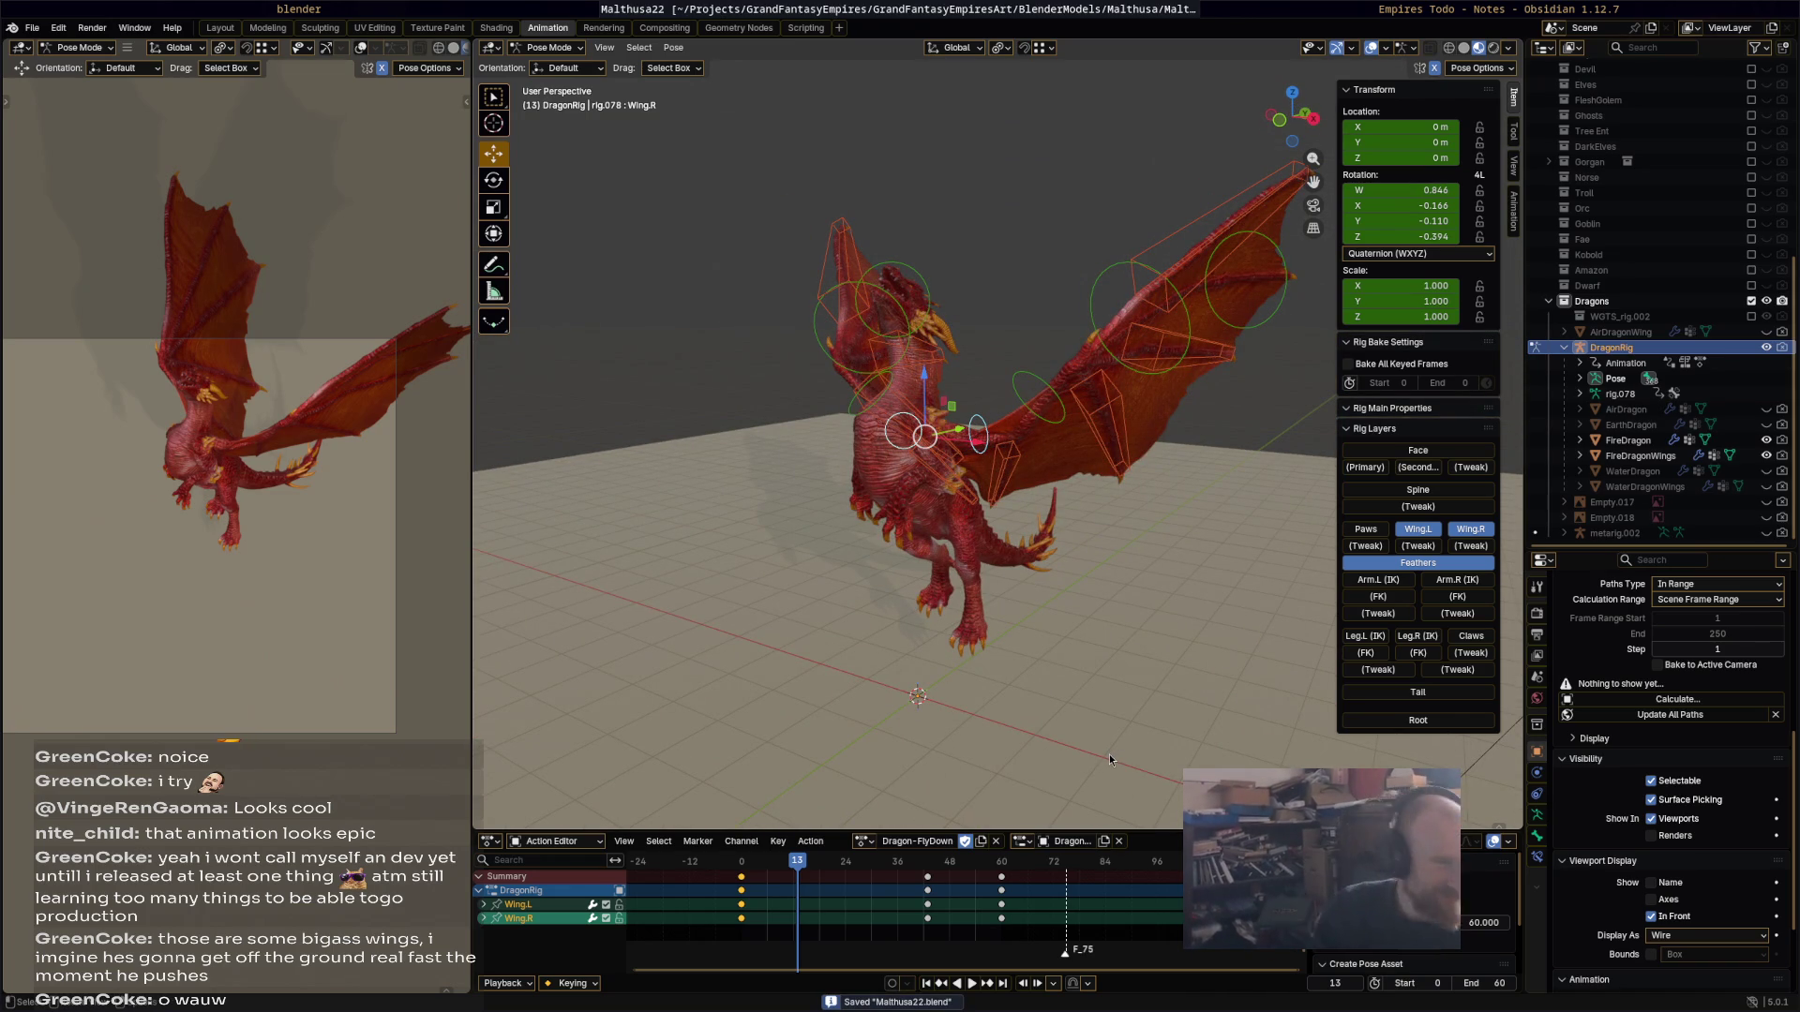
{"action": "scroll", "coordinate": [318, 438], "scroll_direction": "down", "scroll_amount": 4}
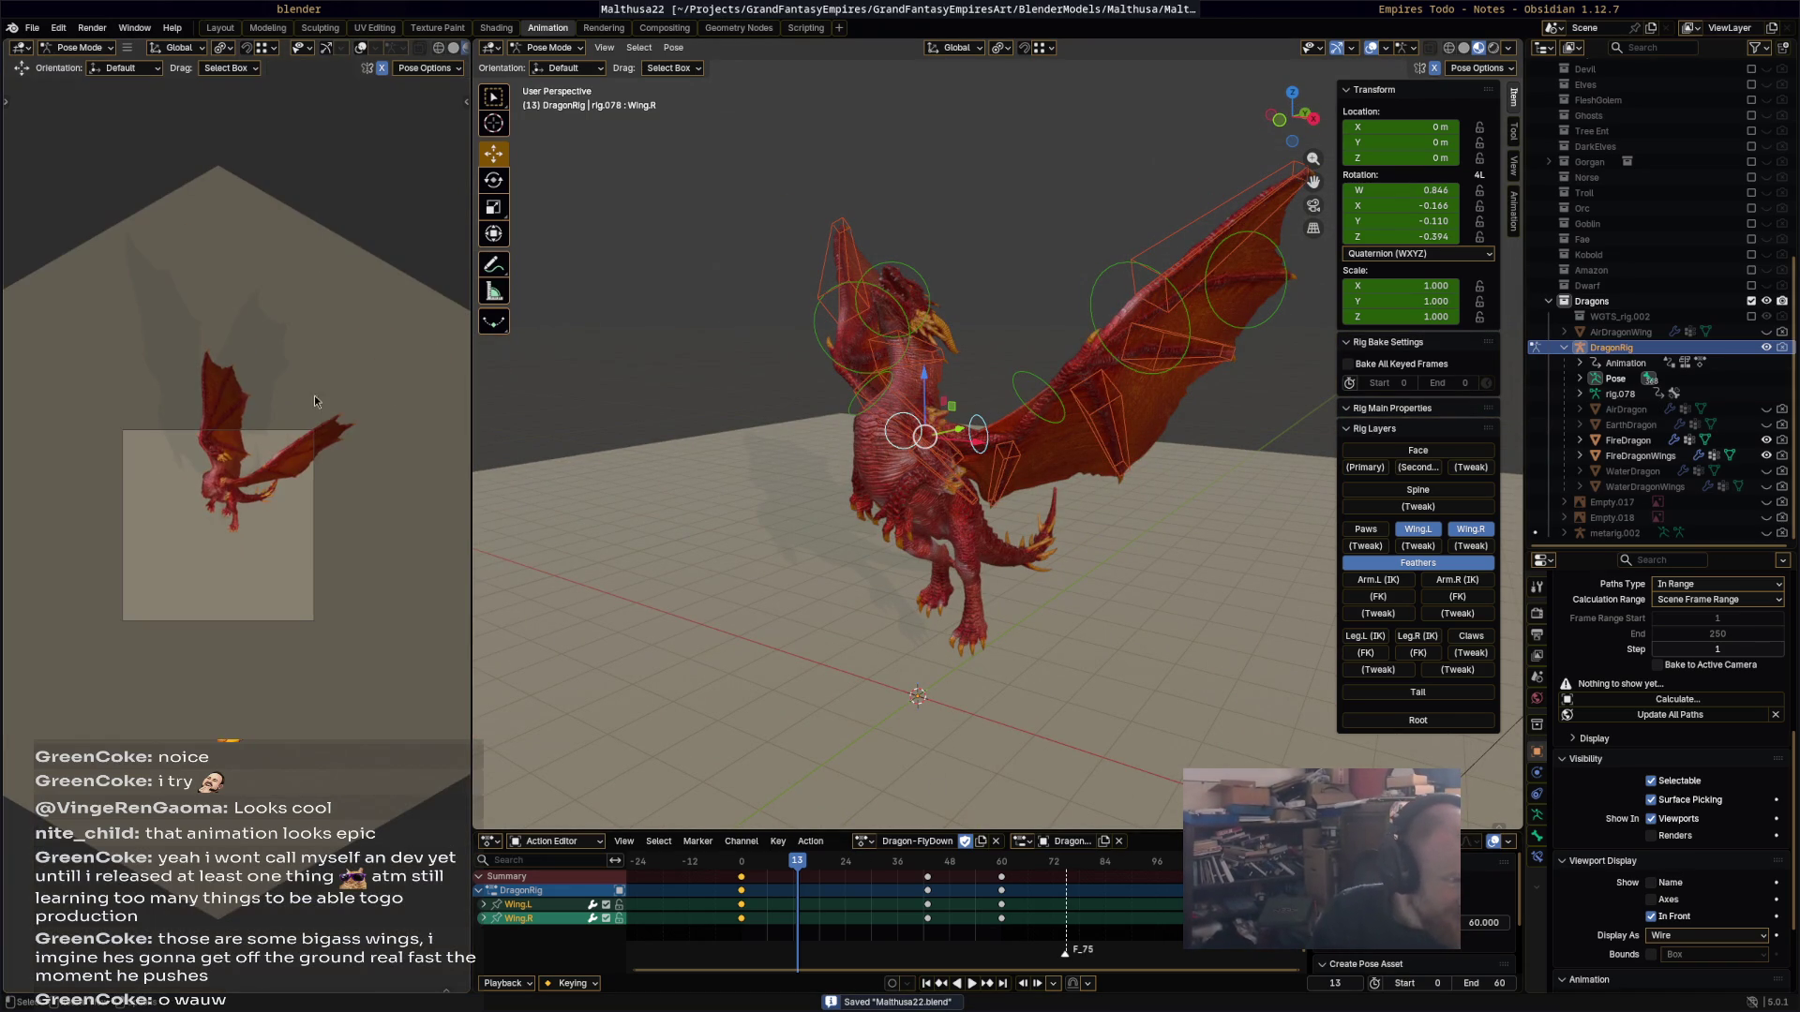
{"action": "scroll", "coordinate": [207, 496], "scroll_direction": "down", "scroll_amount": 3}
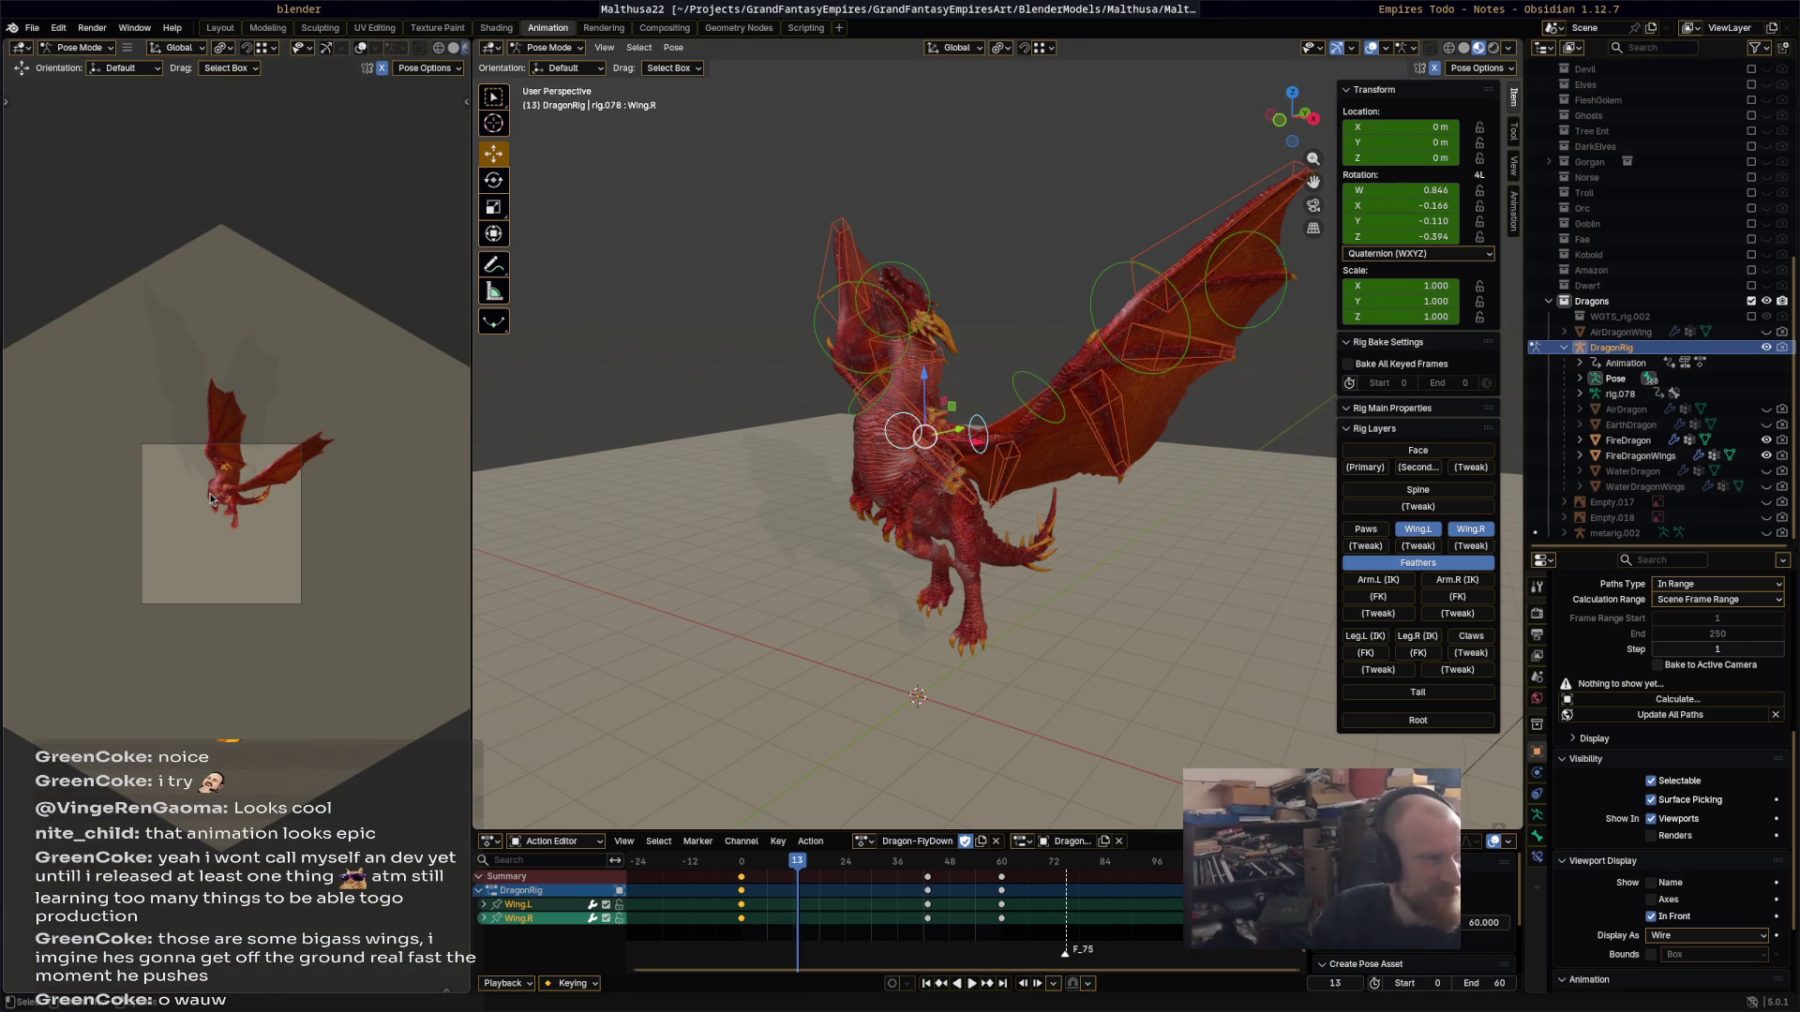
{"action": "scroll", "coordinate": [222, 474], "scroll_direction": "up", "scroll_amount": 6}
{"action": "scroll", "coordinate": [231, 463], "scroll_direction": "down", "scroll_amount": 5}
{"action": "scroll", "coordinate": [230, 463], "scroll_direction": "down", "scroll_amount": 1}
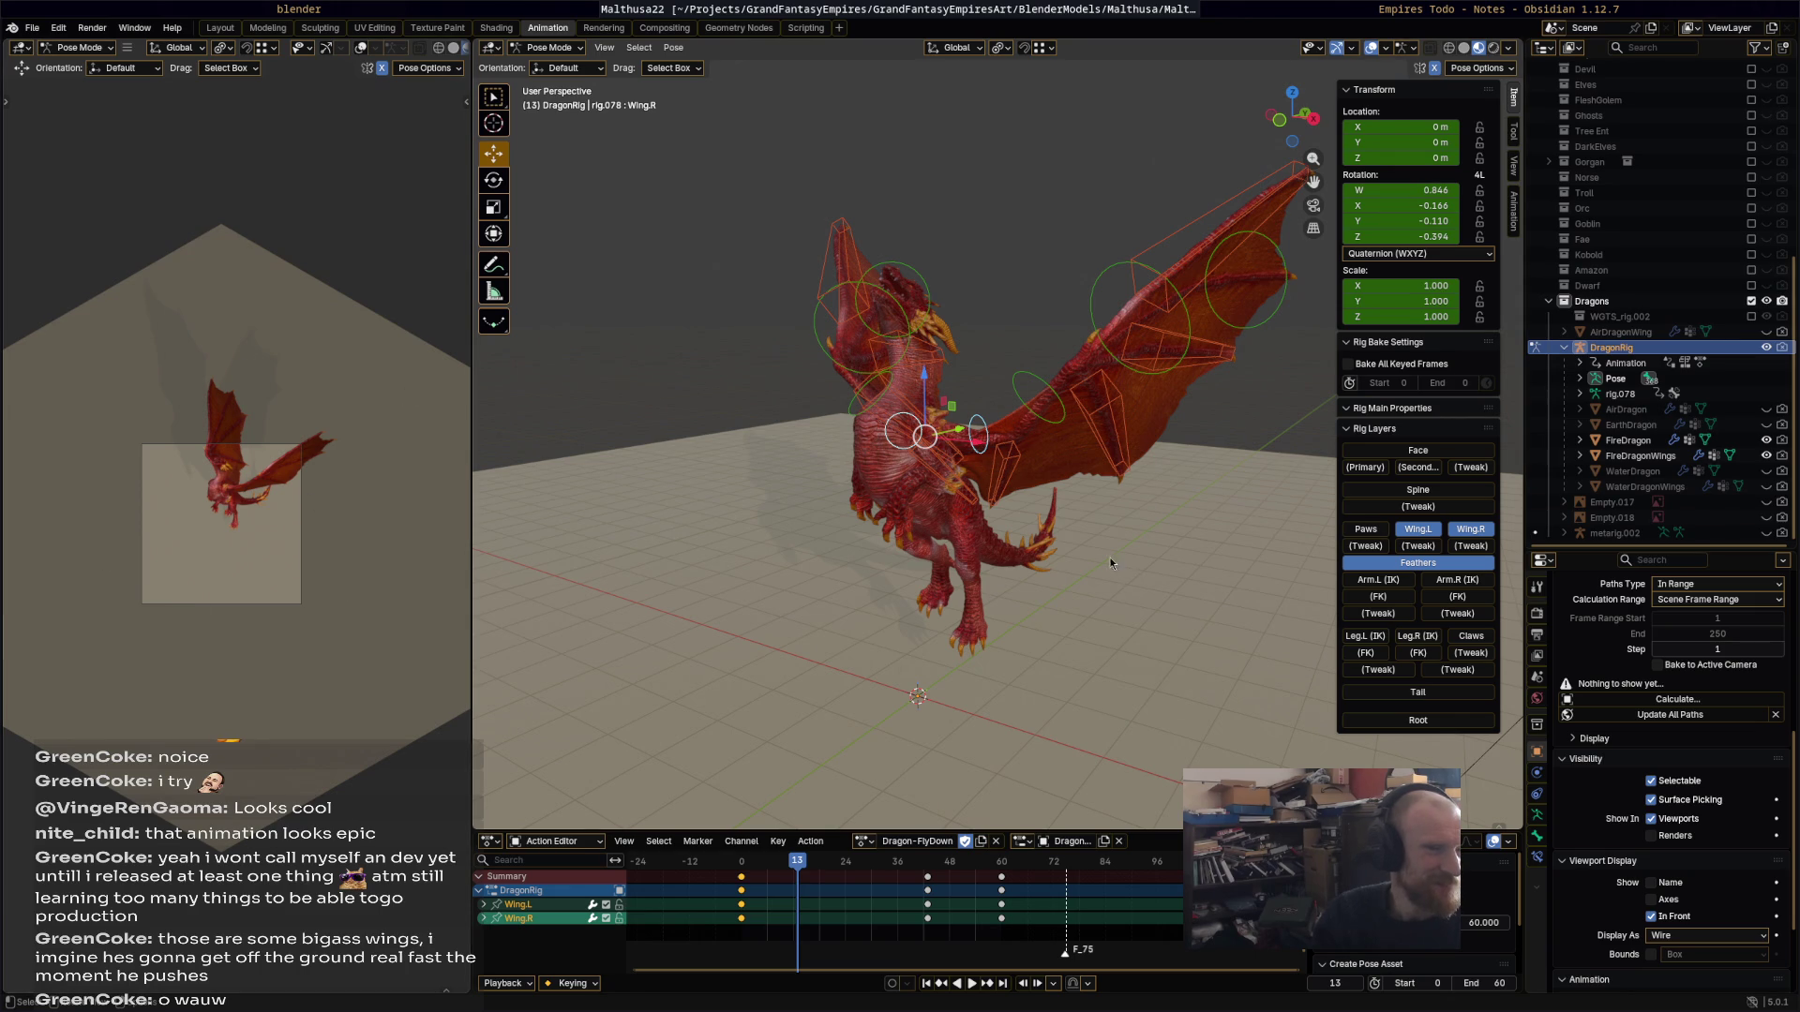
{"action": "key", "text": "space"}
Step: Review Dragon-FlyDown's wing poses at frames 32 and 44, then save the blend file
{"action": "left_click", "coordinate": [746, 863]}
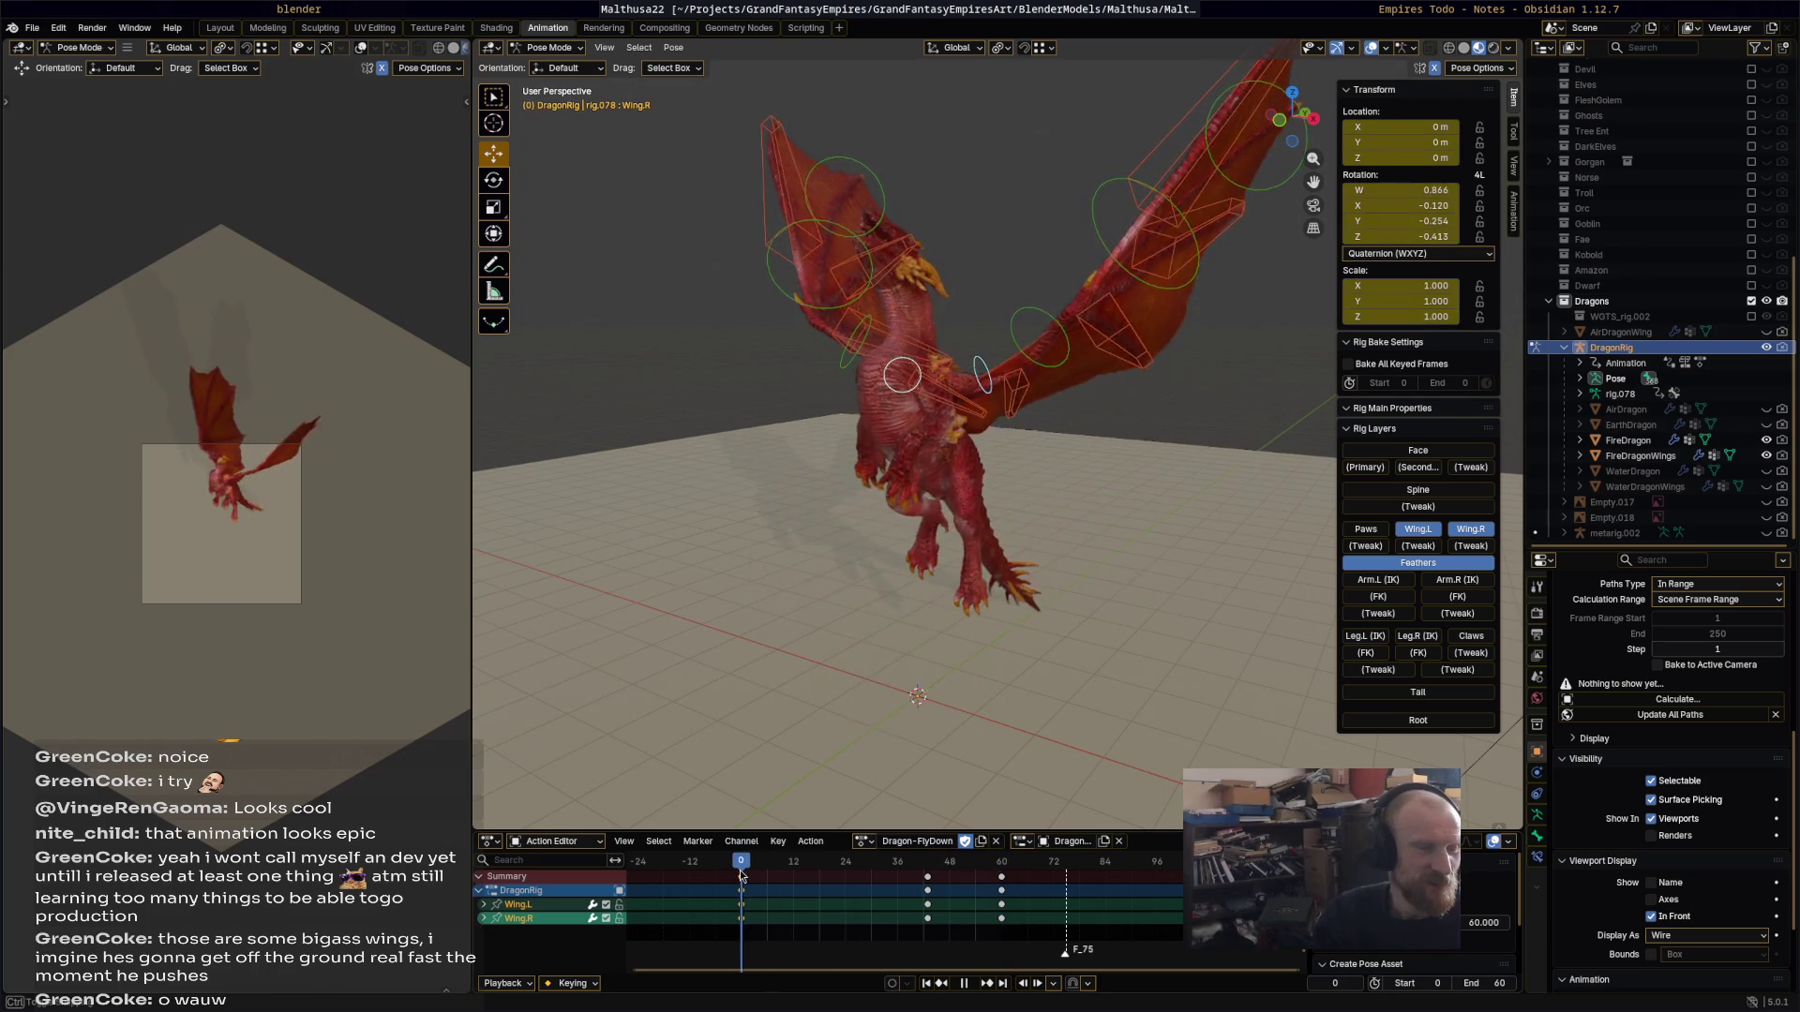
{"action": "left_click", "coordinate": [883, 881]}
{"action": "mouse_move", "coordinate": [883, 881]}
{"action": "left_mouse_down"}
{"action": "mouse_move", "coordinate": [968, 881]}
{"action": "mouse_move", "coordinate": [675, 881]}
{"action": "mouse_move", "coordinate": [906, 881]}
{"action": "left_mouse_up"}
{"action": "left_click", "coordinate": [931, 878]}
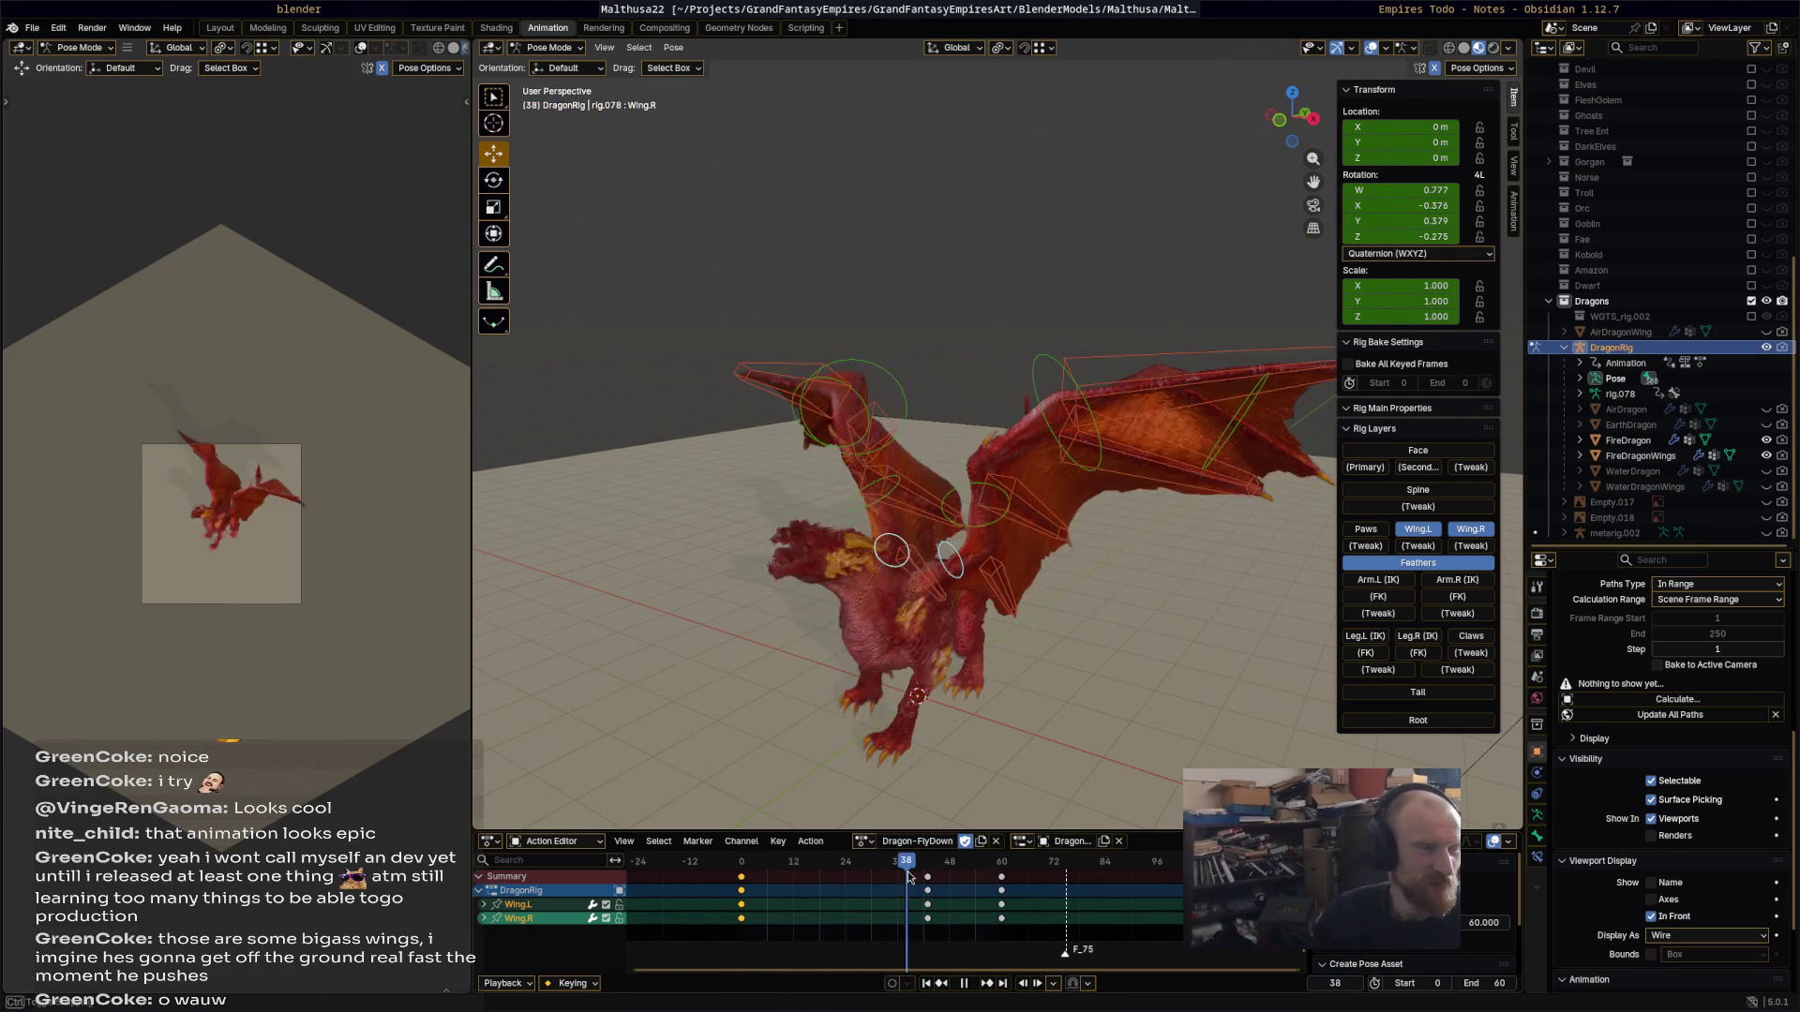
{"action": "key", "text": "space"}
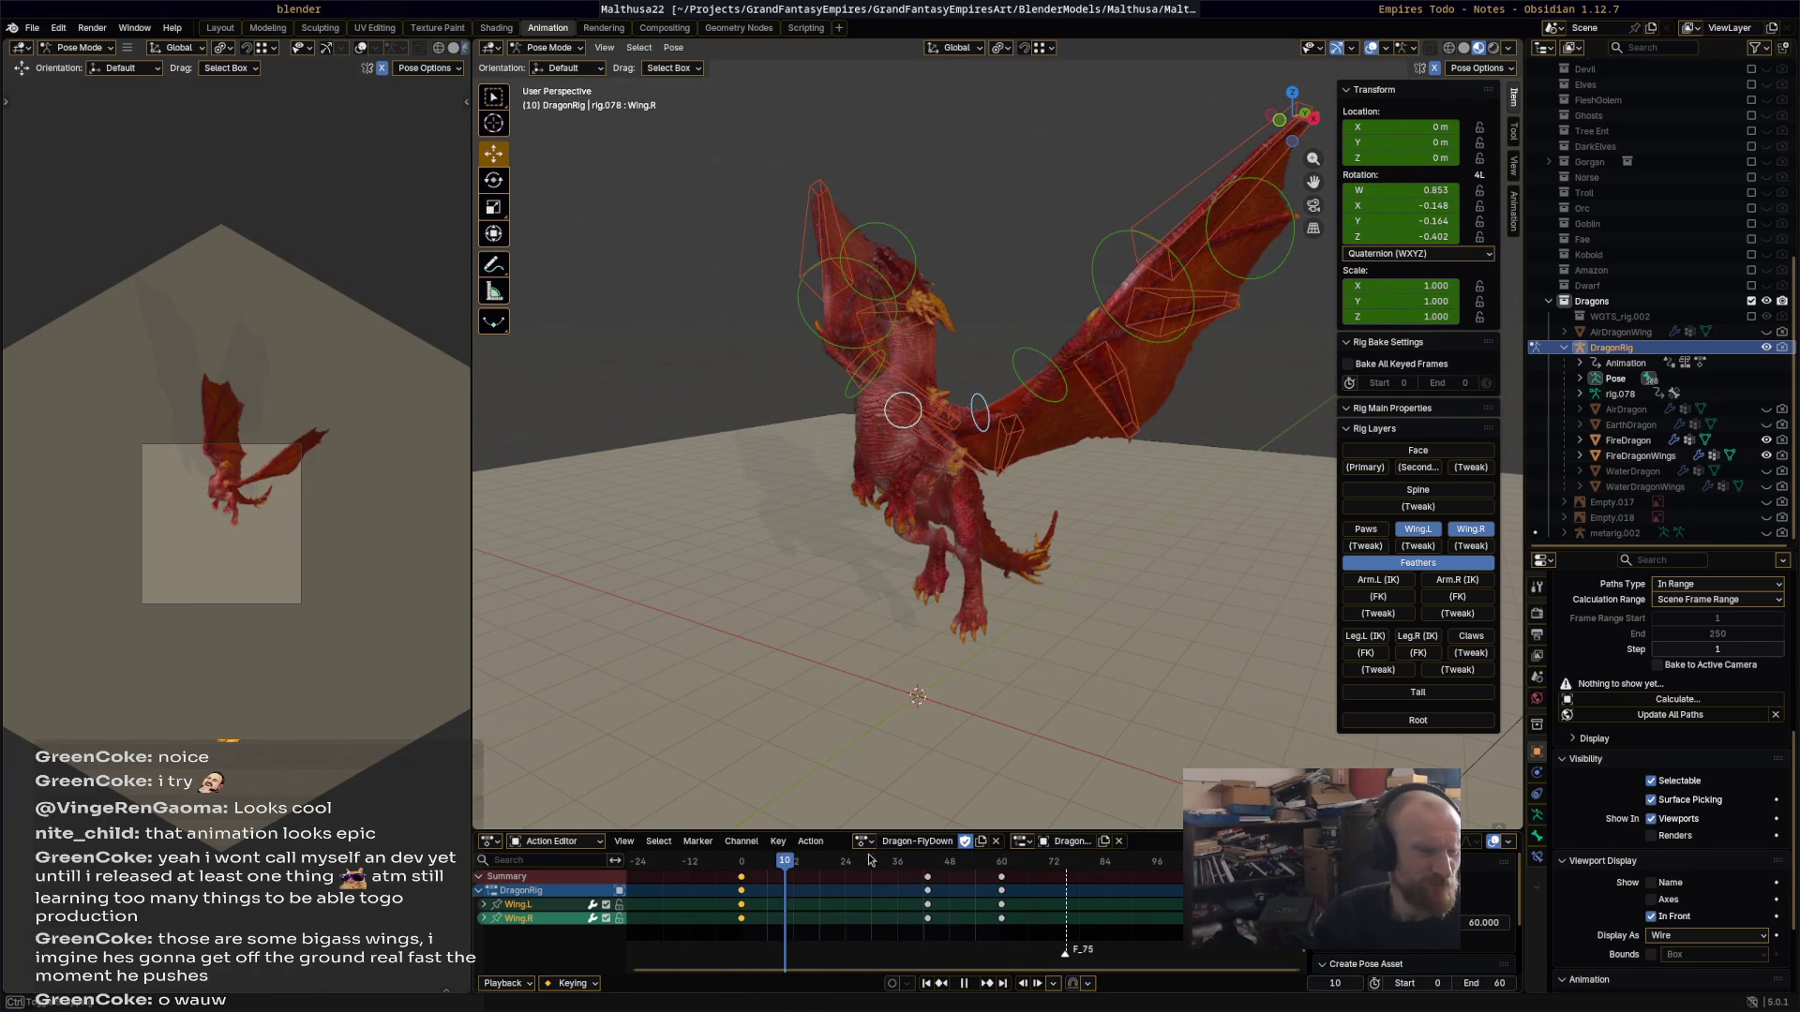
{"action": "left_click", "coordinate": [866, 842]}
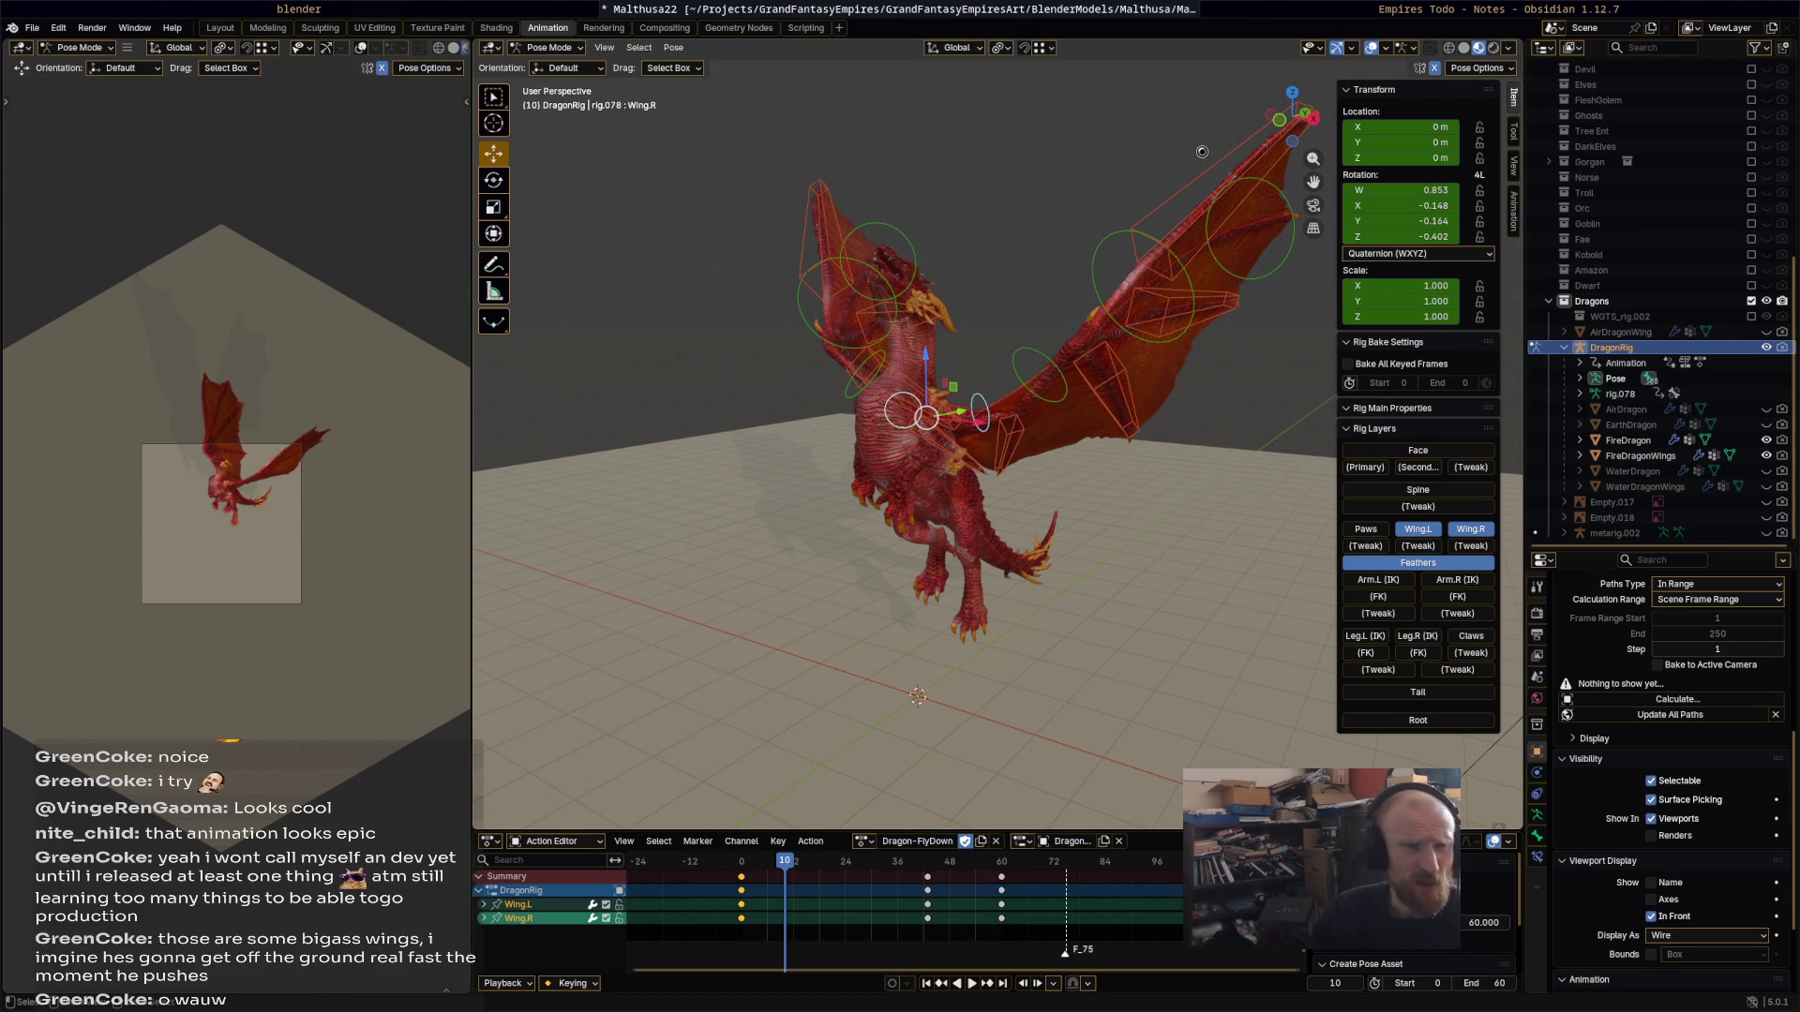
{"action": "key", "text": "ctrl+s"}
{"action": "key", "text": "space"}
Step: Check off FlyDown in the Empires Todo note and return to Blender
{"action": "left_click", "coordinate": [1462, 9]}
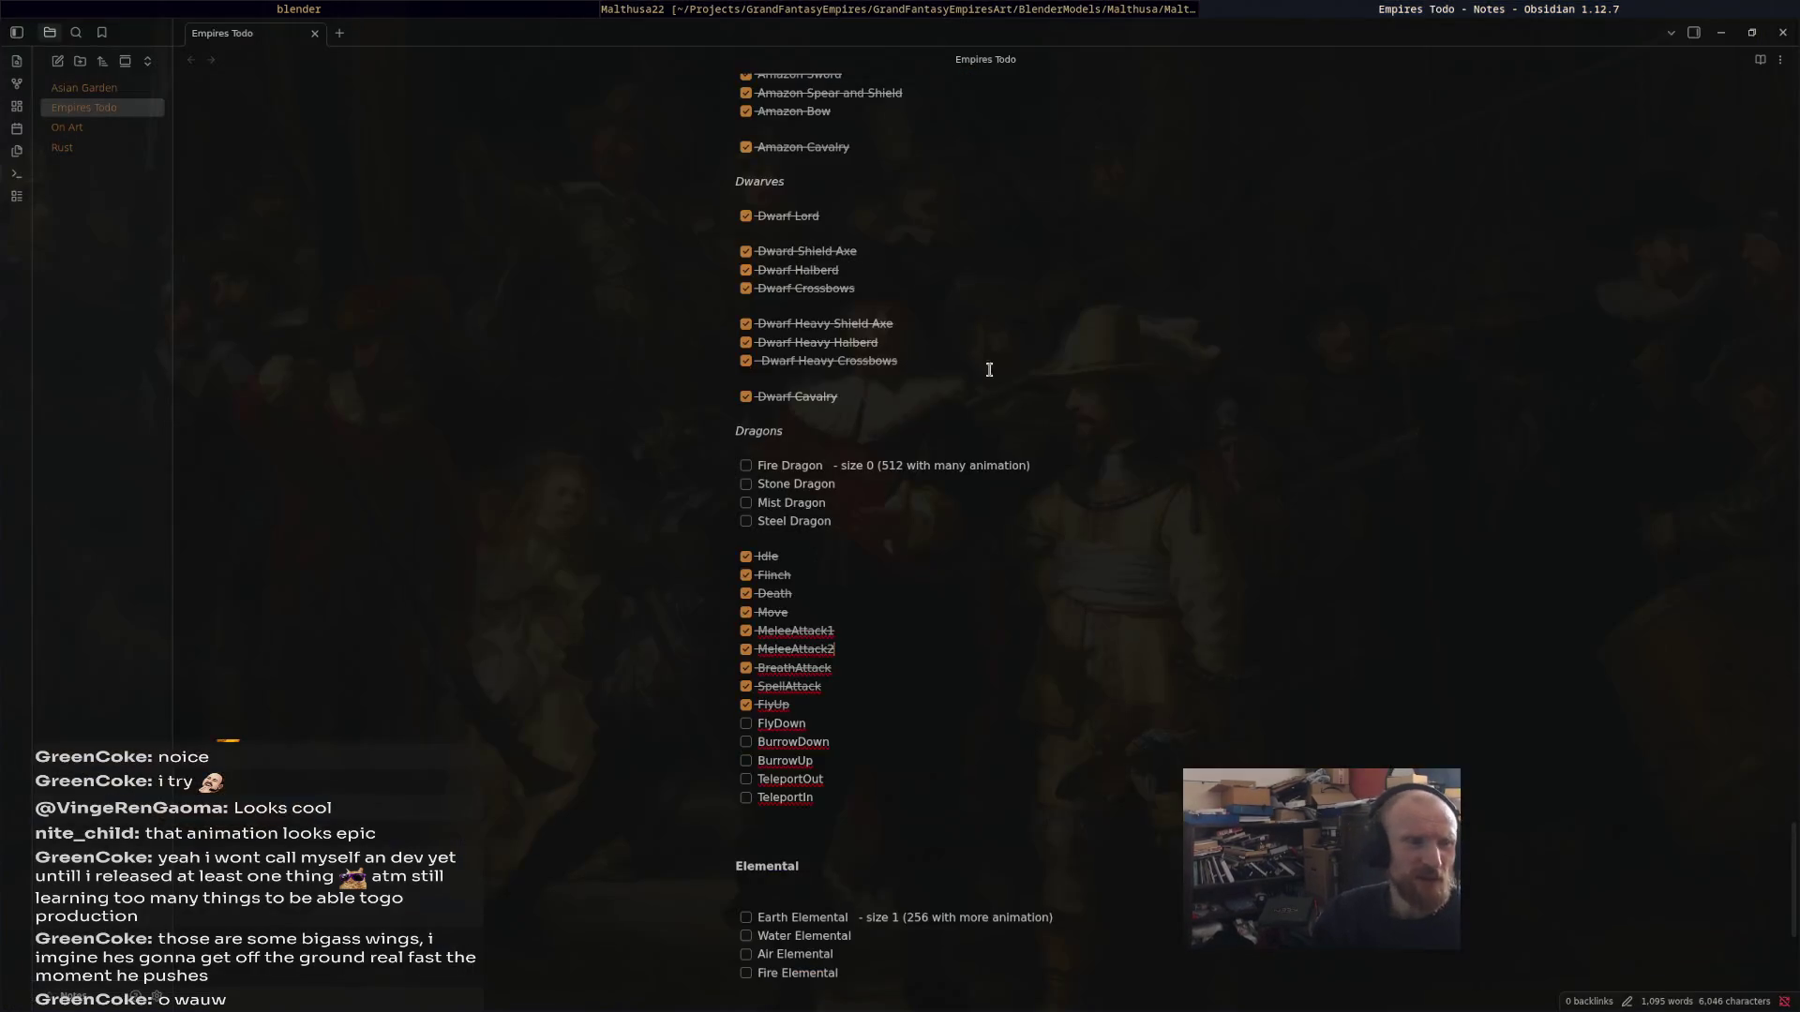
{"action": "left_click", "coordinate": [745, 724]}
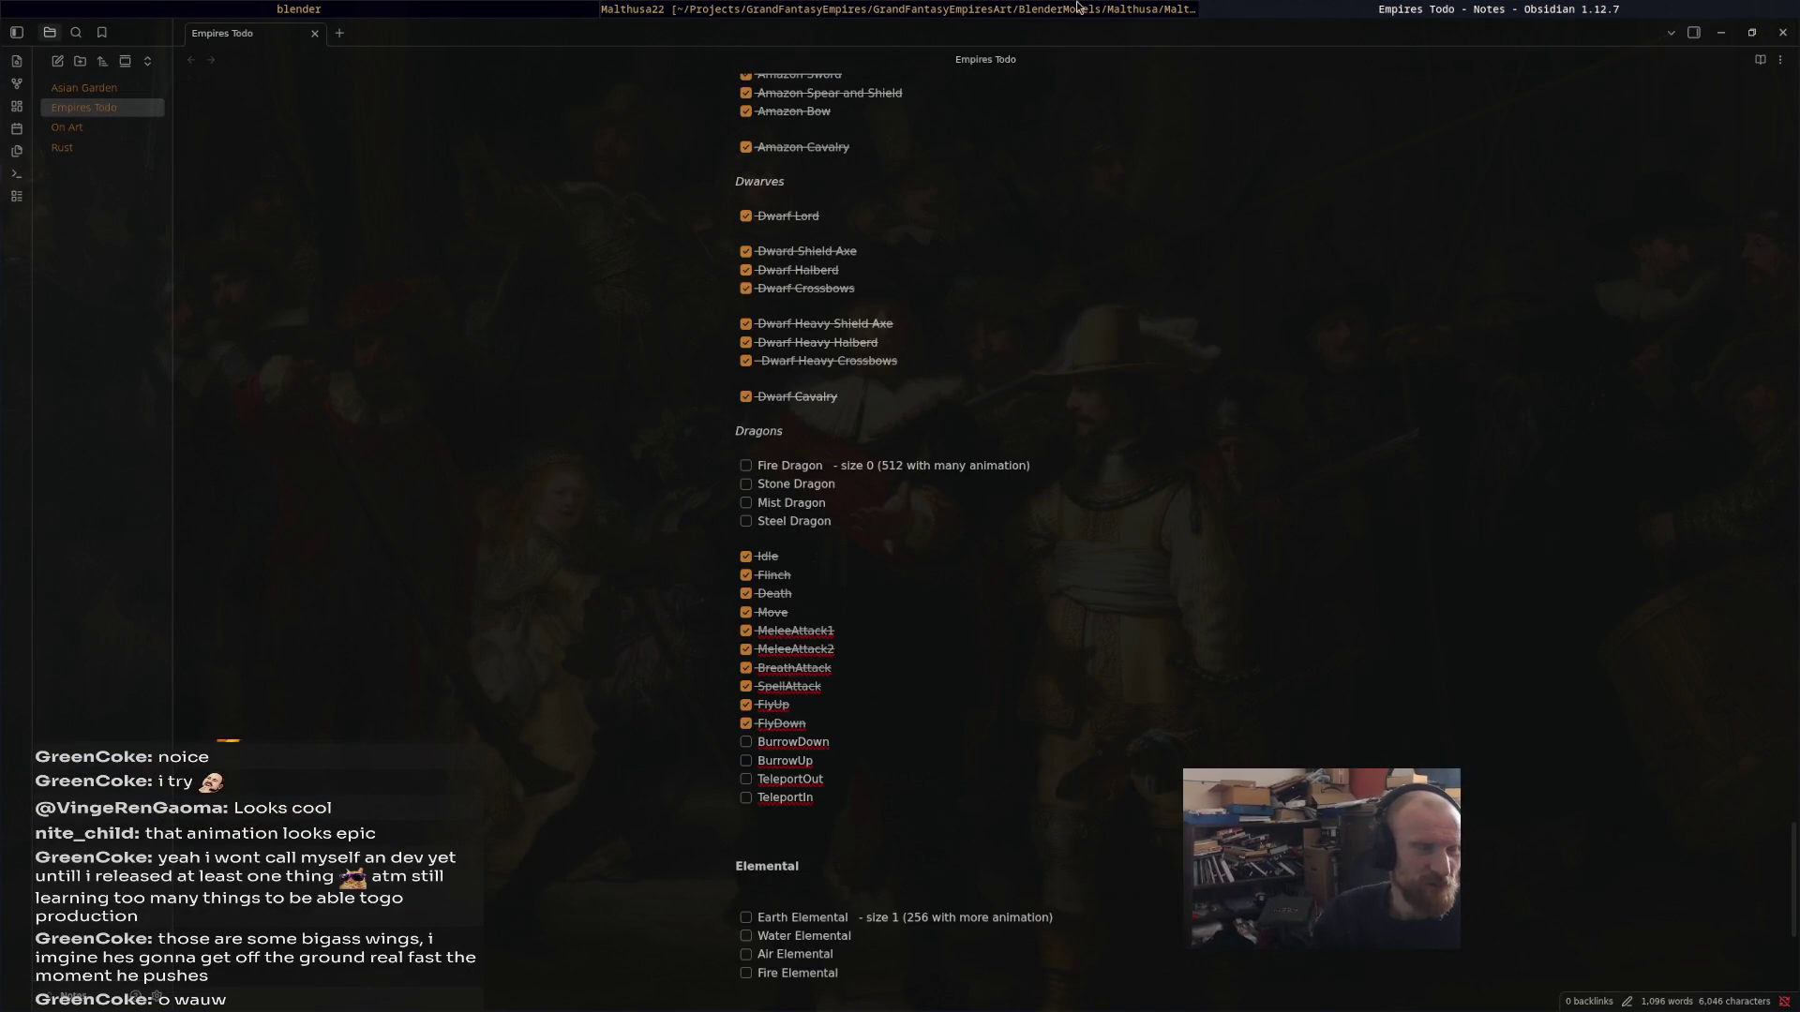
{"action": "left_click", "coordinate": [1092, 10]}
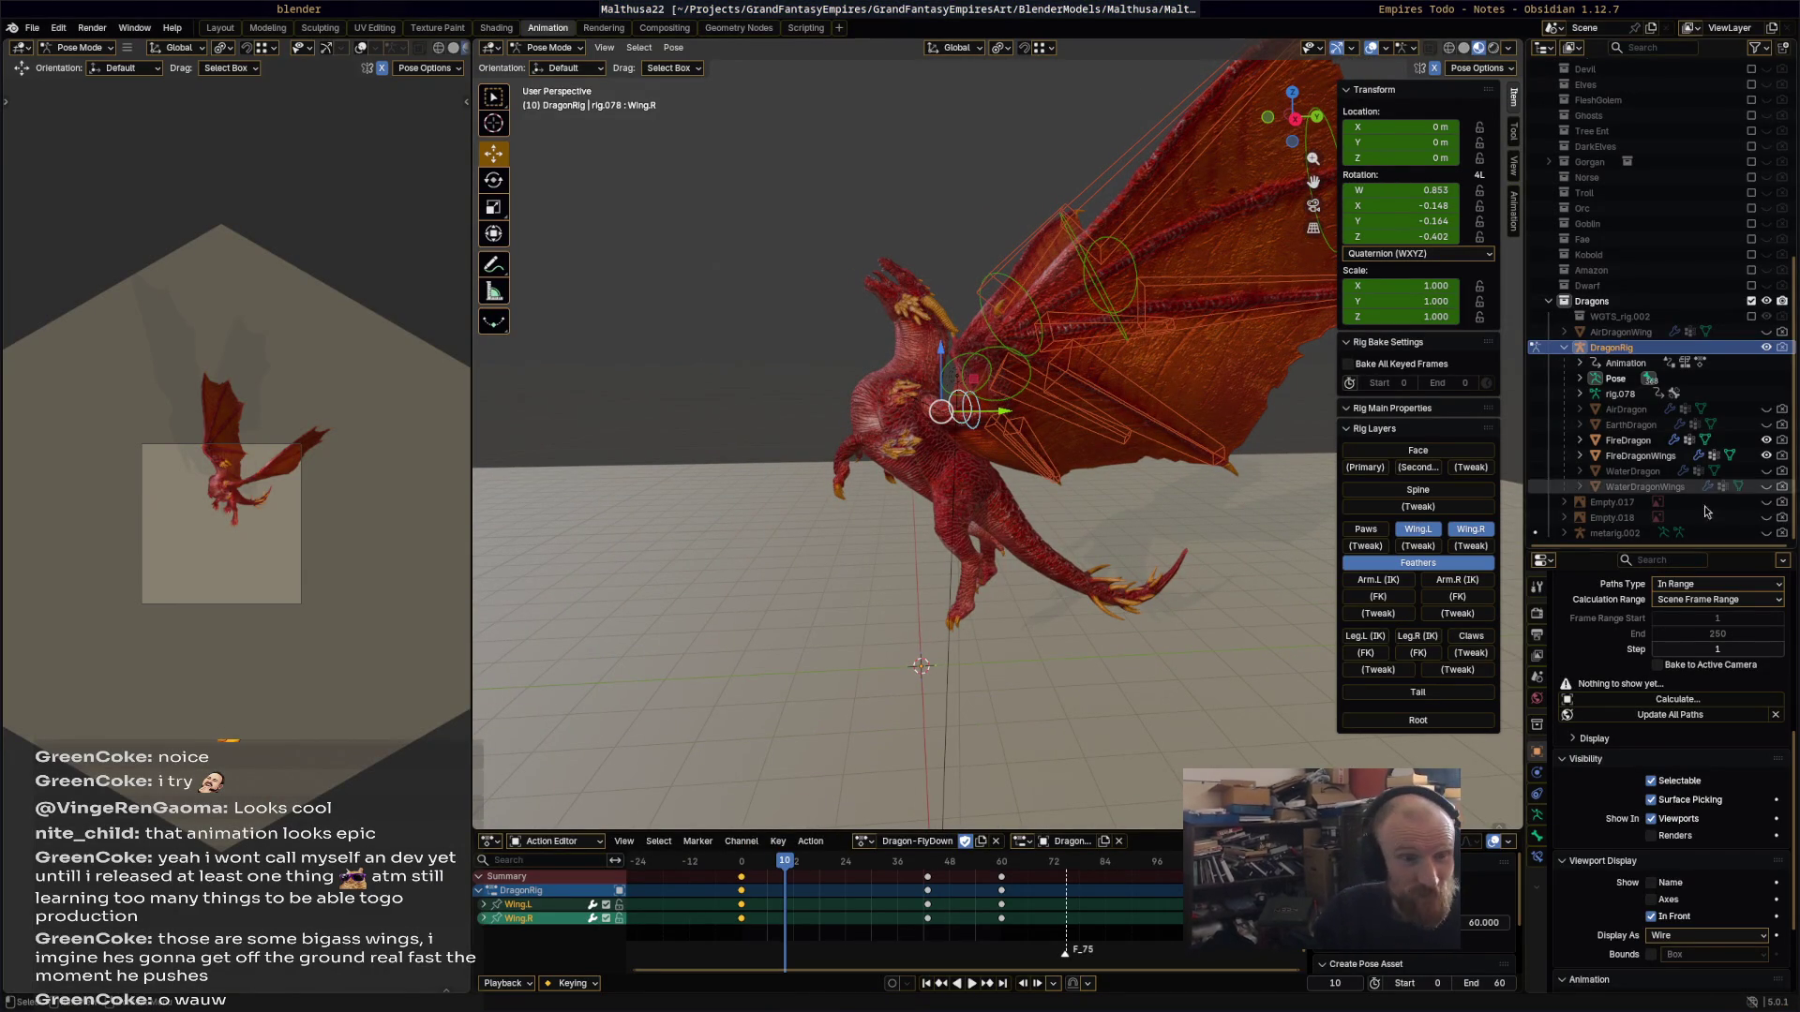
Step: Hide FireDragon and FireDragonWings, show EarthDragon, and orbit the view around the green dragon
{"action": "left_click", "coordinate": [1765, 442]}
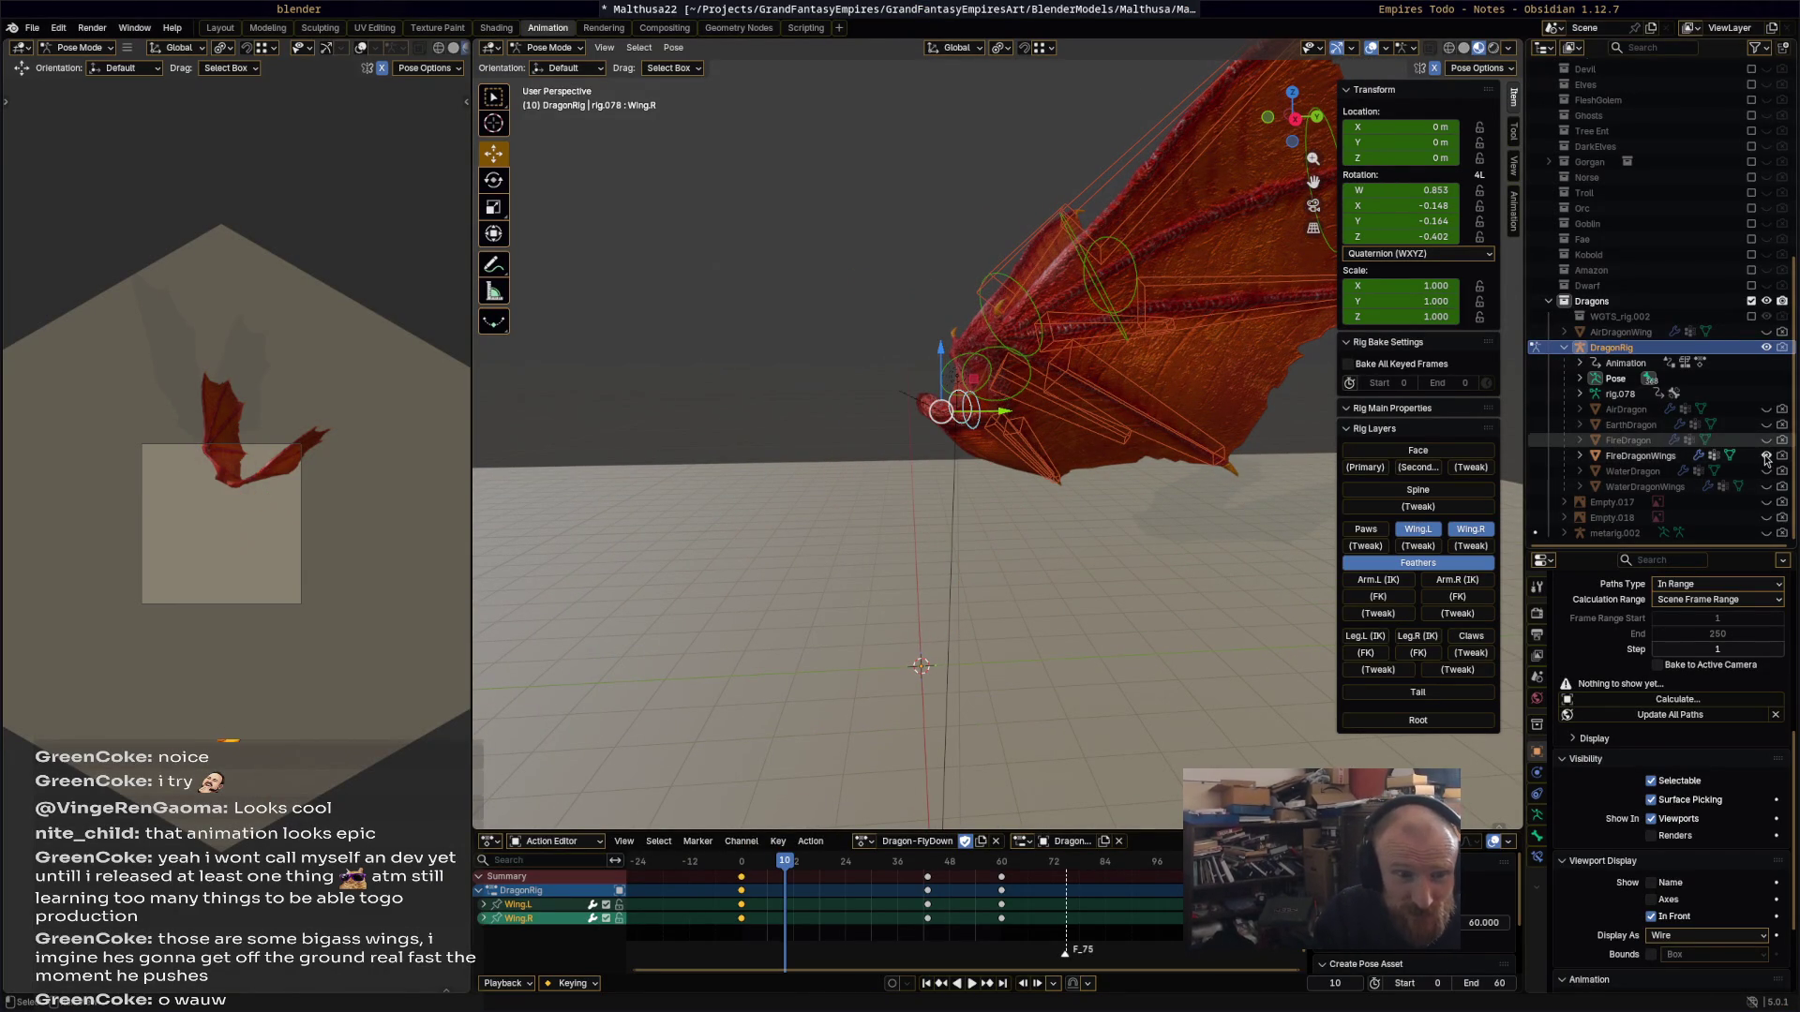
{"action": "left_click", "coordinate": [1765, 456]}
{"action": "left_click", "coordinate": [1766, 427]}
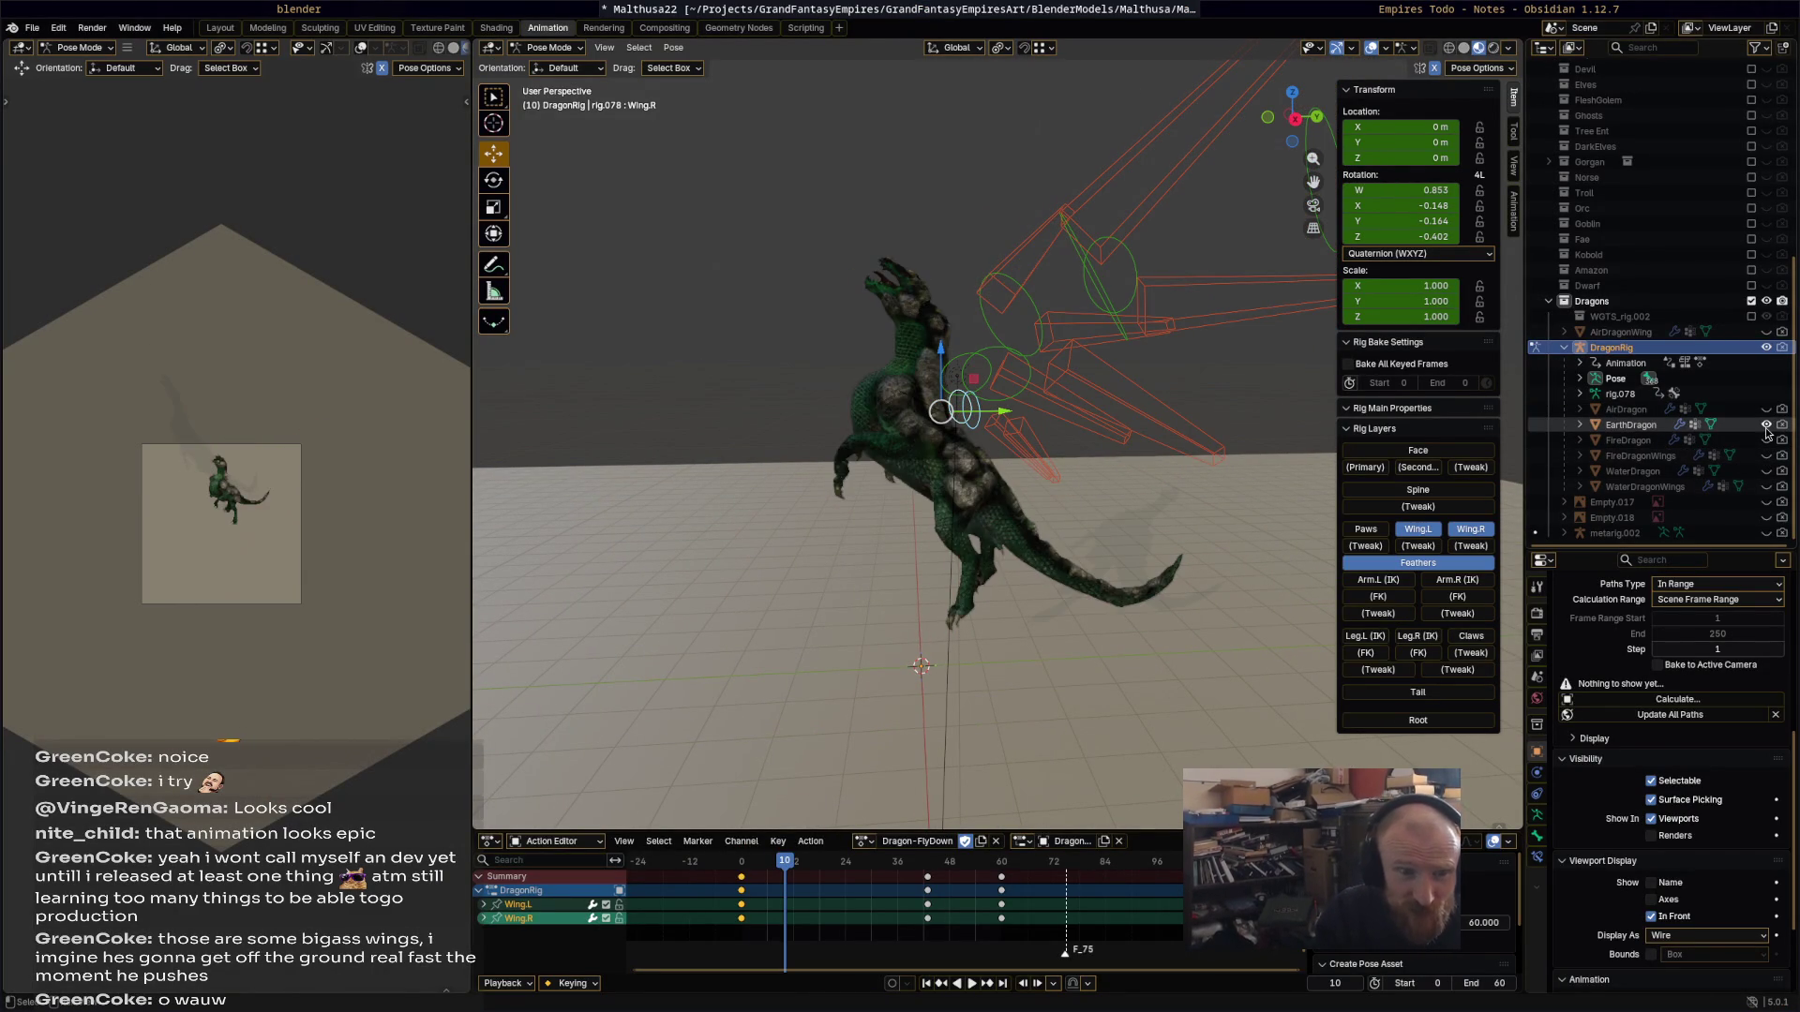
{"action": "mouse_move", "coordinate": [1022, 592]}
{"action": "middle_mouse_down"}
{"action": "mouse_move", "coordinate": [1003, 656]}
{"action": "mouse_move", "coordinate": [1053, 554]}
{"action": "mouse_move", "coordinate": [1020, 563]}
{"action": "middle_mouse_up"}
{"action": "scroll", "coordinate": [1015, 611], "scroll_direction": "up", "scroll_amount": 3}
{"action": "left_click", "coordinate": [864, 841]}
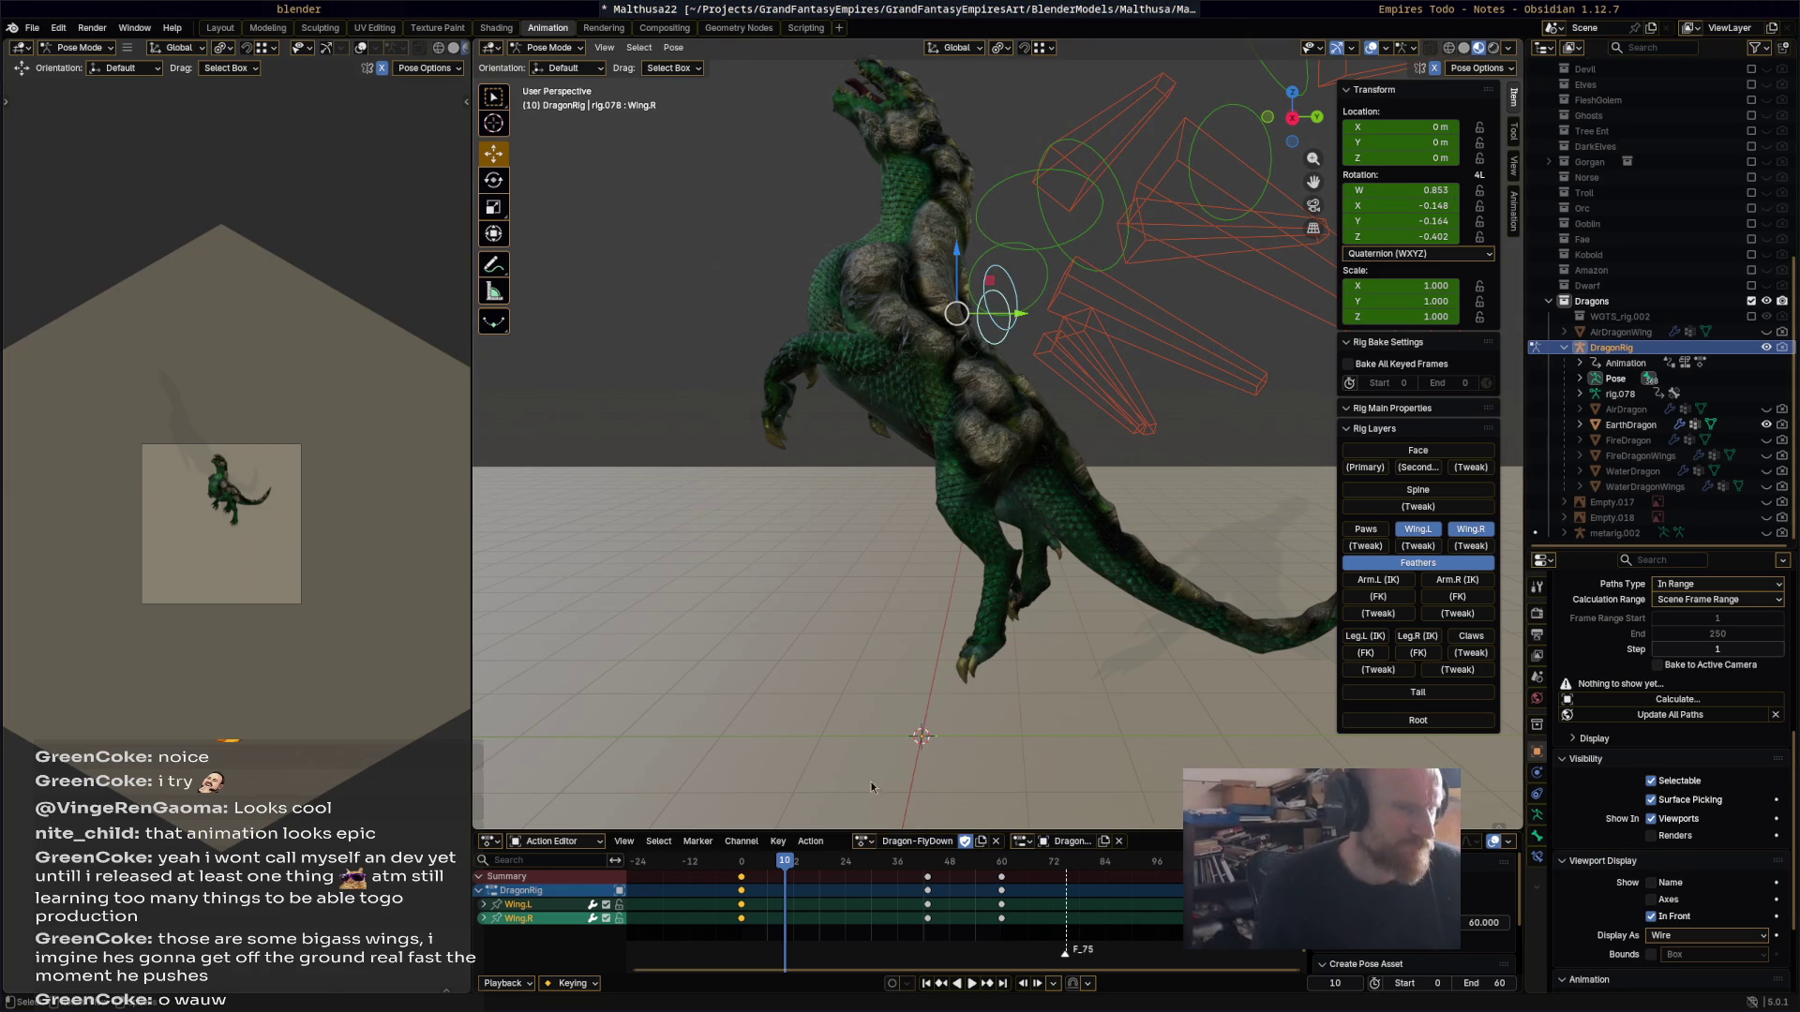
Step: Duplicate Dragon-FlyDown as a new action named Dragon-BurrowDown with Fake User enabled
{"action": "left_click", "coordinate": [981, 842]}
{"action": "left_click", "coordinate": [909, 843]}
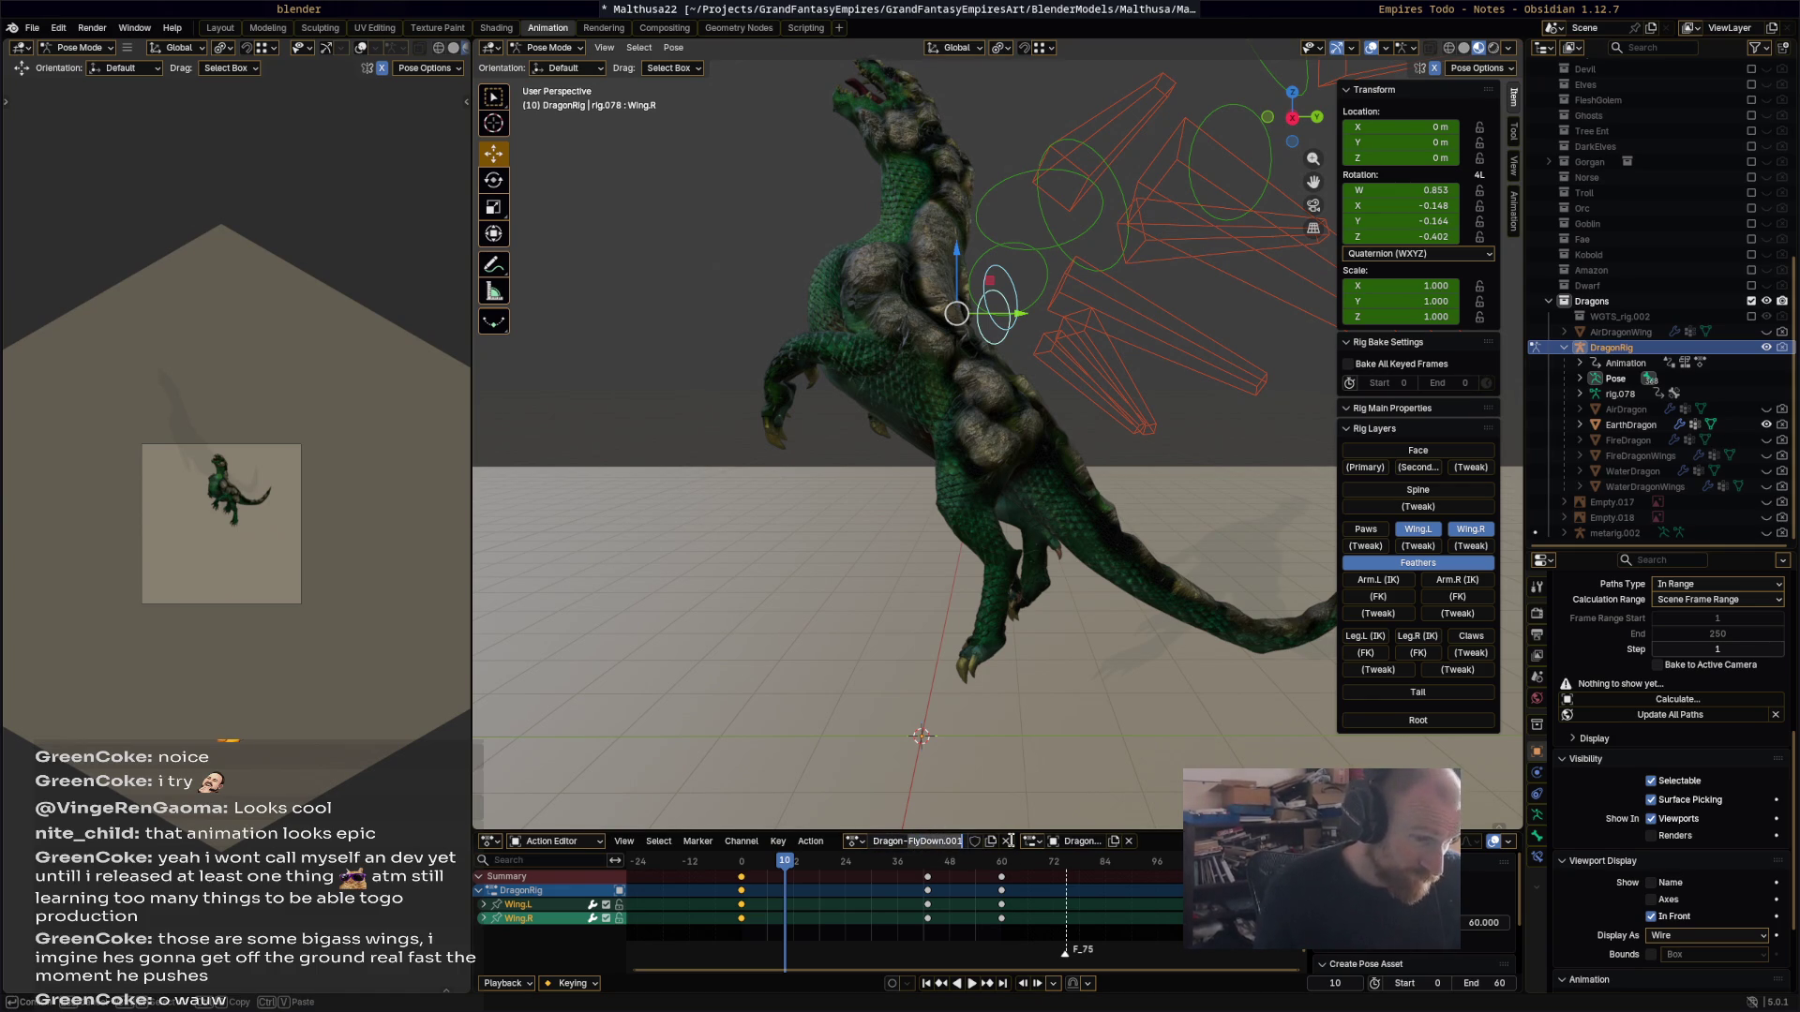
{"action": "type", "text": "Burrow"}
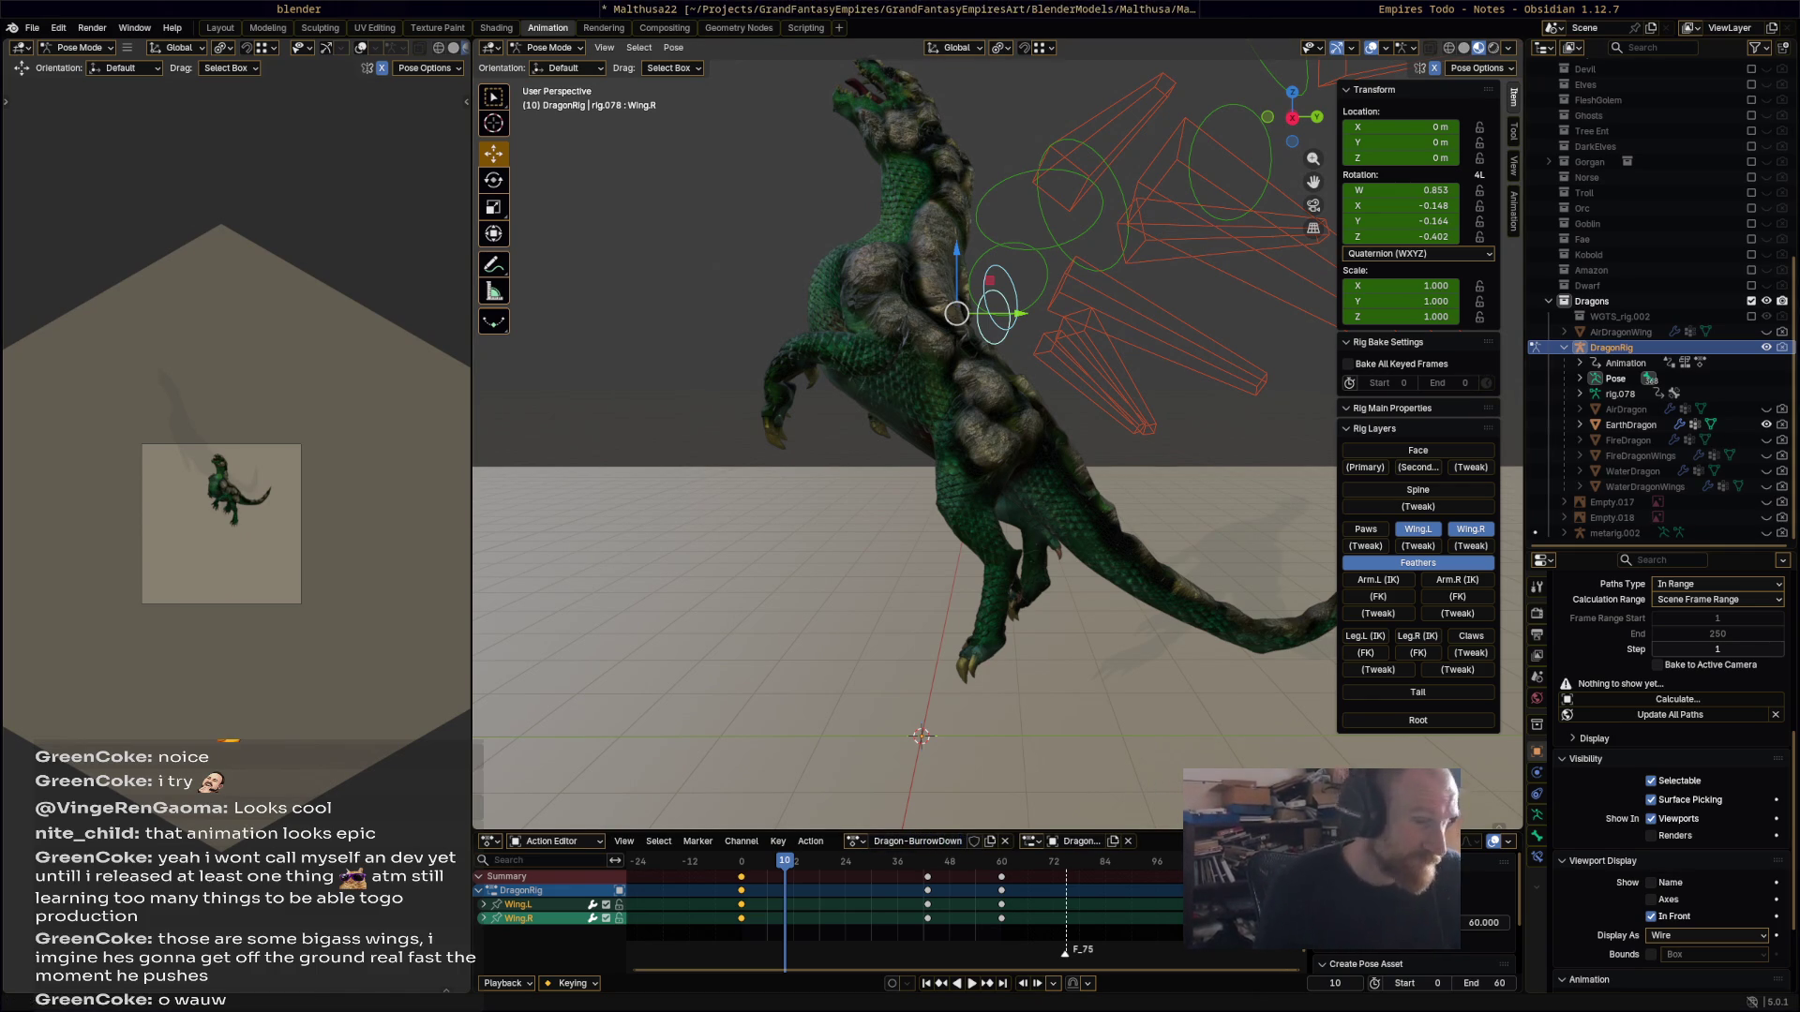
{"action": "key", "text": "Return"}
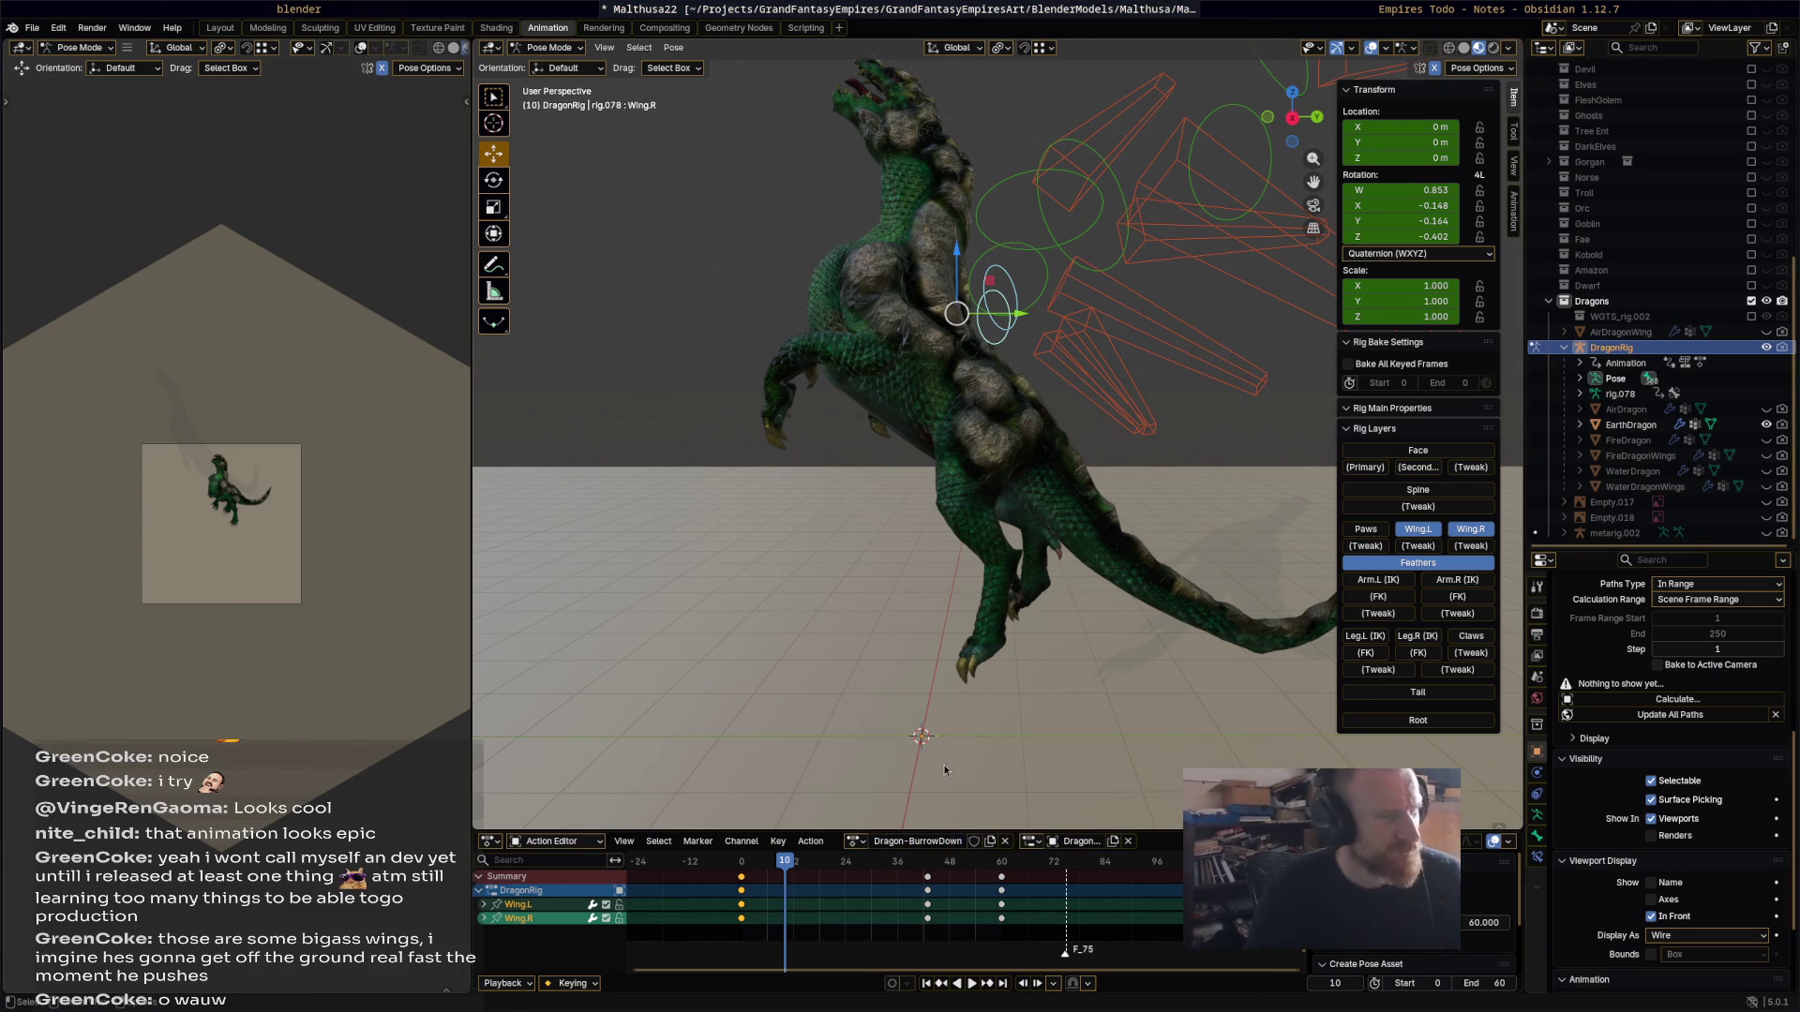
{"action": "left_click", "coordinate": [975, 840]}
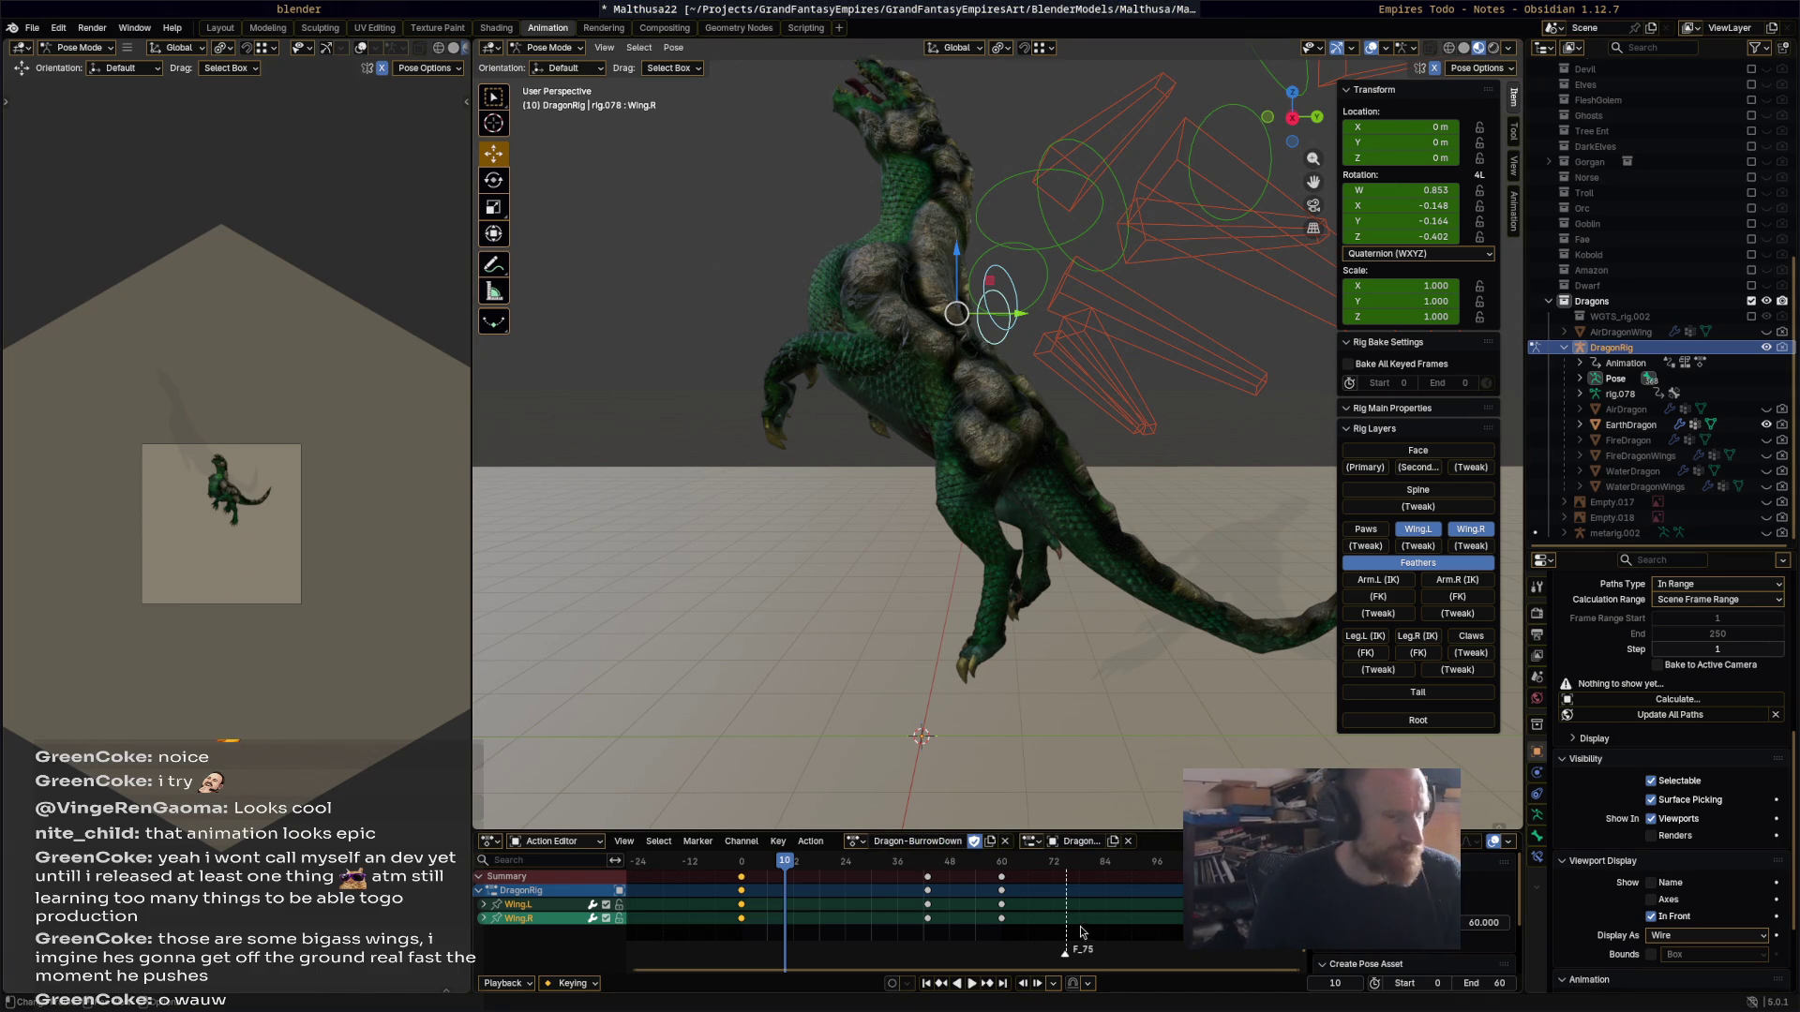
Step: Turn off the Feathers, Wing.L and Wing.R rig layers
{"action": "middle_click_drag", "start_coordinate": [1031, 628], "coordinate": [1111, 473]}
{"action": "left_click", "coordinate": [1455, 566]}
{"action": "left_click", "coordinate": [1420, 529]}
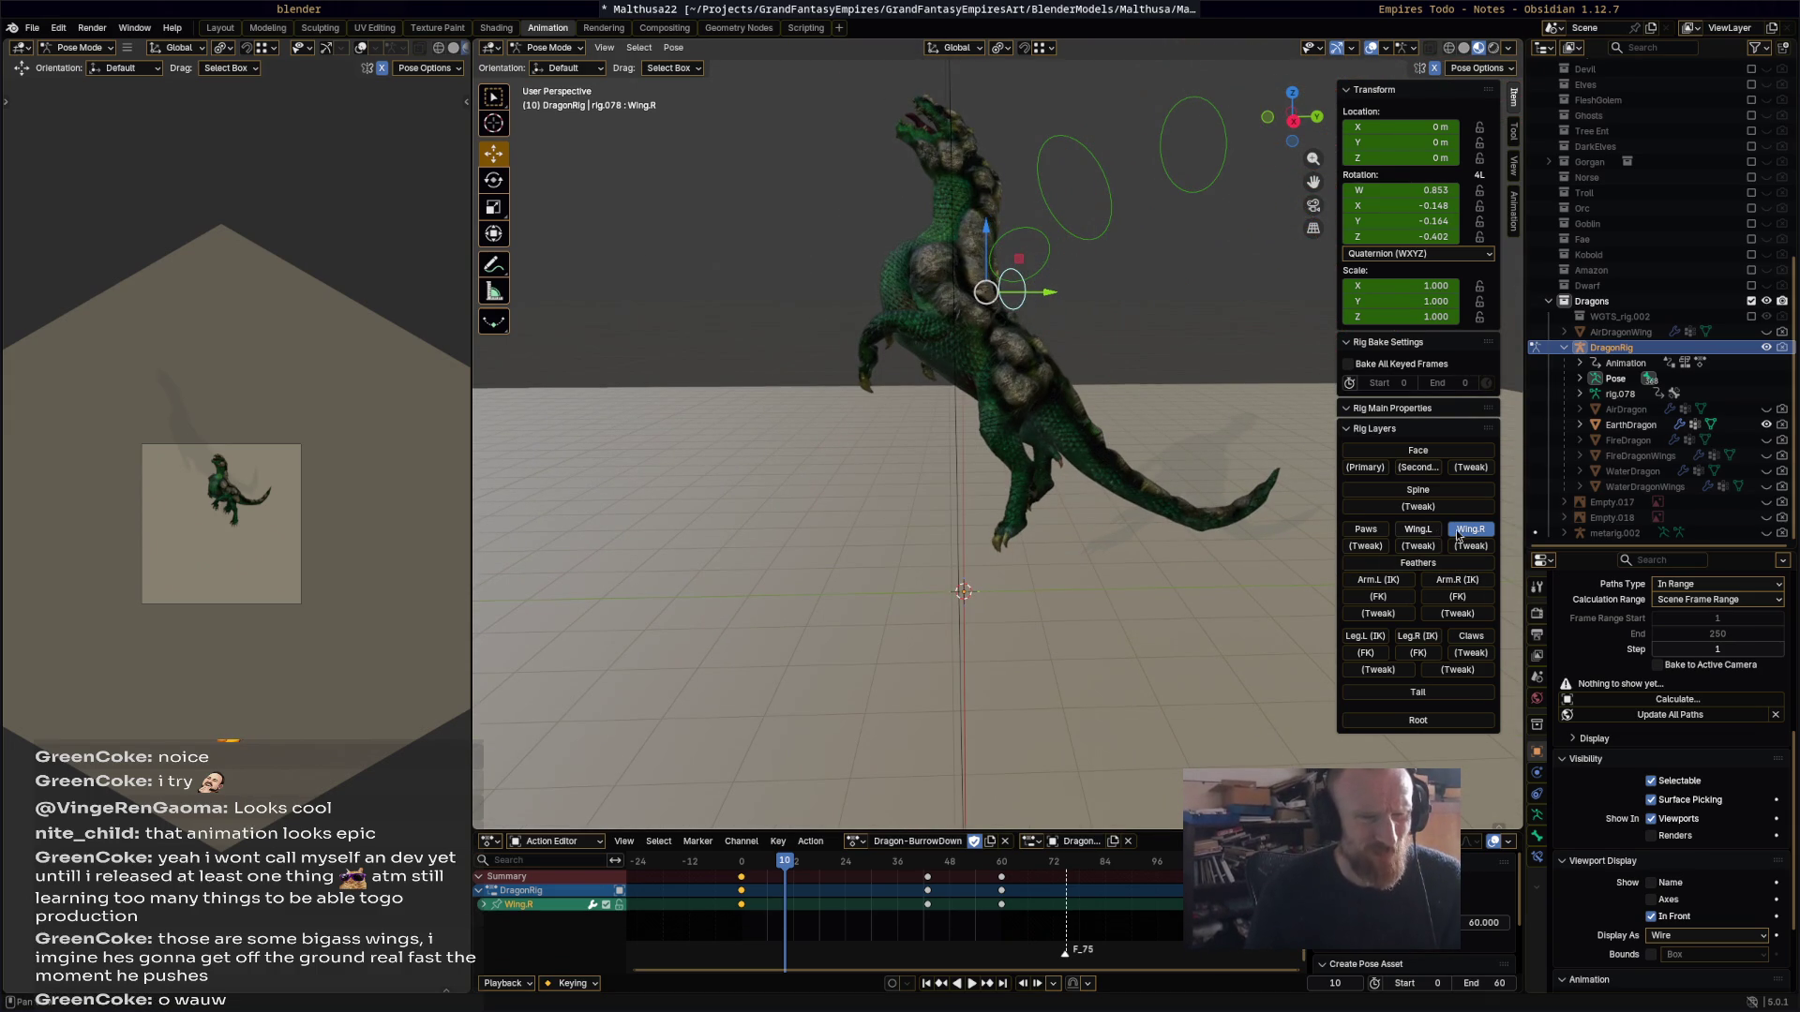
{"action": "left_click", "coordinate": [1467, 531]}
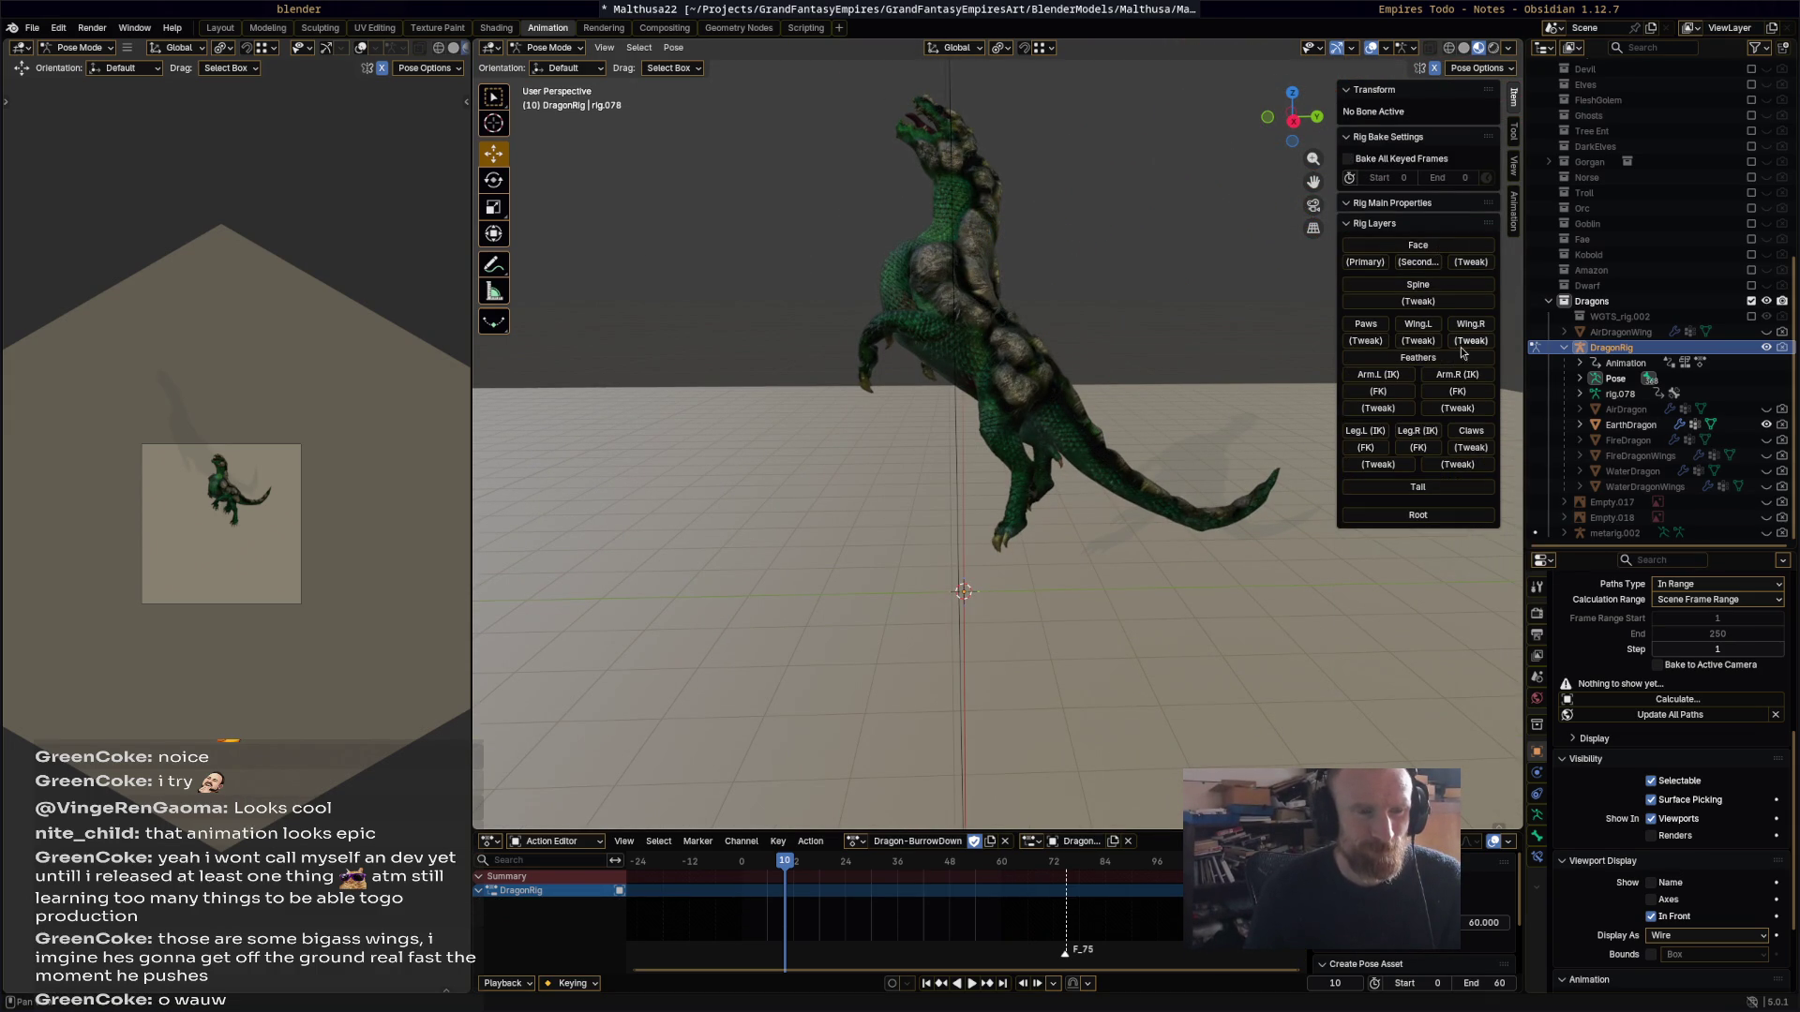
Step: Turn on both Leg IK layers, the Tail, Face and Spine layers, and both Arm IK layers
{"action": "left_click", "coordinate": [1391, 436]}
{"action": "left_click", "coordinate": [1422, 434]}
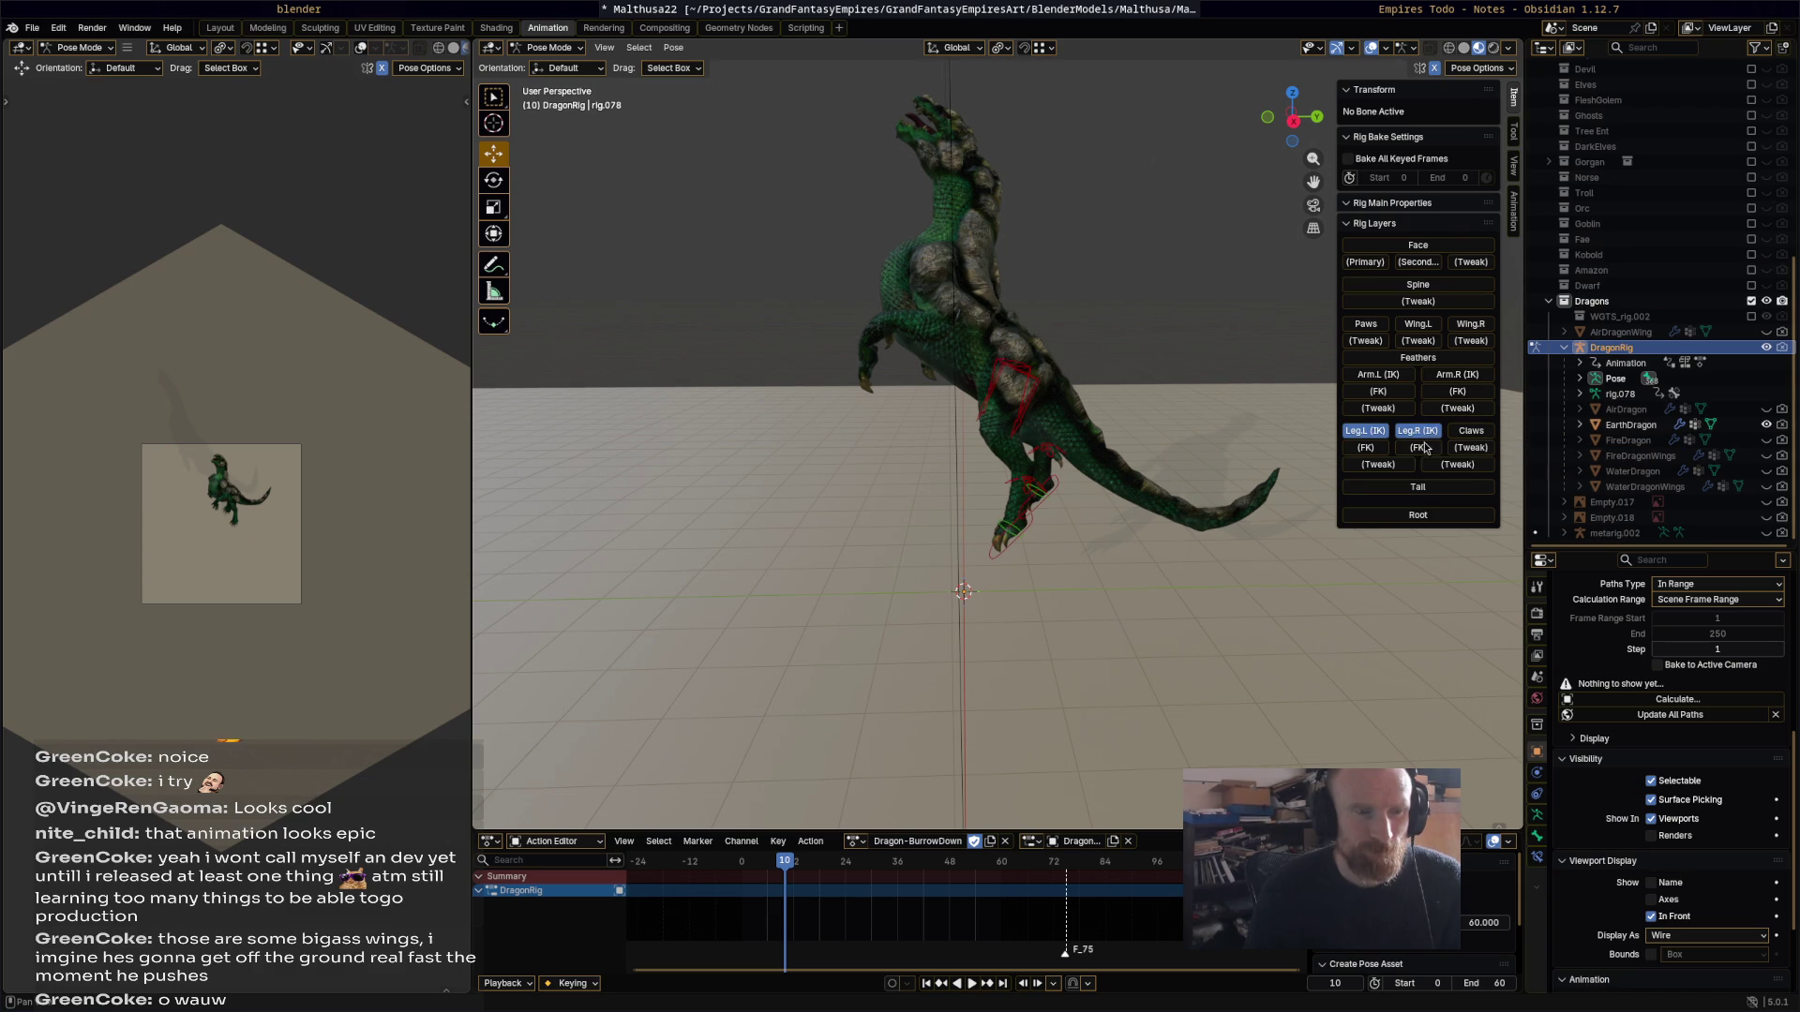
{"action": "left_click", "coordinate": [1433, 489]}
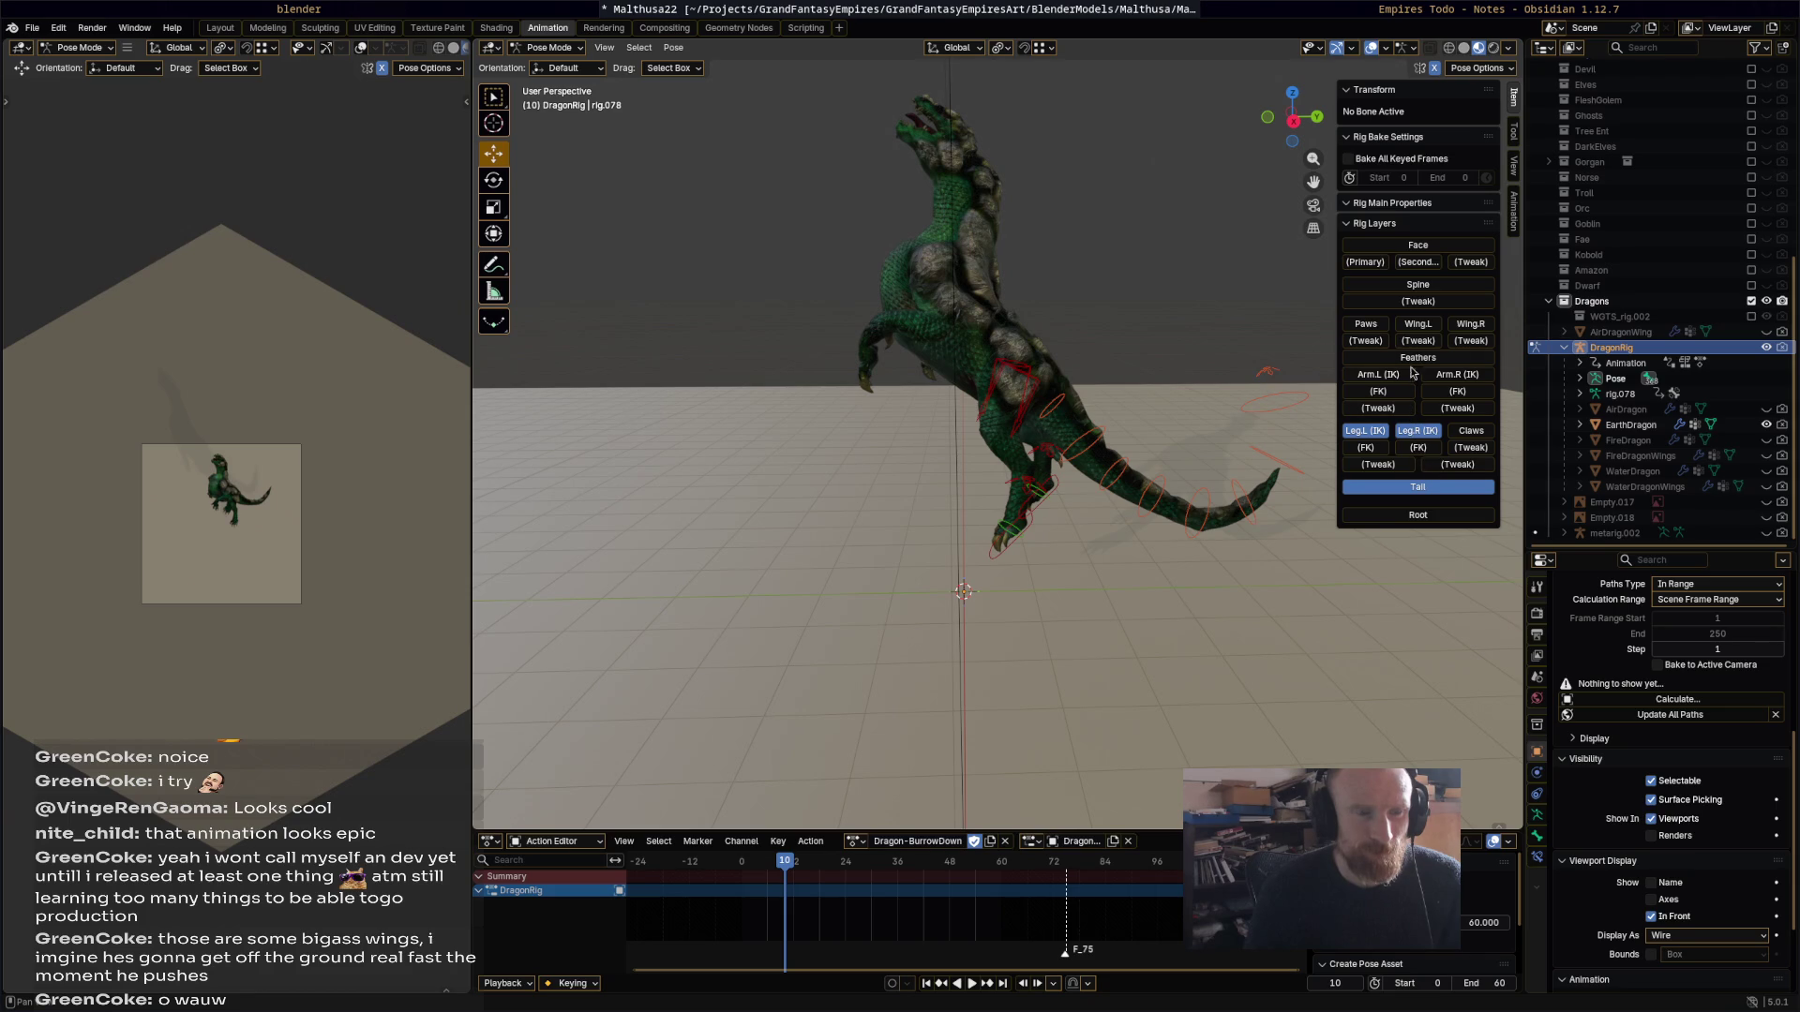
{"action": "left_click", "coordinate": [1429, 247]}
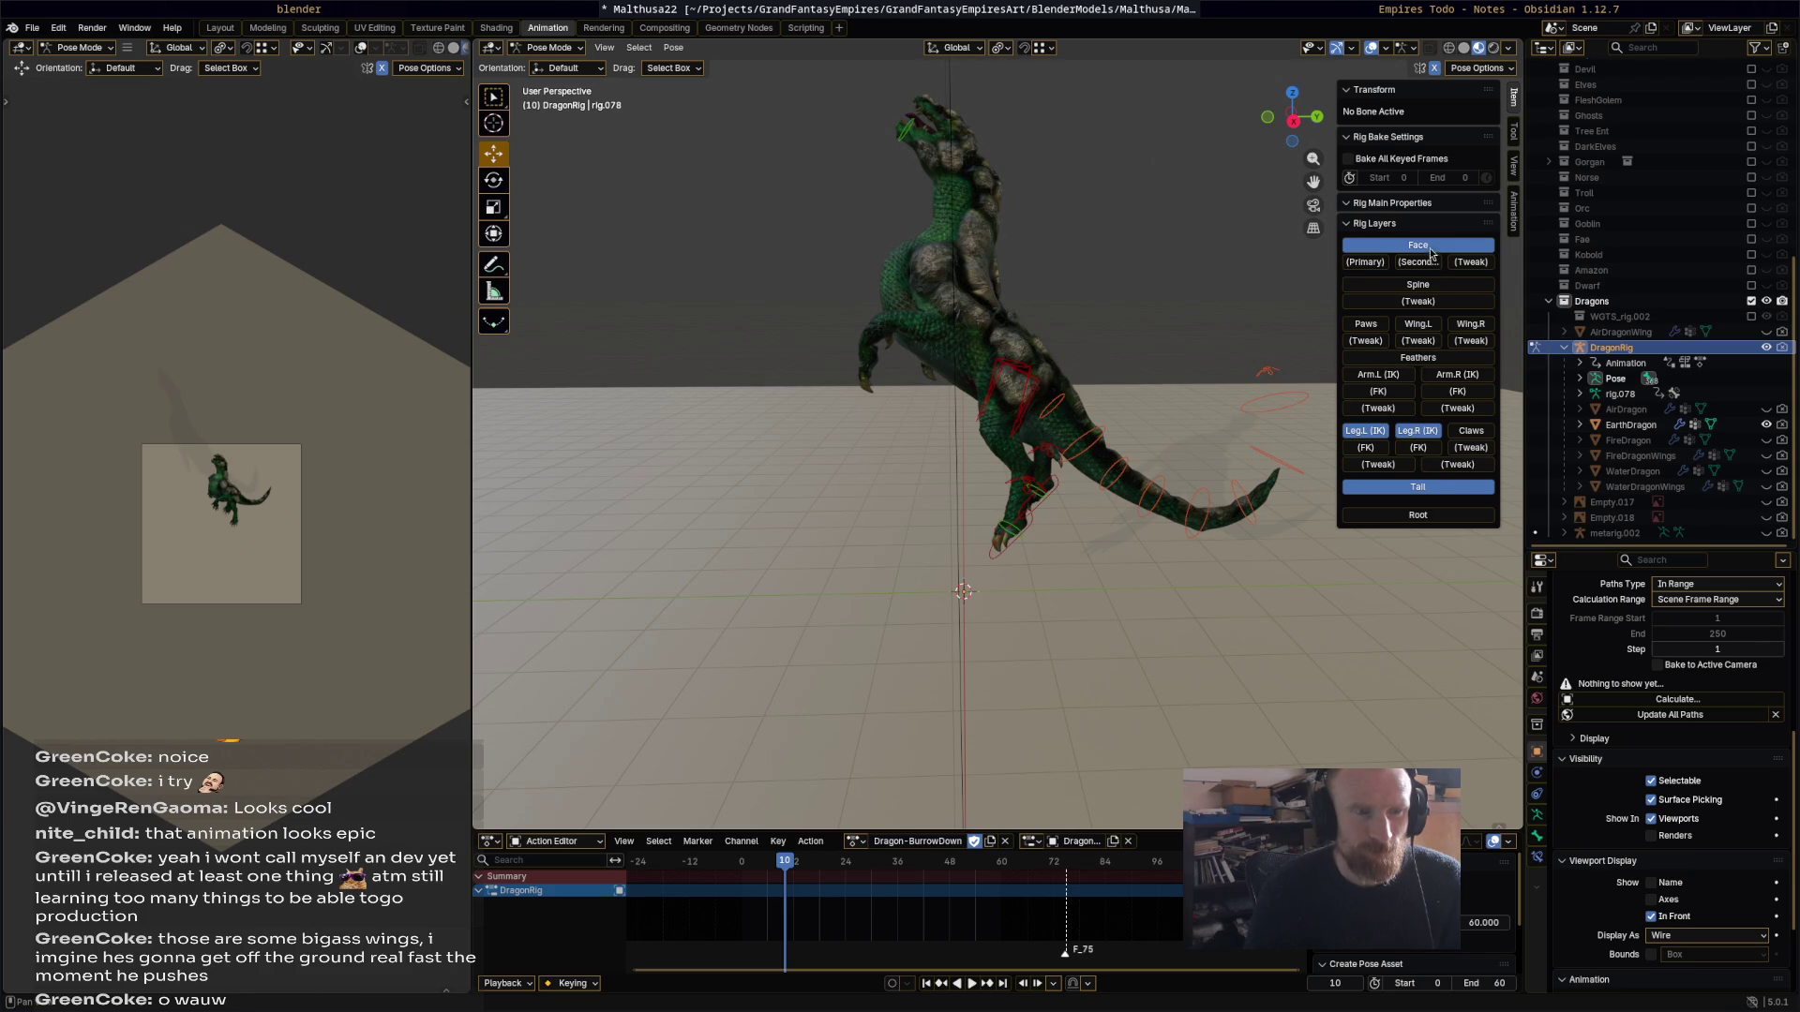
{"action": "left_click", "coordinate": [1432, 285]}
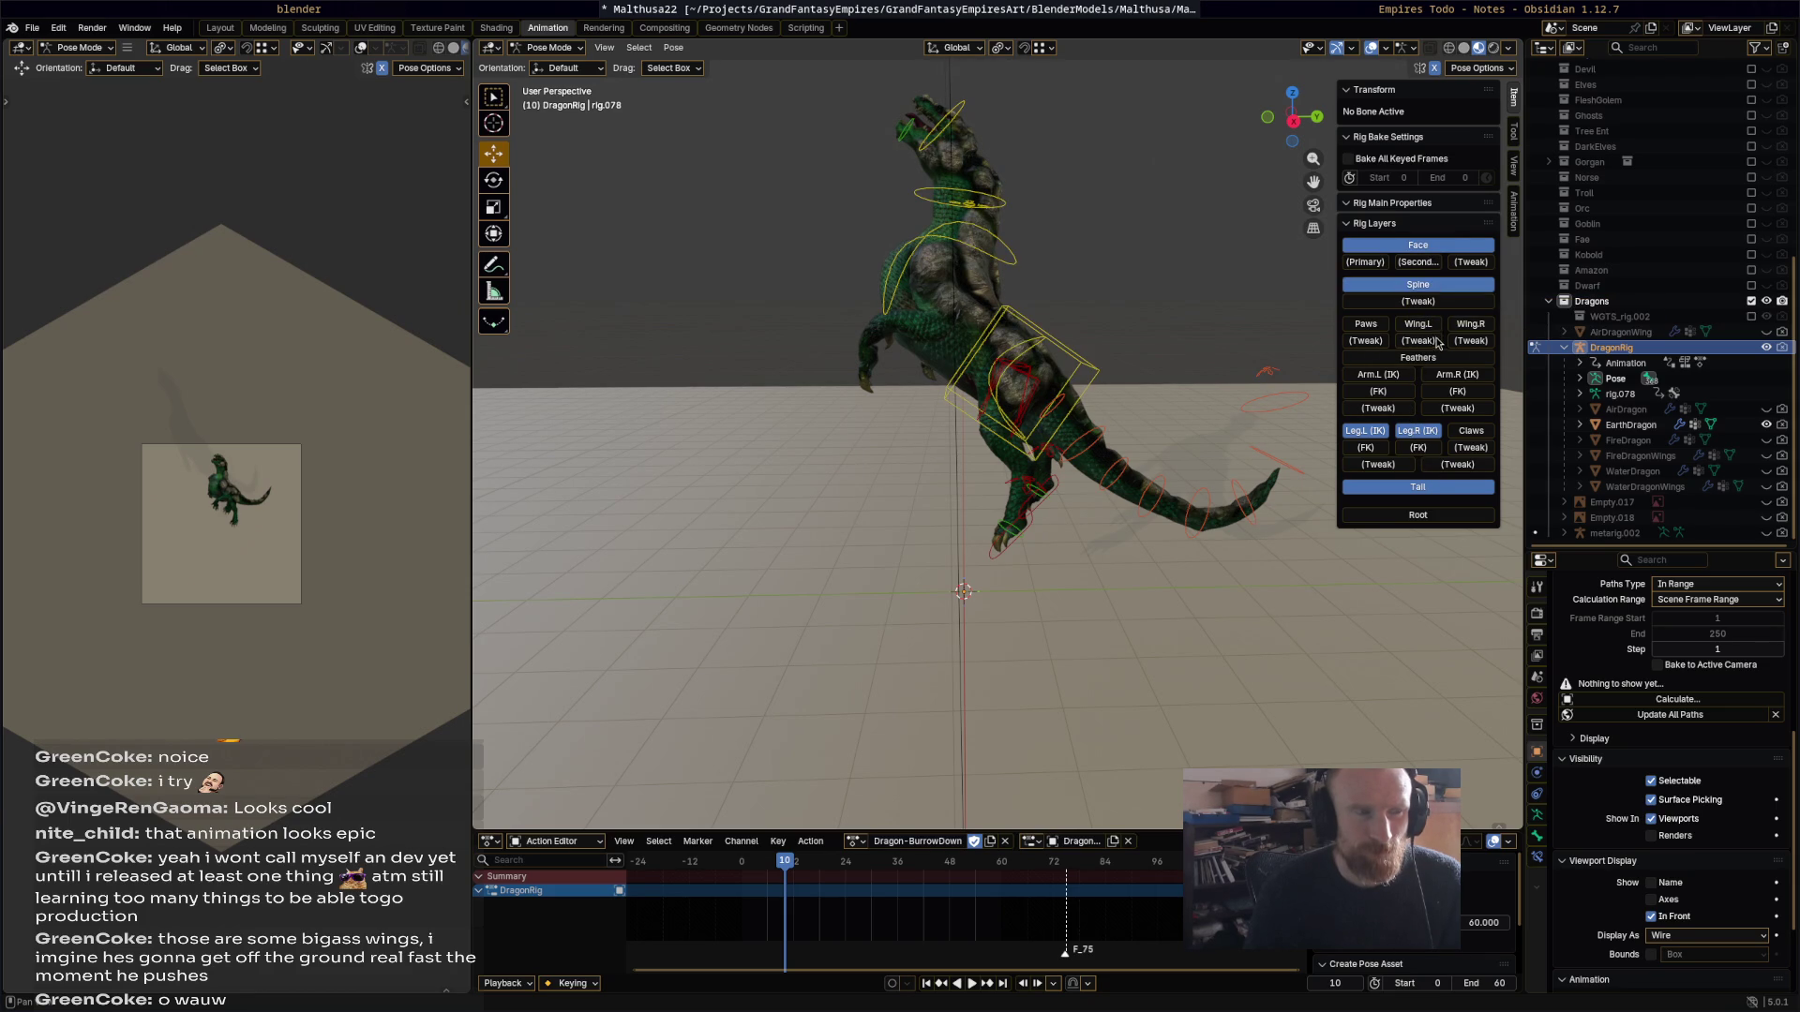
{"action": "left_click", "coordinate": [1406, 376]}
{"action": "left_click", "coordinate": [1440, 375]}
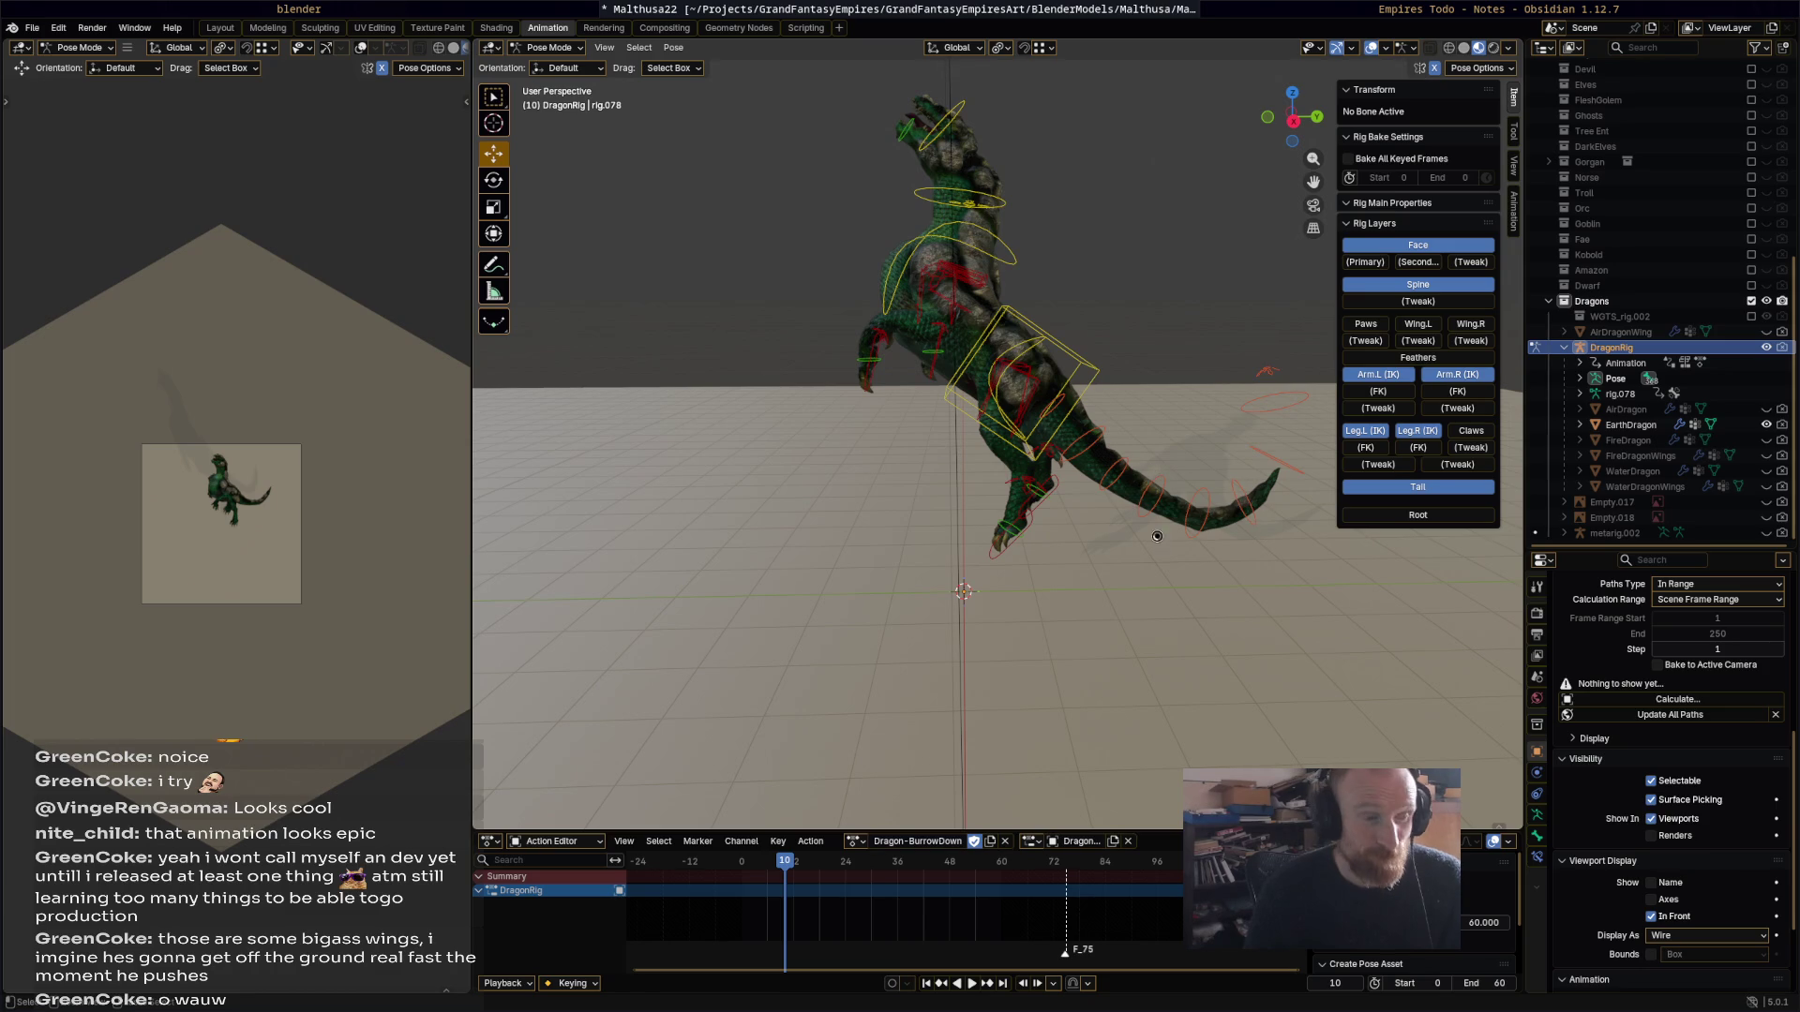
Step: Save Malthusa22.blend, go to frame 0, select all bones, and box-select the copied keyframes for deletion
{"action": "key", "text": "ctrl+s"}
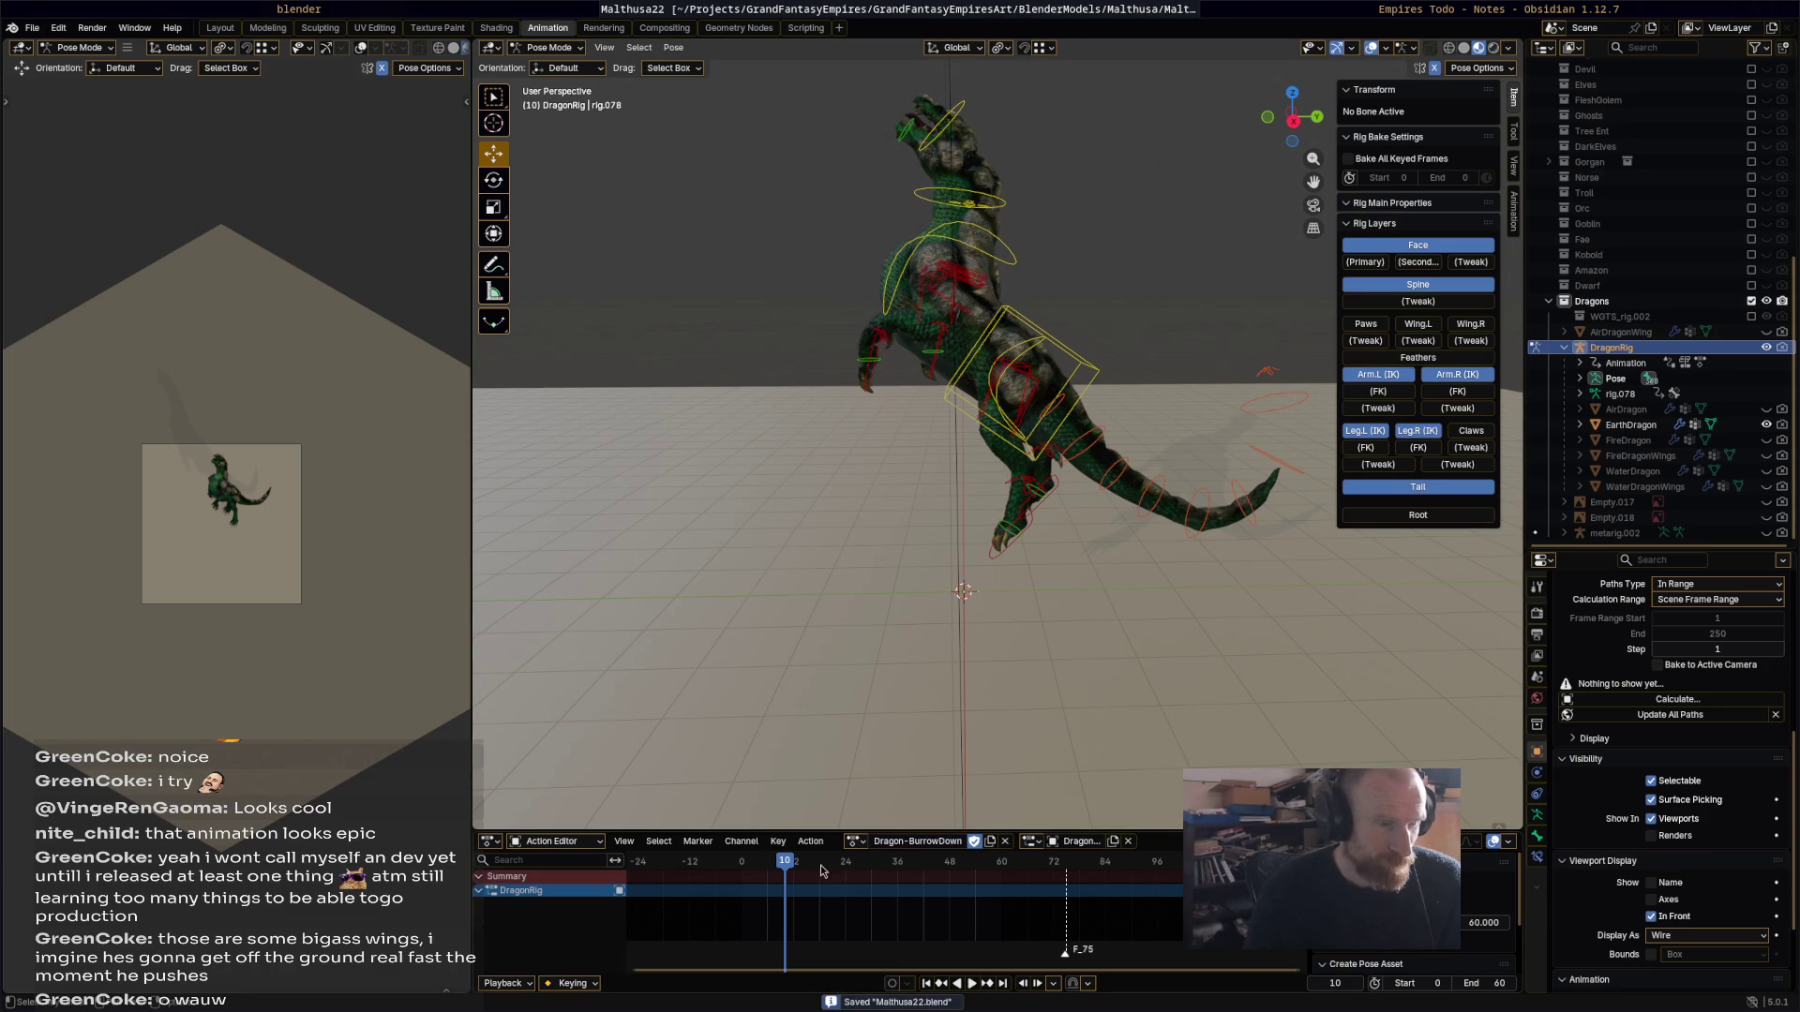
{"action": "key", "text": "ctrl+shift+space"}
{"action": "key", "text": "space"}
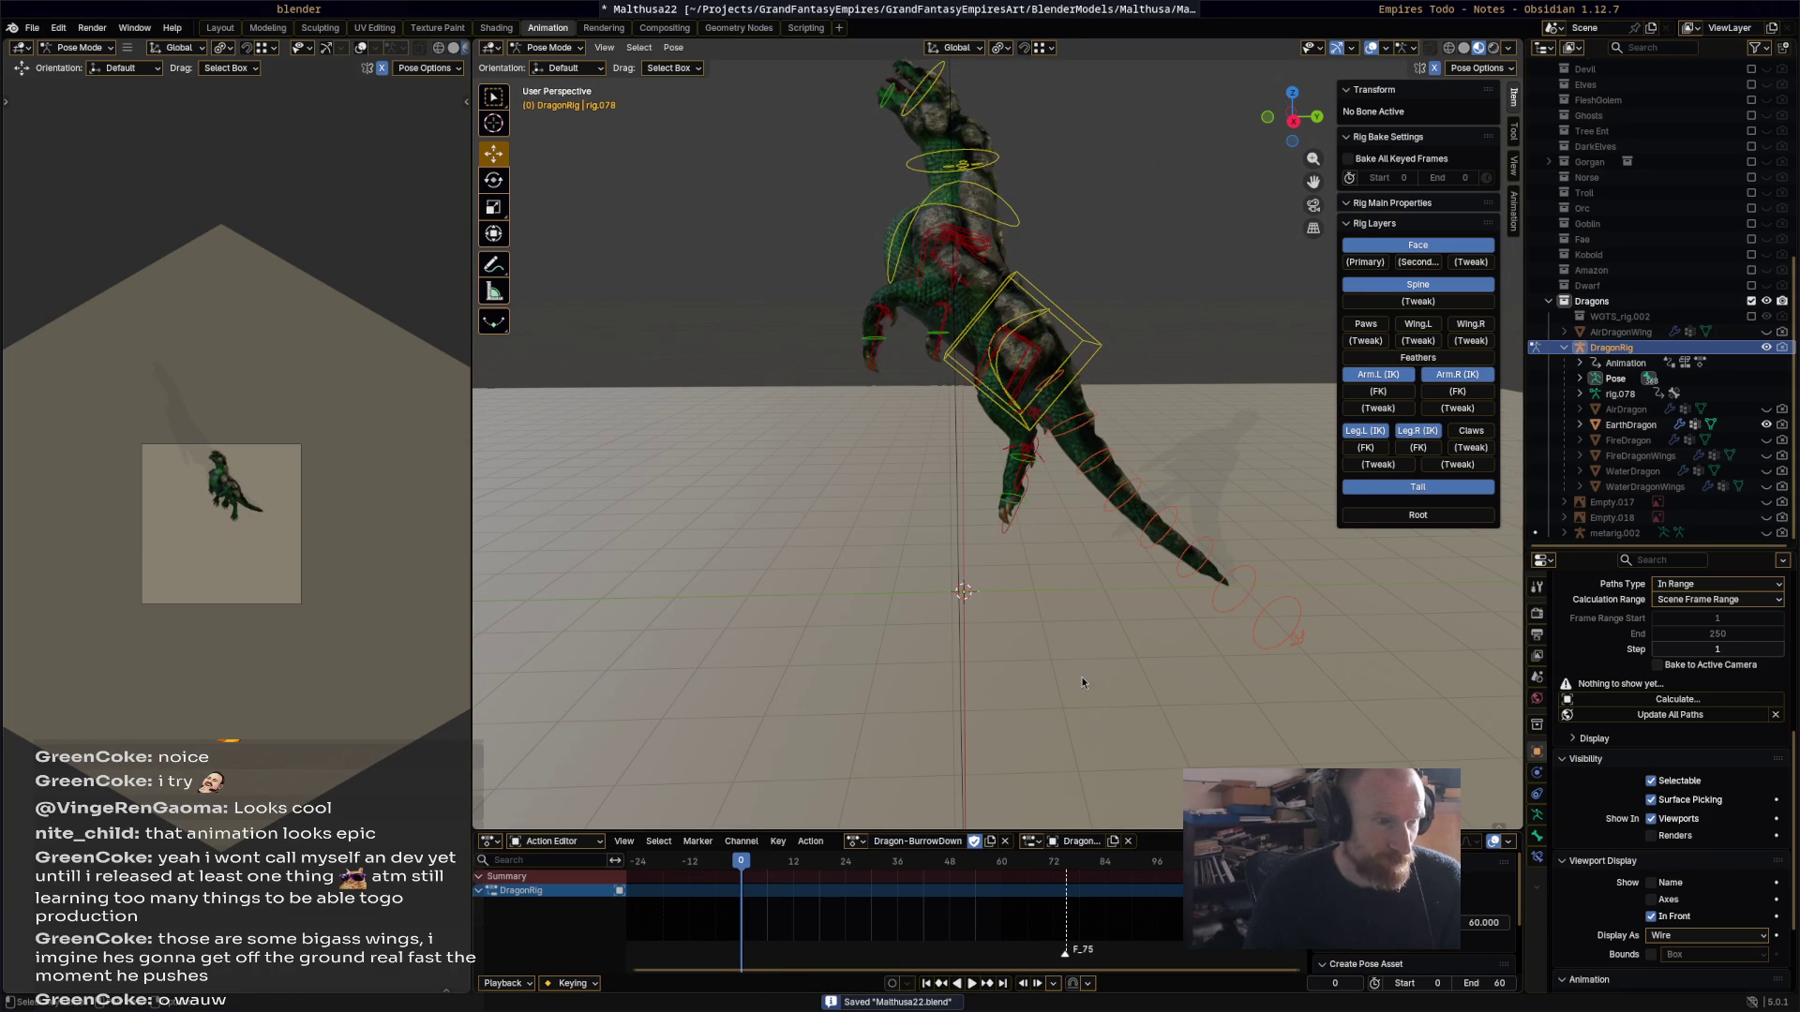
{"action": "key", "text": "a"}
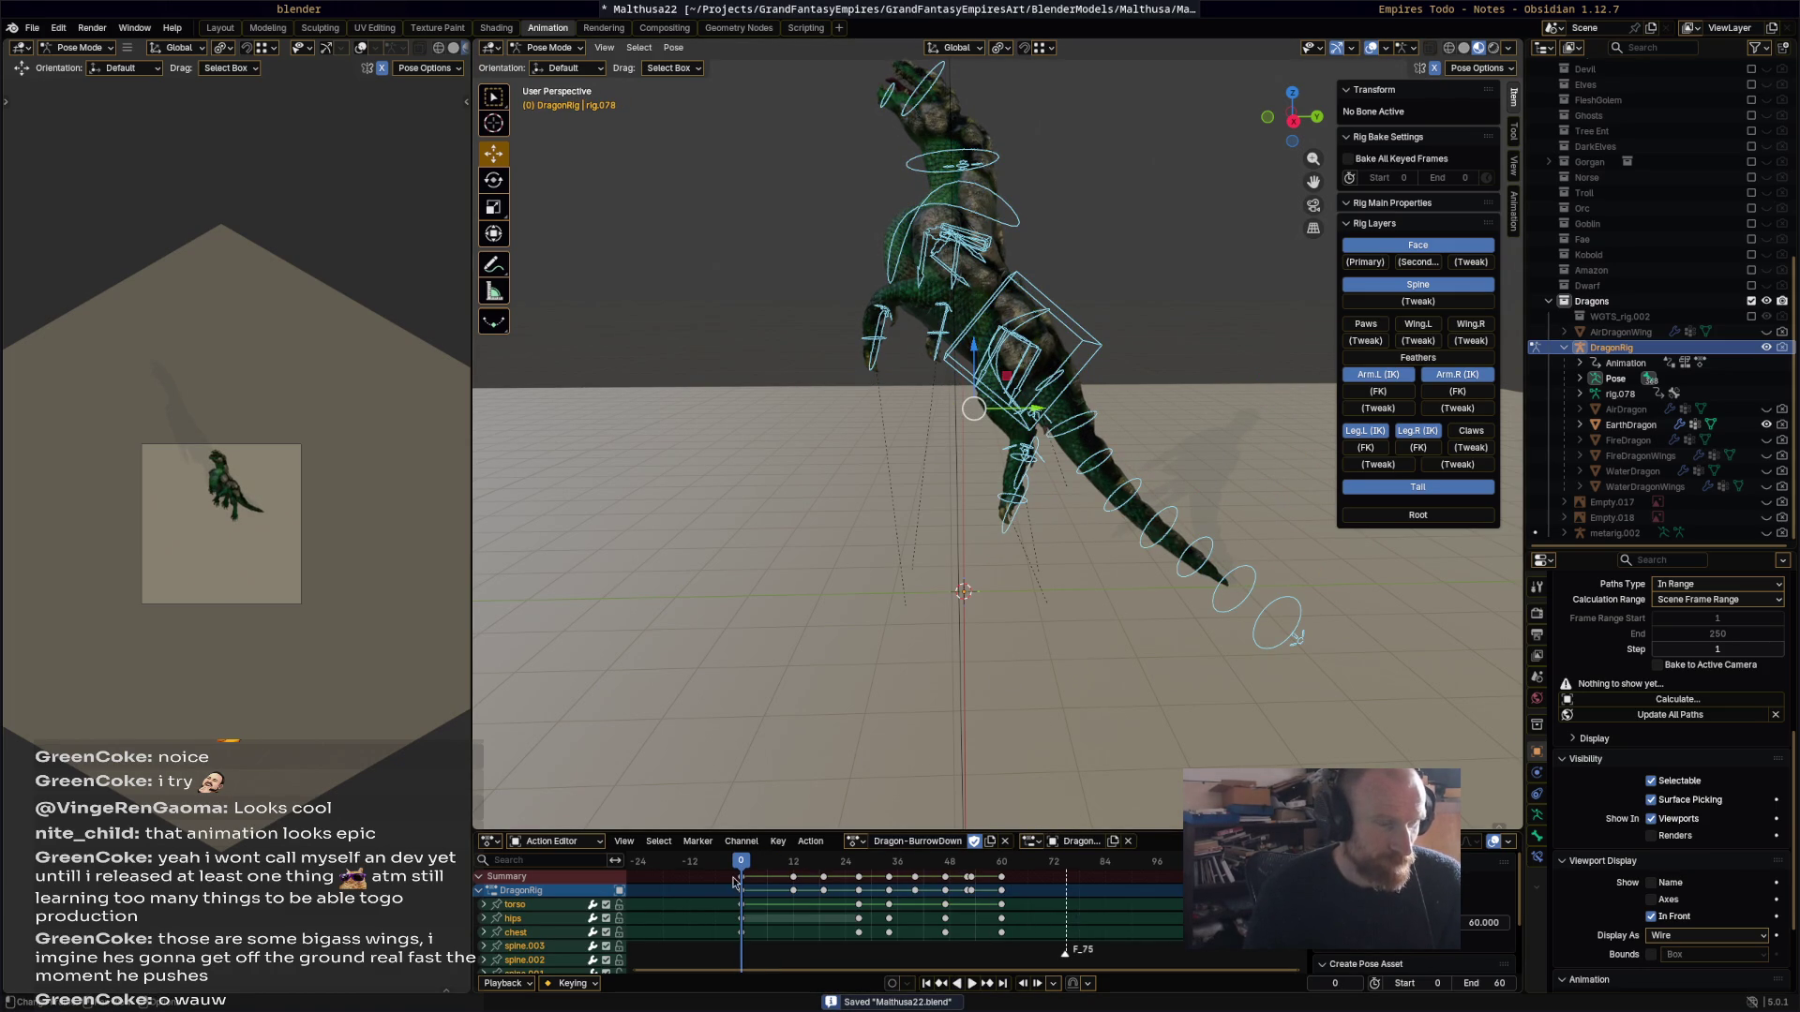
{"action": "left_click_drag", "start_coordinate": [736, 875], "coordinate": [982, 928]}
{"action": "left_click_drag", "start_coordinate": [738, 877], "coordinate": [738, 877]}
{"action": "key", "text": "x"}
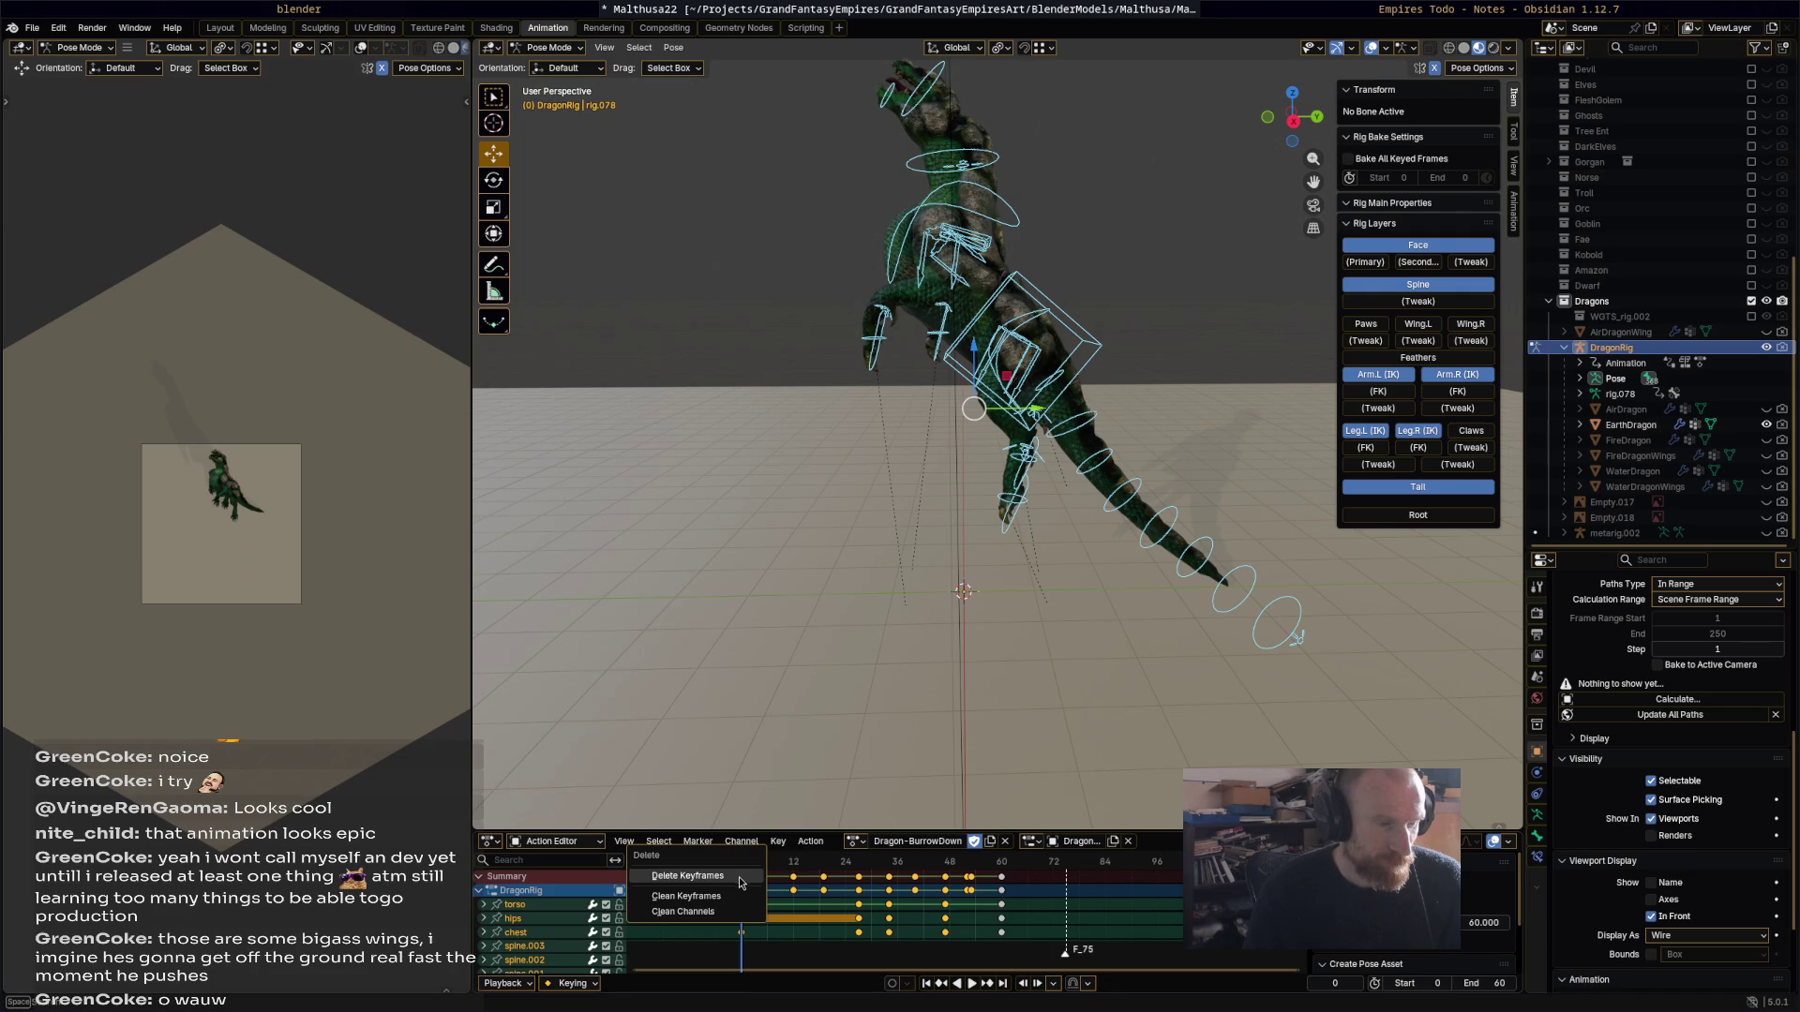